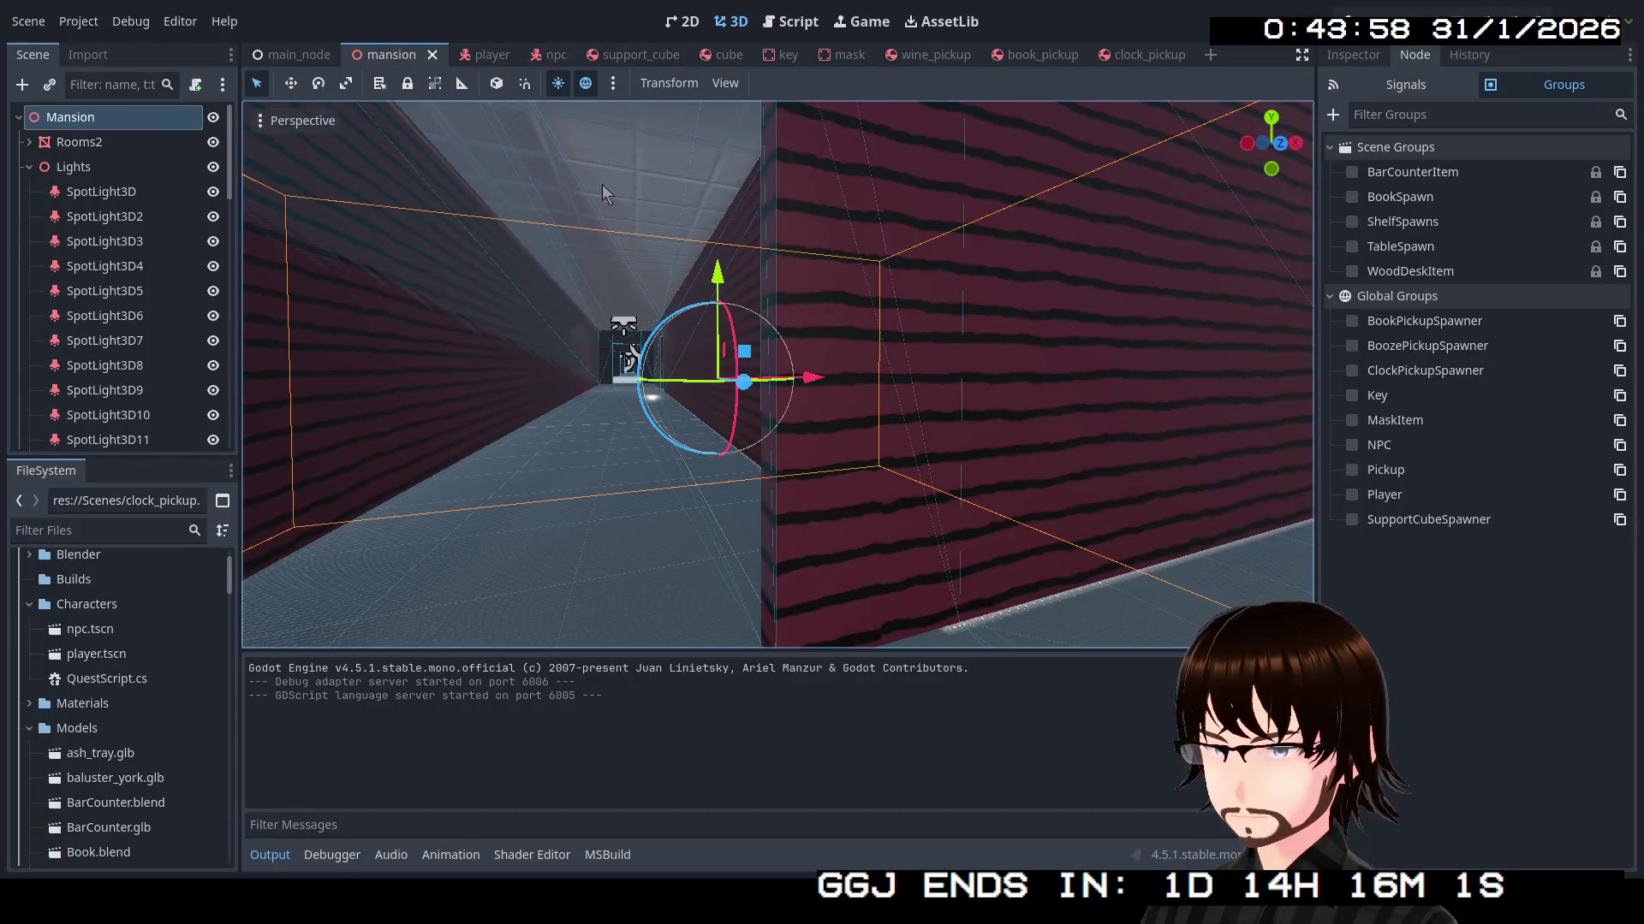
# Survey the mansion level from above, then switch to the main_node scene
pyautogui.scroll(-5, 953, 367)
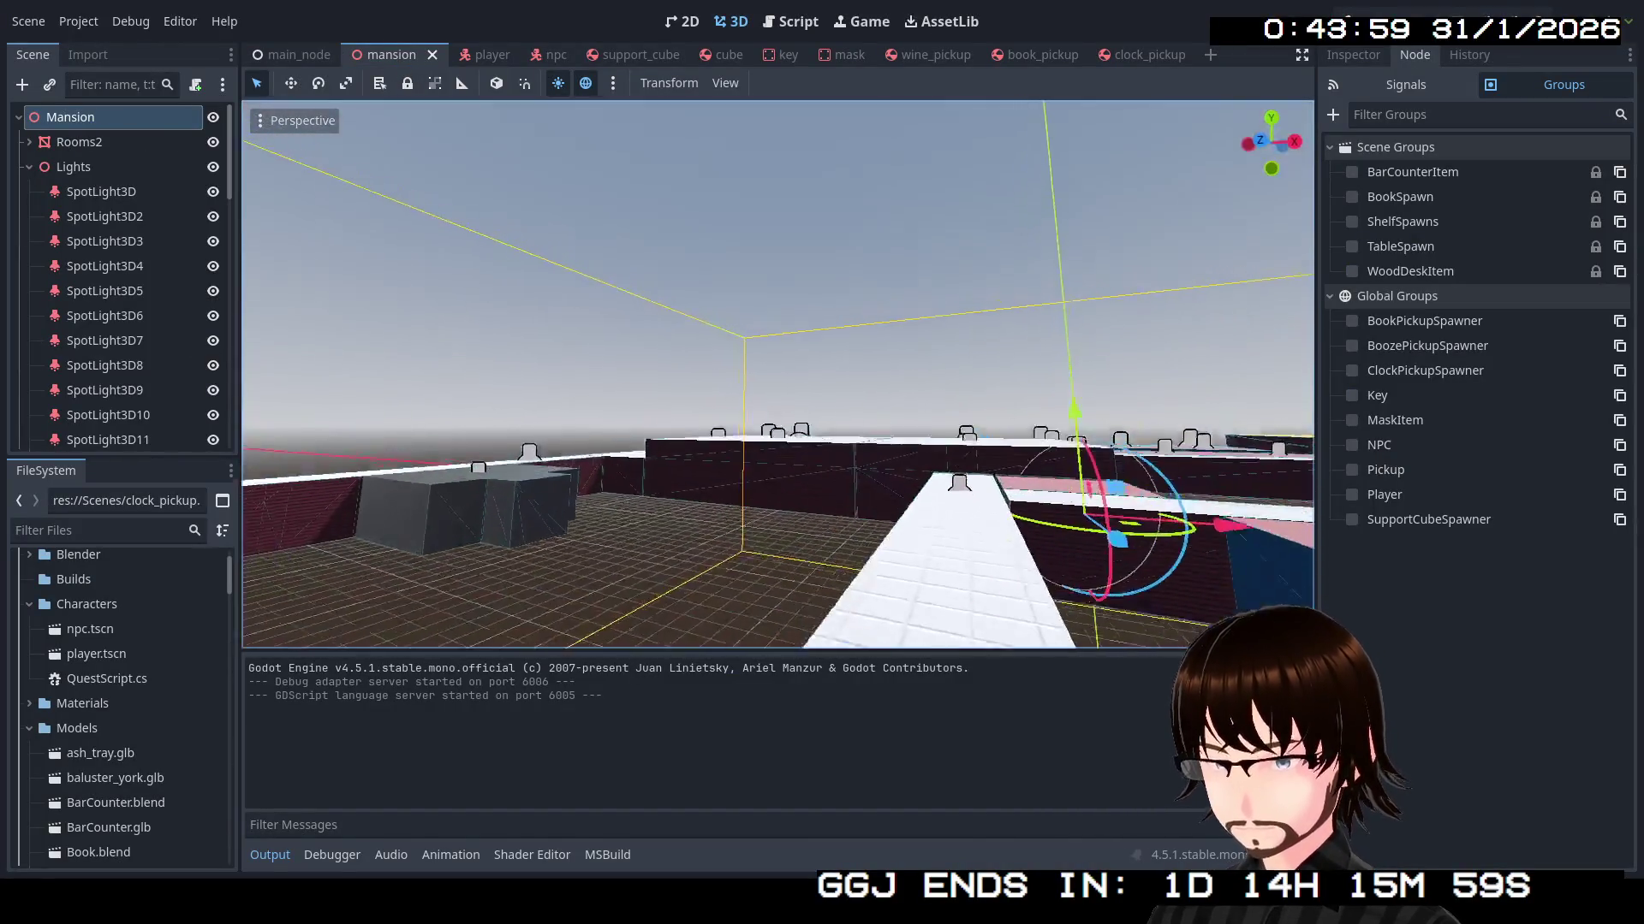
pyautogui.press('s')
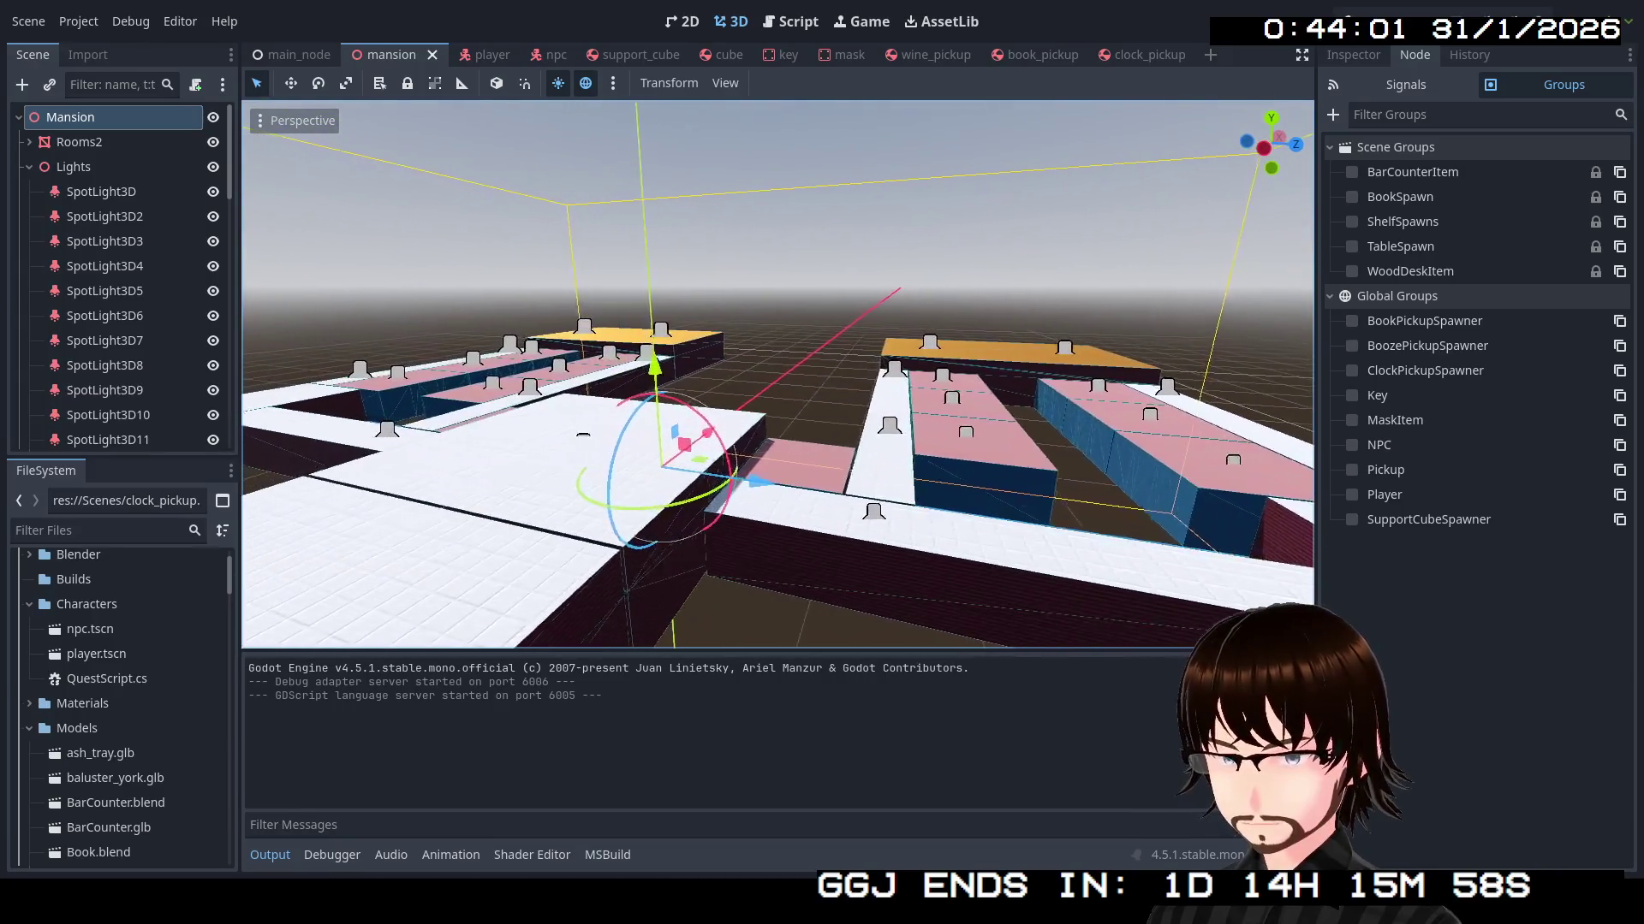
pyautogui.press('a')
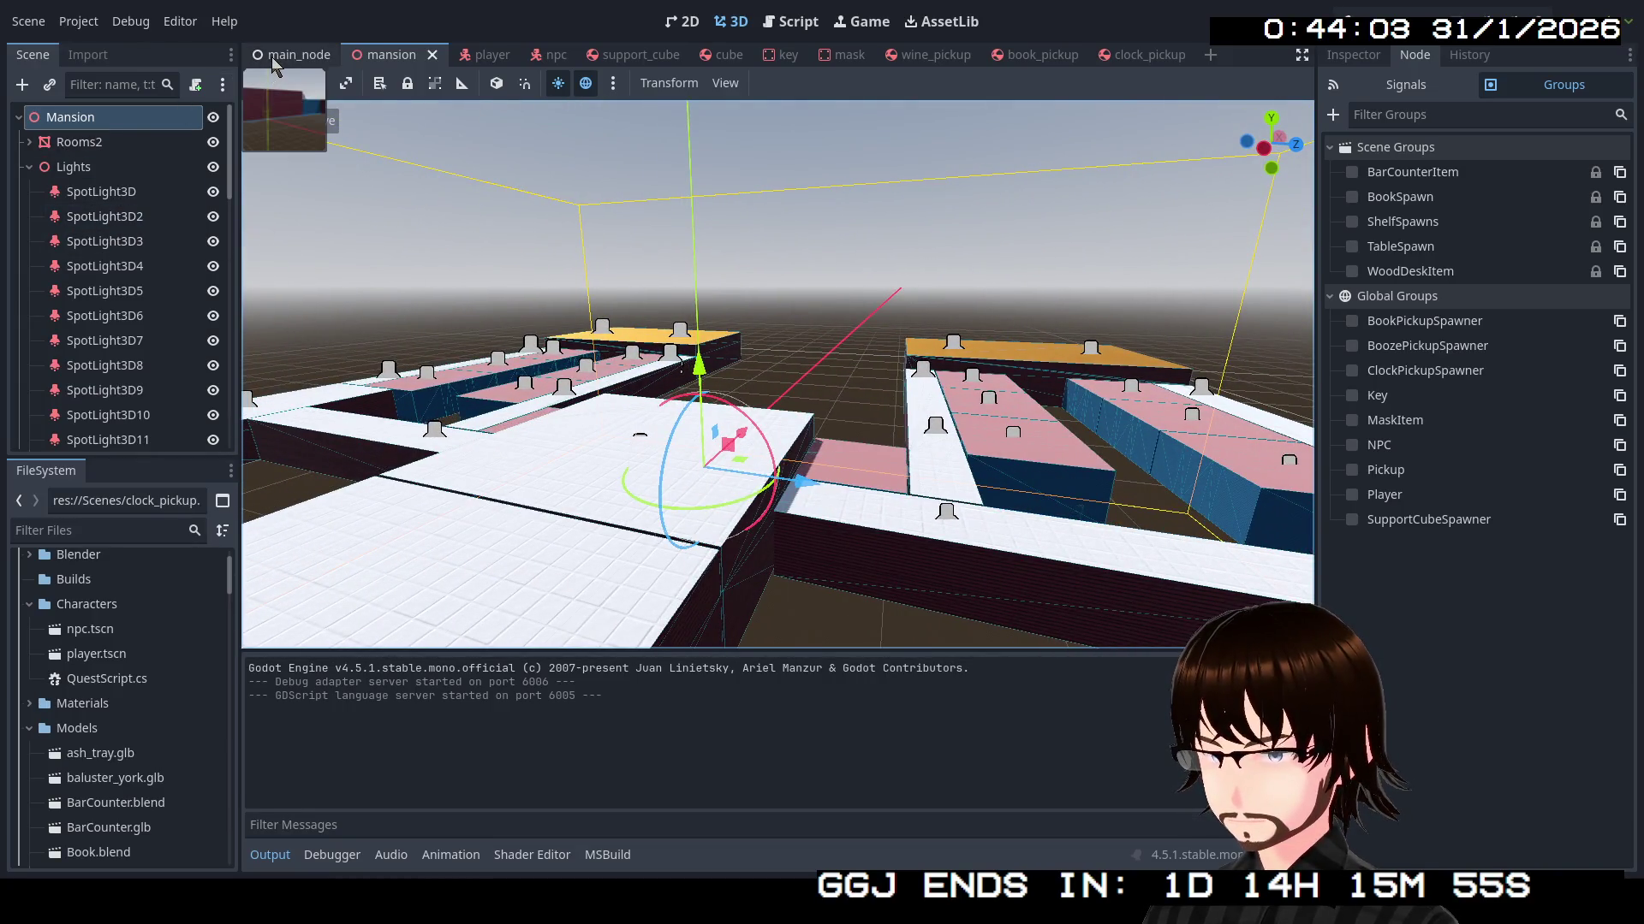
pyautogui.click(270, 56)
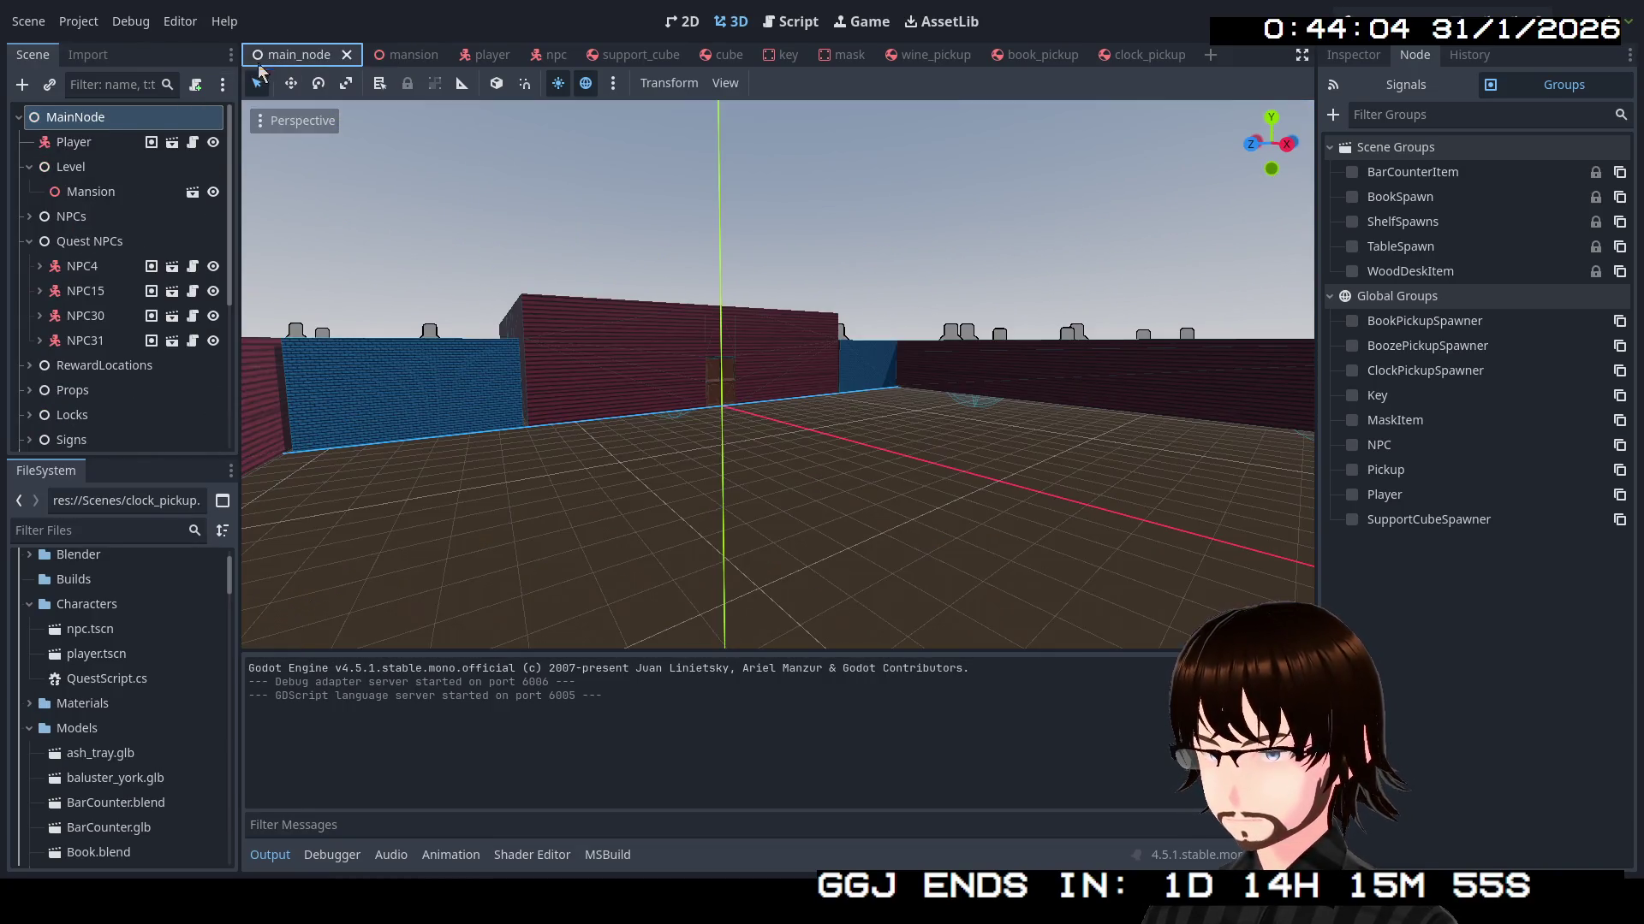
# Create a WorldEnvironment child node under Level and show its properties in the Inspector
pyautogui.rightClick(79, 171)
pyautogui.click(111, 184)
pyautogui.write('w')
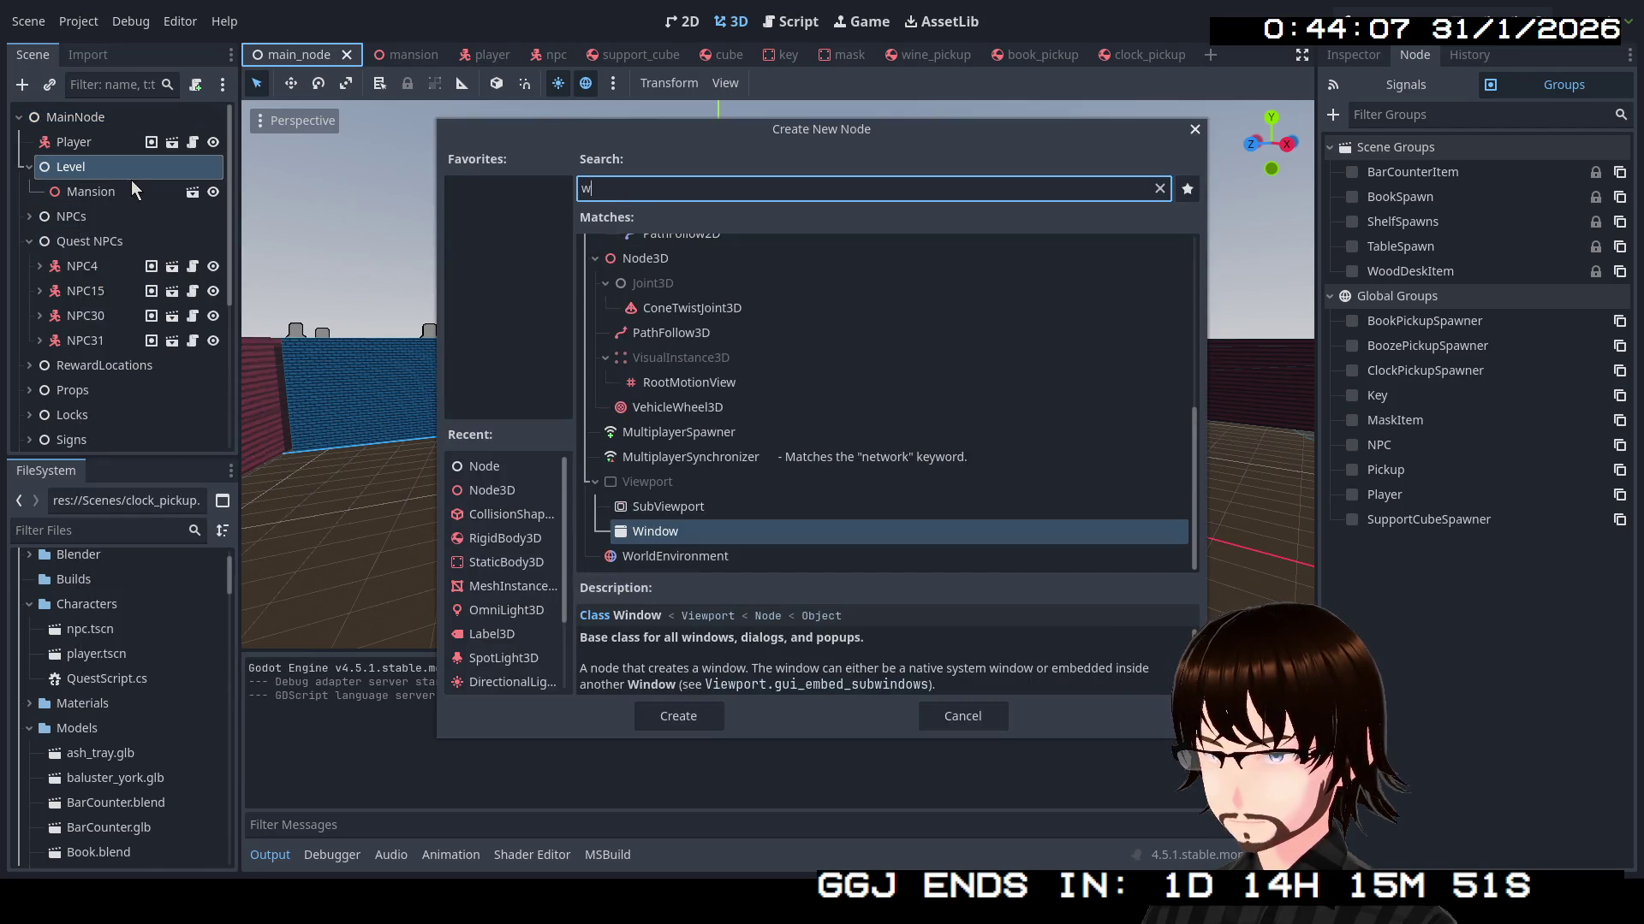
pyautogui.write('o')
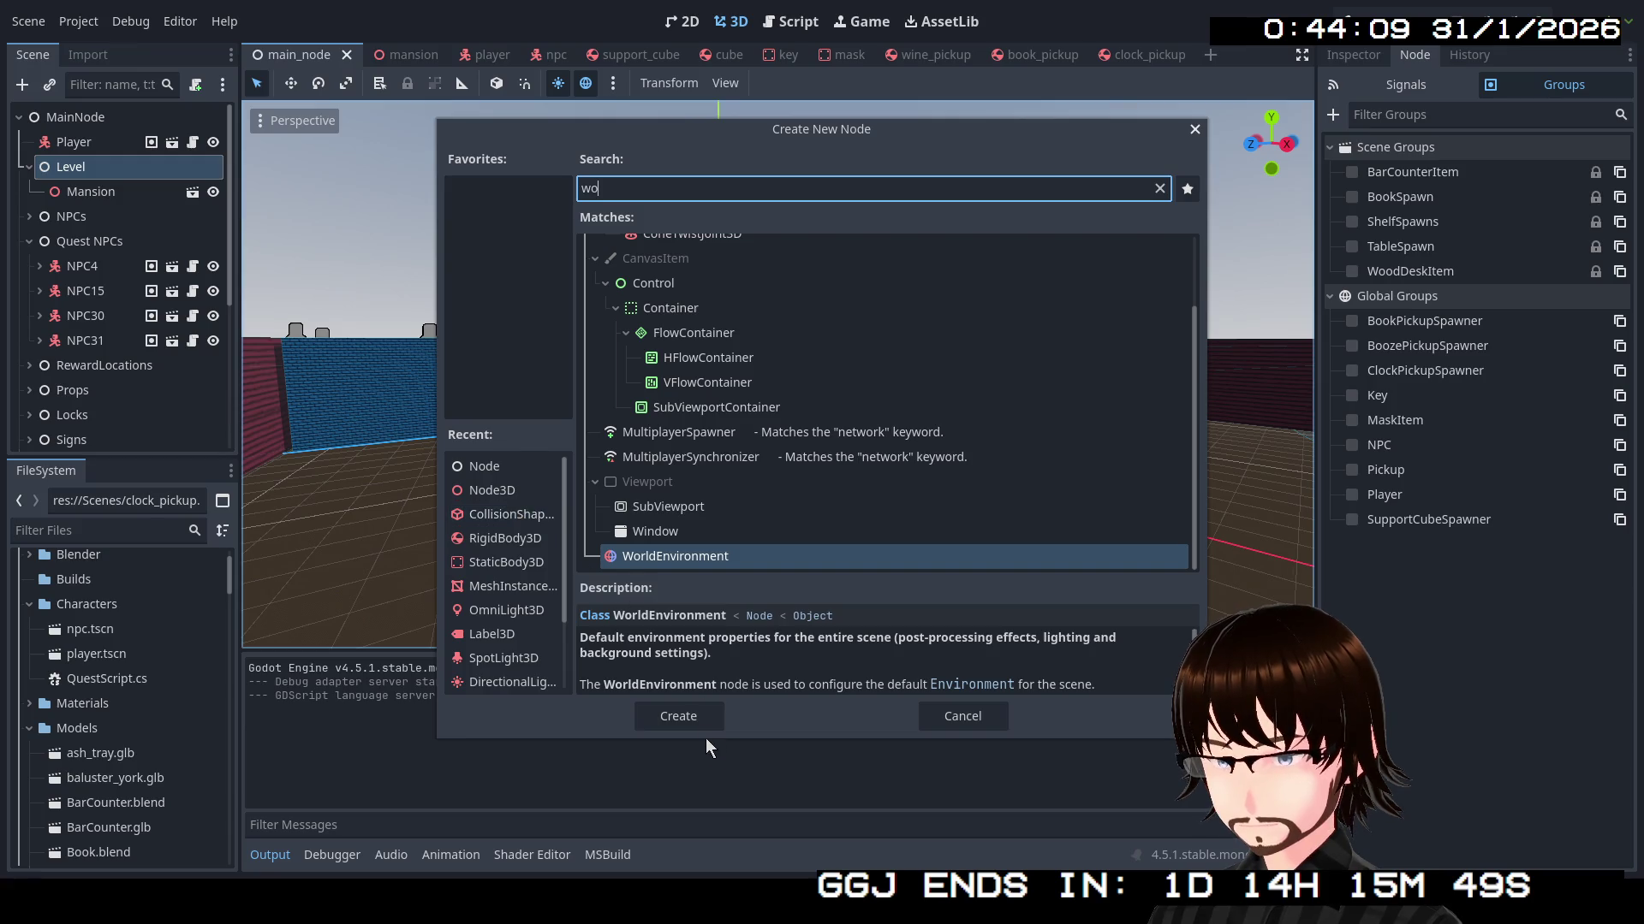
pyautogui.click(703, 726)
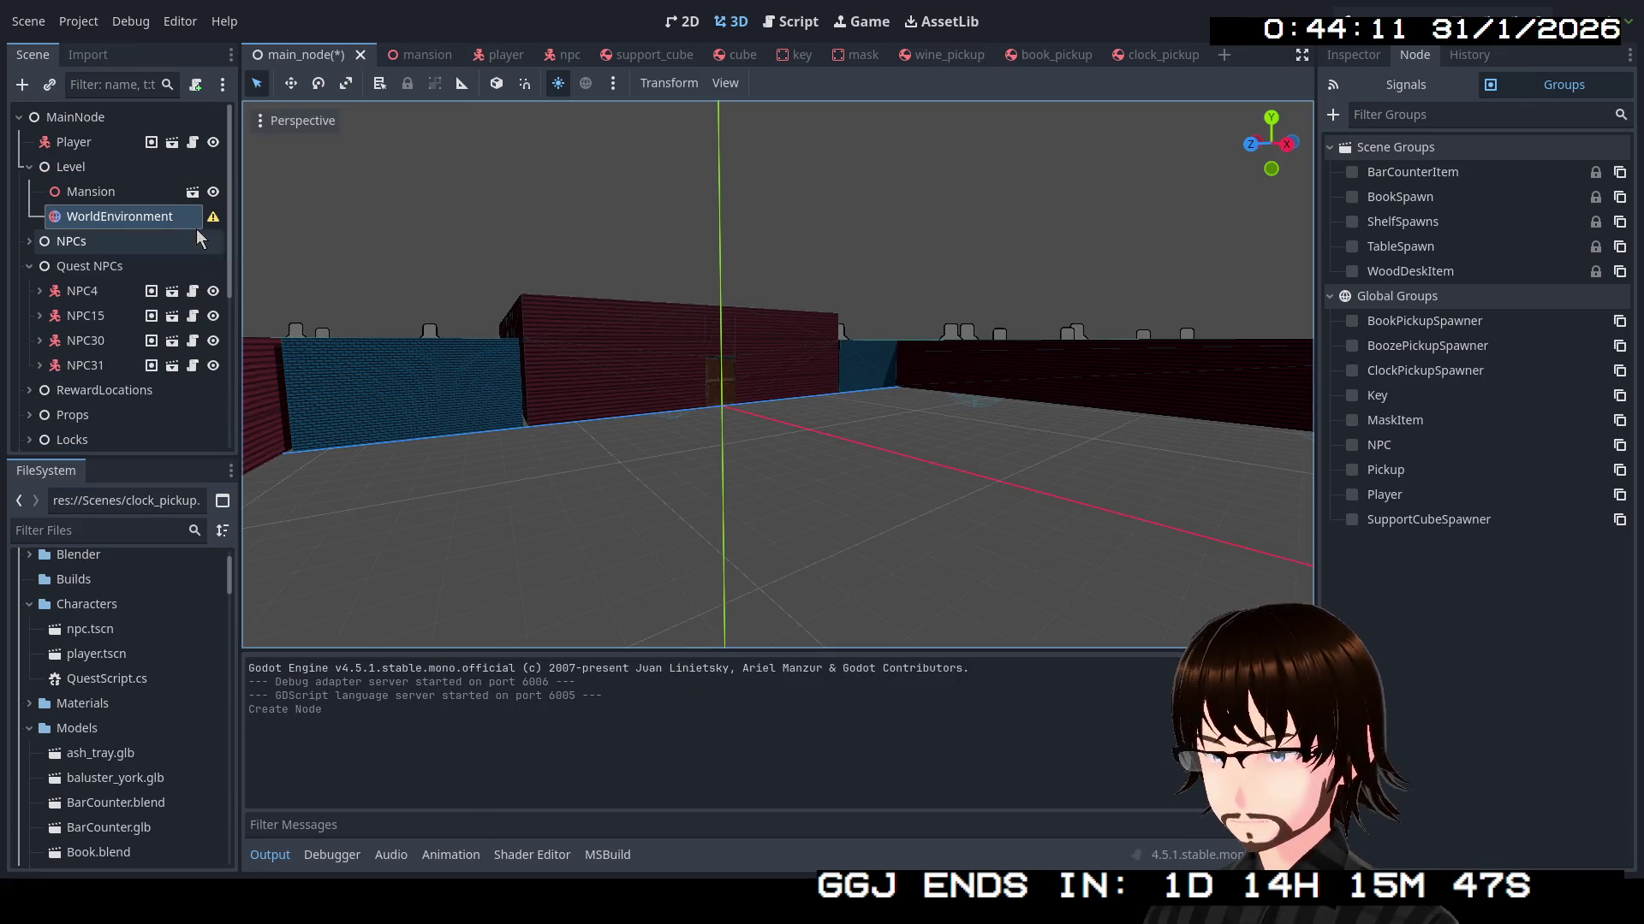
pyautogui.moveTo(213, 219)
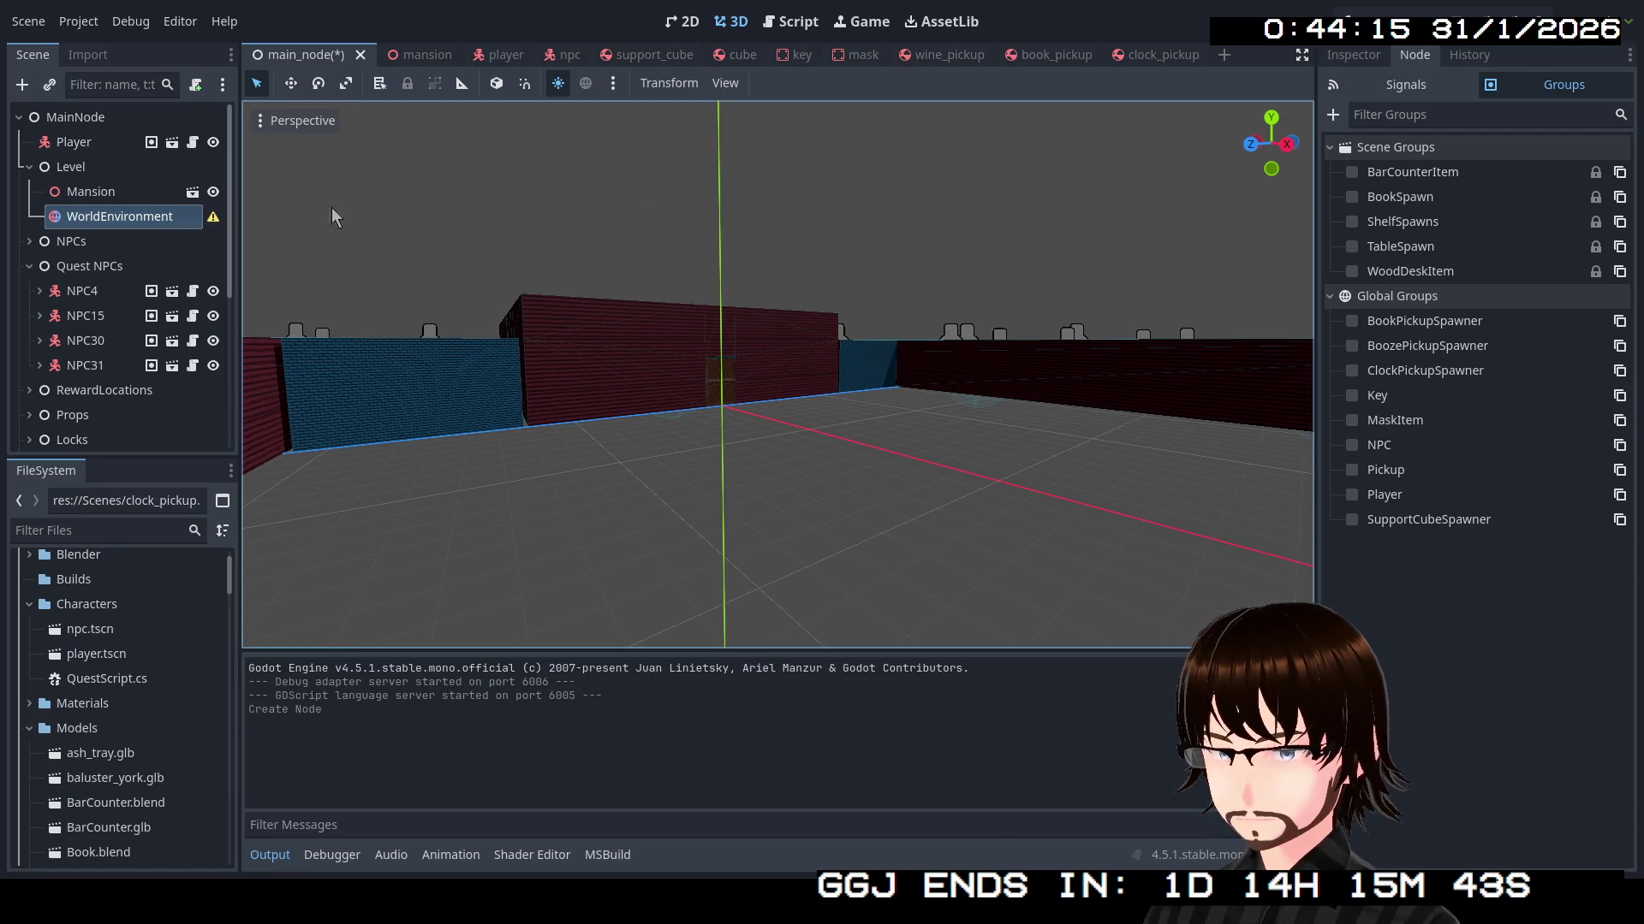
pyautogui.click(1353, 55)
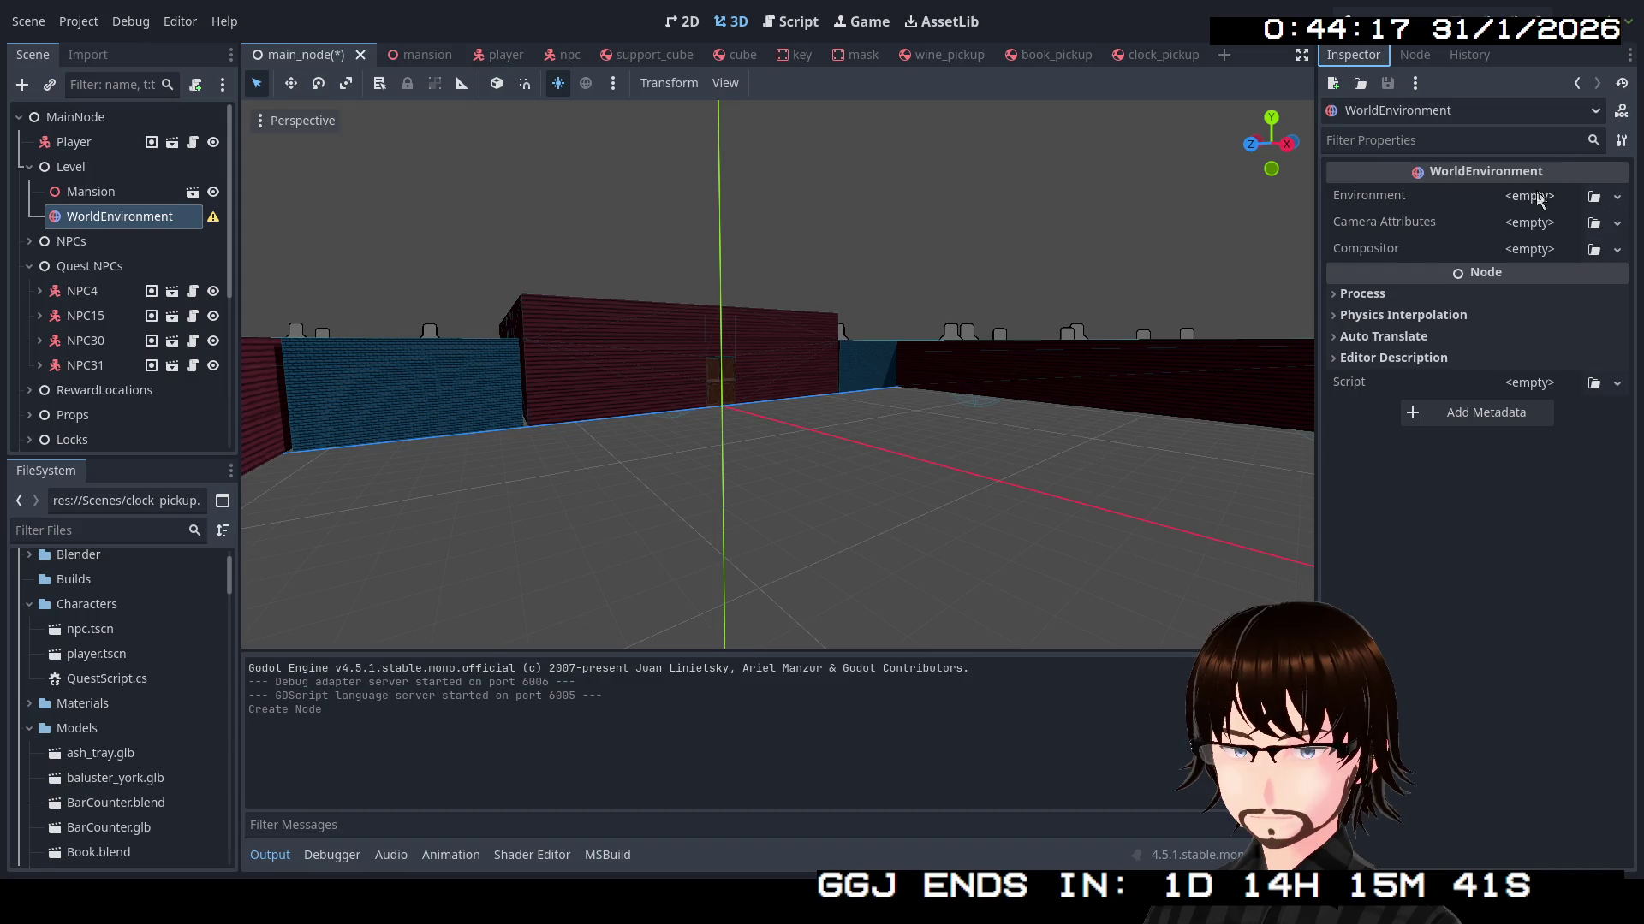
# Give the WorldEnvironment a New Environment with Background Mode set to Sky
pyautogui.click(1617, 196)
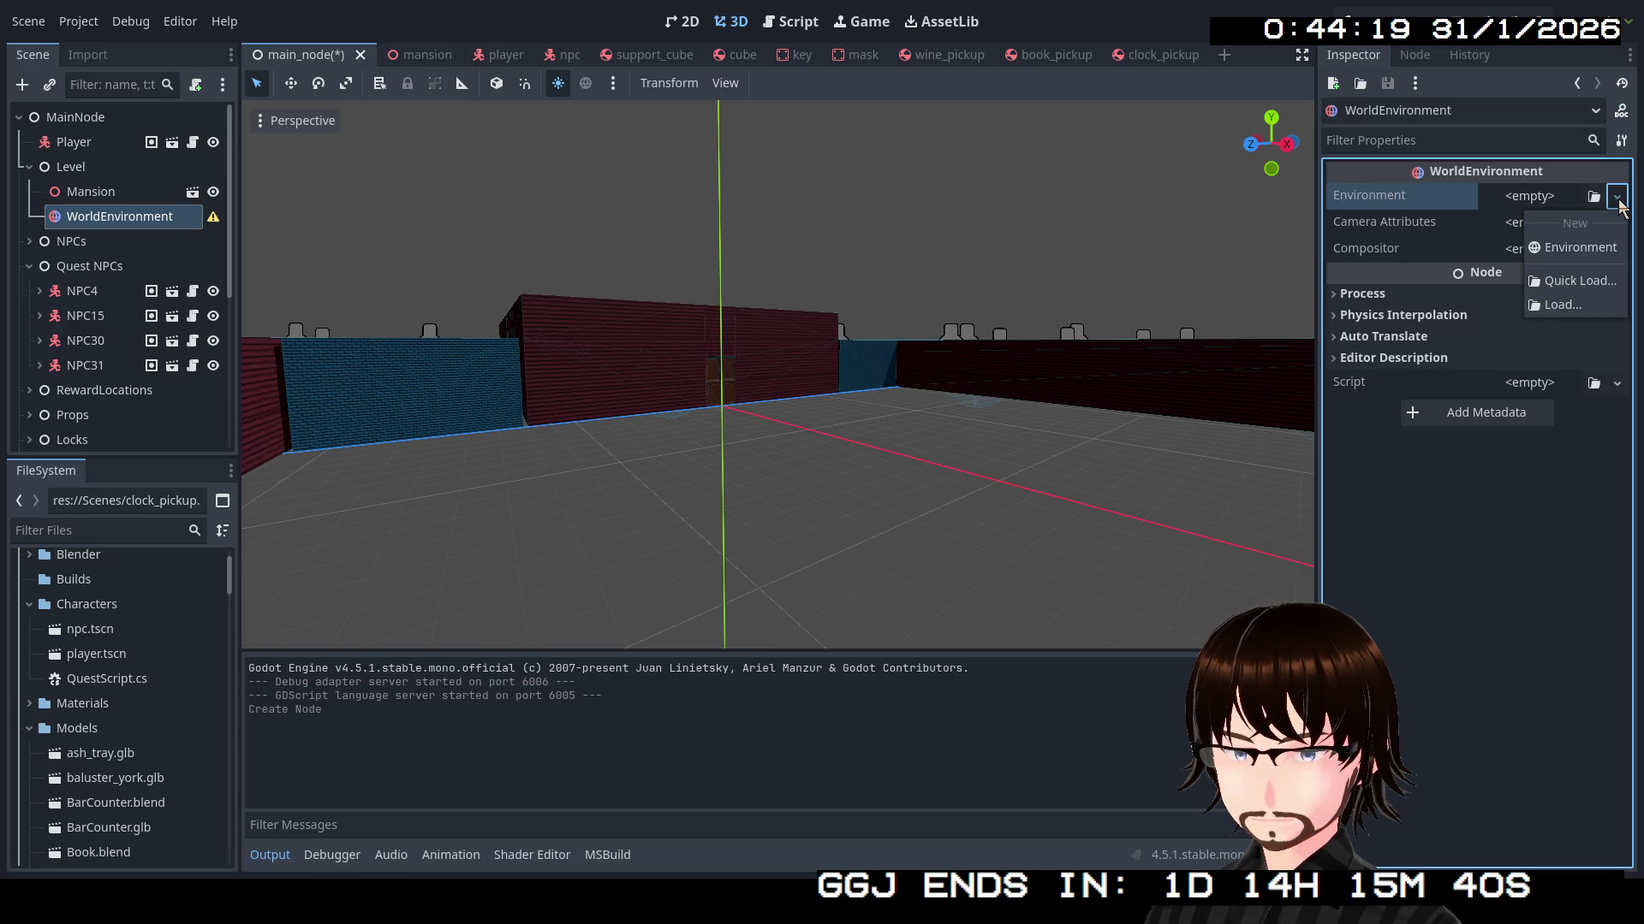
pyautogui.click(1595, 248)
pyautogui.click(1570, 204)
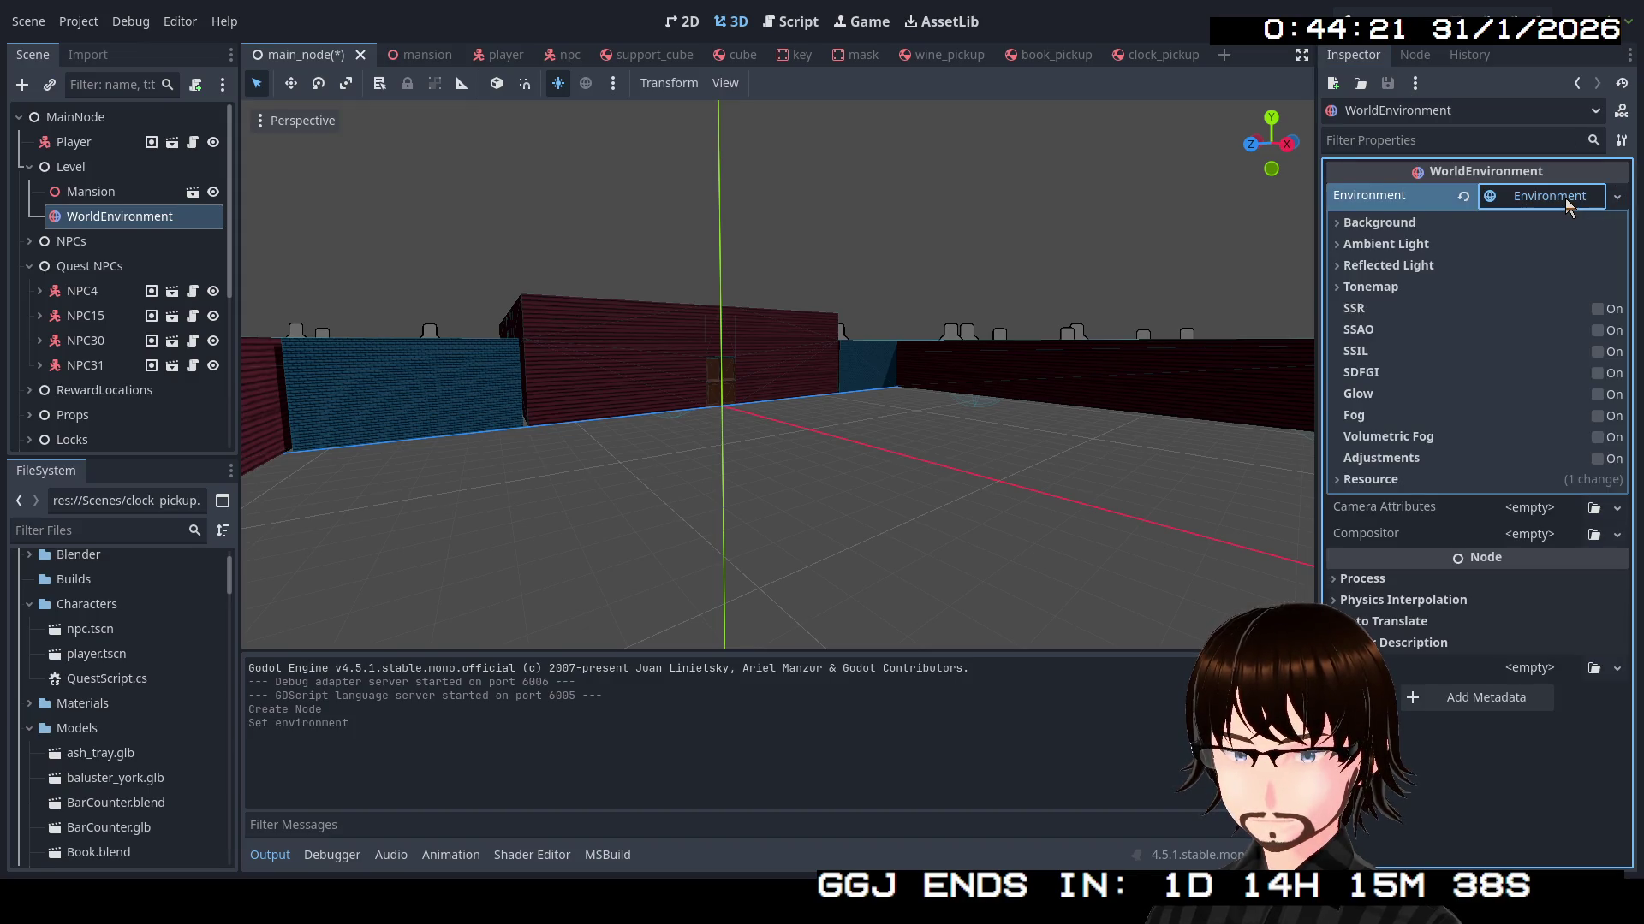
pyautogui.click(1489, 221)
pyautogui.click(1451, 223)
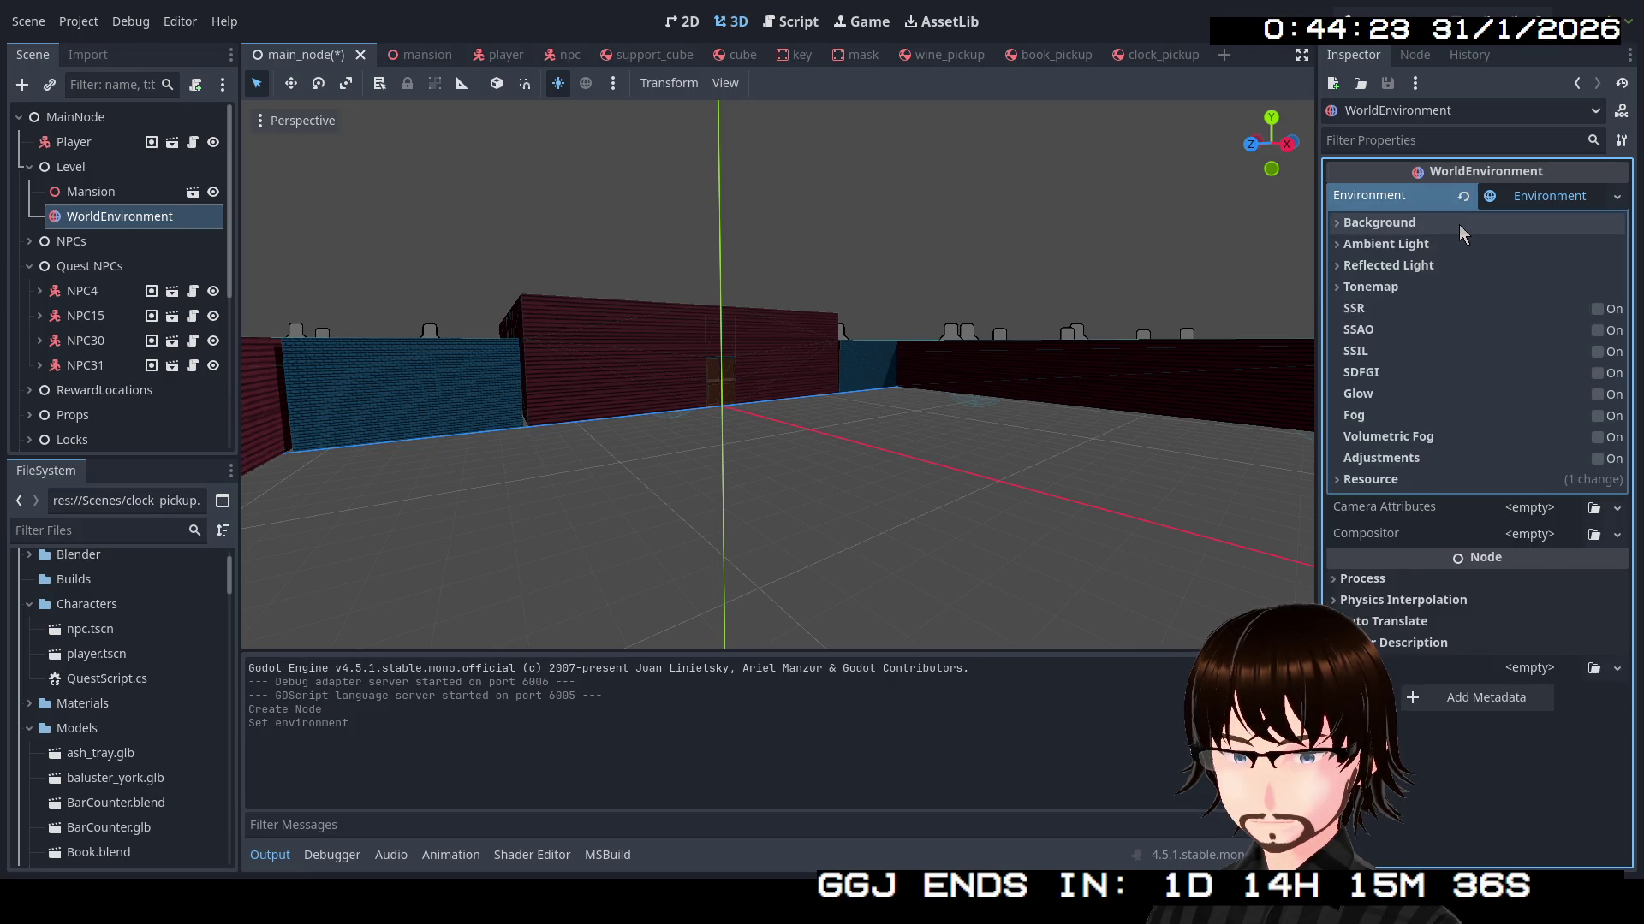
pyautogui.click(1458, 223)
pyautogui.click(1544, 248)
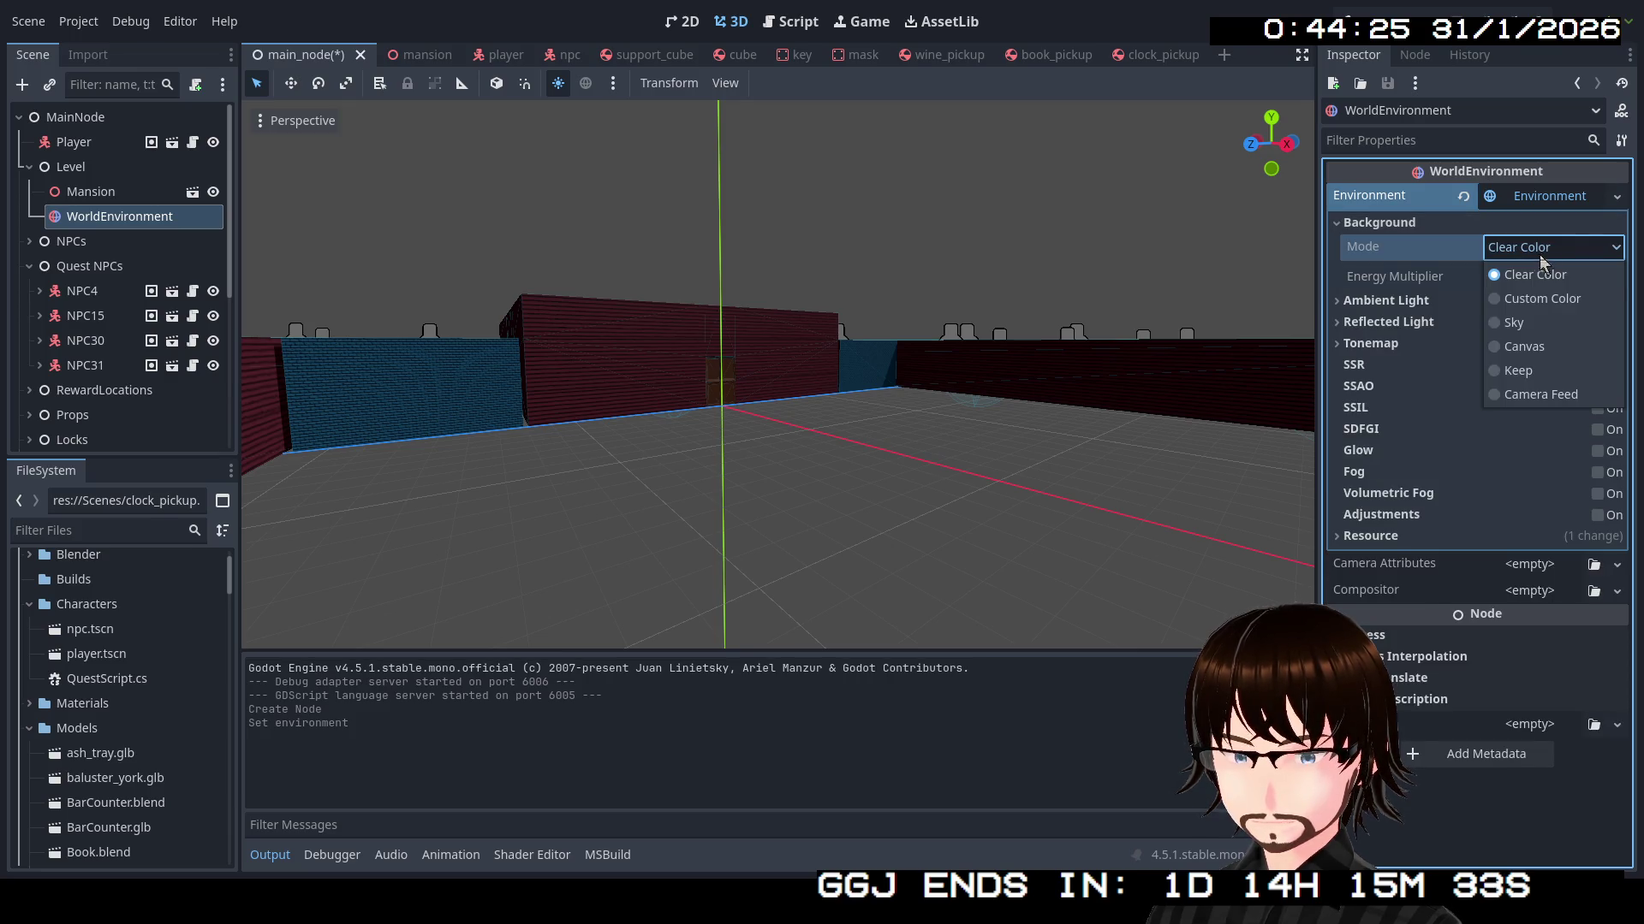
pyautogui.click(1529, 331)
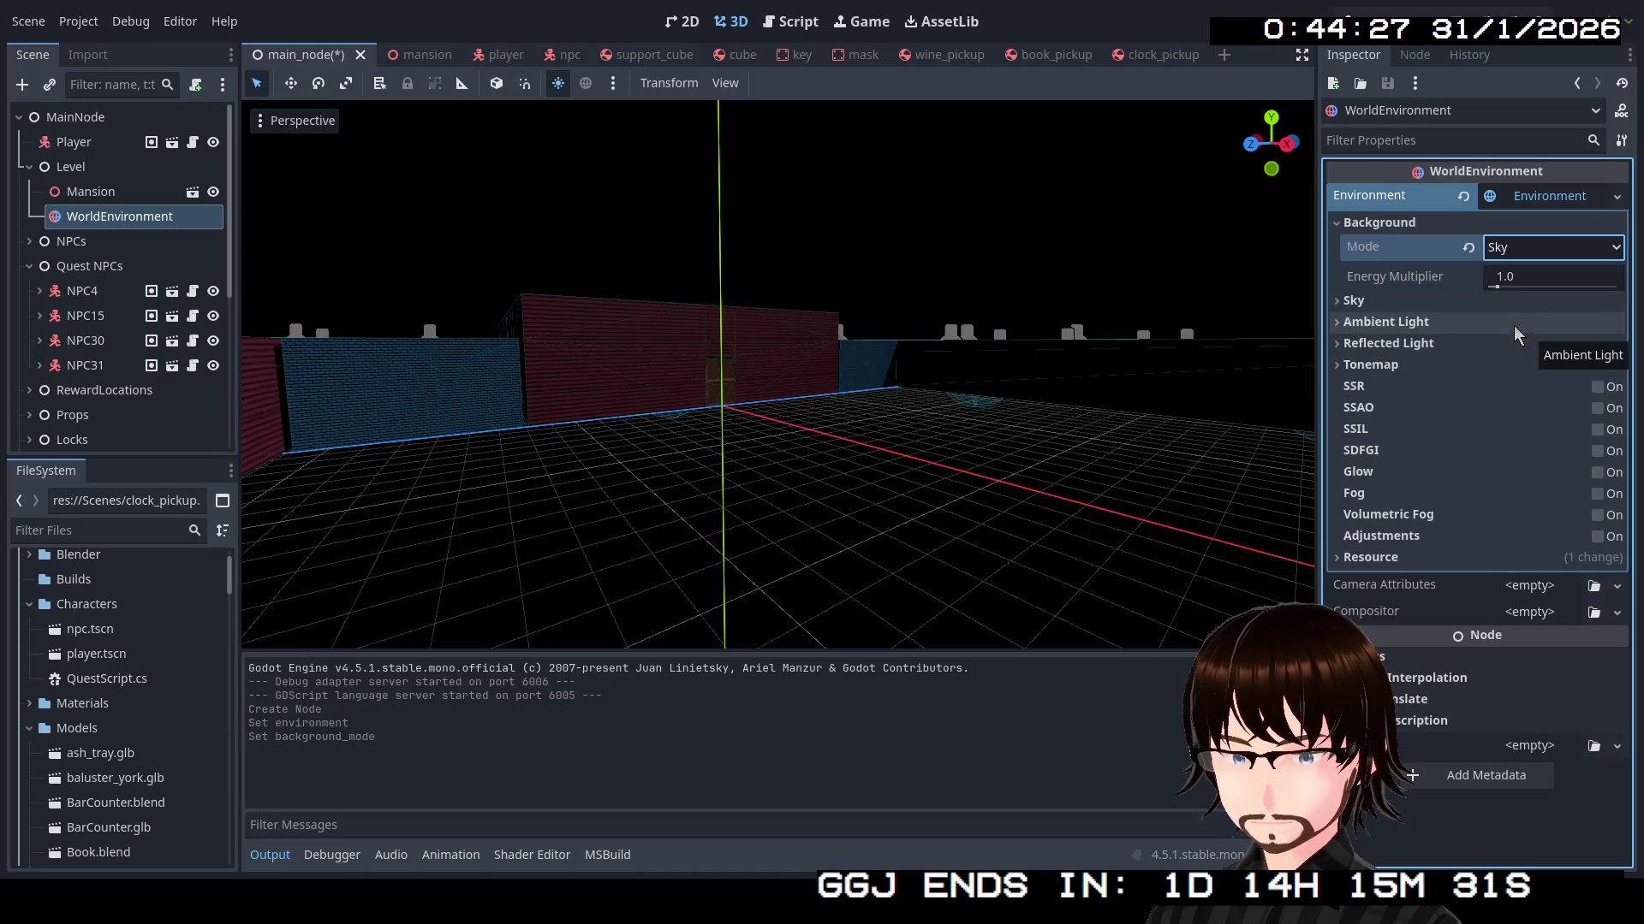
# Assign a New Sky and set Ambient Light Source to Sky
pyautogui.click(1423, 301)
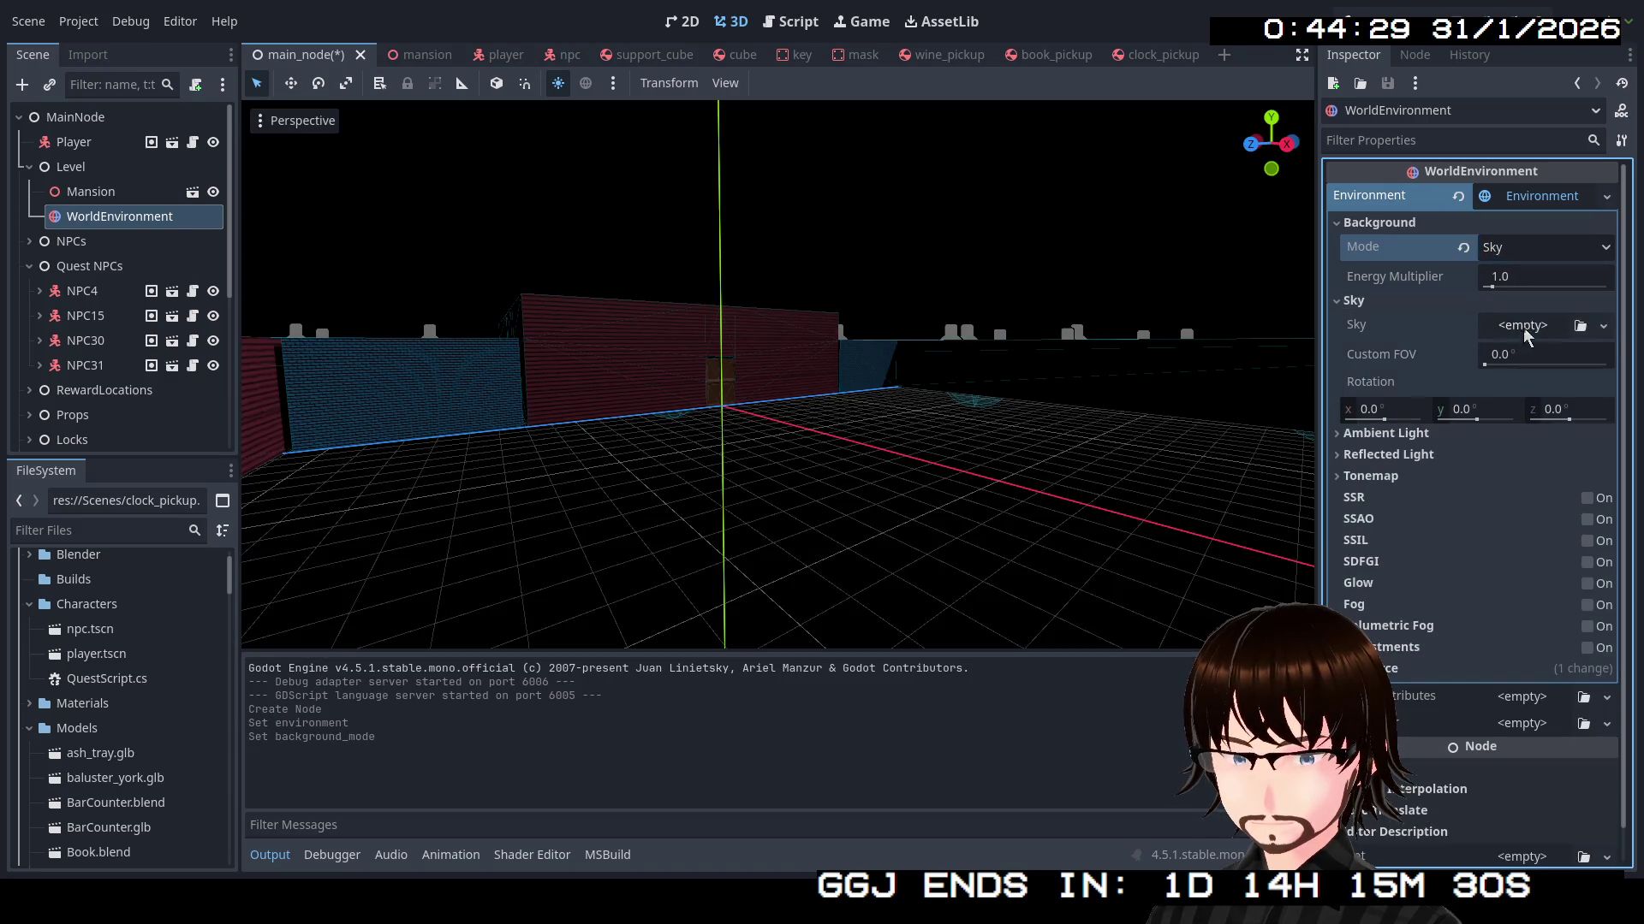
pyautogui.click(1603, 326)
pyautogui.click(1549, 376)
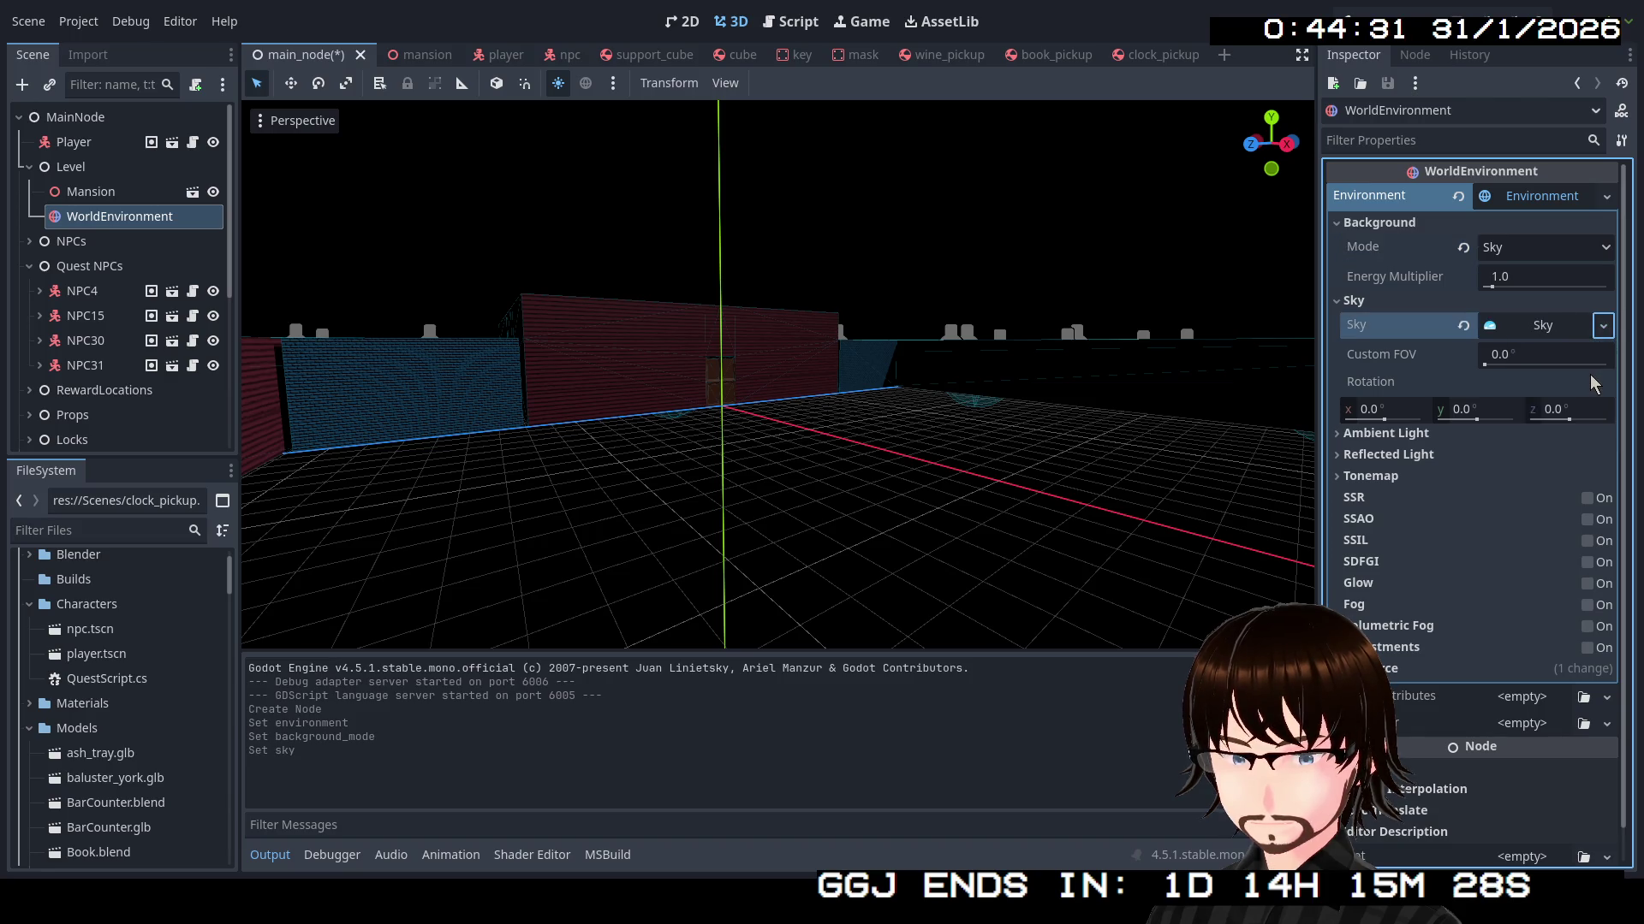
pyautogui.click(1398, 434)
pyautogui.click(1515, 459)
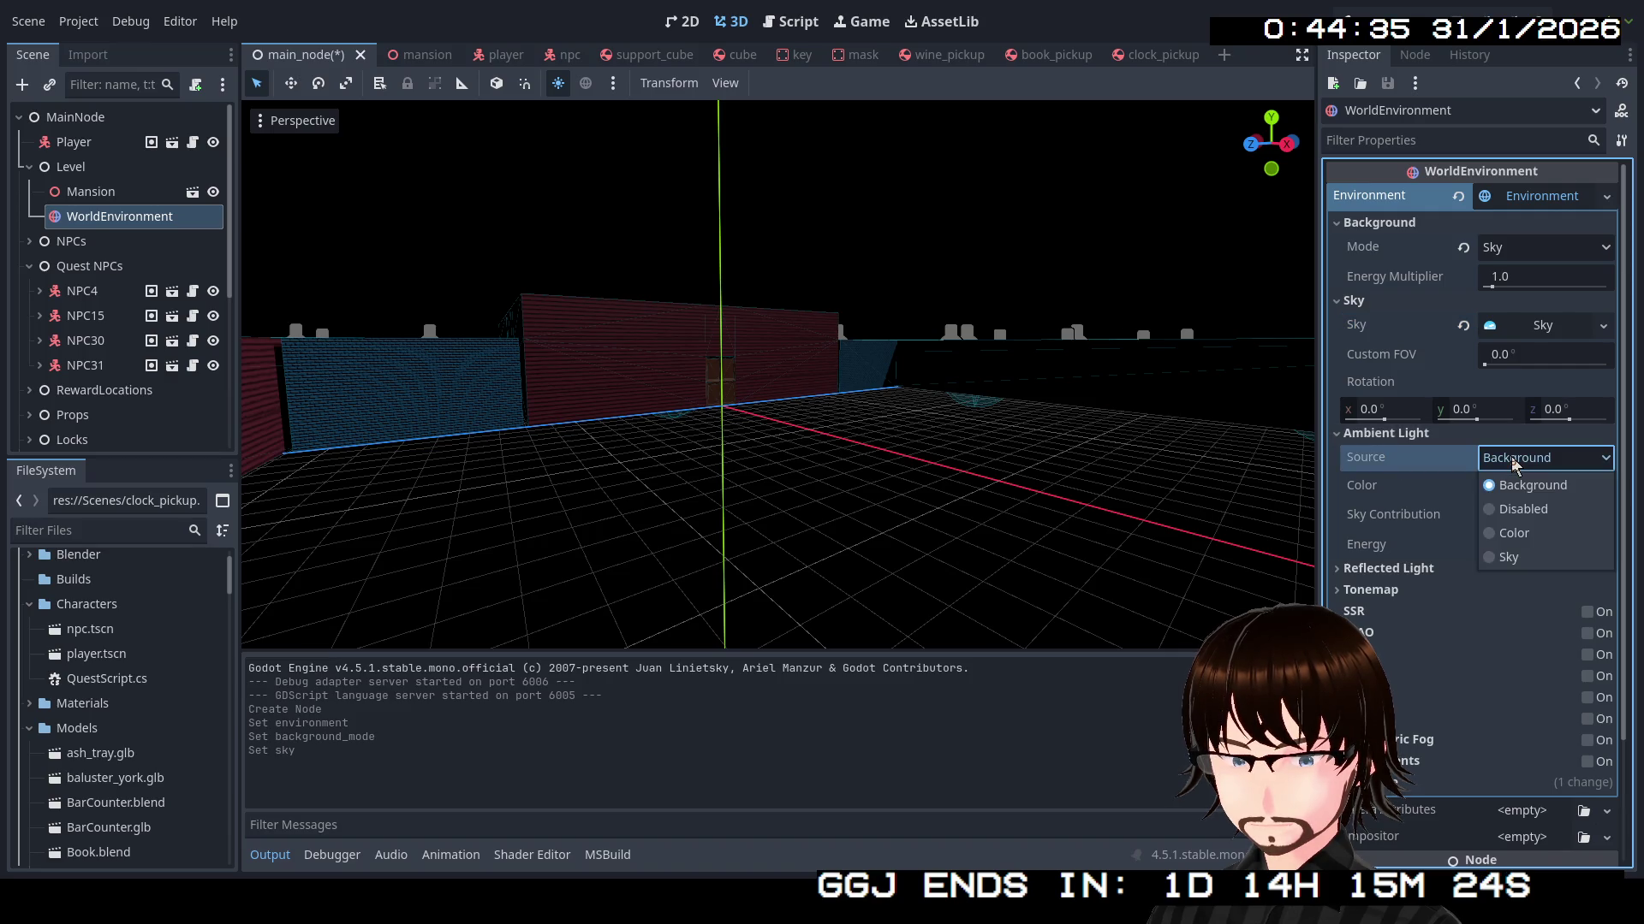
pyautogui.click(1510, 556)
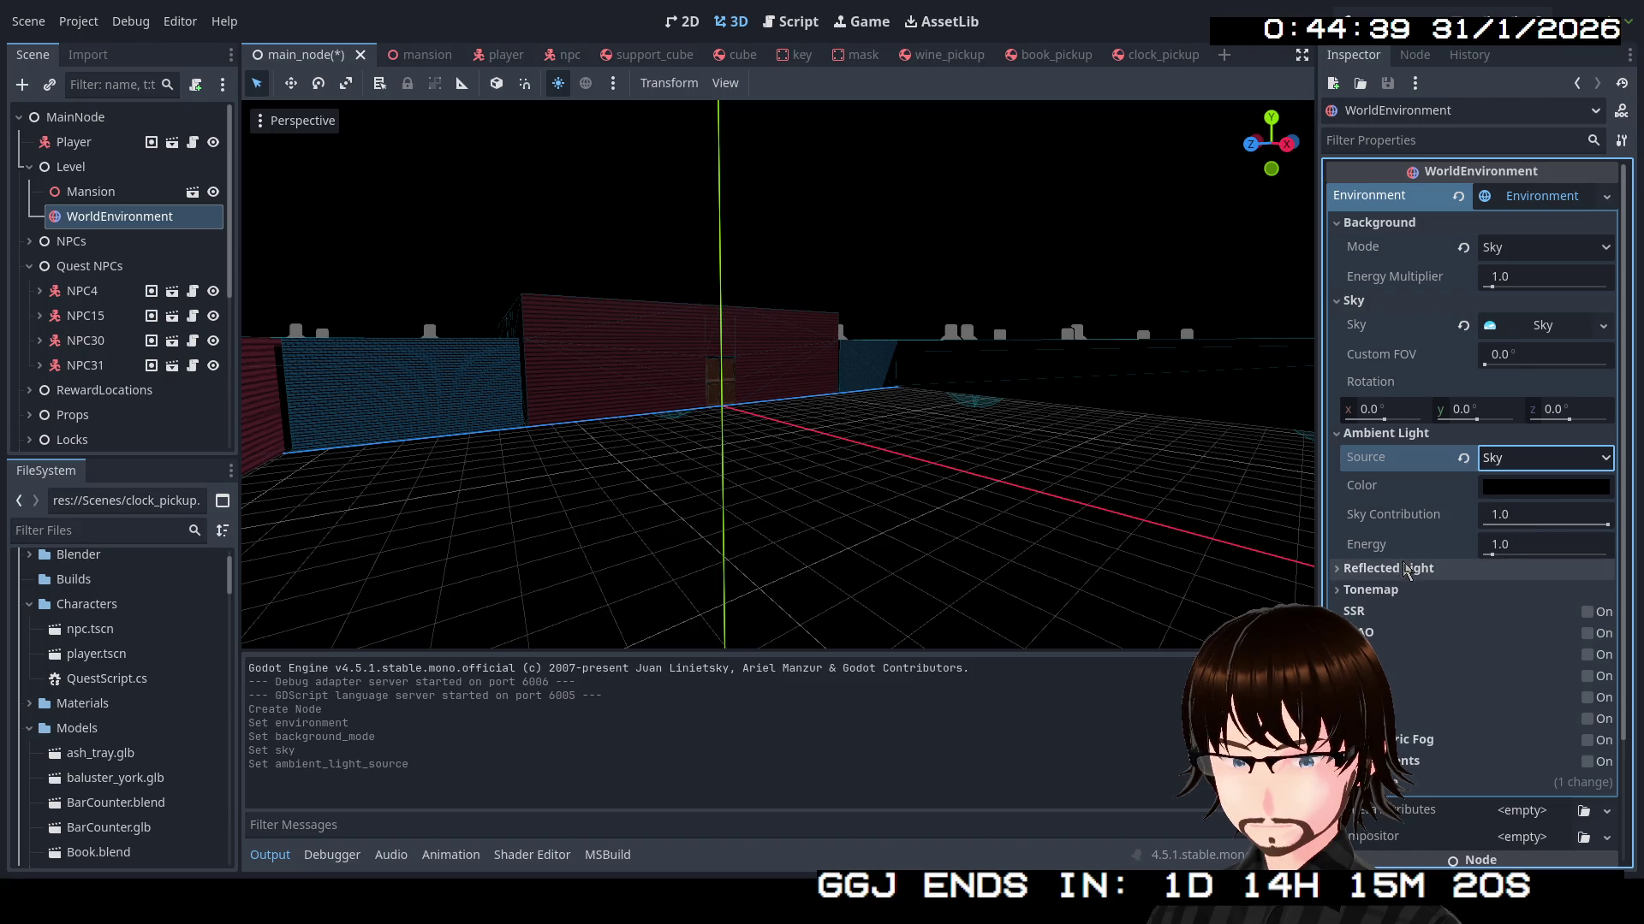
# Set the Sky's material to a ProceduralSkyMaterial
pyautogui.click(1549, 333)
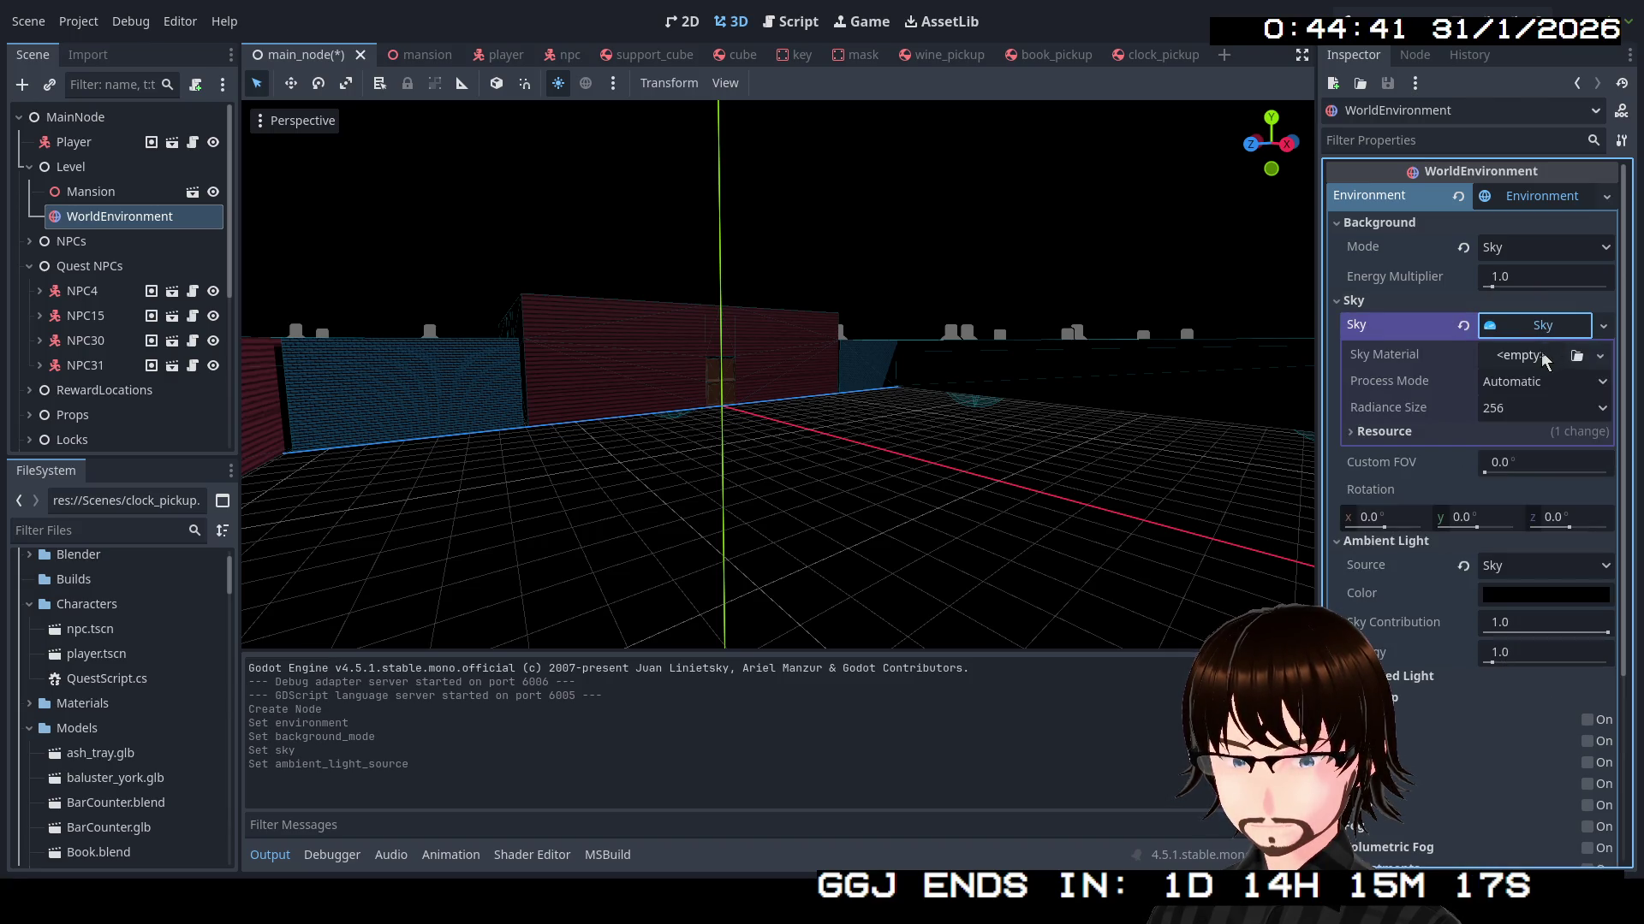
pyautogui.click(1599, 356)
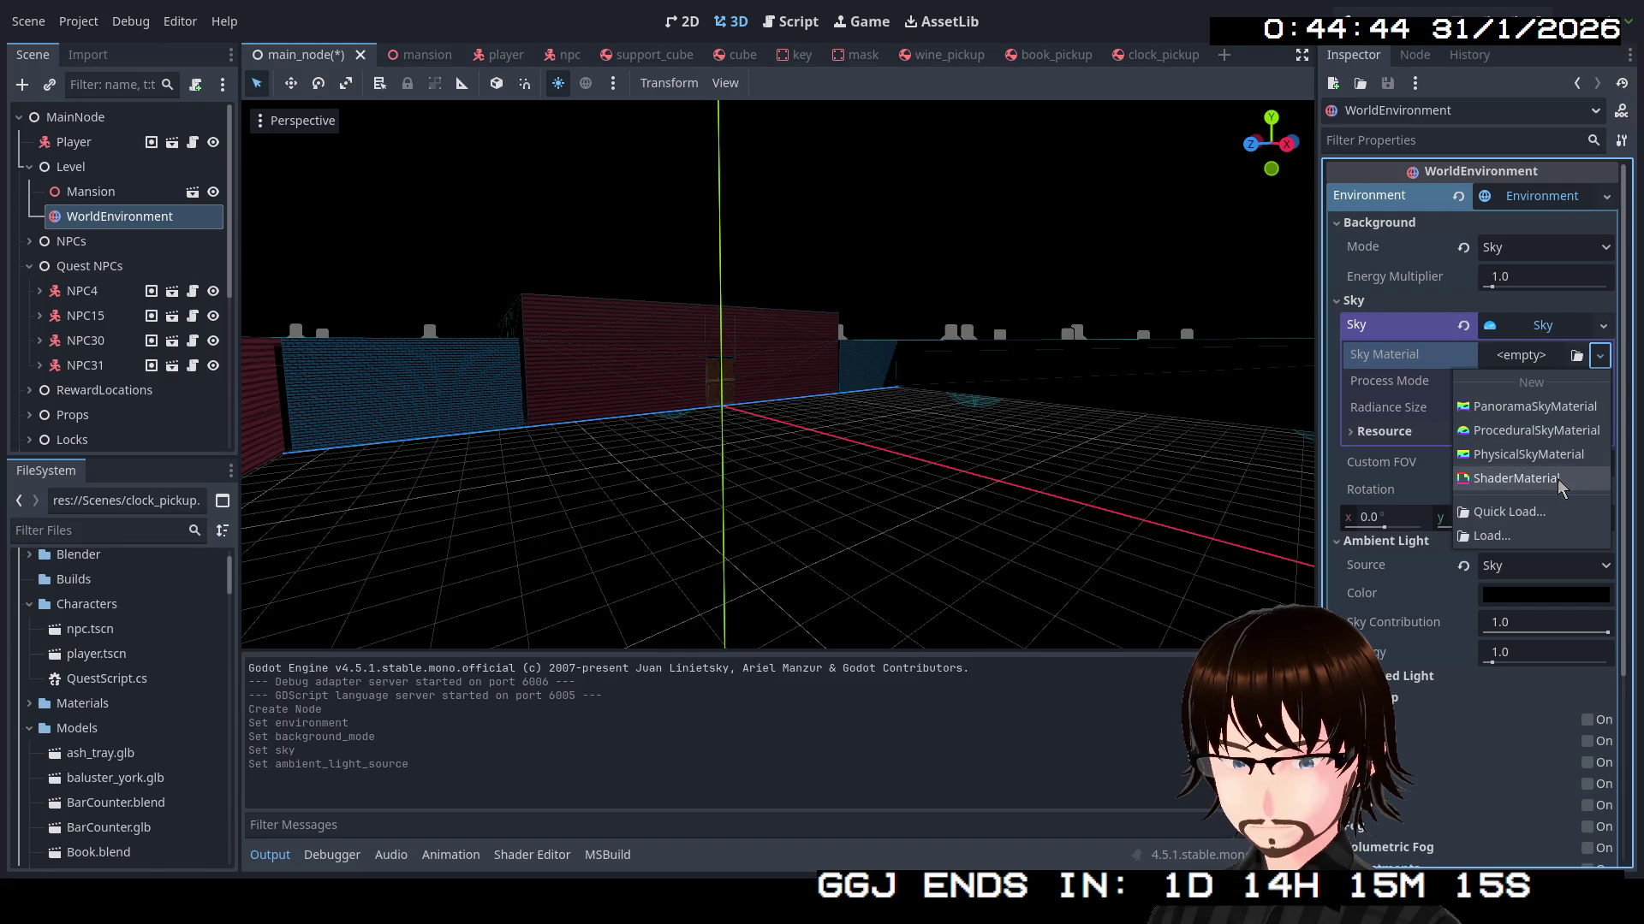
pyautogui.click(1556, 431)
pyautogui.rightClick(1012, 346)
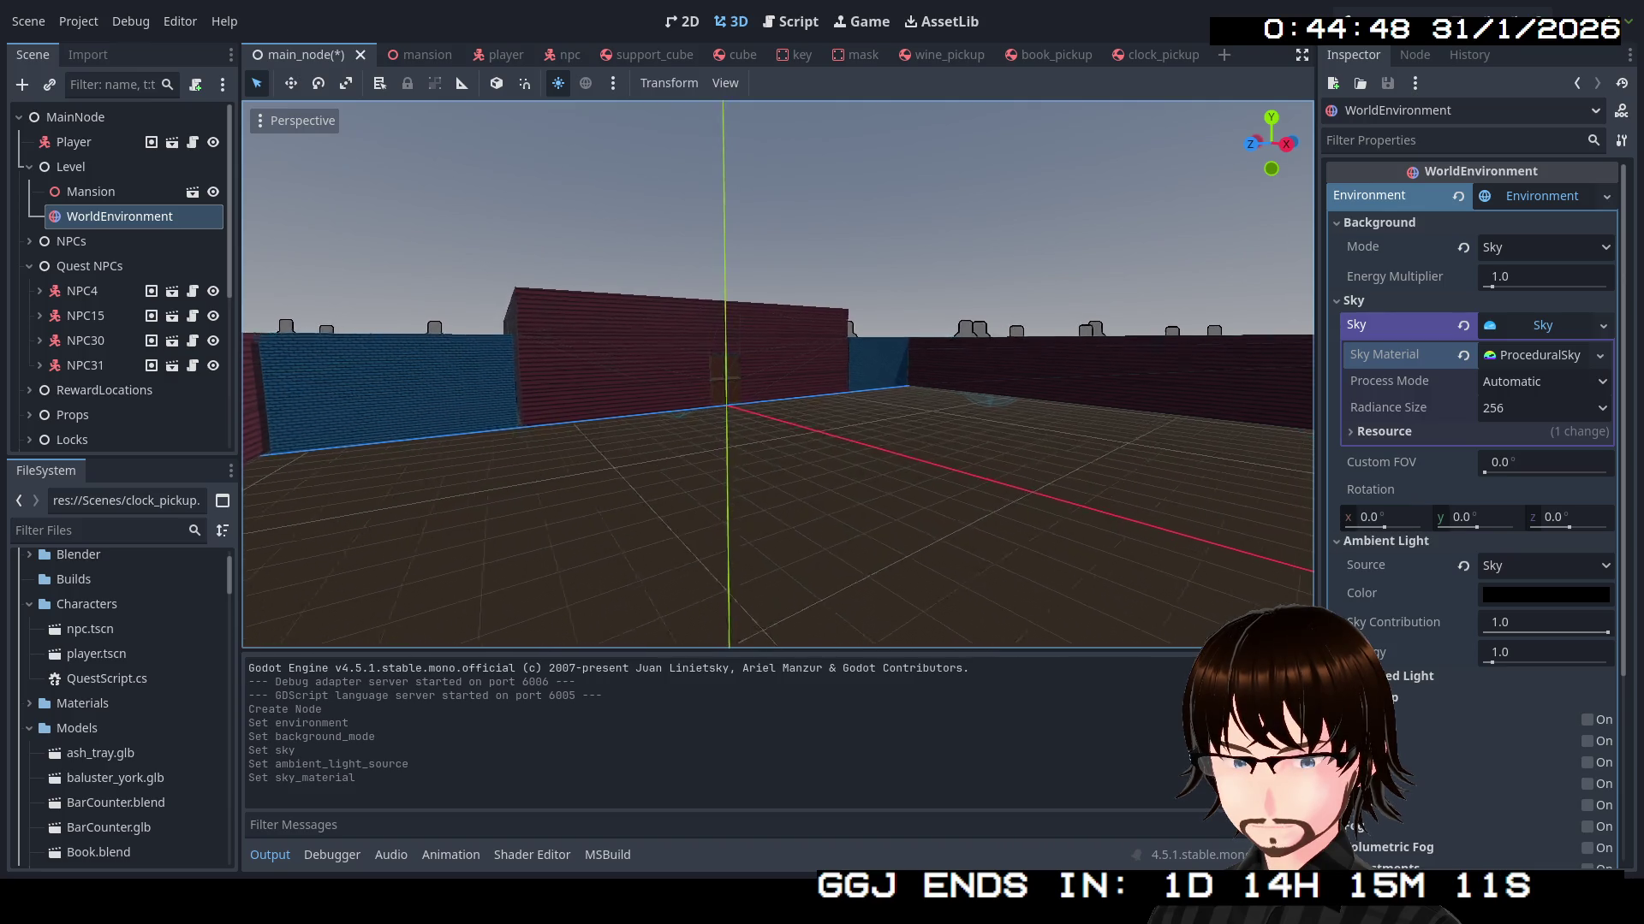
# Darken the procedural sky's top colour to black and its horizon colour
pyautogui.press('w')
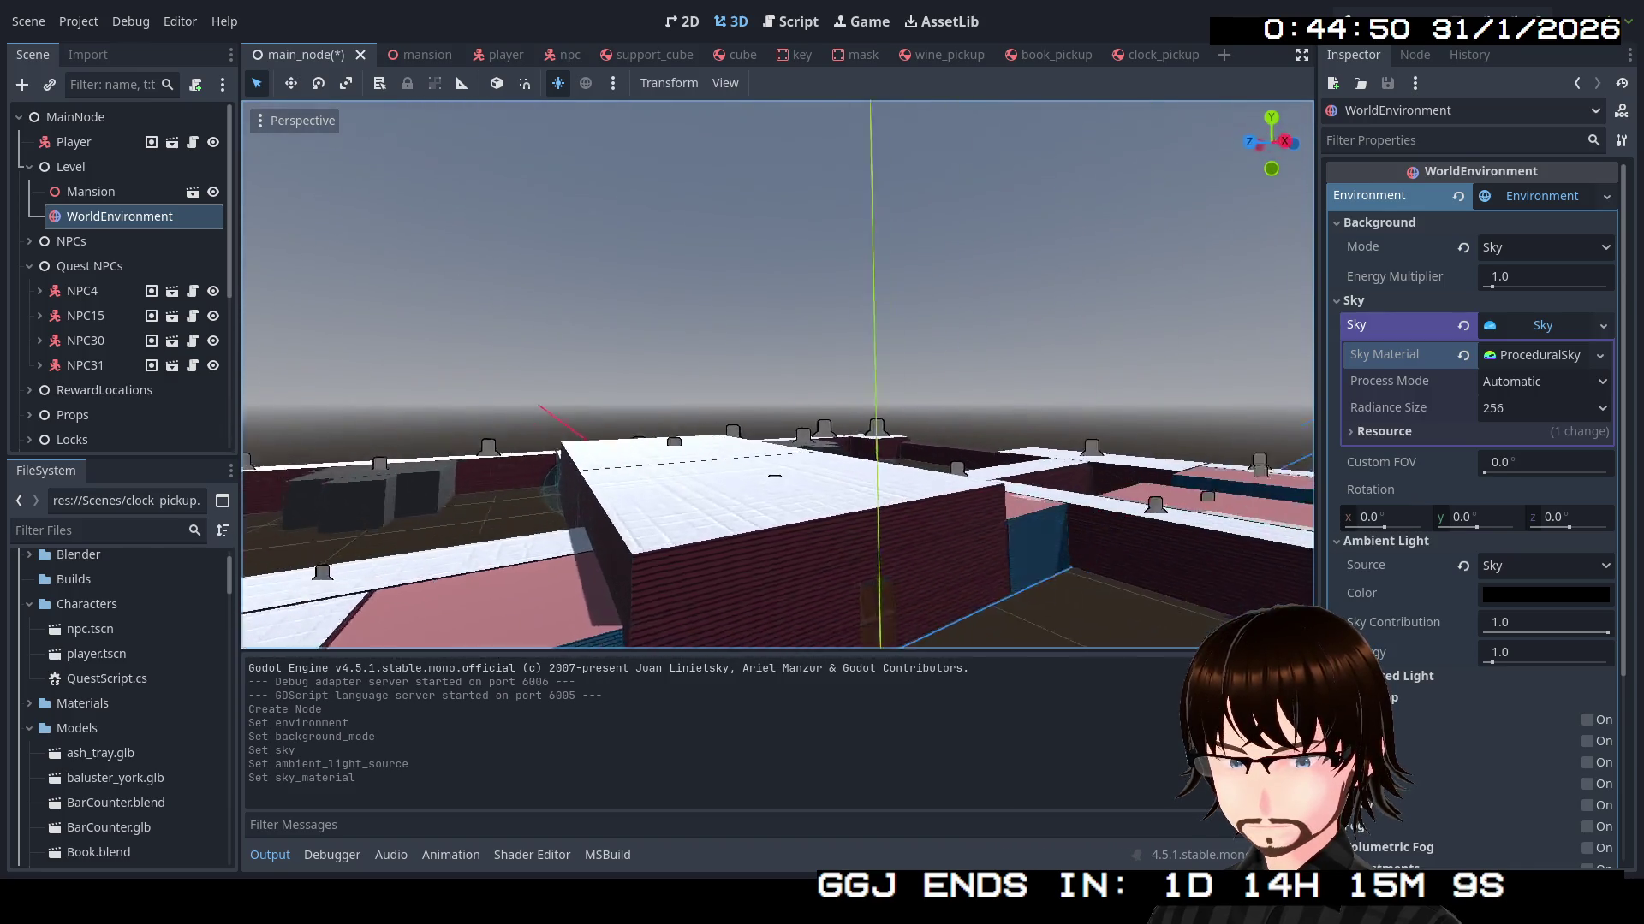
pyautogui.press('s')
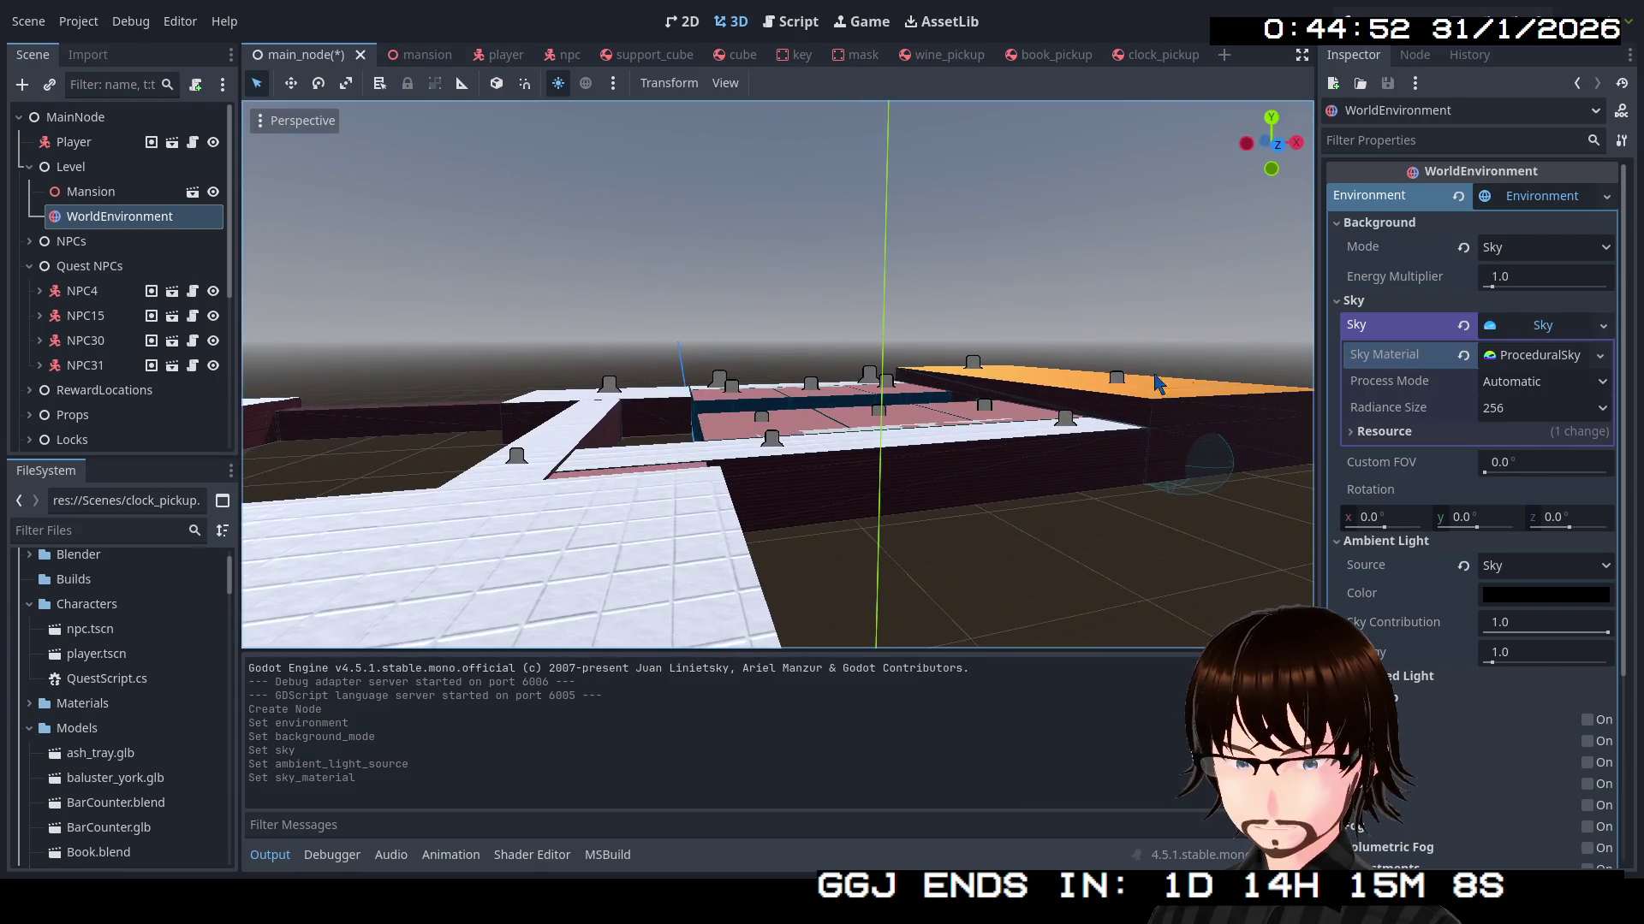
pyautogui.click(1500, 368)
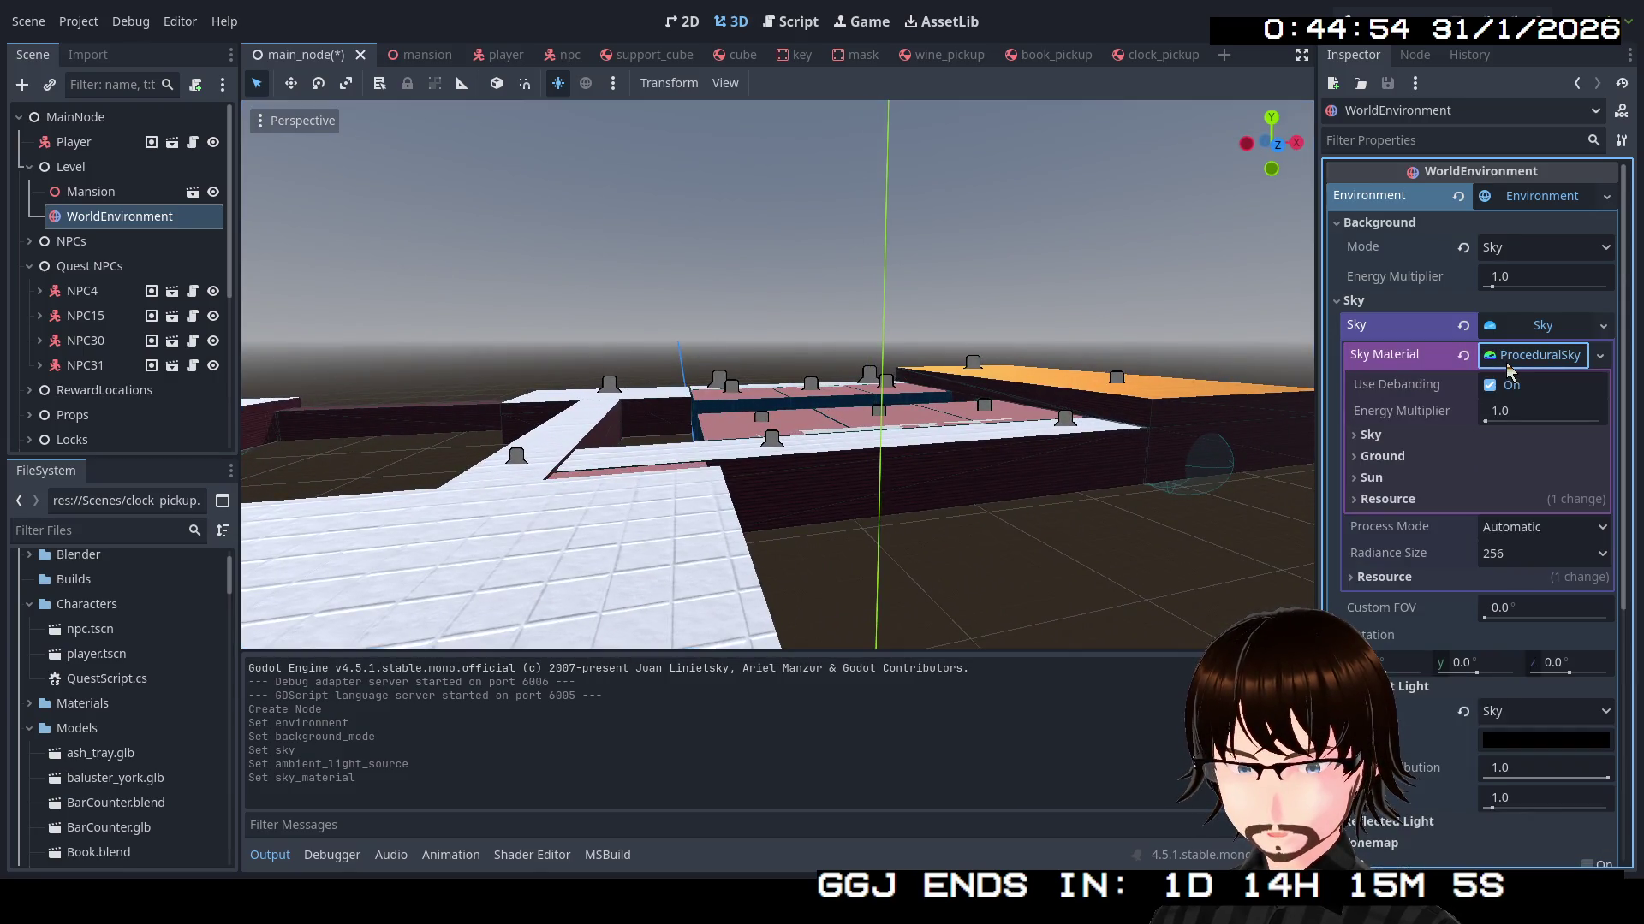
pyautogui.click(1412, 436)
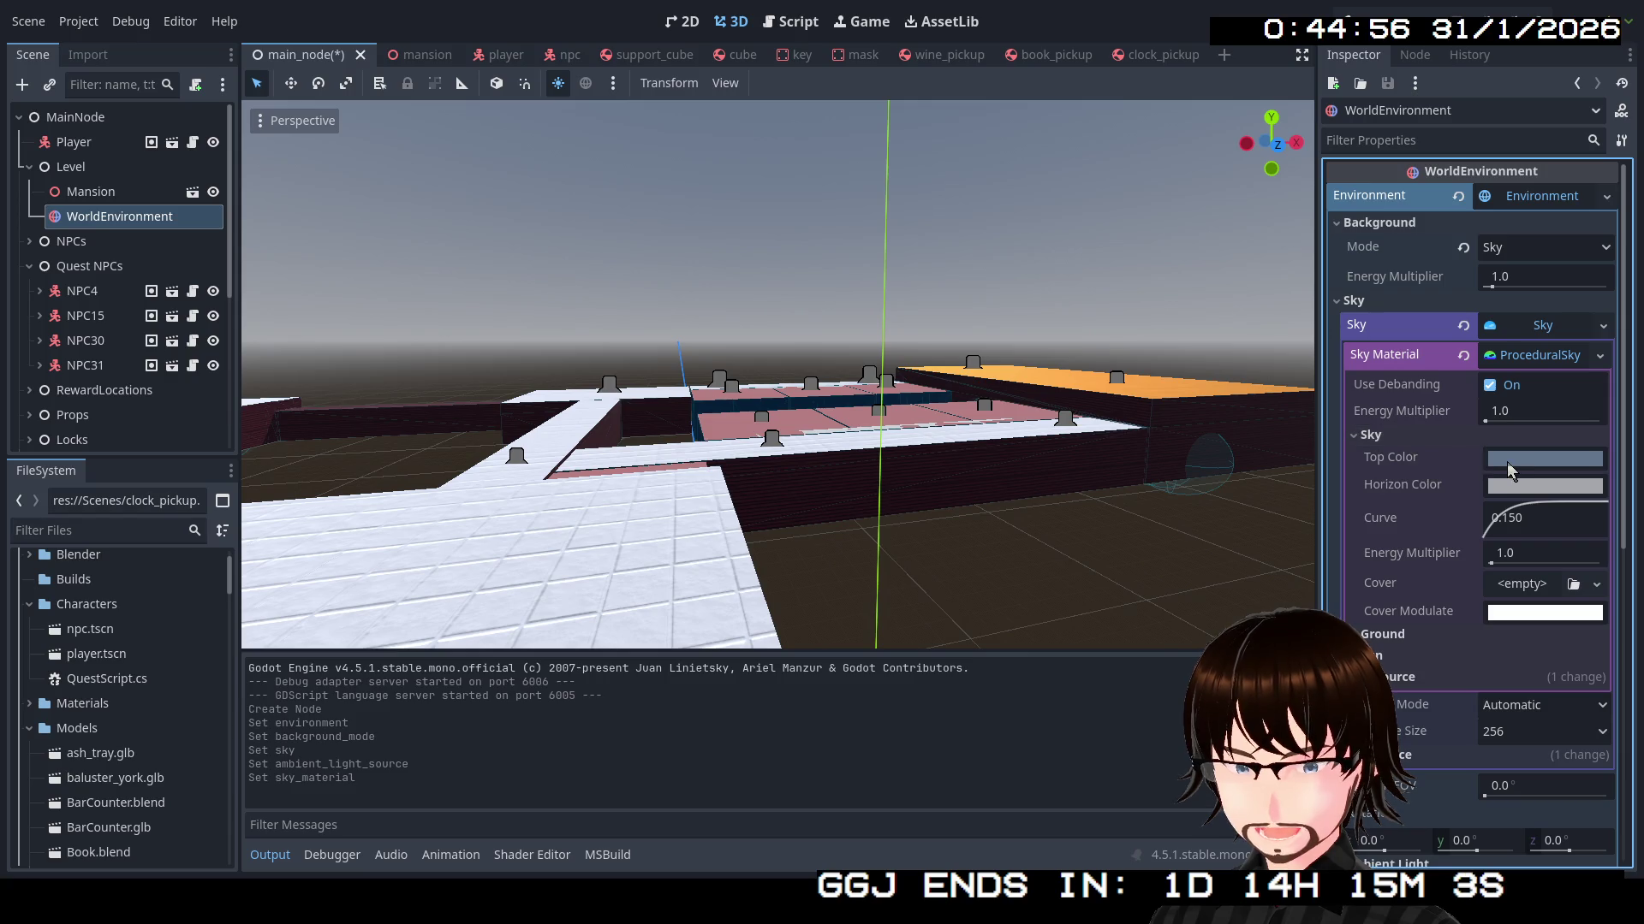
pyautogui.click(1509, 463)
pyautogui.moveTo(1620, 137); pyautogui.dragTo(1620, 259)
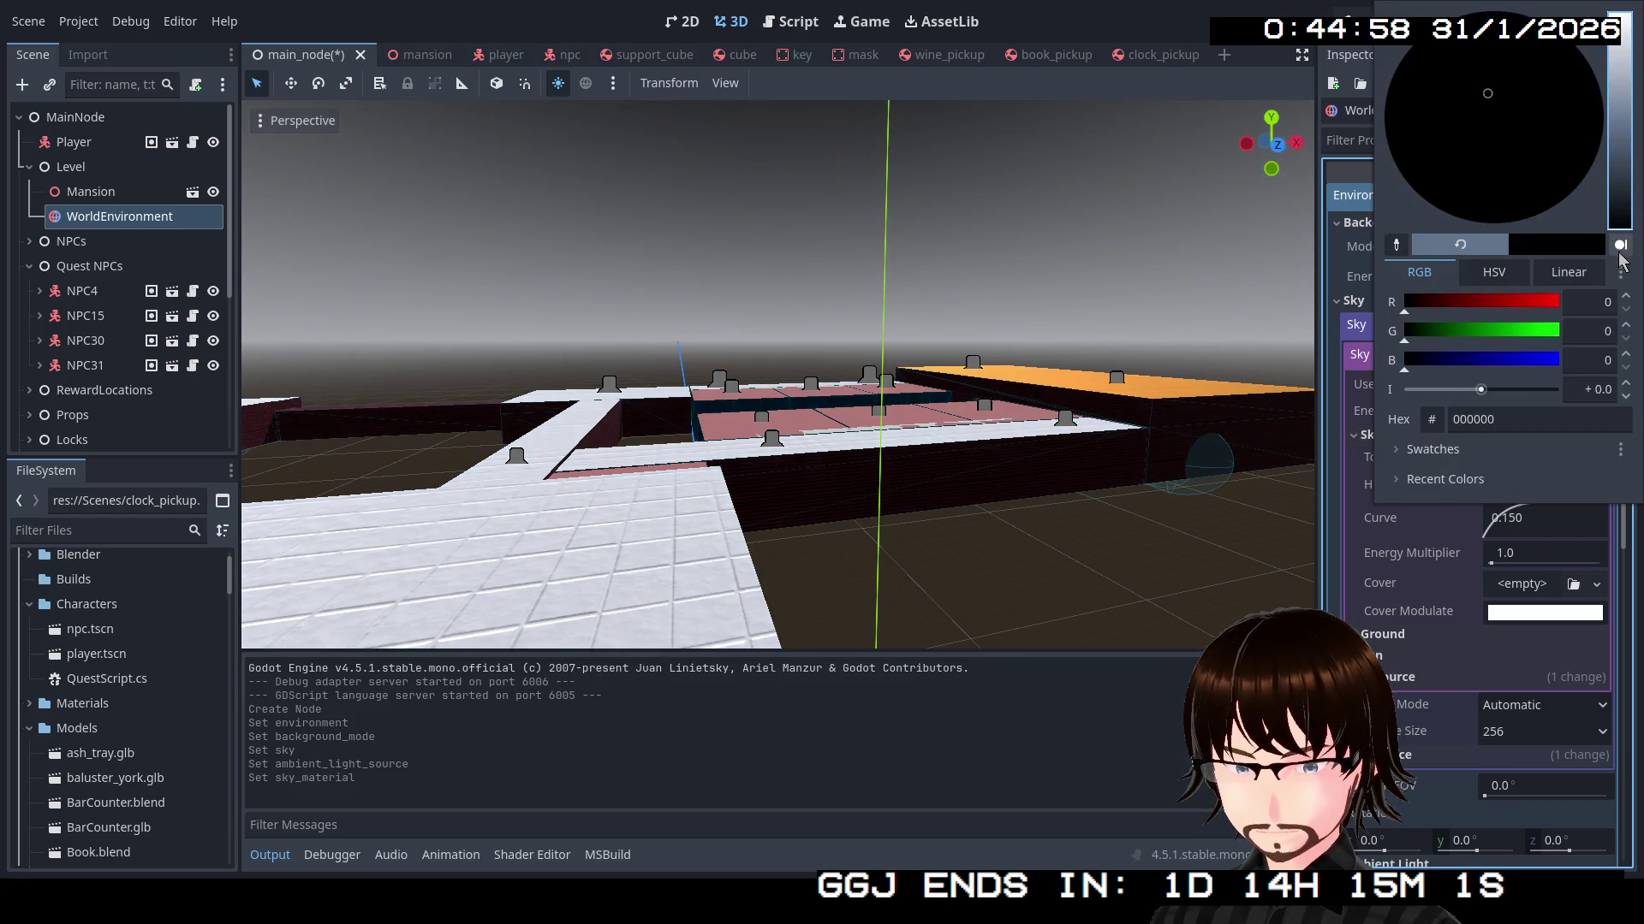
pyautogui.click(1445, 565)
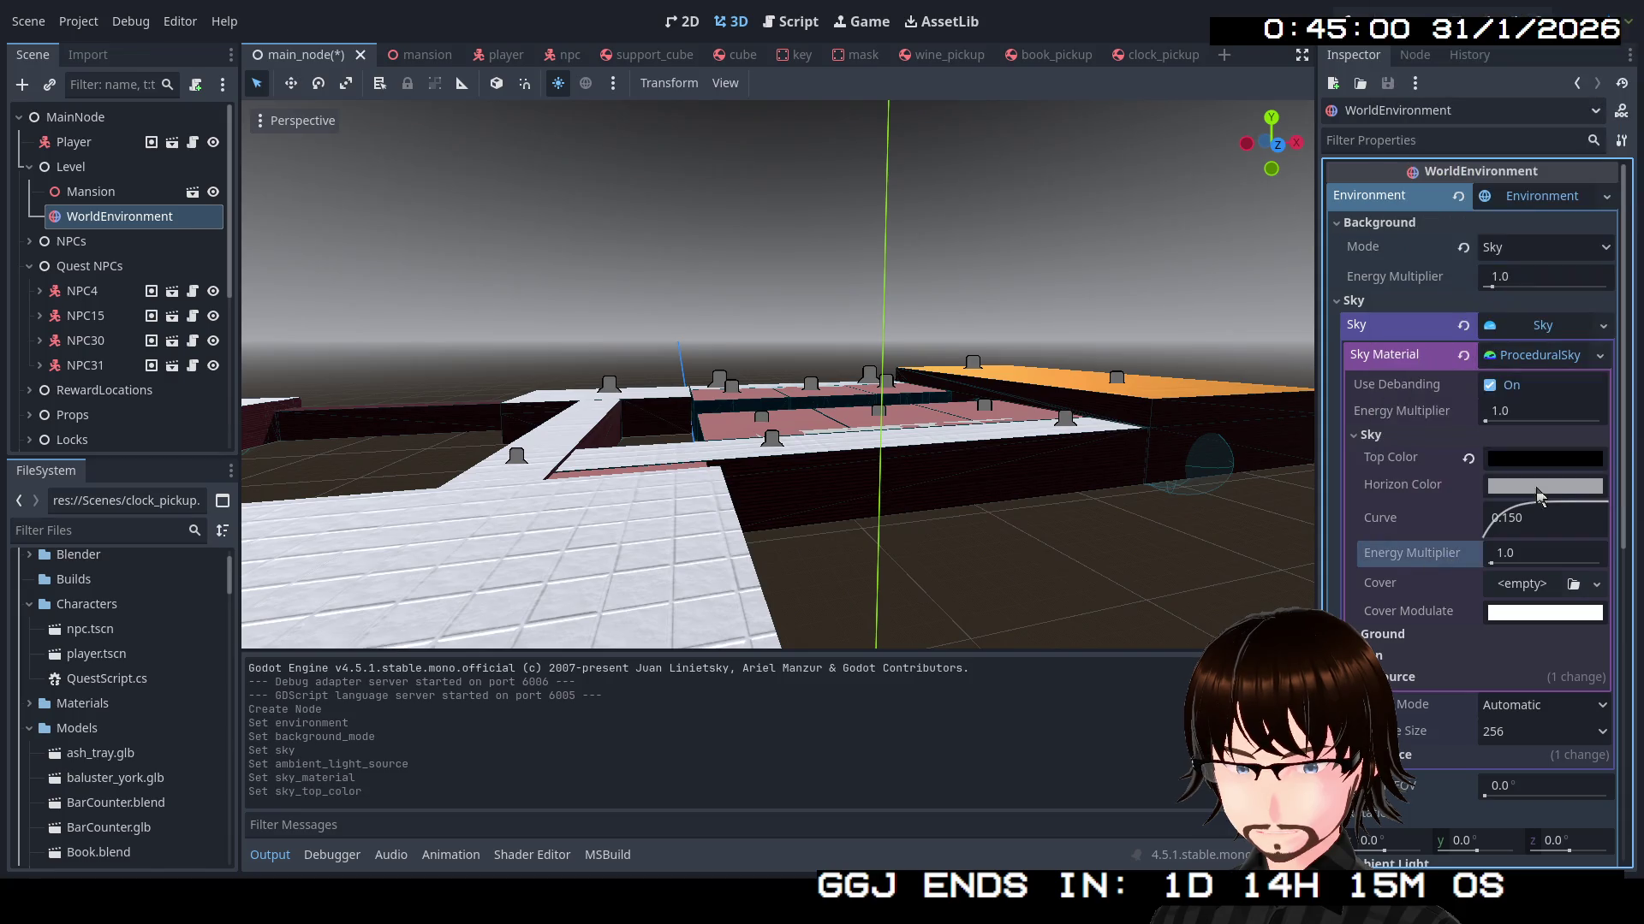
pyautogui.click(1541, 488)
pyautogui.moveTo(1619, 171)
pyautogui.mouseDown()
pyautogui.moveTo(1620, 248)
pyautogui.moveTo(1622, 183)
pyautogui.mouseUp()
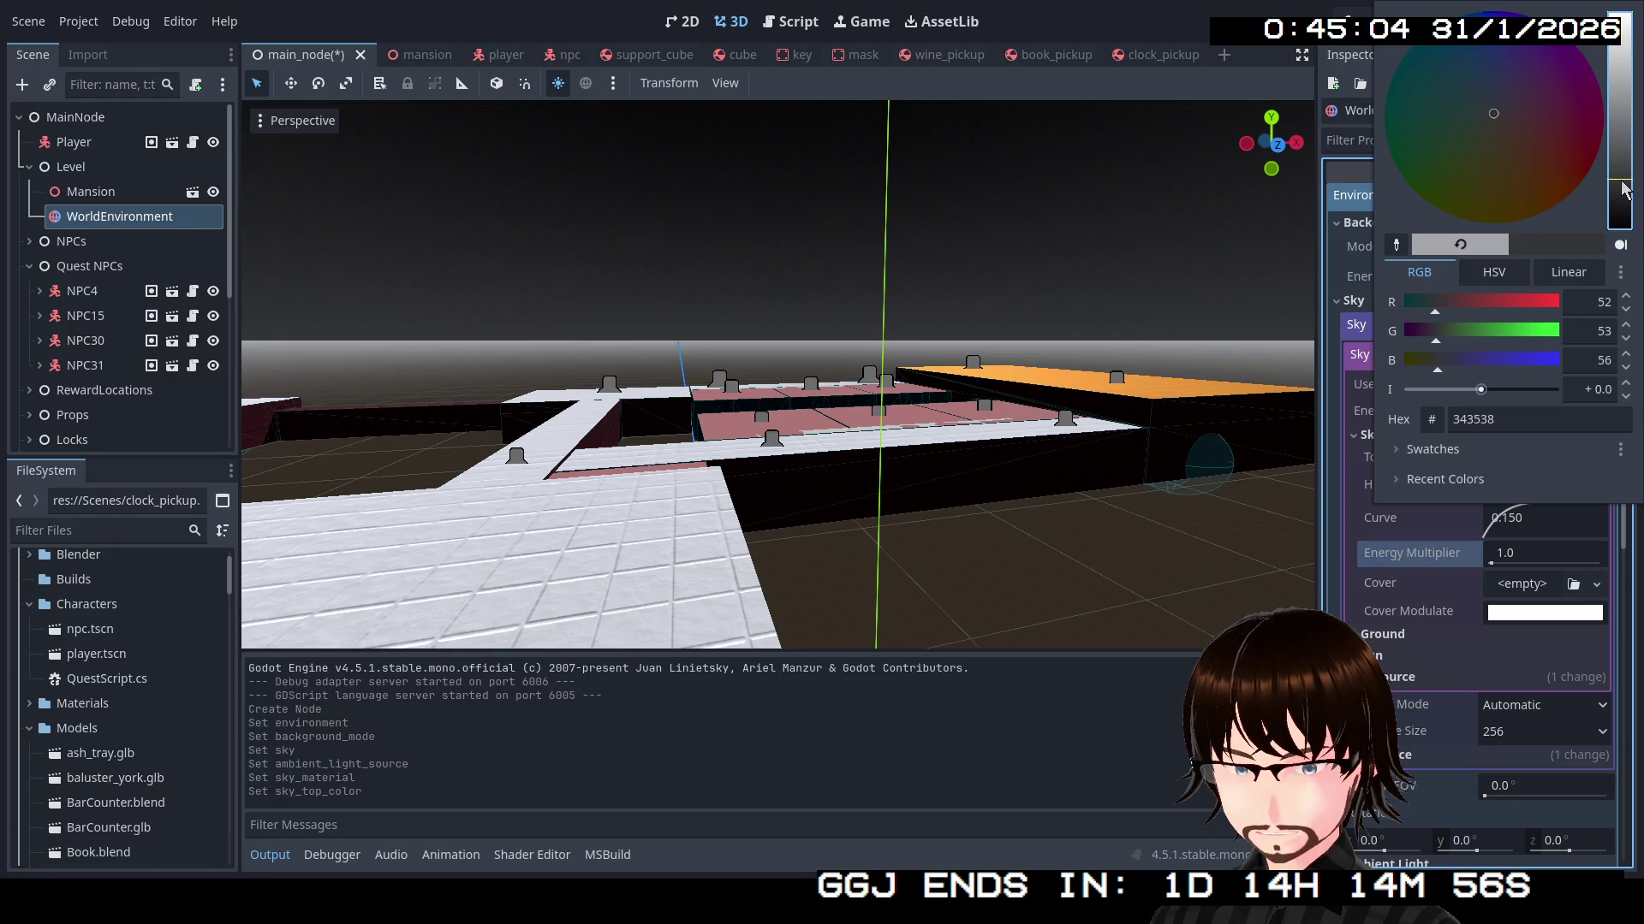
pyautogui.click(1435, 532)
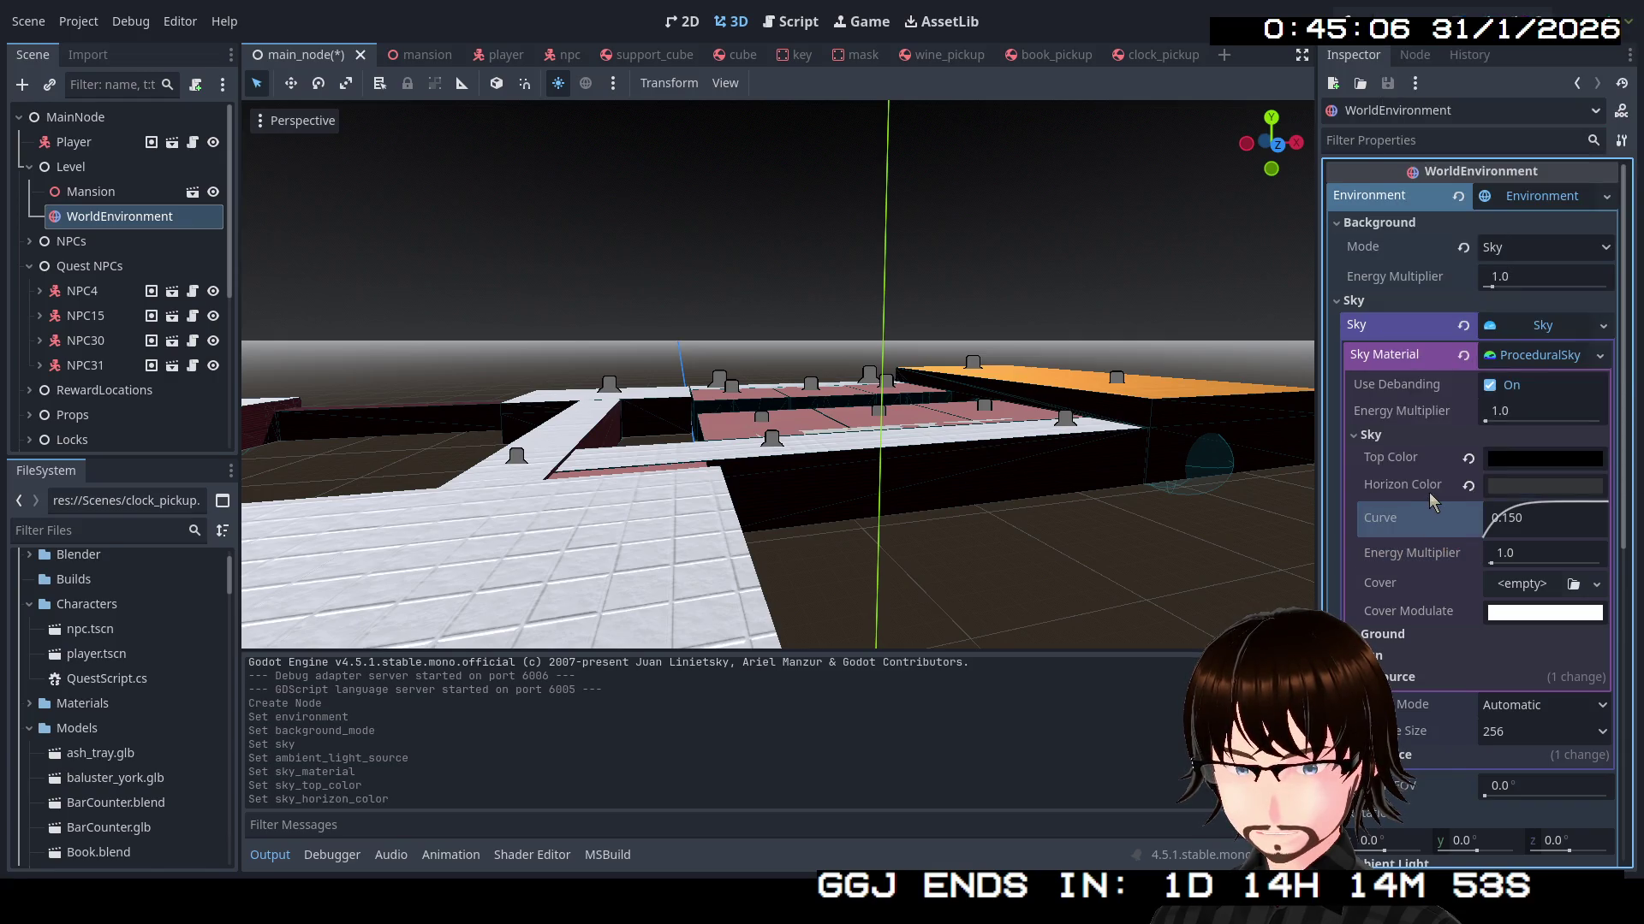
# Set the ground horizon colour to a dark brownish grey, about 403933
pyautogui.click(1404, 634)
pyautogui.click(1498, 657)
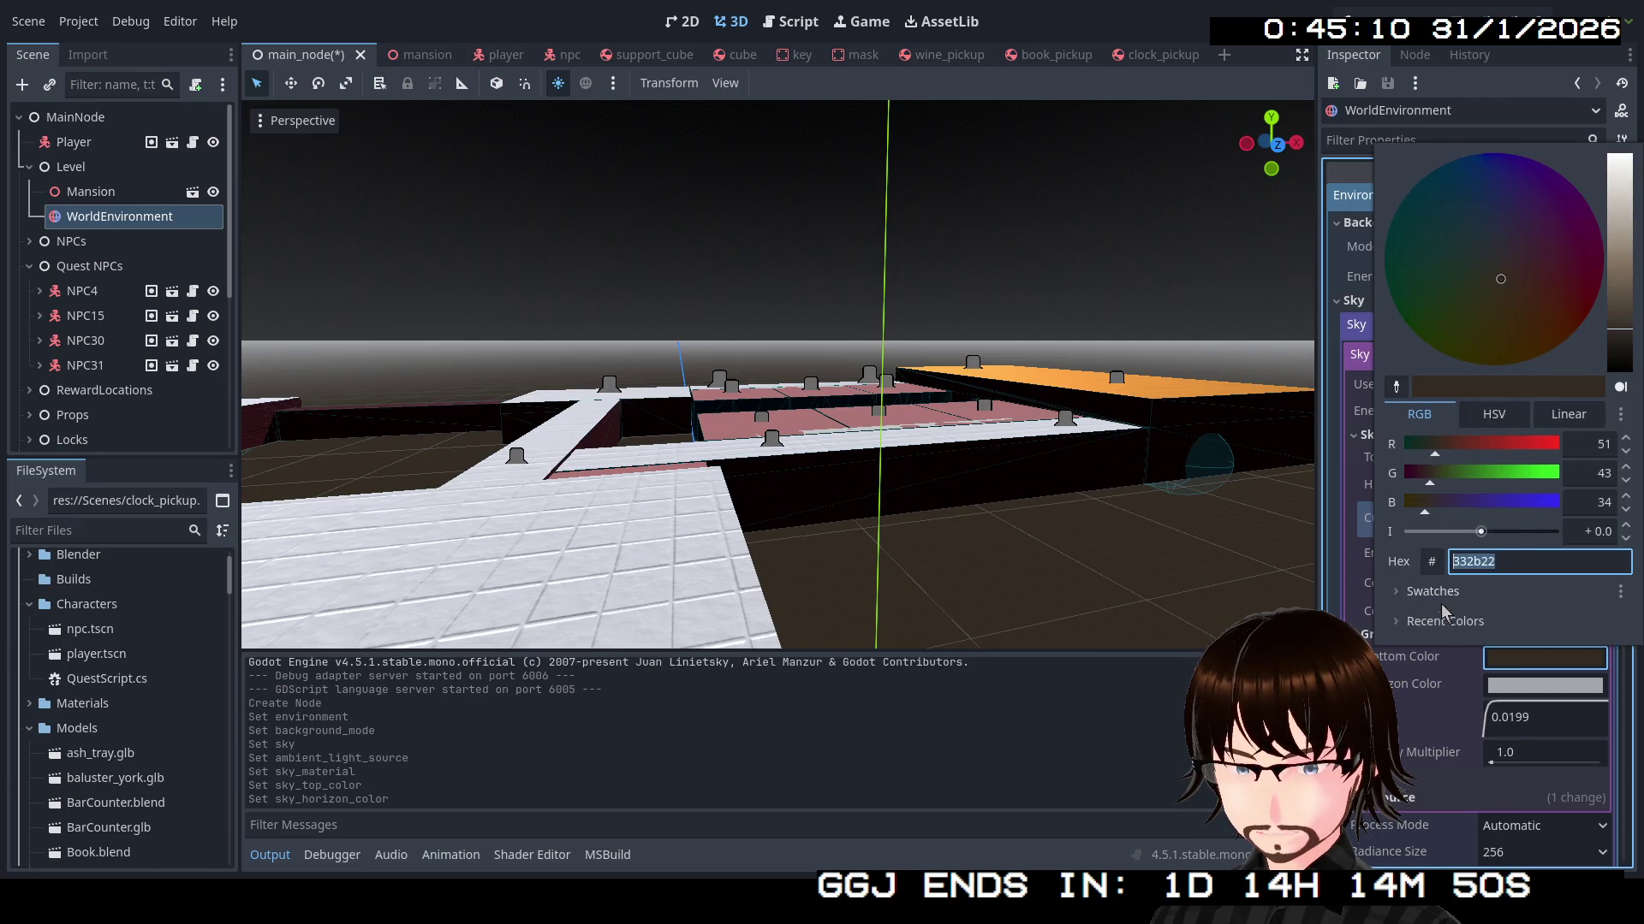
pyautogui.click(1511, 687)
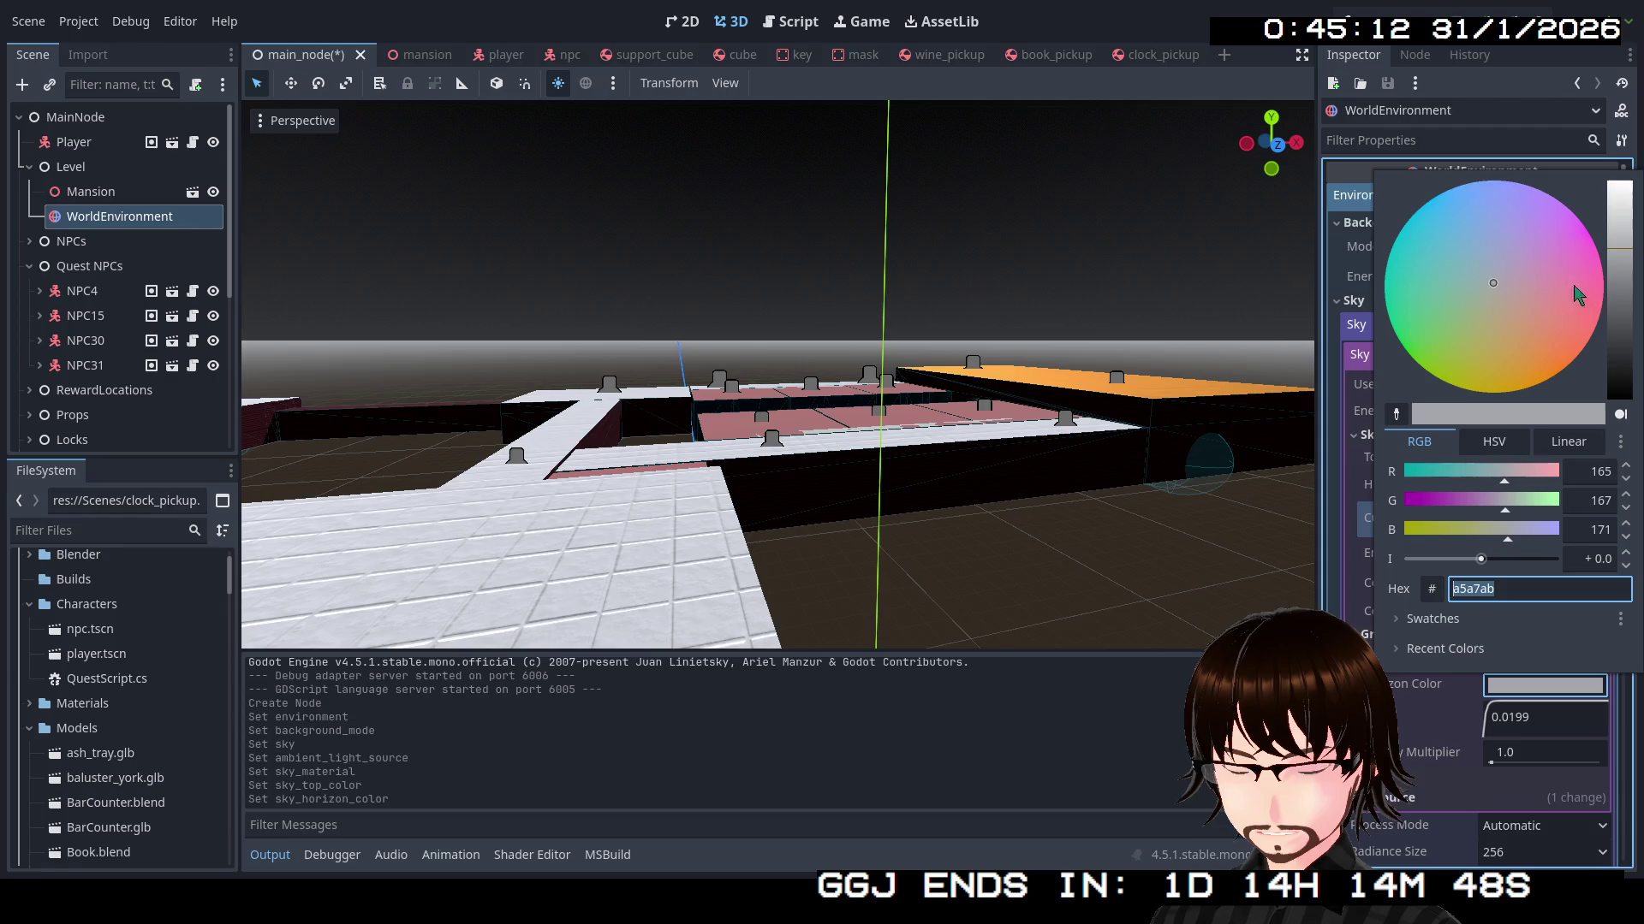
pyautogui.moveTo(1578, 294); pyautogui.dragTo(1541, 206)
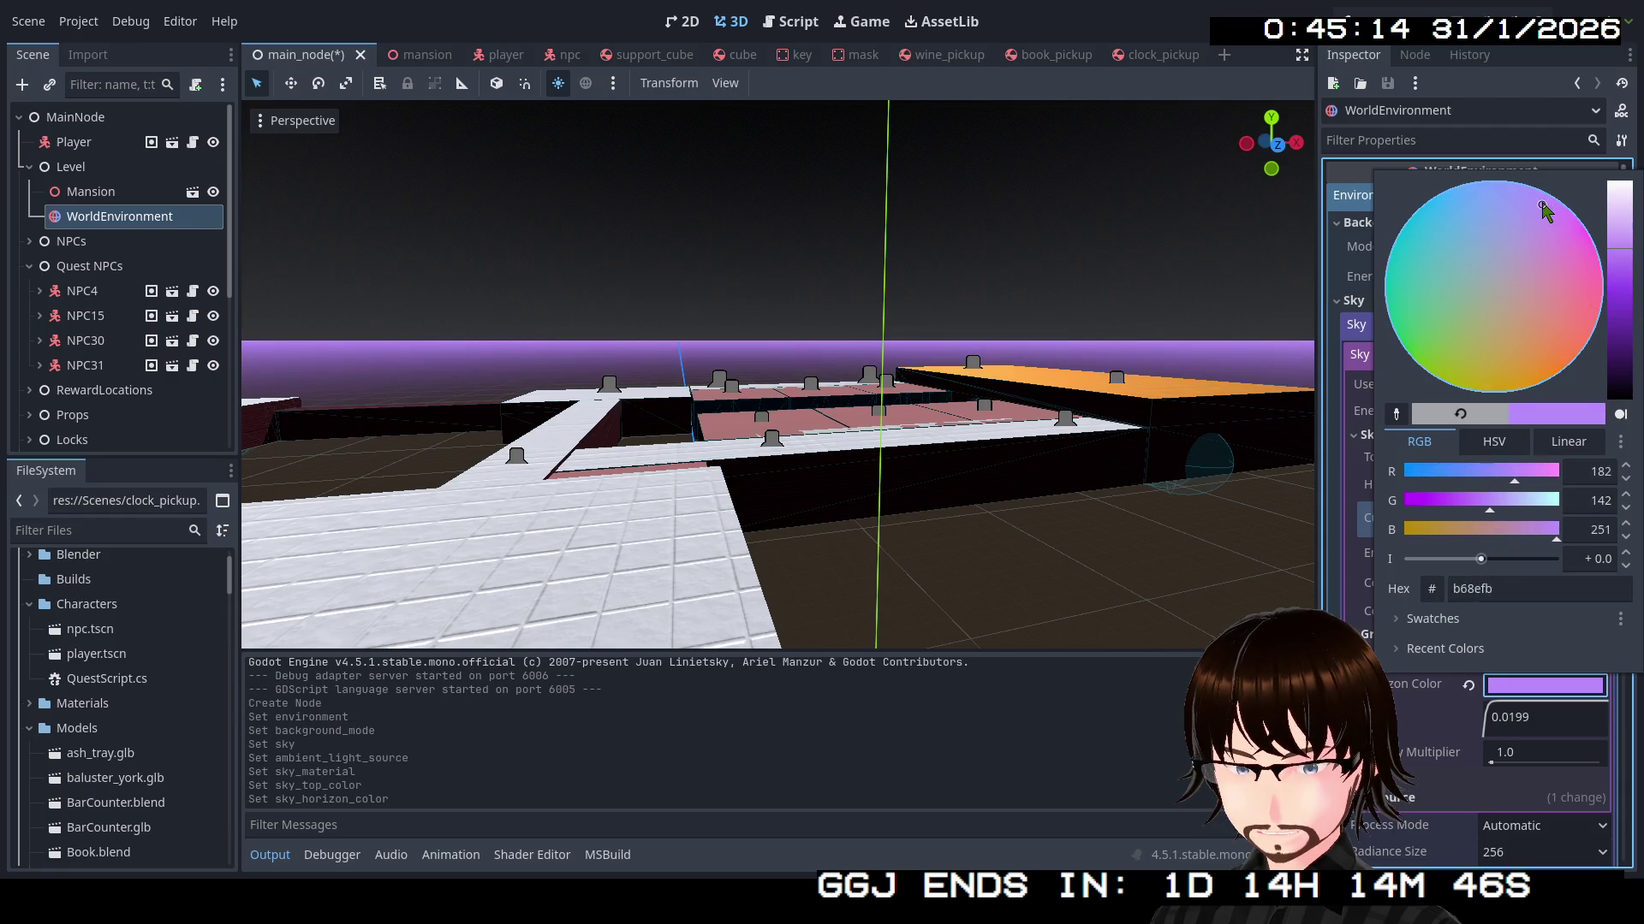
pyautogui.moveTo(1624, 267)
pyautogui.mouseDown()
pyautogui.moveTo(1632, 383)
pyautogui.moveTo(1633, 355)
pyautogui.mouseUp()
pyautogui.click(1530, 335)
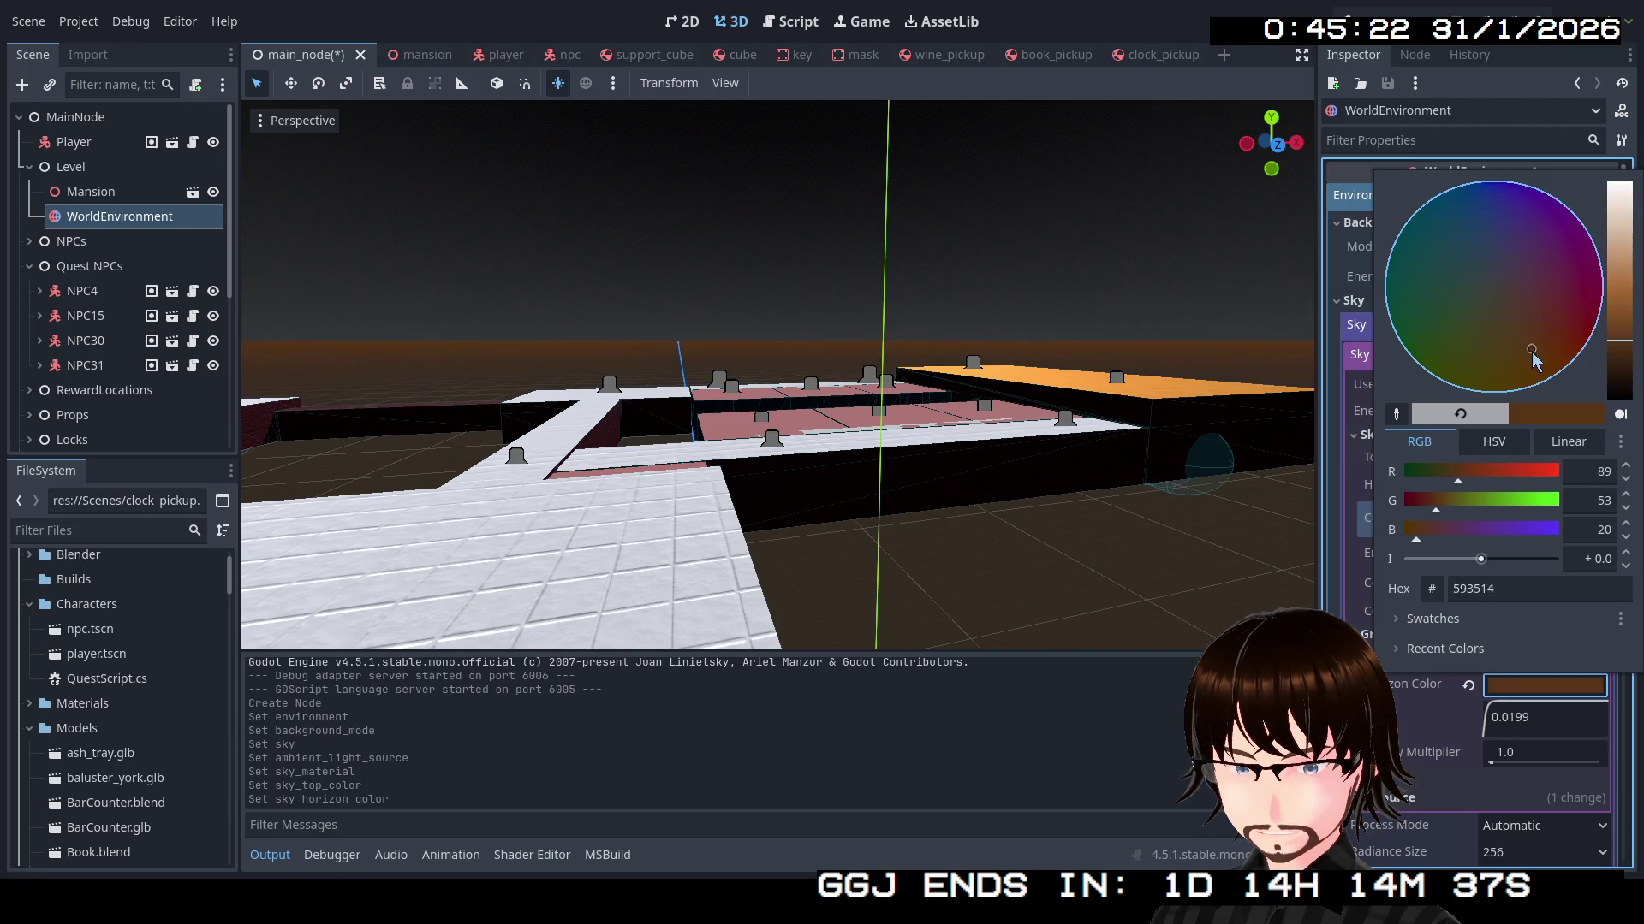
pyautogui.moveTo(1631, 363)
pyautogui.mouseDown()
pyautogui.moveTo(1632, 390)
pyautogui.moveTo(1631, 242)
pyautogui.mouseUp()
pyautogui.click(1500, 335)
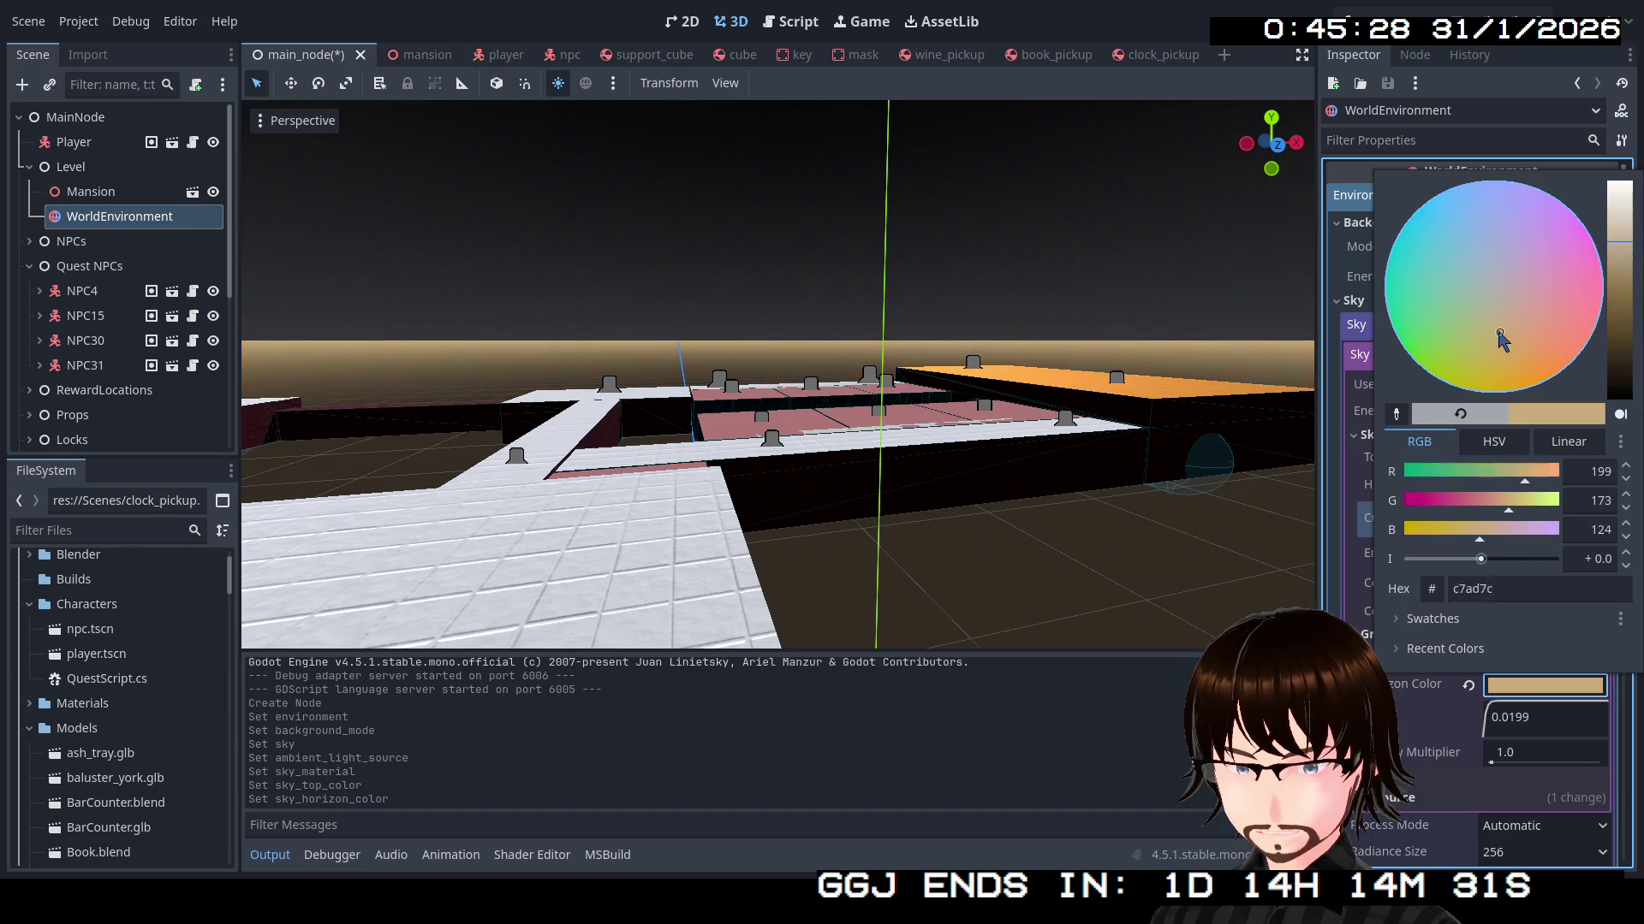
pyautogui.moveTo(1499, 335)
pyautogui.mouseDown()
pyautogui.moveTo(1478, 306)
pyautogui.moveTo(1499, 306)
pyautogui.mouseUp()
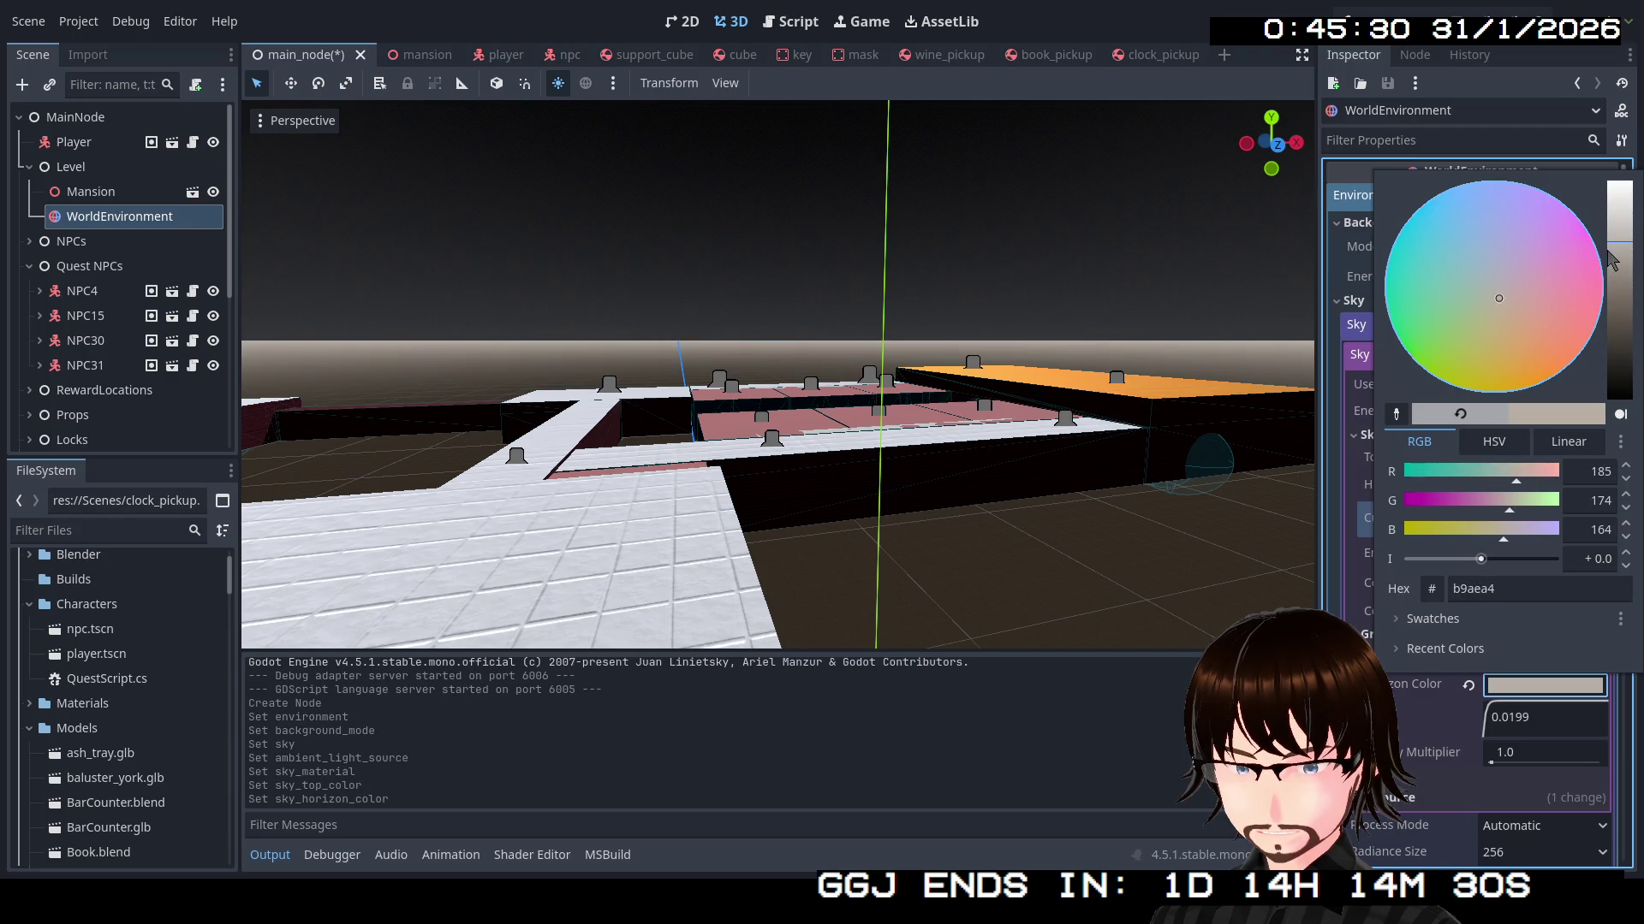
pyautogui.moveTo(1618, 255); pyautogui.dragTo(1623, 327)
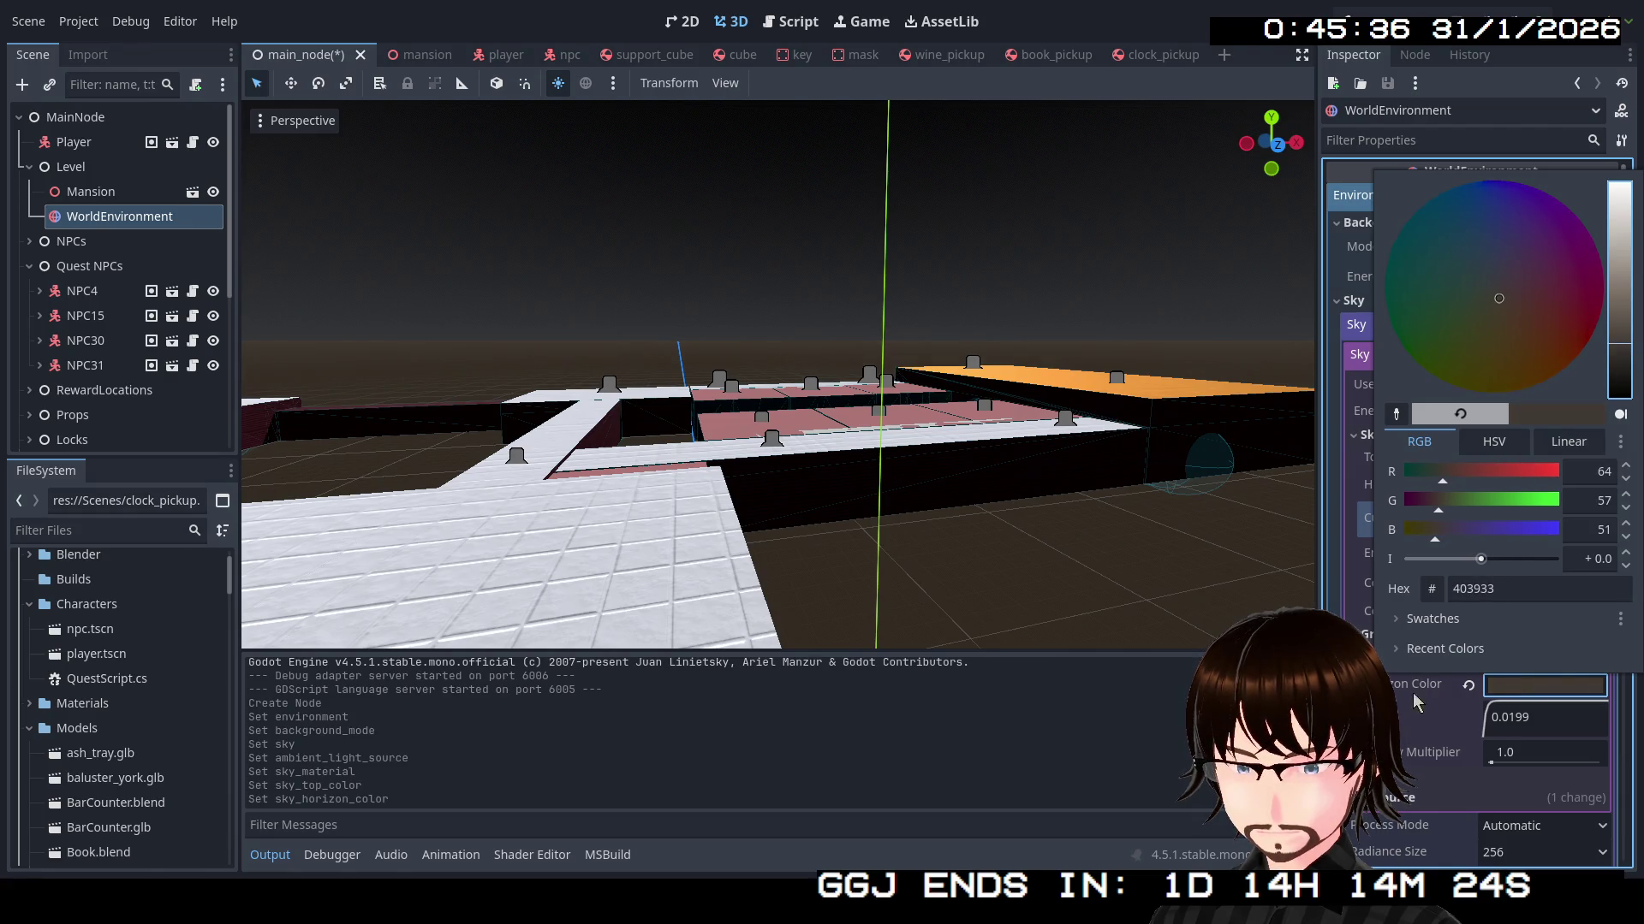
pyautogui.click(1412, 706)
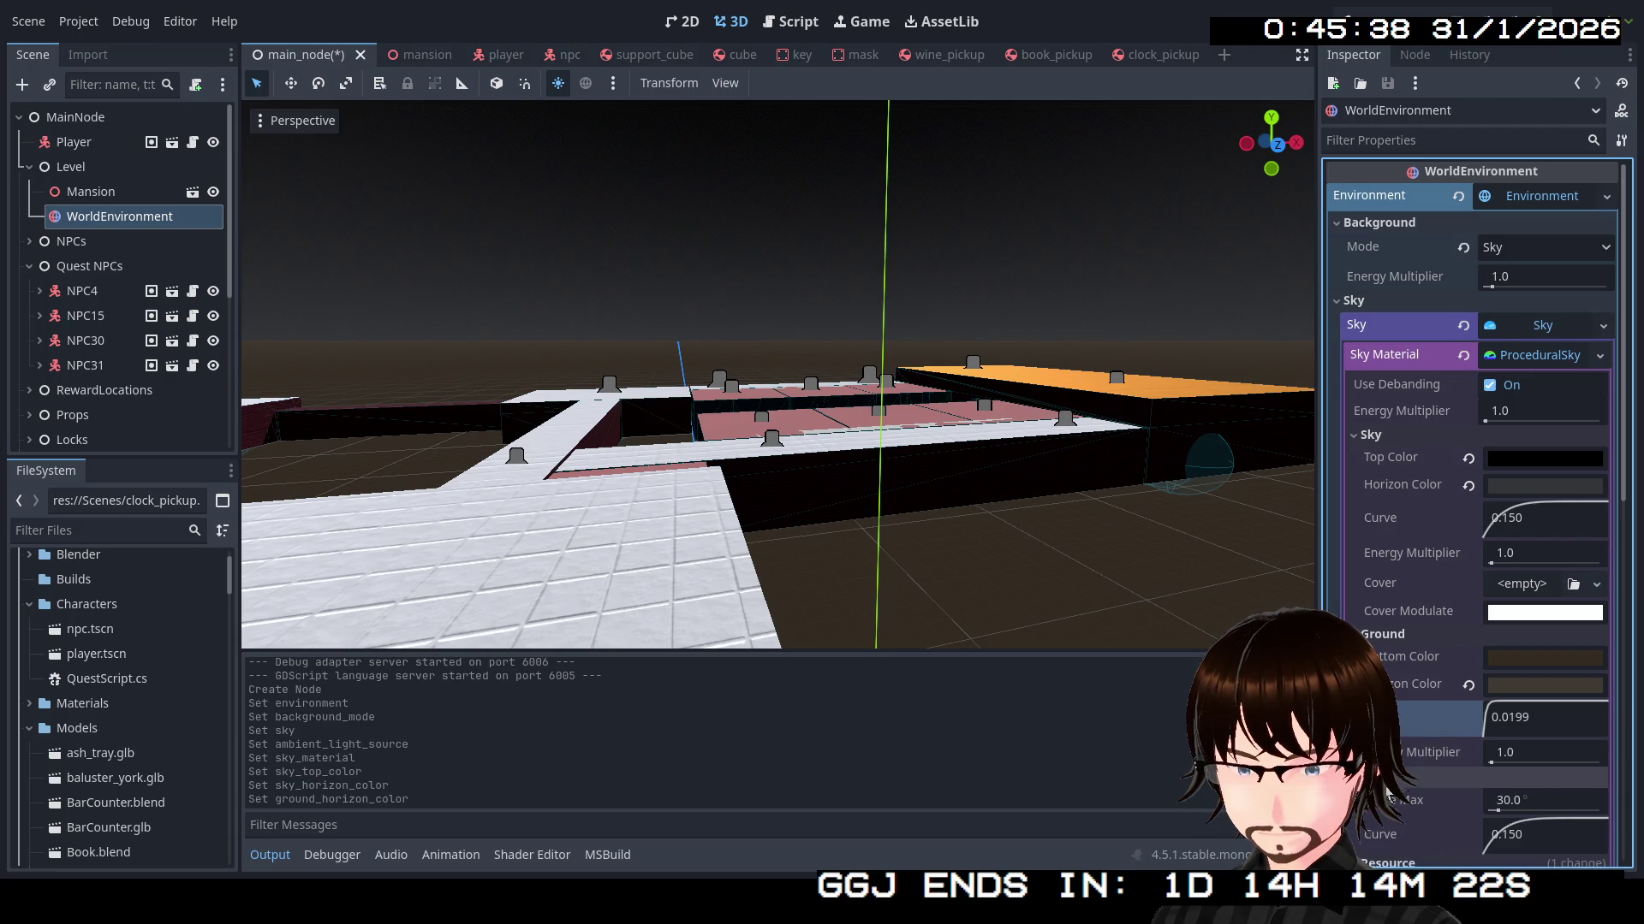
# Leave the sky's Sun Angle Max at 0° after testing larger values, then save and run
pyautogui.moveTo(1481, 813)
pyautogui.mouseDown()
pyautogui.moveTo(1562, 813)
pyautogui.moveTo(1511, 809)
pyautogui.mouseUp()
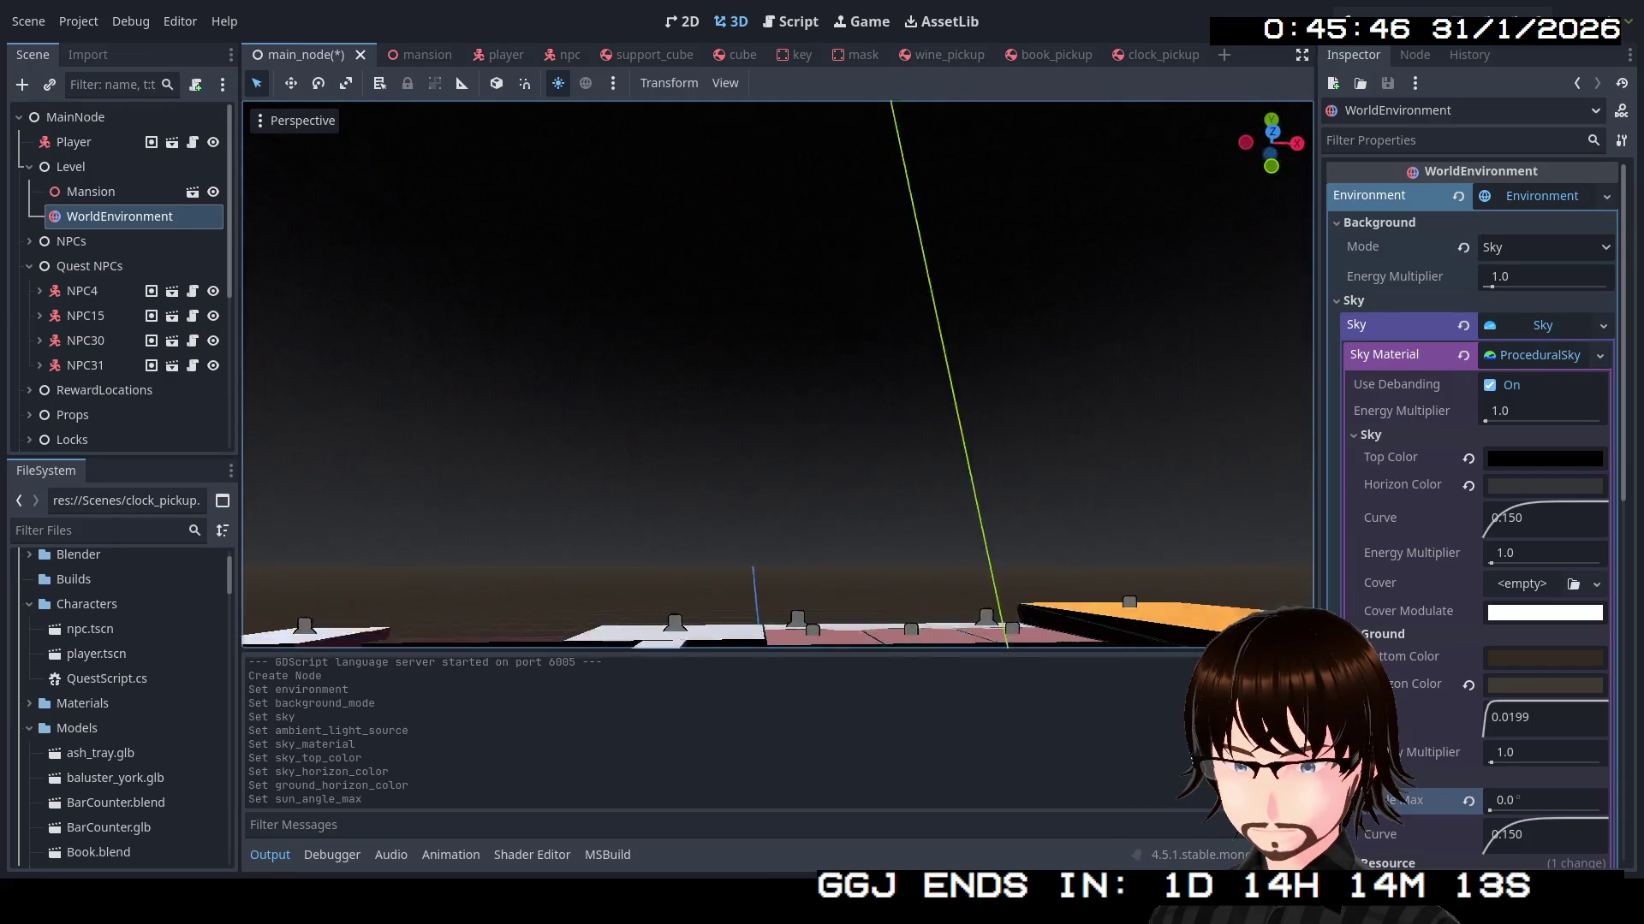
pyautogui.moveTo(1490, 813); pyautogui.dragTo(1538, 812)
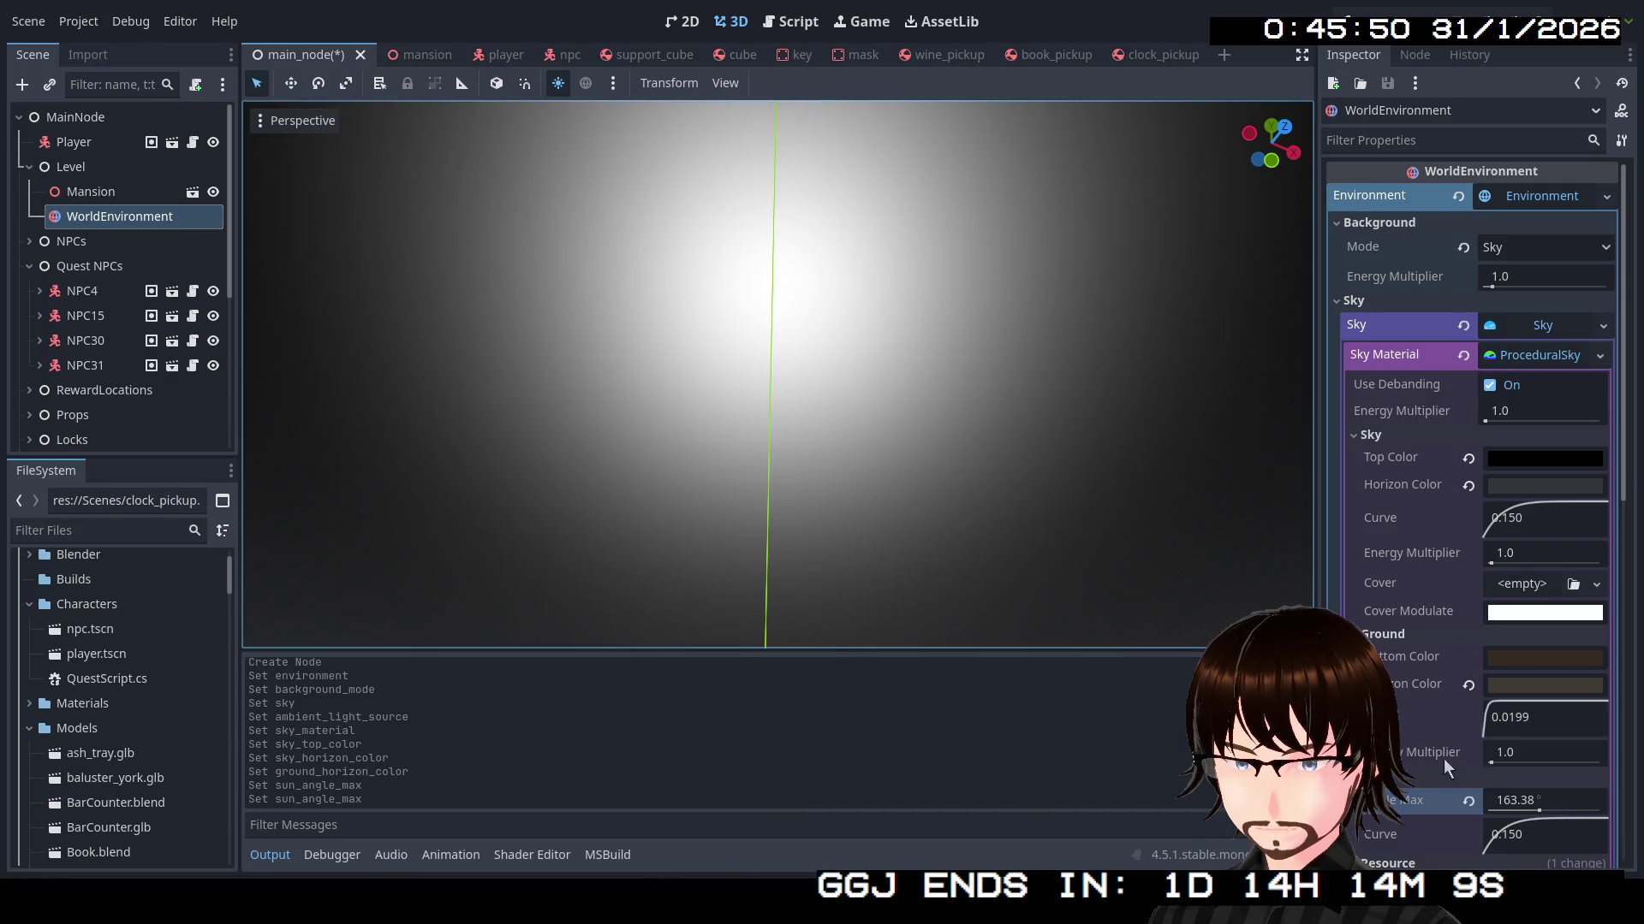
pyautogui.moveTo(1538, 812); pyautogui.dragTo(1481, 811)
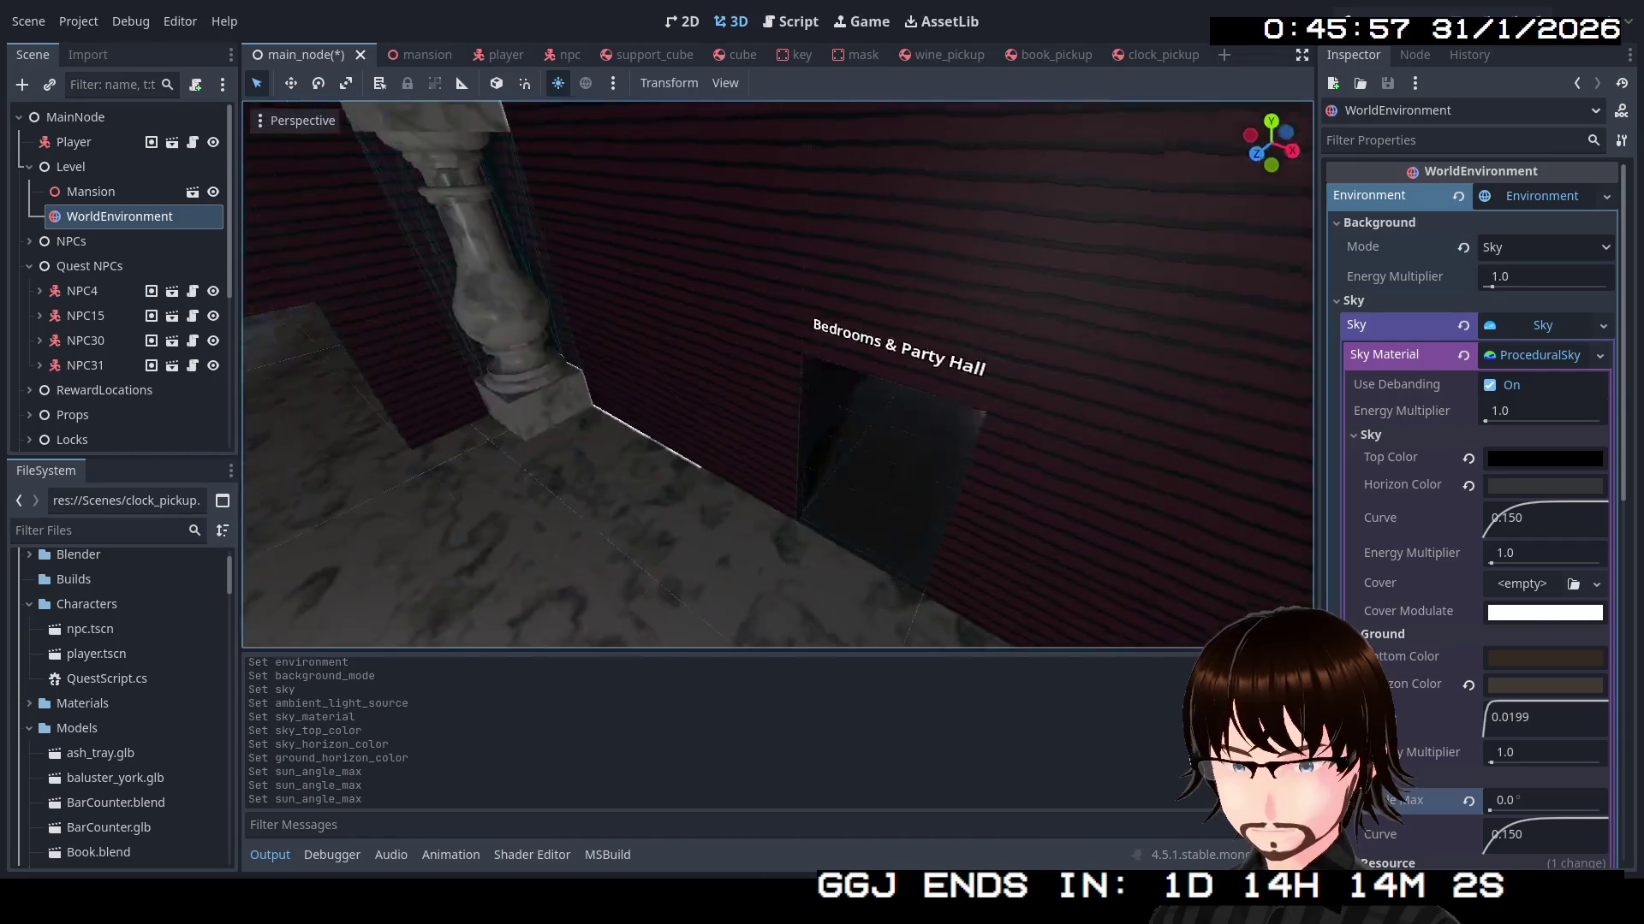
pyautogui.press('F5')
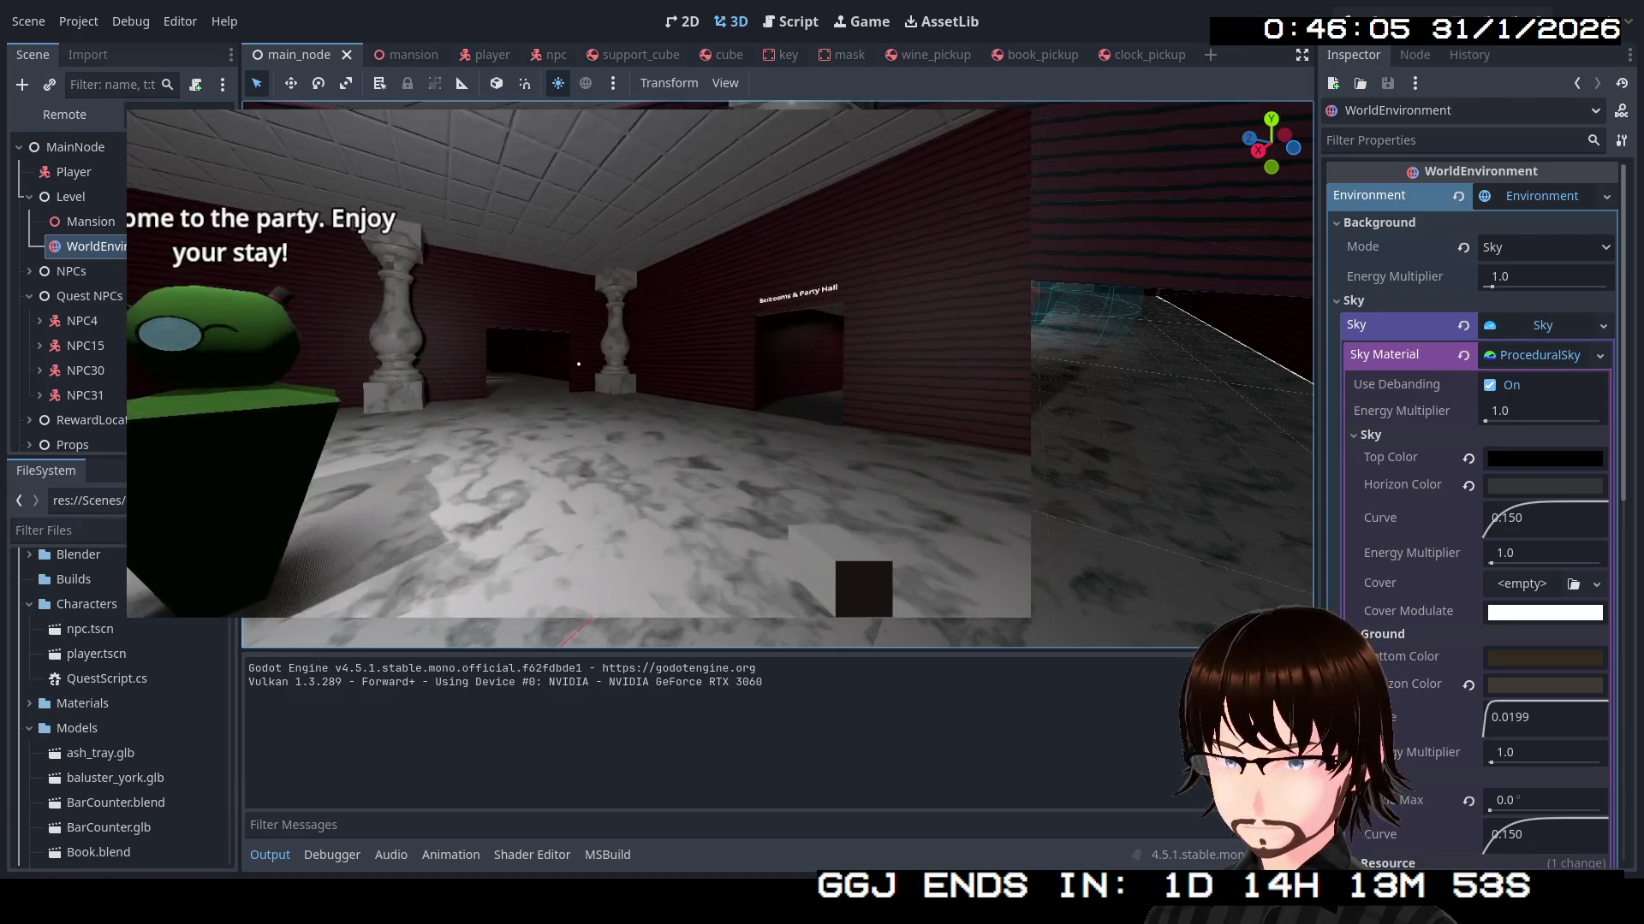
# Walk through the doorway into the marble room toward the NPCs, then stop the game
pyautogui.press('w')
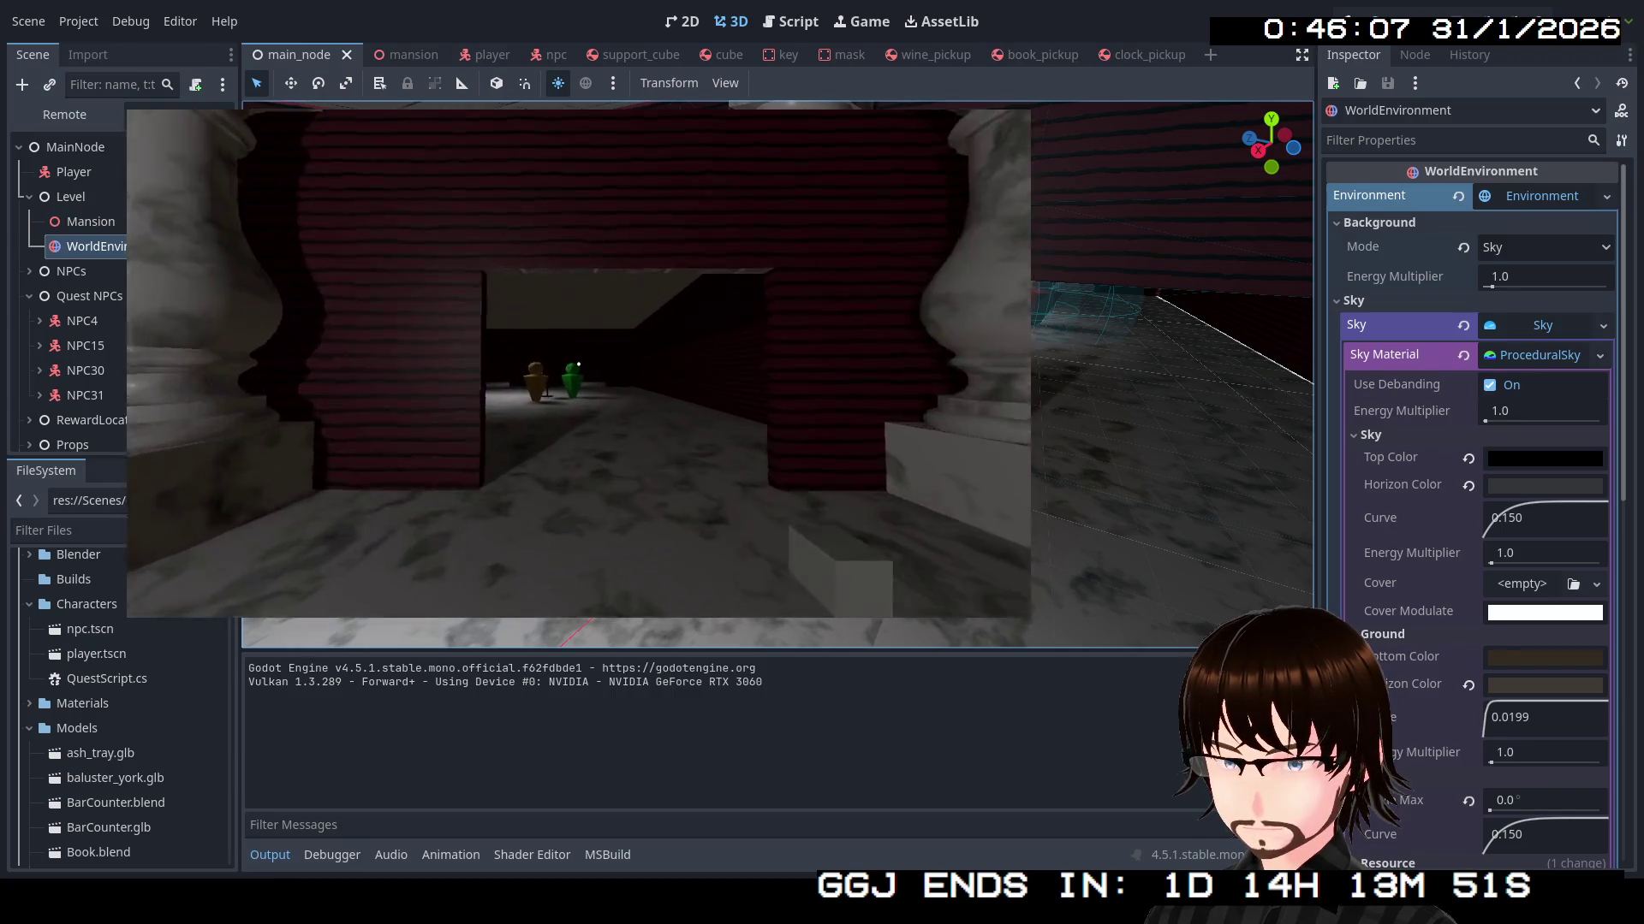
pyautogui.moveTo(579, 364)
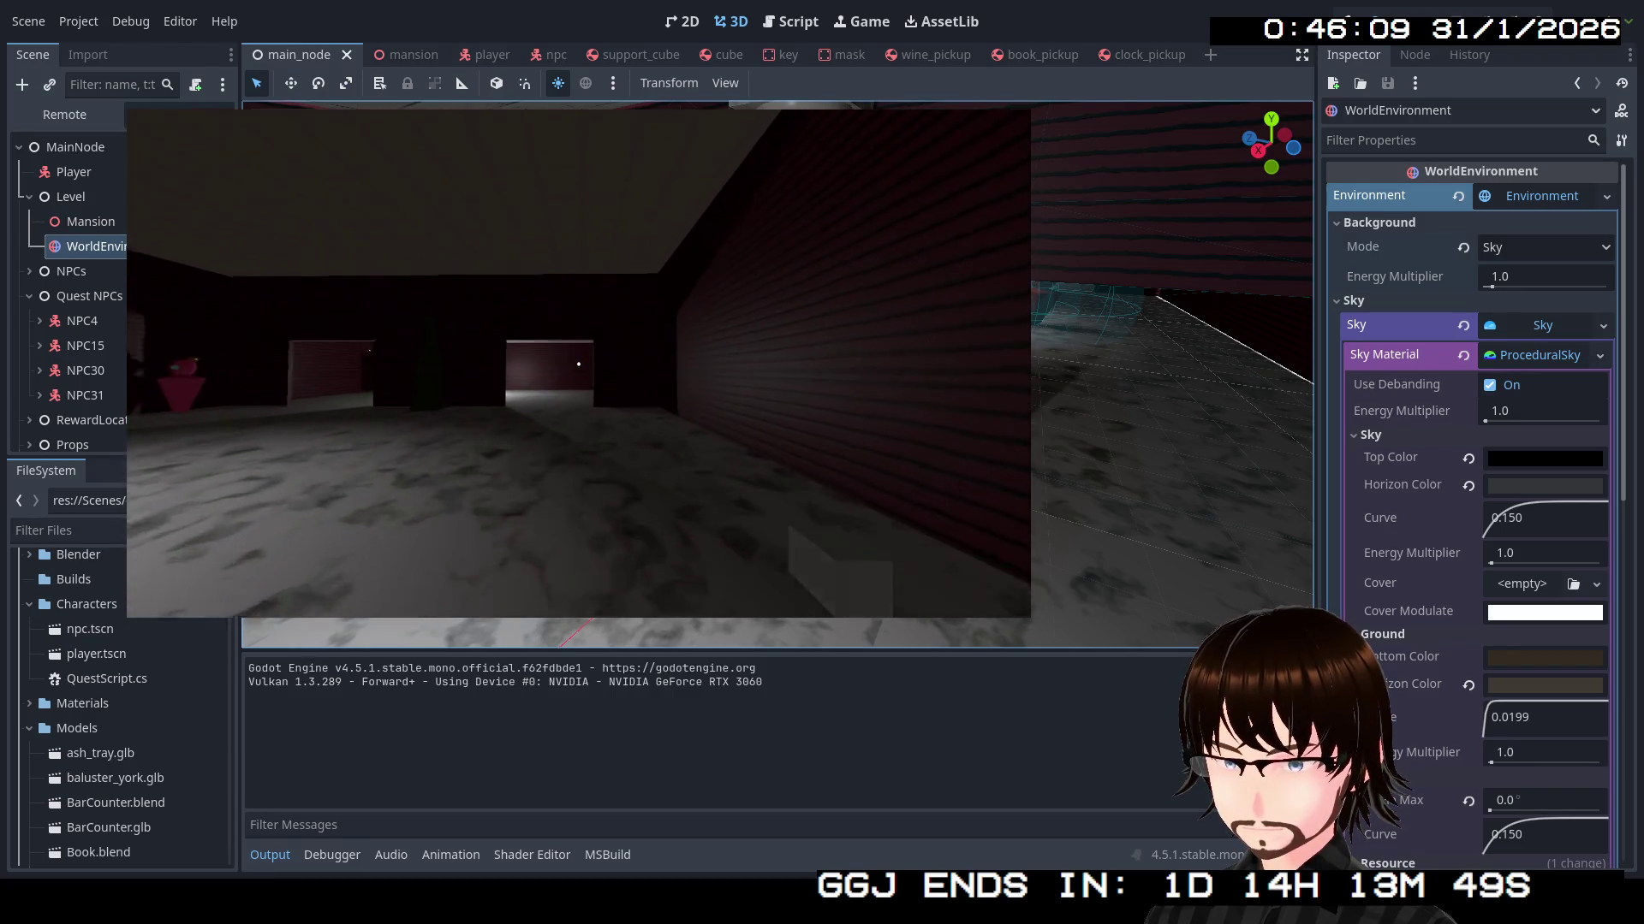
pyautogui.press('w')
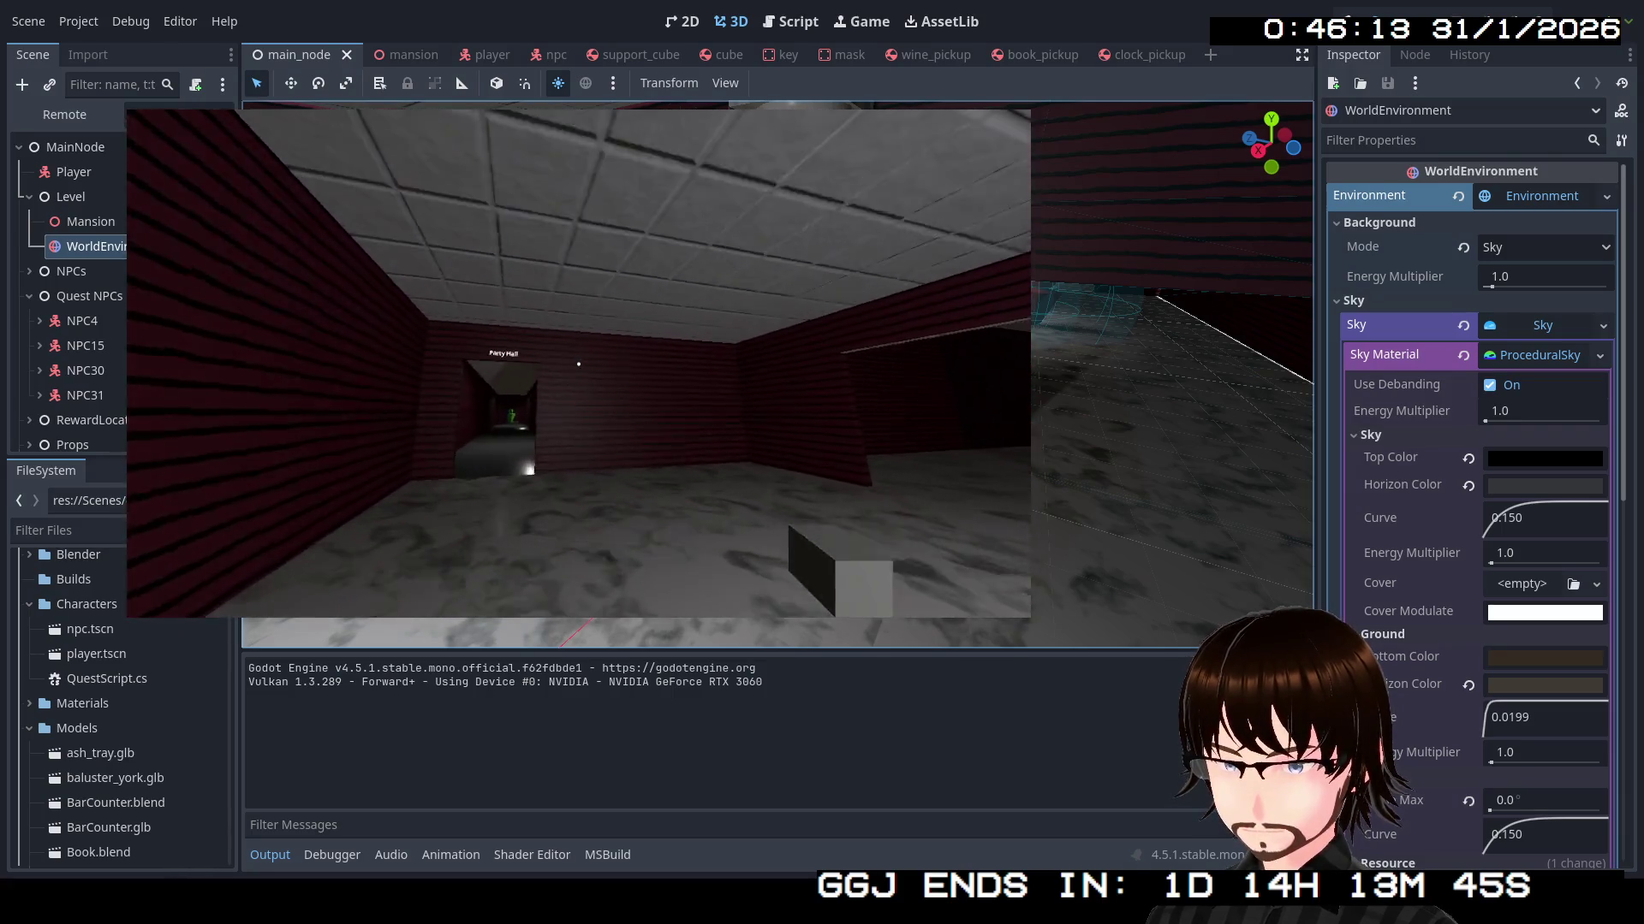
pyautogui.press('w')
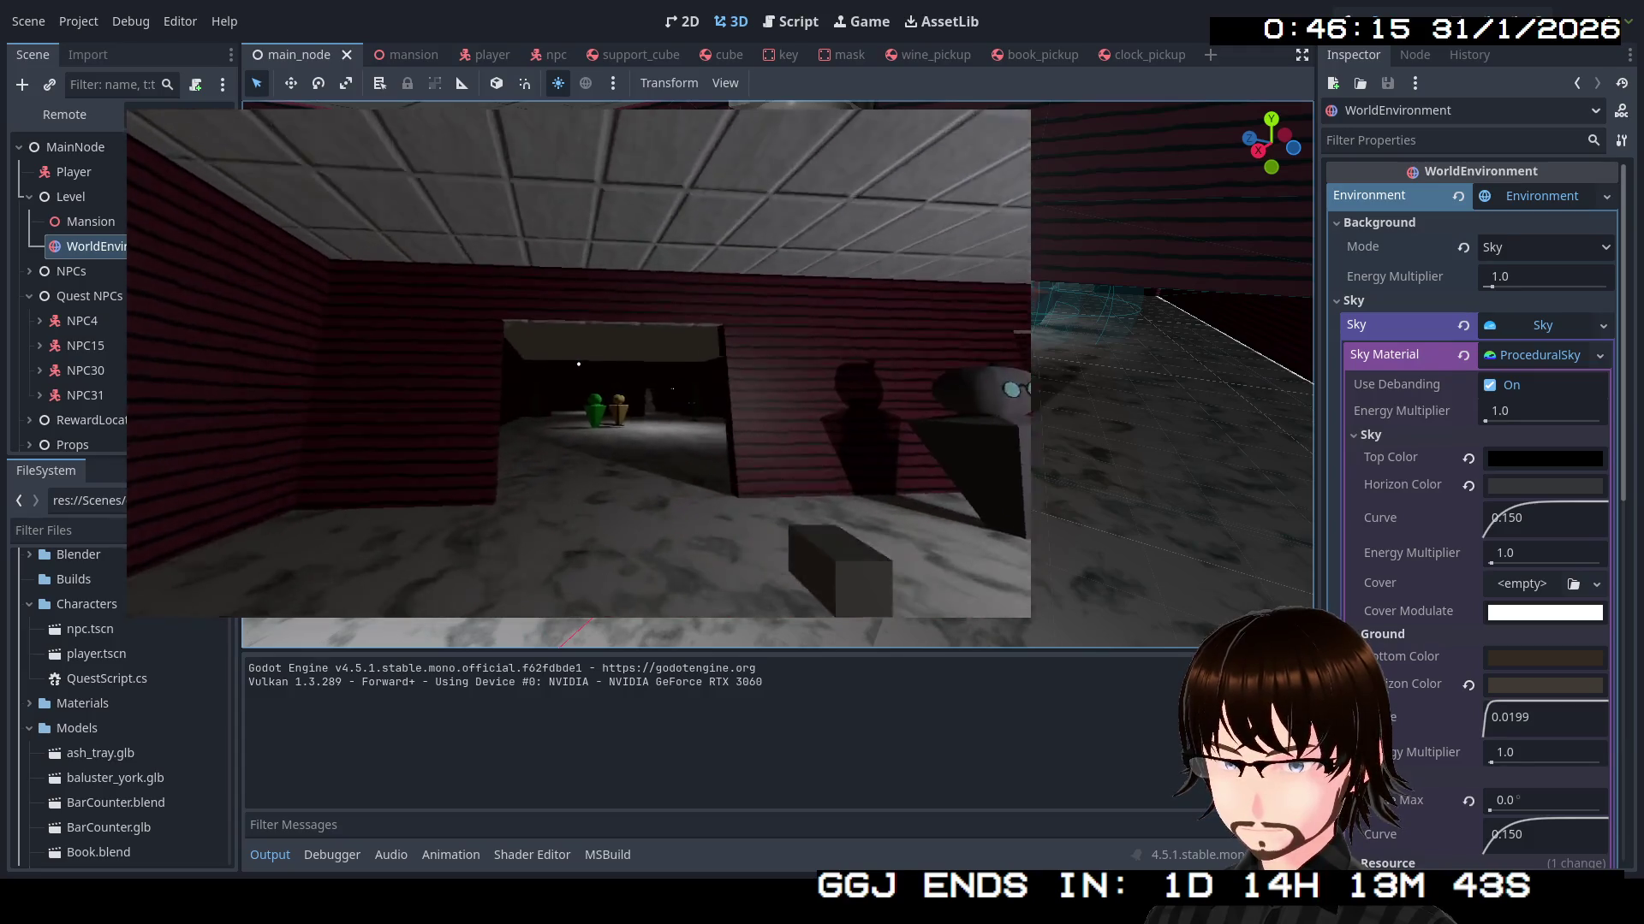
pyautogui.press('w')
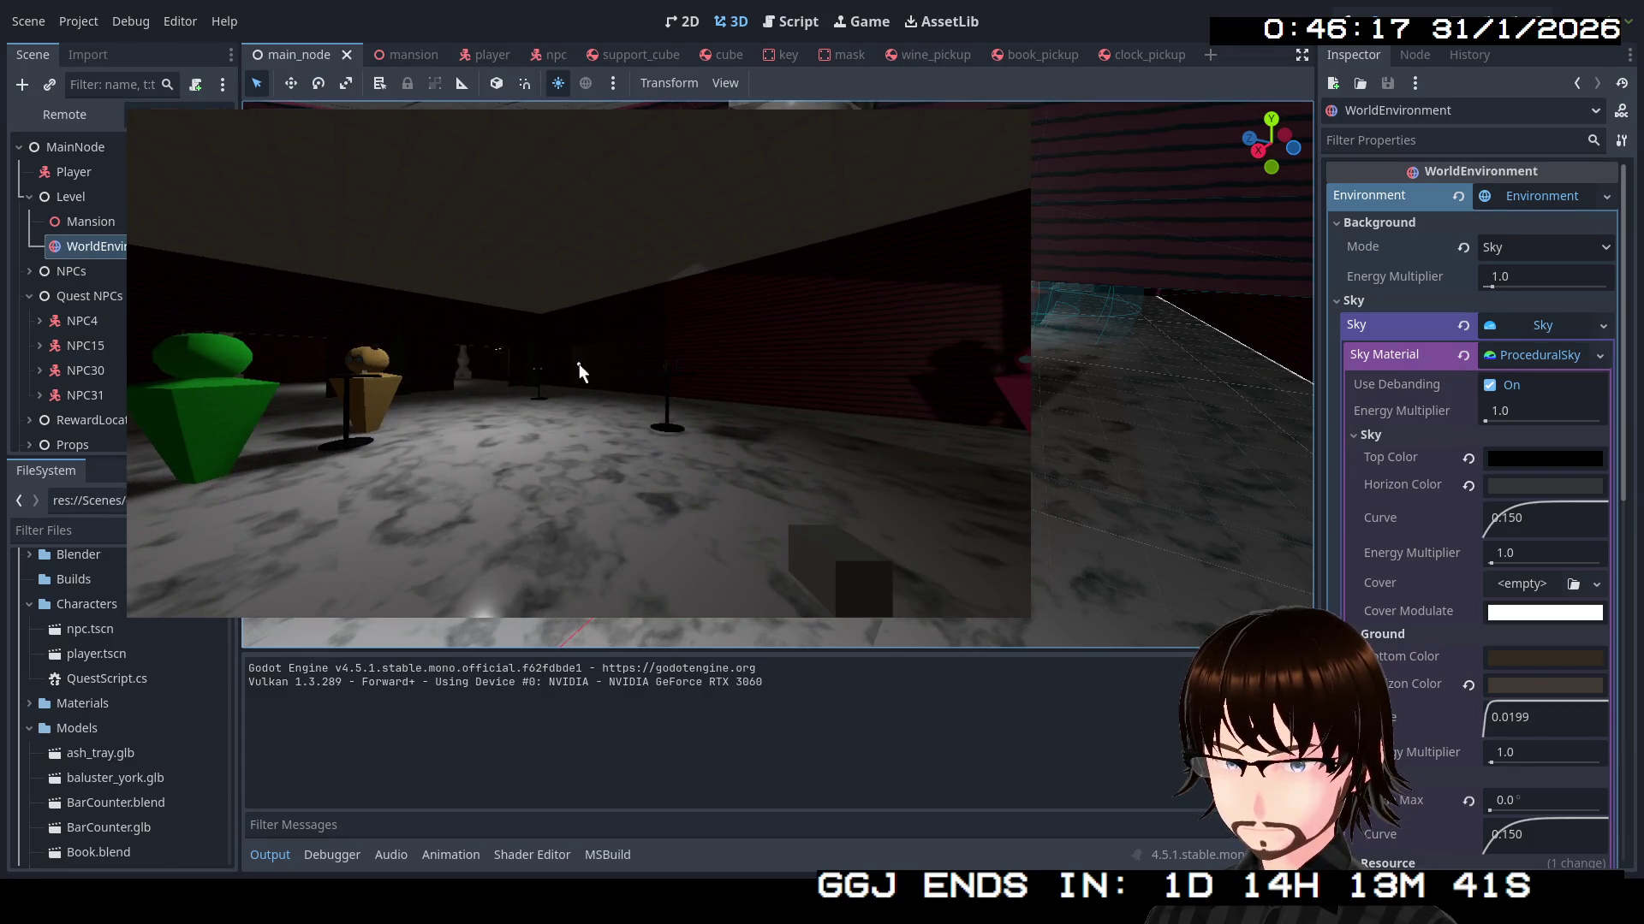
pyautogui.press('Escape')
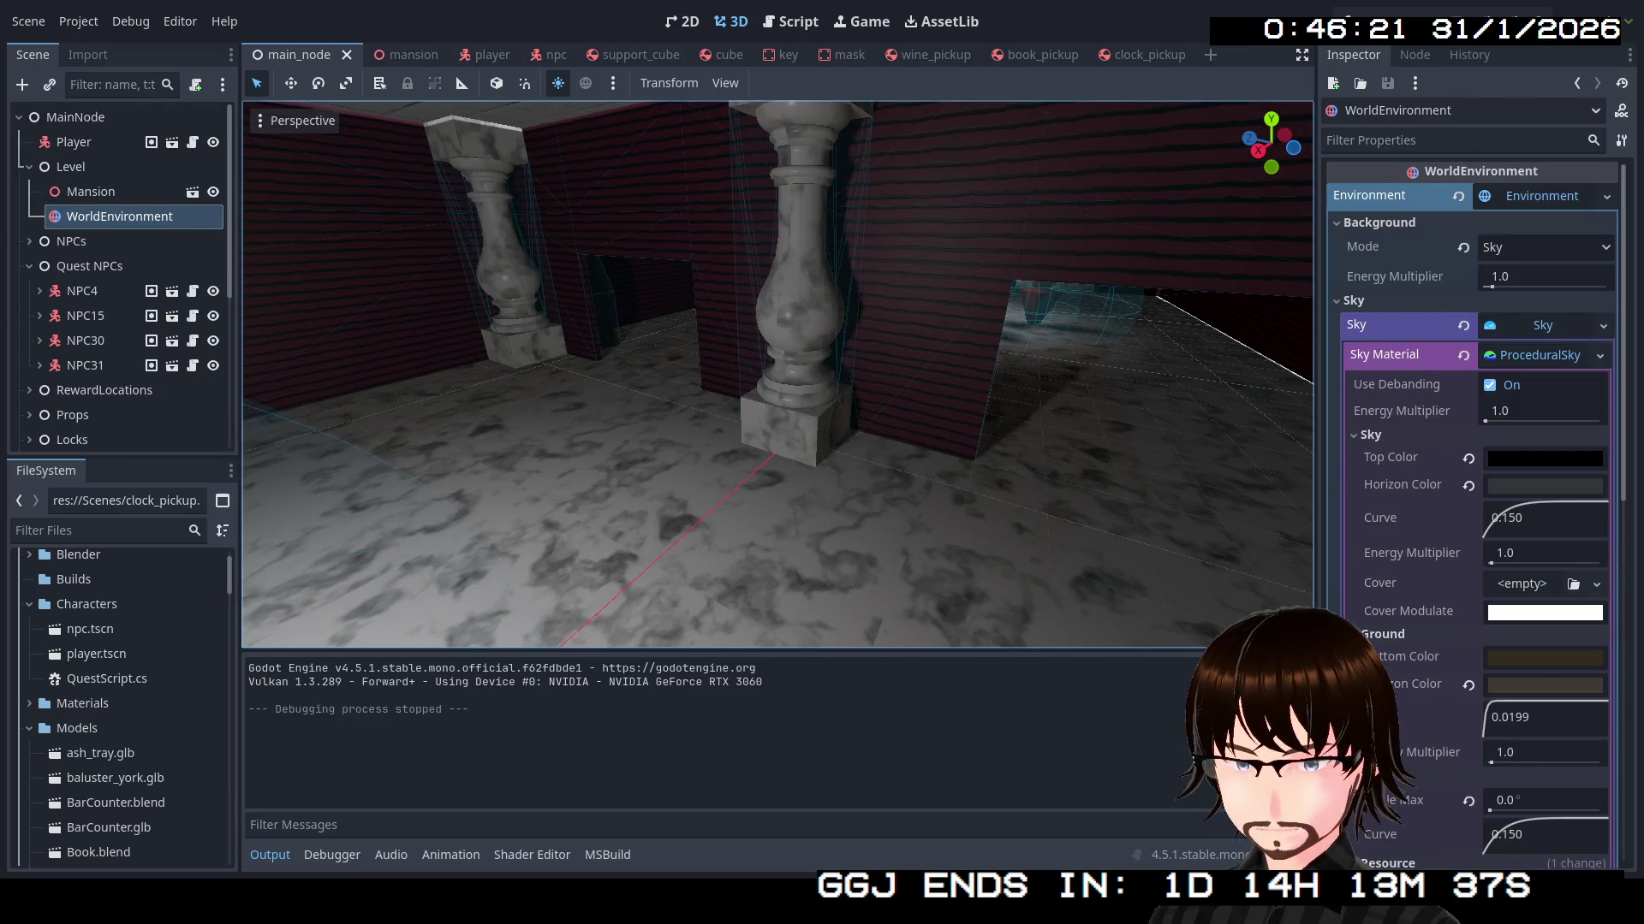
# Turn on SSR and SSAO in the Environment, collapsing their setting groups
pyautogui.click(1545, 325)
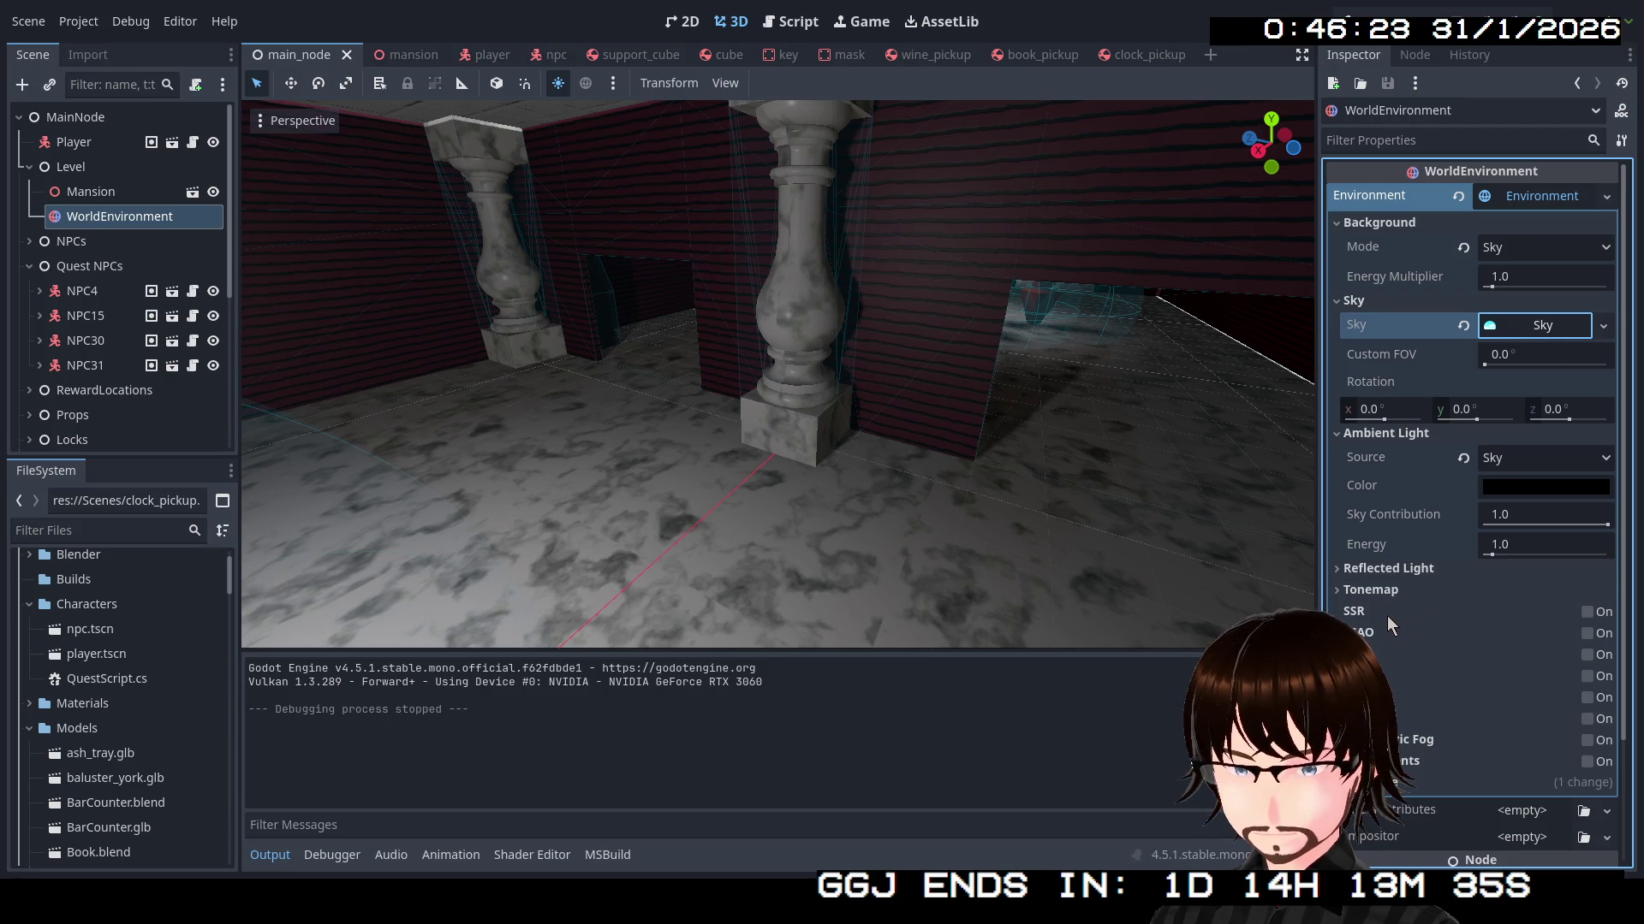
pyautogui.click(1588, 612)
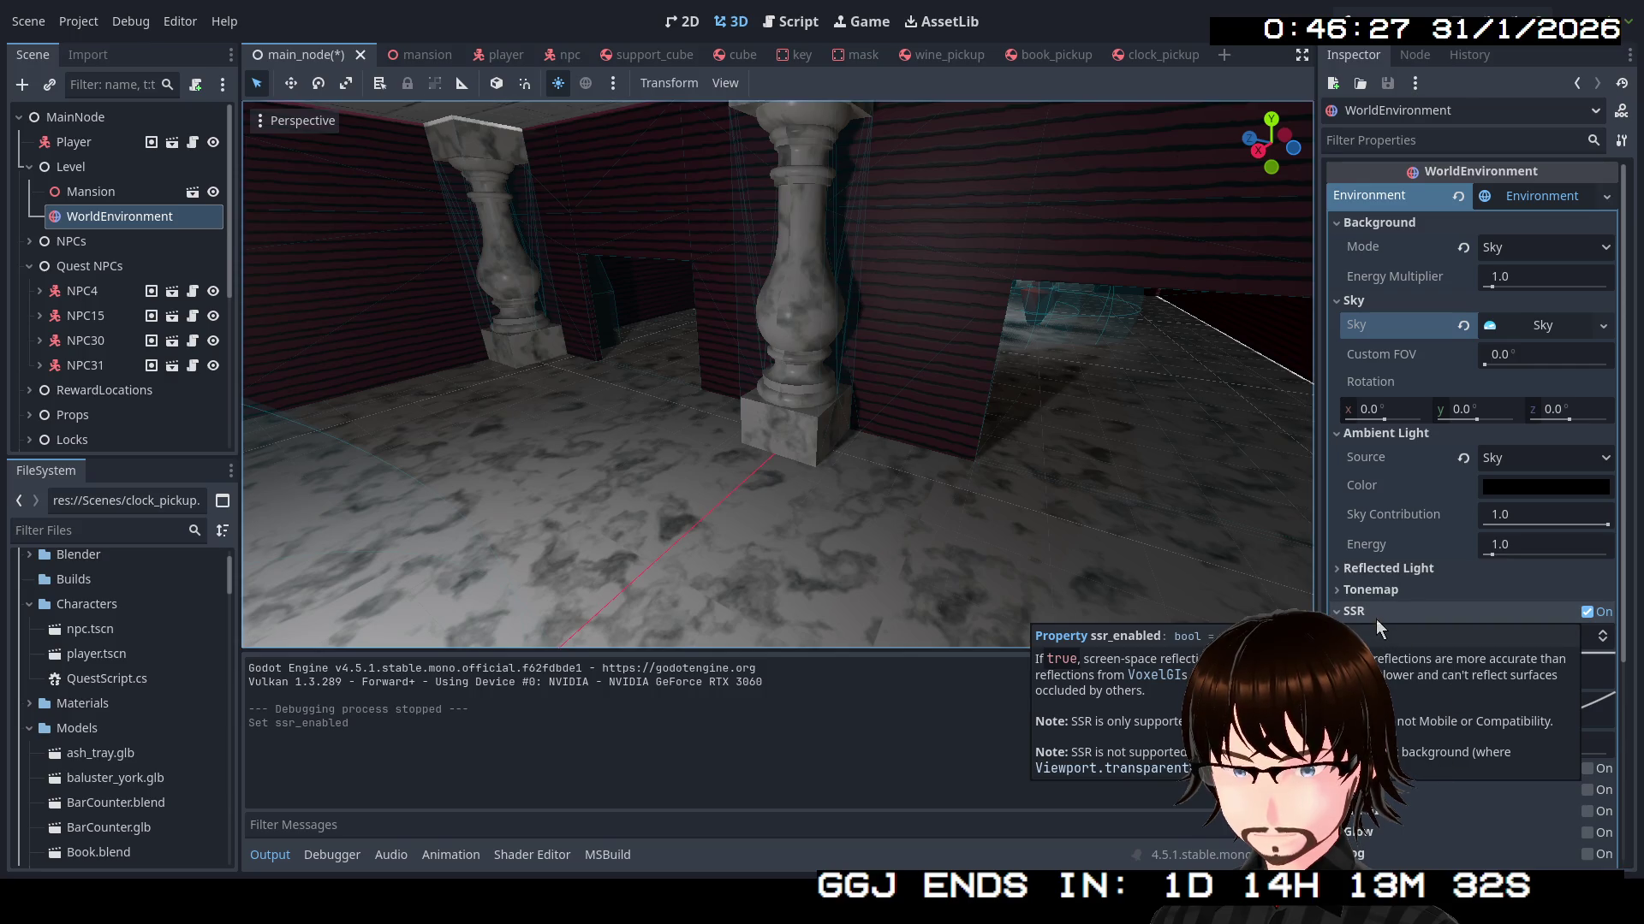
pyautogui.click(1374, 613)
pyautogui.click(1588, 633)
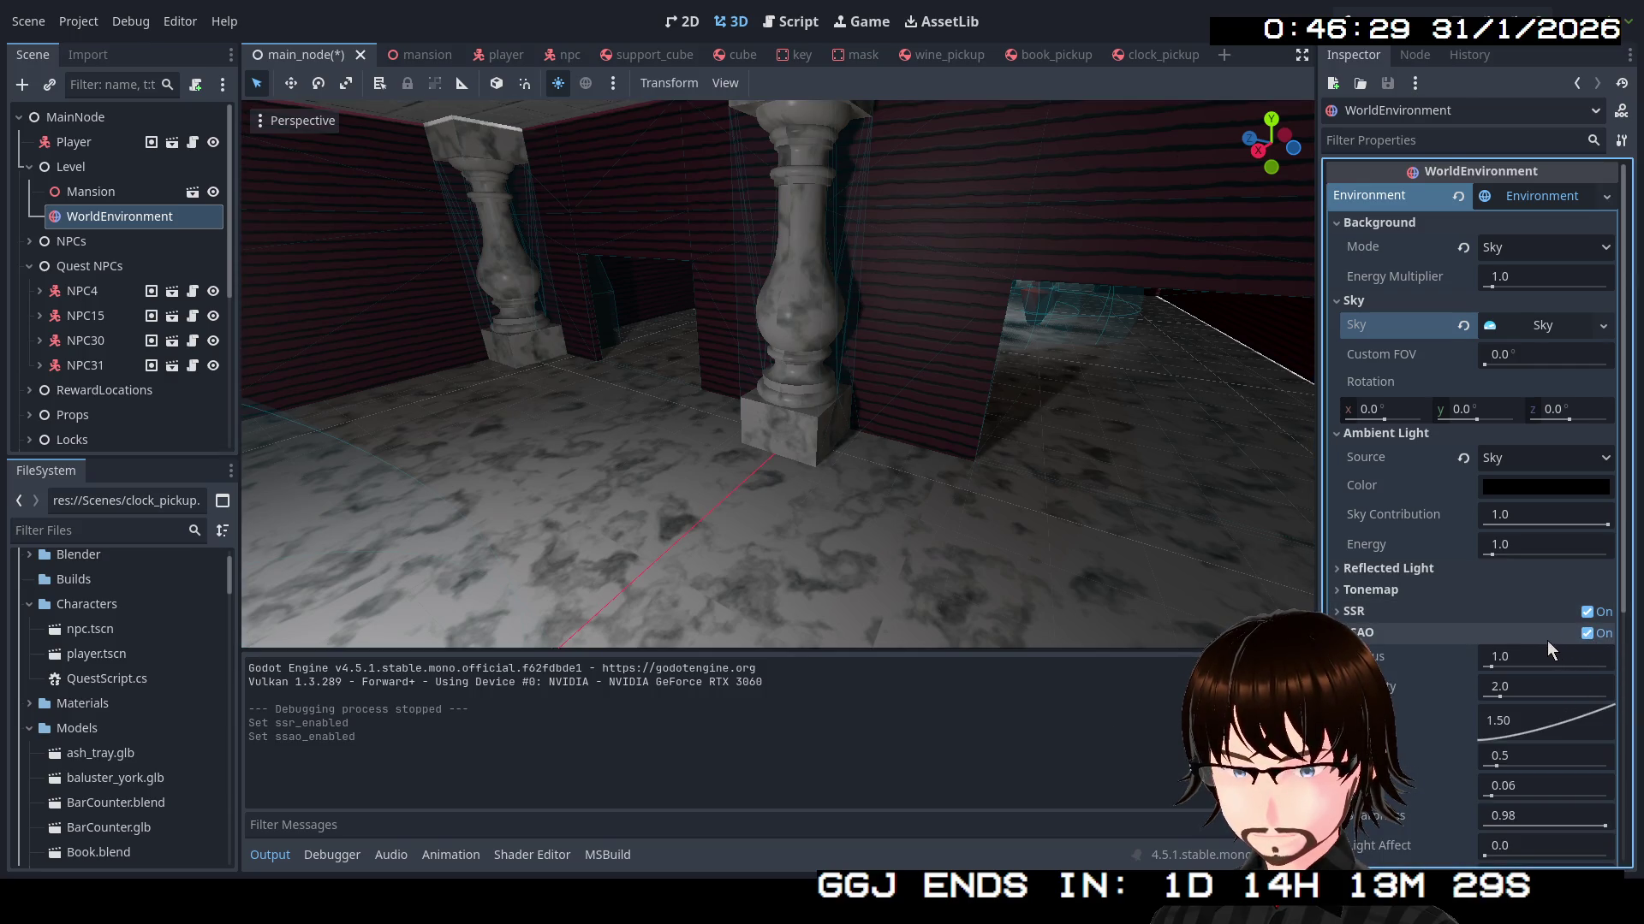
pyautogui.click(1457, 632)
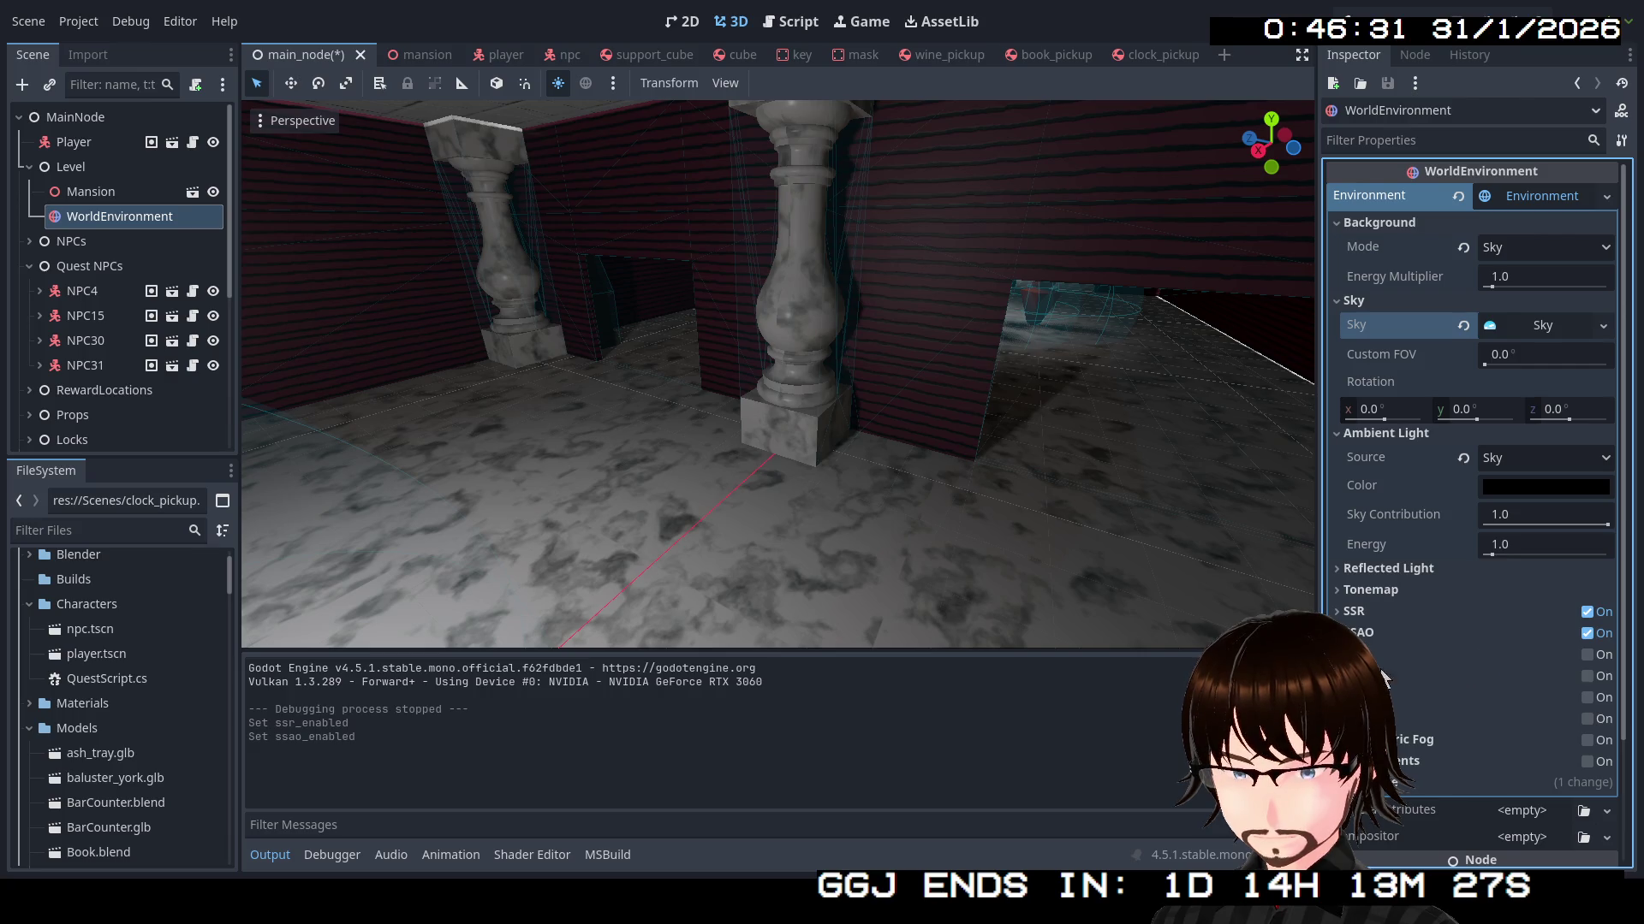
pyautogui.moveTo(1380, 678)
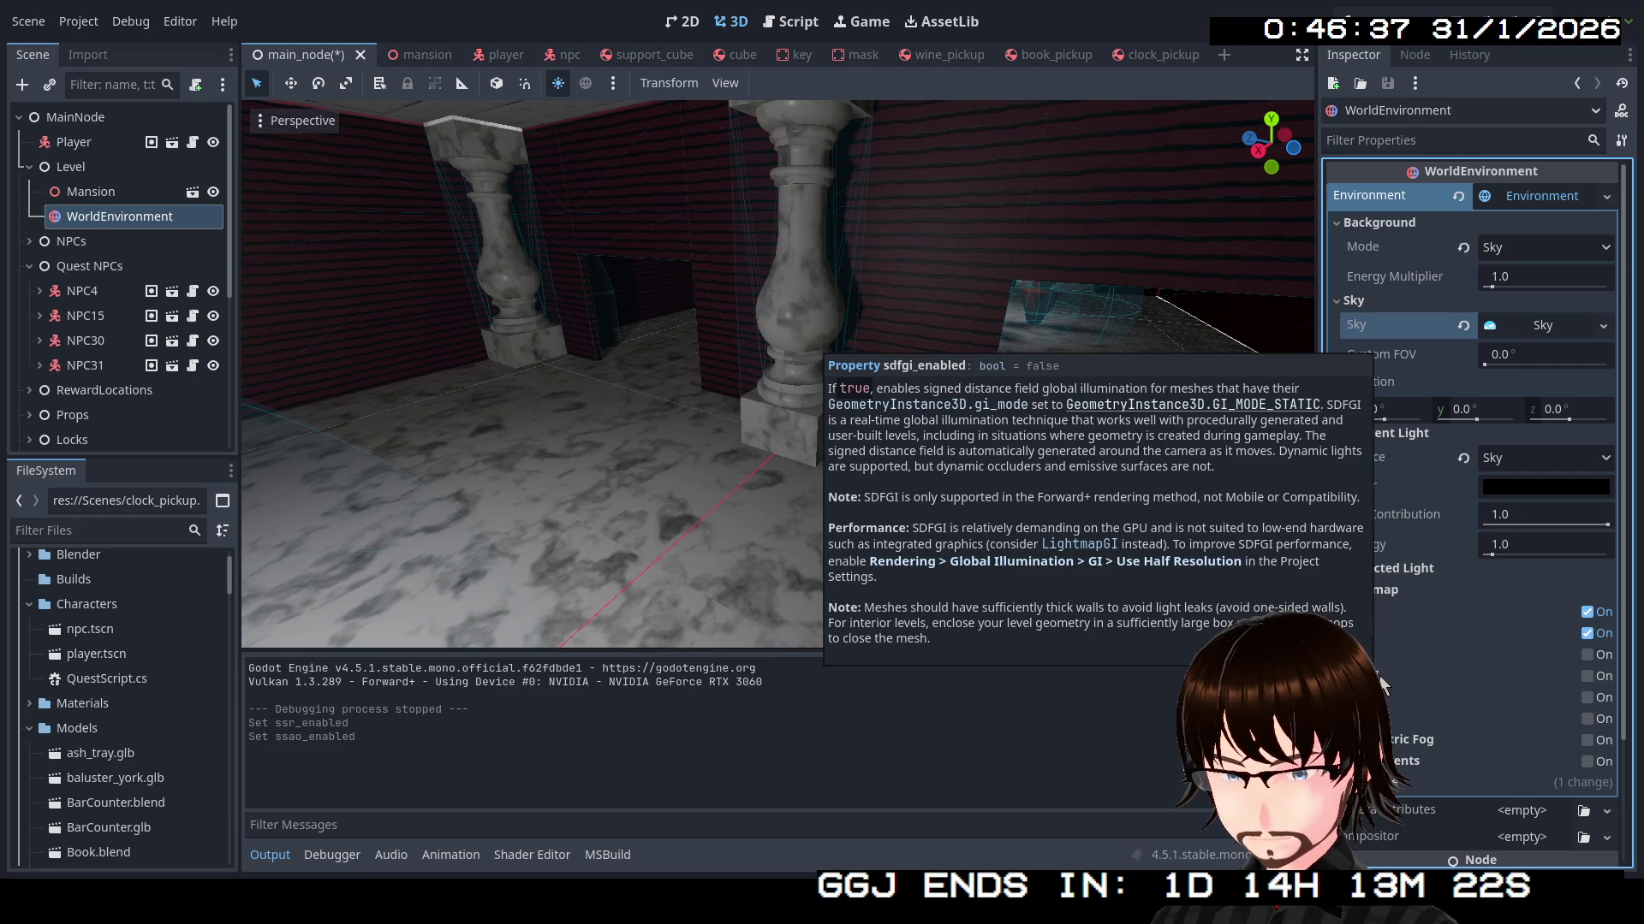
# Enable SDFGI and fly the editor camera through the rooms to see the effect
pyautogui.click(1587, 677)
pyautogui.rightClick(1118, 429)
pyautogui.press('w')
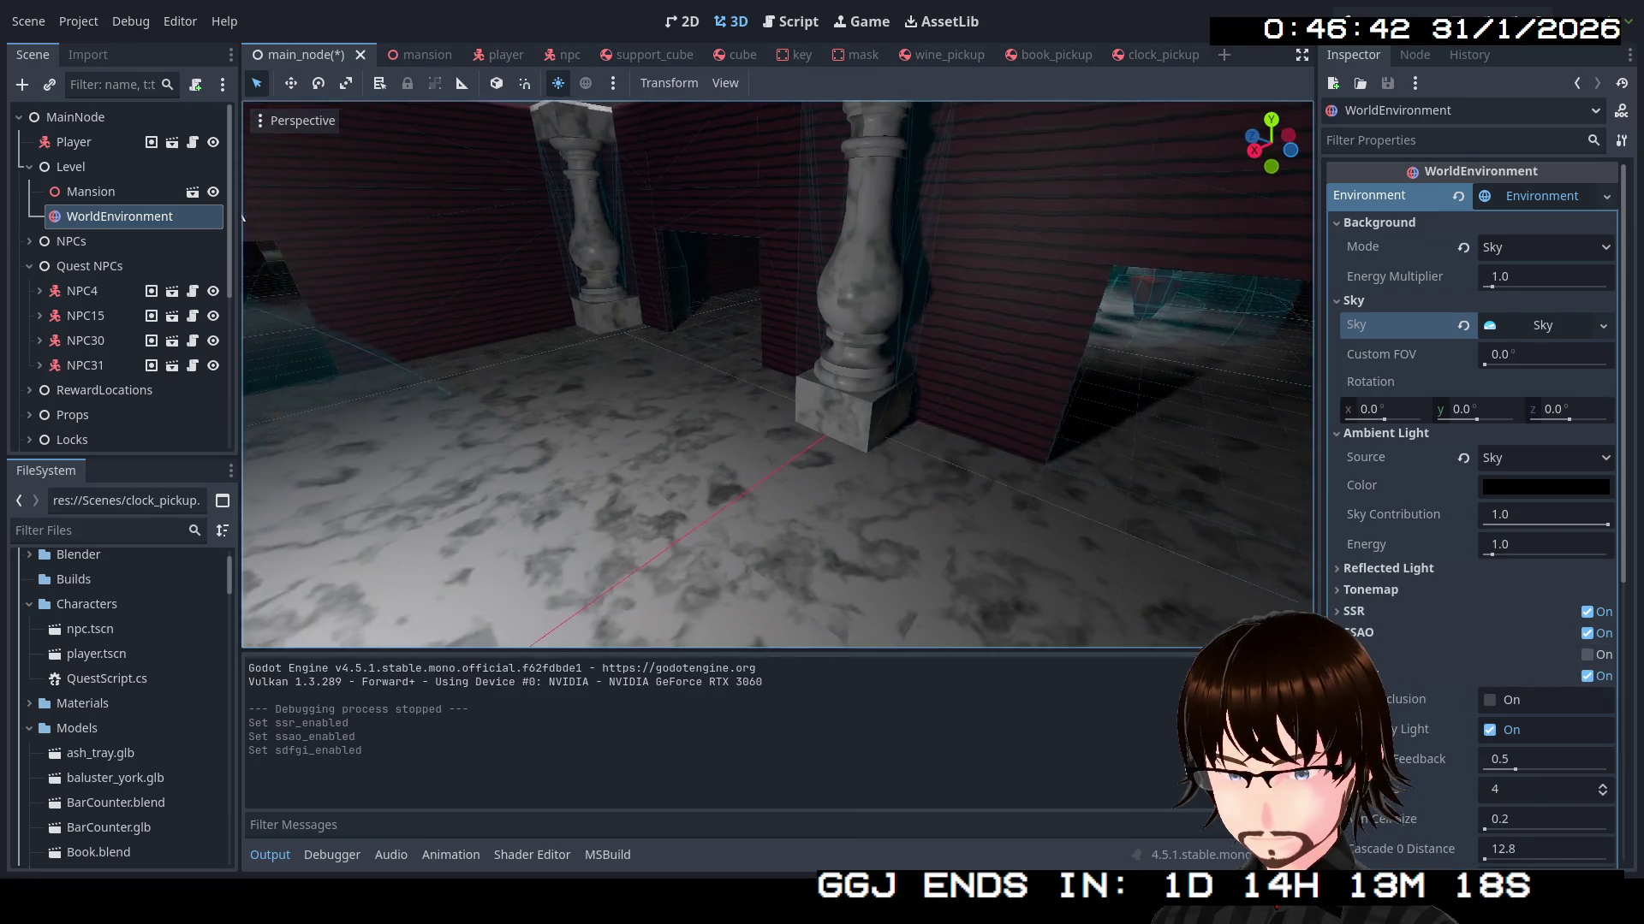
pyautogui.press('w')
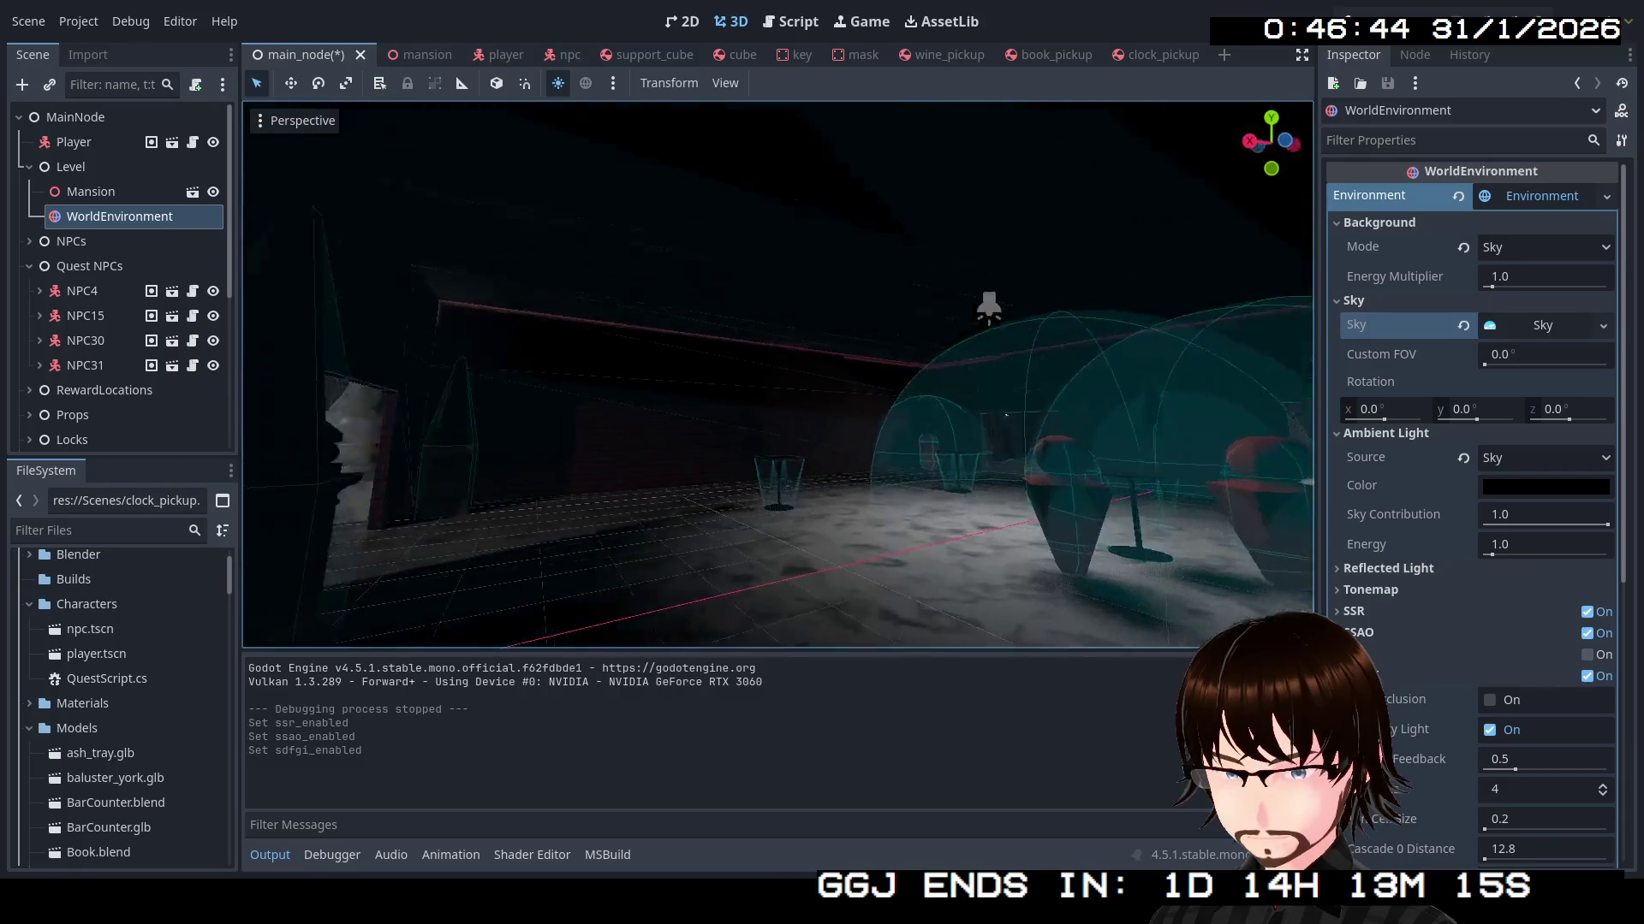
pyautogui.press('w')
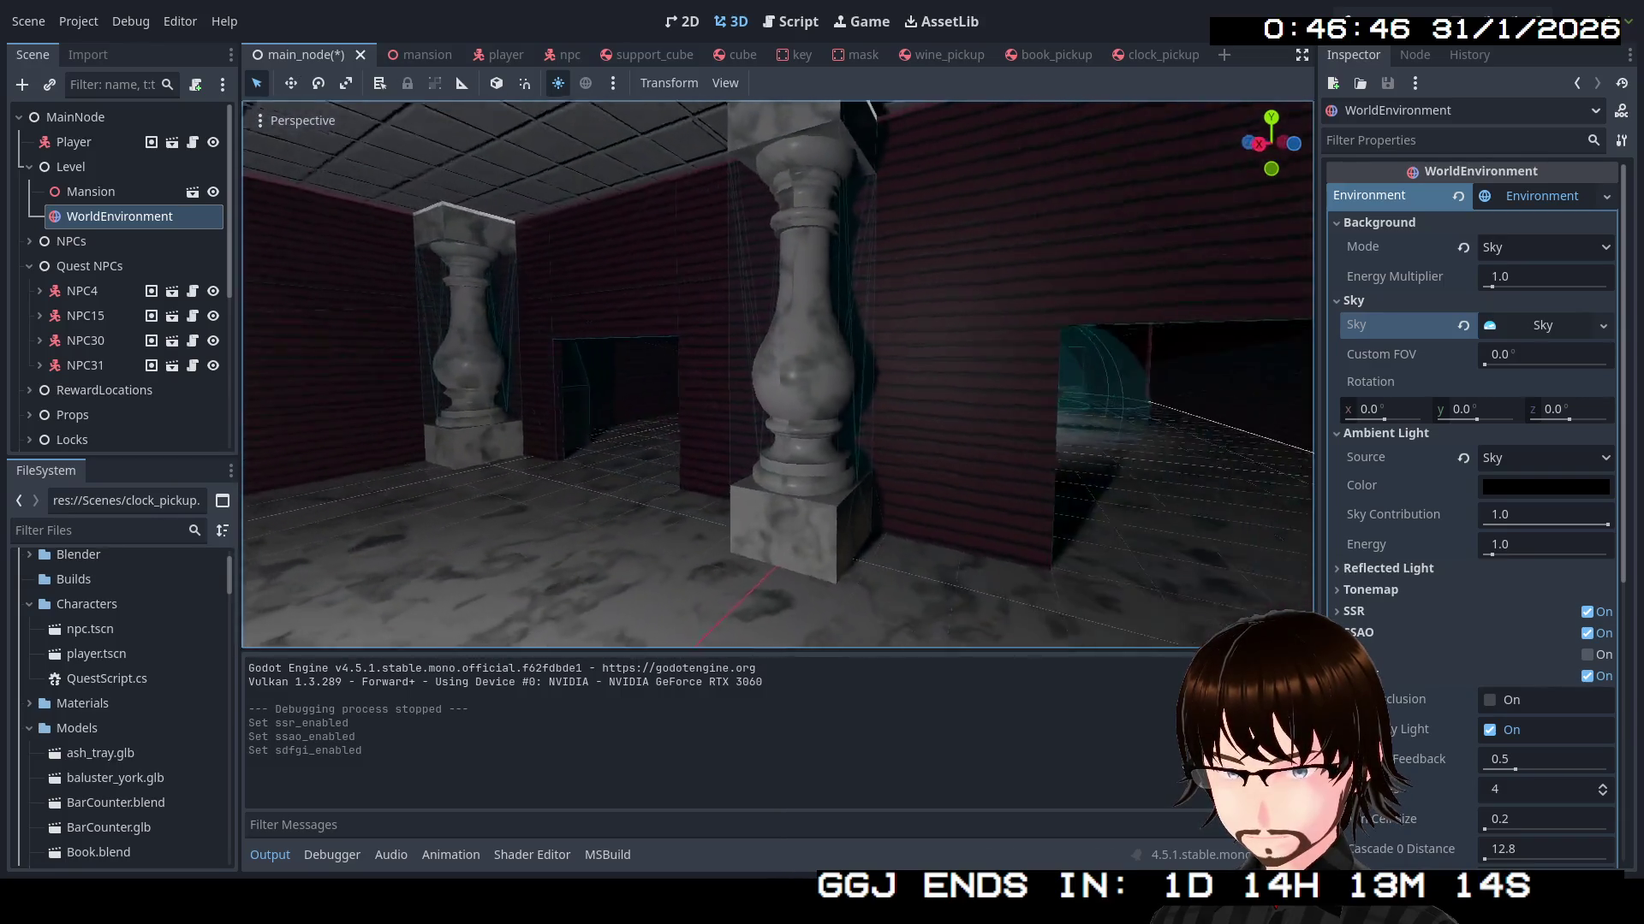
# Turn on SDFGI Use Occlusion, raise Cascades to 6, and save the scene
pyautogui.click(1487, 703)
pyautogui.click(1488, 704)
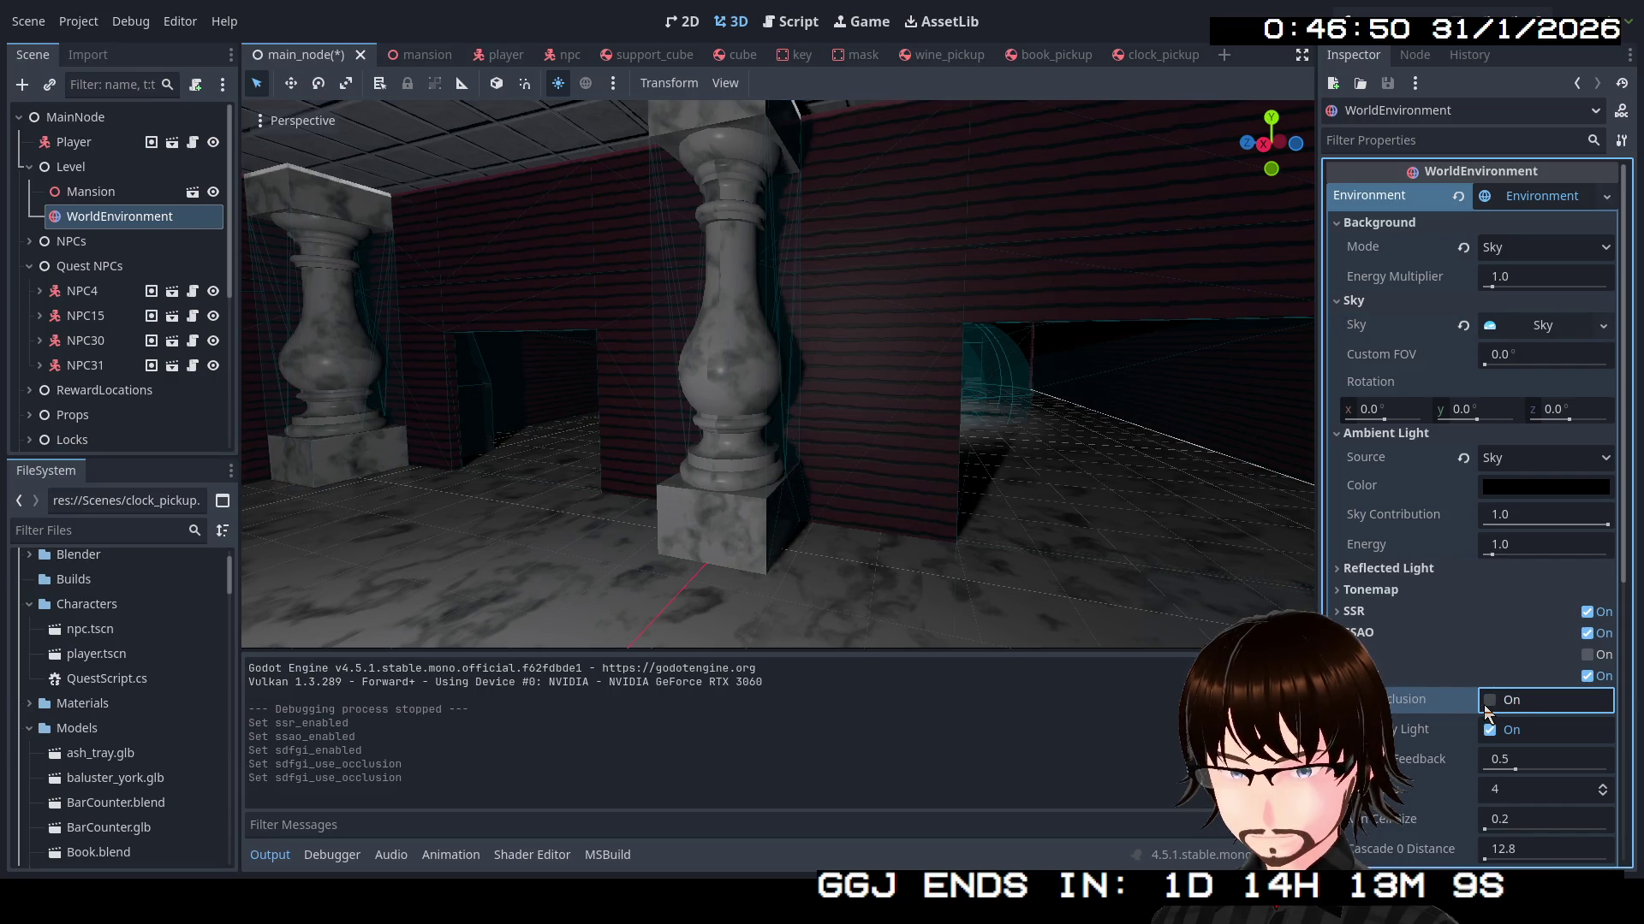
pyautogui.click(1487, 704)
pyautogui.click(1488, 702)
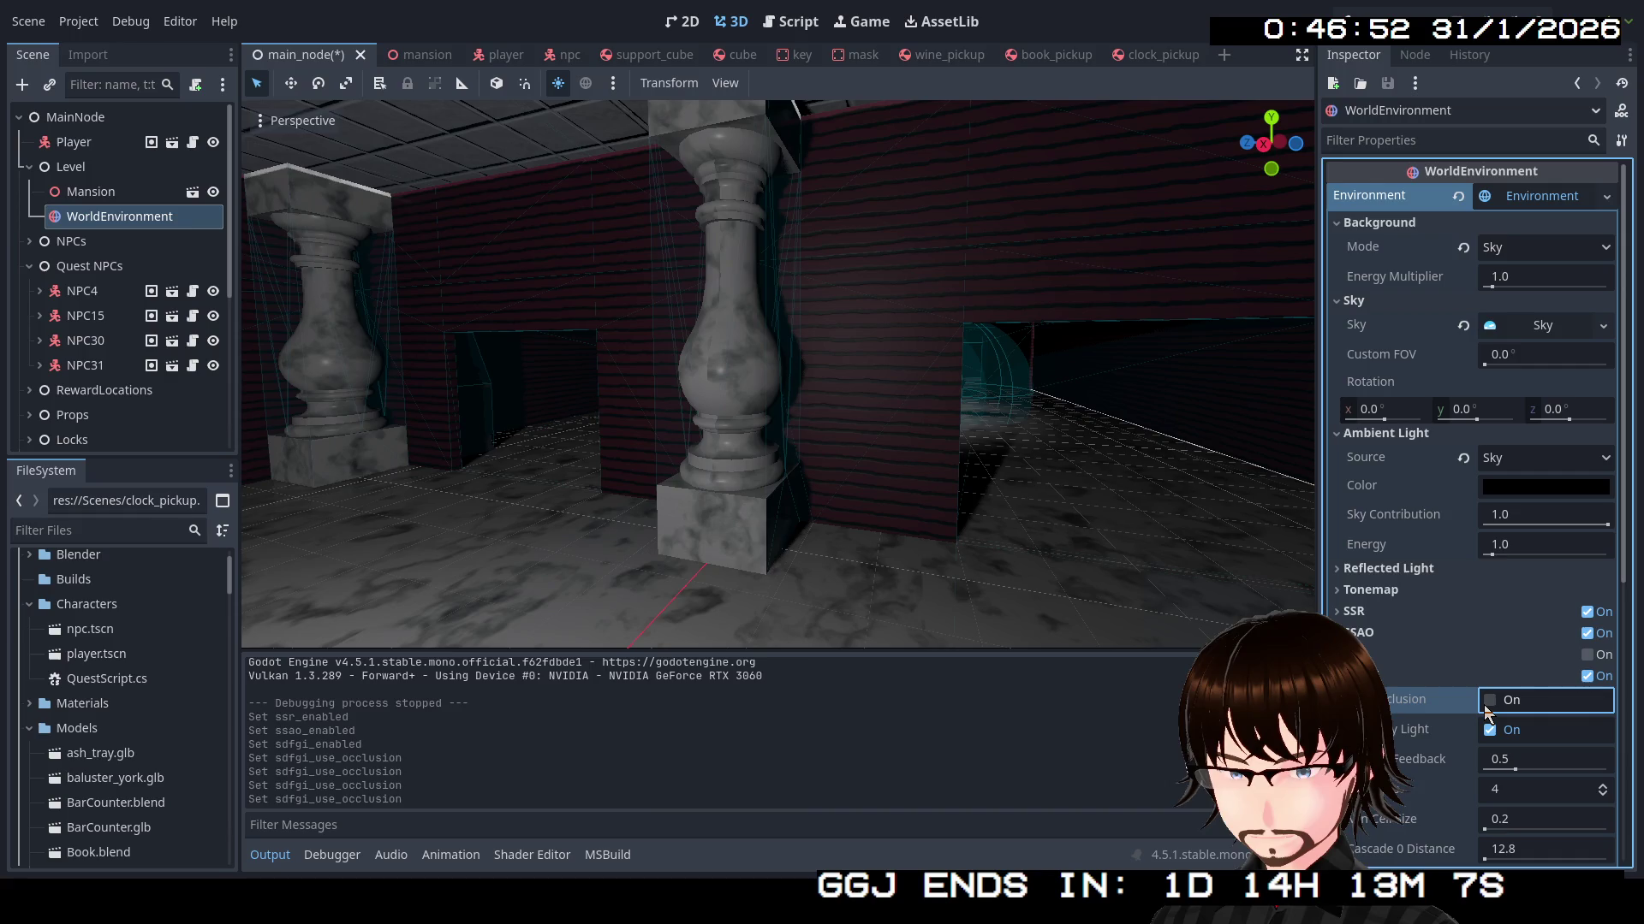
pyautogui.click(1487, 702)
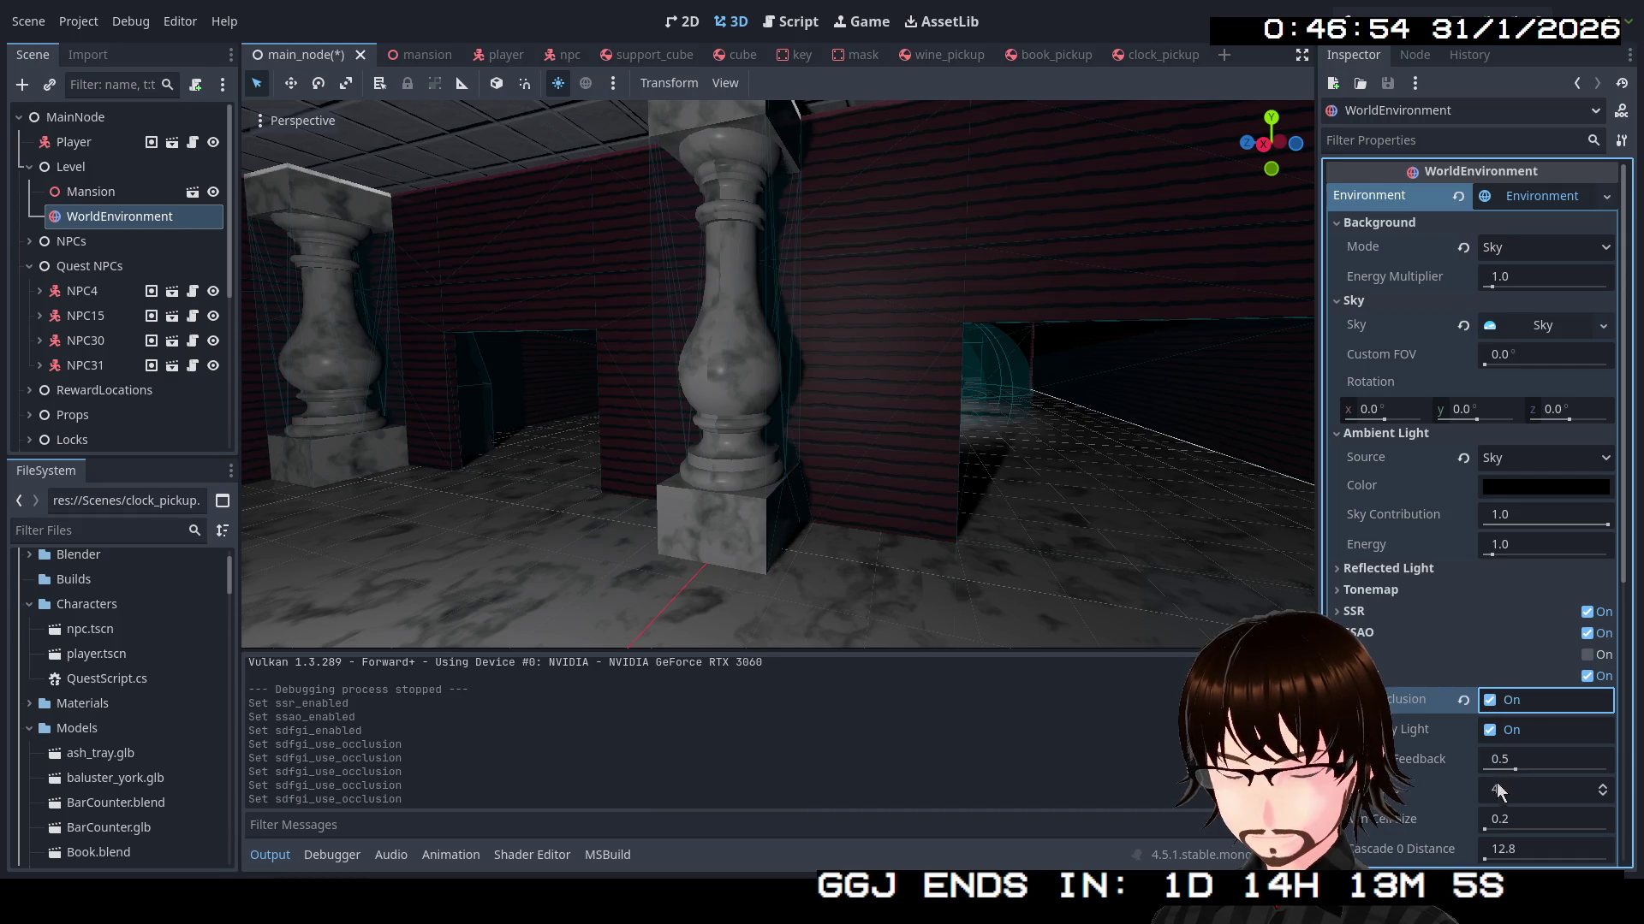
pyautogui.click(1603, 786)
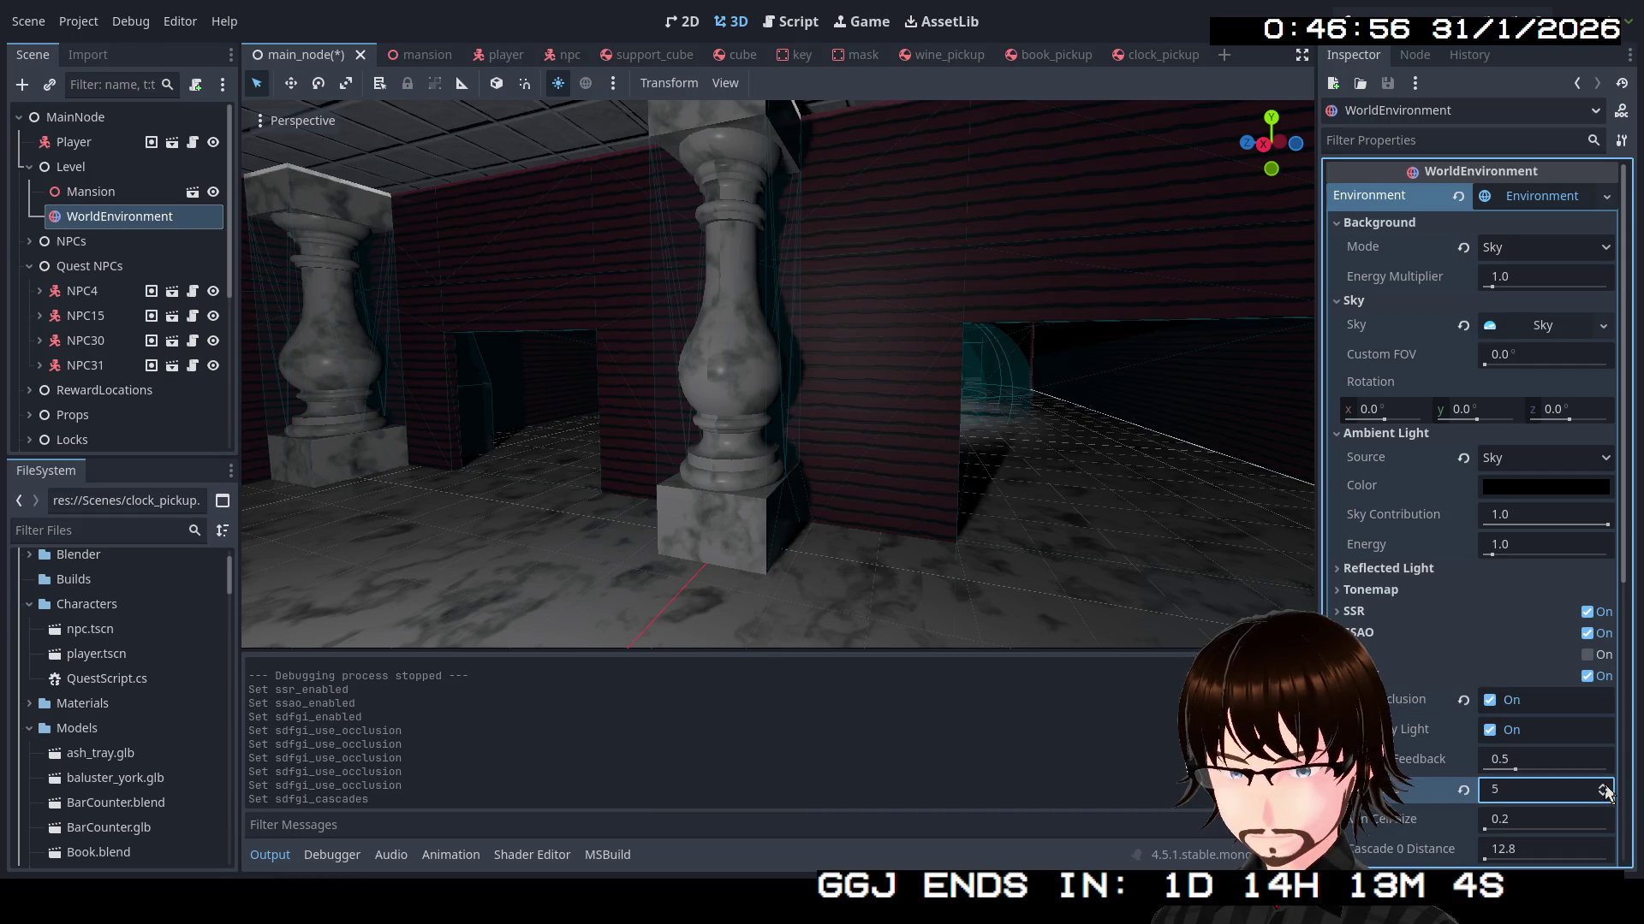
pyautogui.scroll(-3, 1534, 737)
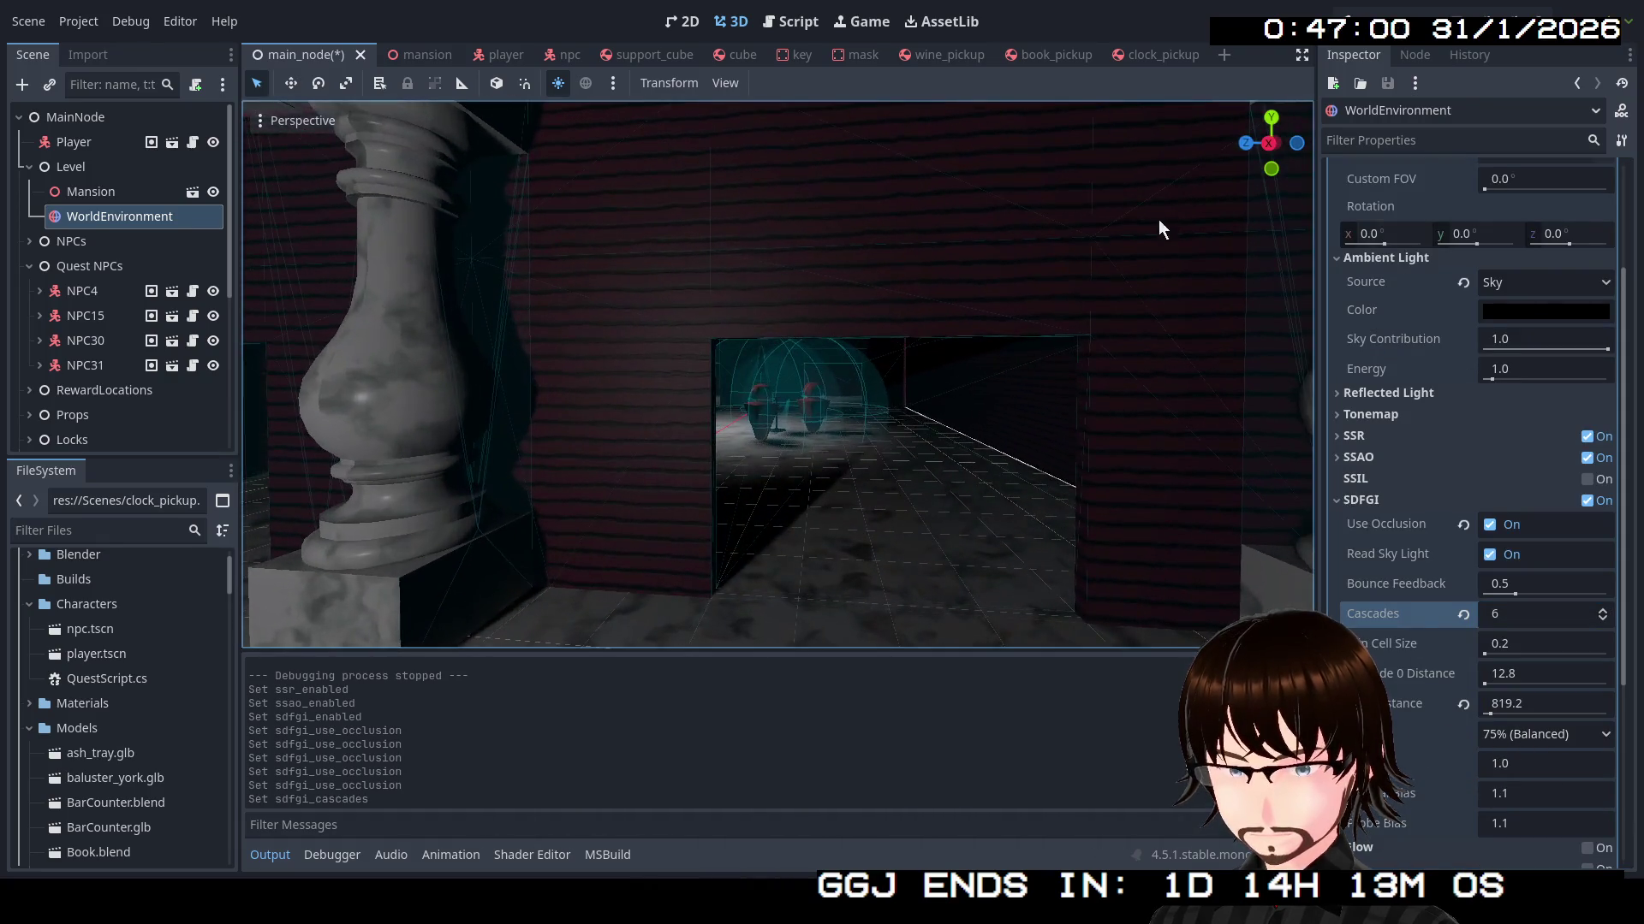
pyautogui.hotkey('ctrl', 's')
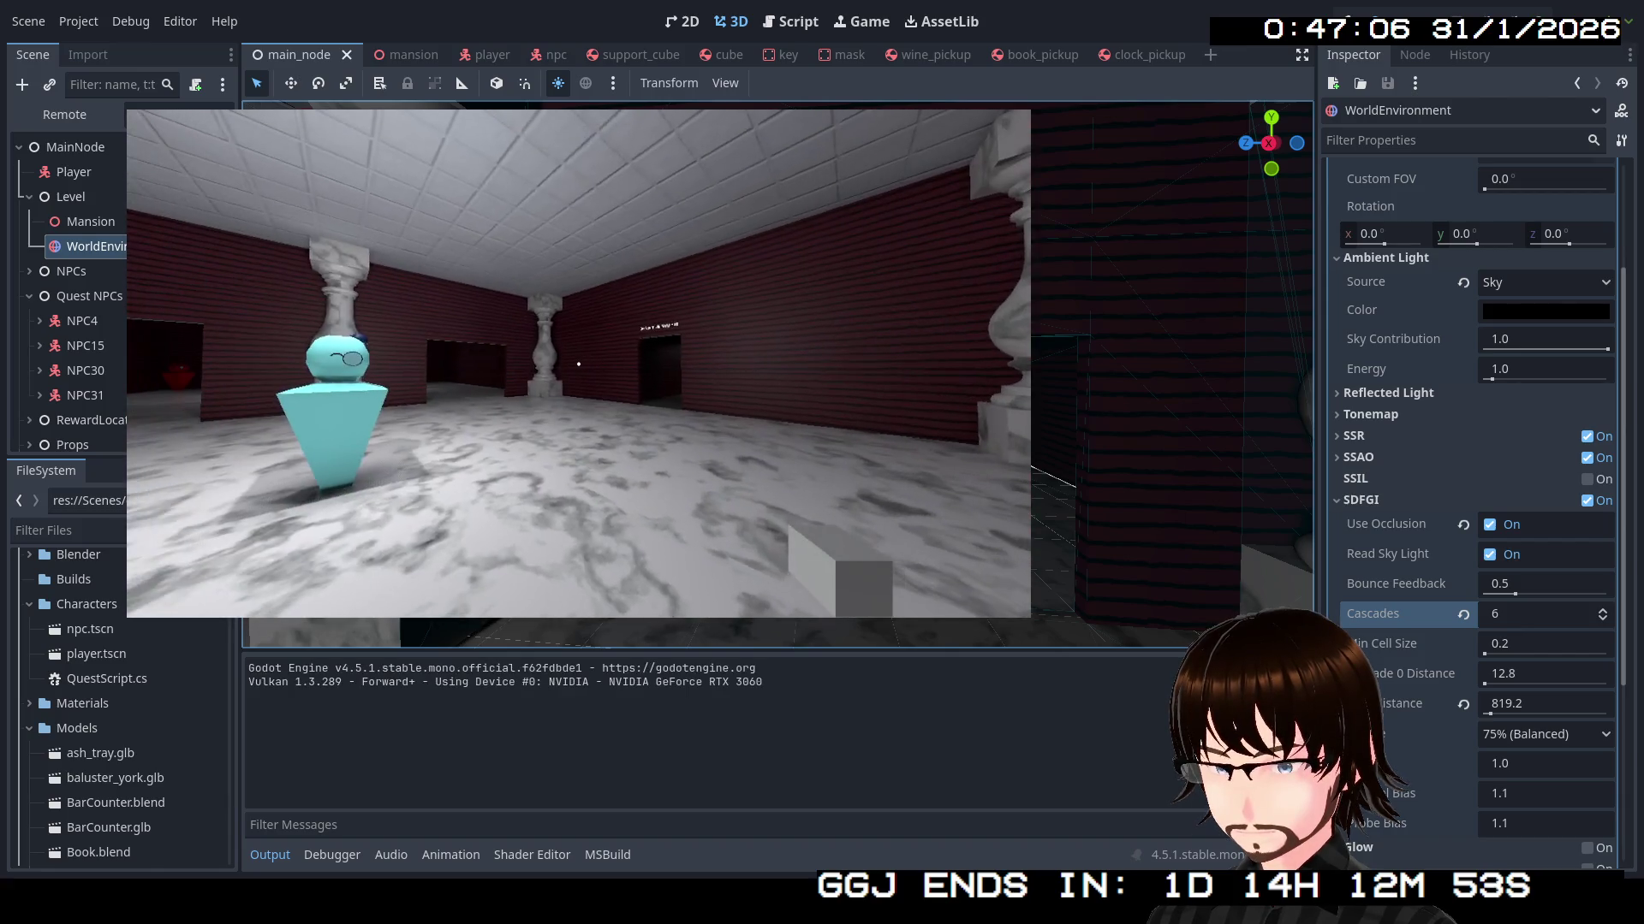
# Walk through the pillared hall past the red and blue NPCs toward the Art Hall doorway
pyautogui.press('w')
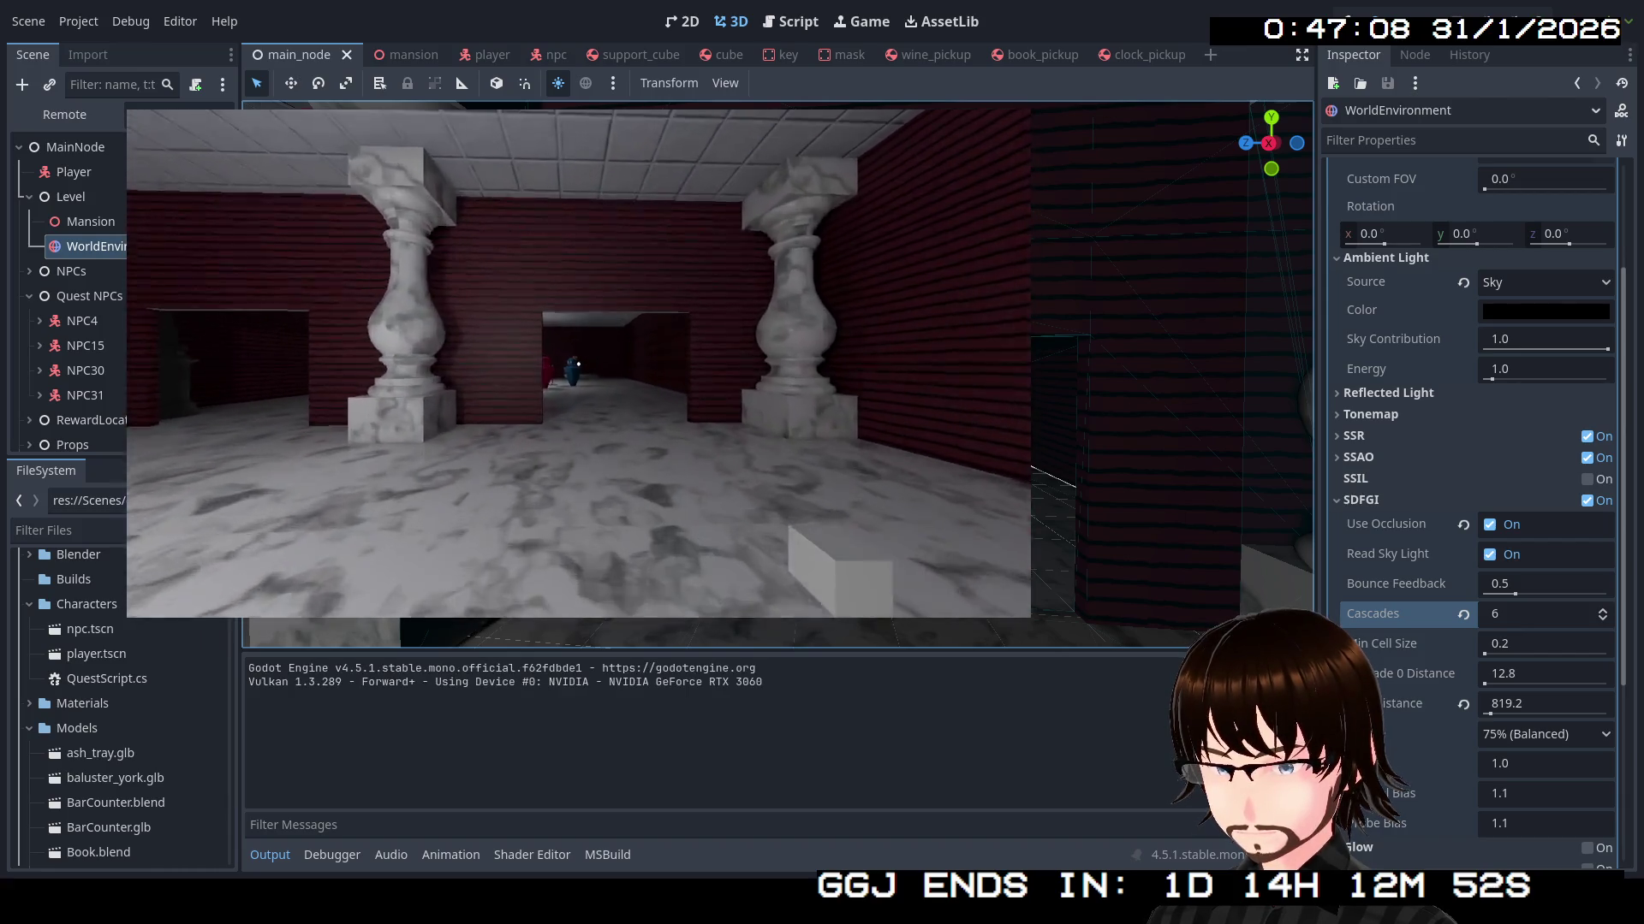
pyautogui.press('w')
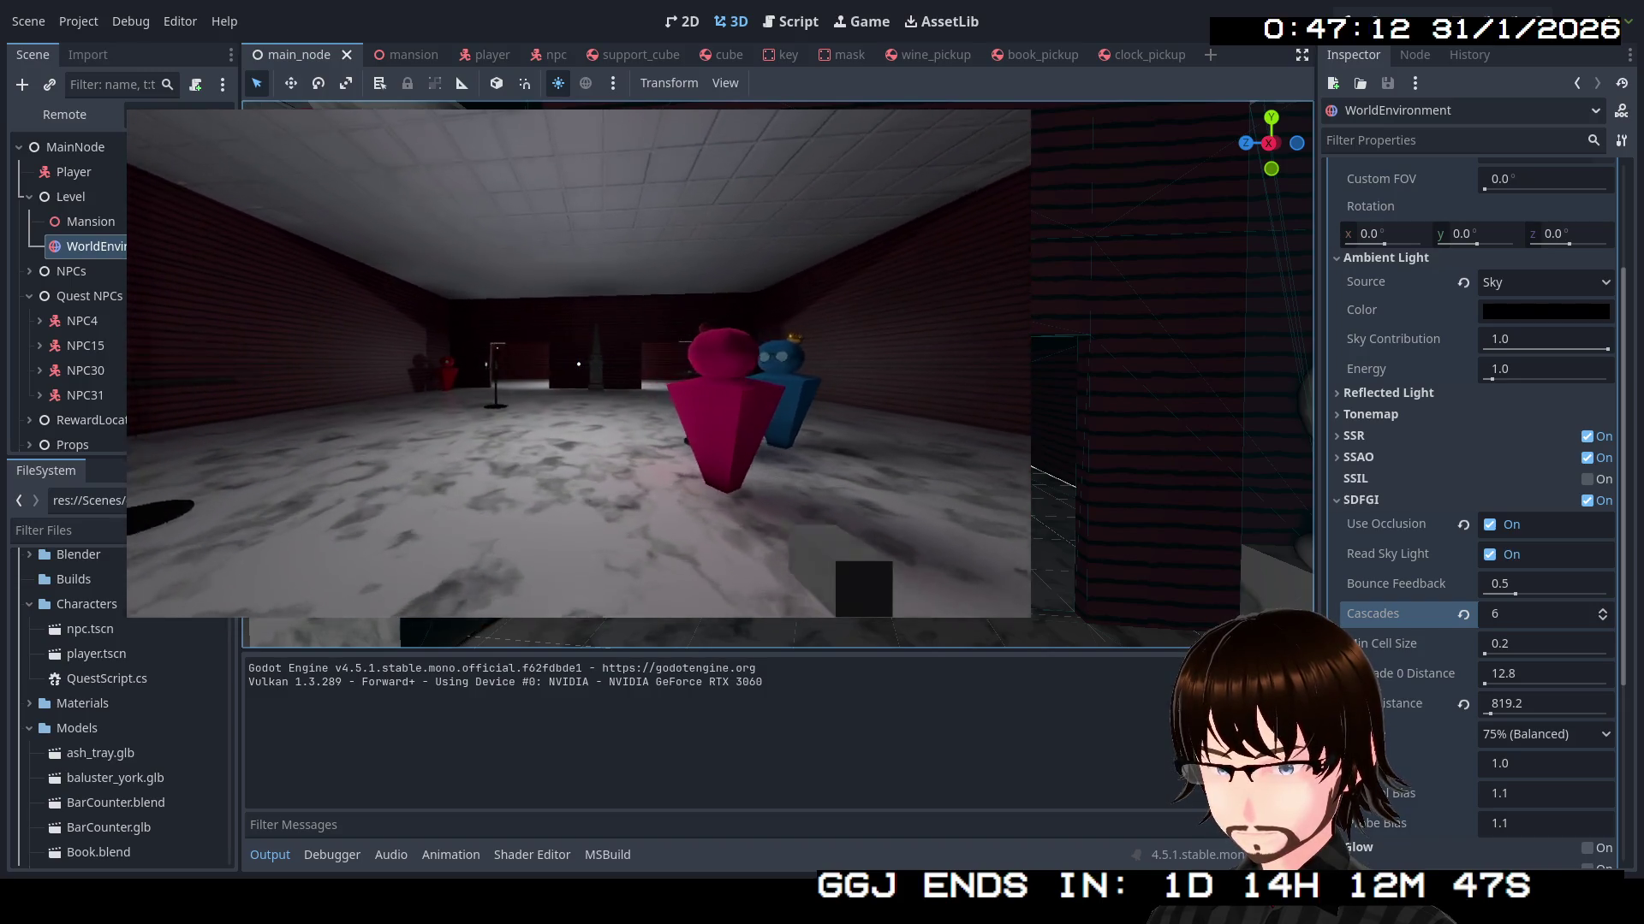
pyautogui.press('w')
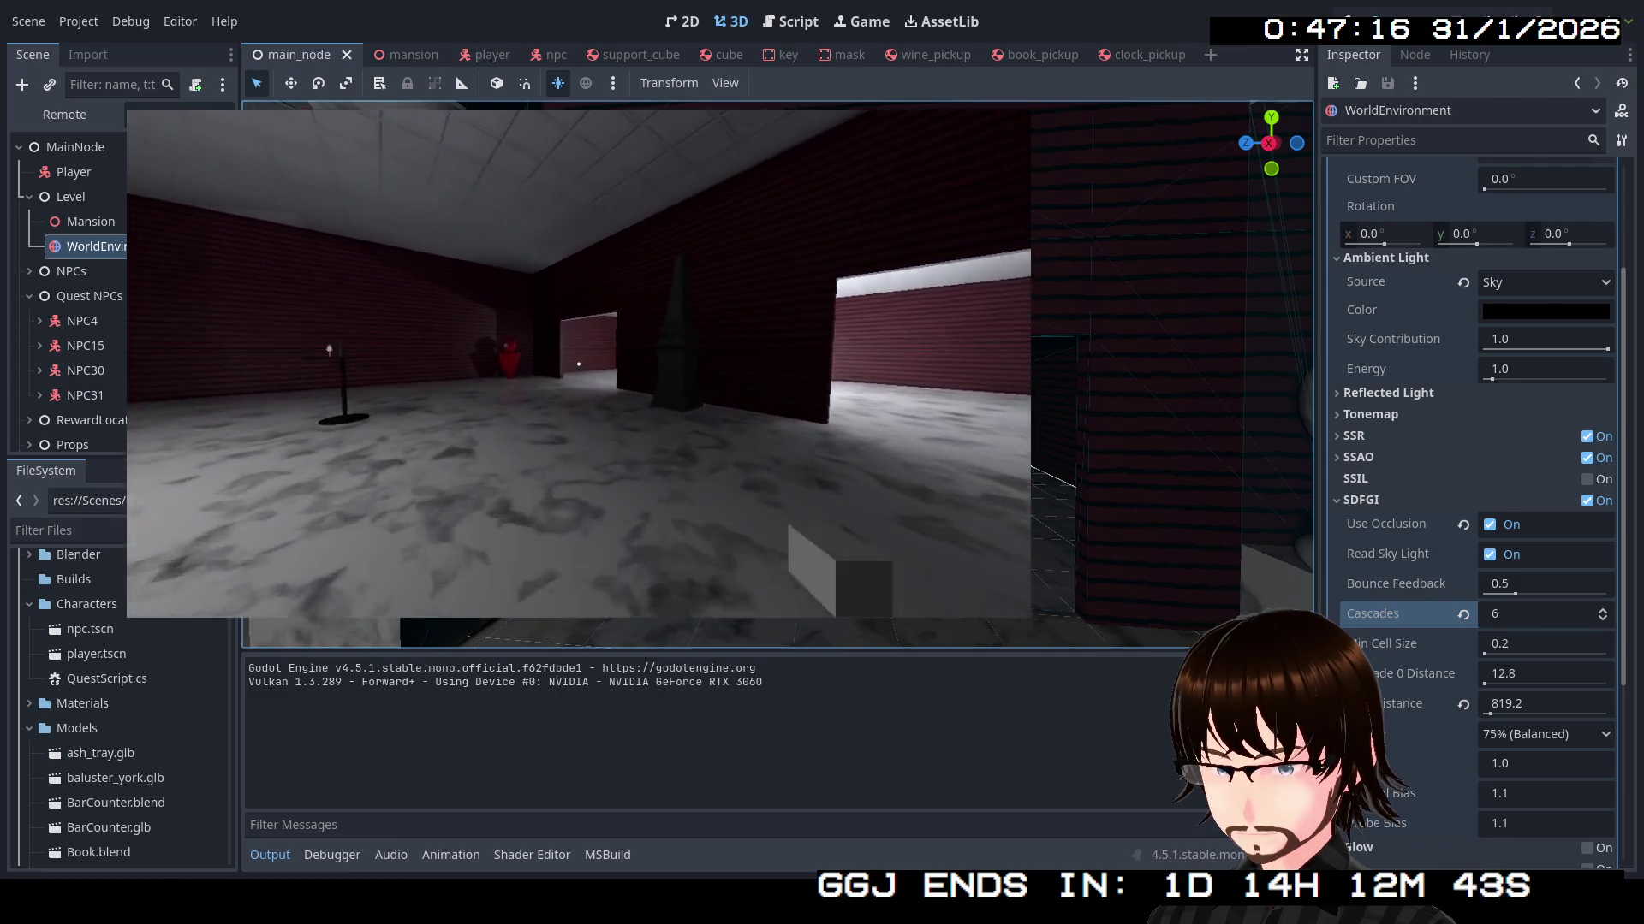
pyautogui.press('w')
pyautogui.press('w')
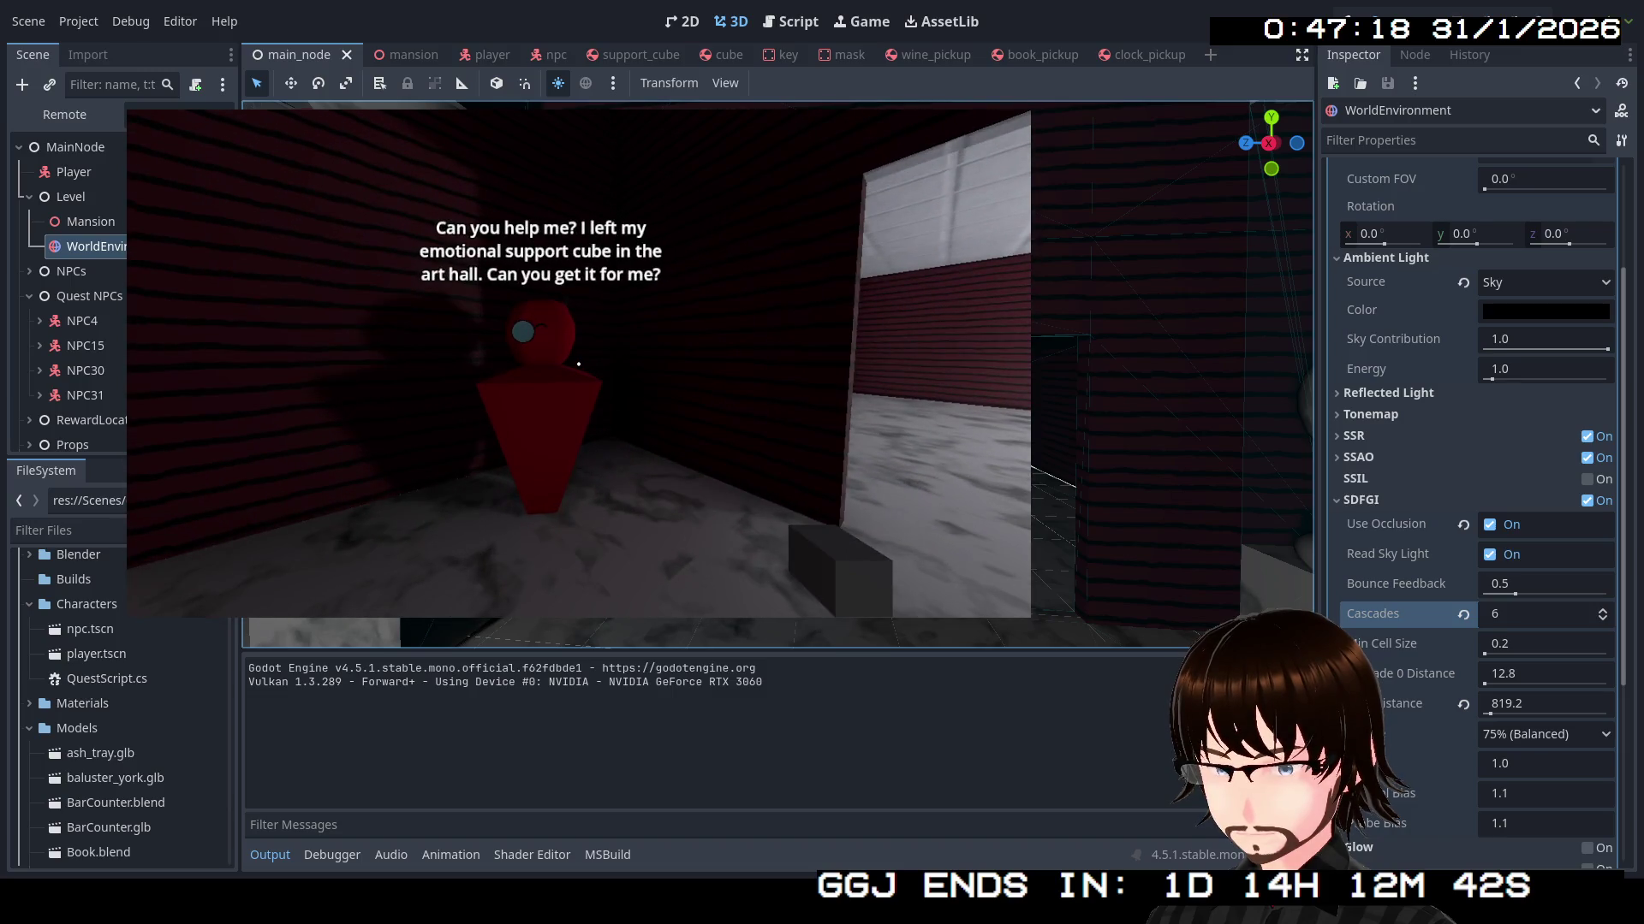
pyautogui.press('w')
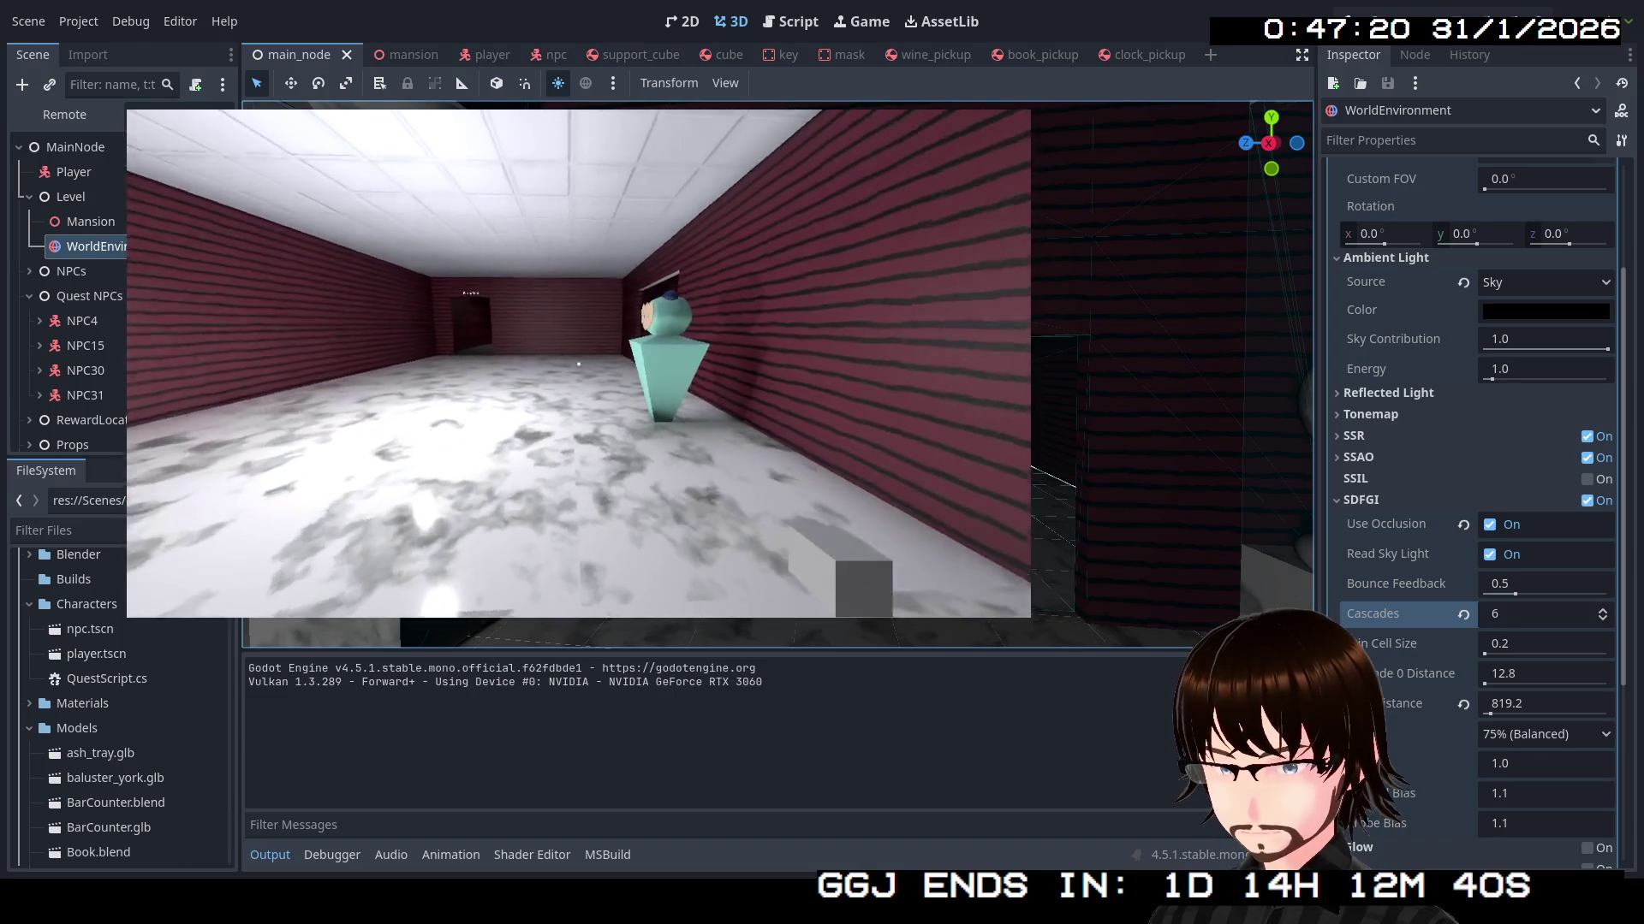
pyautogui.press('w')
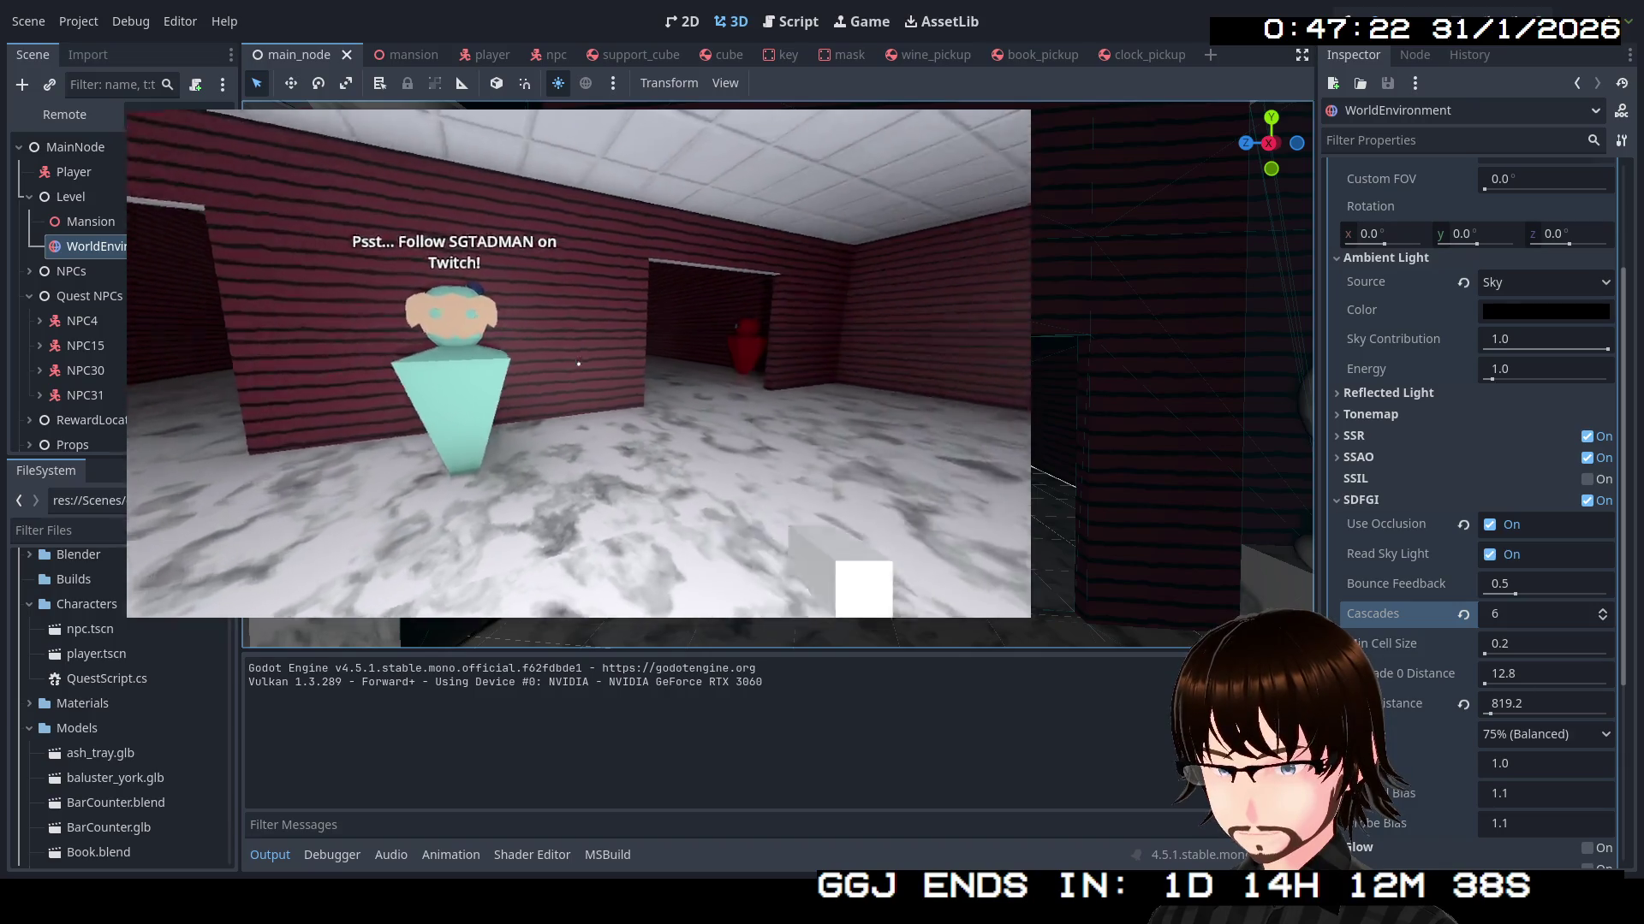
# Walk down the dark corridor into the lit NPC room and on through the Bedrooms & Art Hall doorway
pyautogui.press('w')
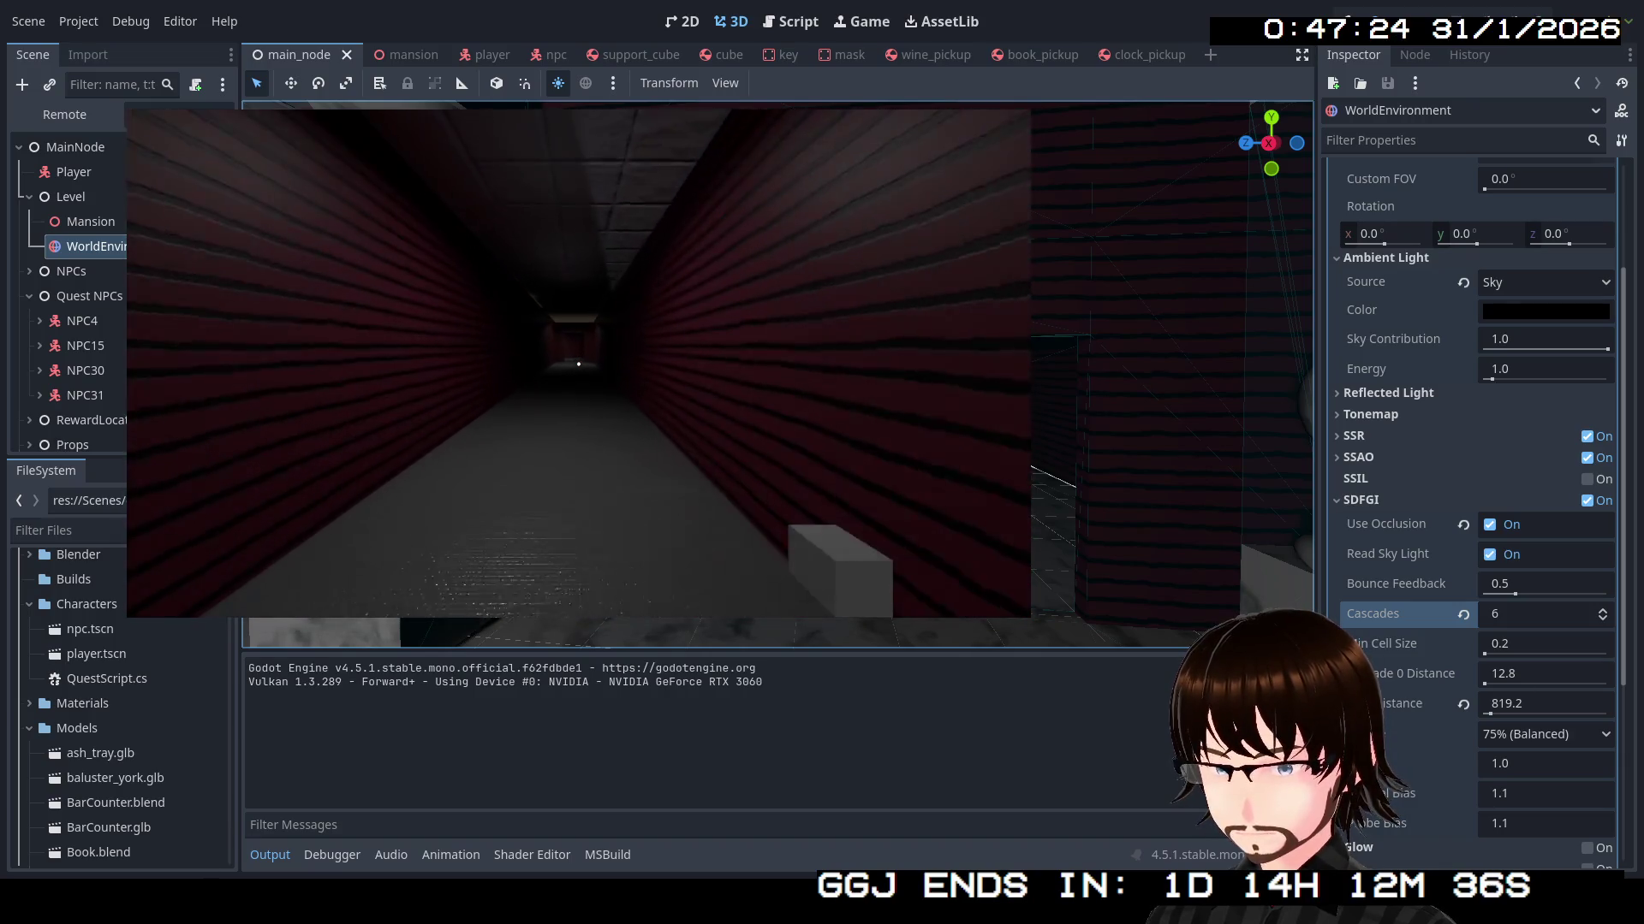
pyautogui.press('w')
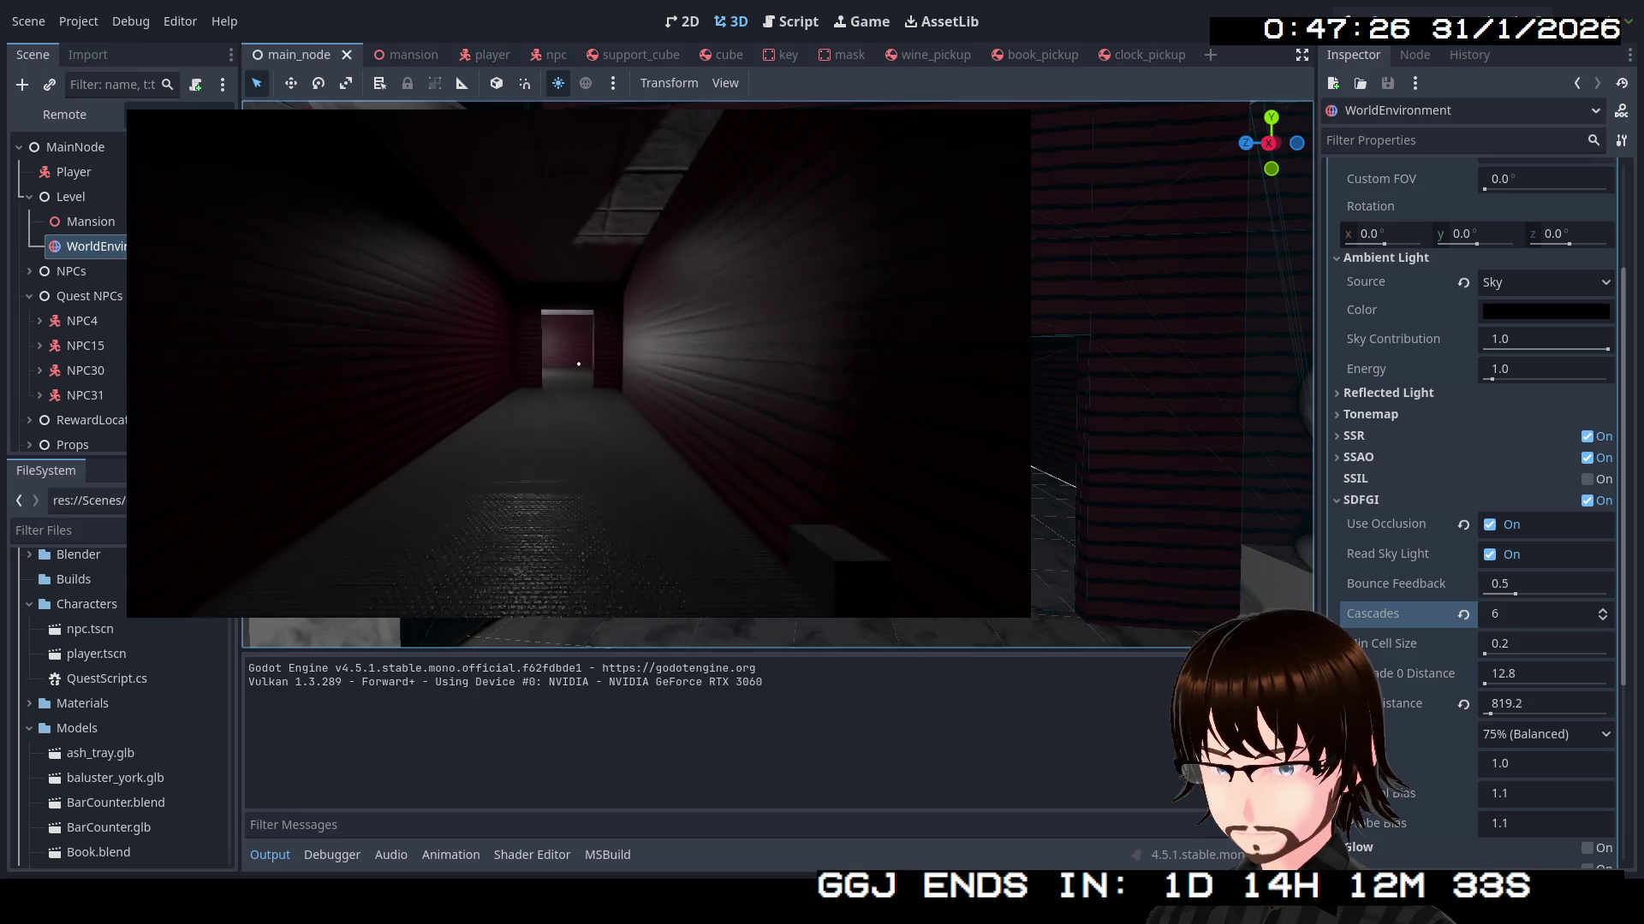
pyautogui.press('w')
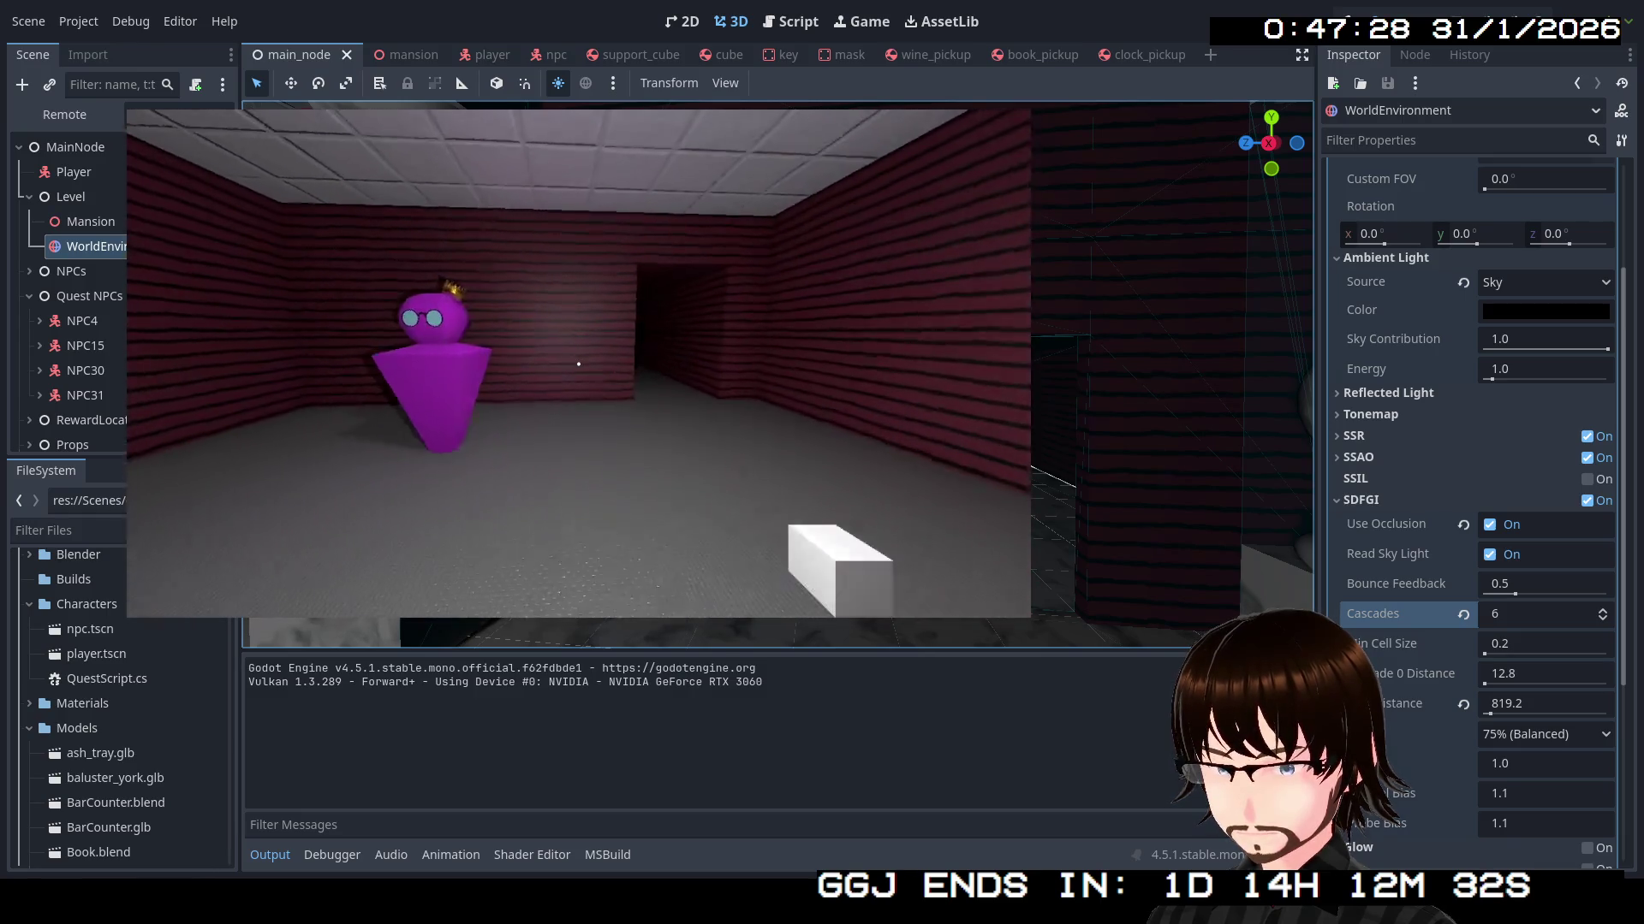
pyautogui.press('w')
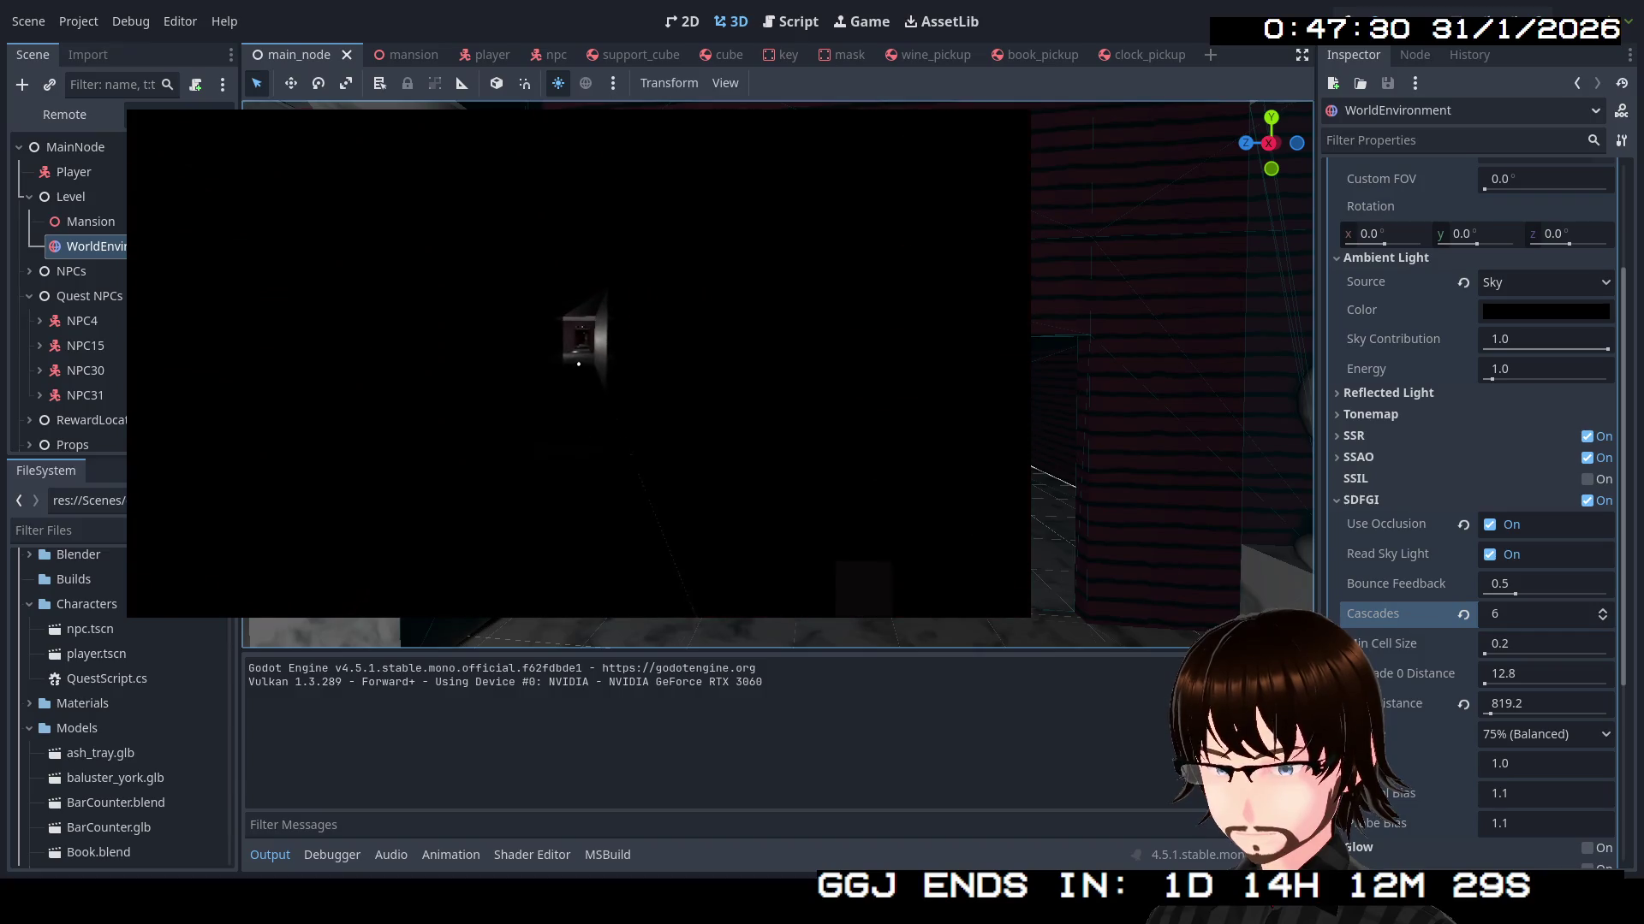
pyautogui.press('w')
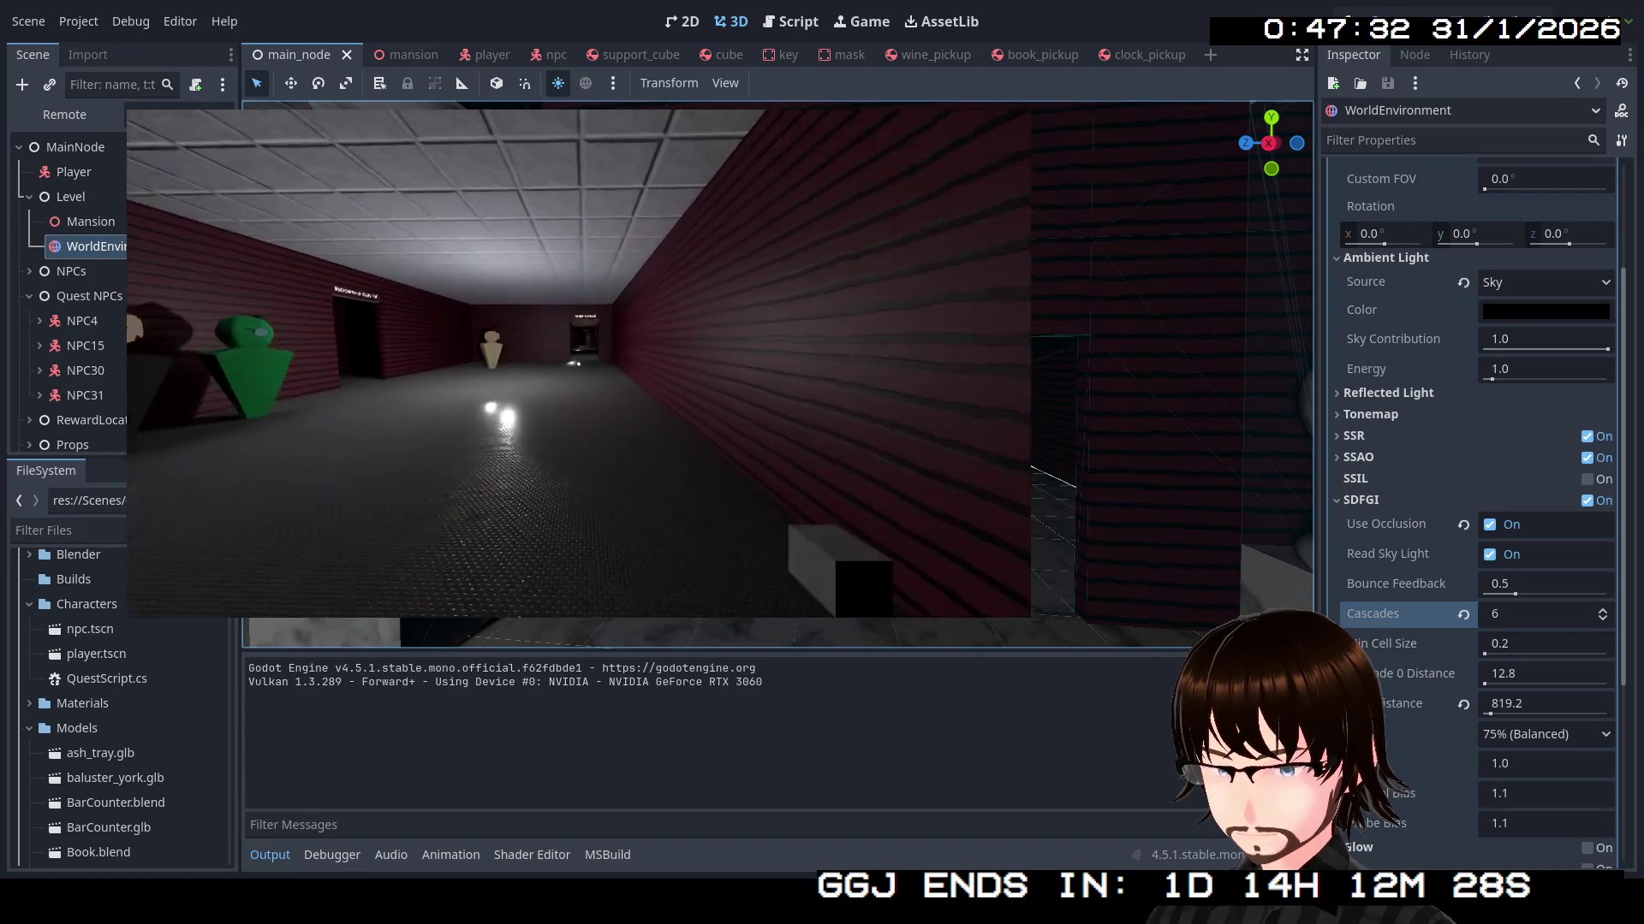
pyautogui.press('w')
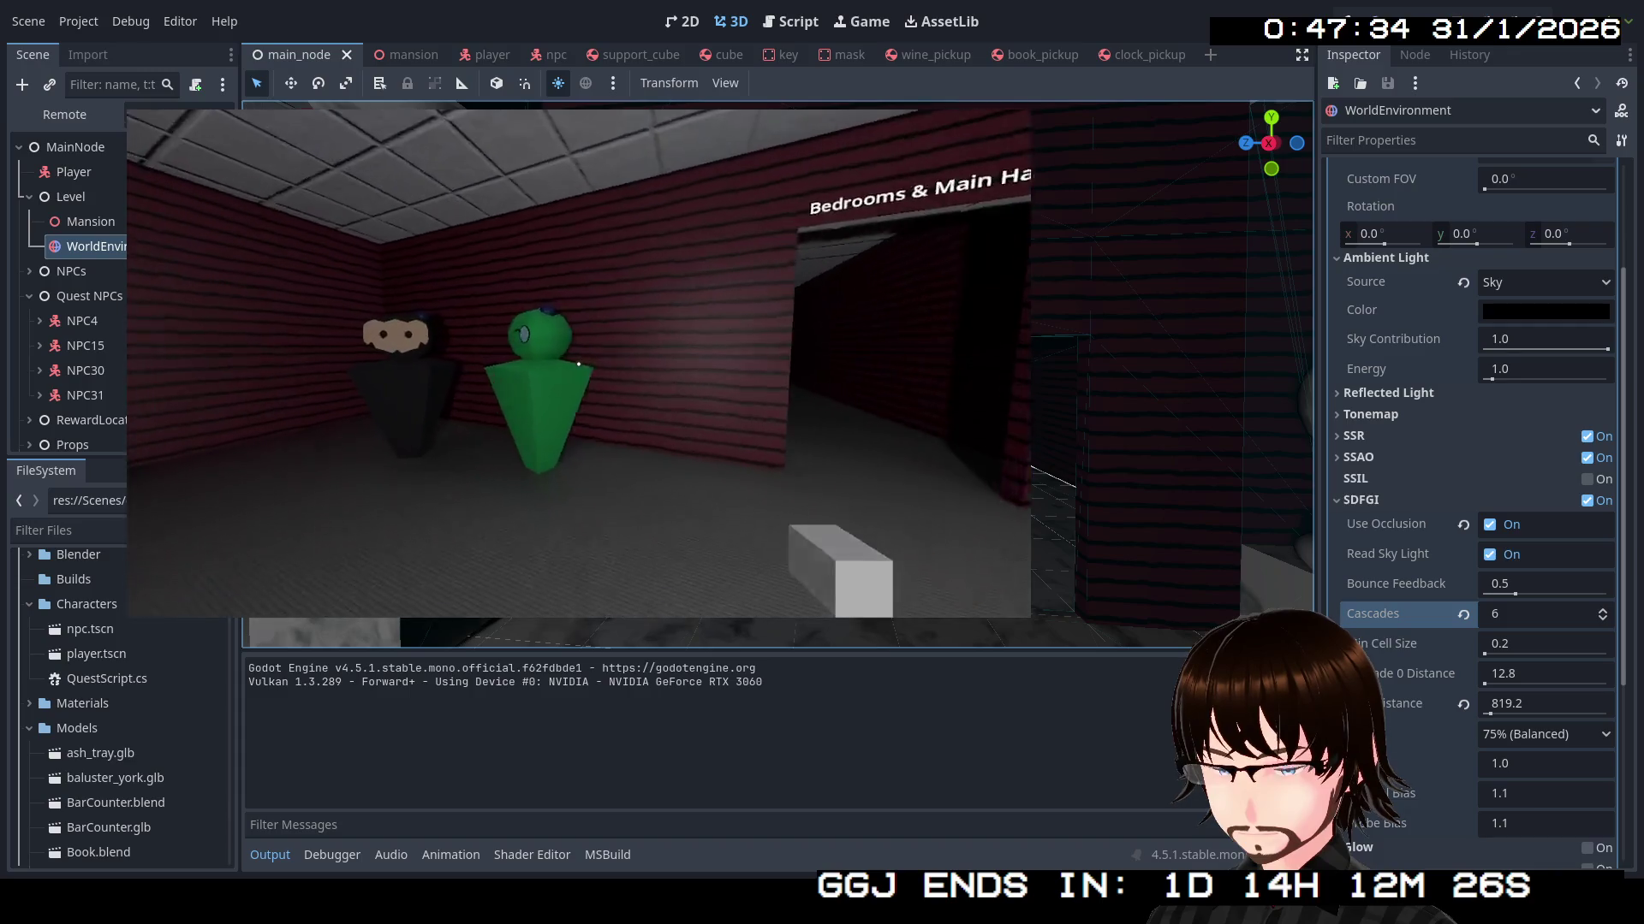
pyautogui.press('w')
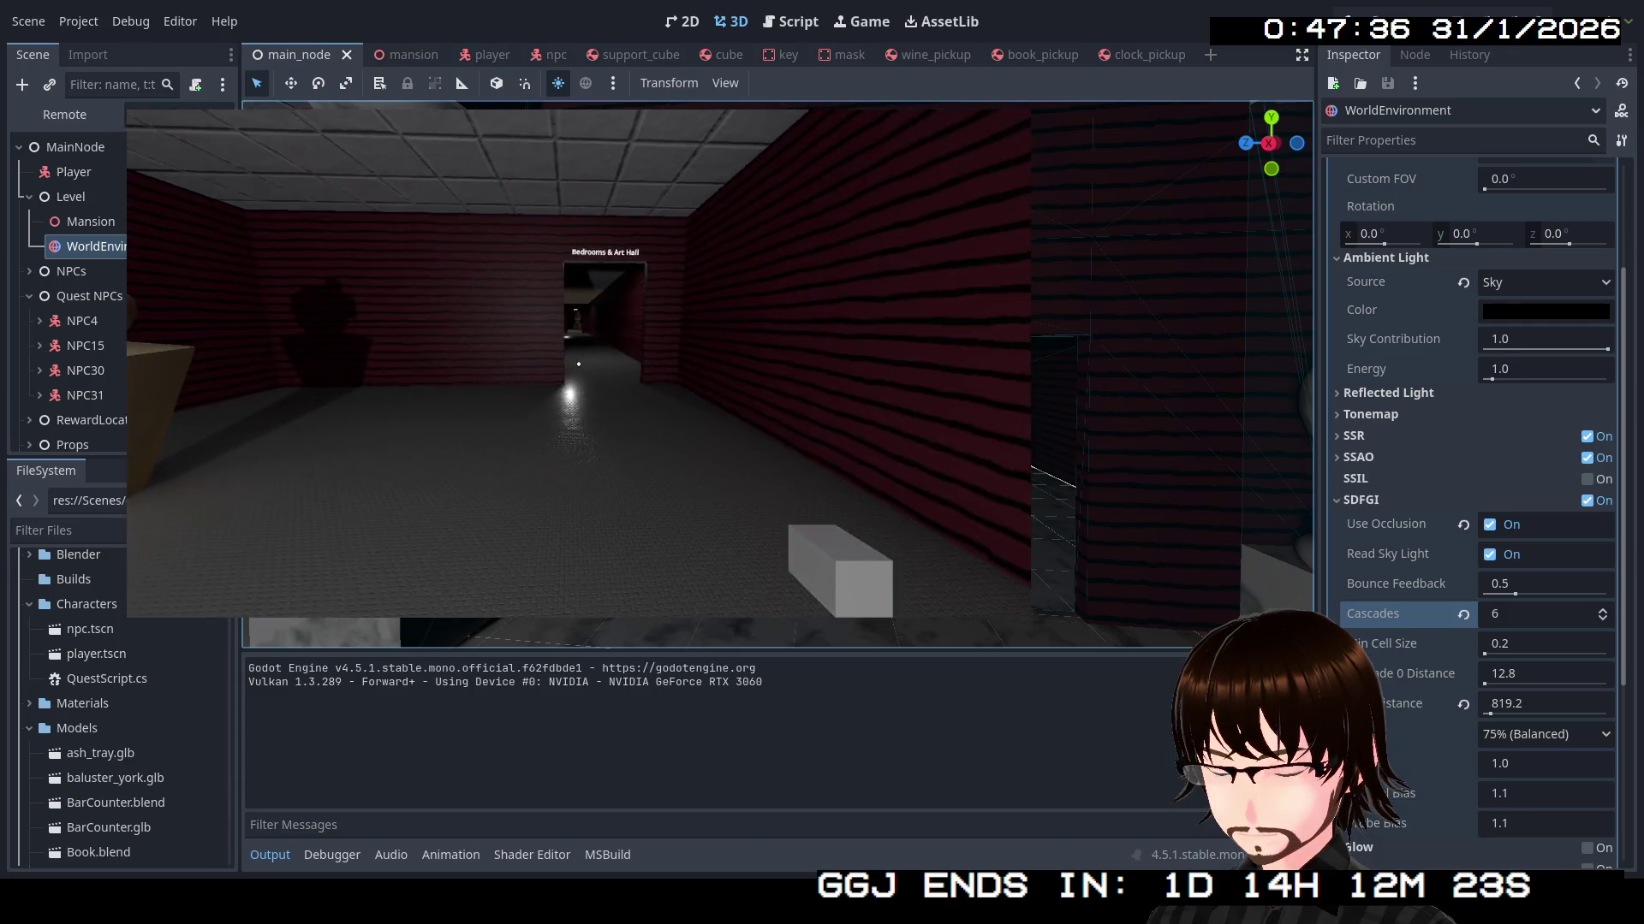
pyautogui.press('w')
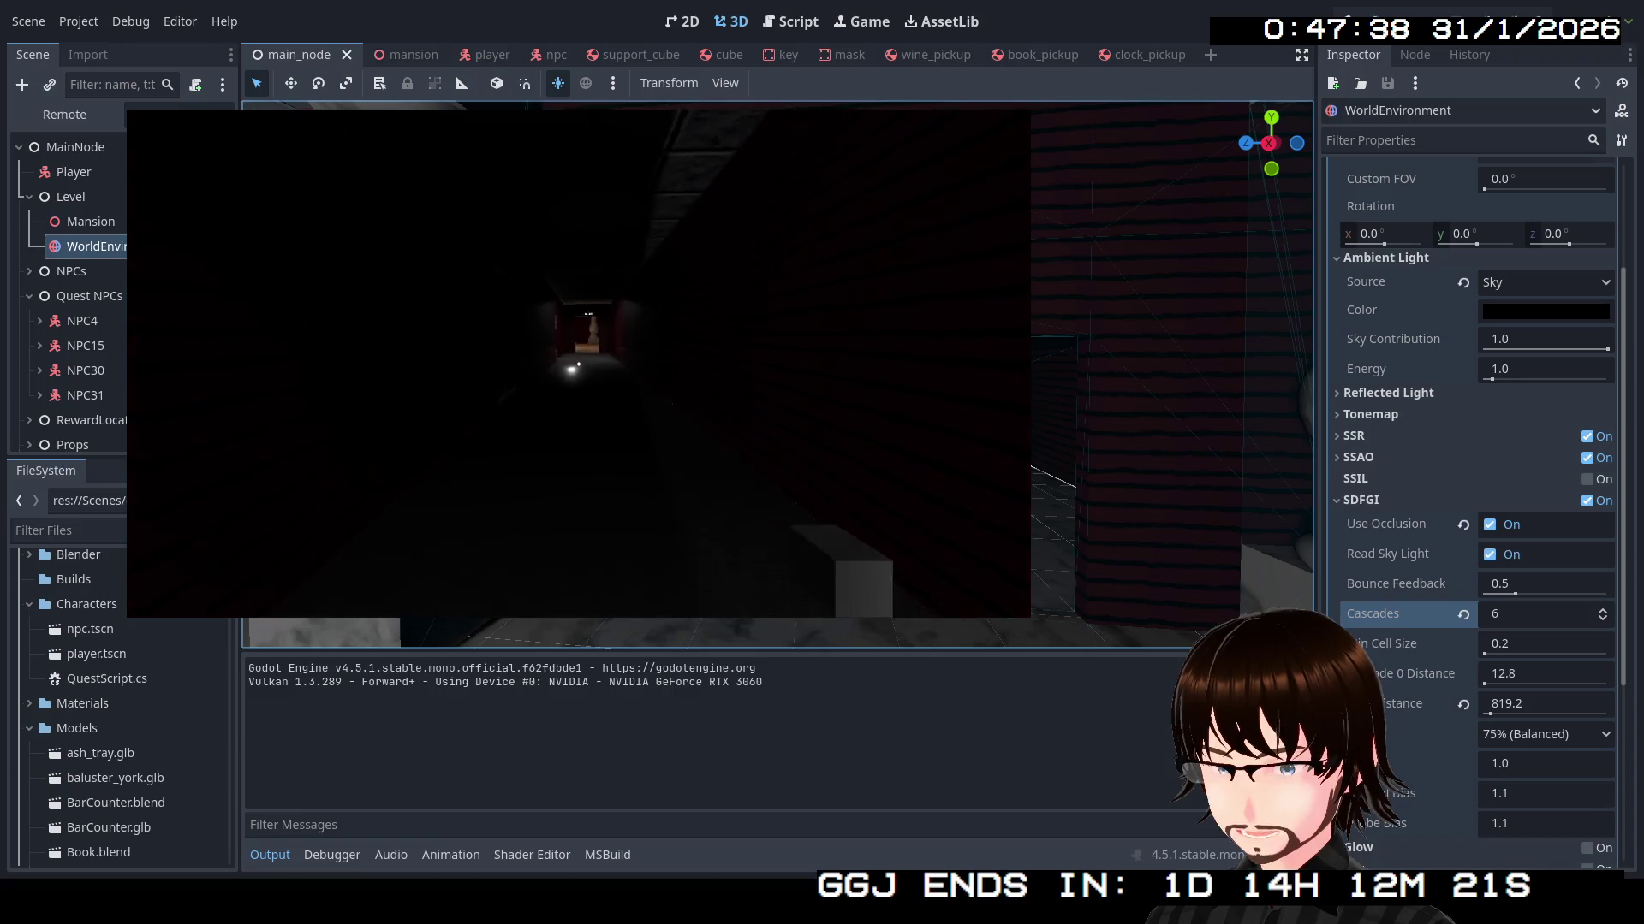
pyautogui.press('w')
pyautogui.press('w')
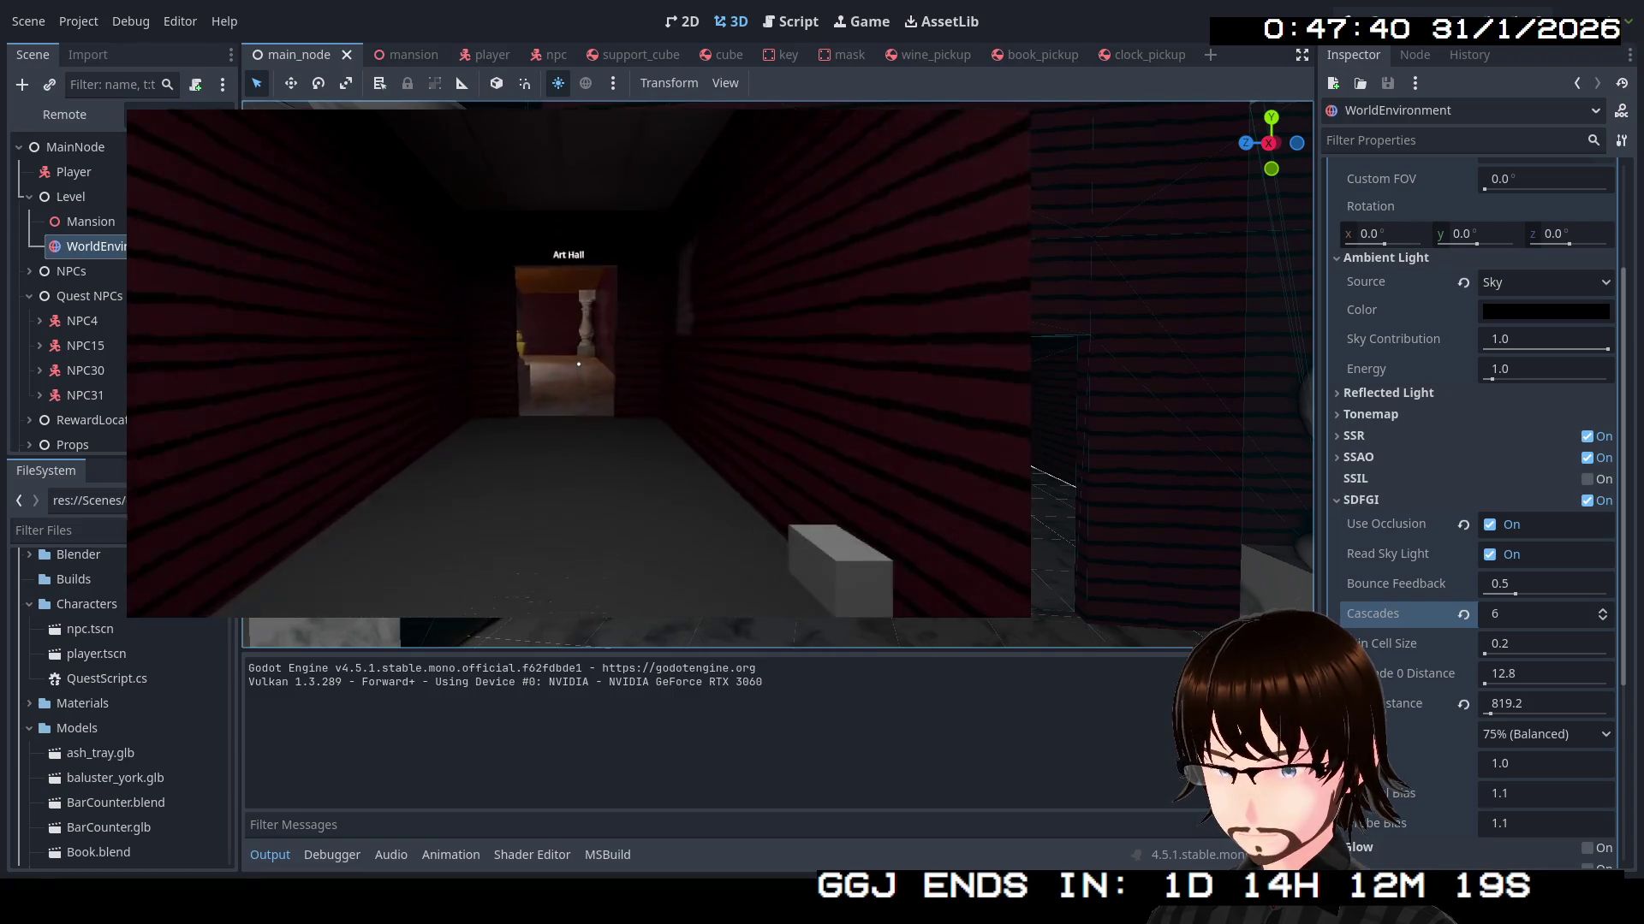
pyautogui.press('w')
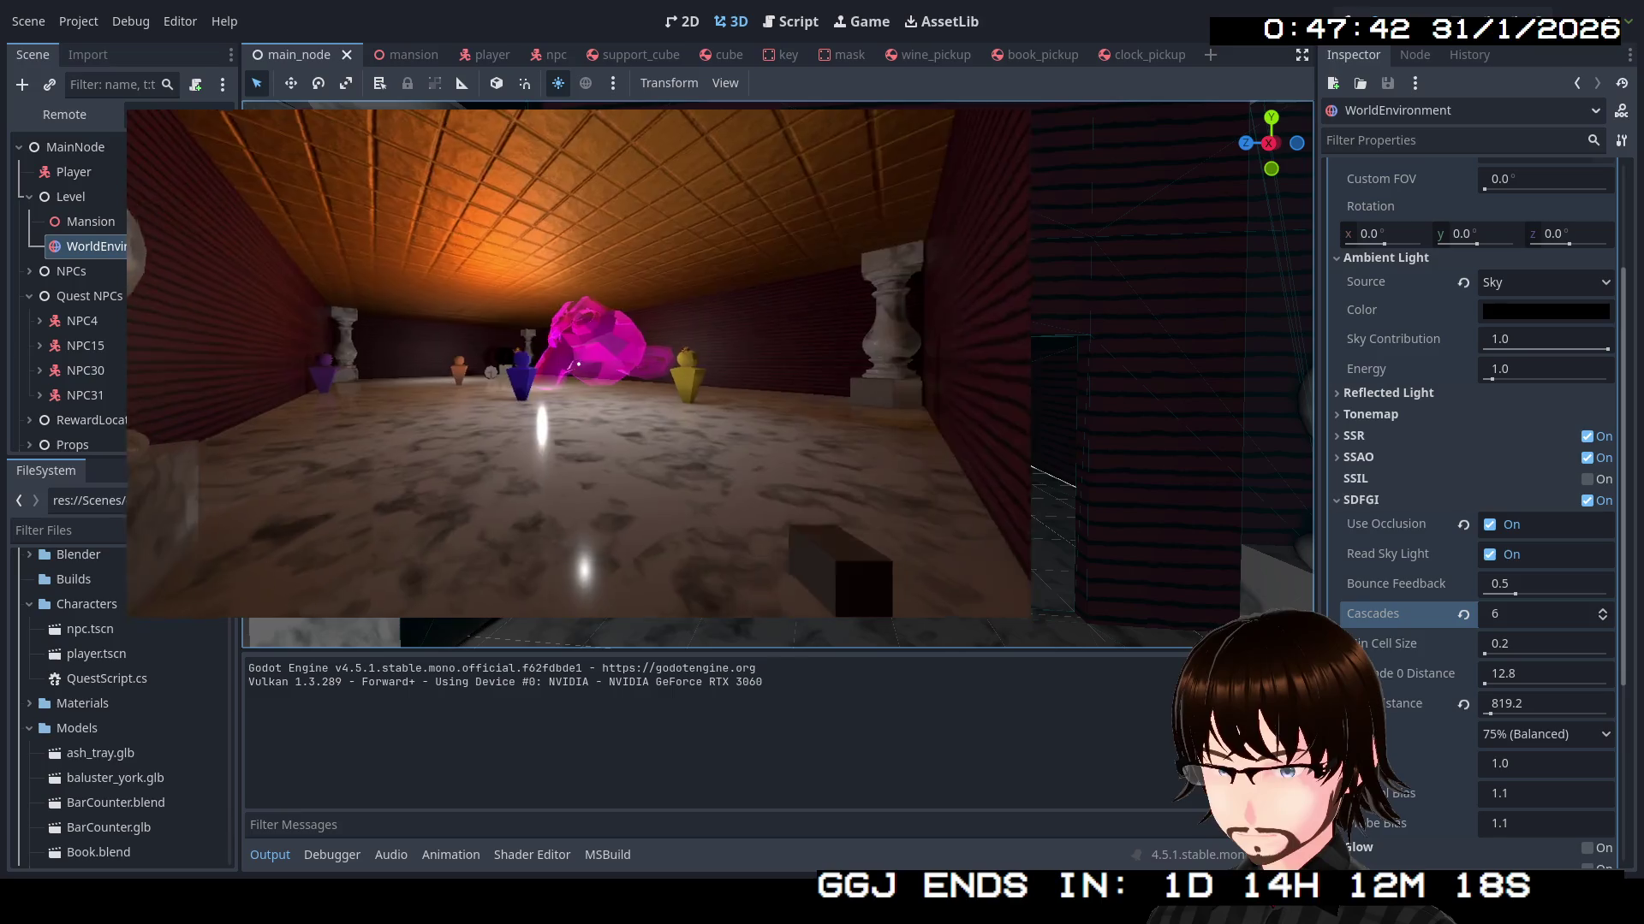
# Explore the Art Hall, visiting the statue, clock, and purple, yellow and blue NPCs
pyautogui.press('w')
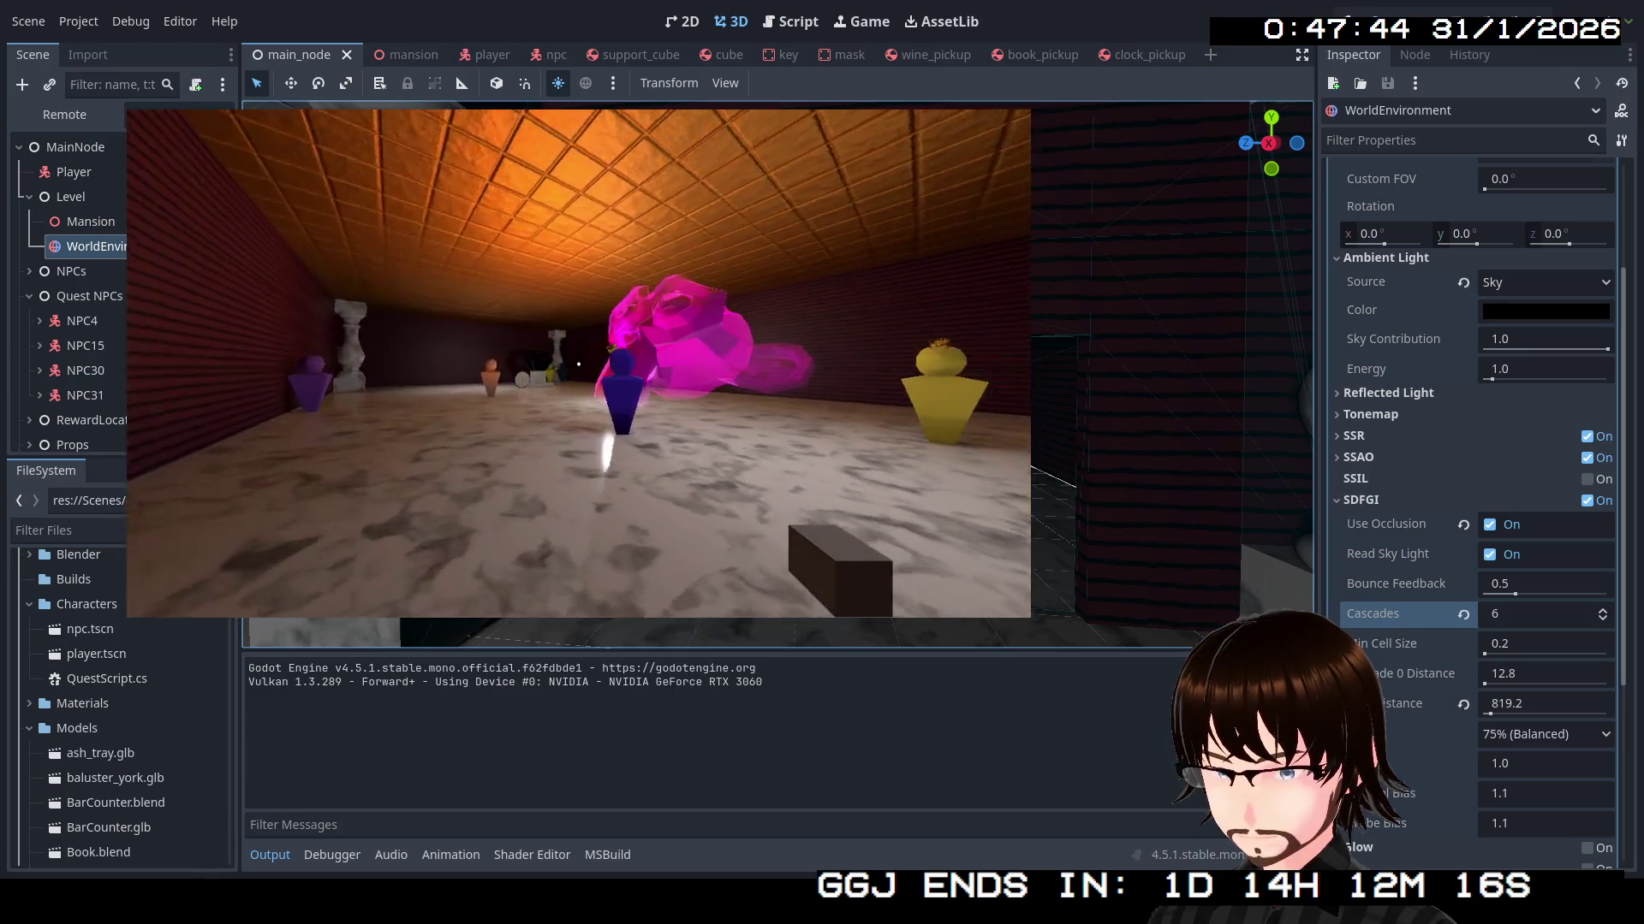
pyautogui.press('w')
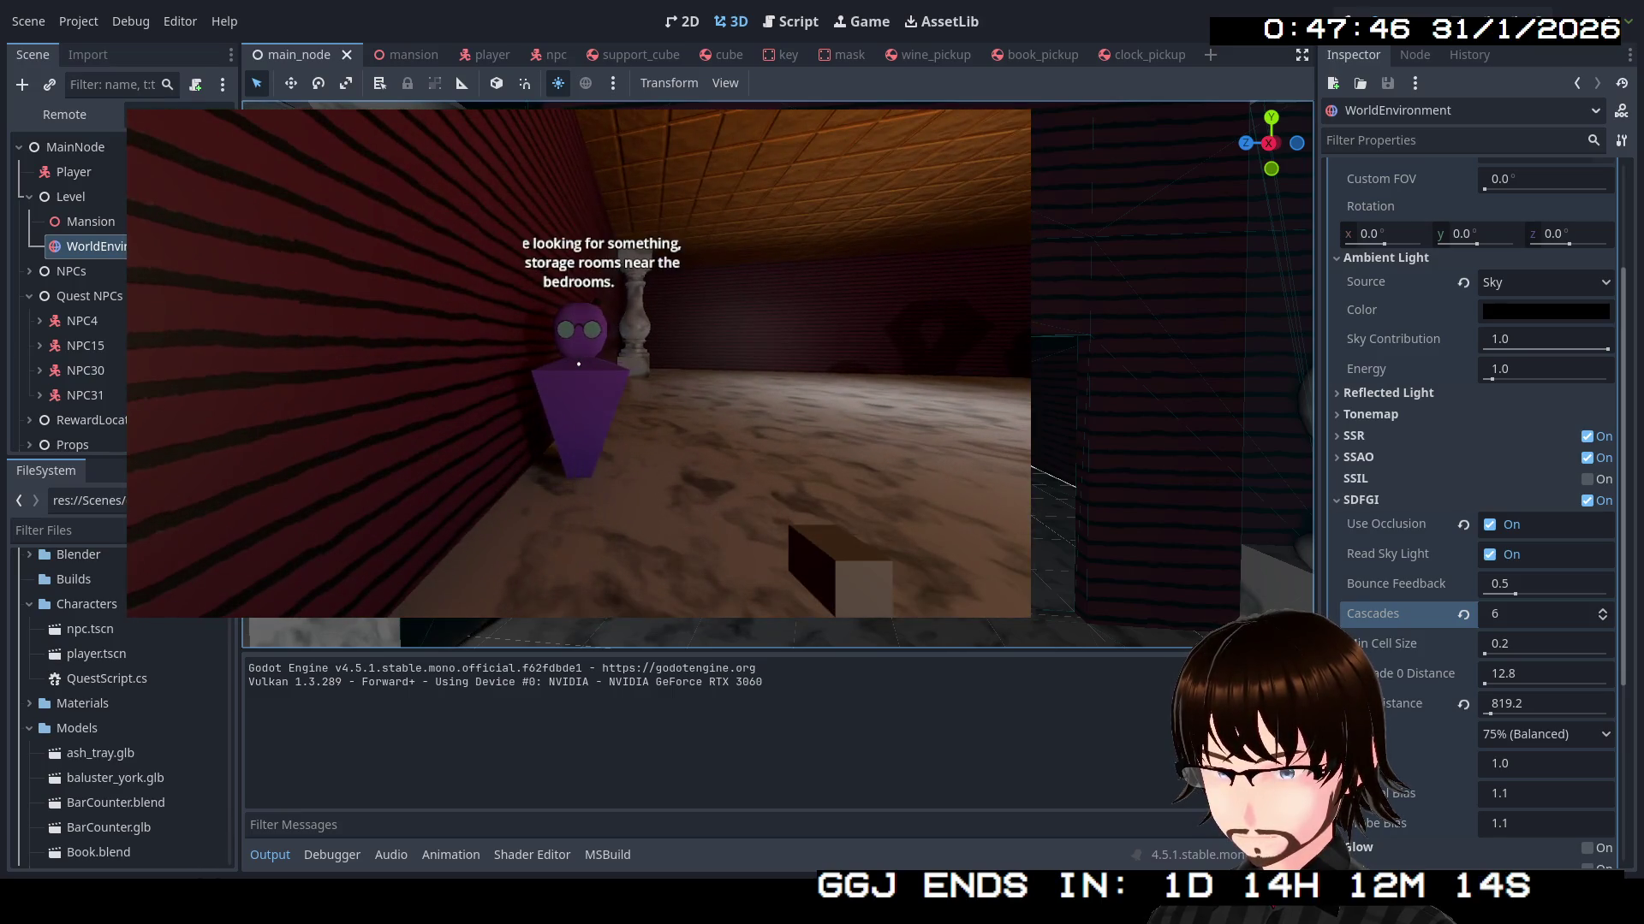
pyautogui.moveTo(579, 363)
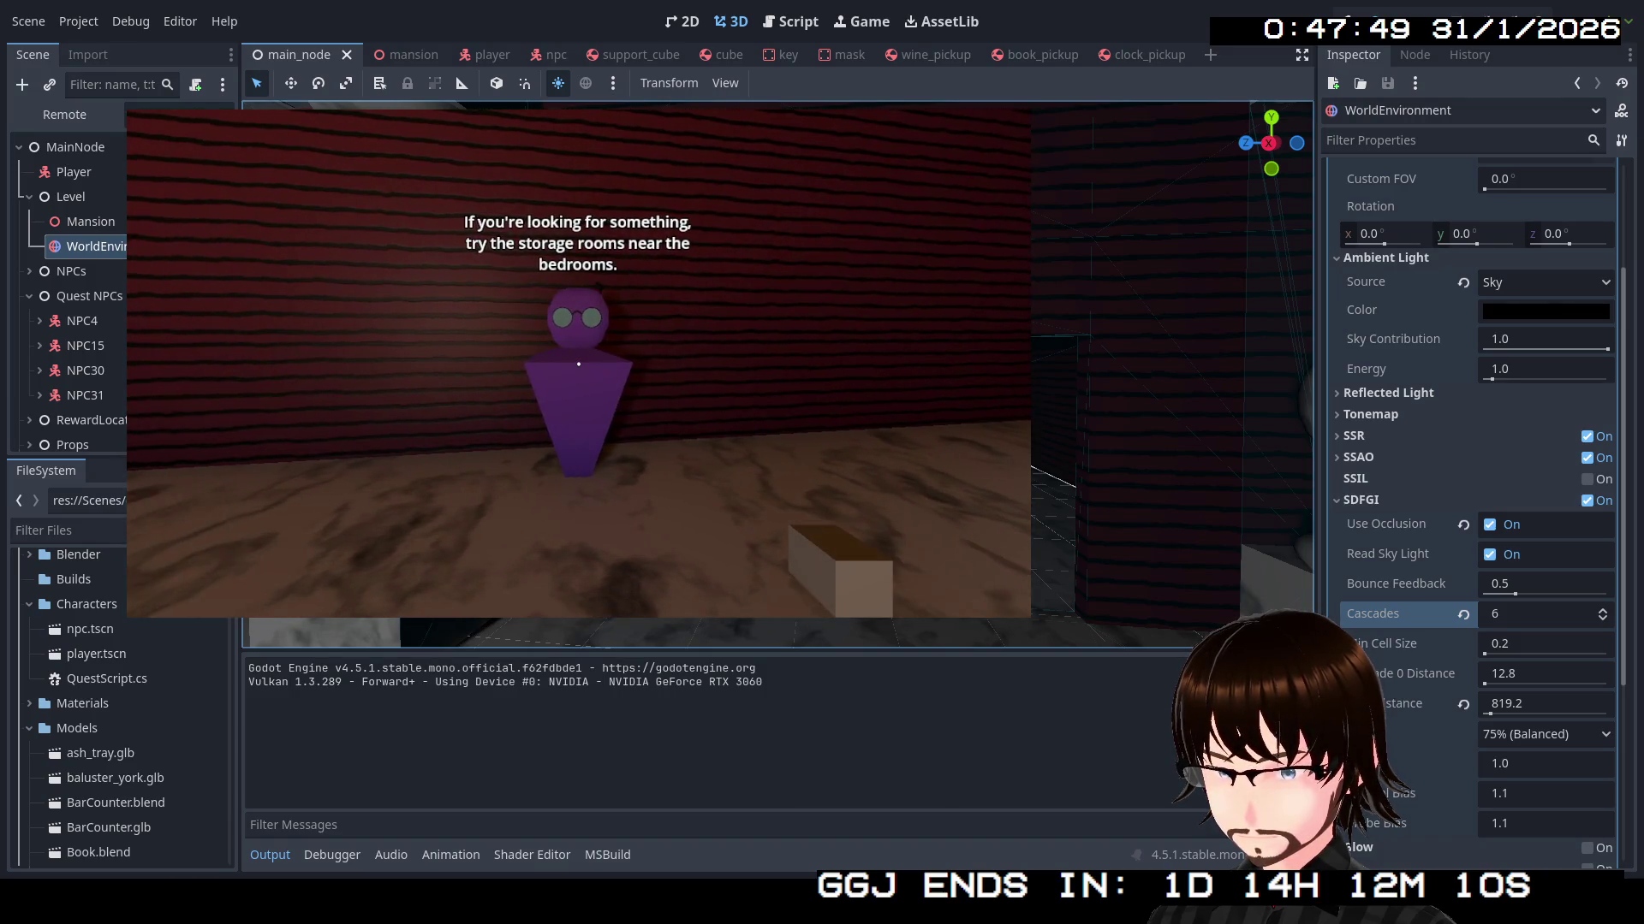
pyautogui.press('w')
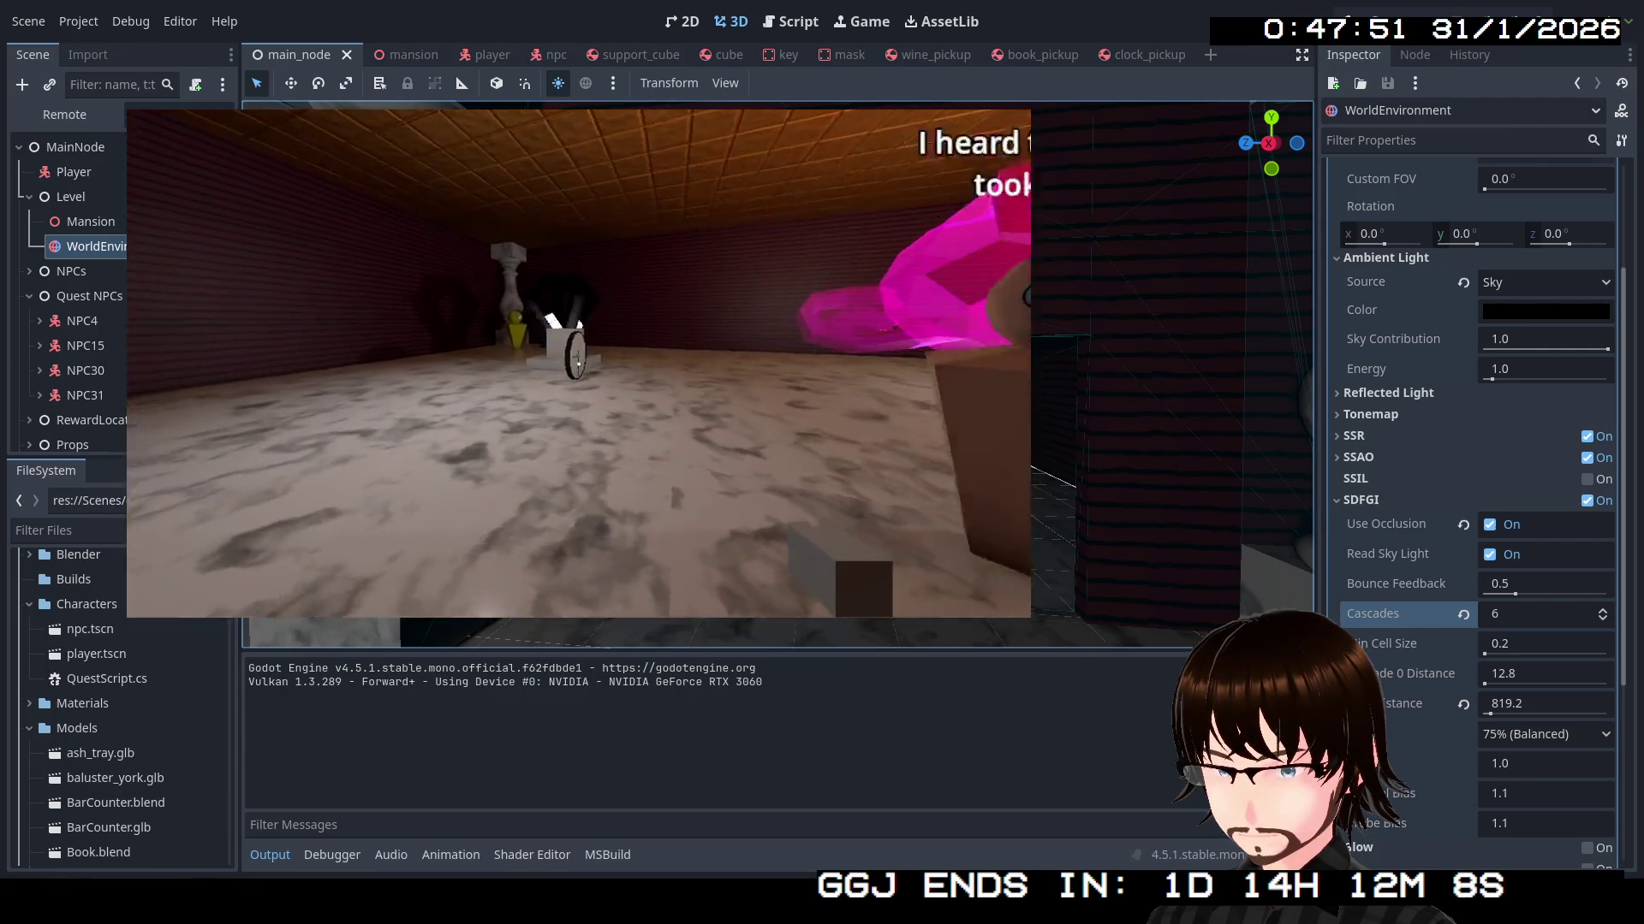
pyautogui.press('w')
pyautogui.press('s')
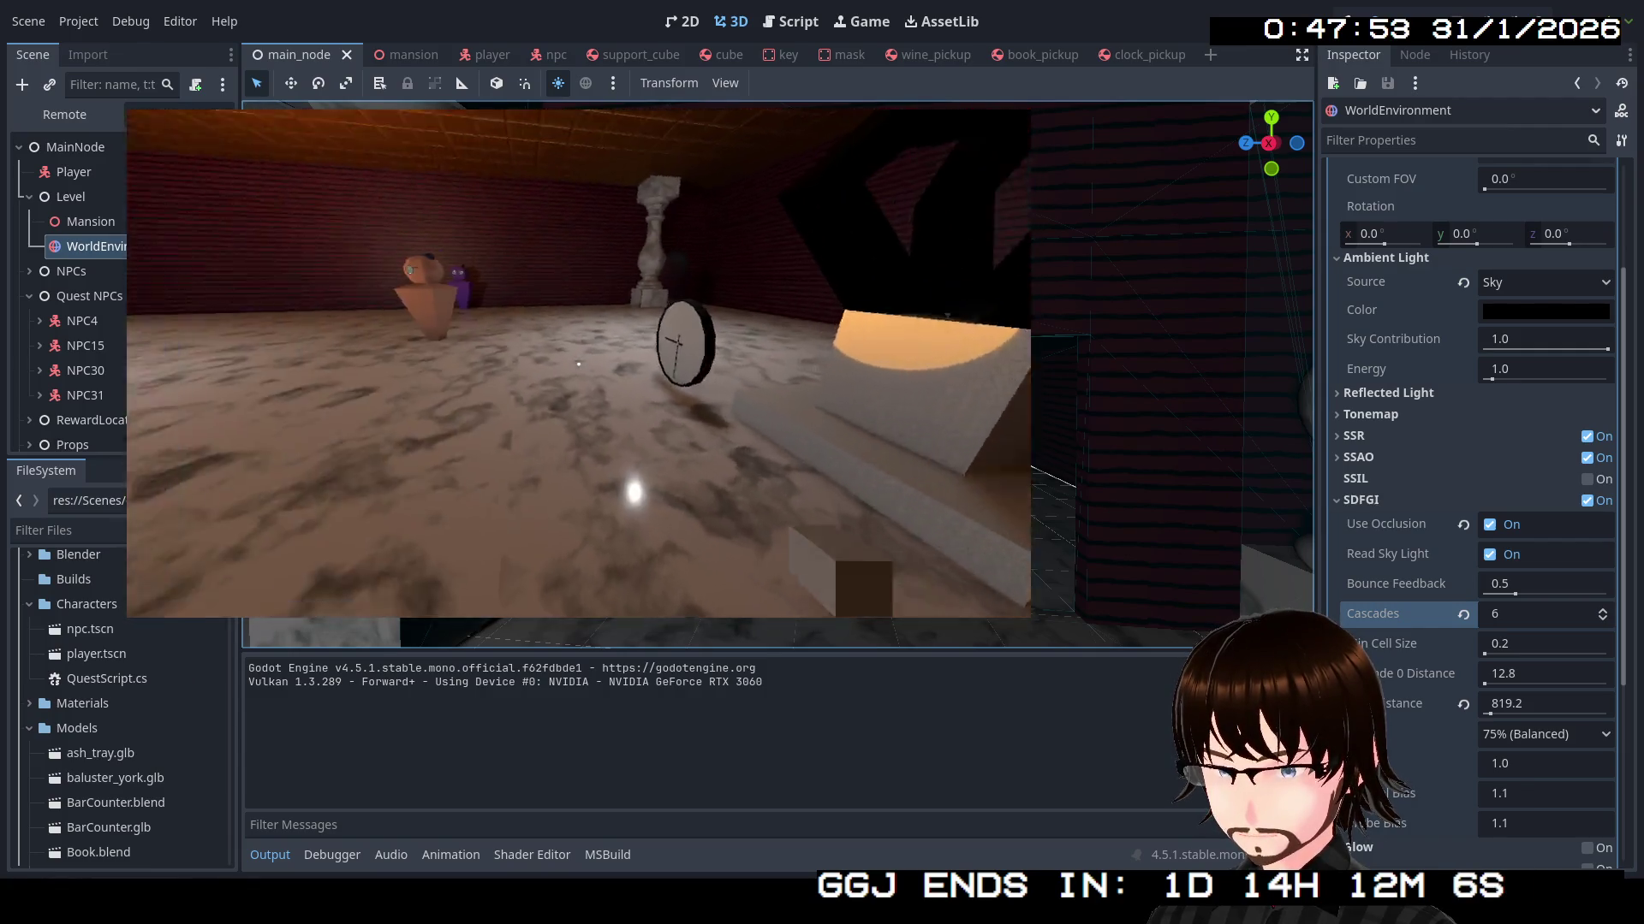
pyautogui.press('w')
pyautogui.press('w')
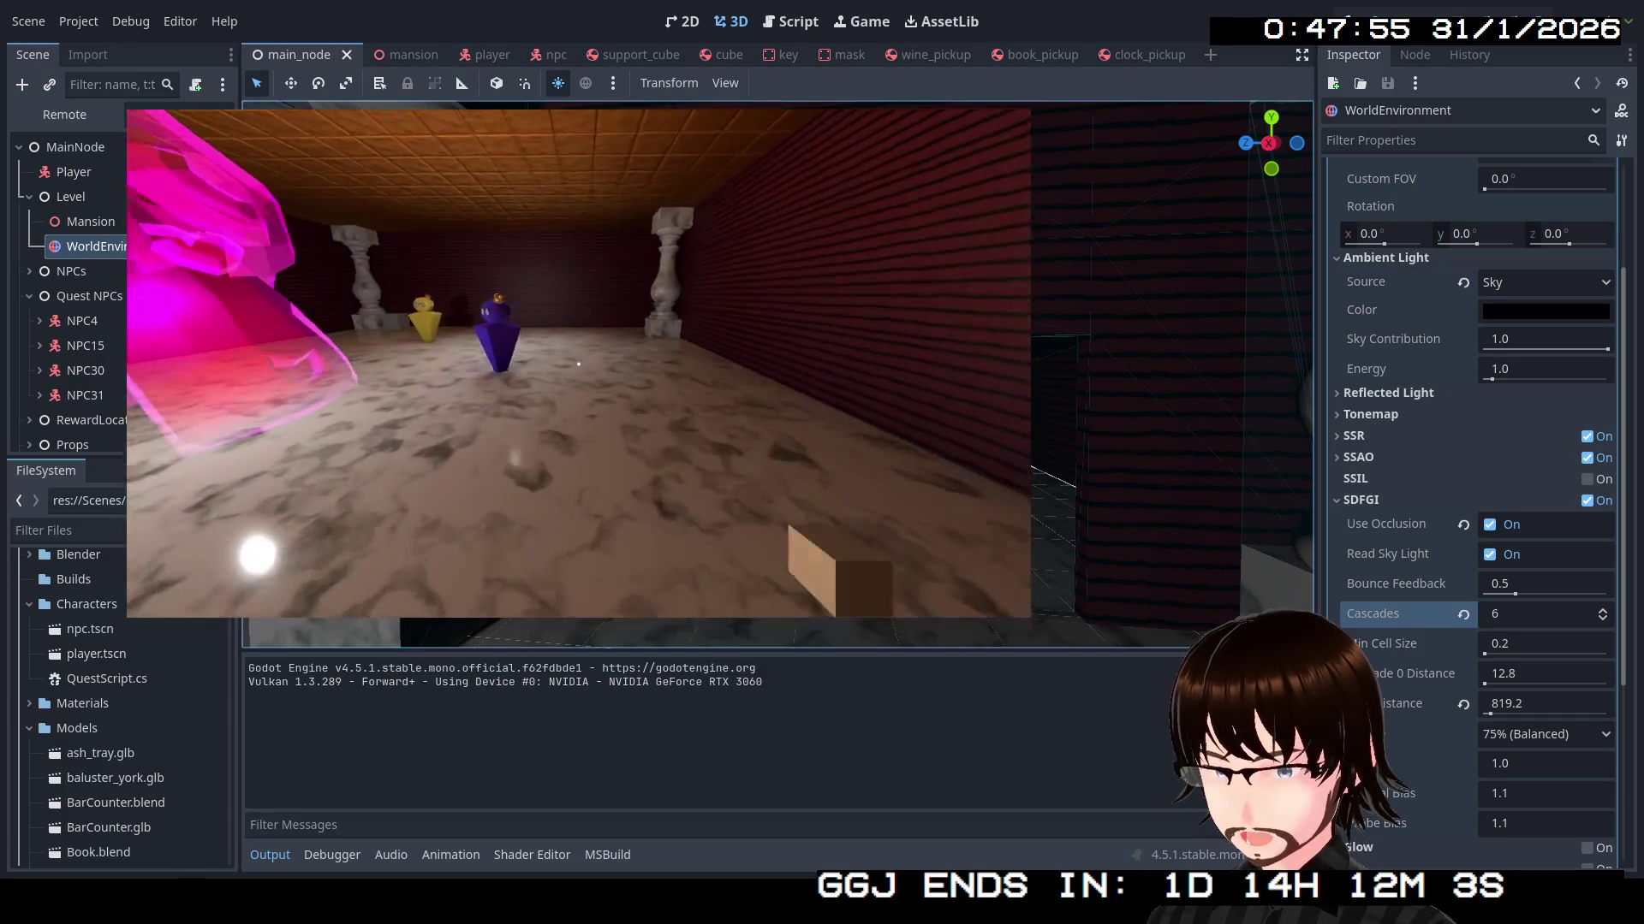
pyautogui.press('w')
pyautogui.press('w')
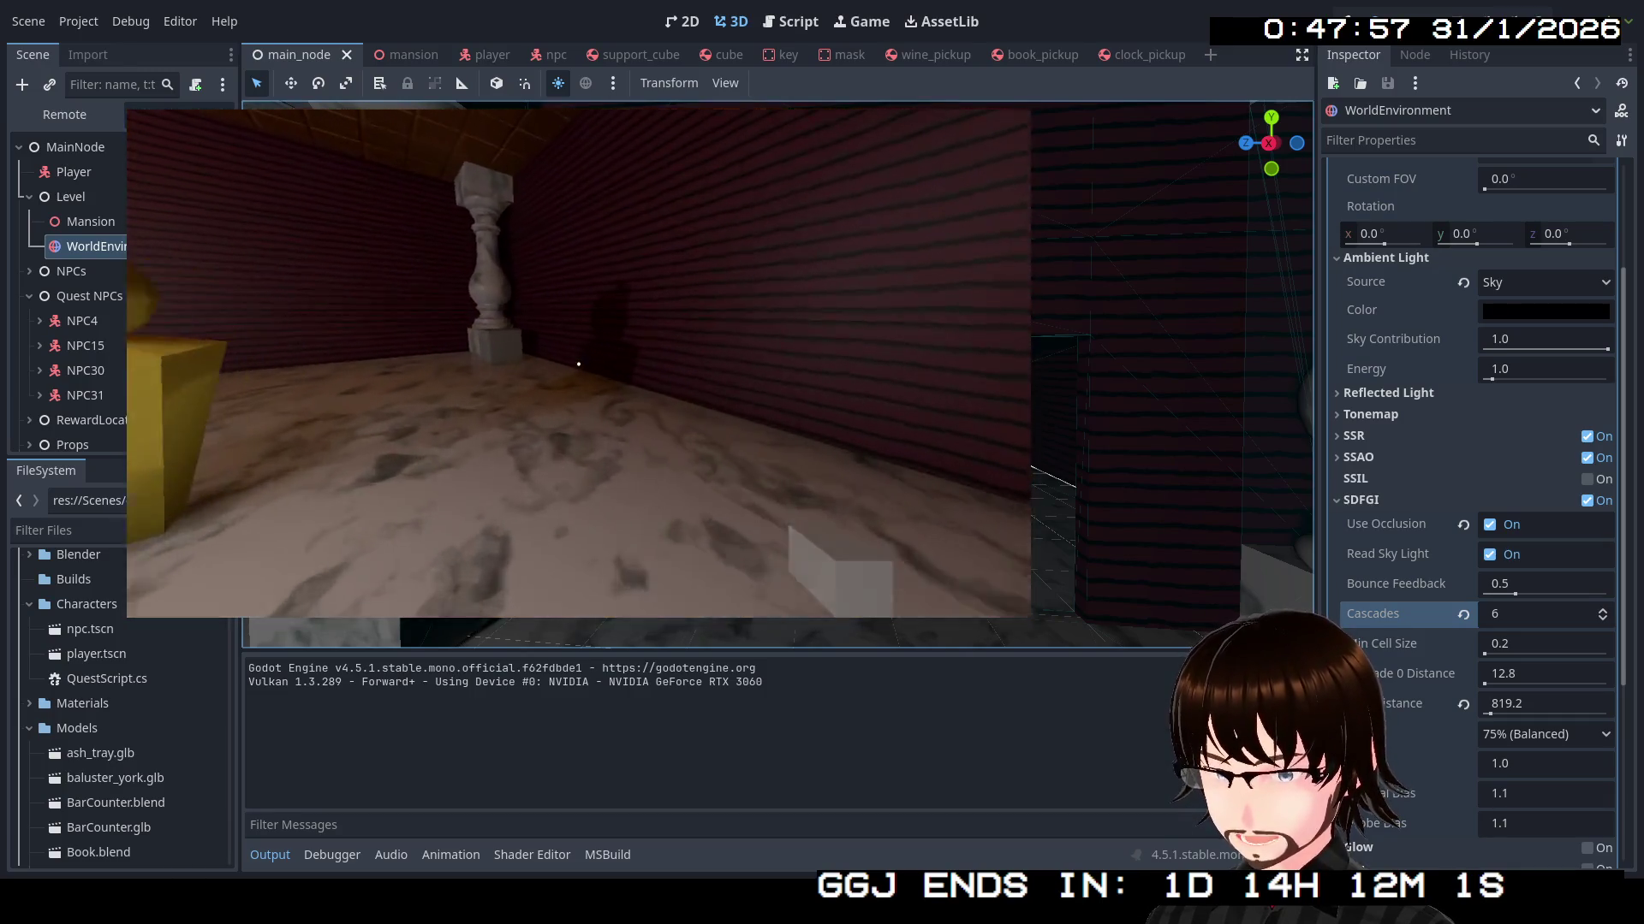
pyautogui.press('w')
pyautogui.press('w')
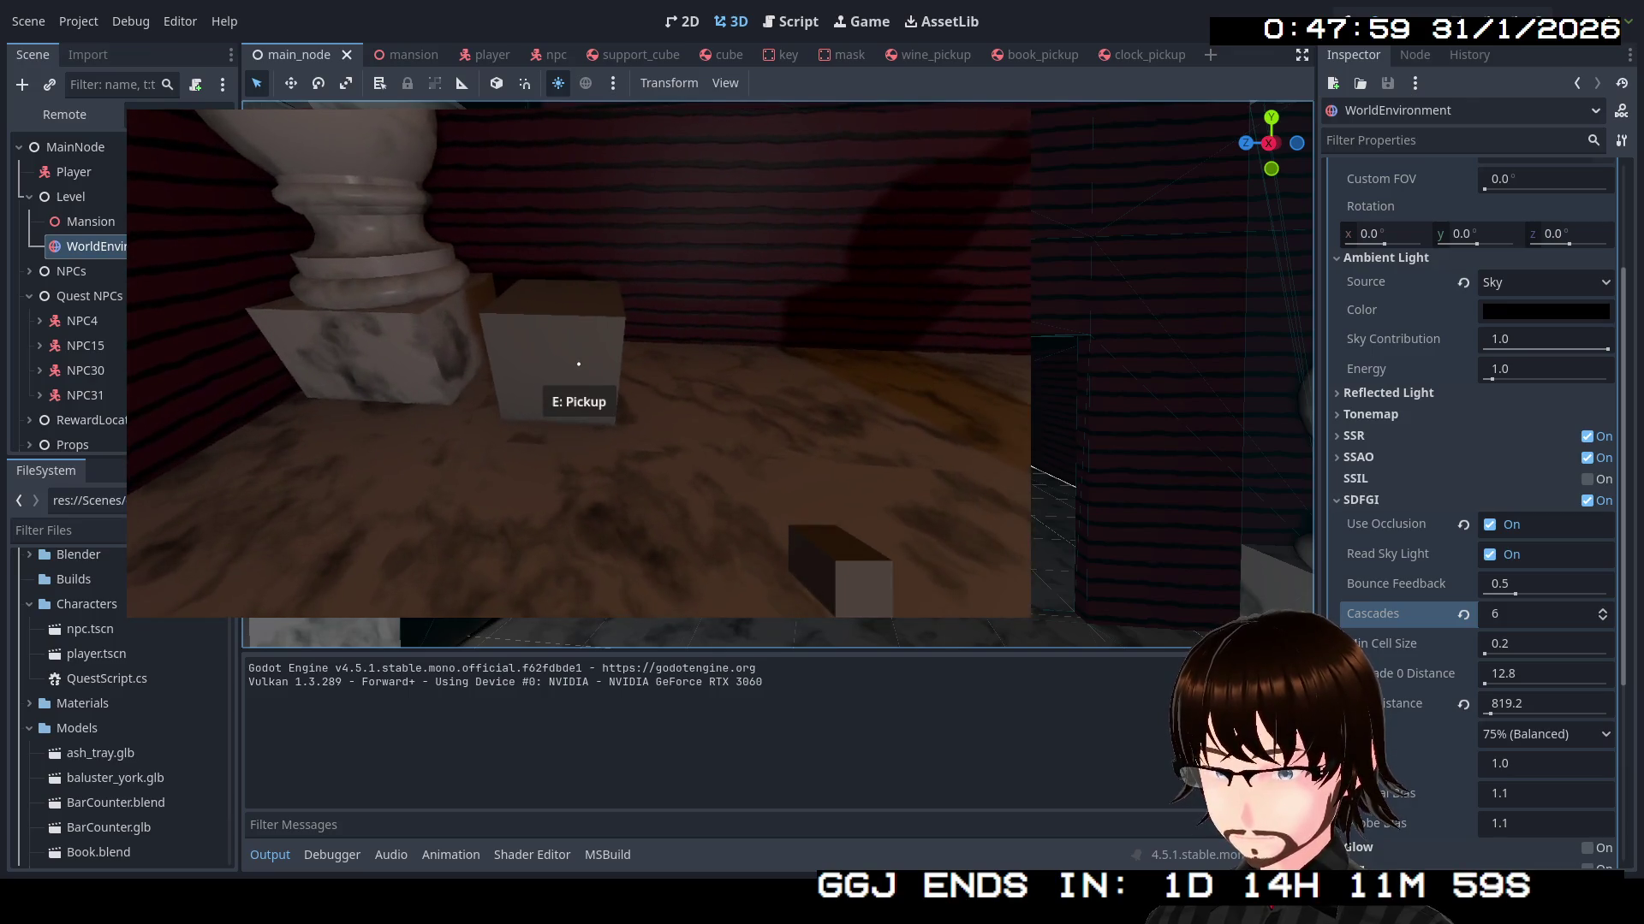
pyautogui.press('e')
pyautogui.press('w')
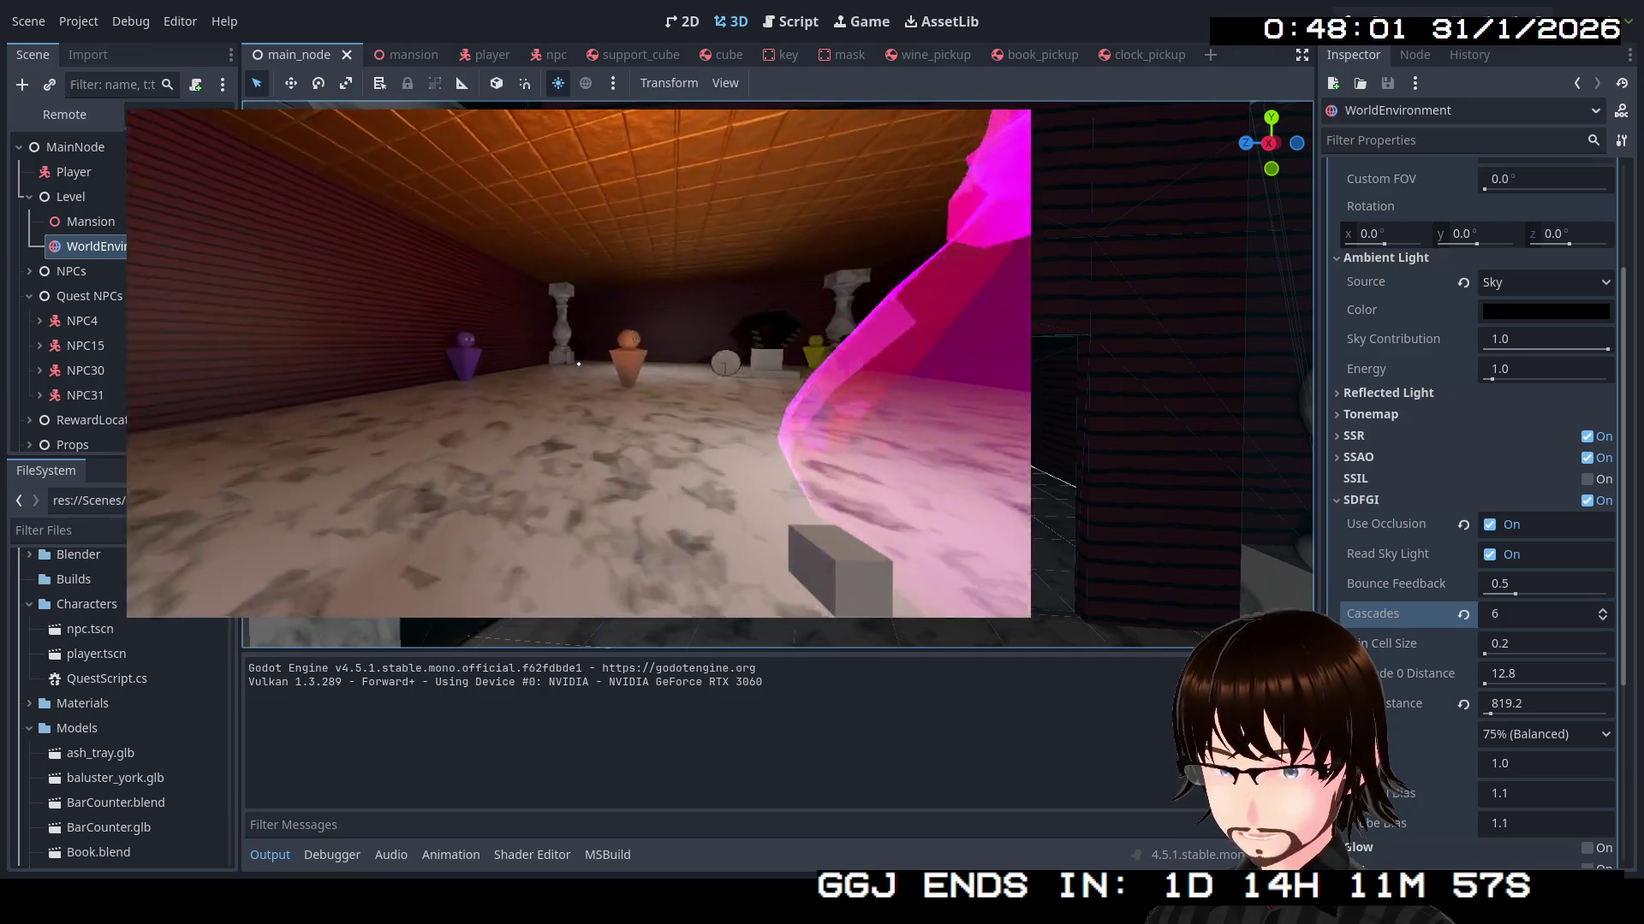
pyautogui.press('w')
pyautogui.press('w')
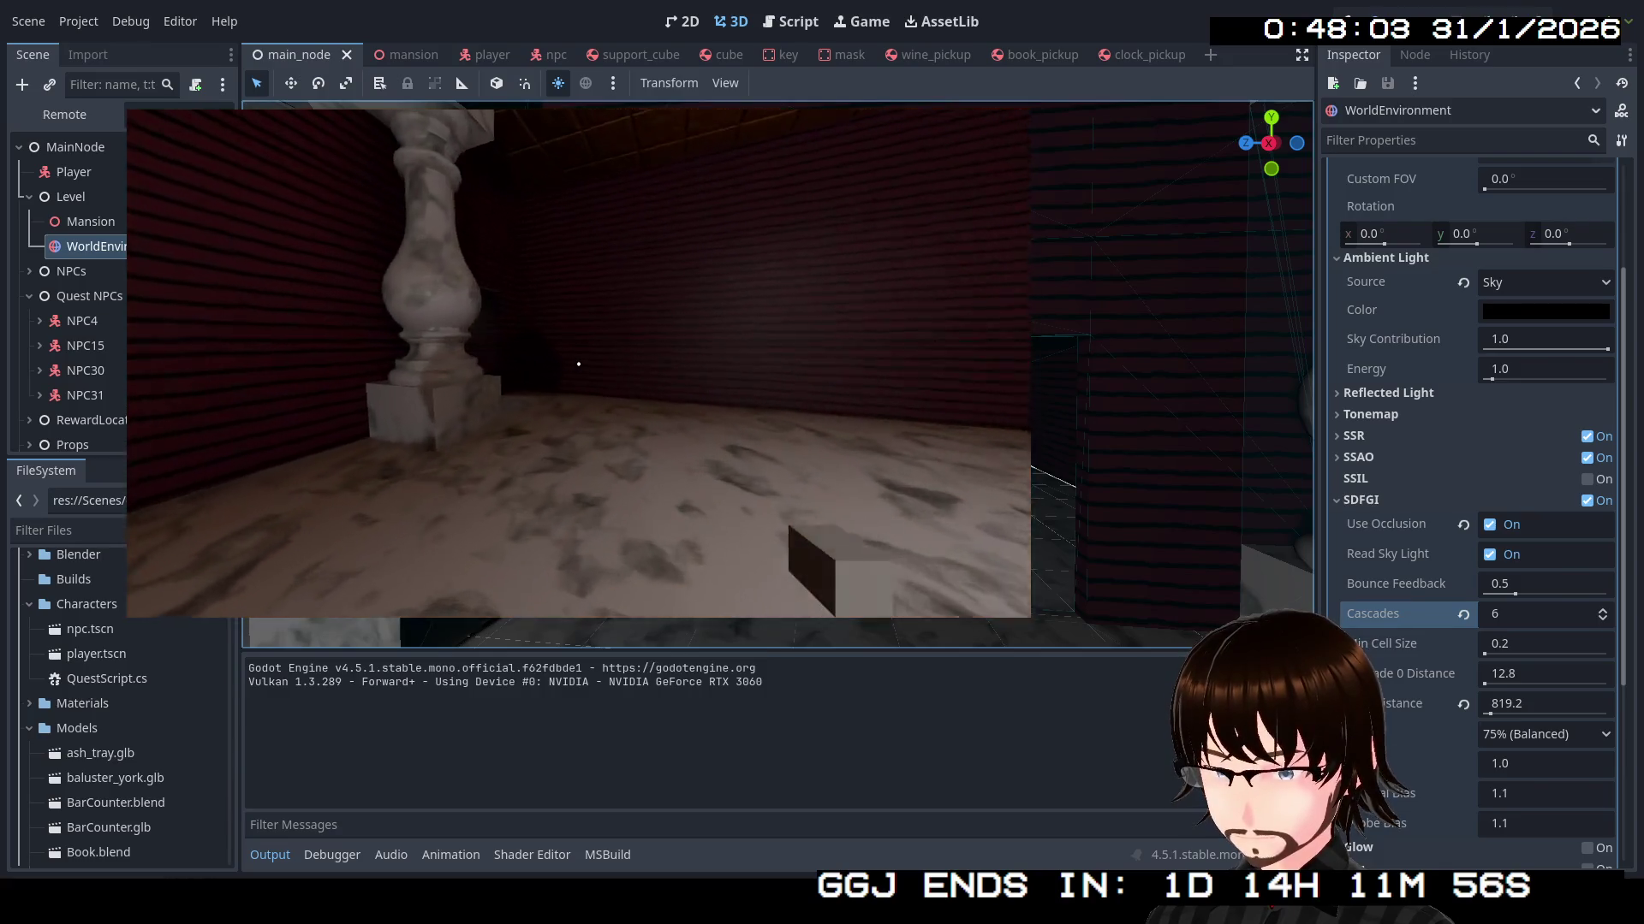
pyautogui.press('w')
# Walk the corridors through the pillared room toward the Party Hall, then stop the game
pyautogui.press('w')
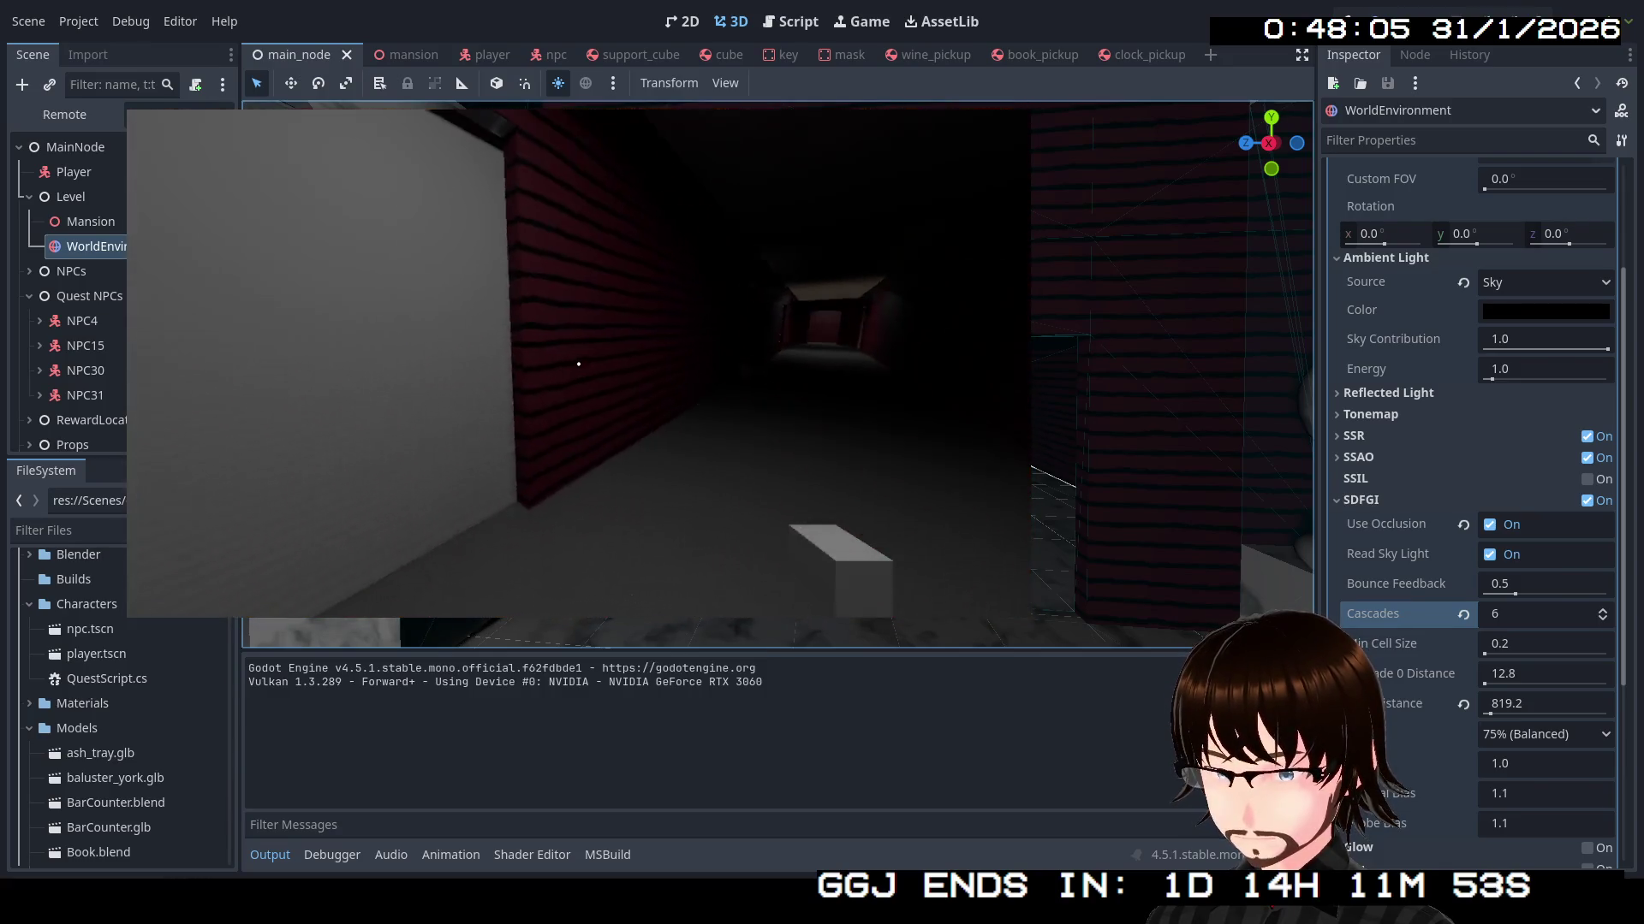
pyautogui.press('w')
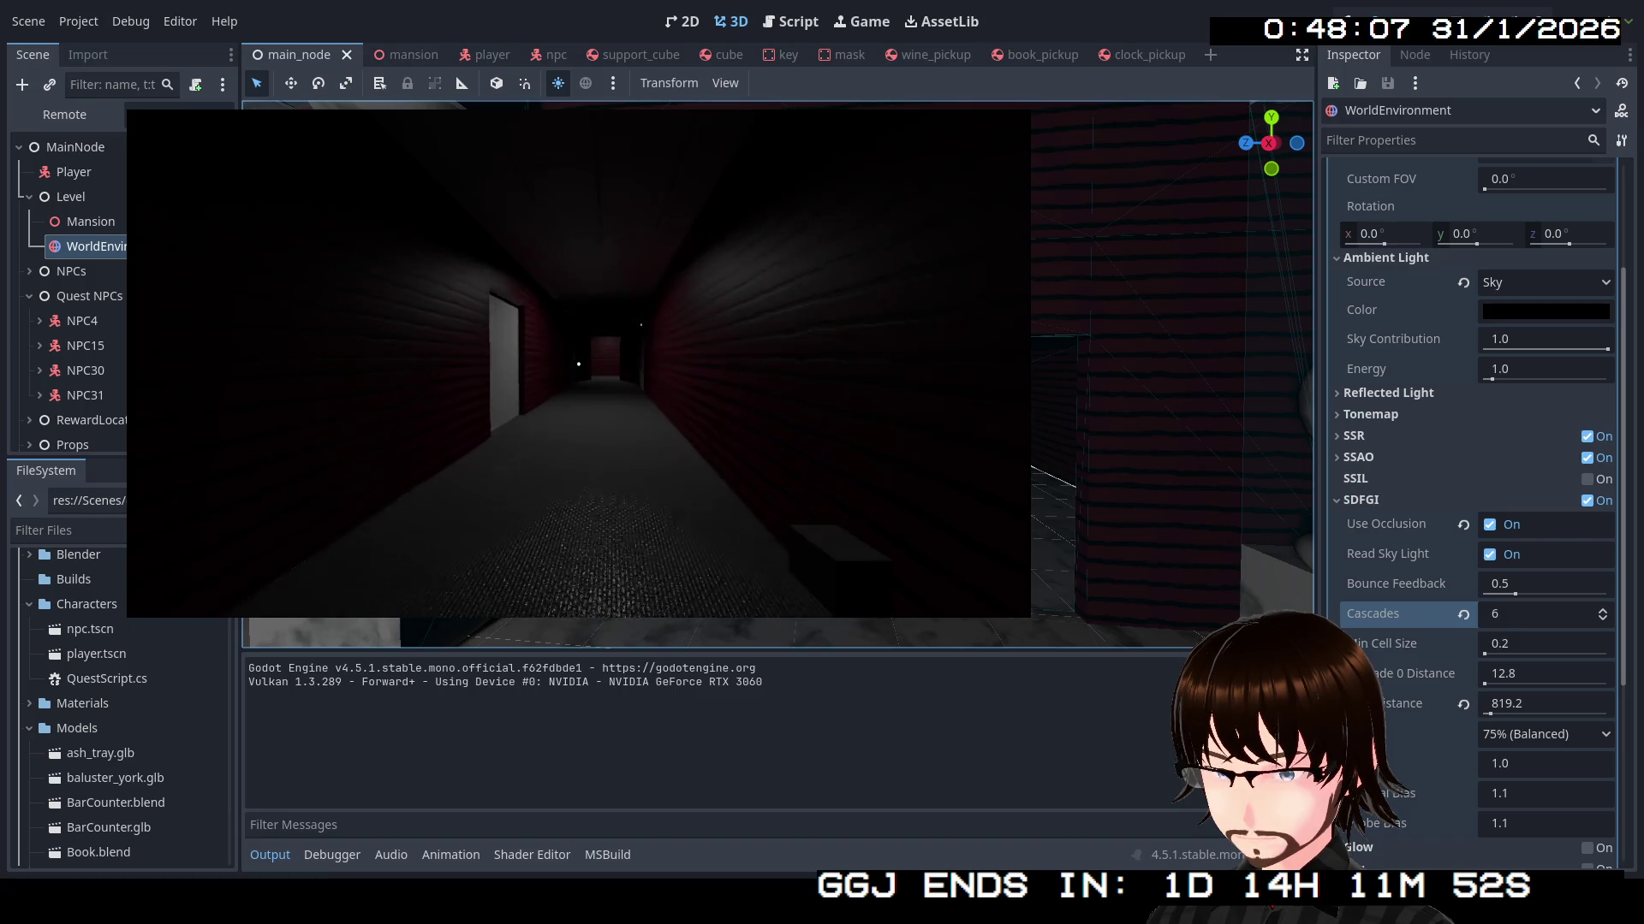
pyautogui.press('w')
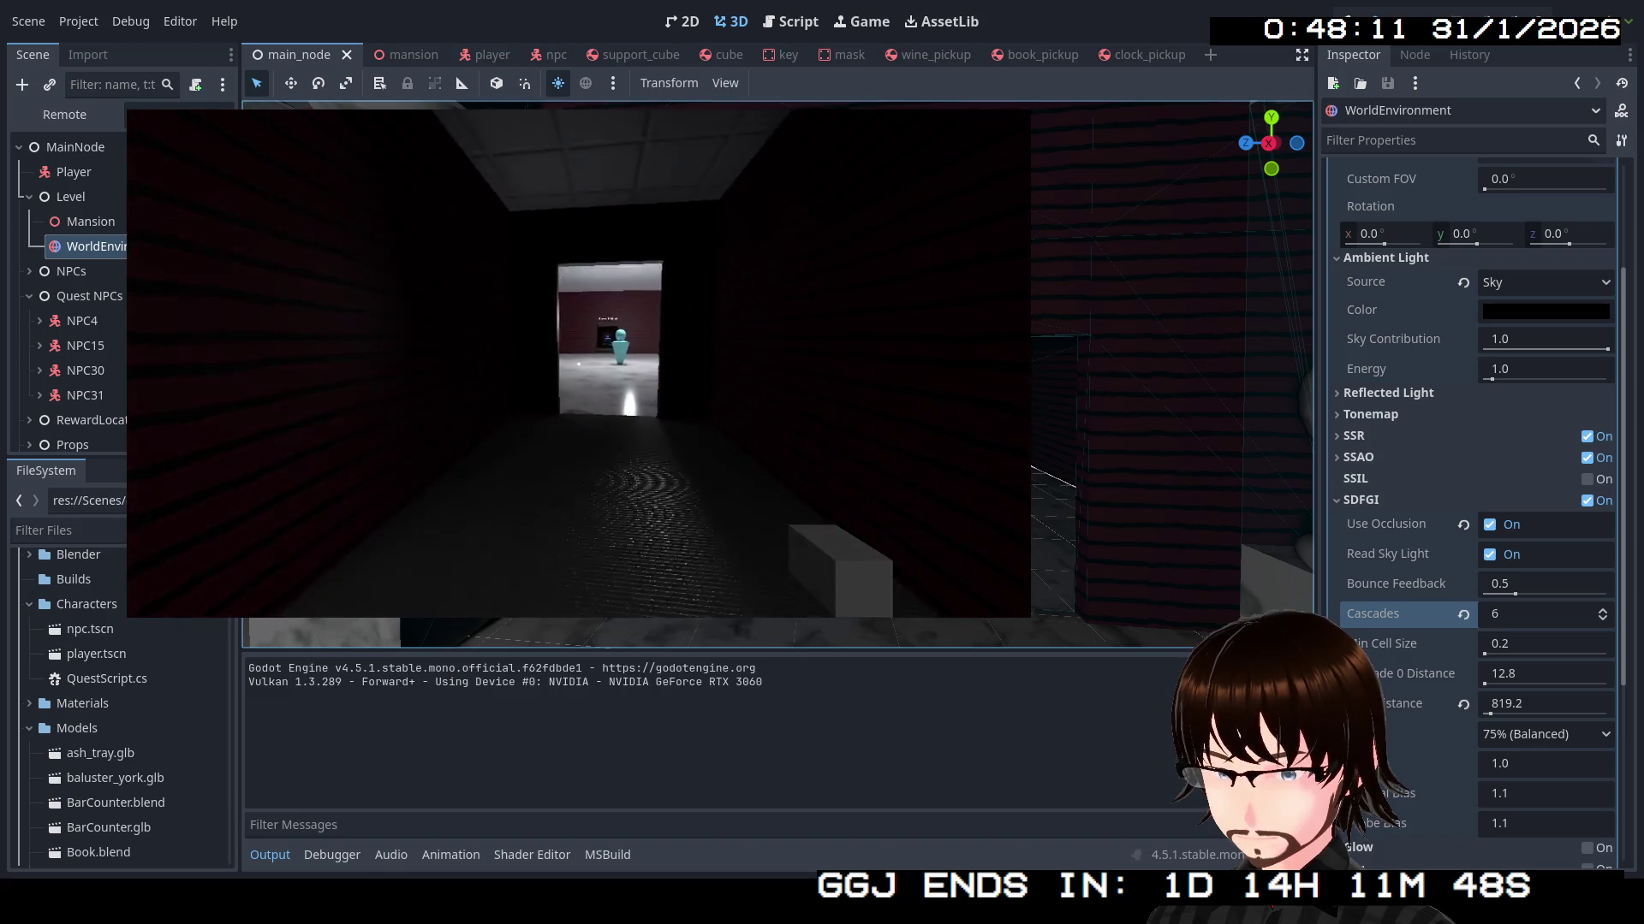
pyautogui.press('w')
pyautogui.press('w')
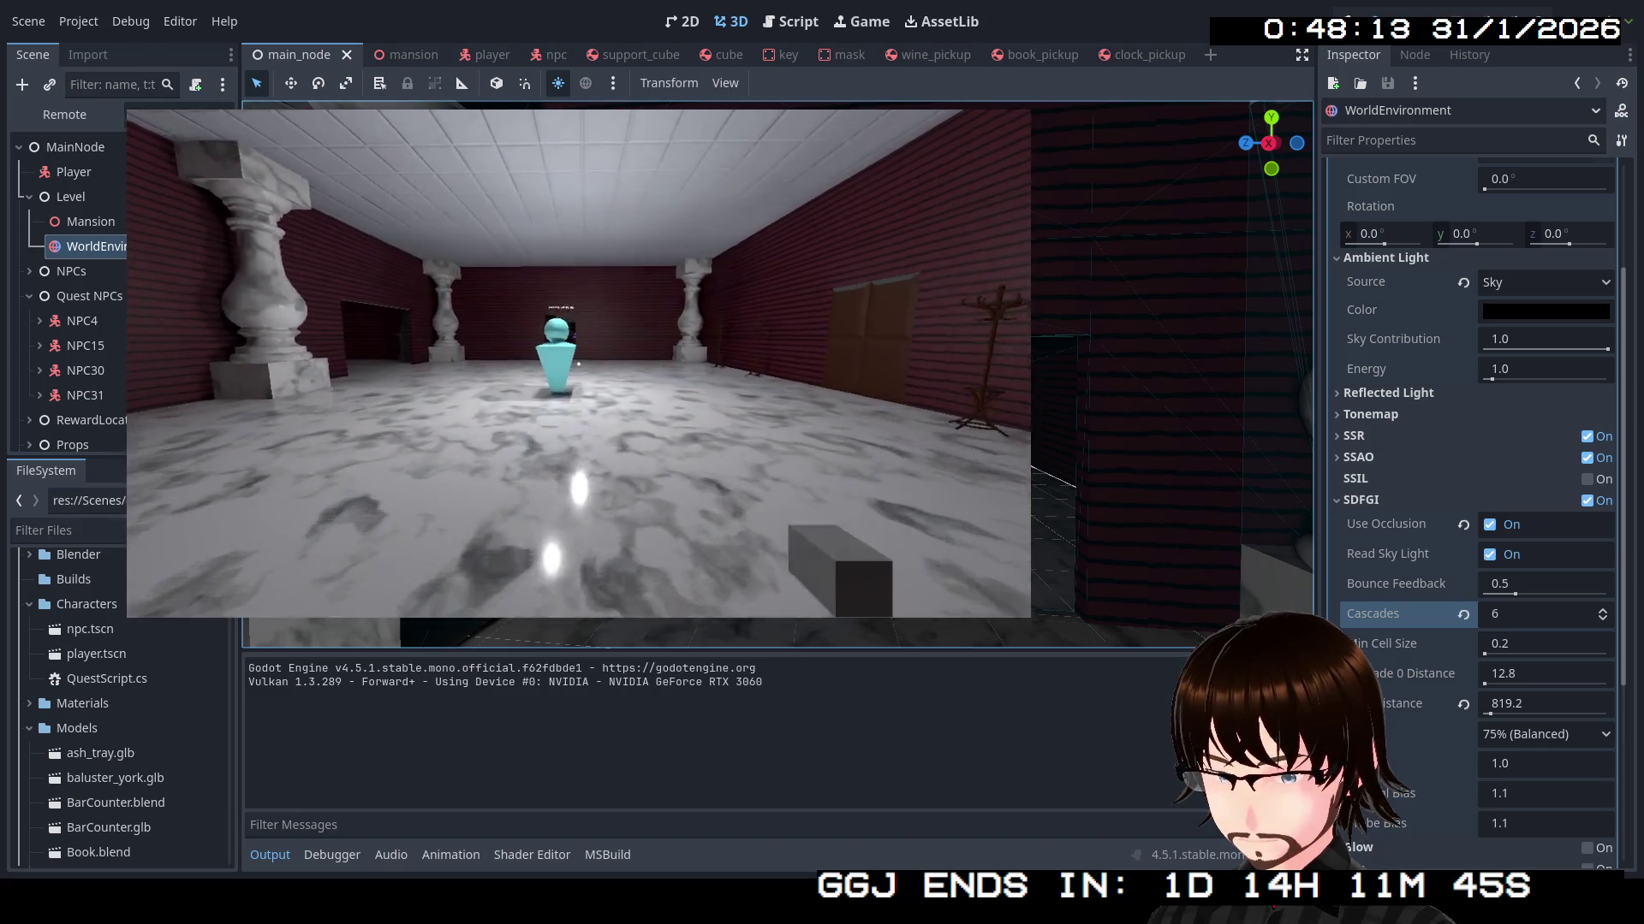
pyautogui.press('w')
pyautogui.press('w')
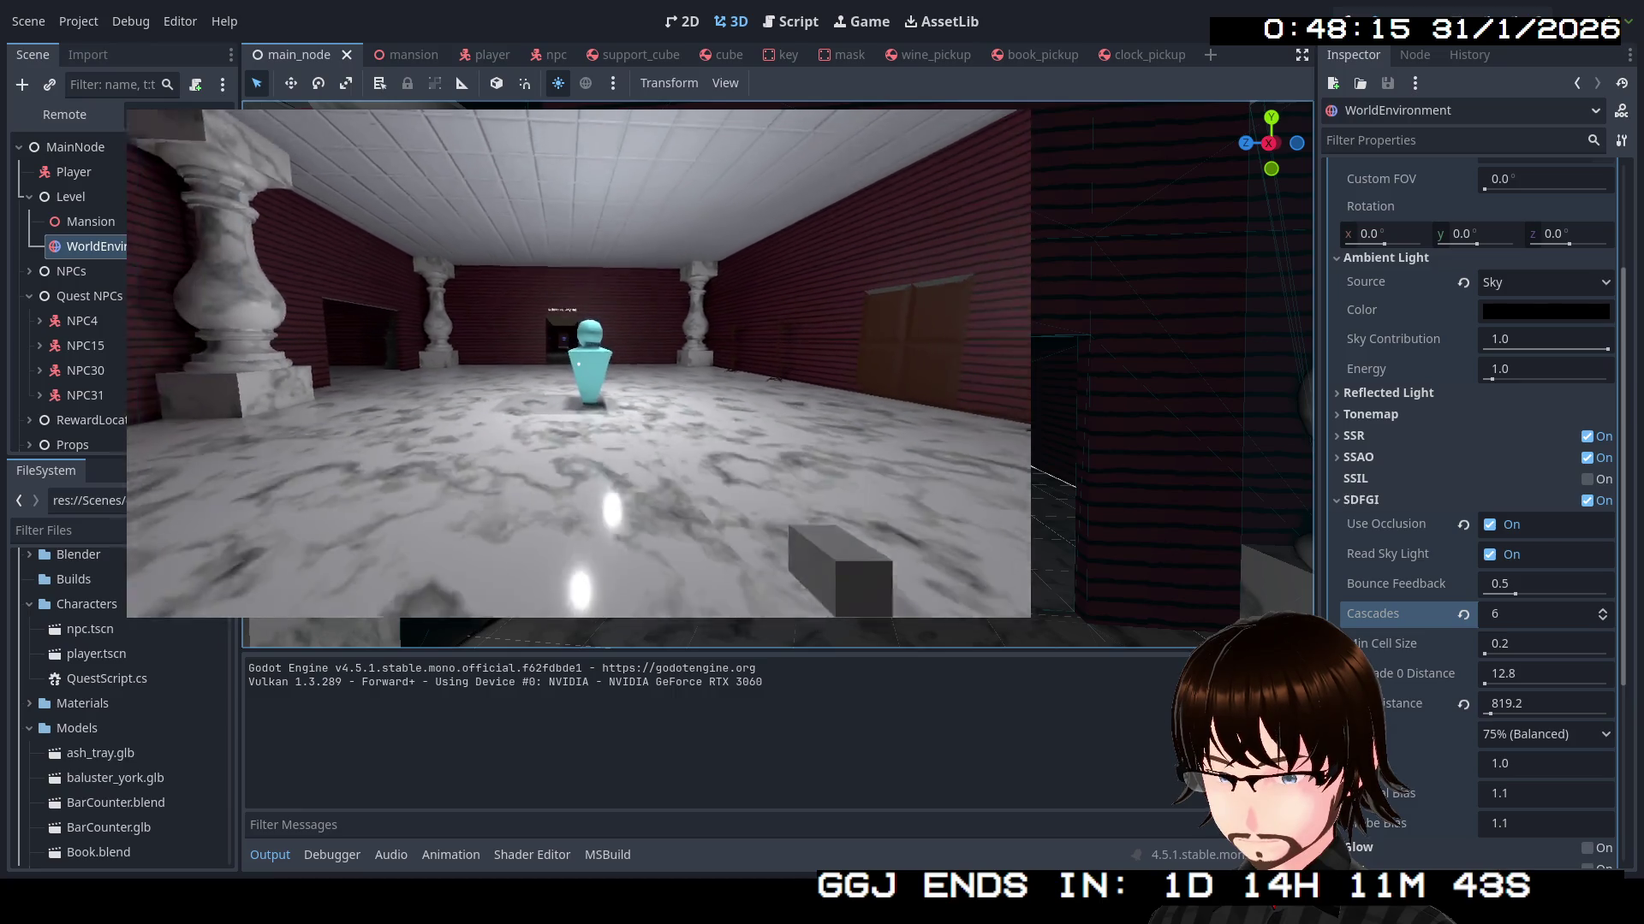
pyautogui.press('w')
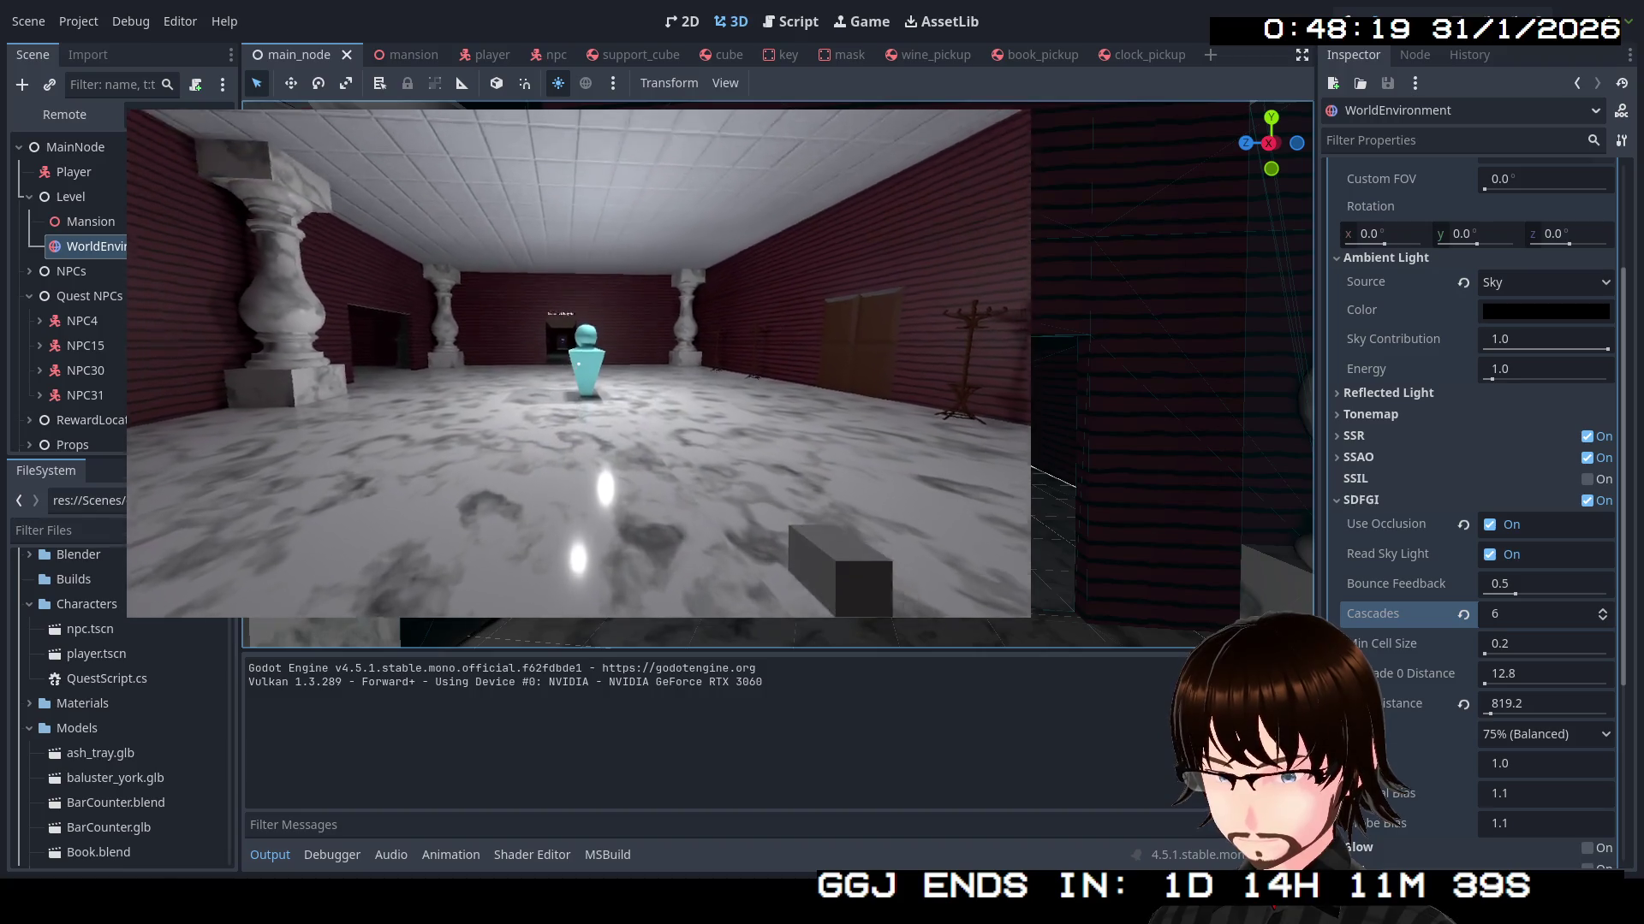
pyautogui.press('w')
pyautogui.press('w')
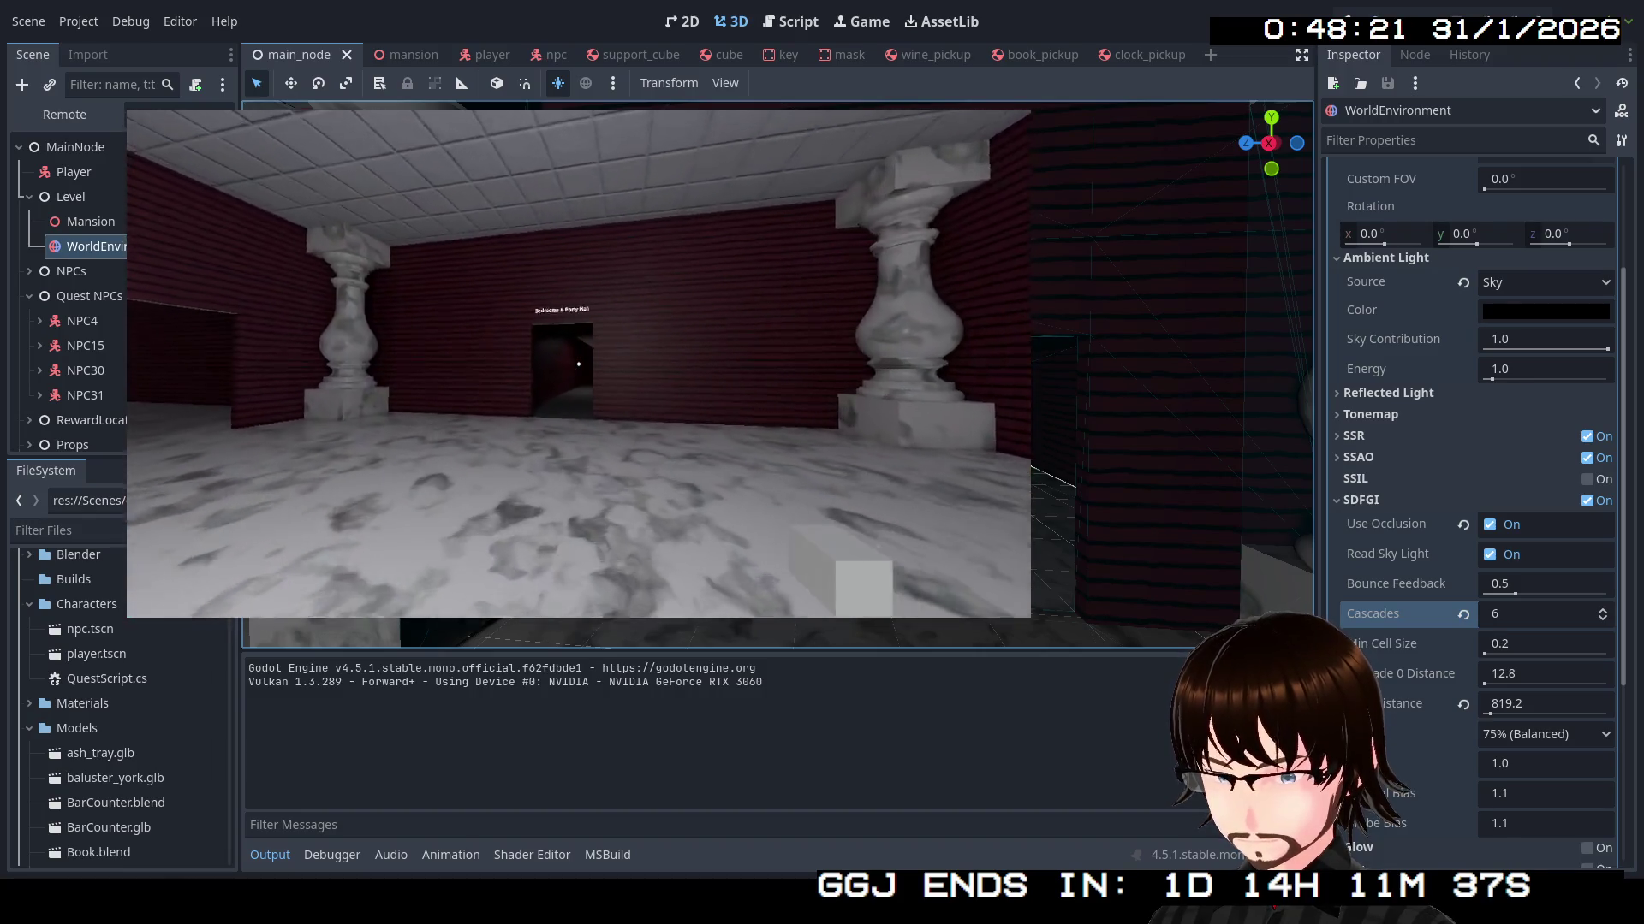
pyautogui.press('w')
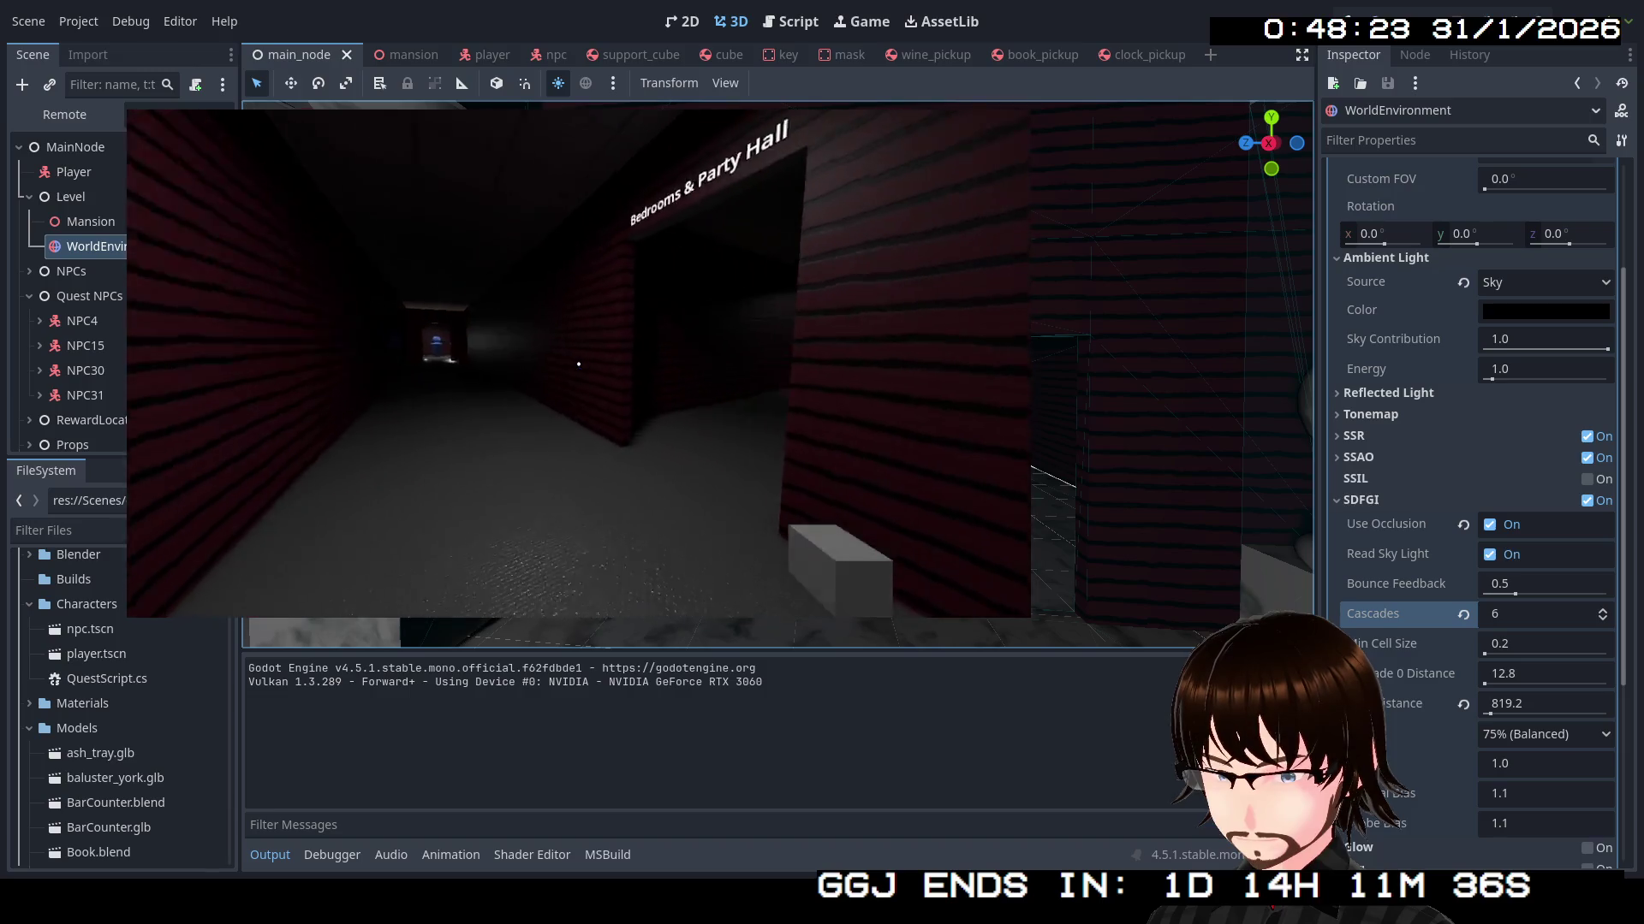
pyautogui.press('w')
pyautogui.press('w')
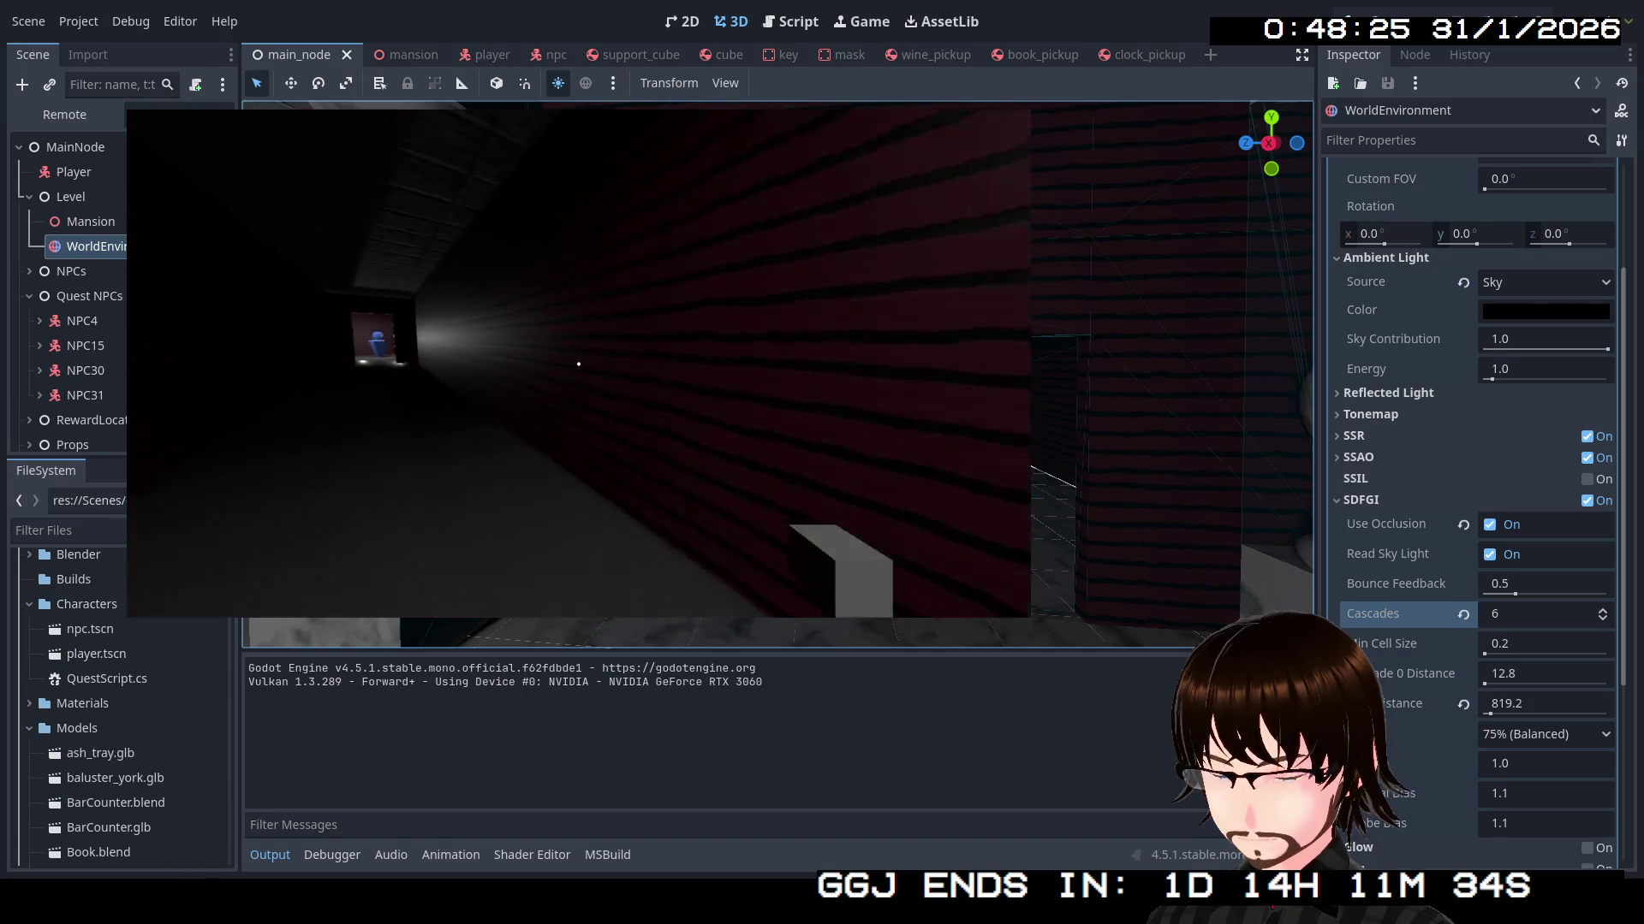
pyautogui.press('w')
pyautogui.press('w')
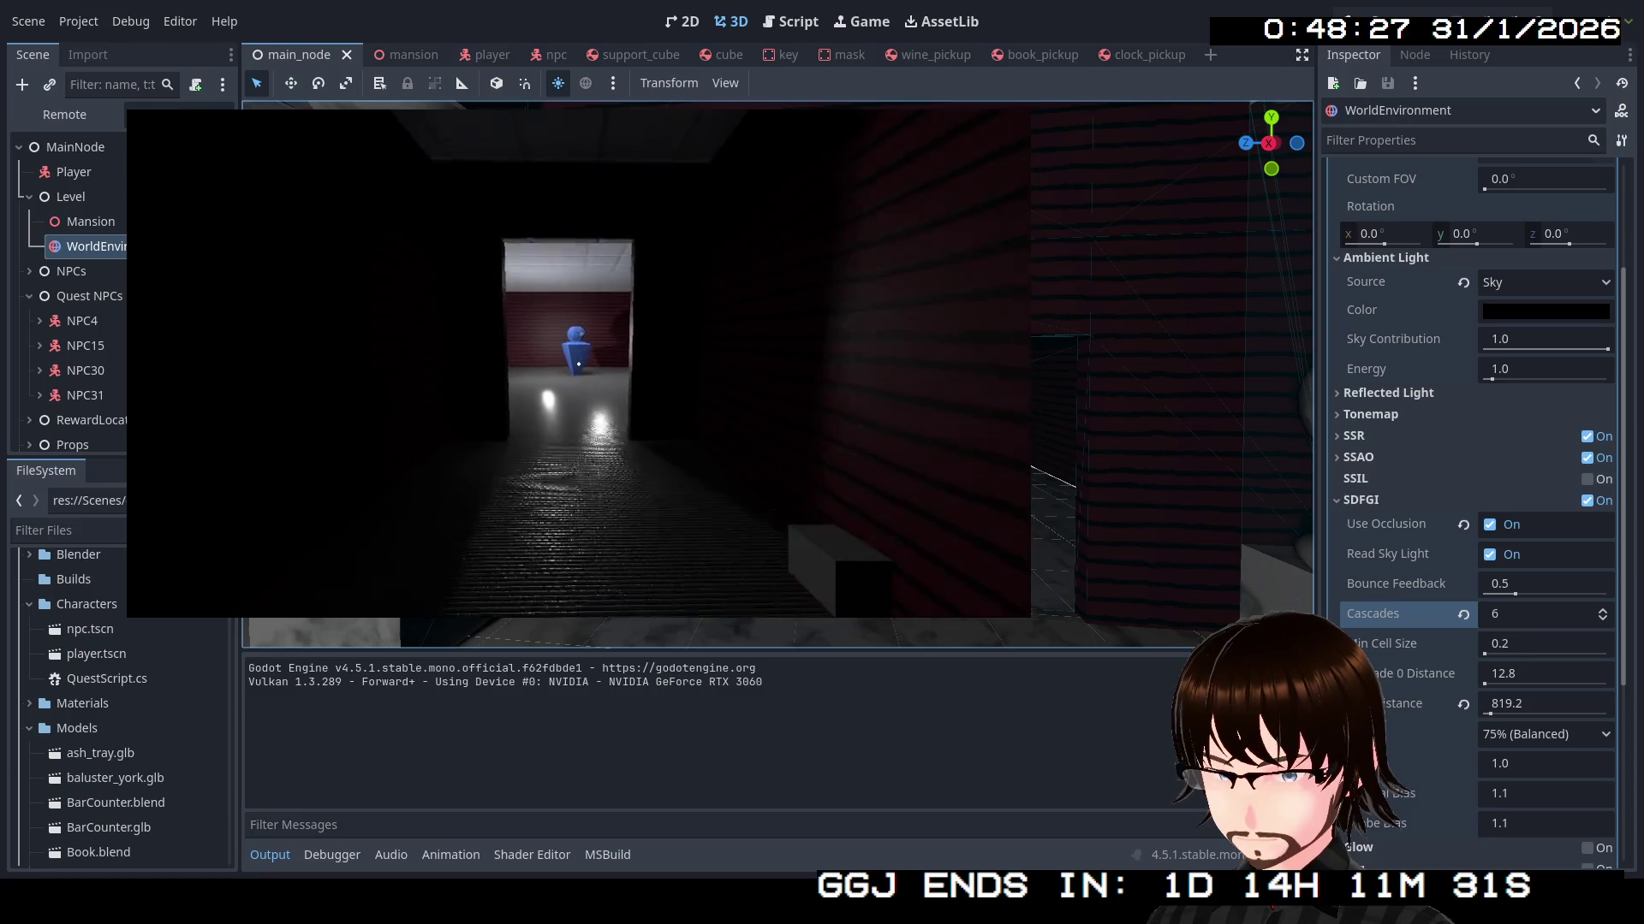
pyautogui.press('w')
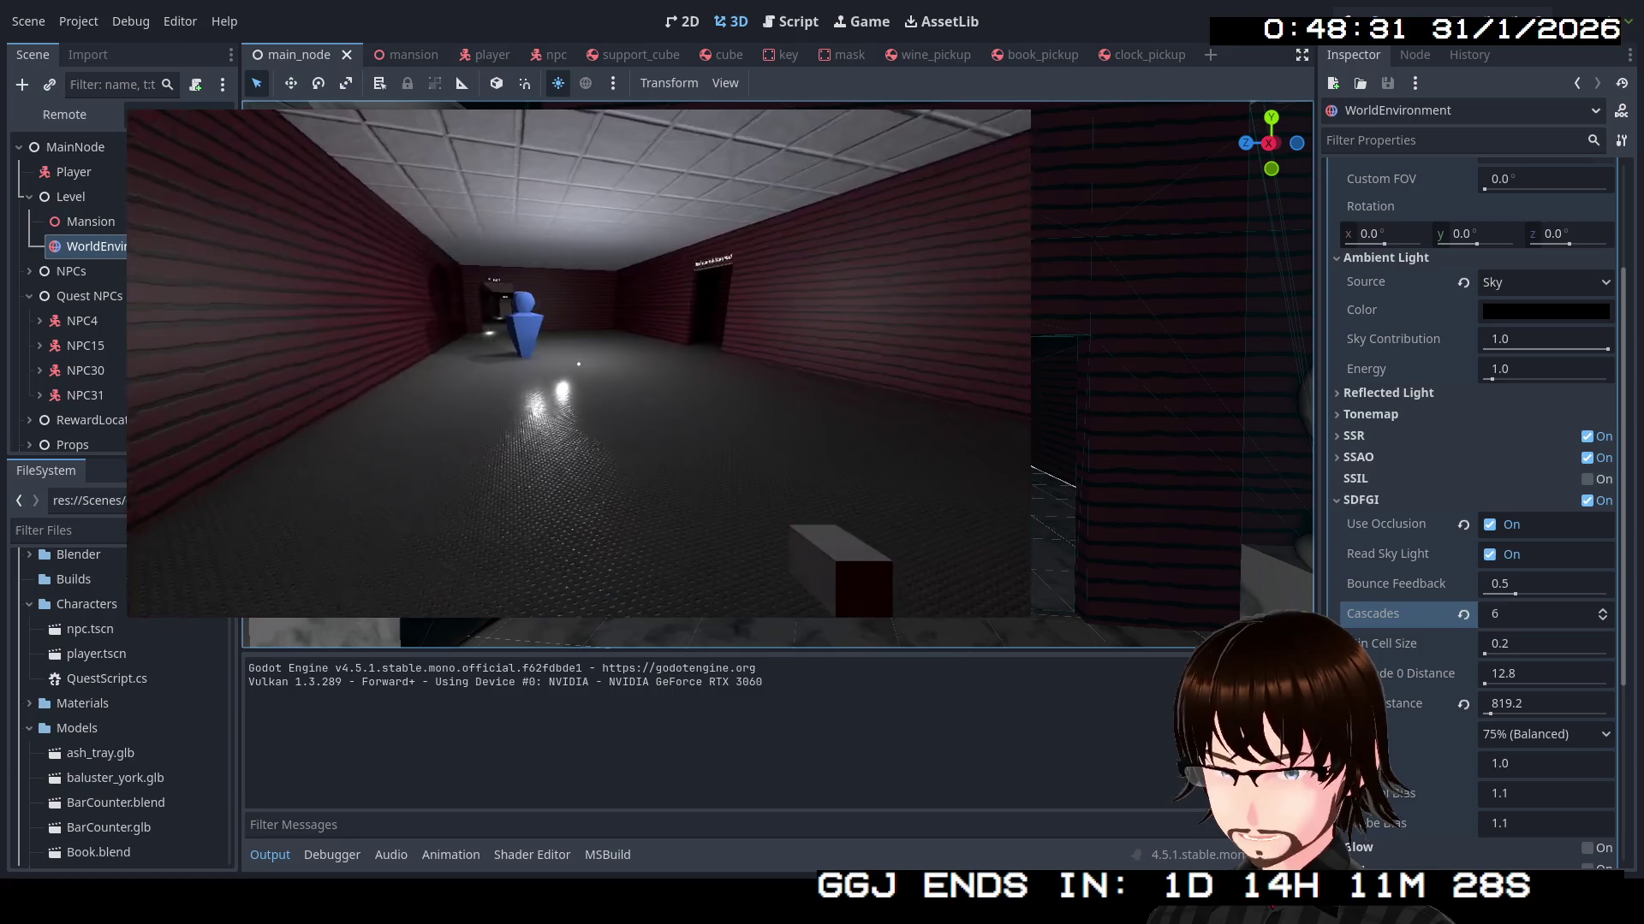
pyautogui.press('w')
pyautogui.press('w')
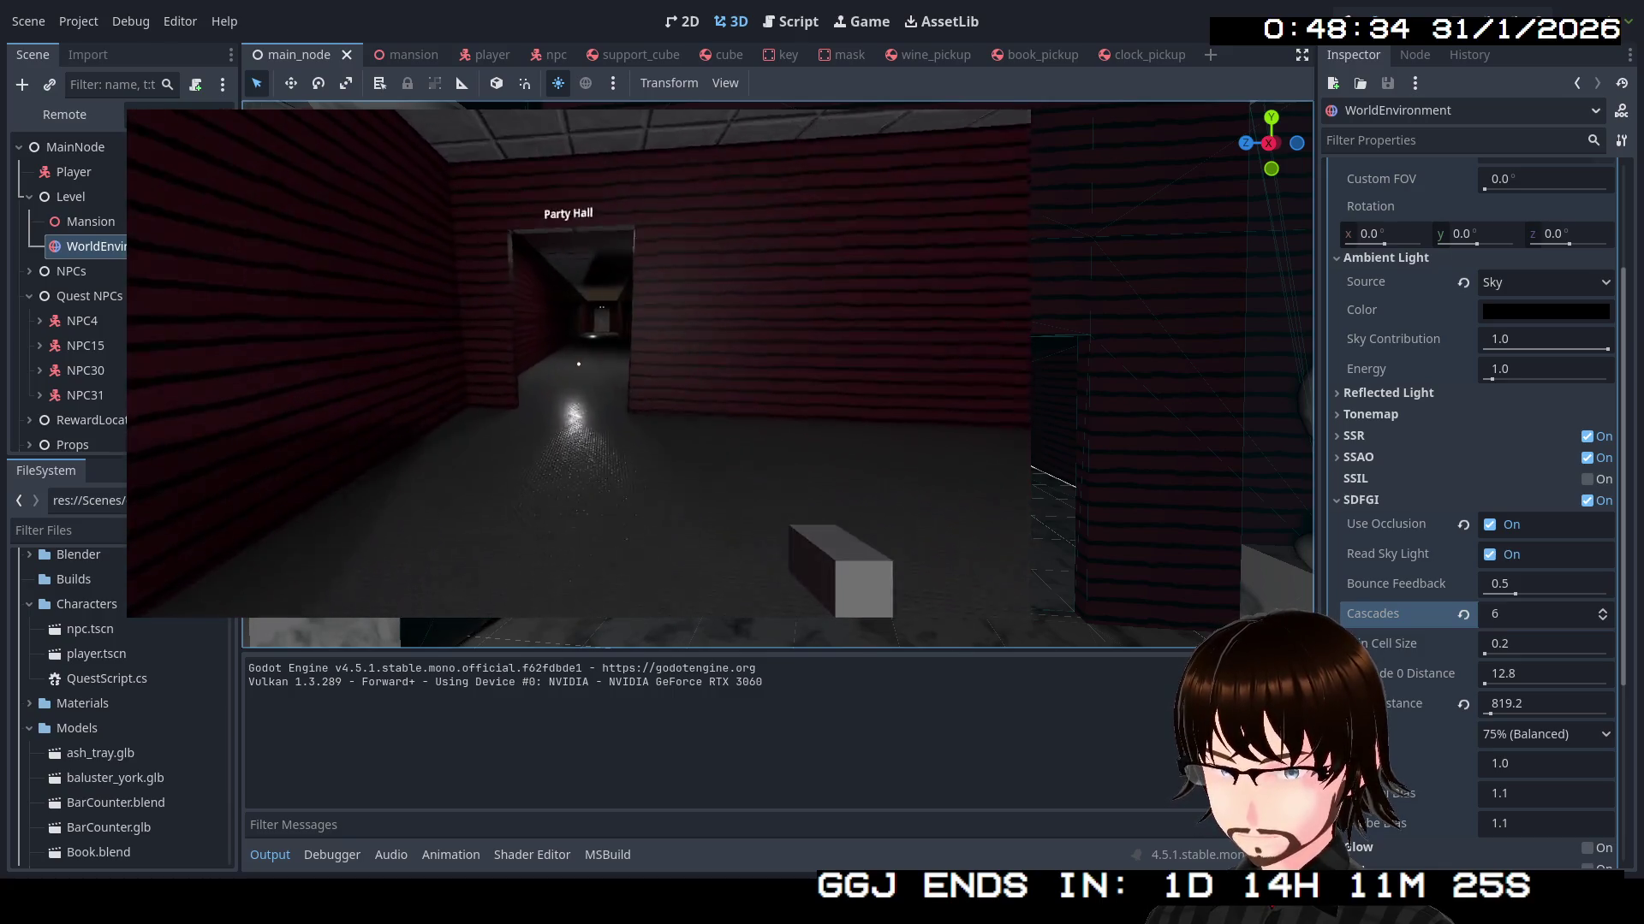
pyautogui.press('w')
pyautogui.press('w')
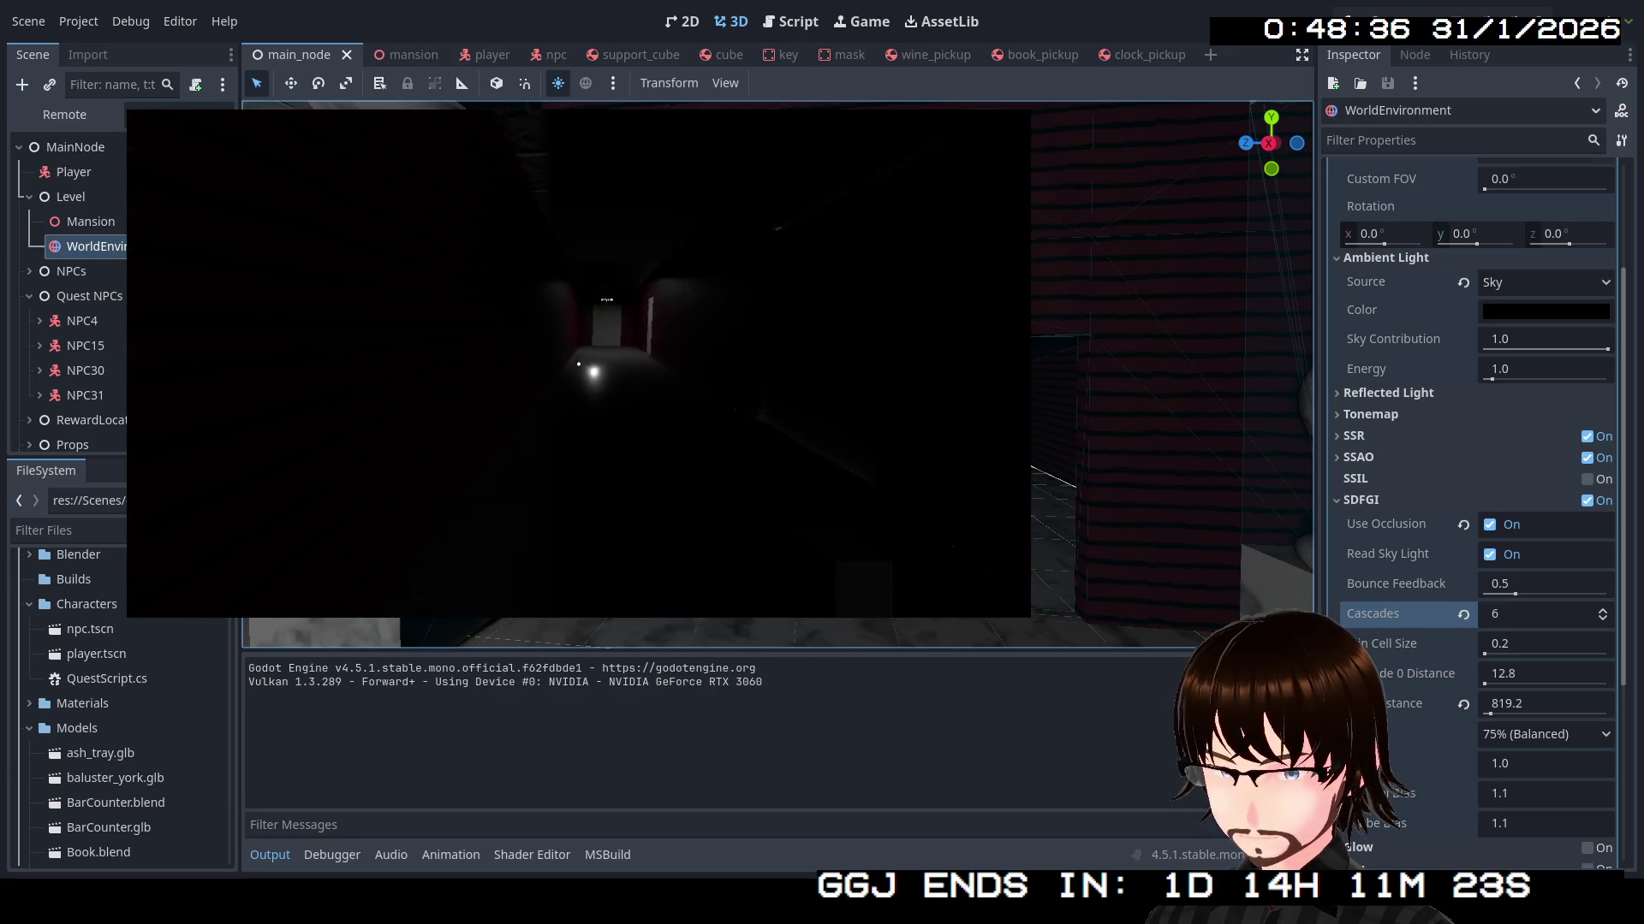
pyautogui.press('w')
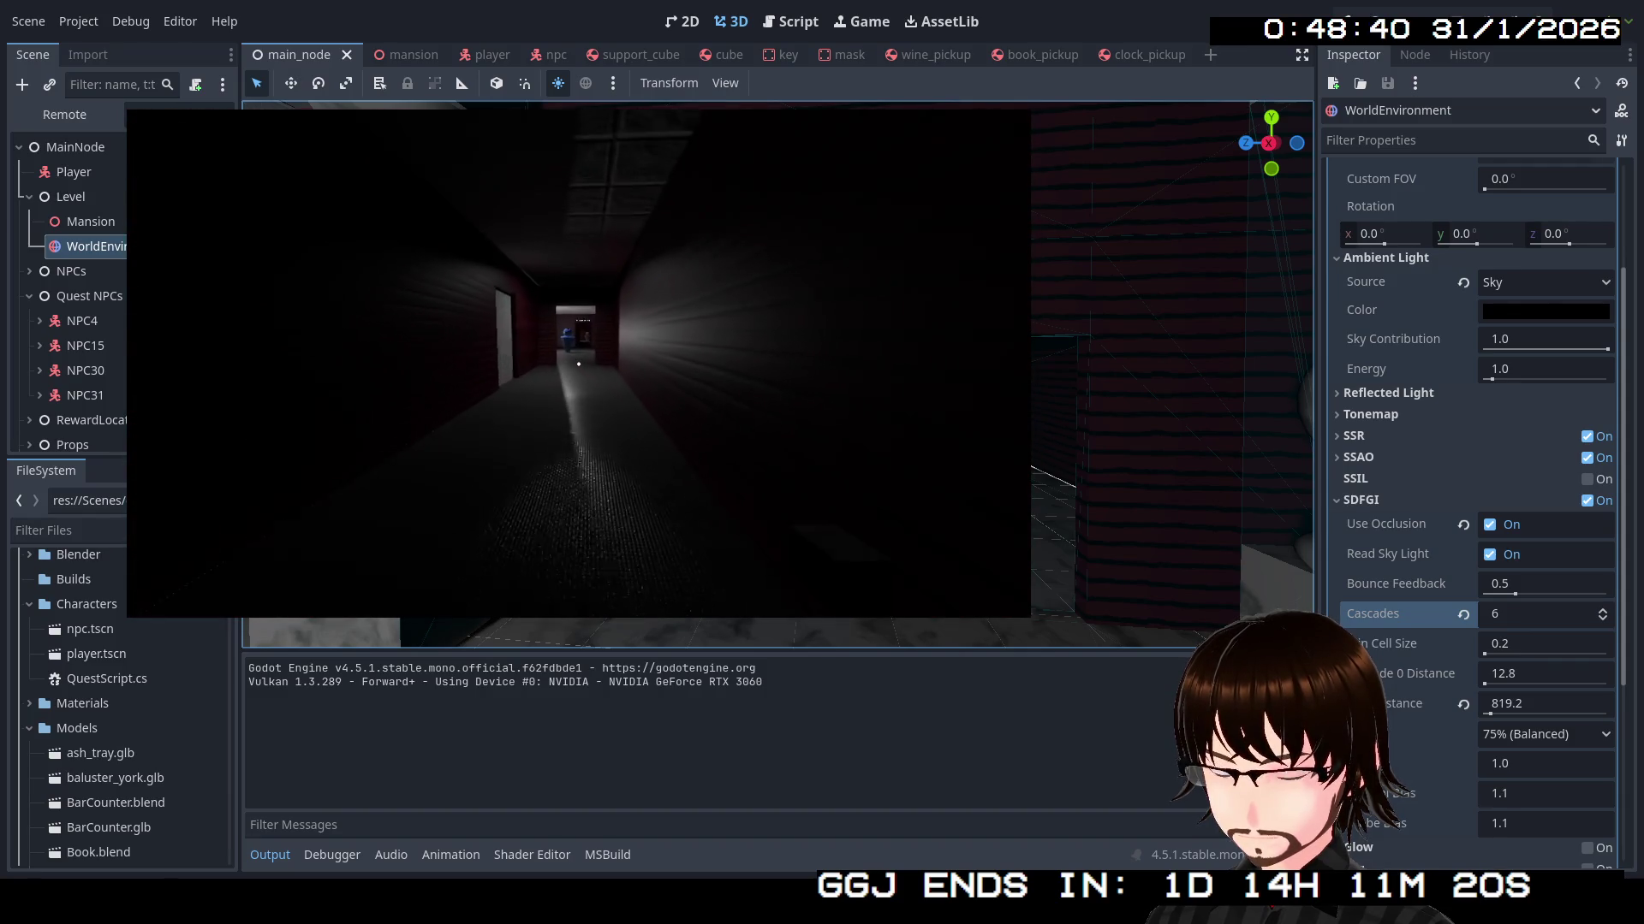
pyautogui.press('w')
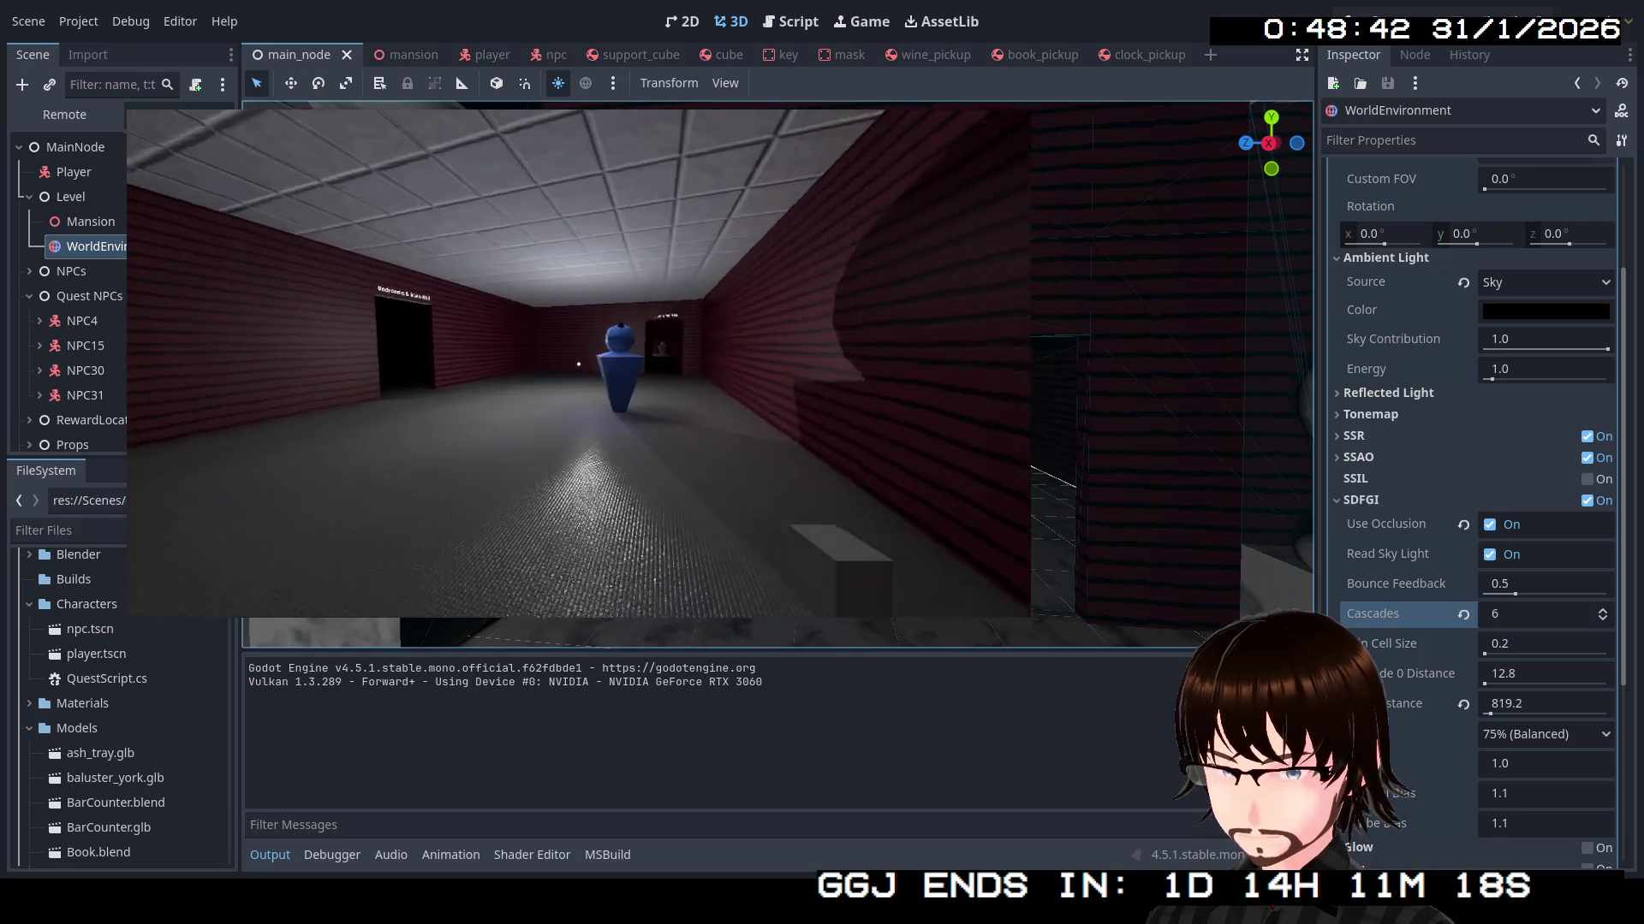
pyautogui.press('F8')
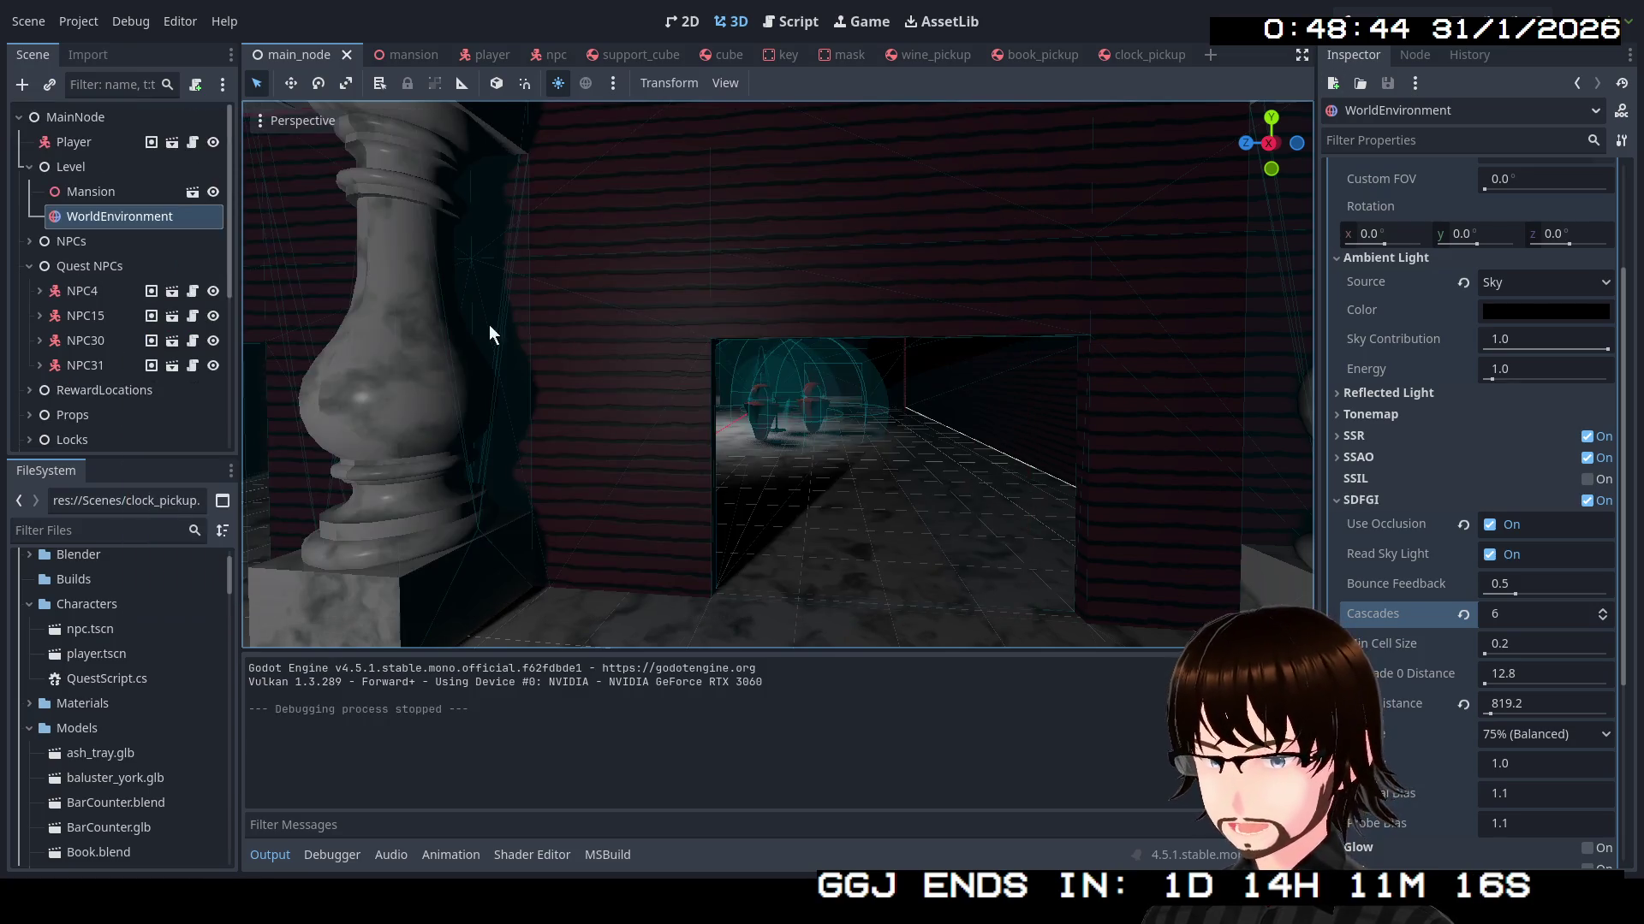
# Collapse the Quest NPCs, QuestItems and SpawnLocations groups in the Scene dock
pyautogui.scroll(-6, 77, 358)
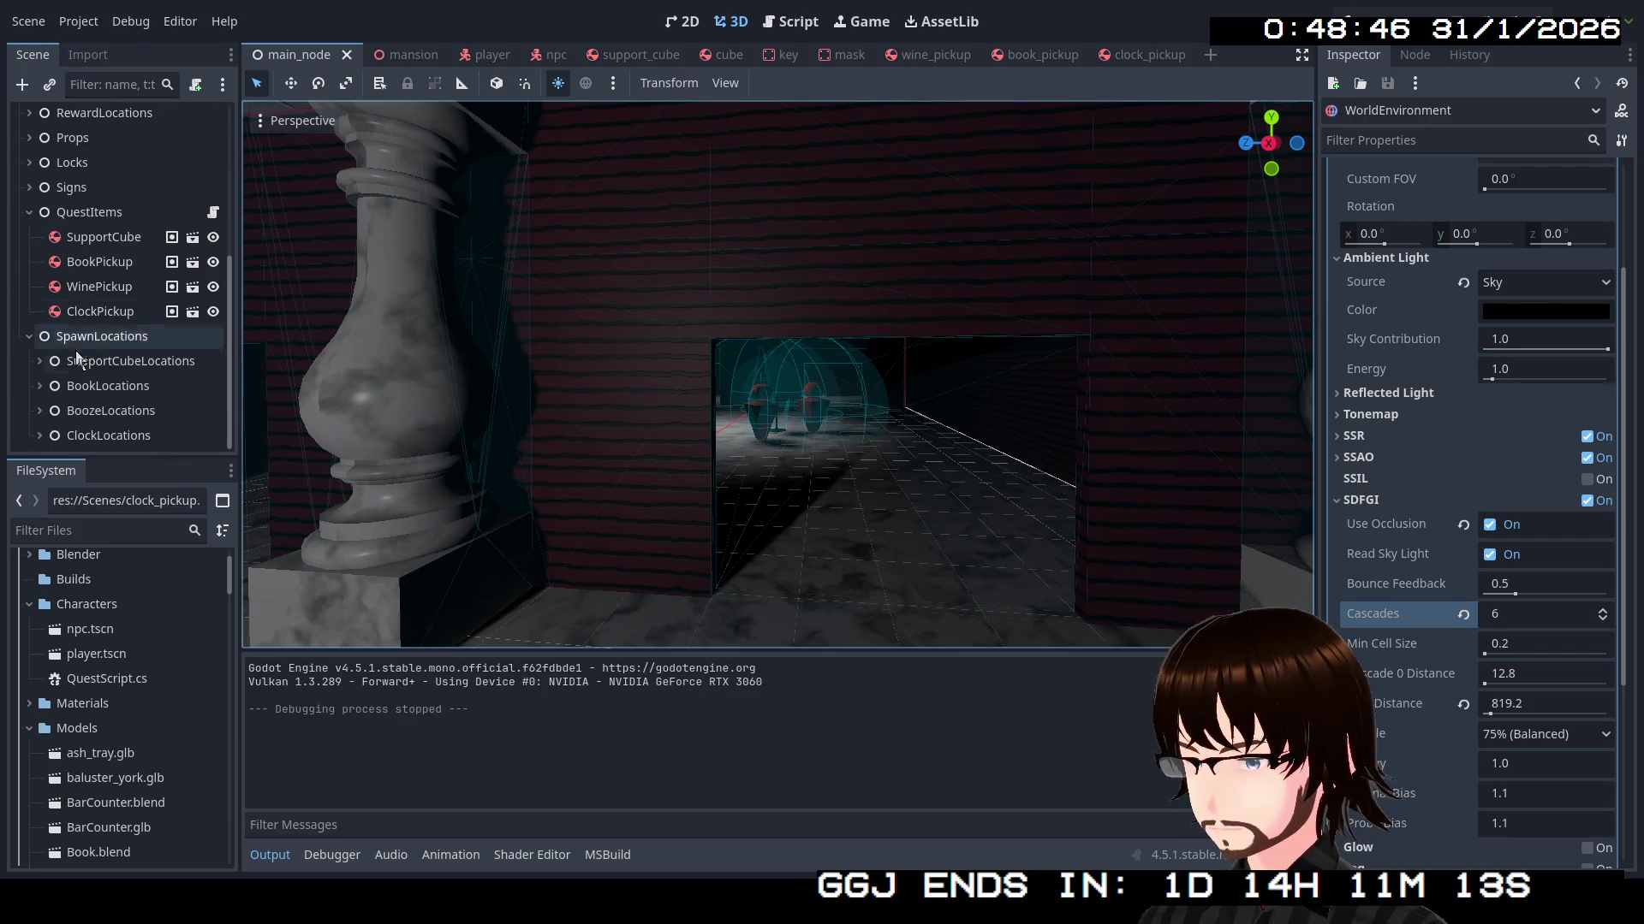
pyautogui.scroll(5, 79, 359)
pyautogui.scroll(-2, 83, 370)
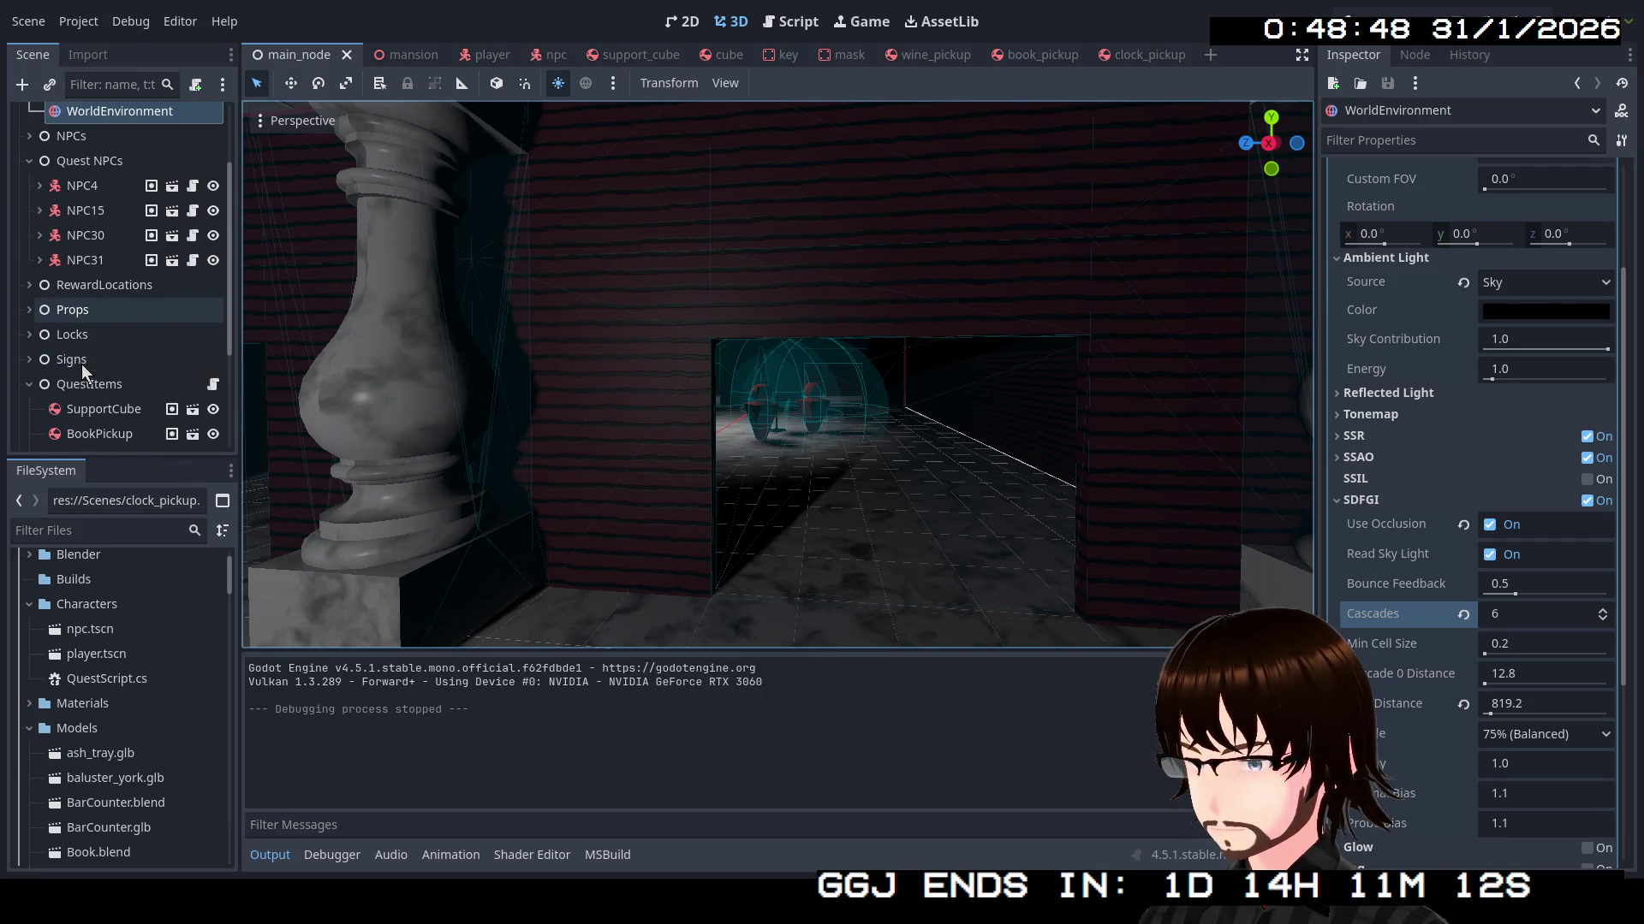
pyautogui.scroll(4, 69, 316)
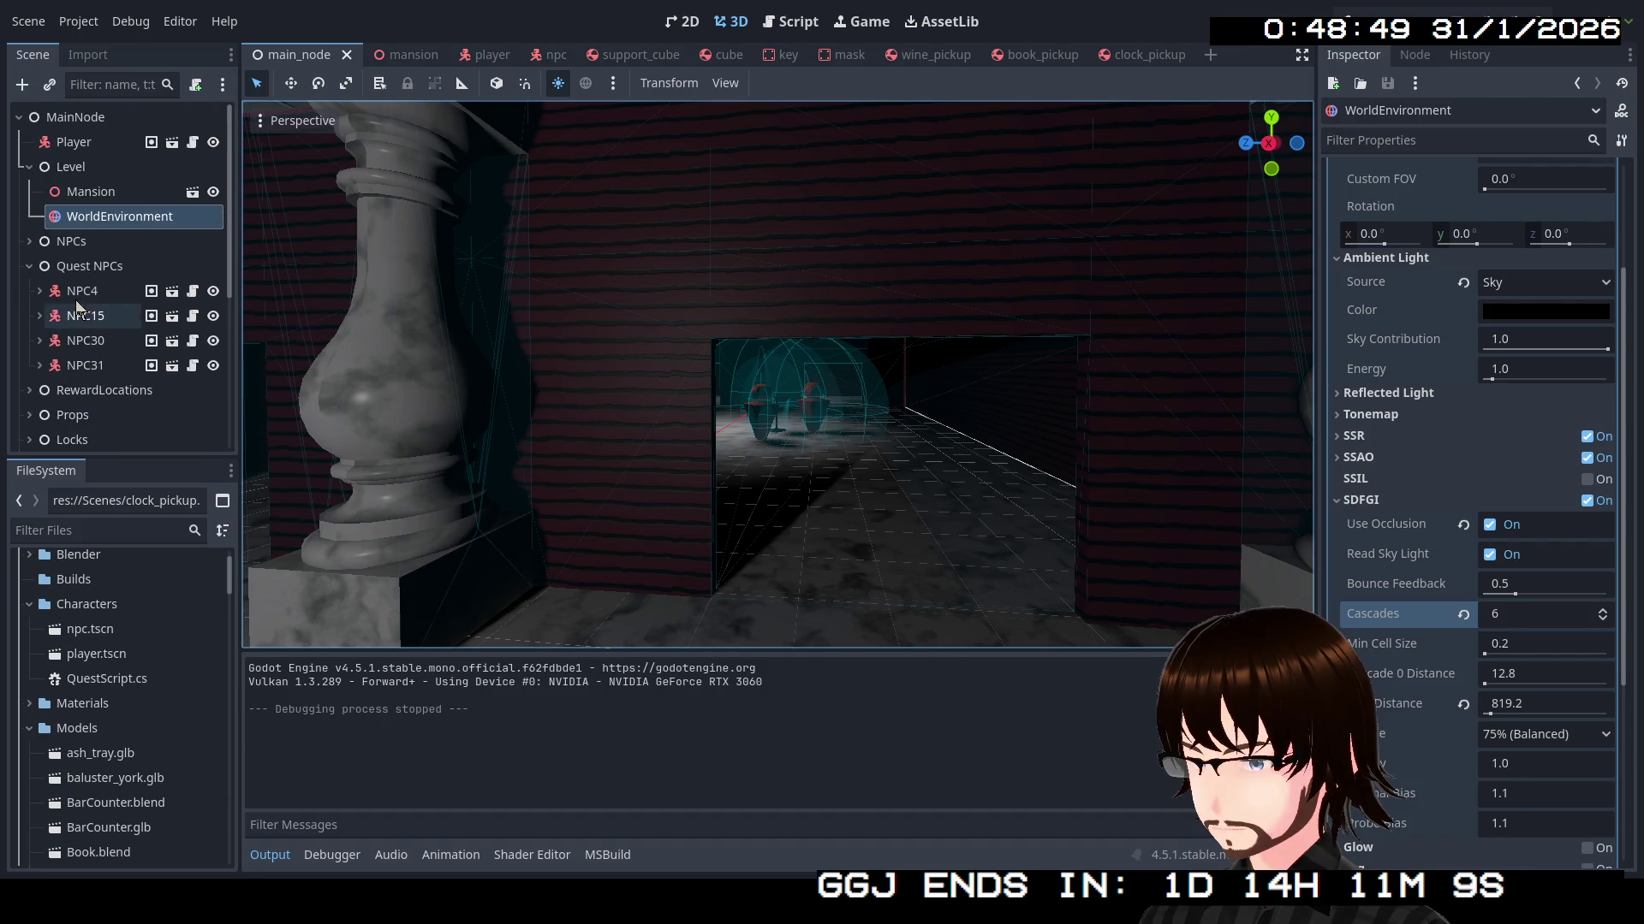
pyautogui.click(30, 271)
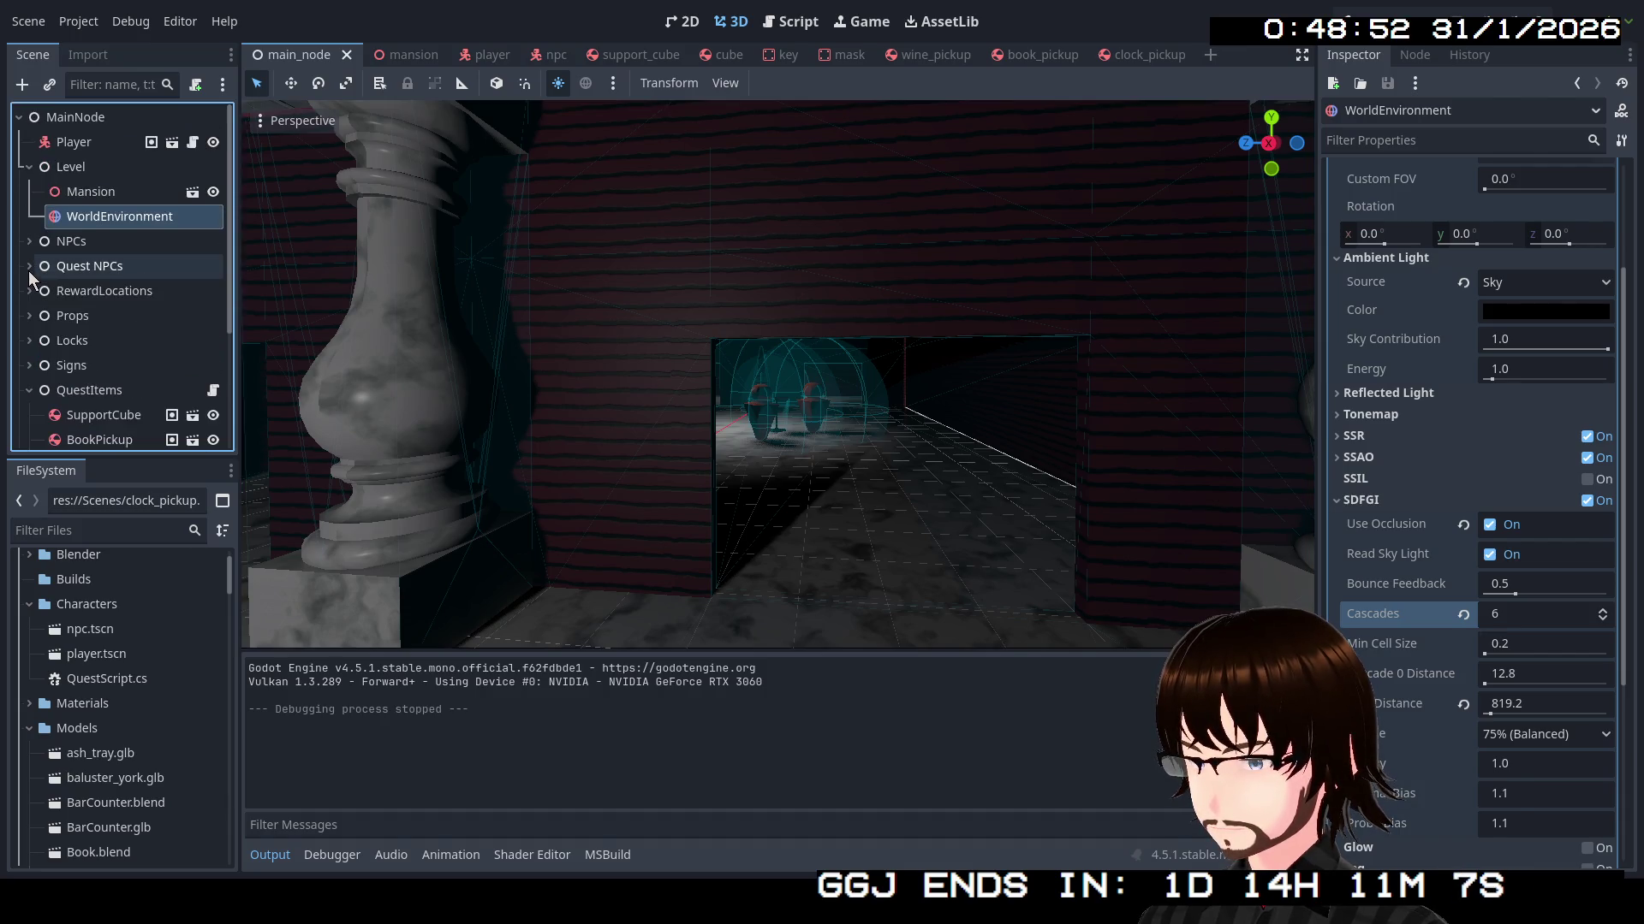
pyautogui.click(29, 389)
pyautogui.click(29, 414)
pyautogui.scroll(-3, 79, 346)
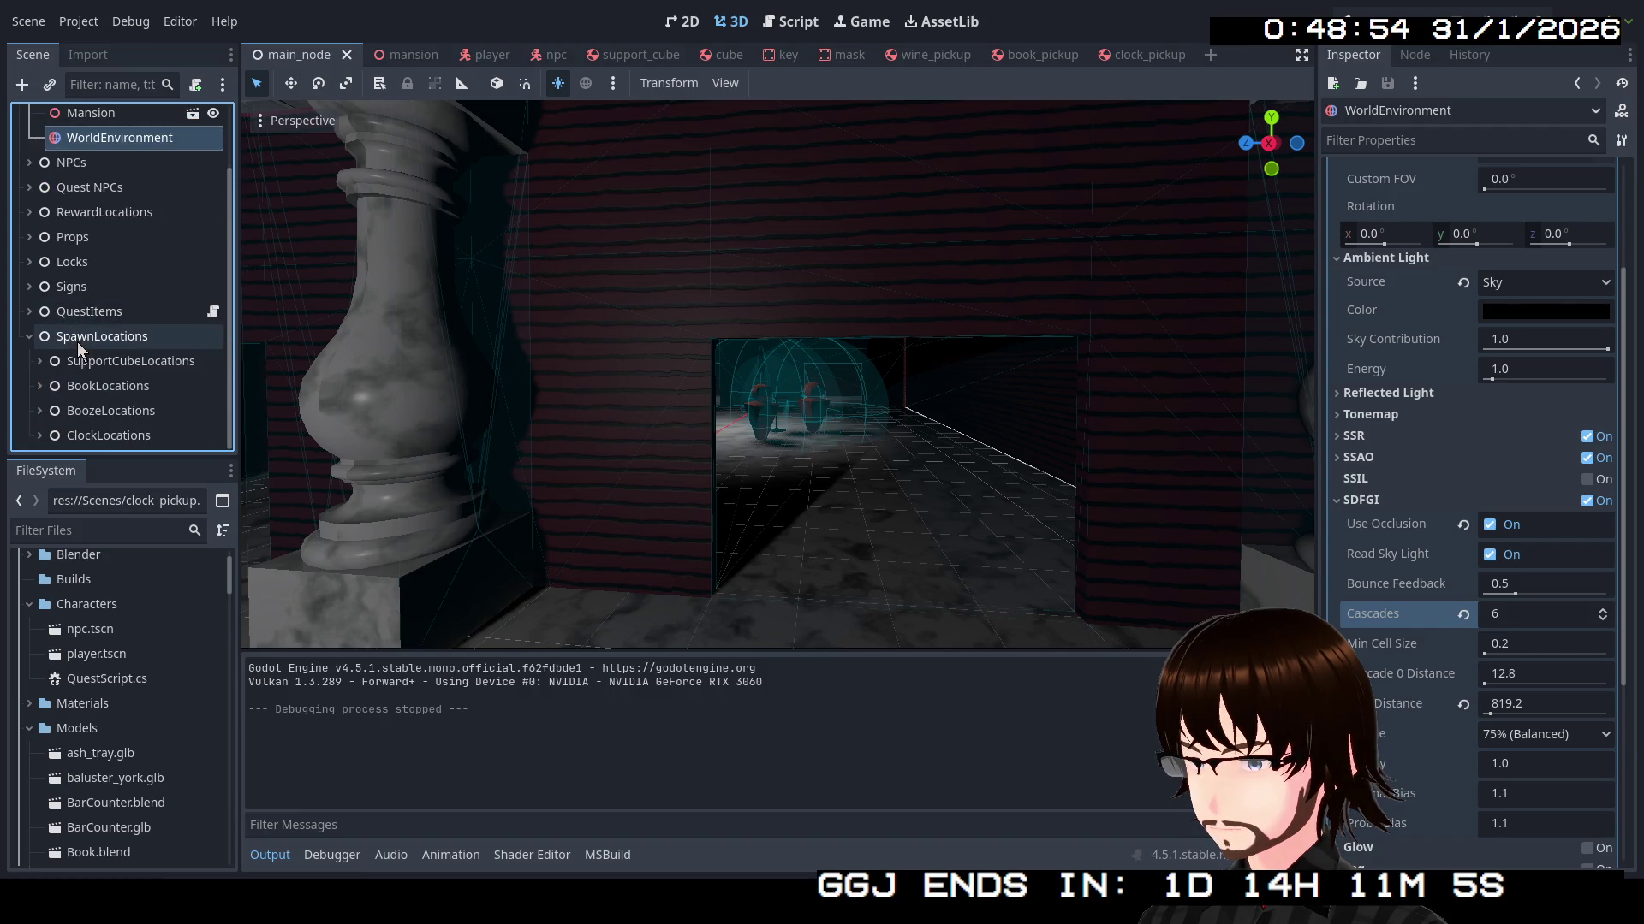
pyautogui.click(29, 336)
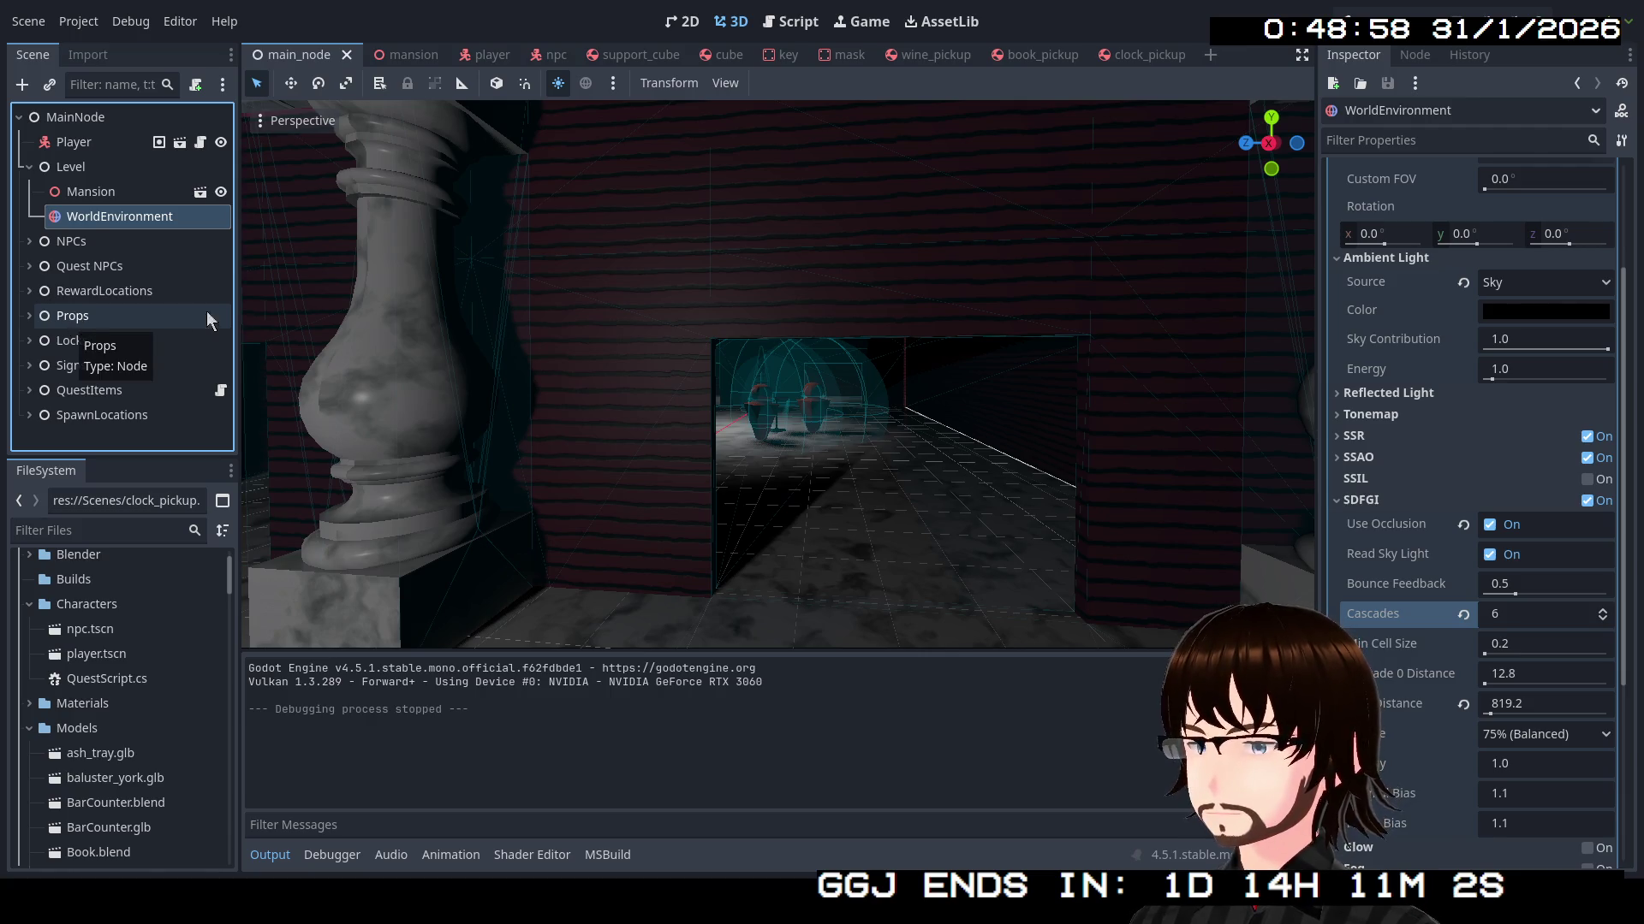
# Orbit the viewport out over the mansion and select the Mansion node
pyautogui.moveTo(770, 377); pyautogui.dragTo(984, 377)
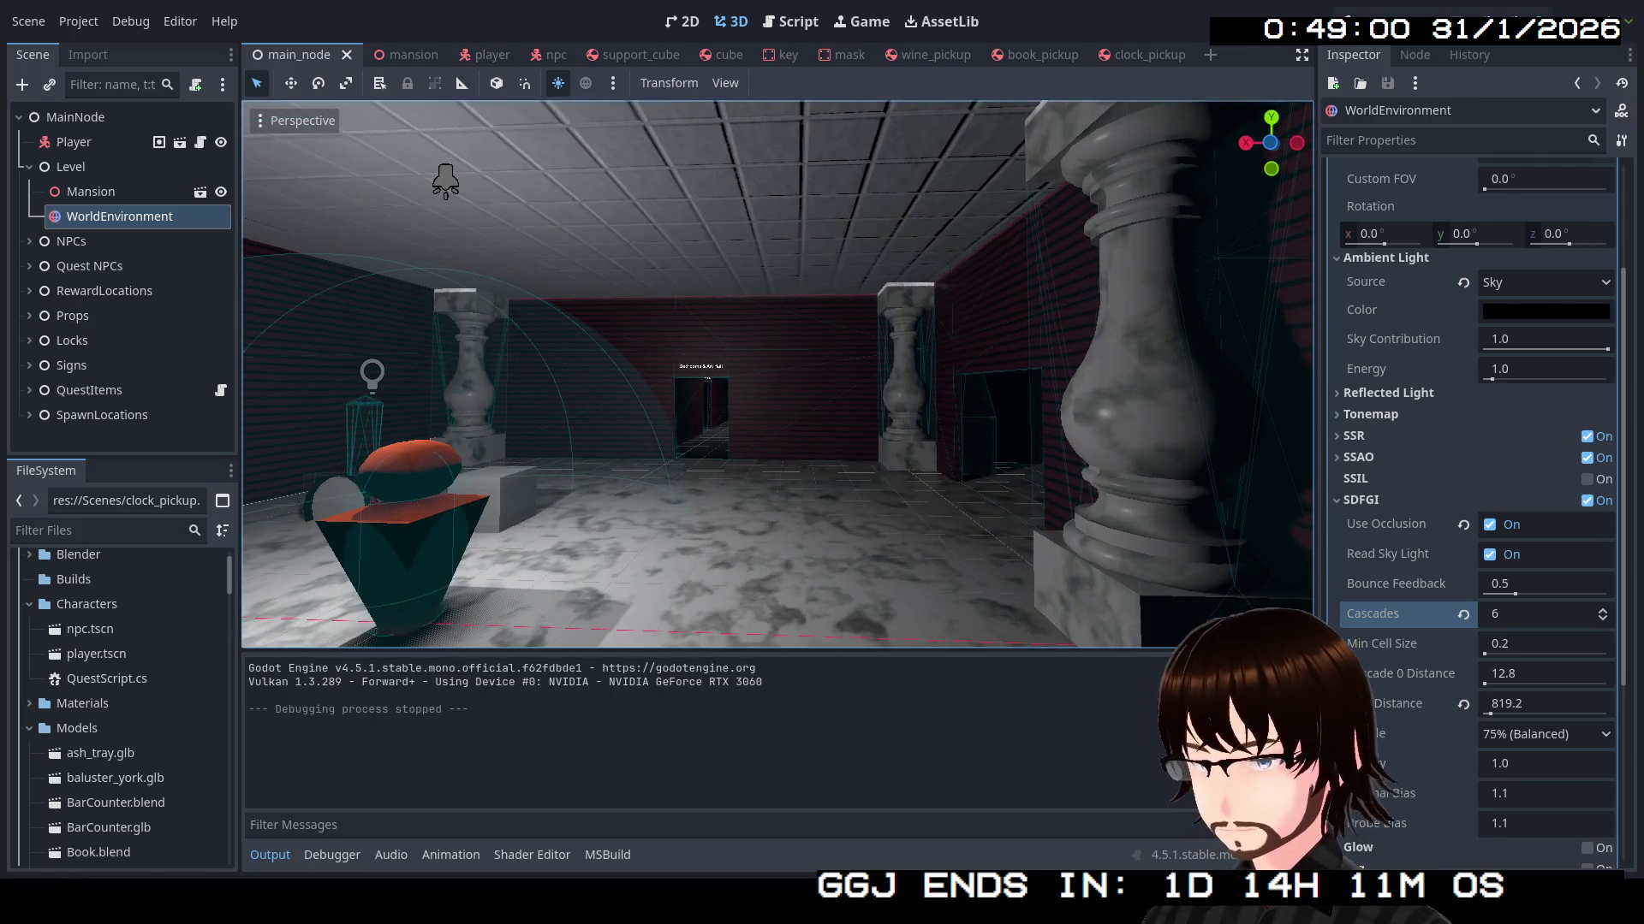
pyautogui.scroll(-10, 777, 375)
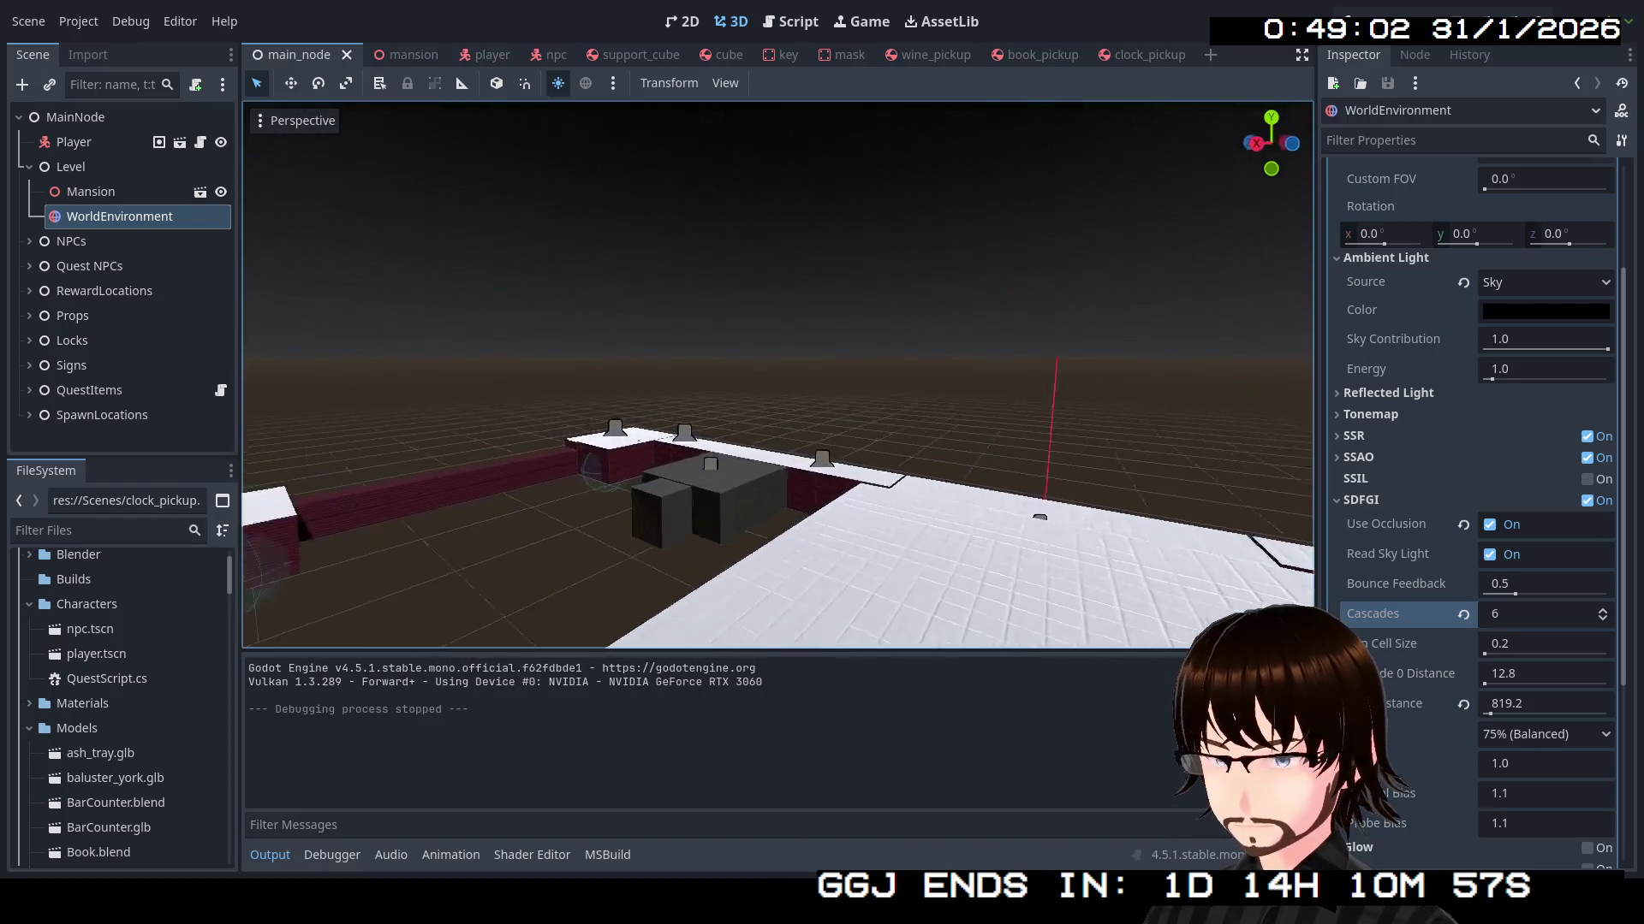
pyautogui.moveTo(777, 375)
pyautogui.mouseDown()
pyautogui.moveTo(882, 382)
pyautogui.moveTo(856, 404)
pyautogui.mouseUp()
pyautogui.click(834, 512)
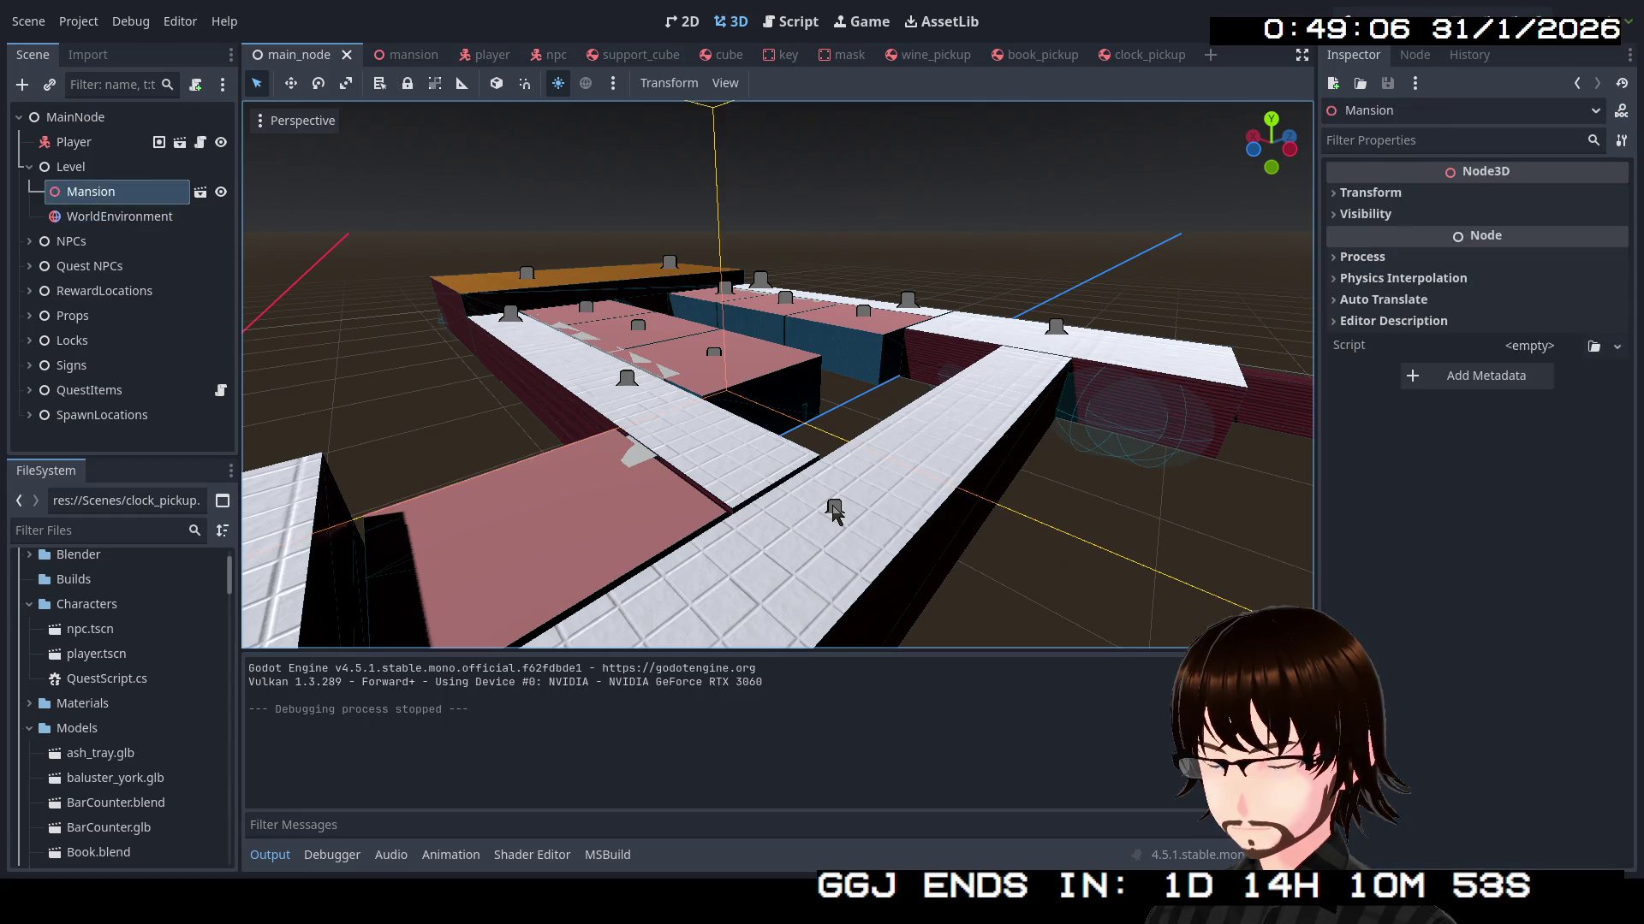
# In the mansion scene, select OmniLight3D through OmniLight3D8 together
pyautogui.click(399, 60)
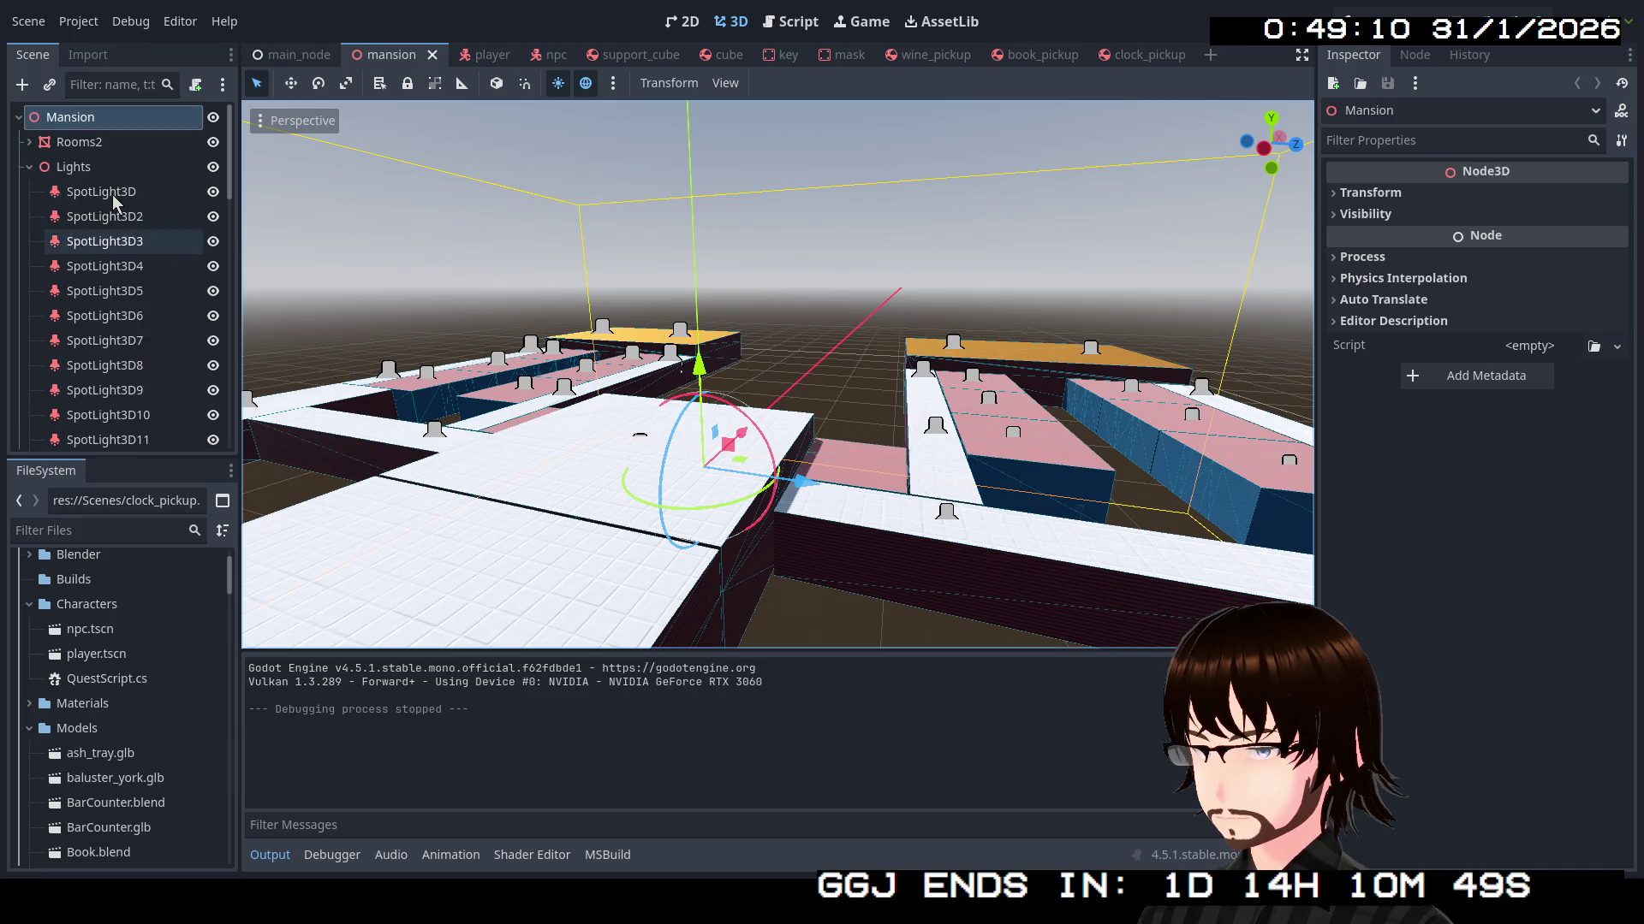
pyautogui.scroll(-5, 111, 194)
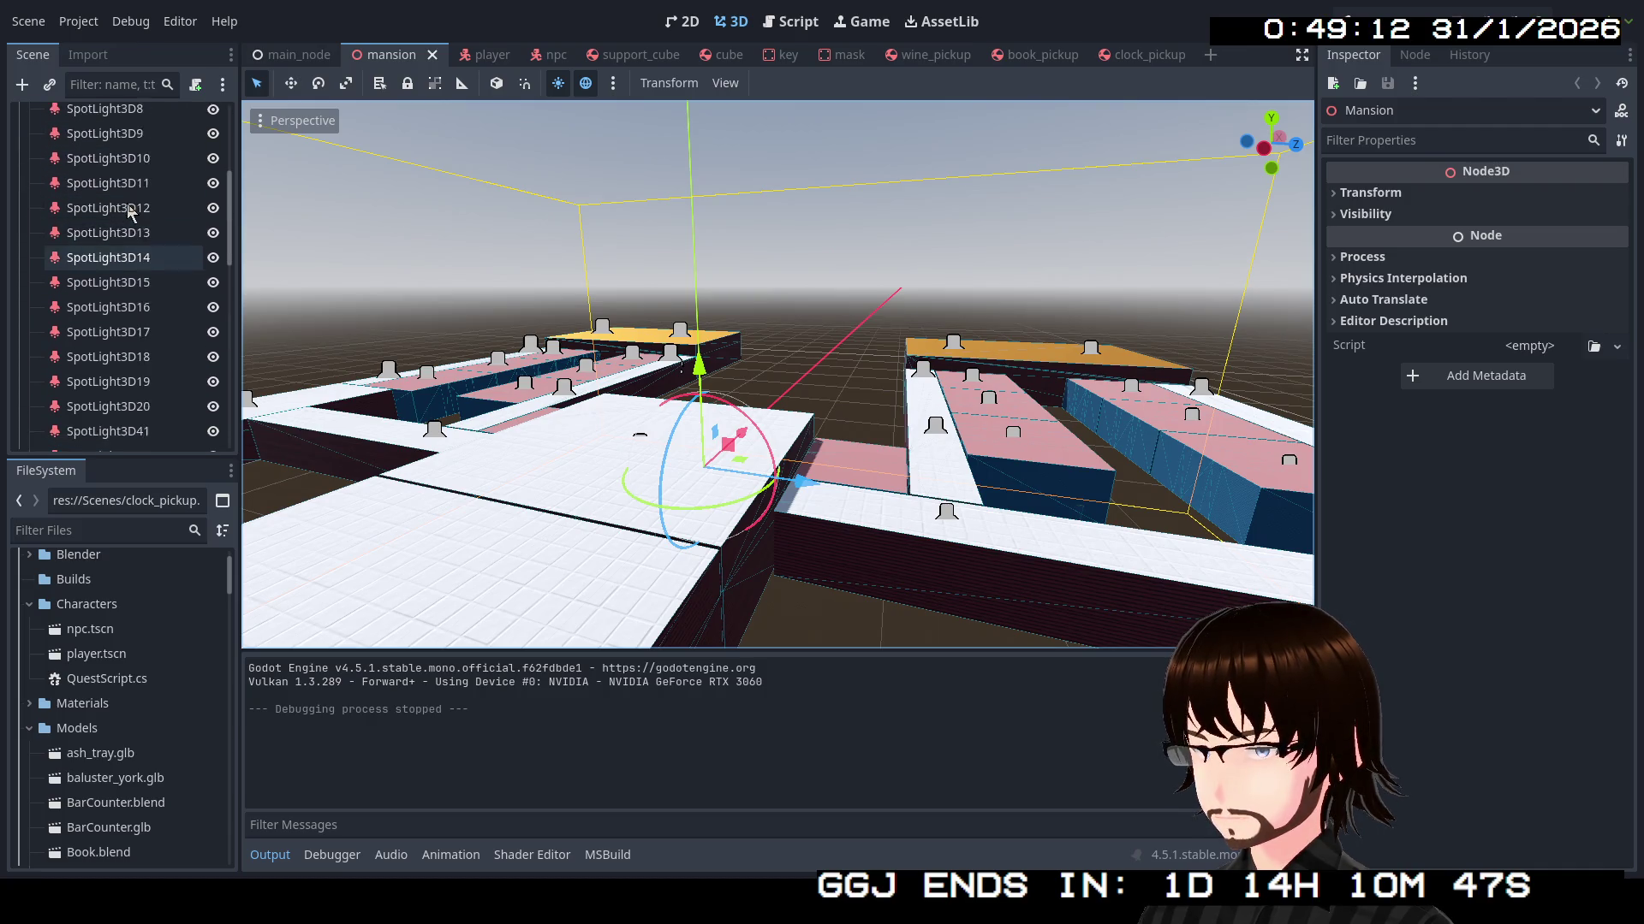
pyautogui.scroll(5, 128, 213)
pyautogui.scroll(-15, 125, 227)
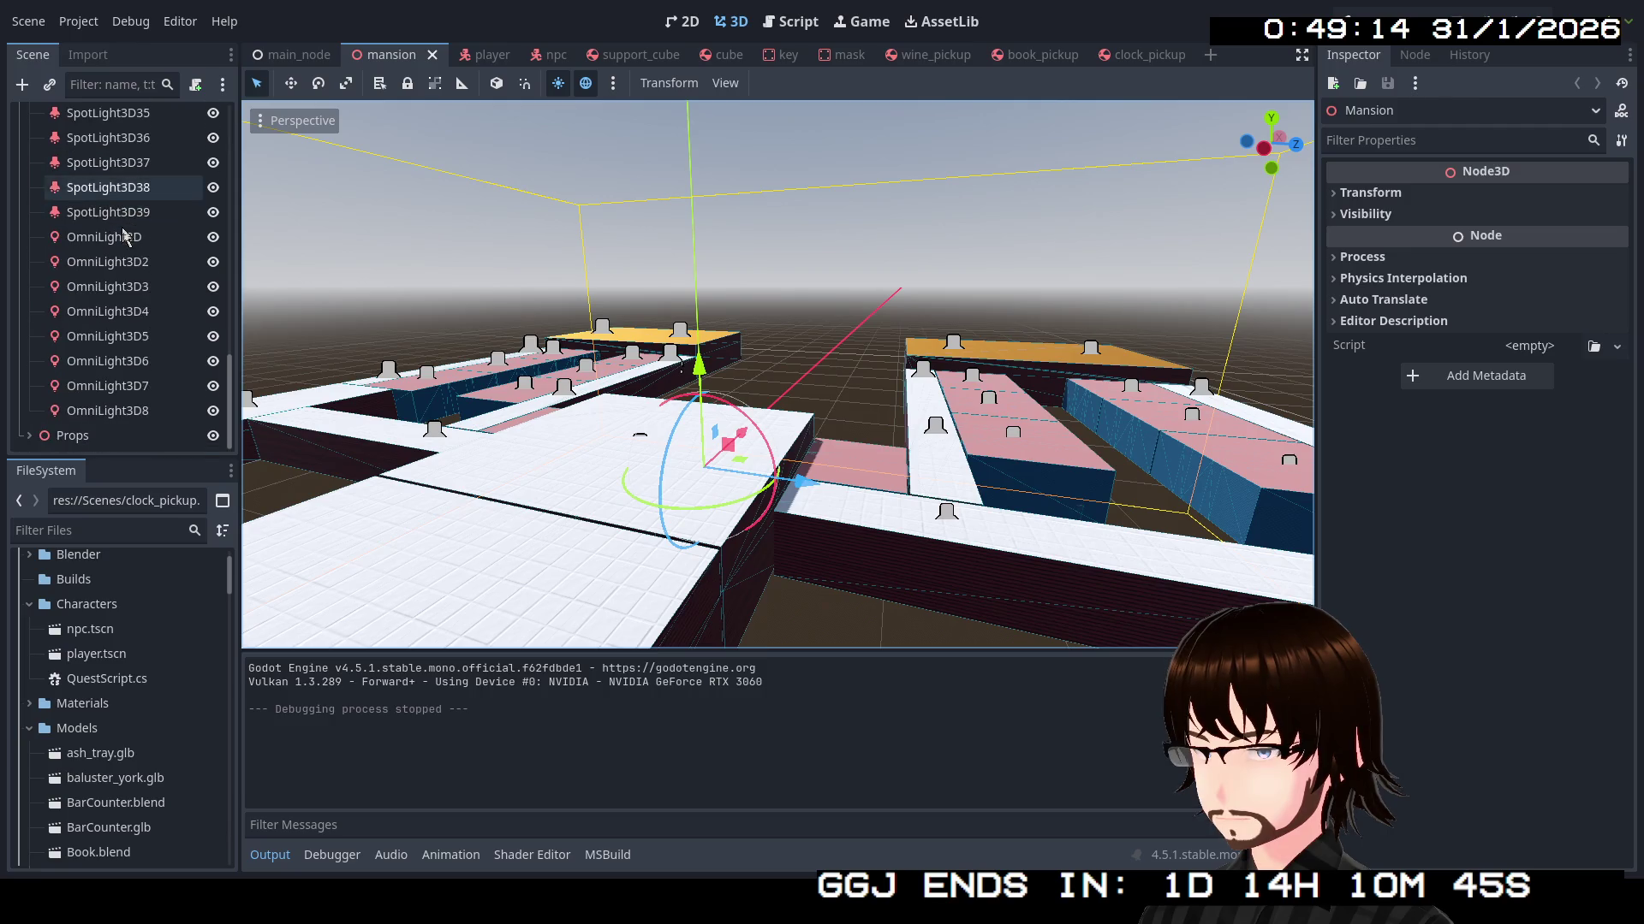
pyautogui.click(101, 243)
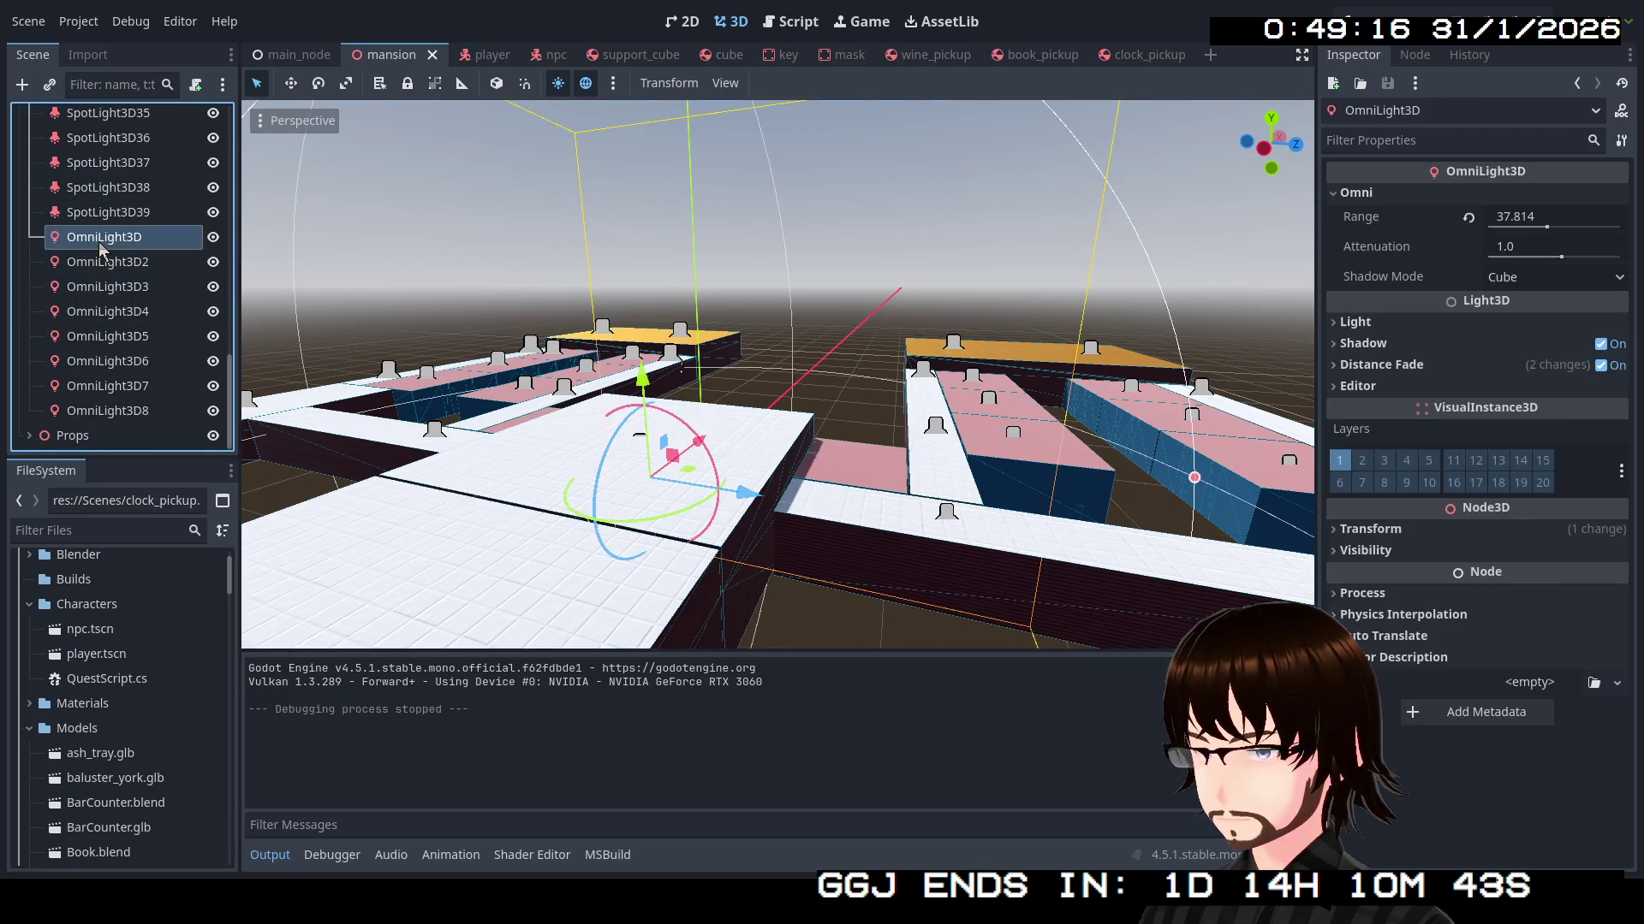
pyautogui.keyDown('shift'); pyautogui.click(107, 411); pyautogui.keyUp('shift')
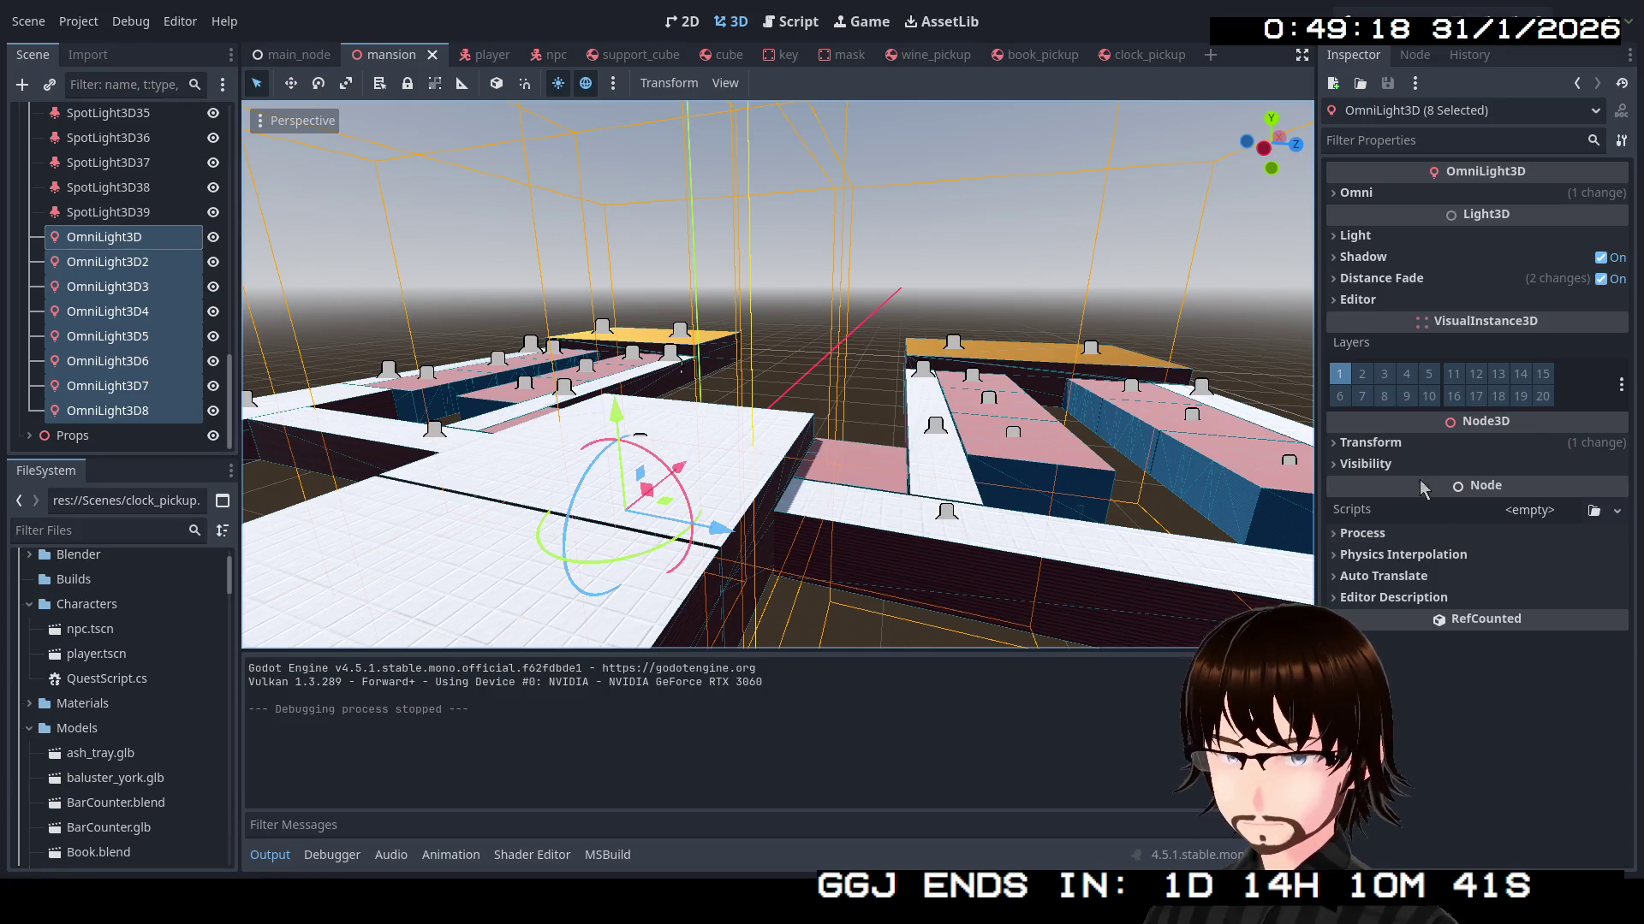
# Uncheck Distance Fade on the eight OmniLights and save the scene
pyautogui.click(1390, 238)
pyautogui.click(1390, 238)
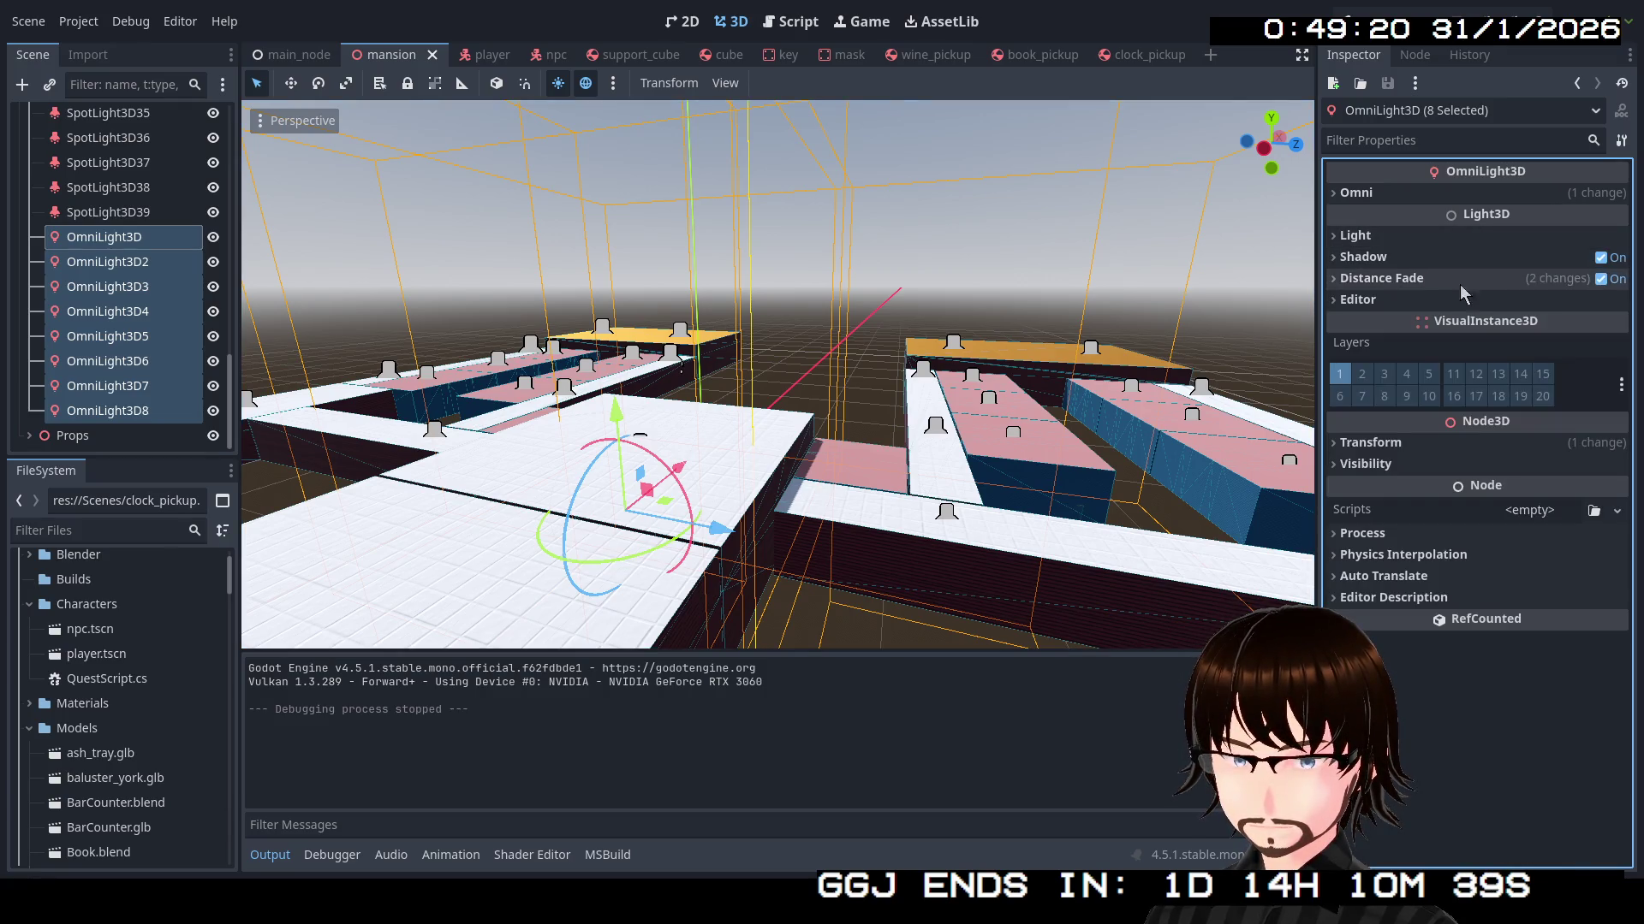
pyautogui.click(1600, 281)
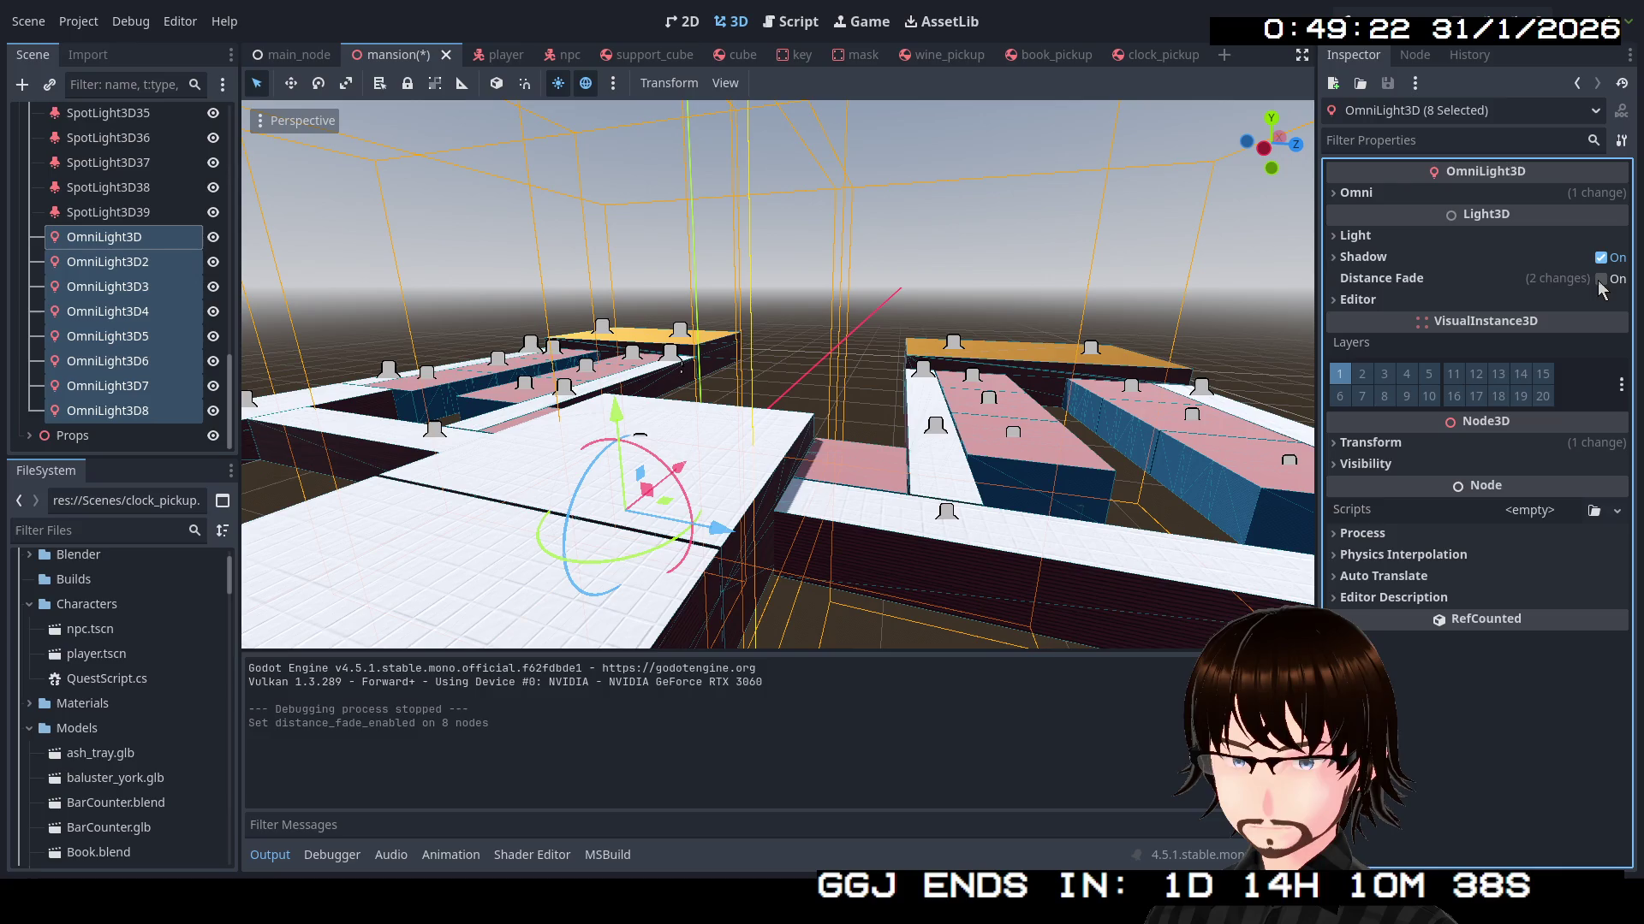
pyautogui.hotkey('ctrl', 's')
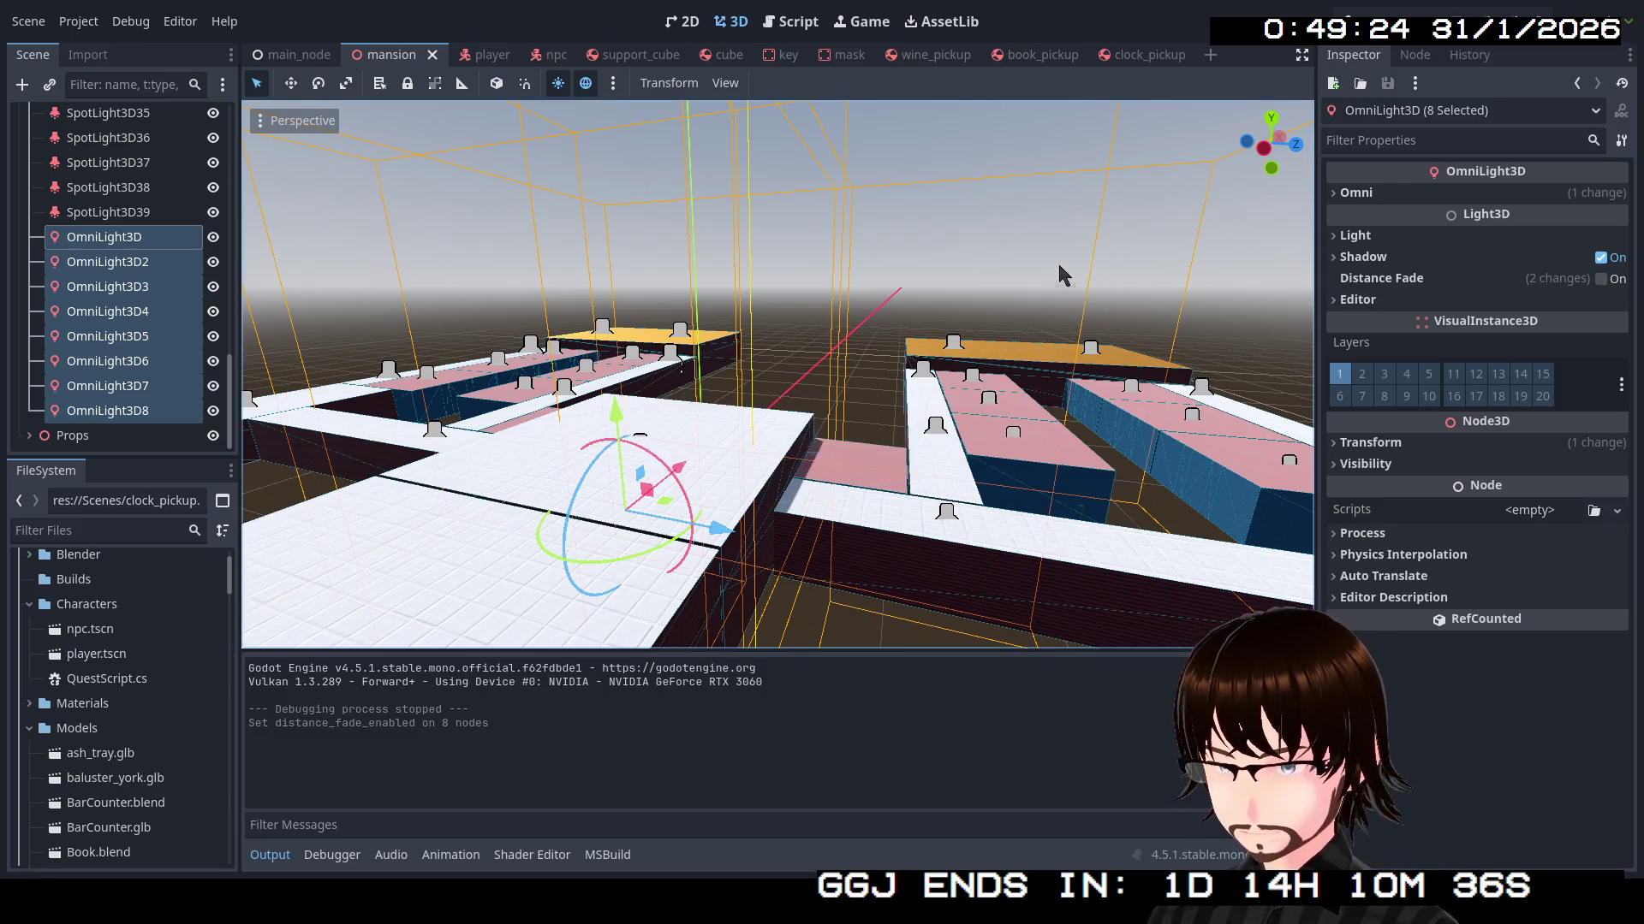
# Run the game and walk past the NPCs through the dark corridor into the lit room
pyautogui.press('F5')
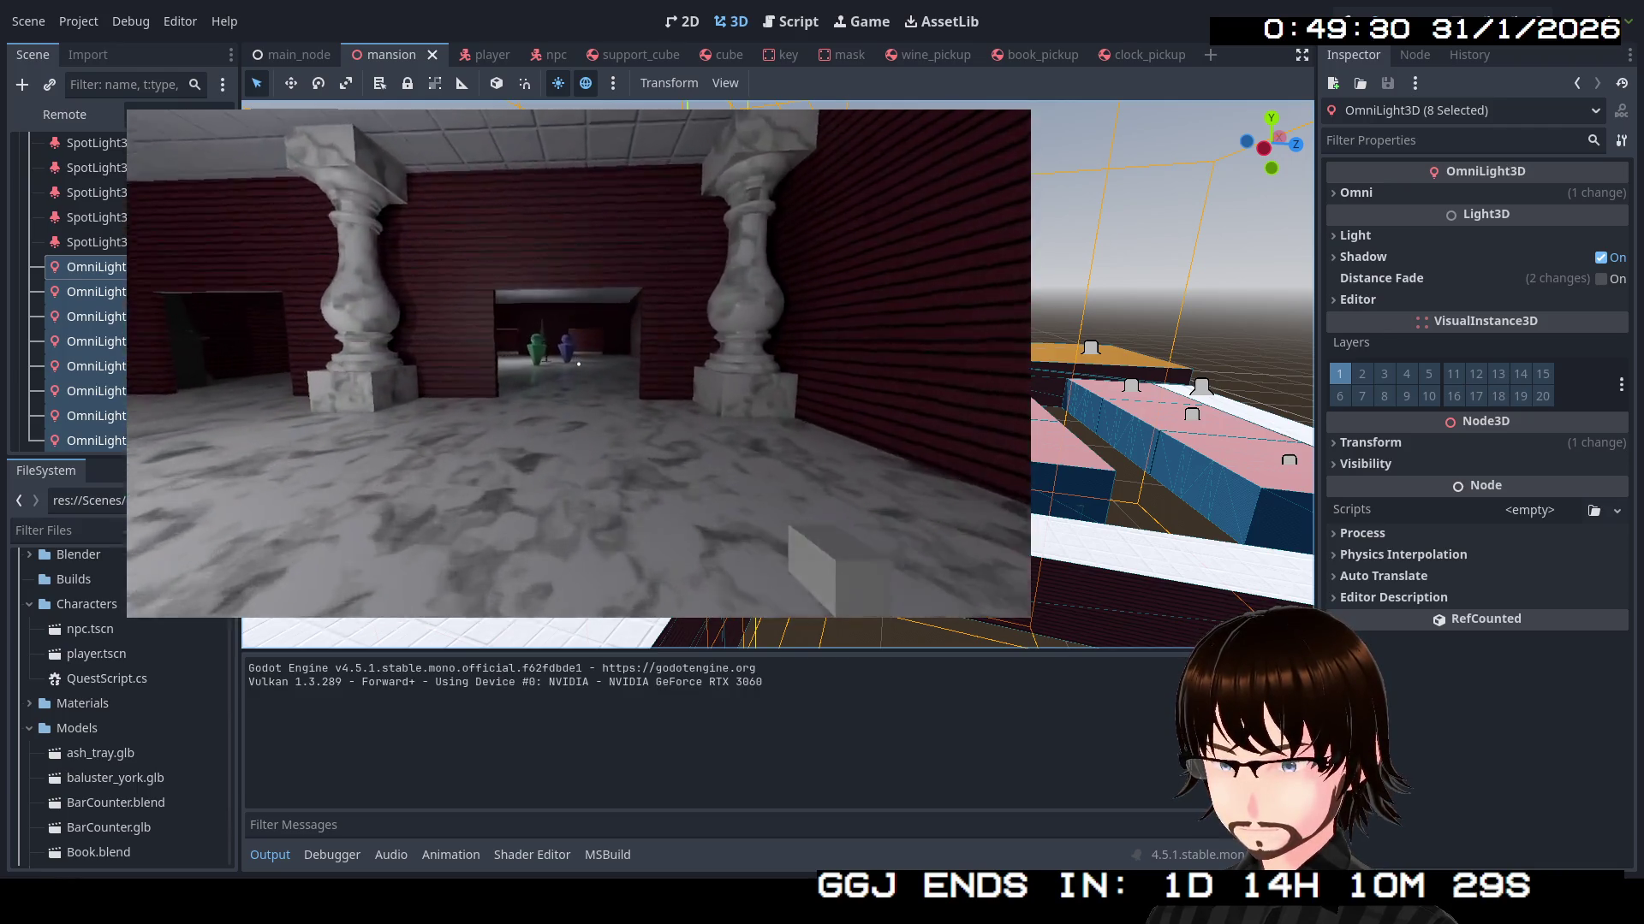
pyautogui.press('w')
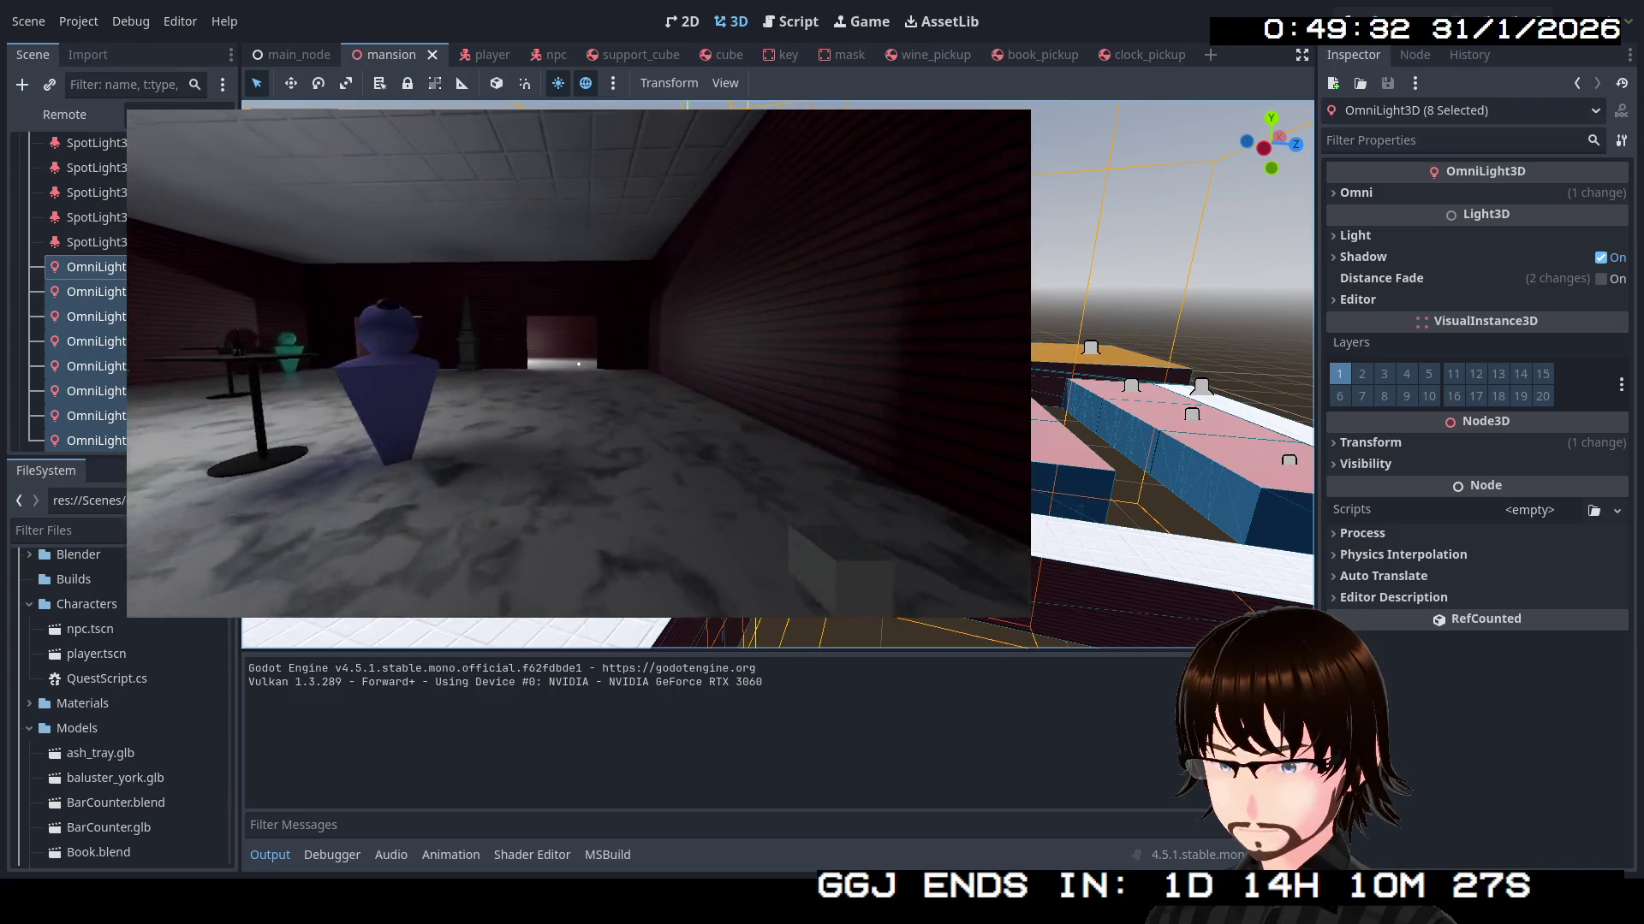
pyautogui.press('w')
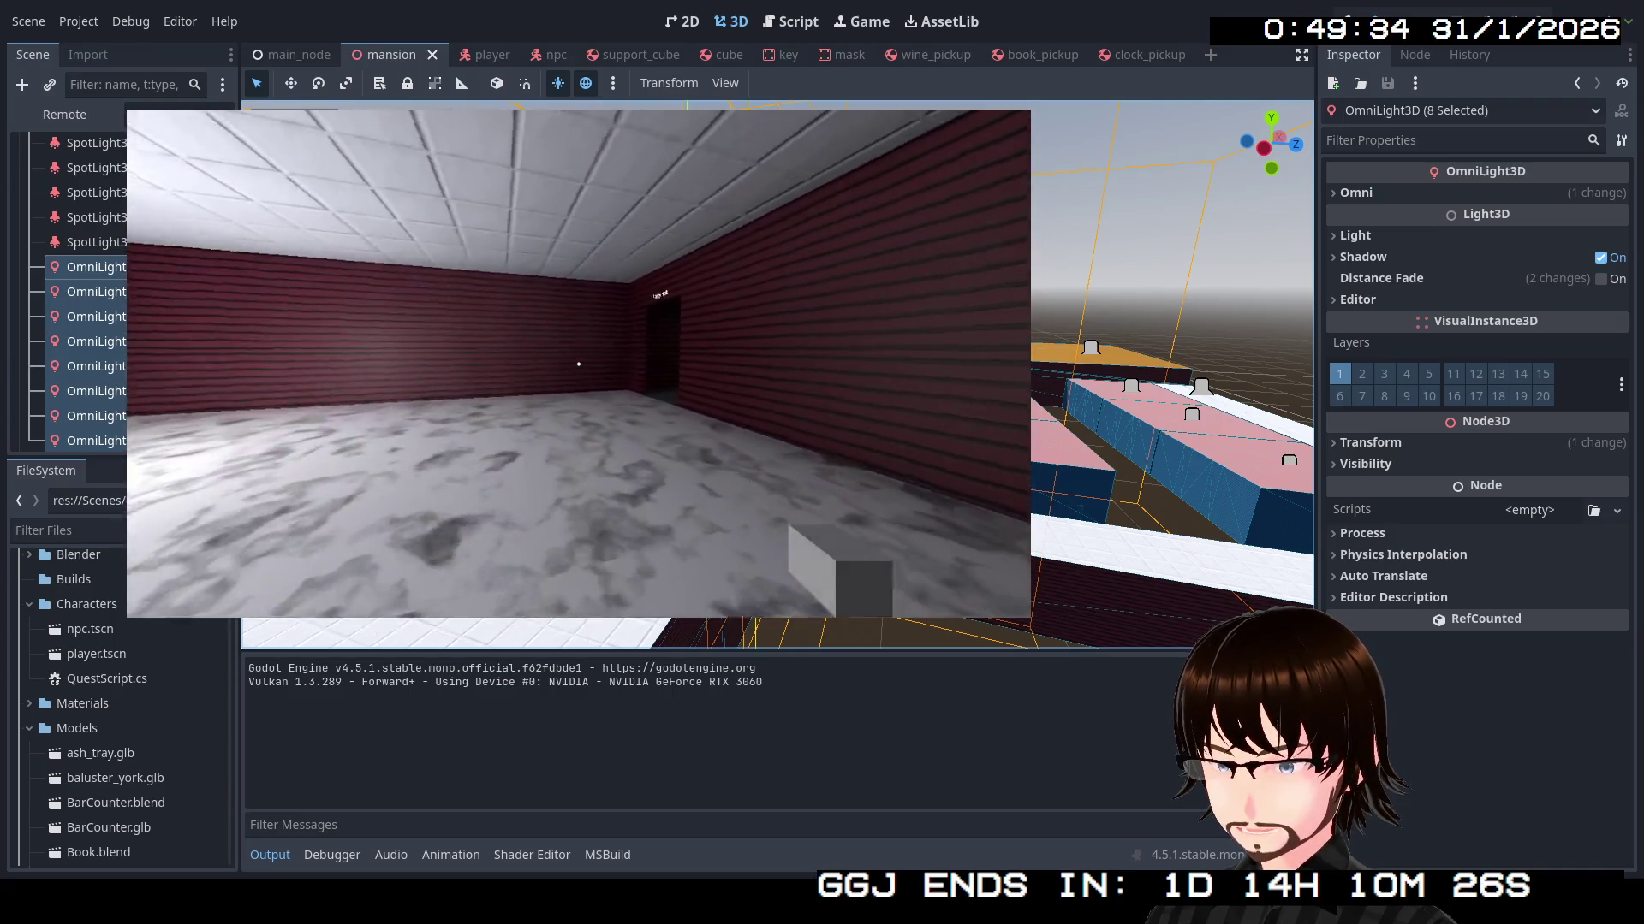
pyautogui.press('w')
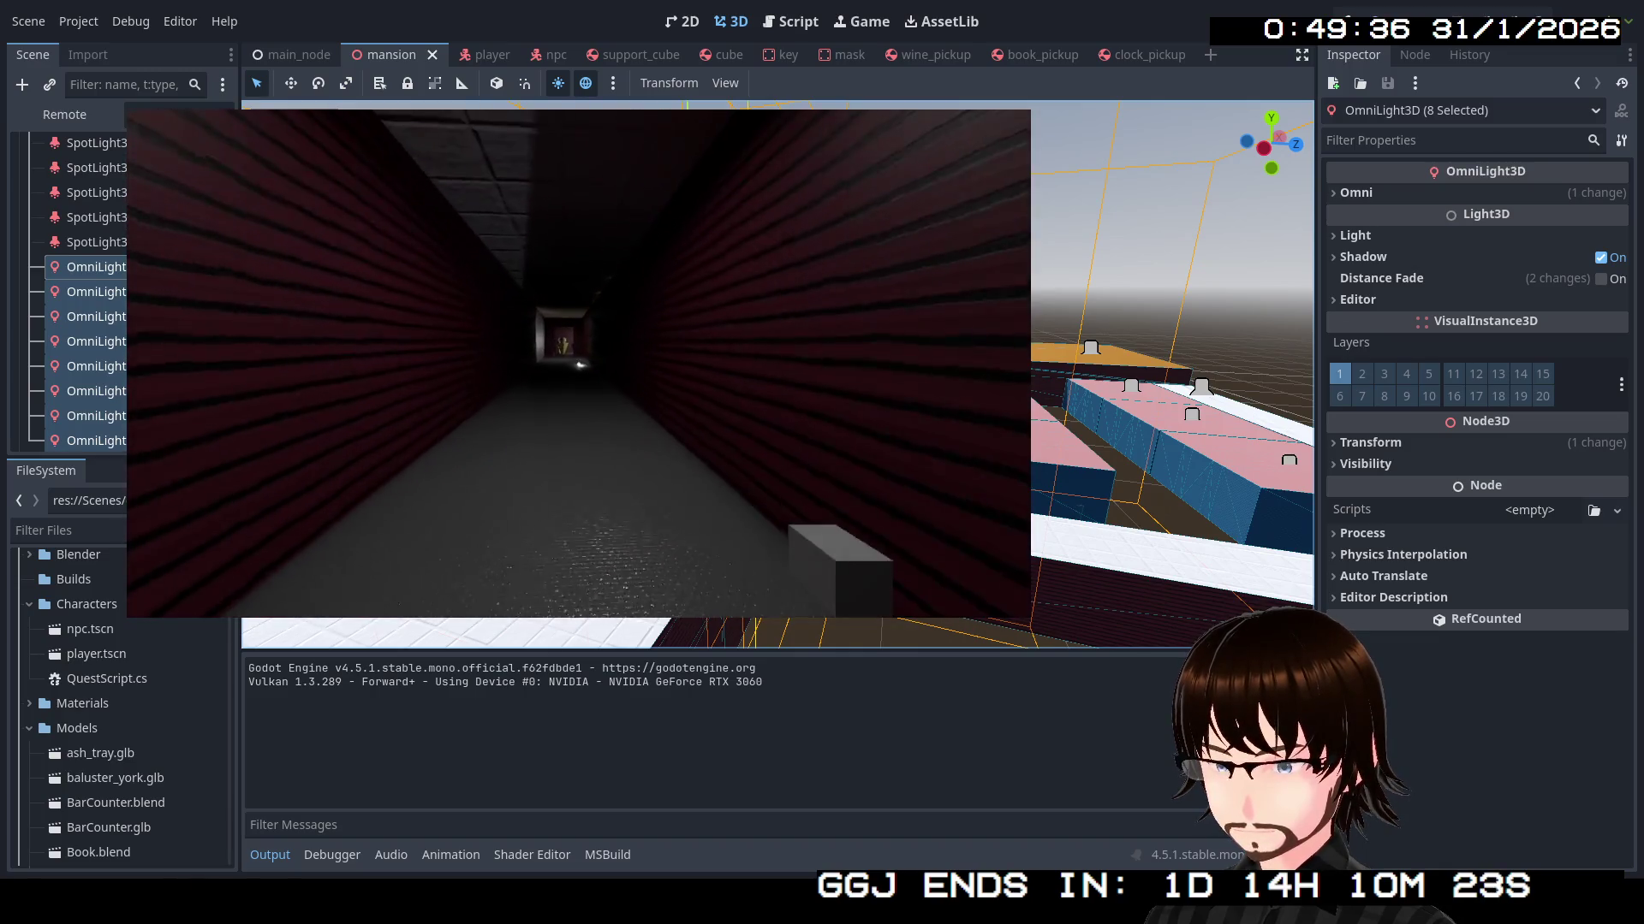
pyautogui.press('w')
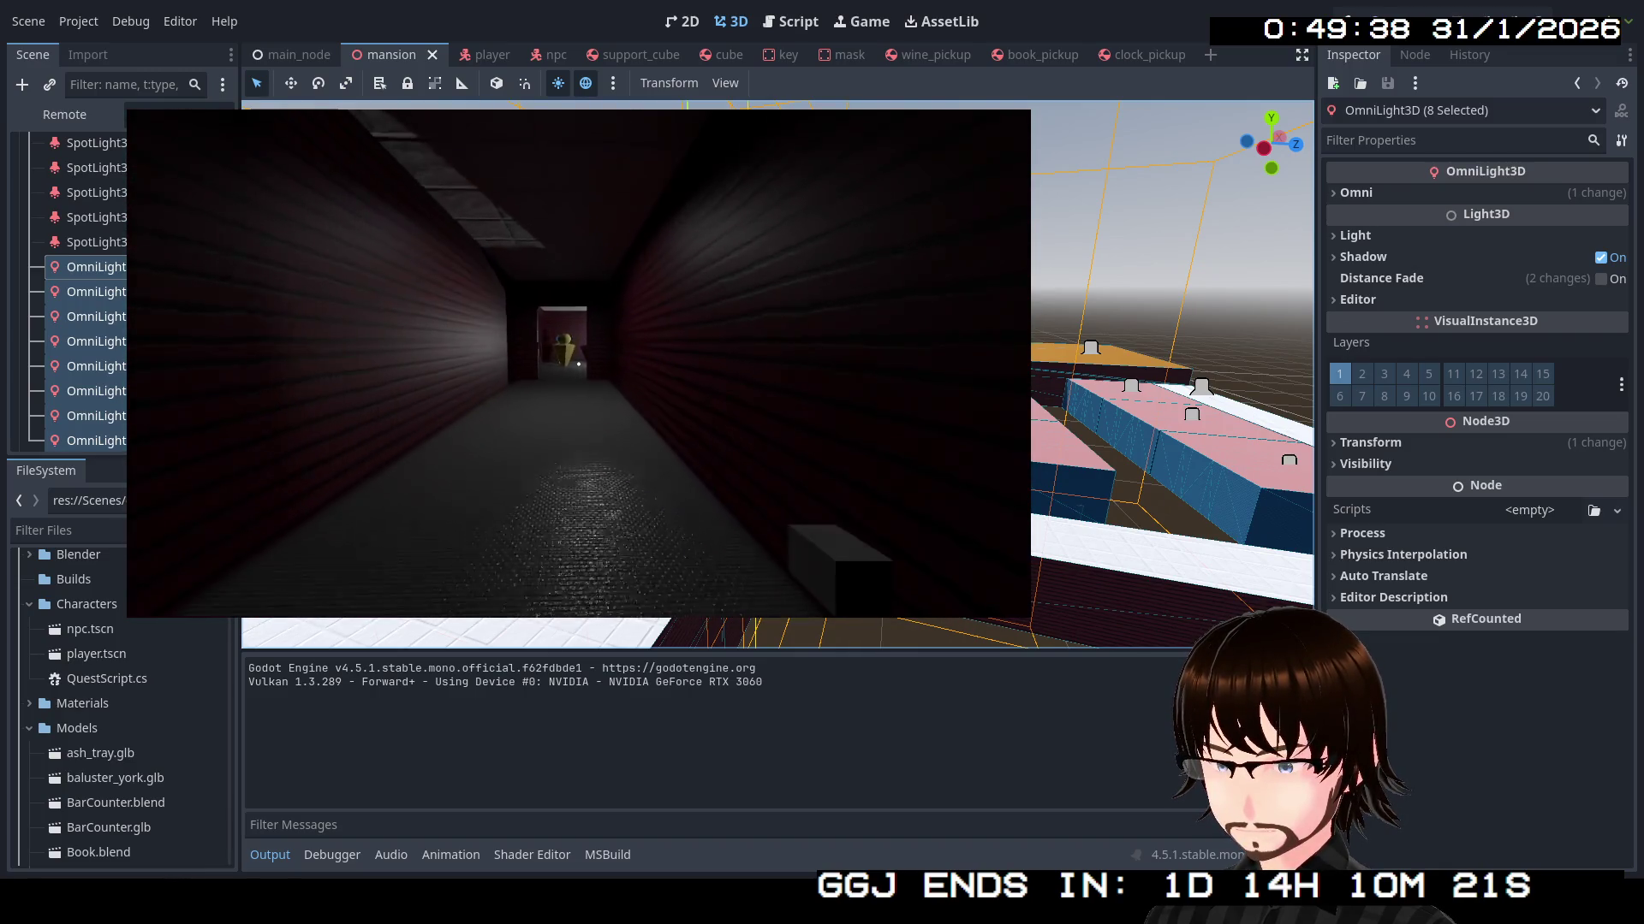
pyautogui.press('w')
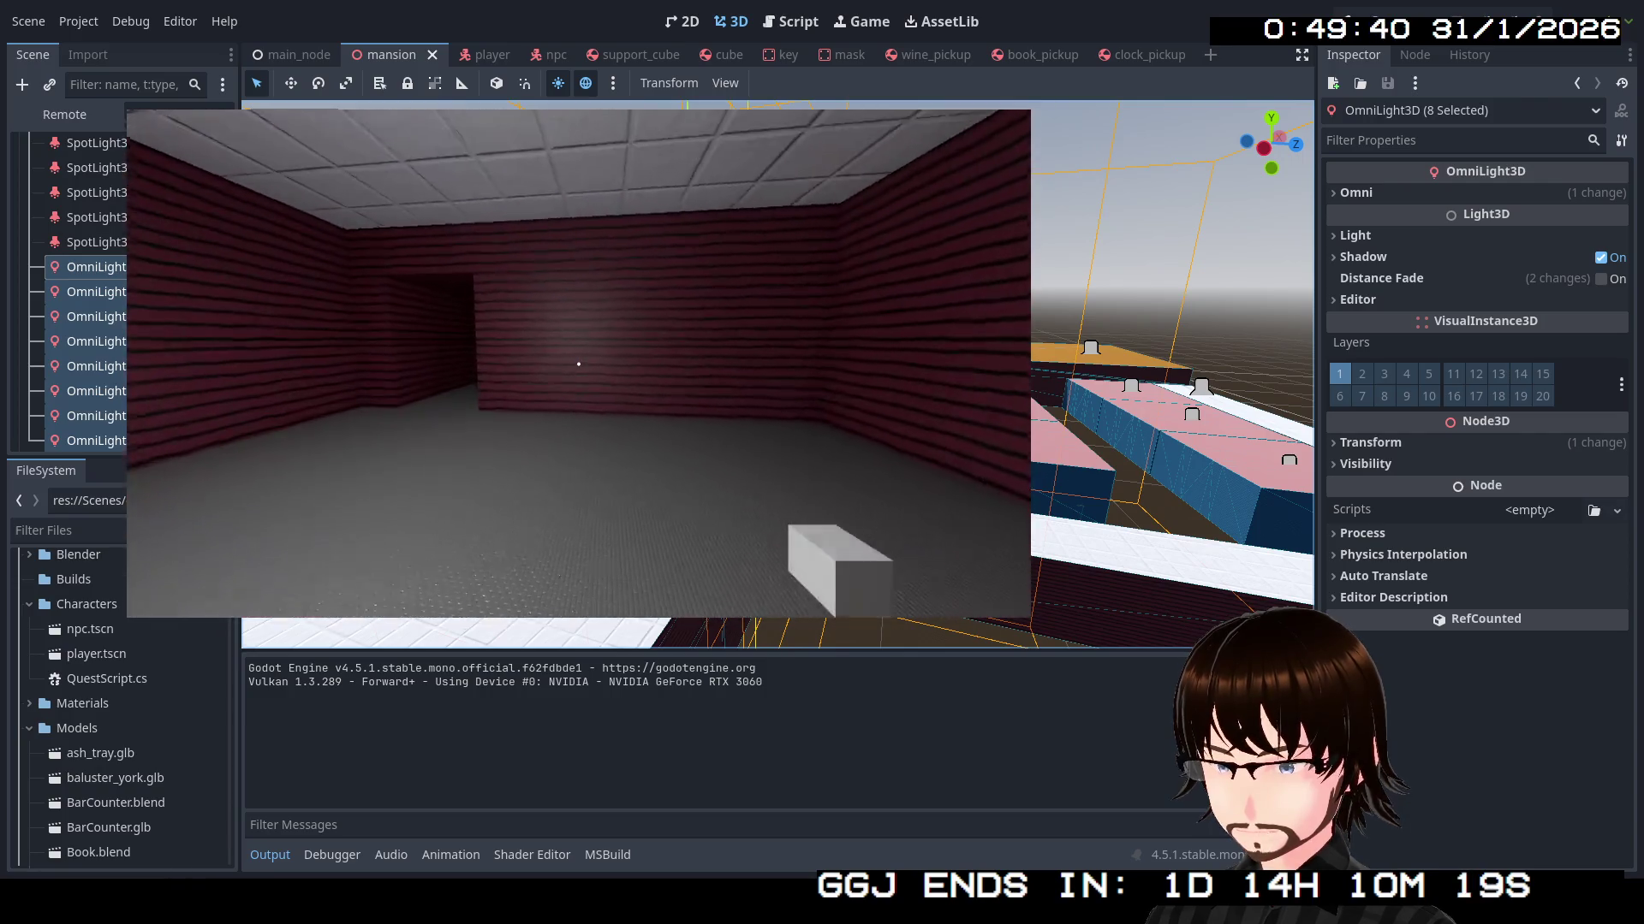
pyautogui.press('w')
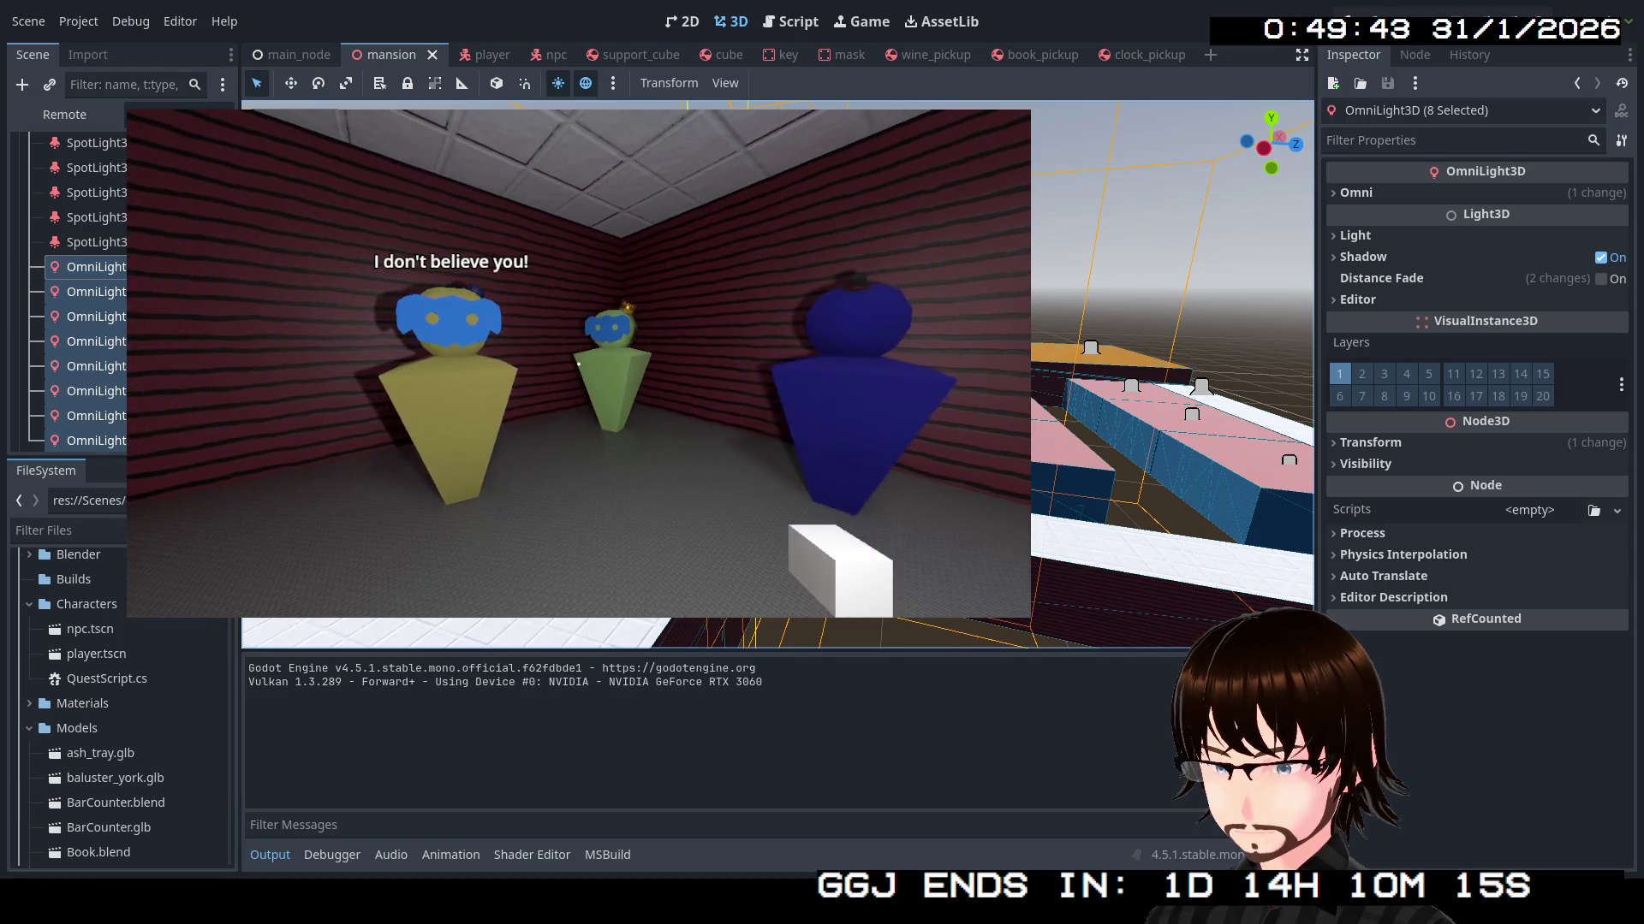
pyautogui.press('w')
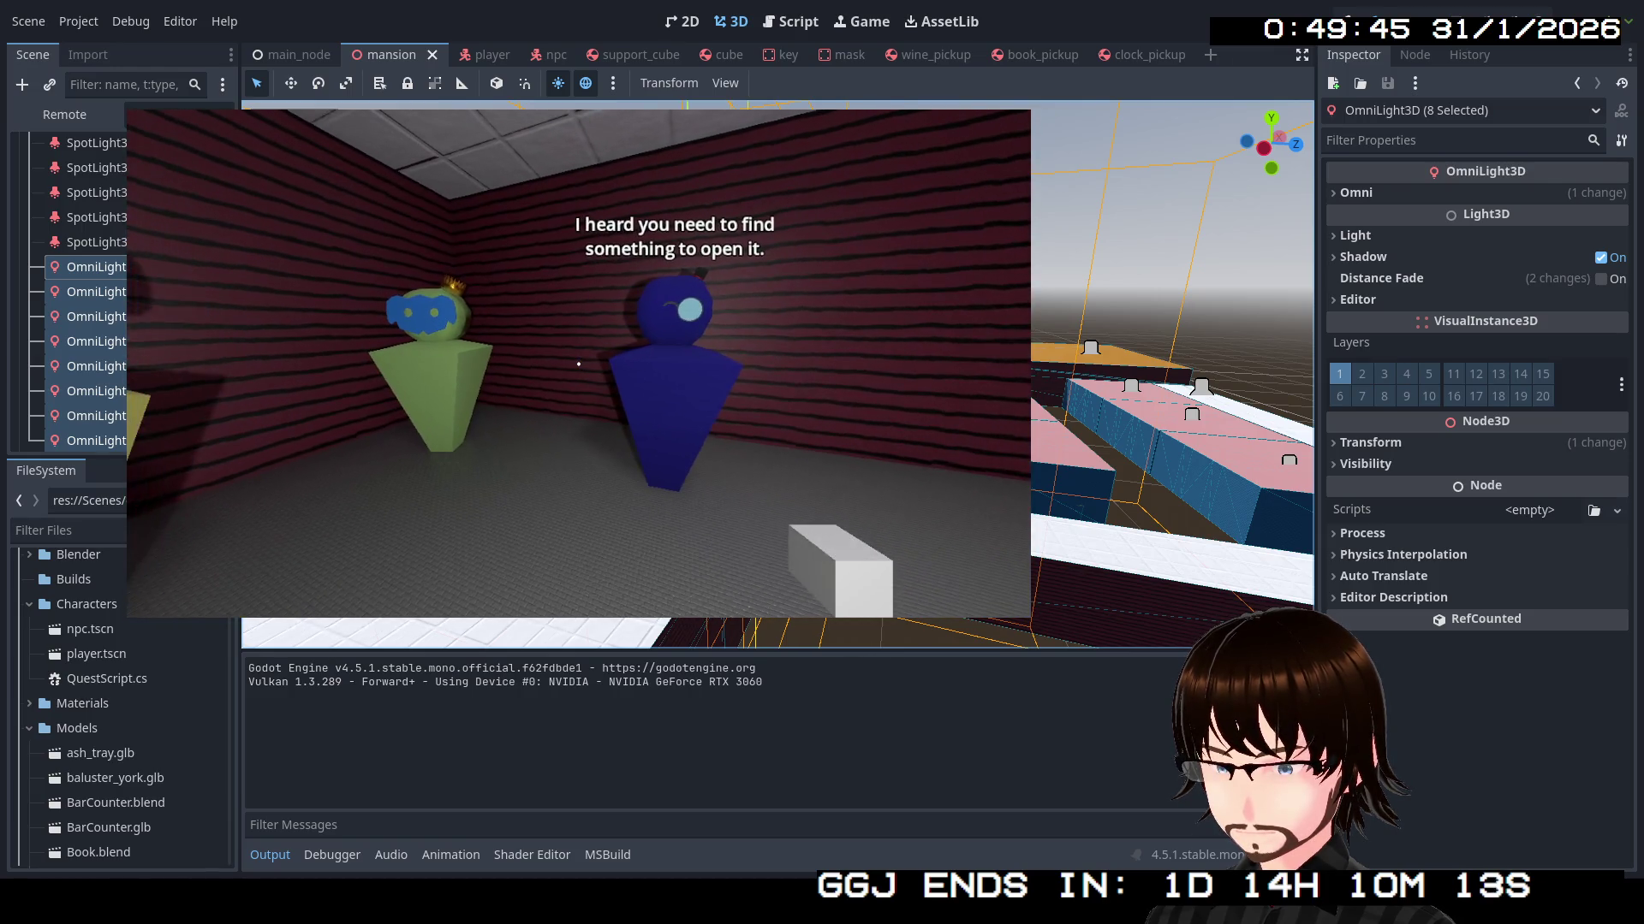
pyautogui.press('w')
# Walk the corridor toward the Party Hall and through the Bedrooms & Main Hall doorway
pyautogui.moveTo(578, 364)
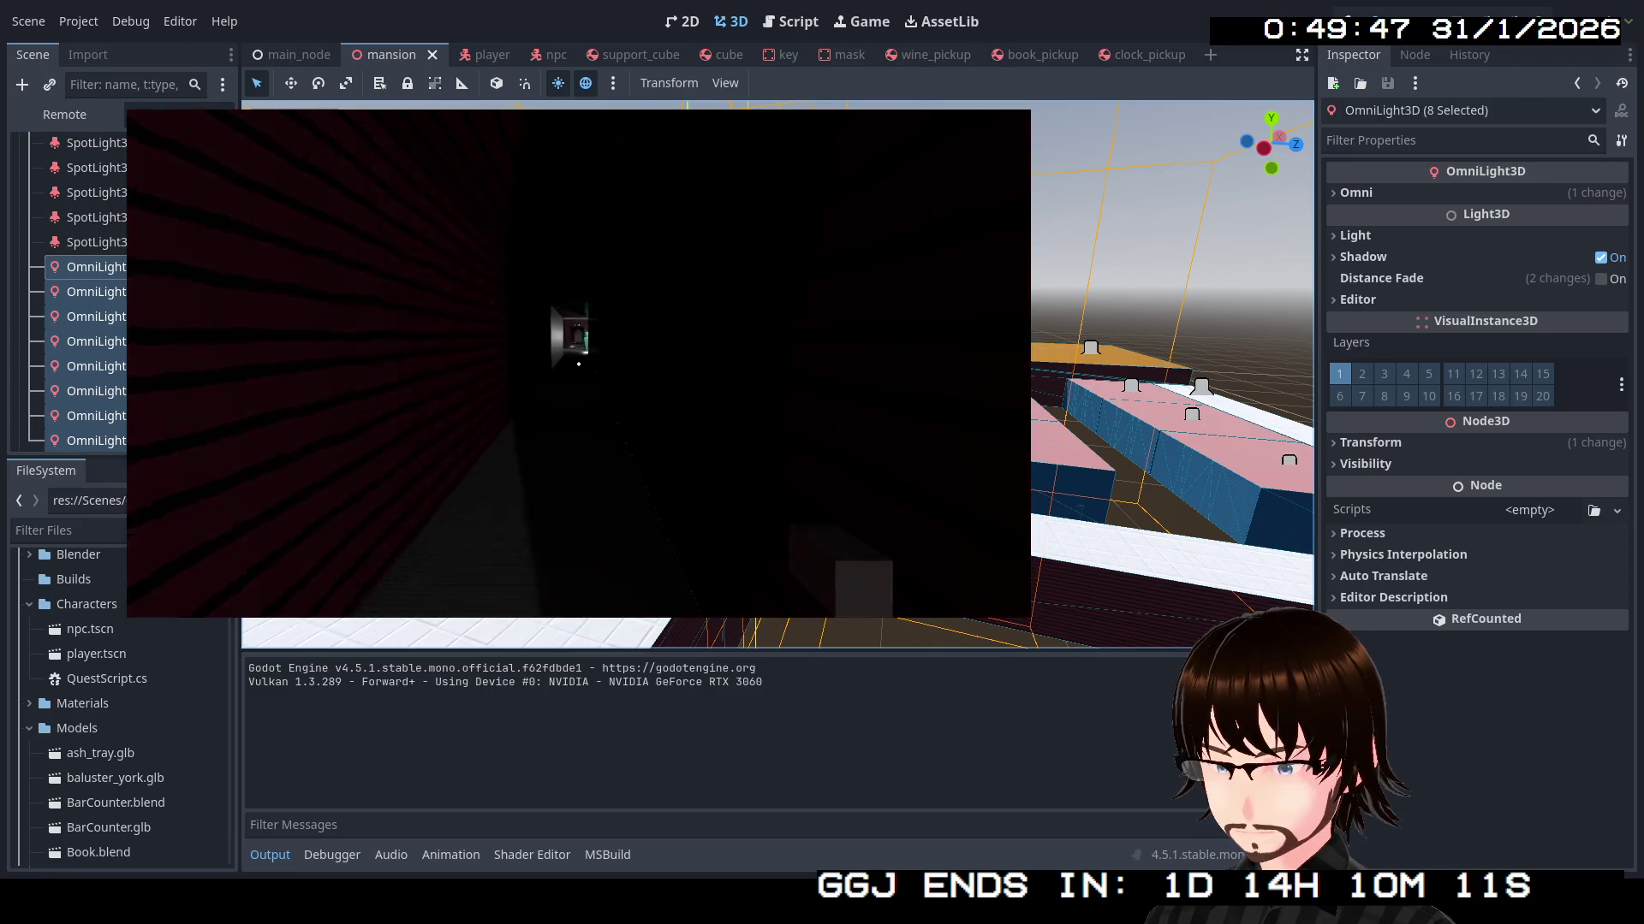
pyautogui.press('w')
pyautogui.press('w')
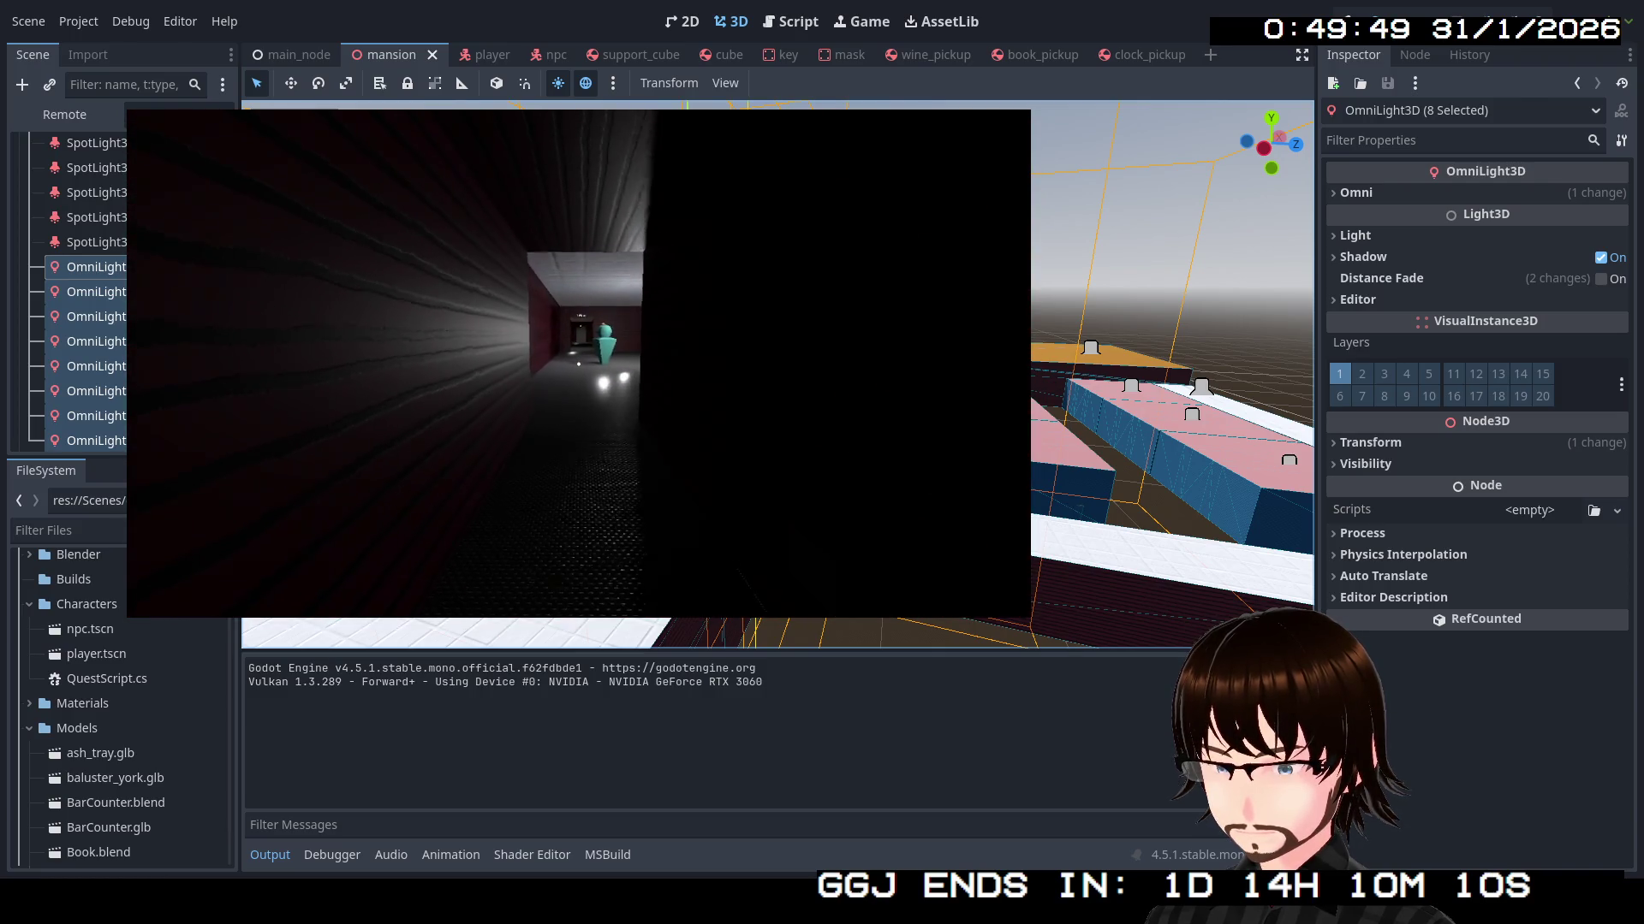
pyautogui.press('w')
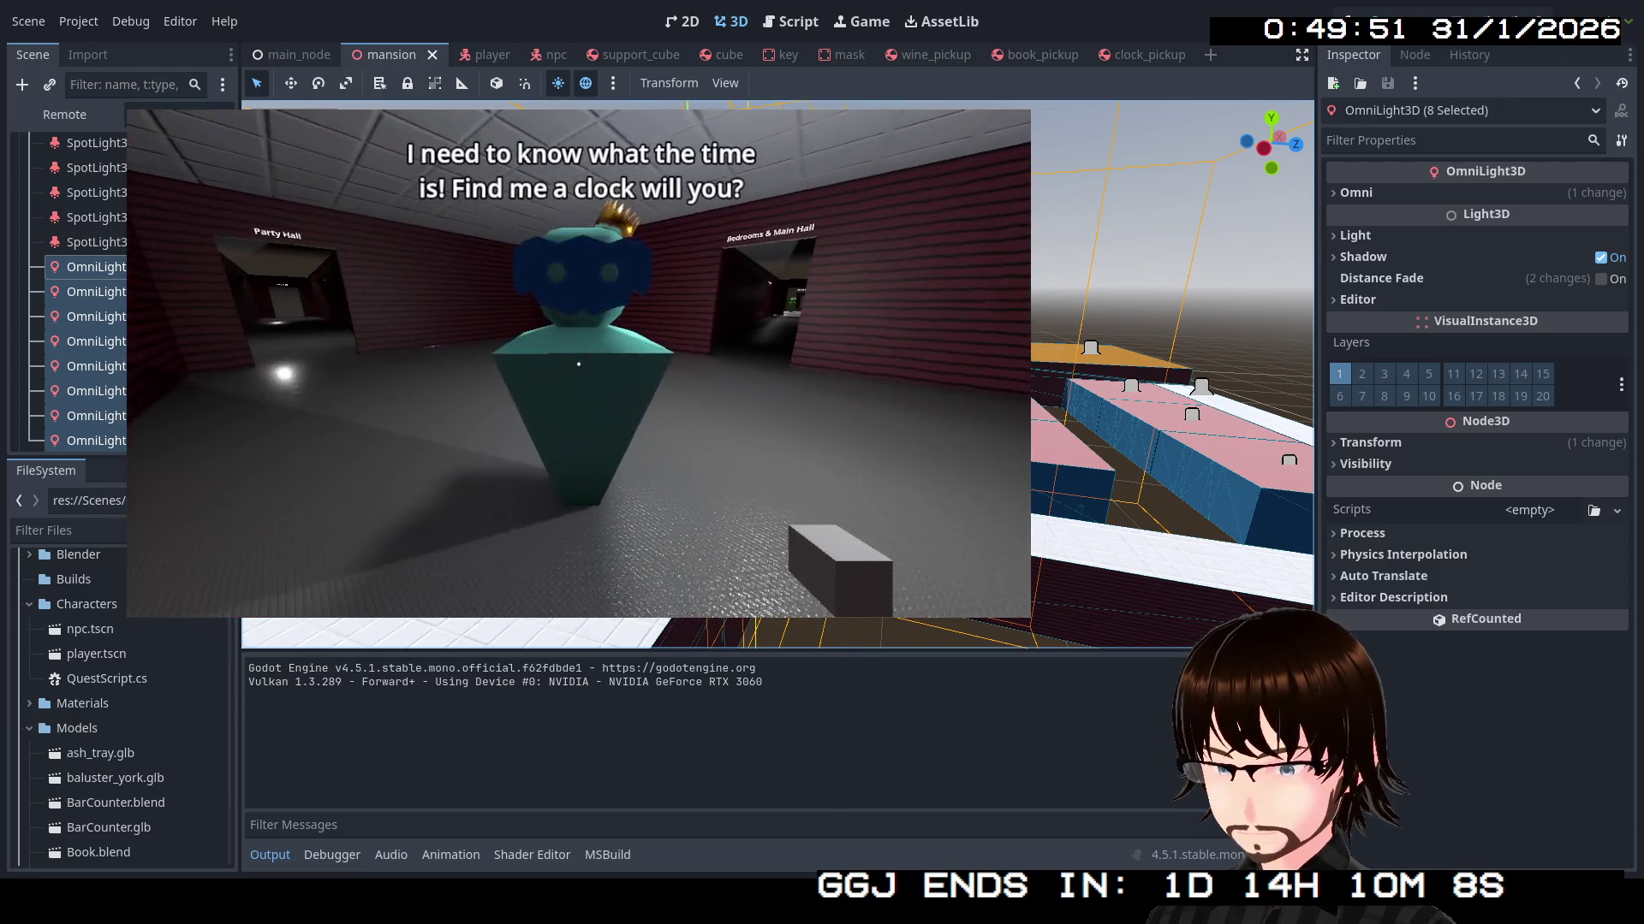
pyautogui.press('d')
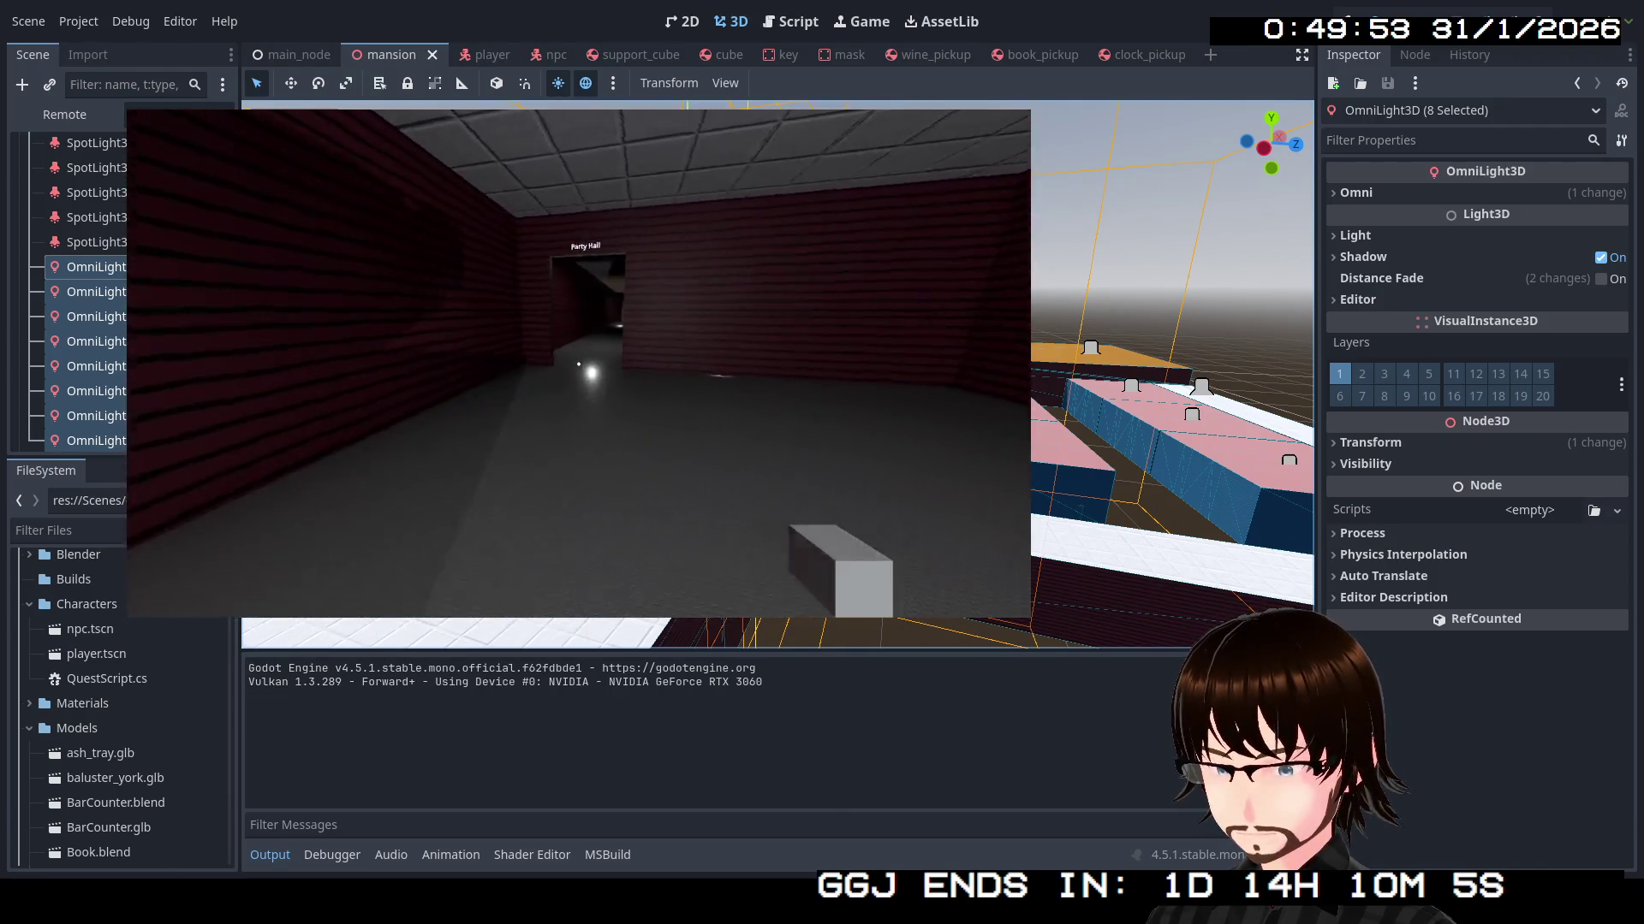
pyautogui.press('w')
pyautogui.press('w')
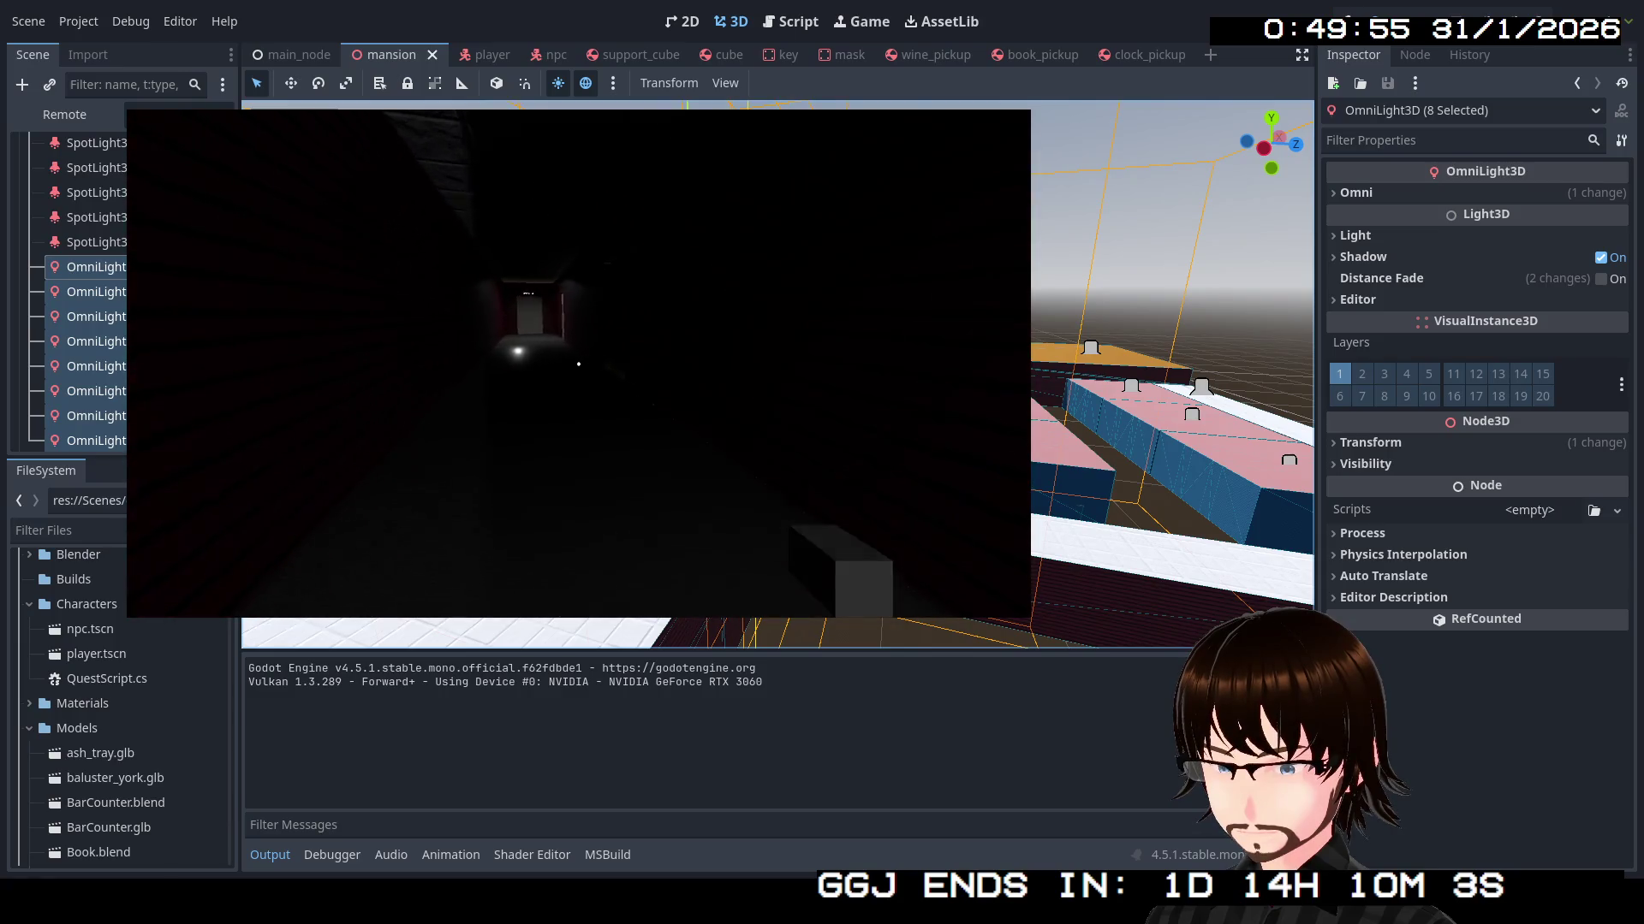
pyautogui.press('w')
pyautogui.press('w')
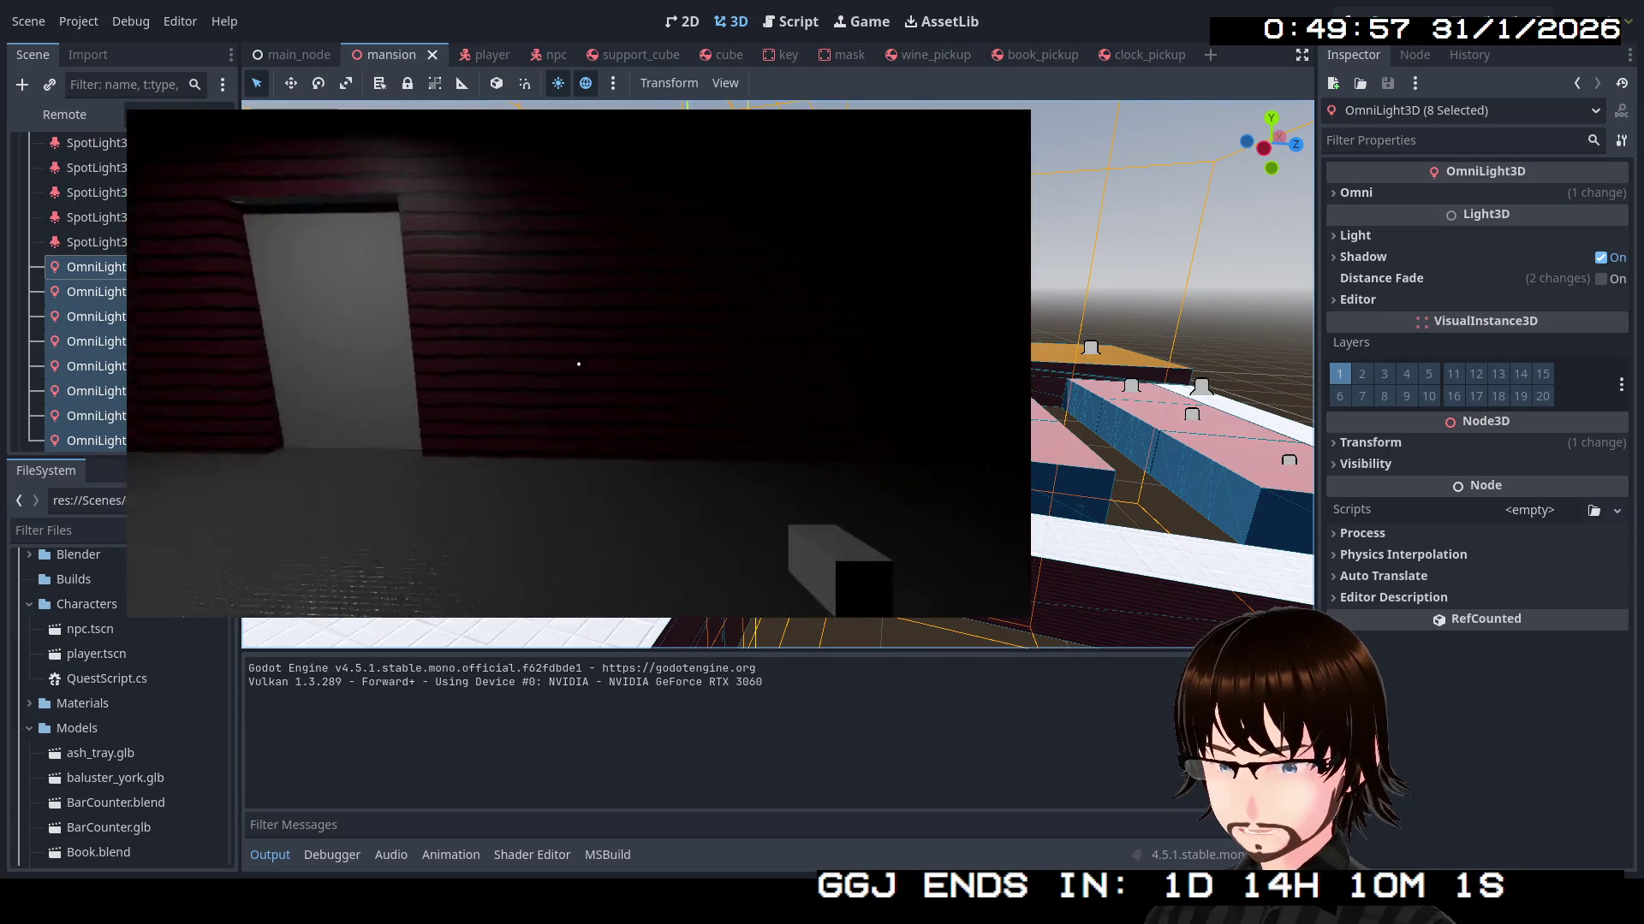
pyautogui.press('w')
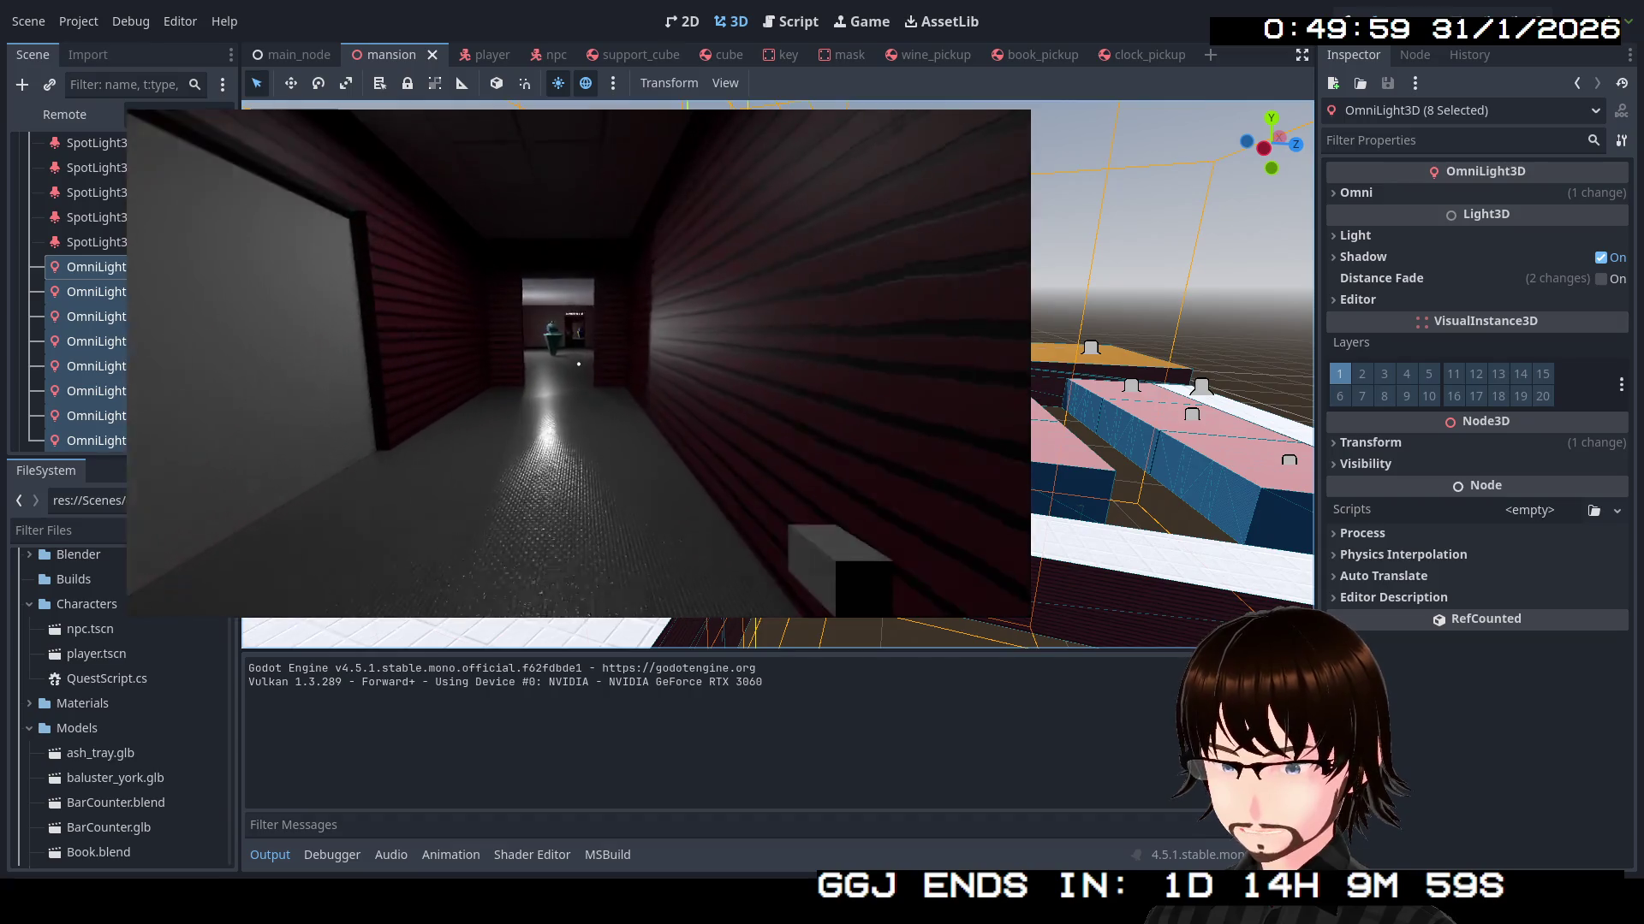
pyautogui.press('w')
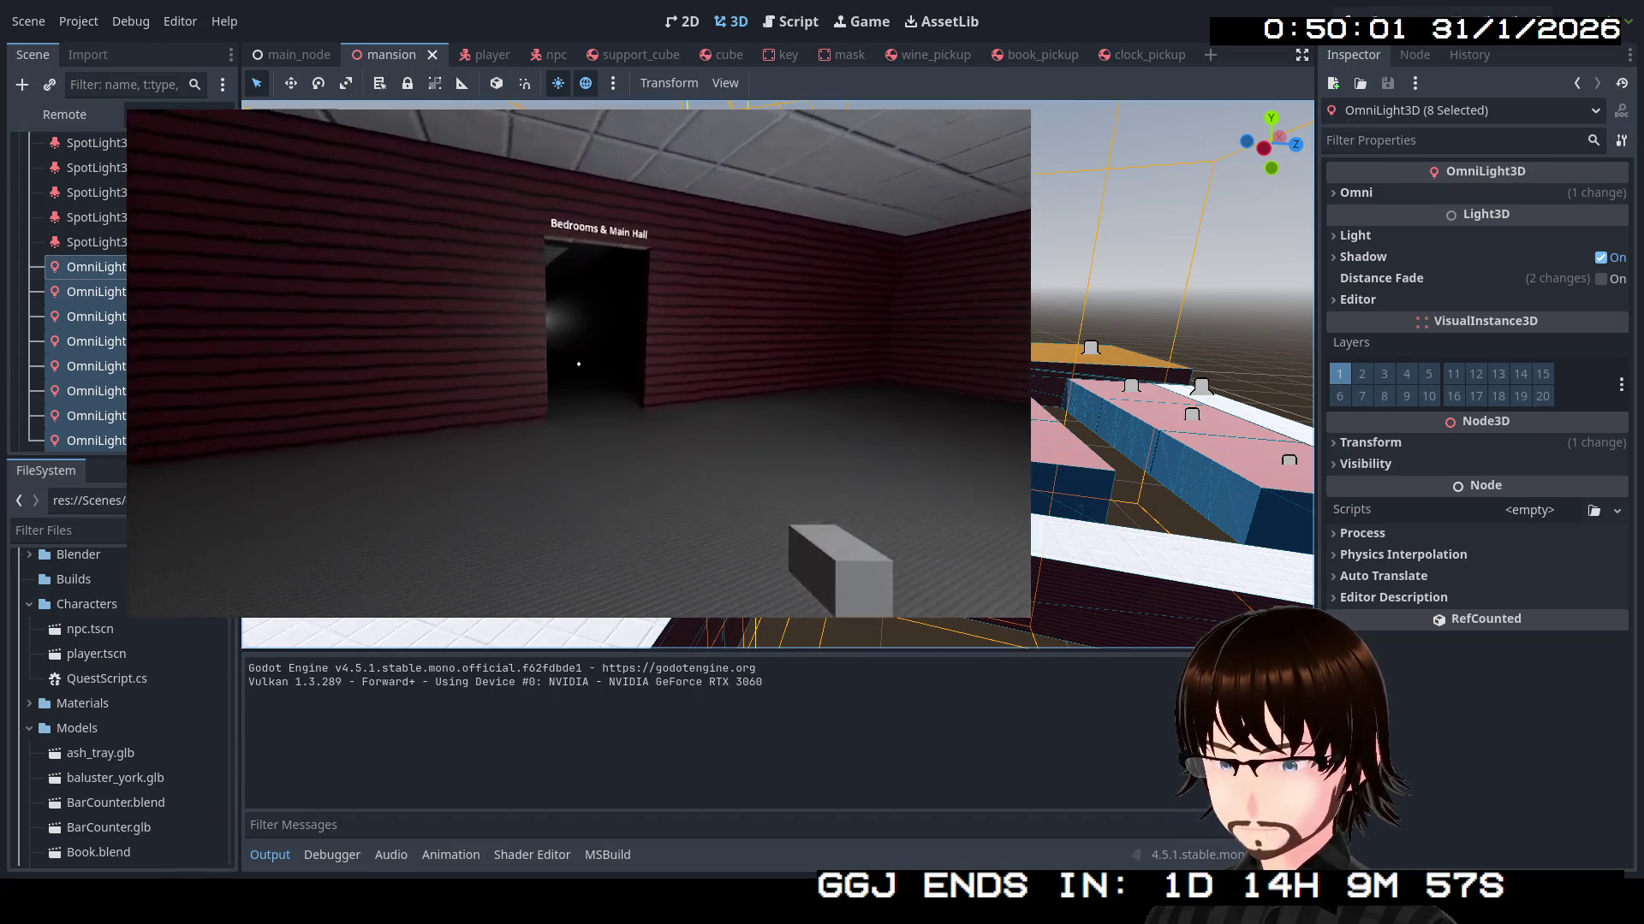
pyautogui.press('w')
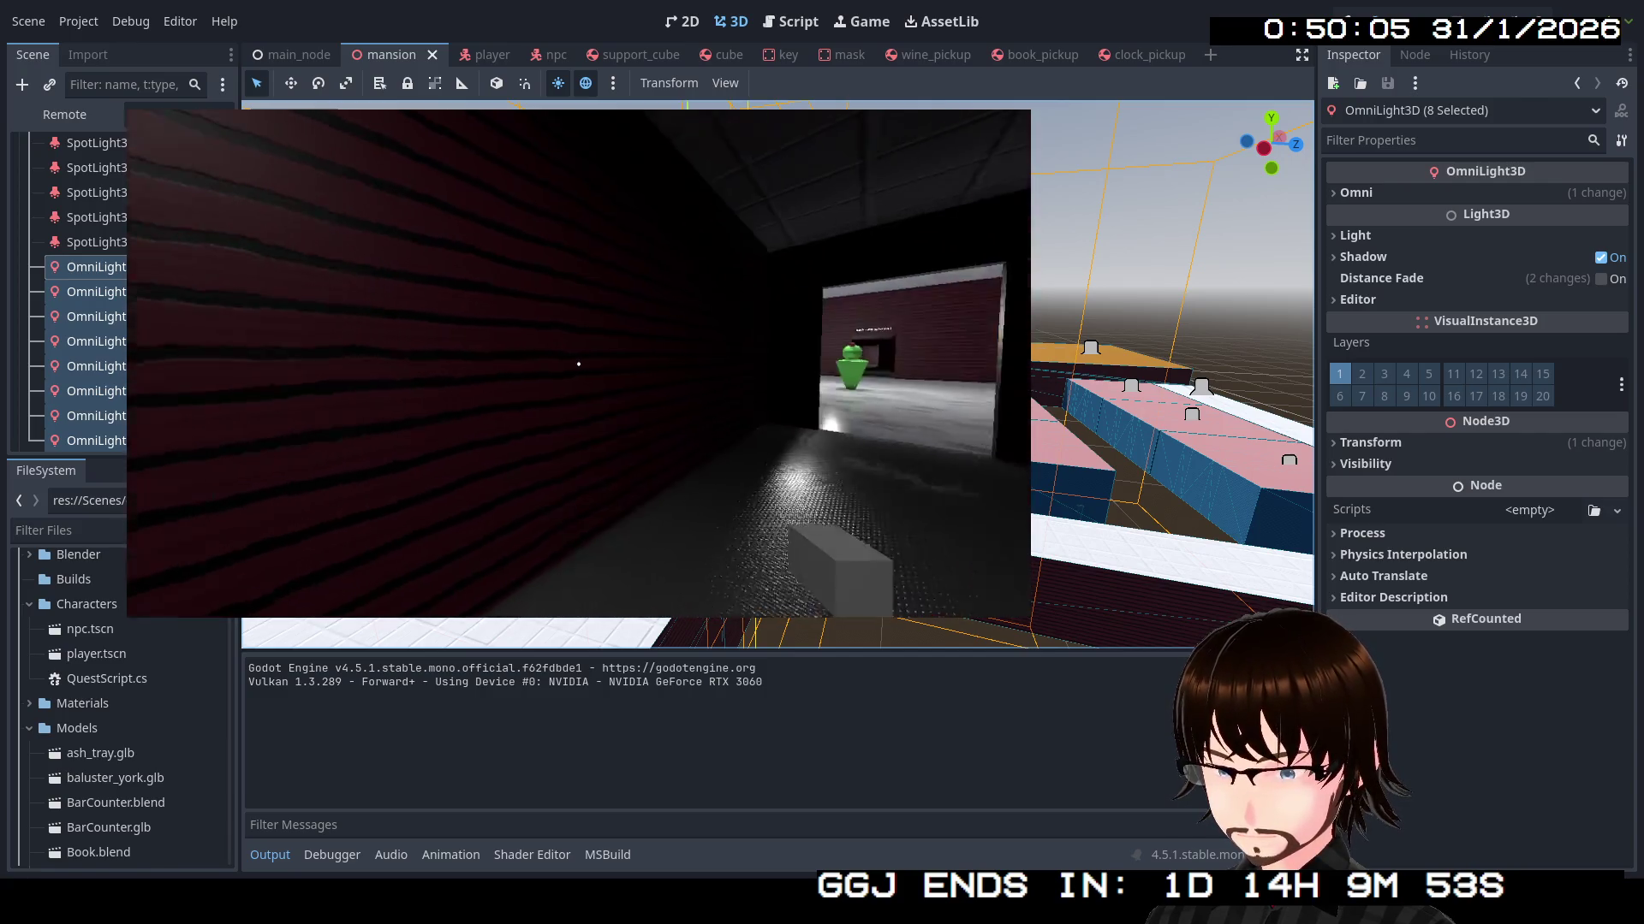
# Cross the hall past the green NPC into the brick room and the Art Hall corridor
pyautogui.press('w')
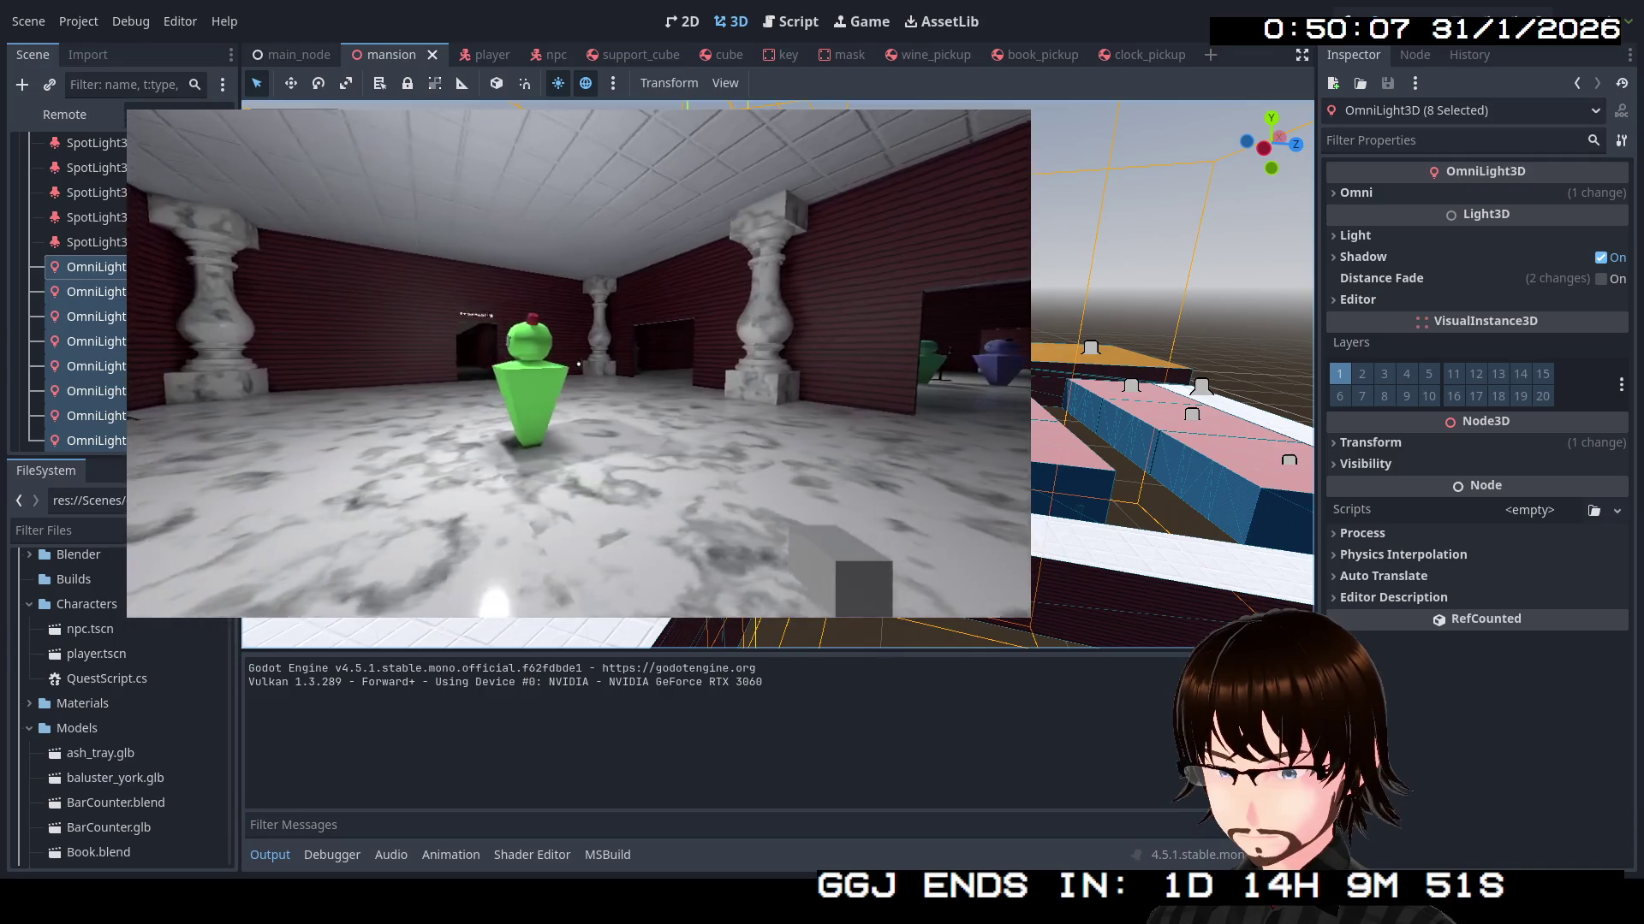
pyautogui.press('w')
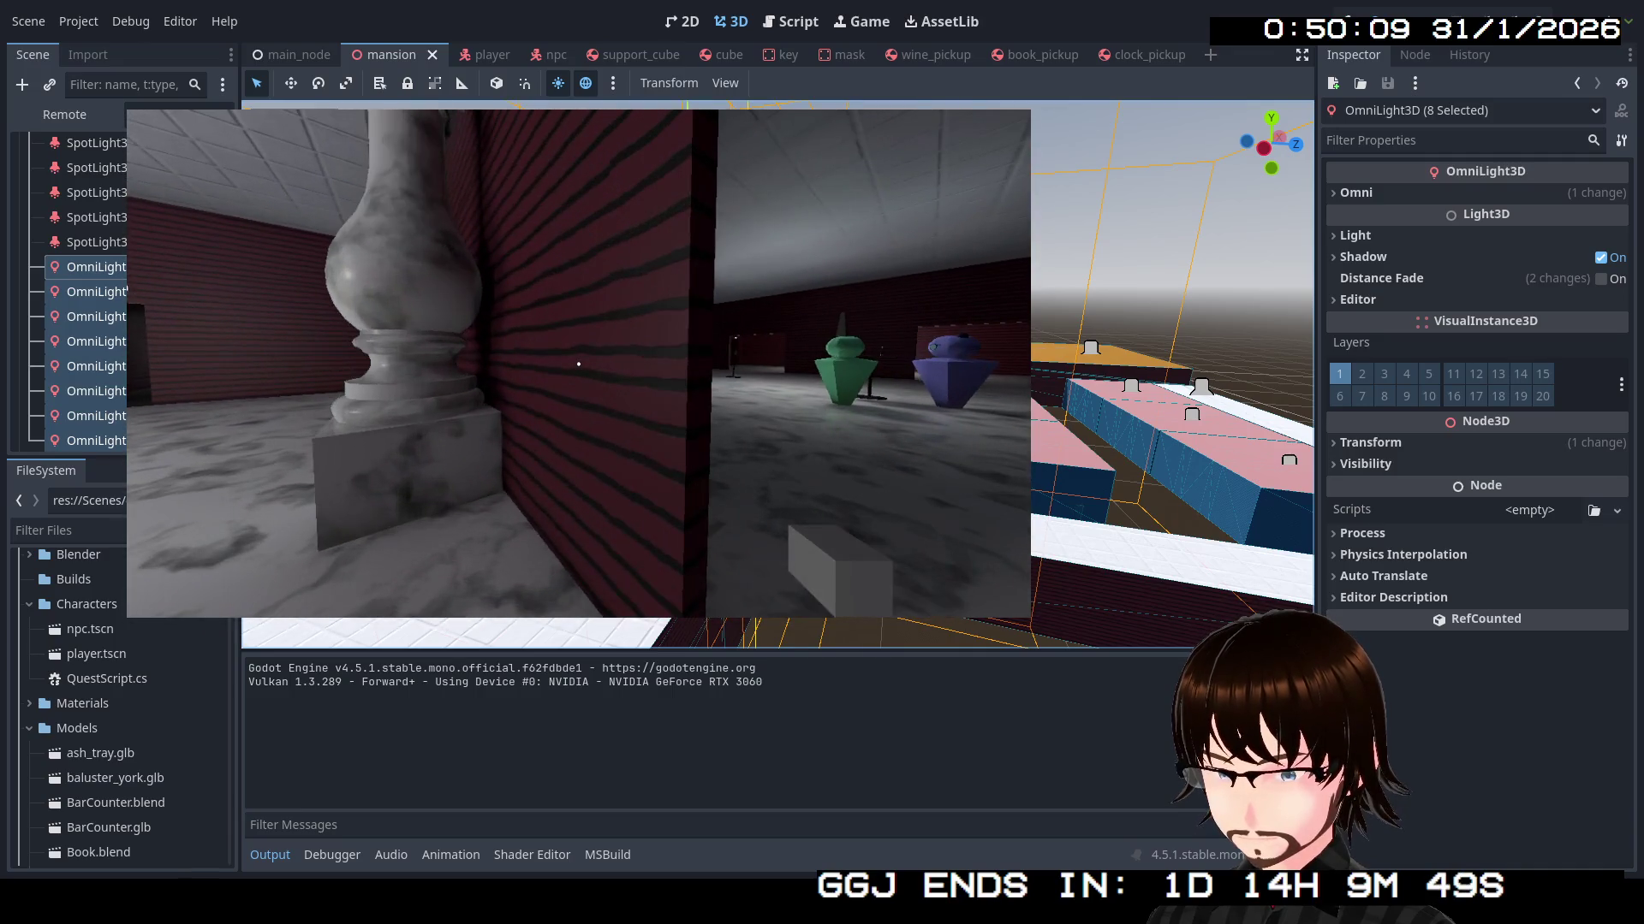
pyautogui.press('w')
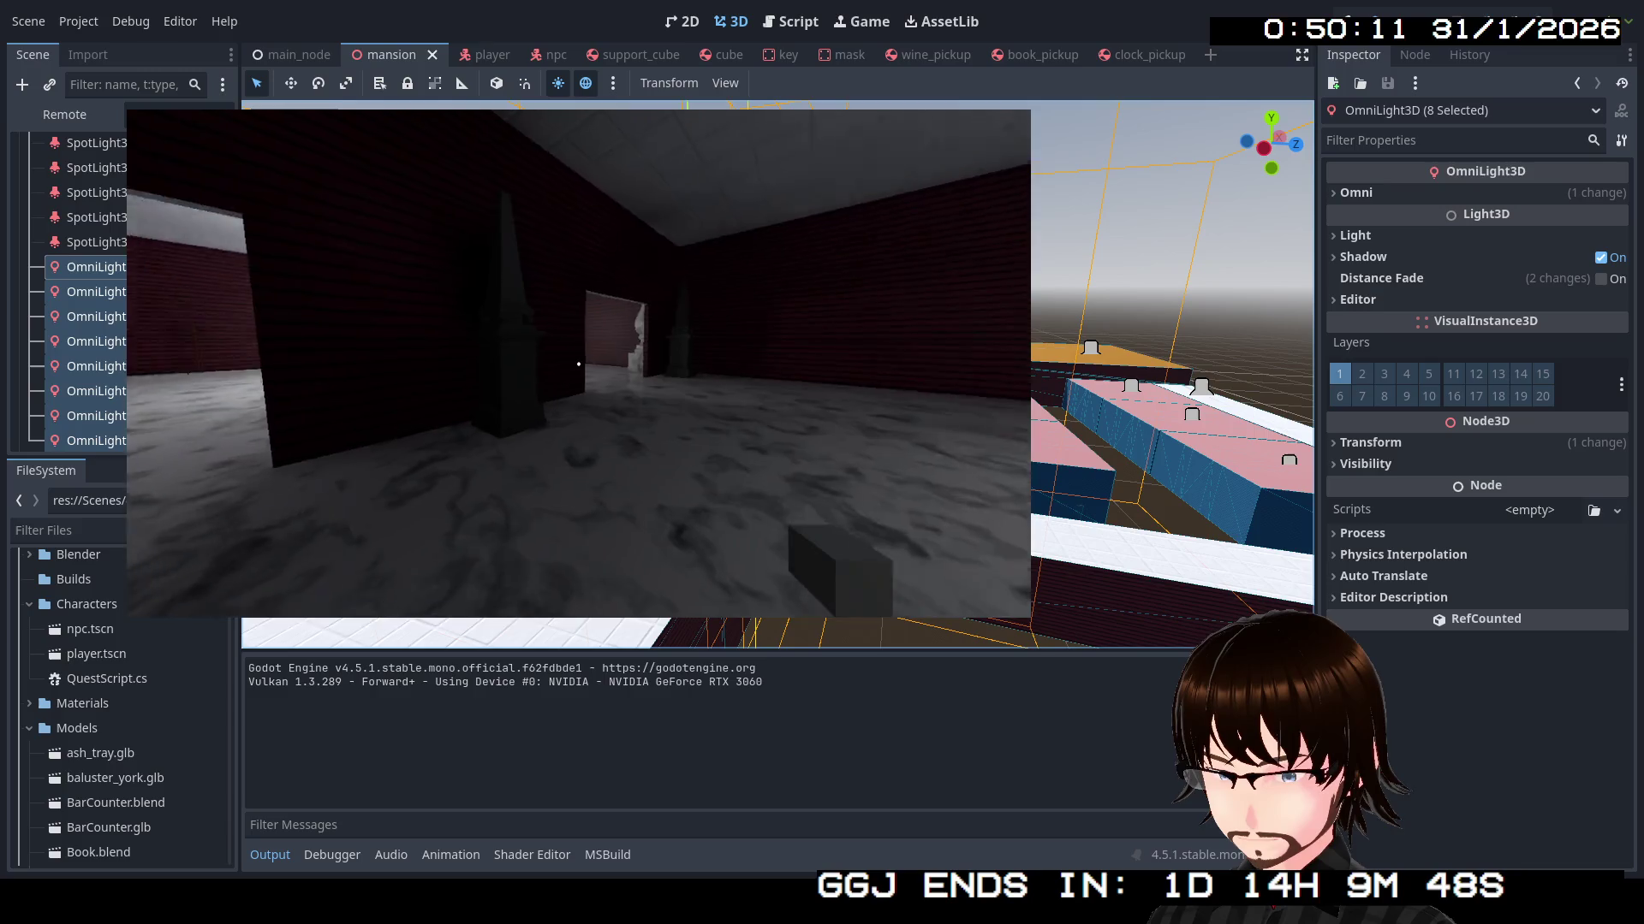
pyautogui.press('w')
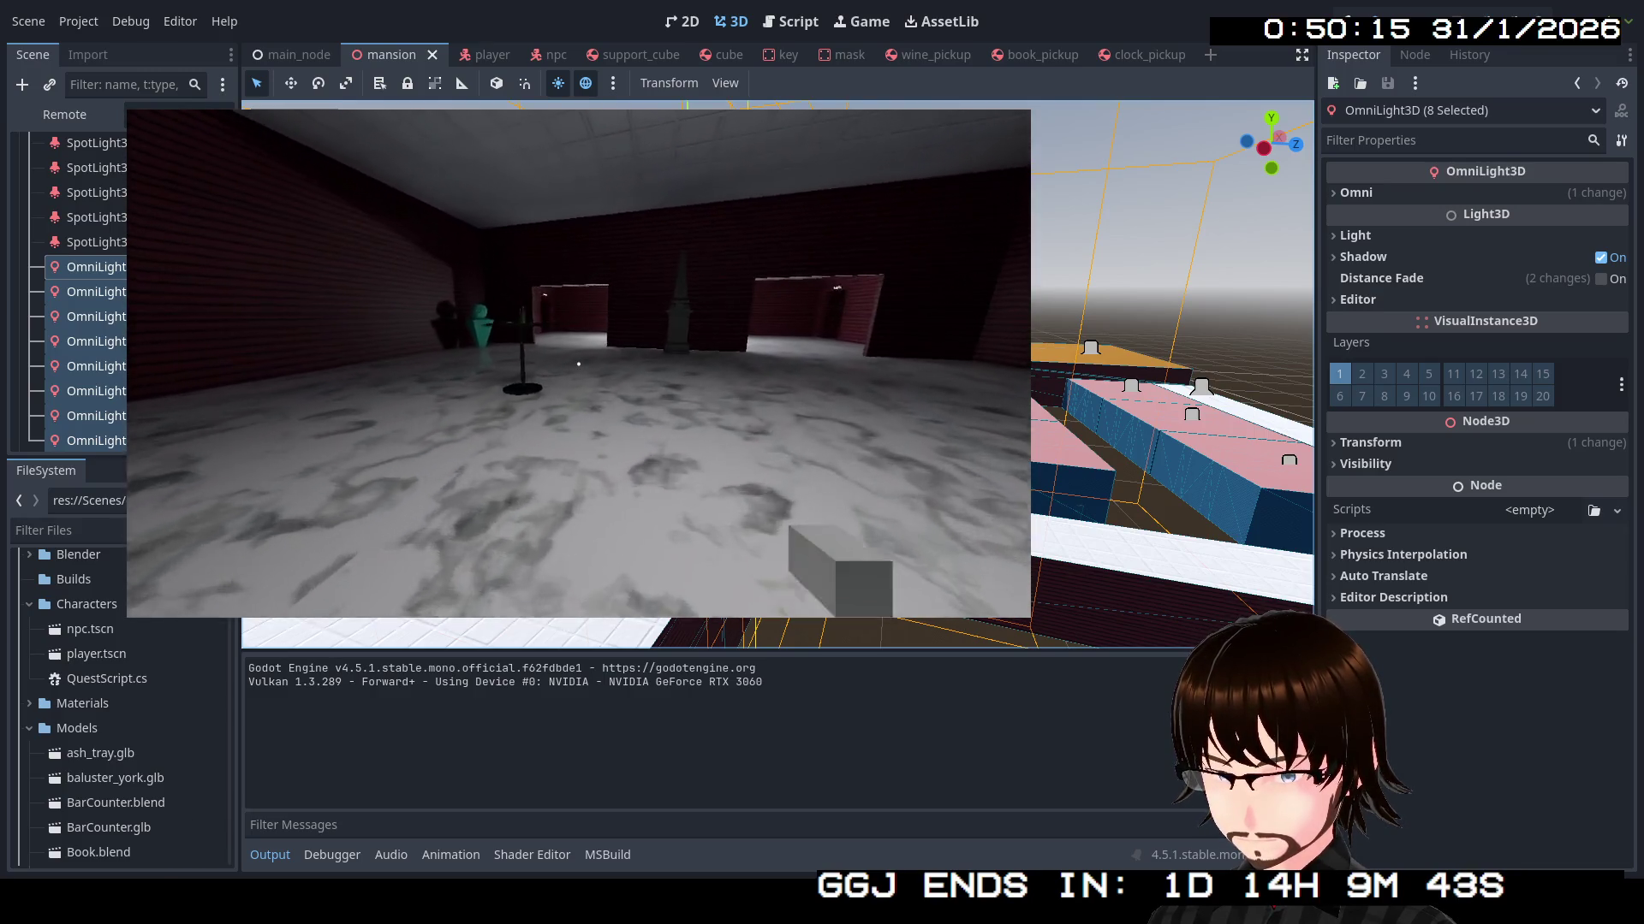
pyautogui.press('w')
pyautogui.press('w')
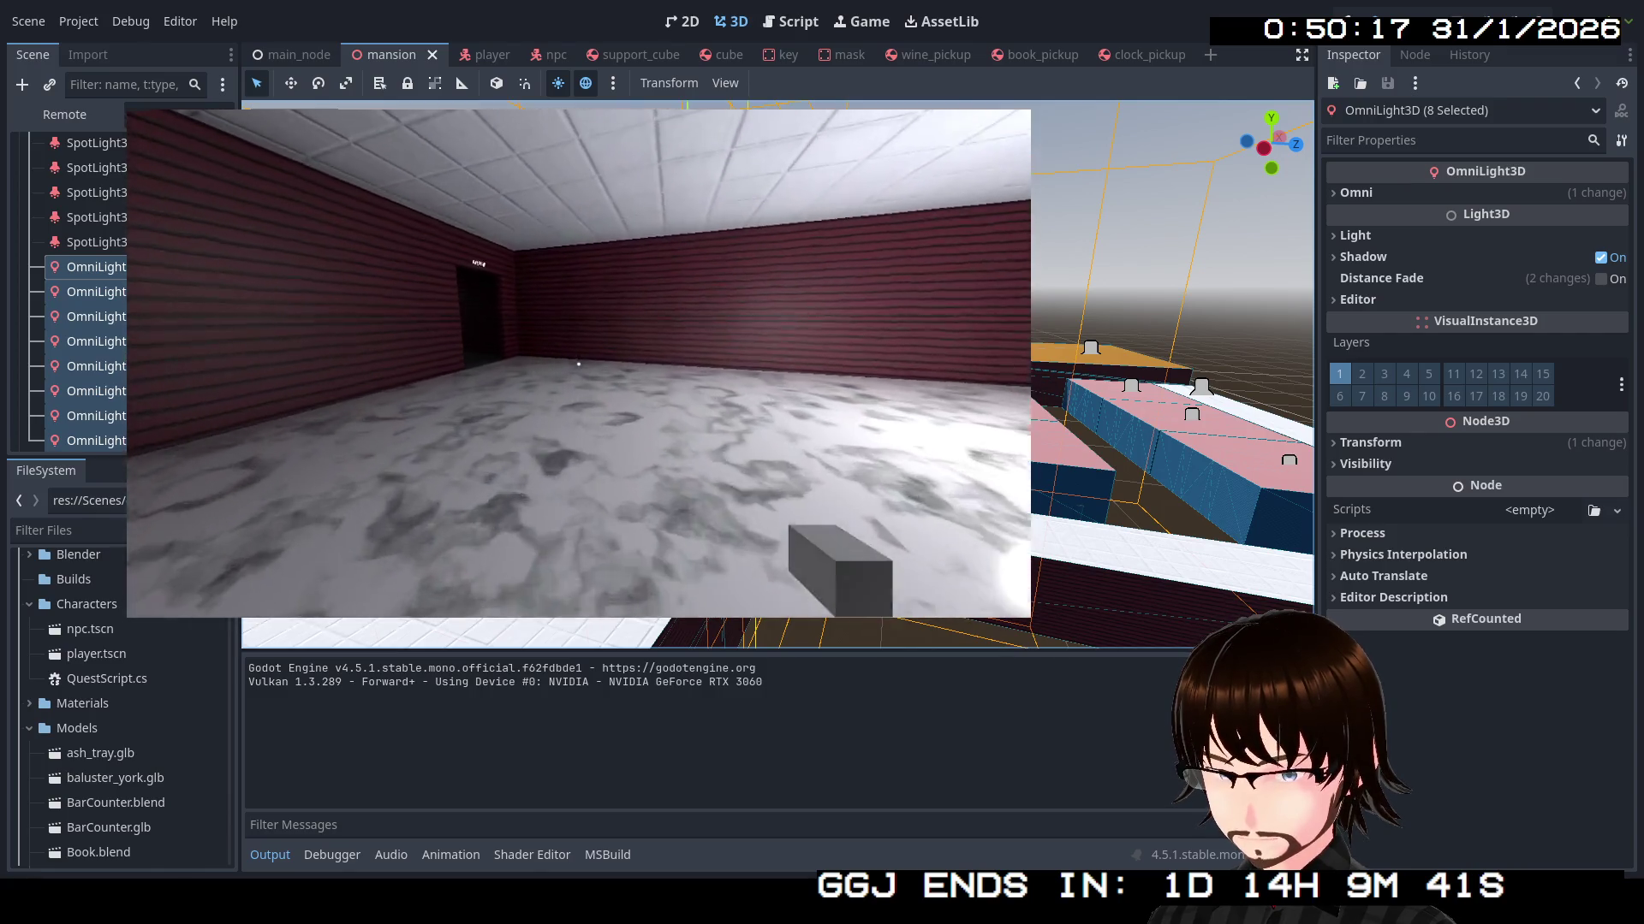
pyautogui.press('w')
pyautogui.press('w')
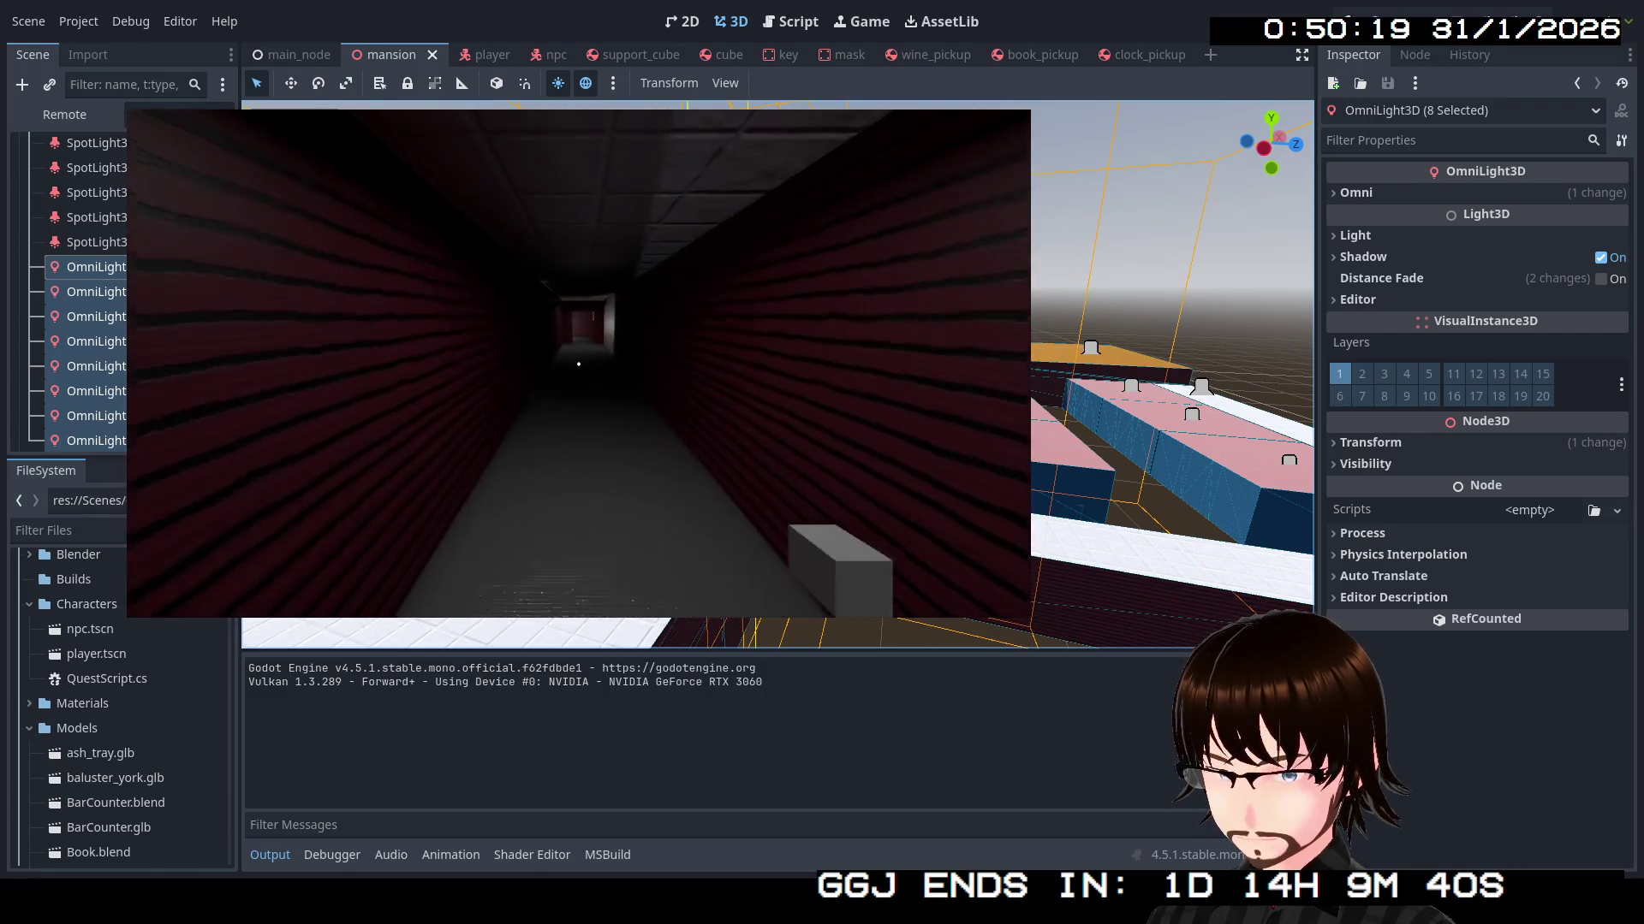
pyautogui.press('w')
pyautogui.press('w')
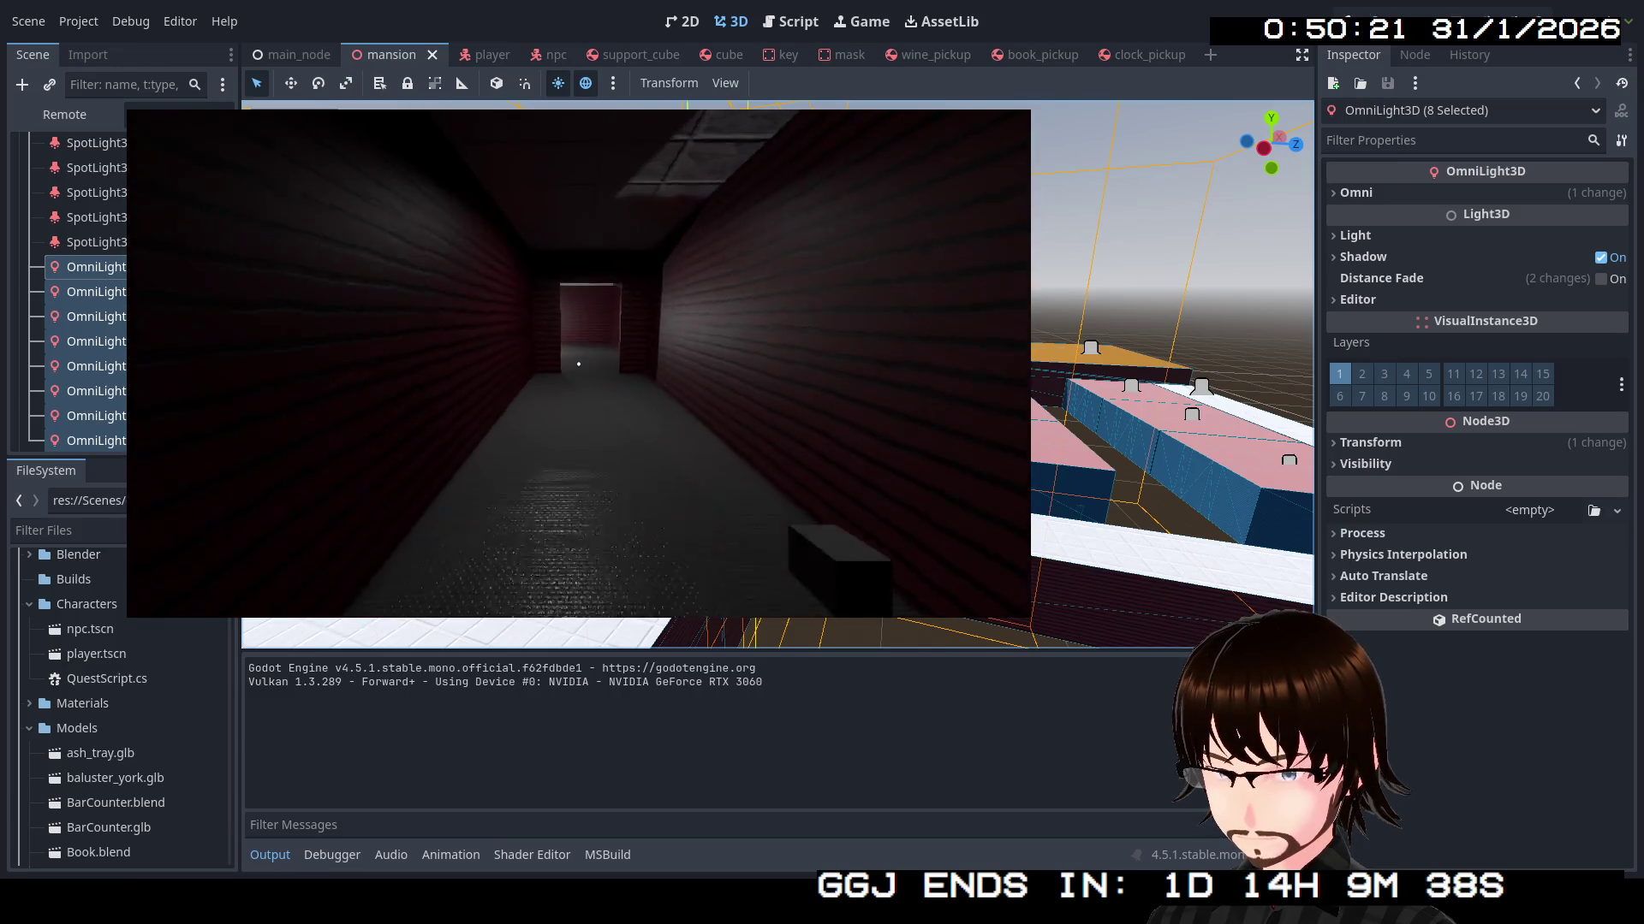
pyautogui.press('w')
# Walk the lit corridor past the wall clock into the Bedrooms & Art Hall corridor, then stop the game
pyautogui.press('w')
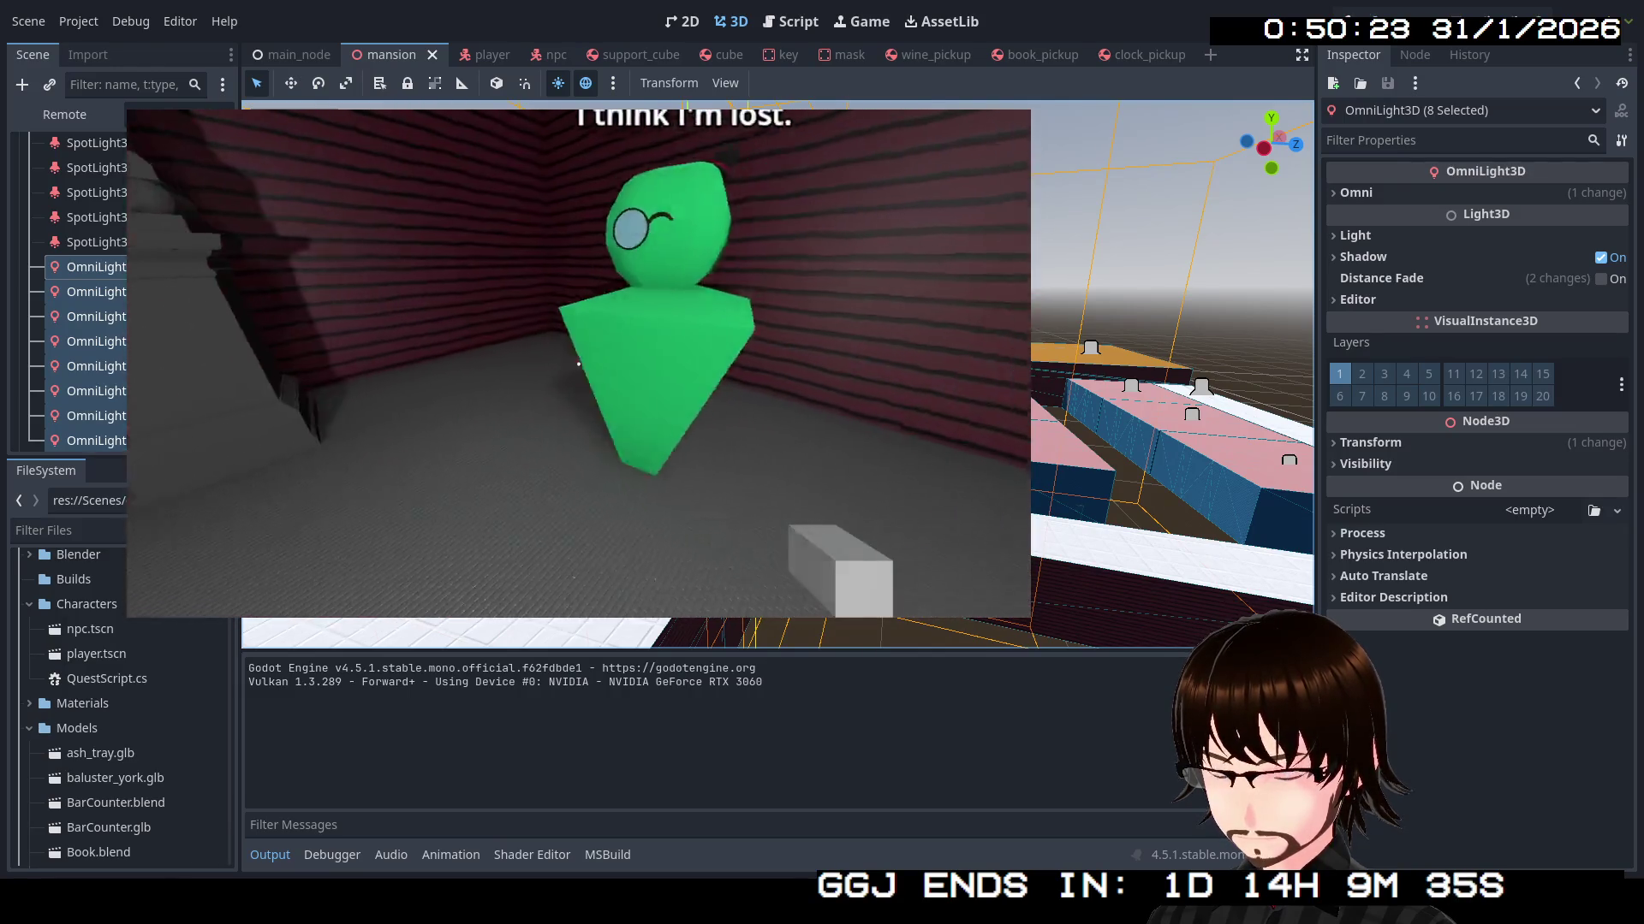
pyautogui.press('w')
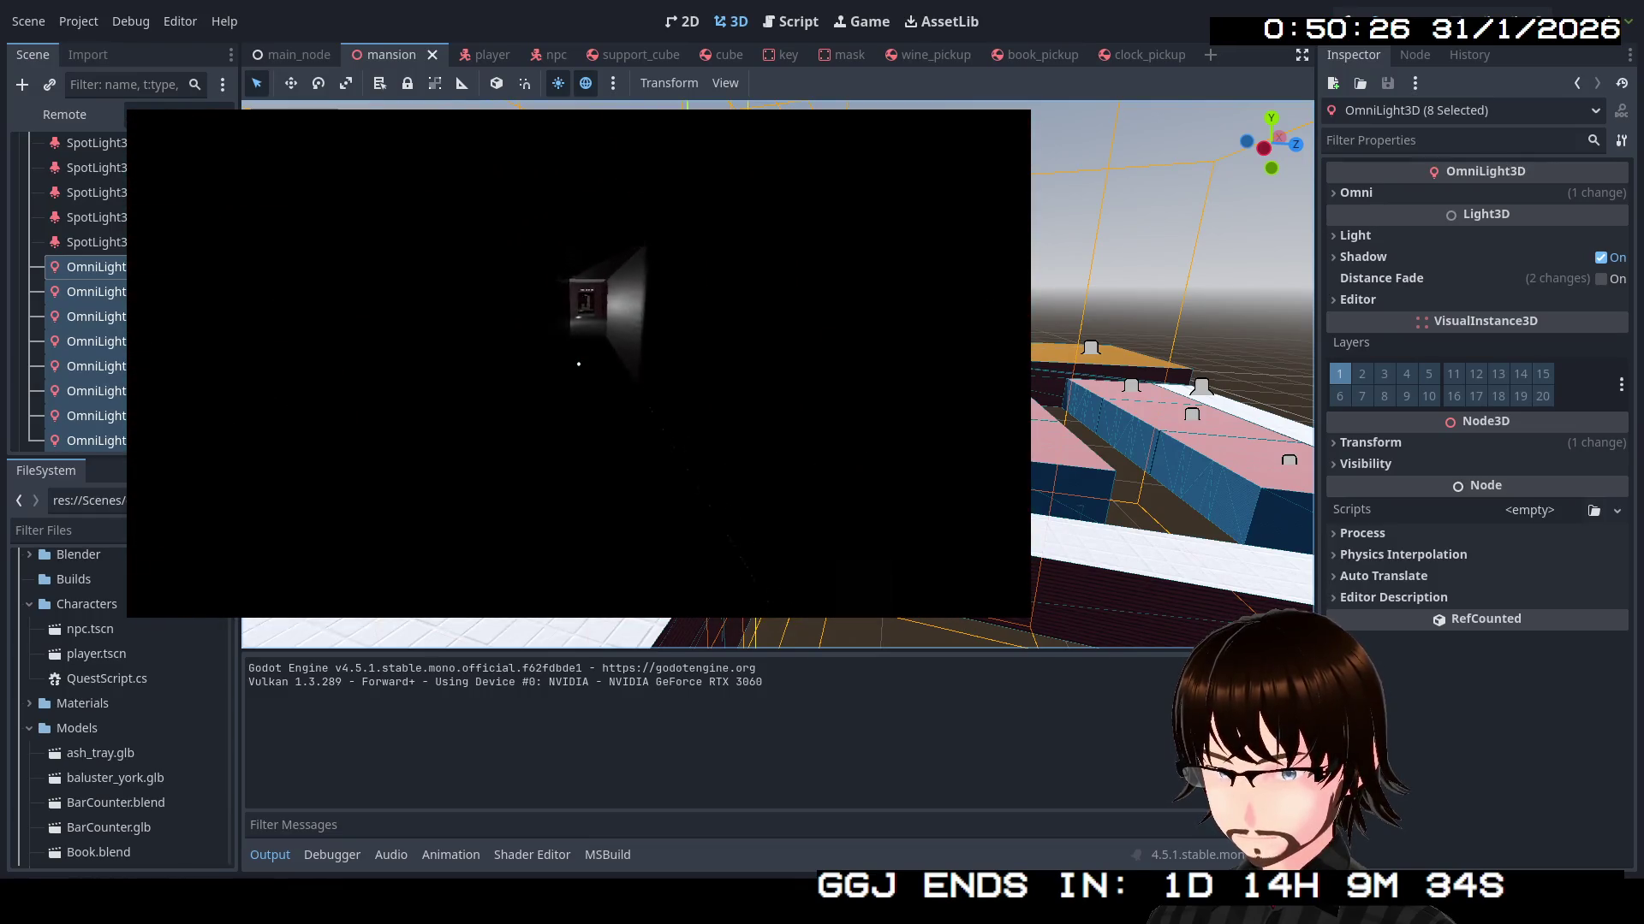
pyautogui.press('w')
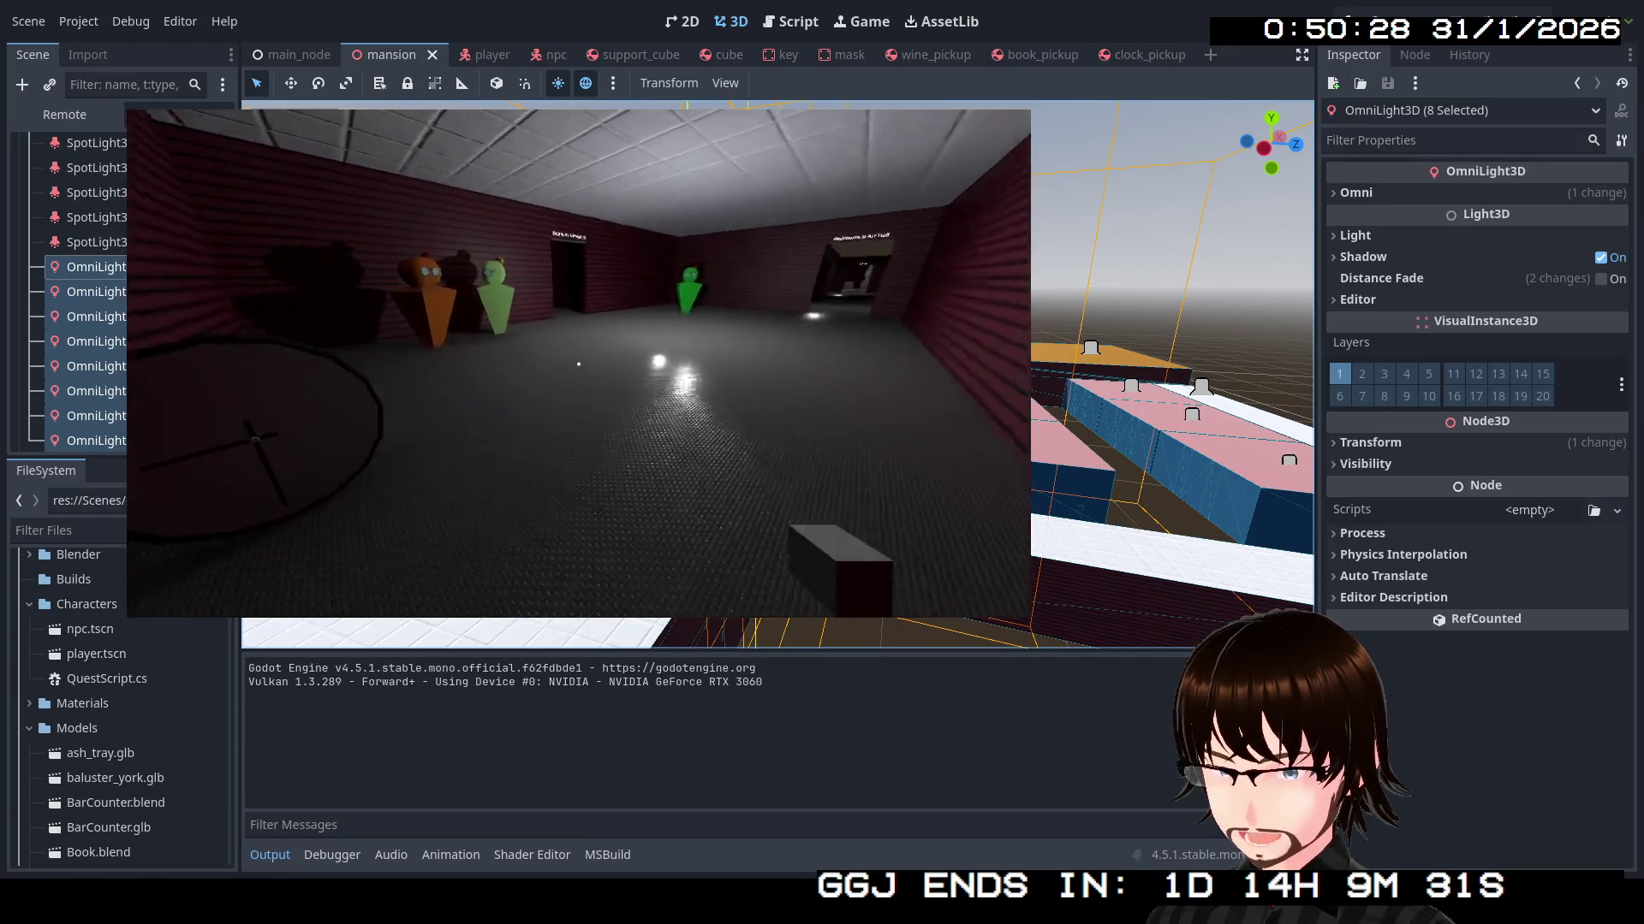
pyautogui.press('w')
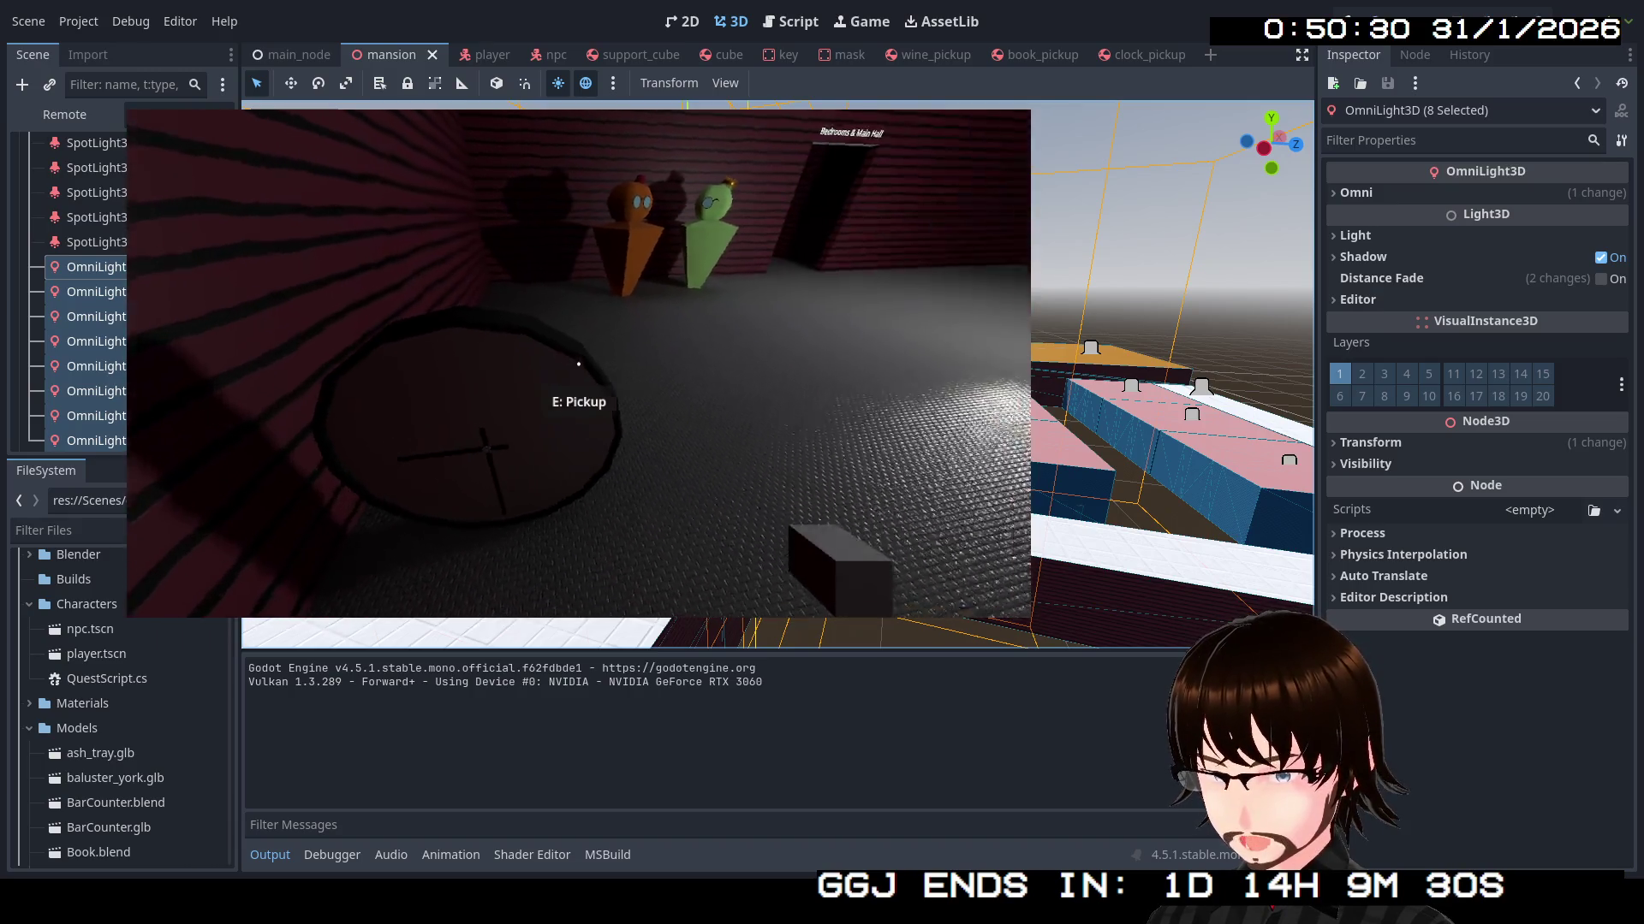
pyautogui.press('w')
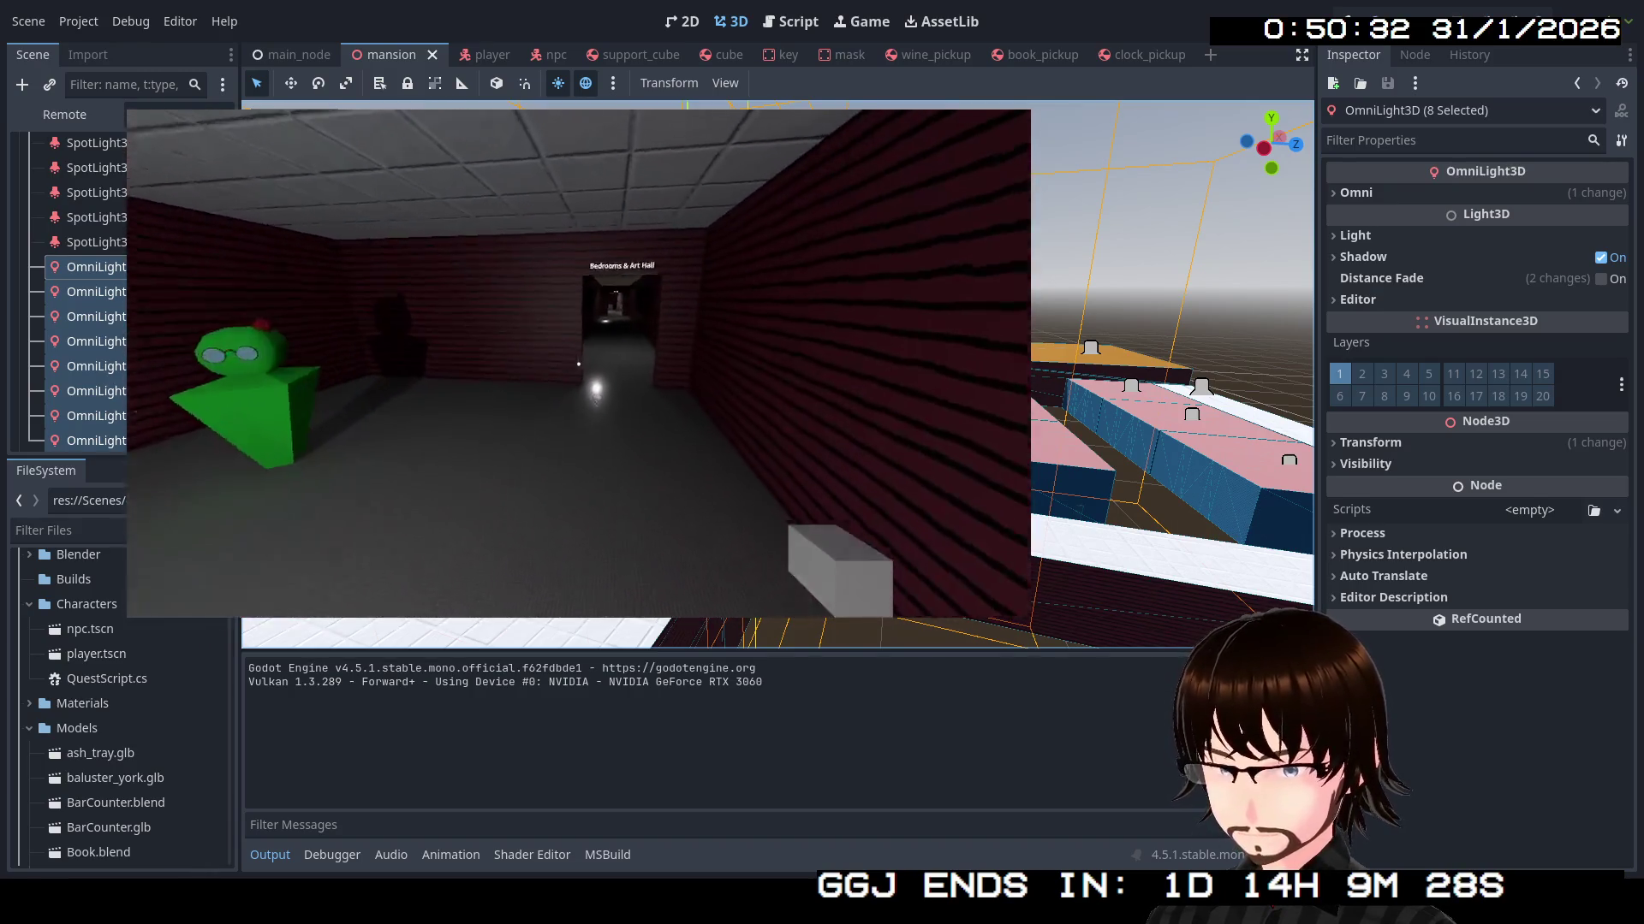
pyautogui.press('w')
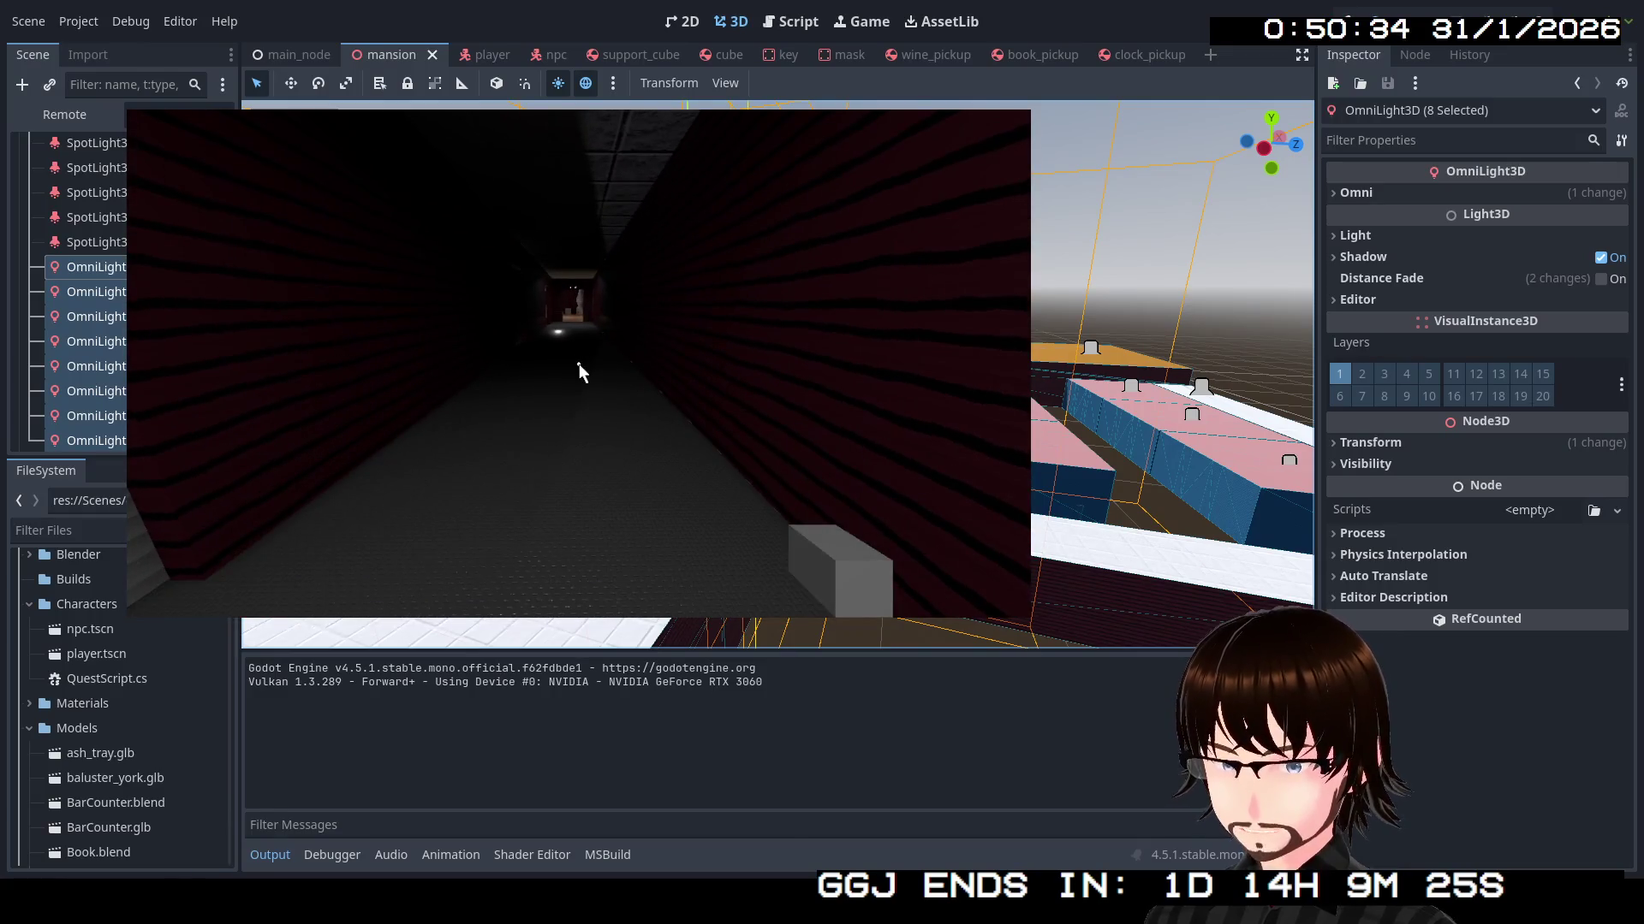
pyautogui.press('F8')
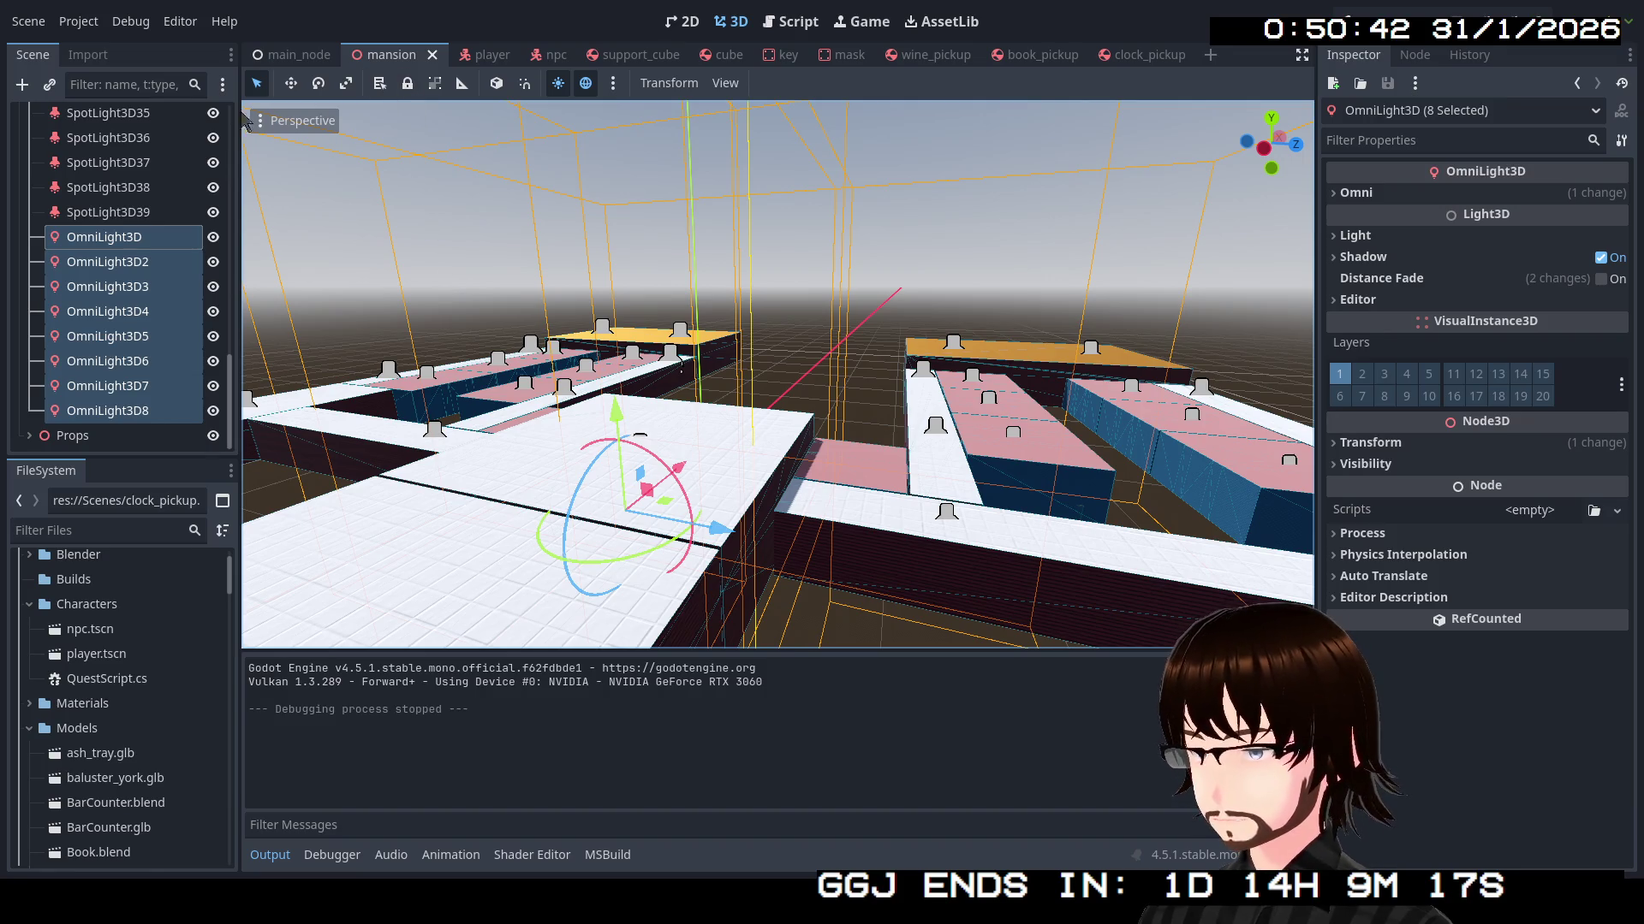
# Show the WorldEnvironment's environment settings in the main_node scene
pyautogui.click(291, 54)
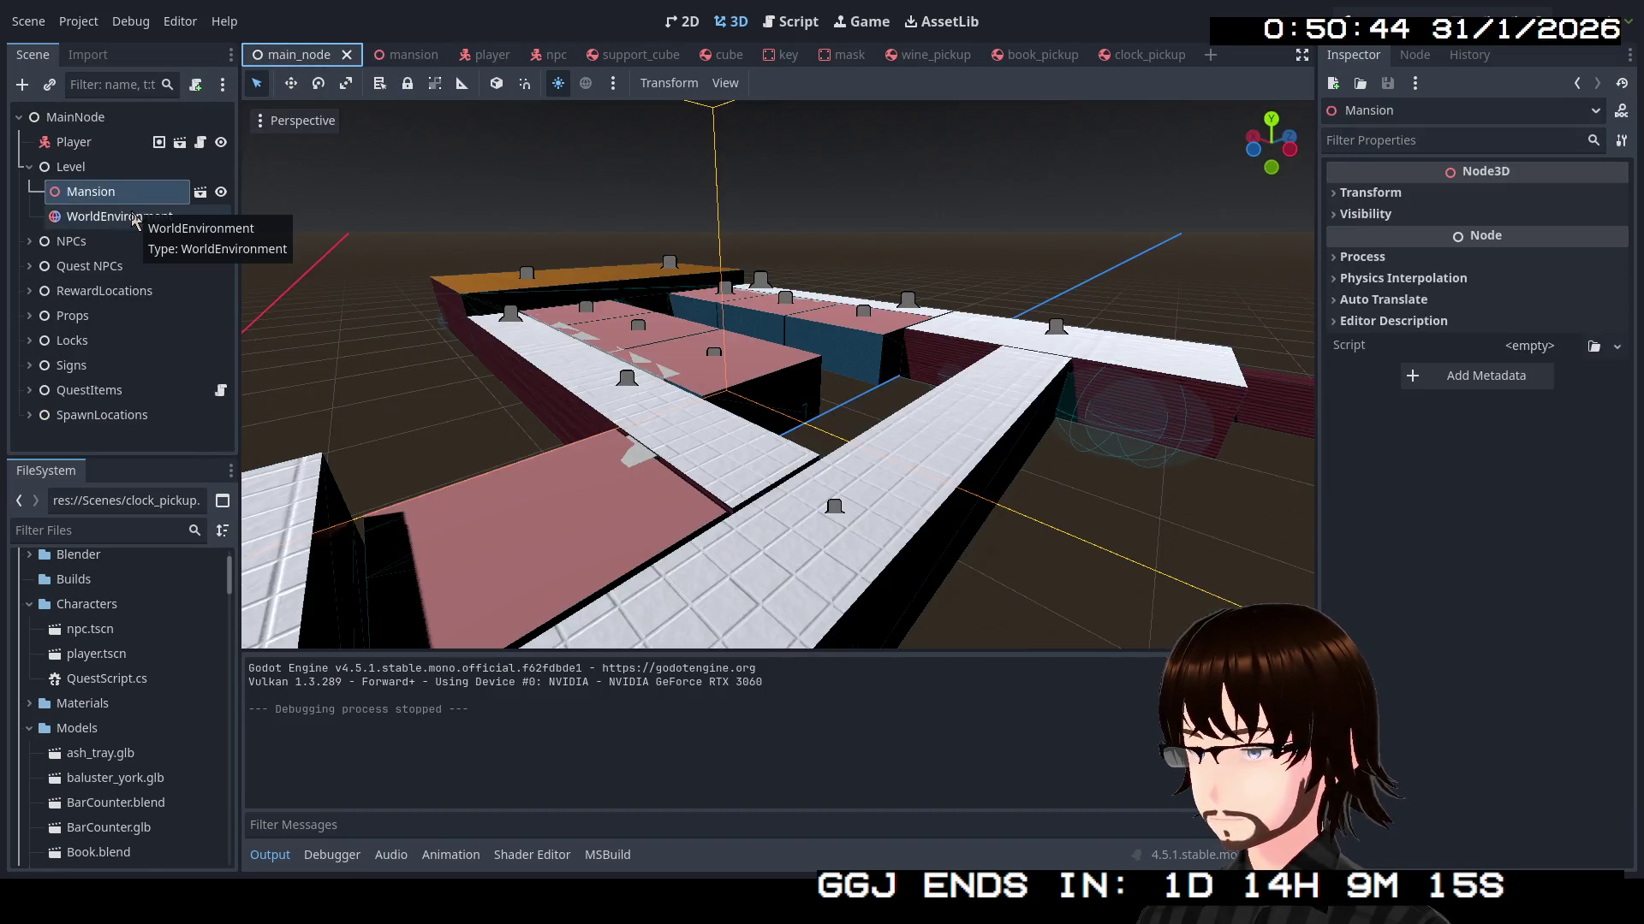
pyautogui.click(137, 218)
pyautogui.scroll(-3, 1370, 540)
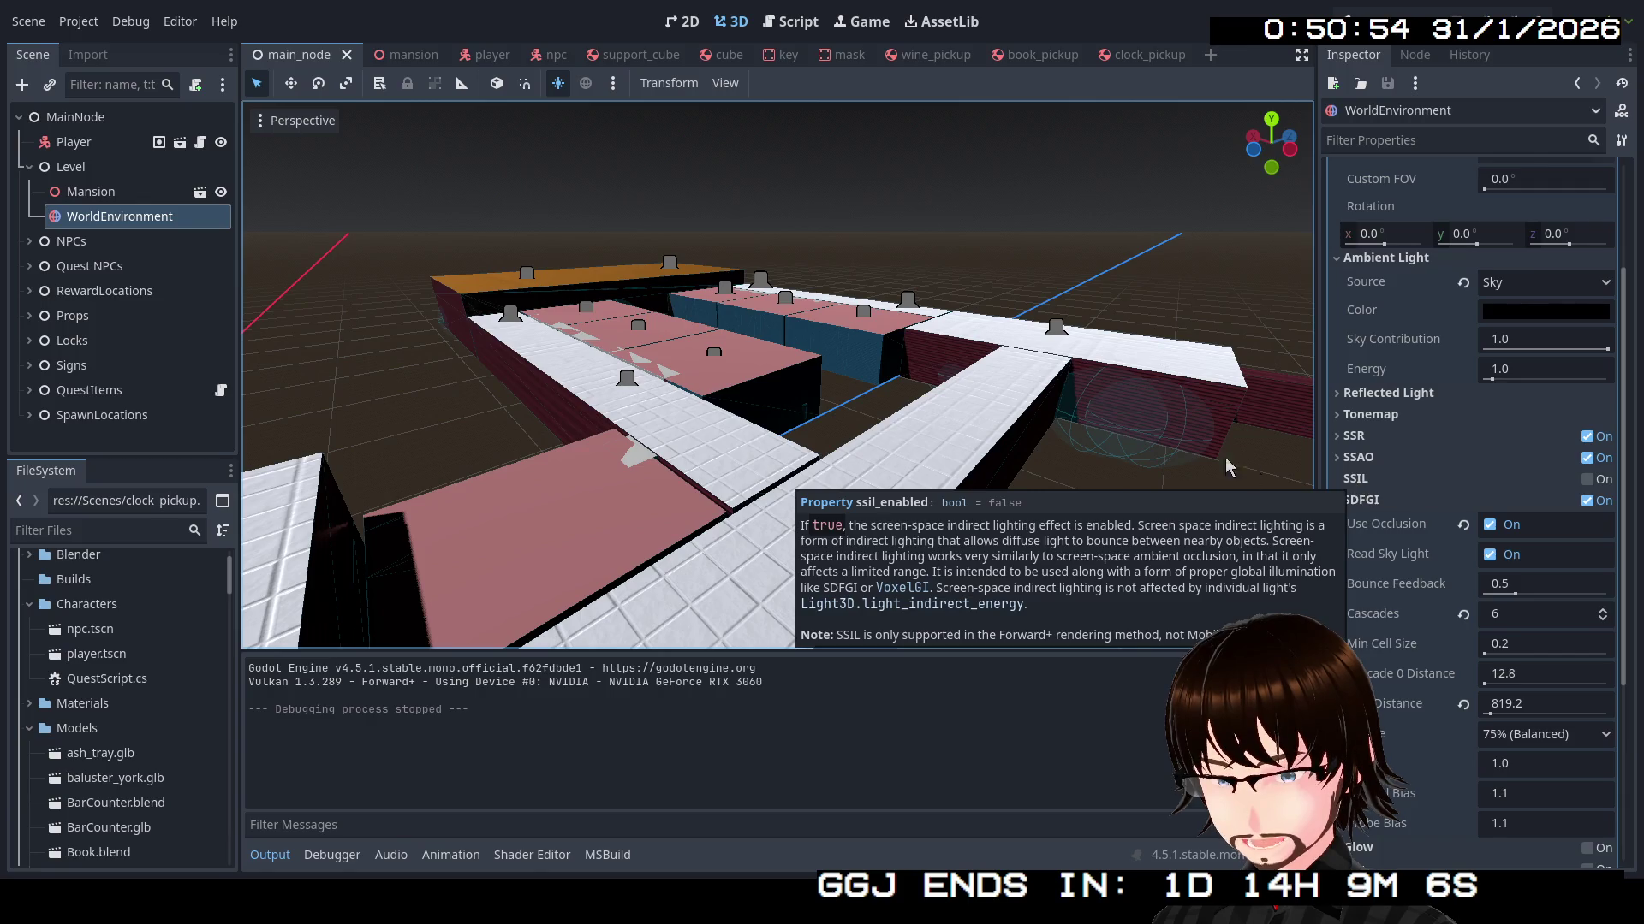
pyautogui.press('w')
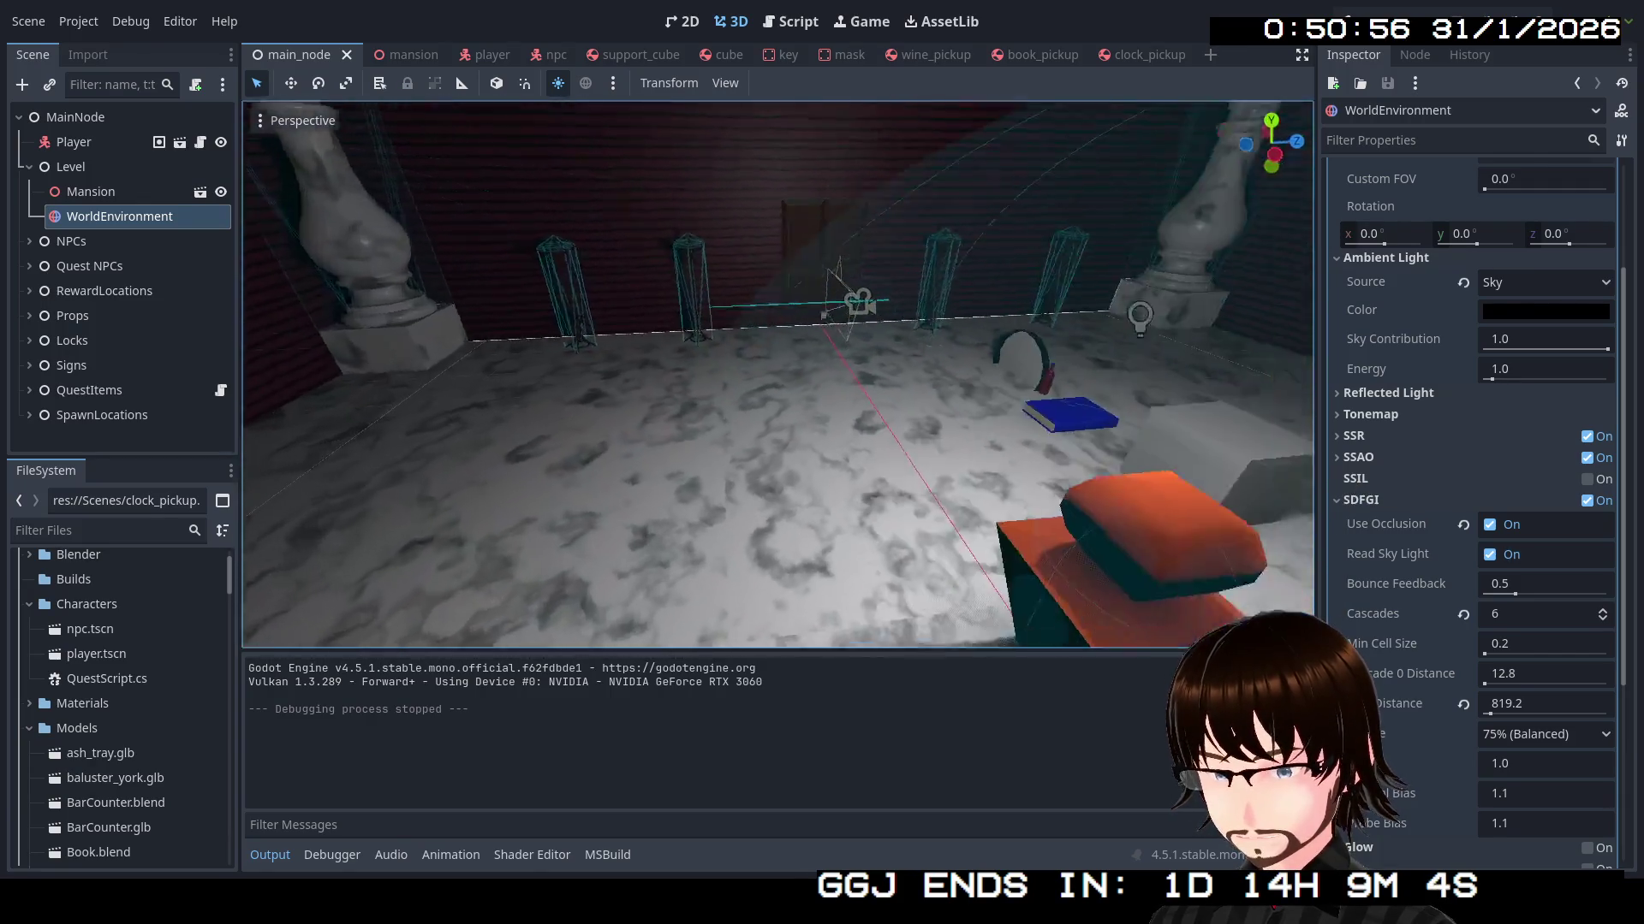
pyautogui.press('w')
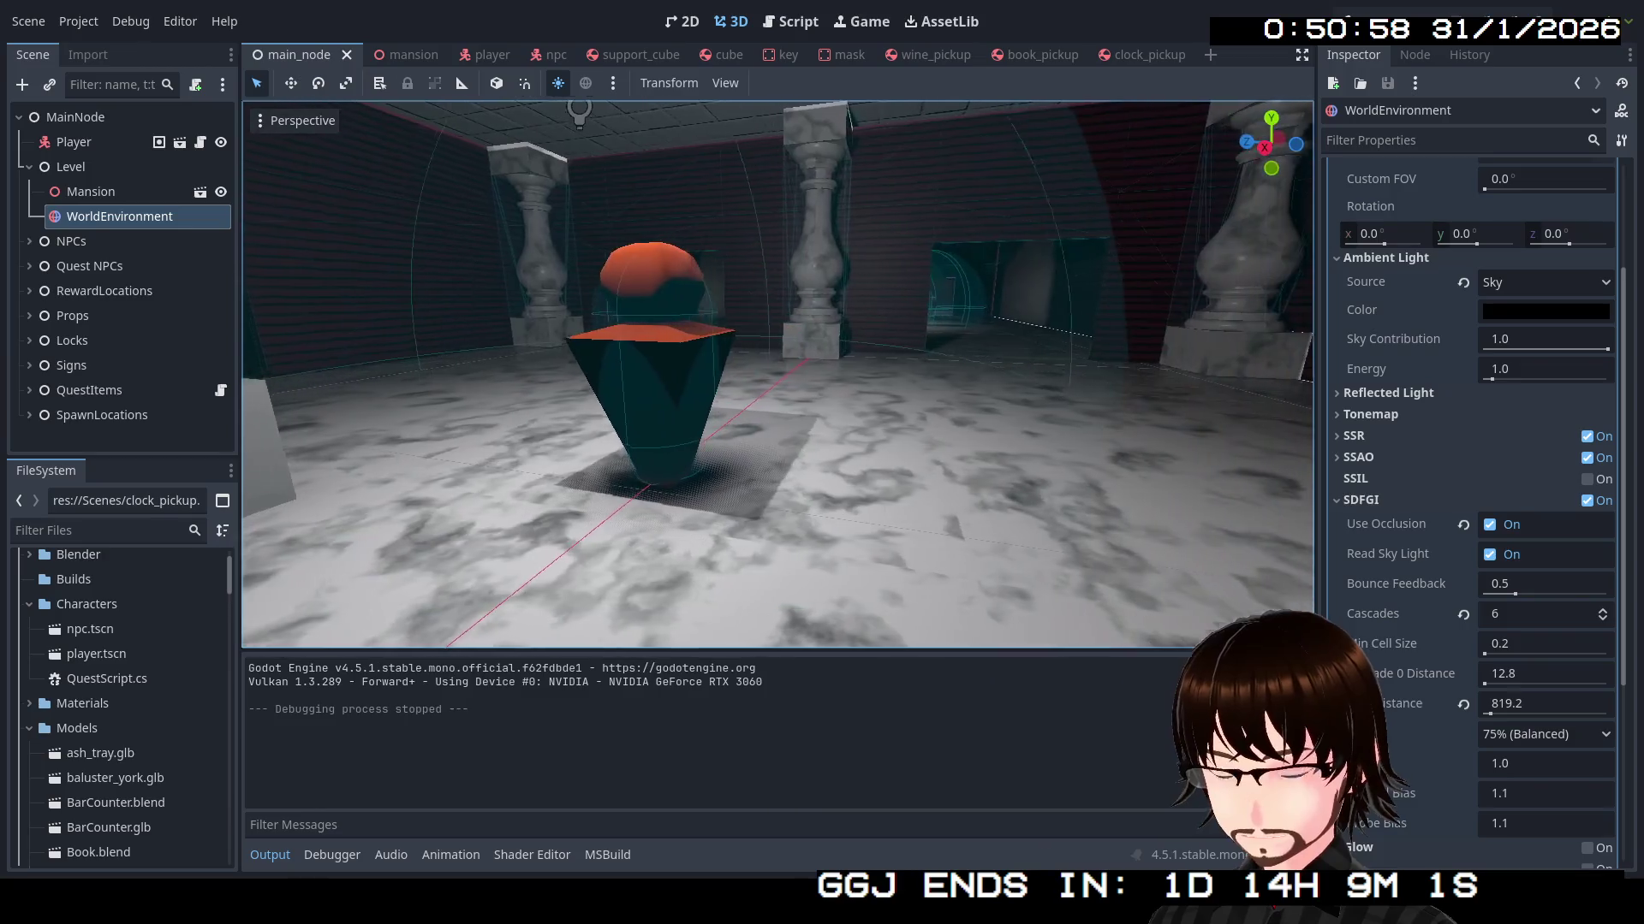
# Enable SSIL and Glow on the environment, then save and run the game
pyautogui.click(1587, 479)
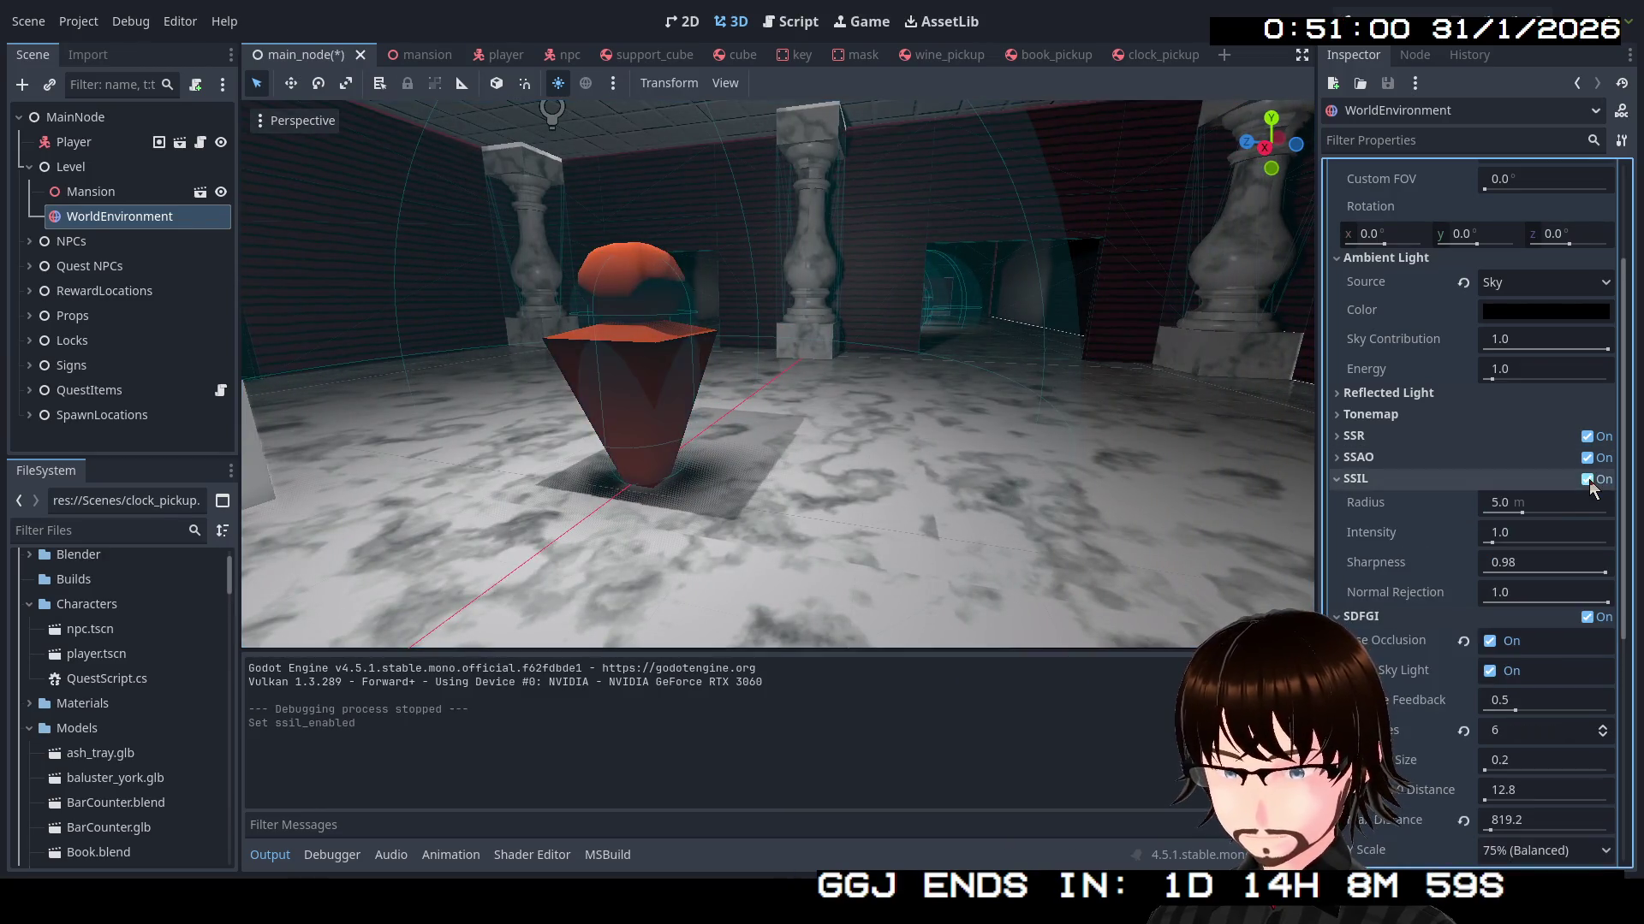
pyautogui.press('w')
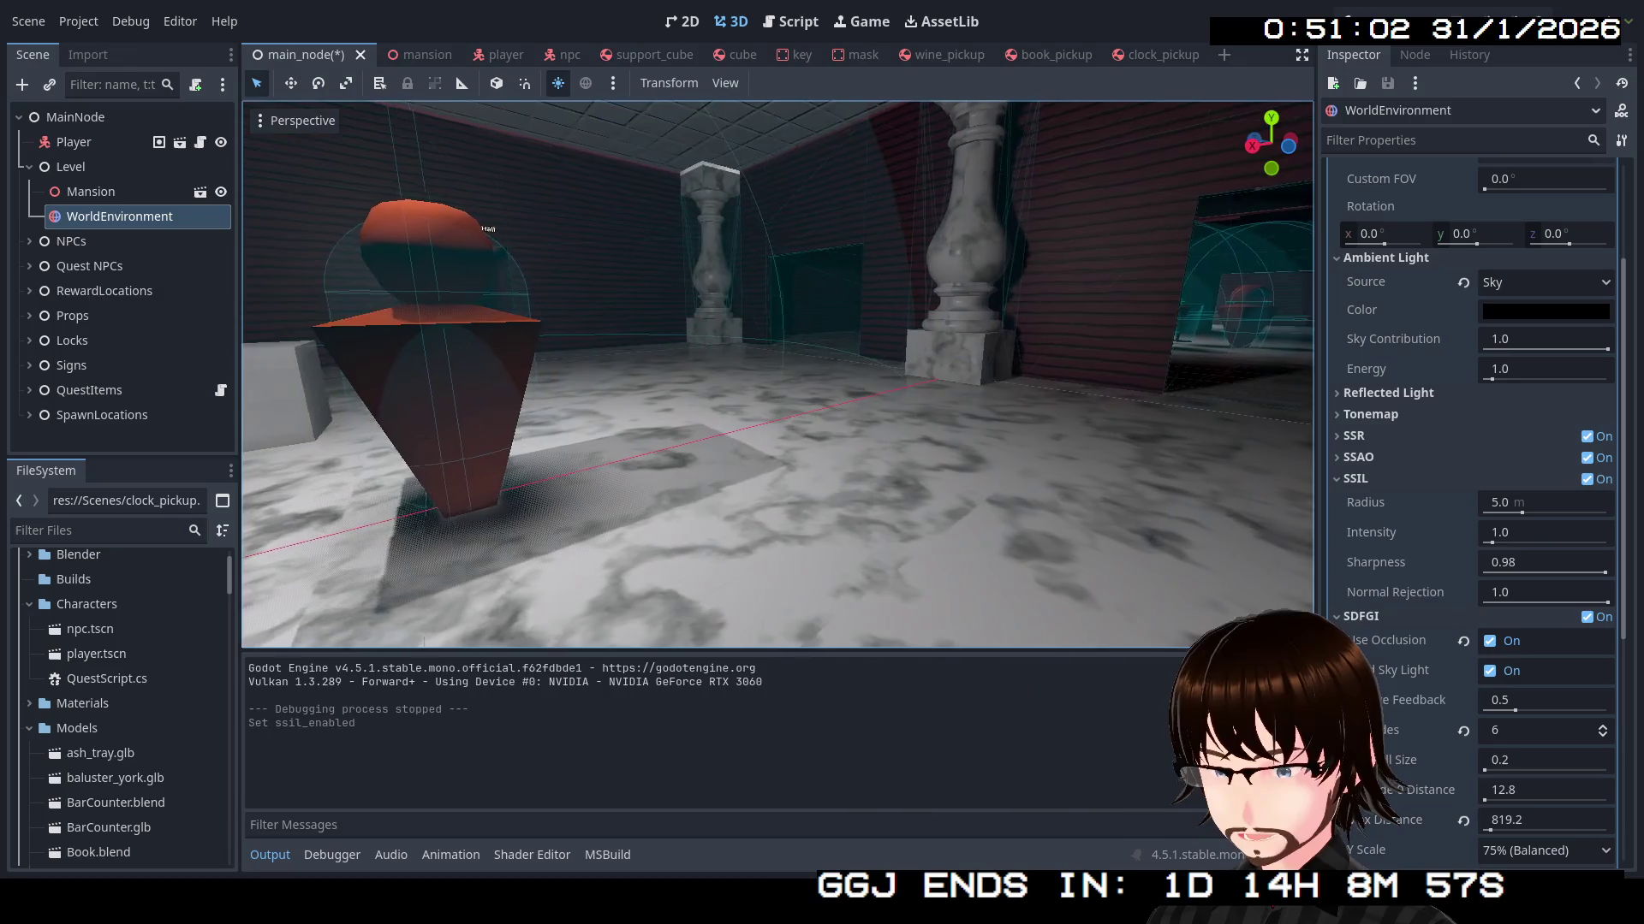
pyautogui.press('w')
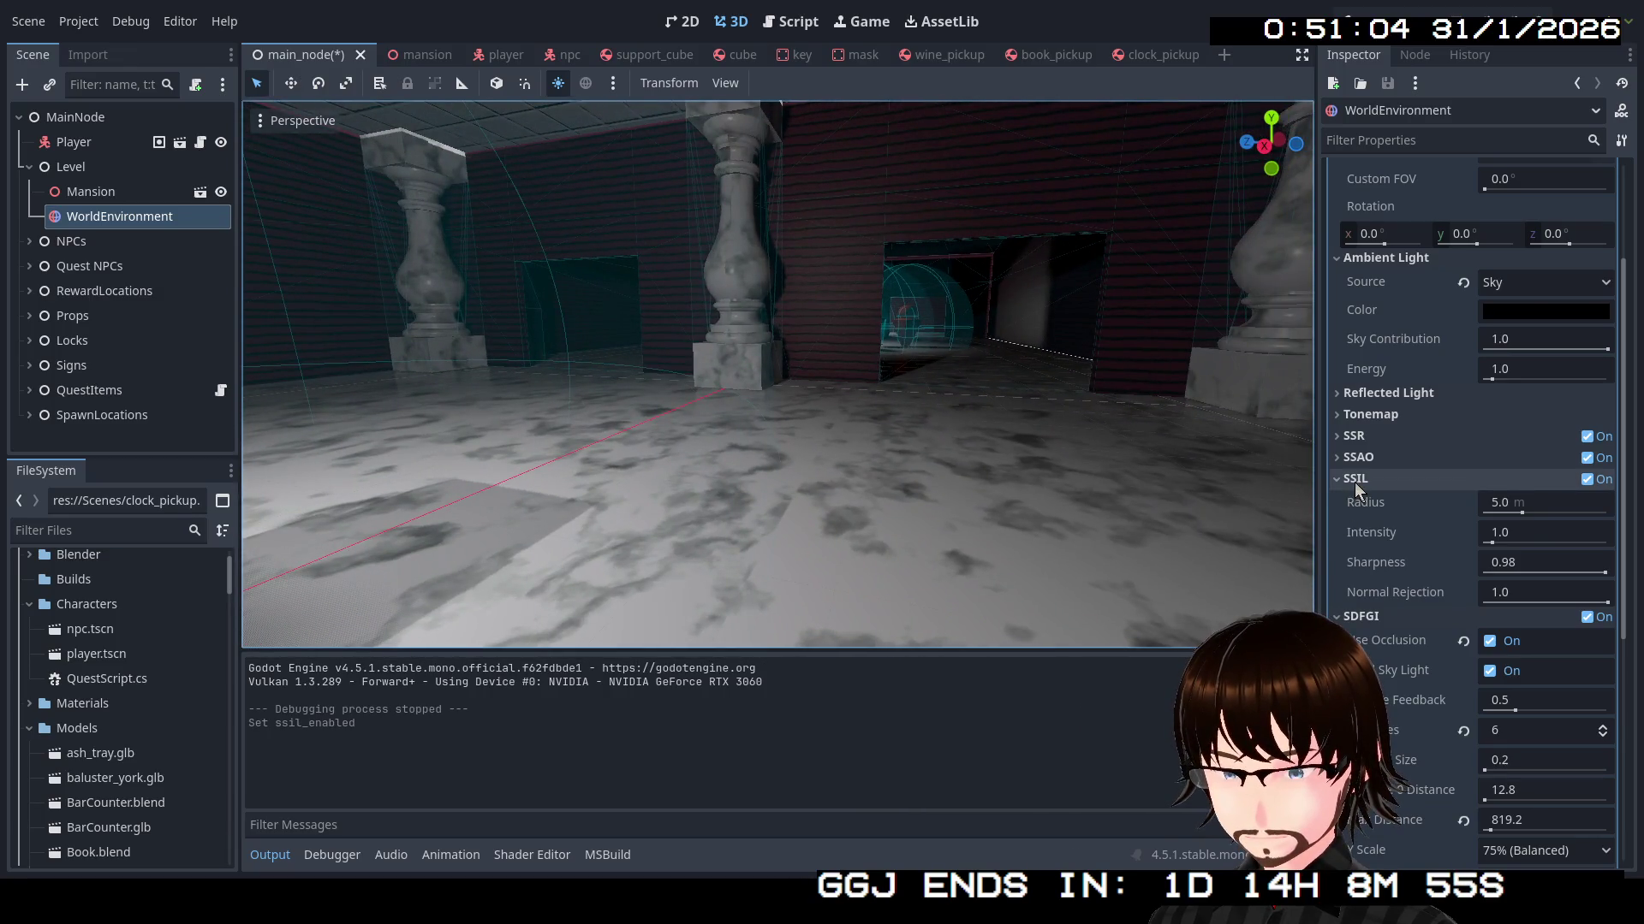
pyautogui.click(1354, 481)
pyautogui.click(1361, 500)
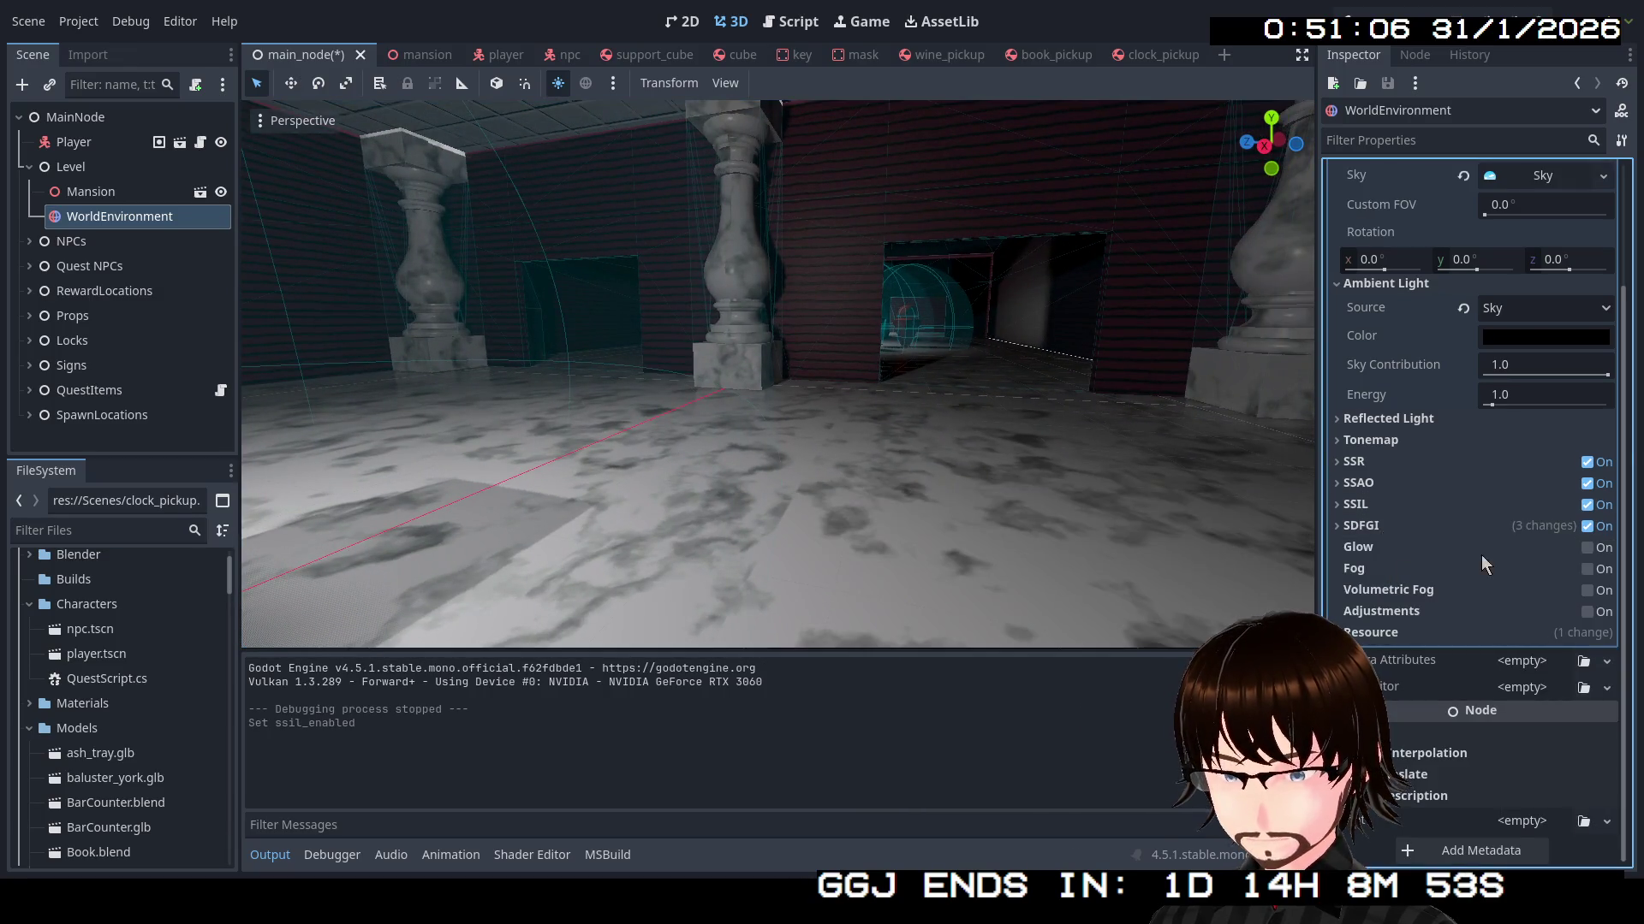
pyautogui.click(1587, 551)
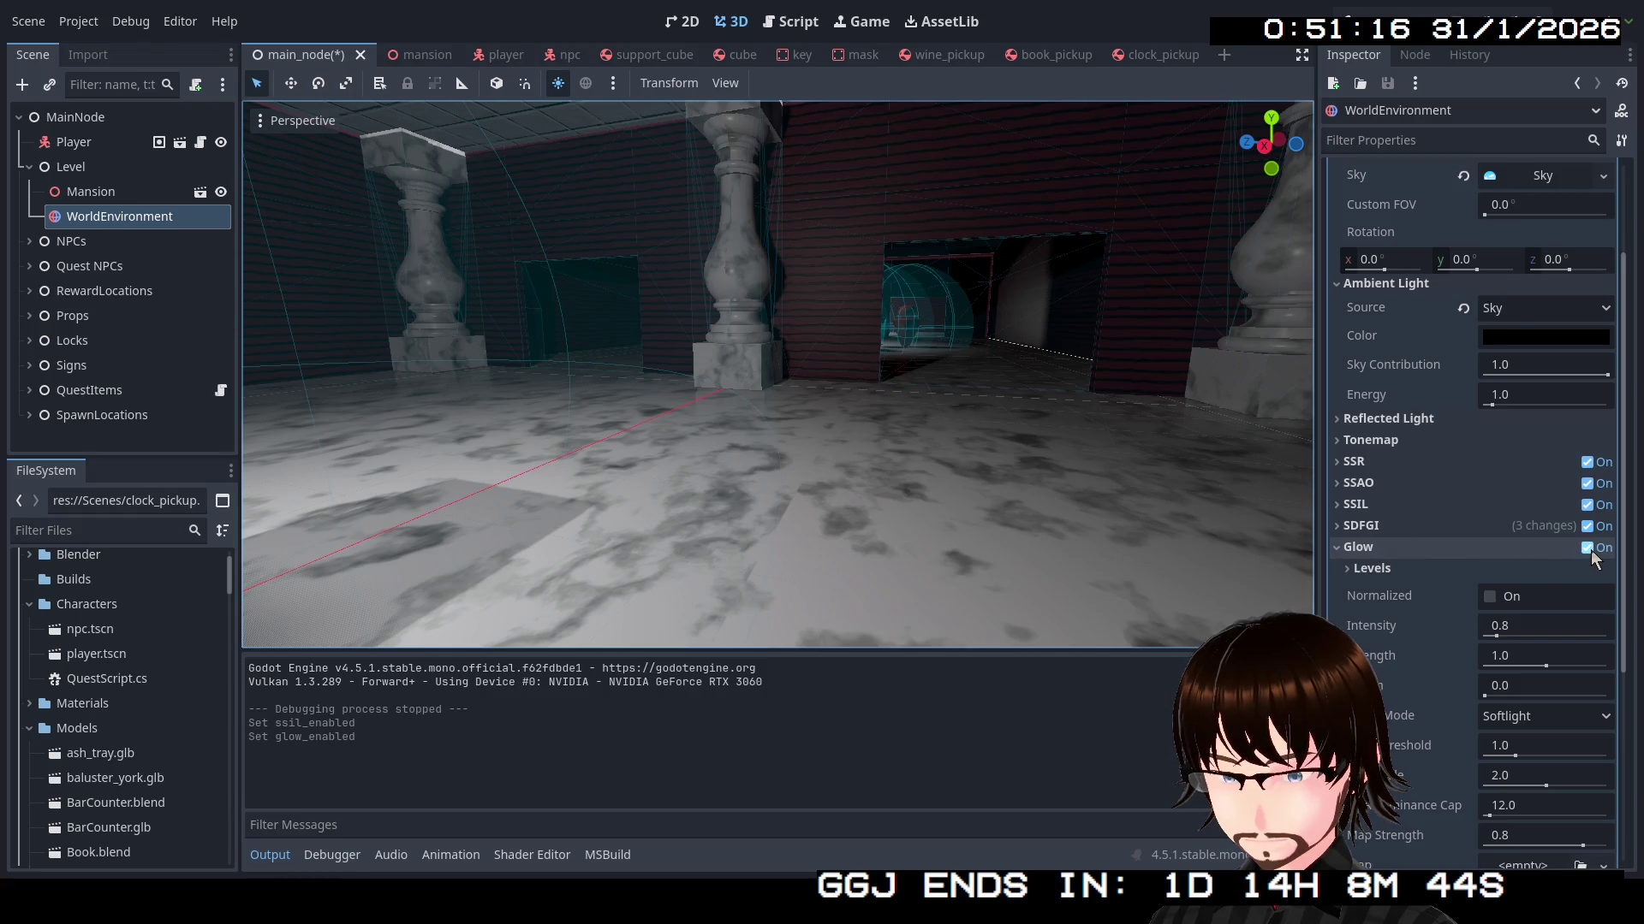
pyautogui.press('F5')
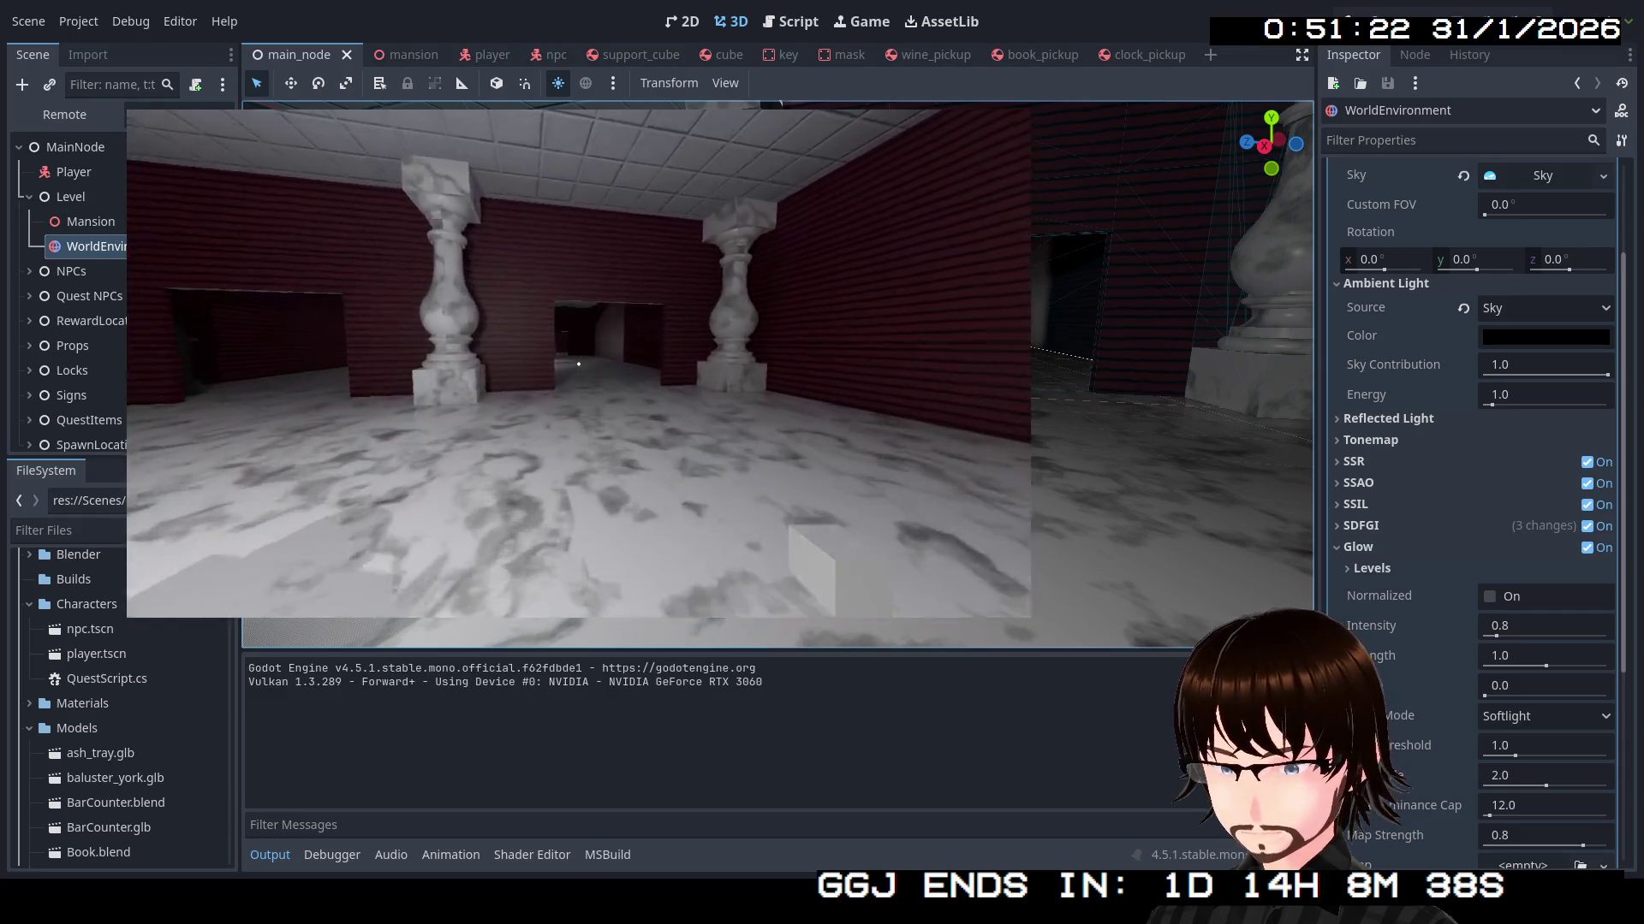
# Walk through the bright tiled room and red-walled corridor toward the green figure
pyautogui.moveTo(578, 364)
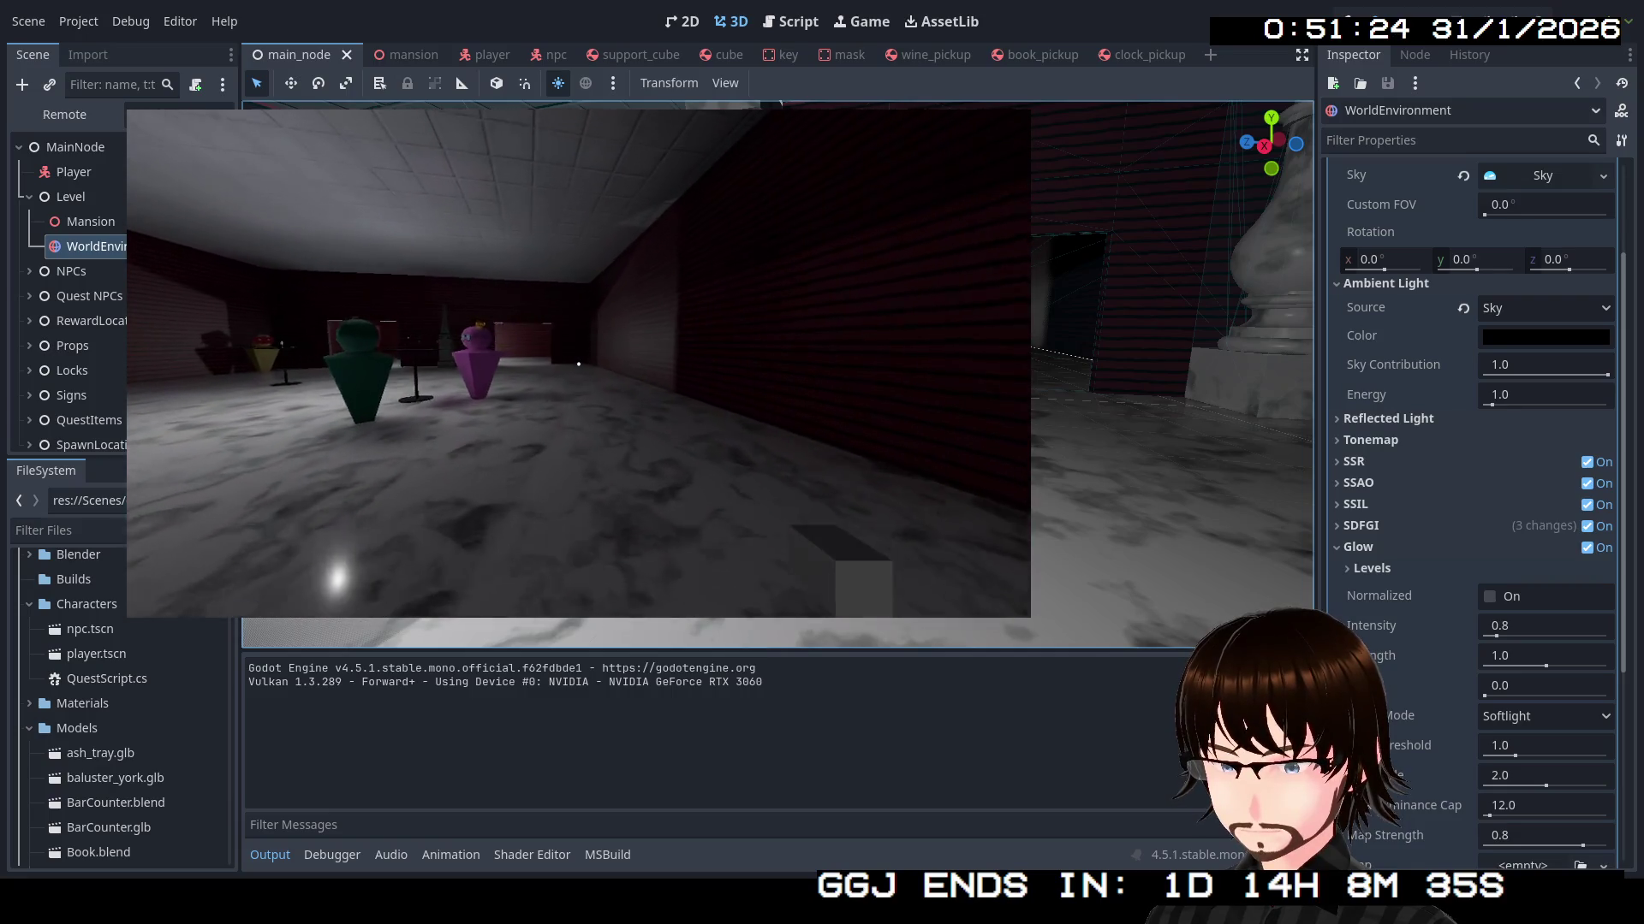
pyautogui.press('w')
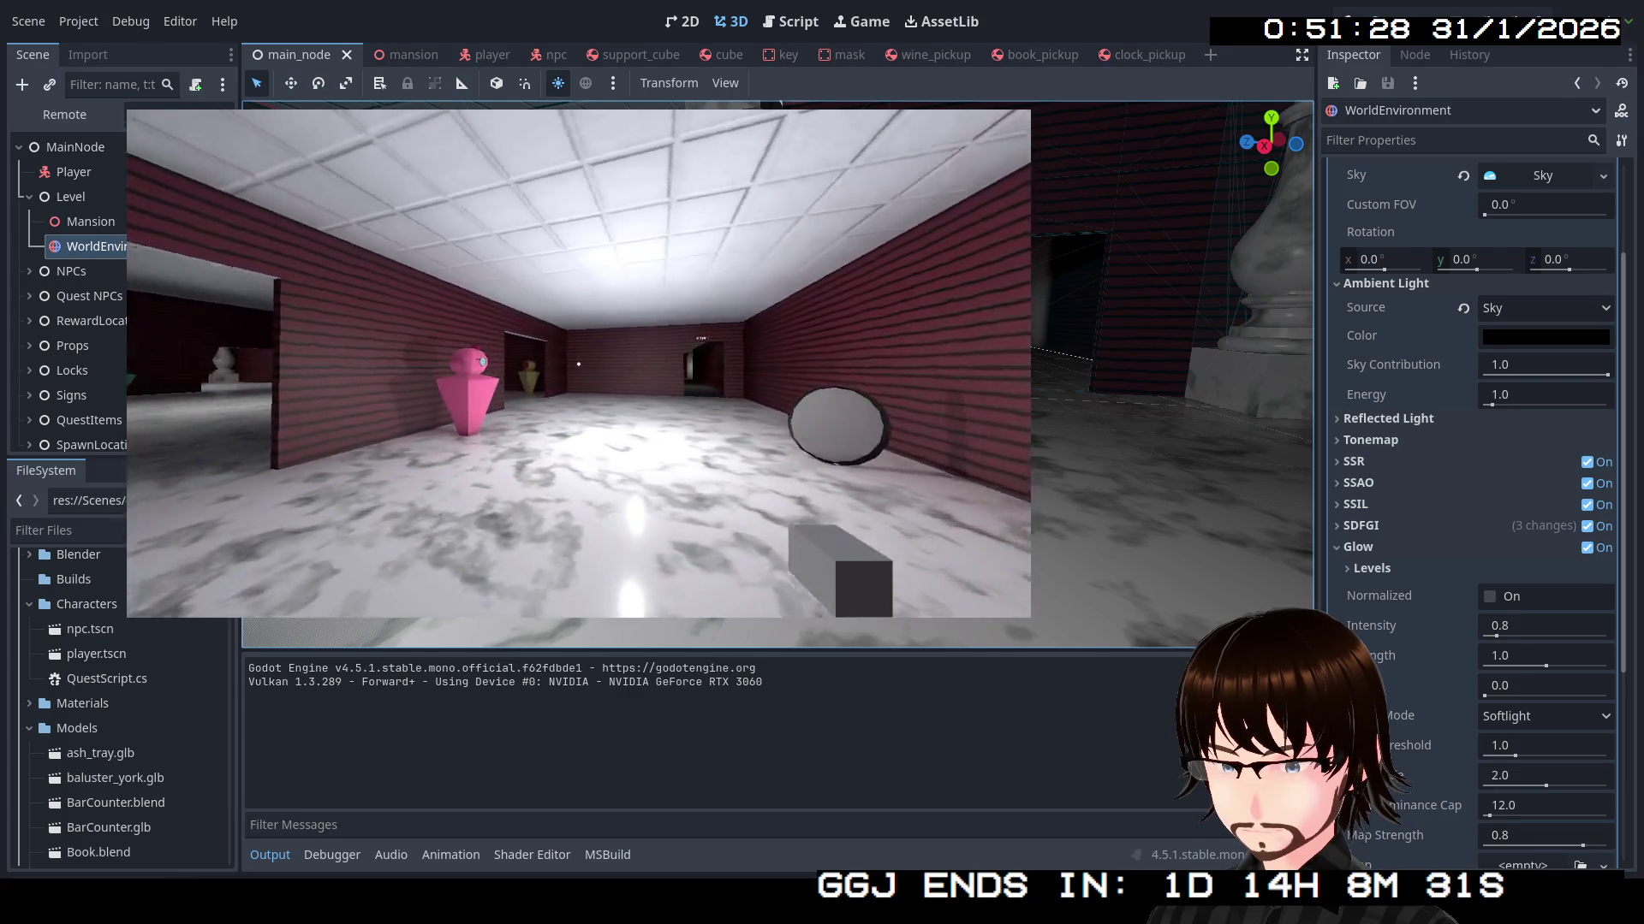
pyautogui.press('w')
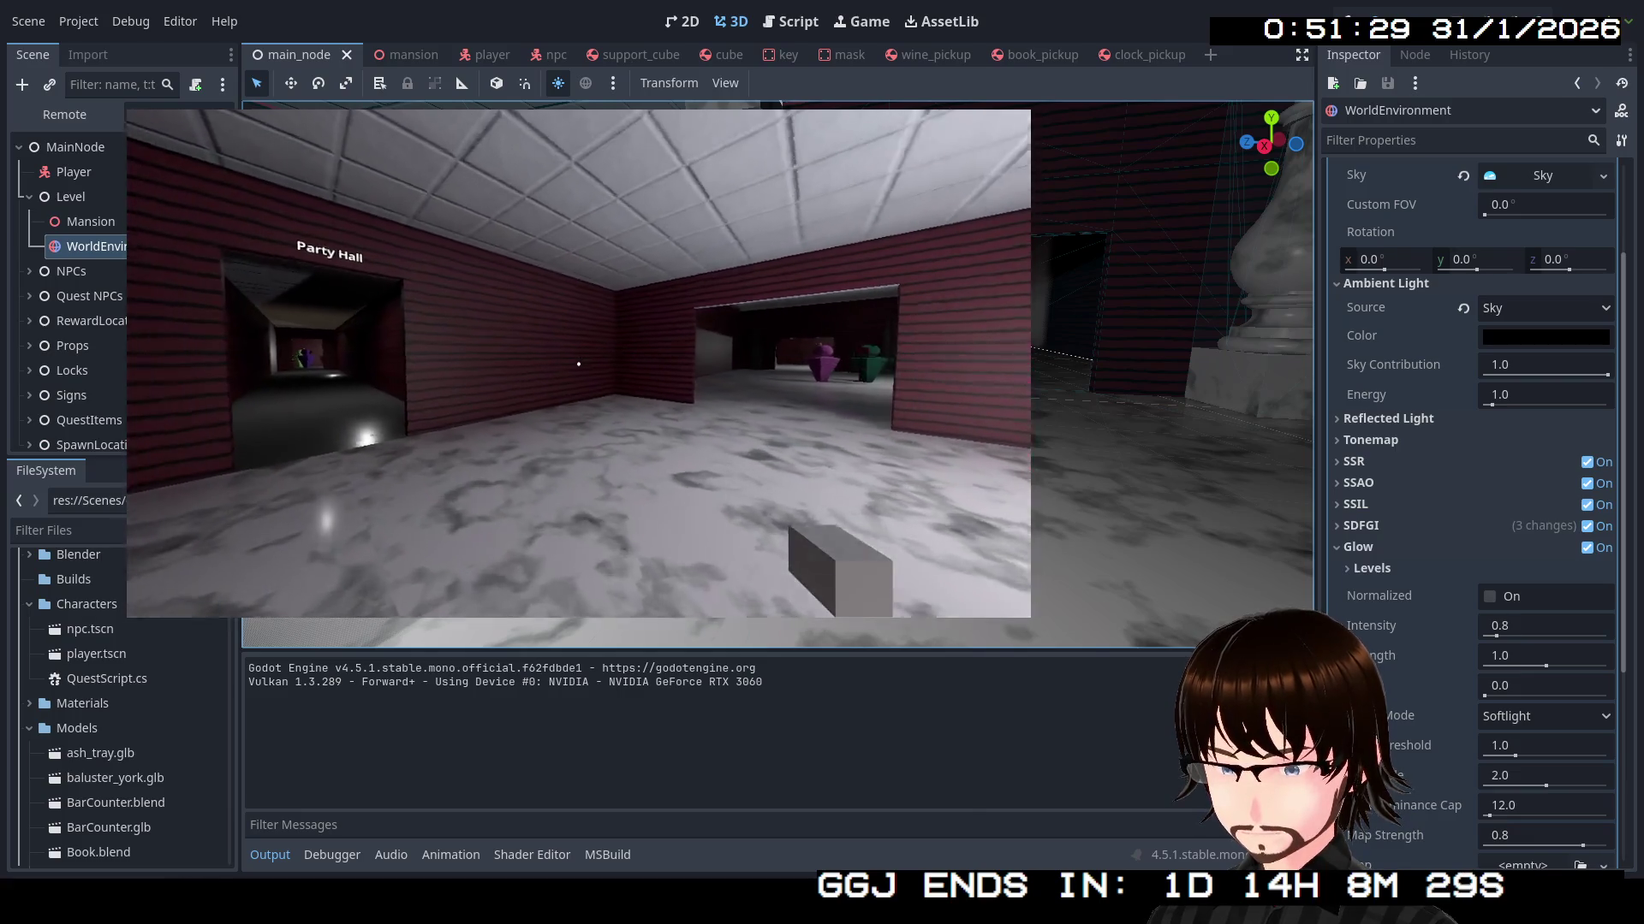
pyautogui.press('w')
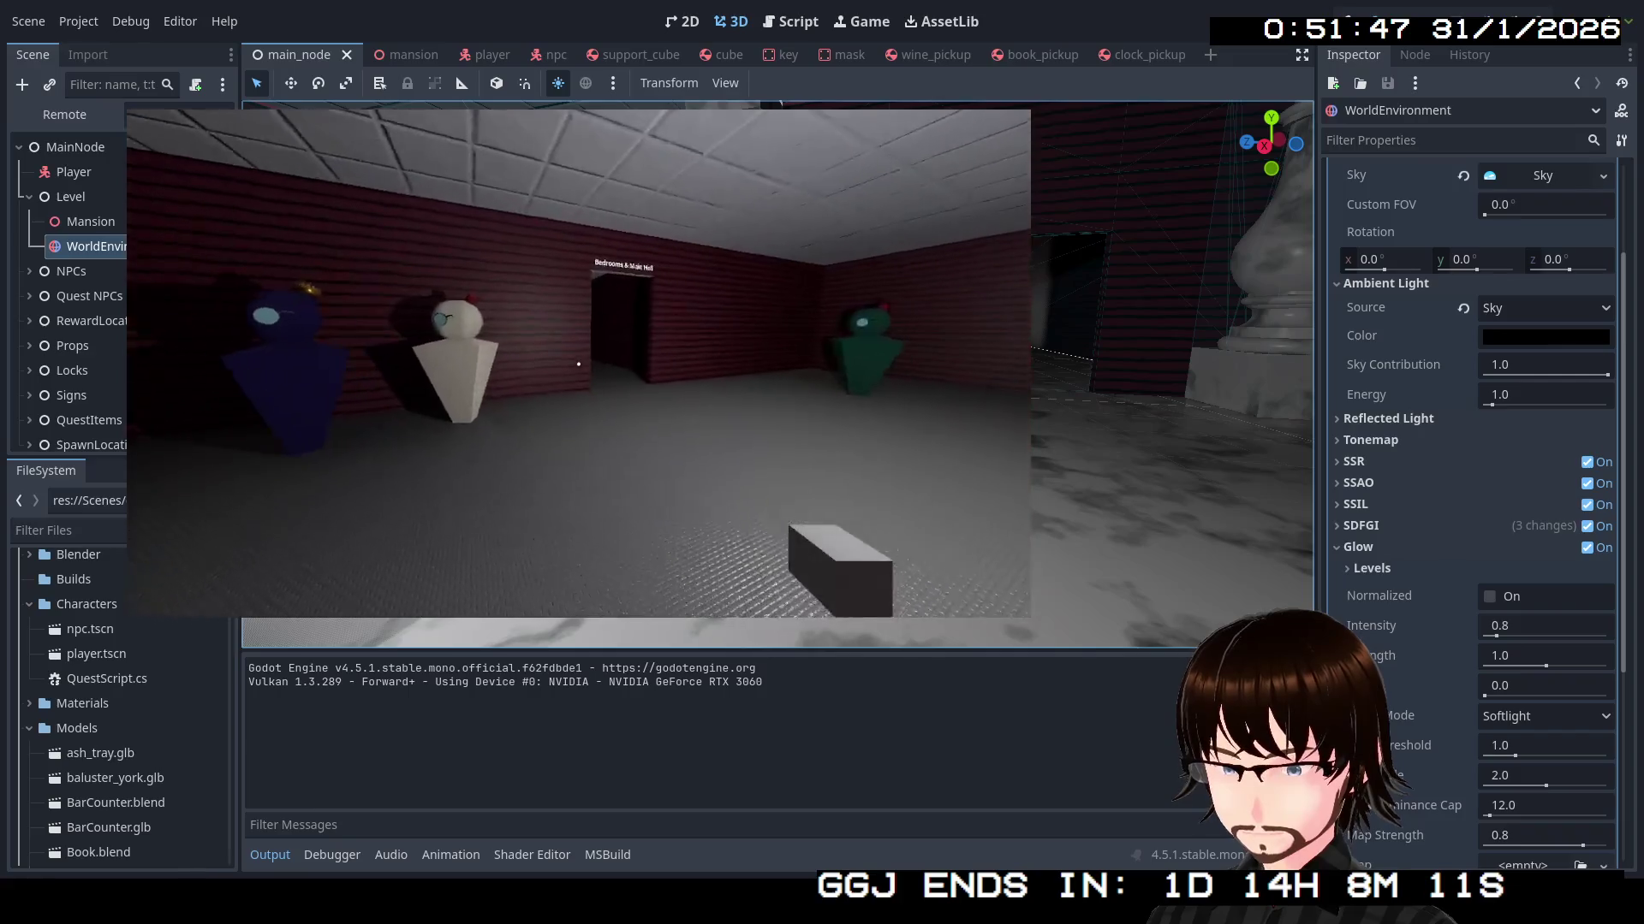
pyautogui.press('a')
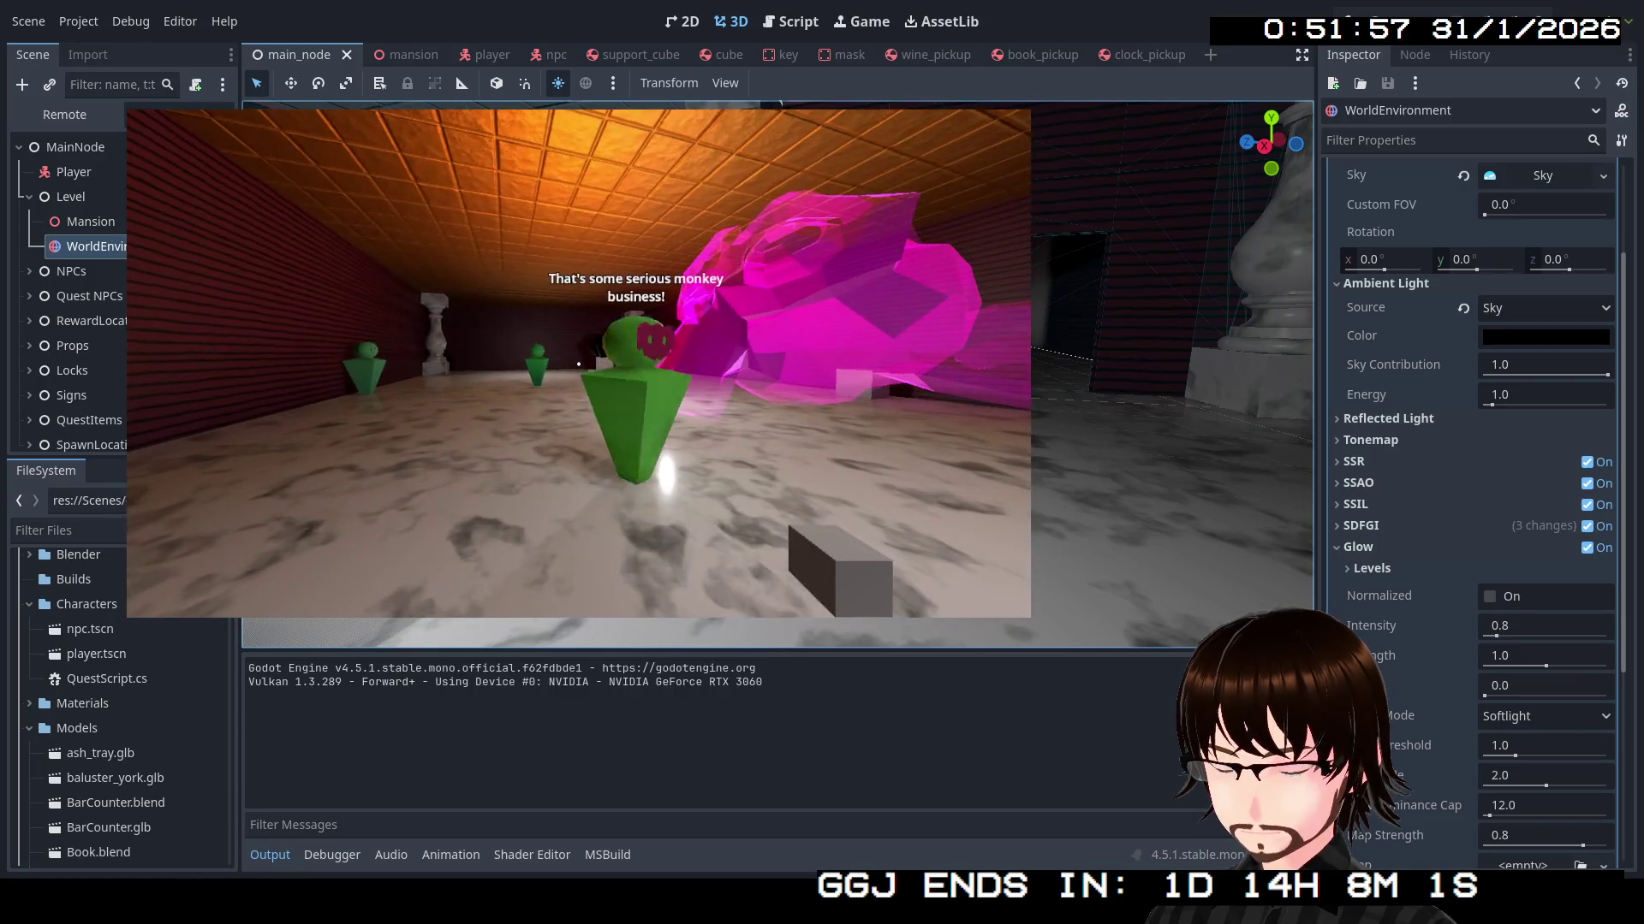
pyautogui.press('w')
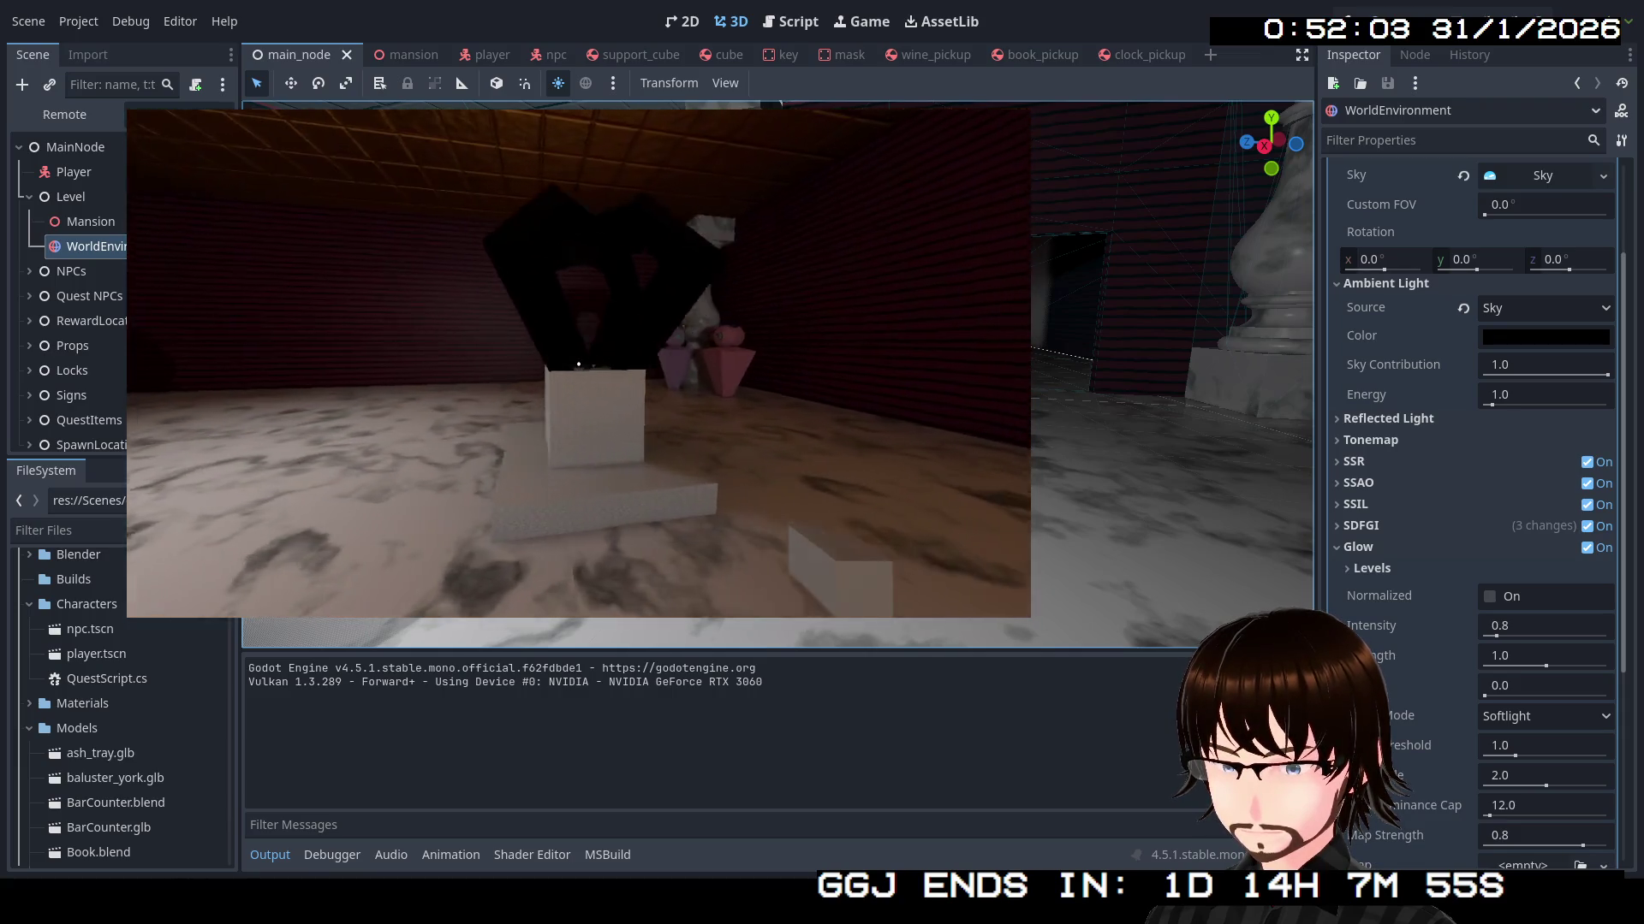
# Circle the crown pedestal, inspect the crown up close, then back toward the baluster
pyautogui.press('d')
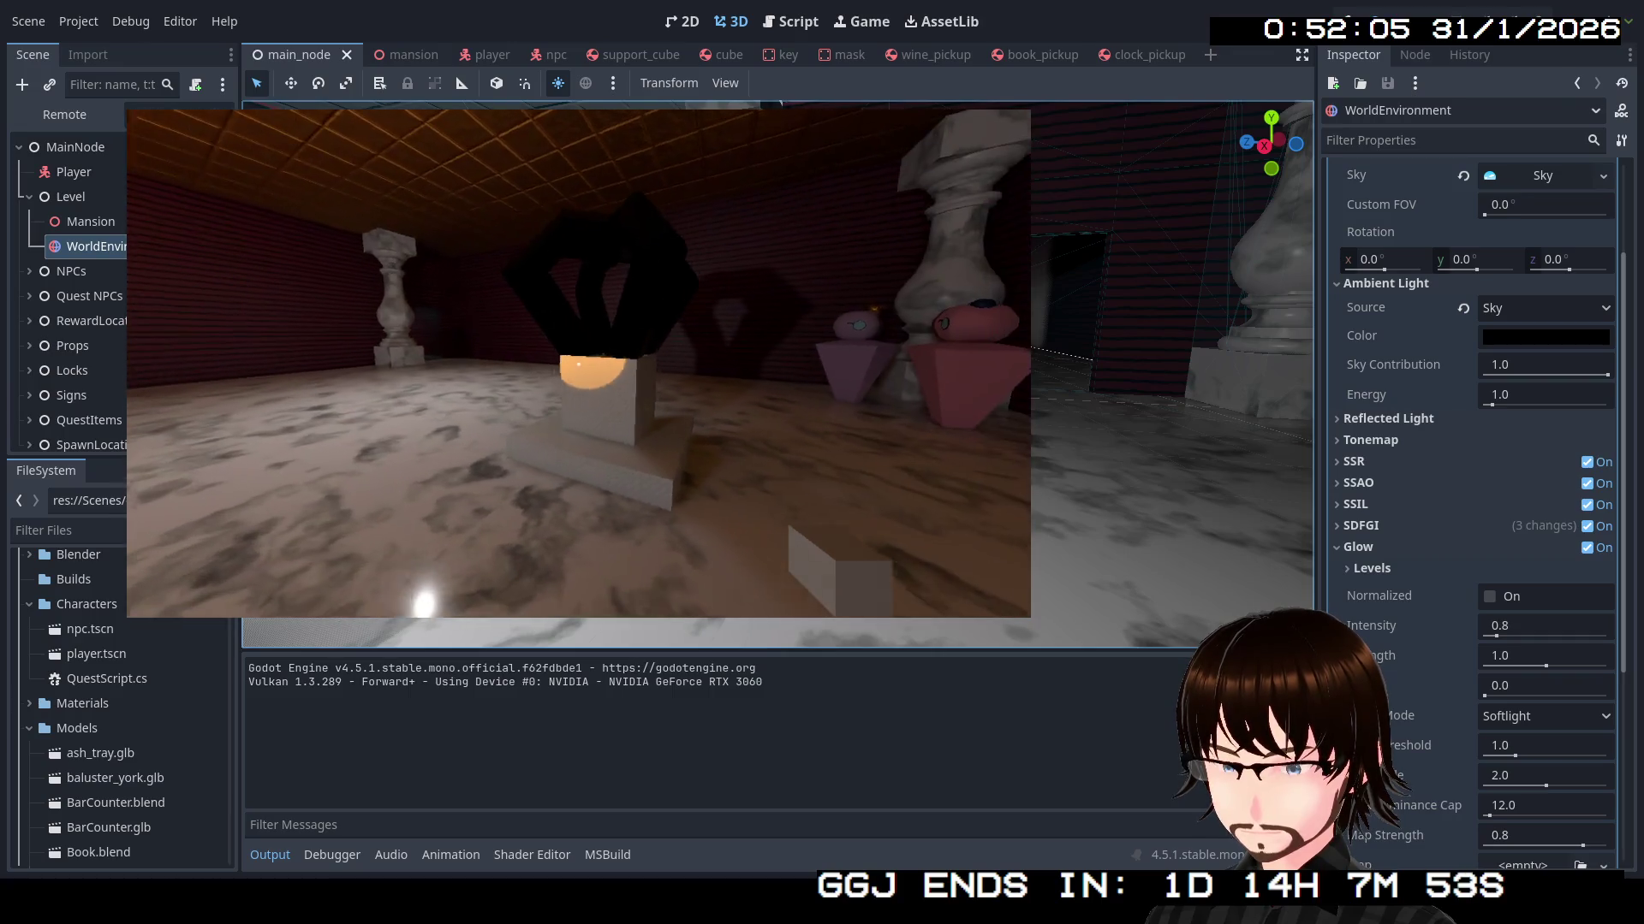
pyautogui.press('w')
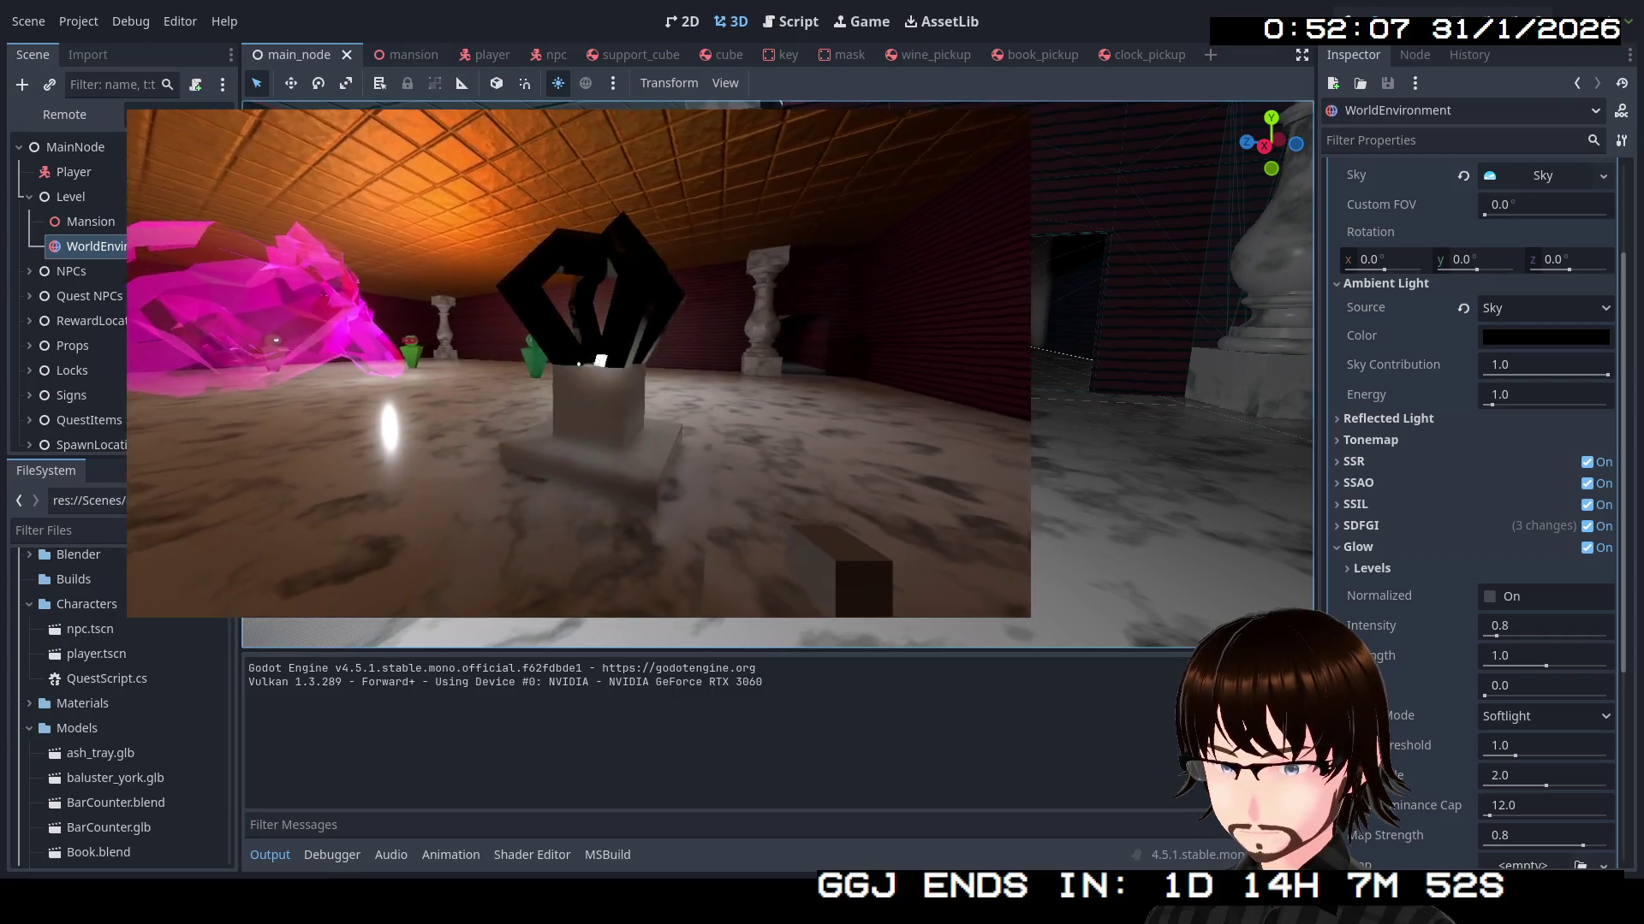
pyautogui.press('w')
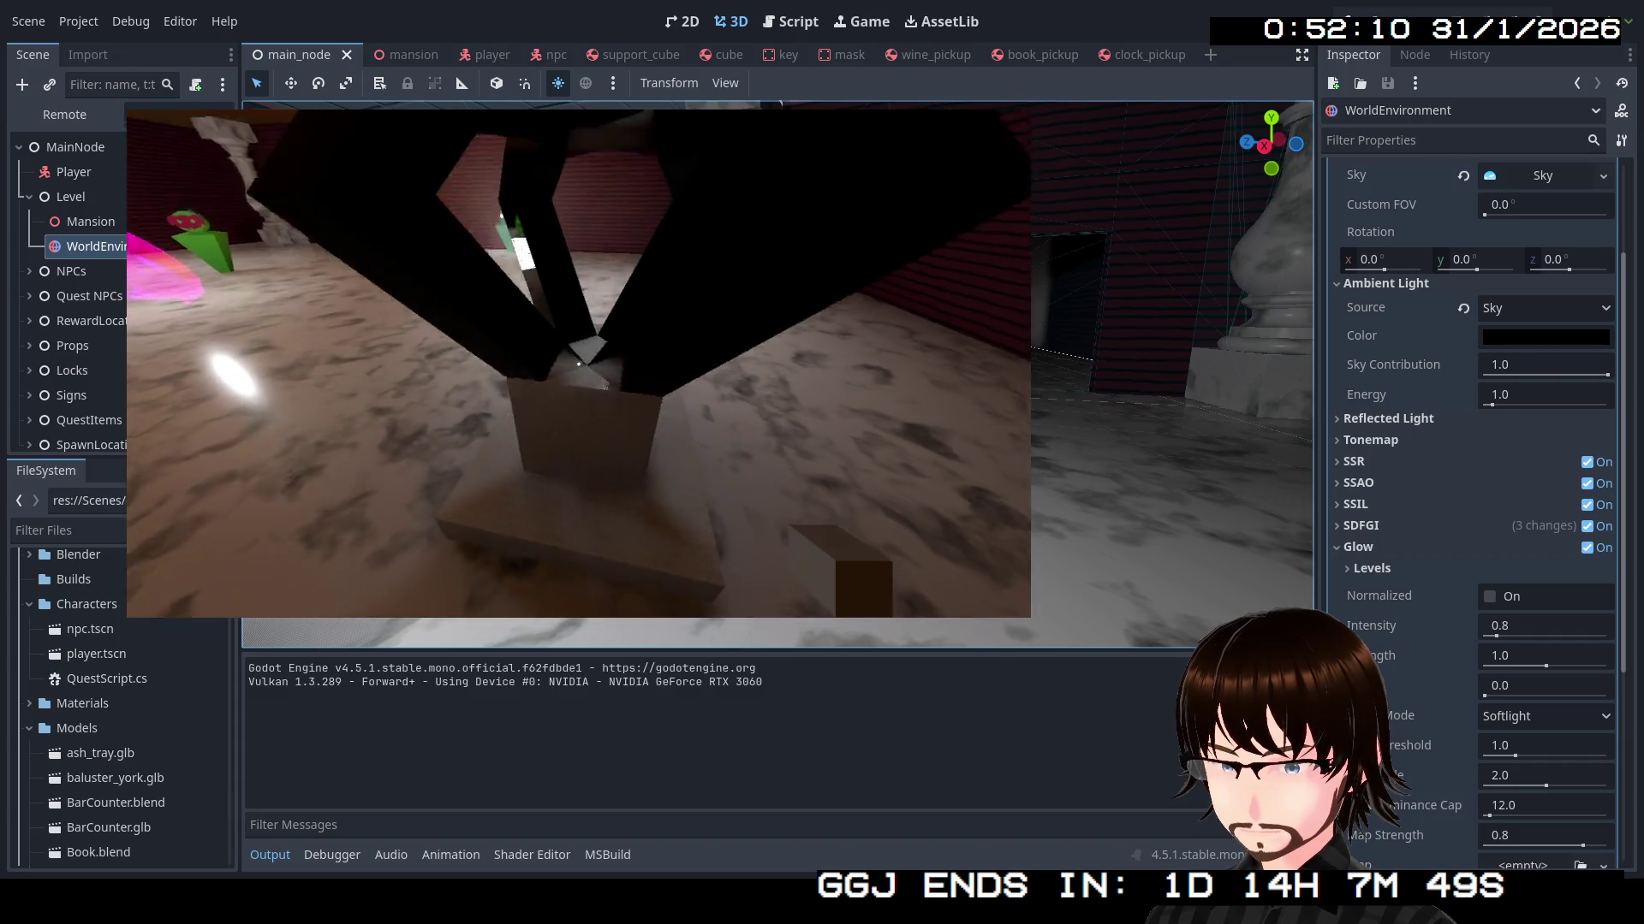
pyautogui.press('s')
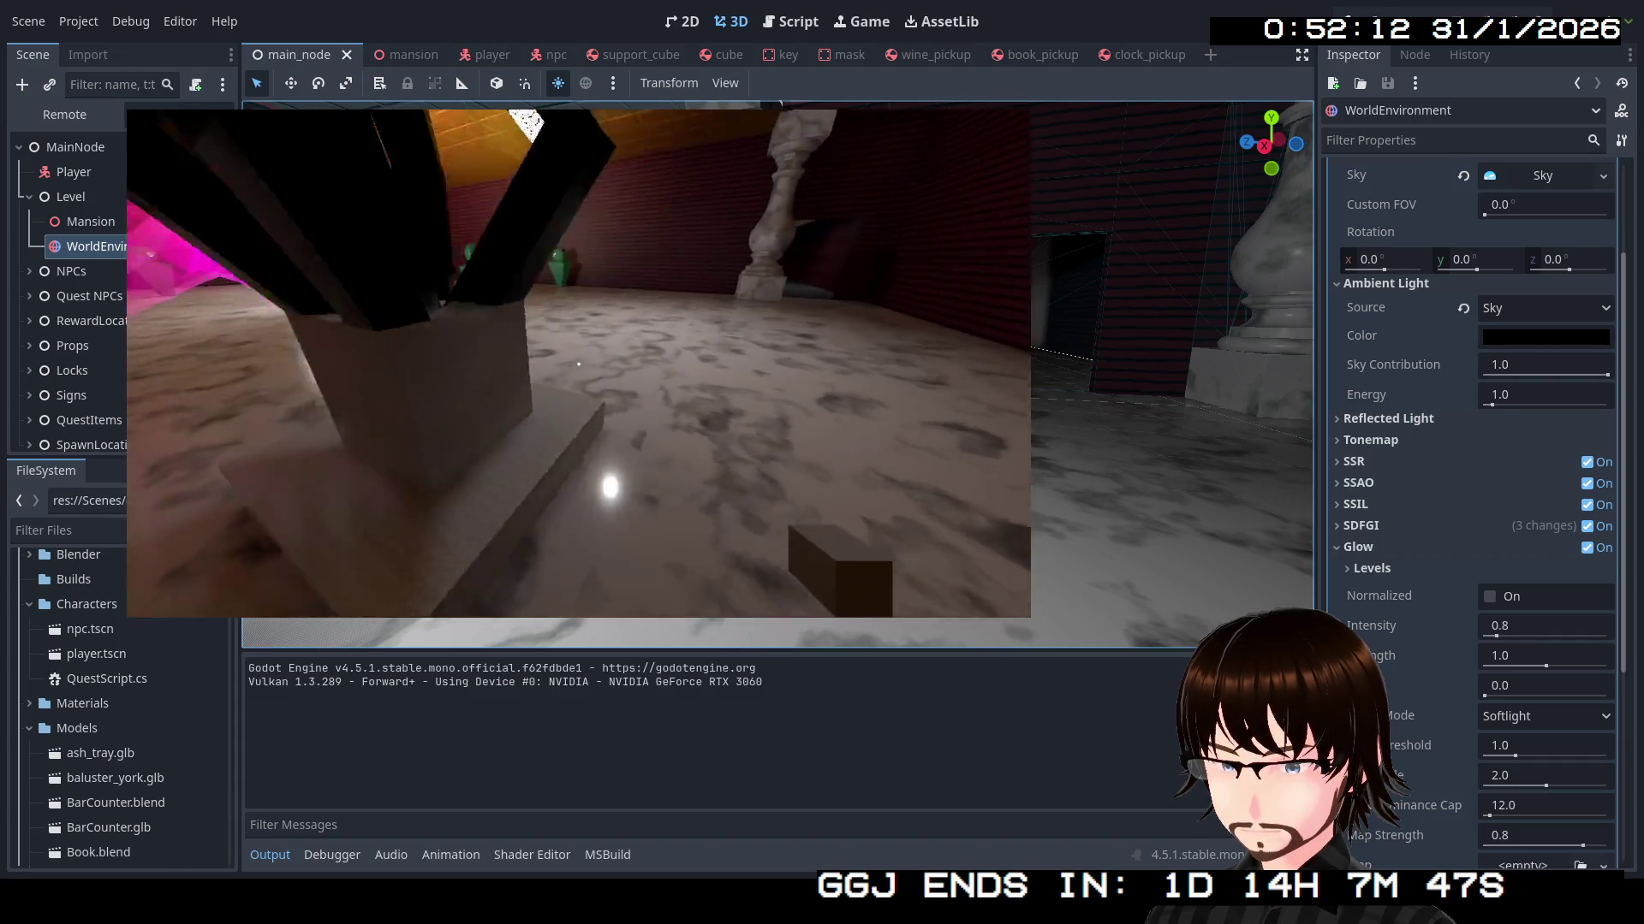
pyautogui.press('s')
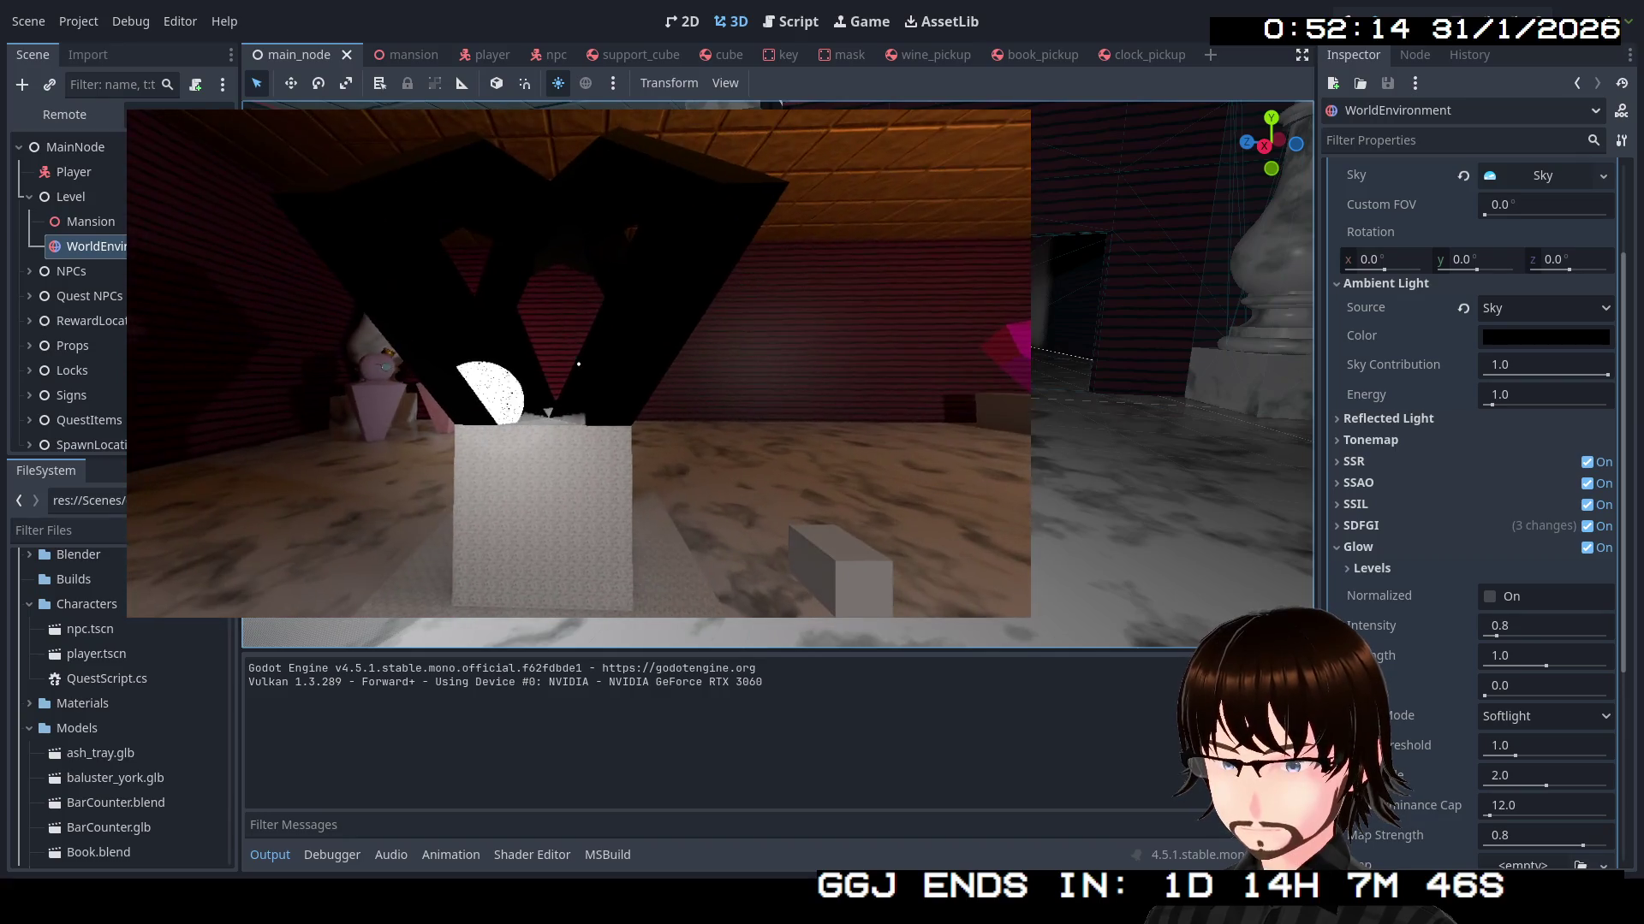
pyautogui.press('w')
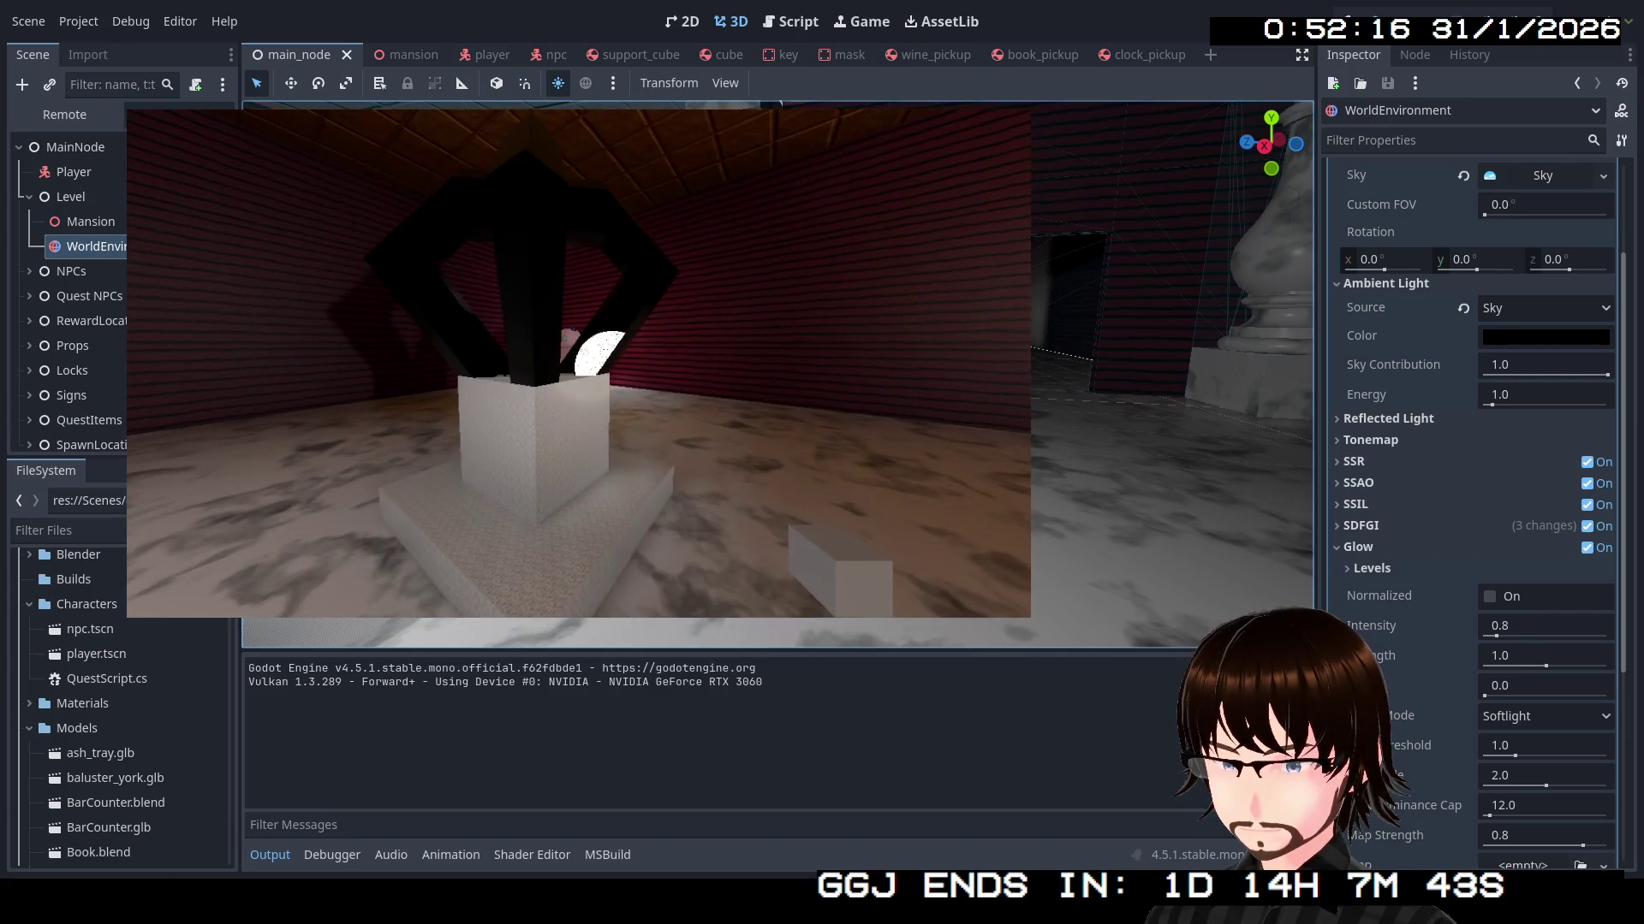
pyautogui.press('s')
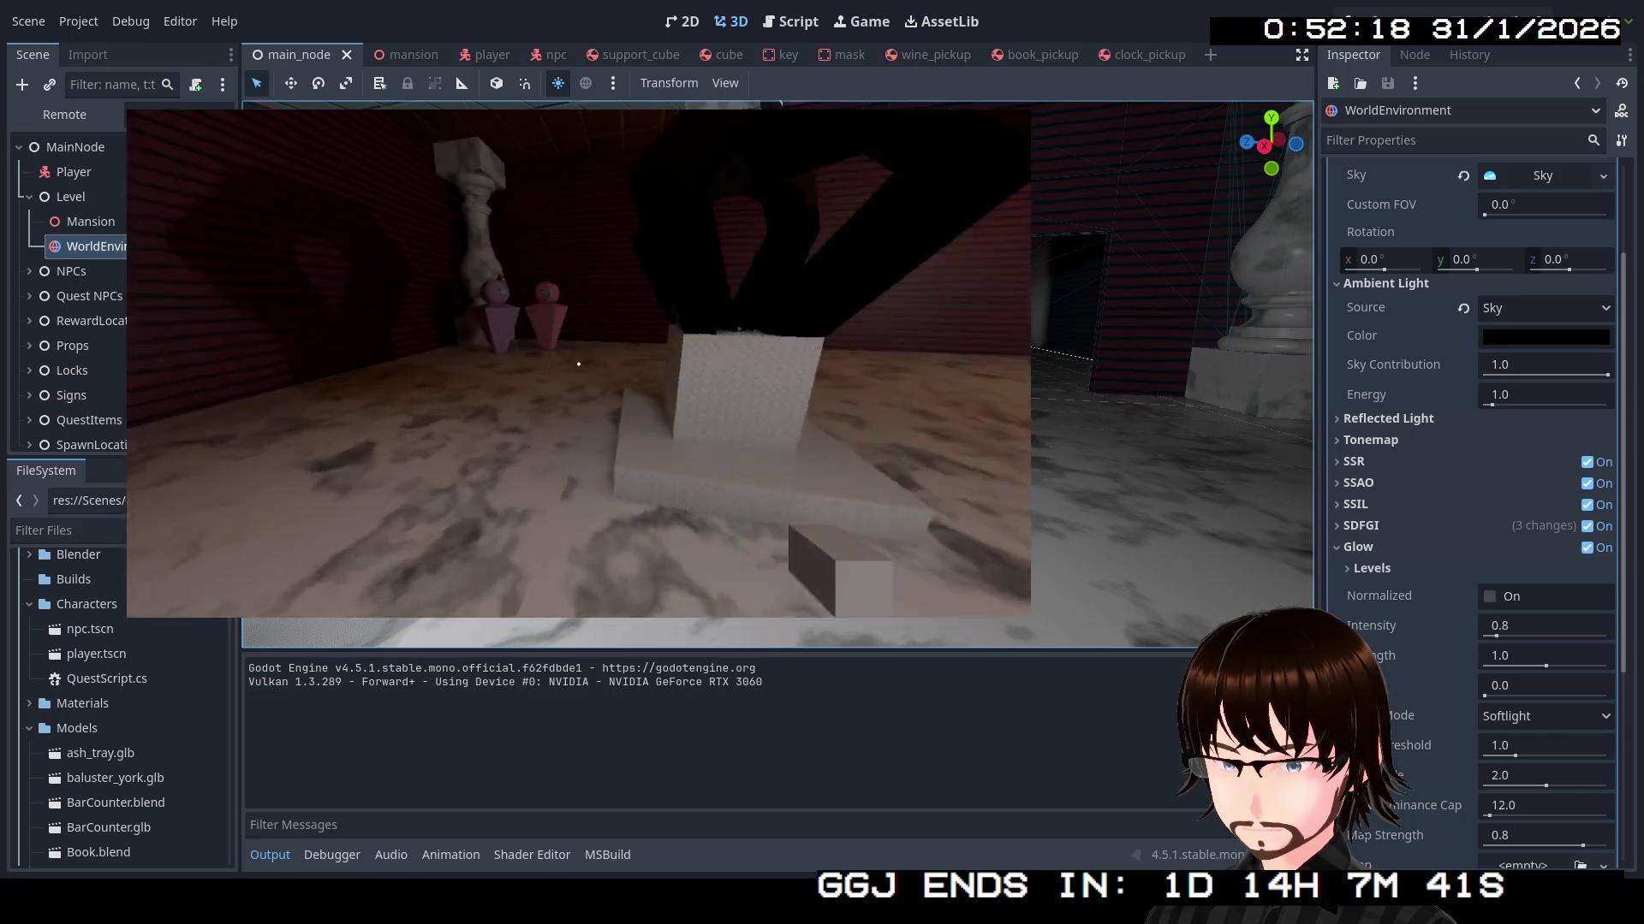
pyautogui.press('a')
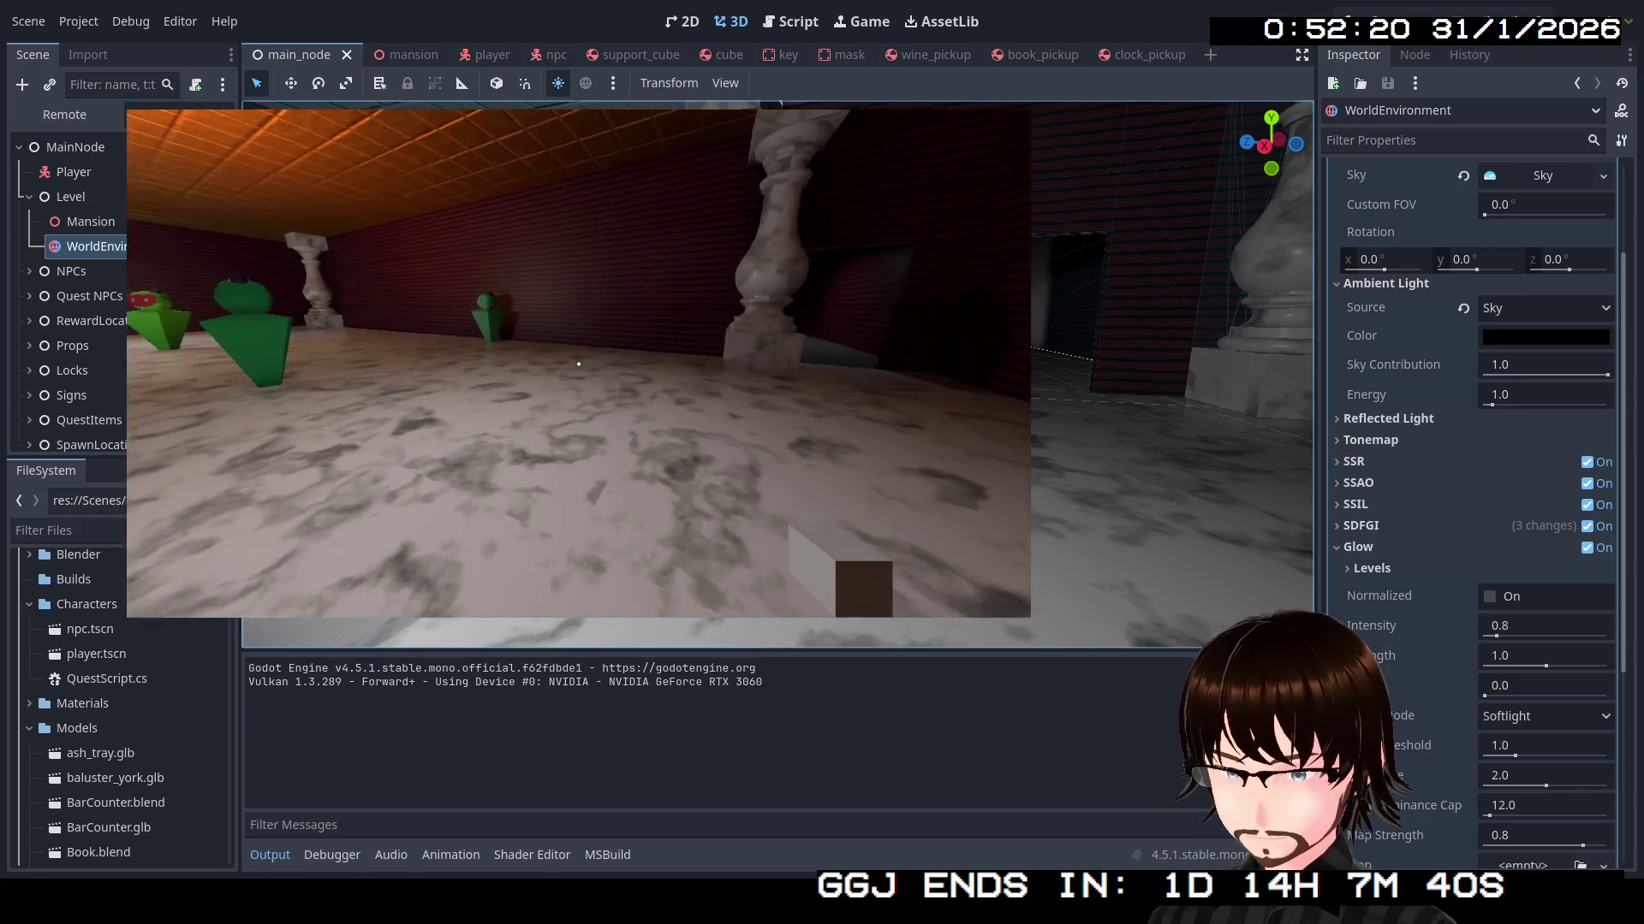
# Collapse the Glow section, stop the game and move the editor view toward the vase and cube
pyautogui.click(1358, 547)
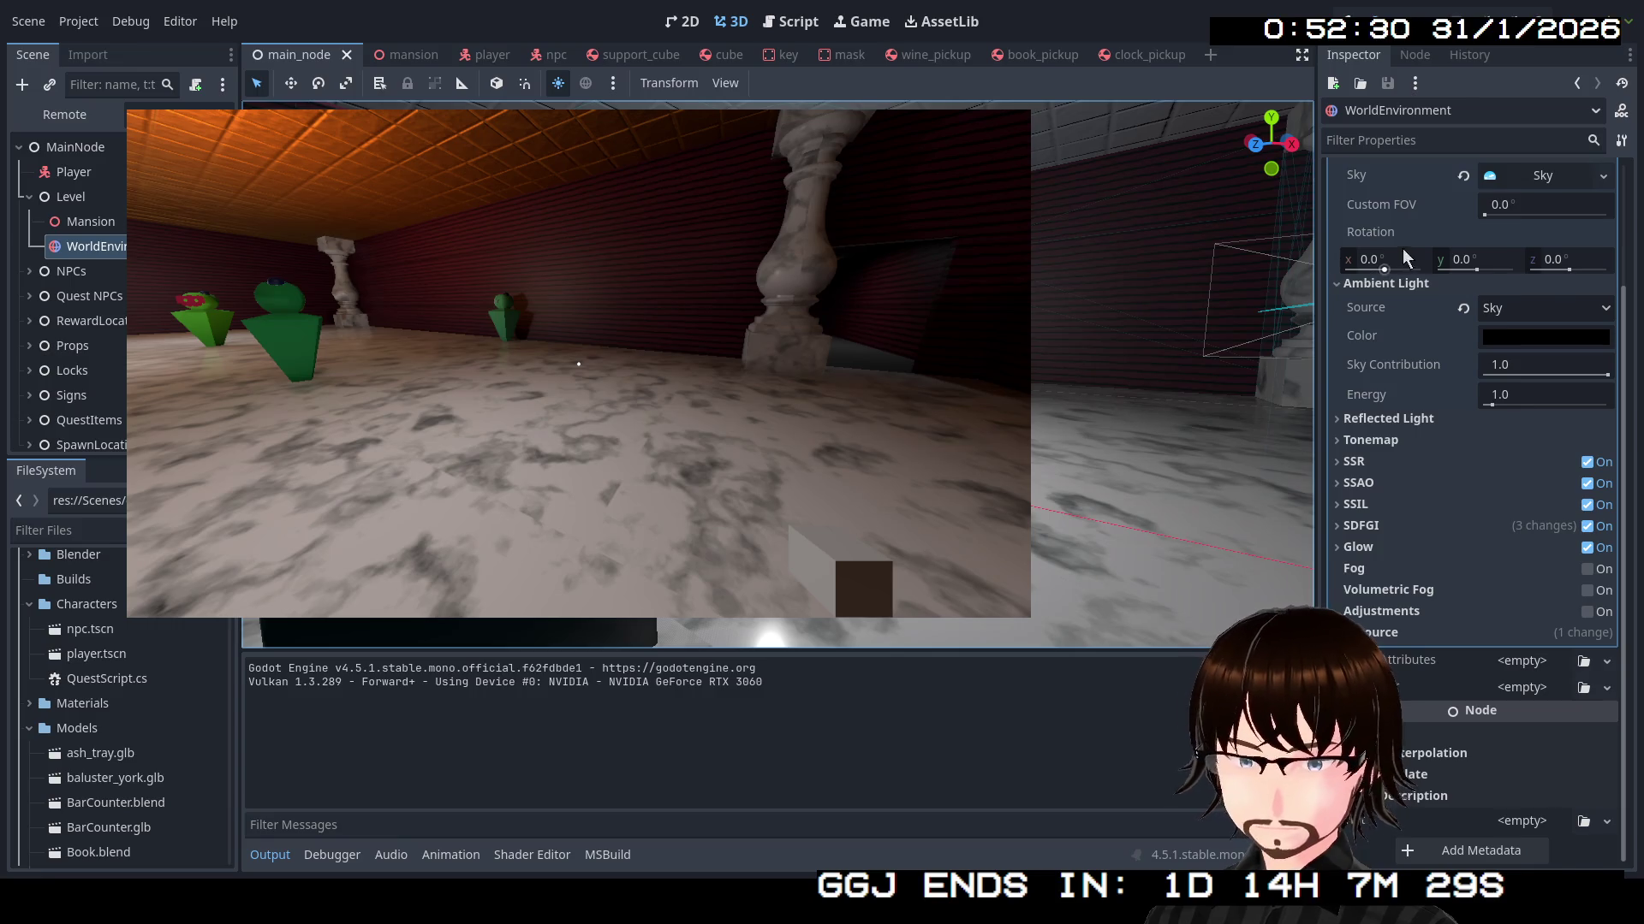
pyautogui.click(1425, 21)
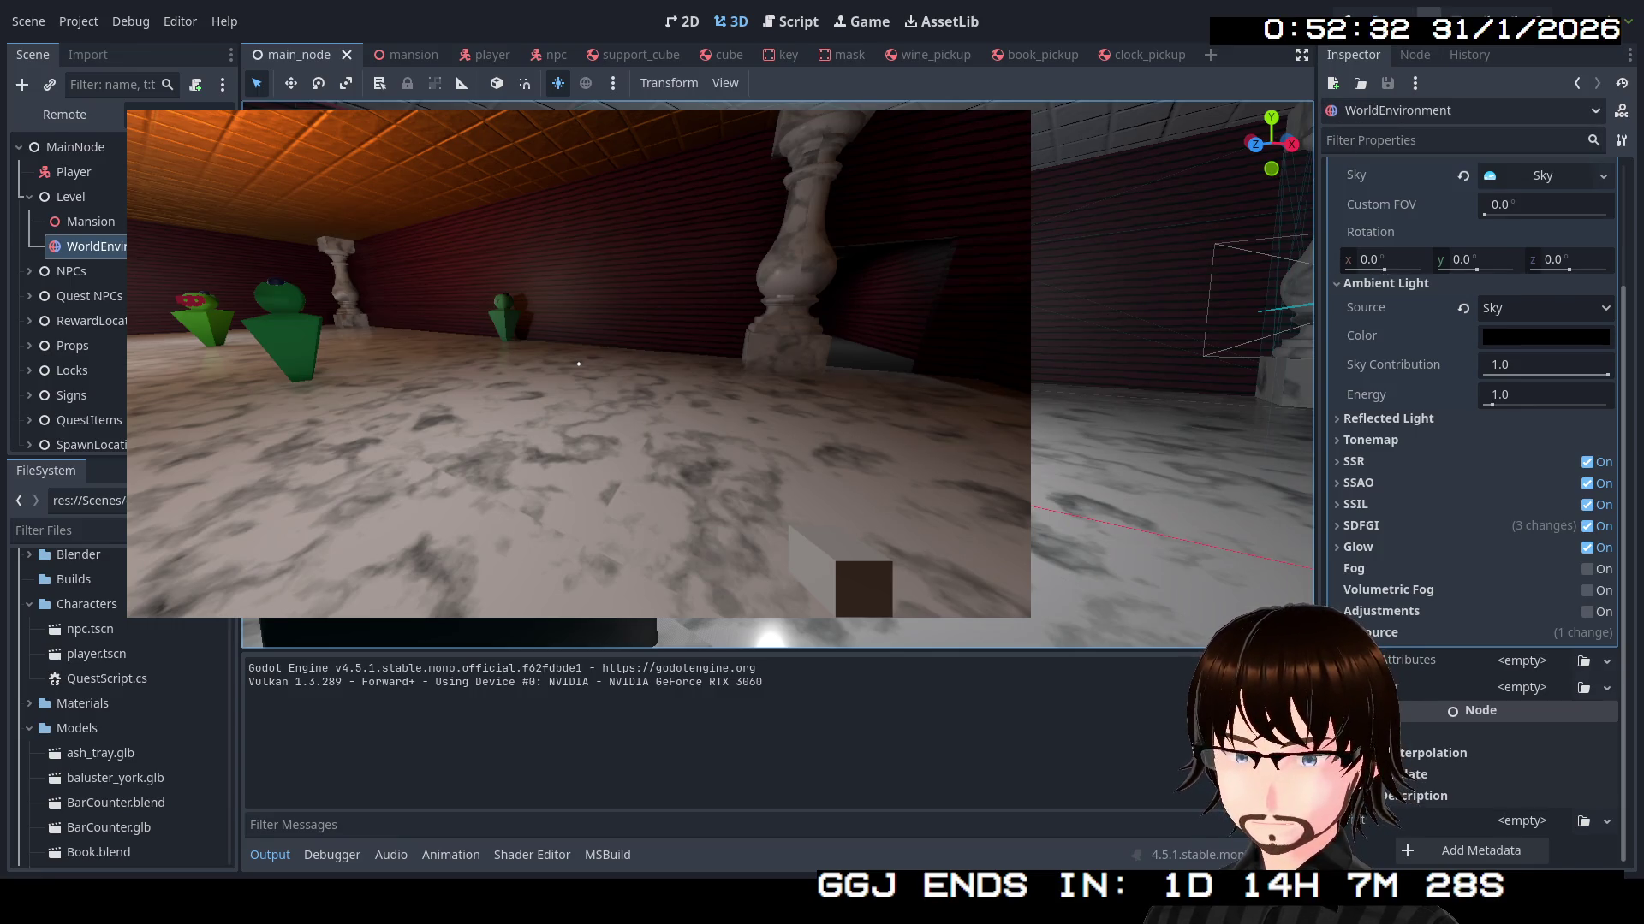
pyautogui.moveTo(1085, 404); pyautogui.dragTo(933, 335)
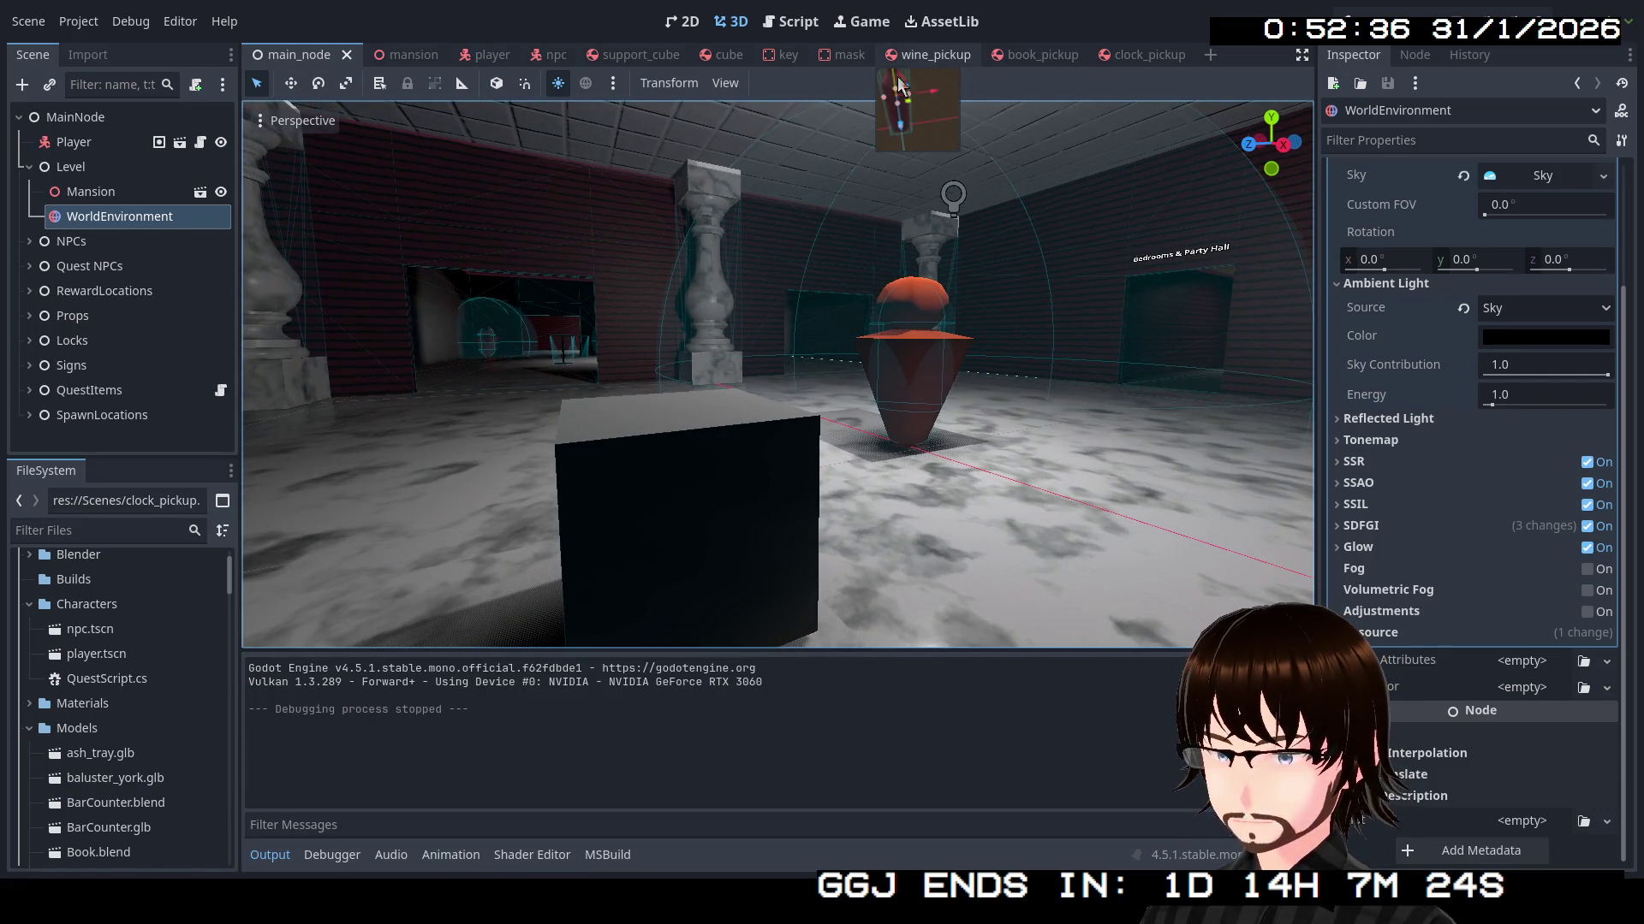
# Open the shelf_1 scene from the FileSystem dock
pyautogui.scroll(-10, 122, 659)
pyautogui.scroll(-15, 124, 663)
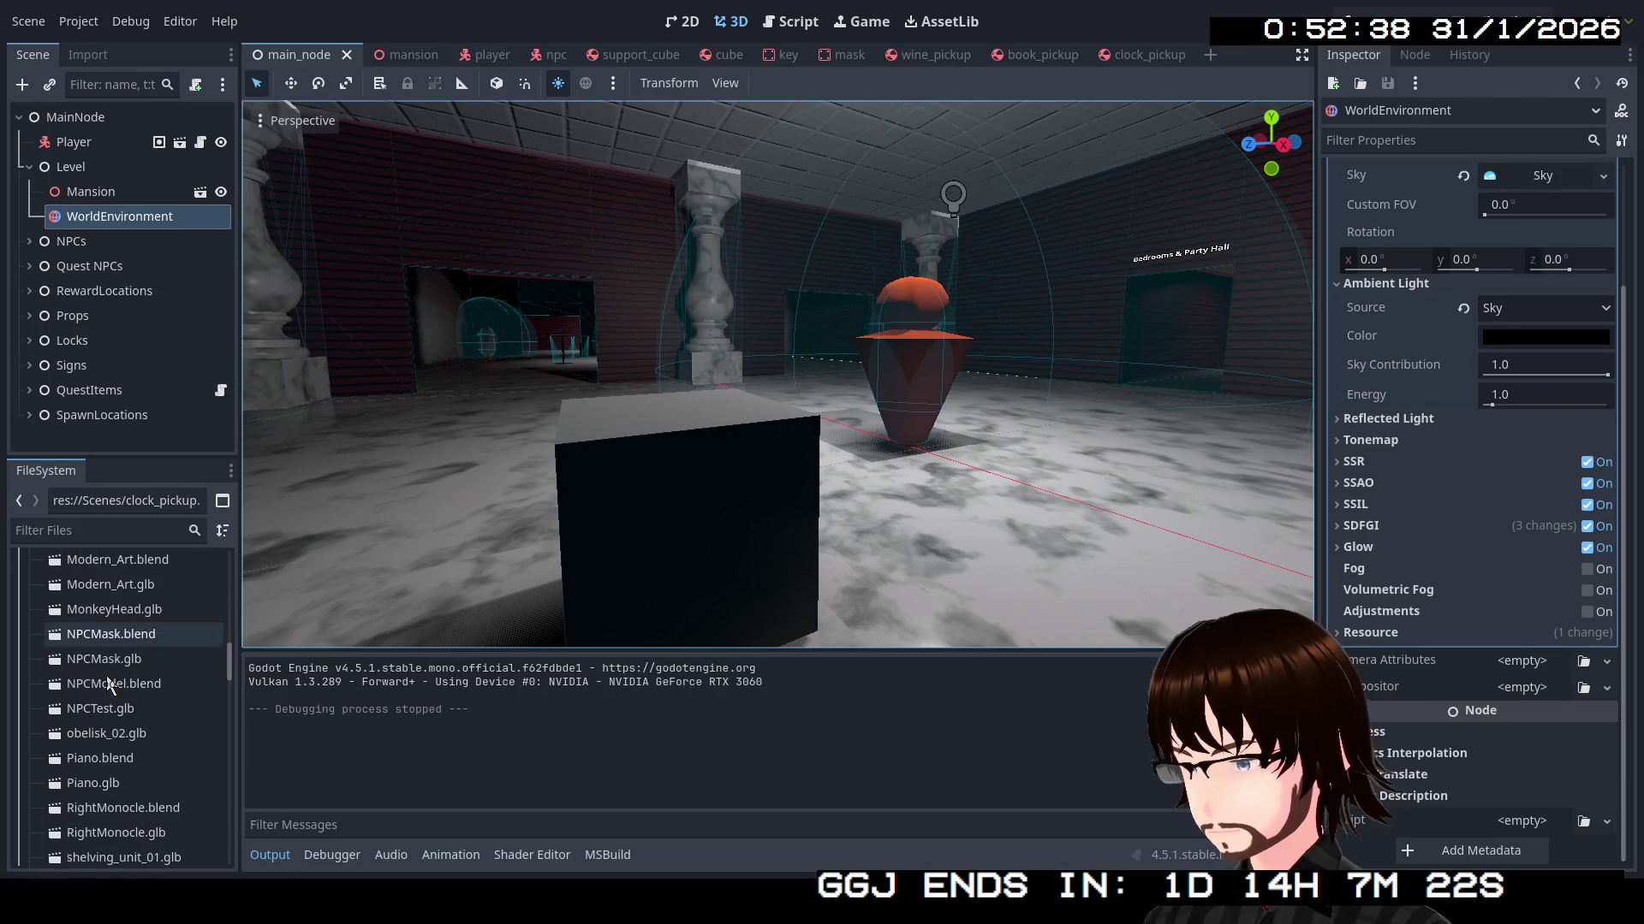
pyautogui.scroll(-10, 130, 680)
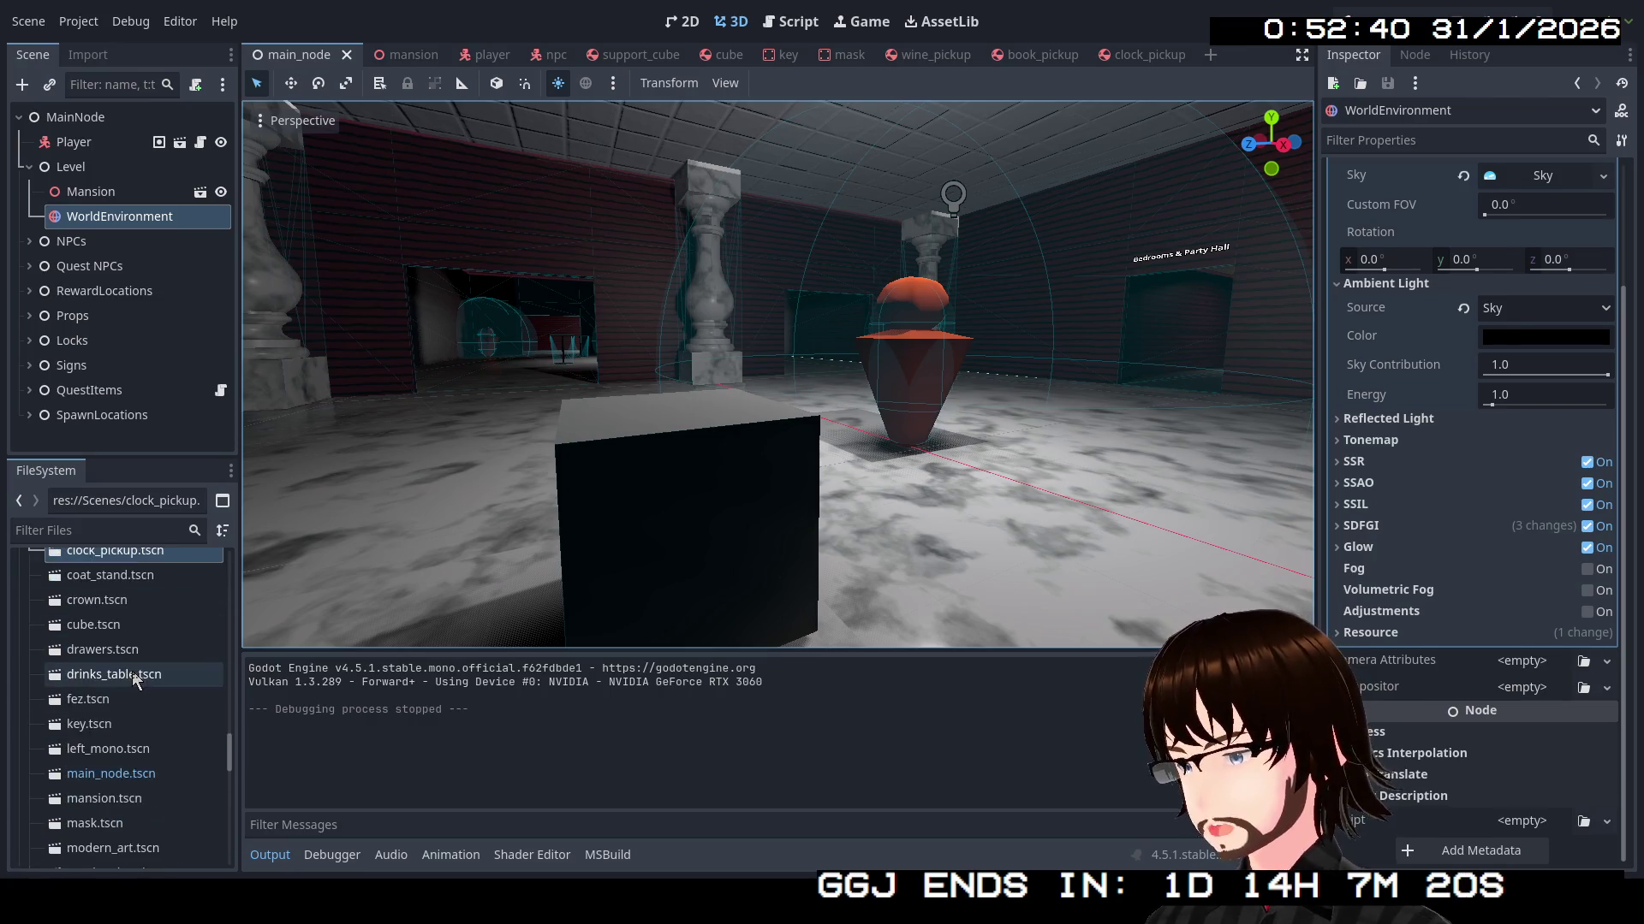
pyautogui.doubleClick(121, 744)
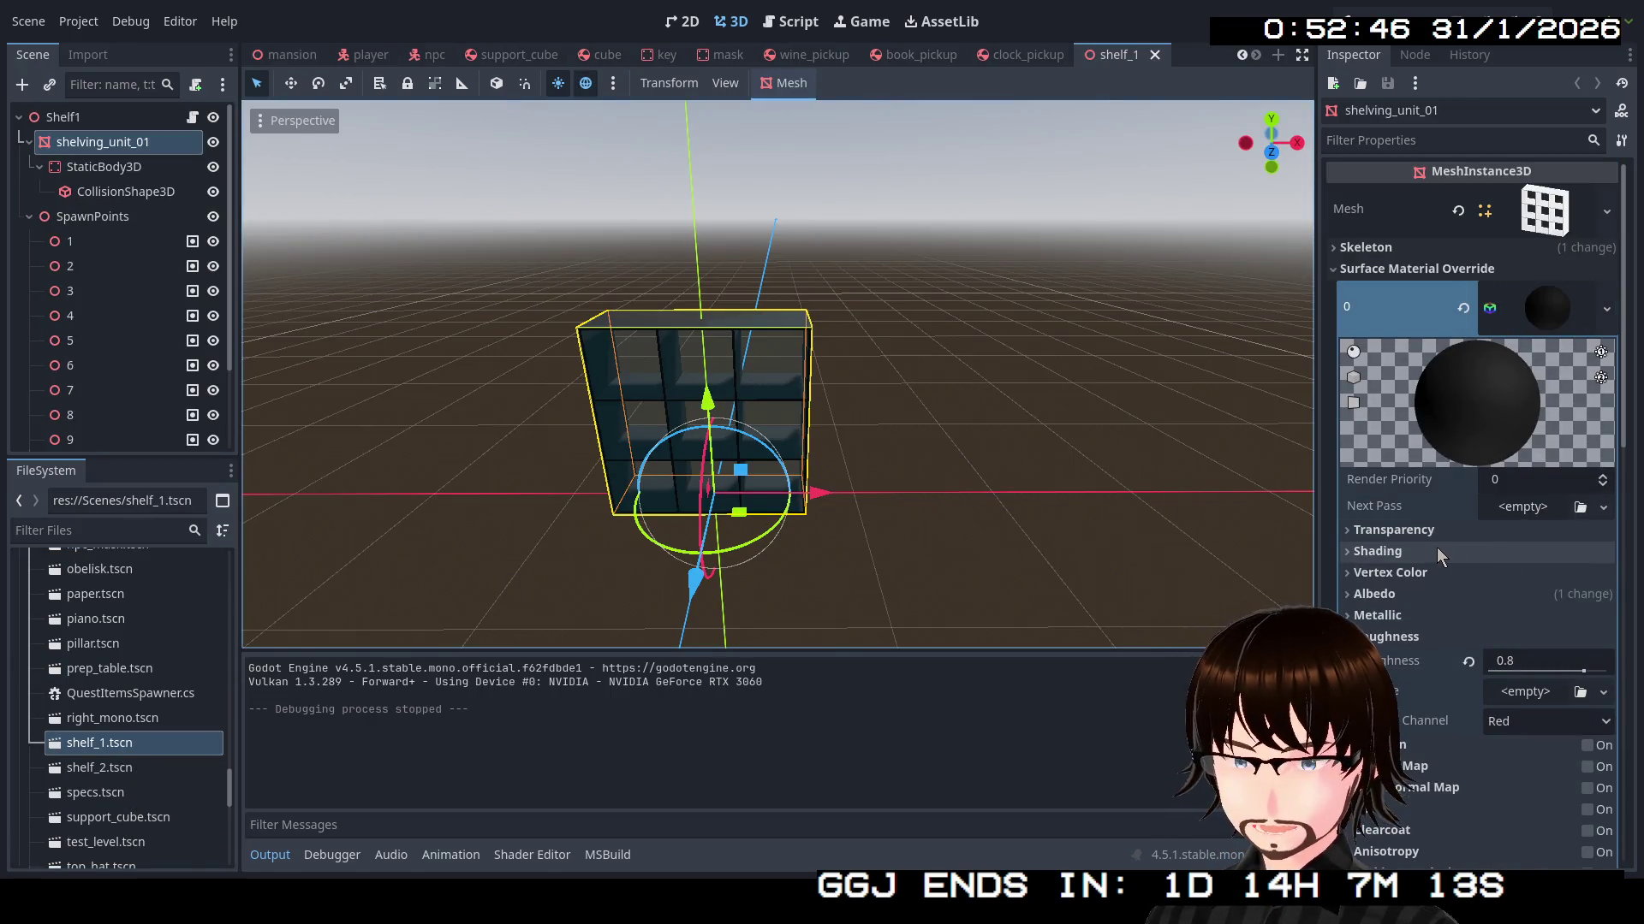
# Change the shelving unit's albedo colour to white
pyautogui.click(1394, 597)
pyautogui.click(1523, 620)
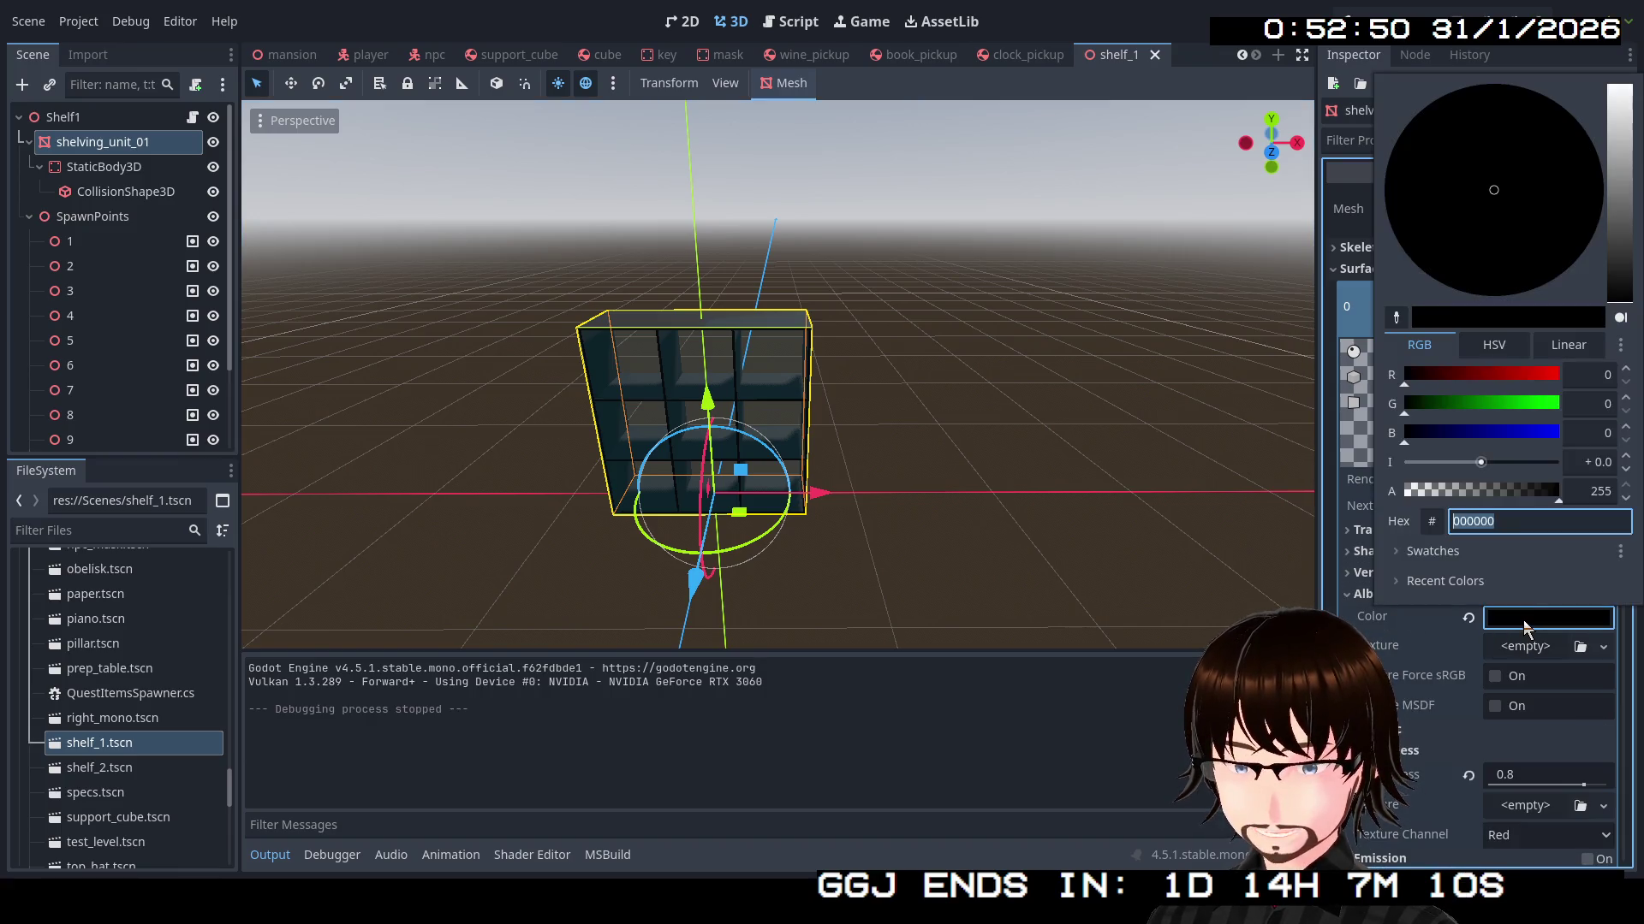
pyautogui.moveTo(1617, 259); pyautogui.dragTo(1617, 85)
pyautogui.click(1101, 480)
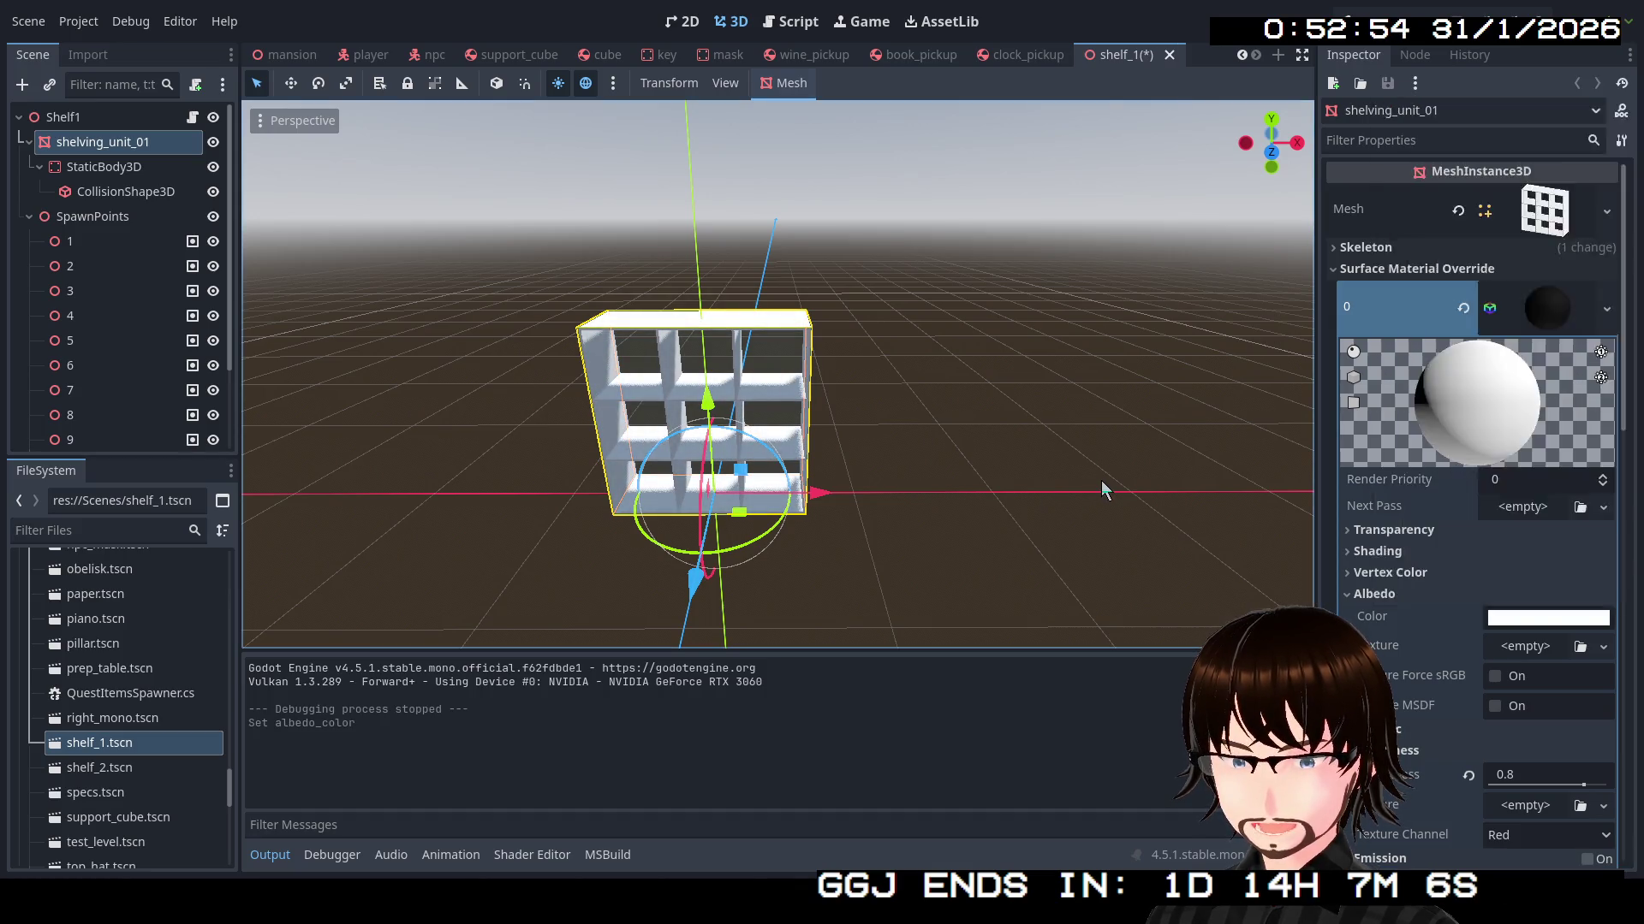
pyautogui.click(1101, 480)
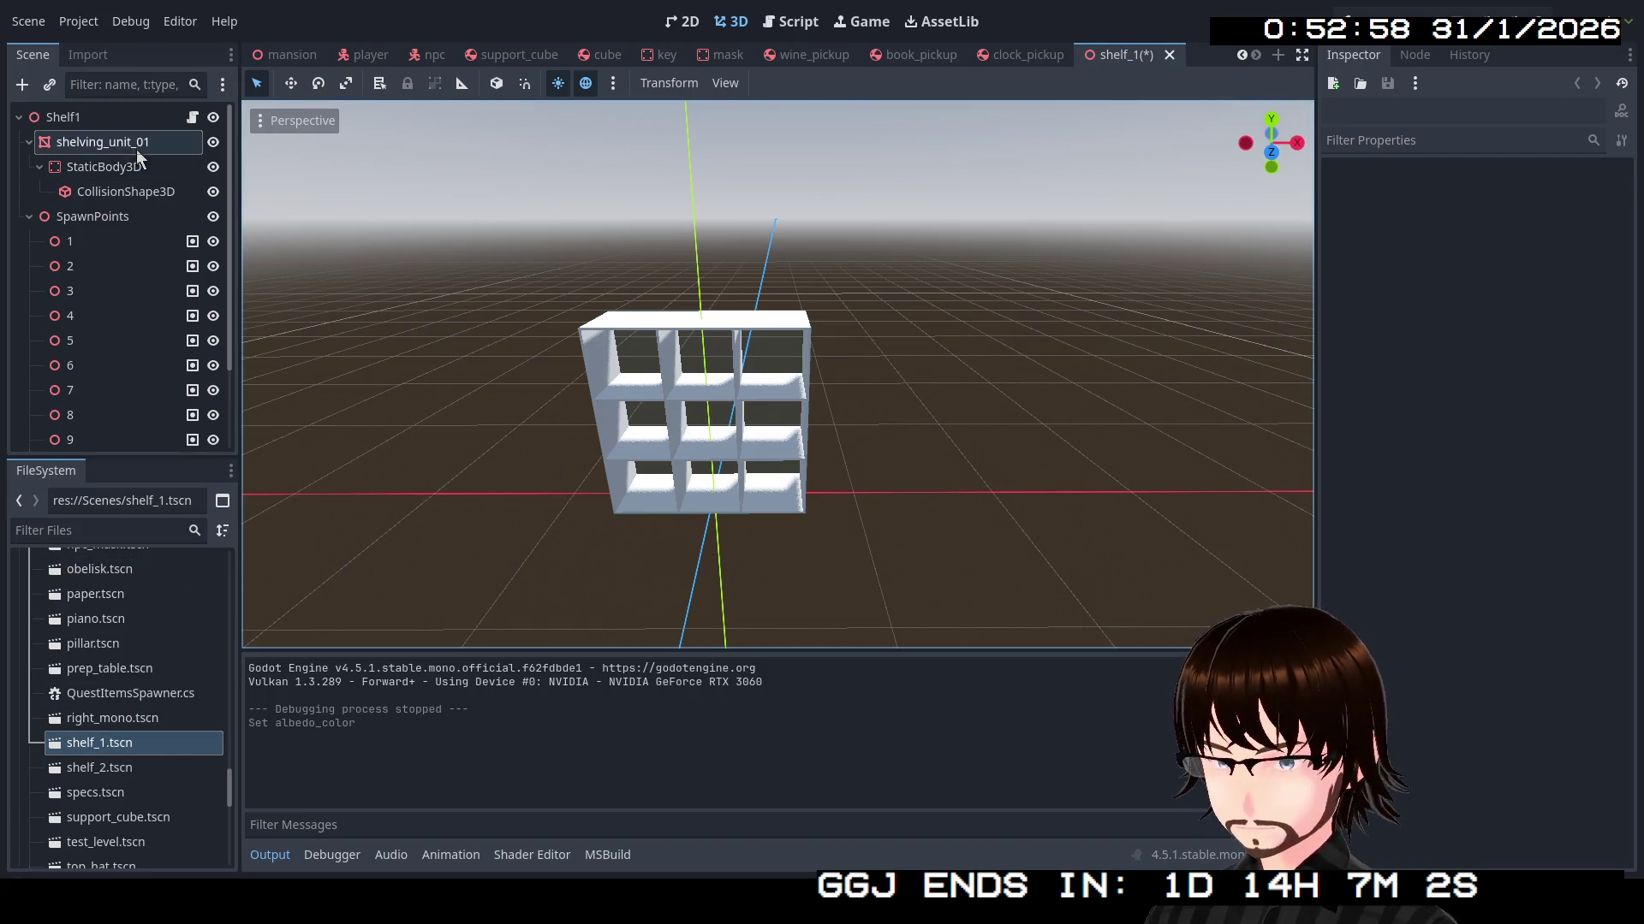
# Reselect shelving_unit_01 to check its white material and save shelf_1
pyautogui.click(100, 147)
pyautogui.scroll(-5, 1487, 639)
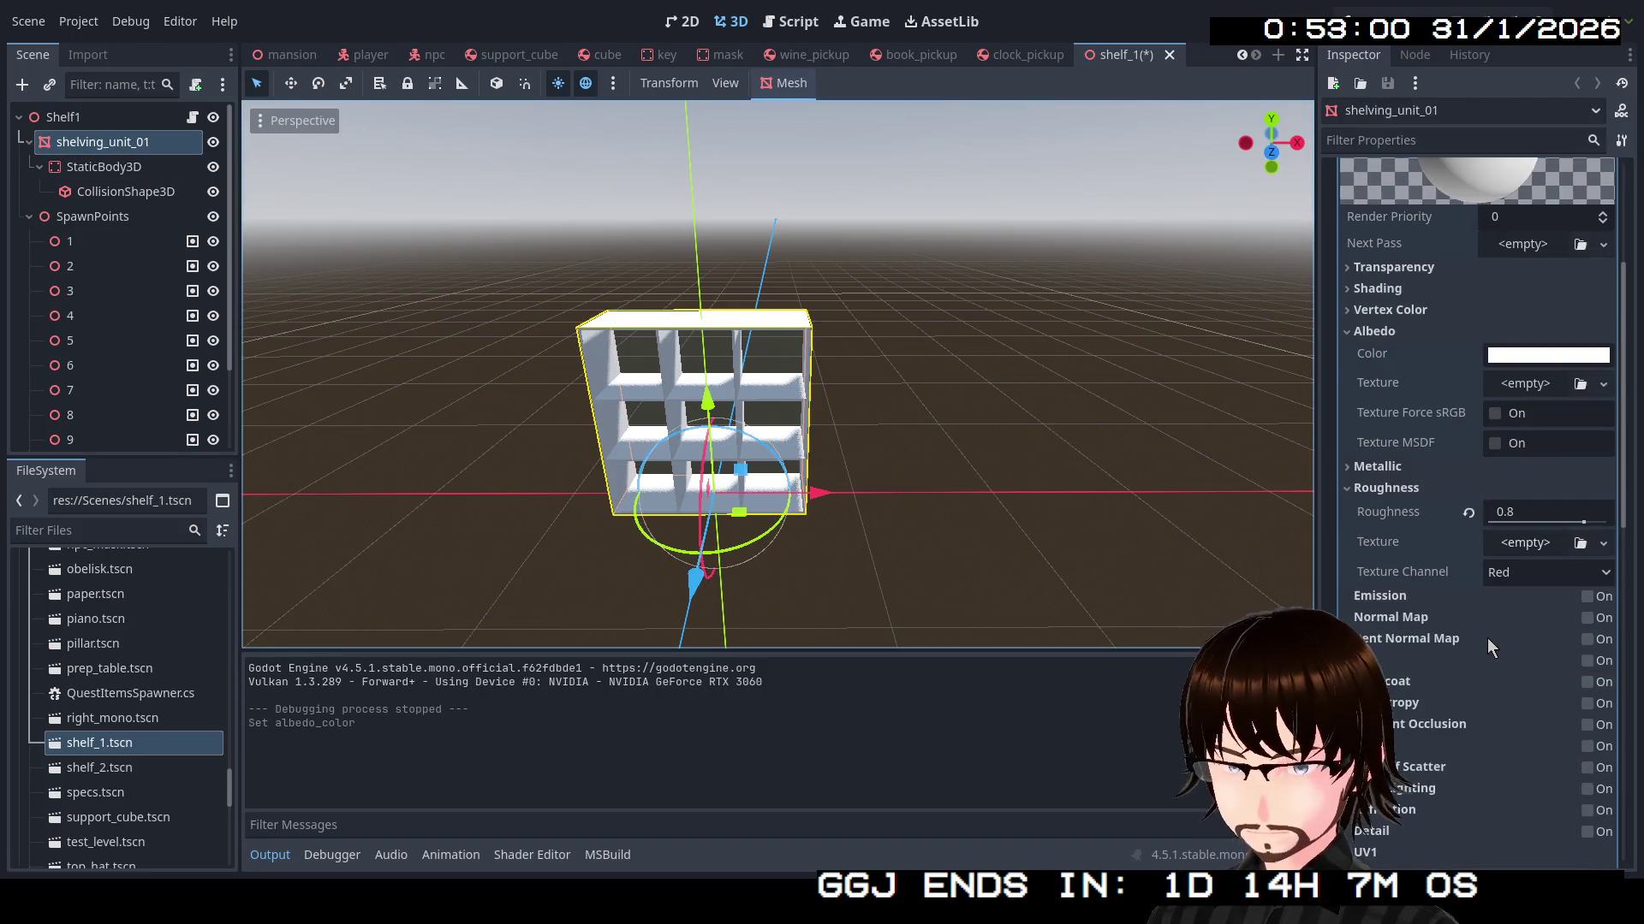
pyautogui.scroll(-3, 1439, 573)
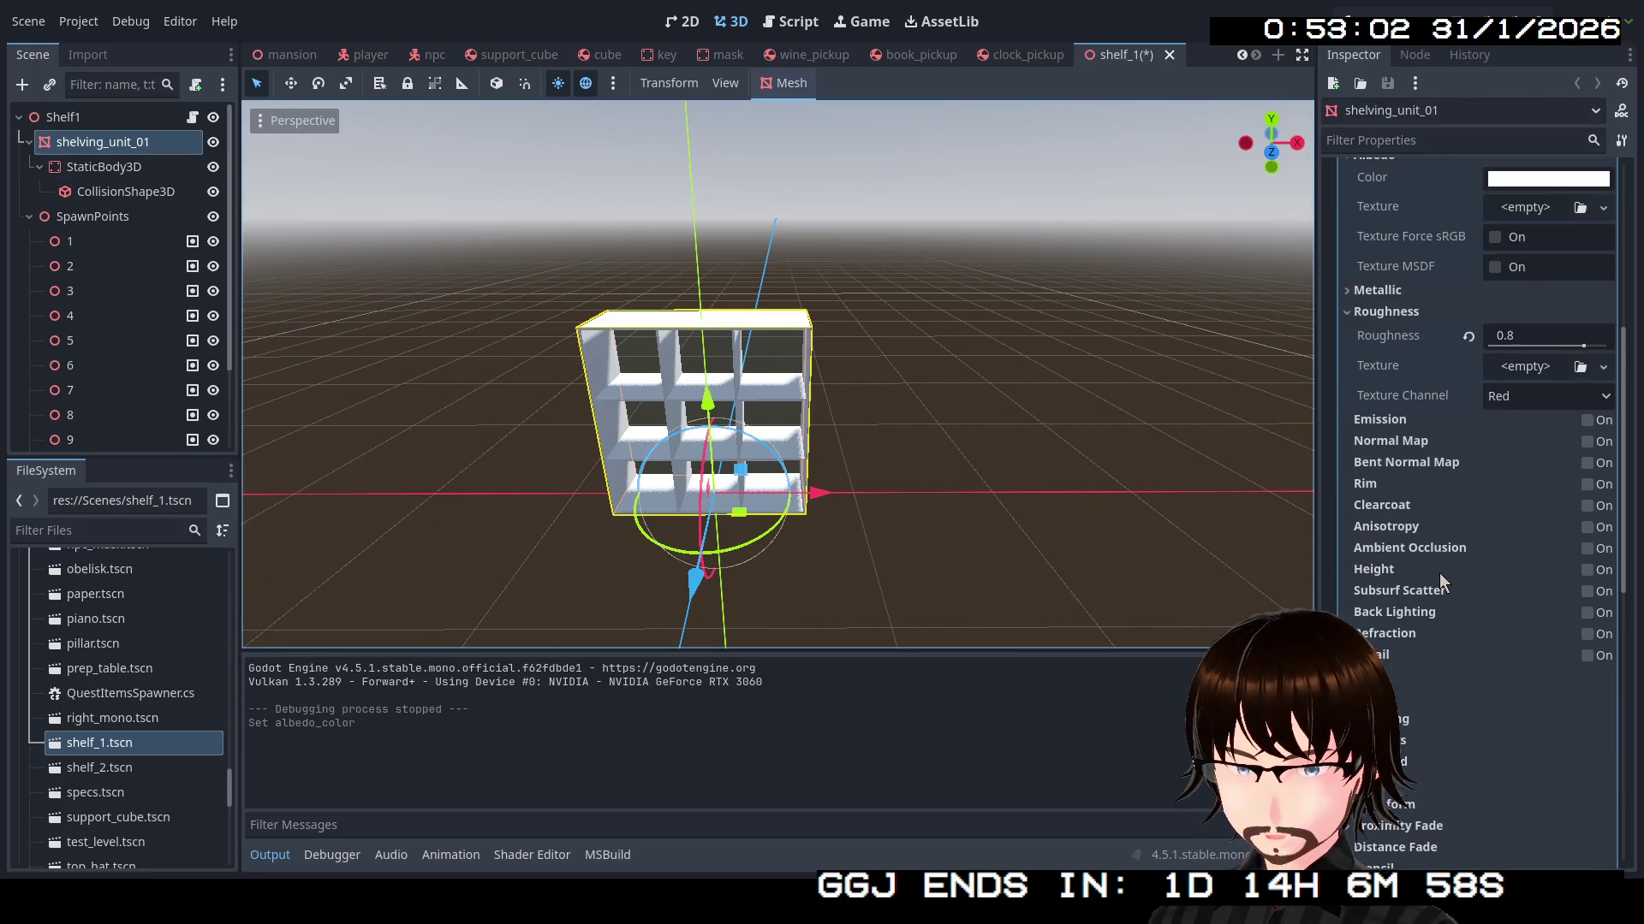
pyautogui.scroll(3, 1439, 573)
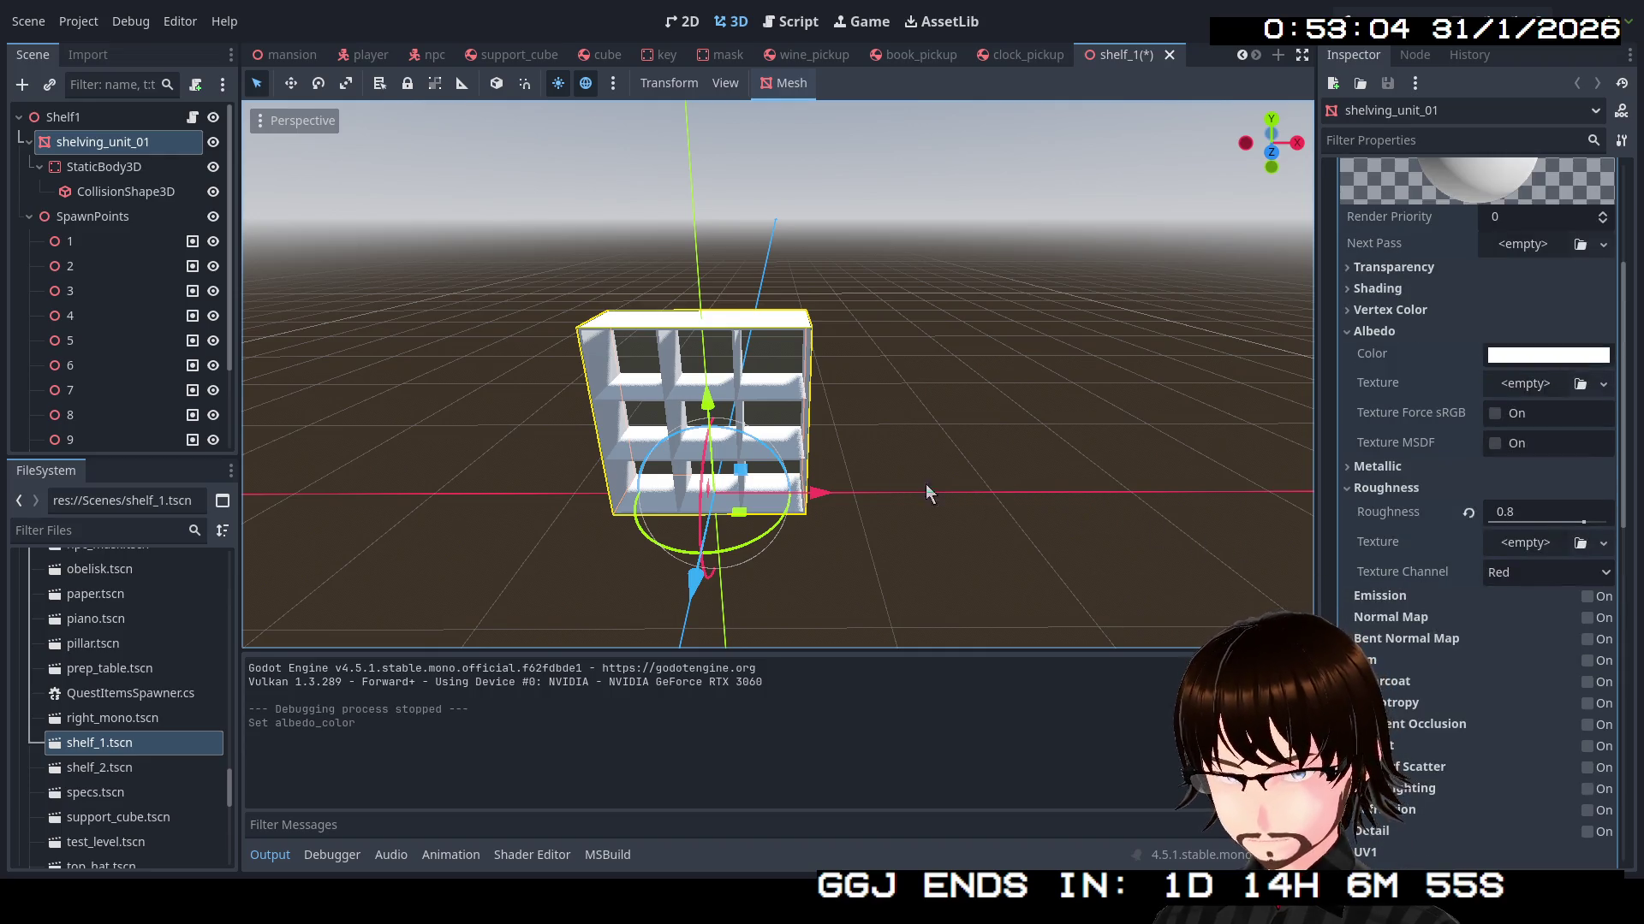
pyautogui.hotkey('ctrl', 's')
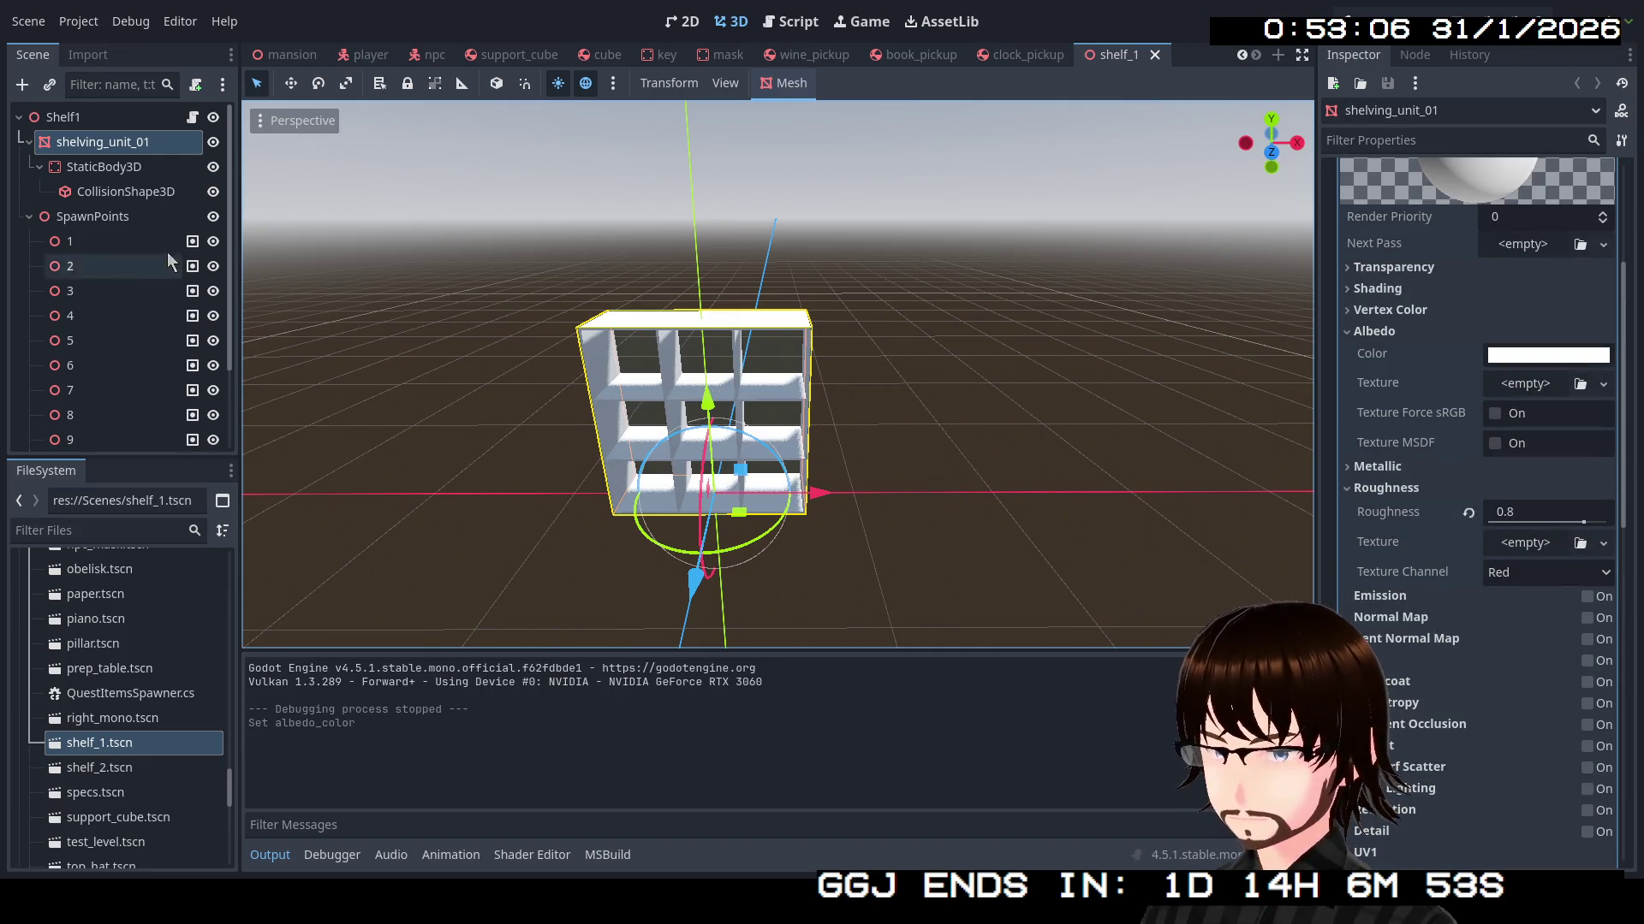
# Collapse the shelving unit's nodes and scroll FileSystem to the Scenes folder's book scenes
pyautogui.click(31, 143)
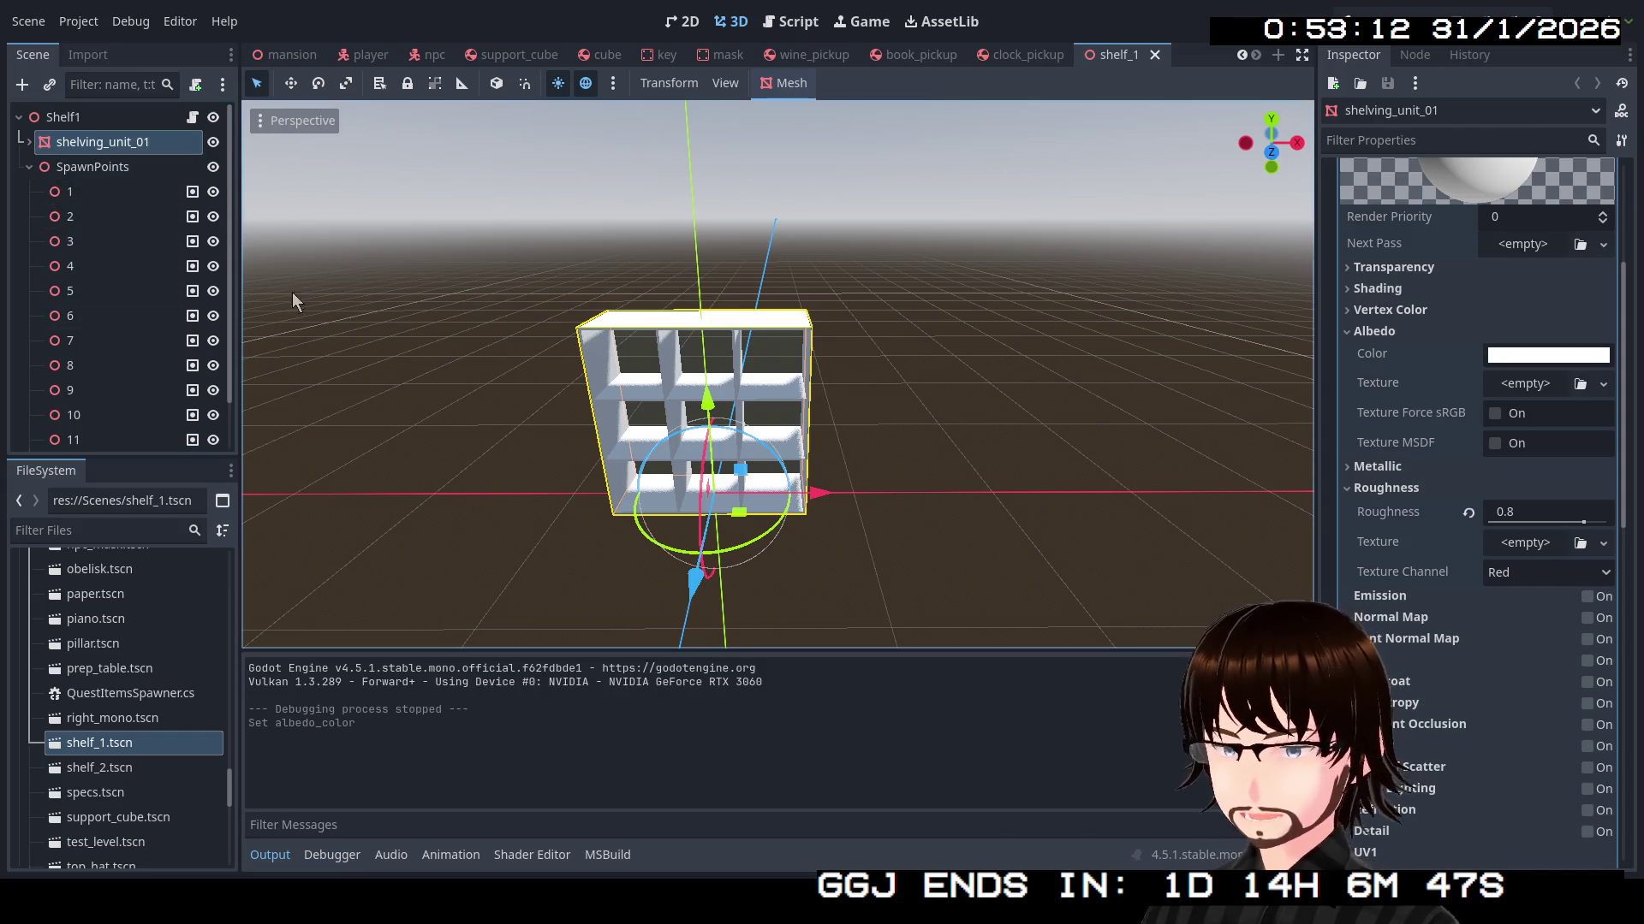
pyautogui.scroll(-10, 150, 715)
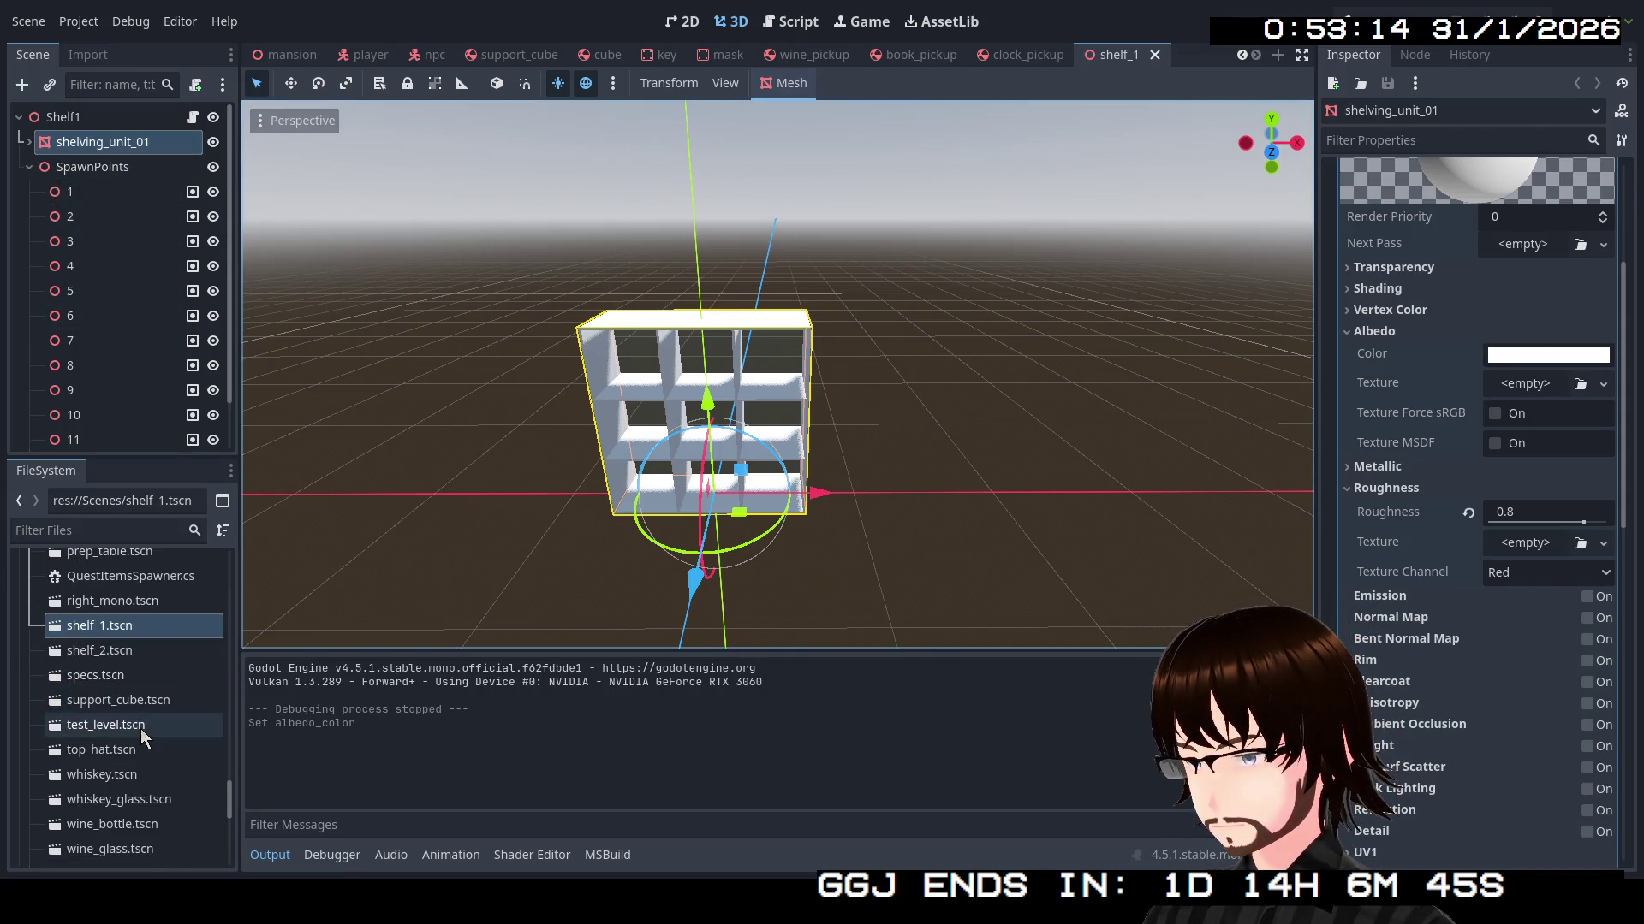
pyautogui.scroll(-4, 137, 733)
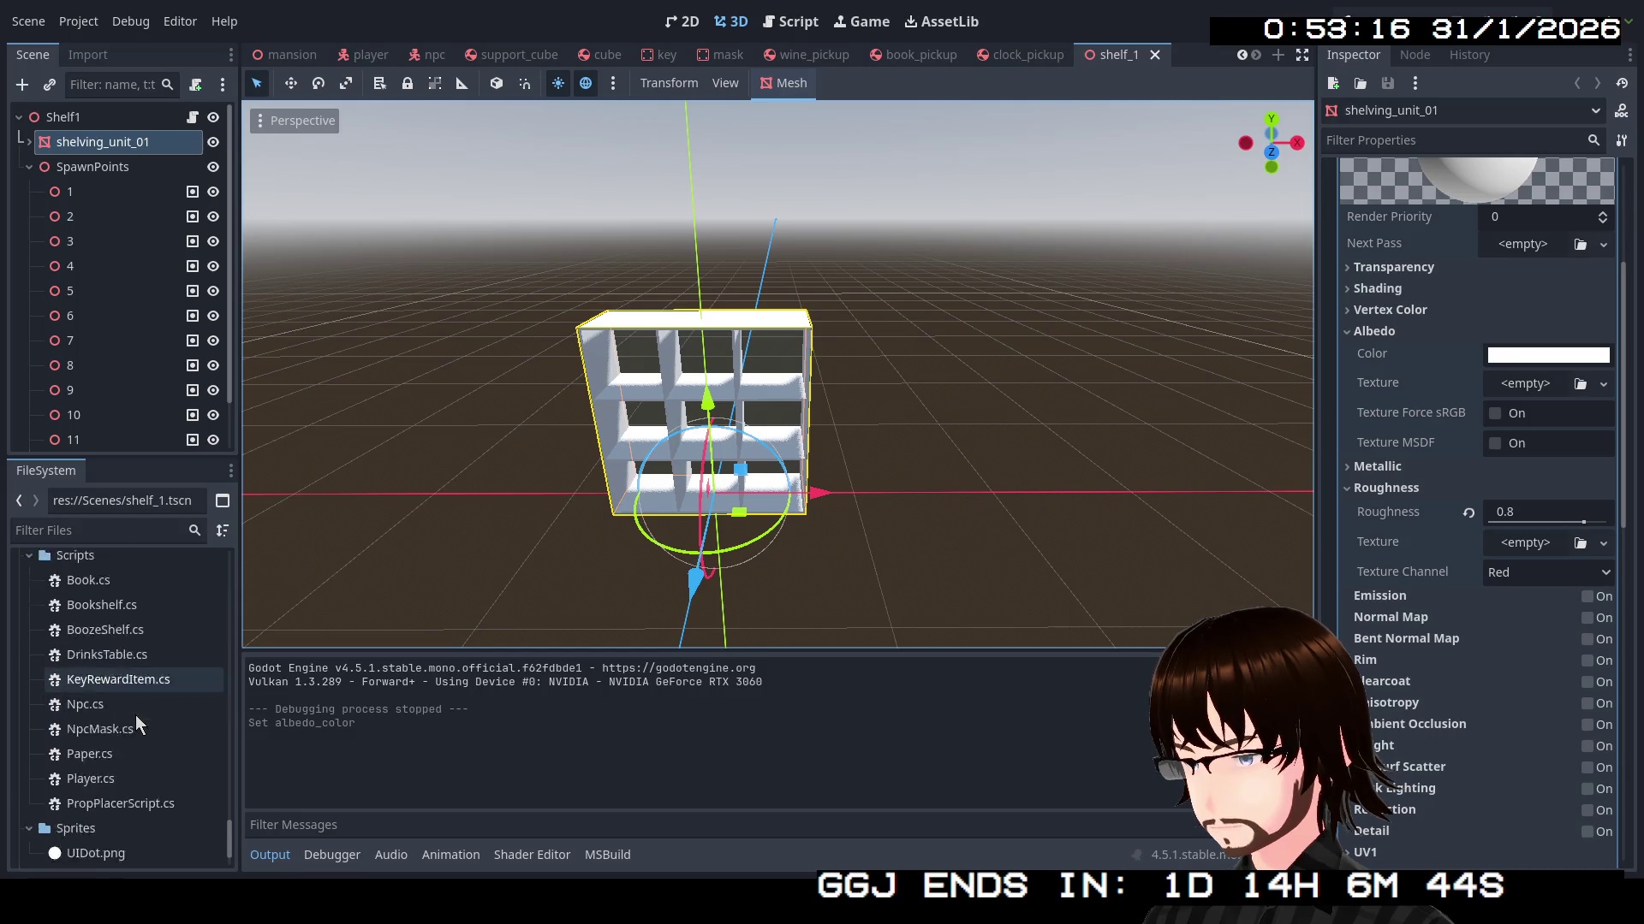
pyautogui.scroll(4, 137, 697)
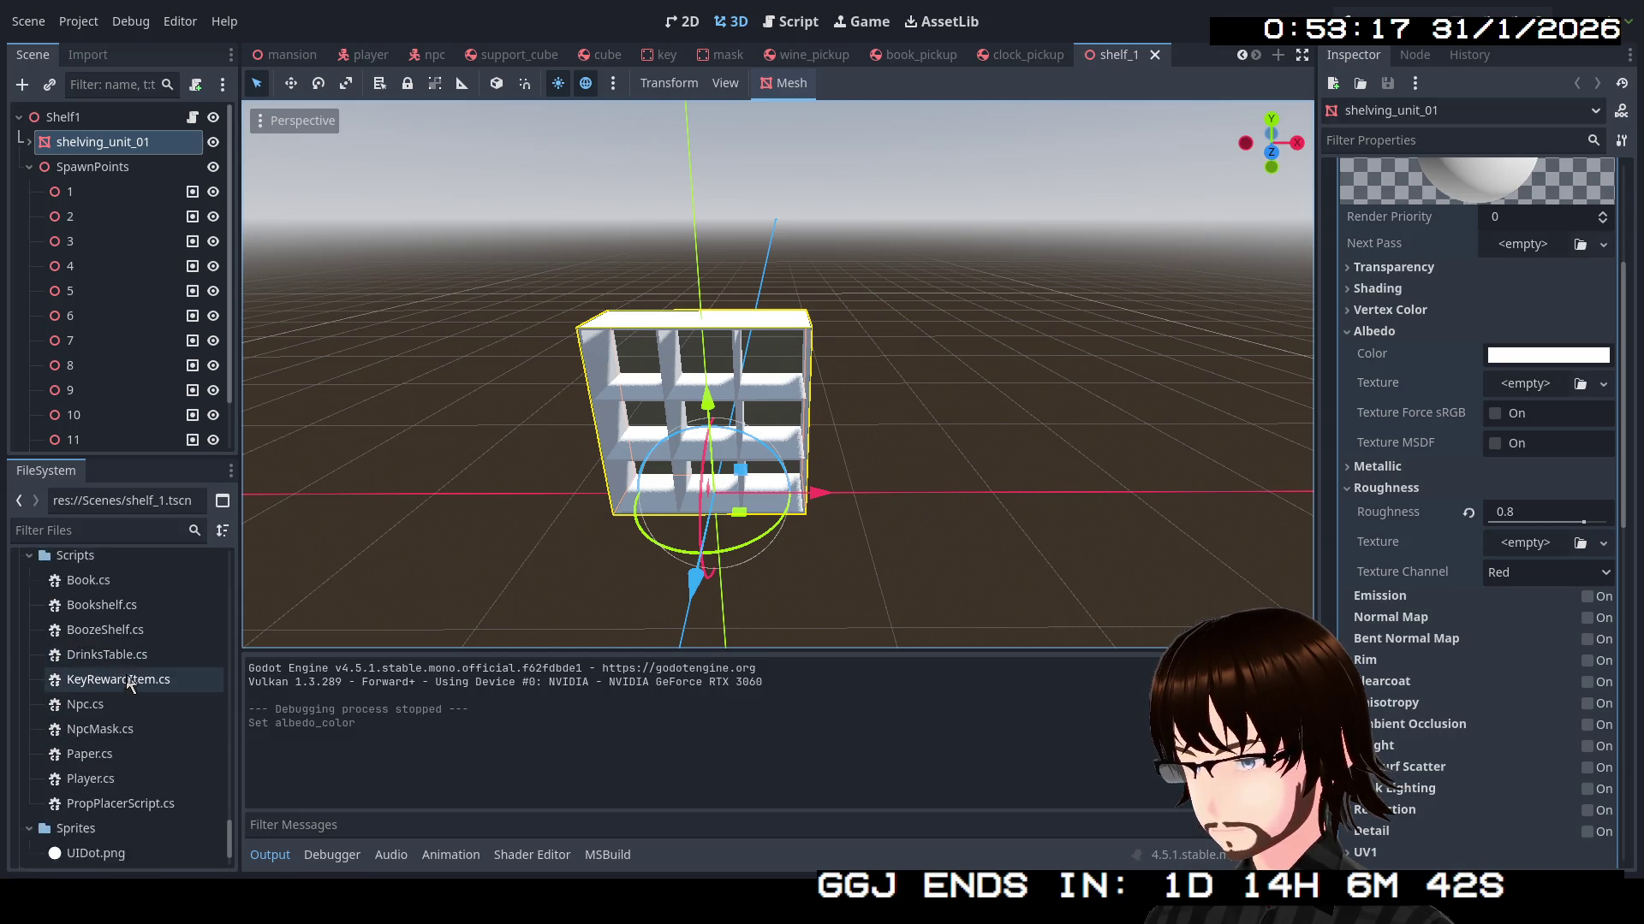
pyautogui.scroll(20, 141, 678)
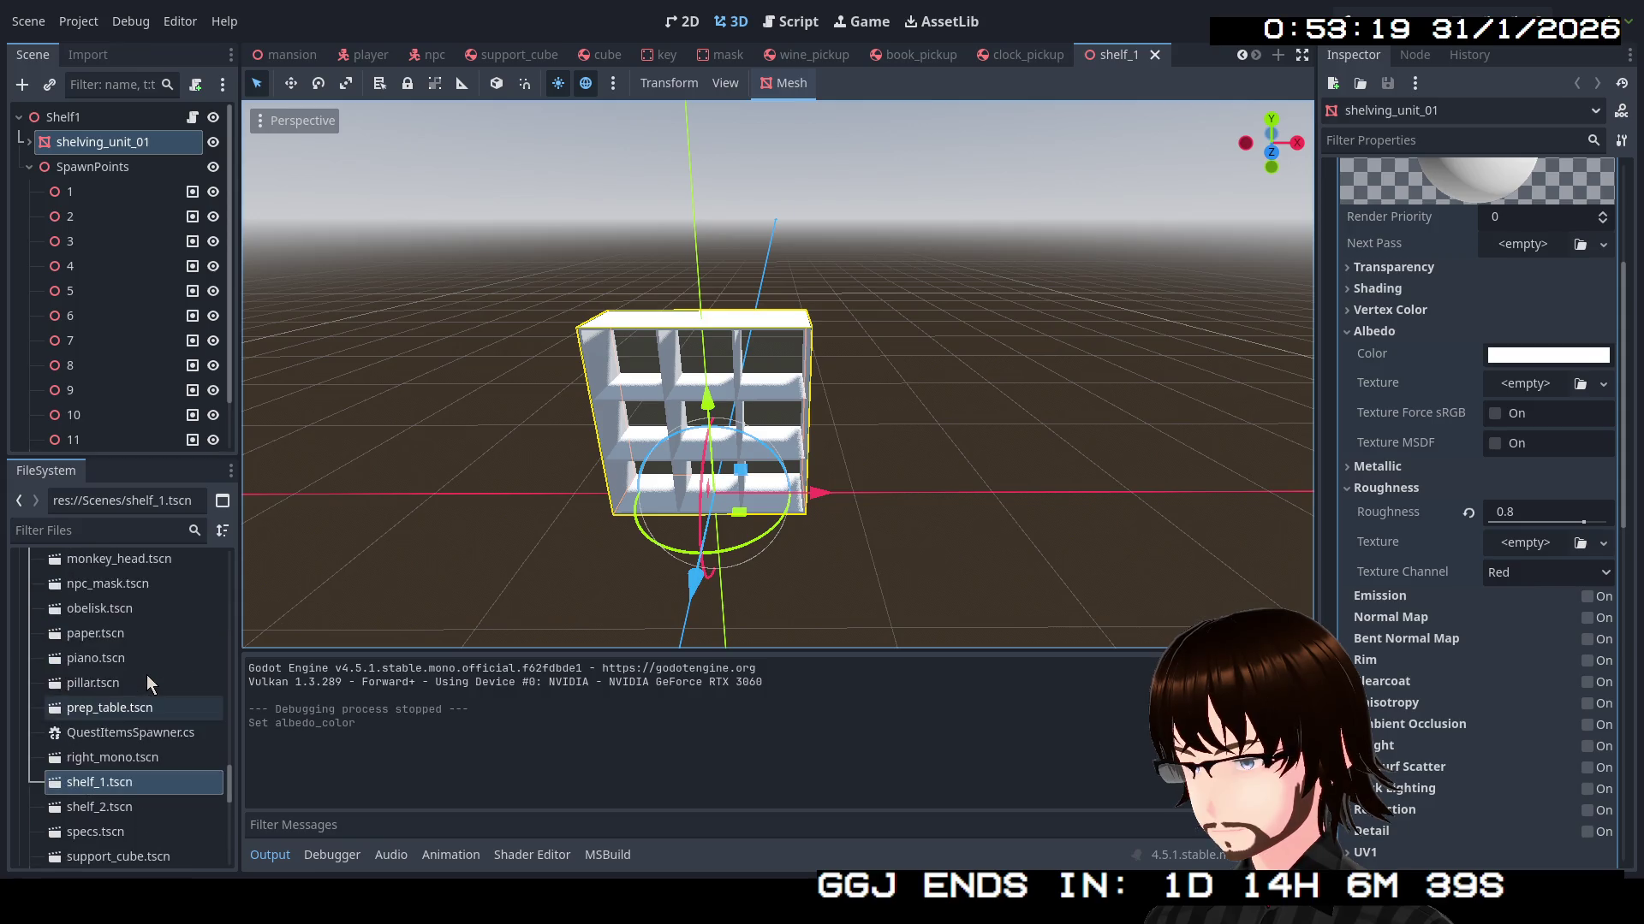
pyautogui.scroll(5, 150, 681)
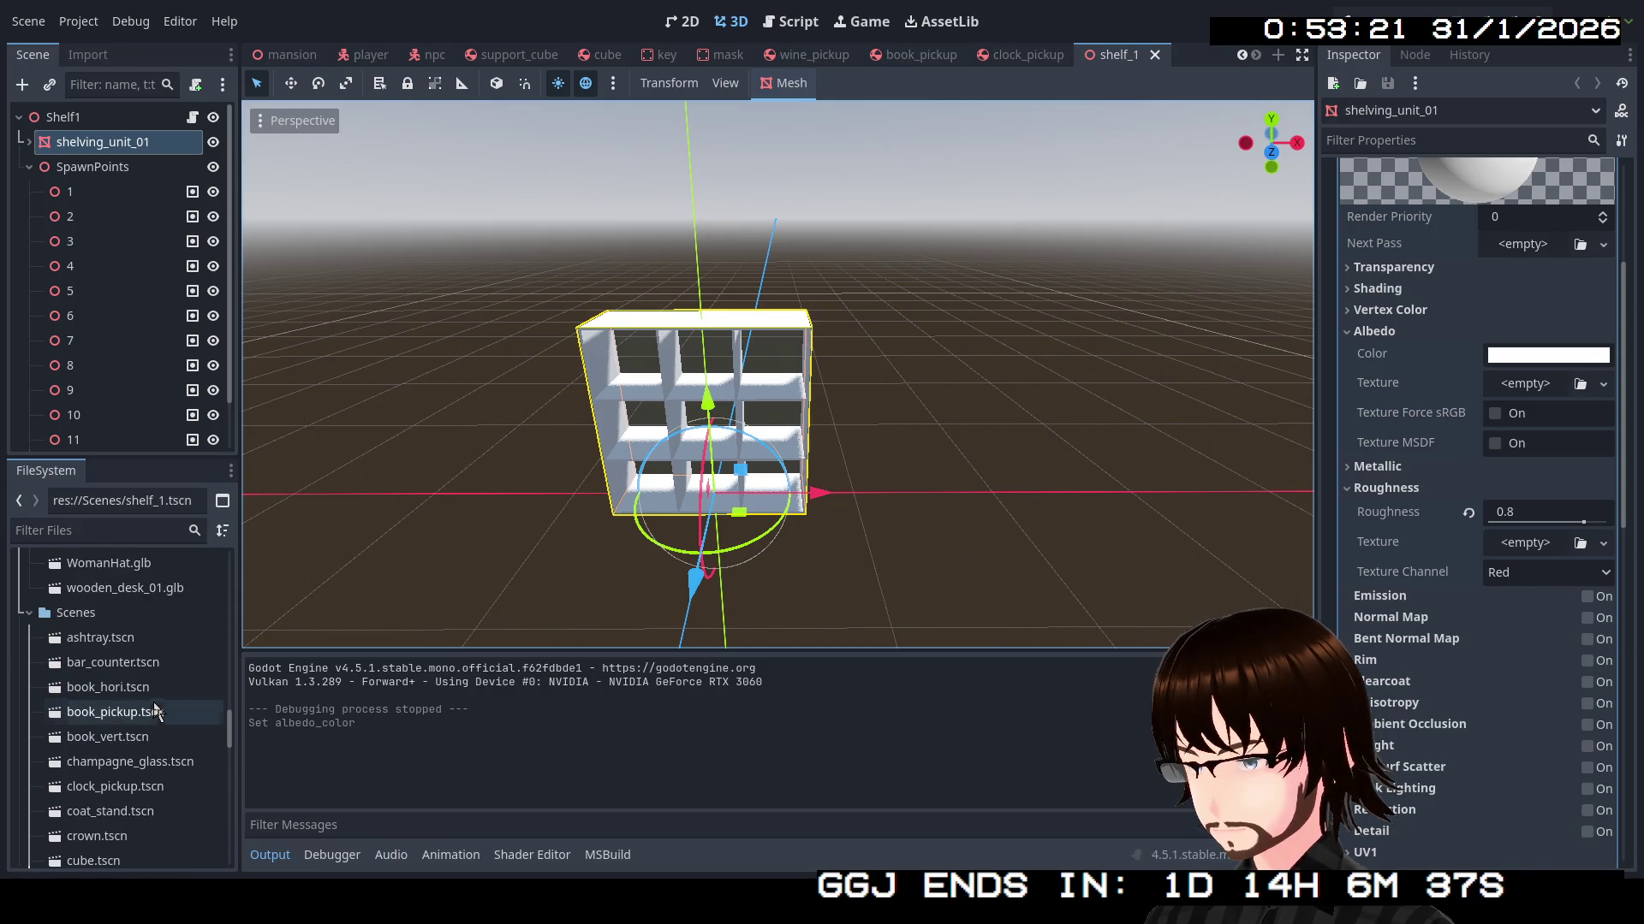
# Set book_01's Transform scale to 2 in book_hori.tscn, then open book_vert
pyautogui.doubleClick(142, 689)
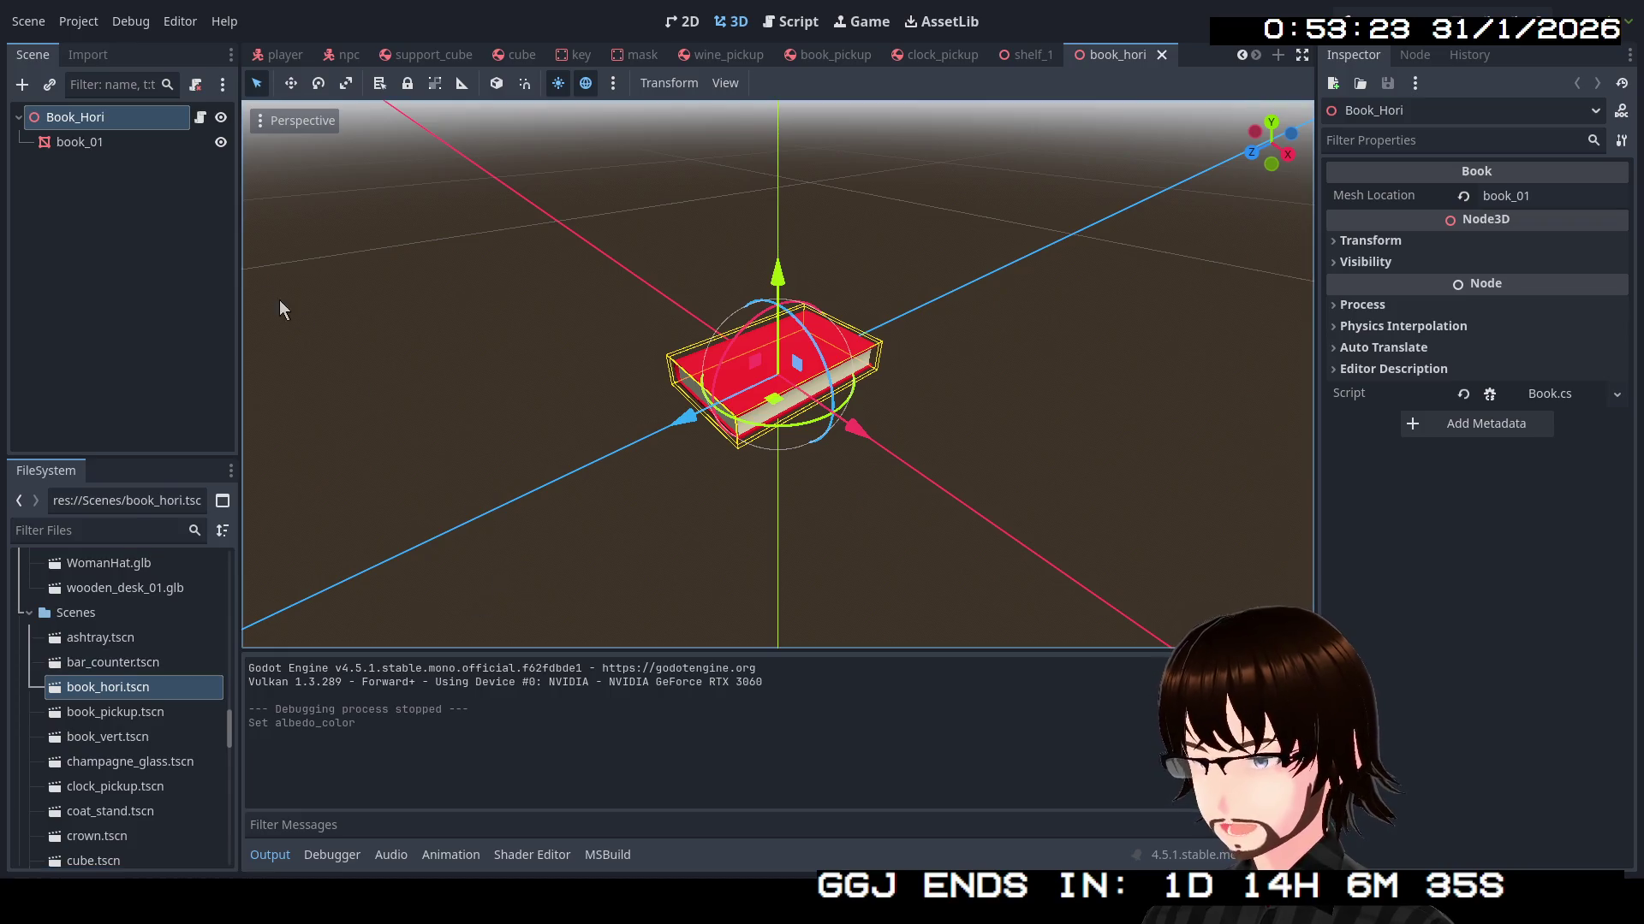
pyautogui.click(115, 147)
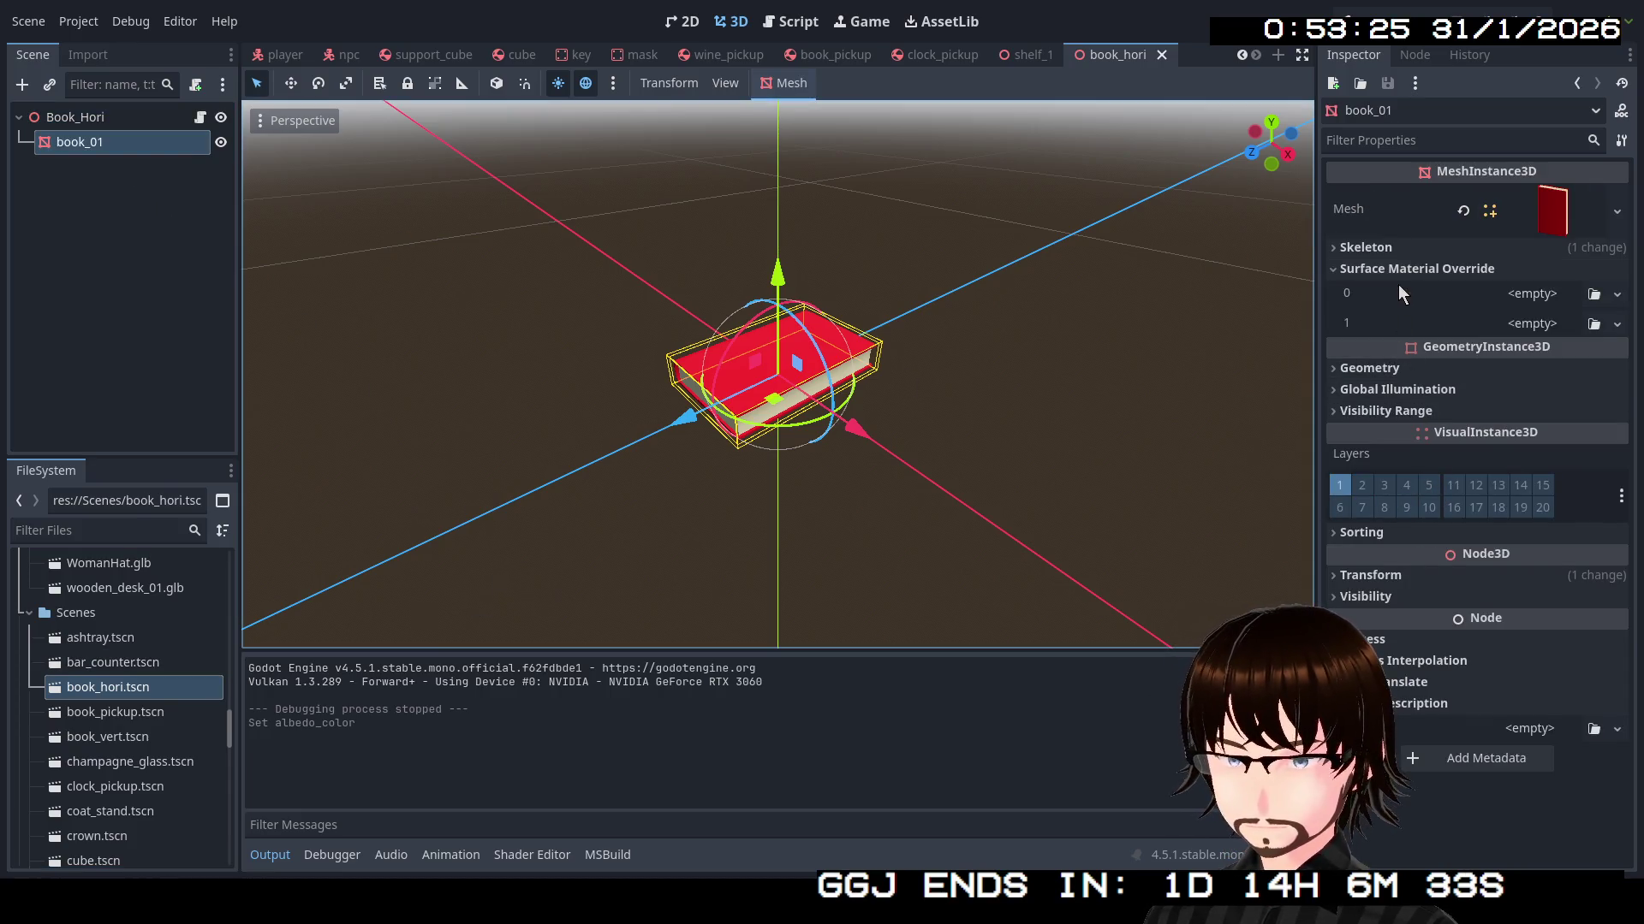
pyautogui.click(1404, 580)
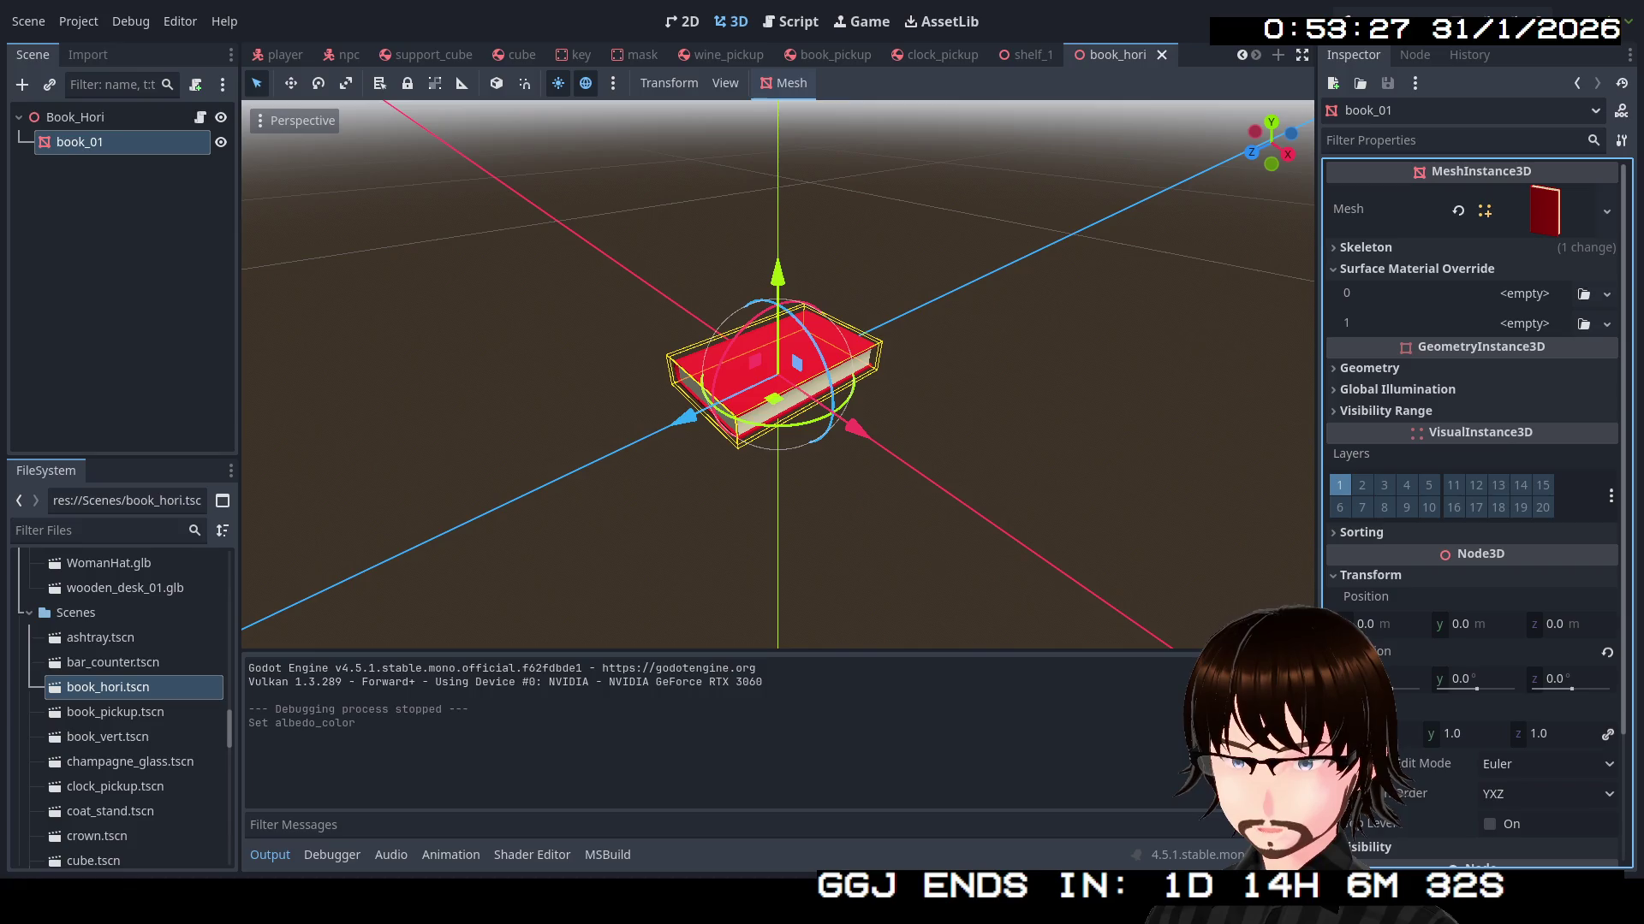
pyautogui.click(1374, 734)
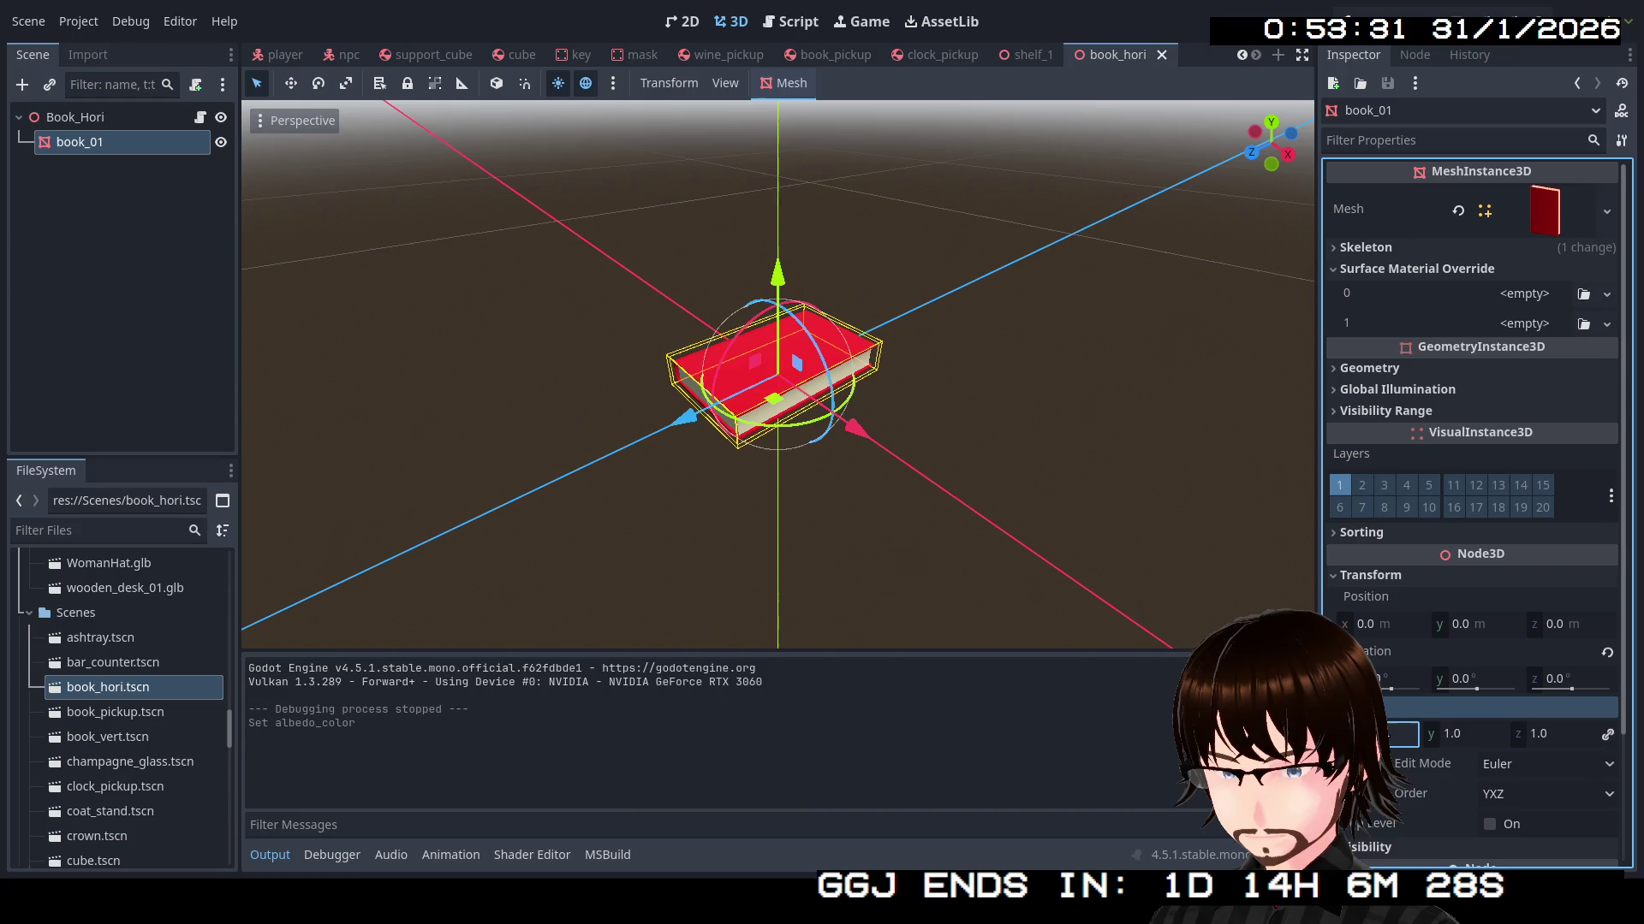
pyautogui.write('2')
pyautogui.press('Return')
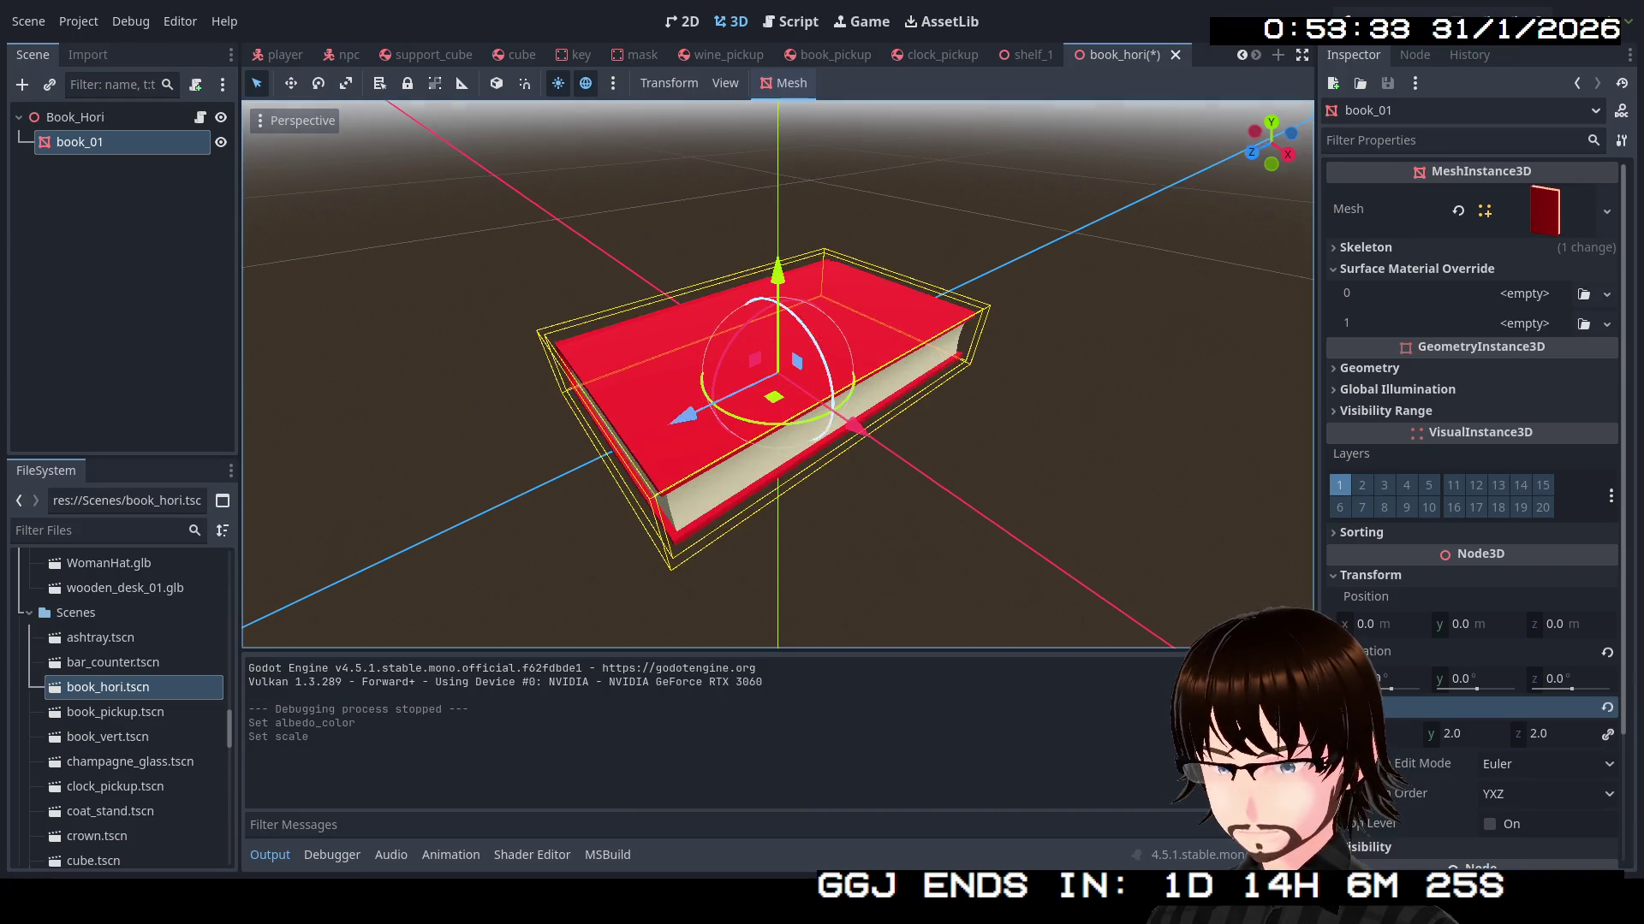
pyautogui.moveTo(941, 519)
pyautogui.mouseDown()
pyautogui.moveTo(771, 445)
pyautogui.moveTo(719, 359)
pyautogui.moveTo(969, 507)
pyautogui.mouseUp()
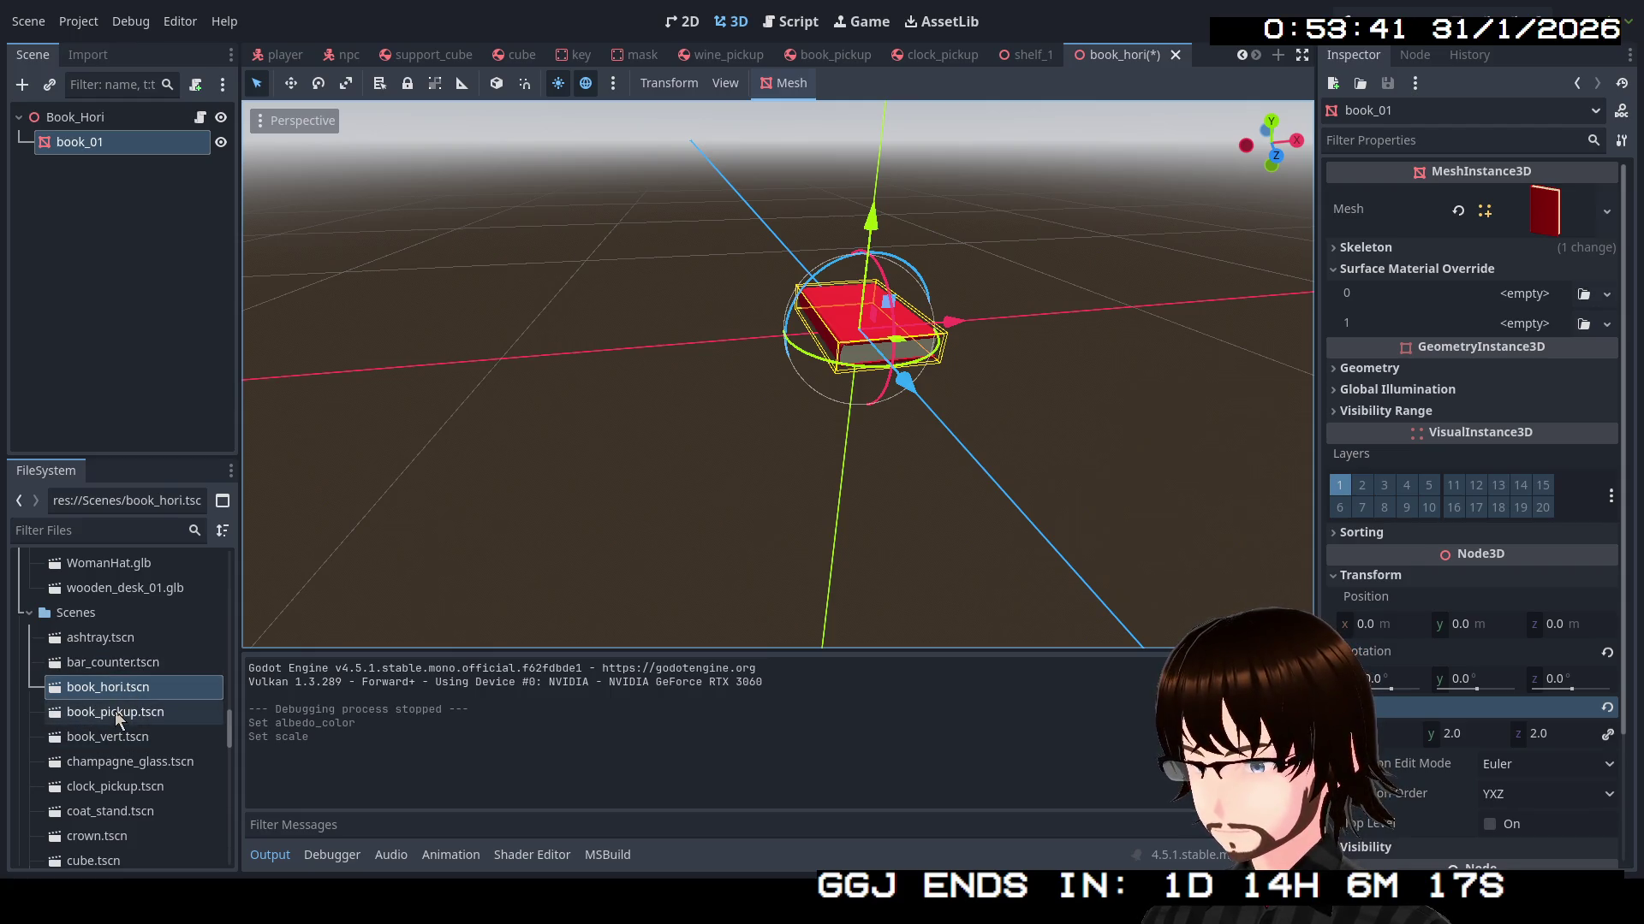
pyautogui.click(122, 741)
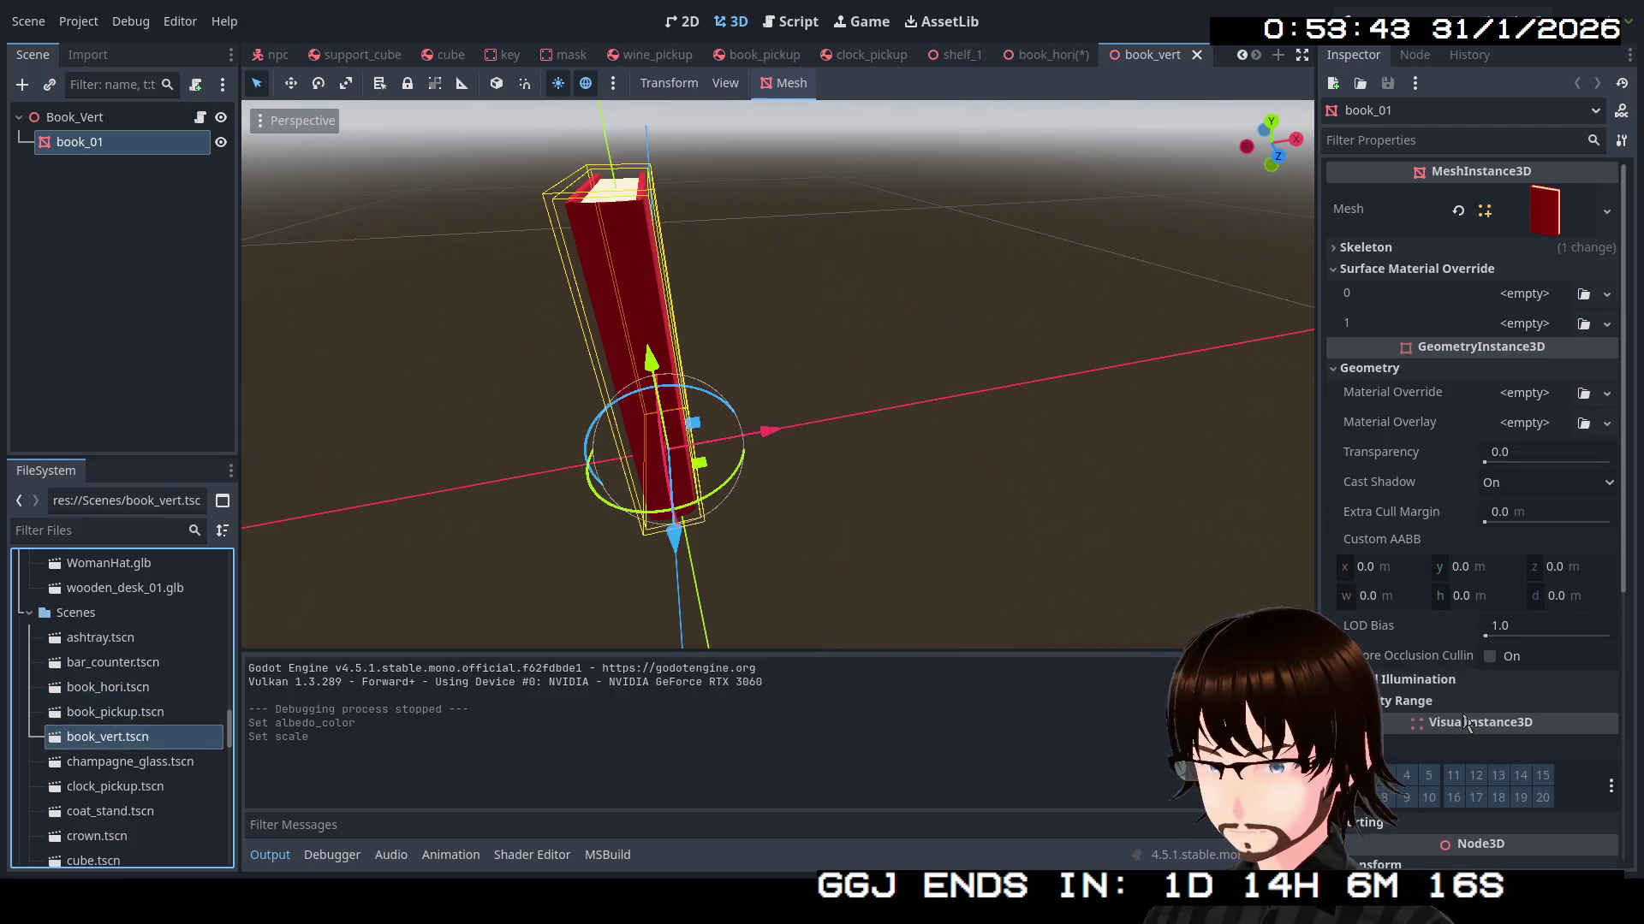
# Set book_vert's book_01 scale to 2 and frame the enlarged book
pyautogui.click(1014, 59)
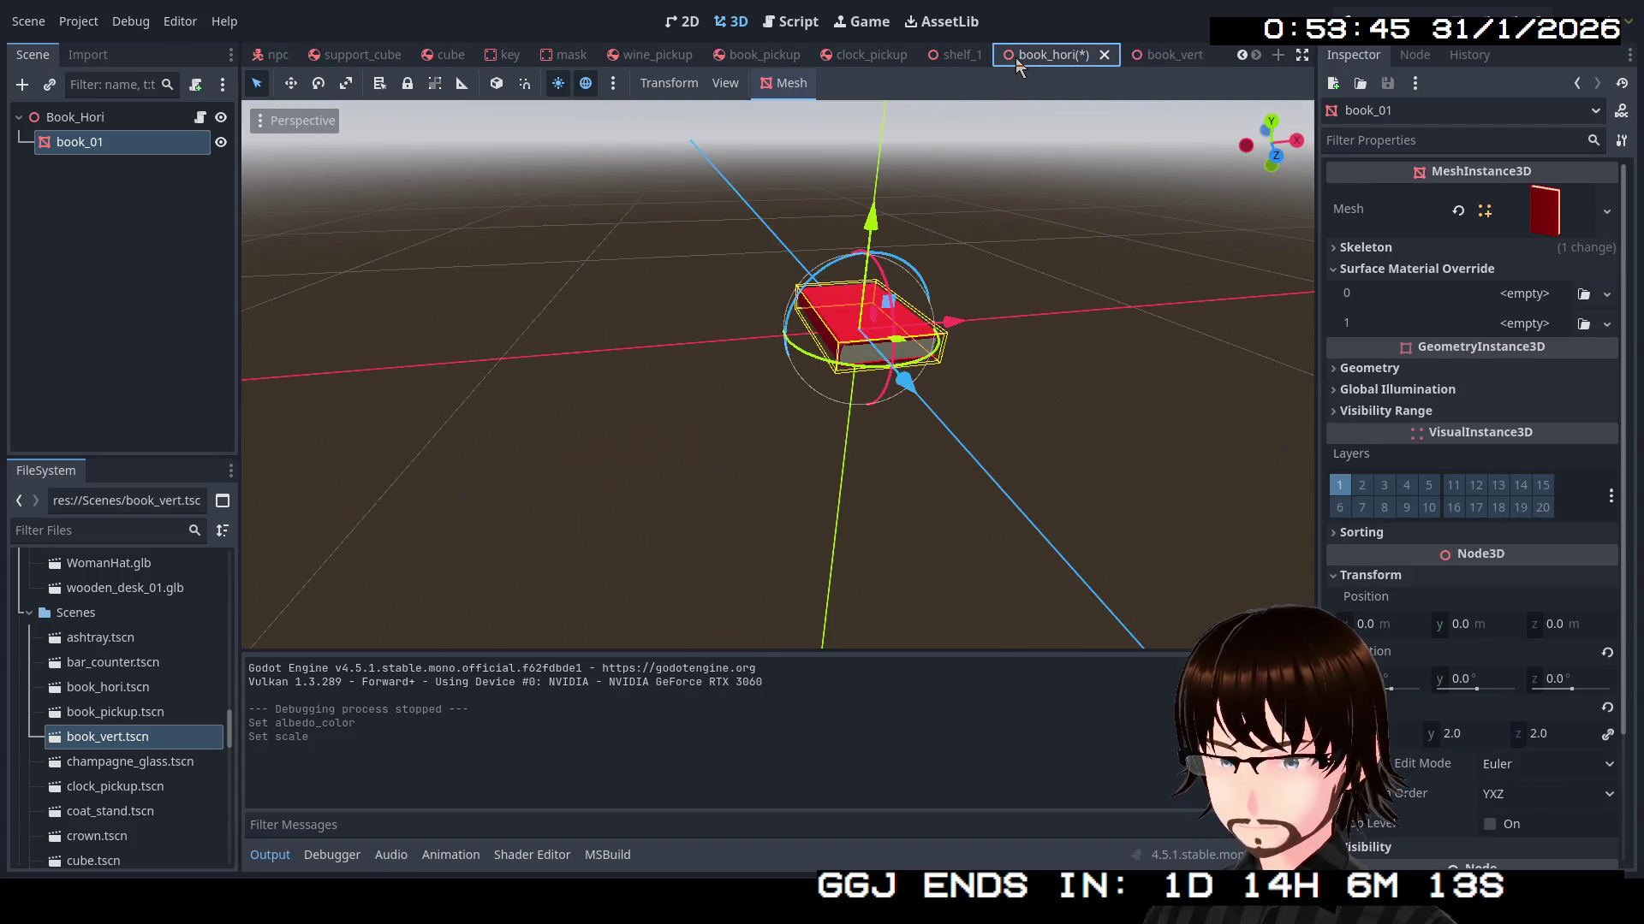
pyautogui.click(1136, 58)
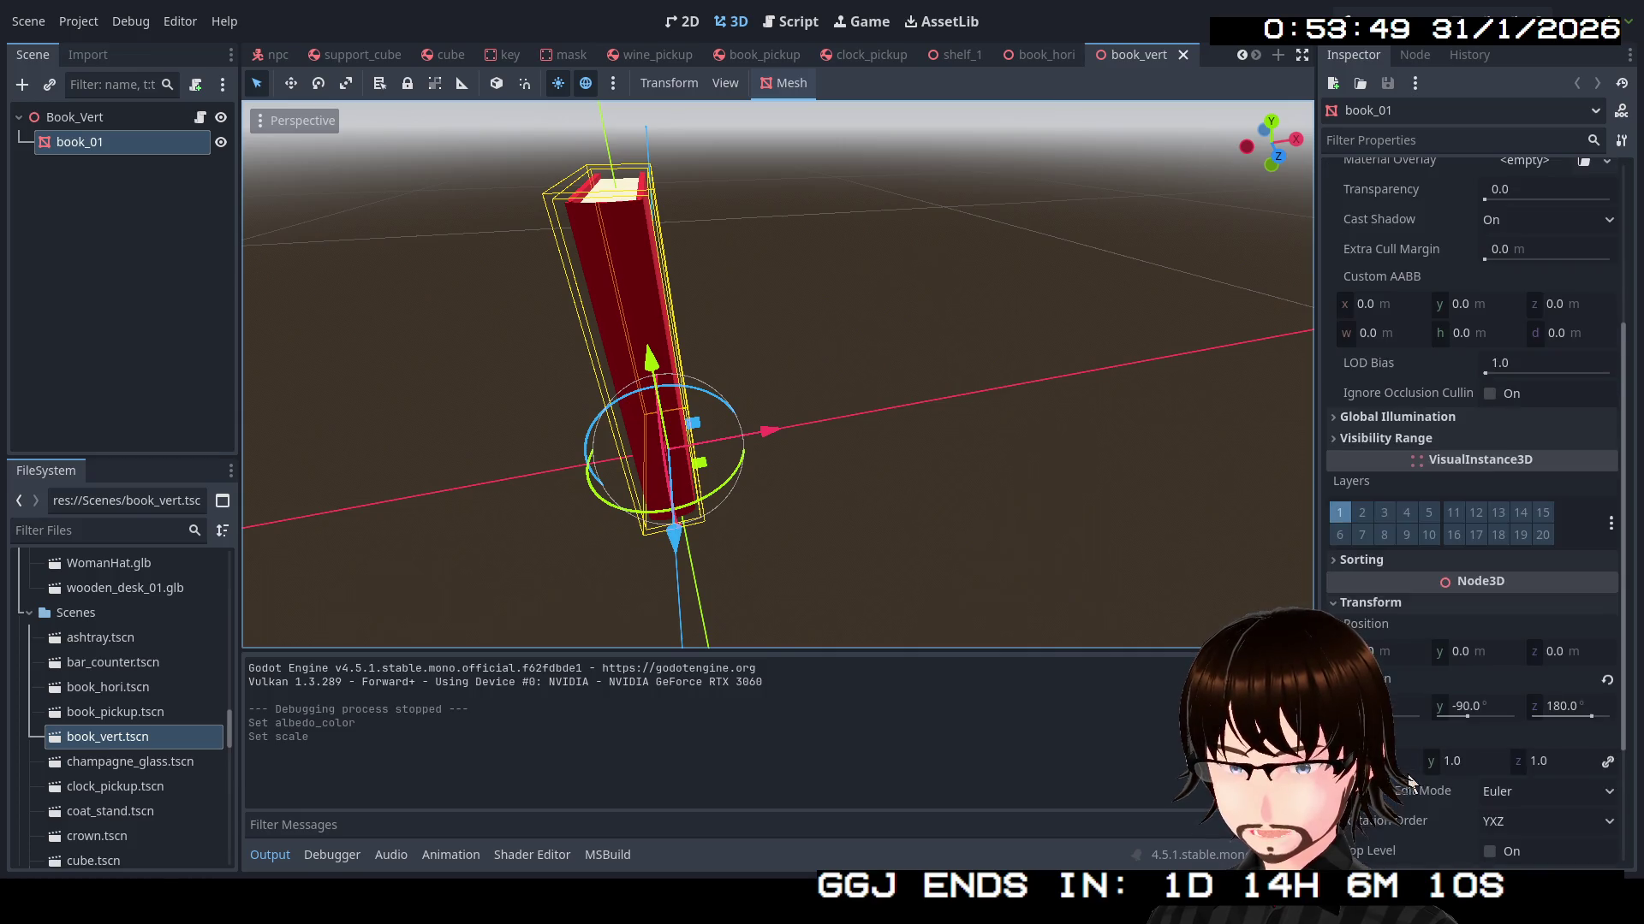
pyautogui.scroll(-3, 1423, 709)
pyautogui.click(1404, 762)
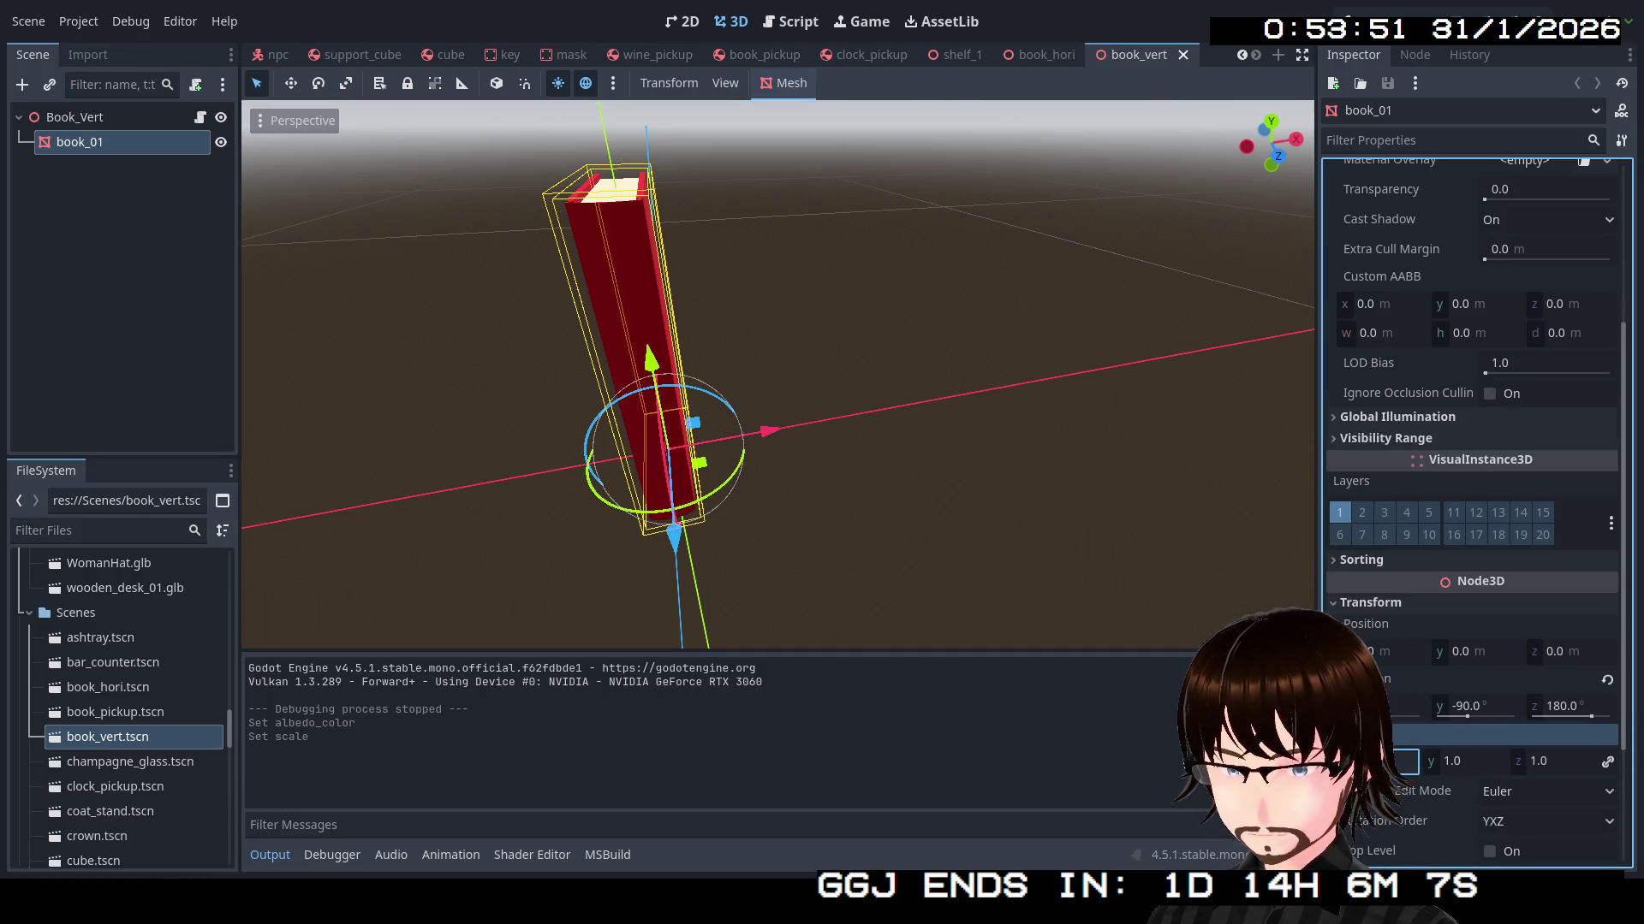
pyautogui.write('2')
pyautogui.press('Return')
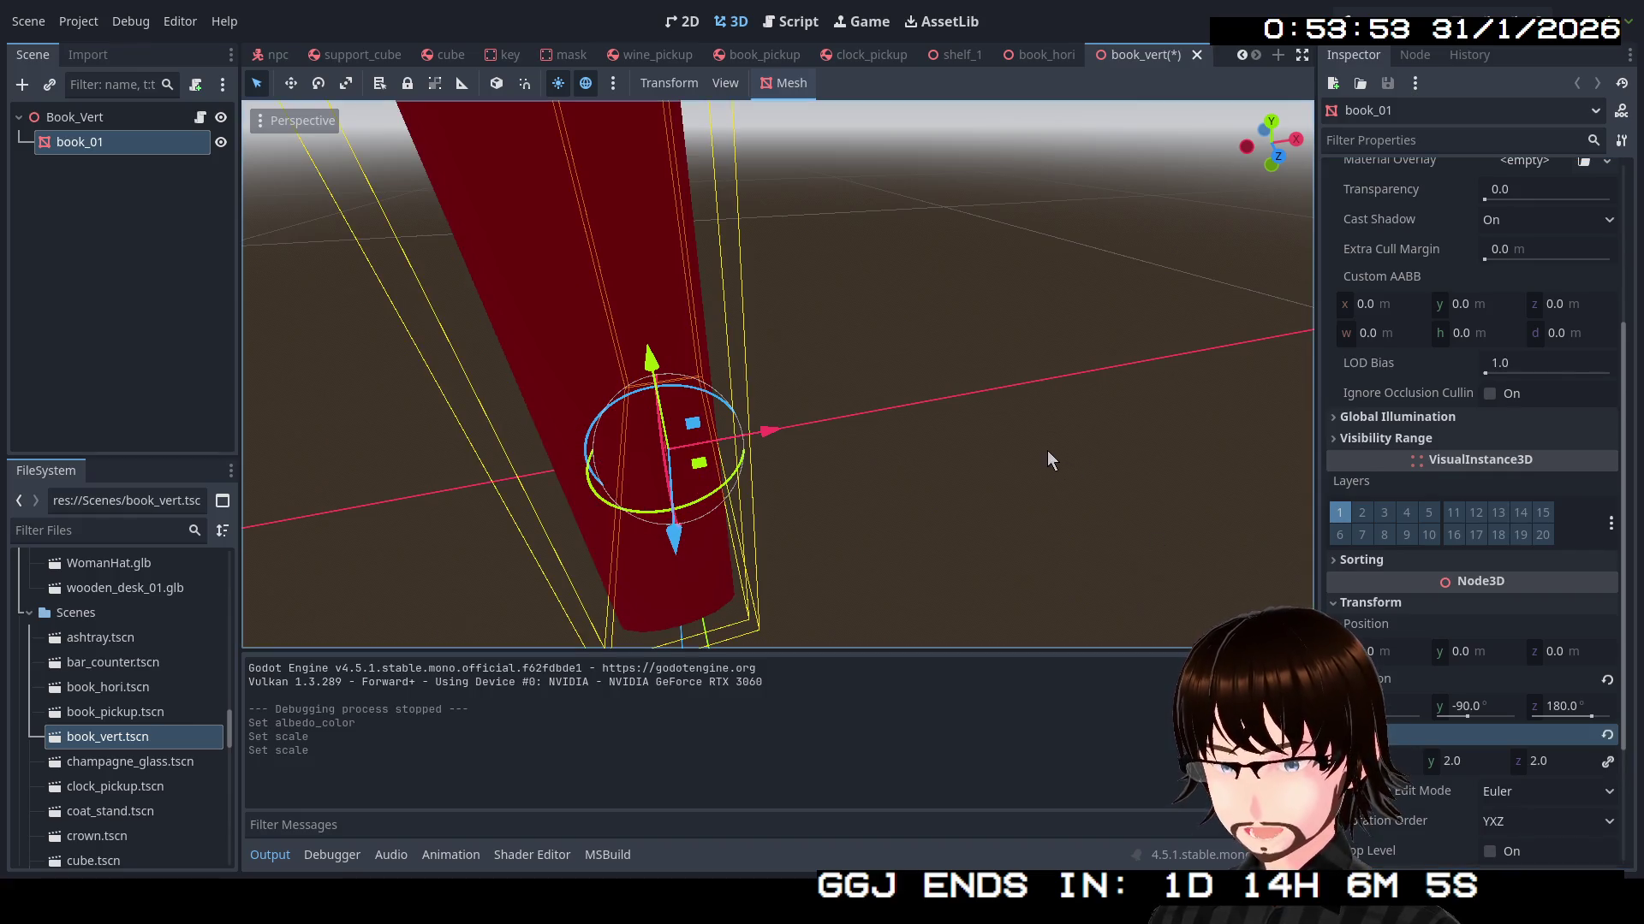
pyautogui.press('f')
pyautogui.moveTo(908, 441); pyautogui.dragTo(1042, 439)
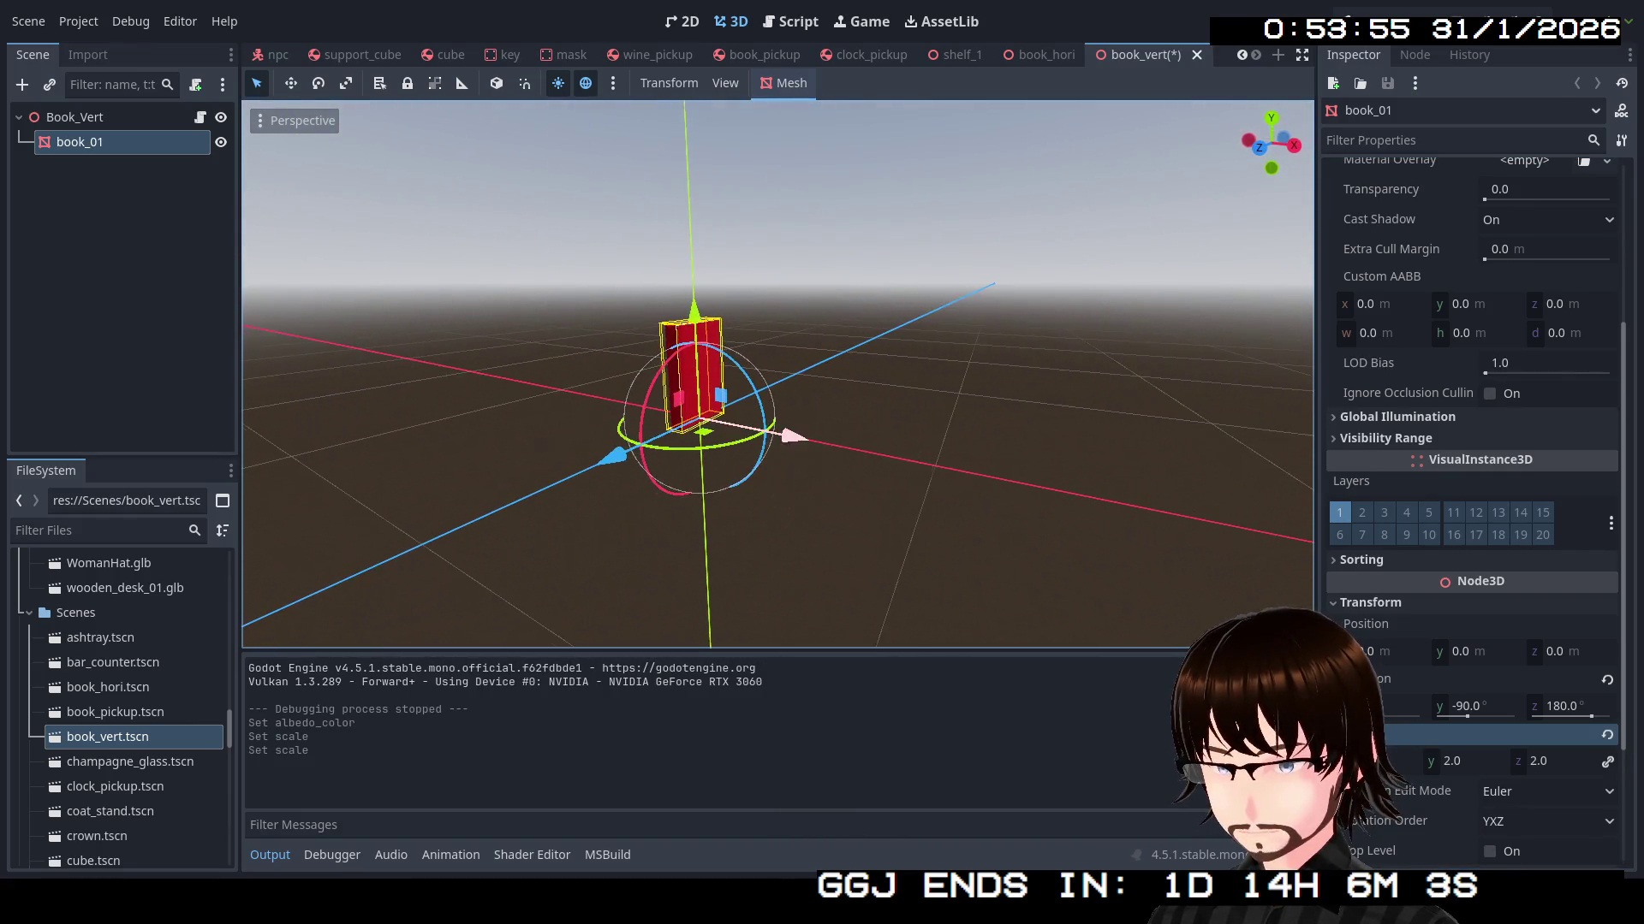
# Save book_vert and launch the game
pyautogui.hotkey('ctrl', 's')
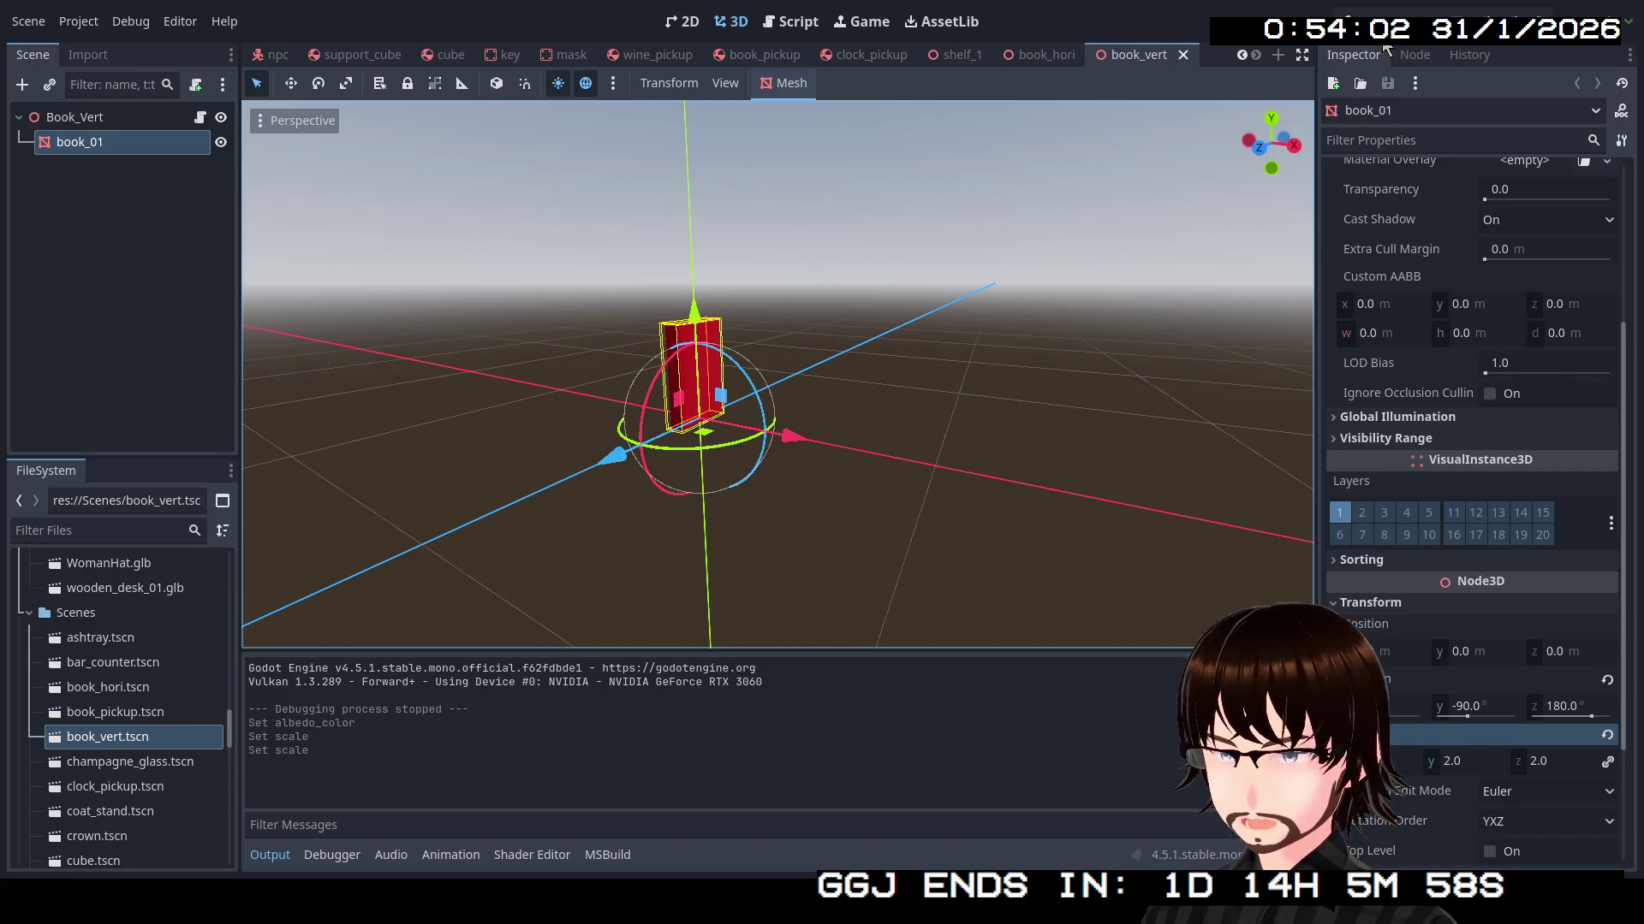
pyautogui.press('F5')
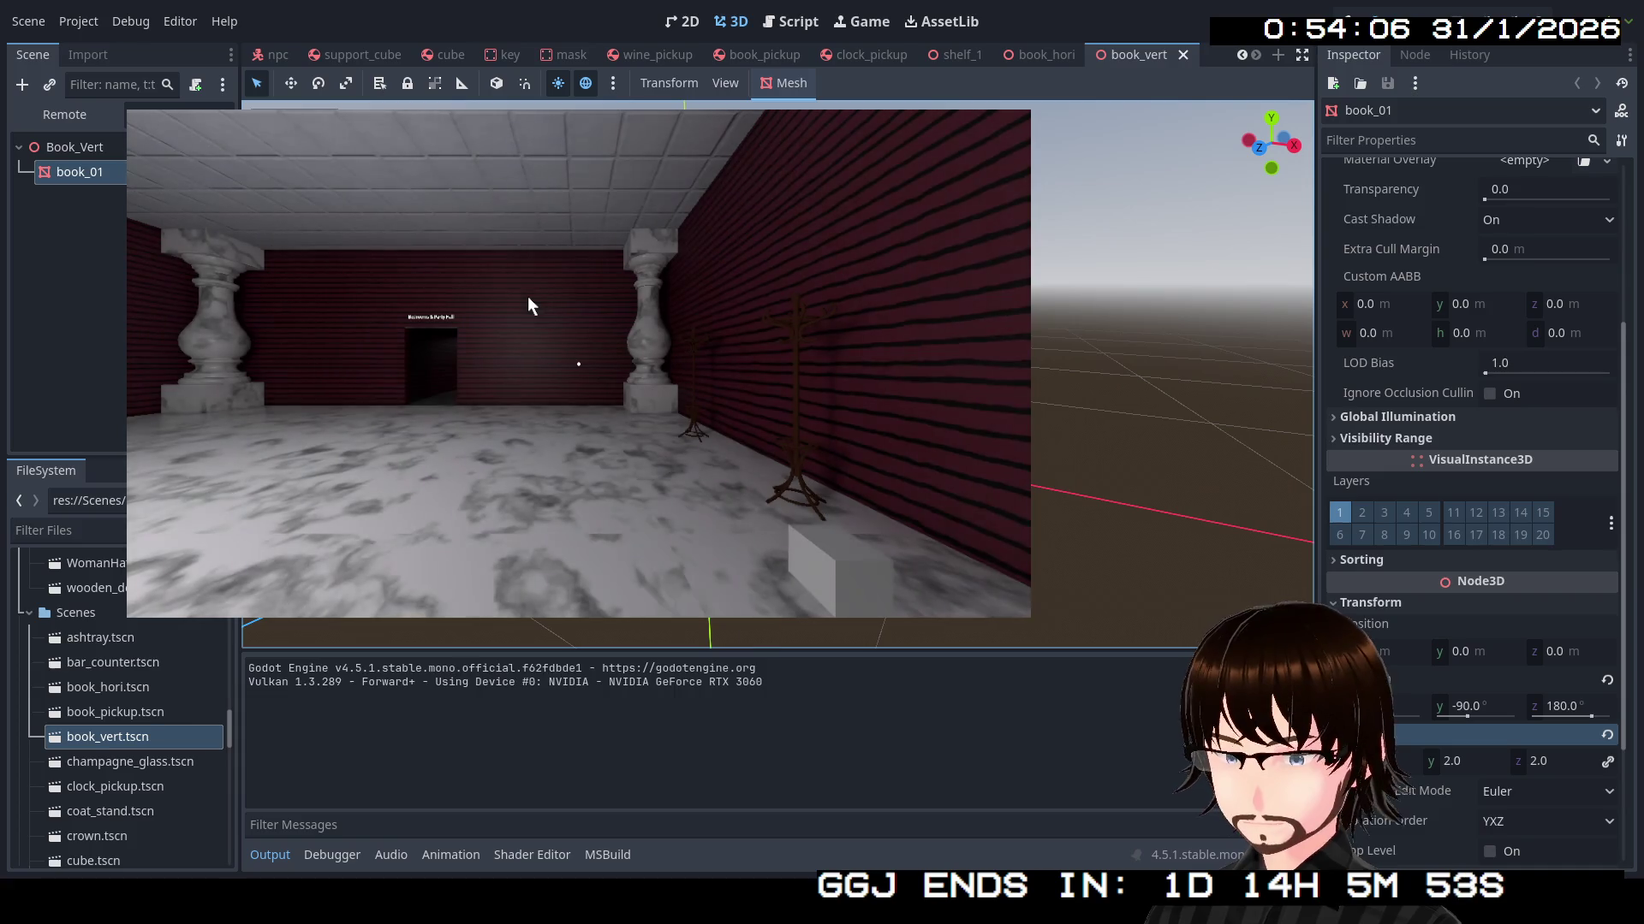
pyautogui.click(528, 306)
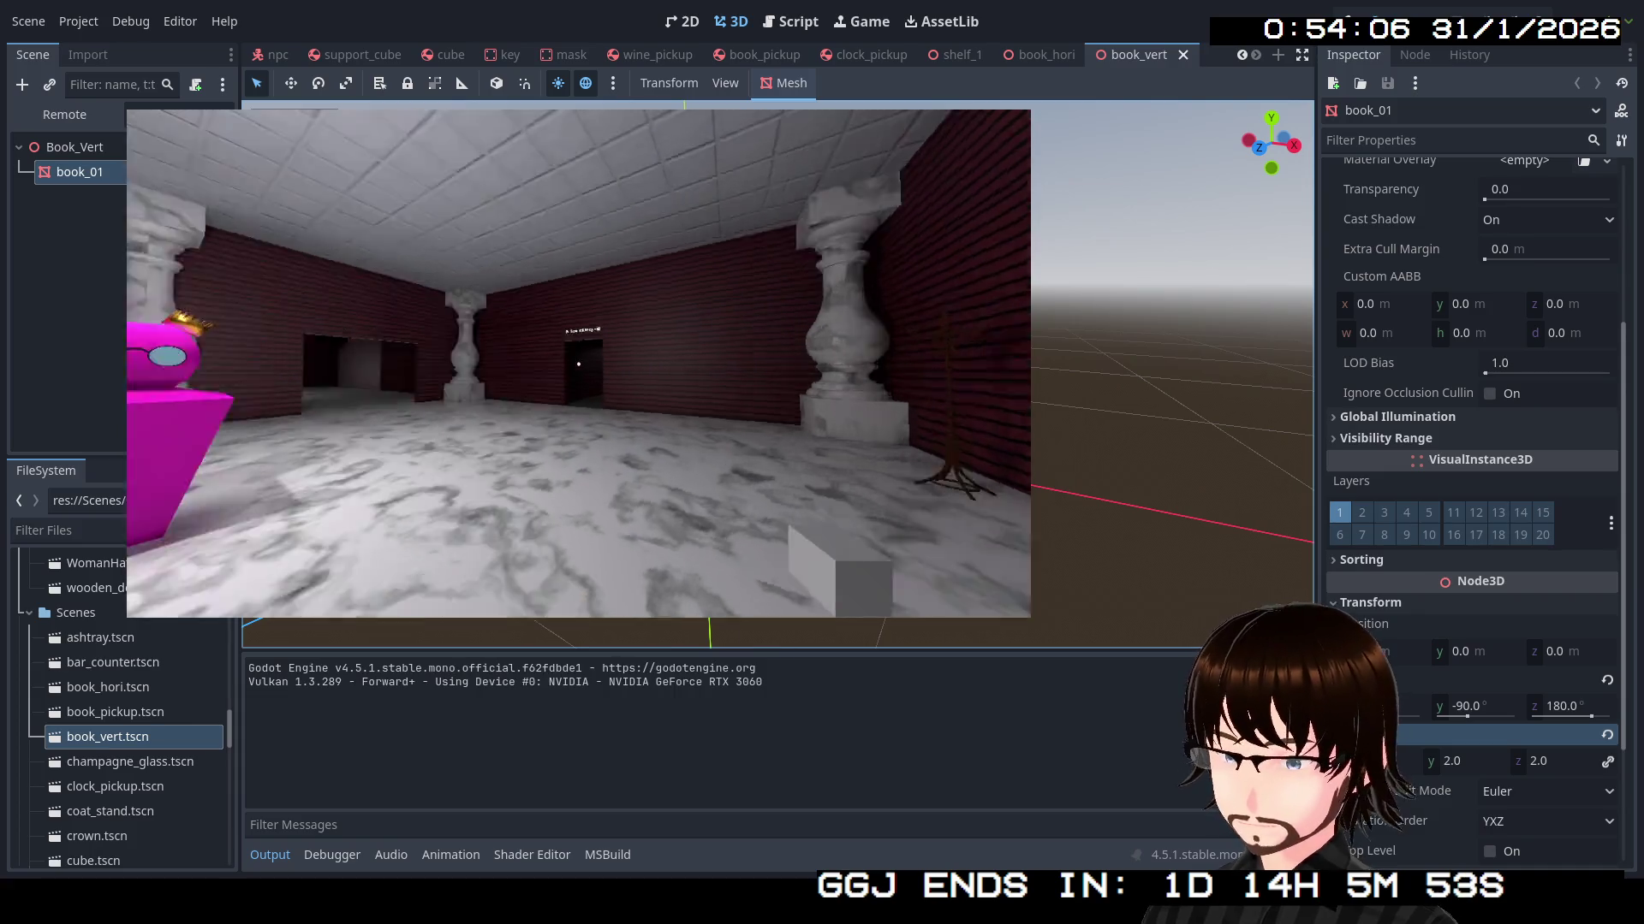
# Walk through the Bedrooms & Art Hall door and dark corridors to the orange NPC with the storage key
pyautogui.press('w')
pyautogui.press('w')
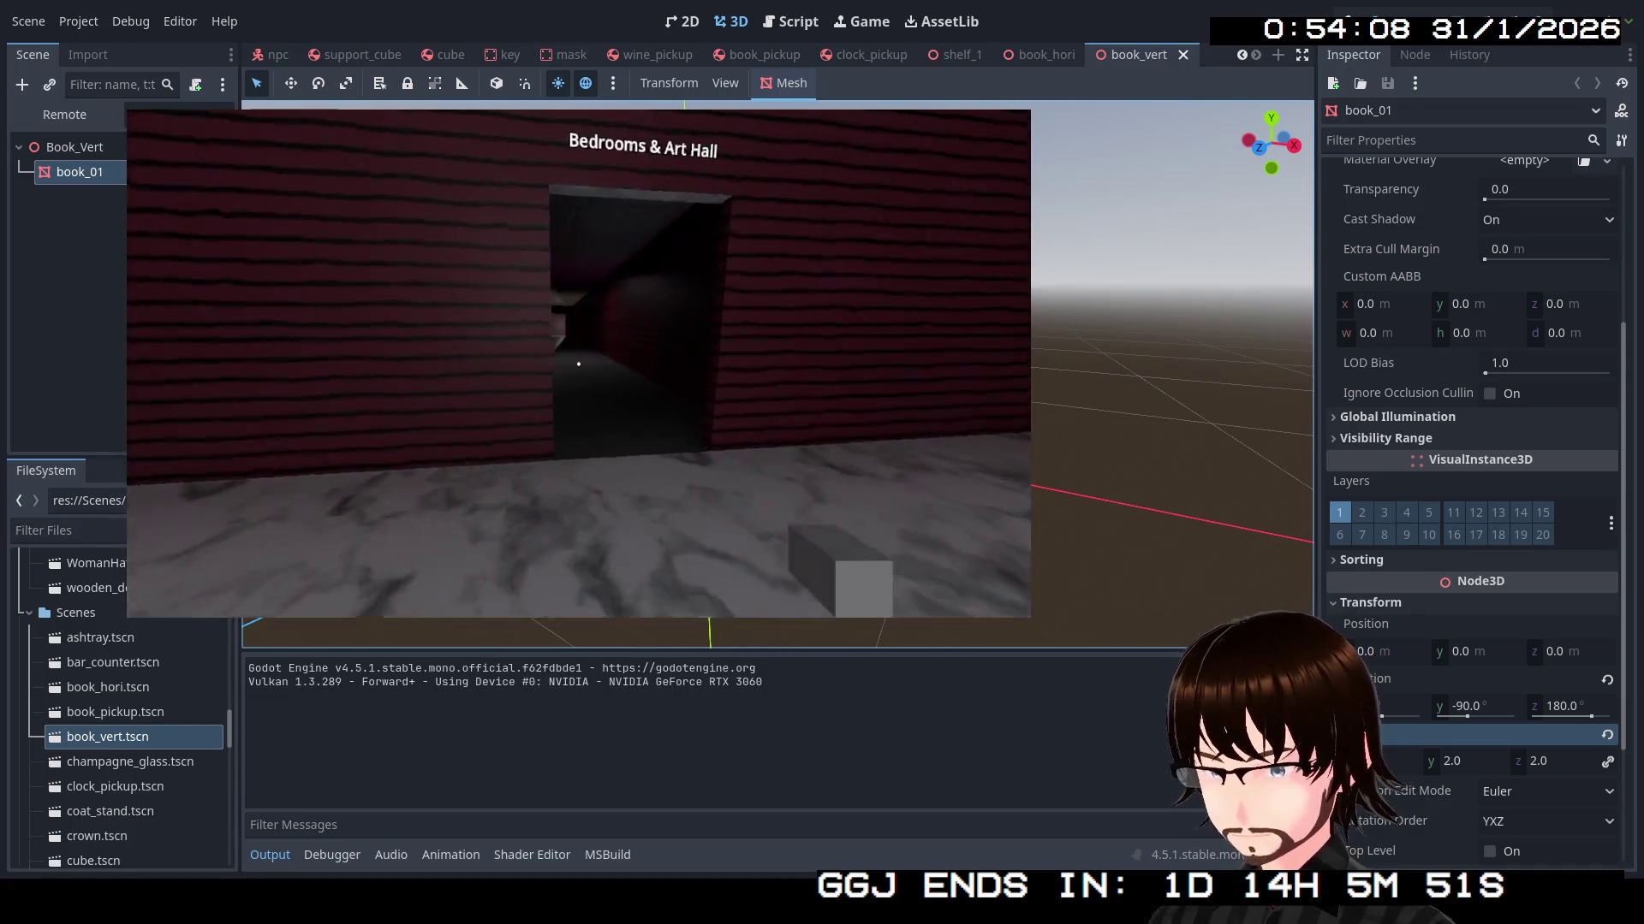
pyautogui.press('w')
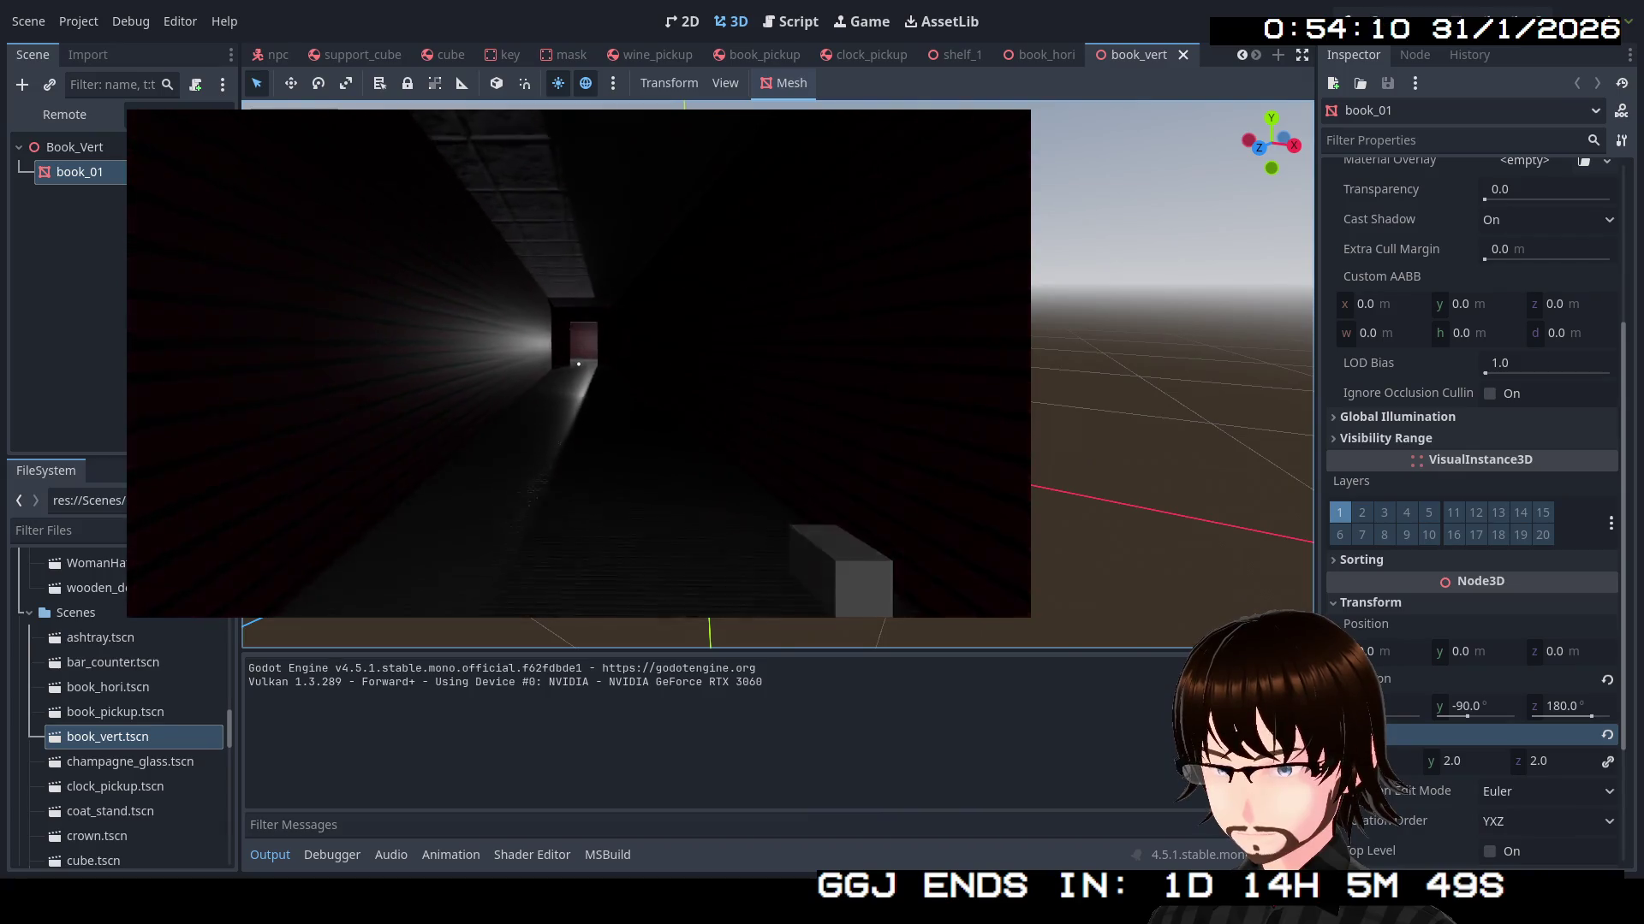
pyautogui.press('w')
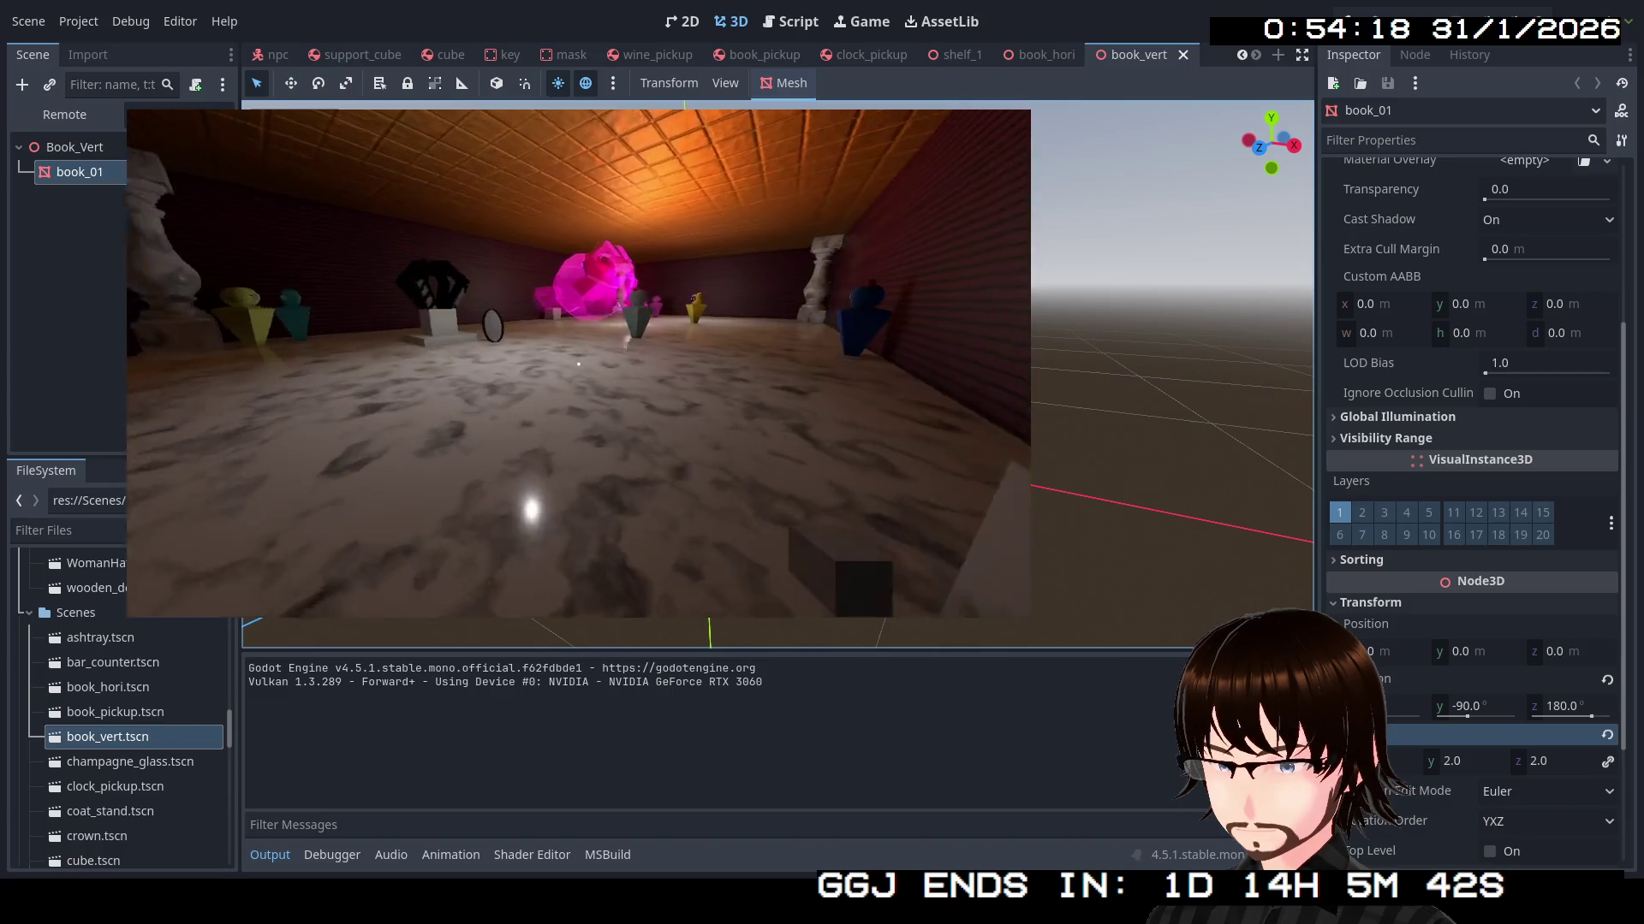
pyautogui.press('w')
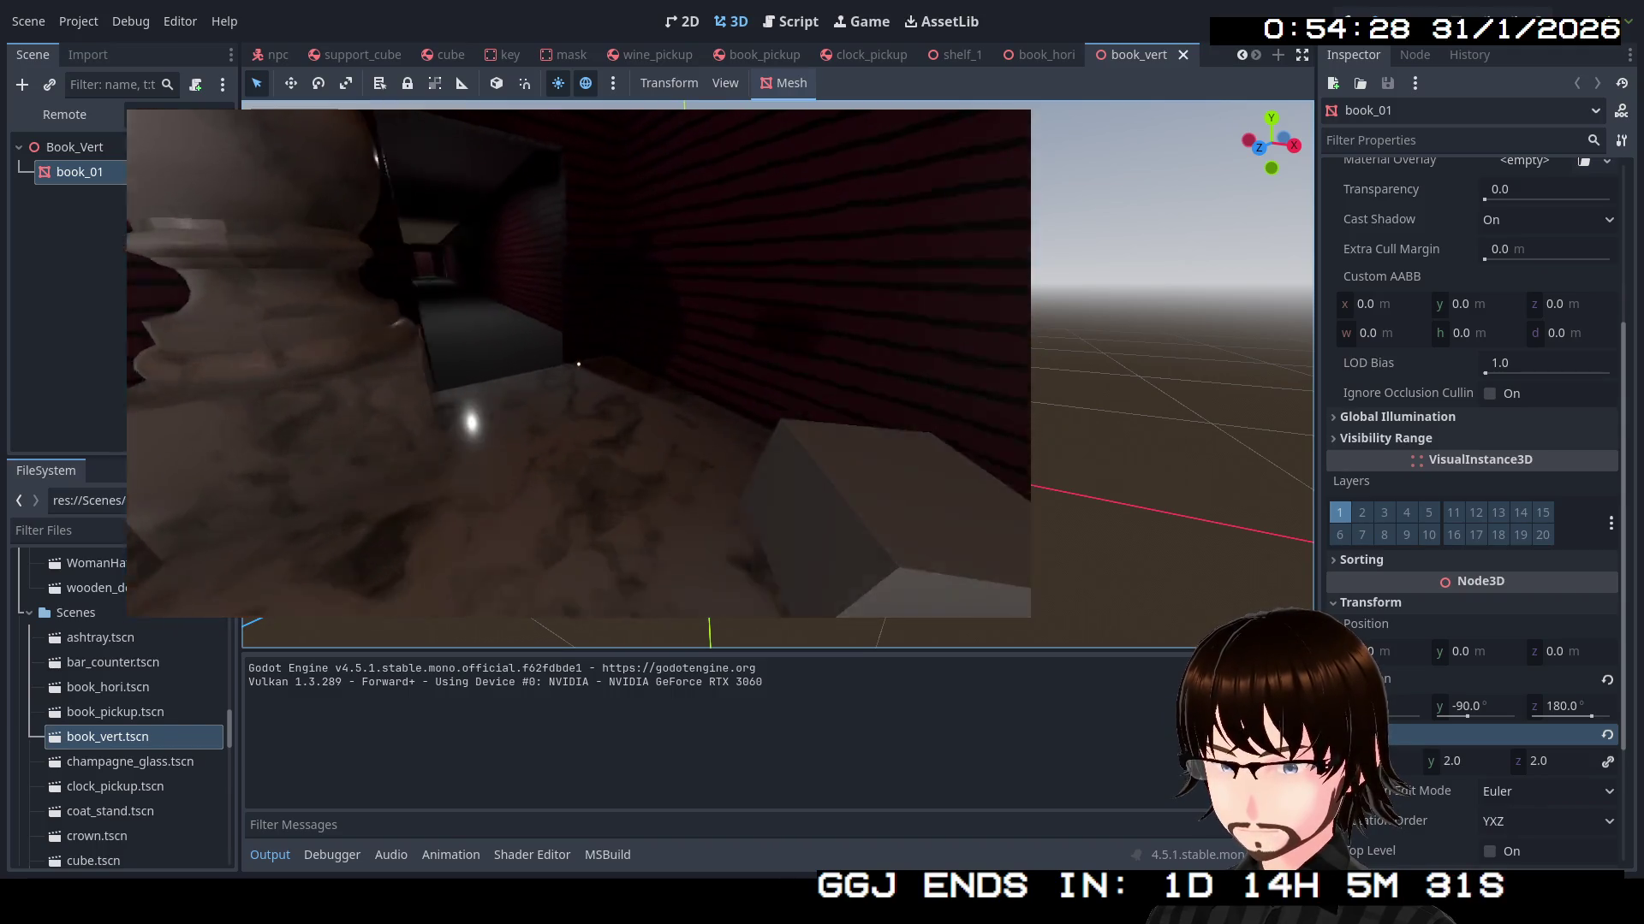
pyautogui.press('w')
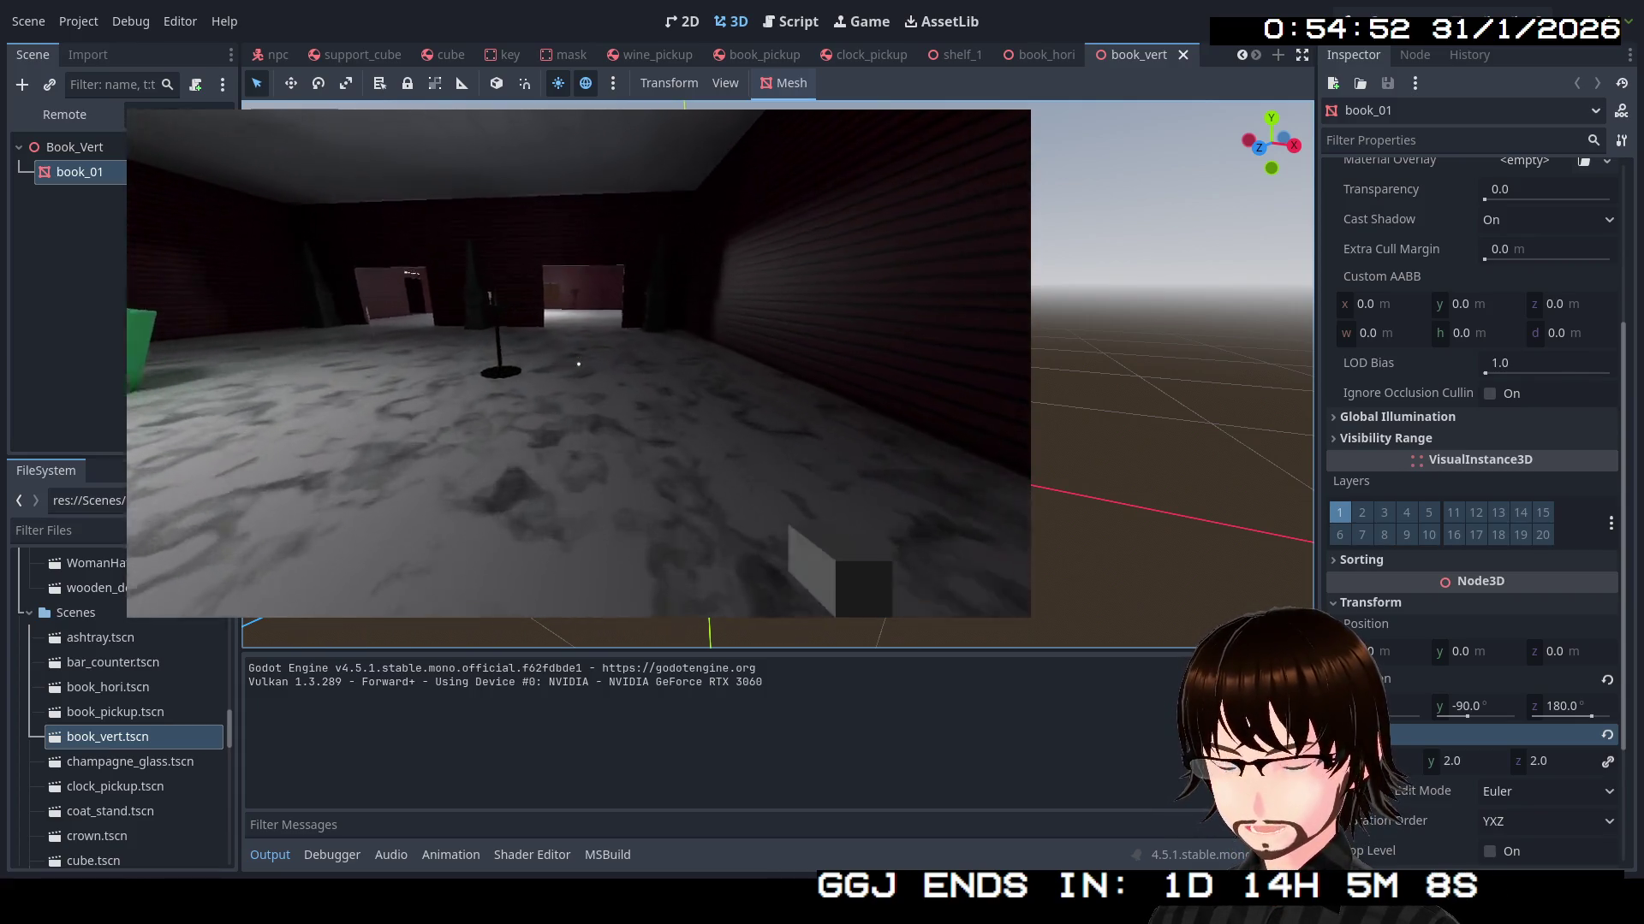
pyautogui.press('w')
pyautogui.press('w')
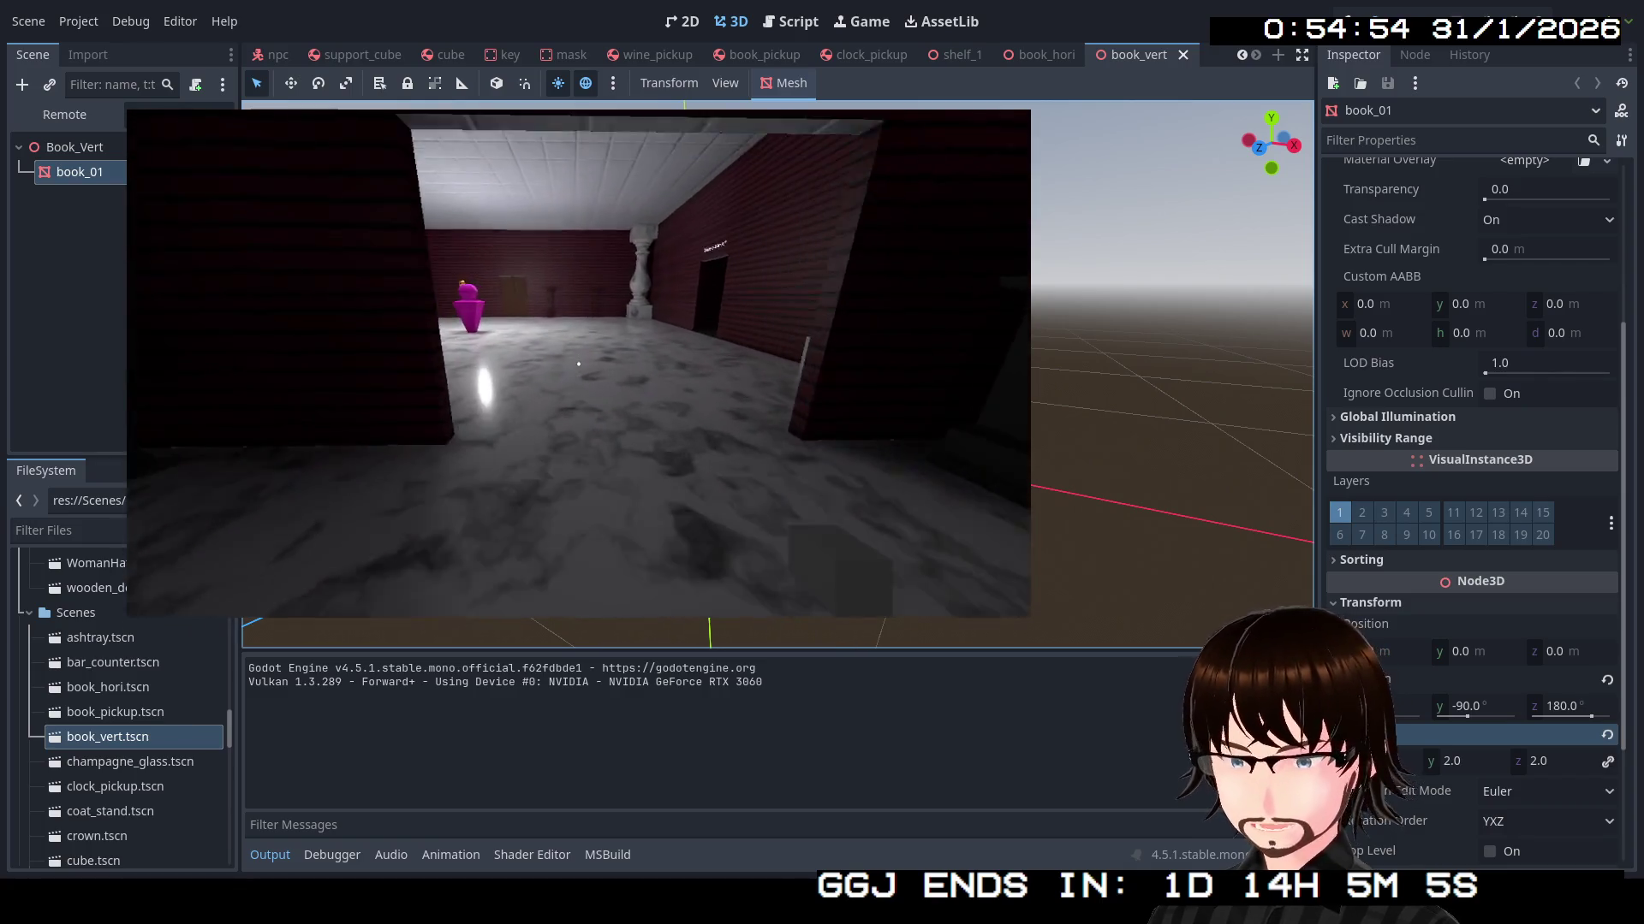
pyautogui.press('w')
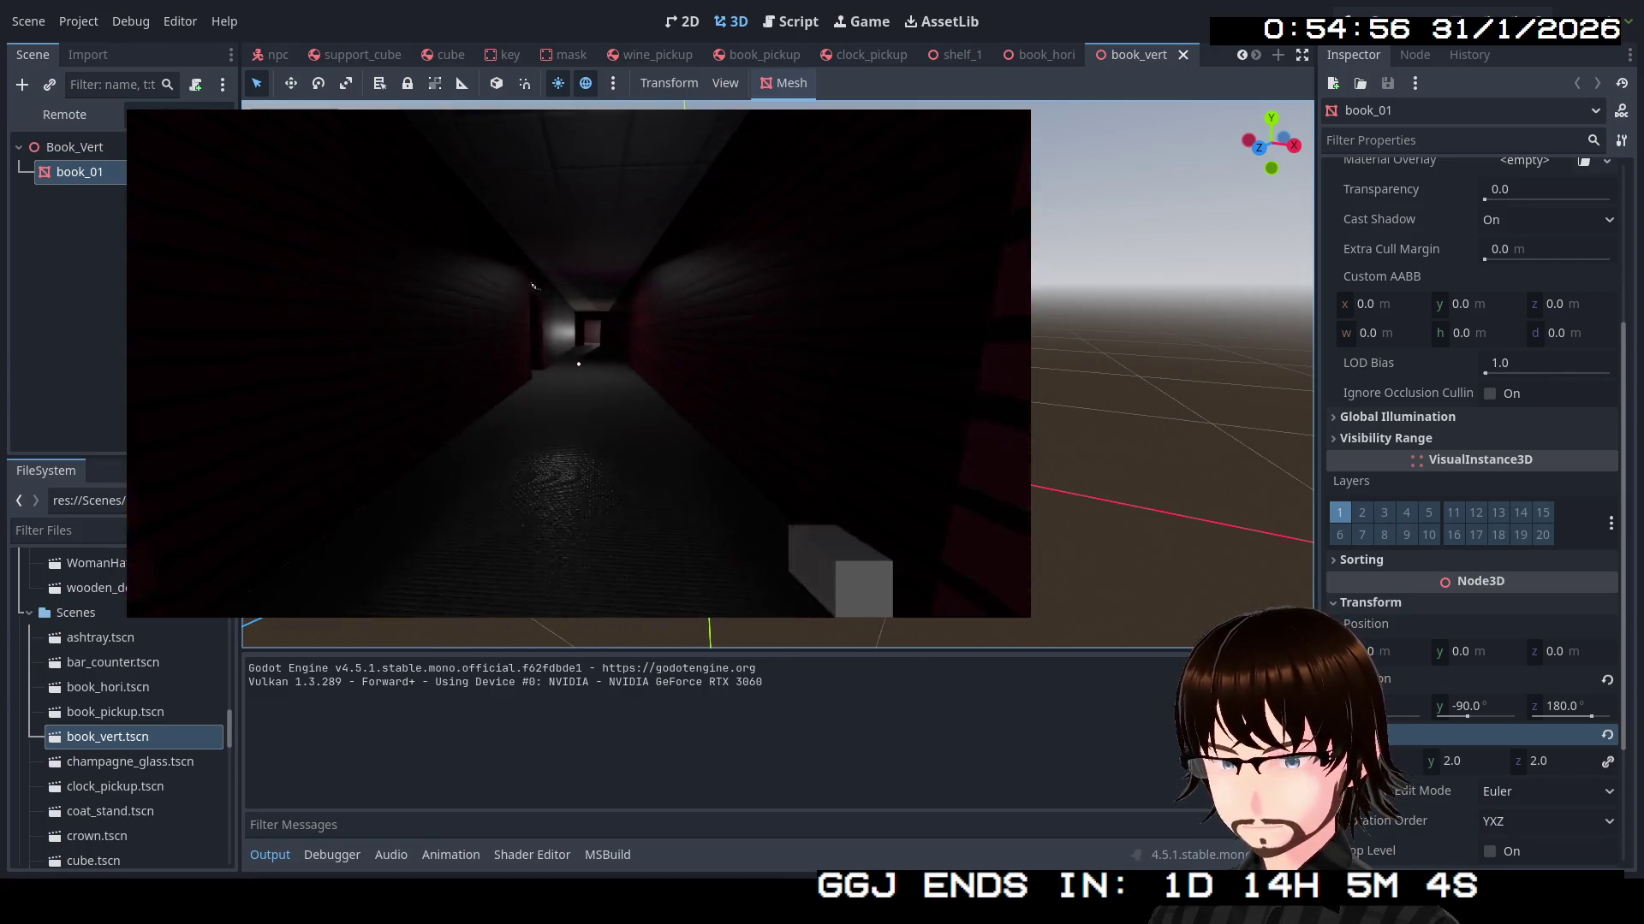
pyautogui.press('w')
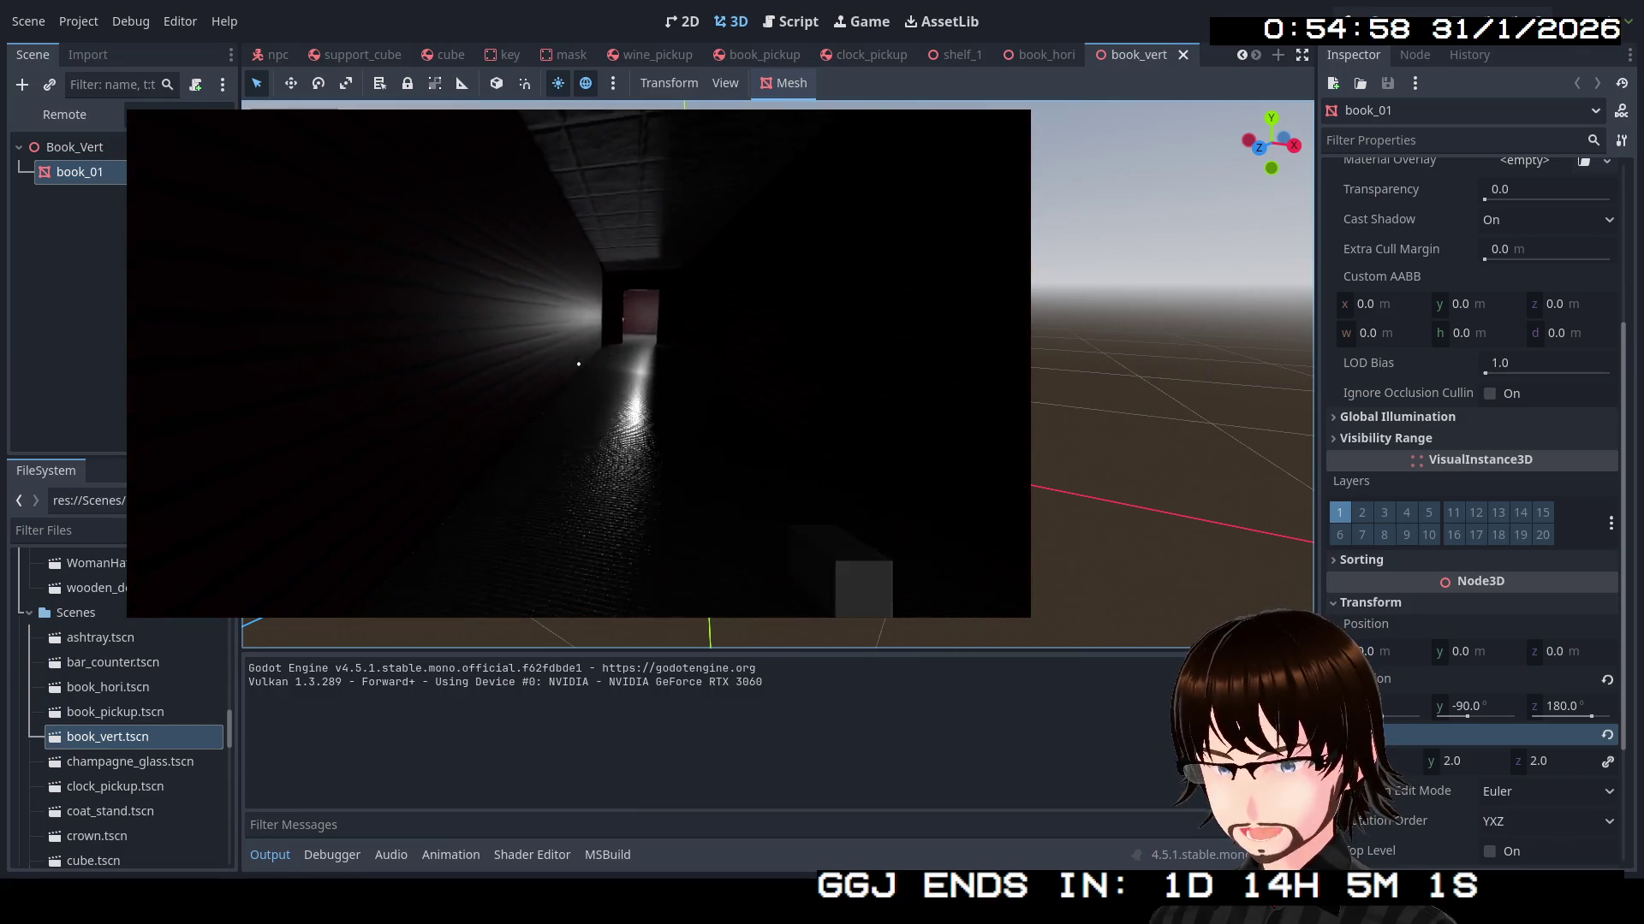
pyautogui.press('w')
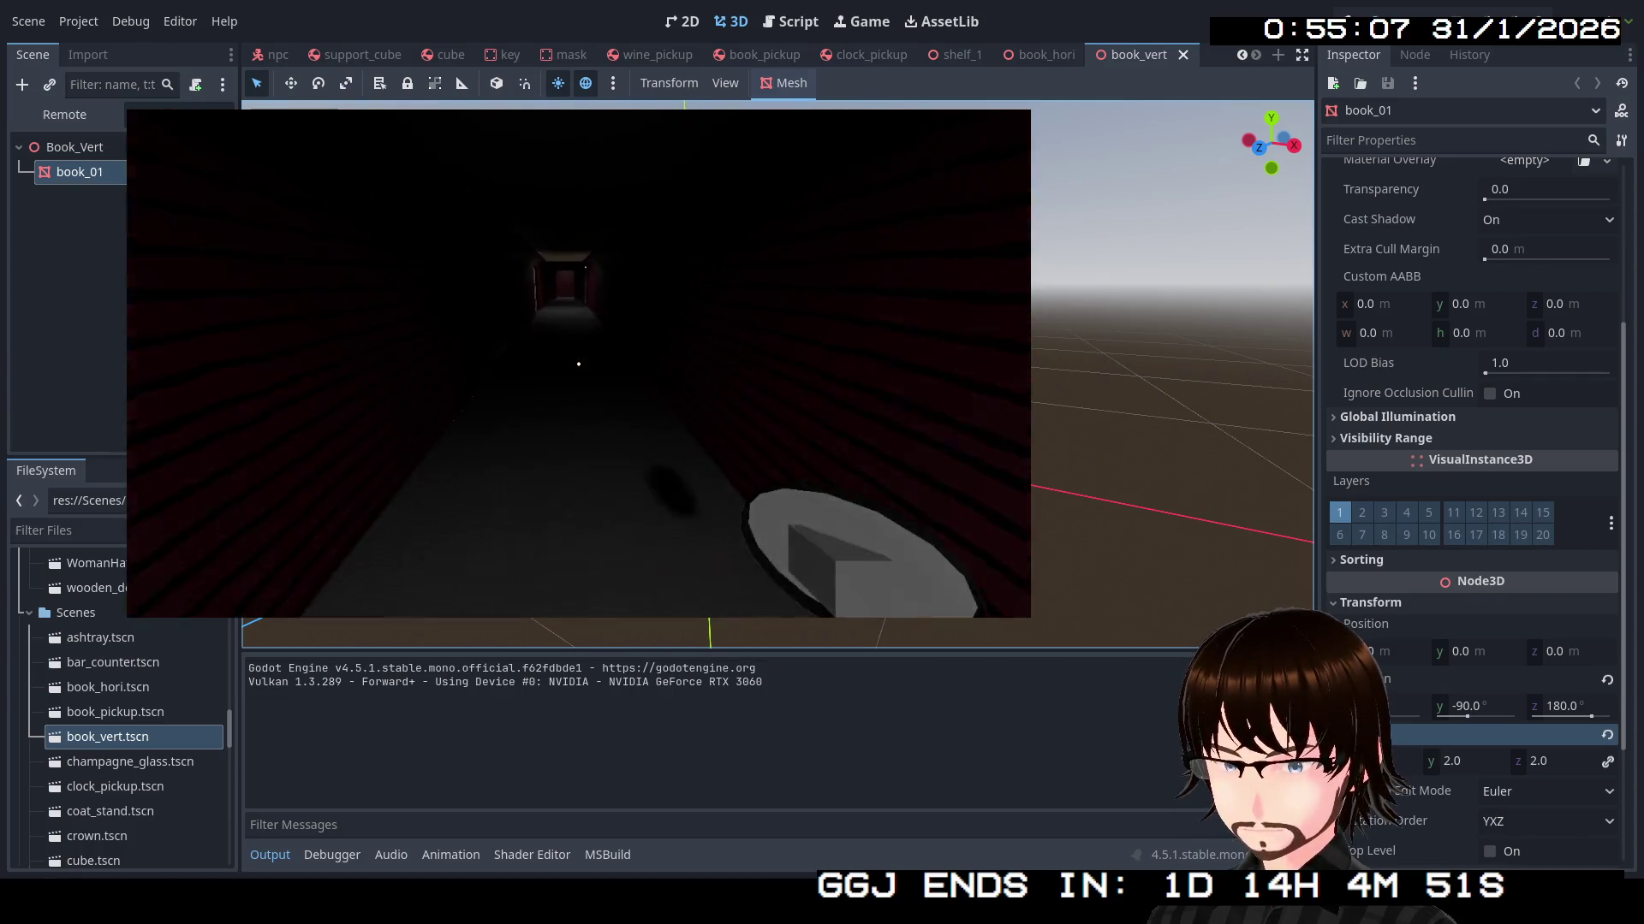
pyautogui.press('w')
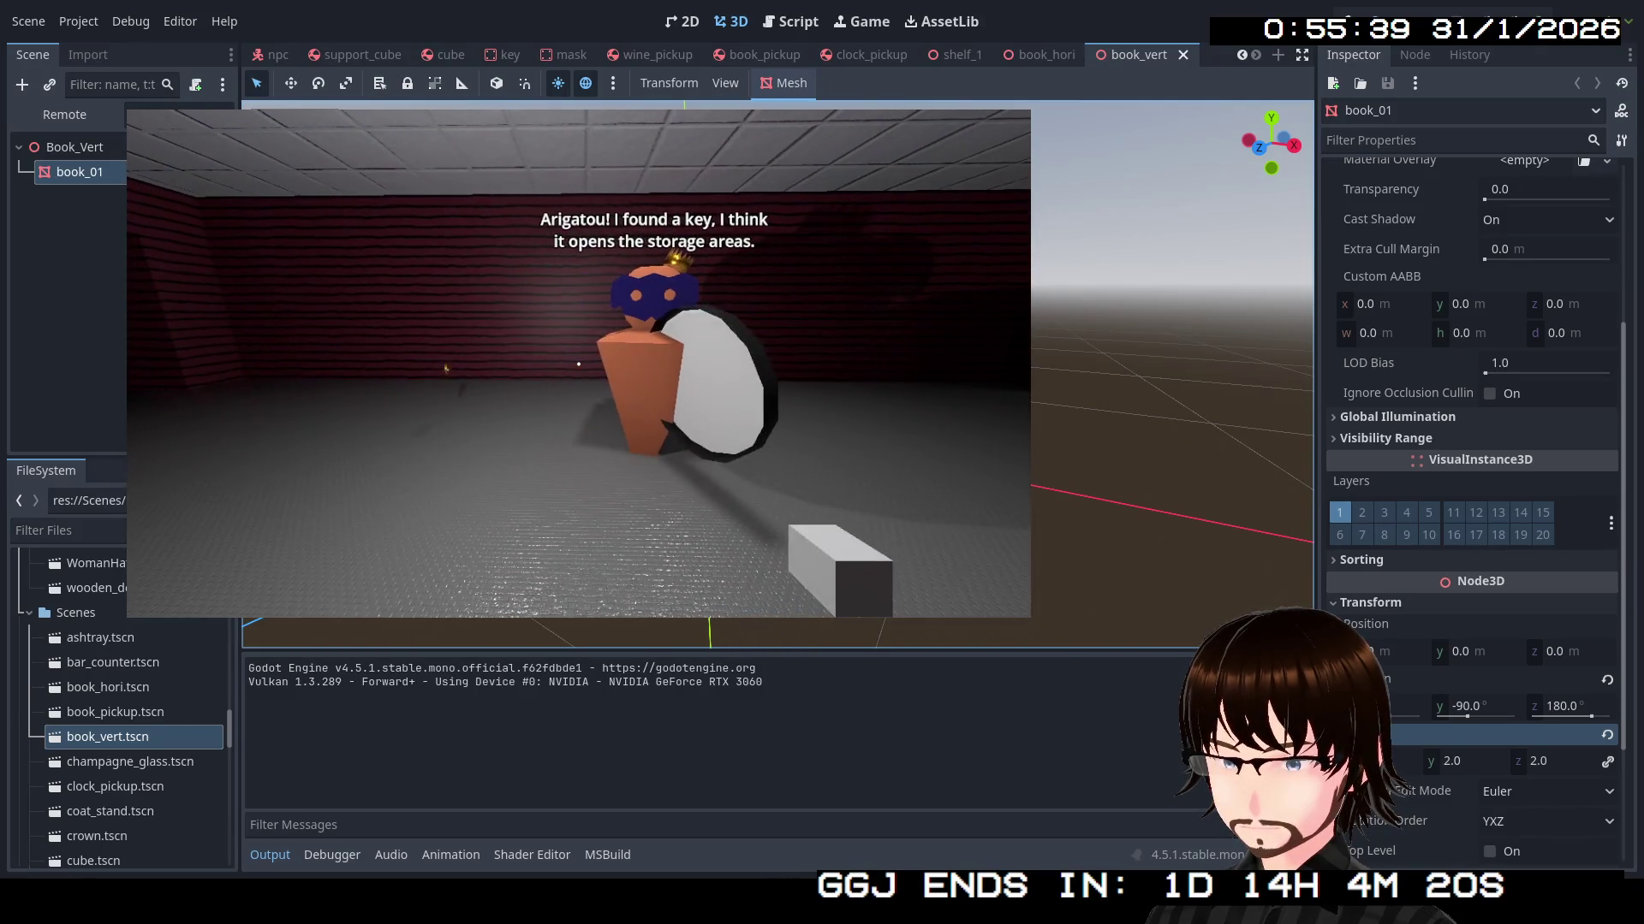
# Walk past the key through the dark Storage corridor into the lit room, then stop the game
pyautogui.press('w')
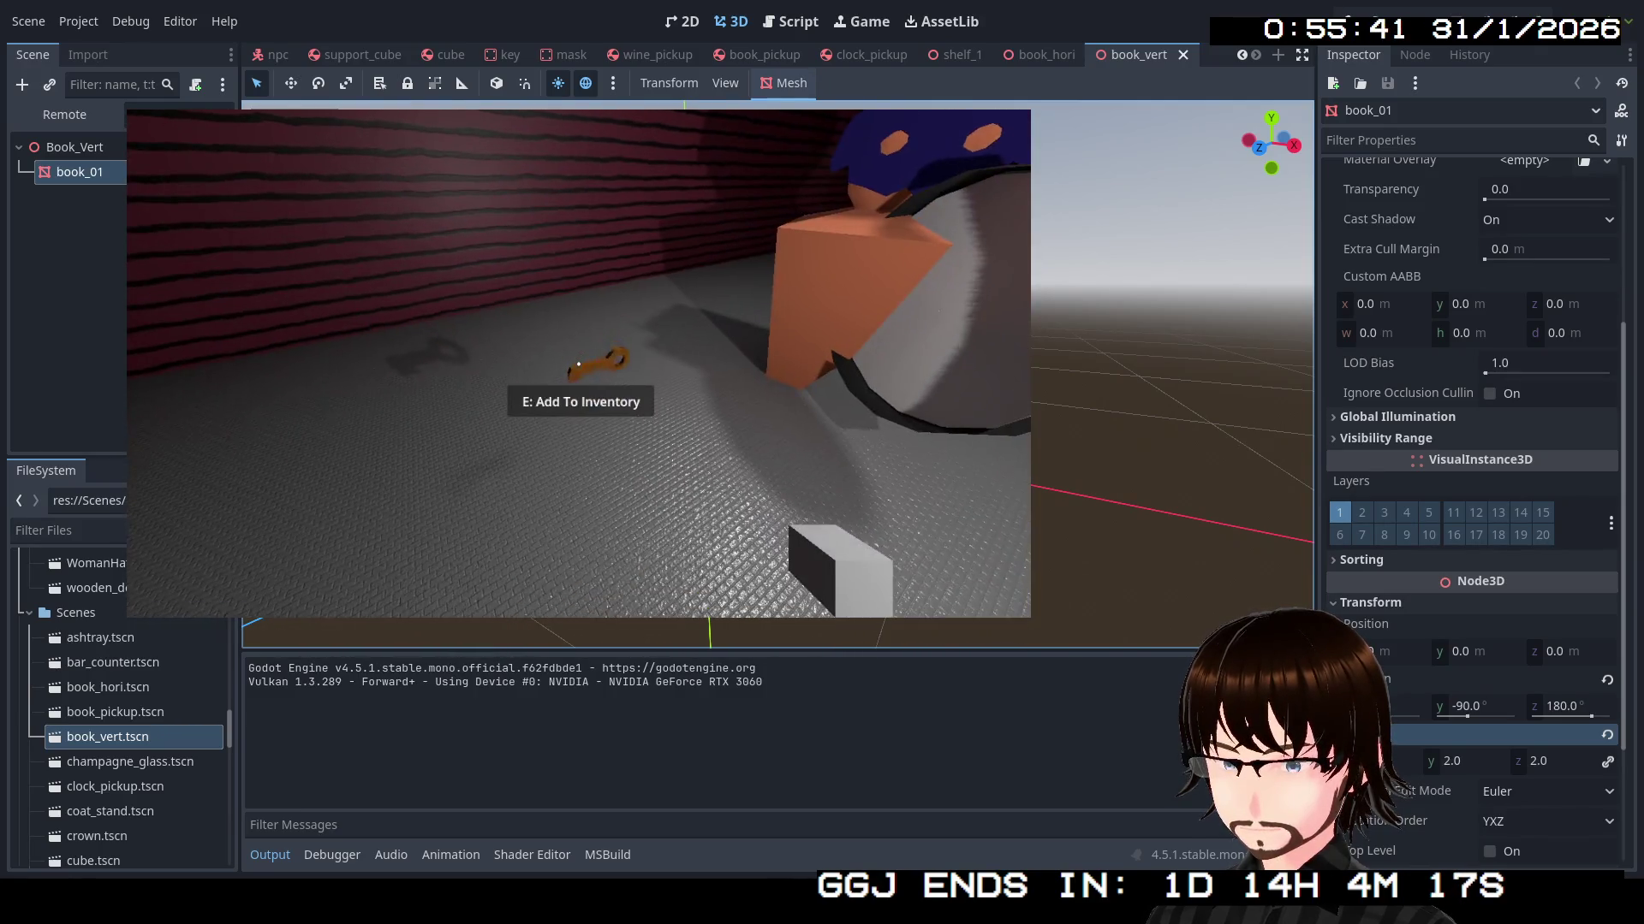
pyautogui.moveTo(579, 364)
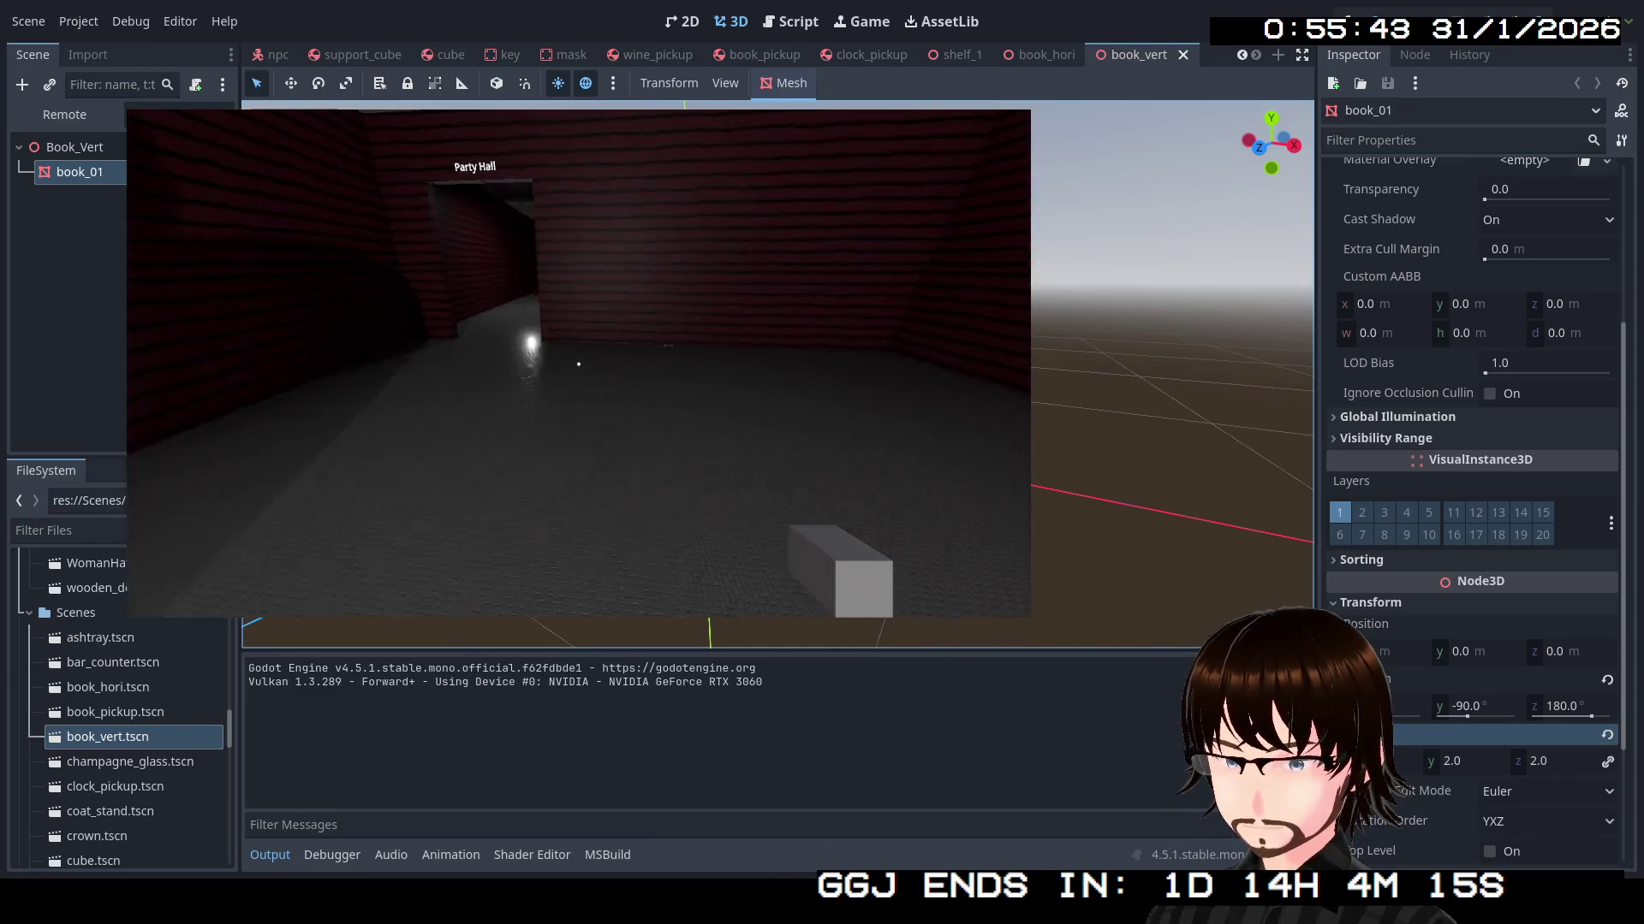
pyautogui.press('w')
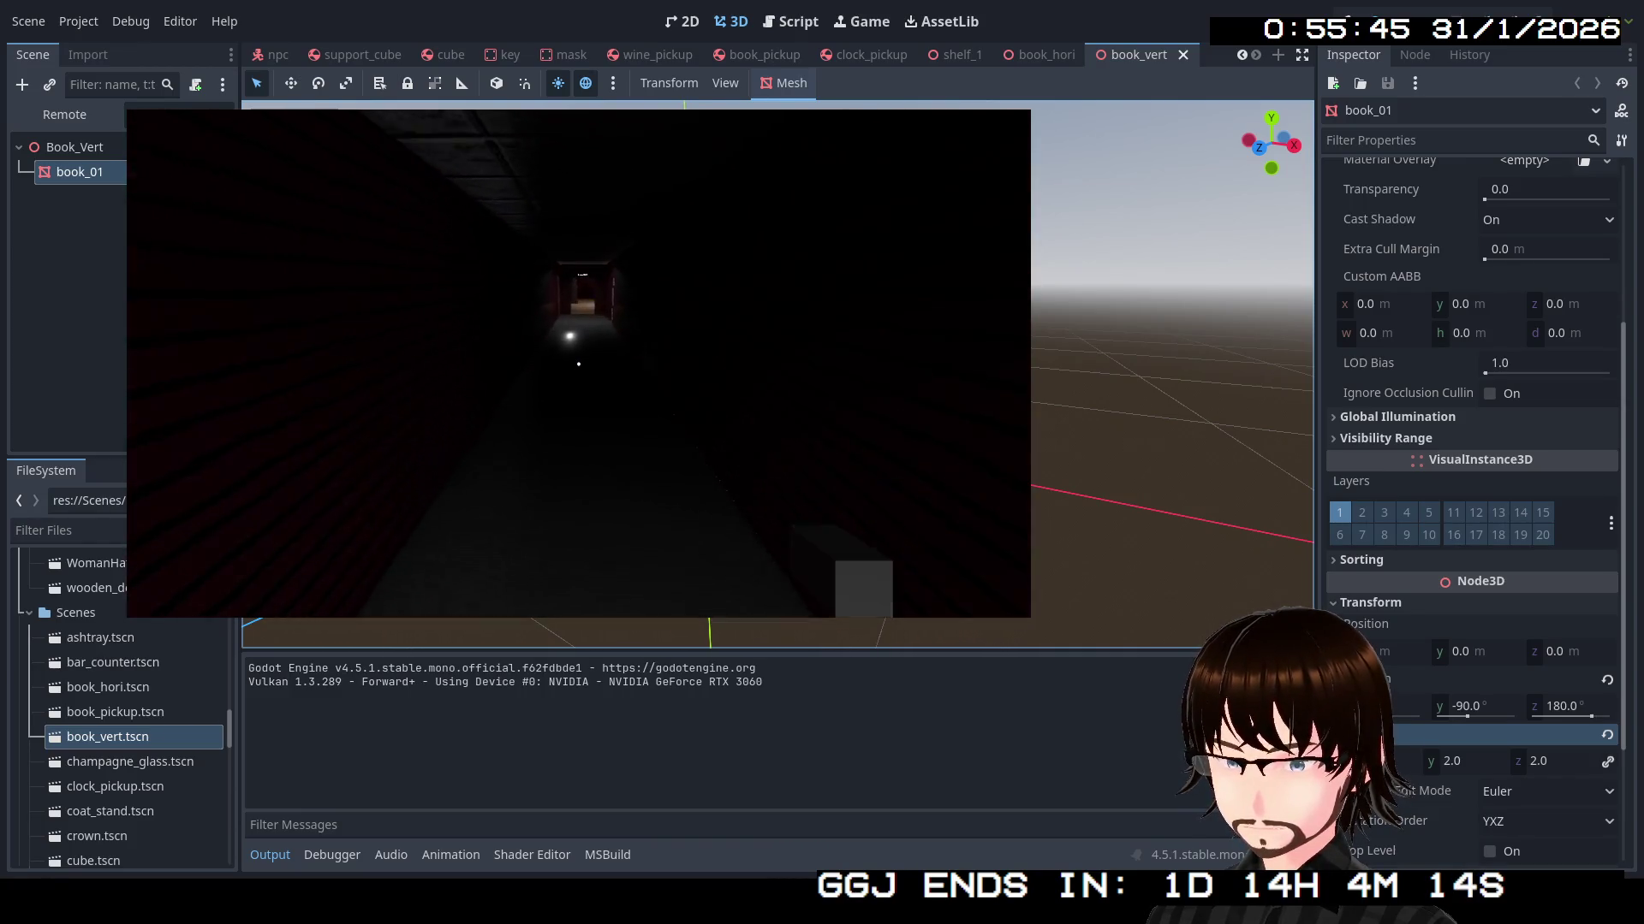
pyautogui.press('w')
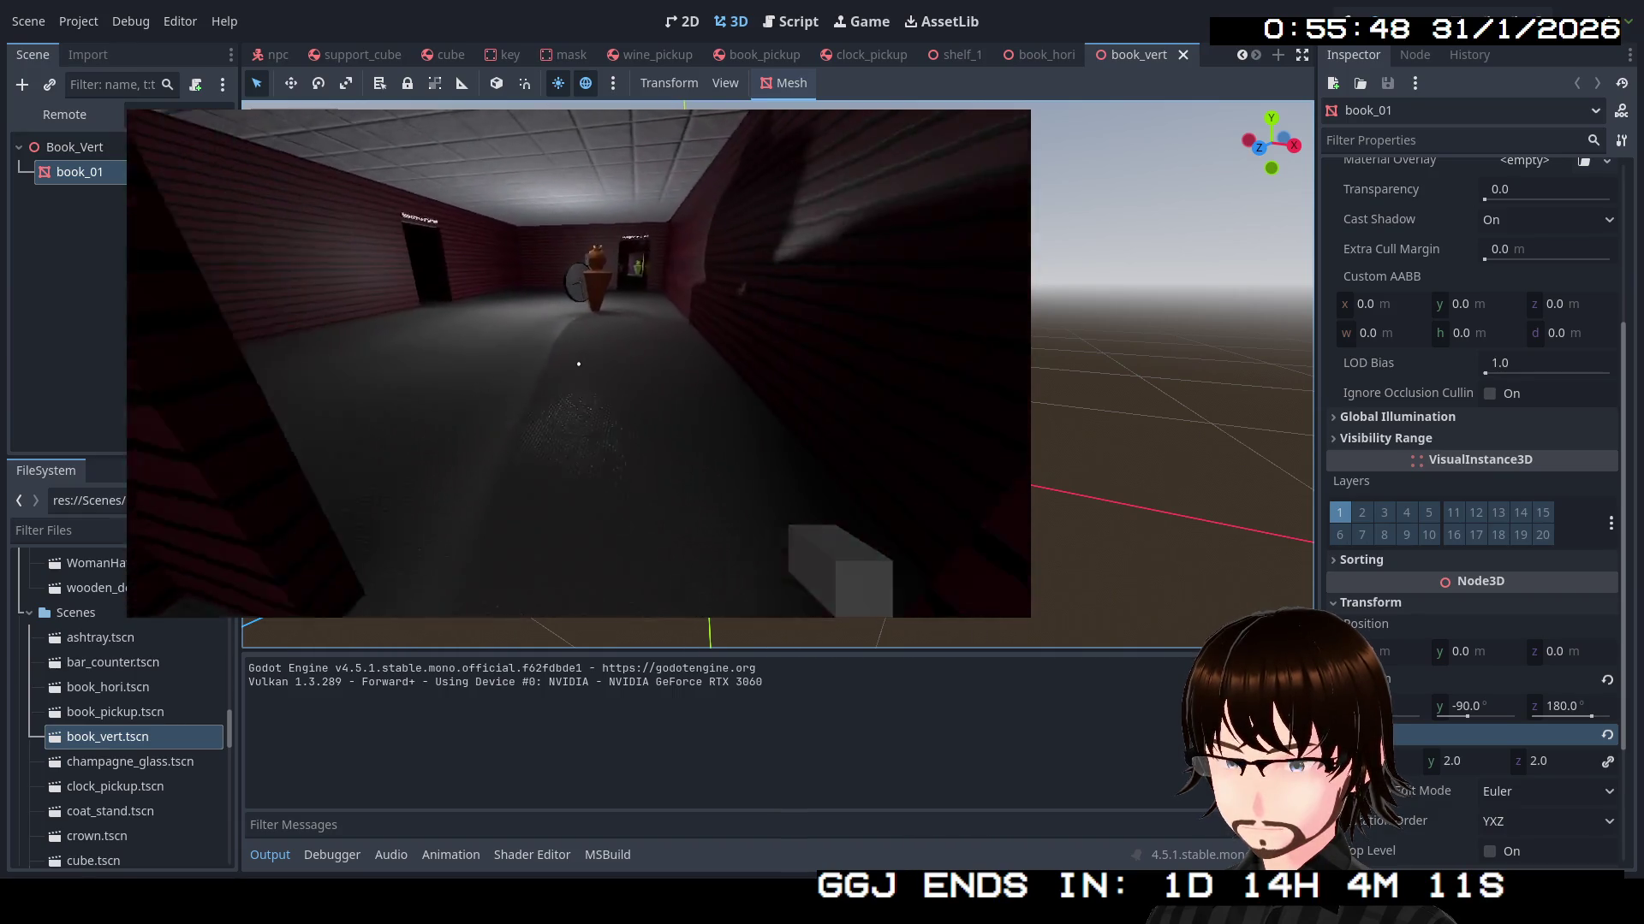
pyautogui.press('w')
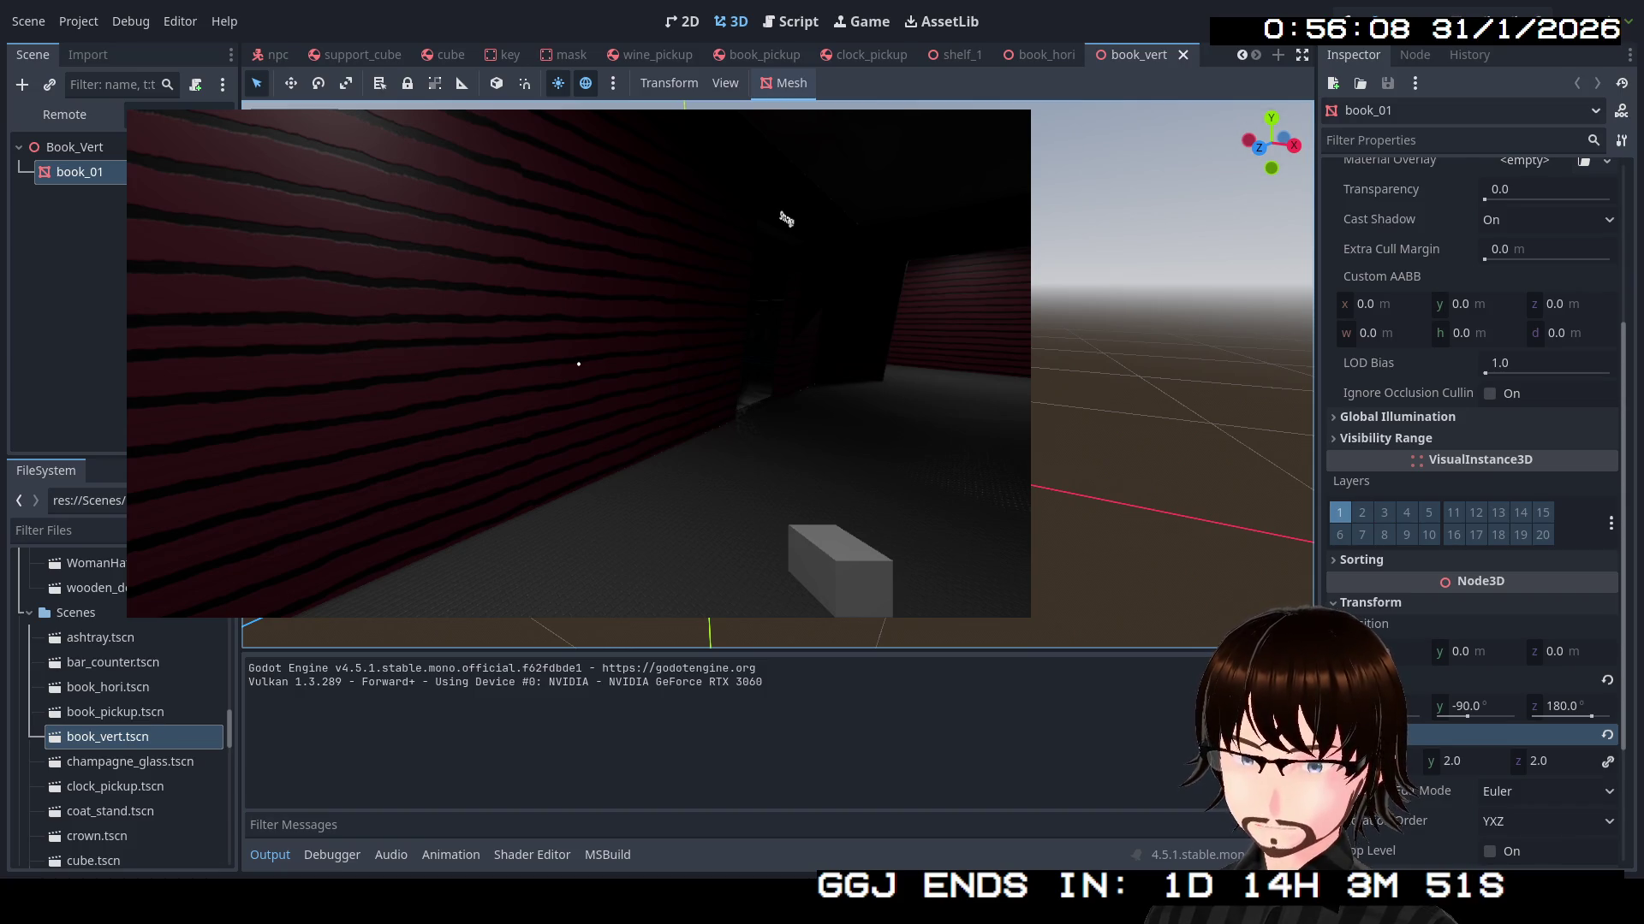
pyautogui.press('F8')
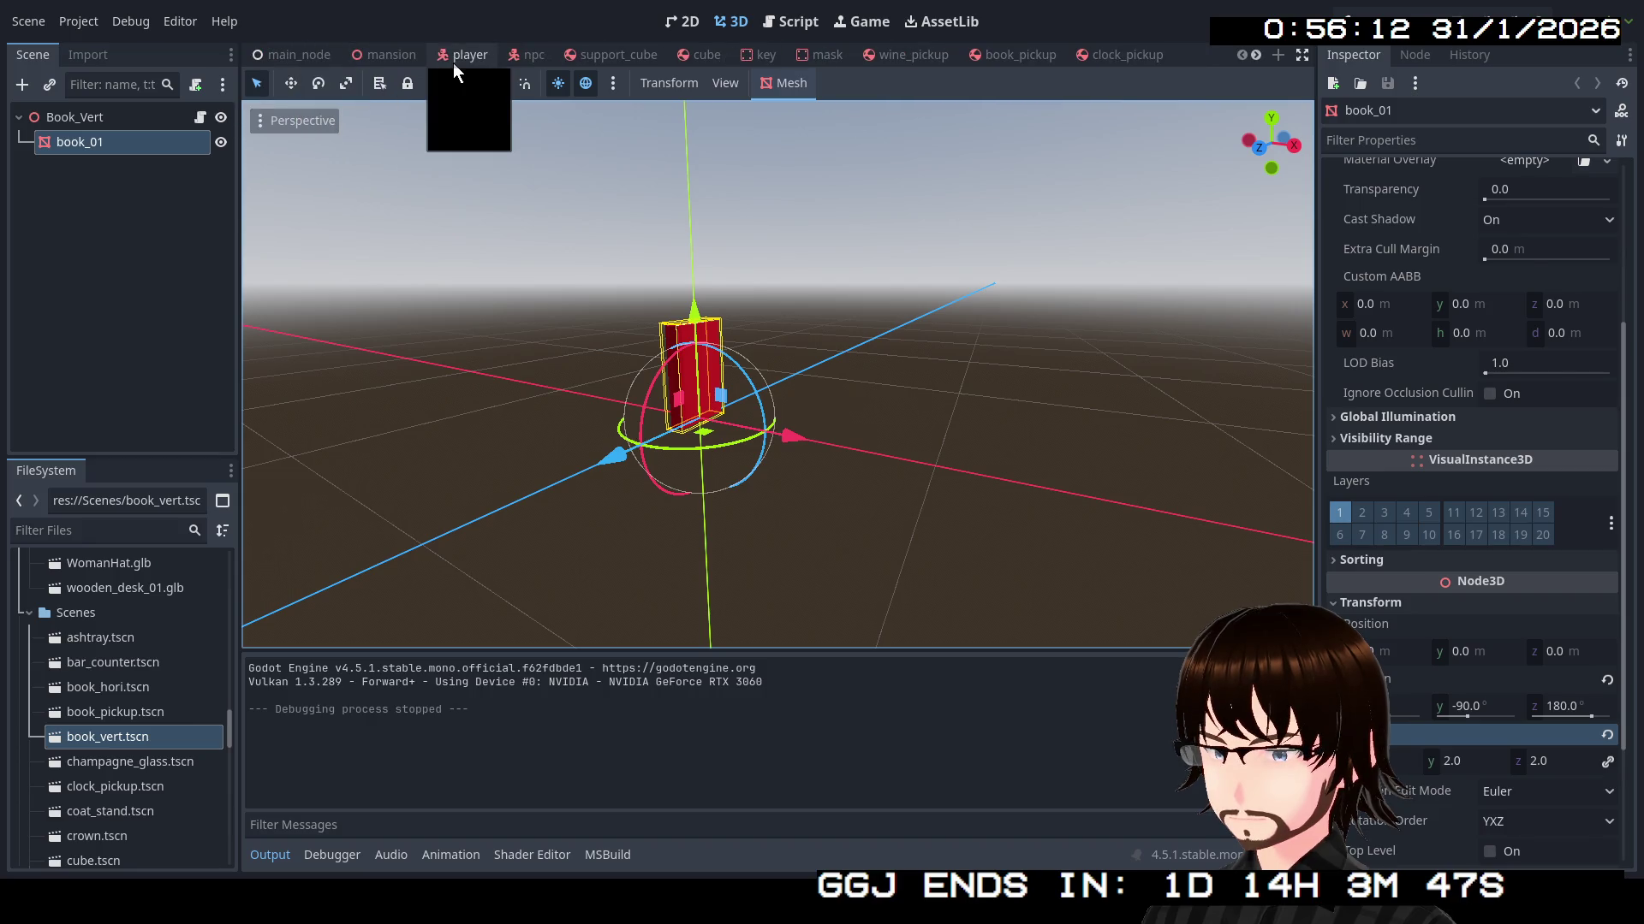
# In the mansion scene, select OmniLight3D8 and duplicate it into a new light
pyautogui.scroll(3, 438, 60)
pyautogui.click(401, 51)
pyautogui.scroll(2, 539, 238)
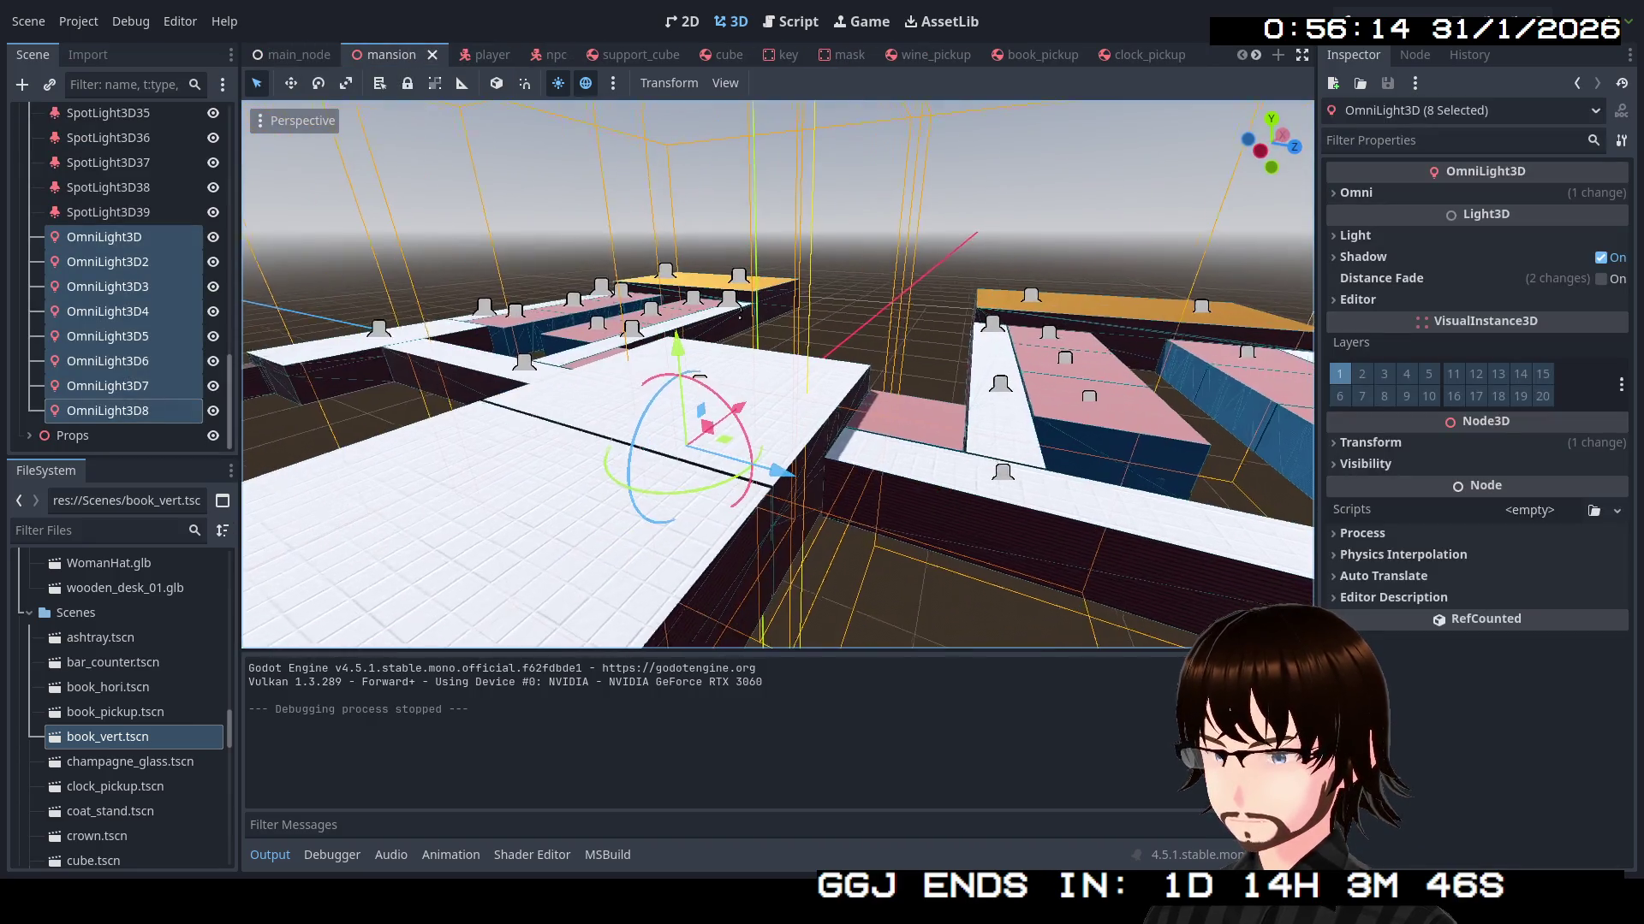
pyautogui.click(152, 419)
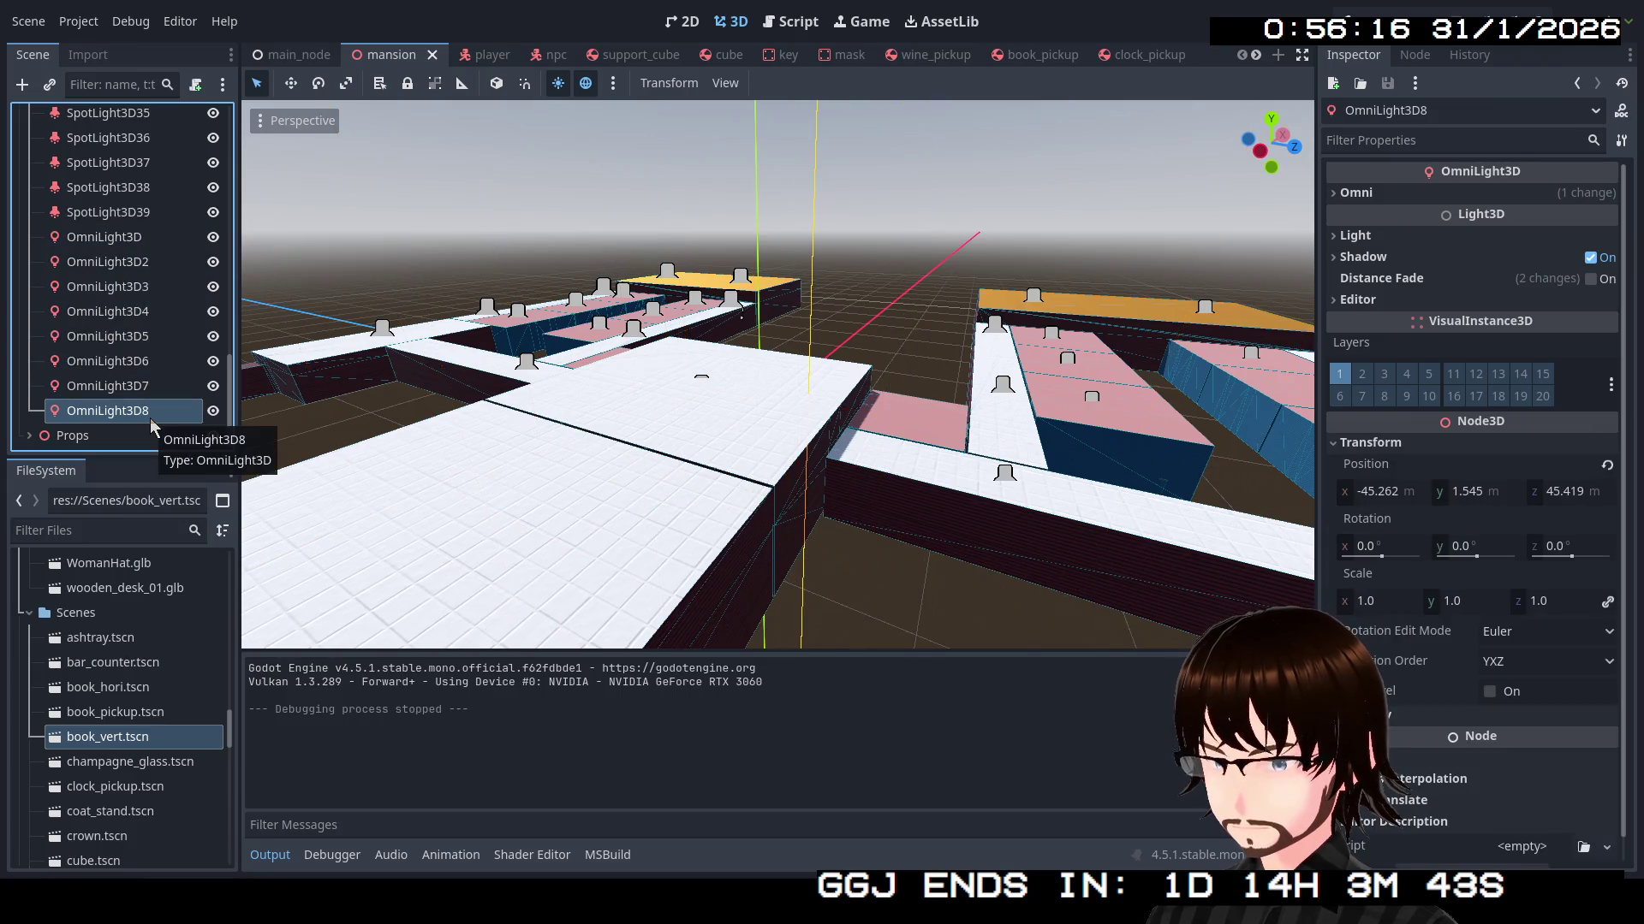
pyautogui.press('f')
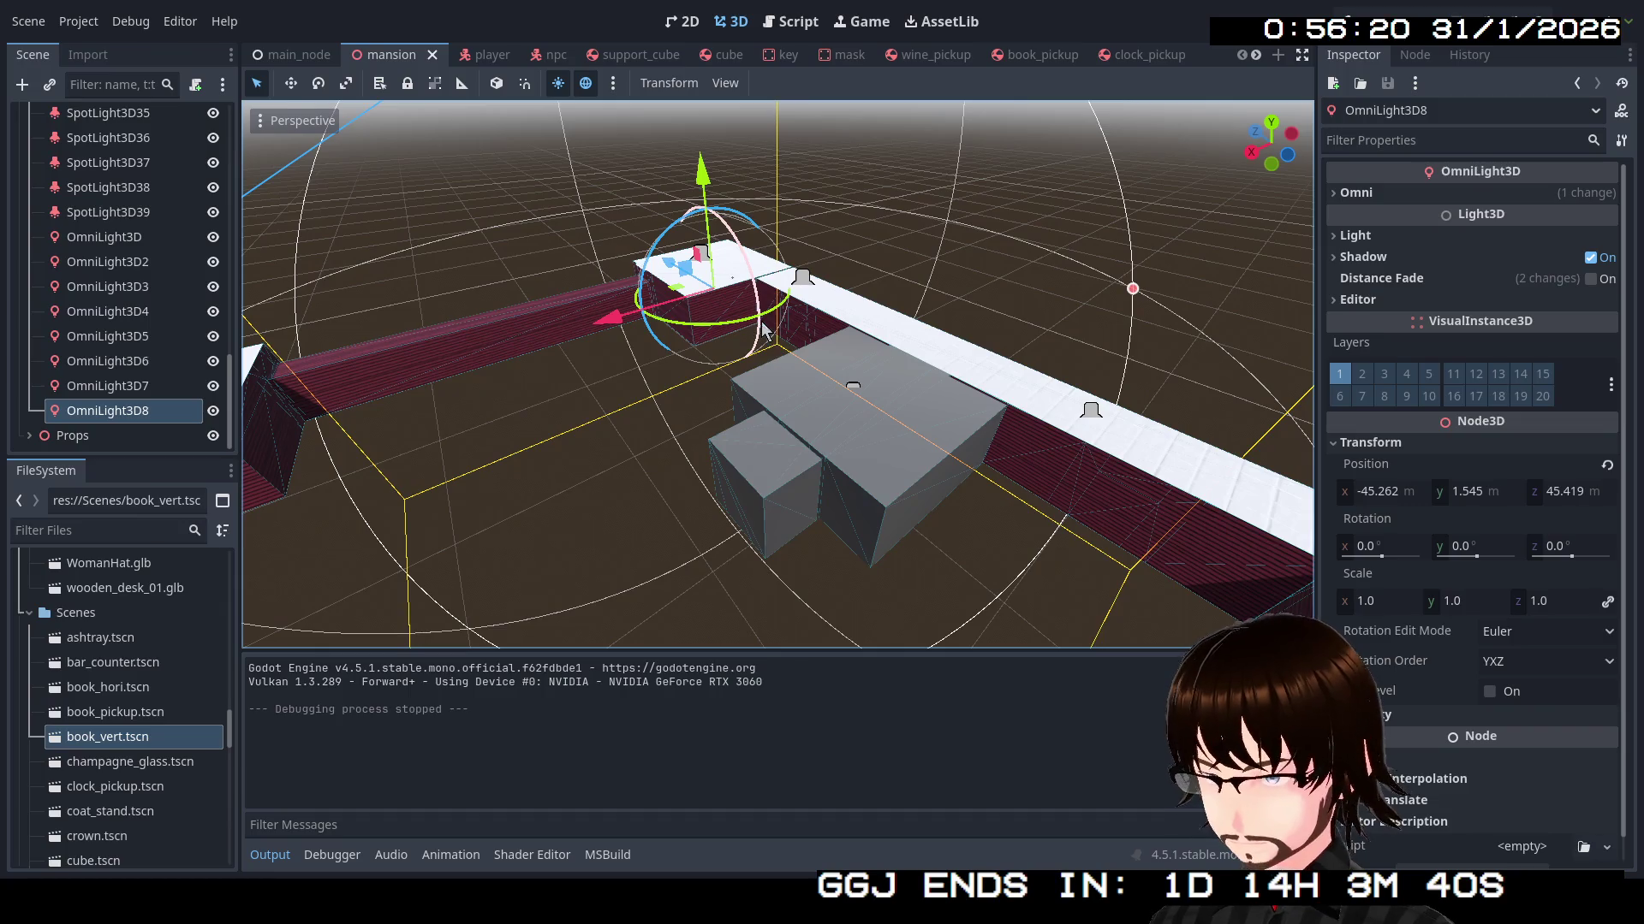
pyautogui.hotkey('ctrl', 'd')
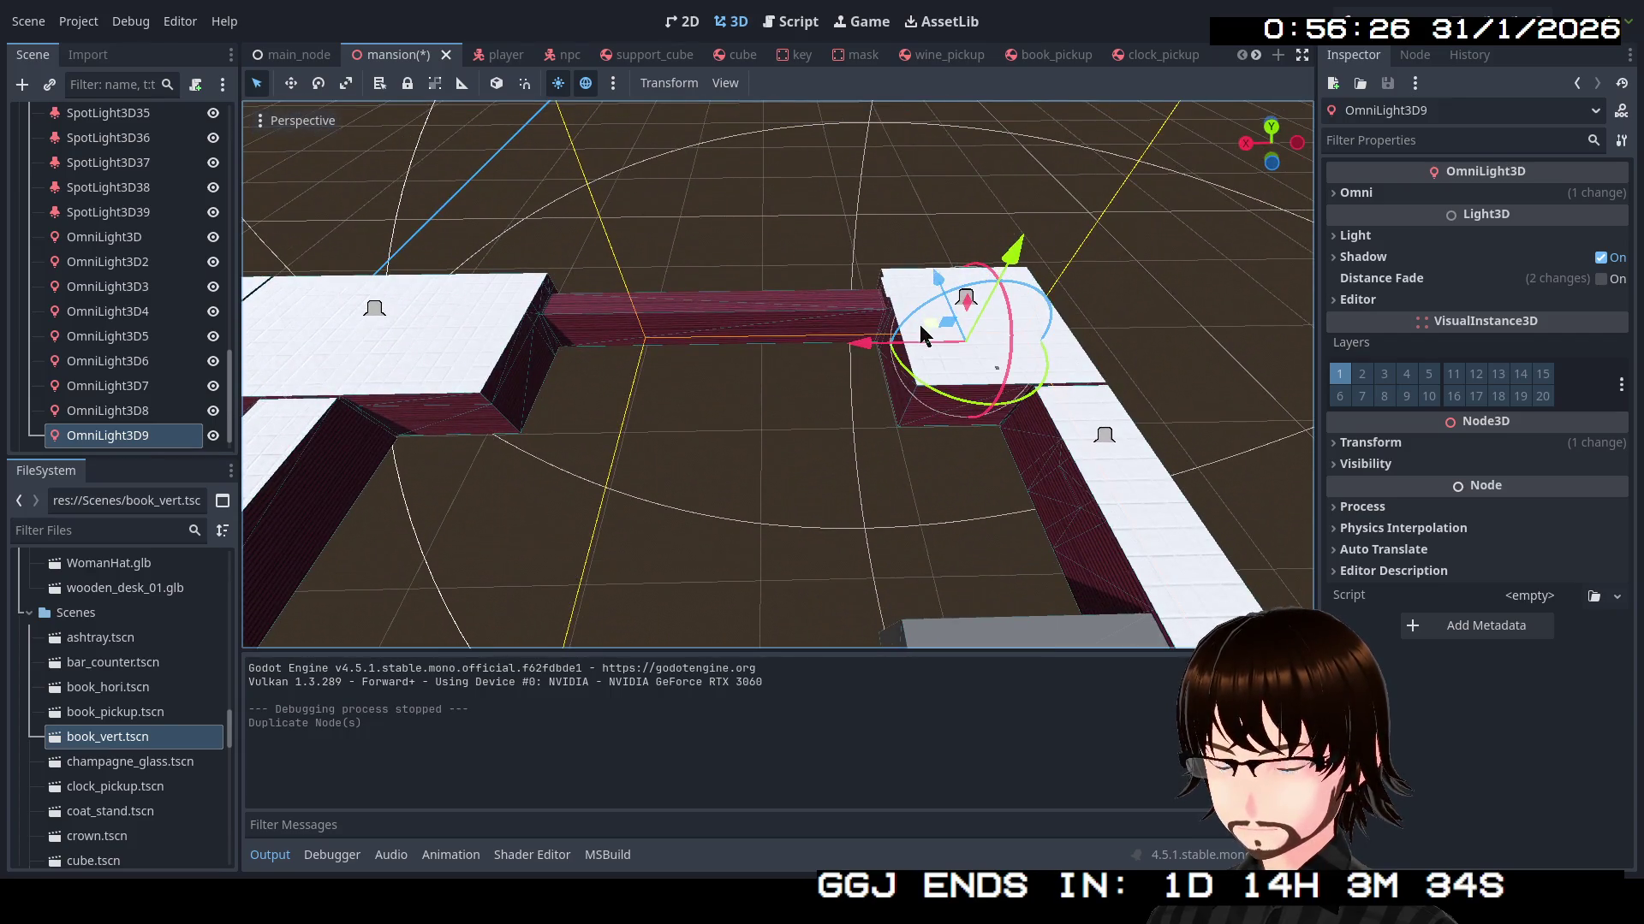
# Move the new OmniLight3D9 into the storage room with tables and white shelves
pyautogui.moveTo(925, 334); pyautogui.dragTo(359, 637)
pyautogui.press('f')
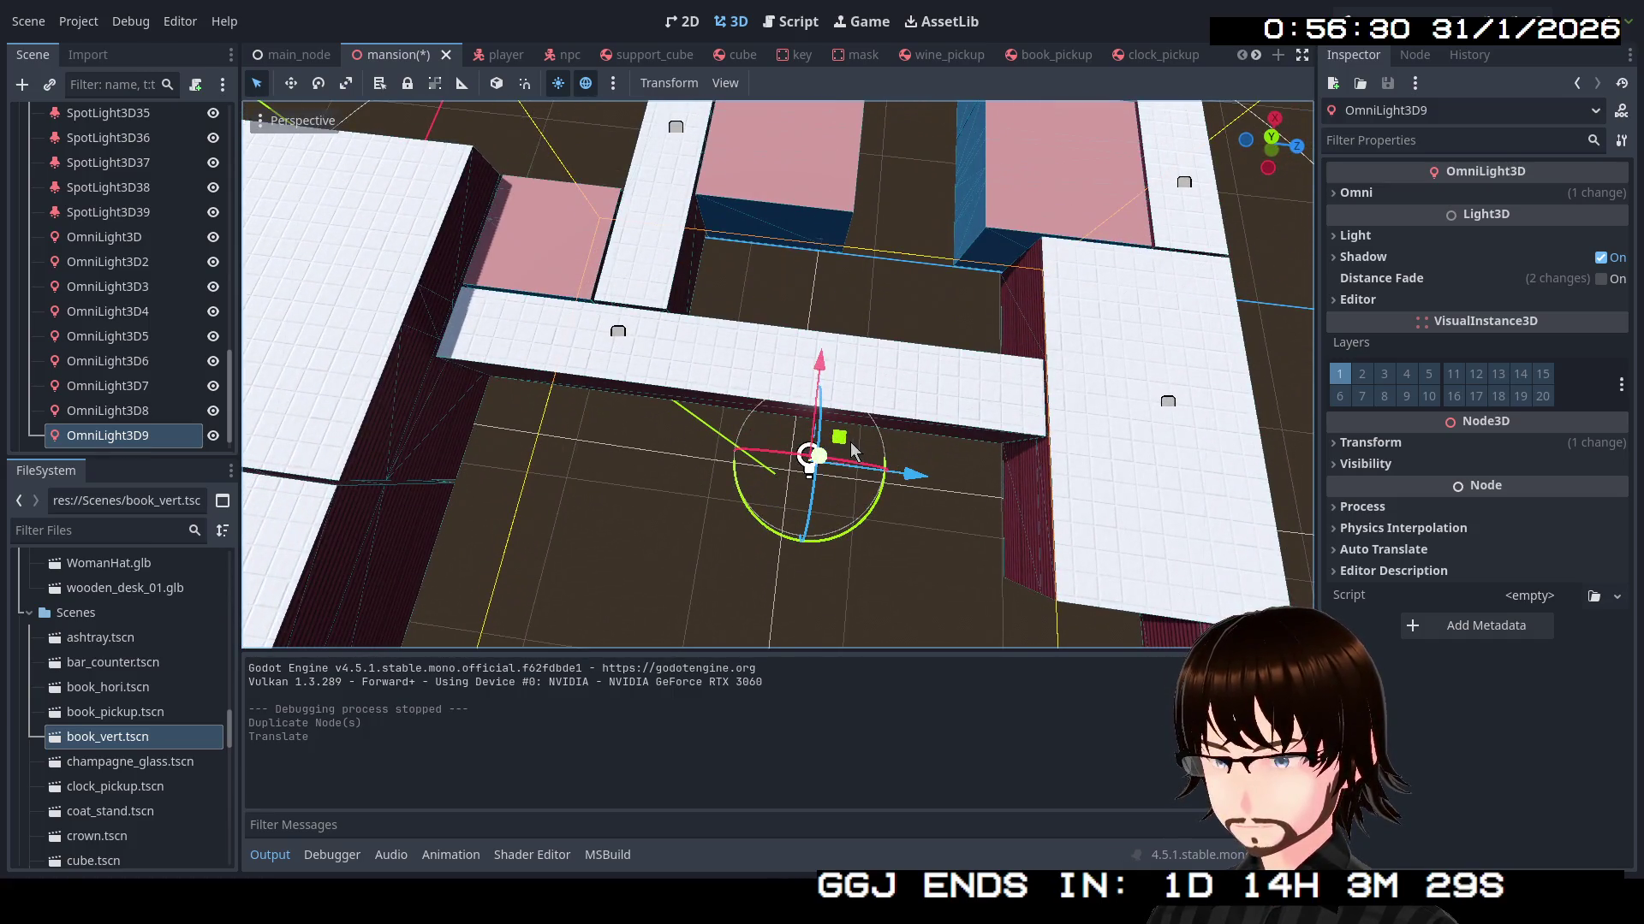
pyautogui.moveTo(841, 439)
pyautogui.mouseDown()
pyautogui.moveTo(791, 425)
pyautogui.moveTo(717, 351)
pyautogui.moveTo(560, 248)
pyautogui.moveTo(595, 248)
pyautogui.mouseUp()
pyautogui.hotkey('ctrl', 'z')
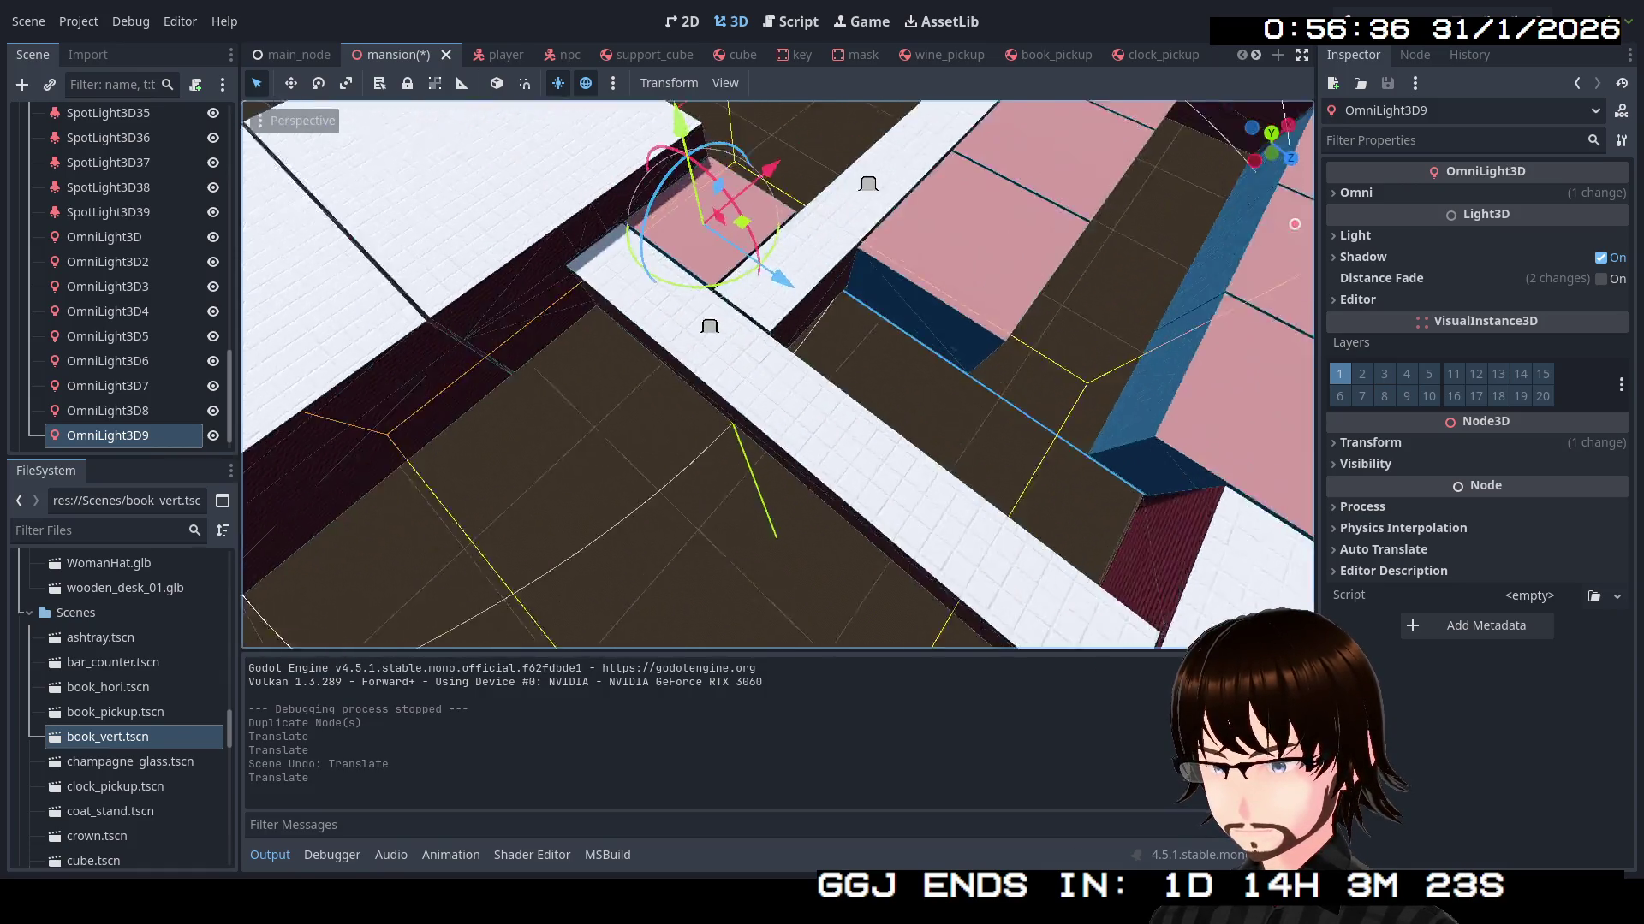
pyautogui.press('w')
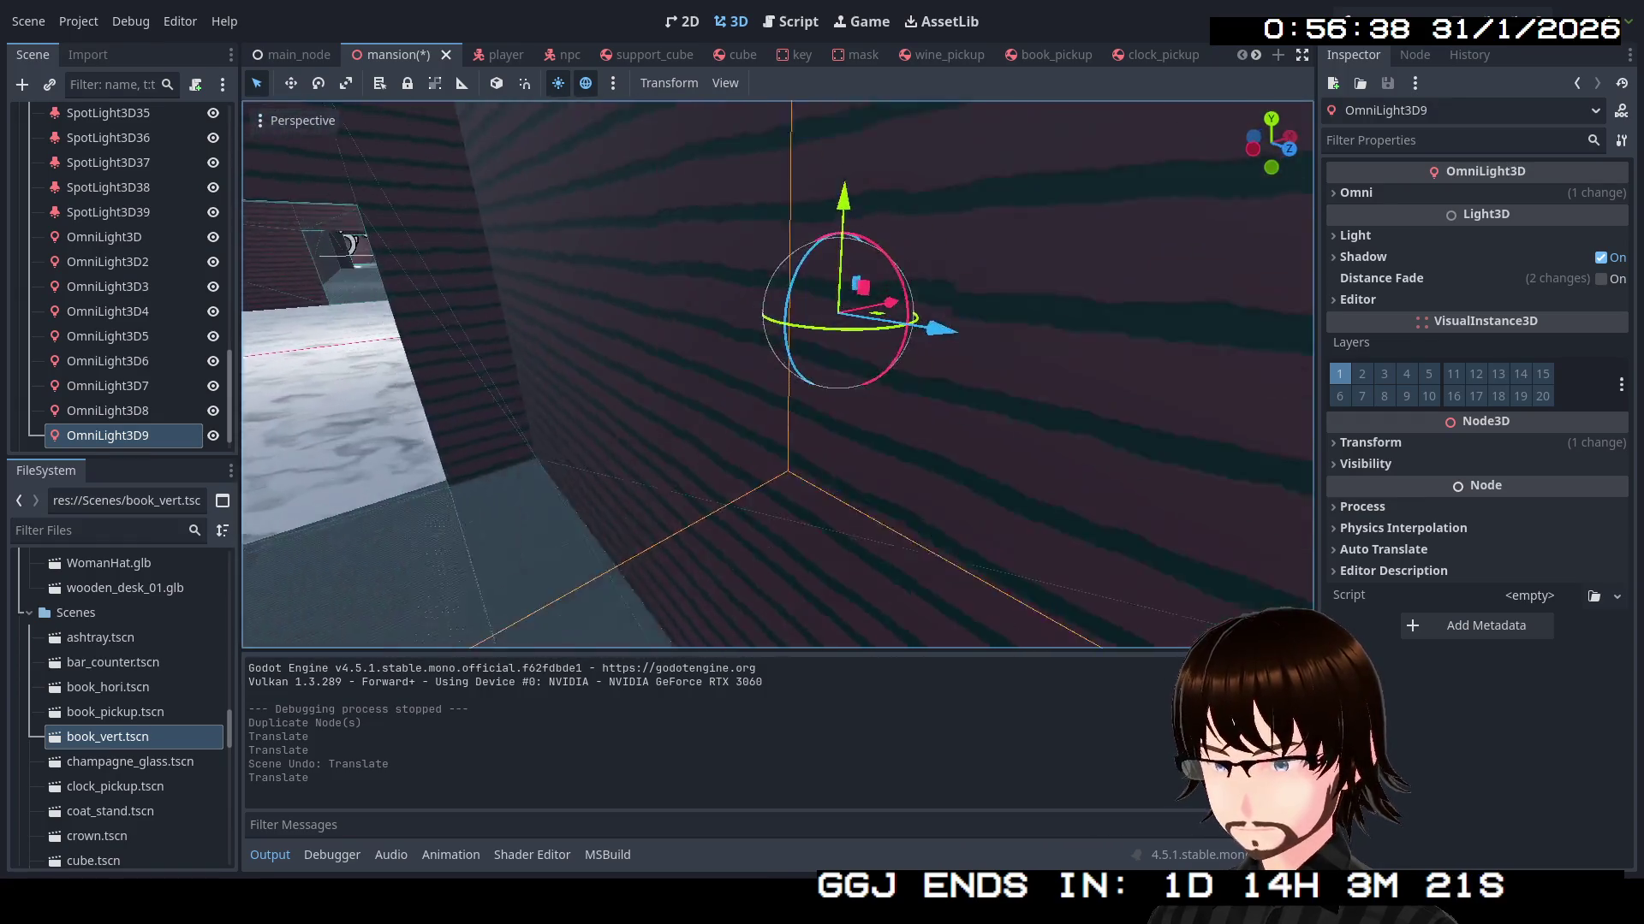
pyautogui.press('s')
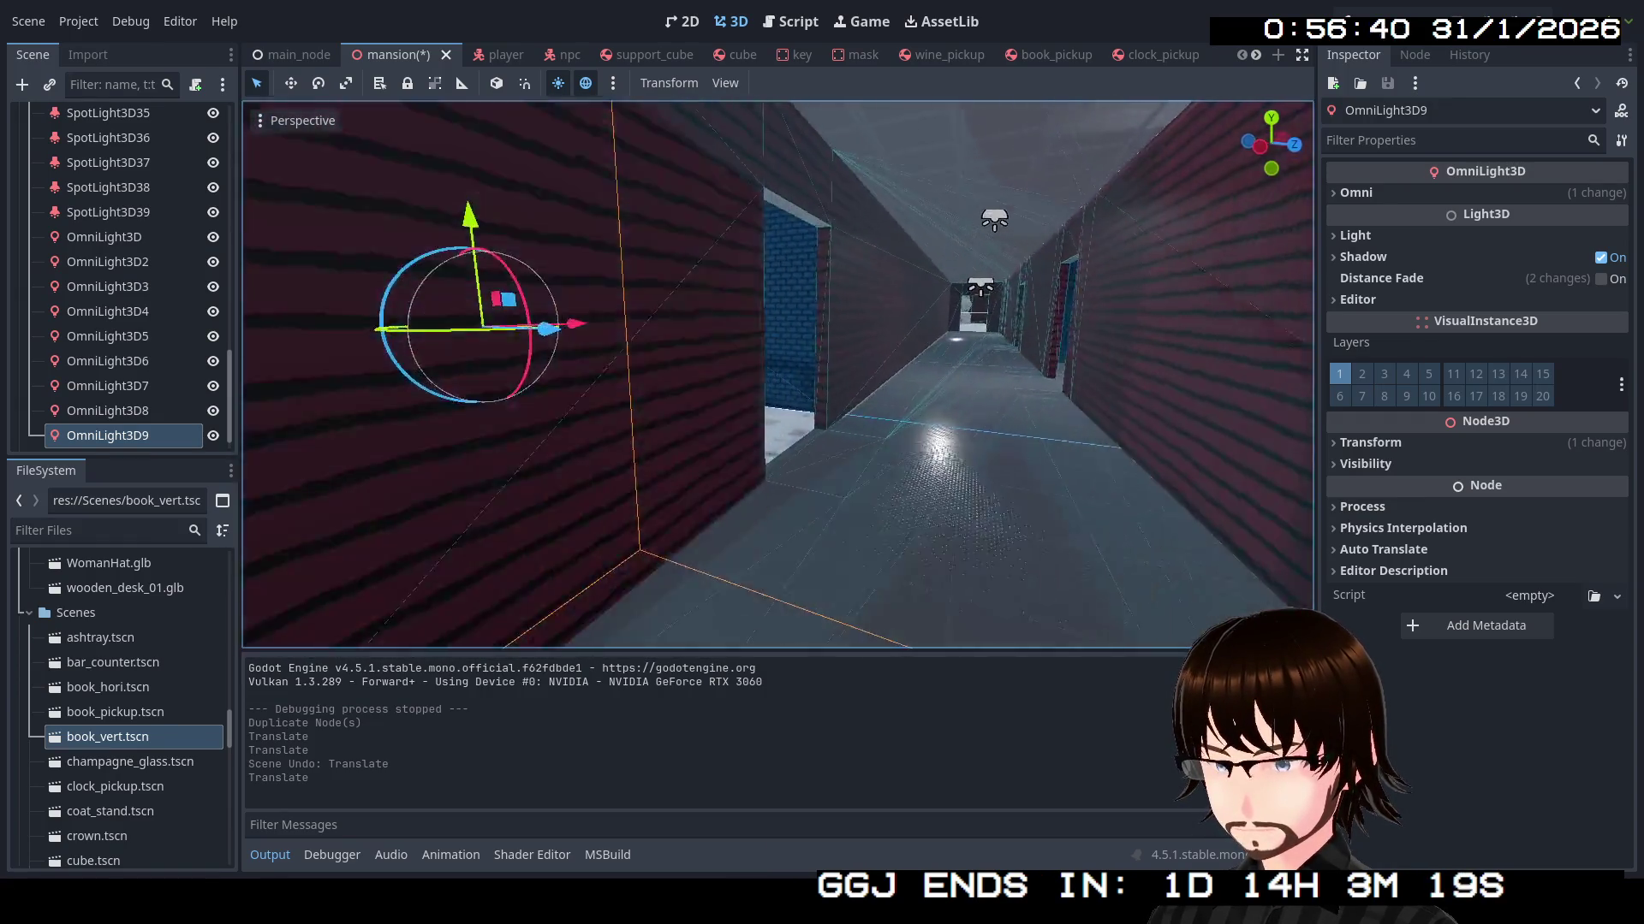
pyautogui.press('w')
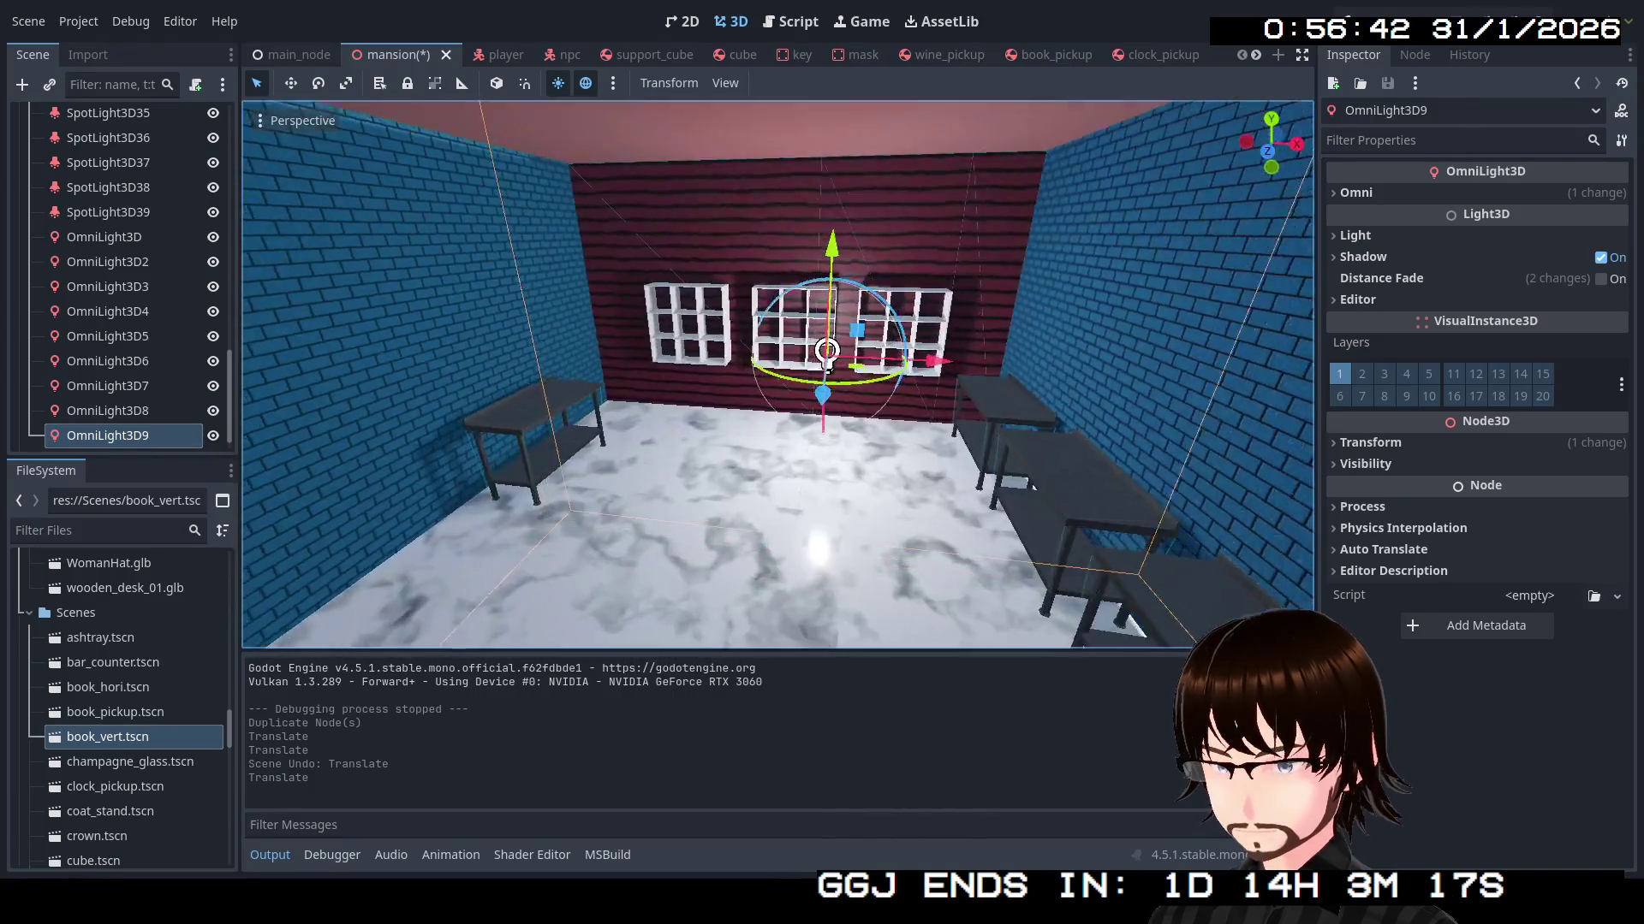
pyautogui.press('a')
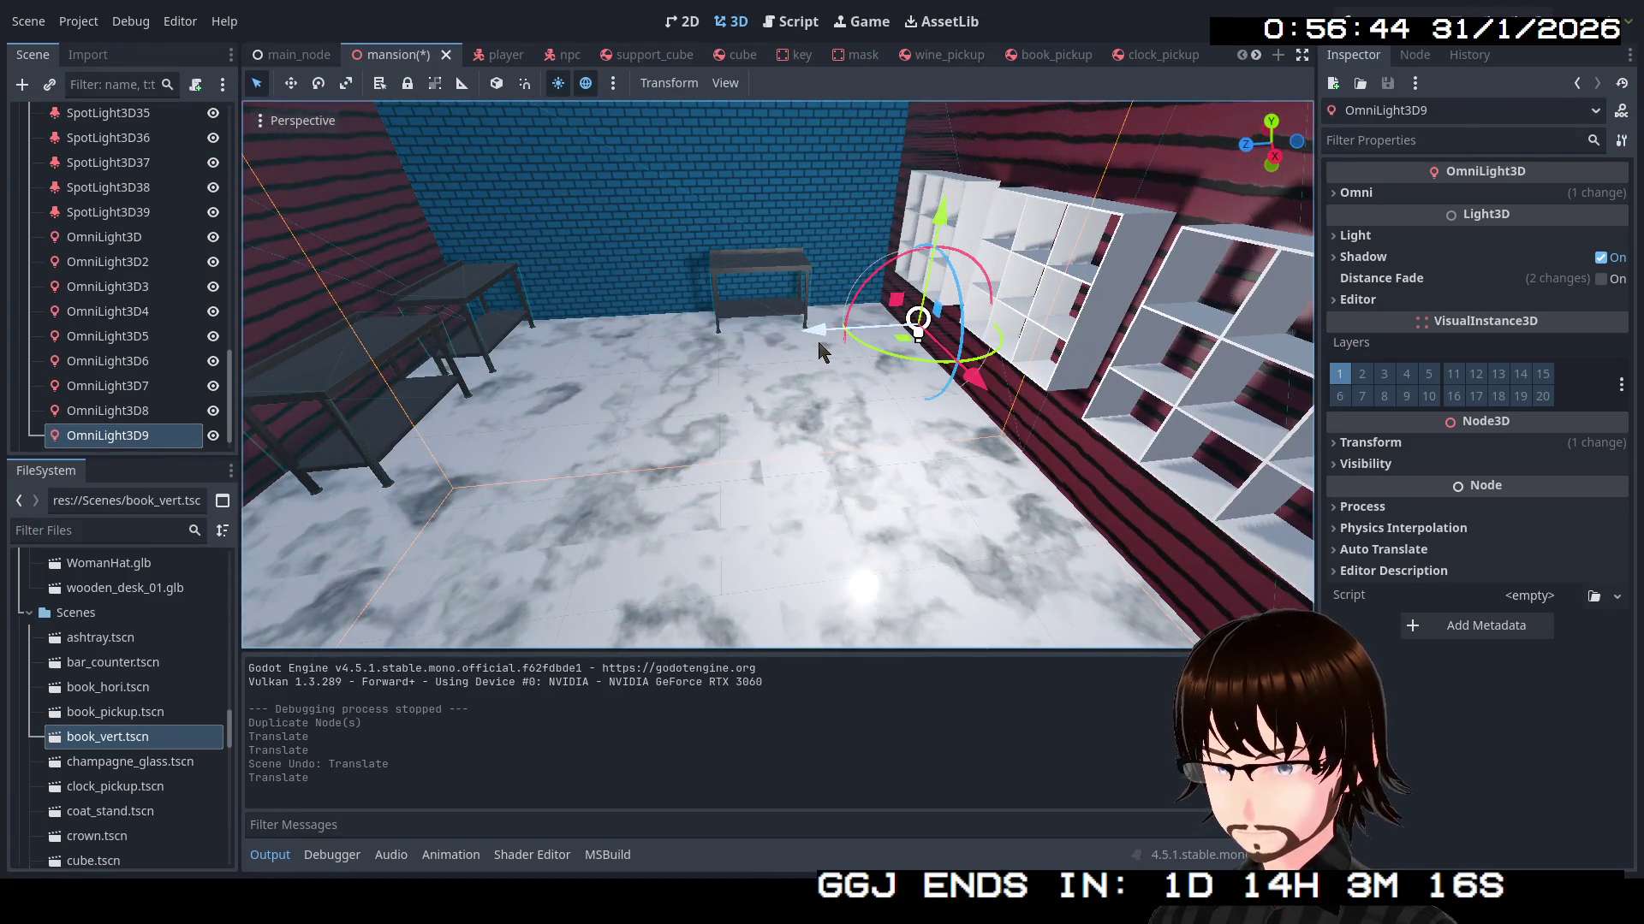
# Centre and raise OmniLight3D9 in the shelf room, then duplicate it as OmniLight3D10
pyautogui.moveTo(818, 345); pyautogui.dragTo(565, 358)
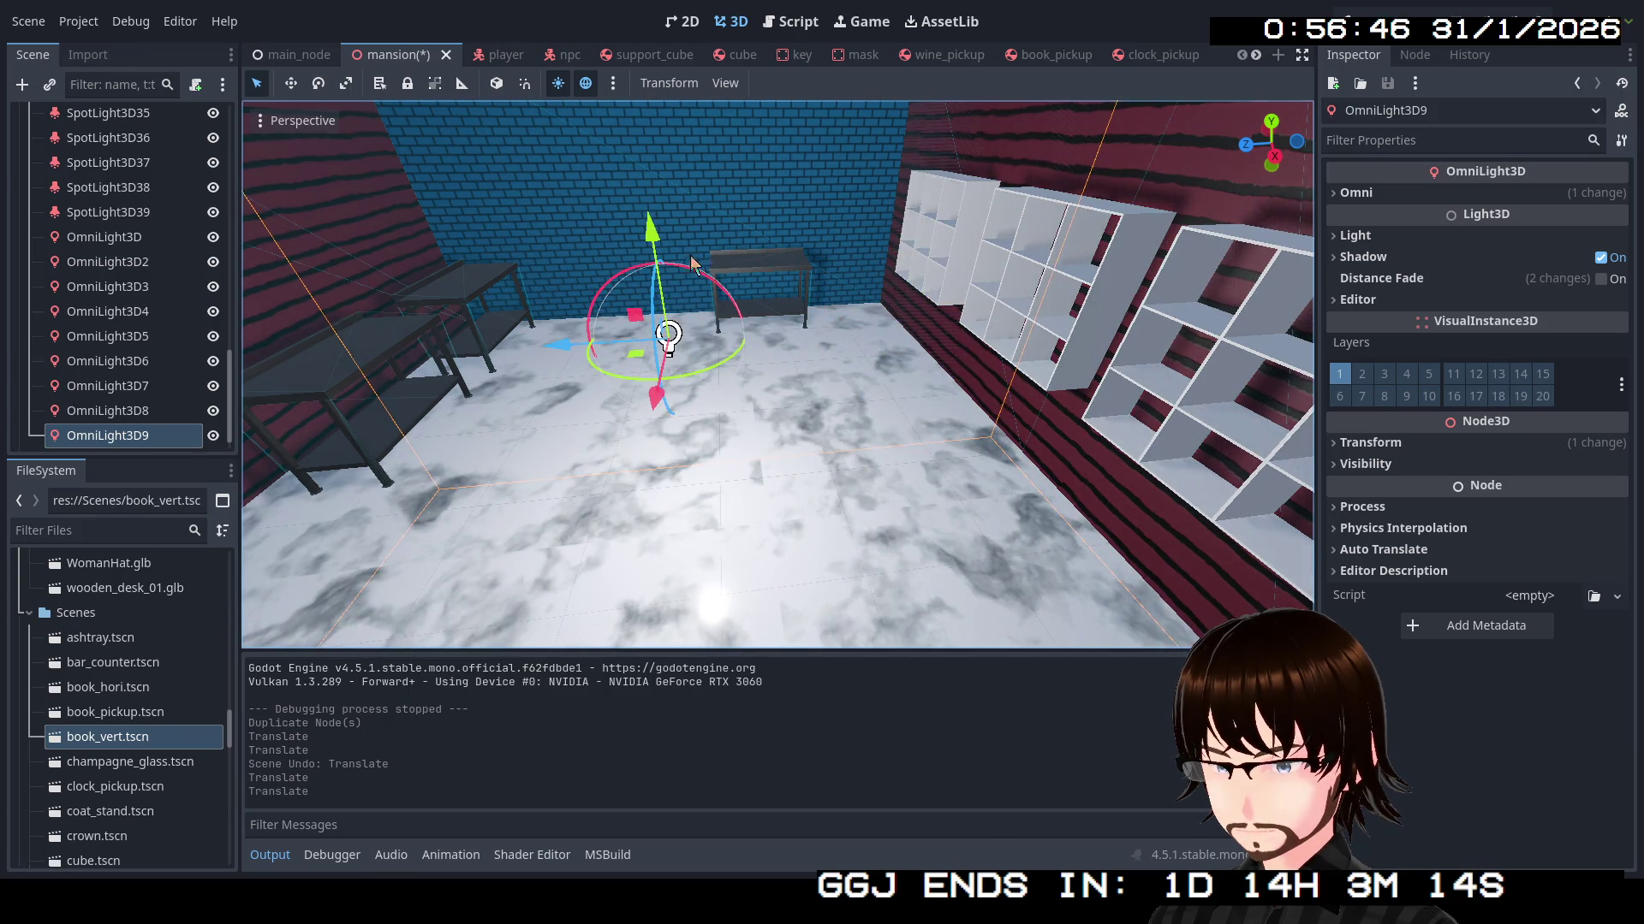
pyautogui.moveTo(653, 233); pyautogui.dragTo(649, 163)
pyautogui.press('s')
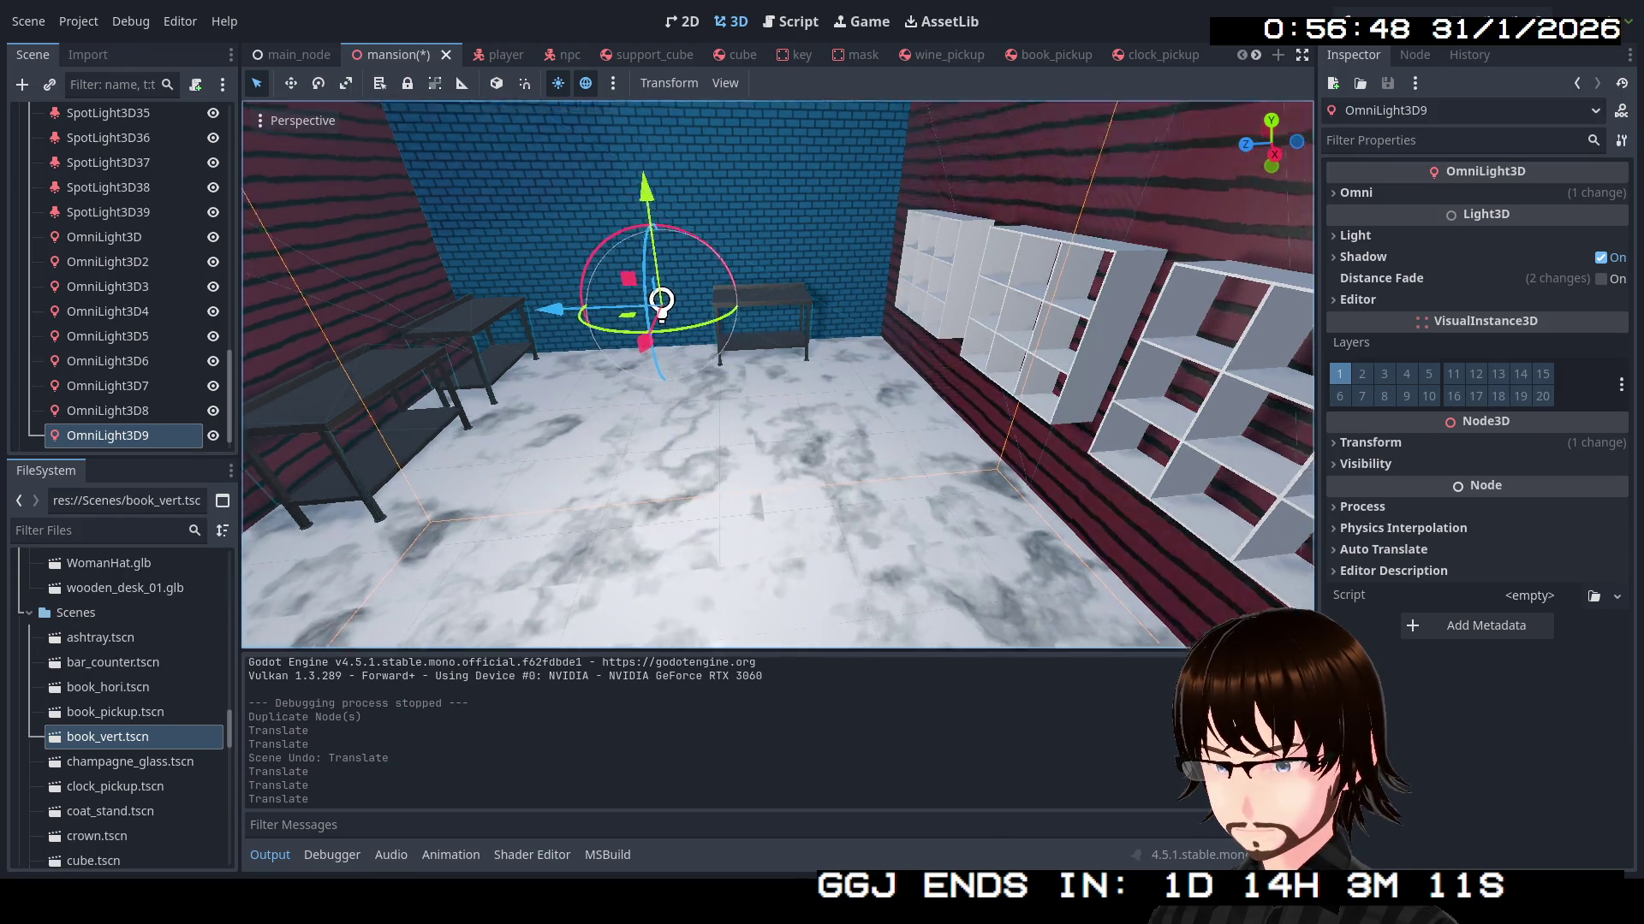
pyautogui.press('w')
pyautogui.press('s')
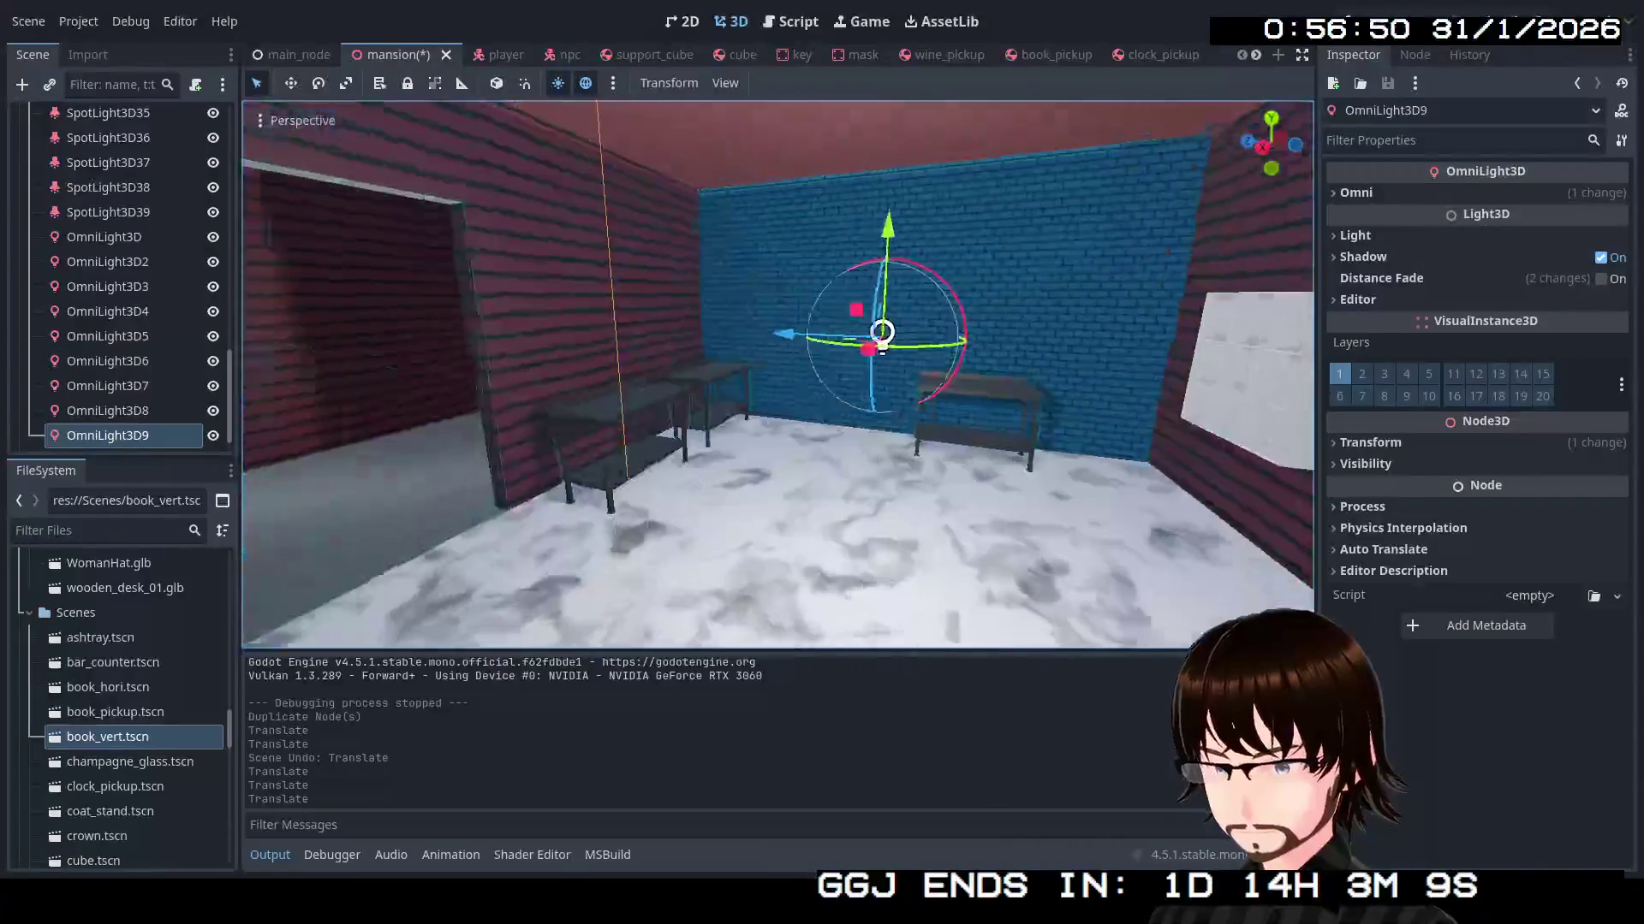
pyautogui.press('e')
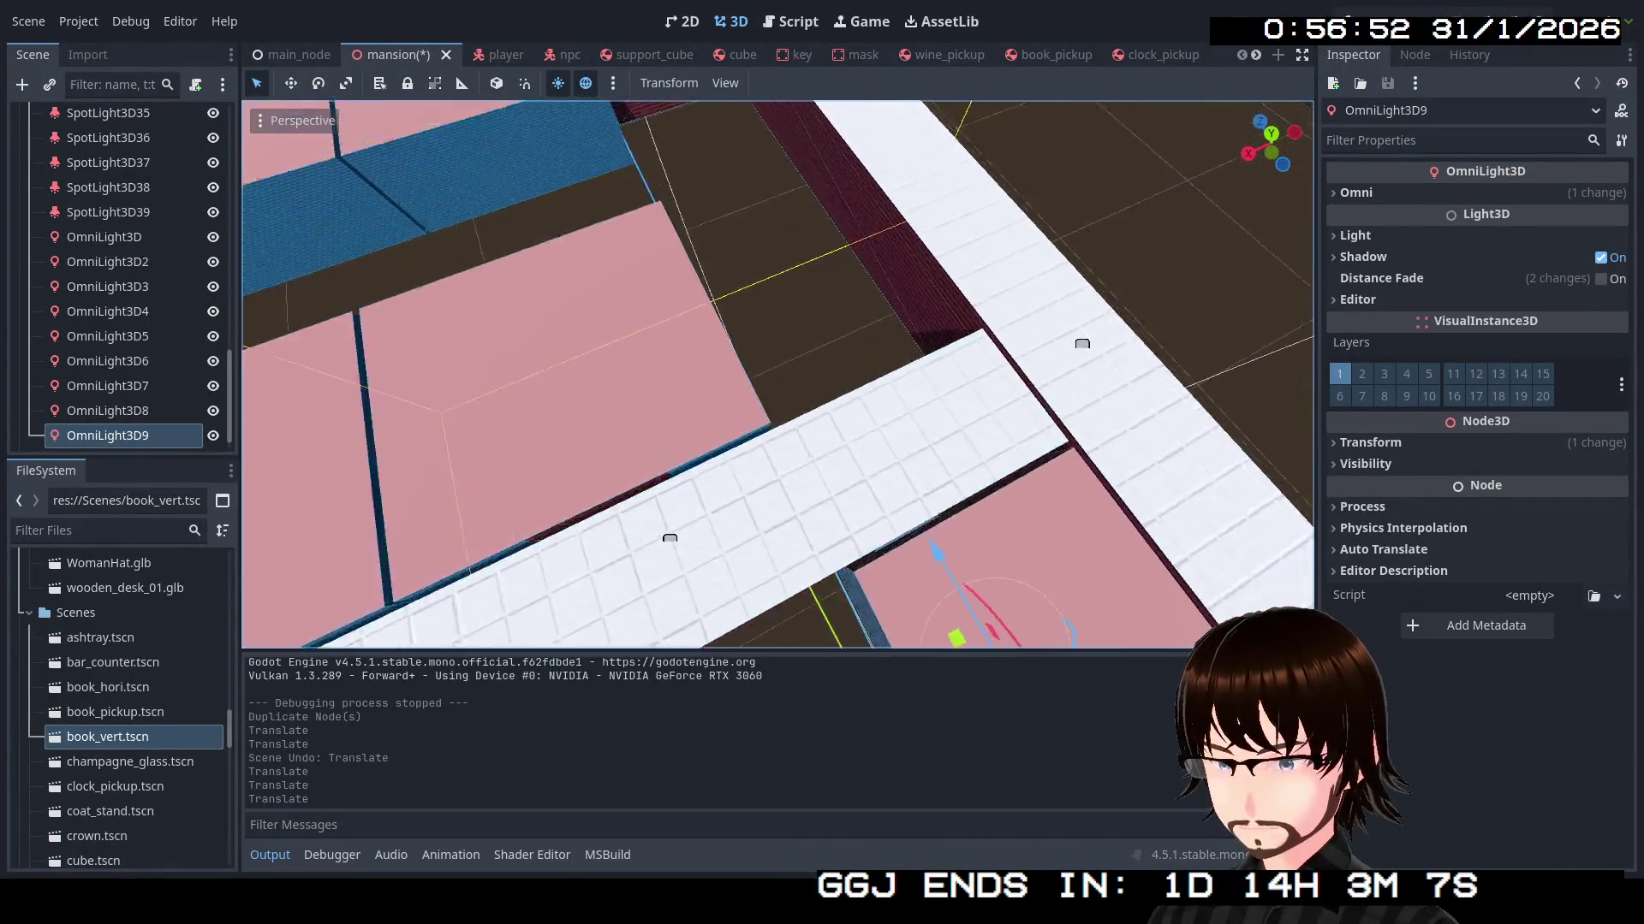
pyautogui.press('s')
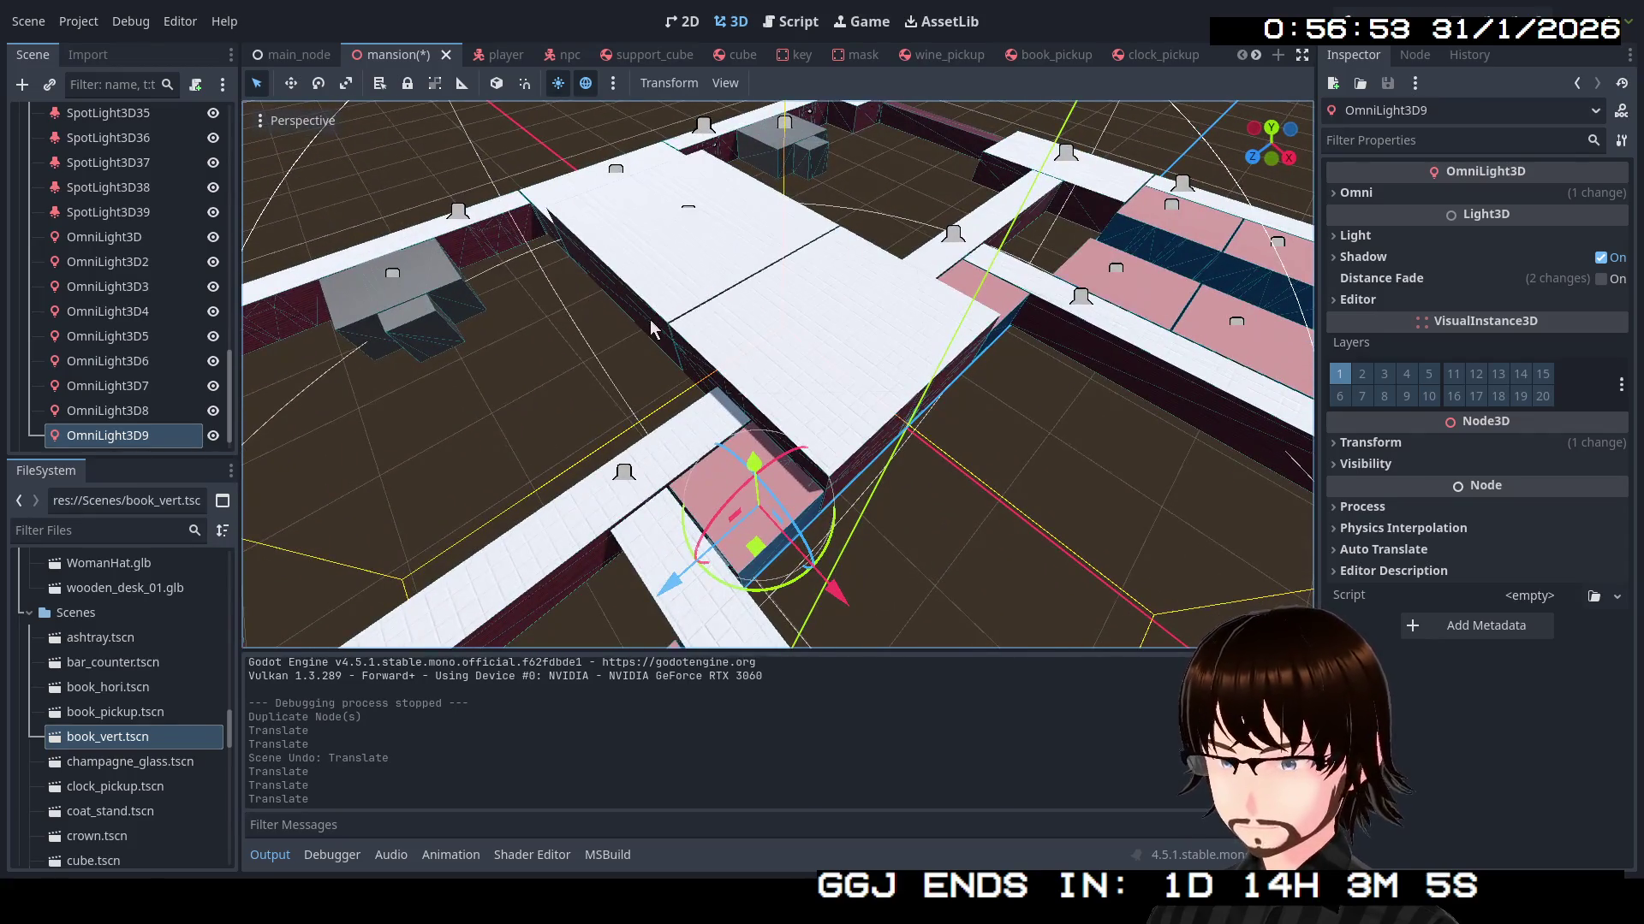
pyautogui.hotkey('ctrl', 'd')
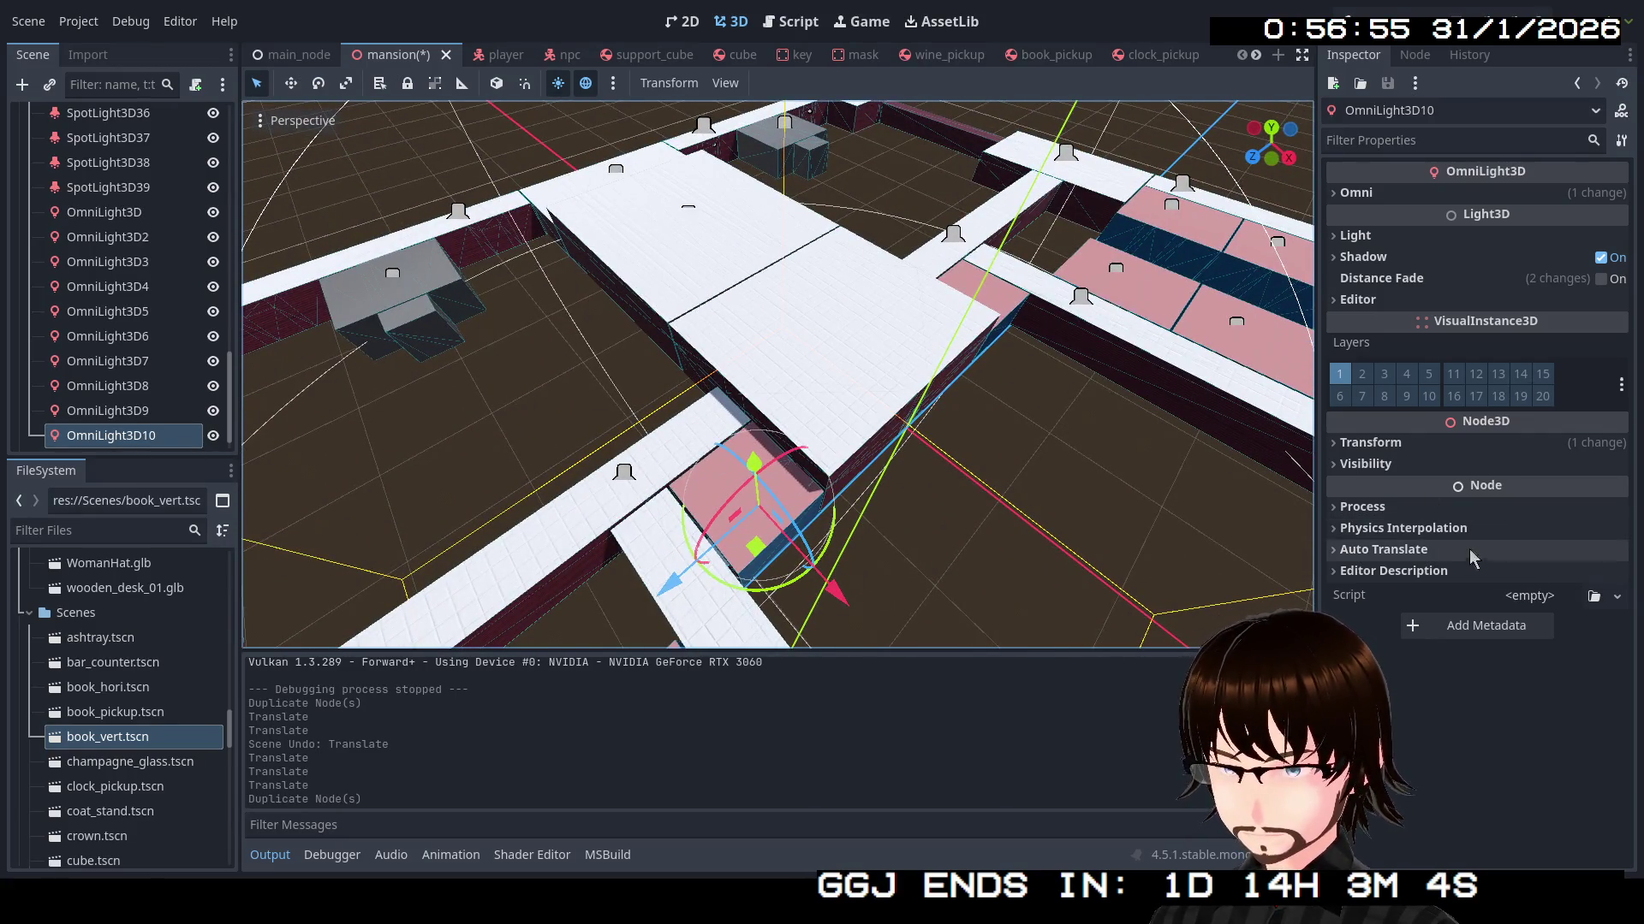
# Set OmniLight3D10's Position z to -13.196 in the Inspector Transform
pyautogui.click(1411, 446)
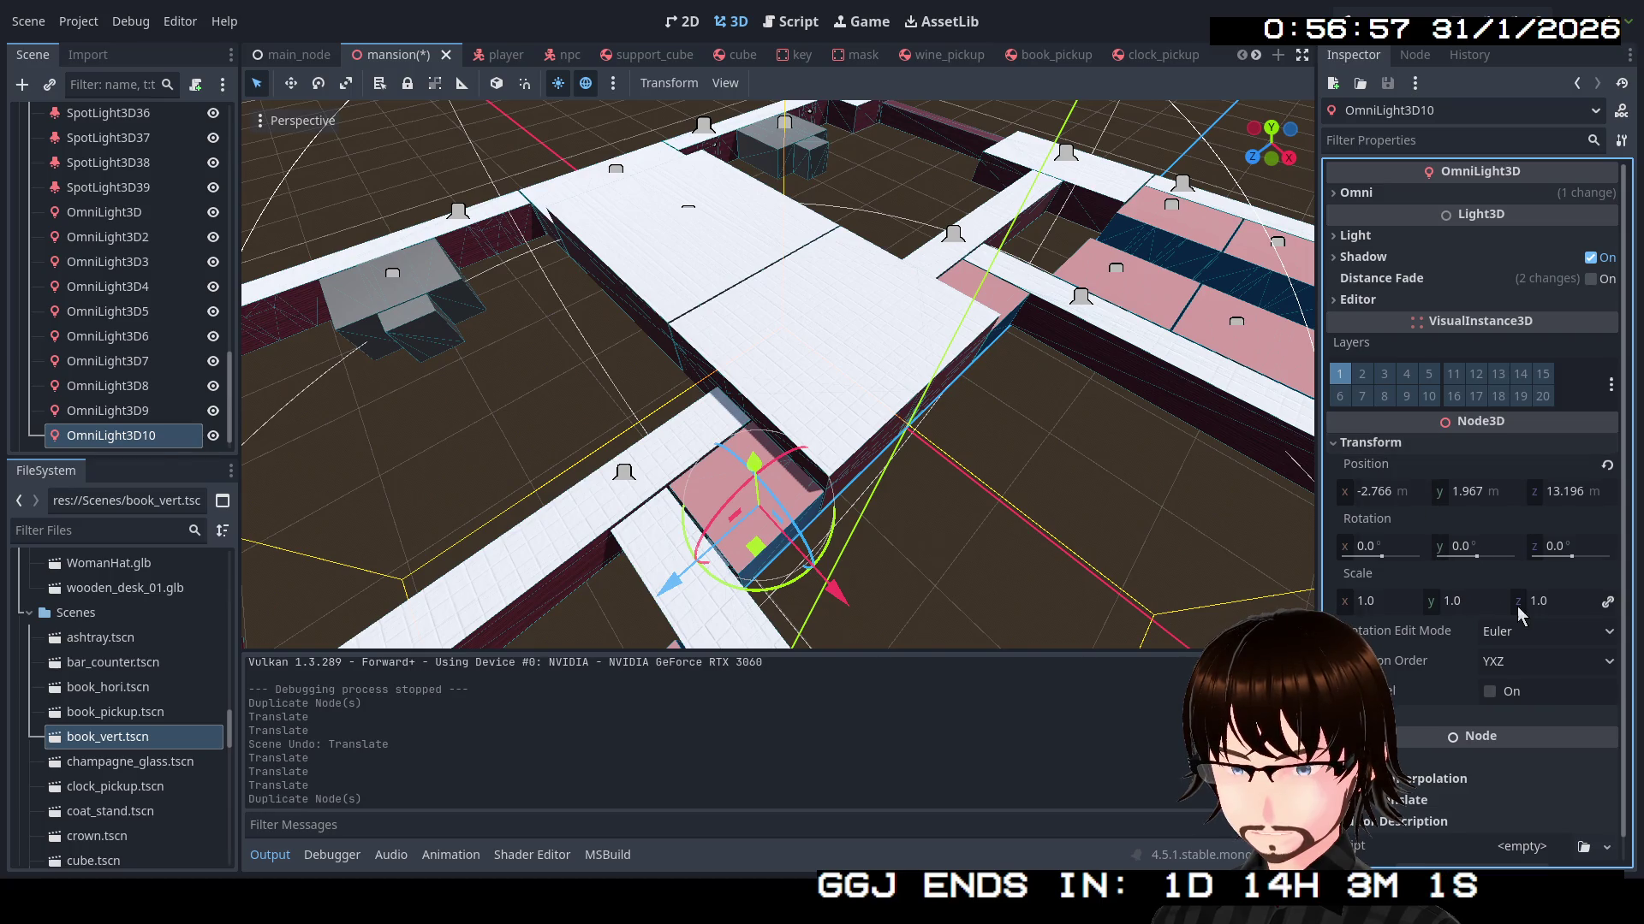
pyautogui.click(1547, 493)
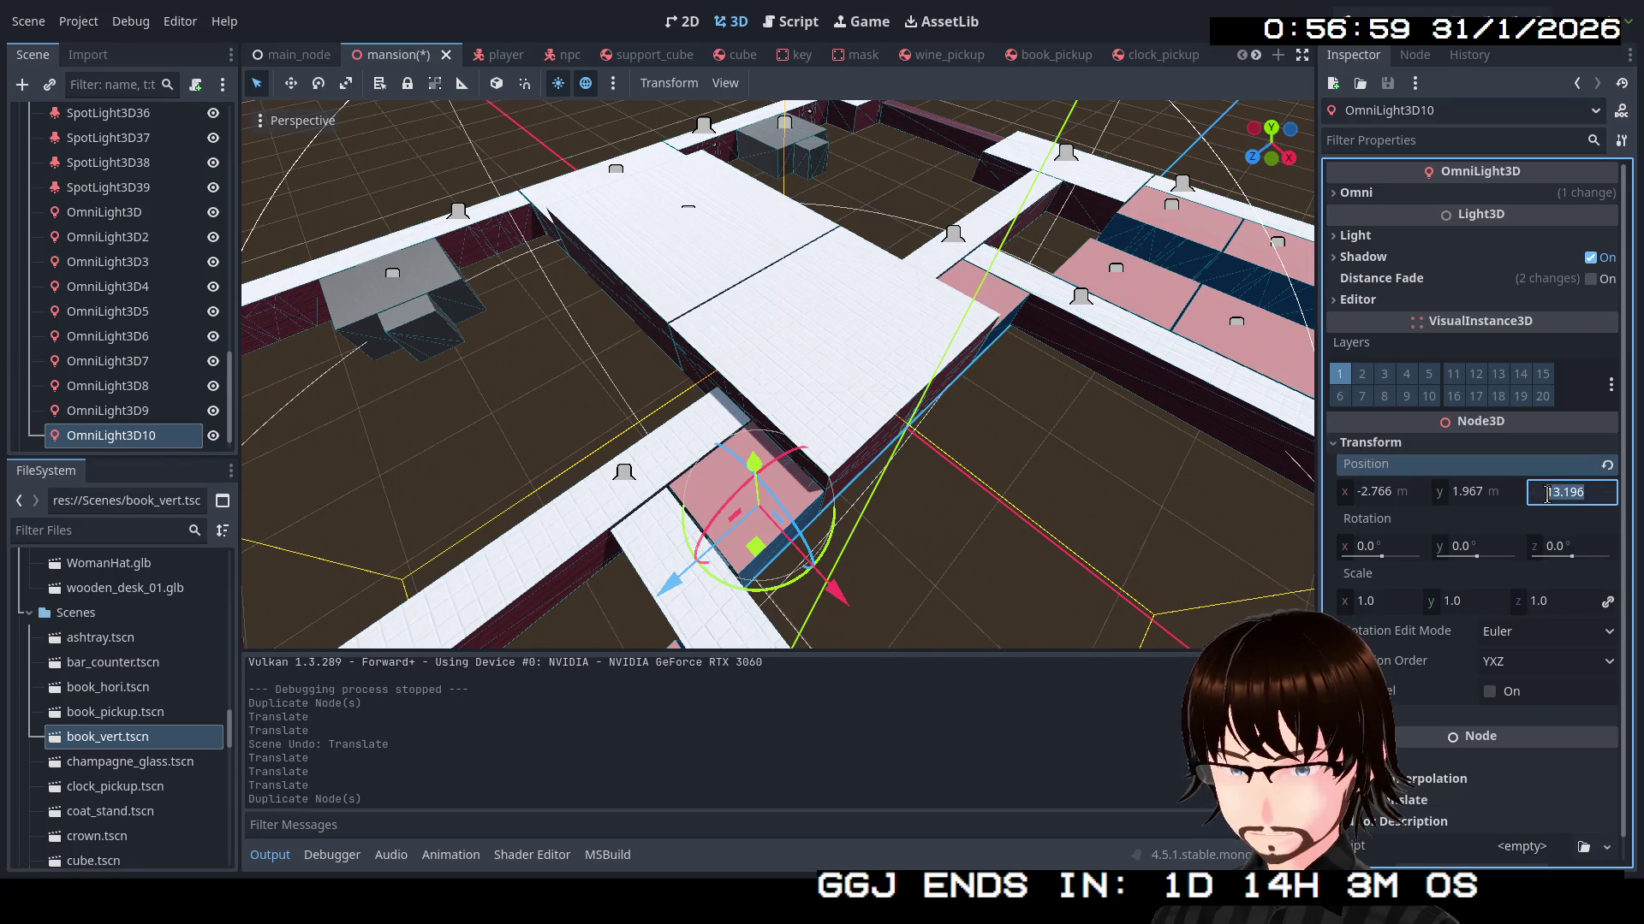
pyautogui.click(1548, 493)
pyautogui.write('-')
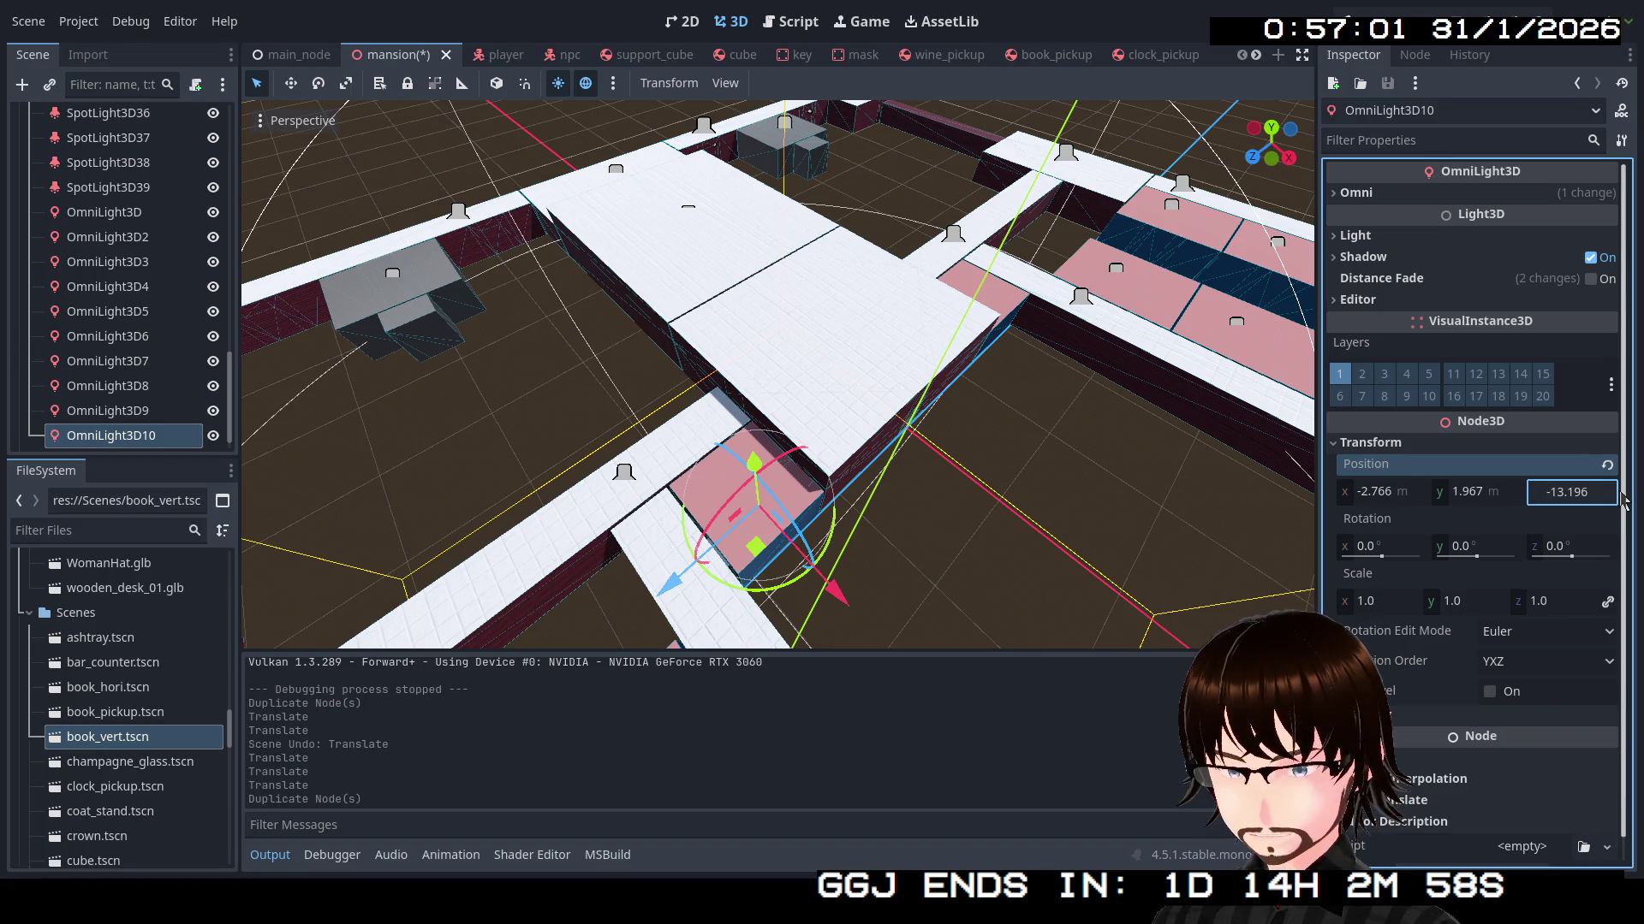
pyautogui.press('Return')
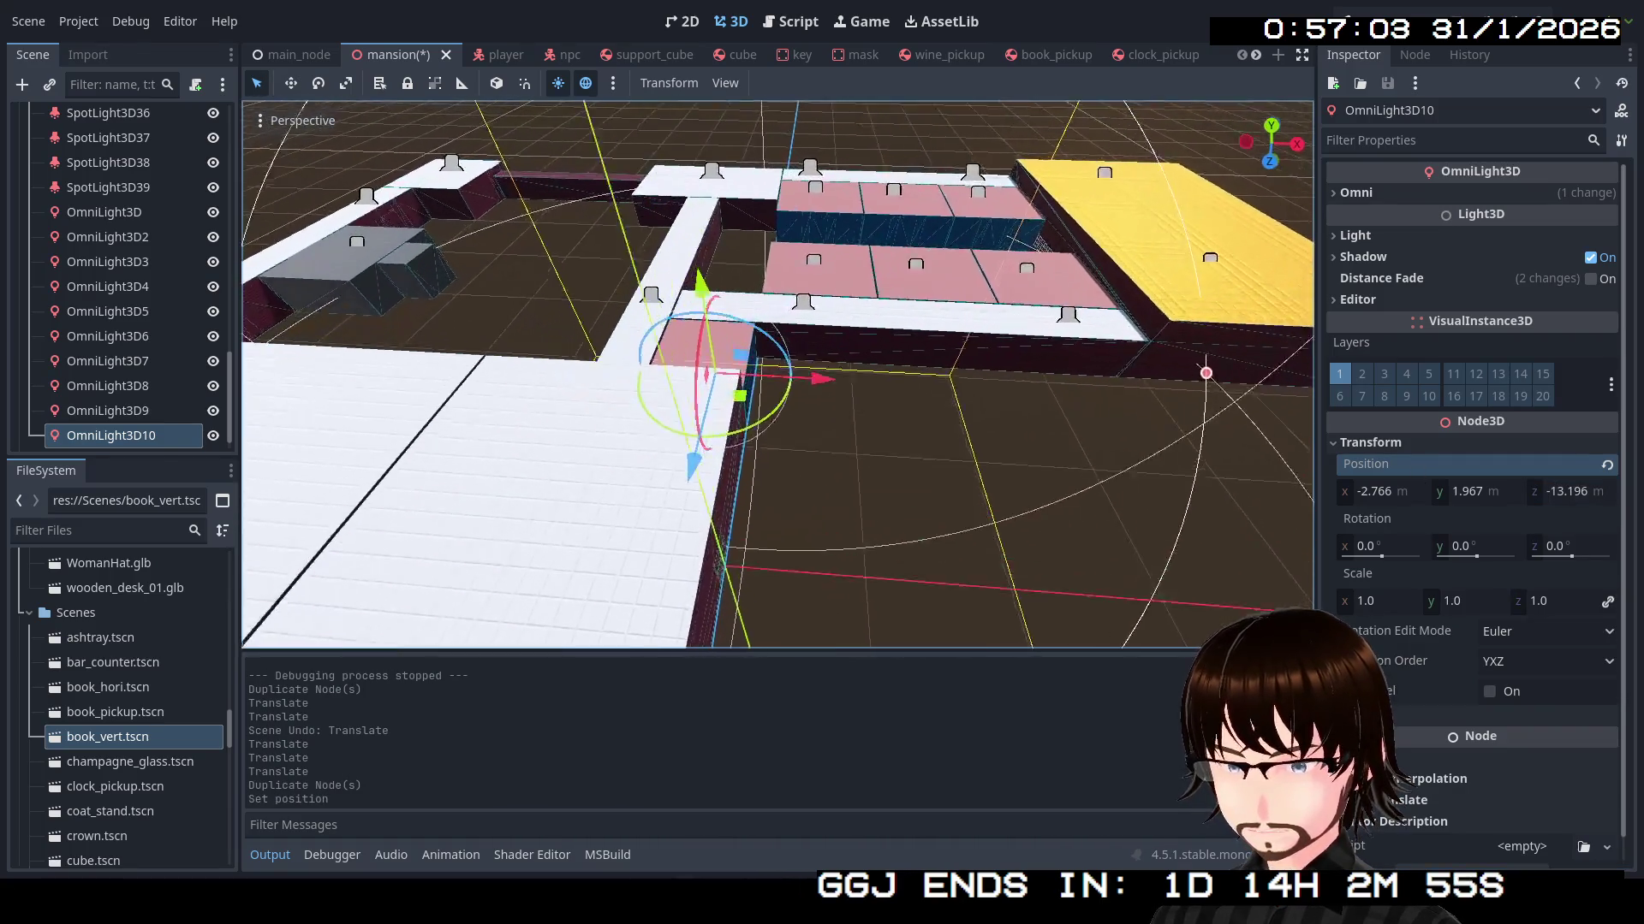
# Inspect OmniLight3D10's placement in the storage room and save the mansion scene
pyautogui.press('w')
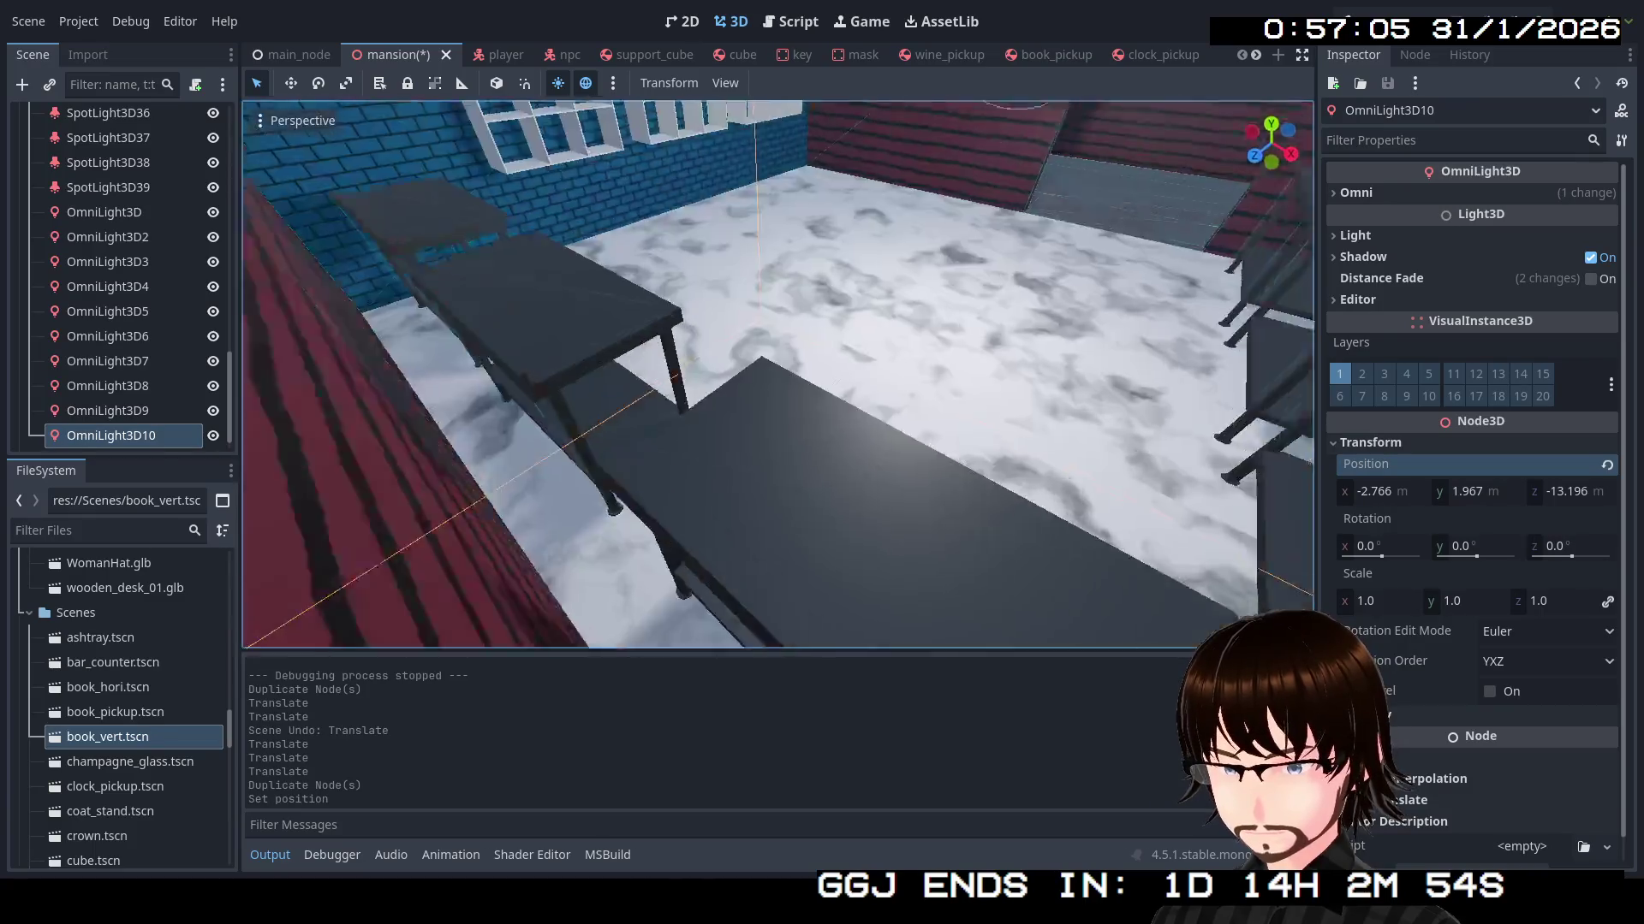
pyautogui.press('s')
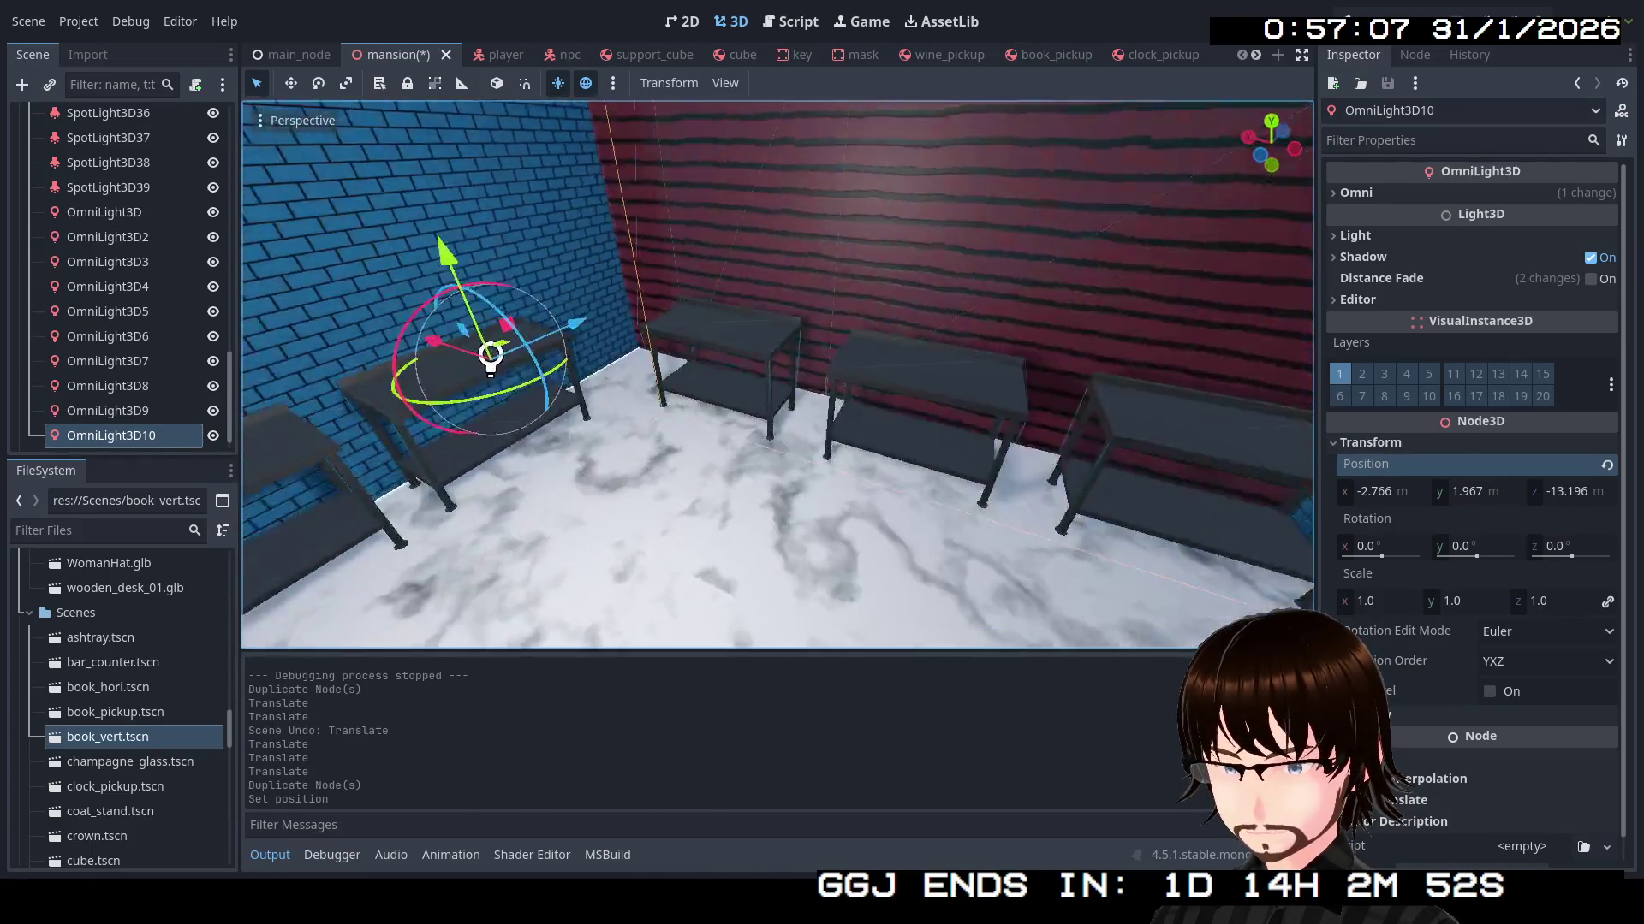
pyautogui.press('a')
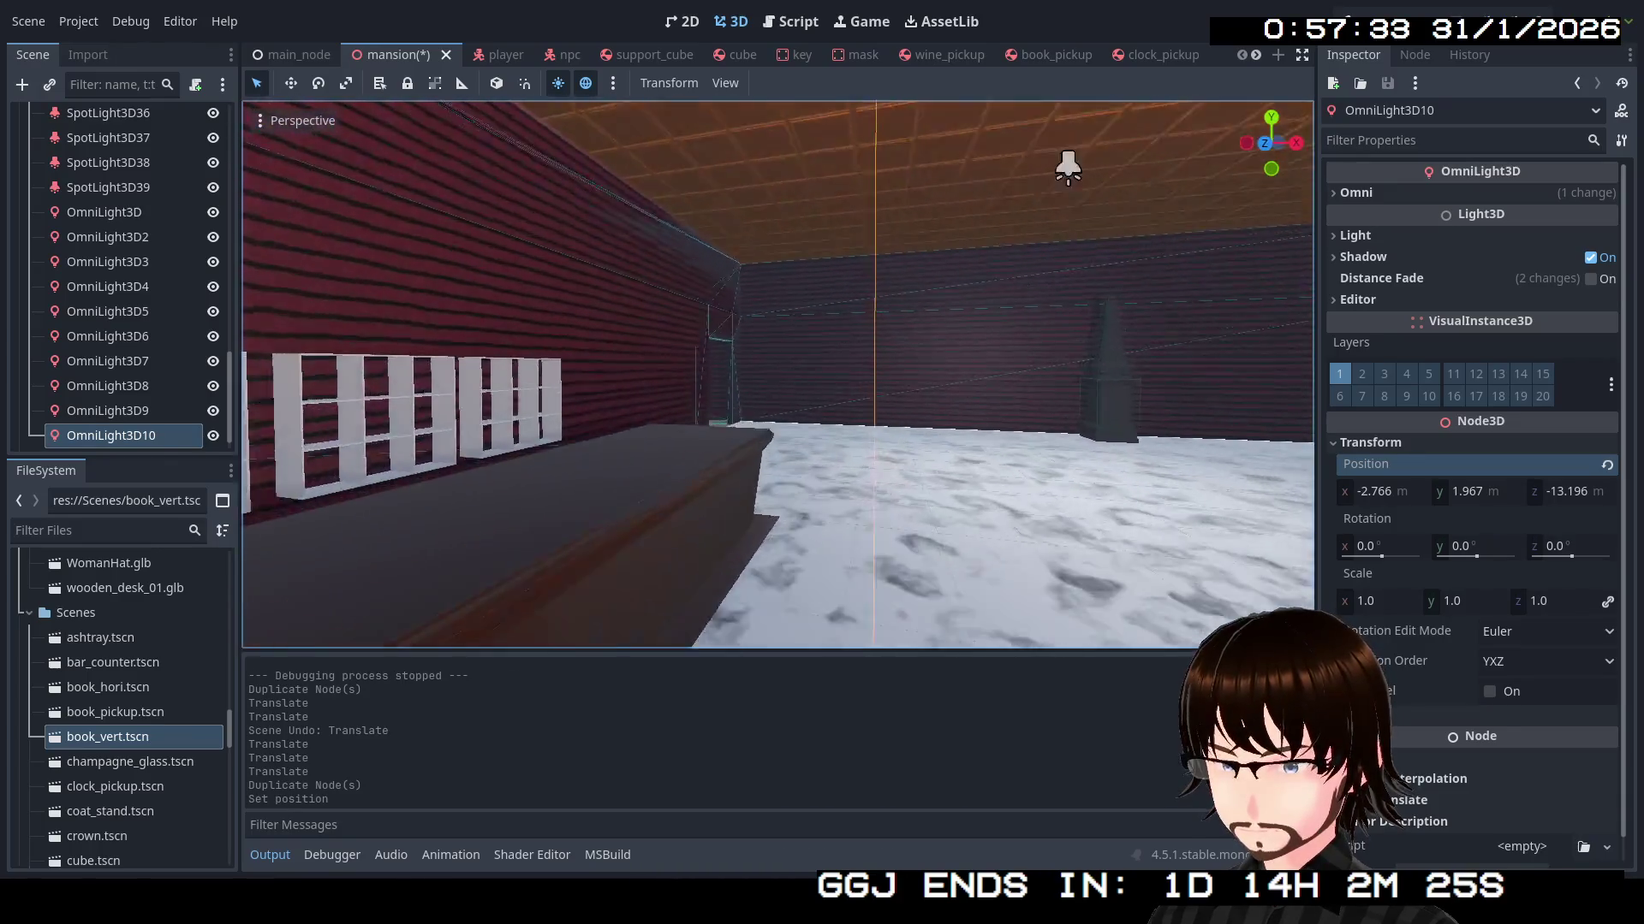
pyautogui.press('f')
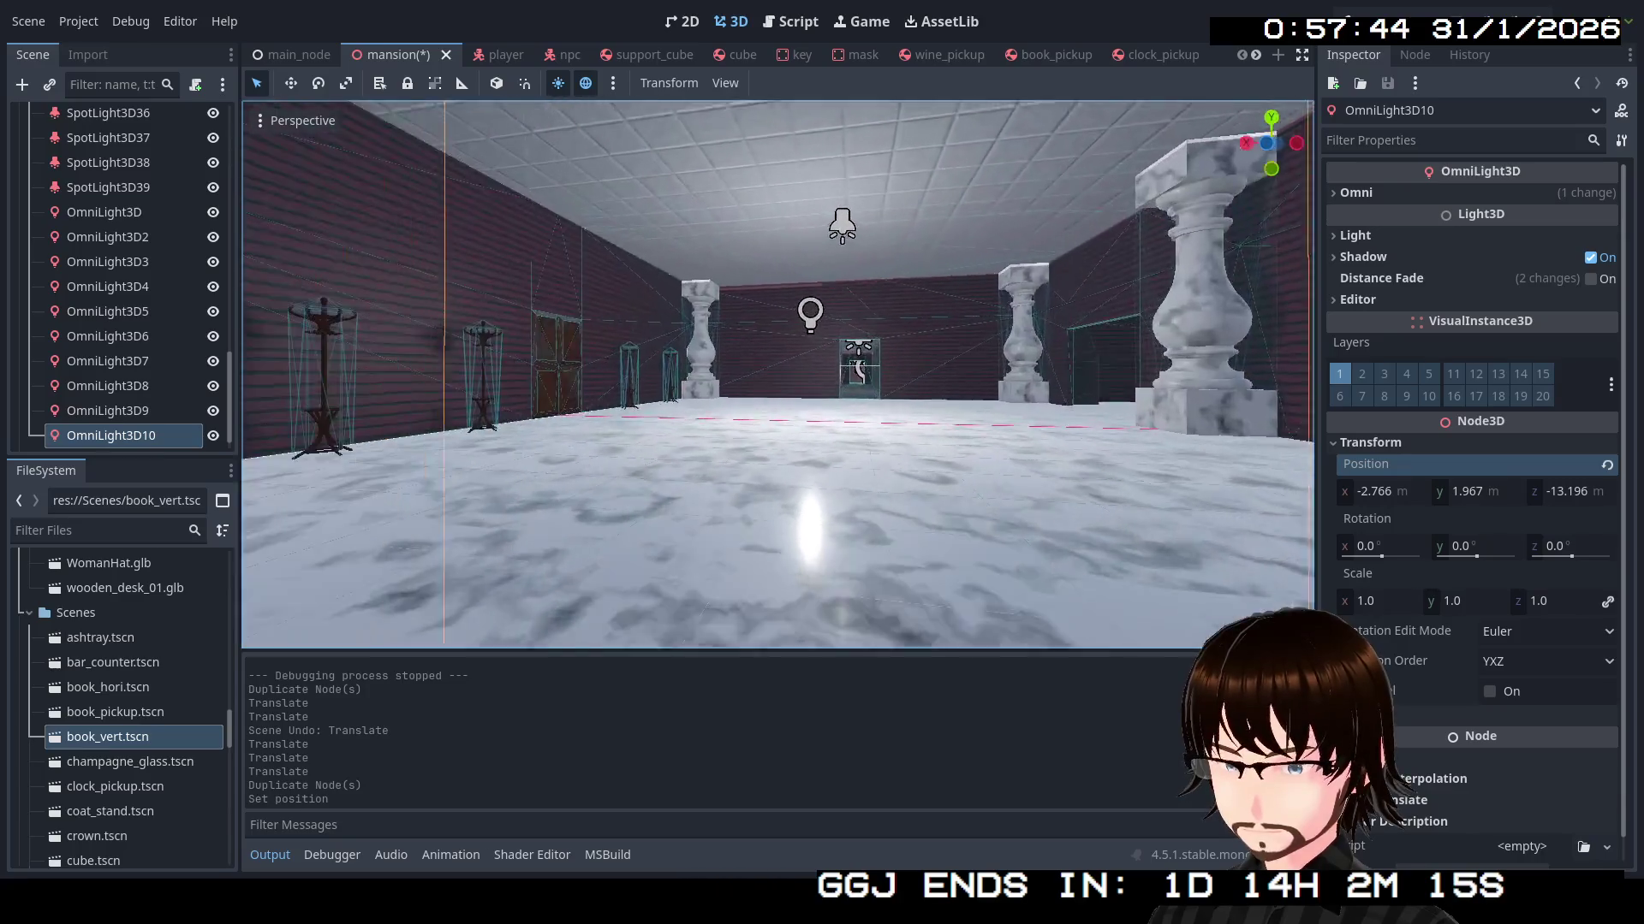
pyautogui.press('F5')
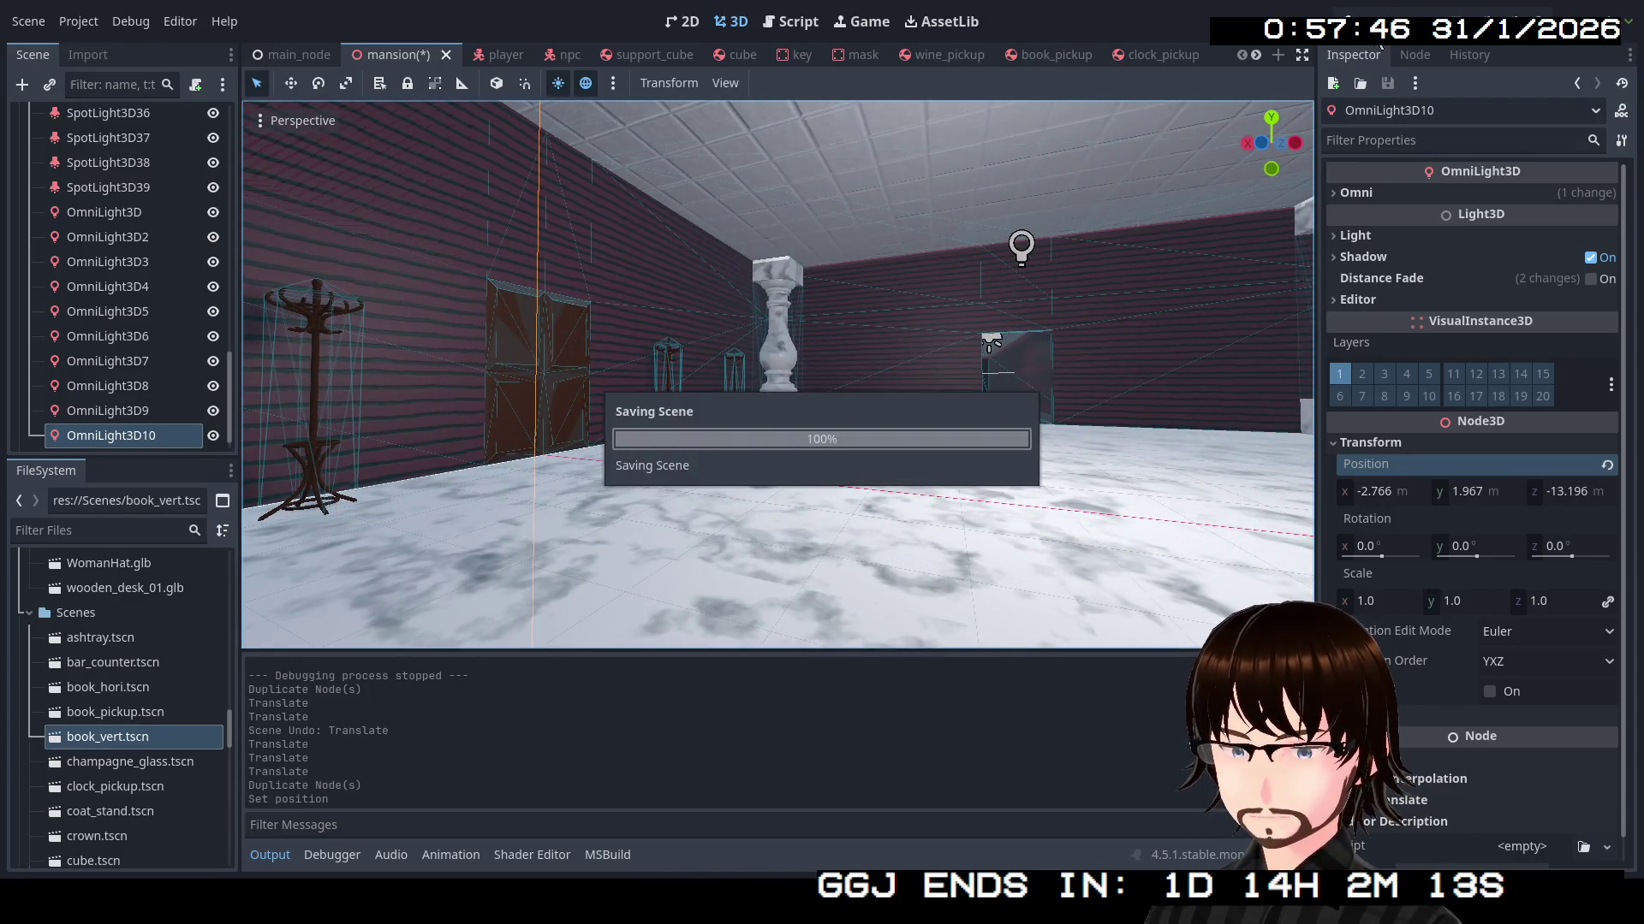
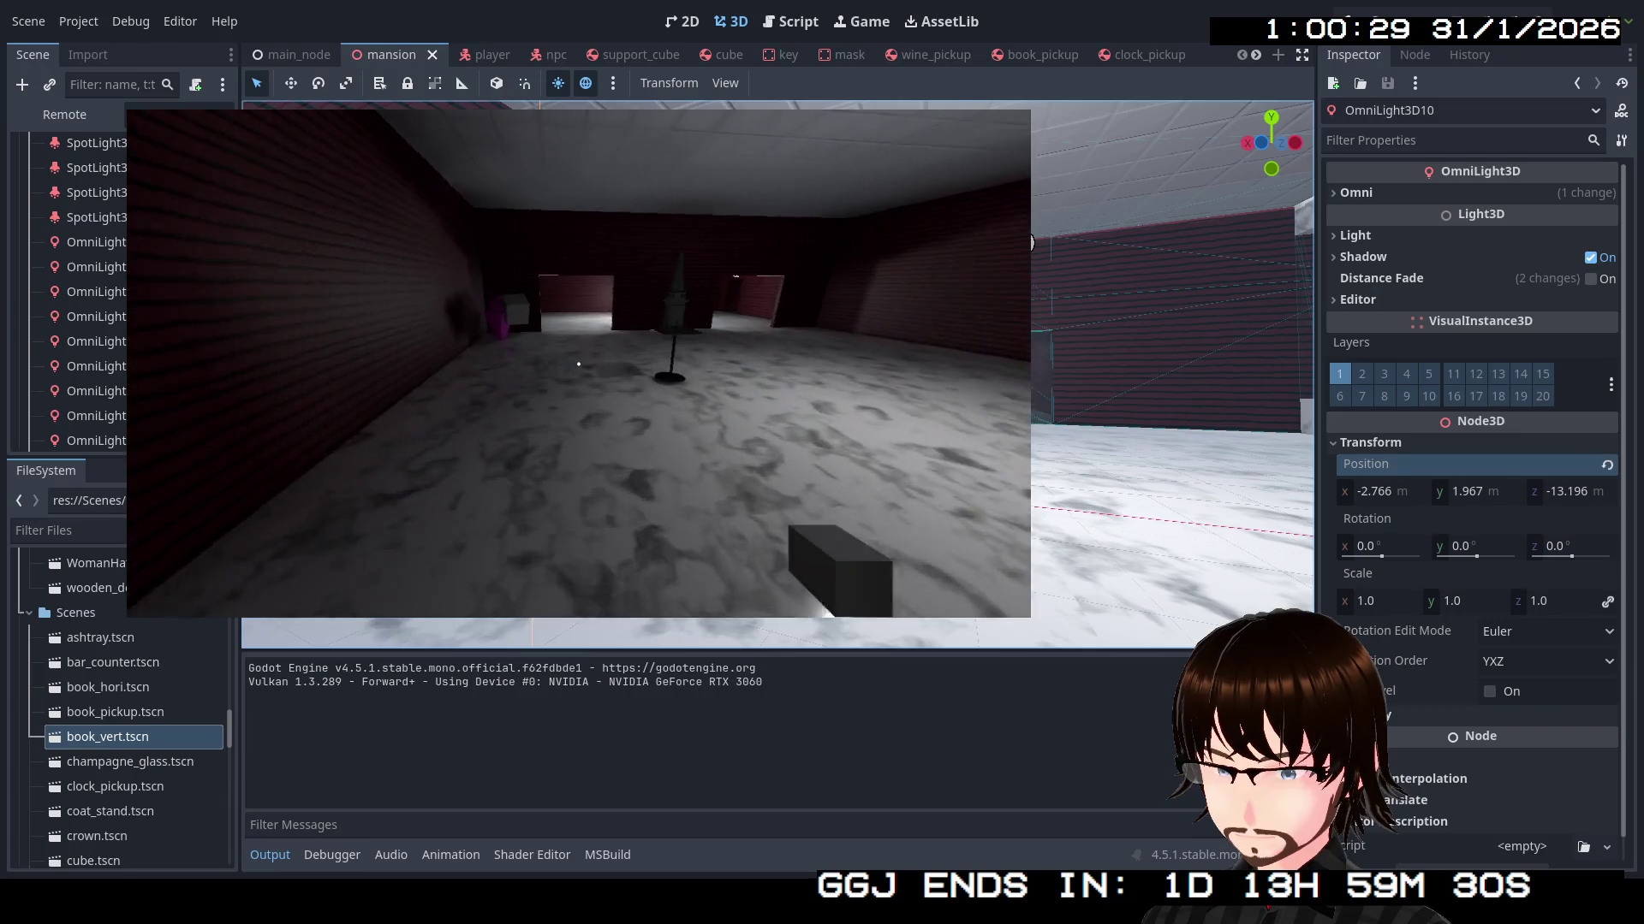
# Walk past the floor lamp and down the corridor, then pick up the clock from the floor
pyautogui.press('w')
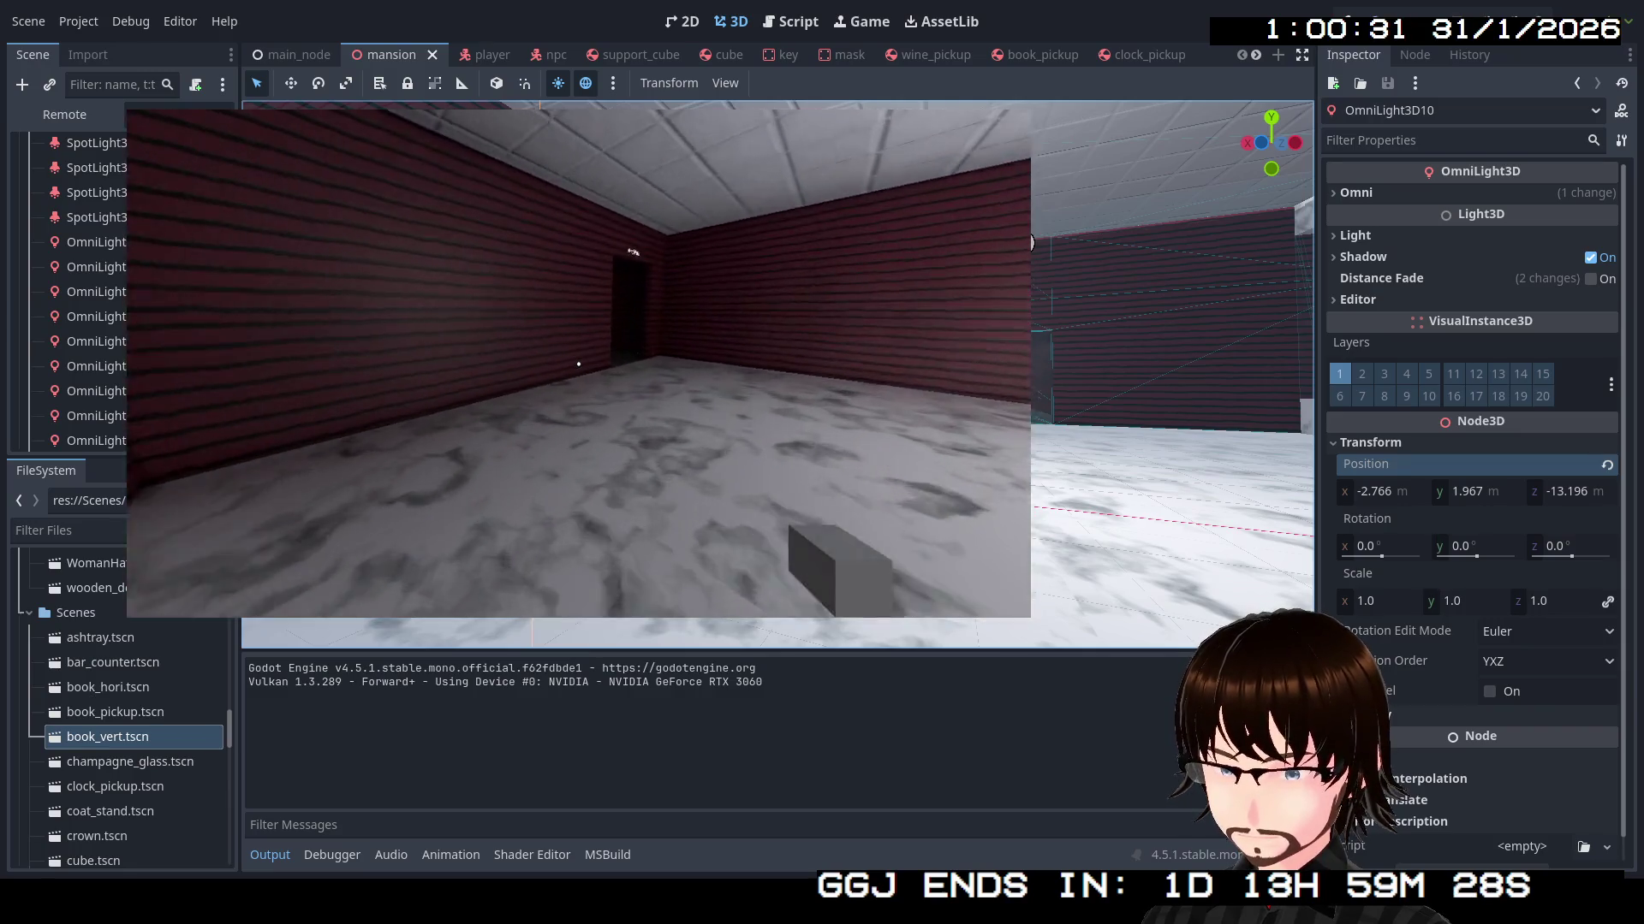
pyautogui.press('w')
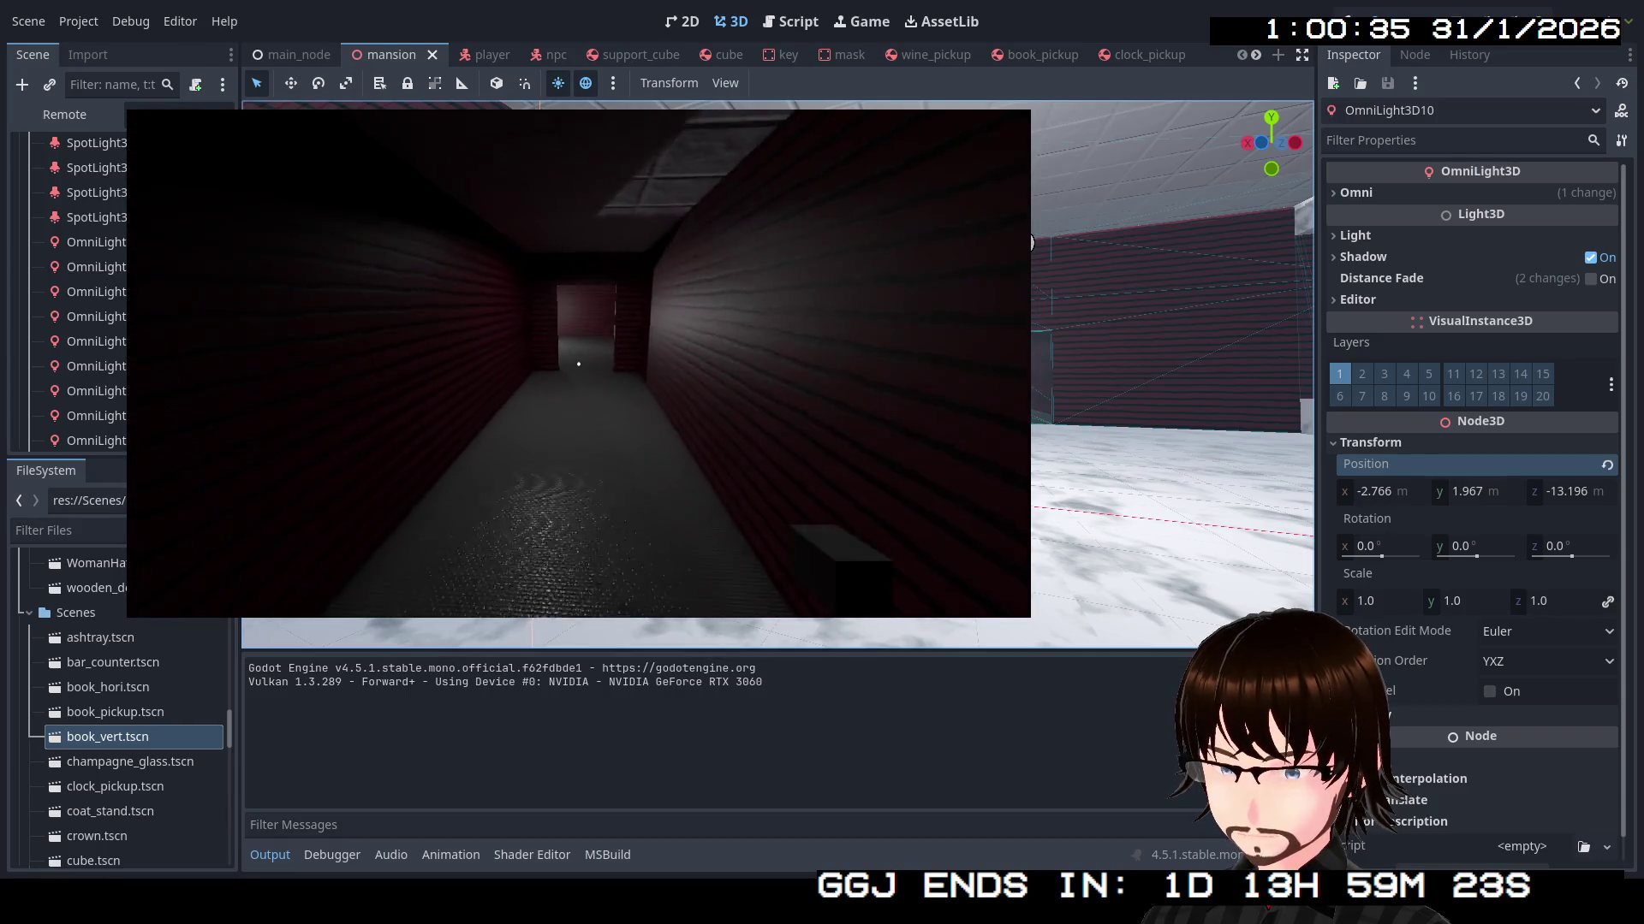
pyautogui.press('w')
pyautogui.press('w')
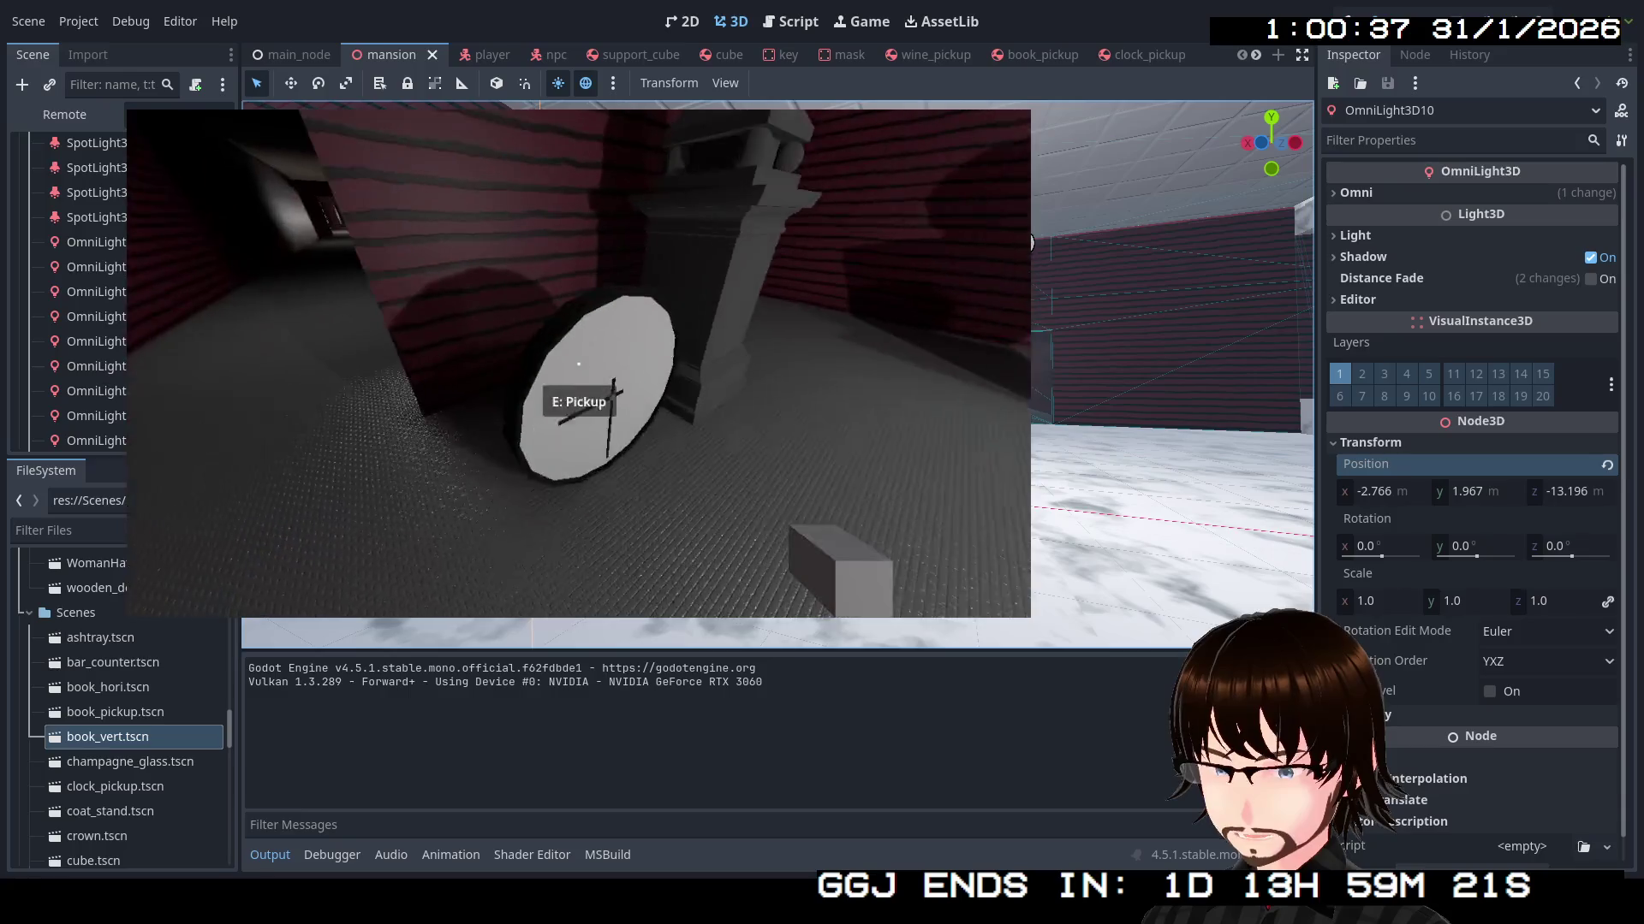
pyautogui.press('e')
pyautogui.press('w')
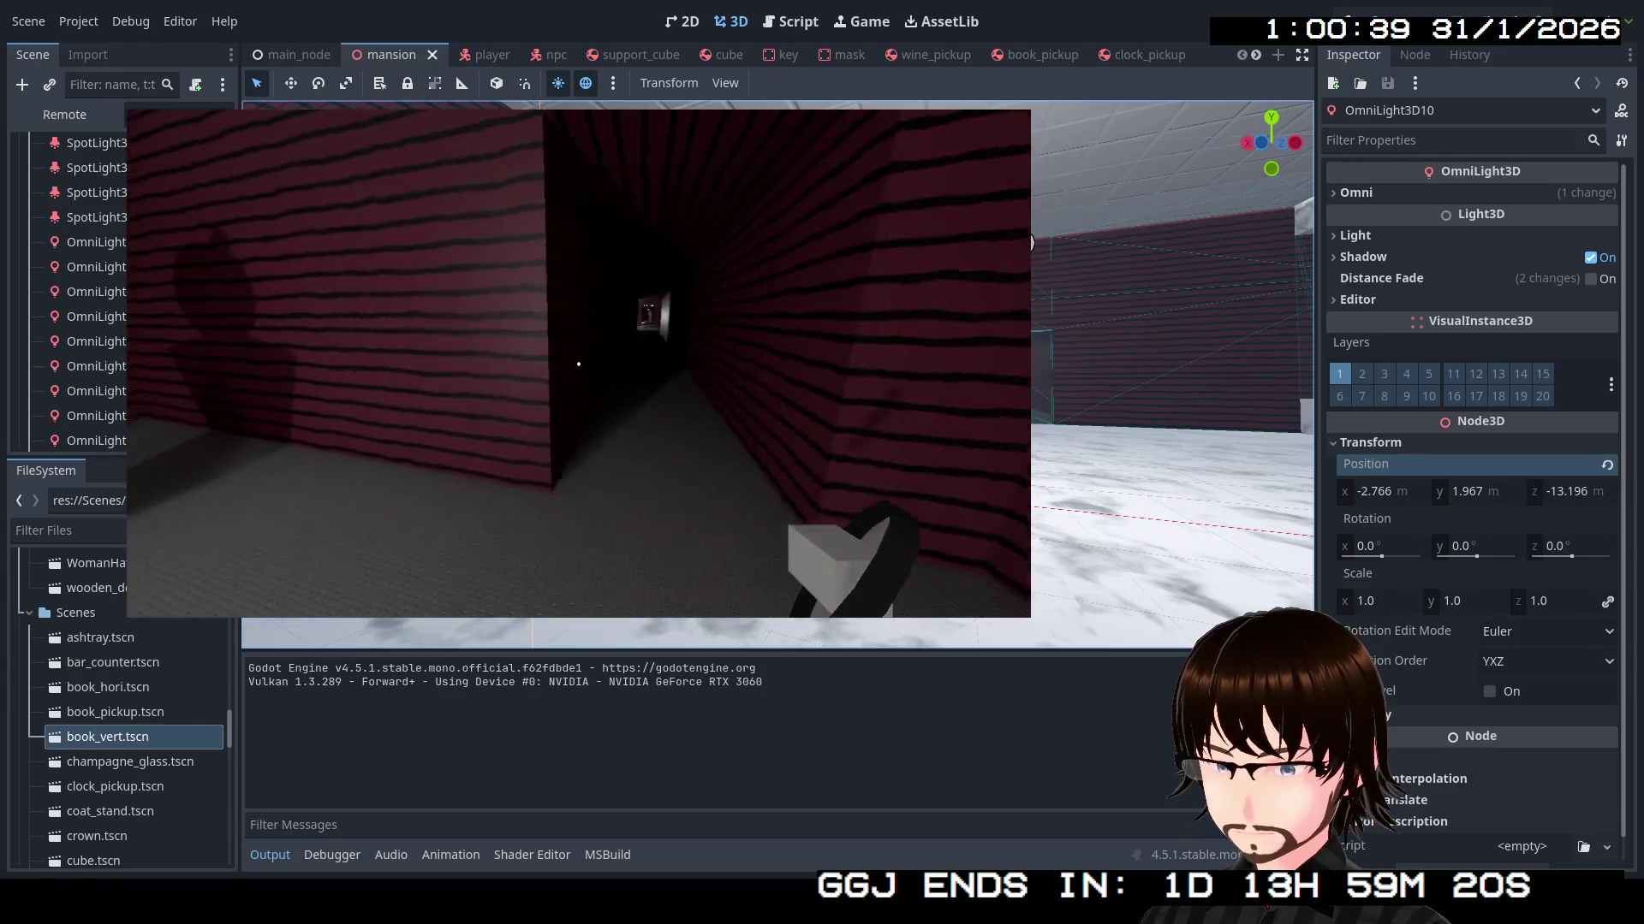
pyautogui.press('s')
# Carry the clock down the dark corridor to the green NPC
pyautogui.moveTo(580, 363)
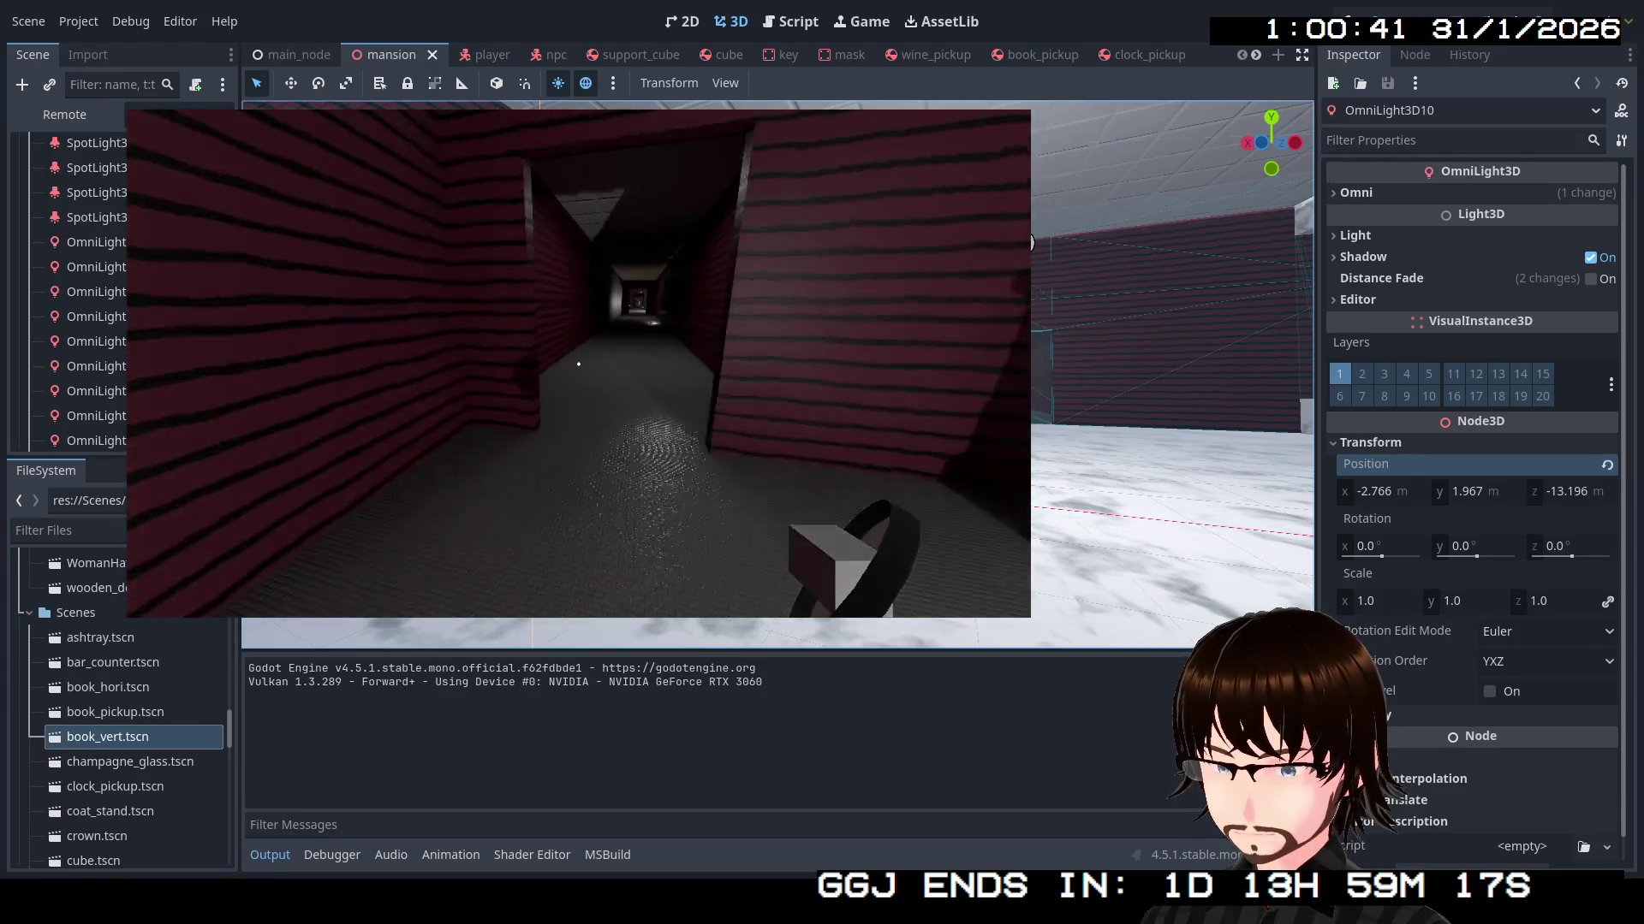
pyautogui.press('w')
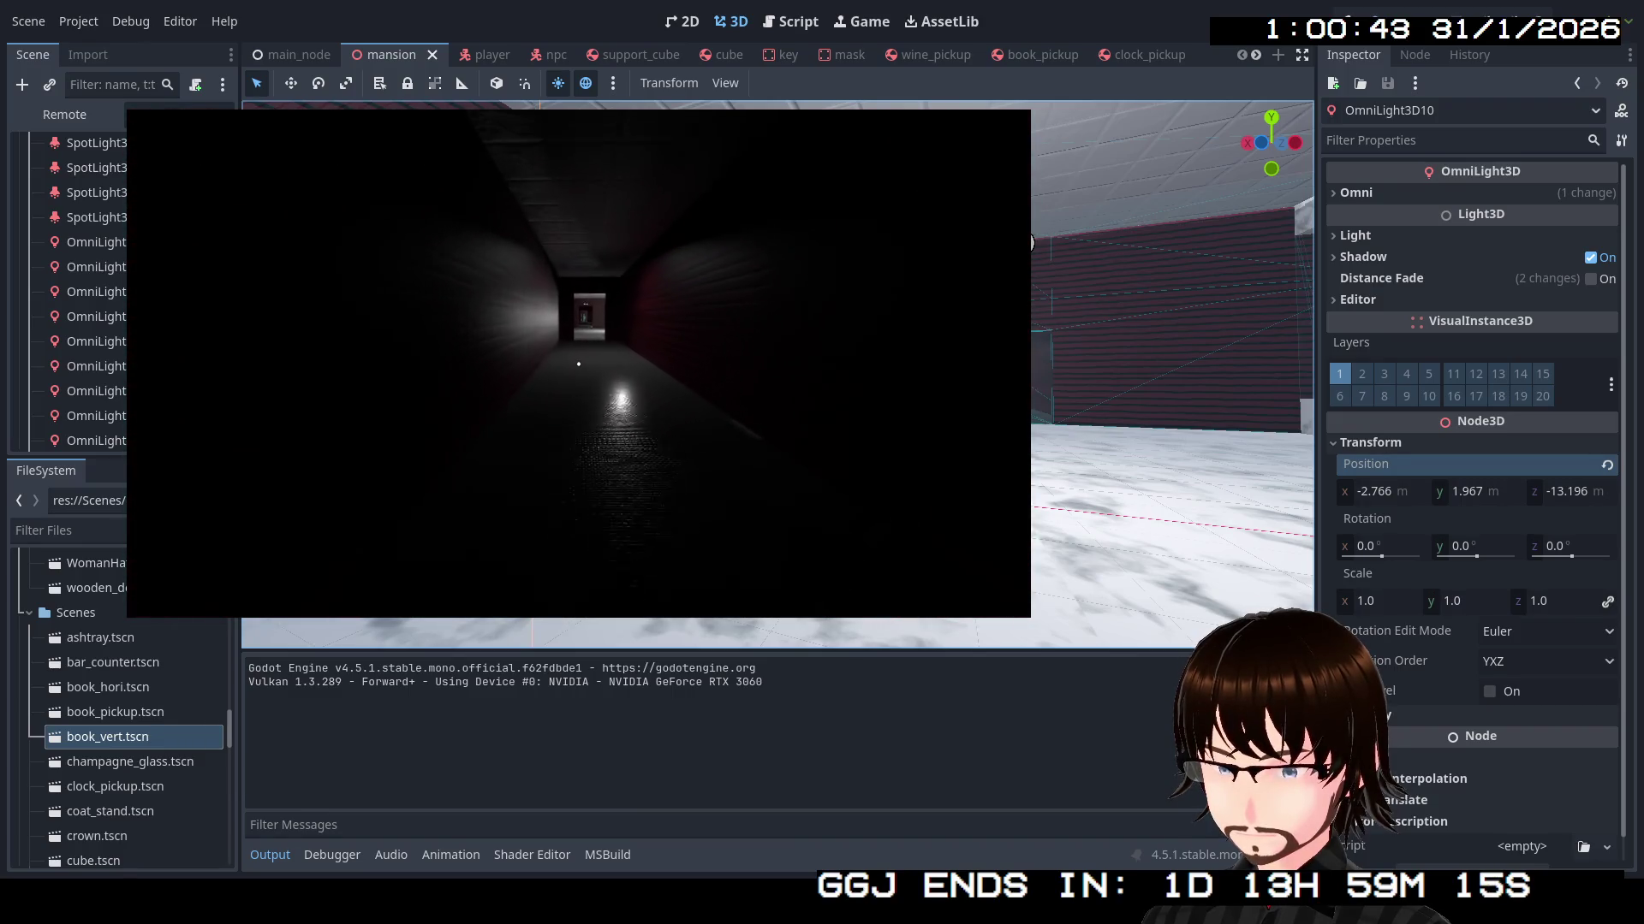
pyautogui.press('w')
pyautogui.press('w')
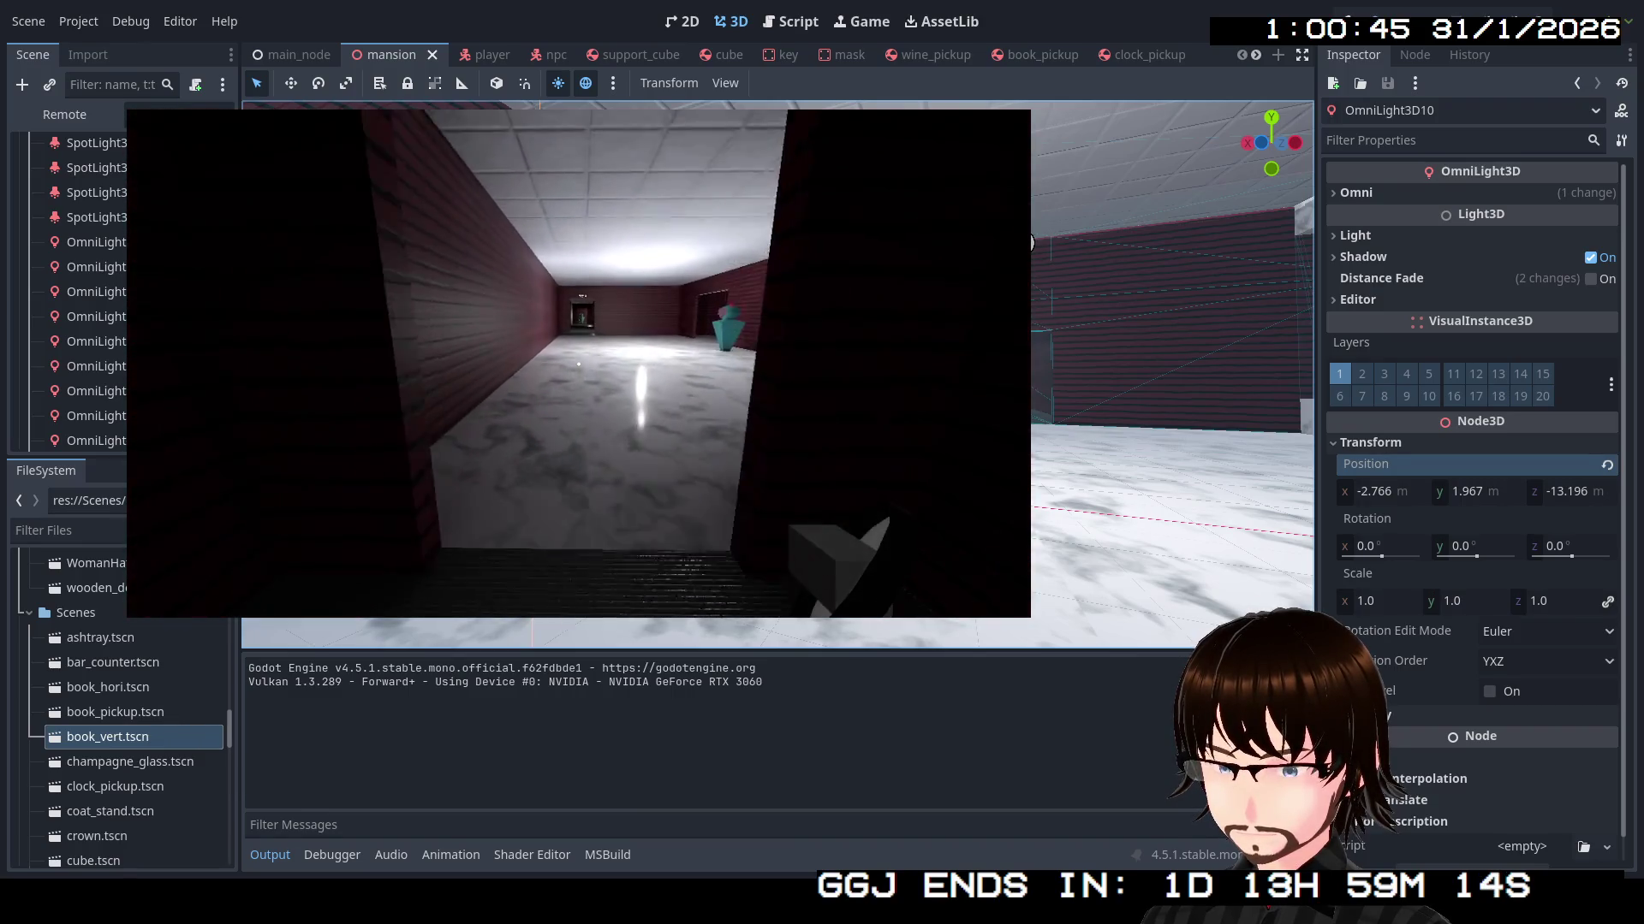
pyautogui.press('w')
pyautogui.press('w')
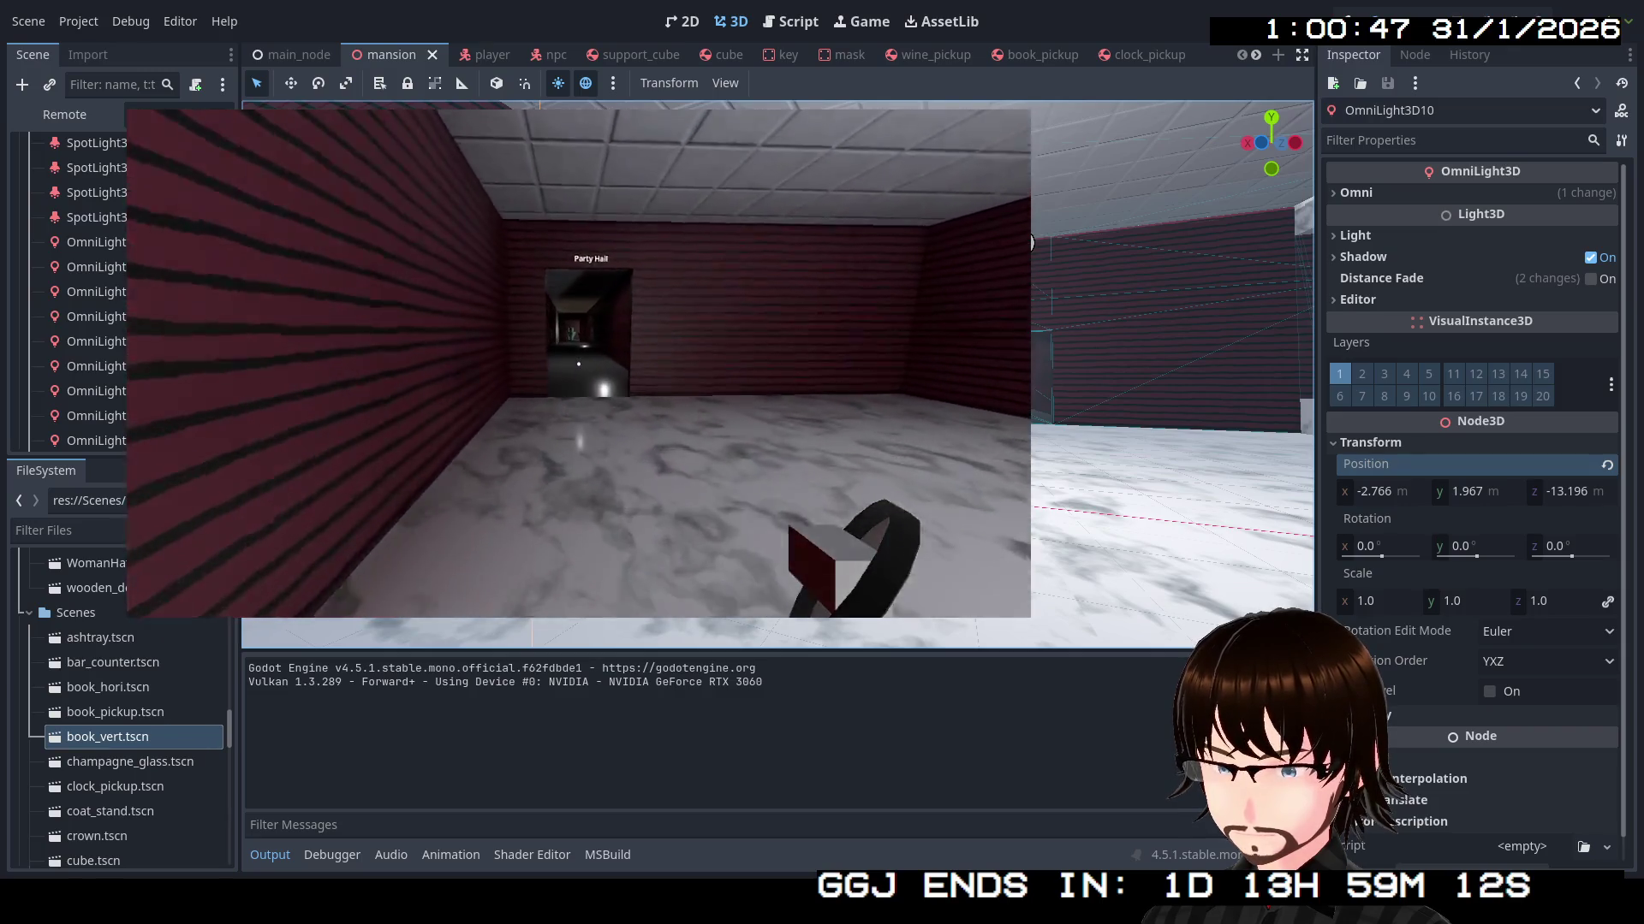
pyautogui.press('w')
pyautogui.press('w')
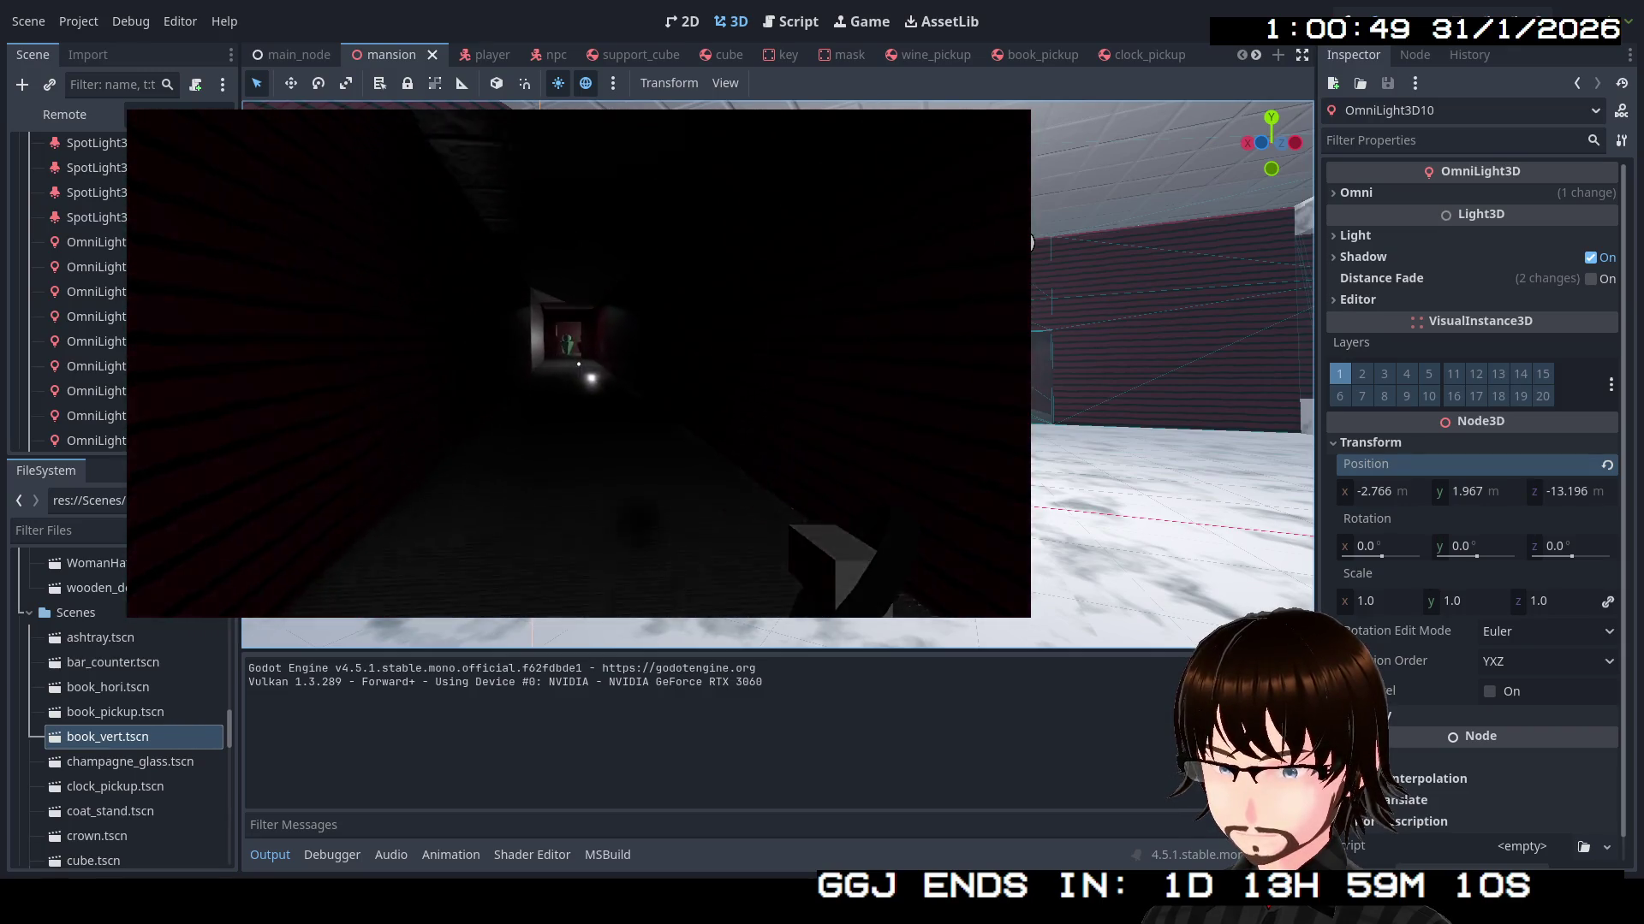
pyautogui.press('w')
pyautogui.press('w')
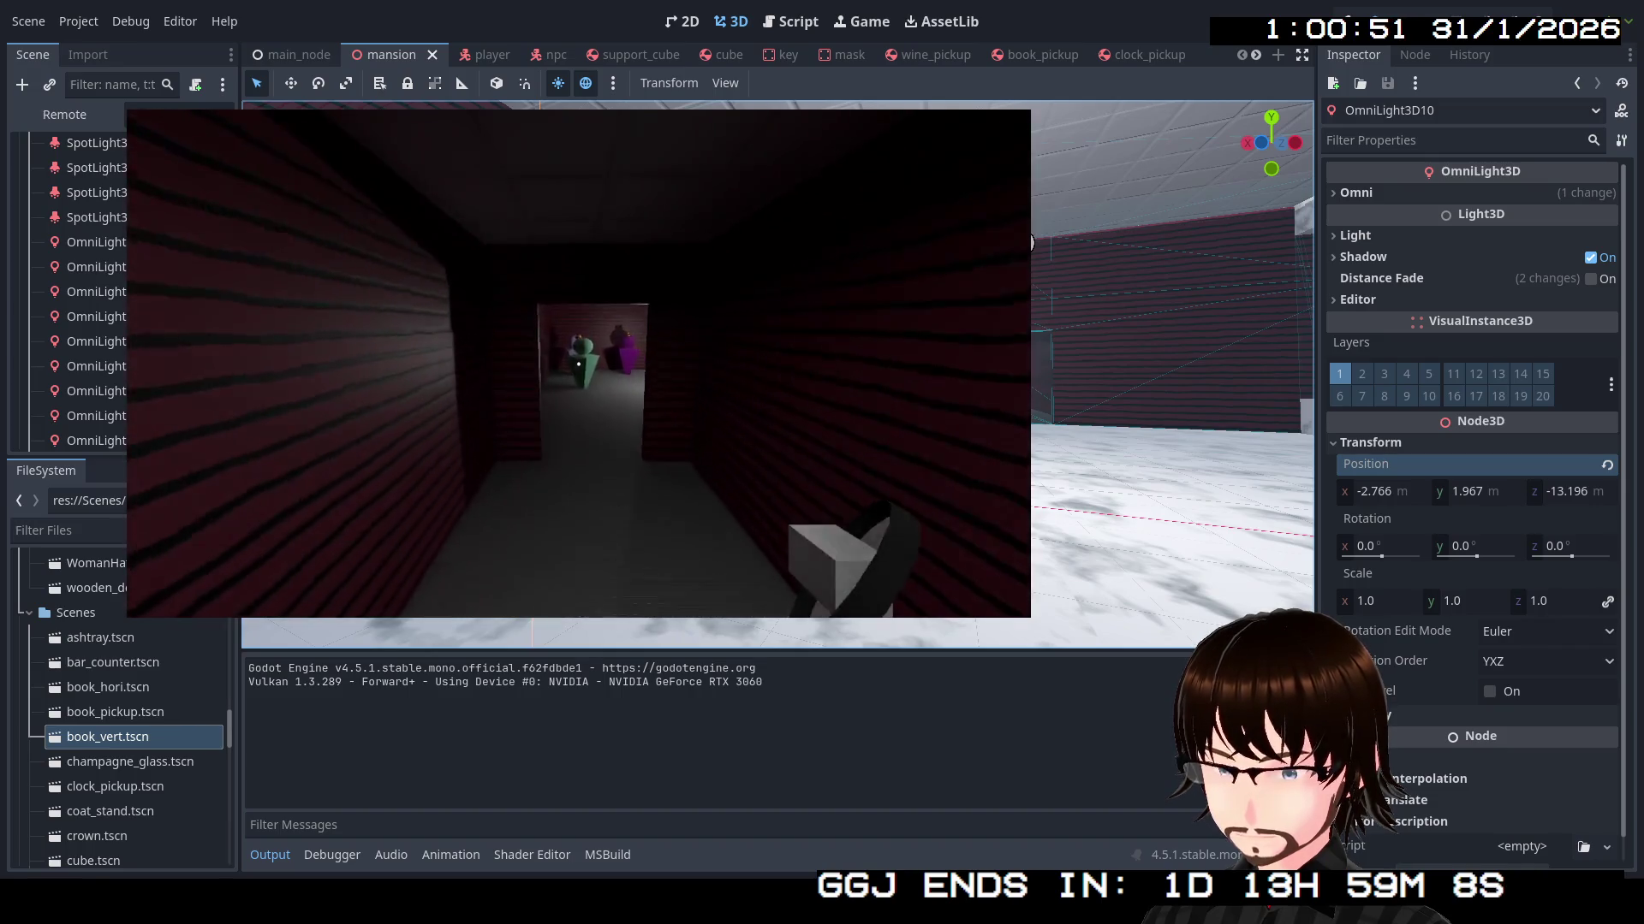
pyautogui.press('w')
pyautogui.press('w')
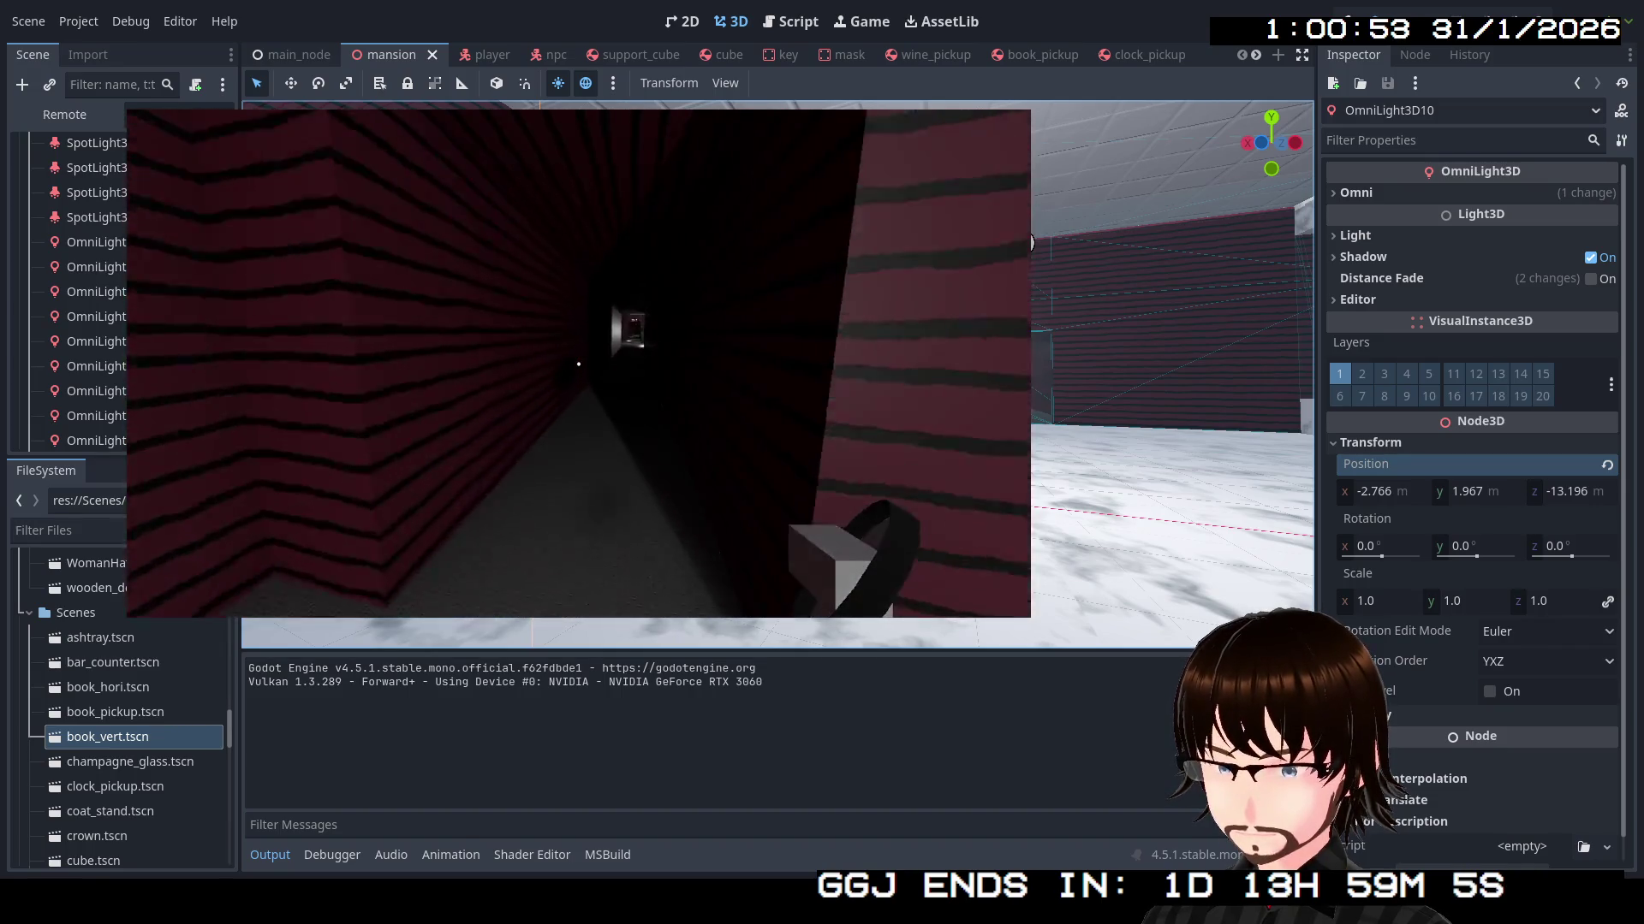
pyautogui.press('w')
pyautogui.press('w')
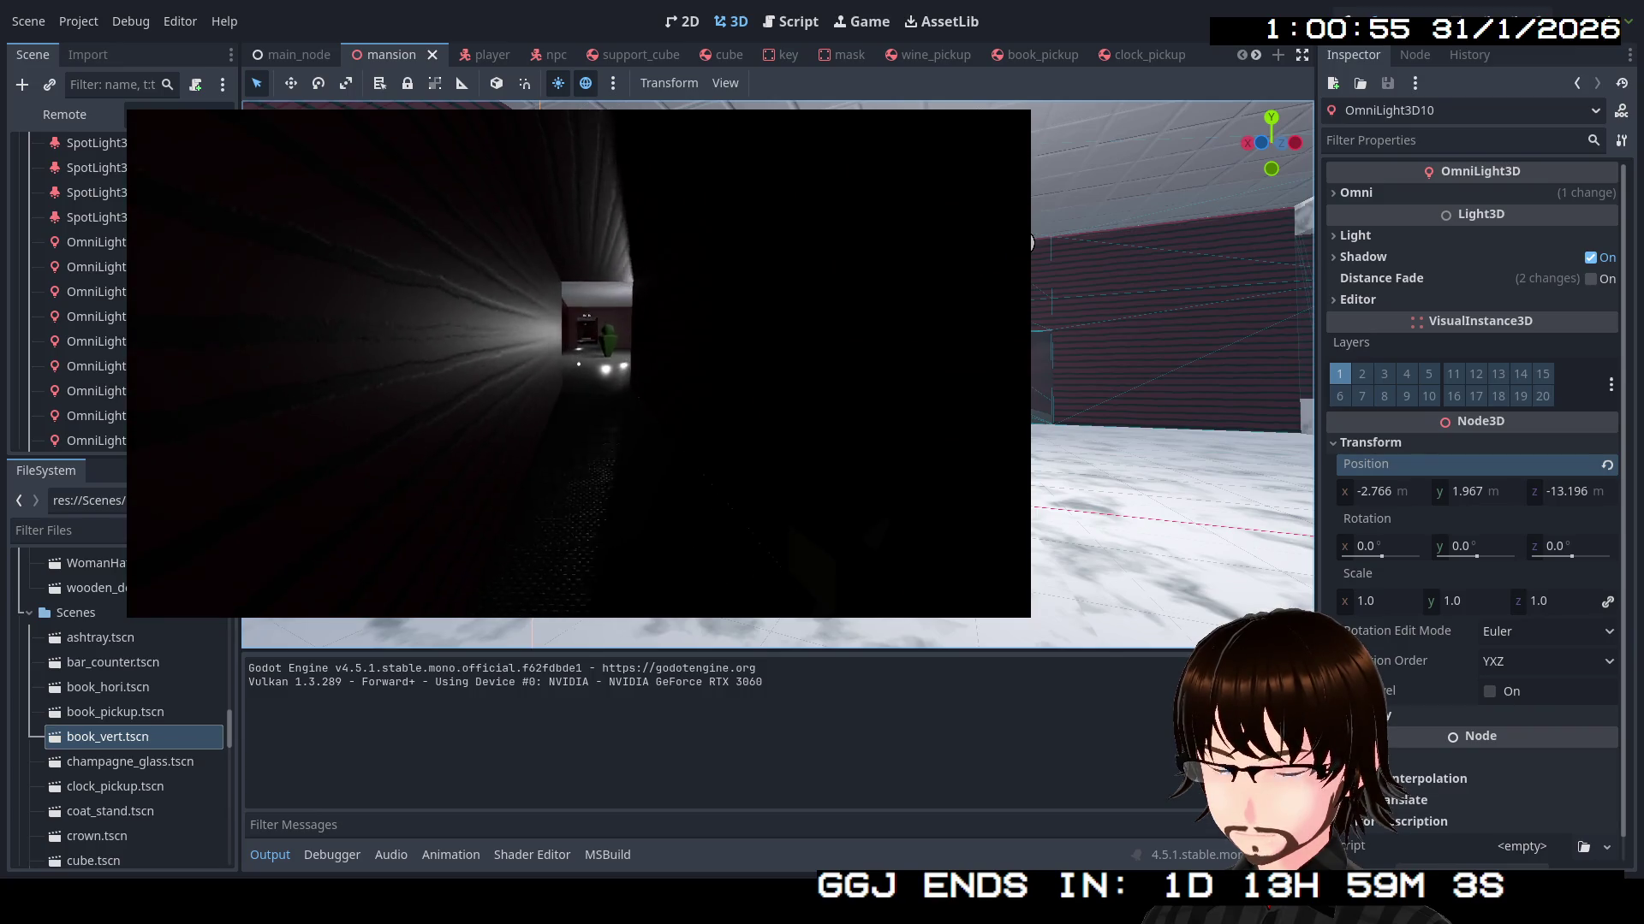
pyautogui.press('w')
pyautogui.press('w')
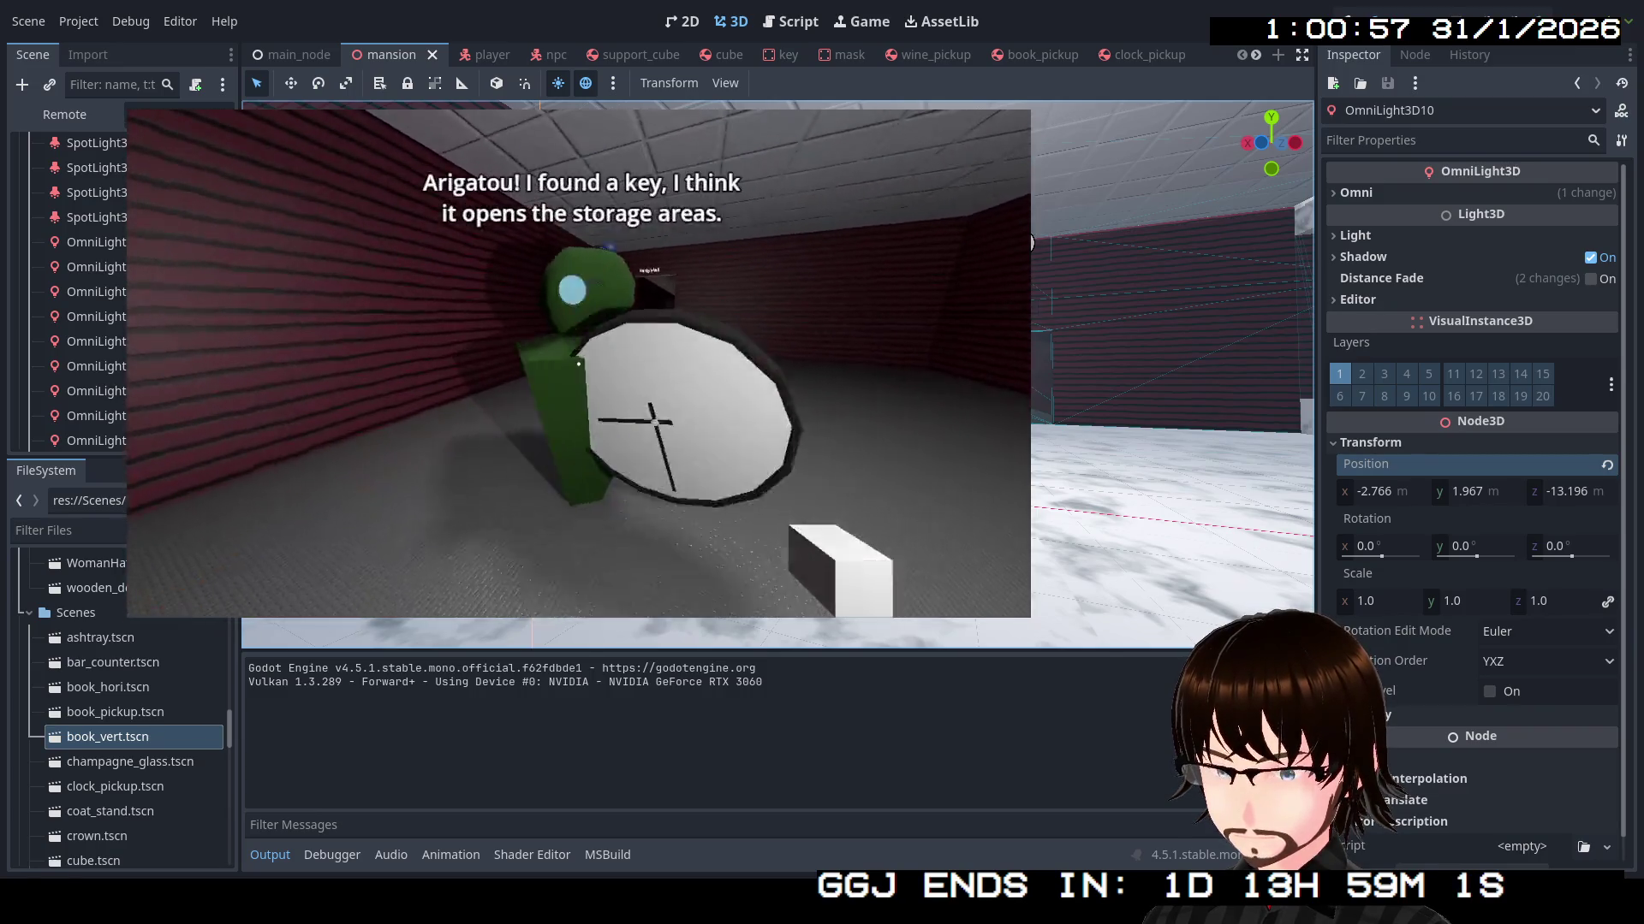
pyautogui.press('w')
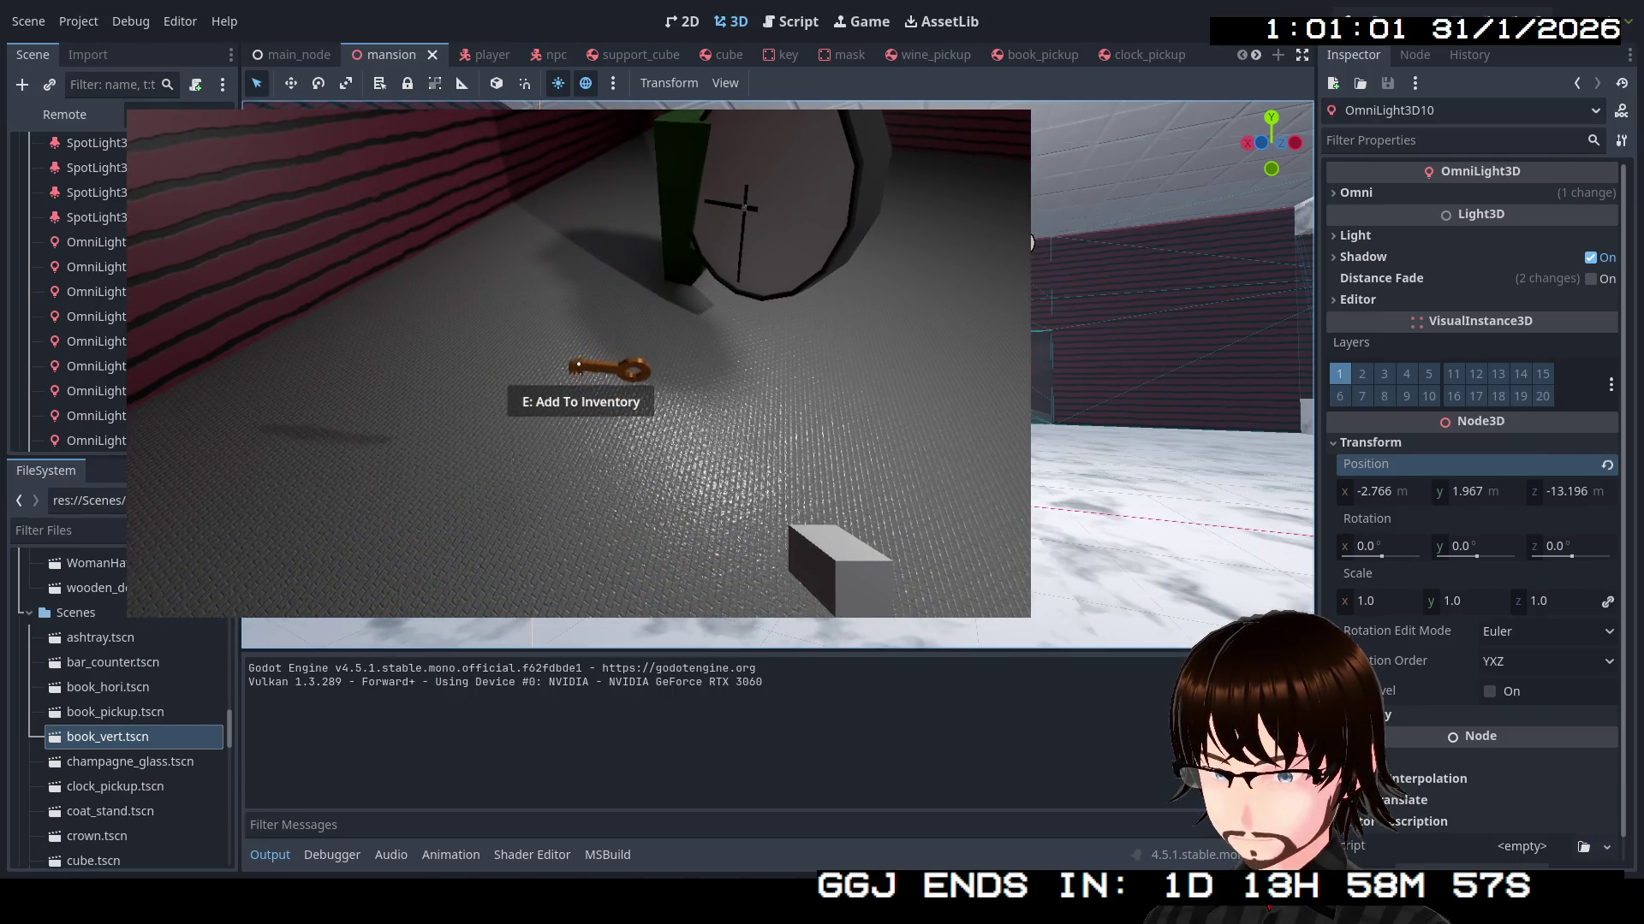
# Take the key into the inventory and walk through the blue-walled storage room toward the pillars
pyautogui.press('e')
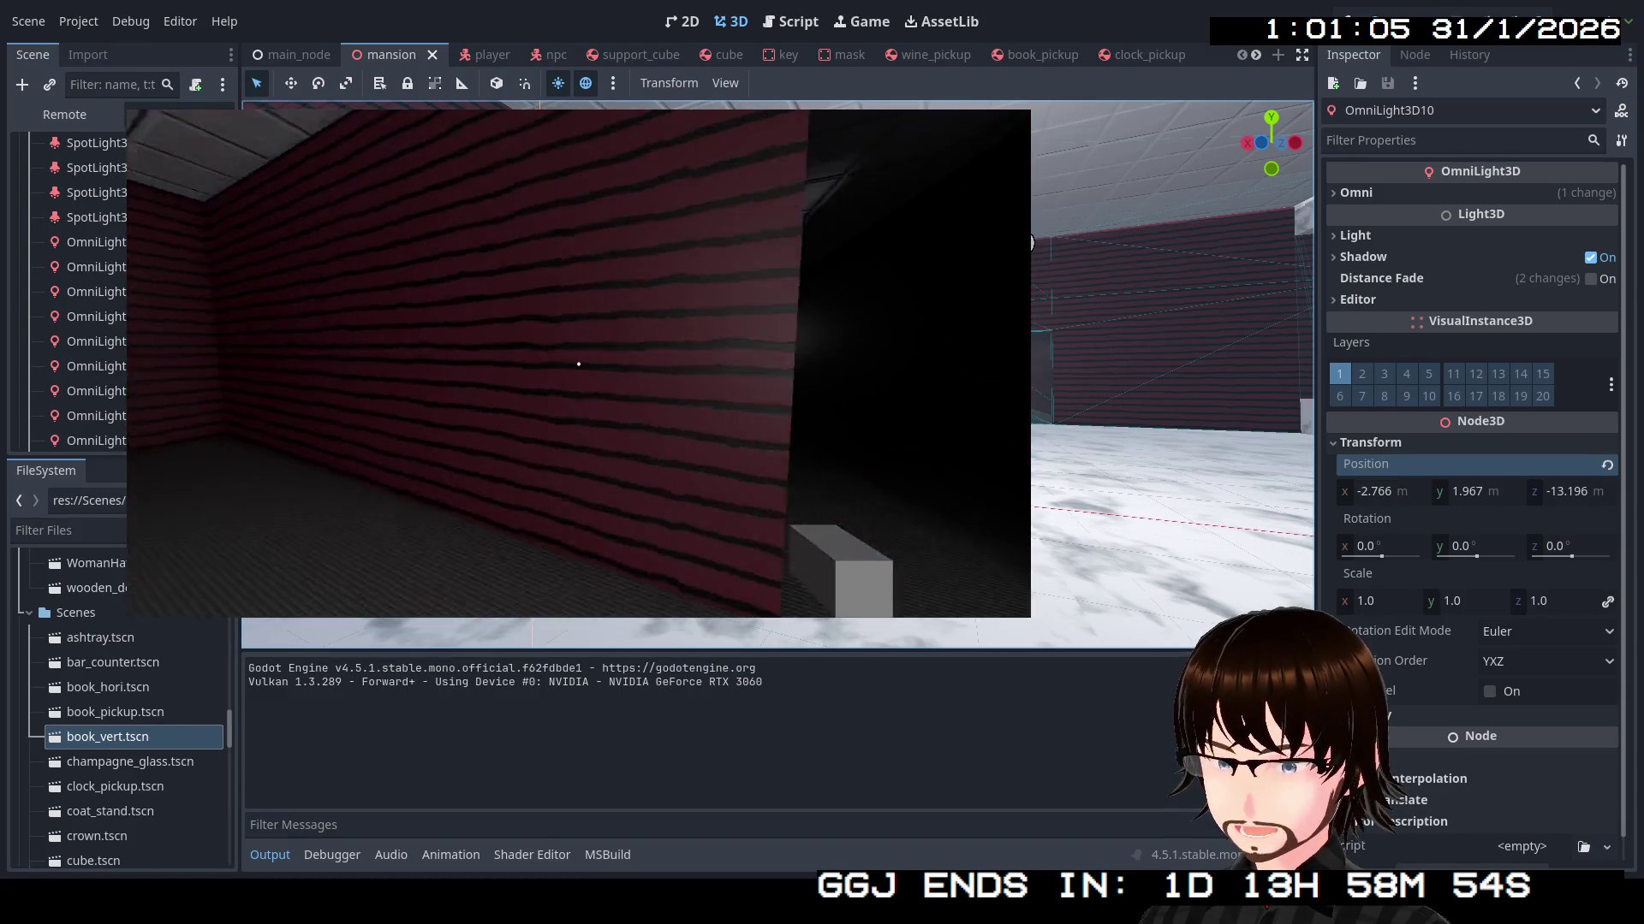
pyautogui.press('w')
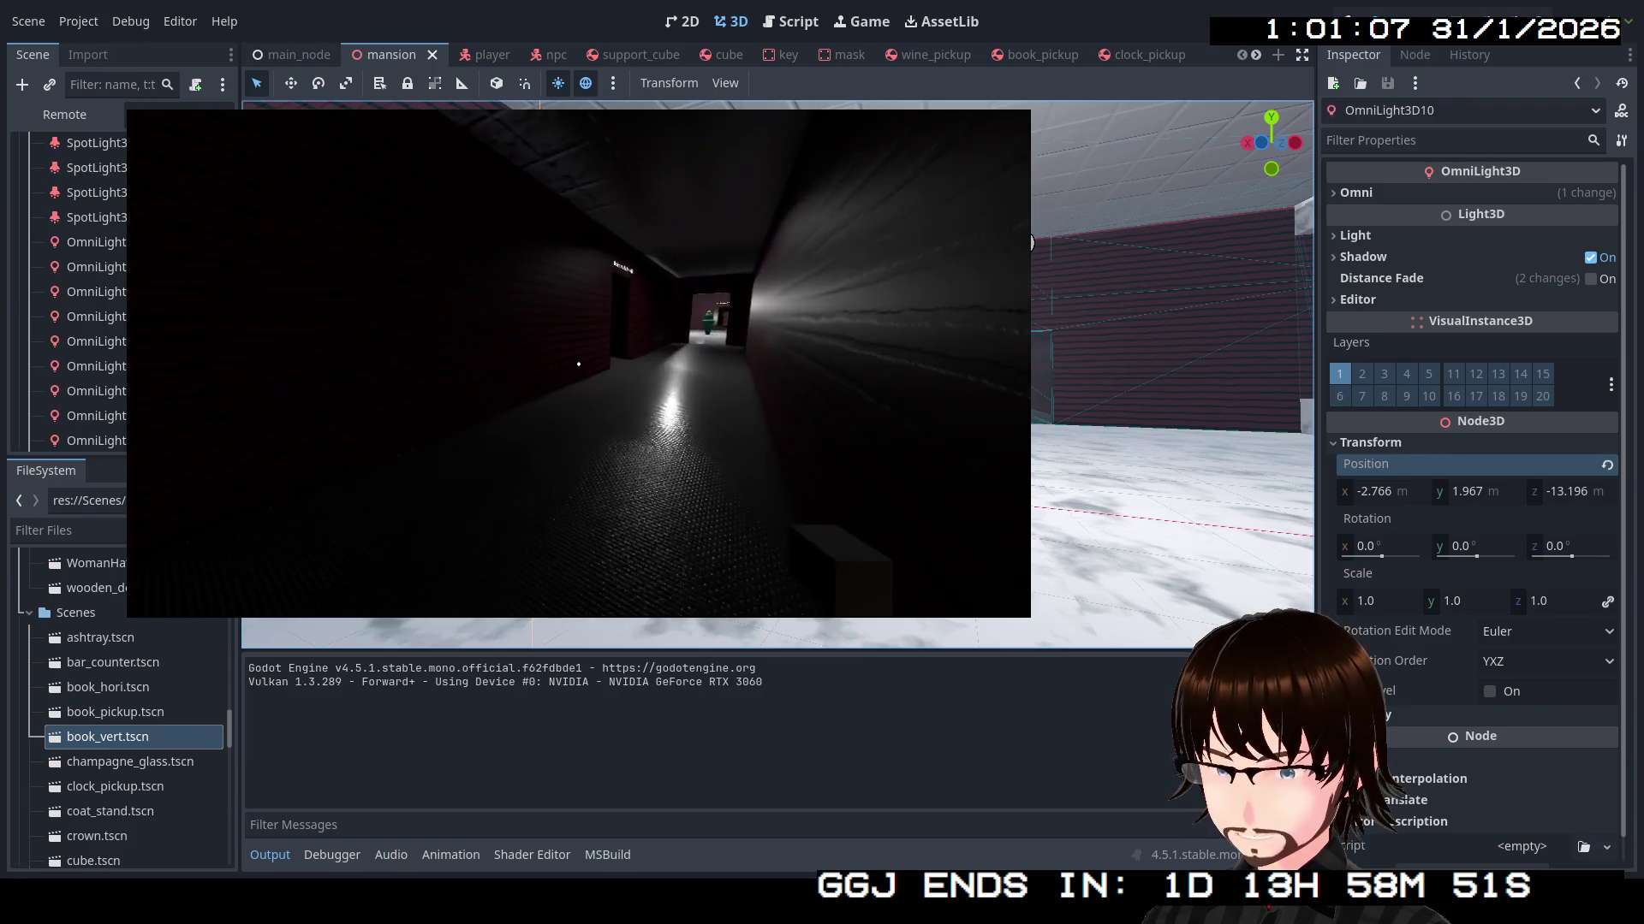
pyautogui.press('w')
pyautogui.press('w')
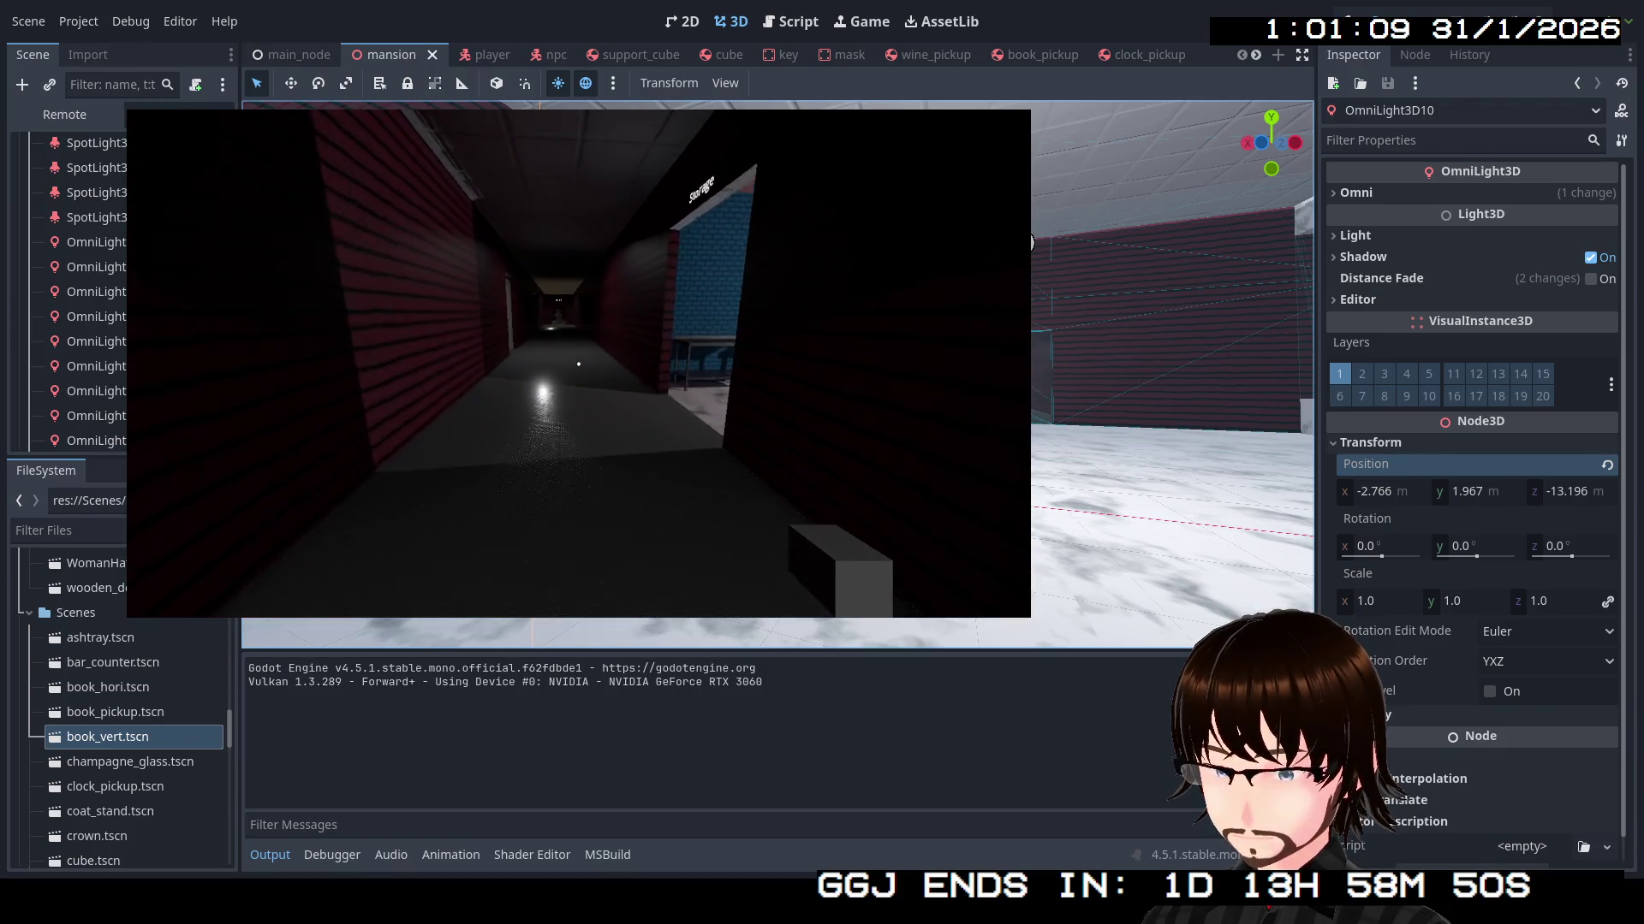
pyautogui.press('w')
pyautogui.press('w')
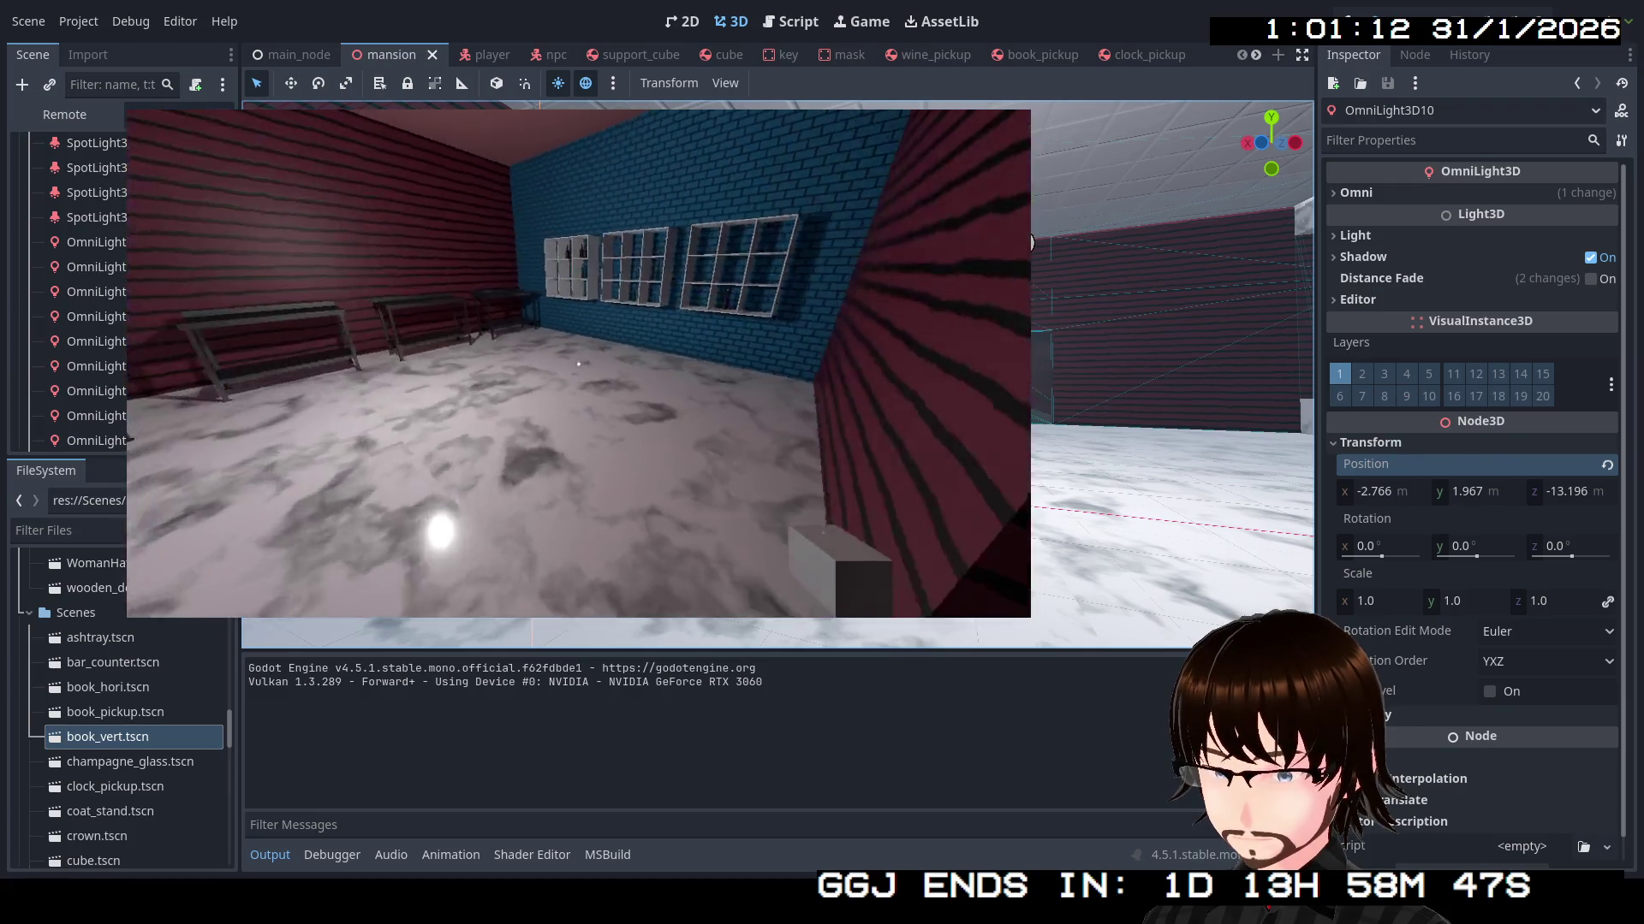
pyautogui.press('w')
pyautogui.press('w')
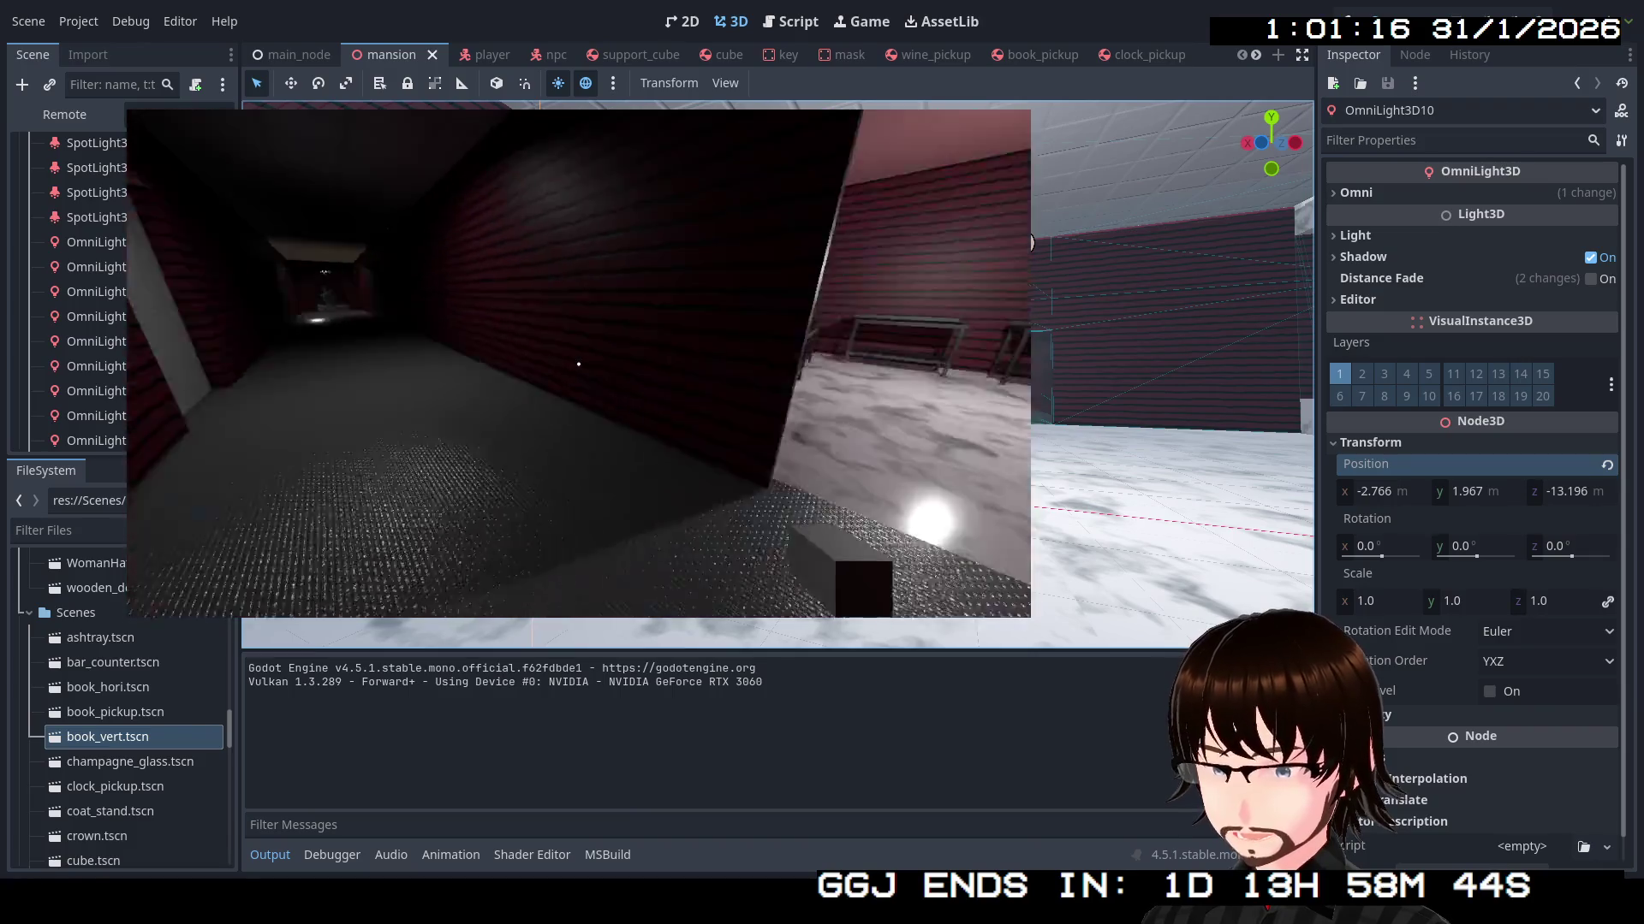
pyautogui.press('w')
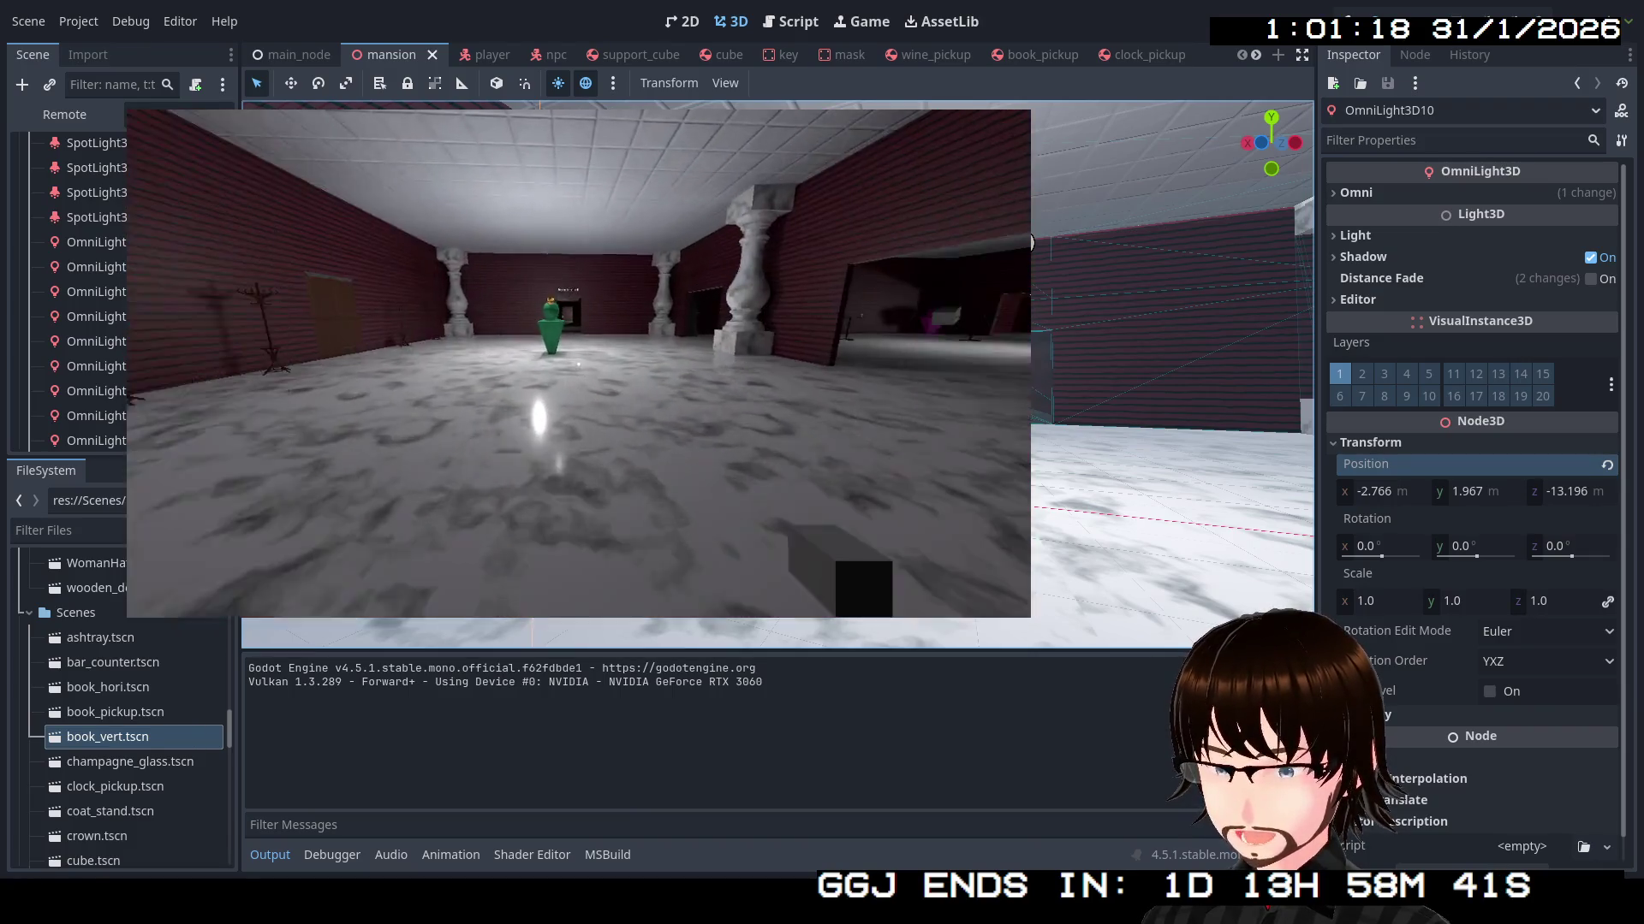
pyautogui.press('w')
pyautogui.press('w')
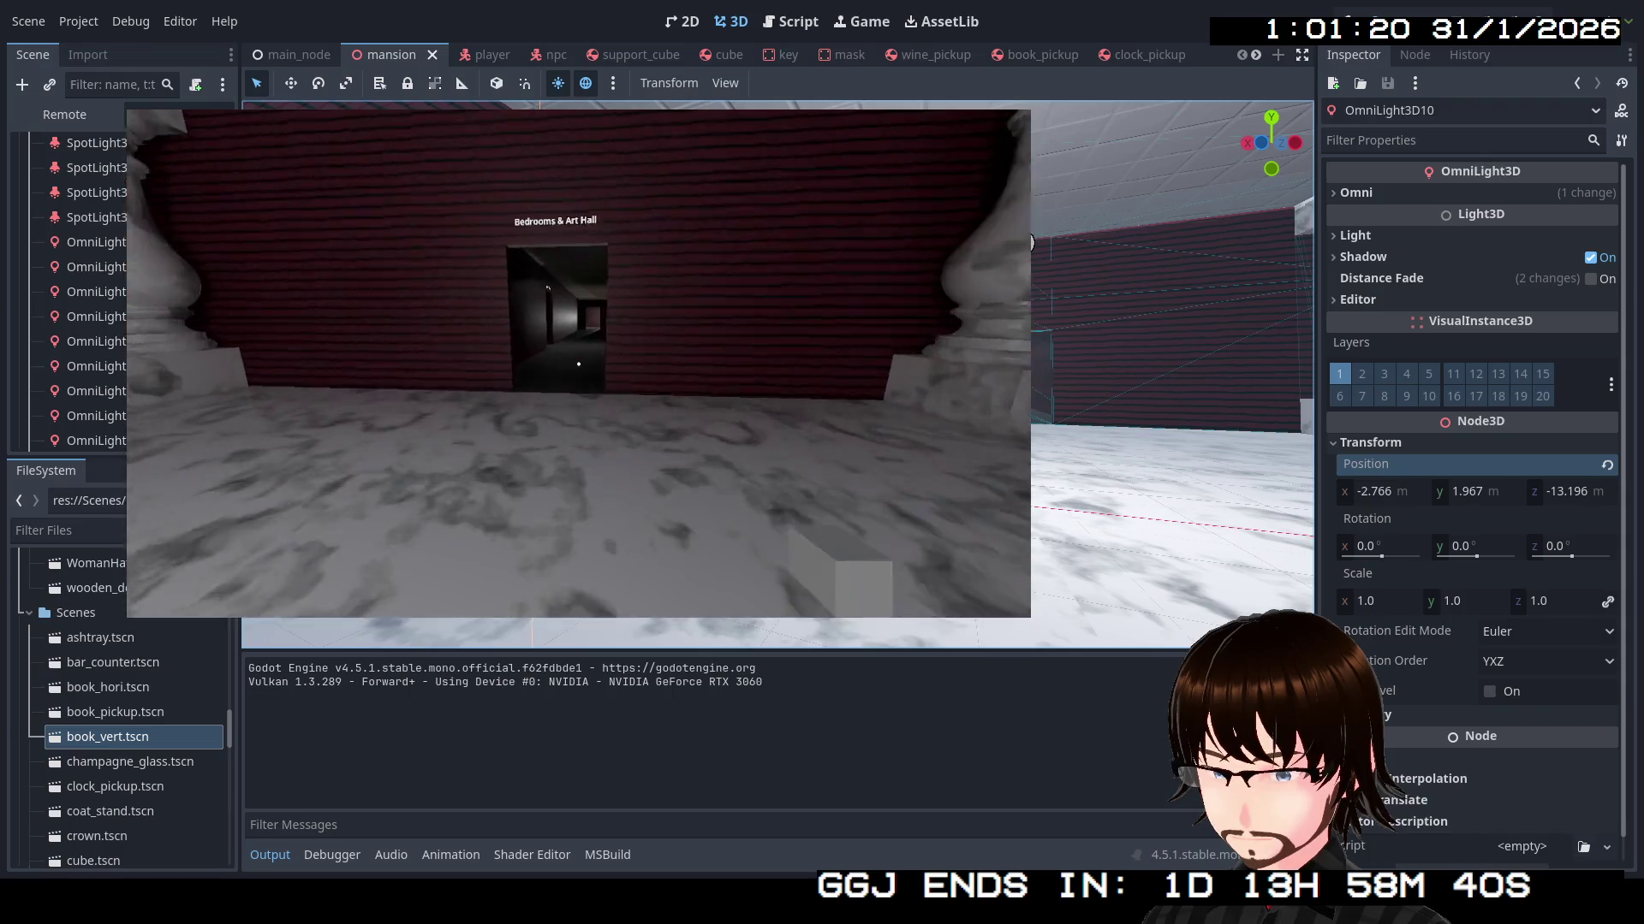
pyautogui.press('w')
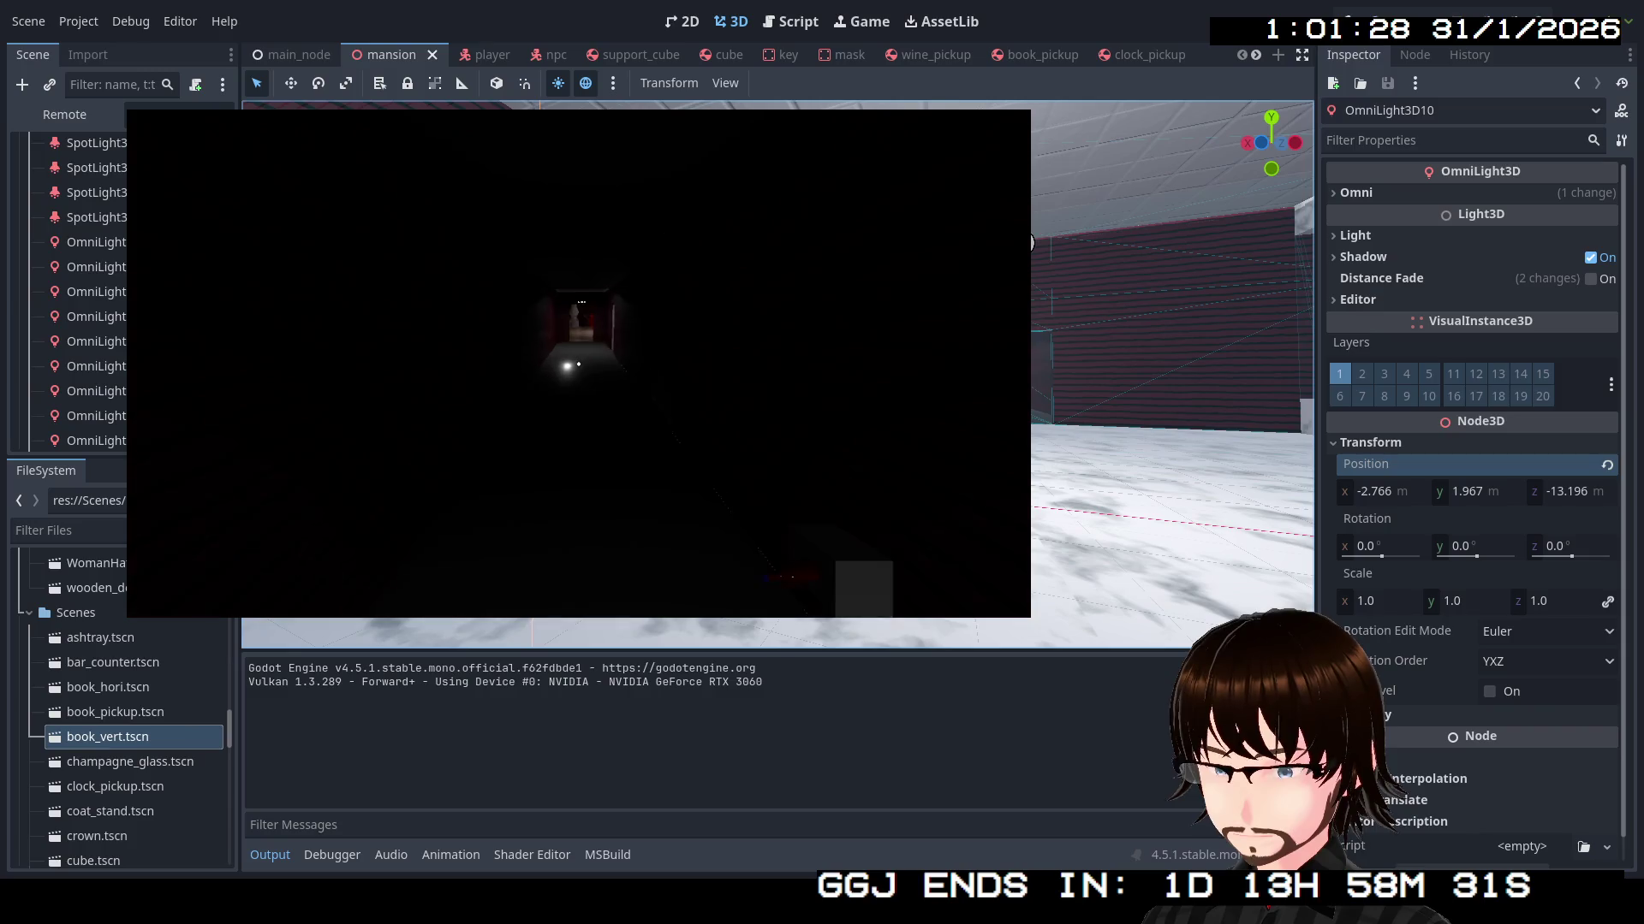
# Walk down the hallways through the marble hall and into the Party Hall
pyautogui.press('w')
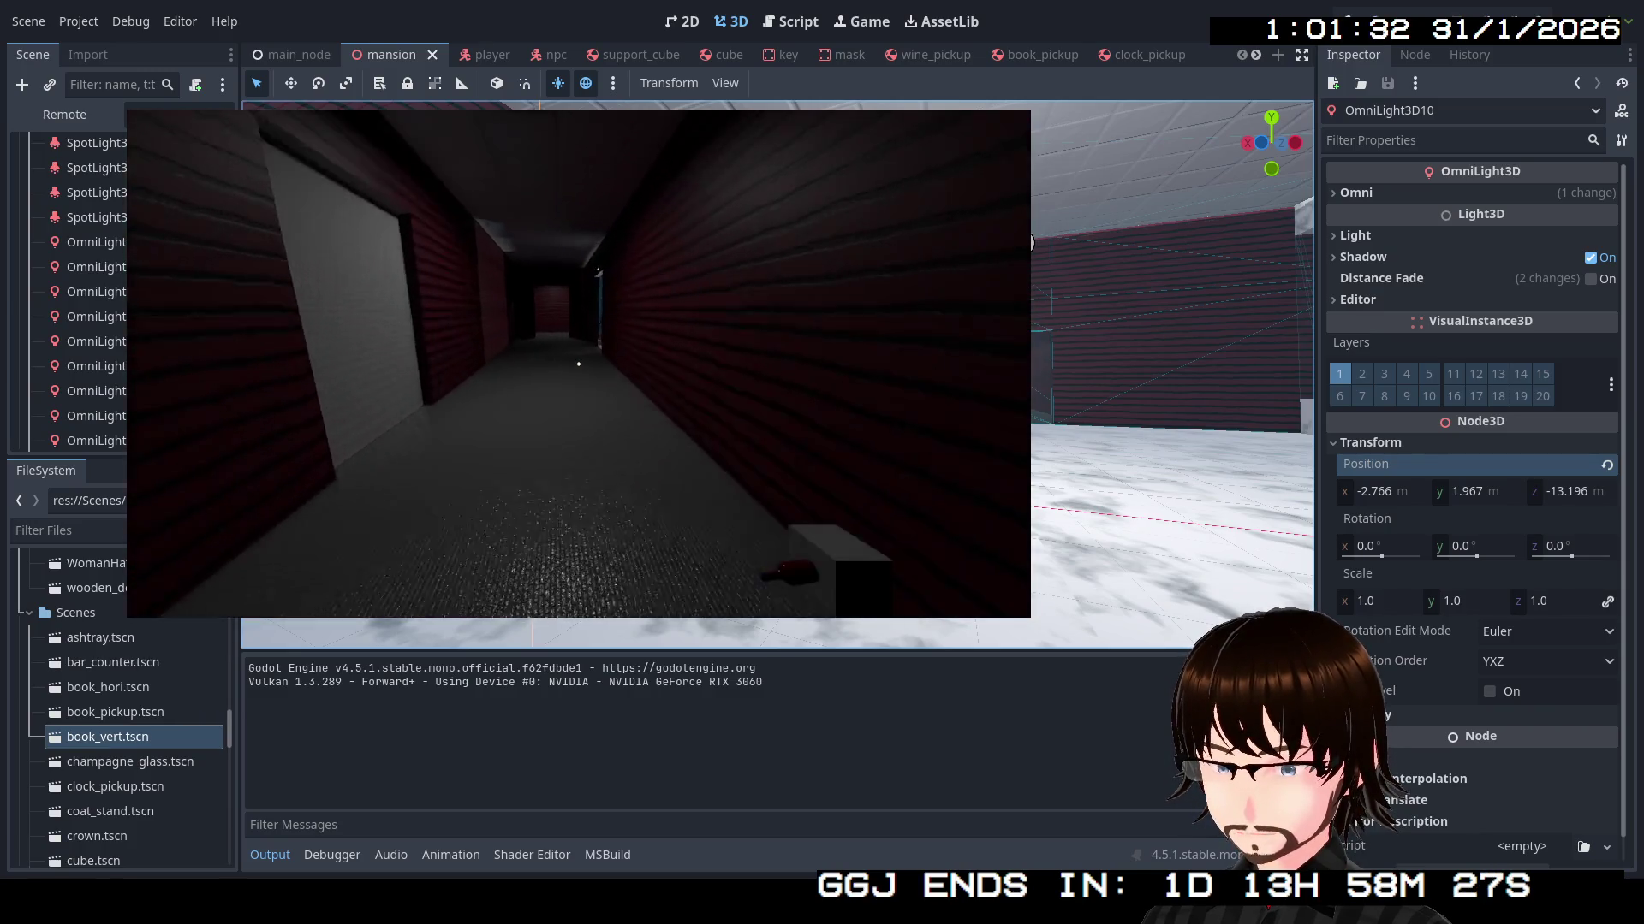
pyautogui.press('w')
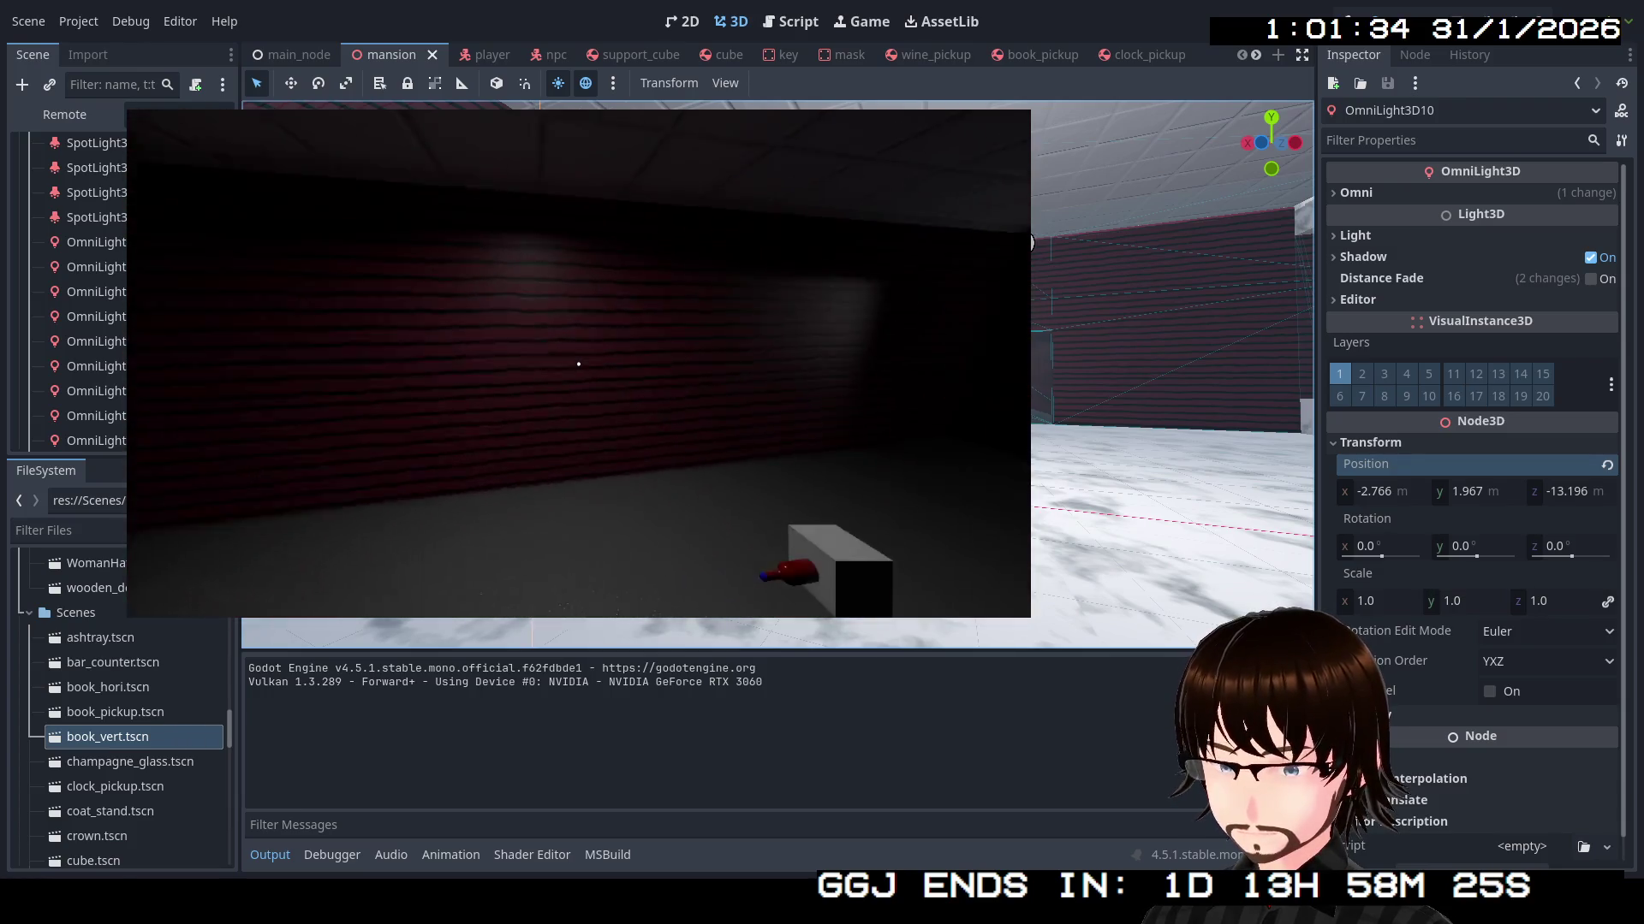
pyautogui.press('w')
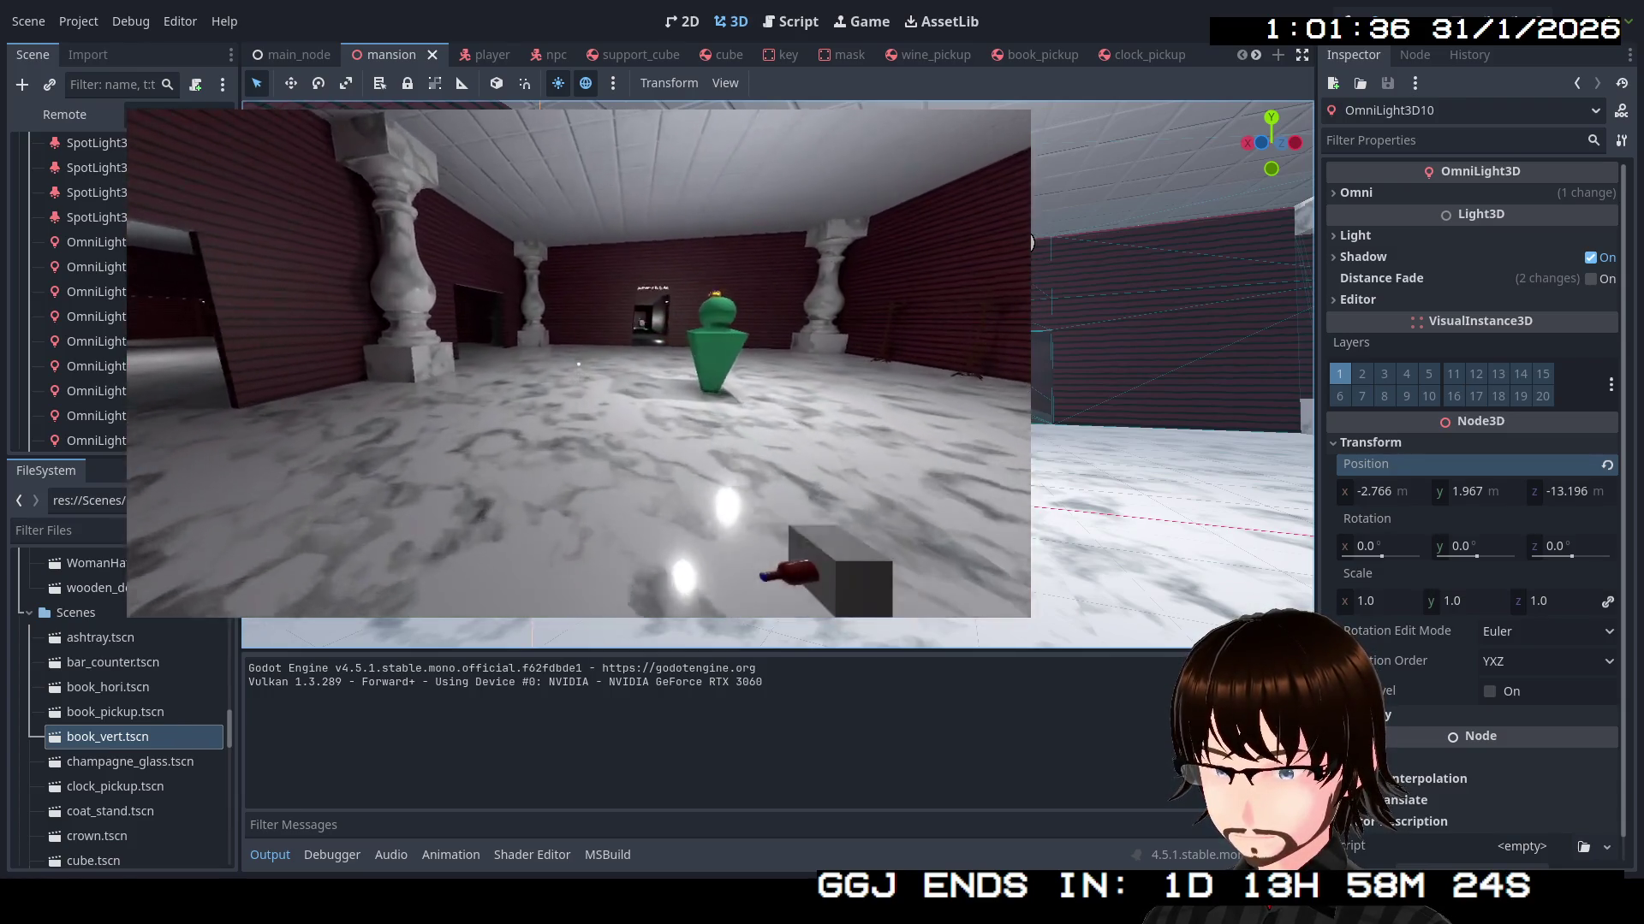
pyautogui.press('w')
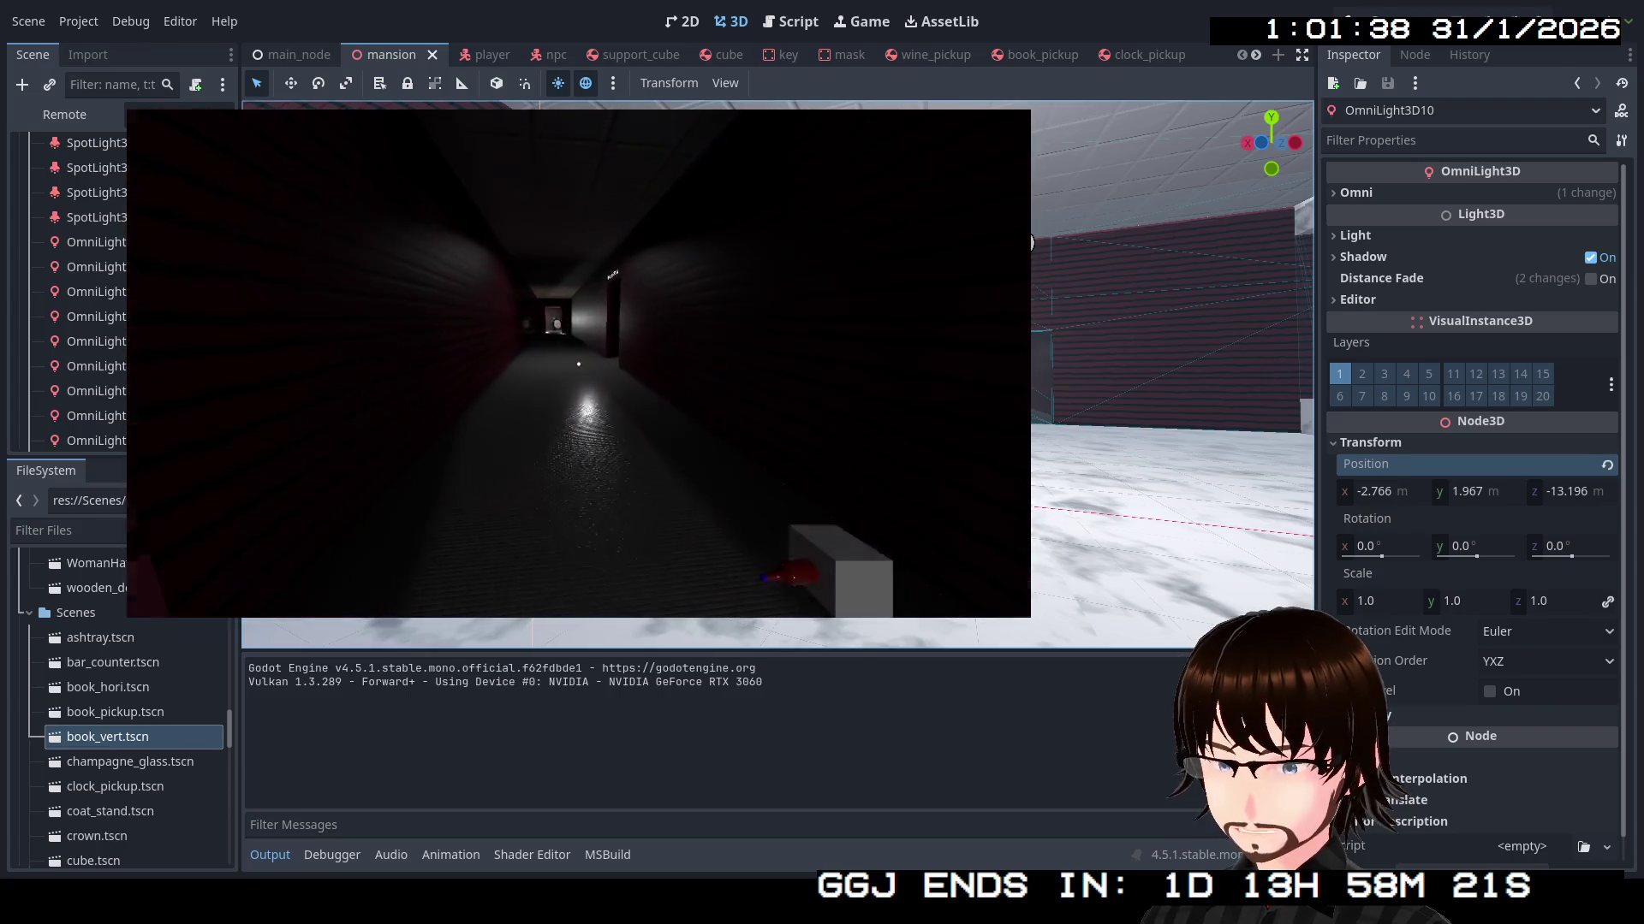
pyautogui.press('w')
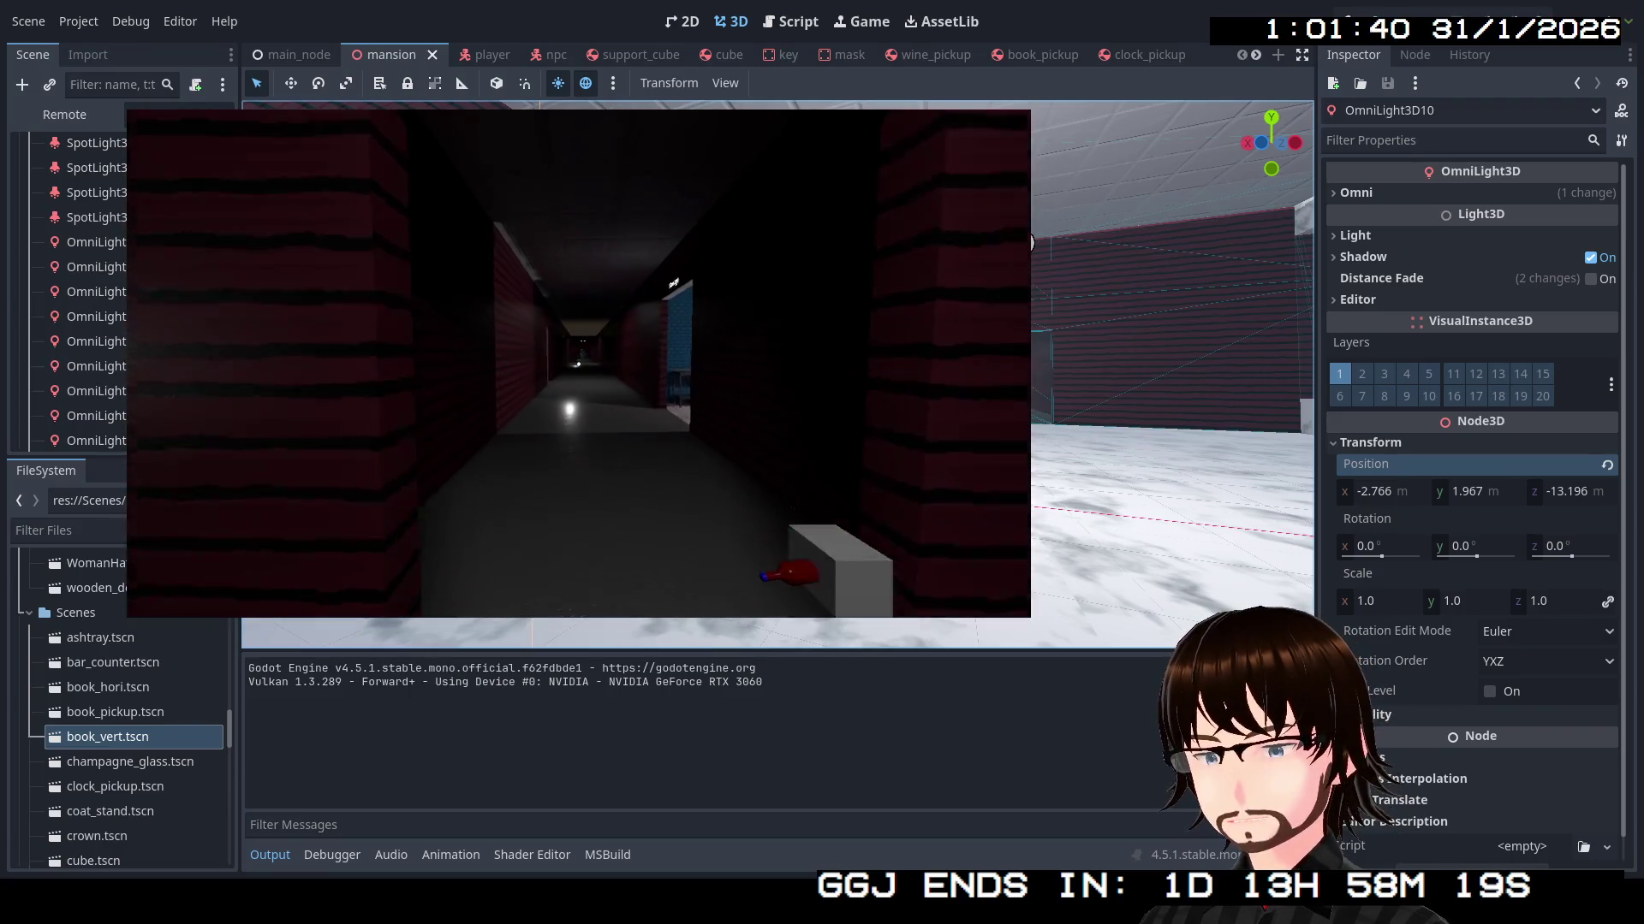
pyautogui.press('w')
pyautogui.press('w')
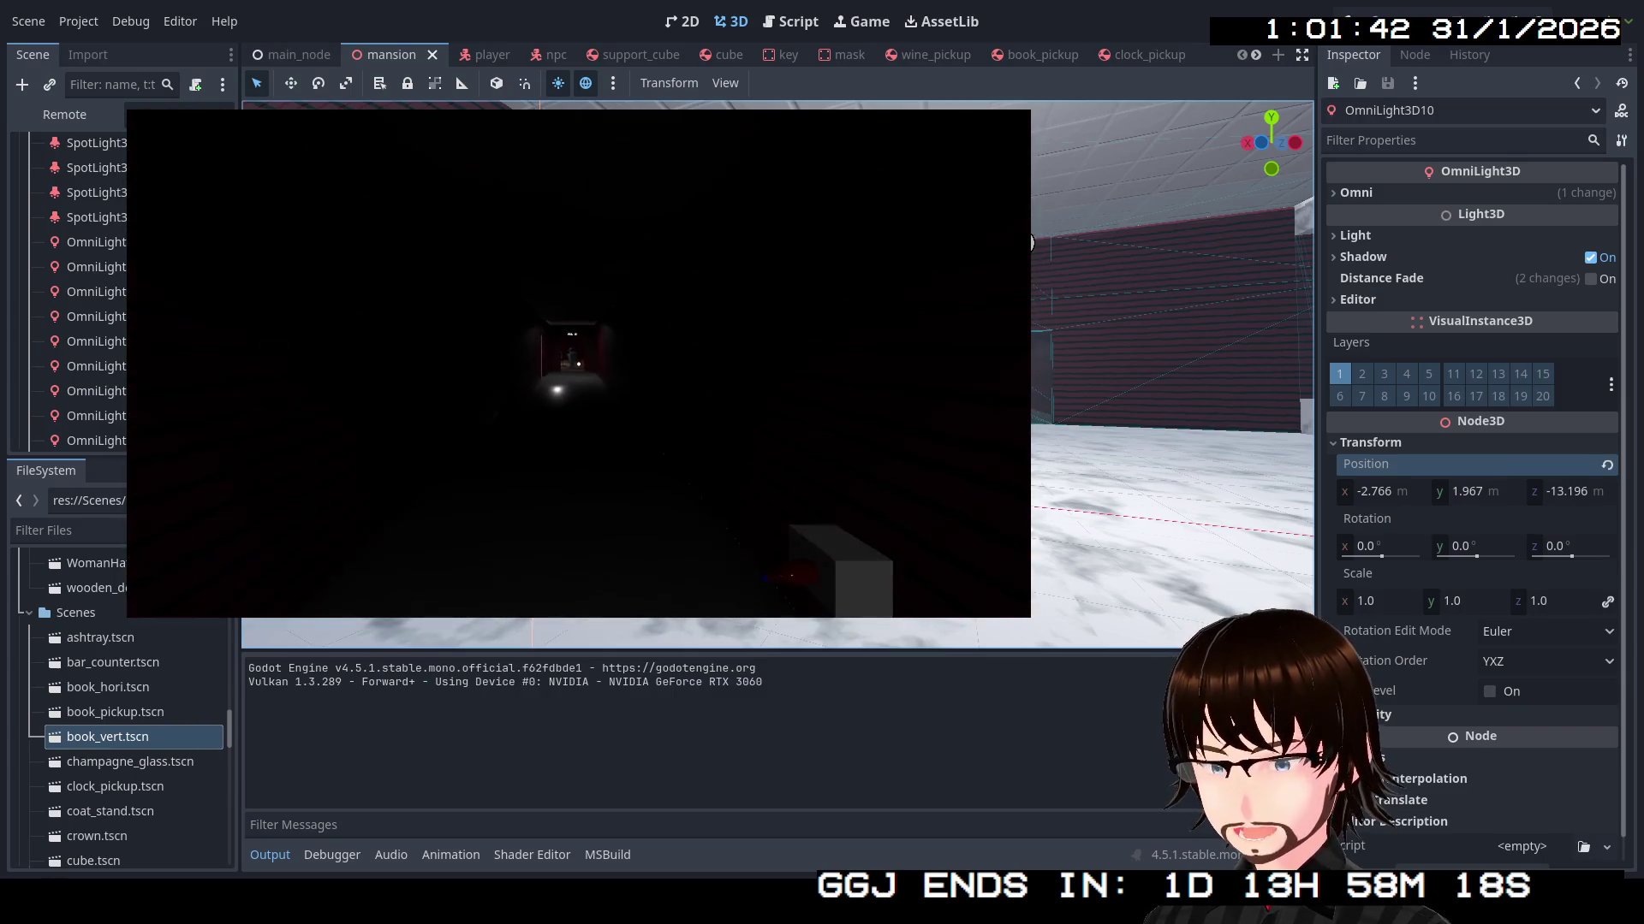
pyautogui.press('w')
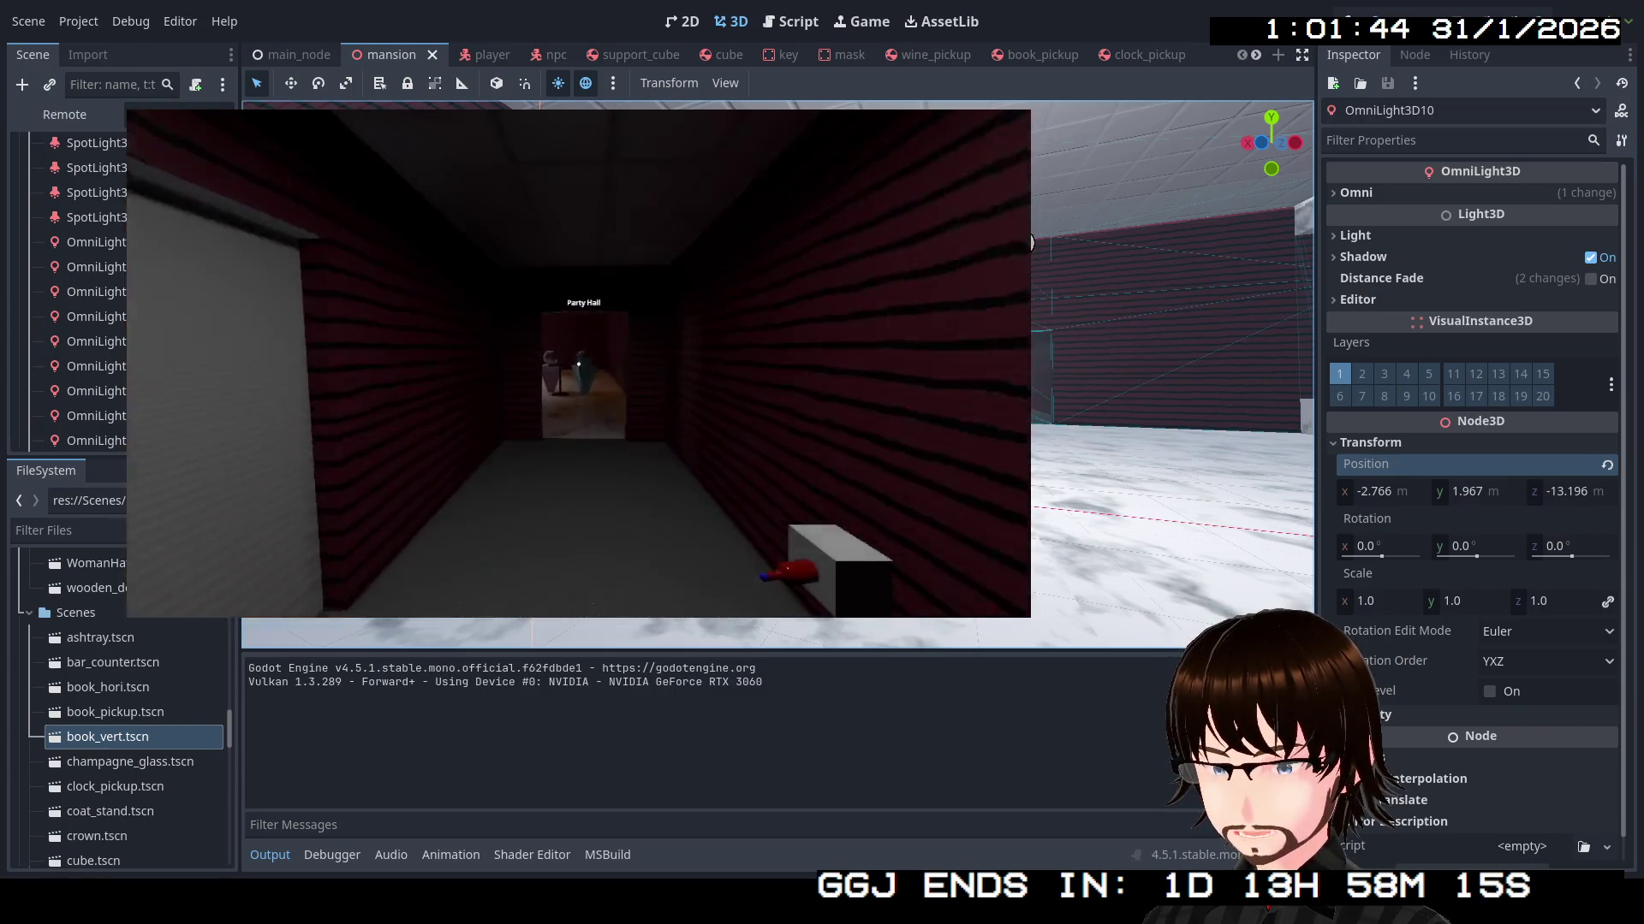
pyautogui.press('w')
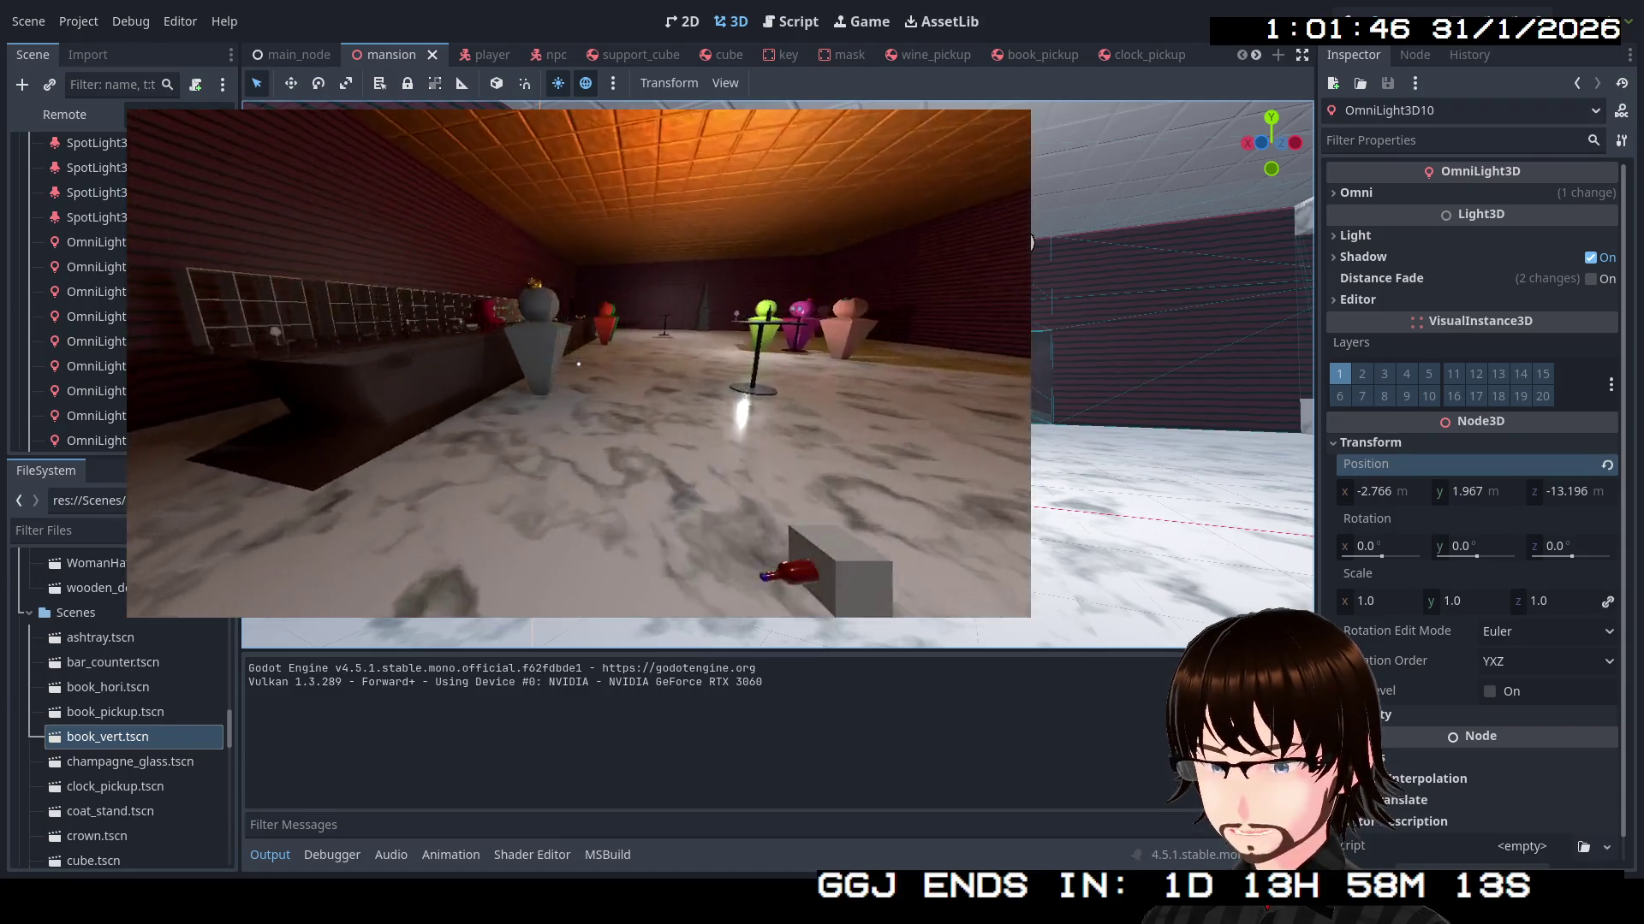
pyautogui.press('w')
pyautogui.press('s')
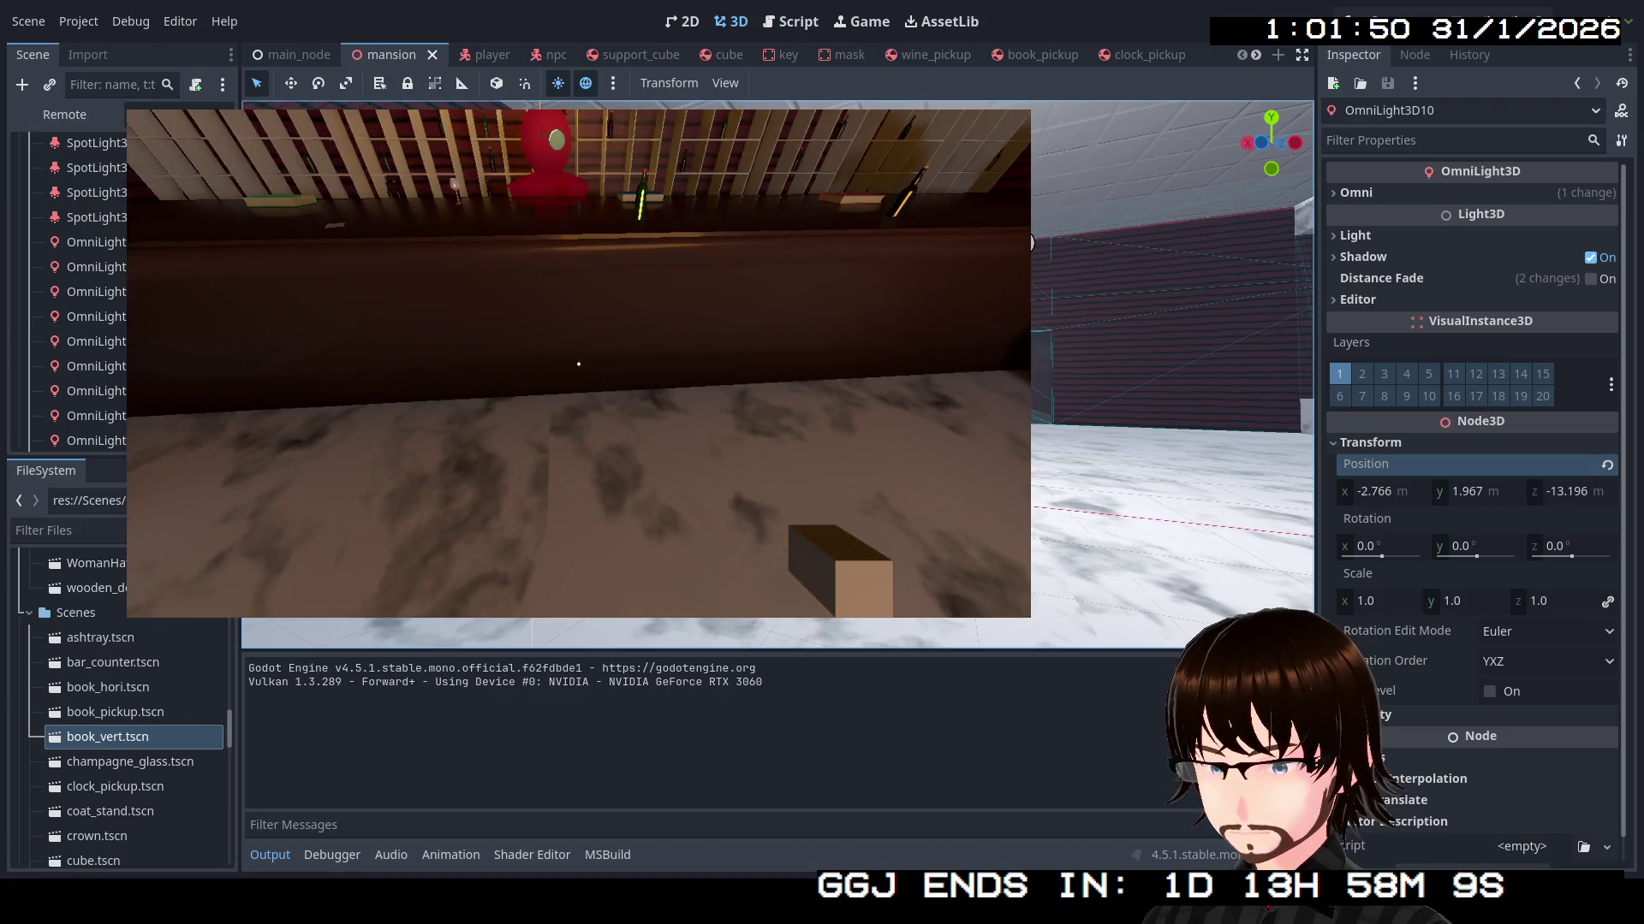
# Hear the Party Hall NPC's book request, then look around the bar, bookshelf and table
pyautogui.press('w')
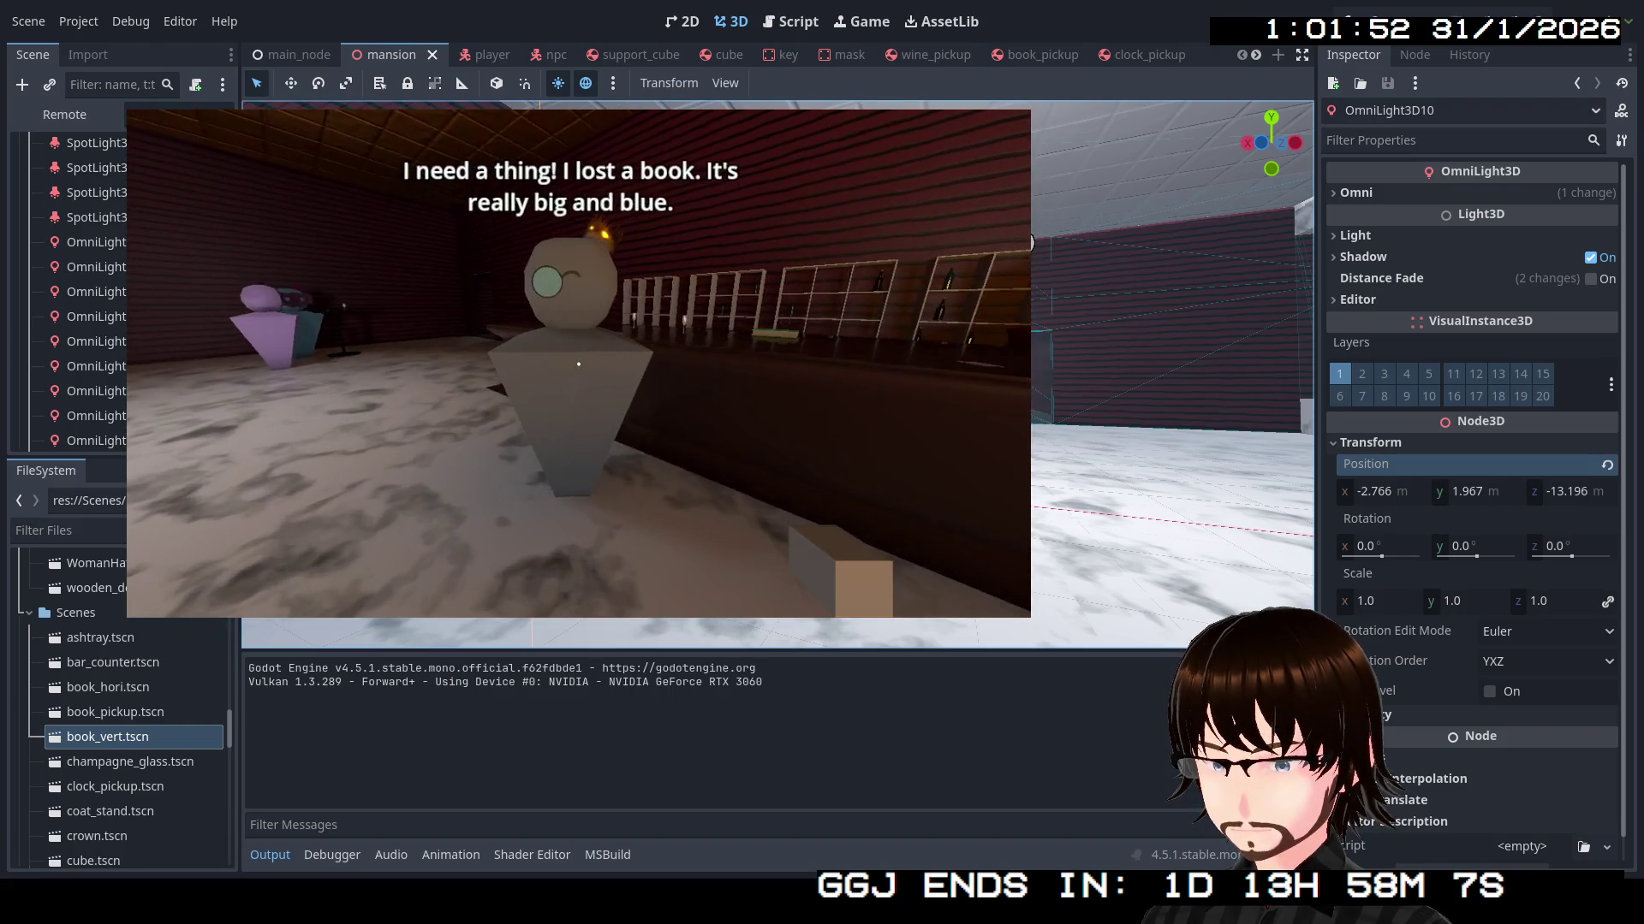
pyautogui.press('d')
pyautogui.press('a')
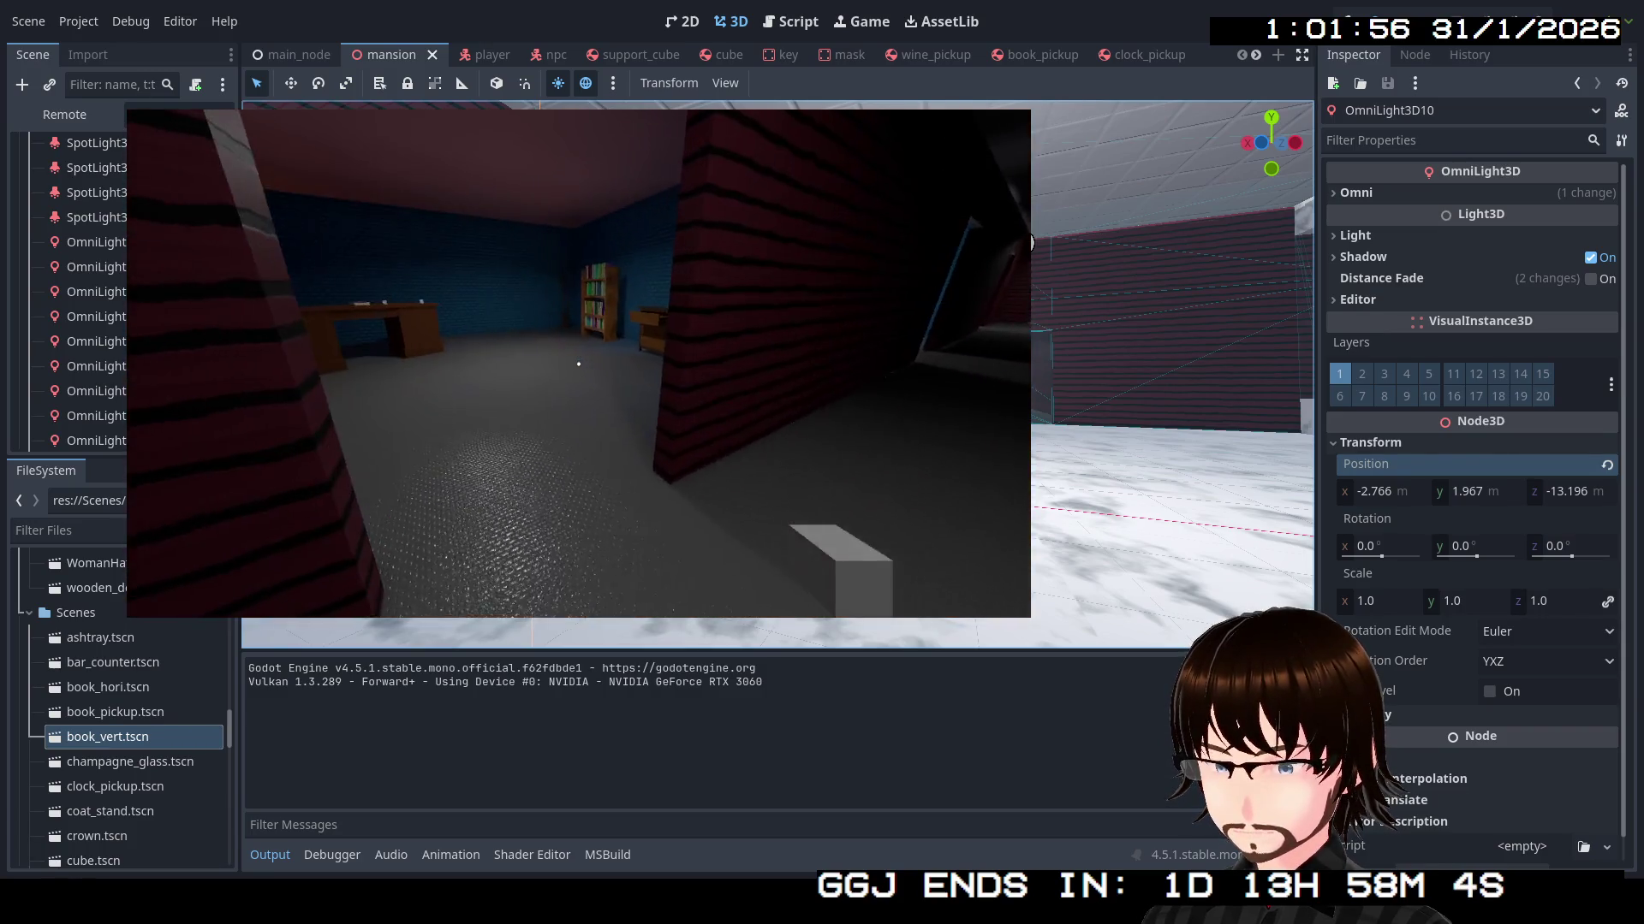
pyautogui.press('w')
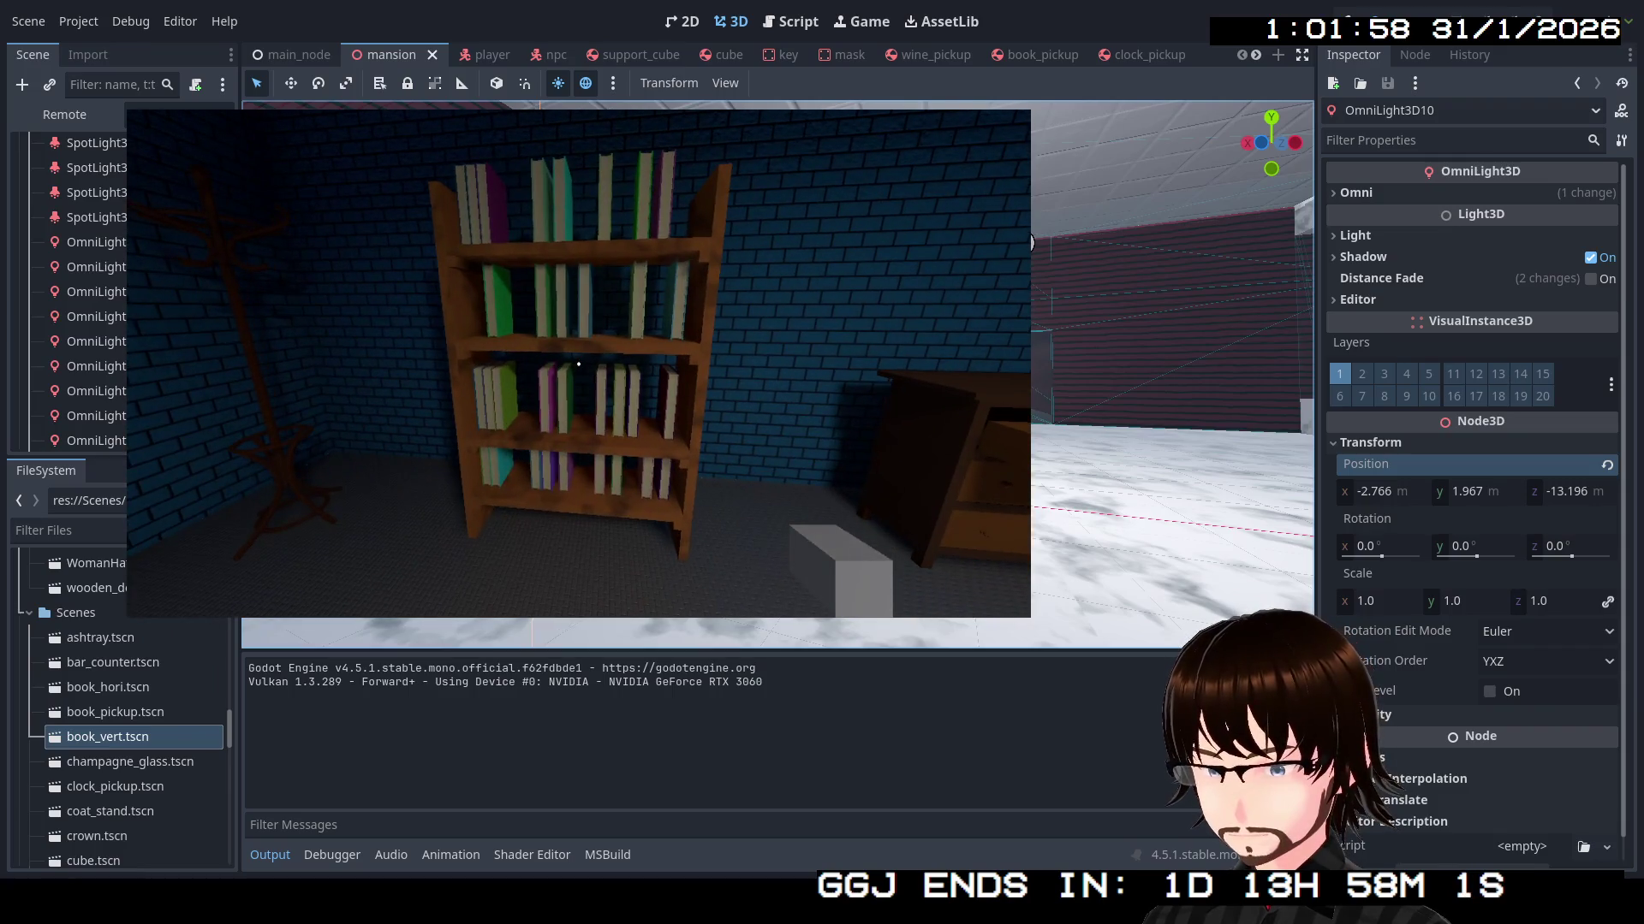
pyautogui.press('s')
pyautogui.press('d')
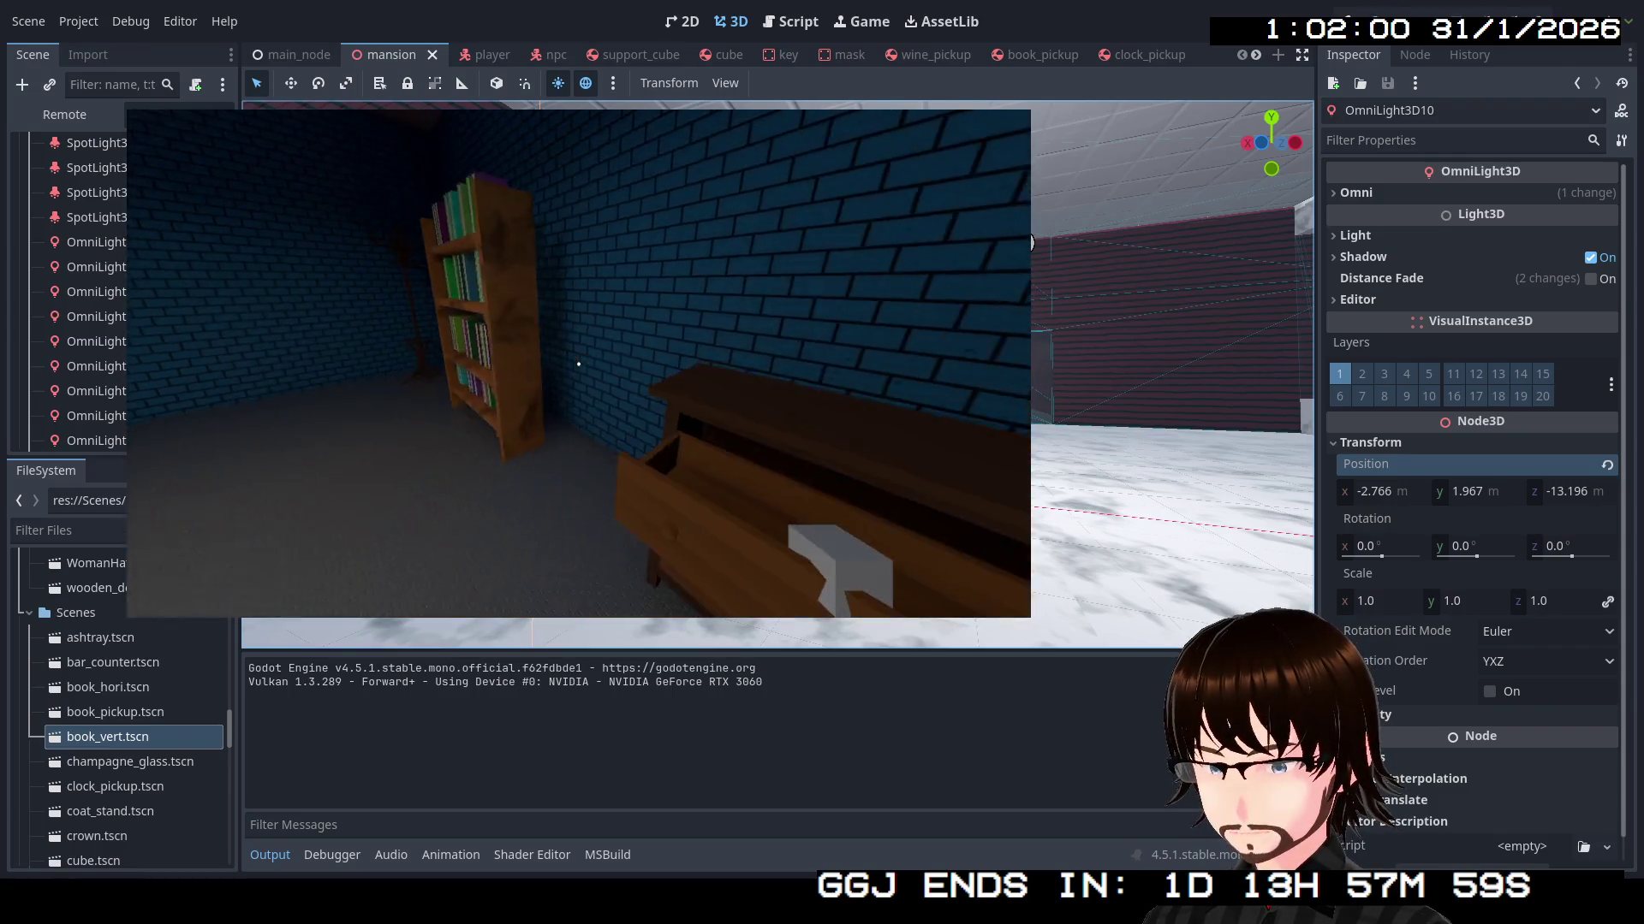
pyautogui.press('a')
pyautogui.press('w')
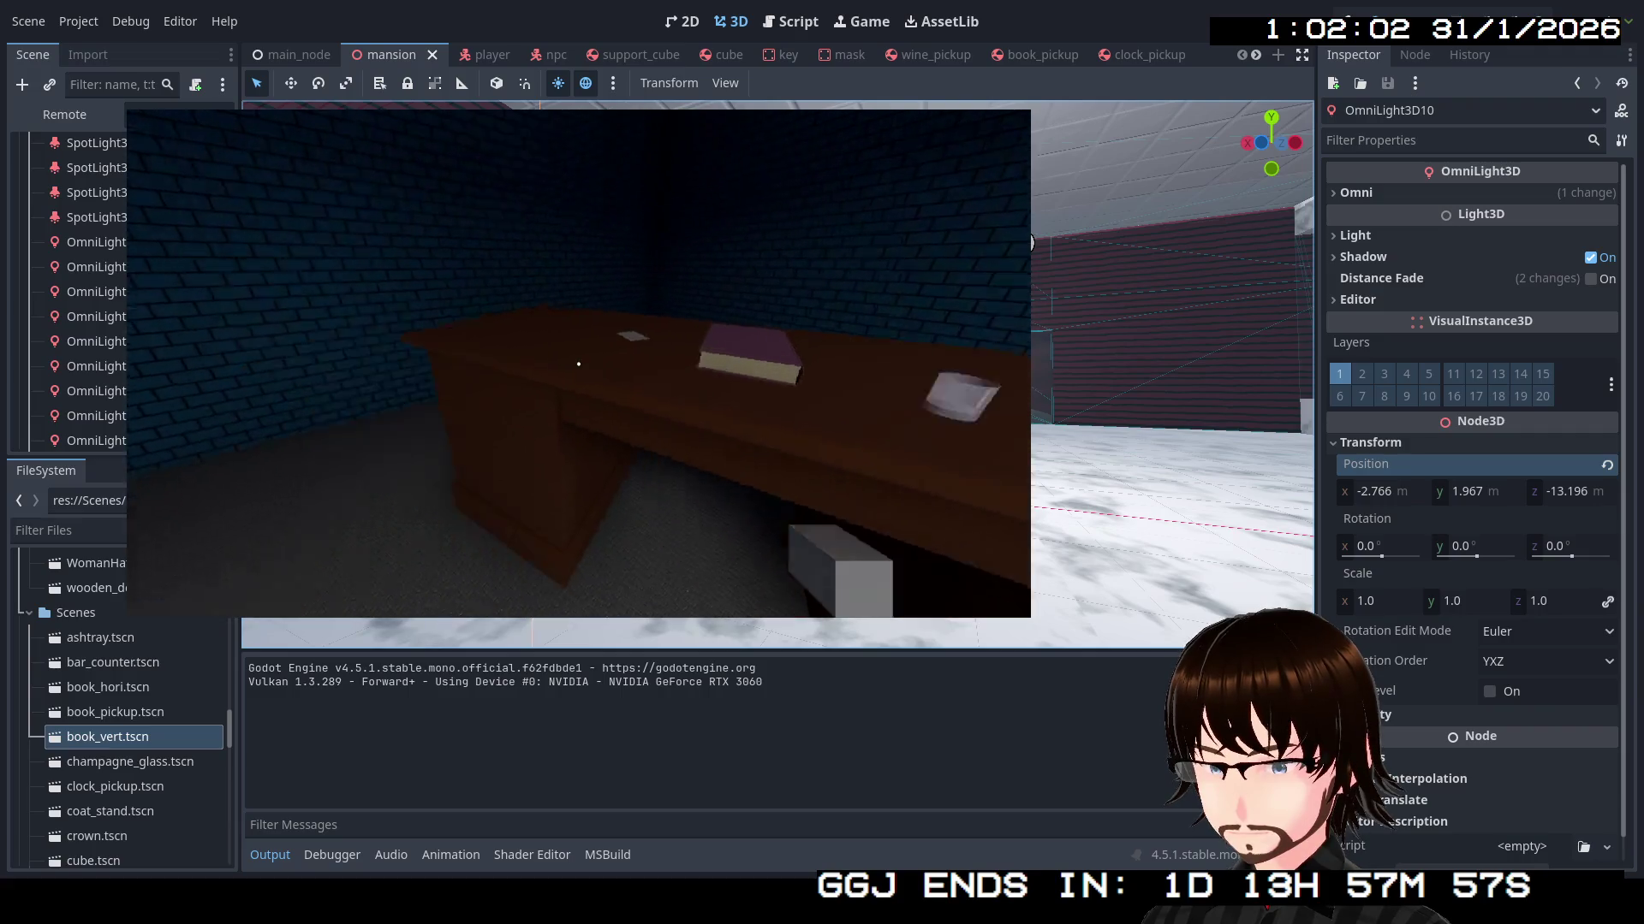
pyautogui.press('d')
pyautogui.press('d')
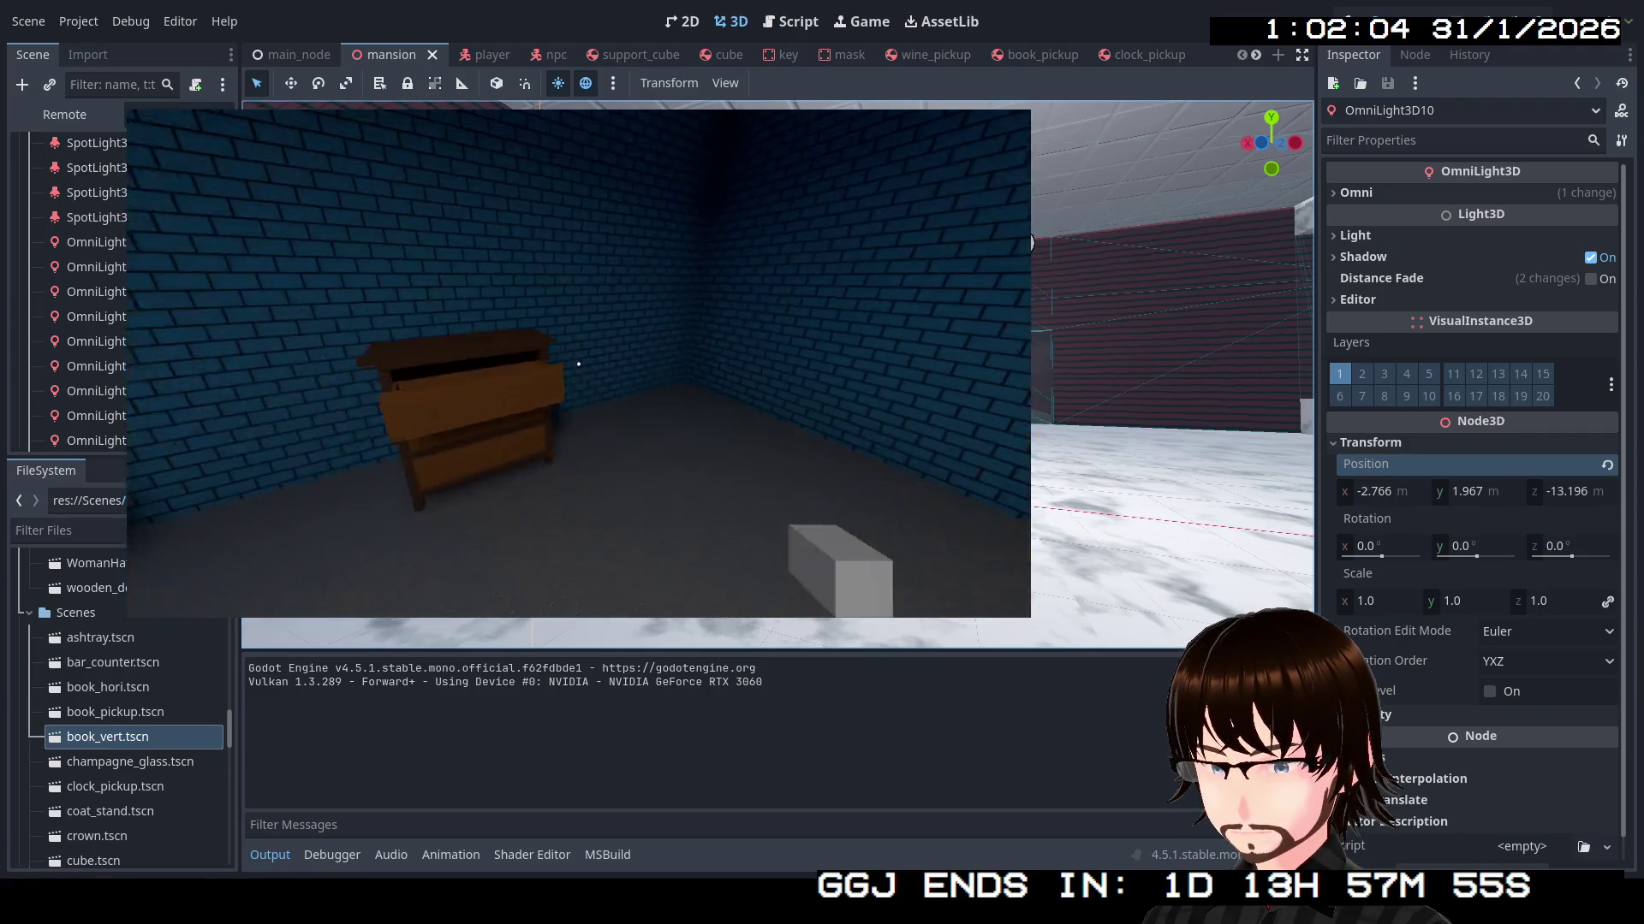
# Walk through the red doorway and corridor into the library, around its NPC
pyautogui.press('w')
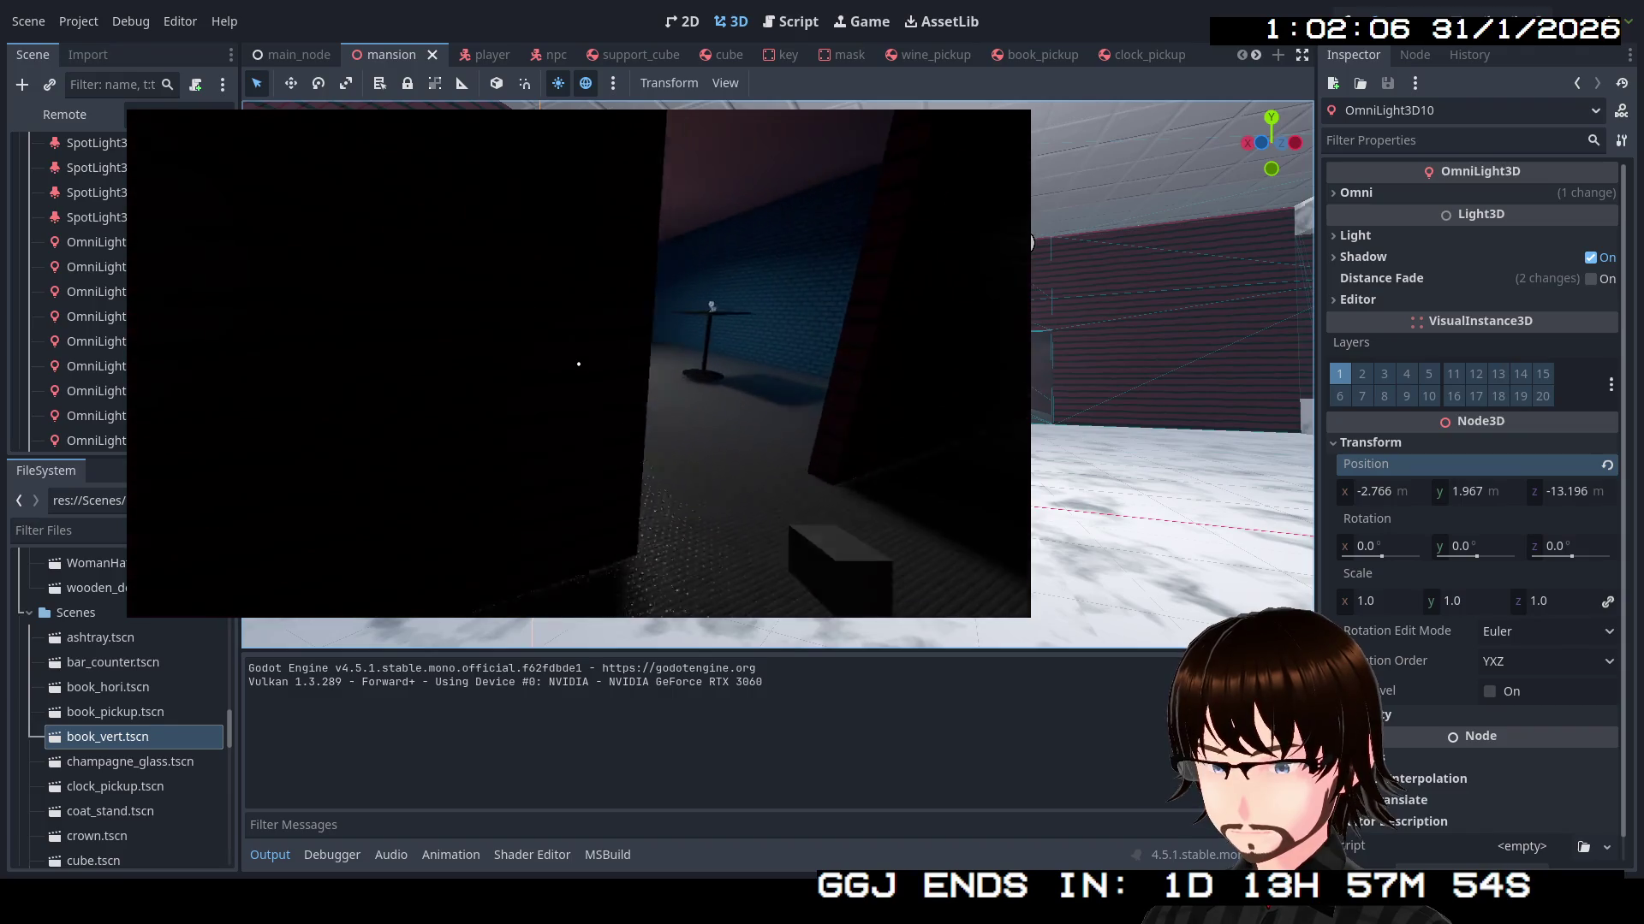
pyautogui.press('s')
pyautogui.press('d')
pyautogui.press('w')
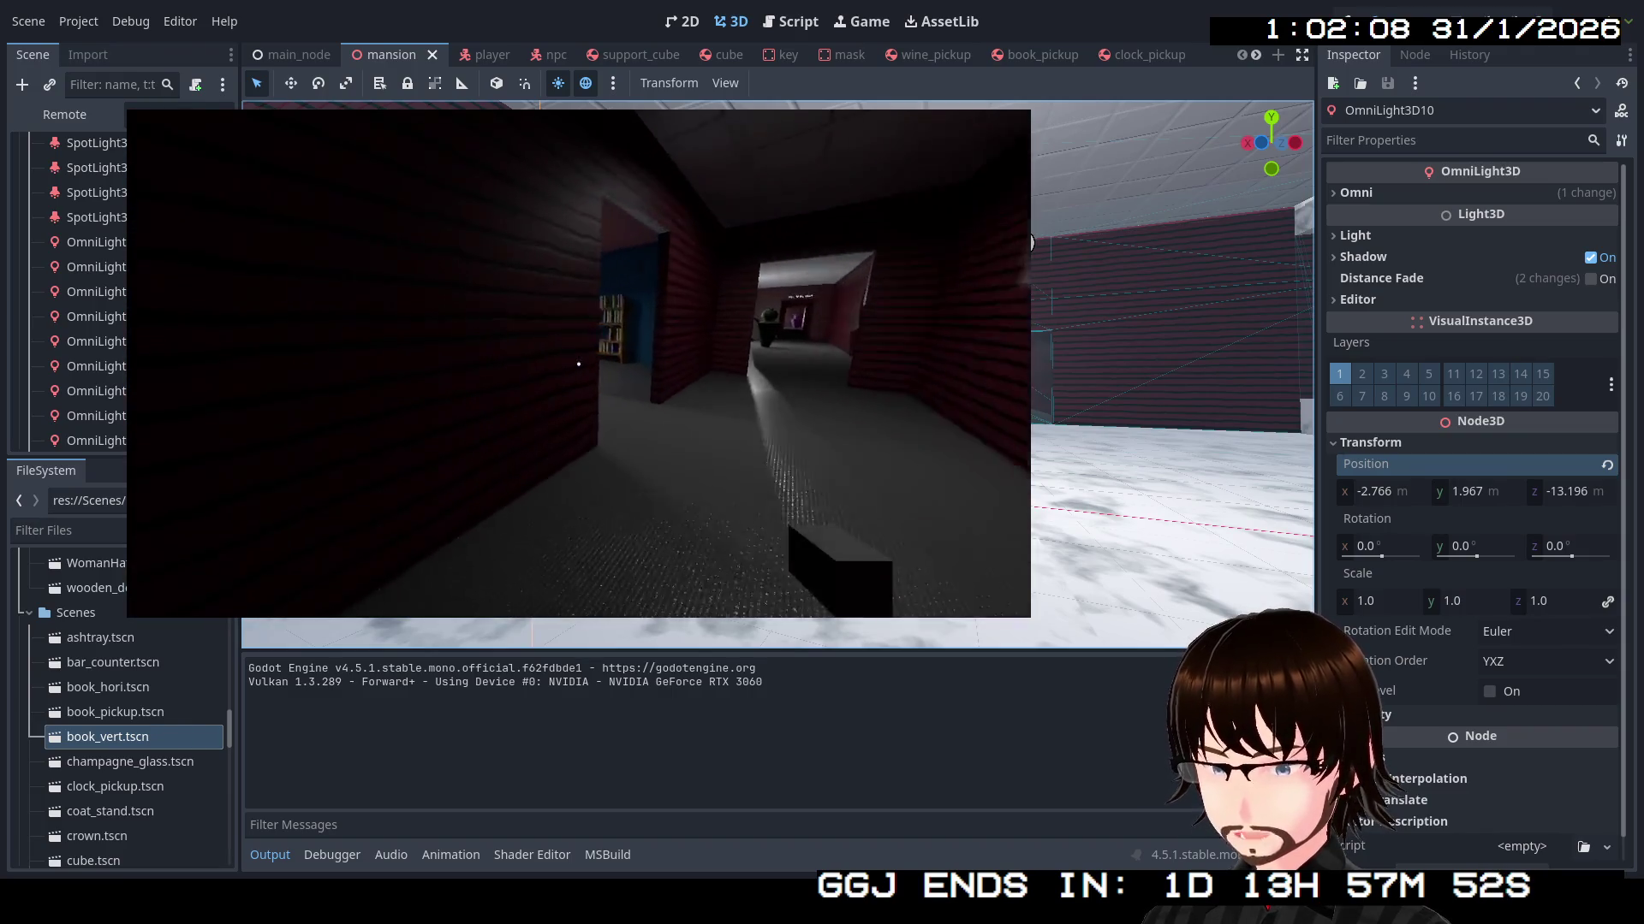
pyautogui.press('a')
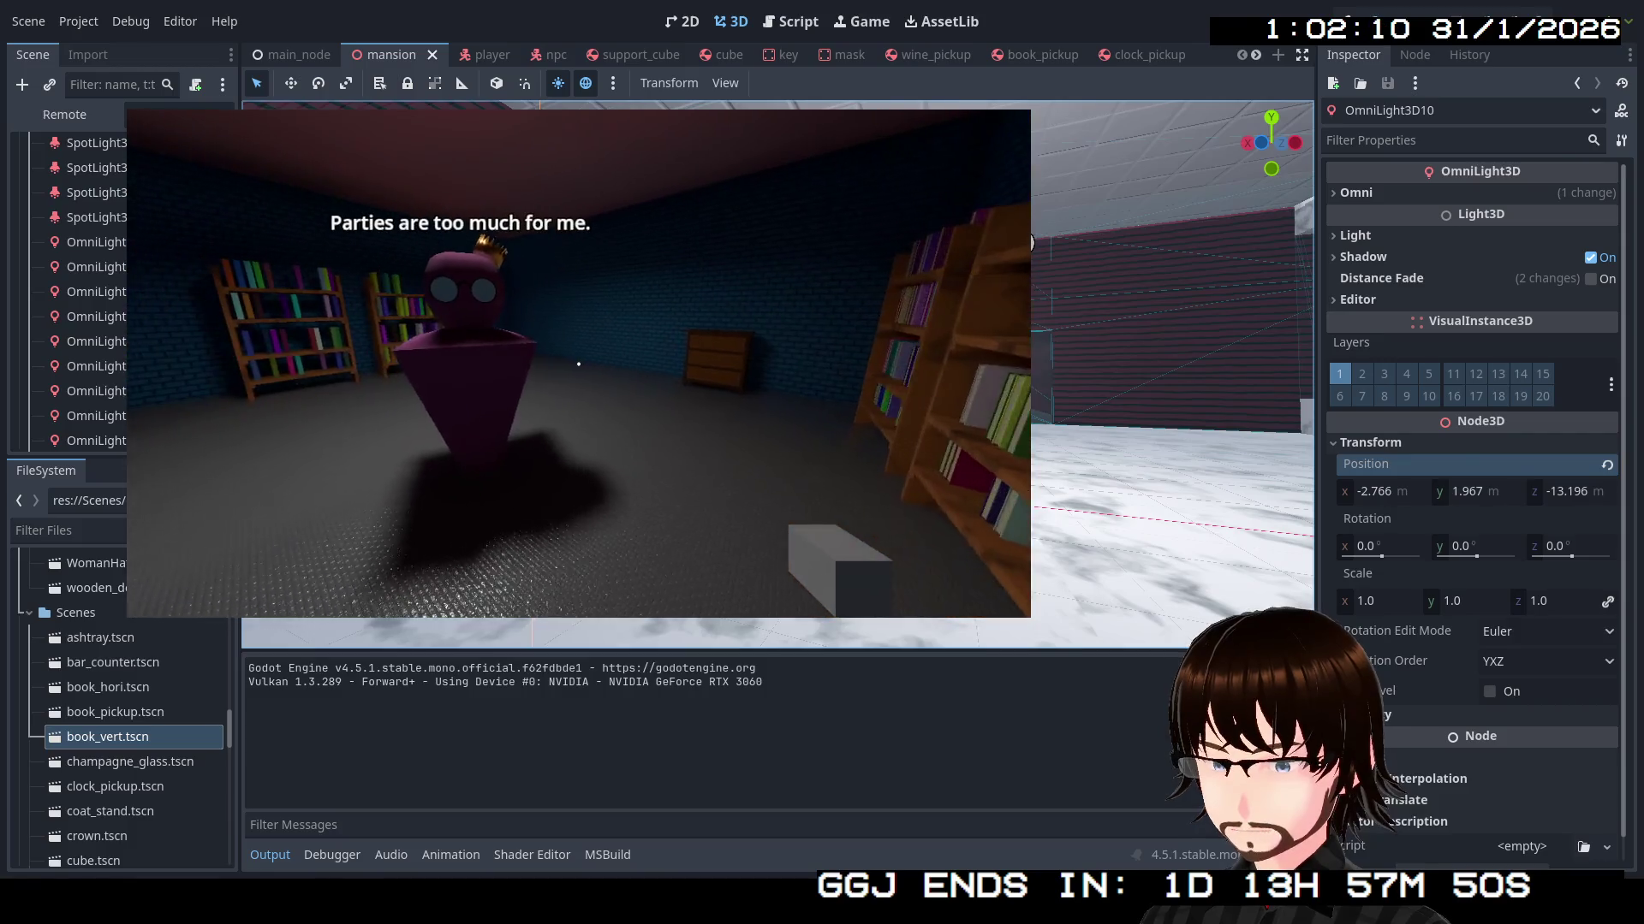
pyautogui.press('d')
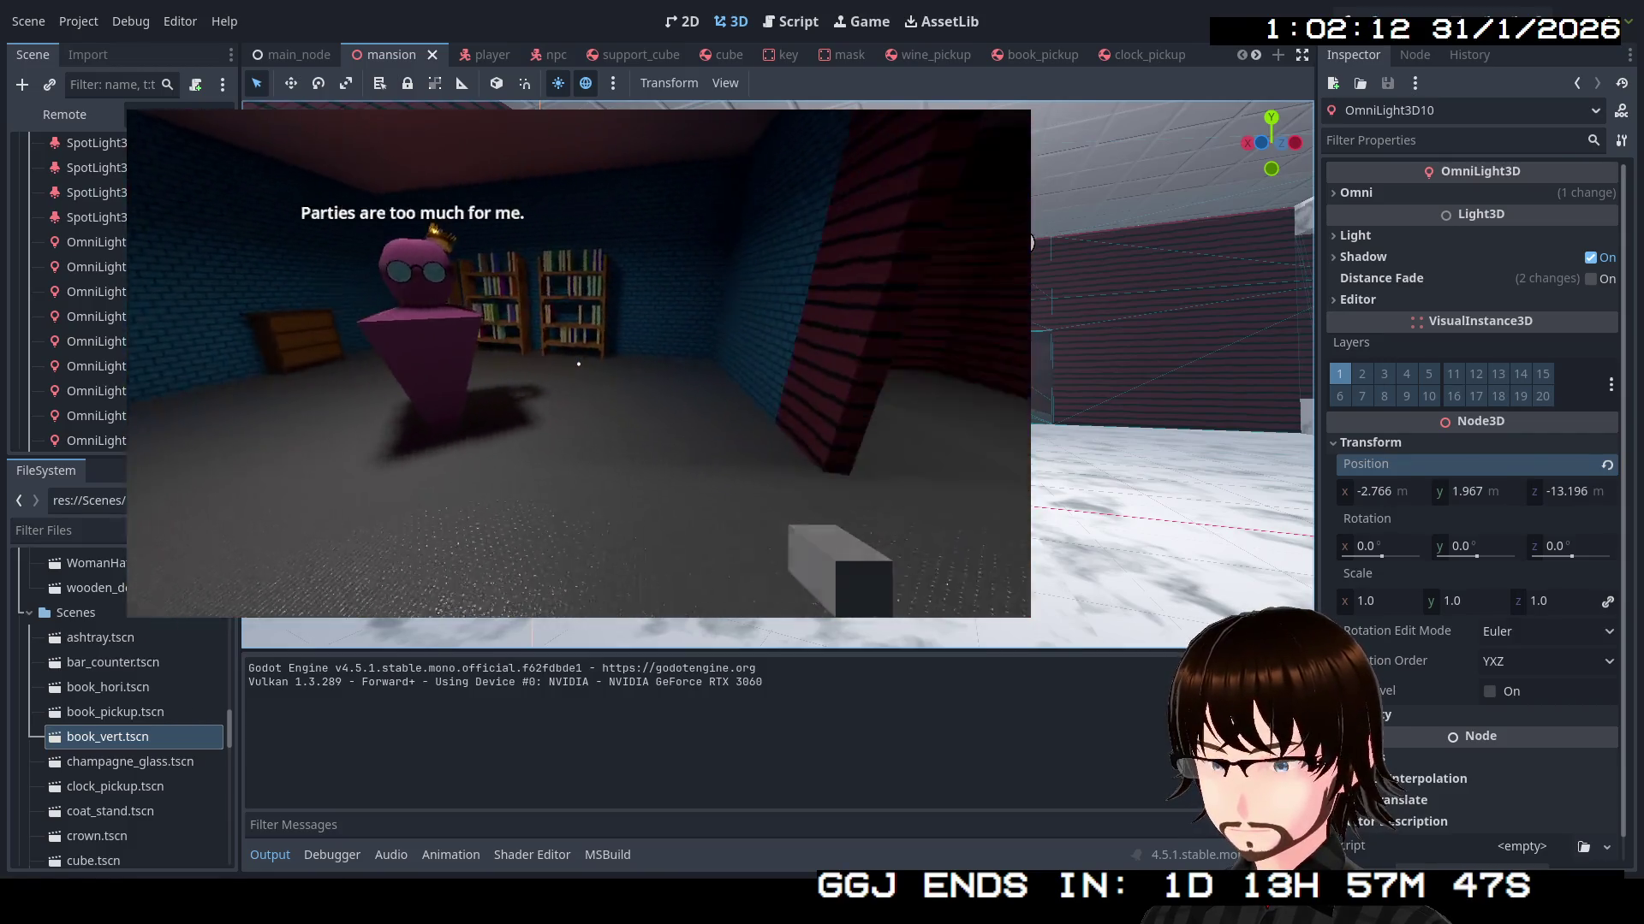
pyautogui.press('w')
pyautogui.press('w')
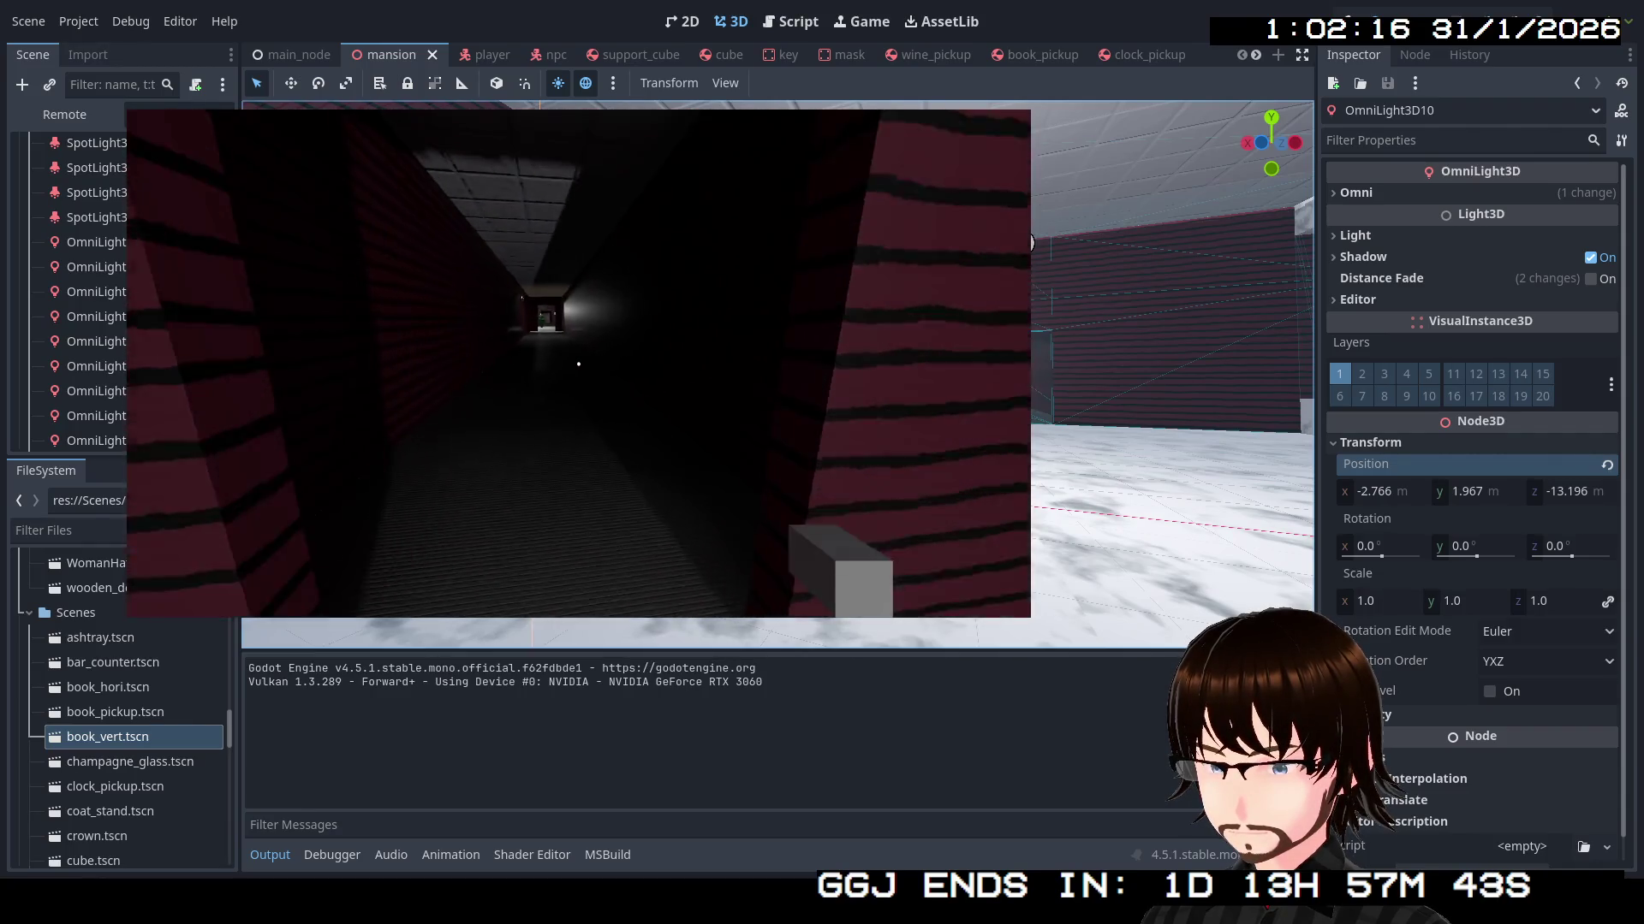
# Continue down the red corridor into the bookshelf room and library aisle past the chatting NPCs
pyautogui.press('w')
pyautogui.press('w')
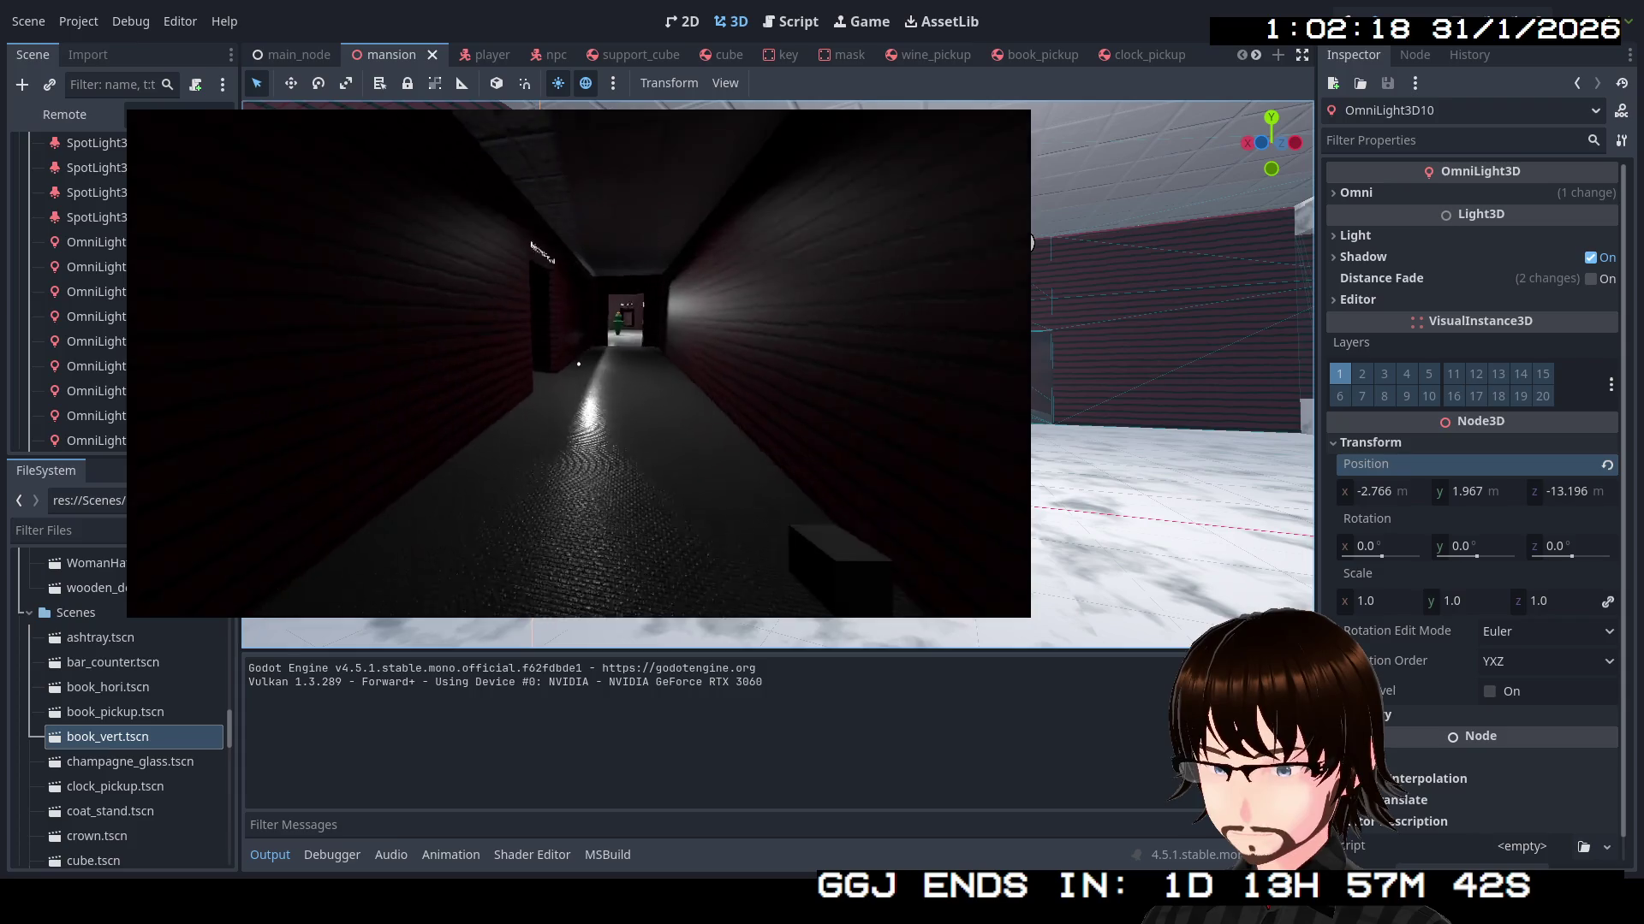
pyautogui.press('w')
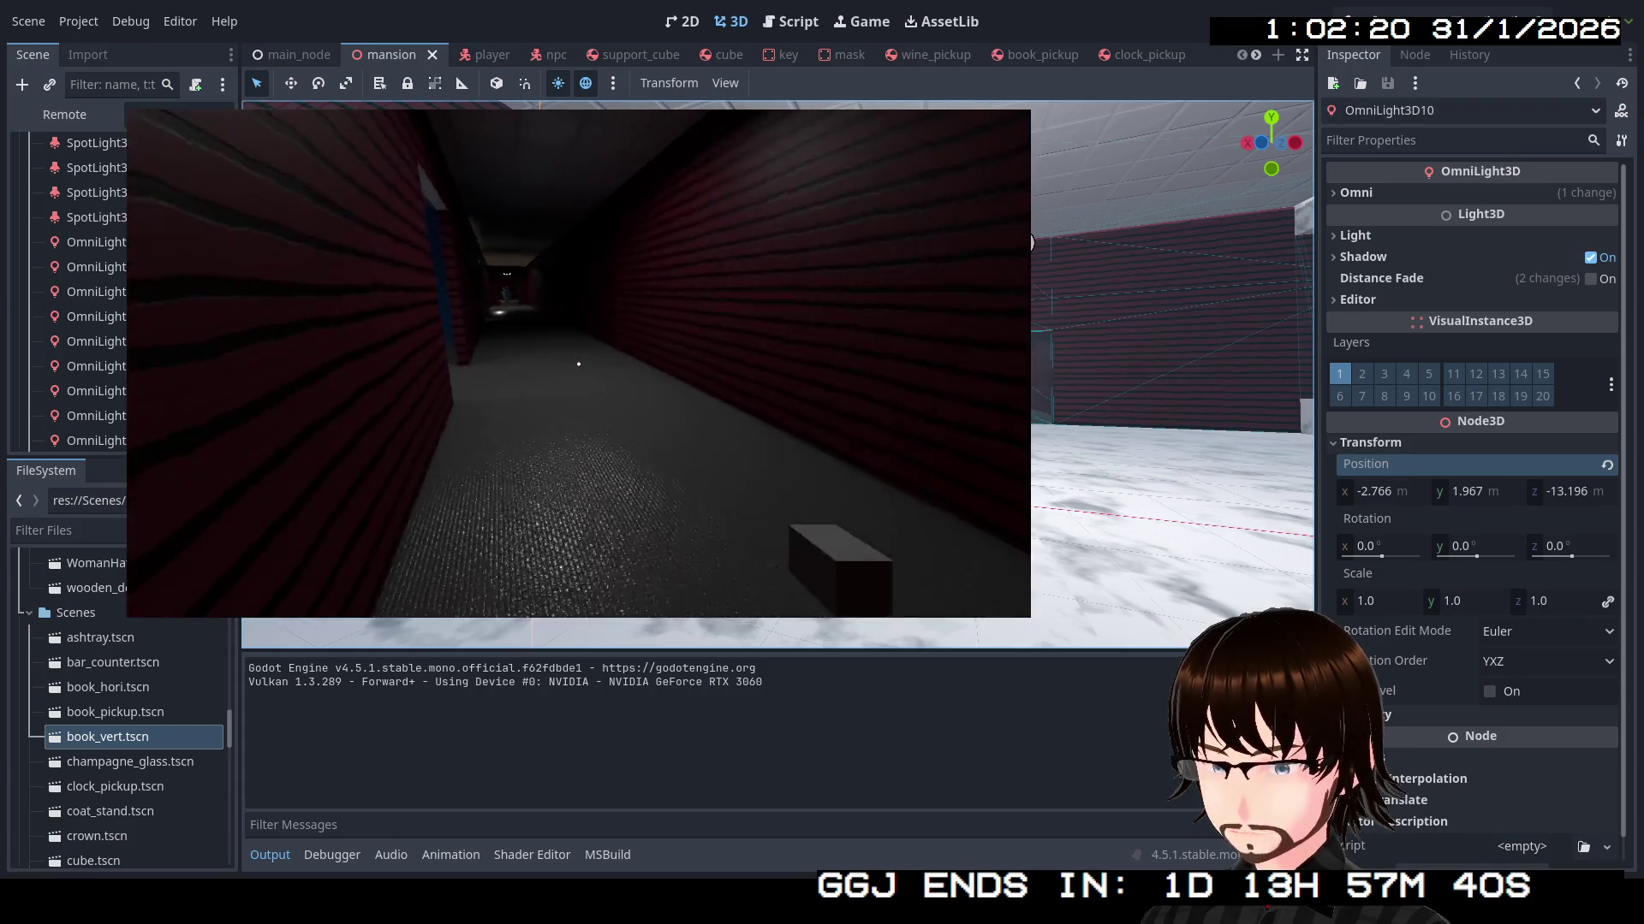
pyautogui.press('w')
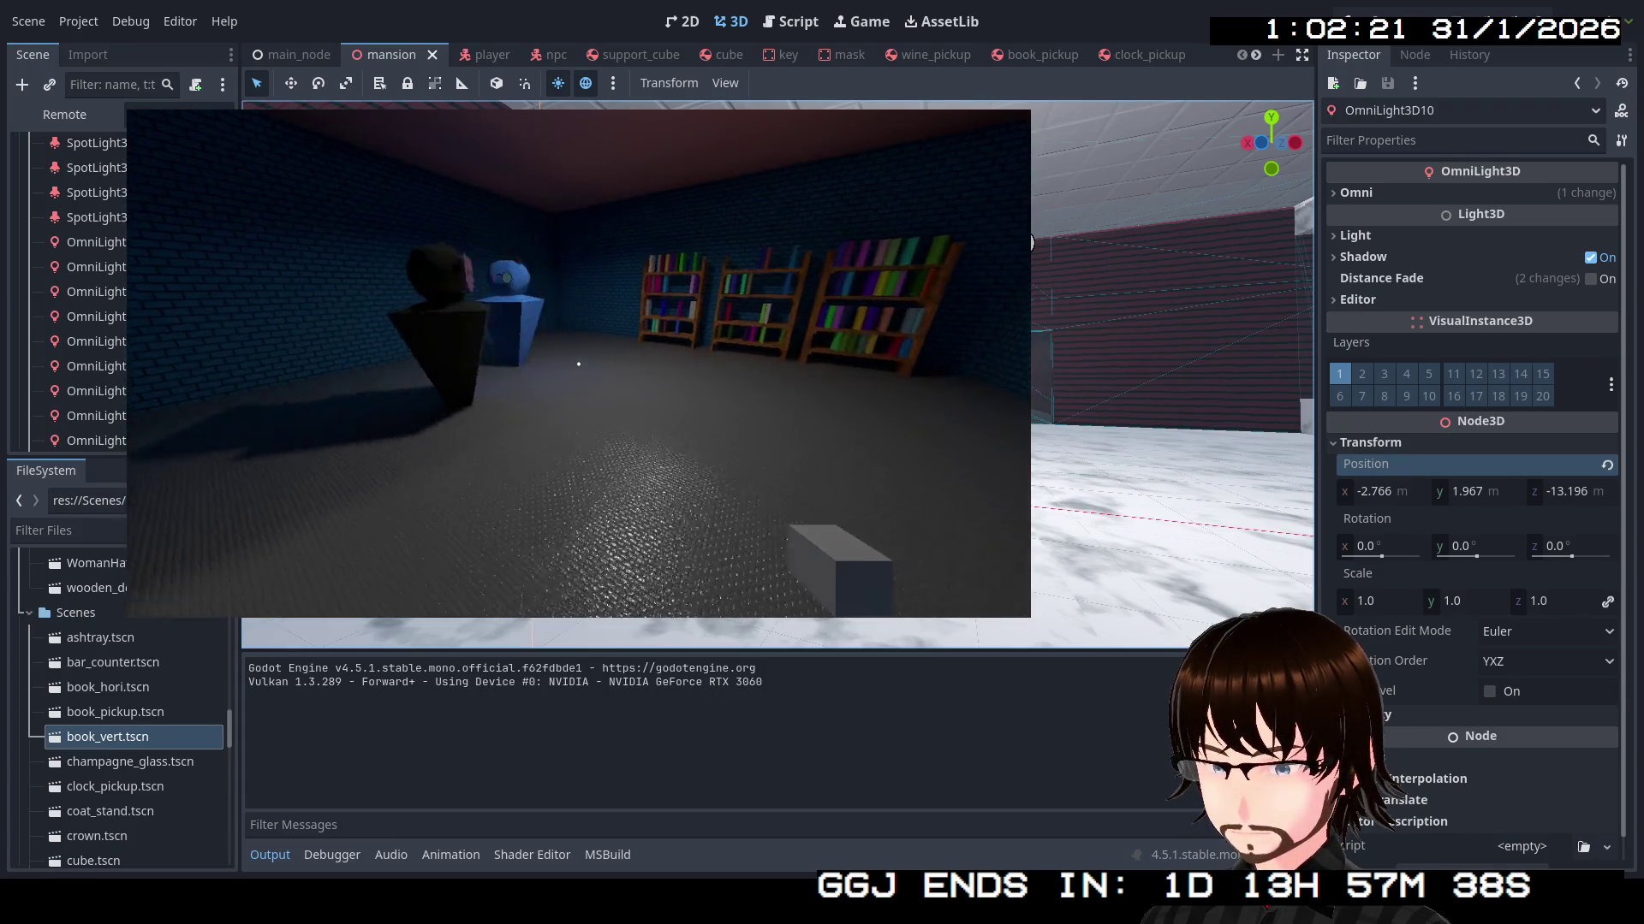
pyautogui.press('w')
pyautogui.press('w')
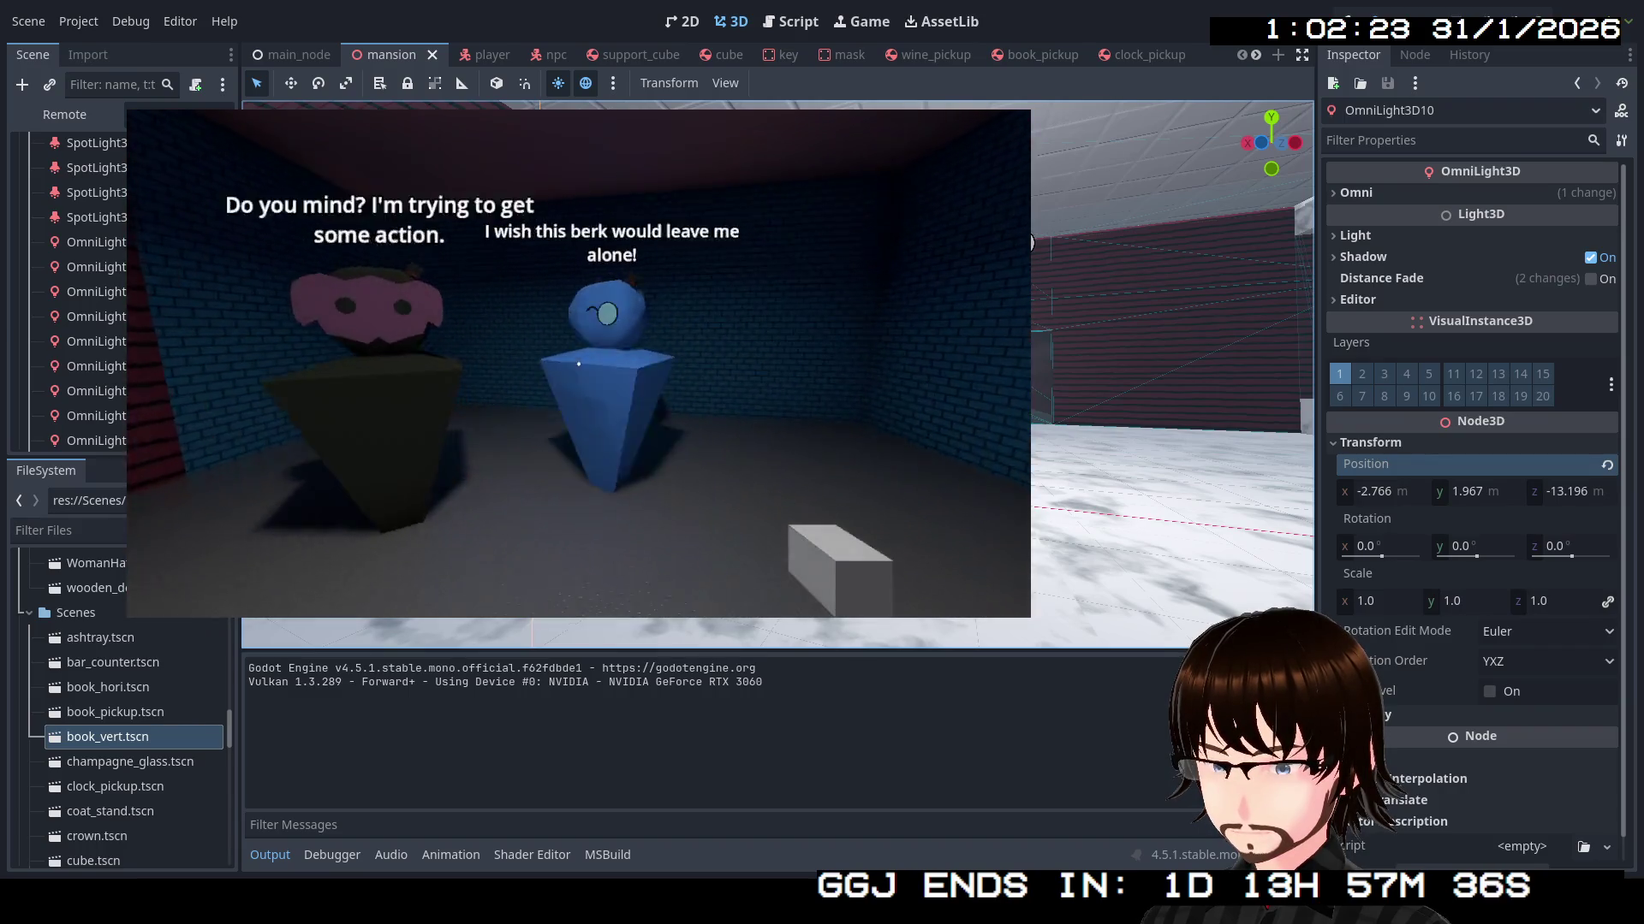
pyautogui.press('w')
pyautogui.press('w')
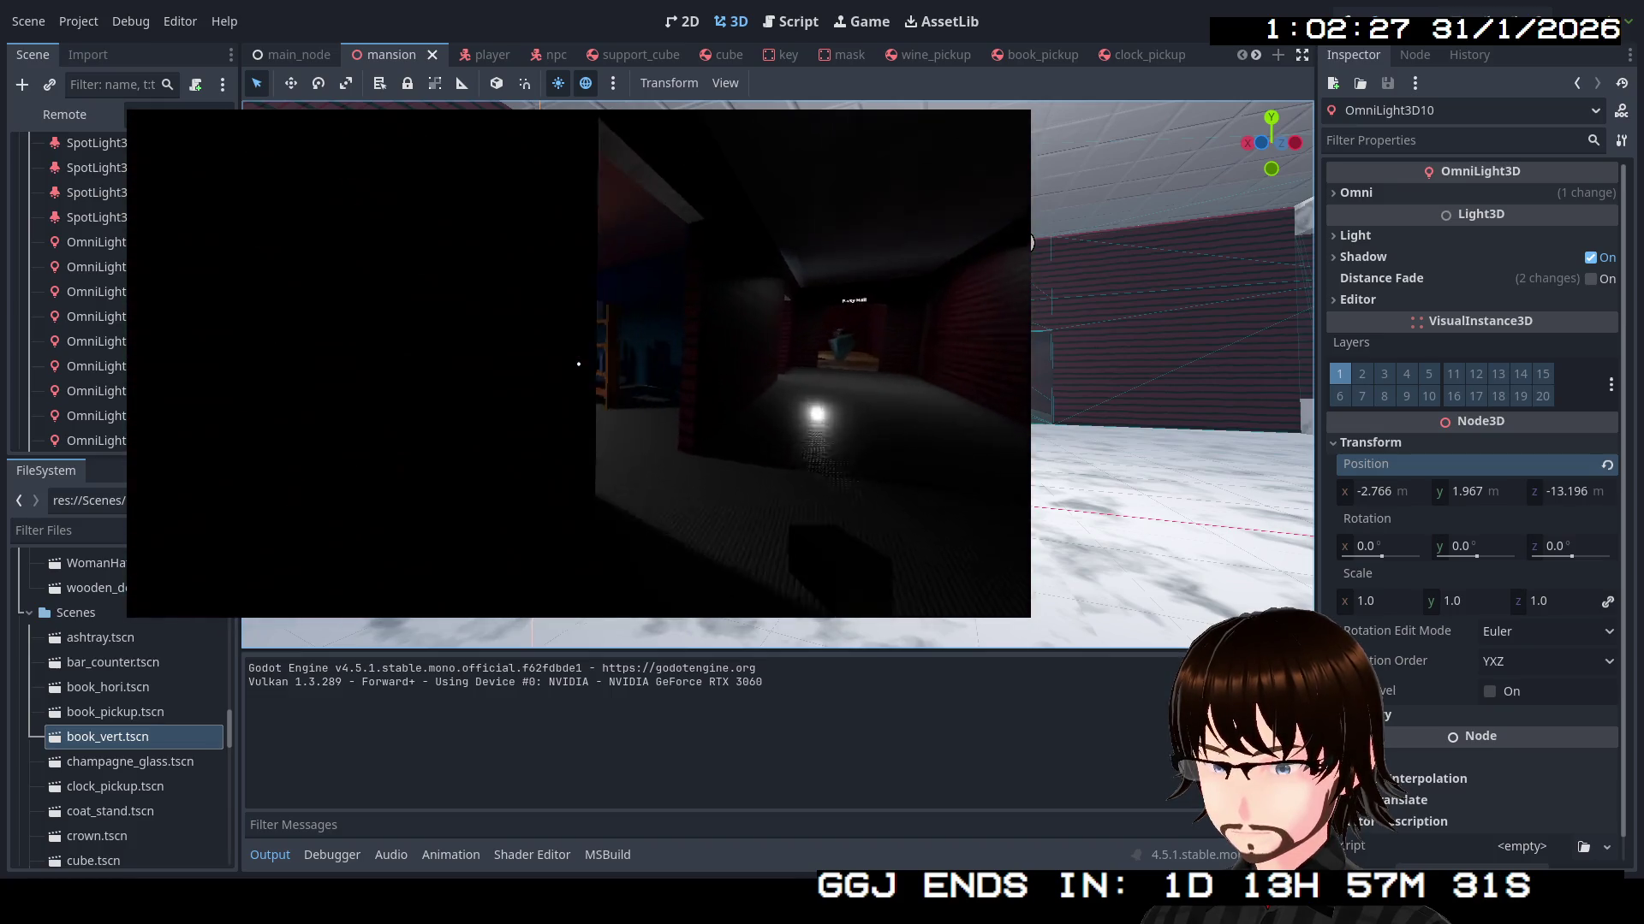
pyautogui.press('w')
pyautogui.press('w')
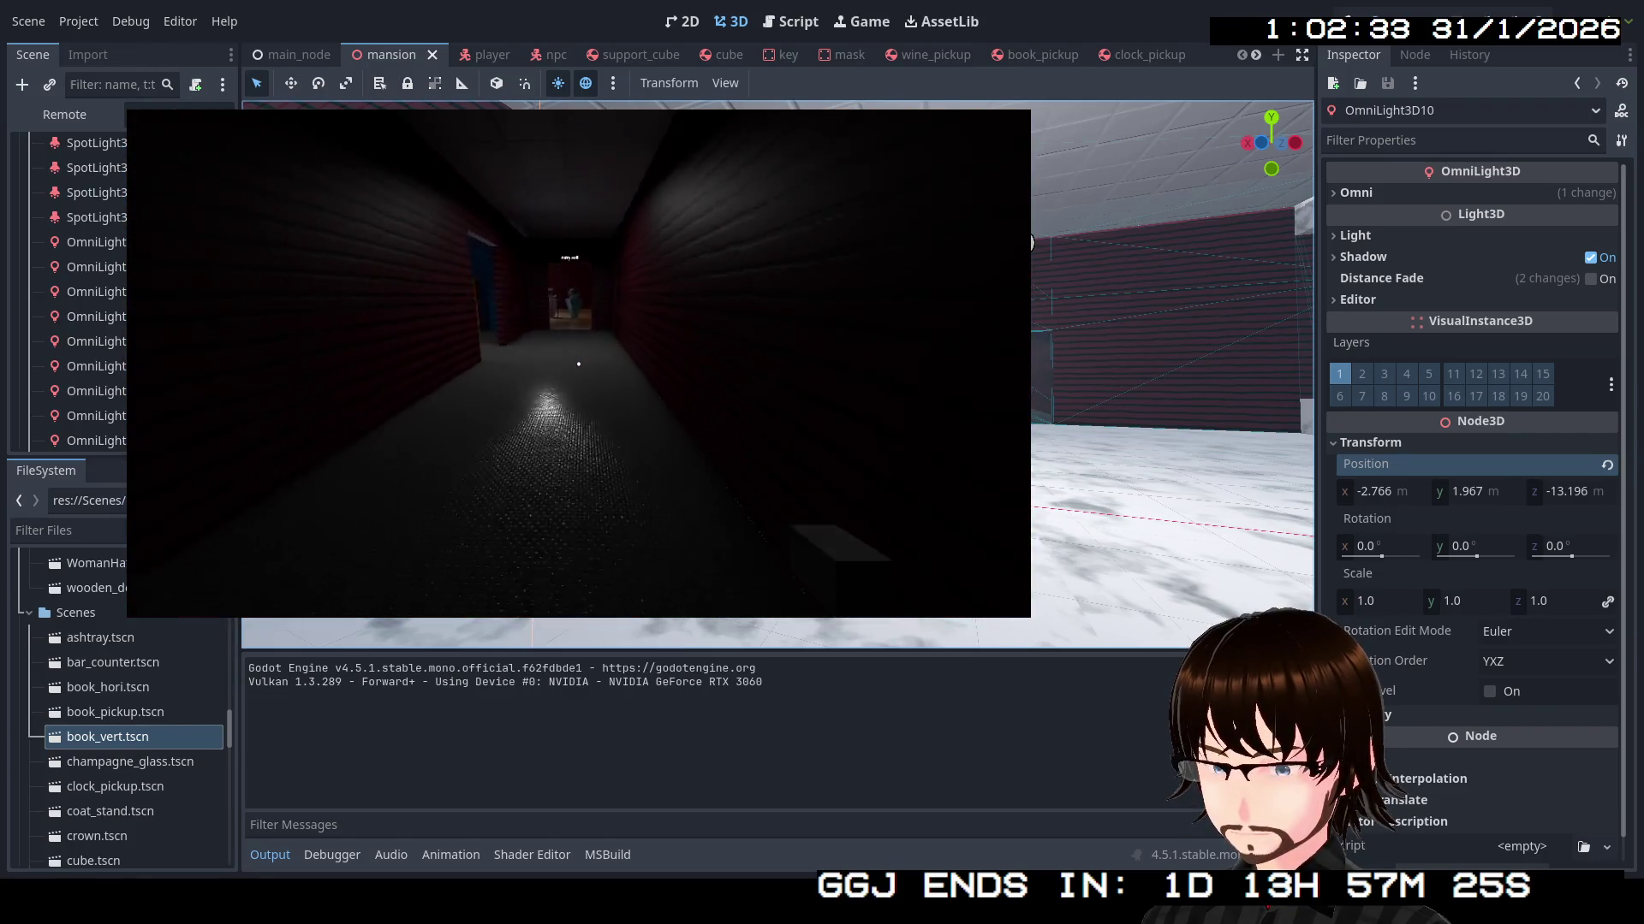
pyautogui.press('w')
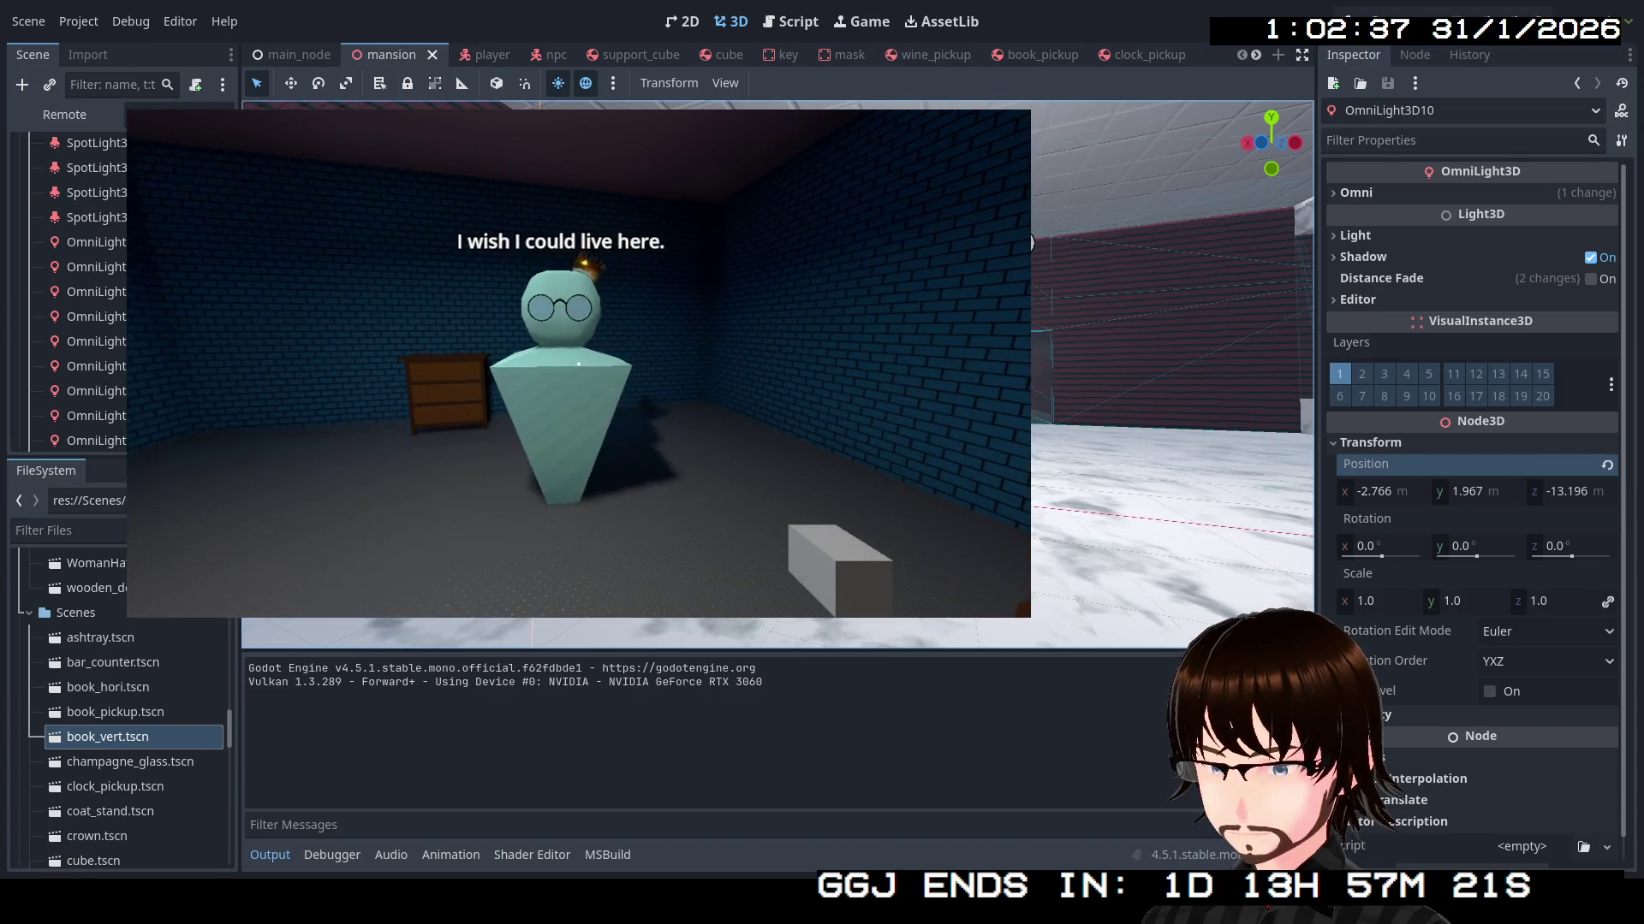
pyautogui.press('w')
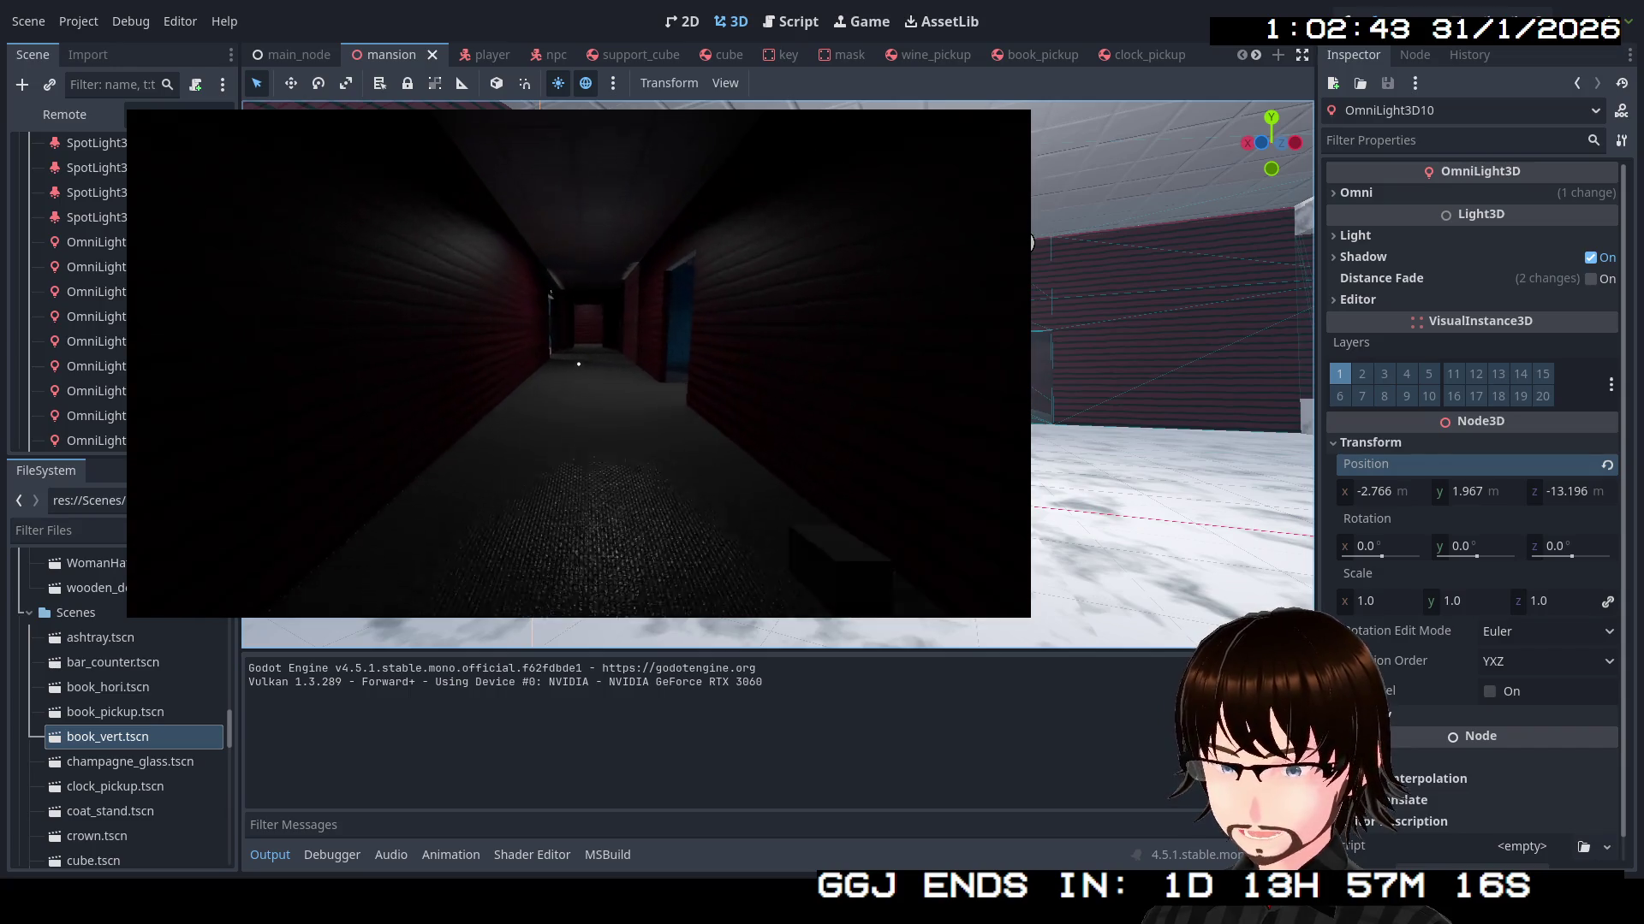
# Walk through the pillared hall to the blue-walled room and pick up the blue book from the desk
pyautogui.press('w')
pyautogui.press('w')
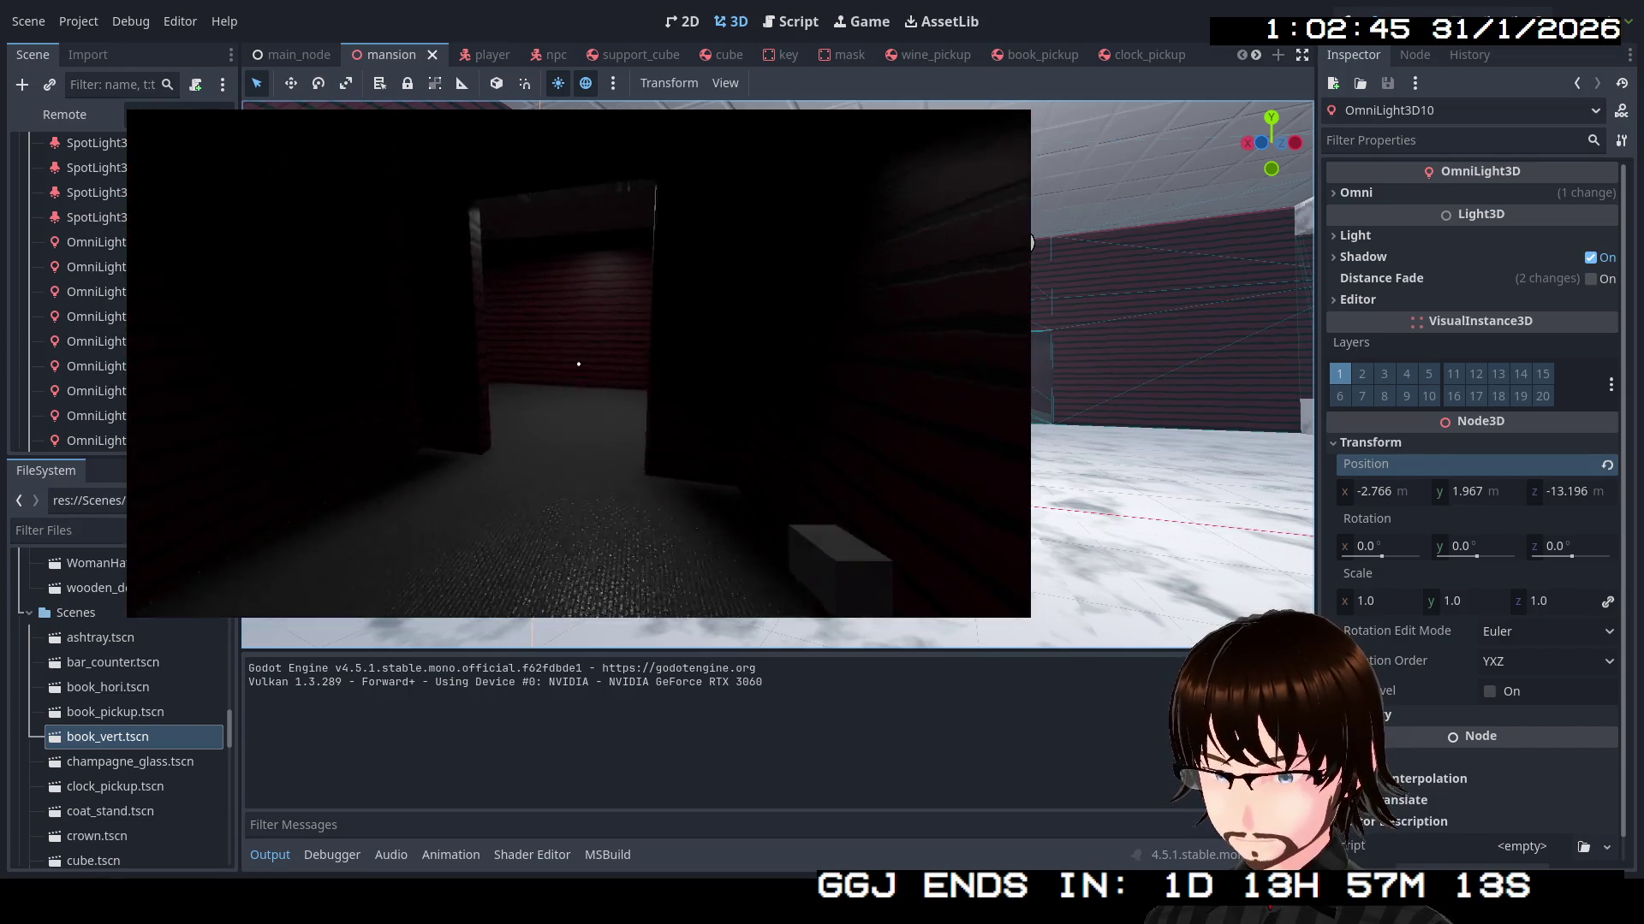
pyautogui.press('w')
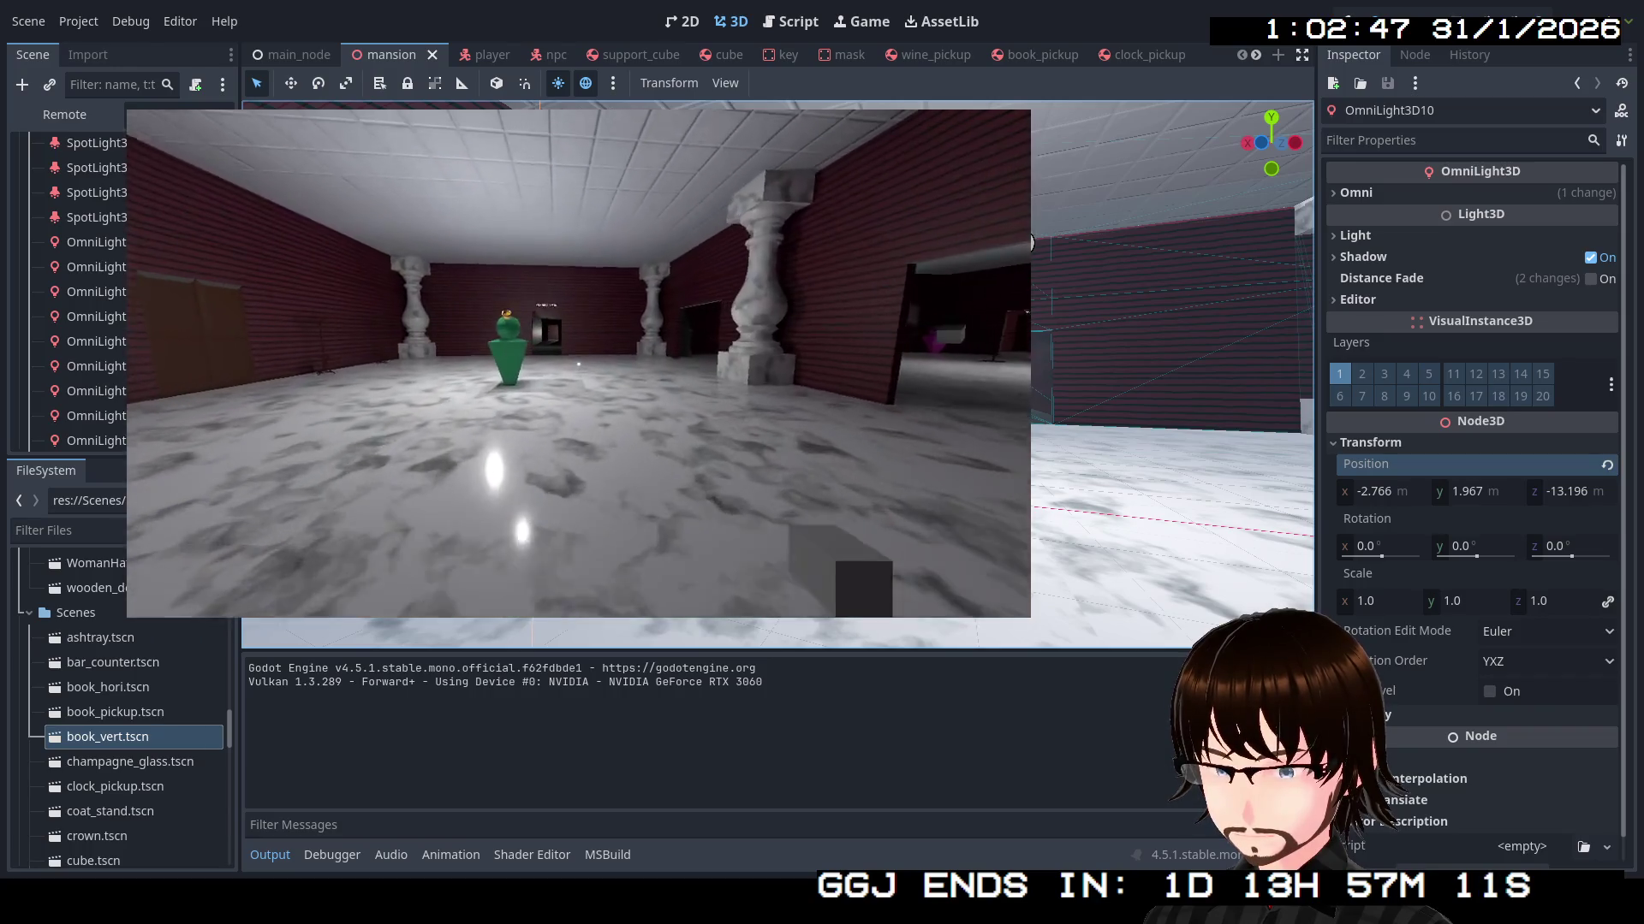
pyautogui.press('w')
pyautogui.press('w')
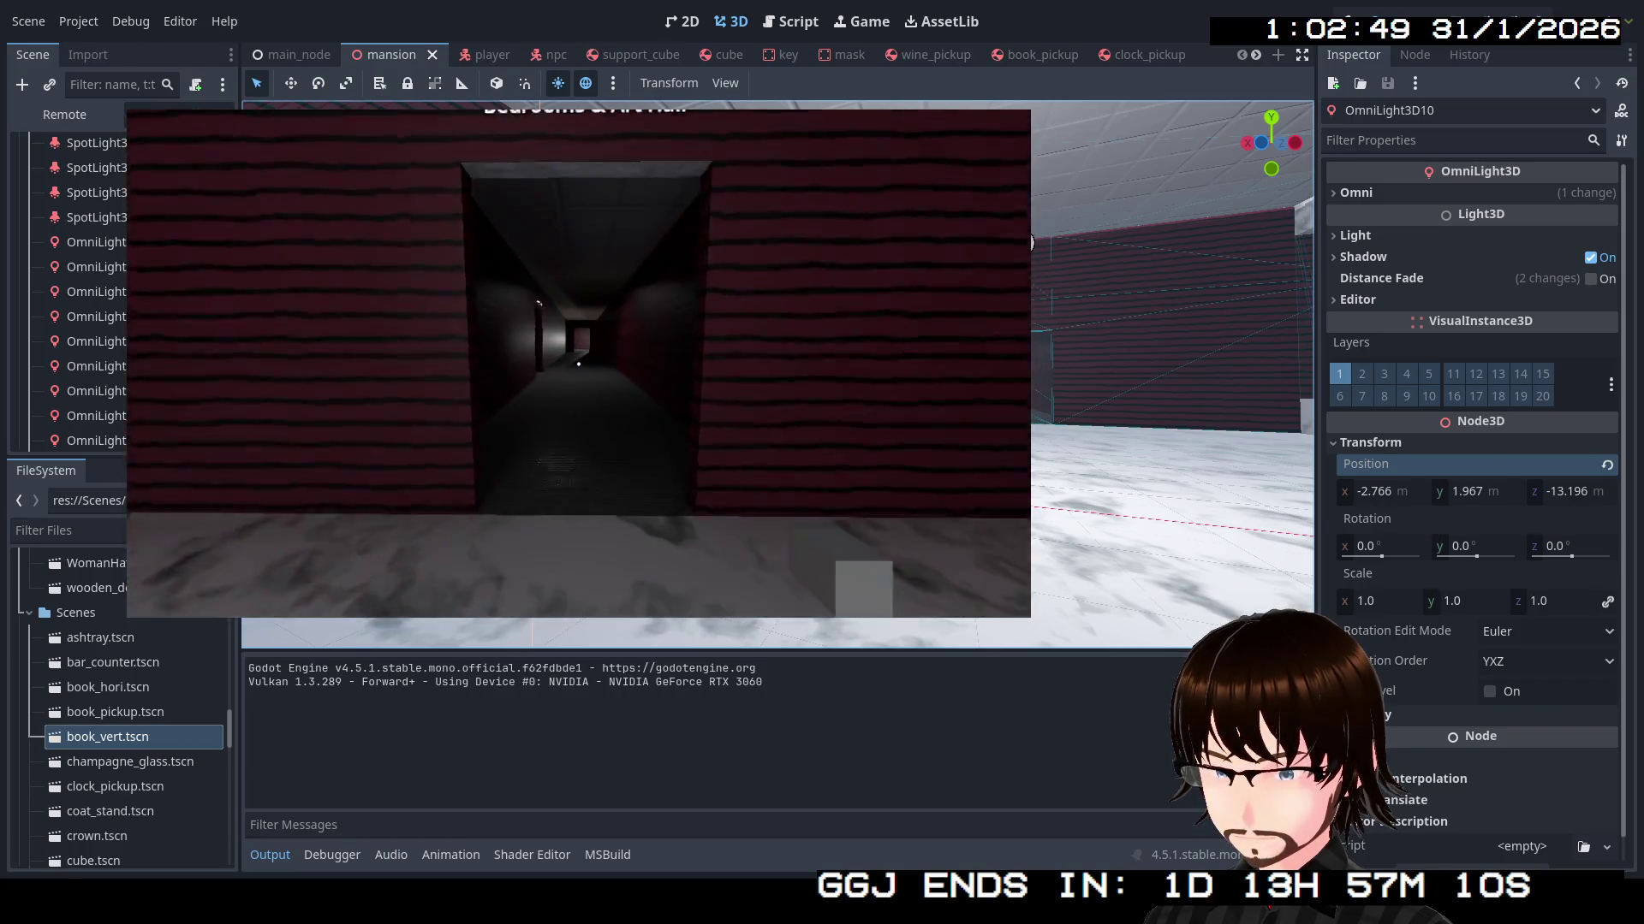
pyautogui.press('w')
pyautogui.press('w')
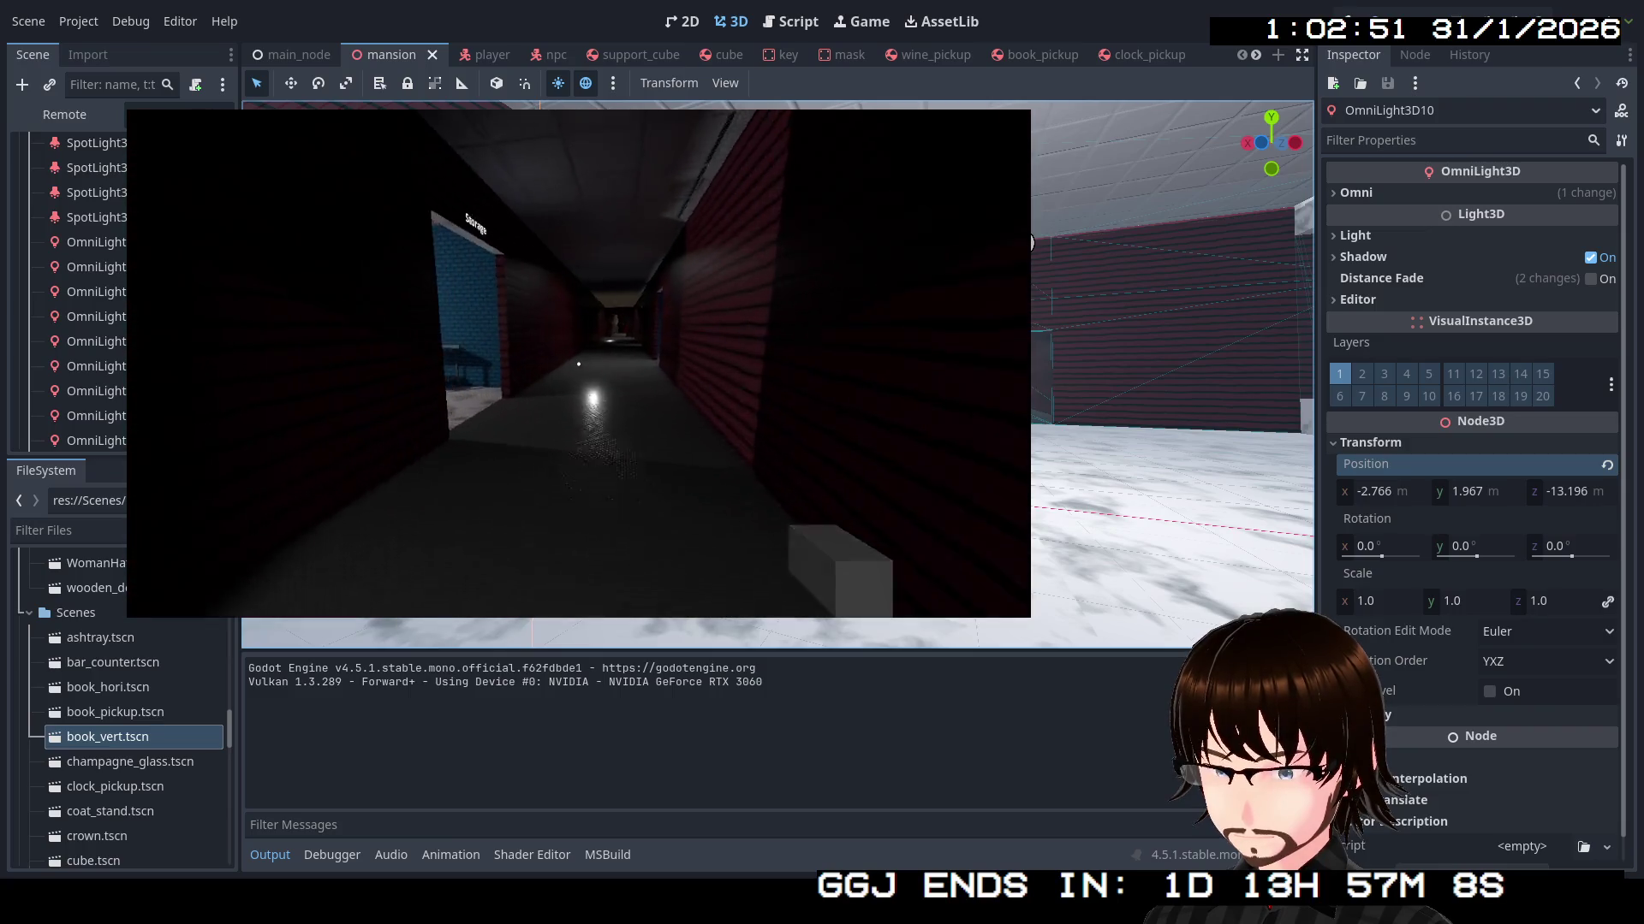
pyautogui.press('w')
pyautogui.press('w')
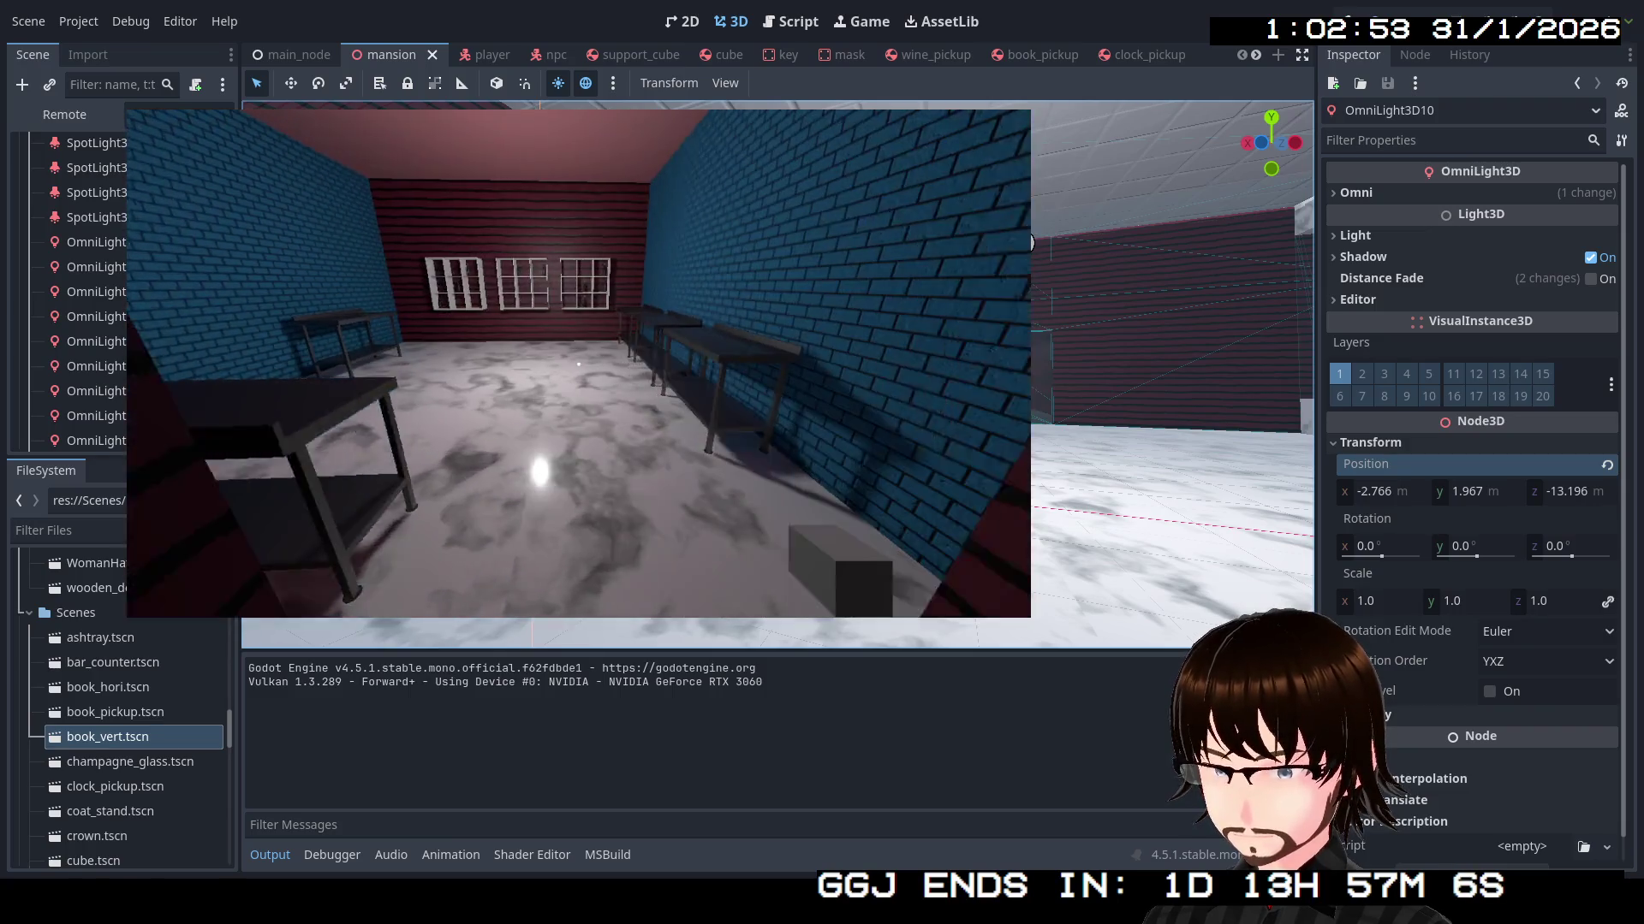
pyautogui.press('w')
pyautogui.press('w')
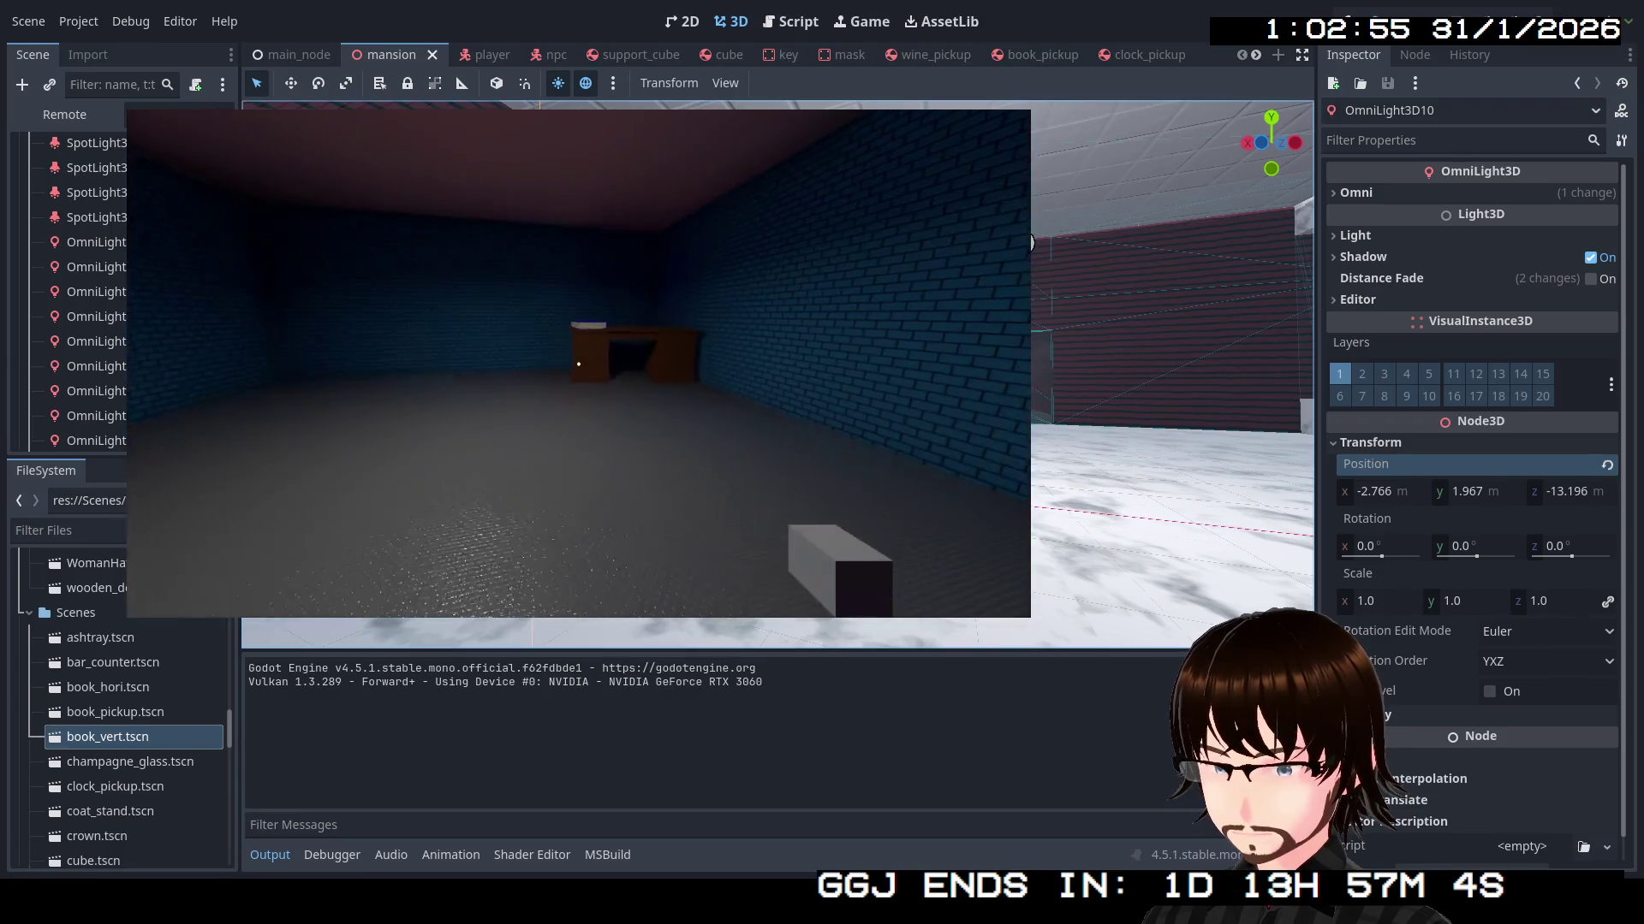
pyautogui.press('w')
pyautogui.press('w')
pyautogui.press('e')
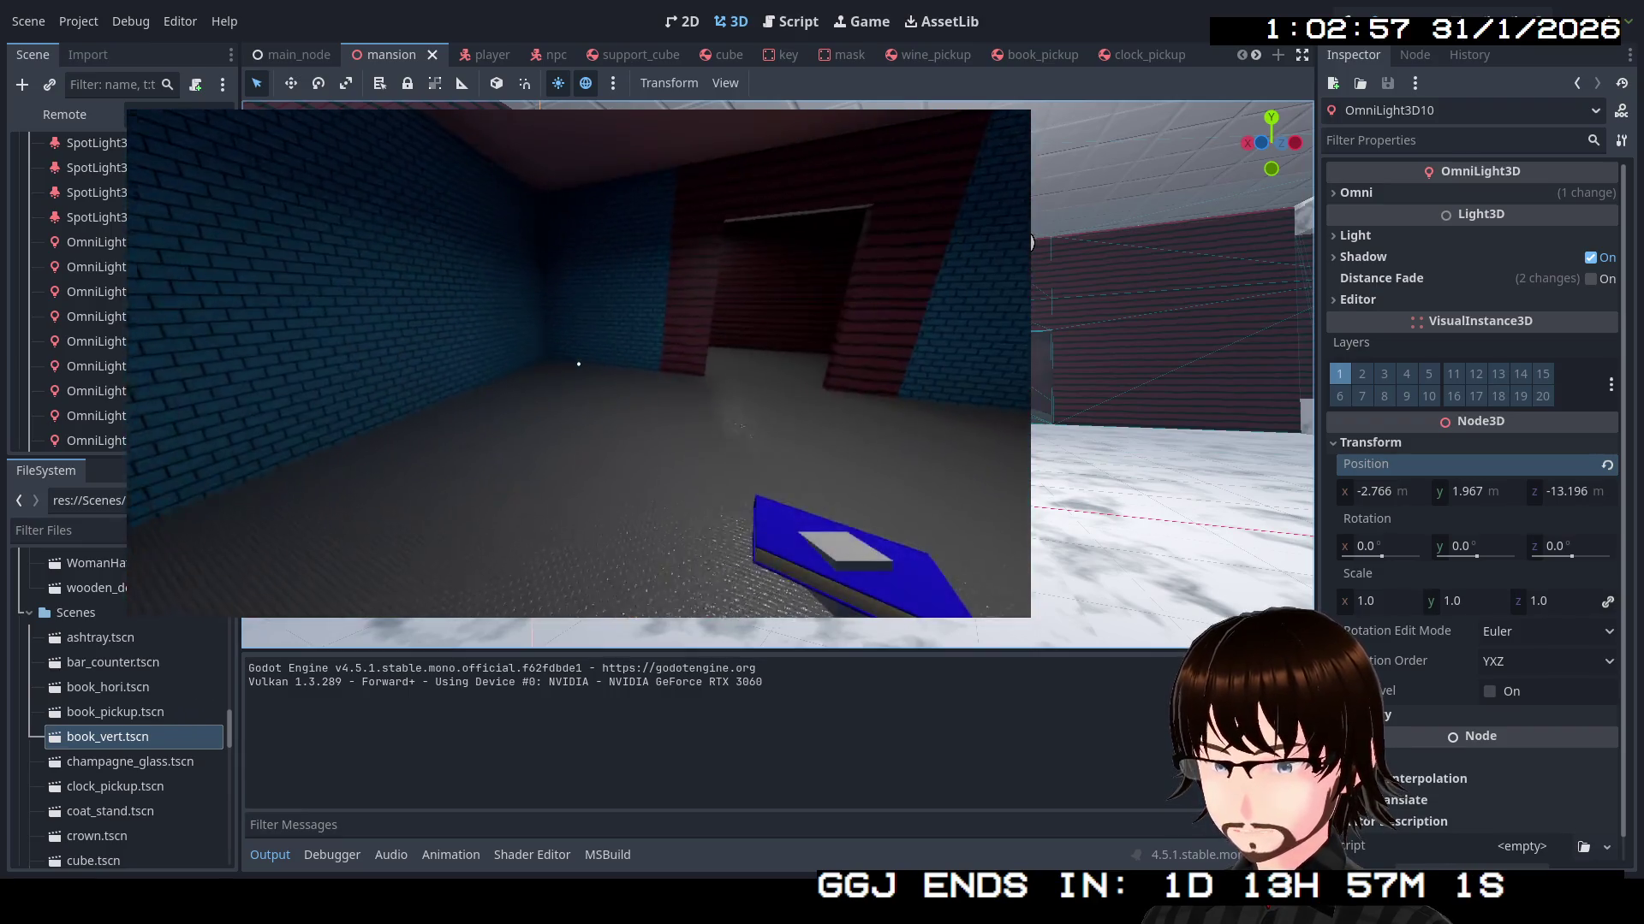
pyautogui.press('w')
# Carry the blue book down the corridor past the green NPC into the party hall
pyautogui.press('w')
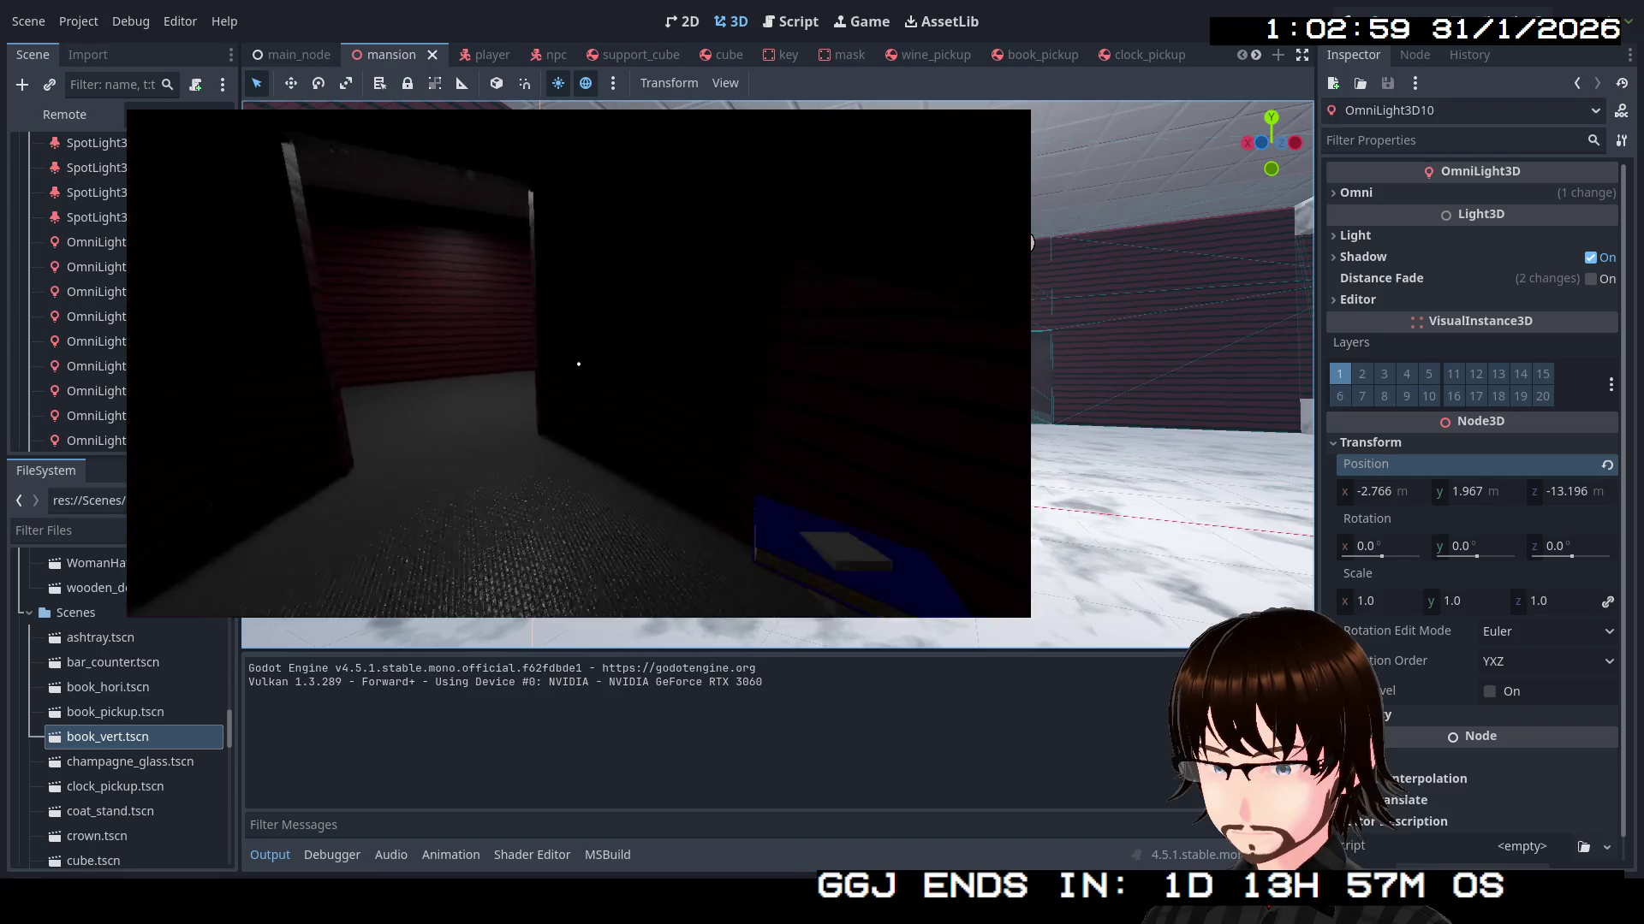
pyautogui.press('w')
pyautogui.press('w')
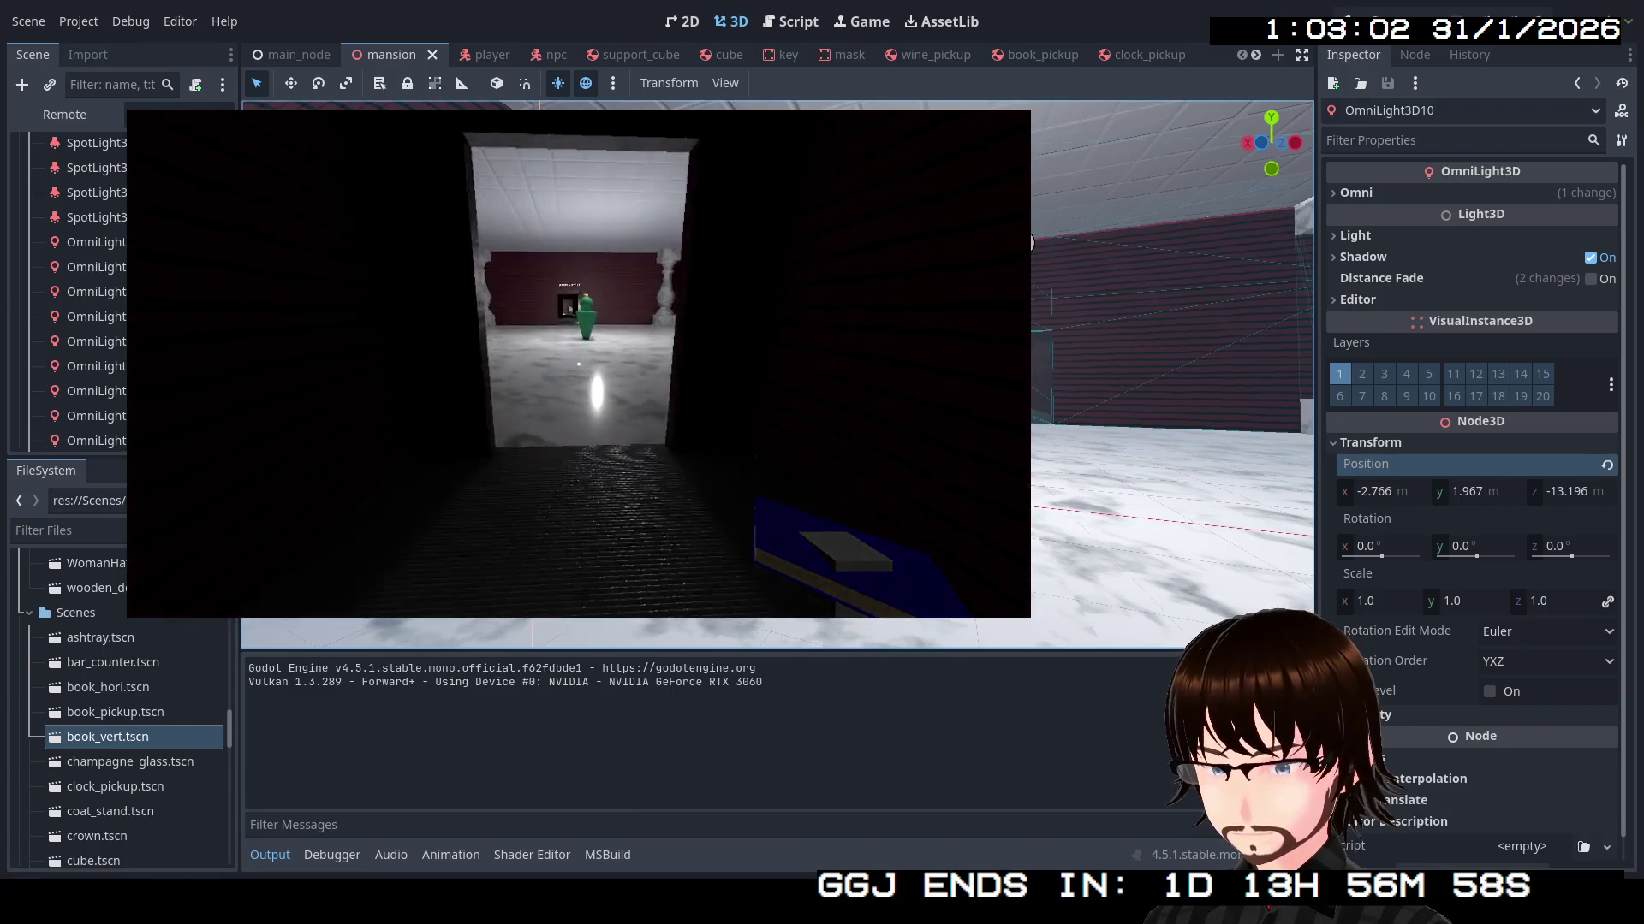
pyautogui.press('w')
pyautogui.press('w')
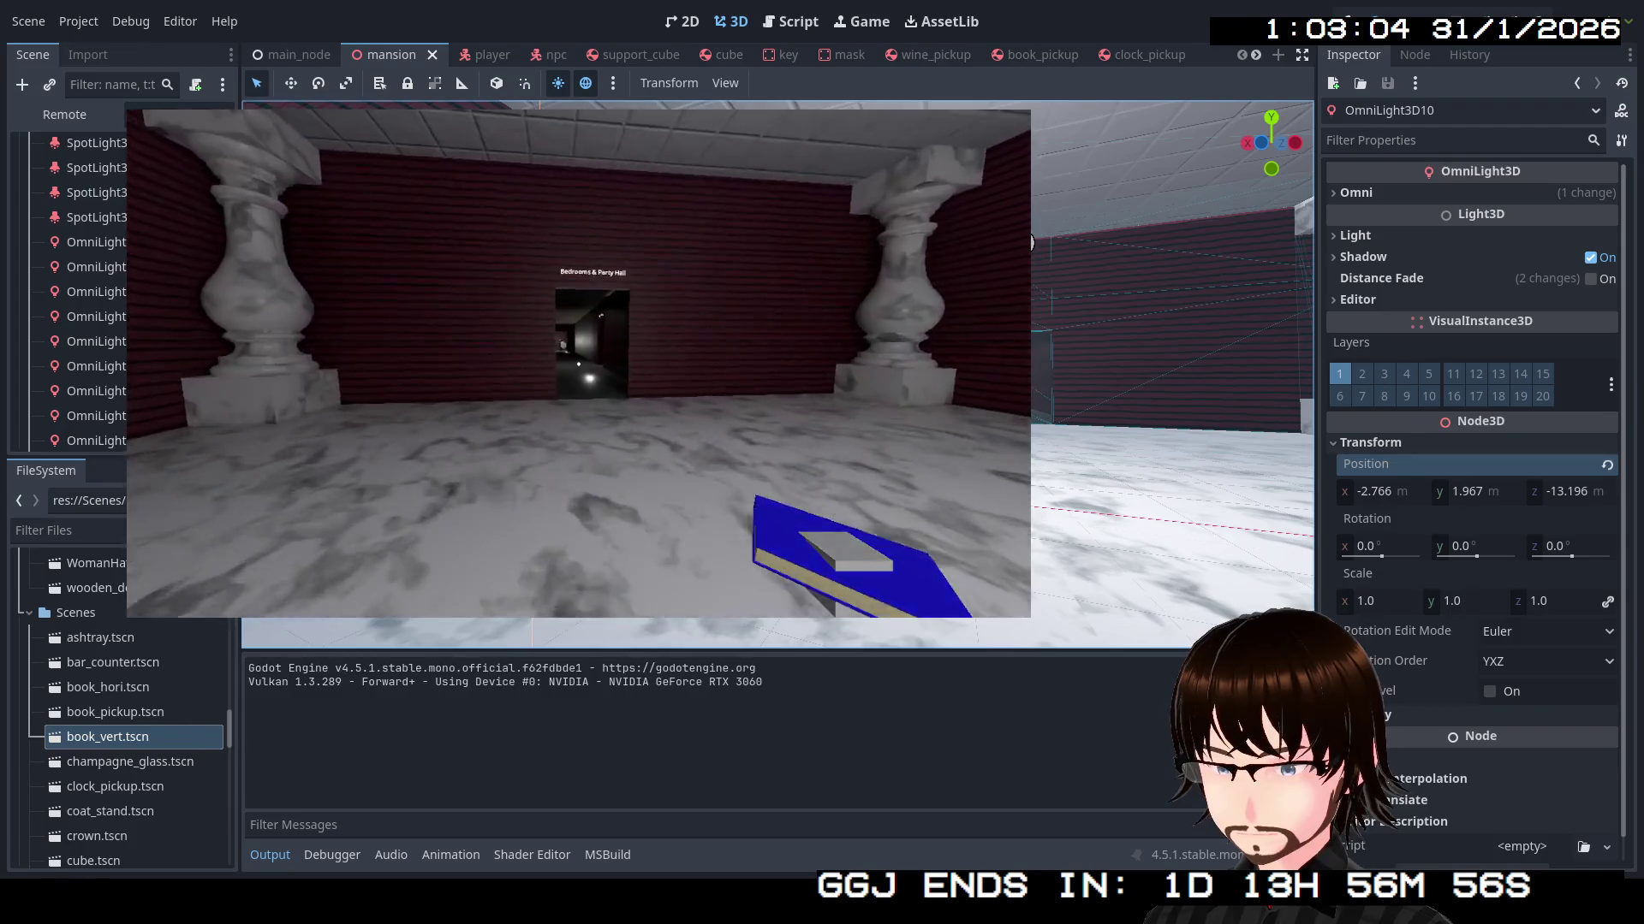
pyautogui.press('w')
pyautogui.press('w')
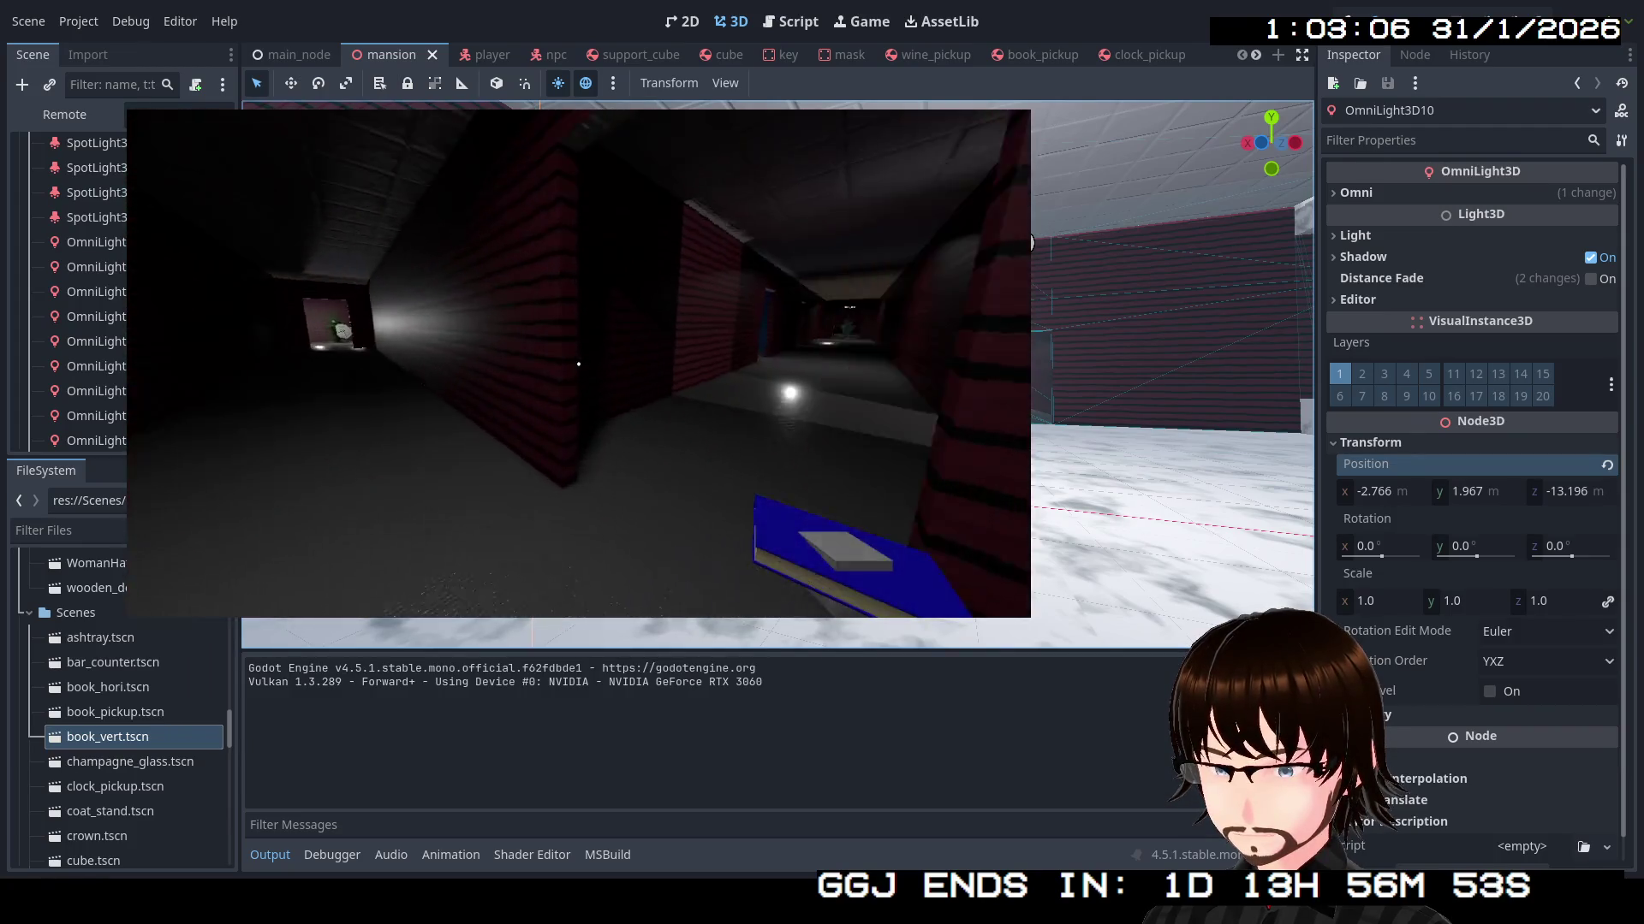
pyautogui.press('w')
pyautogui.press('w')
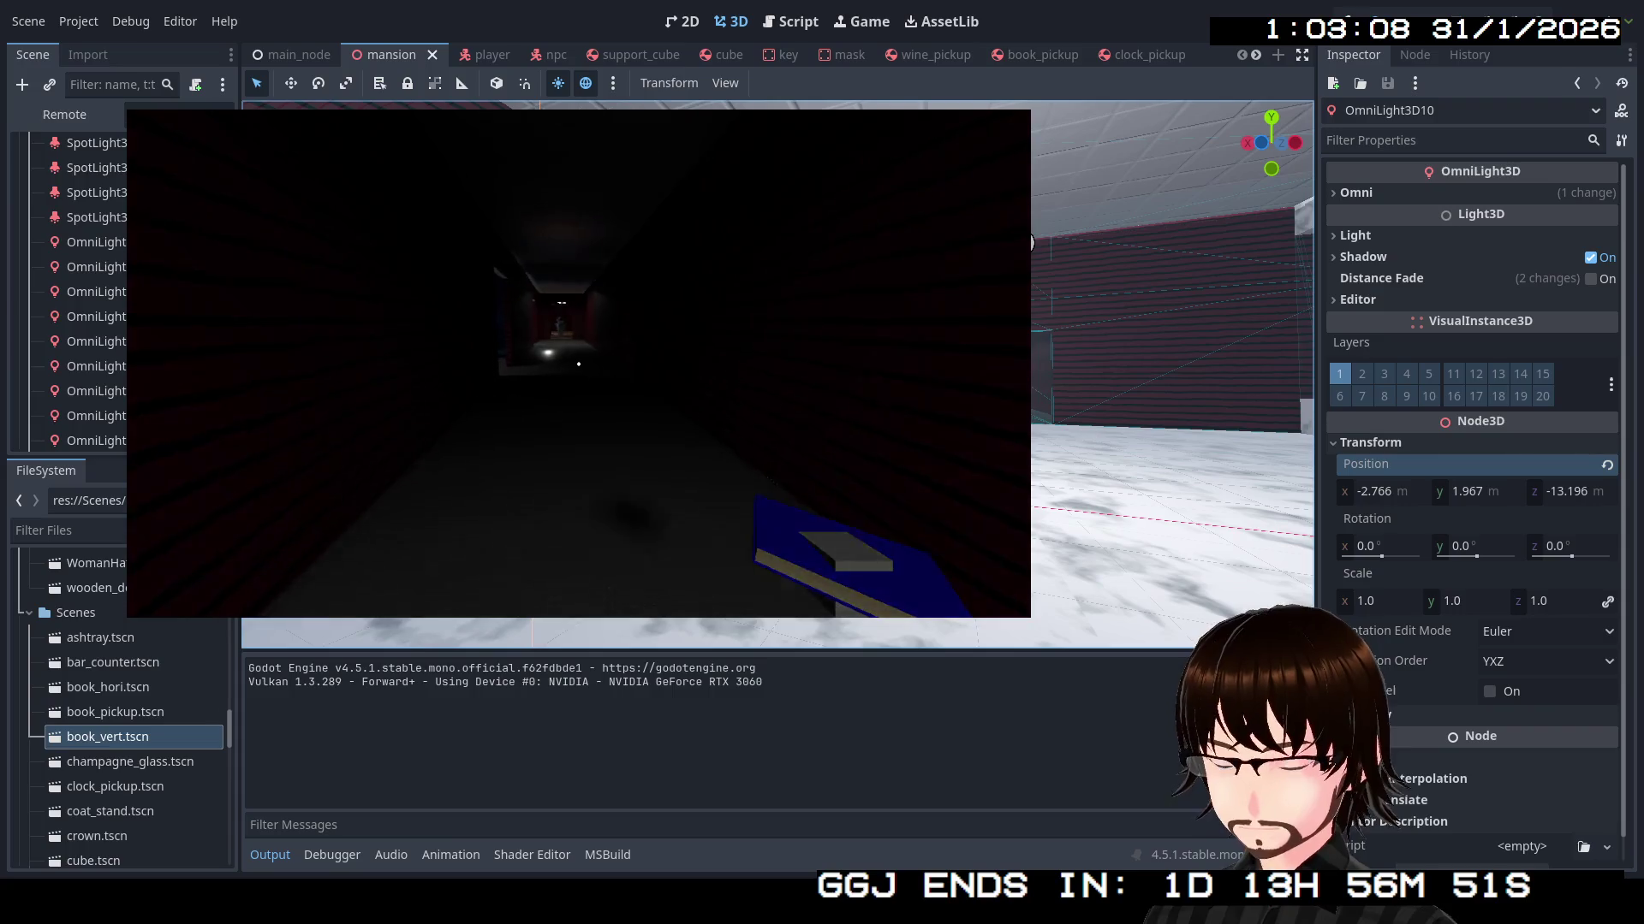
pyautogui.press('w')
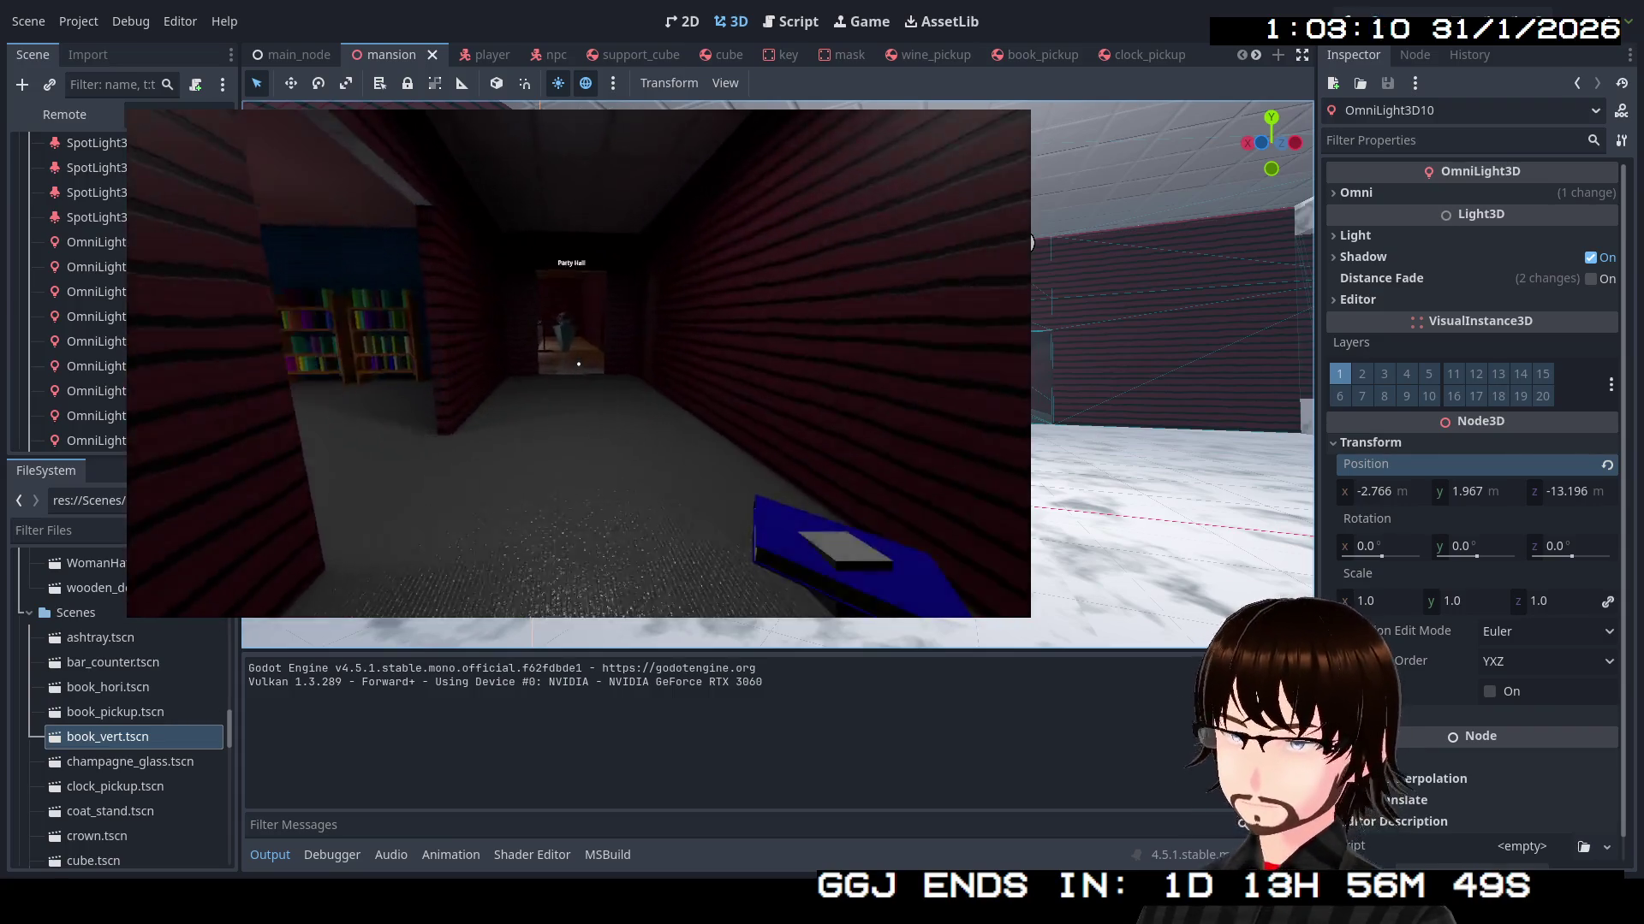
pyautogui.press('w')
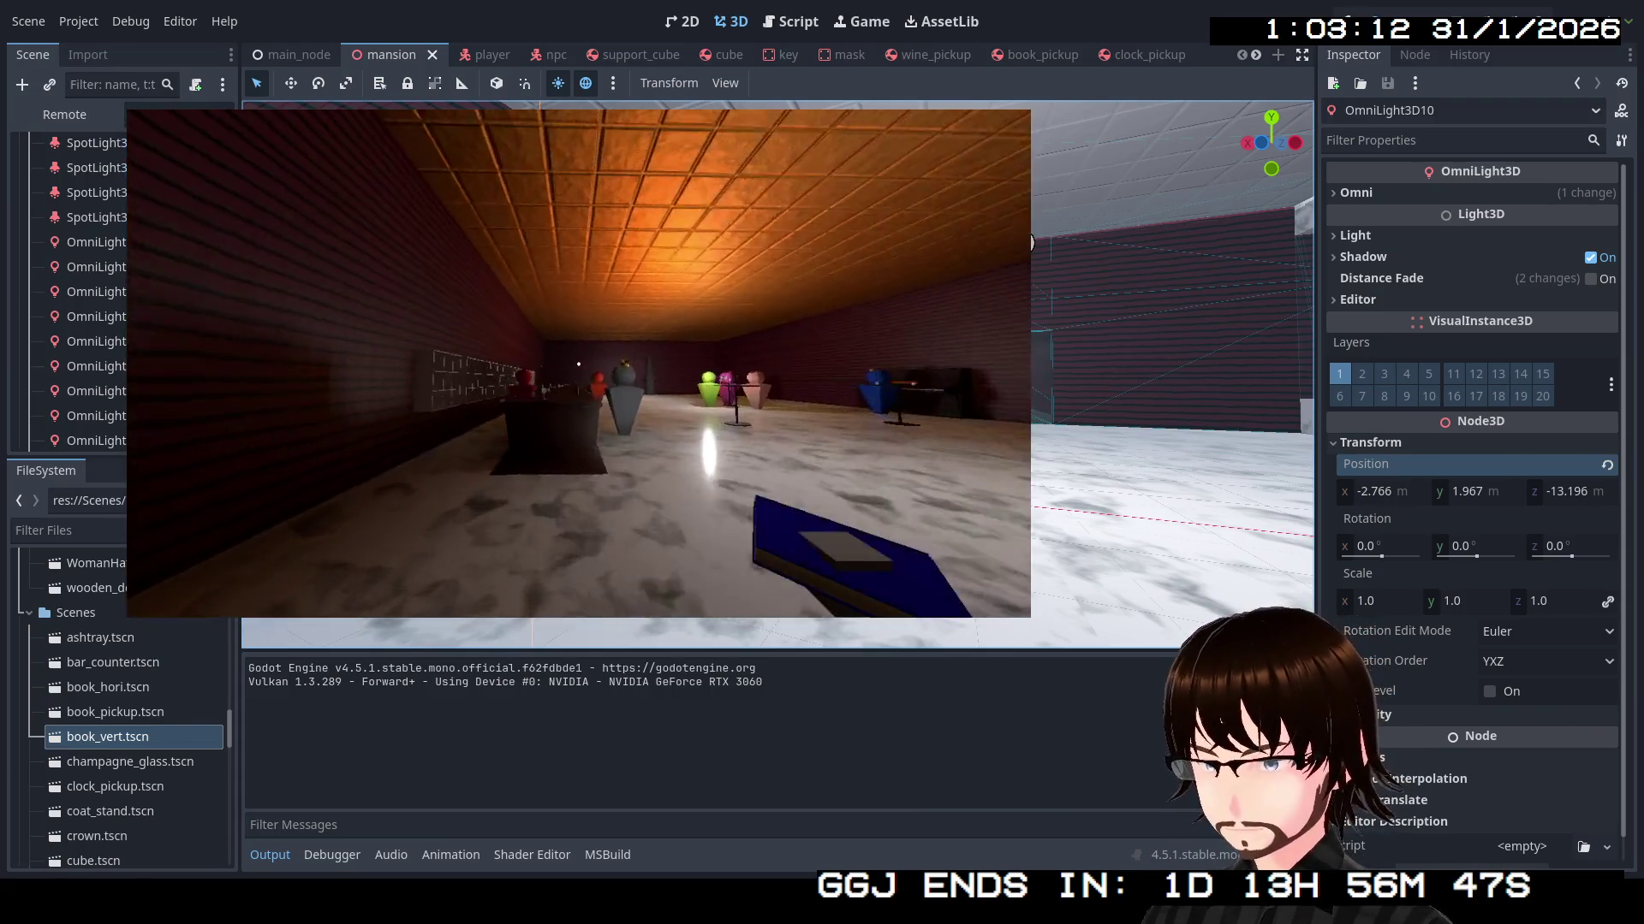
pyautogui.press('w')
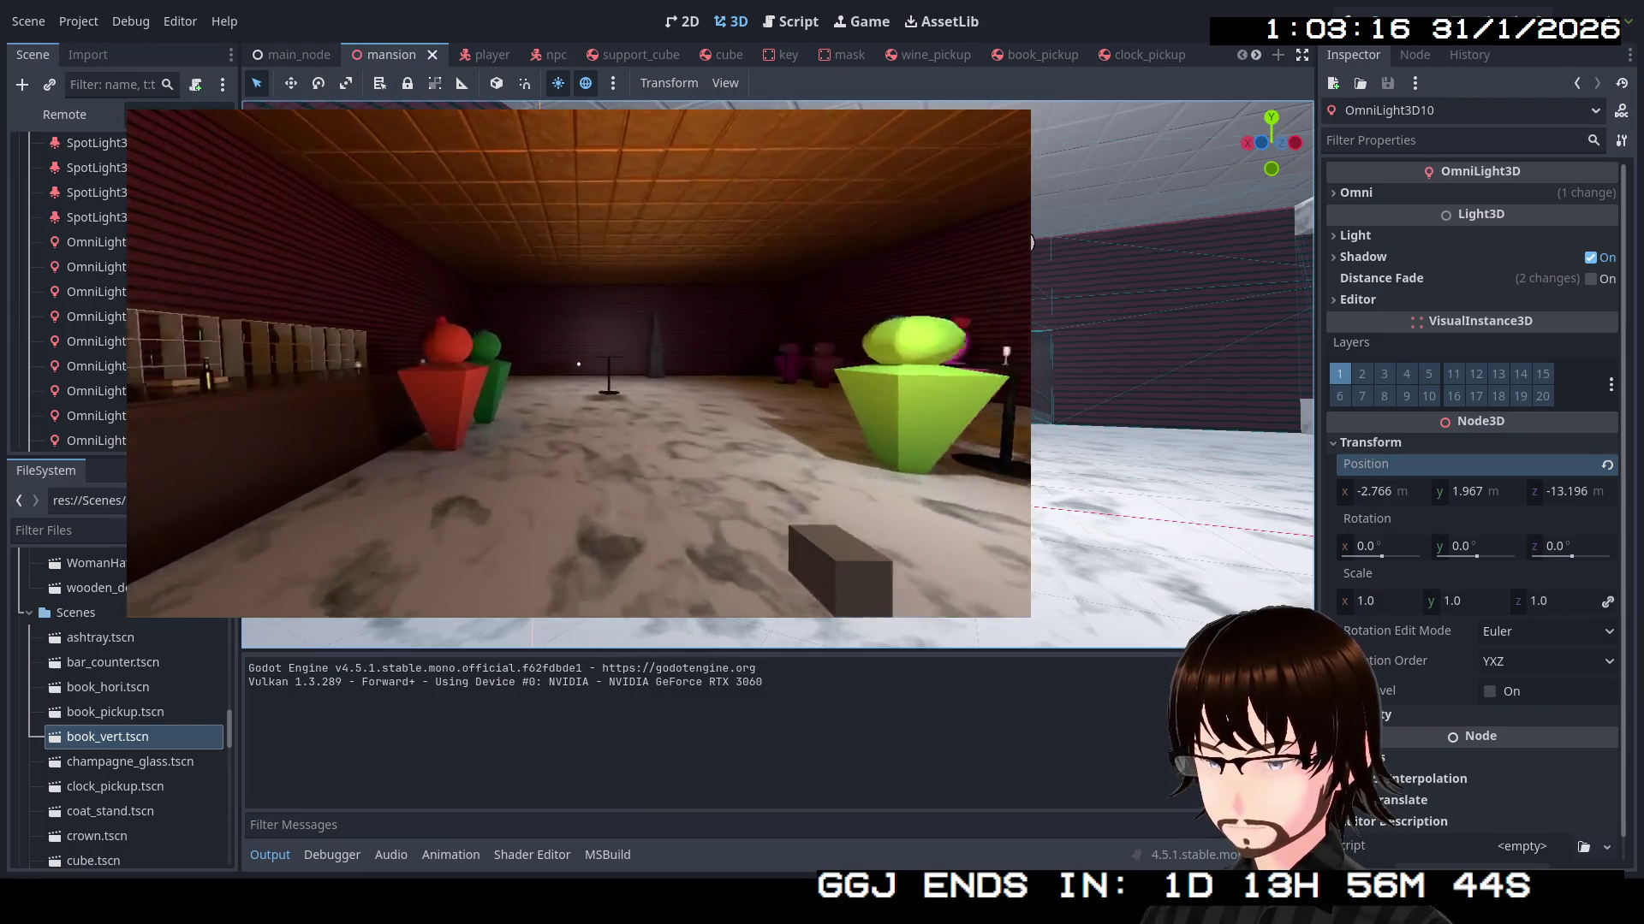
# Walk through the corridor to hear the NPC's key line, then head into the lit corridor
pyautogui.press('w')
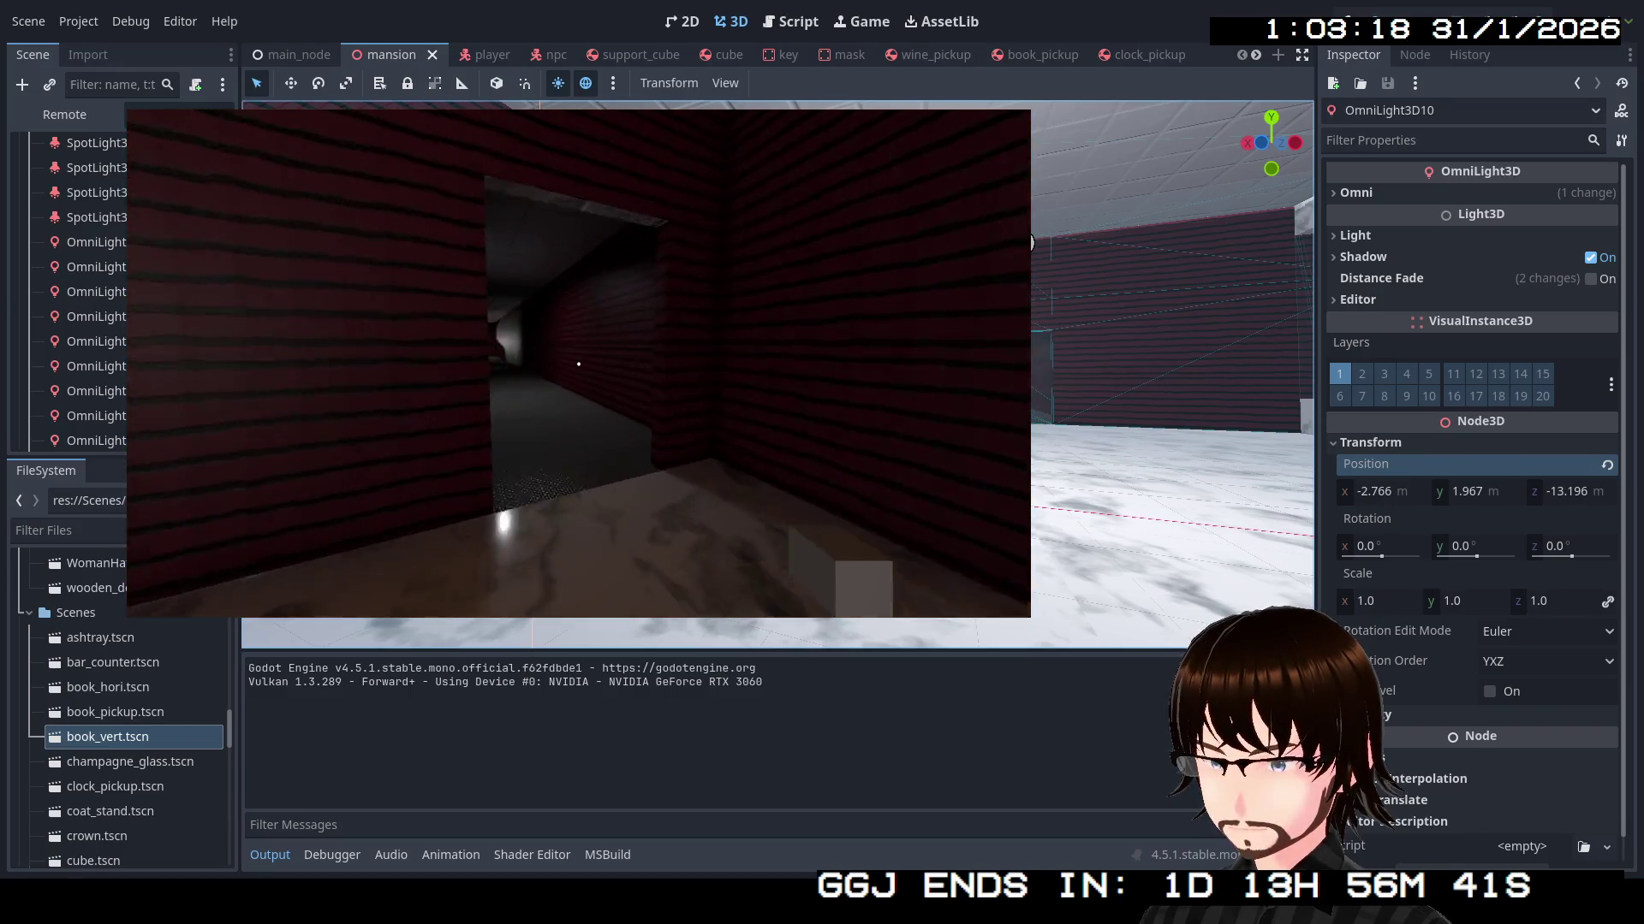
pyautogui.press('w')
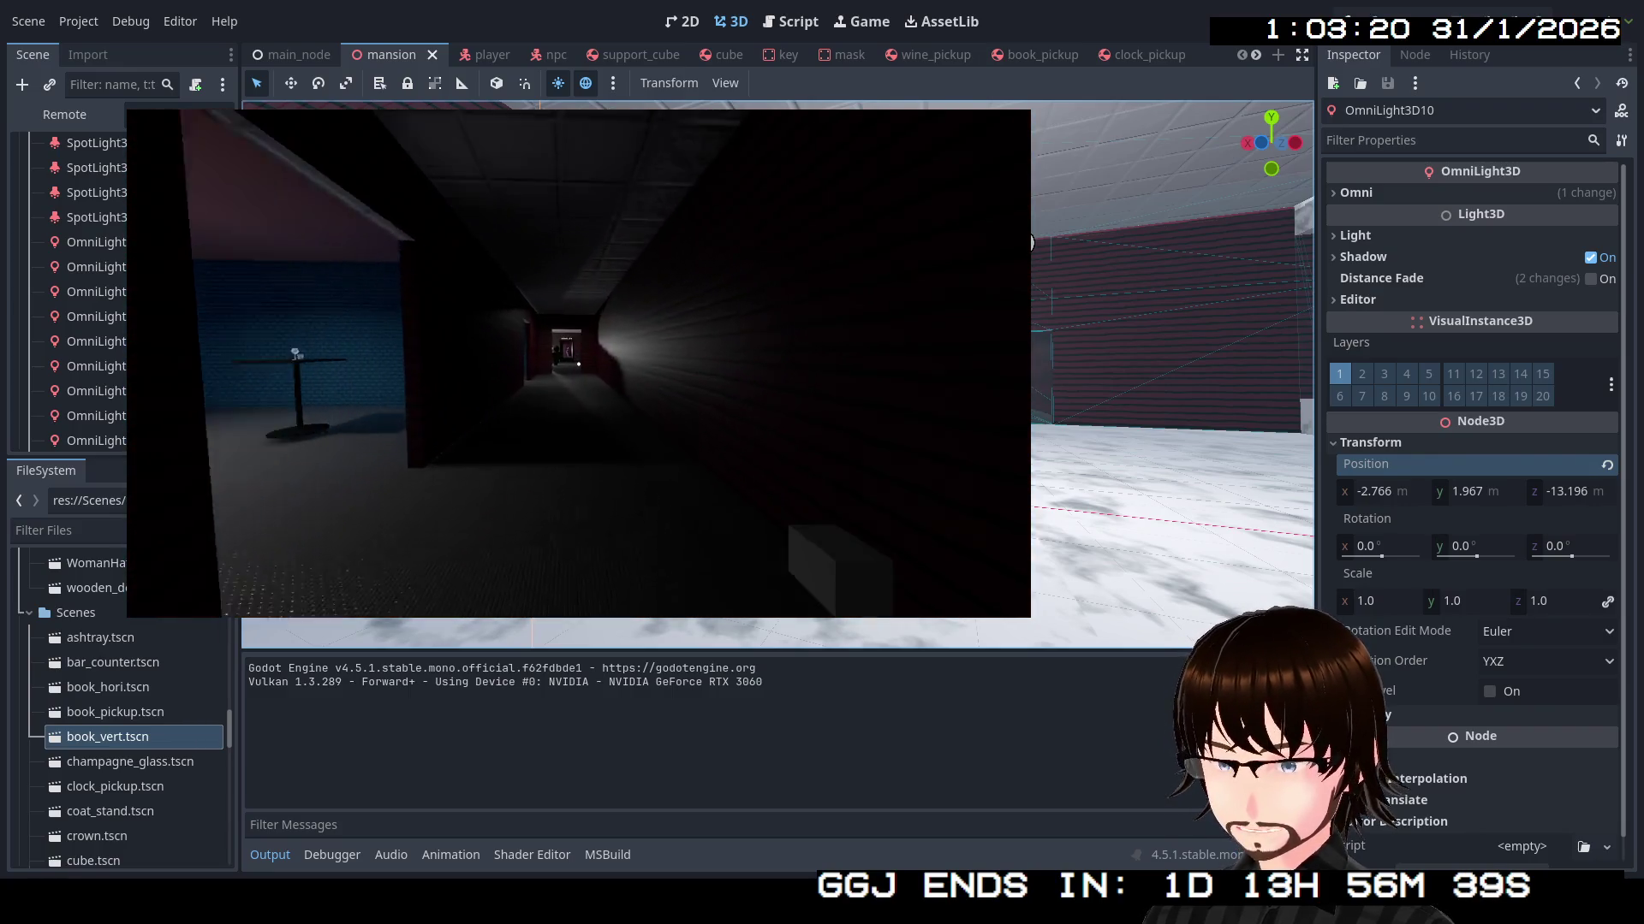
pyautogui.press('w')
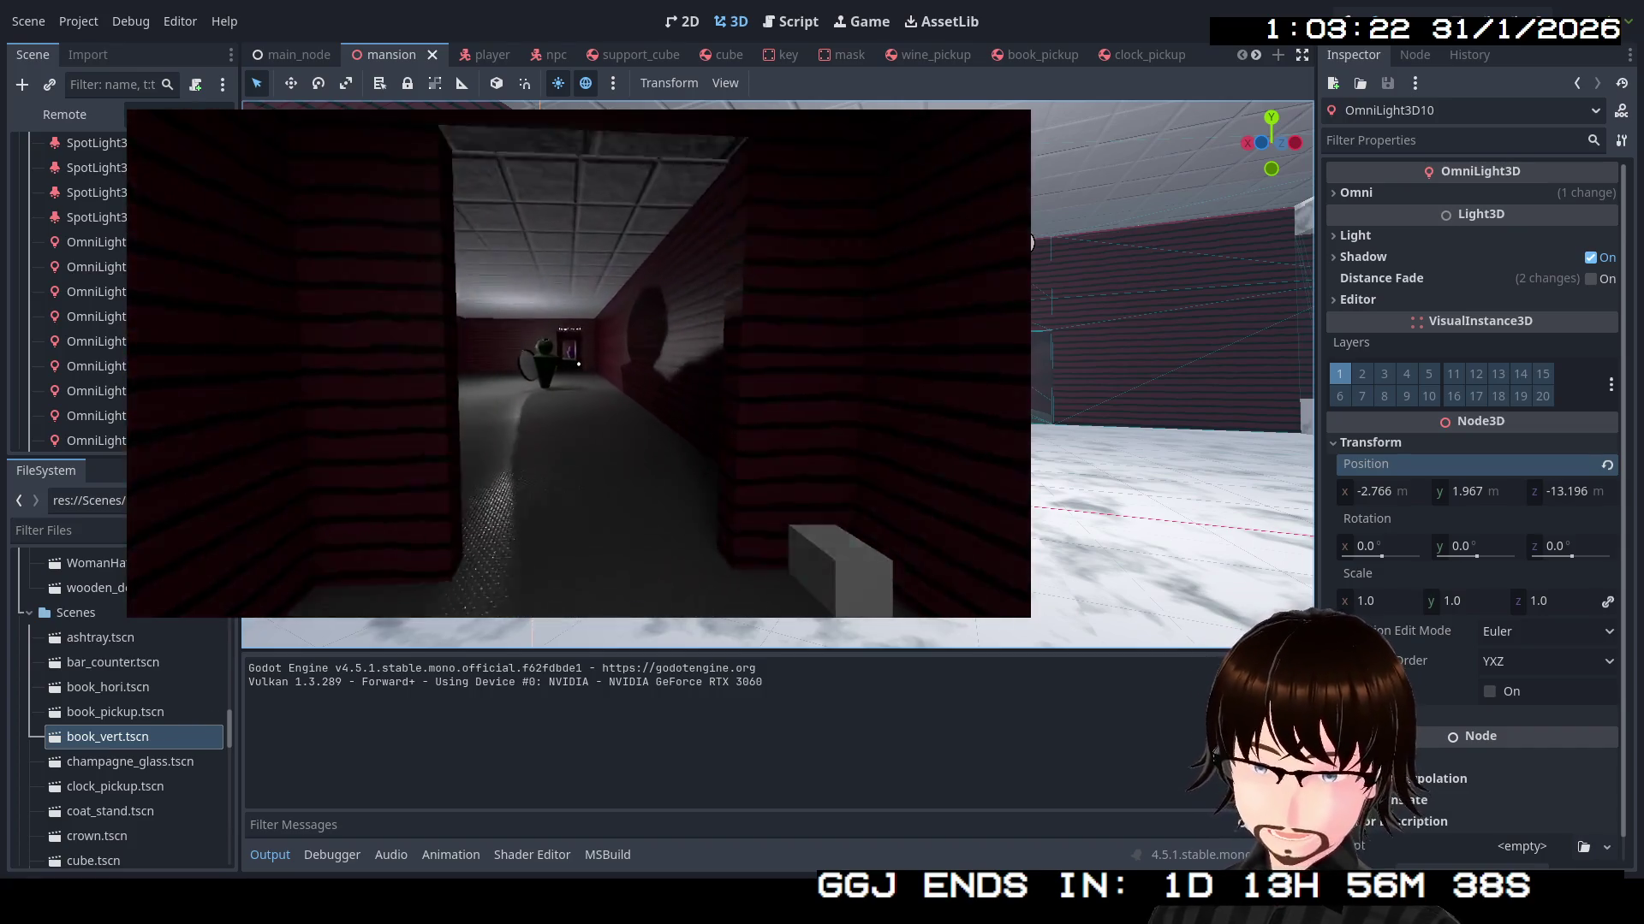
pyautogui.press('w')
pyautogui.press('w')
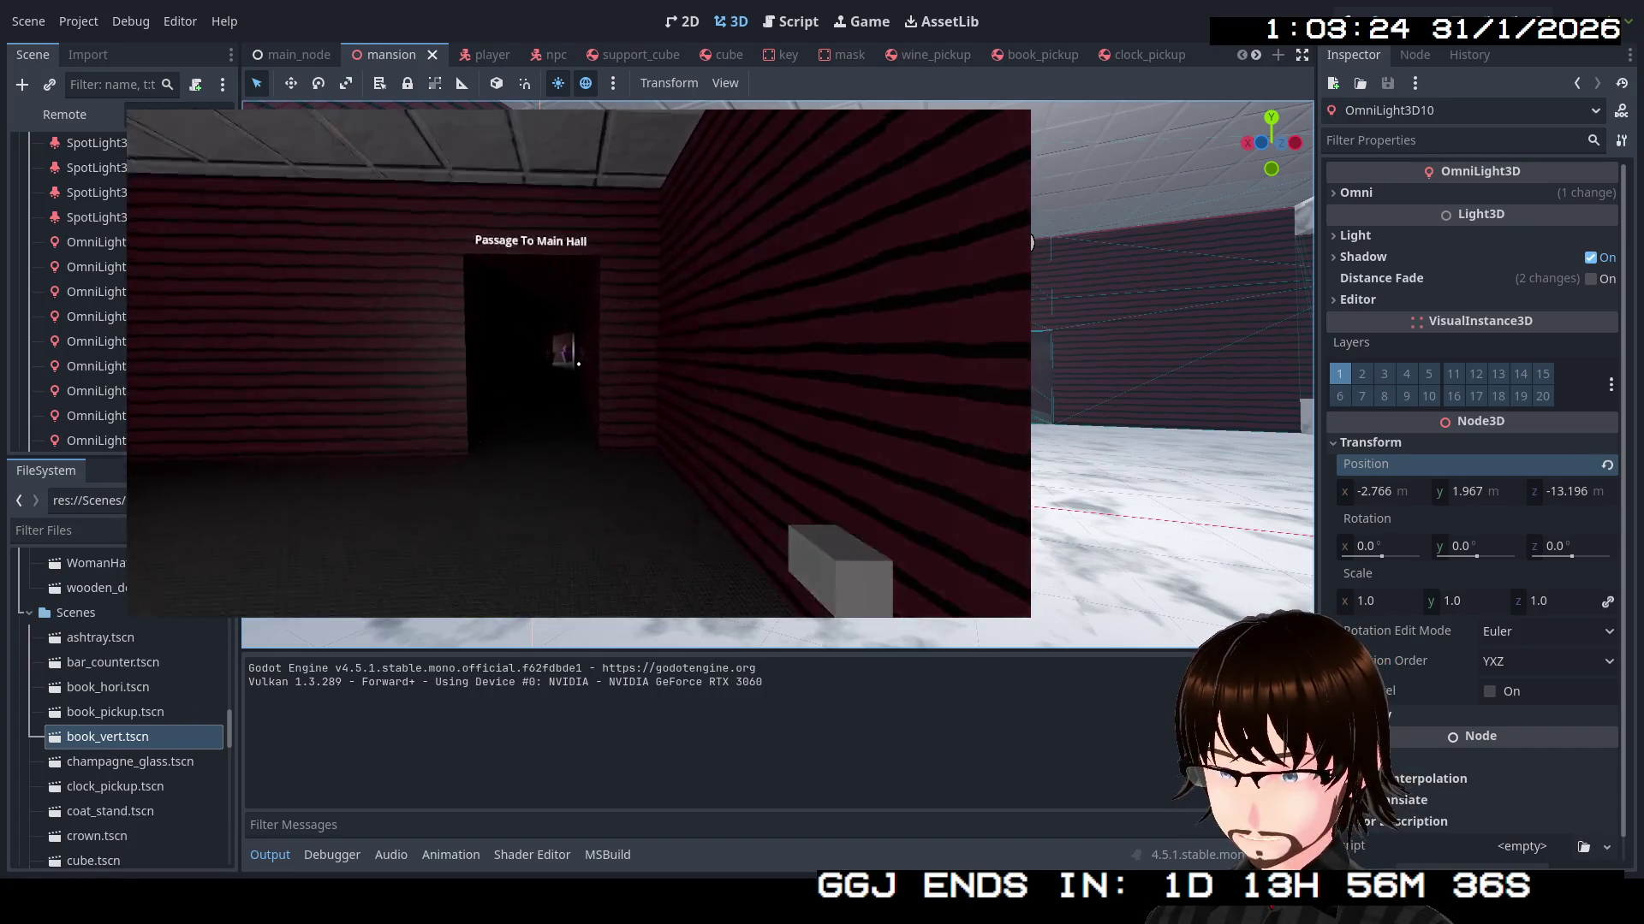
pyautogui.press('w')
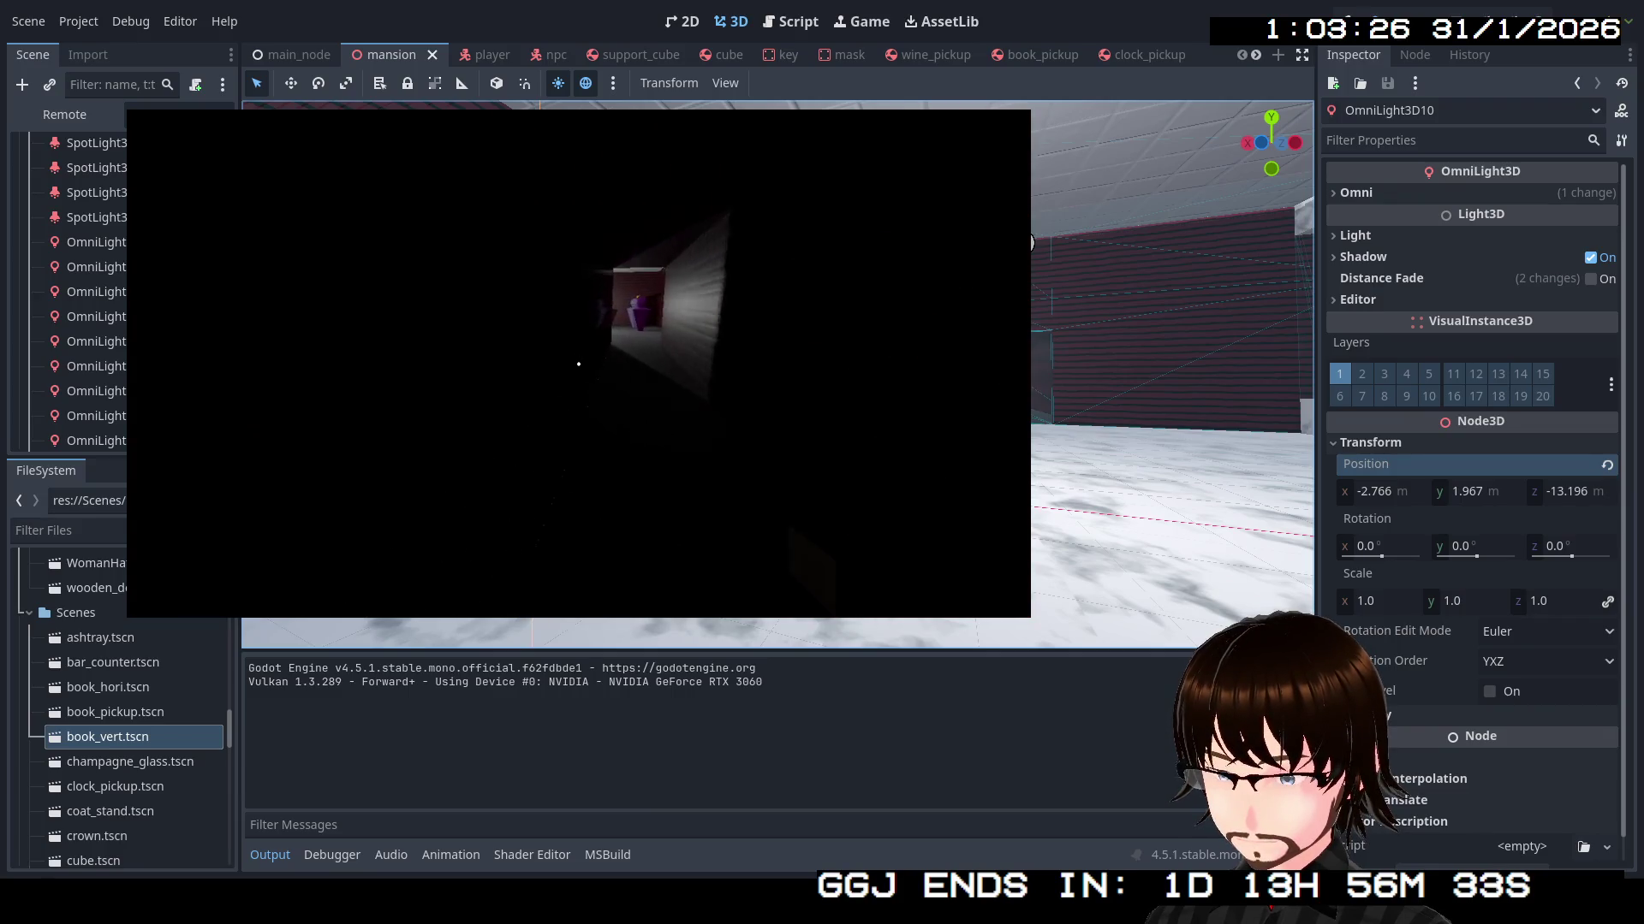
pyautogui.press('w')
# Walk through the red corridors and Art Hall corridor into the grey rooms
pyautogui.press('w')
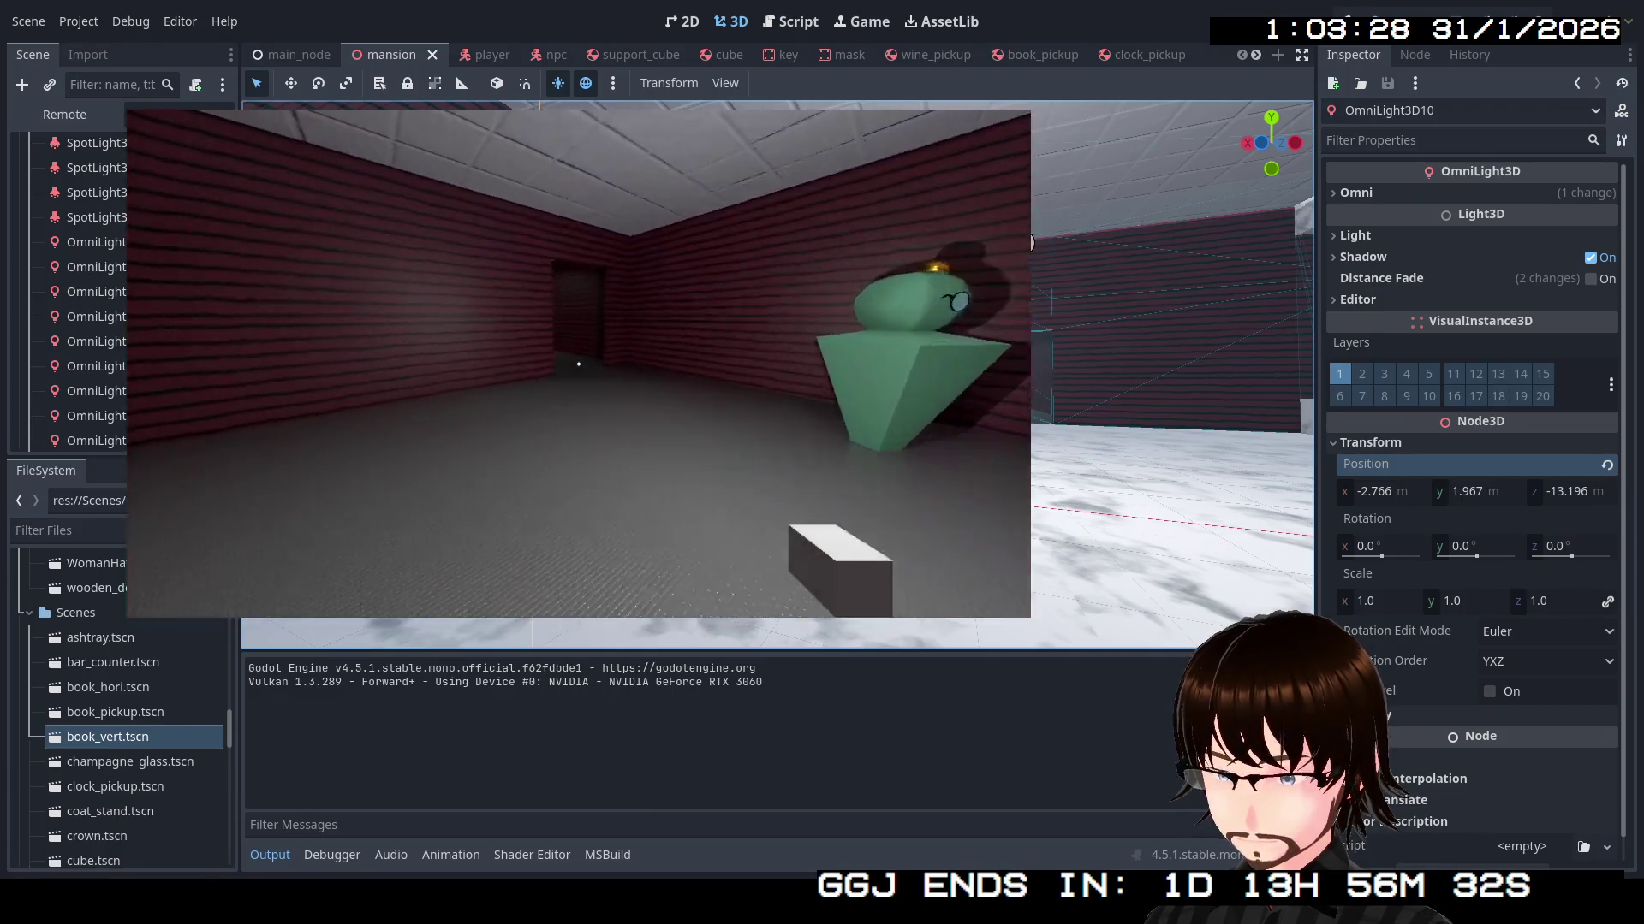
pyautogui.press('w')
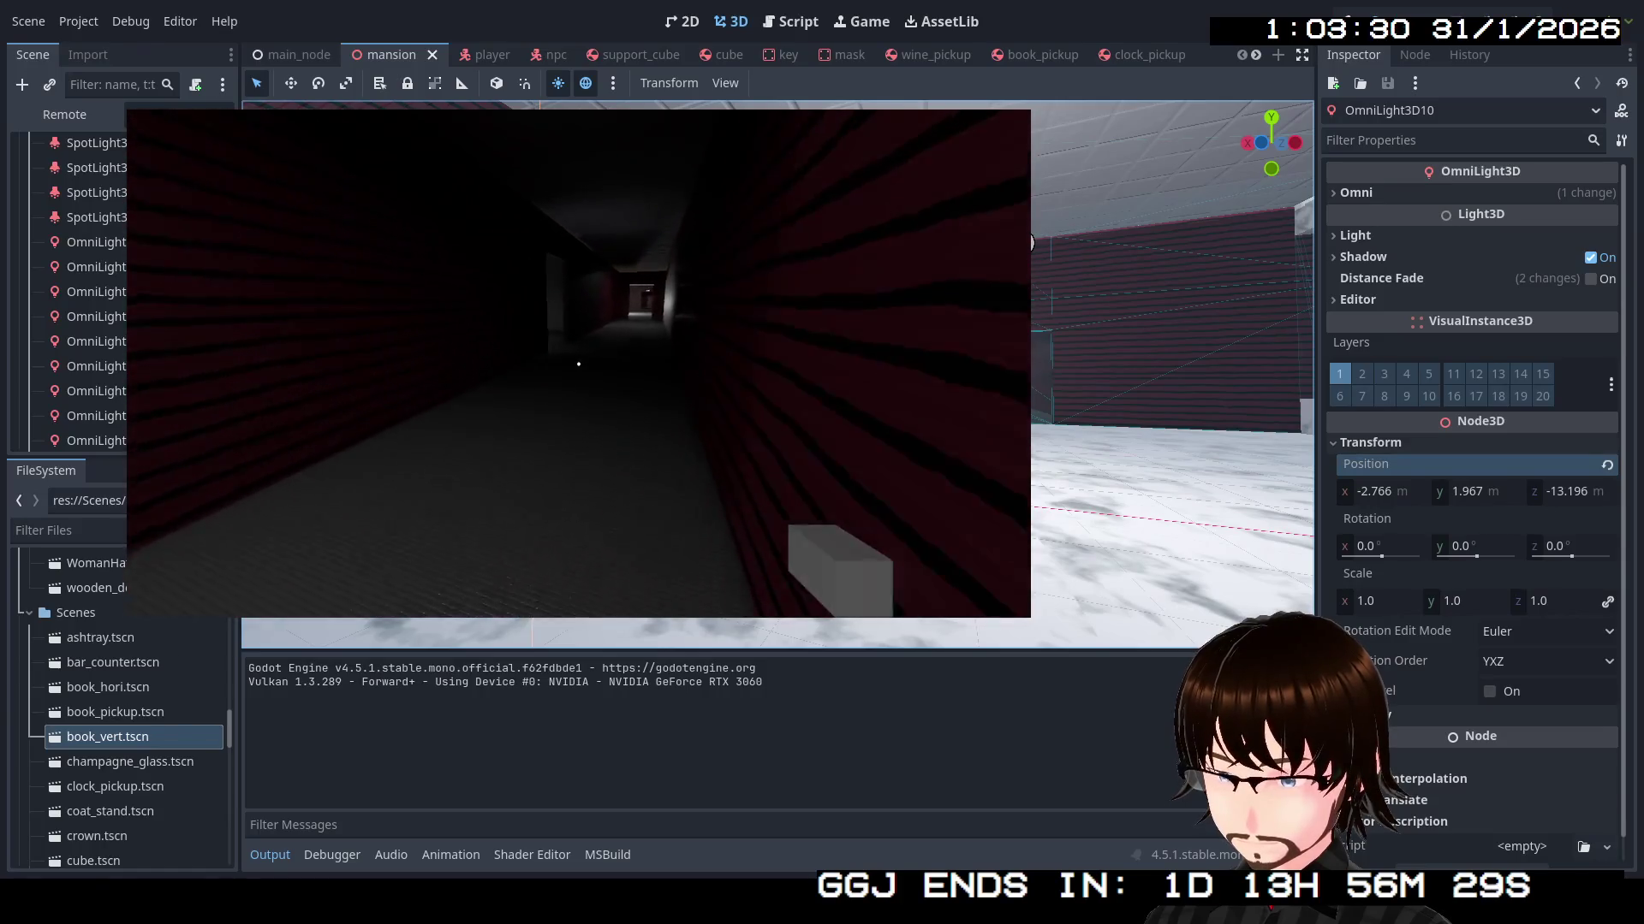
pyautogui.press('w')
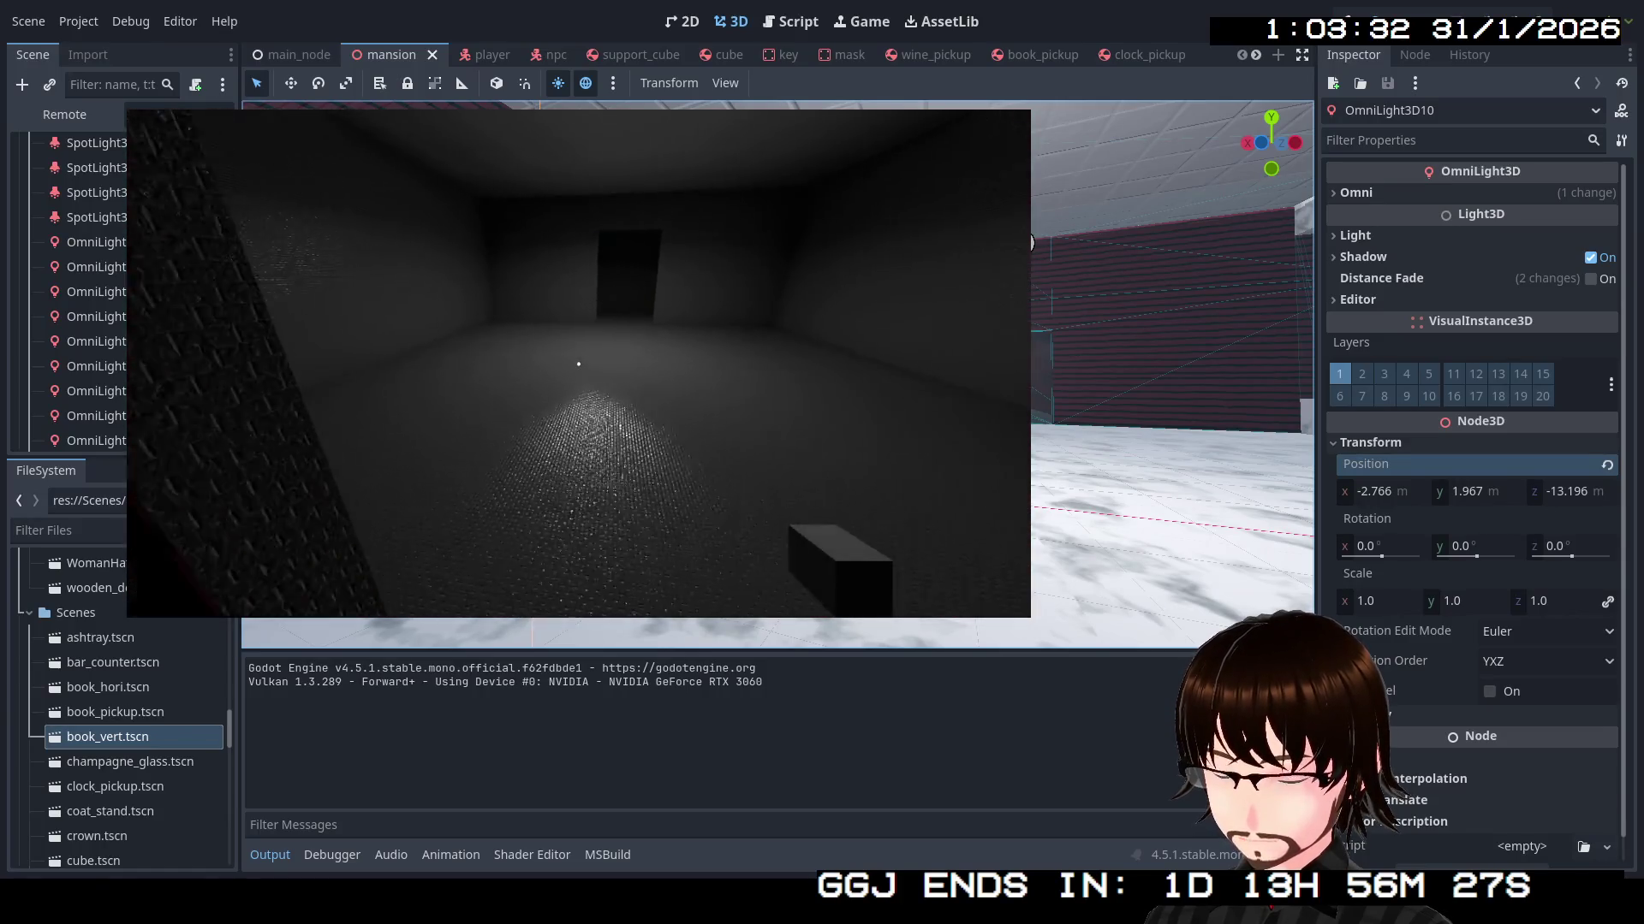
pyautogui.press('w')
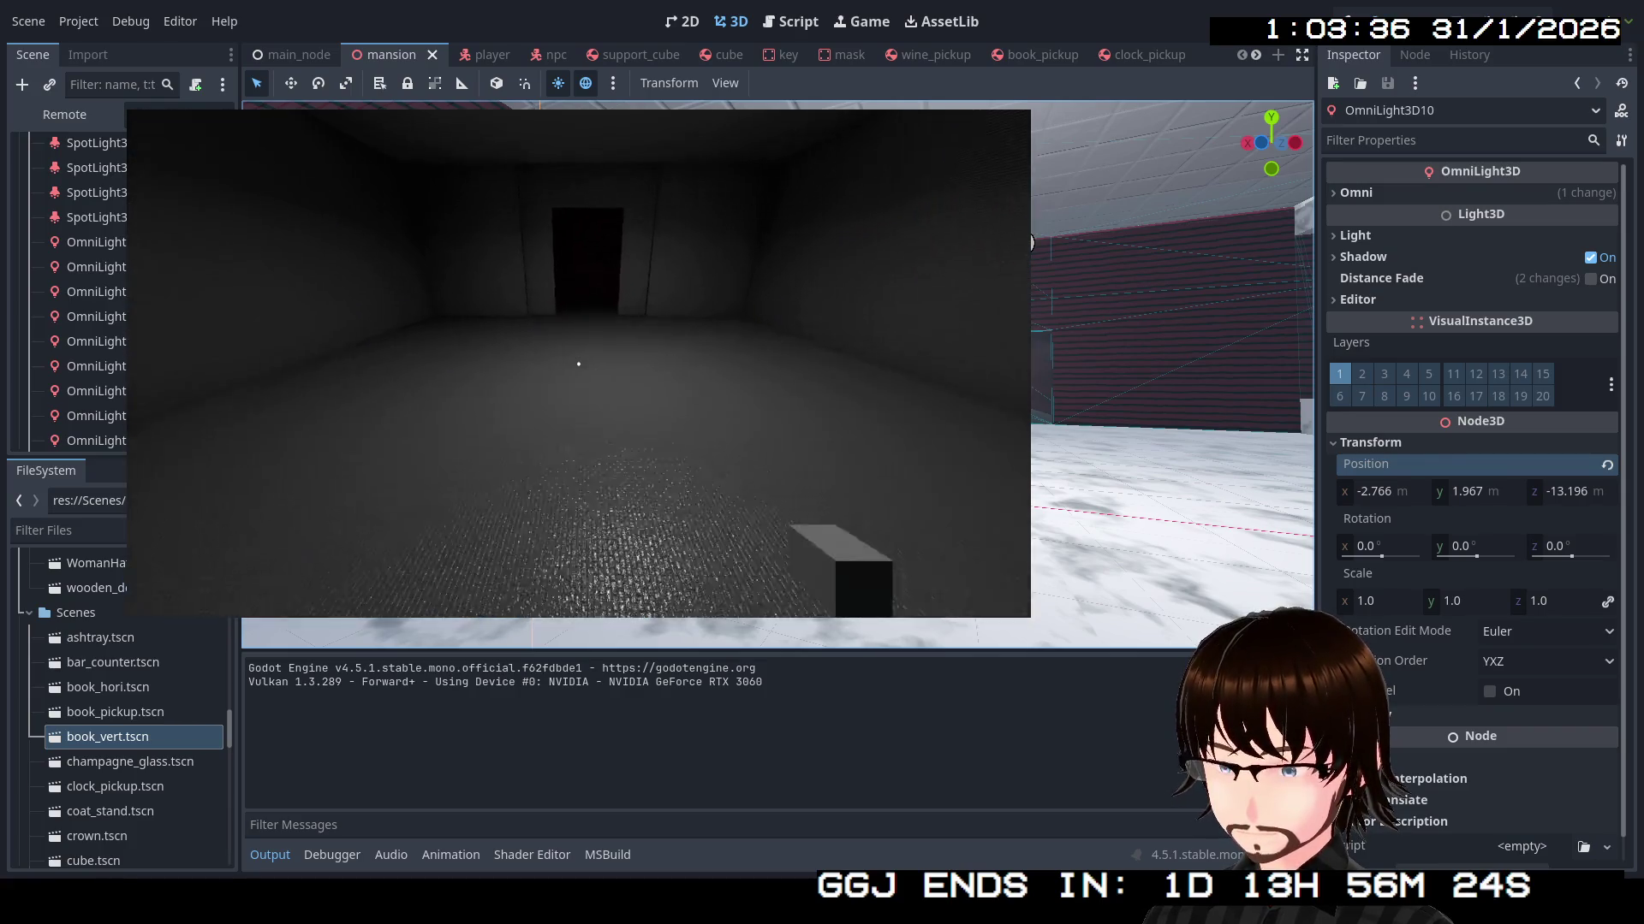
pyautogui.press('w')
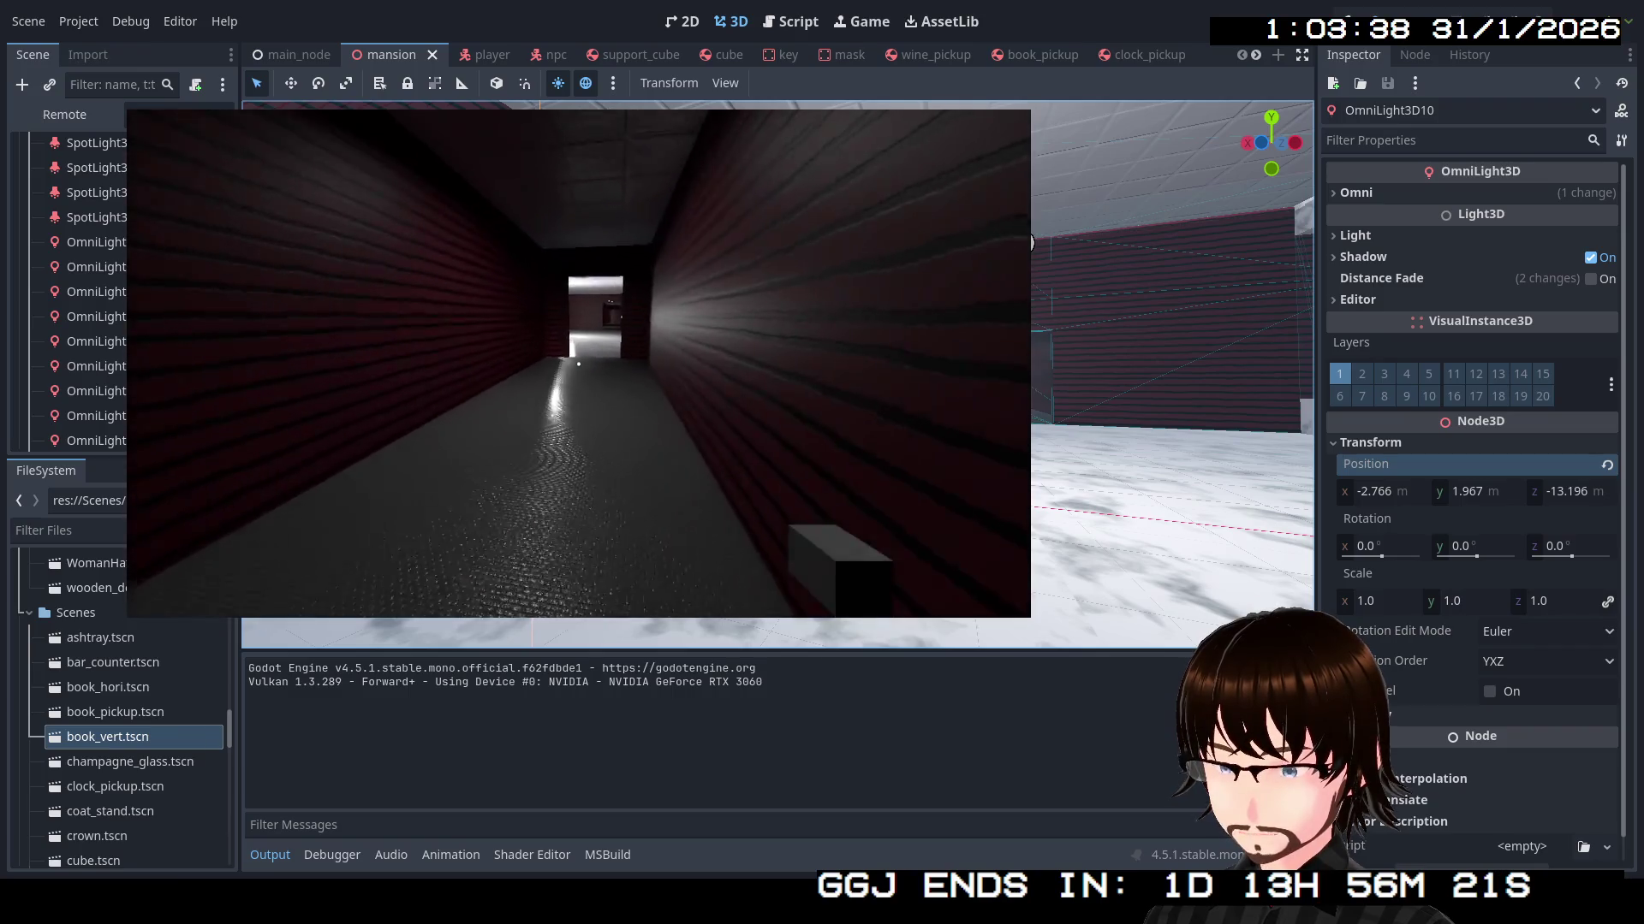
pyautogui.press('w')
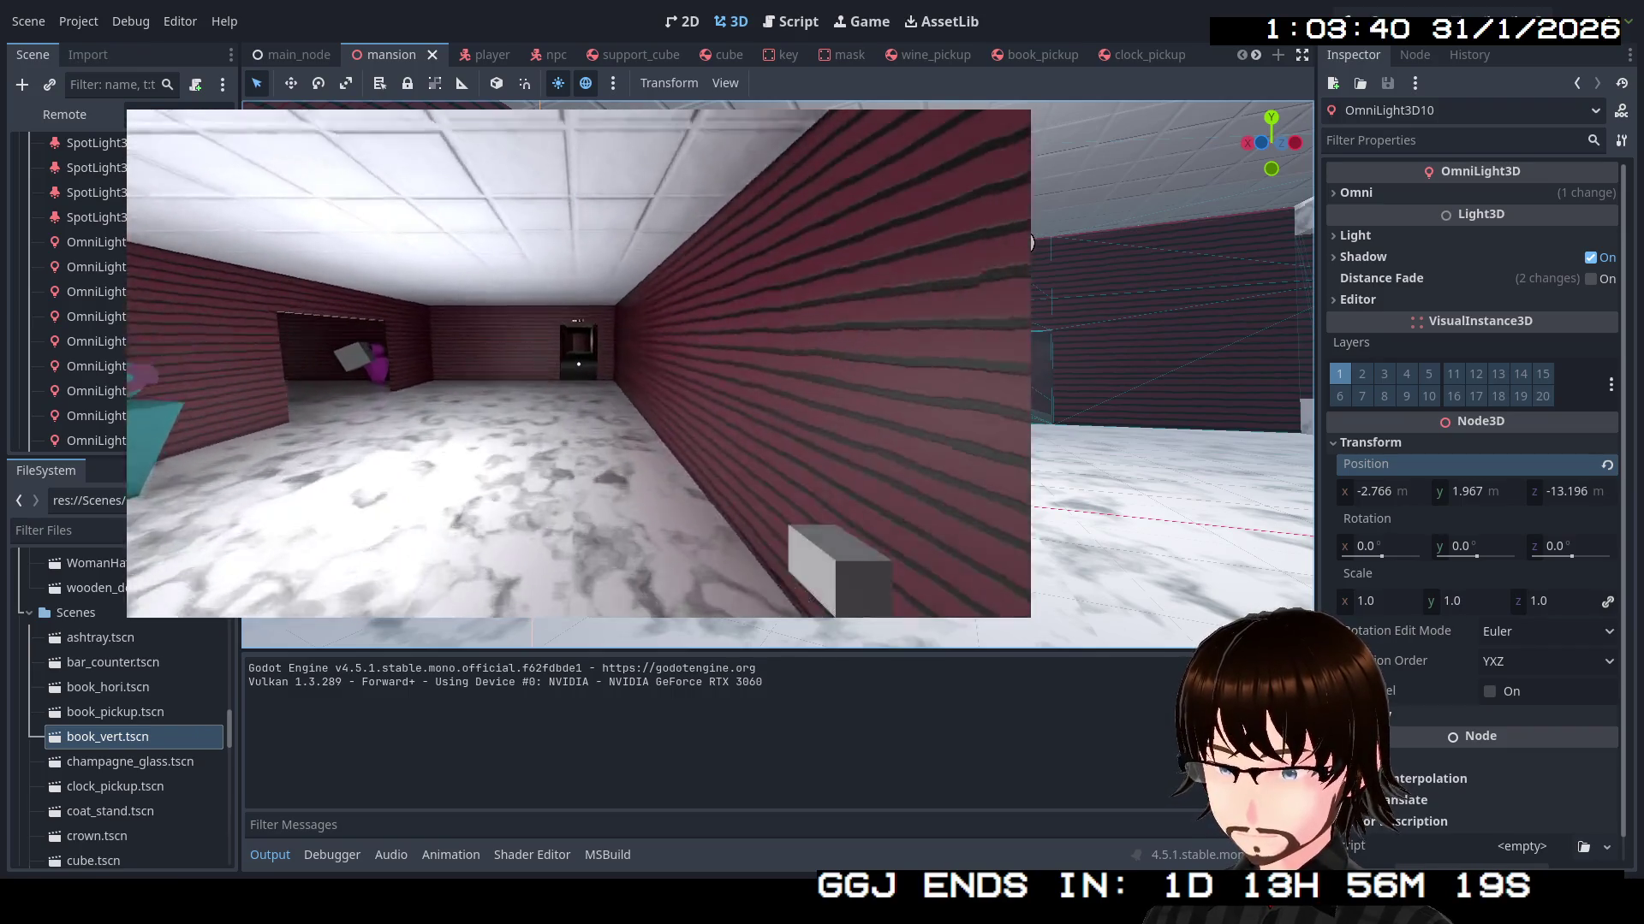
pyautogui.press('w')
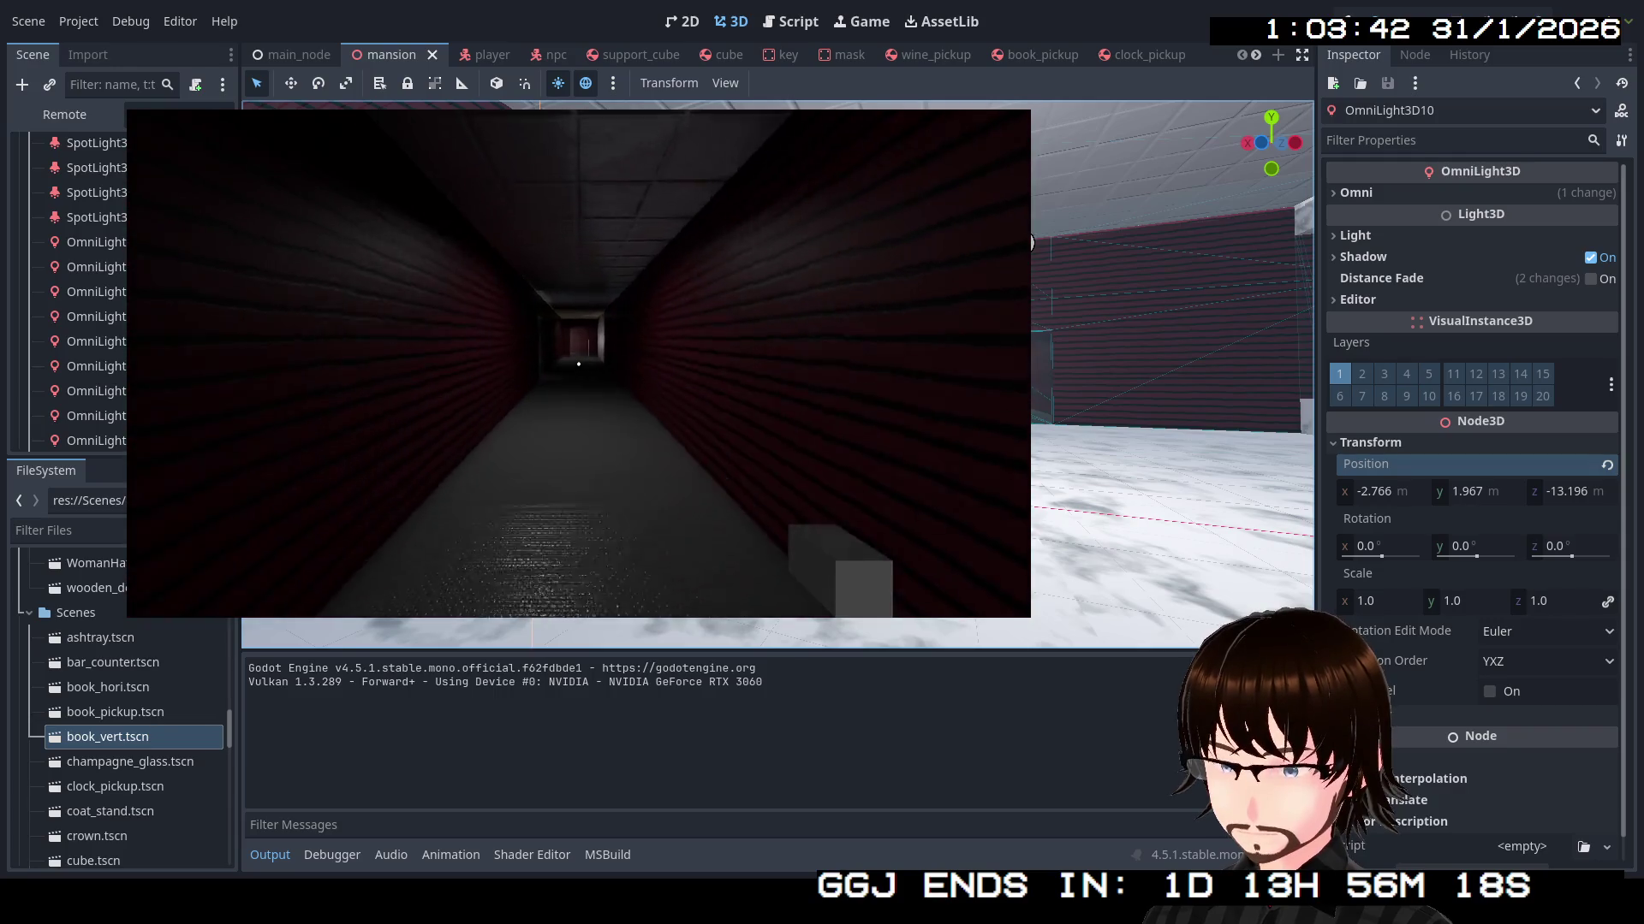
pyautogui.press('w')
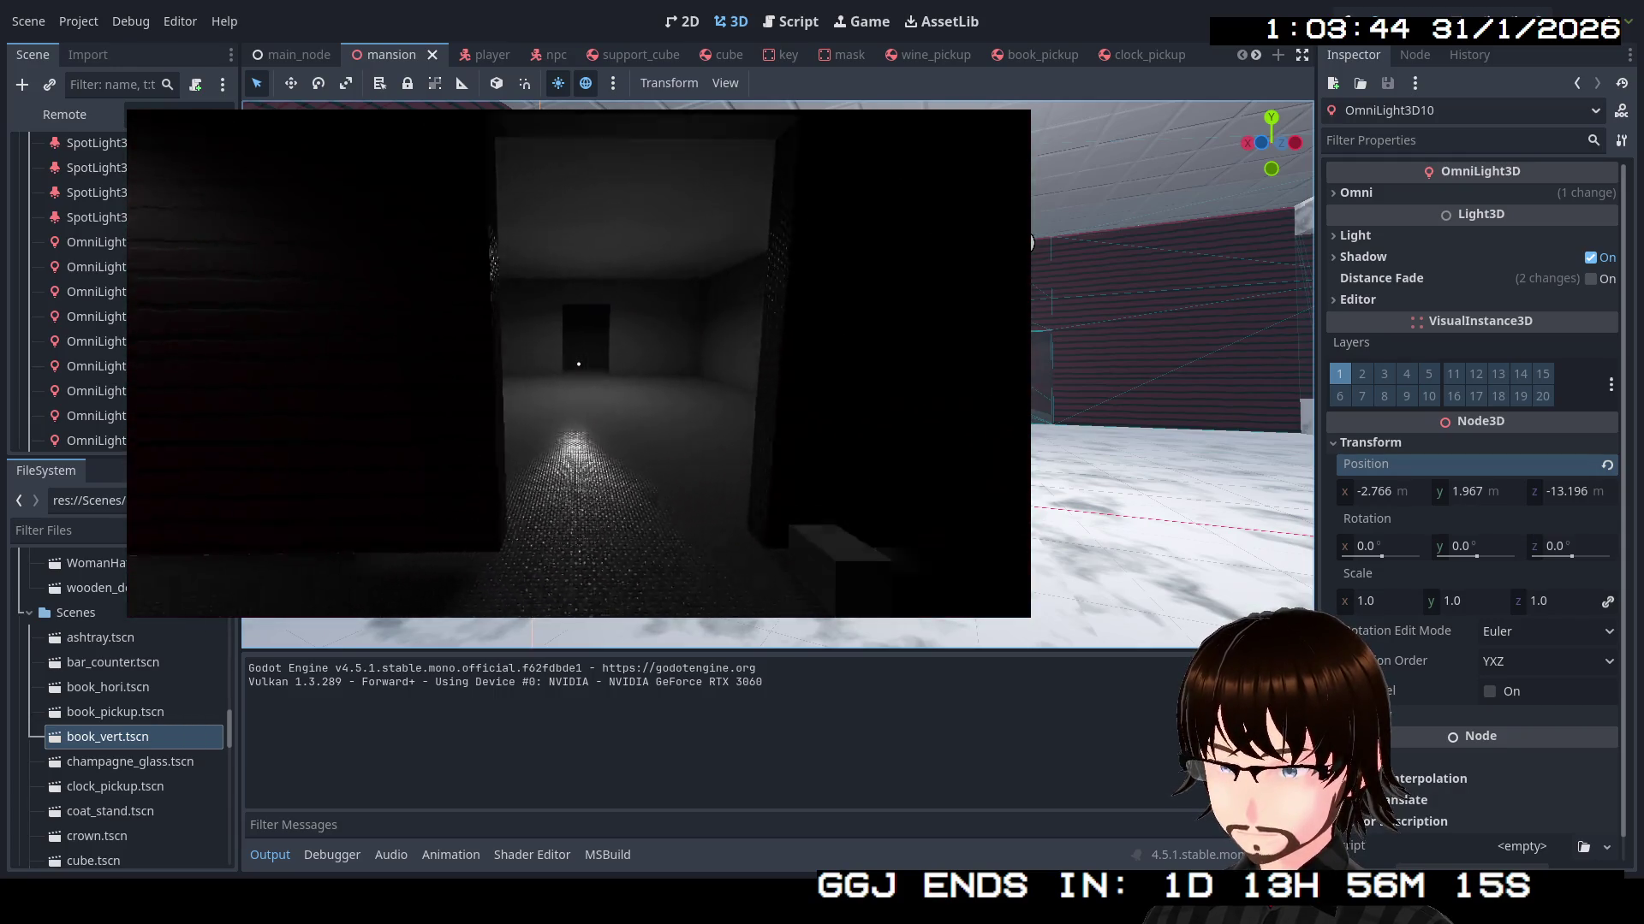
pyautogui.press('w')
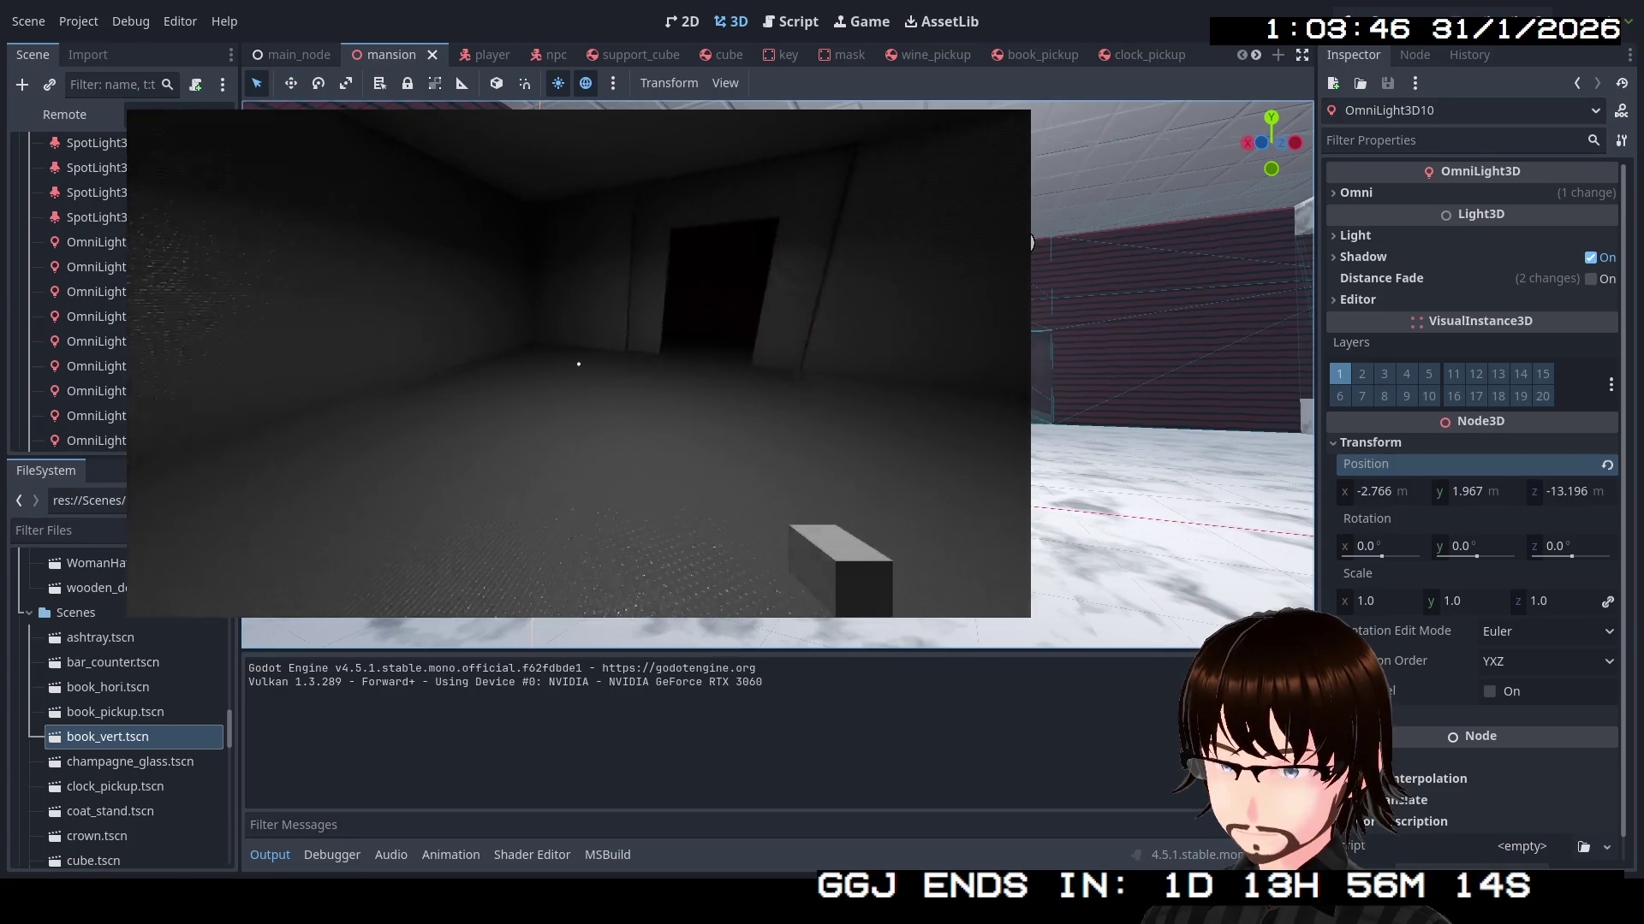
pyautogui.press('w')
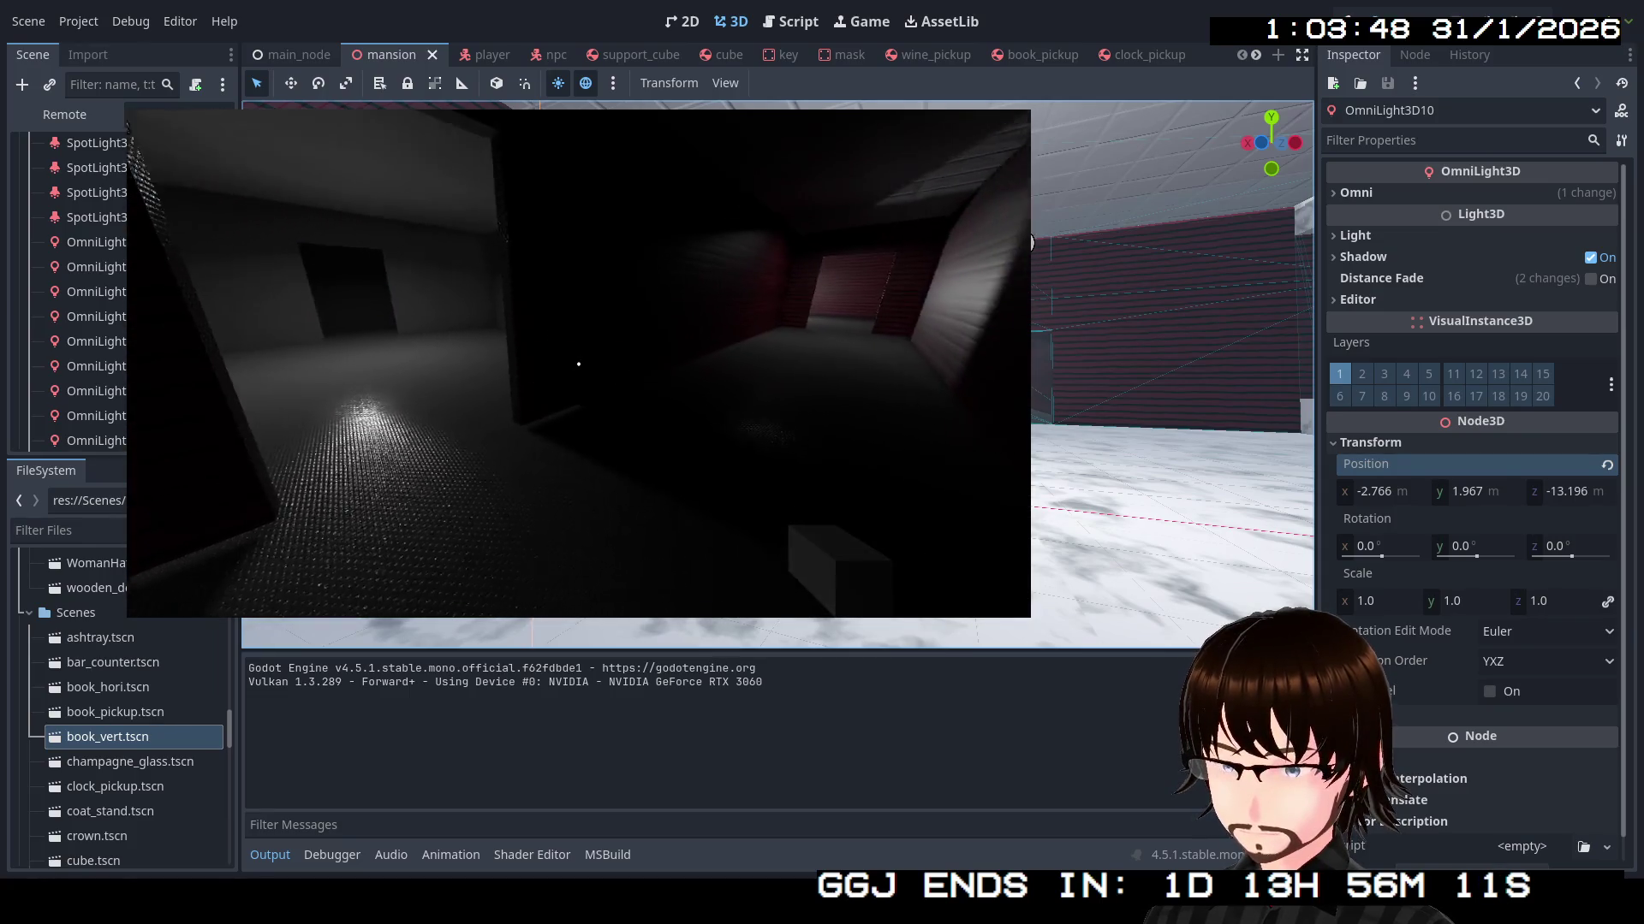
pyautogui.press('w')
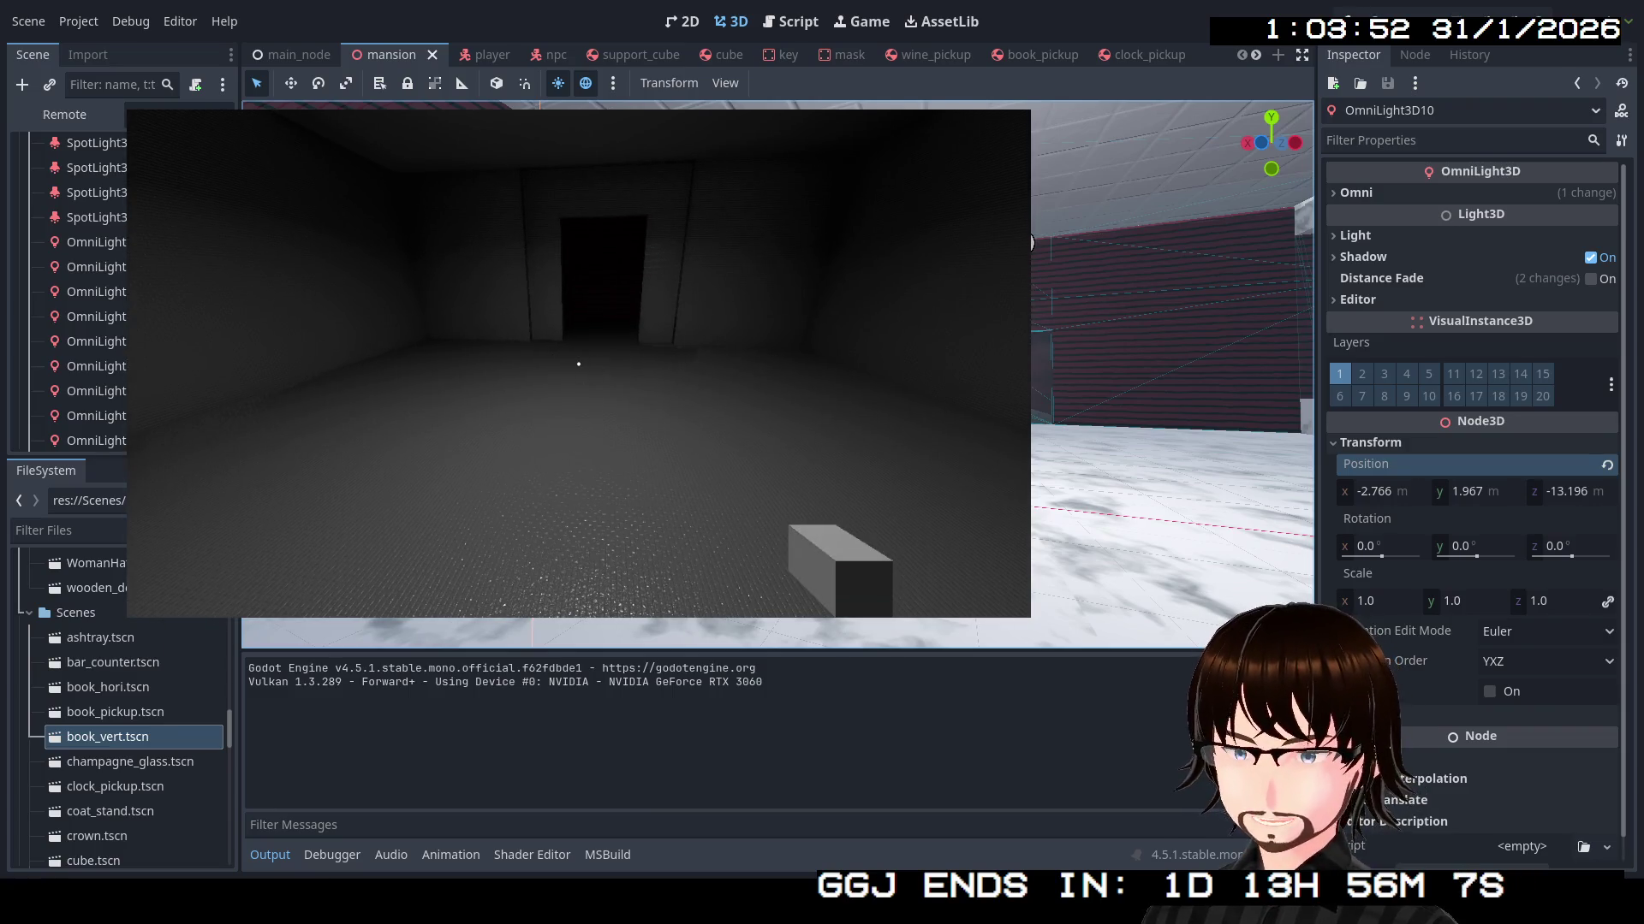
# Stop the playtest and view the main_node scene from above the cube and book
pyautogui.press('Escape')
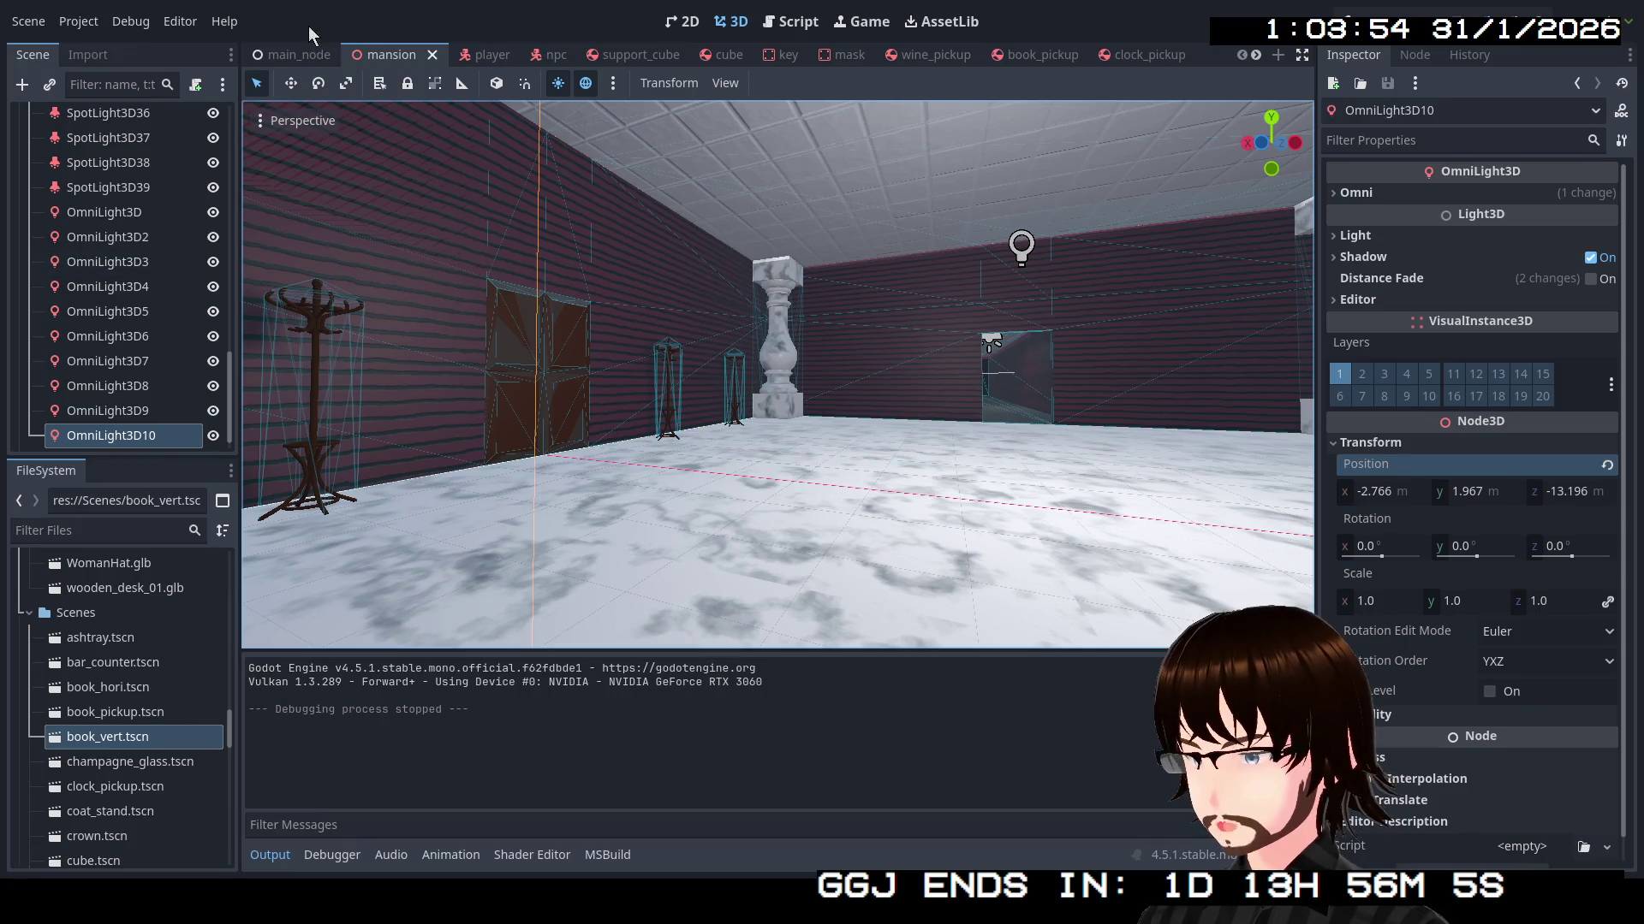
pyautogui.click(295, 54)
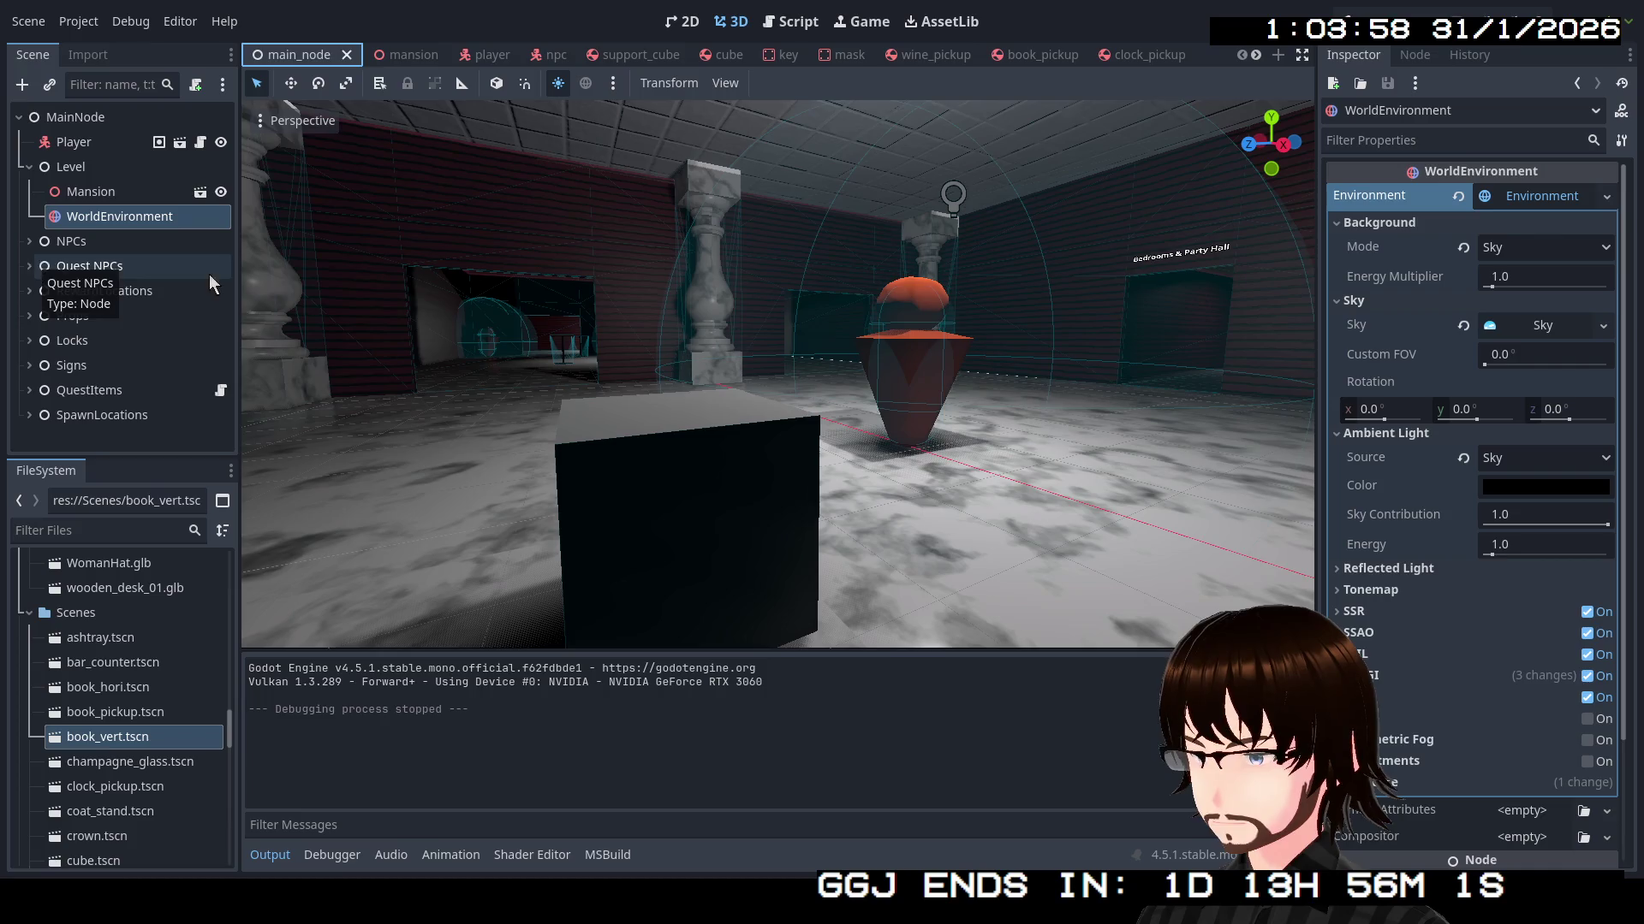
pyautogui.moveTo(624, 310); pyautogui.dragTo(623, 309)
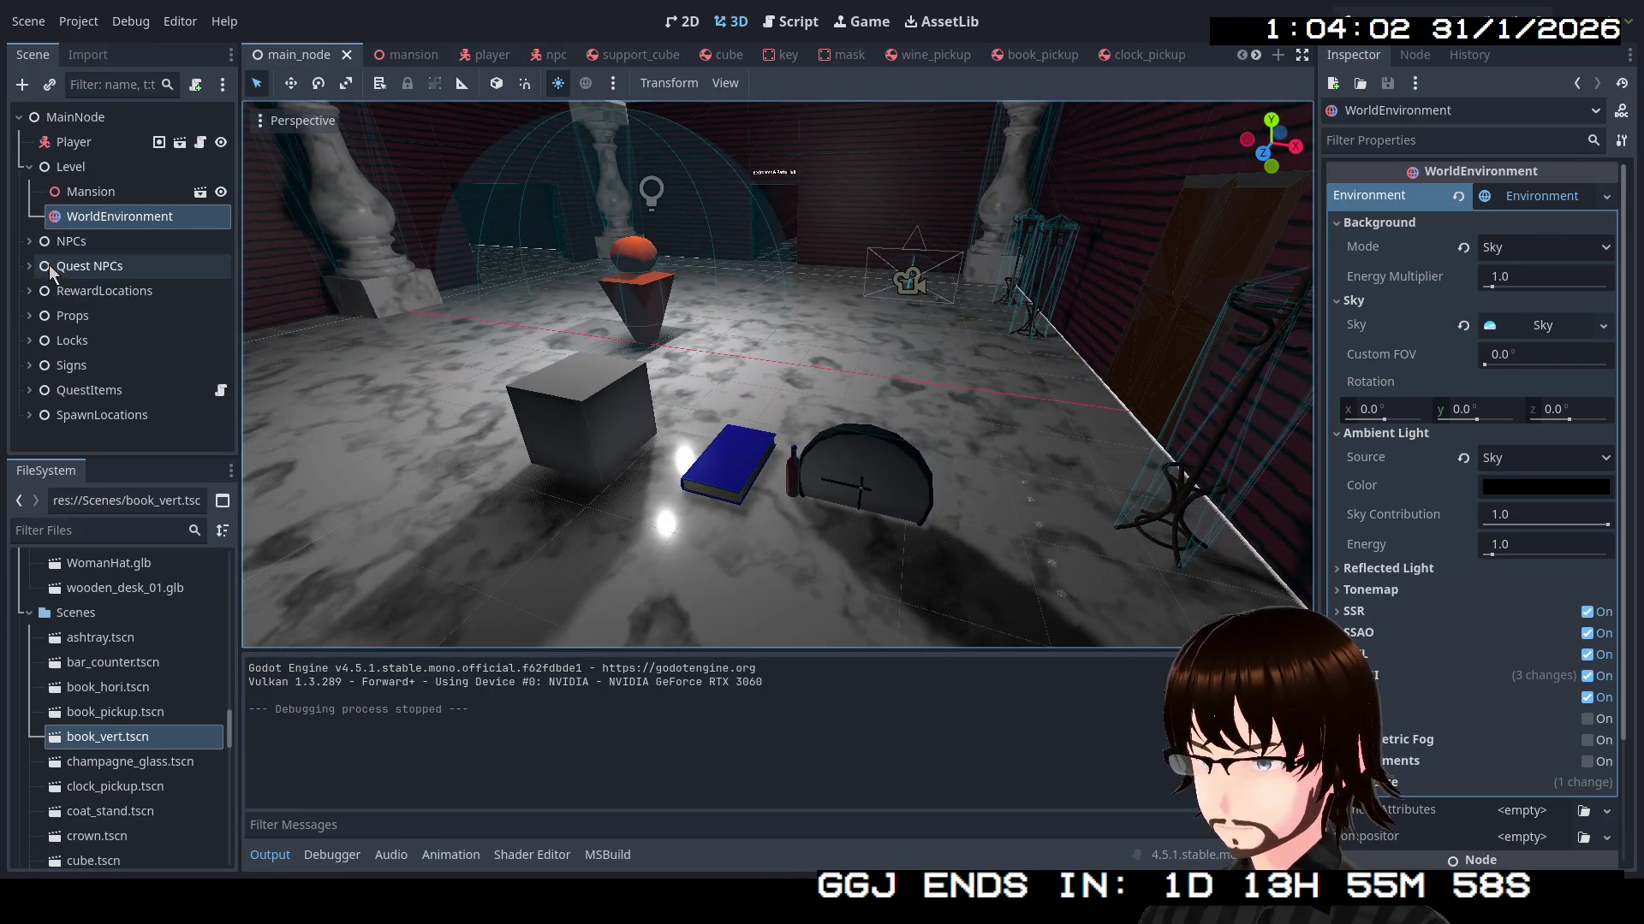
# Expand Quest NPCs and NPC31, then select its QuestScript node to edit the Quest End Text
pyautogui.click(30, 243)
pyautogui.scroll(-3, 30, 243)
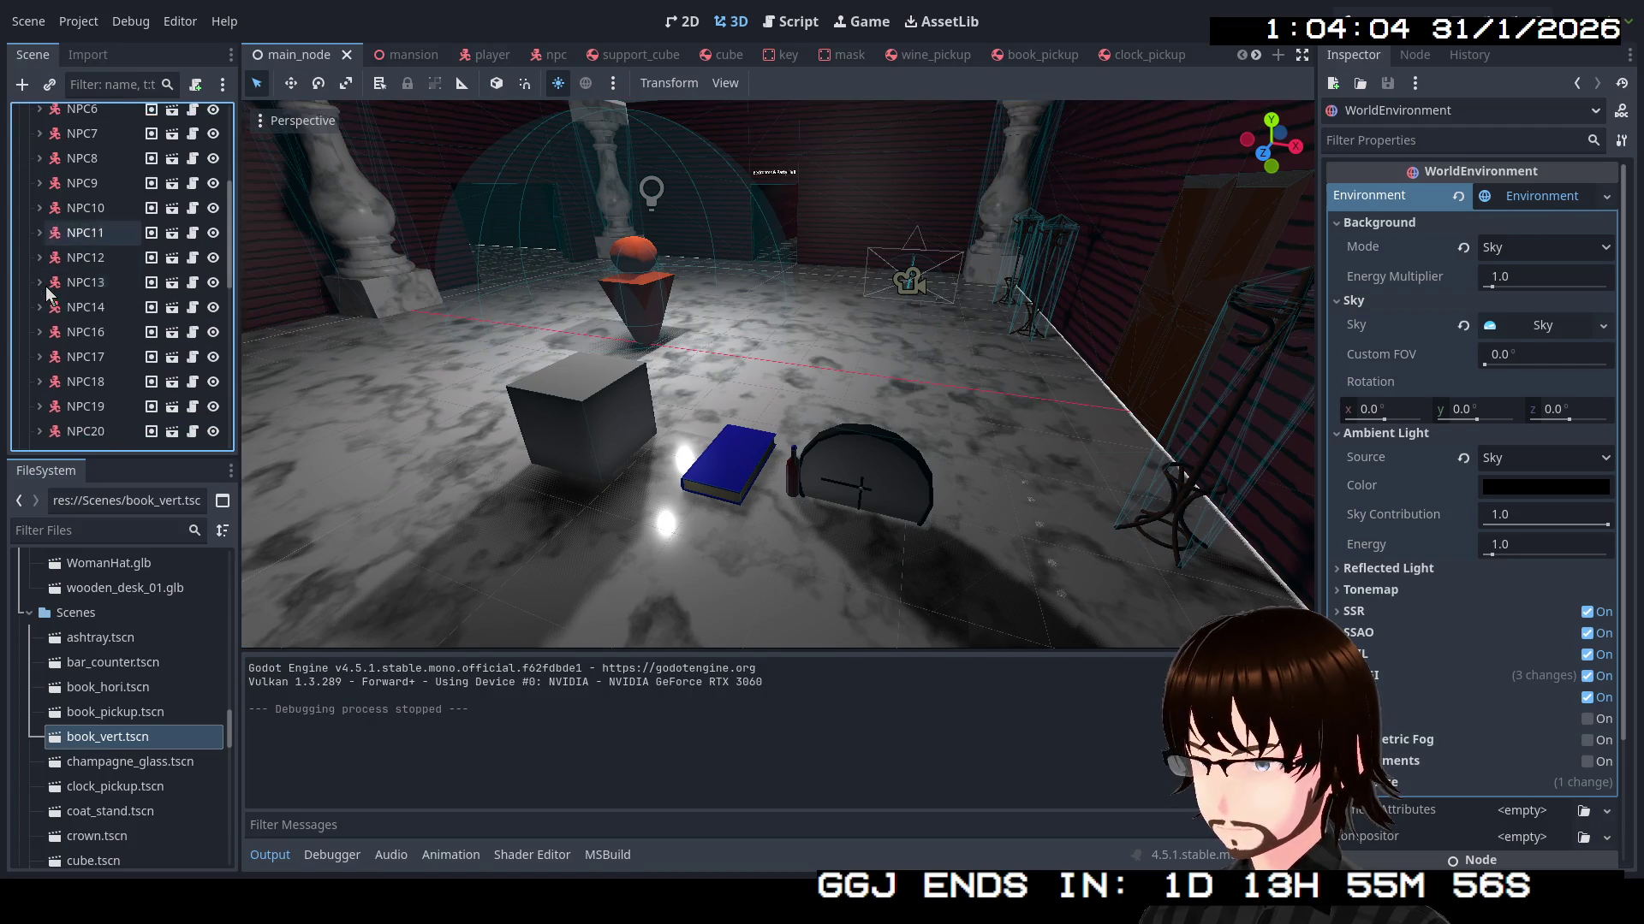
pyautogui.scroll(3, 30, 232)
pyautogui.click(30, 242)
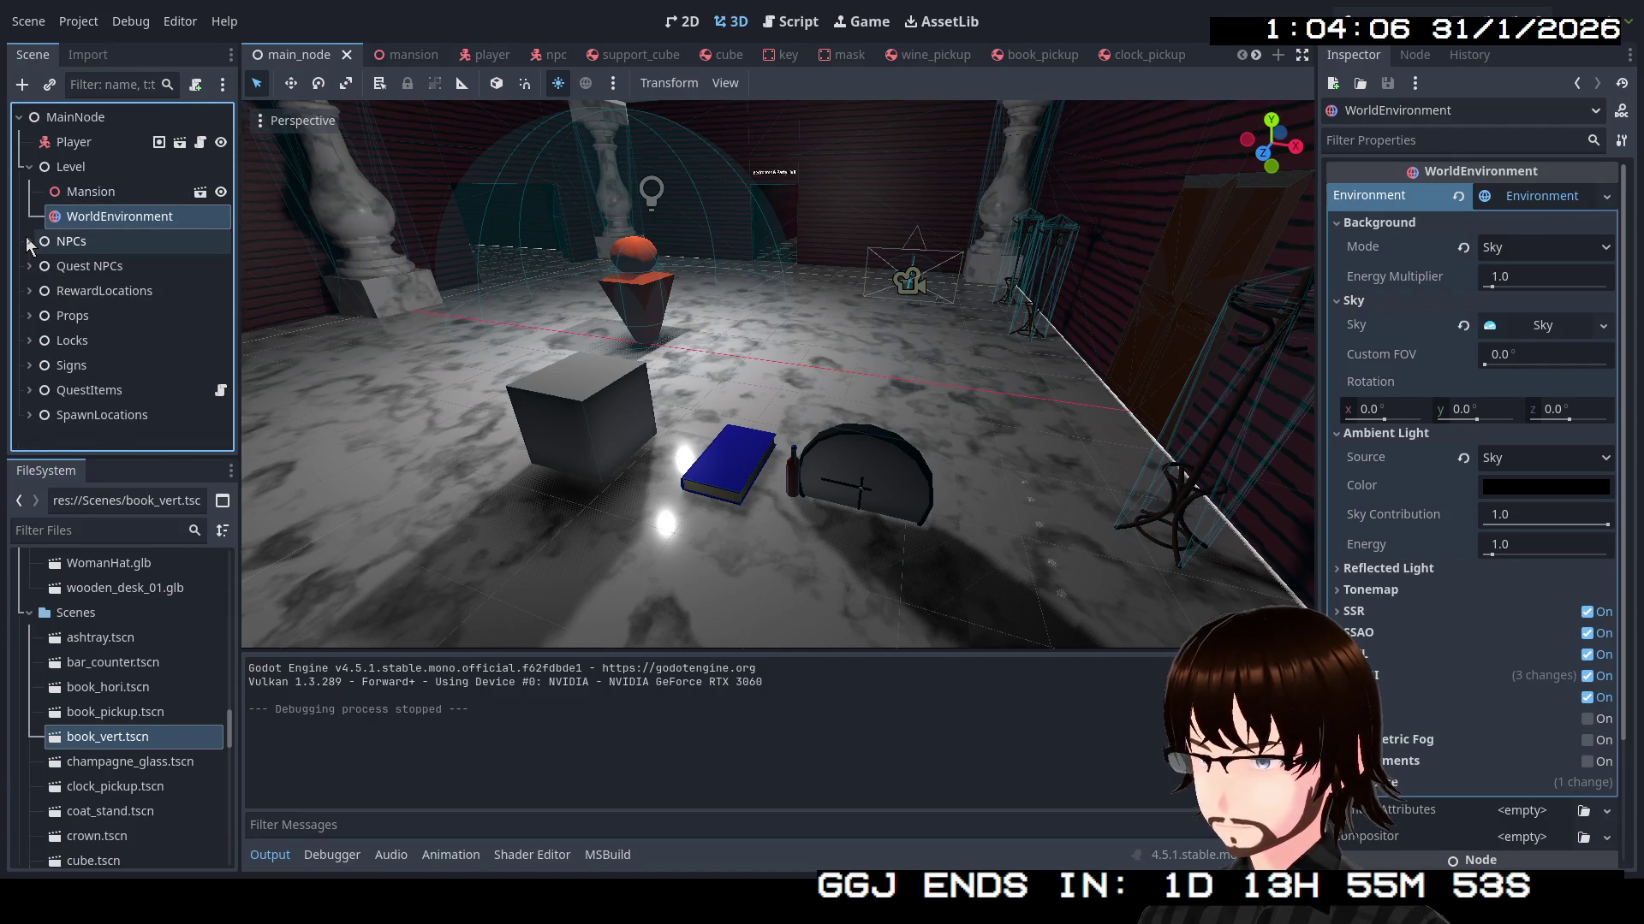
pyautogui.click(32, 267)
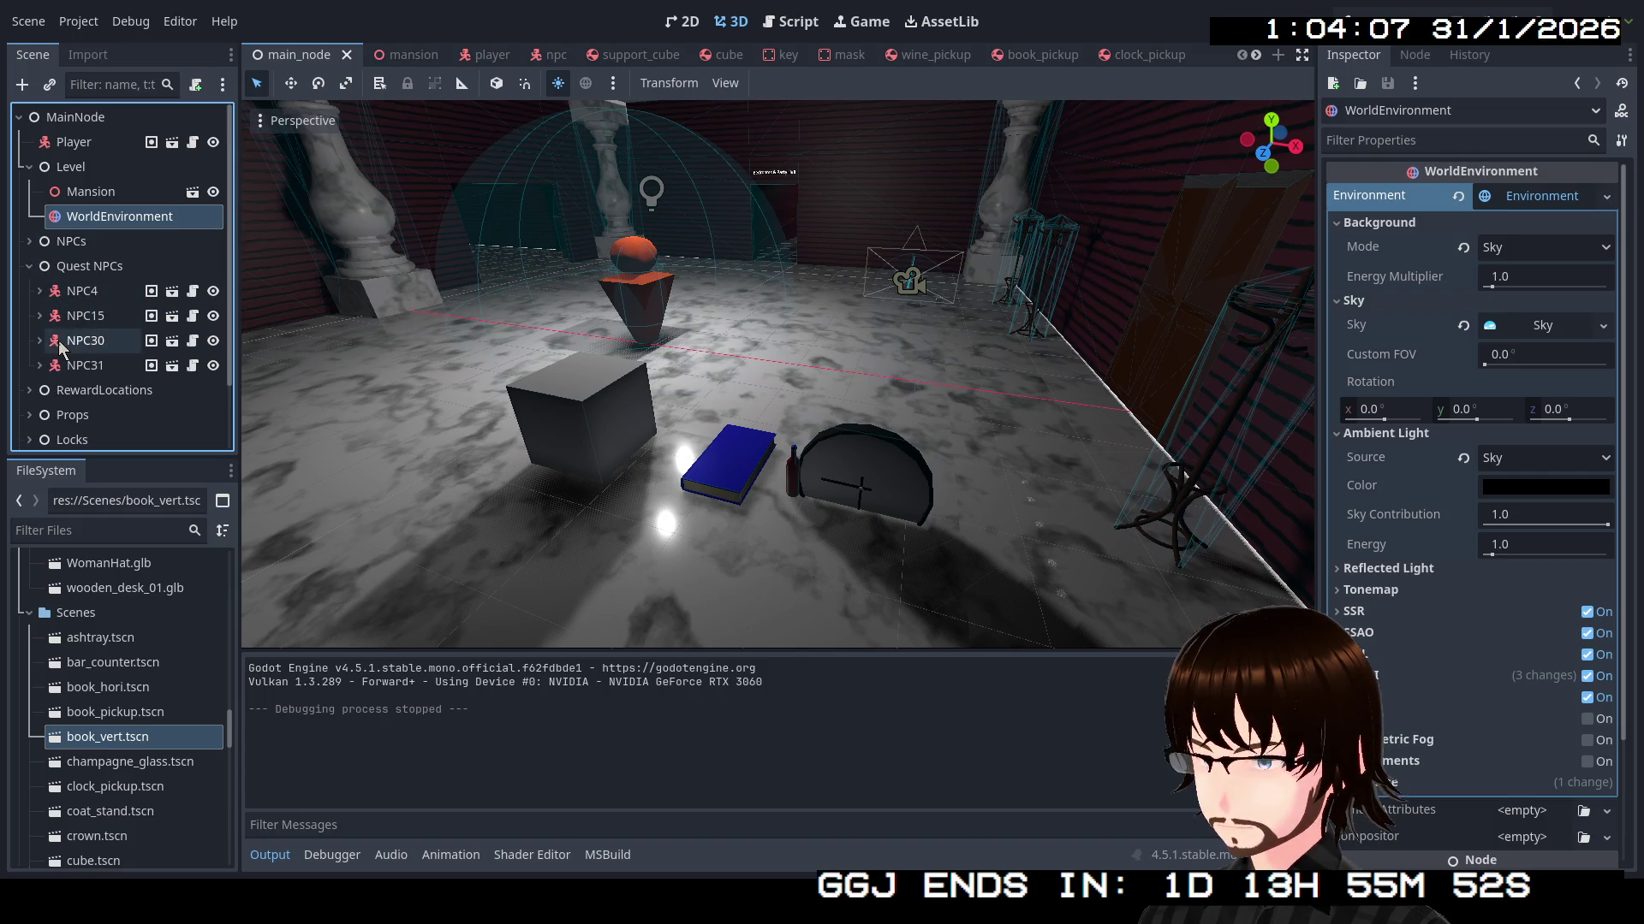
pyautogui.moveTo(61, 346)
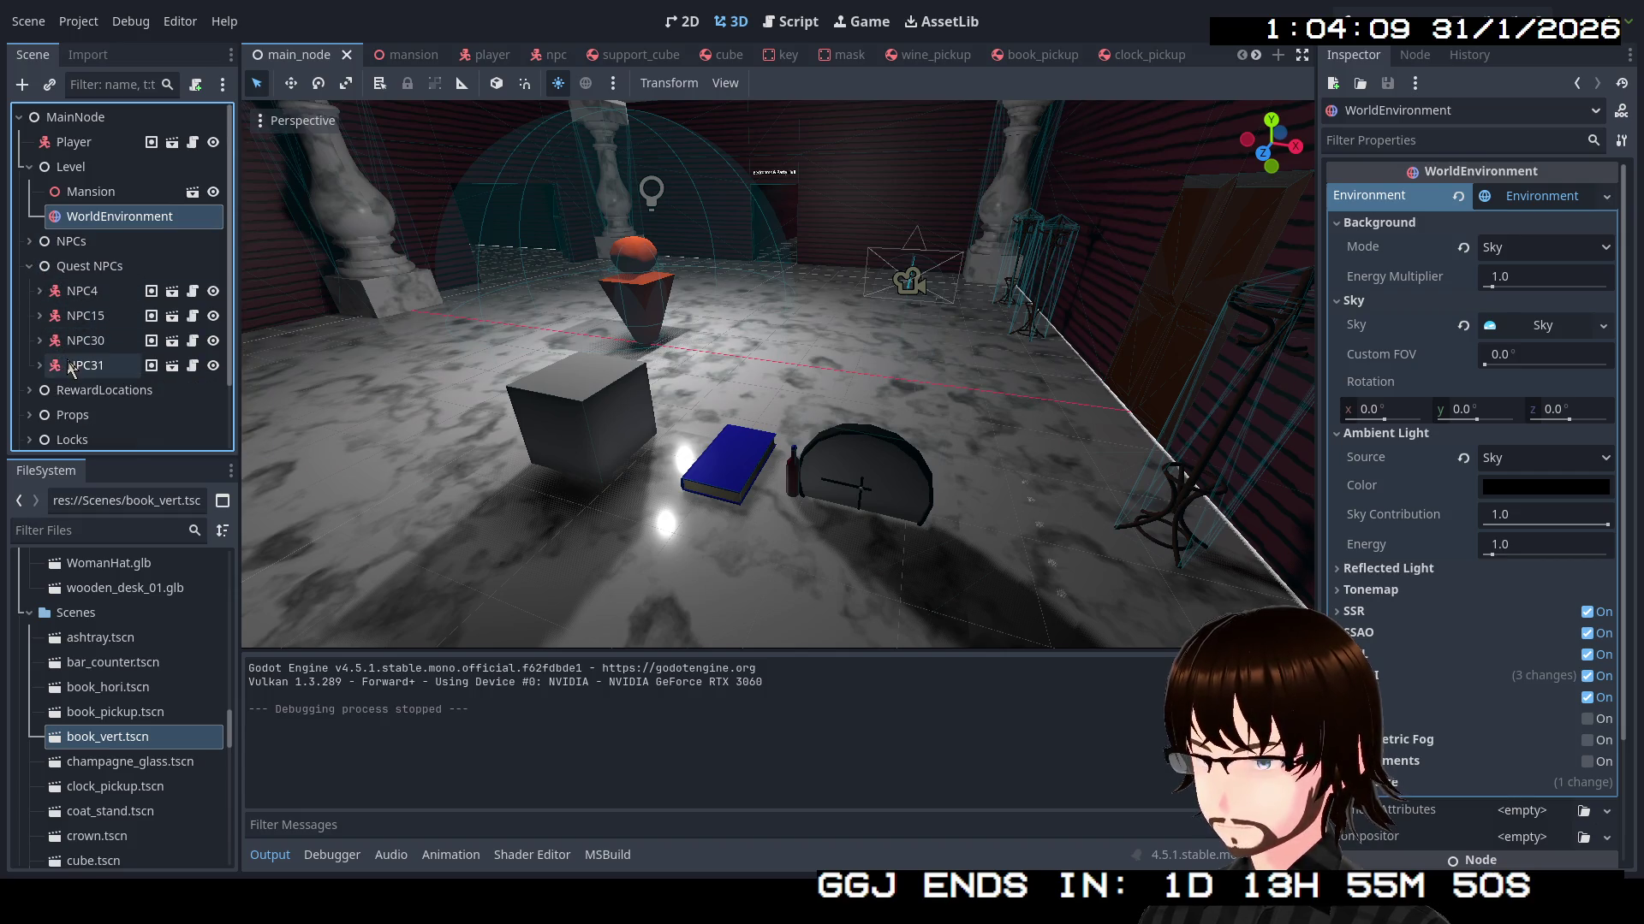
pyautogui.click(39, 364)
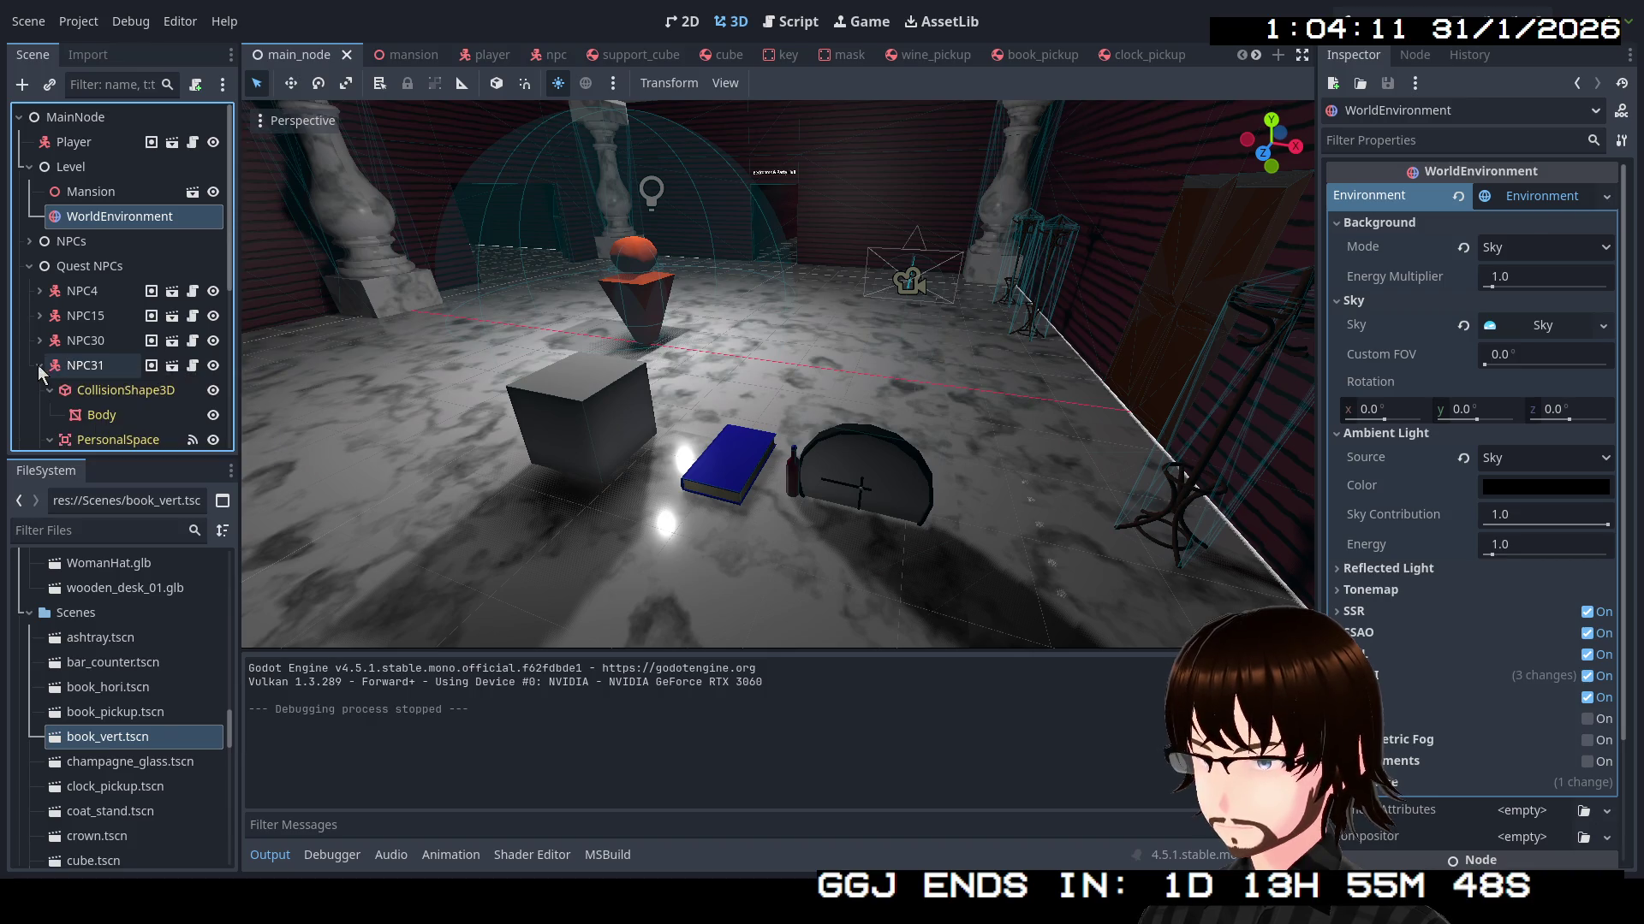
pyautogui.scroll(-5, 130, 374)
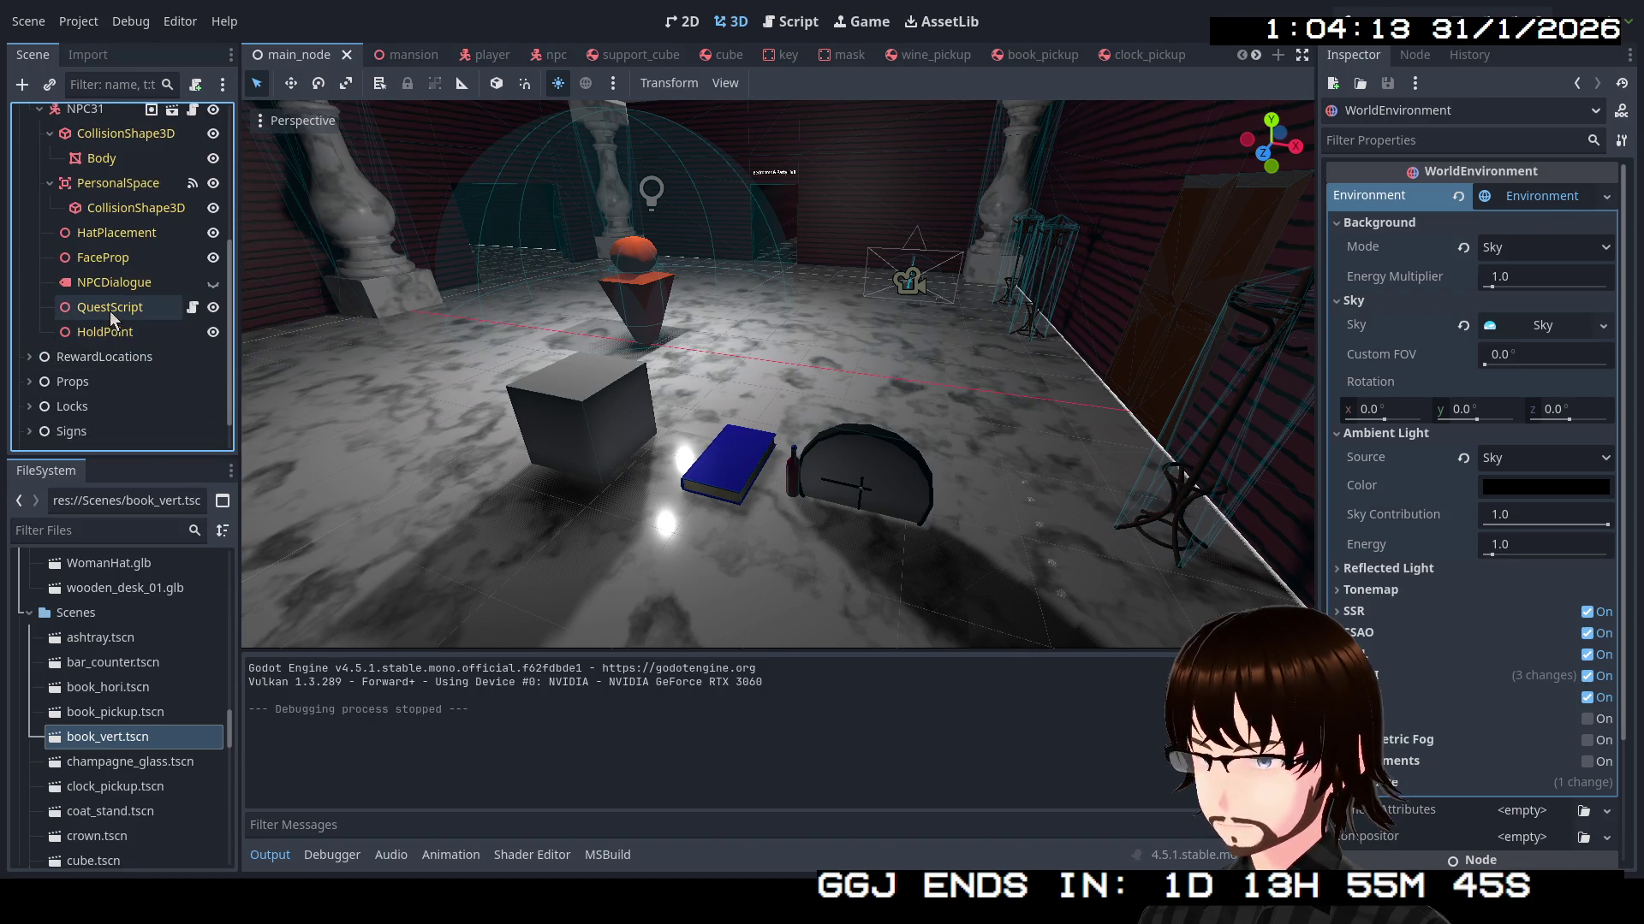
pyautogui.click(108, 311)
pyautogui.click(1555, 224)
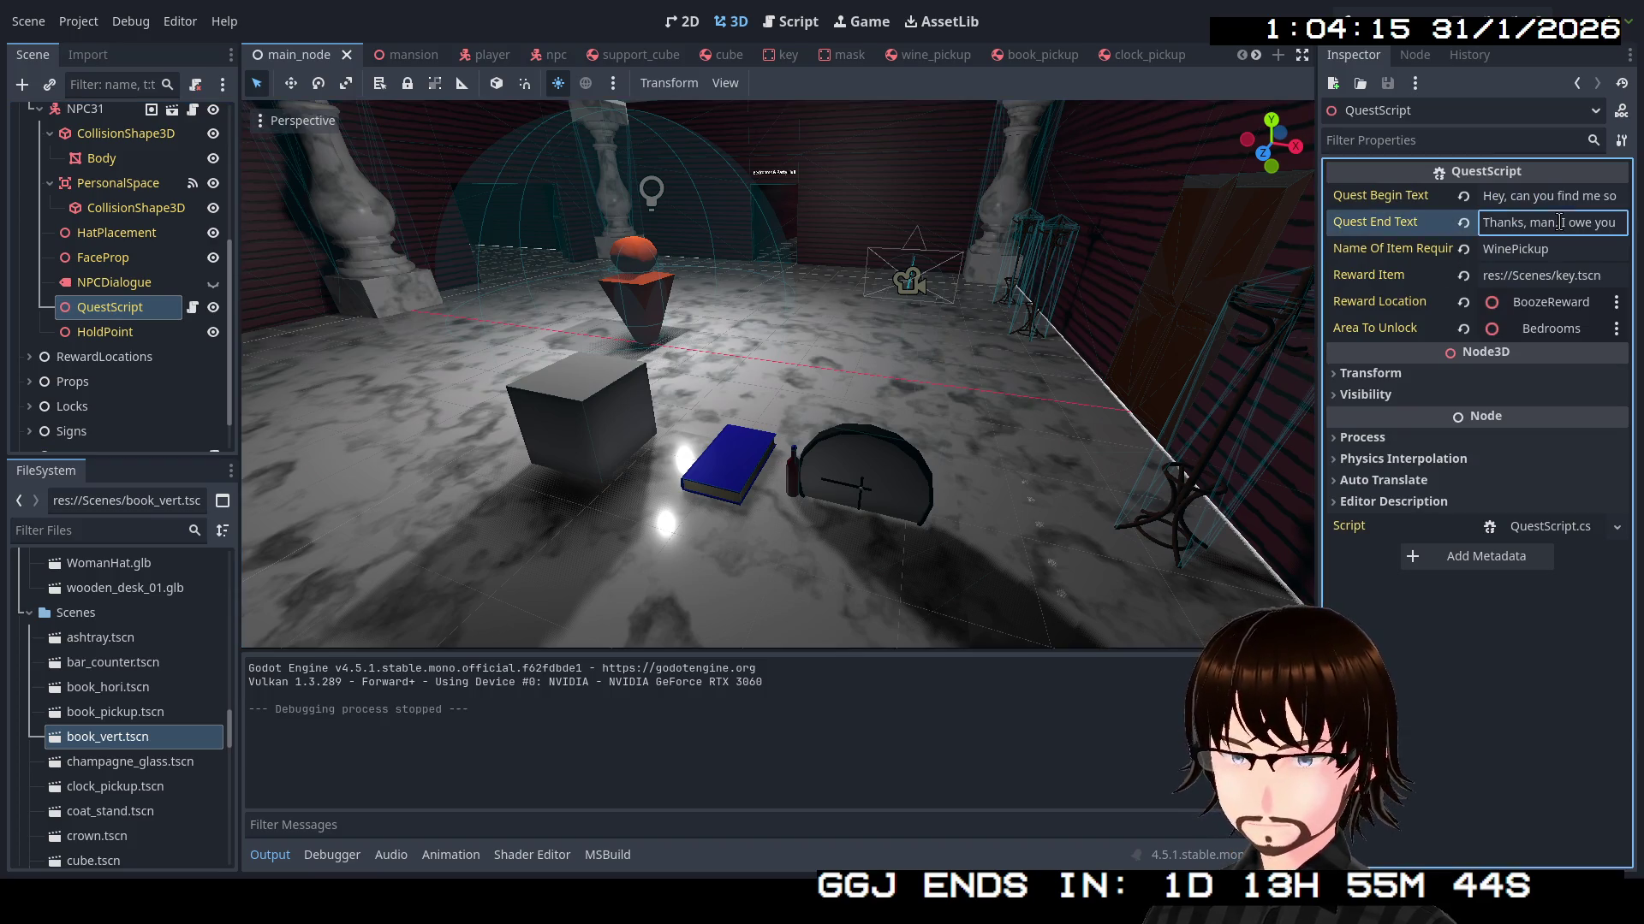
# Append 'It lets you into the bedrooms.' to NPC31's Quest End Text and save main_node
pyautogui.click(1620, 222)
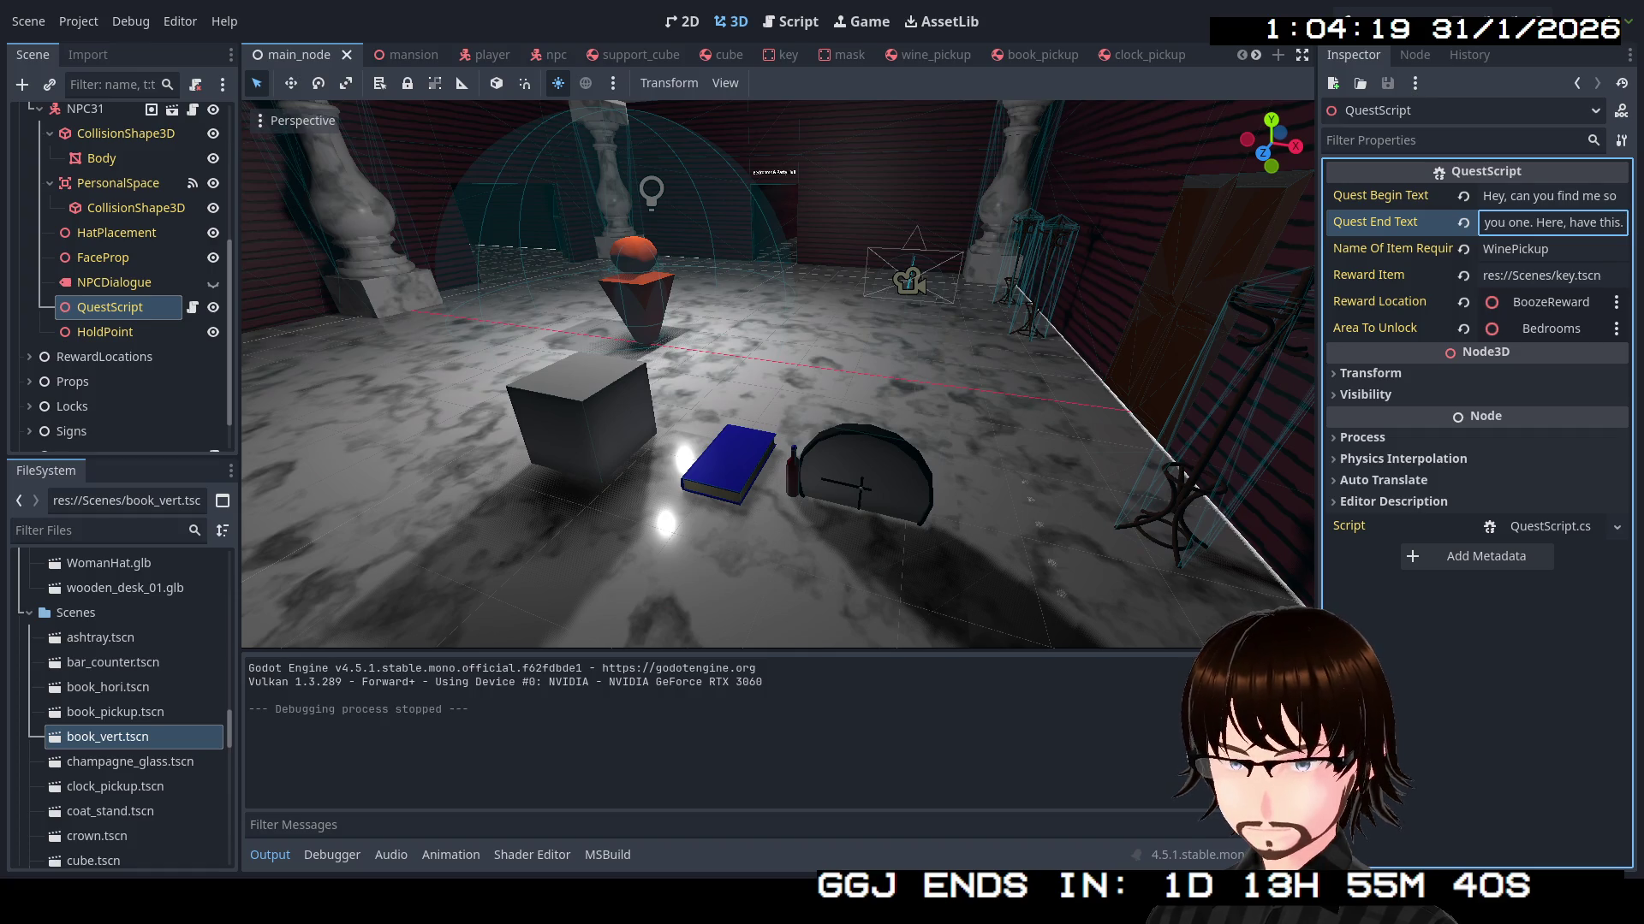
pyautogui.write('It lets you')
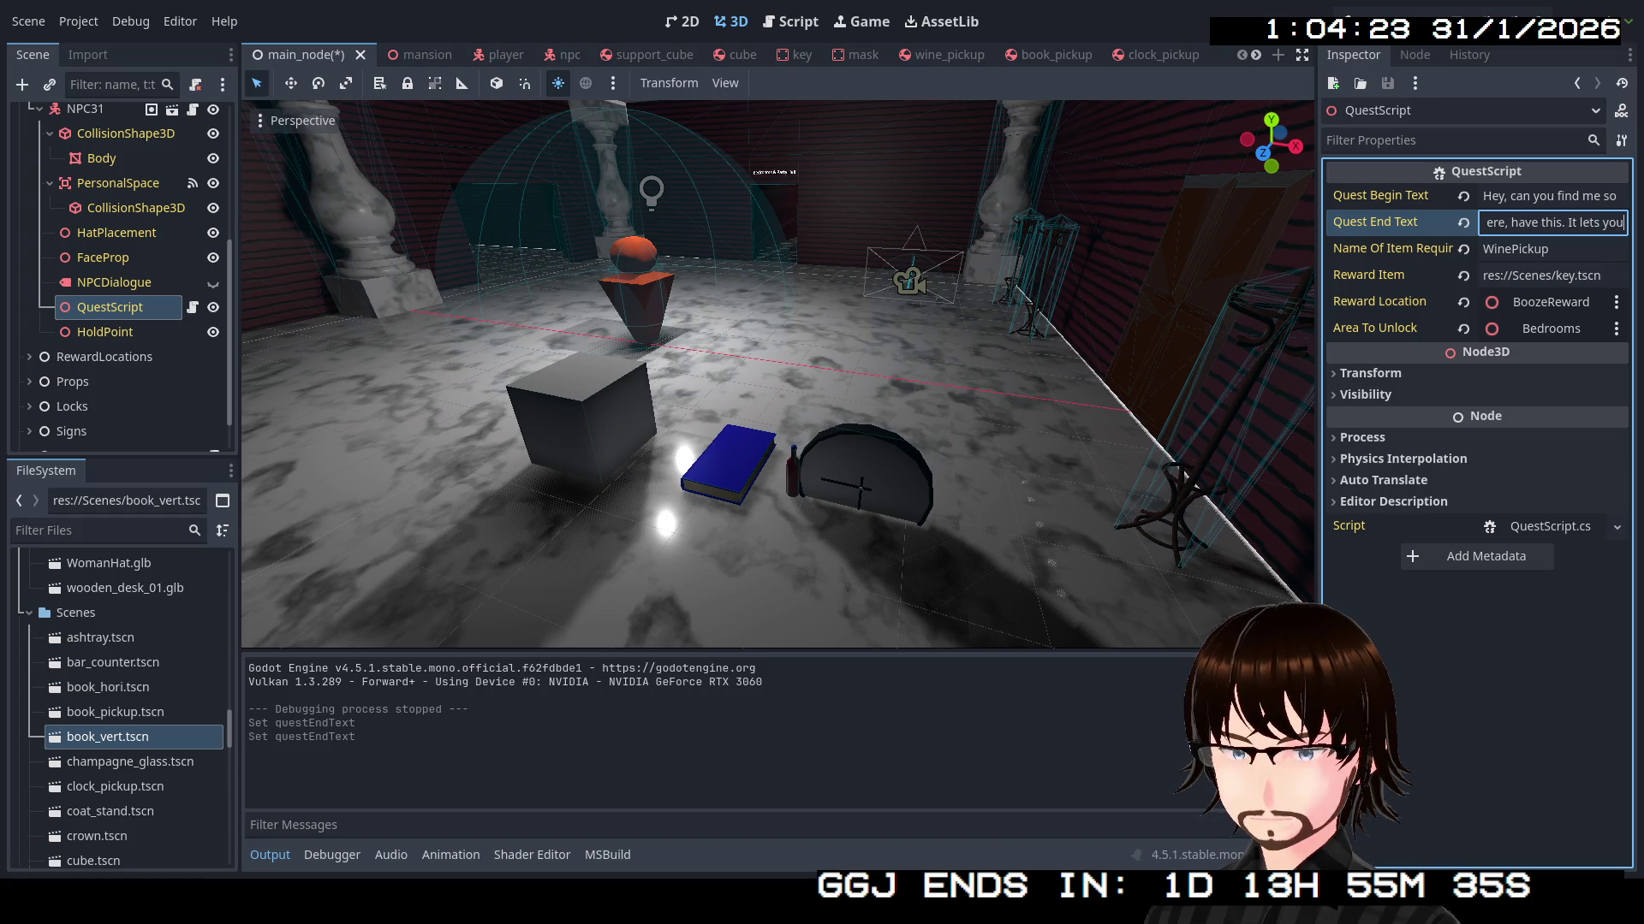
pyautogui.write(' into the bedrooms.')
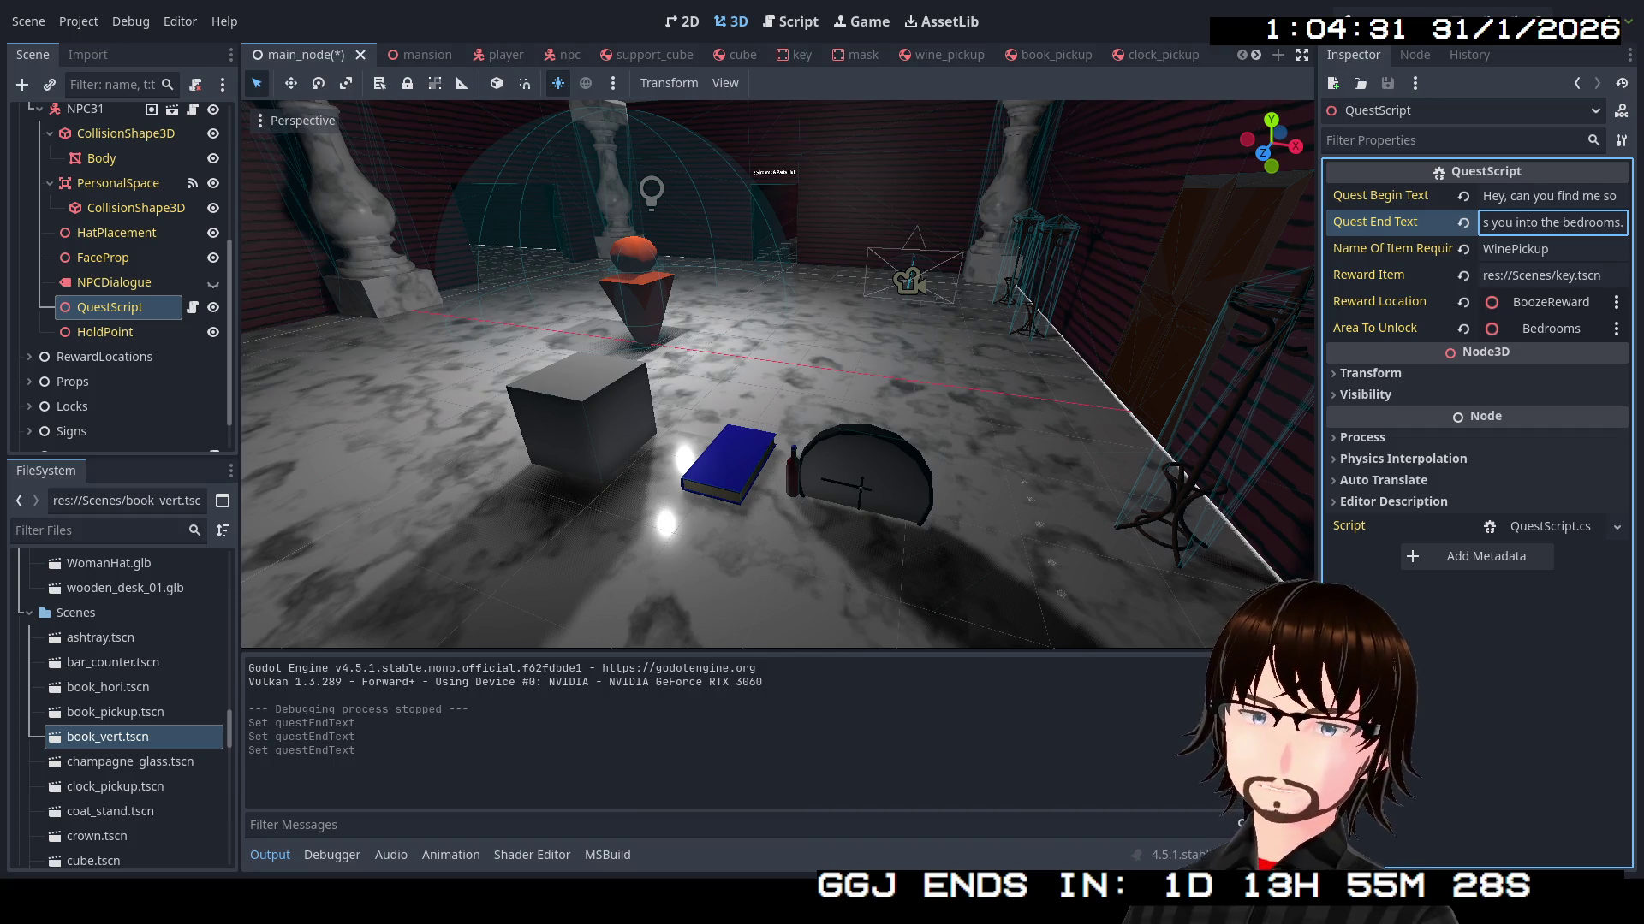
pyautogui.hotkey('ctrl', 's')
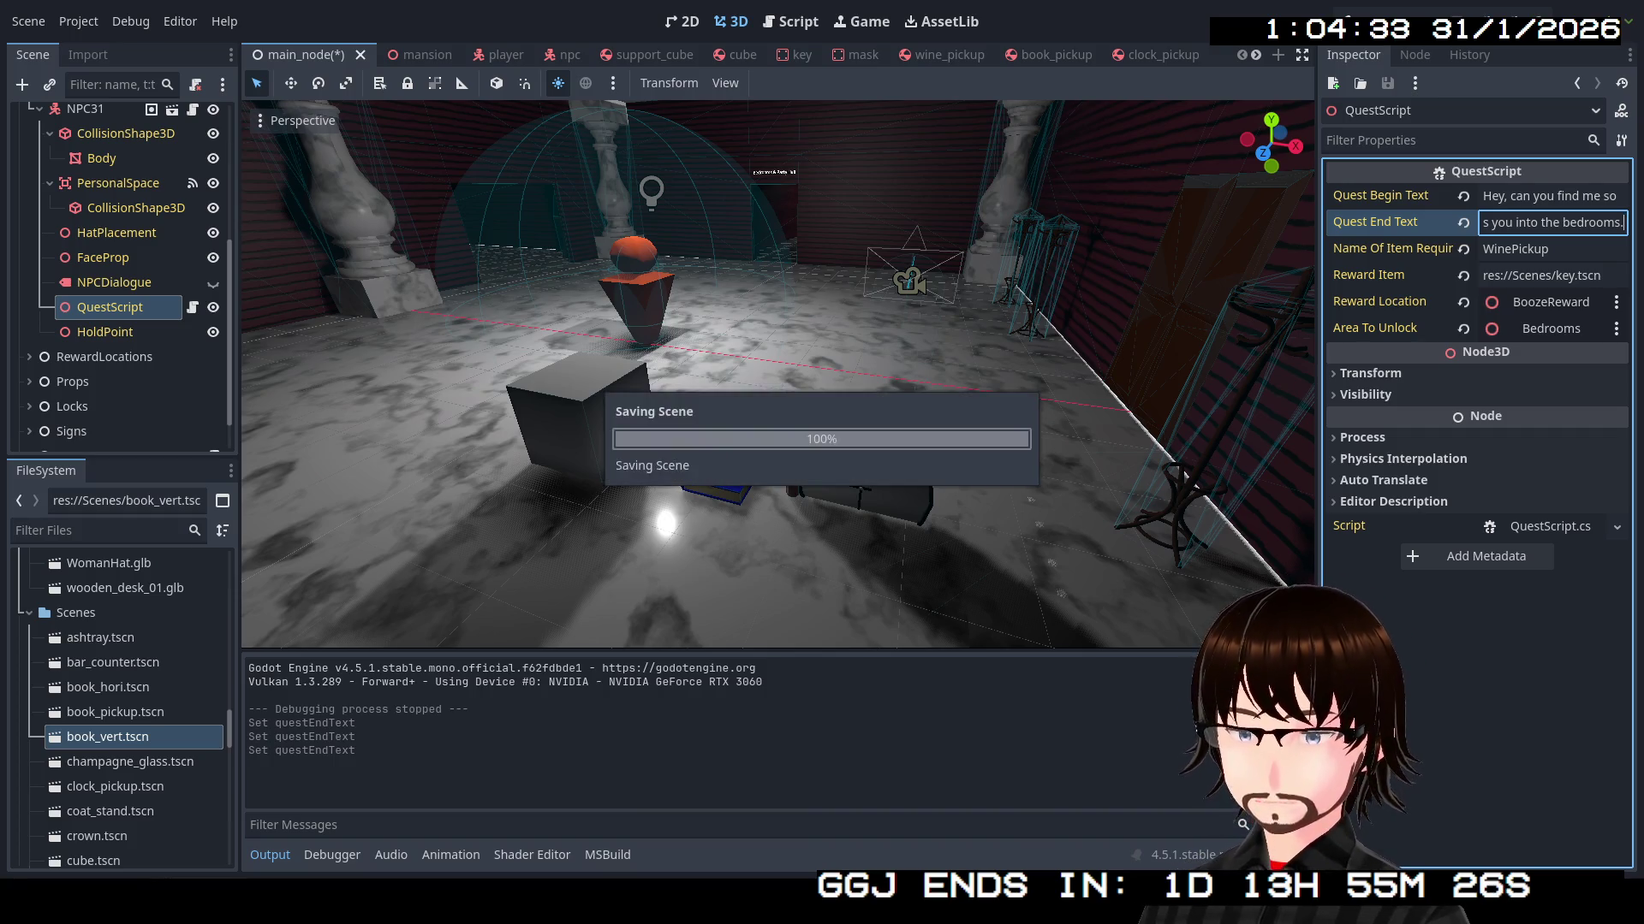
# Collapse NPC31 and the Quest NPCs group in the Scene dock
pyautogui.scroll(3, 88, 222)
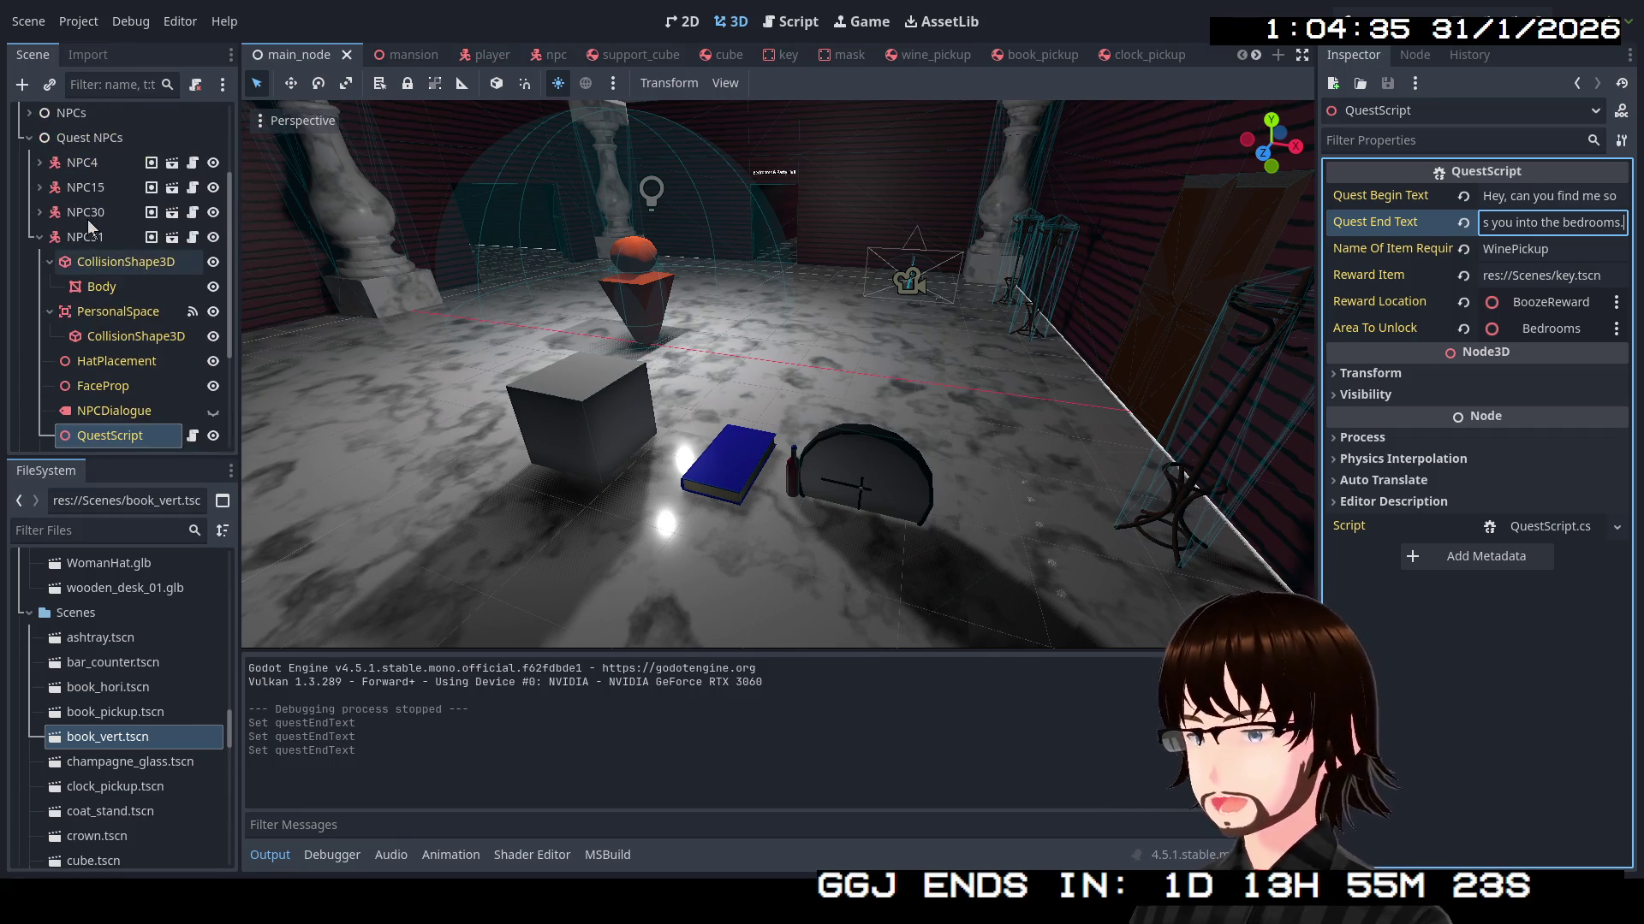
pyautogui.click(40, 237)
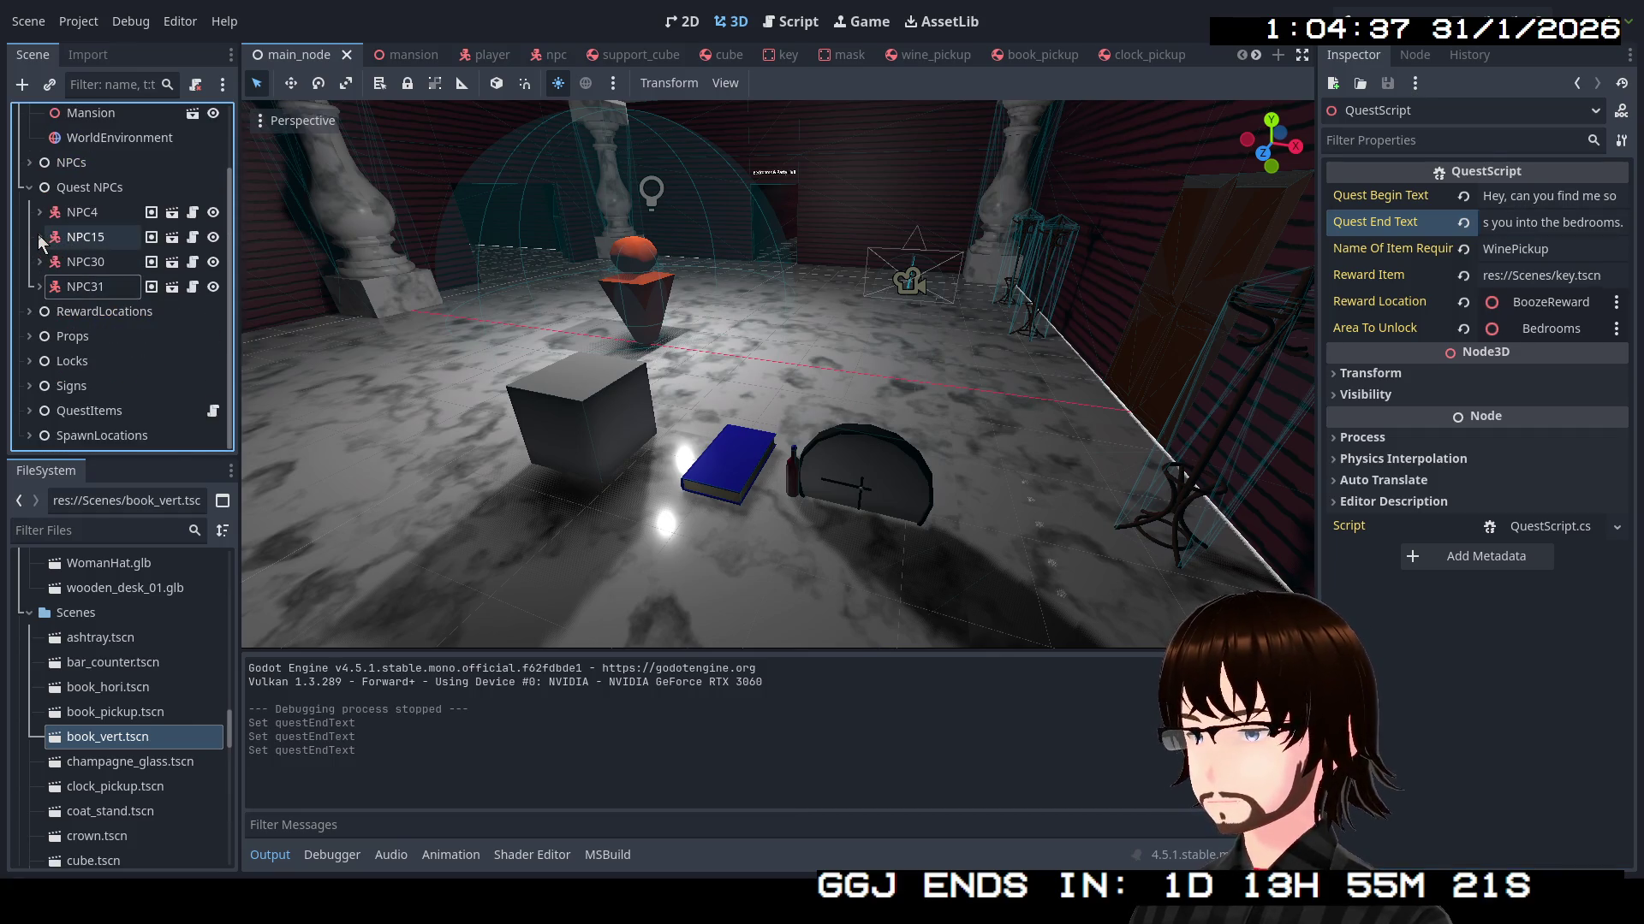
pyautogui.click(30, 180)
pyautogui.scroll(-8, 149, 712)
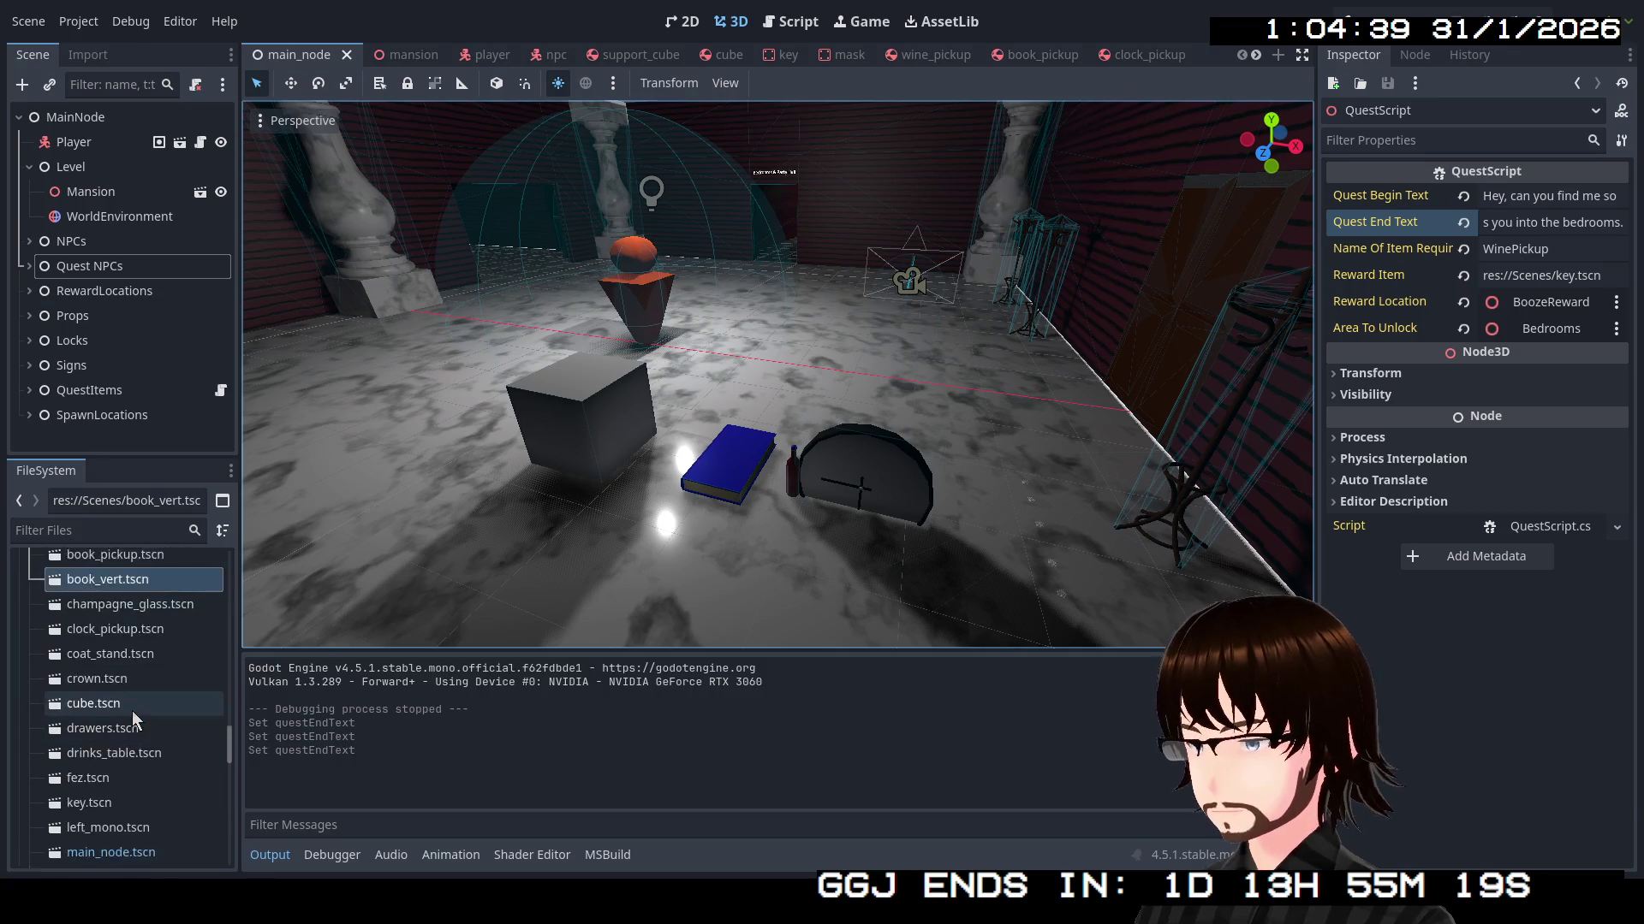
# Open key.tscn, orbit to face the key, and begin adding a child under the Key node
pyautogui.scroll(5, 138, 697)
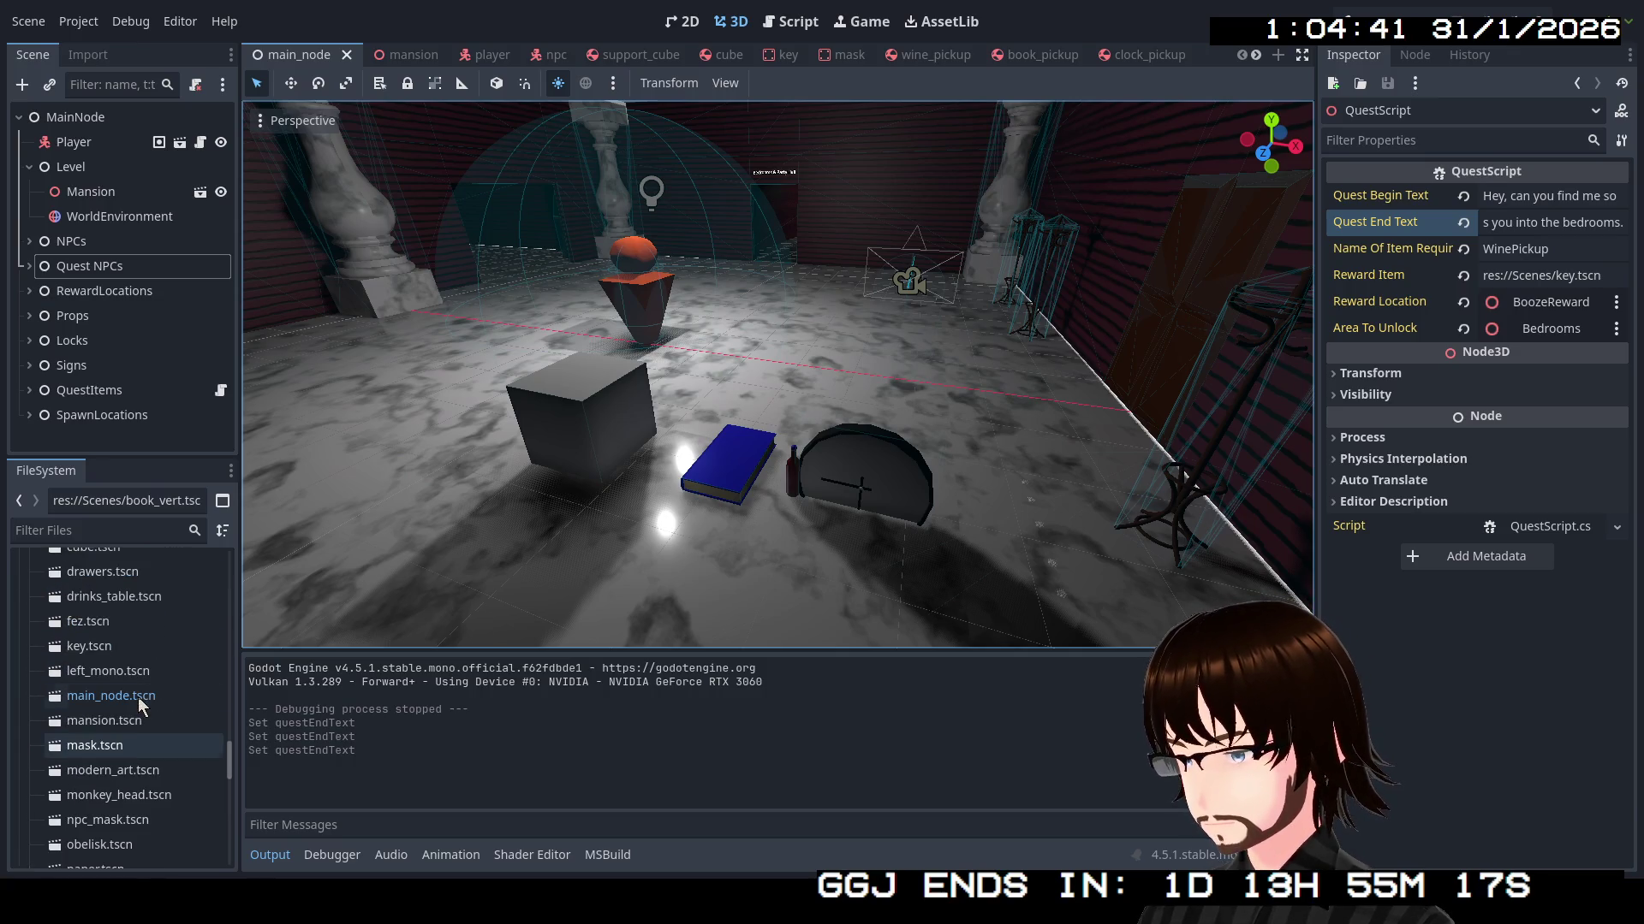
pyautogui.doubleClick(119, 643)
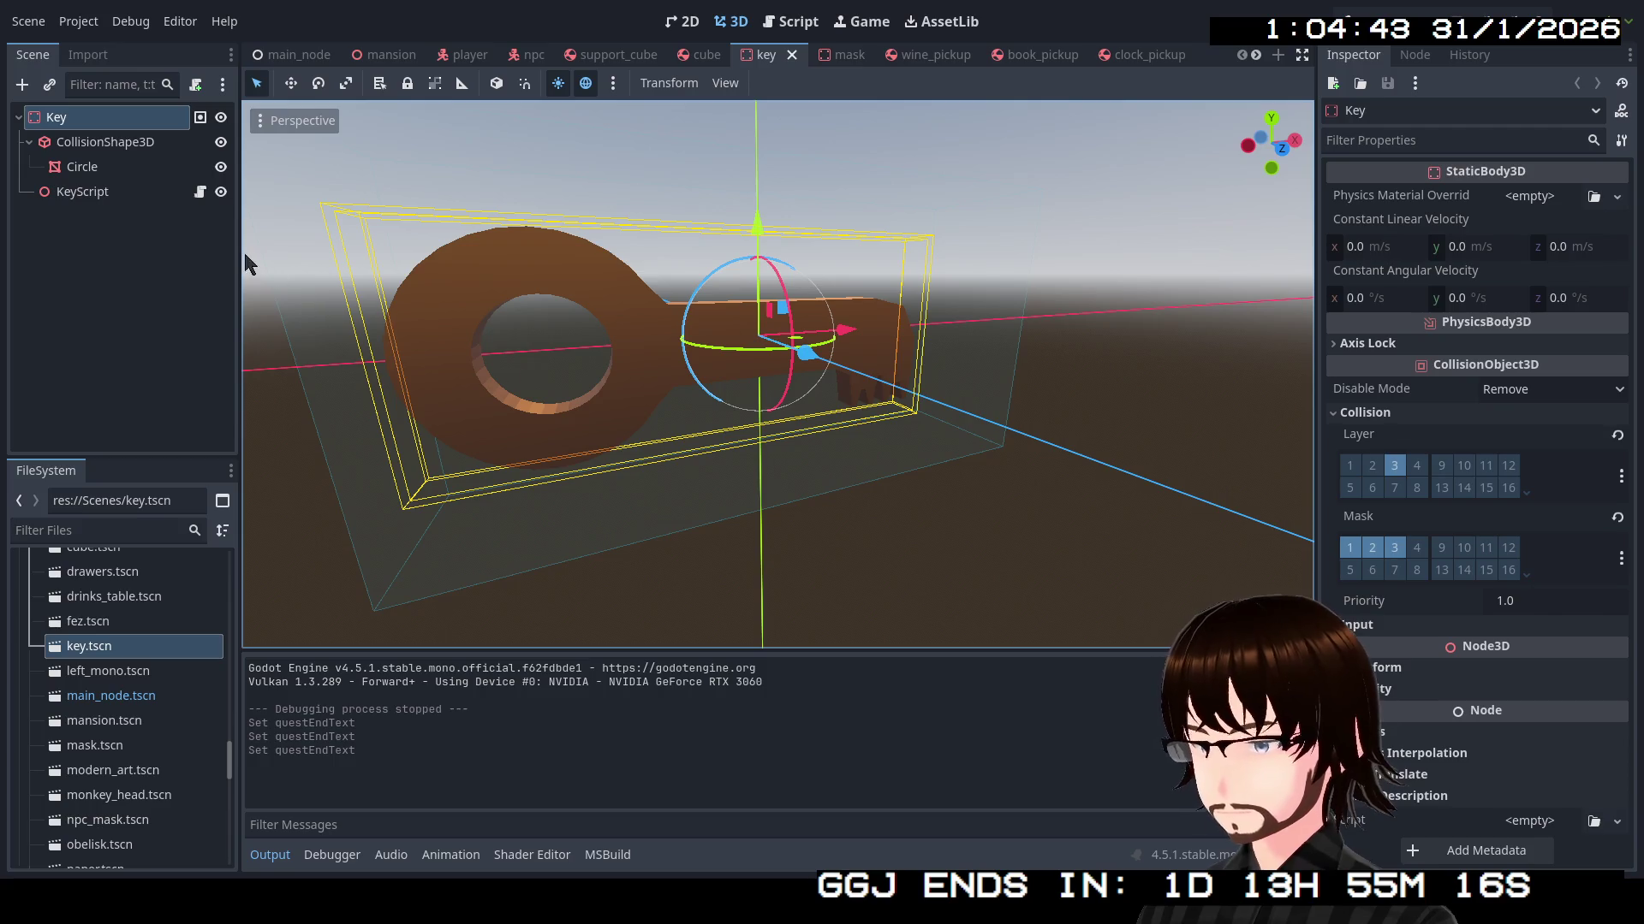
pyautogui.scroll(-3, 536, 339)
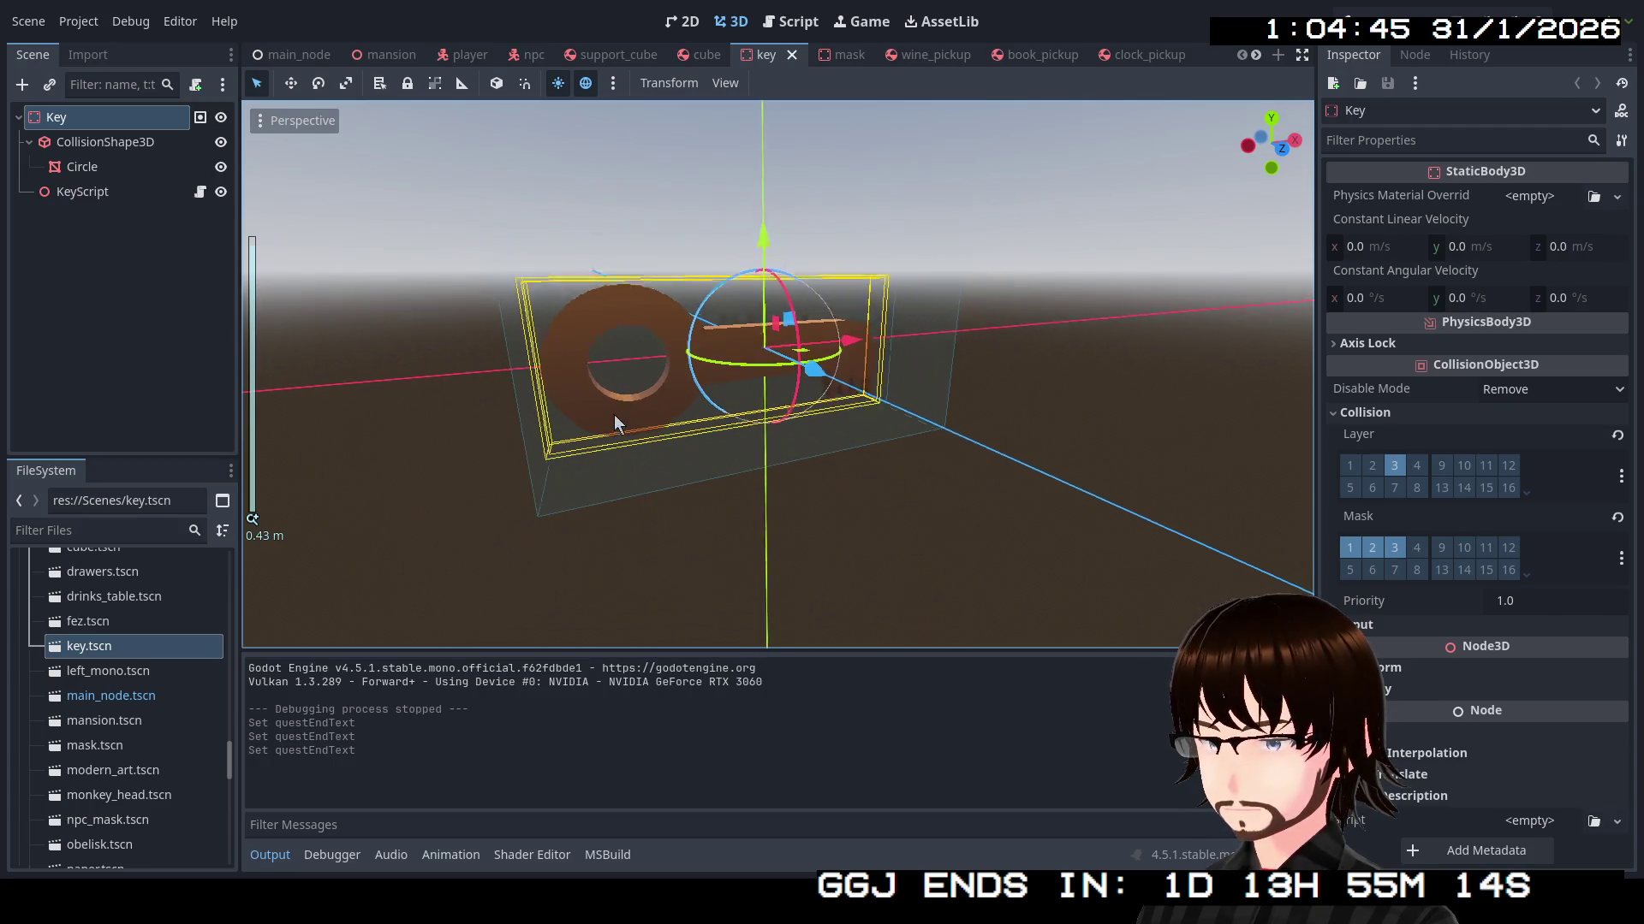
pyautogui.moveTo(615, 416); pyautogui.dragTo(530, 450)
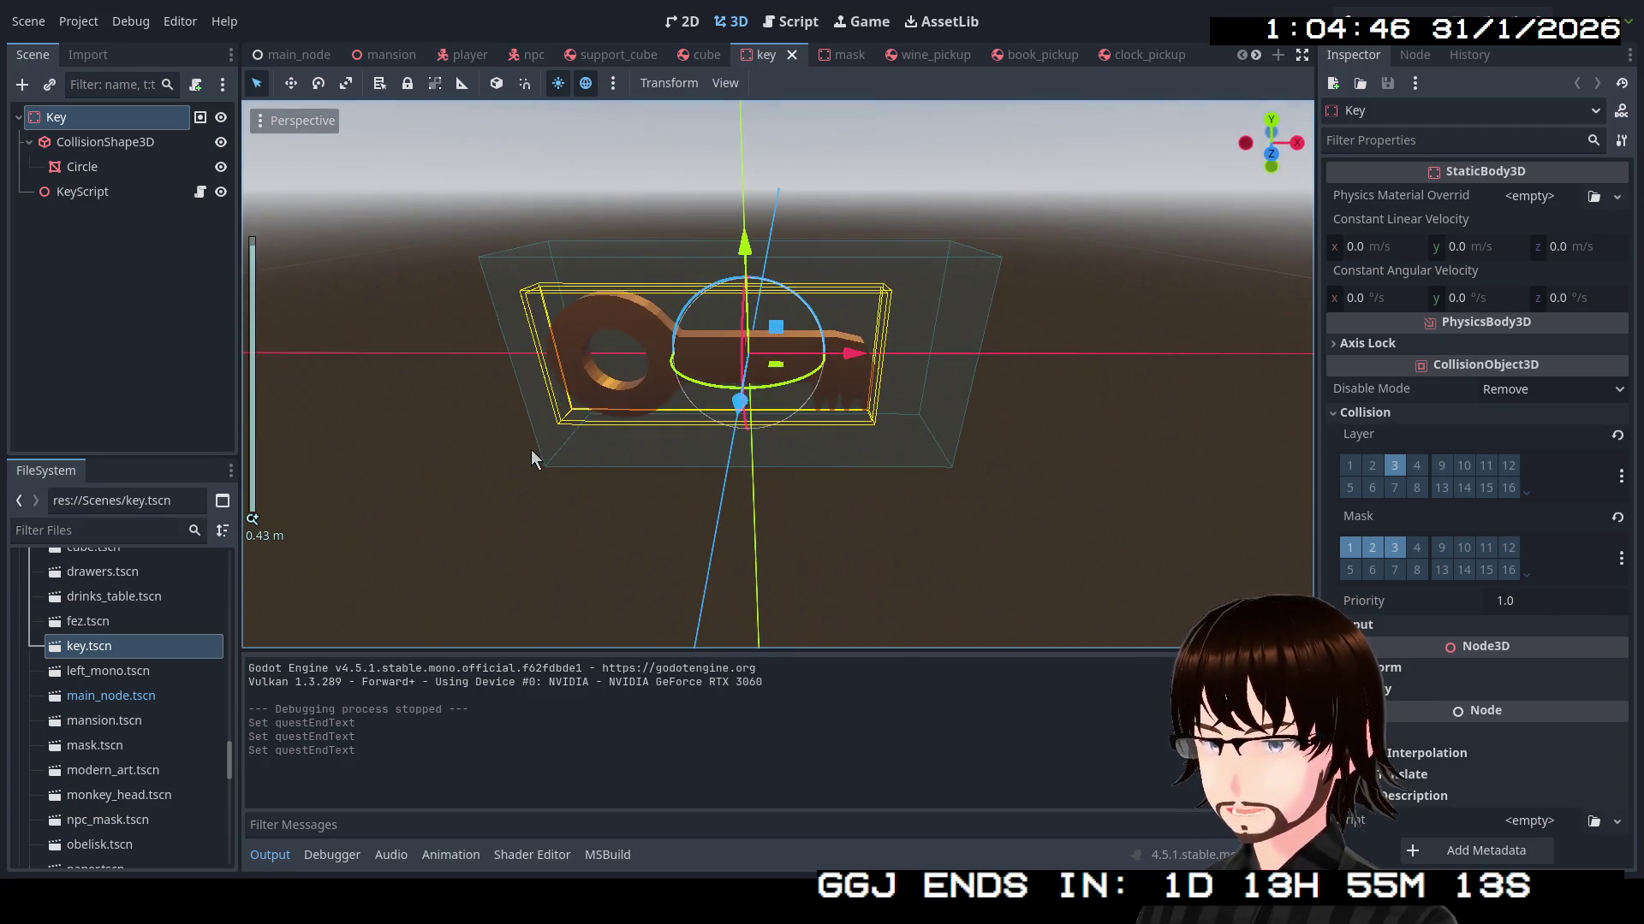
pyautogui.rightClick(100, 124)
pyautogui.click(126, 141)
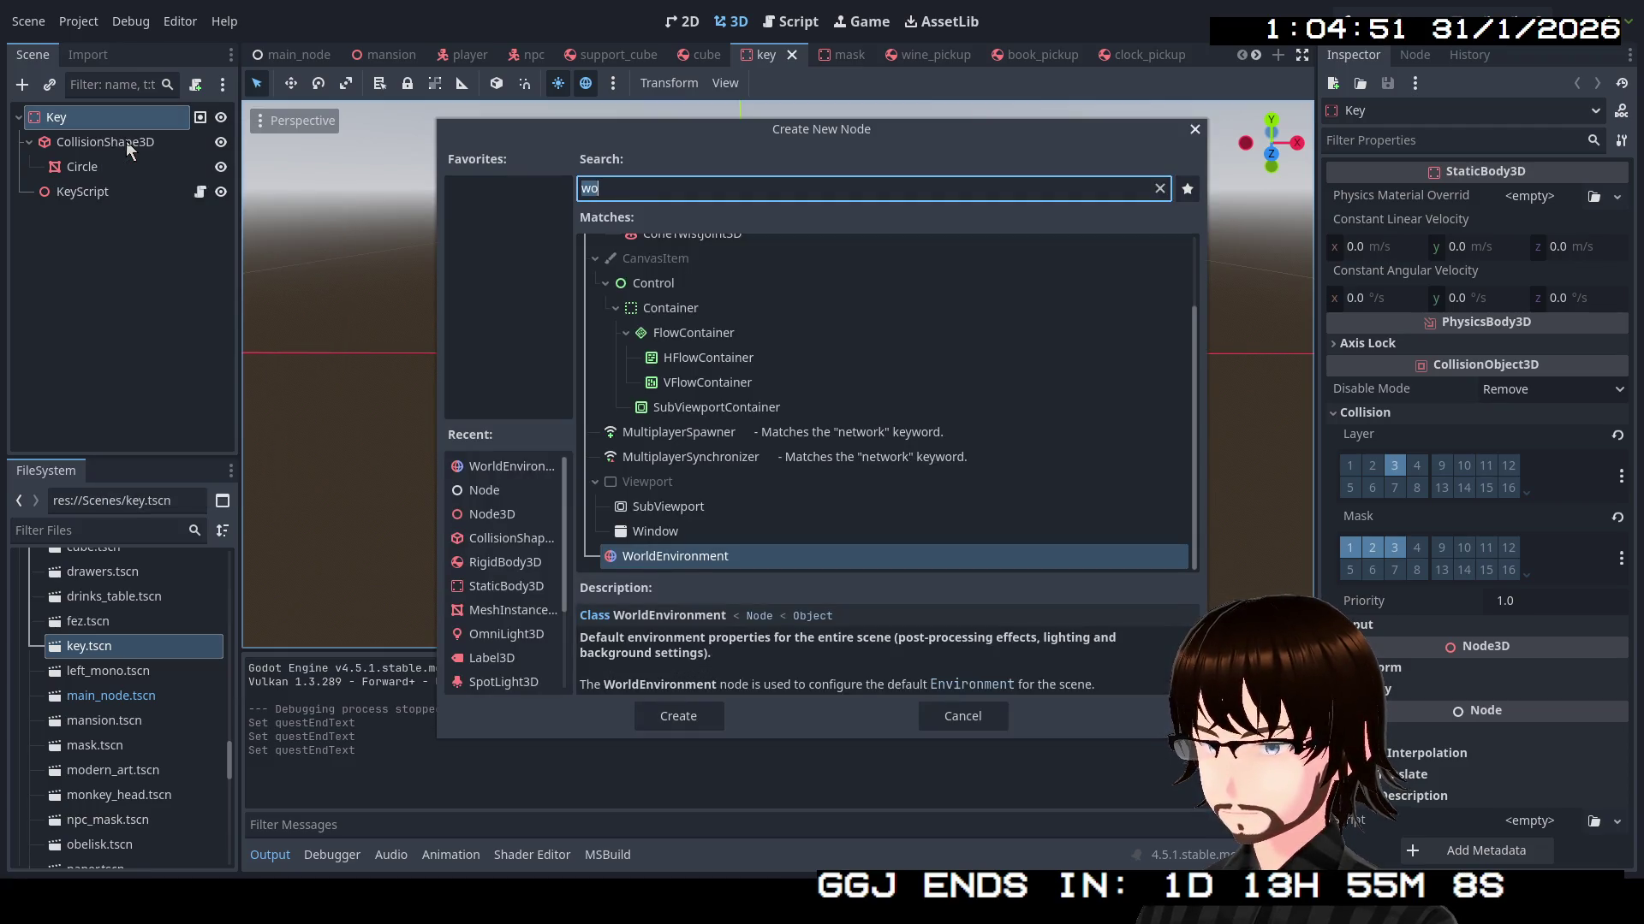
# Search node types ('halo', 'spri', then 'part') and create a GPUParticles3D under Key
pyautogui.write('hal')
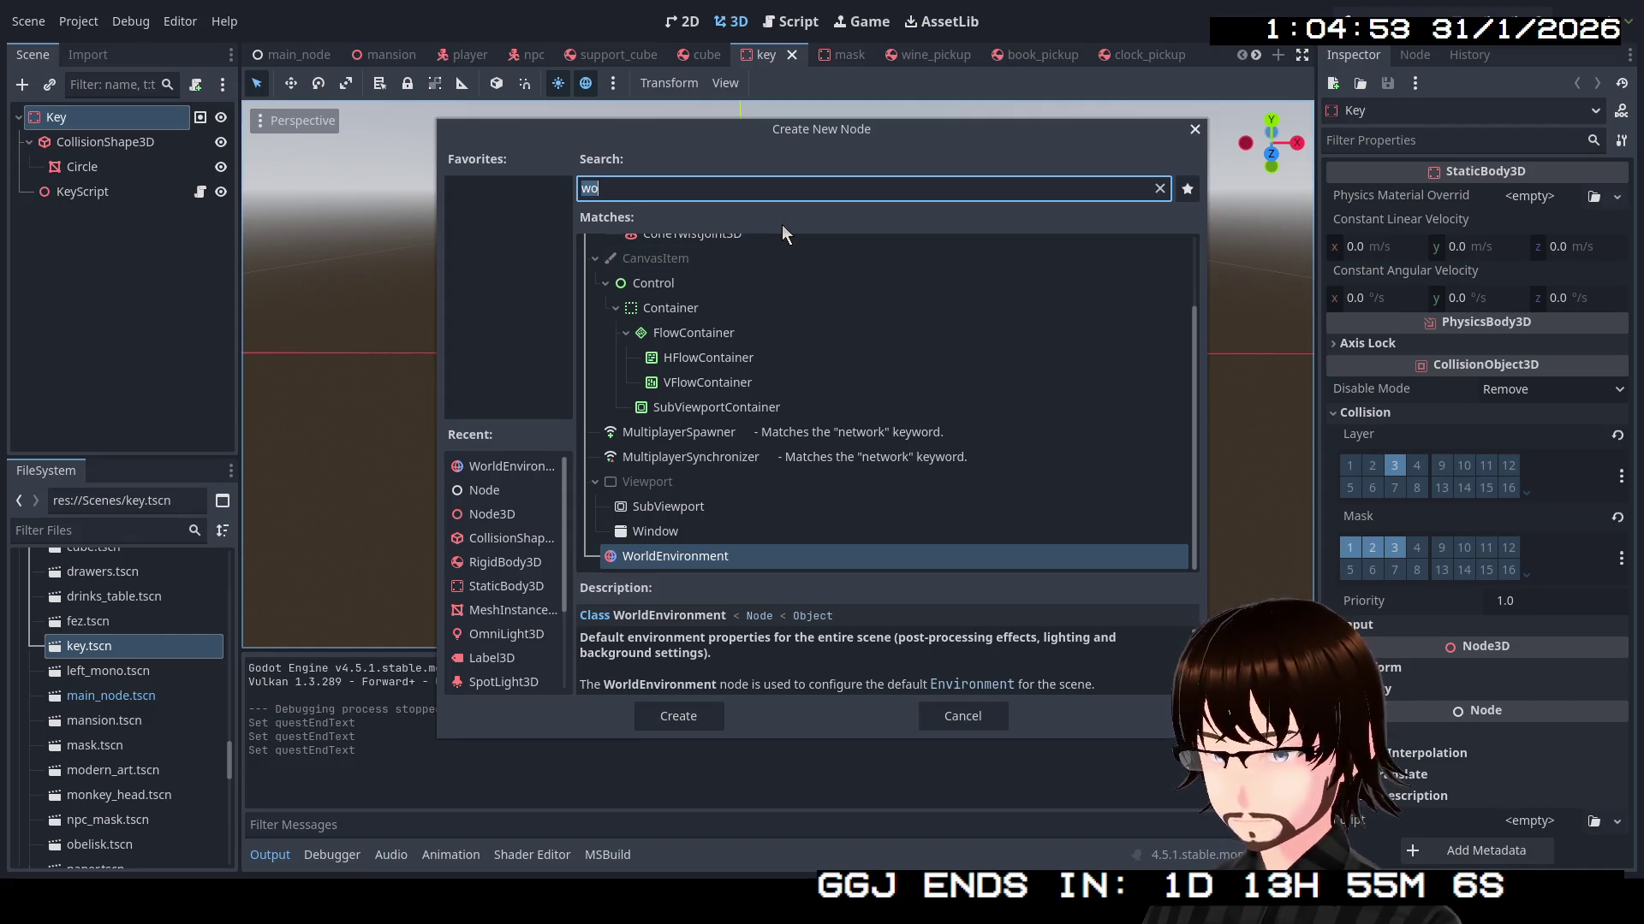
pyautogui.write('o')
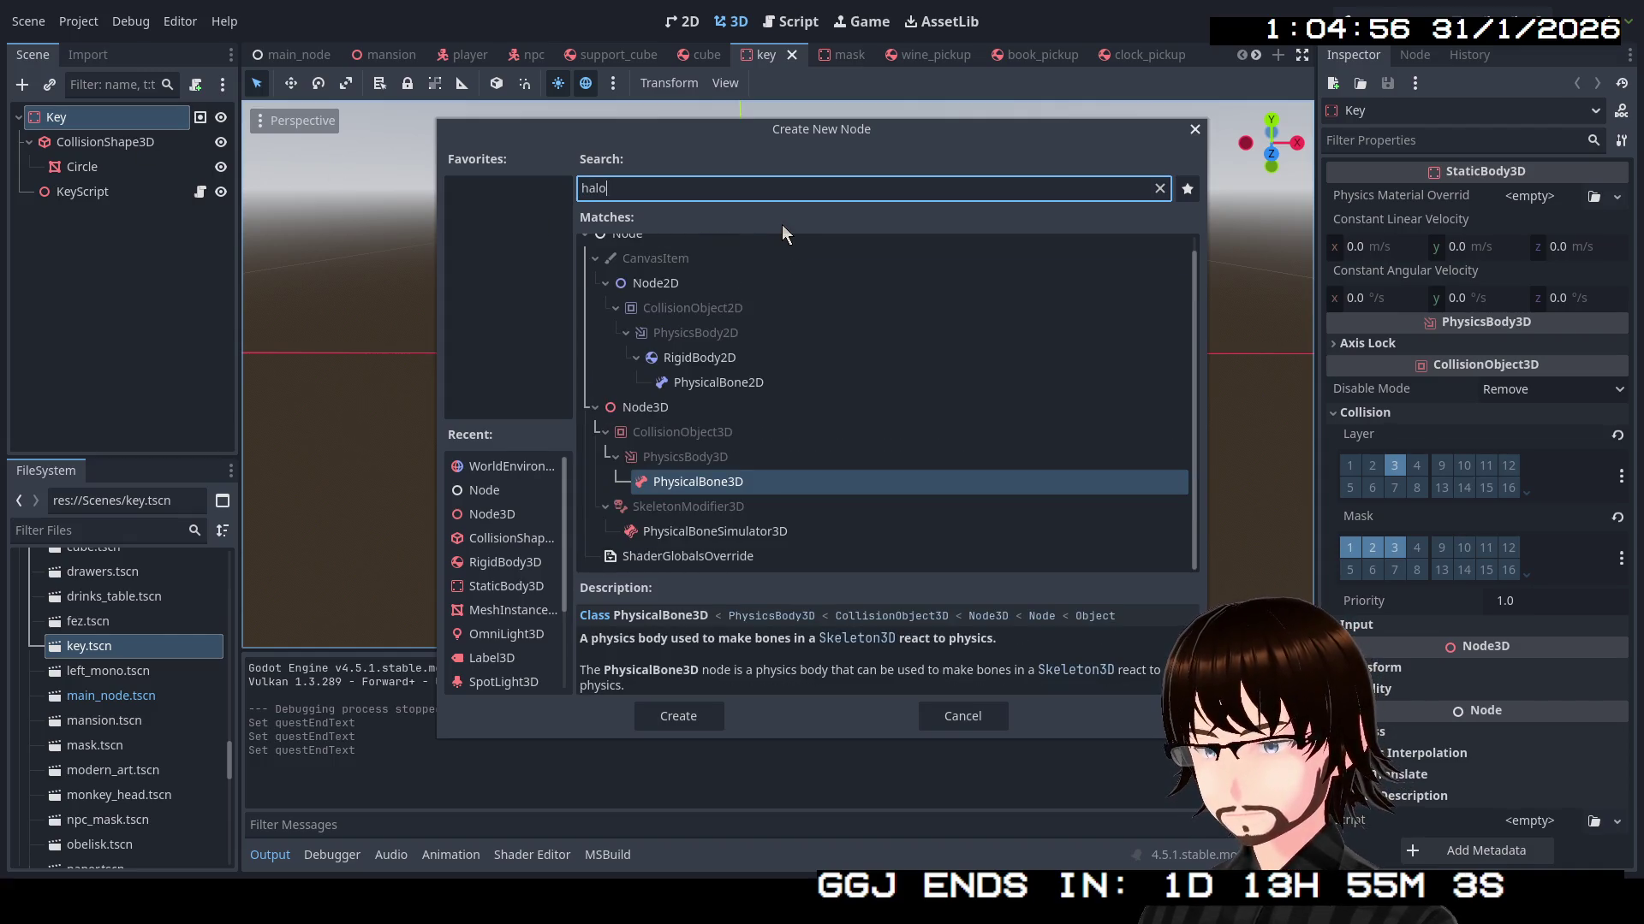
pyautogui.press('BackSpace')
pyautogui.press('BackSpace')
pyautogui.press('BackSpace')
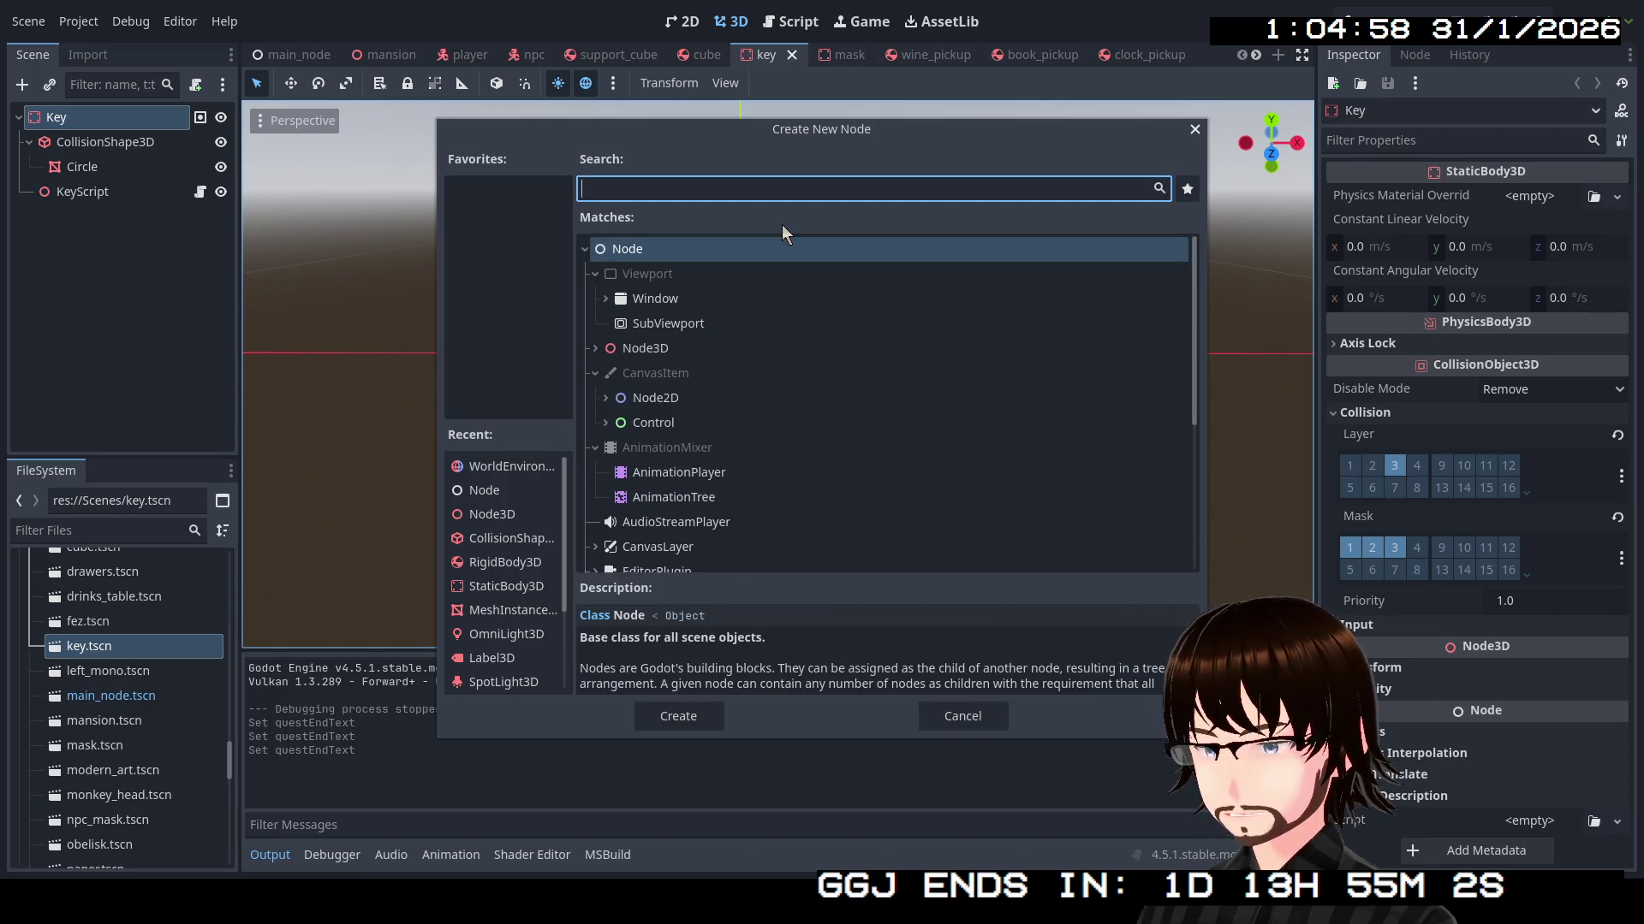
pyautogui.write('spri')
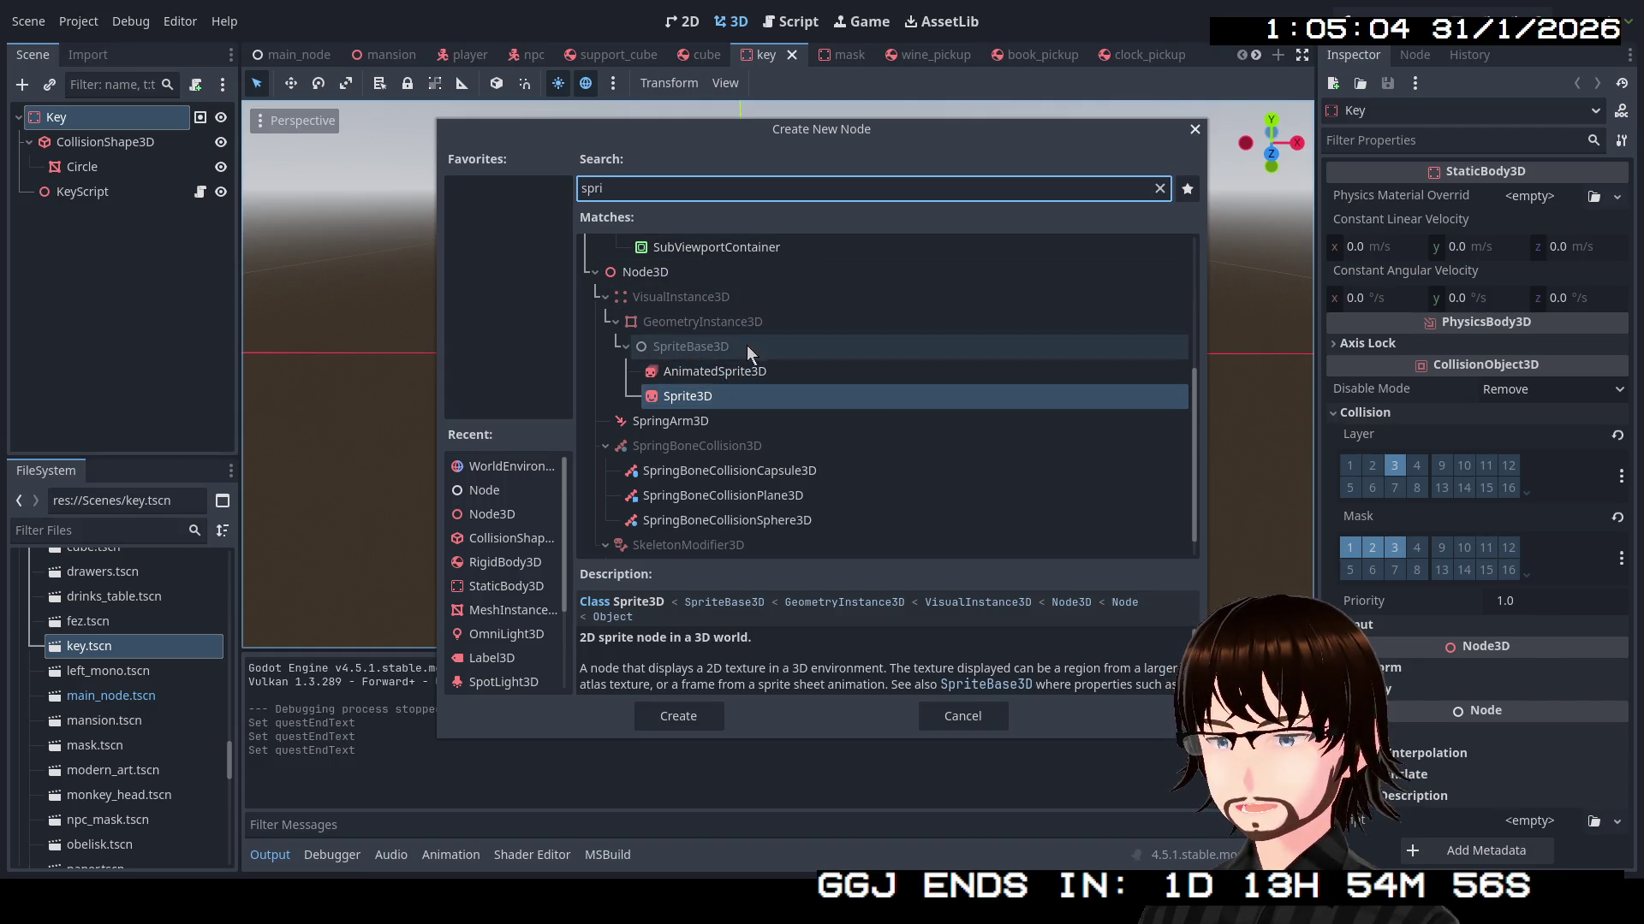
pyautogui.scroll(3, 747, 345)
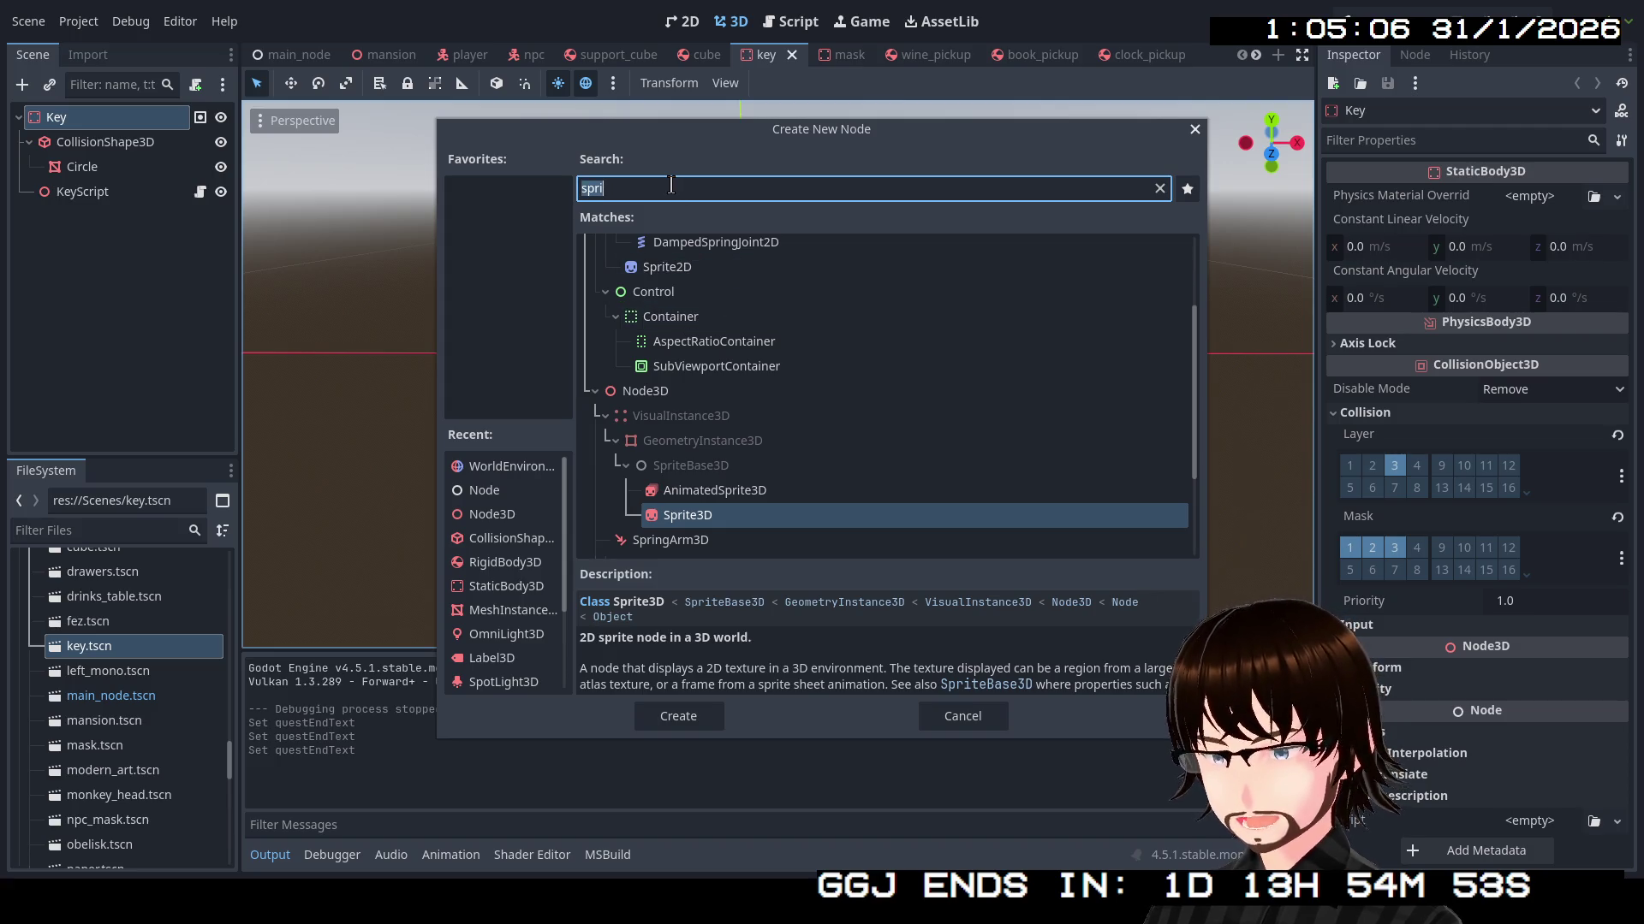
pyautogui.write('part')
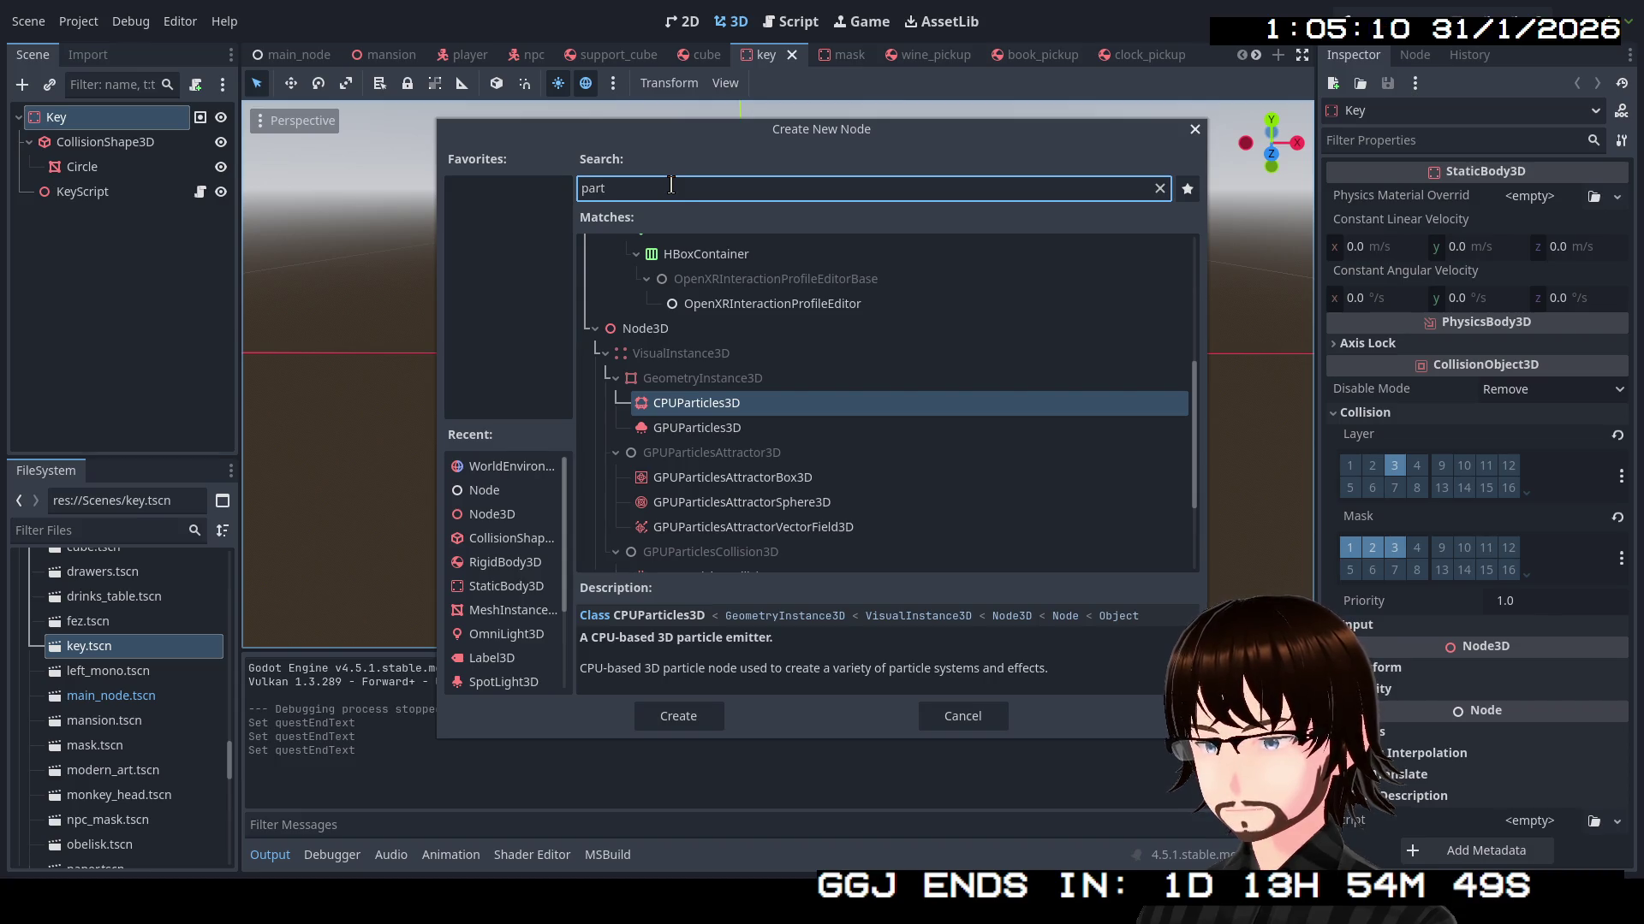
pyautogui.click(738, 427)
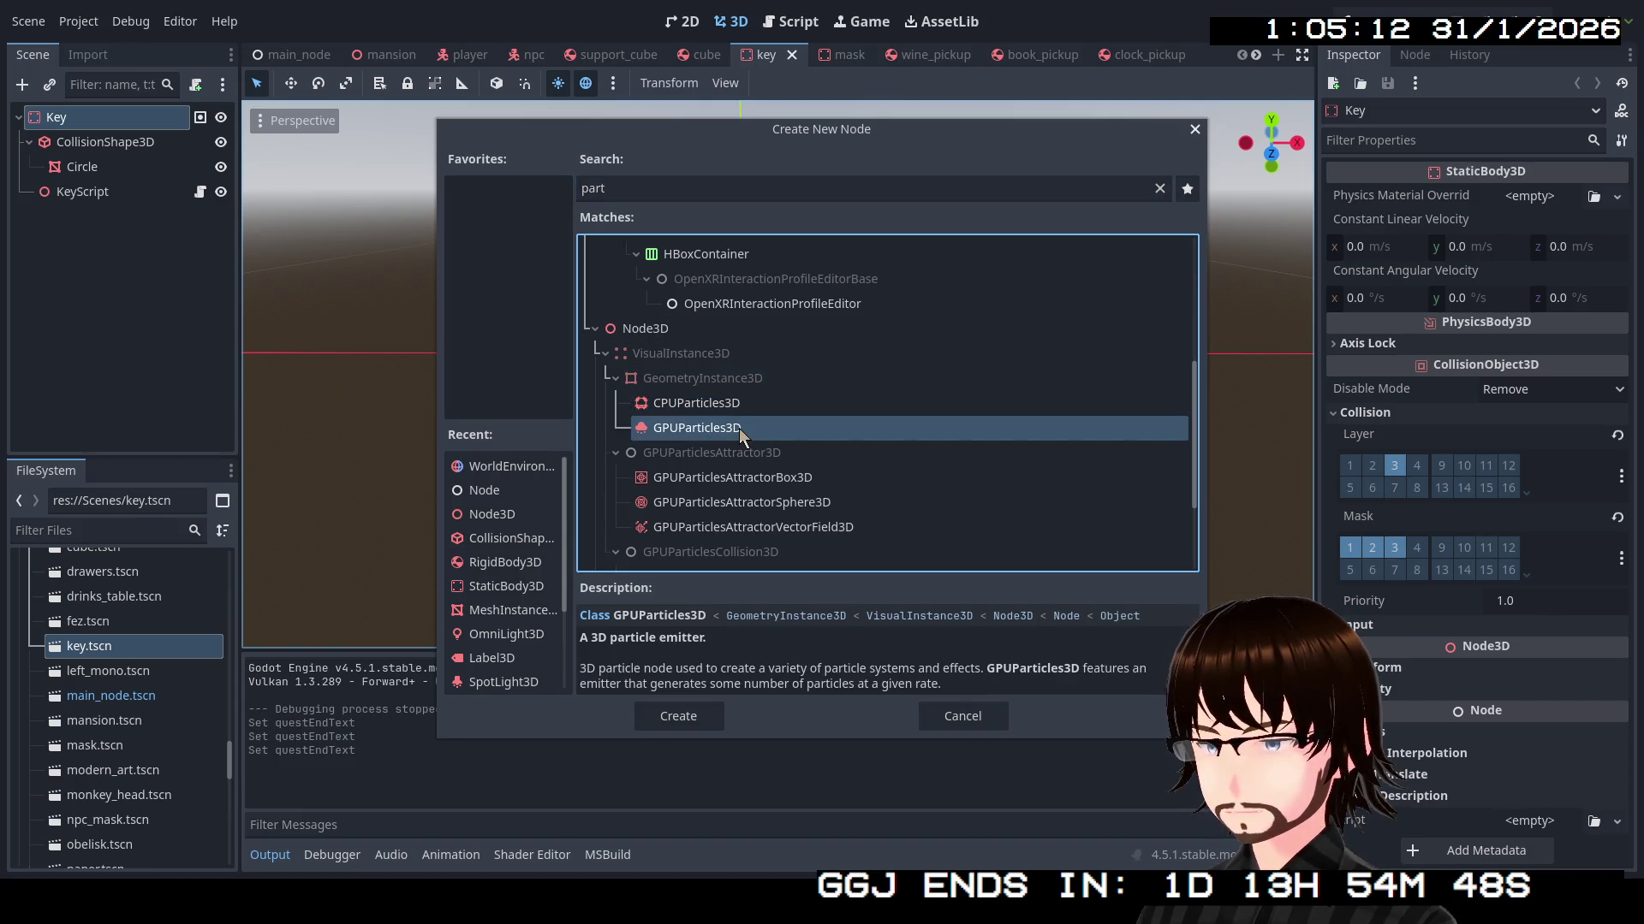
pyautogui.doubleClick(739, 428)
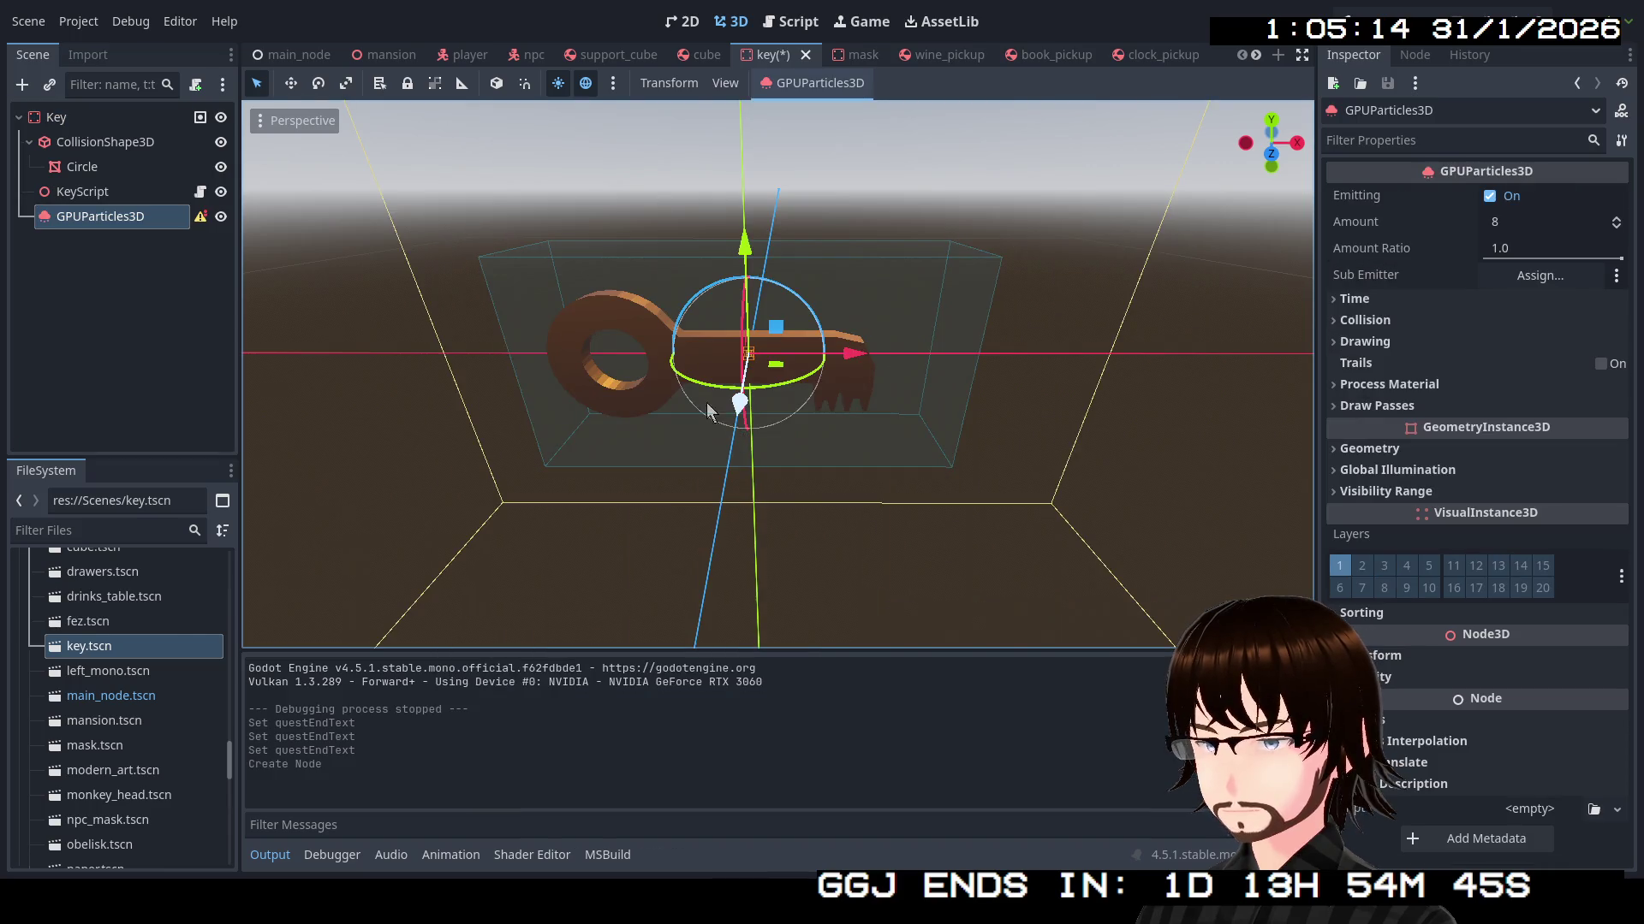
# Set the GPUParticles3D's Draw Pass 1 mesh to a new BoxMesh
pyautogui.moveTo(196, 223)
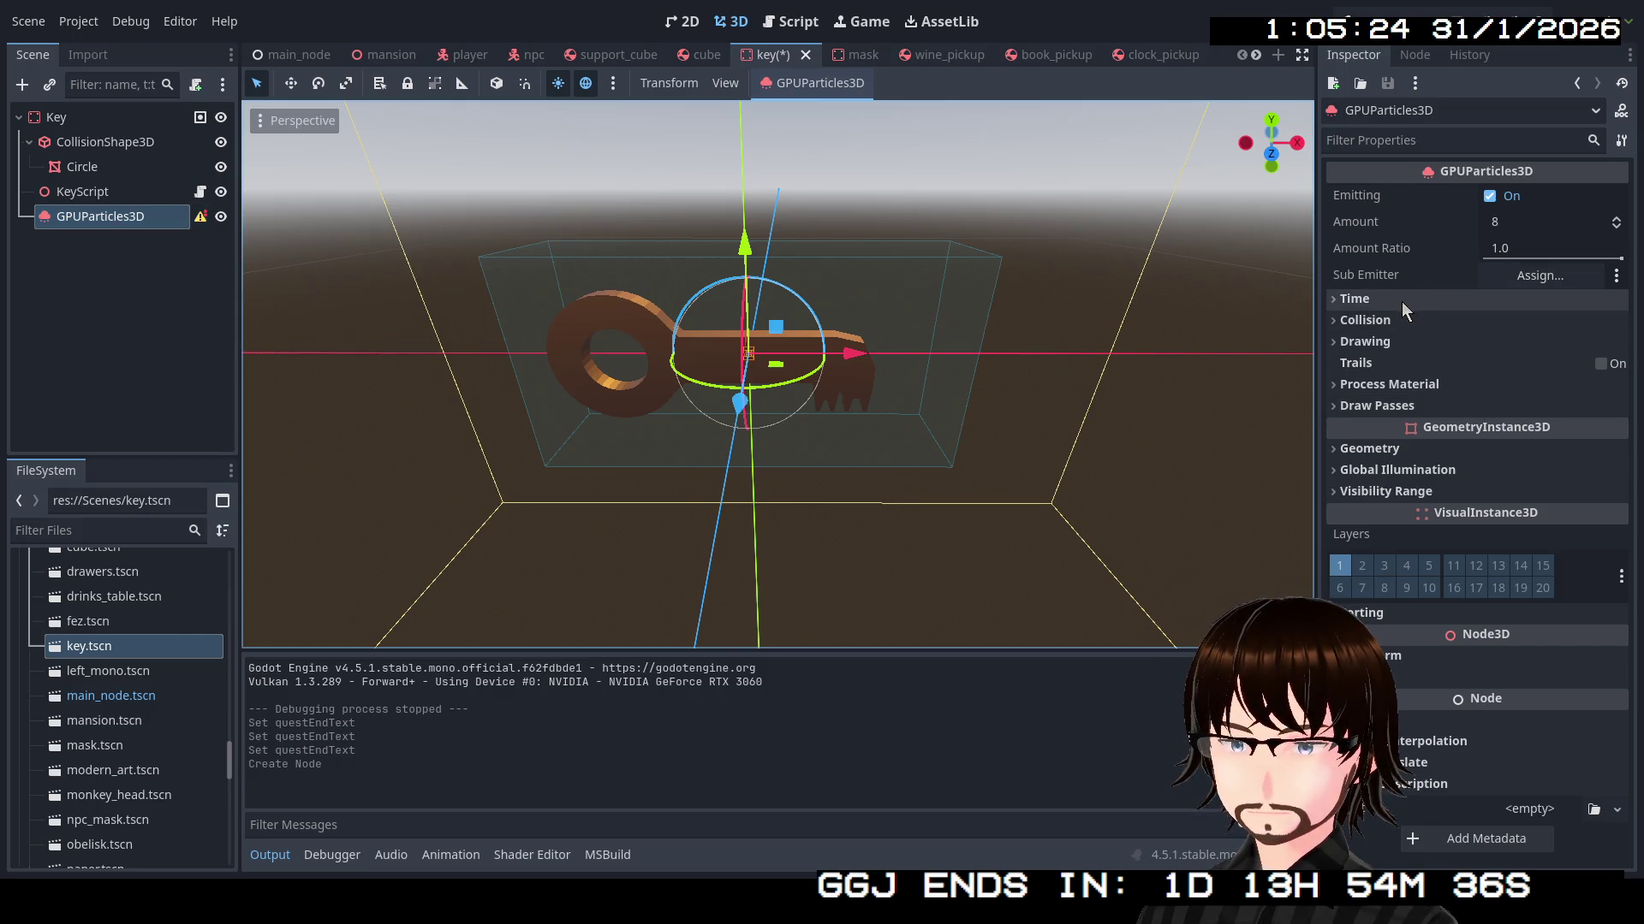
pyautogui.click(1422, 364)
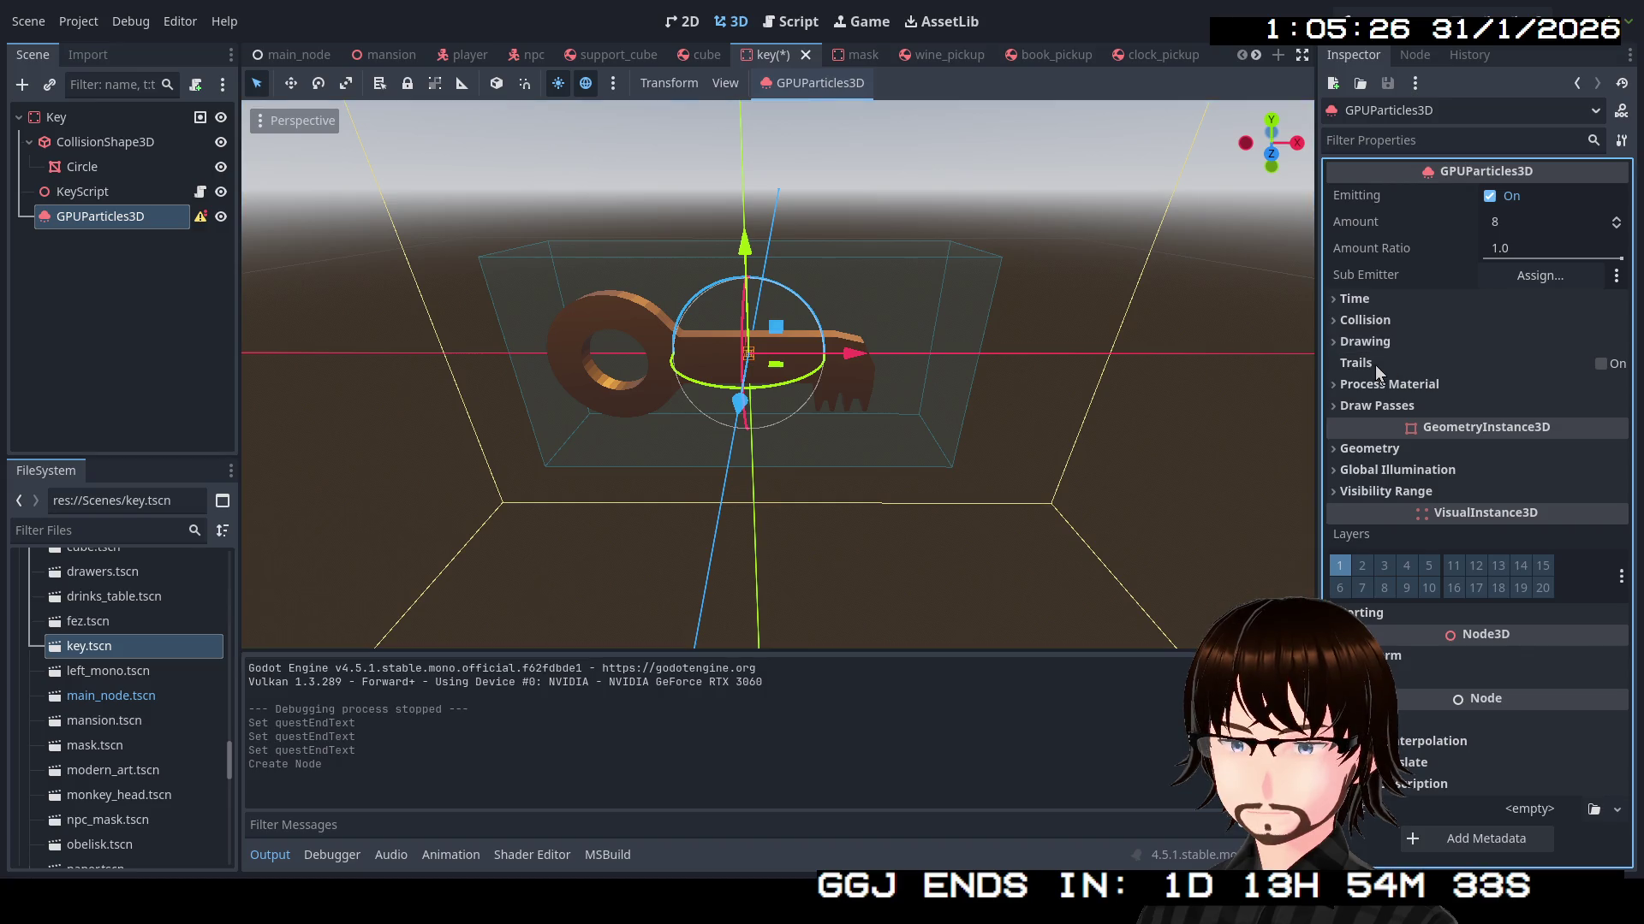
pyautogui.click(1600, 371)
pyautogui.click(1600, 371)
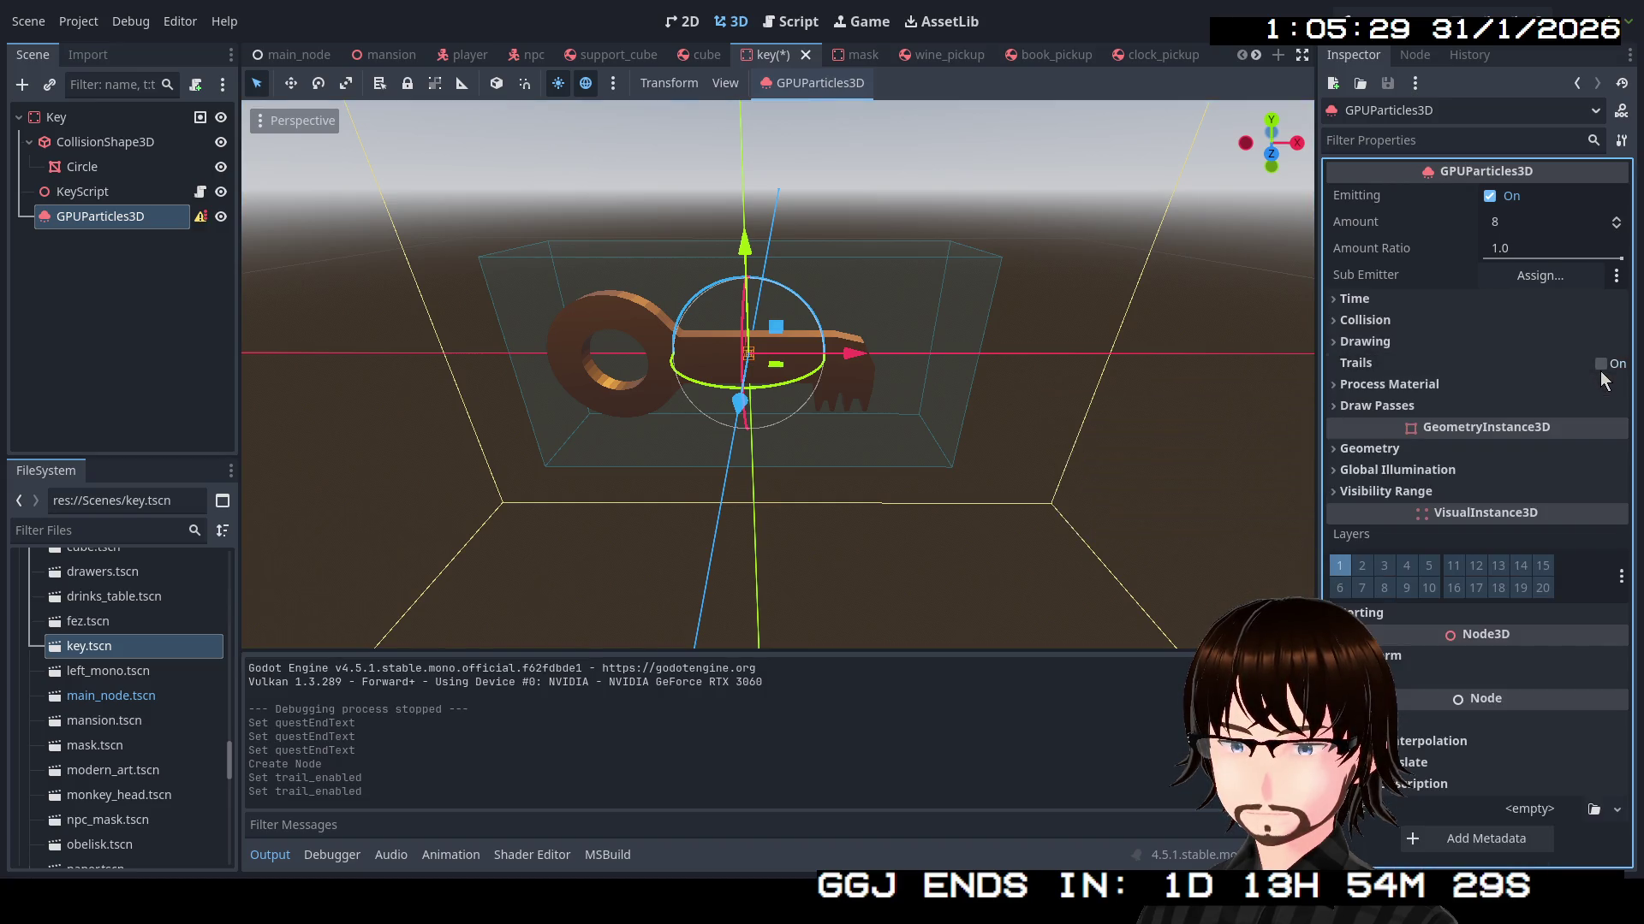
pyautogui.click(1383, 390)
pyautogui.click(1431, 385)
pyautogui.click(1414, 406)
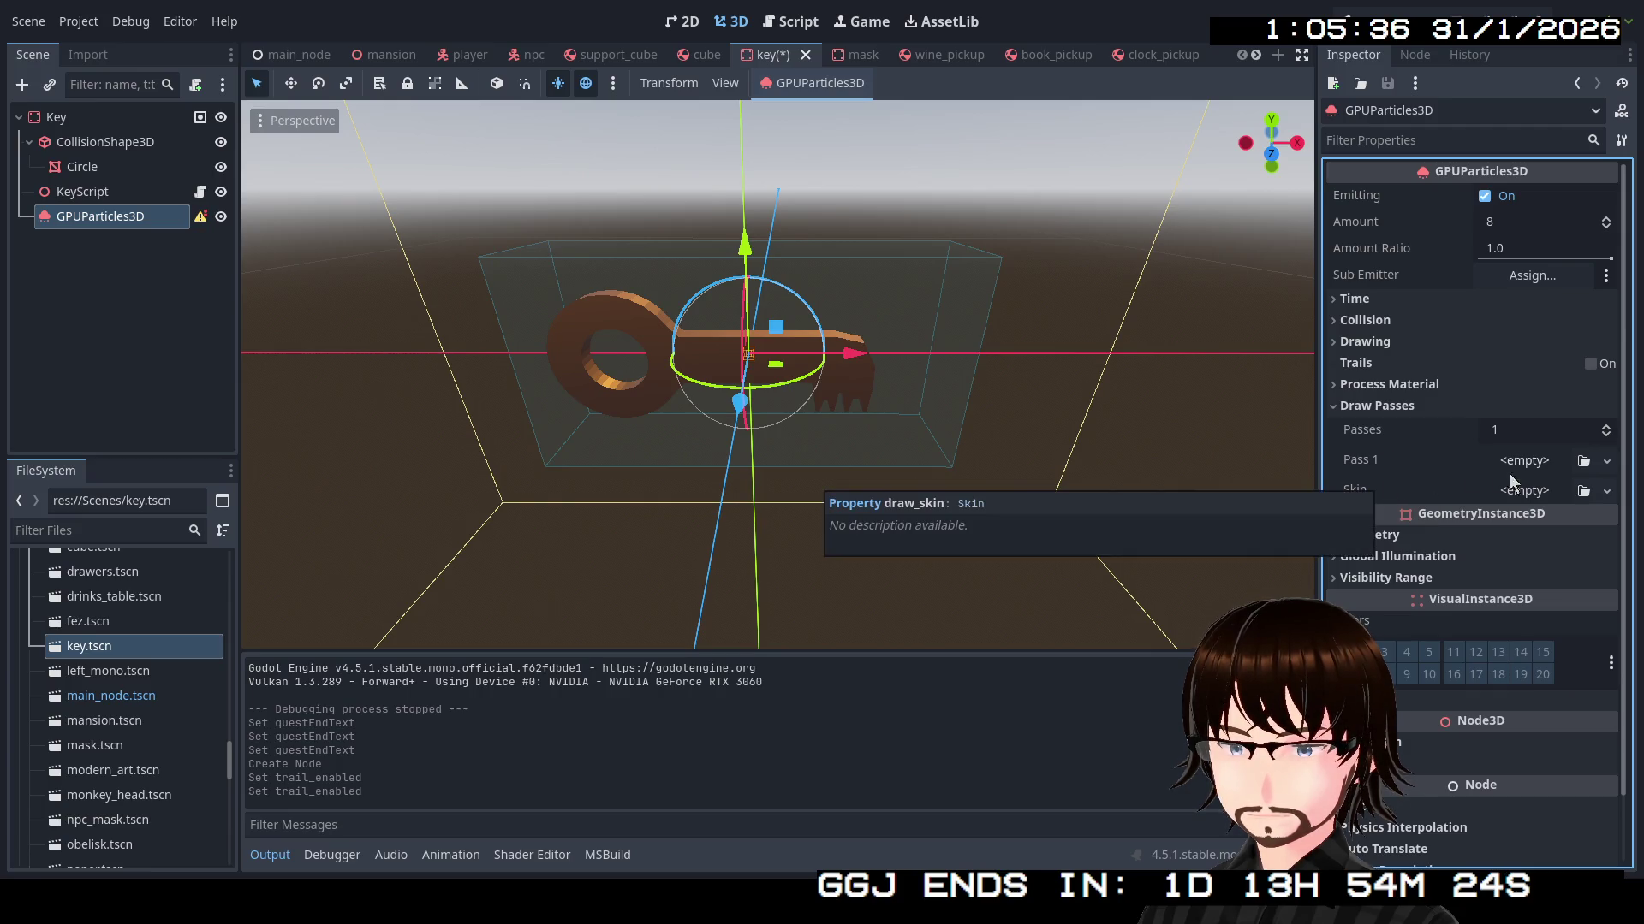
pyautogui.click(1606, 461)
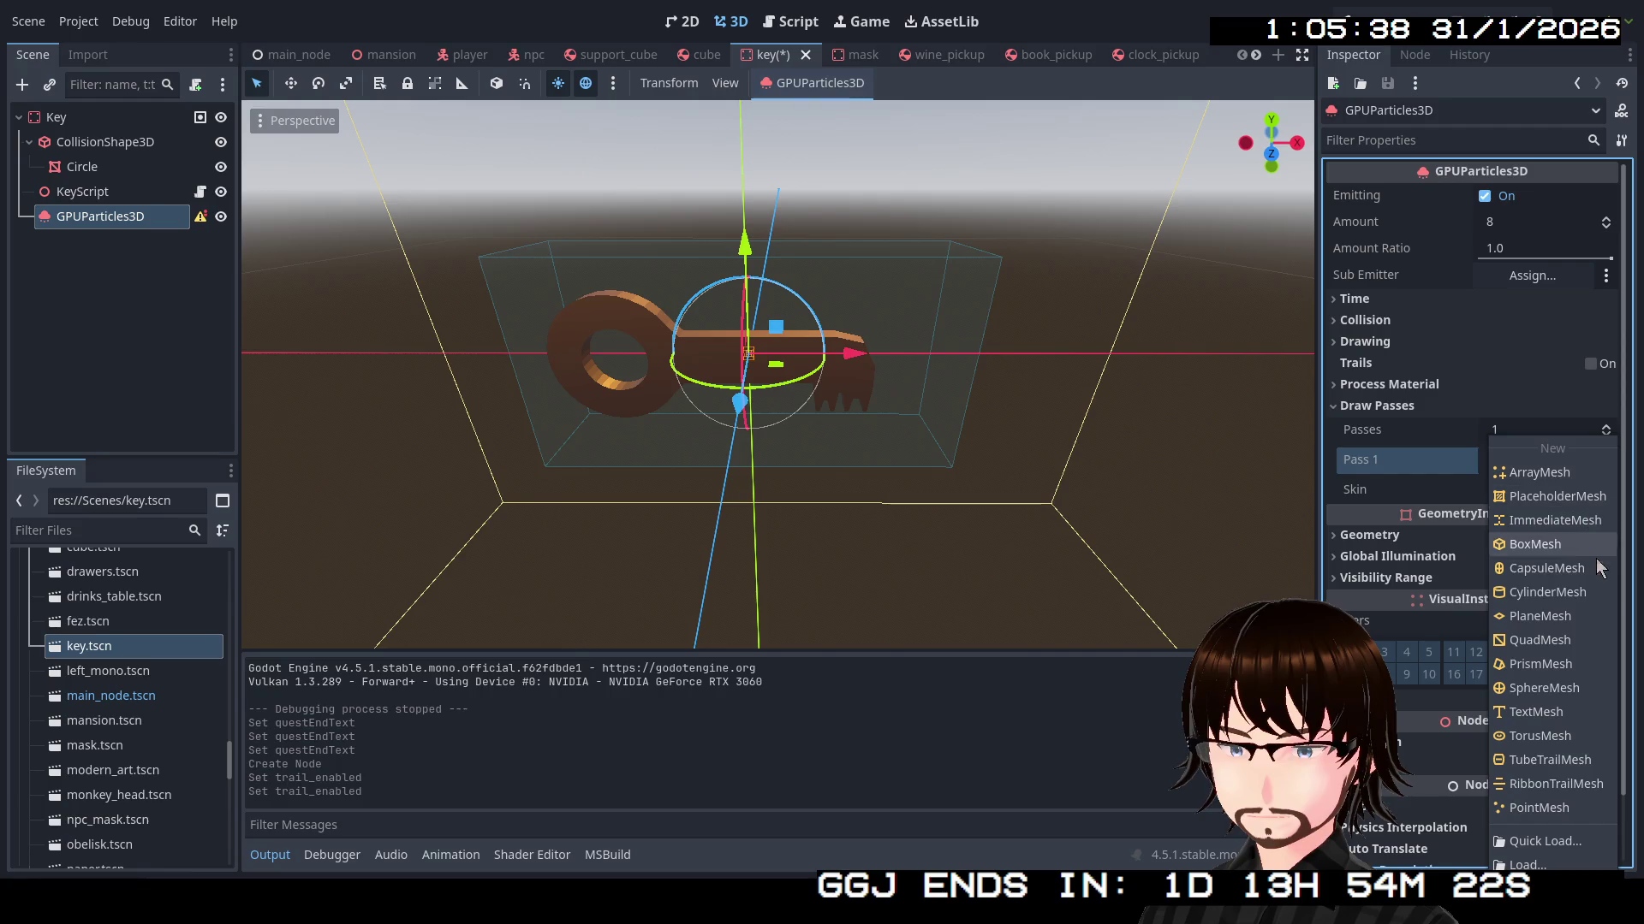
pyautogui.click(1550, 545)
# Orbit around the key and list the Process Material's new-material options
pyautogui.moveTo(868, 387)
pyautogui.mouseDown()
pyautogui.moveTo(927, 483)
pyautogui.moveTo(462, 338)
pyautogui.mouseUp()
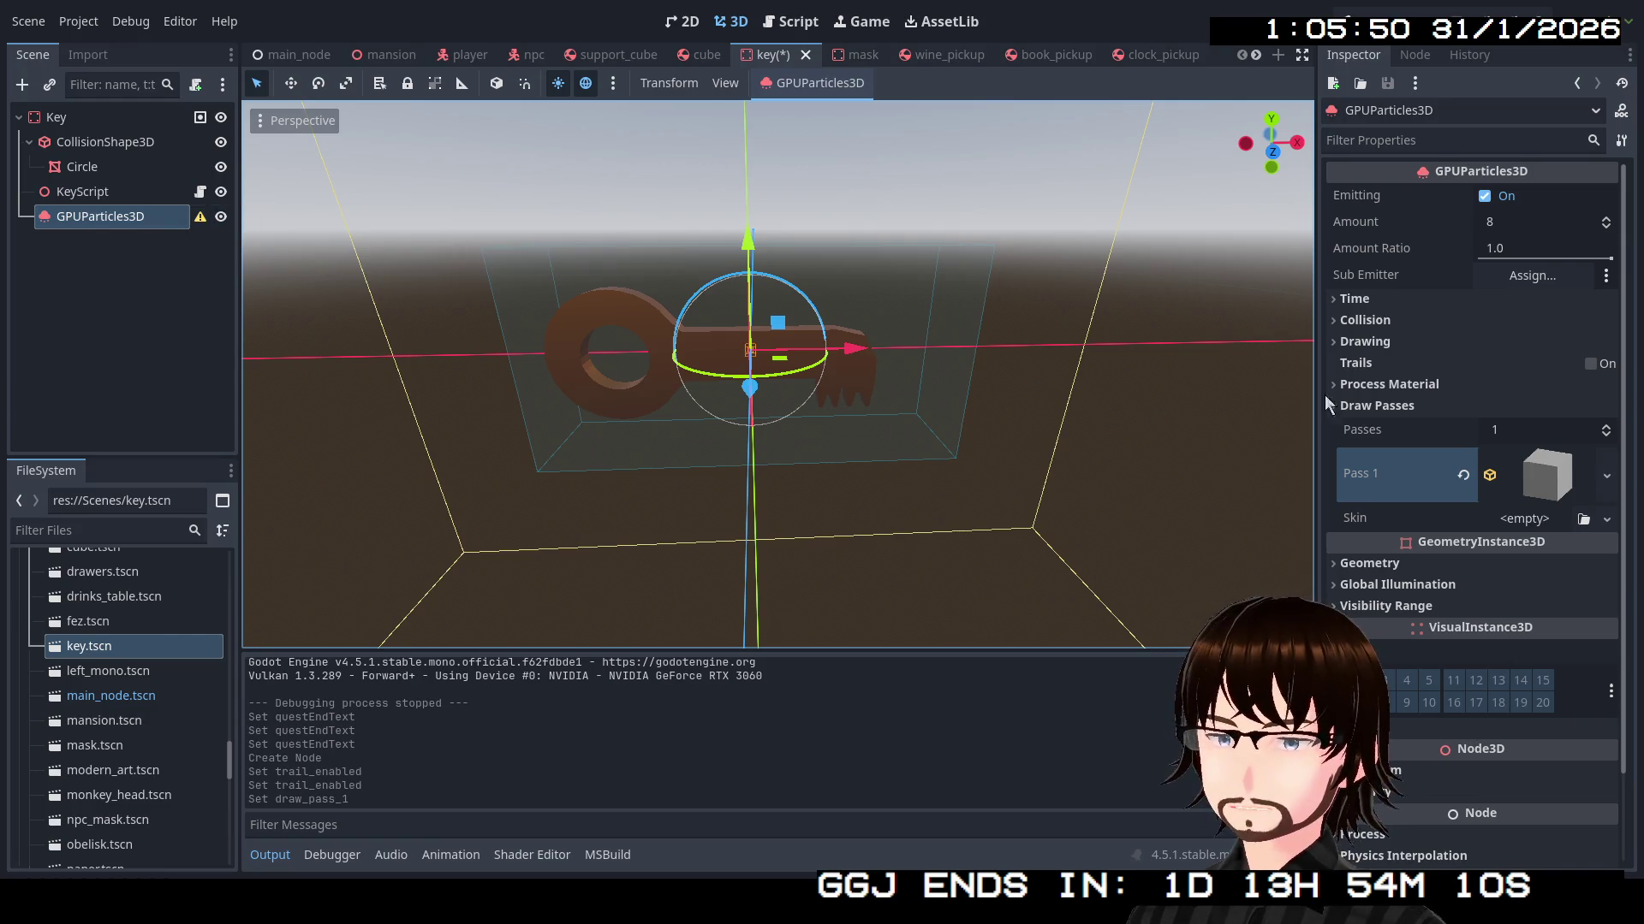
pyautogui.click(1382, 381)
pyautogui.click(1605, 413)
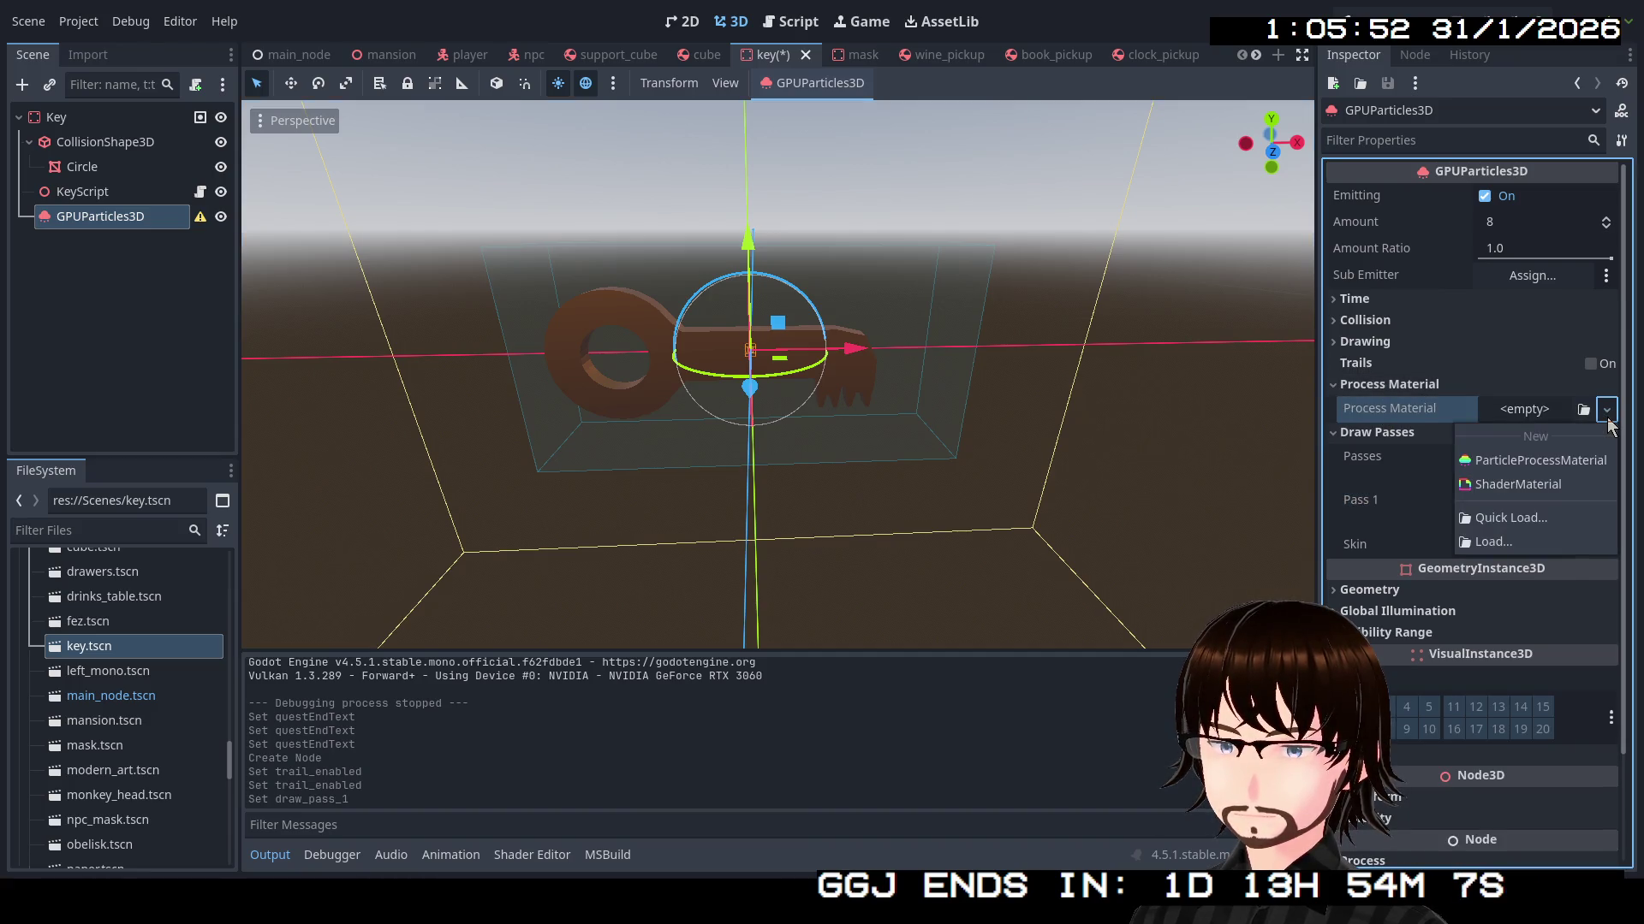
# Assign a new ParticleProcessMaterial to the key emitter and lower Amount Ratio to 0.723
pyautogui.click(1592, 462)
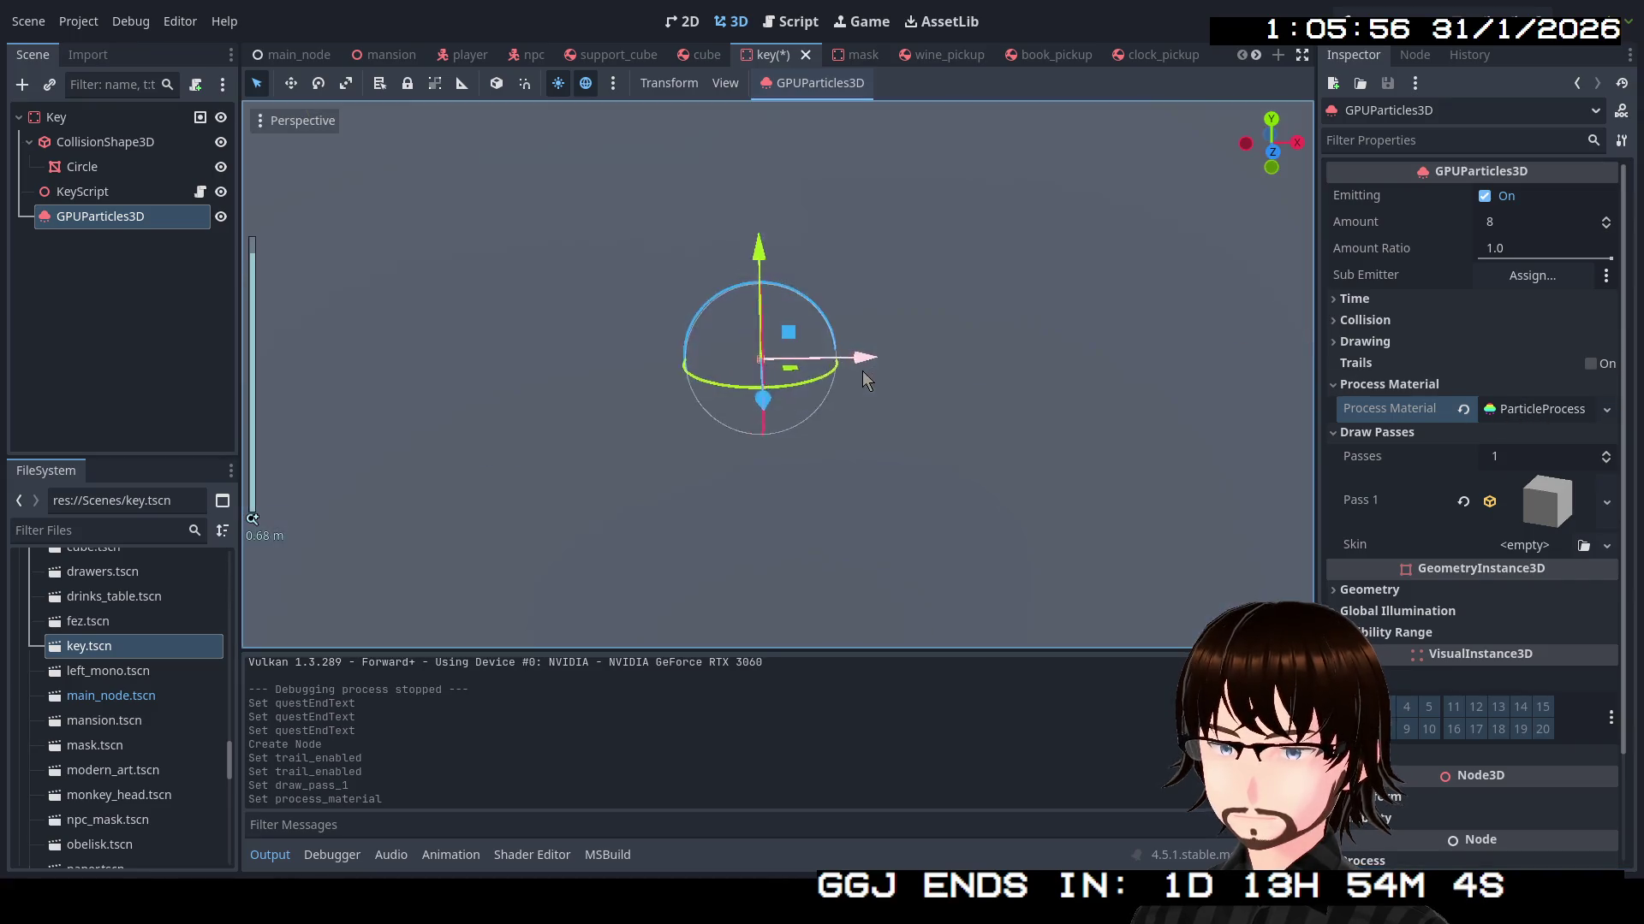
pyautogui.scroll(-5, 856, 365)
pyautogui.moveTo(684, 400)
pyautogui.mouseDown()
pyautogui.moveTo(590, 612)
pyautogui.moveTo(684, 412)
pyautogui.mouseUp()
pyautogui.click(1520, 417)
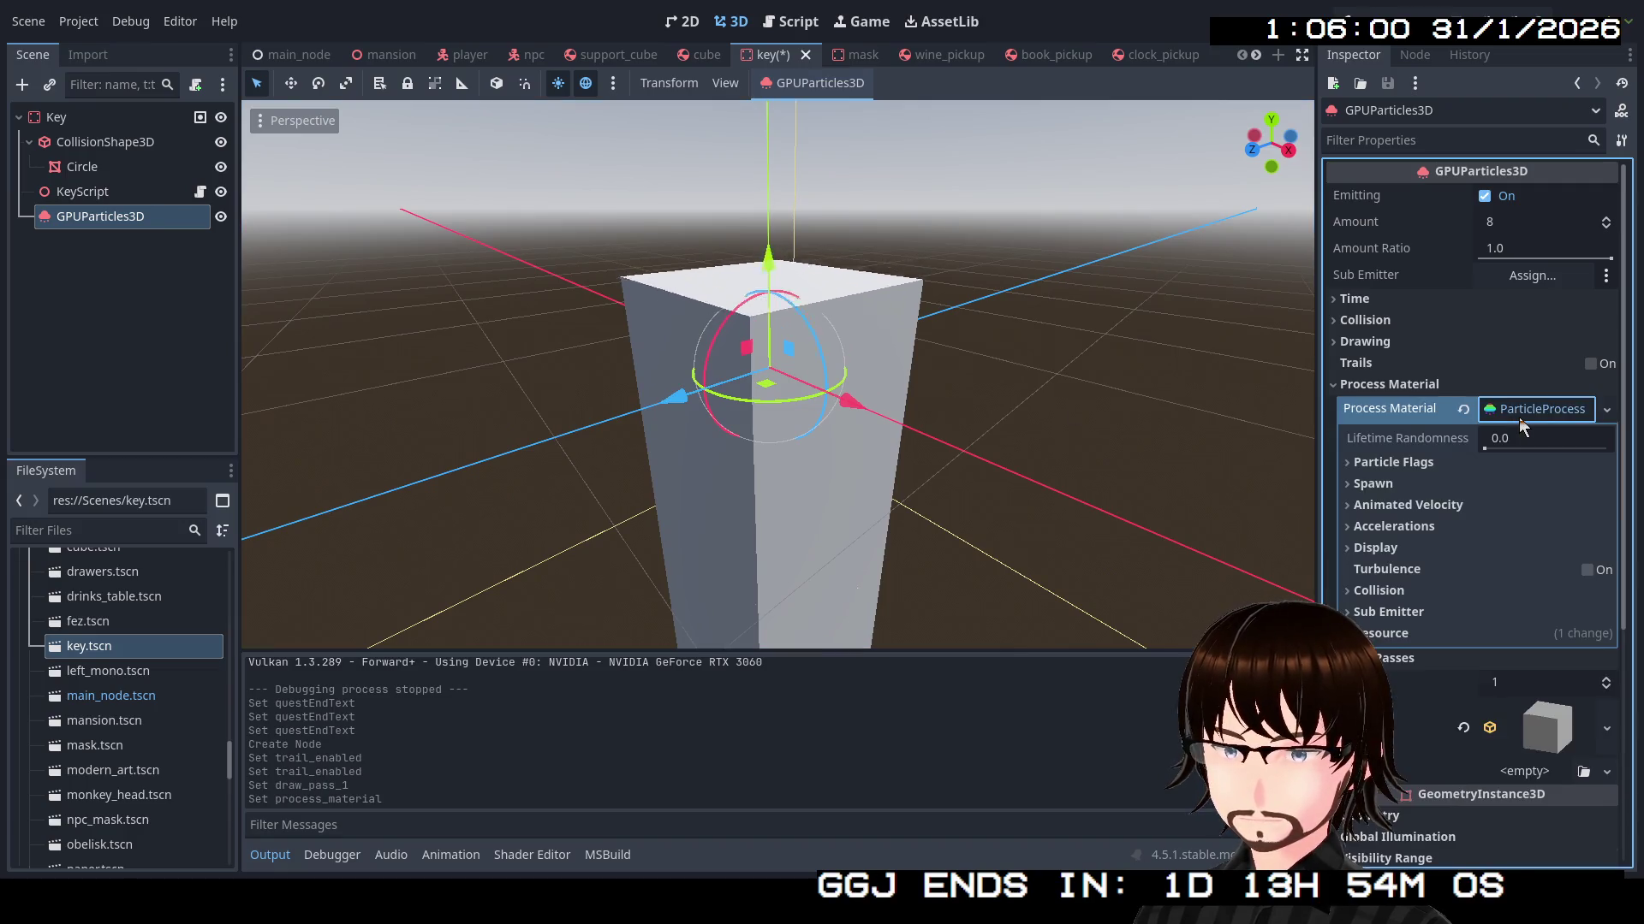
pyautogui.click(1488, 448)
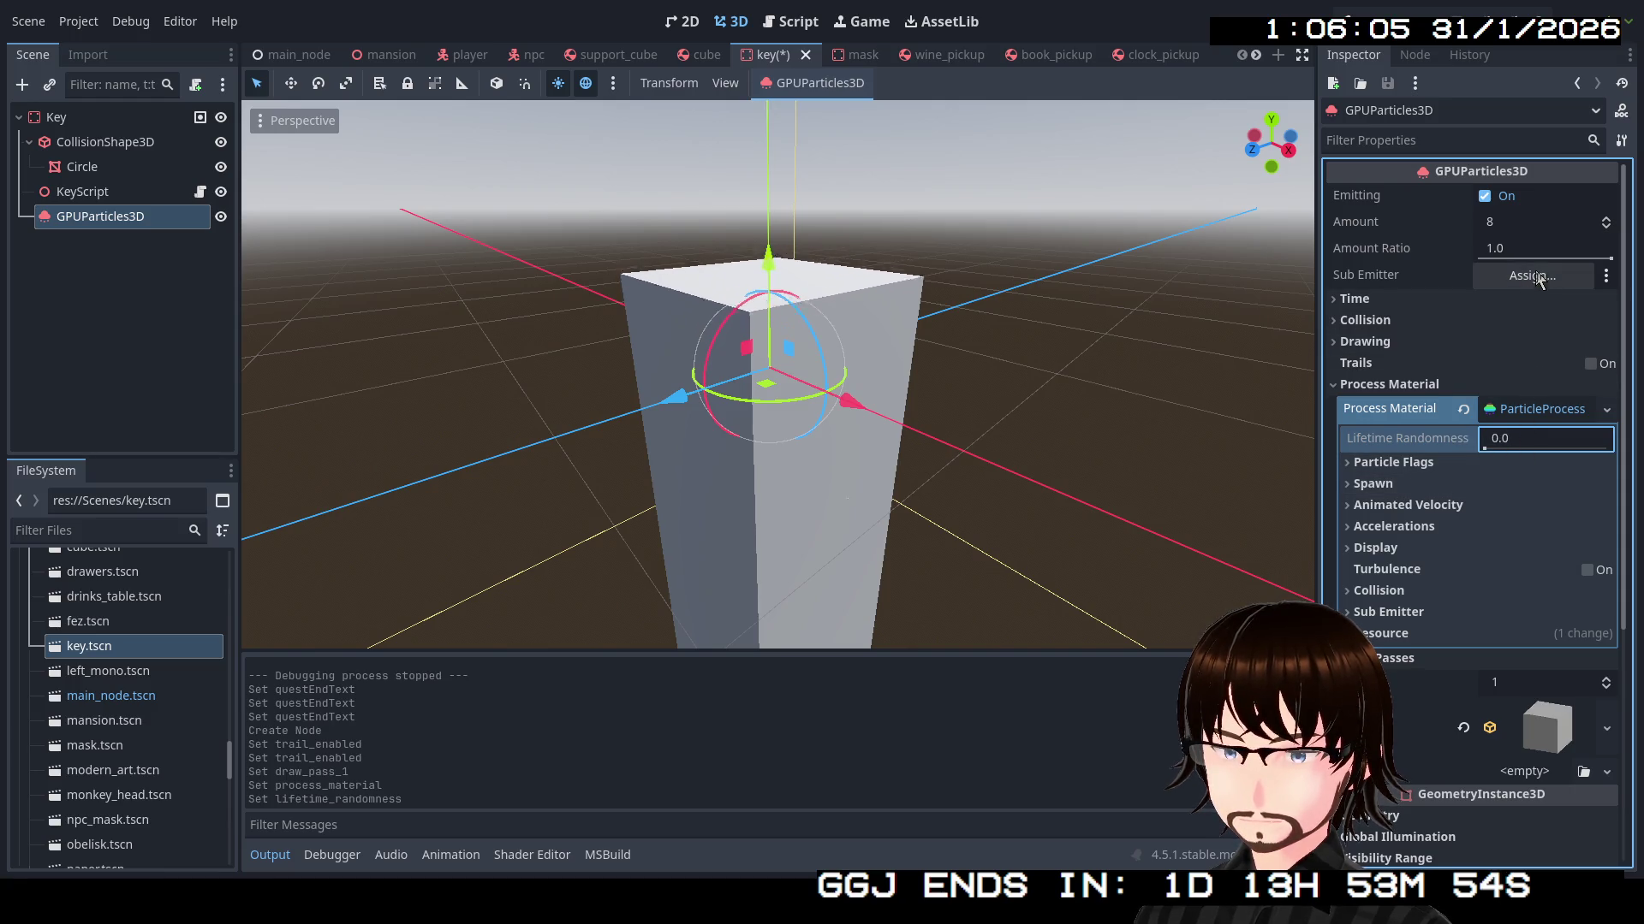
pyautogui.moveTo(1575, 258)
pyautogui.mouseDown()
pyautogui.moveTo(1487, 258)
pyautogui.moveTo(1572, 259)
pyautogui.mouseUp()
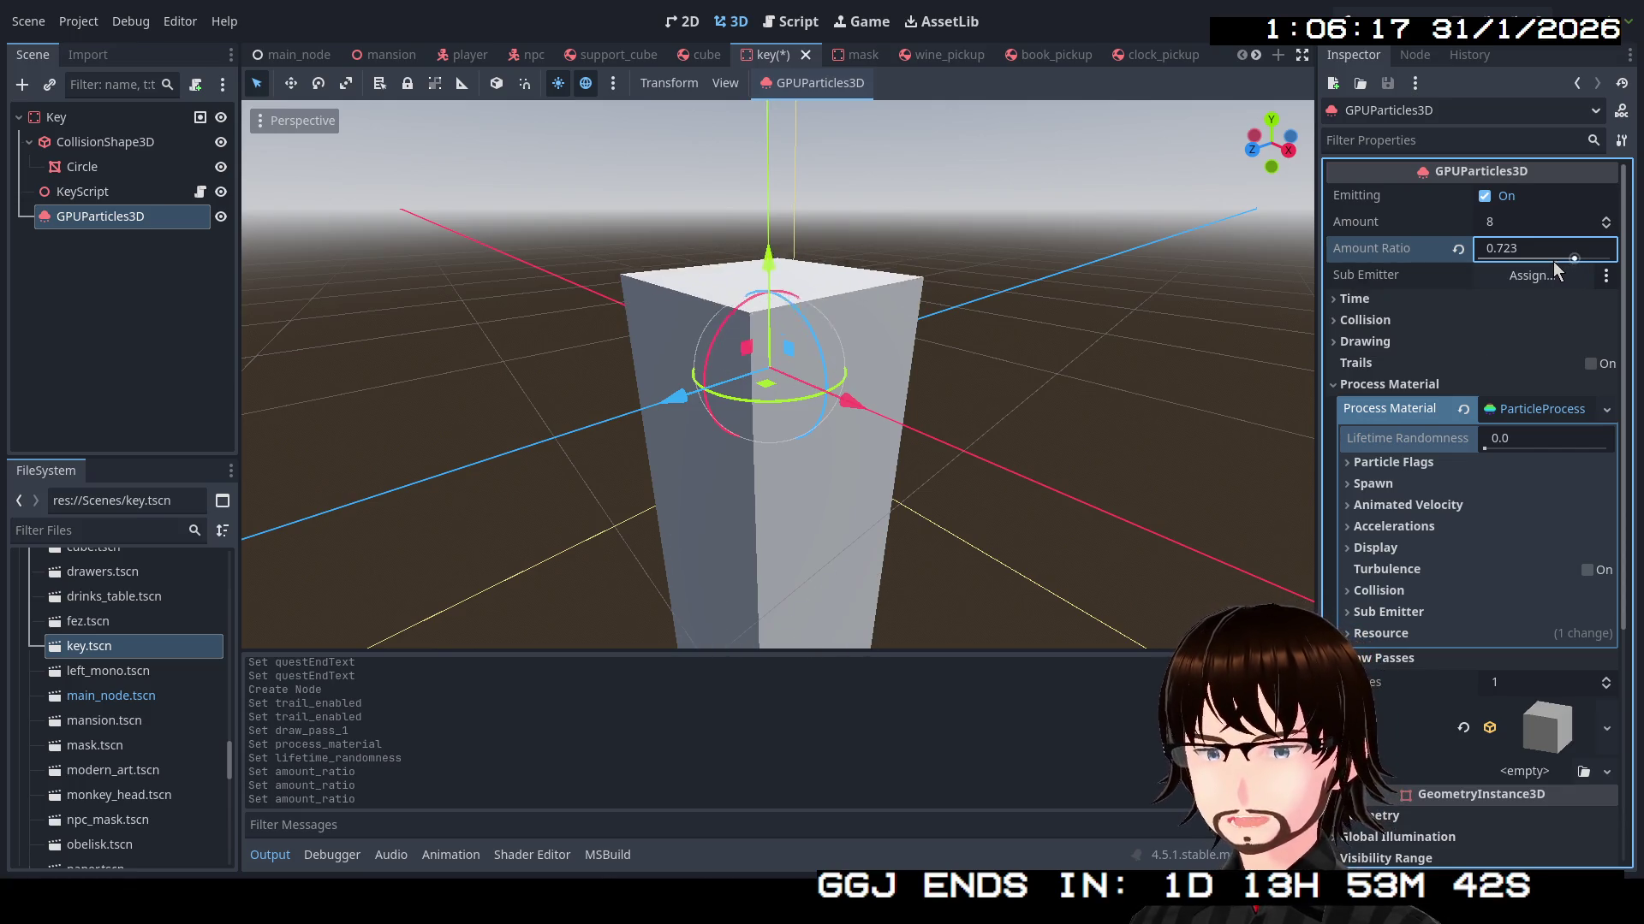
# Browse the process material's drawing, spawn, collision and display sections without changing anything
pyautogui.click(1373, 382)
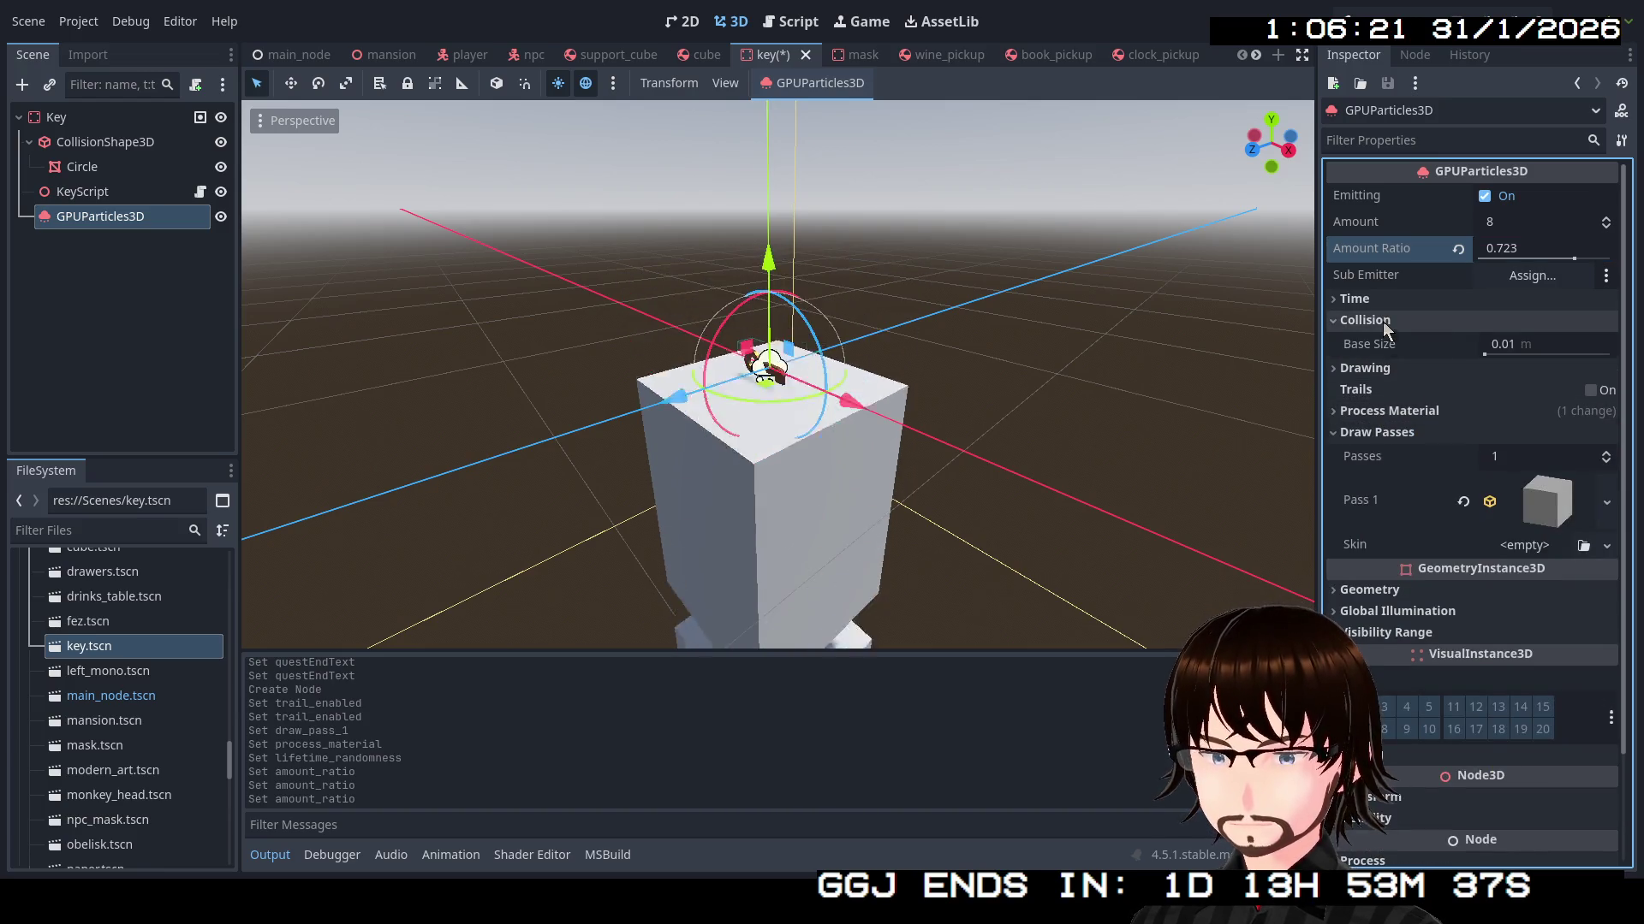
pyautogui.click(1388, 343)
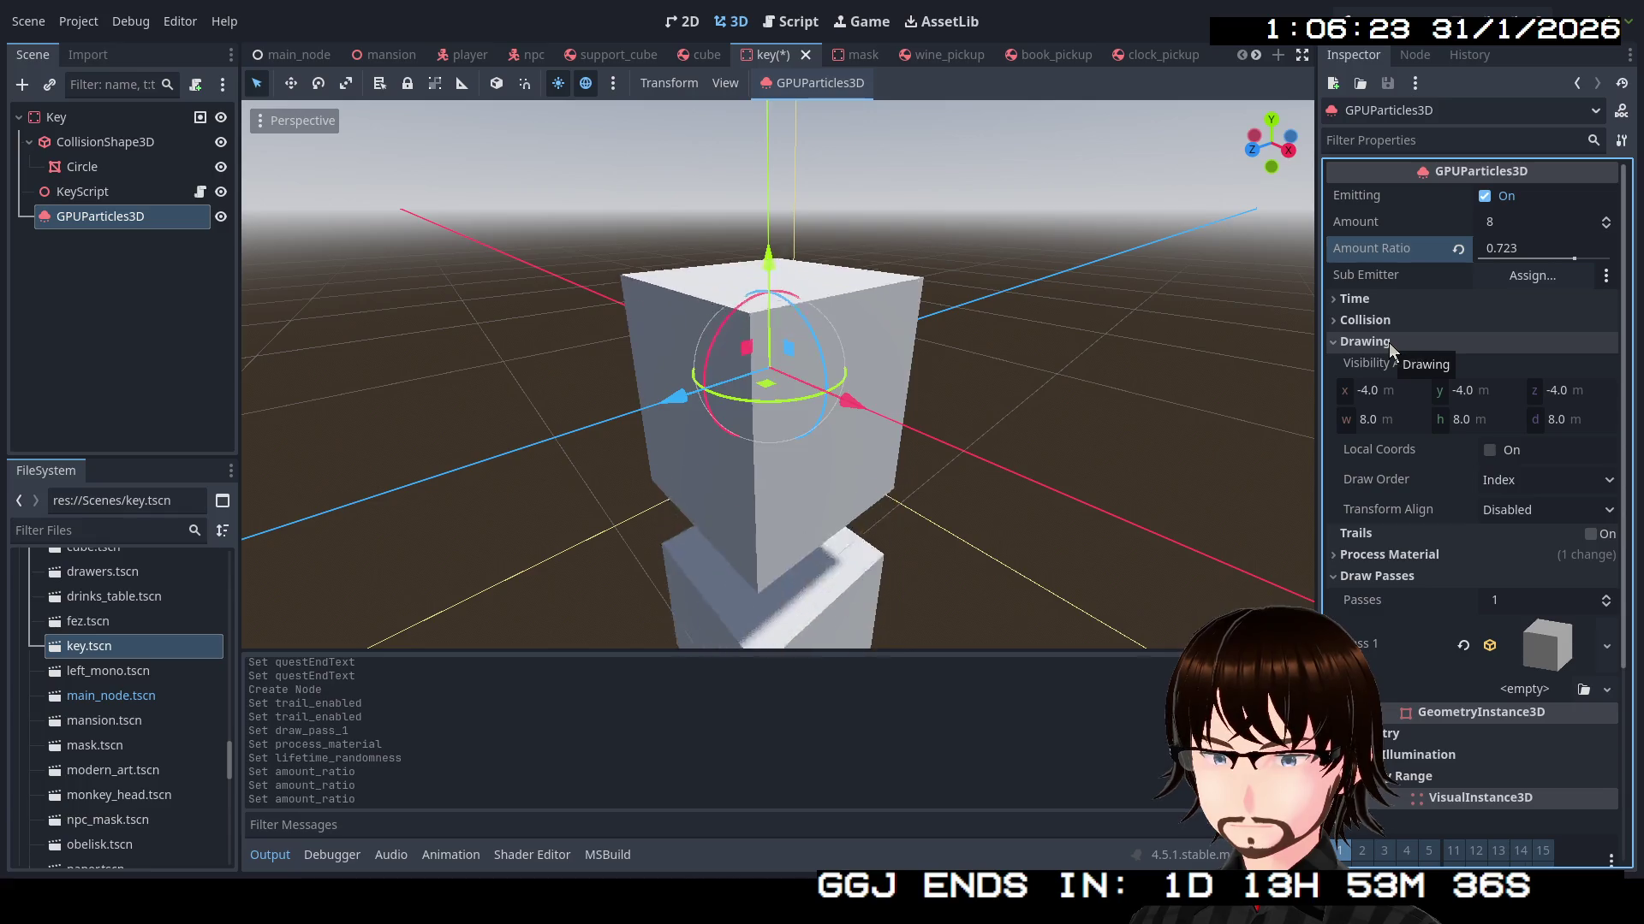
pyautogui.click(1388, 343)
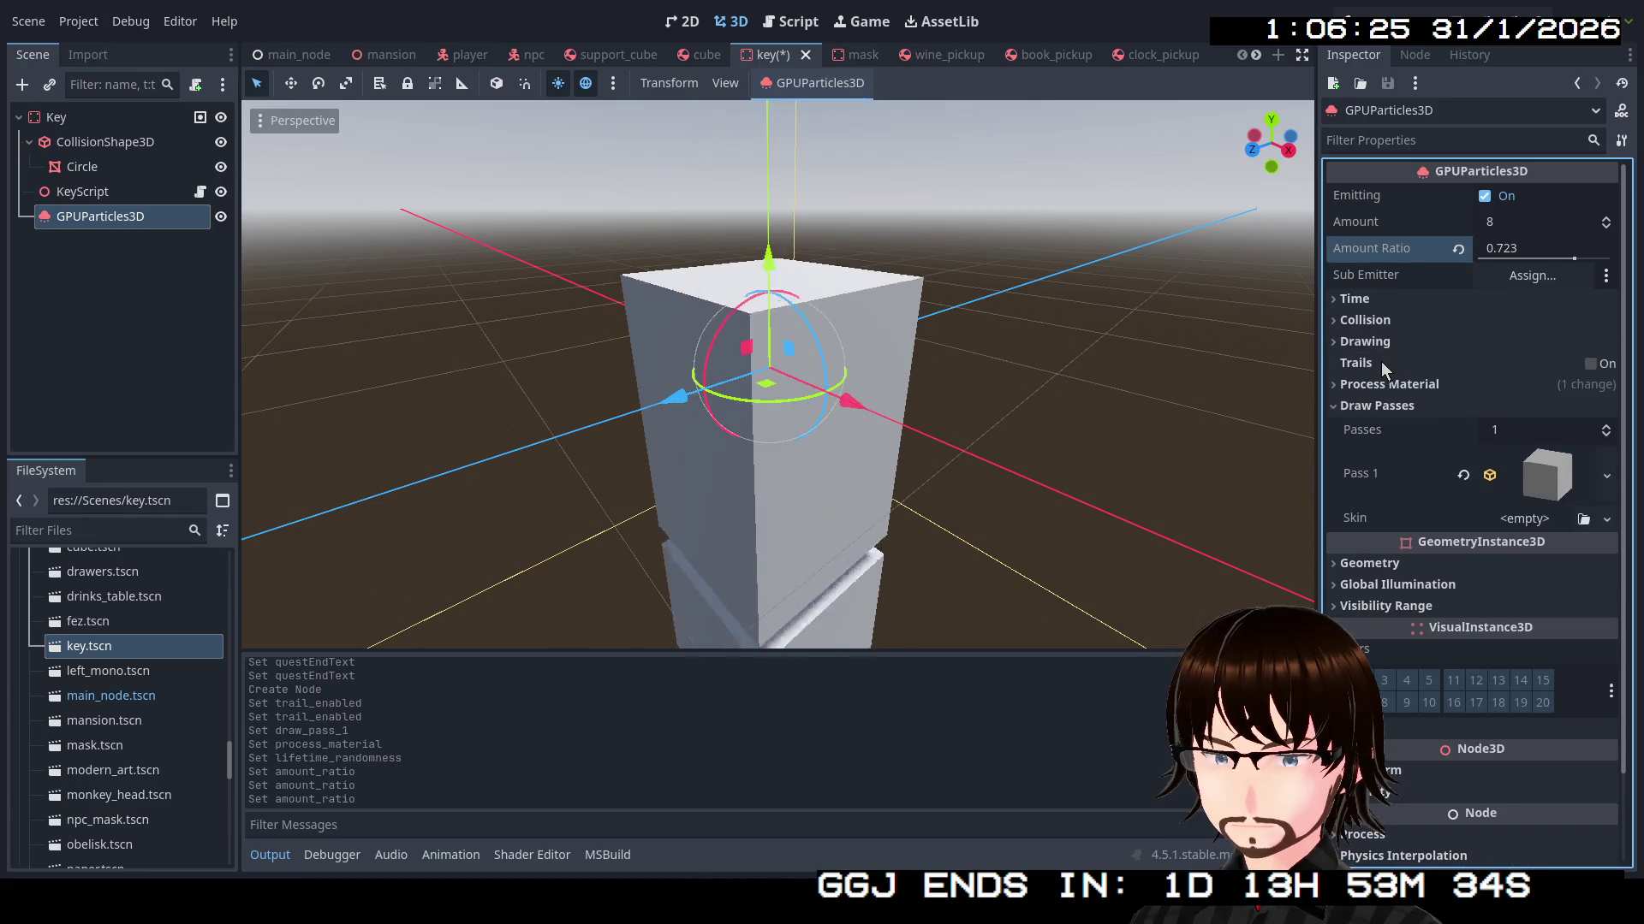
pyautogui.click(1378, 384)
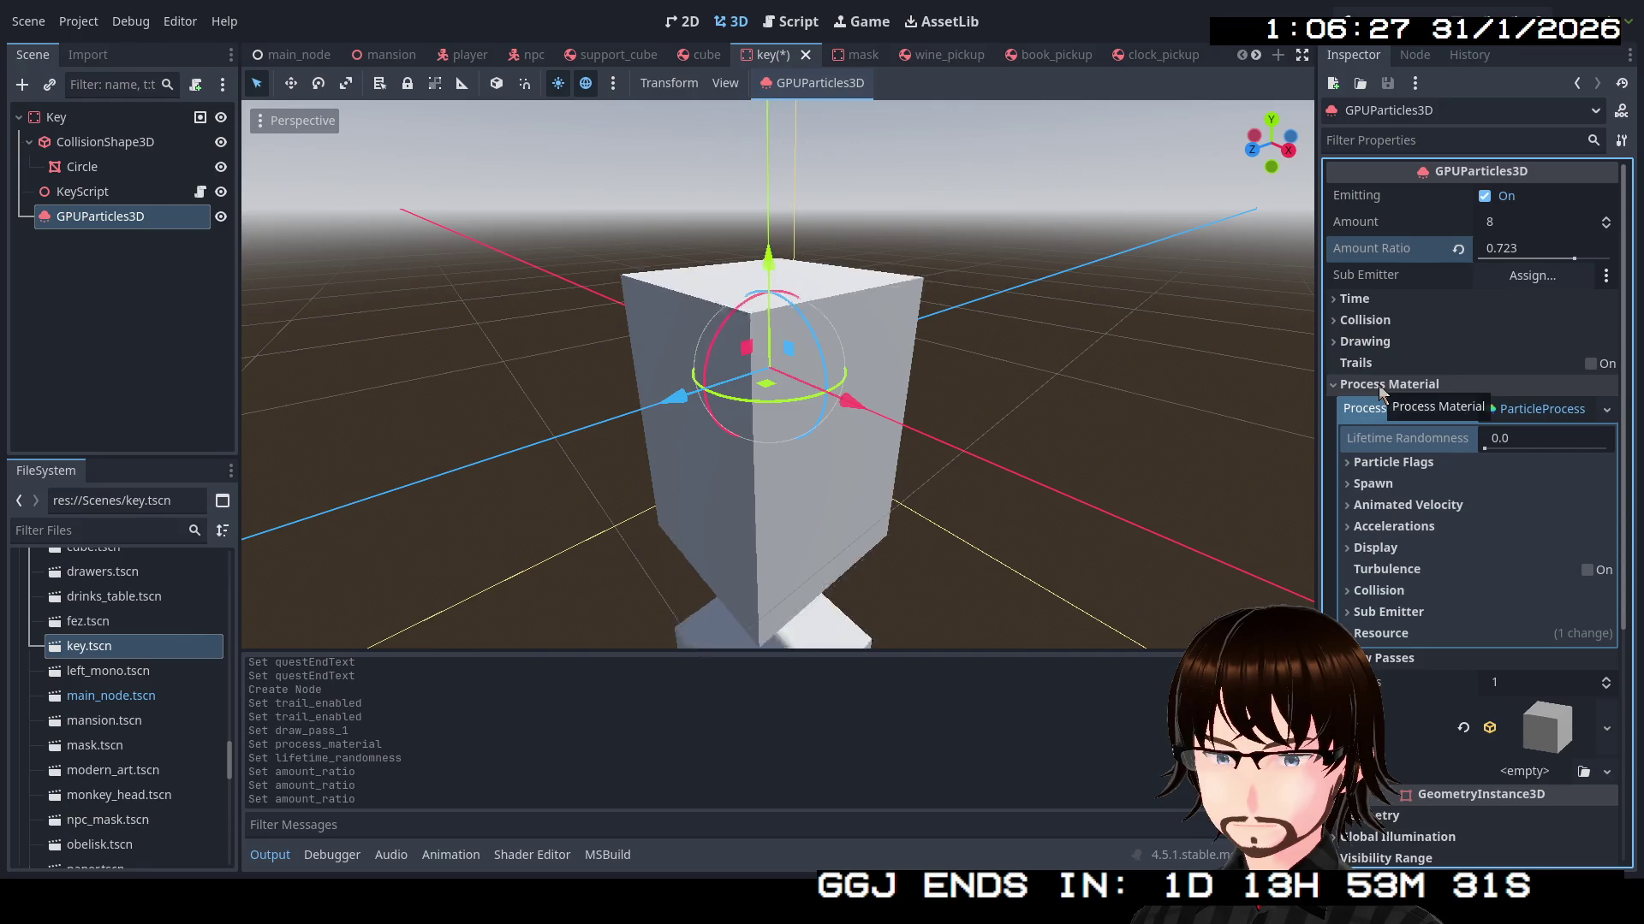
pyautogui.click(1391, 491)
pyautogui.click(1410, 507)
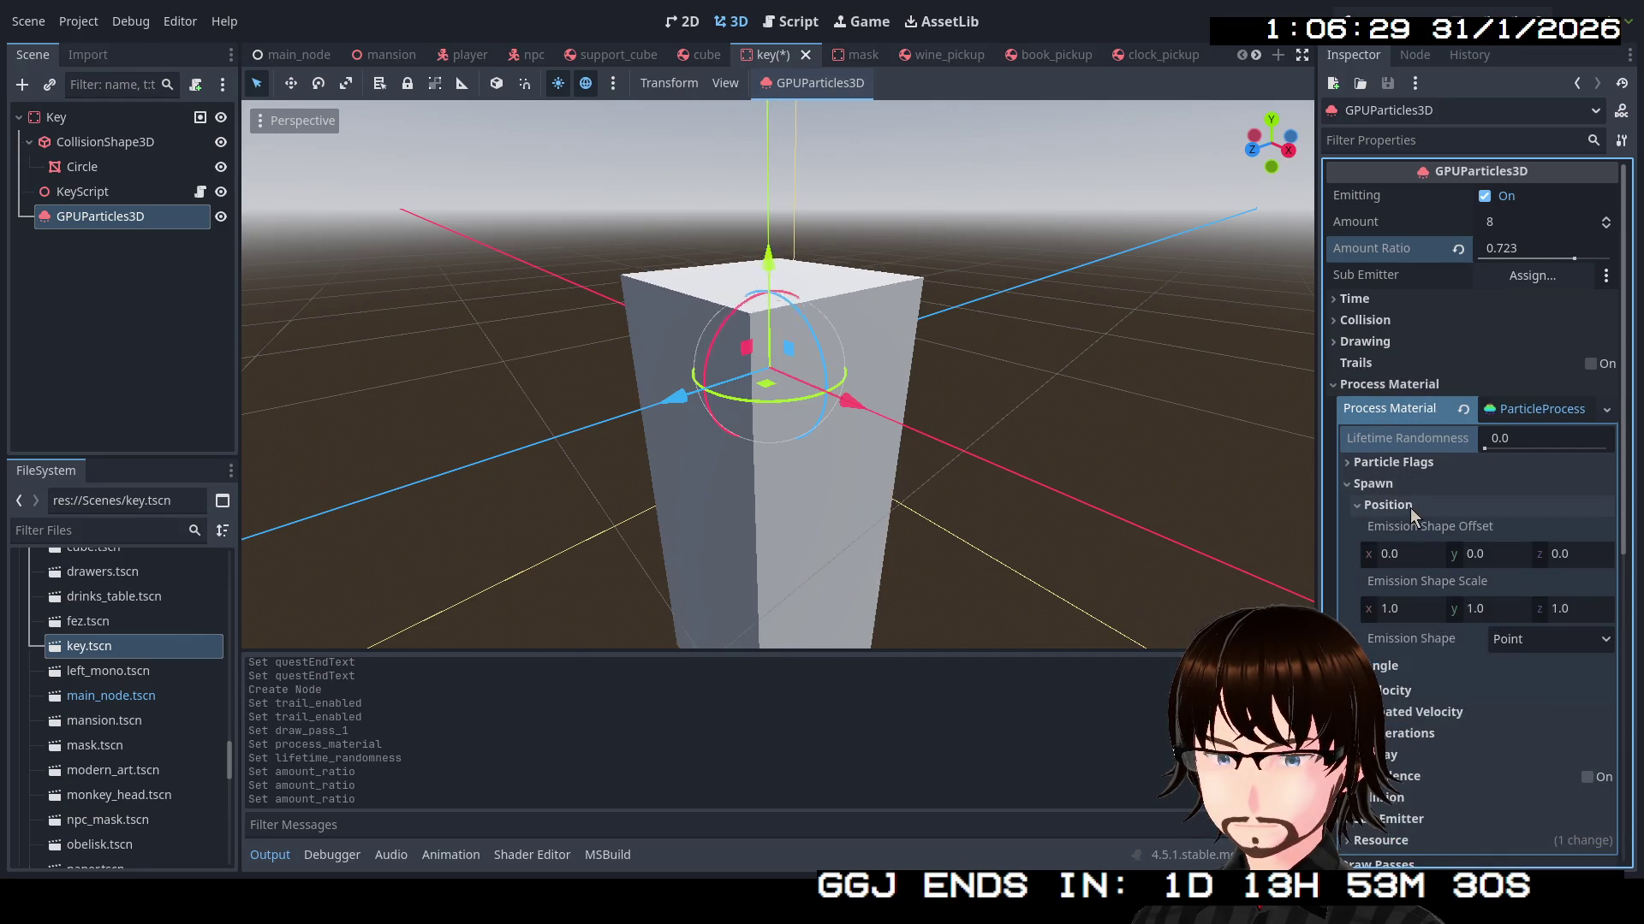
pyautogui.click(1410, 507)
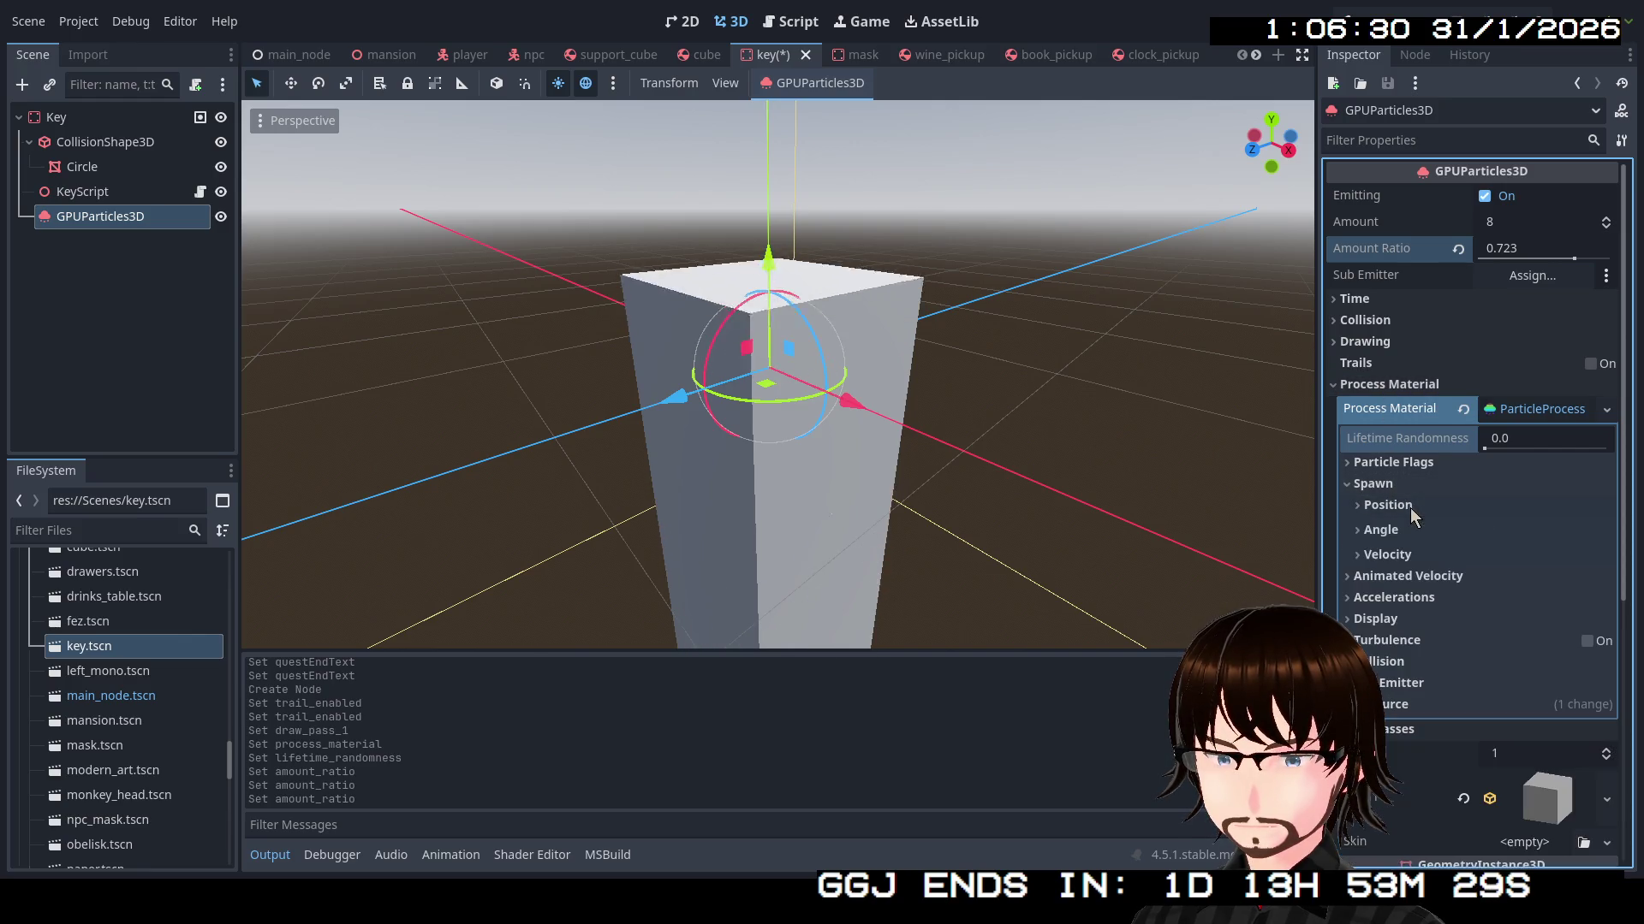
pyautogui.click(1403, 664)
pyautogui.click(1486, 687)
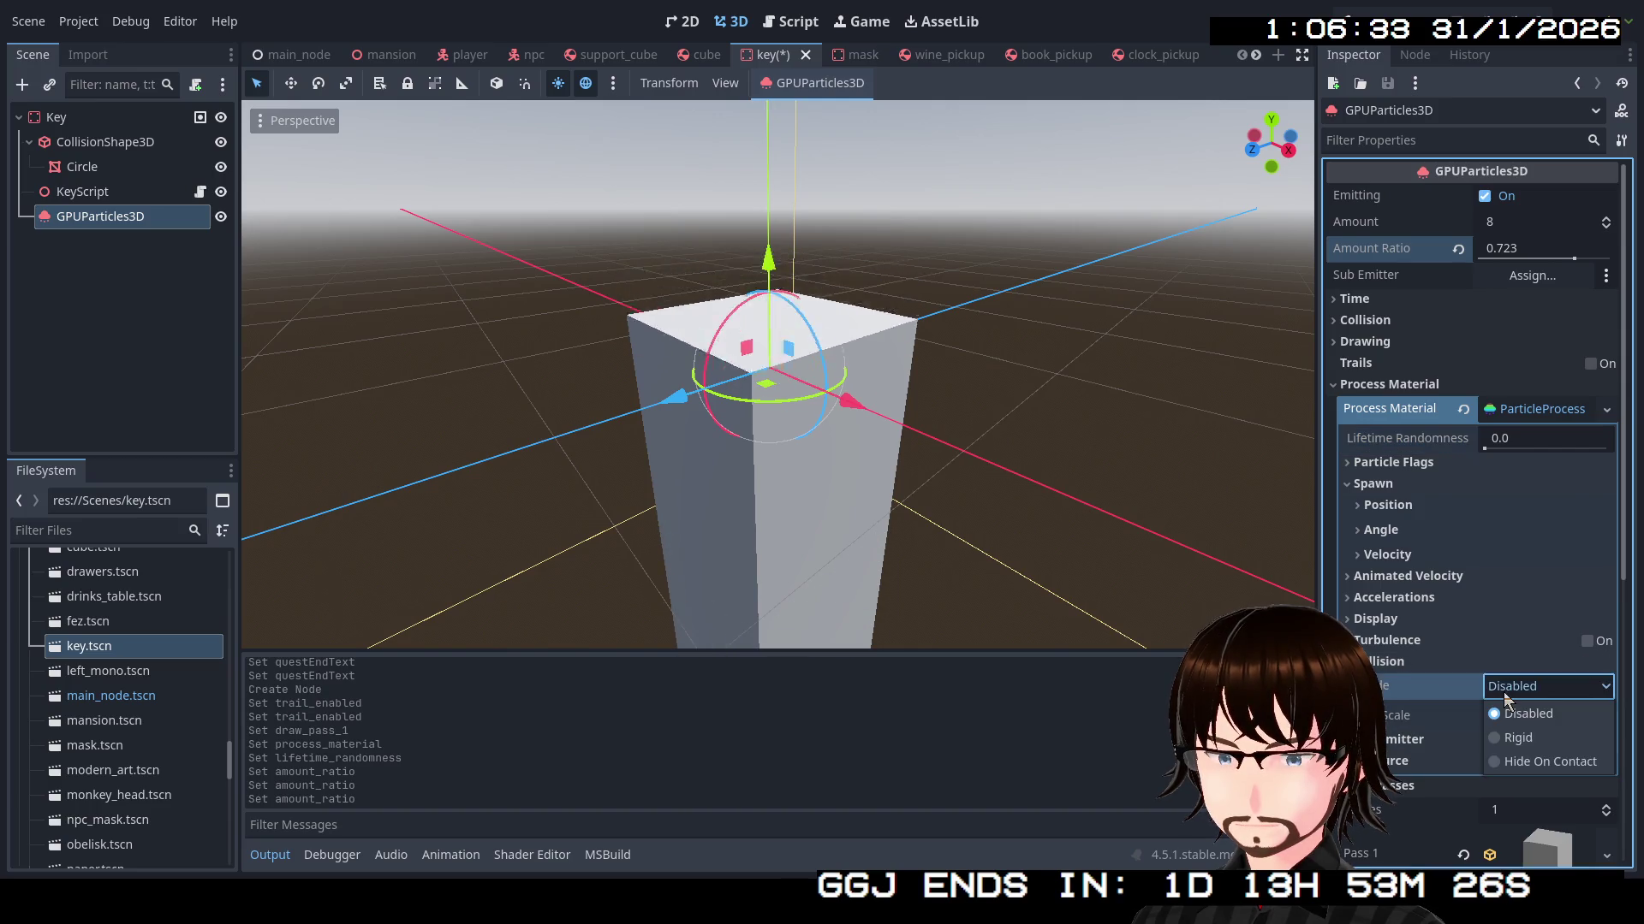
pyautogui.click(1386, 661)
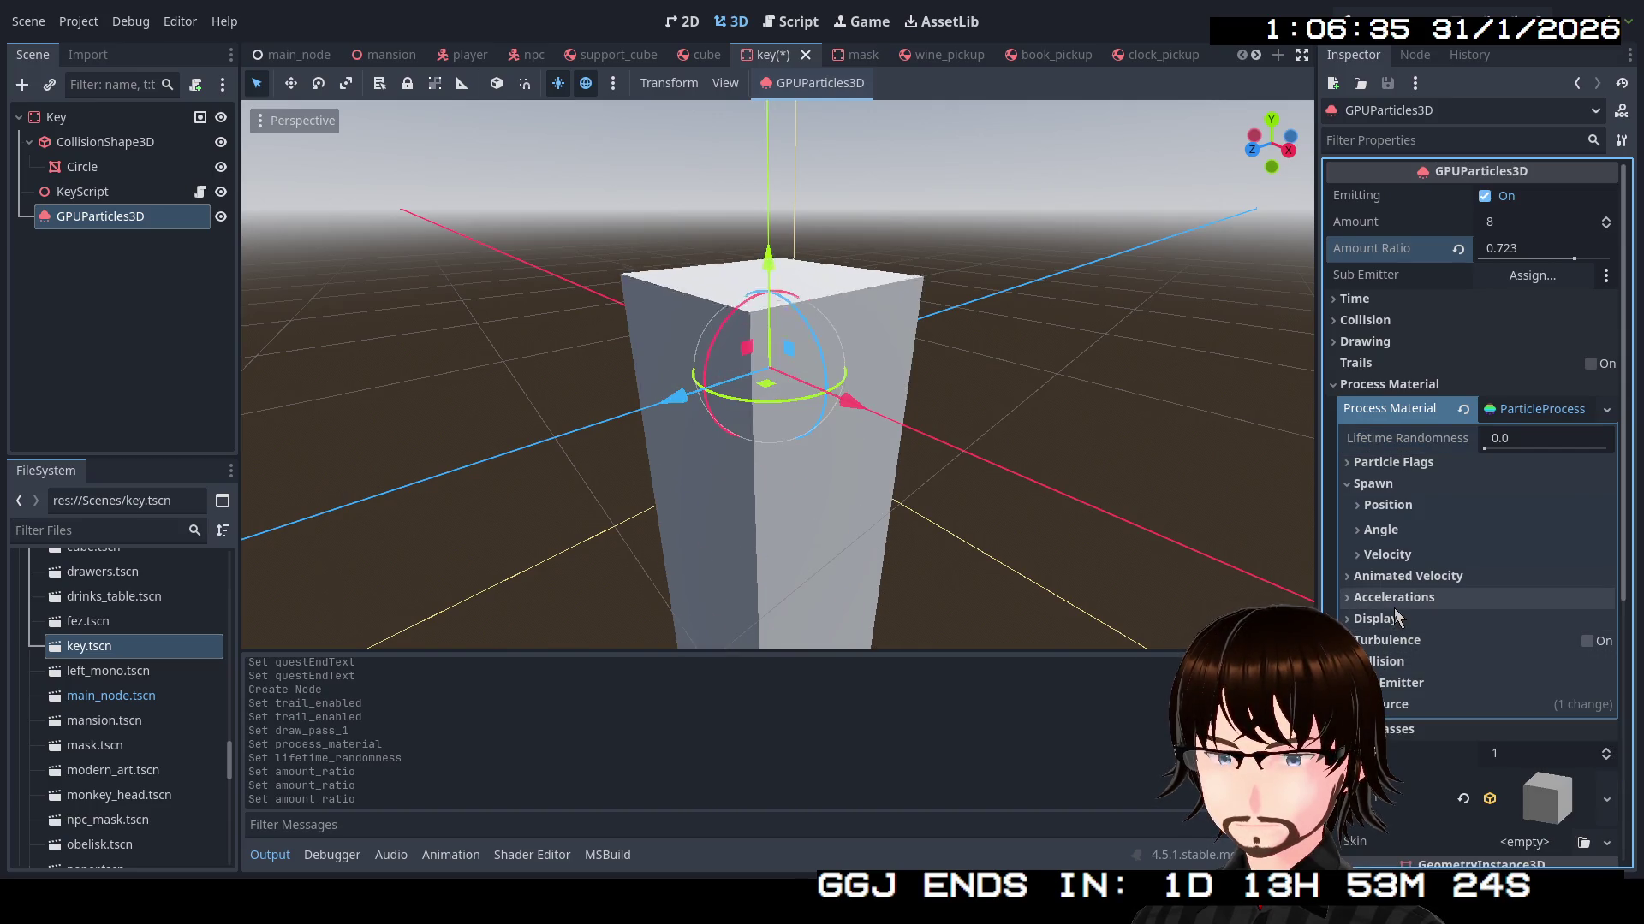
pyautogui.click(1391, 622)
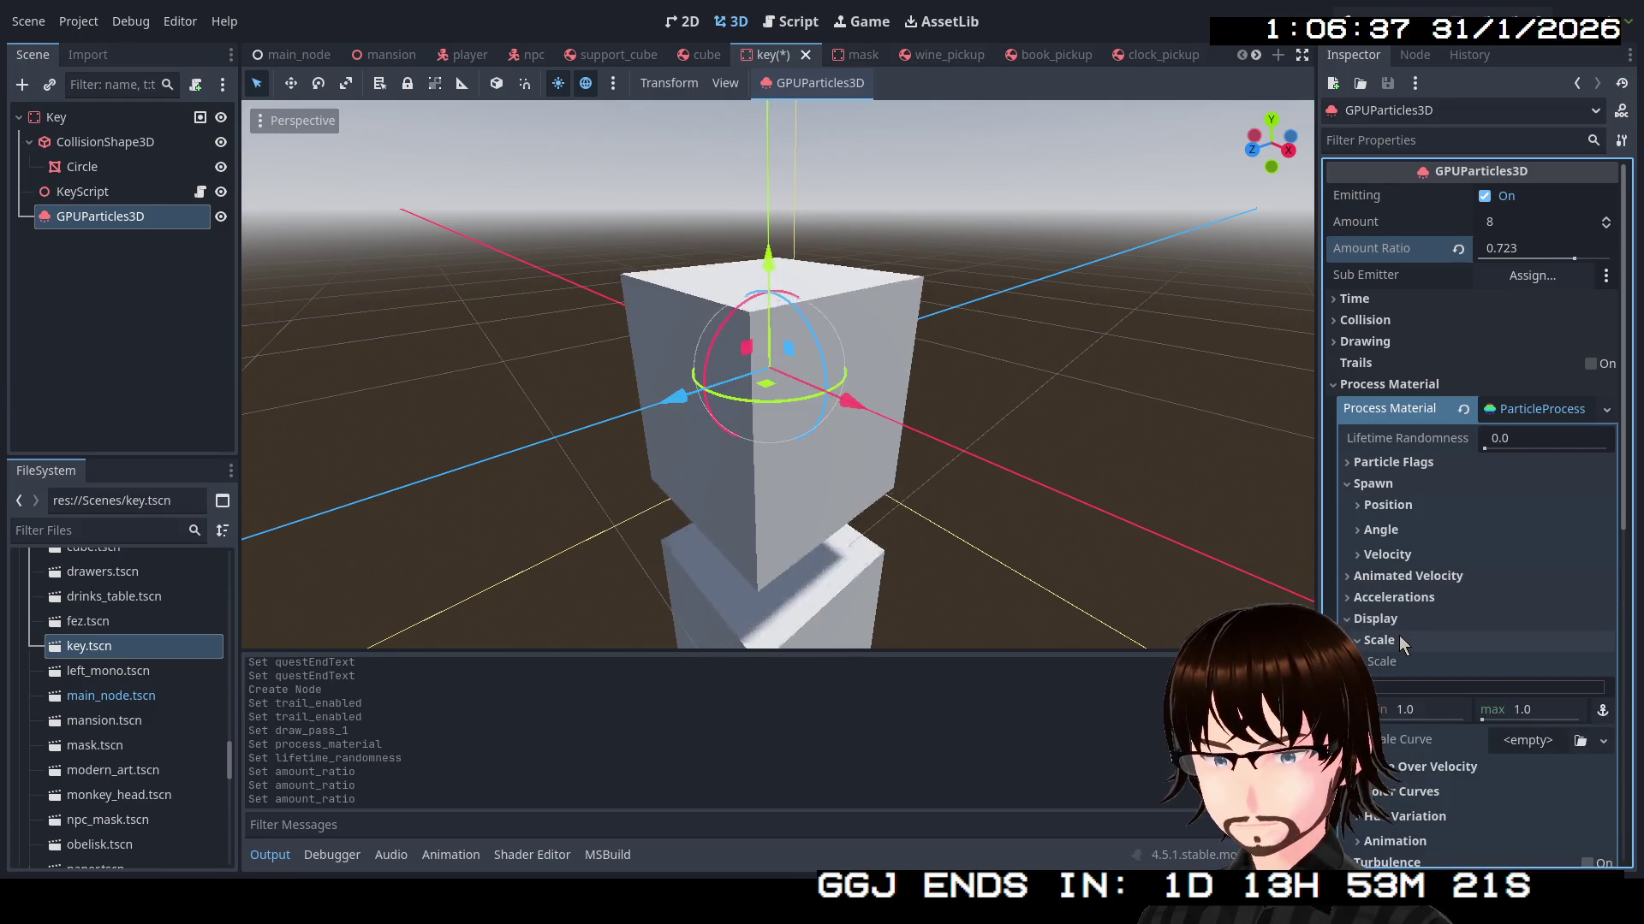
# Set the process material's gravity y component to 0 so particles stop falling
pyautogui.click(1391, 599)
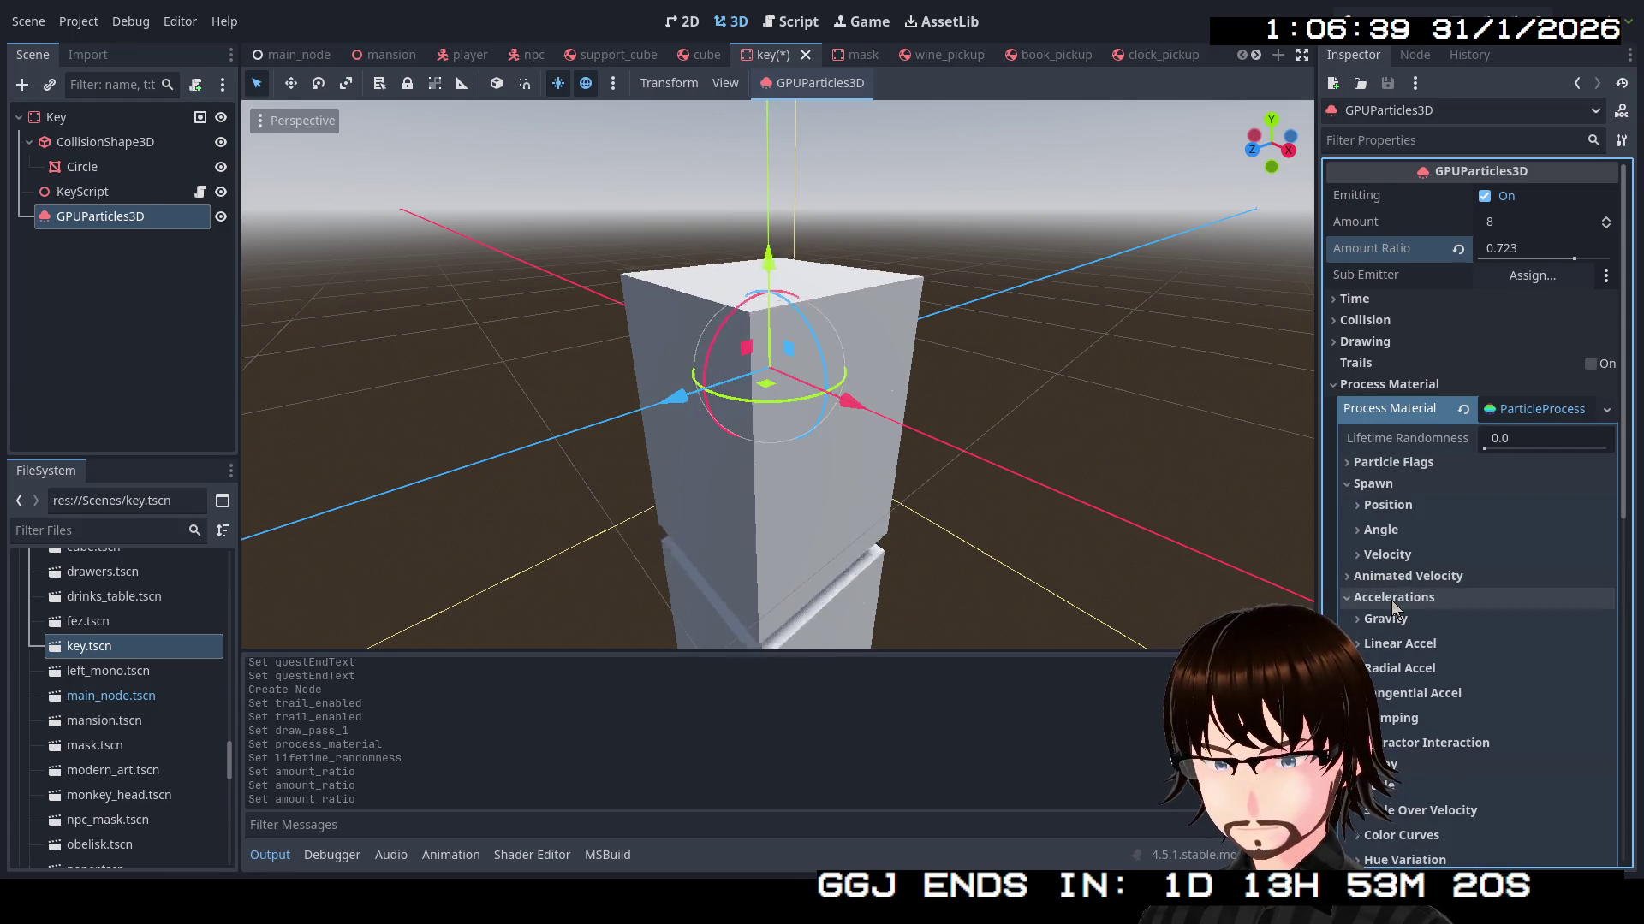
pyautogui.click(1394, 621)
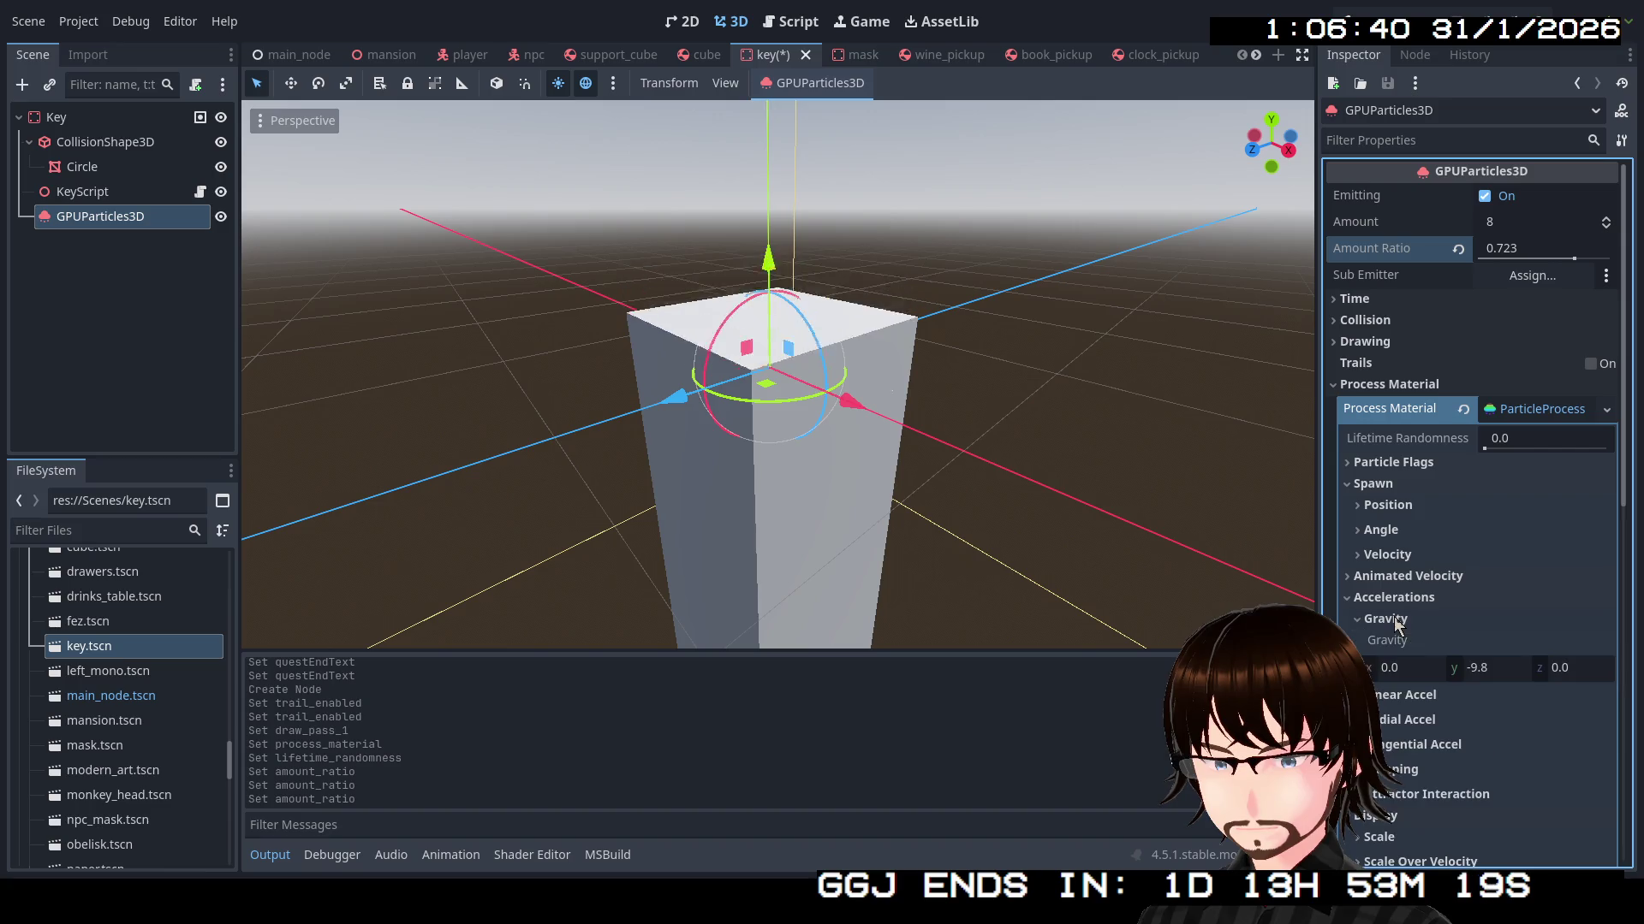
pyautogui.click(1481, 672)
pyautogui.write('0')
pyautogui.press('Return')
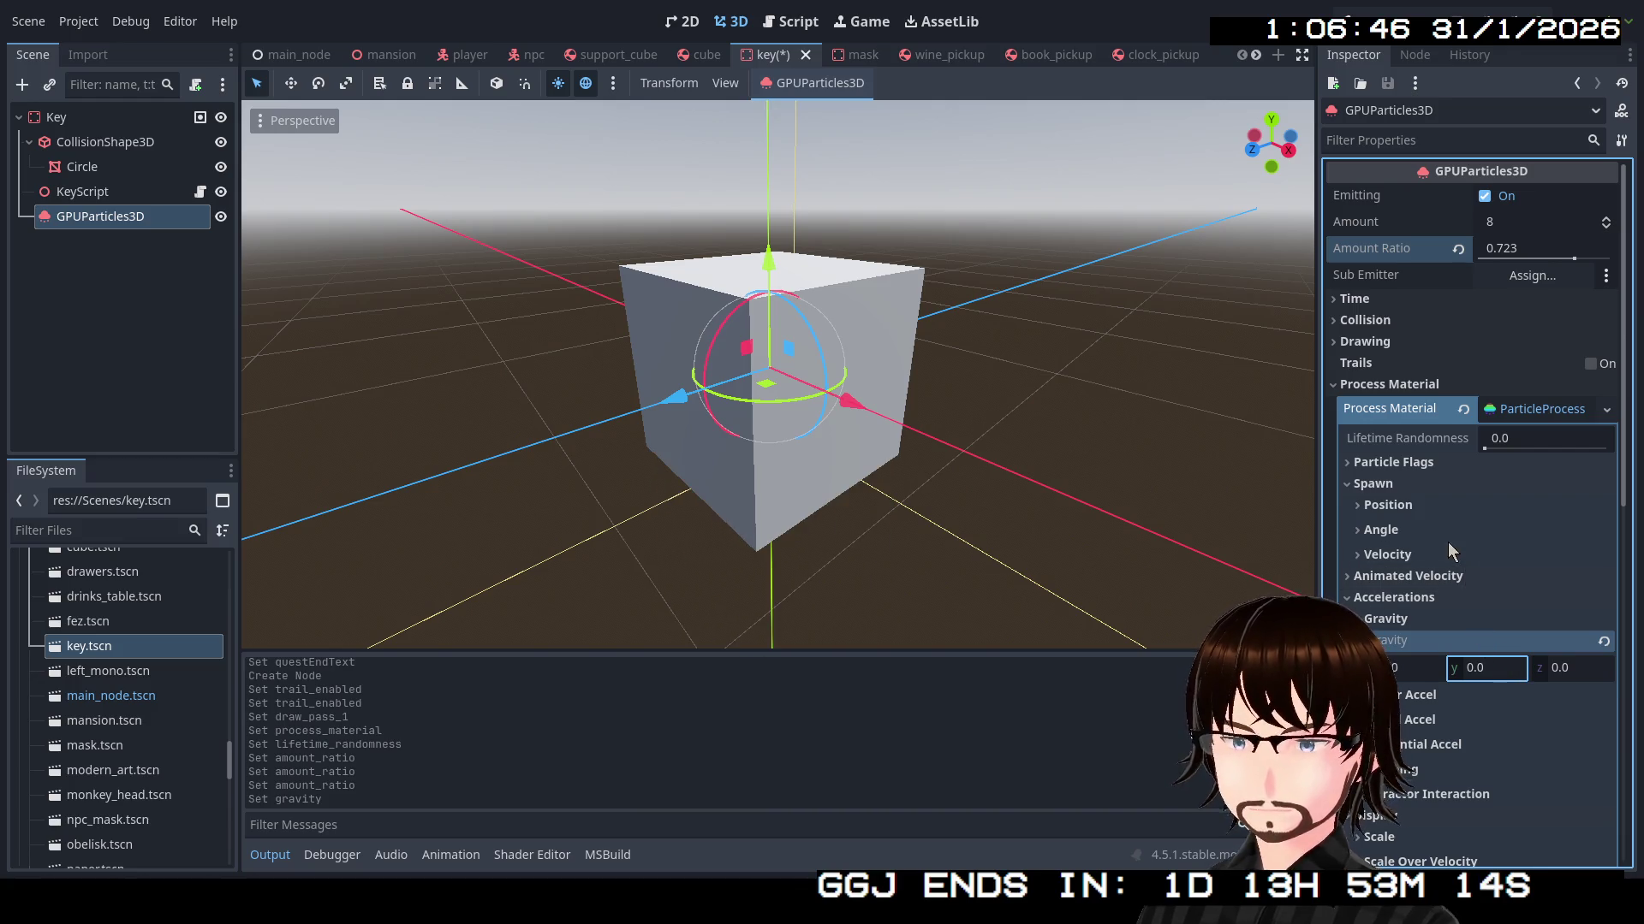
pyautogui.click(1361, 622)
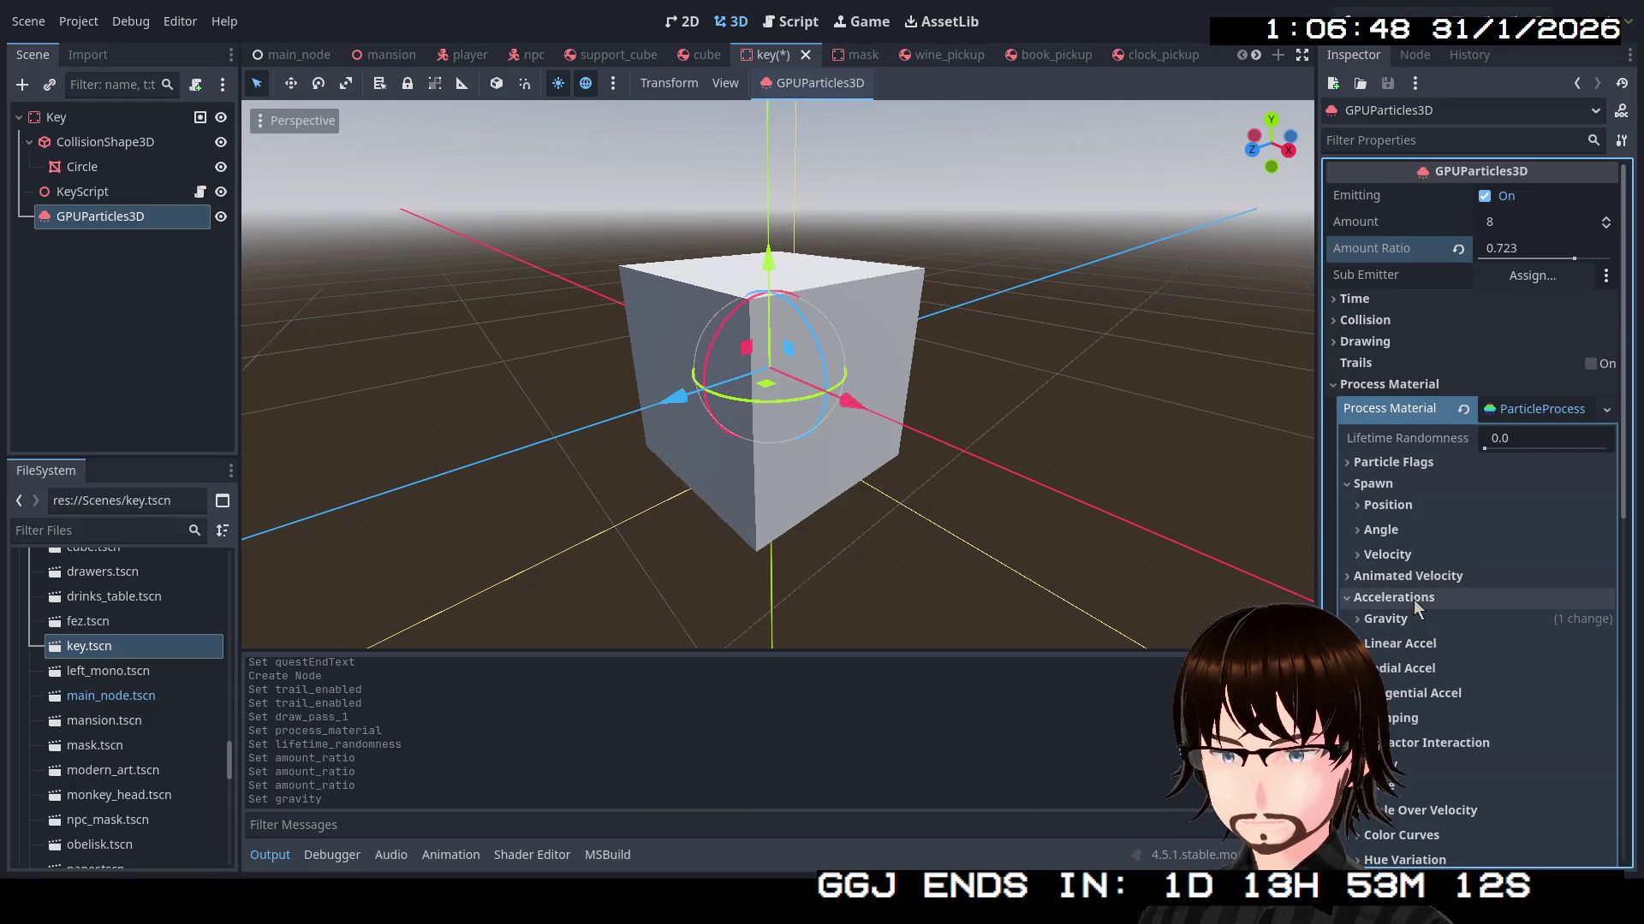
# Try linear and radial acceleration and scale-over-velocity values, resetting scale over velocity to default
pyautogui.click(1400, 648)
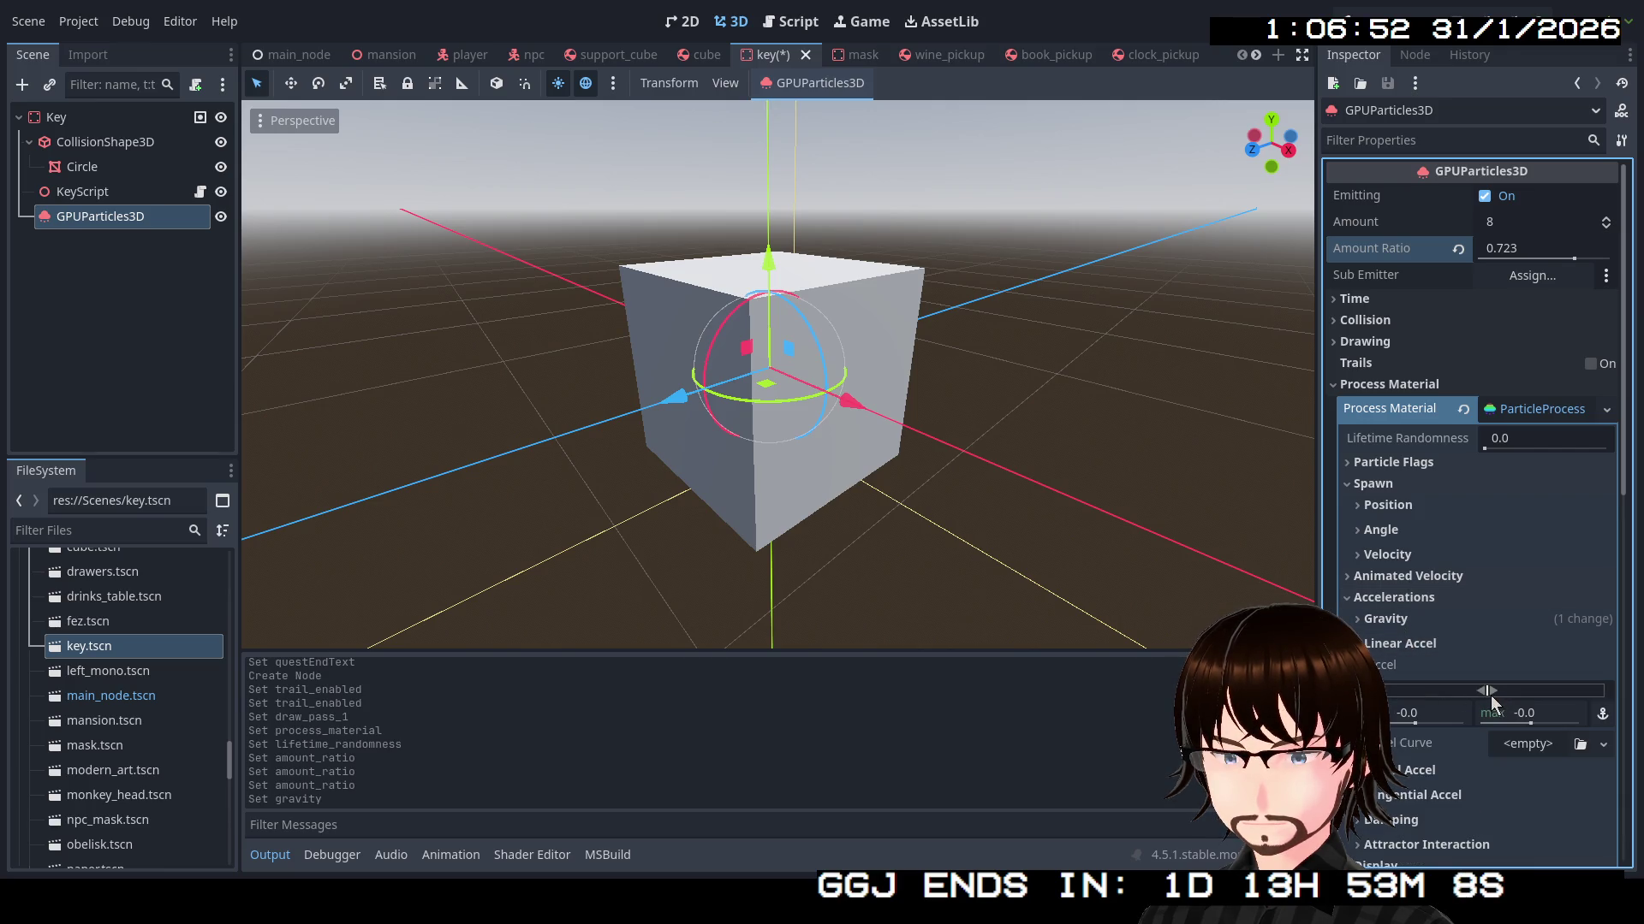
pyautogui.moveTo(1491, 694)
pyautogui.mouseDown()
pyautogui.moveTo(1515, 693)
pyautogui.moveTo(1468, 695)
pyautogui.moveTo(1490, 695)
pyautogui.mouseUp()
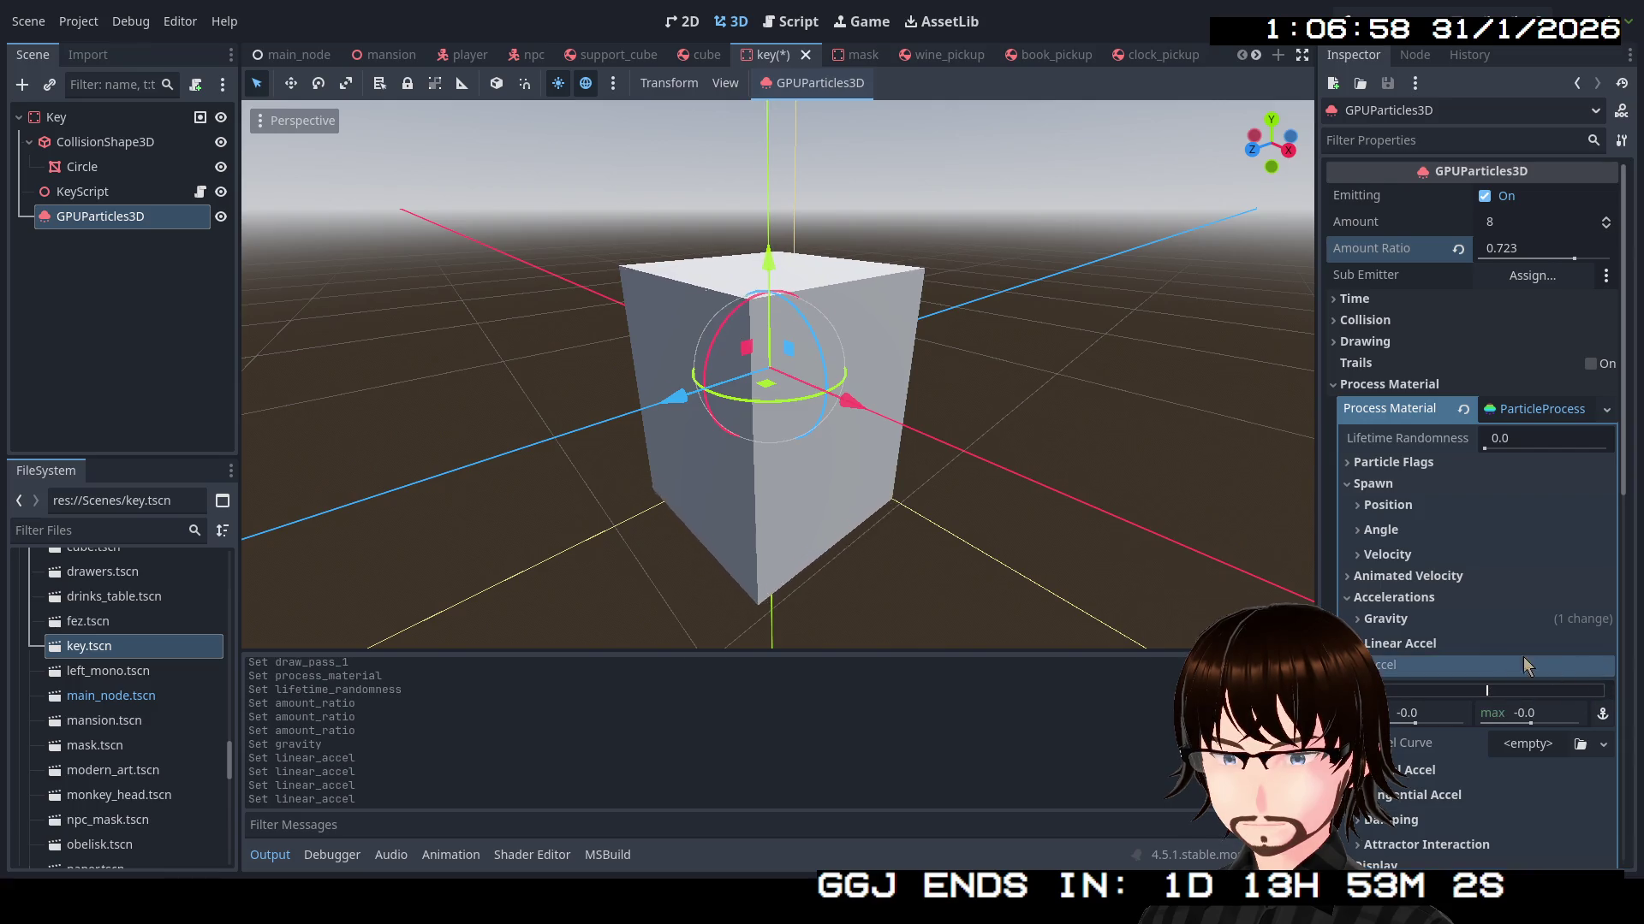
pyautogui.click(1467, 642)
pyautogui.click(1430, 671)
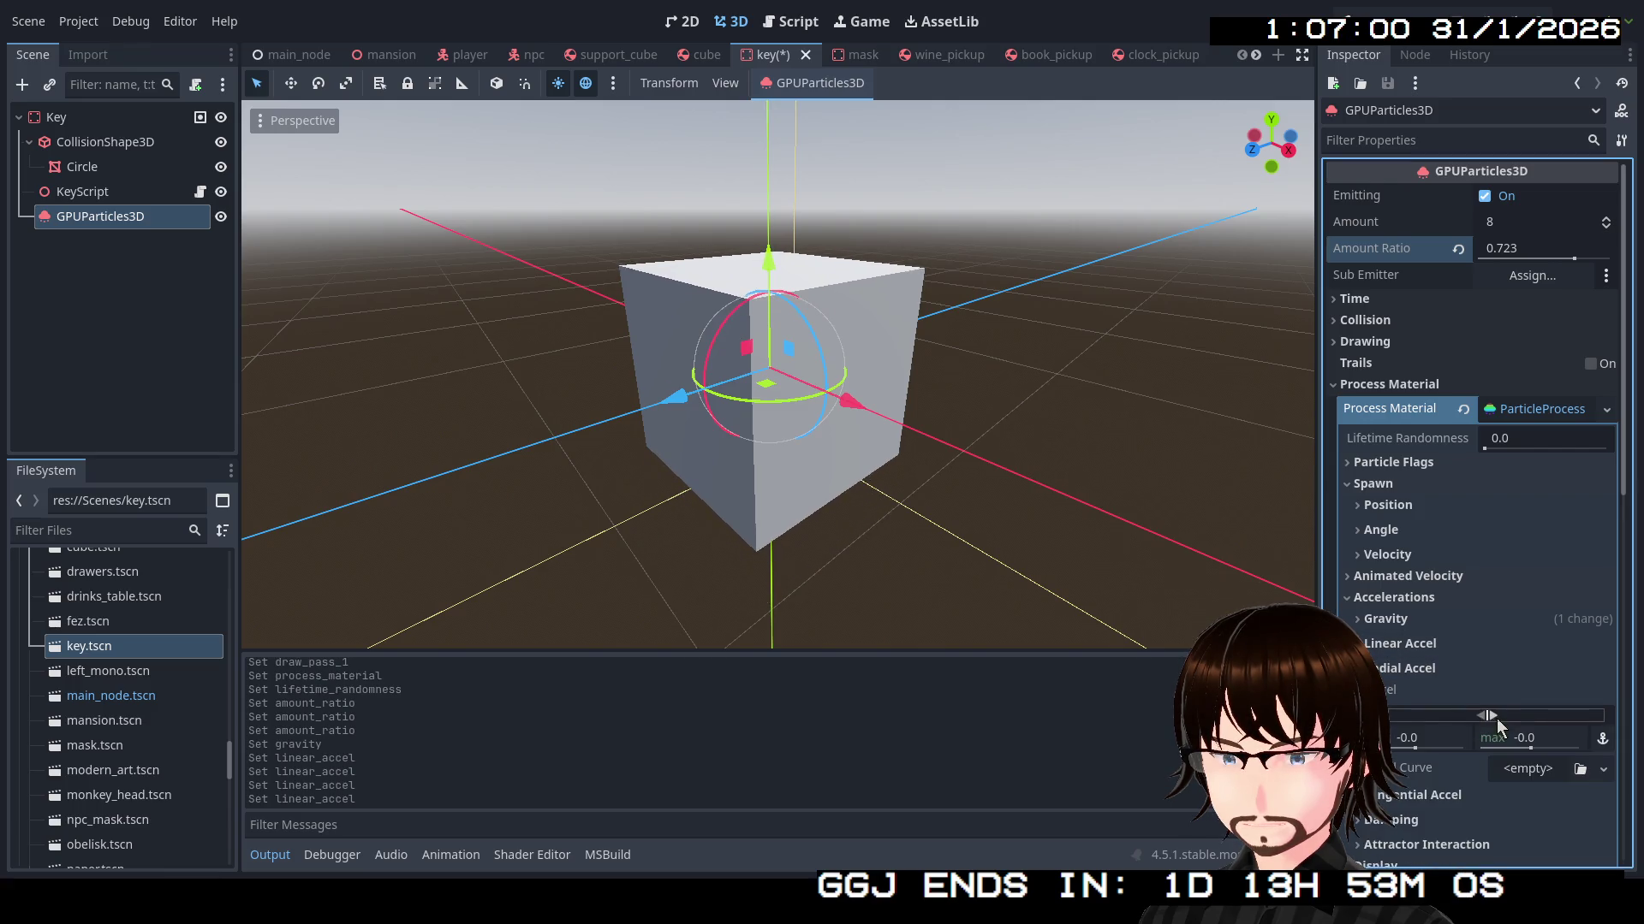
pyautogui.moveTo(1497, 717)
pyautogui.mouseDown()
pyautogui.moveTo(1575, 718)
pyautogui.moveTo(1412, 712)
pyautogui.moveTo(1583, 720)
pyautogui.moveTo(1566, 718)
pyautogui.mouseUp()
pyautogui.click(1445, 671)
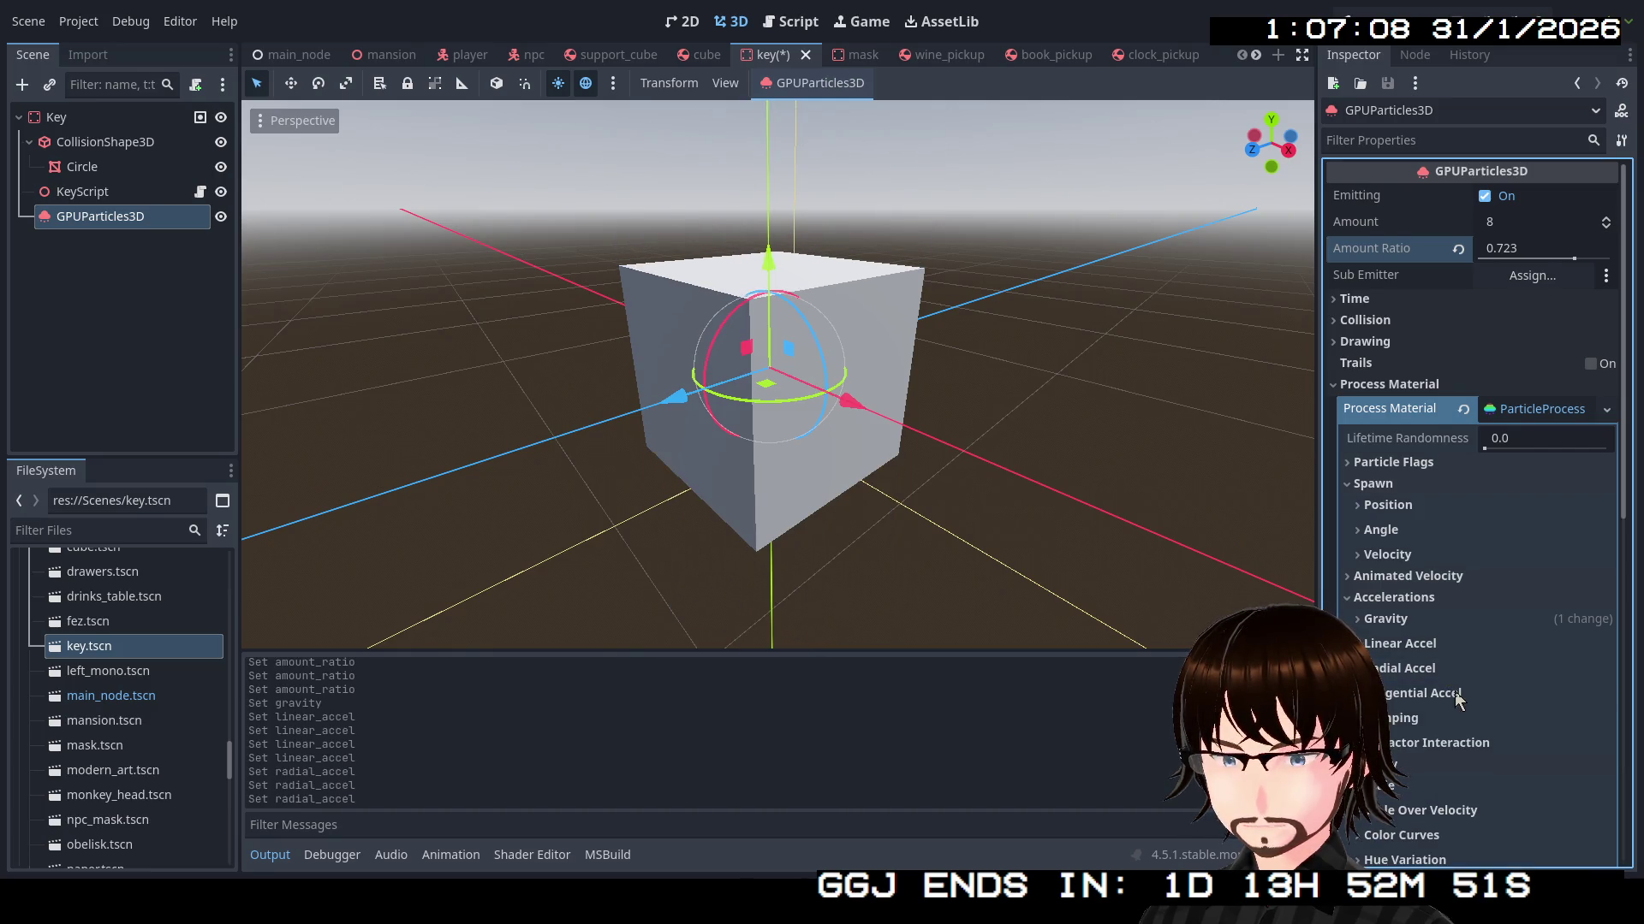
pyautogui.scroll(-4, 1413, 725)
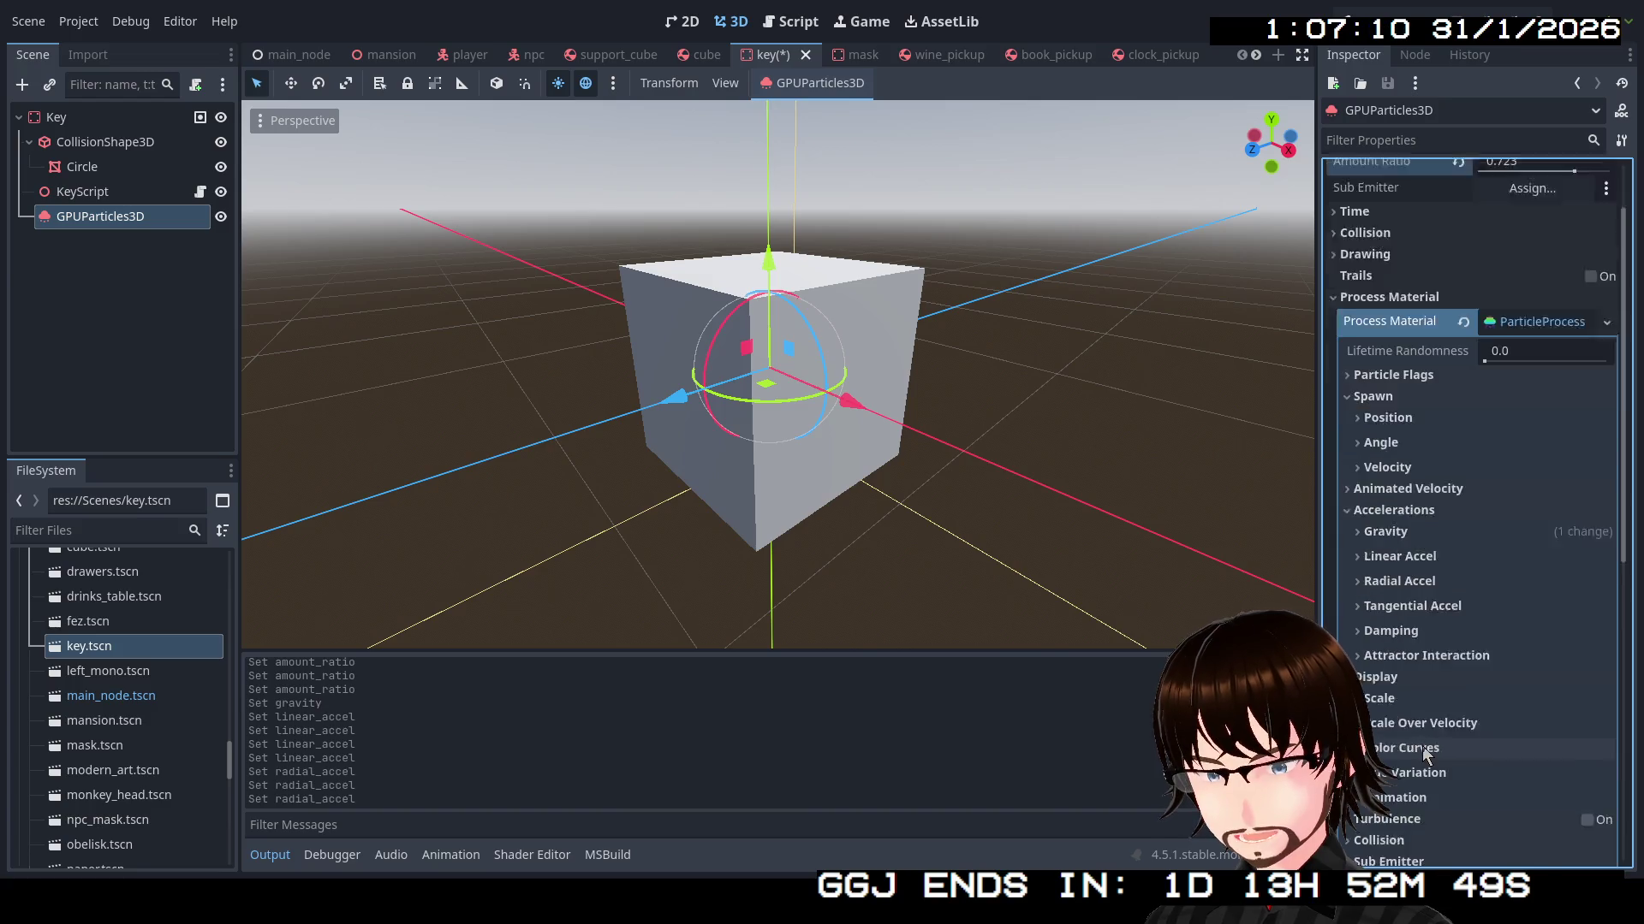
pyautogui.click(1418, 638)
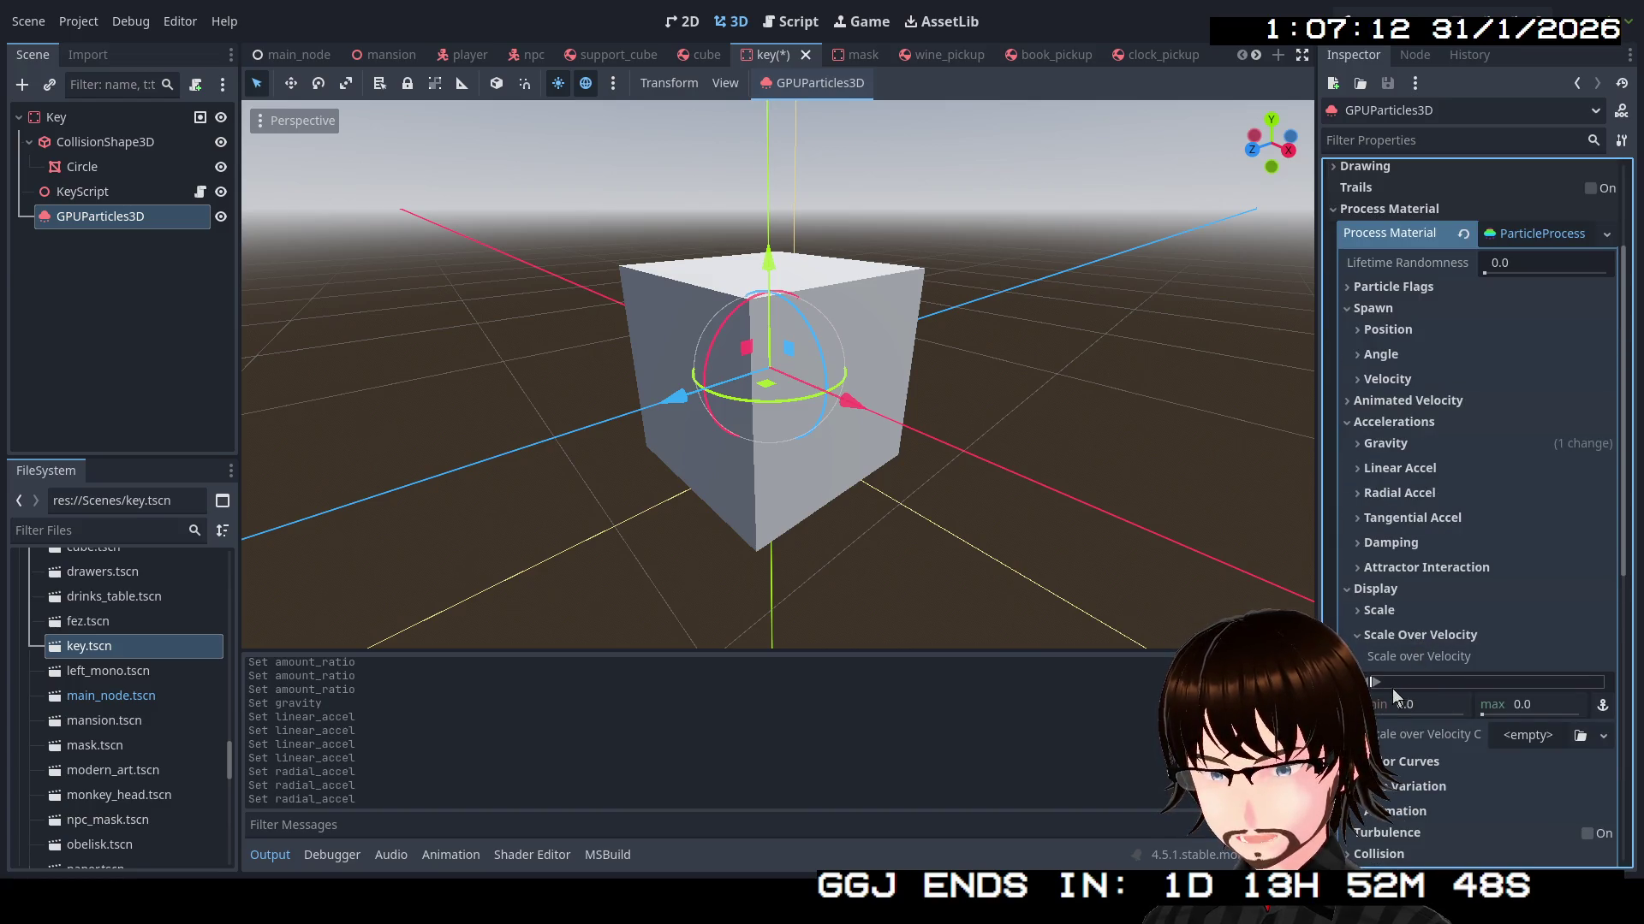
pyautogui.moveTo(1392, 689)
pyautogui.mouseDown()
pyautogui.moveTo(1468, 685)
pyautogui.moveTo(1401, 681)
pyautogui.mouseUp()
pyautogui.click(1605, 659)
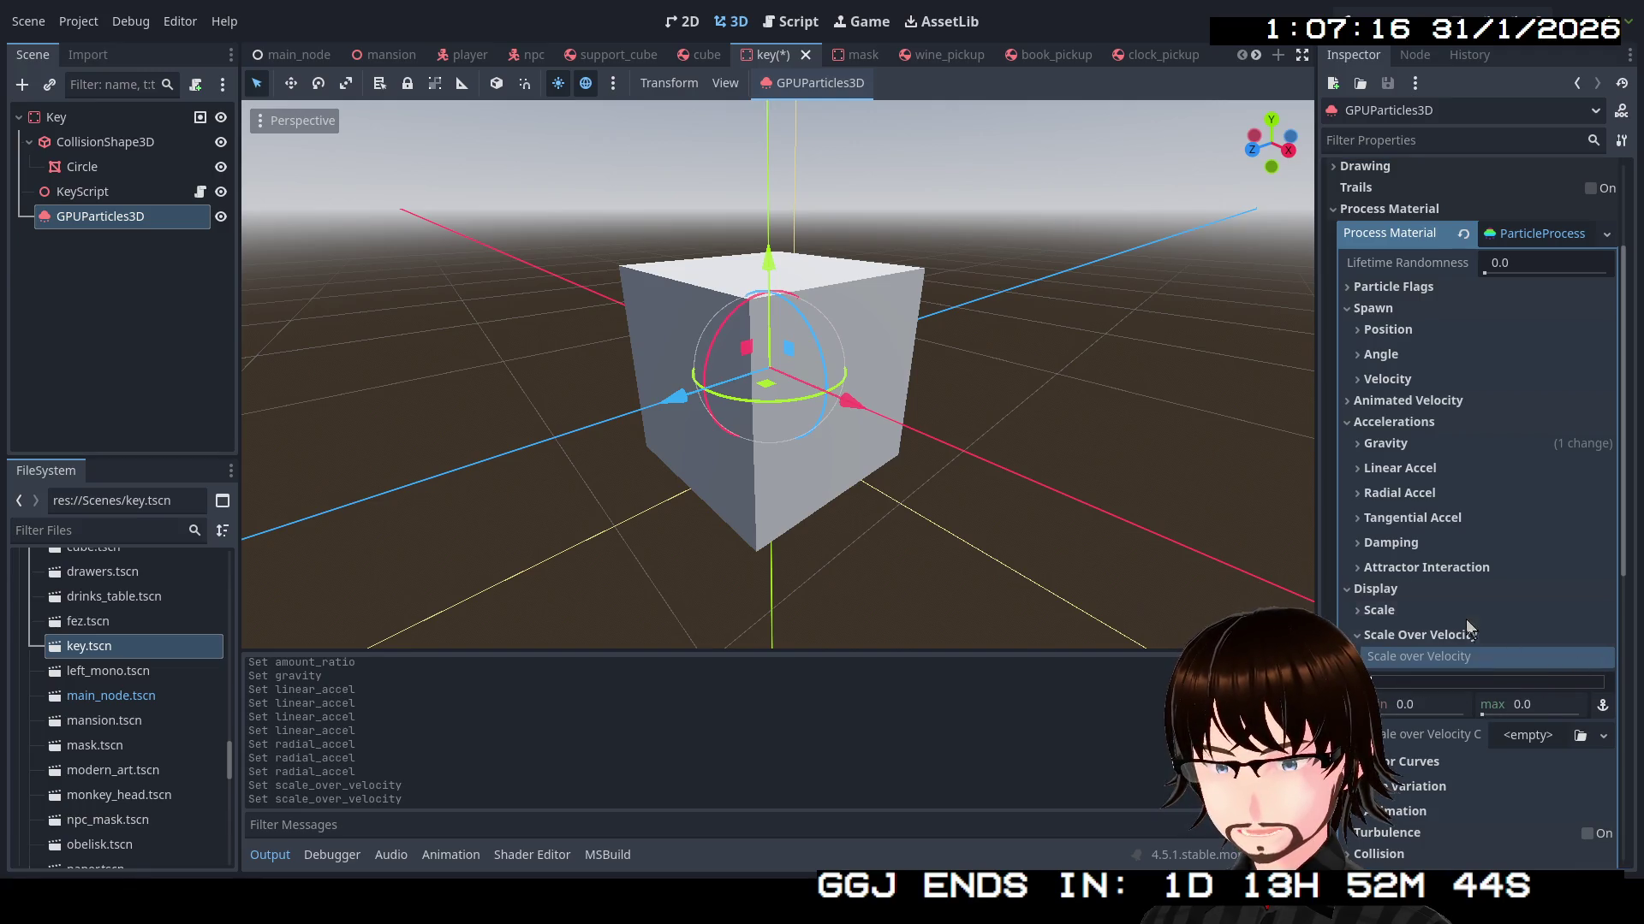
pyautogui.click(1422, 589)
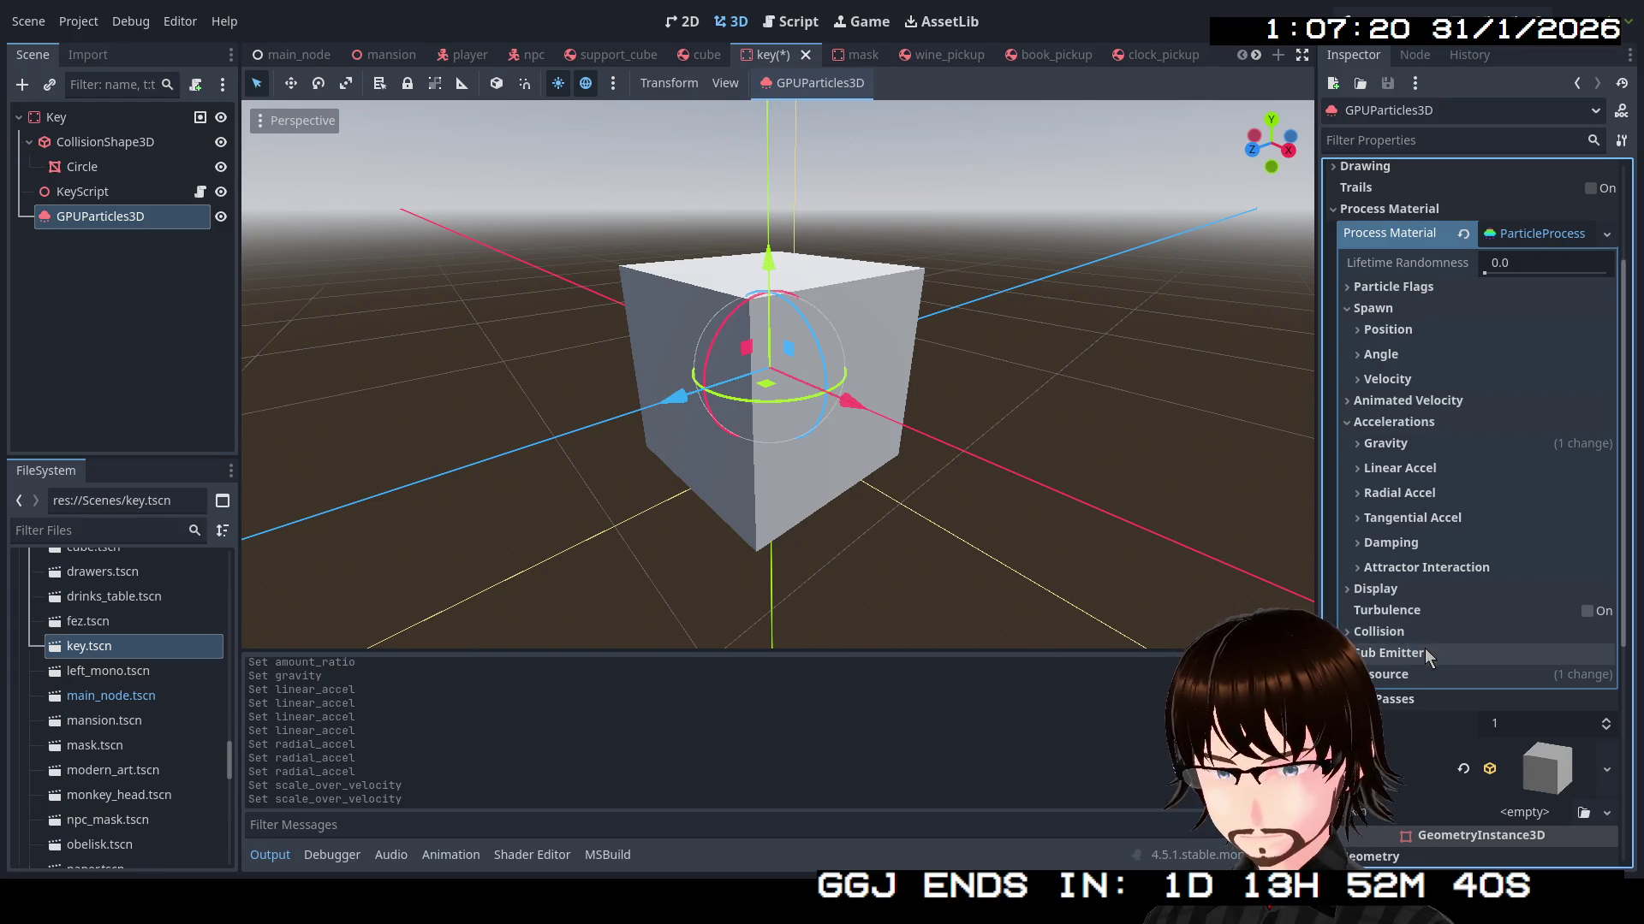
pyautogui.scroll(5, 1440, 516)
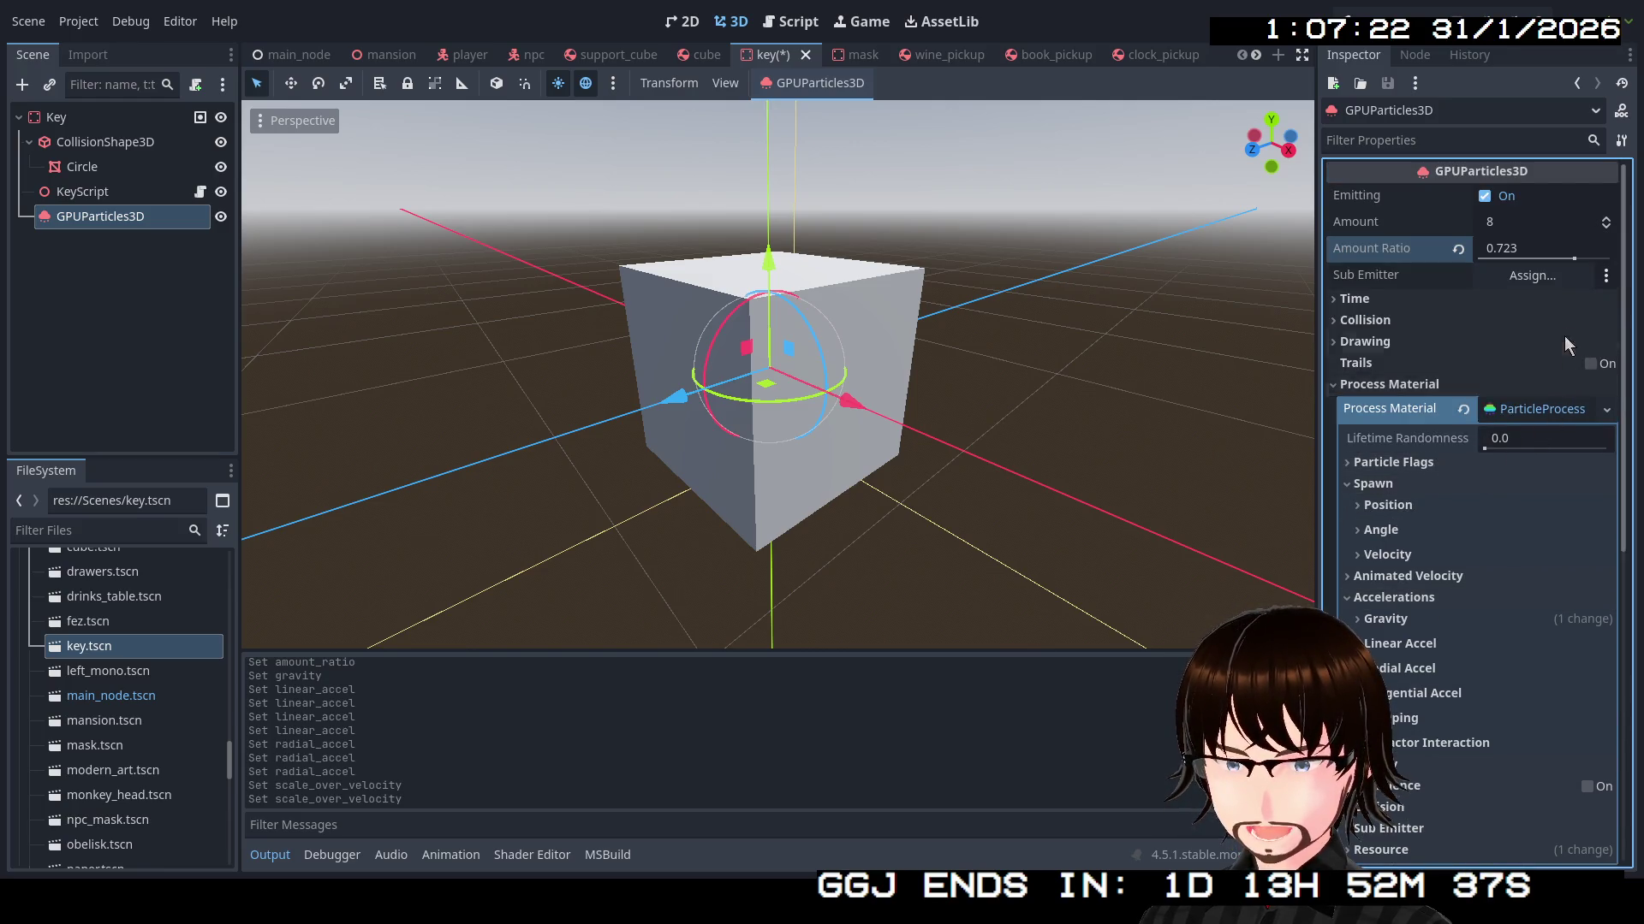
# Delete the GPUParticles3D emitter from the Key scene
pyautogui.rightClick(78, 220)
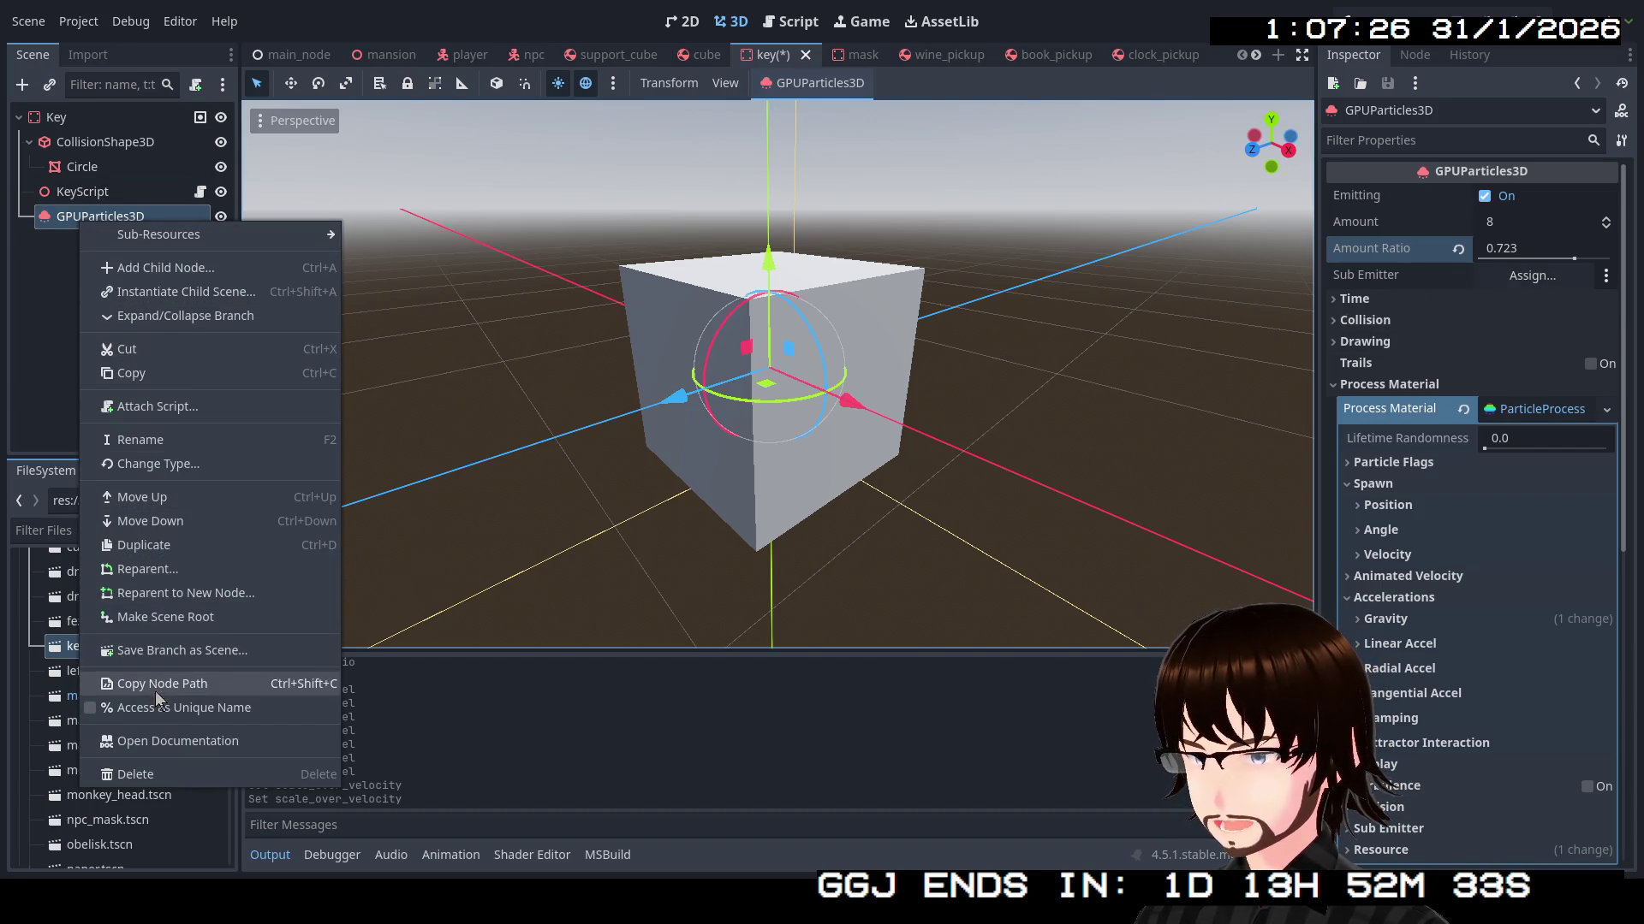
pyautogui.click(152, 771)
pyautogui.click(798, 453)
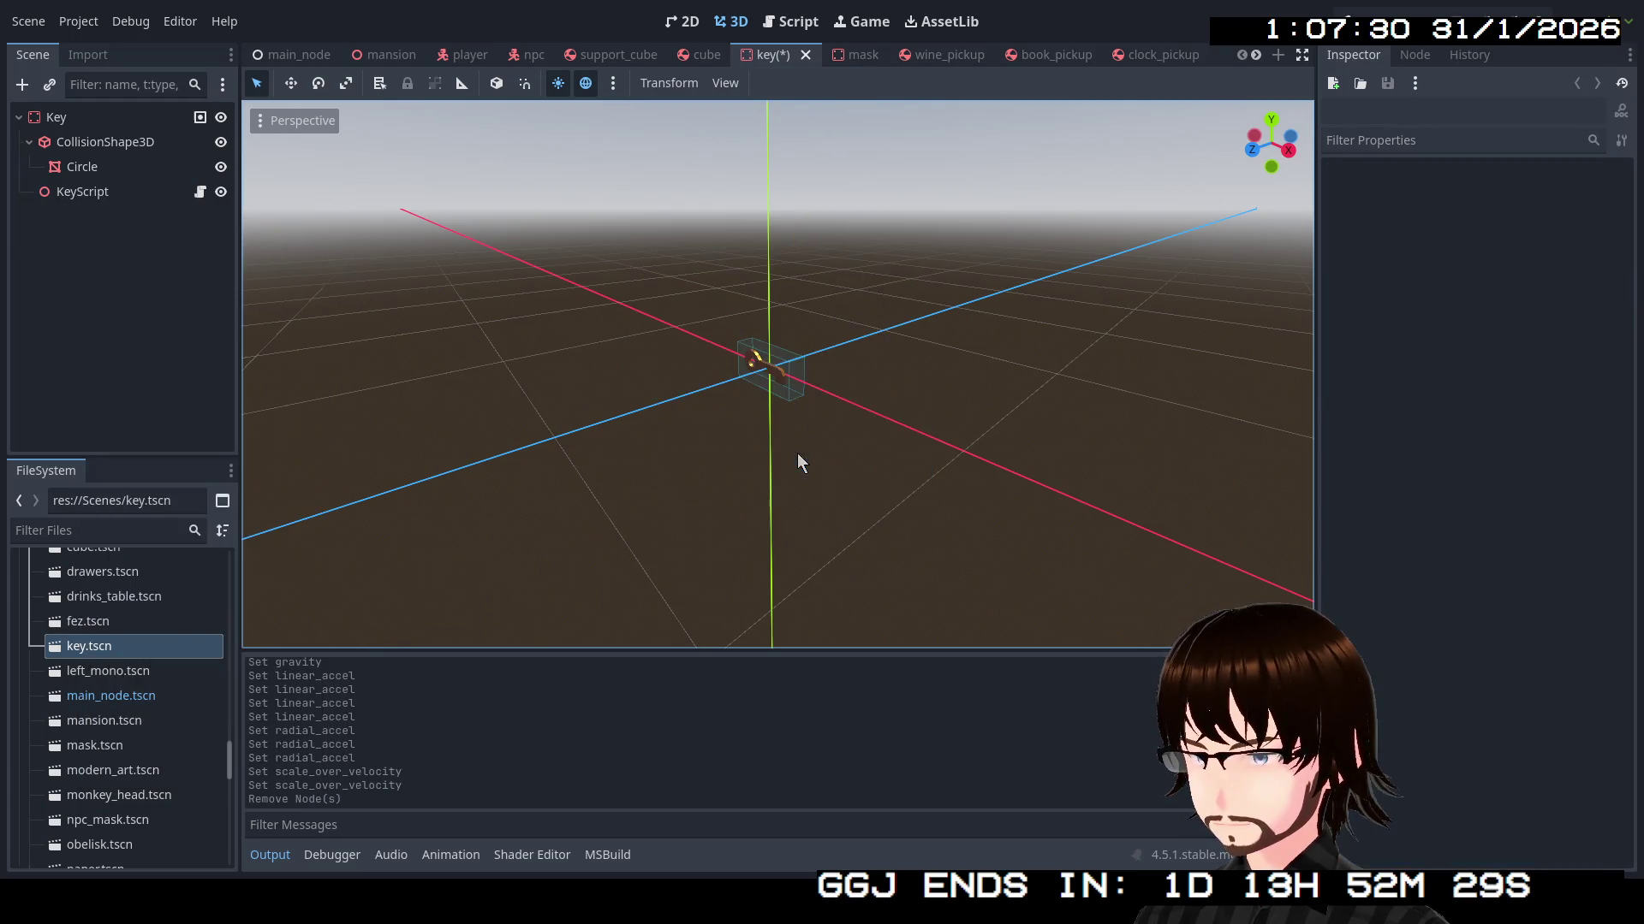
# Add an OmniLight3D child node under Key by searching for 'light'
pyautogui.rightClick(66, 114)
pyautogui.click(95, 126)
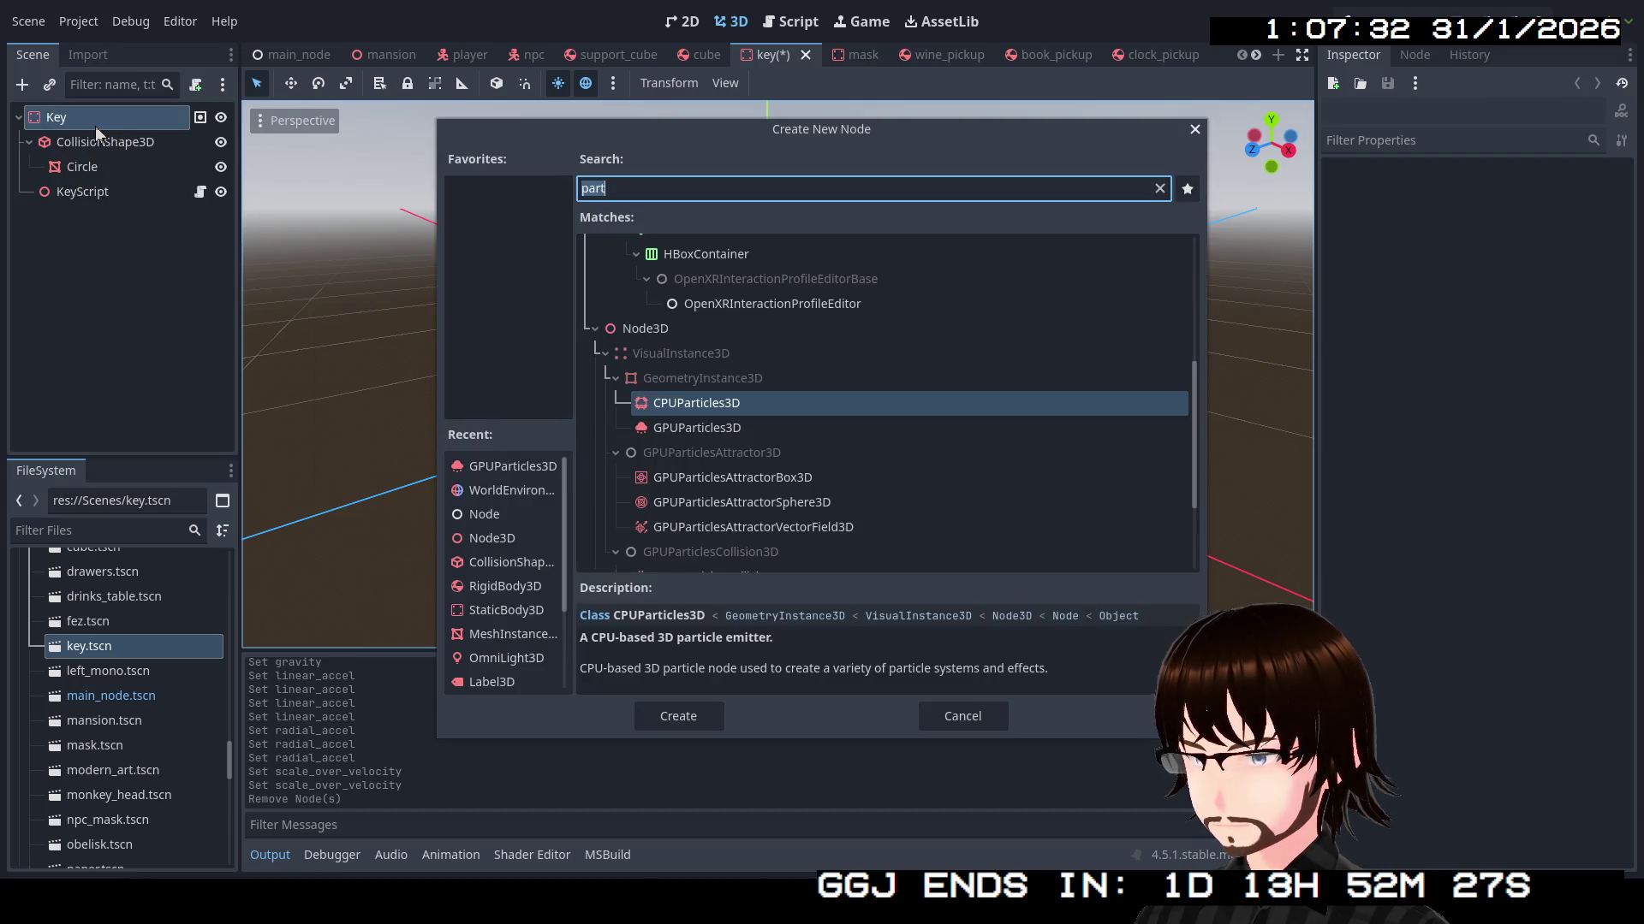
pyautogui.write('li')
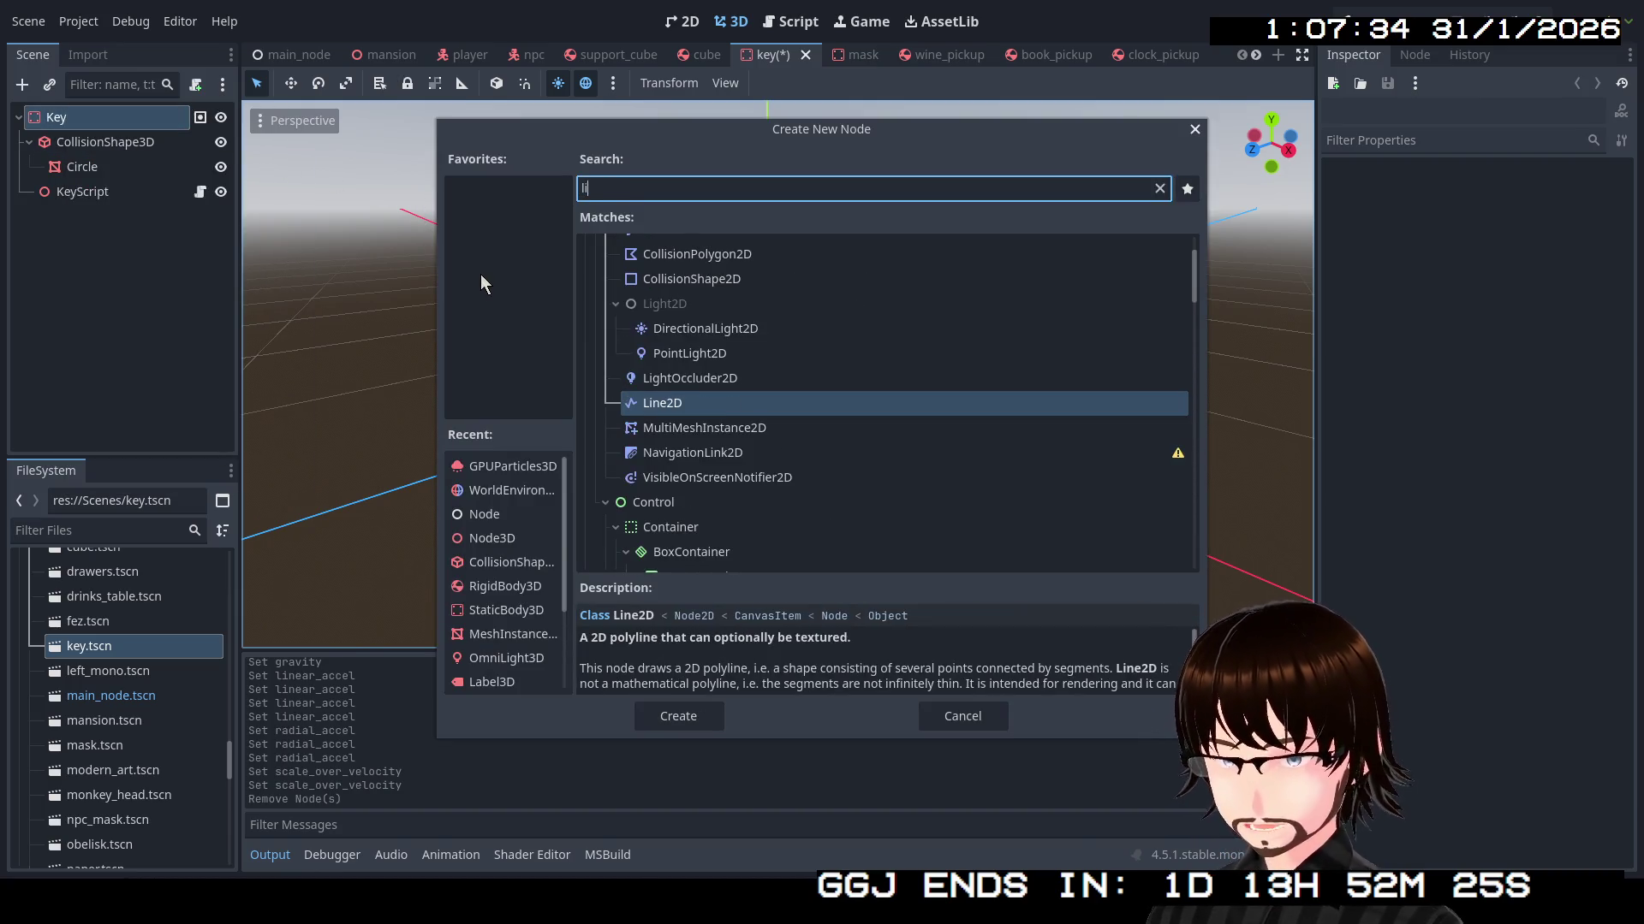
pyautogui.write('ght')
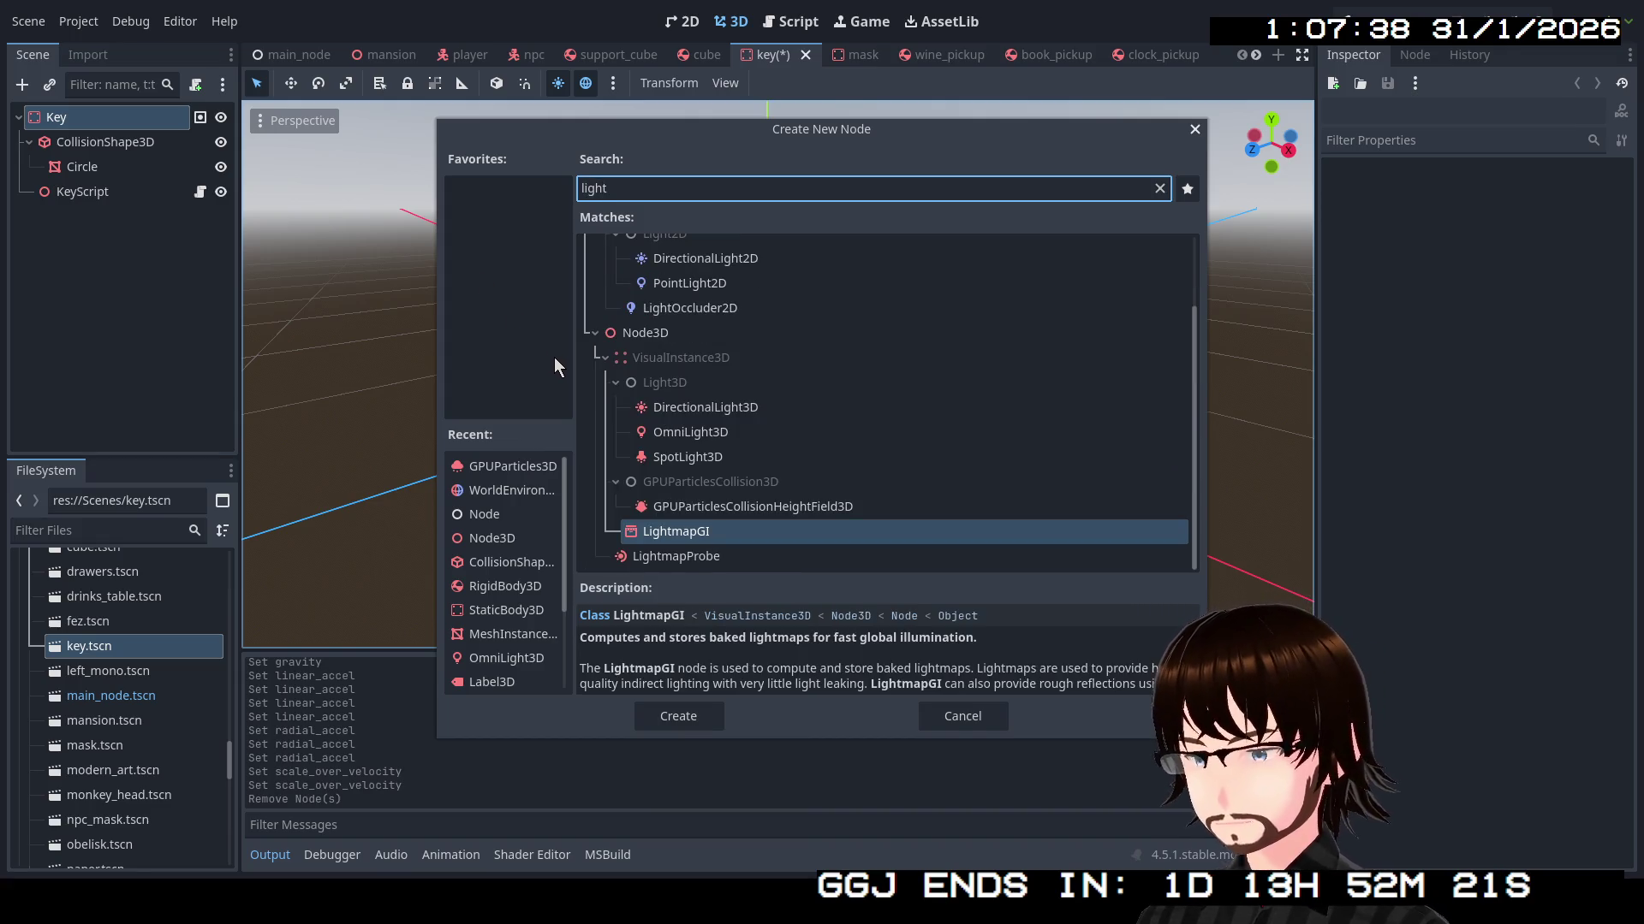
pyautogui.click(694, 507)
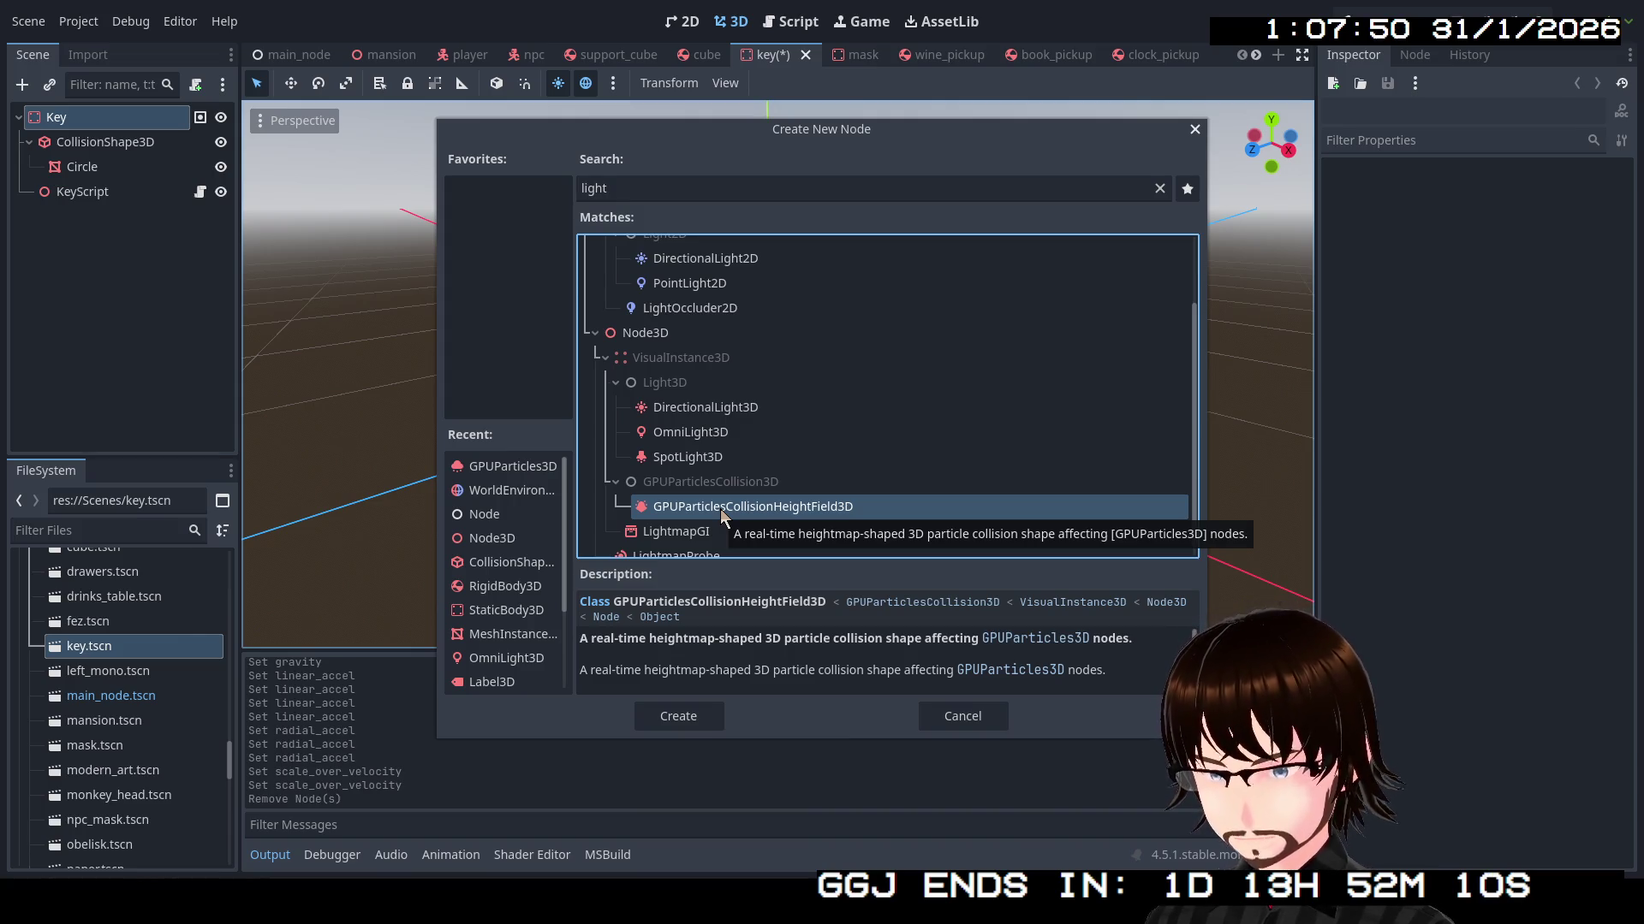
pyautogui.click(716, 432)
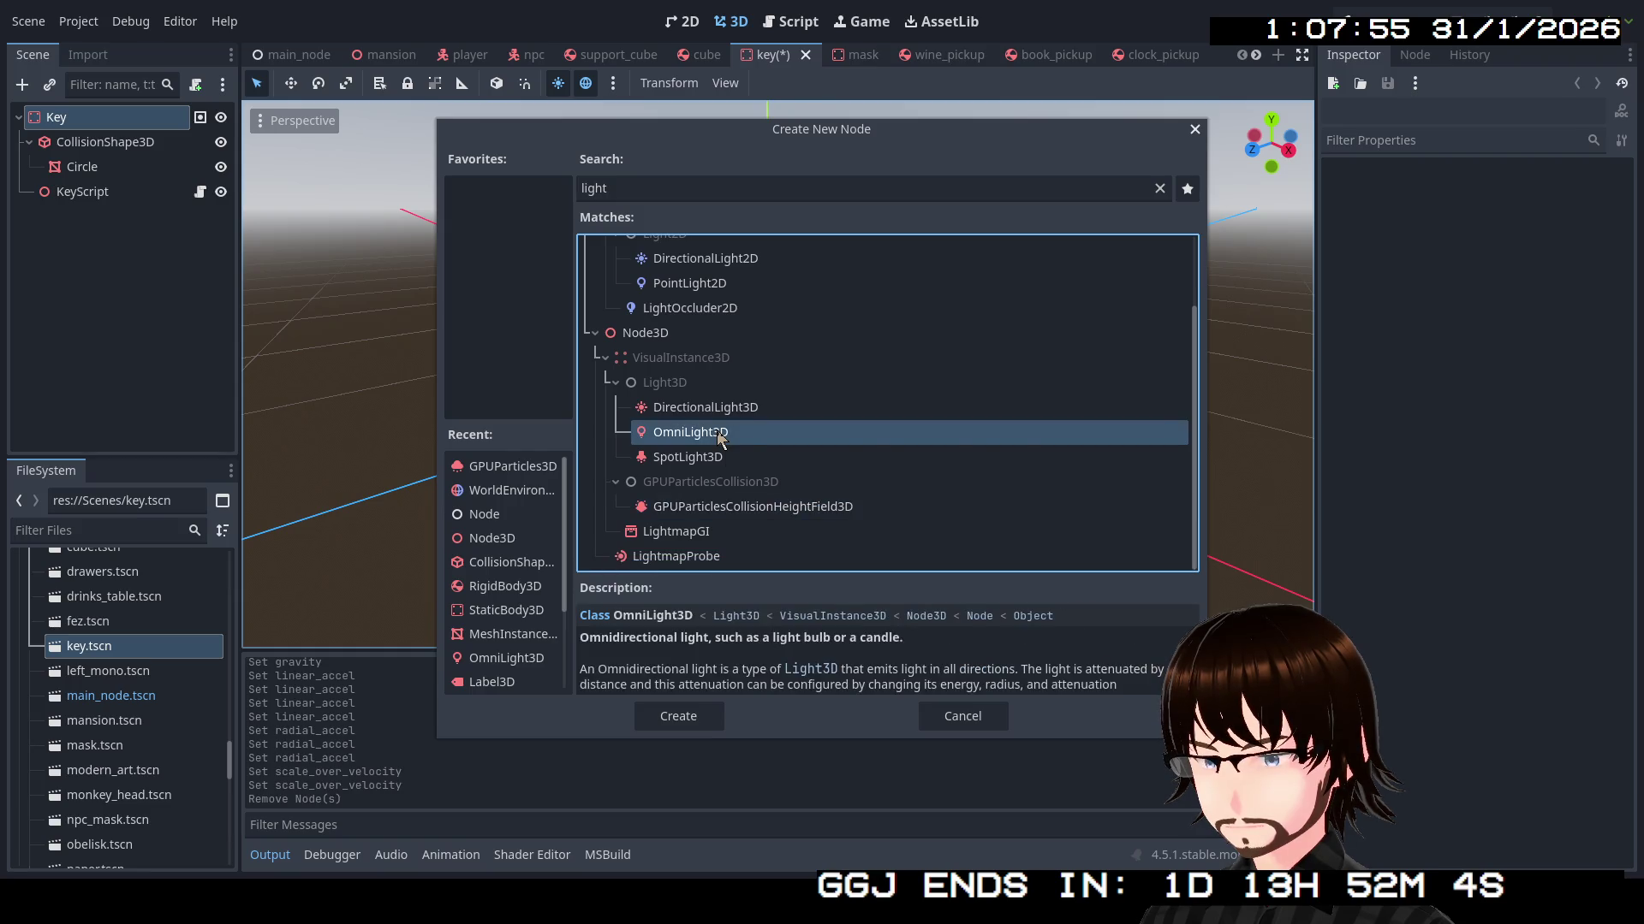
pyautogui.doubleClick(717, 432)
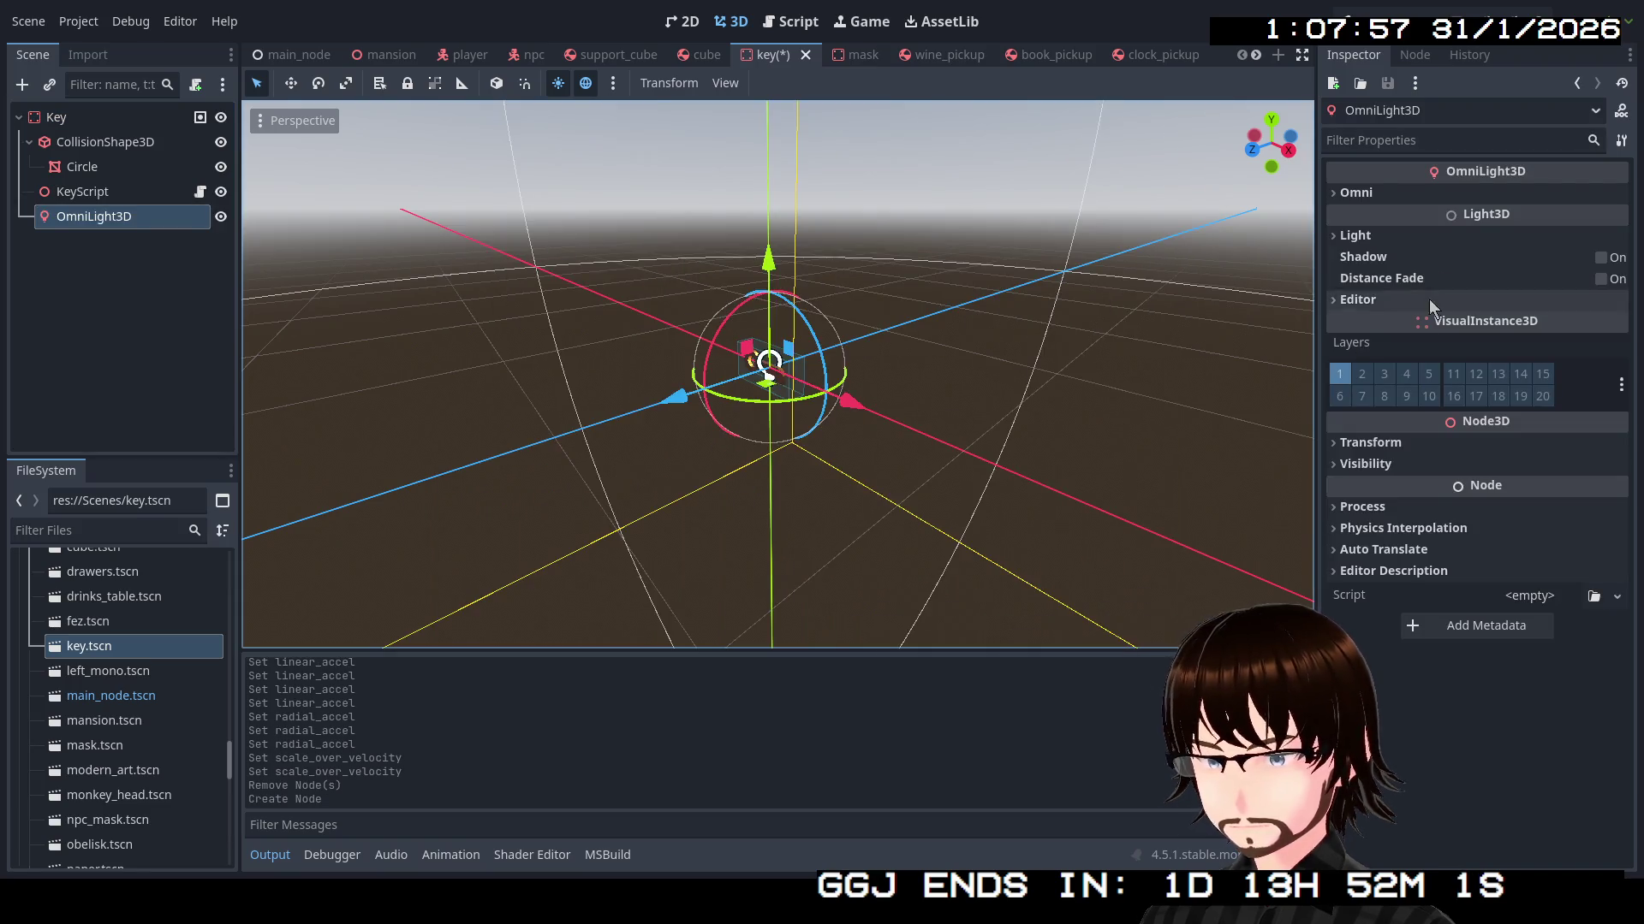
# Set the omni light's colour to a bright golden amber
pyautogui.click(1370, 236)
pyautogui.click(1509, 261)
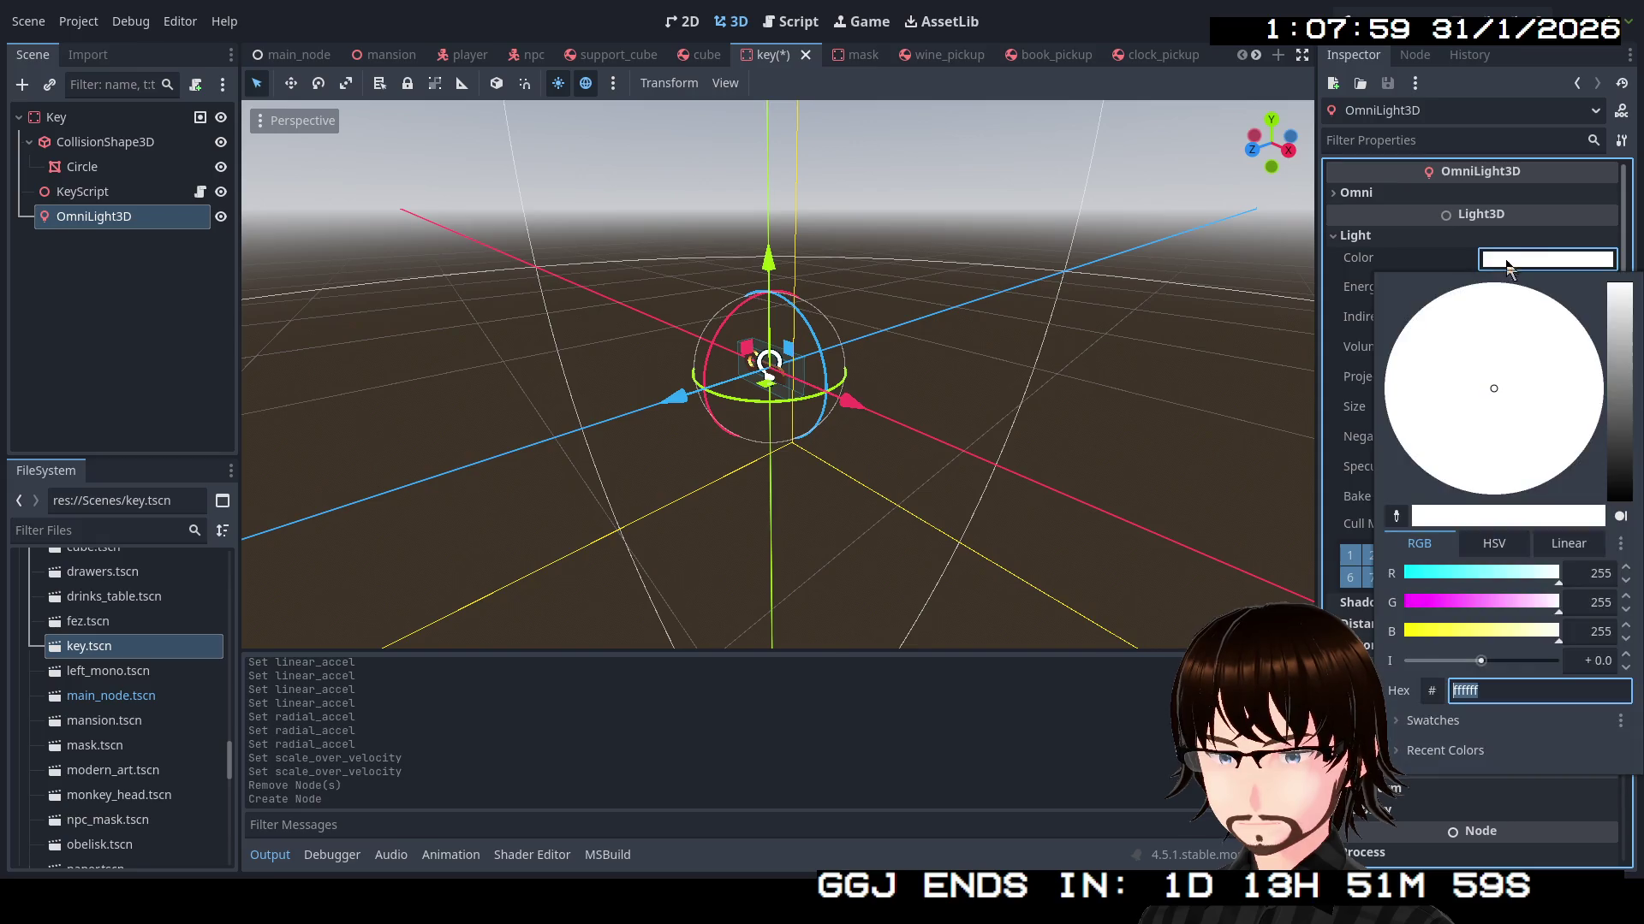
pyautogui.click(1621, 412)
pyautogui.moveTo(1561, 414)
pyautogui.mouseDown()
pyautogui.moveTo(1511, 392)
pyautogui.moveTo(1515, 498)
pyautogui.mouseUp()
pyautogui.moveTo(1620, 427); pyautogui.dragTo(1620, 374)
pyautogui.click(1409, 239)
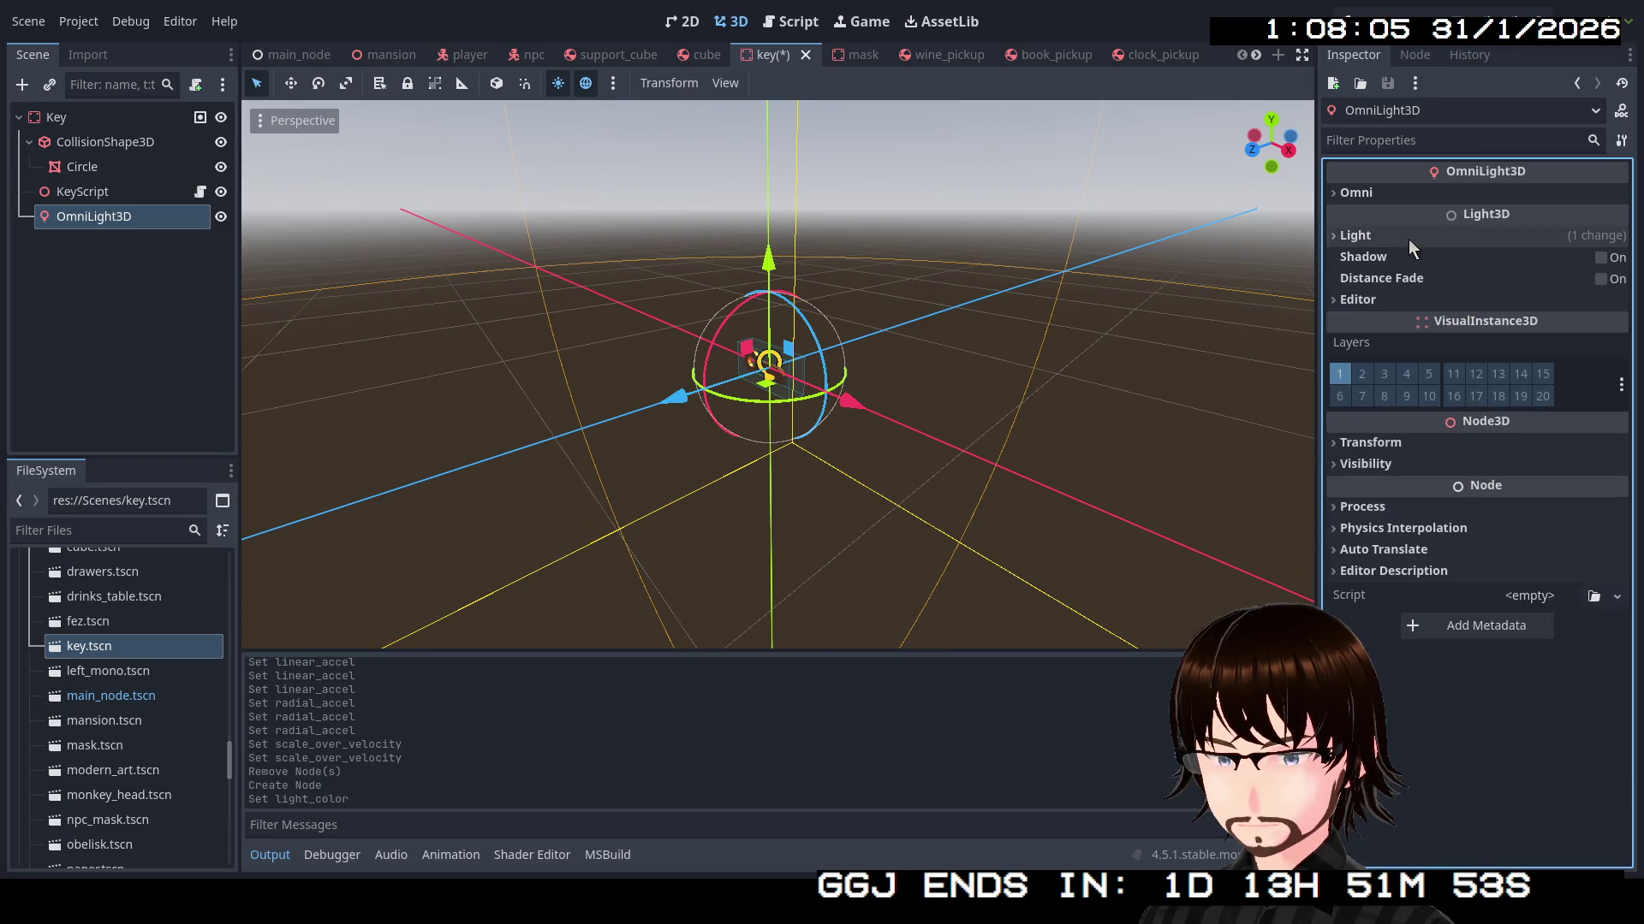
# Shrink the omni light's Range to 0.464
pyautogui.click(1404, 191)
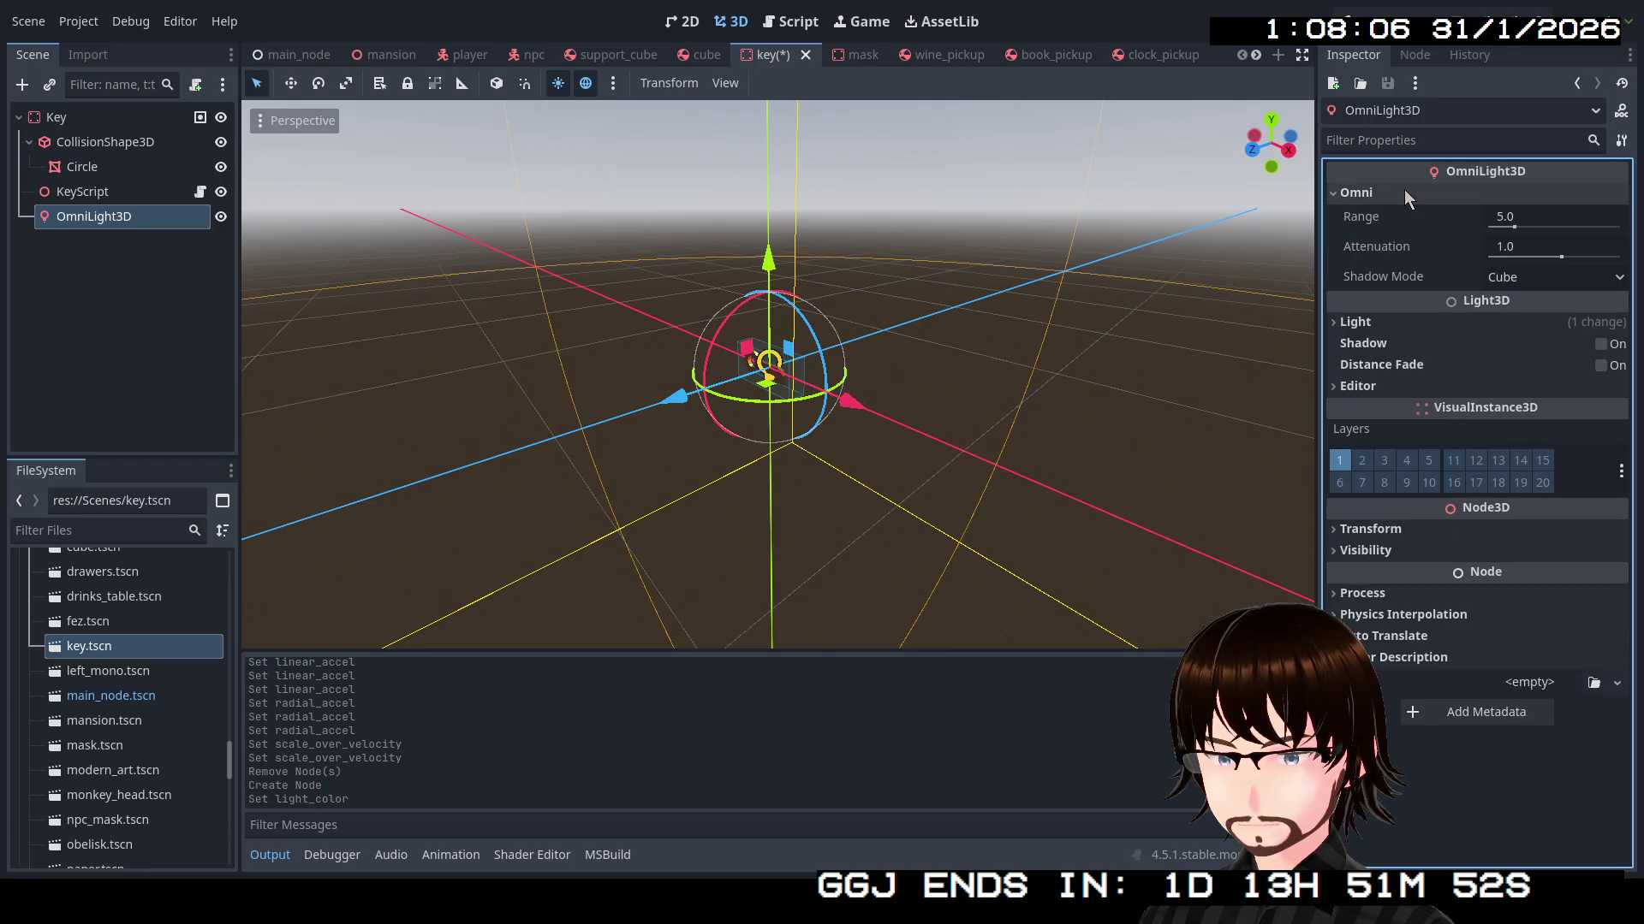
pyautogui.click(1514, 230)
pyautogui.moveTo(1514, 230); pyautogui.dragTo(1476, 234)
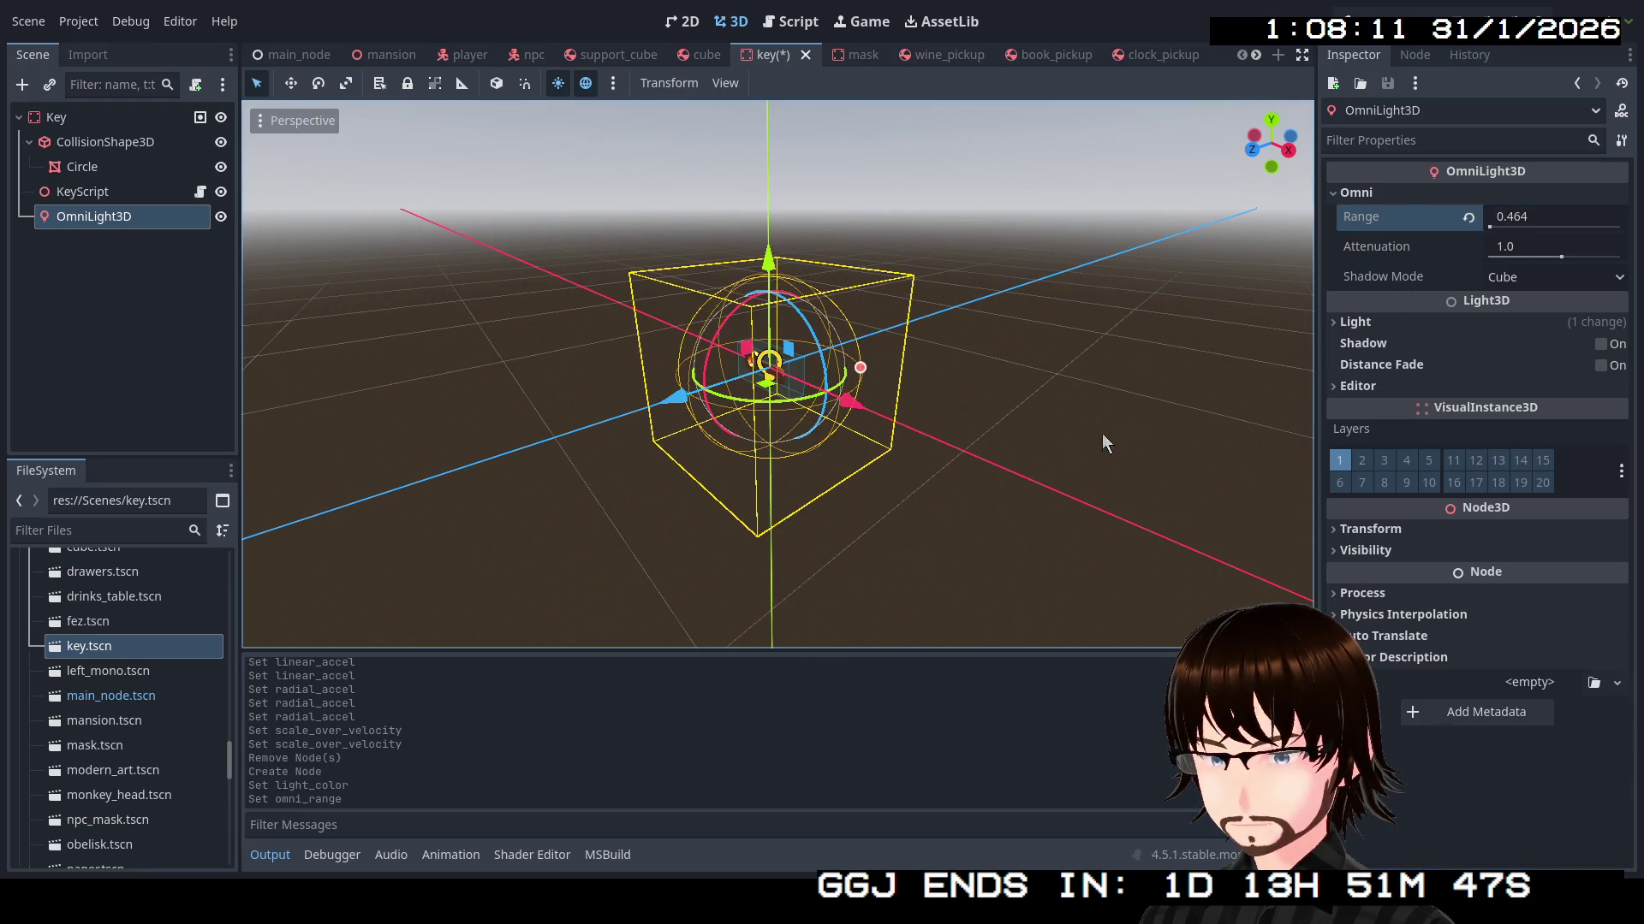
pyautogui.moveTo(1103, 433)
pyautogui.mouseDown()
pyautogui.moveTo(894, 433)
pyautogui.moveTo(968, 424)
pyautogui.mouseUp()
pyautogui.scroll(5, 967, 426)
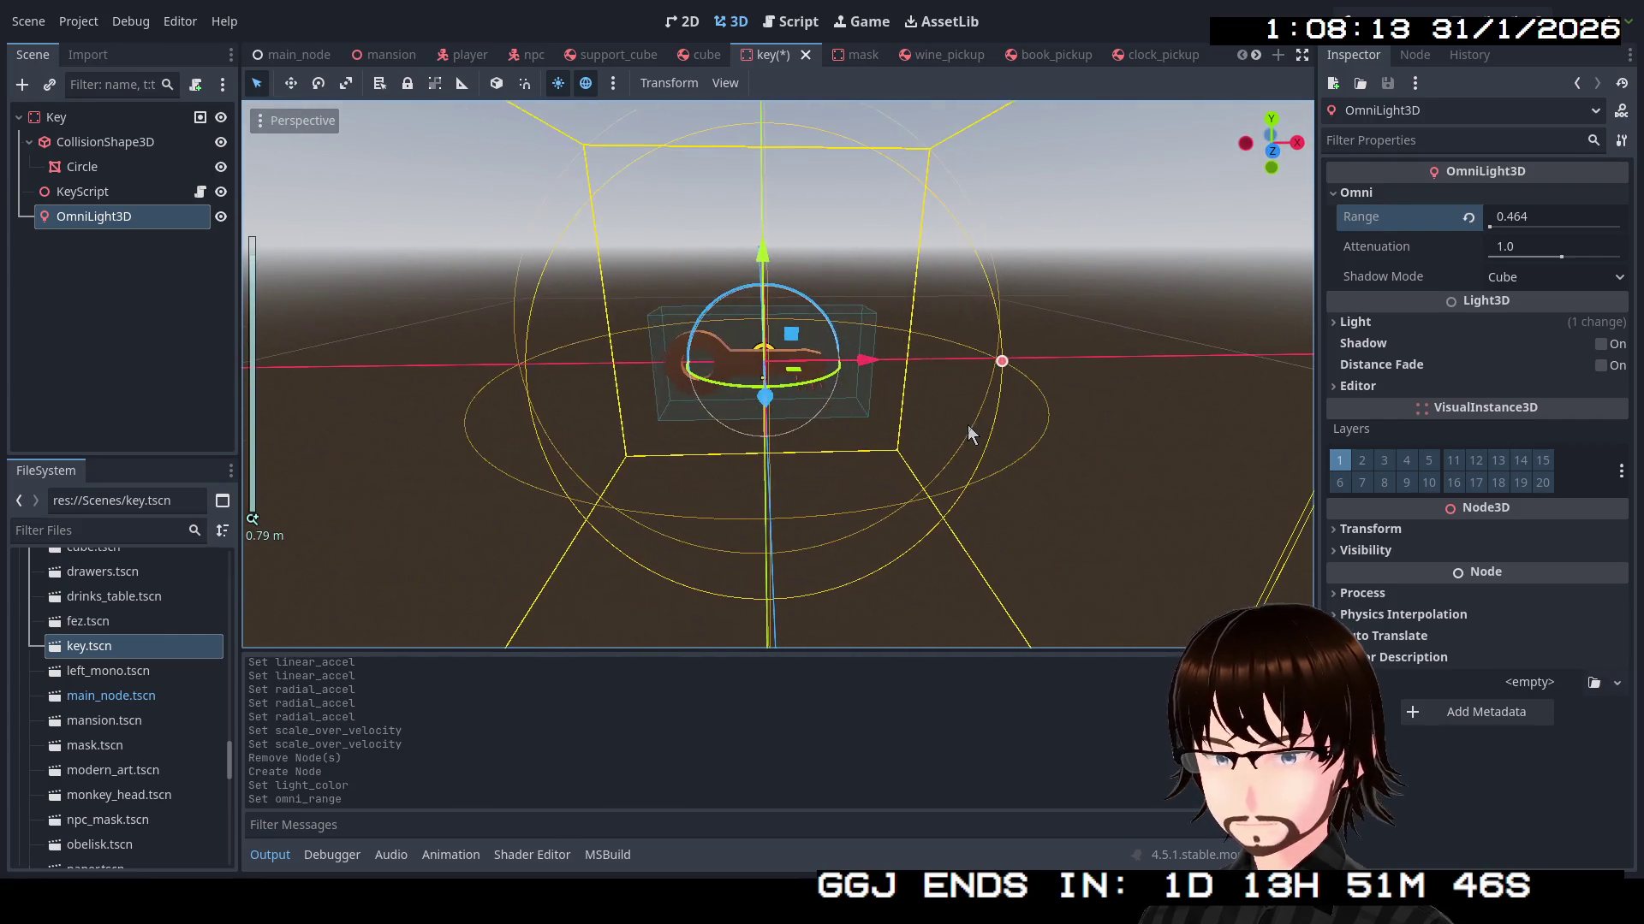
# Try Dual Paraboloid shadow mode, return to Cube, and reset Attenuation to 1.0
pyautogui.click(1534, 283)
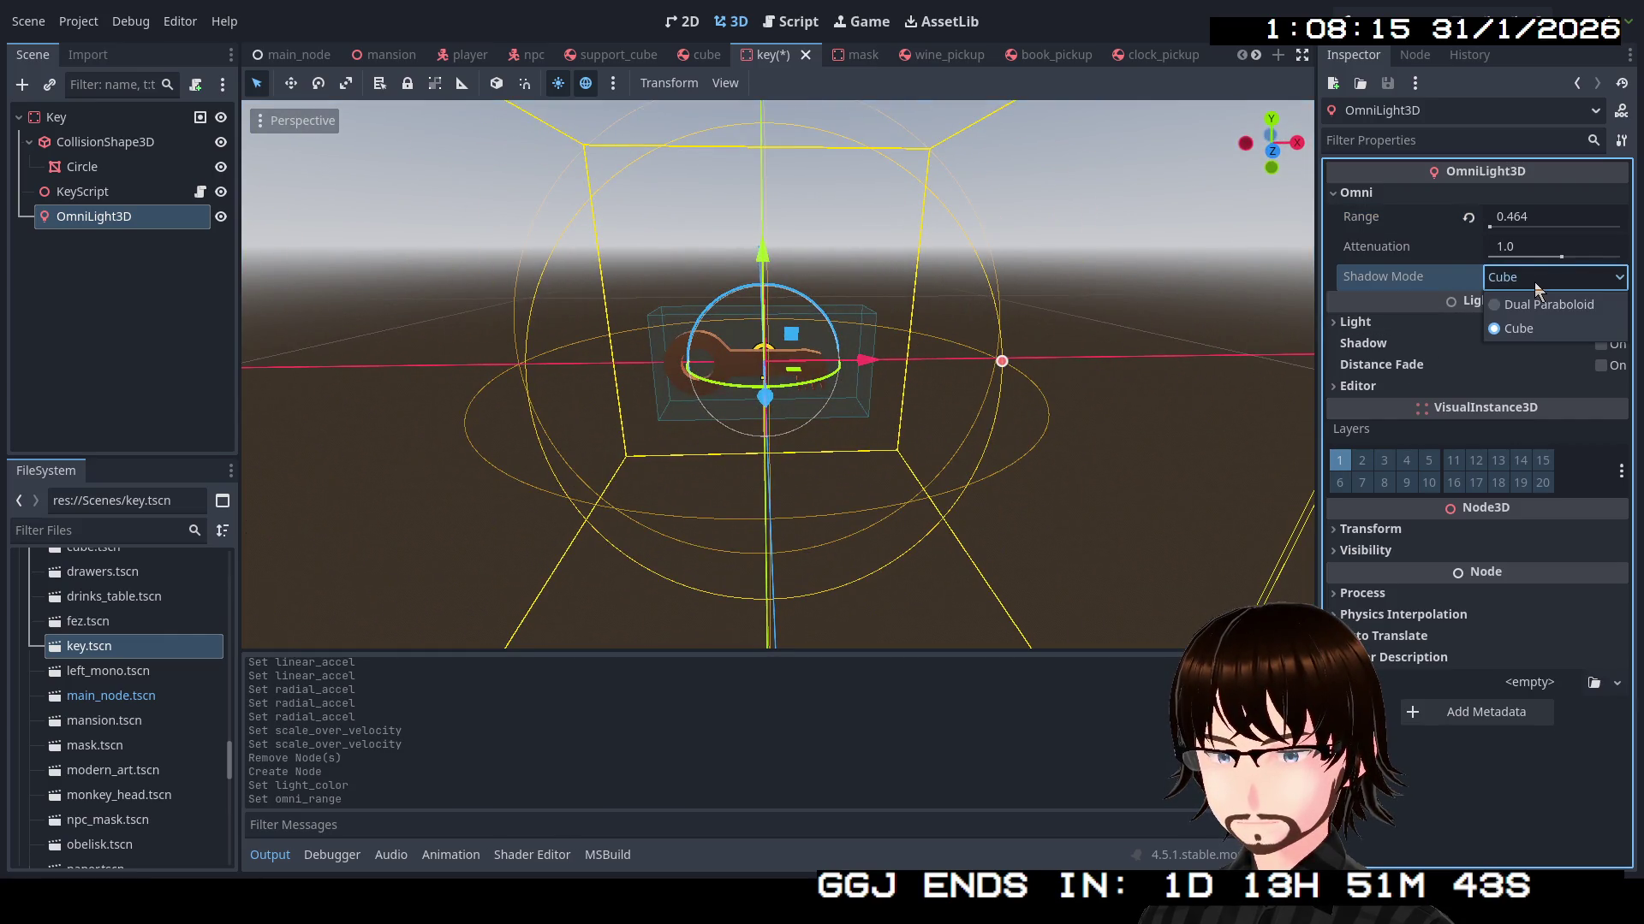
pyautogui.click(1509, 304)
pyautogui.click(1532, 282)
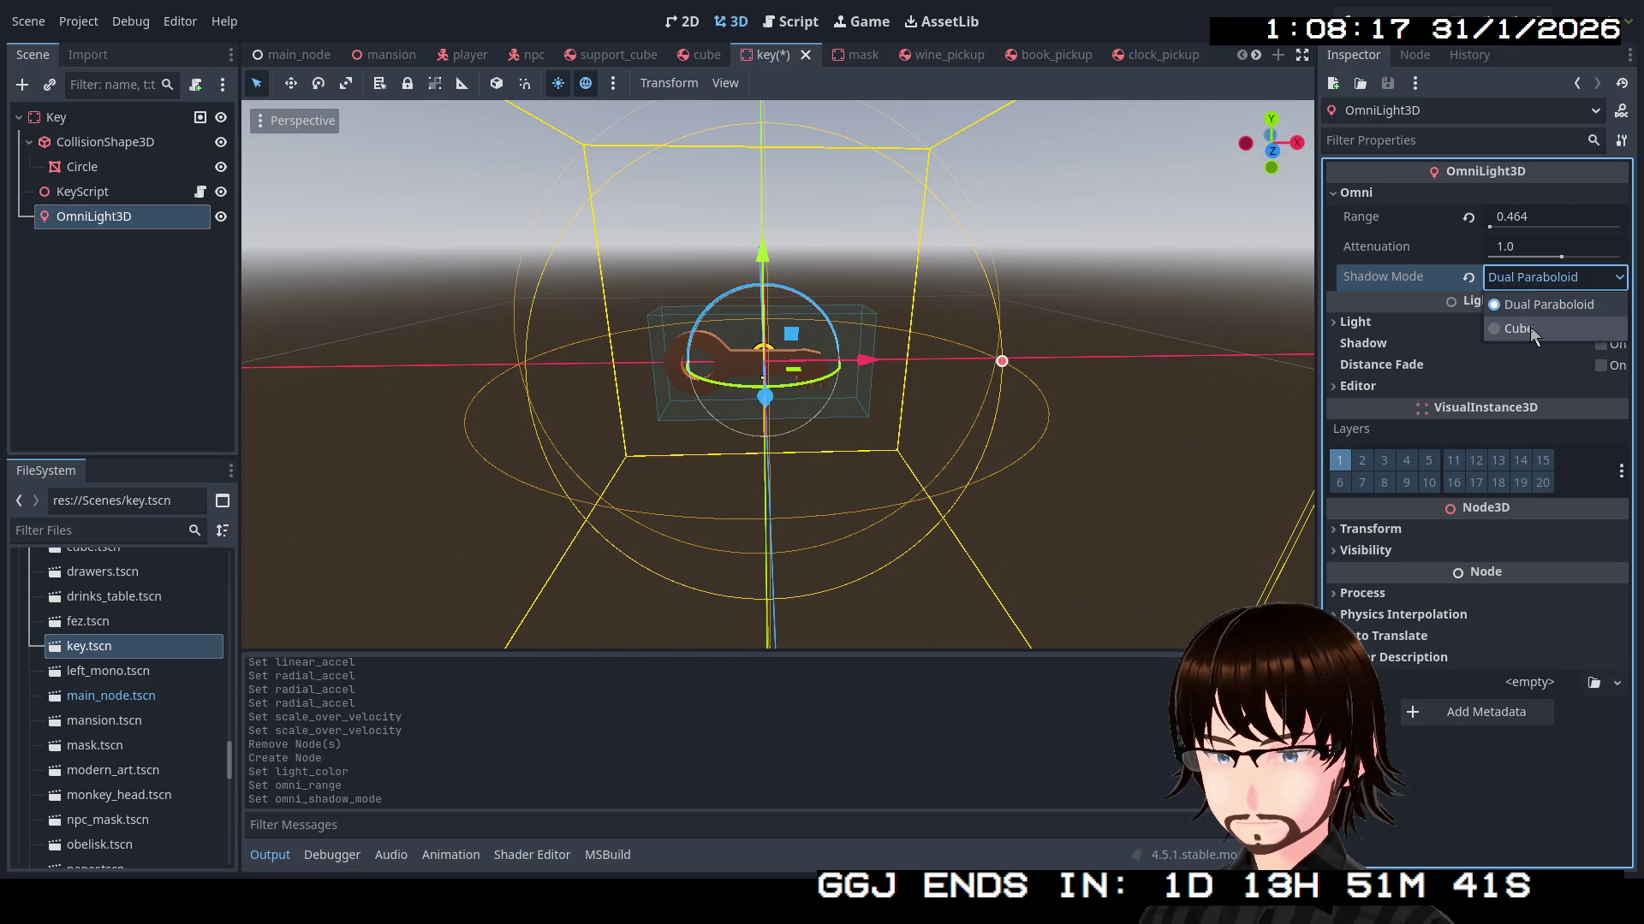
pyautogui.click(1529, 330)
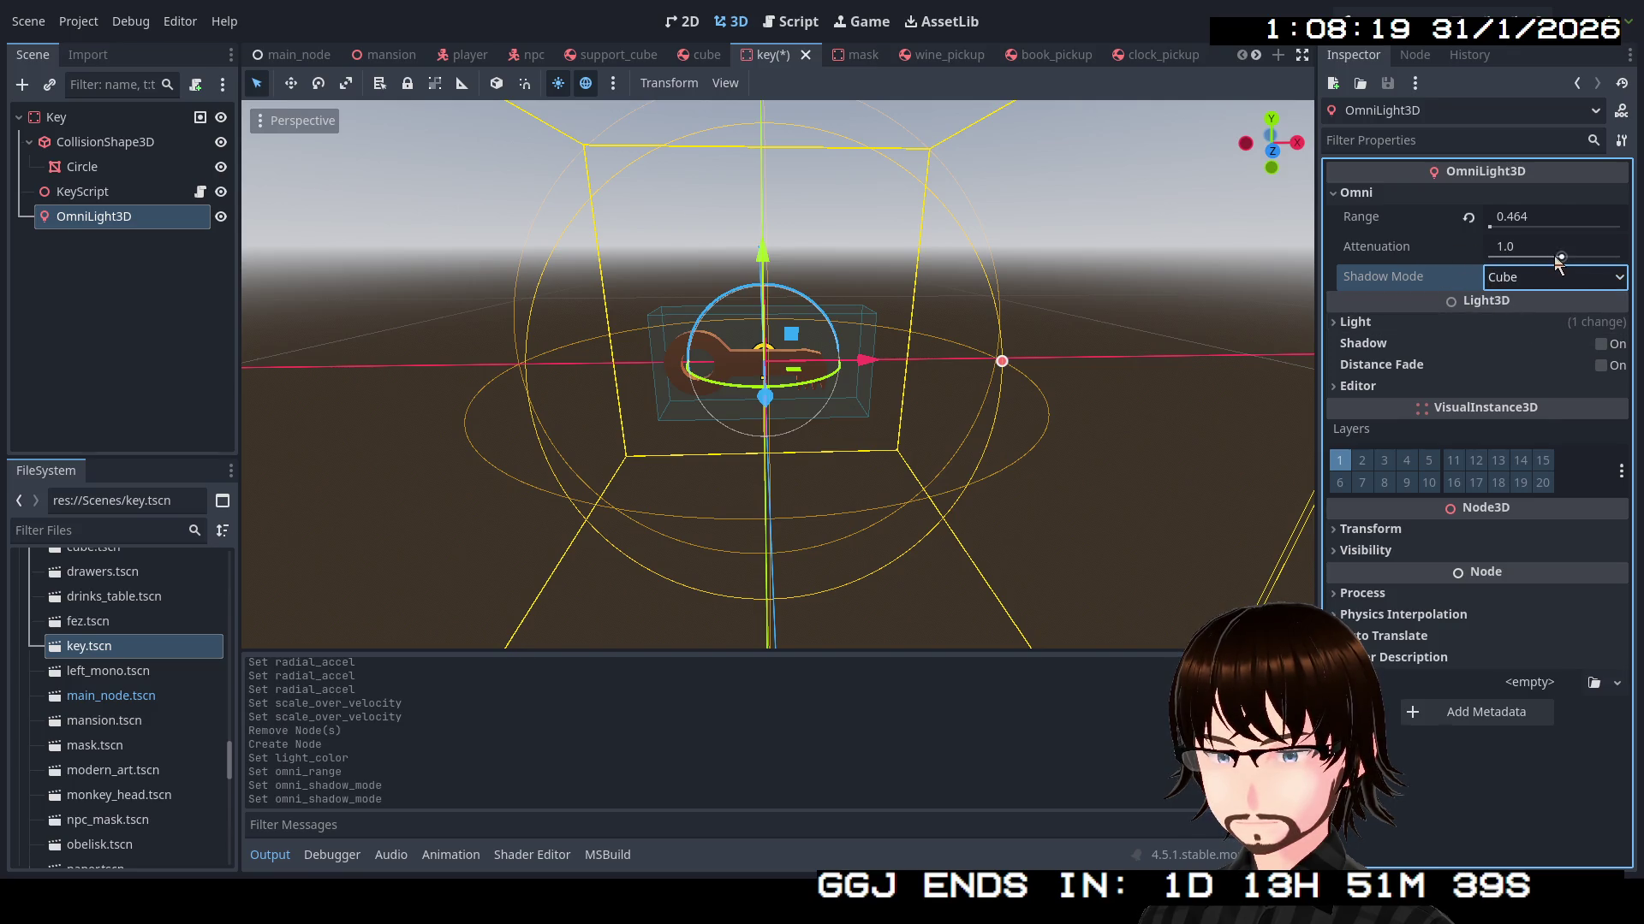
pyautogui.moveTo(1558, 256); pyautogui.dragTo(1563, 257)
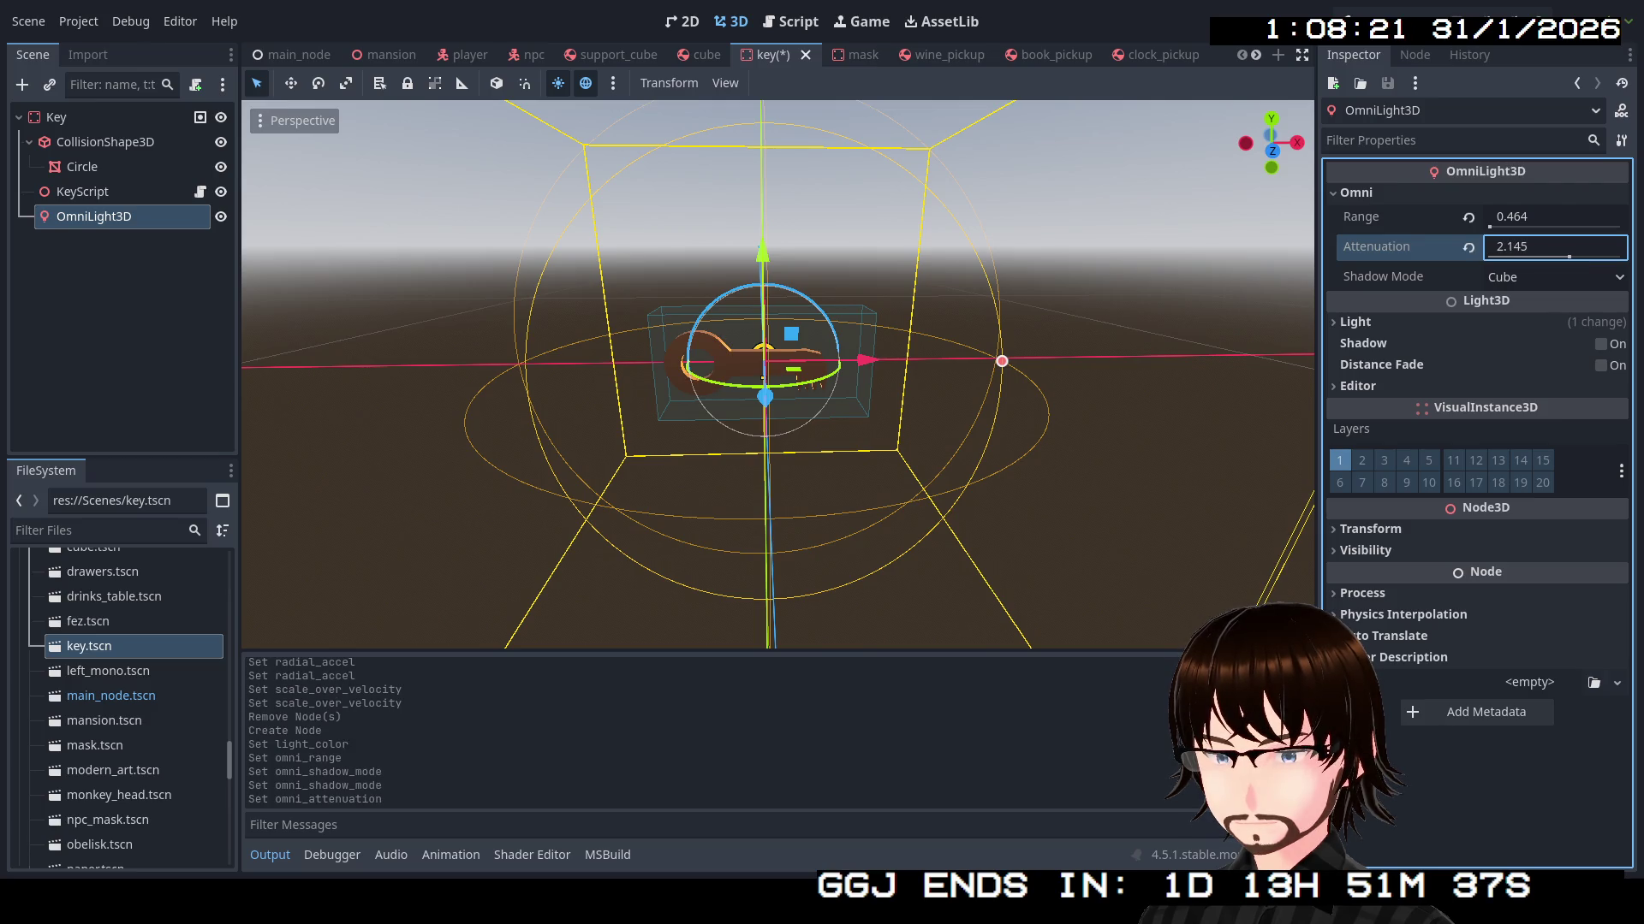
pyautogui.click(1470, 248)
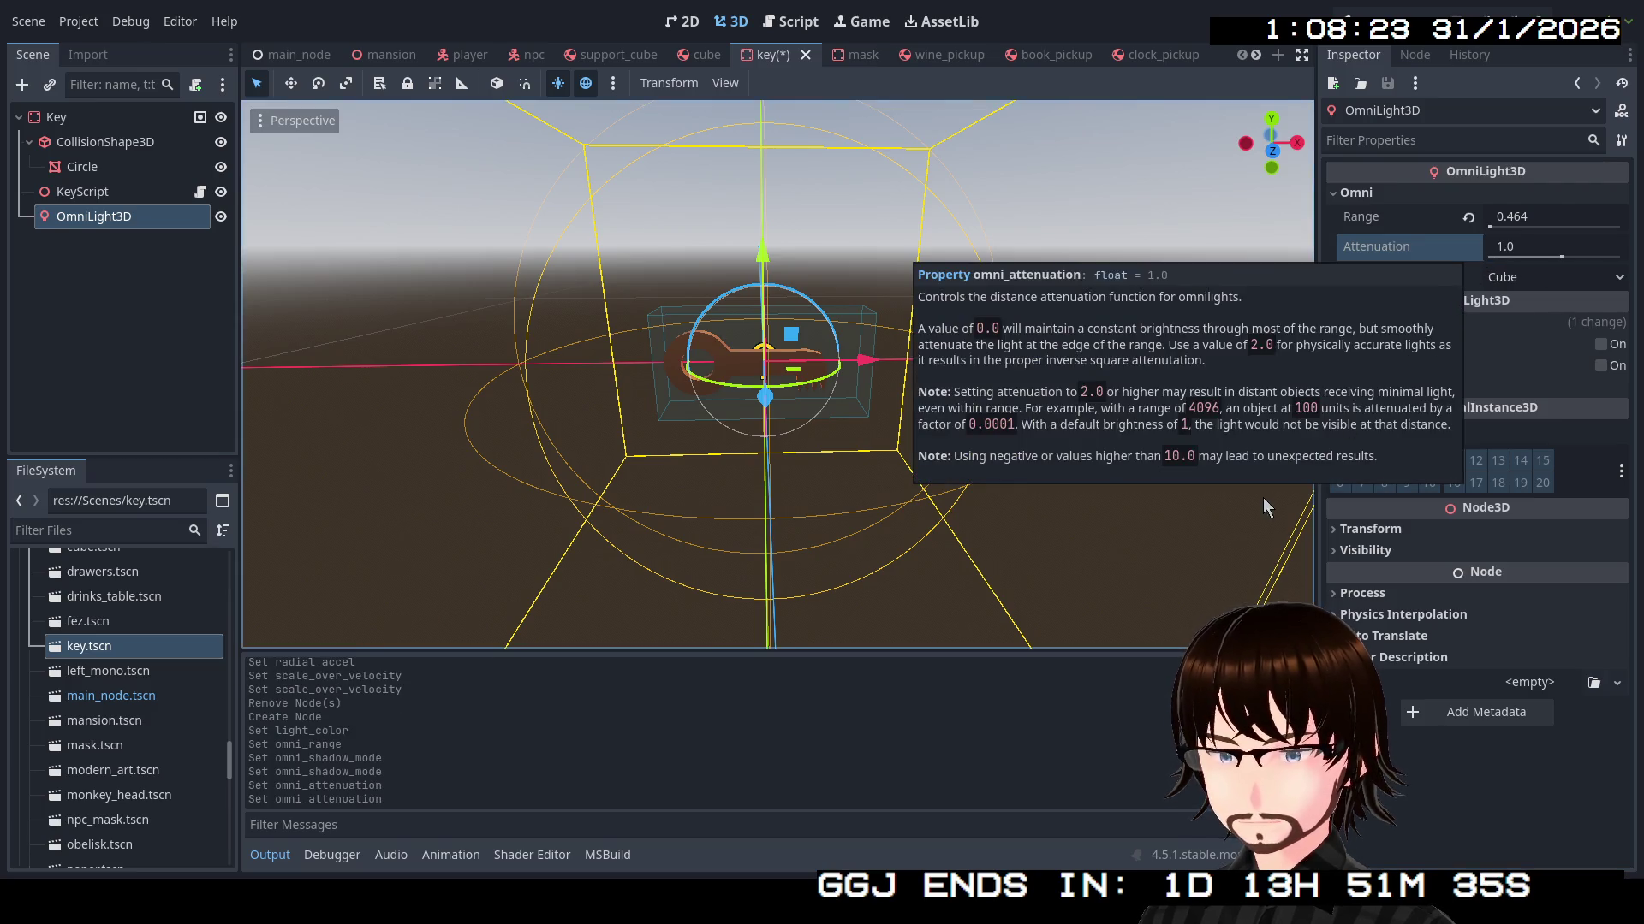
# Try a new ImageTexture projector on the light, then clear it
pyautogui.click(1395, 320)
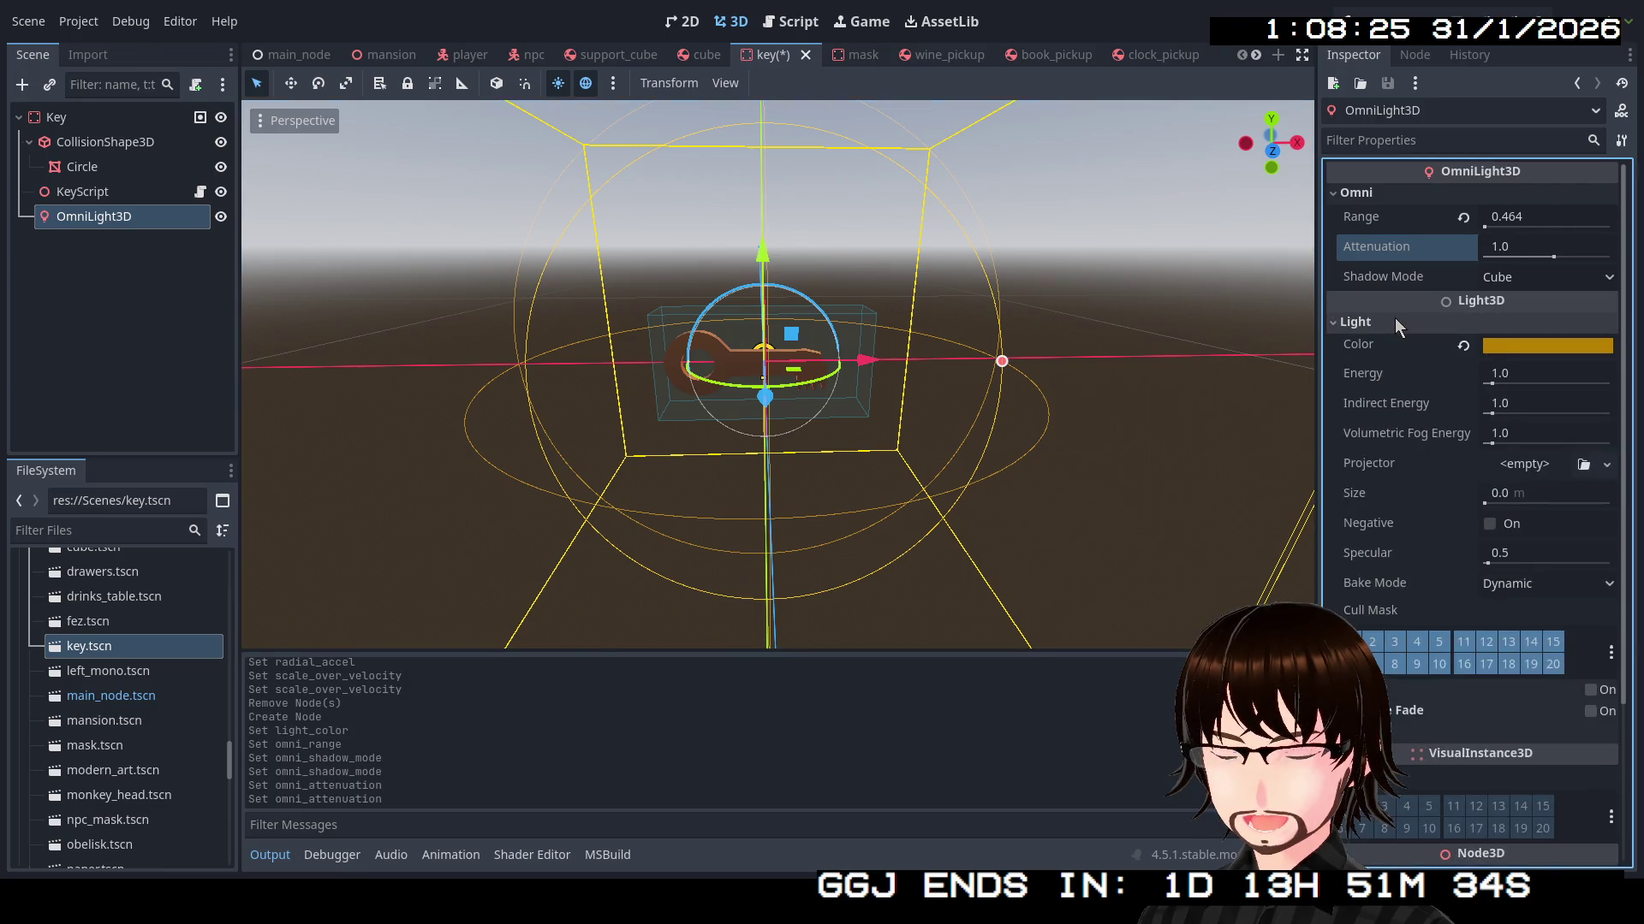
pyautogui.click(1607, 465)
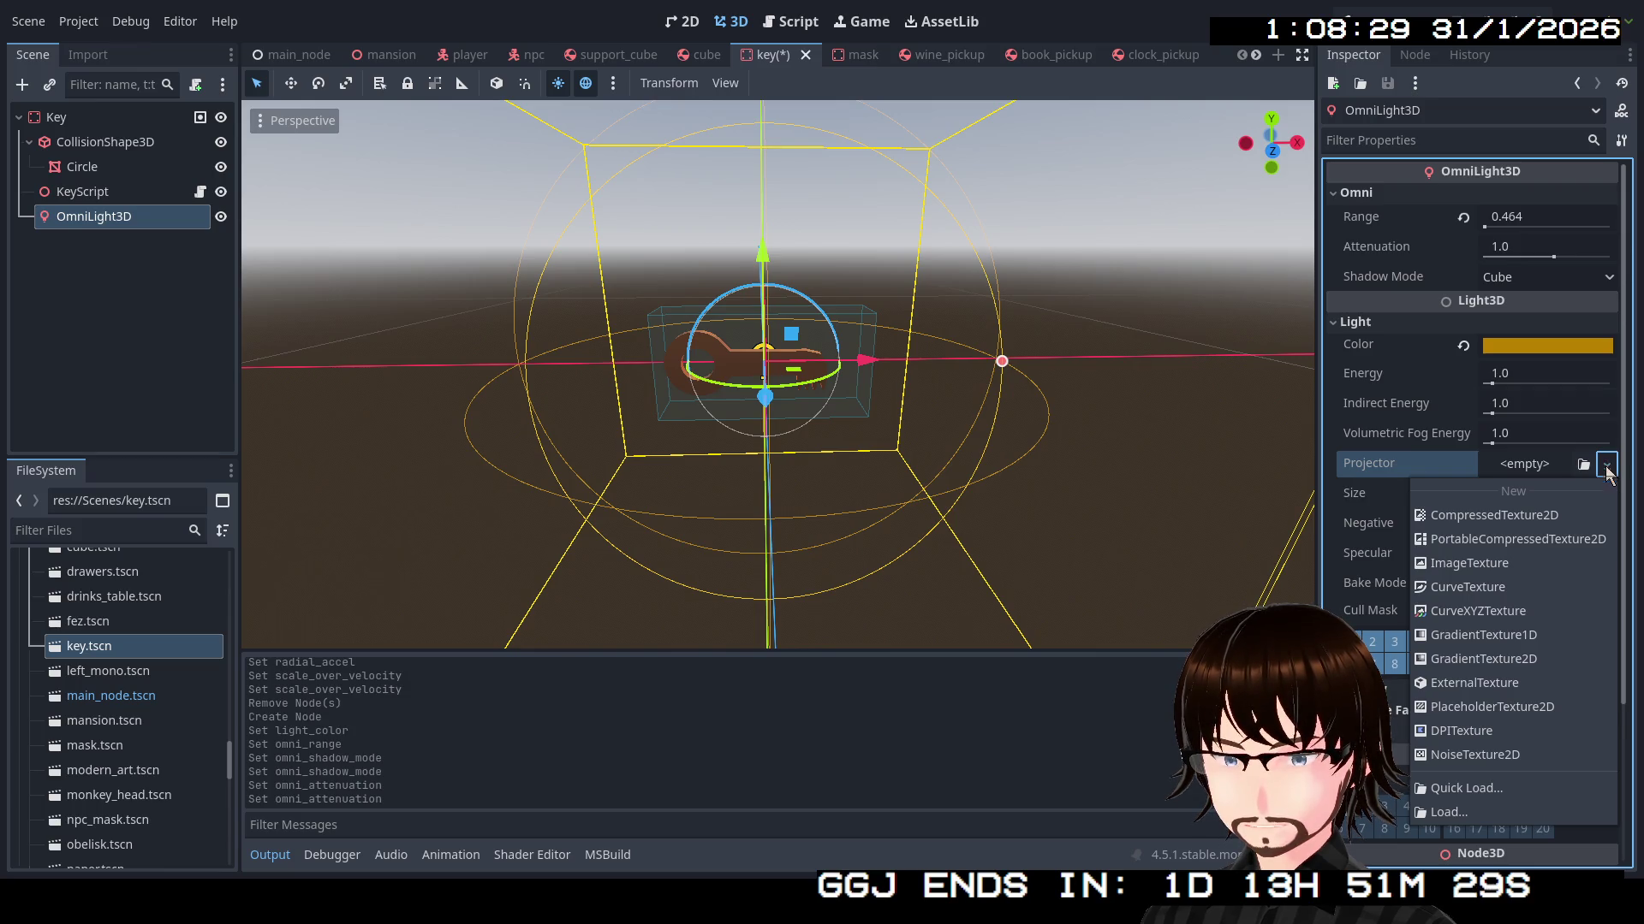
pyautogui.click(1556, 565)
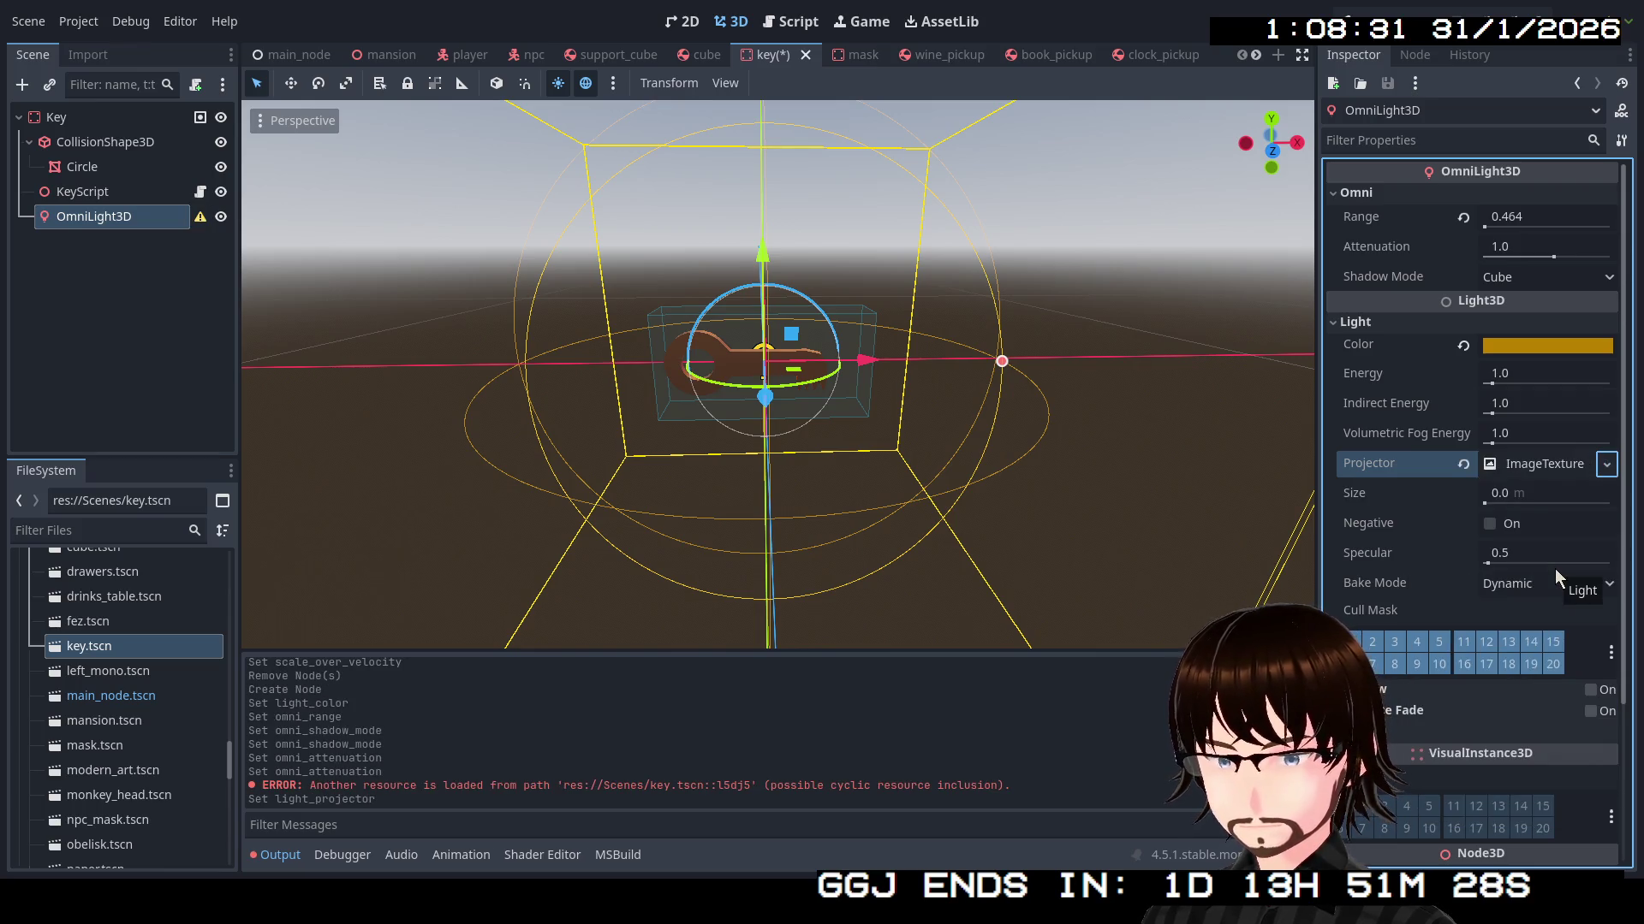
pyautogui.click(1606, 465)
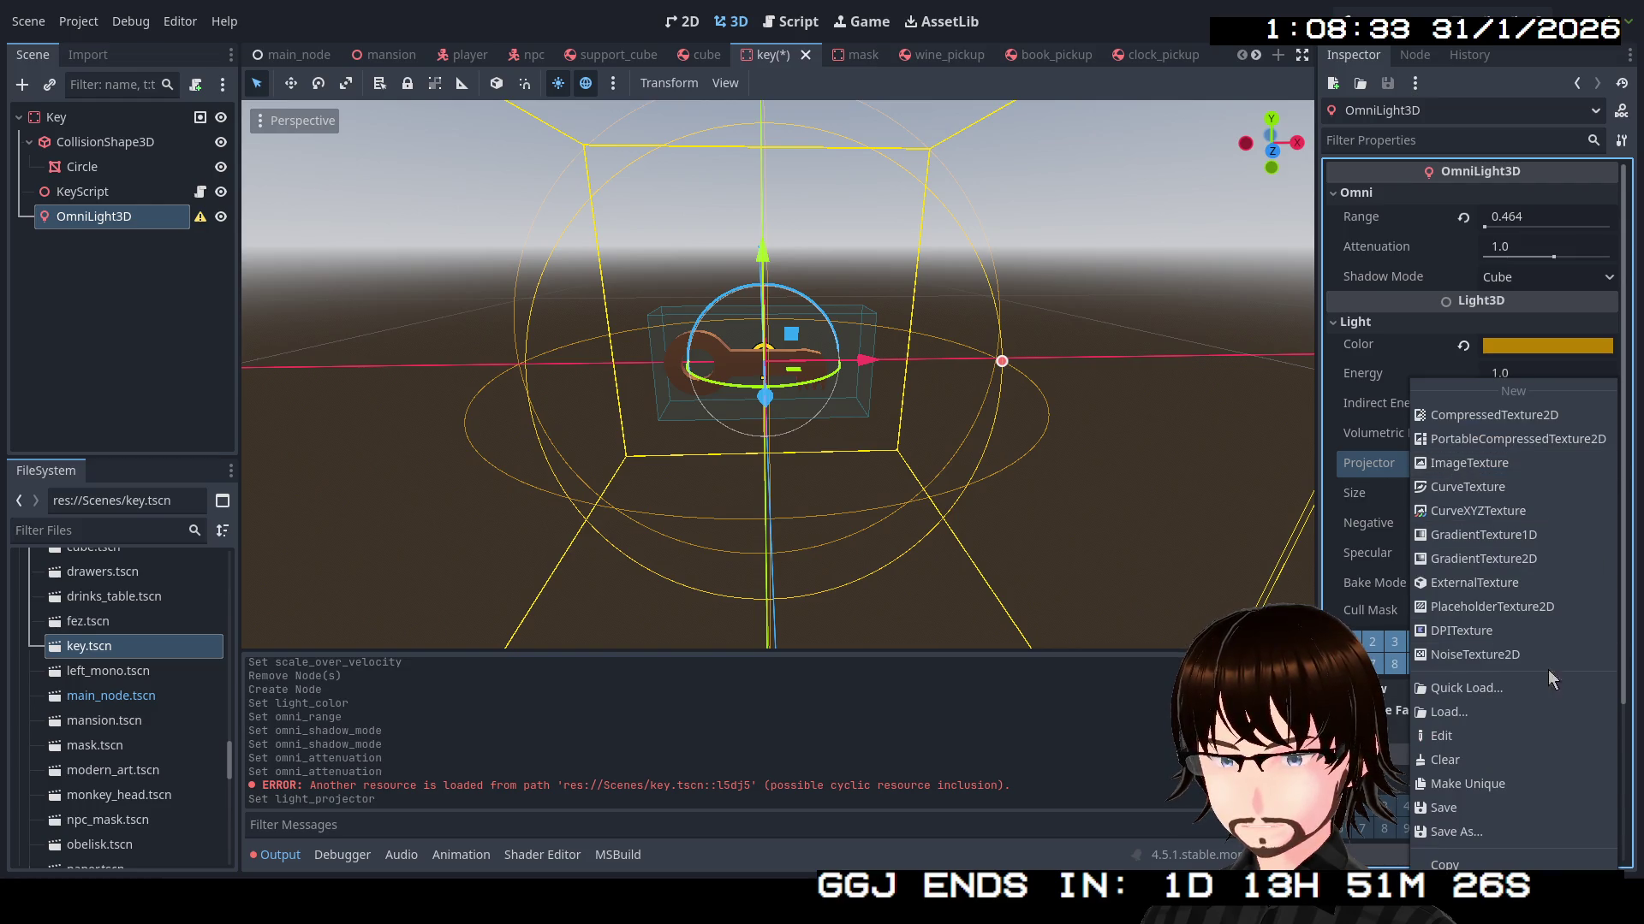
pyautogui.click(1490, 758)
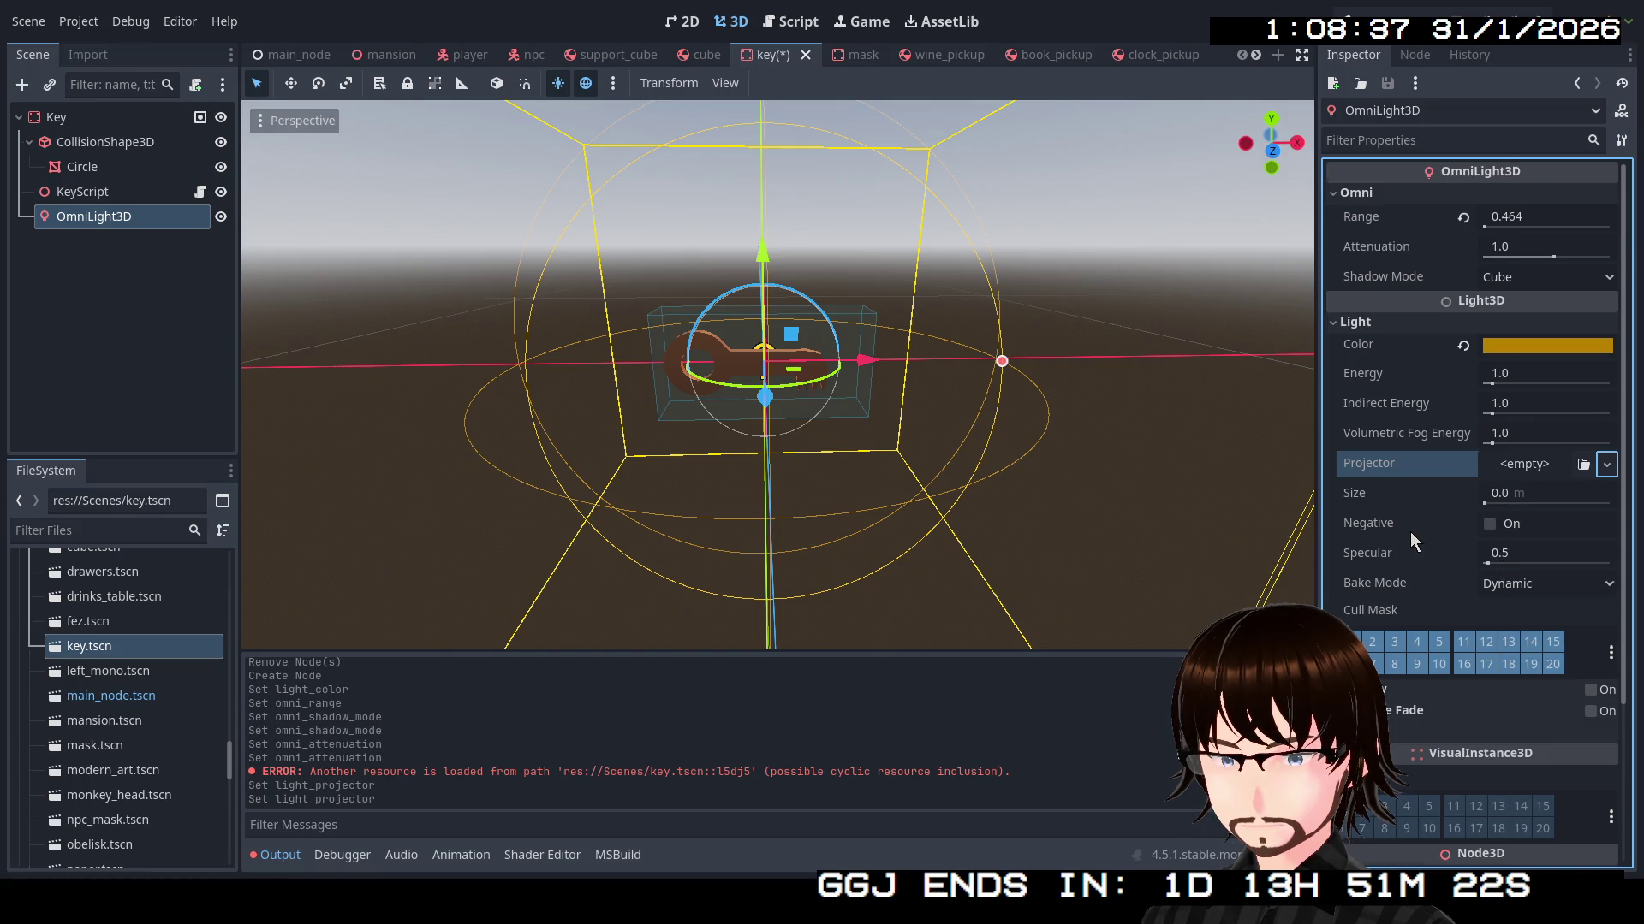
pyautogui.scroll(-3, 1410, 532)
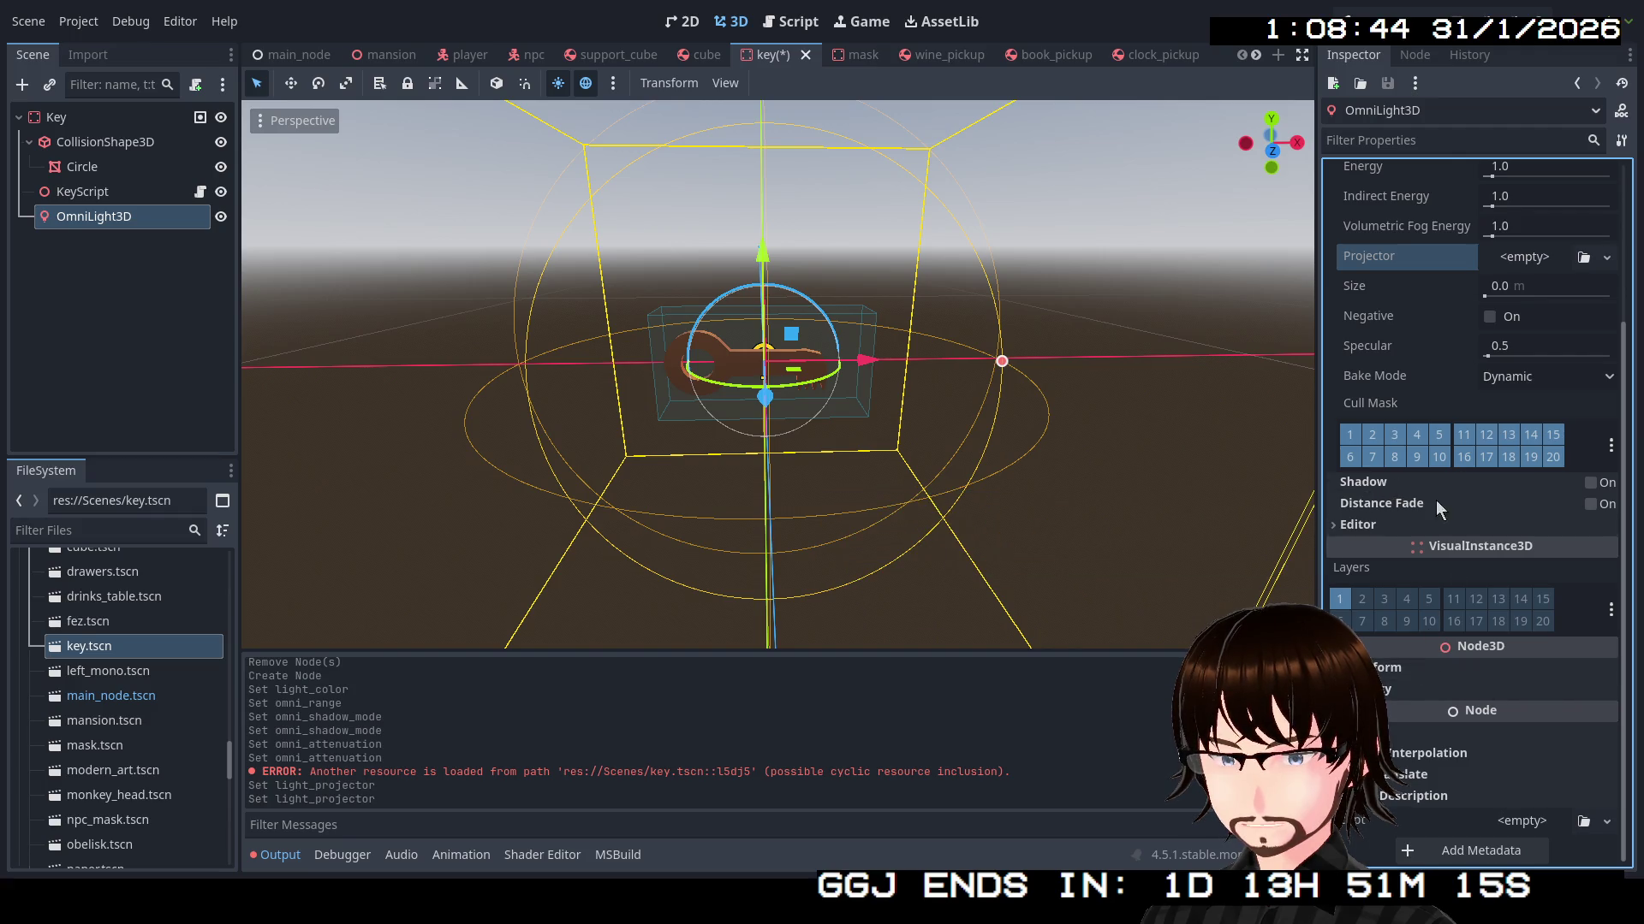
# Delete the OmniLight3D node in the Scene dock, confirming with OK
pyautogui.scroll(3, 1436, 500)
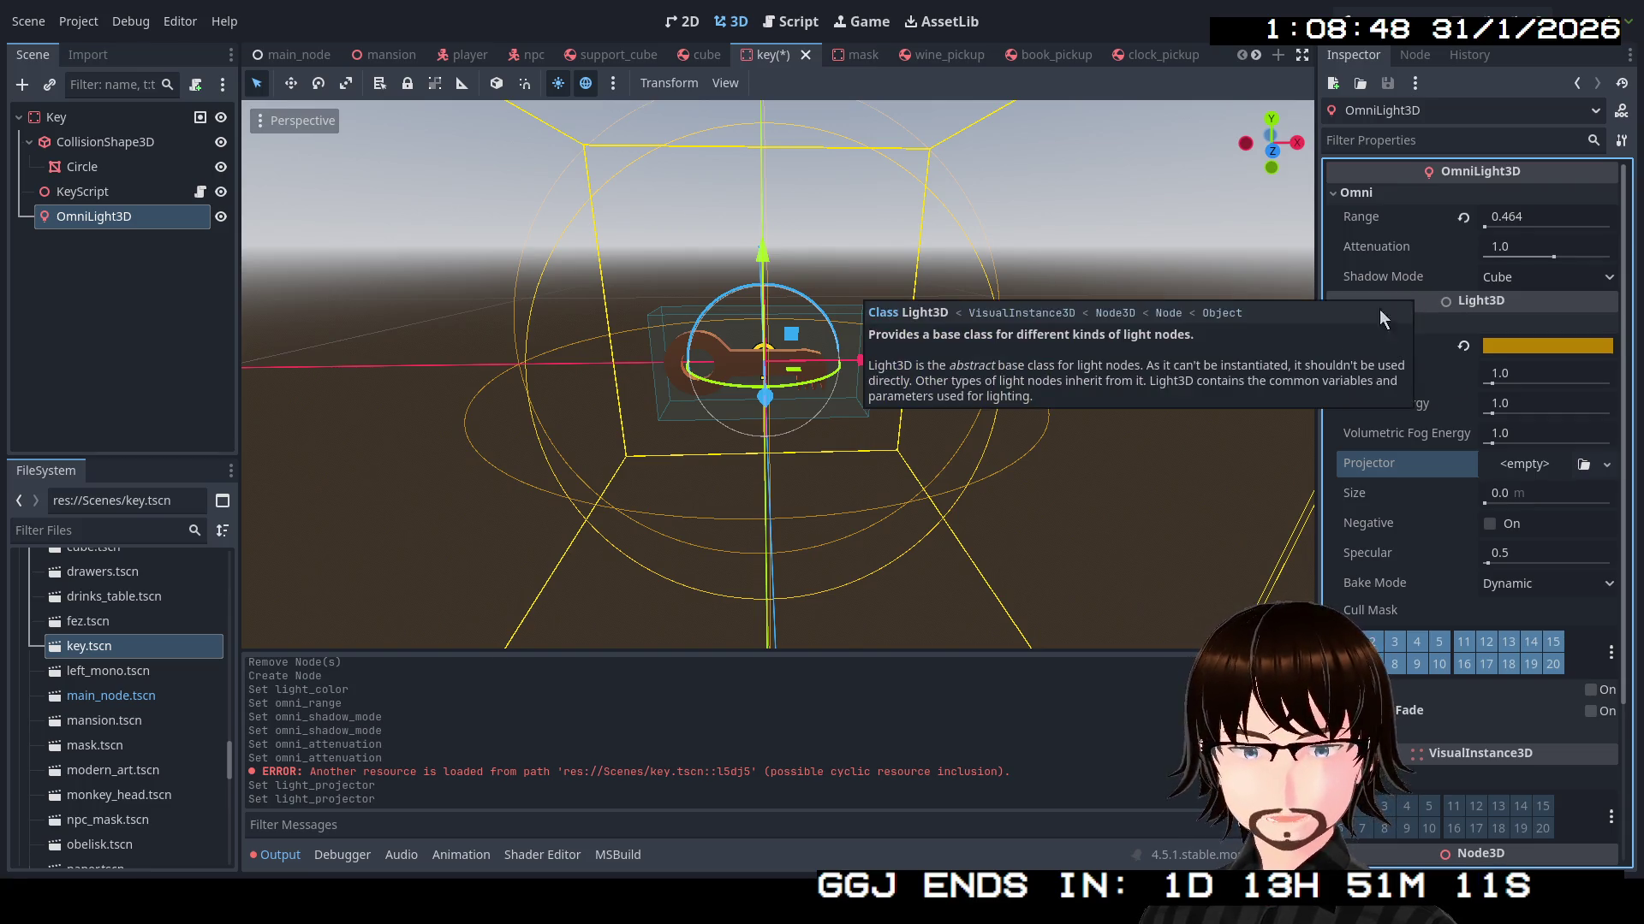
pyautogui.rightClick(92, 215)
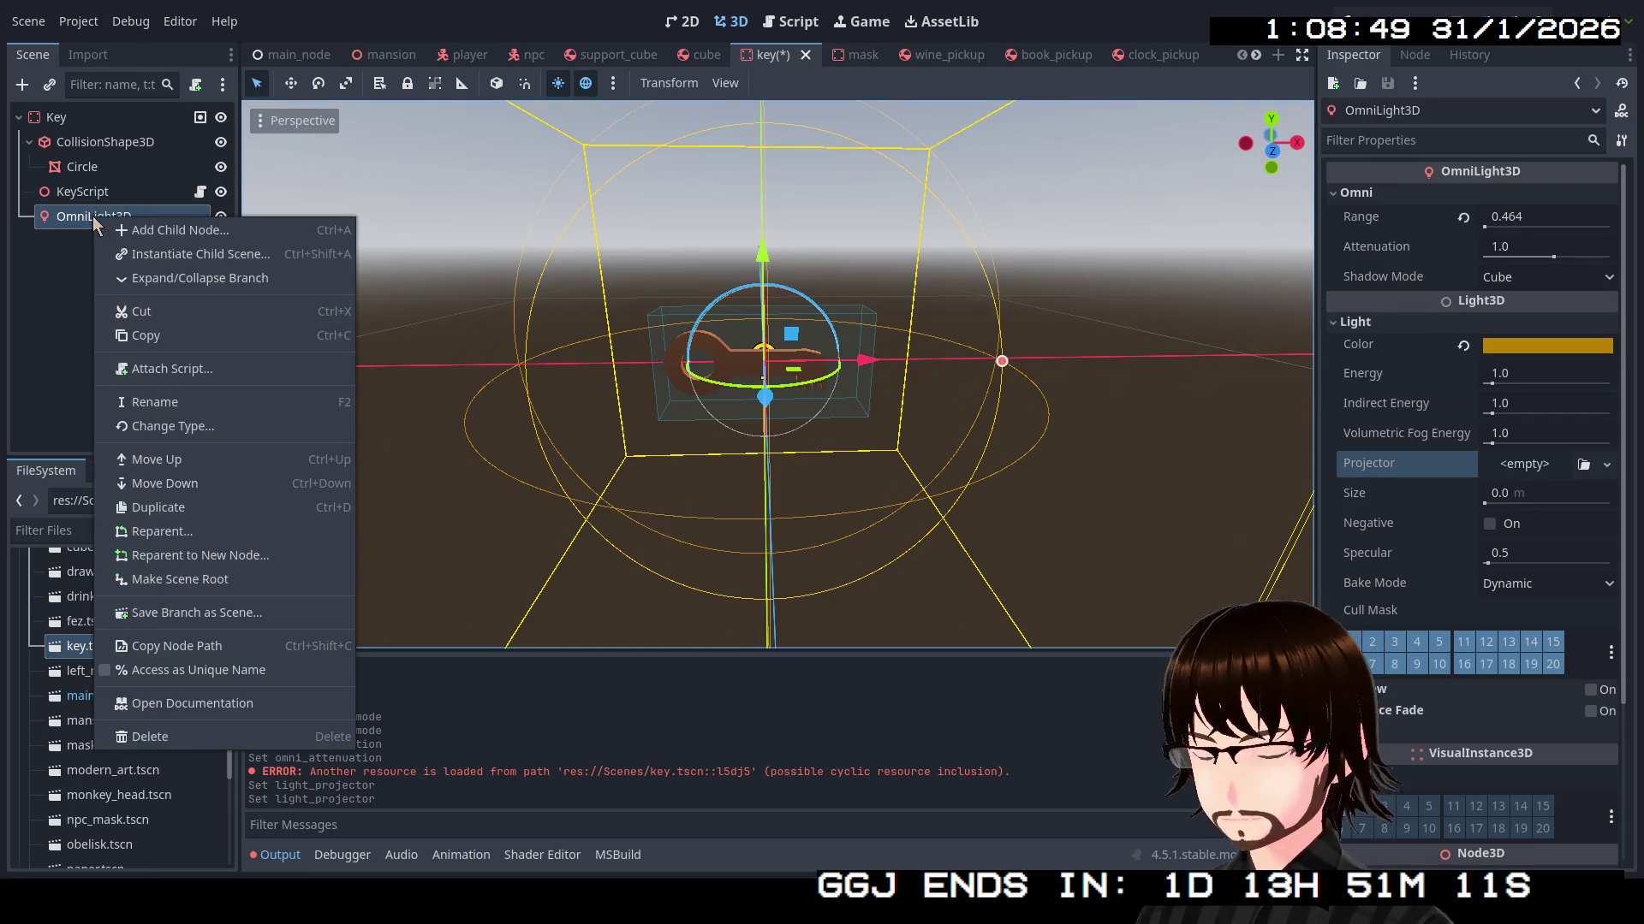
pyautogui.click(177, 737)
pyautogui.click(789, 456)
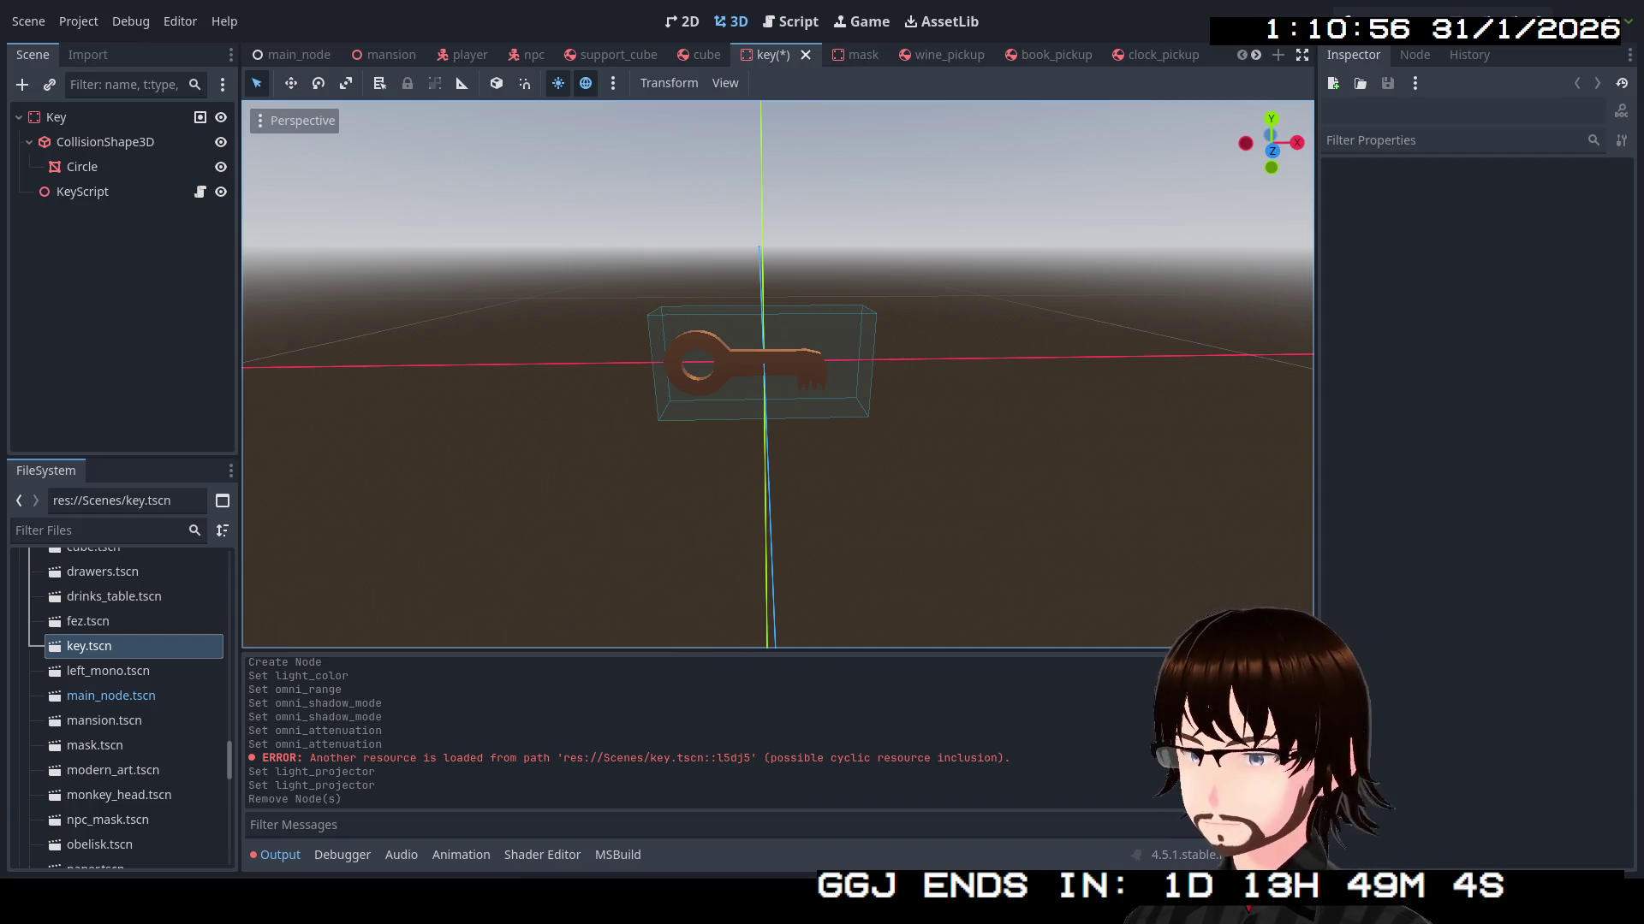
pyautogui.click(98, 145)
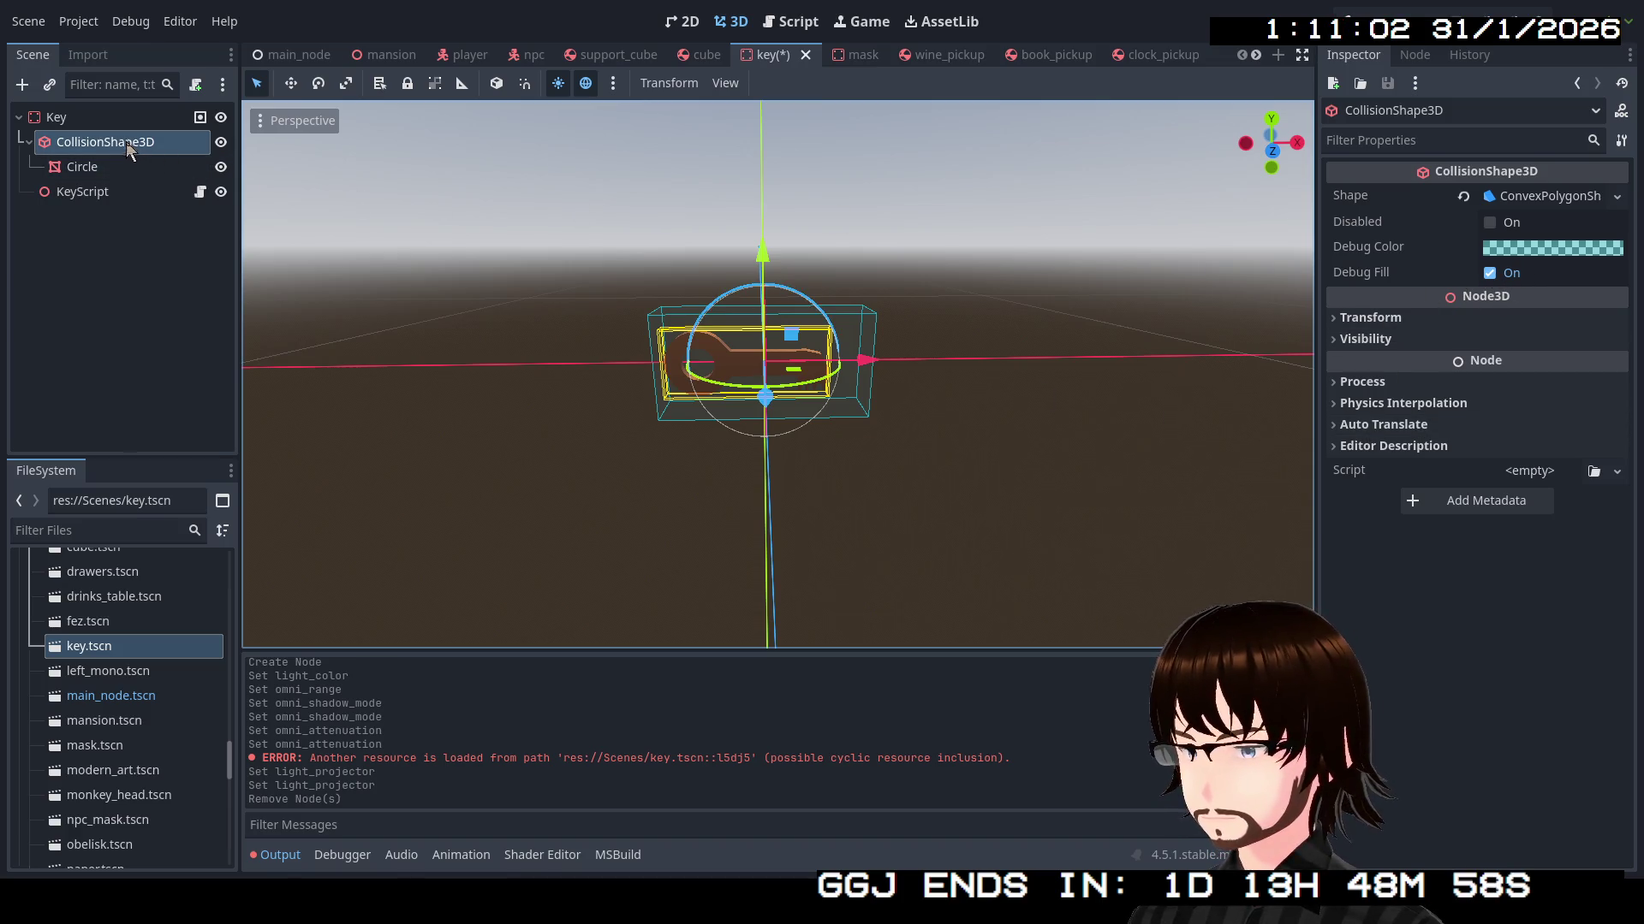
# Make the Circle mesh's material unique and enable Emission on it
pyautogui.click(82, 167)
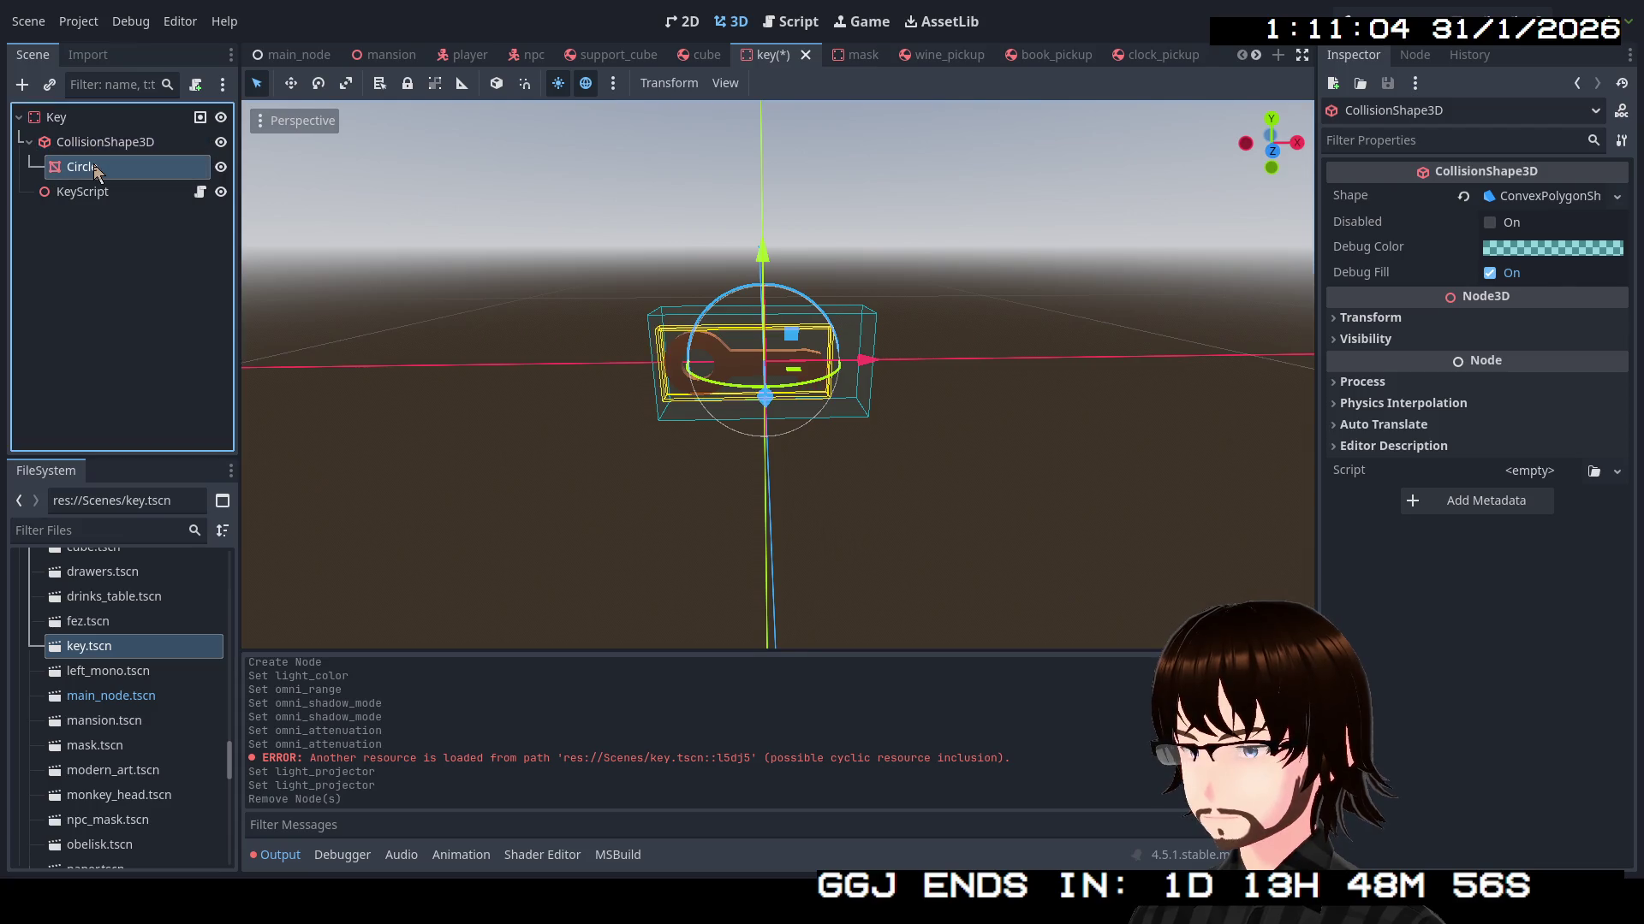
pyautogui.click(1603, 324)
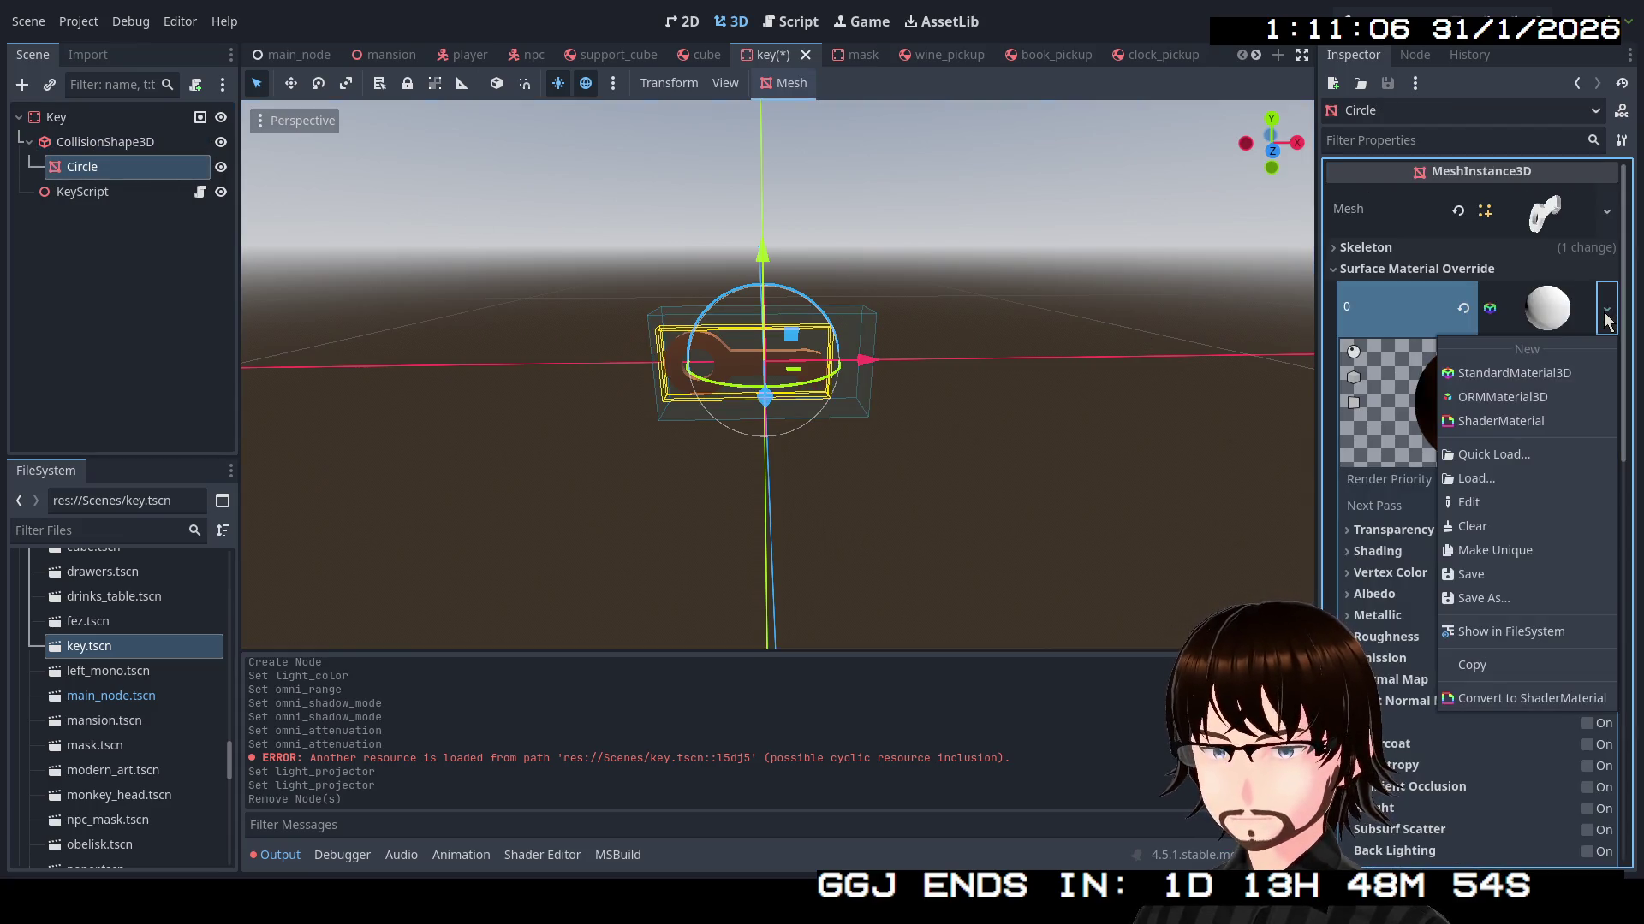
pyautogui.click(1535, 551)
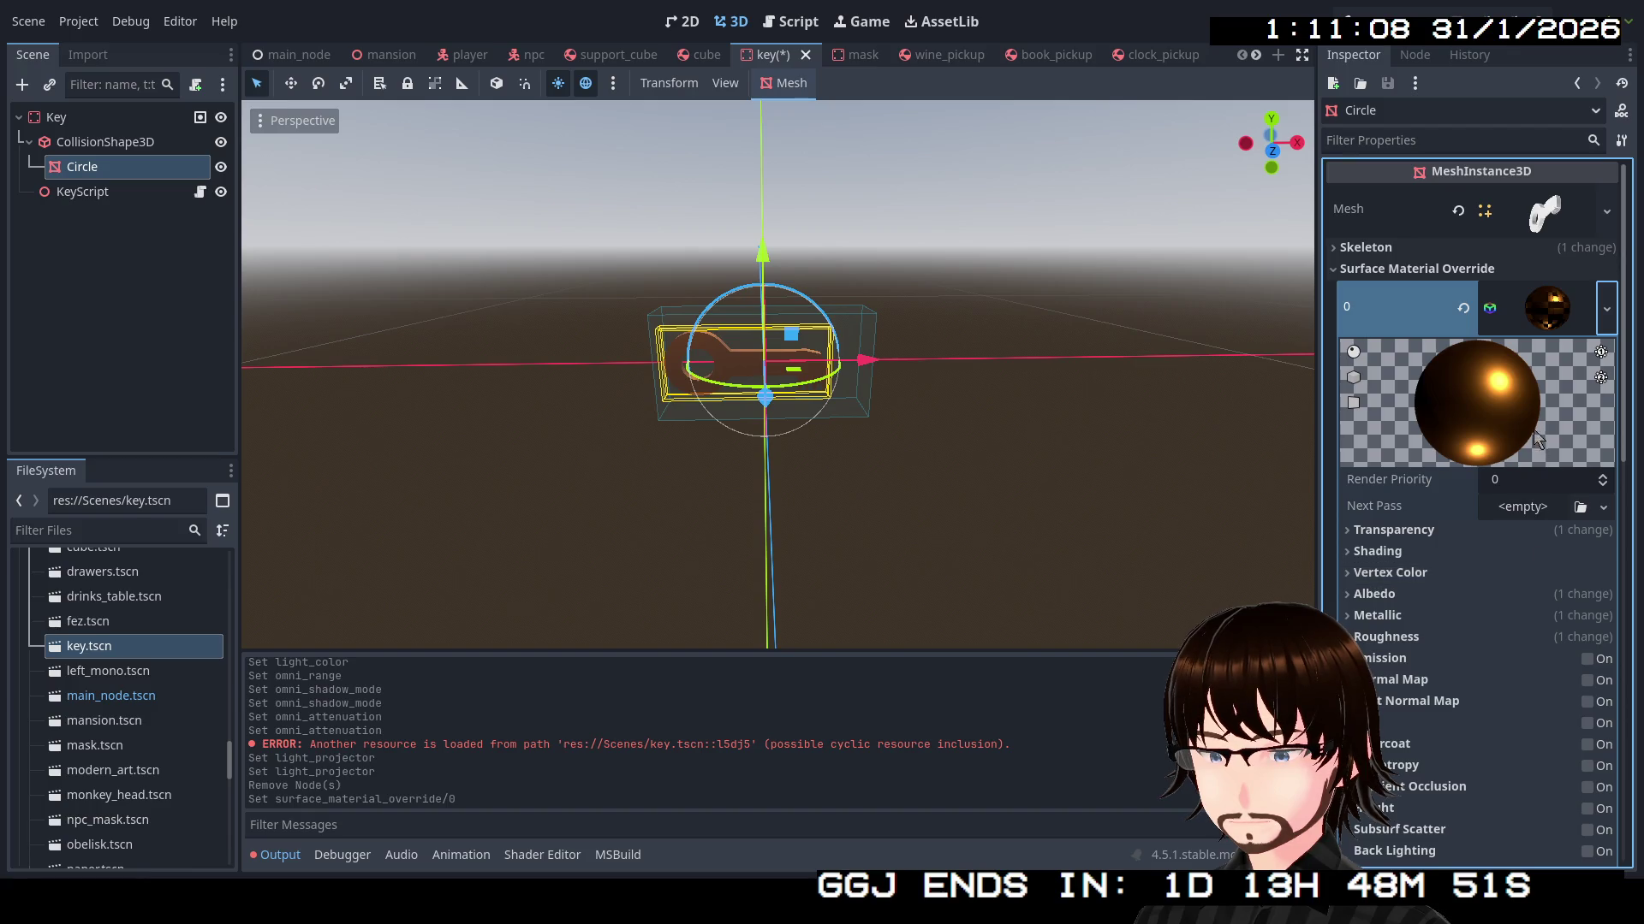
pyautogui.scroll(-5, 1528, 413)
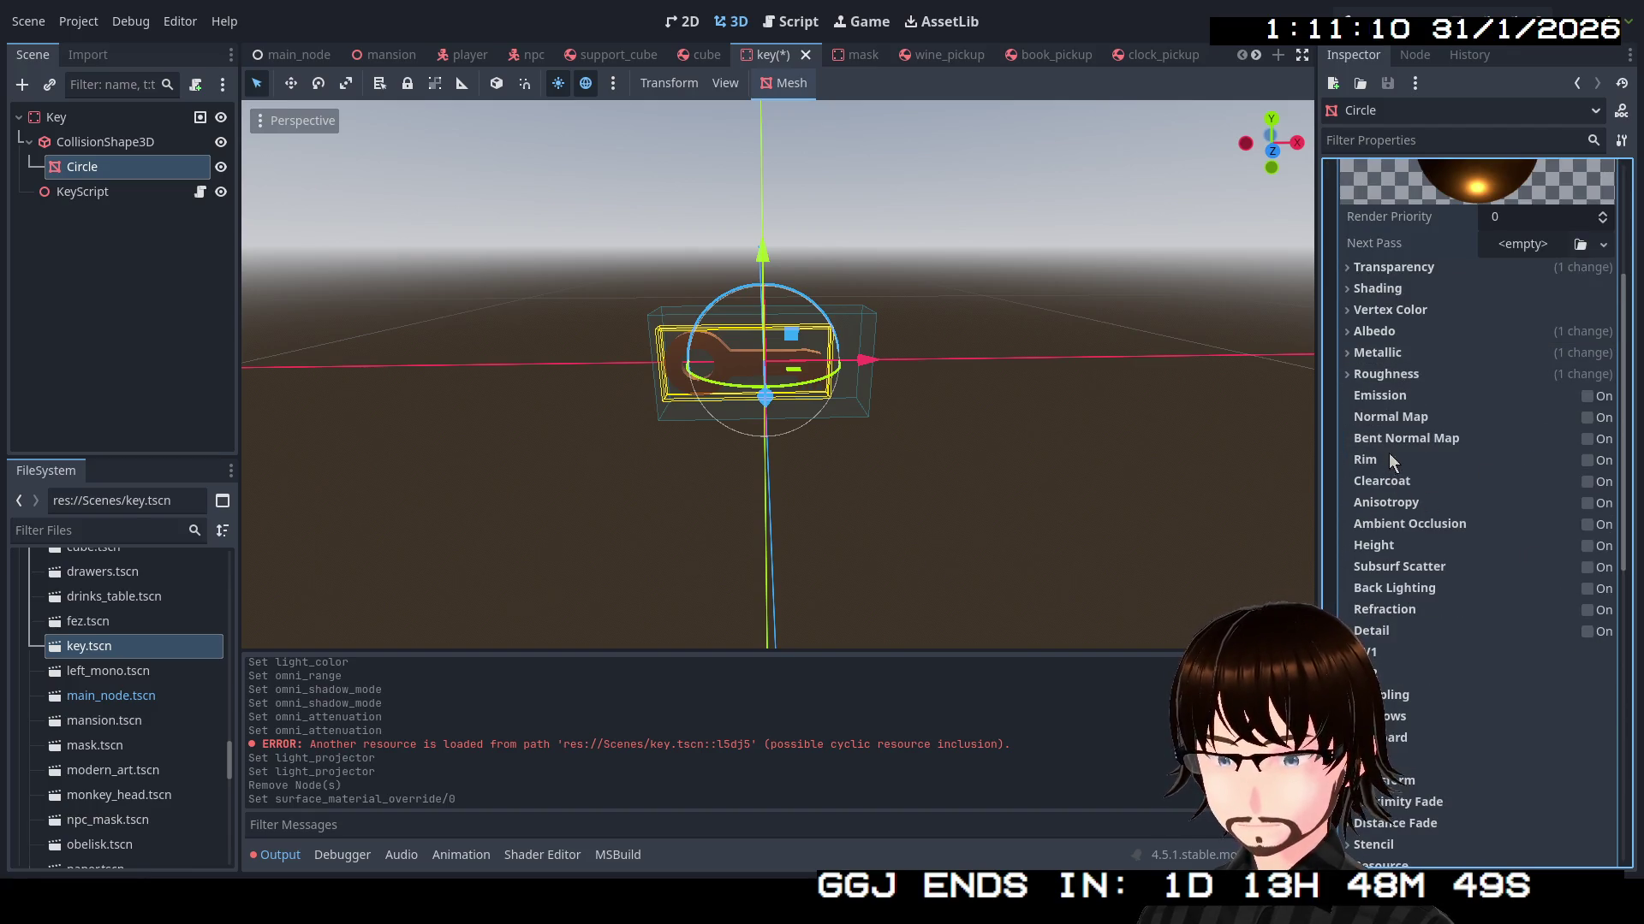
pyautogui.click(1587, 398)
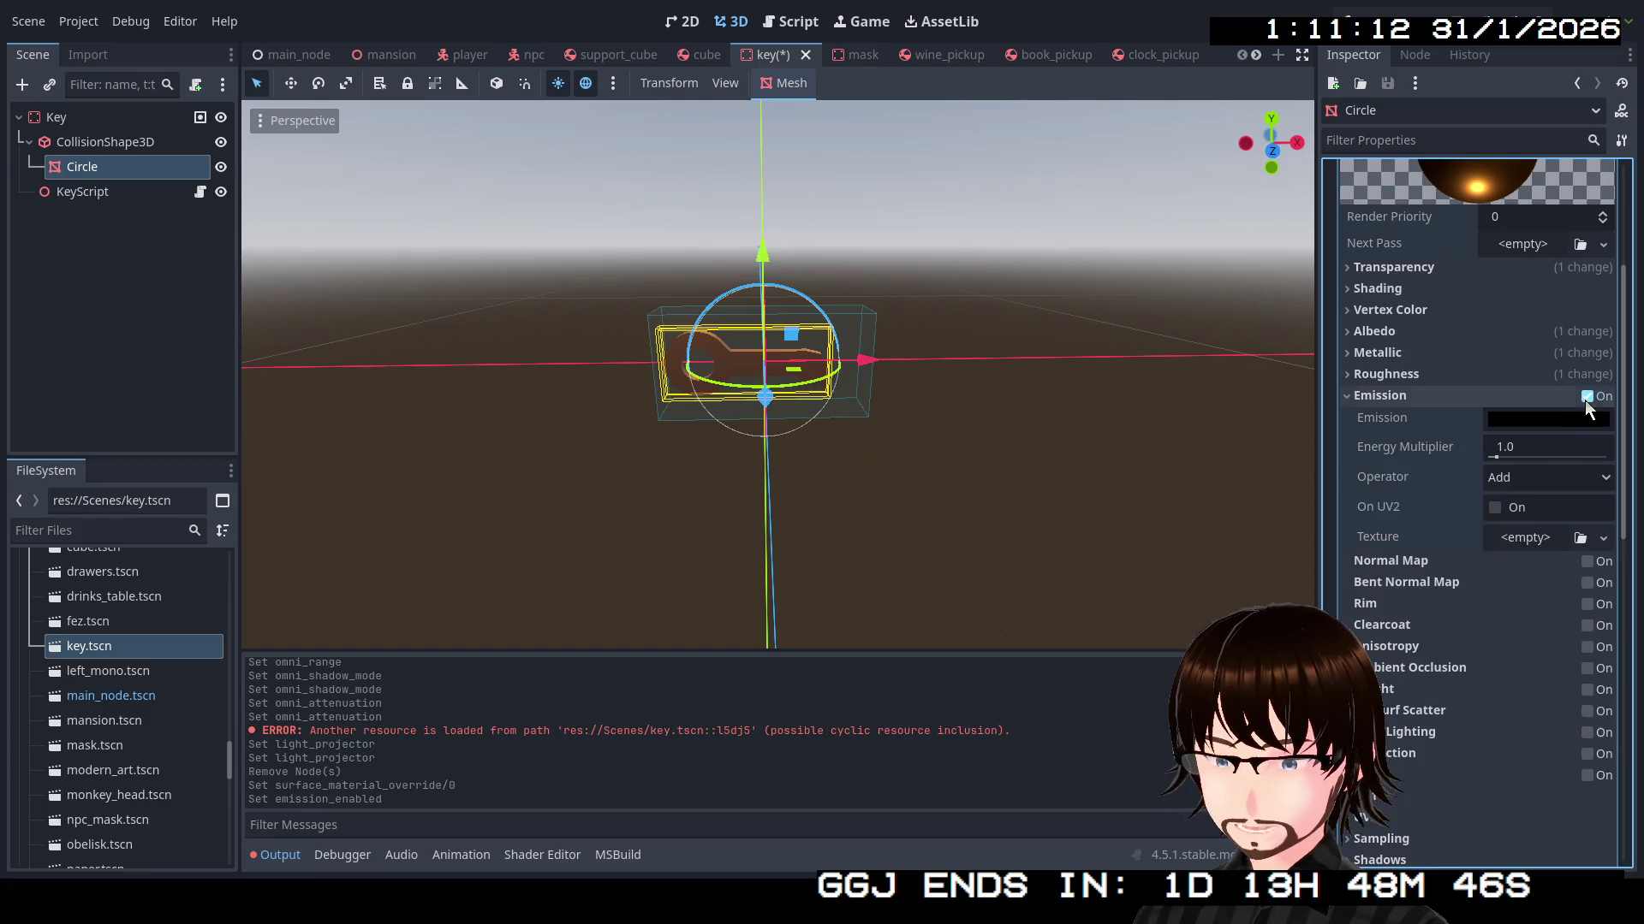
# Set the emission colour to a bright orange-gold yellow
pyautogui.click(1516, 419)
pyautogui.moveTo(1612, 495)
pyautogui.mouseDown()
pyautogui.moveTo(1618, 410)
pyautogui.moveTo(1625, 536)
pyautogui.mouseUp()
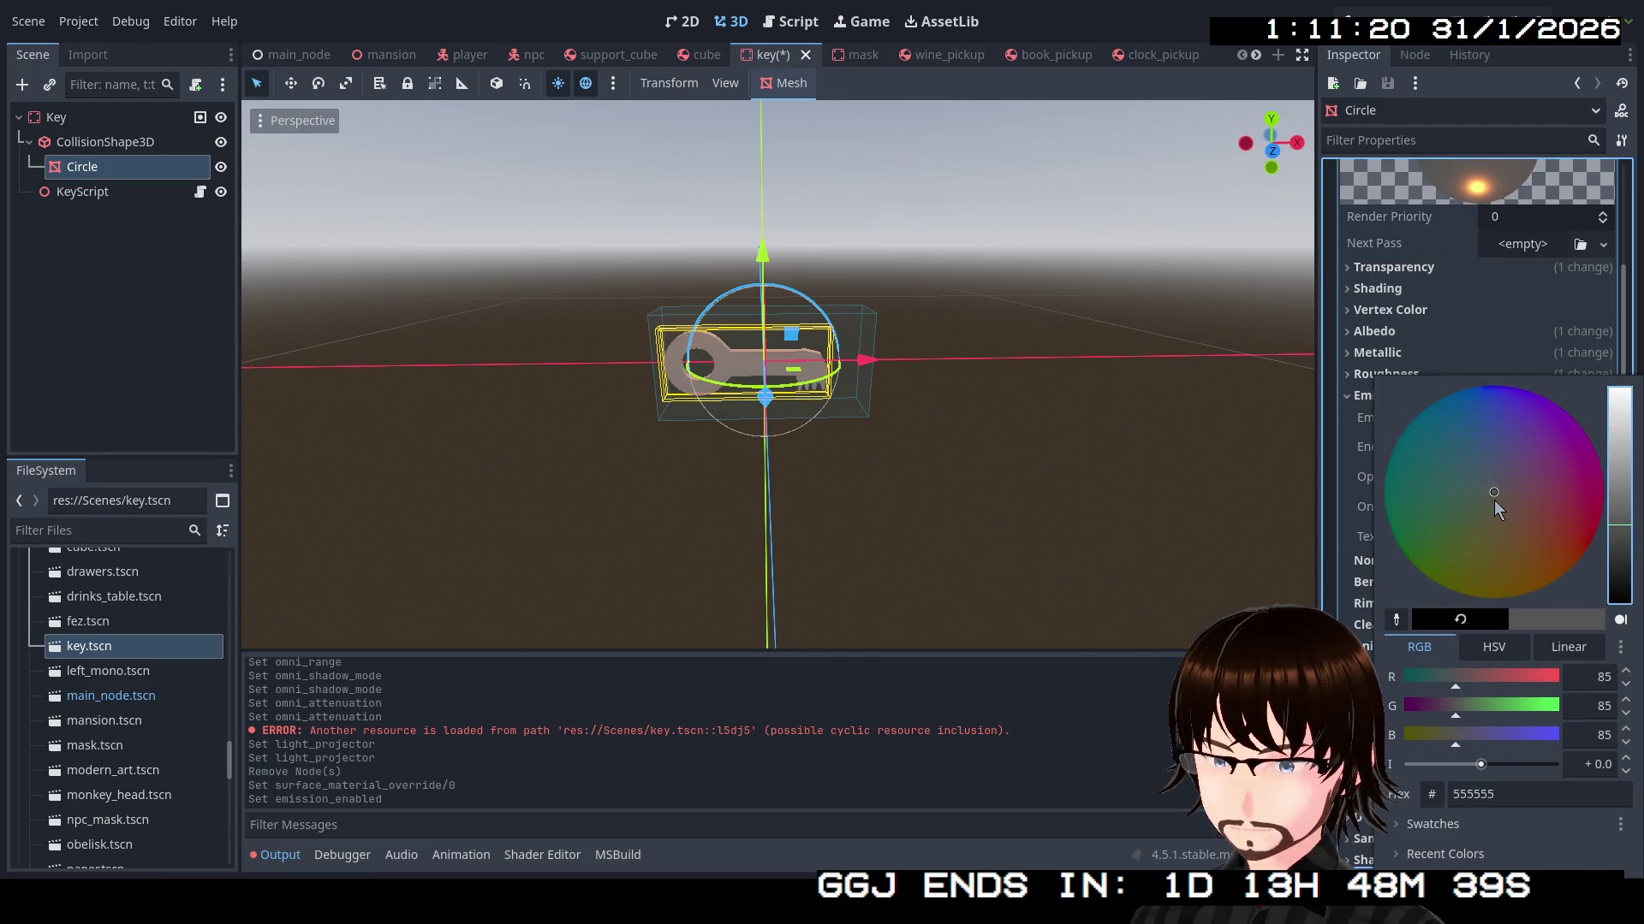
pyautogui.moveTo(1496, 509); pyautogui.dragTo(1493, 616)
pyautogui.click(1620, 533)
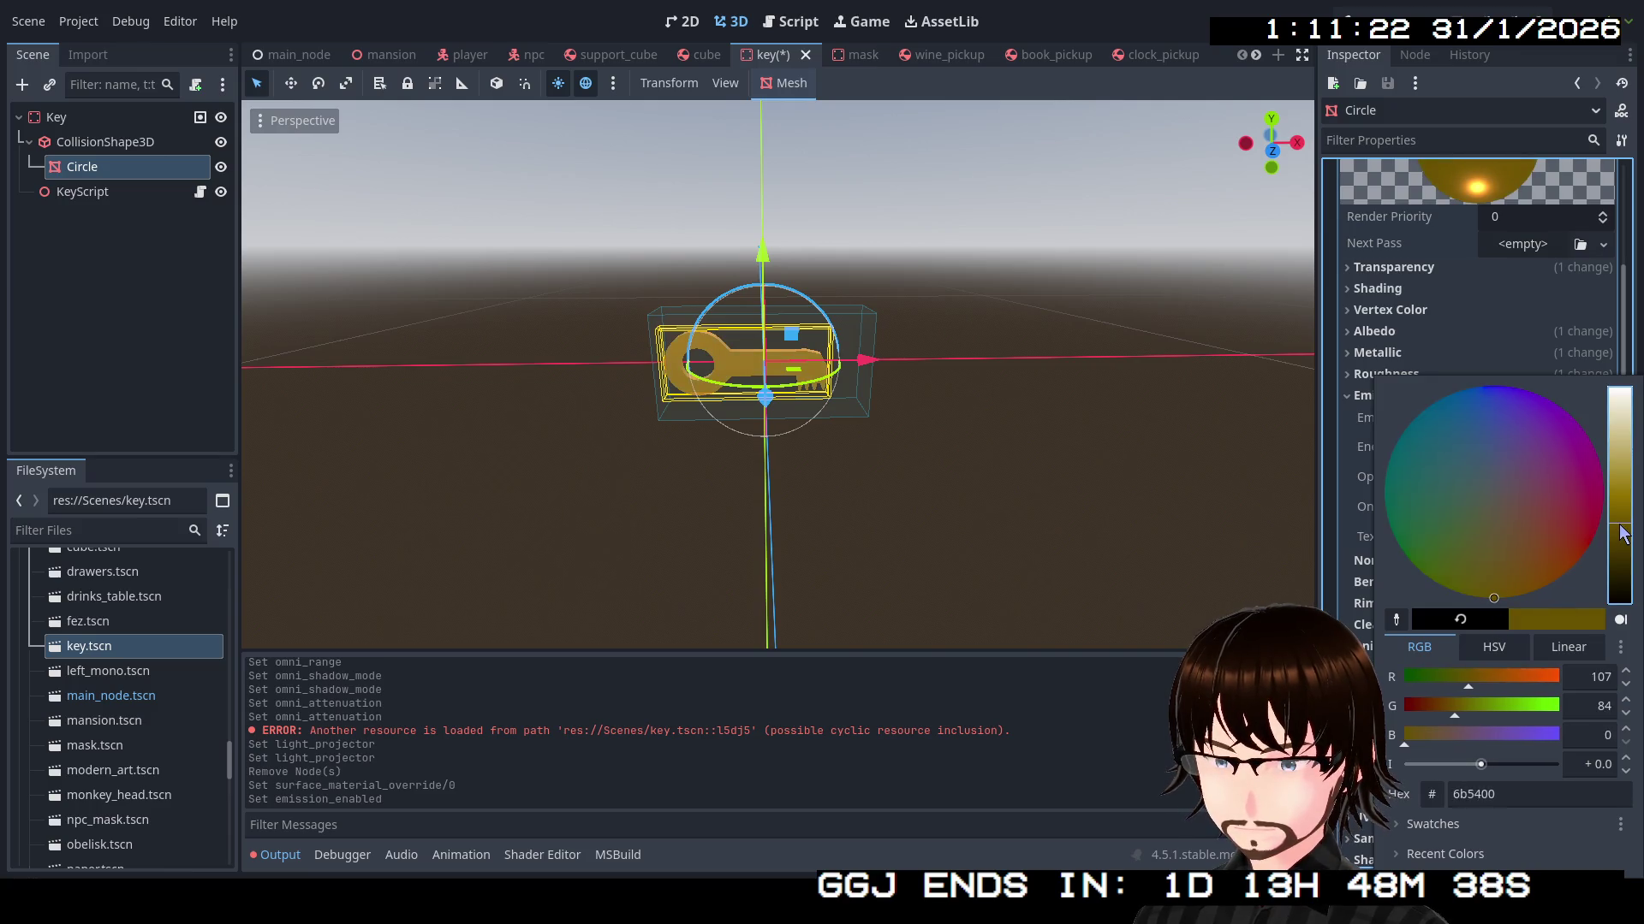
pyautogui.moveTo(1621, 533); pyautogui.dragTo(1622, 531)
pyautogui.moveTo(1522, 576)
pyautogui.mouseDown()
pyautogui.moveTo(1521, 594)
pyautogui.moveTo(1491, 598)
pyautogui.moveTo(1526, 600)
pyautogui.mouseUp()
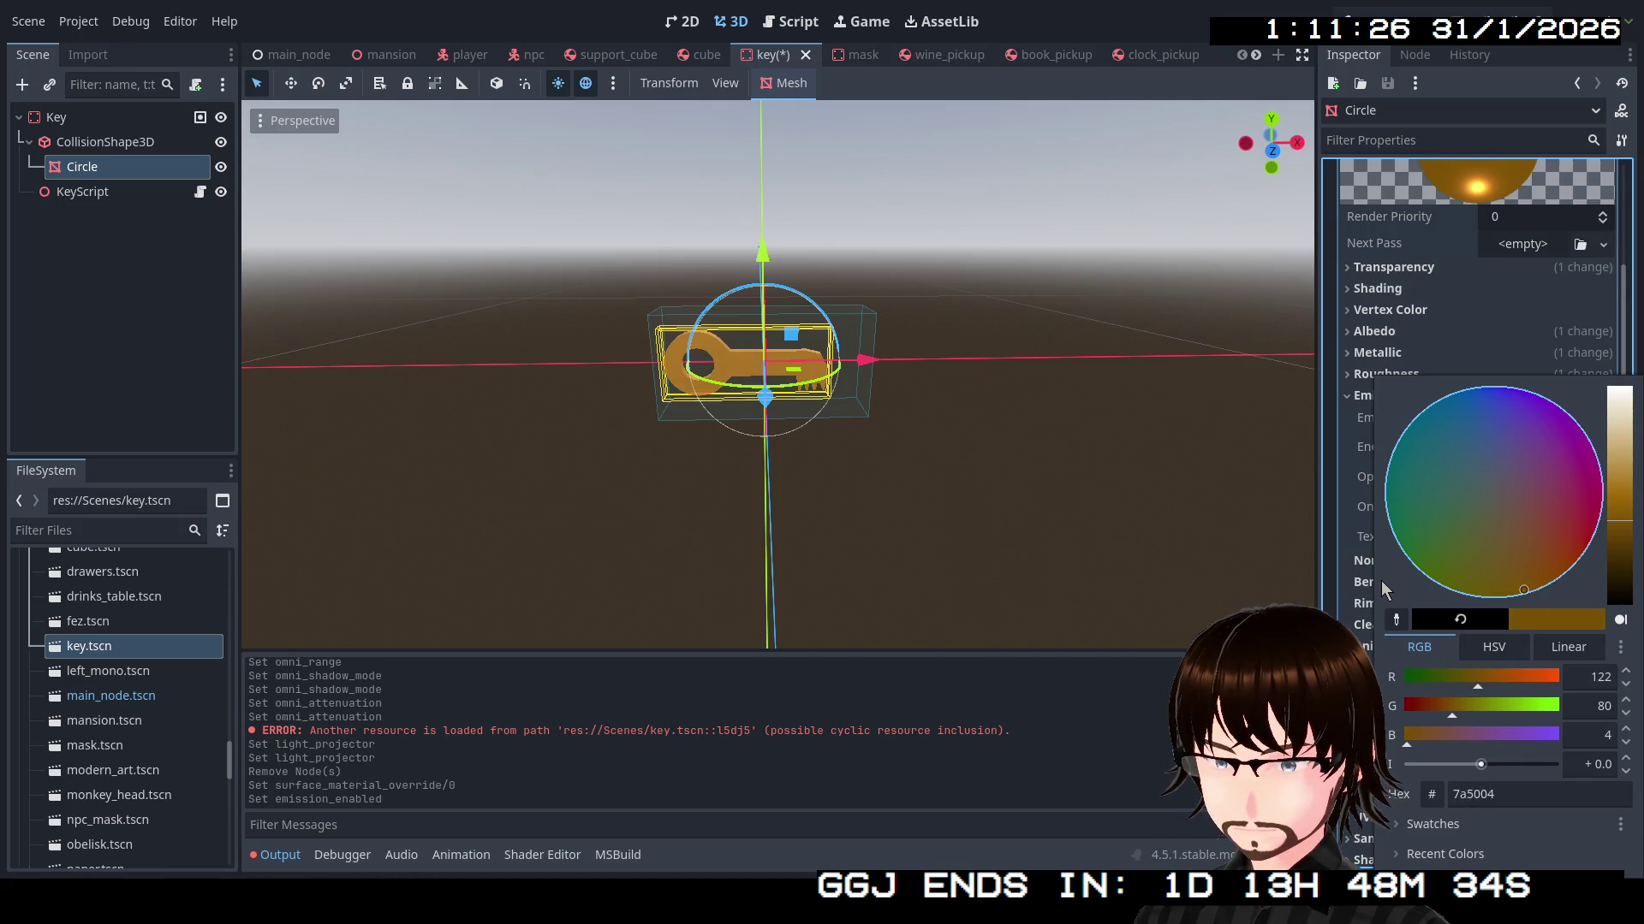
pyautogui.click(1347, 520)
# Raise emission Energy Multiplier to 15.14 and keep the operator on Add after trying Multiply
pyautogui.moveTo(1496, 462)
pyautogui.mouseDown()
pyautogui.moveTo(1493, 449)
pyautogui.moveTo(1584, 453)
pyautogui.moveTo(1621, 485)
pyautogui.moveTo(1551, 470)
pyautogui.moveTo(1589, 467)
pyautogui.moveTo(1527, 475)
pyautogui.moveTo(1605, 482)
pyautogui.mouseUp()
pyautogui.click(1583, 477)
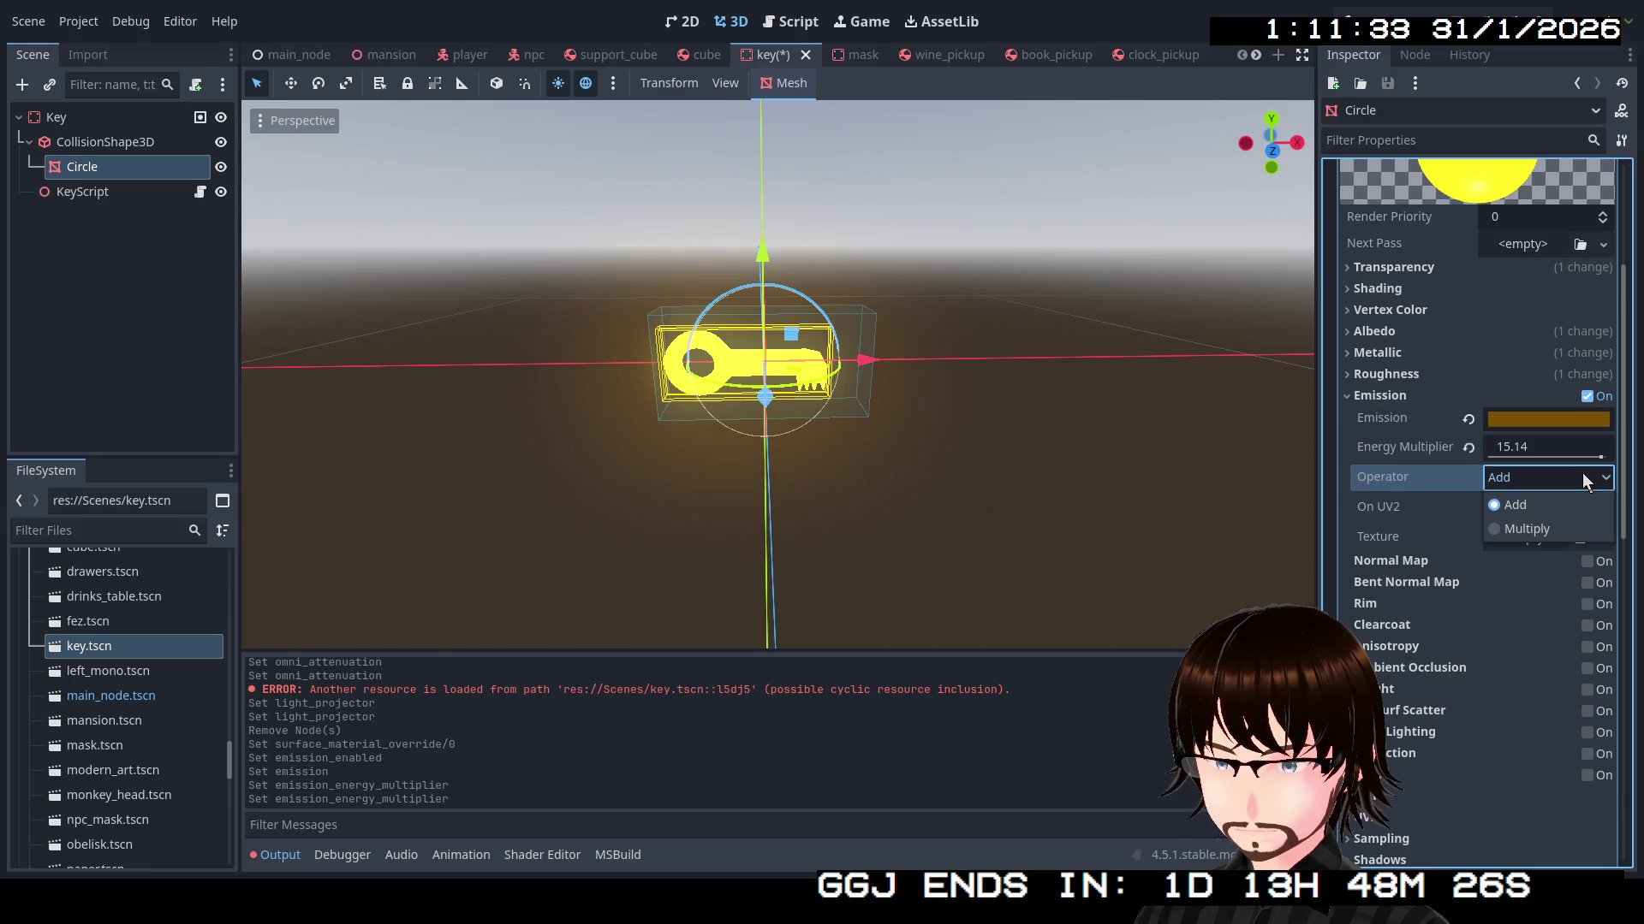
pyautogui.click(1558, 528)
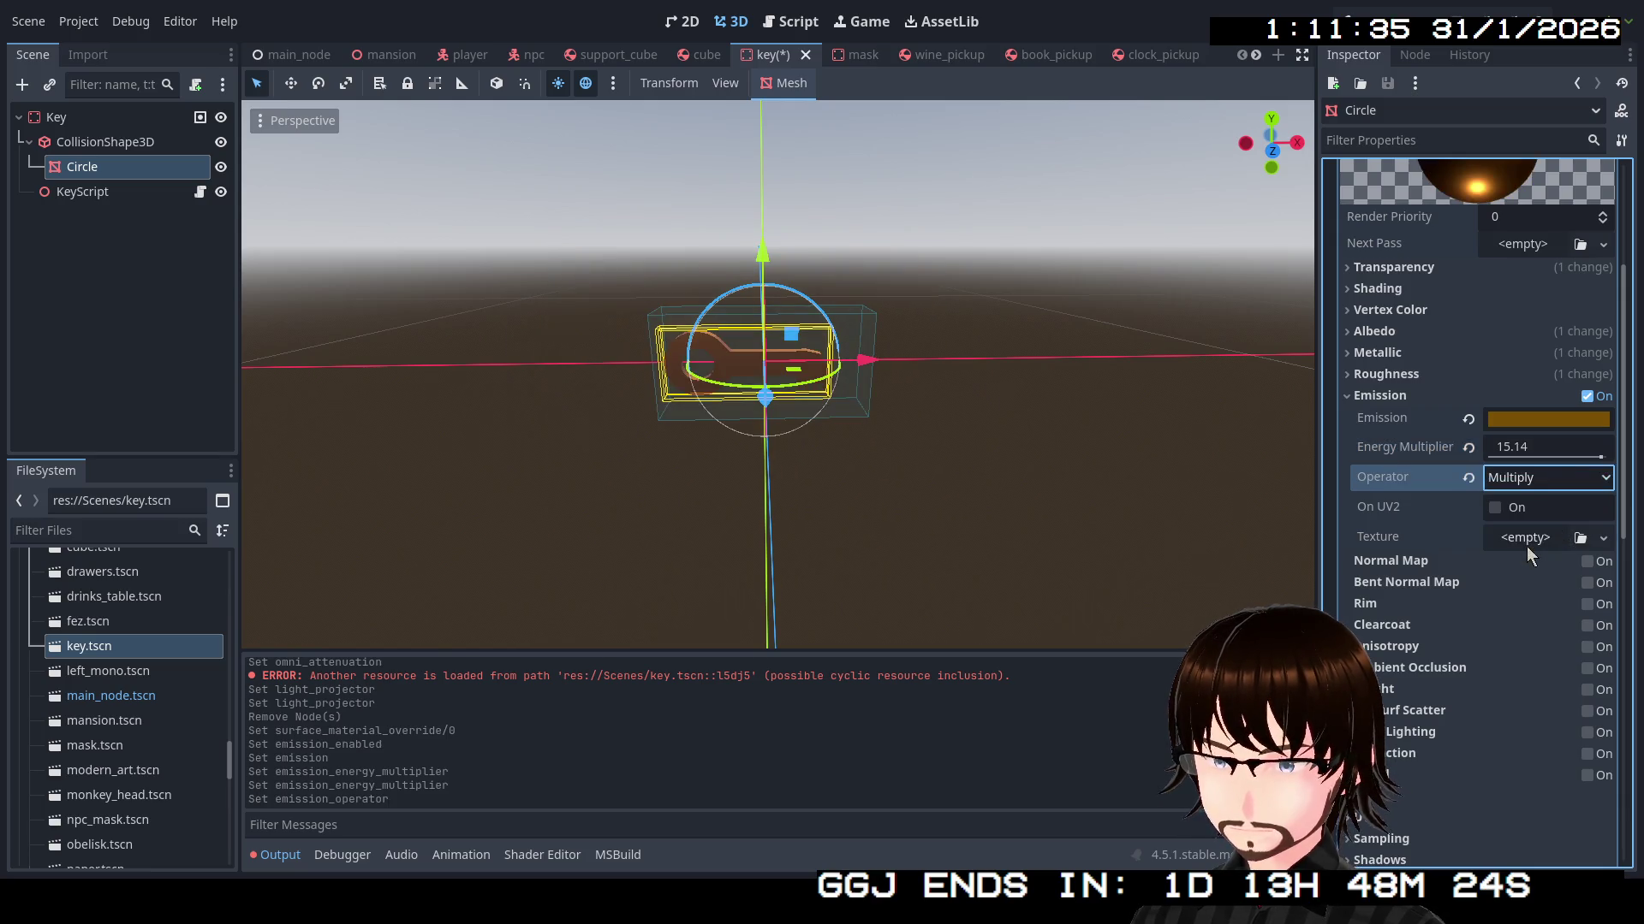
pyautogui.click(1559, 480)
pyautogui.click(1547, 503)
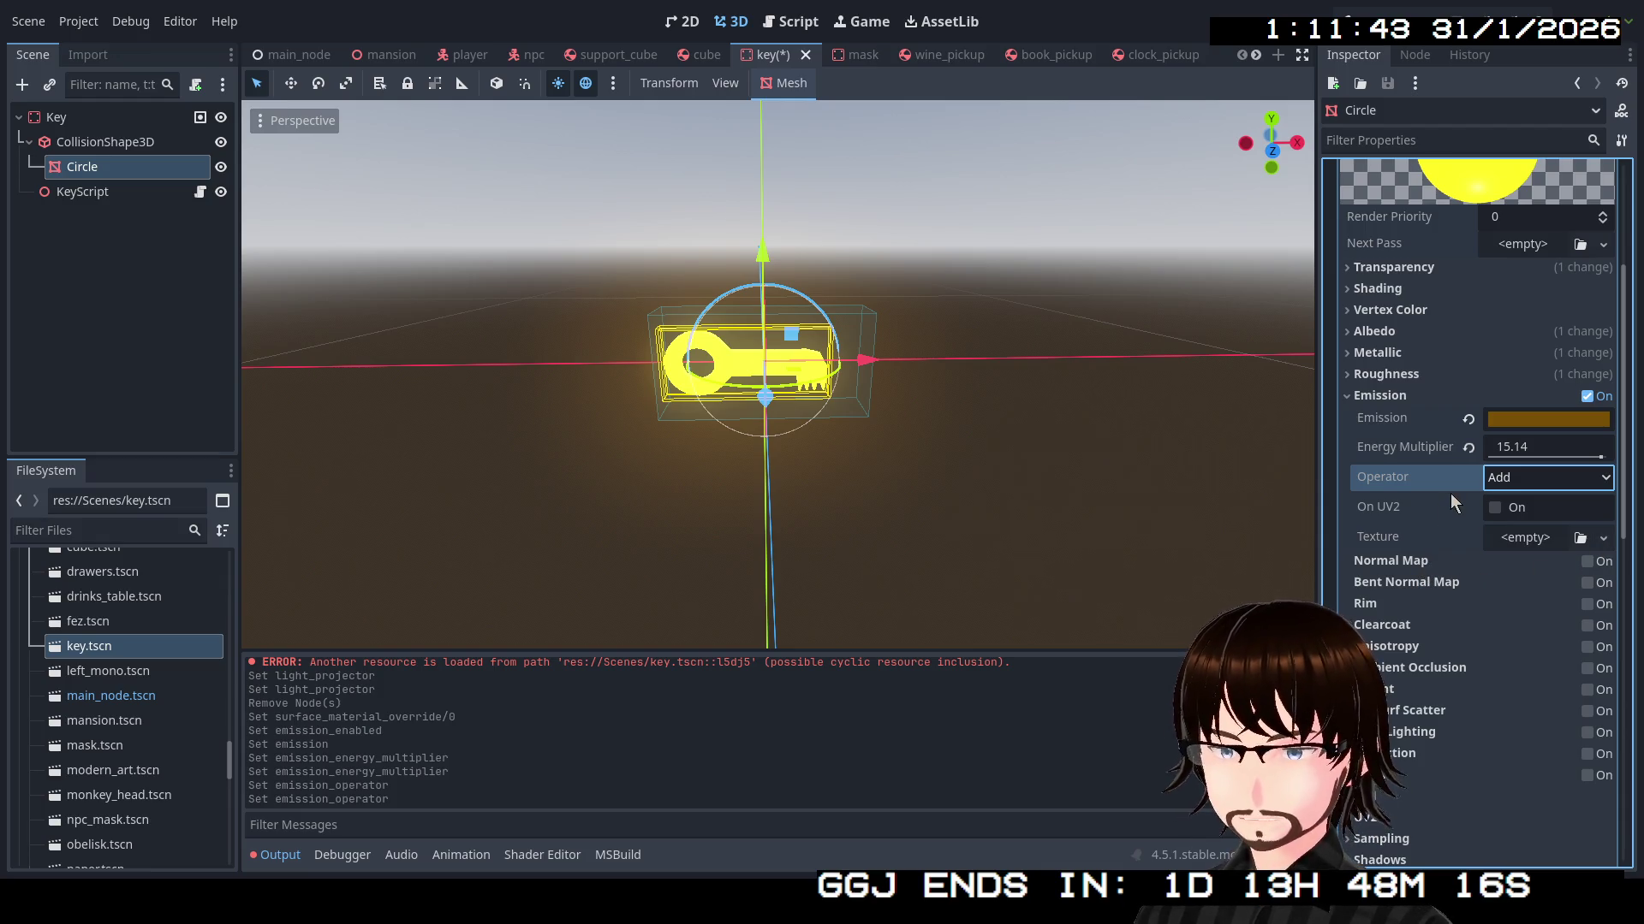
# Try Rim at 0.65 with adjusted tint, turn Emission off, then disable Rim again
pyautogui.click(1589, 606)
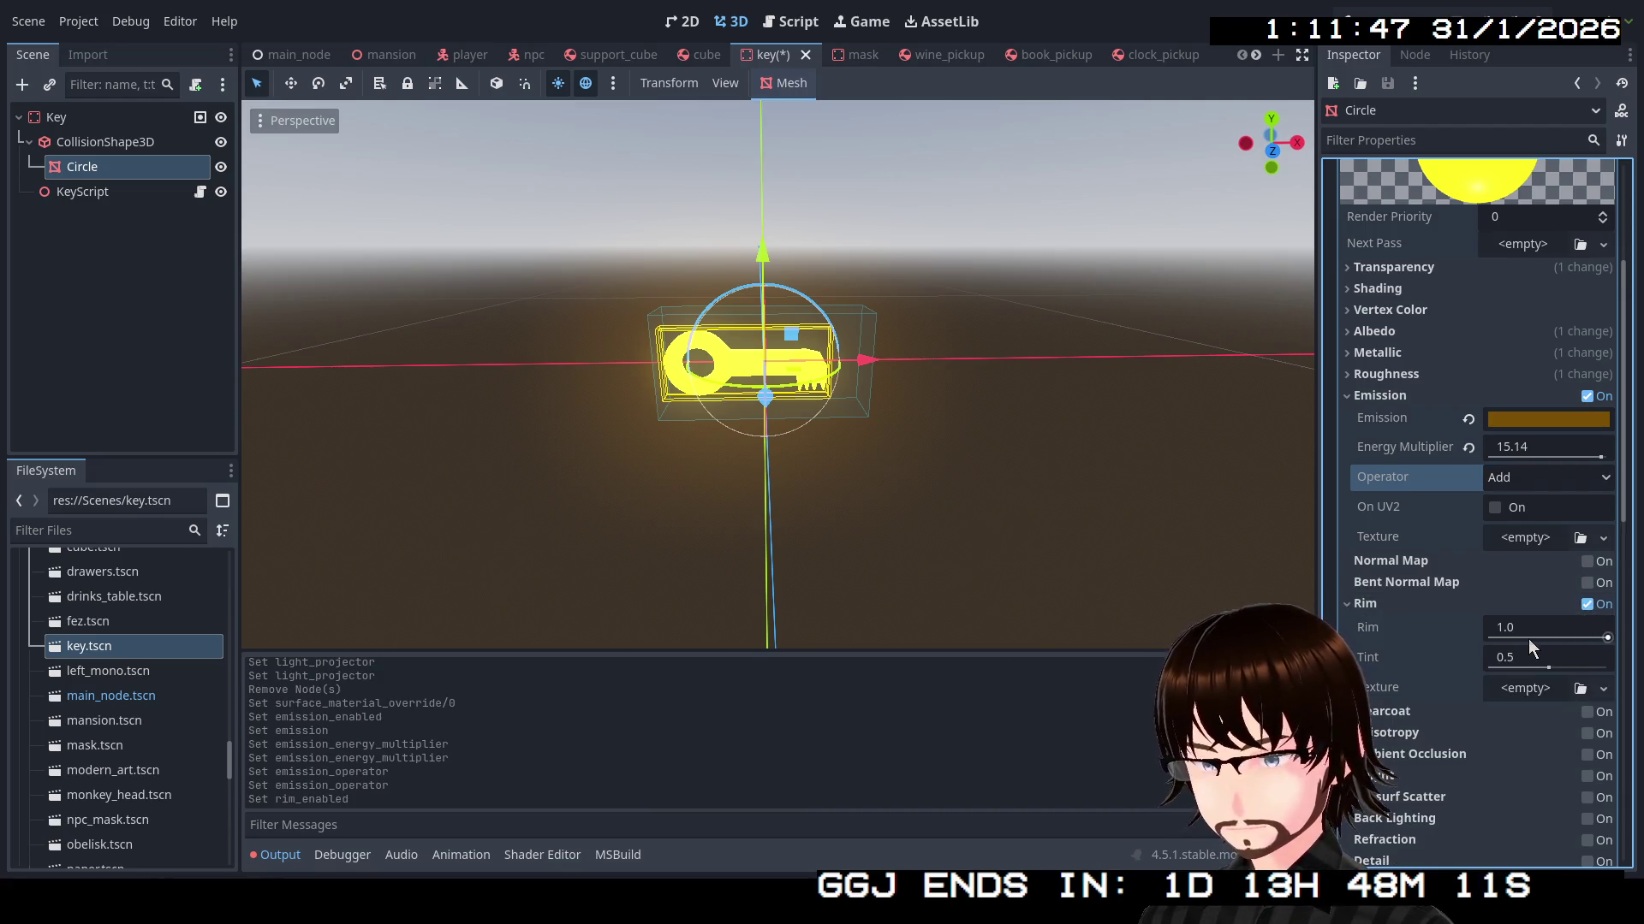
pyautogui.moveTo(1564, 635); pyautogui.dragTo(1490, 638)
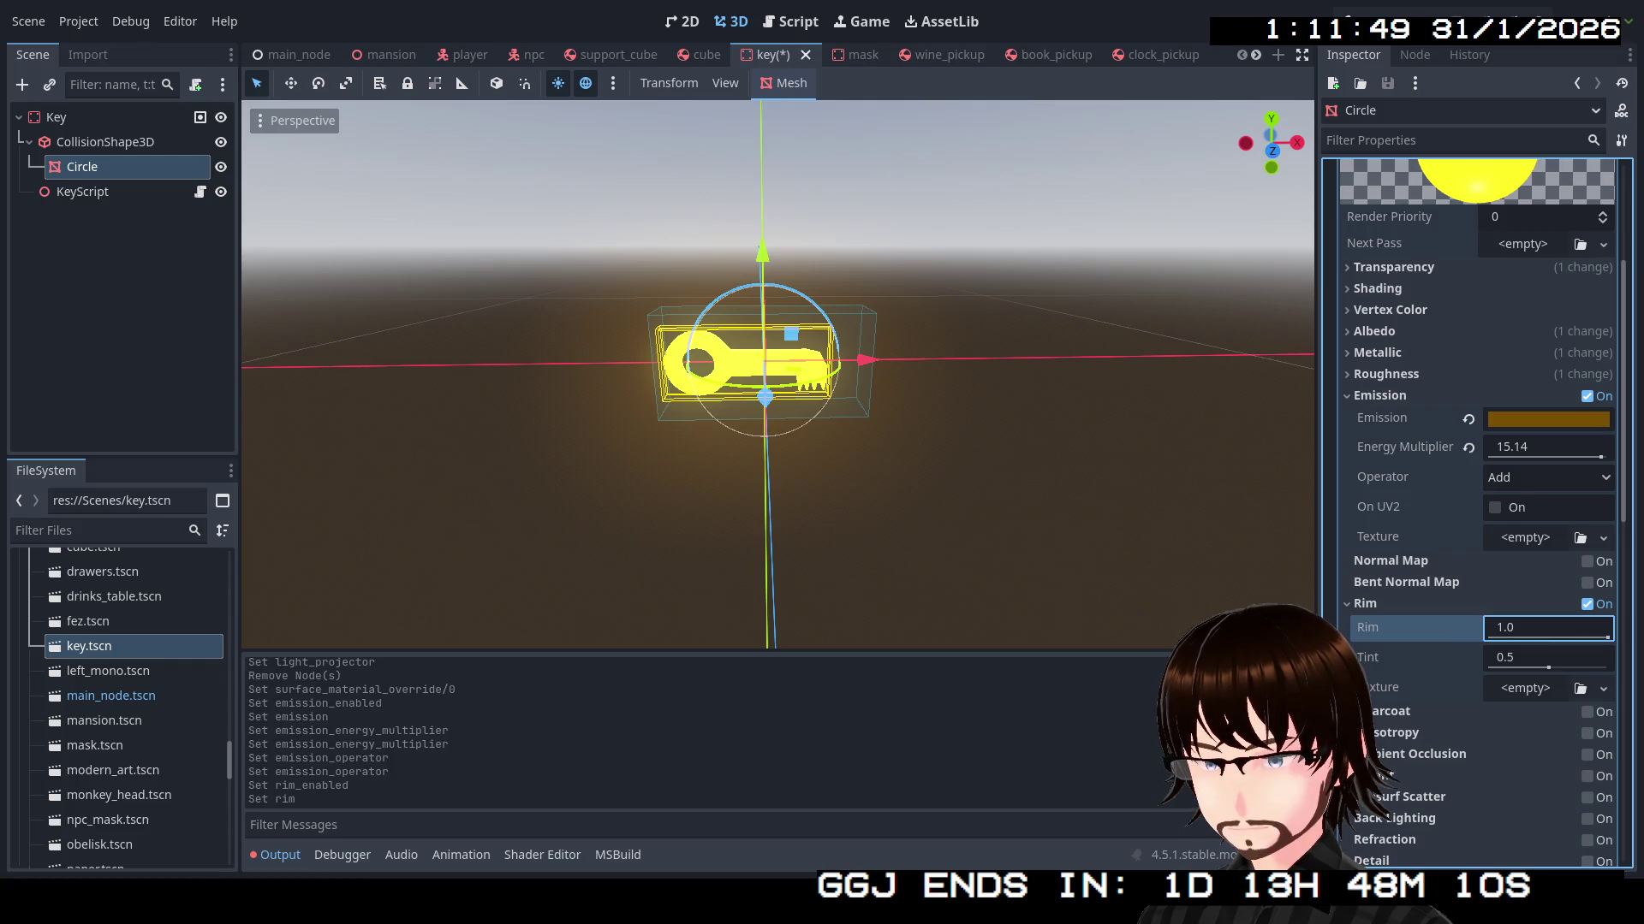
pyautogui.click(1586, 397)
pyautogui.moveTo(1554, 489); pyautogui.dragTo(1490, 488)
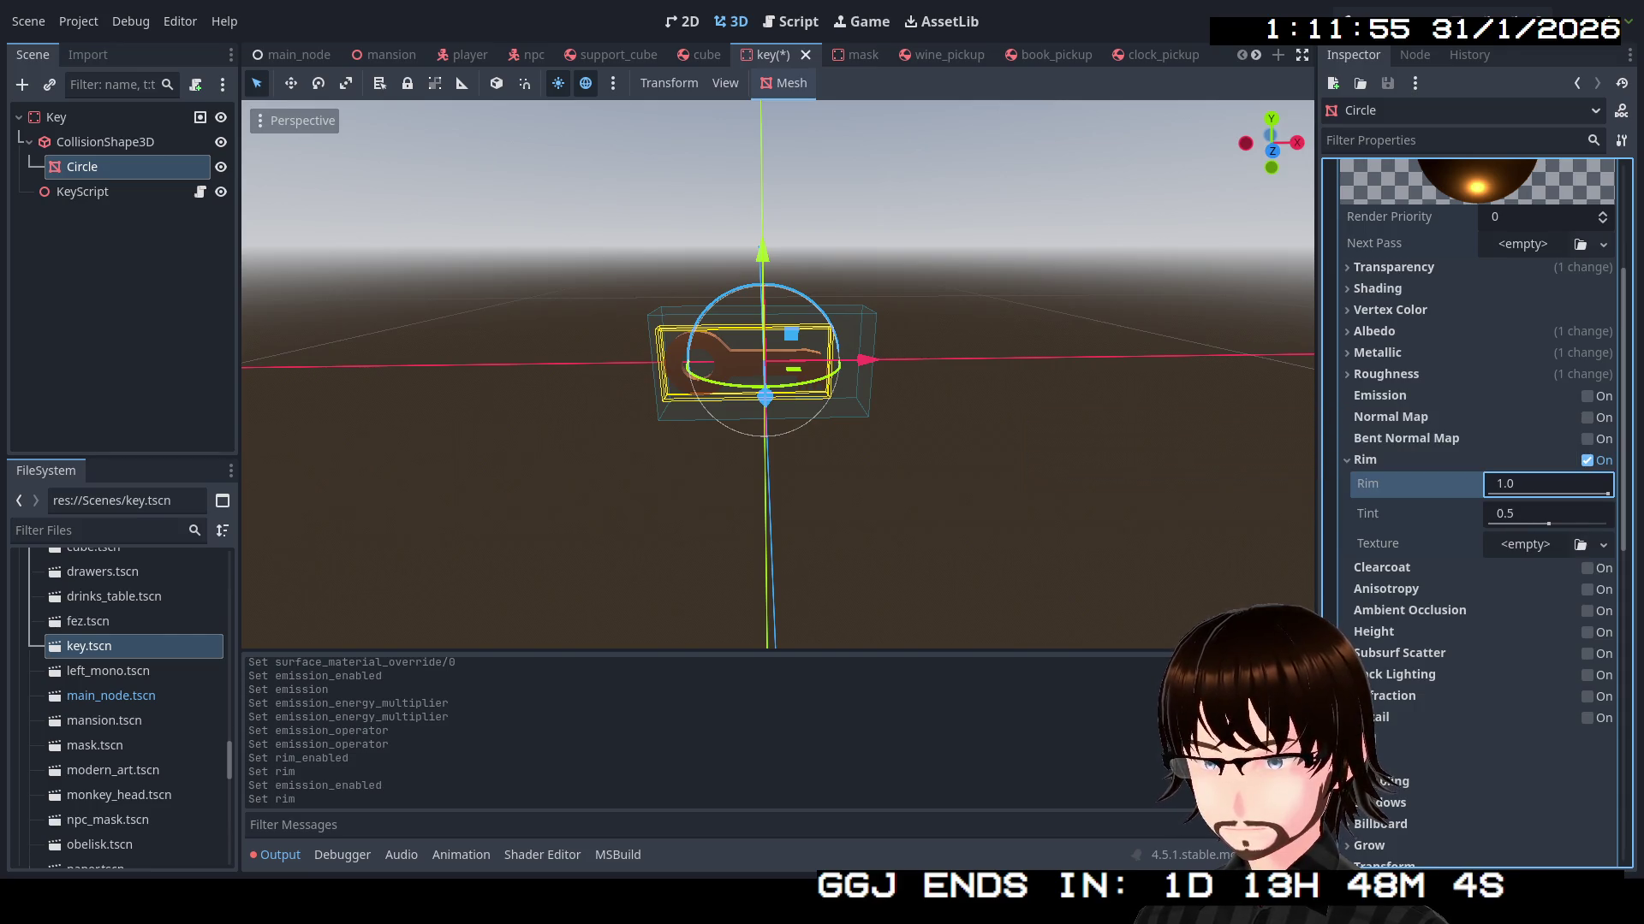
pyautogui.write('0.65')
pyautogui.press('Return')
pyautogui.moveTo(1592, 485)
pyautogui.mouseDown()
pyautogui.moveTo(1608, 513)
pyautogui.moveTo(1490, 514)
pyautogui.moveTo(1609, 513)
pyautogui.moveTo(1507, 514)
pyautogui.mouseUp()
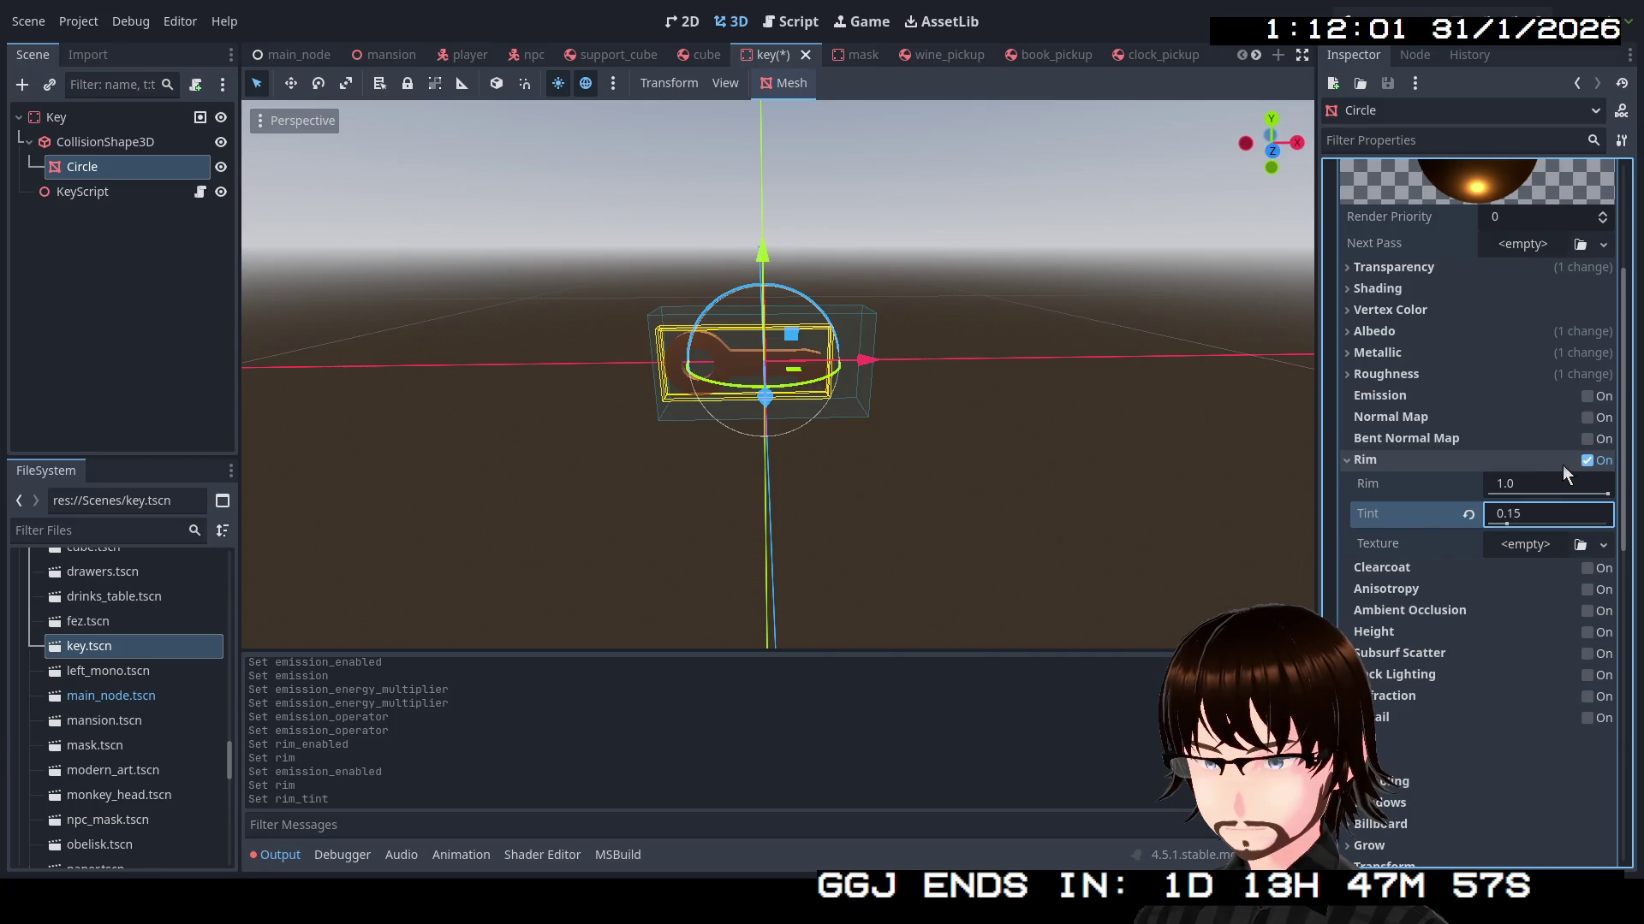
pyautogui.click(1588, 463)
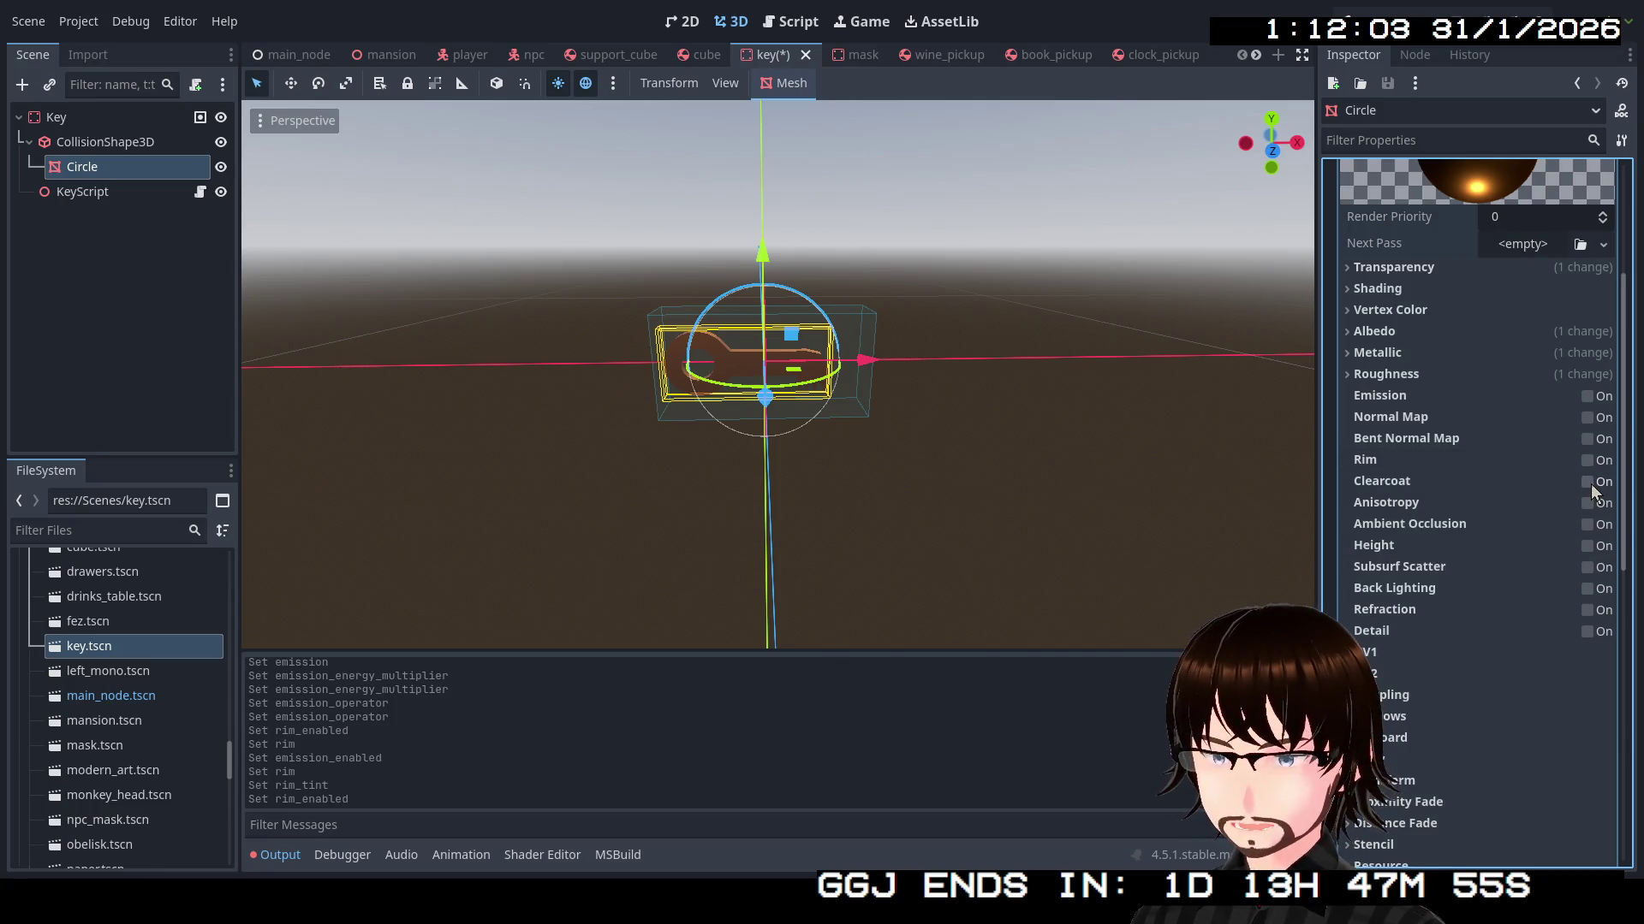
# Try Clearcoat with a changed roughness, then turn Clearcoat off
pyautogui.click(1589, 483)
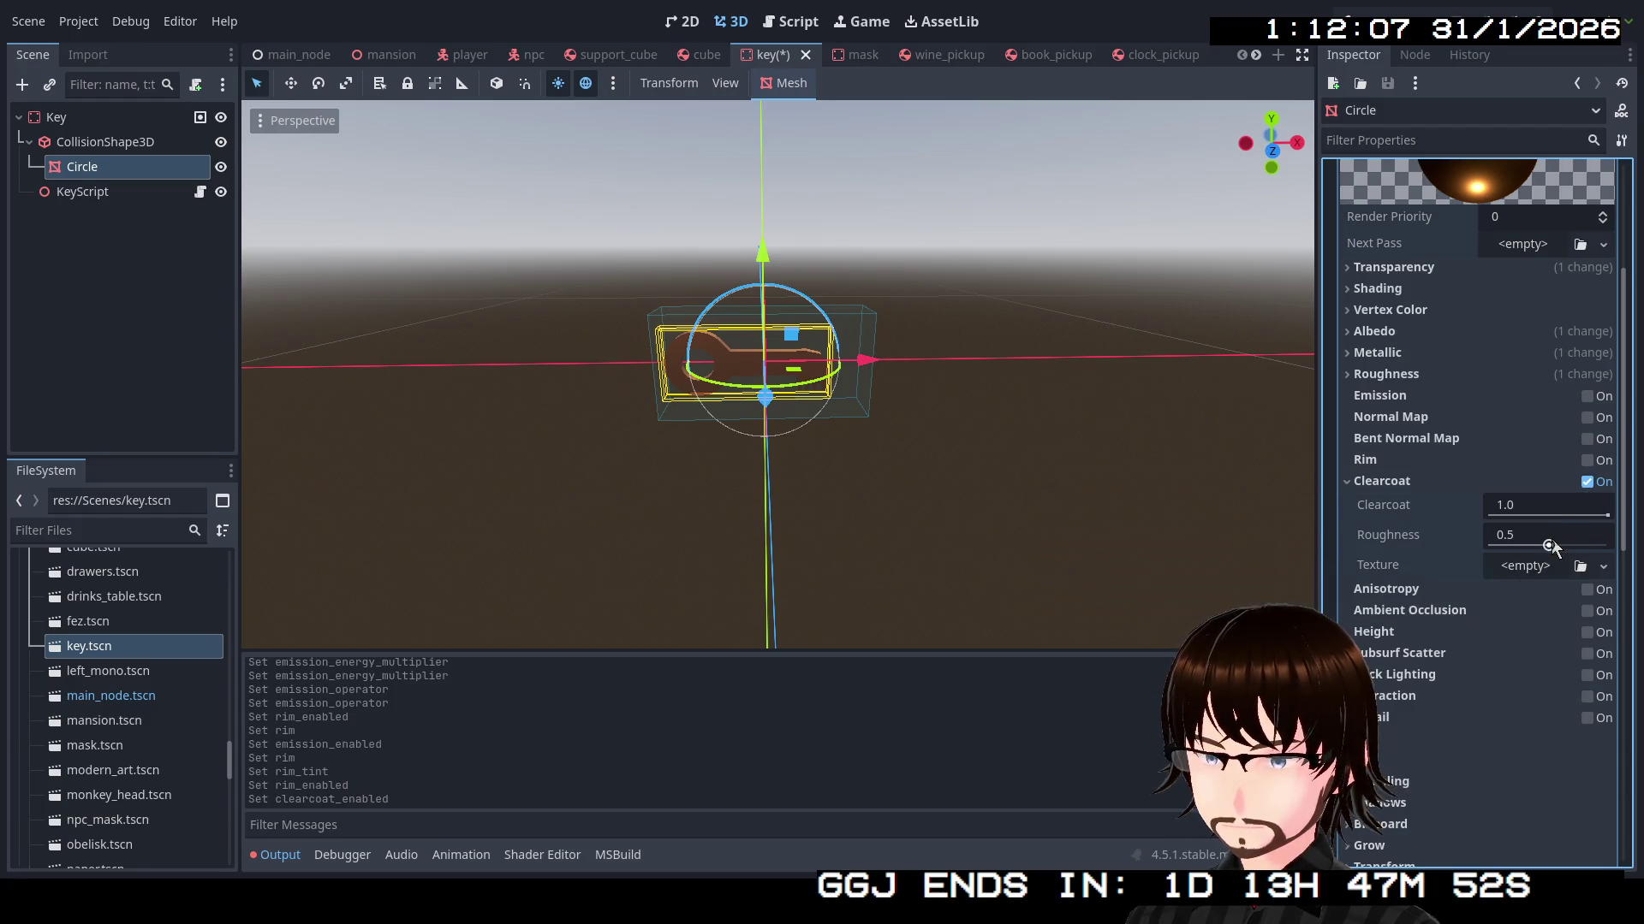
pyautogui.moveTo(1548, 546)
pyautogui.mouseDown()
pyautogui.moveTo(1524, 568)
pyautogui.moveTo(1593, 569)
pyautogui.mouseUp()
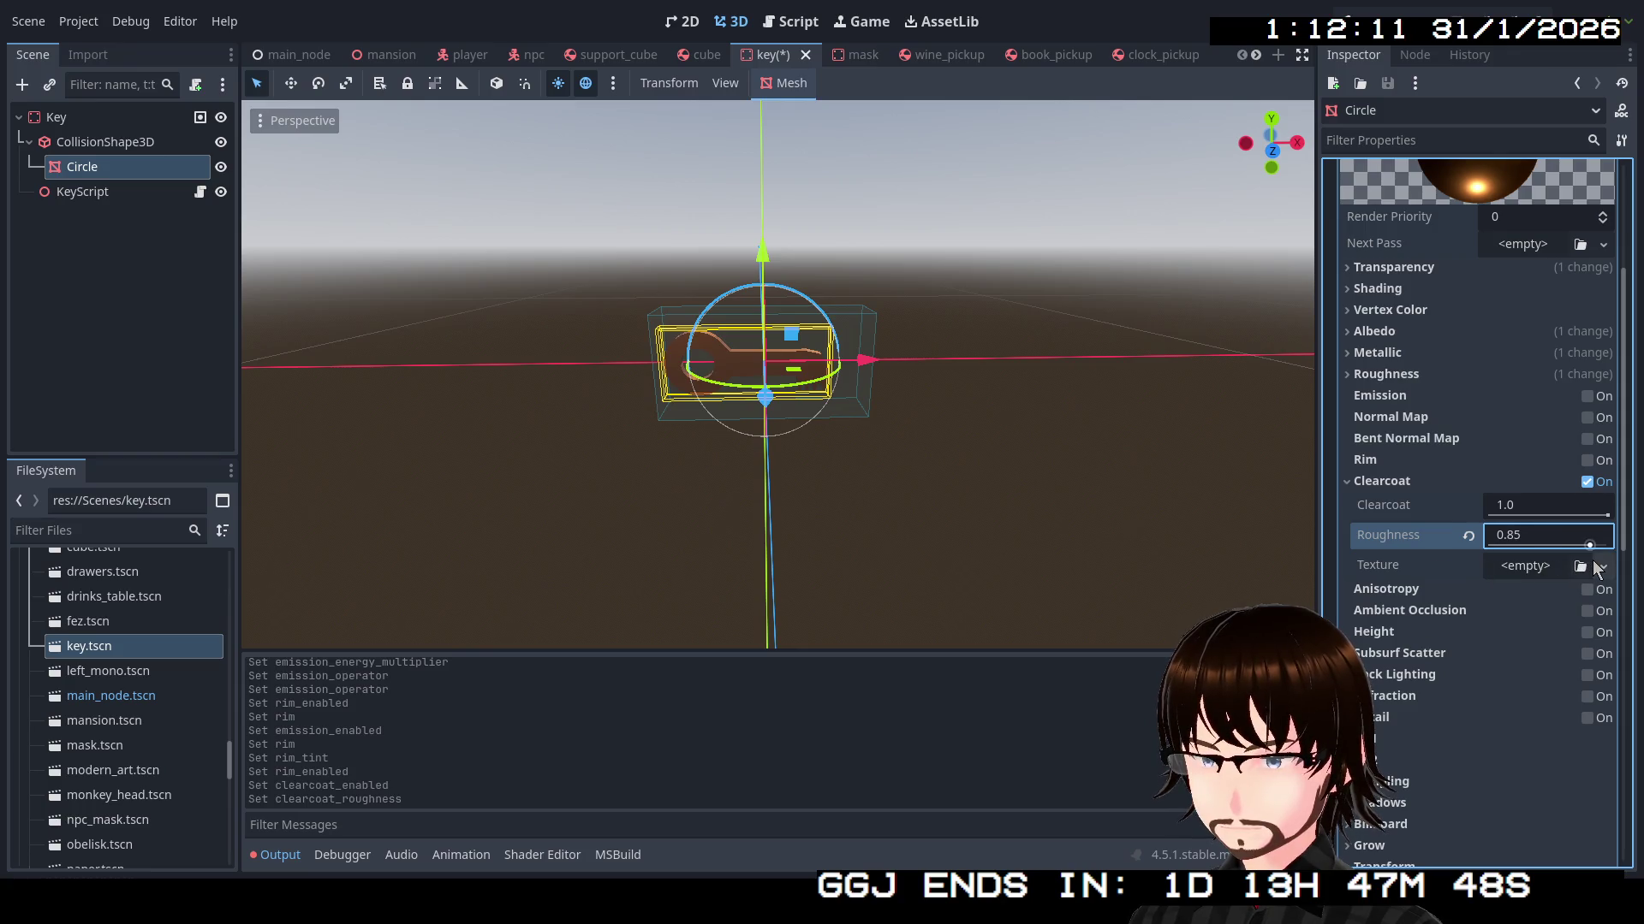
pyautogui.click(1587, 482)
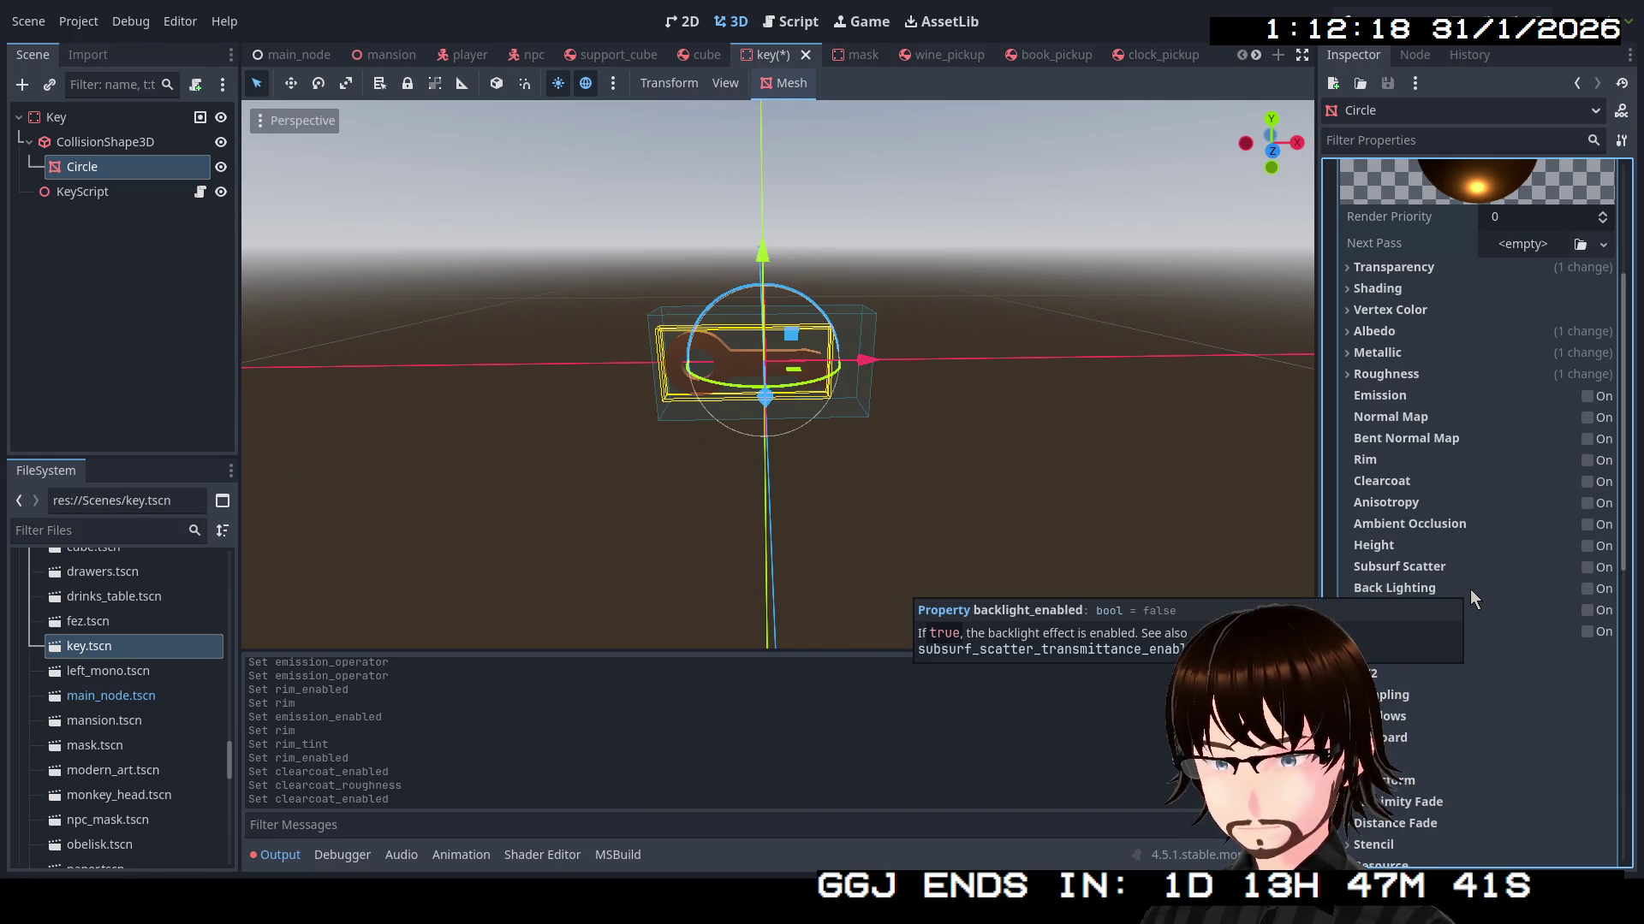
# Enable Back Lighting with orange #bf8200 backlight colour and re-enable Emission at 15.14
pyautogui.click(1591, 589)
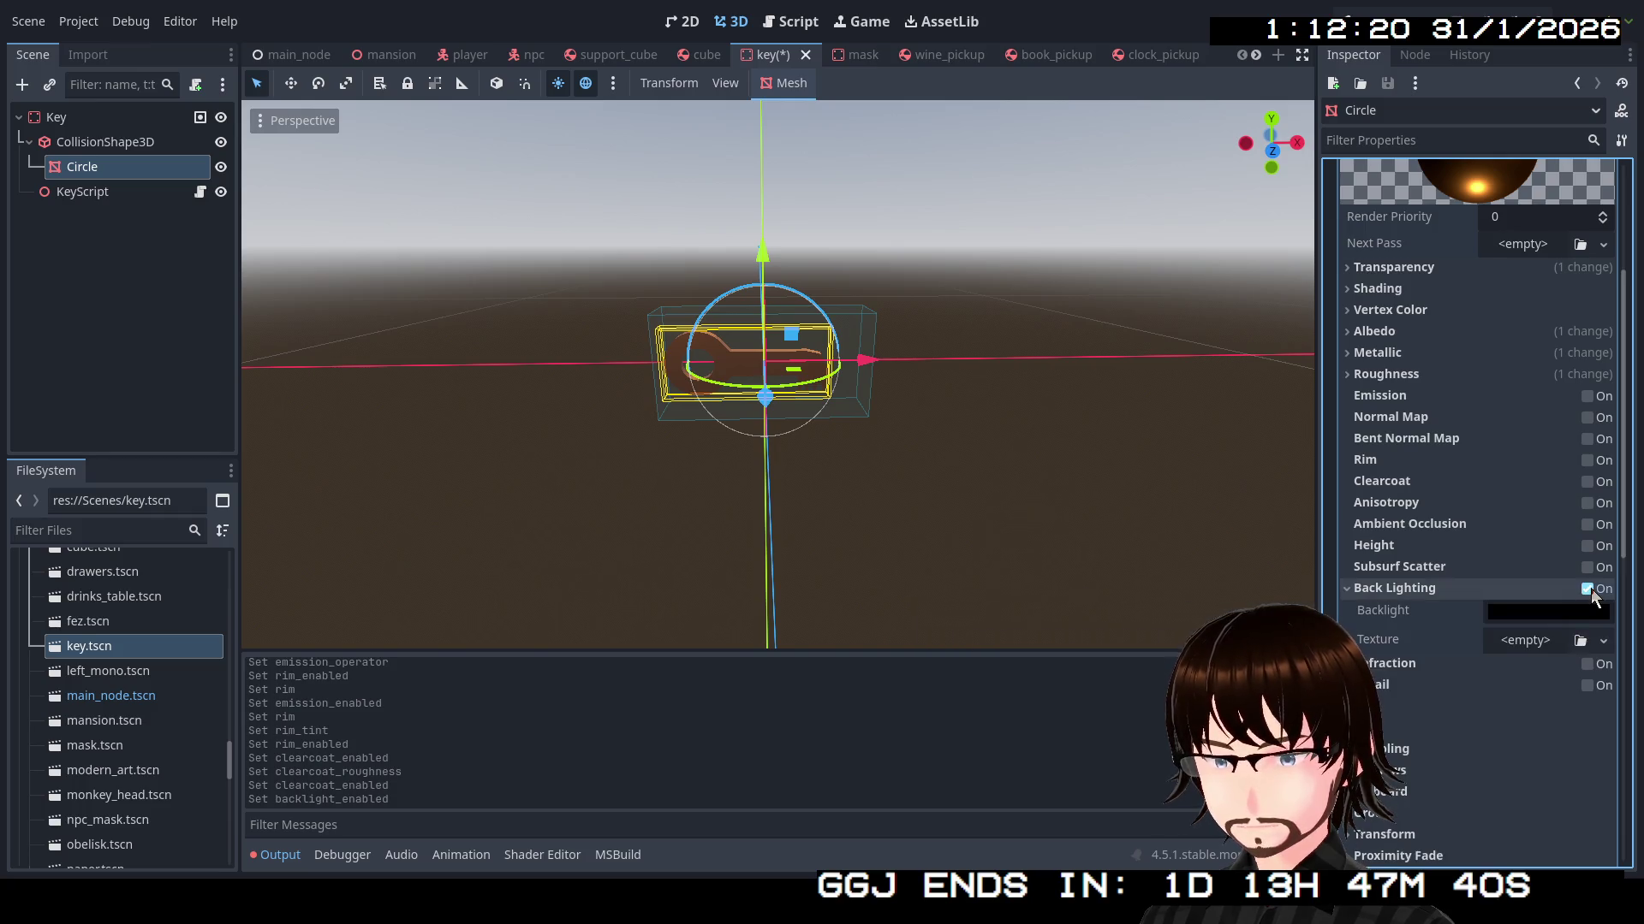
pyautogui.click(1555, 614)
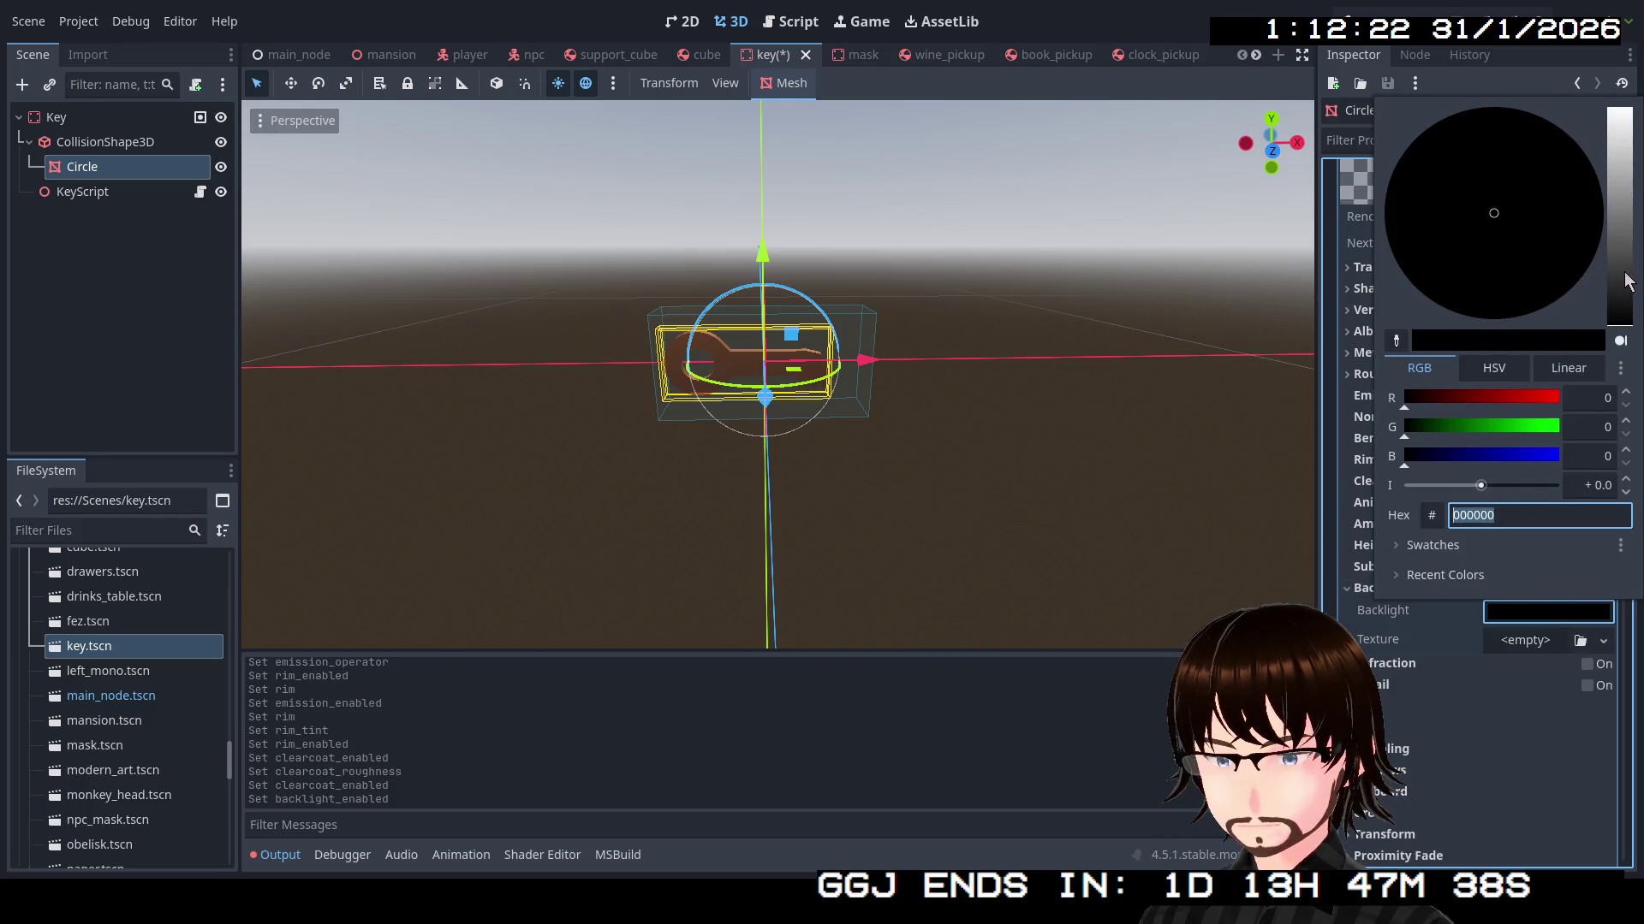
pyautogui.moveTo(1627, 280)
pyautogui.mouseDown()
pyautogui.moveTo(1628, 110)
pyautogui.moveTo(1627, 202)
pyautogui.mouseUp()
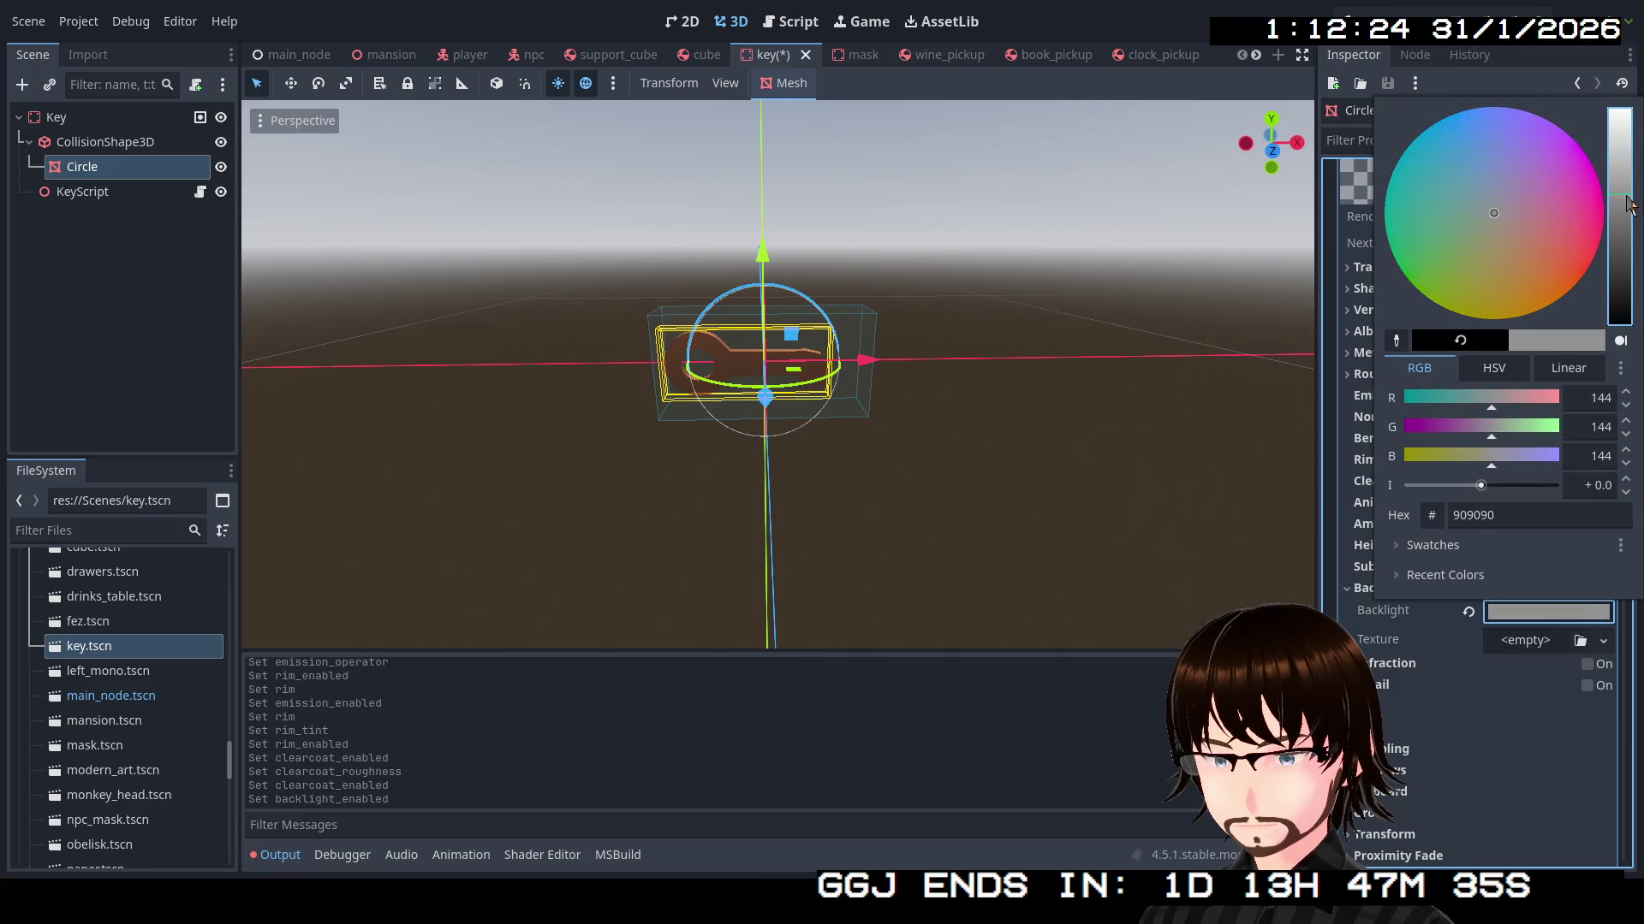
pyautogui.moveTo(1493, 229); pyautogui.dragTo(1529, 340)
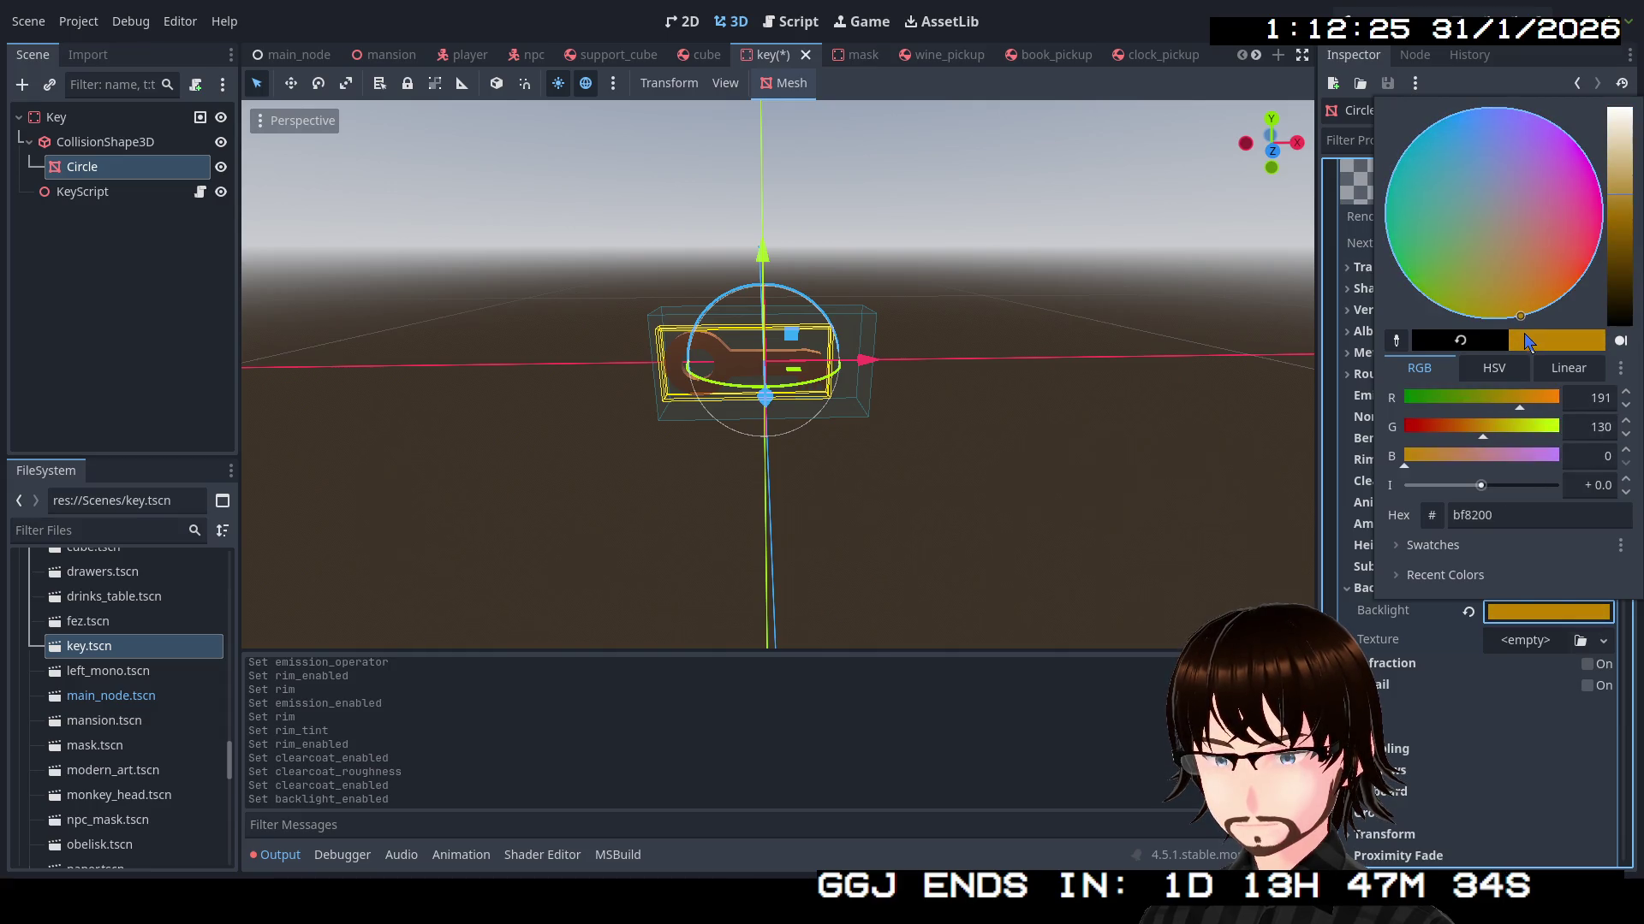
pyautogui.click(1463, 639)
pyautogui.moveTo(1013, 451)
pyautogui.mouseDown()
pyautogui.moveTo(566, 481)
pyautogui.moveTo(557, 507)
pyautogui.moveTo(749, 461)
pyautogui.moveTo(700, 463)
pyautogui.moveTo(656, 429)
pyautogui.moveTo(928, 451)
pyautogui.mouseUp()
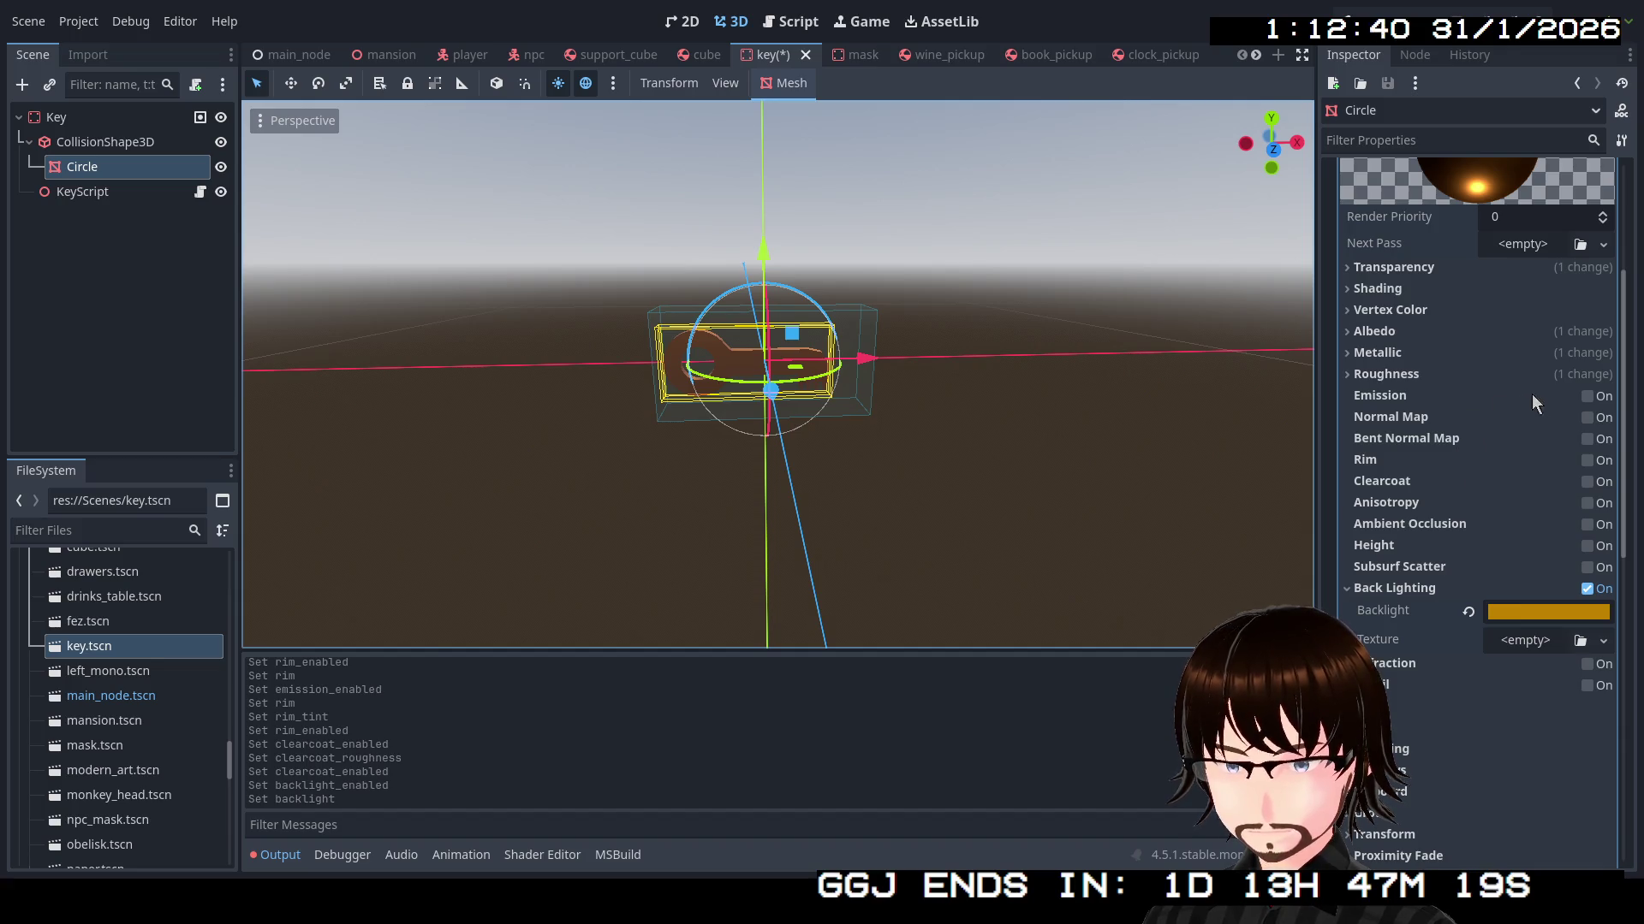
pyautogui.click(1587, 396)
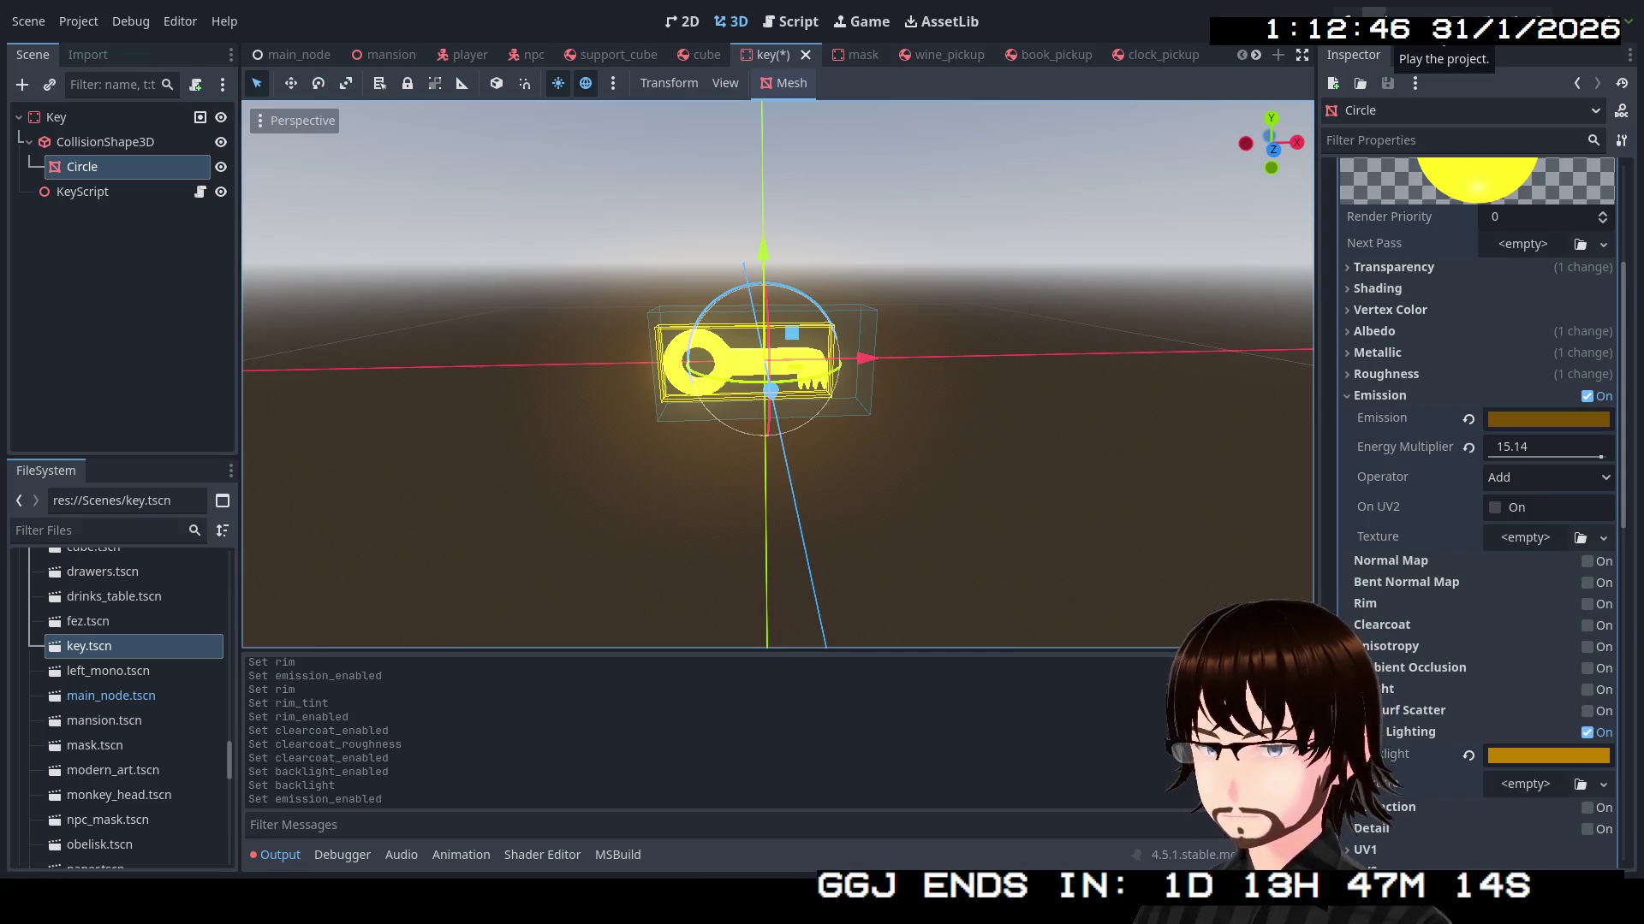
# Save the scene, run the game with F5, and deliver an item to the purple NPC
pyautogui.hotkey('ctrl', 's')
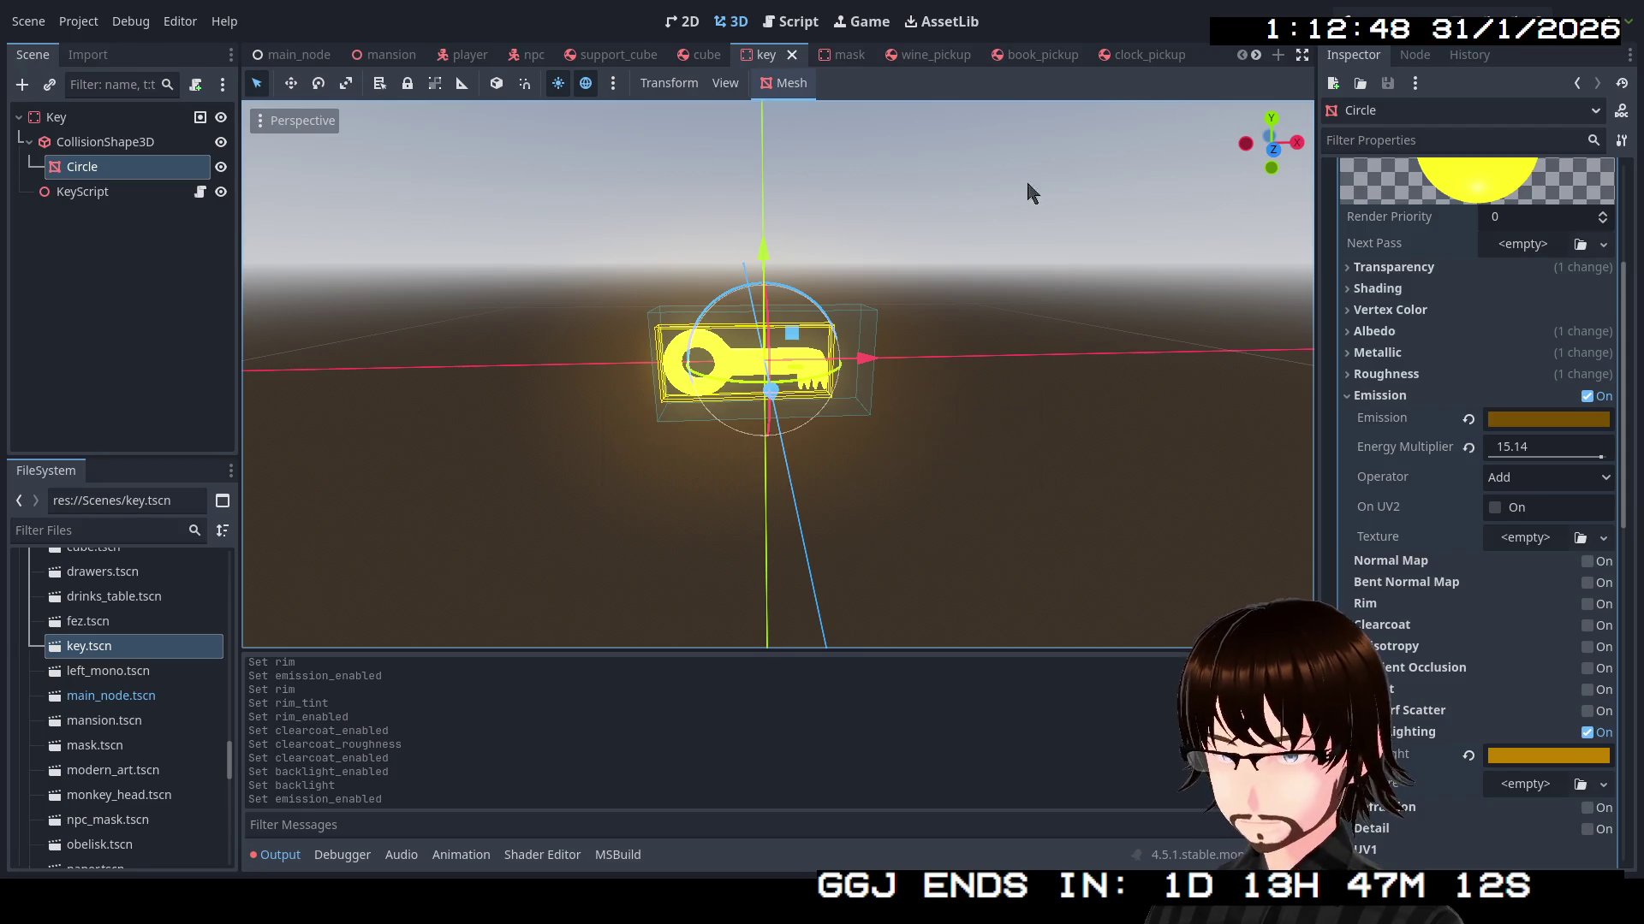
pyautogui.press('F5')
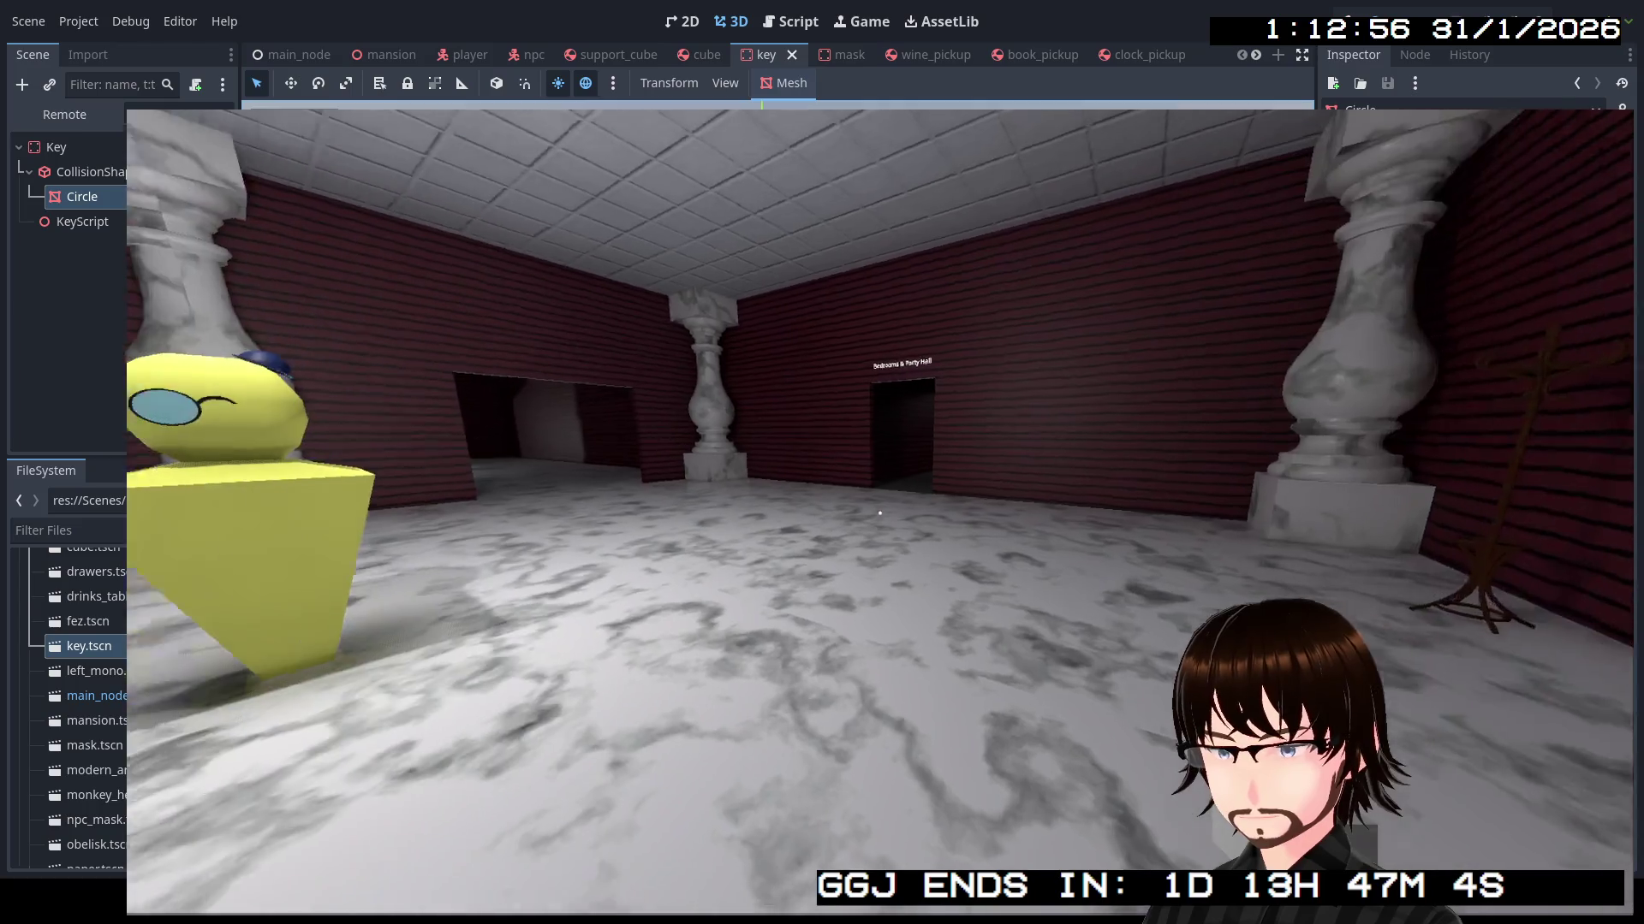
pyautogui.press('w')
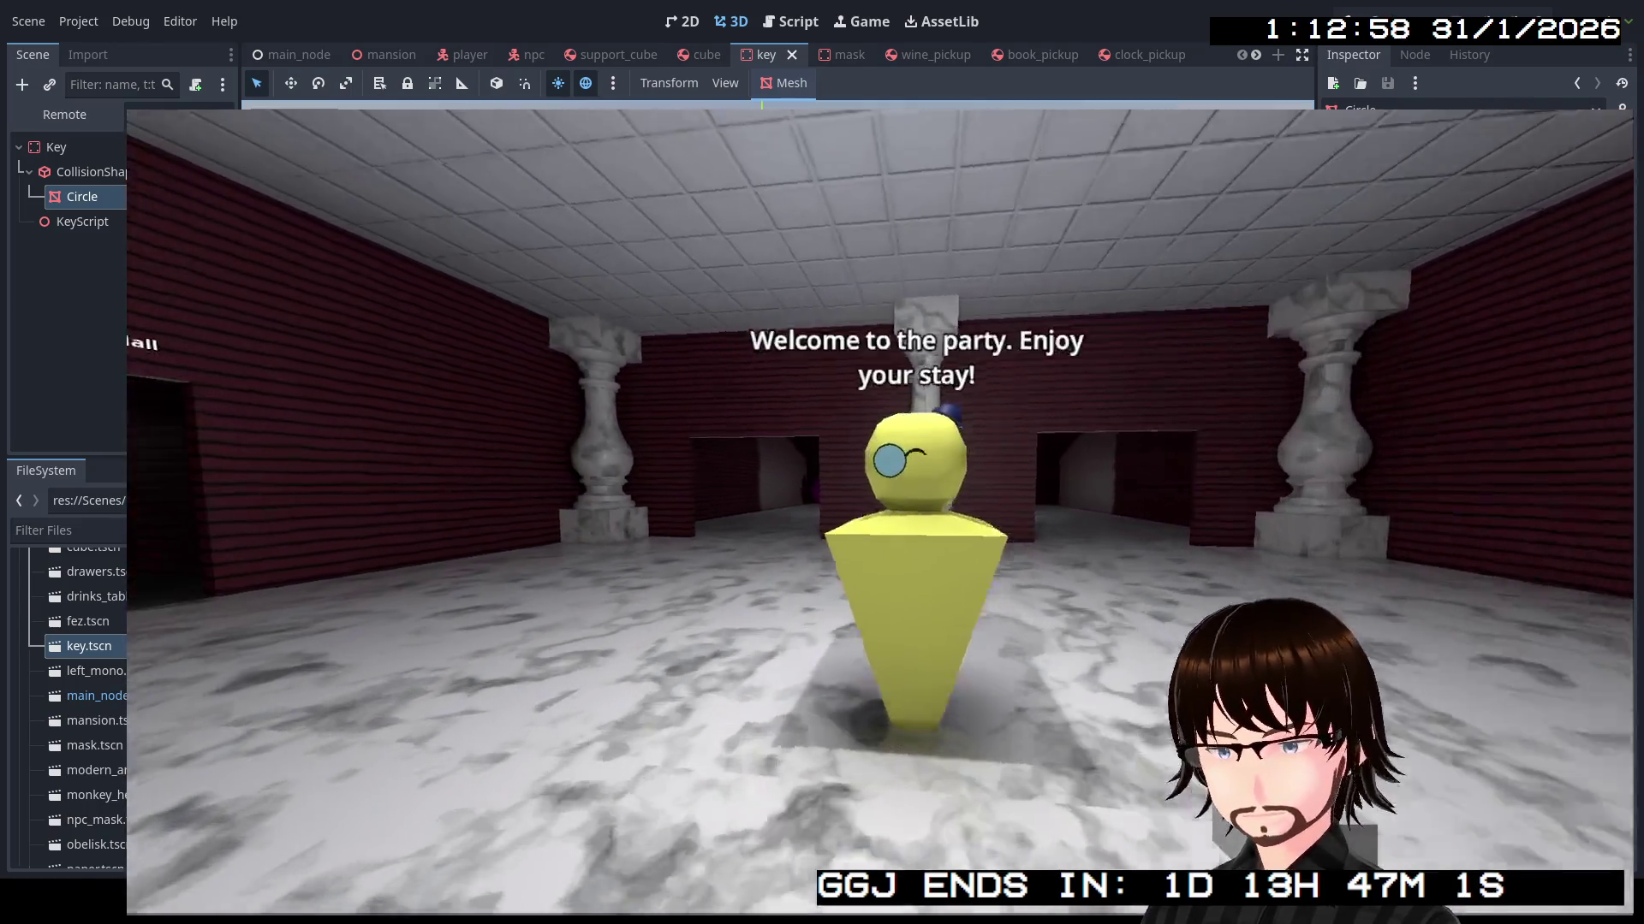
pyautogui.press('w')
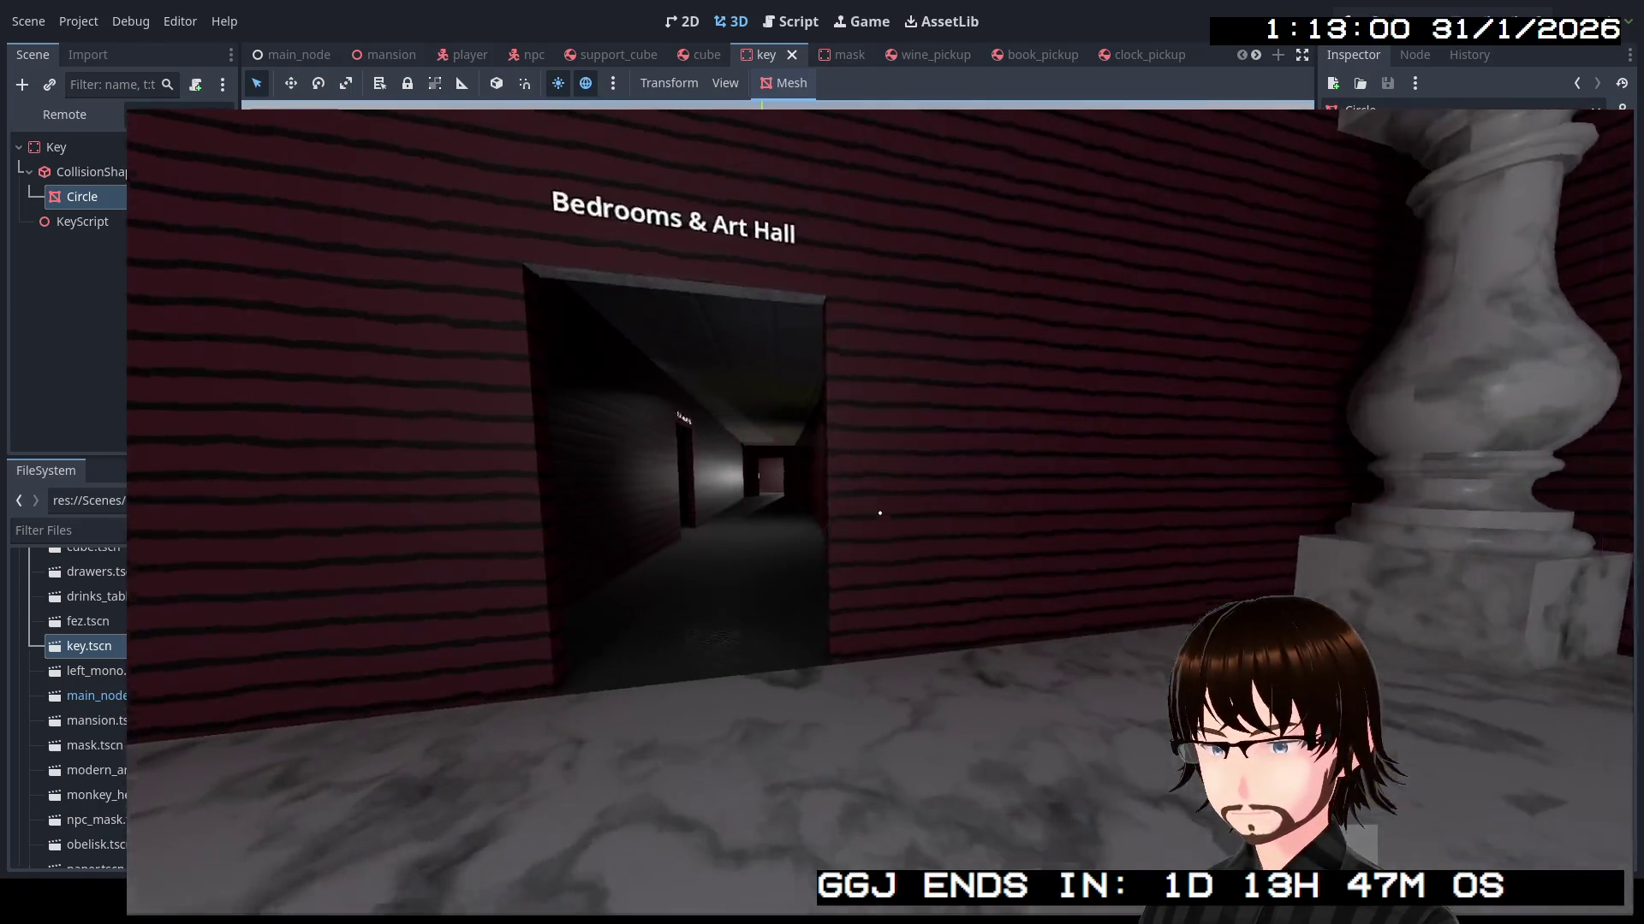
pyautogui.press('w')
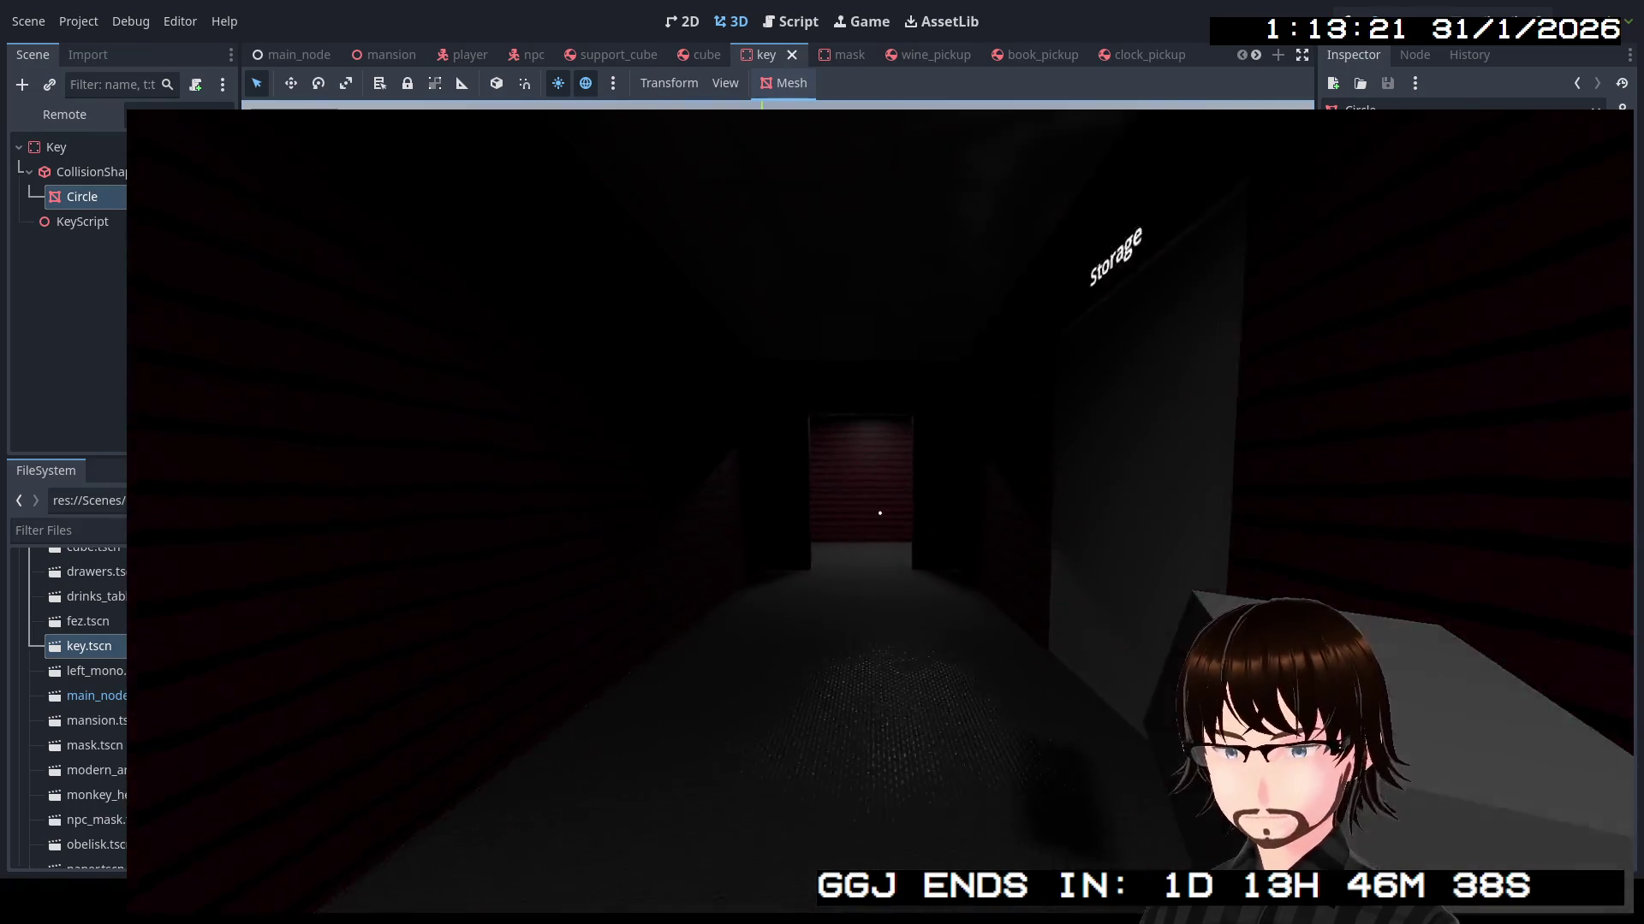
pyautogui.press('w')
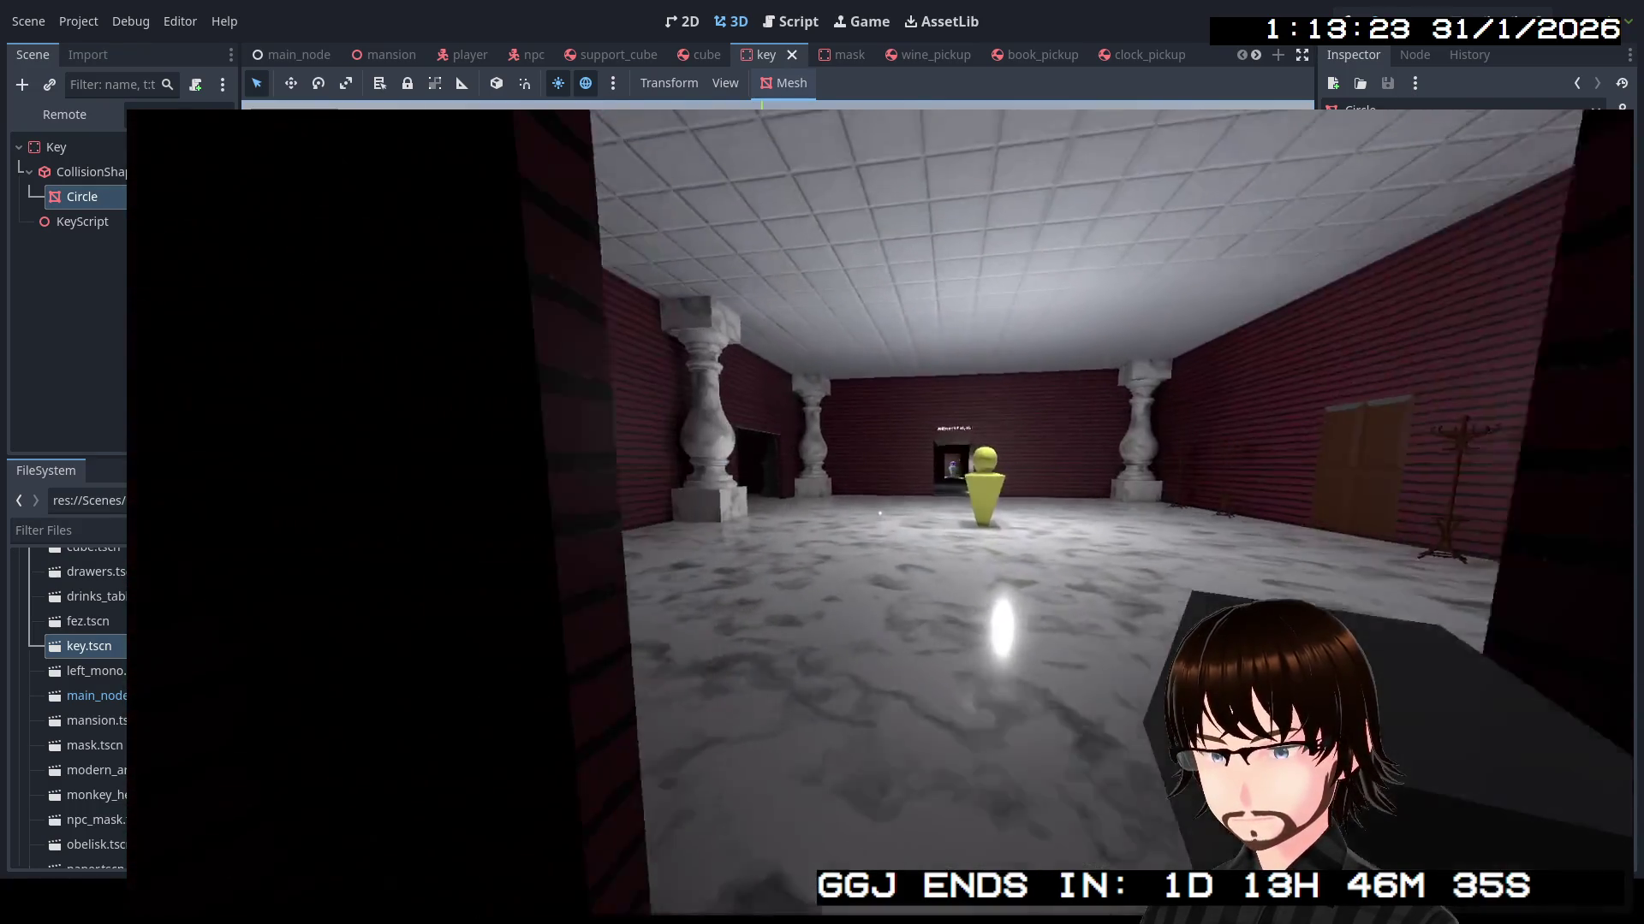
pyautogui.press('w')
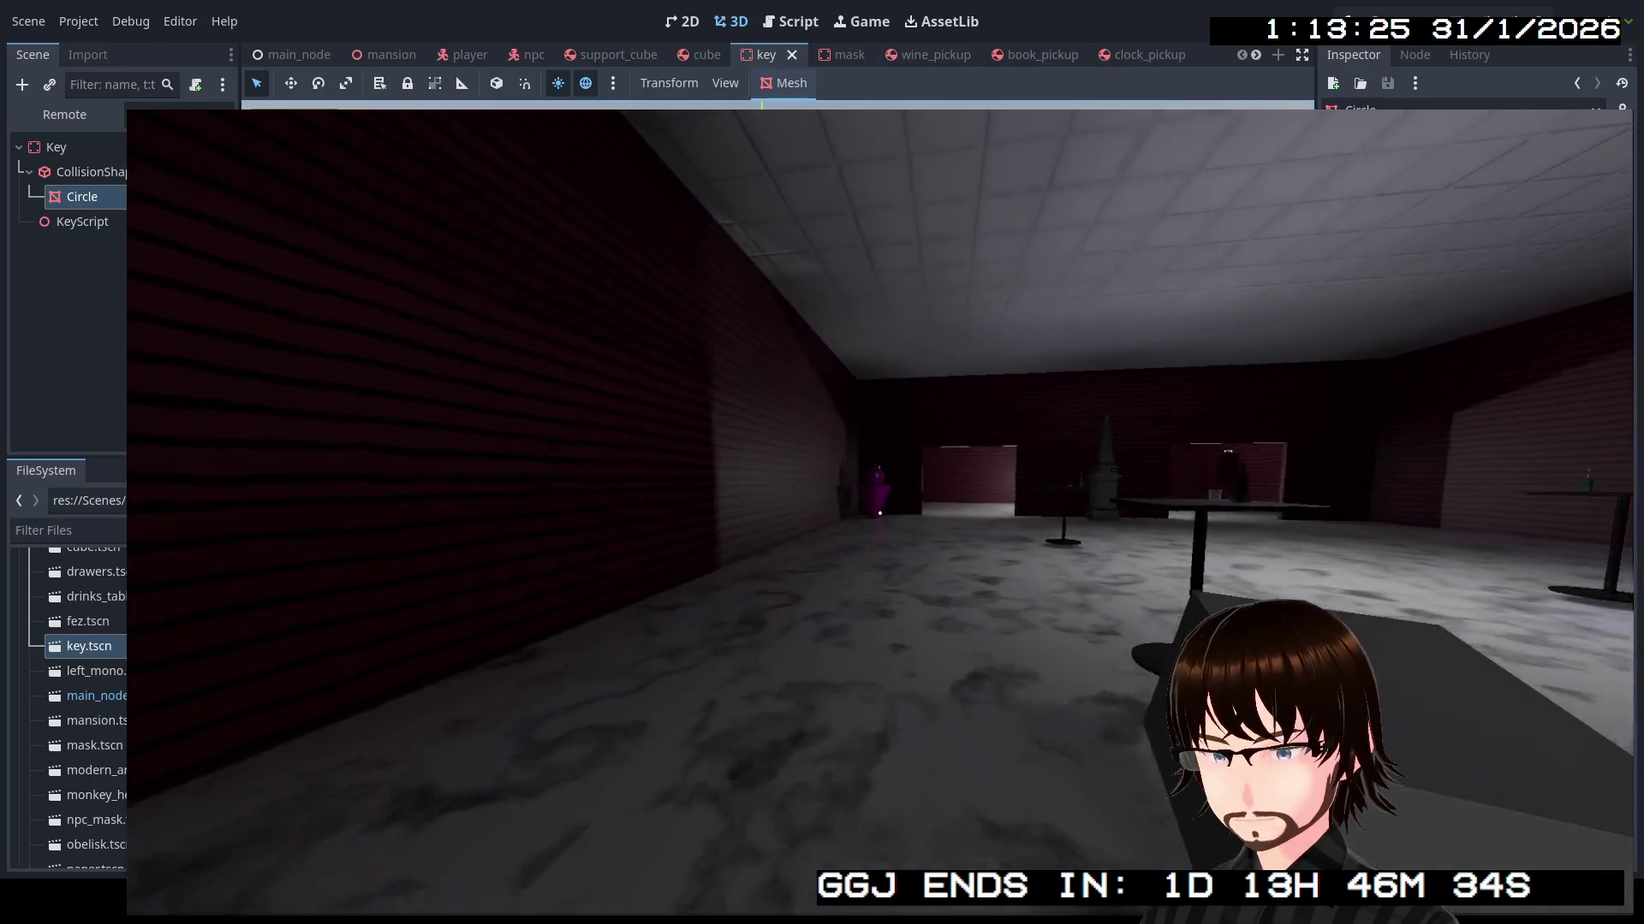
pyautogui.press('w')
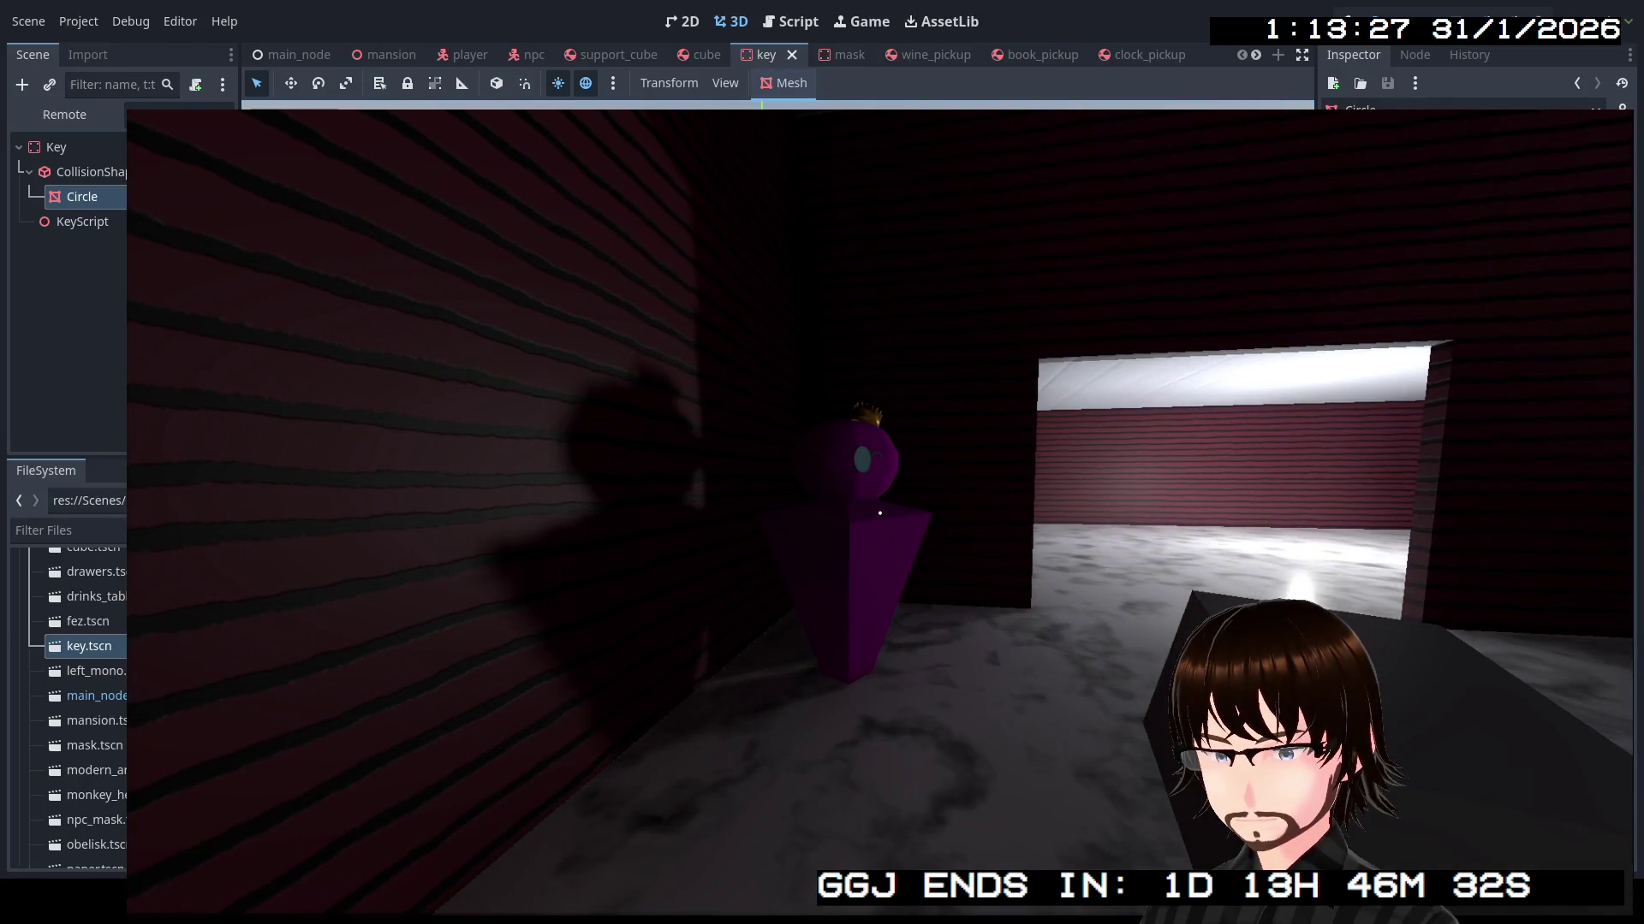
pyautogui.press('e')
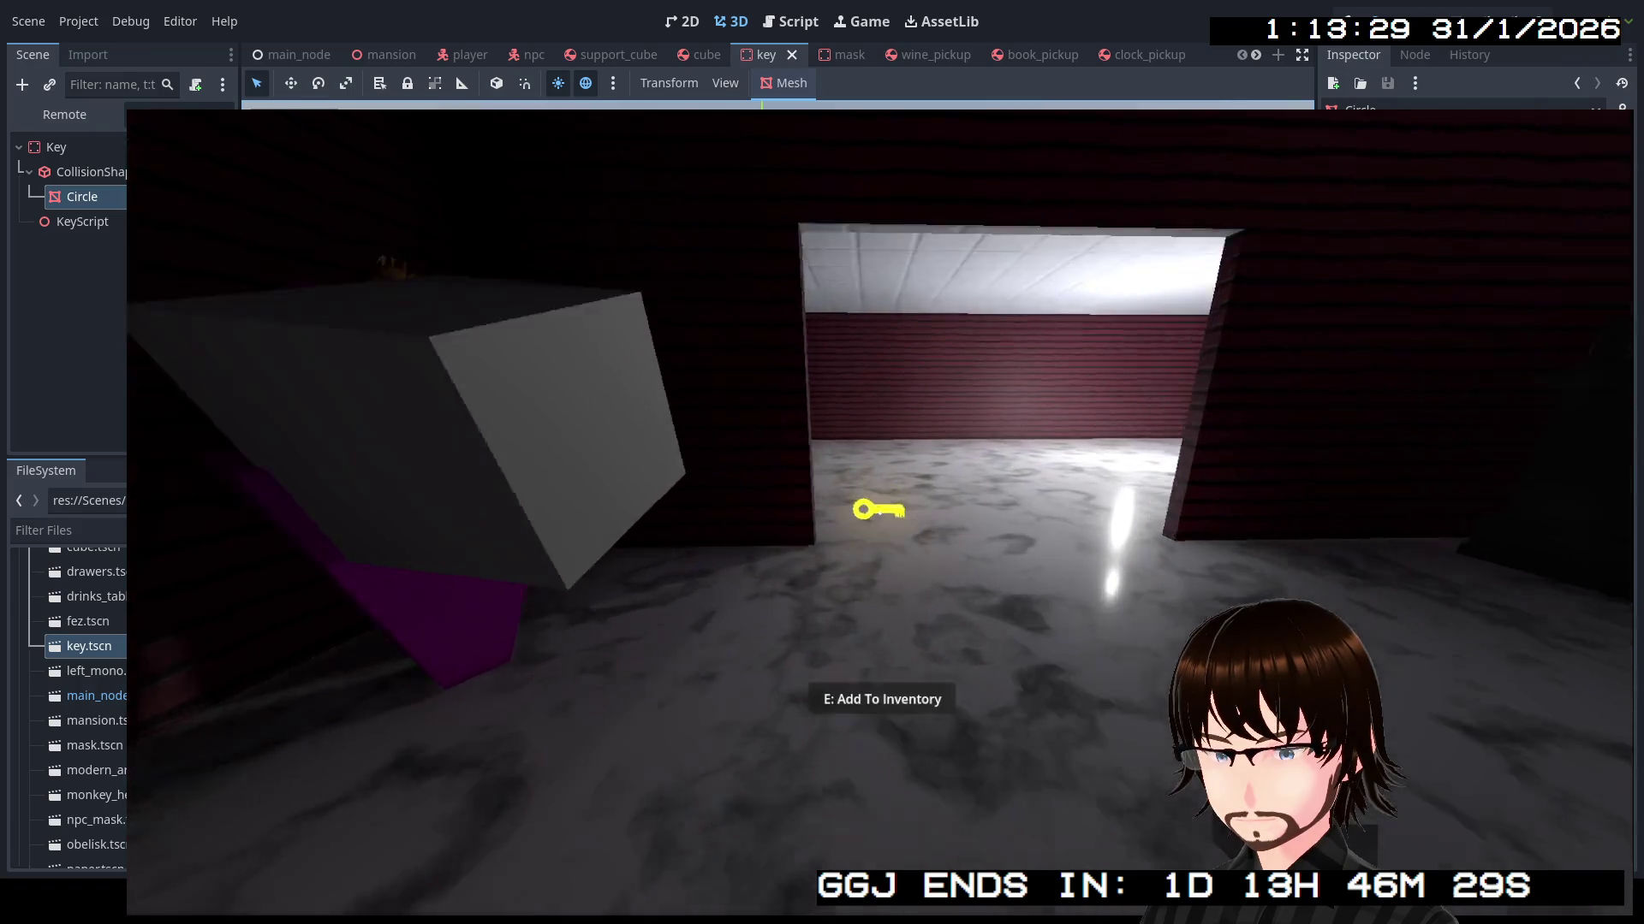
# Walk up to the glowing golden key and pick it up with E
pyautogui.press('w')
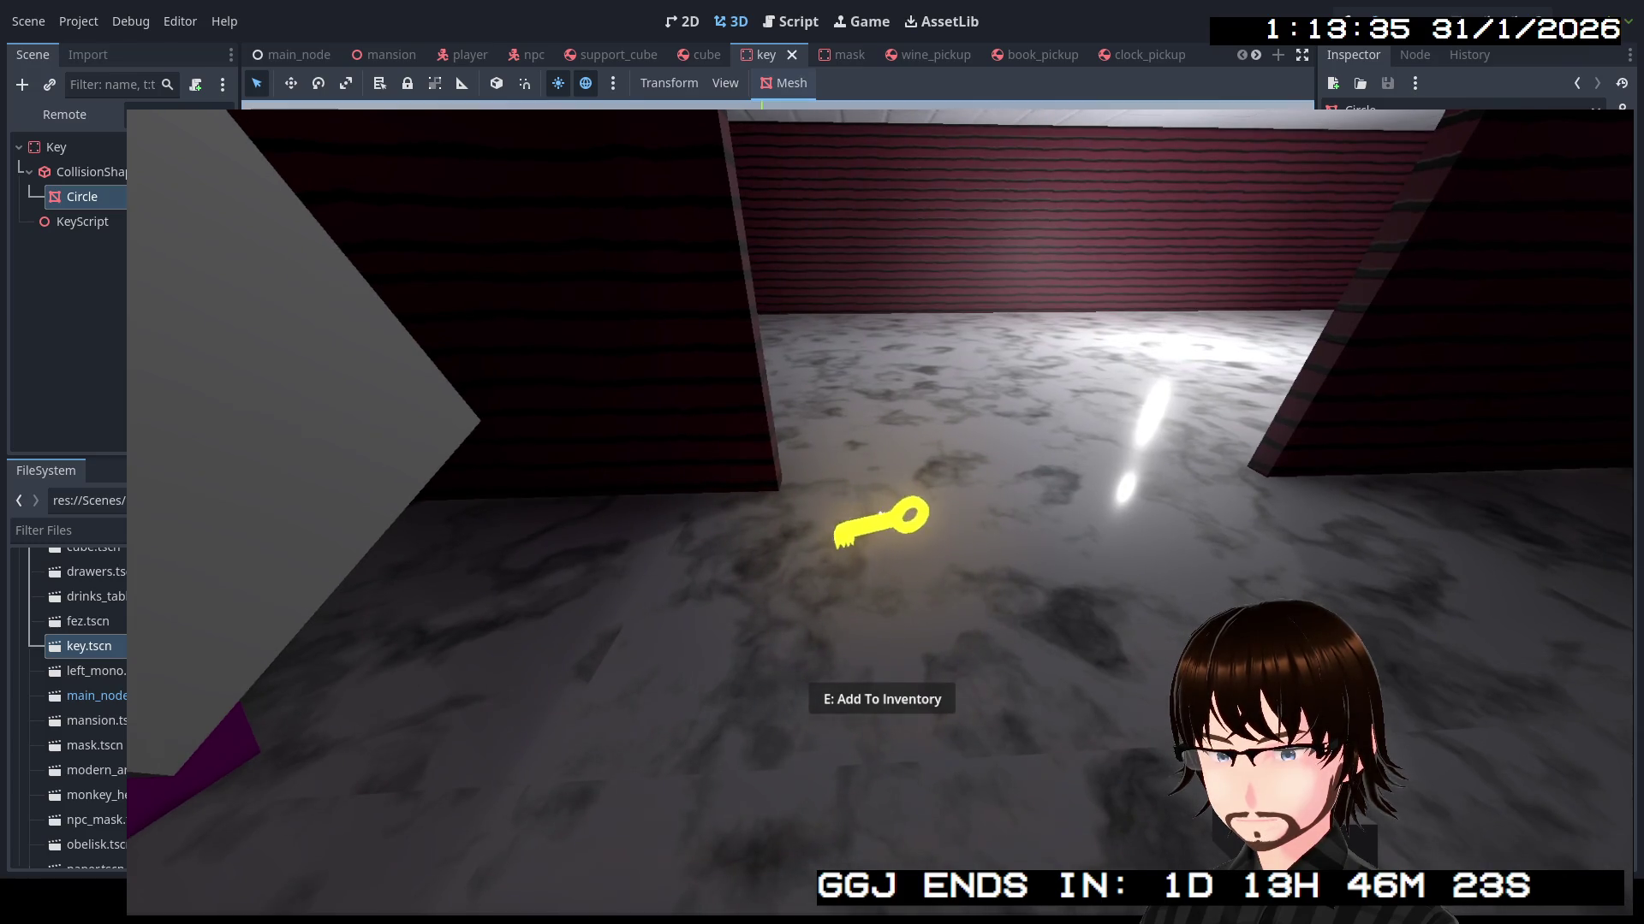
pyautogui.press('s')
pyautogui.press('w')
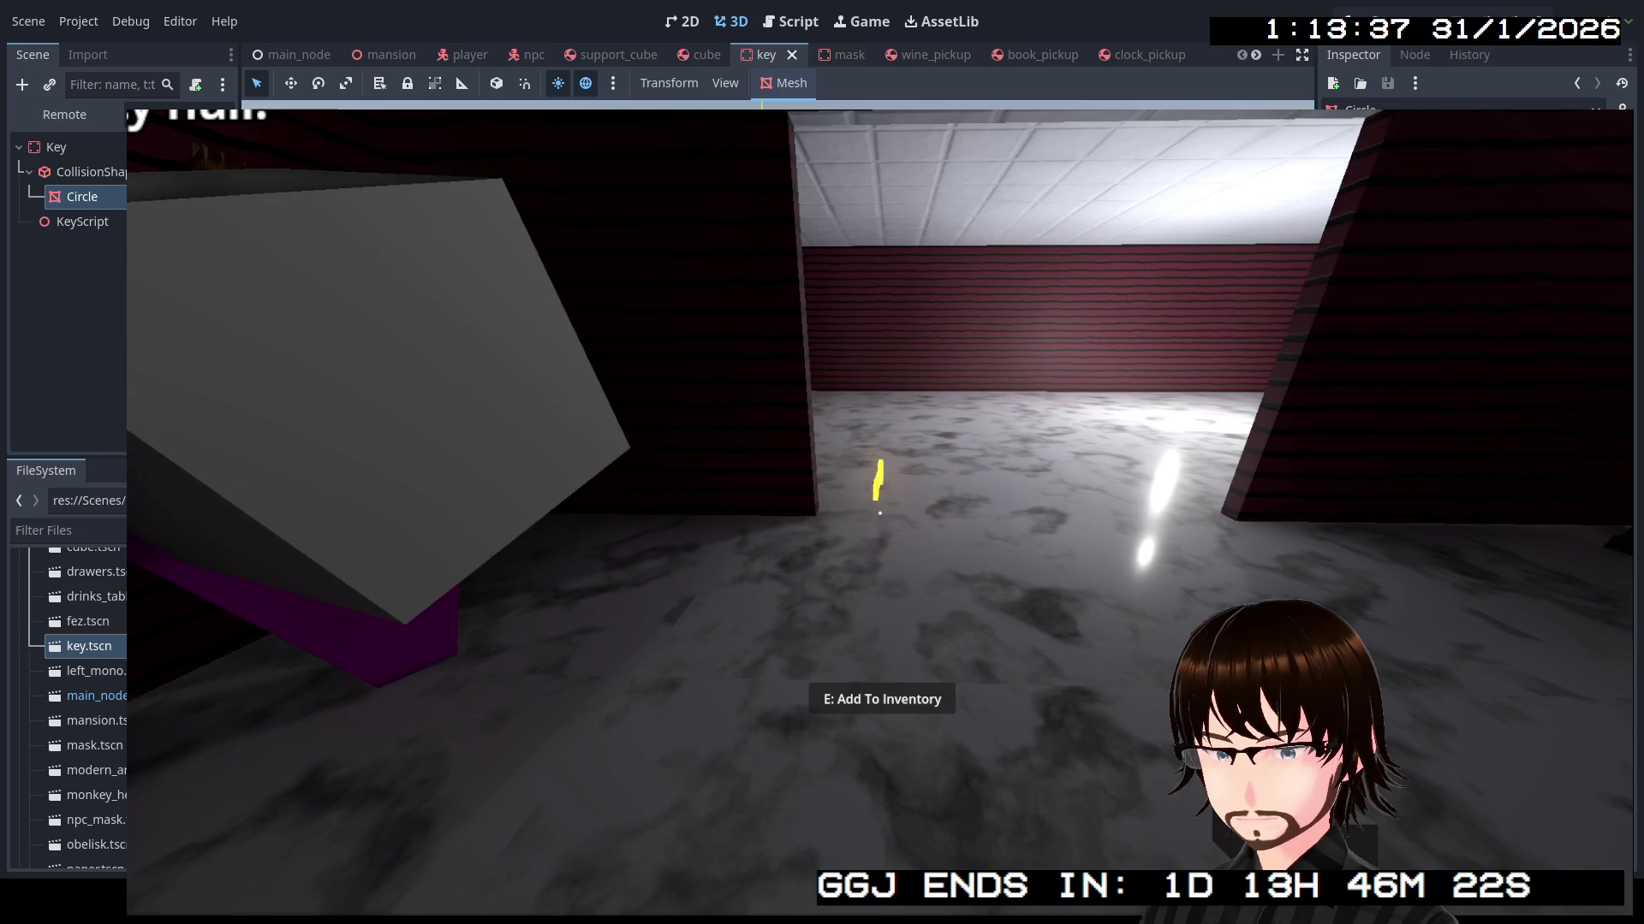
pyautogui.press('w')
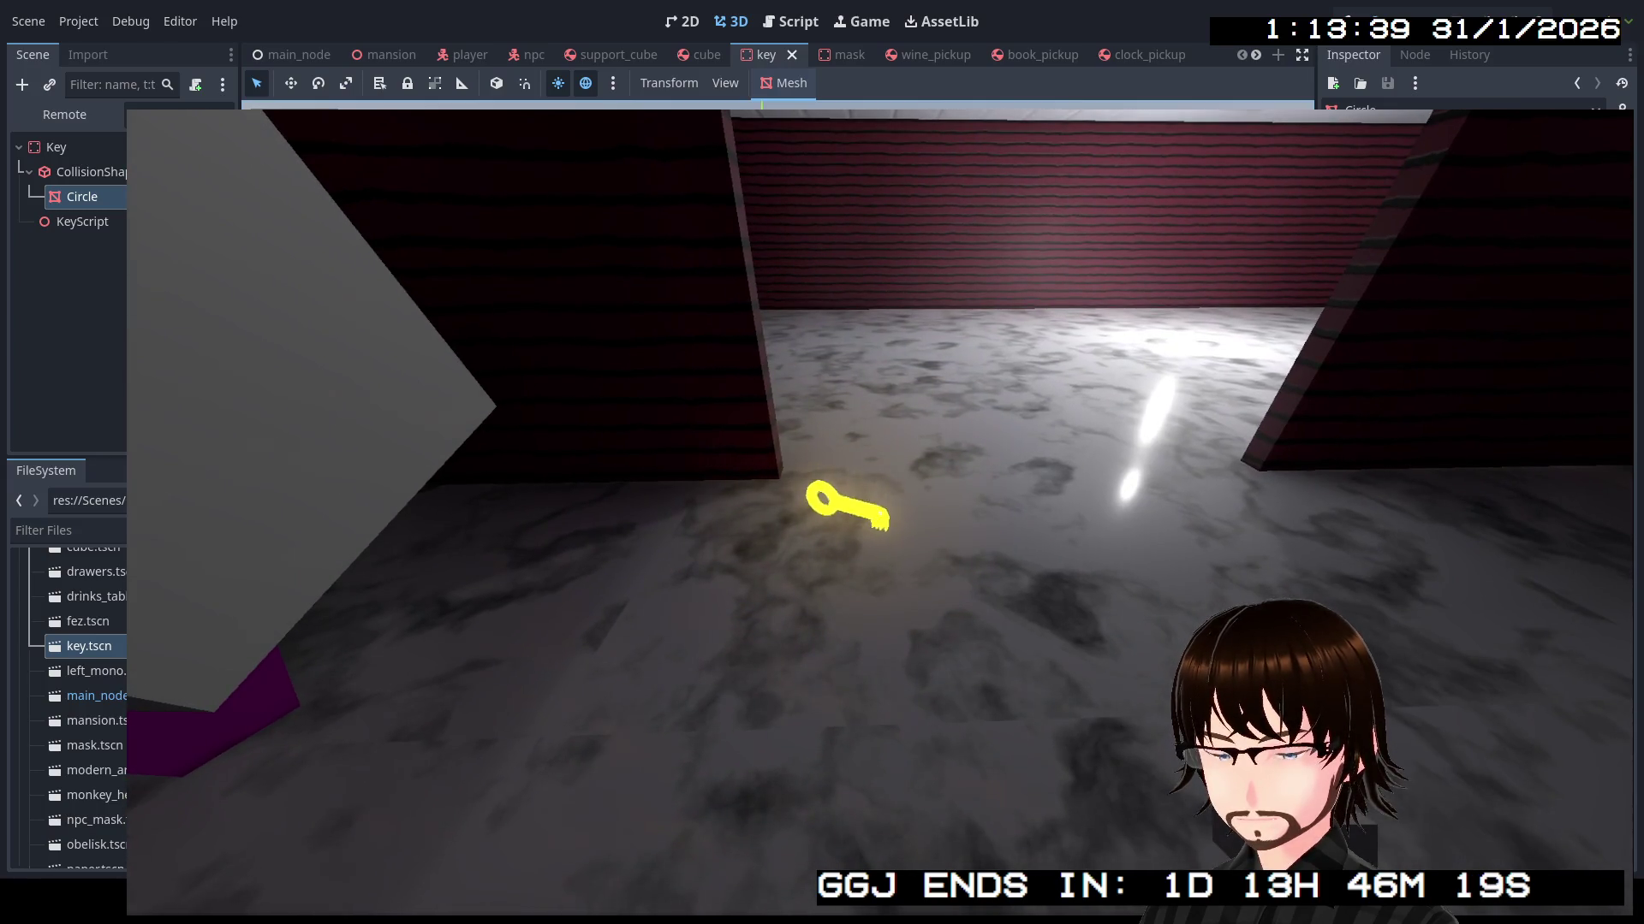
pyautogui.press('a')
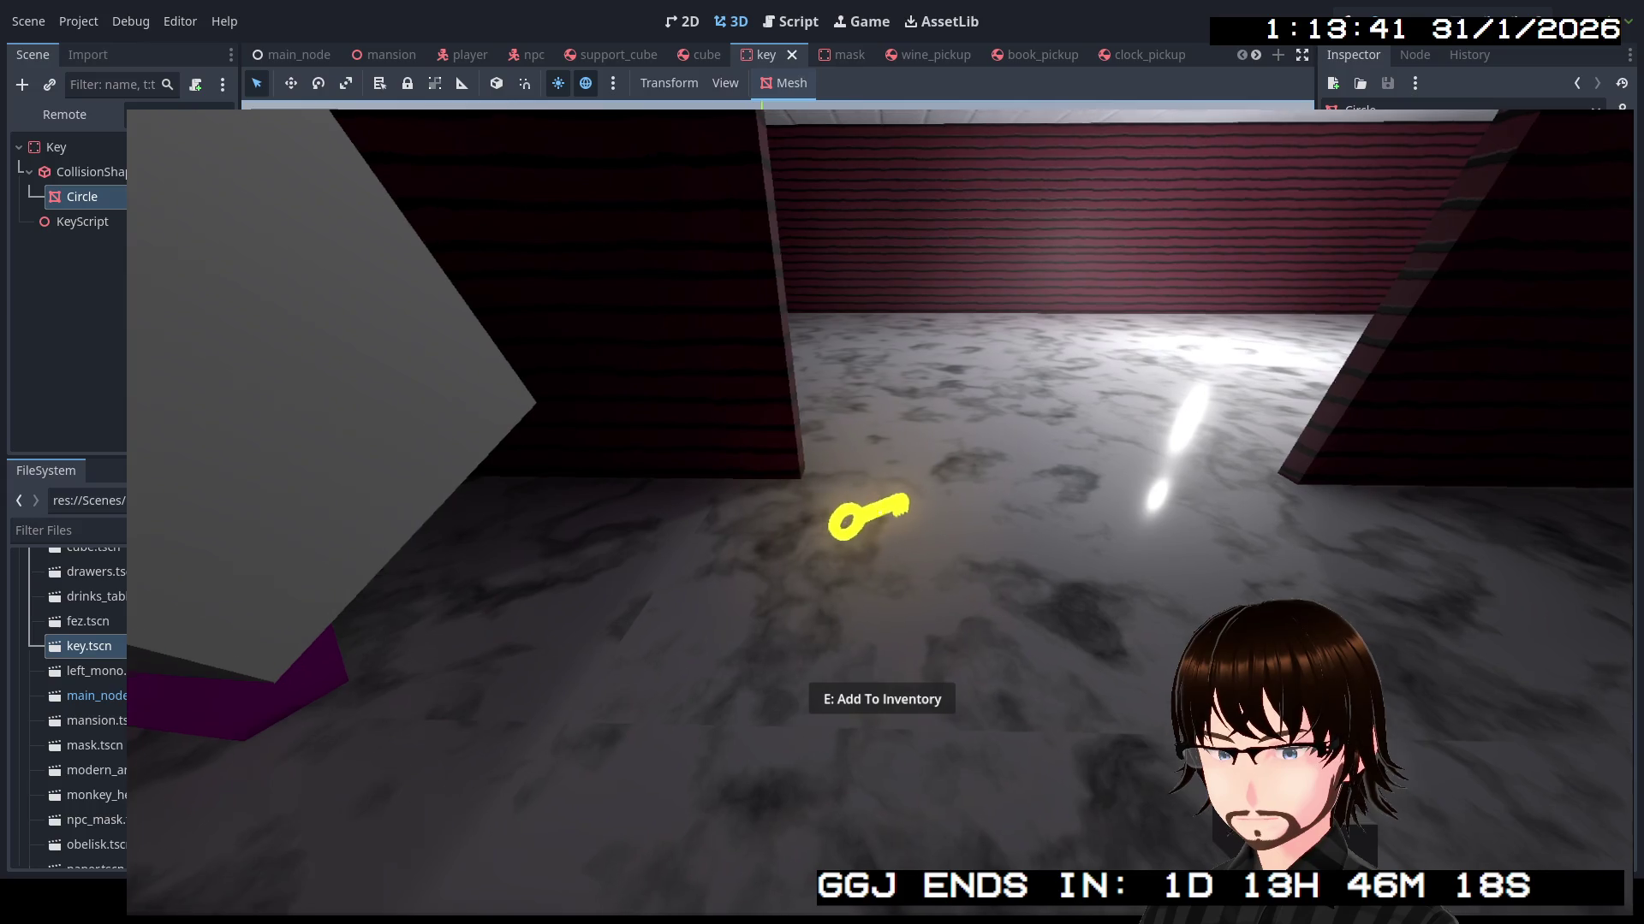
pyautogui.press('e')
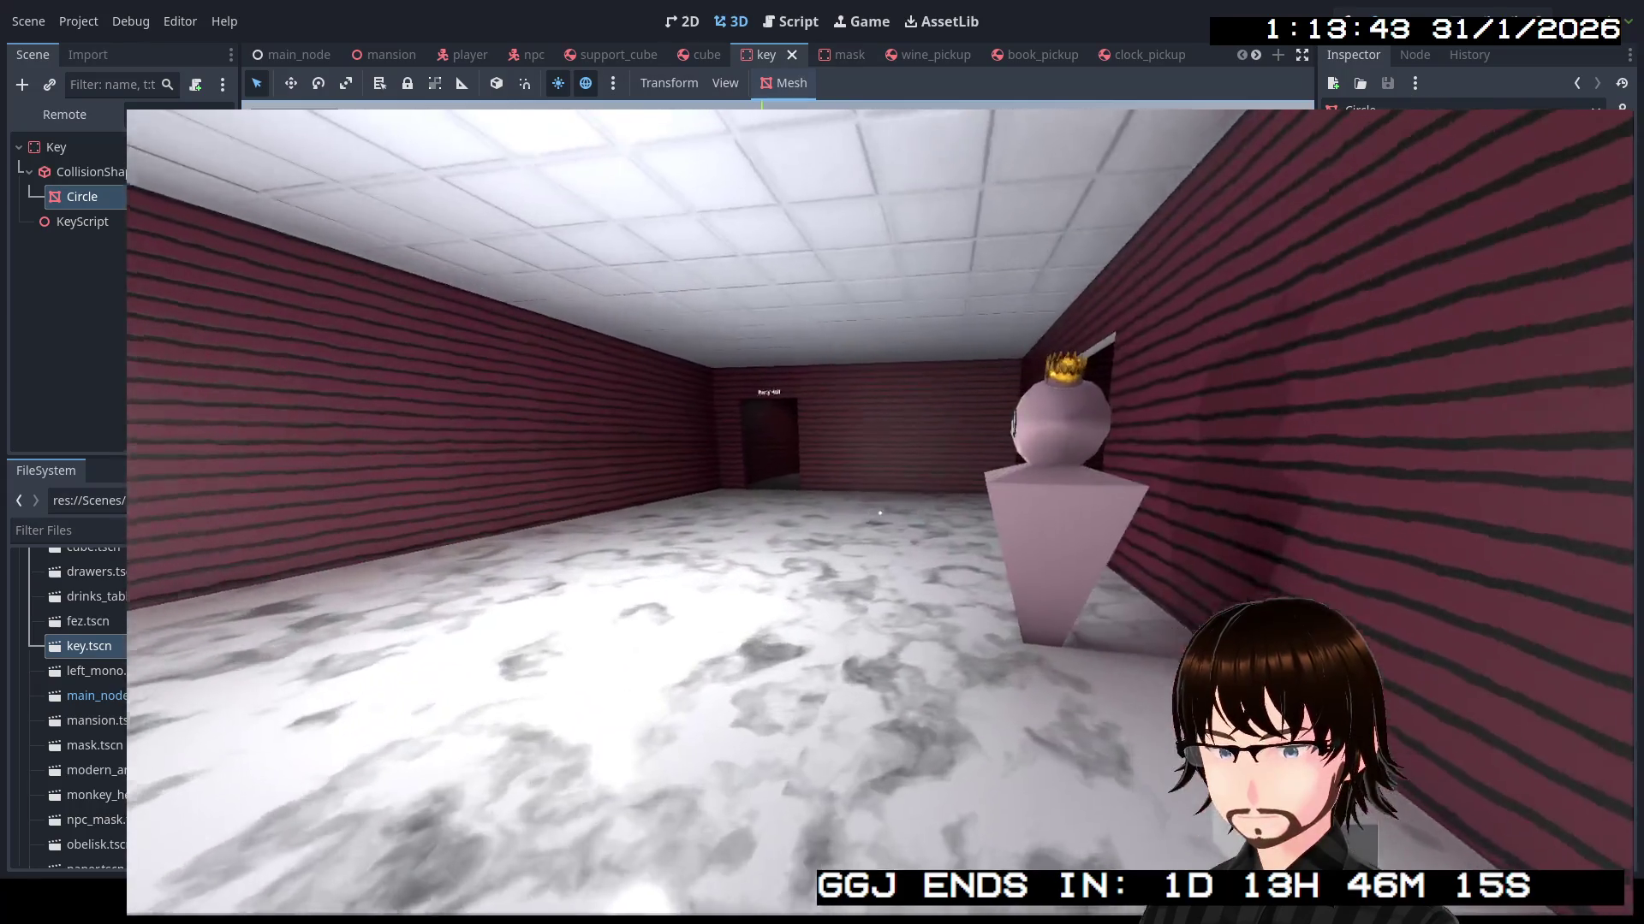
# Walk through the Party Hall doorway and dark corridor to the NPC wanting a clock
pyautogui.press('w')
pyautogui.press('w')
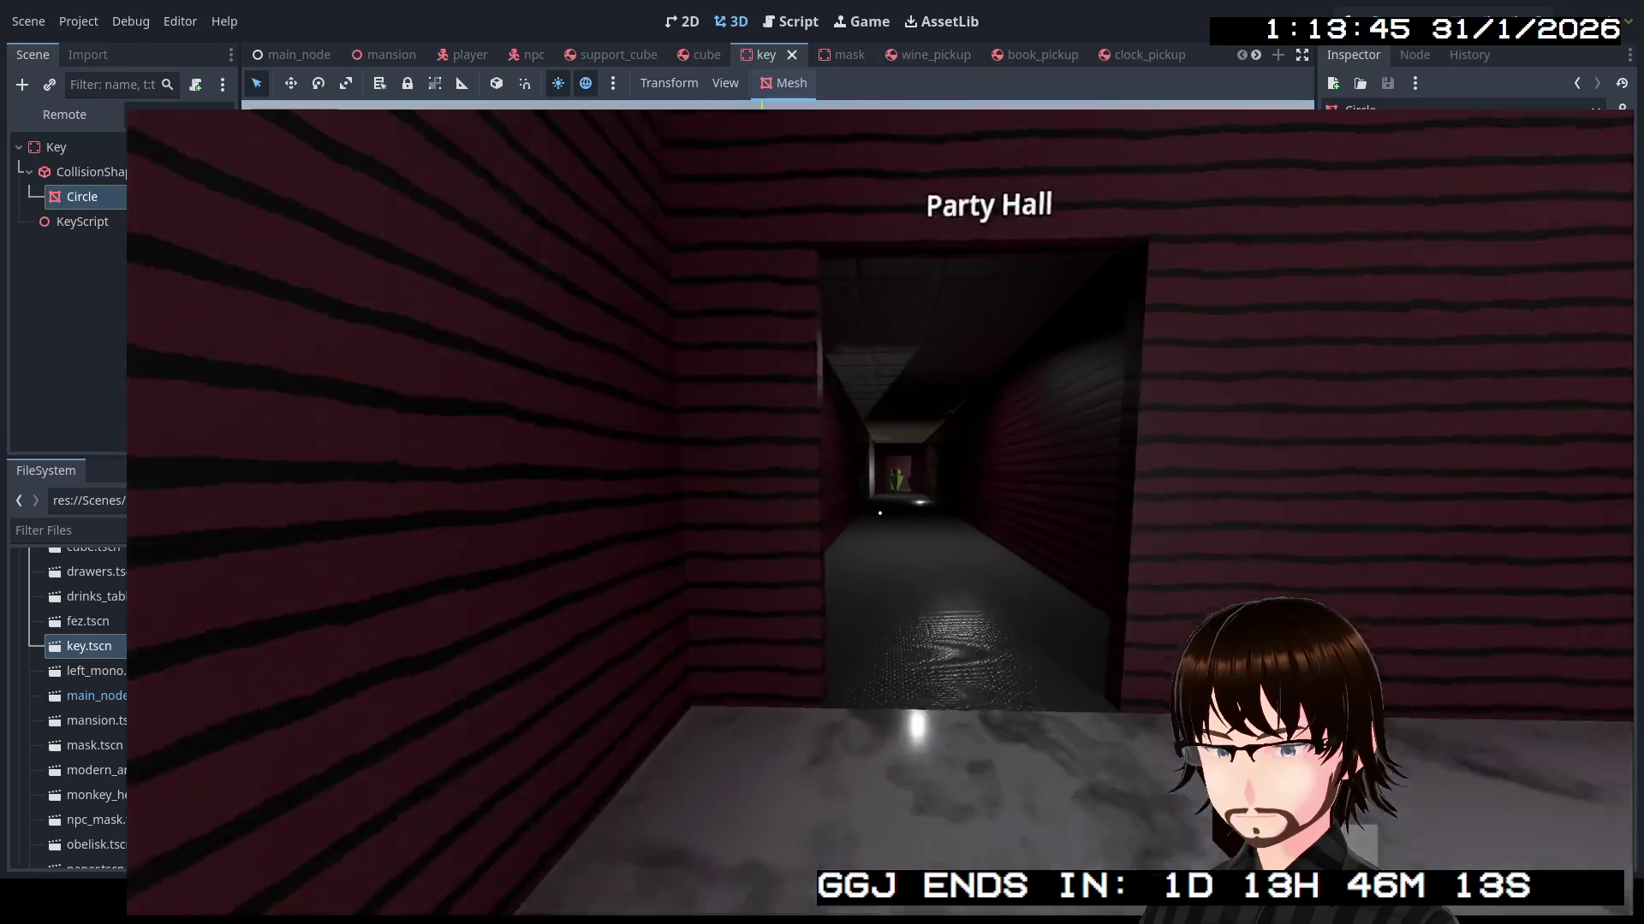
pyautogui.press('w')
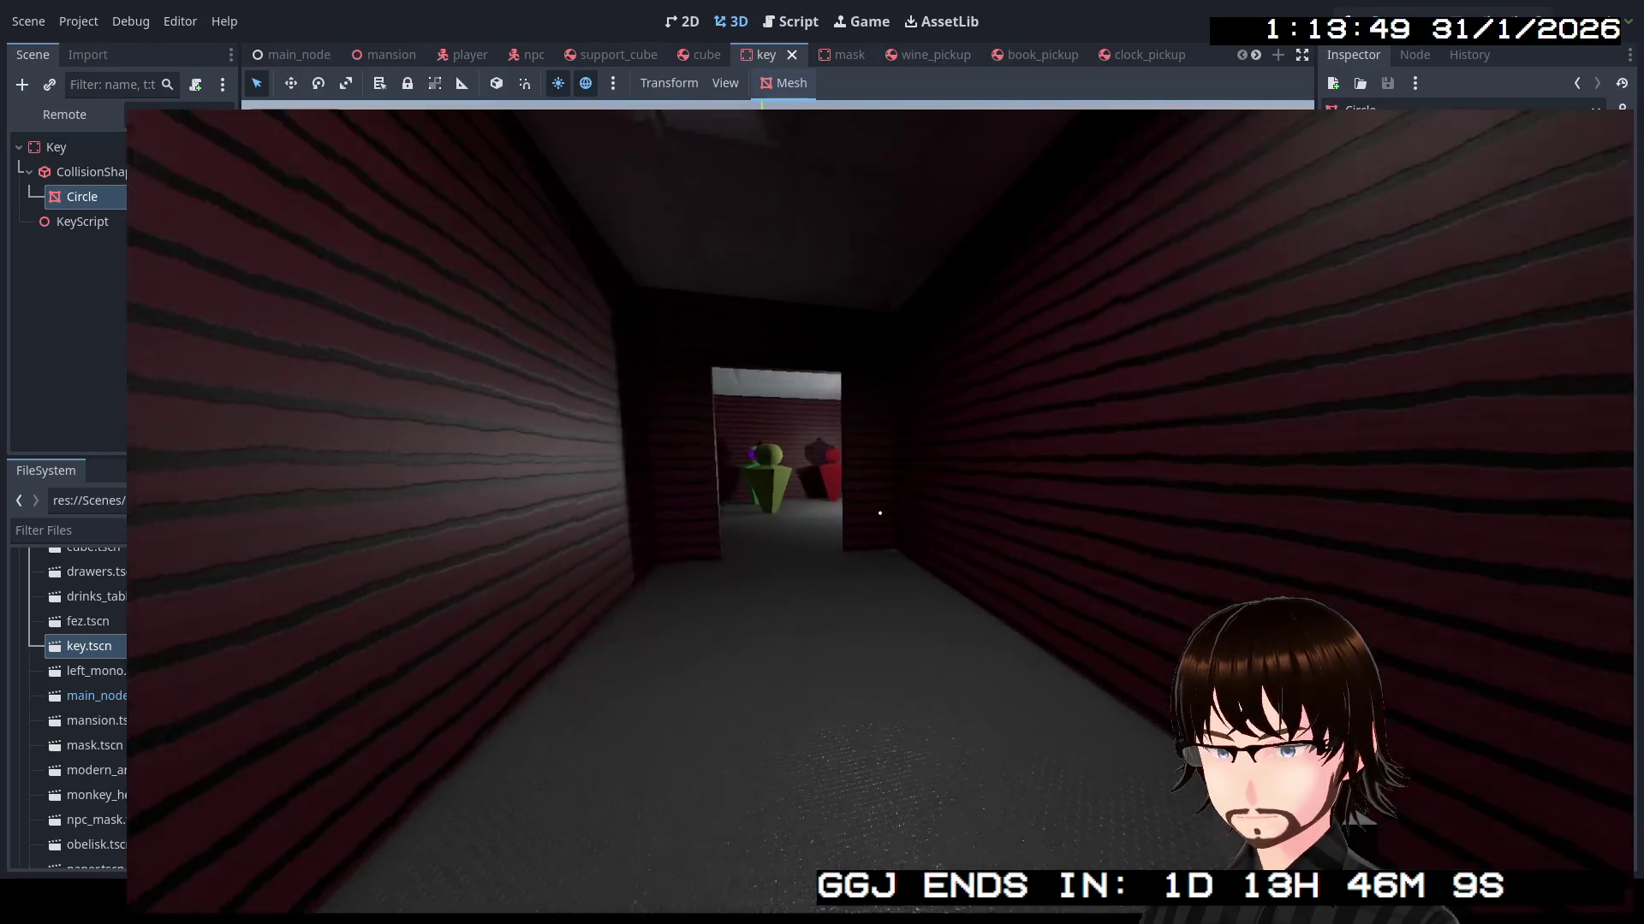
pyautogui.press('w')
pyautogui.press('w')
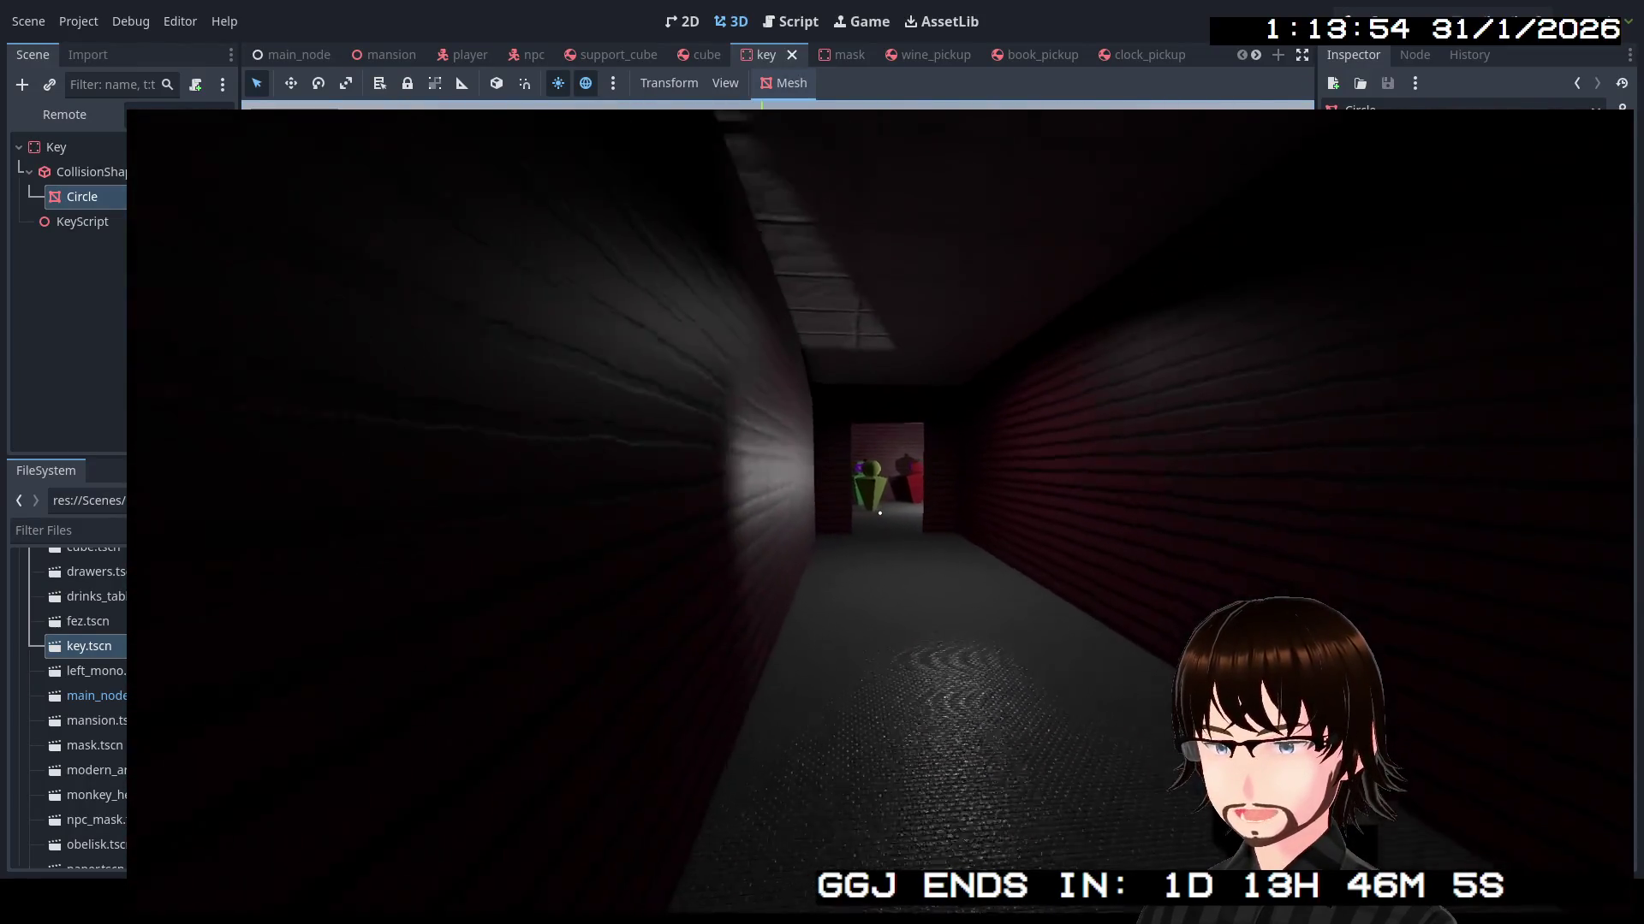
pyautogui.press('w')
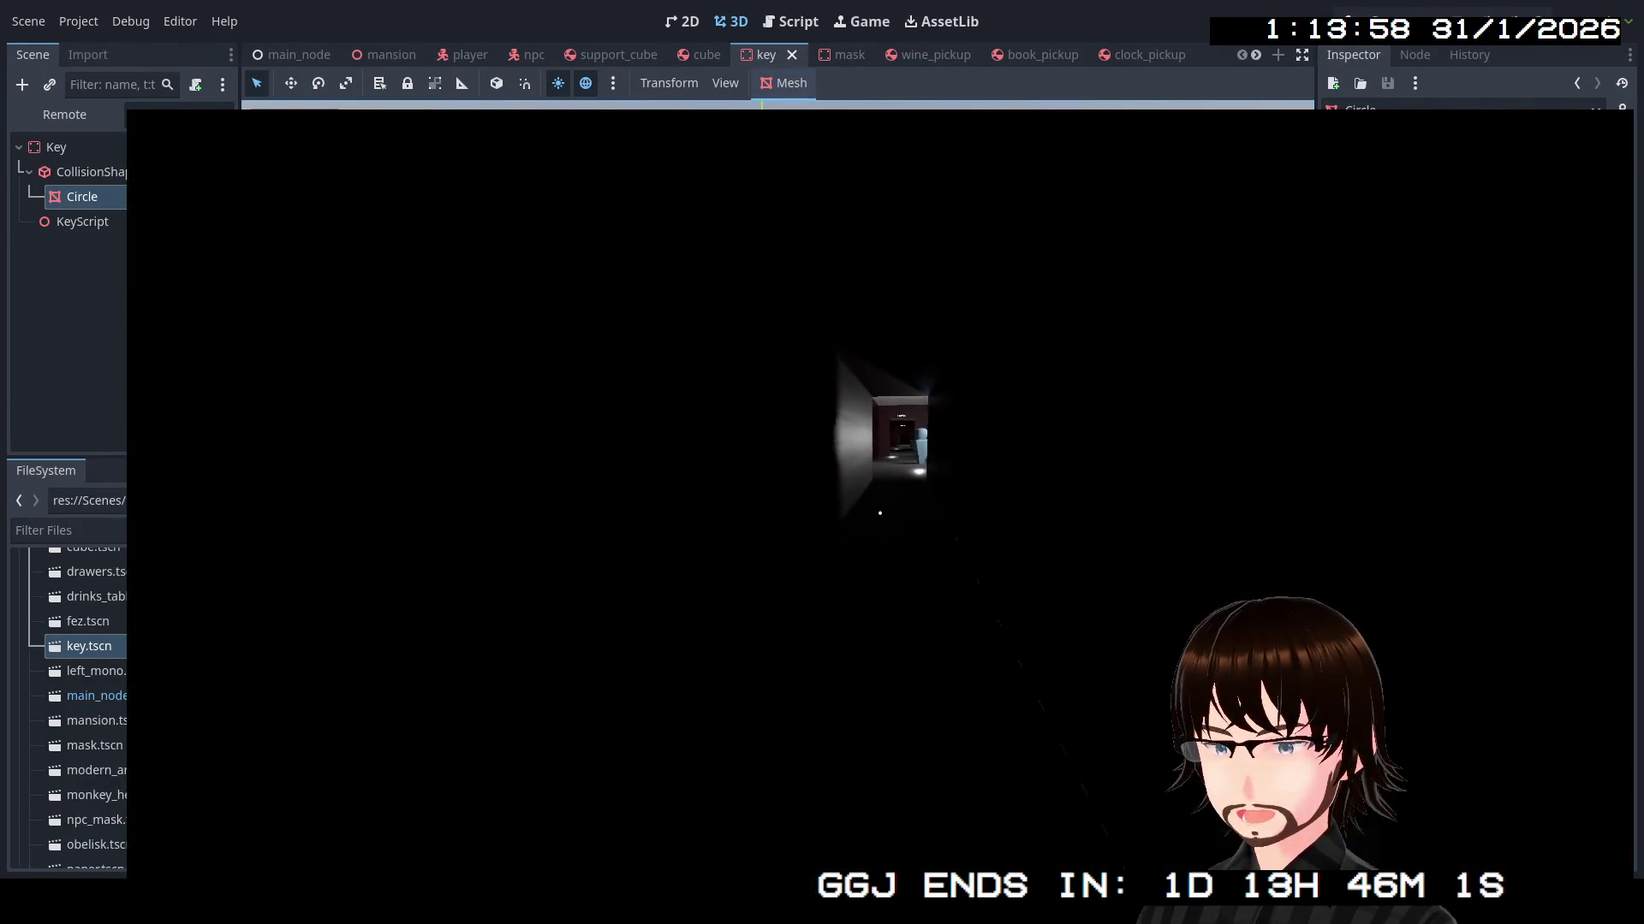
pyautogui.press('w')
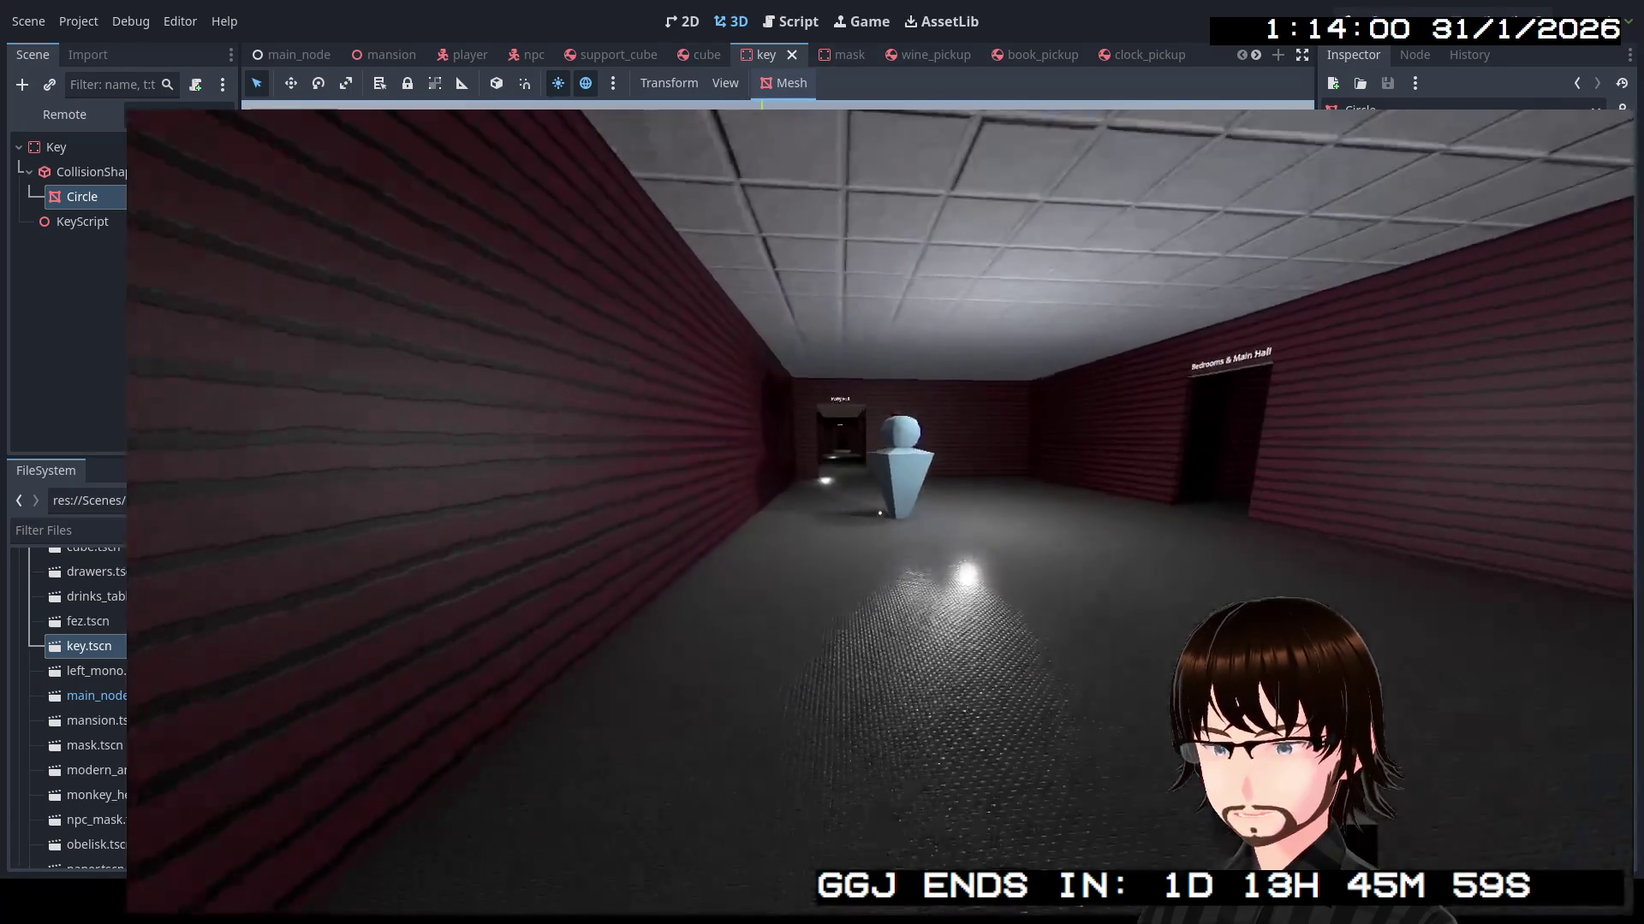
# Go through the Bedrooms & Main Hall doorway into the Party Hall and talk to the purple NPC at the bar
pyautogui.press('w')
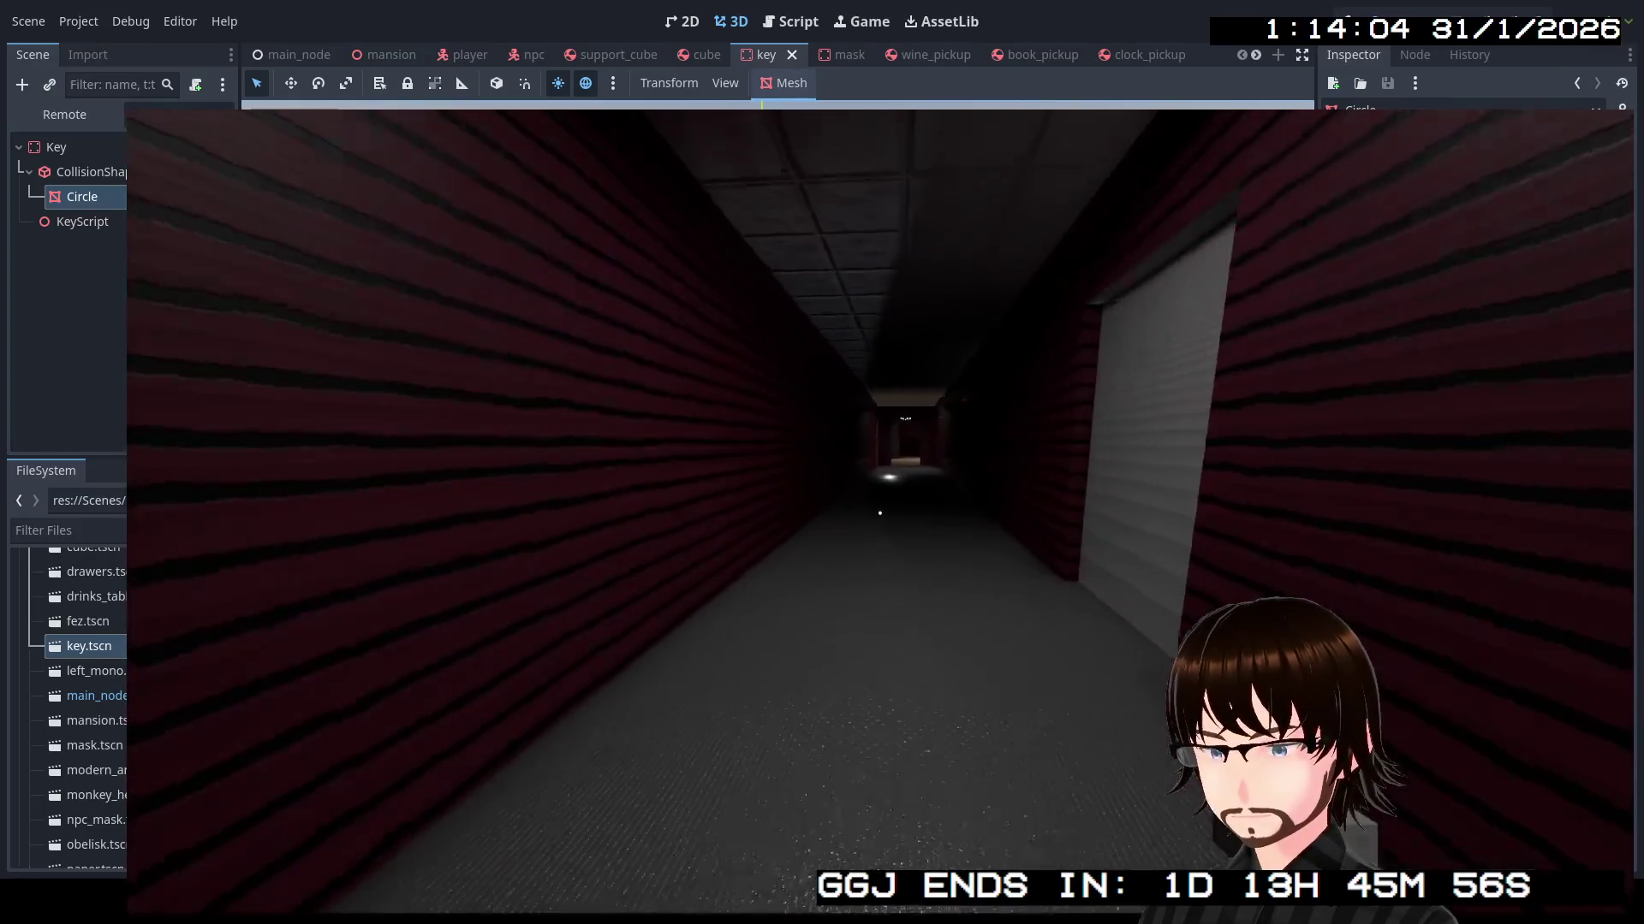
pyautogui.press('w')
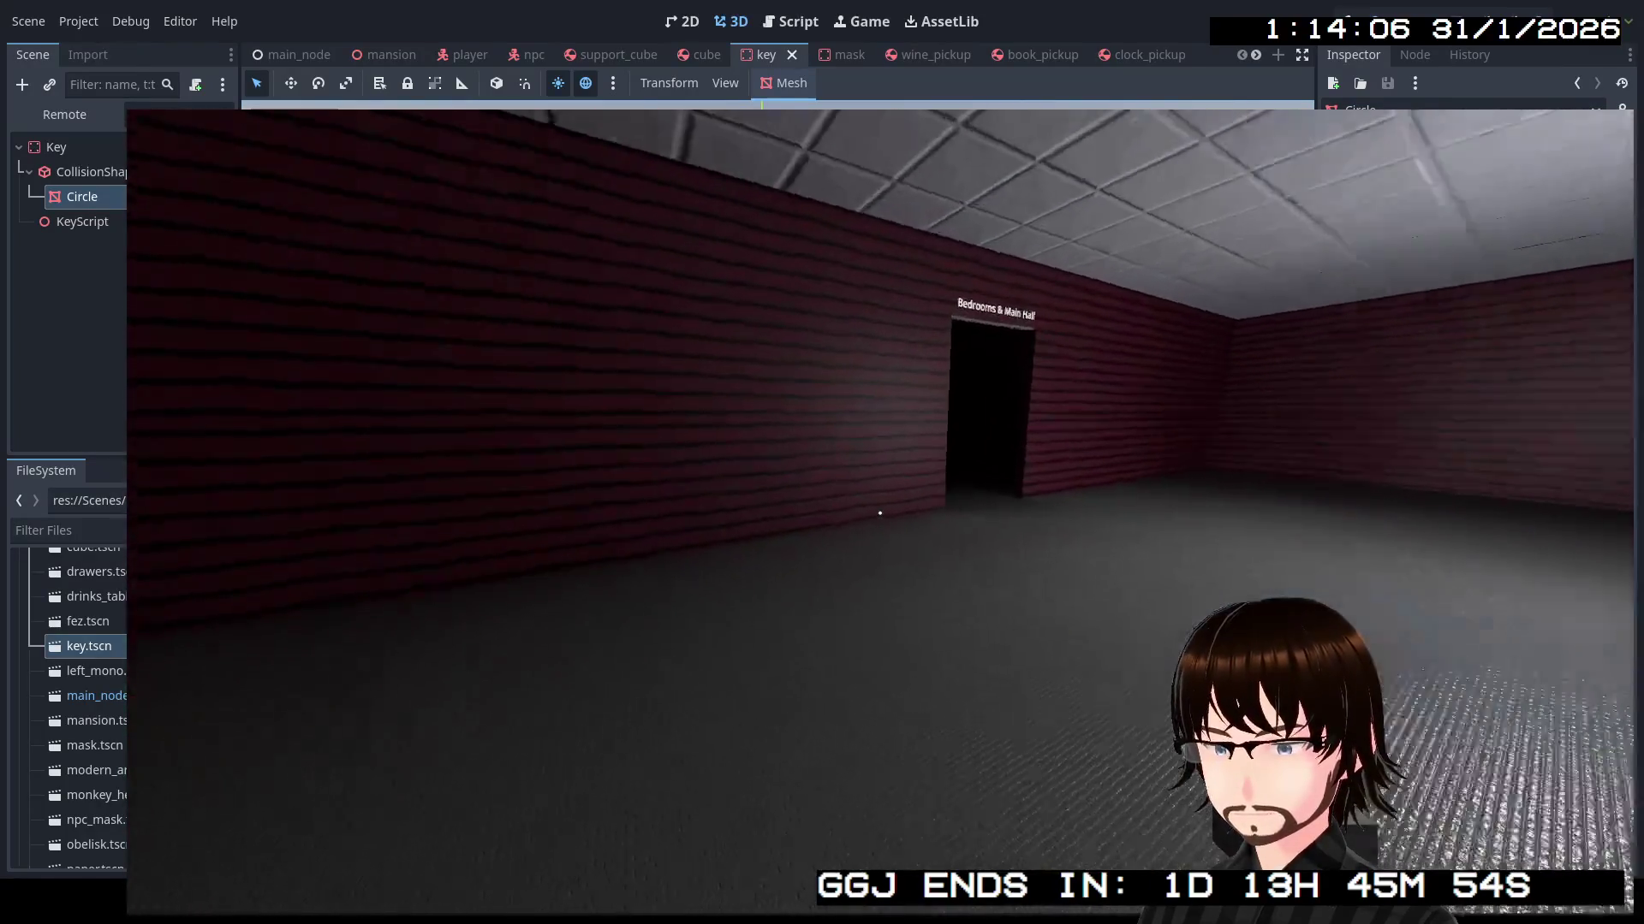
pyautogui.press('w')
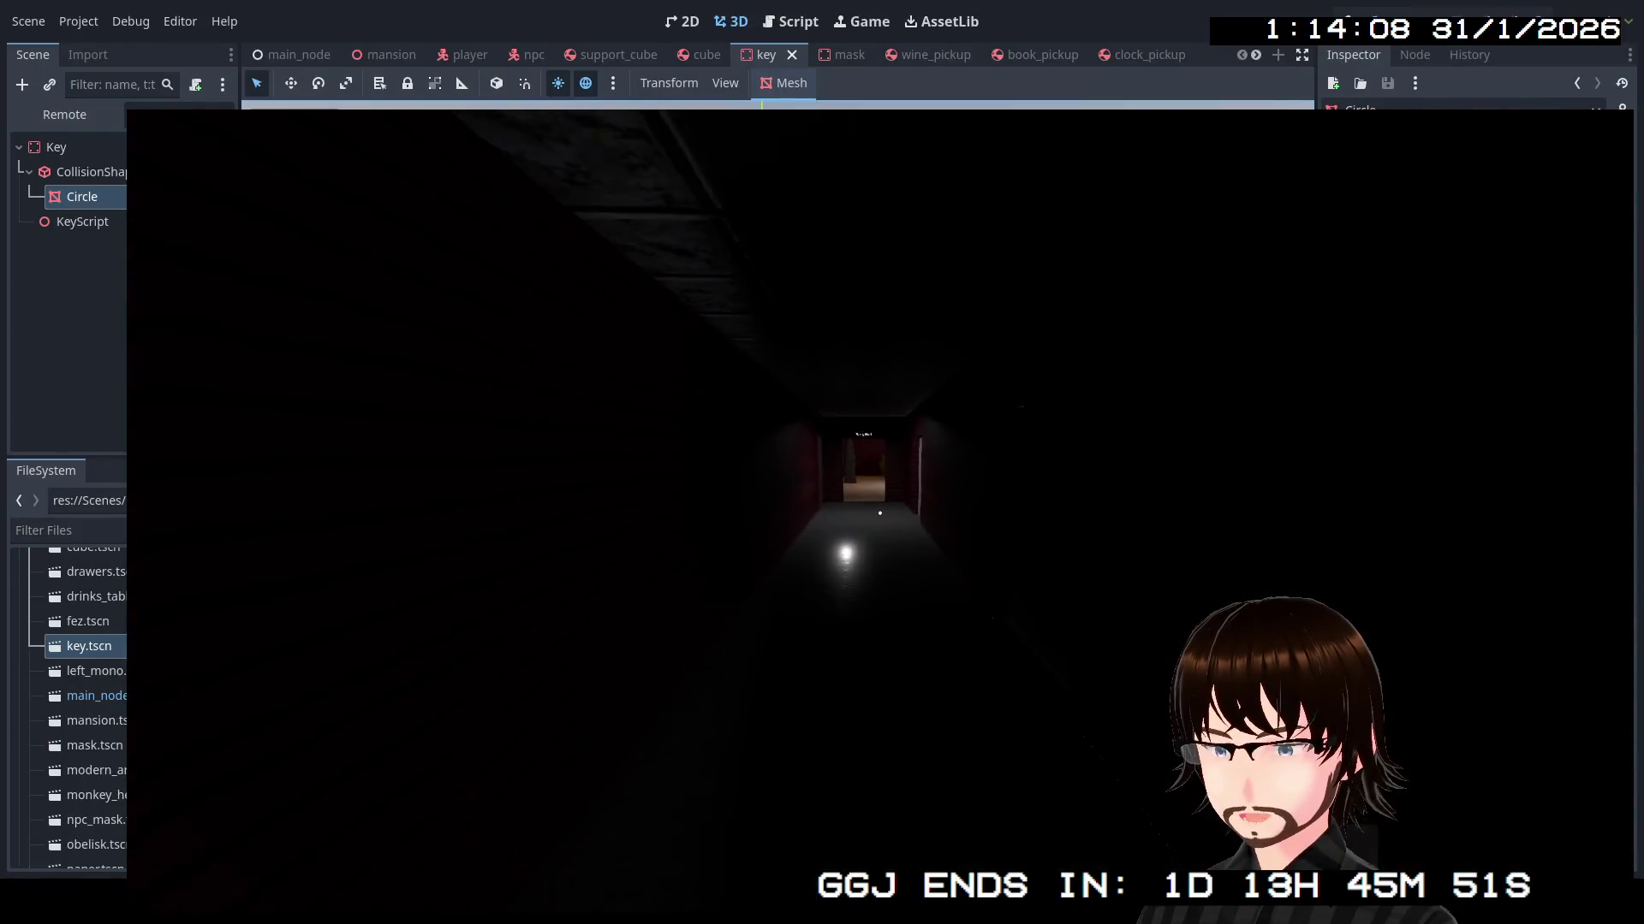
pyautogui.press('w')
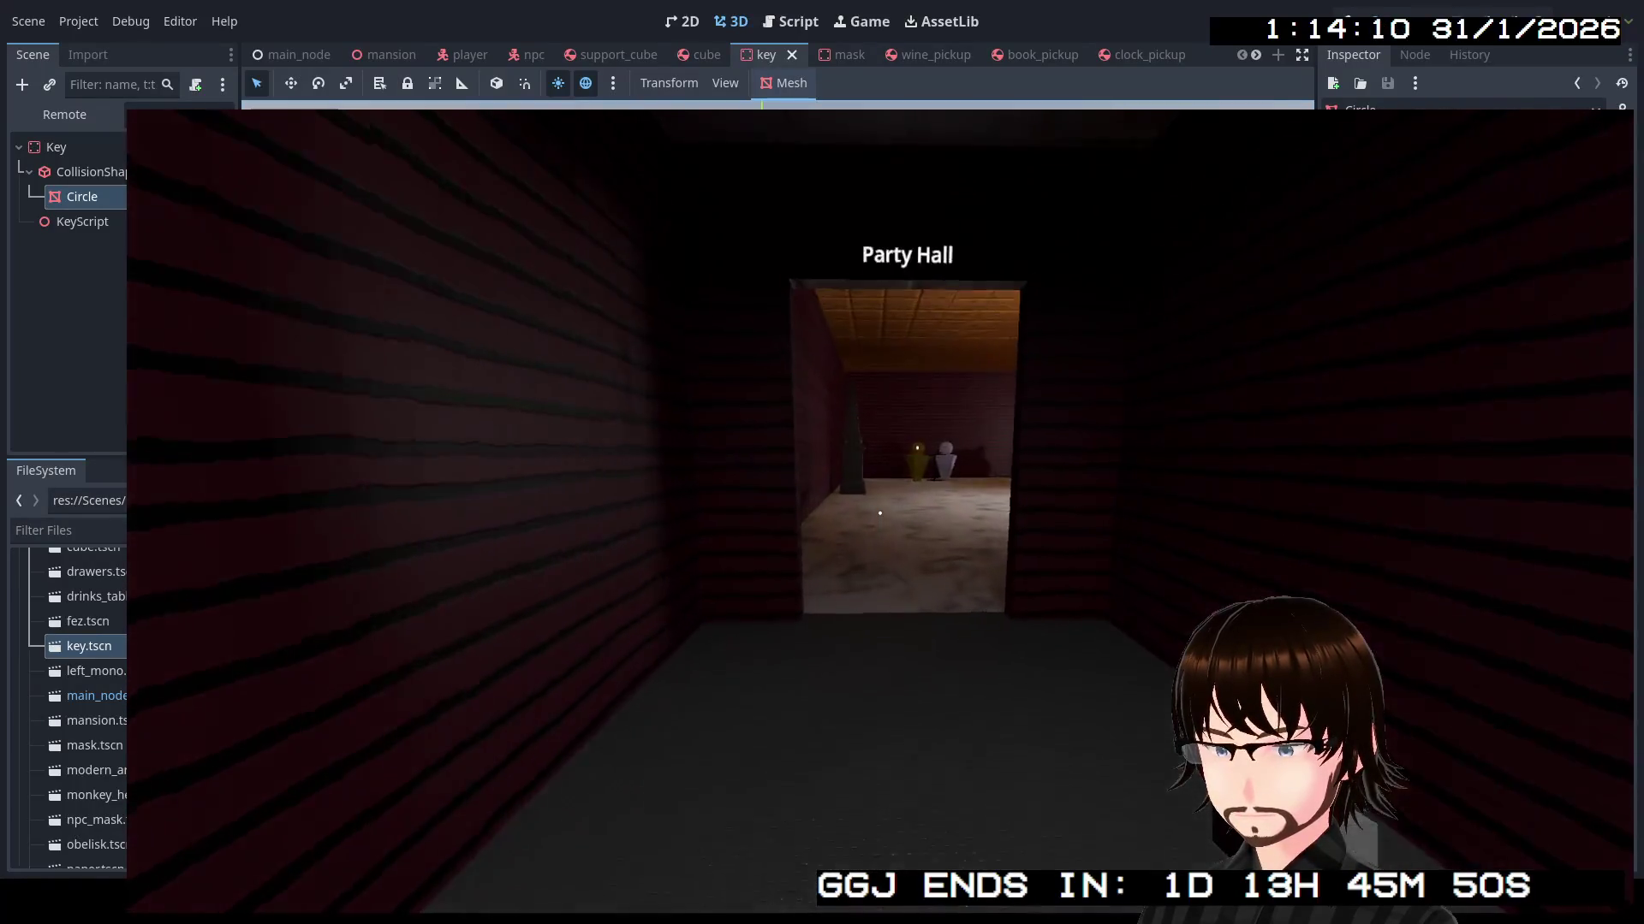
pyautogui.press('w')
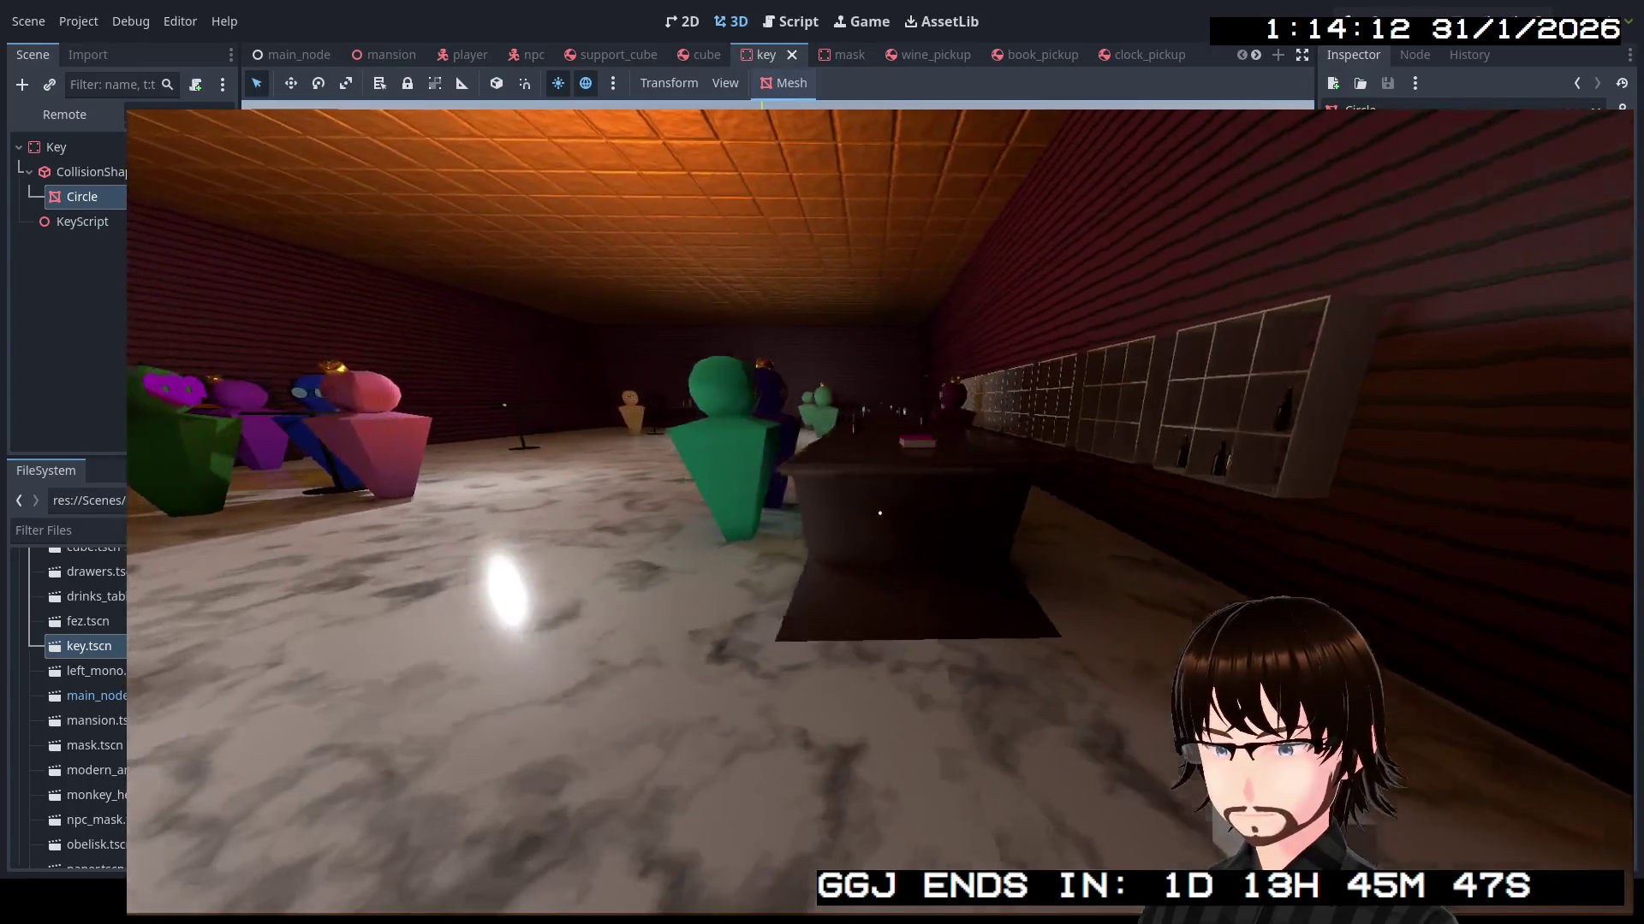
pyautogui.press('w')
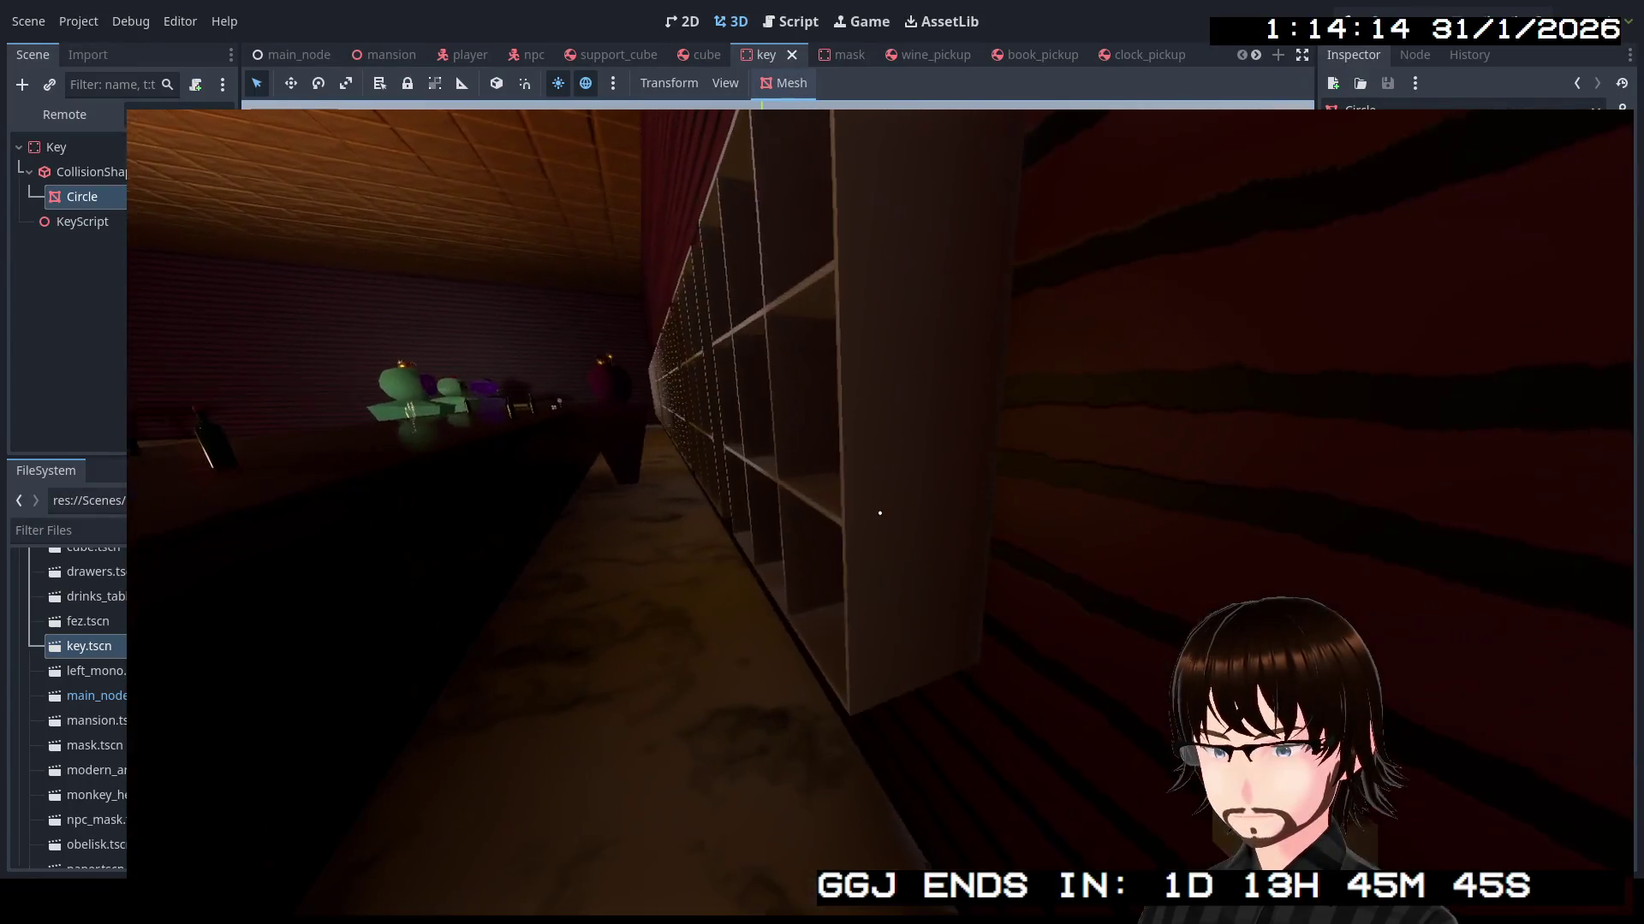
pyautogui.press('w')
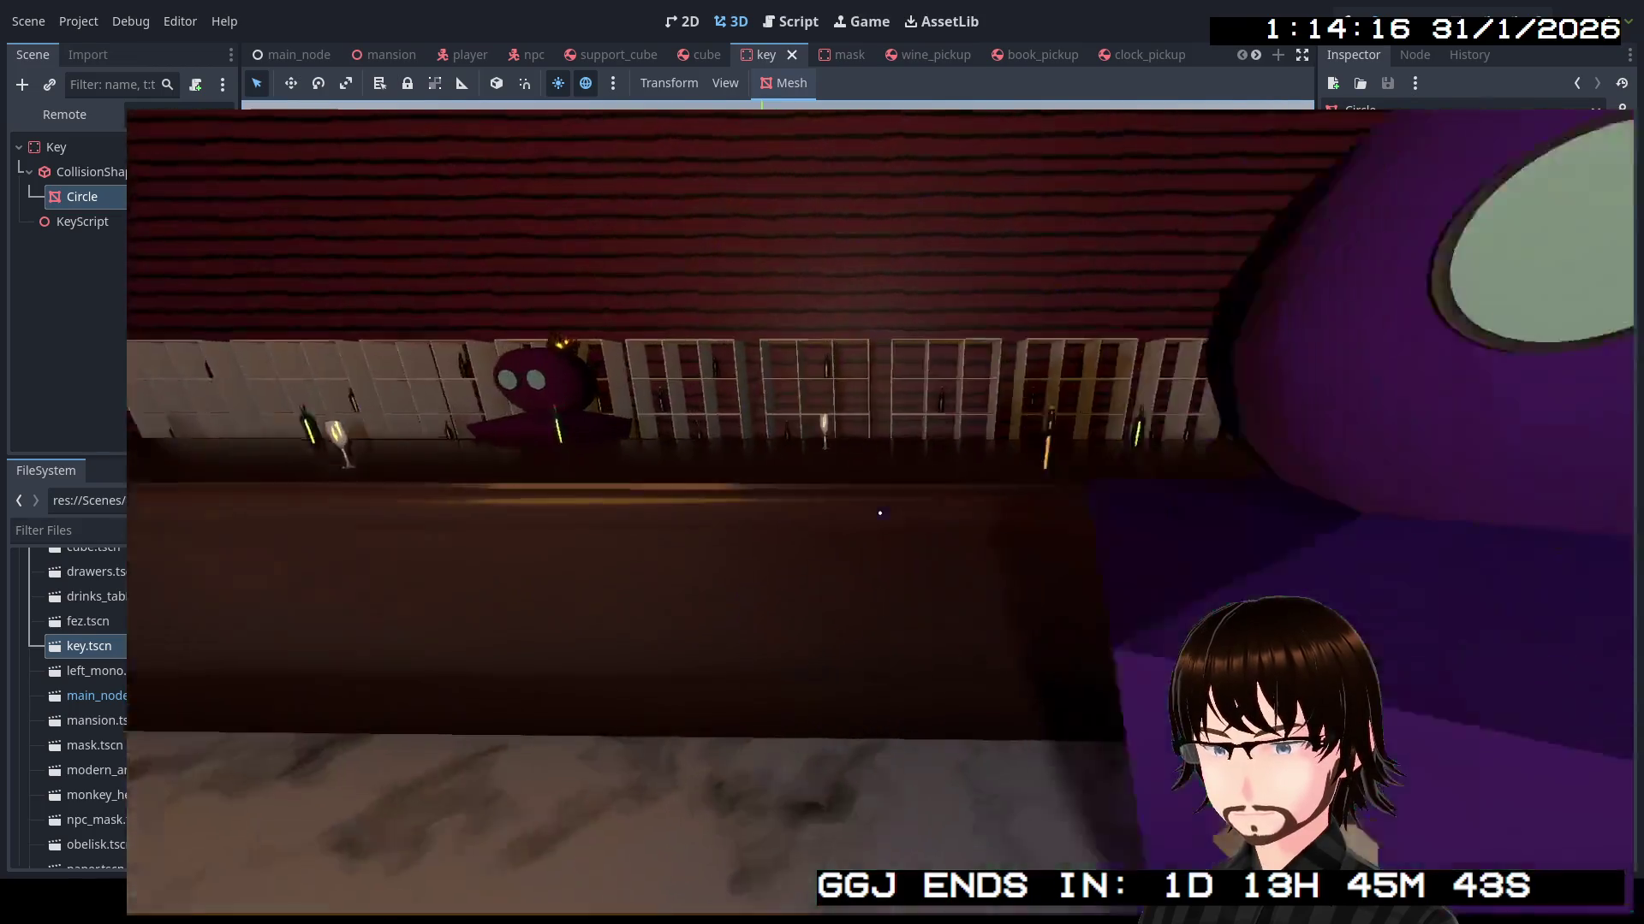
pyautogui.press('e')
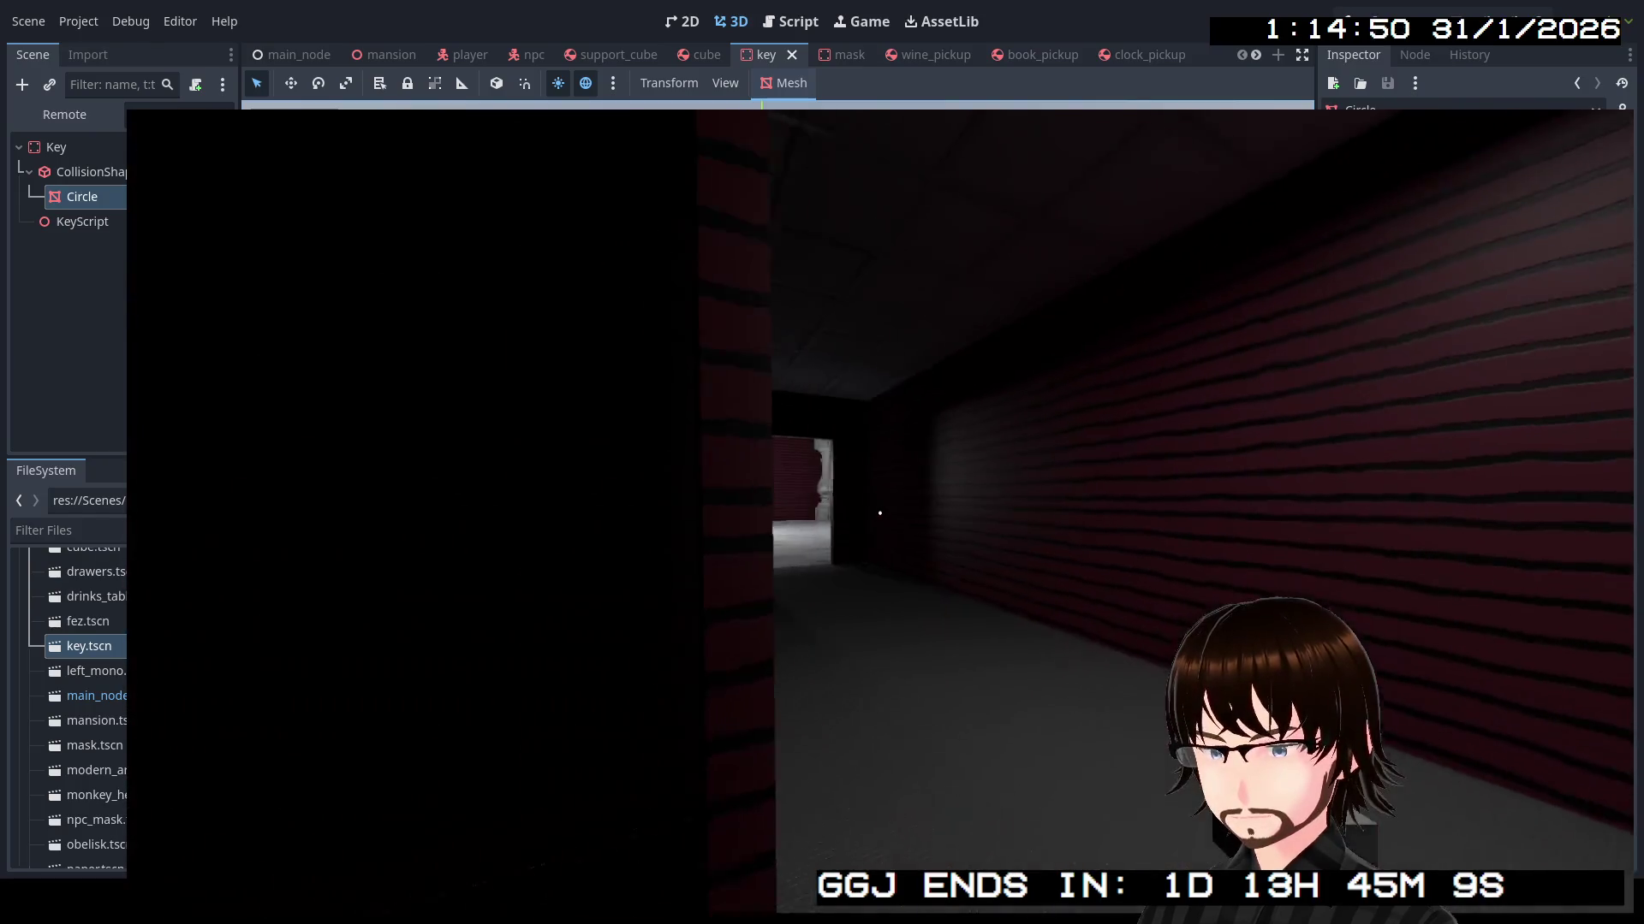
# Walk through the pillared hall into the Art Hall and pick up the clock
pyautogui.press('w')
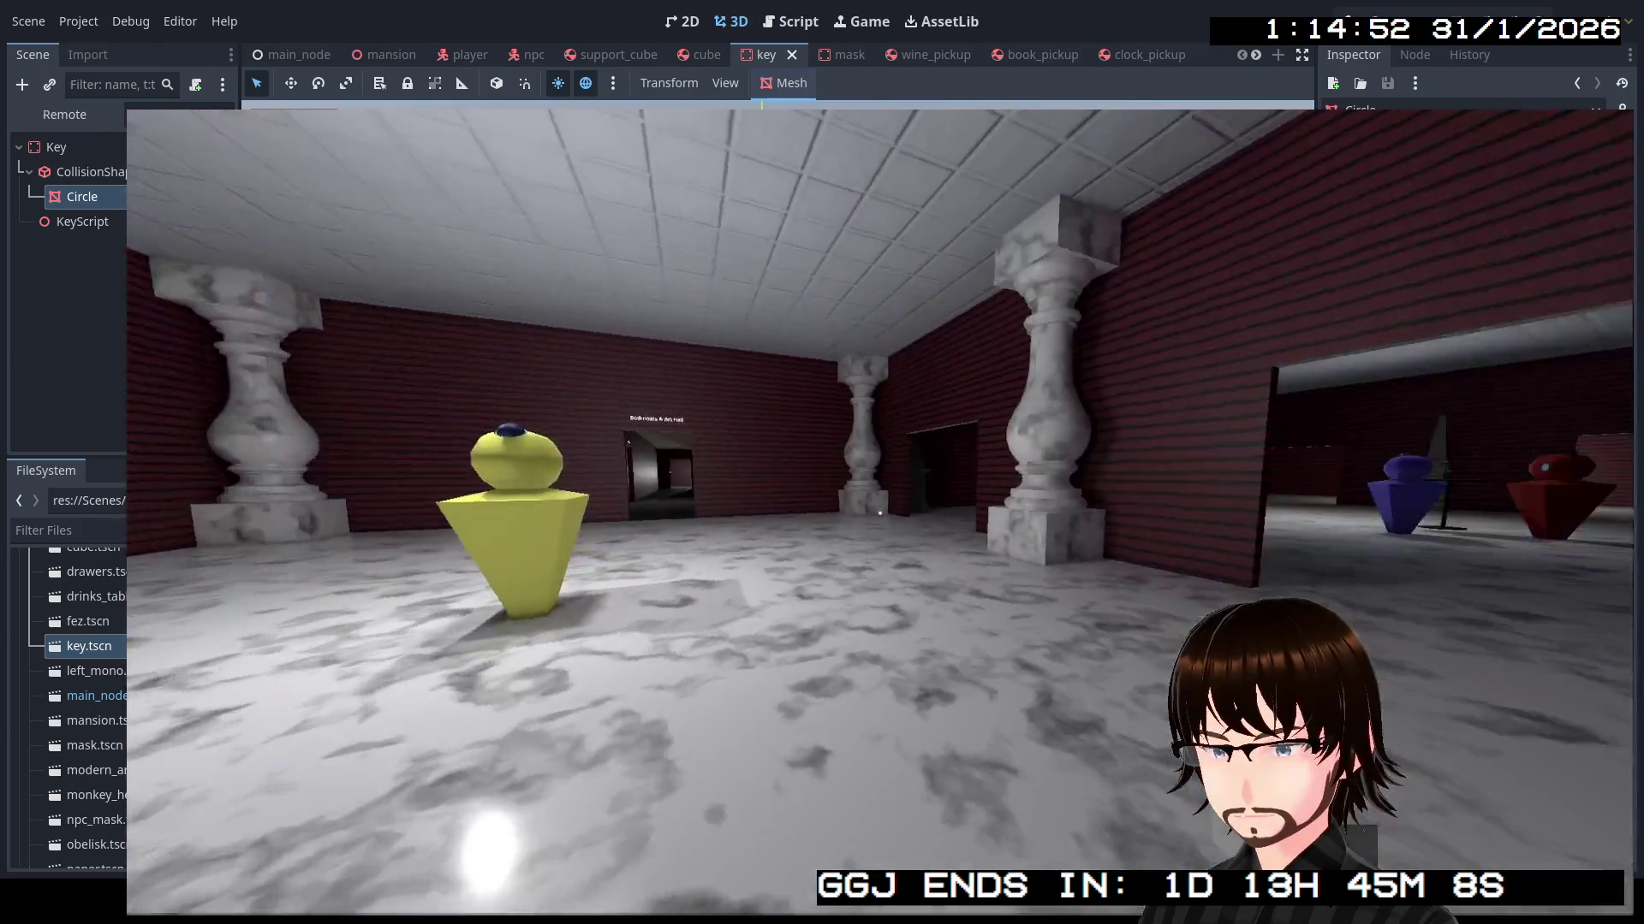
pyautogui.press('w')
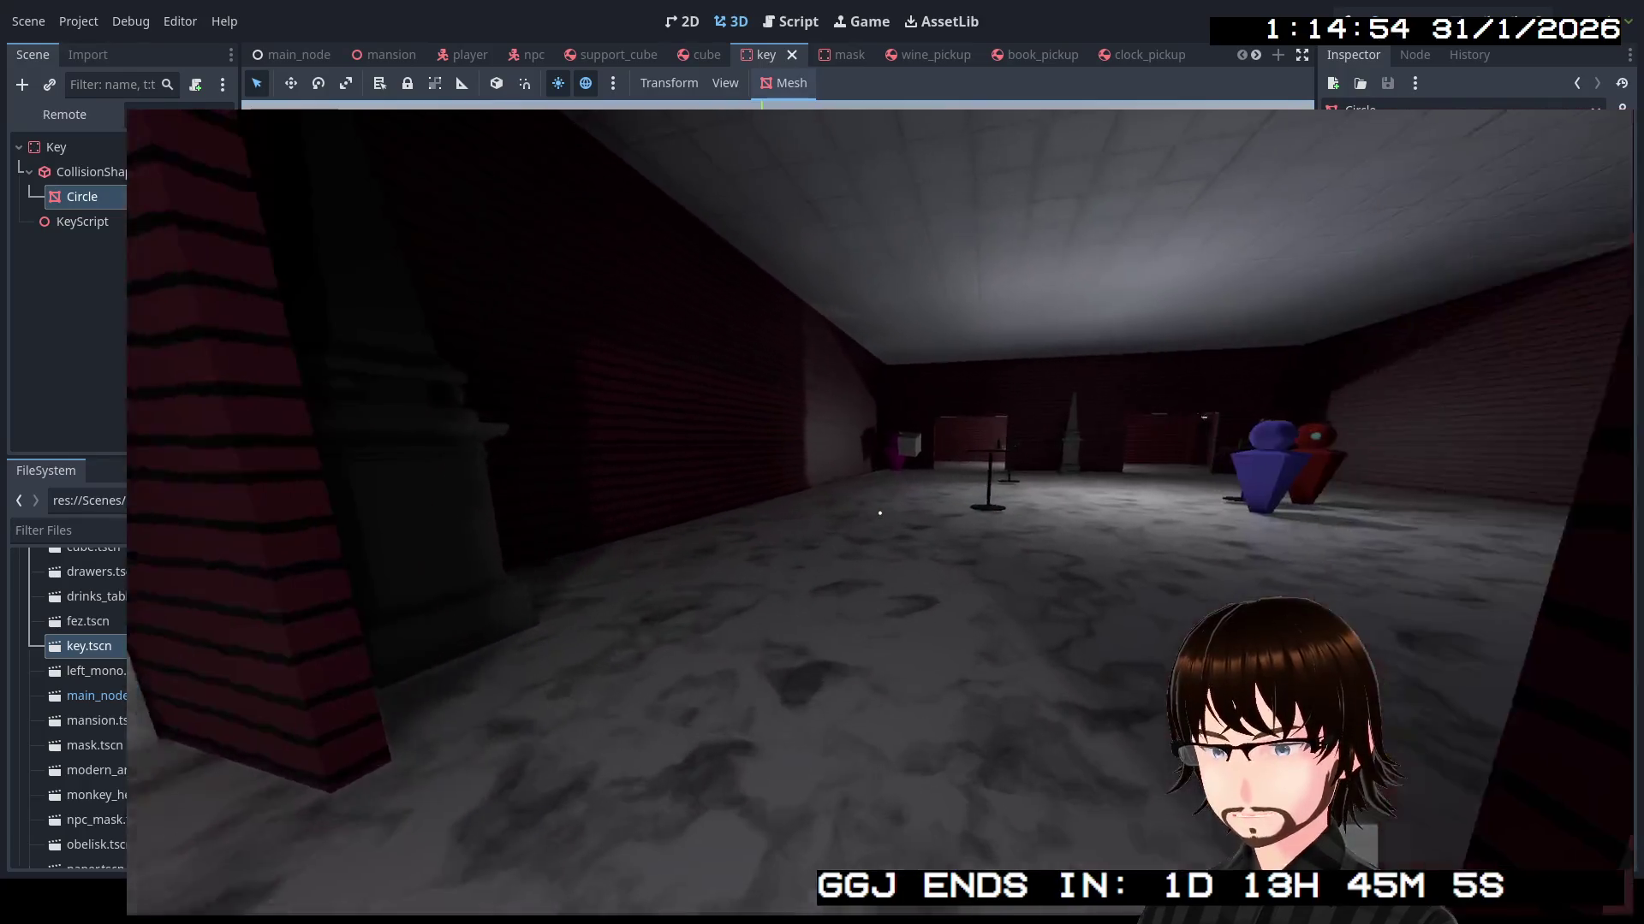
pyautogui.press('w')
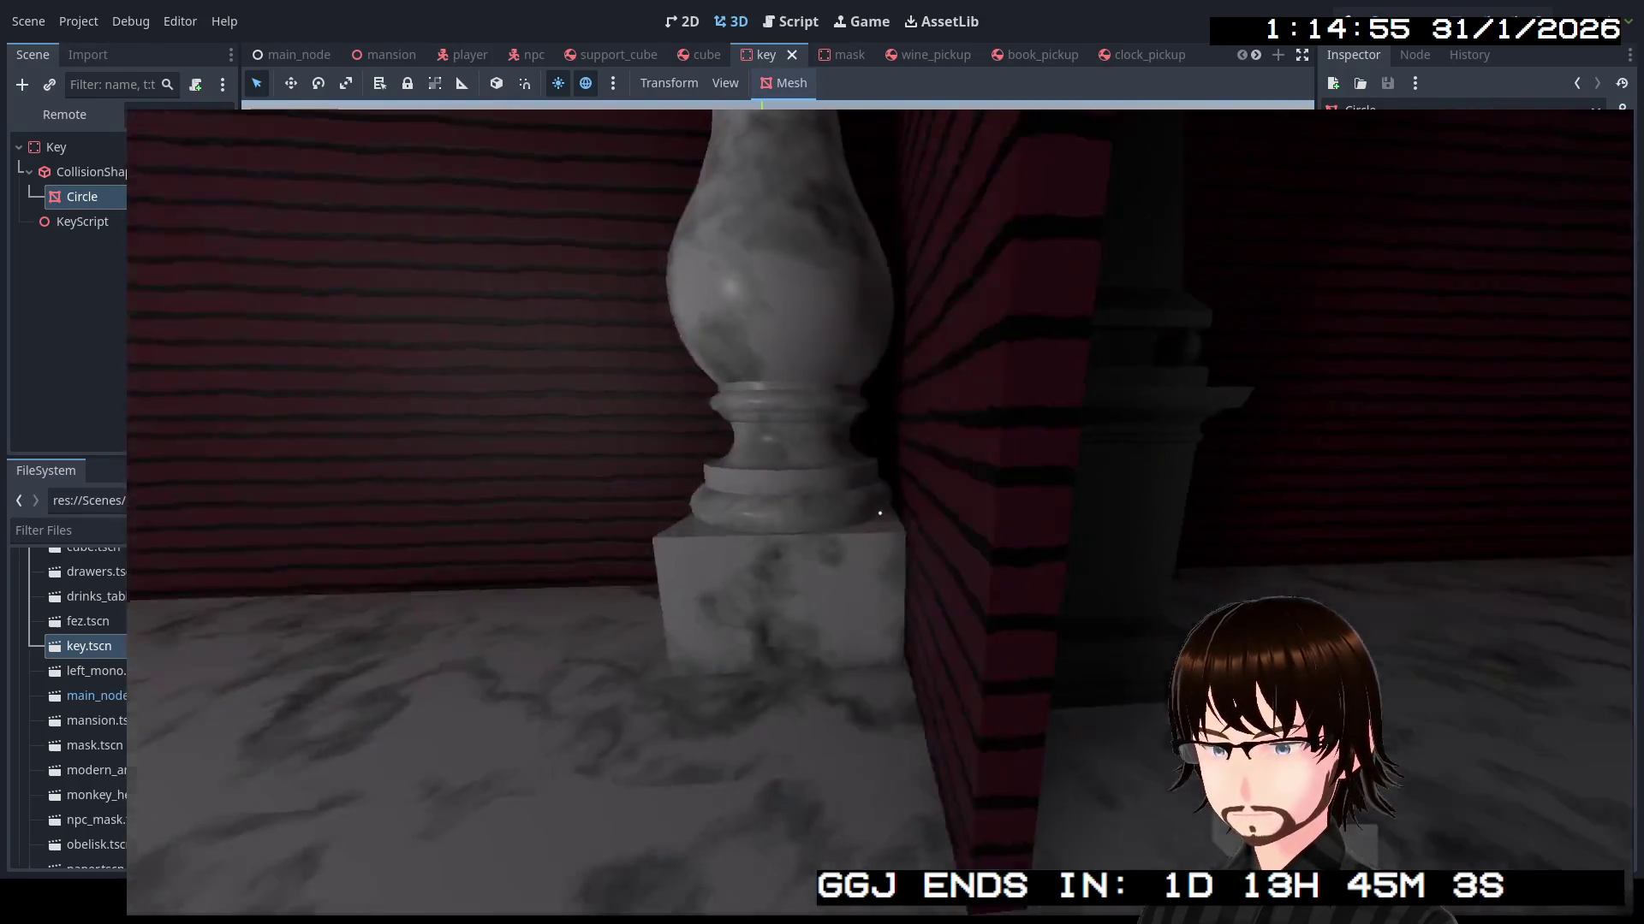
pyautogui.press('w')
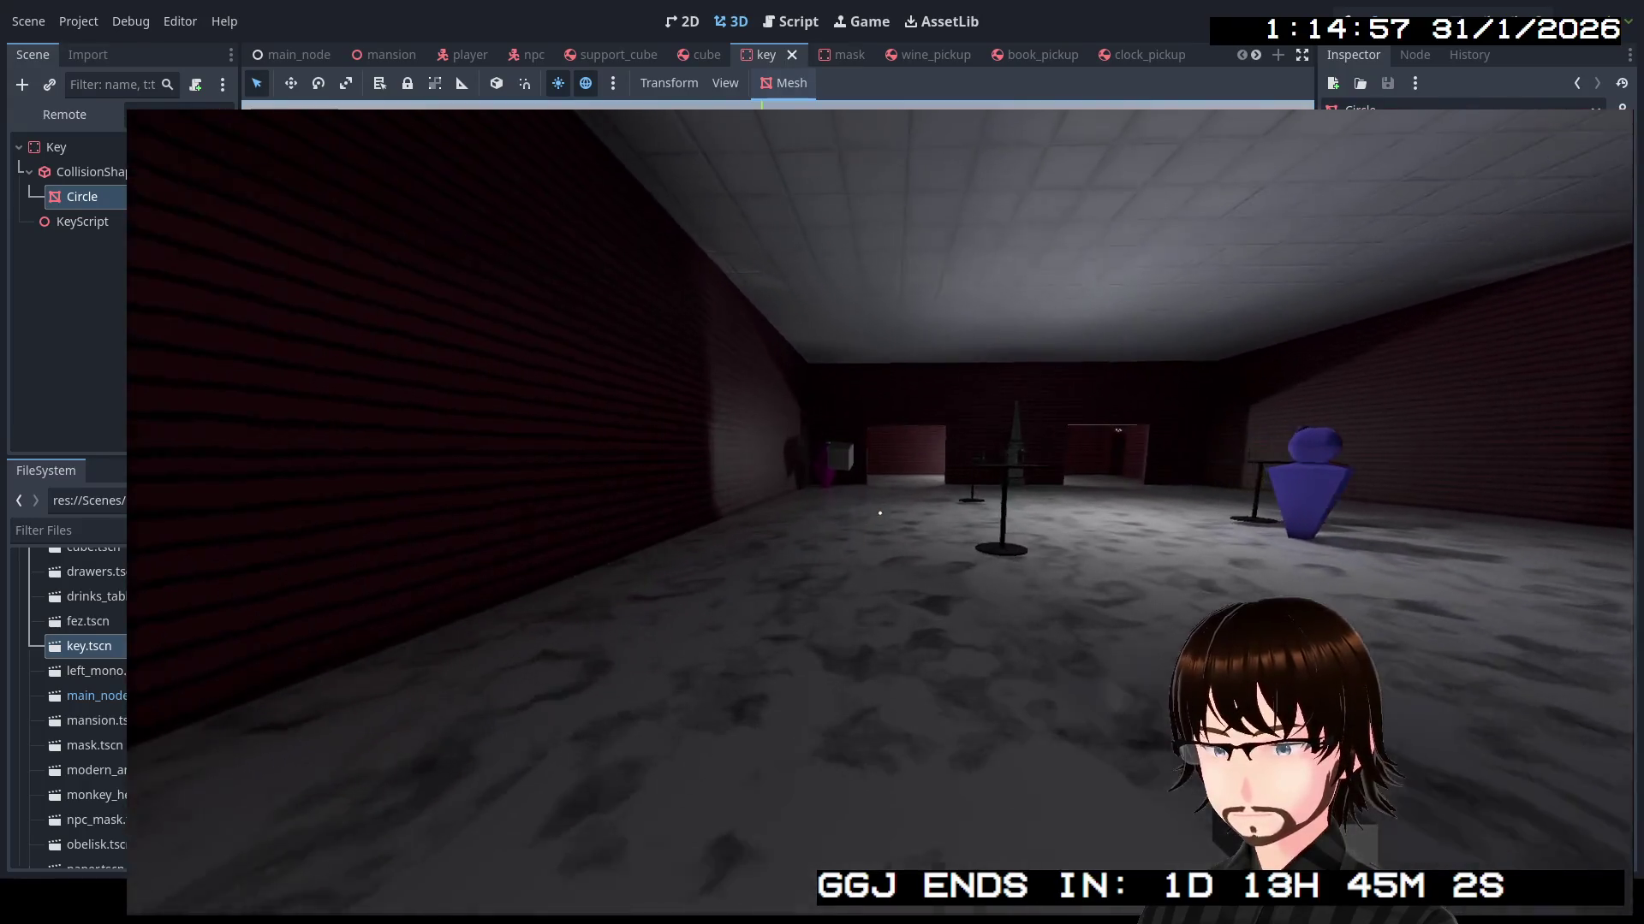
pyautogui.press('w')
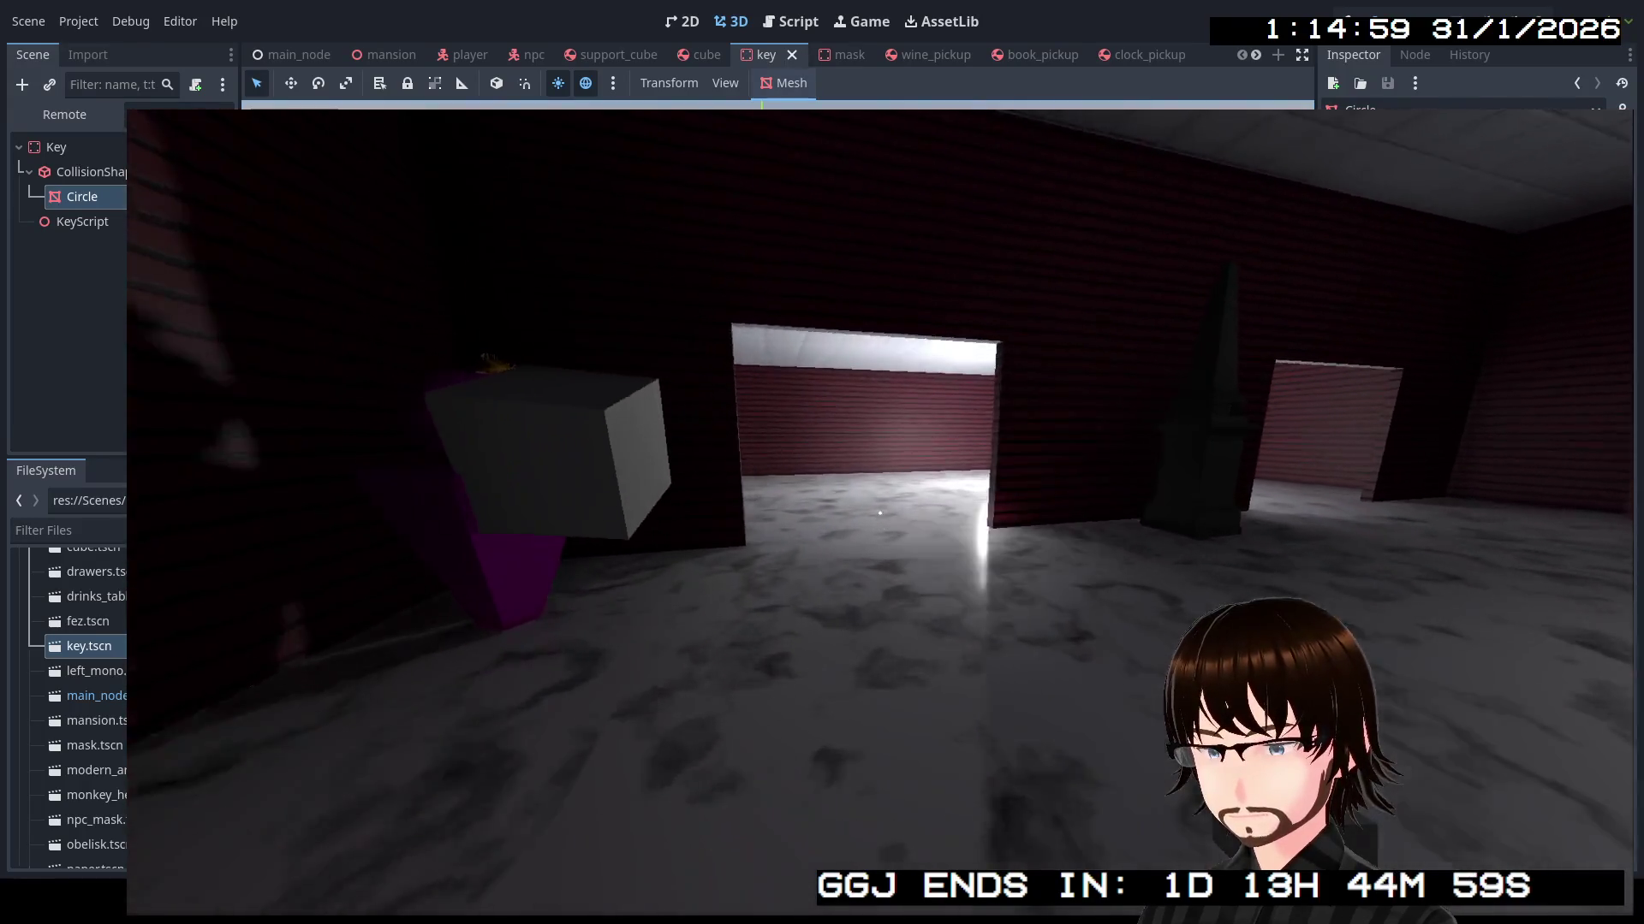
pyautogui.press('w')
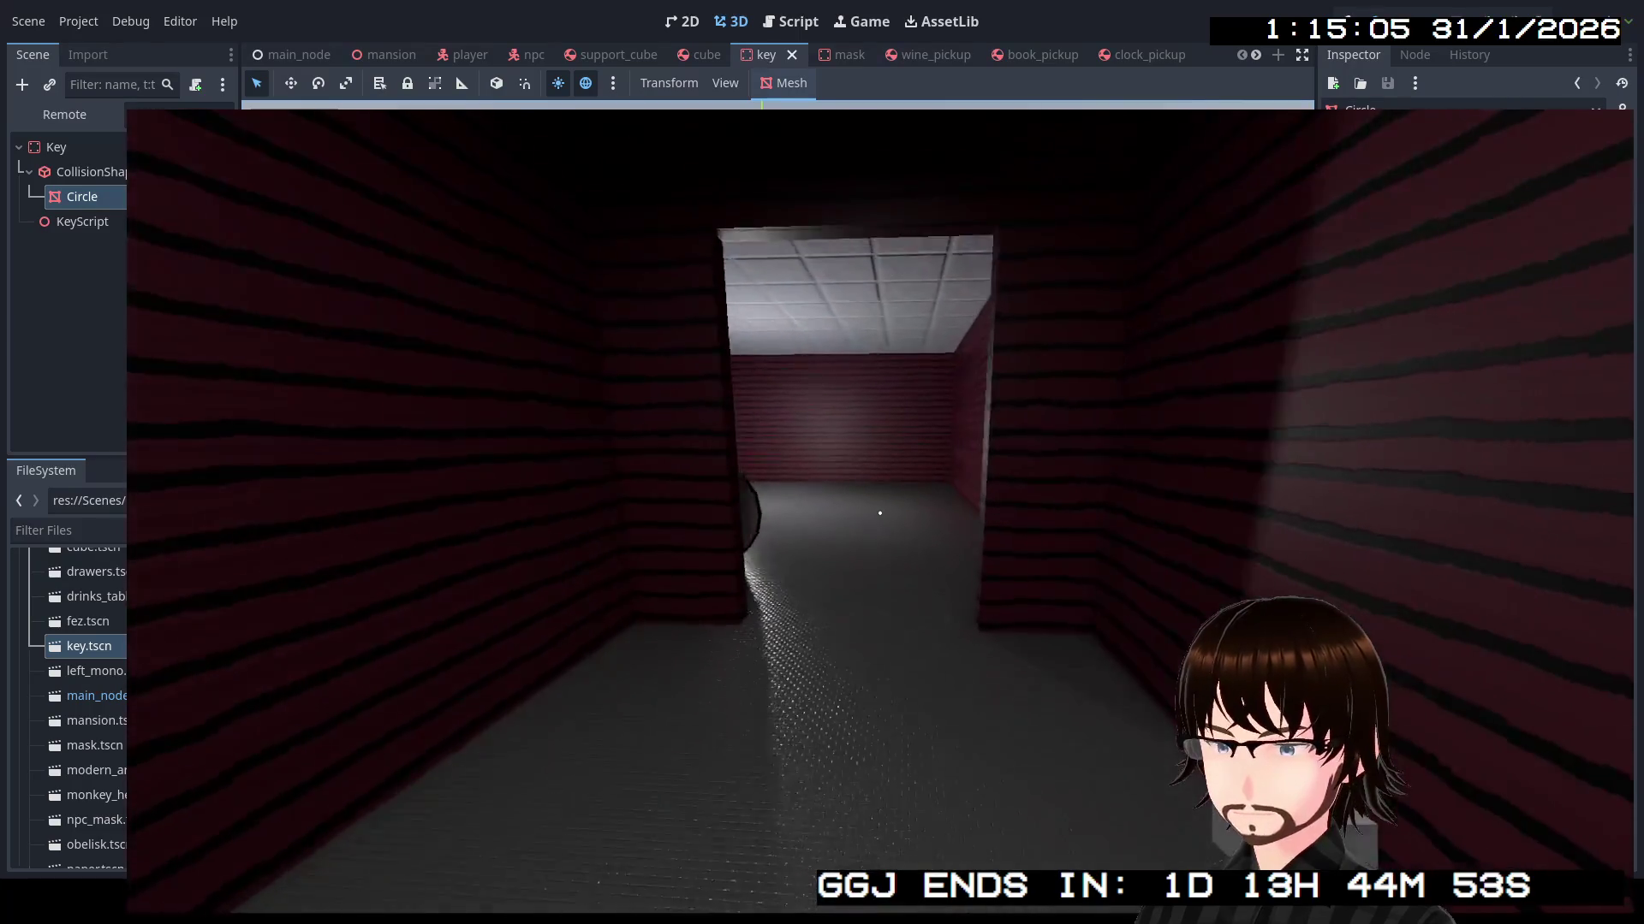
pyautogui.press('a')
# Carry the clock through the Party Hall doorway and down the dark corridor to the waiting NPC
pyautogui.press('w')
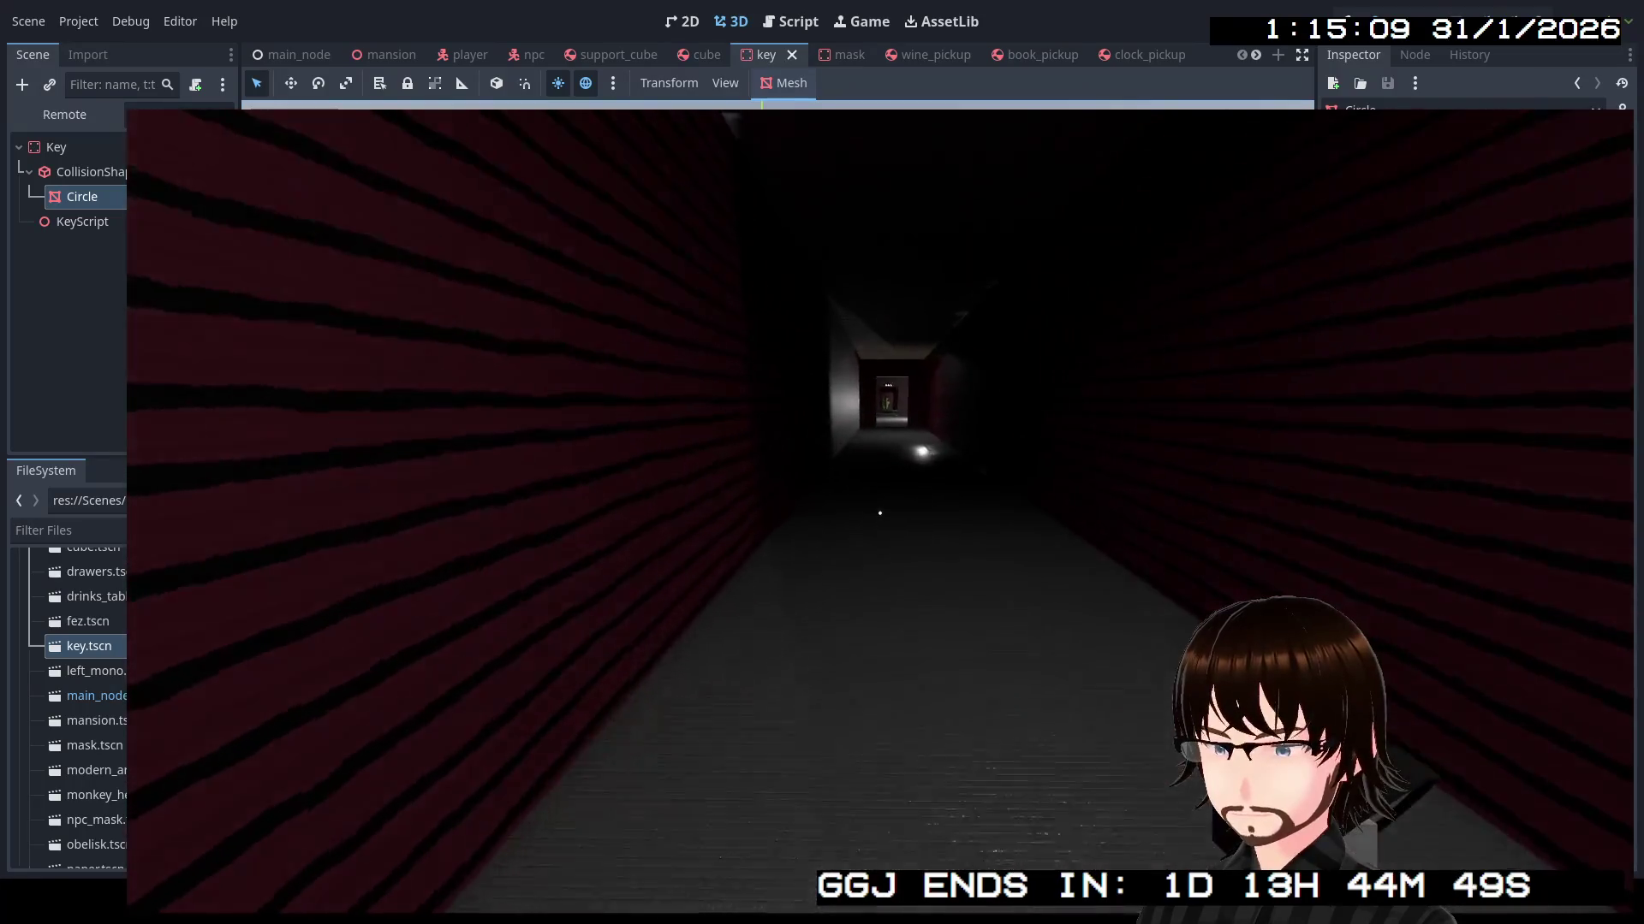
pyautogui.press('w')
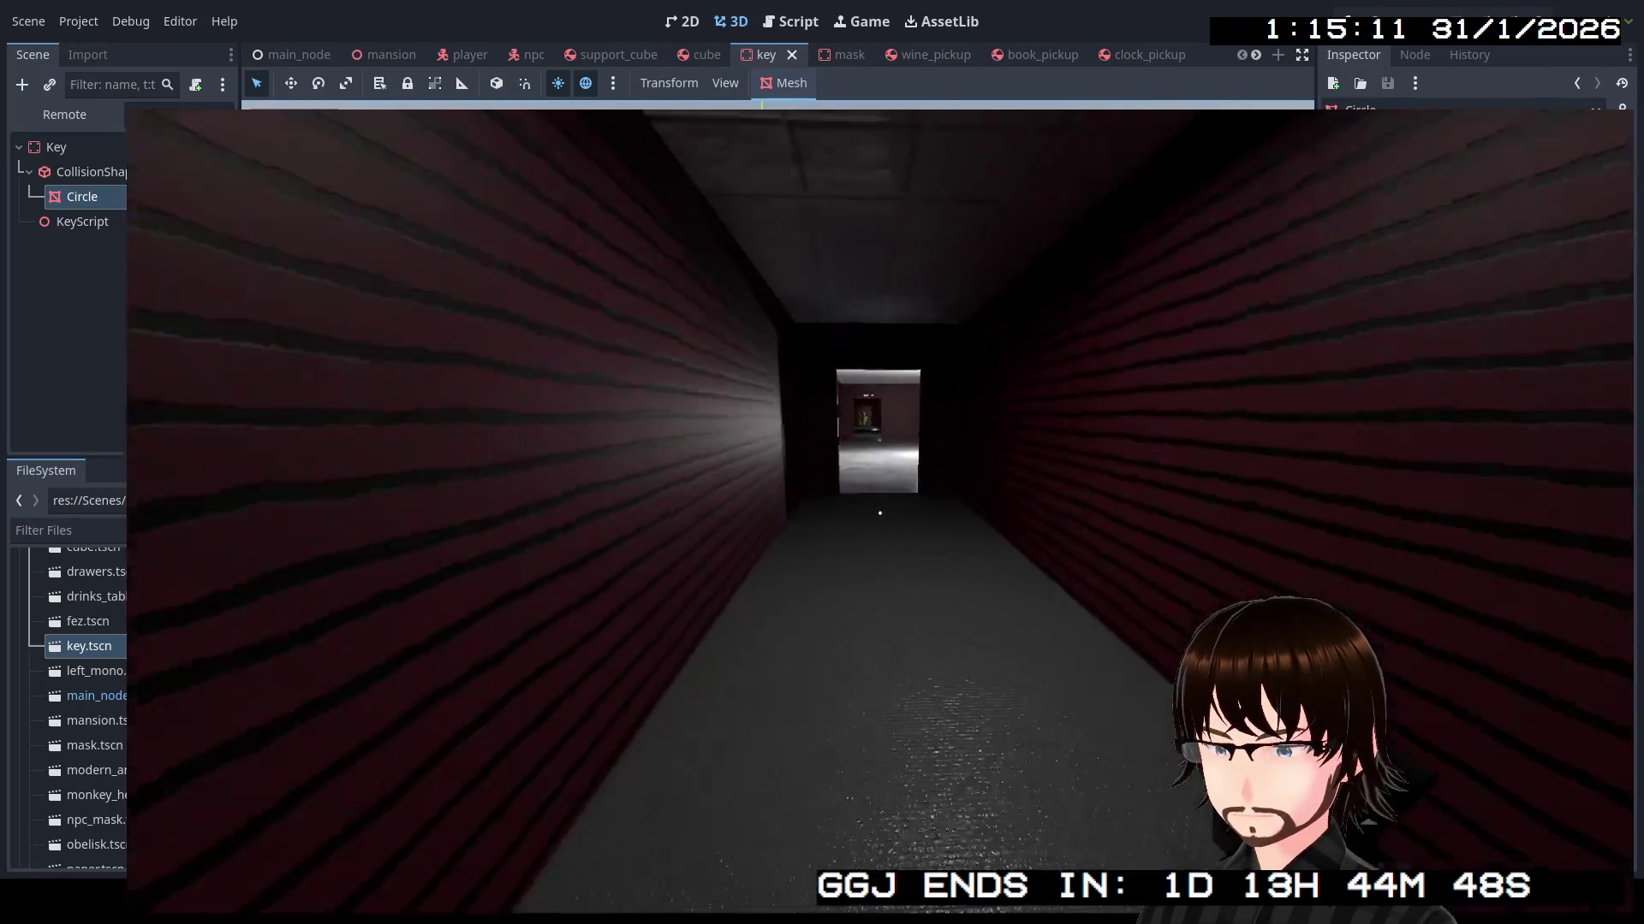
pyautogui.press('w')
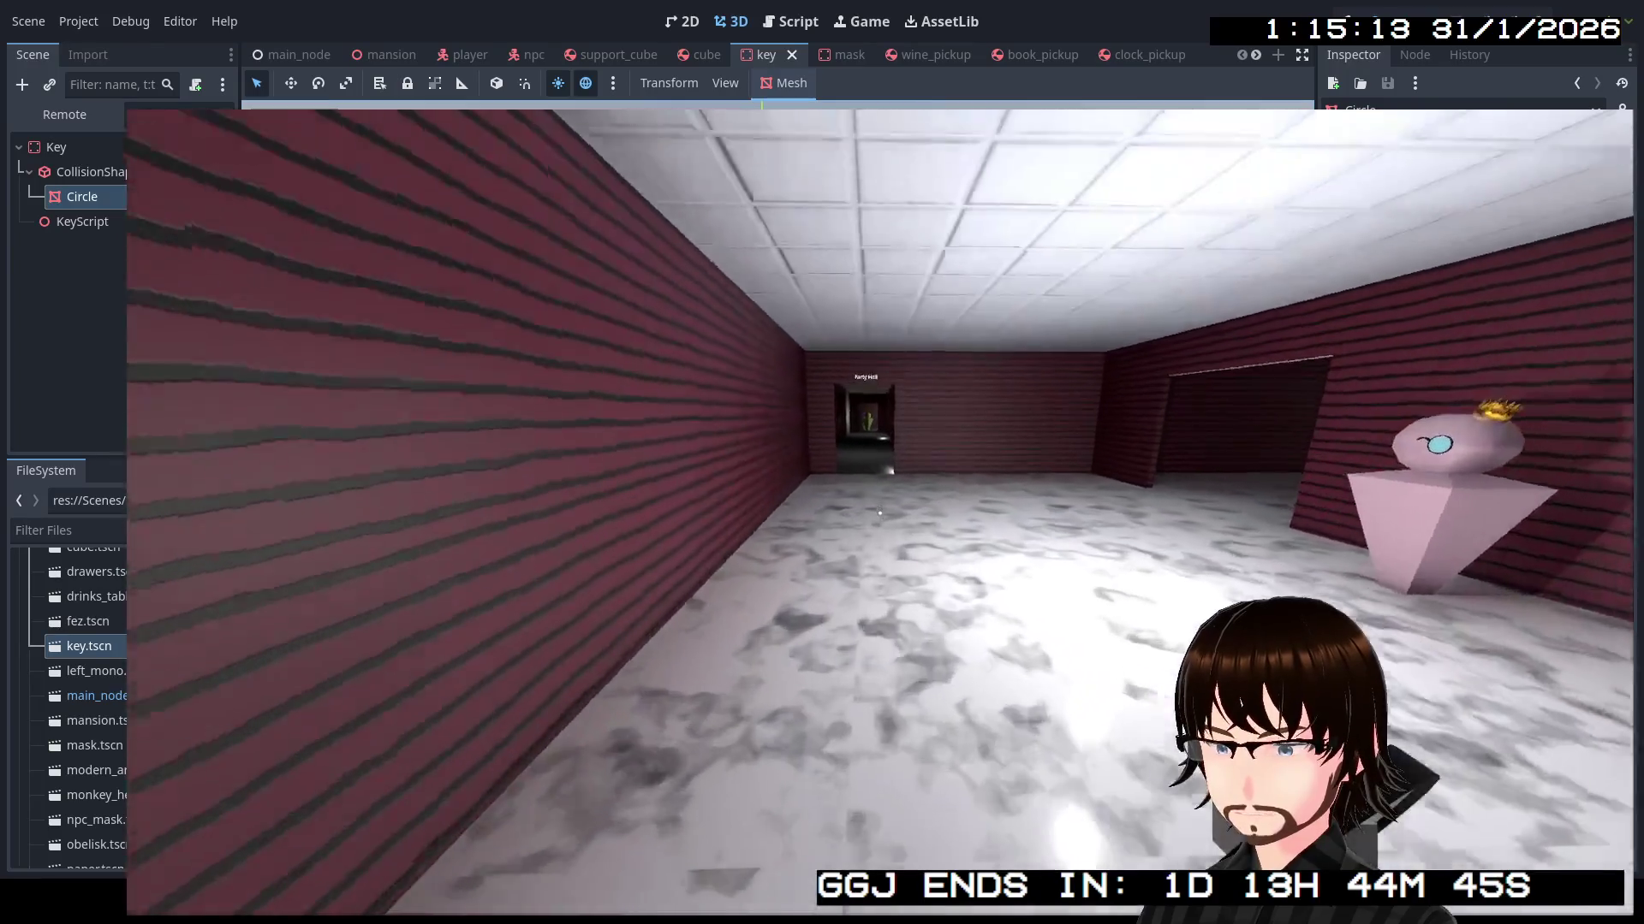
pyautogui.press('w')
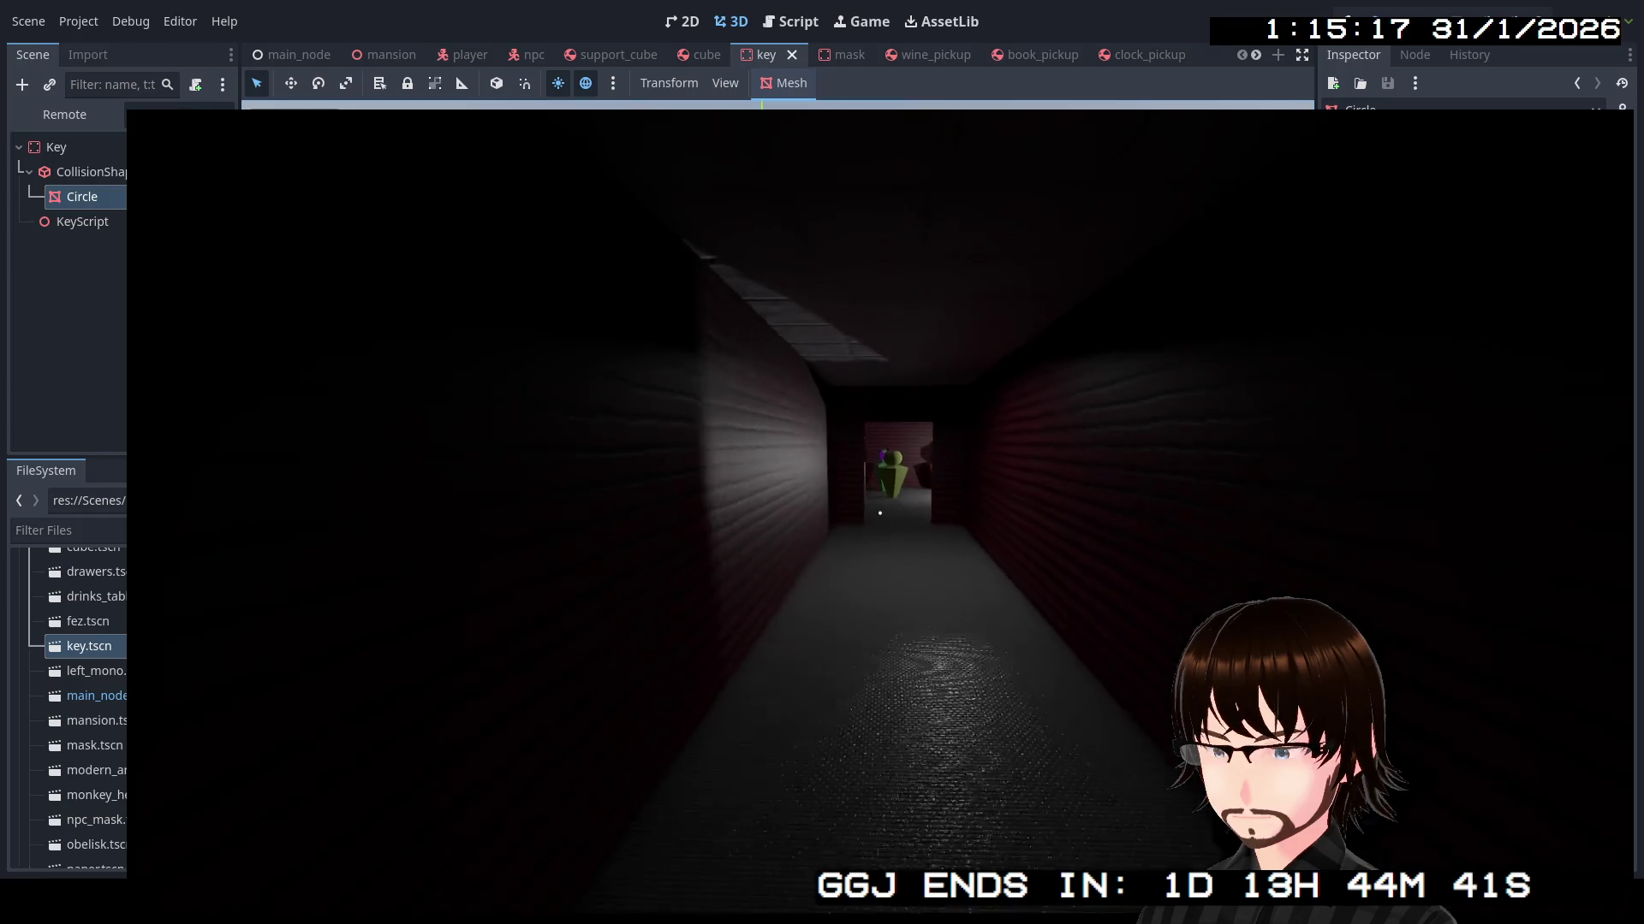
pyautogui.press('w')
pyautogui.press('w')
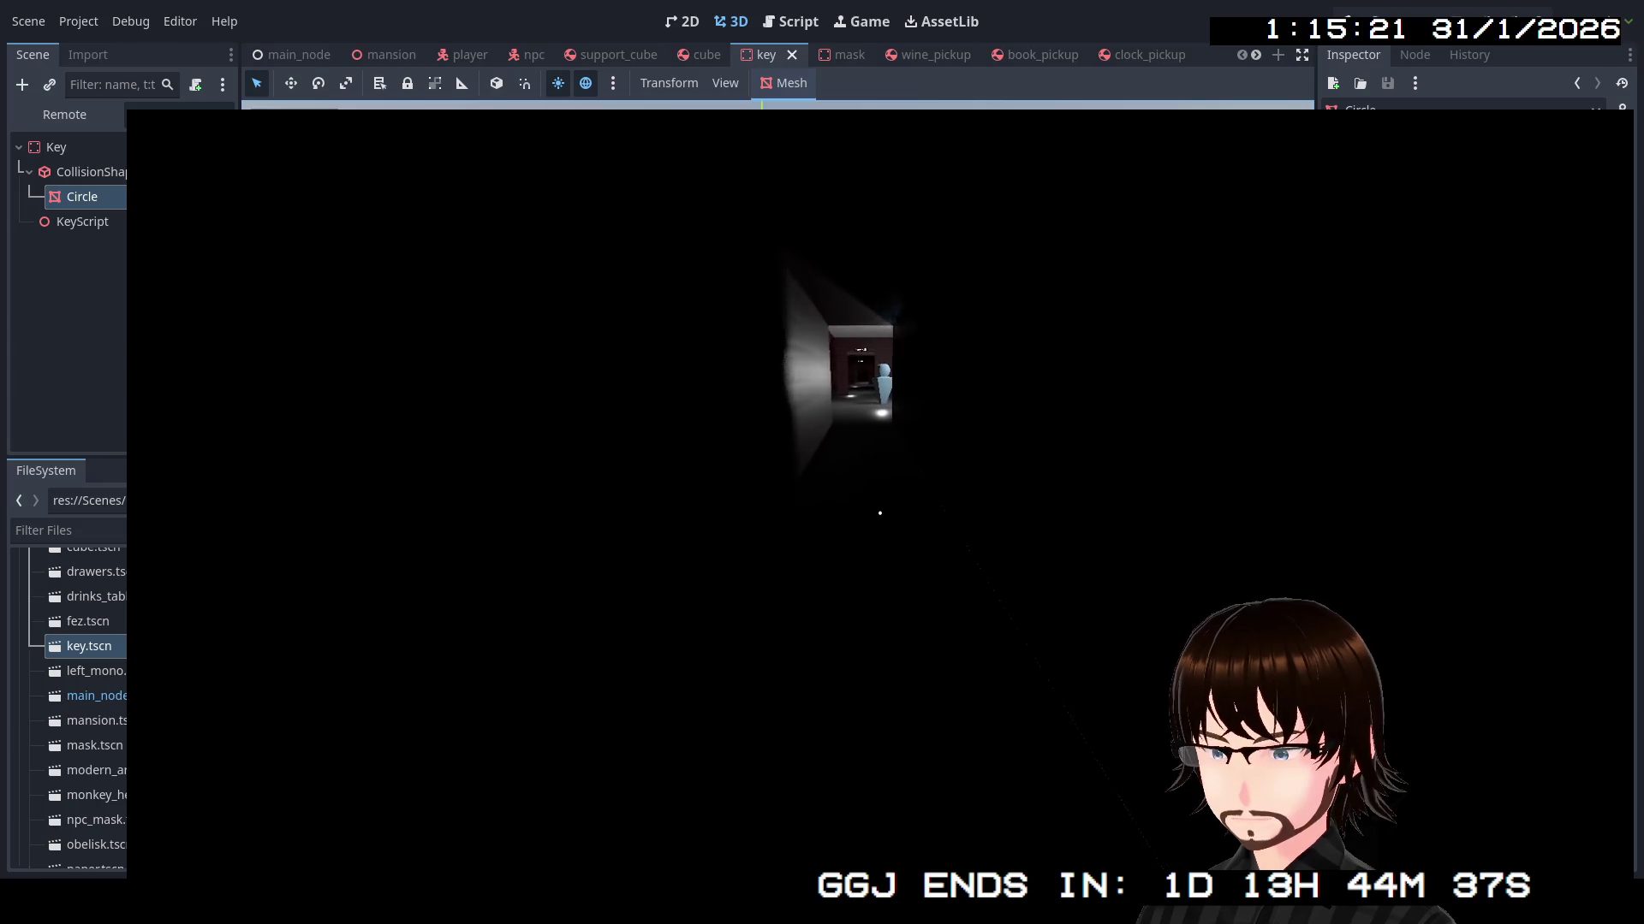
pyautogui.press('w')
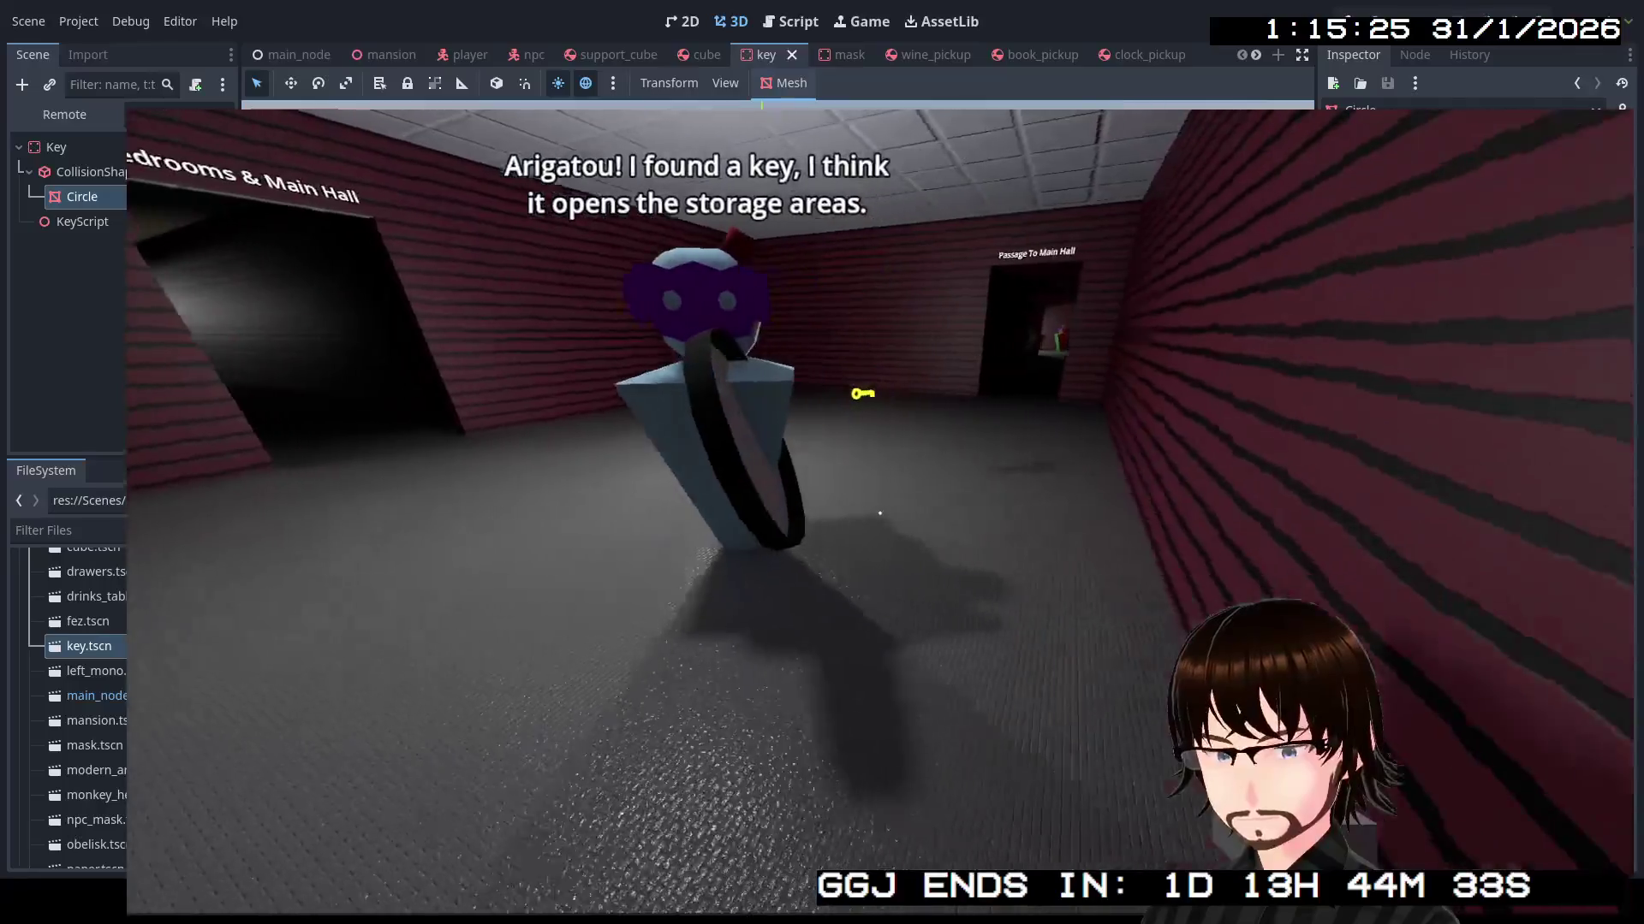
# Collect the dropped golden key into the inventory
pyautogui.press('s')
pyautogui.press('w')
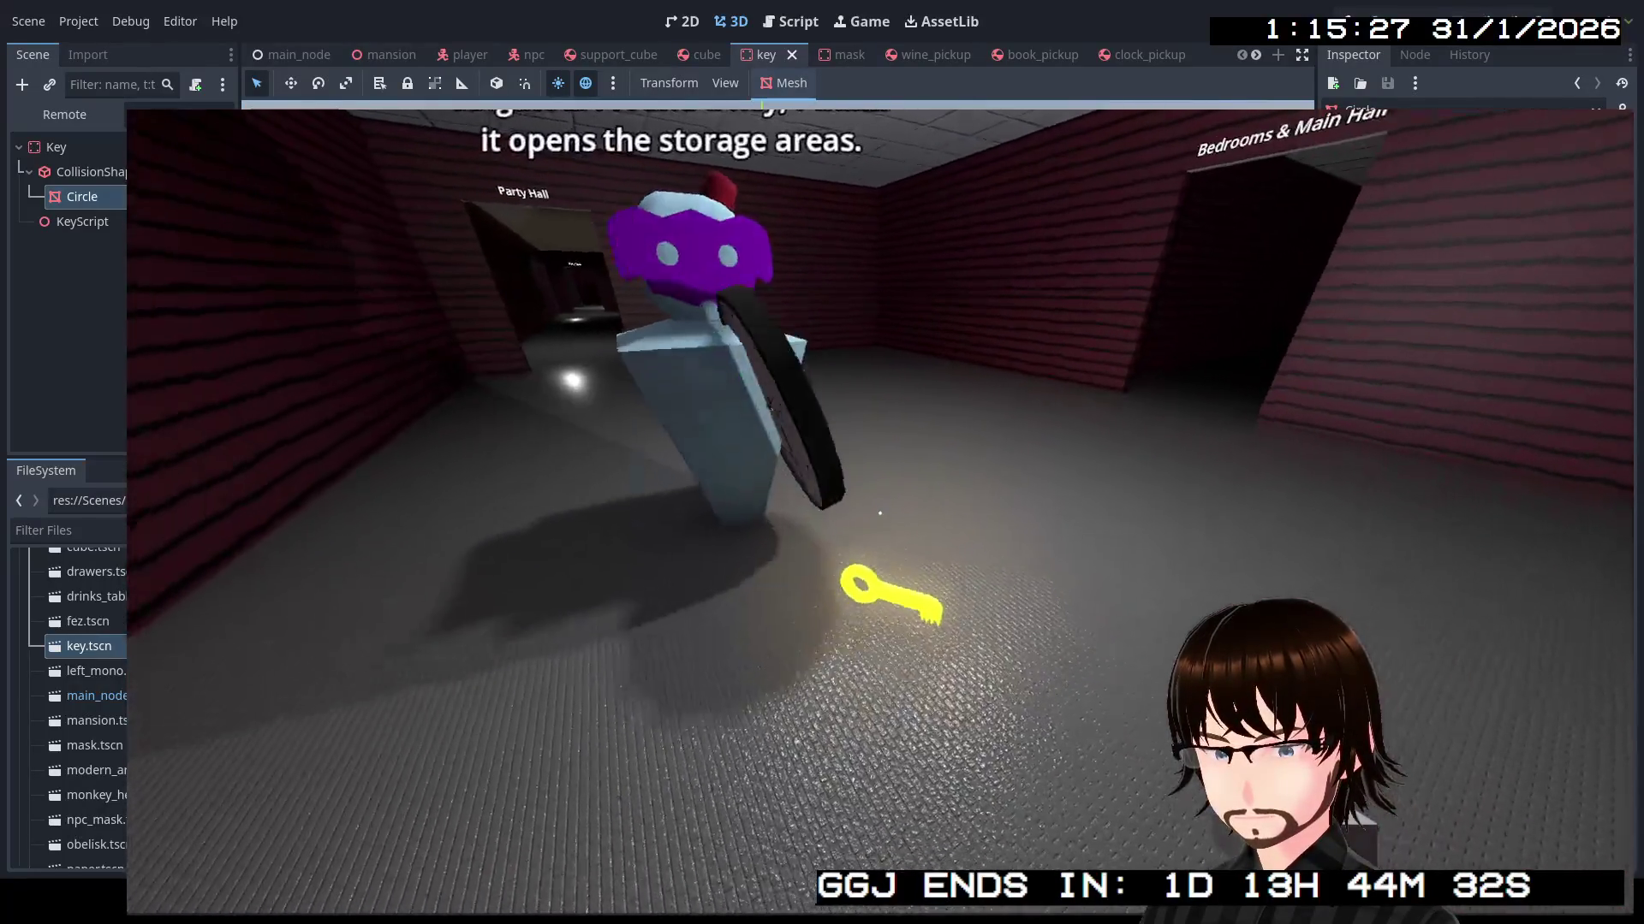
pyautogui.press('e')
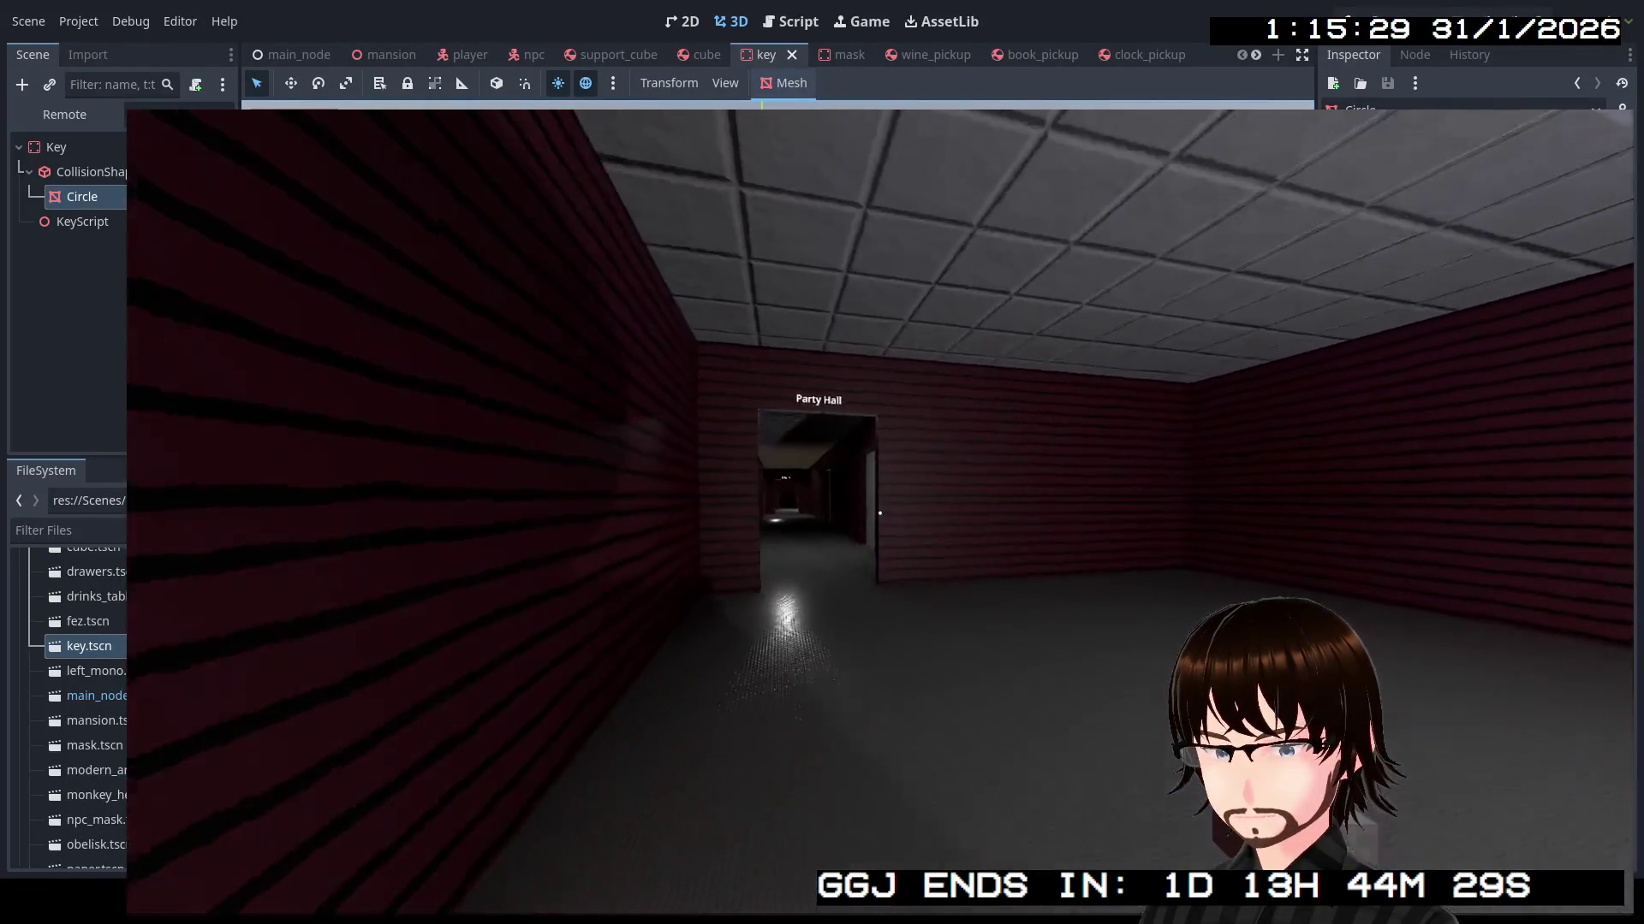
# Walk through the Bedrooms & Main Hall doorway to the storage room with the red bottle and back
pyautogui.press('w')
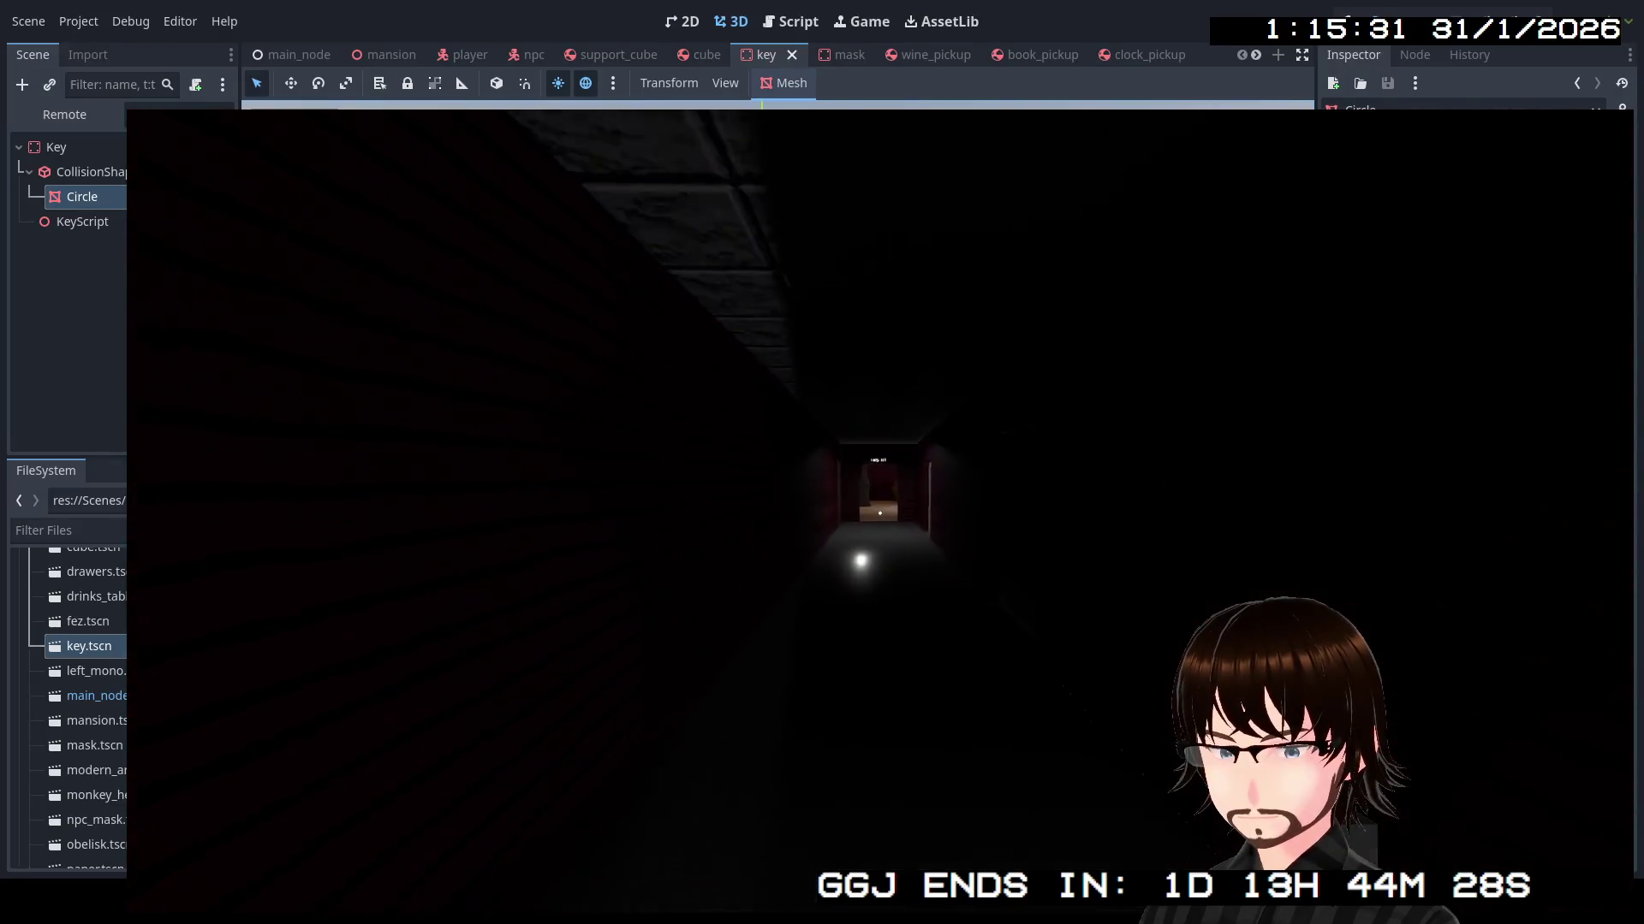
pyautogui.press('w')
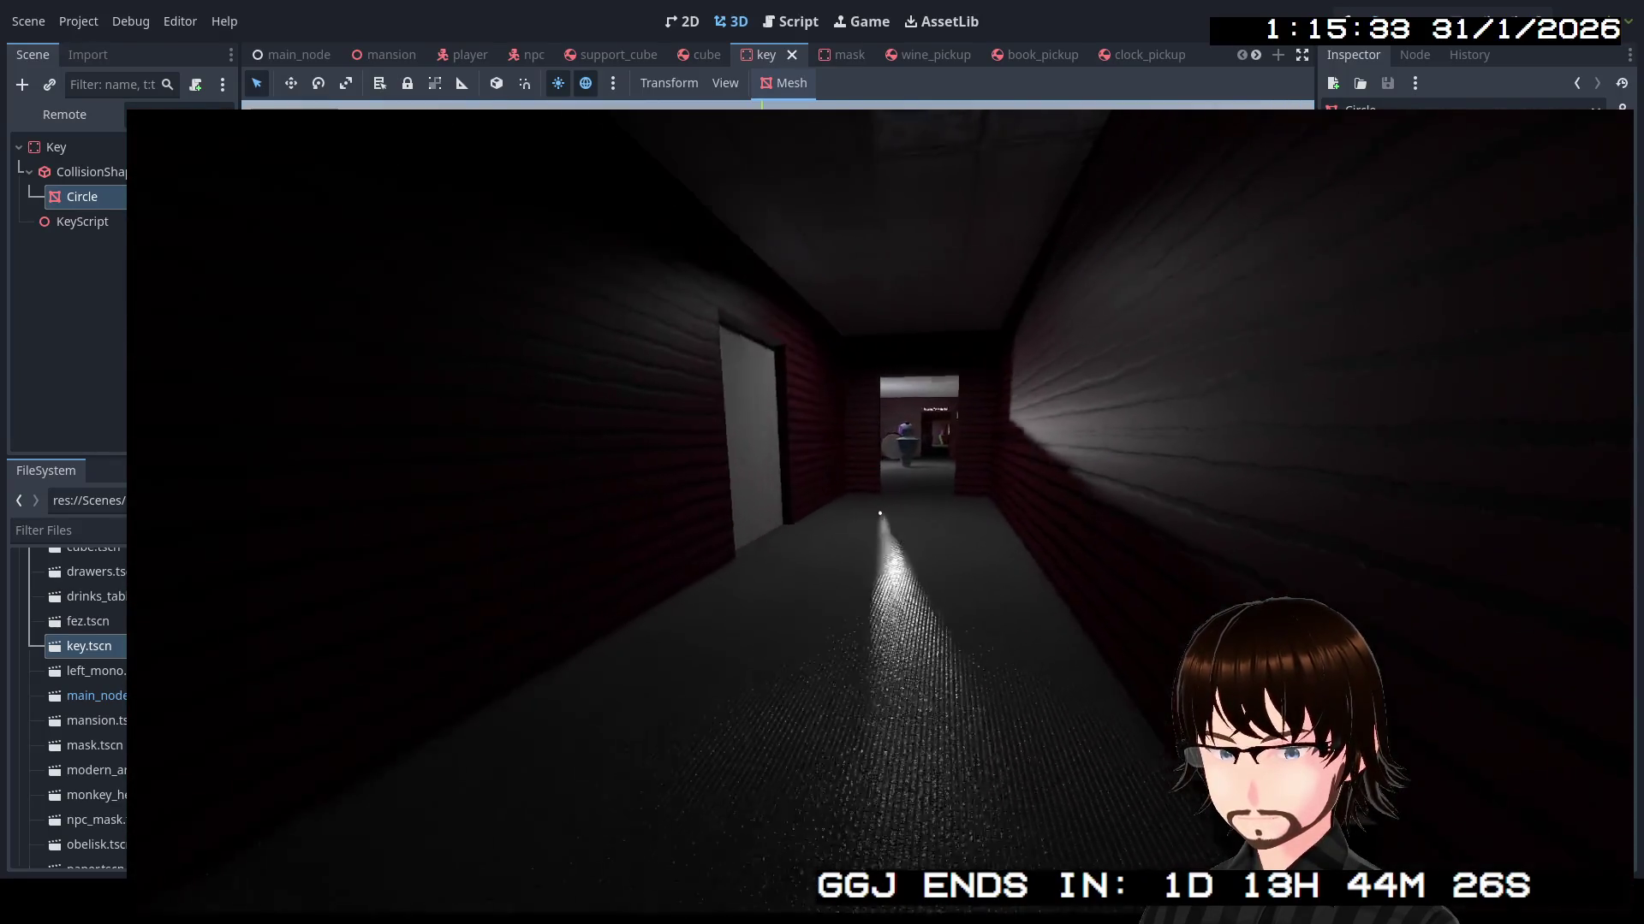
pyautogui.press('w')
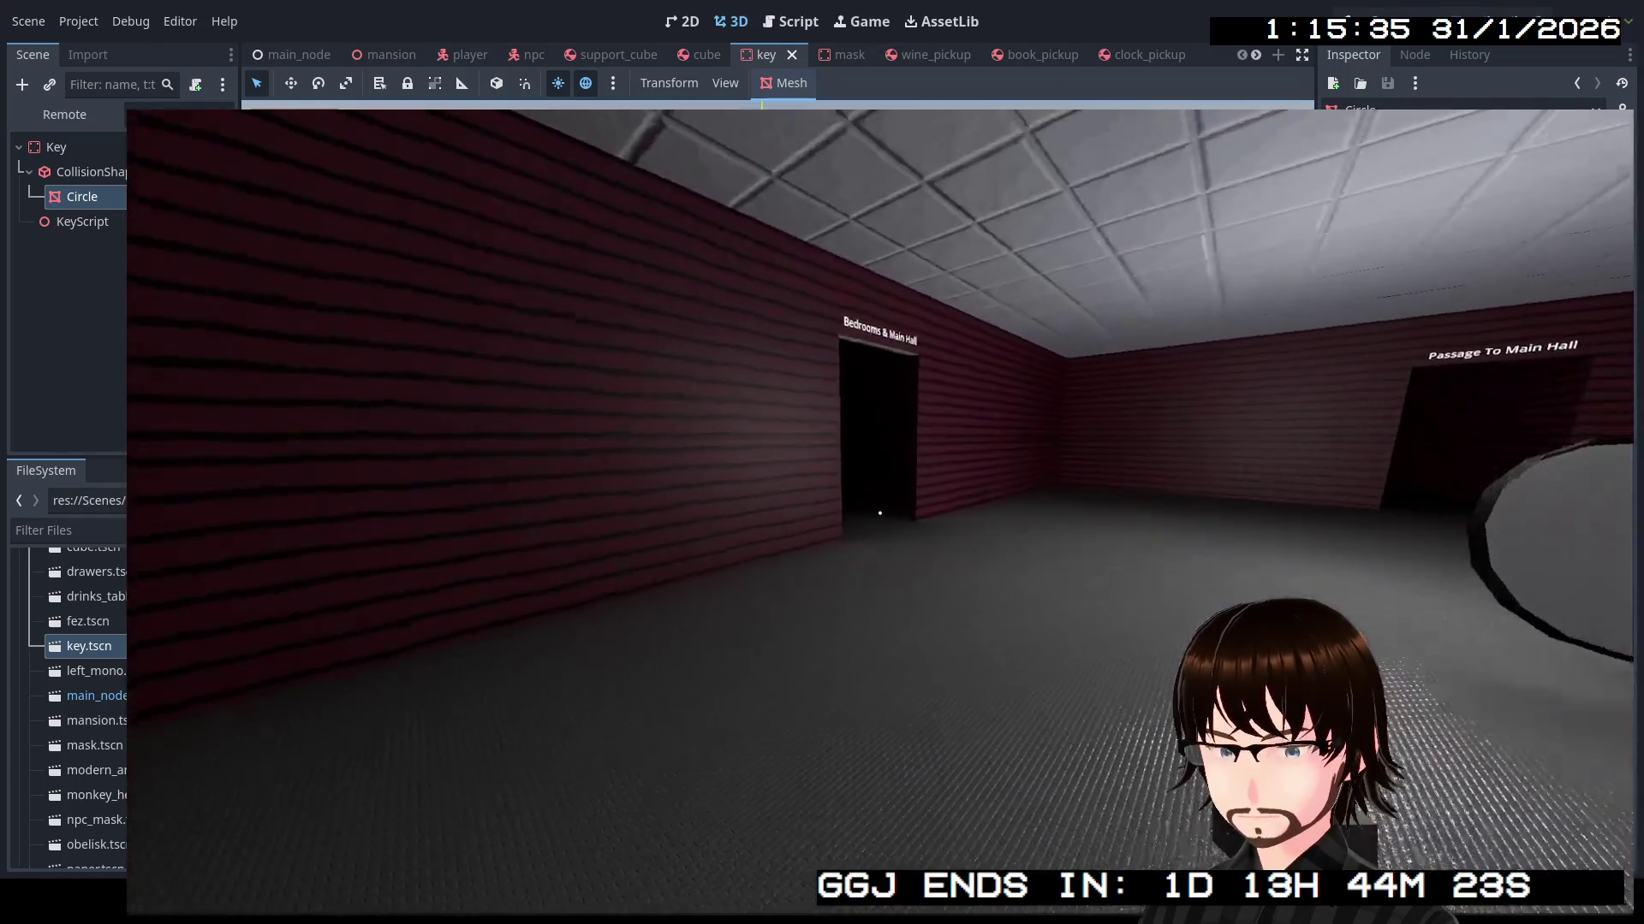
pyautogui.press('w')
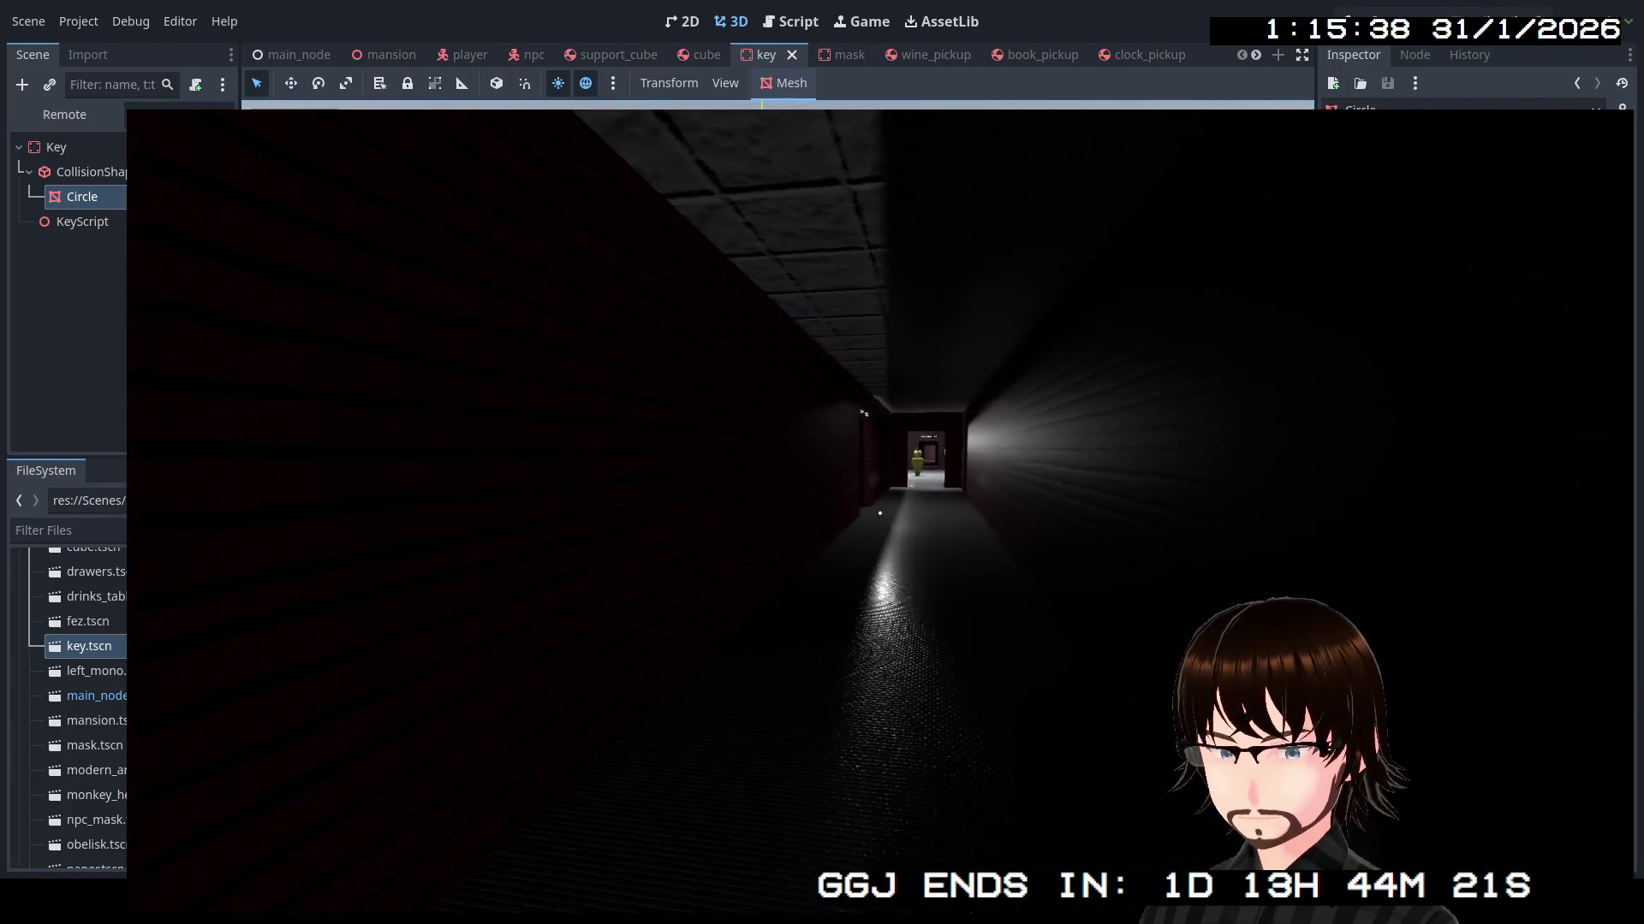
pyautogui.press('w')
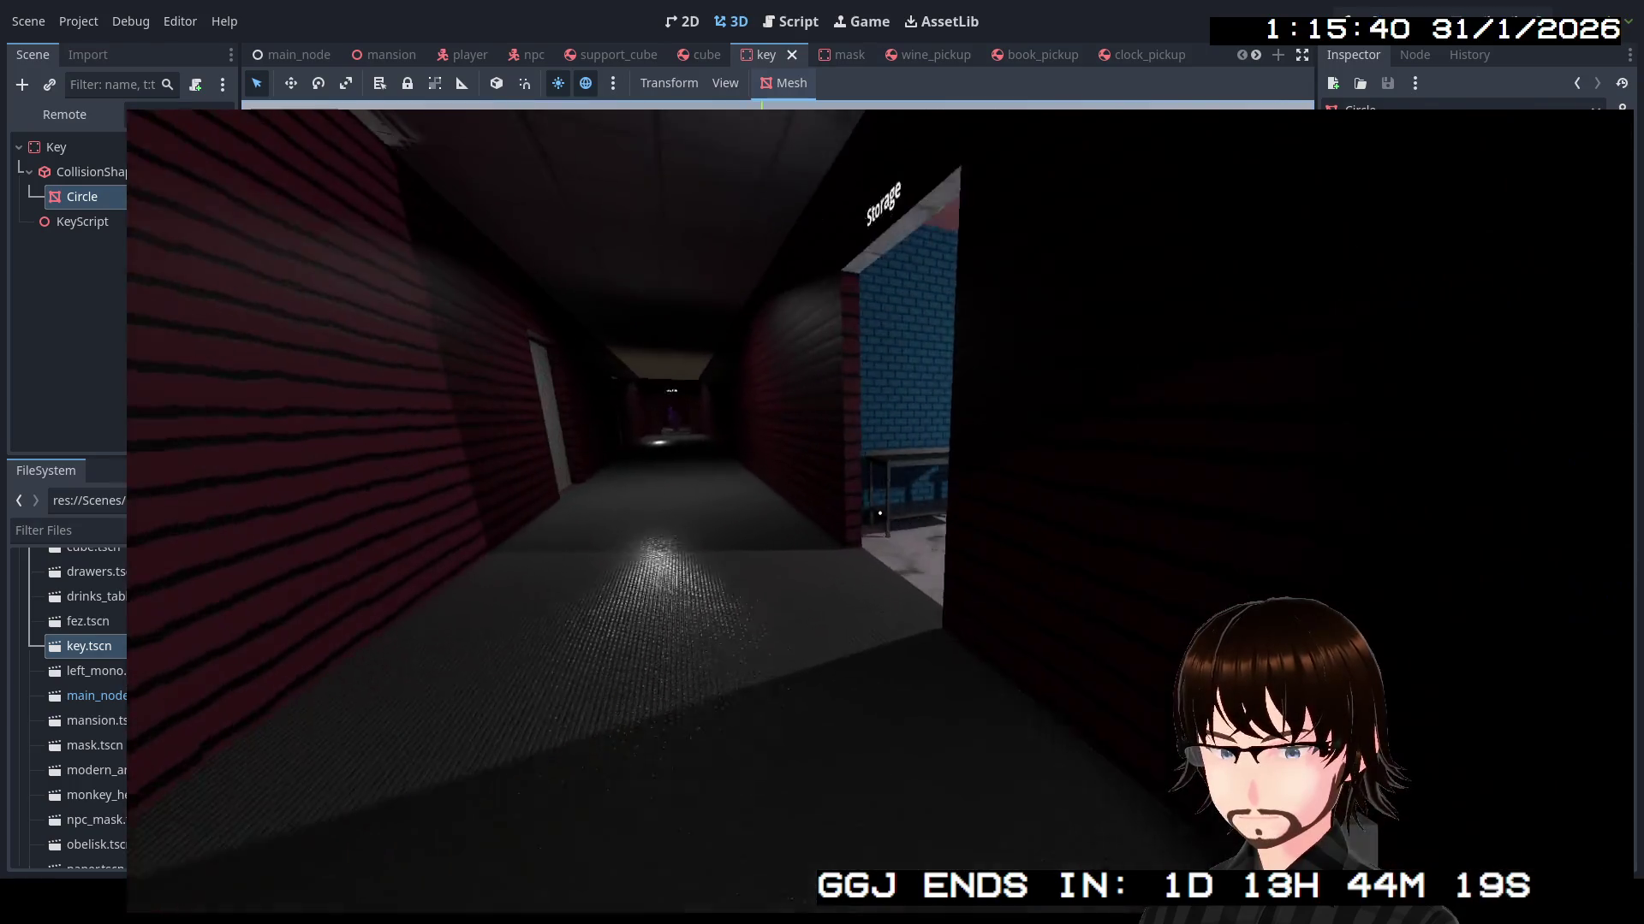
pyautogui.press('w')
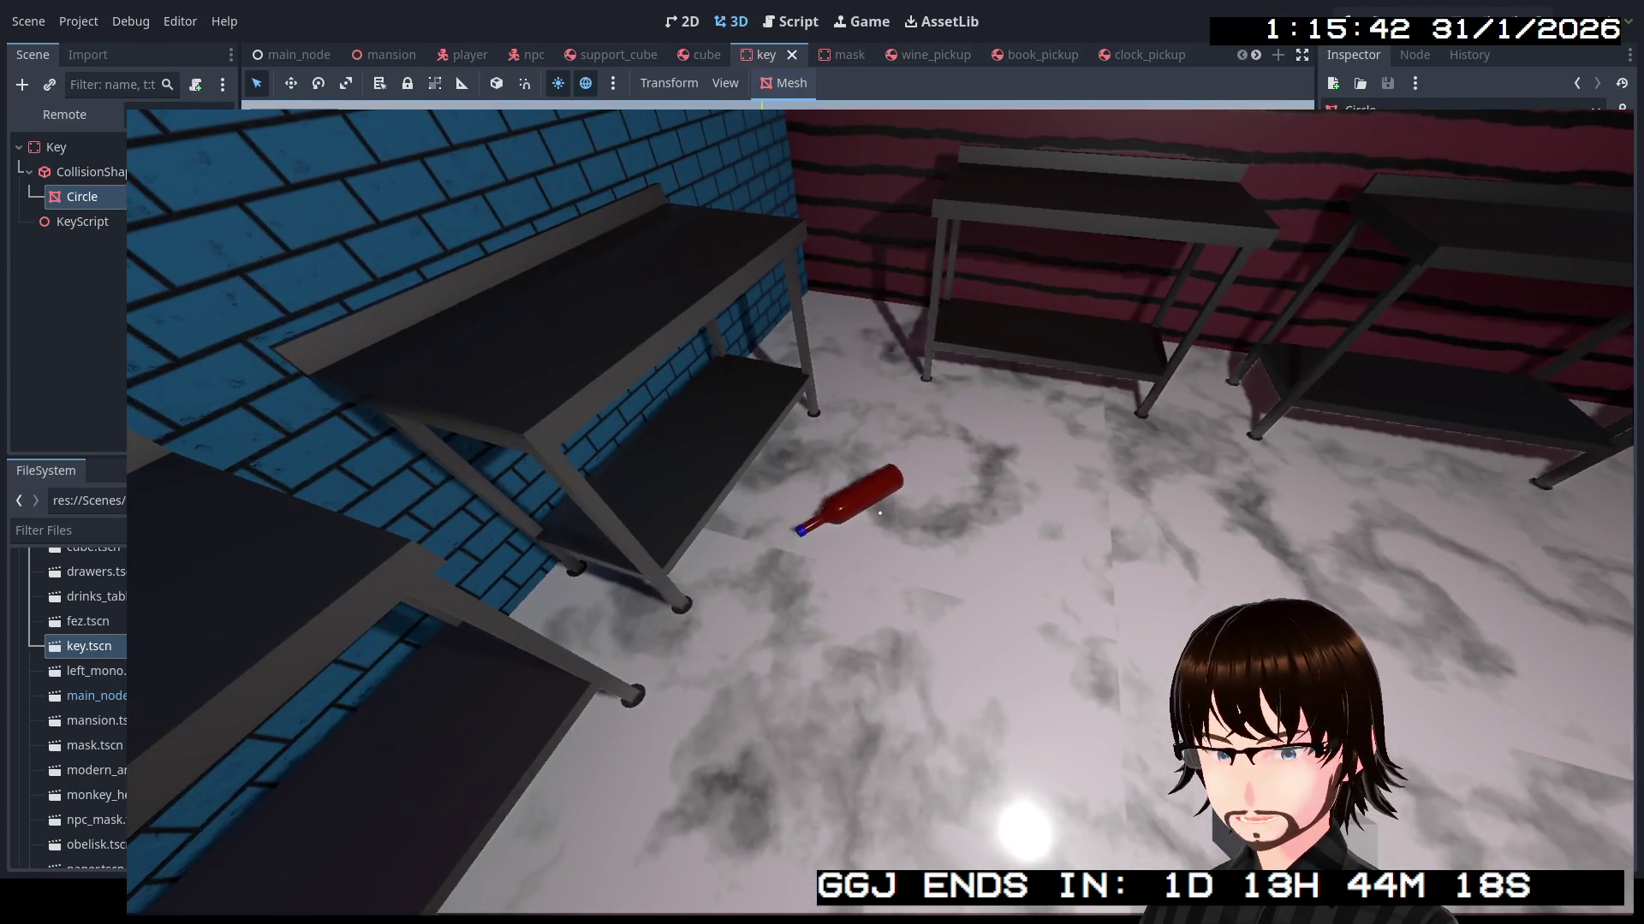
pyautogui.press('w')
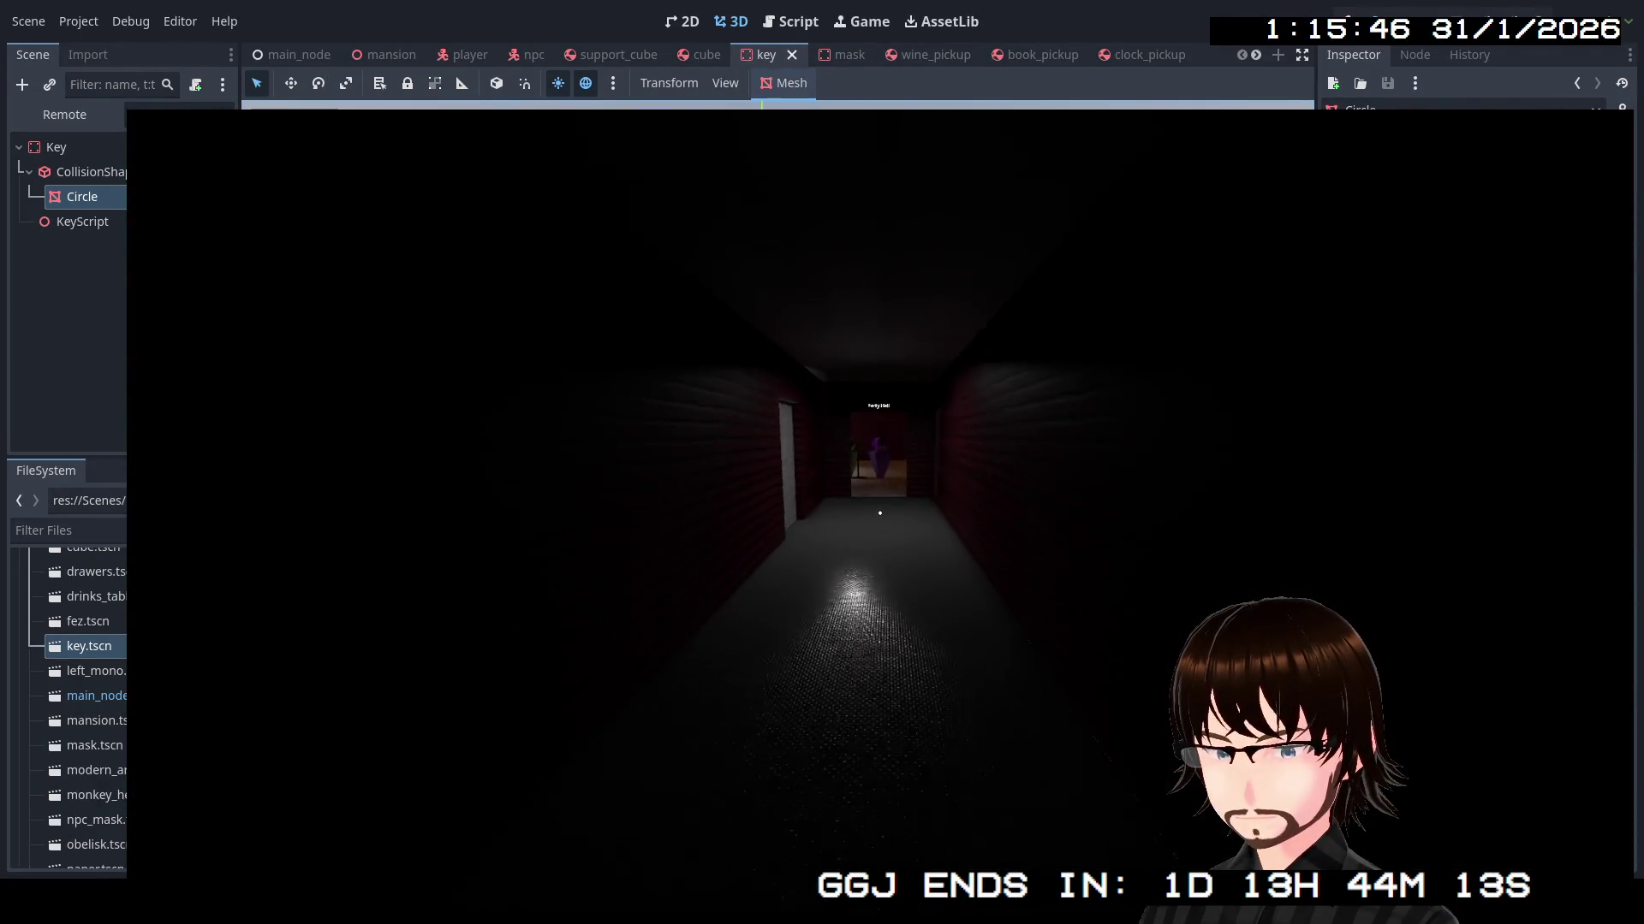
# Deliver the item to the Party Hall bartender and look at the yellow key on the floor
pyautogui.press('w')
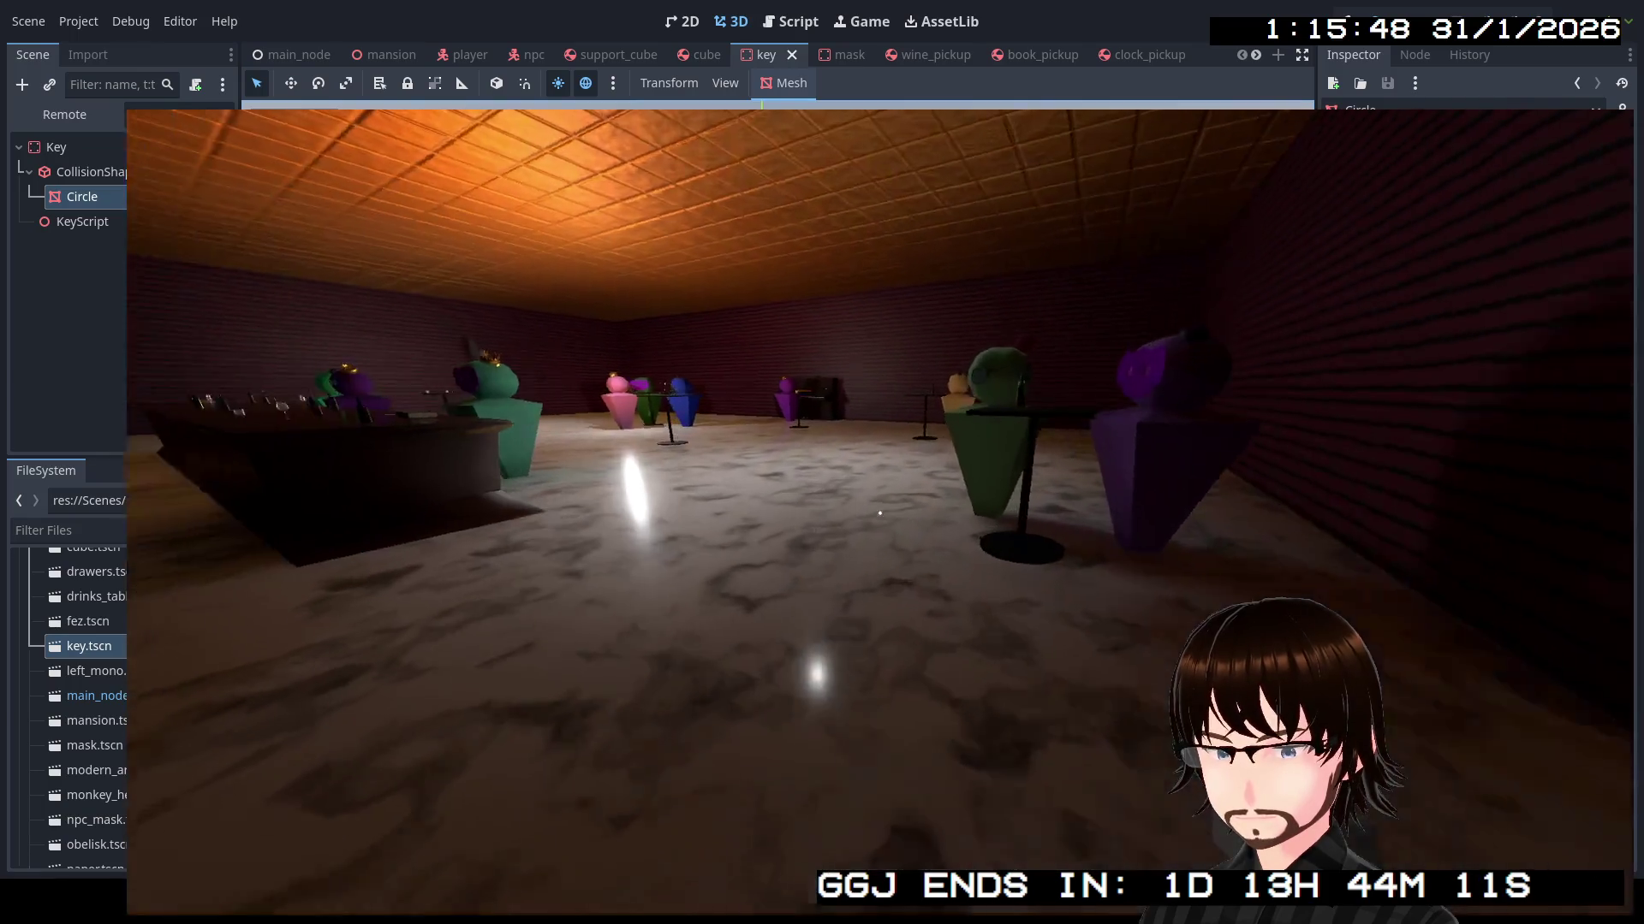
pyautogui.press('w')
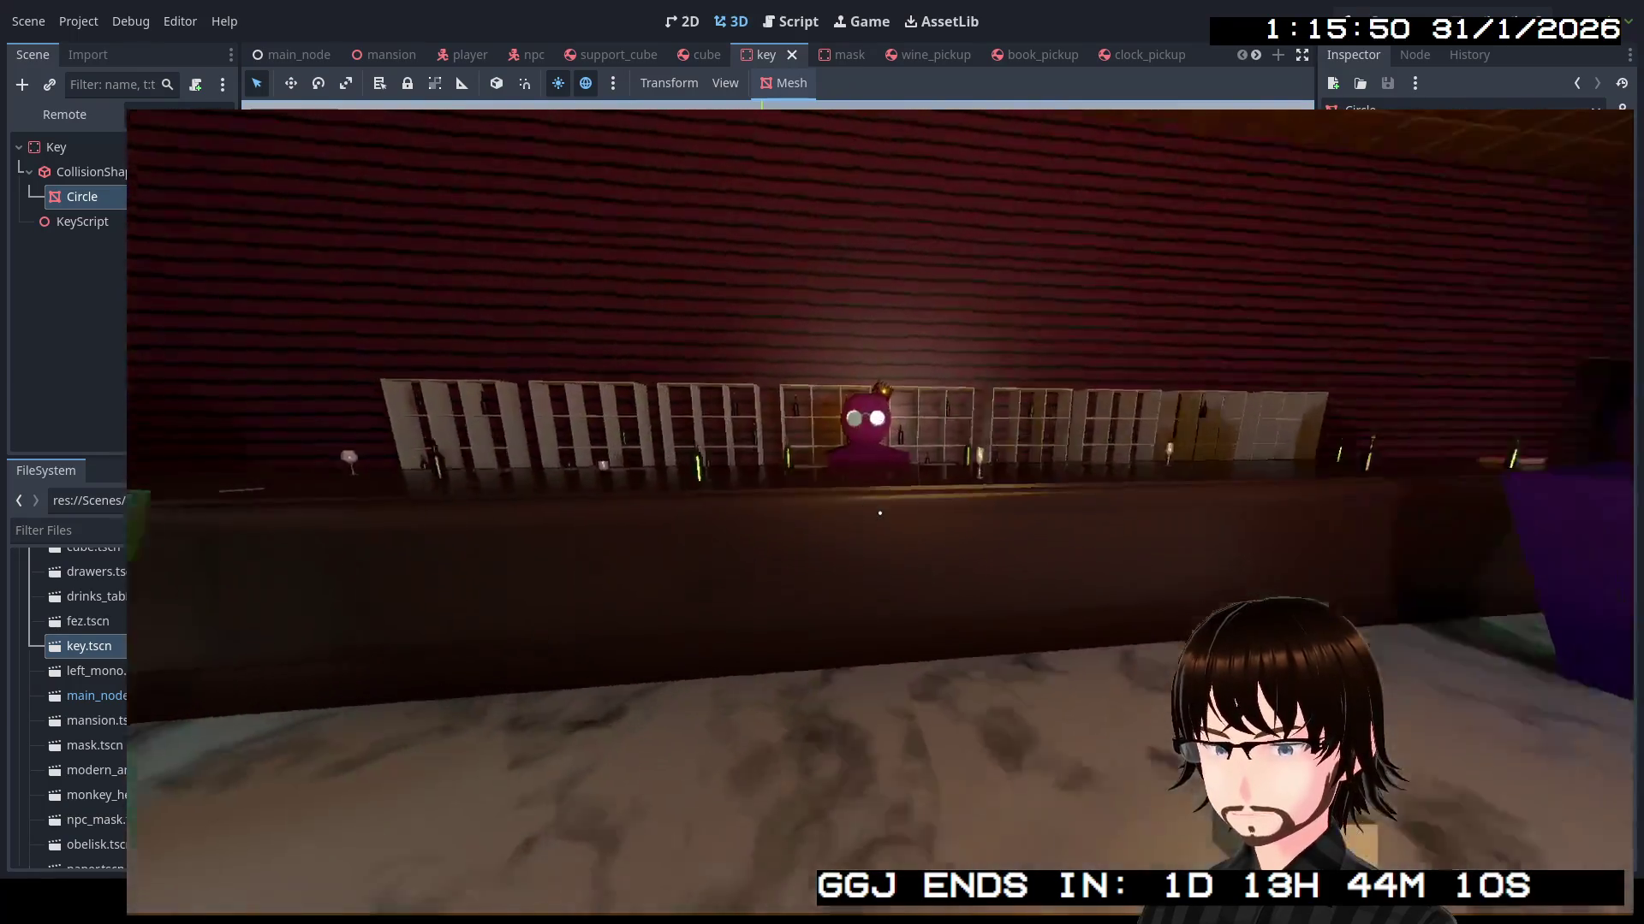
pyautogui.press('w')
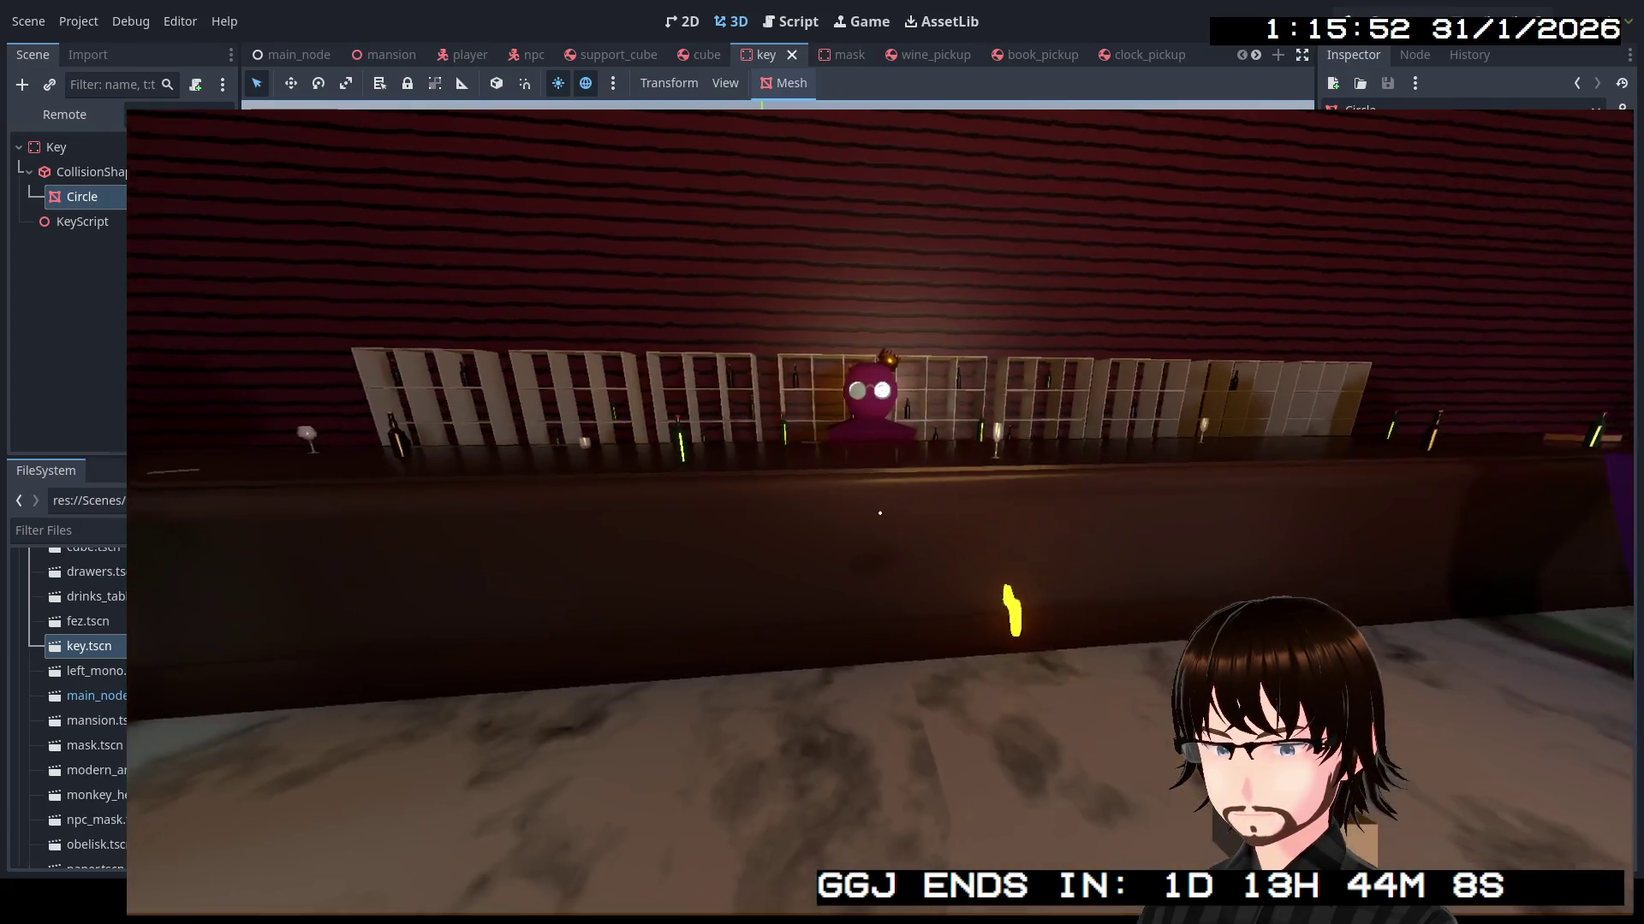
pyautogui.press('e')
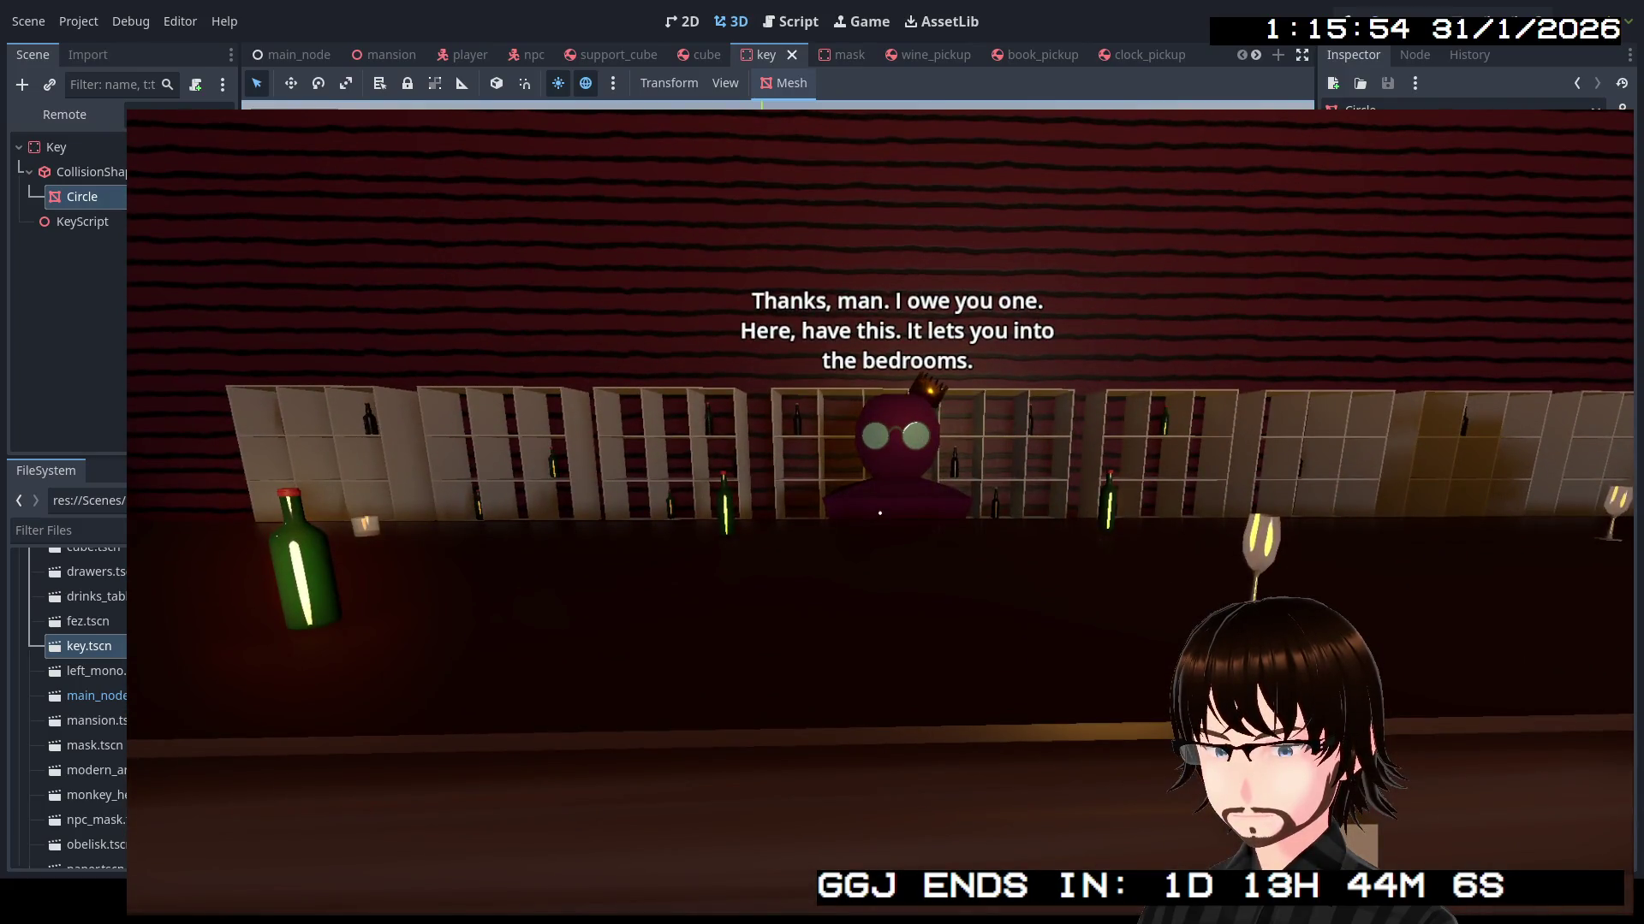
pyautogui.press('d')
pyautogui.press('w')
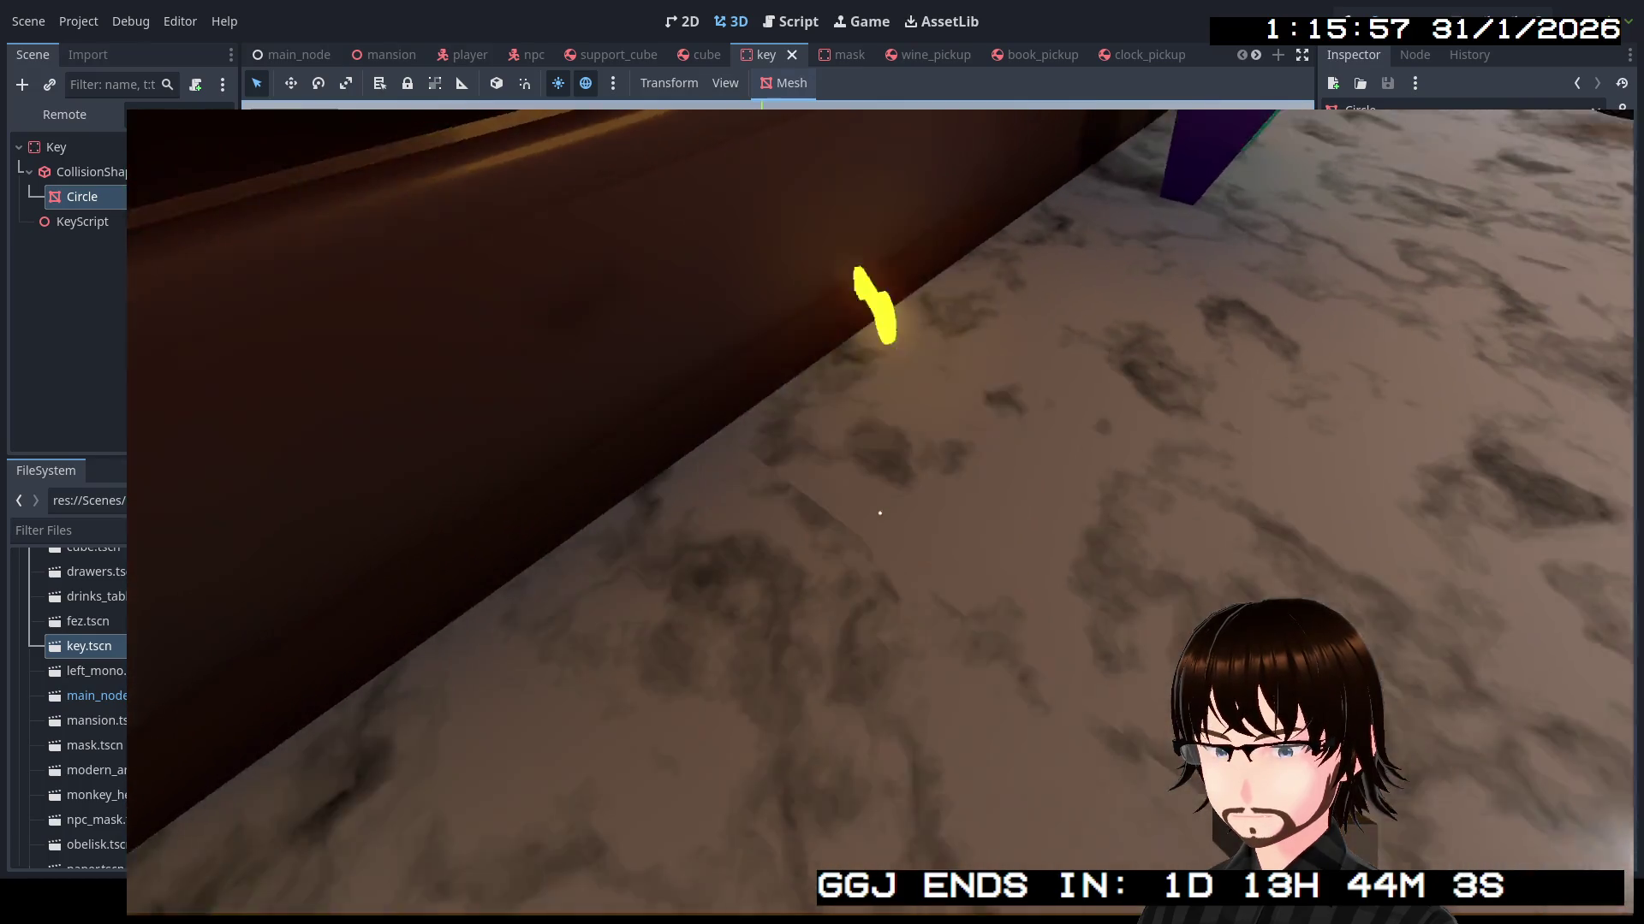
# Pass the green NPC who lost a book and go through the corridor to the desk room
pyautogui.moveTo(880, 513)
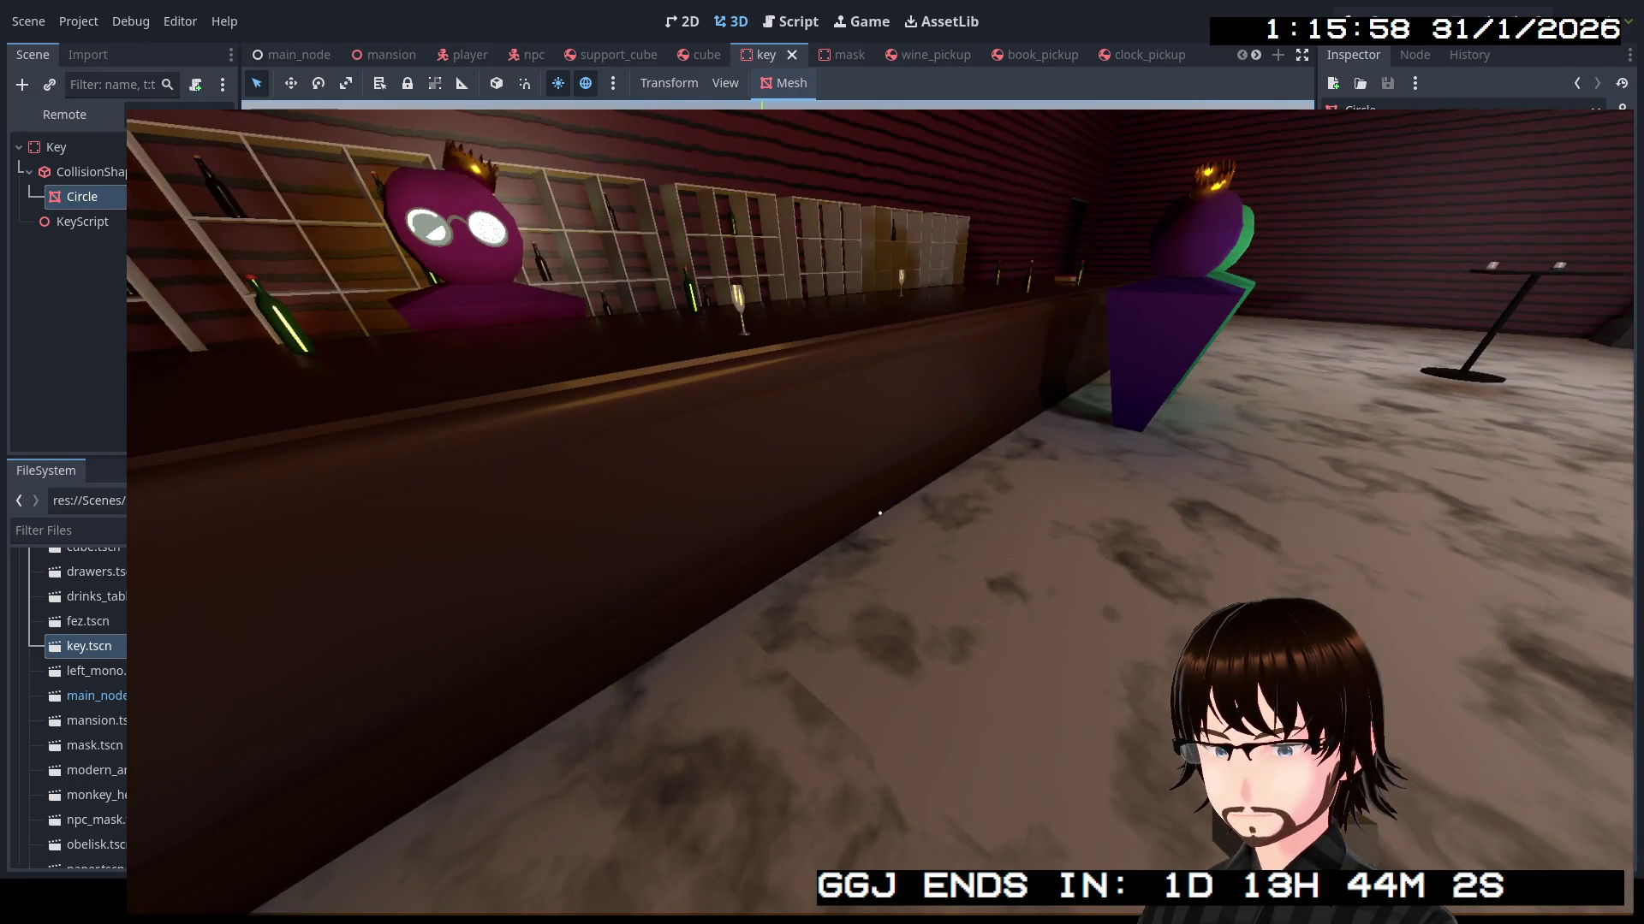
pyautogui.press('w')
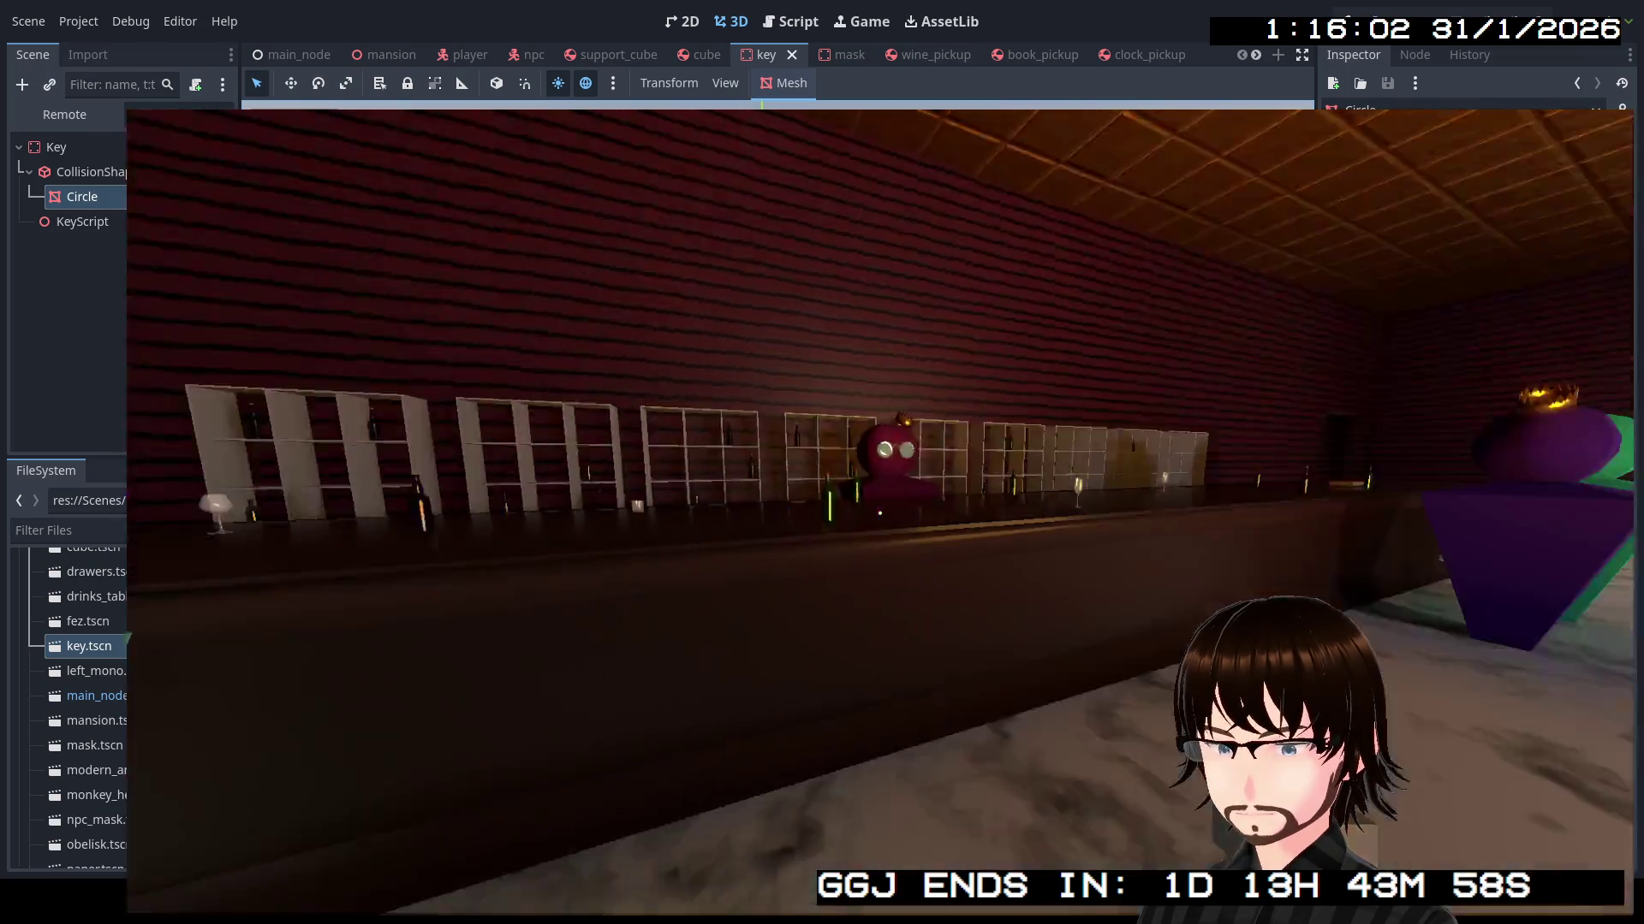
pyautogui.press('w')
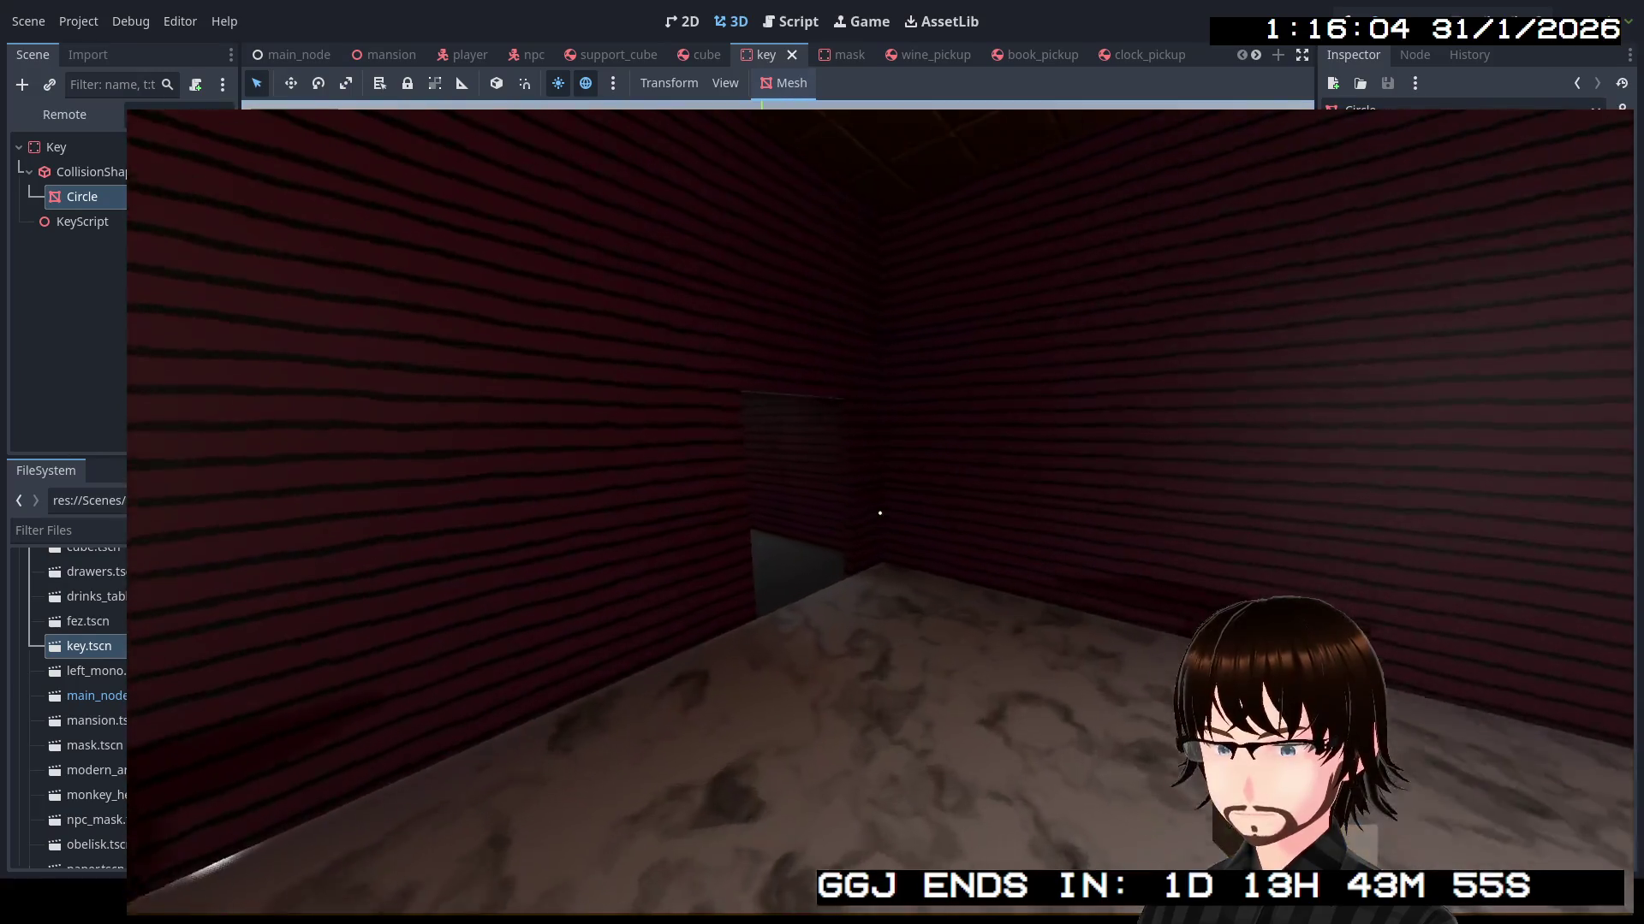
pyautogui.press('w')
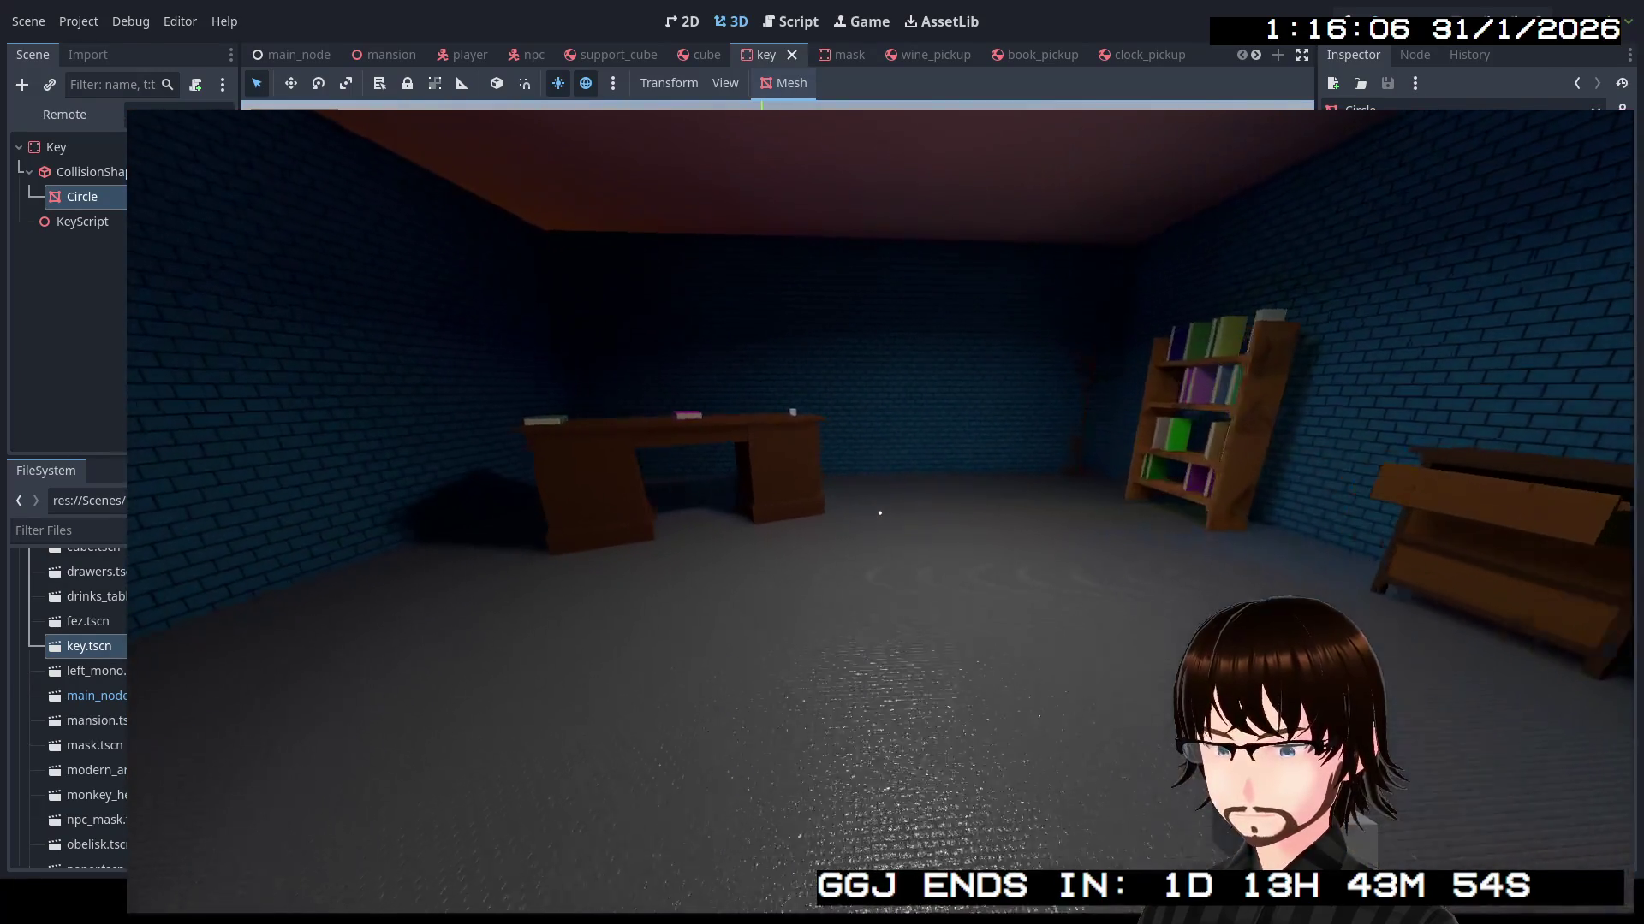
pyautogui.press('w')
# Check the blue brick room with tall tables, then pass another NPC into the Bedrooms & Main Hall corridor
pyautogui.press('w')
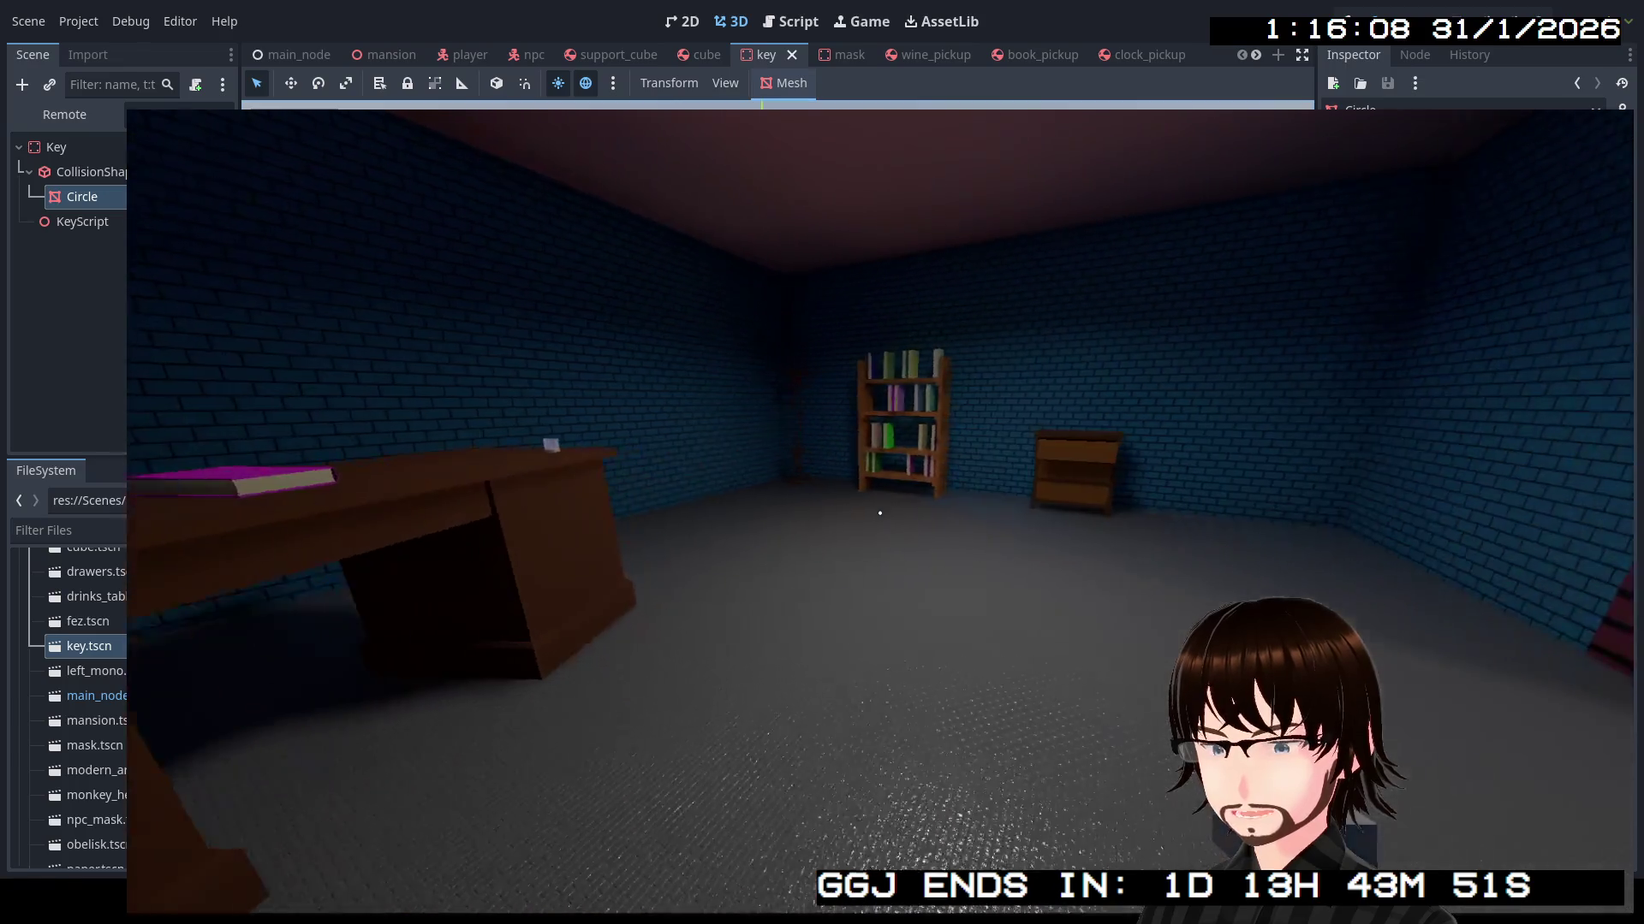
pyautogui.press('w')
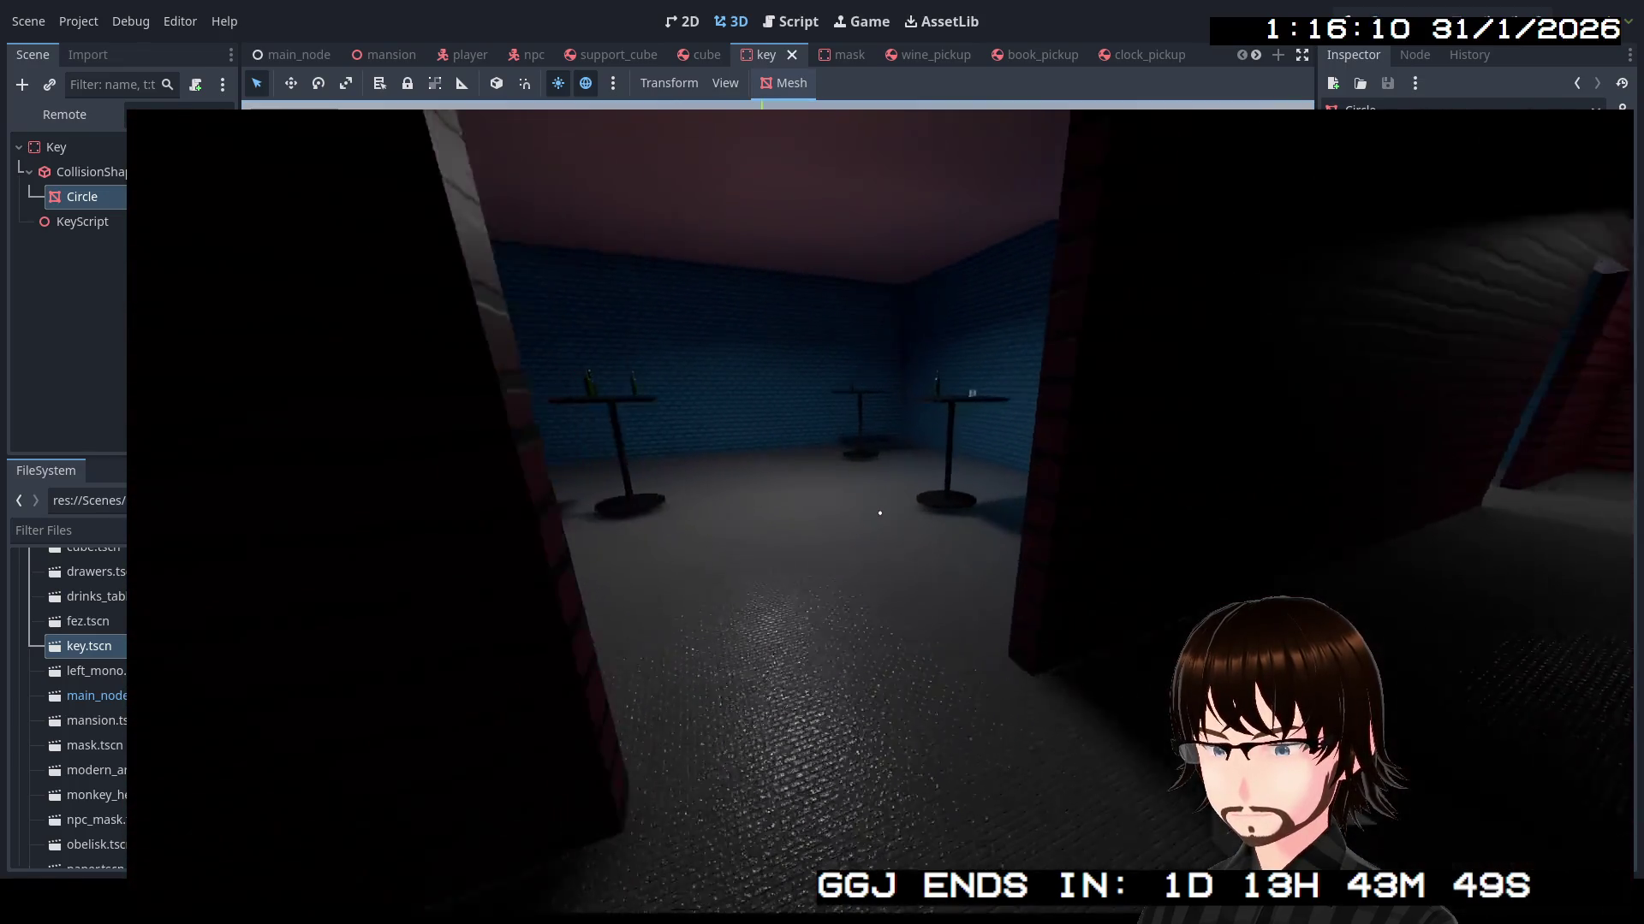
pyautogui.press('w')
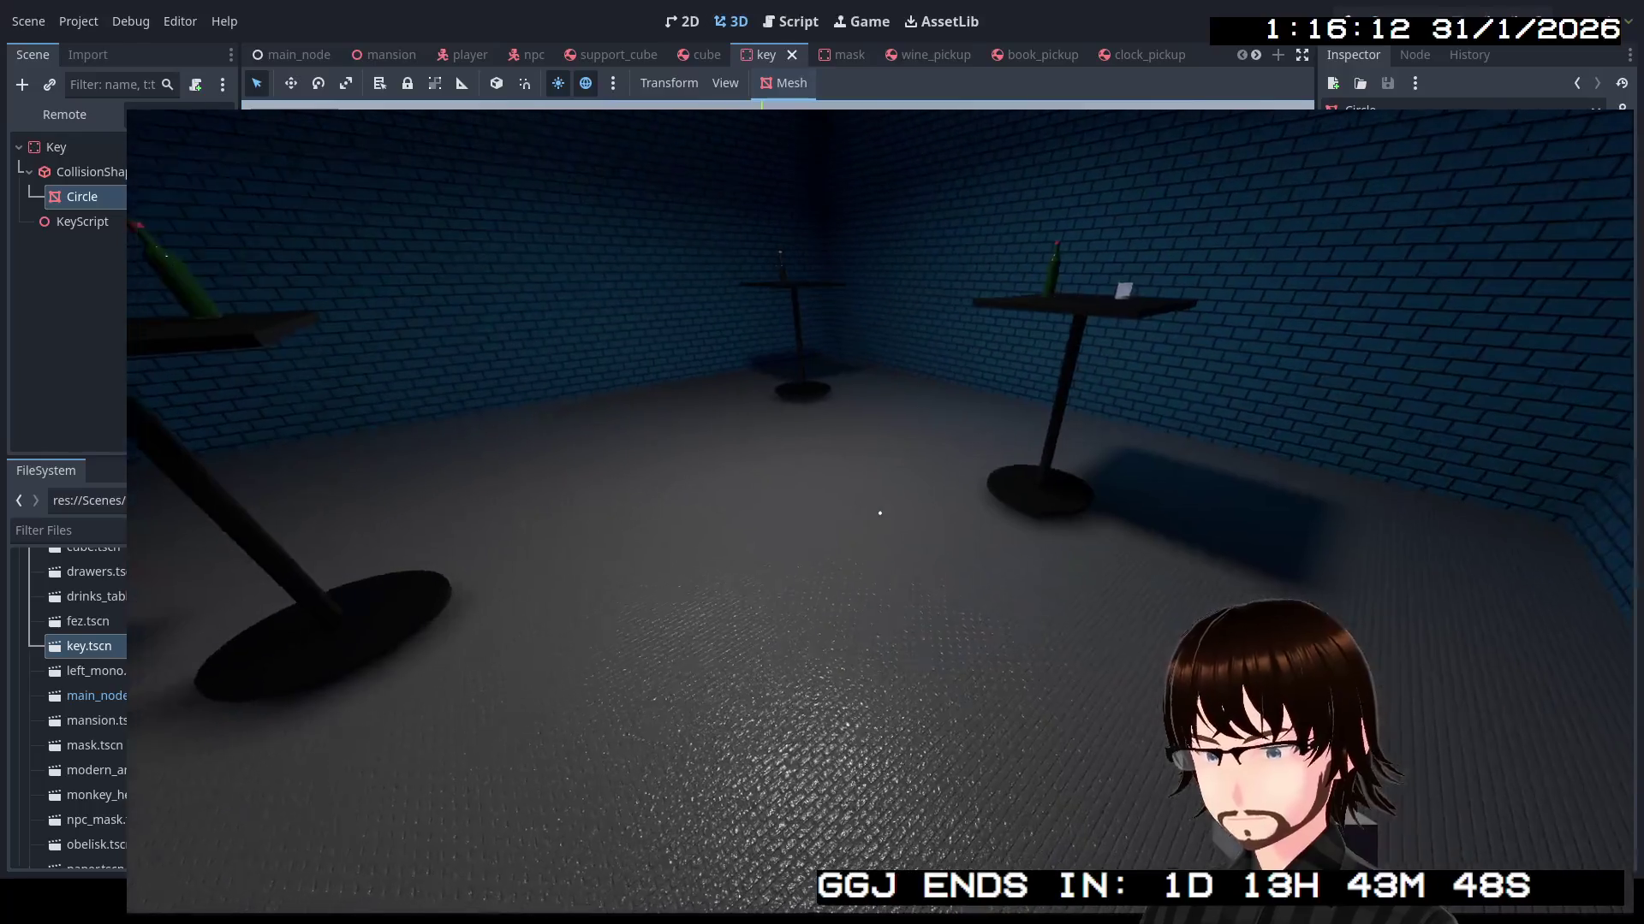
pyautogui.press('w')
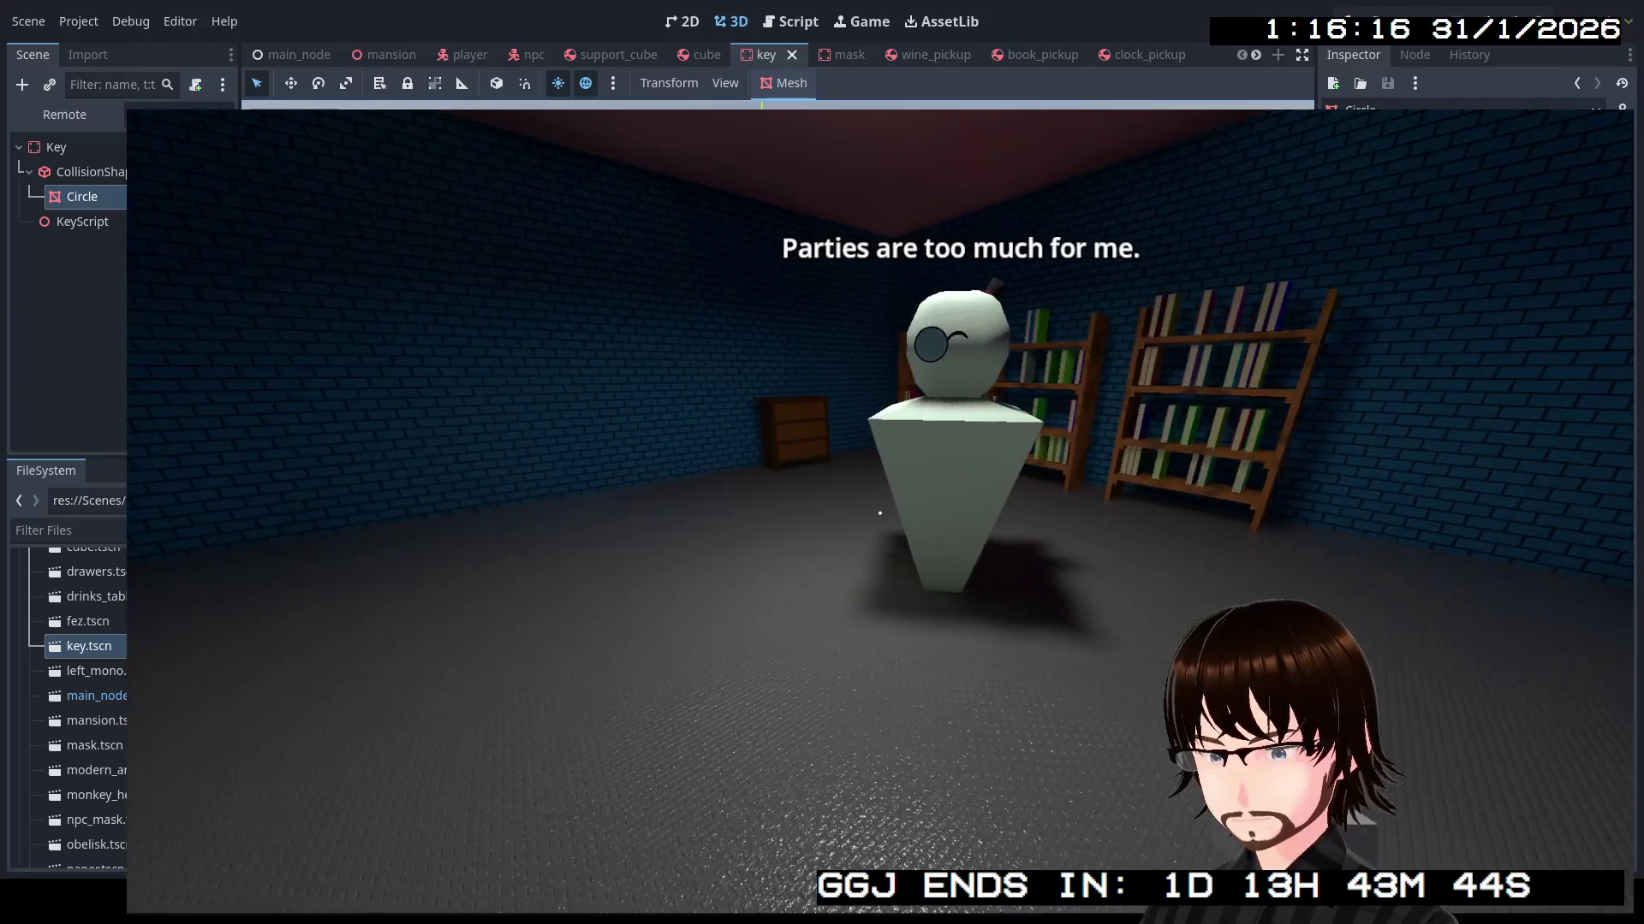
pyautogui.press('s')
pyautogui.press('w')
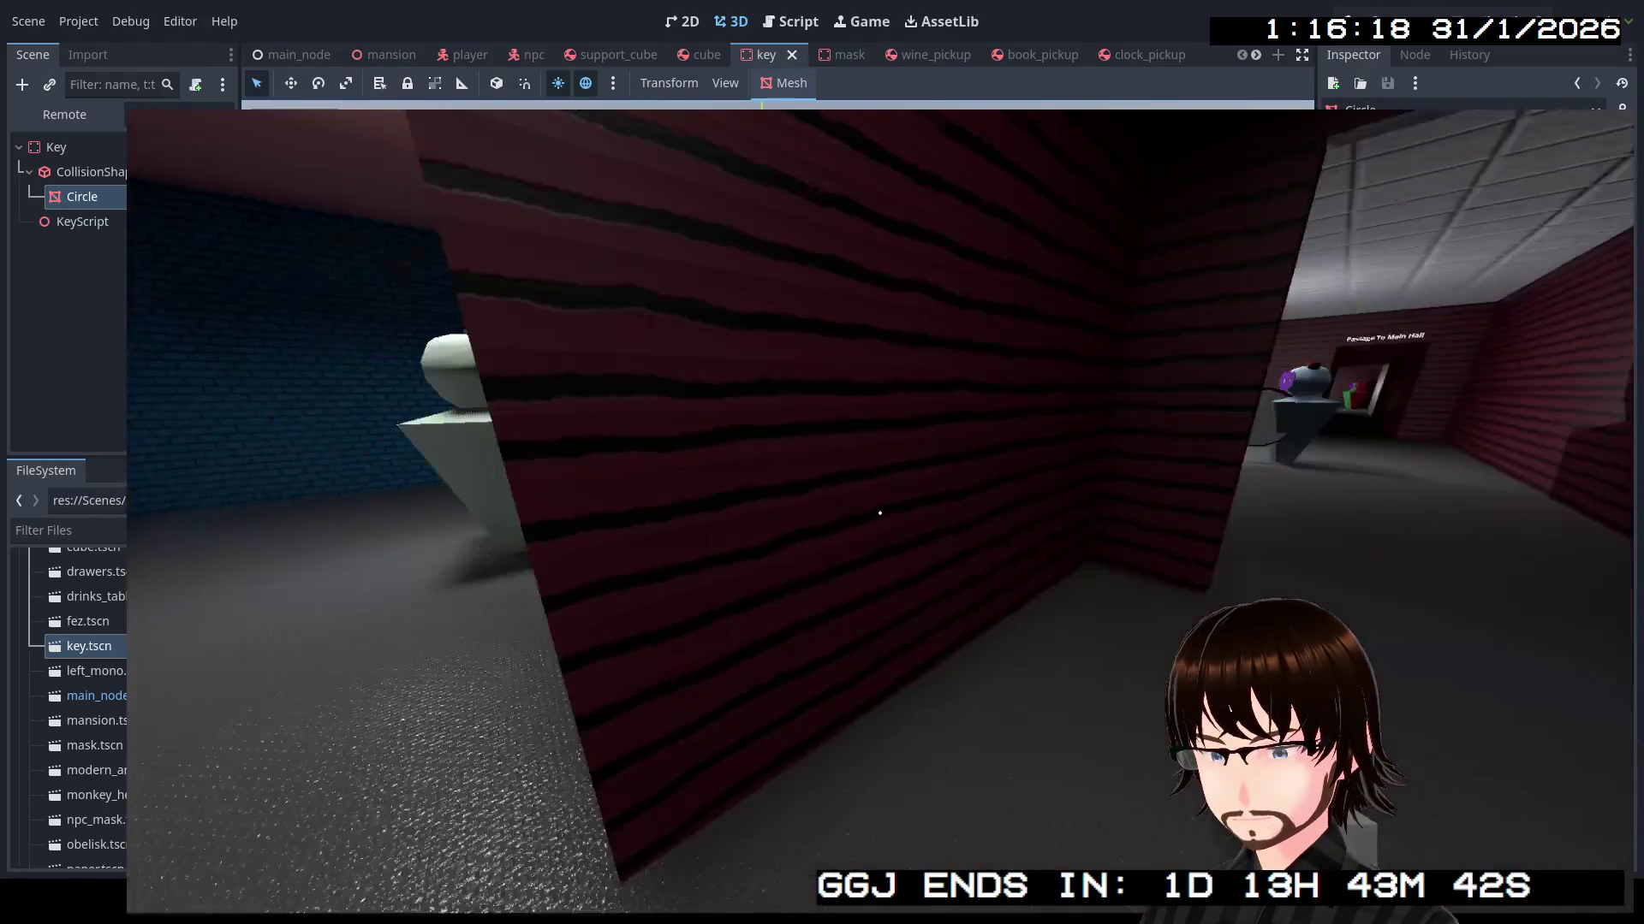
pyautogui.press('w')
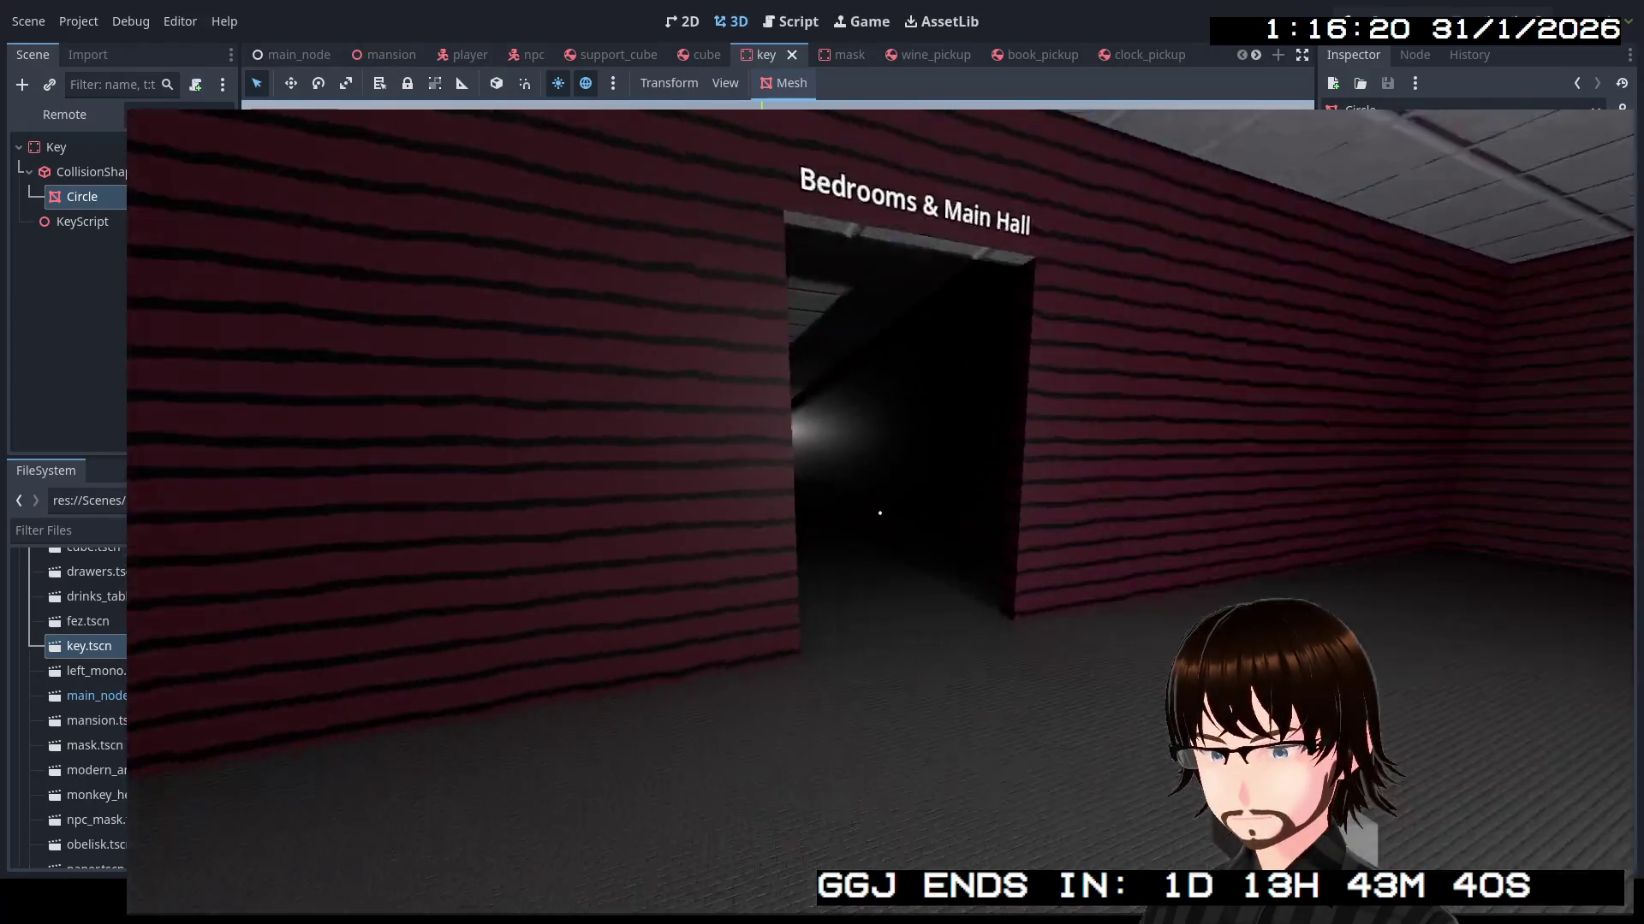
# Walk past the Storage doorway, down the bookshelf aisle, and through the Party Hall into the red corridor
pyautogui.press('w')
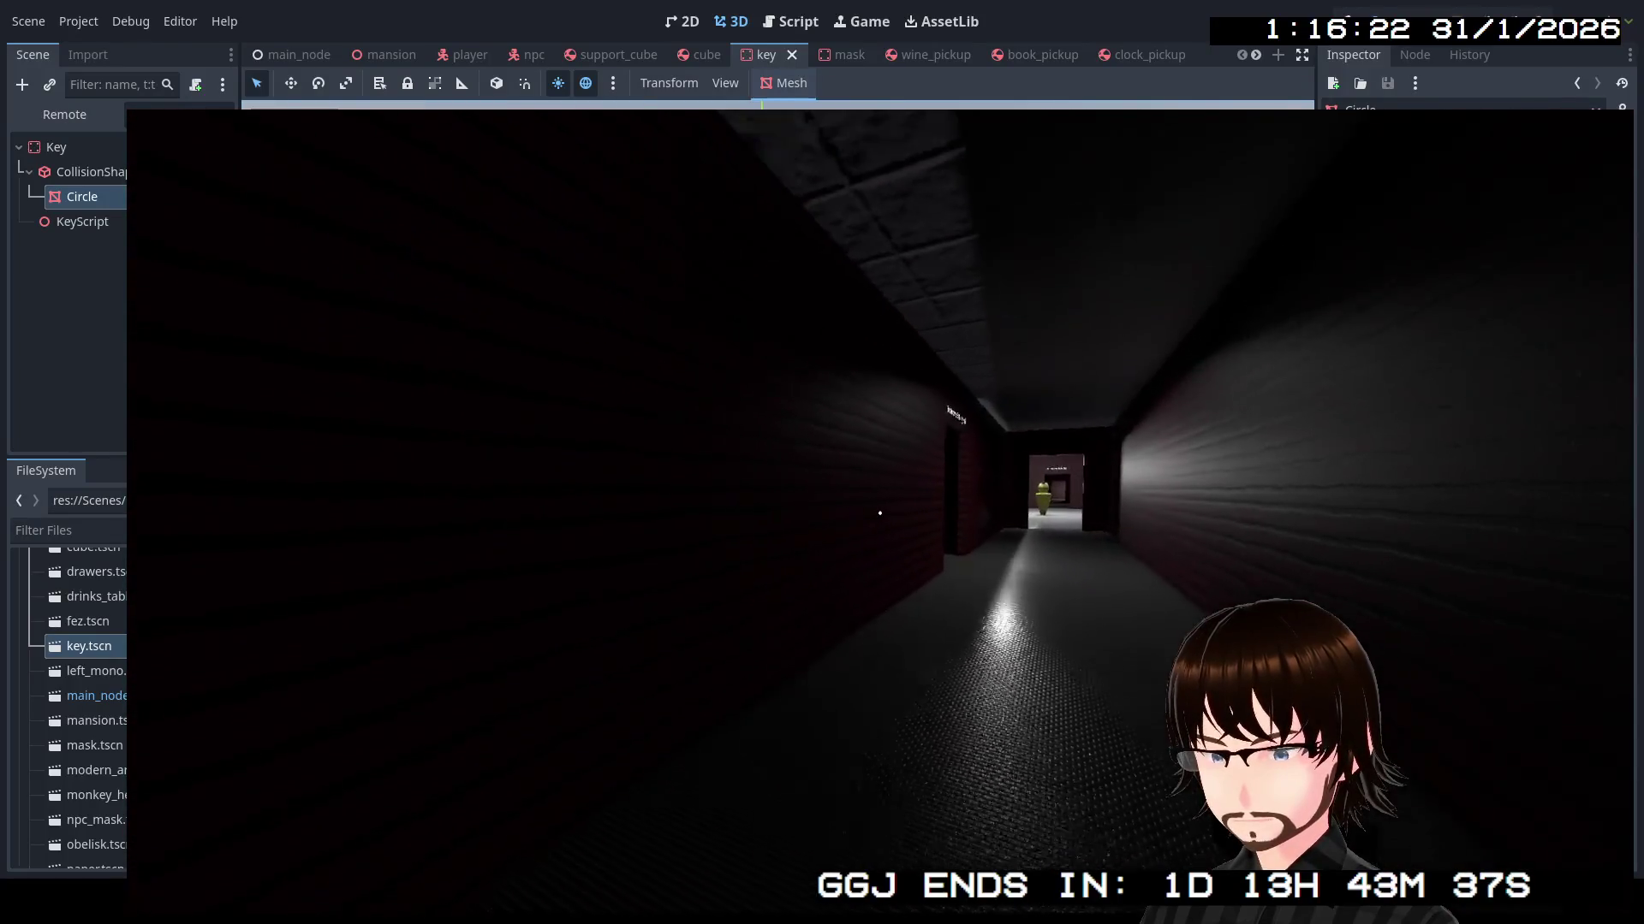
pyautogui.press('w')
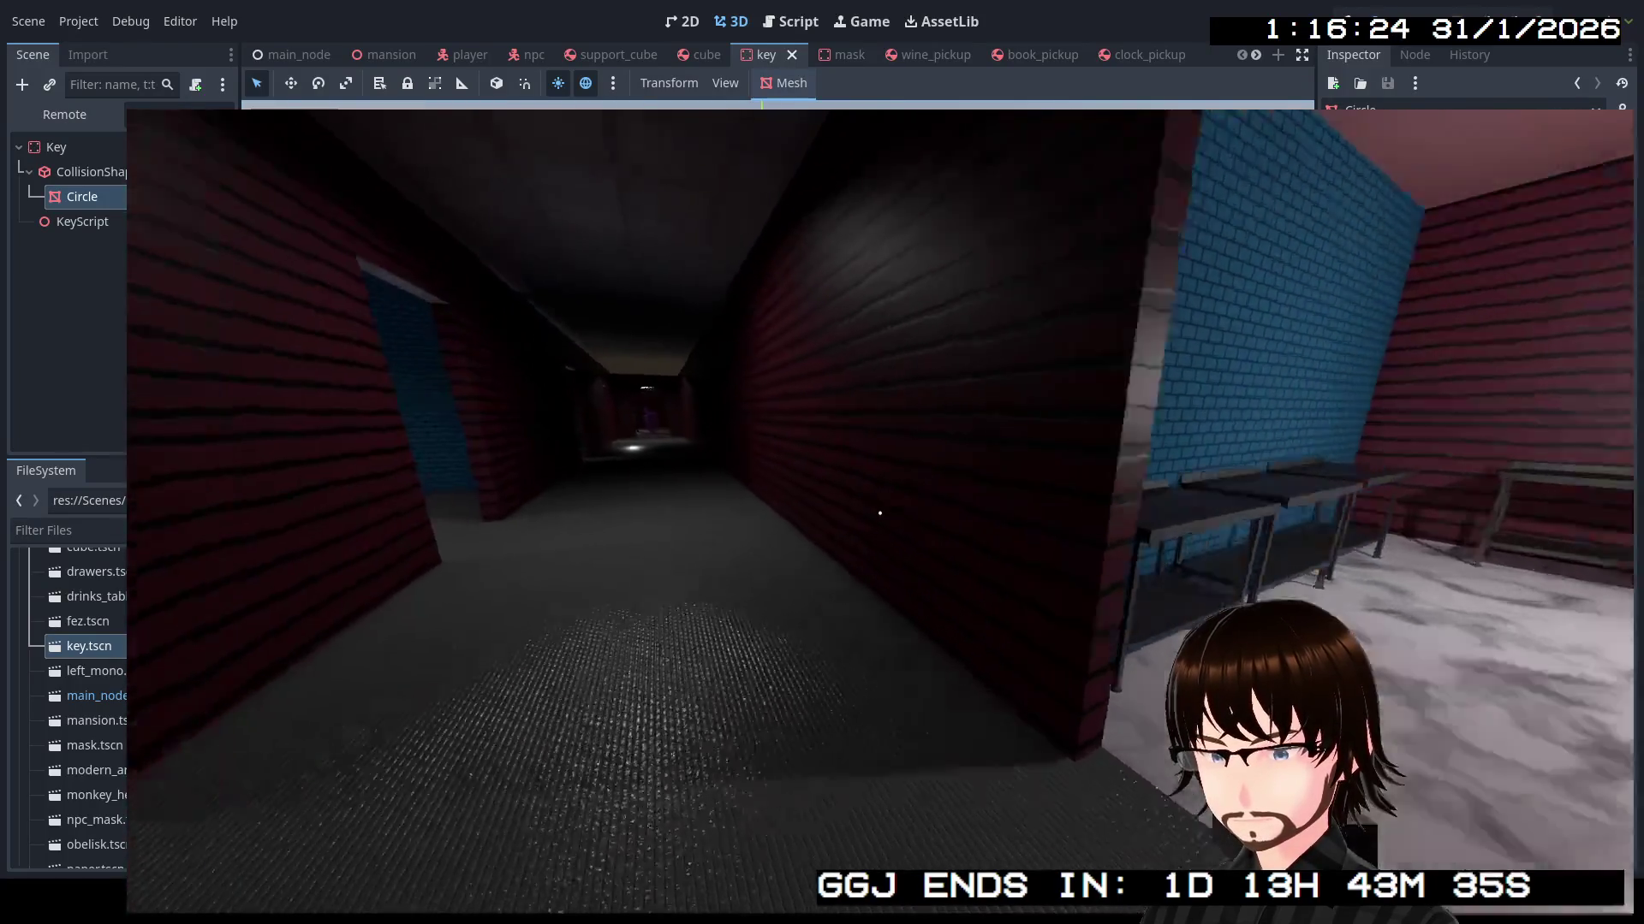
pyautogui.press('w')
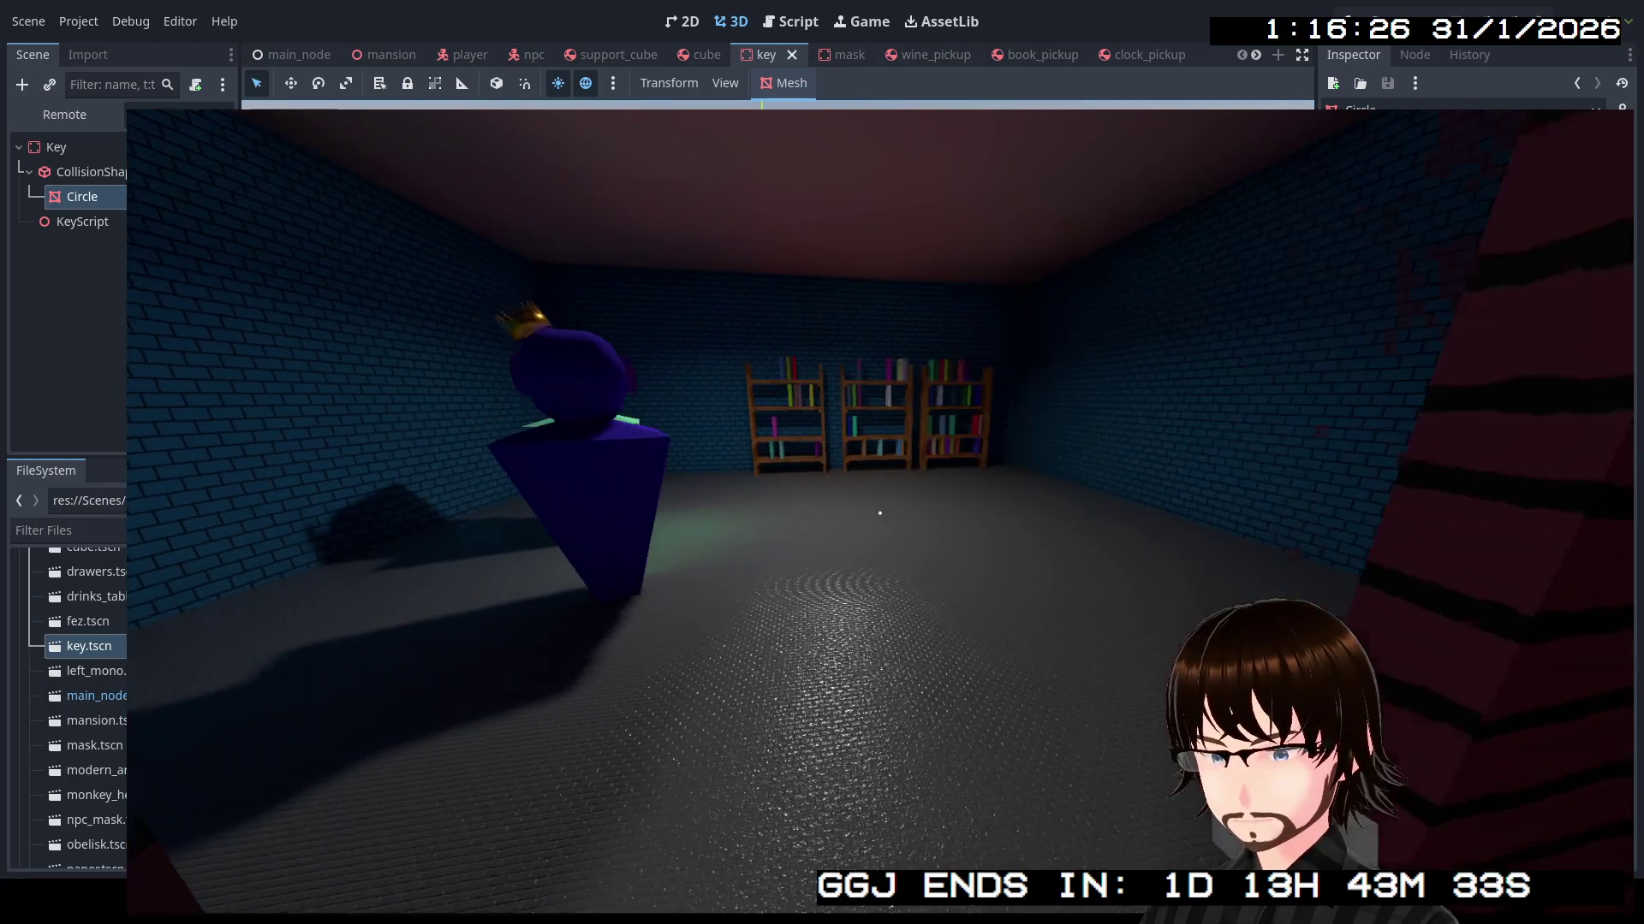
pyautogui.press('w')
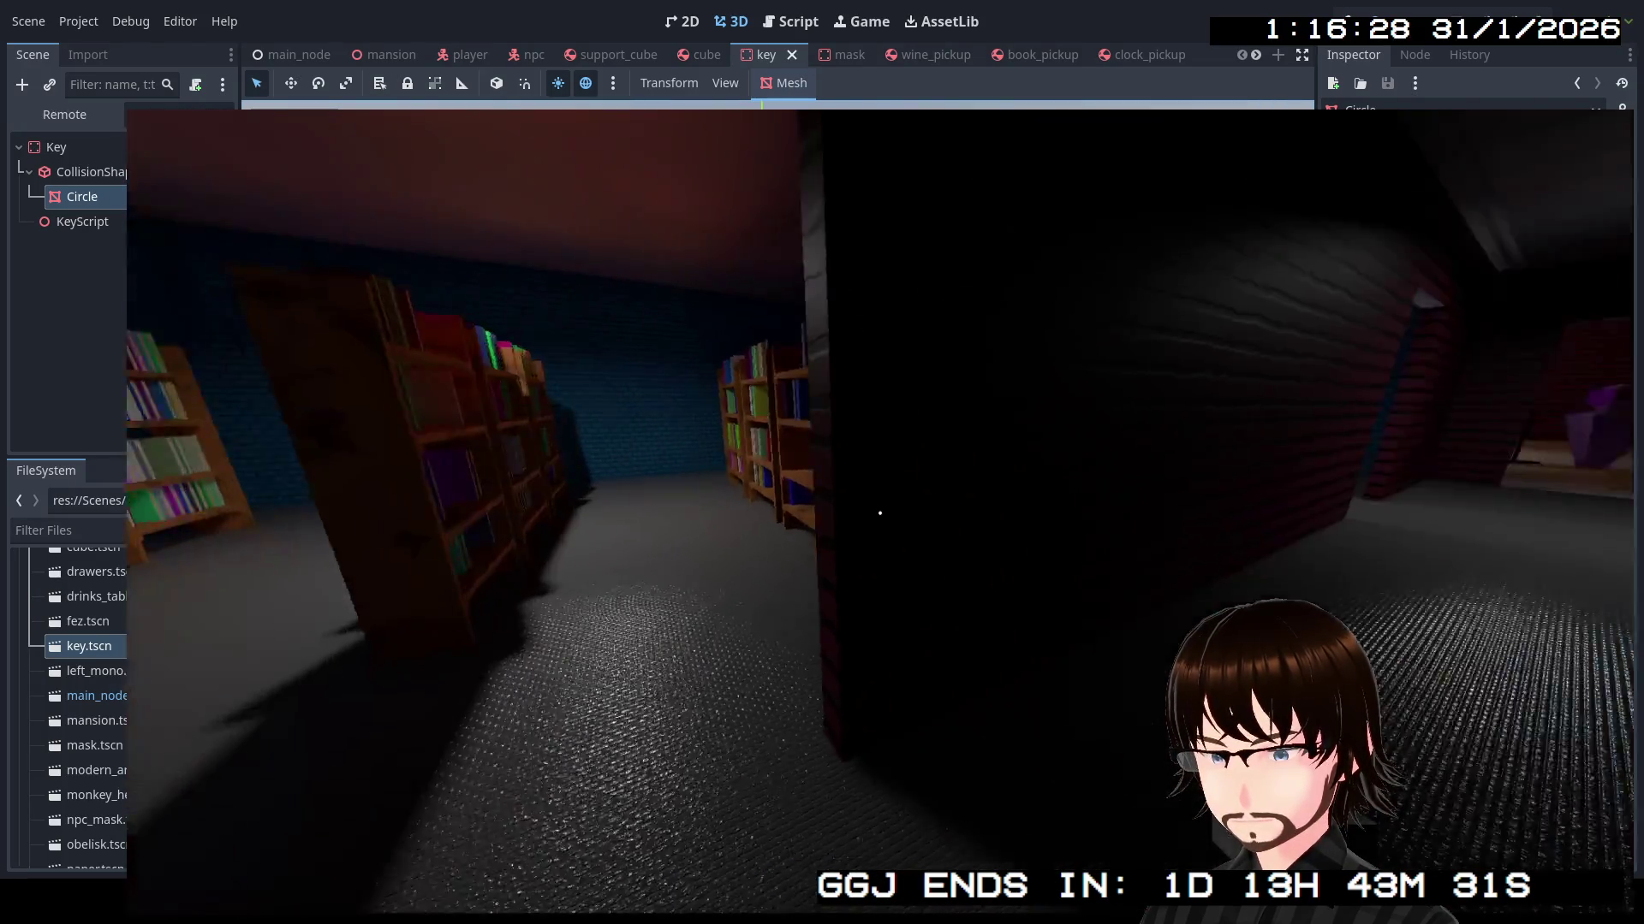
pyautogui.press('w')
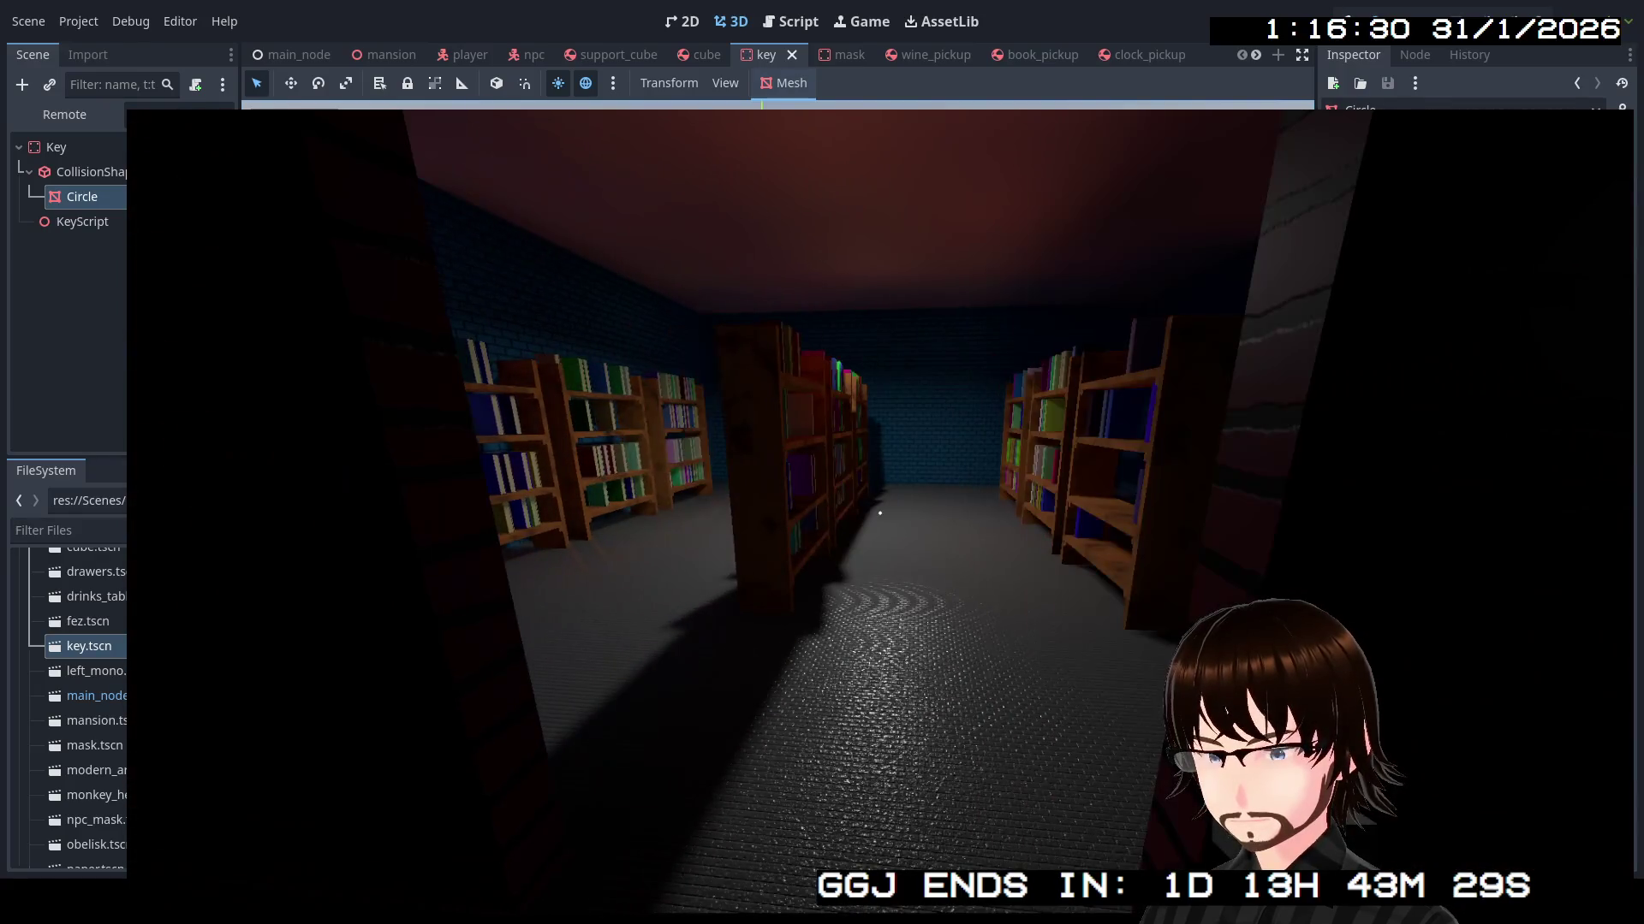
pyautogui.press('w')
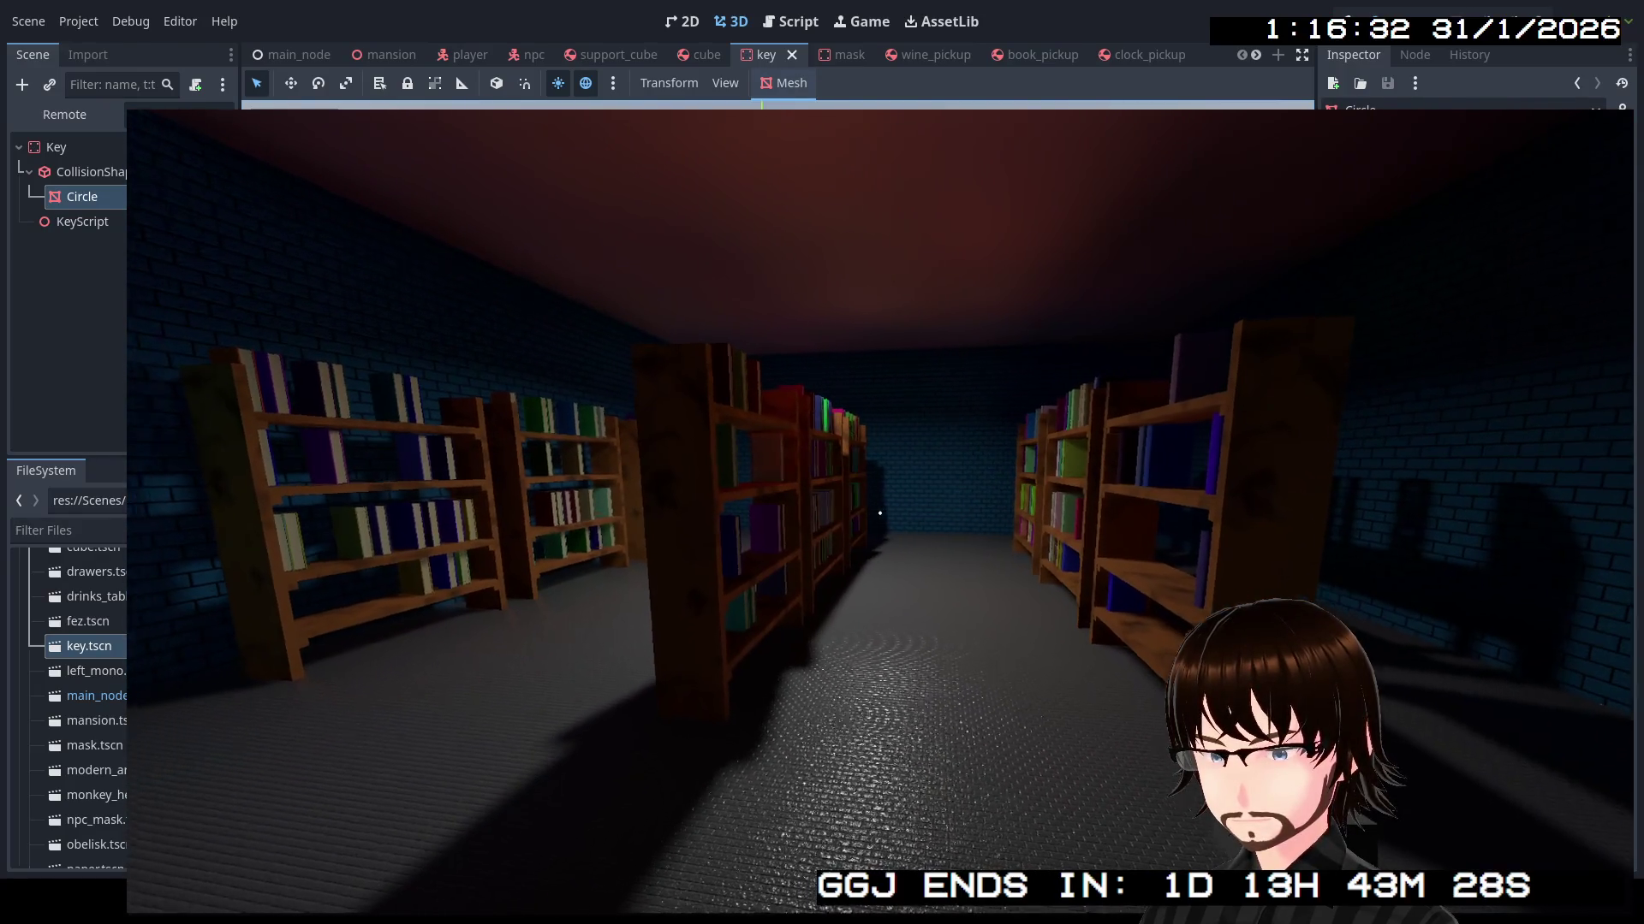
pyautogui.press('w')
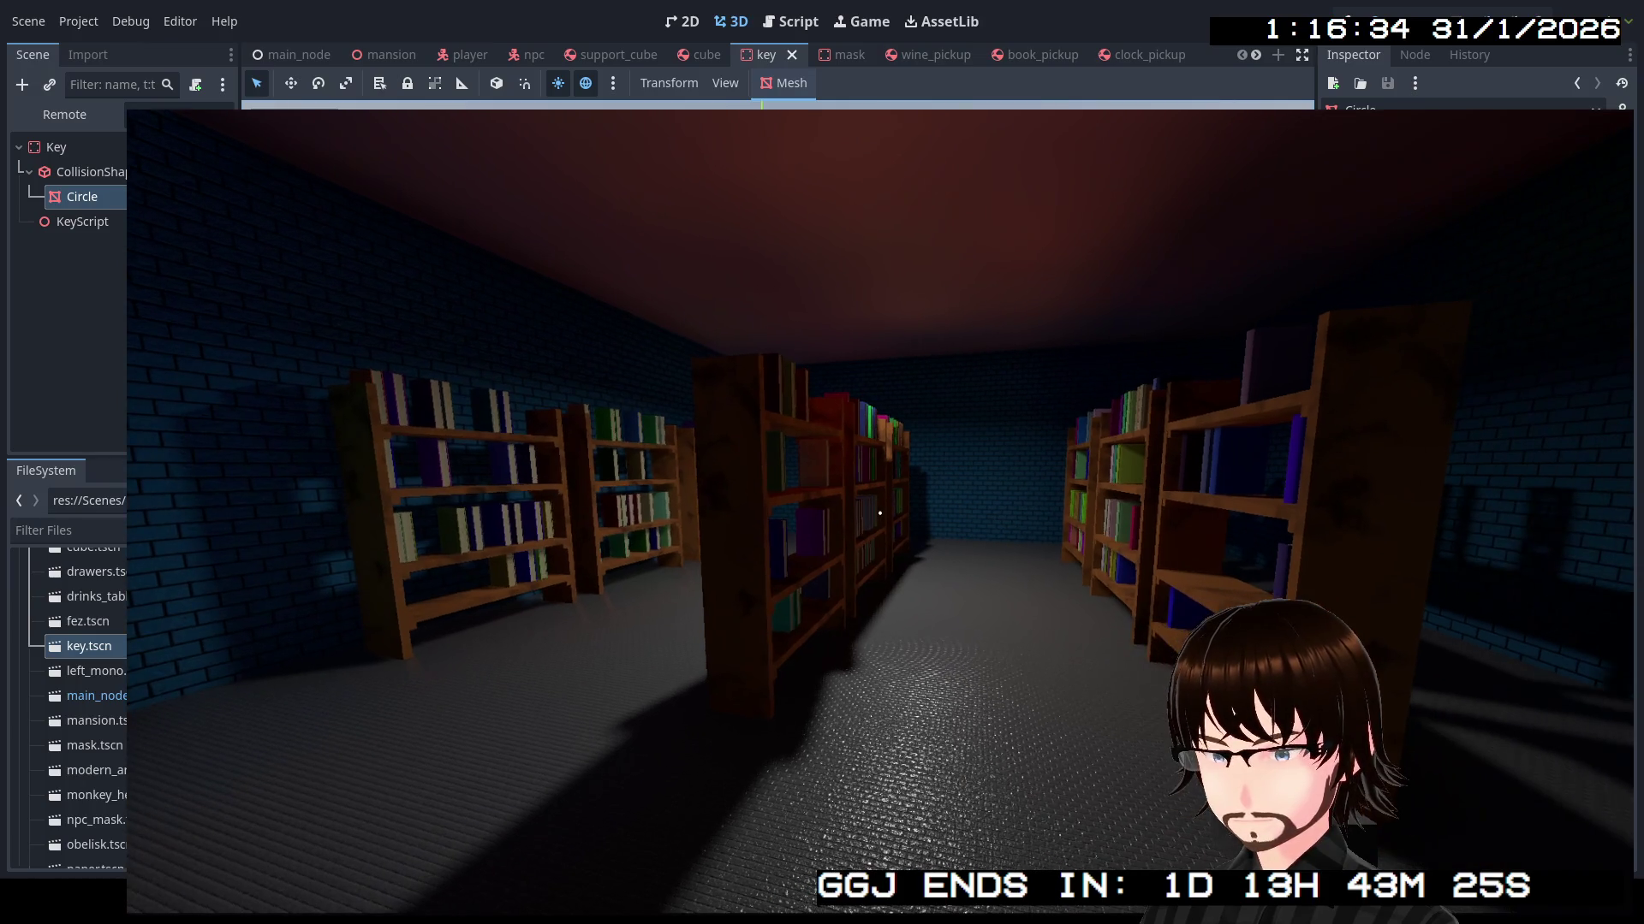
pyautogui.press('w')
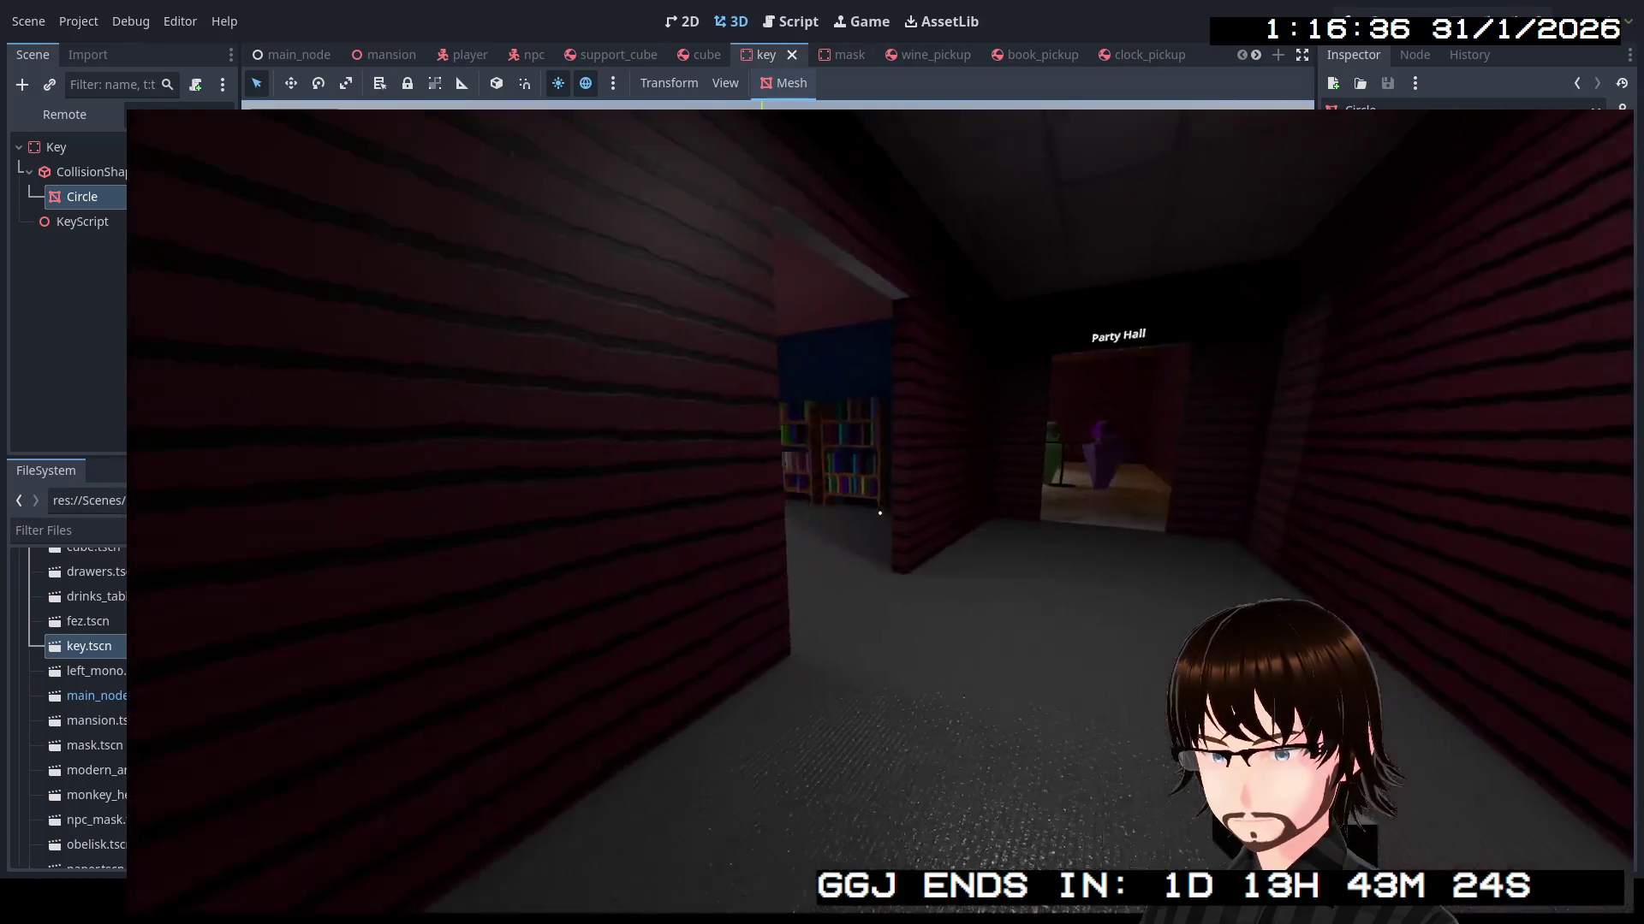
pyautogui.press('w')
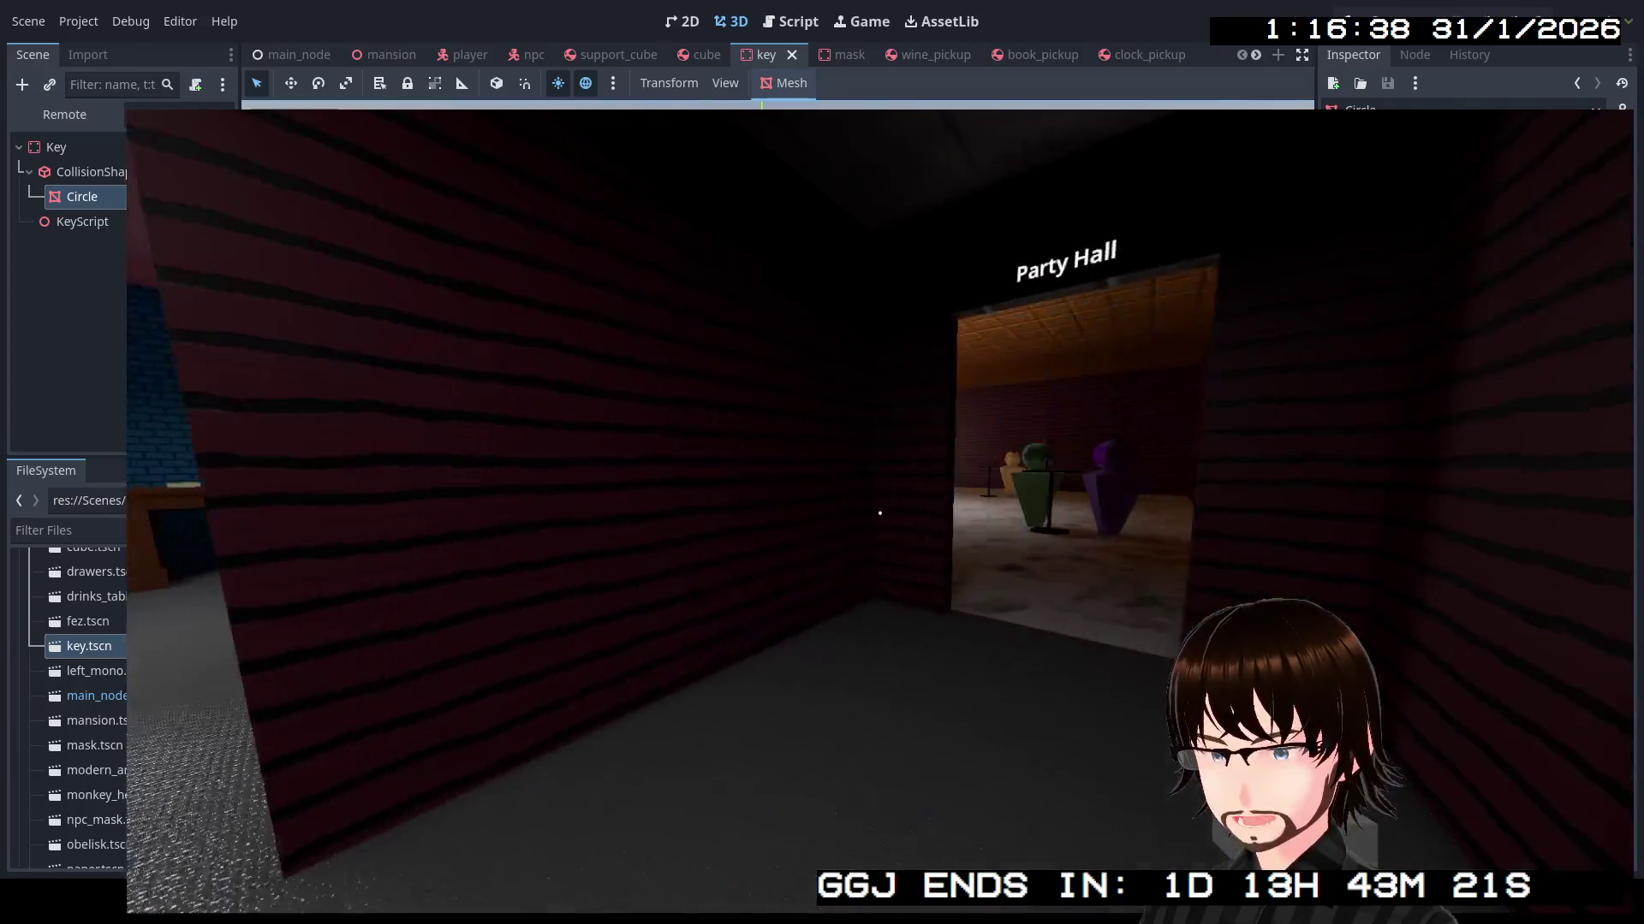
pyautogui.press('w')
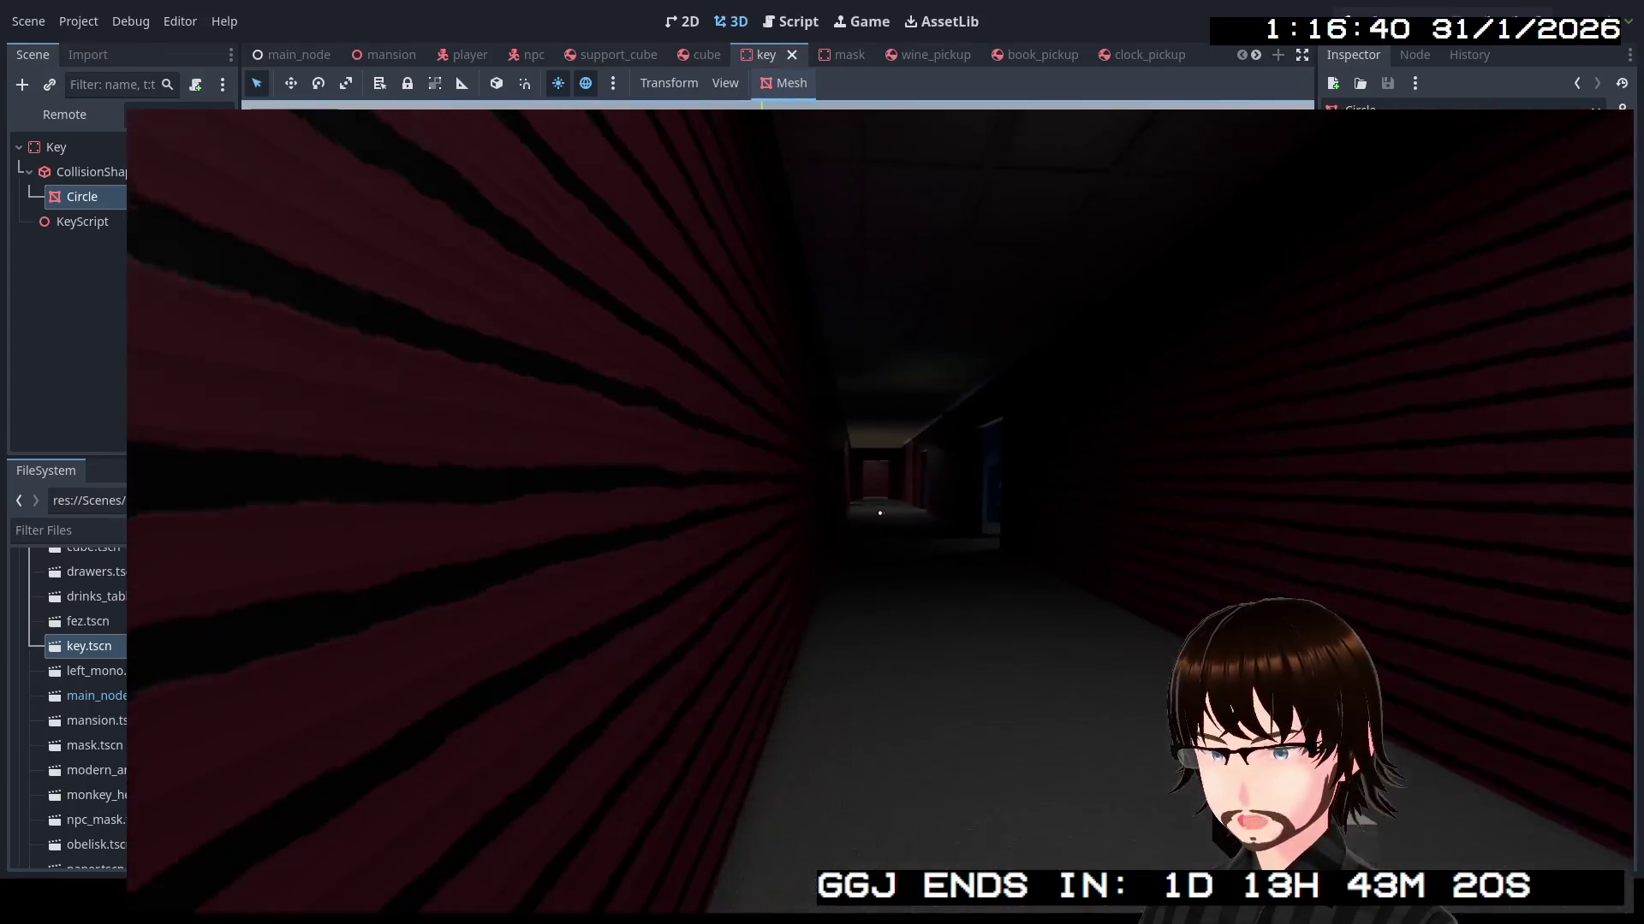
# Walk past Storage through the marble hall into the Bedrooms & Art Hall corridor and view the blue side room
pyautogui.press('w')
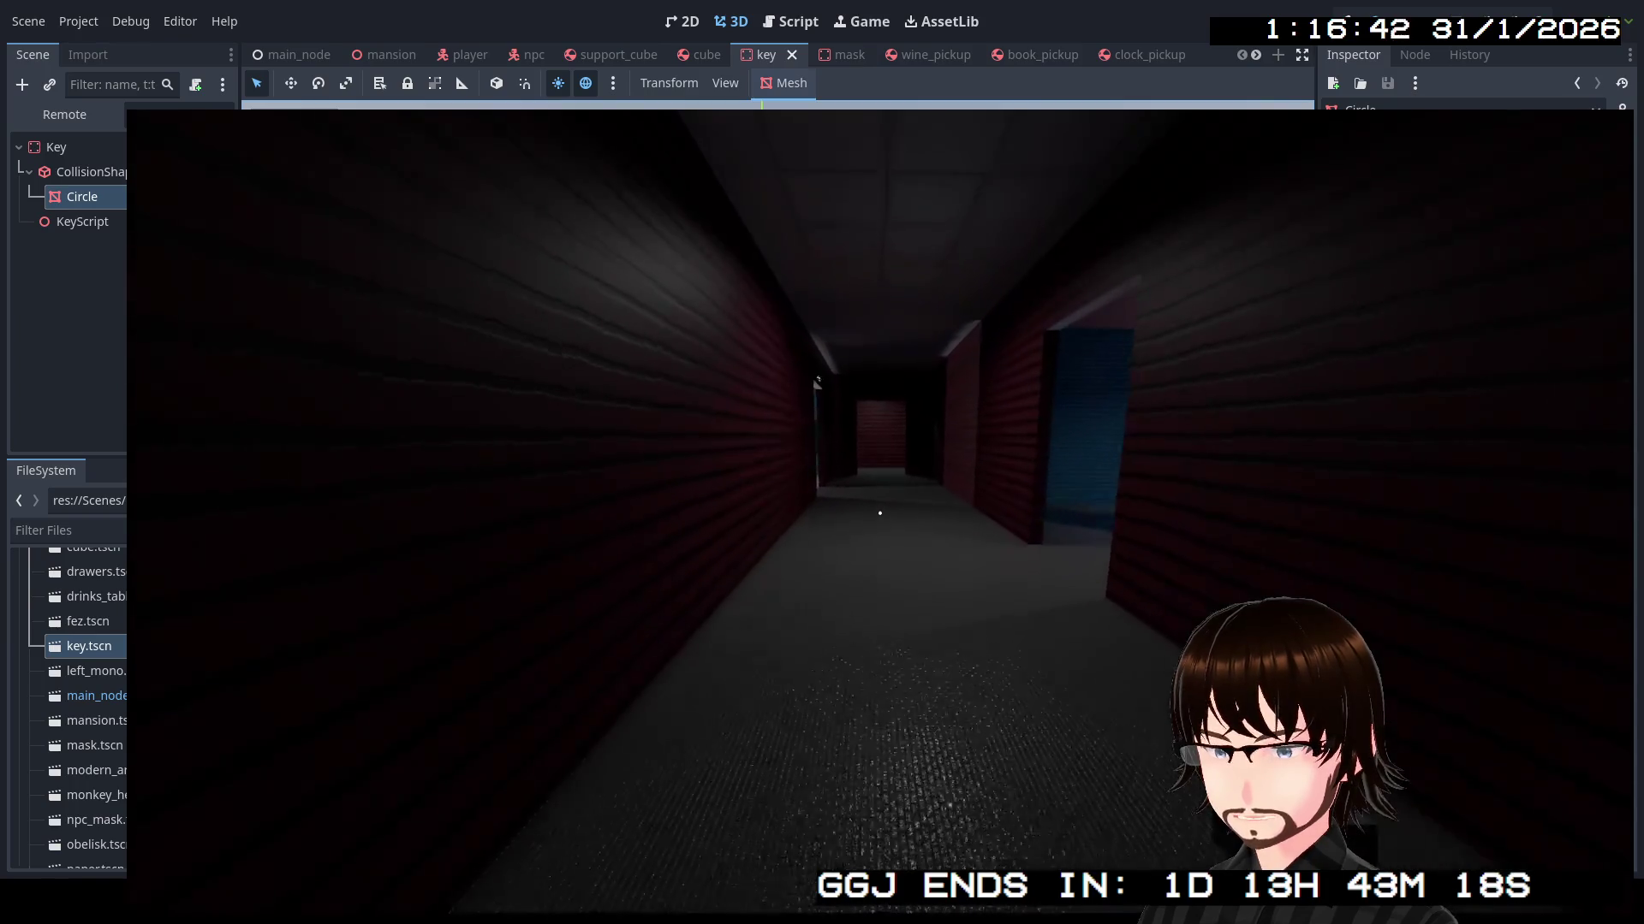
pyautogui.press('w')
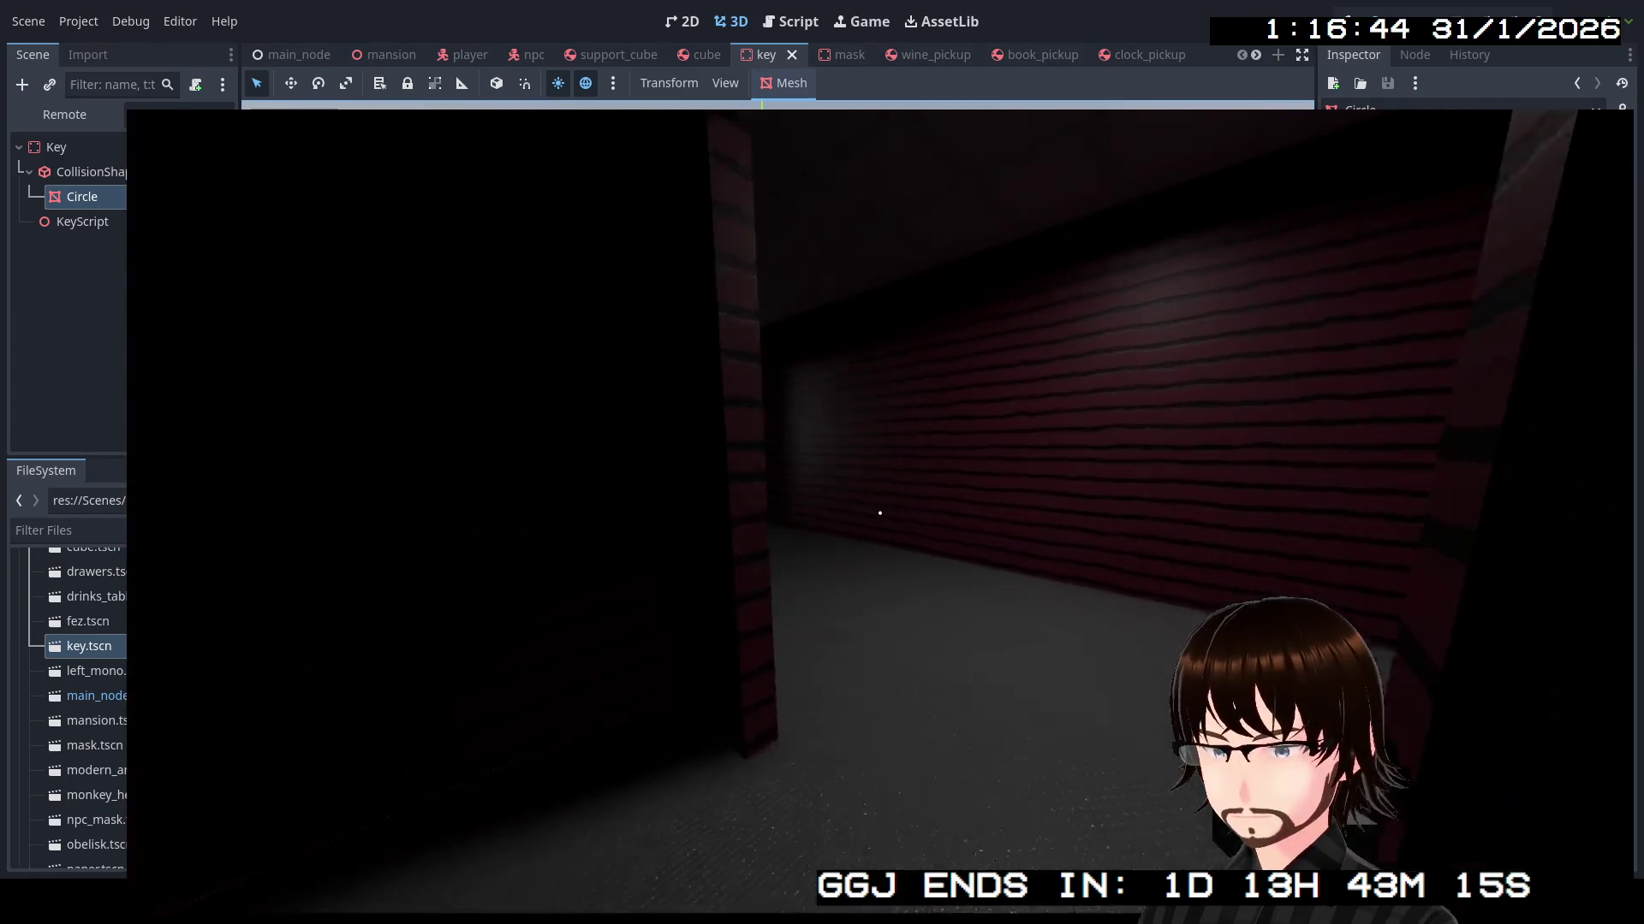
pyautogui.press('w')
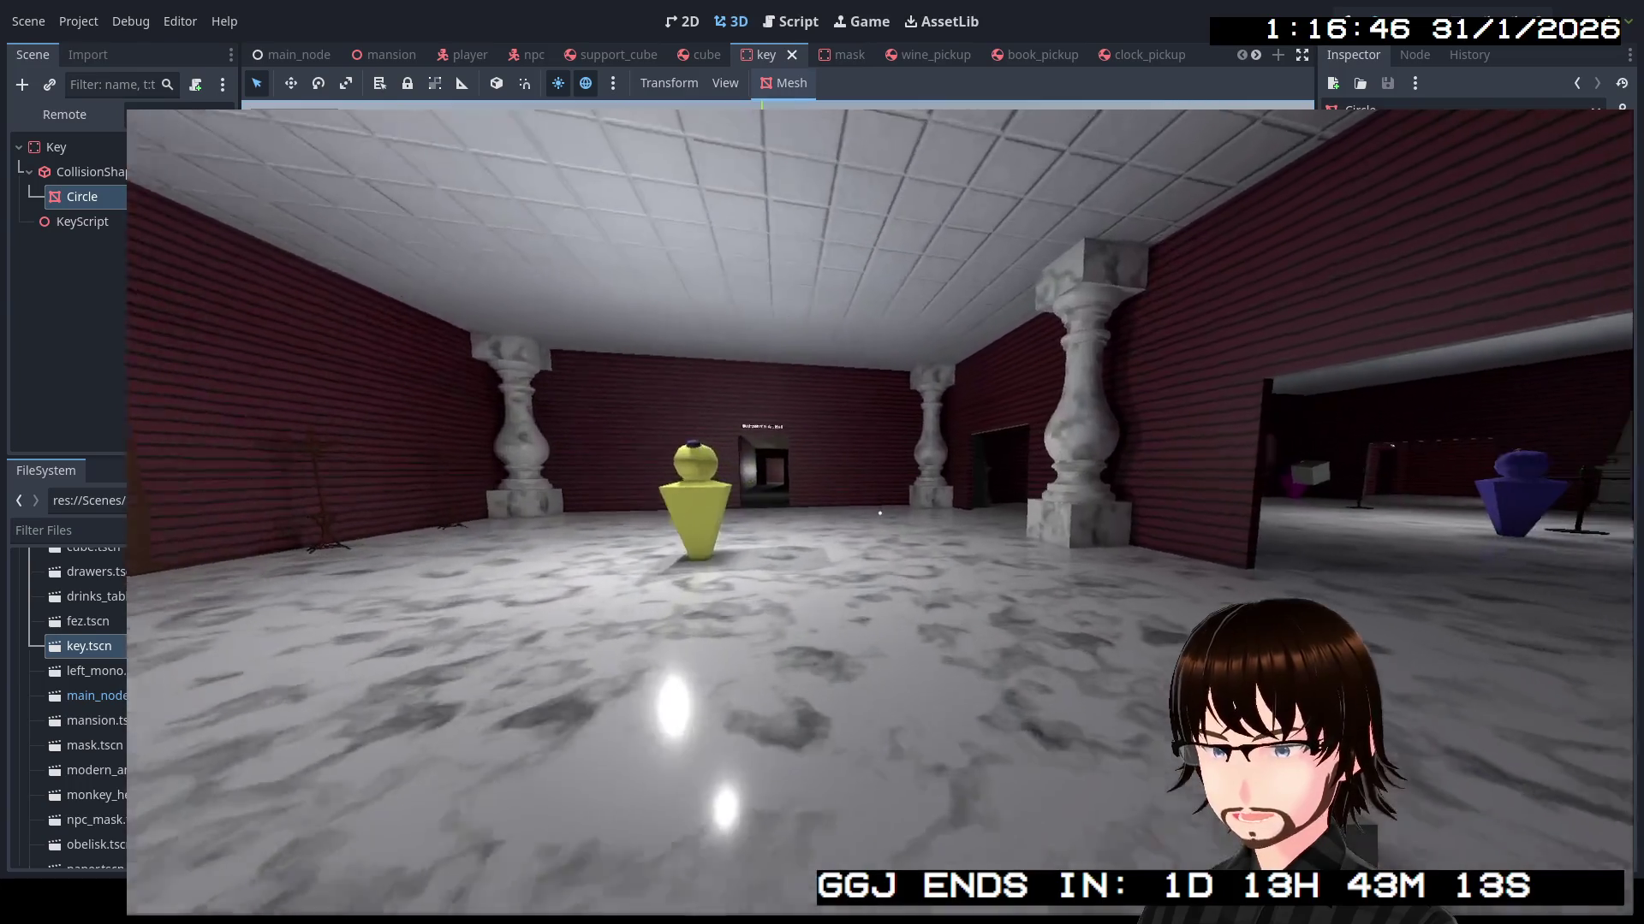
pyautogui.press('w')
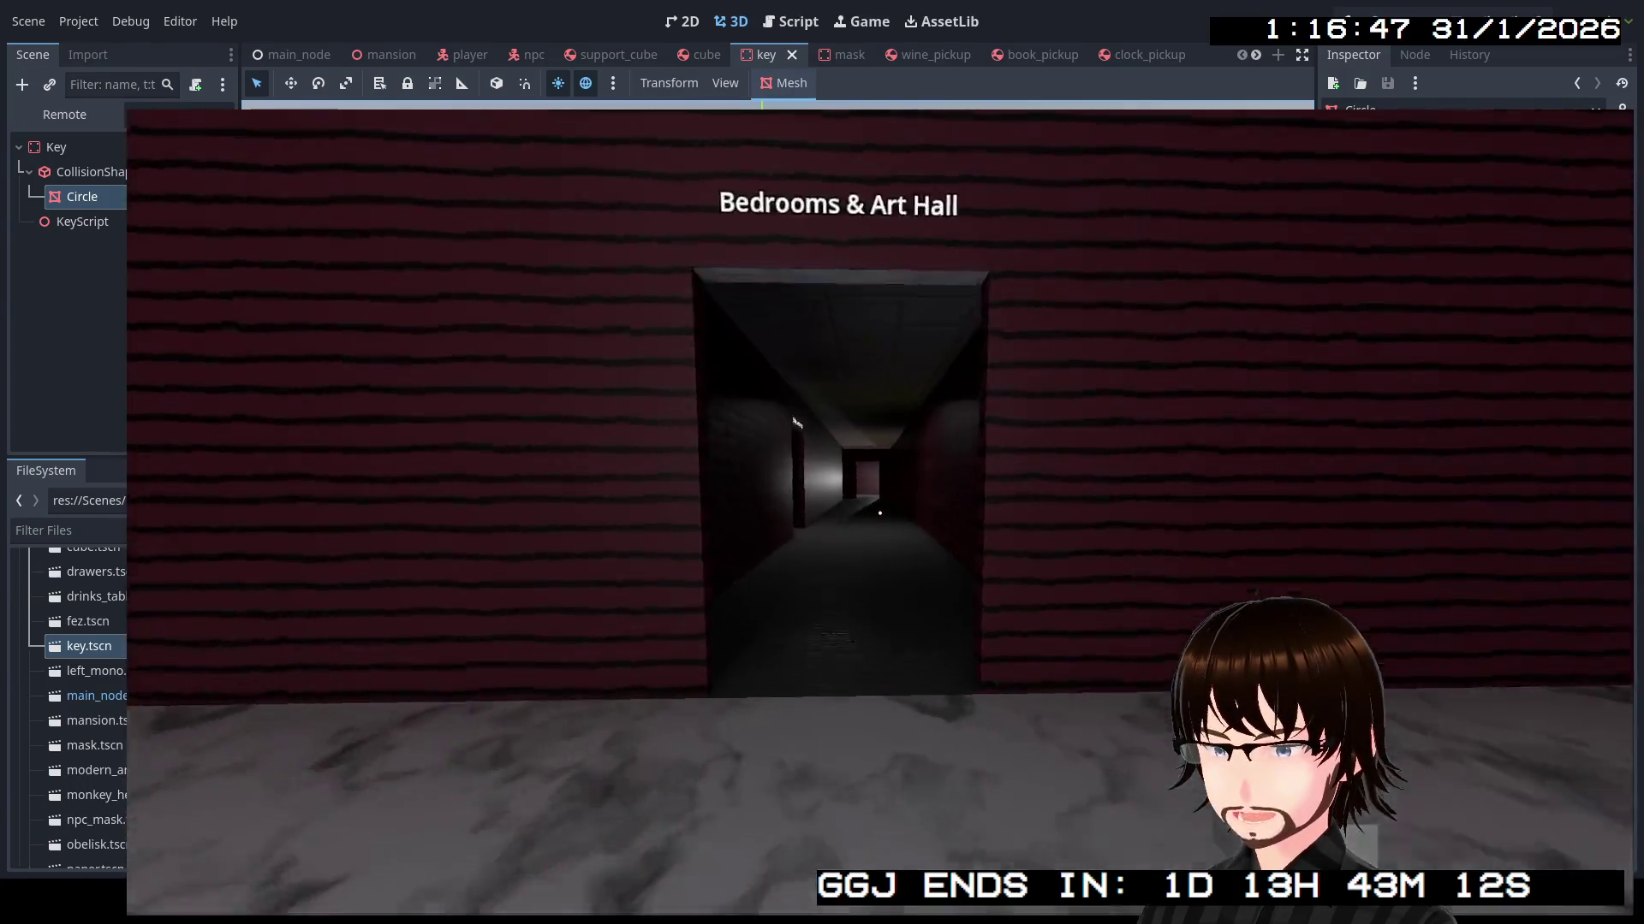
pyautogui.press('w')
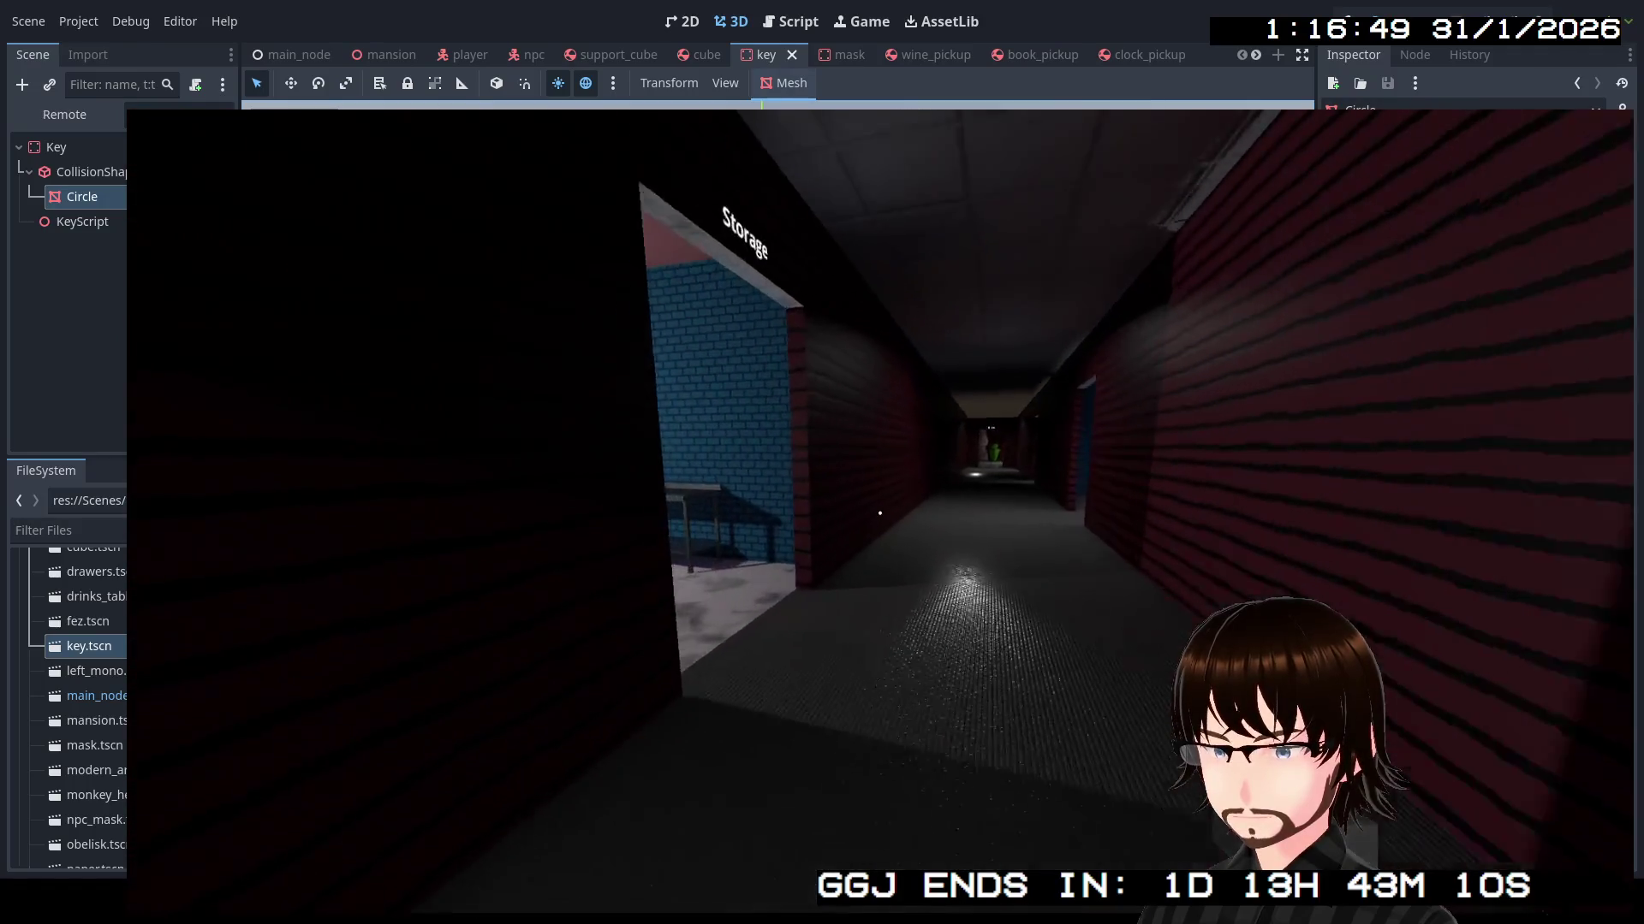
pyautogui.press('w')
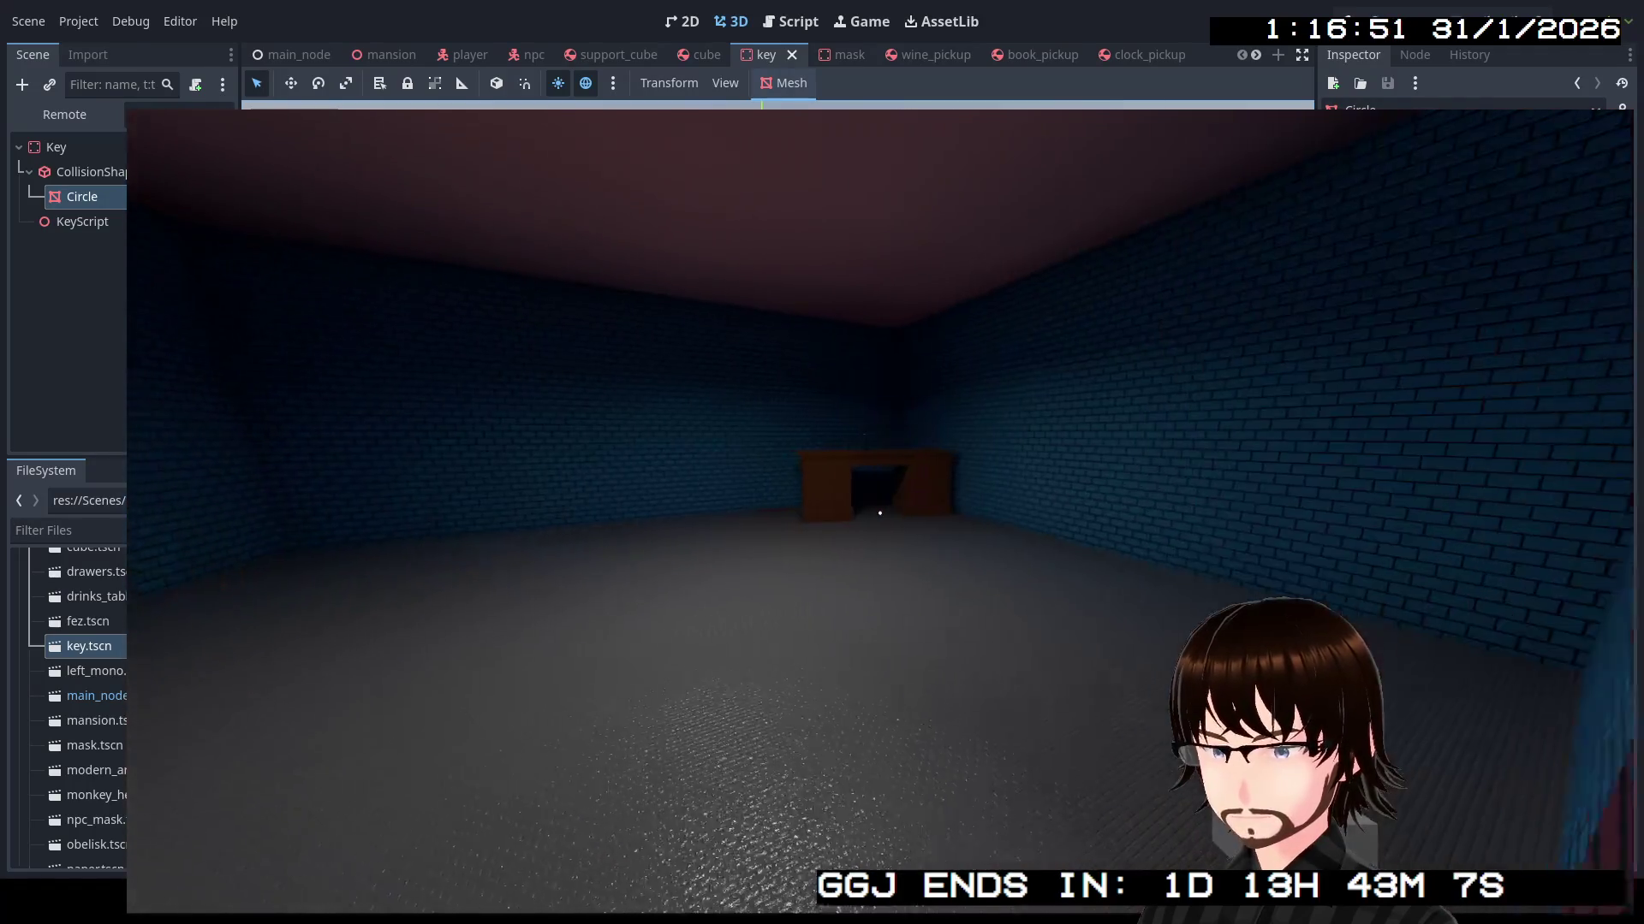
# Enter the art hall and approach the pink statue and bust pedestal
pyautogui.press('w')
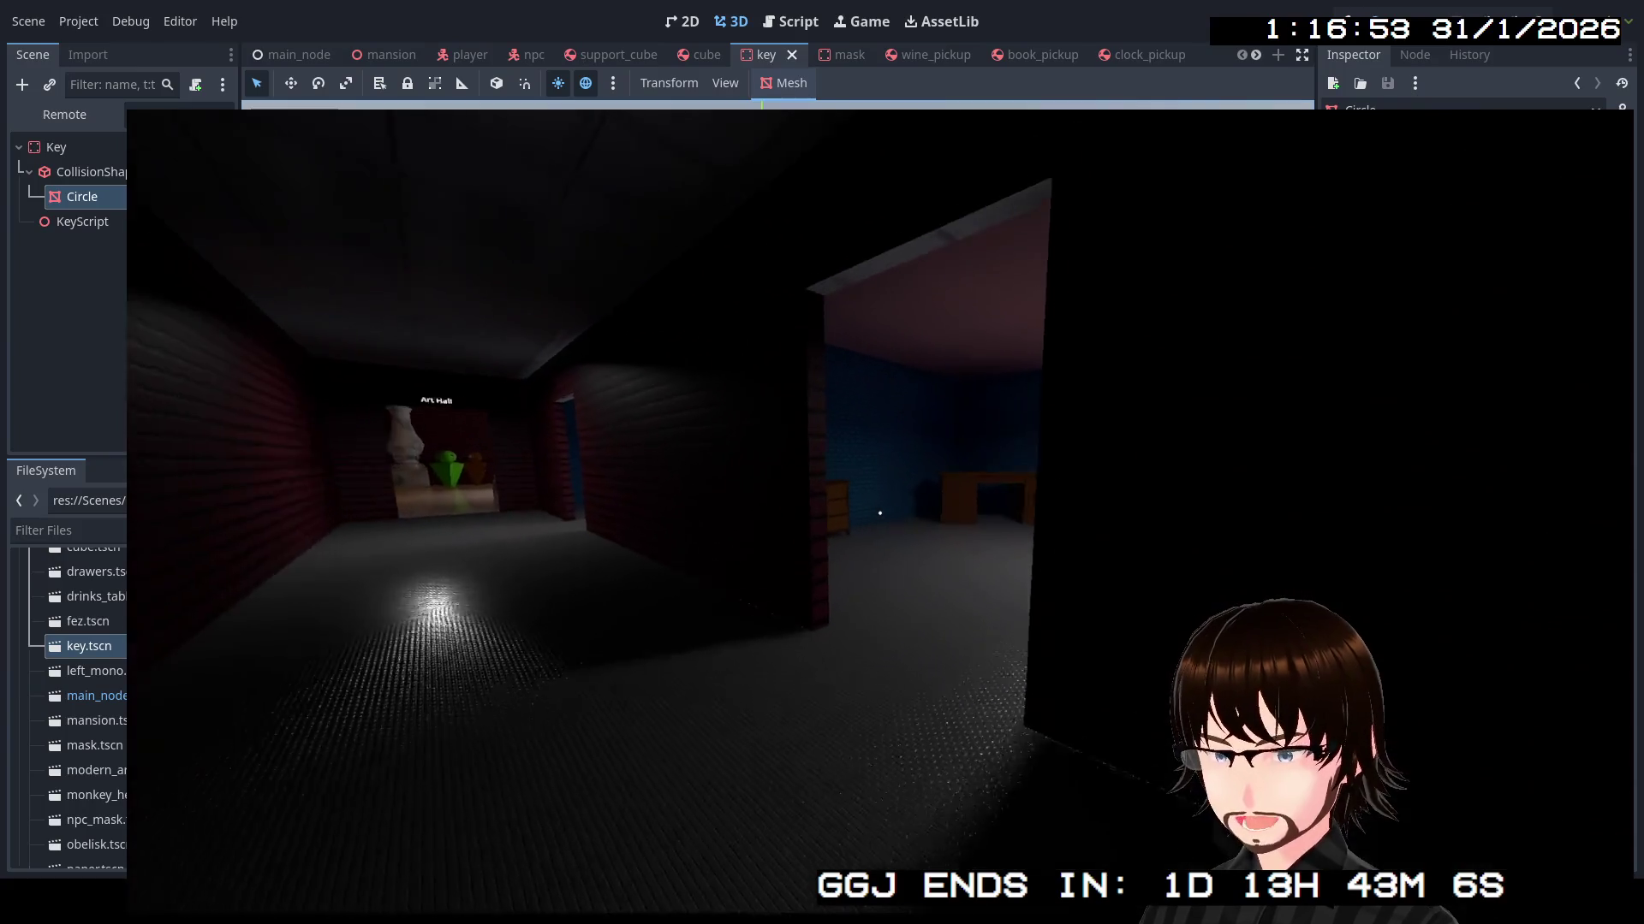
pyautogui.press('w')
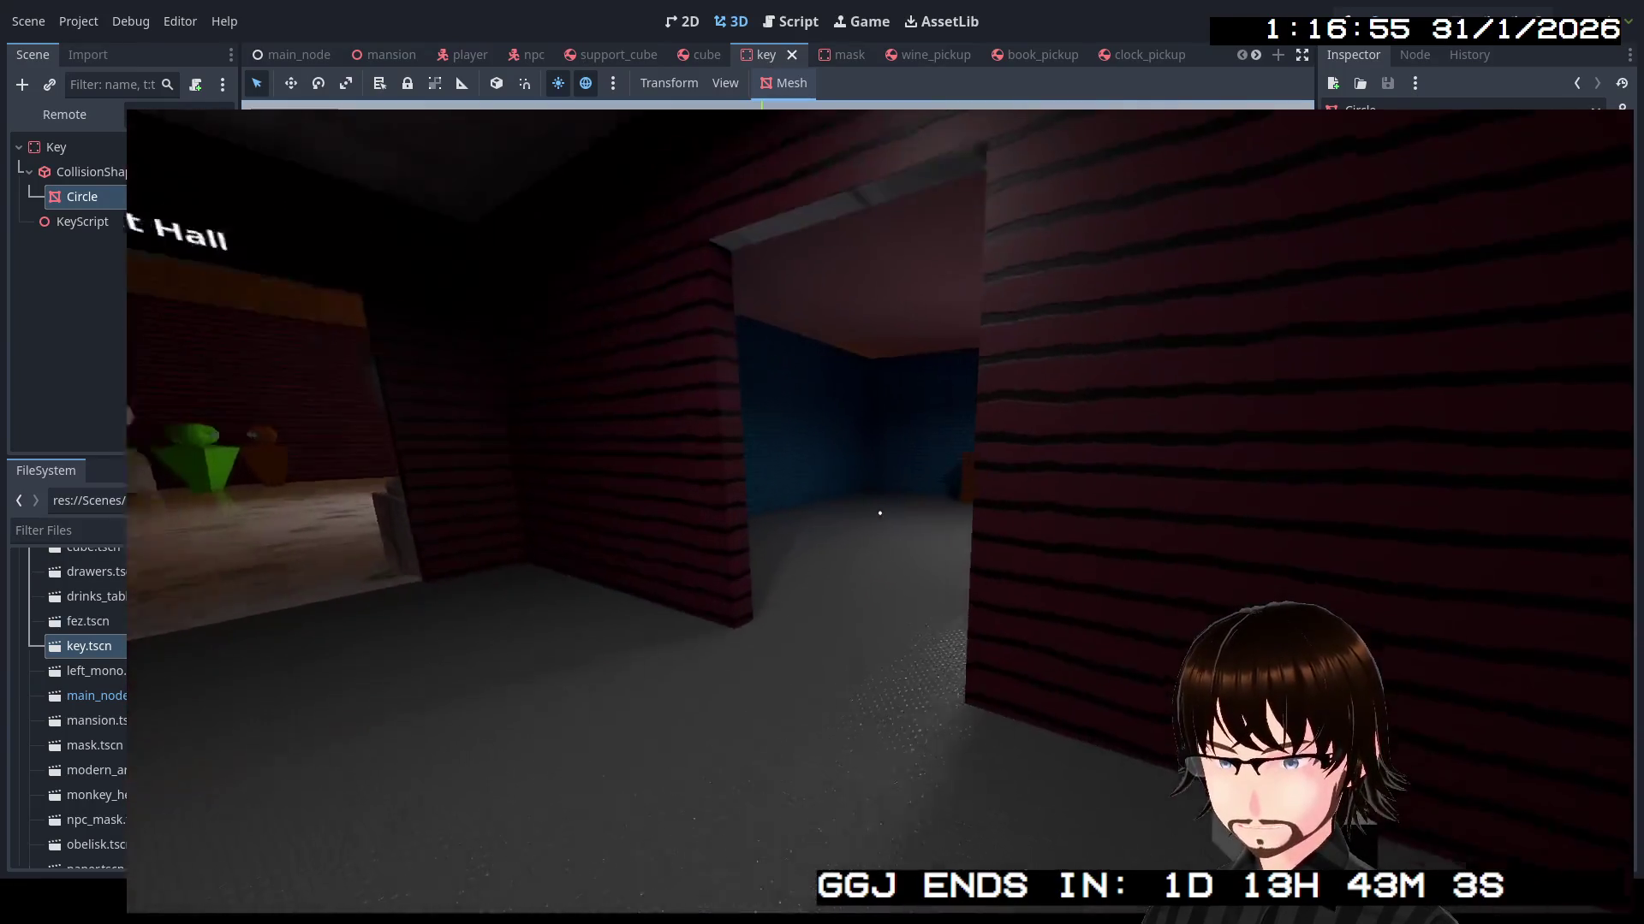
pyautogui.press('w')
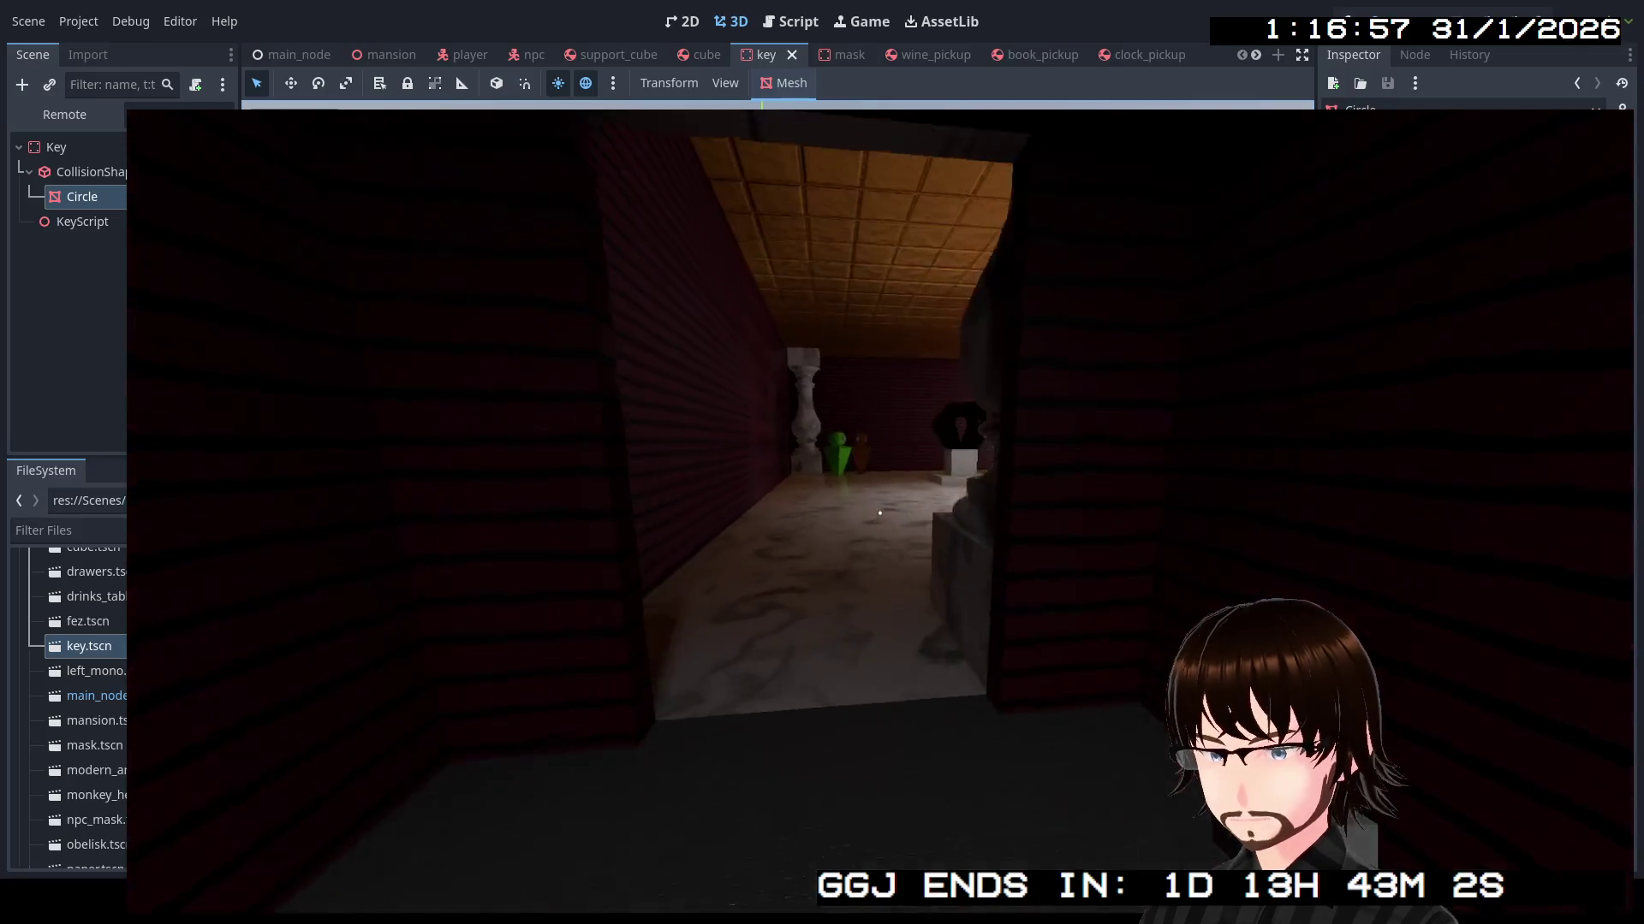
pyautogui.press('w')
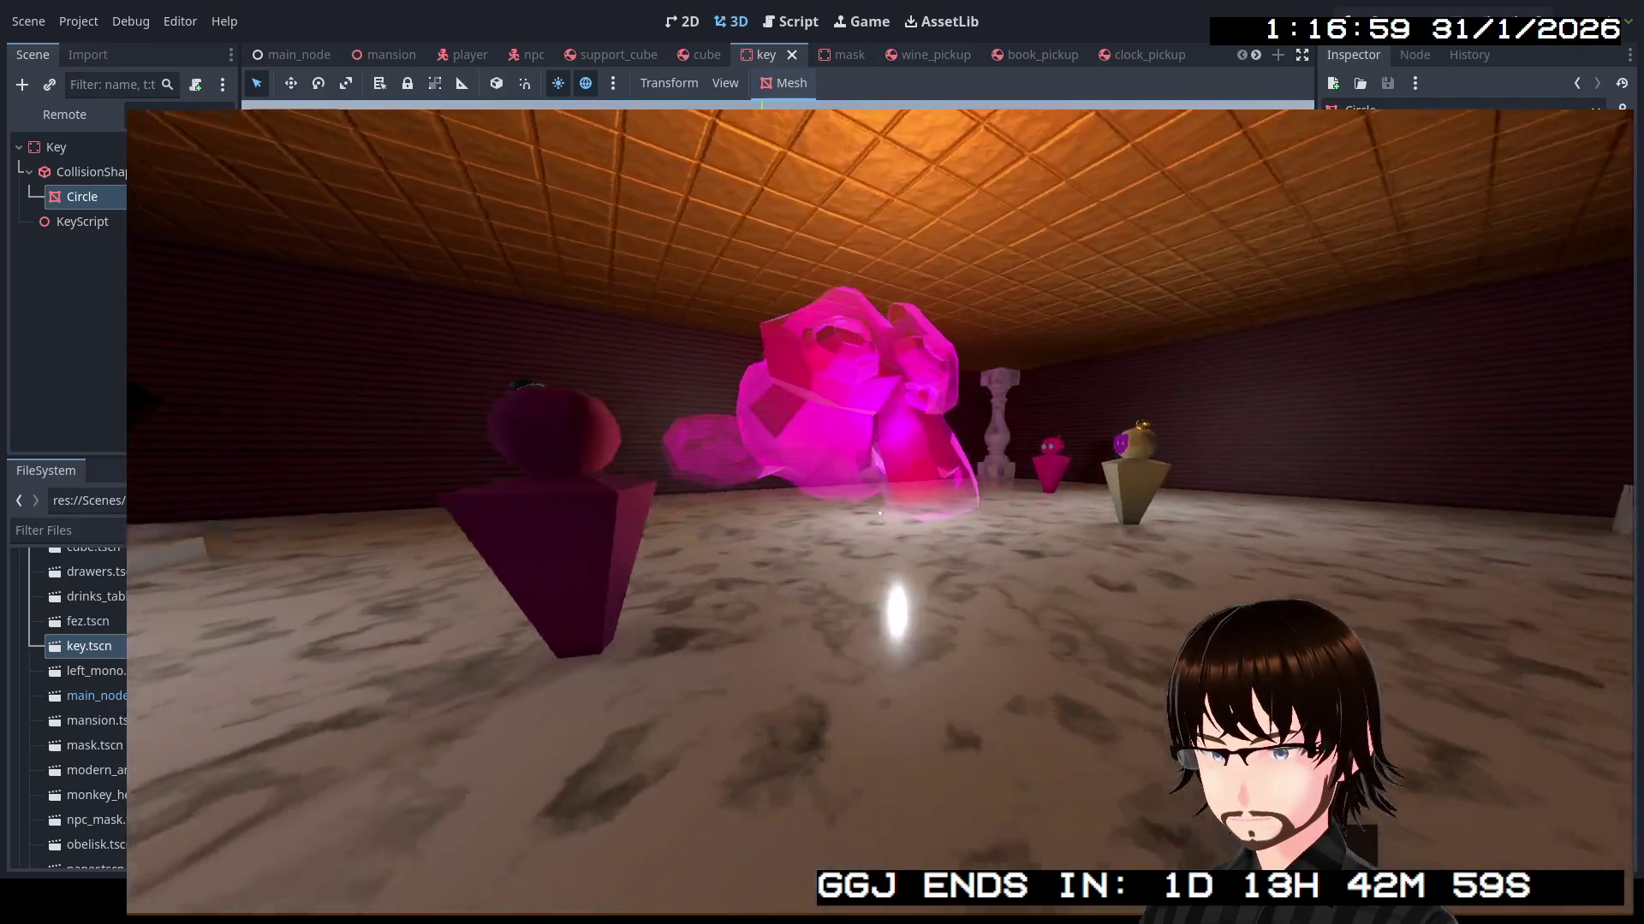
pyautogui.press('w')
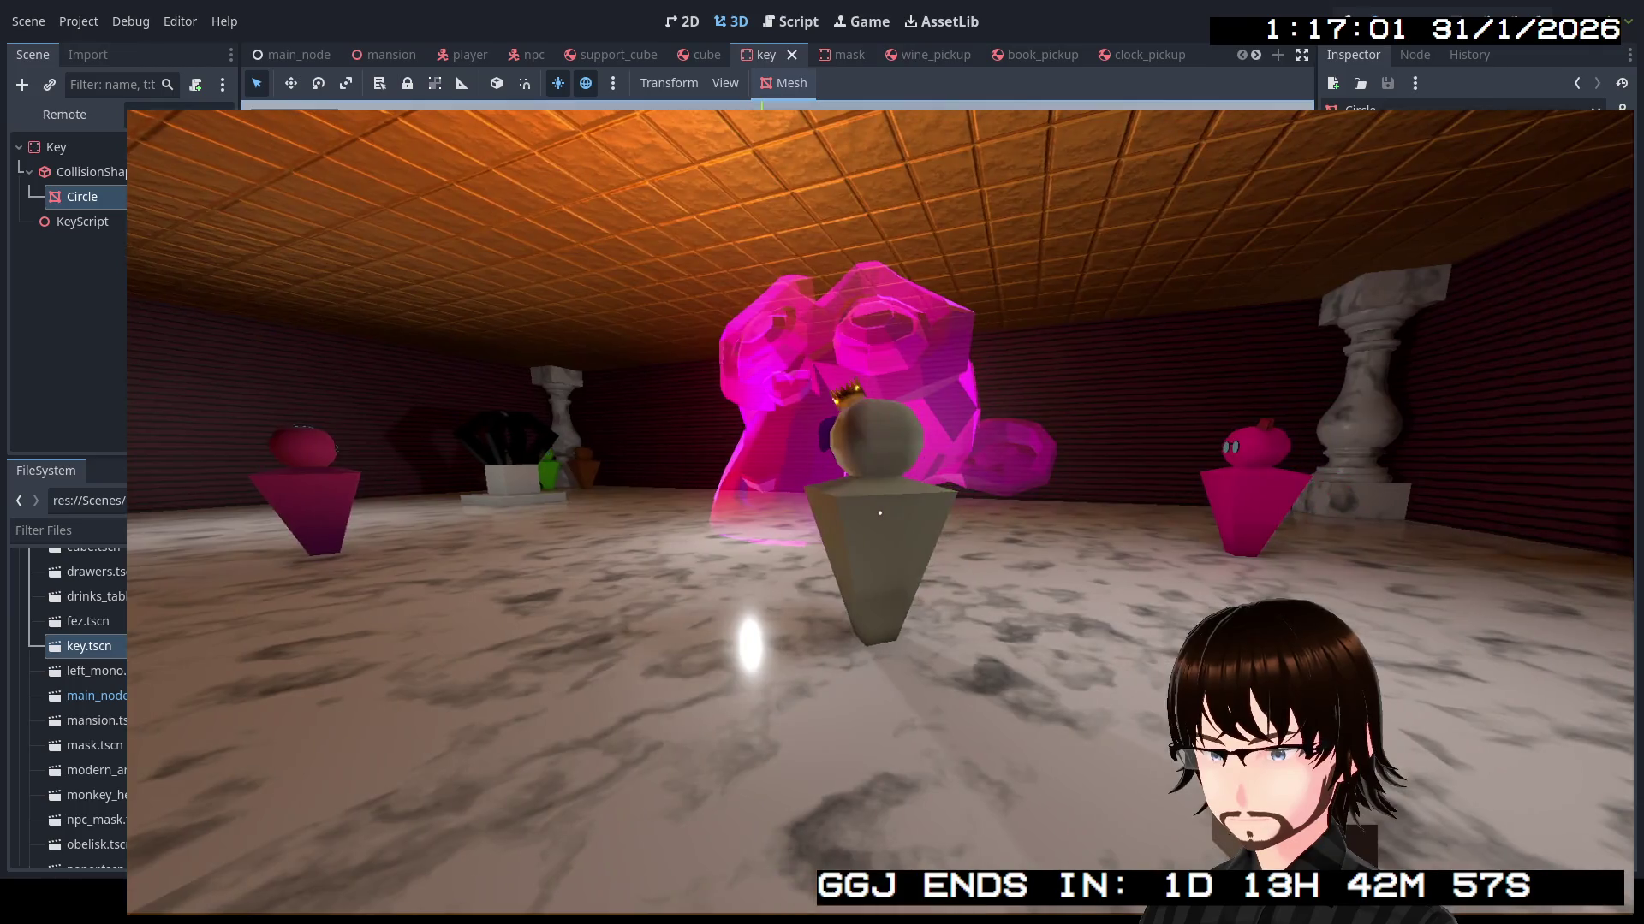
# Visit the desk with bottles in the blue room and return to the red corridor
pyautogui.press('w')
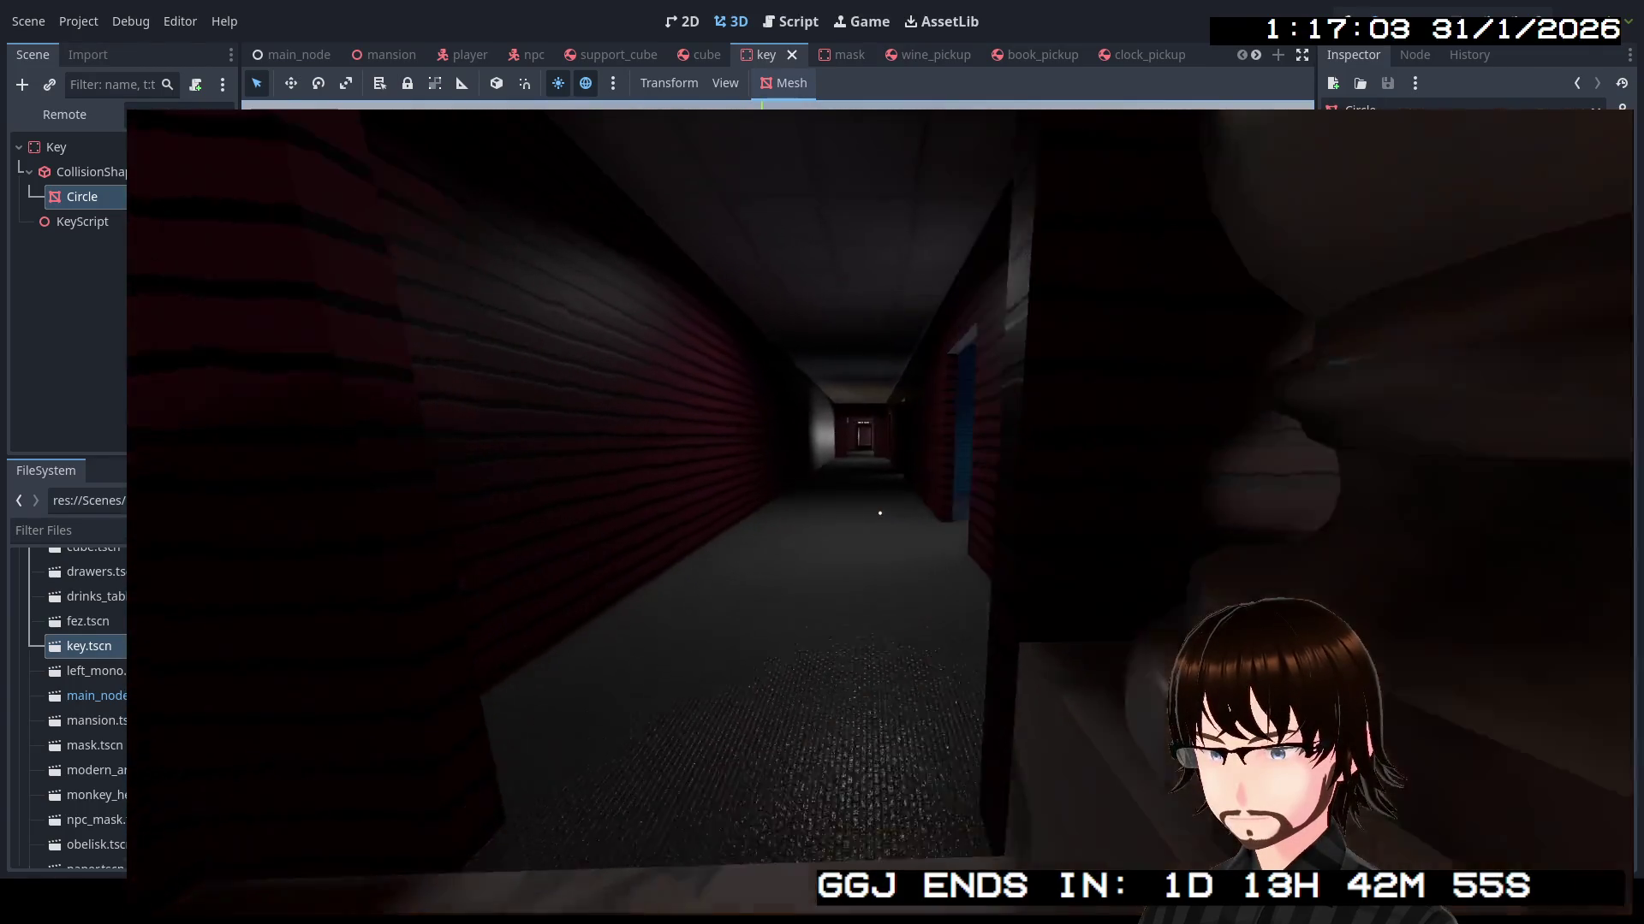
pyautogui.press('w')
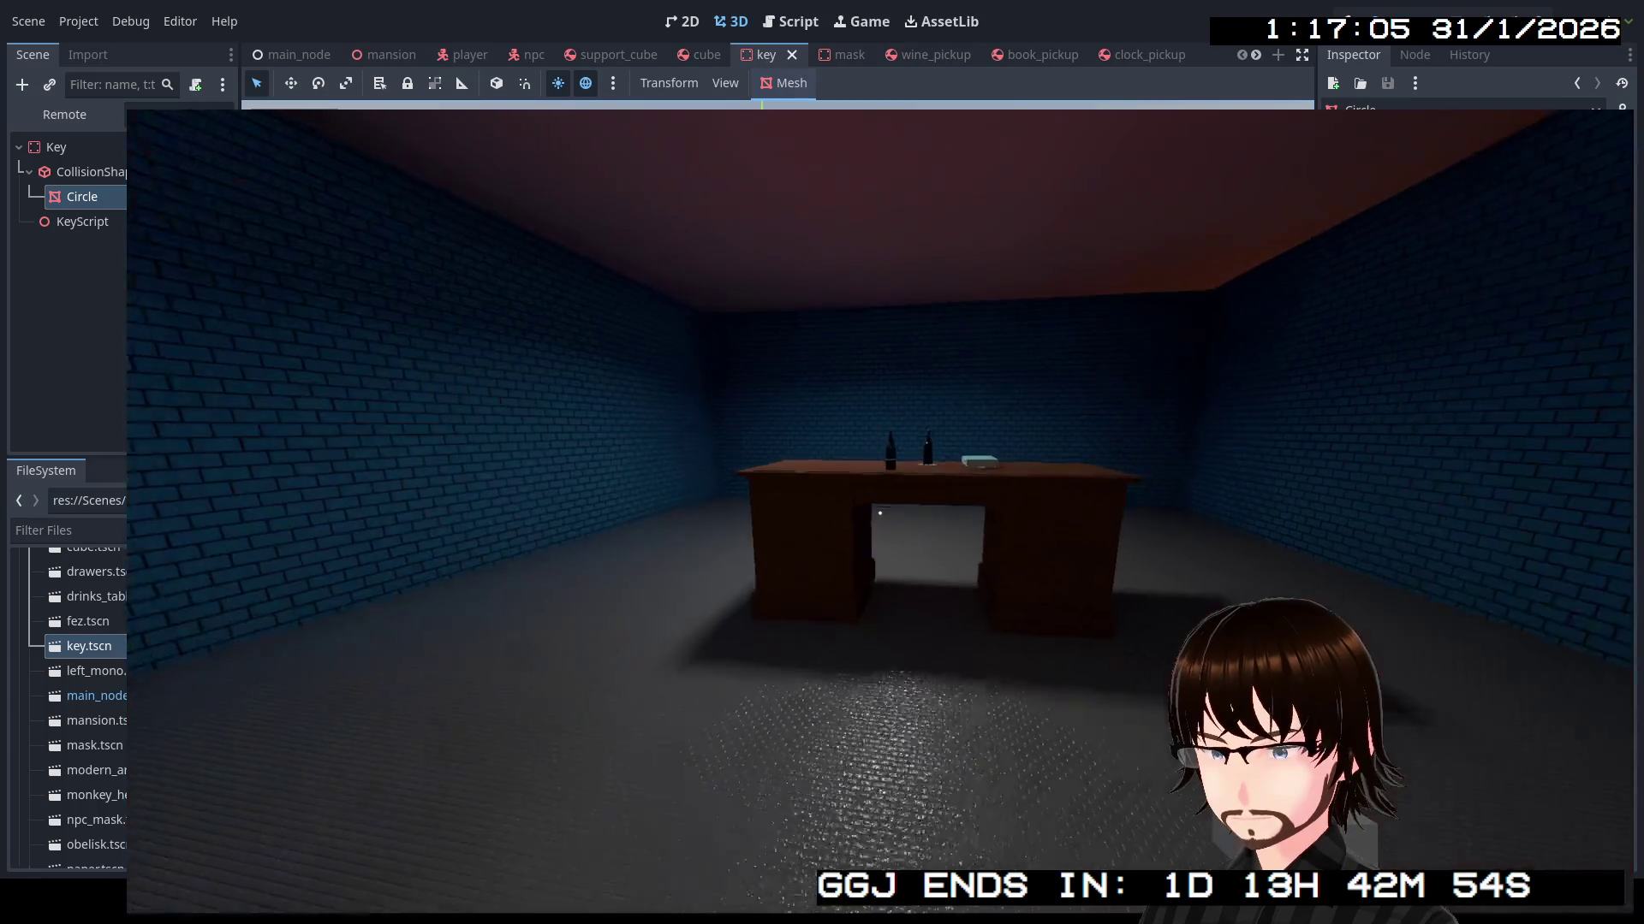
pyautogui.press('w')
pyautogui.press('w')
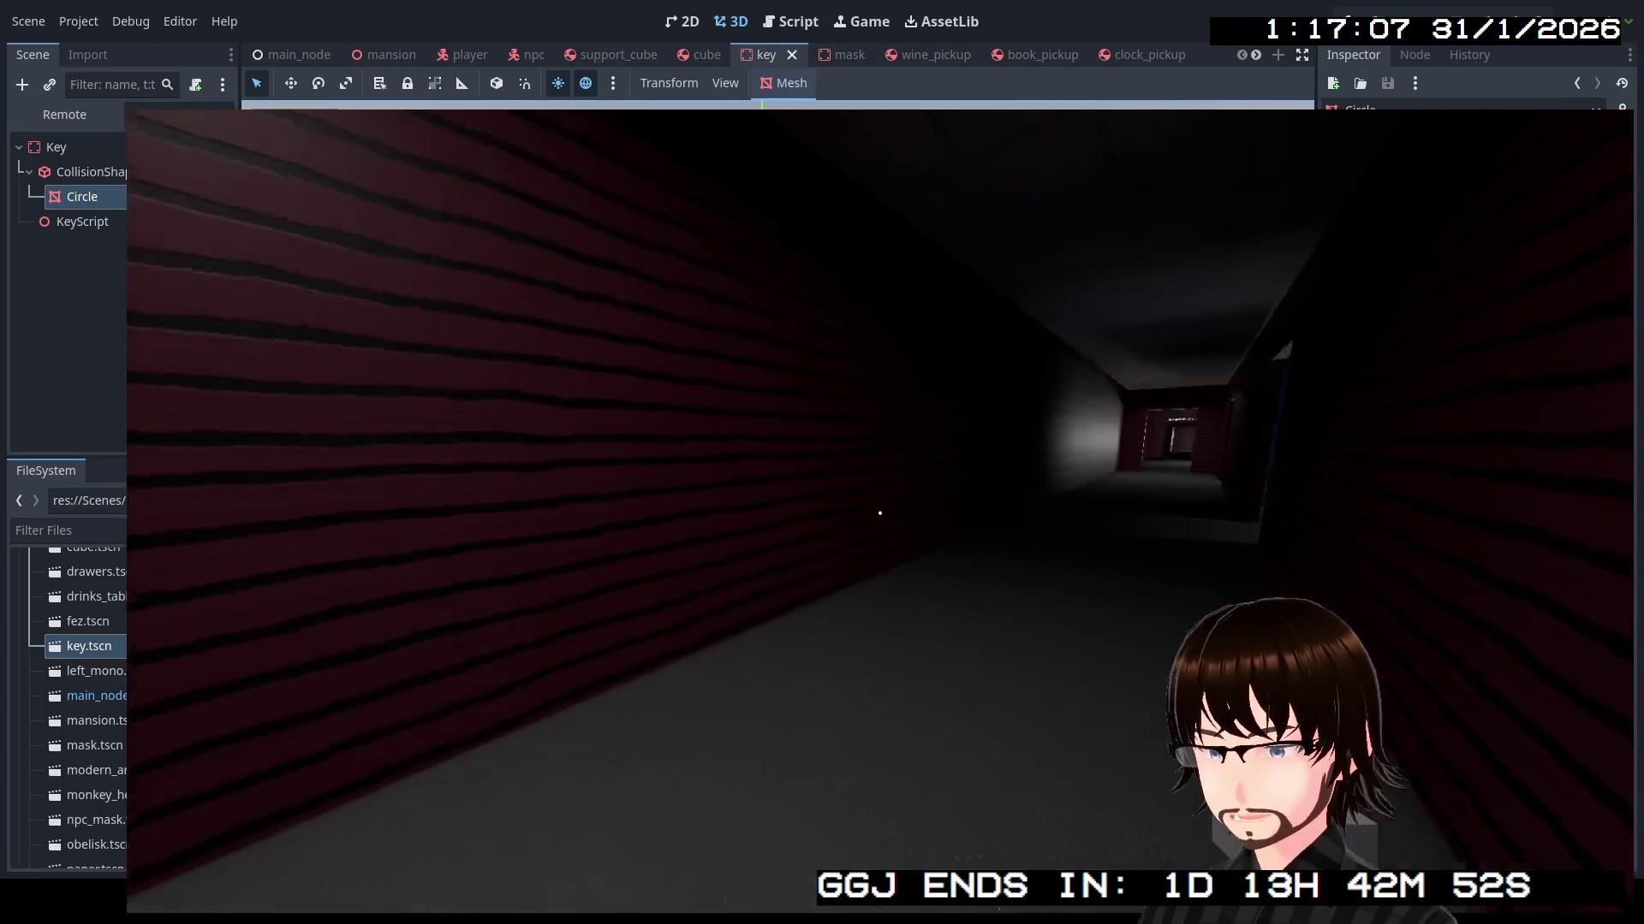
pyautogui.press('w')
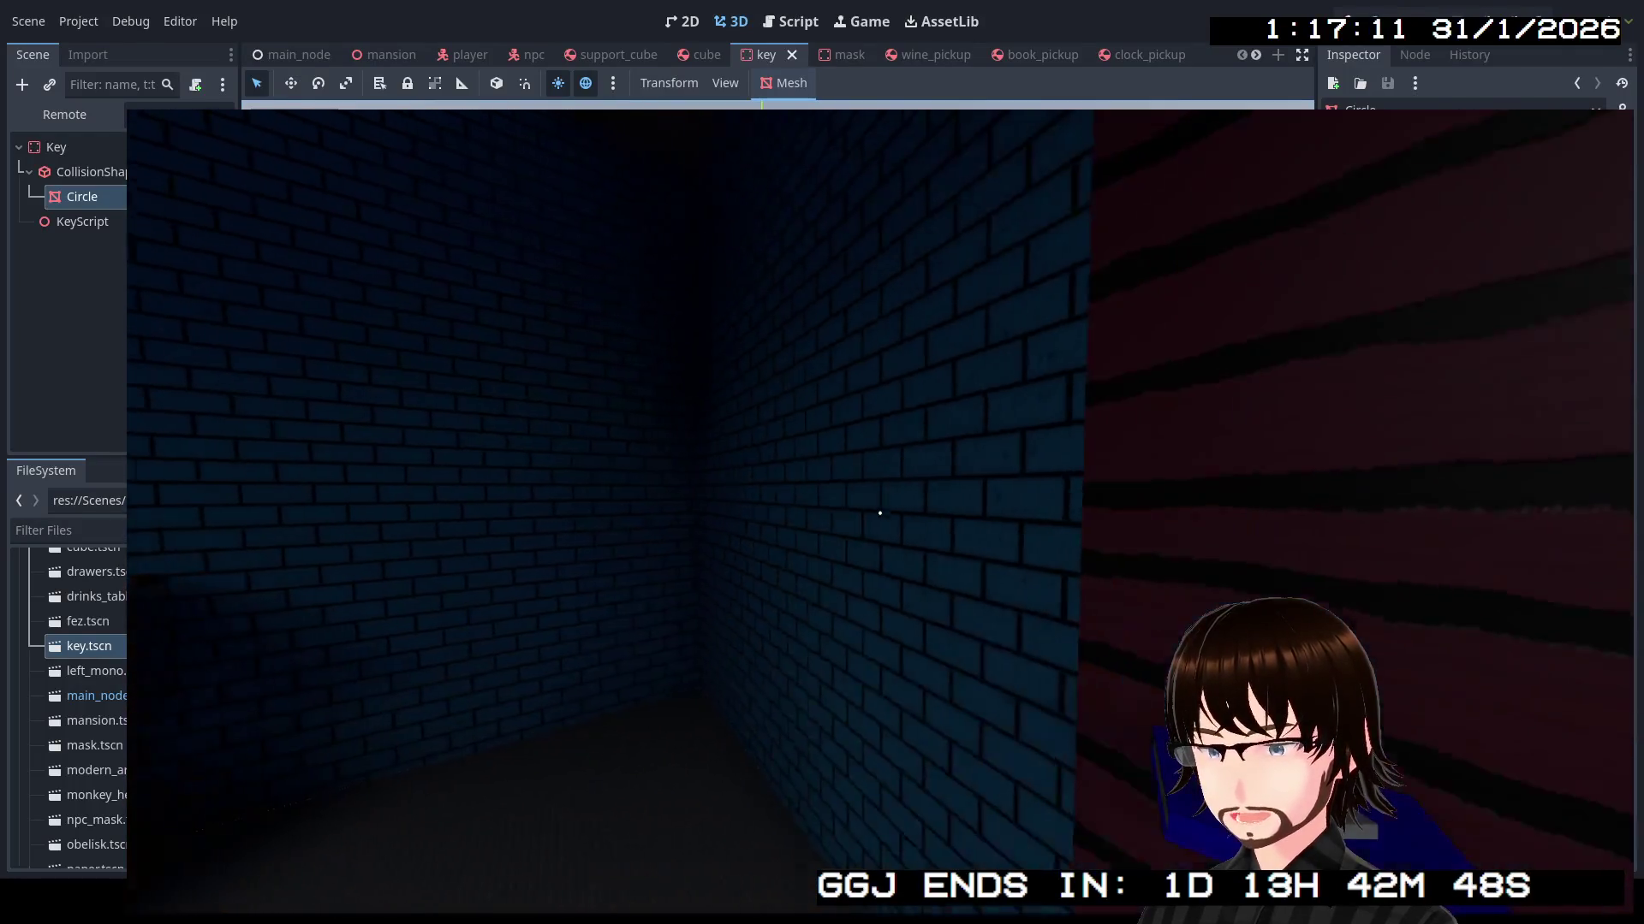
pyautogui.press('w')
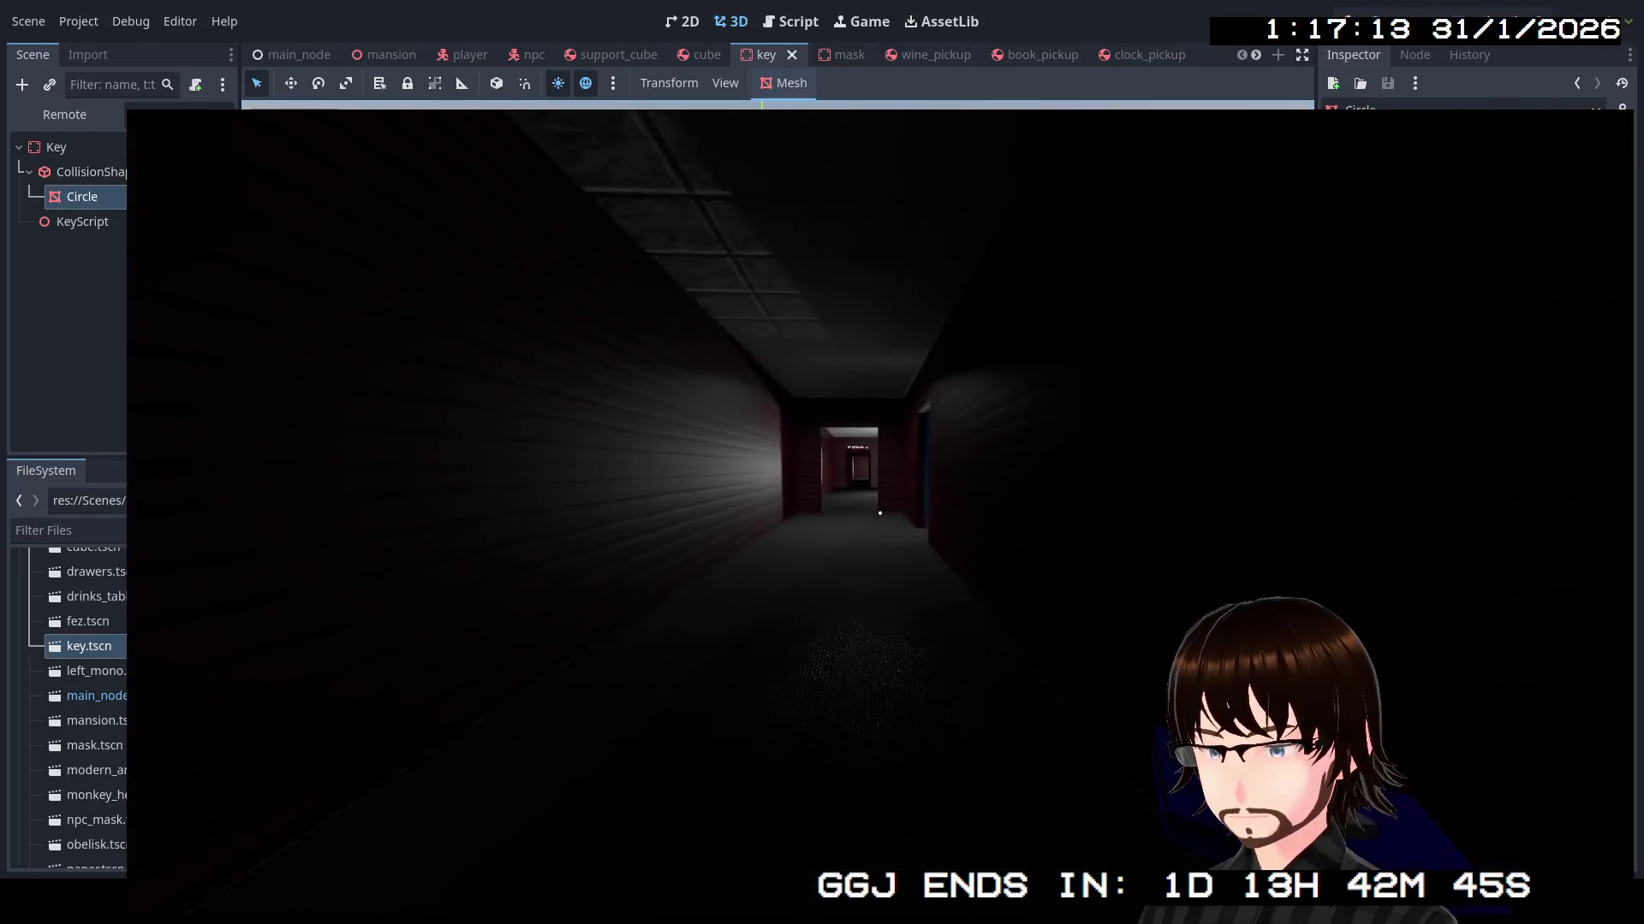
# Walk past the NPCs through the Bedrooms & Main Hall doorway
pyautogui.press('w')
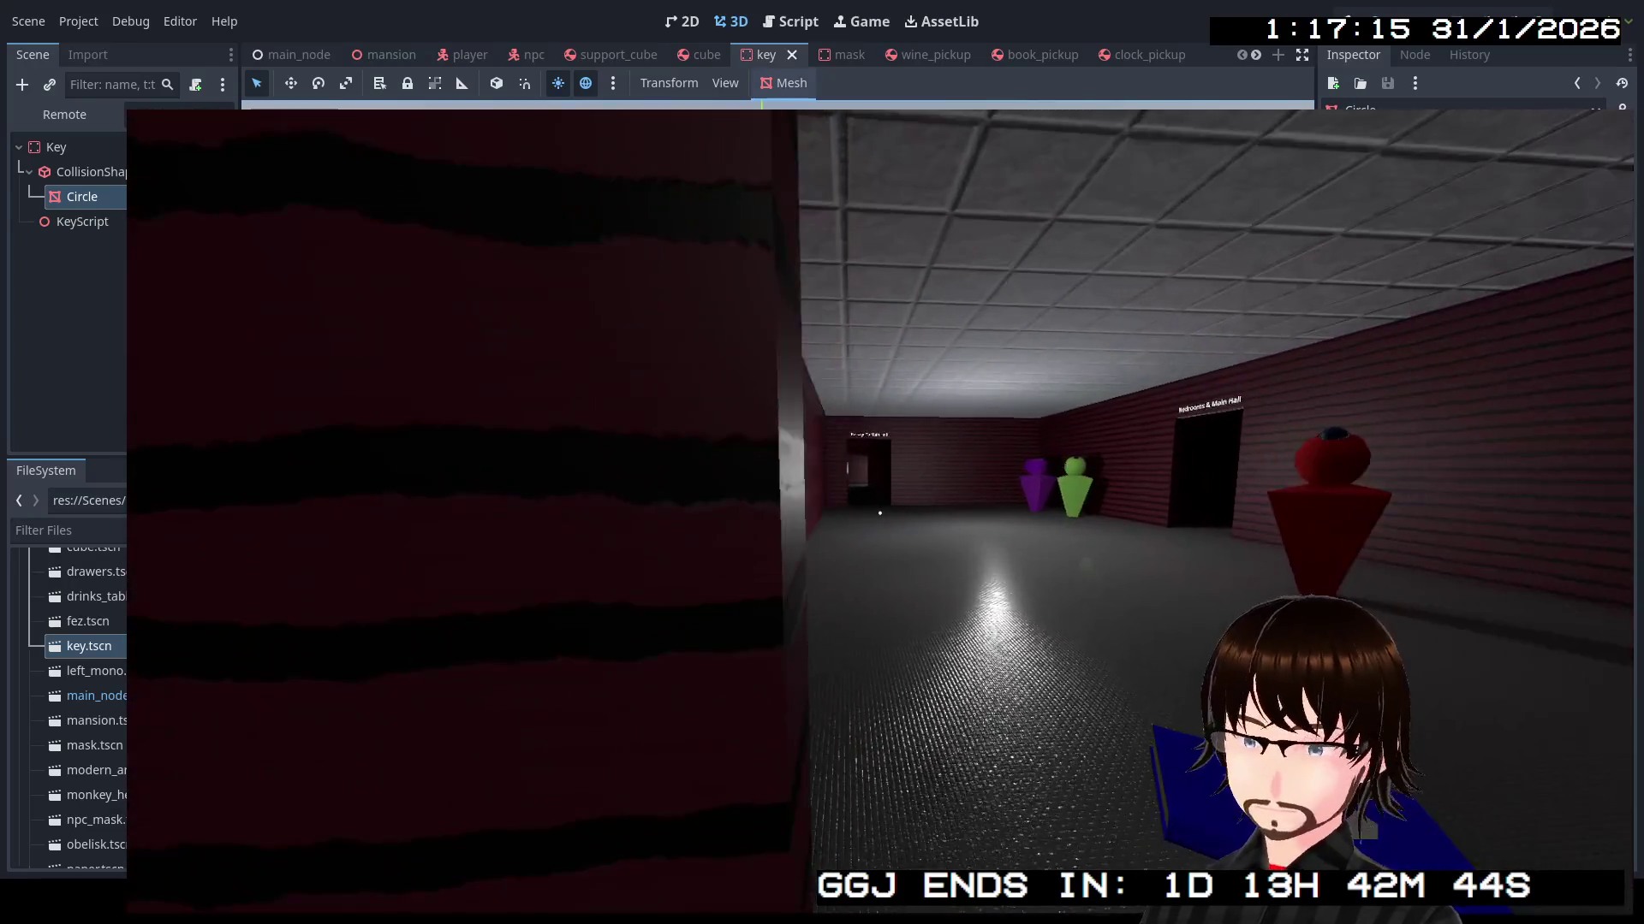
pyautogui.press('w')
pyautogui.press('w')
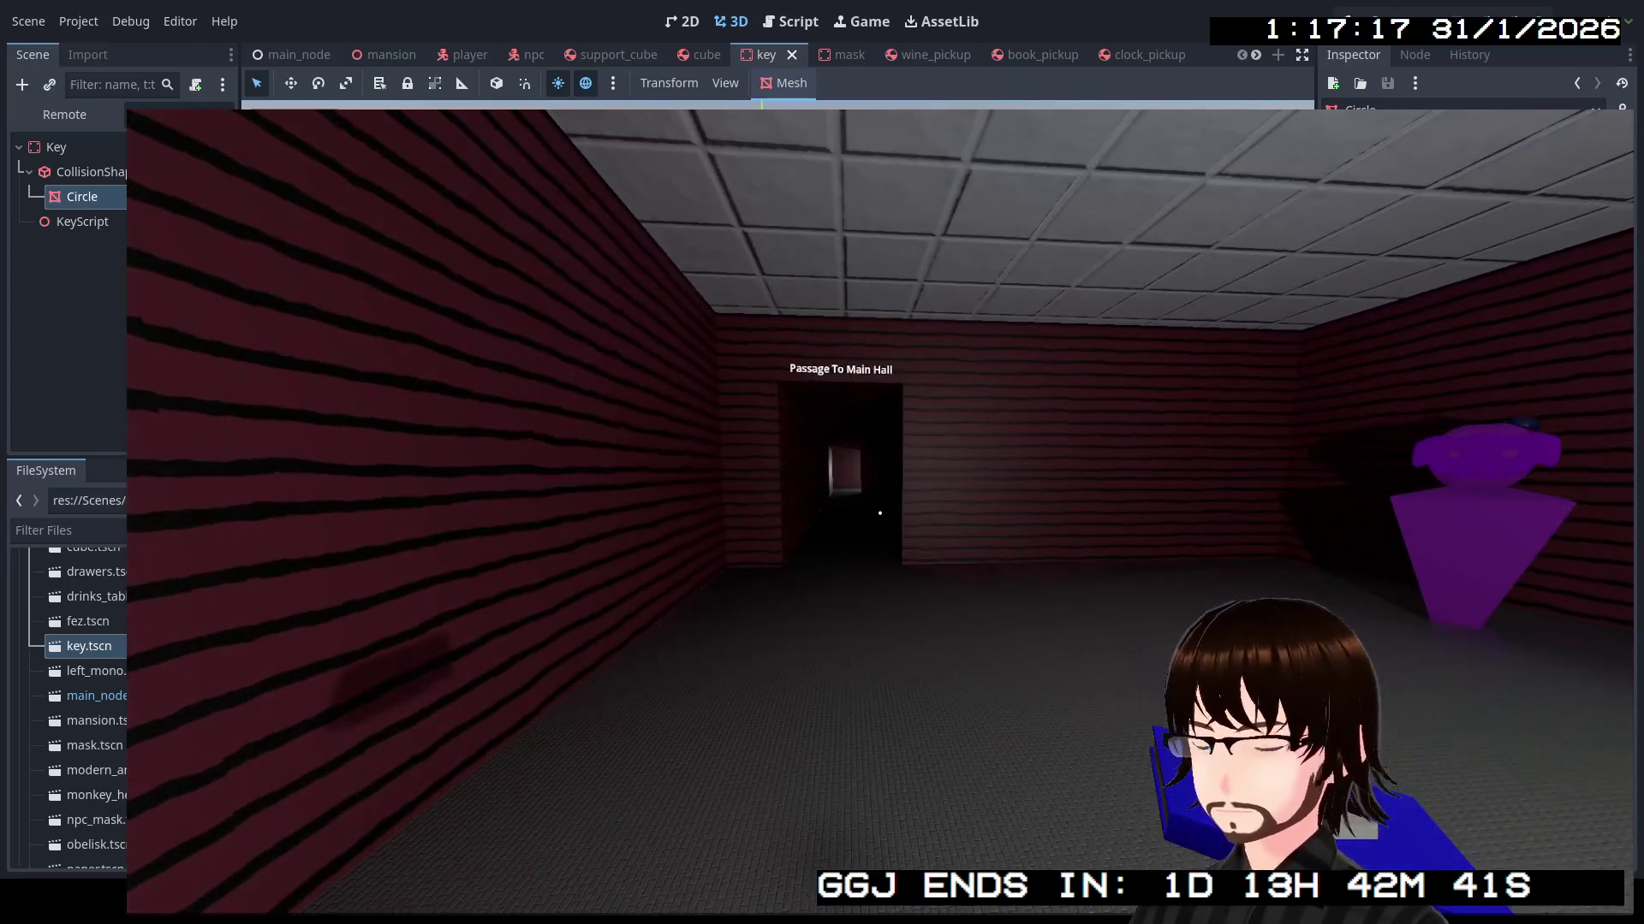
pyautogui.moveTo(880, 512)
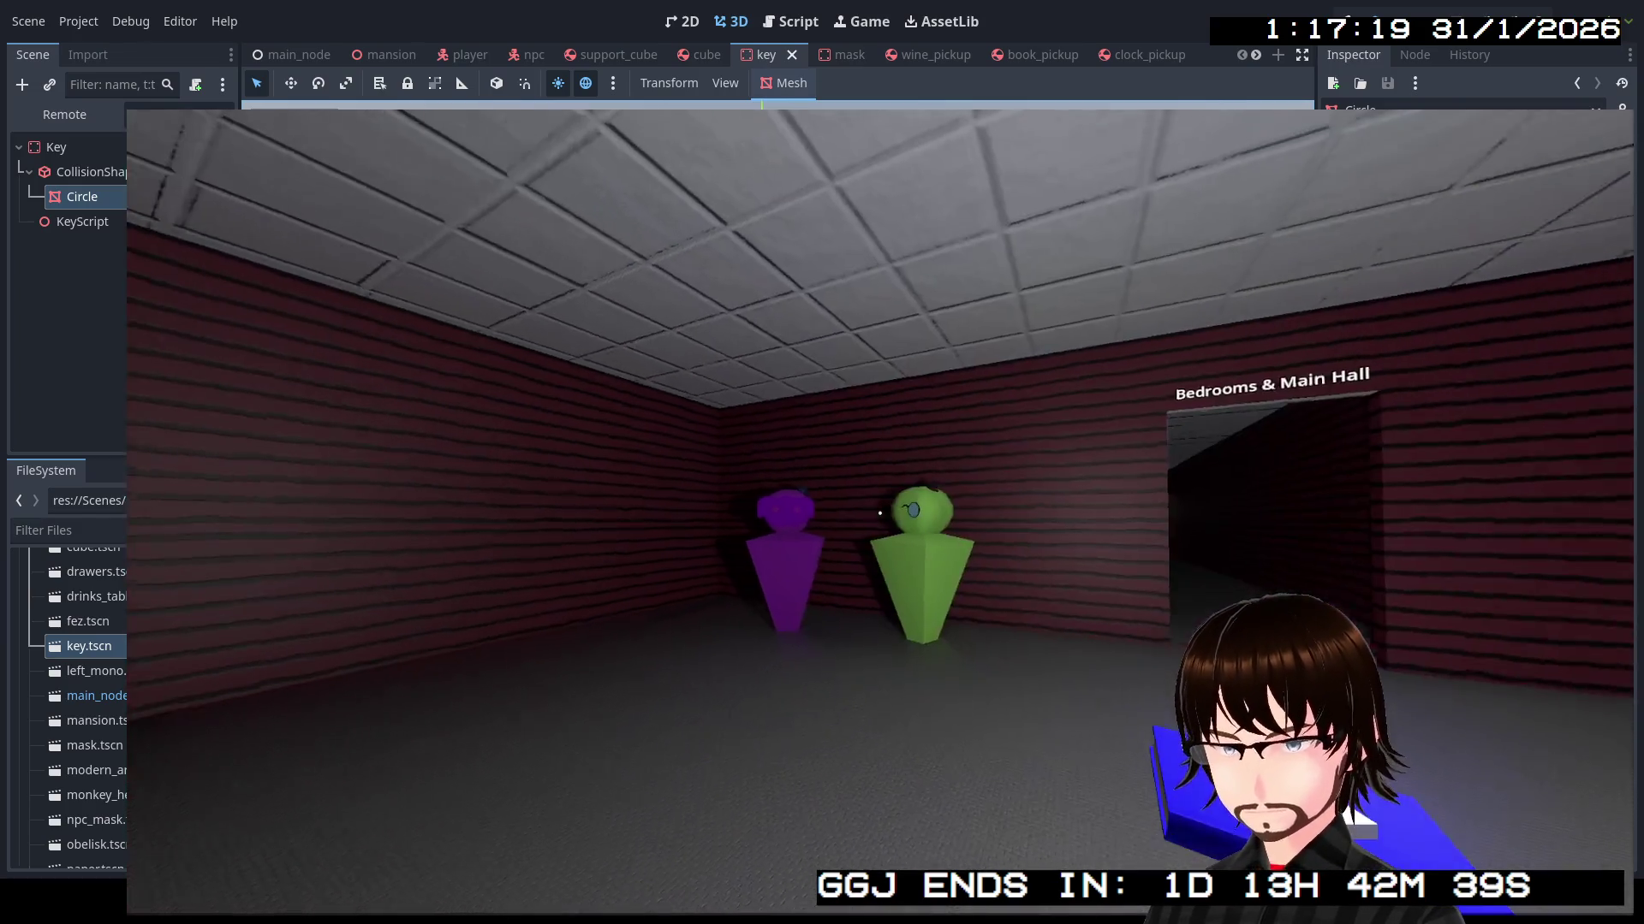
pyautogui.press('w')
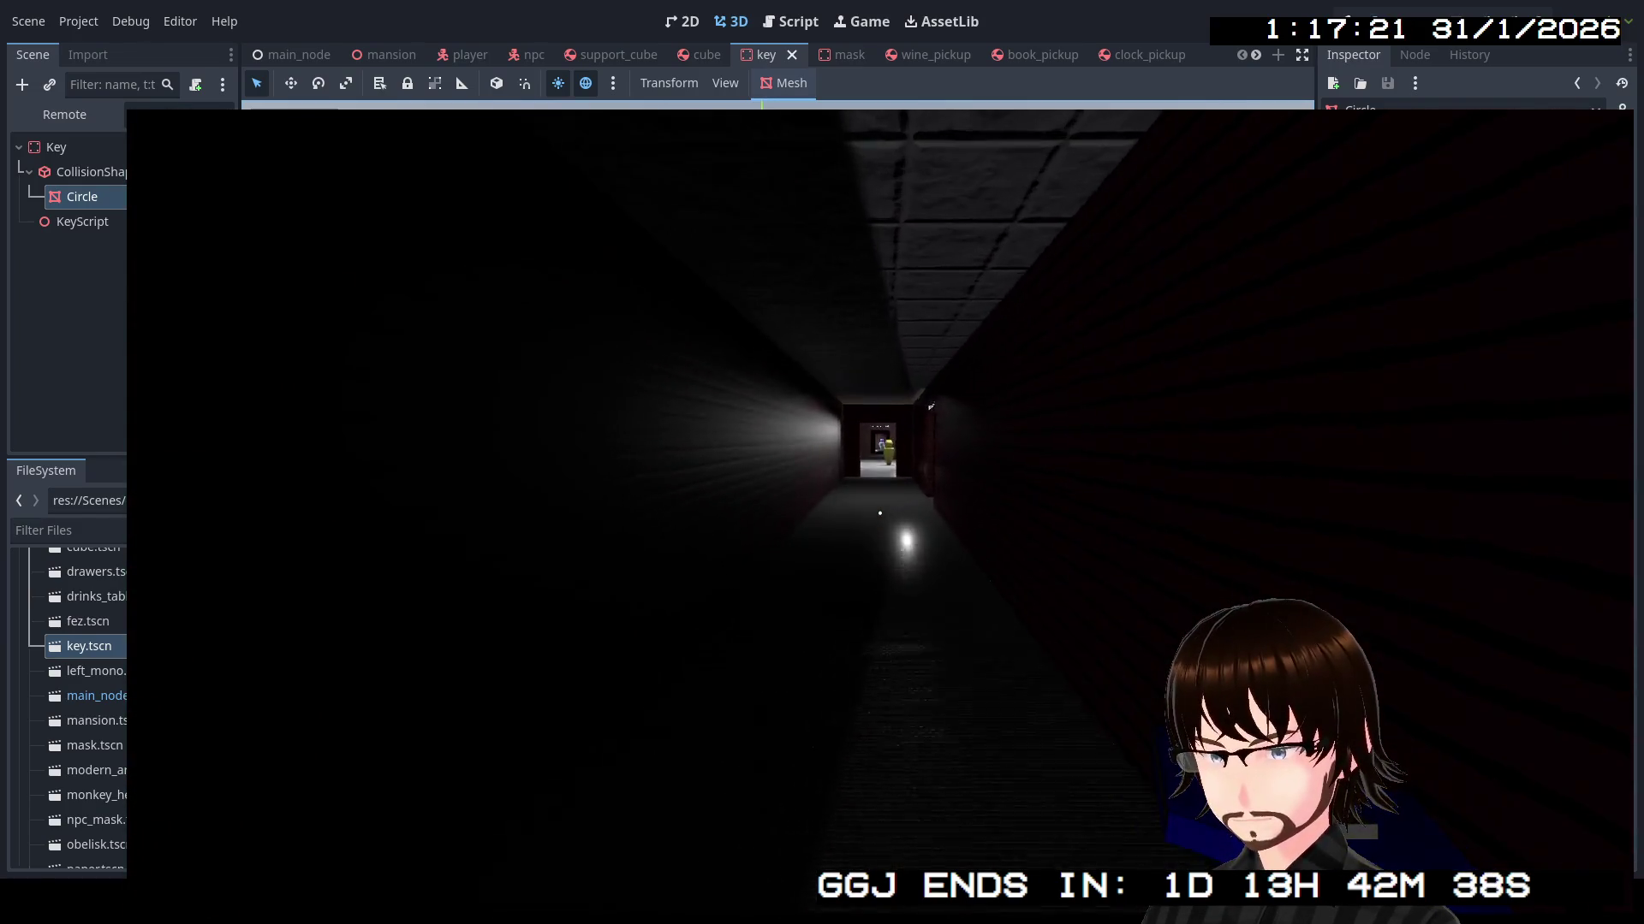
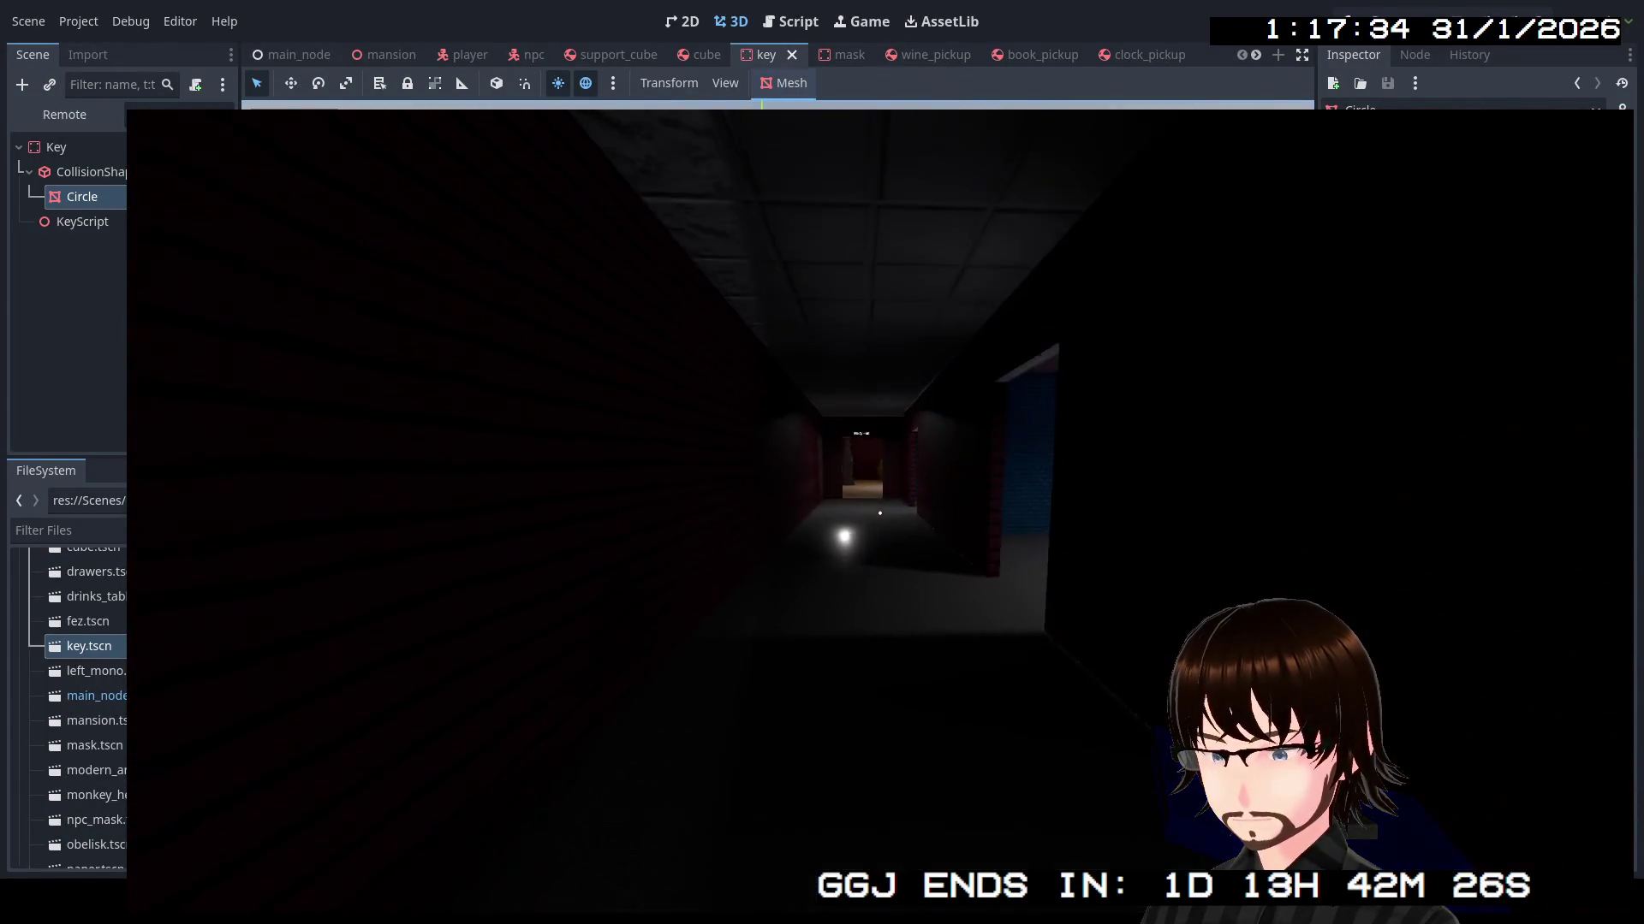
# Walk into the Party Hall, hand the item to the masked NPC, and pick up the dropped key
pyautogui.press('w')
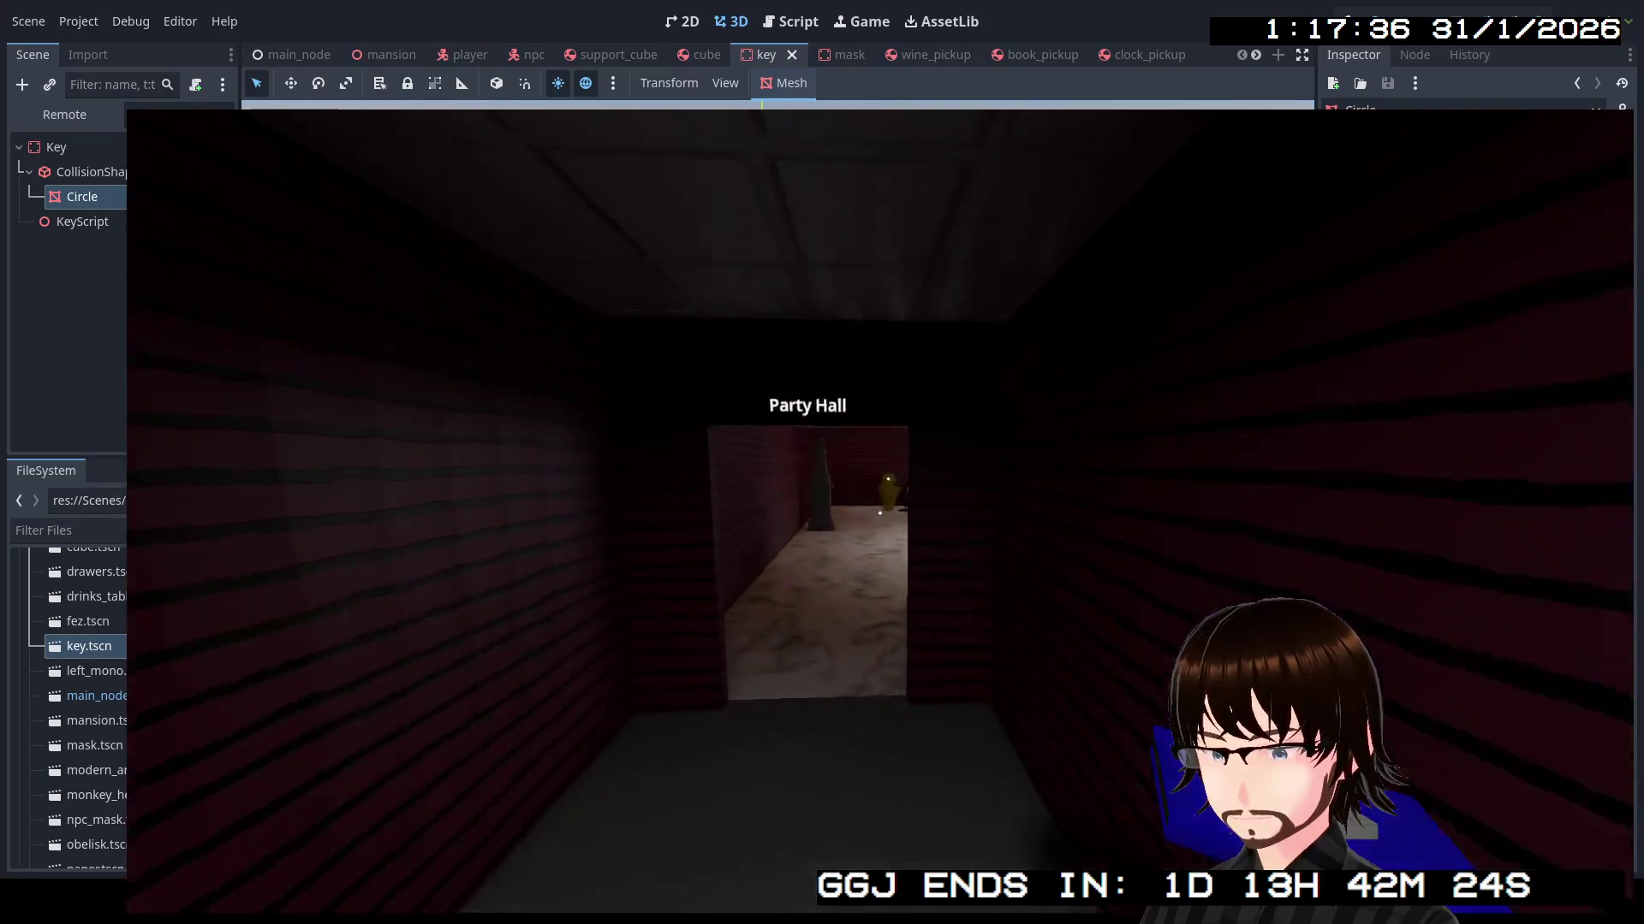
pyautogui.press('w')
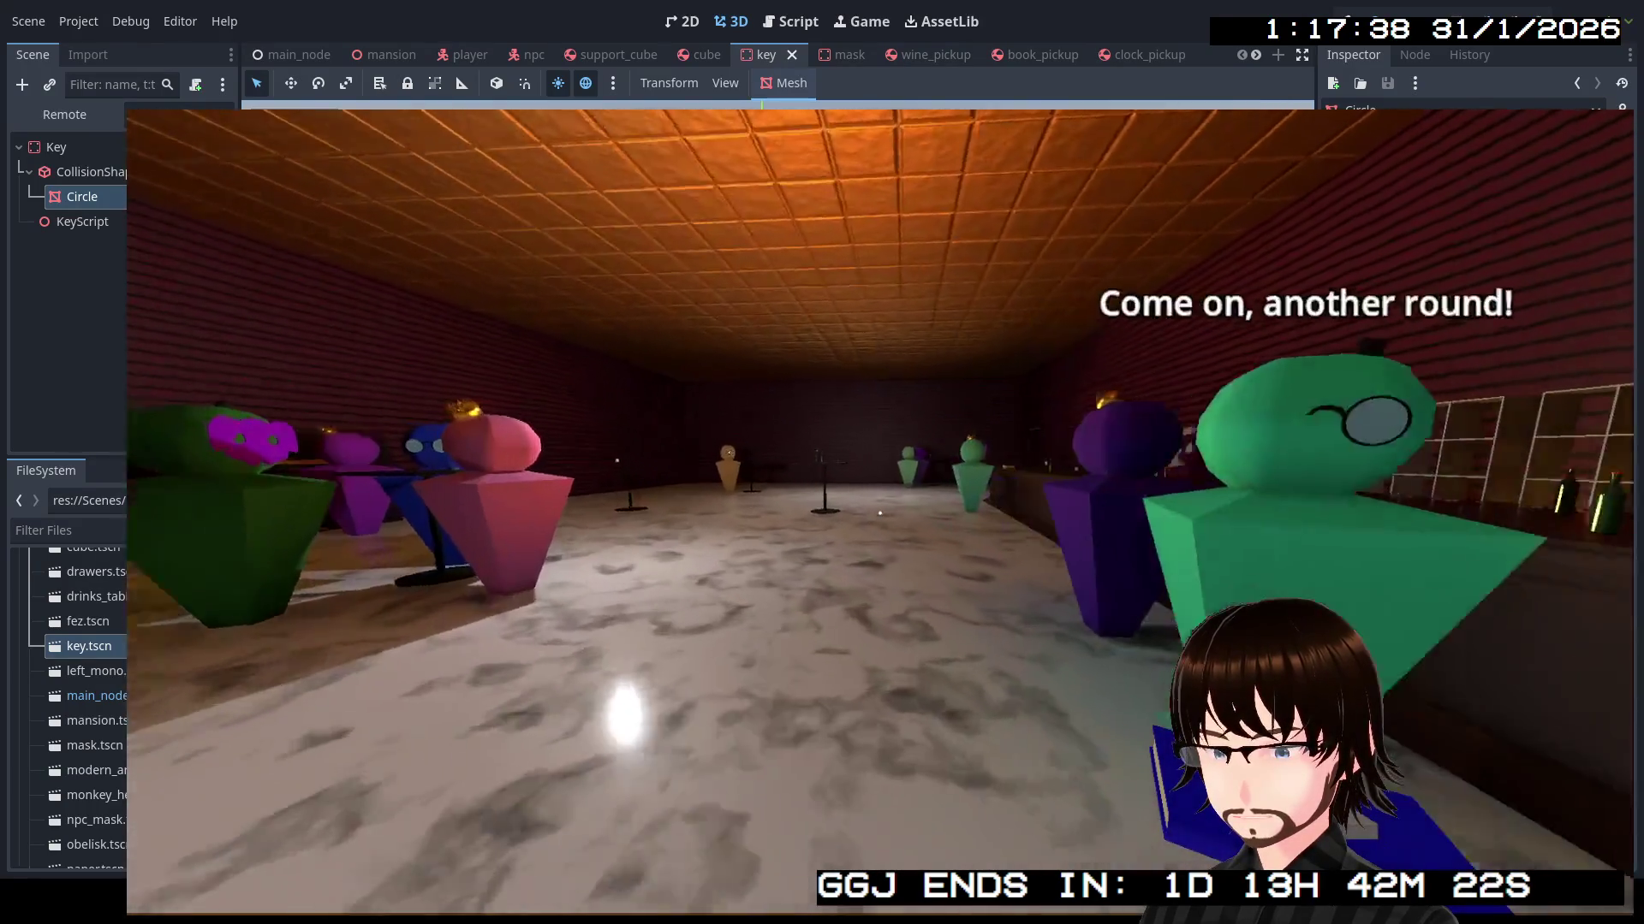
pyautogui.press('w')
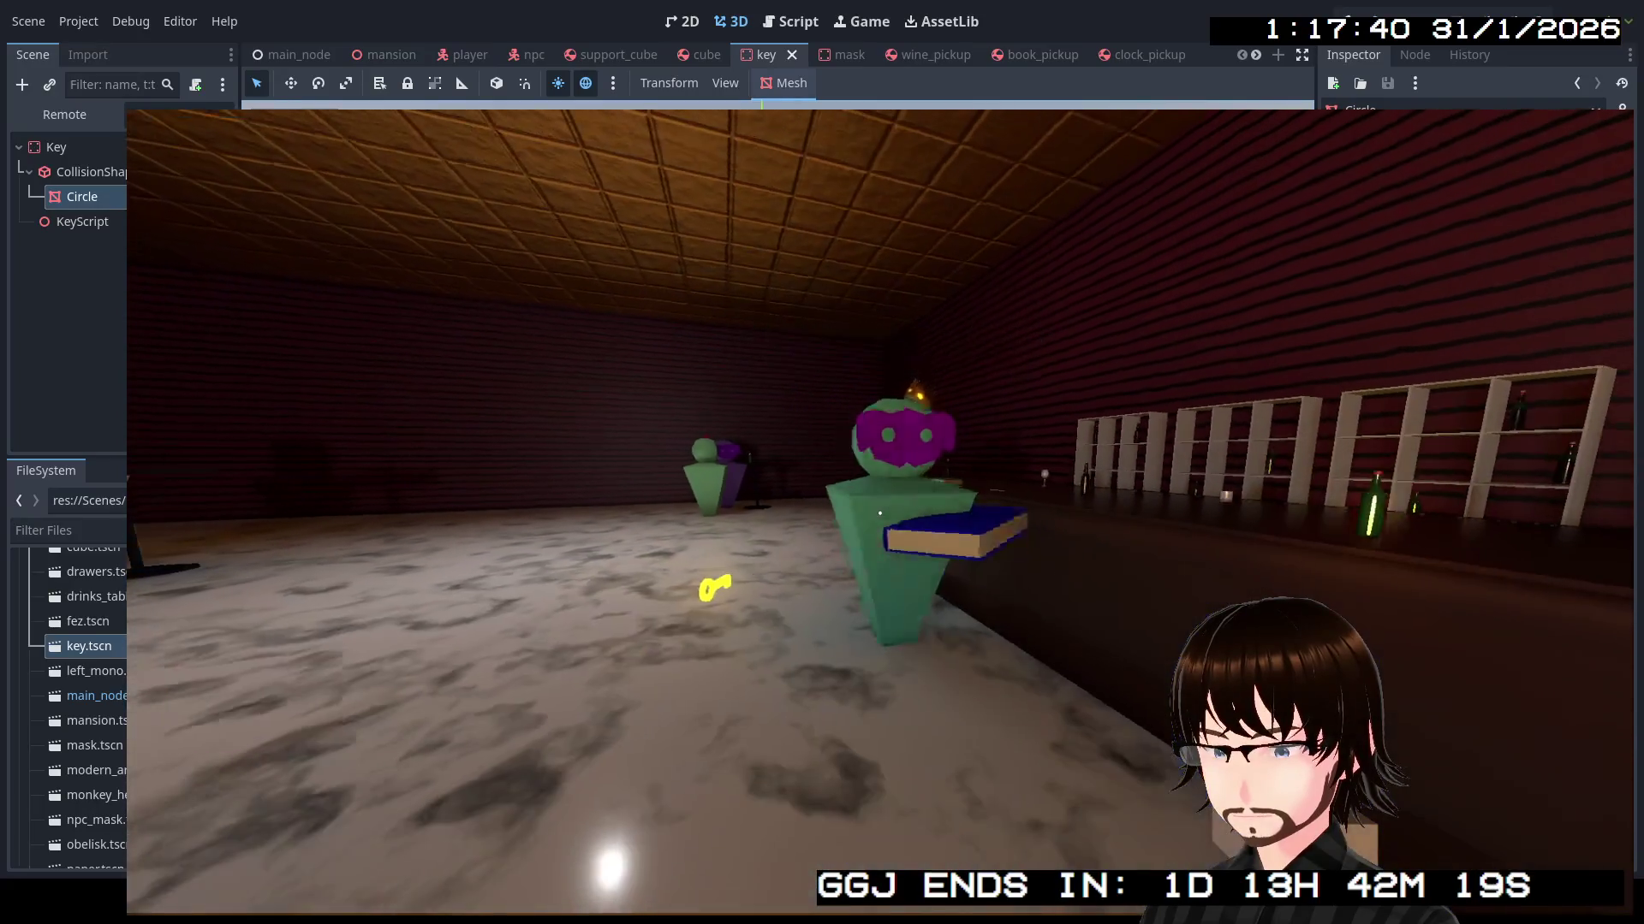
pyautogui.press('w')
pyautogui.press('e')
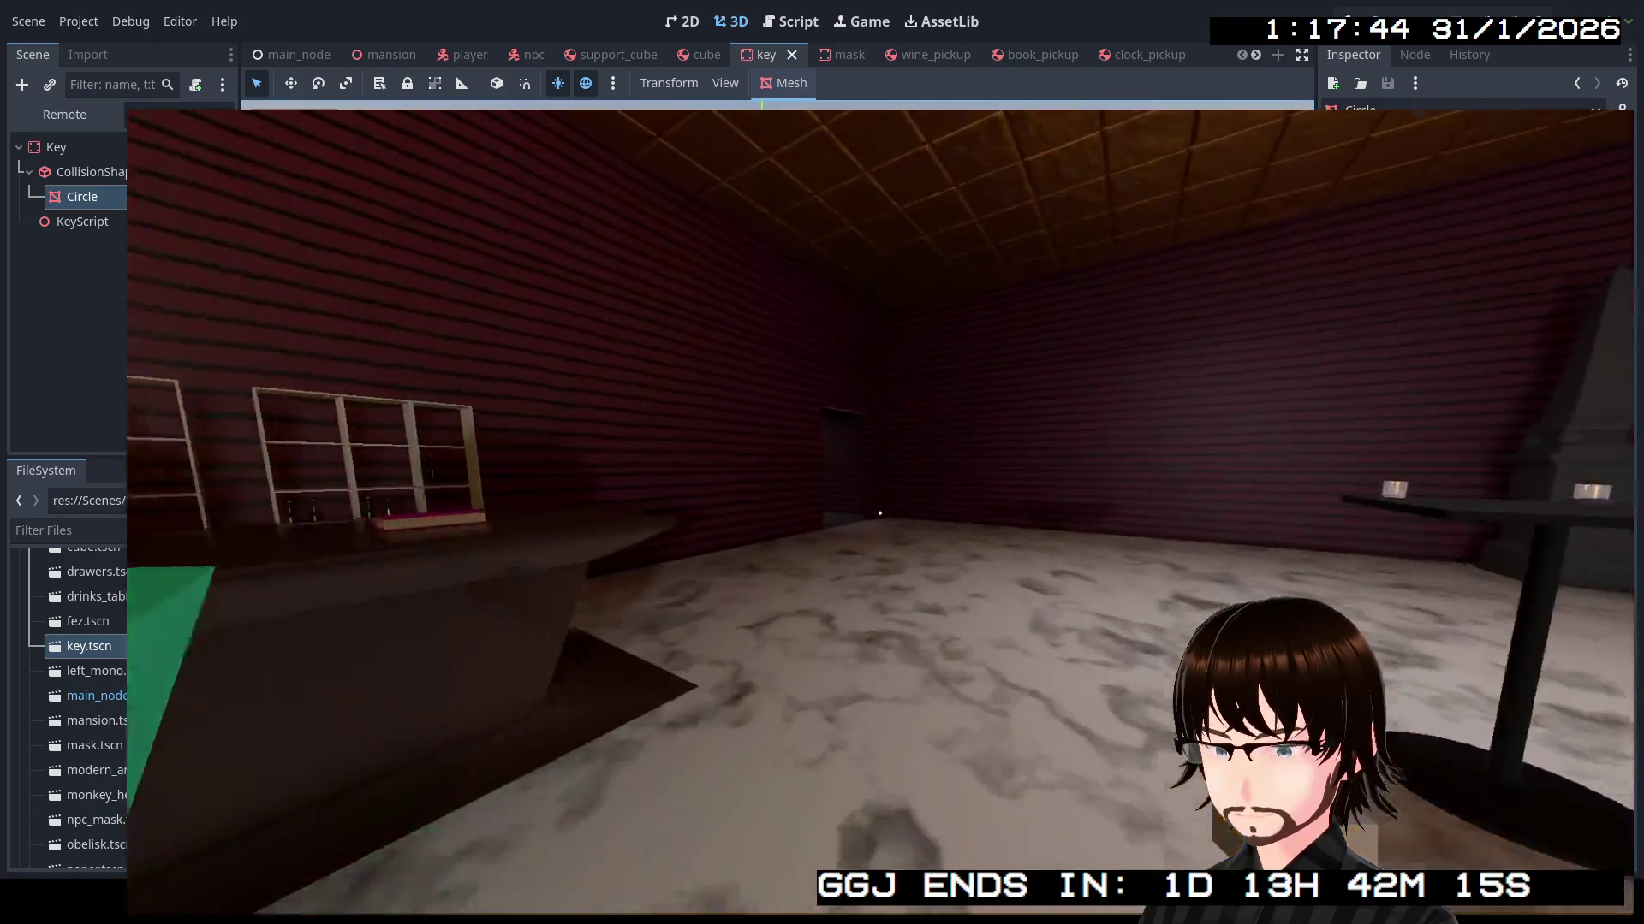
# Walk back out through the red corridor past the bookshelf room, then stop the game with F8
pyautogui.press('w')
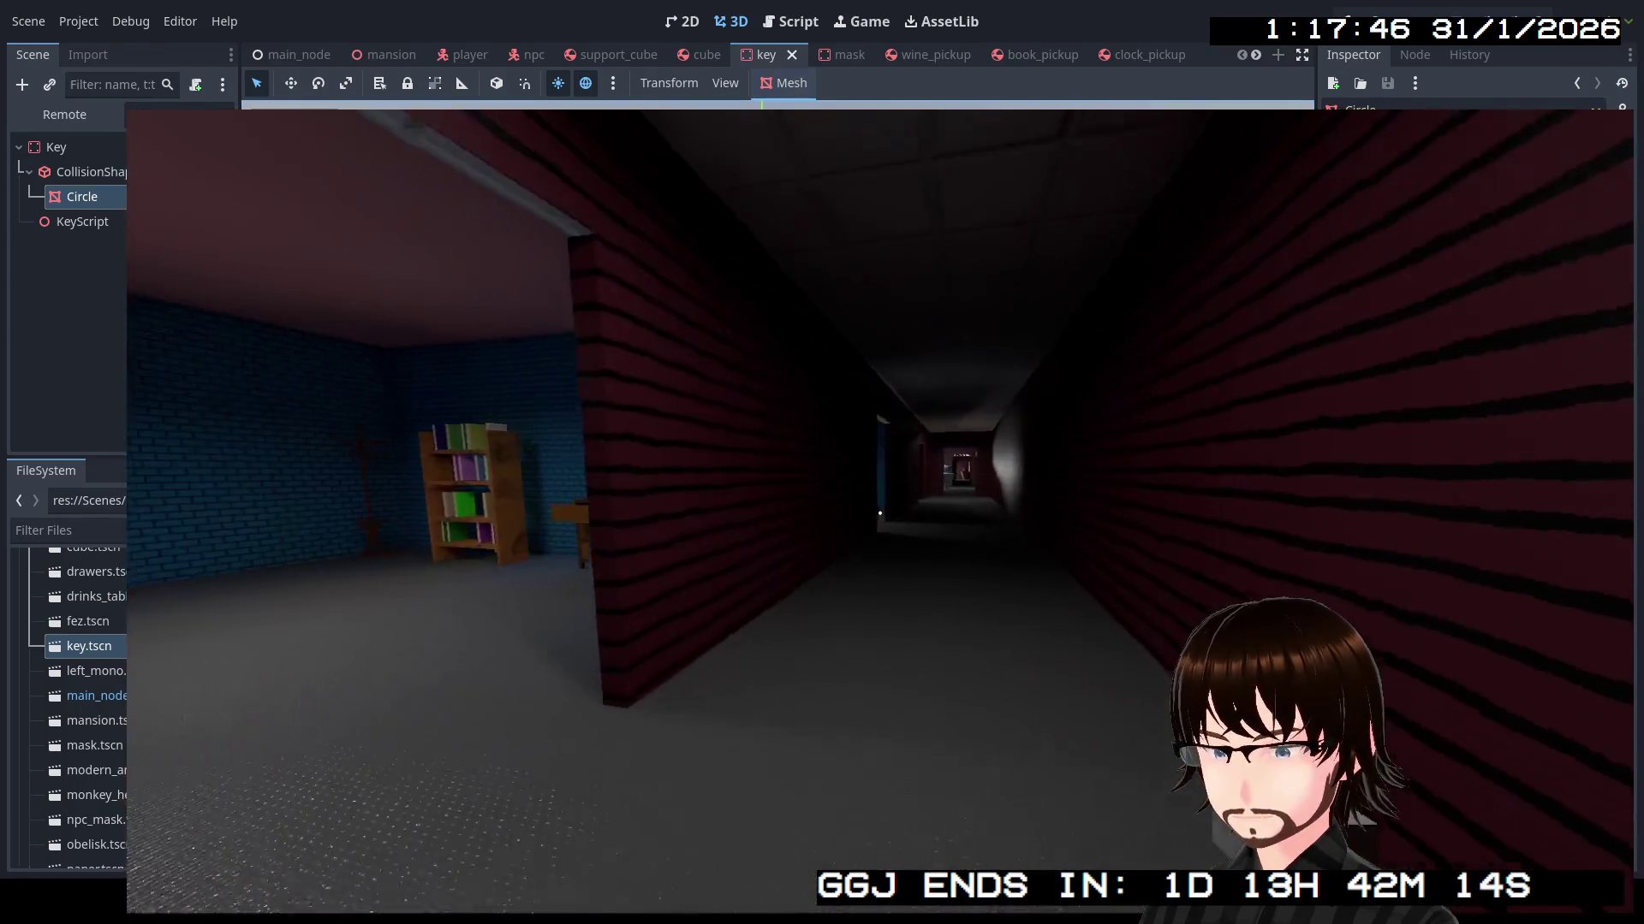
pyautogui.press('w')
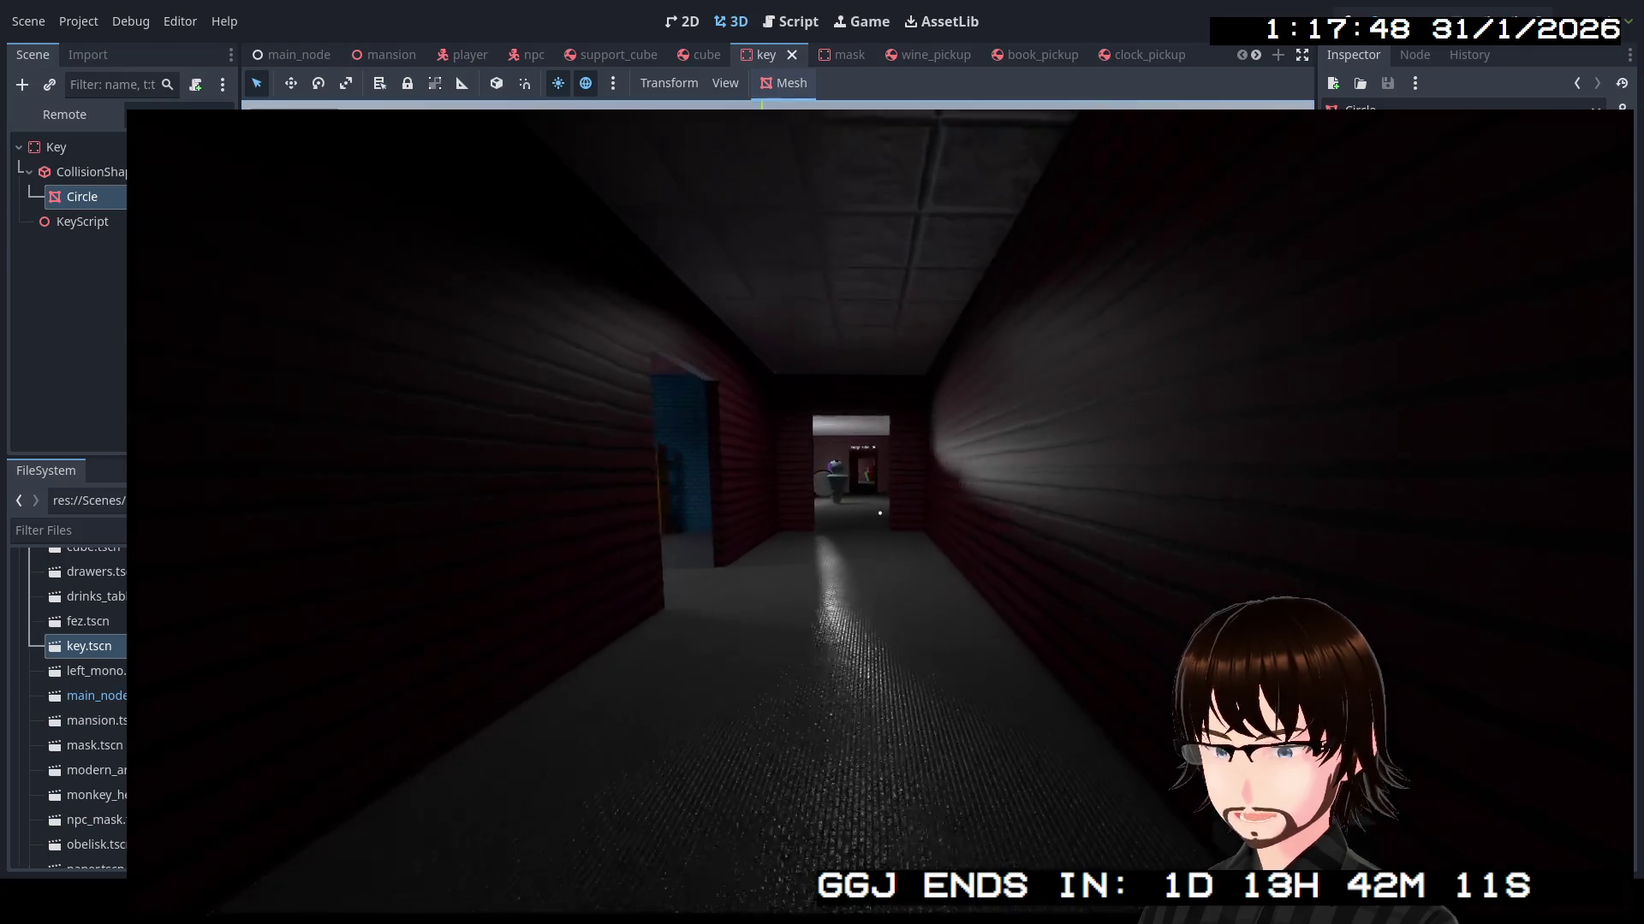
pyautogui.press('w')
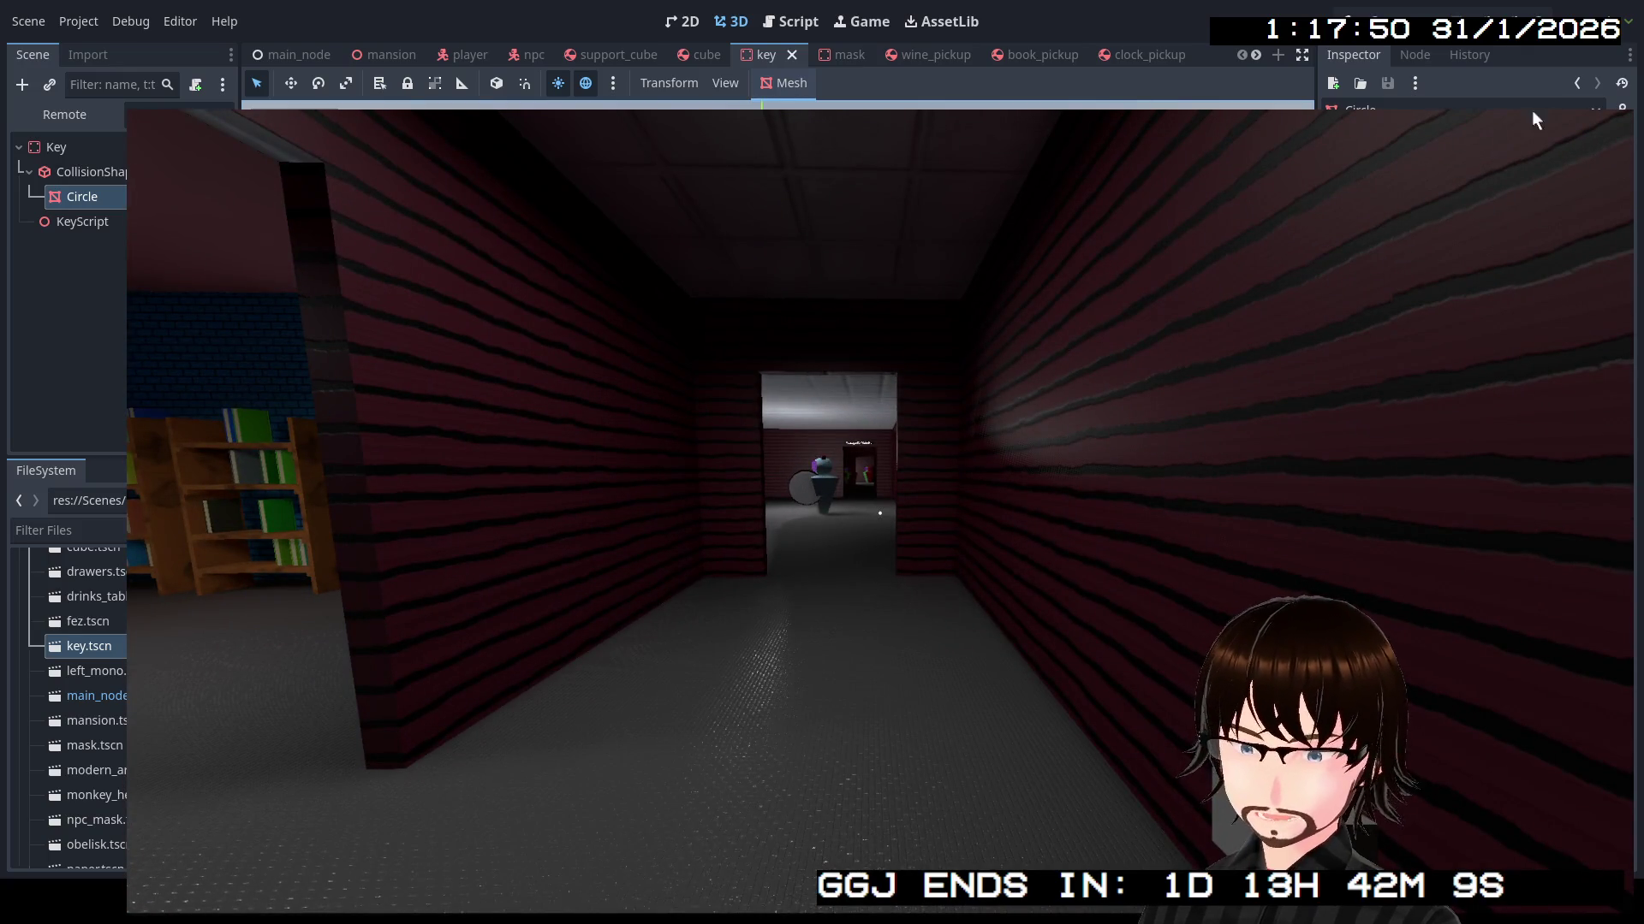
pyautogui.press('F8')
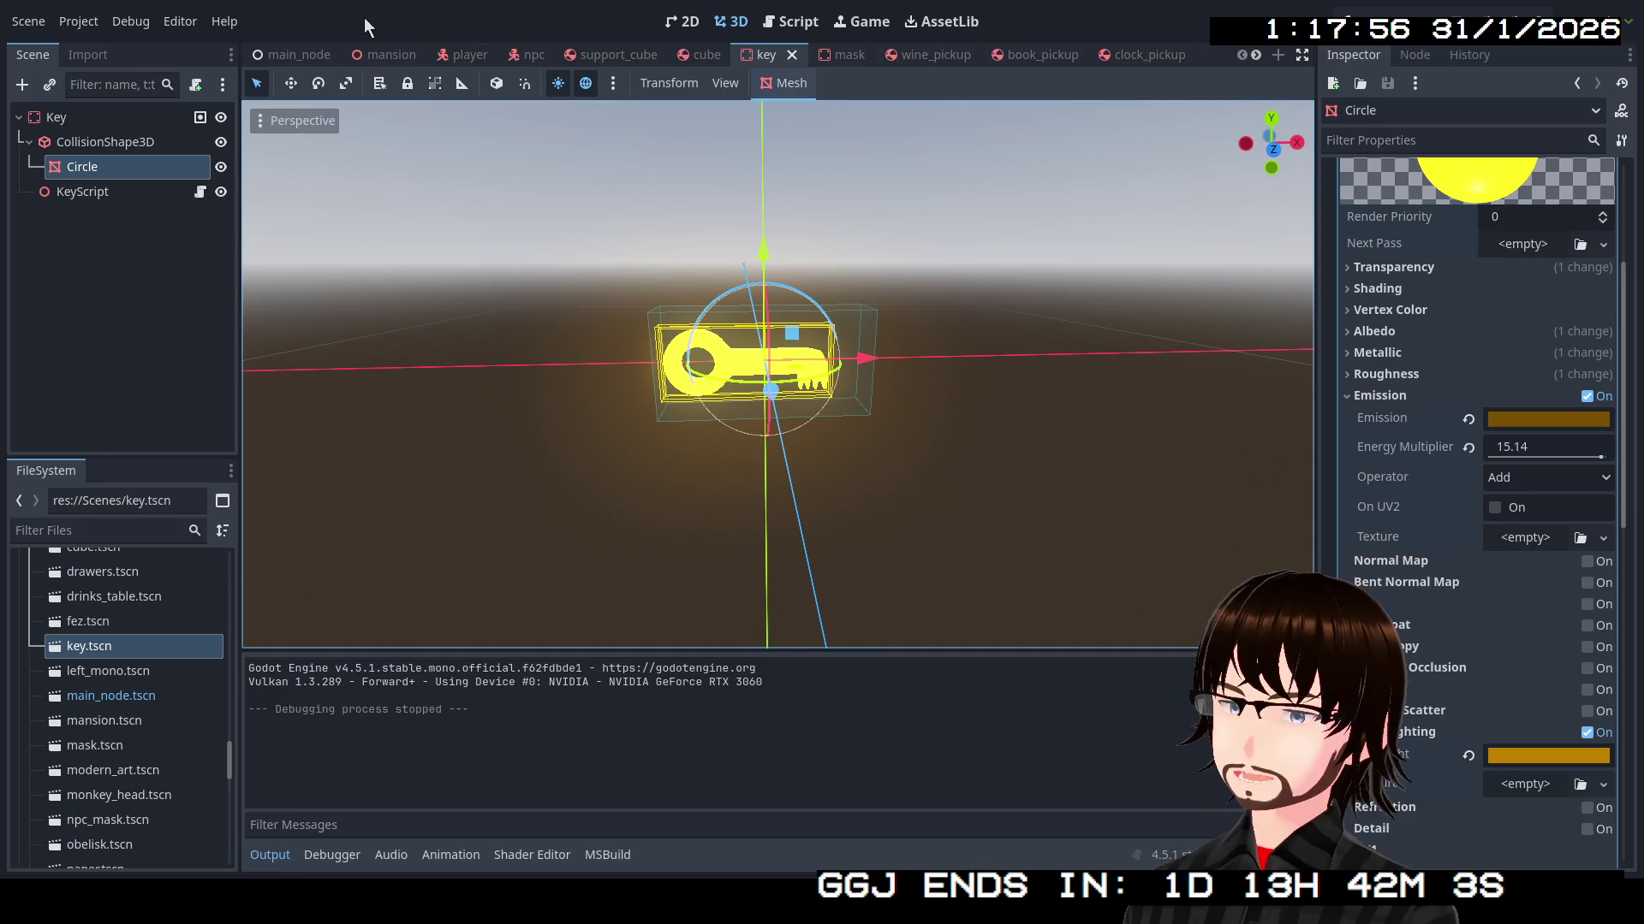
# In main_node, tidy the scene tree and add a plain Node child under SpawnLocations
pyautogui.click(299, 56)
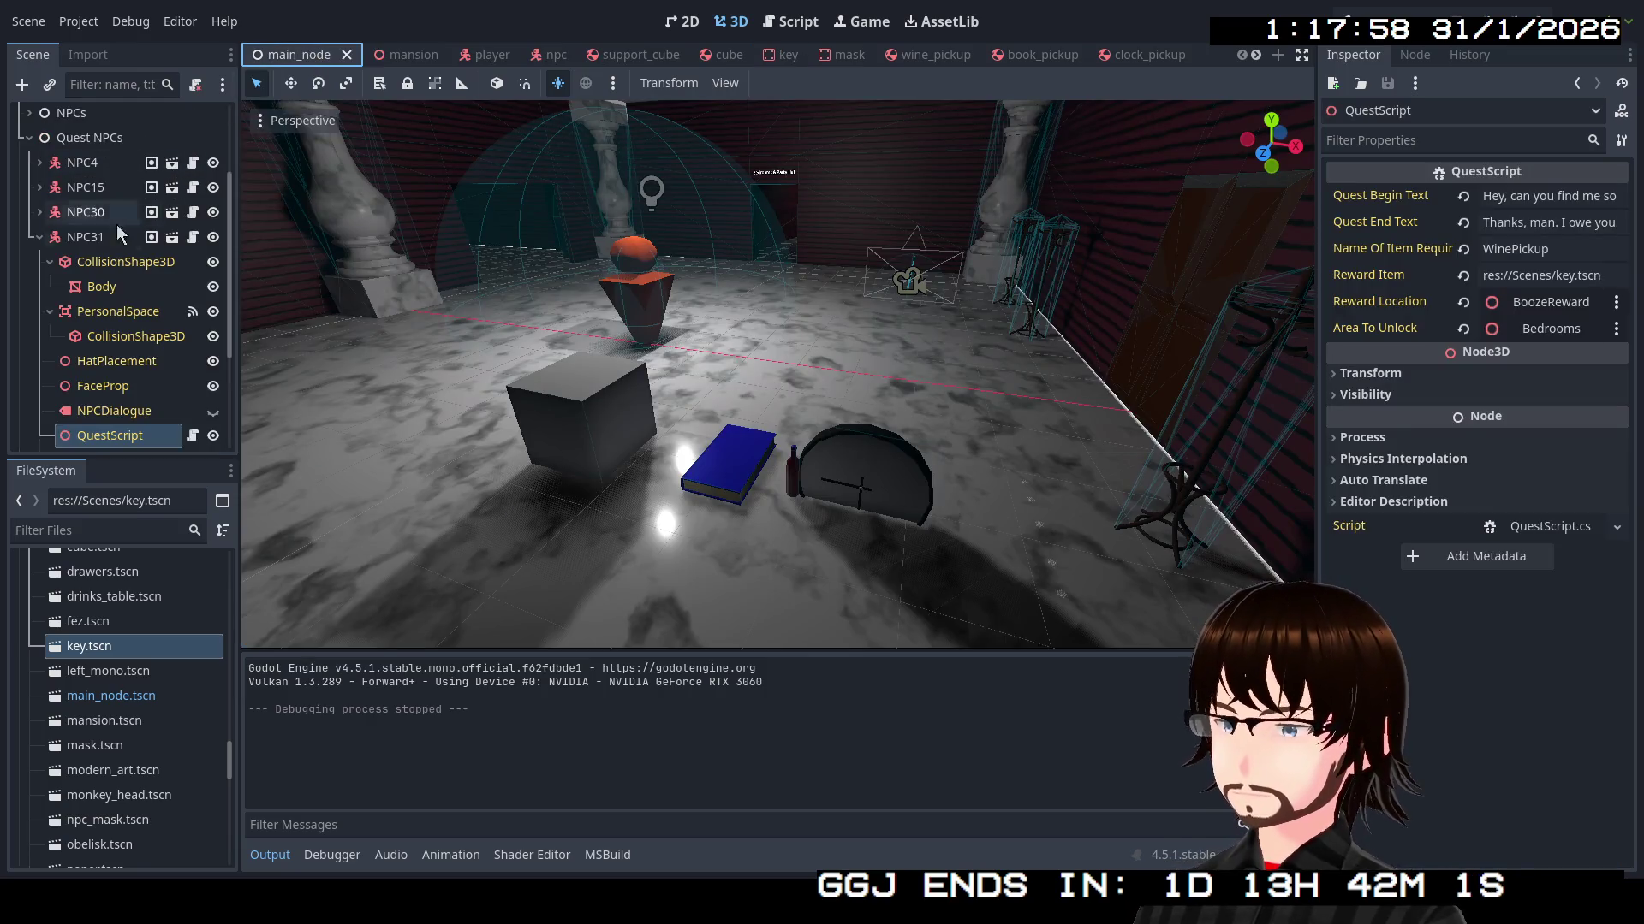
pyautogui.click(38, 243)
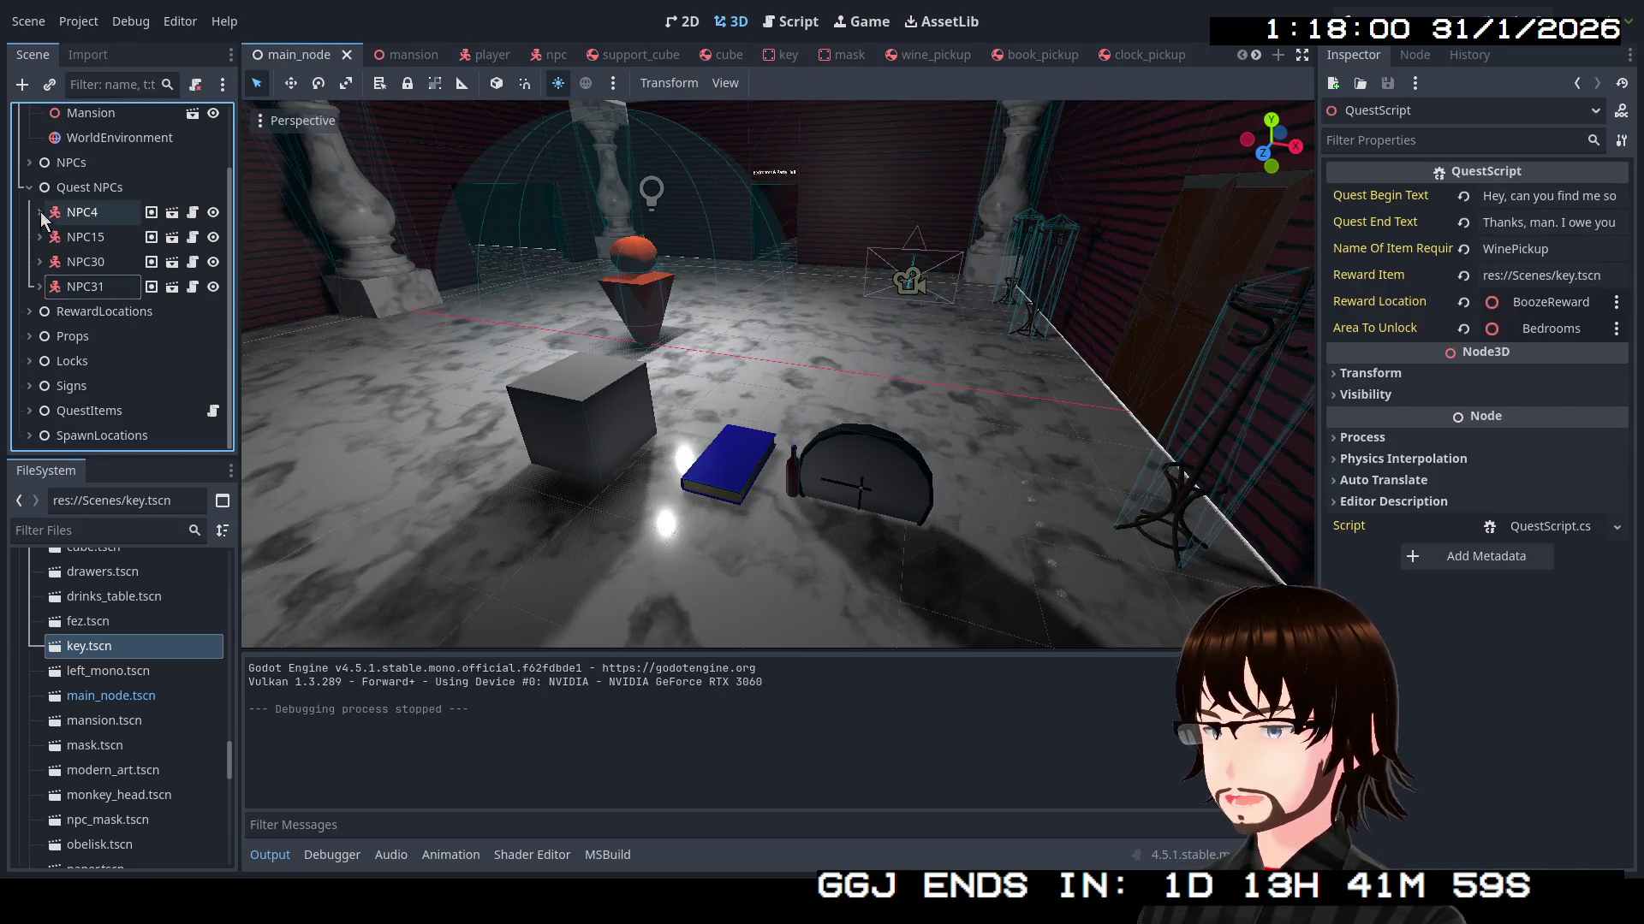
pyautogui.click(37, 193)
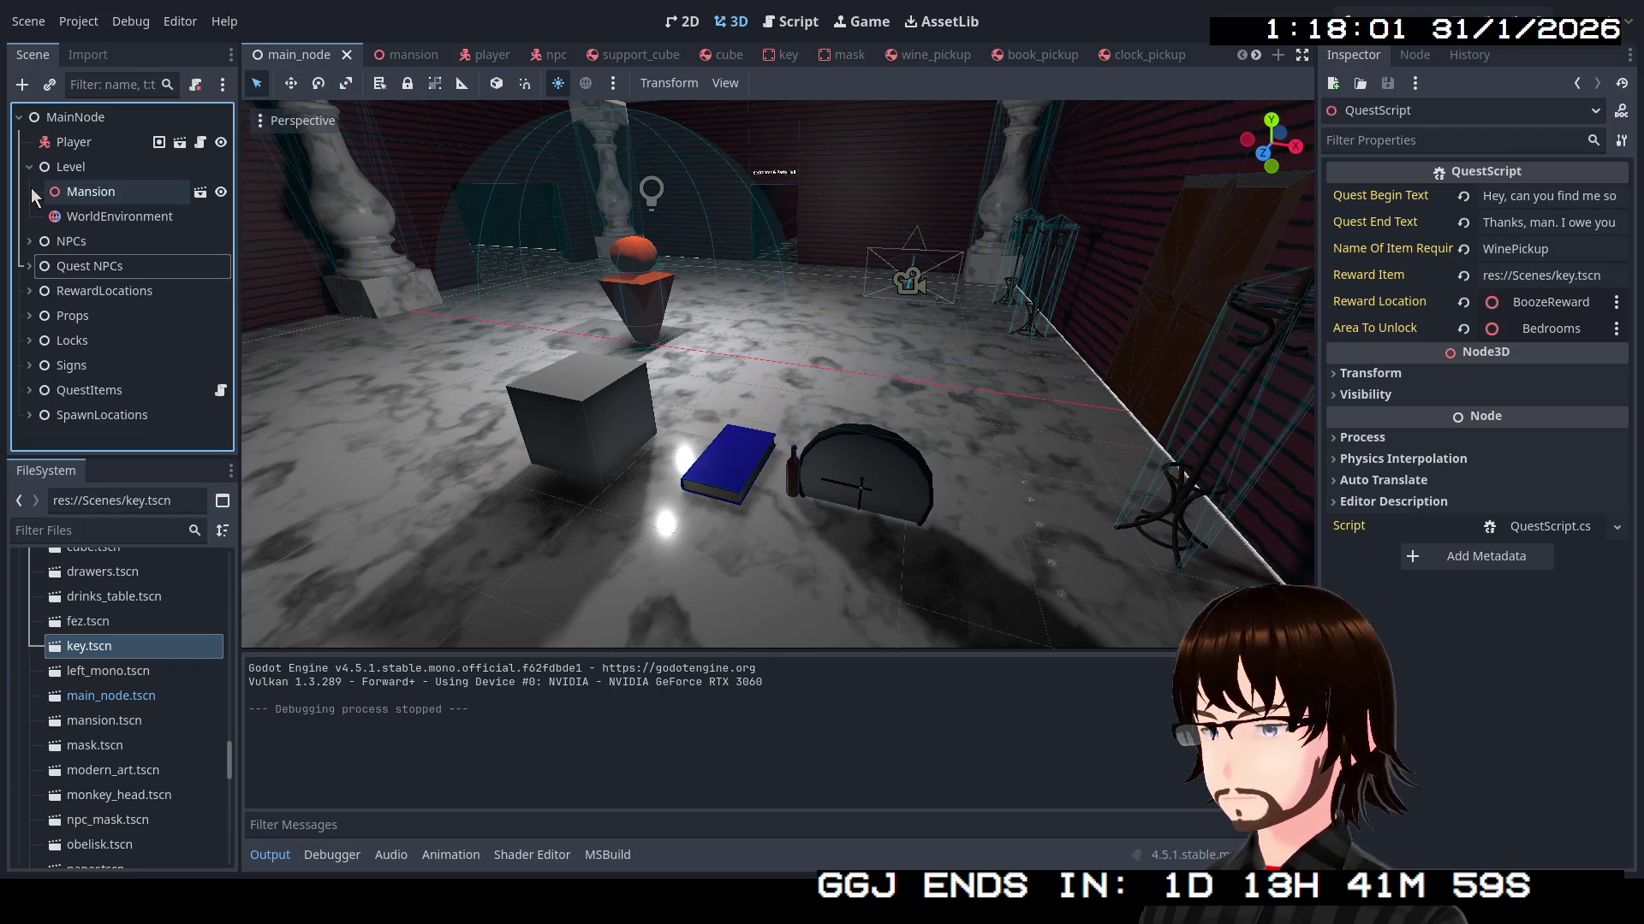
pyautogui.click(30, 416)
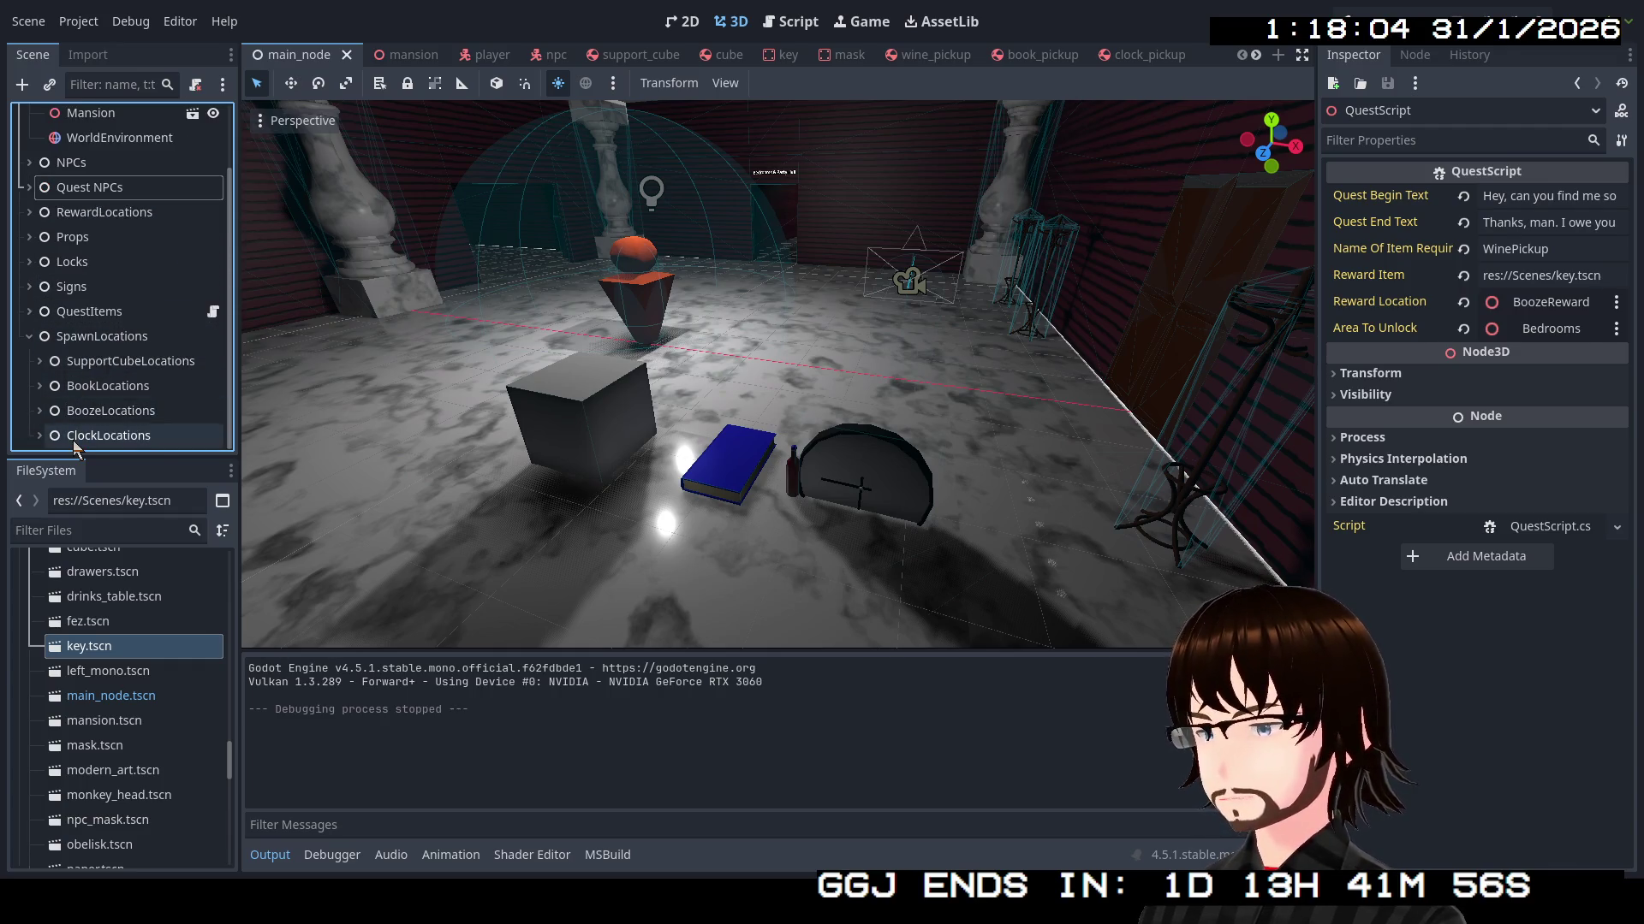
pyautogui.click(140, 339)
pyautogui.rightClick(141, 341)
pyautogui.click(184, 356)
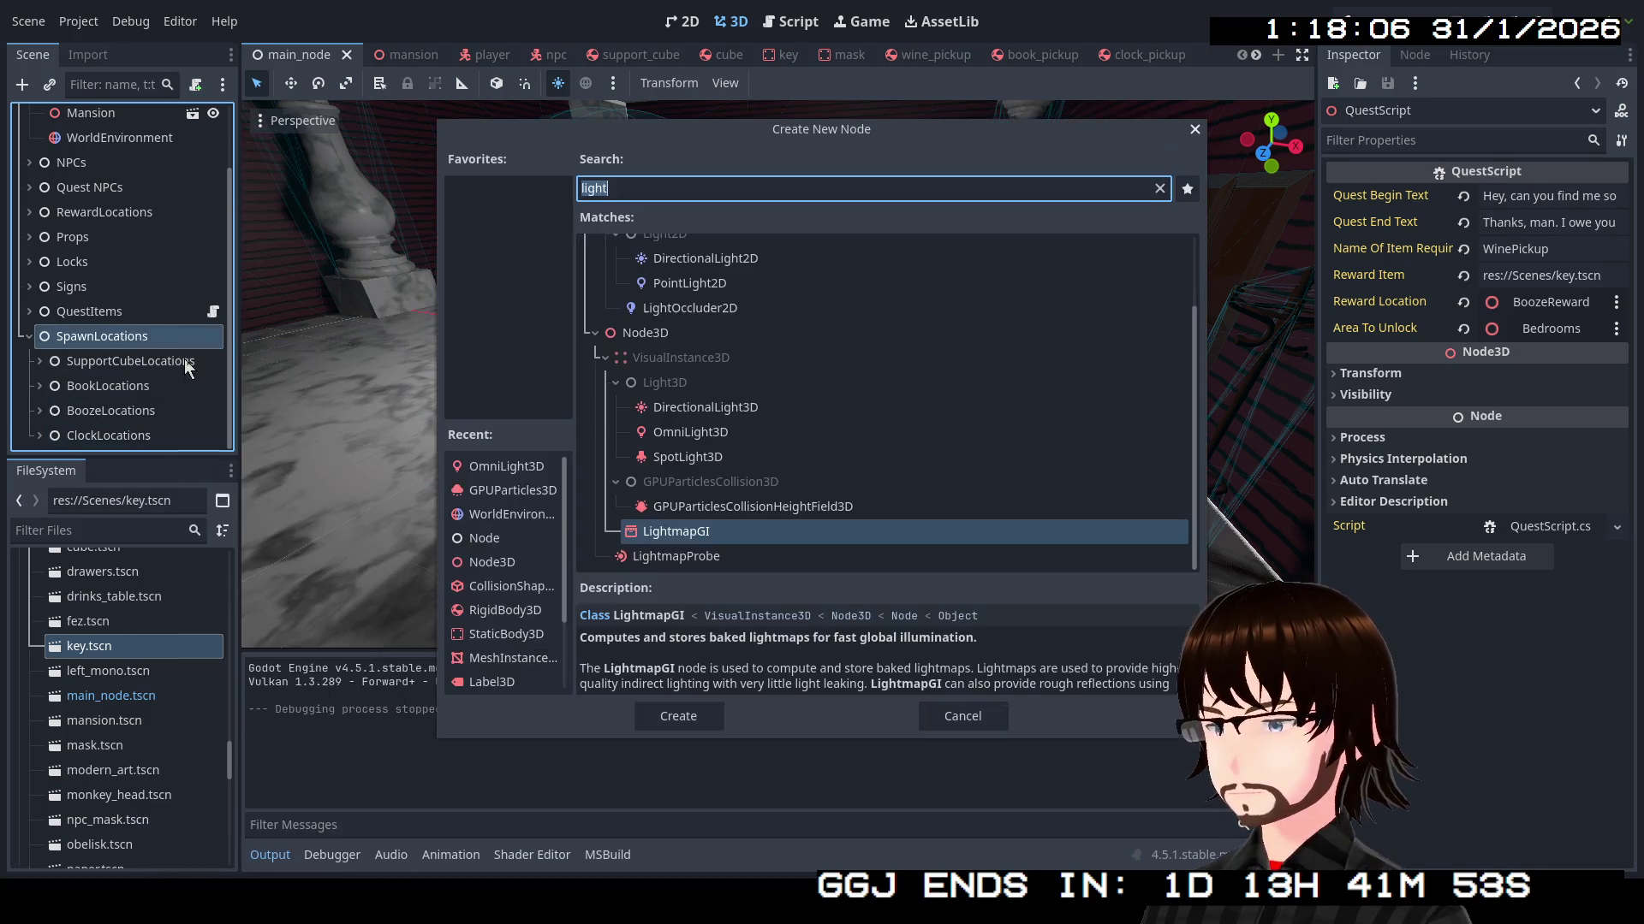
pyautogui.write('node')
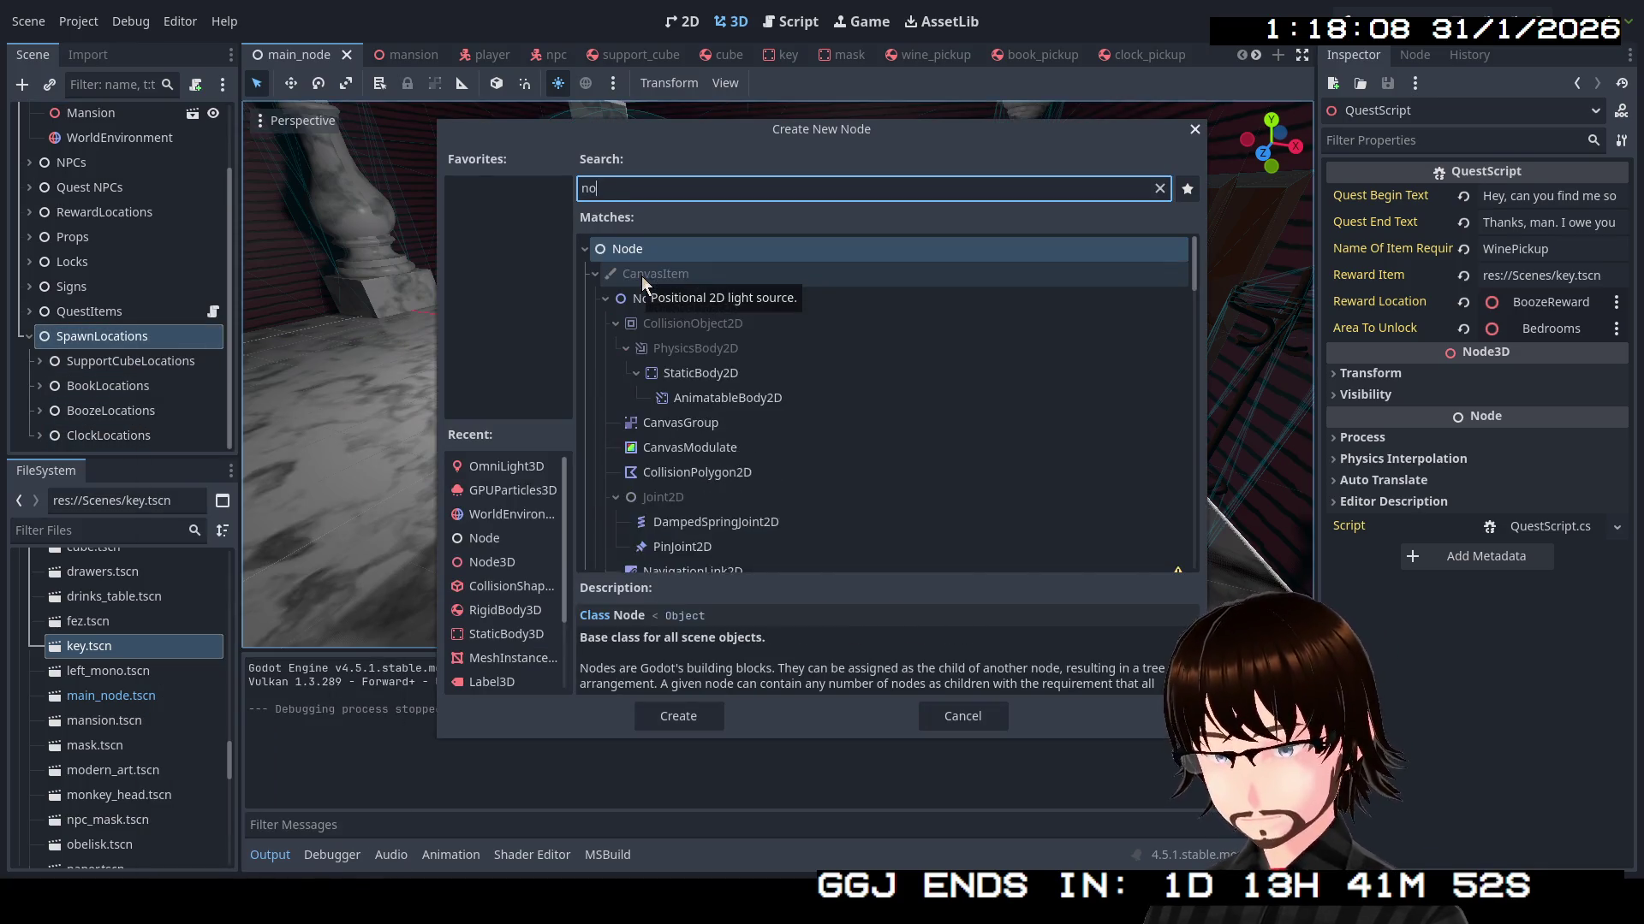
pyautogui.click(706, 714)
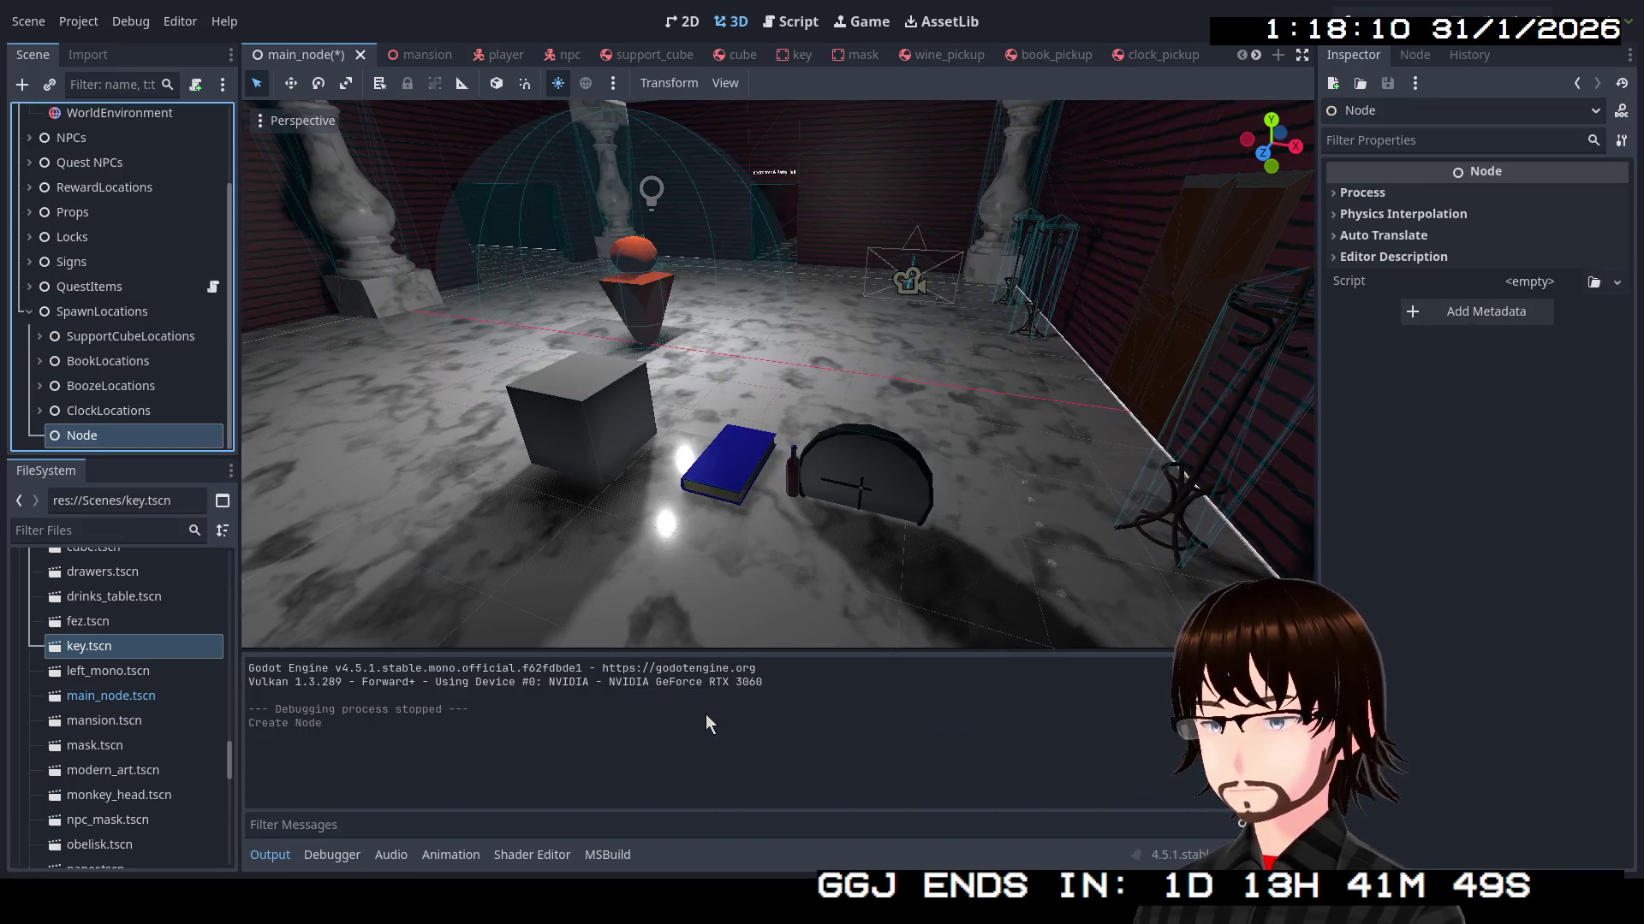
# Rename the new node to MaskLocations
pyautogui.click(85, 435)
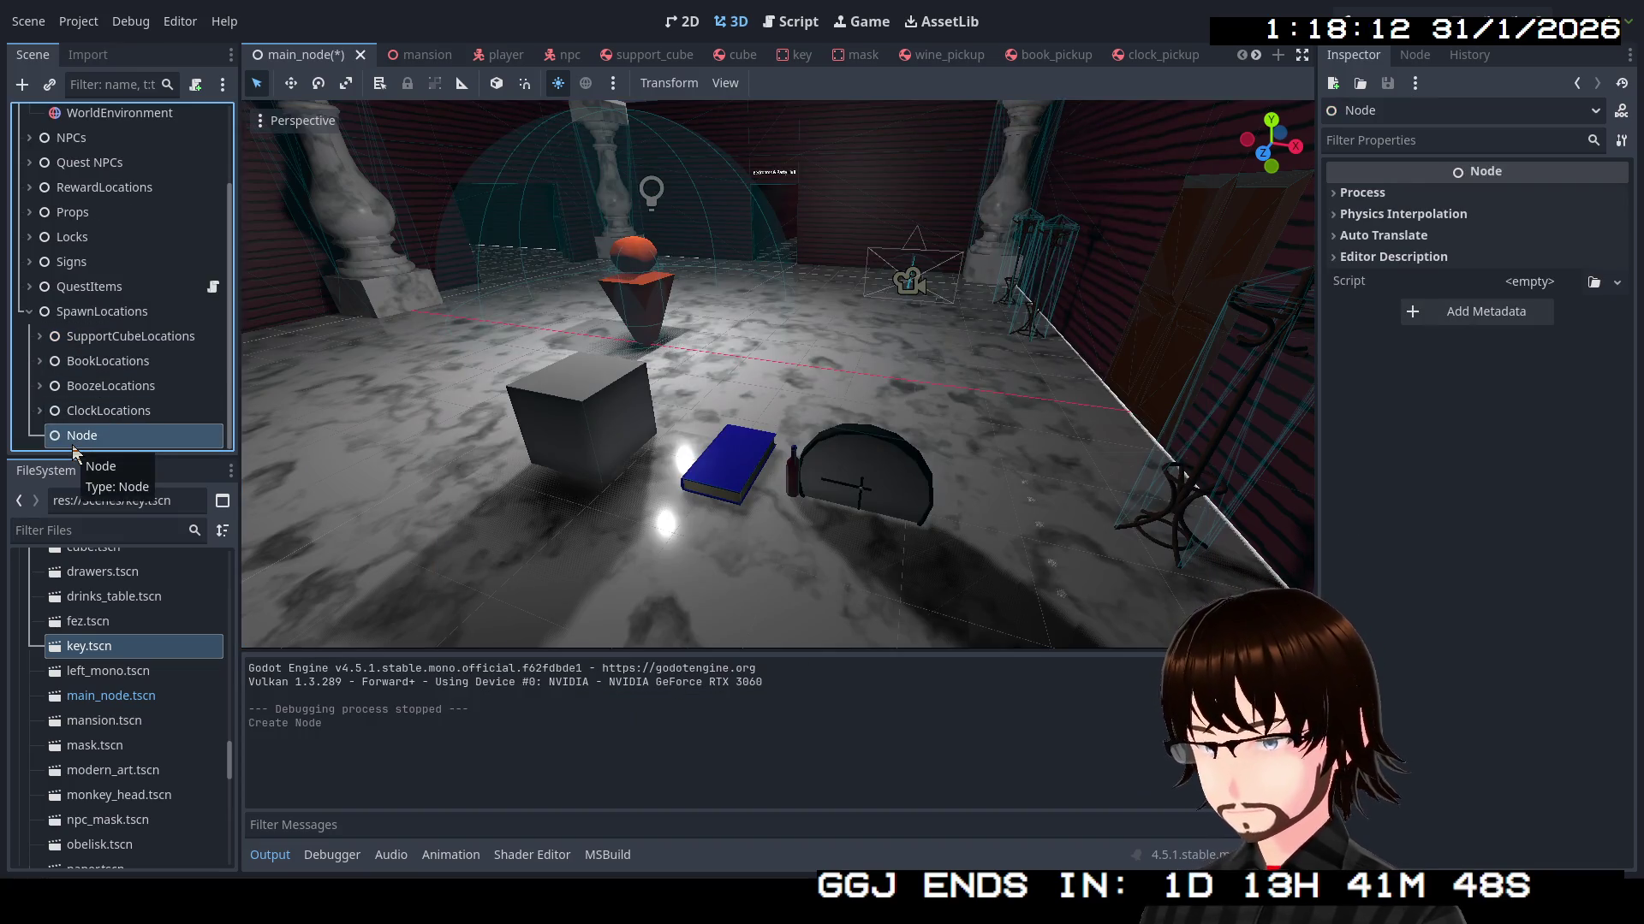
pyautogui.press('F2')
pyautogui.write('Ma')
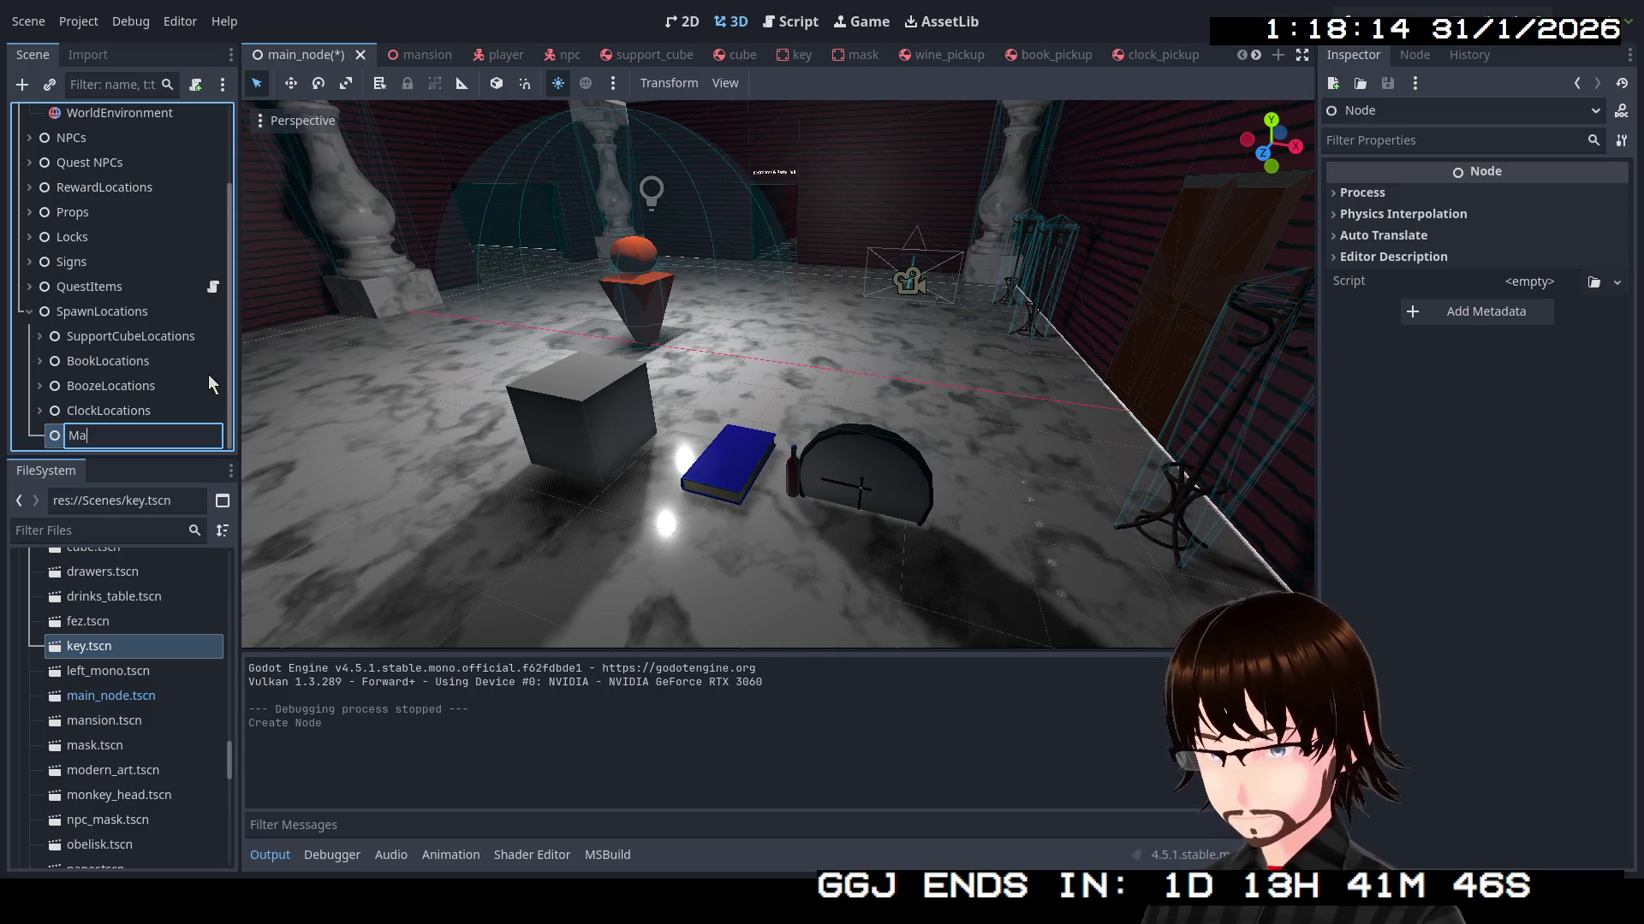
pyautogui.write('skLo')
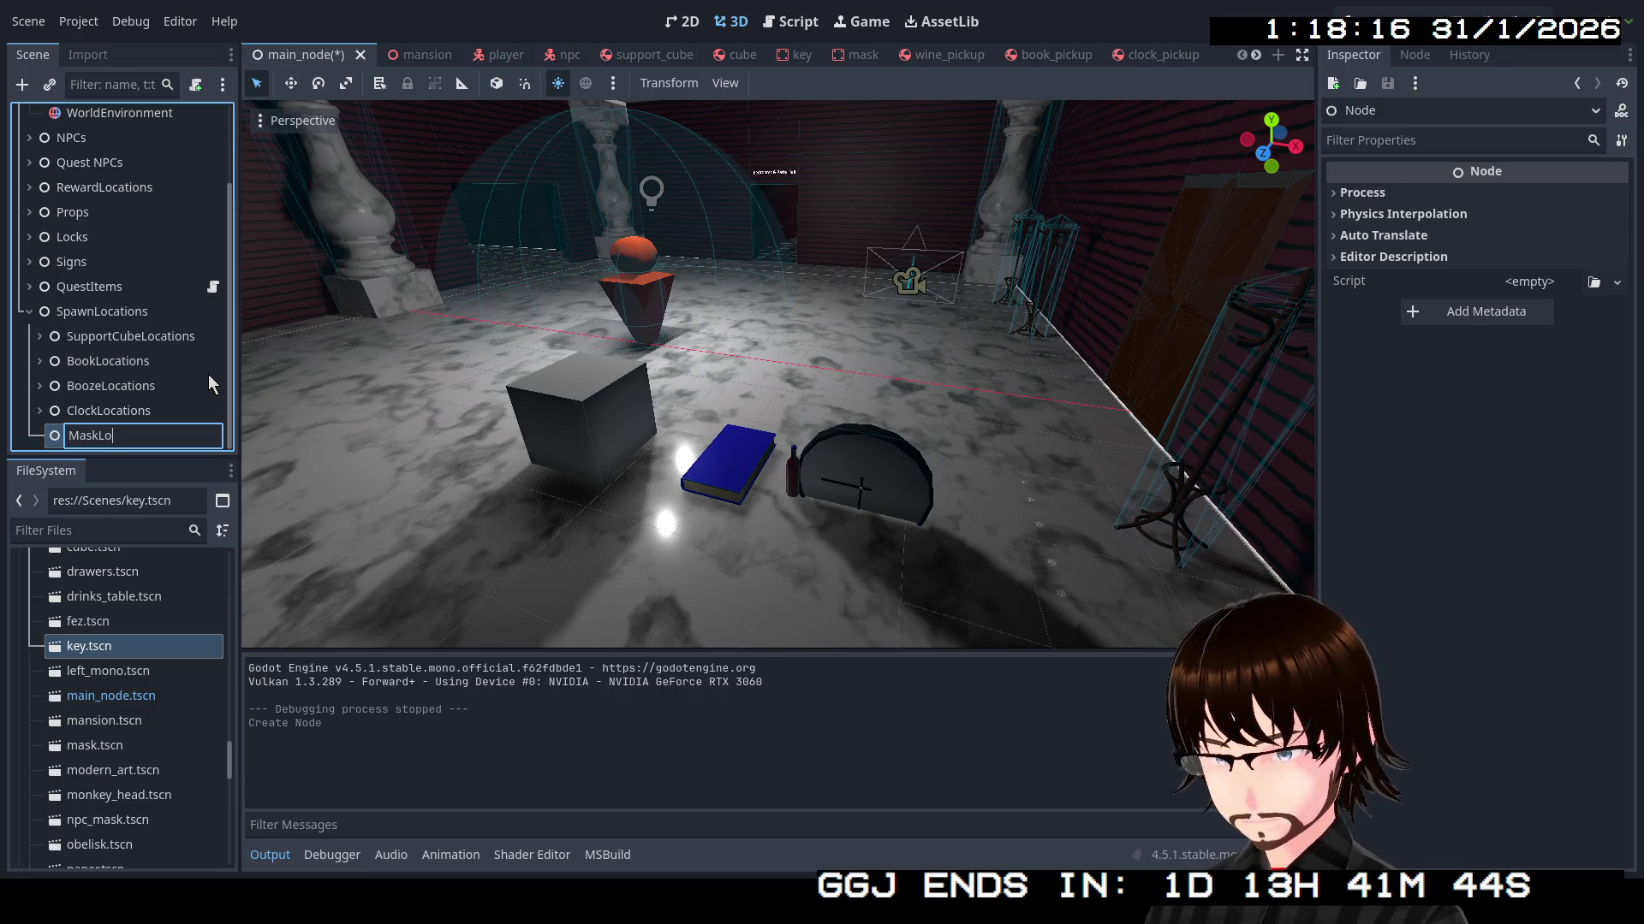
pyautogui.write('cations')
pyautogui.press('Return')
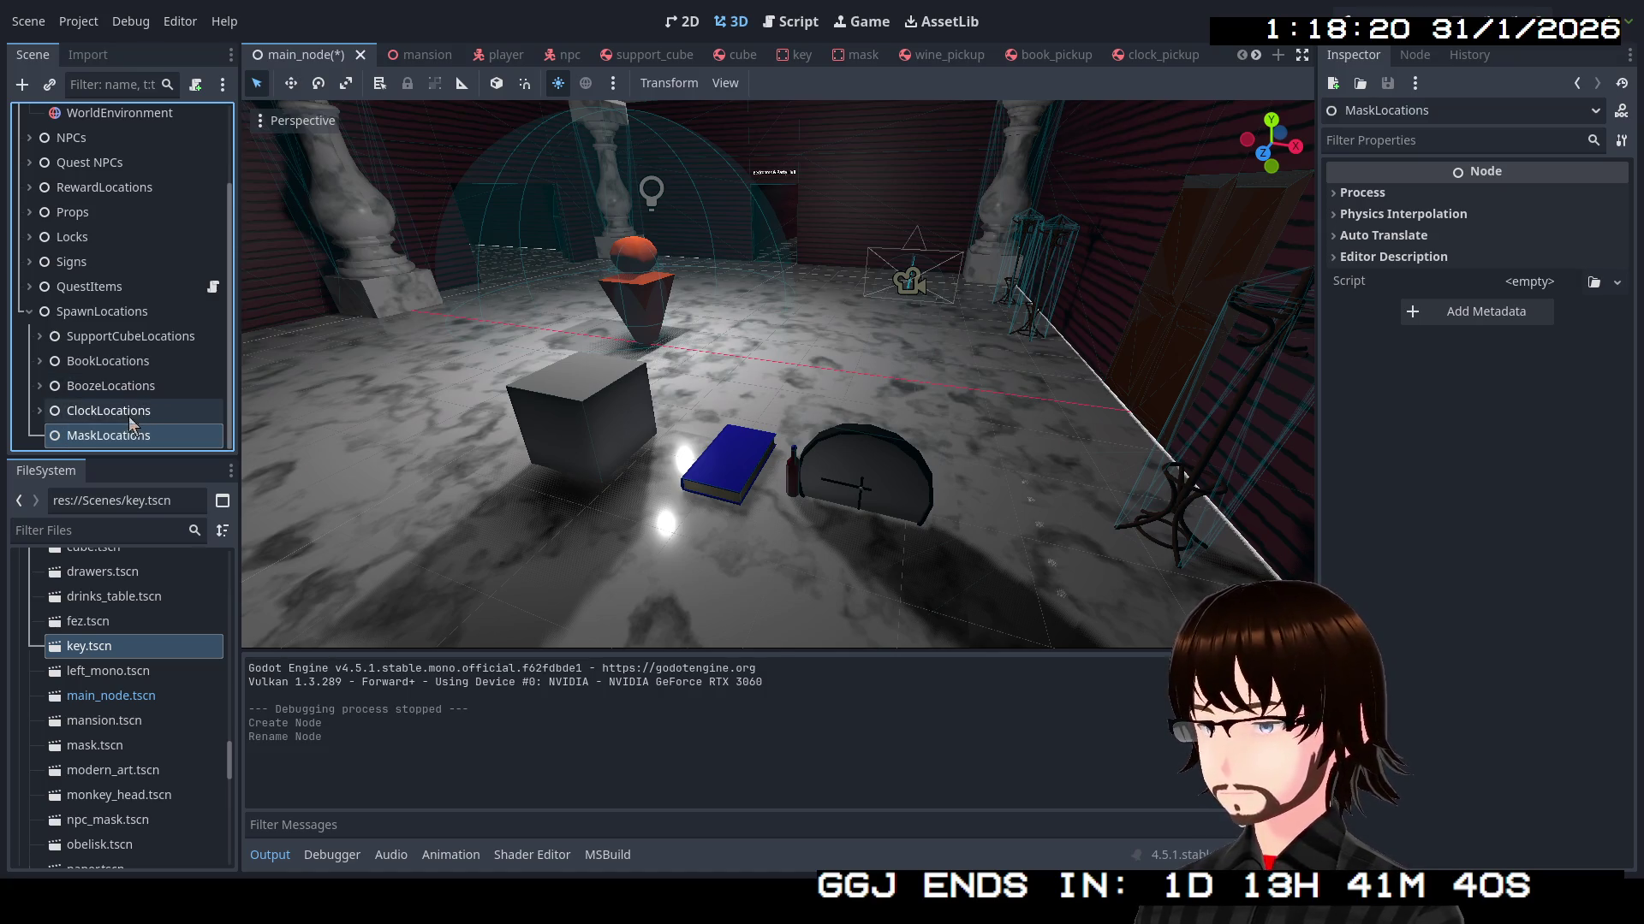
# Paste a copy of ClockLocations spawn point 1 under MaskLocations
pyautogui.click(39, 411)
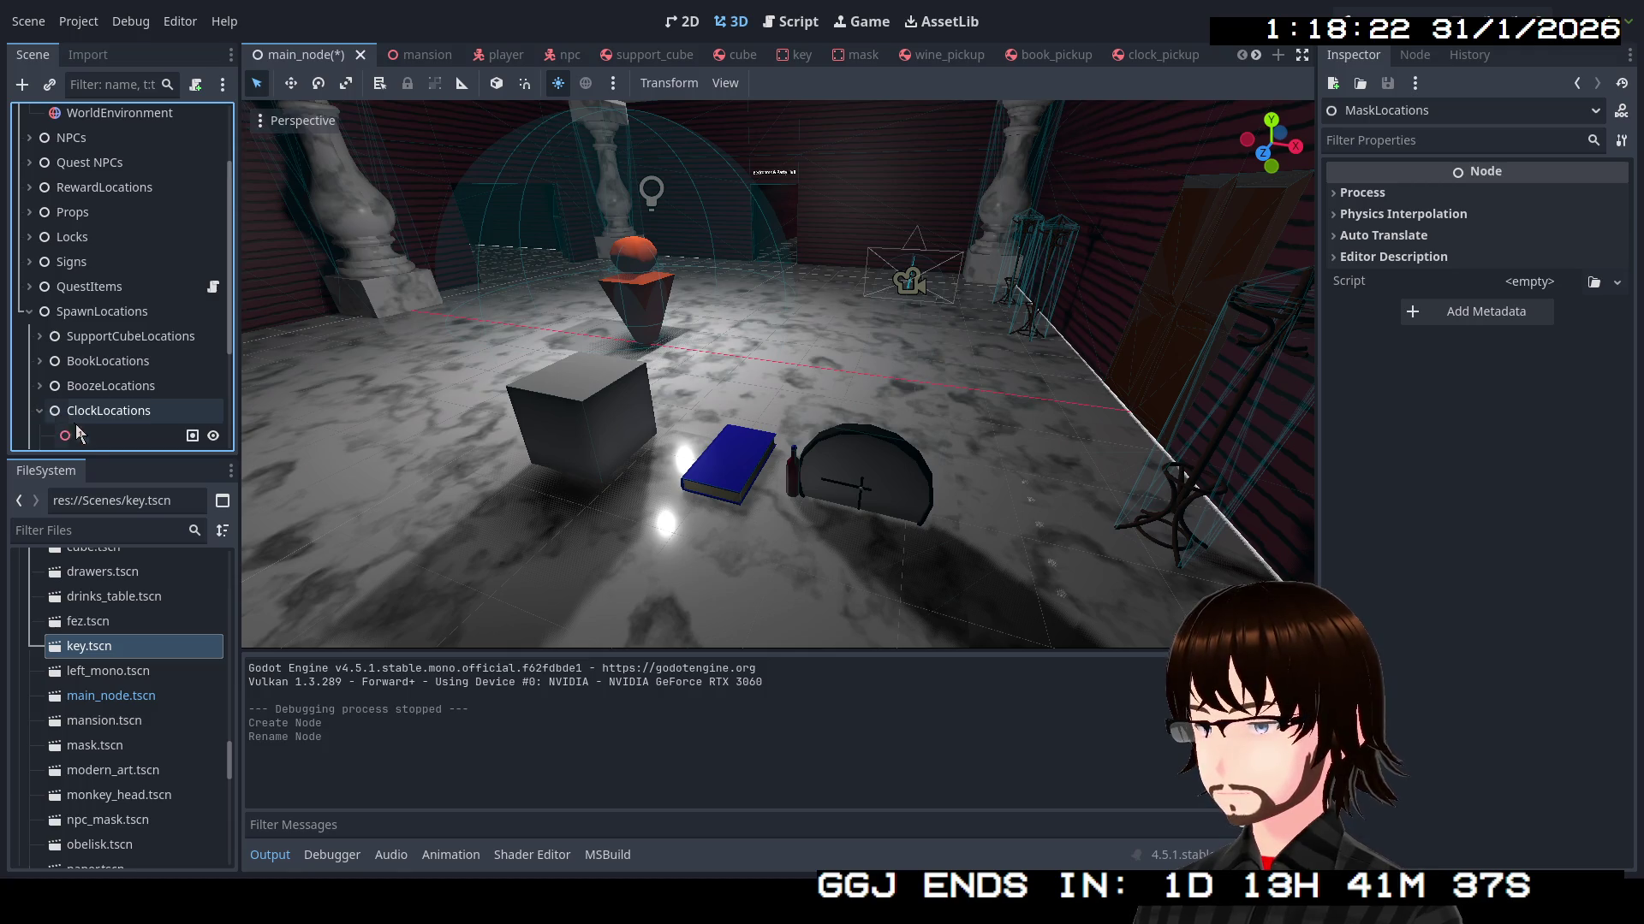
pyautogui.click(79, 434)
pyautogui.click(38, 414)
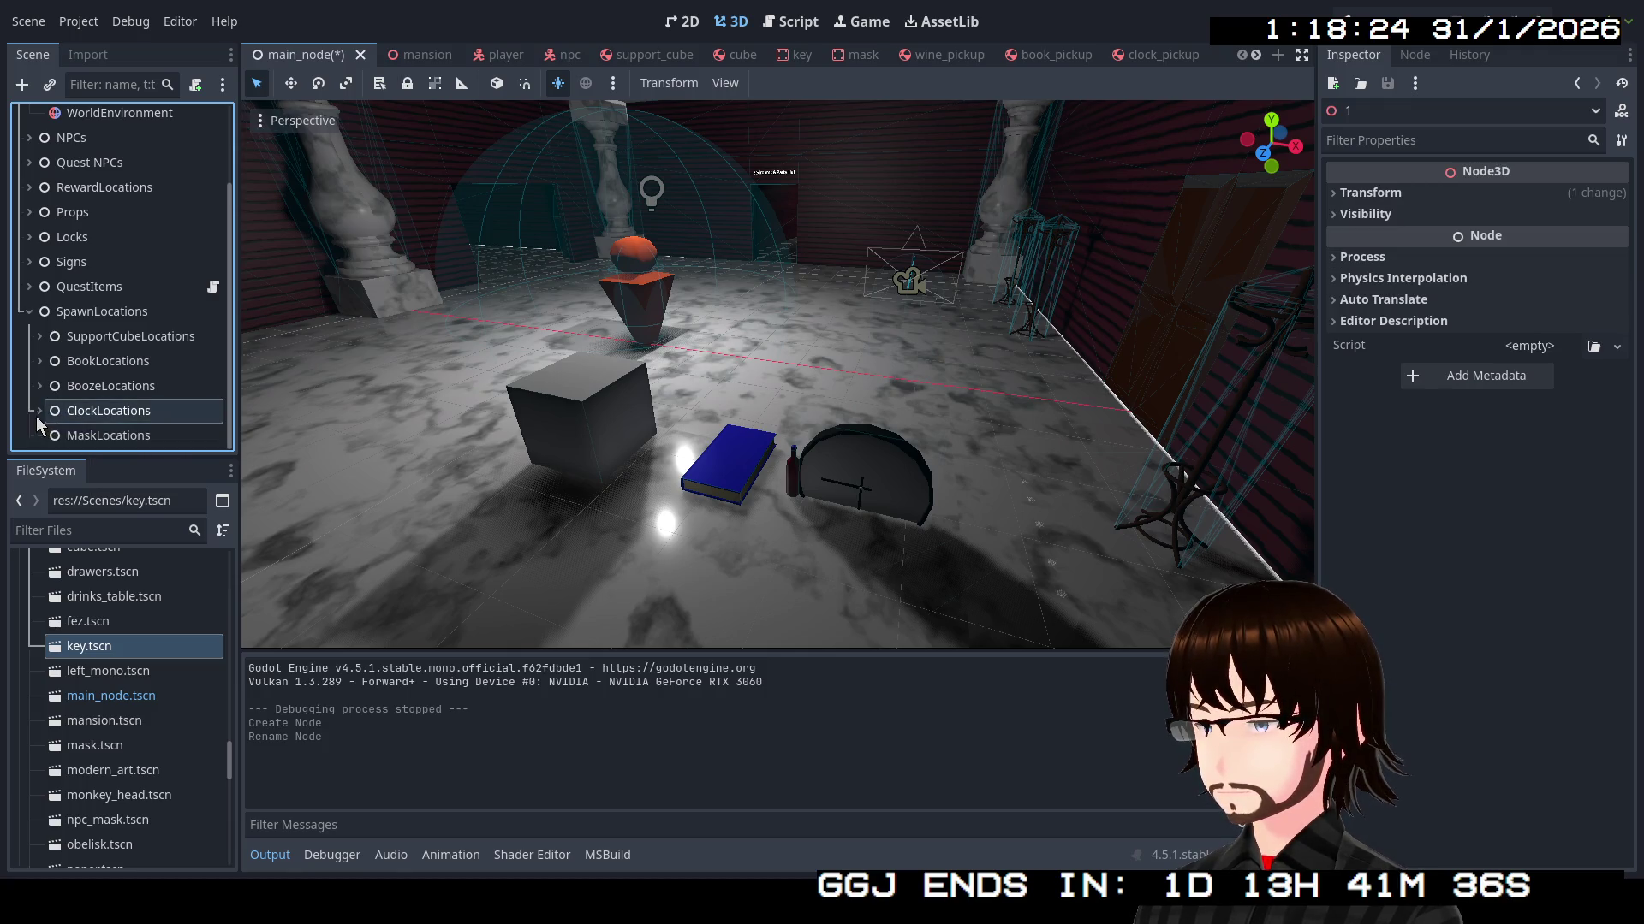
pyautogui.click(85, 435)
pyautogui.hotkey('ctrl', 'v')
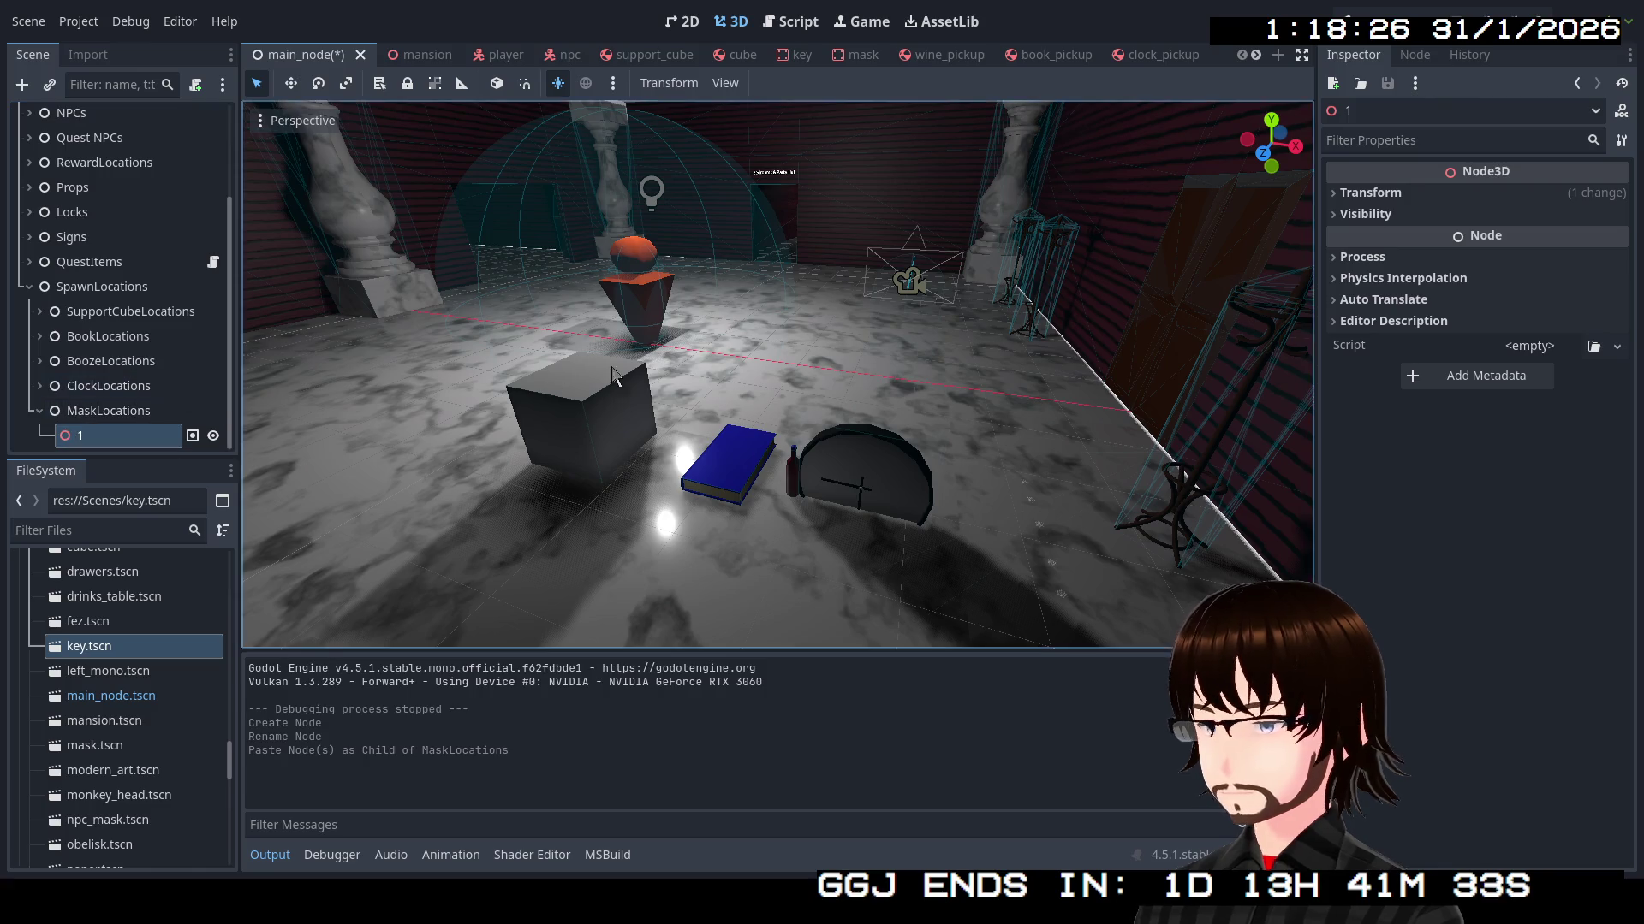
pyautogui.click(1414, 54)
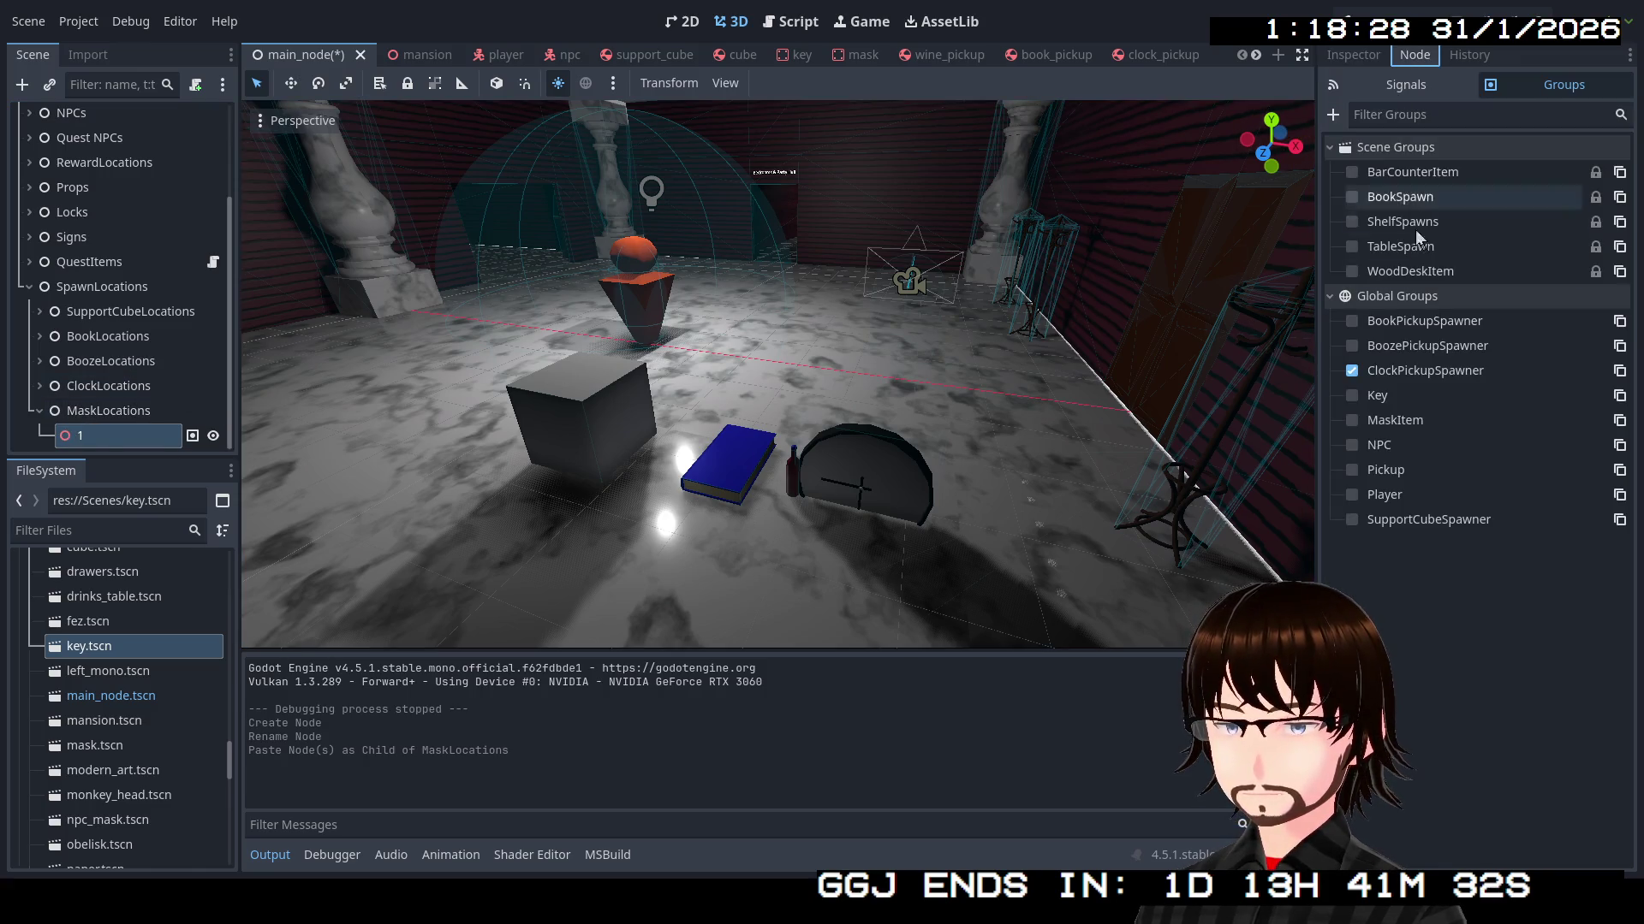
# Remove point 1 from ClockPickupSpawner and add it to a new global group MaskSpawn
pyautogui.click(1353, 370)
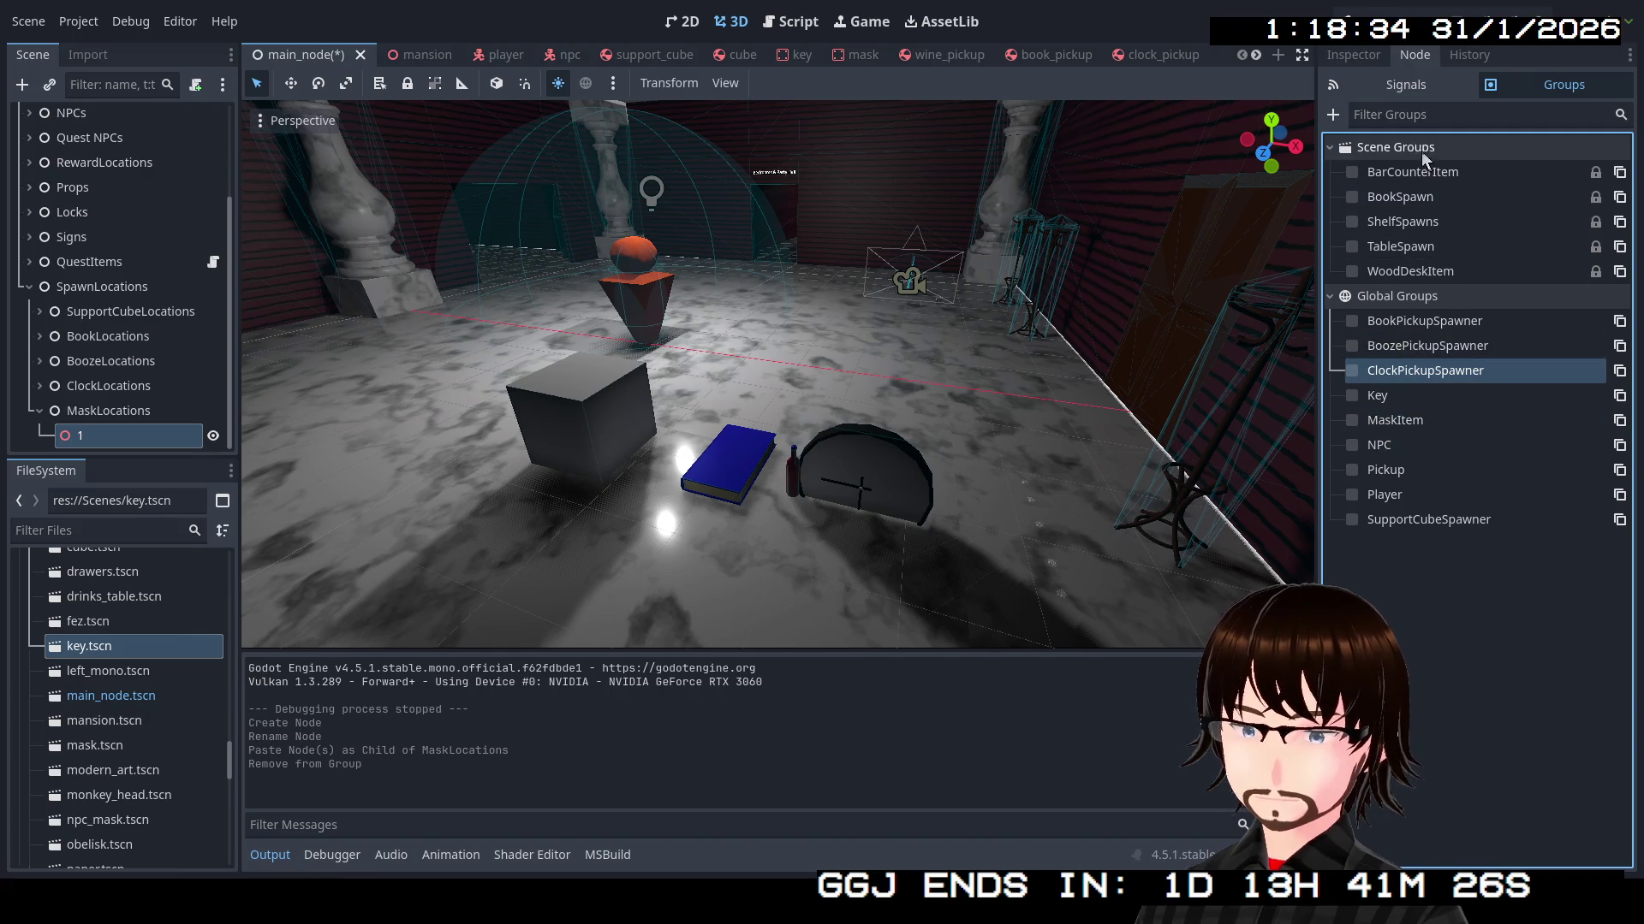
pyautogui.click(1333, 115)
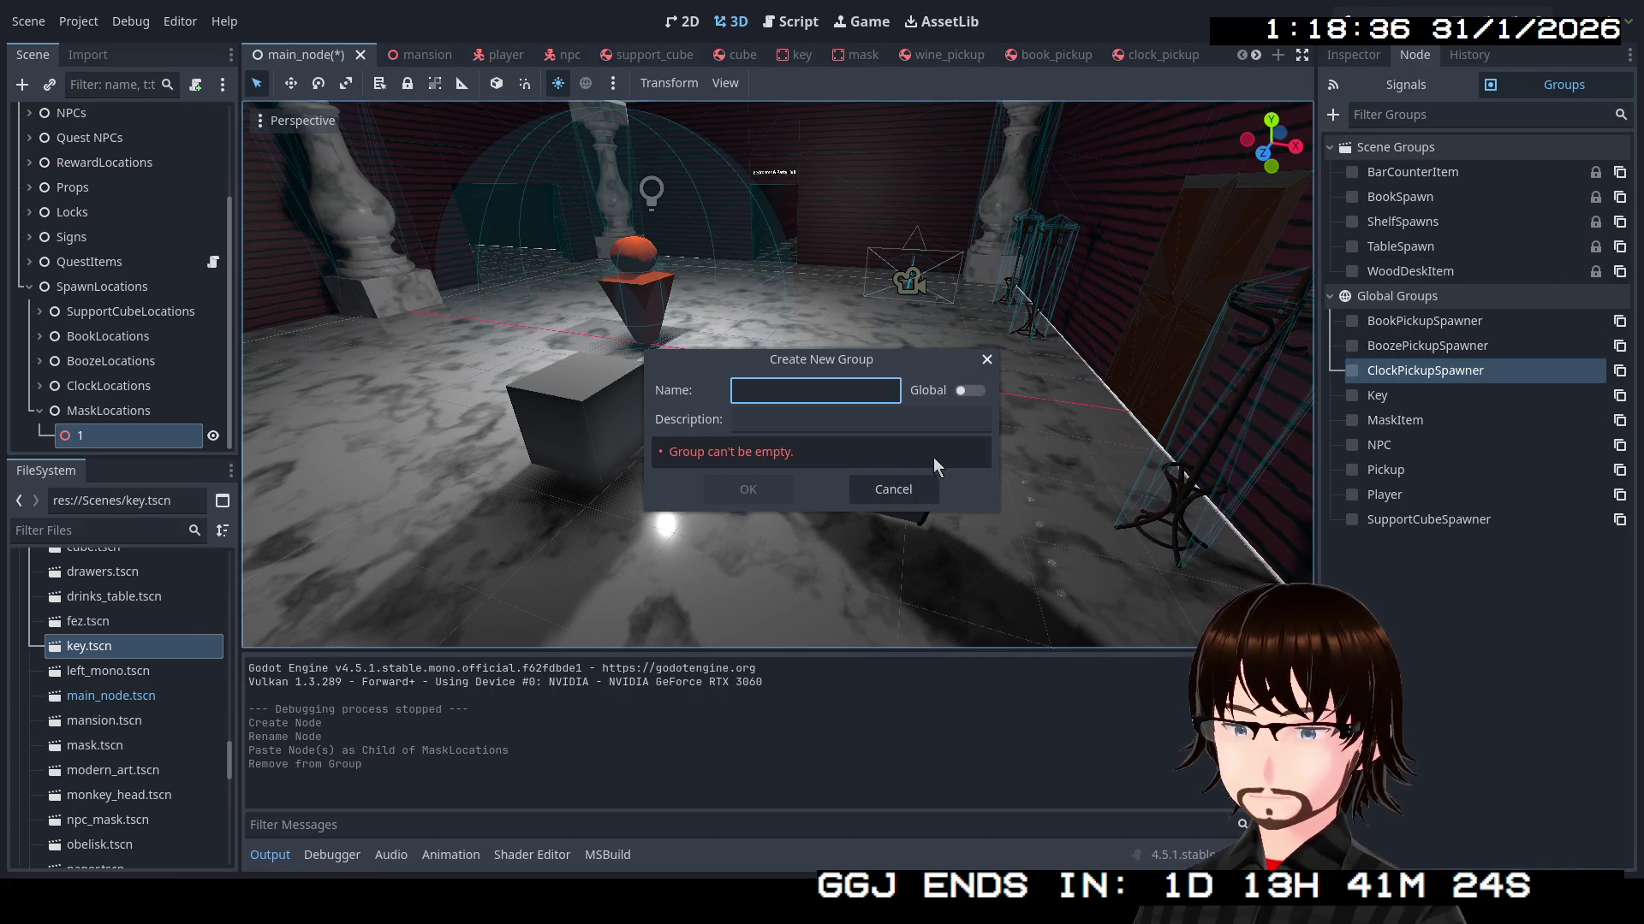
pyautogui.click(966, 390)
pyautogui.click(820, 395)
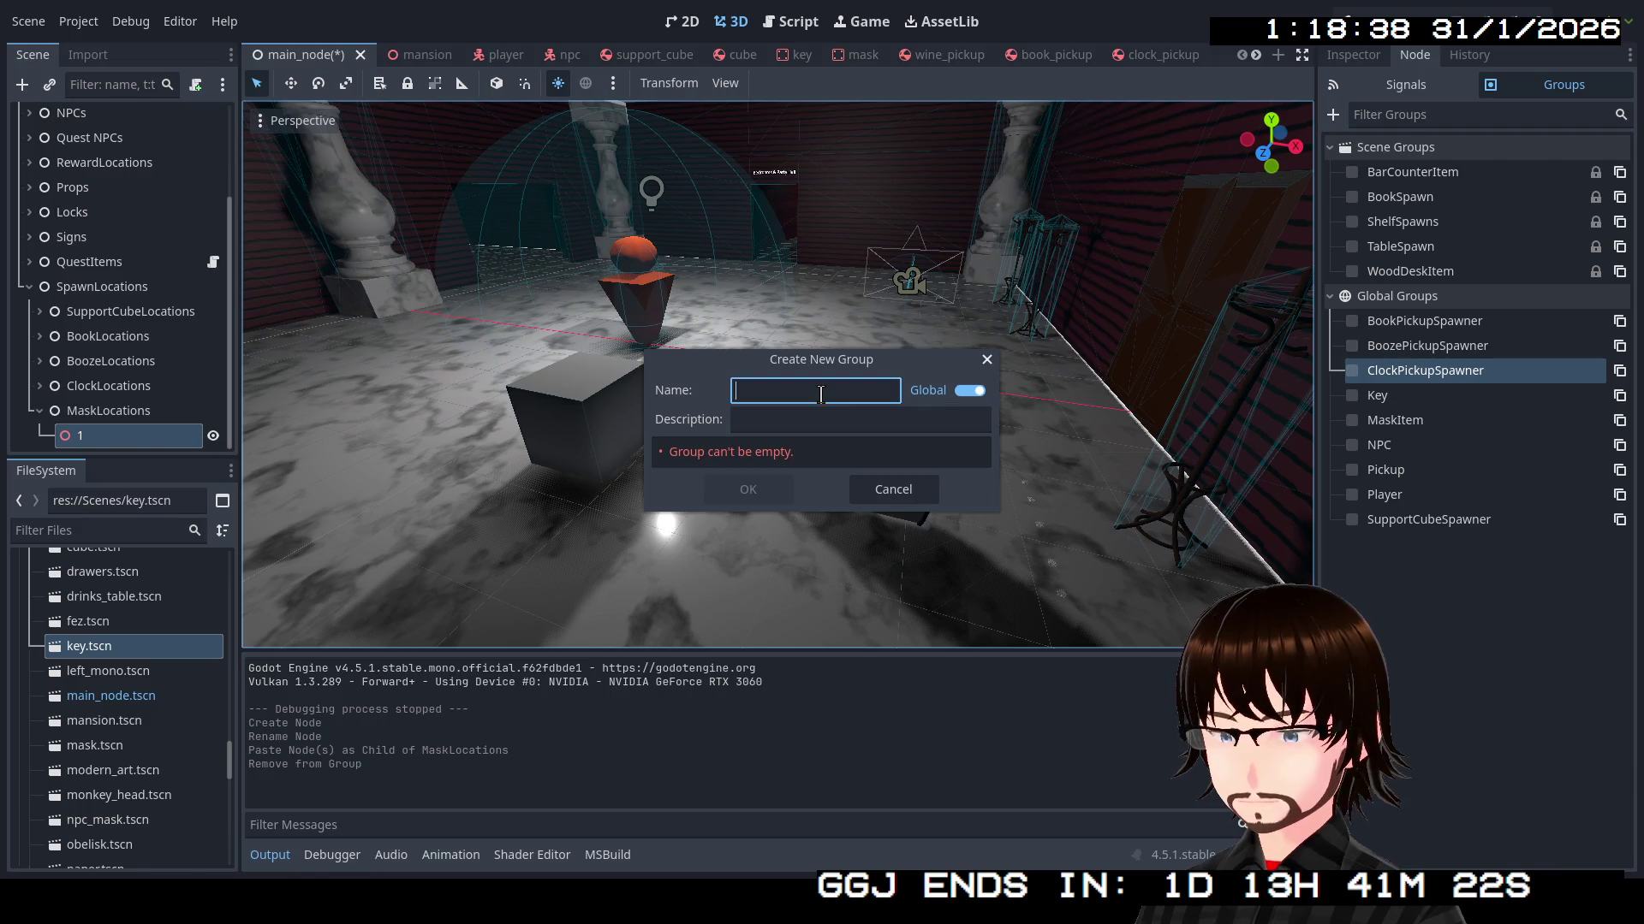
pyautogui.write('Mas')
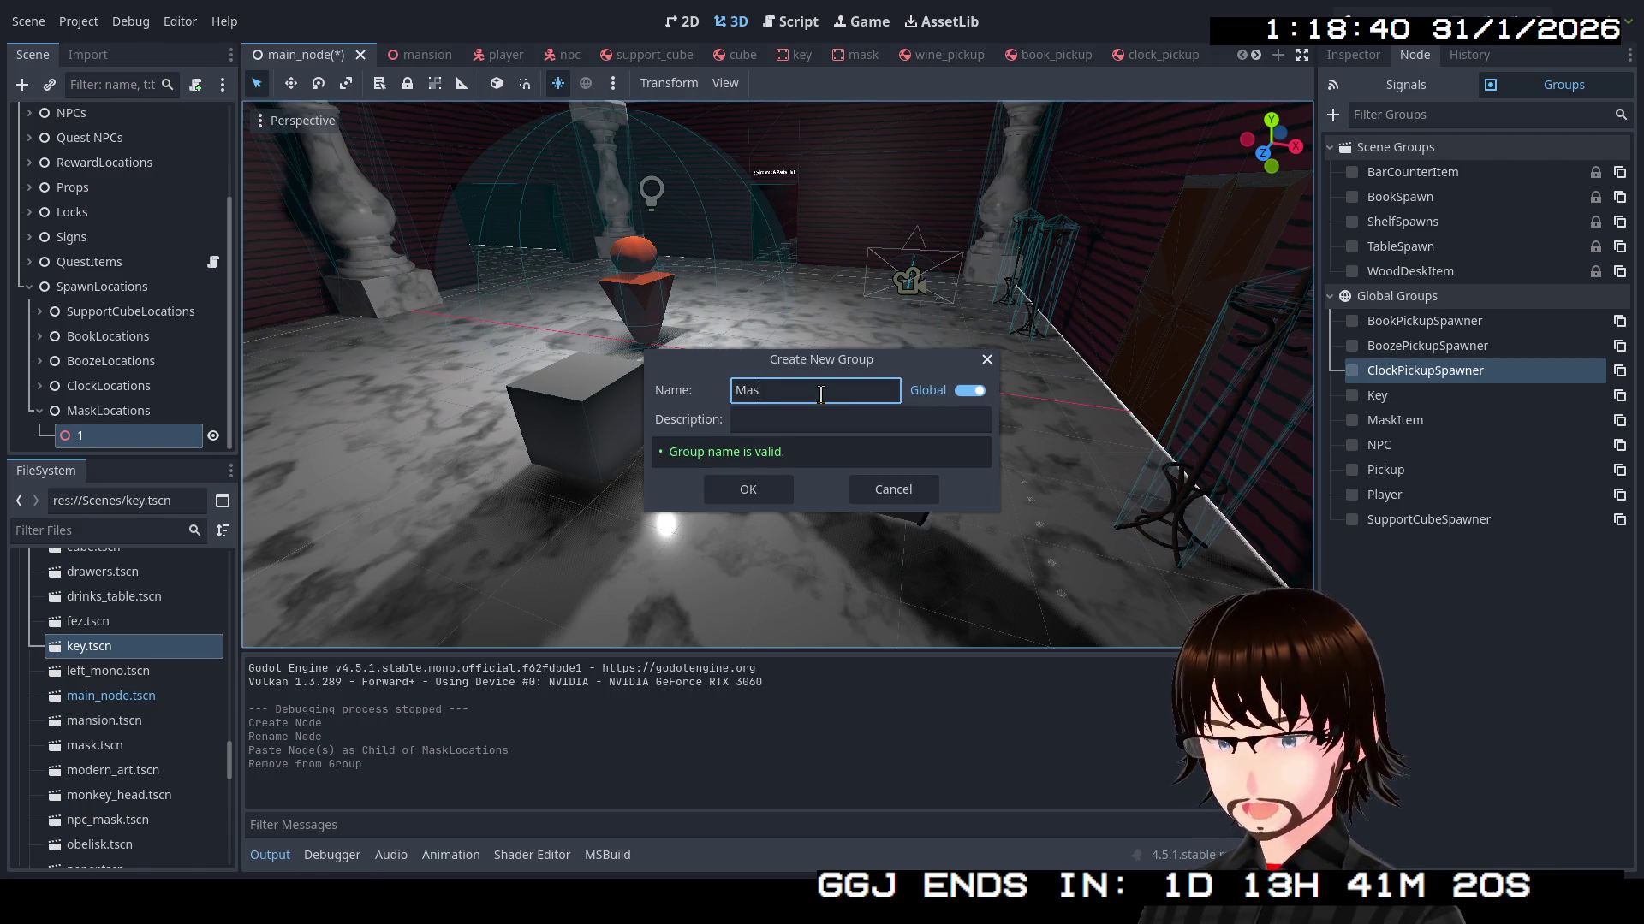
pyautogui.write('kP')
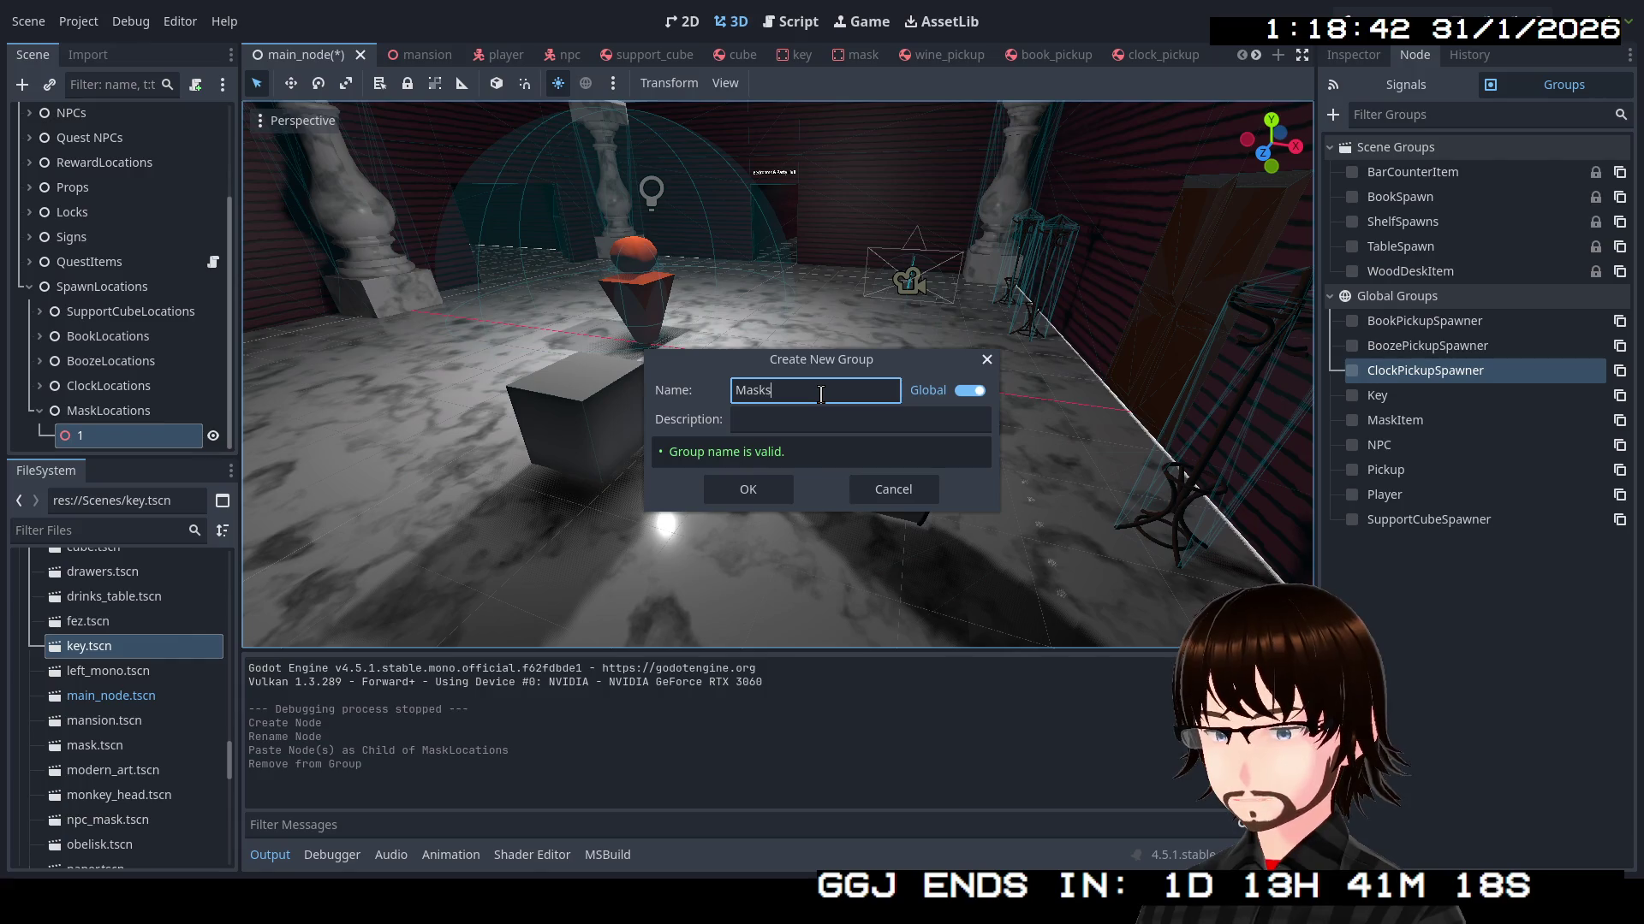
pyautogui.press('BackSpace')
pyautogui.write('Spawn')
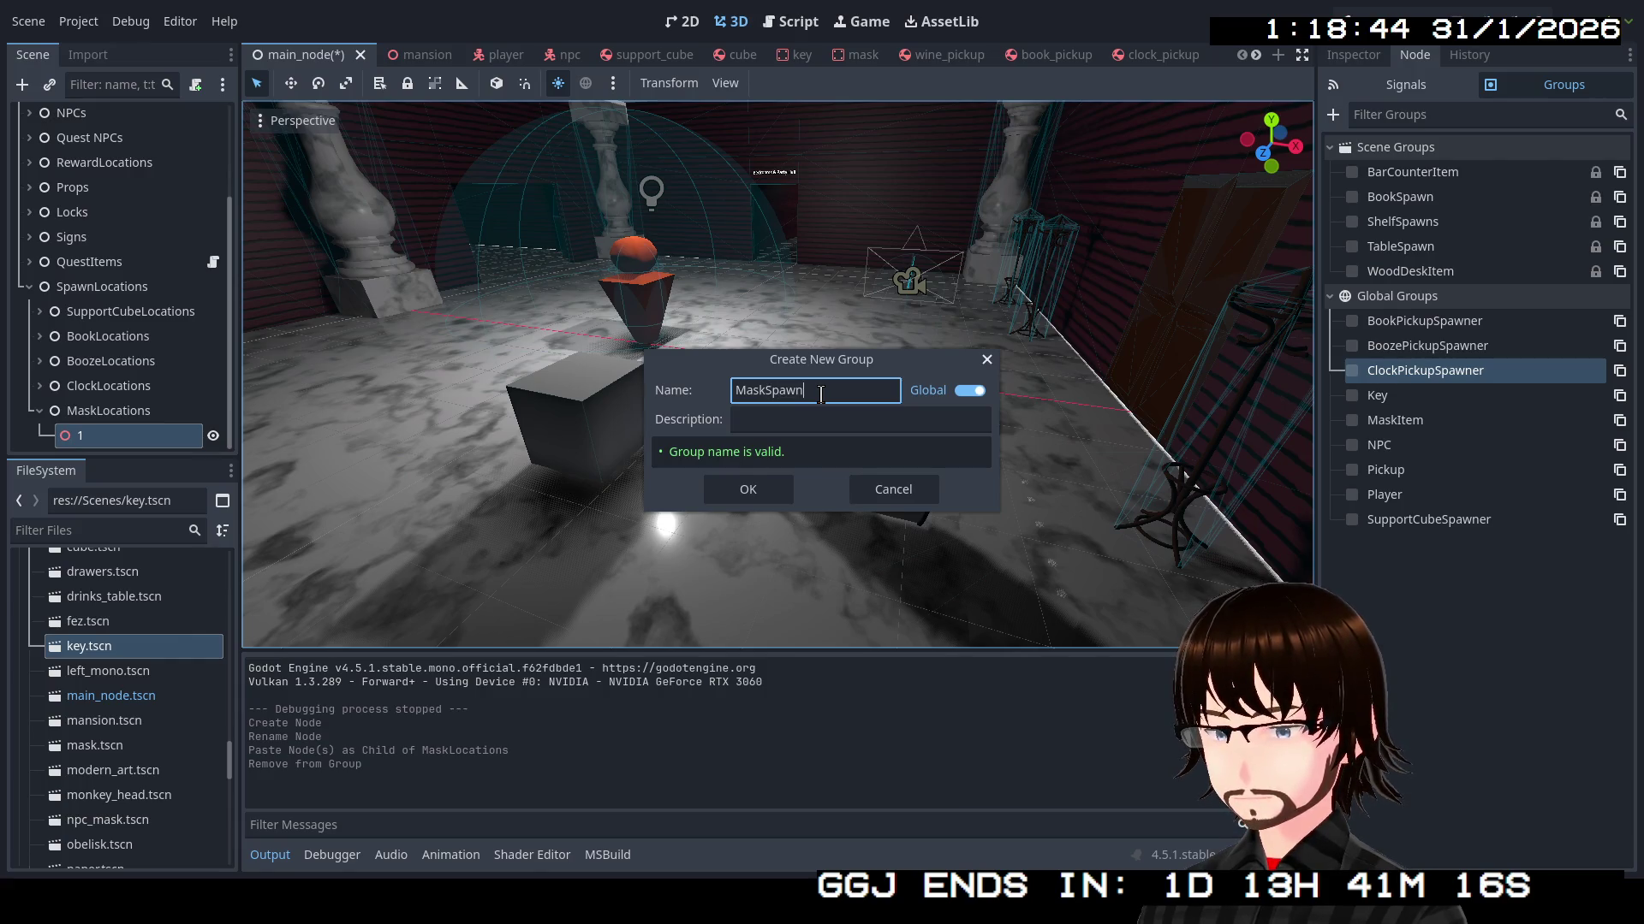
pyautogui.press('Return')
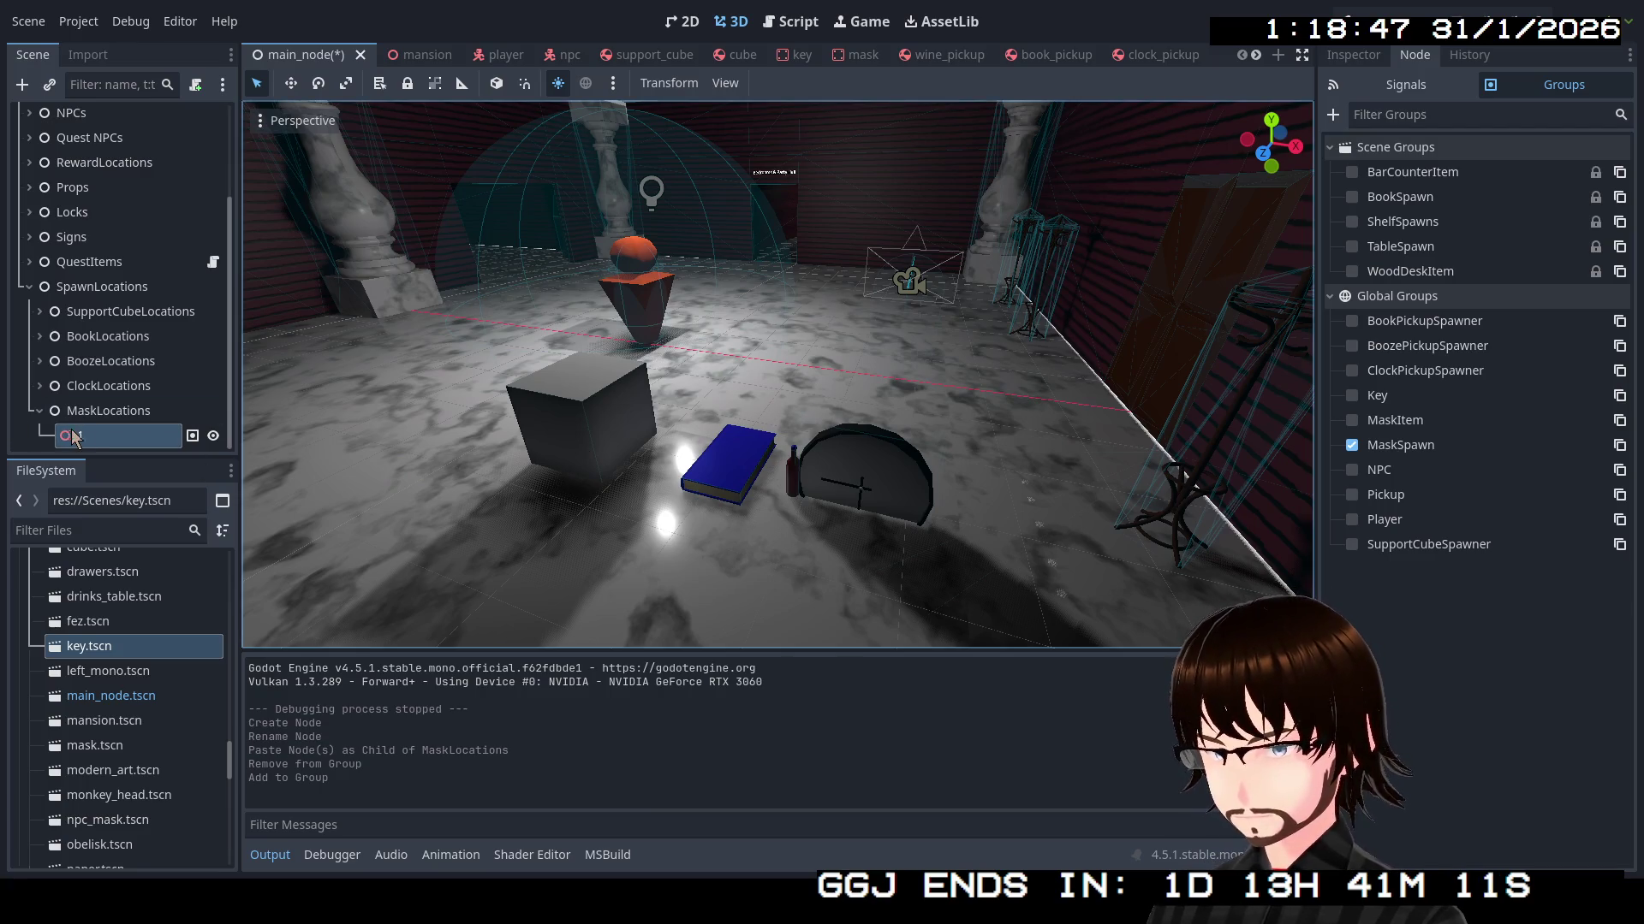
pyautogui.moveTo(899, 459)
pyautogui.mouseDown()
pyautogui.moveTo(591, 480)
pyautogui.moveTo(897, 452)
pyautogui.mouseUp()
# Reset spawn point 1's Transform position to the origin and focus the view on it
pyautogui.moveTo(742, 404); pyautogui.dragTo(603, 343)
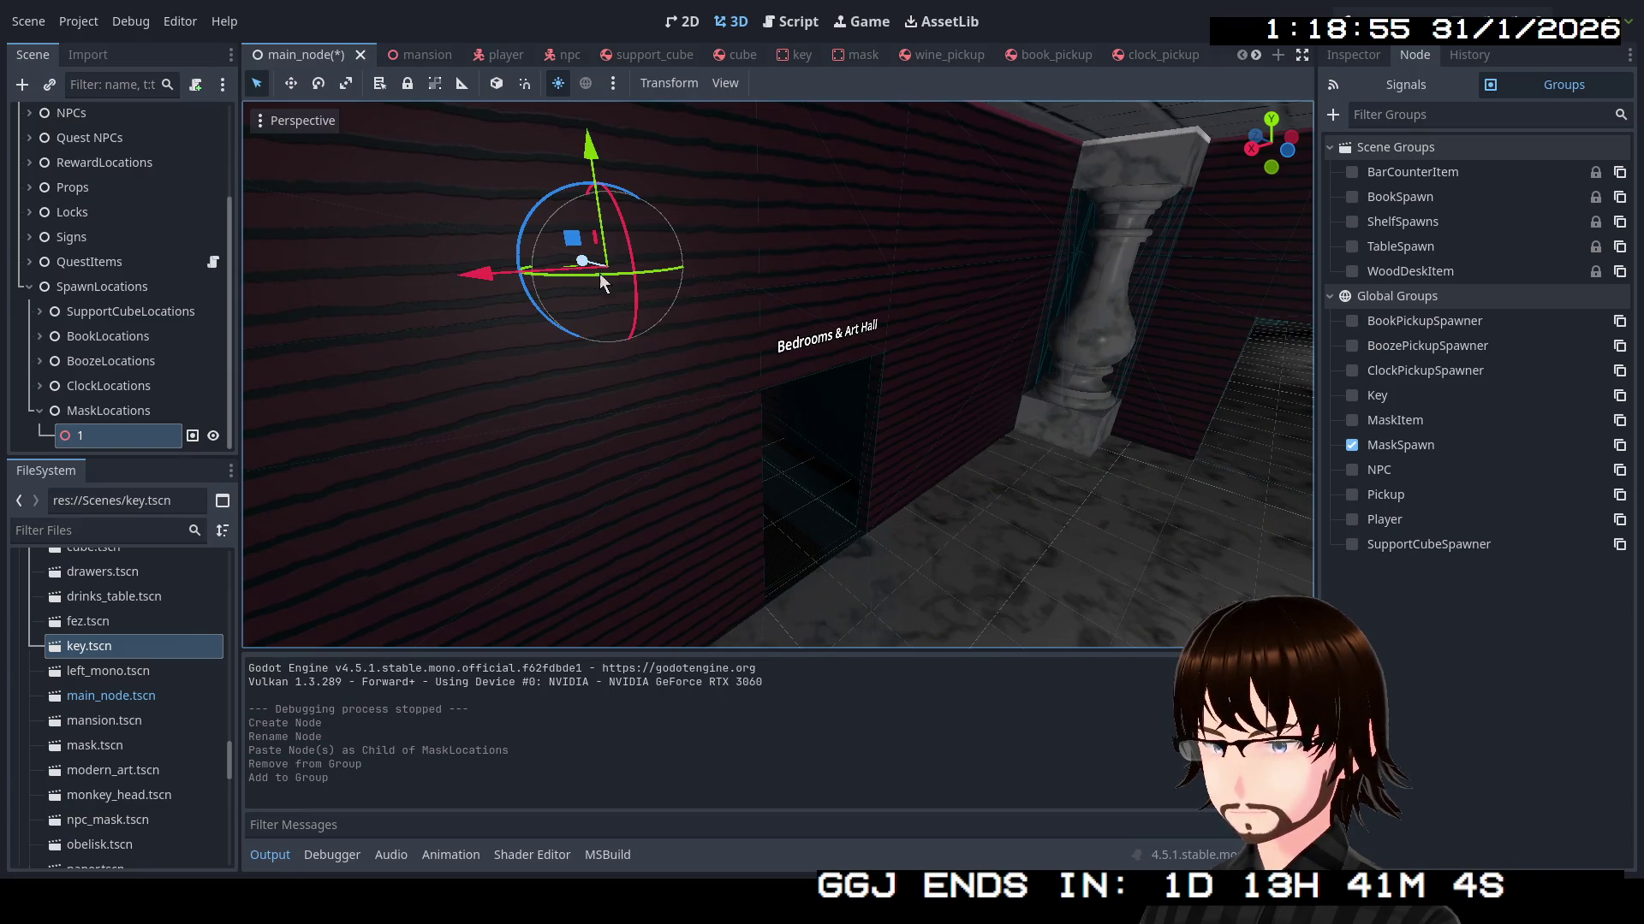
pyautogui.click(1351, 55)
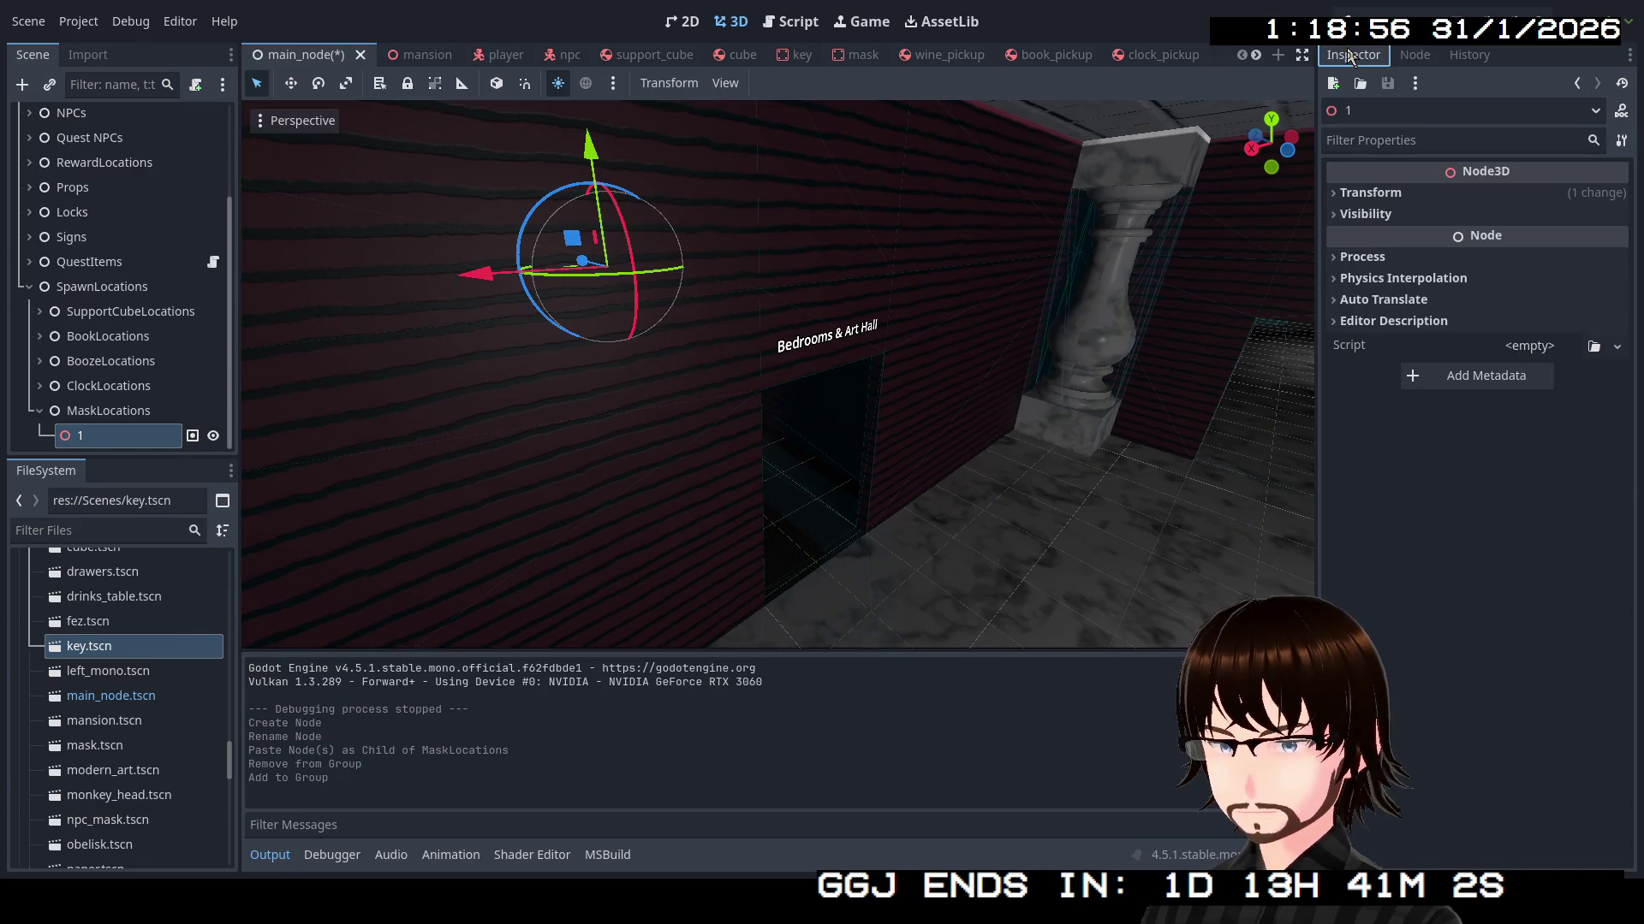
pyautogui.click(1384, 195)
pyautogui.click(1404, 243)
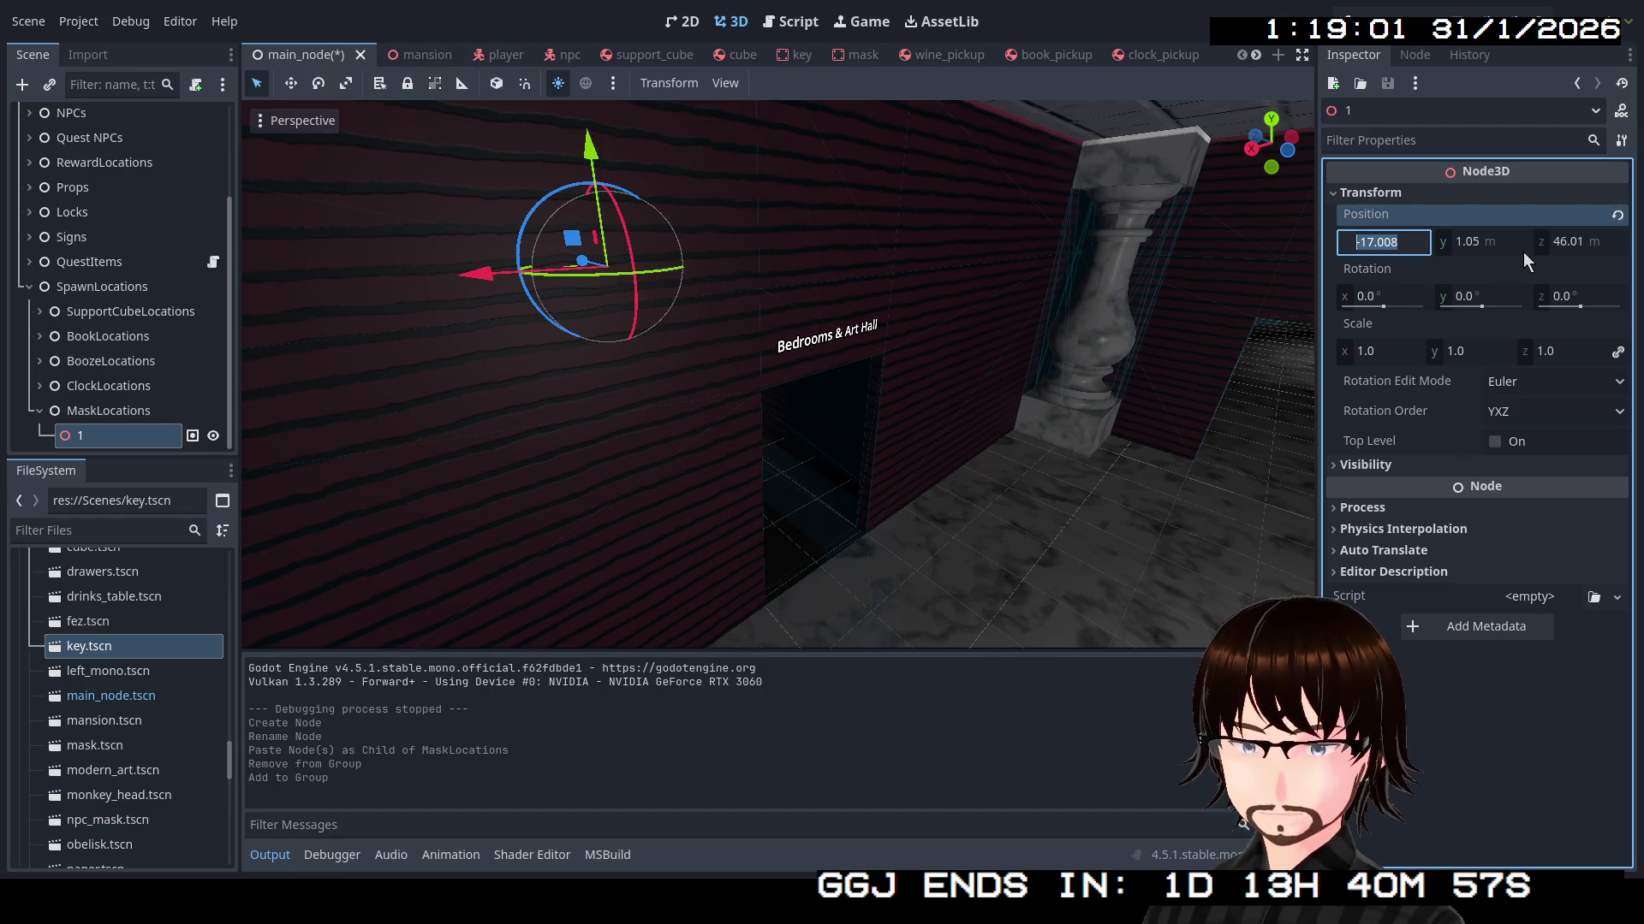
pyautogui.click(1616, 217)
pyautogui.press('f')
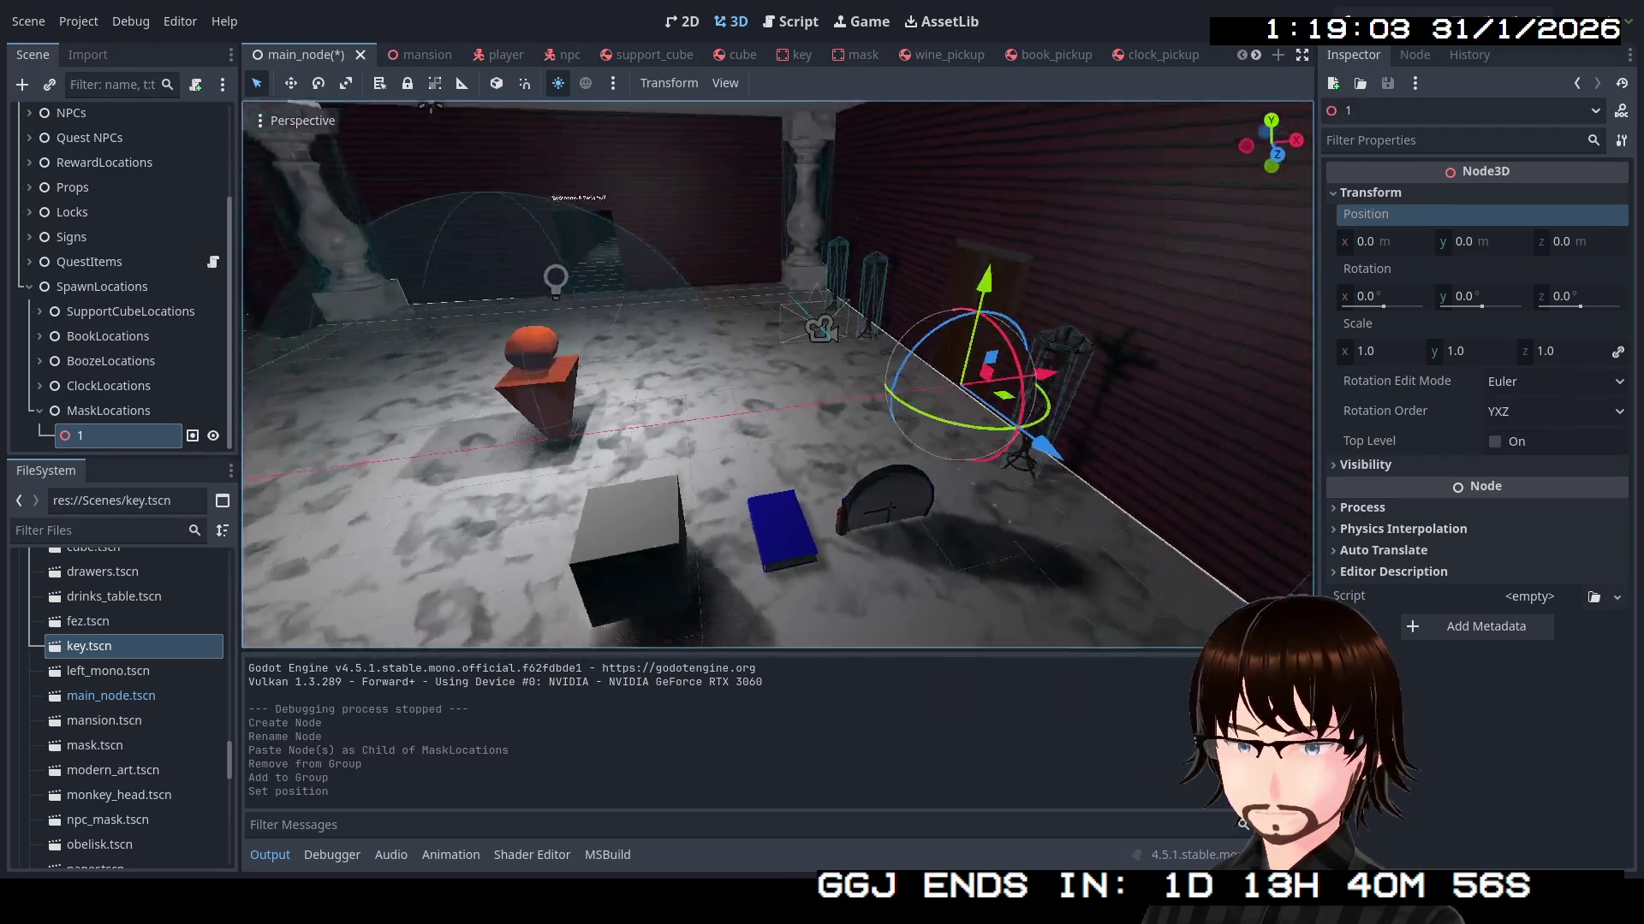
# Drag spawn point 1 onto the room floor at about (-17.976, 0, -1.819)
pyautogui.moveTo(941, 428)
pyautogui.mouseDown()
pyautogui.moveTo(1103, 434)
pyautogui.moveTo(448, 429)
pyautogui.mouseUp()
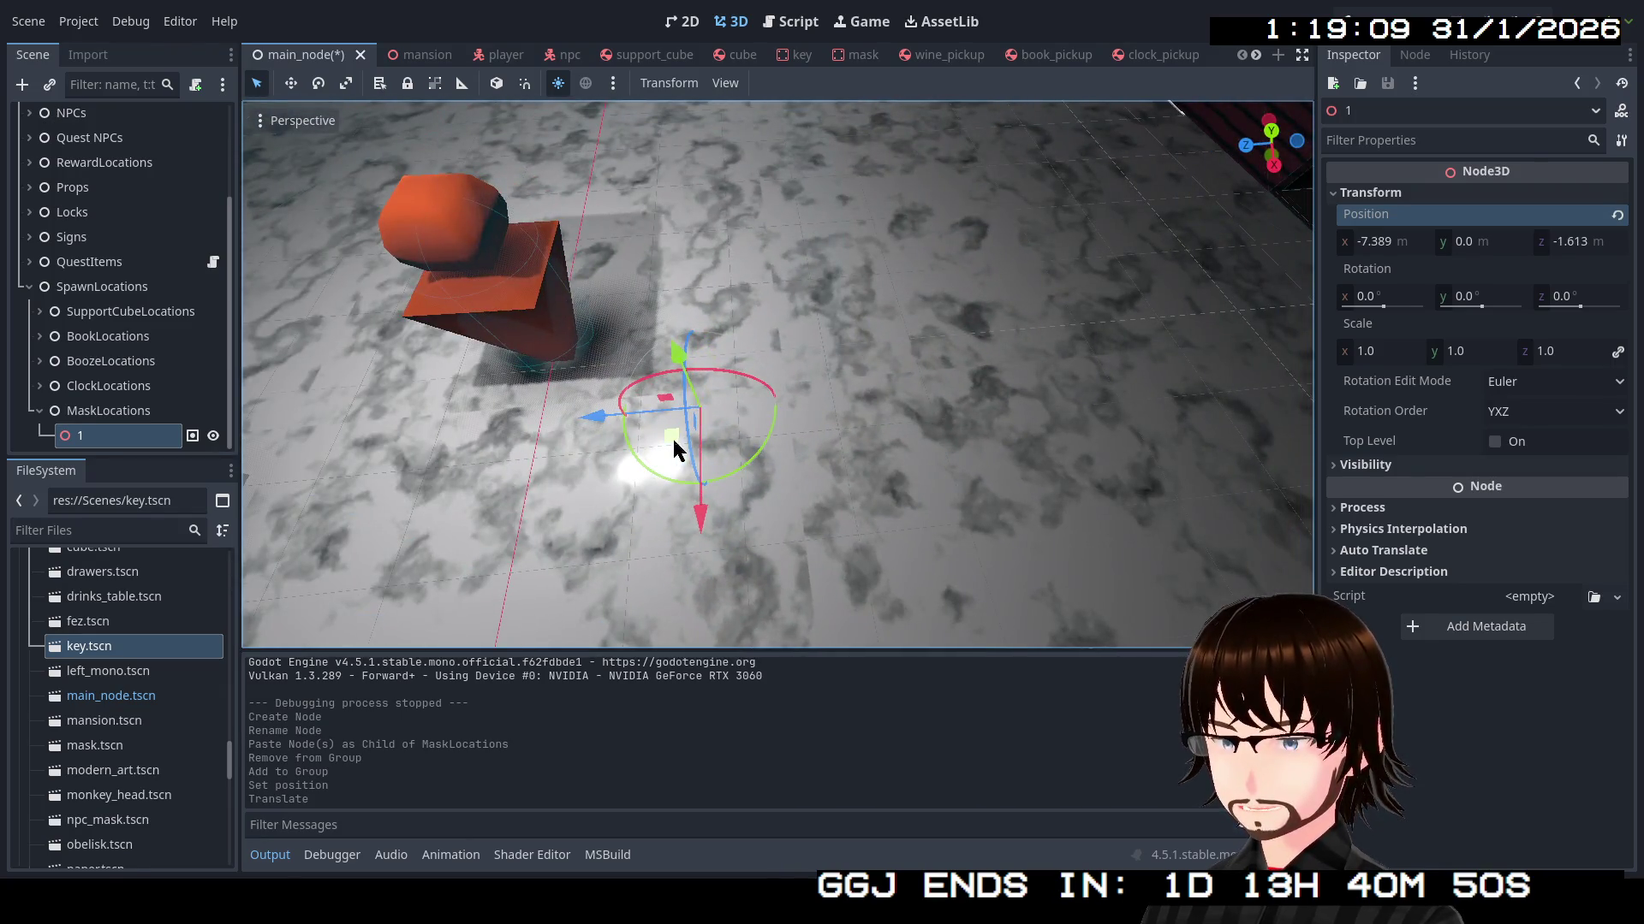
pyautogui.moveTo(668, 385)
pyautogui.mouseDown()
pyautogui.moveTo(728, 283)
pyautogui.moveTo(751, 157)
pyautogui.moveTo(709, 343)
pyautogui.moveTo(752, 439)
pyautogui.moveTo(1027, 222)
pyautogui.moveTo(959, 325)
pyautogui.moveTo(1076, 223)
pyautogui.mouseUp()
pyautogui.press('w')
pyautogui.moveTo(719, 404)
pyautogui.mouseDown()
pyautogui.moveTo(737, 481)
pyautogui.moveTo(800, 355)
pyautogui.mouseUp()
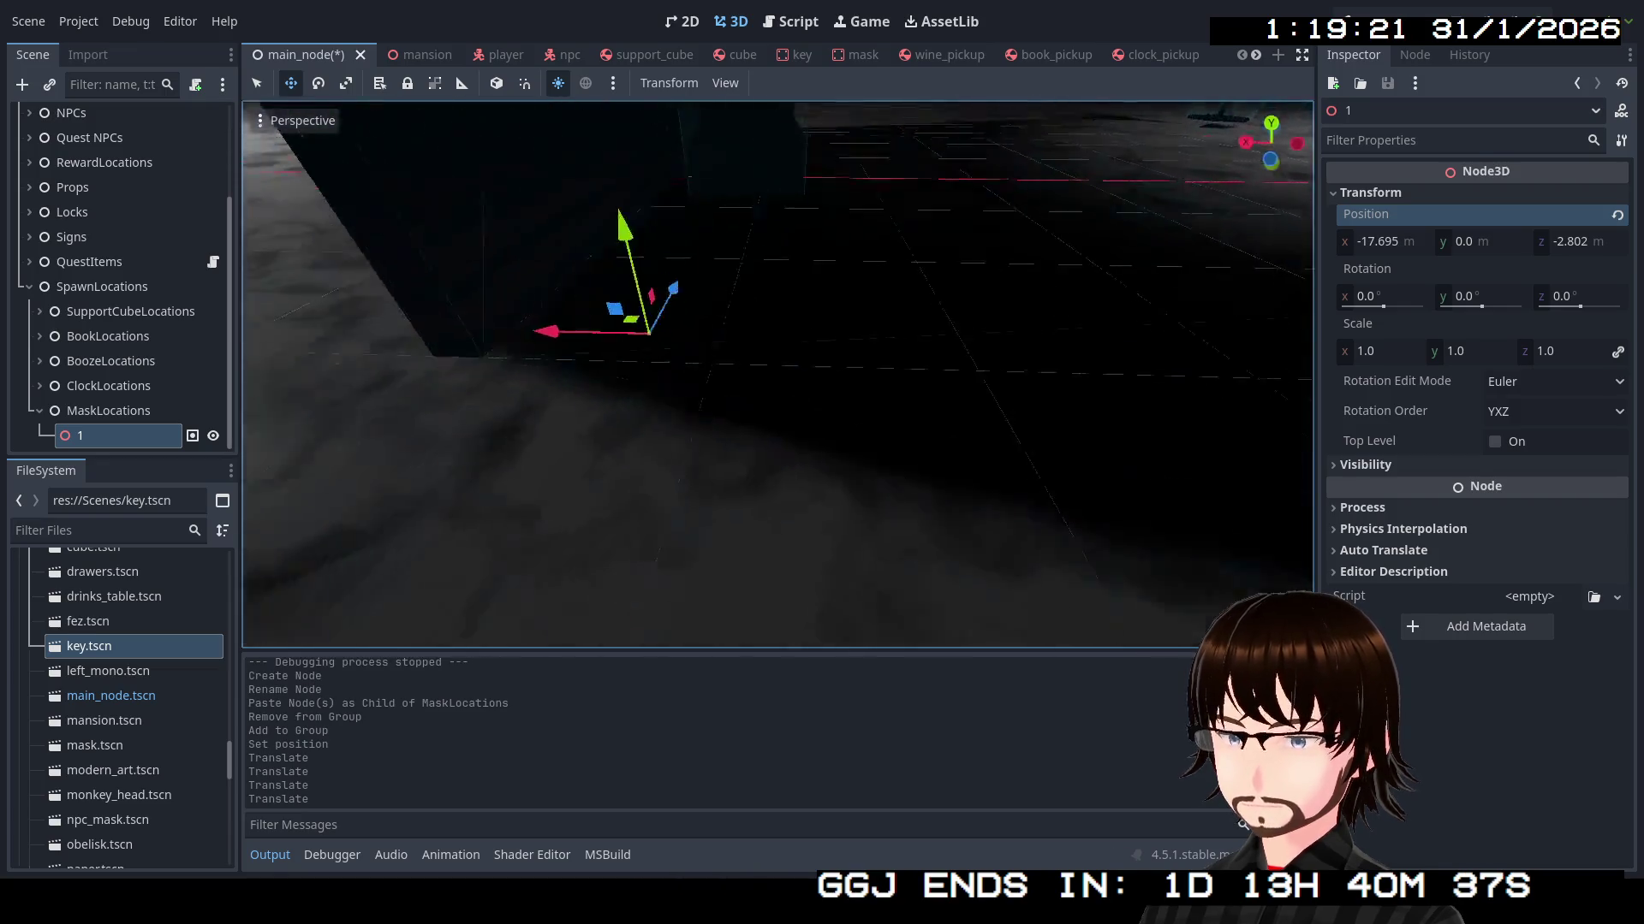
pyautogui.moveTo(995, 327); pyautogui.dragTo(995, 327)
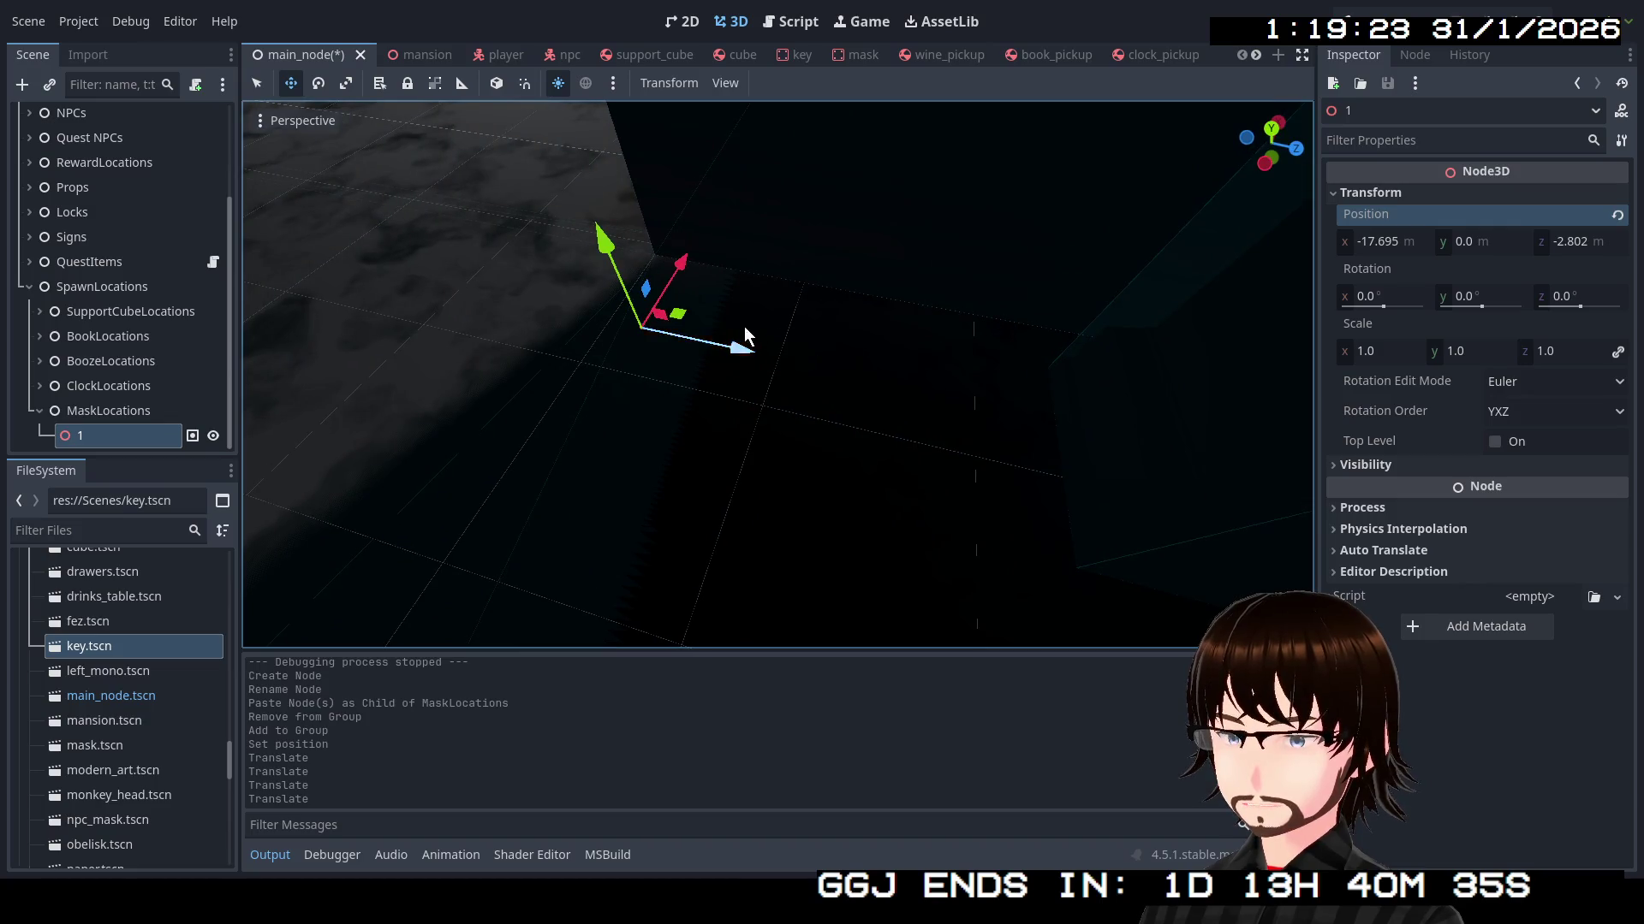
pyautogui.moveTo(685, 316)
pyautogui.mouseDown()
pyautogui.moveTo(860, 367)
pyautogui.moveTo(842, 406)
pyautogui.mouseUp()
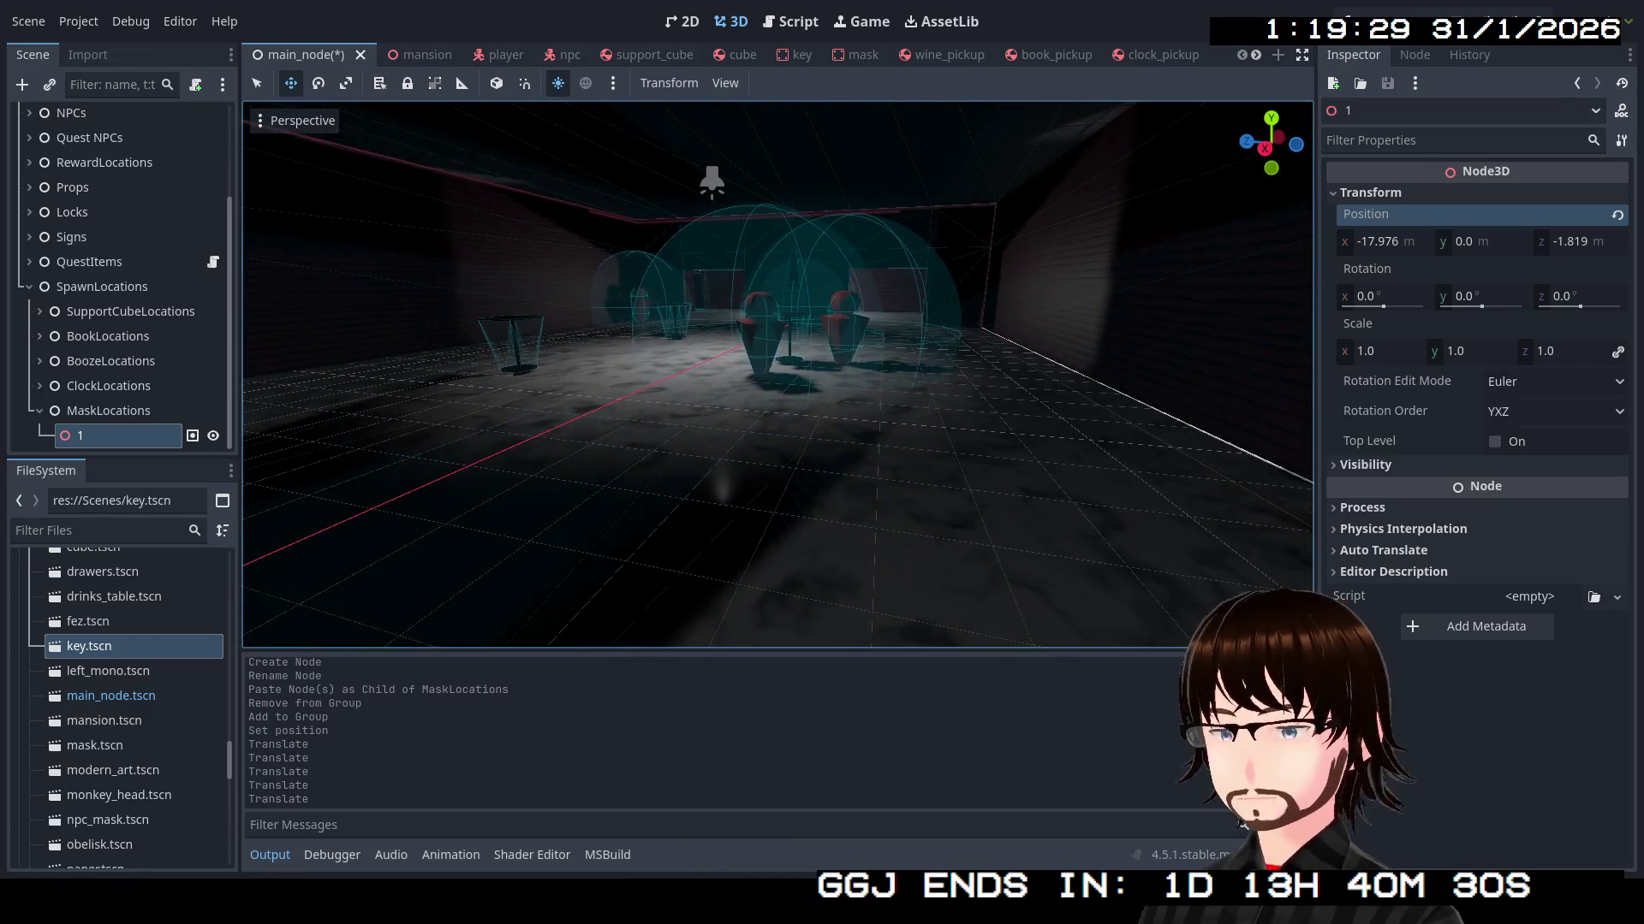
pyautogui.click(714, 182)
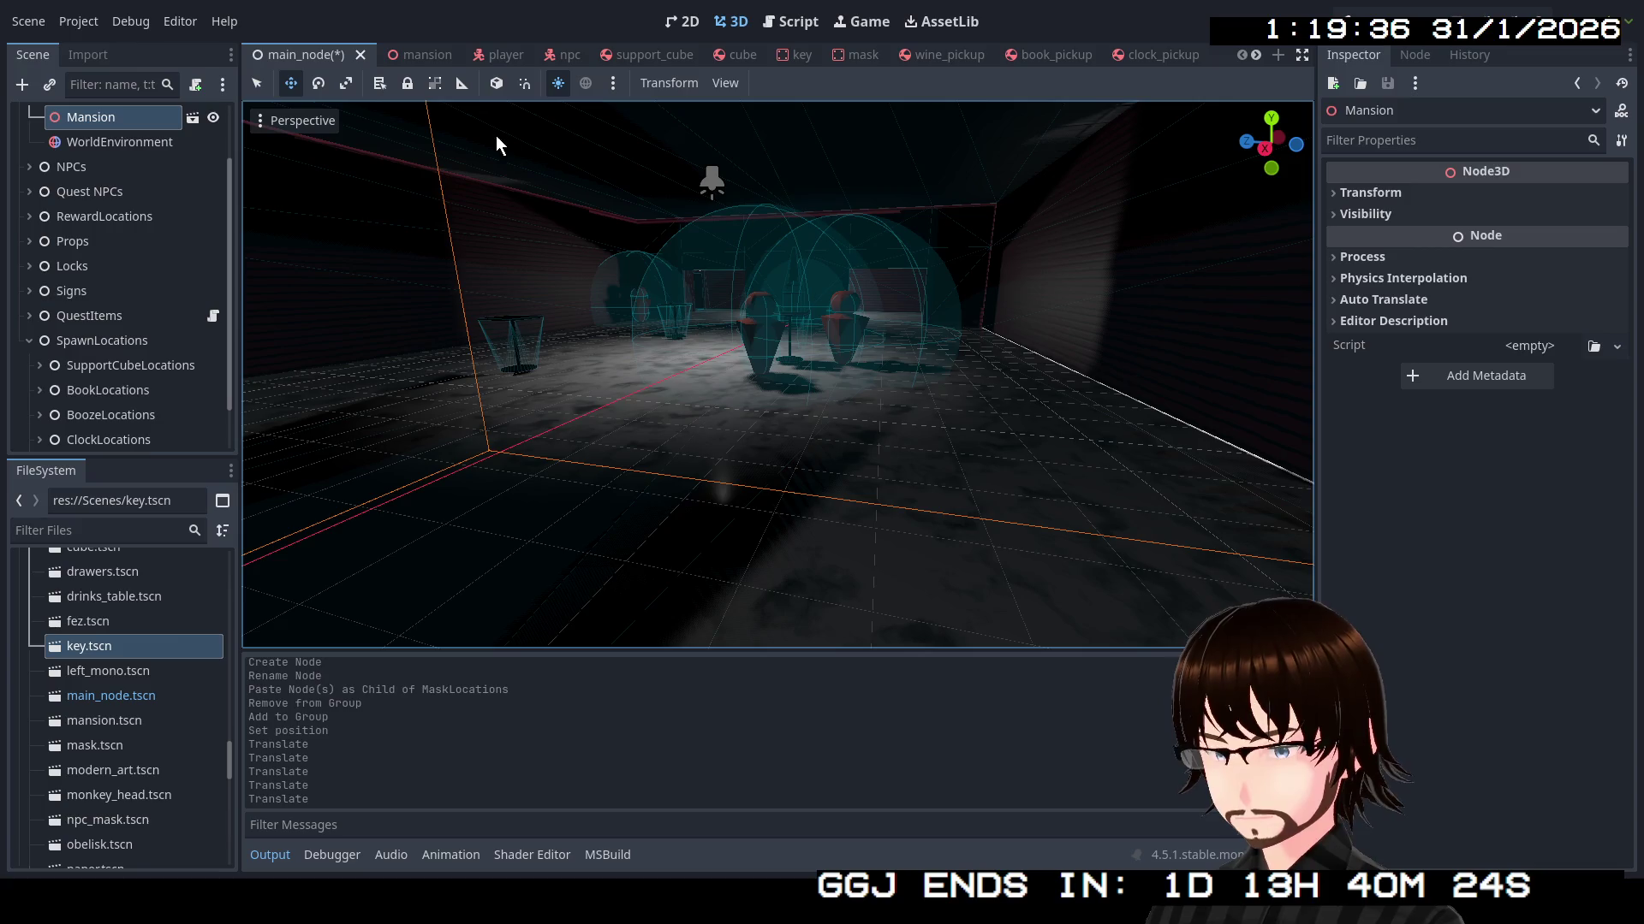
# Save main_node, then change SpotLight3D11 in the mansion scene to an OmniLight3D
pyautogui.hotkey('ctrl', 's')
pyautogui.click(418, 54)
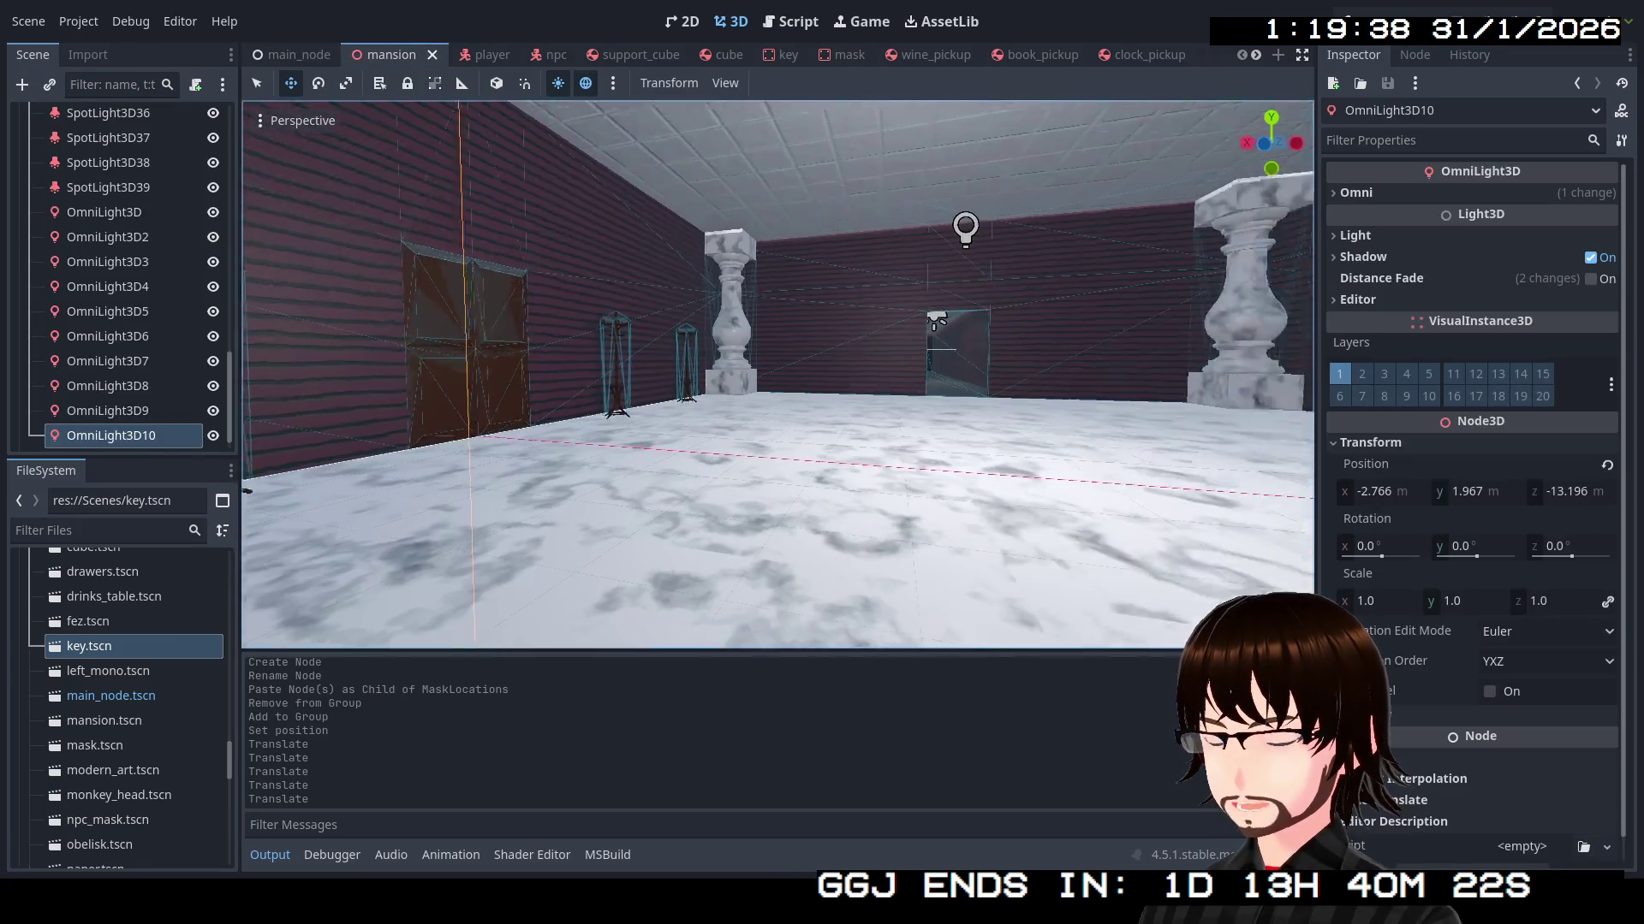
pyautogui.press('w')
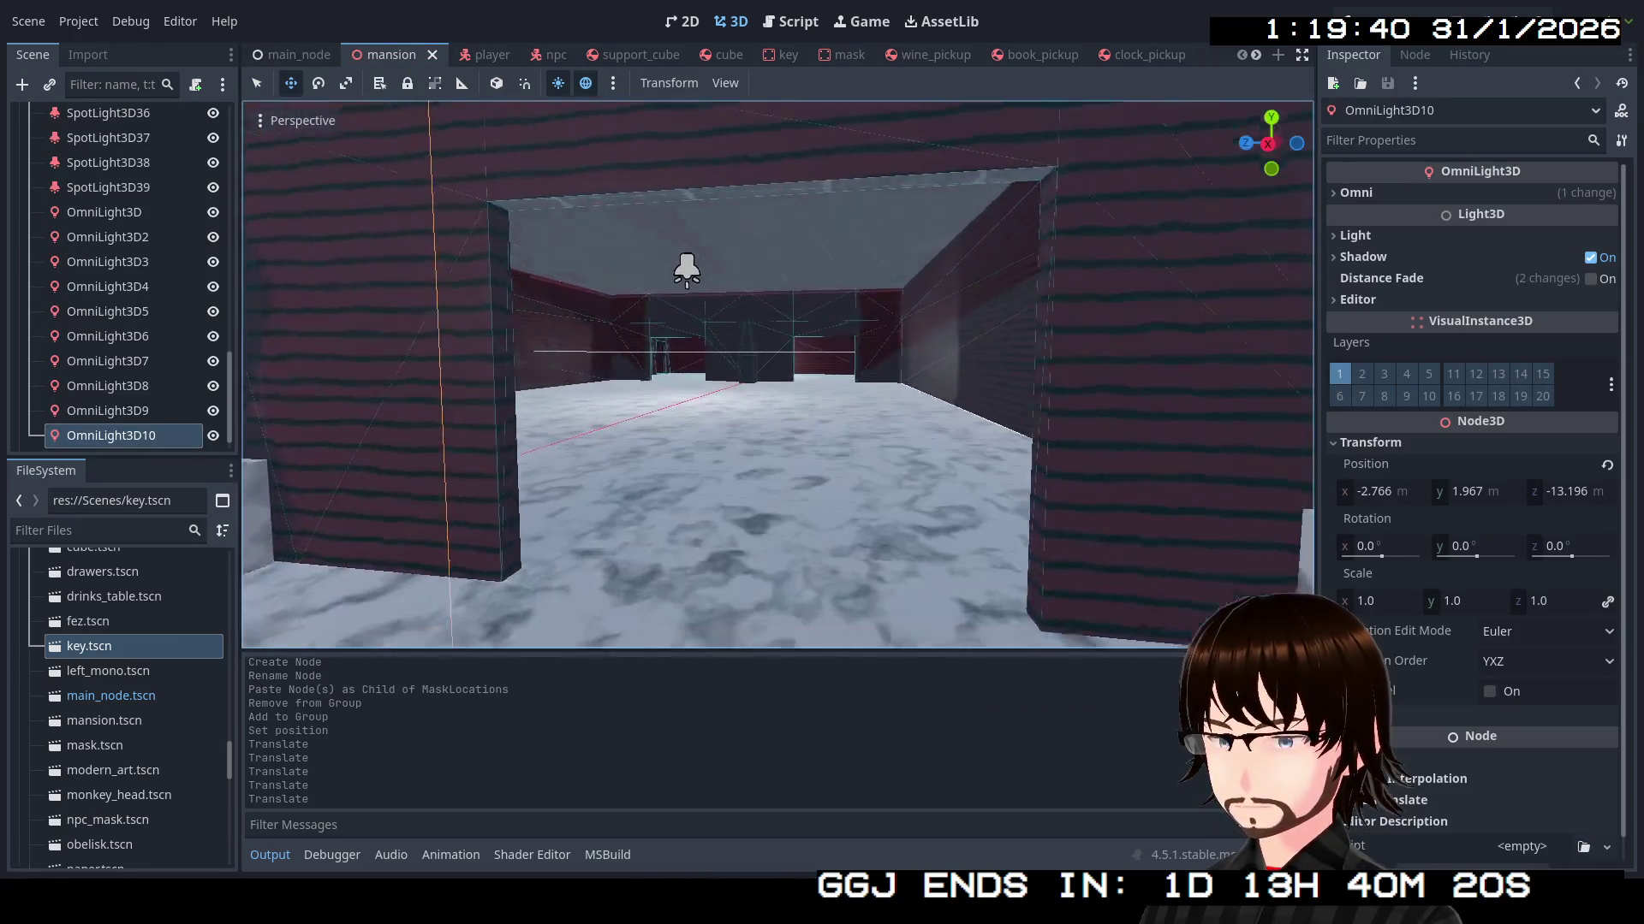
pyautogui.click(753, 280)
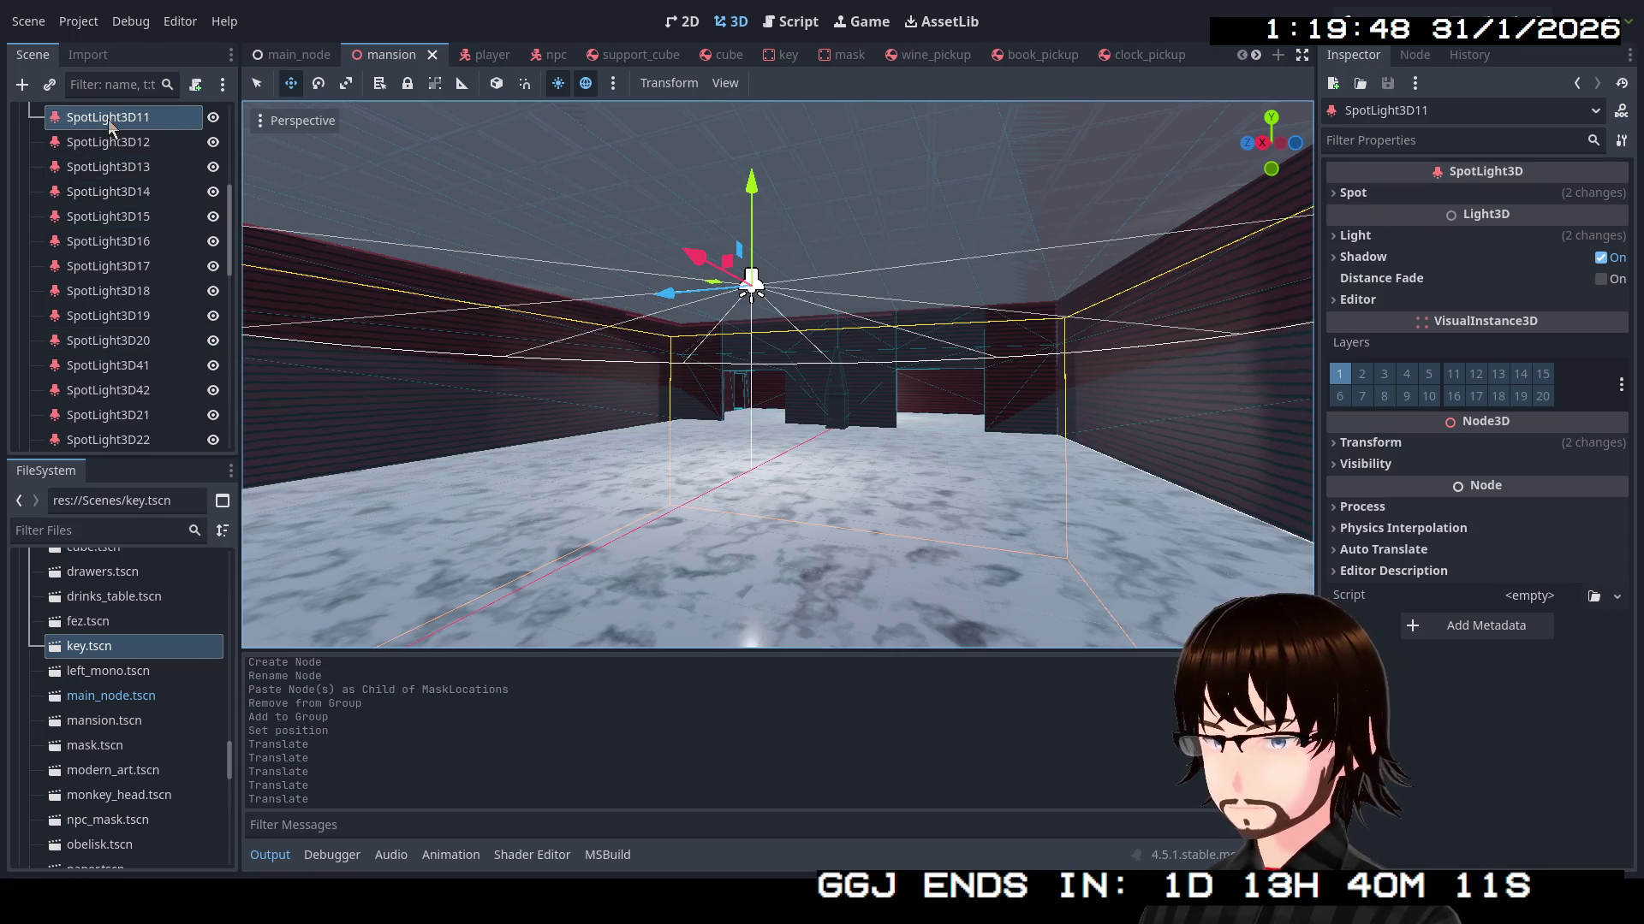
pyautogui.rightClick(108, 120)
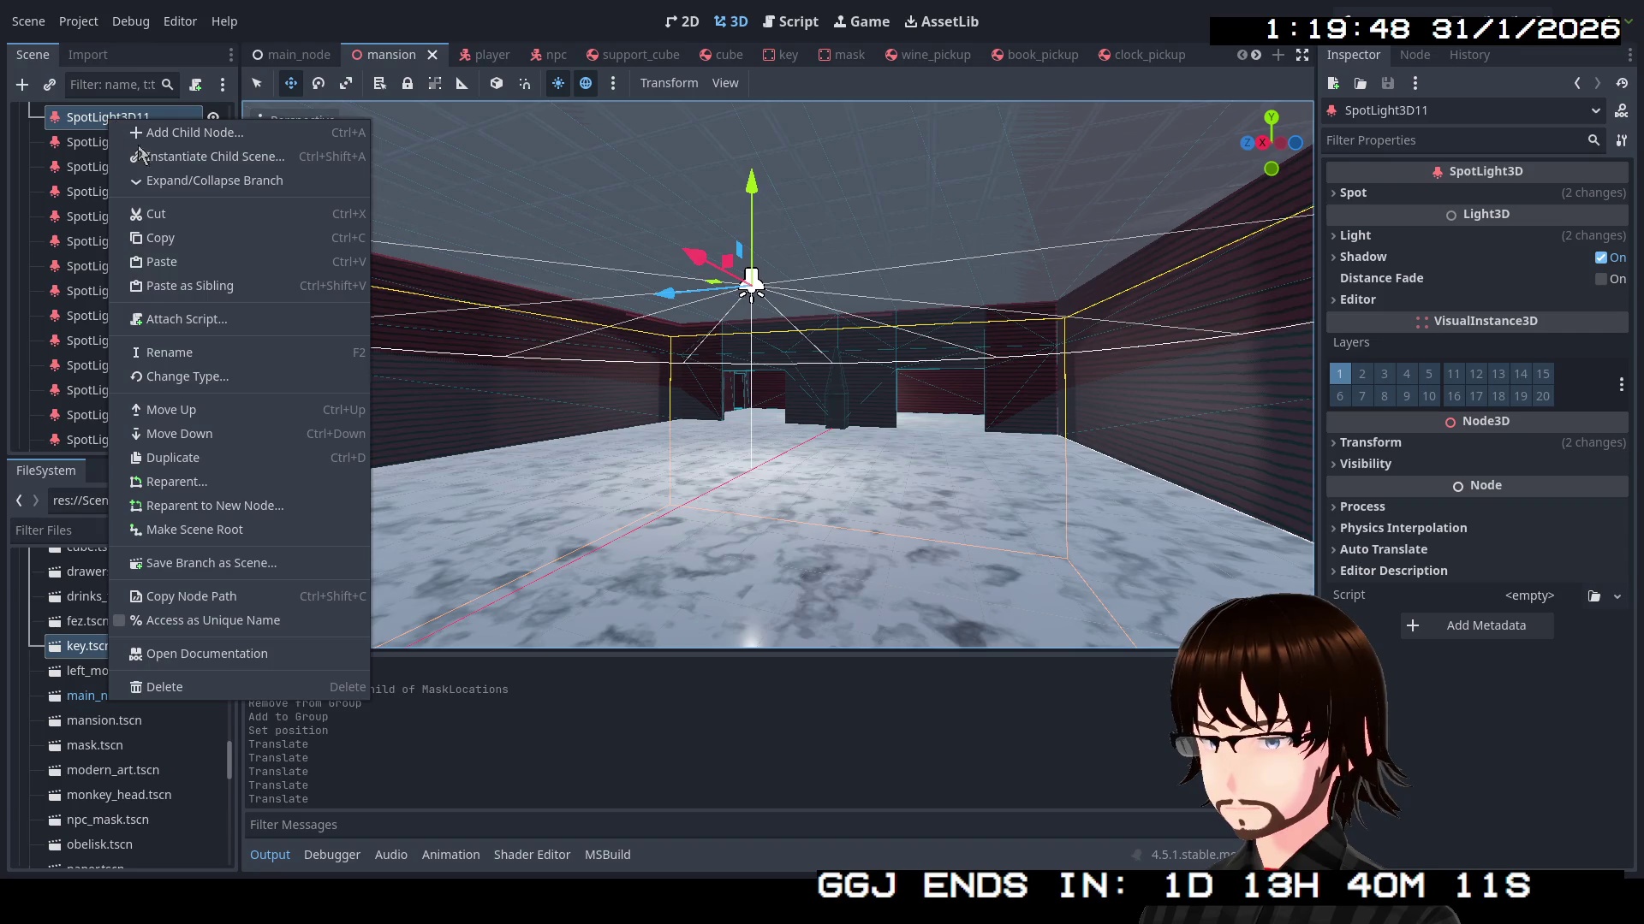
pyautogui.click(229, 381)
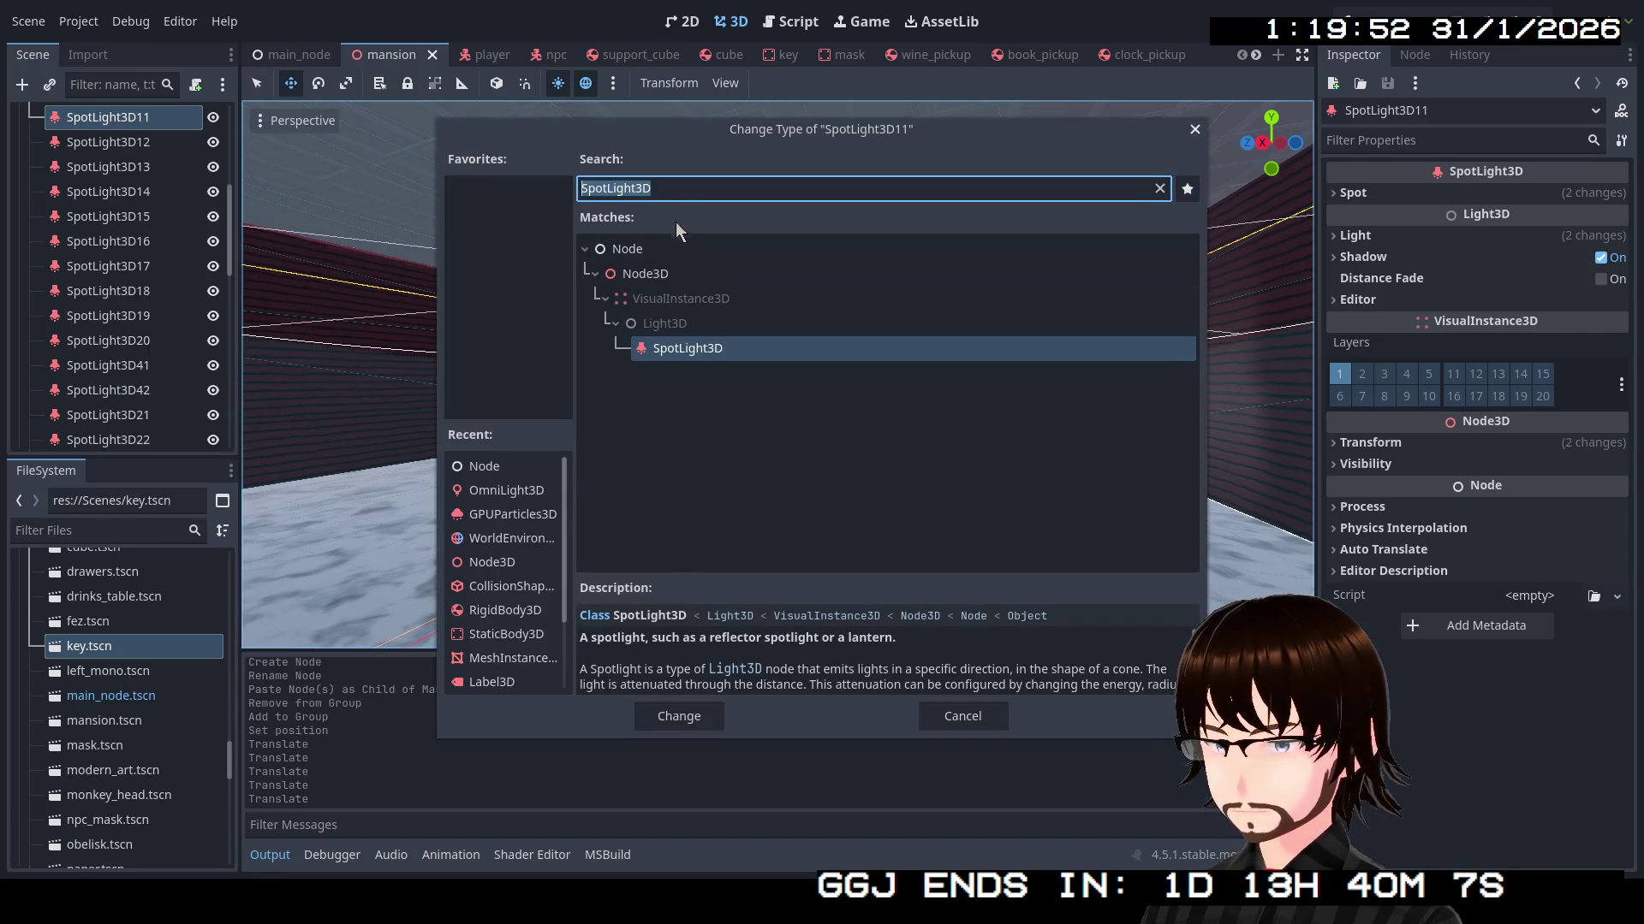
pyautogui.write('omj')
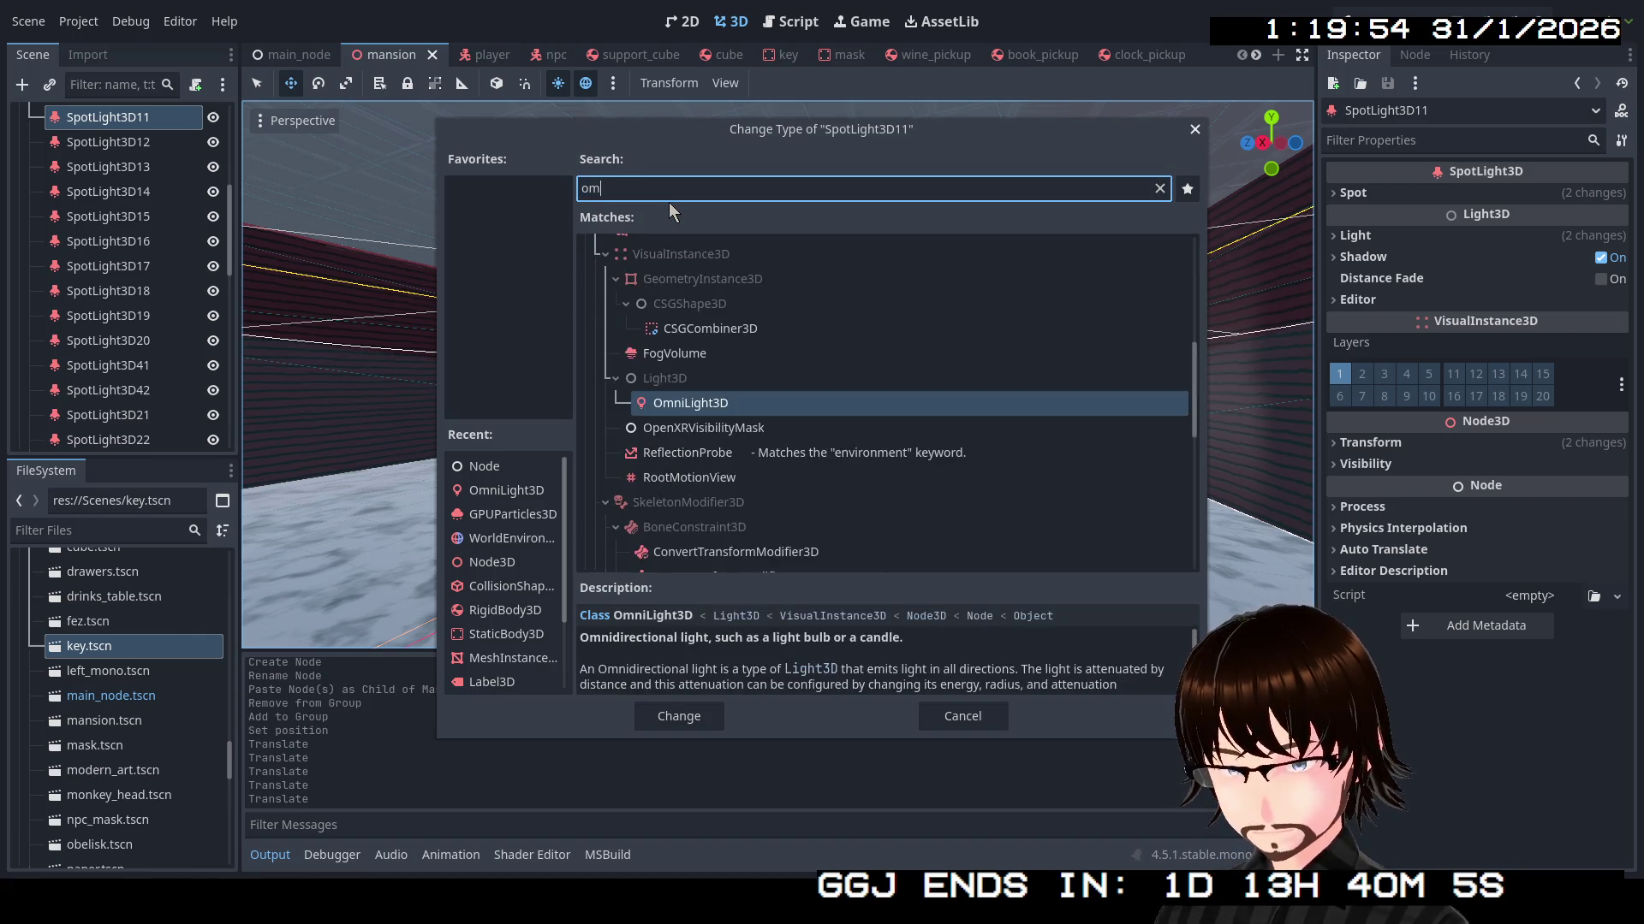
pyautogui.press('BackSpace')
pyautogui.write('ni')
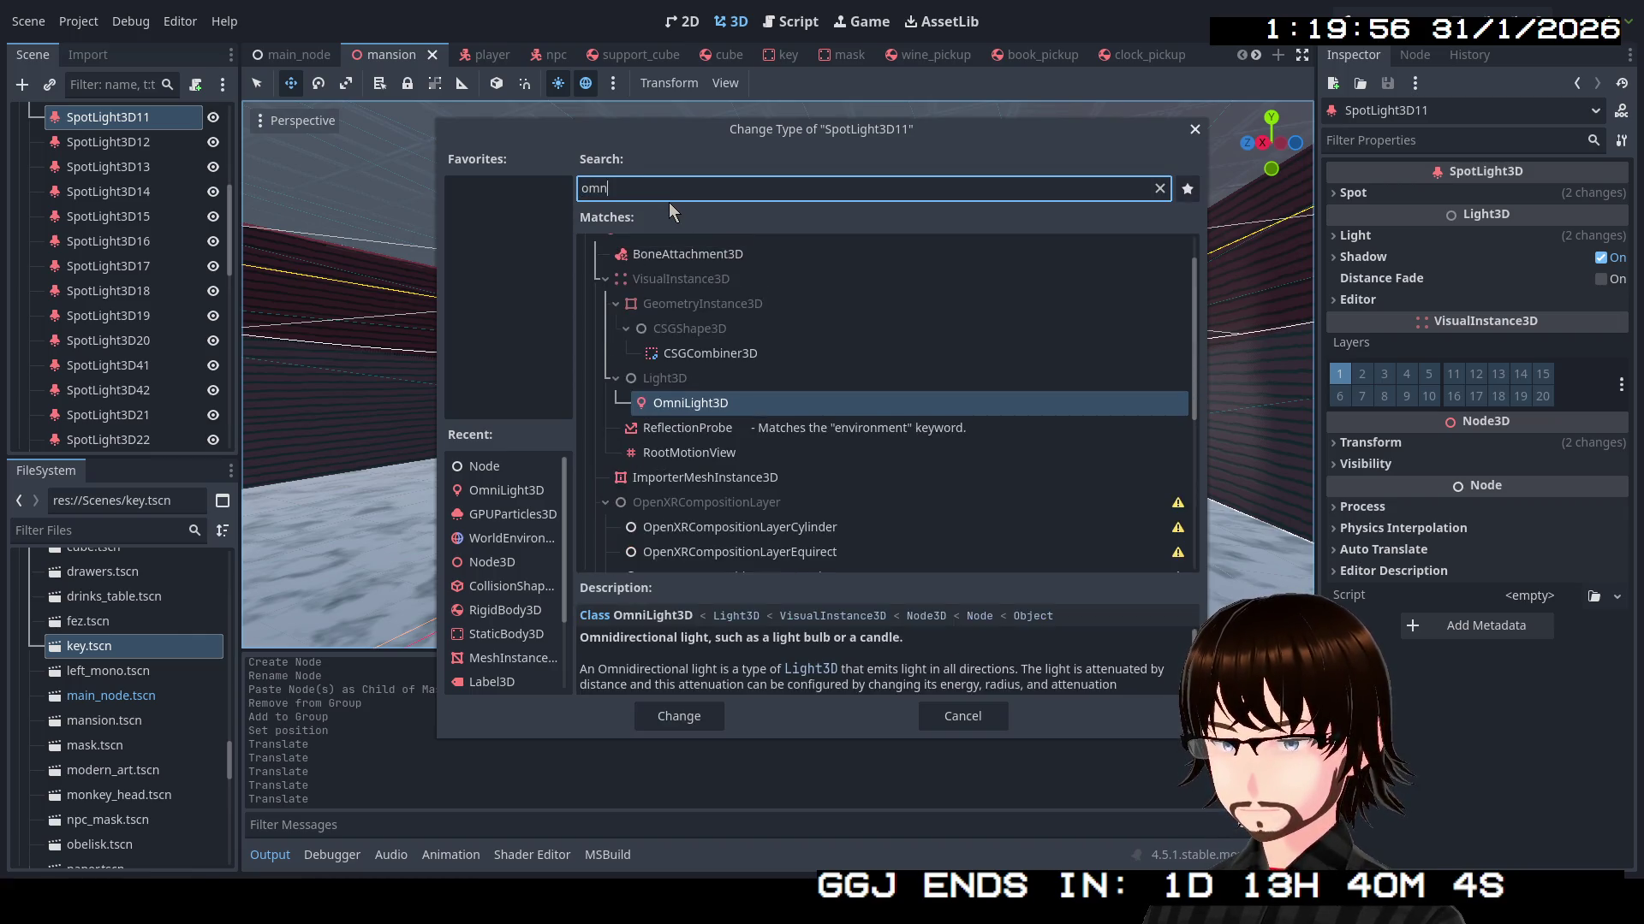
pyautogui.press('Return')
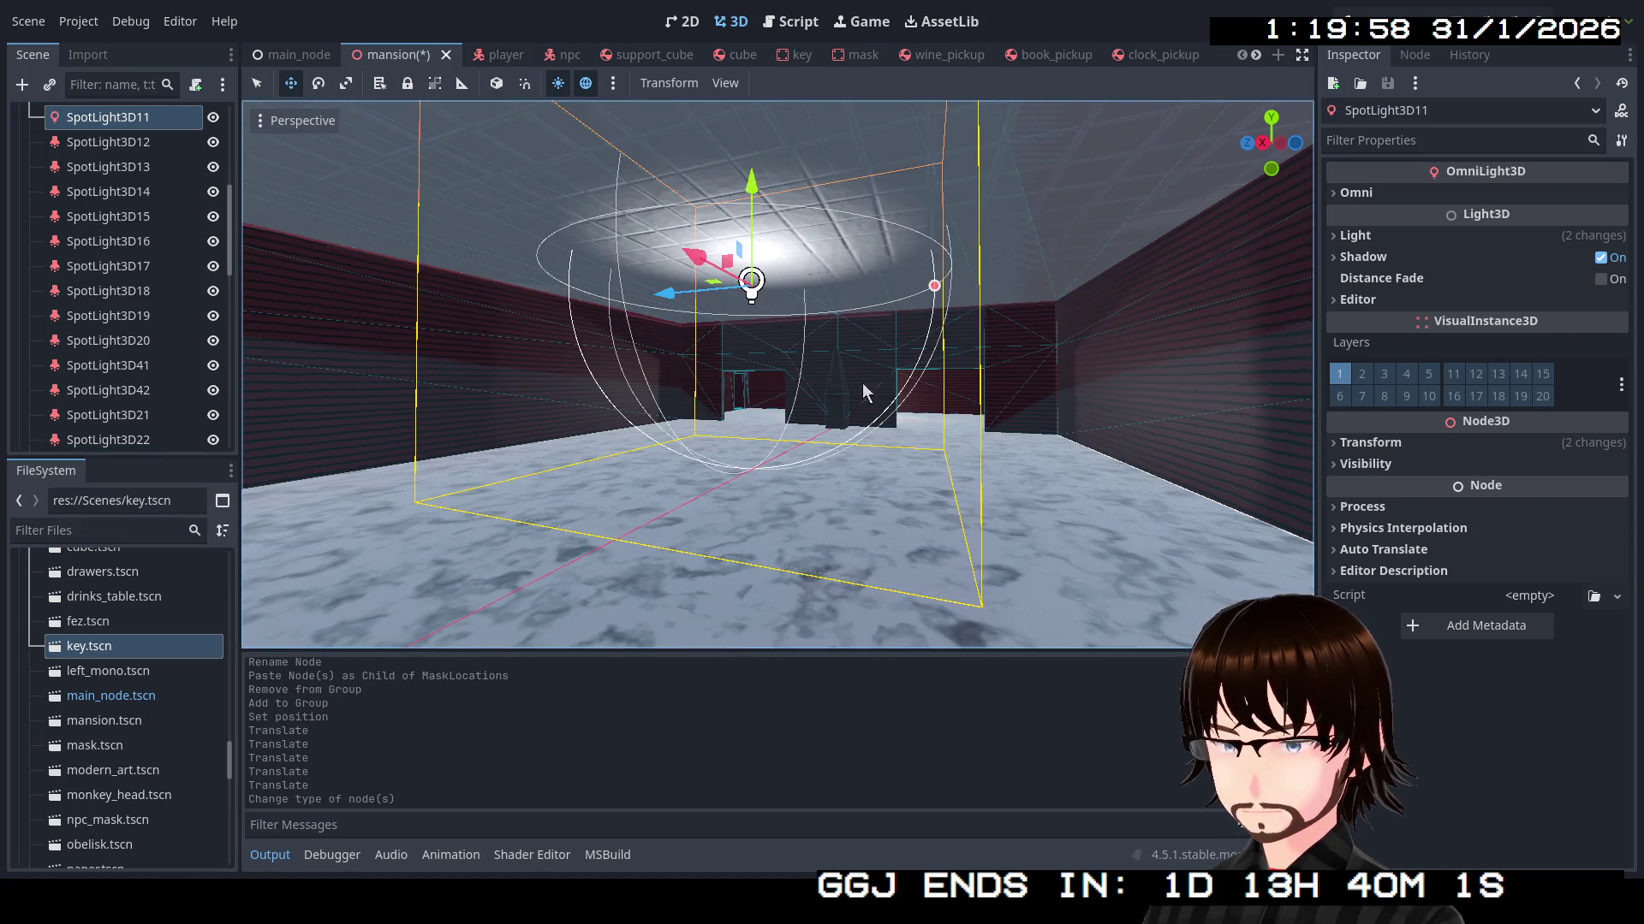
# Lower the light, set its omni range to 9.56, and launch the game
pyautogui.moveTo(753, 193); pyautogui.dragTo(753, 278)
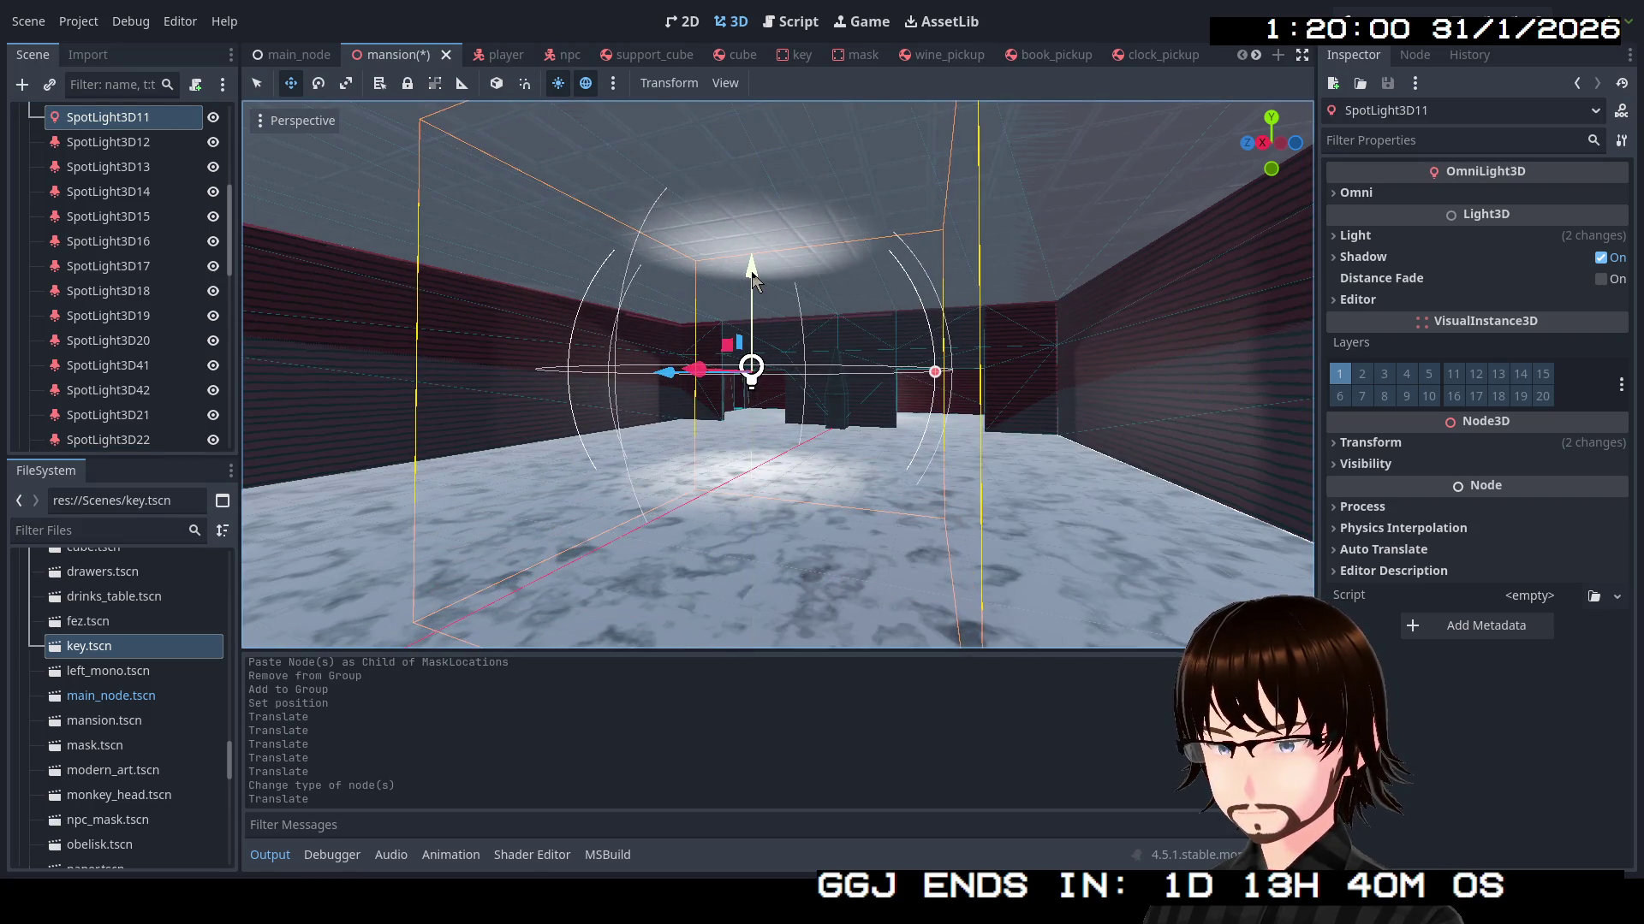
pyautogui.click(1354, 195)
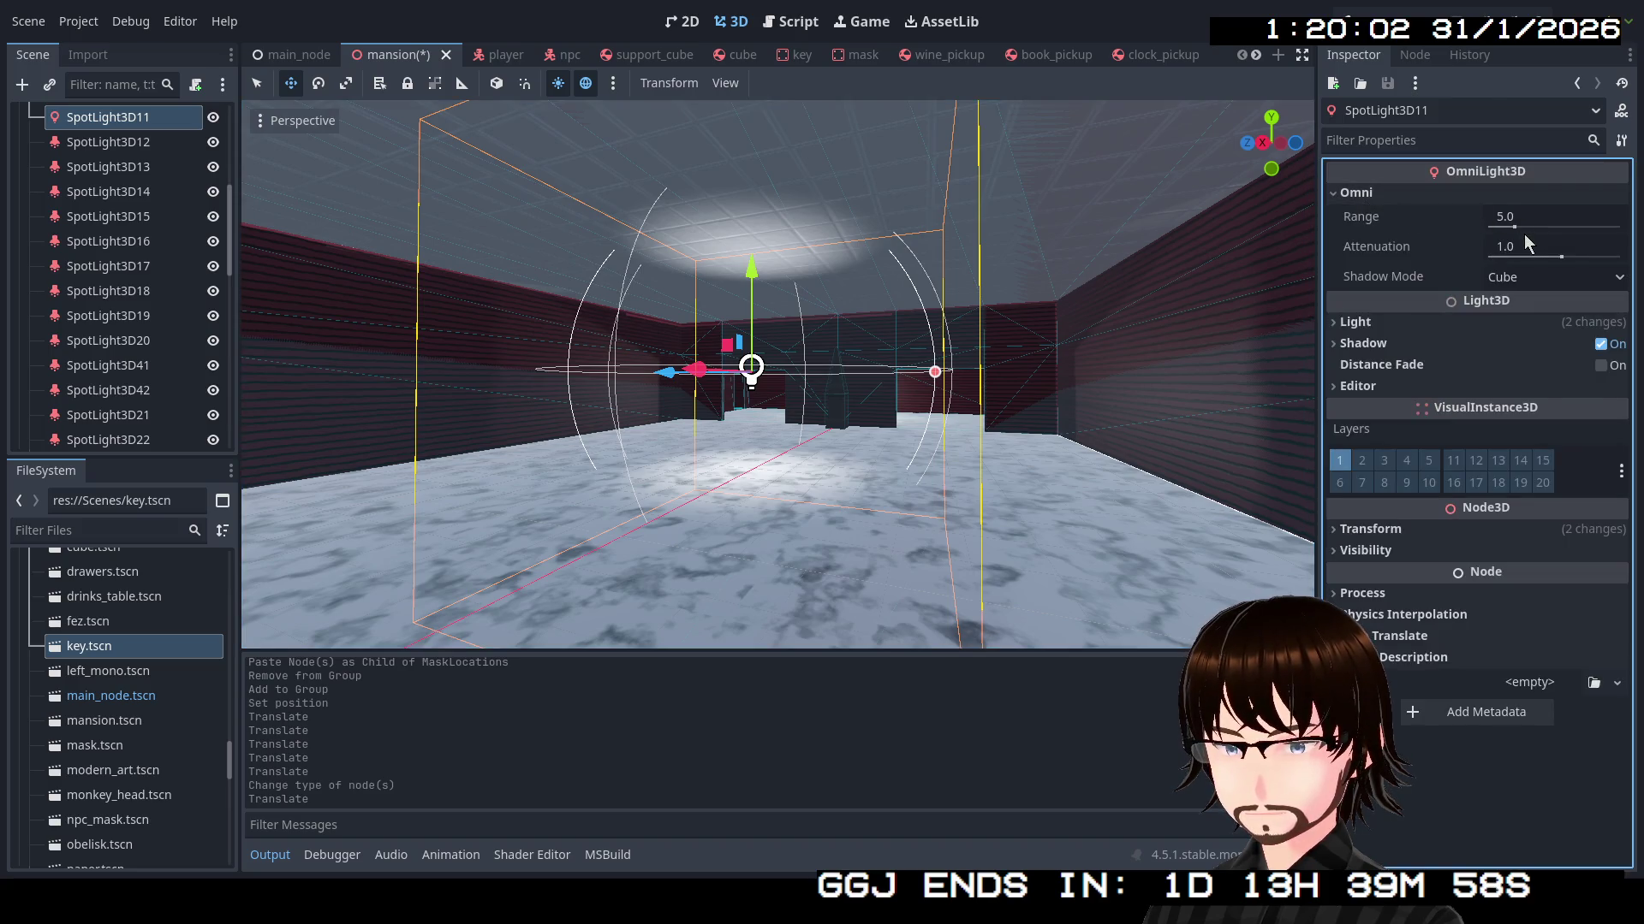
pyautogui.moveTo(1517, 231)
pyautogui.mouseDown()
pyautogui.moveTo(1545, 233)
pyautogui.moveTo(1526, 238)
pyautogui.mouseUp()
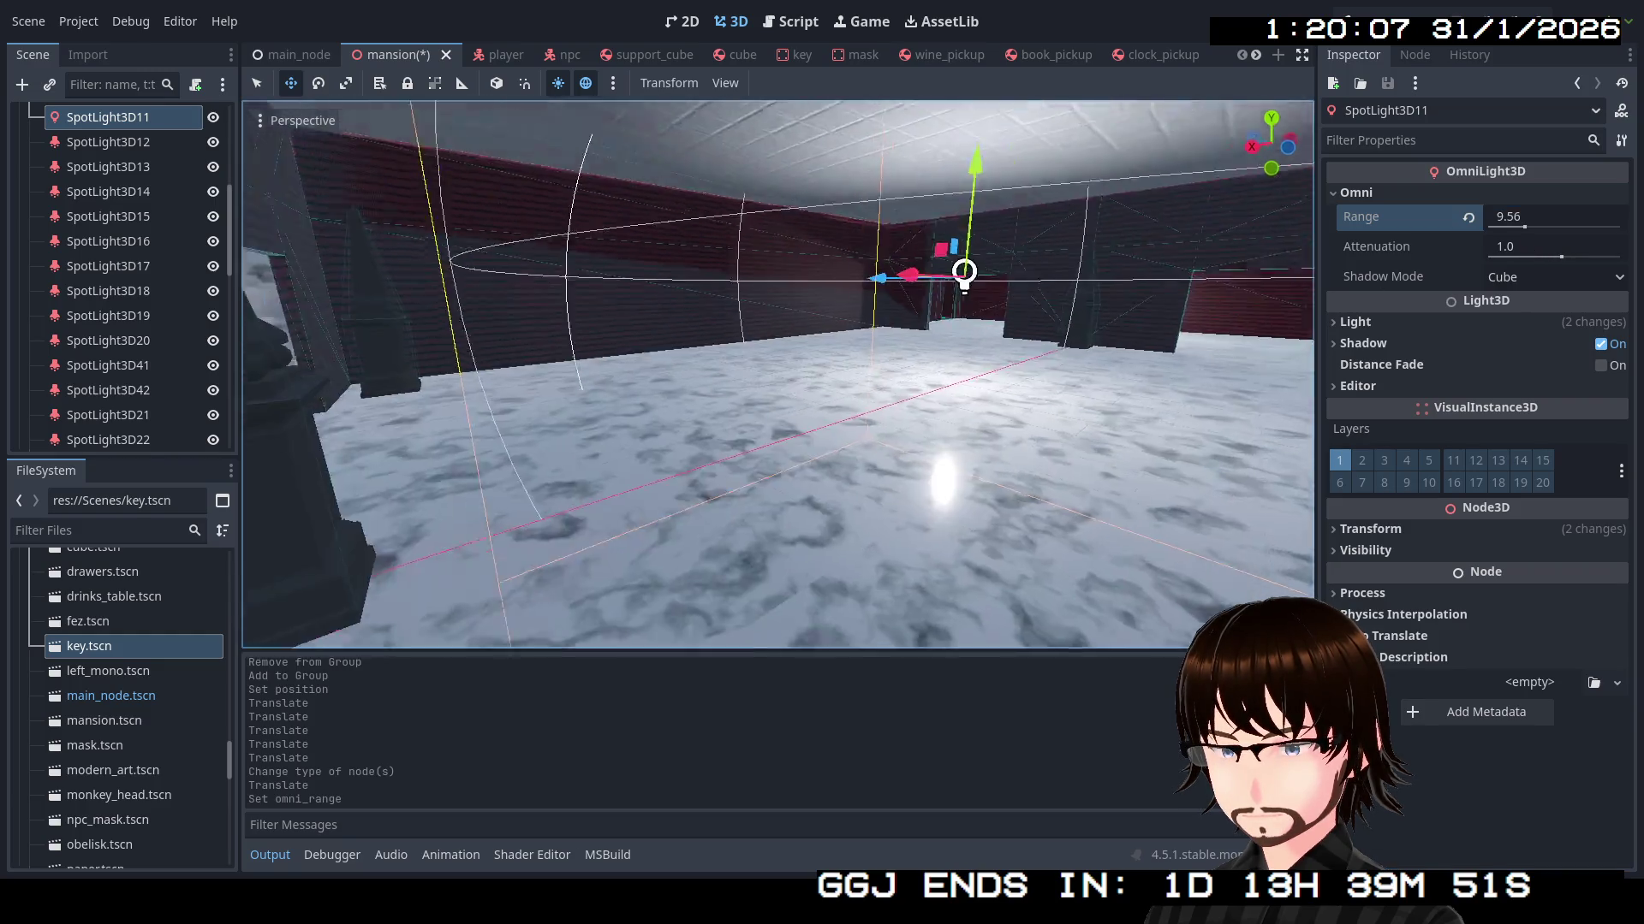
pyautogui.moveTo(941, 342); pyautogui.dragTo(1053, 345)
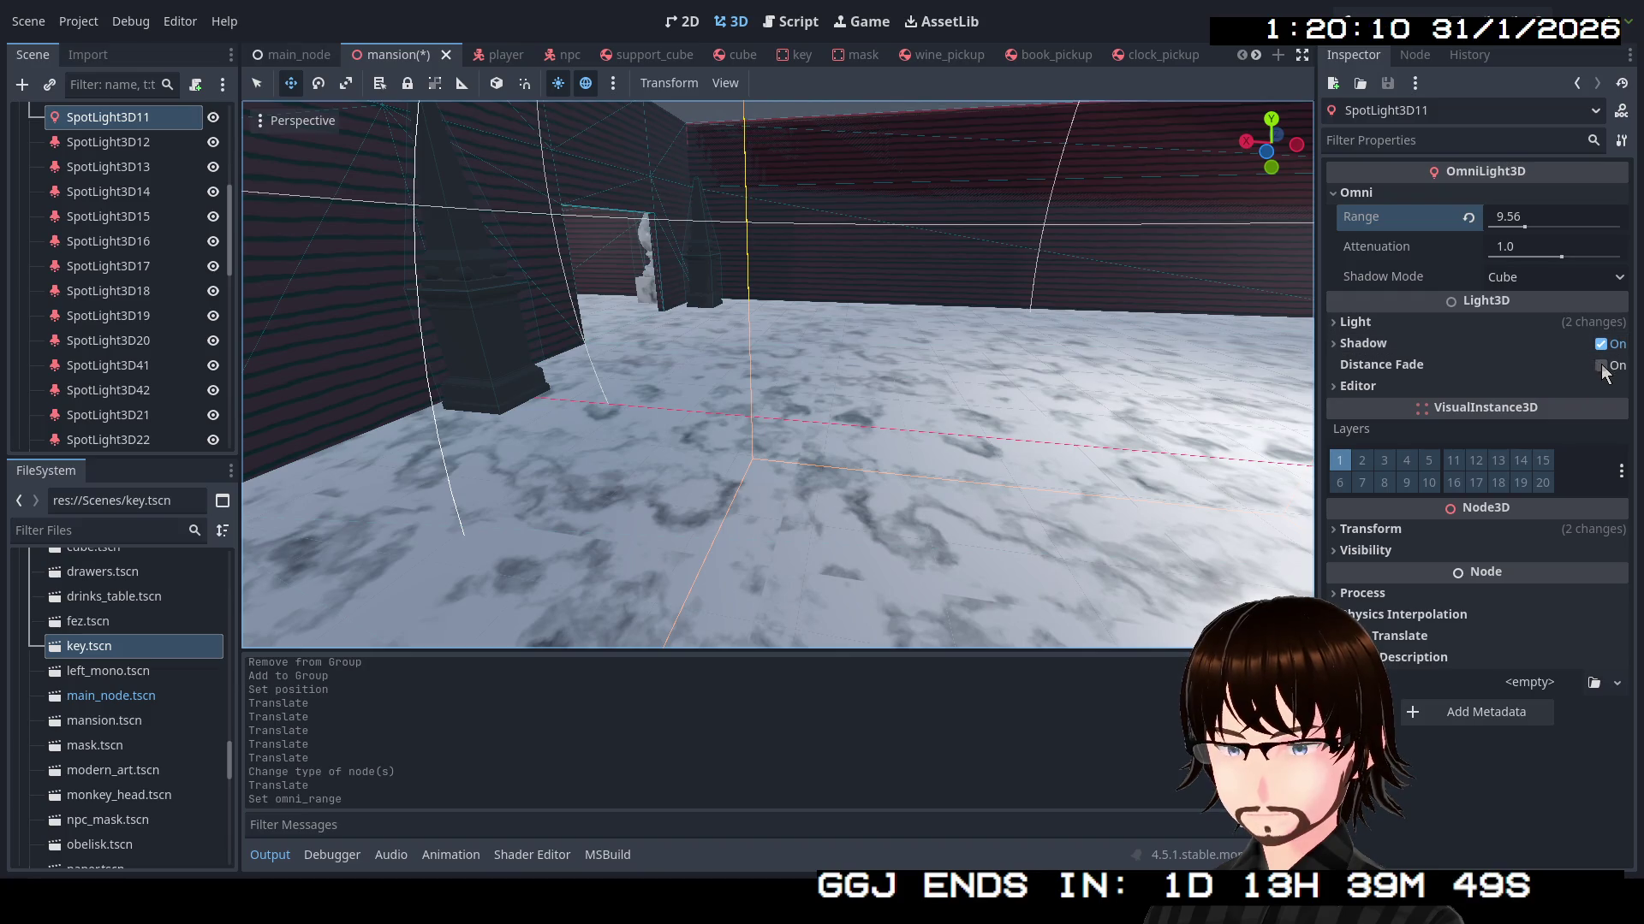
pyautogui.click(1420, 327)
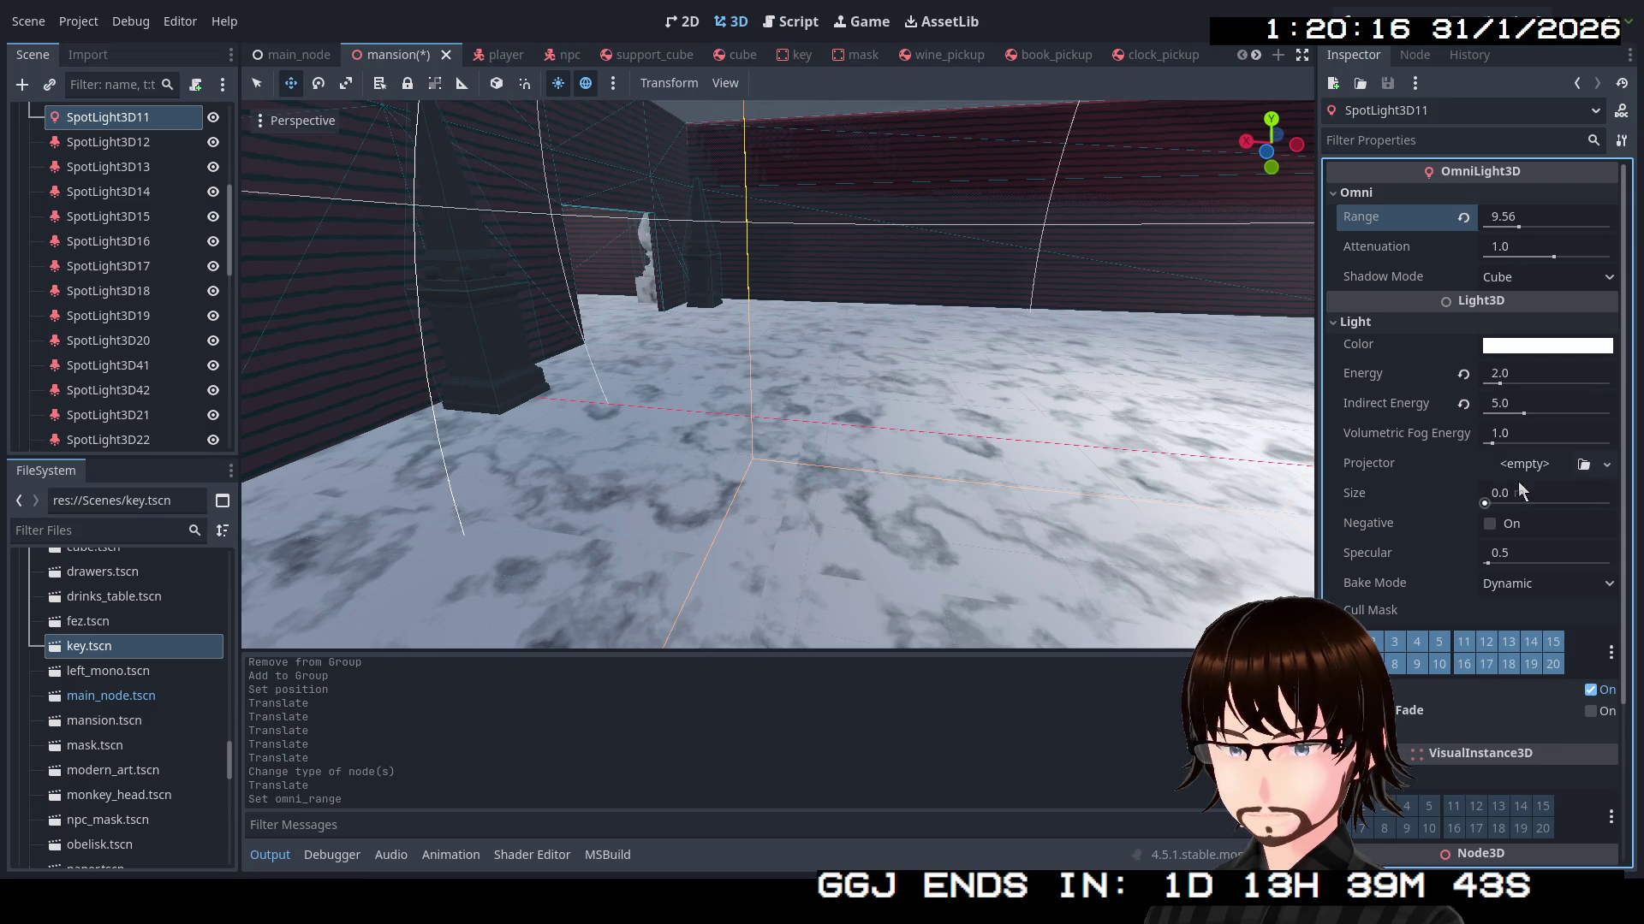
pyautogui.click(1416, 326)
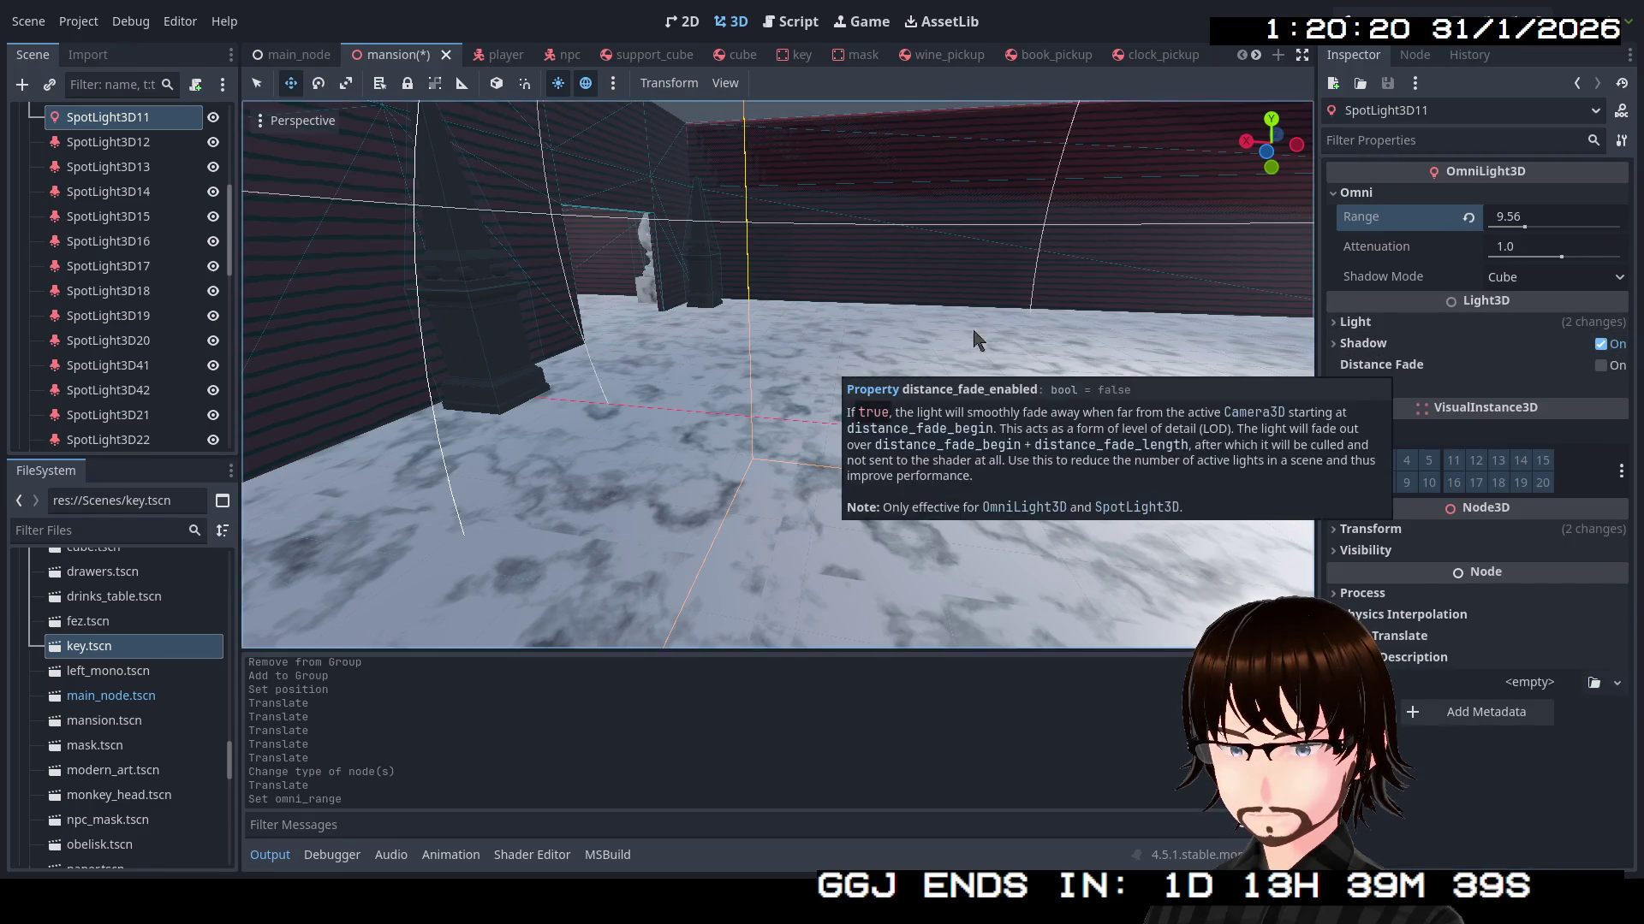
pyautogui.moveTo(1027, 385)
pyautogui.mouseDown()
pyautogui.moveTo(941, 360)
pyautogui.moveTo(1090, 117)
pyautogui.mouseUp()
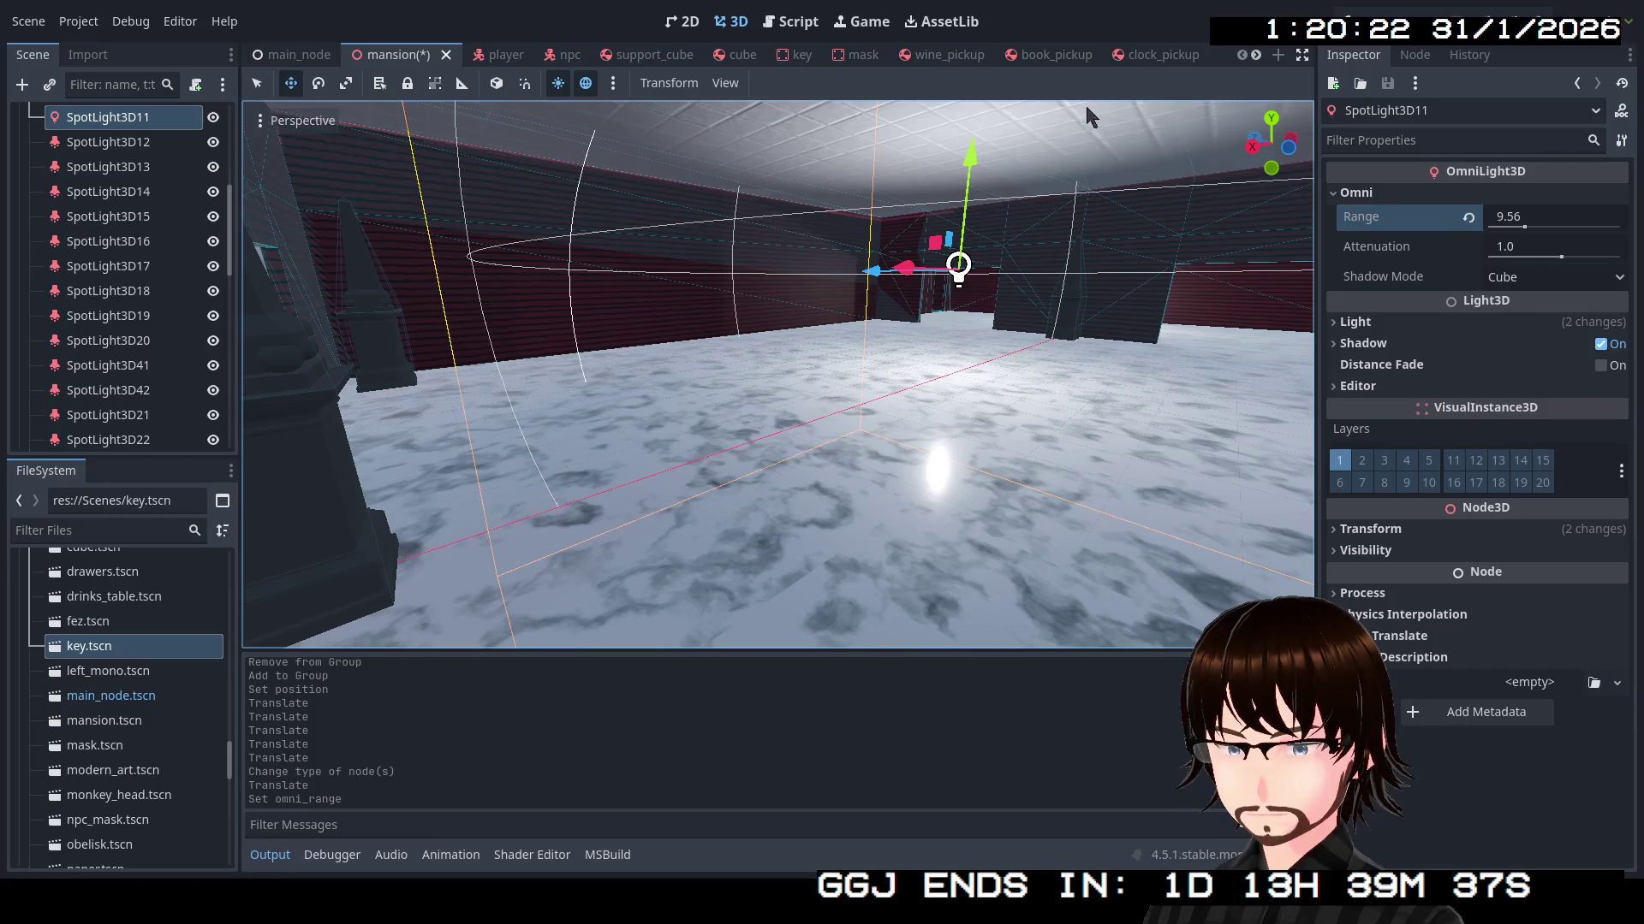
pyautogui.click(1373, 13)
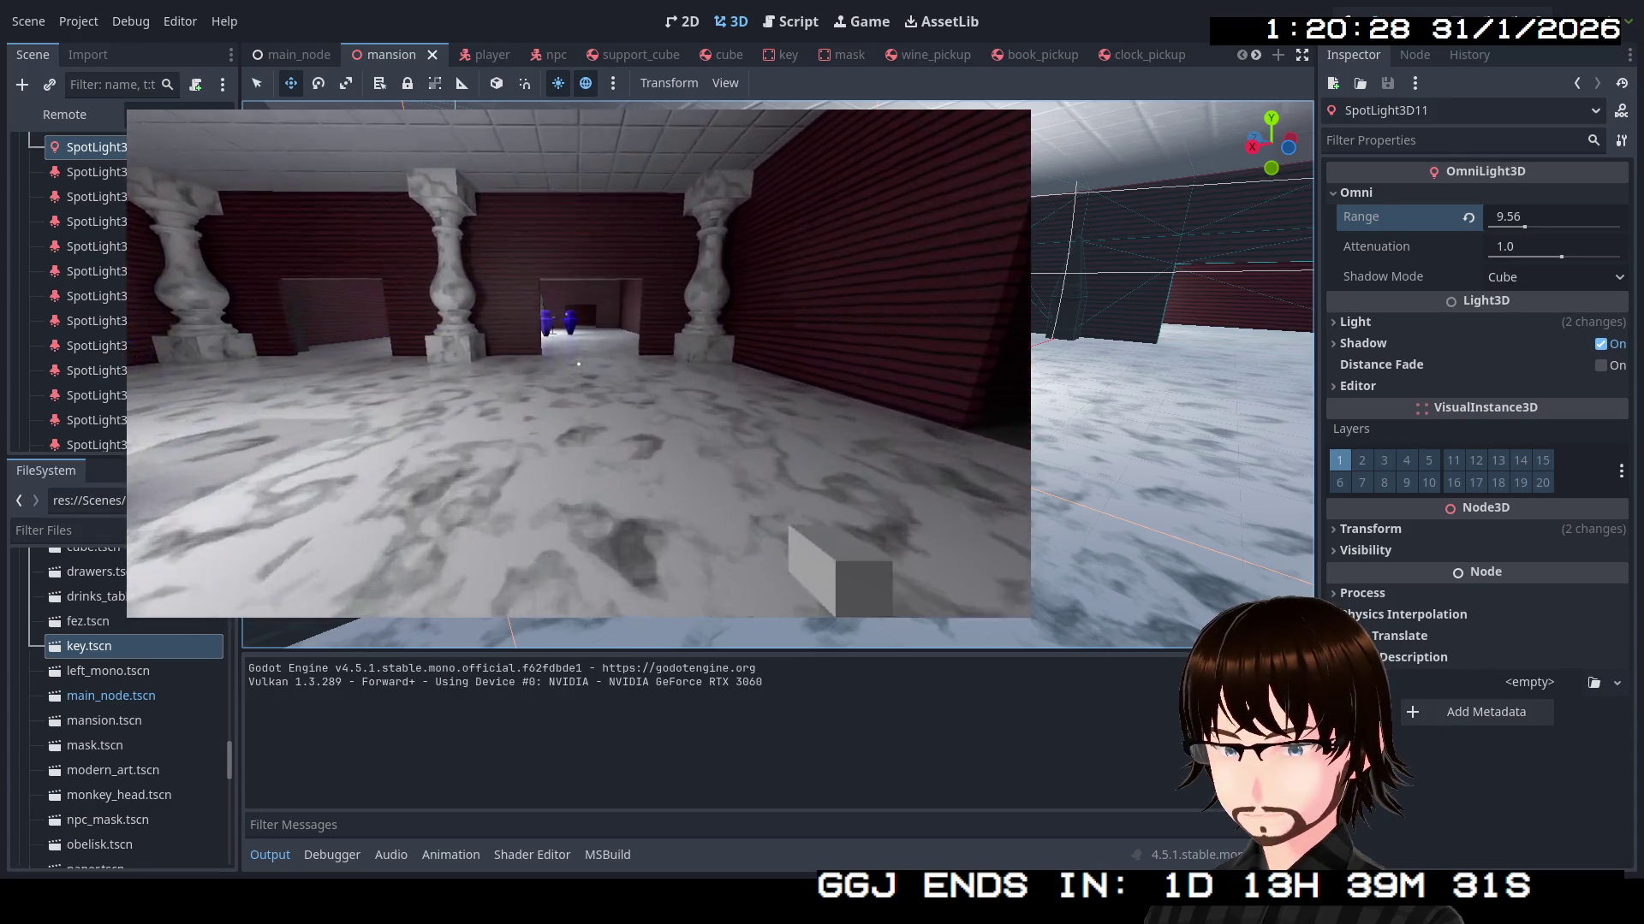
# Walk through the lit rooms past the obelisk and two NPCs to the blue NPC, then stop with F8
pyautogui.press('w')
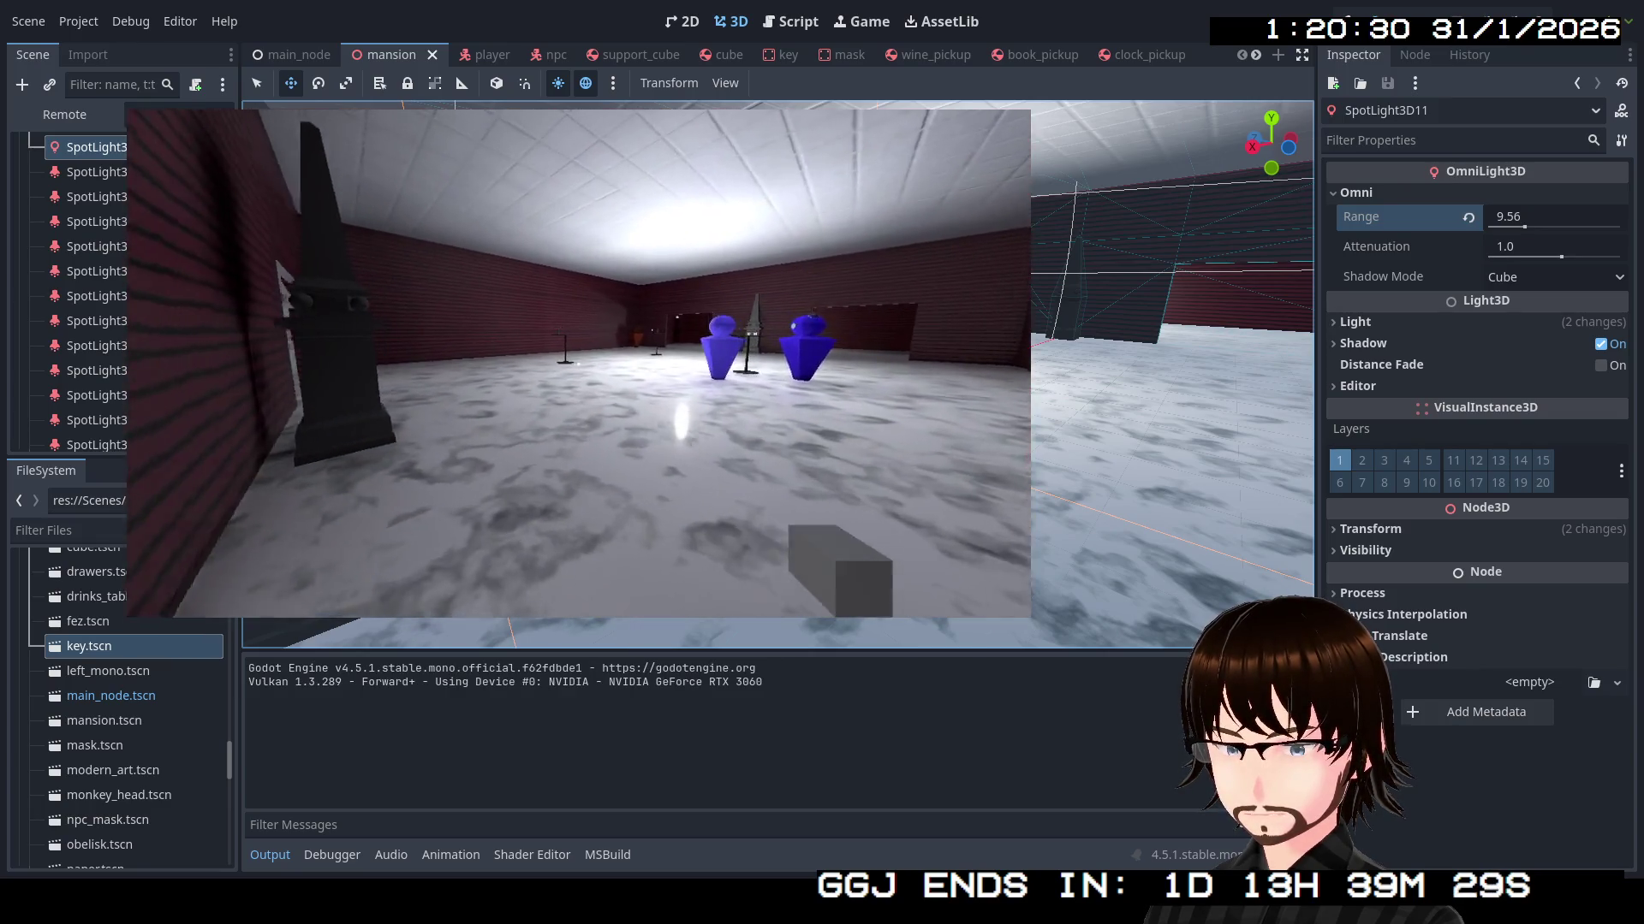
pyautogui.press('w')
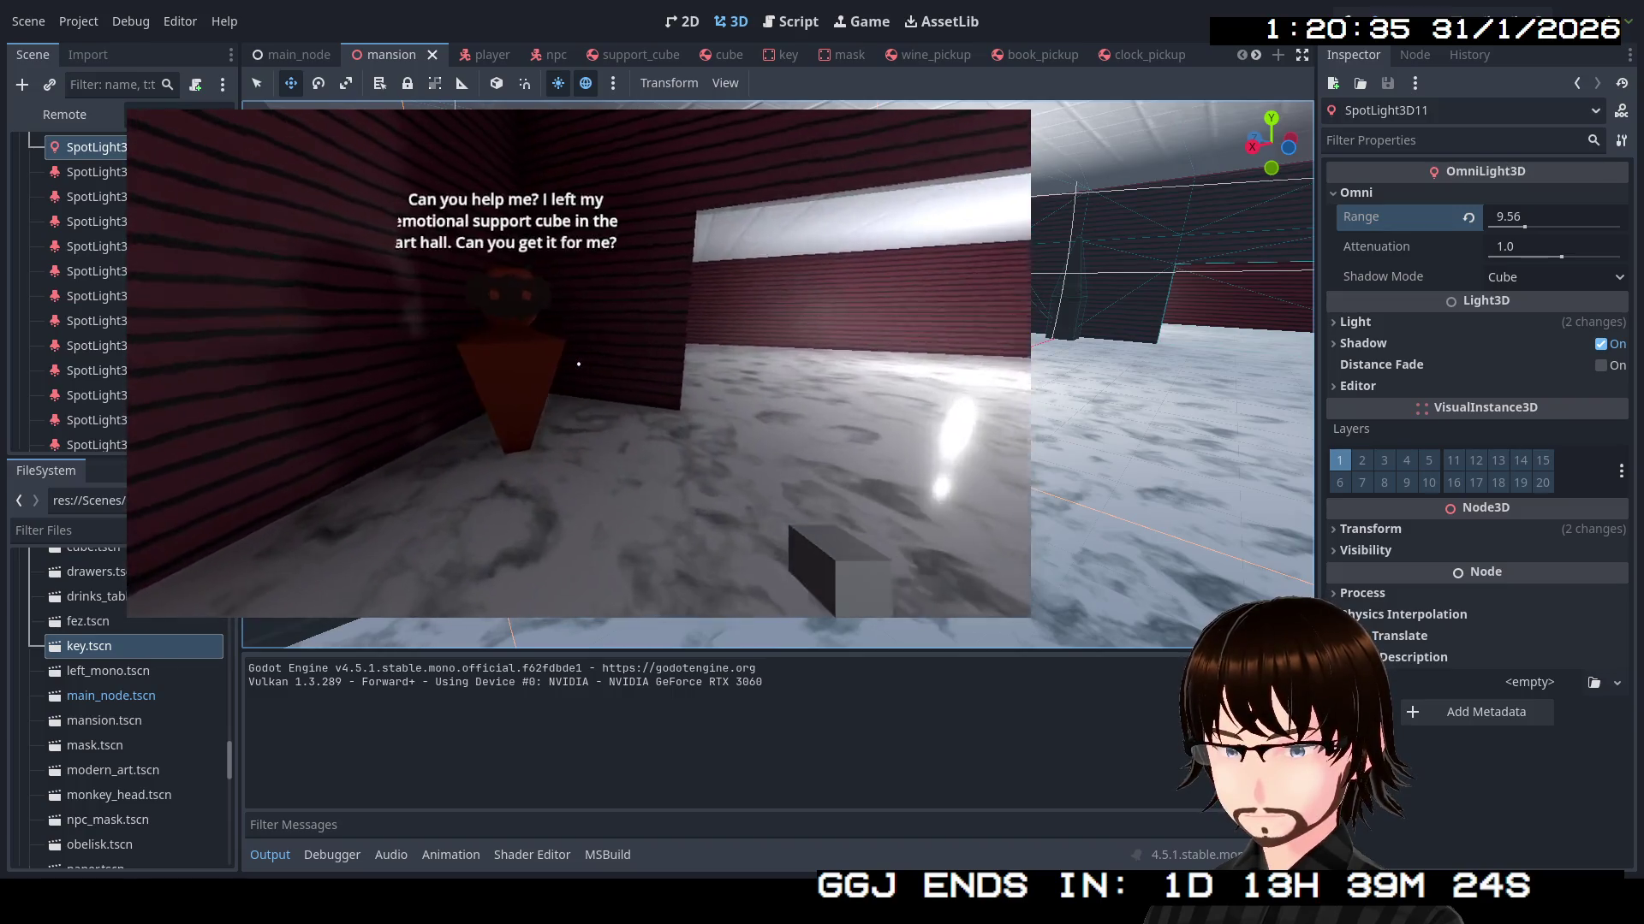
pyautogui.press('w')
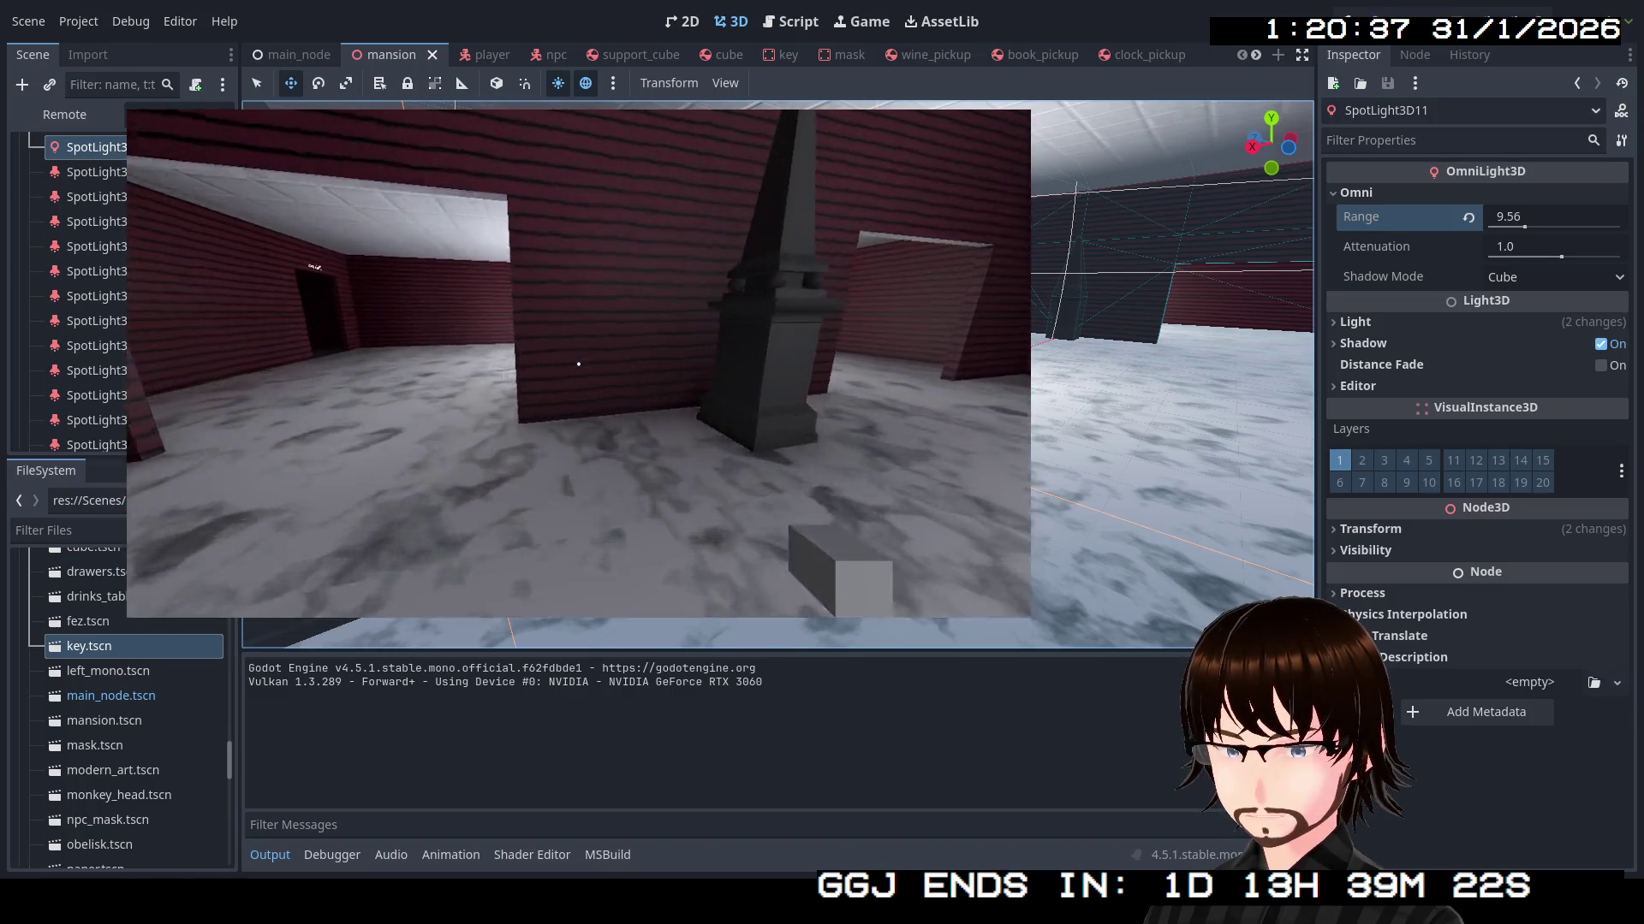
pyautogui.press('w')
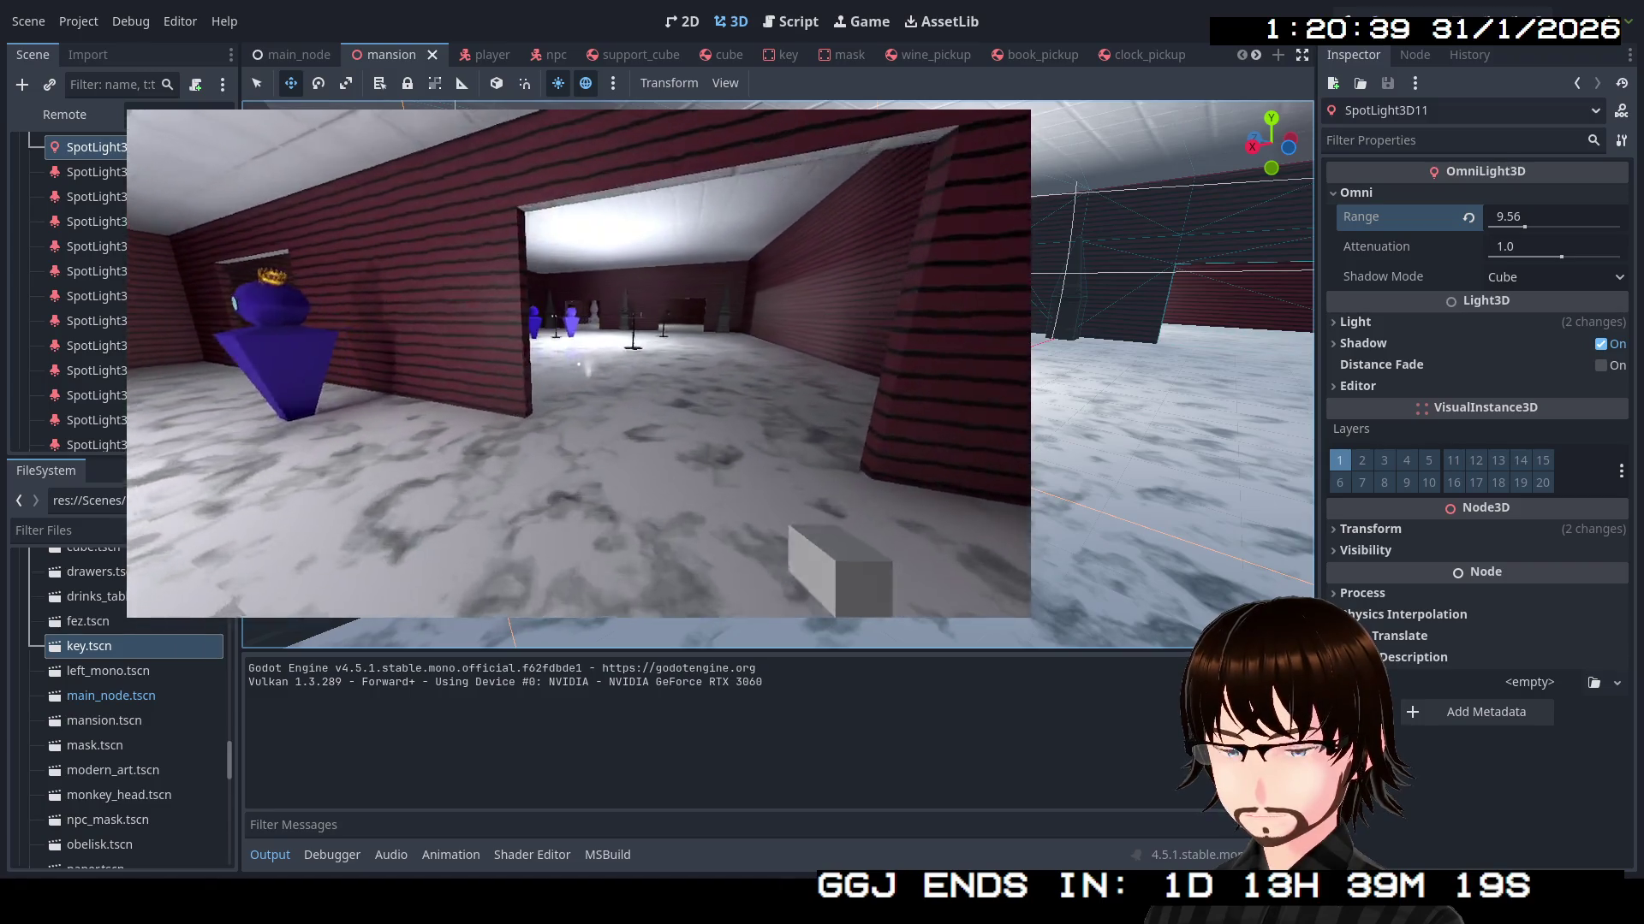
pyautogui.press('w')
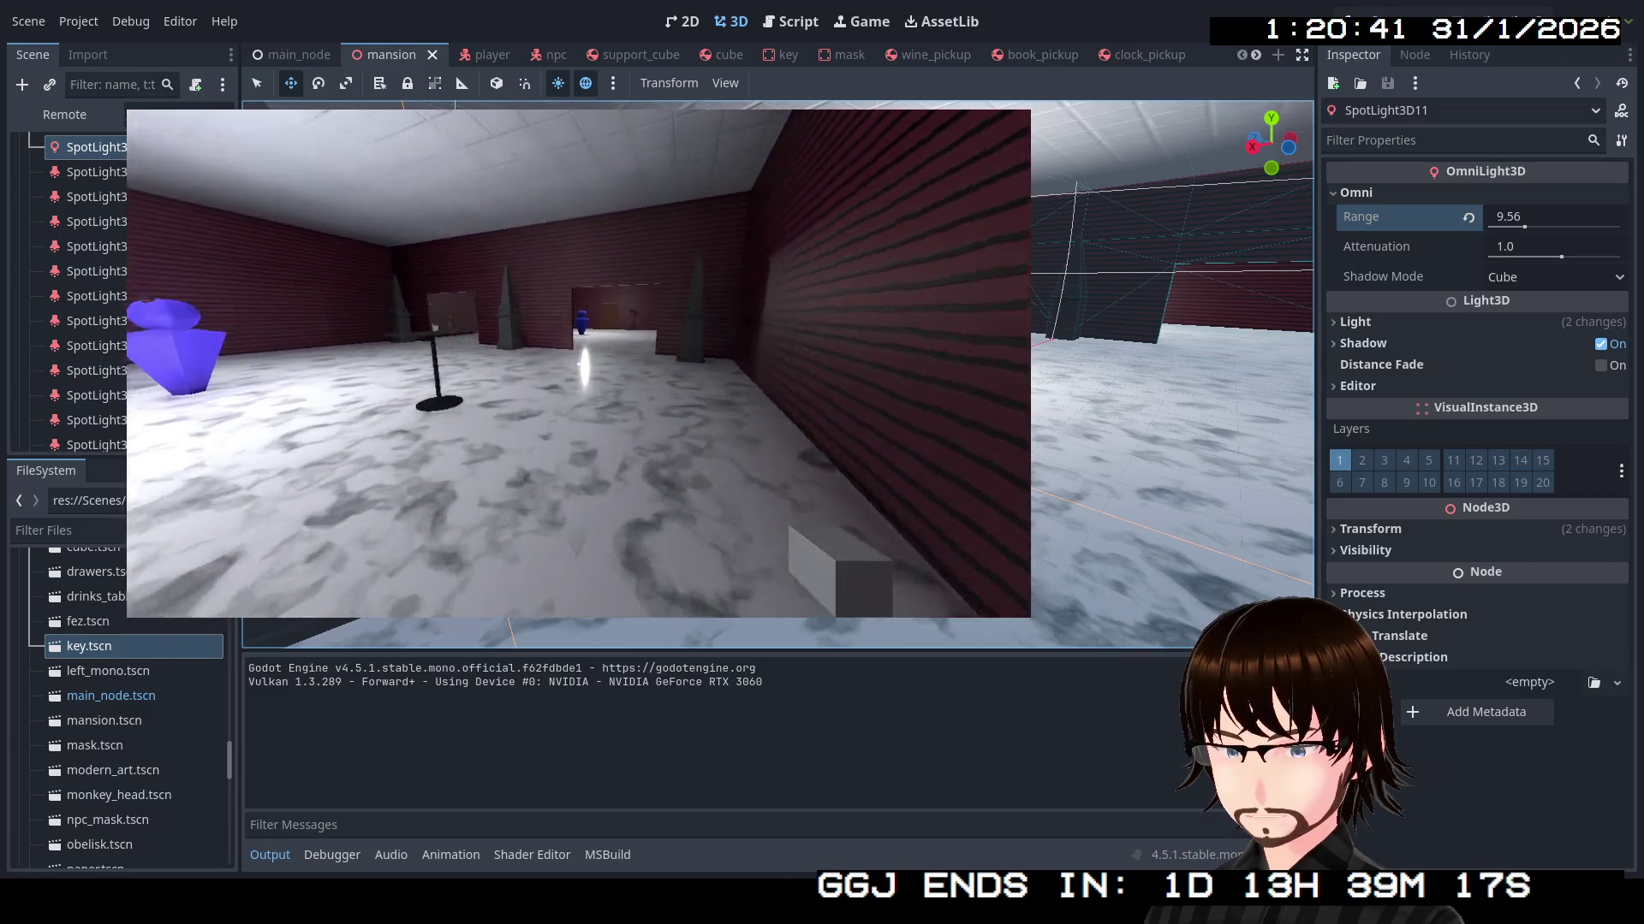
pyautogui.press('w')
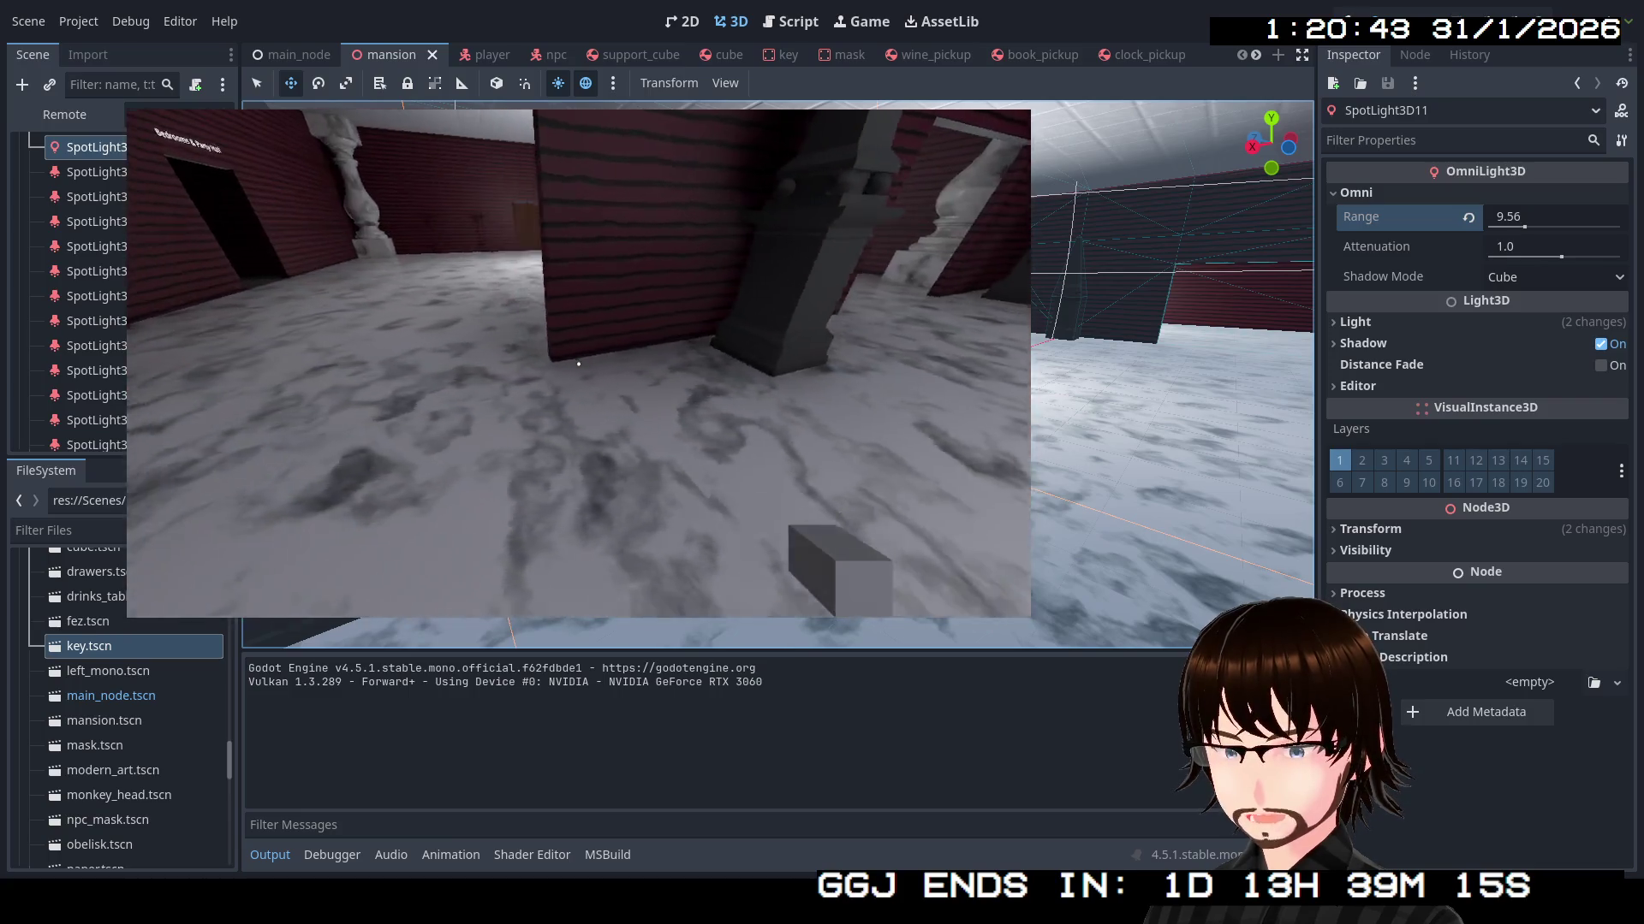
pyautogui.press('w')
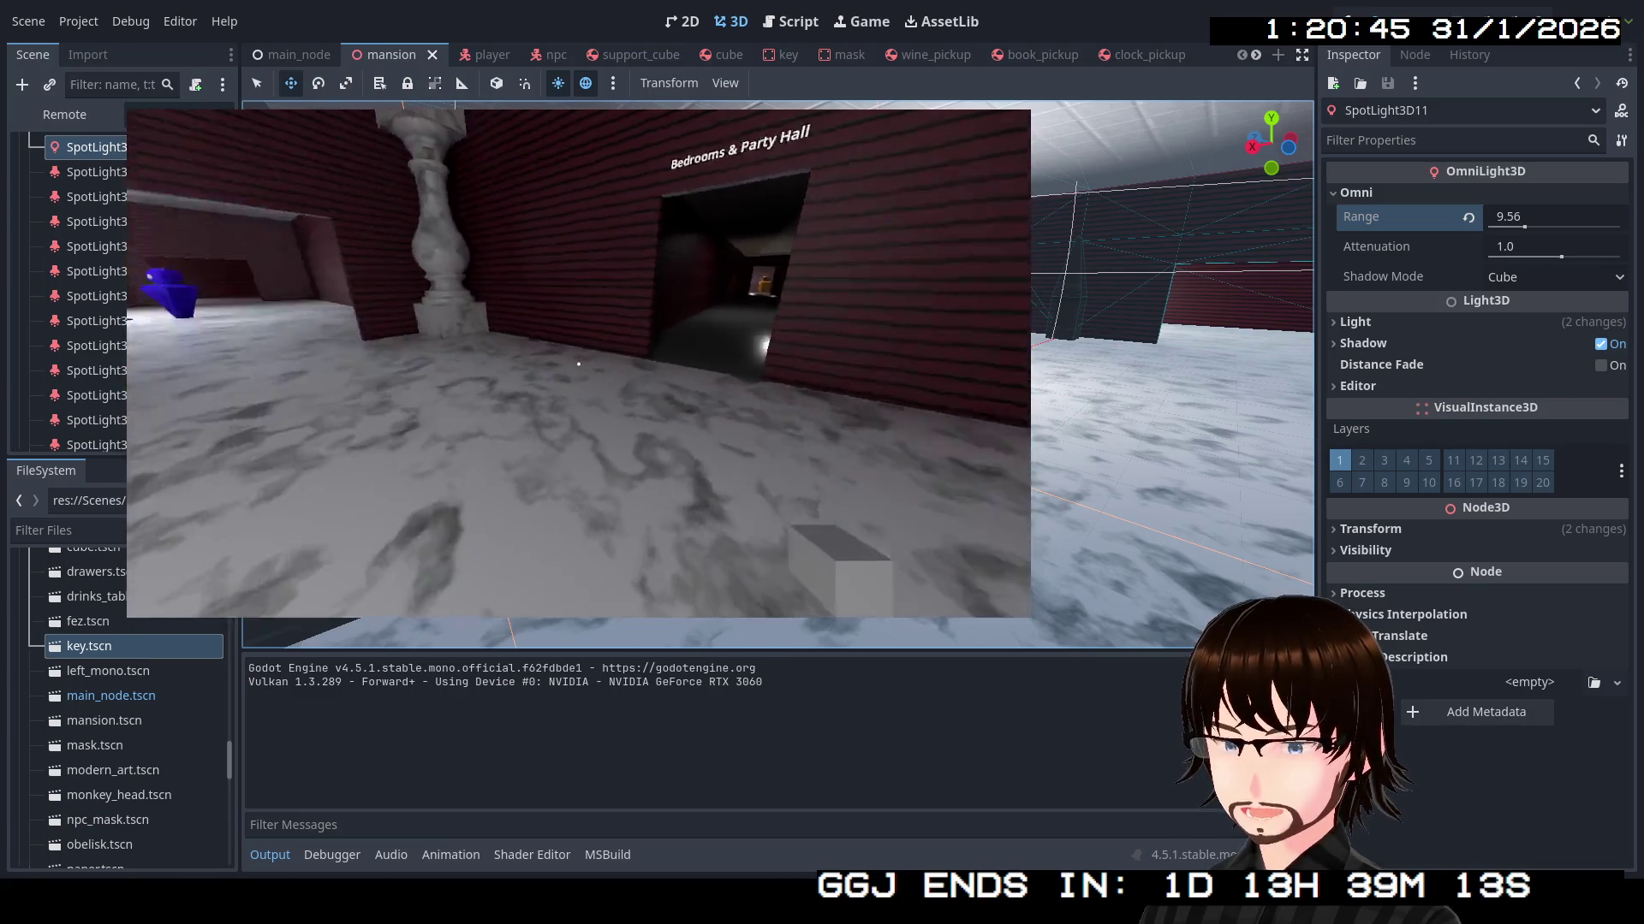
pyautogui.press('w')
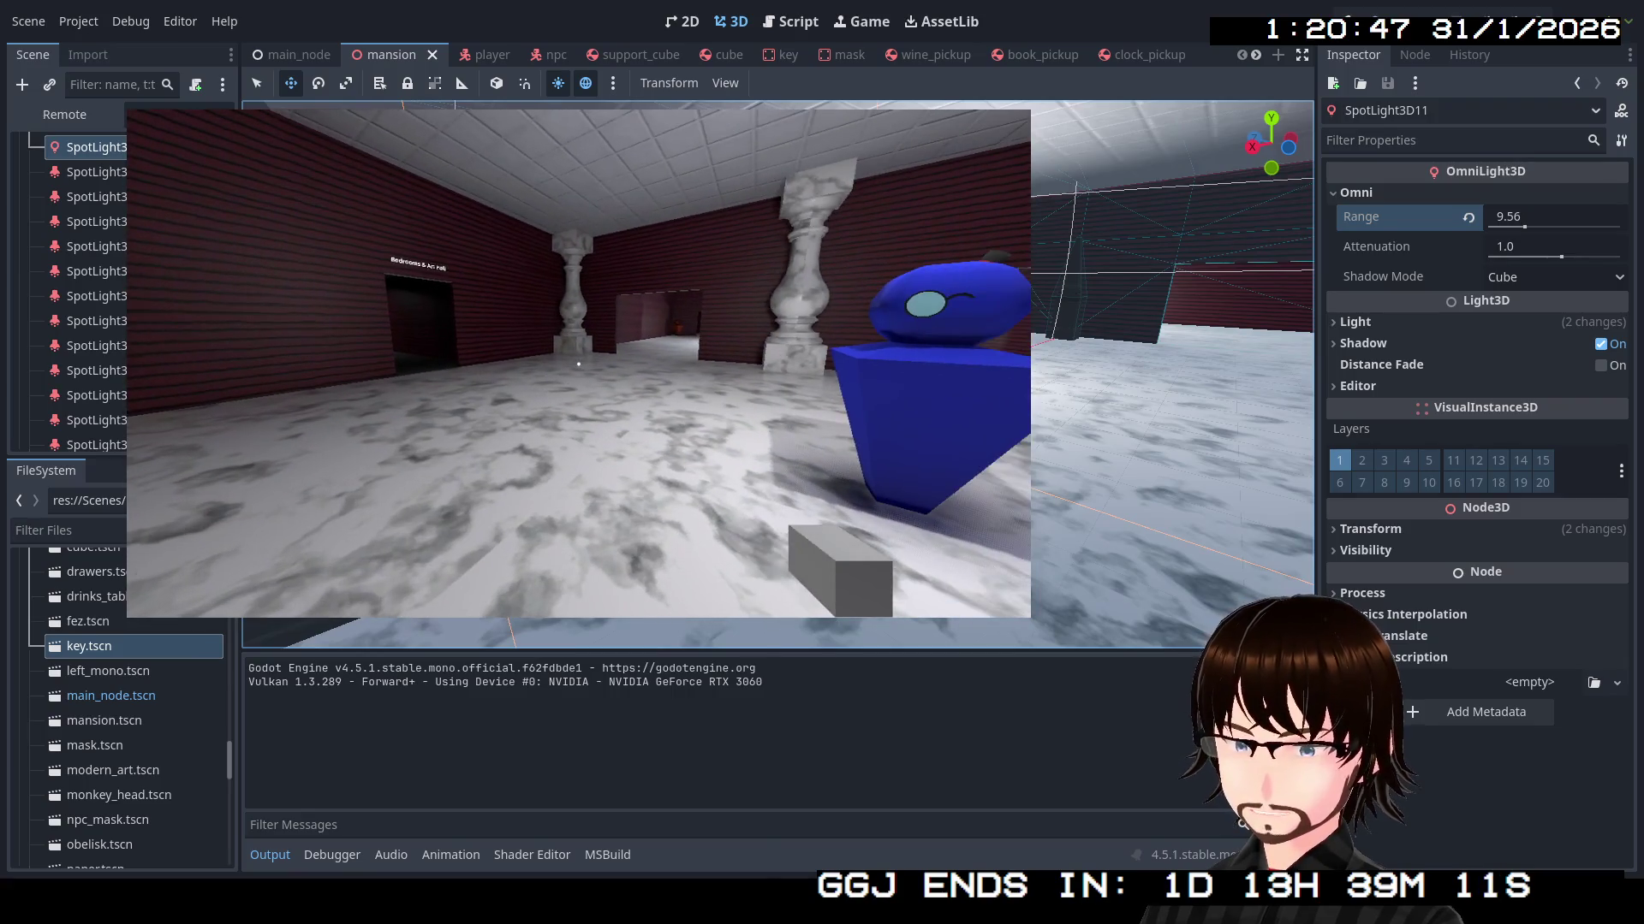
pyautogui.press('F8')
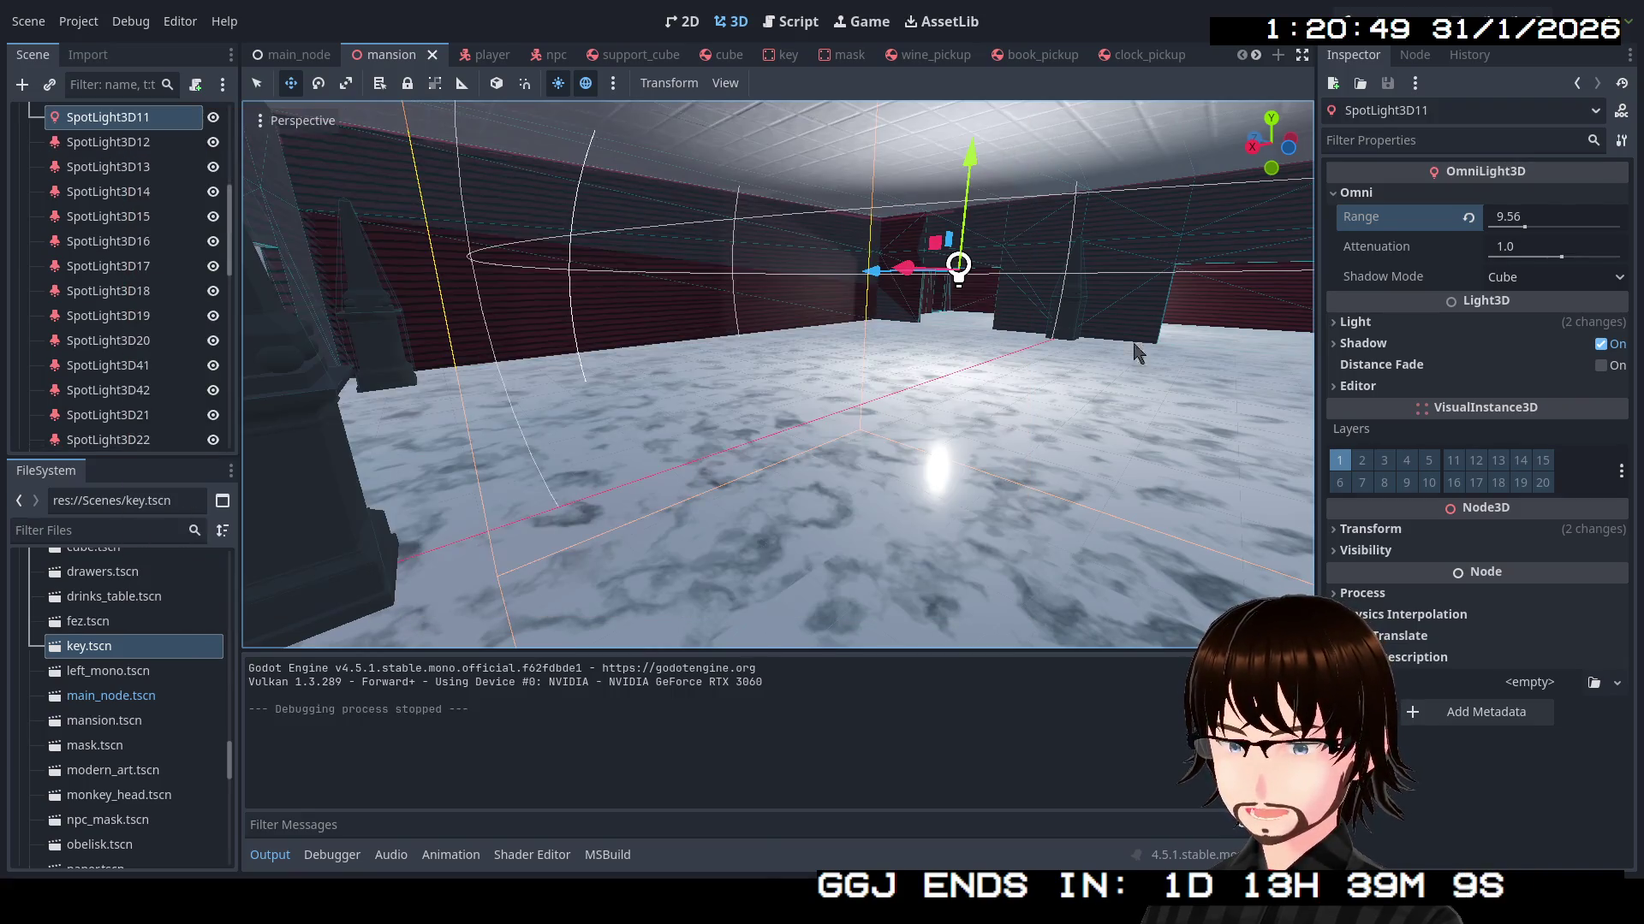
pyautogui.moveTo(956, 396); pyautogui.dragTo(942, 394)
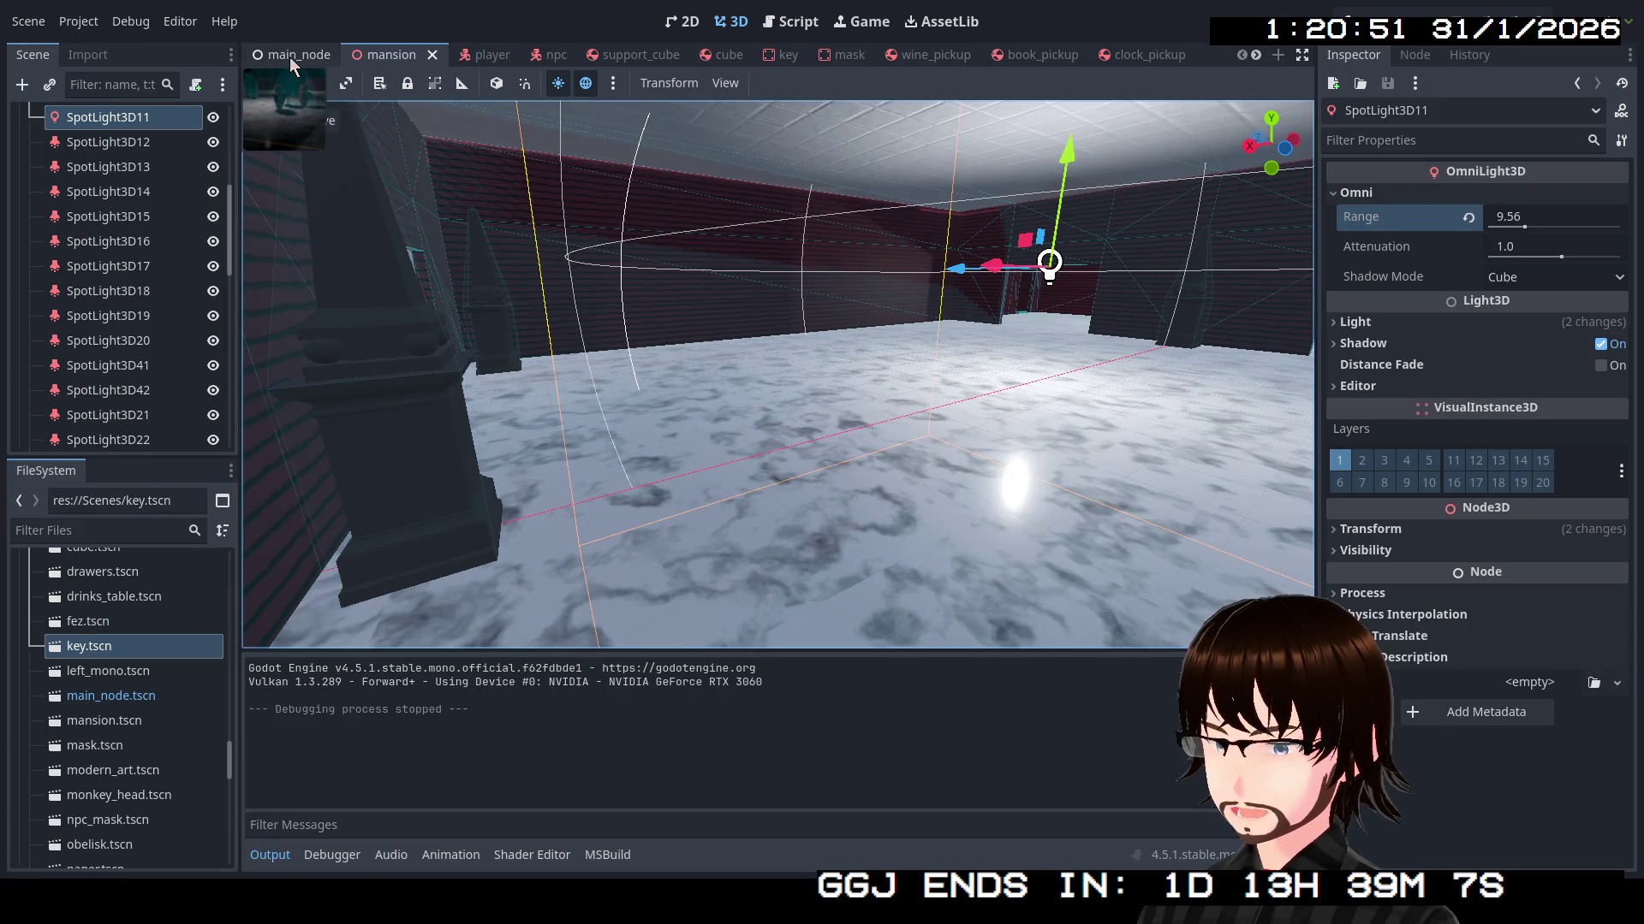
# In main_node, select mask spawn point 1 under MaskLocations and duplicate it as point 2
pyautogui.click(290, 56)
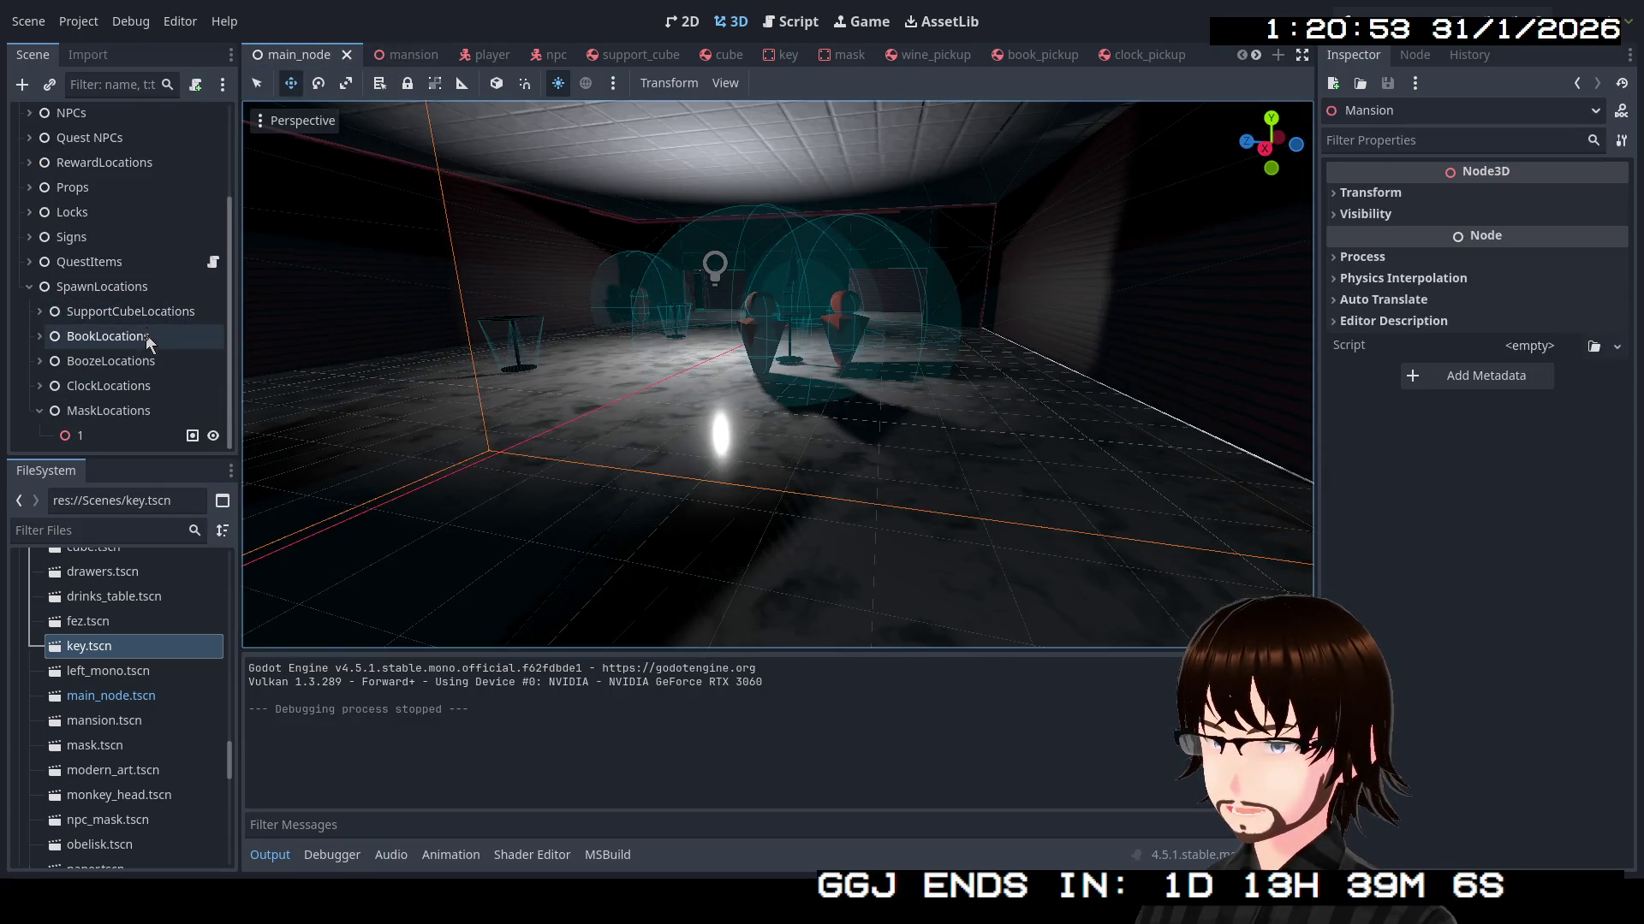
pyautogui.doubleClick(104, 435)
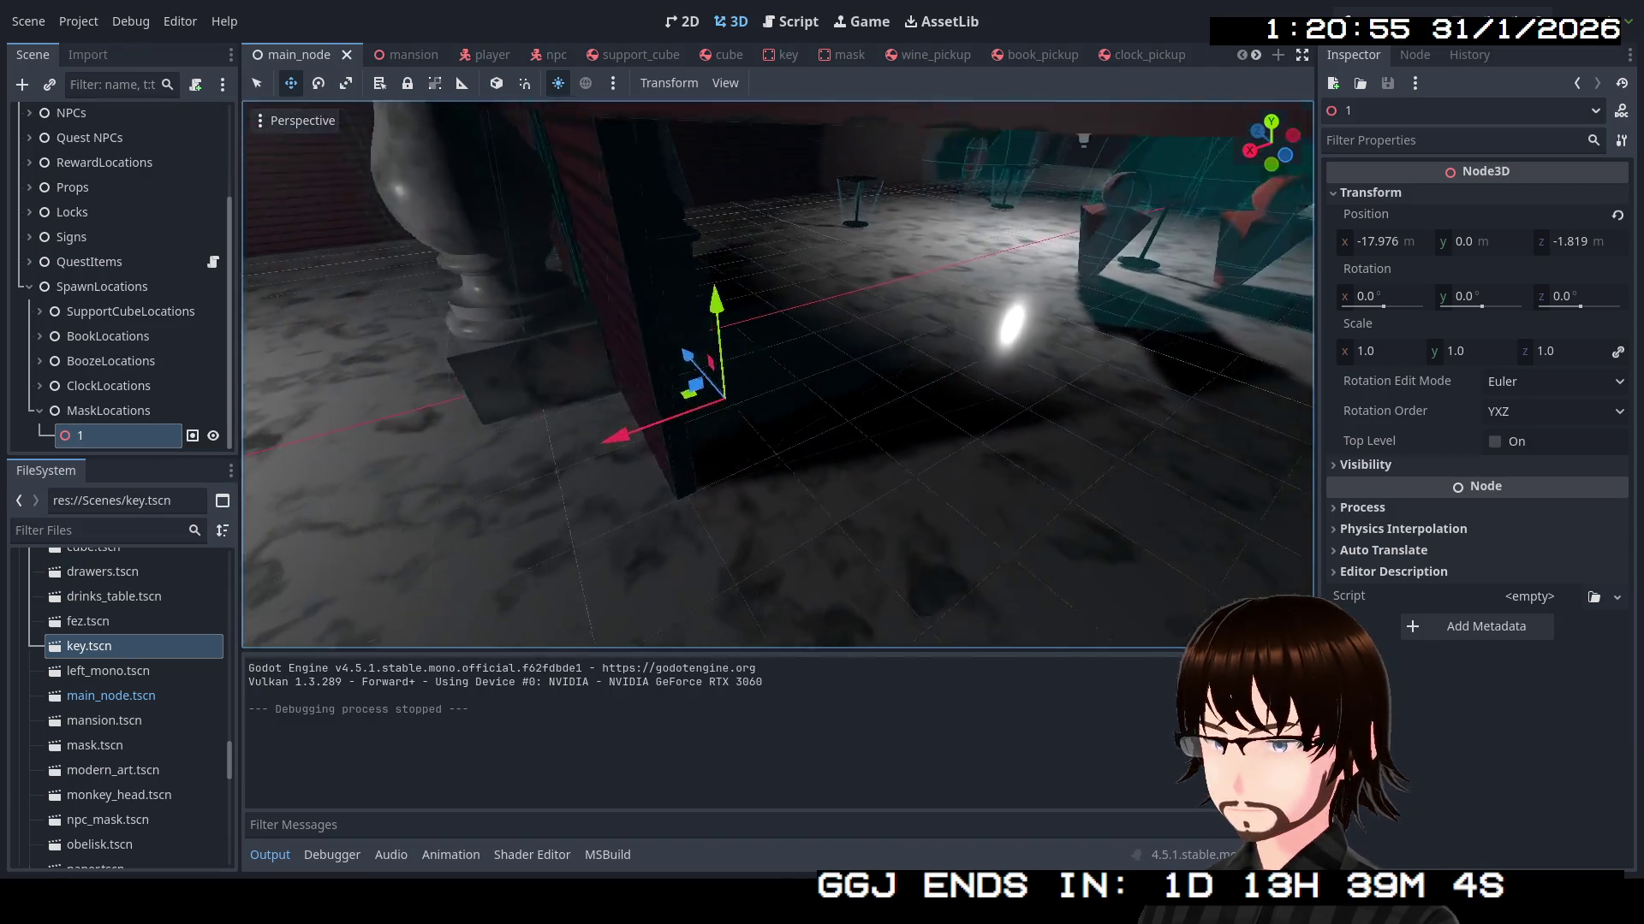
pyautogui.press('s')
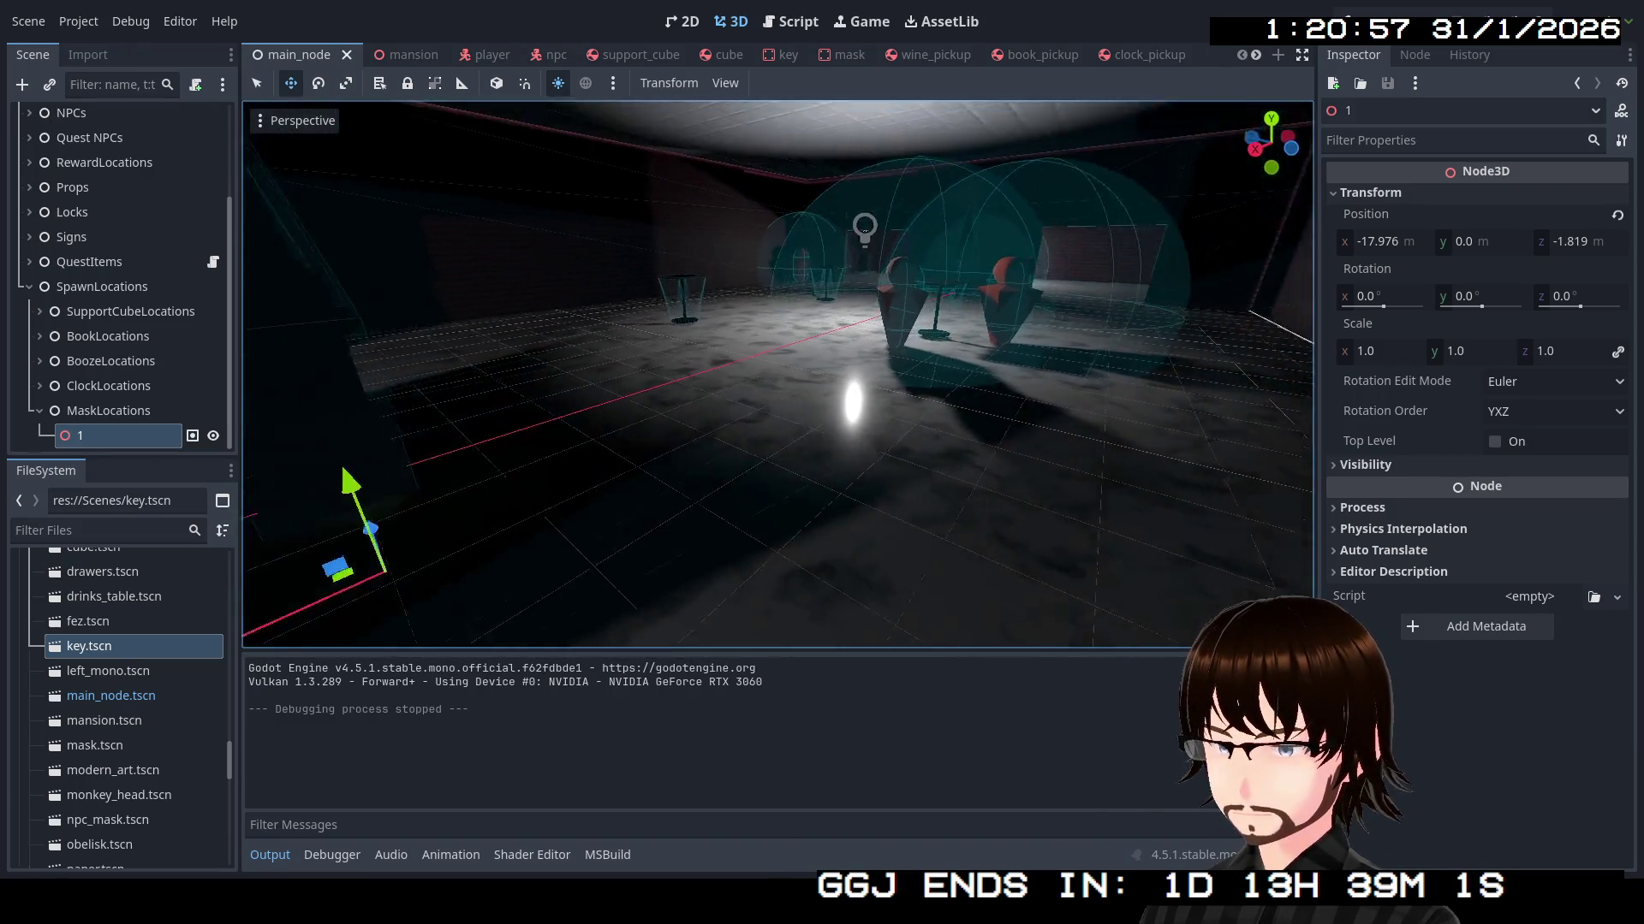
pyautogui.press('a')
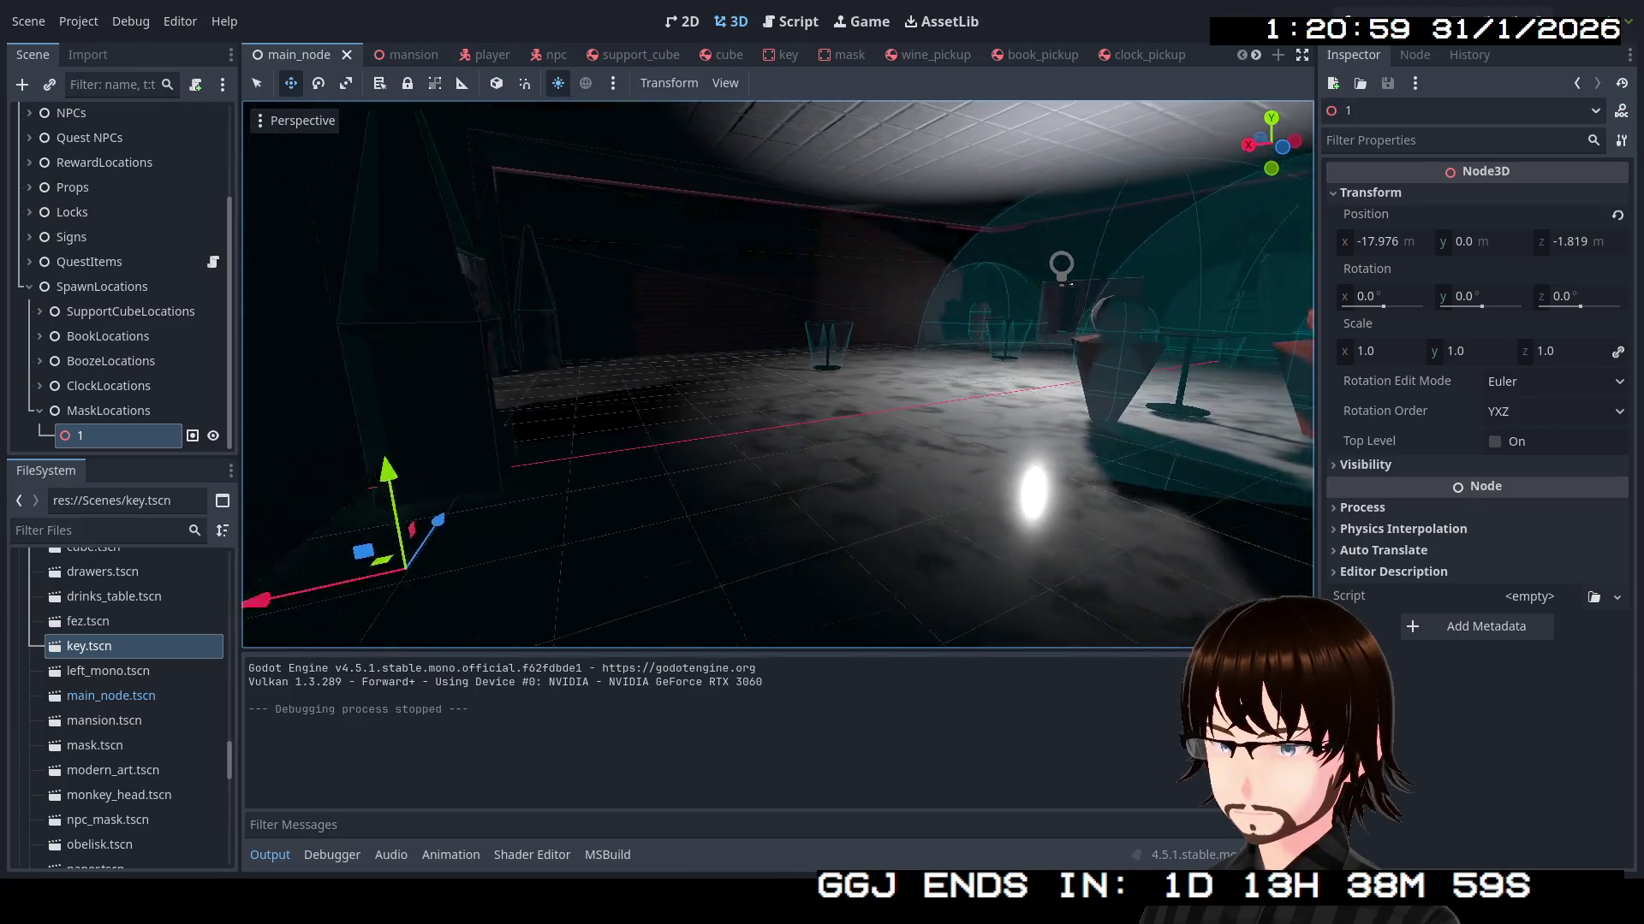
pyautogui.press('w')
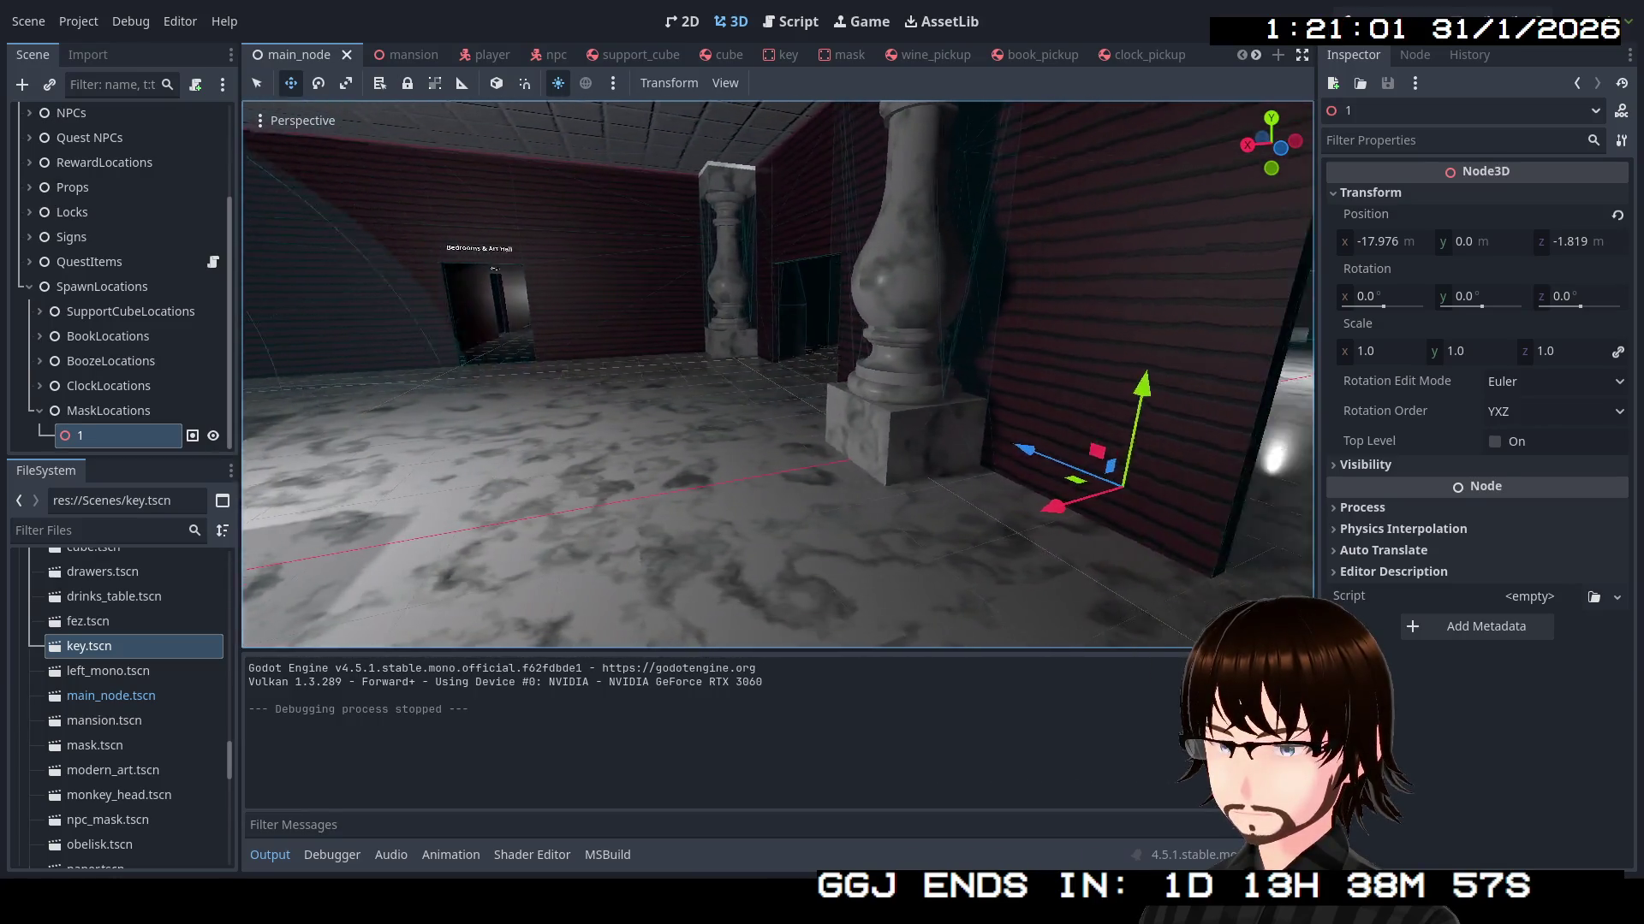
pyautogui.press('d')
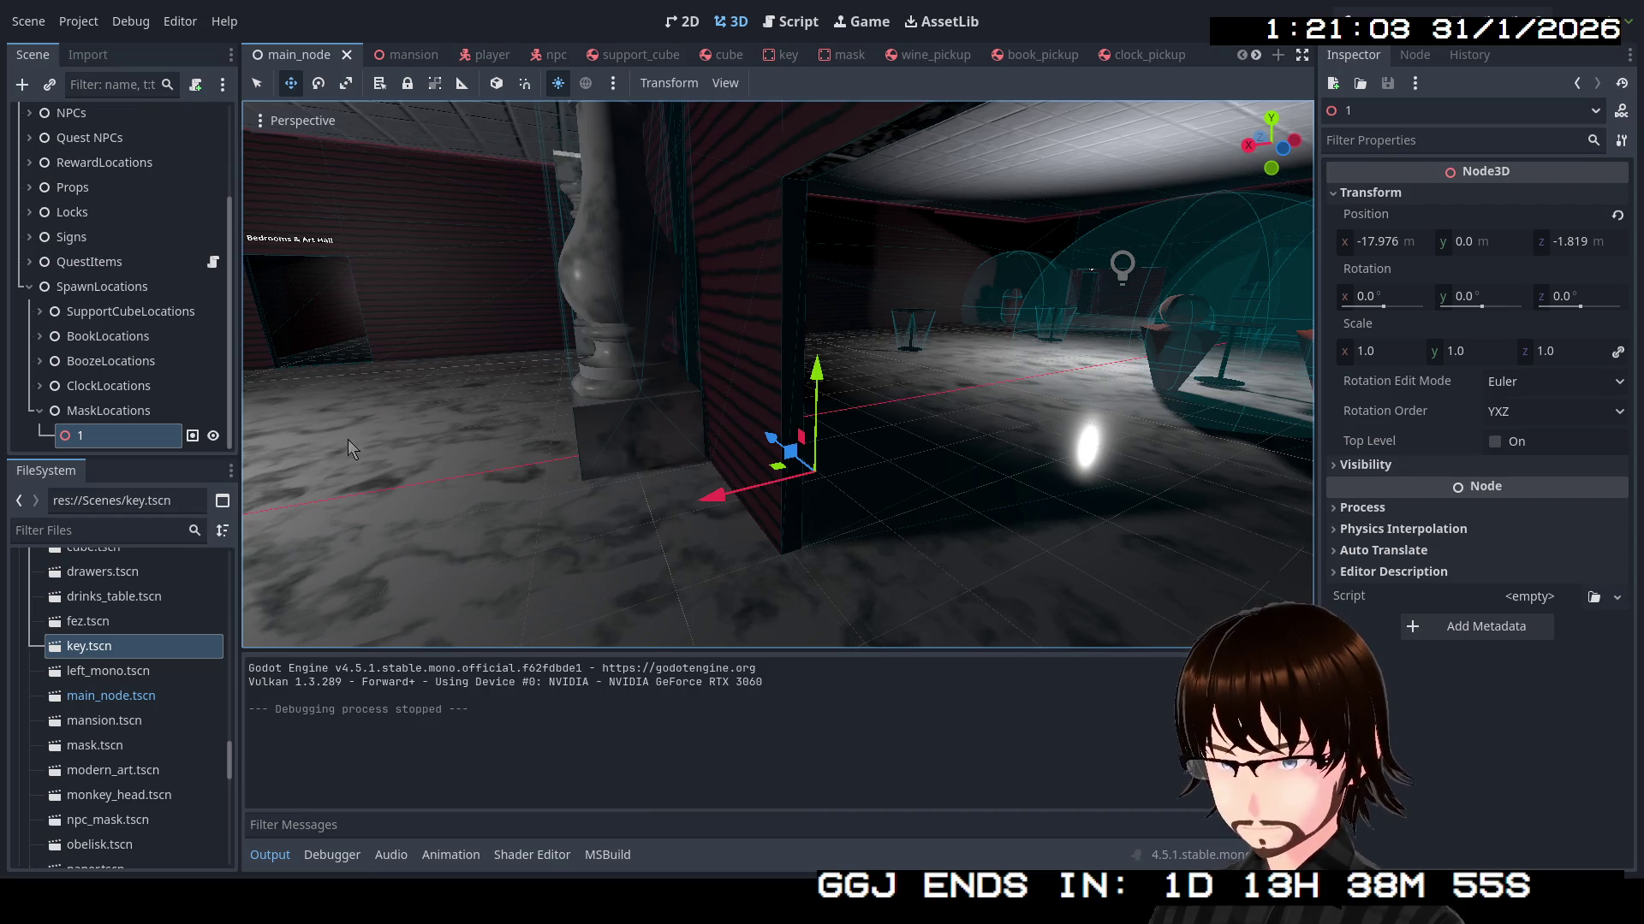
pyautogui.hotkey('ctrl', 'd')
pyautogui.press('f')
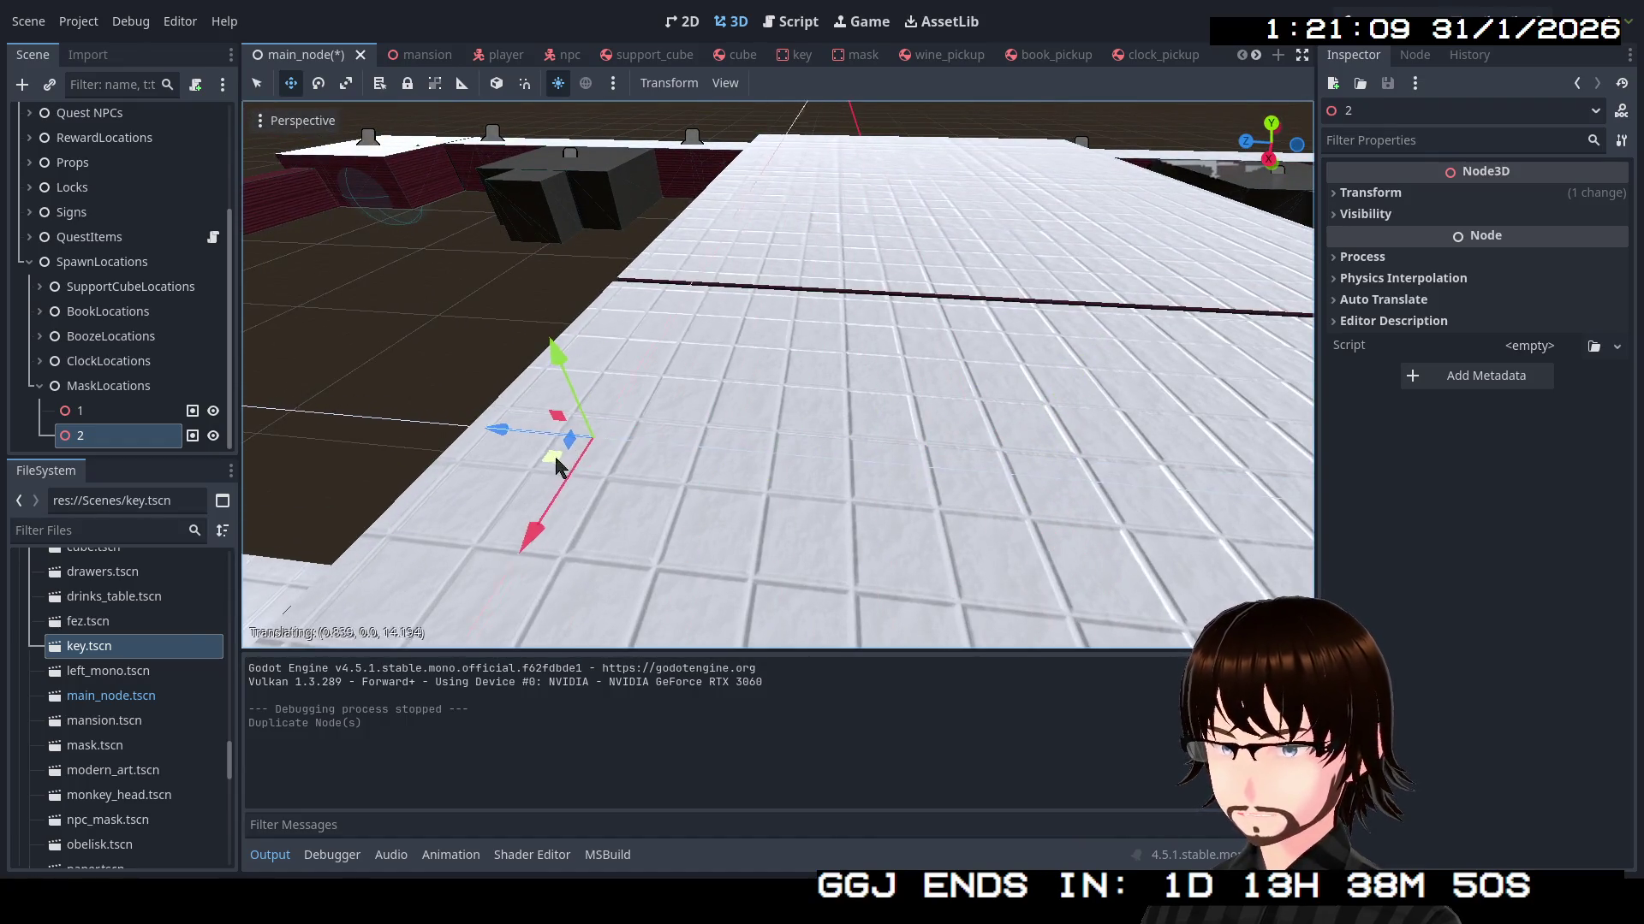
# Drag spawn point 2 onto the floor beside the tables, undoing one unwanted move
pyautogui.moveTo(555, 467); pyautogui.dragTo(556, 464)
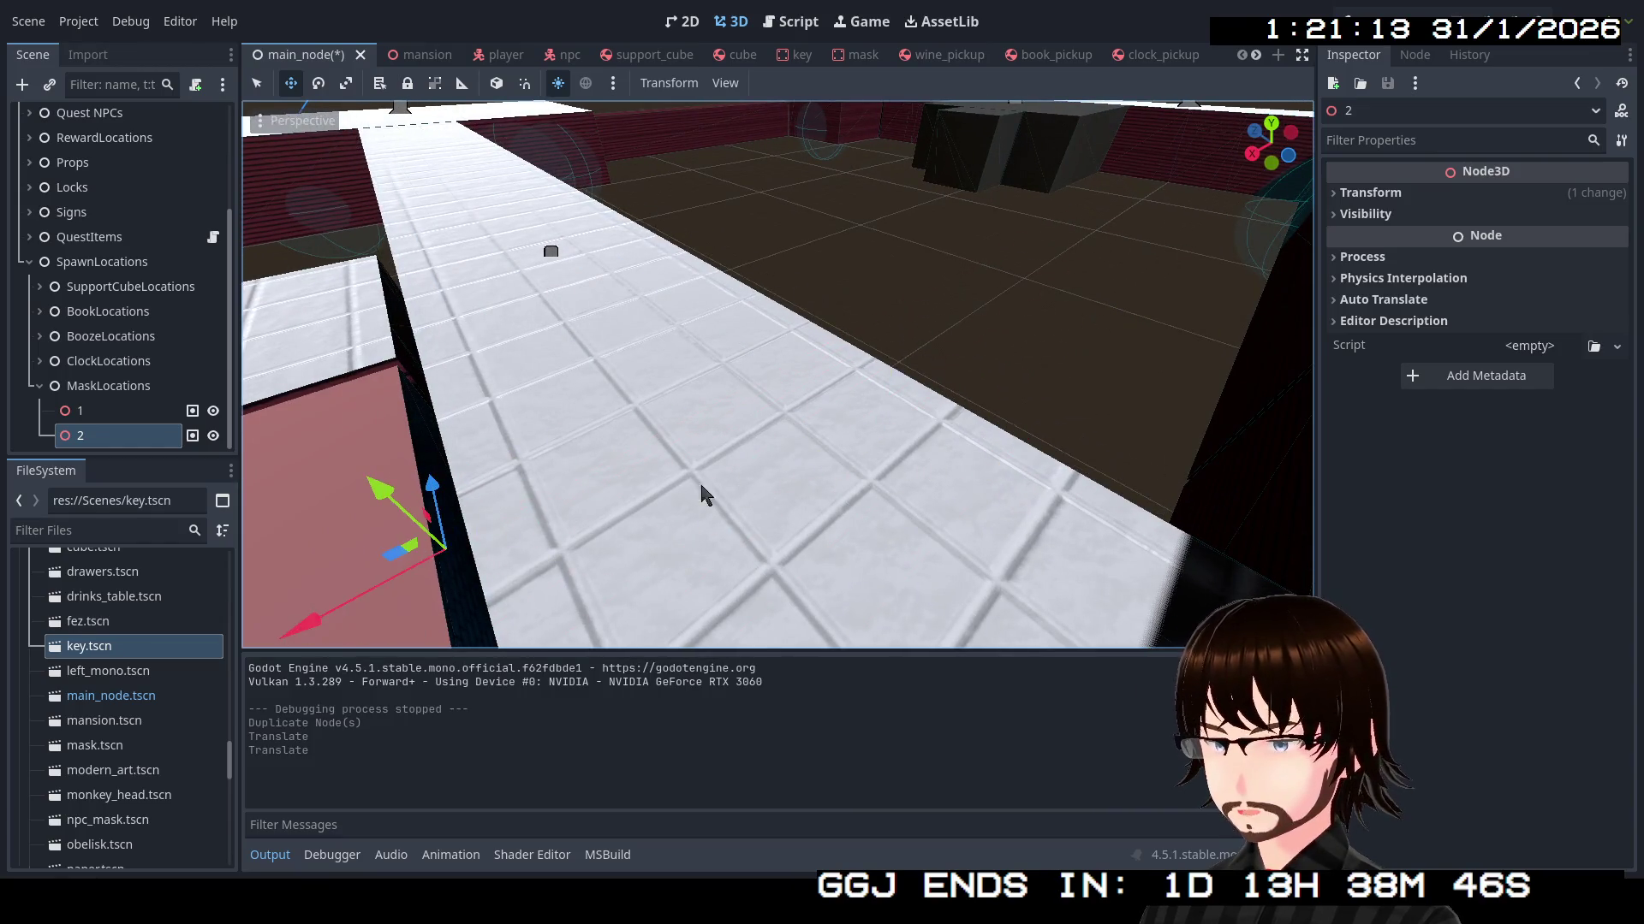
pyautogui.press('f')
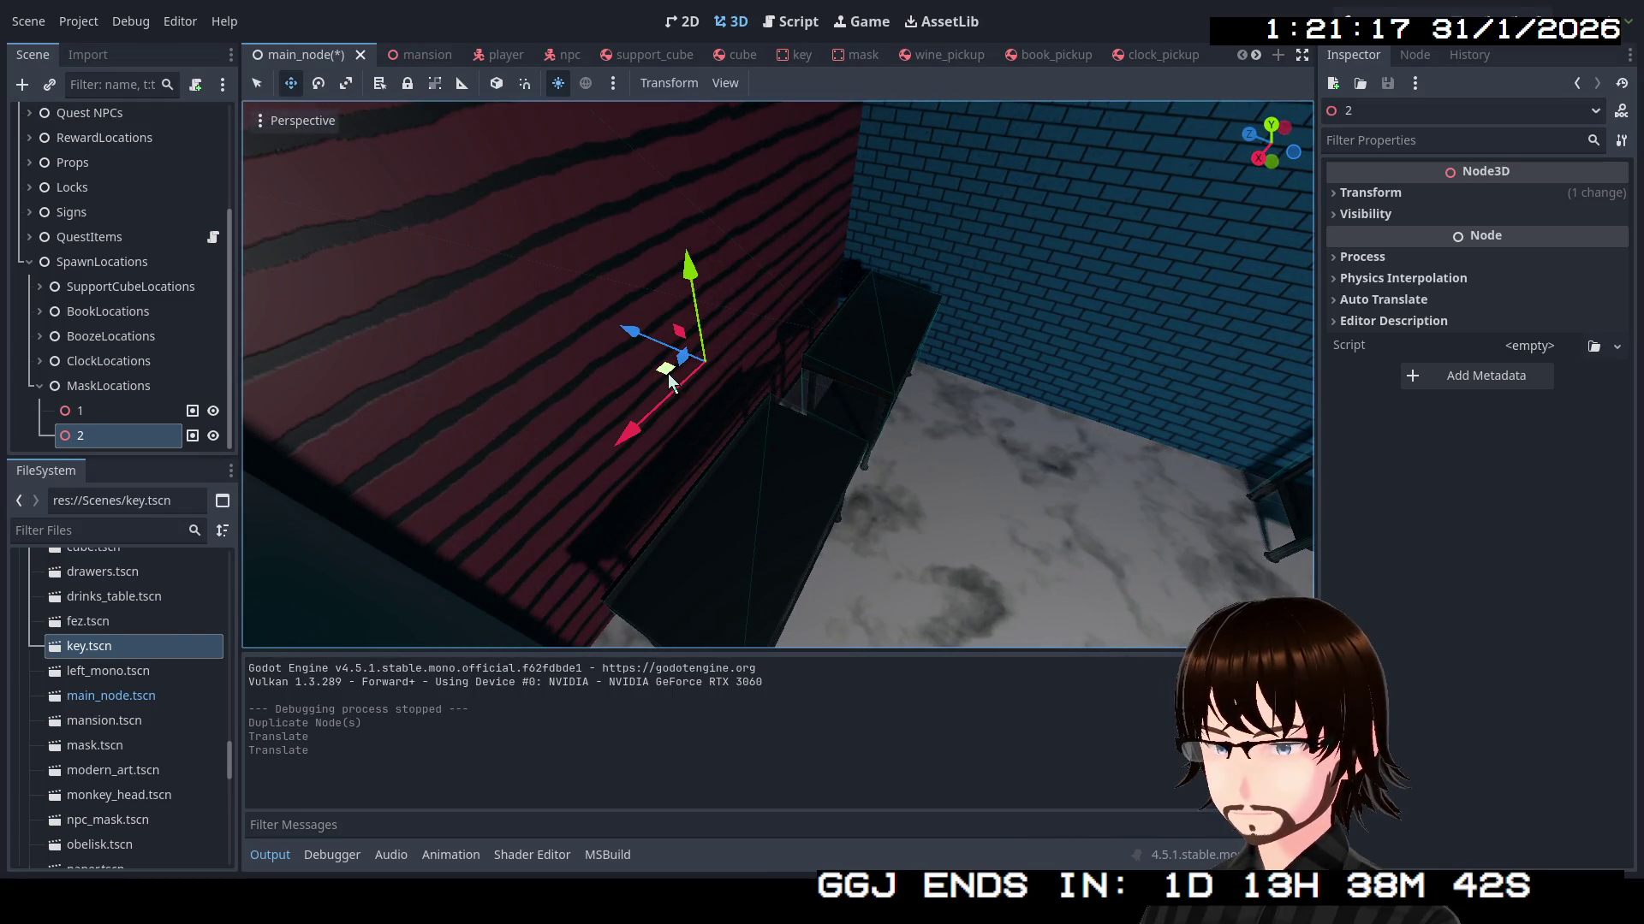
pyautogui.moveTo(668, 381); pyautogui.dragTo(770, 557)
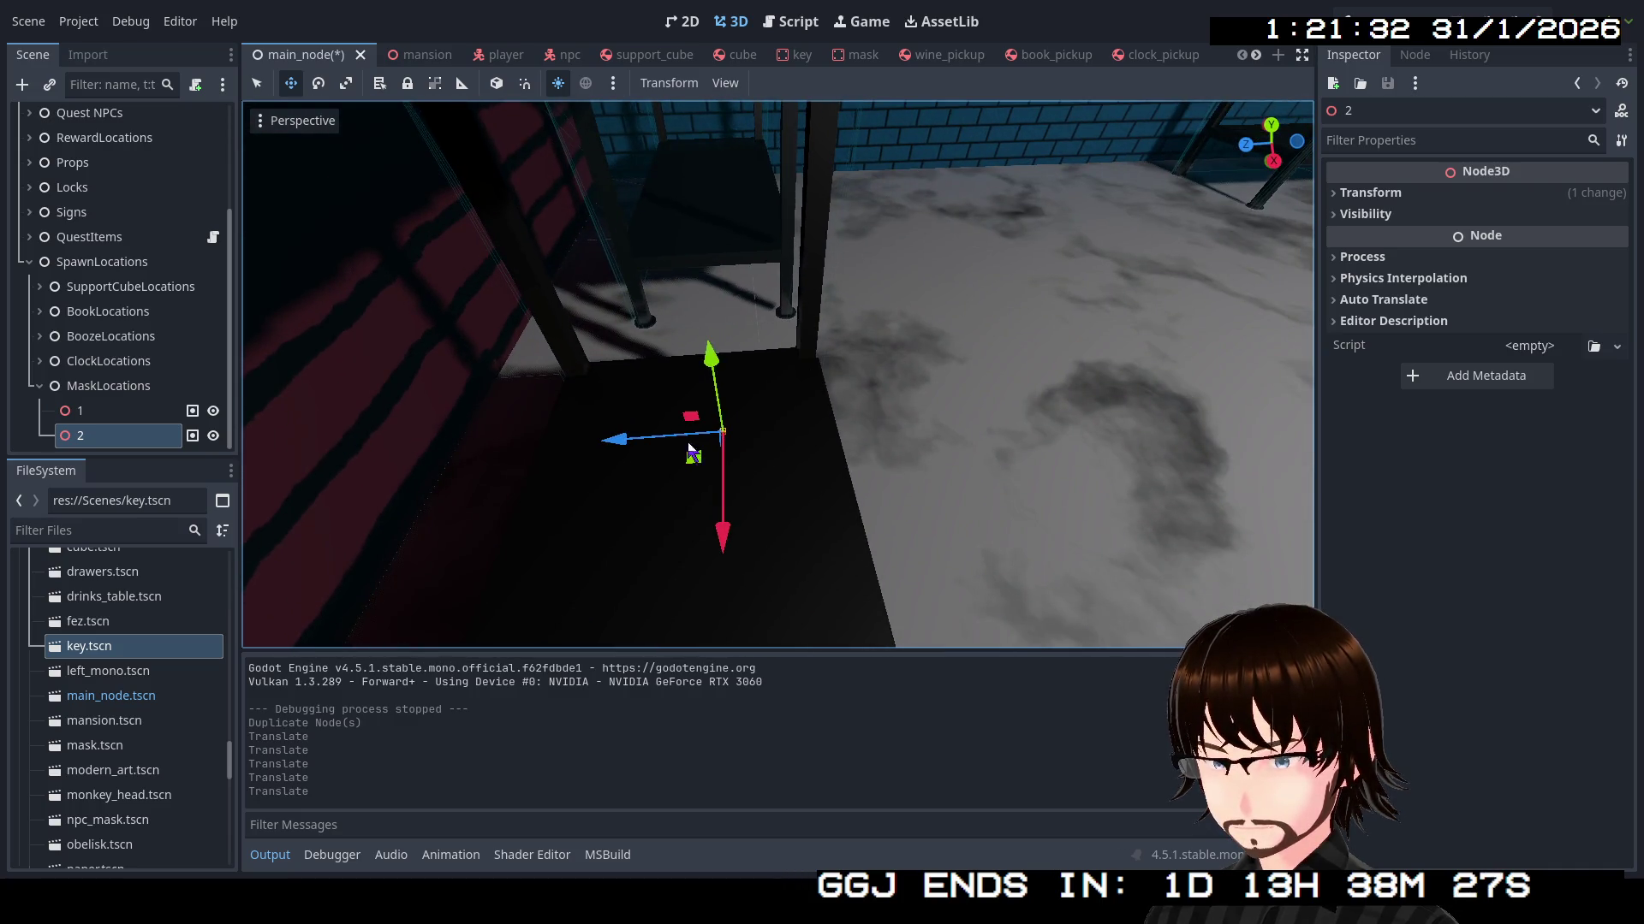
pyautogui.press('Escape')
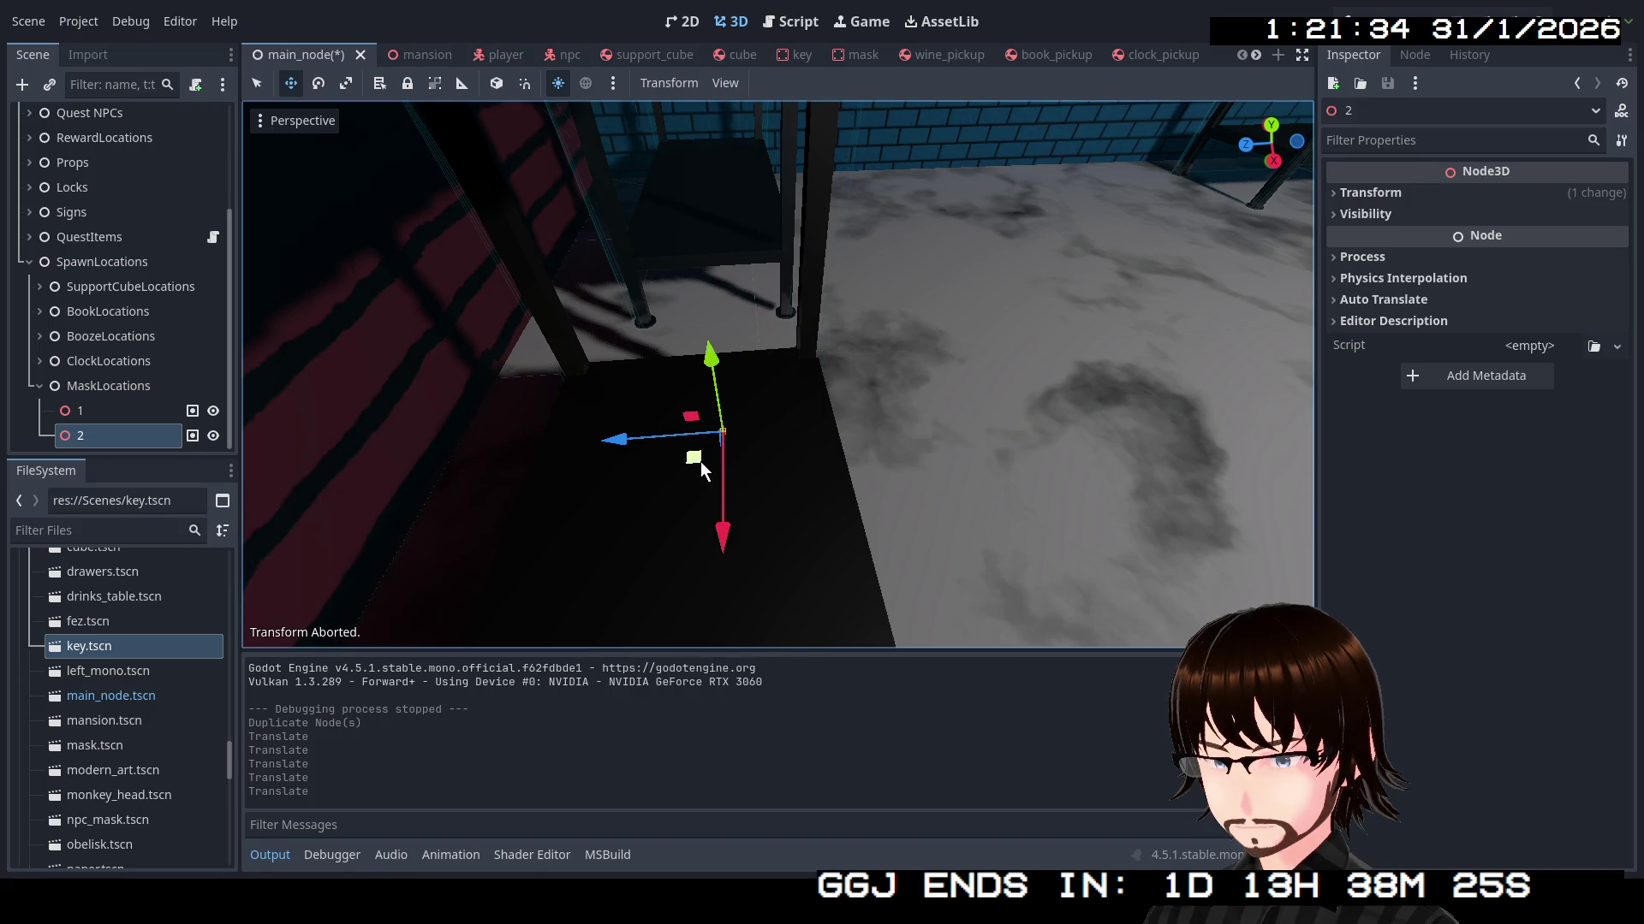
pyautogui.moveTo(700, 460)
pyautogui.mouseDown()
pyautogui.moveTo(805, 526)
pyautogui.moveTo(773, 531)
pyautogui.mouseUp()
# Look around the blue-walled room to check the placement, then duplicate point 2 as point 3
pyautogui.rightClick(774, 531)
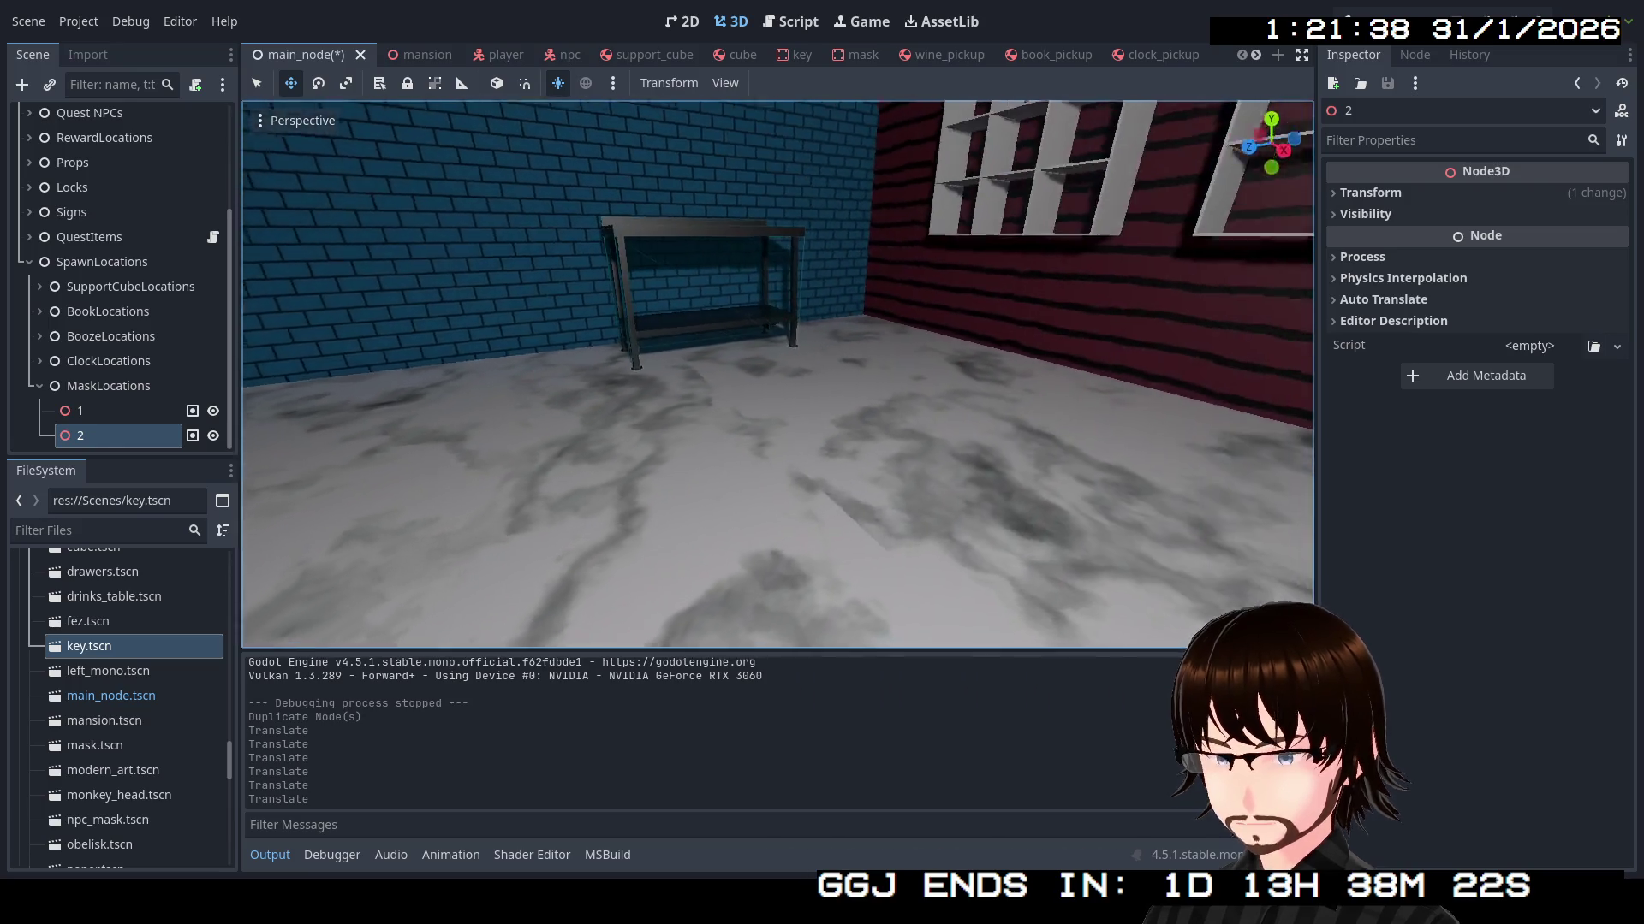
pyautogui.press('w')
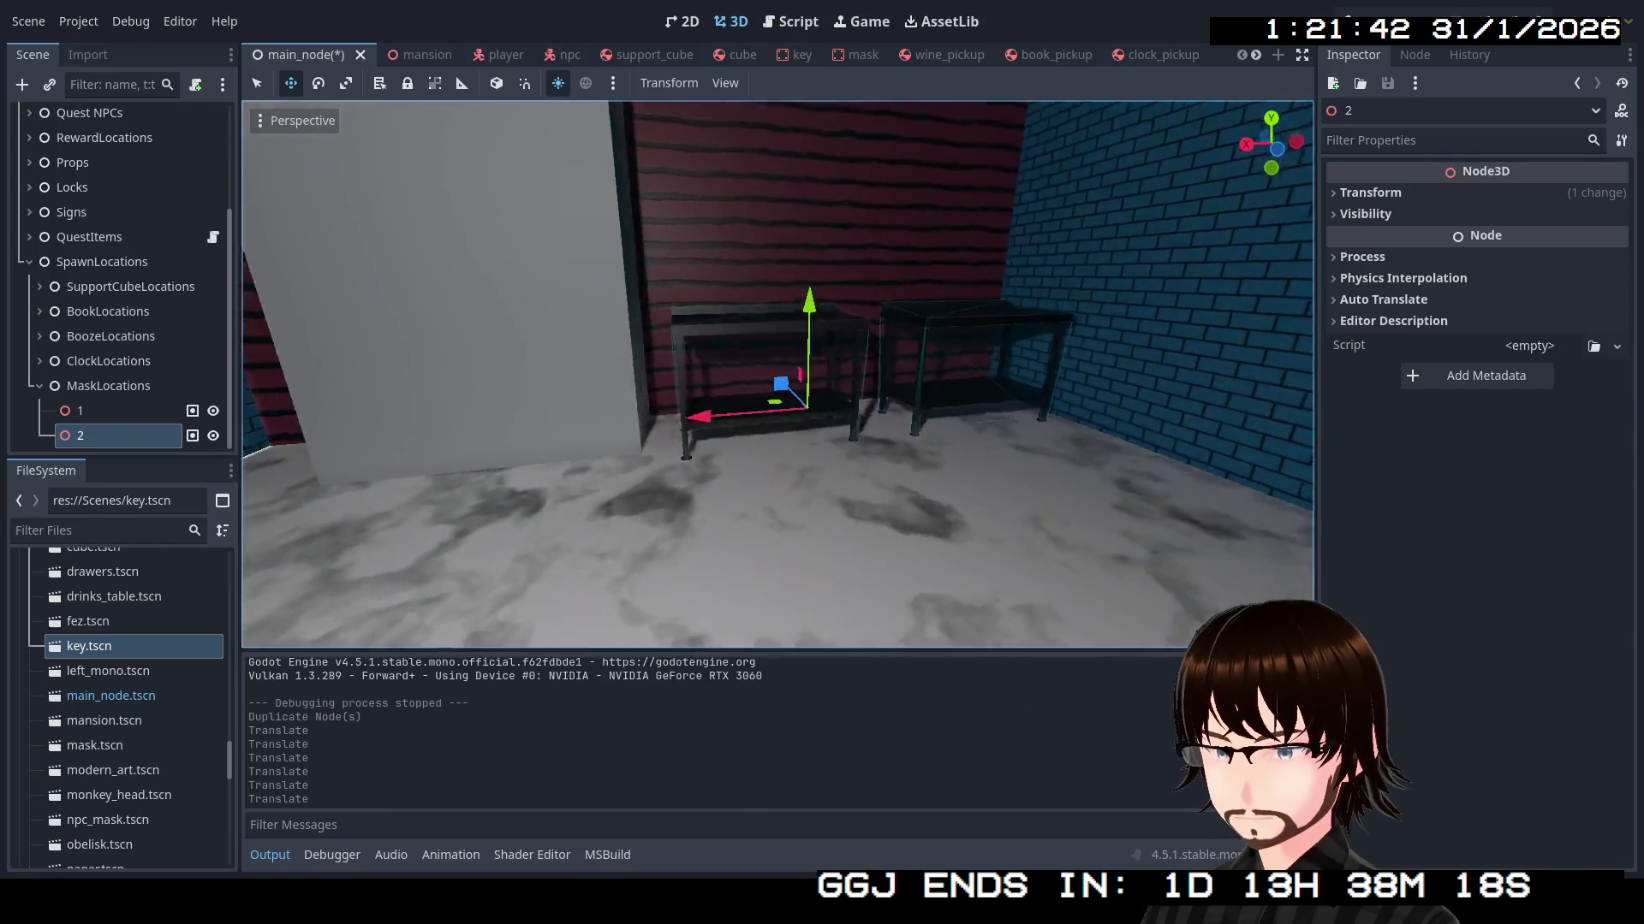
pyautogui.press('w')
pyautogui.press('s')
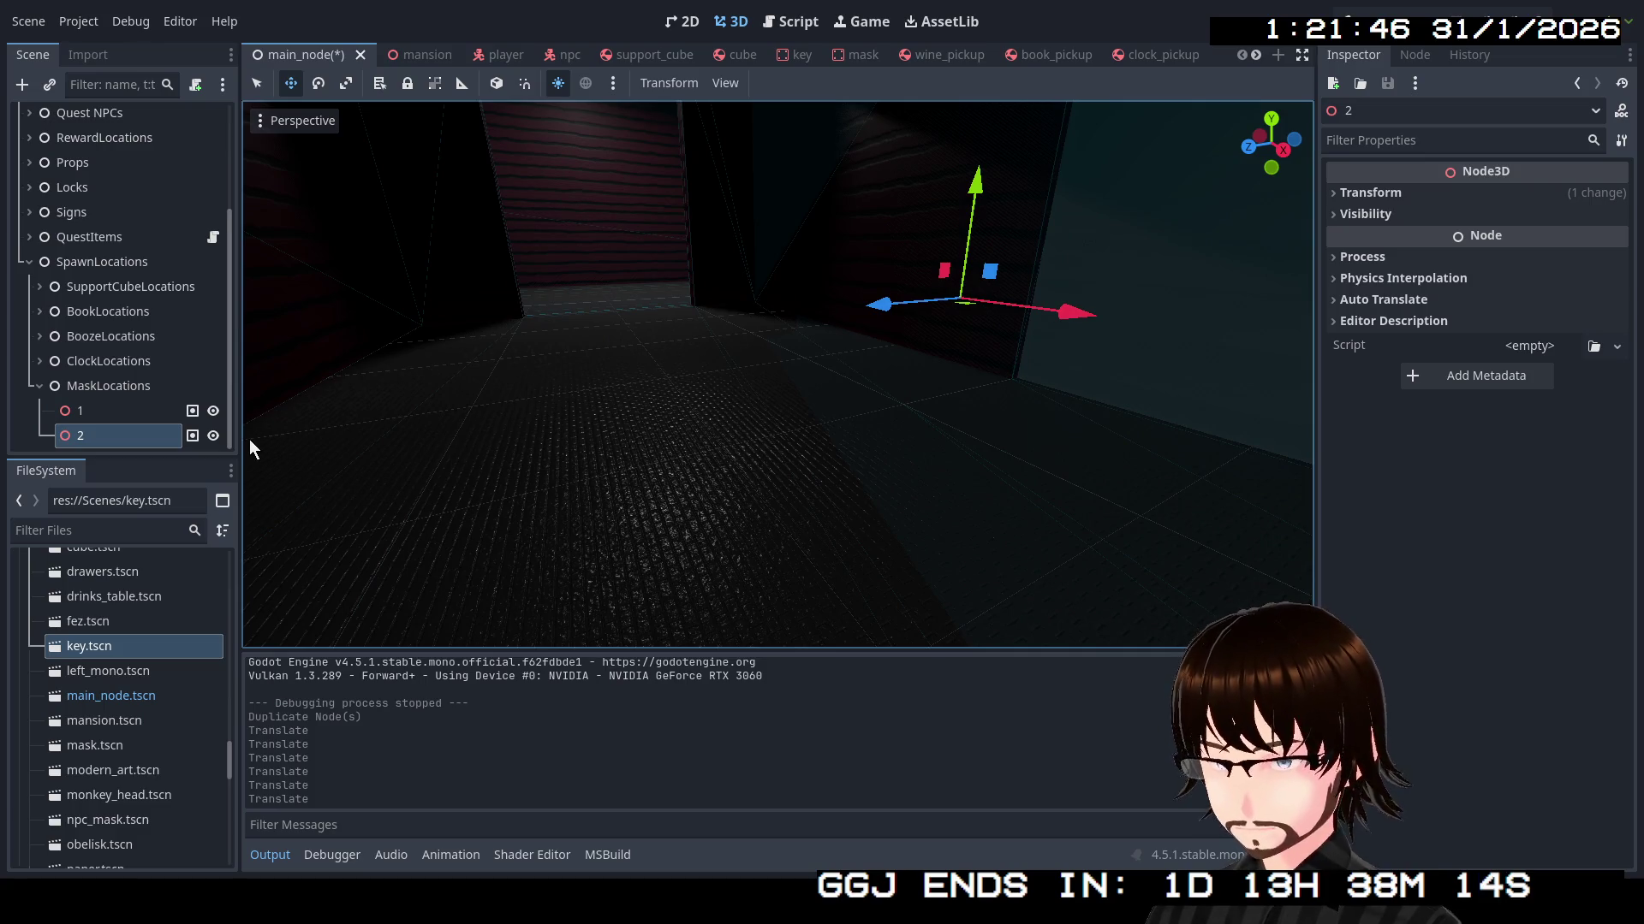
pyautogui.hotkey('ctrl', 'd')
# Fly to the dark room with the drawers and place spawn point 3 there
pyautogui.press('s')
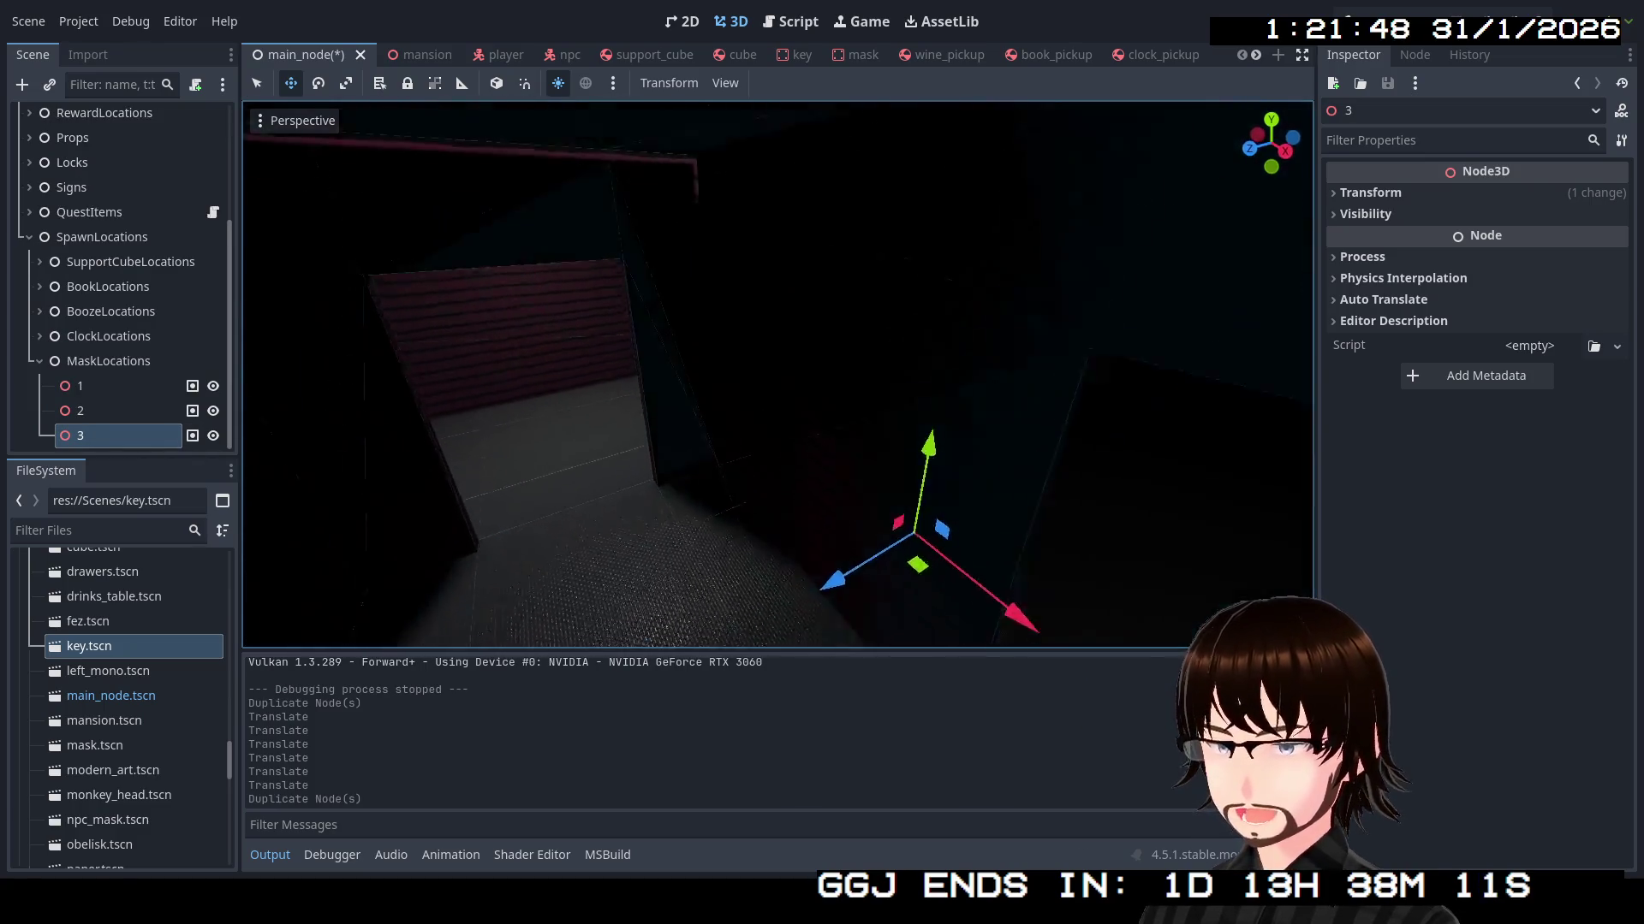
pyautogui.press('s')
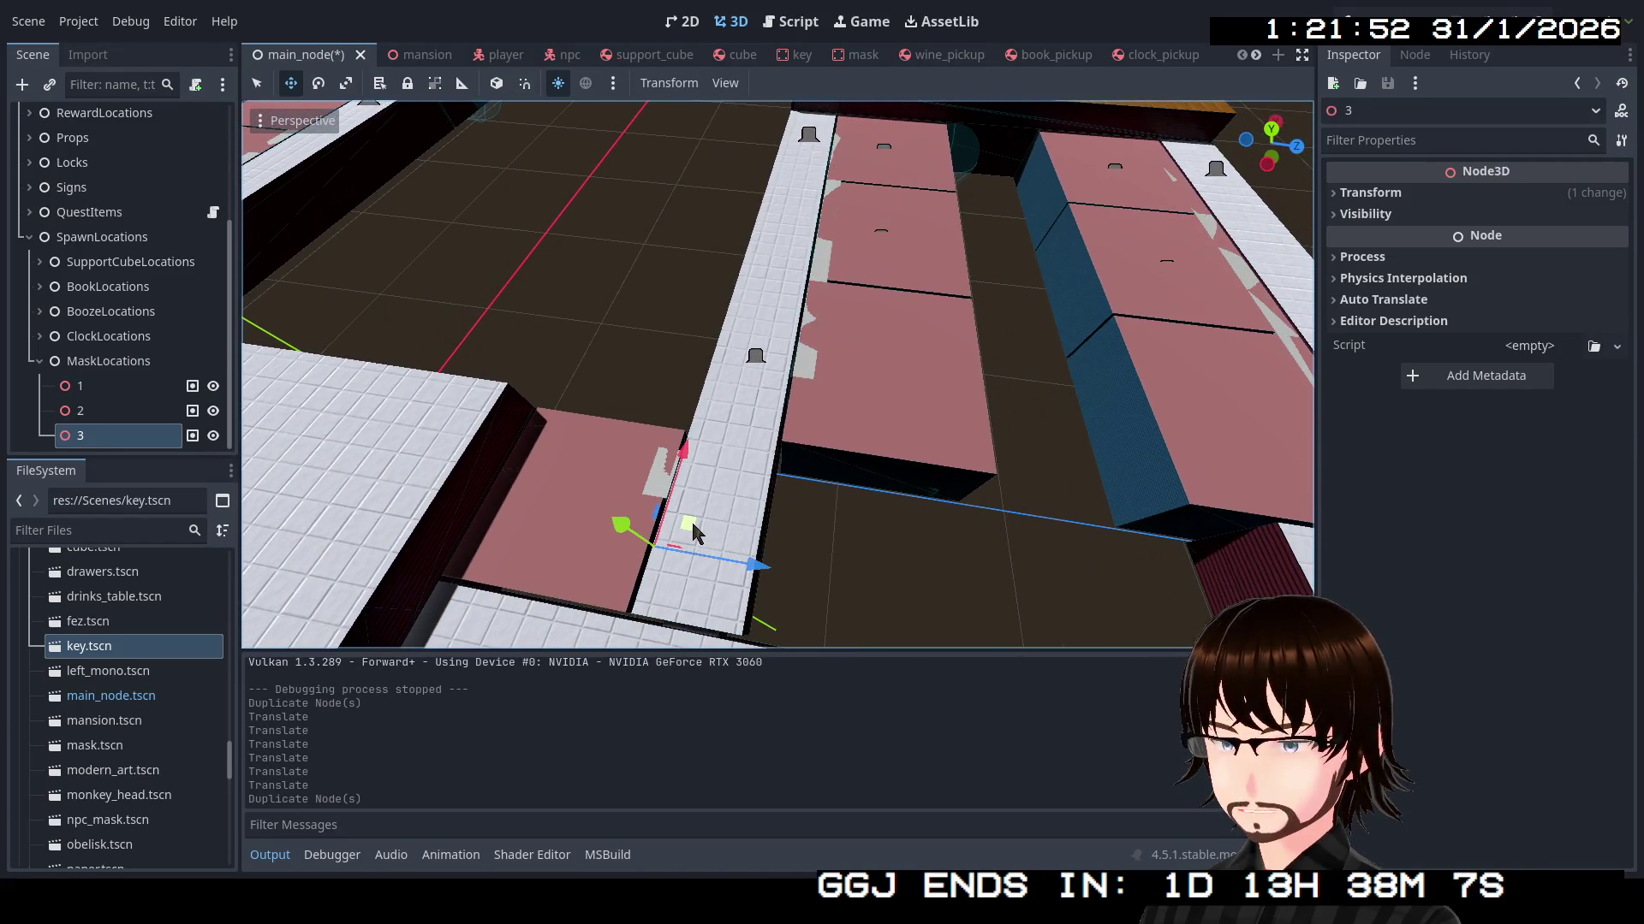
pyautogui.press('w')
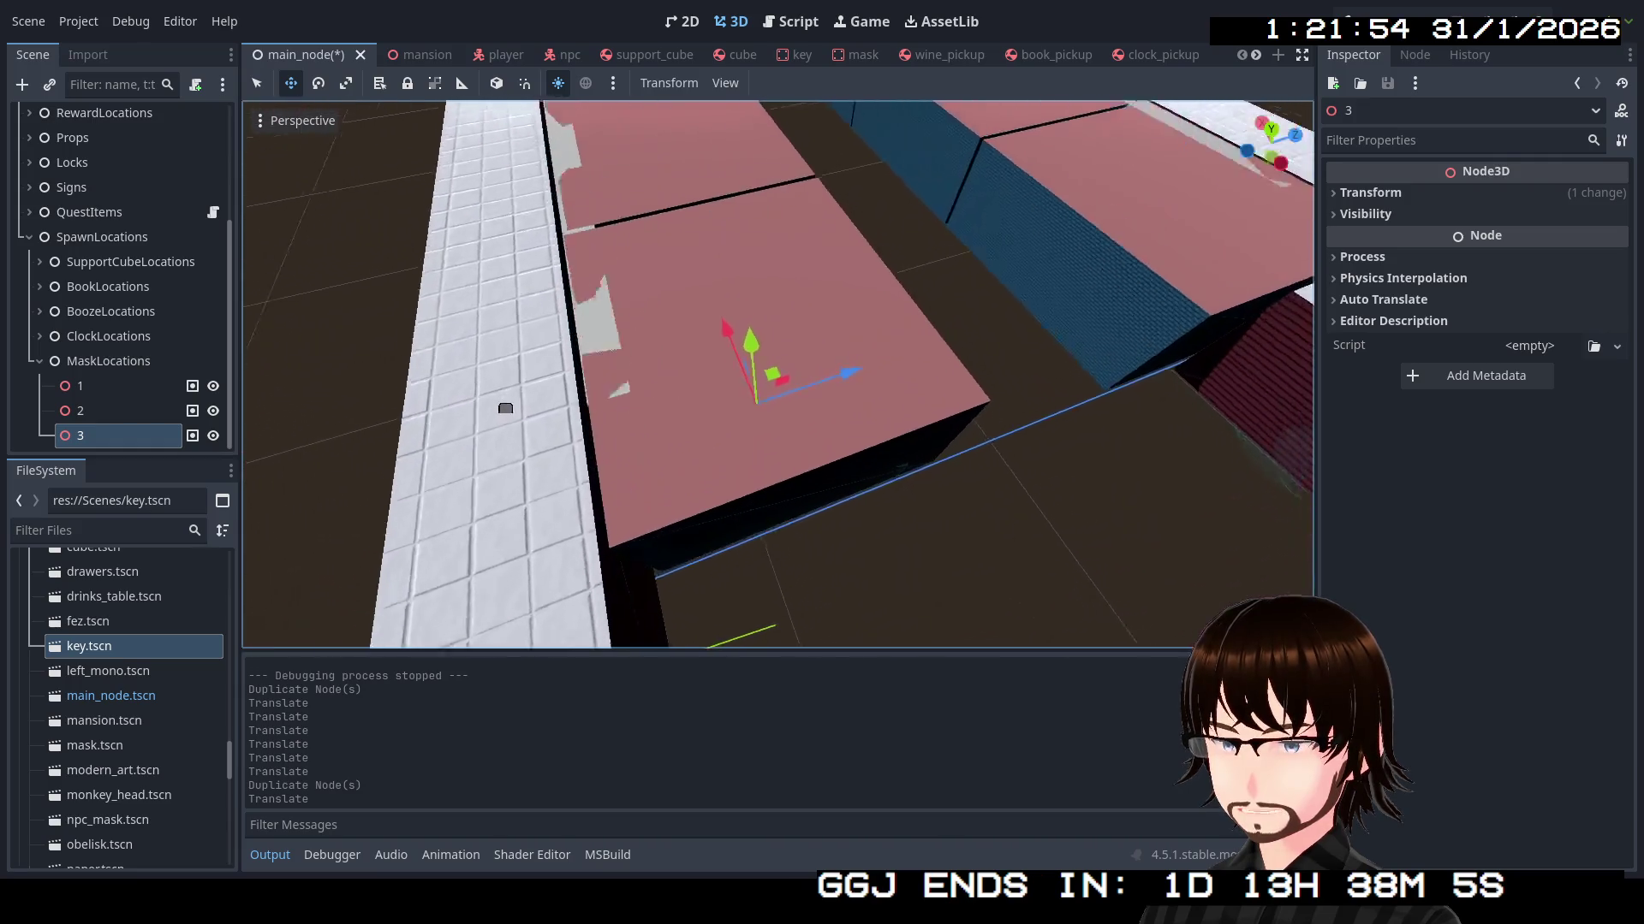
pyautogui.press('w')
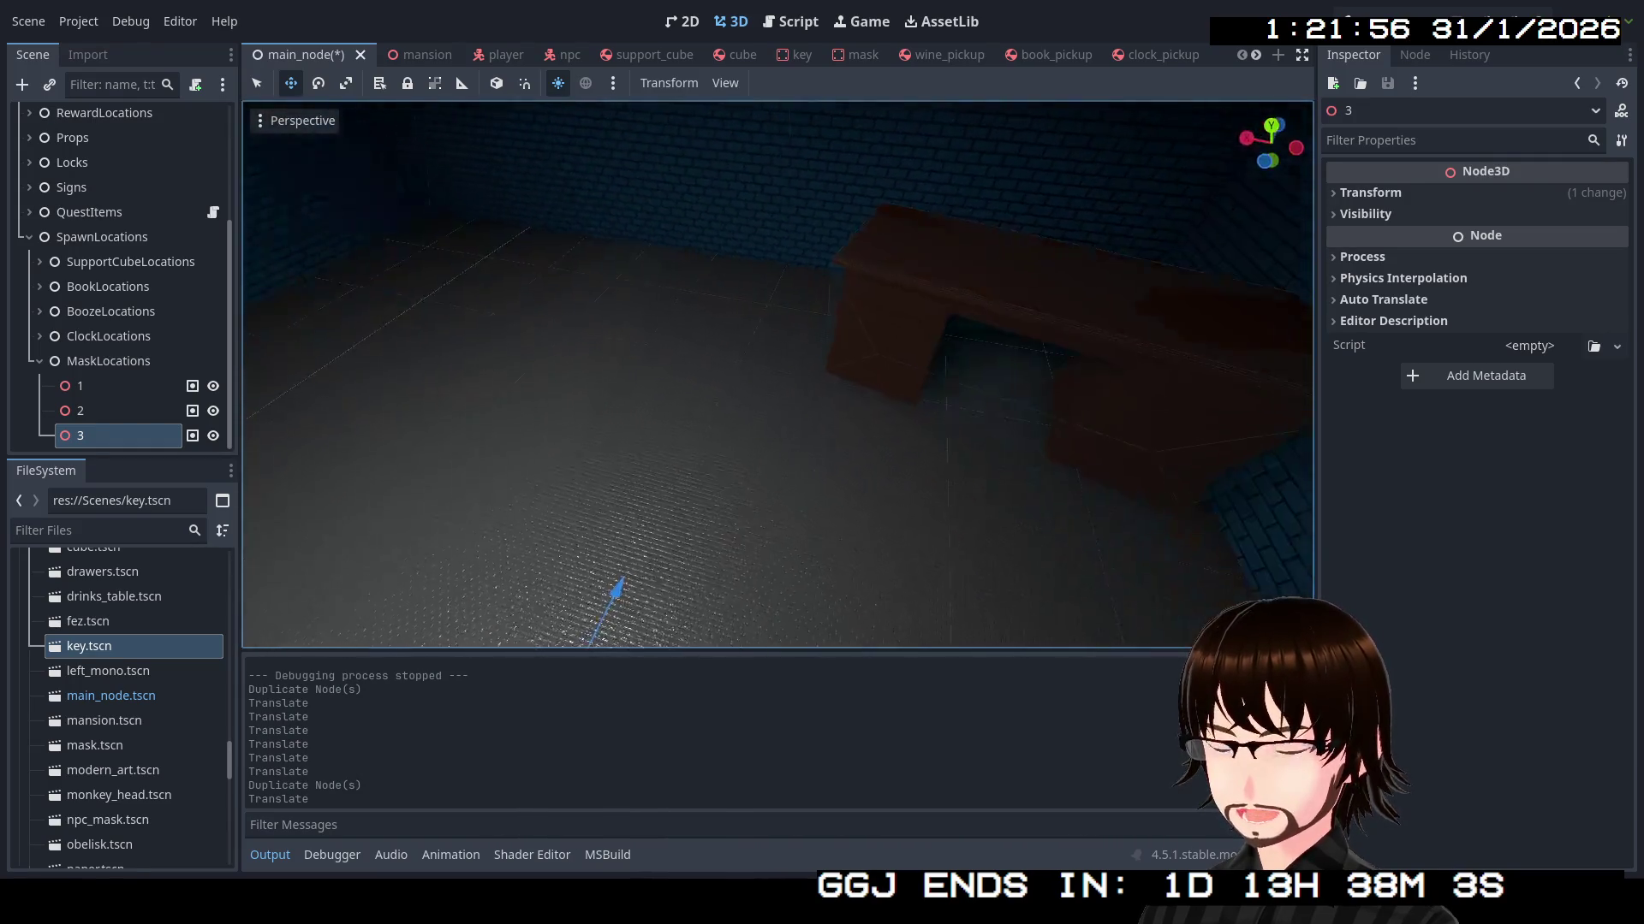
pyautogui.press('s')
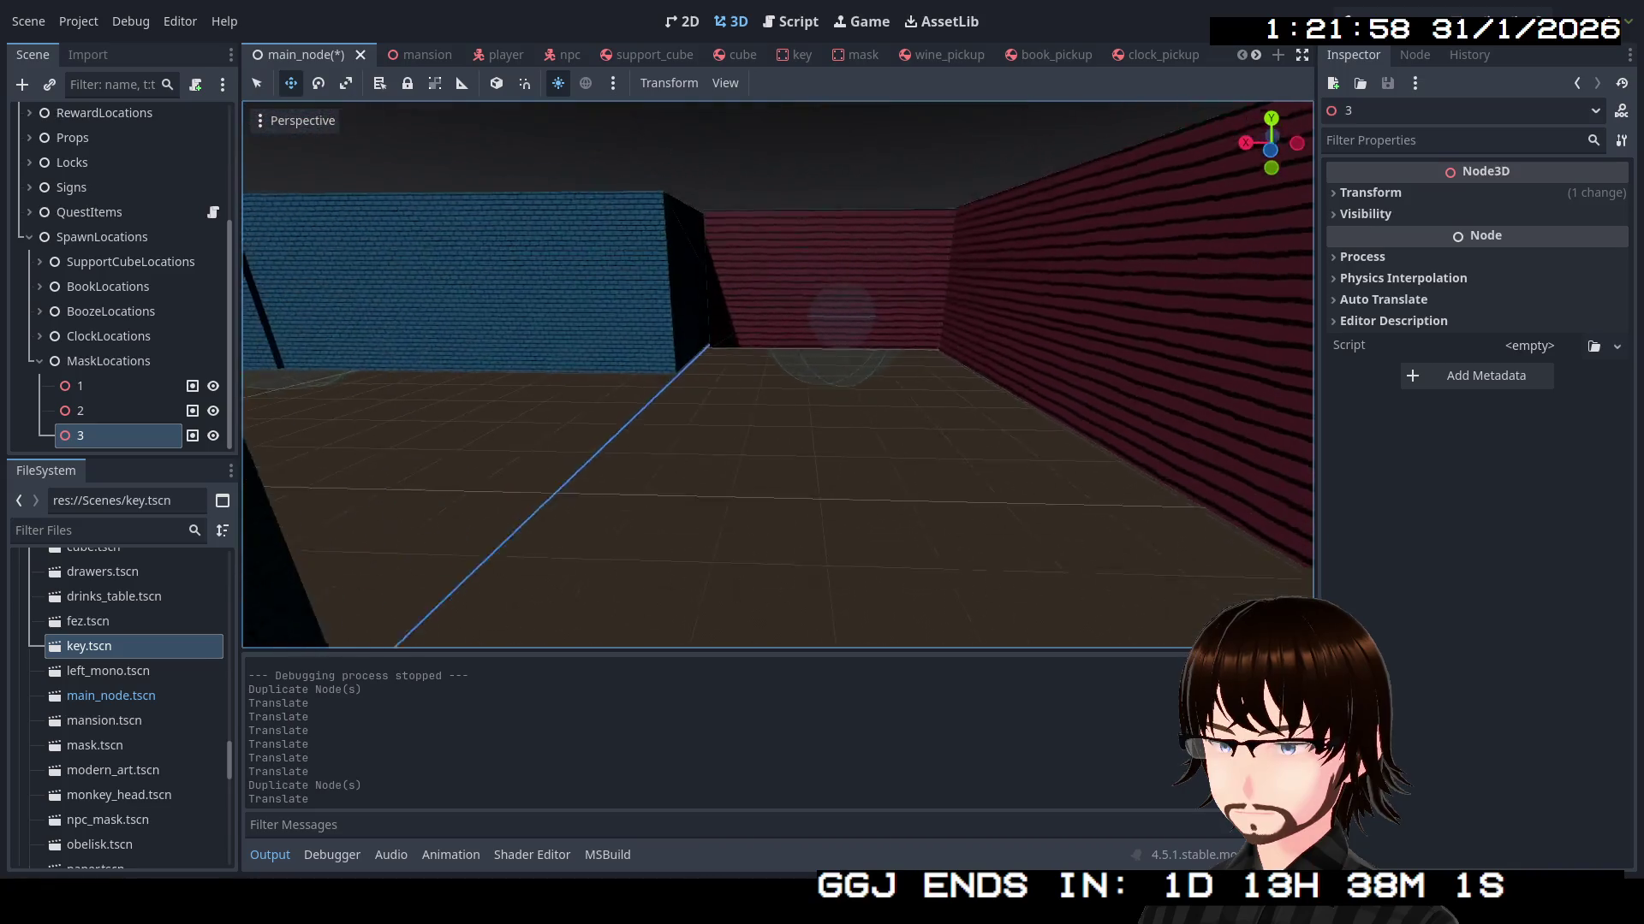
pyautogui.press('w')
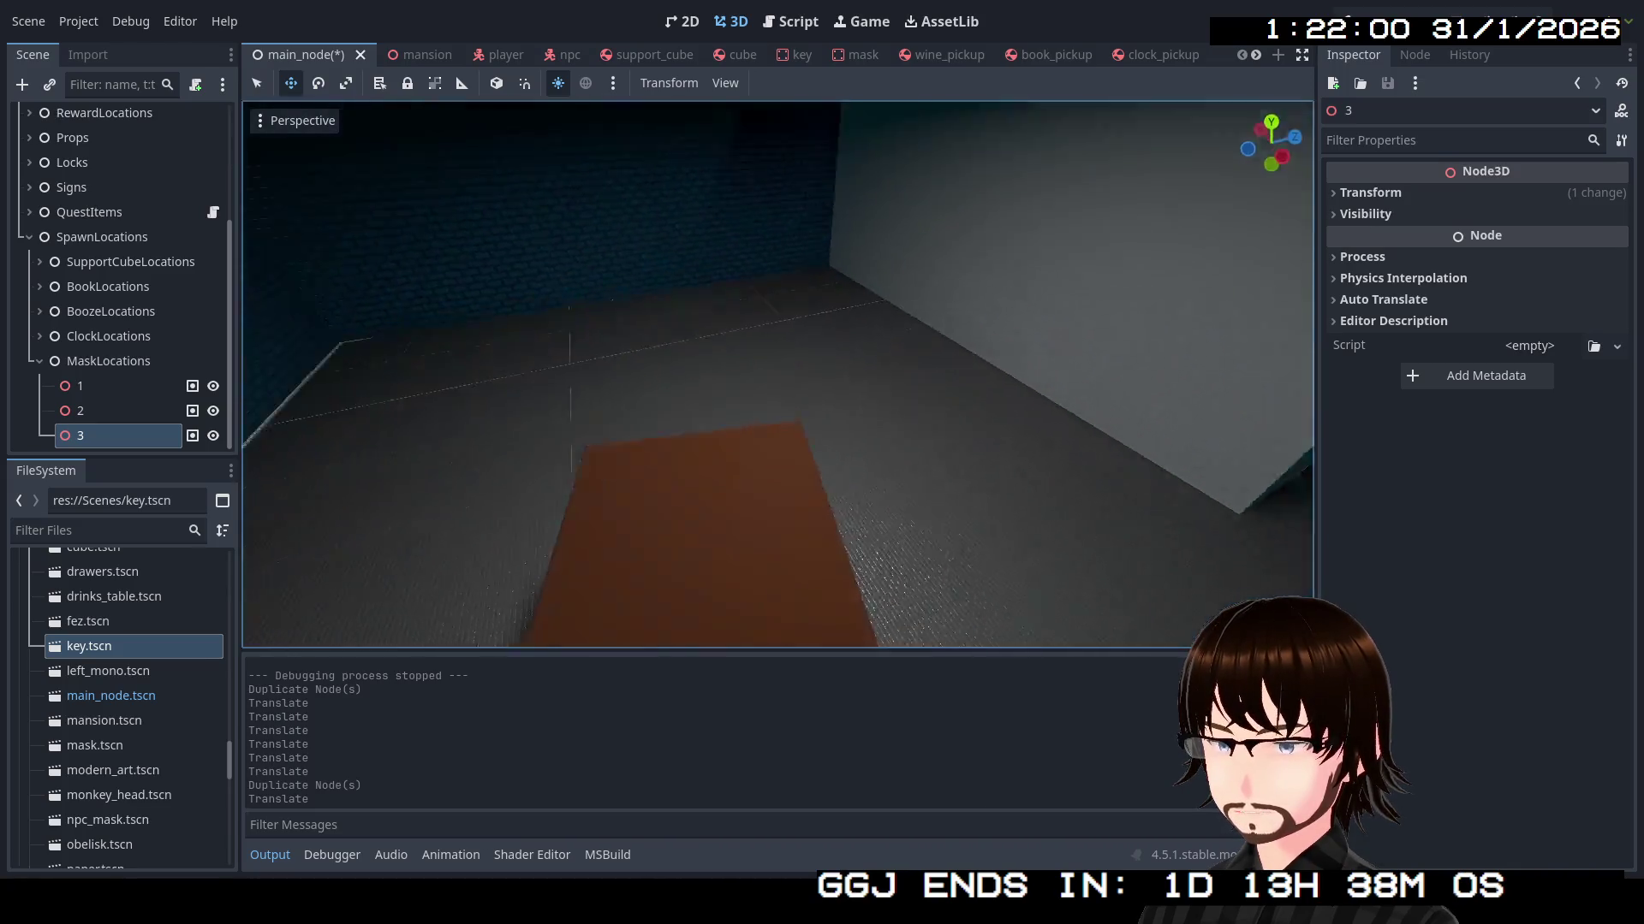
pyautogui.press('w')
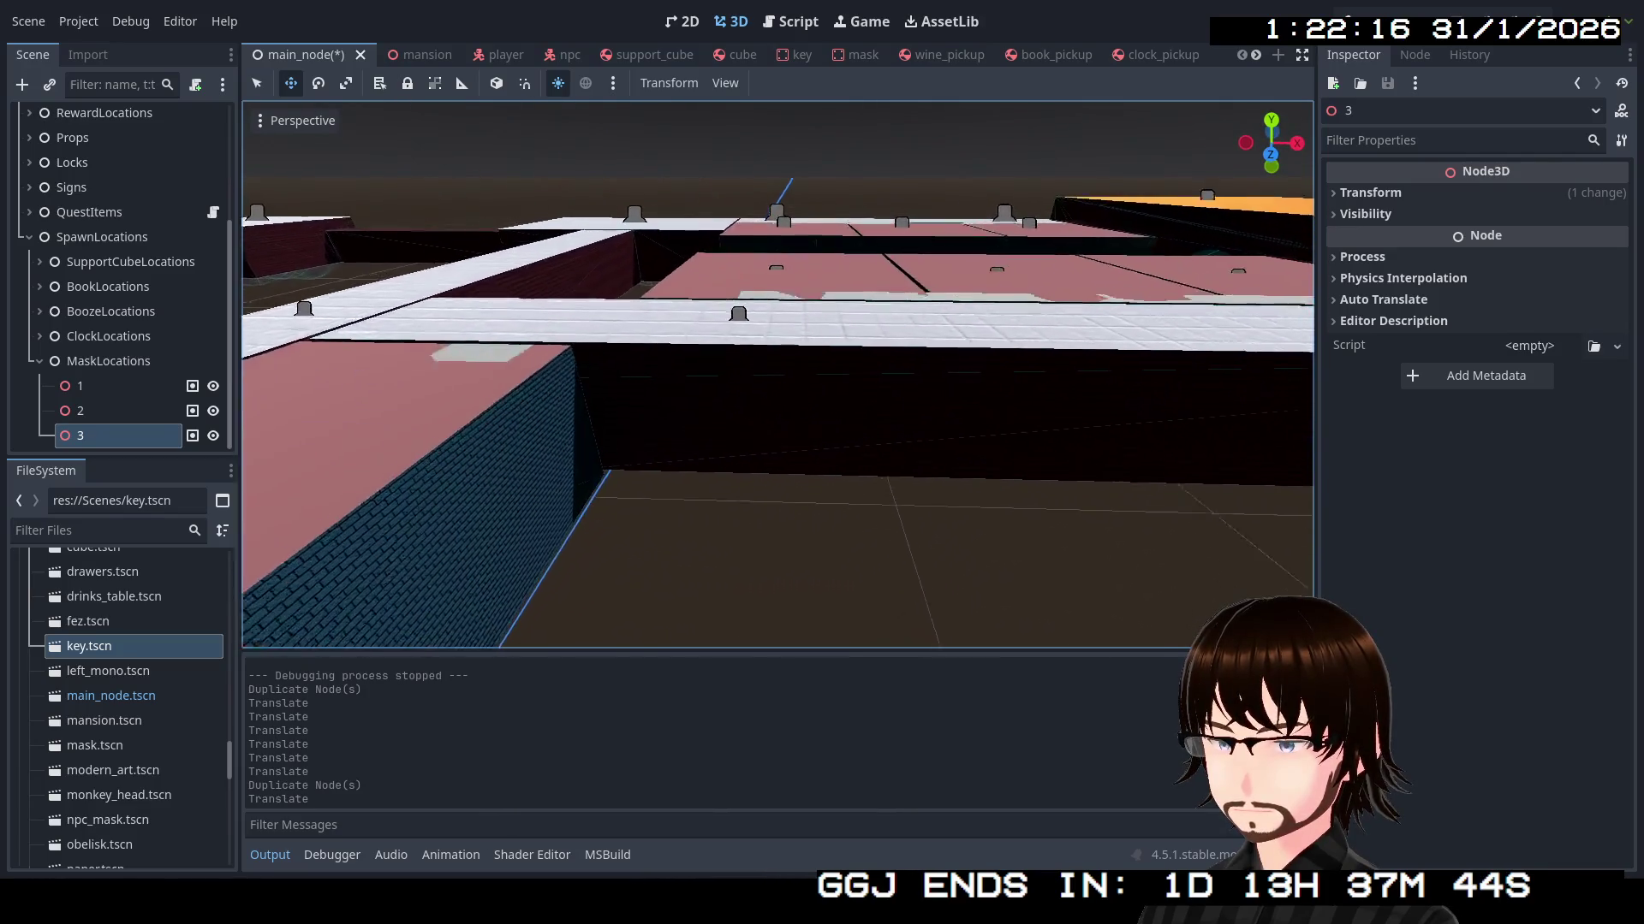
pyautogui.press('s')
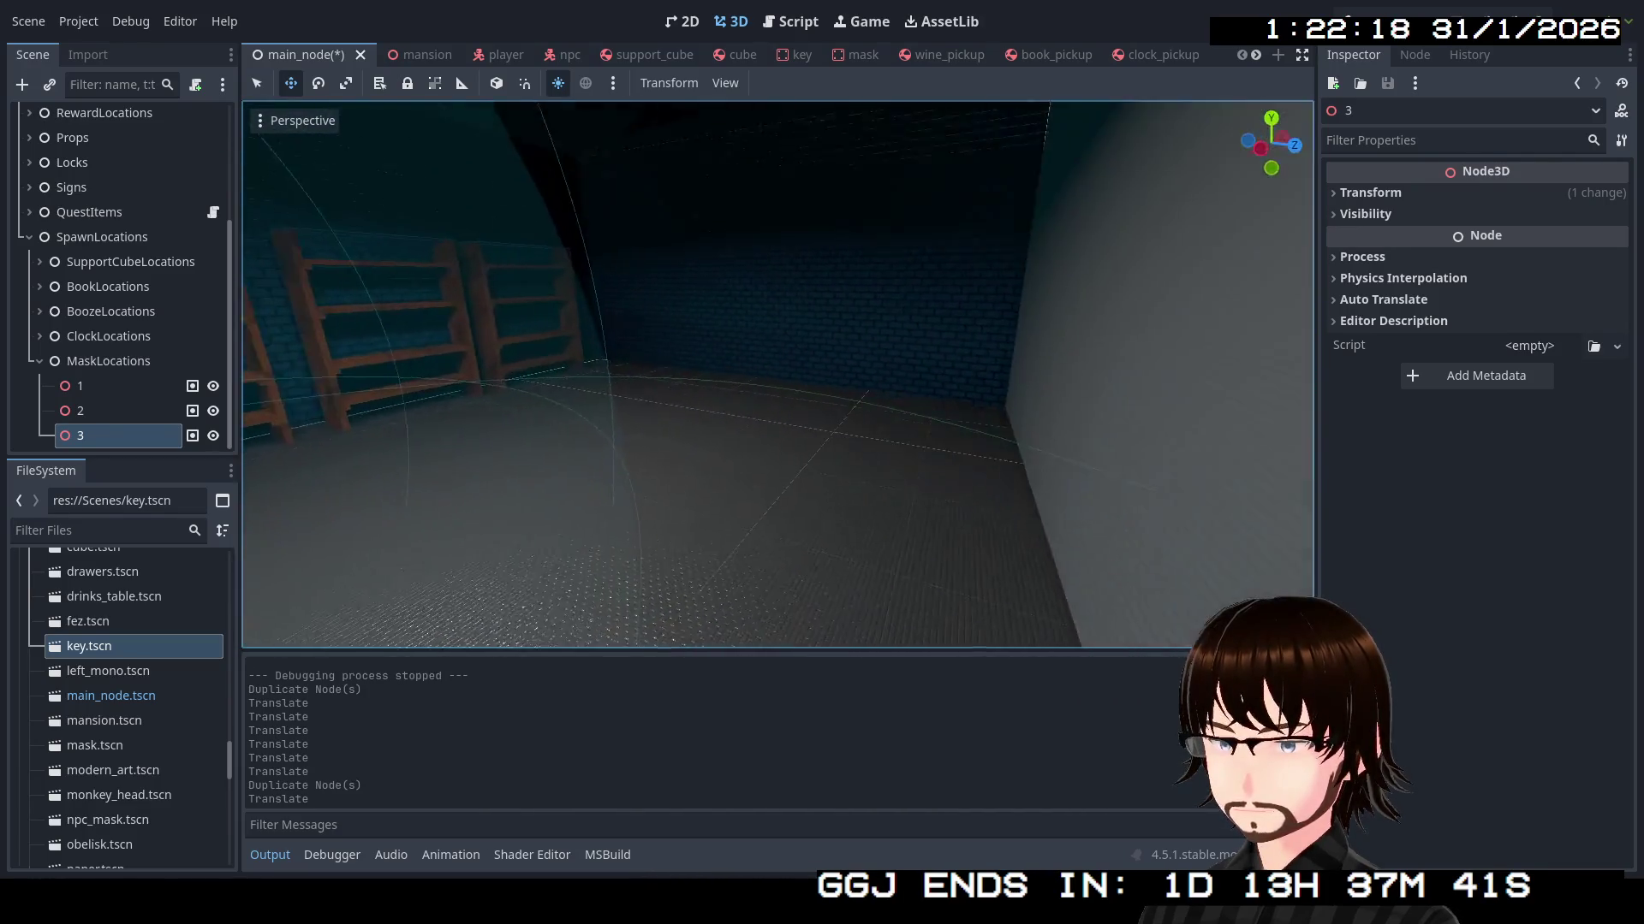
pyautogui.press('s')
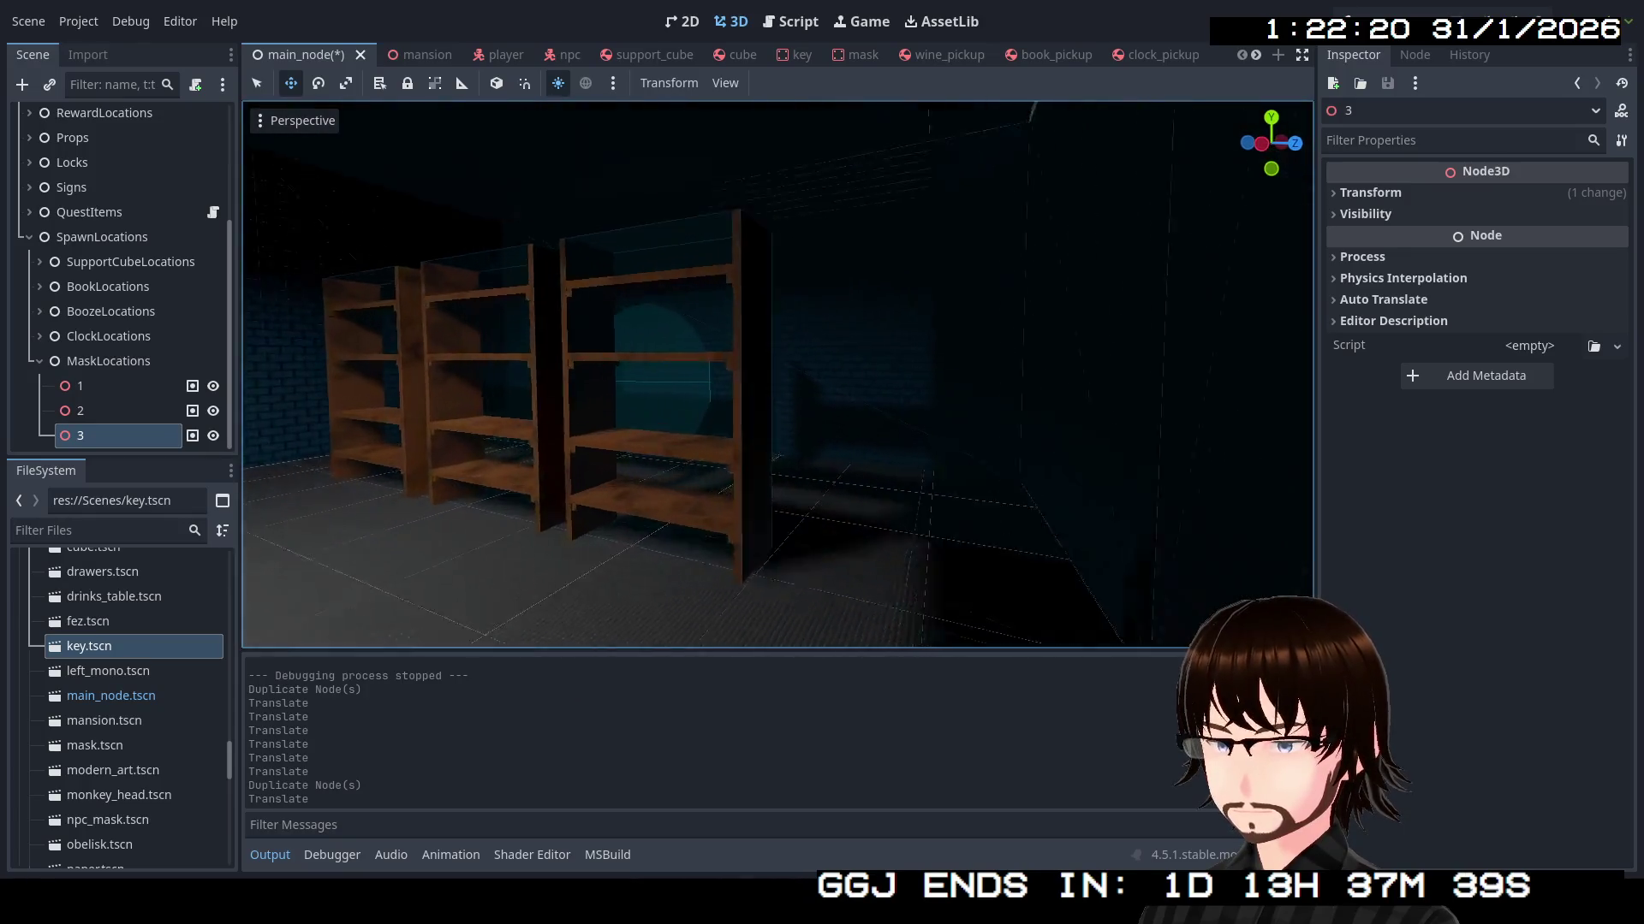
pyautogui.press('s')
pyautogui.press('s')
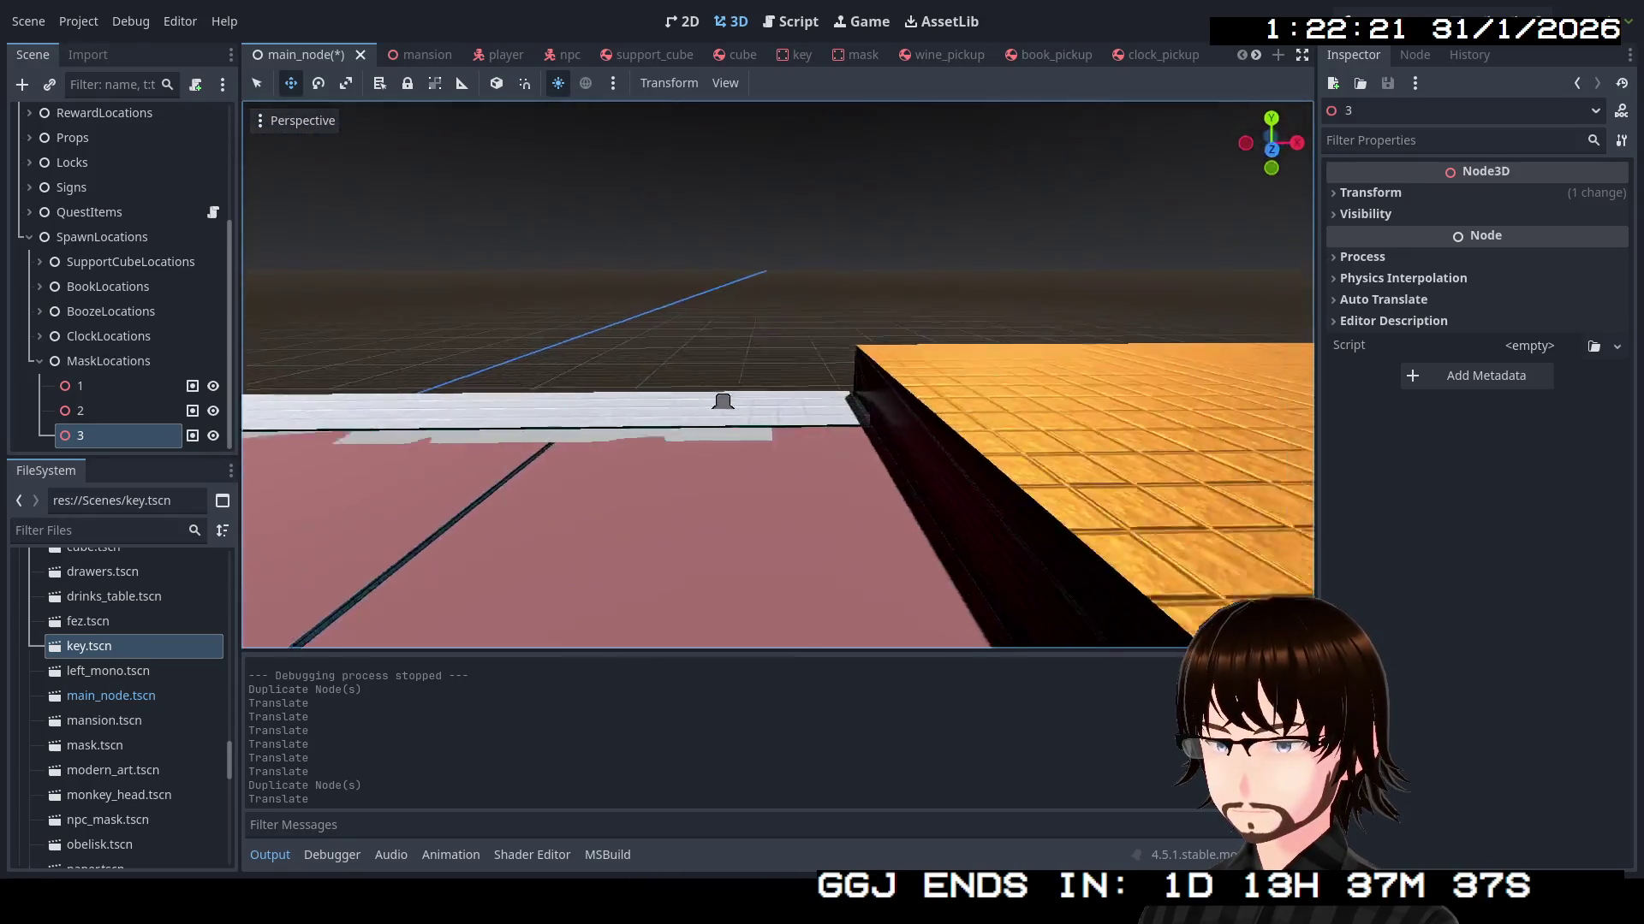
pyautogui.press('s')
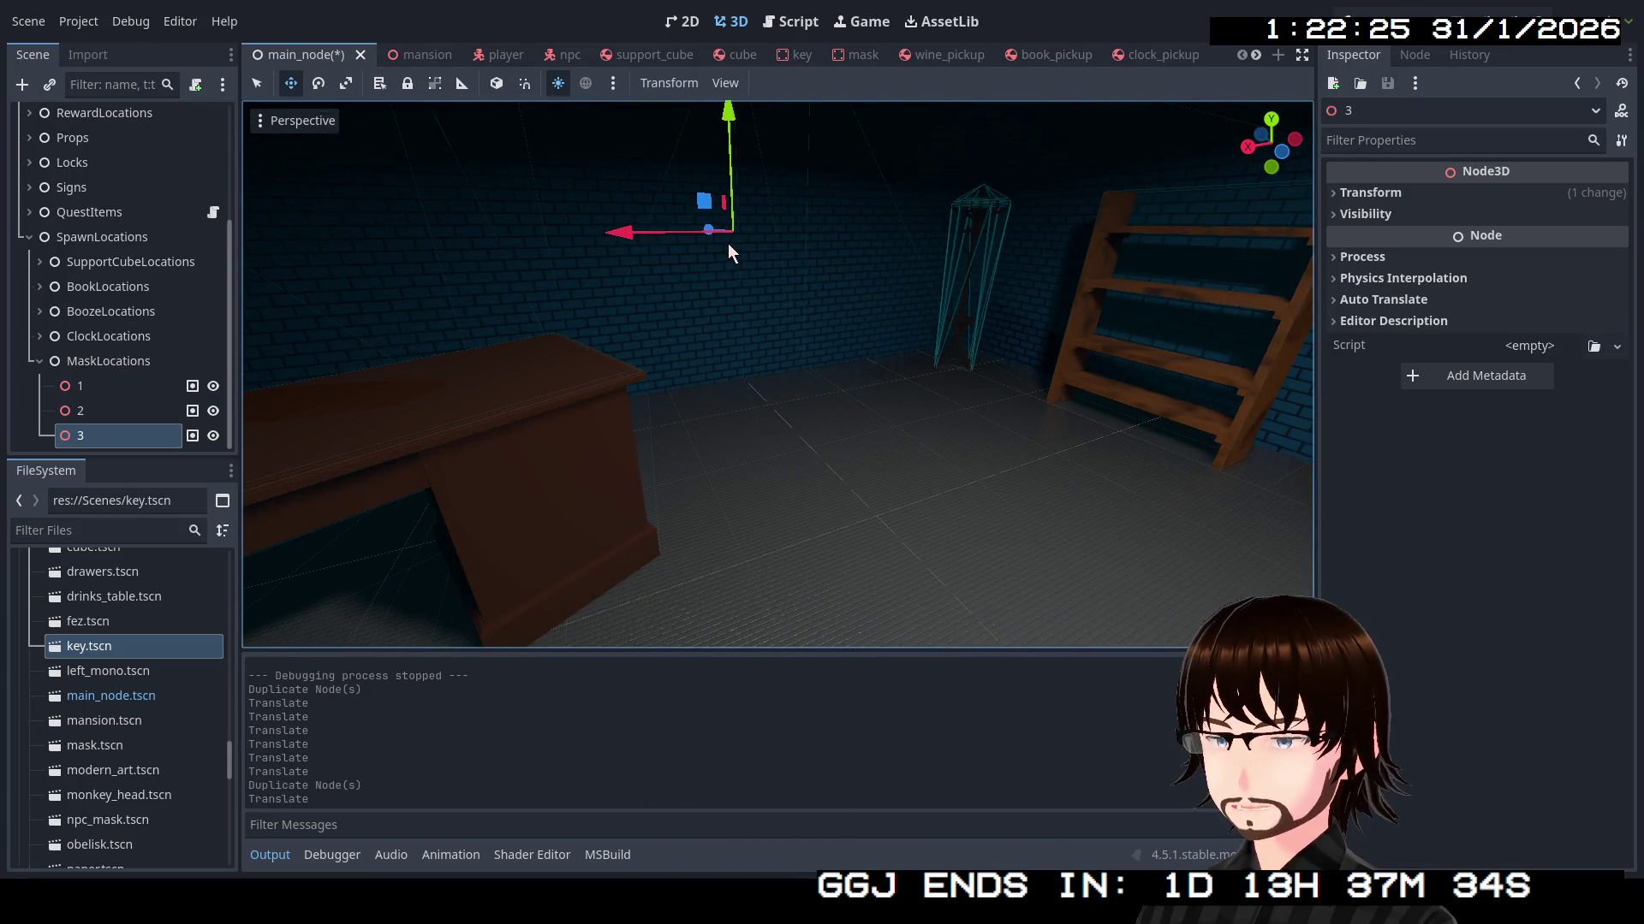
pyautogui.click(1004, 339)
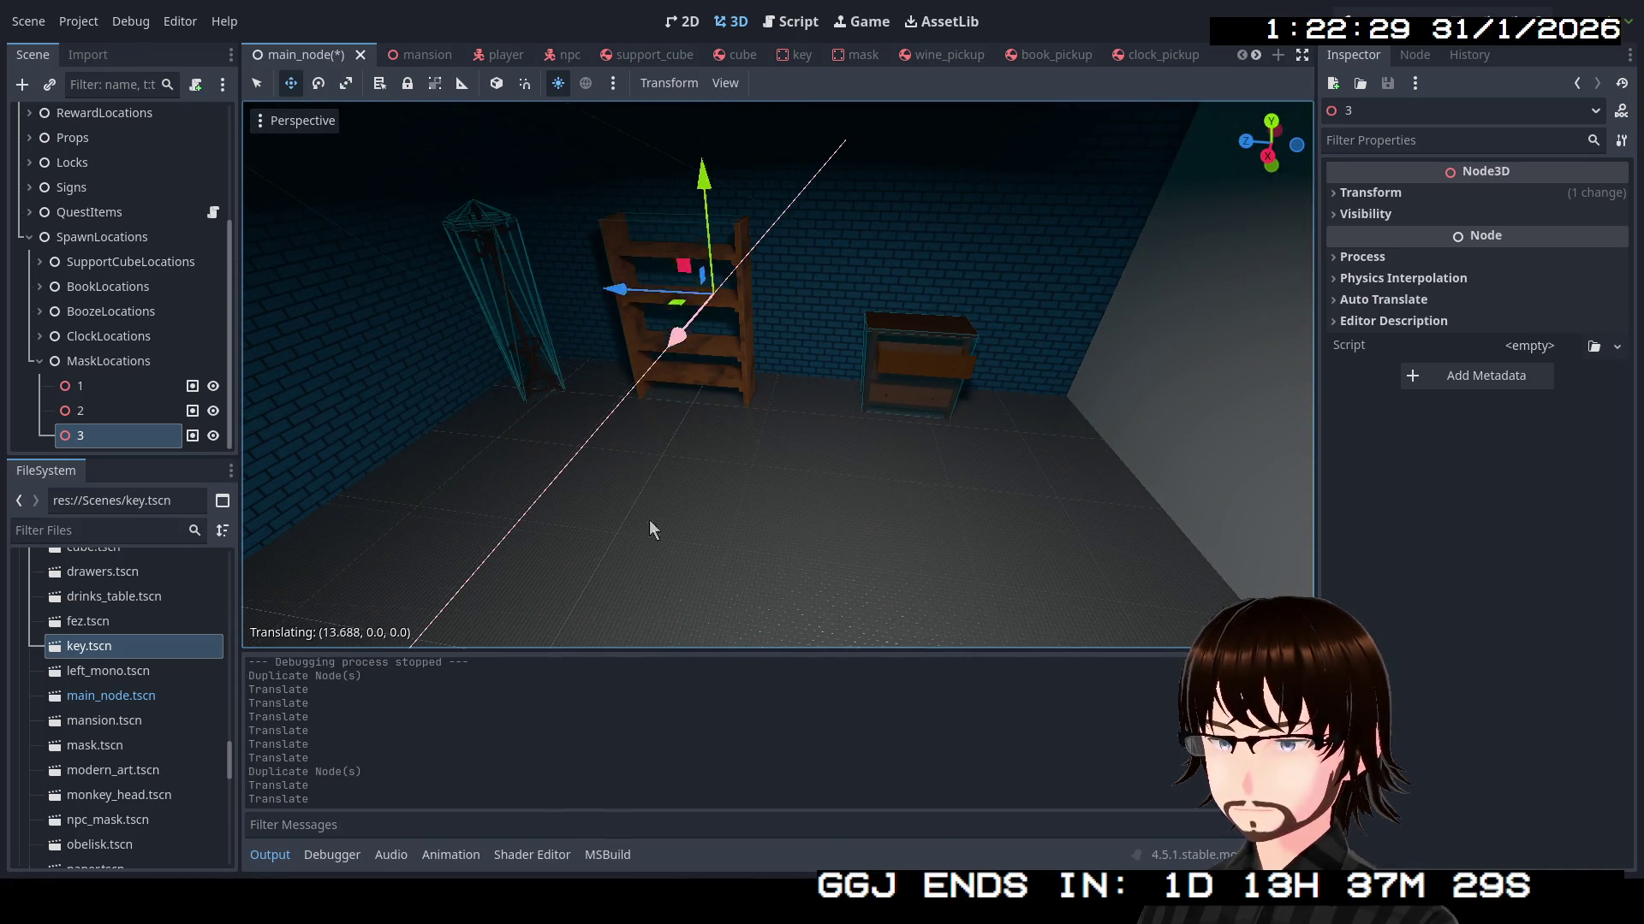
# Lower spawn point 3 into the open drawer and slide it sideways inside
pyautogui.press('w')
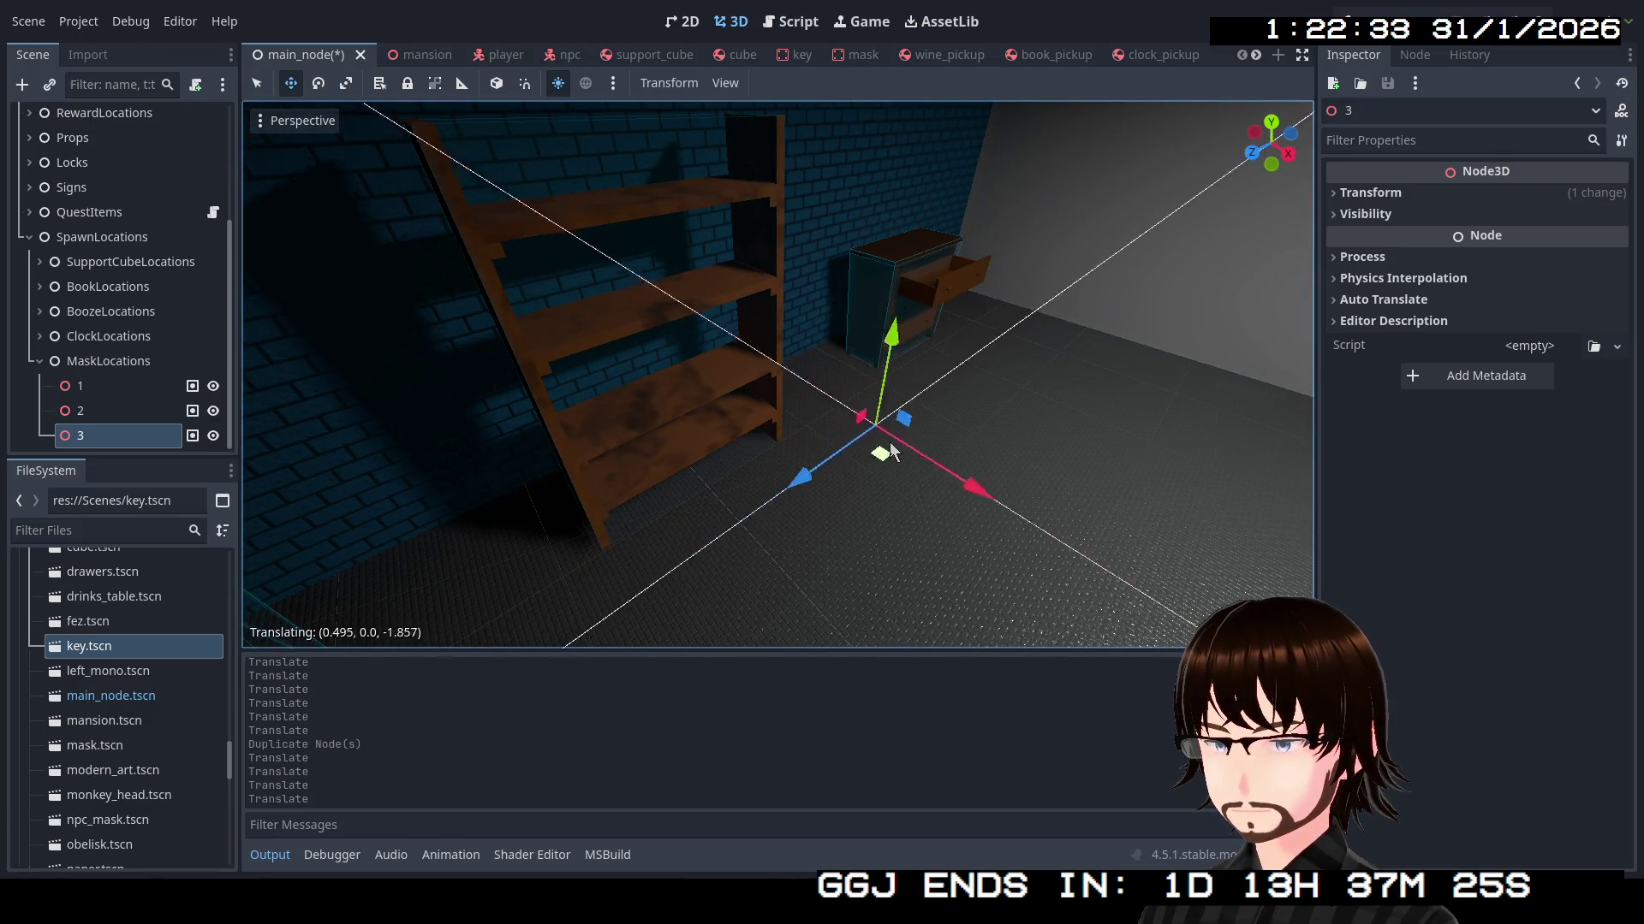
pyautogui.press('w')
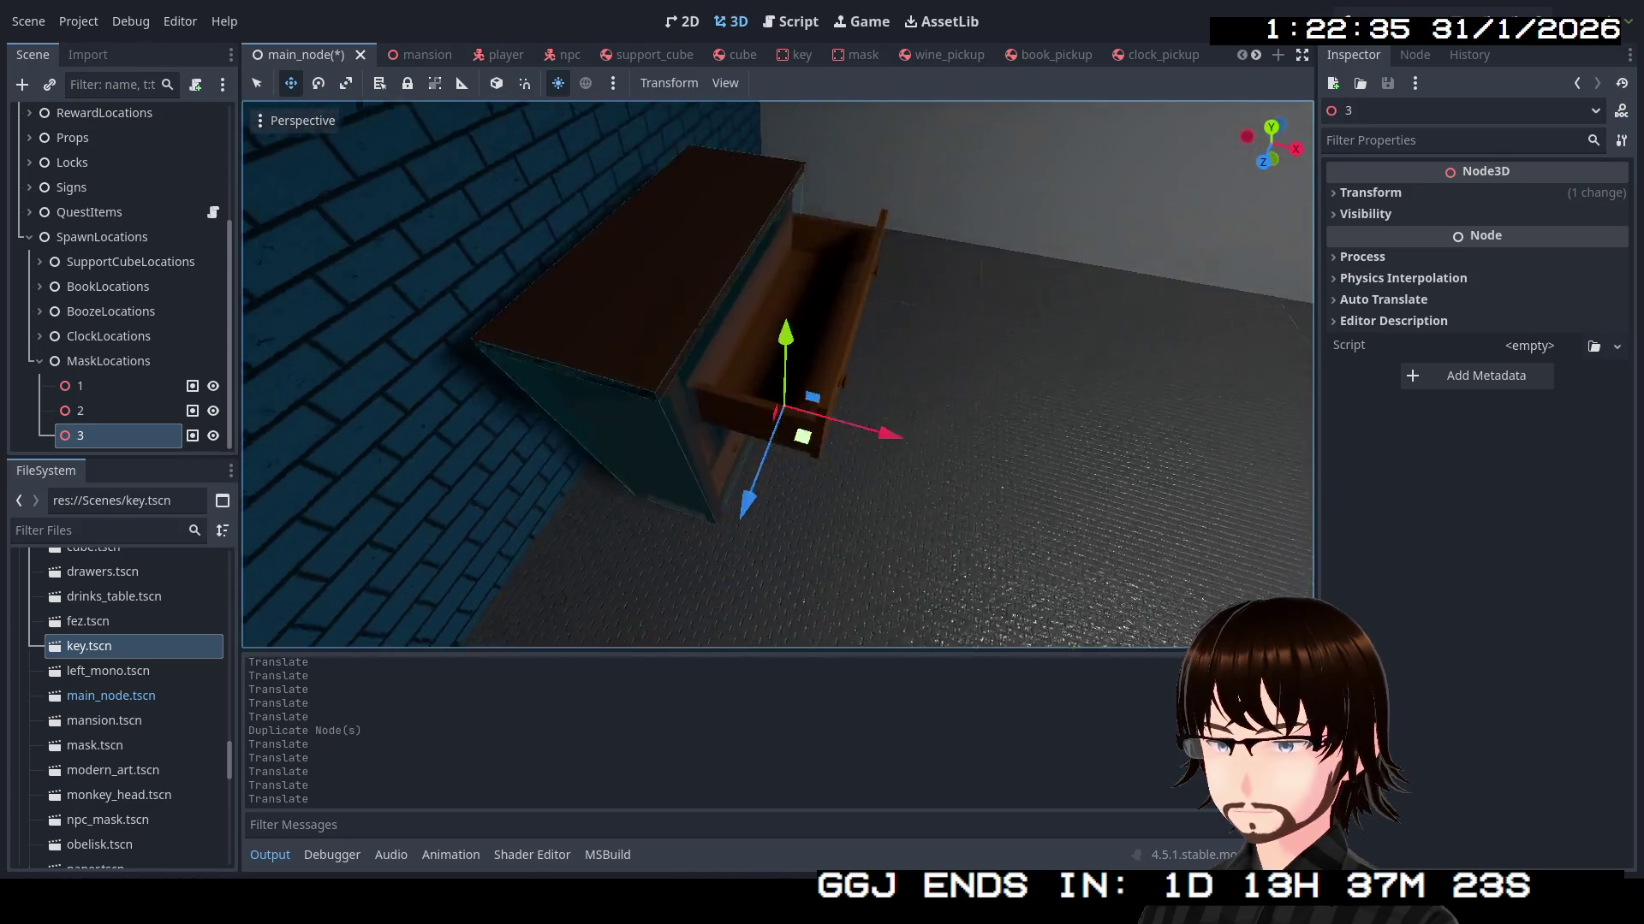
pyautogui.press('w')
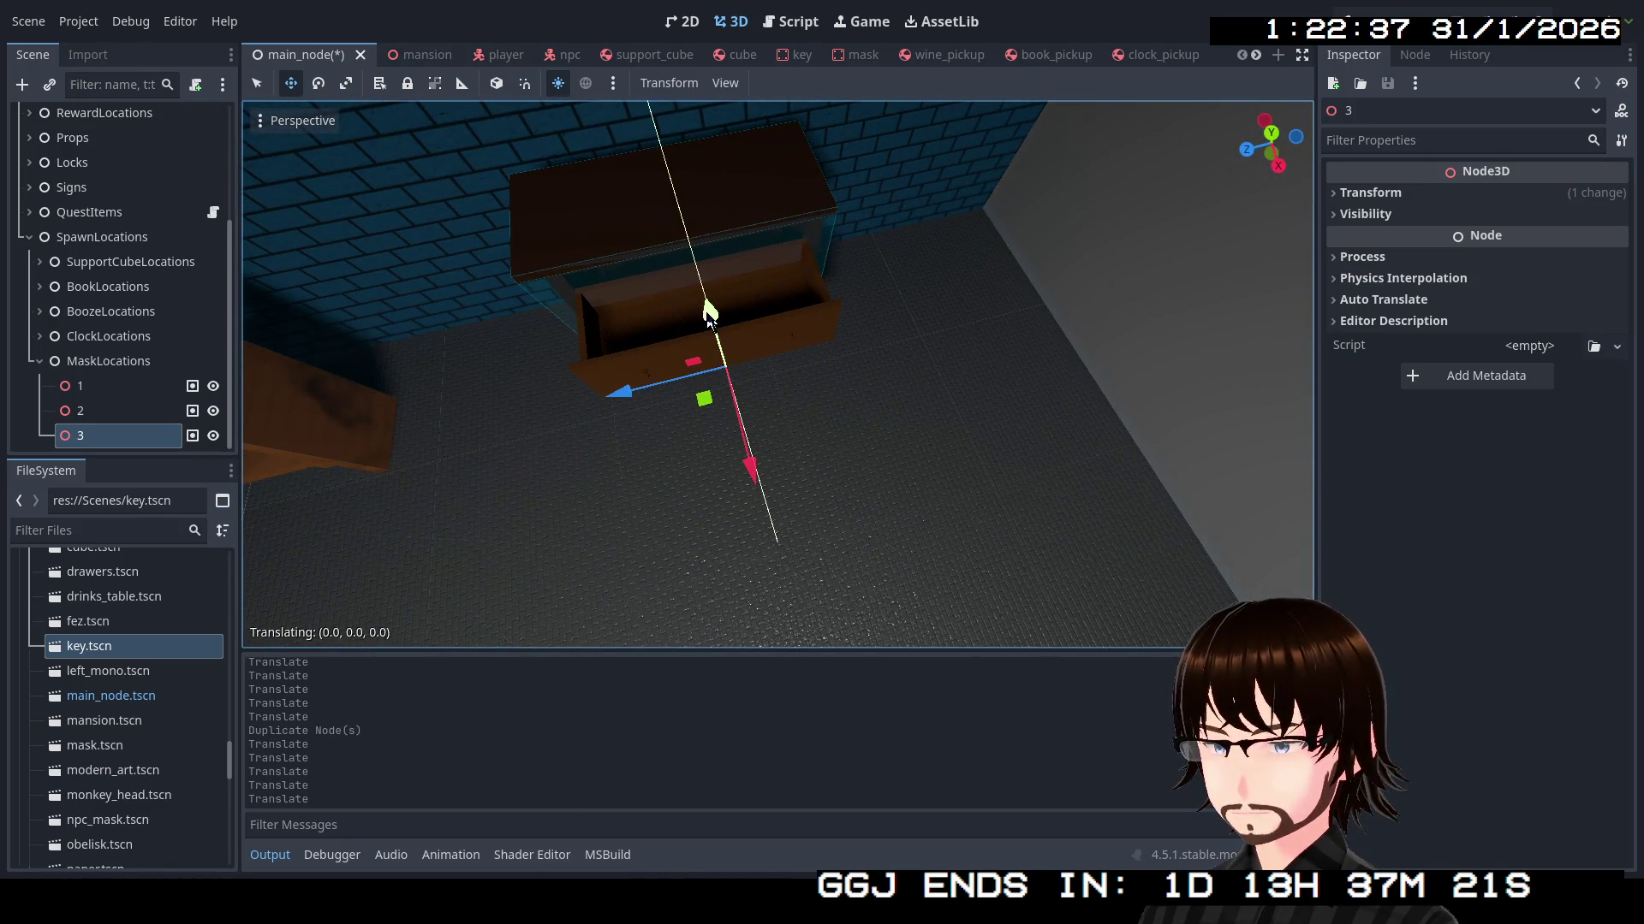
pyautogui.moveTo(711, 210); pyautogui.dragTo(710, 210)
pyautogui.press('w')
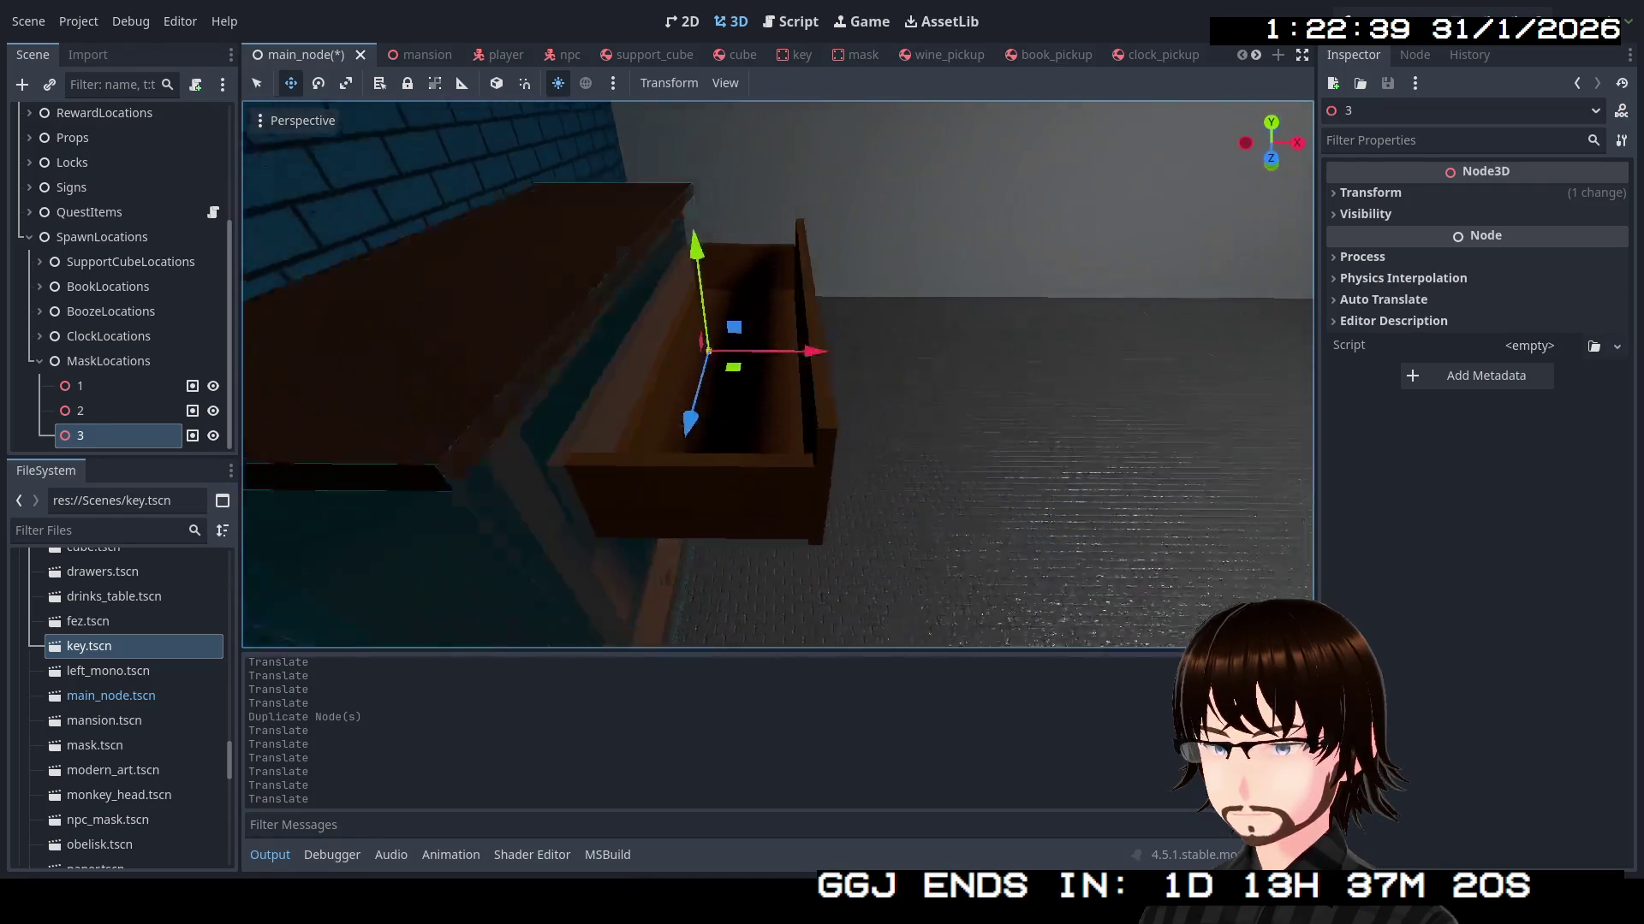
pyautogui.press('s')
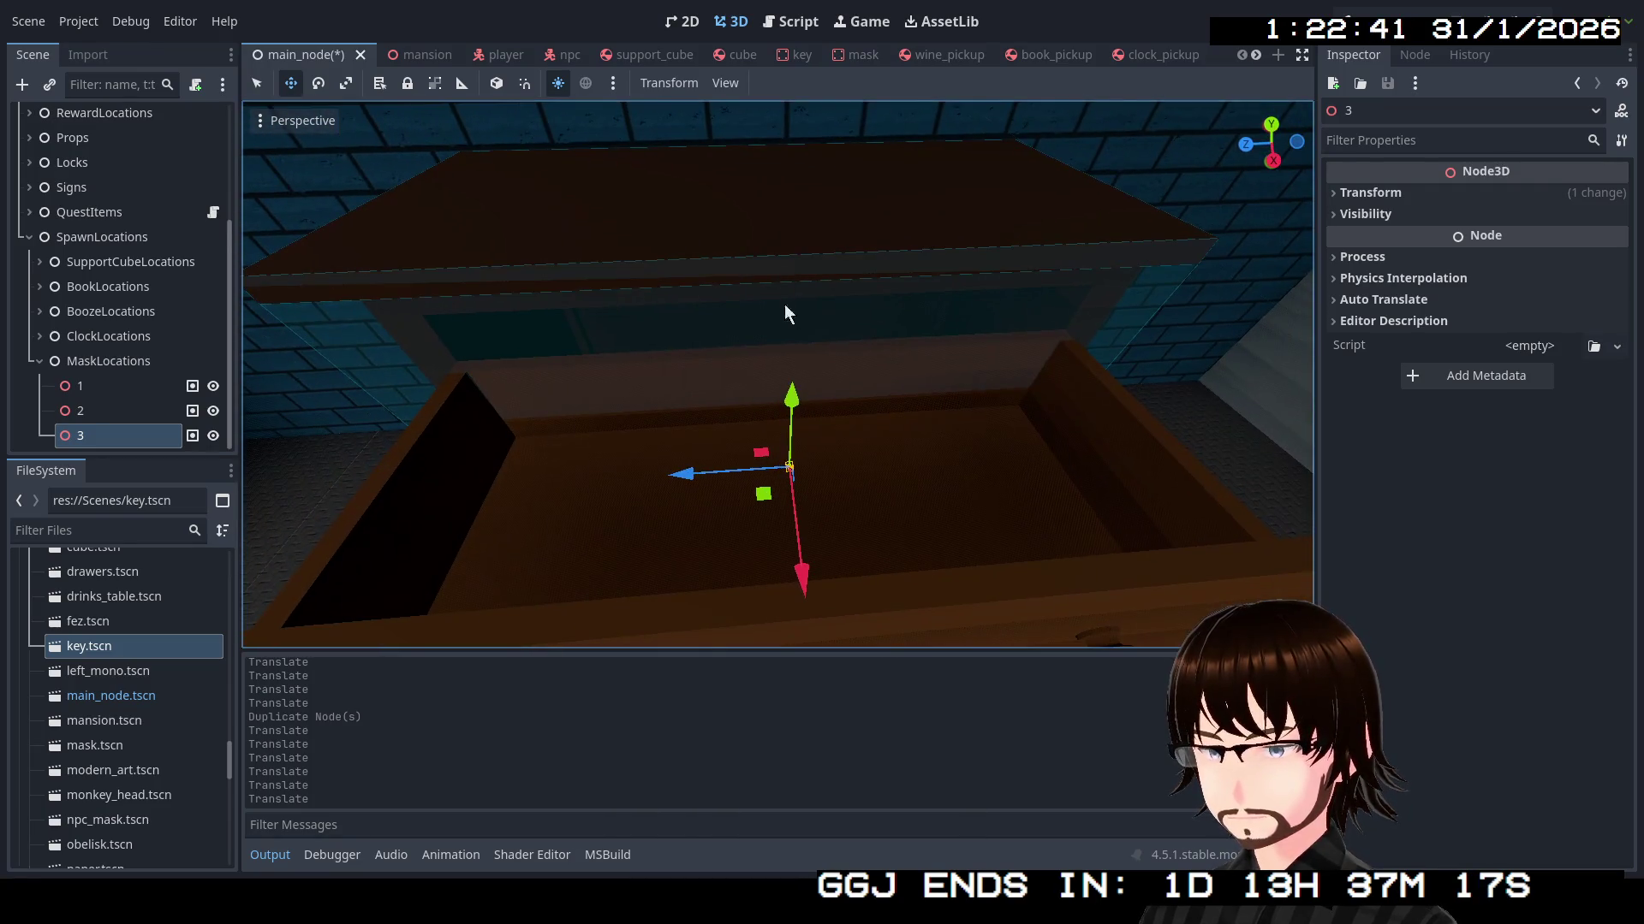
pyautogui.click(798, 415)
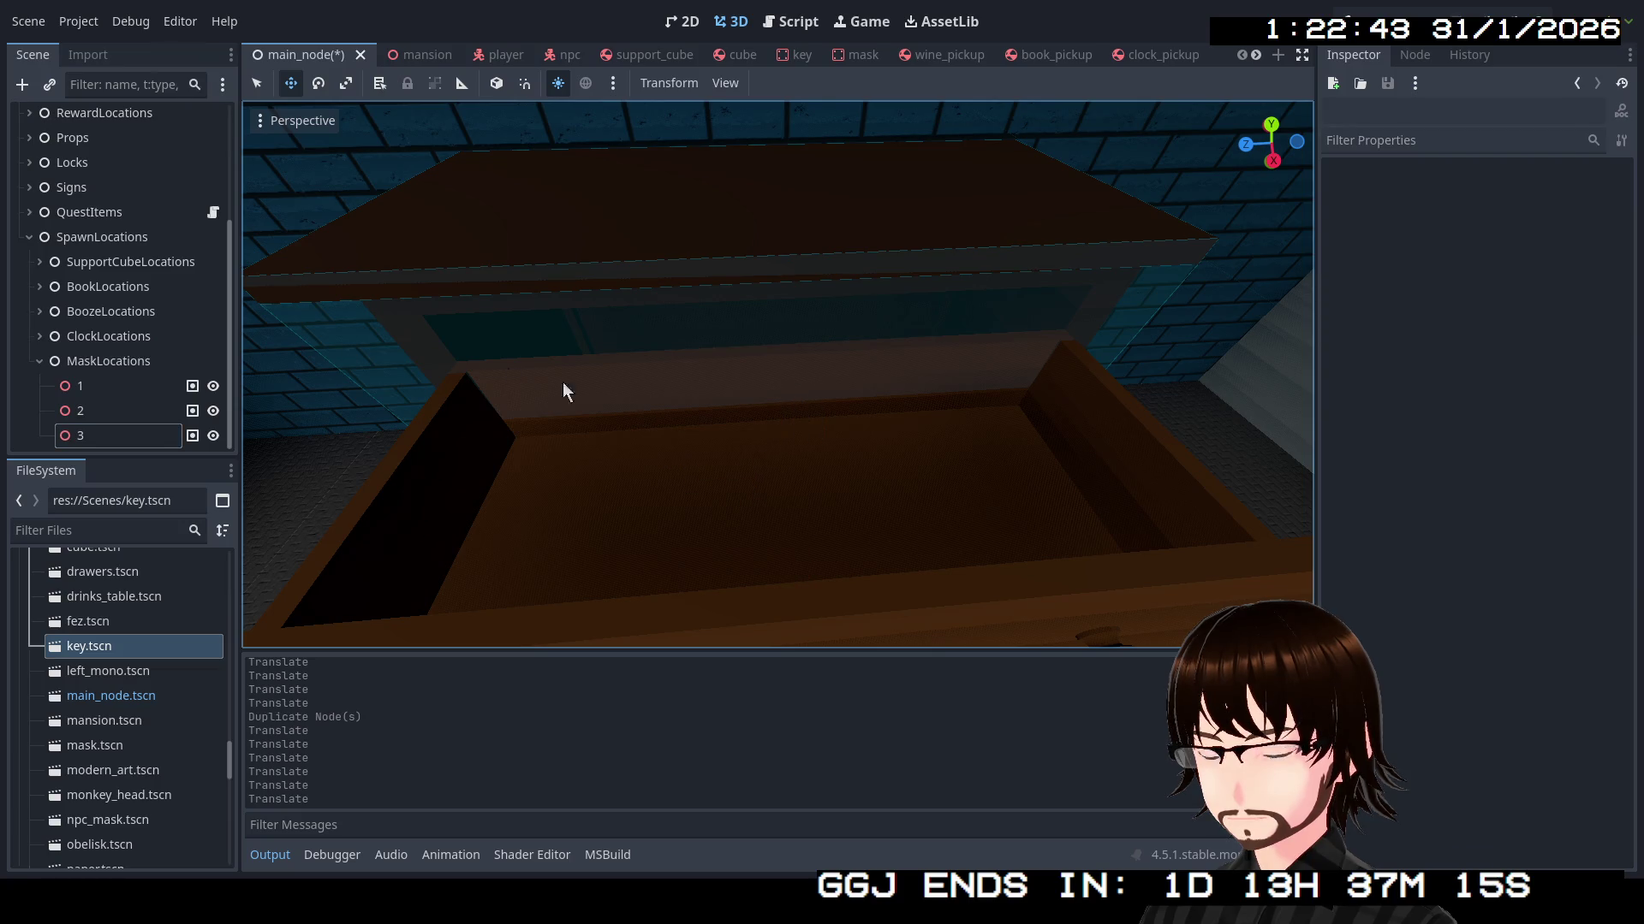
pyautogui.click(94, 434)
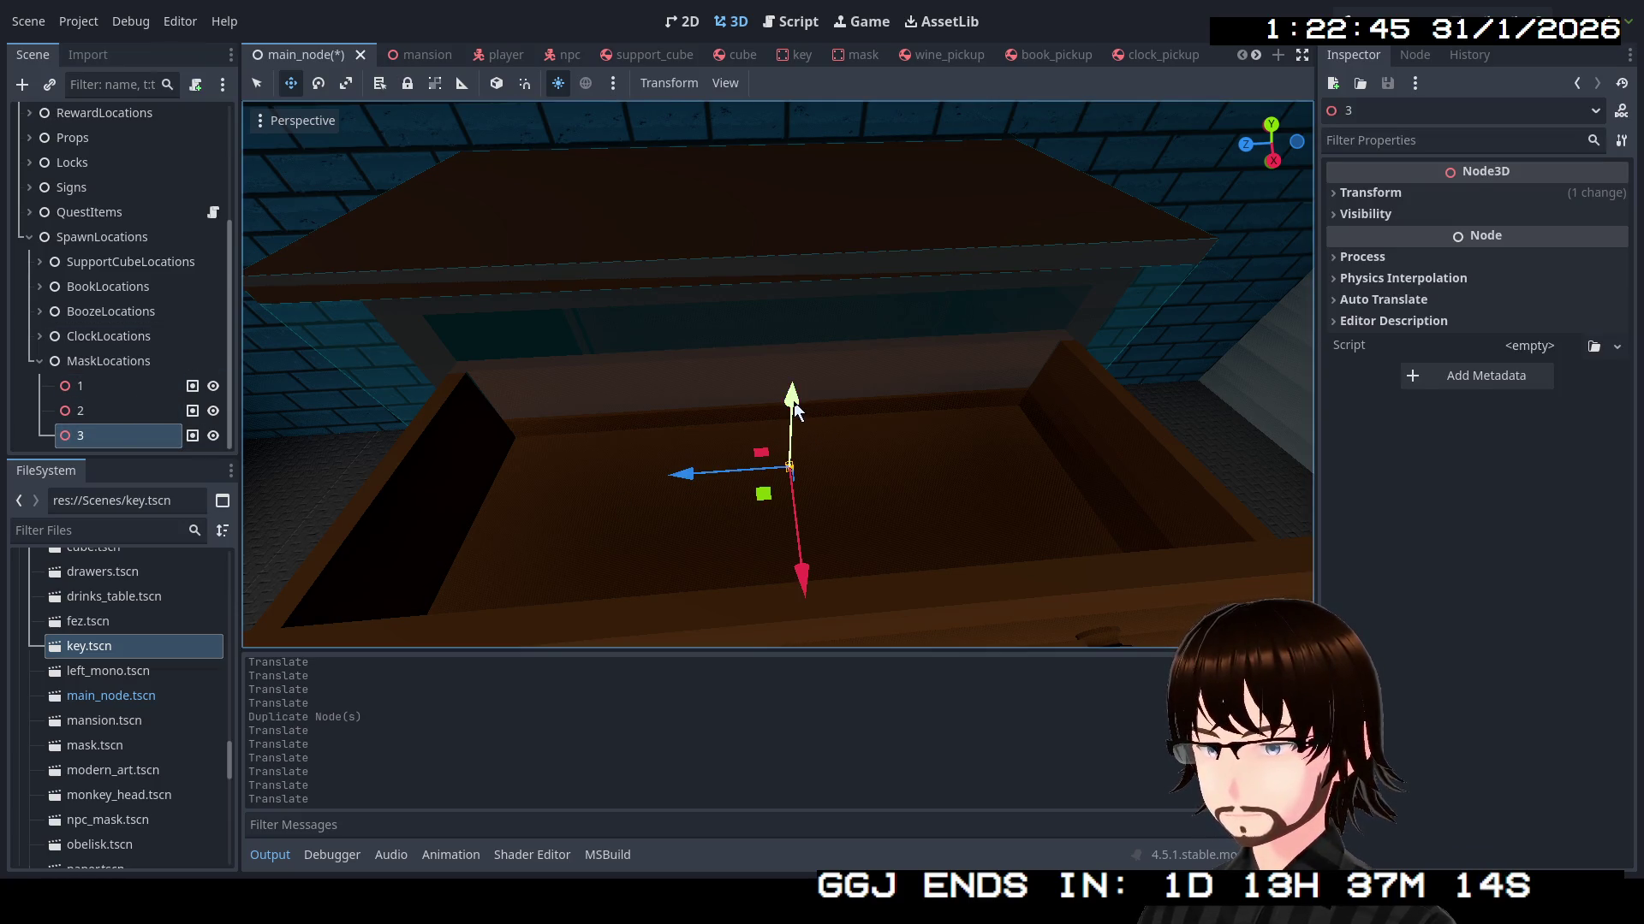
pyautogui.moveTo(819, 366); pyautogui.dragTo(668, 368)
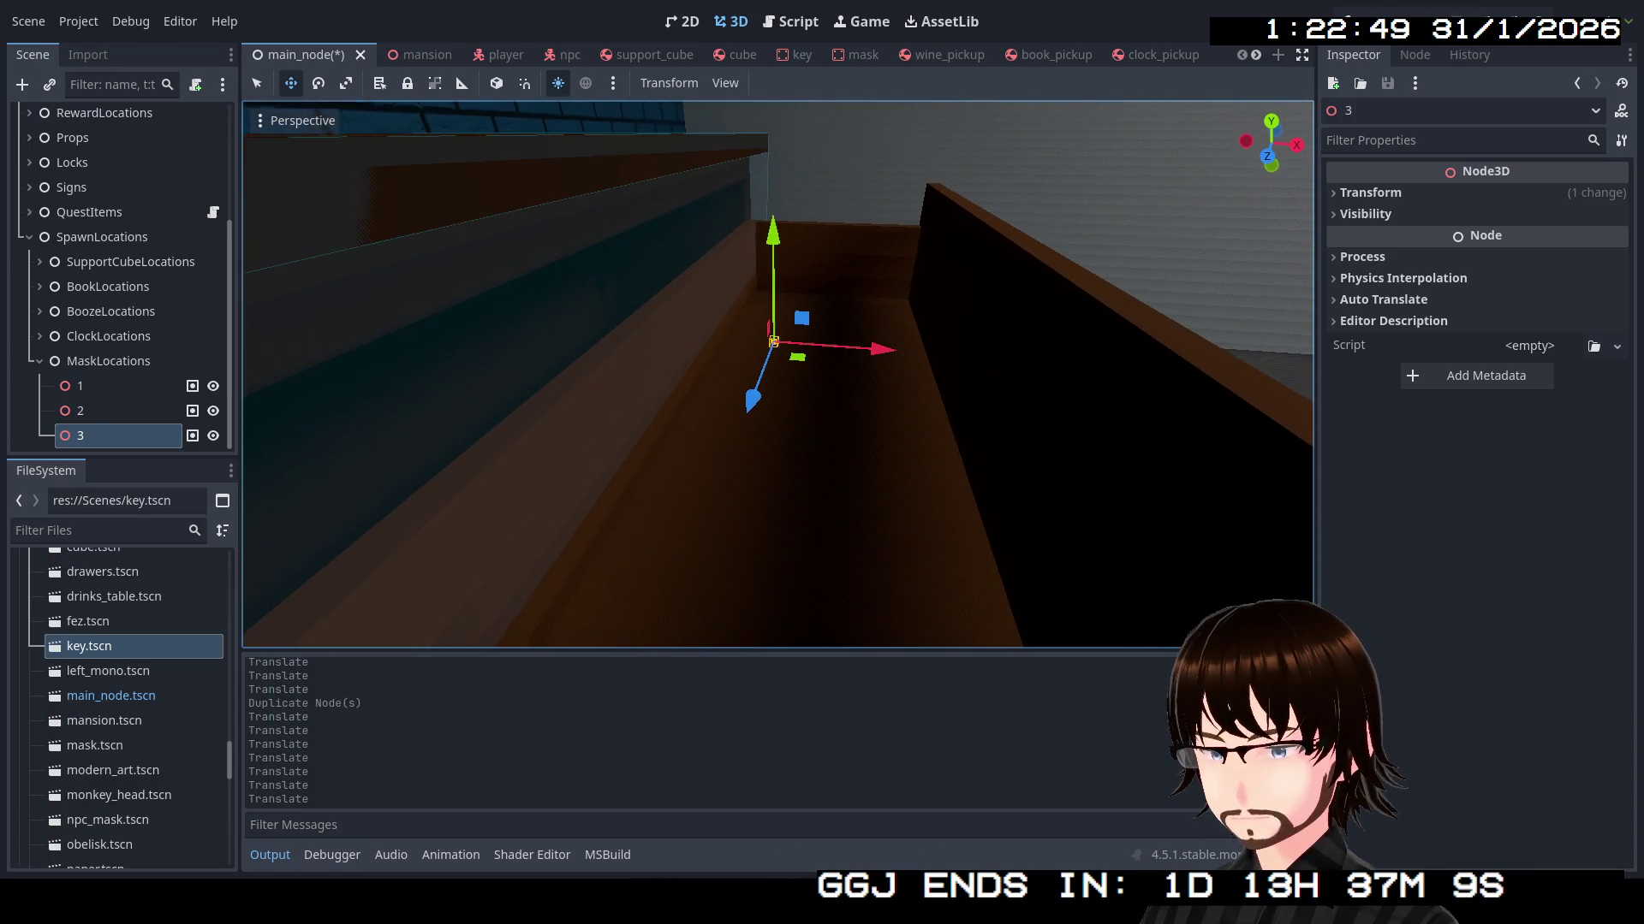
pyautogui.moveTo(800, 365); pyautogui.dragTo(849, 379)
# Rotate point 3 90° on Y, raise it to (21.059, 0.971, -42.703), and duplicate it as point 4
pyautogui.click(1403, 197)
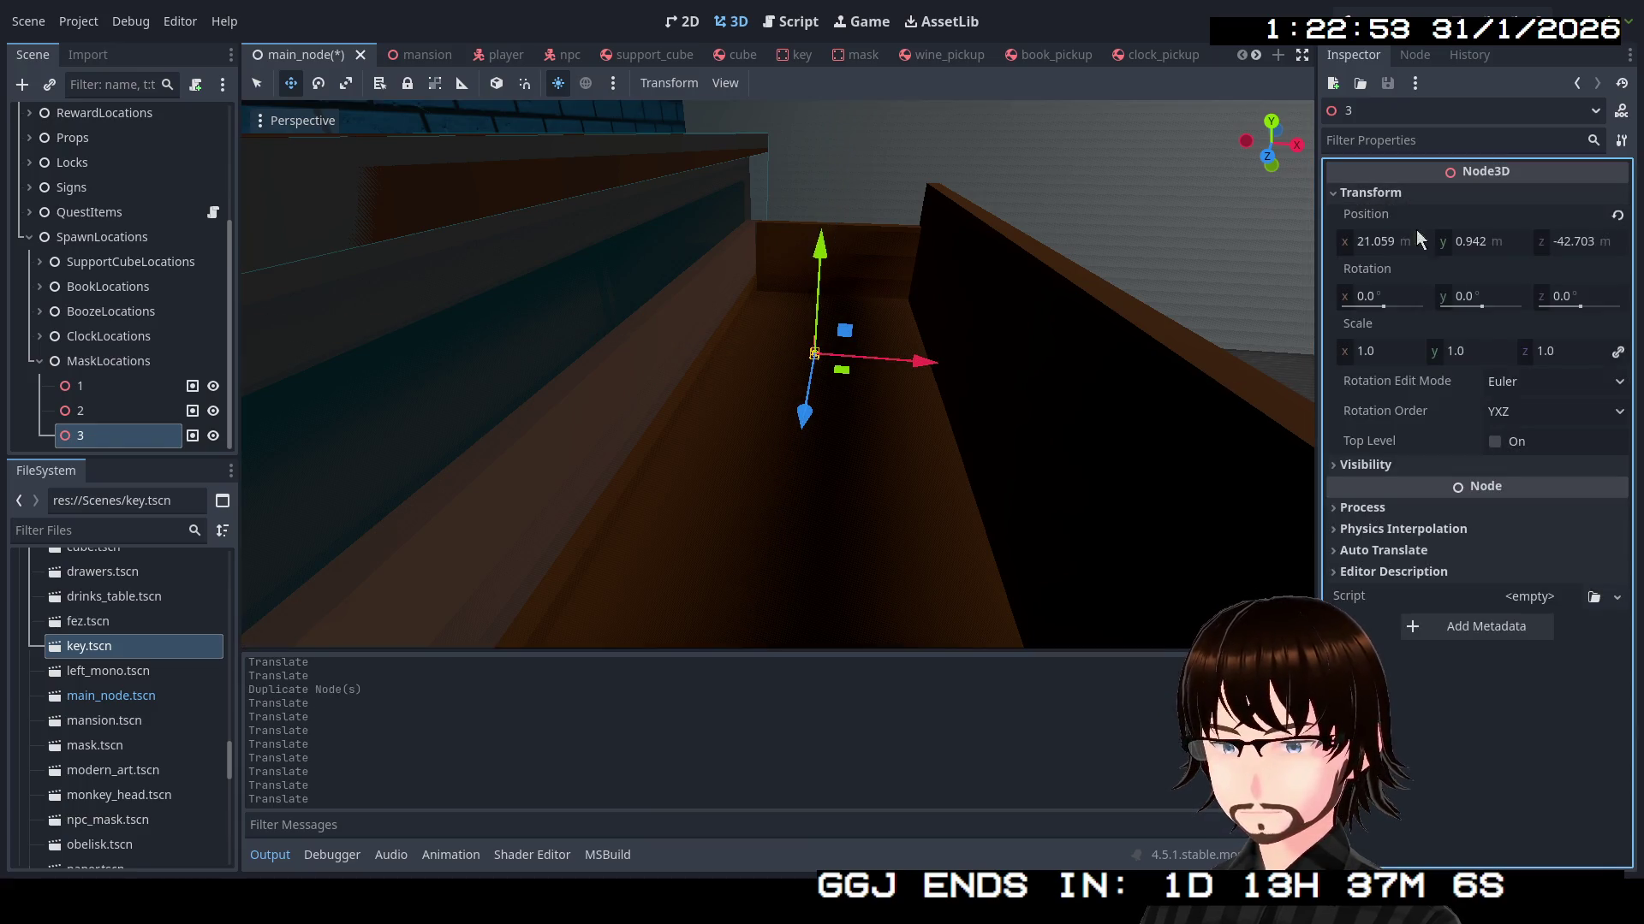
pyautogui.moveTo(1480, 308); pyautogui.dragTo(1484, 310)
pyautogui.write('90')
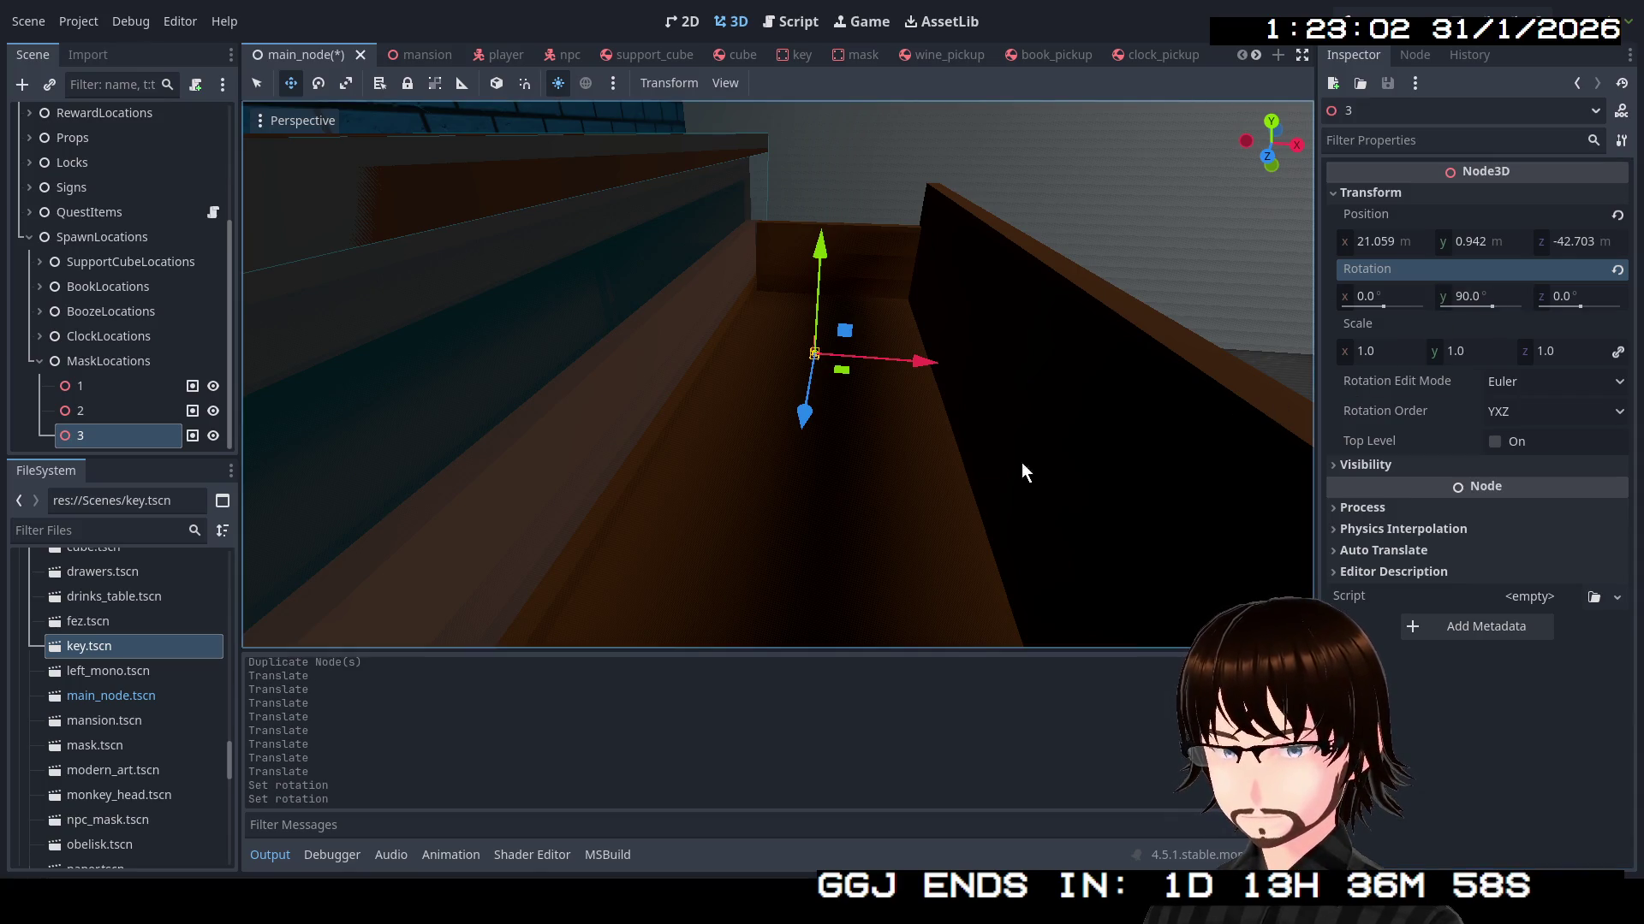
pyautogui.moveTo(1023, 470)
pyautogui.mouseDown()
pyautogui.moveTo(947, 349)
pyautogui.moveTo(813, 326)
pyautogui.moveTo(779, 360)
pyautogui.moveTo(745, 342)
pyautogui.moveTo(715, 381)
pyautogui.mouseUp()
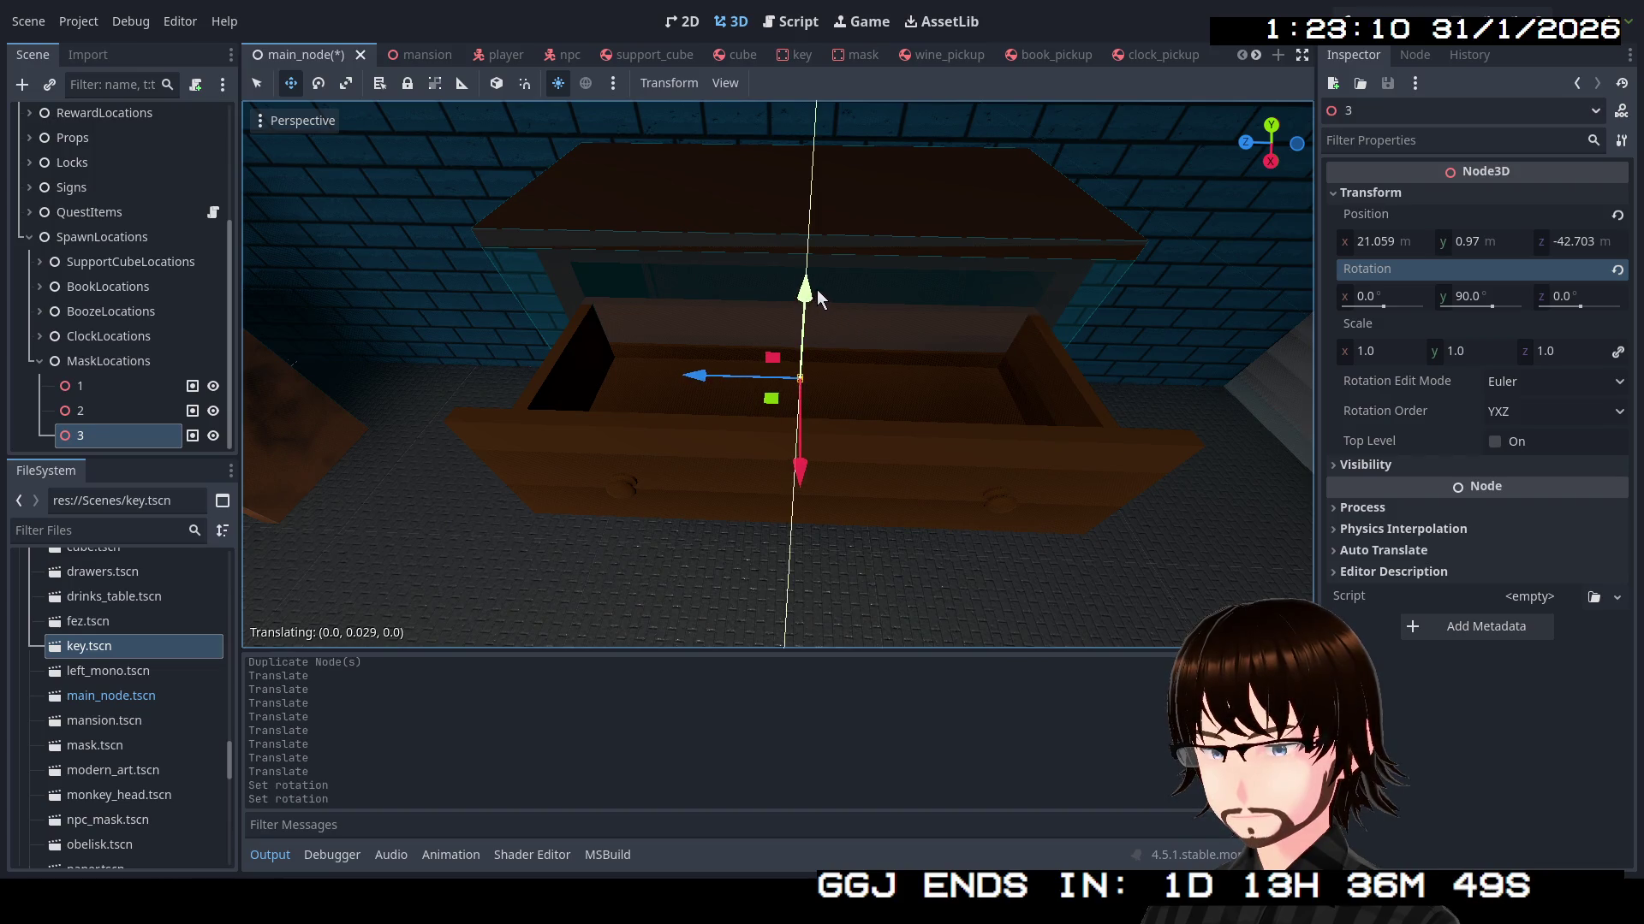
pyautogui.moveTo(817, 297); pyautogui.dragTo(817, 295)
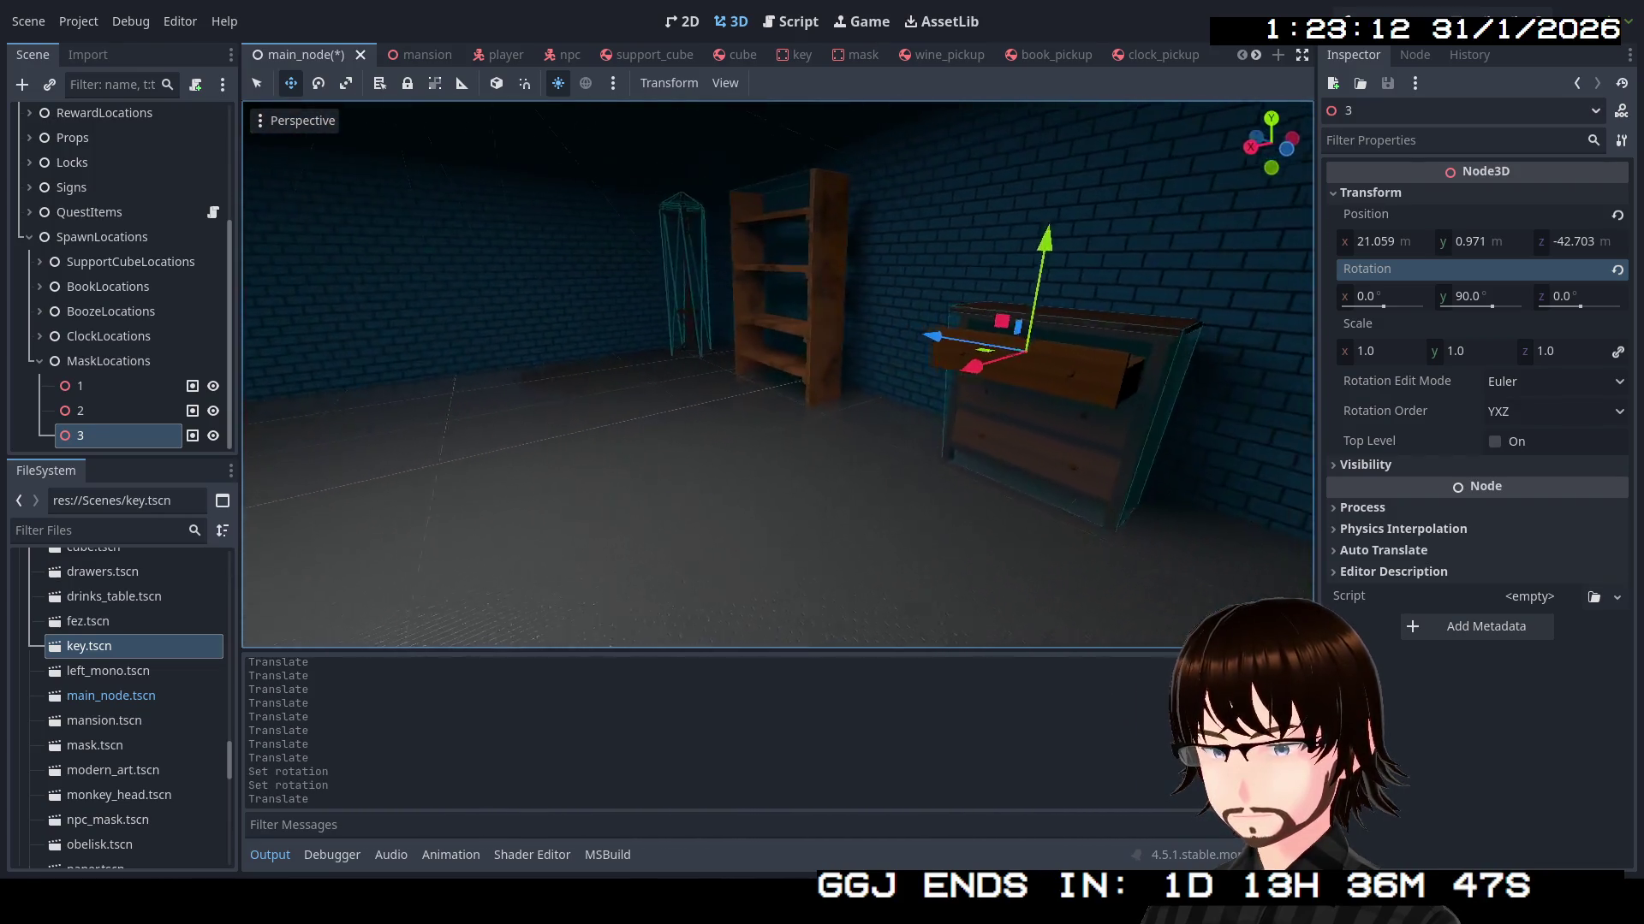
pyautogui.press('w')
pyautogui.press('w')
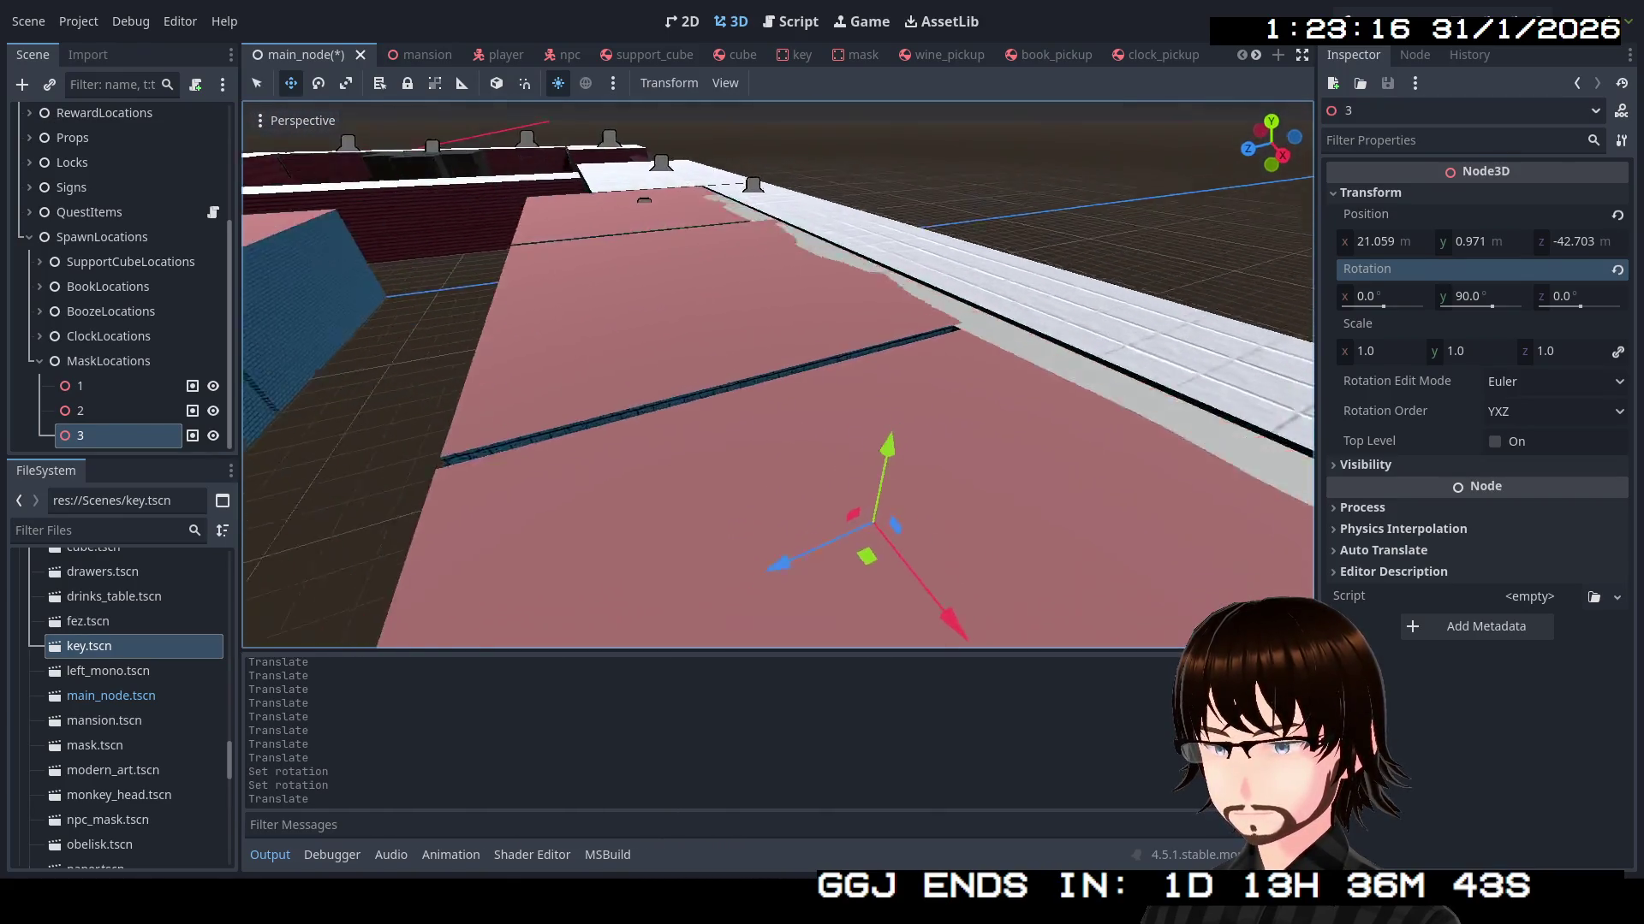
pyautogui.hotkey('ctrl', 'd')
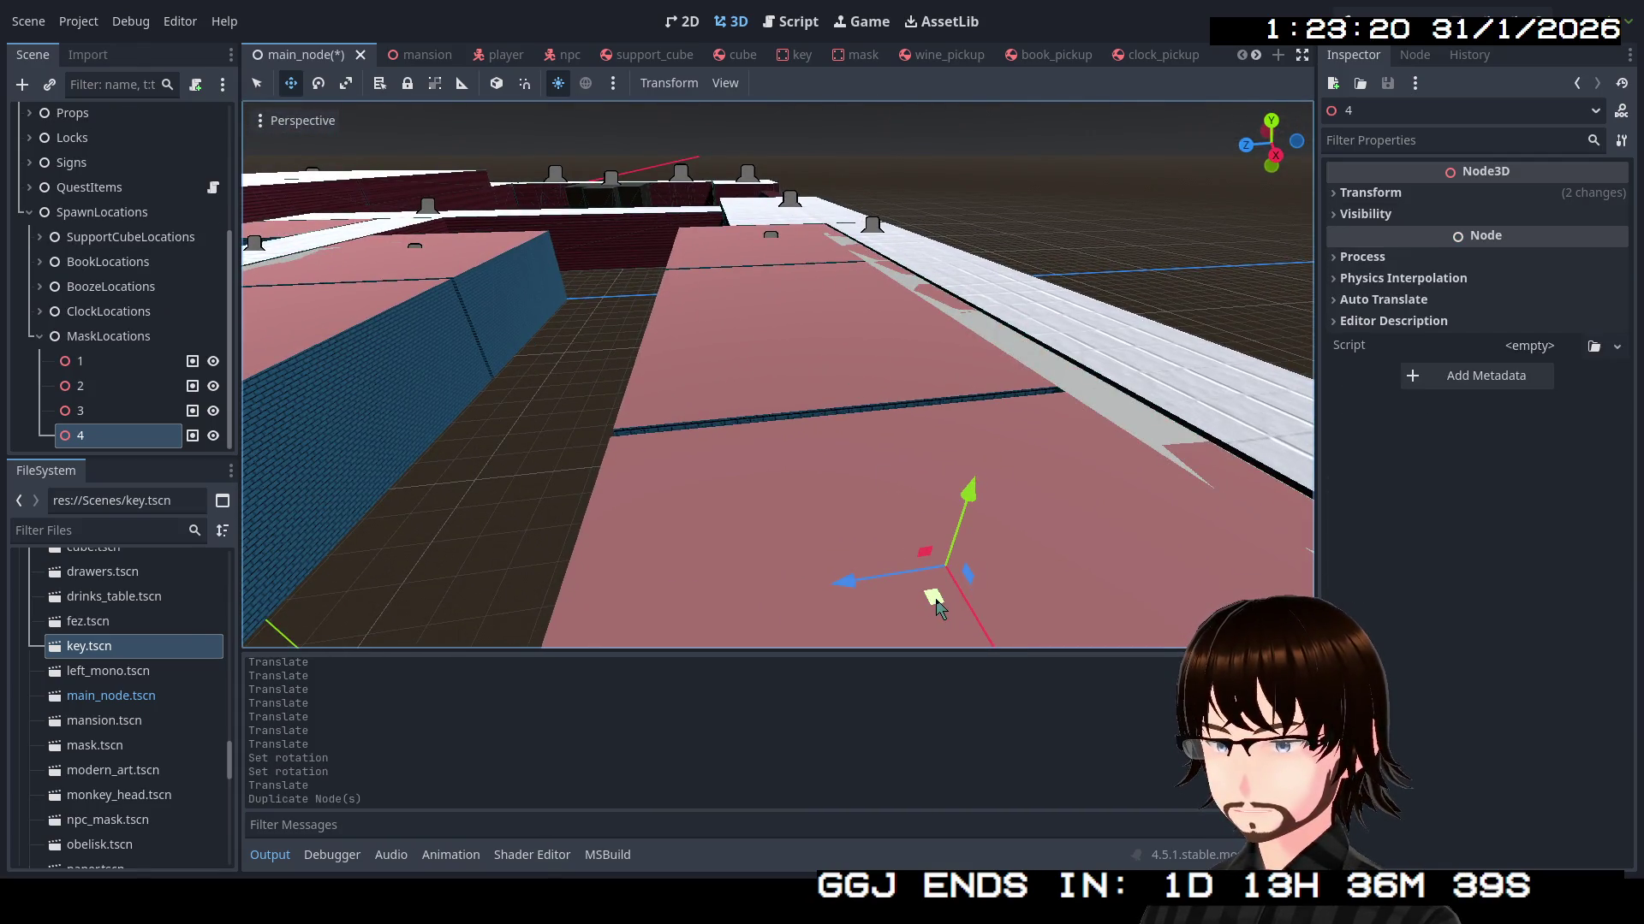
# Carry spawn point 4 across the shelf room to the floor beside the chest of drawers
pyautogui.press('q')
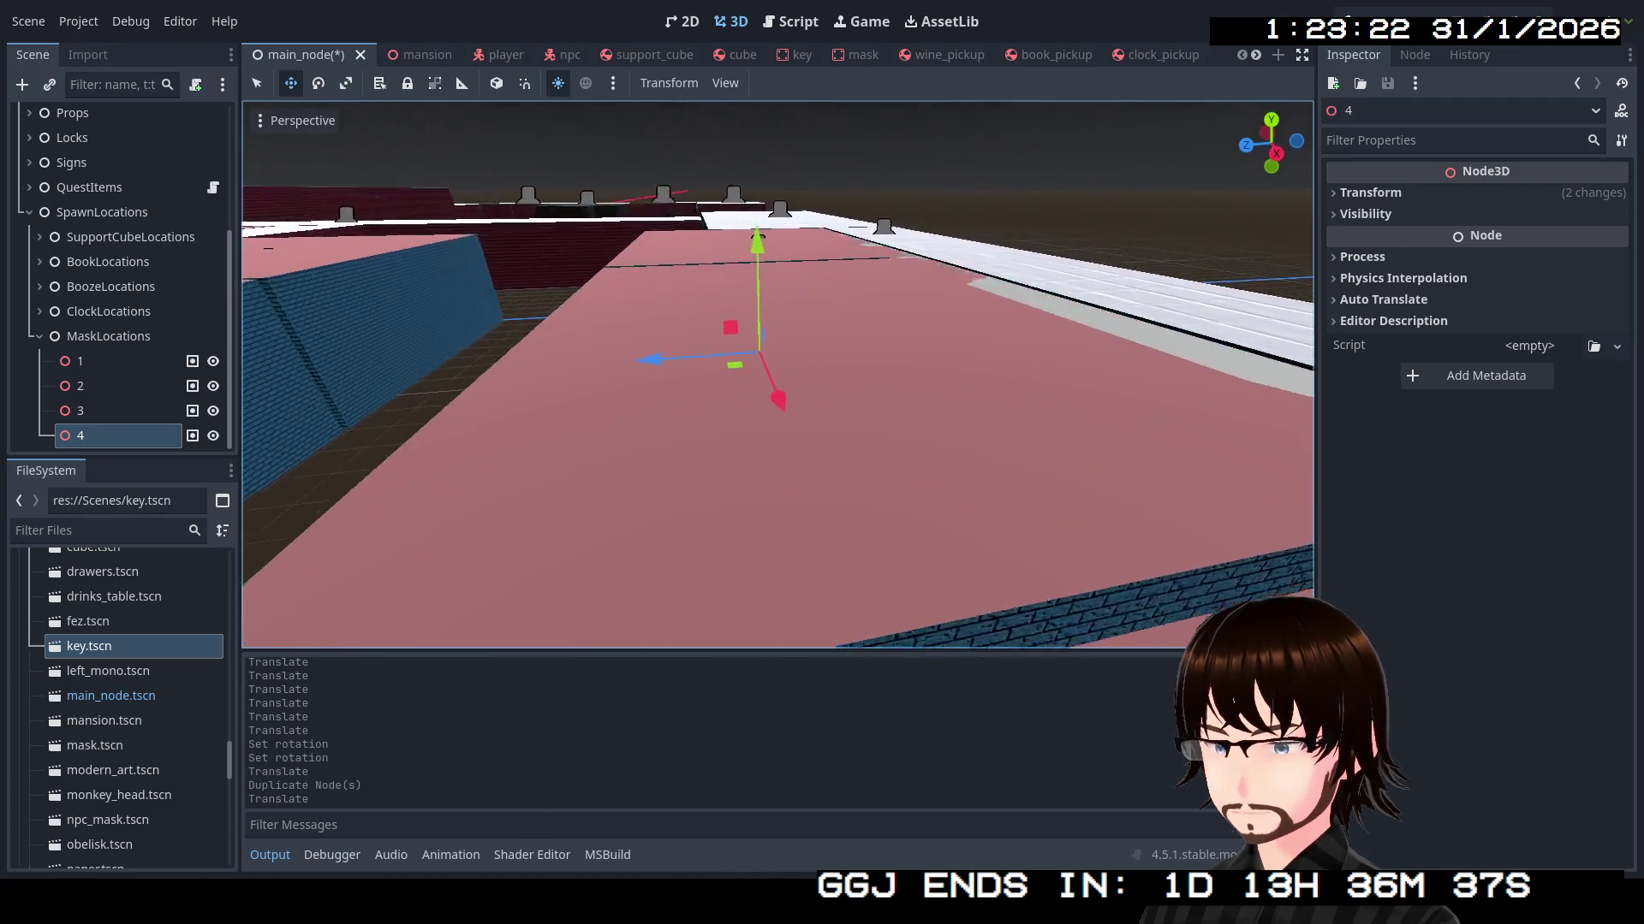
pyautogui.press('w')
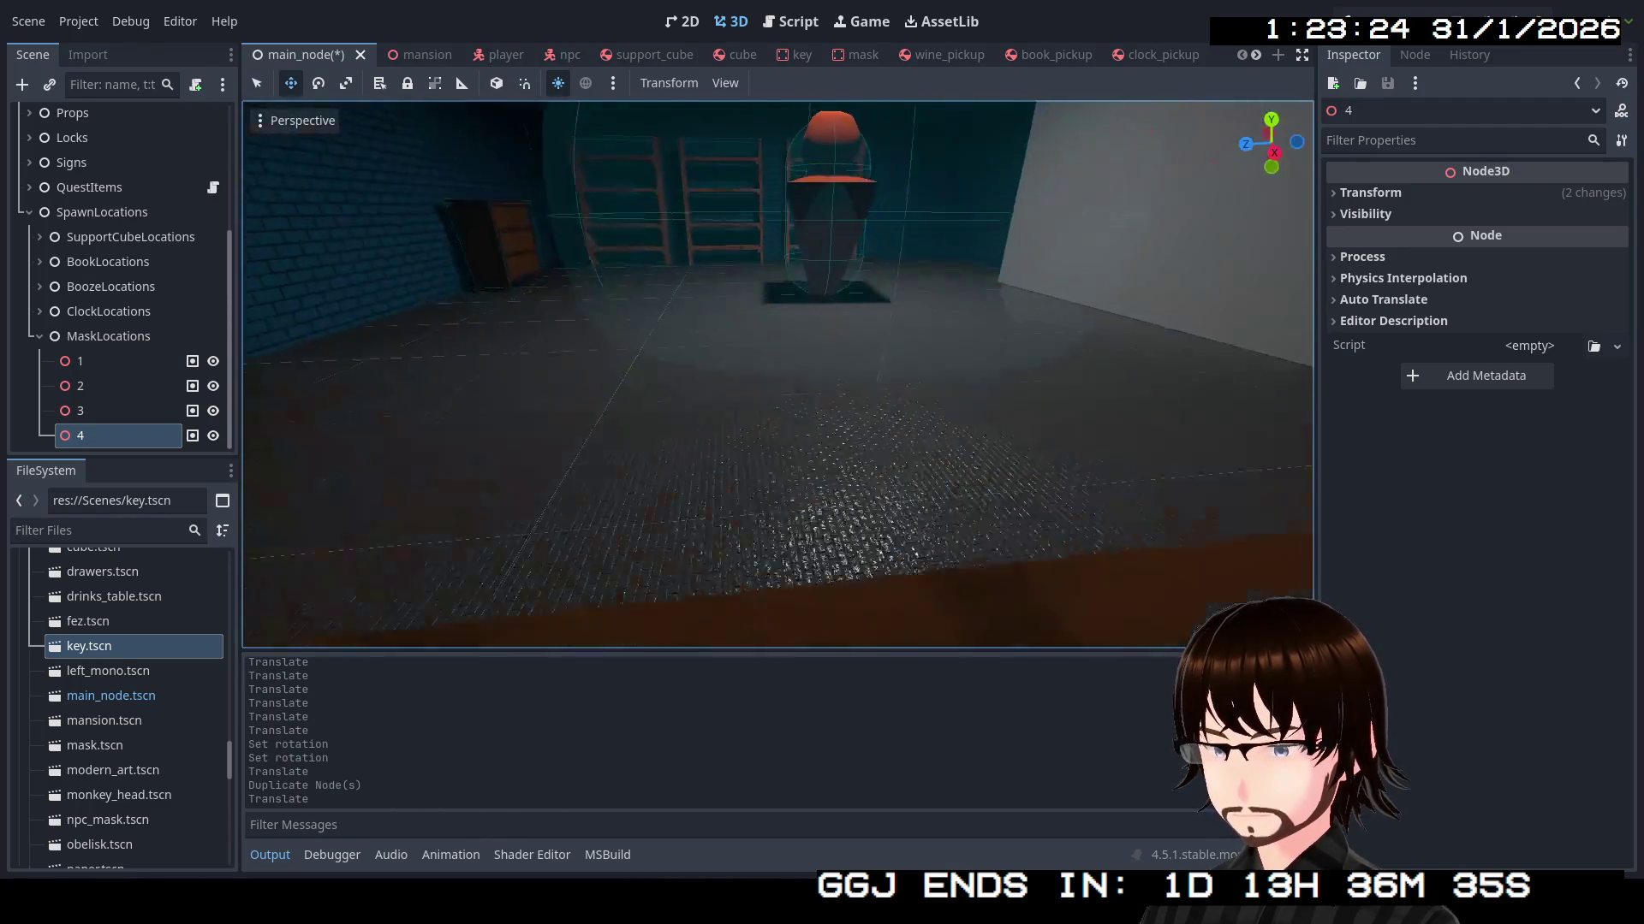
pyautogui.press('s')
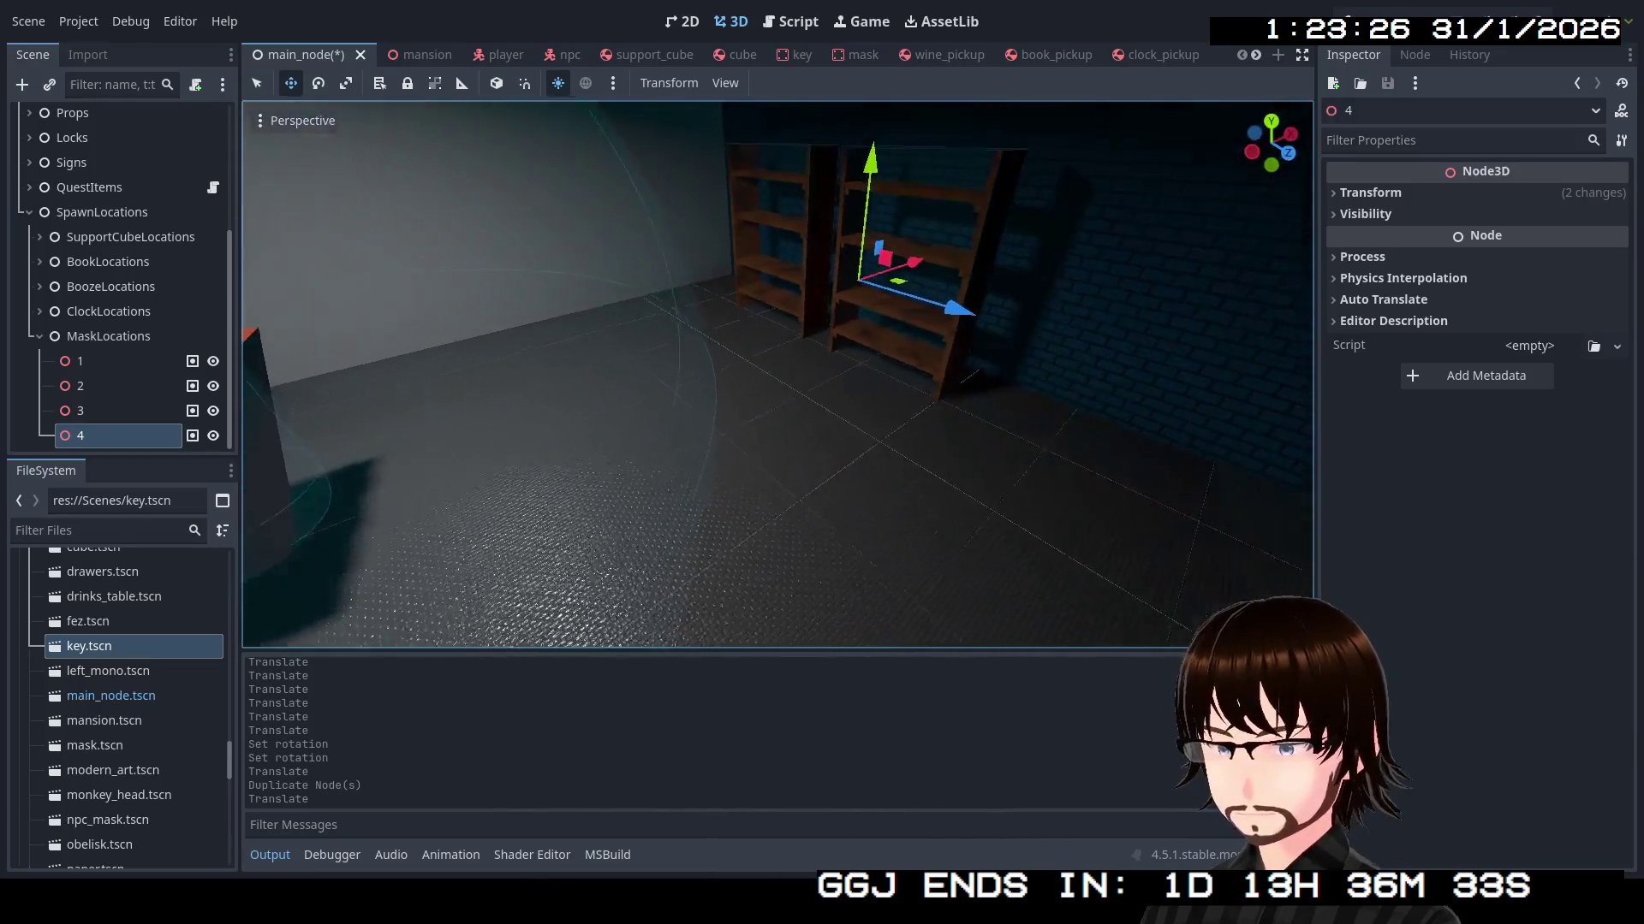
pyautogui.moveTo(882, 341)
pyautogui.mouseDown()
pyautogui.moveTo(771, 386)
pyautogui.moveTo(599, 386)
pyautogui.mouseUp()
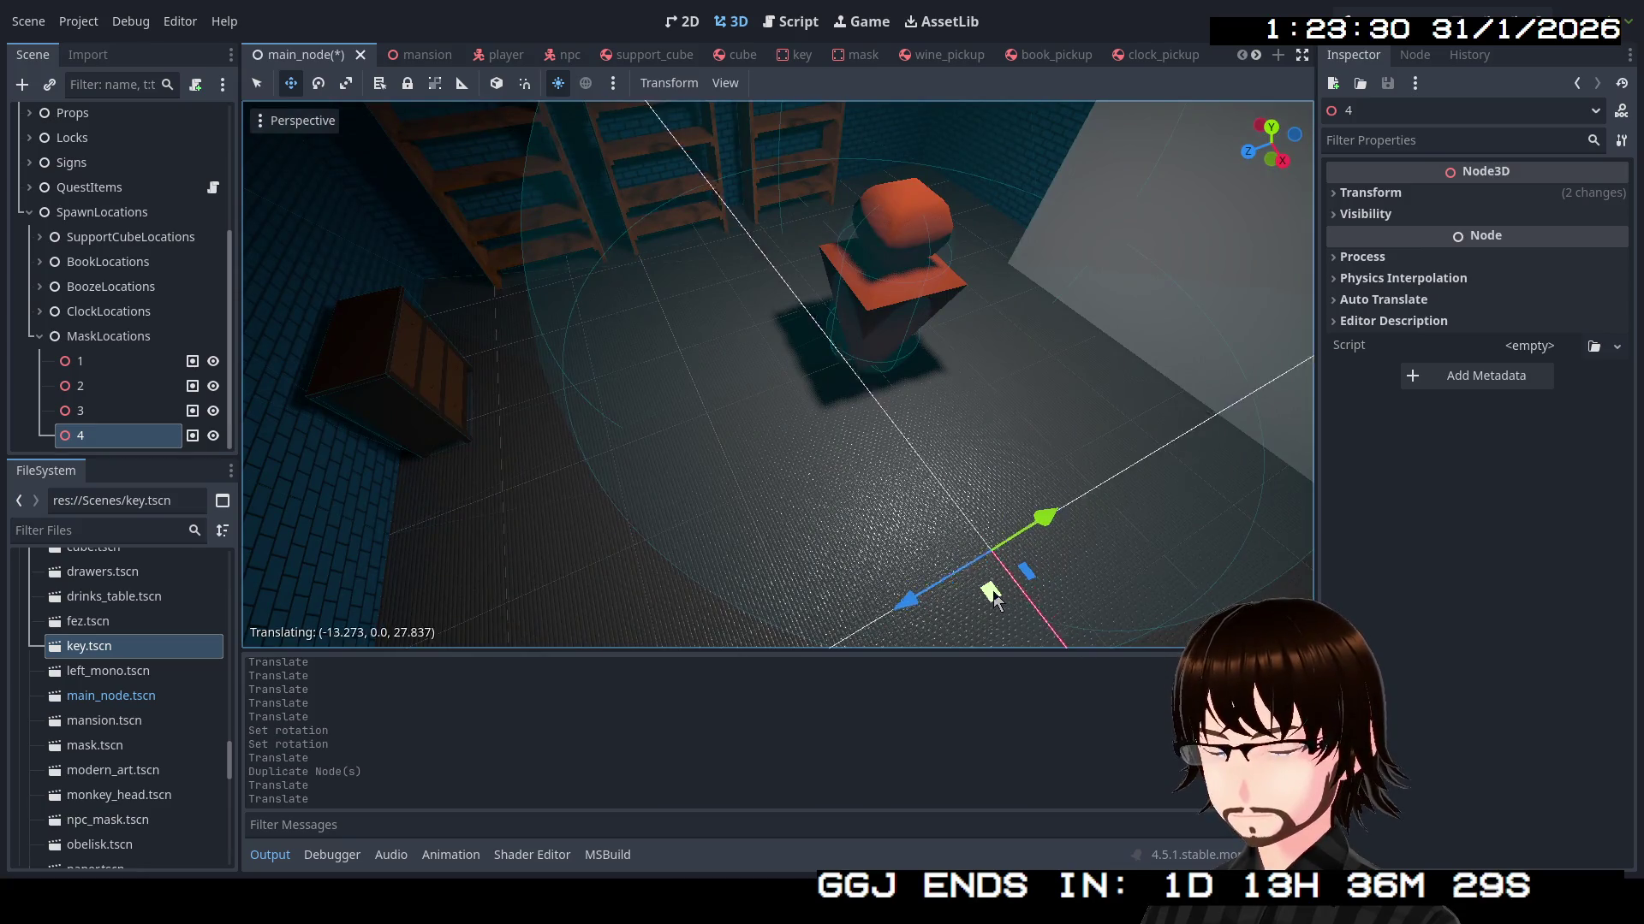
pyautogui.moveTo(993, 599); pyautogui.dragTo(984, 591)
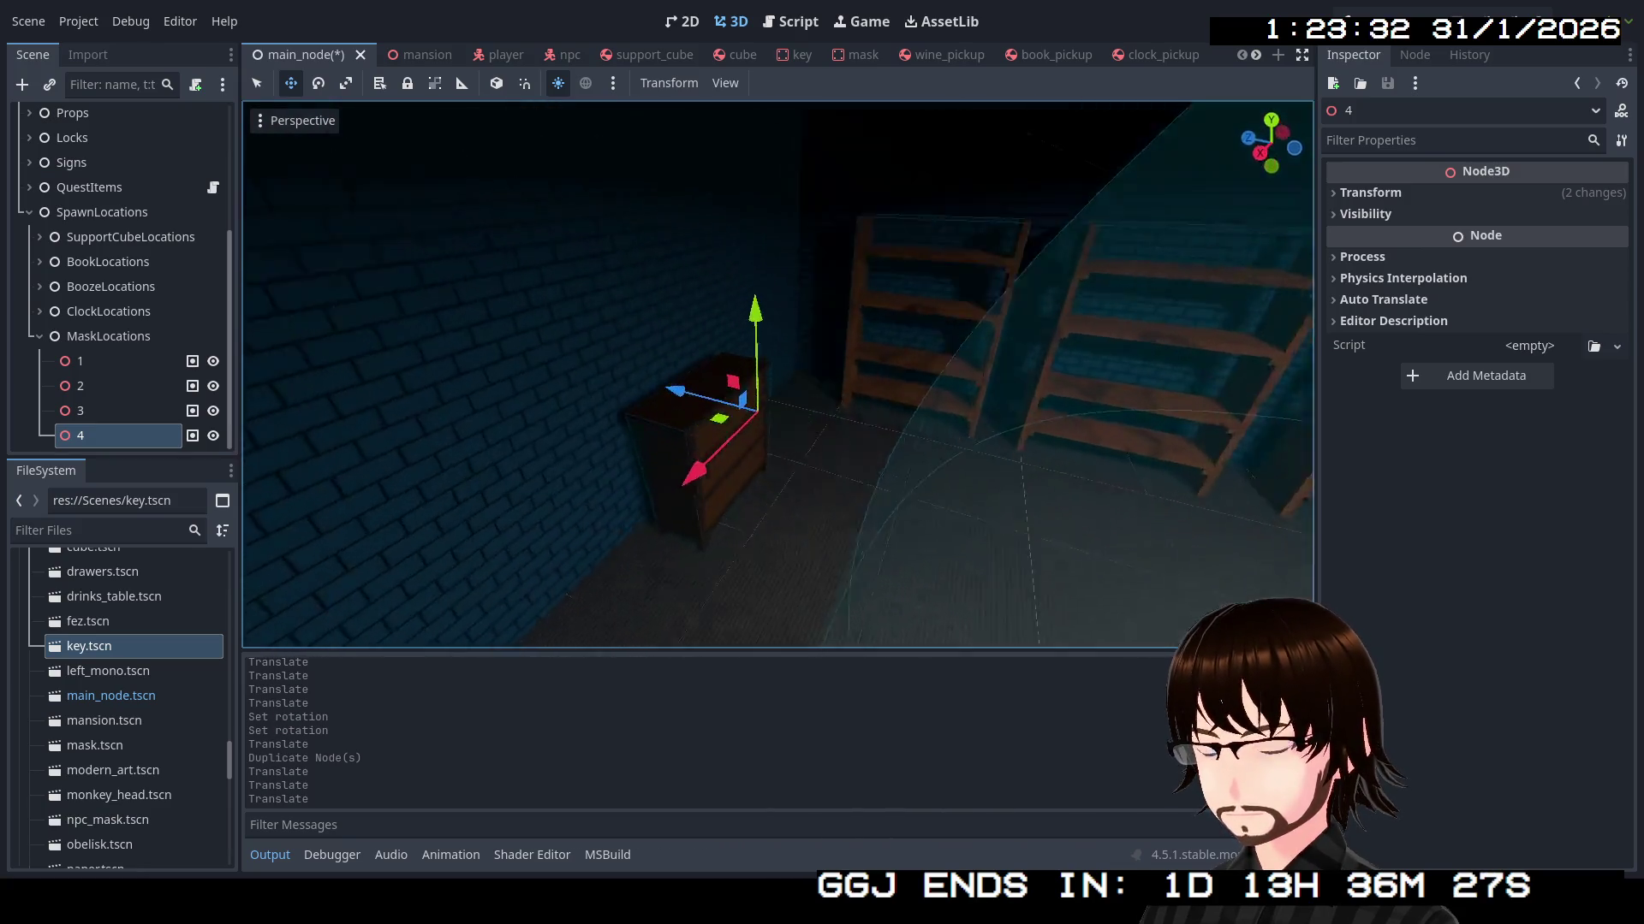
pyautogui.press('w')
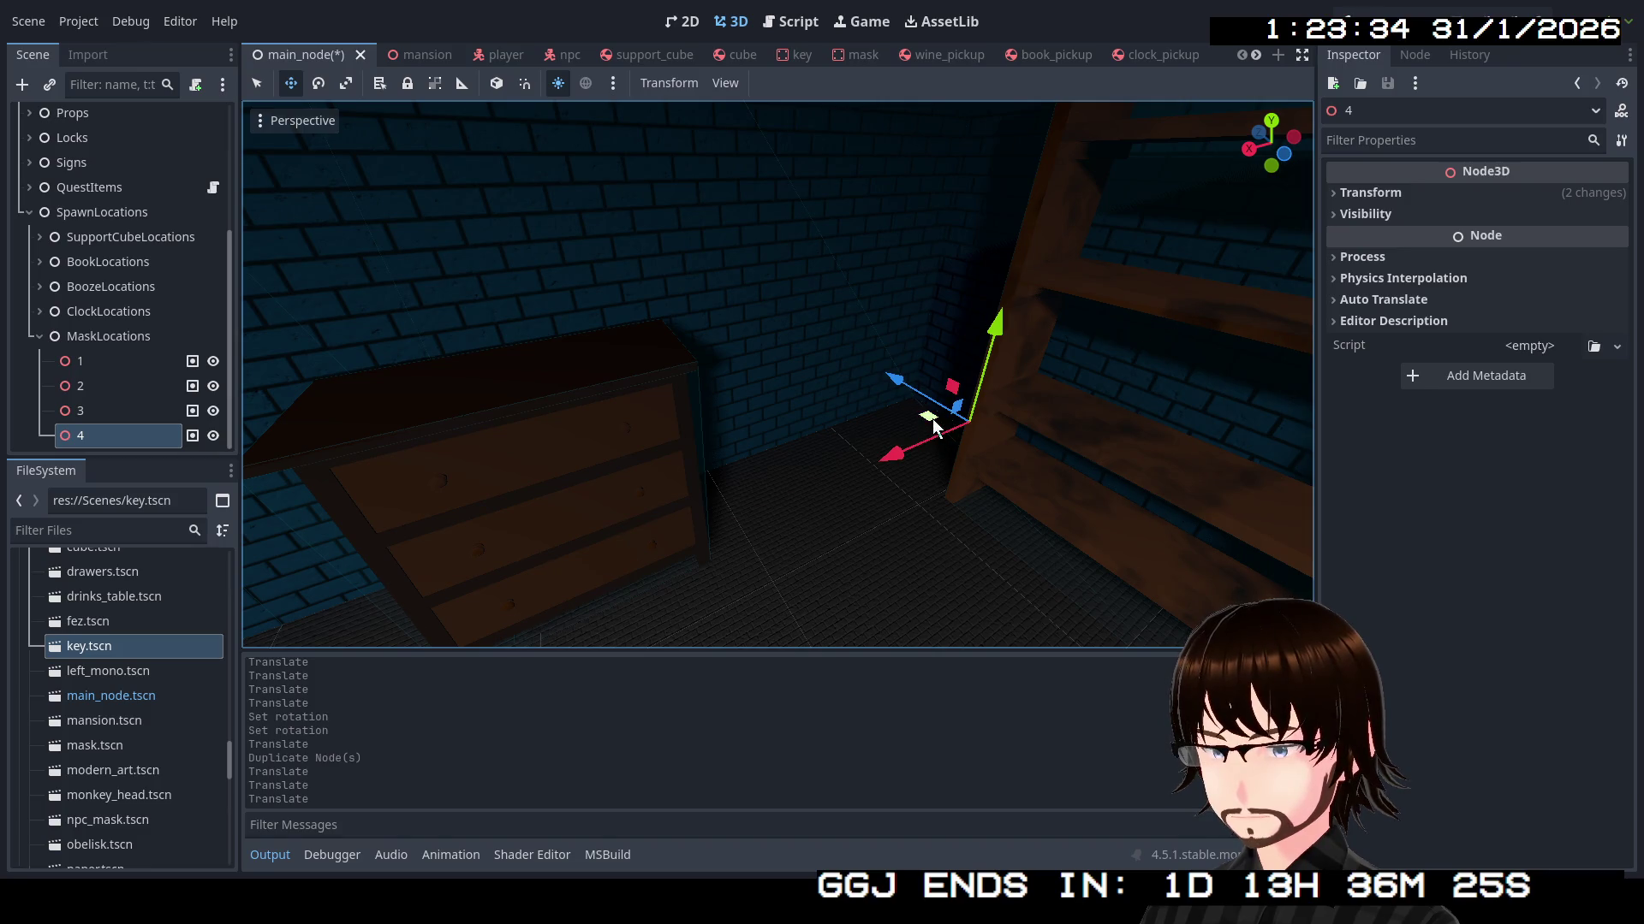
pyautogui.moveTo(933, 425)
pyautogui.mouseDown()
pyautogui.moveTo(569, 631)
pyautogui.moveTo(591, 617)
pyautogui.mouseUp()
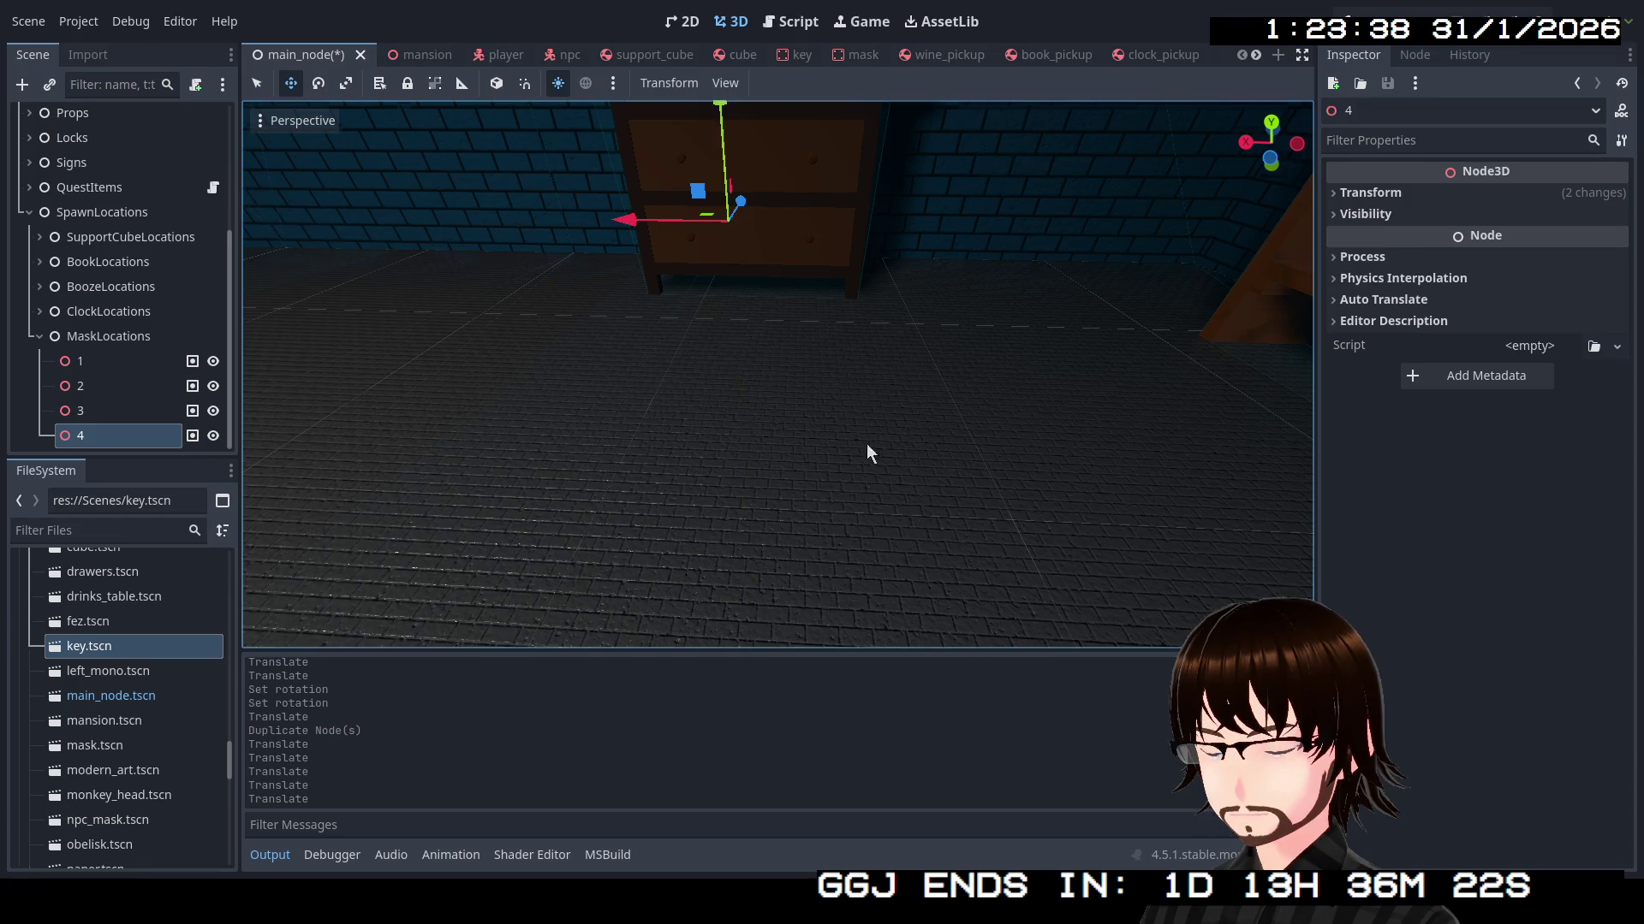
# Fine-tune point 4's height and X offset to (-99.853, -120.142, -5.958) and check its transform
pyautogui.moveTo(868, 452); pyautogui.dragTo(791, 528)
pyautogui.moveTo(602, 381)
pyautogui.mouseDown()
pyautogui.moveTo(601, 347)
pyautogui.moveTo(695, 505)
pyautogui.mouseUp()
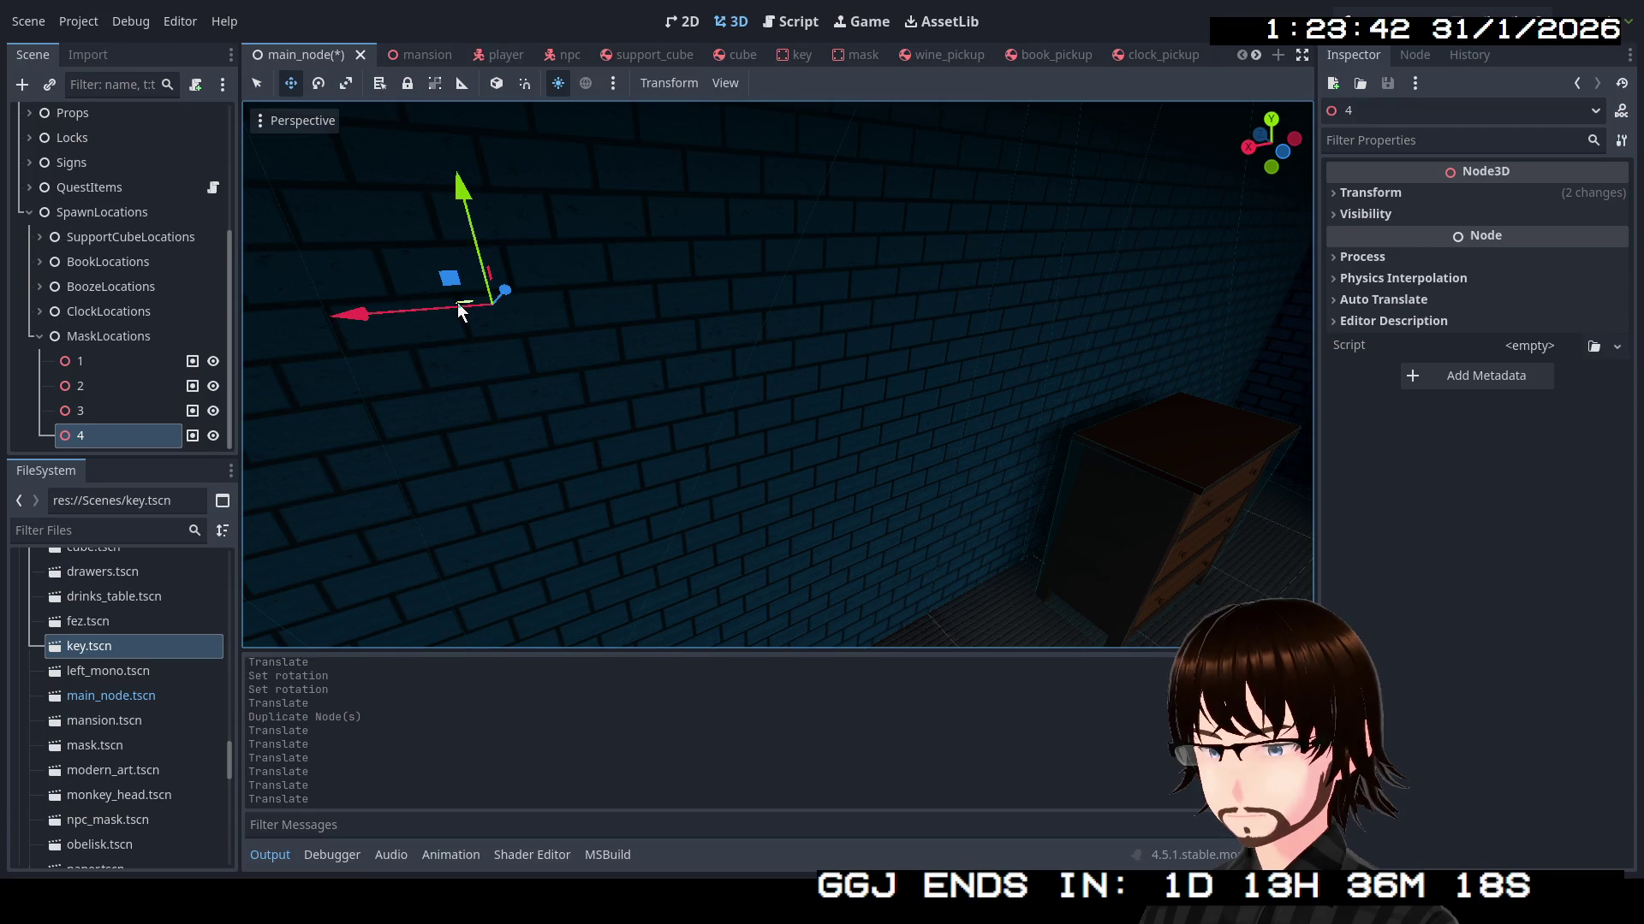
pyautogui.moveTo(459, 310)
pyautogui.mouseDown()
pyautogui.moveTo(539, 377)
pyautogui.moveTo(983, 524)
pyautogui.mouseUp()
pyautogui.press('f')
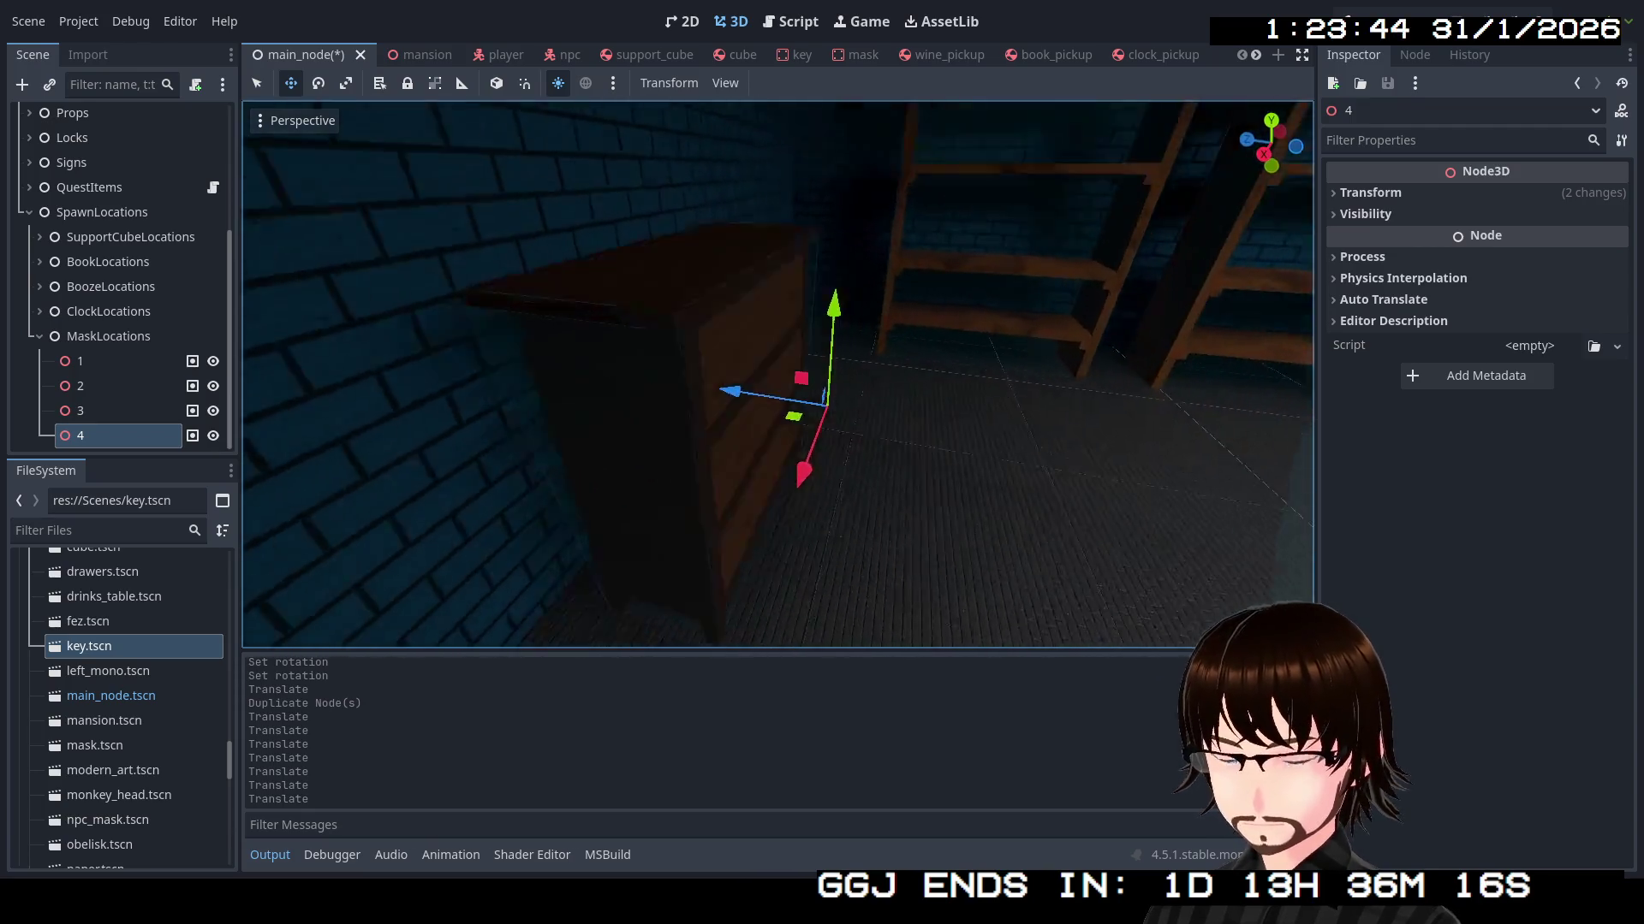
pyautogui.moveTo(770, 456)
pyautogui.mouseDown()
pyautogui.moveTo(818, 456)
pyautogui.moveTo(792, 535)
pyautogui.moveTo(815, 540)
pyautogui.mouseUp()
pyautogui.click(1394, 193)
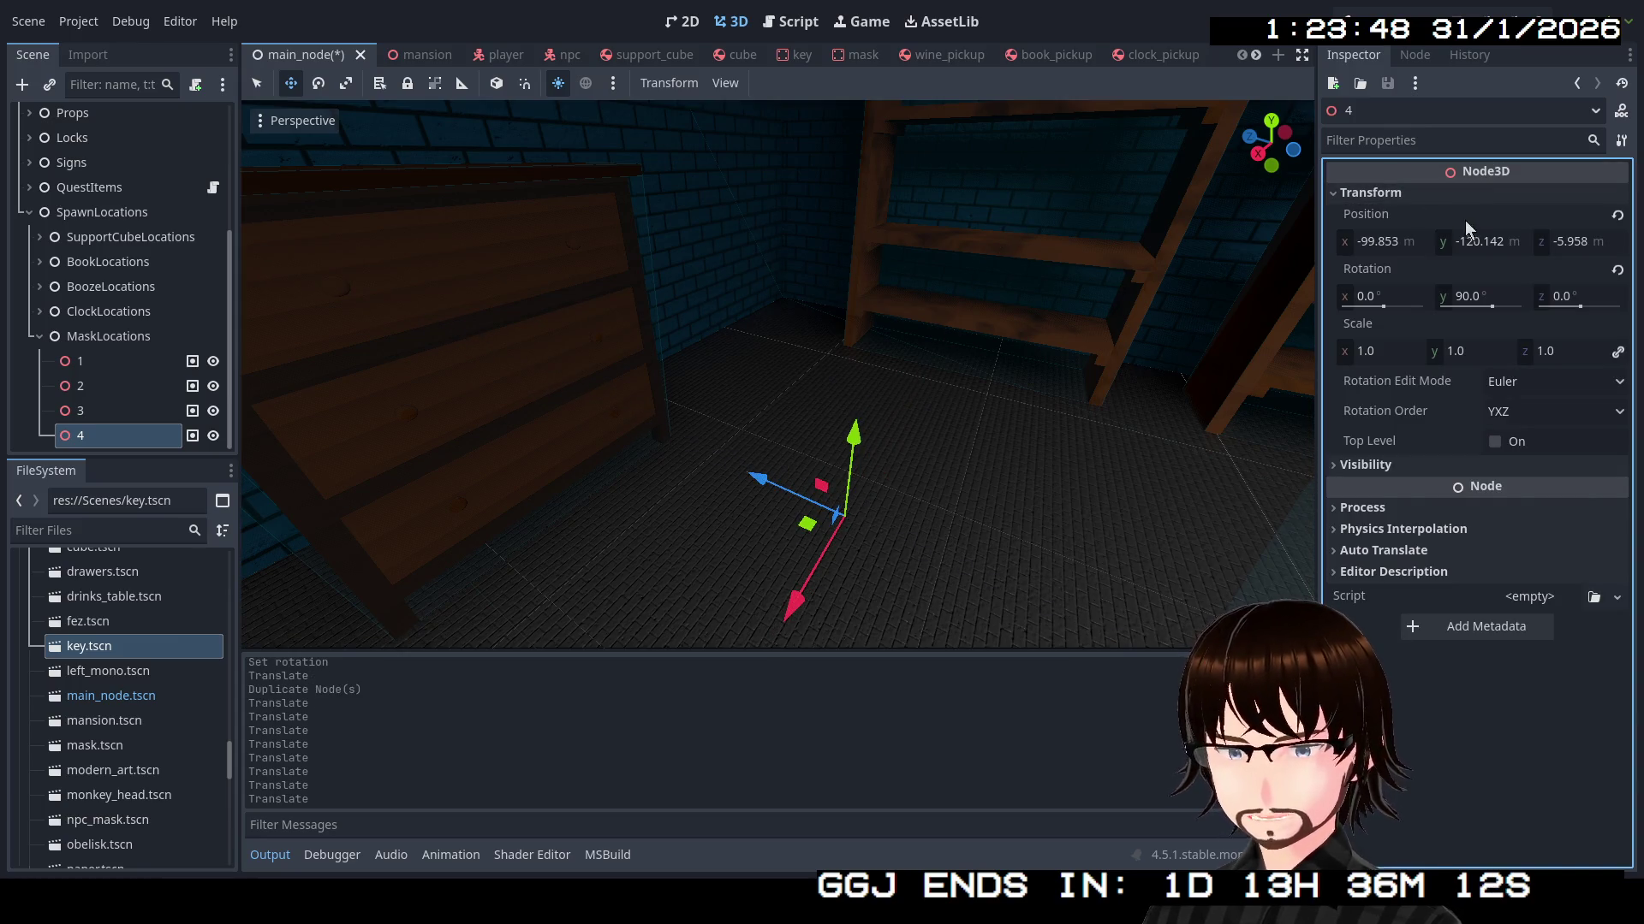
# Move spawn point 4 toward the wall and onto the chest of drawers
pyautogui.click(1495, 242)
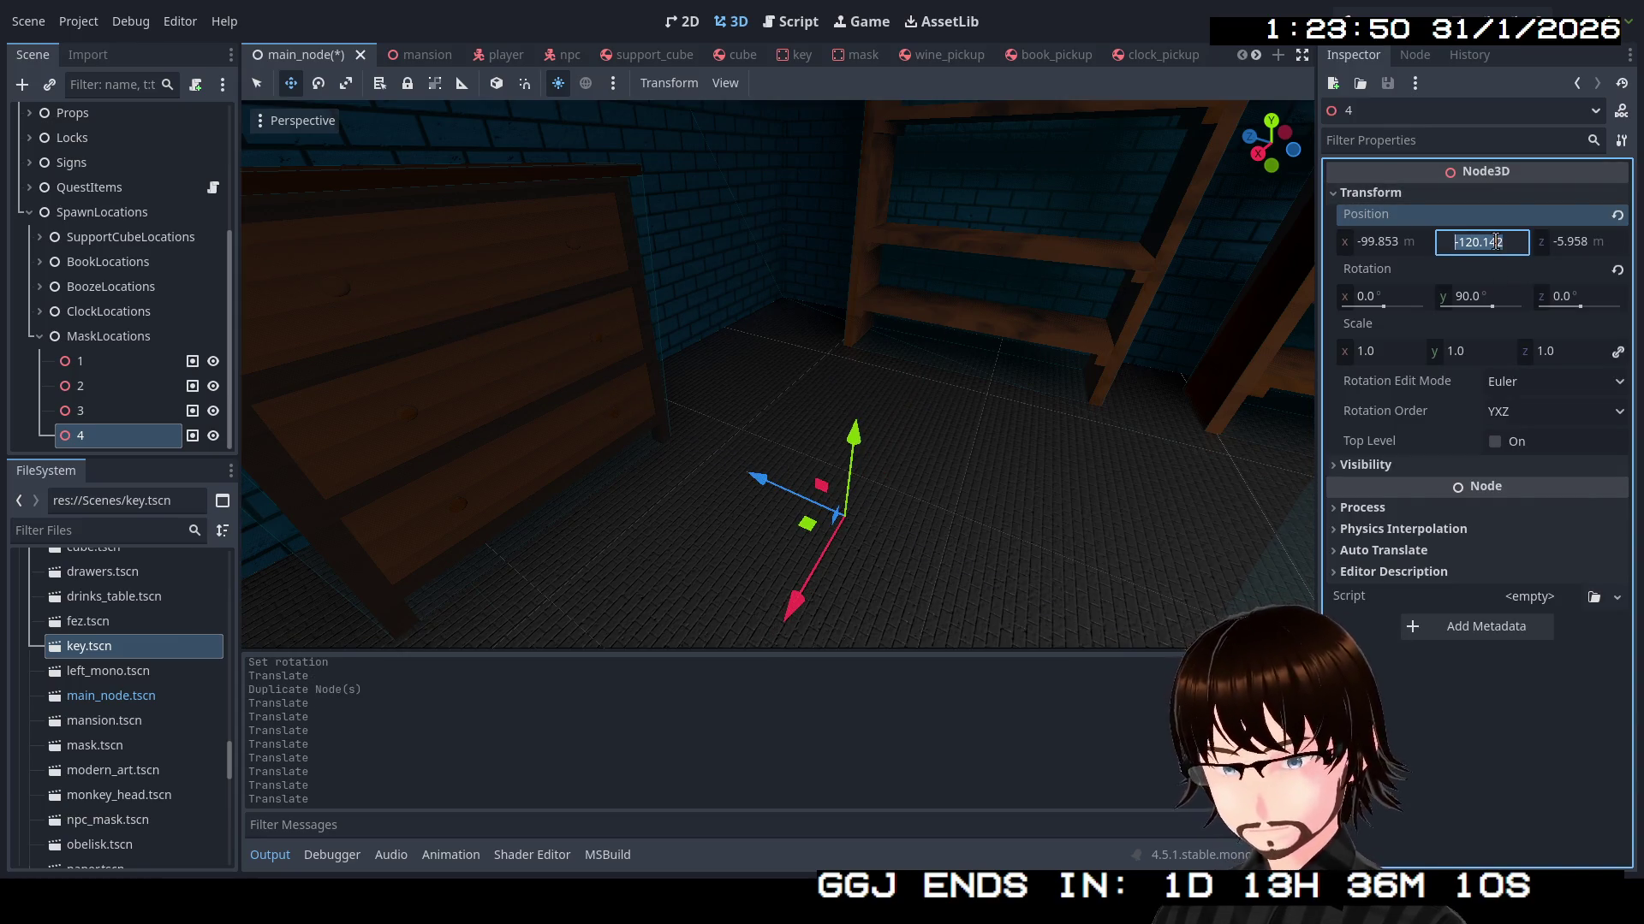
pyautogui.write('0')
pyautogui.moveTo(899, 368); pyautogui.dragTo(863, 382)
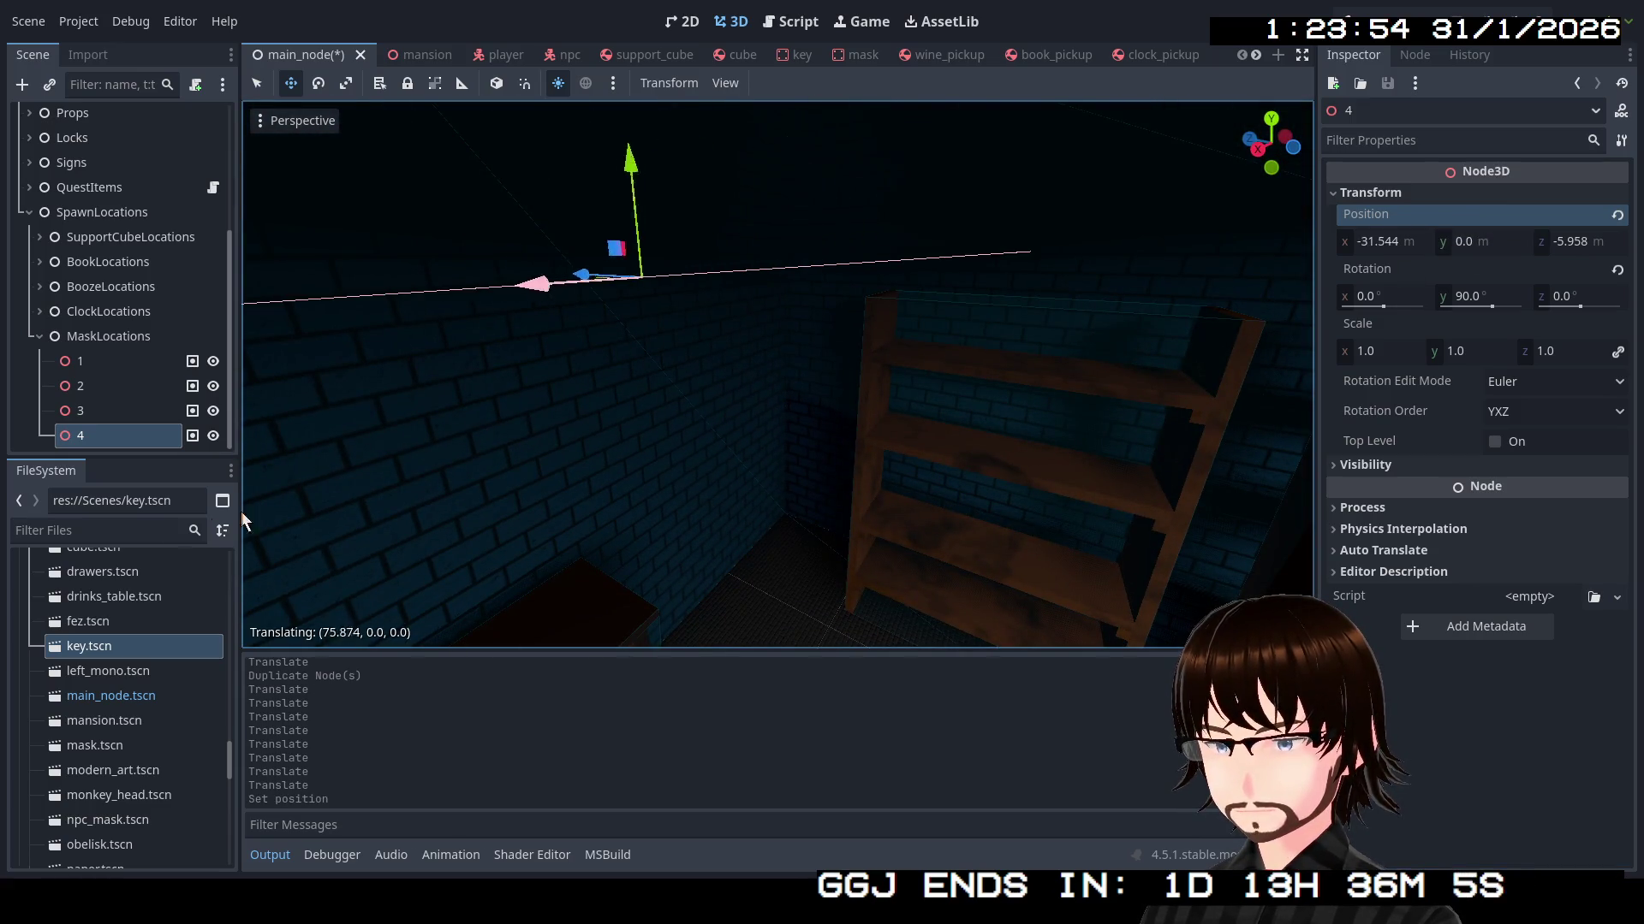
pyautogui.moveTo(243, 520); pyautogui.dragTo(242, 521)
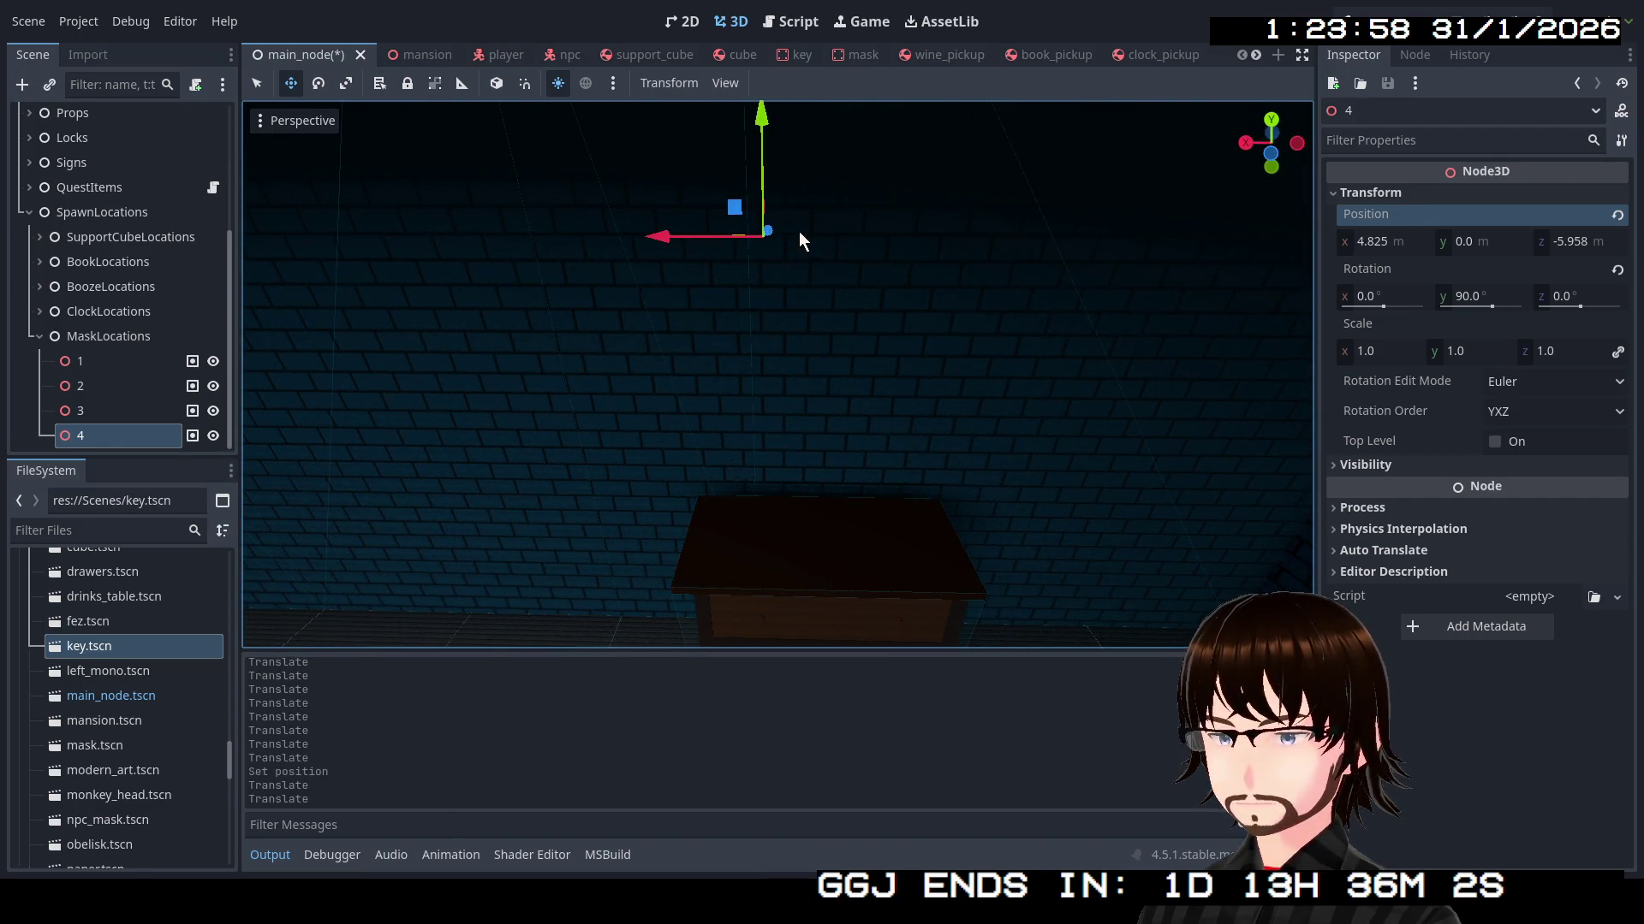
pyautogui.moveTo(782, 229); pyautogui.dragTo(784, 302)
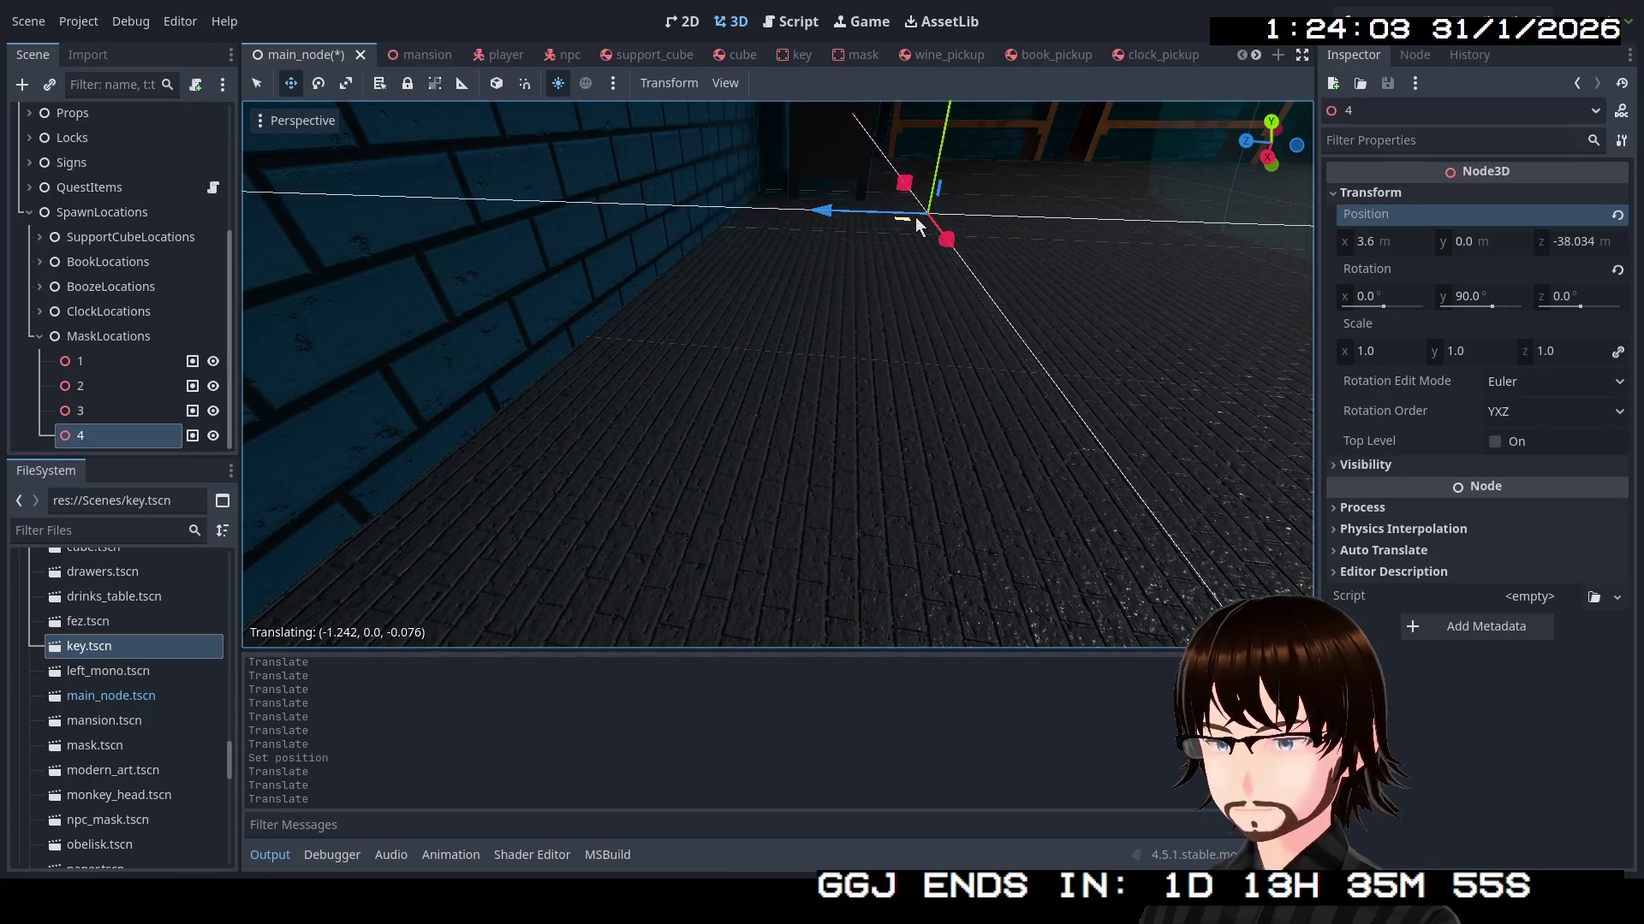
pyautogui.moveTo(916, 224); pyautogui.dragTo(915, 227)
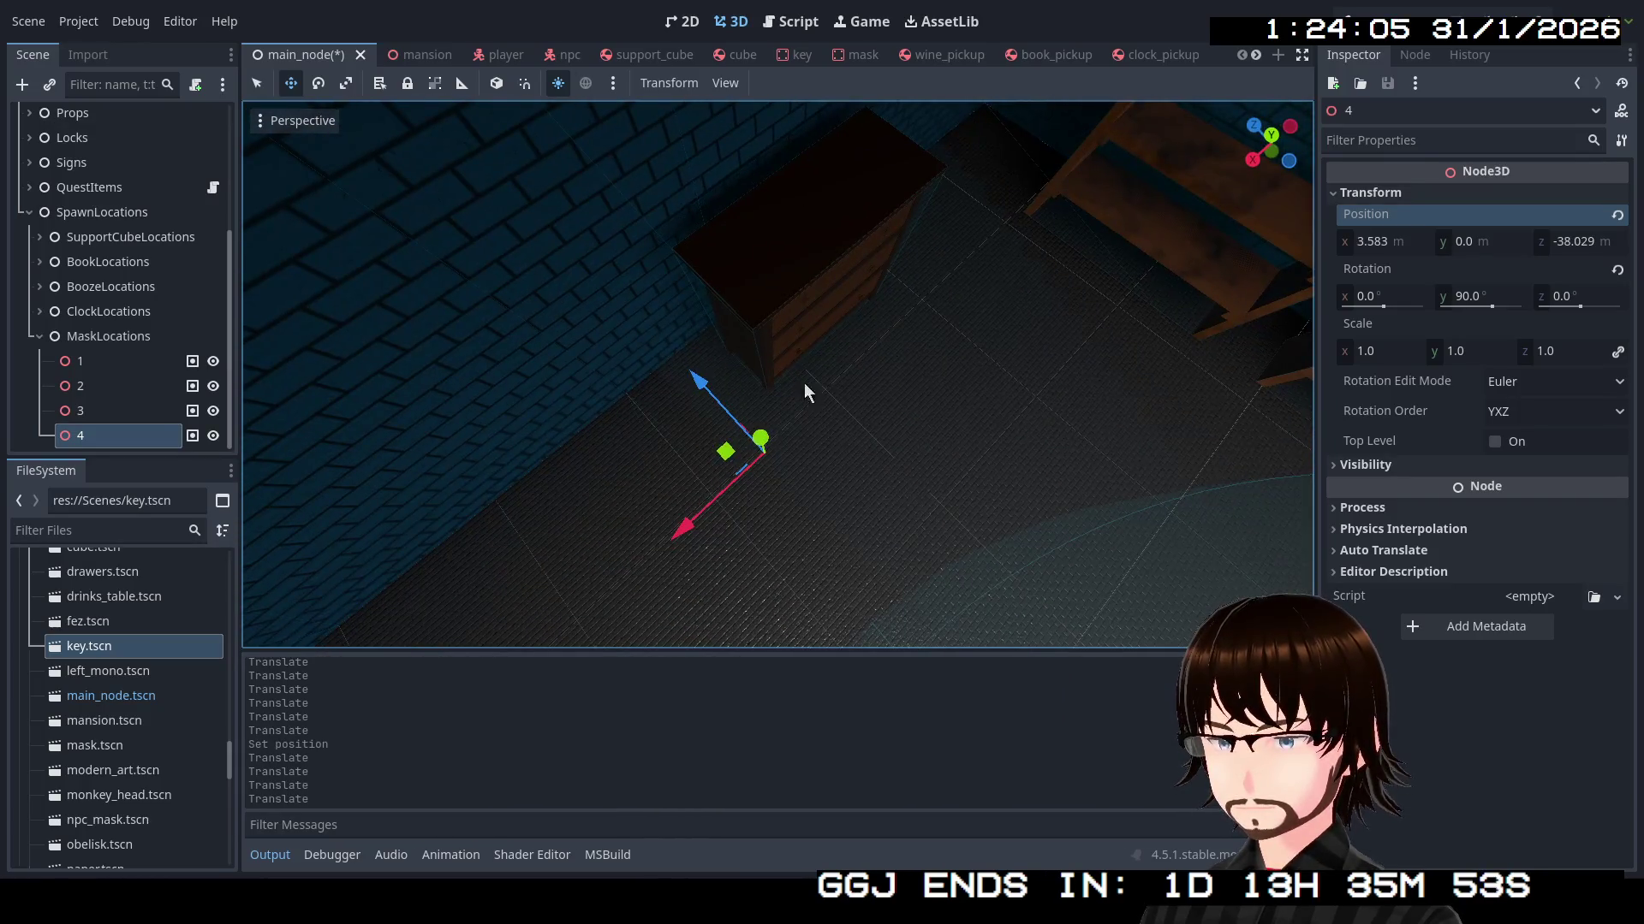
pyautogui.moveTo(725, 461)
pyautogui.mouseDown()
pyautogui.moveTo(814, 346)
pyautogui.moveTo(778, 318)
pyautogui.moveTo(788, 296)
pyautogui.mouseUp()
# Raise point 4 onto the drawer top at (2.868, 1.225, -37.543) and duplicate it as point 5
pyautogui.moveTo(860, 98); pyautogui.dragTo(860, 98)
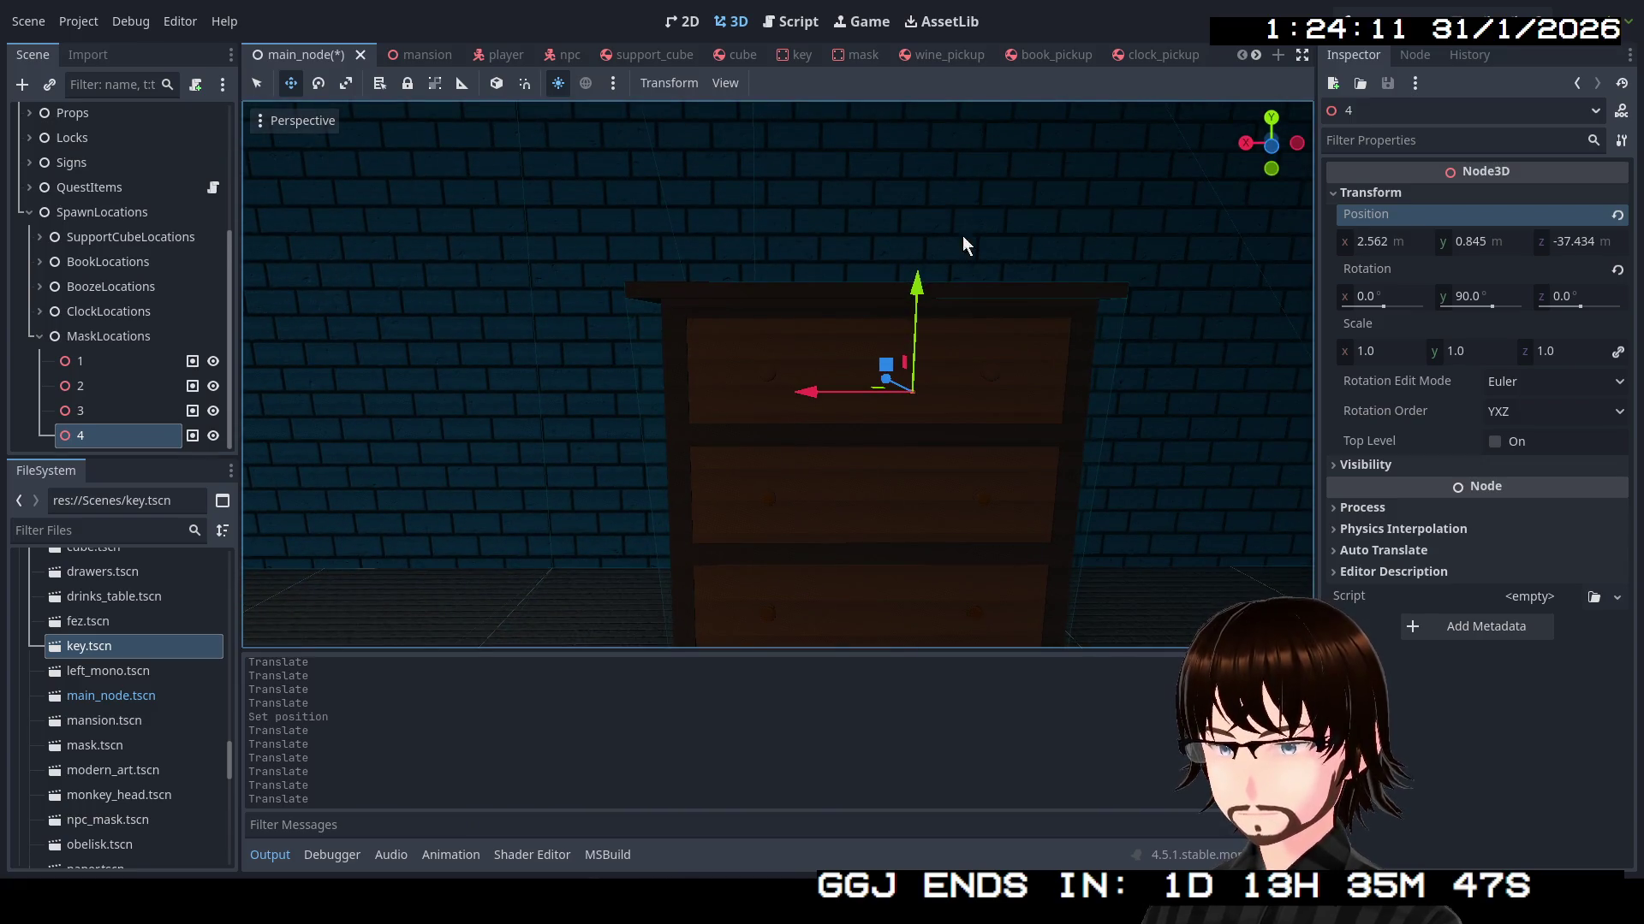
pyautogui.moveTo(924, 163); pyautogui.dragTo(924, 163)
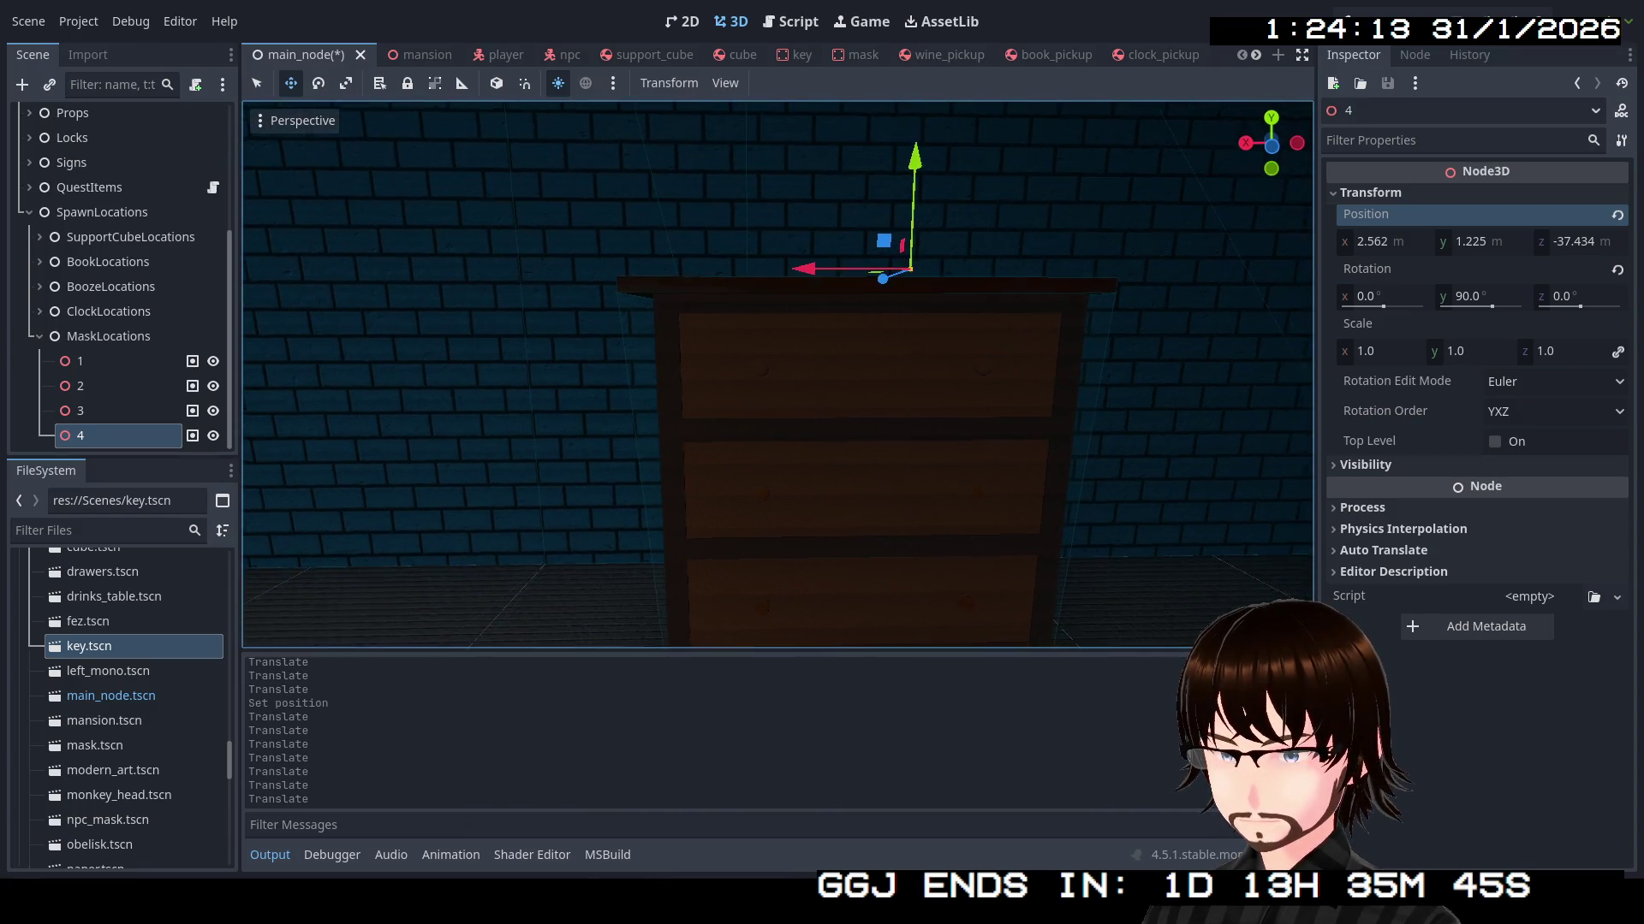
pyautogui.moveTo(993, 248); pyautogui.dragTo(995, 300)
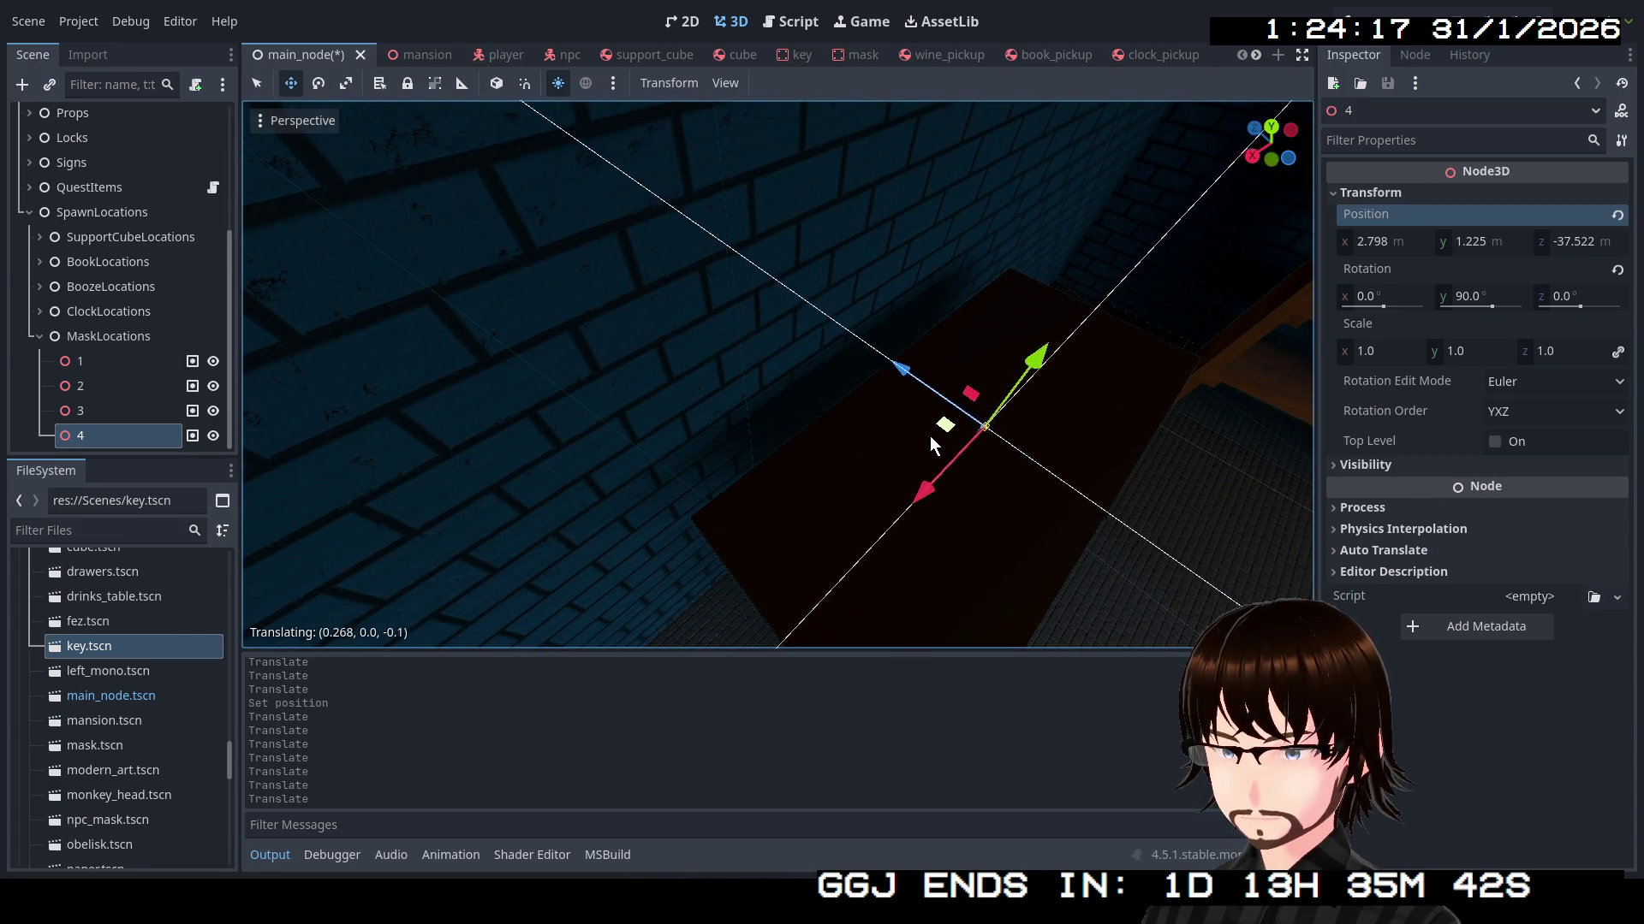
pyautogui.moveTo(925, 456); pyautogui.dragTo(925, 343)
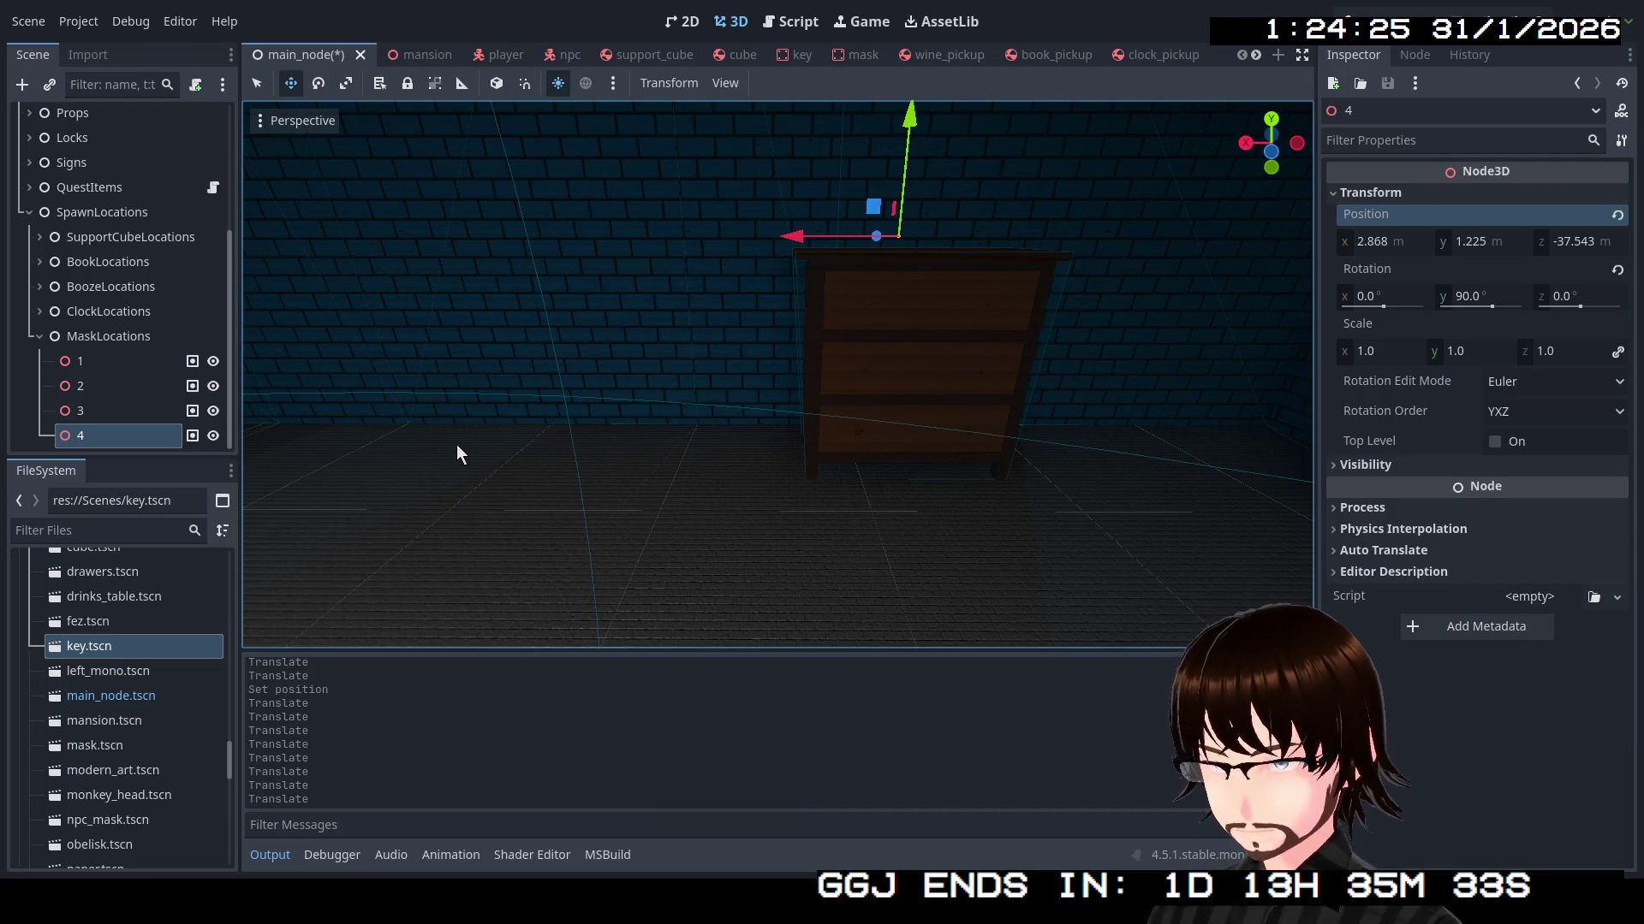
pyautogui.hotkey('ctrl', 'd')
pyautogui.moveTo(461, 445); pyautogui.dragTo(460, 445)
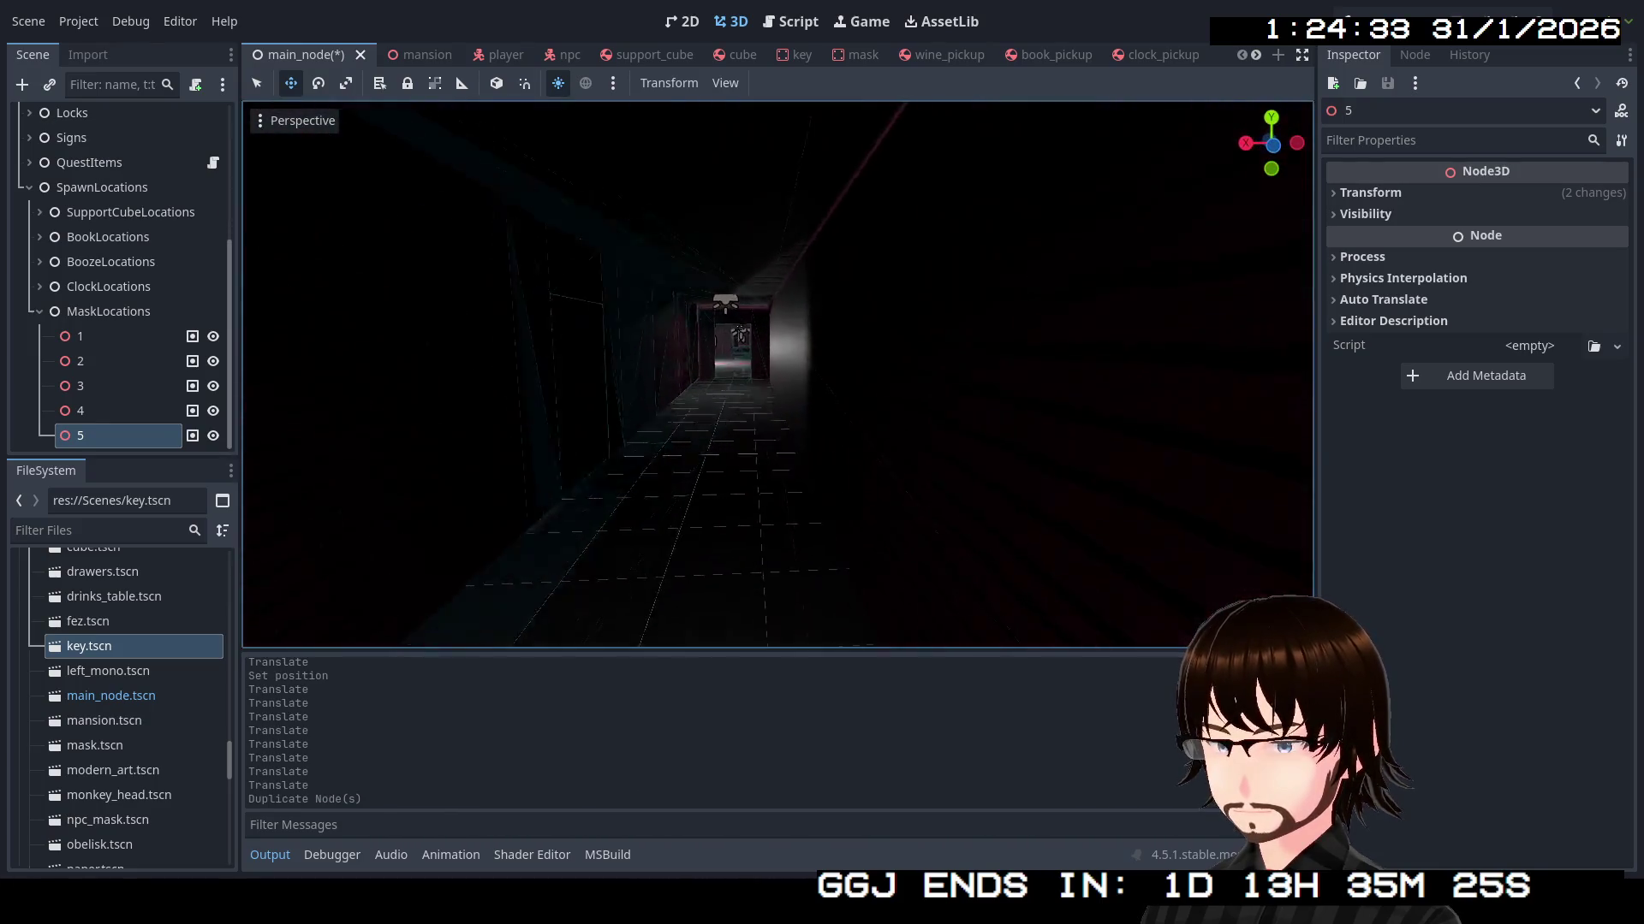
# Fly down the corridor into the pillar room and bring spawn point 5 there
pyautogui.press('w')
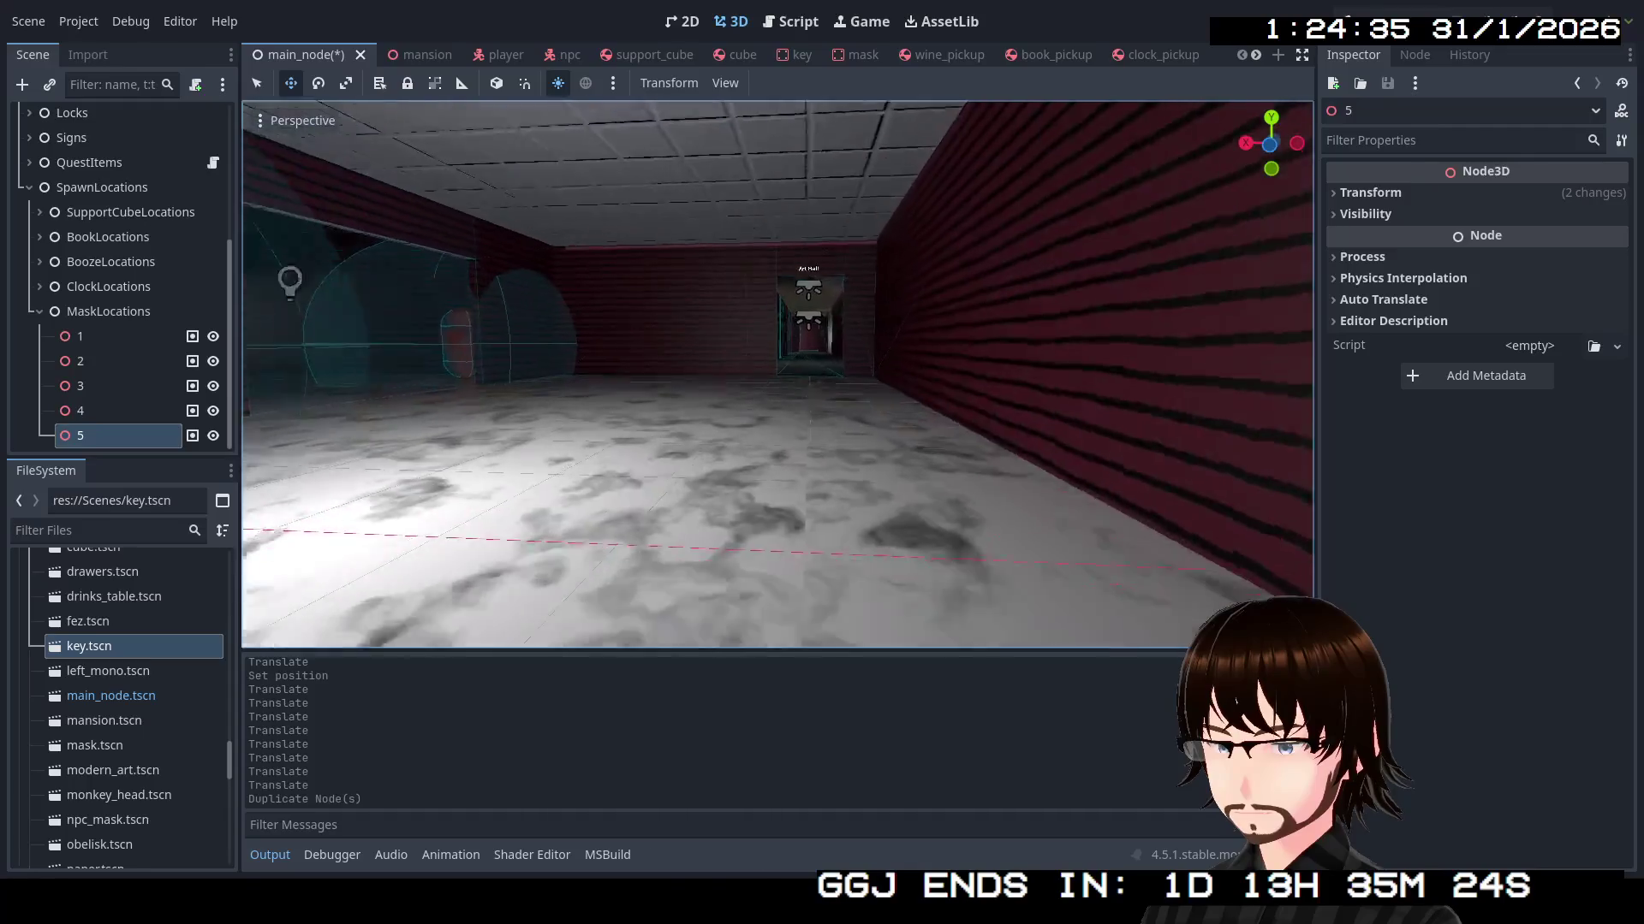
pyautogui.press('w')
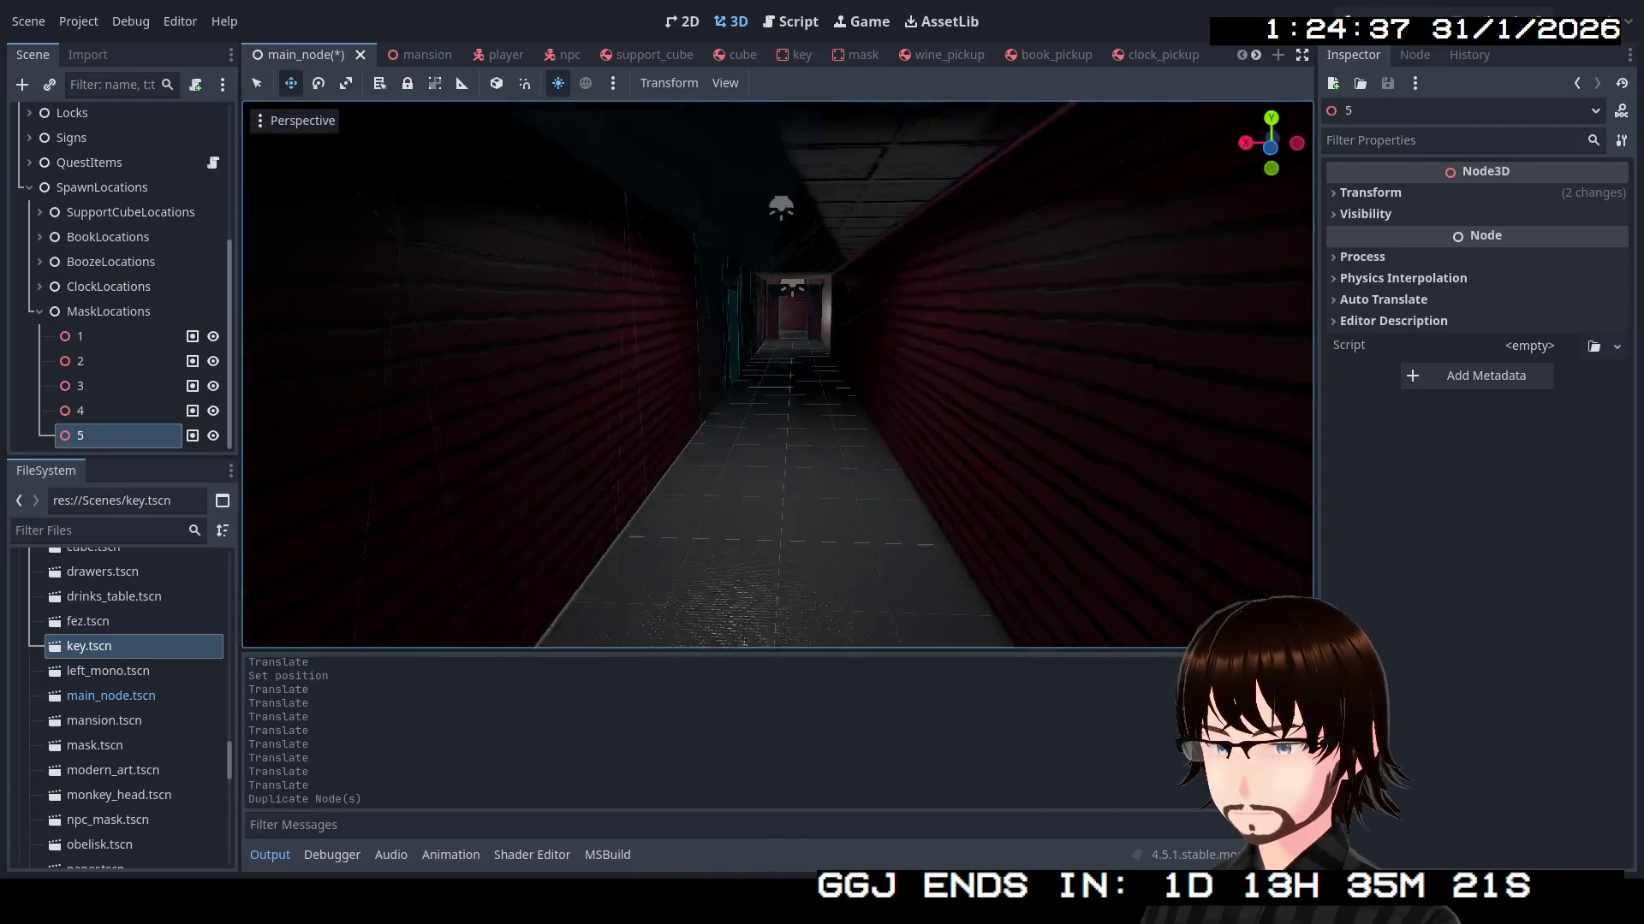
pyautogui.press('w')
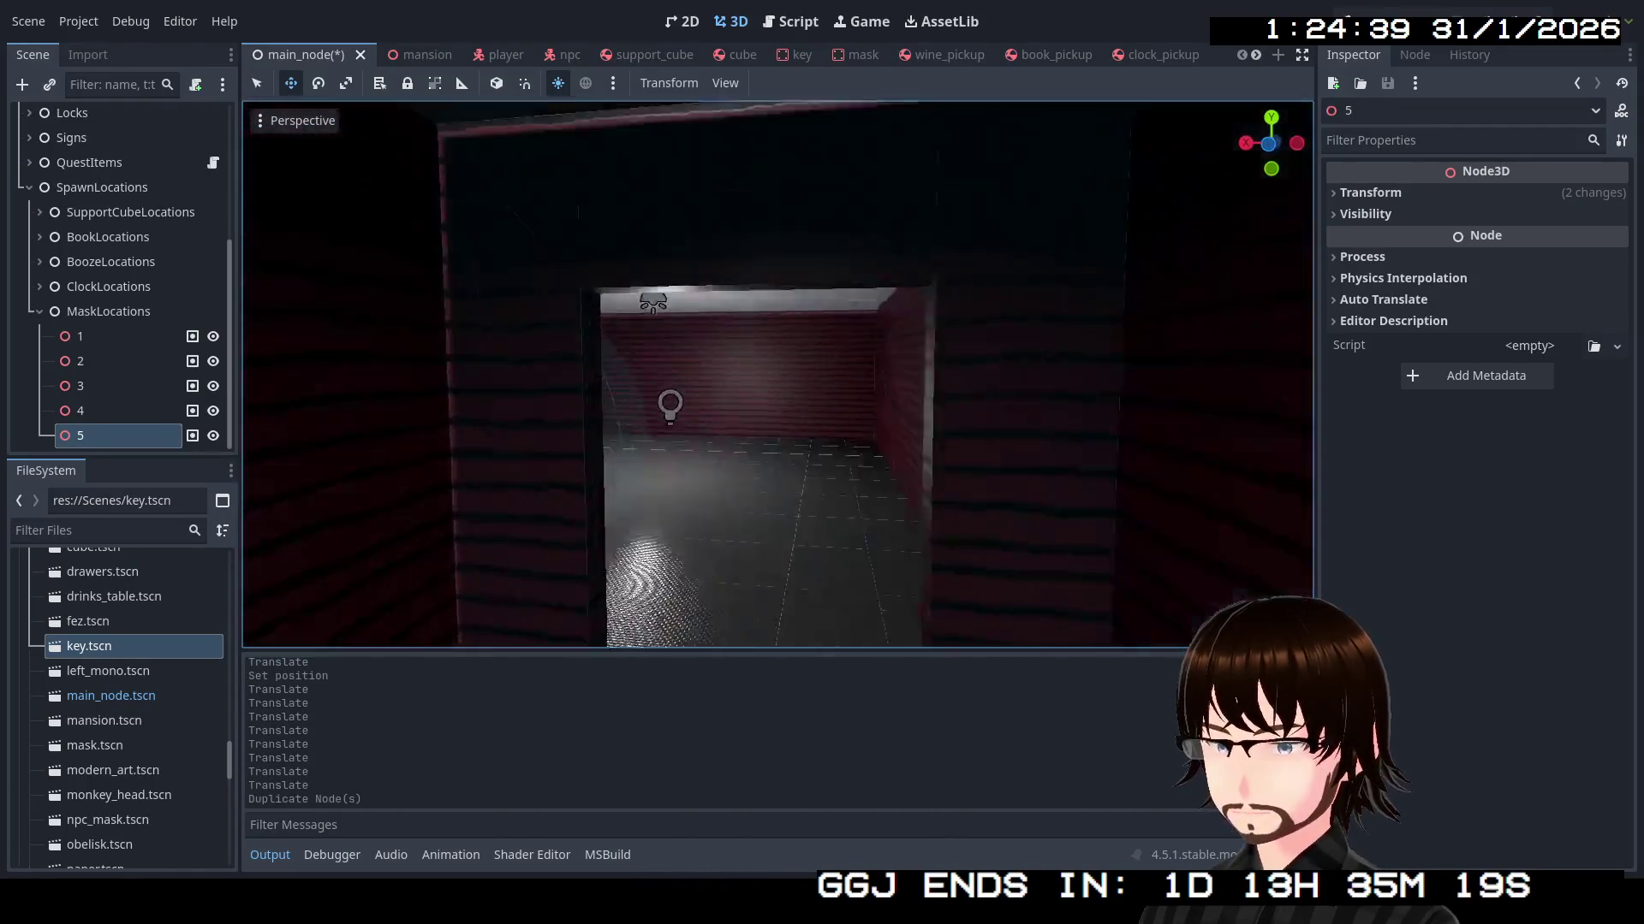
pyautogui.press('w')
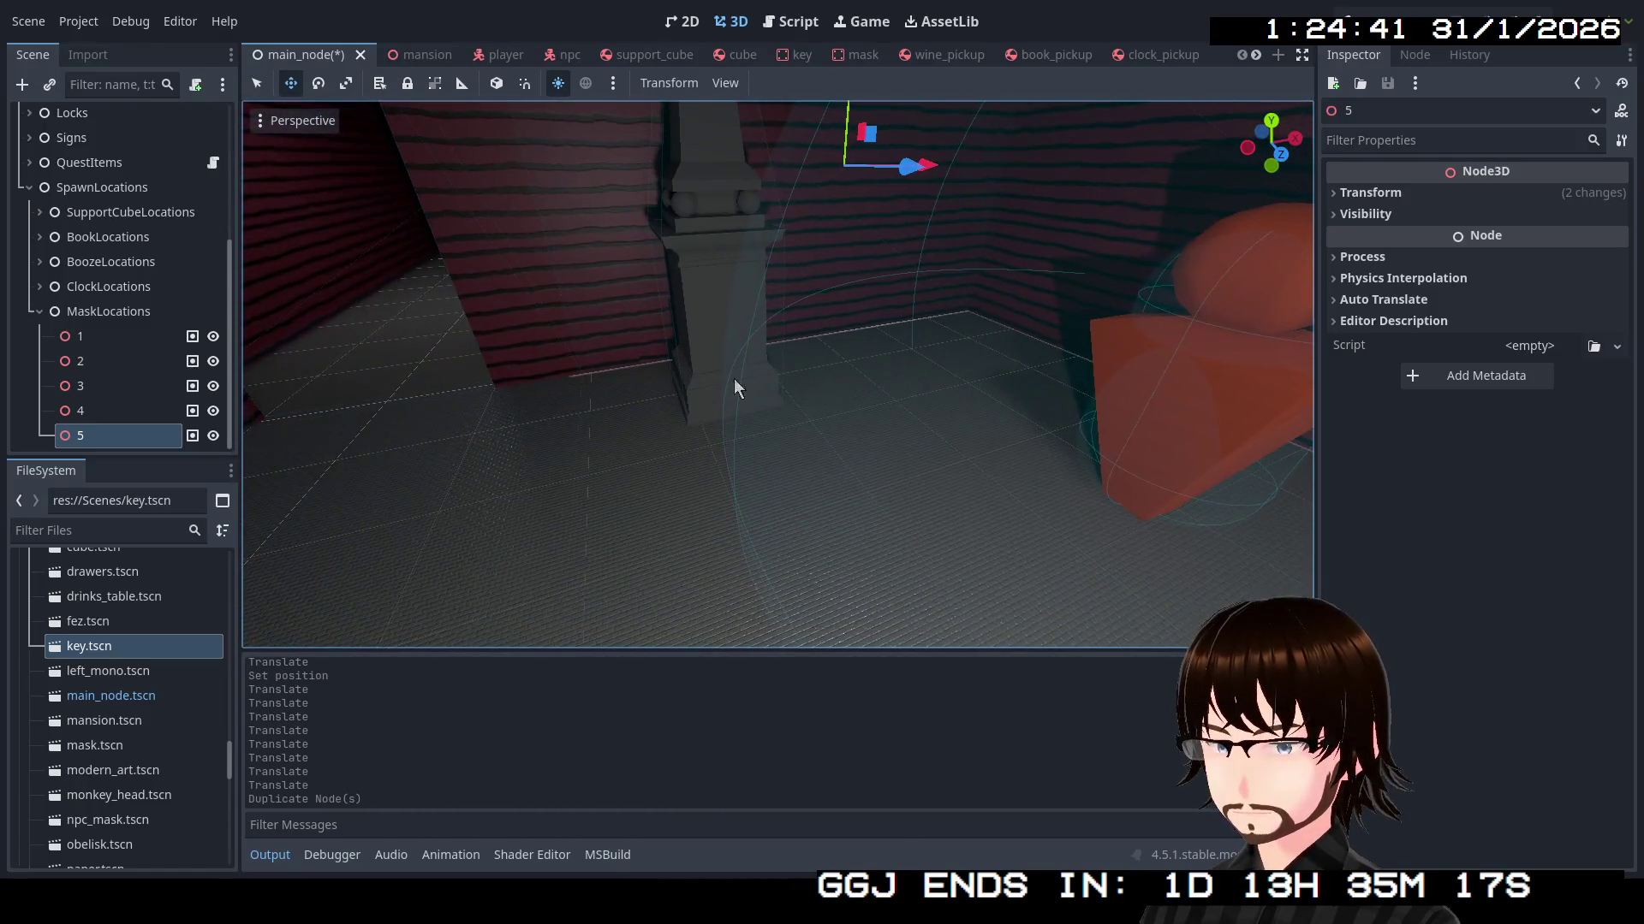
pyautogui.press('w')
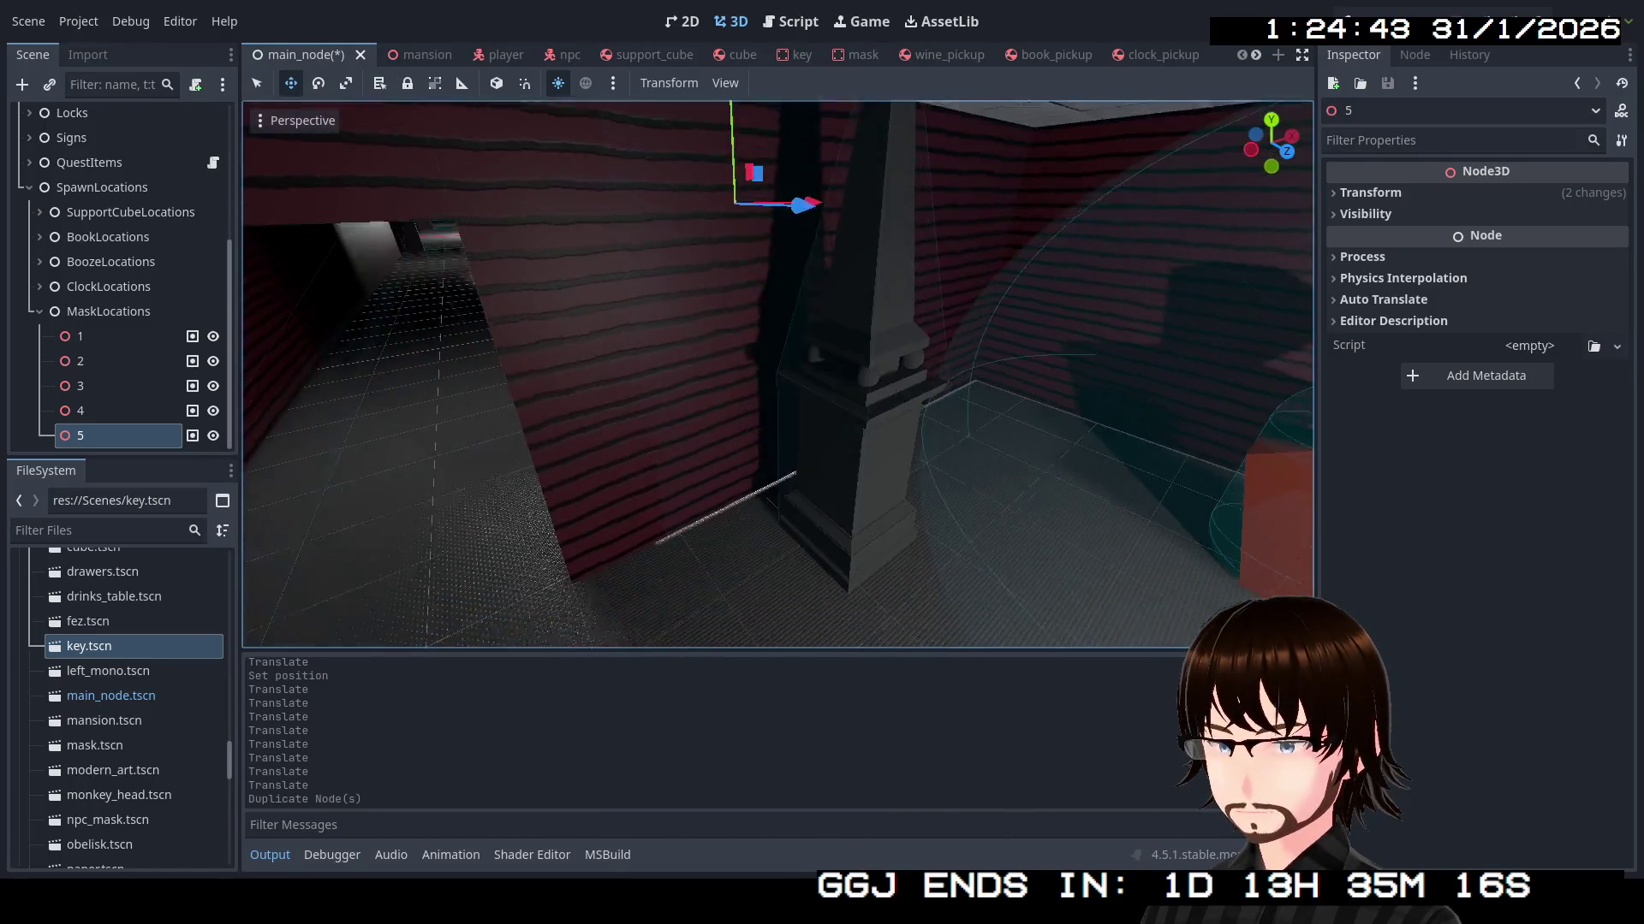
pyautogui.press('e')
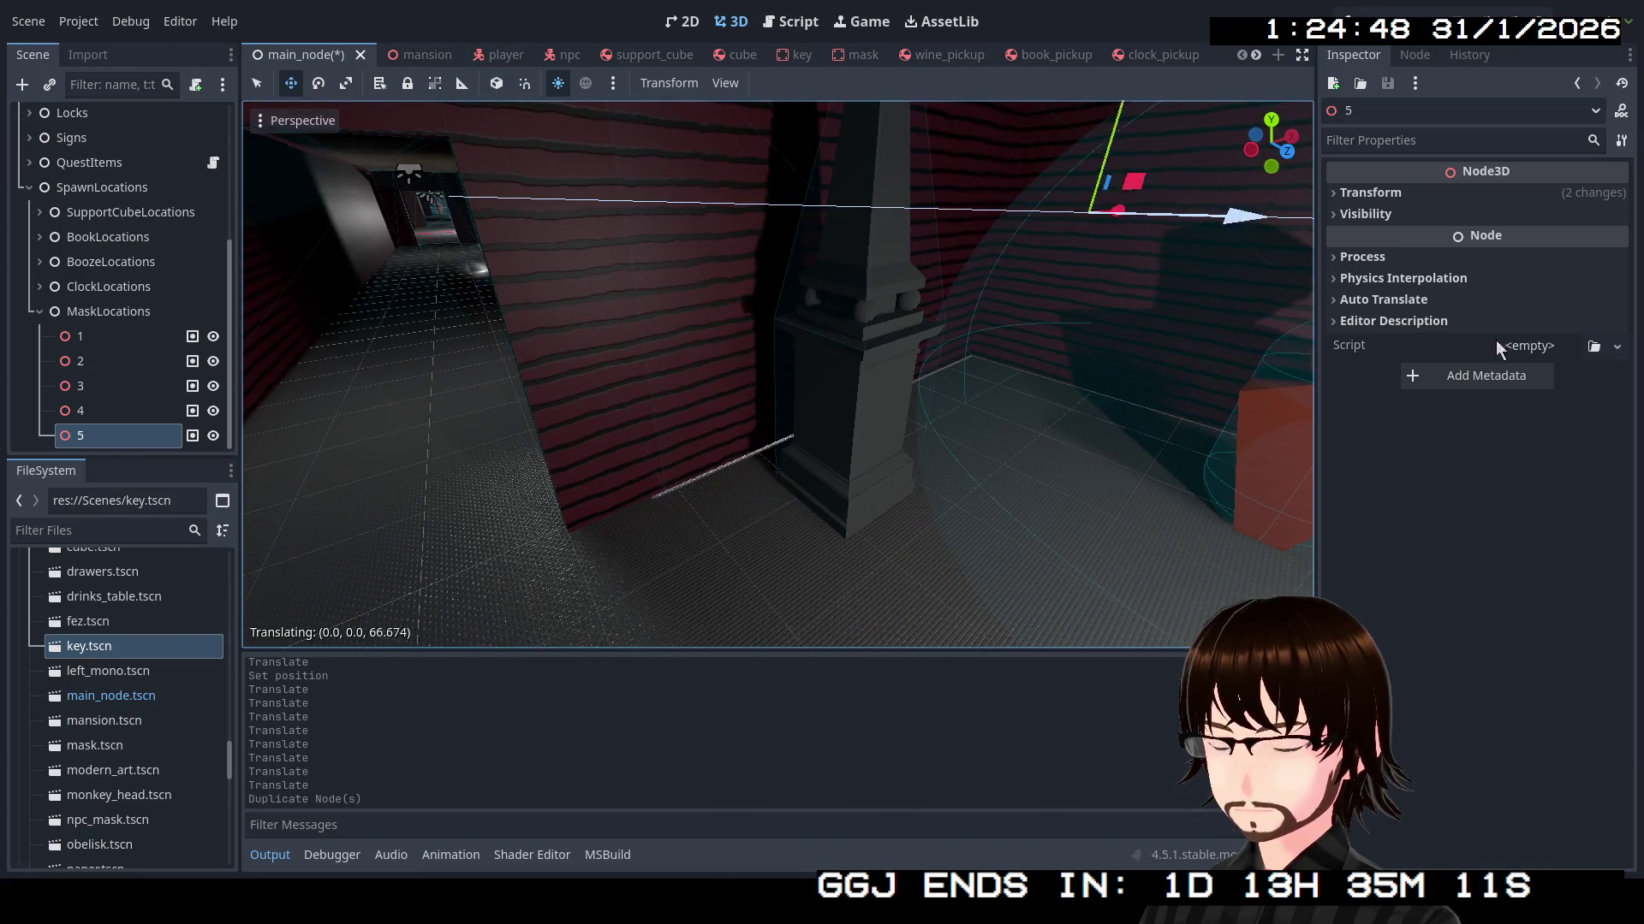
pyautogui.press('f')
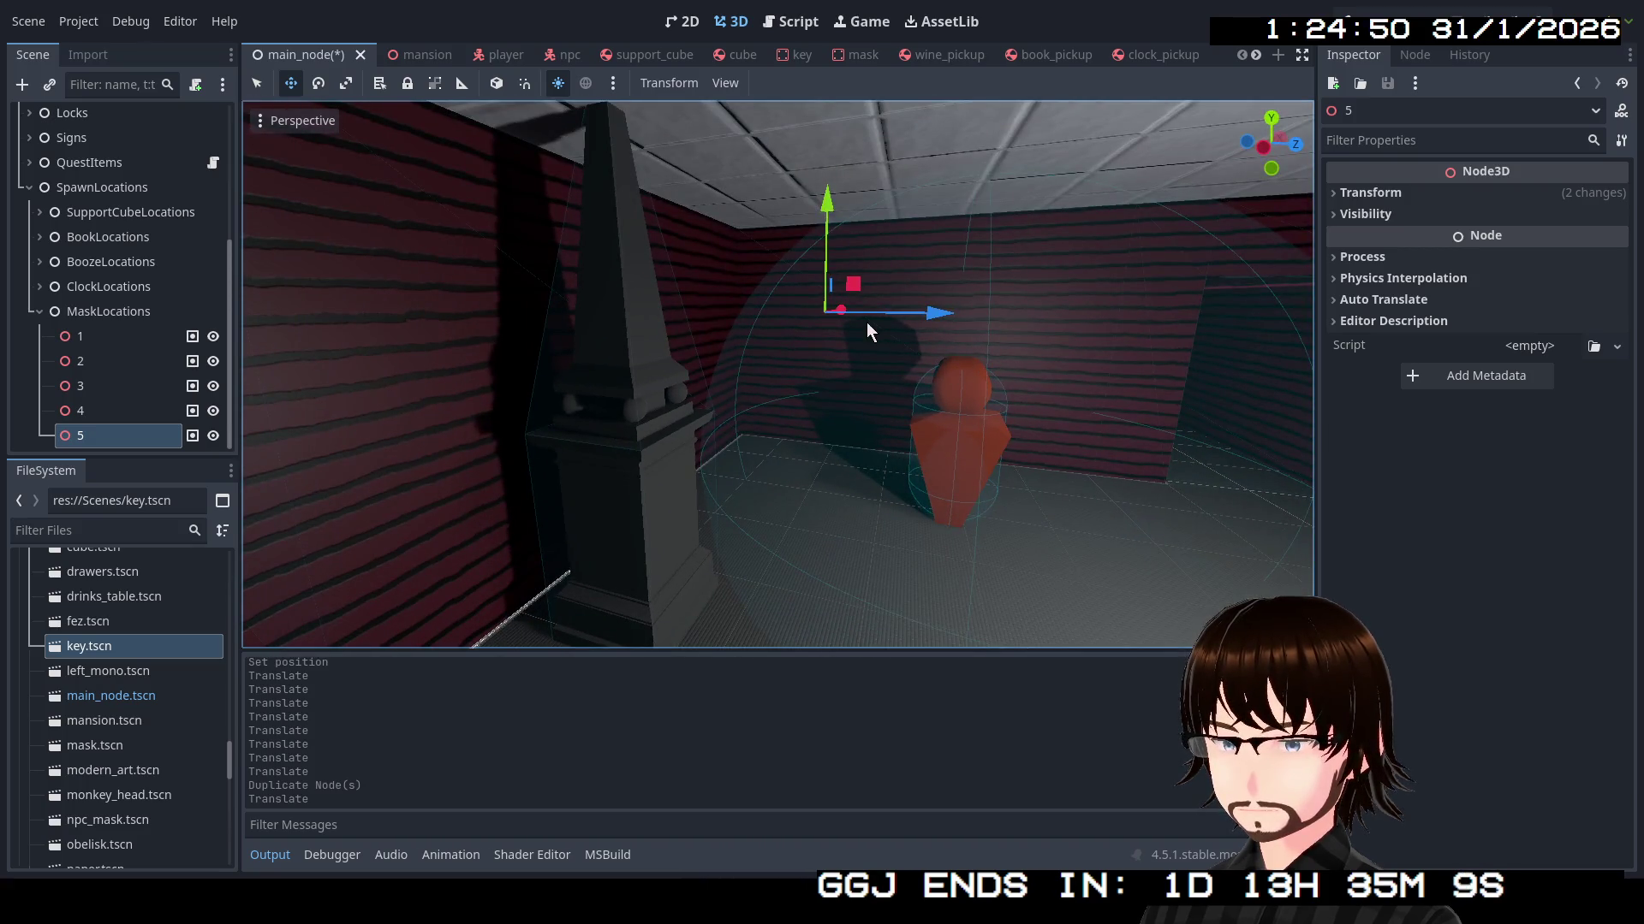
pyautogui.moveTo(849, 312); pyautogui.dragTo(740, 418)
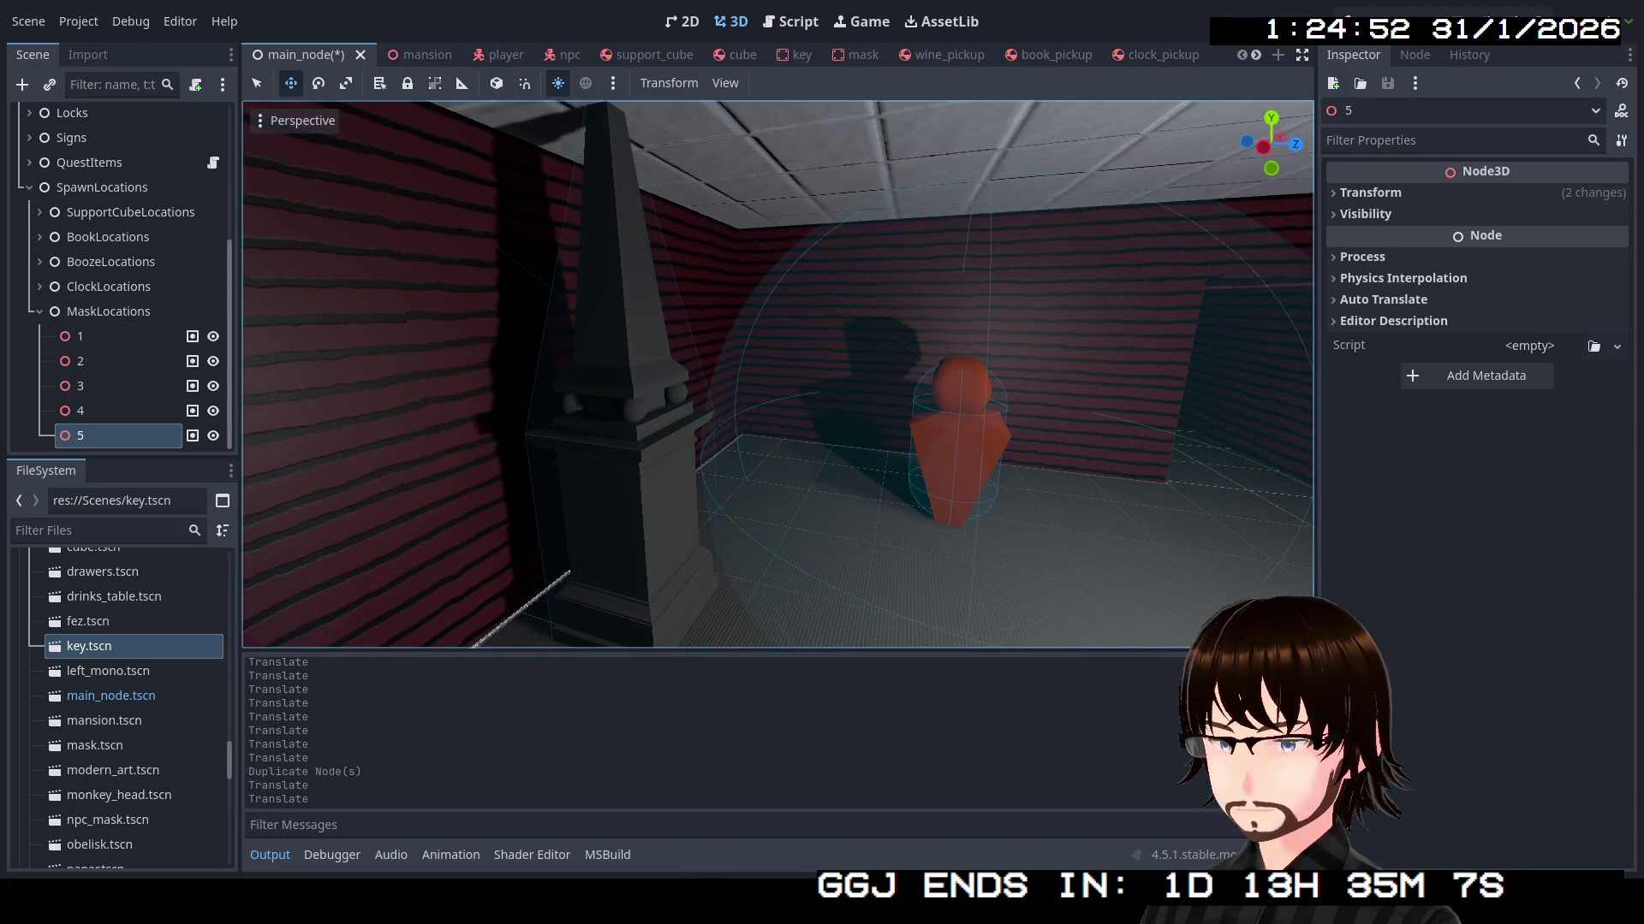
pyautogui.press('f')
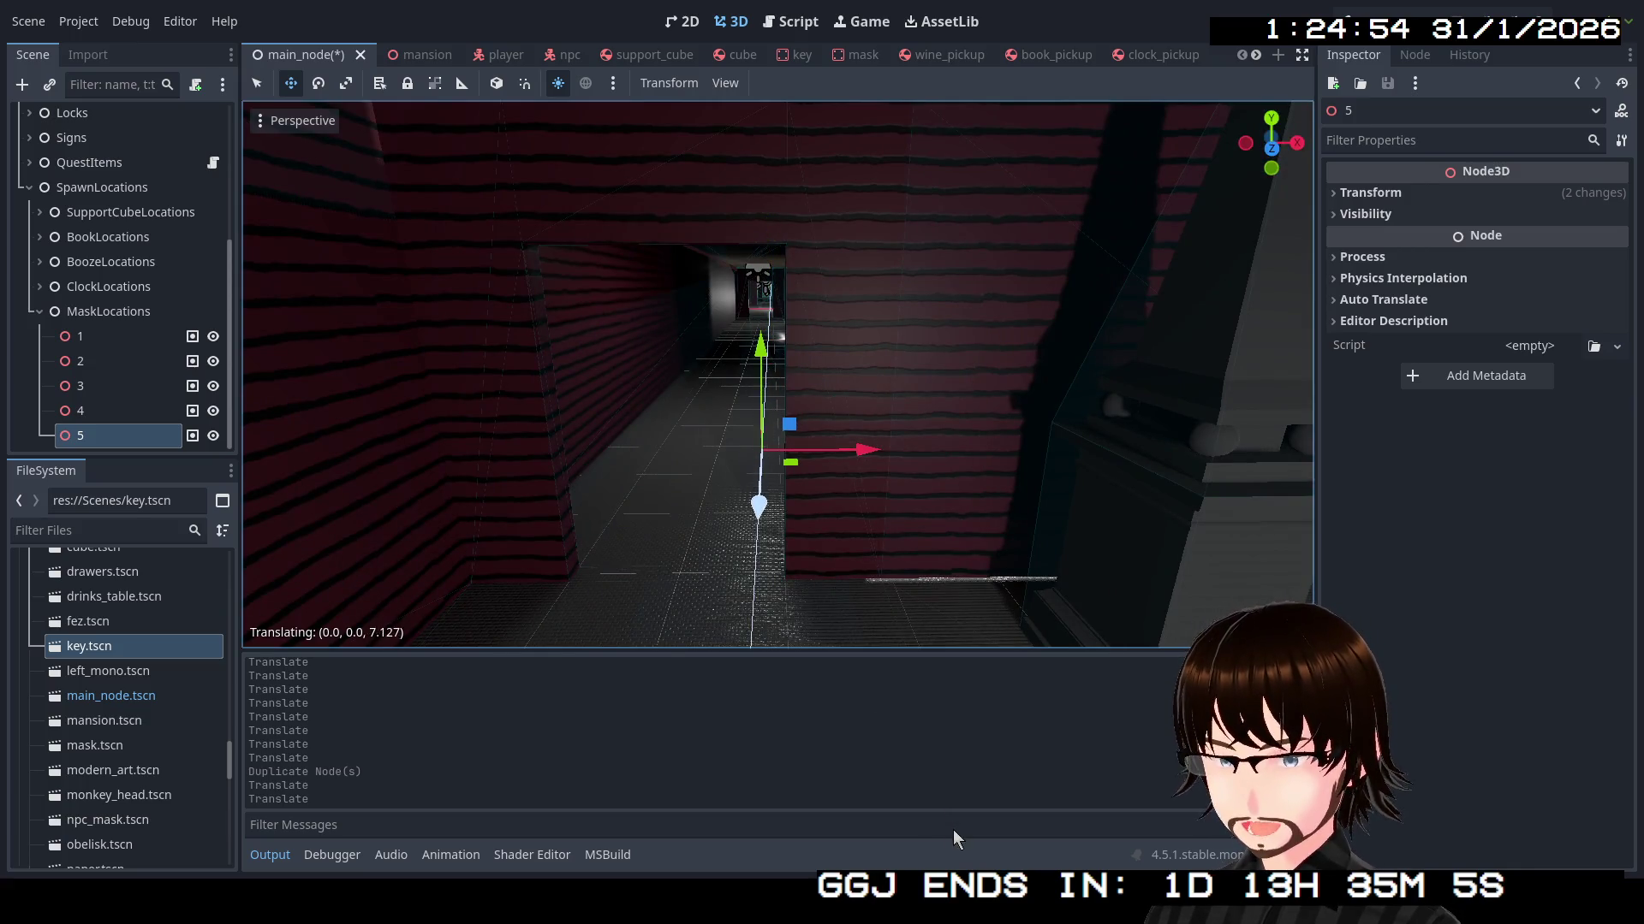
# Slide point 5 across the floor to rest against the pillar base
pyautogui.moveTo(957, 838); pyautogui.dragTo(956, 838)
pyautogui.press('f')
pyautogui.moveTo(786, 323)
pyautogui.mouseDown()
pyautogui.moveTo(983, 377)
pyautogui.moveTo(973, 414)
pyautogui.mouseUp()
pyautogui.press('f')
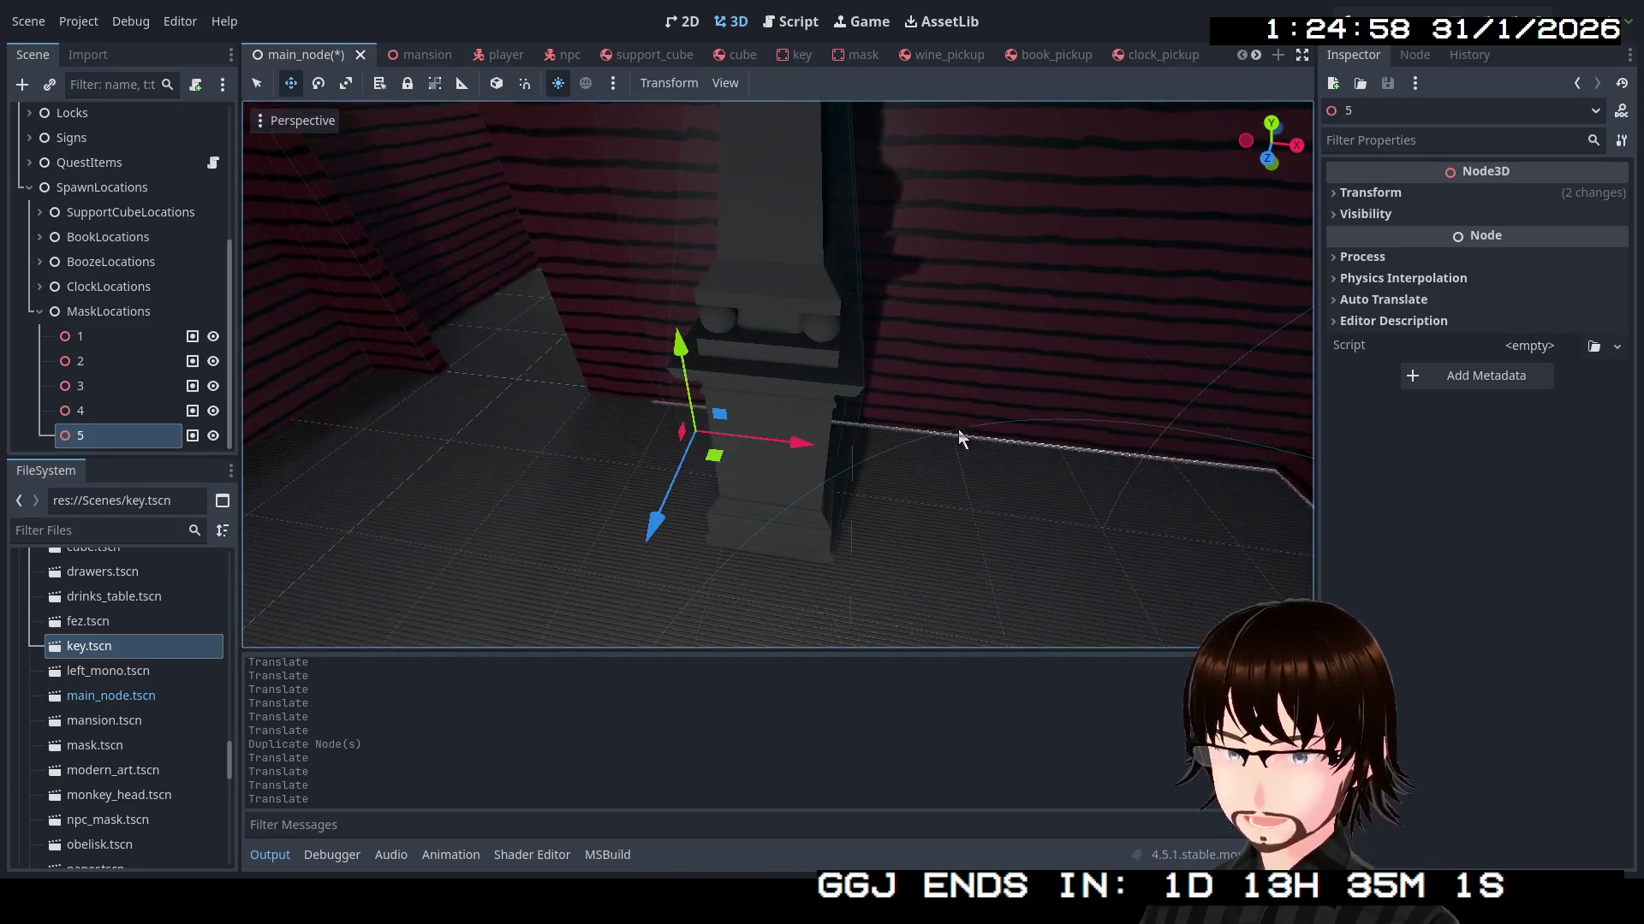
pyautogui.moveTo(726, 463)
pyautogui.mouseDown()
pyautogui.moveTo(1006, 488)
pyautogui.moveTo(1012, 452)
pyautogui.mouseUp()
pyautogui.press('f')
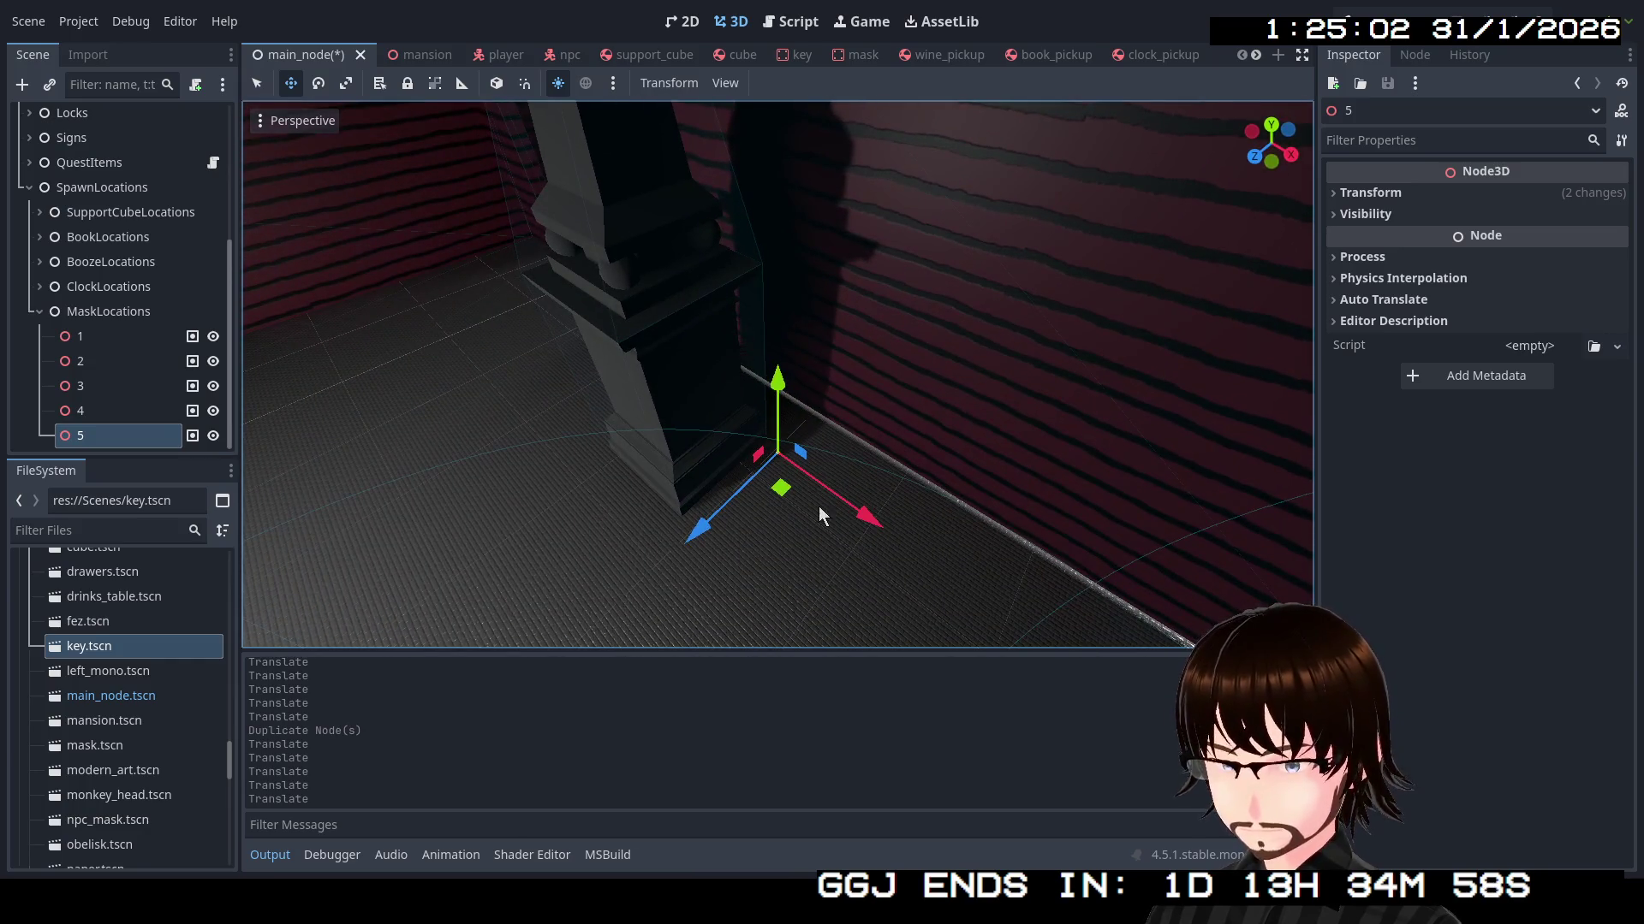
pyautogui.moveTo(792, 499); pyautogui.dragTo(834, 431)
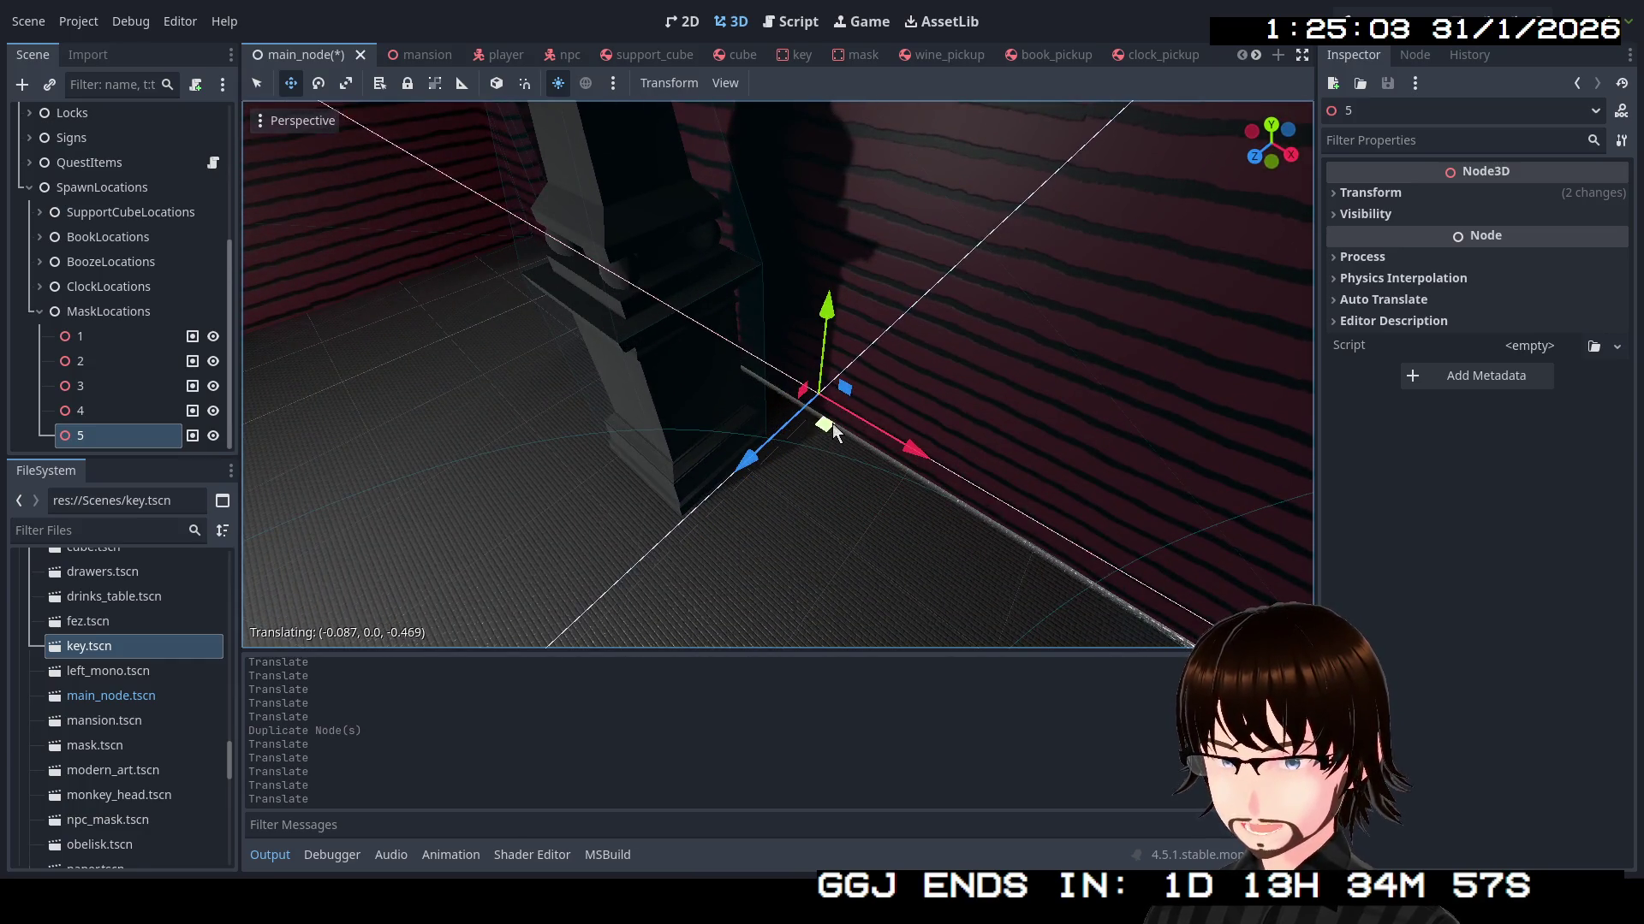
# Set point 5's Y position to 0, at (-43.404, 0, 40.932), and duplicate it as point 6
pyautogui.click(1426, 195)
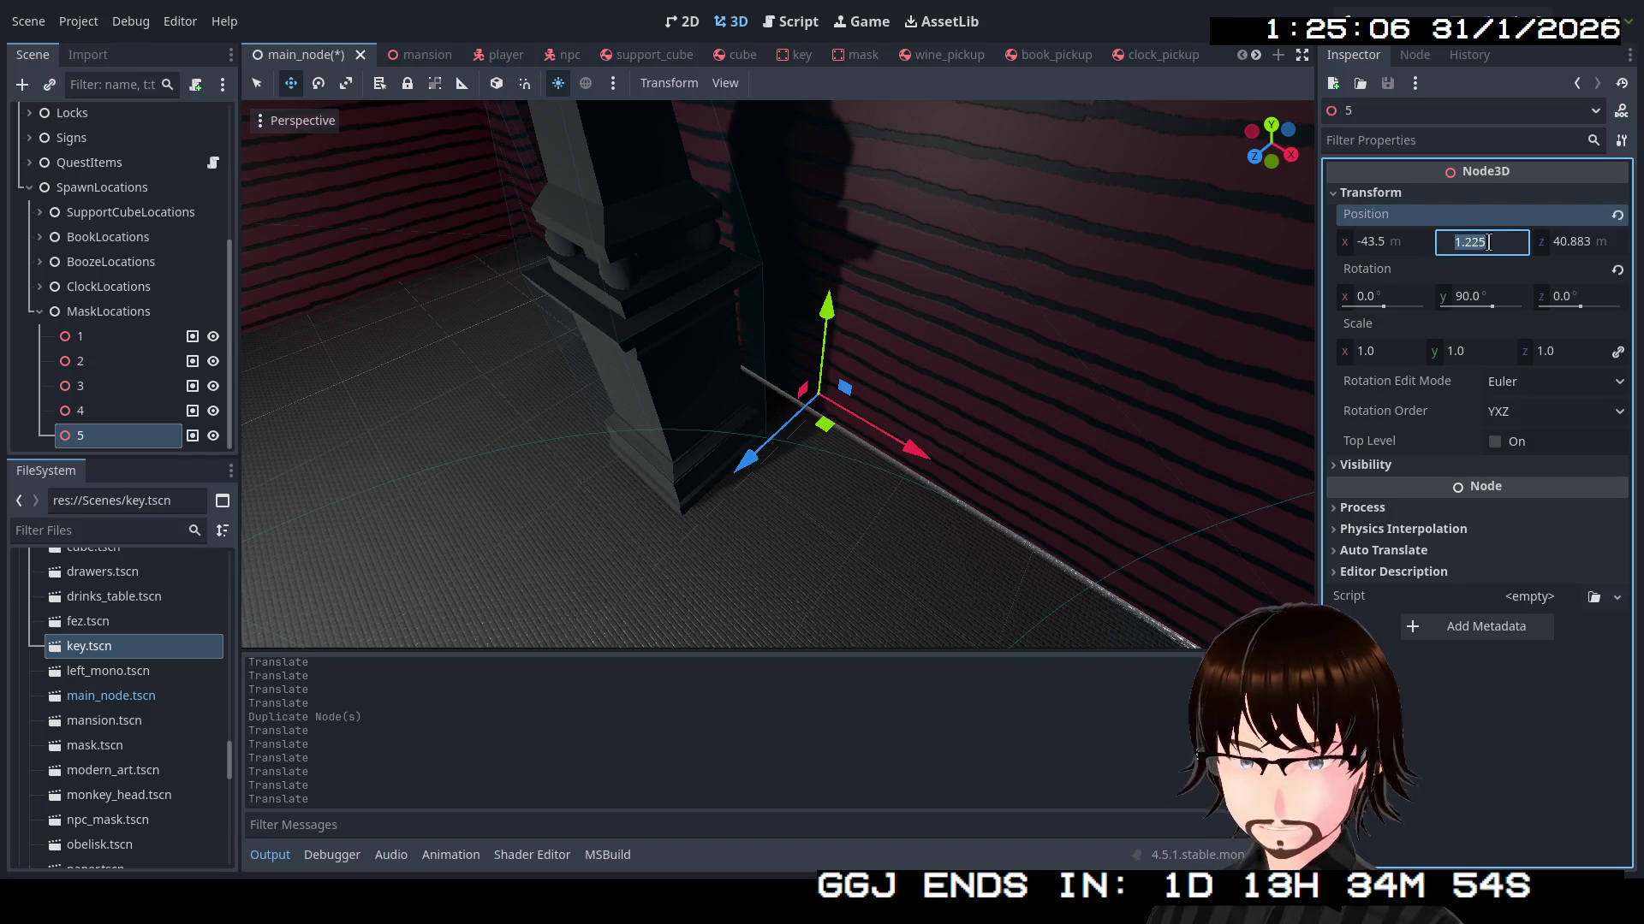
pyautogui.write('0')
pyautogui.press('Return')
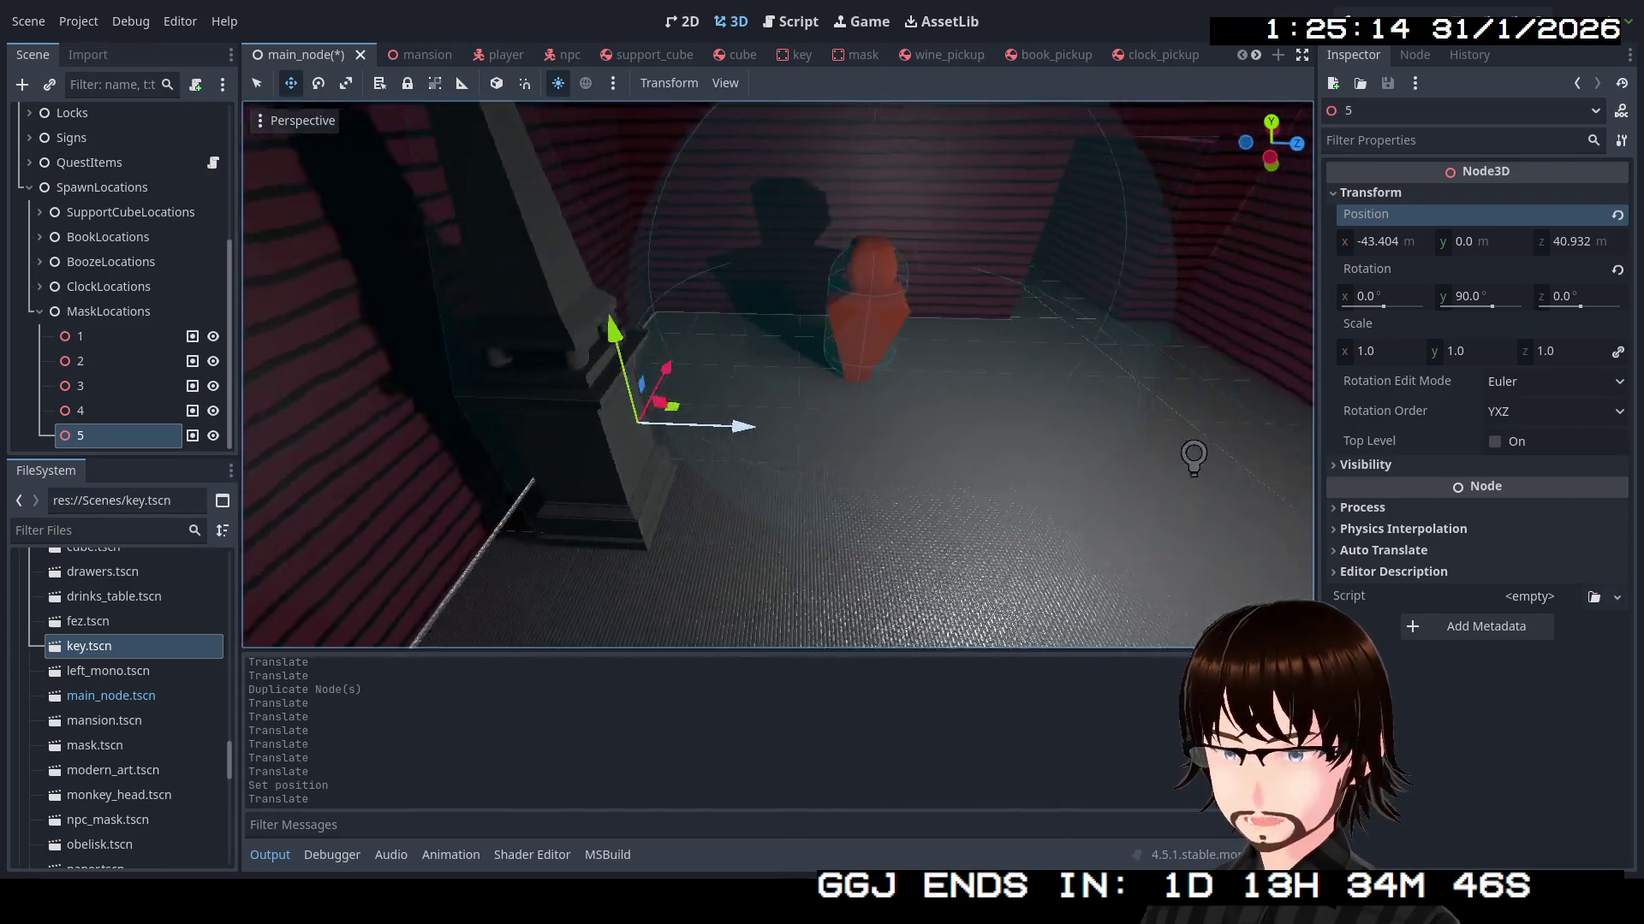
pyautogui.click(122, 447)
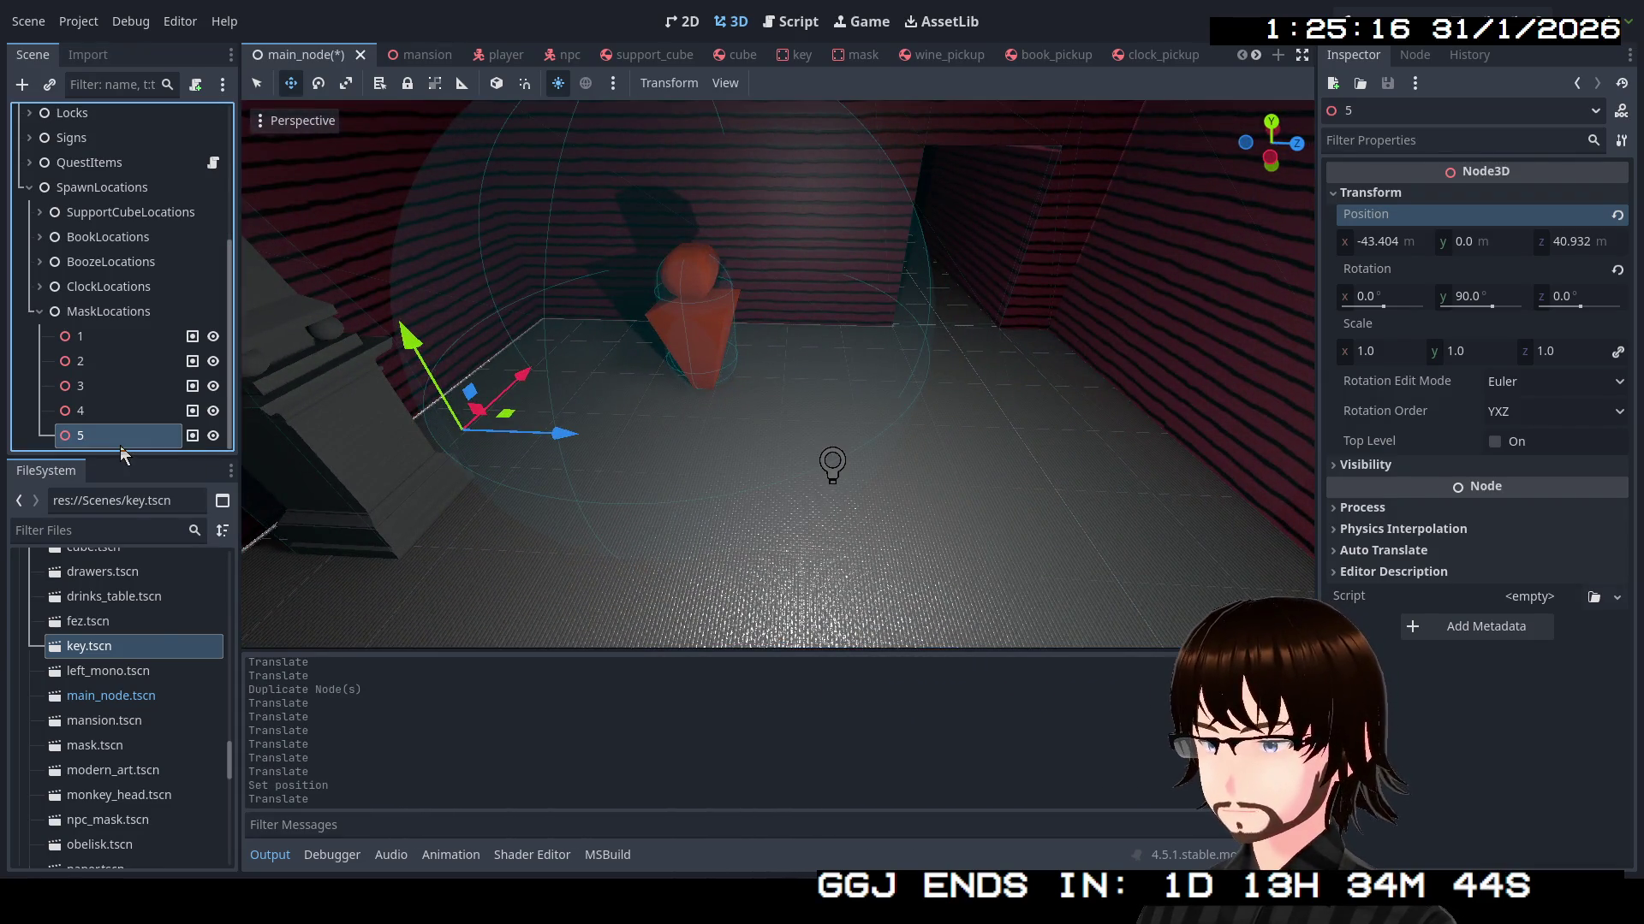
pyautogui.hotkey('ctrl', 'd')
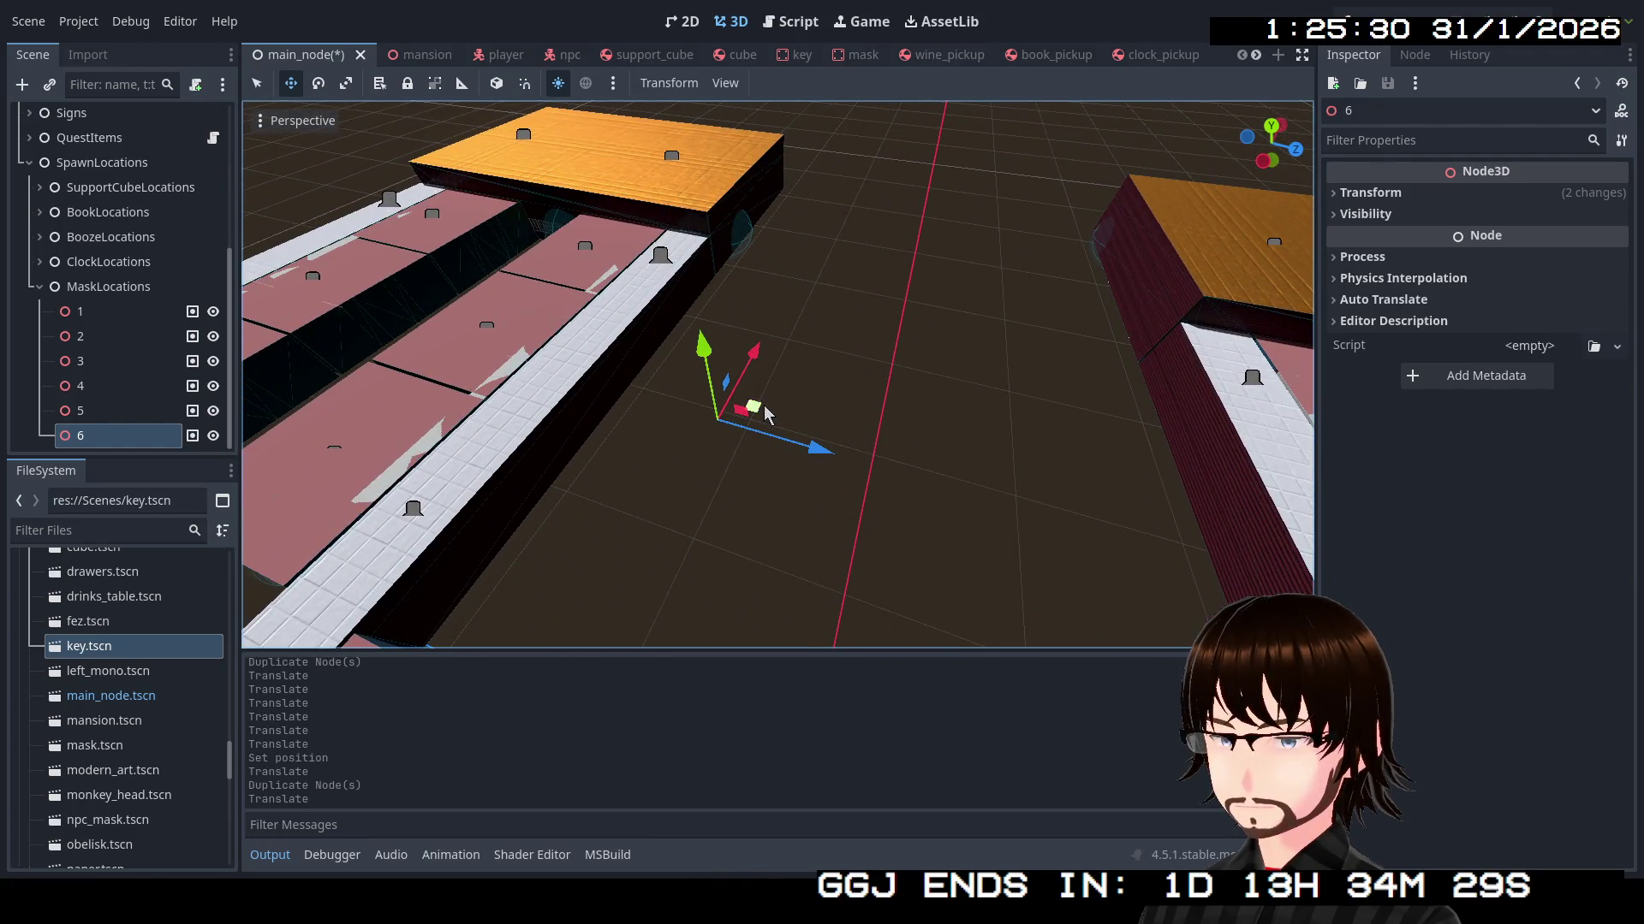
# Slide spawn point 6 across the floor to a new spot near a table and adjust its height
pyautogui.moveTo(660, 215); pyautogui.dragTo(662, 214)
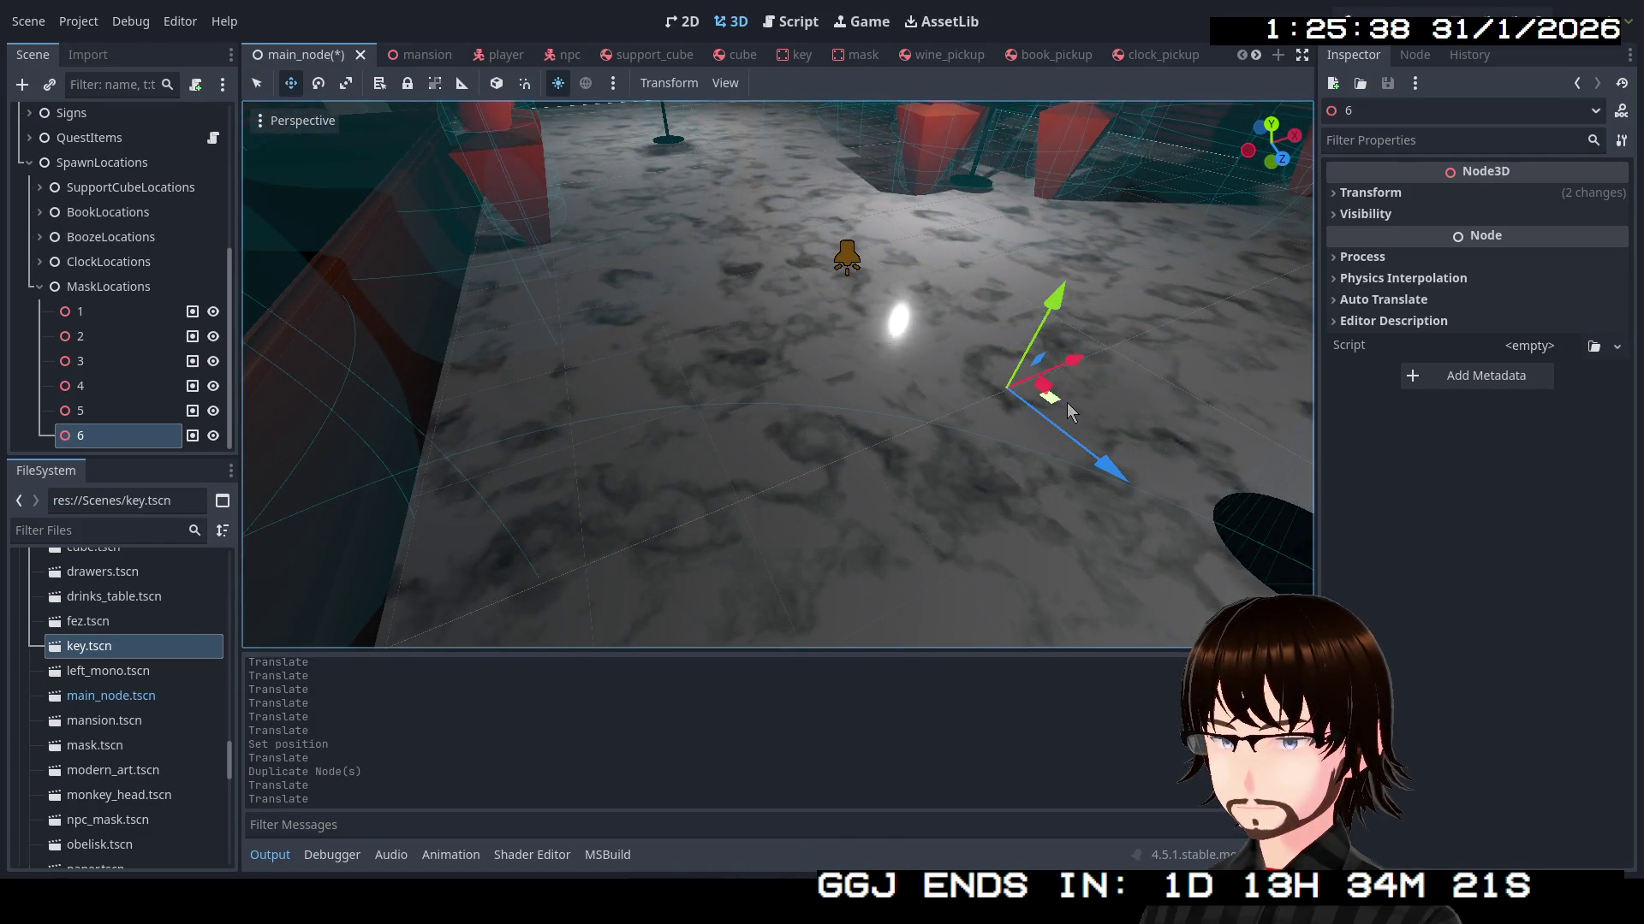
pyautogui.moveTo(1070, 413); pyautogui.dragTo(653, 357)
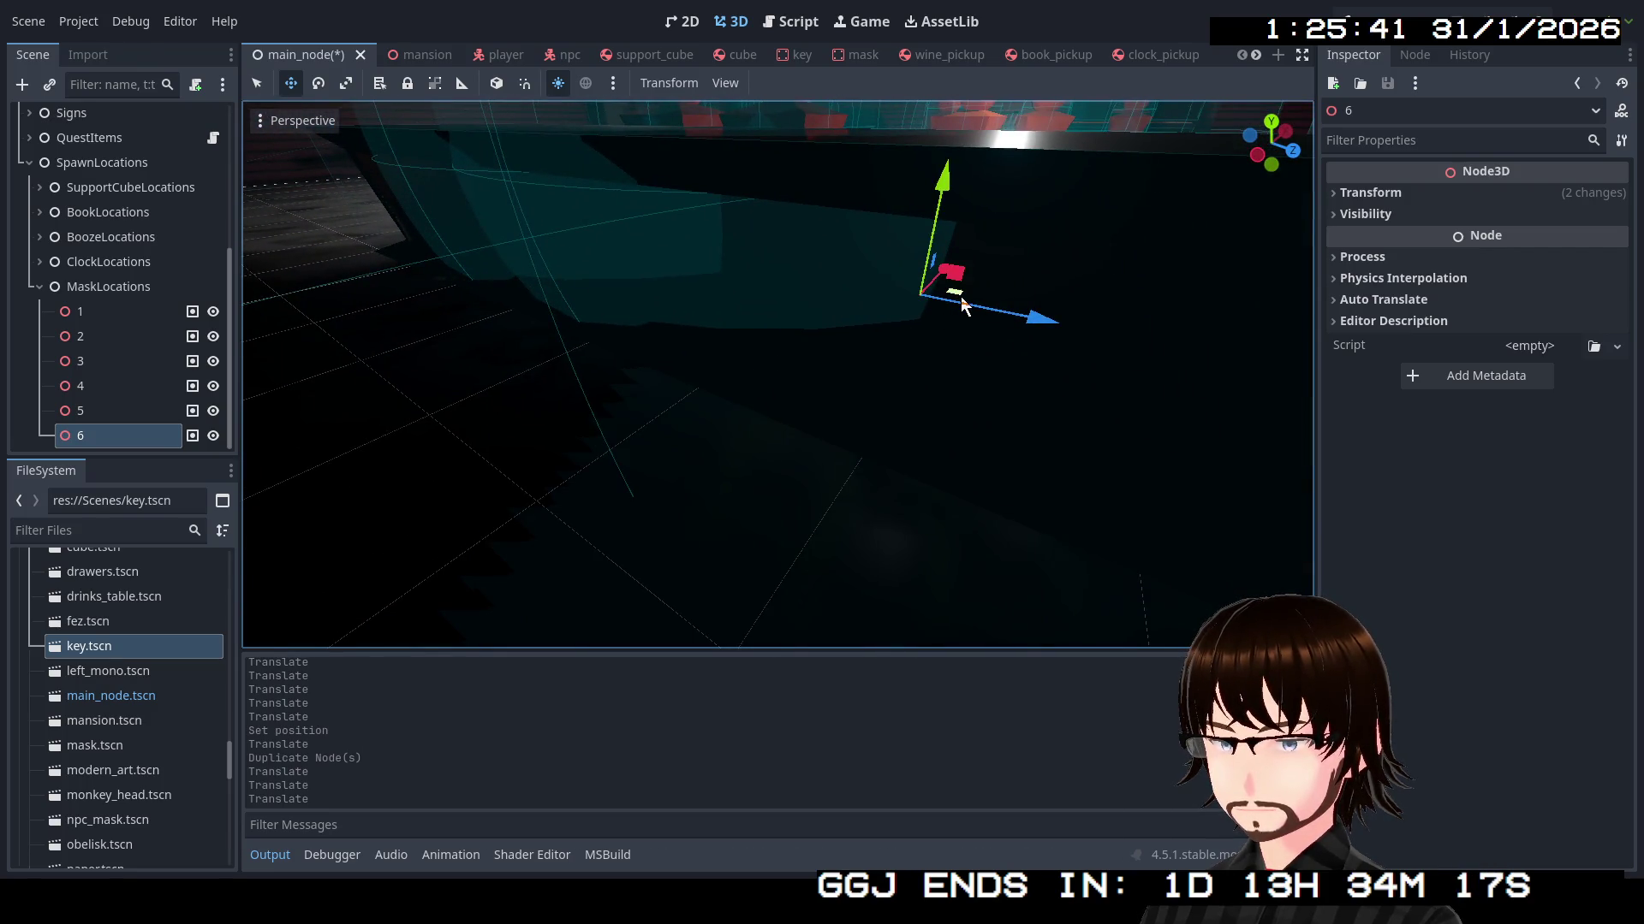
pyautogui.moveTo(962, 298)
pyautogui.mouseDown()
pyautogui.moveTo(710, 358)
pyautogui.moveTo(672, 328)
pyautogui.mouseUp()
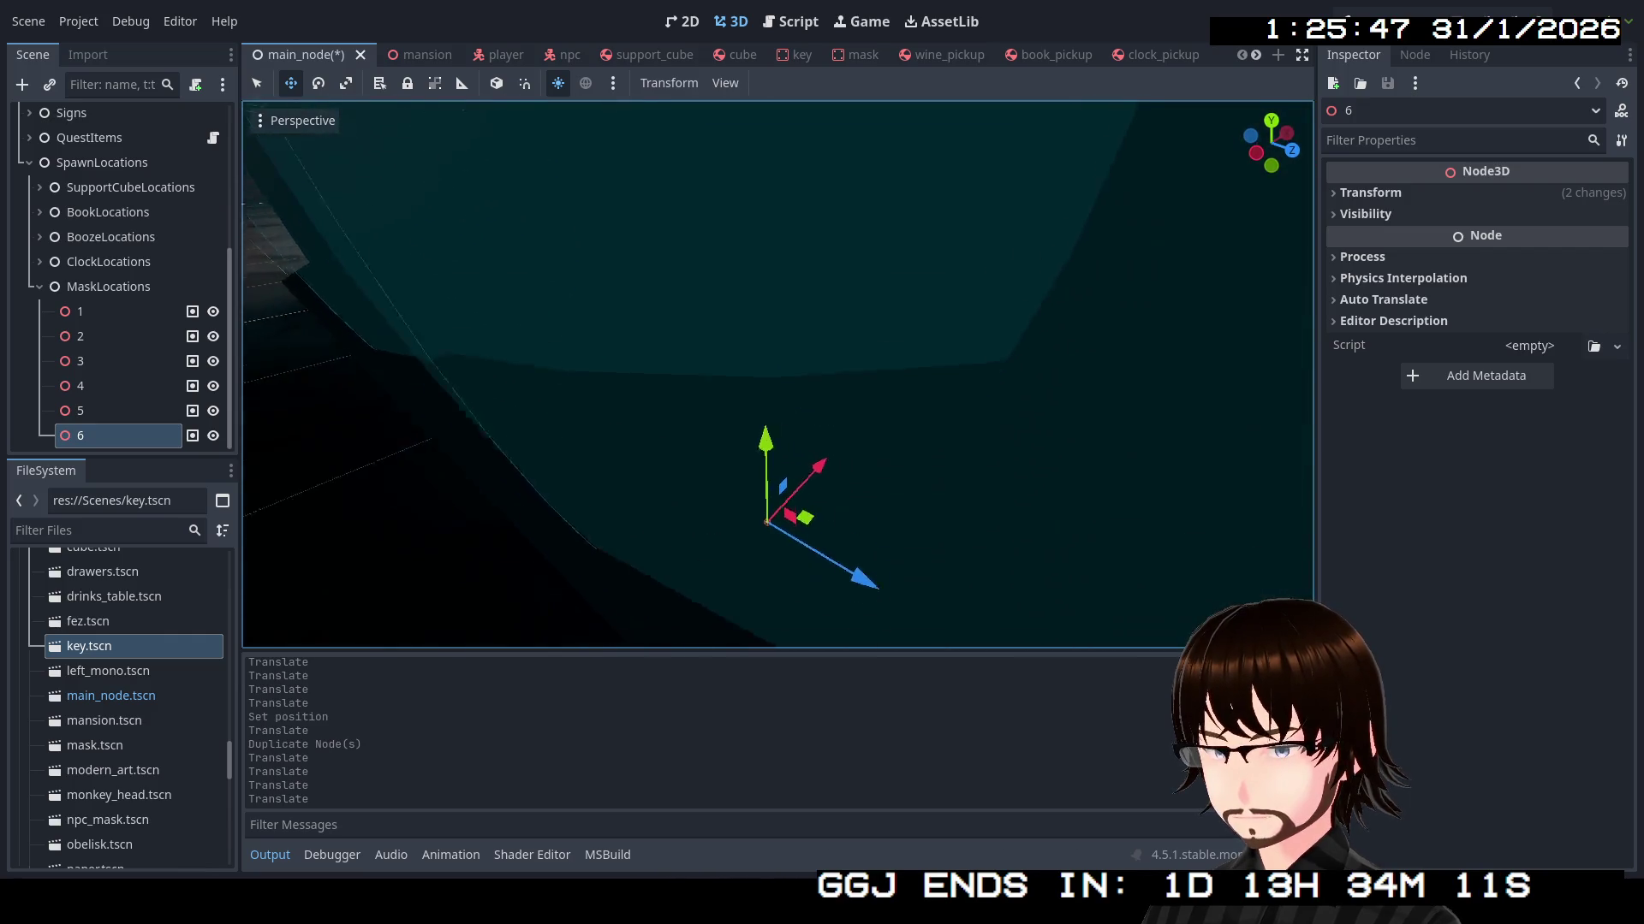
pyautogui.moveTo(764, 214); pyautogui.dragTo(764, 210)
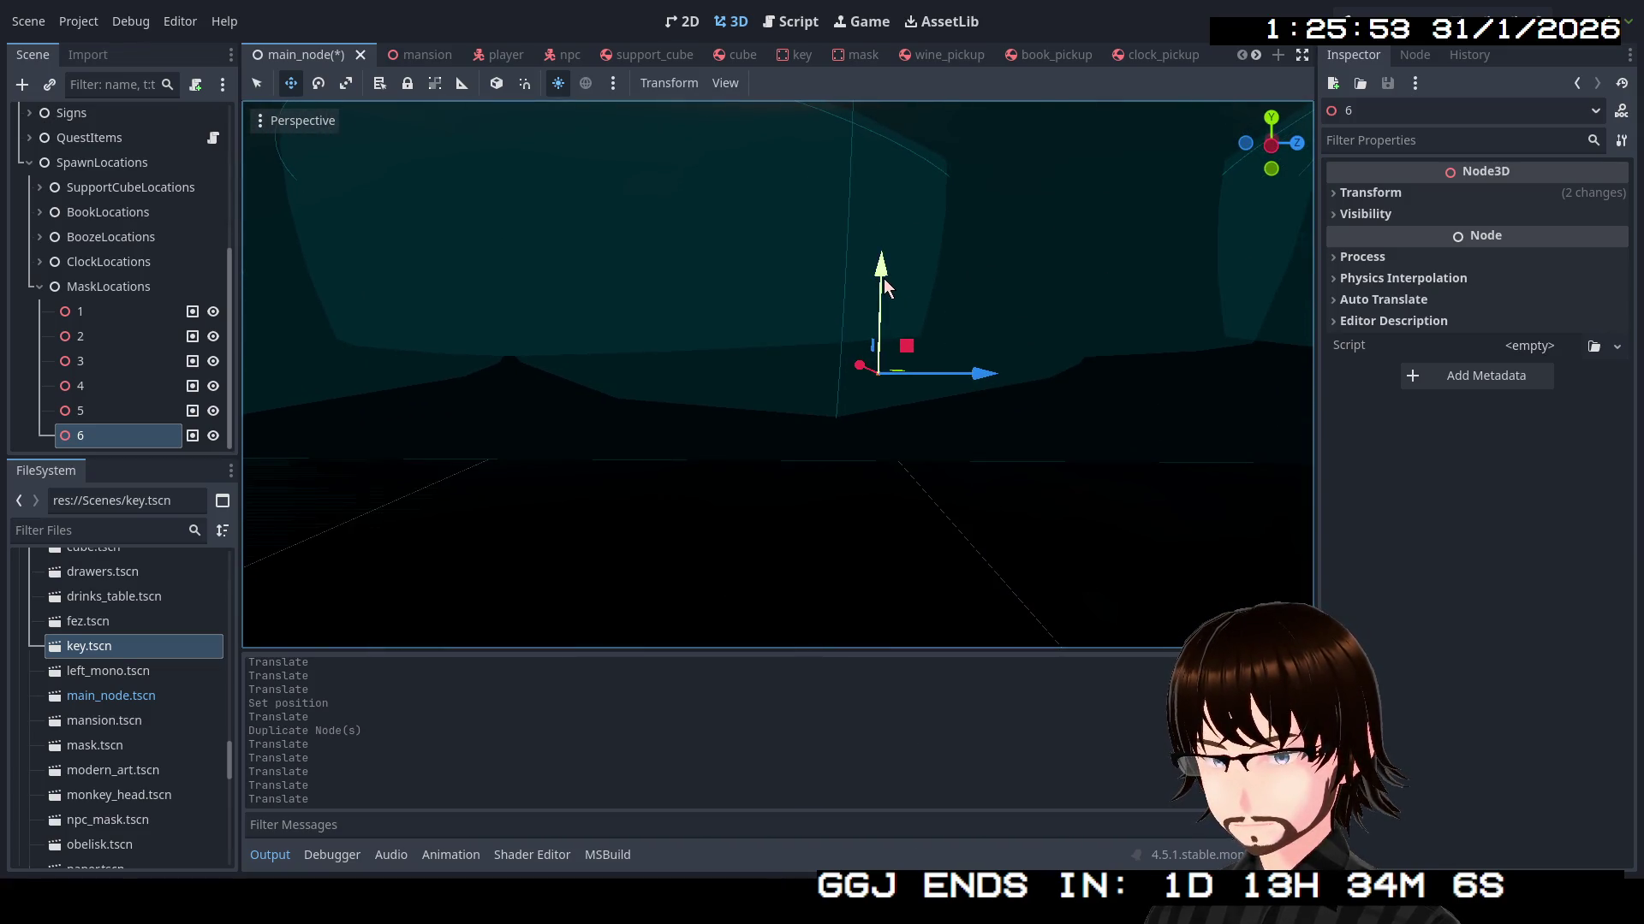
pyautogui.moveTo(883, 279); pyautogui.dragTo(895, 233)
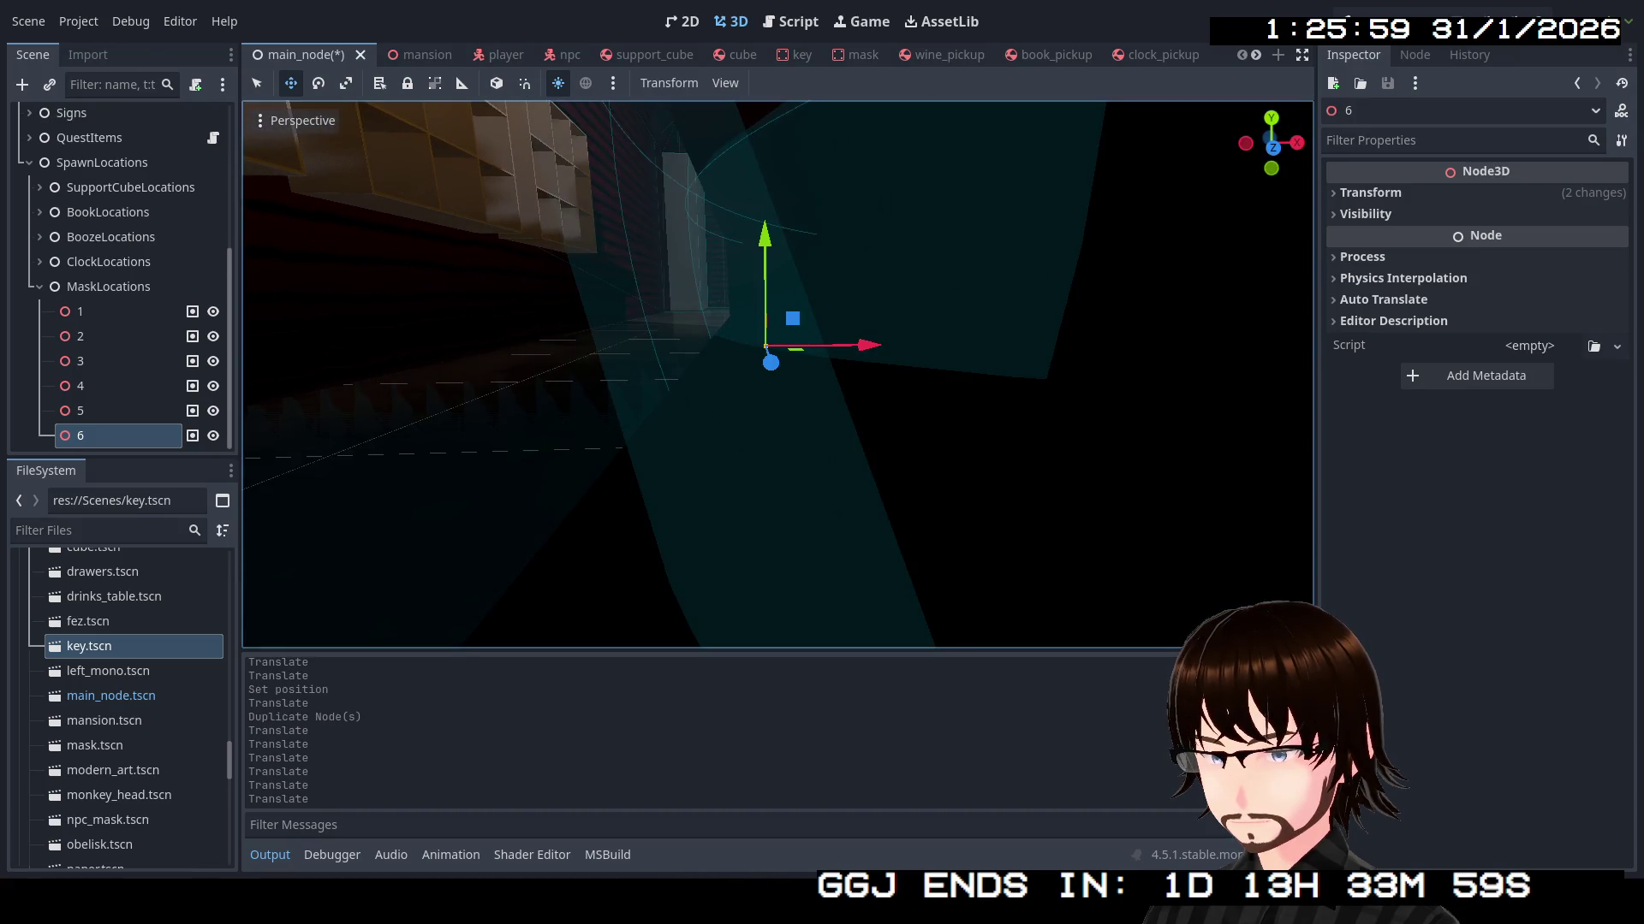
pyautogui.moveTo(770, 334); pyautogui.dragTo(775, 336)
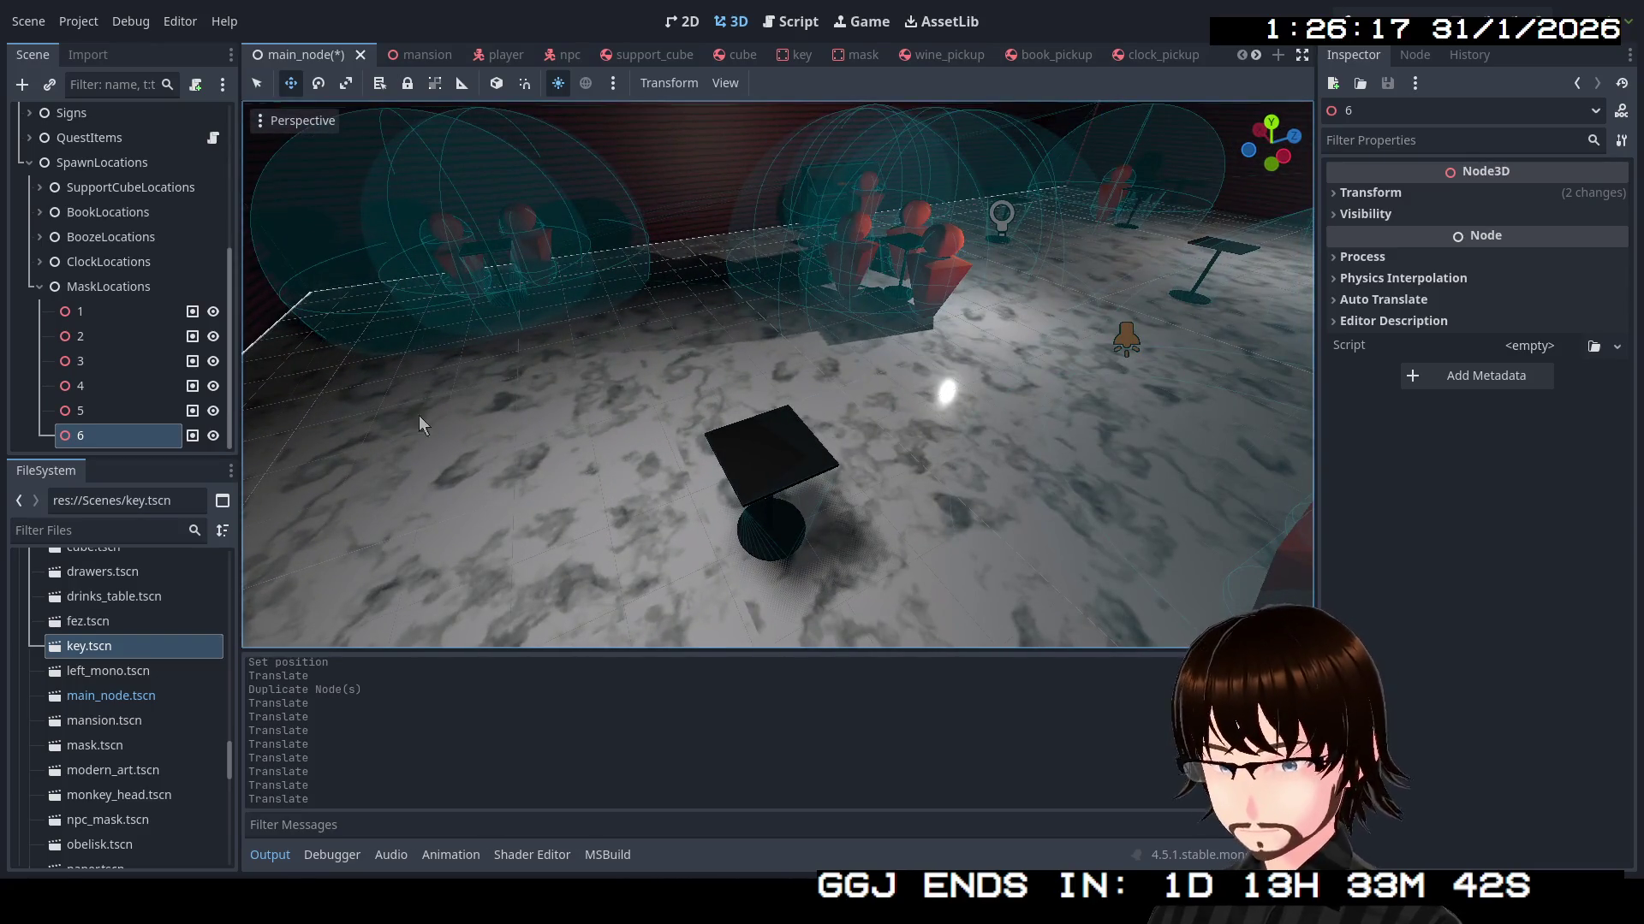
pyautogui.press('f')
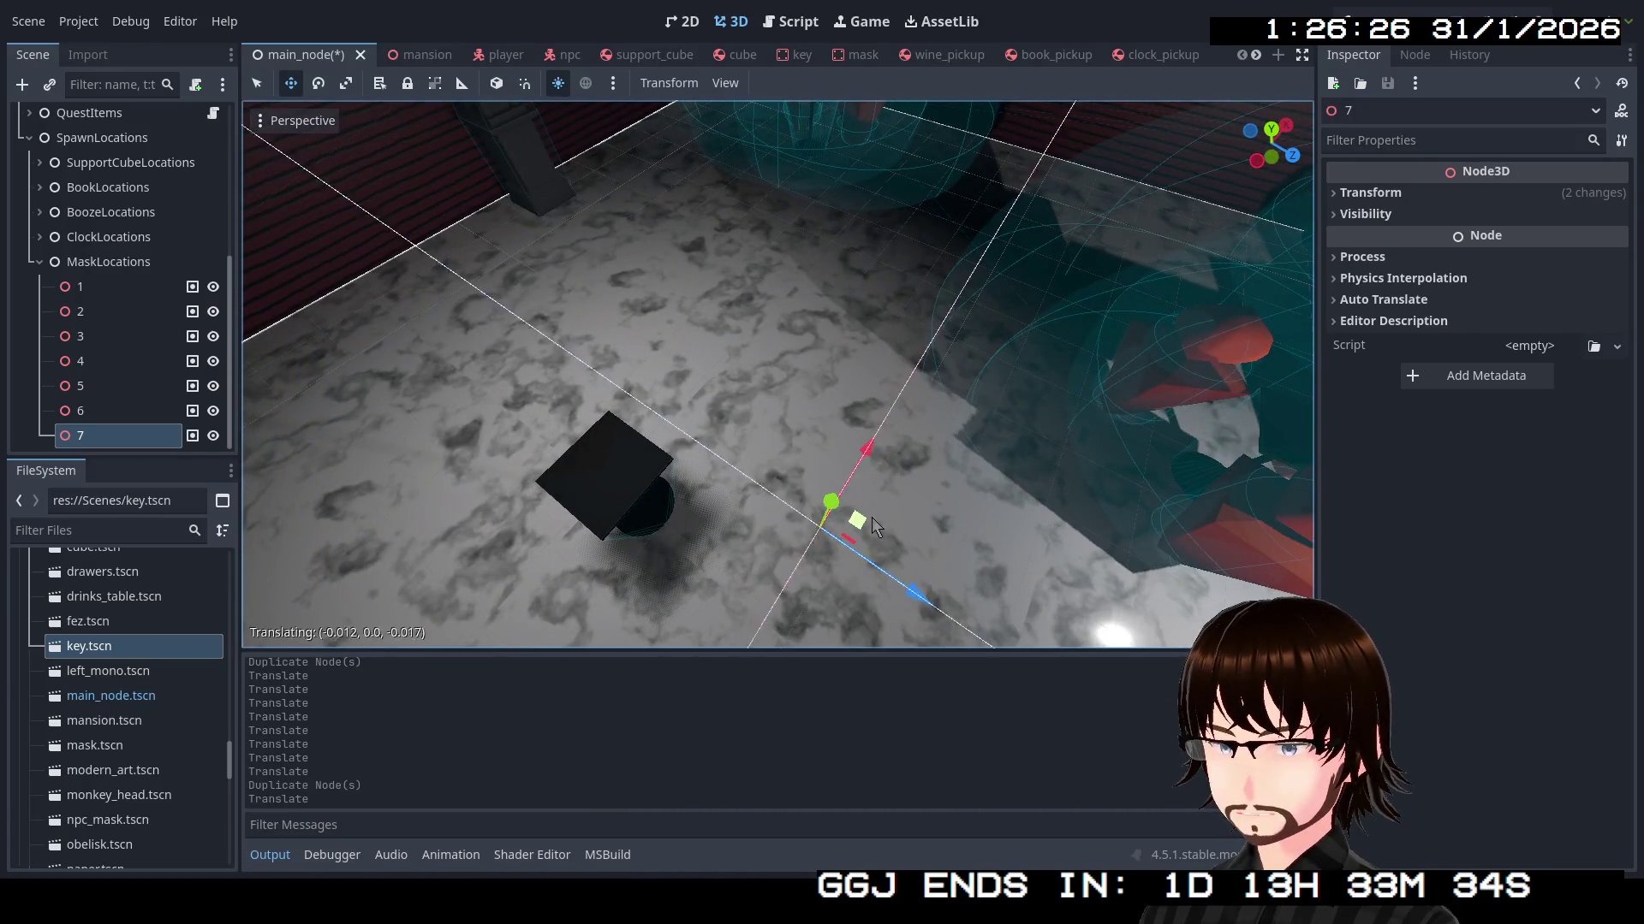
# Slide spawn point 7 beside the wall and put it on the floor at (42.698, 0, -49.064)
pyautogui.moveTo(875, 524); pyautogui.dragTo(875, 525)
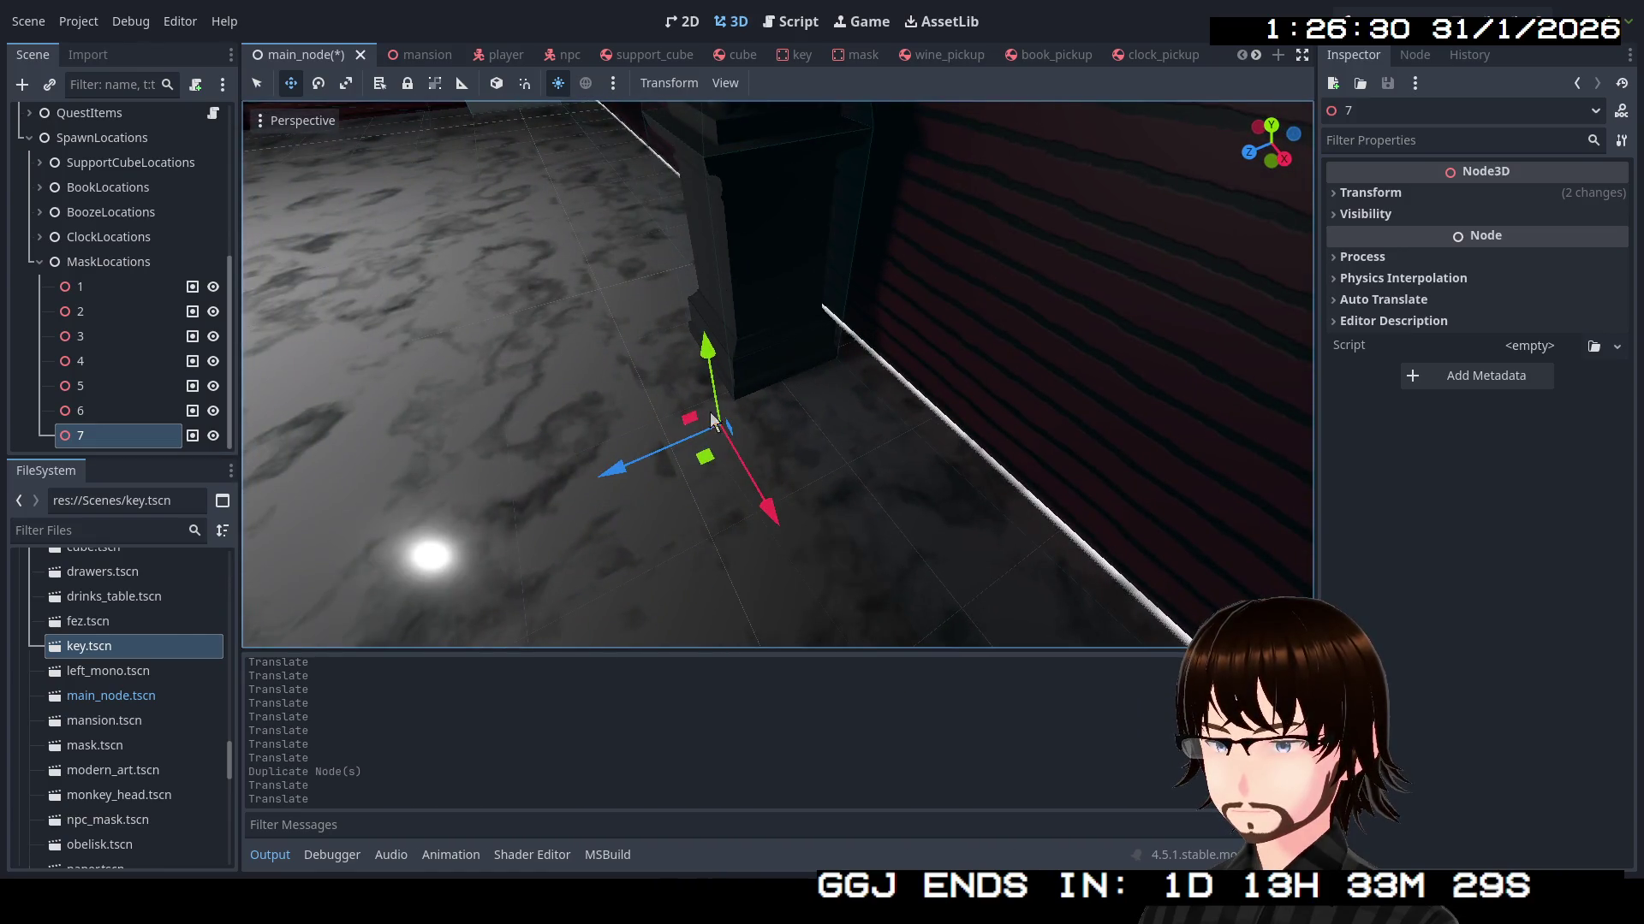
pyautogui.moveTo(709, 464); pyautogui.dragTo(822, 411)
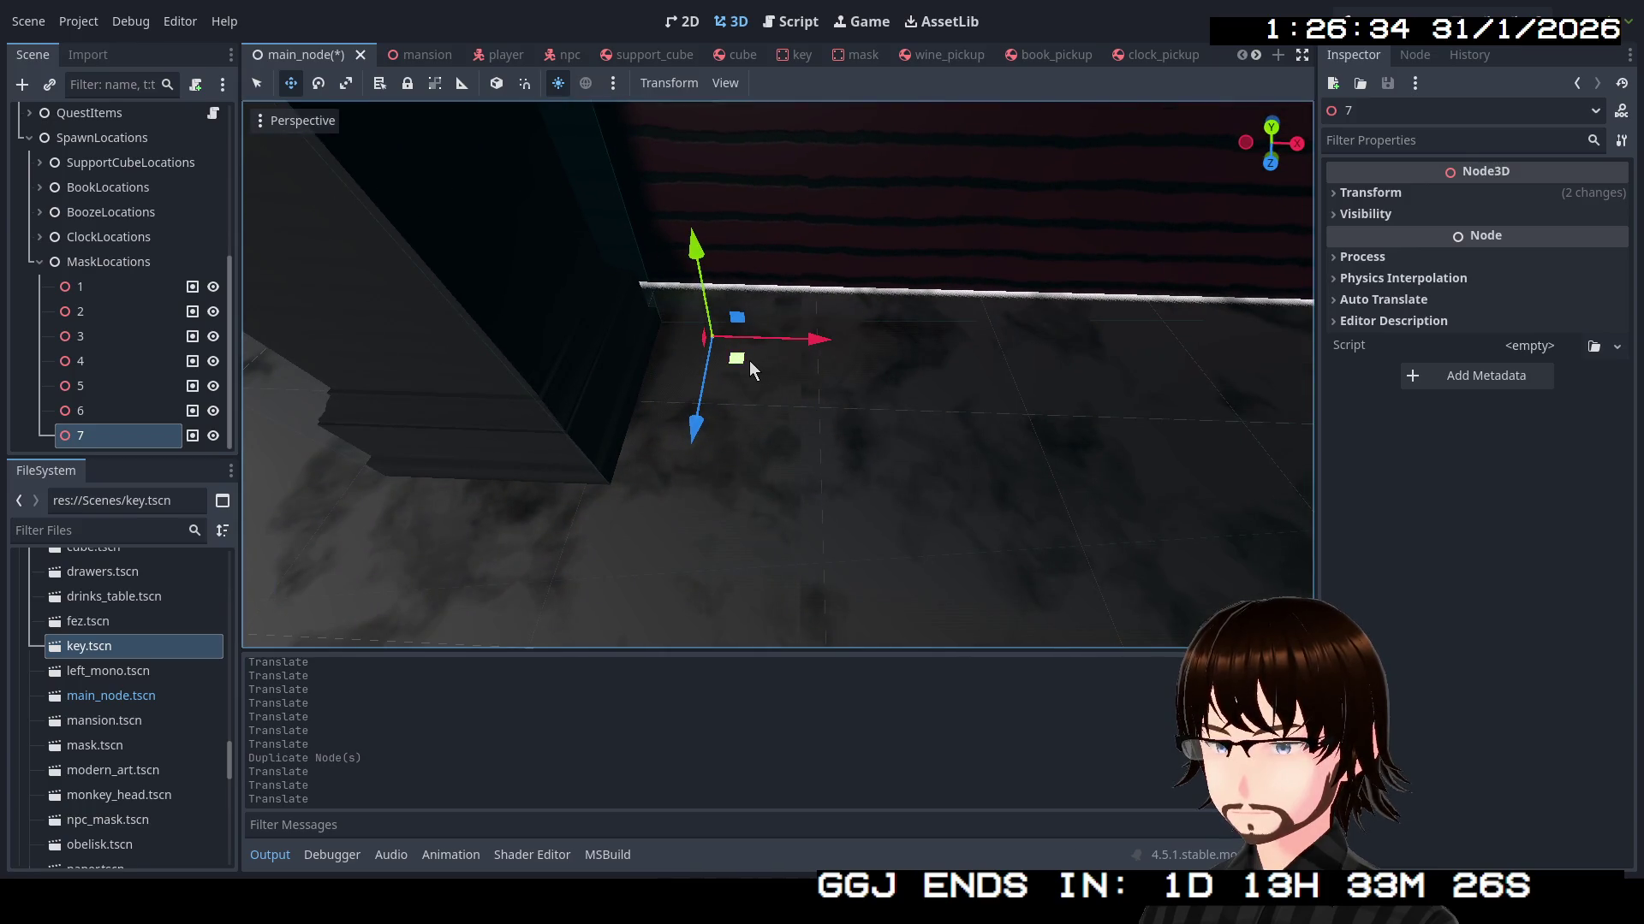
pyautogui.moveTo(748, 361)
pyautogui.mouseDown()
pyautogui.moveTo(798, 362)
pyautogui.moveTo(796, 378)
pyautogui.mouseUp()
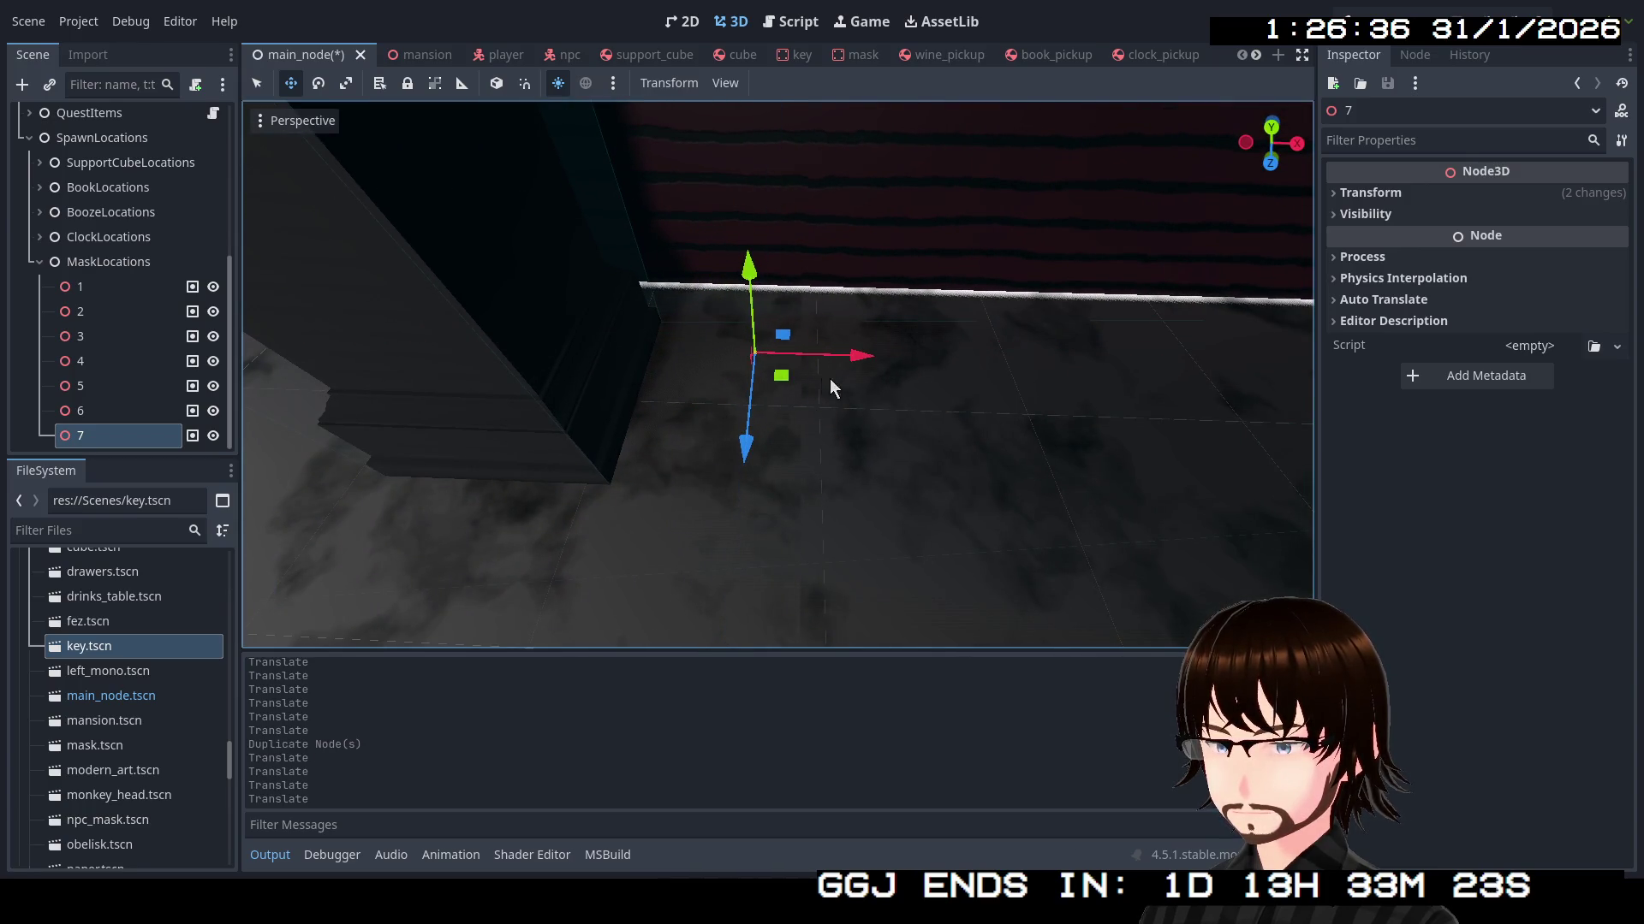
pyautogui.click(1370, 193)
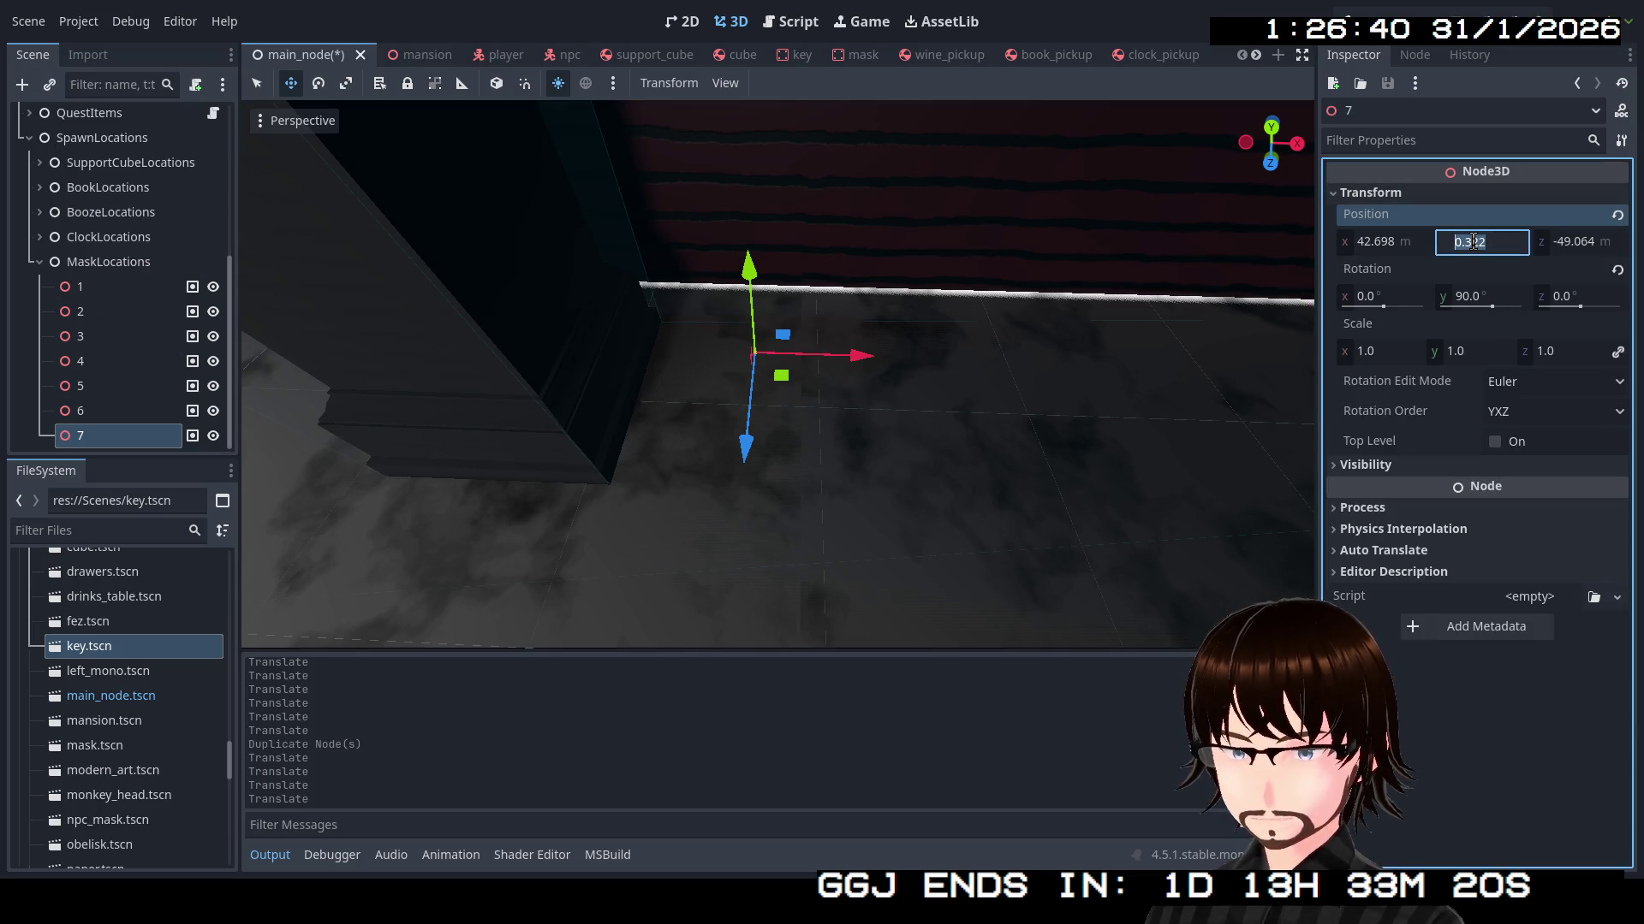
pyautogui.moveTo(771, 377)
pyautogui.mouseDown()
pyautogui.moveTo(822, 343)
pyautogui.moveTo(796, 368)
pyautogui.moveTo(814, 359)
pyautogui.moveTo(822, 377)
pyautogui.moveTo(804, 359)
pyautogui.moveTo(813, 377)
pyautogui.moveTo(797, 381)
pyautogui.mouseUp()
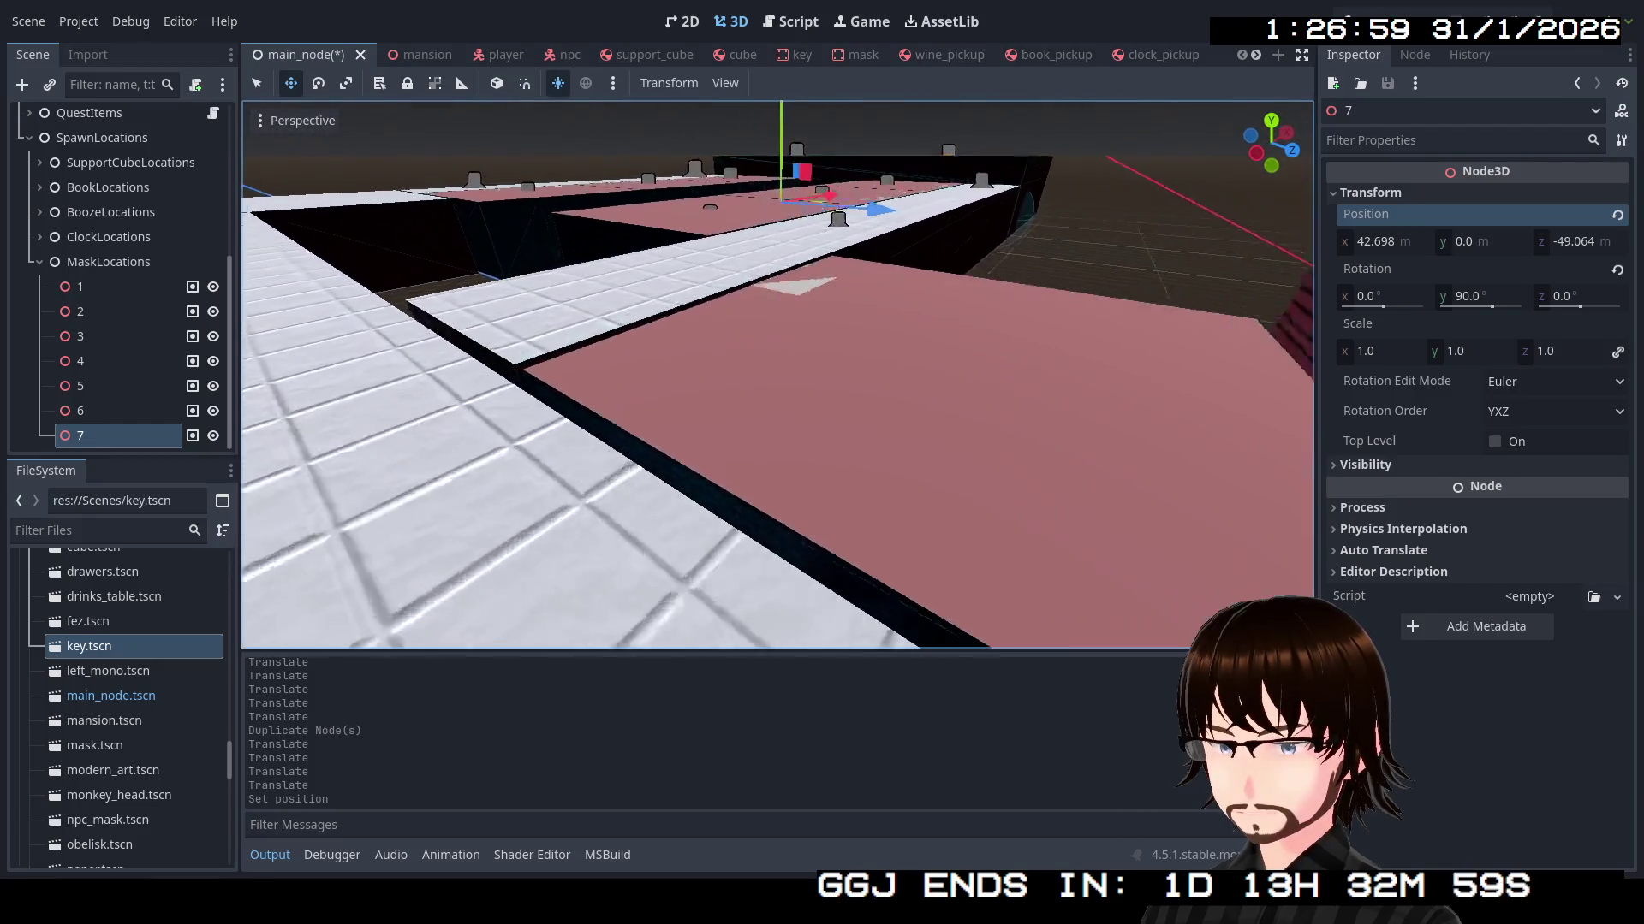
pyautogui.moveTo(796, 376)
pyautogui.mouseDown()
pyautogui.moveTo(710, 377)
pyautogui.moveTo(710, 394)
pyautogui.mouseUp()
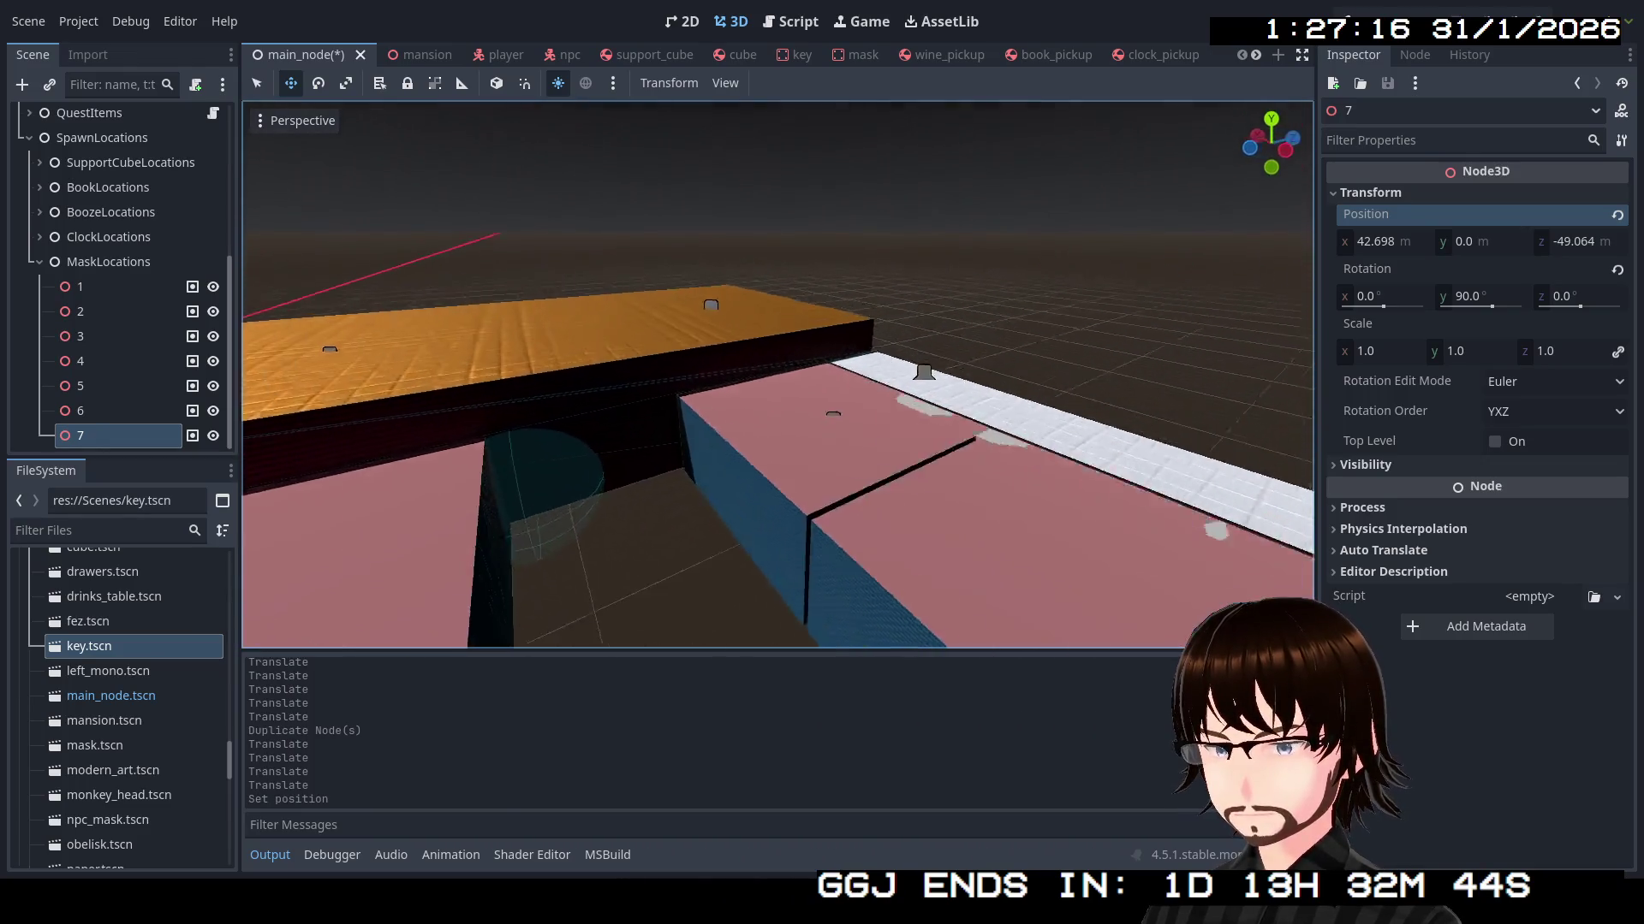
# Fly through the corridor into the blue-walled room and duplicate spawn point 7 as point 8
pyautogui.press('s')
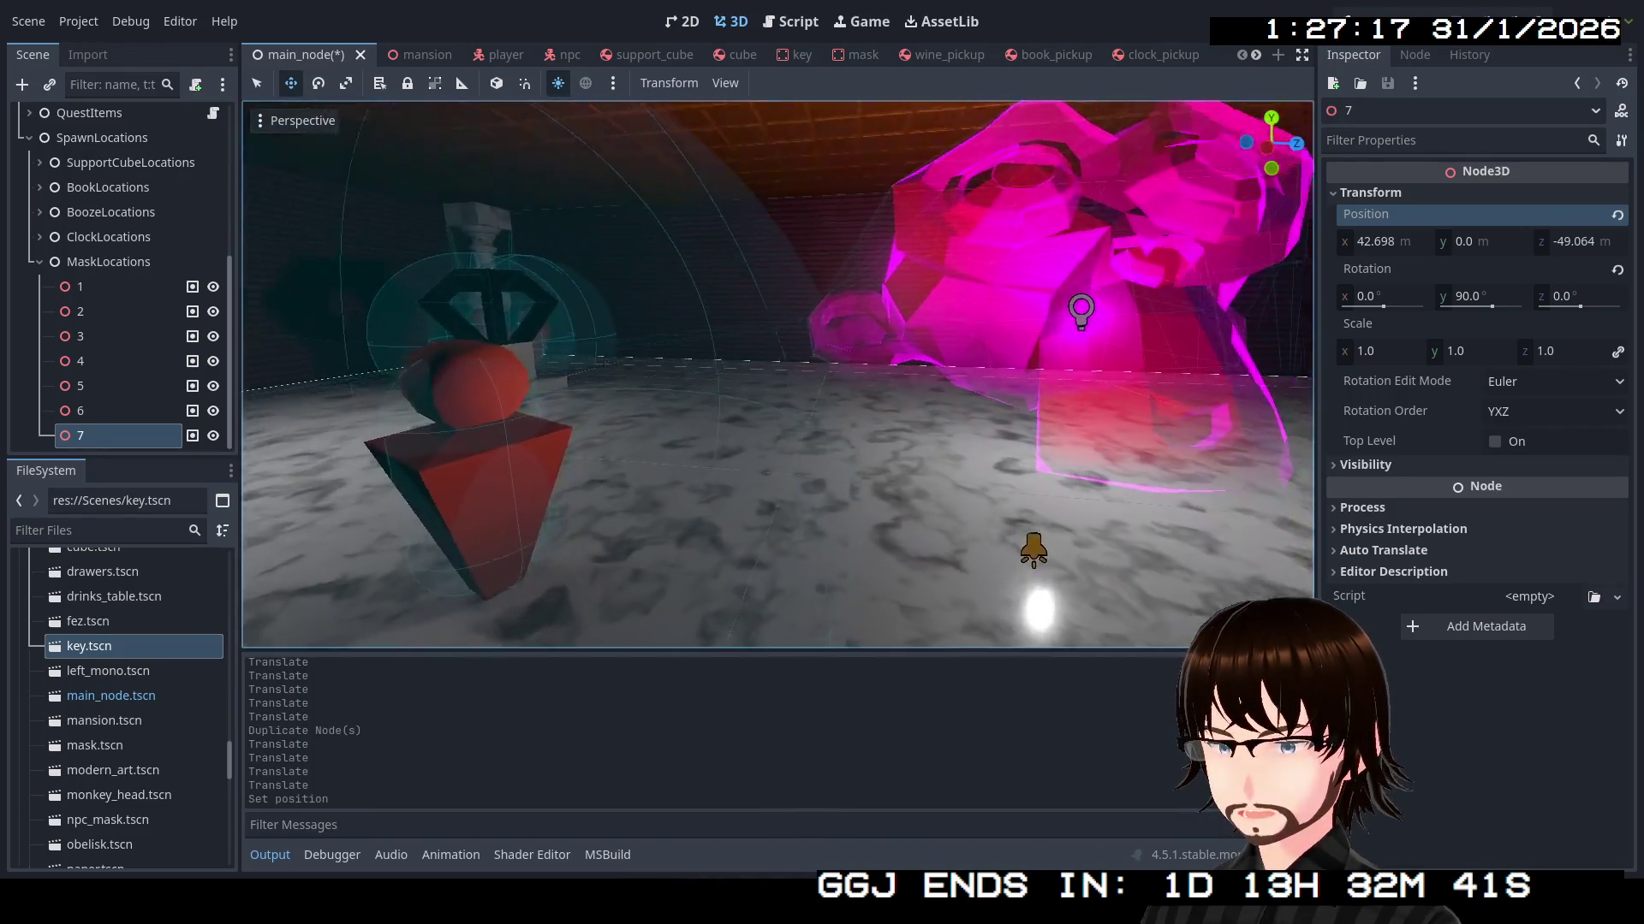
pyautogui.press('w')
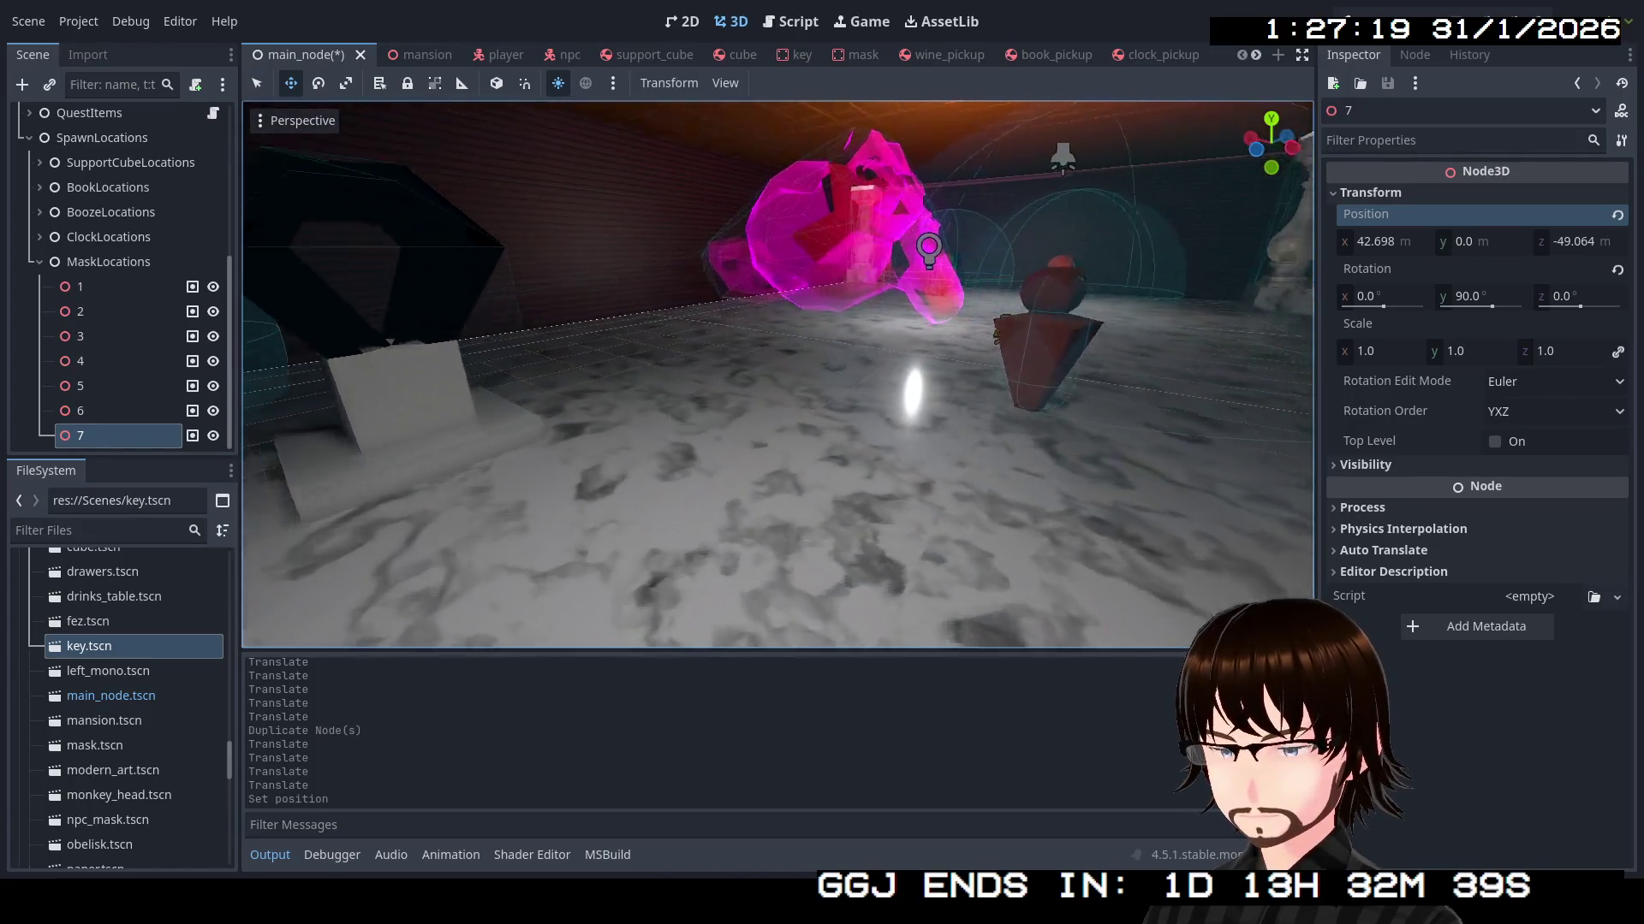
pyautogui.press('w')
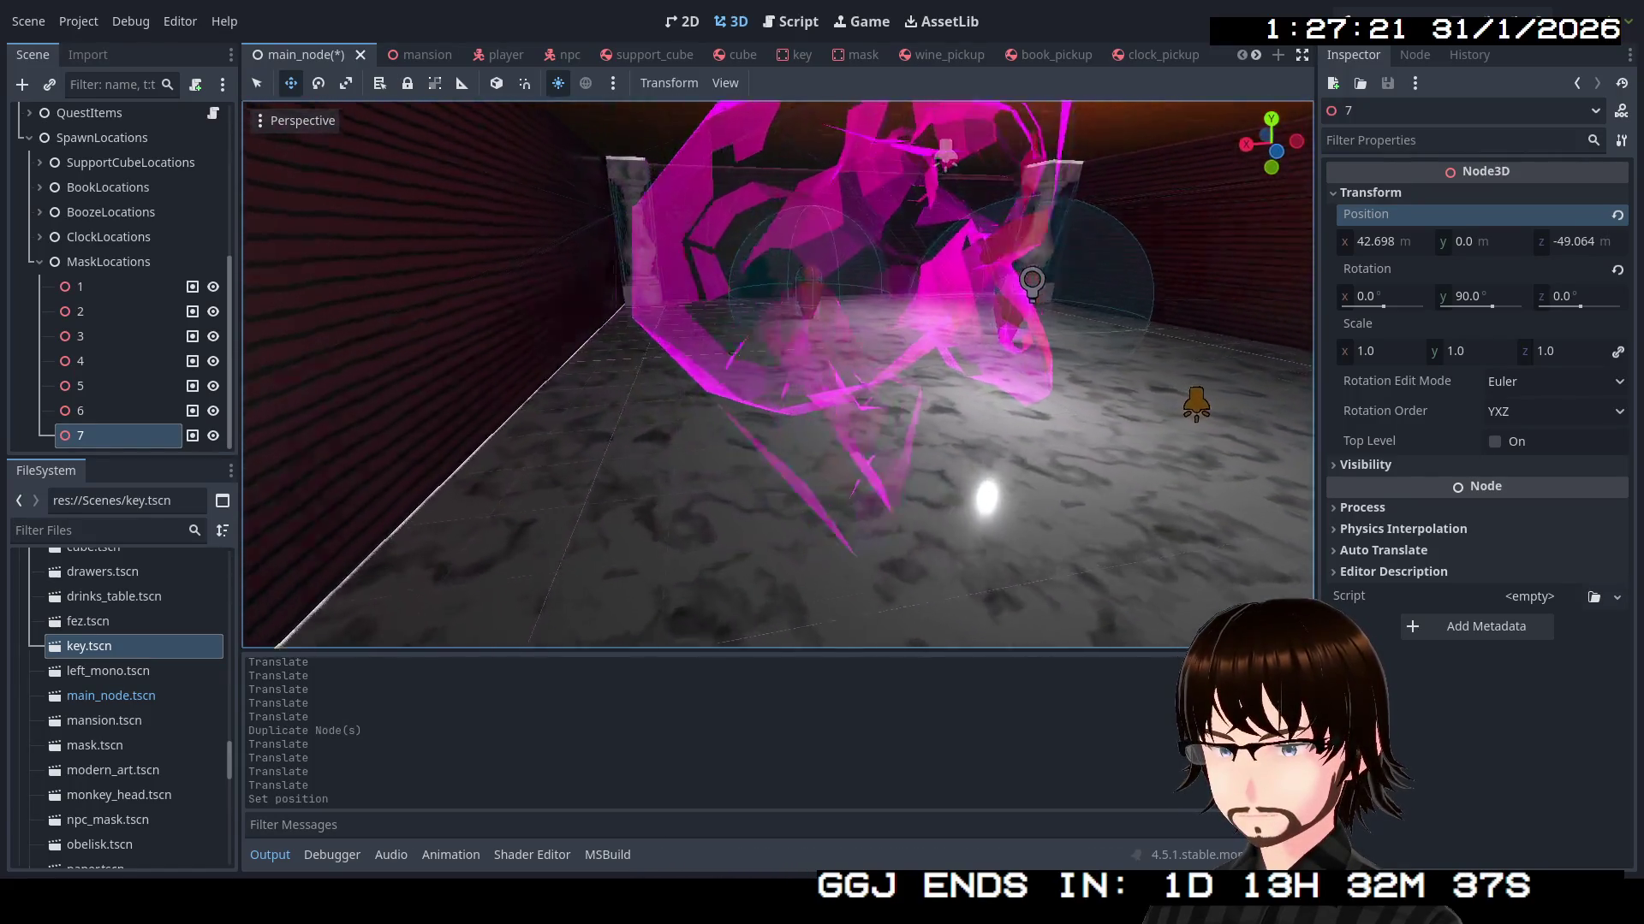
pyautogui.press('w')
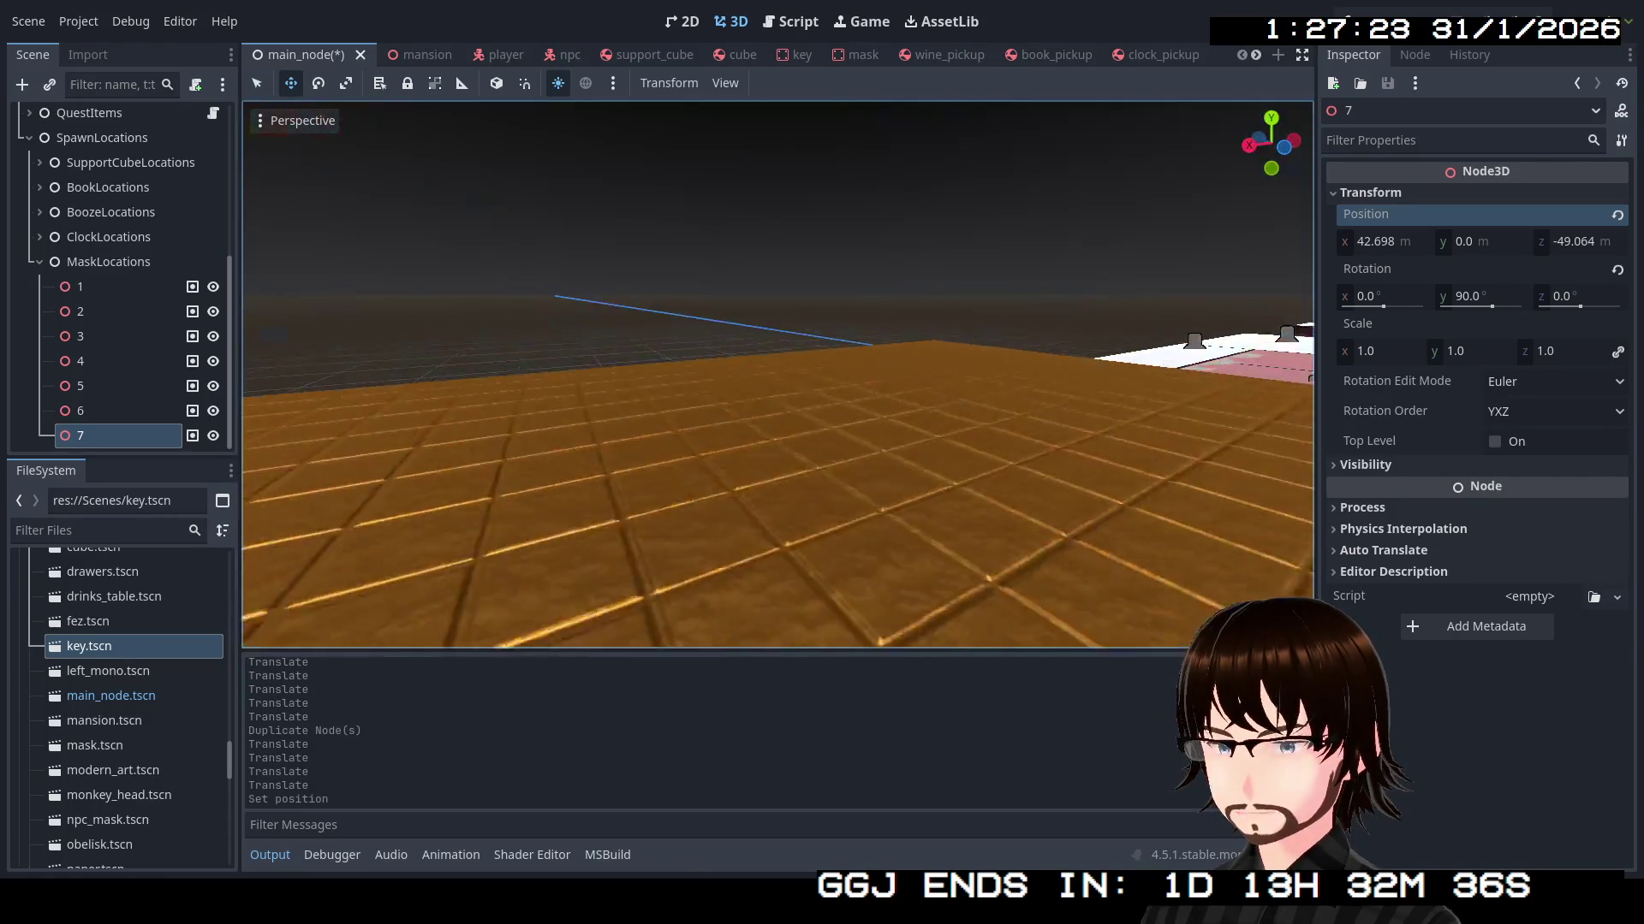
pyautogui.press('w')
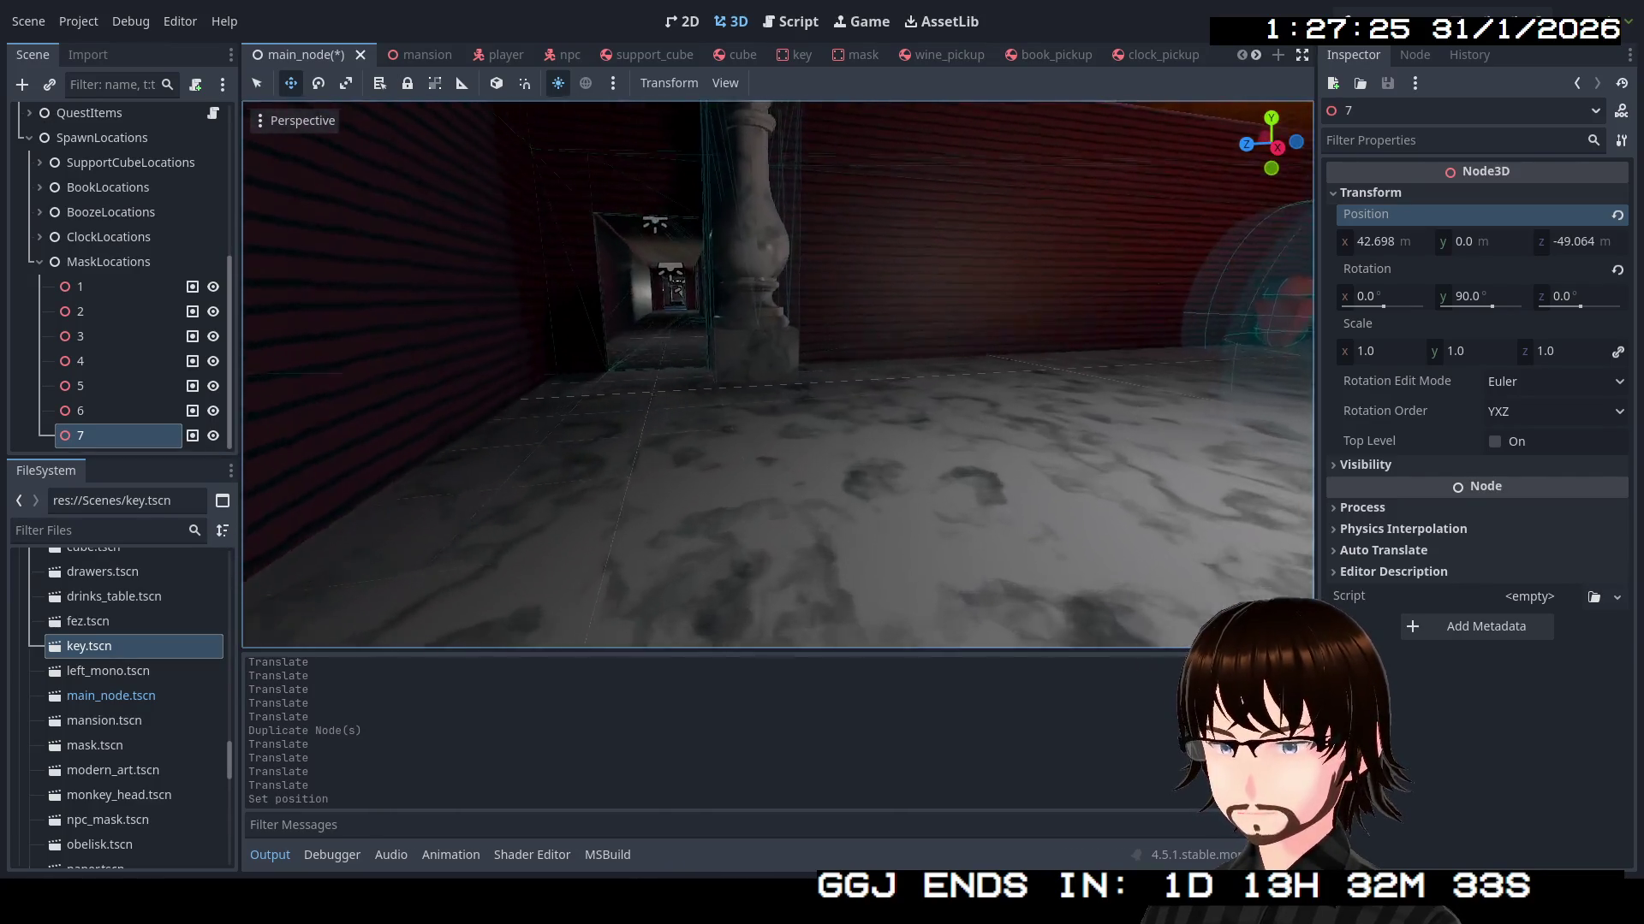
pyautogui.press('w')
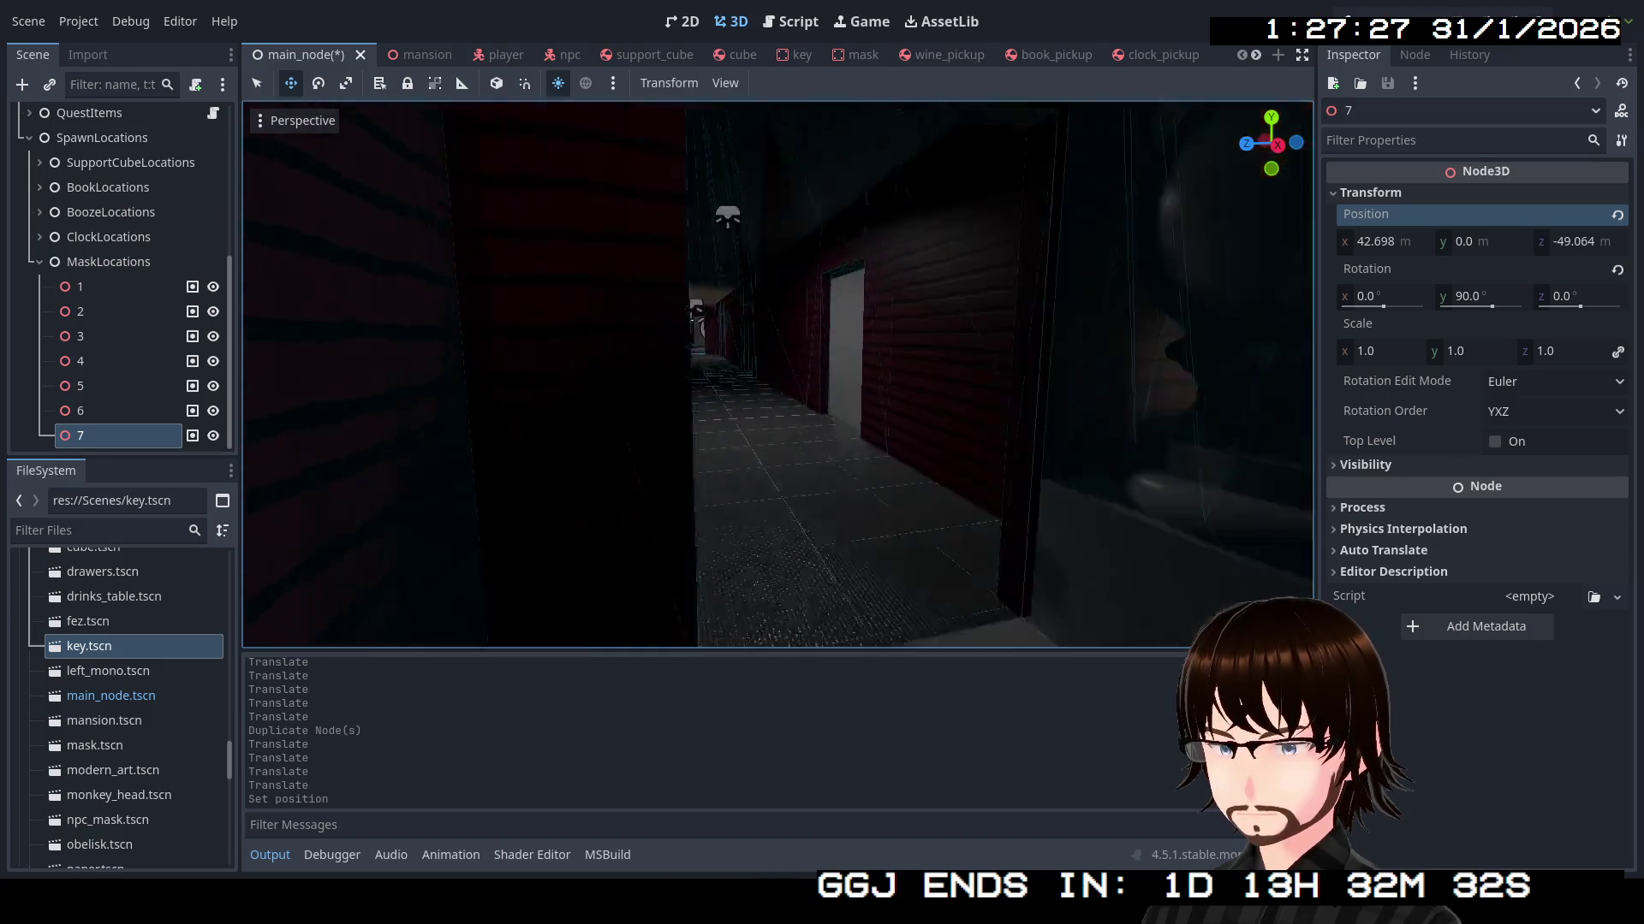
pyautogui.press('w')
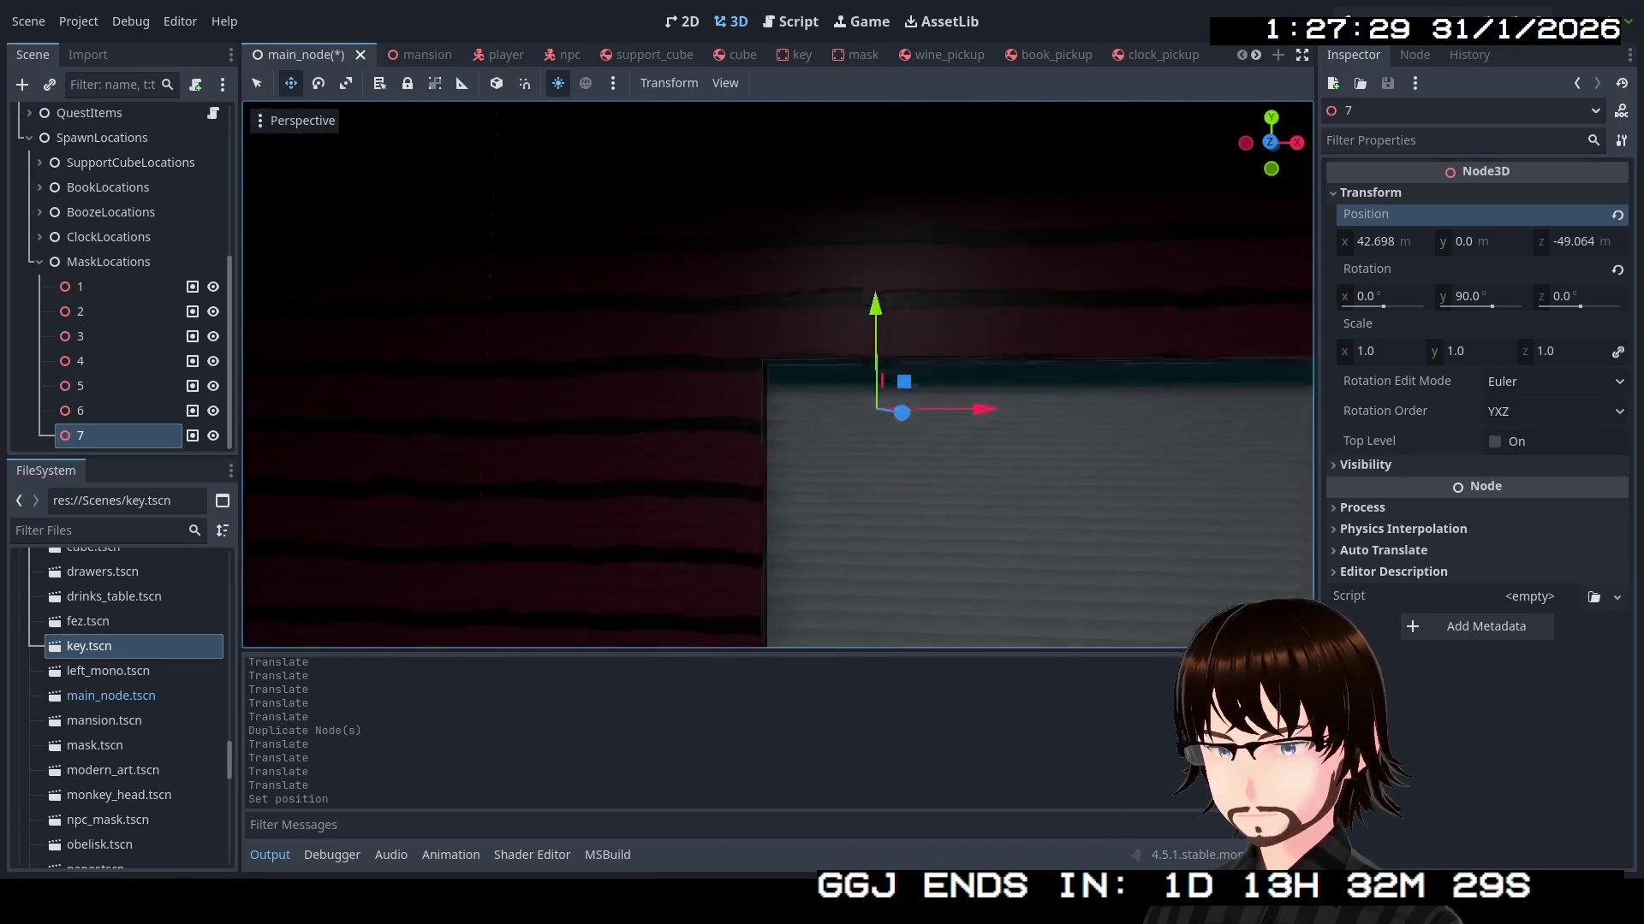
pyautogui.press('w')
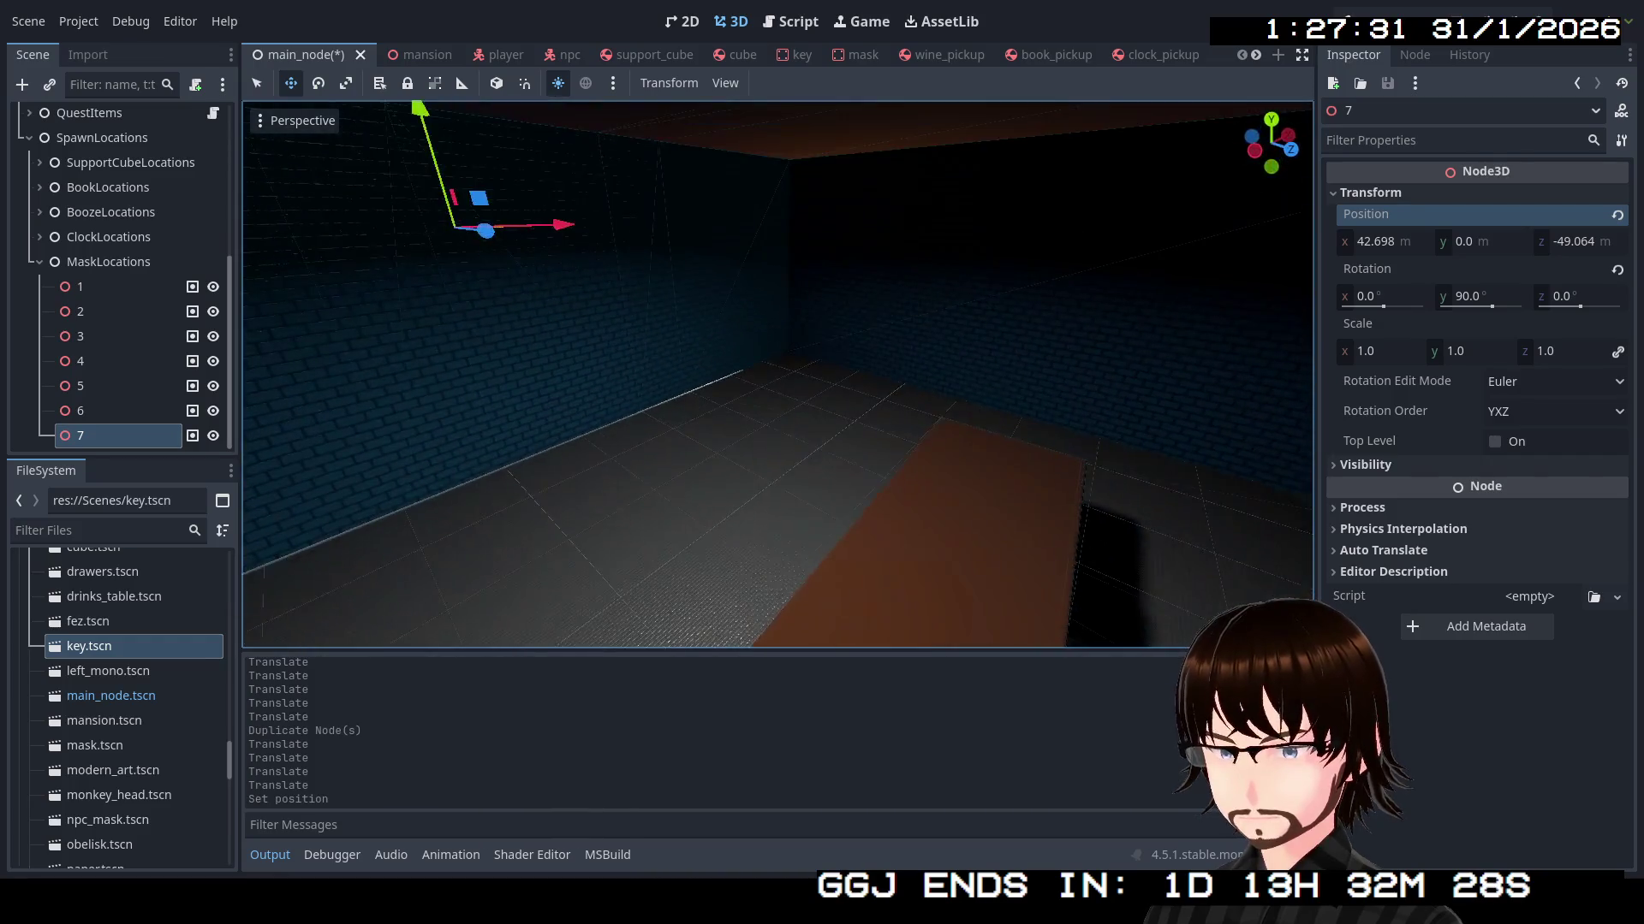
pyautogui.hotkey('ctrl', 'd')
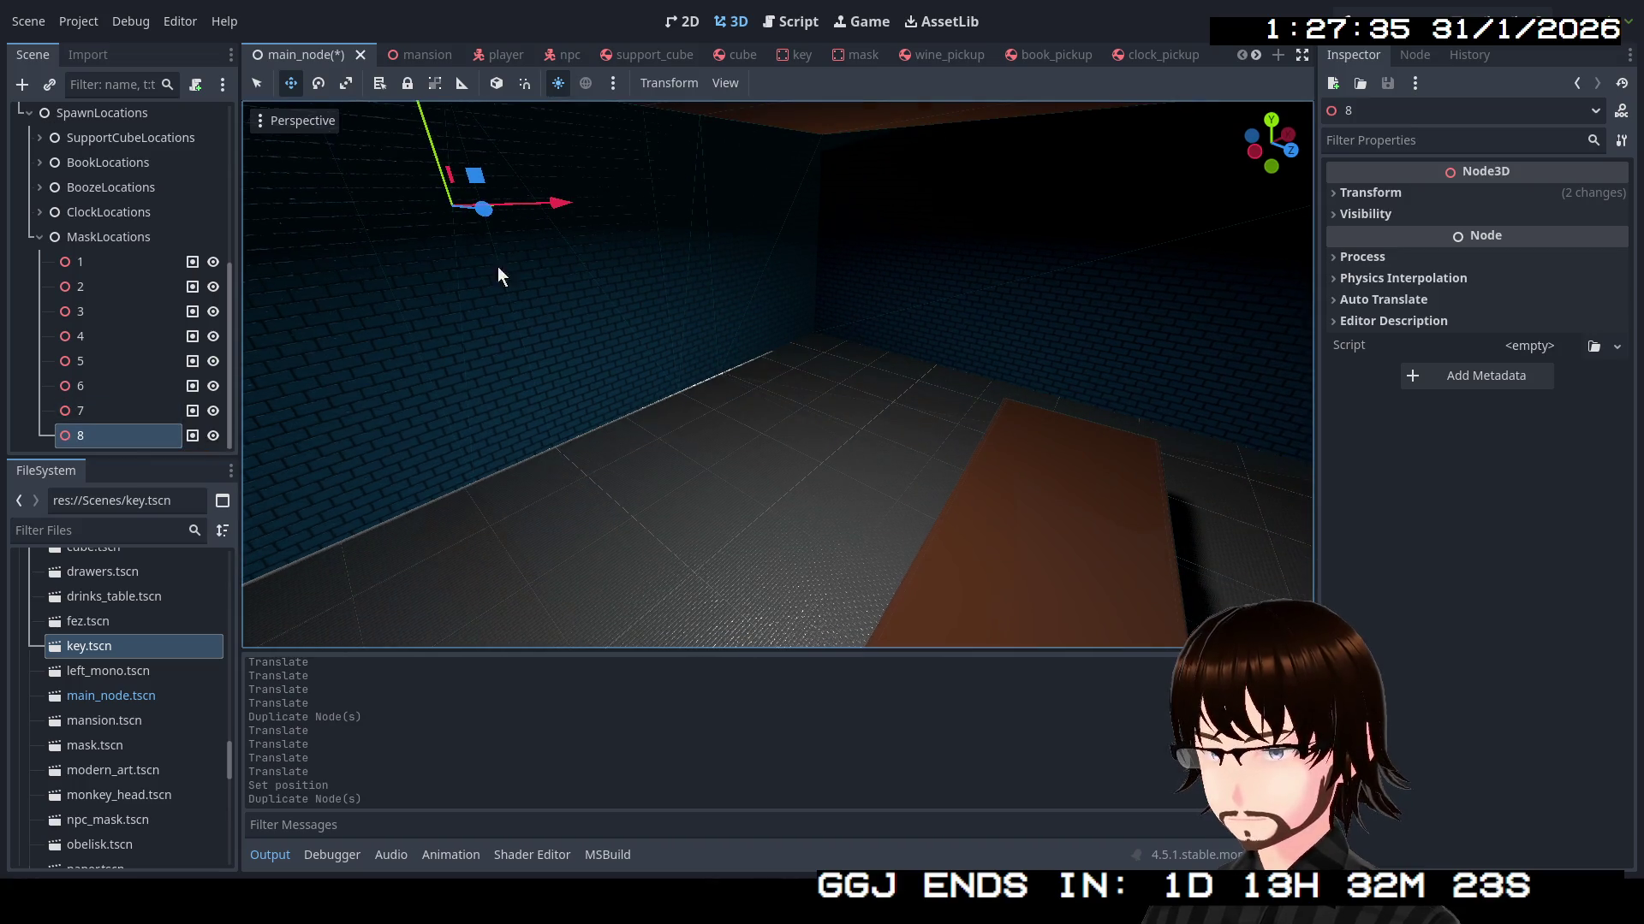
# Move spawn point 8 across the room and lift it onto the wooden tabletop
pyautogui.moveTo(488, 215); pyautogui.dragTo(946, 326)
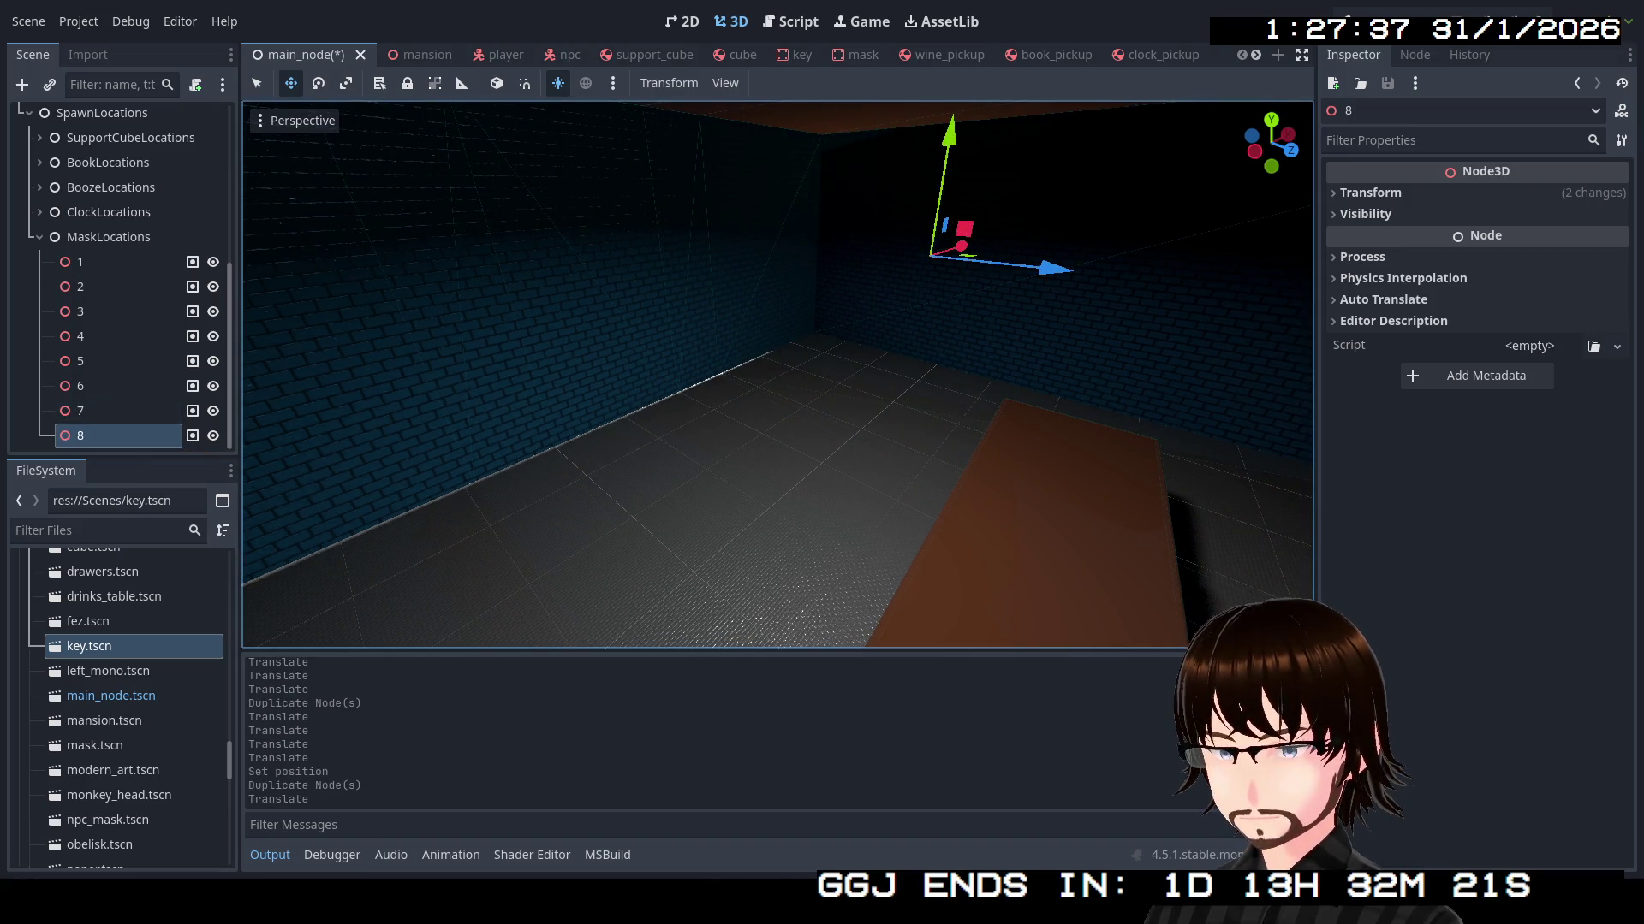
pyautogui.scroll(3, 866, 193)
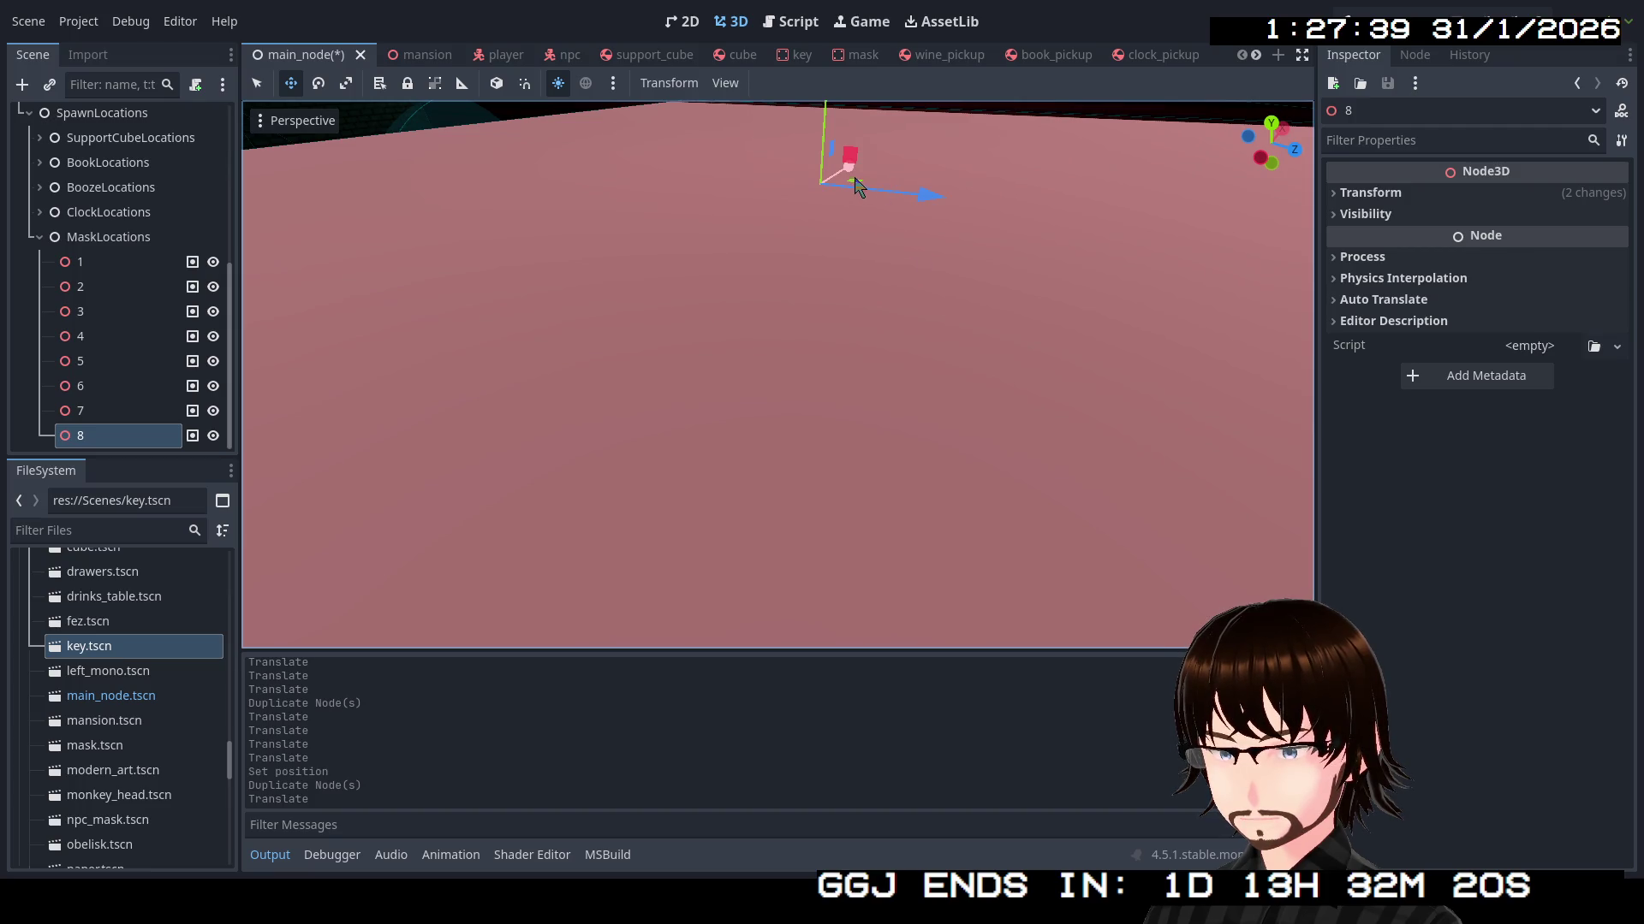
pyautogui.scroll(-5, 869, 192)
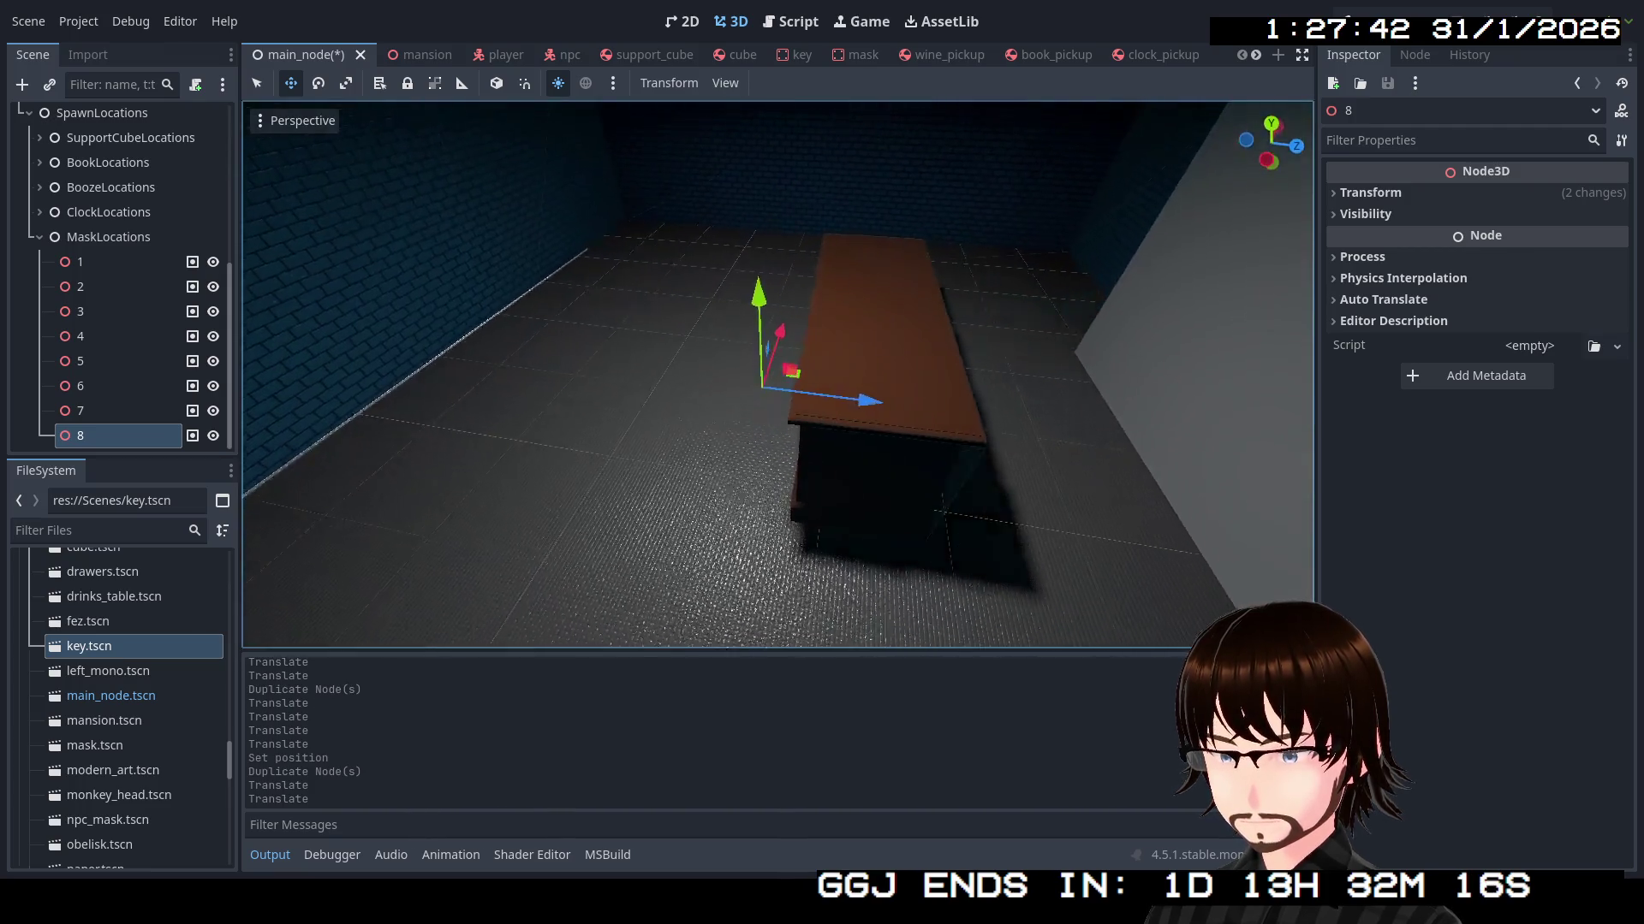
pyautogui.moveTo(869, 343); pyautogui.dragTo(863, 548)
pyautogui.moveTo(795, 409); pyautogui.dragTo(866, 339)
pyautogui.moveTo(886, 257)
pyautogui.mouseDown()
pyautogui.moveTo(895, 129)
pyautogui.moveTo(925, 104)
pyautogui.mouseUp()
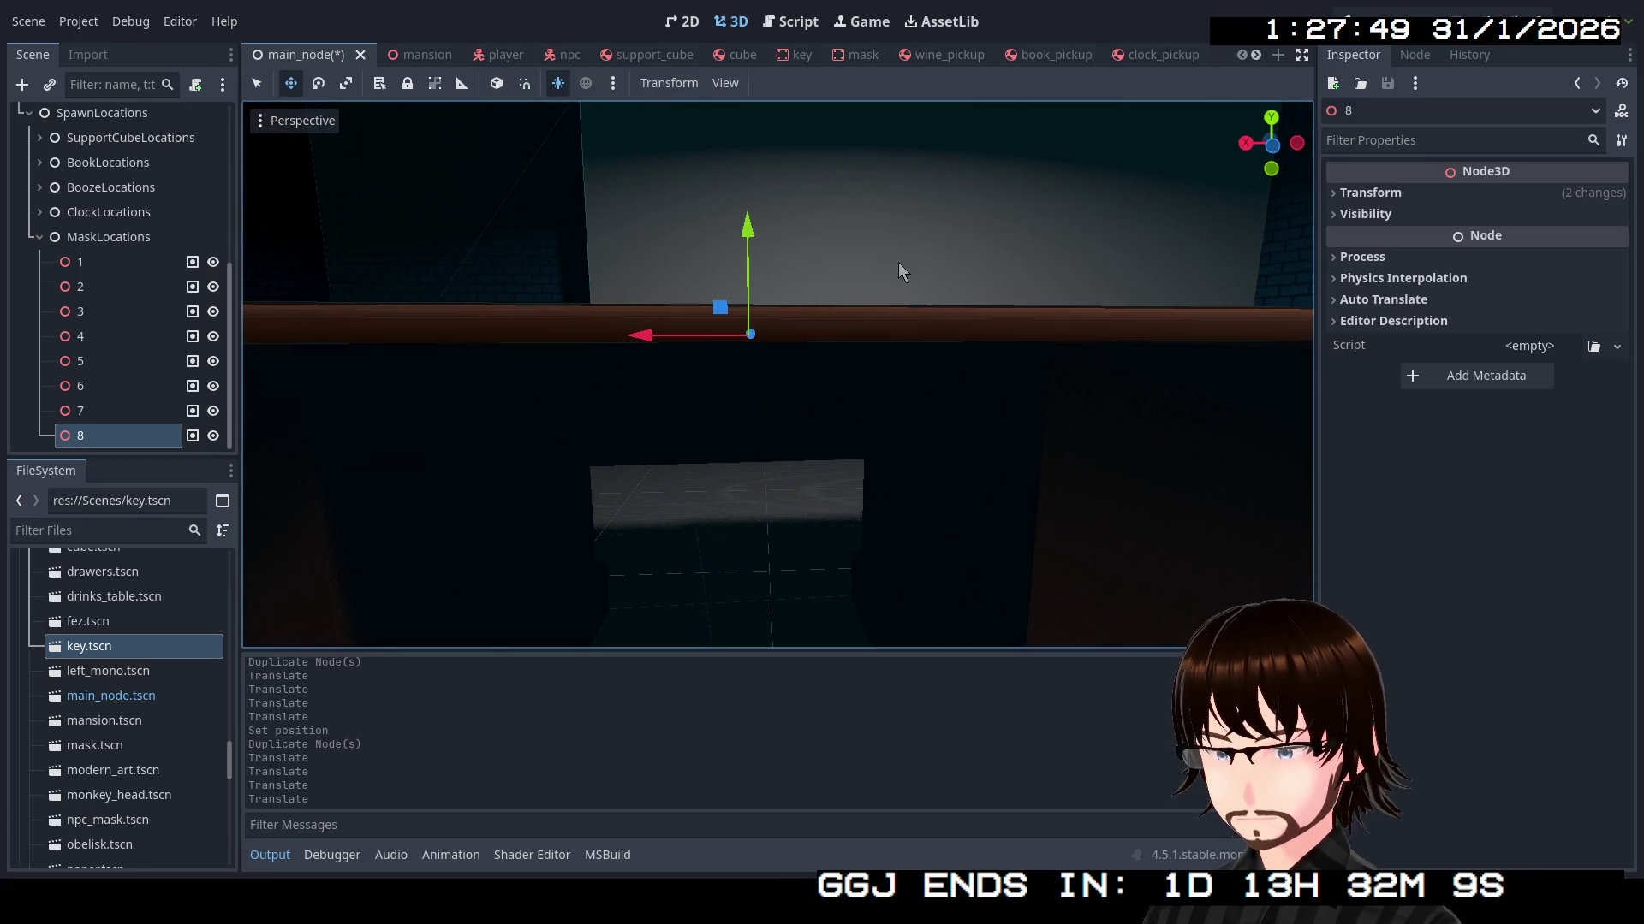
pyautogui.moveTo(756, 232); pyautogui.dragTo(769, 193)
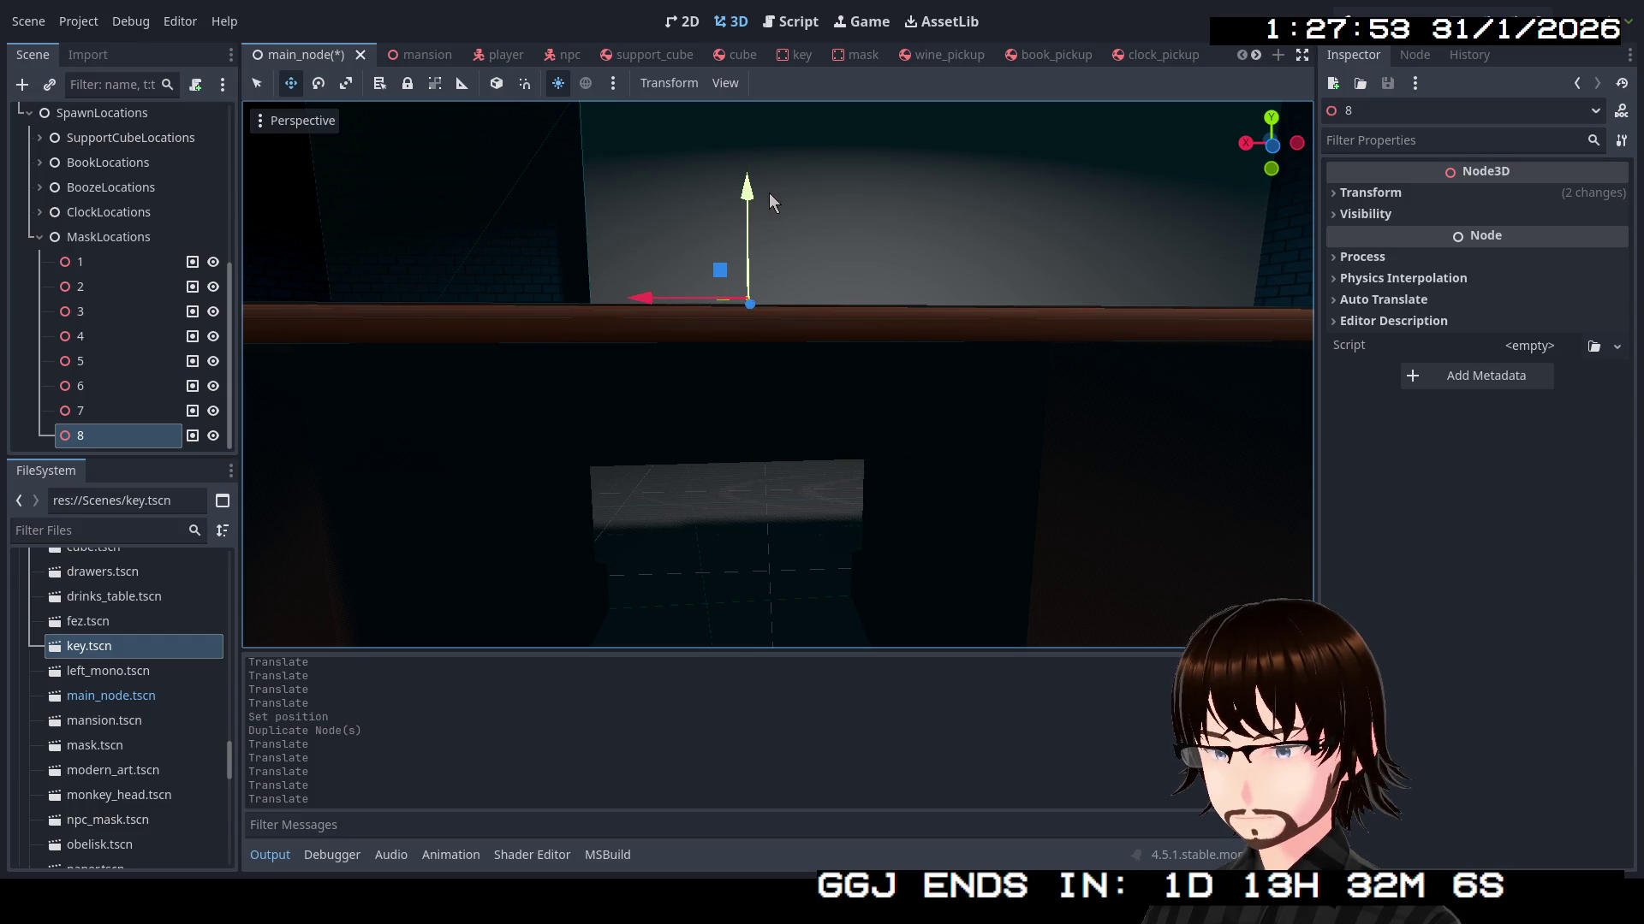
# Fly the view up over the tiled walkway and rooftops
pyautogui.press('w')
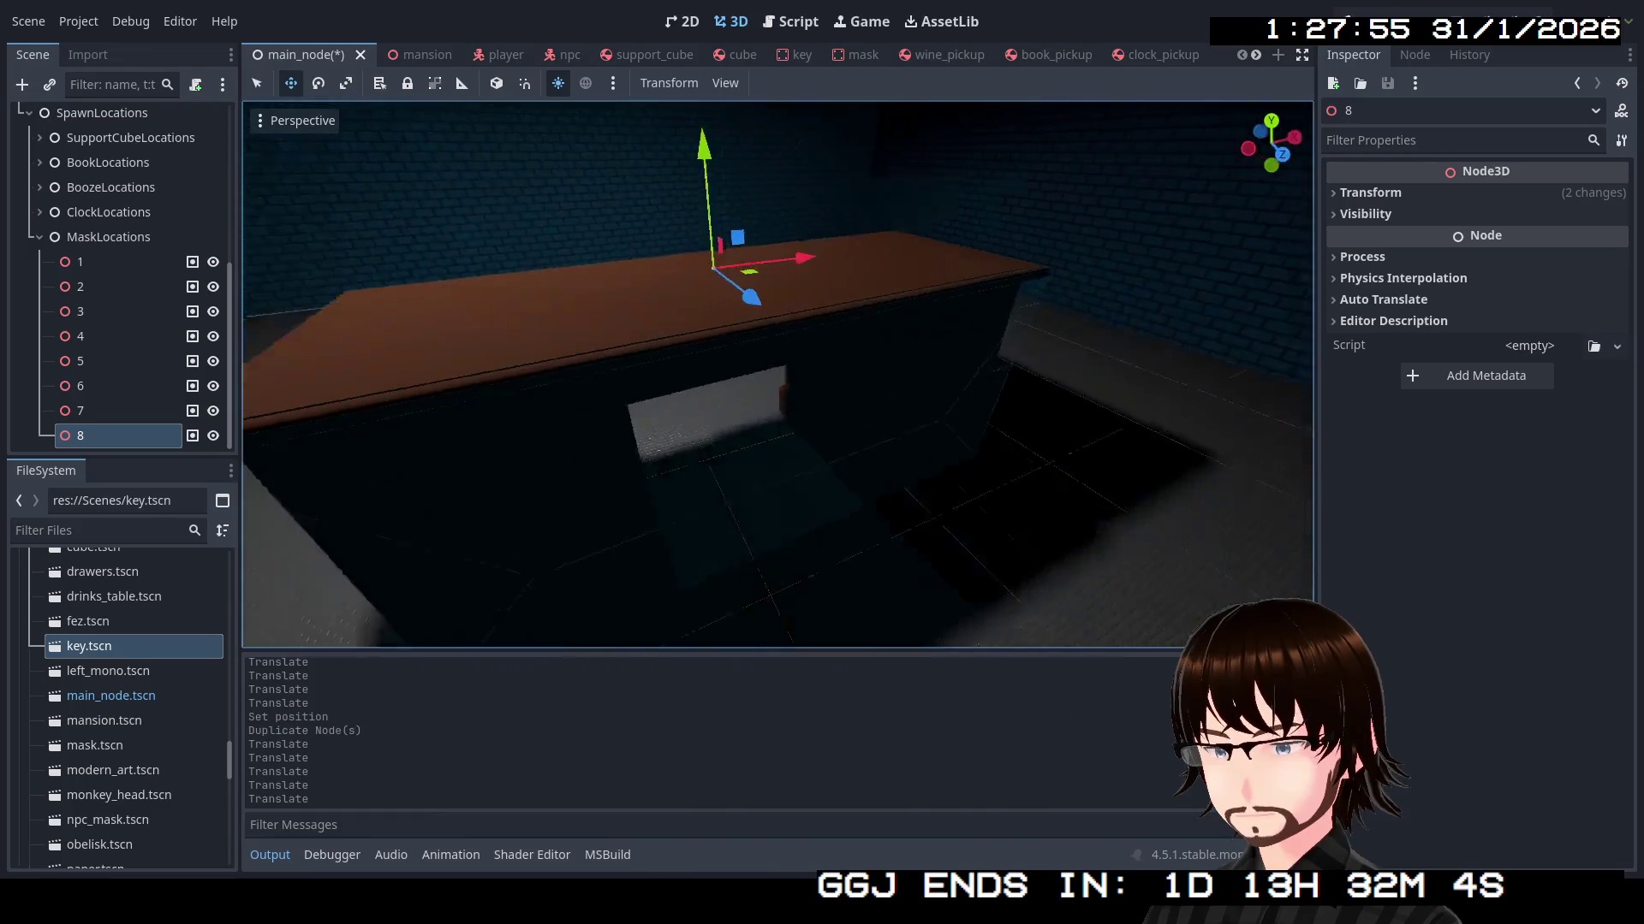
pyautogui.press('s')
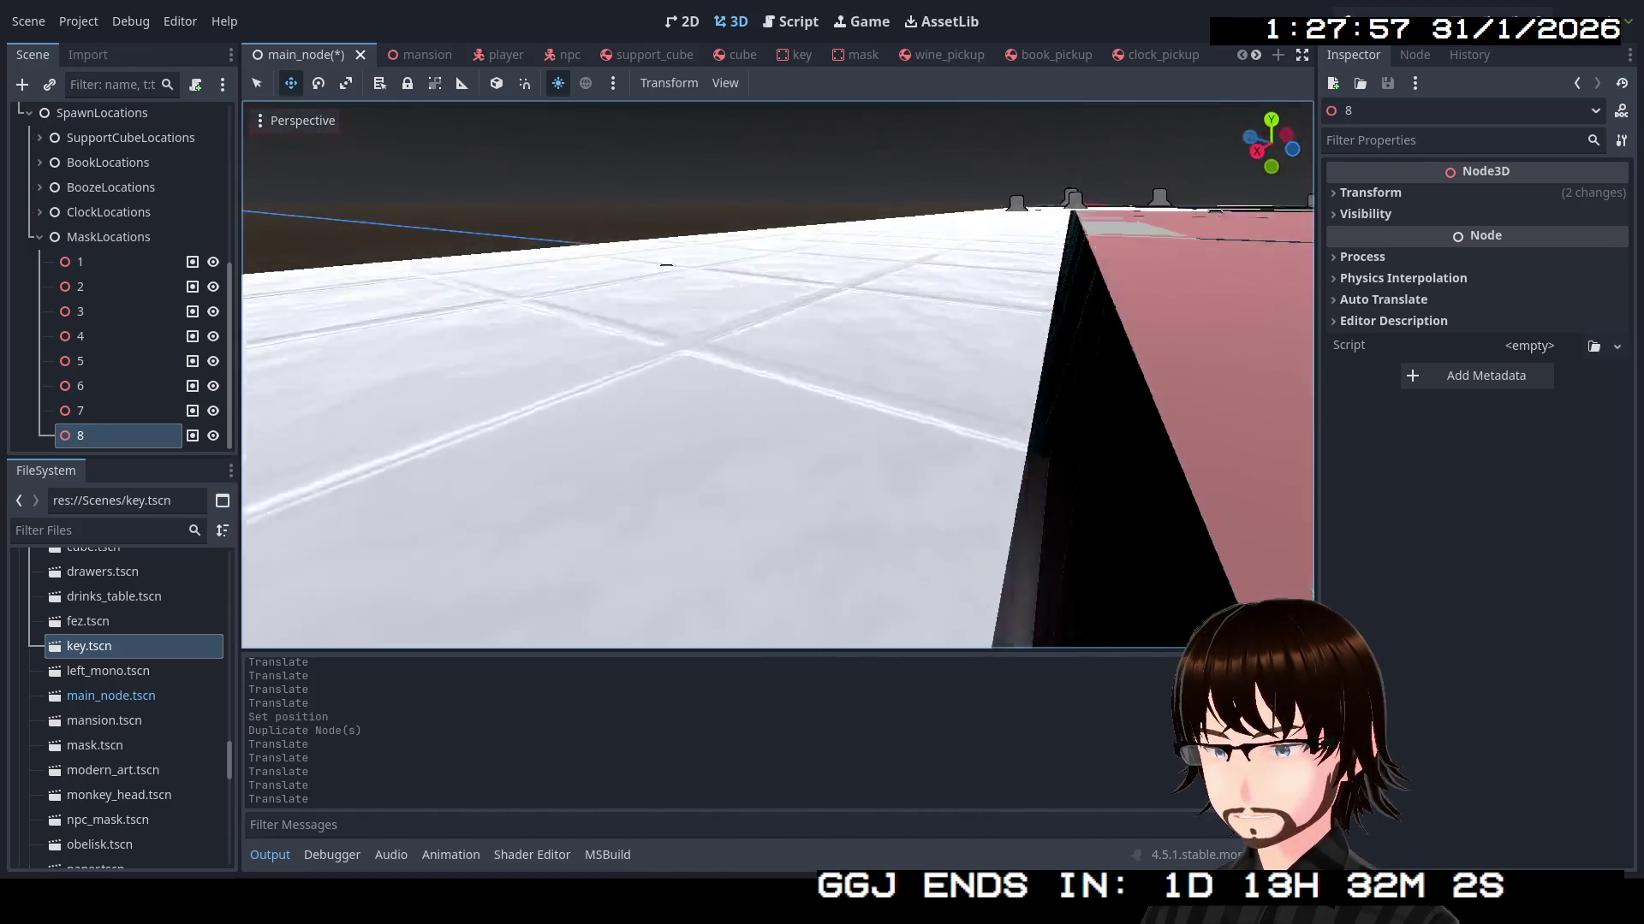
pyautogui.press('e')
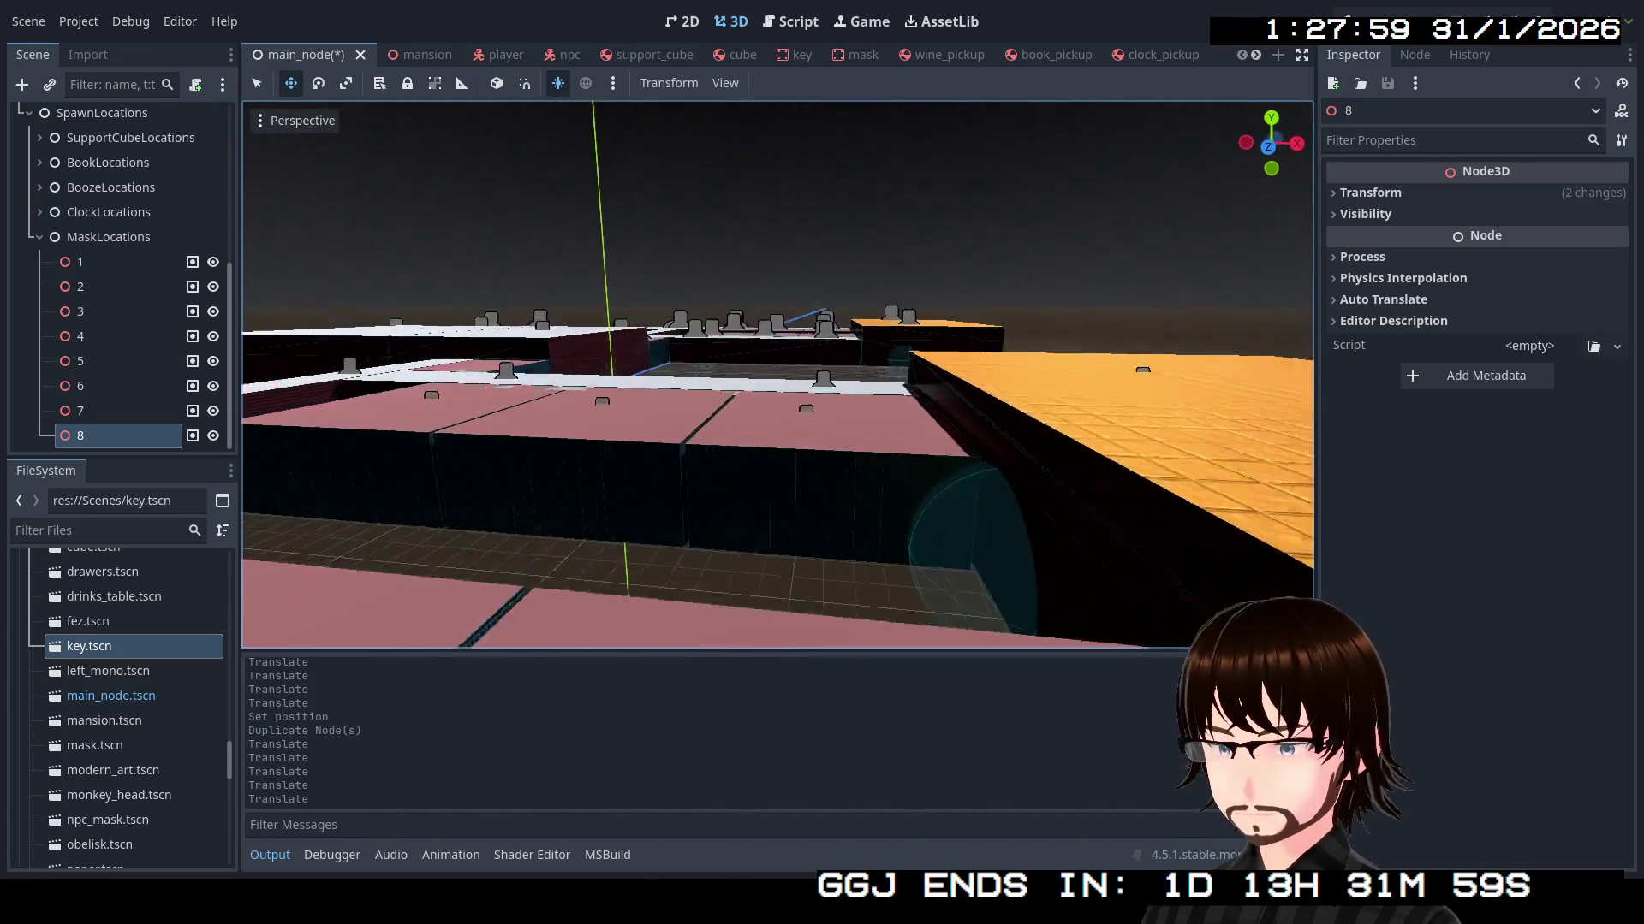
pyautogui.press('d')
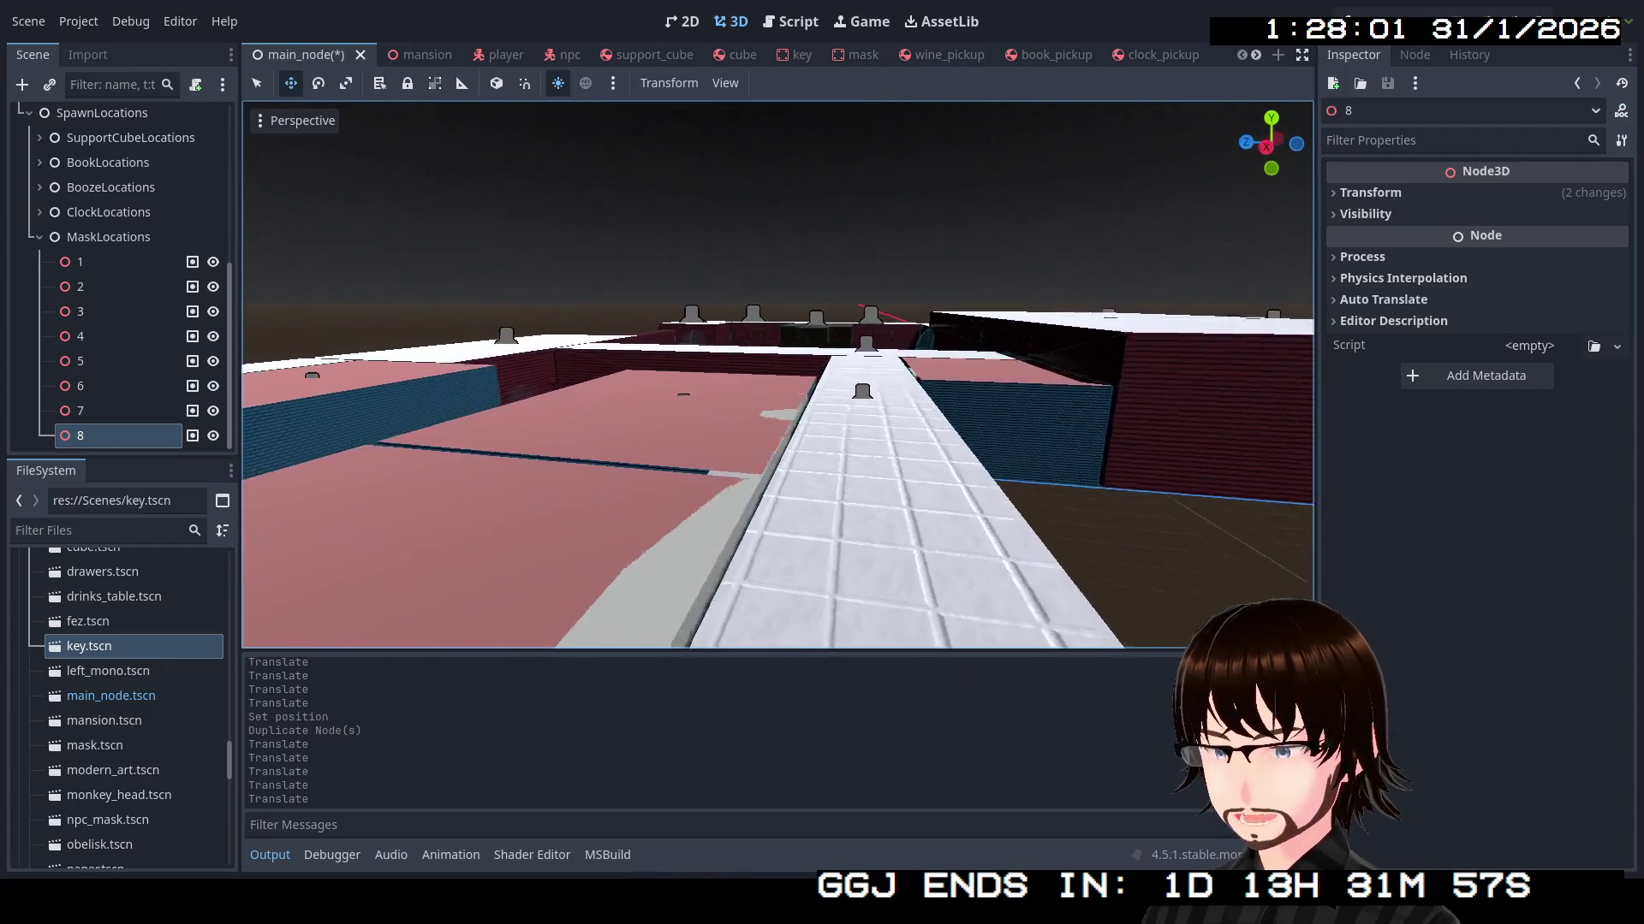
pyautogui.scroll(3, 84, 266)
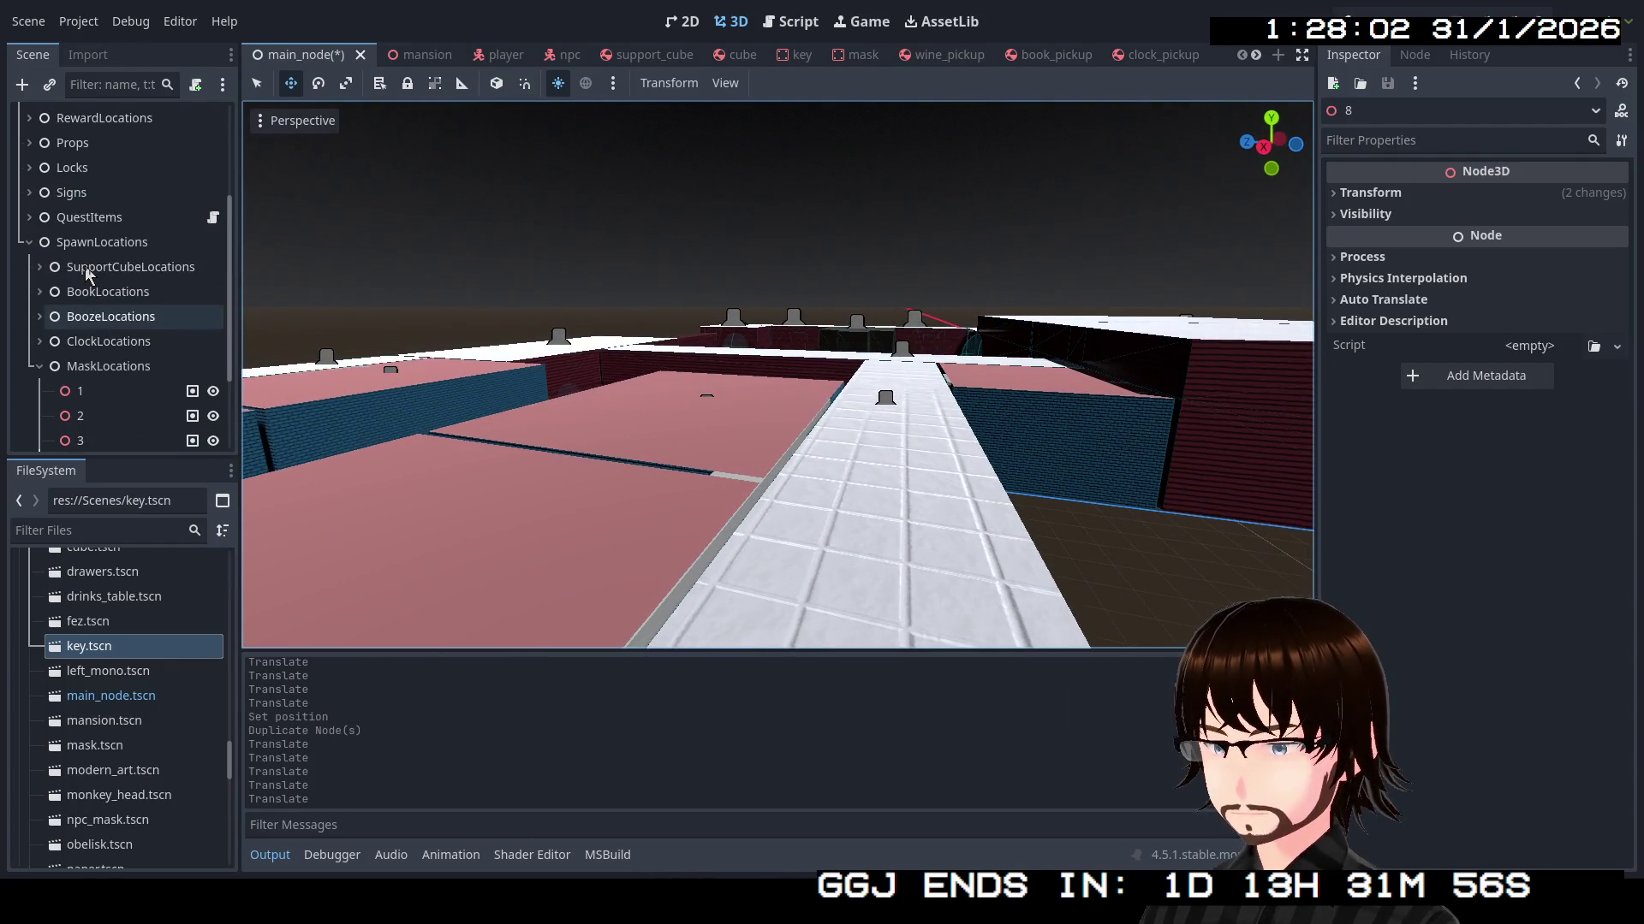
# Select the QuestItems node and open its QuestItemsSpawner.cs script in Visual Studio
pyautogui.click(162, 214)
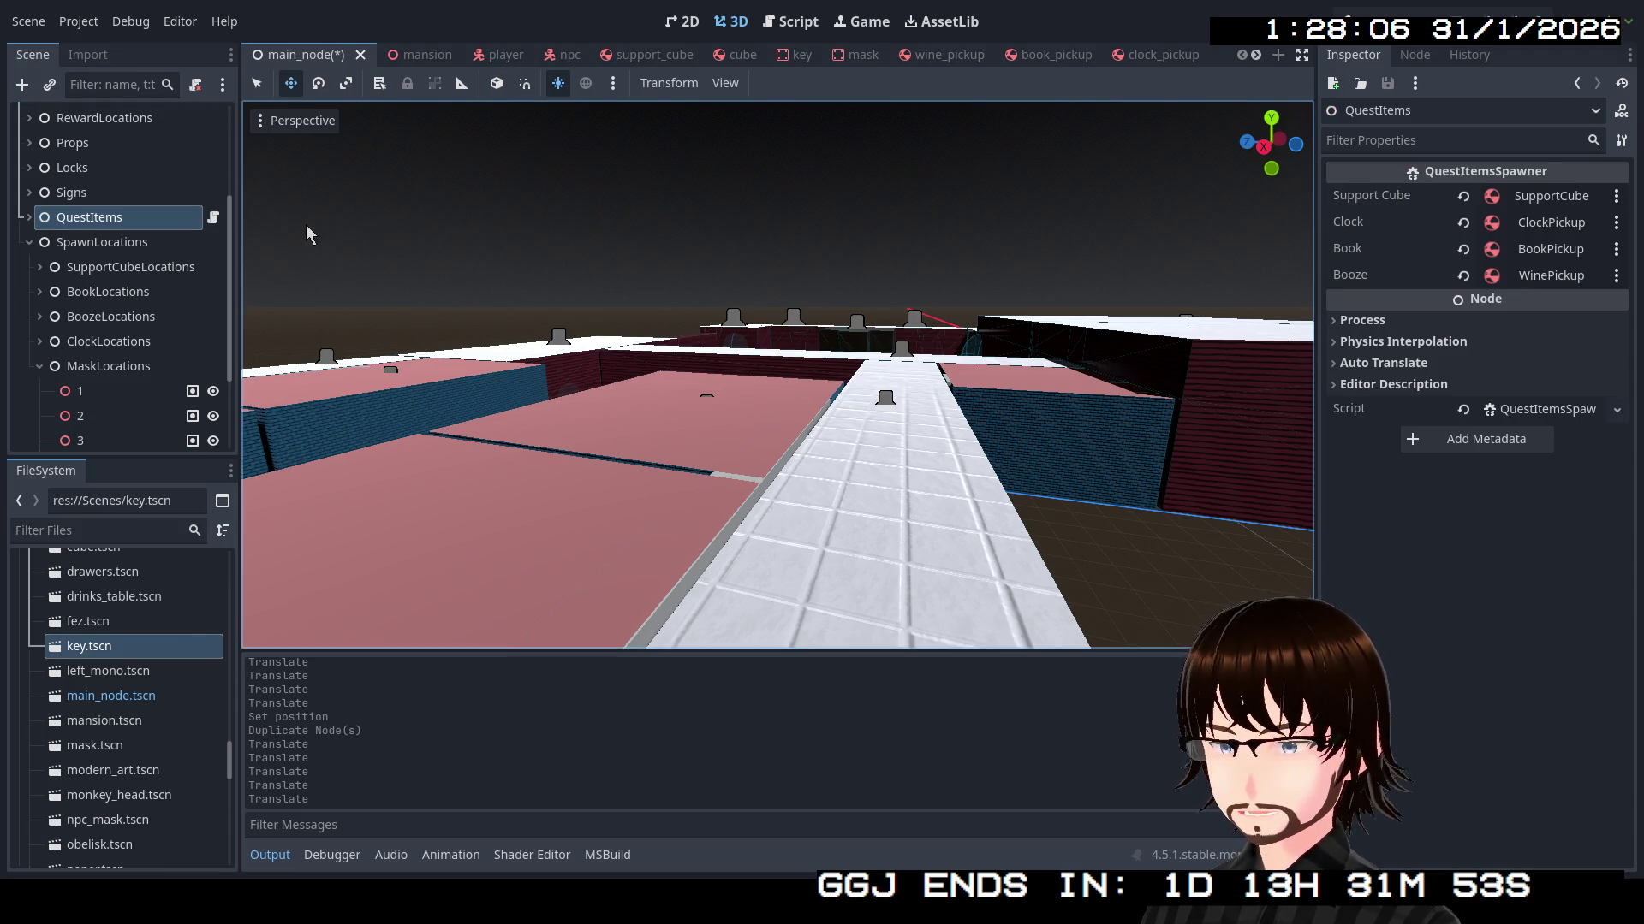
pyautogui.click(213, 219)
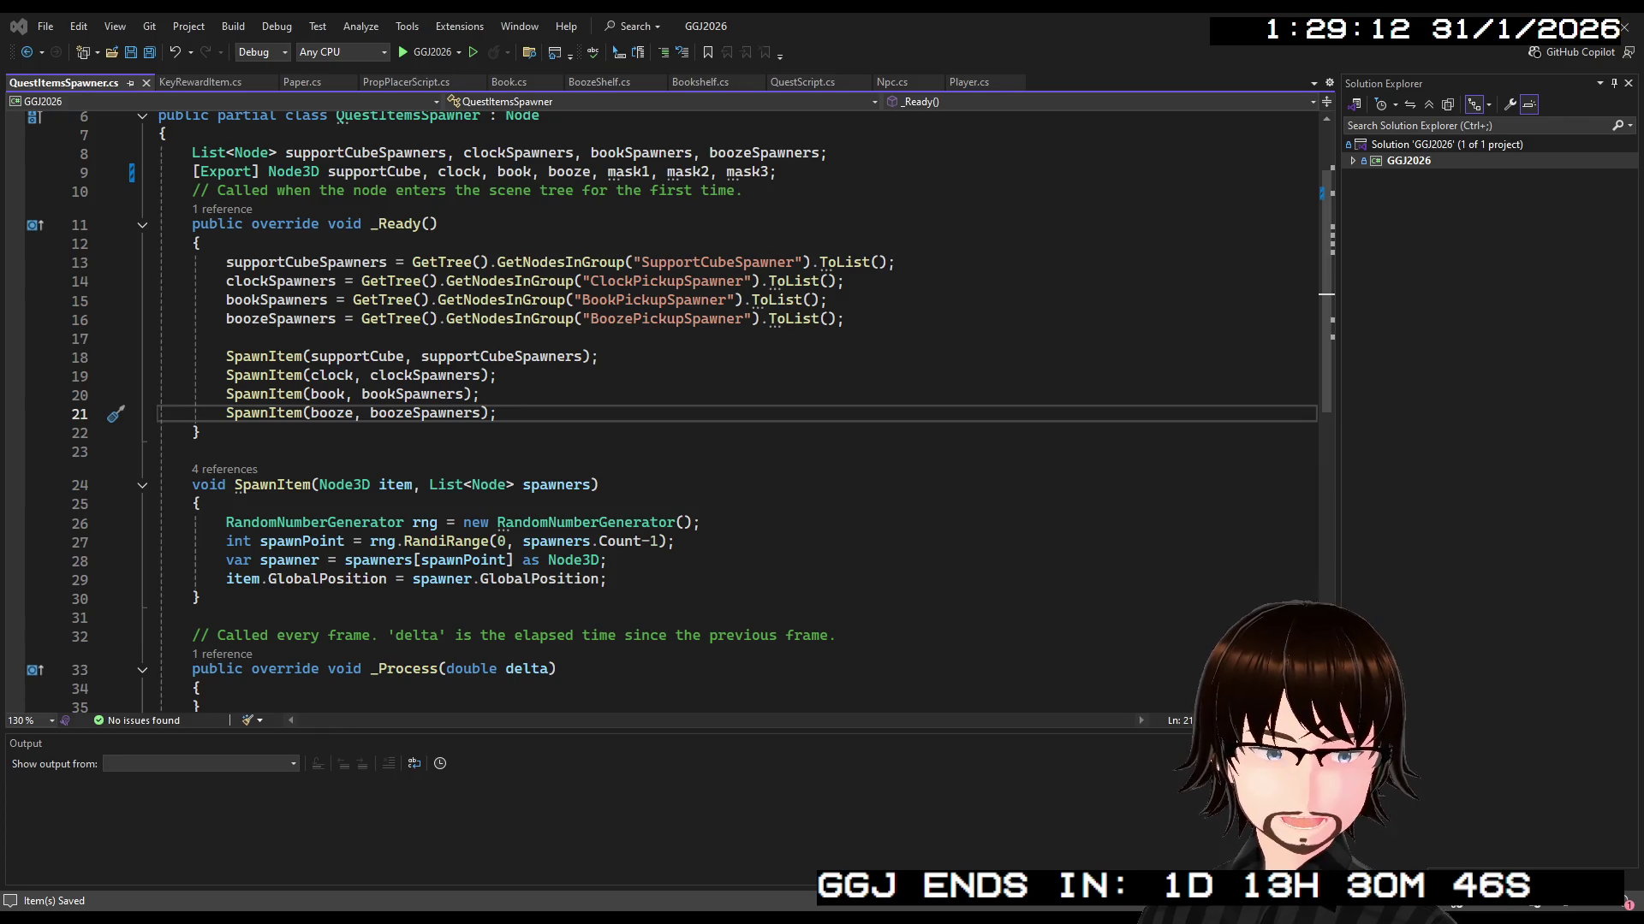
# Start a void SpawnMask(Node3D mask) method below SpawnItem
pyautogui.scroll(-1, 679, 412)
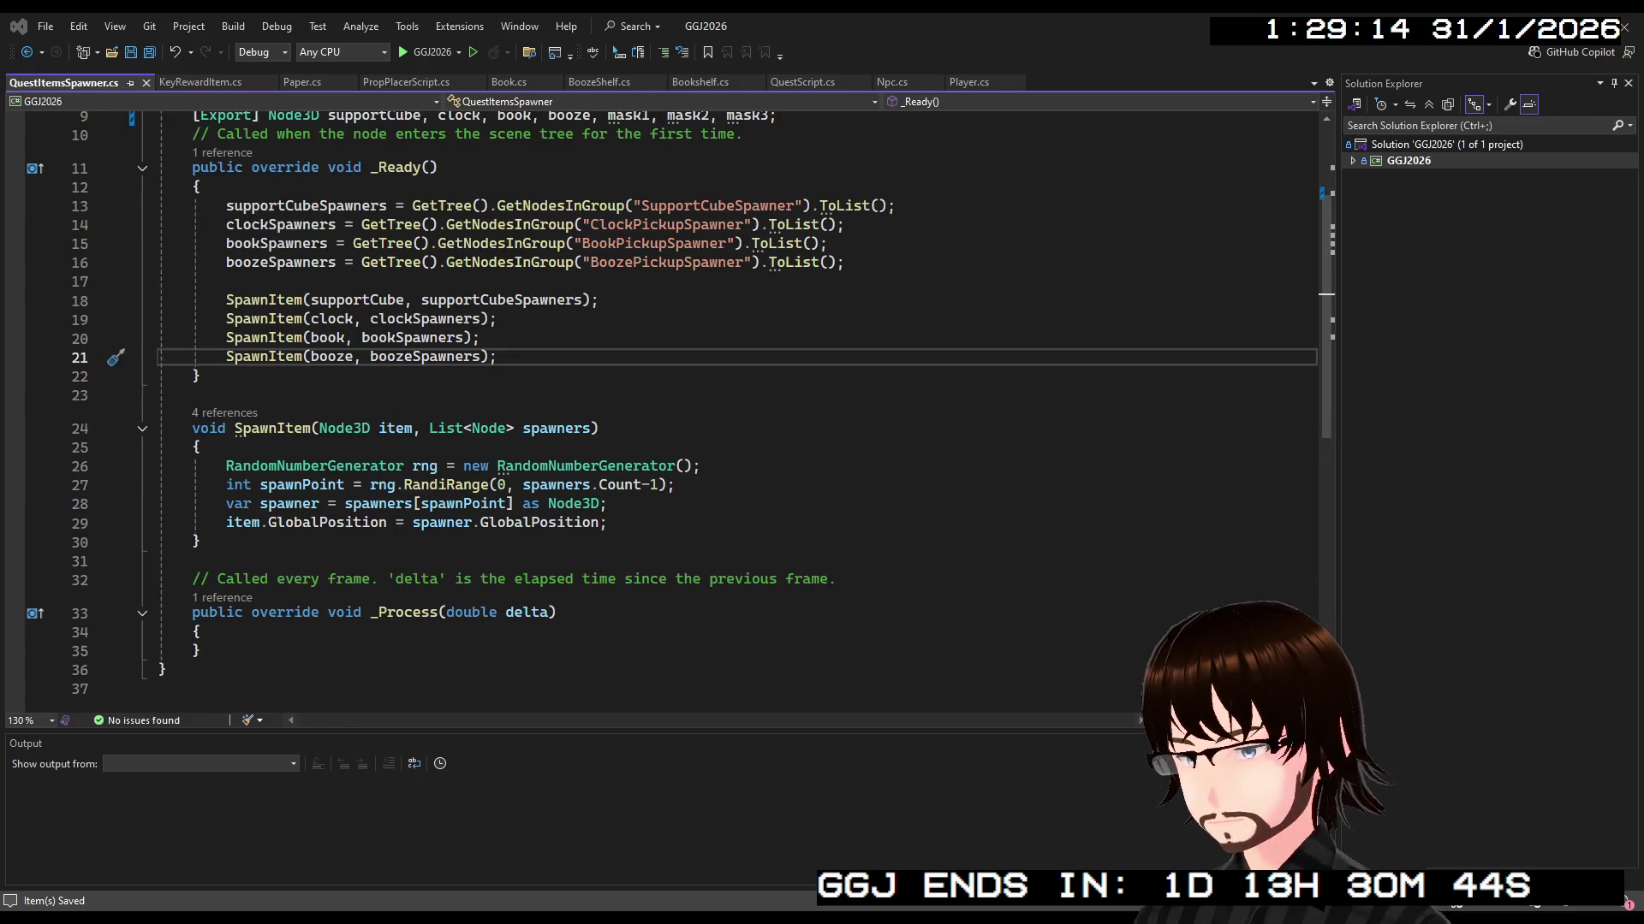
pyautogui.click(251, 539)
pyautogui.press('Return')
pyautogui.press('Return')
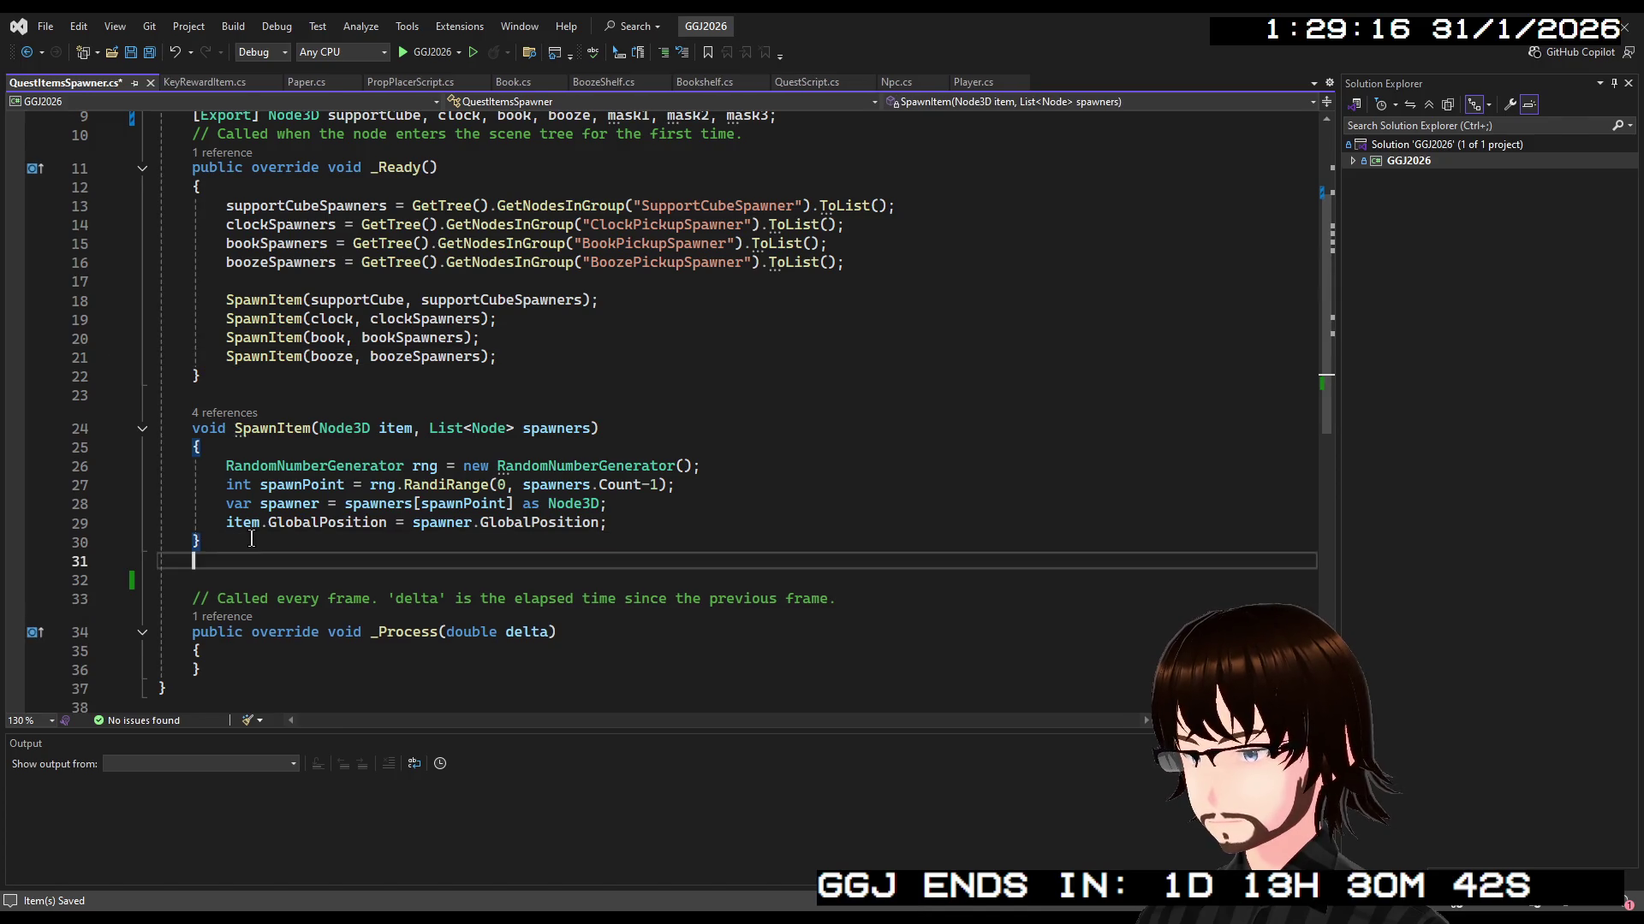
pyautogui.write('voidSpawnM')
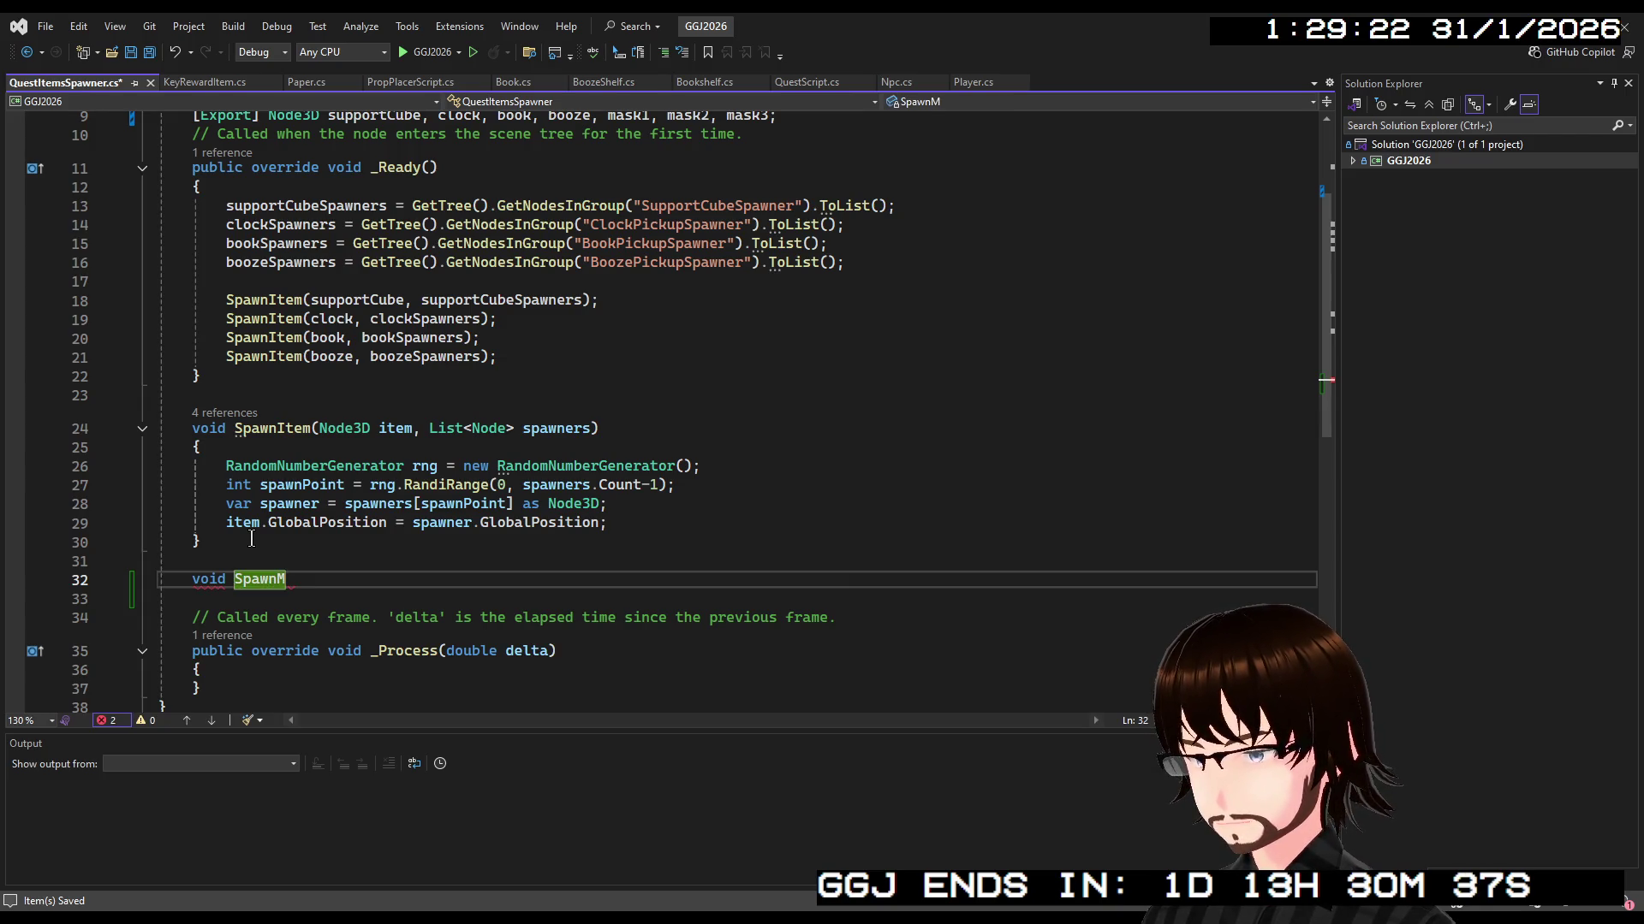
pyautogui.write('ask()')
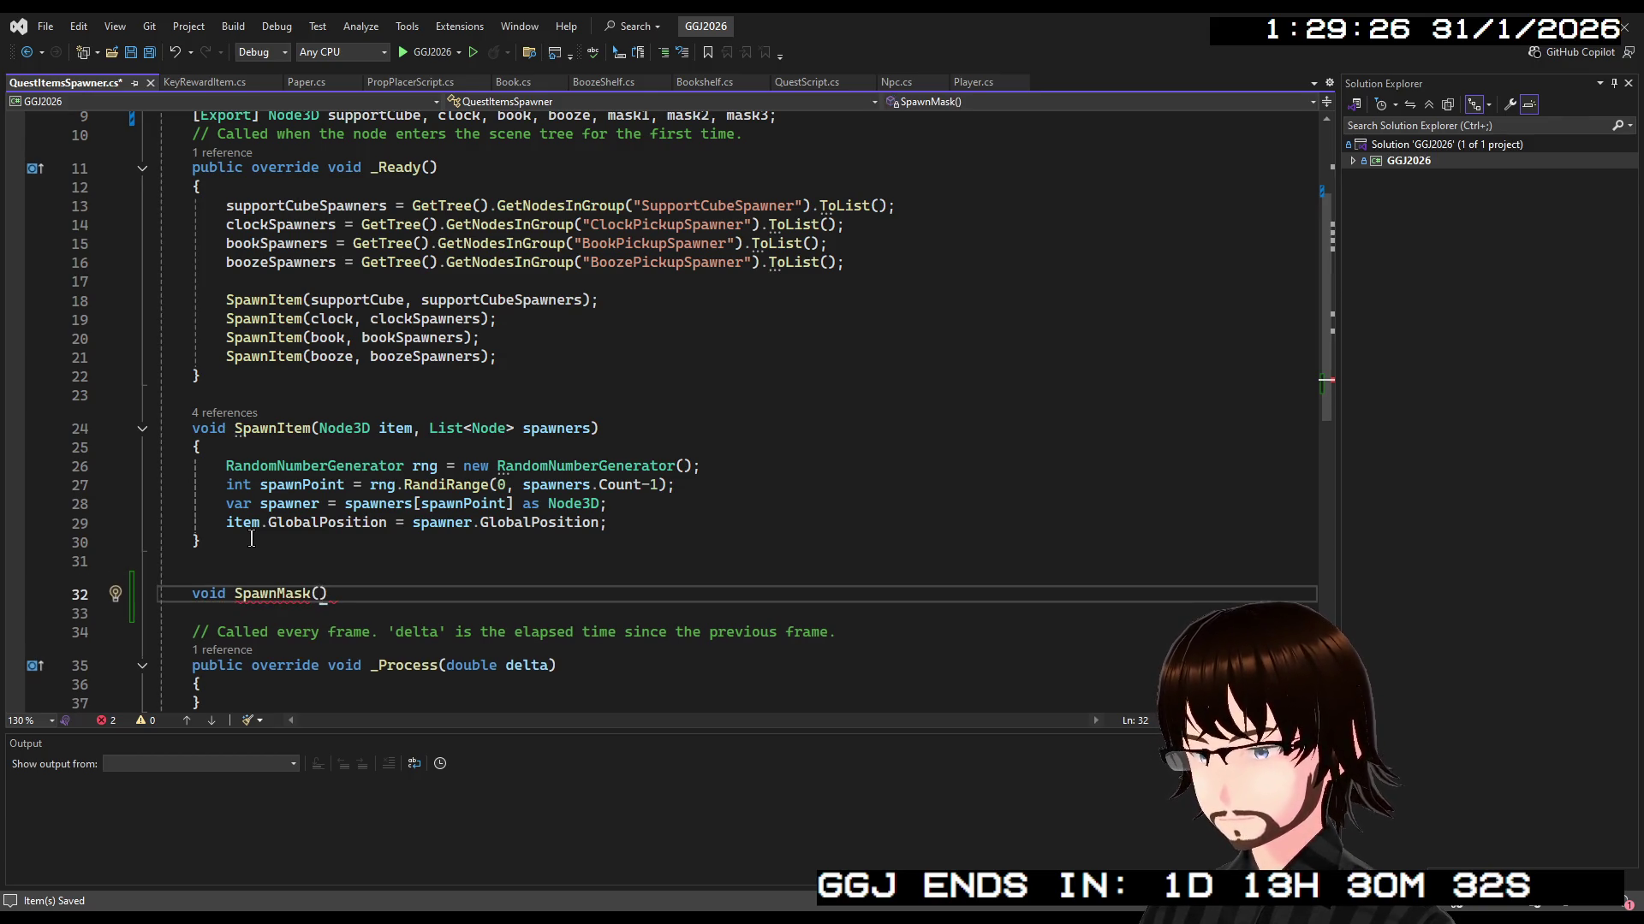
pyautogui.write('N')
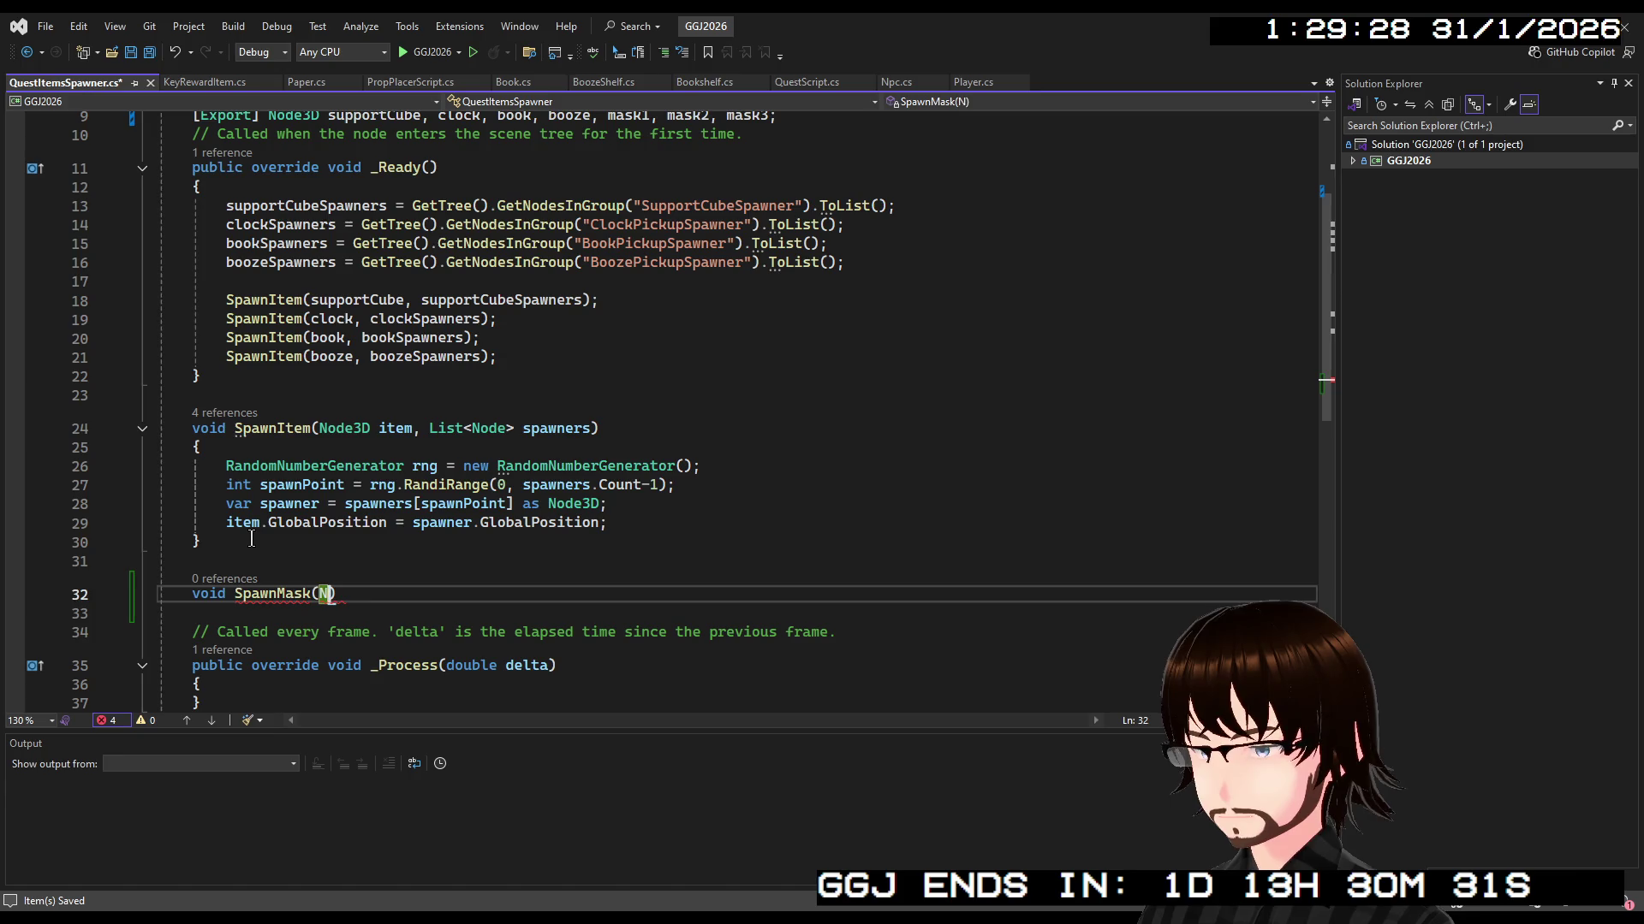
pyautogui.write('ode')
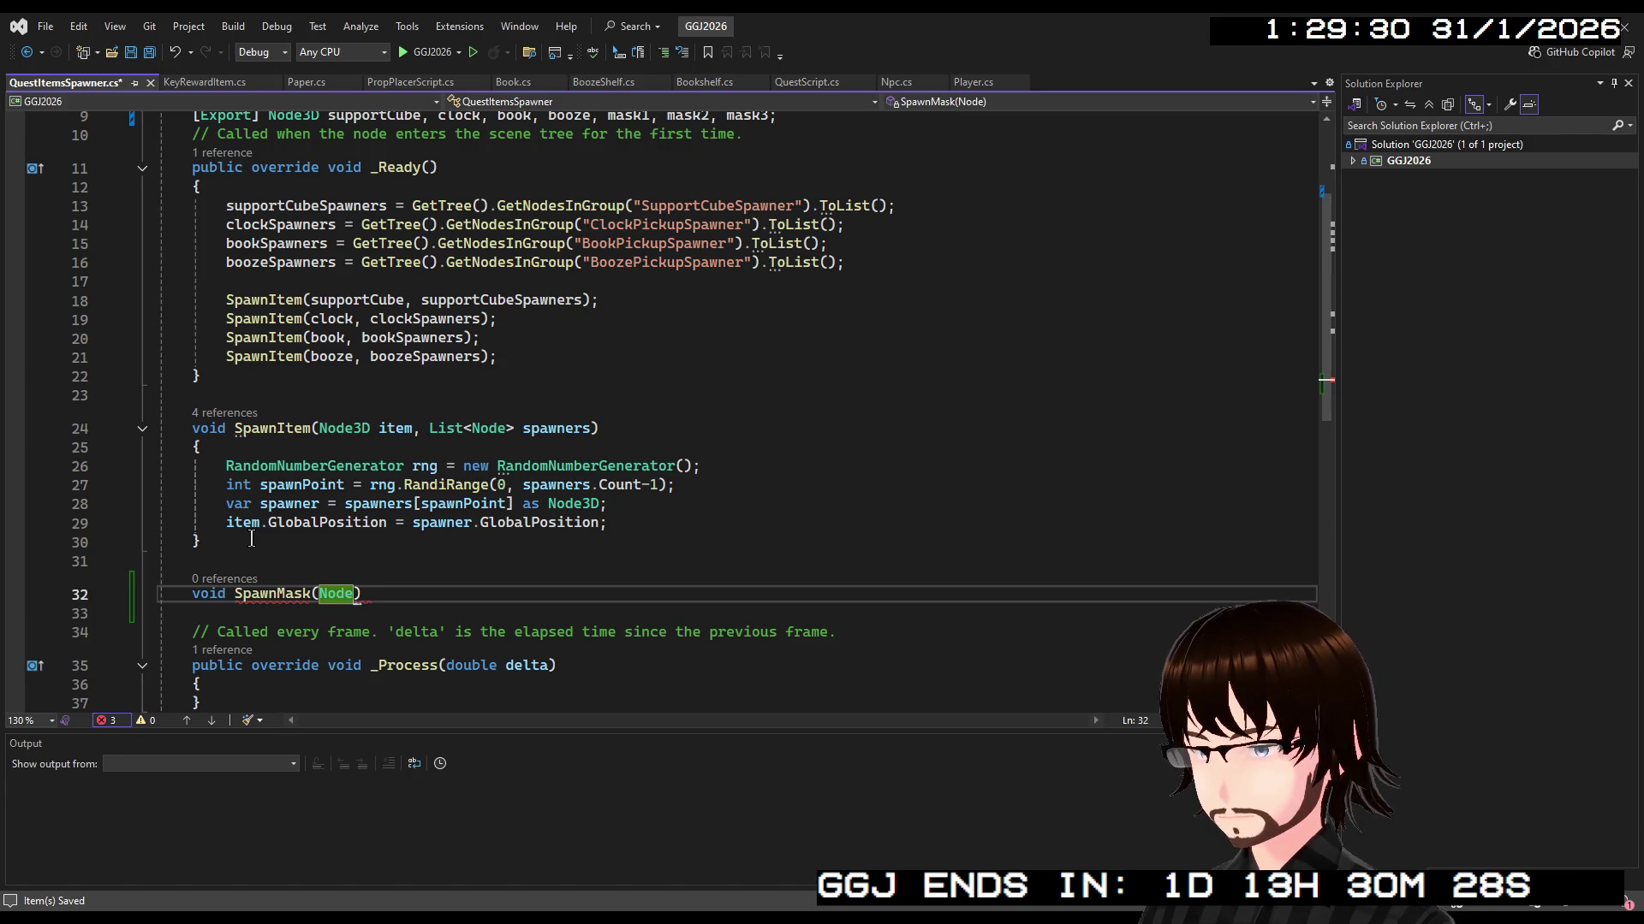
pyautogui.write('3D ')
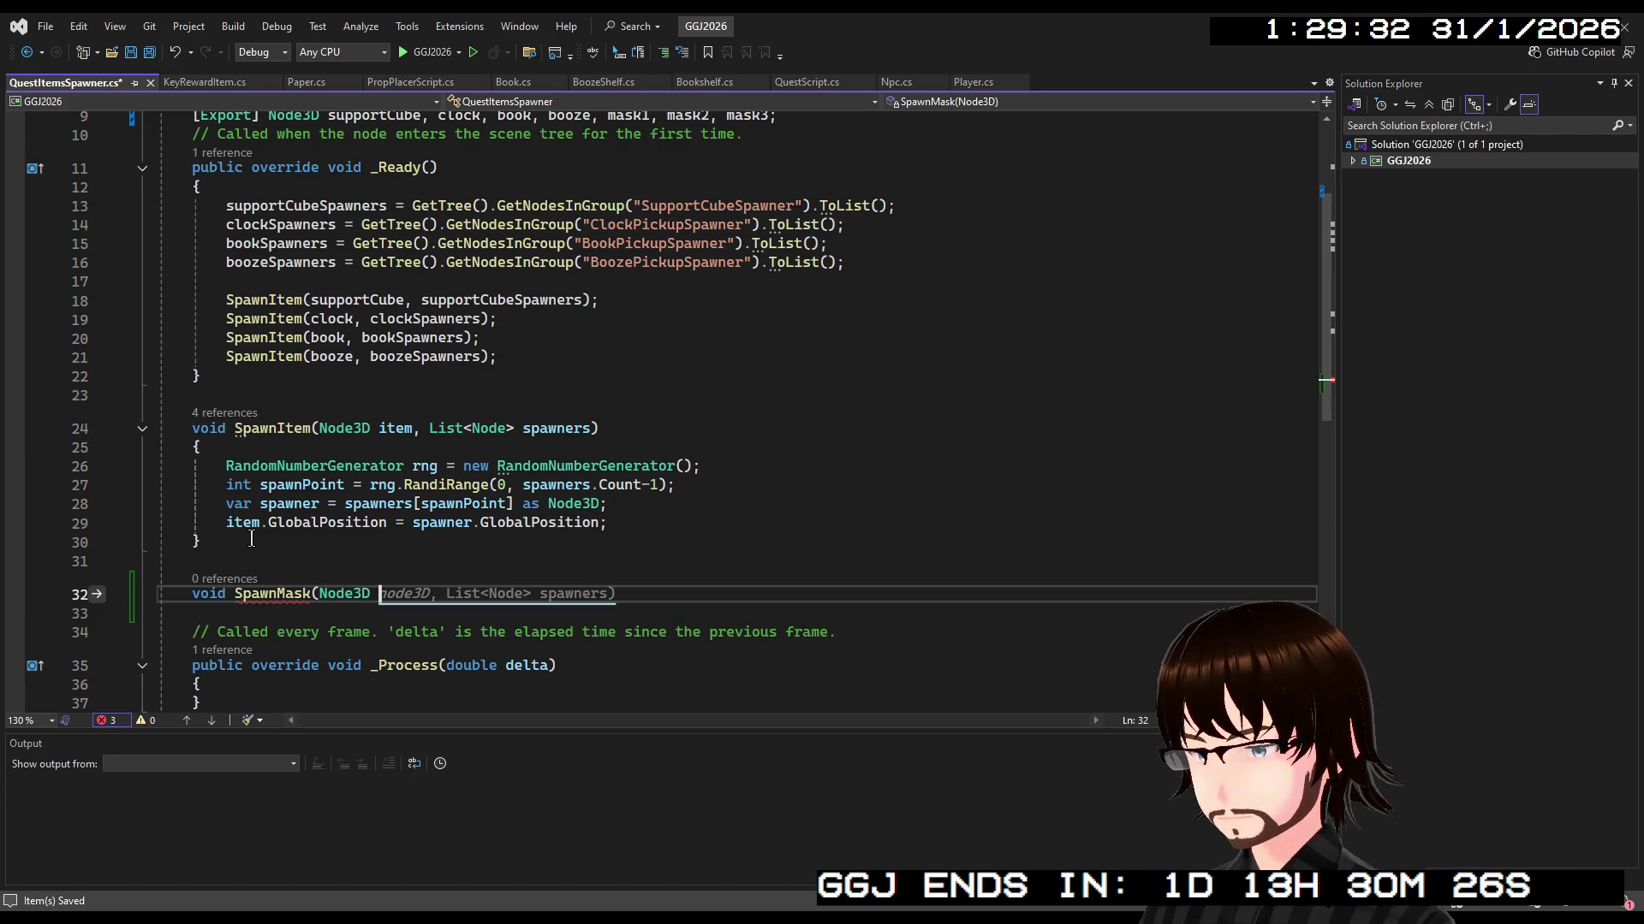
pyautogui.write('ma')
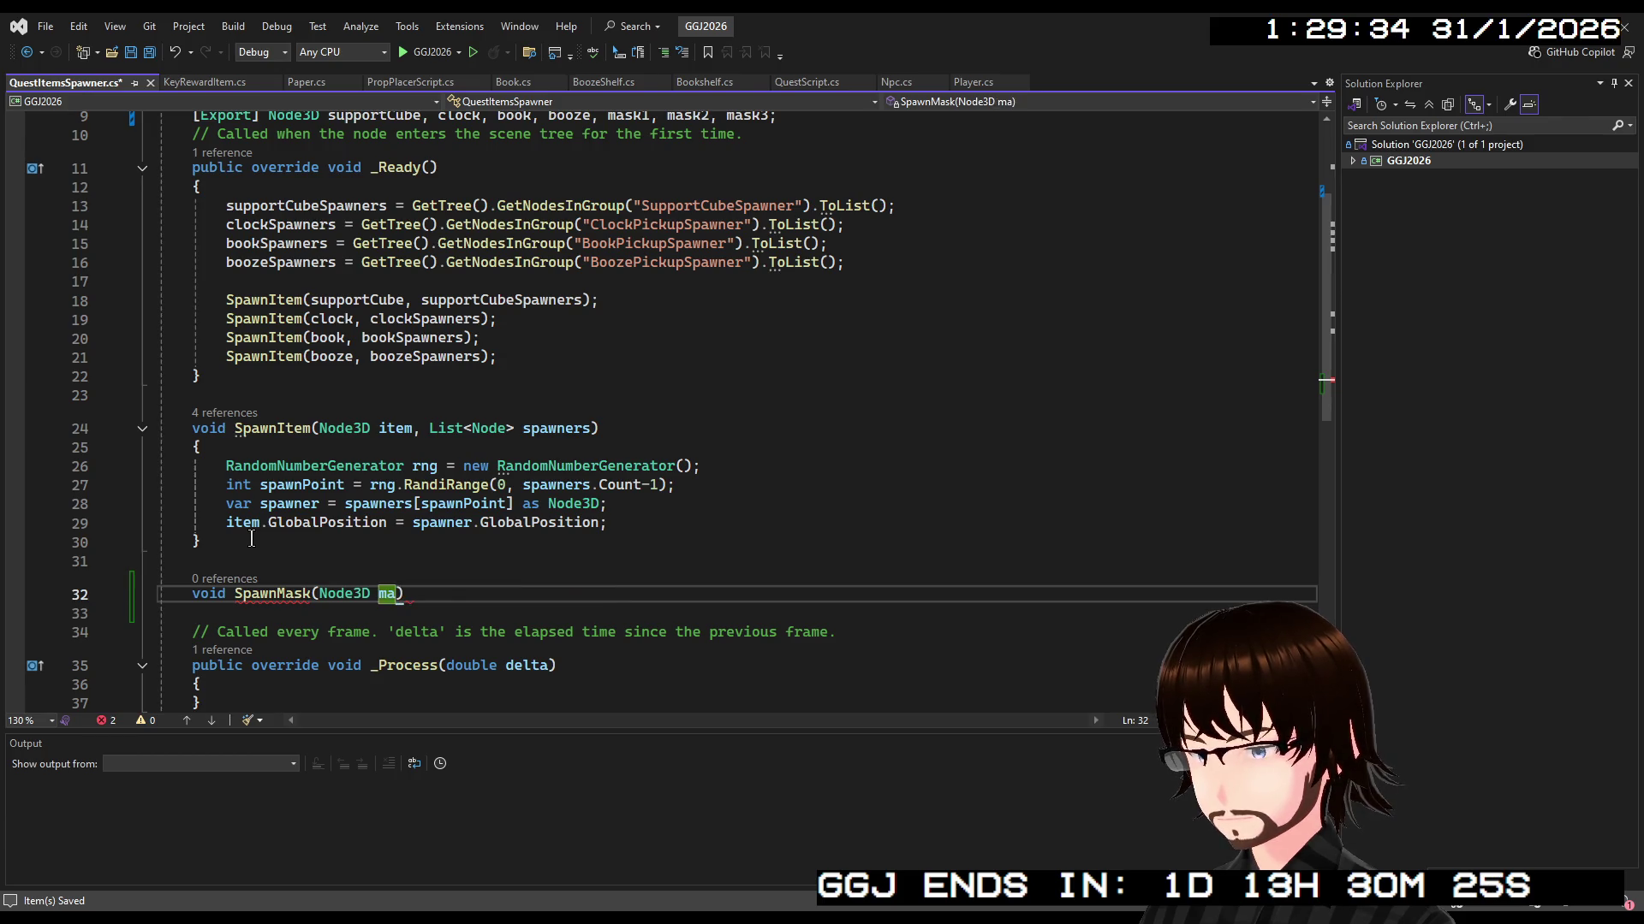
pyautogui.write('sk')
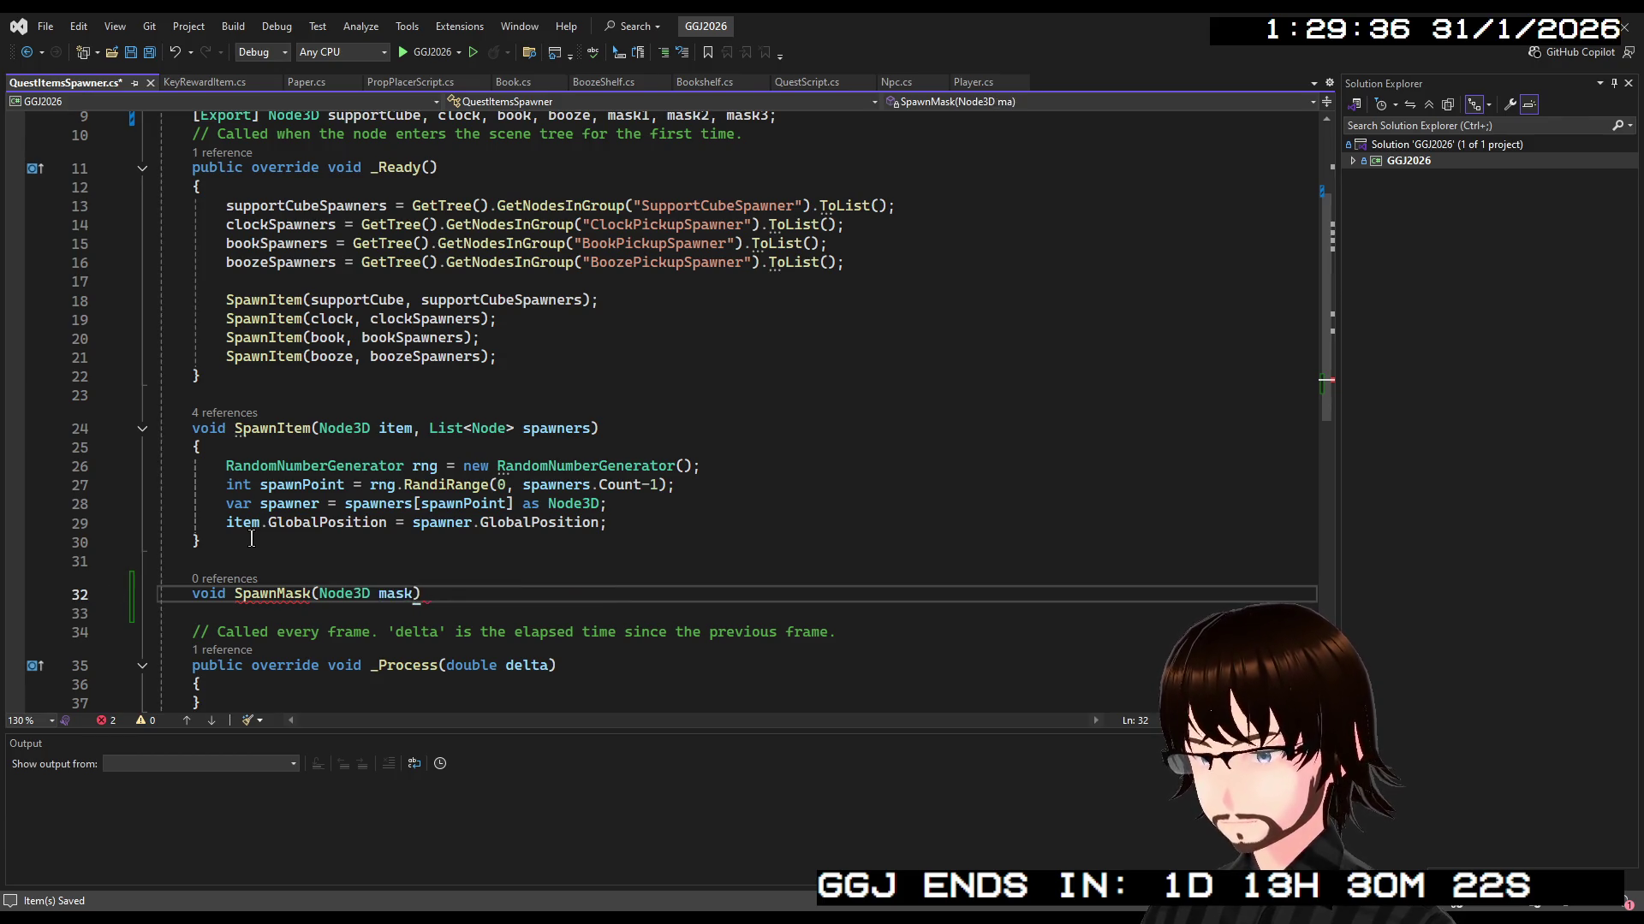
pyautogui.write(',')
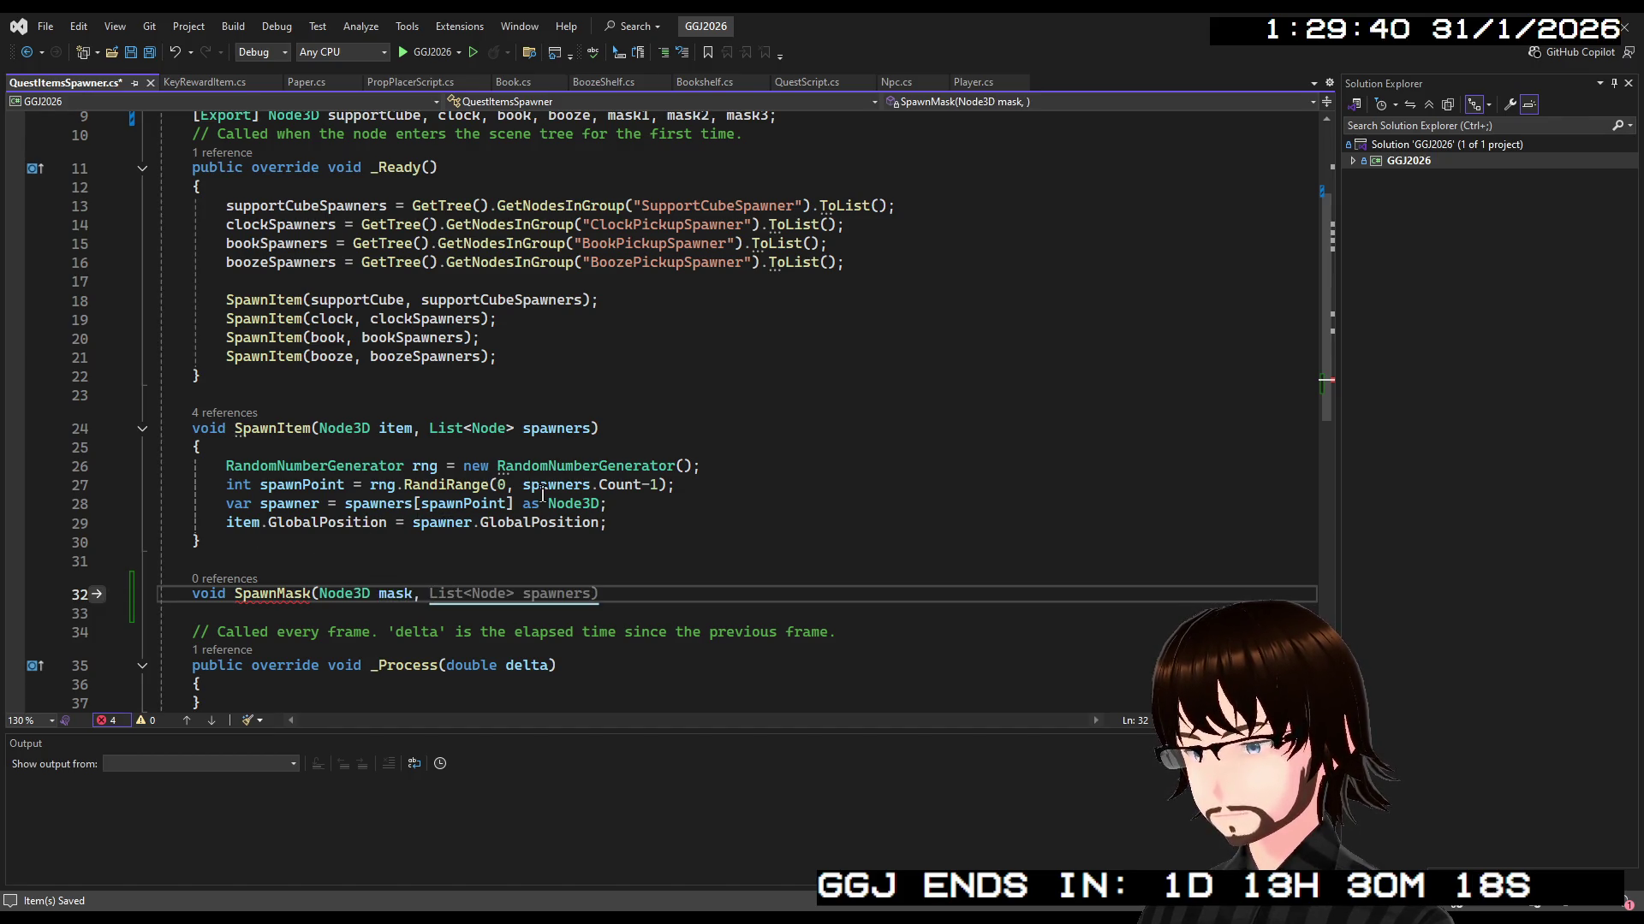
# Add maskSpawners to the List<Node> spawner field declarations
pyautogui.scroll(3, 727, 287)
pyautogui.click(820, 264)
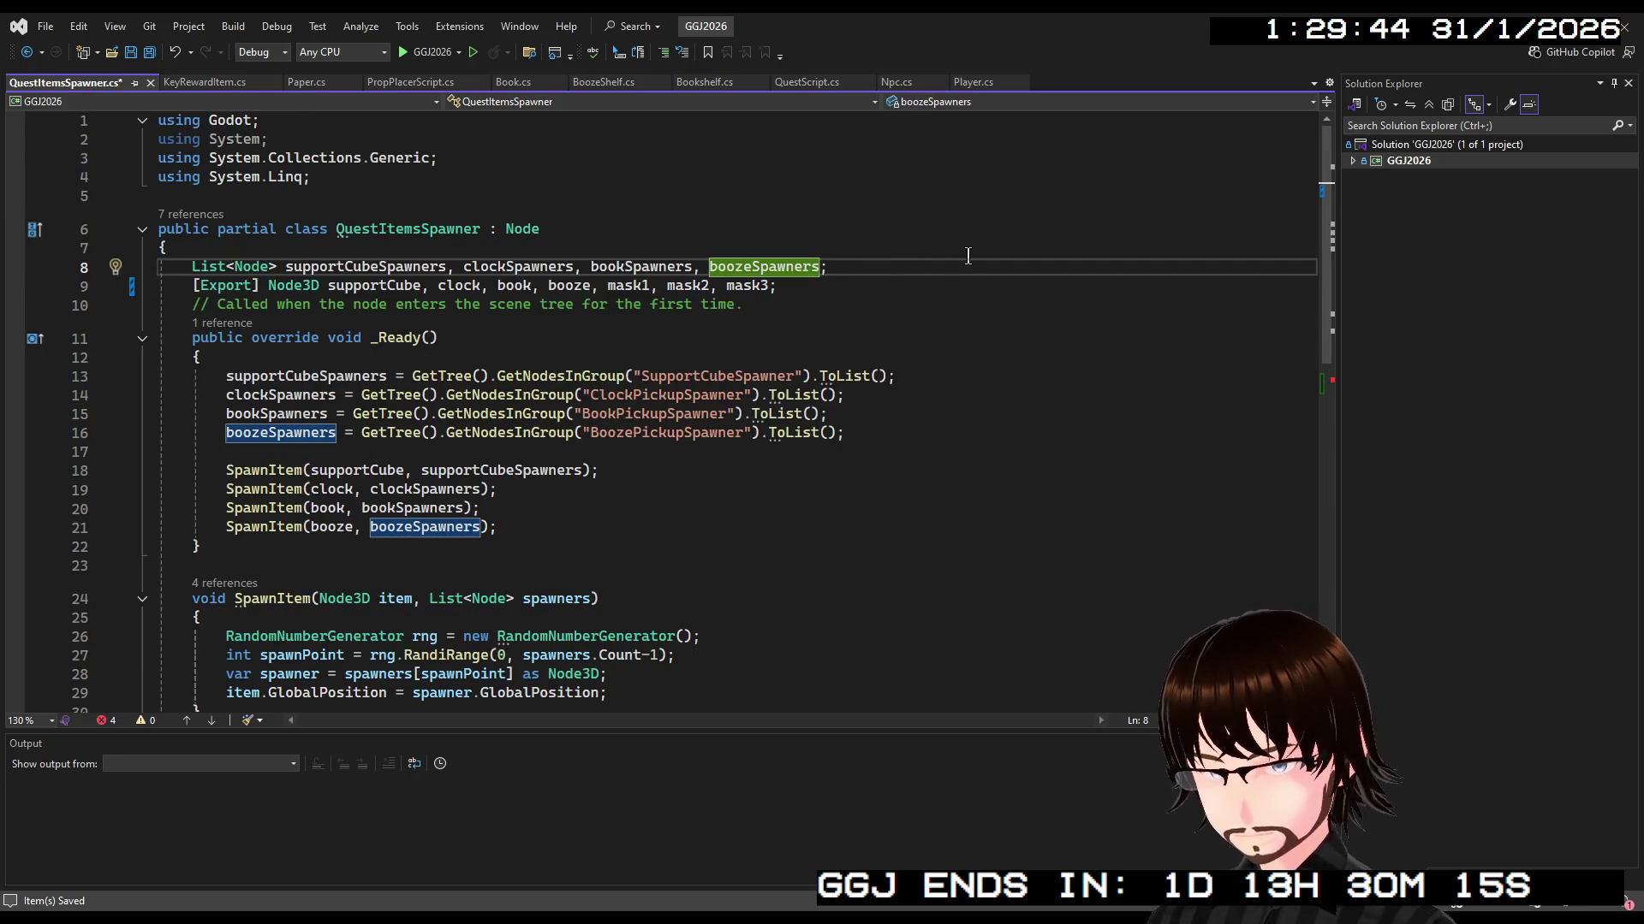
pyautogui.write(', maskSpawners')
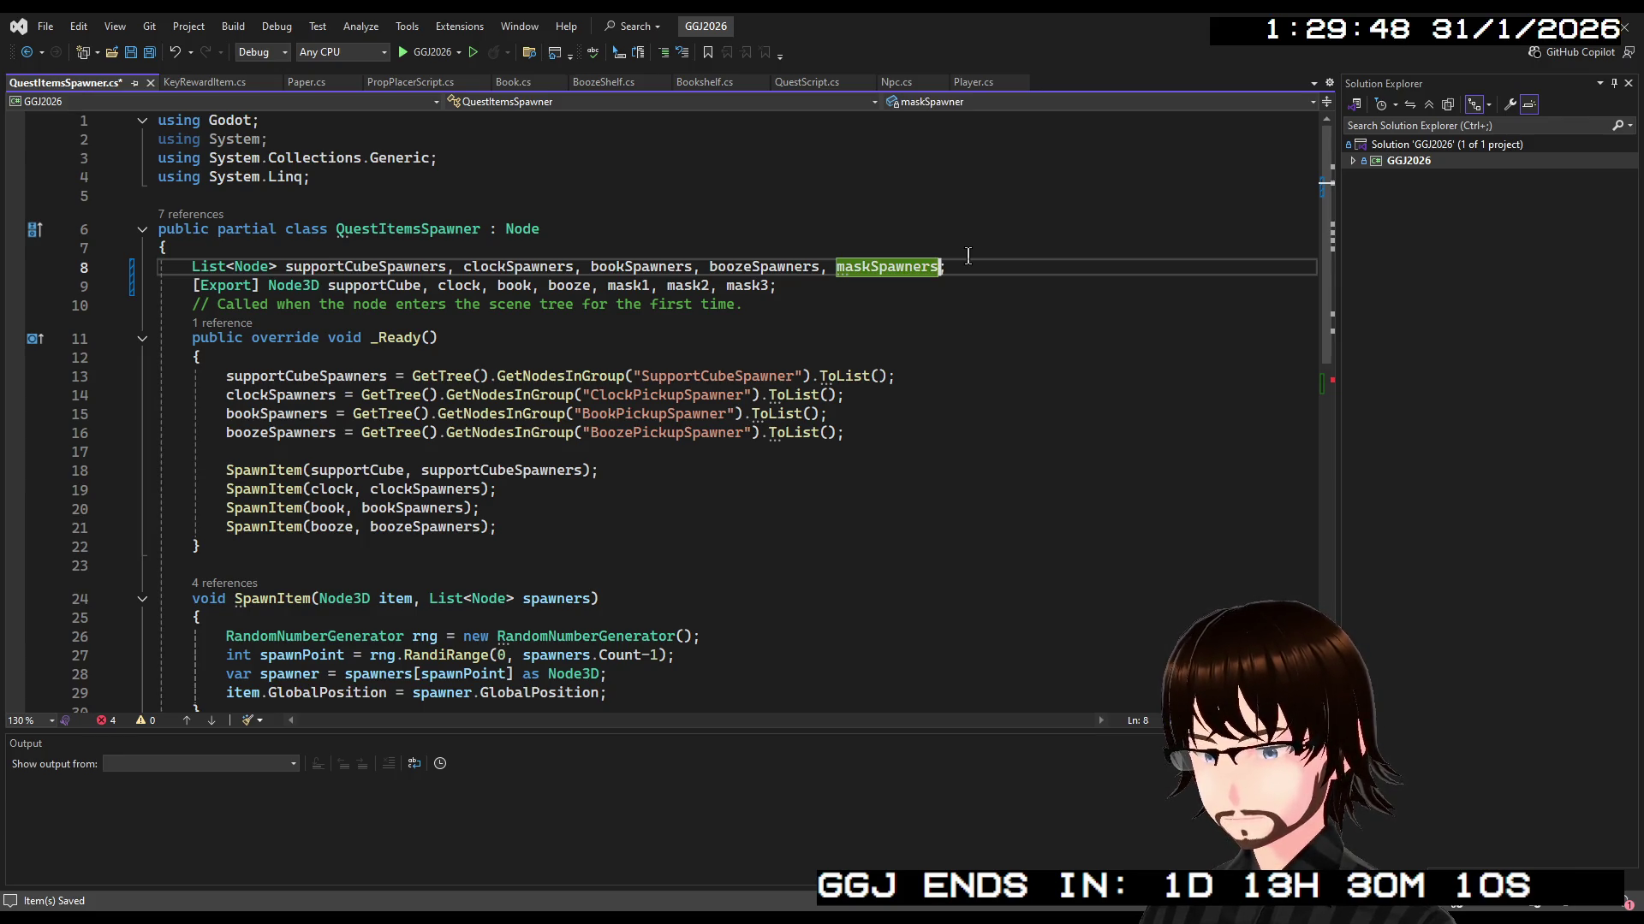
# Fix SpawnMask's signature to take only Node3D mask and give it an empty braced body
pyautogui.scroll(-4, 616, 504)
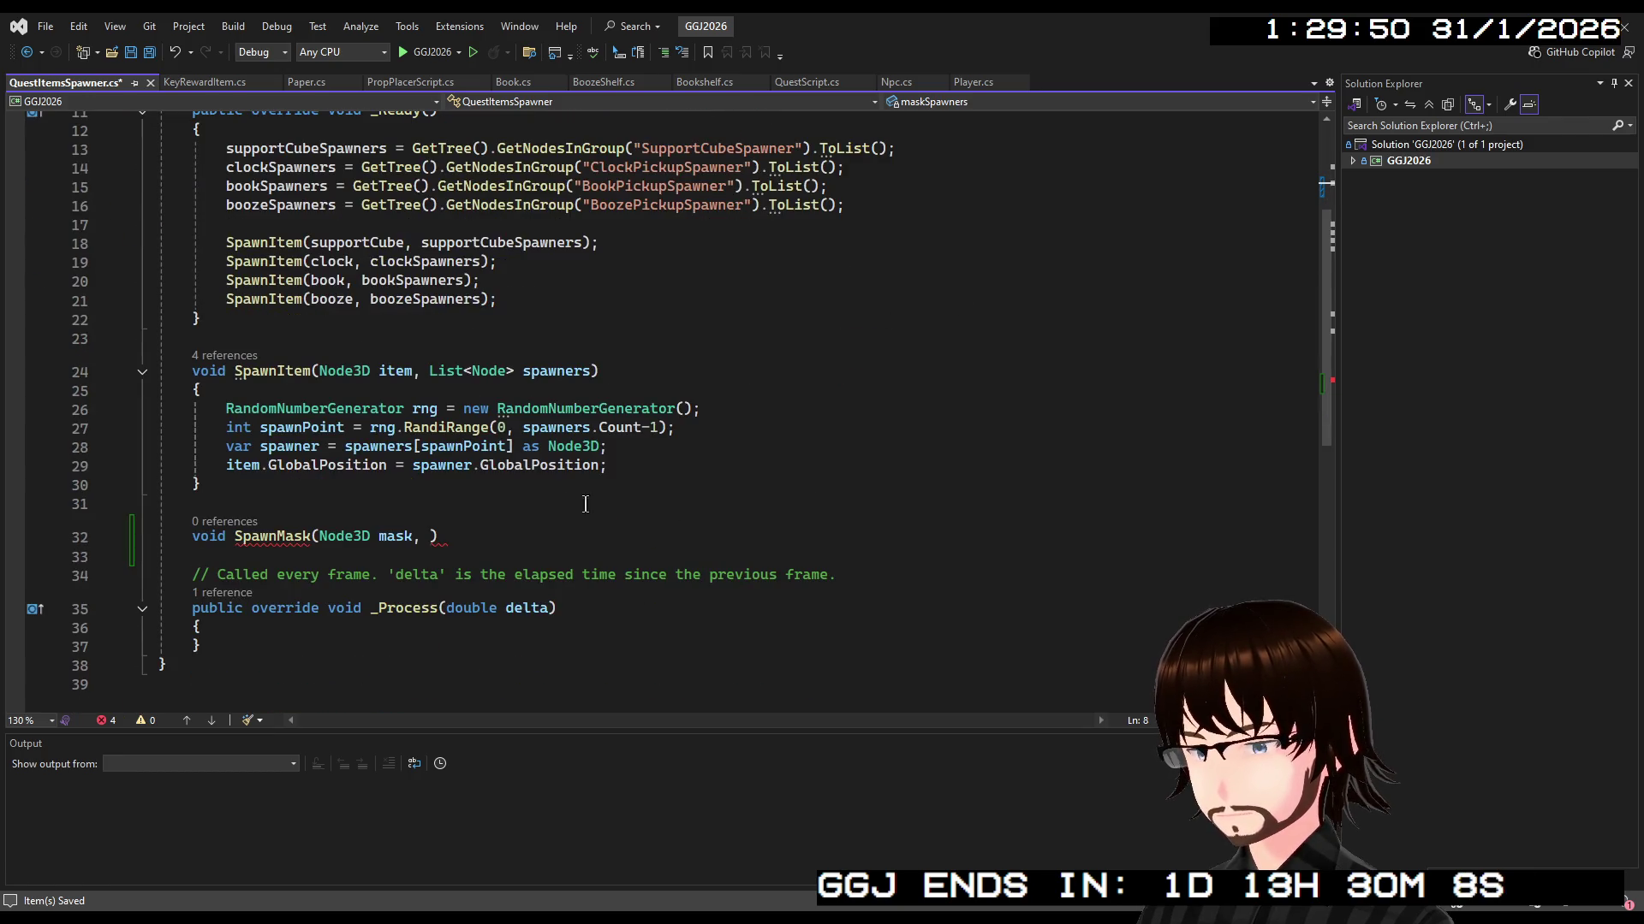
pyautogui.click(434, 529)
pyautogui.write('mask')
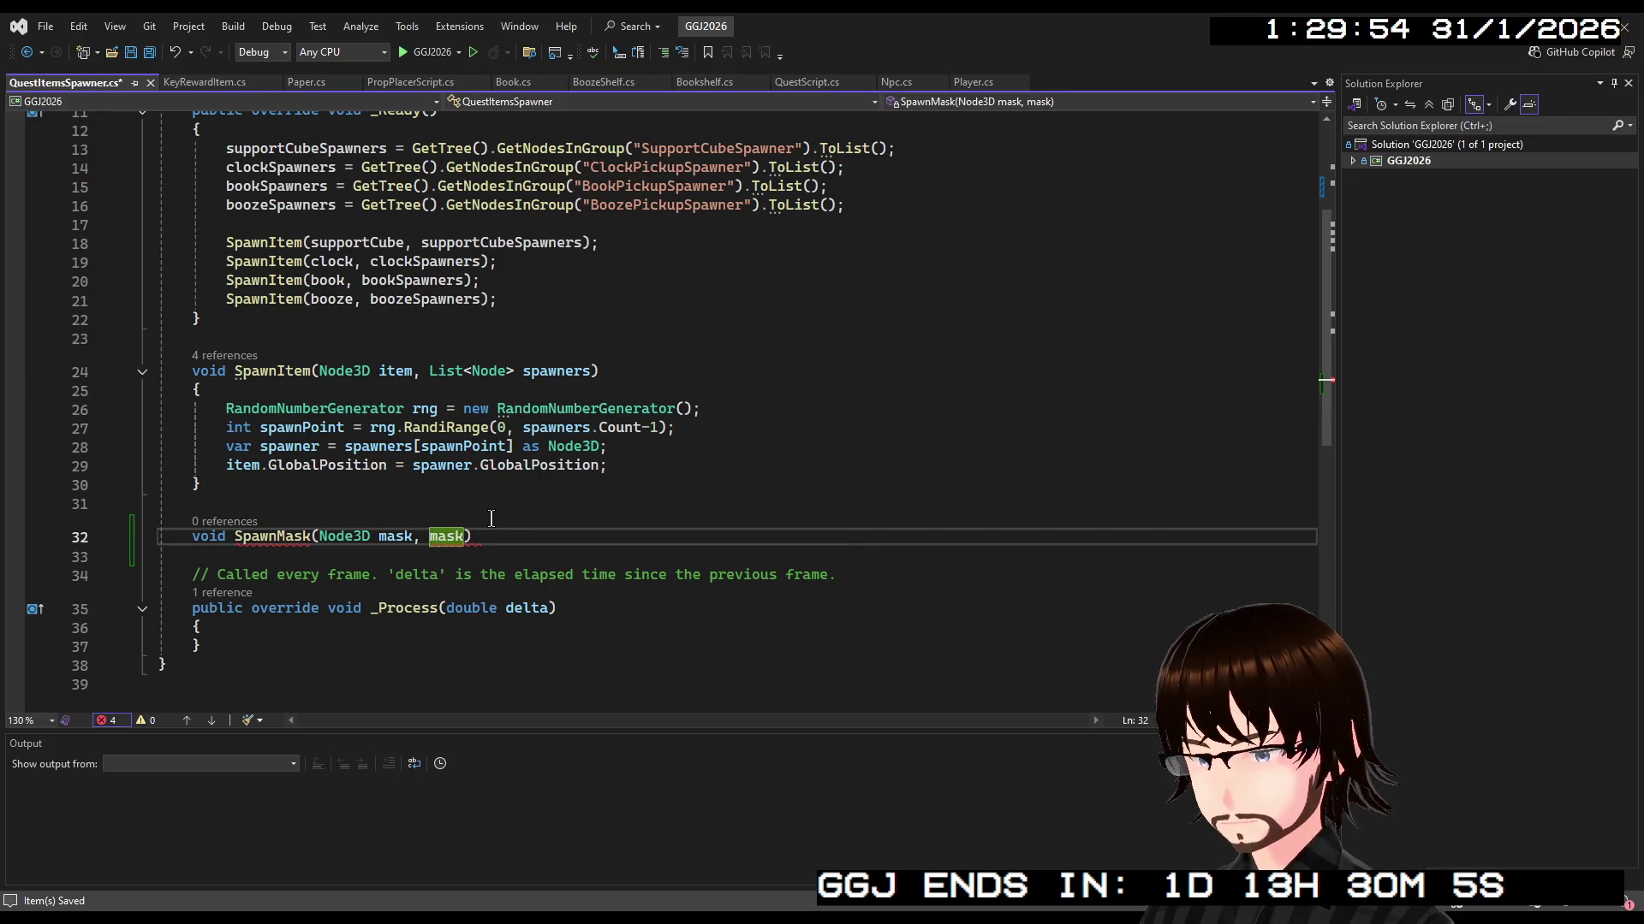
pyautogui.write('S')
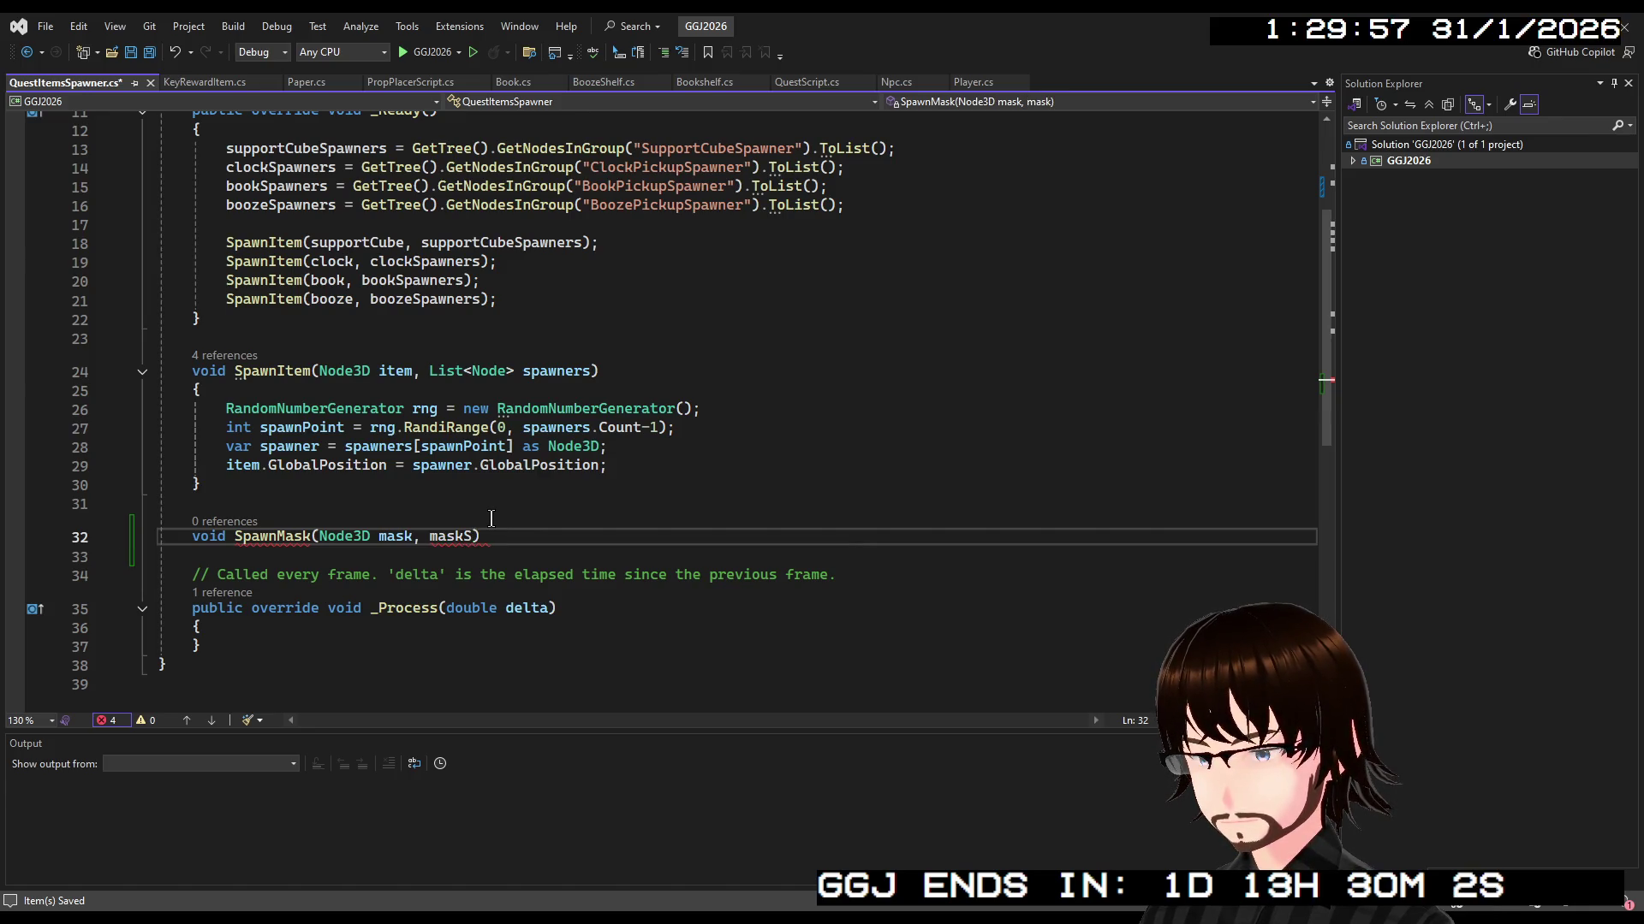
pyautogui.press('BackSpace')
pyautogui.press('BackSpace')
pyautogui.write('L')
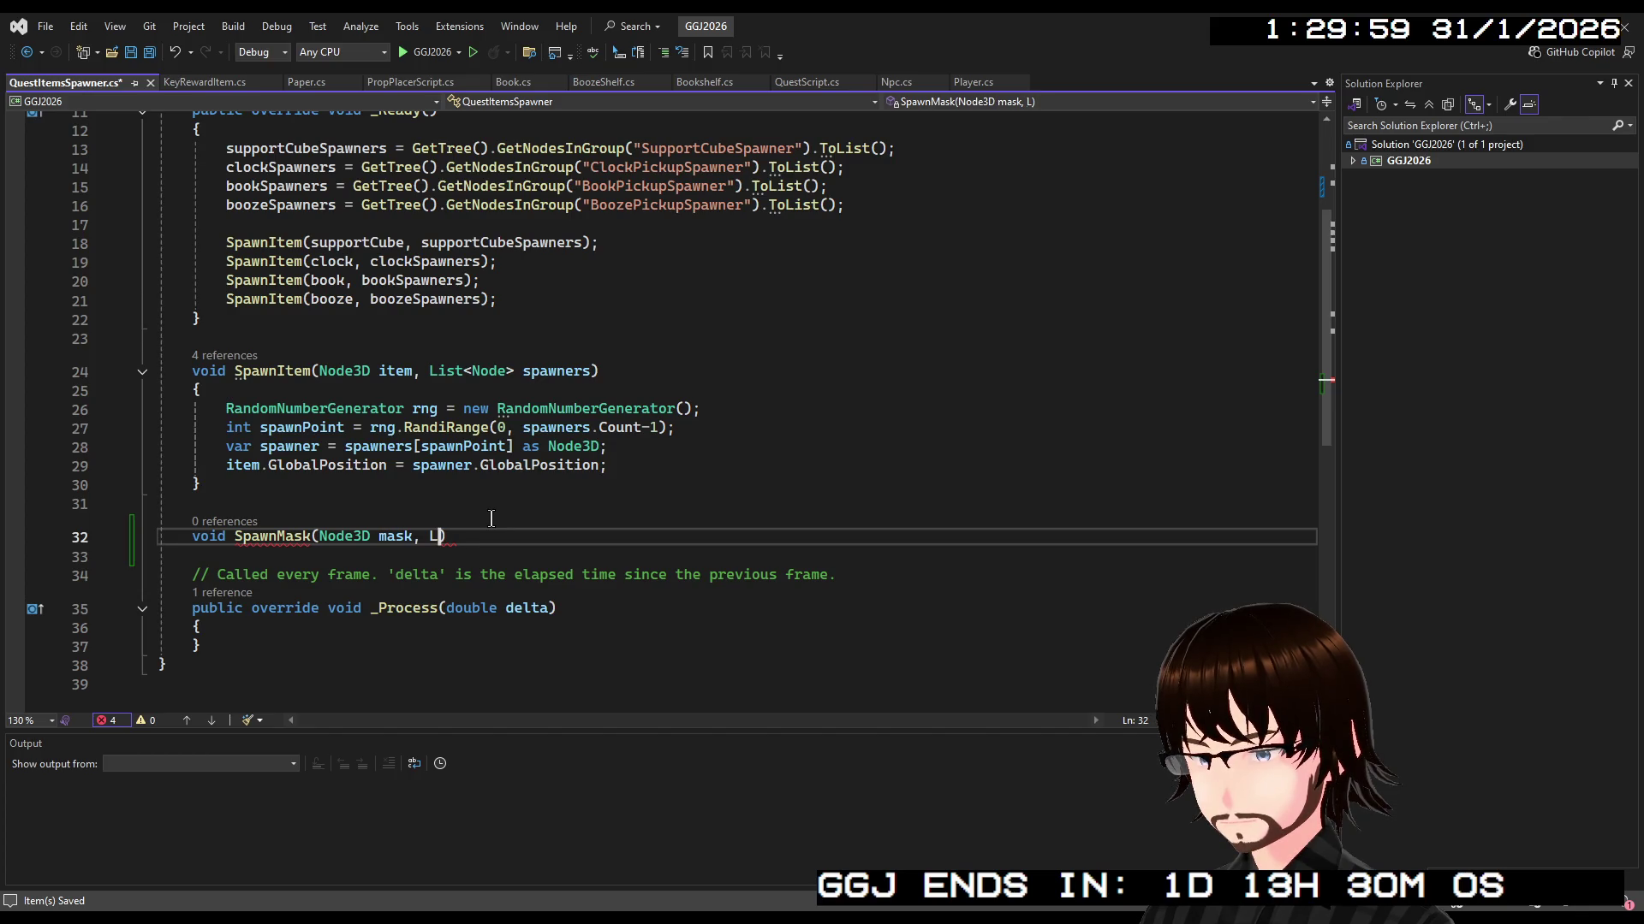
pyautogui.press('BackSpace')
pyautogui.press('BackSpace')
pyautogui.press('BackSpace')
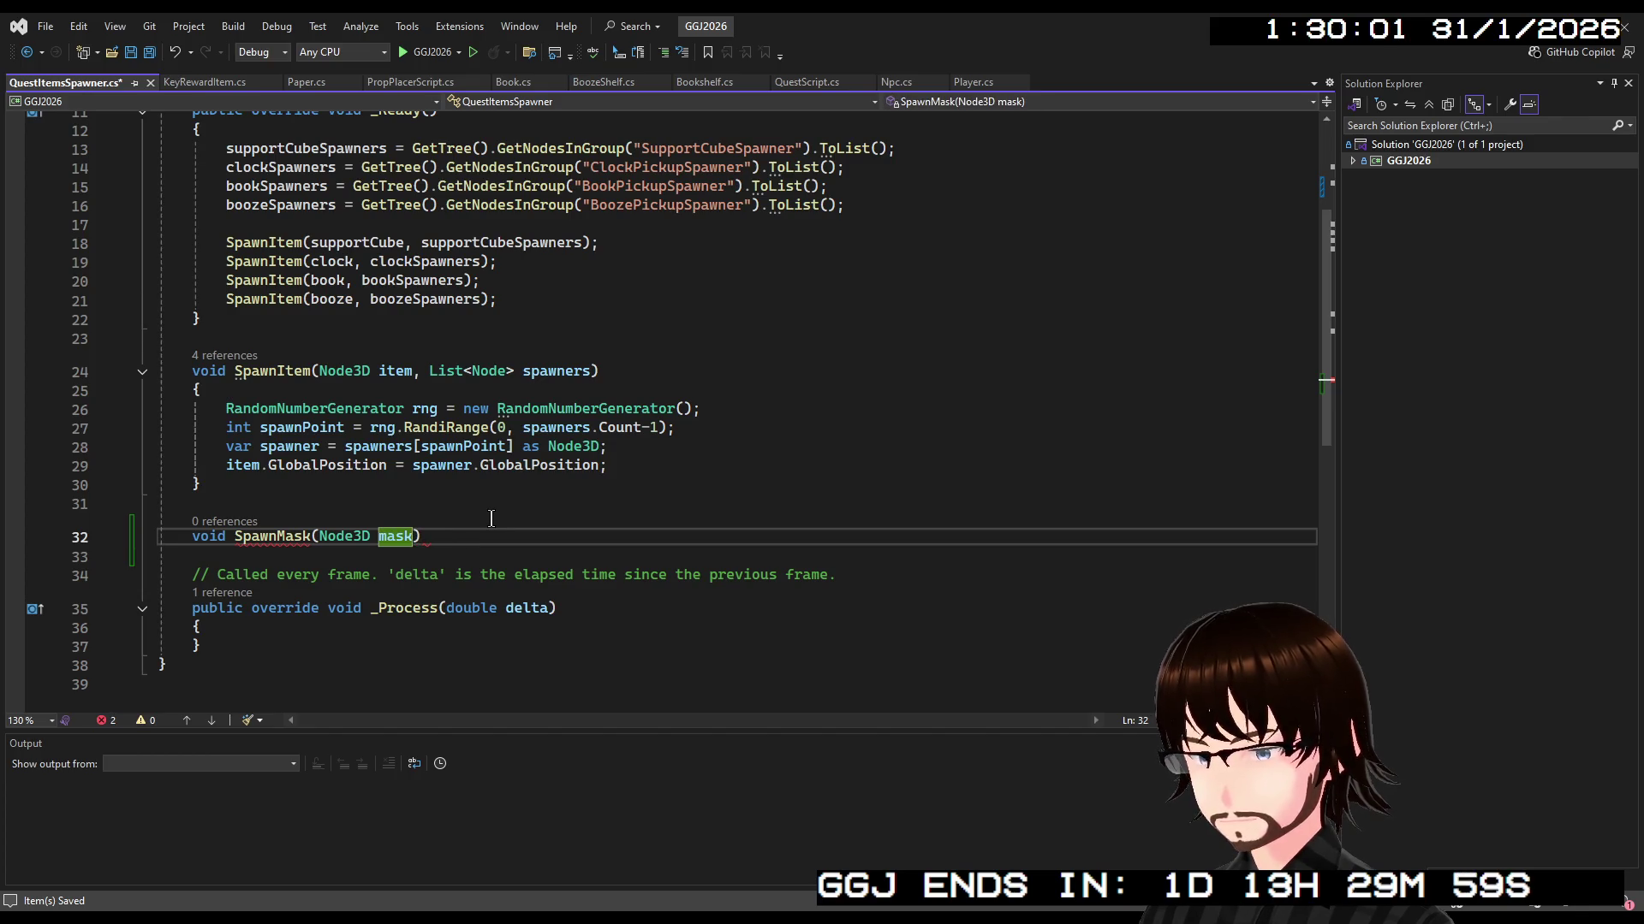
pyautogui.click(483, 538)
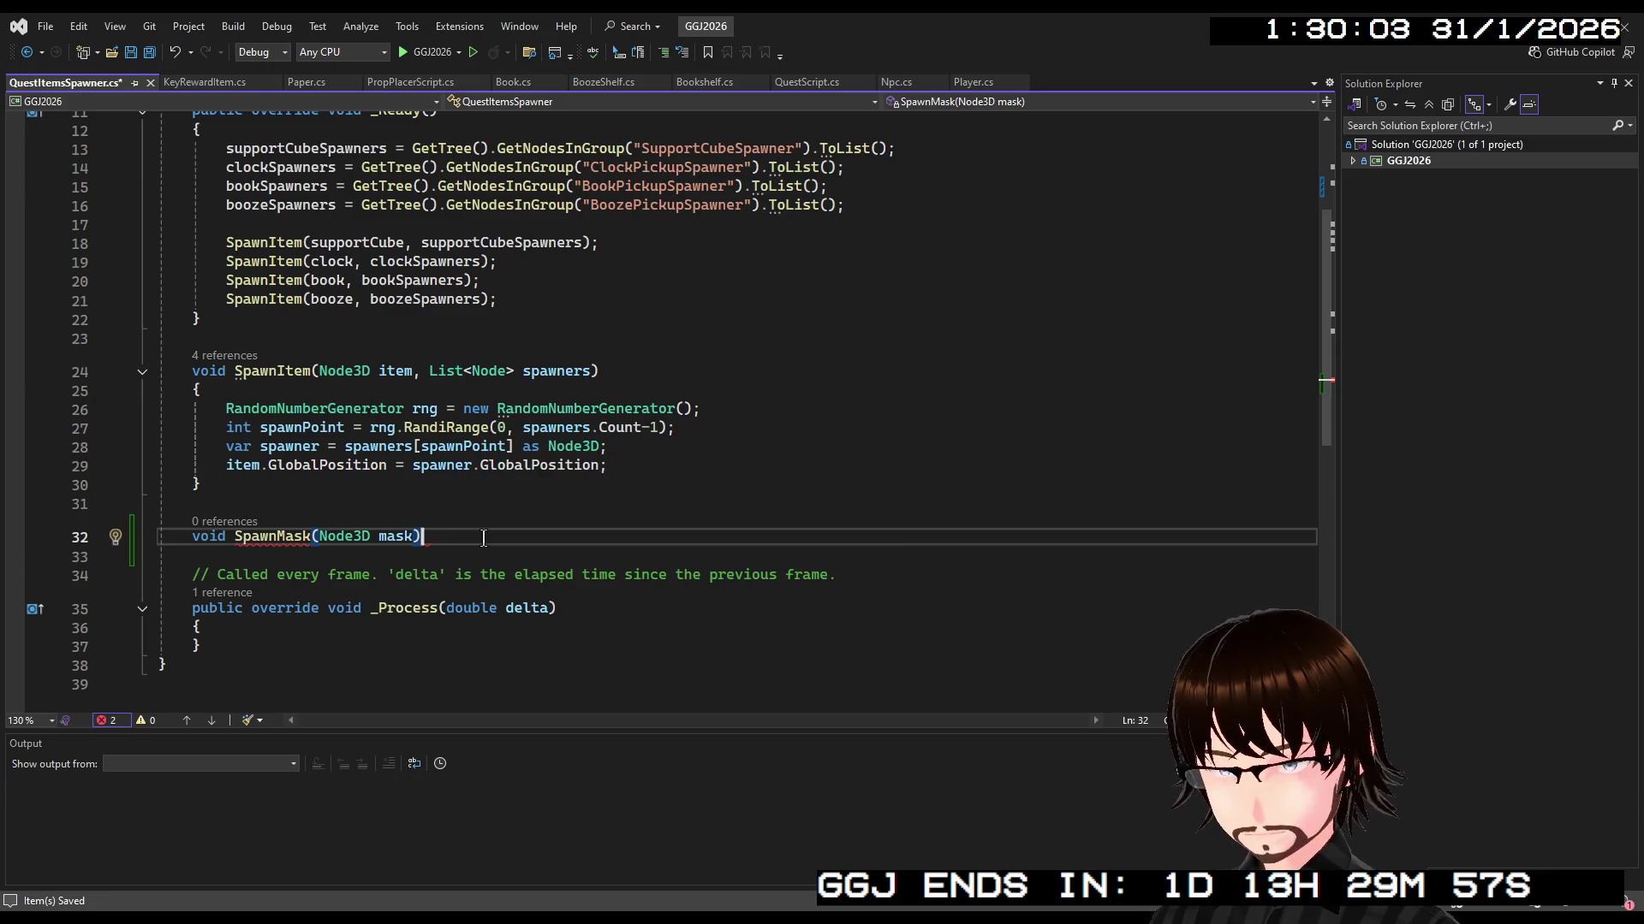
pyautogui.press('Return')
pyautogui.write('{')
pyautogui.press('Return')
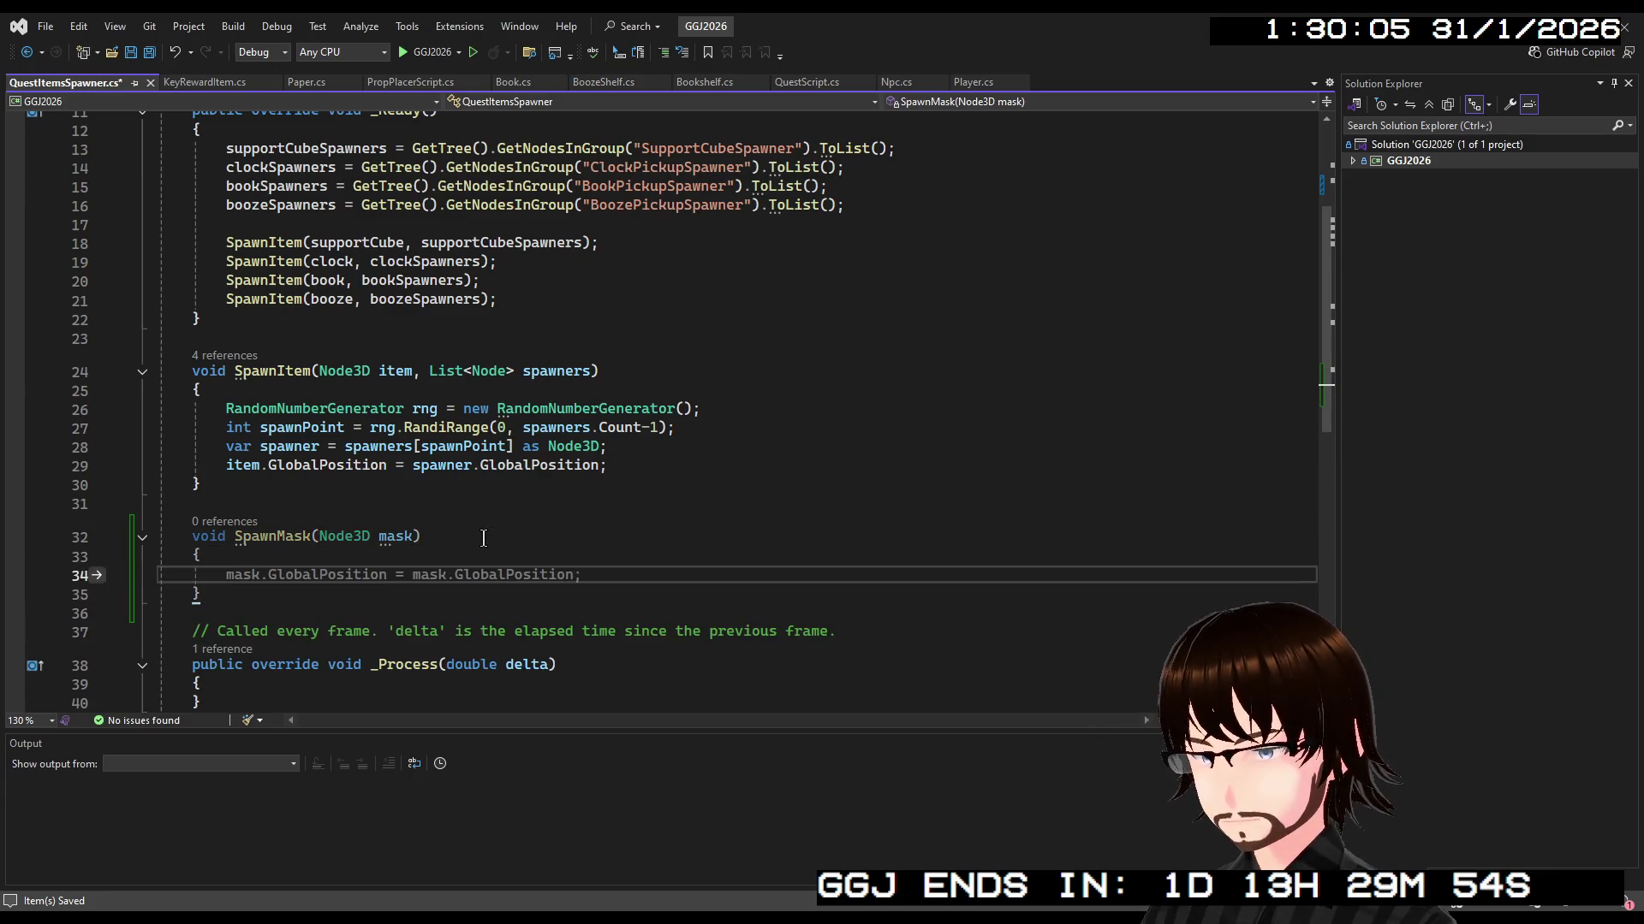
pyautogui.scroll(1, 463, 535)
pyautogui.scroll(3, 510, 492)
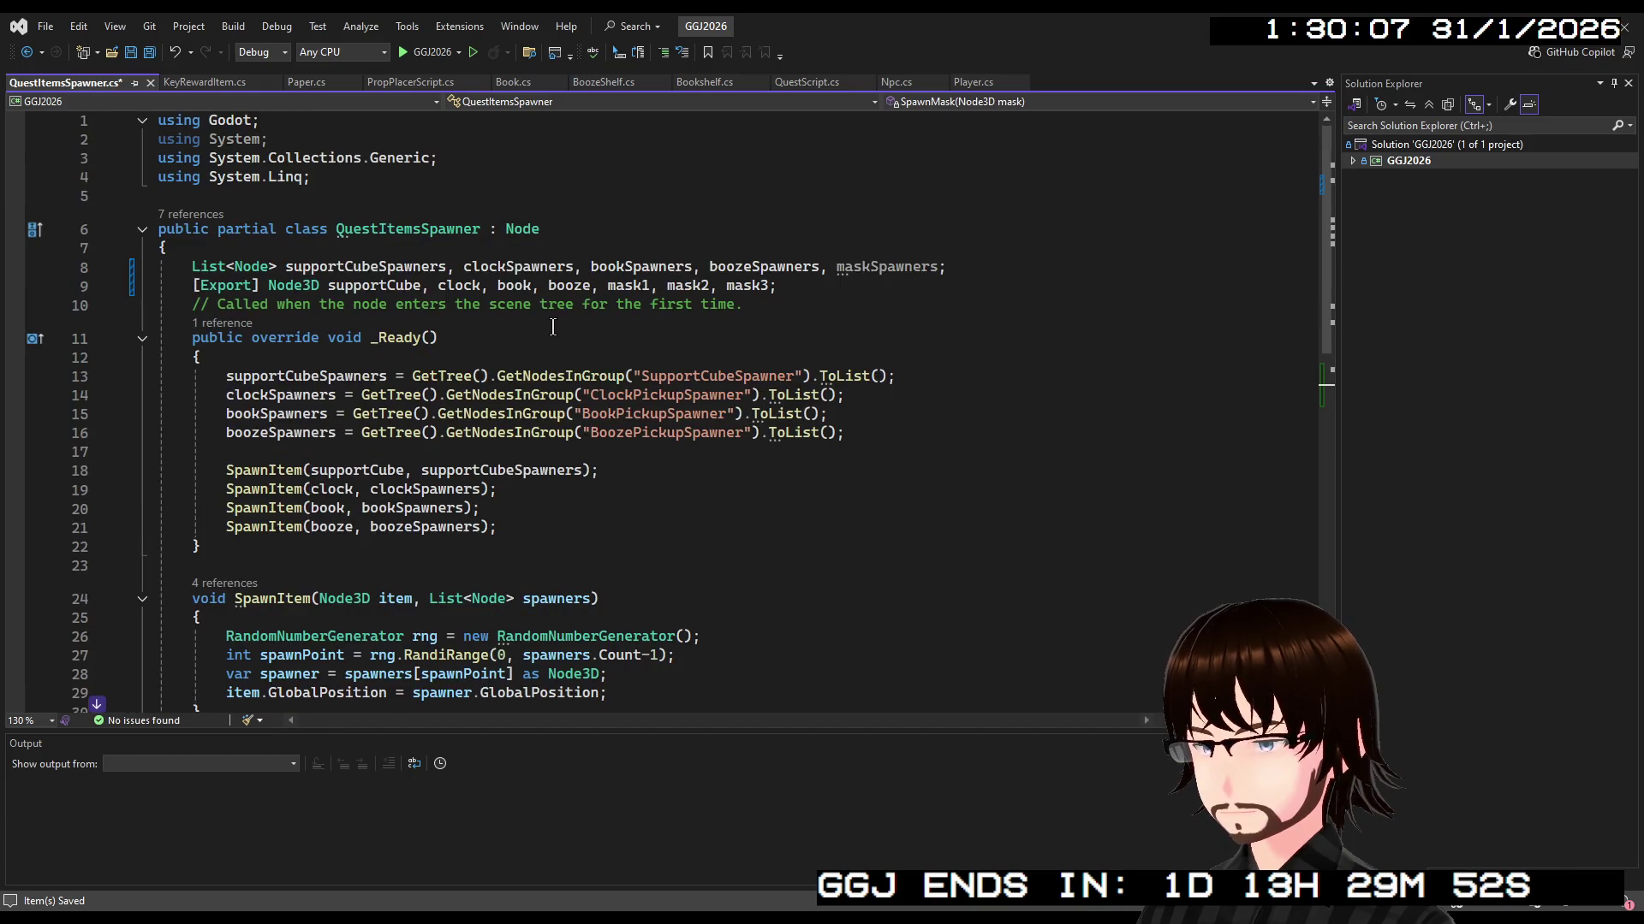
# Begin a maskSpawners = GetTree().GetNodesInGroup assignment below the booze spawner lookup in _Ready
pyautogui.click(866, 269)
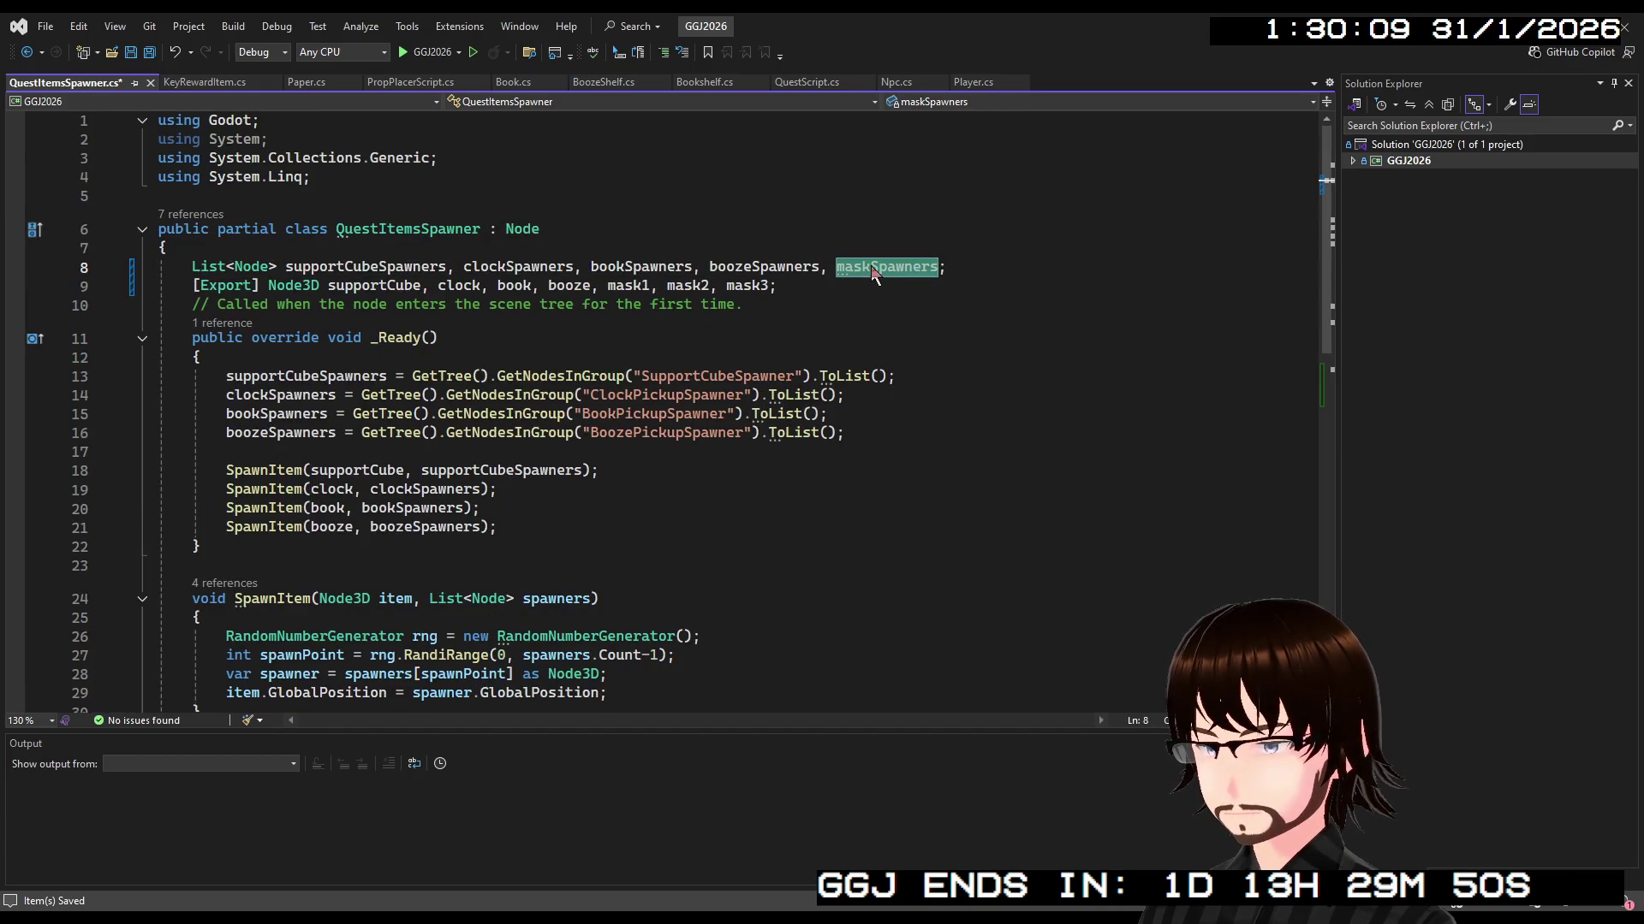
pyautogui.click(882, 420)
pyautogui.click(871, 433)
pyautogui.press('Return')
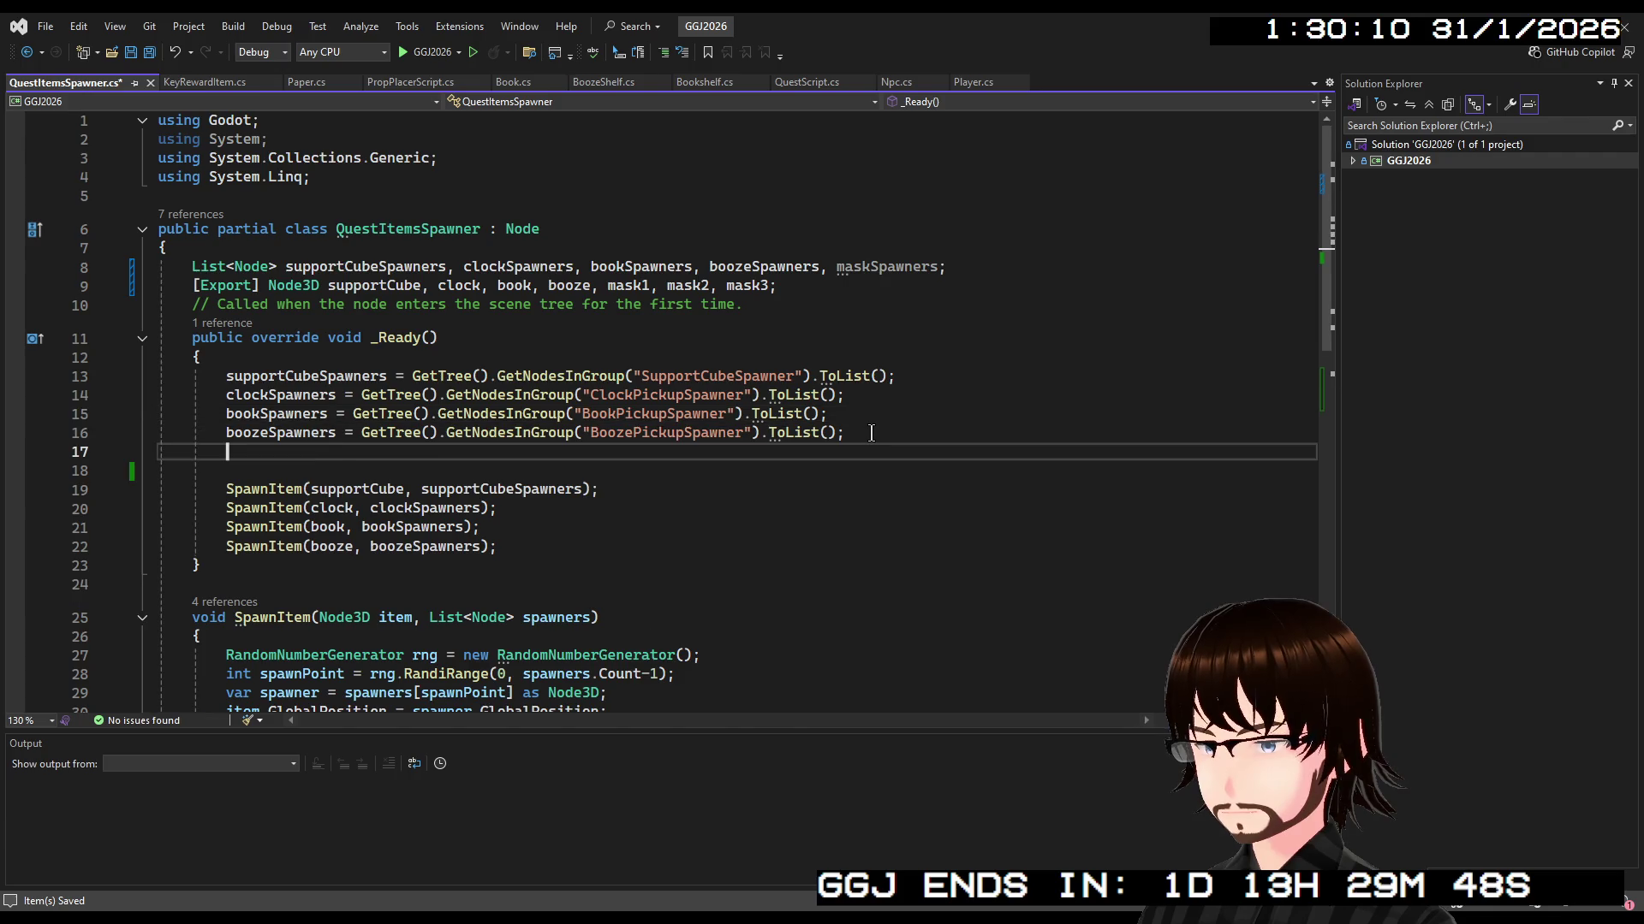
pyautogui.hotkey('ctrl', 'Right')
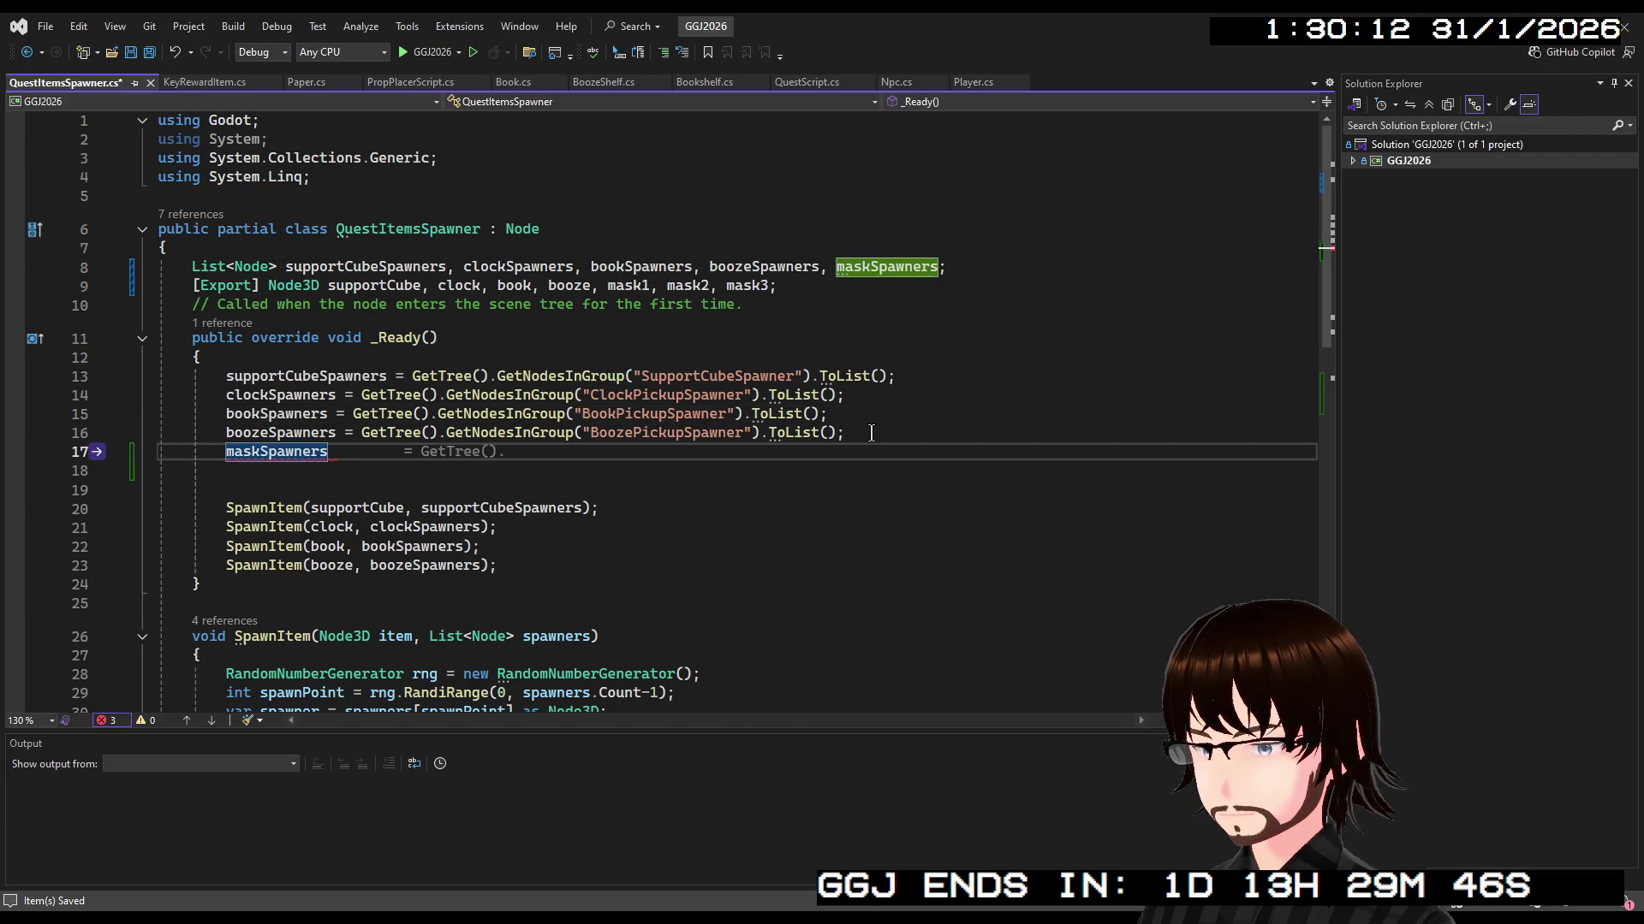
pyautogui.press('Tab')
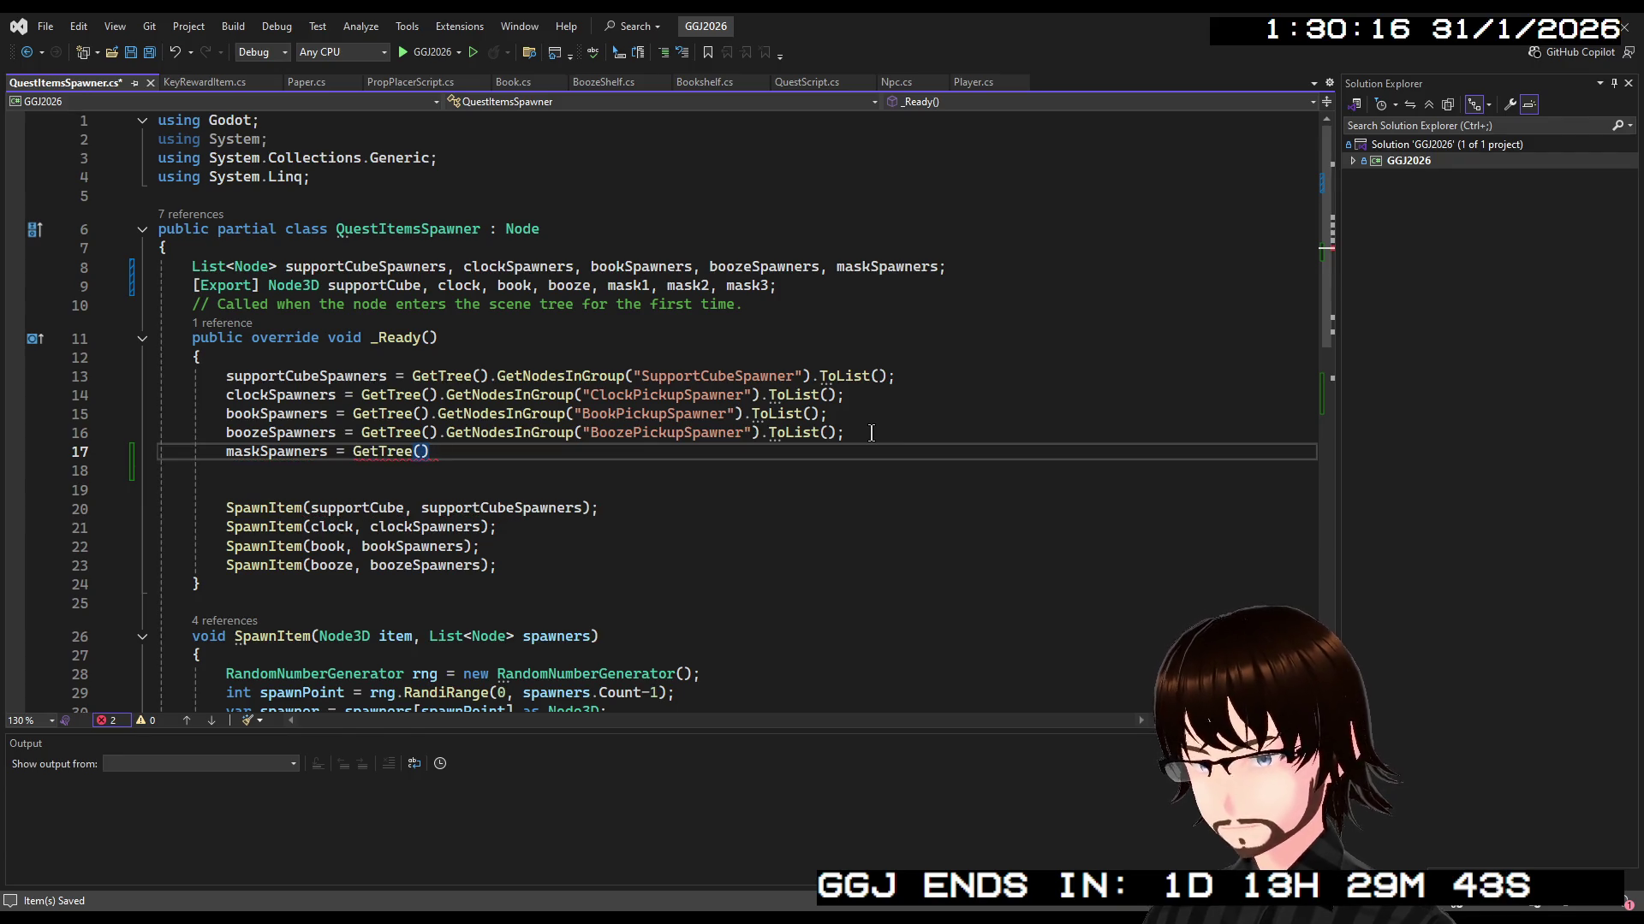
pyautogui.write('.GetN')
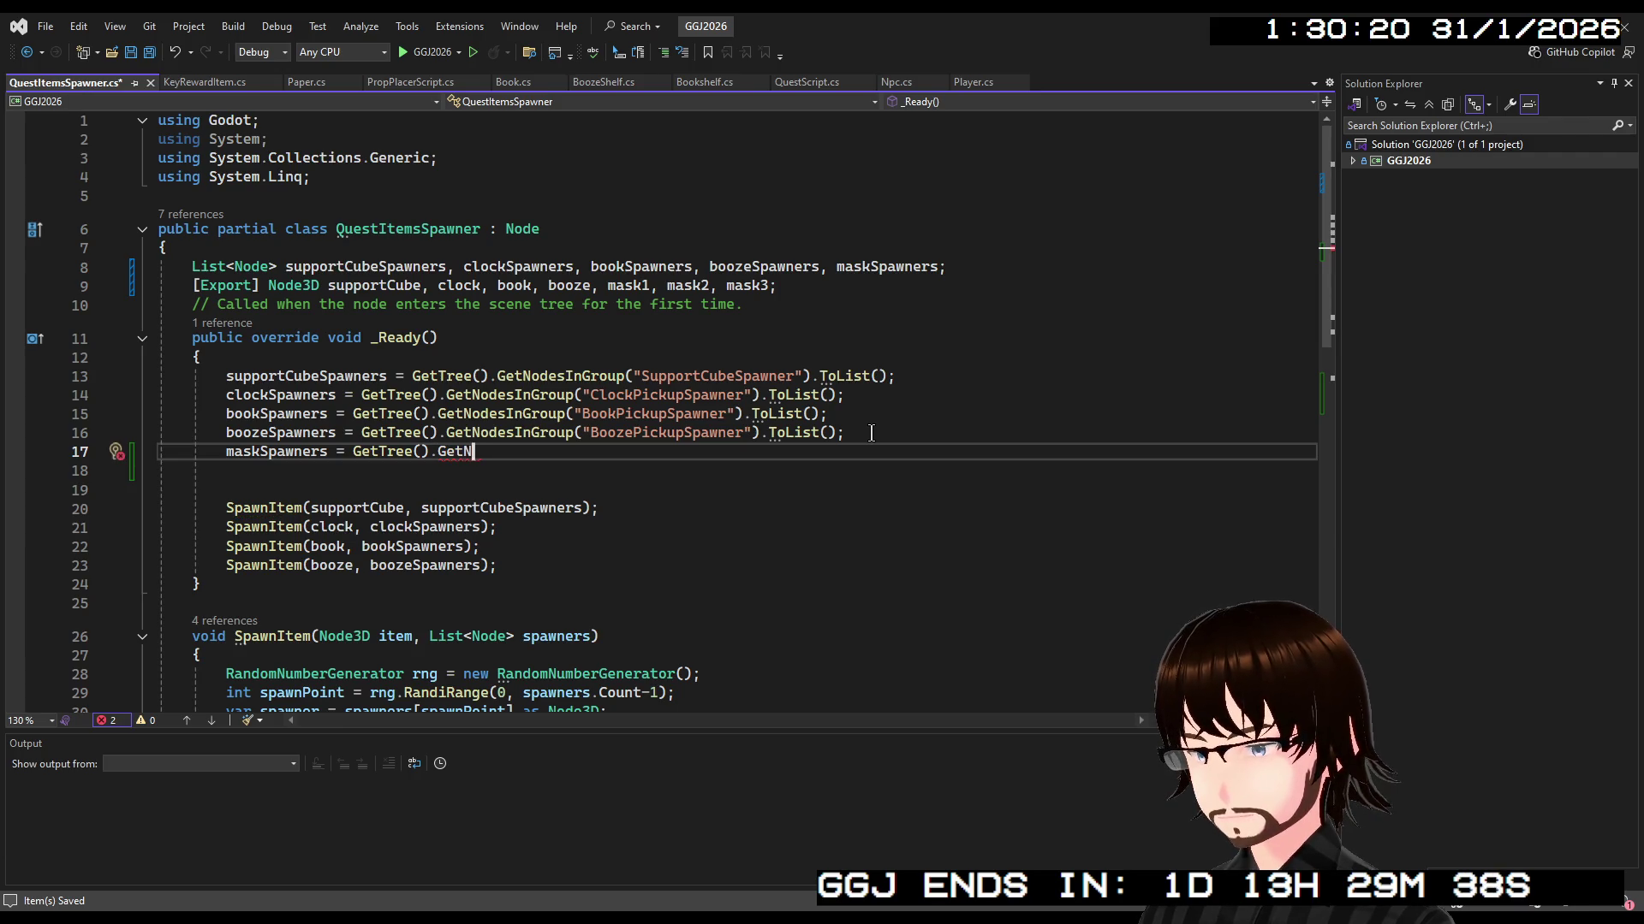
pyautogui.press('Tab')
# Finish the line as GetNodesInGroup("MaskSpawn").ToList(); and save the script
pyautogui.write('("").')
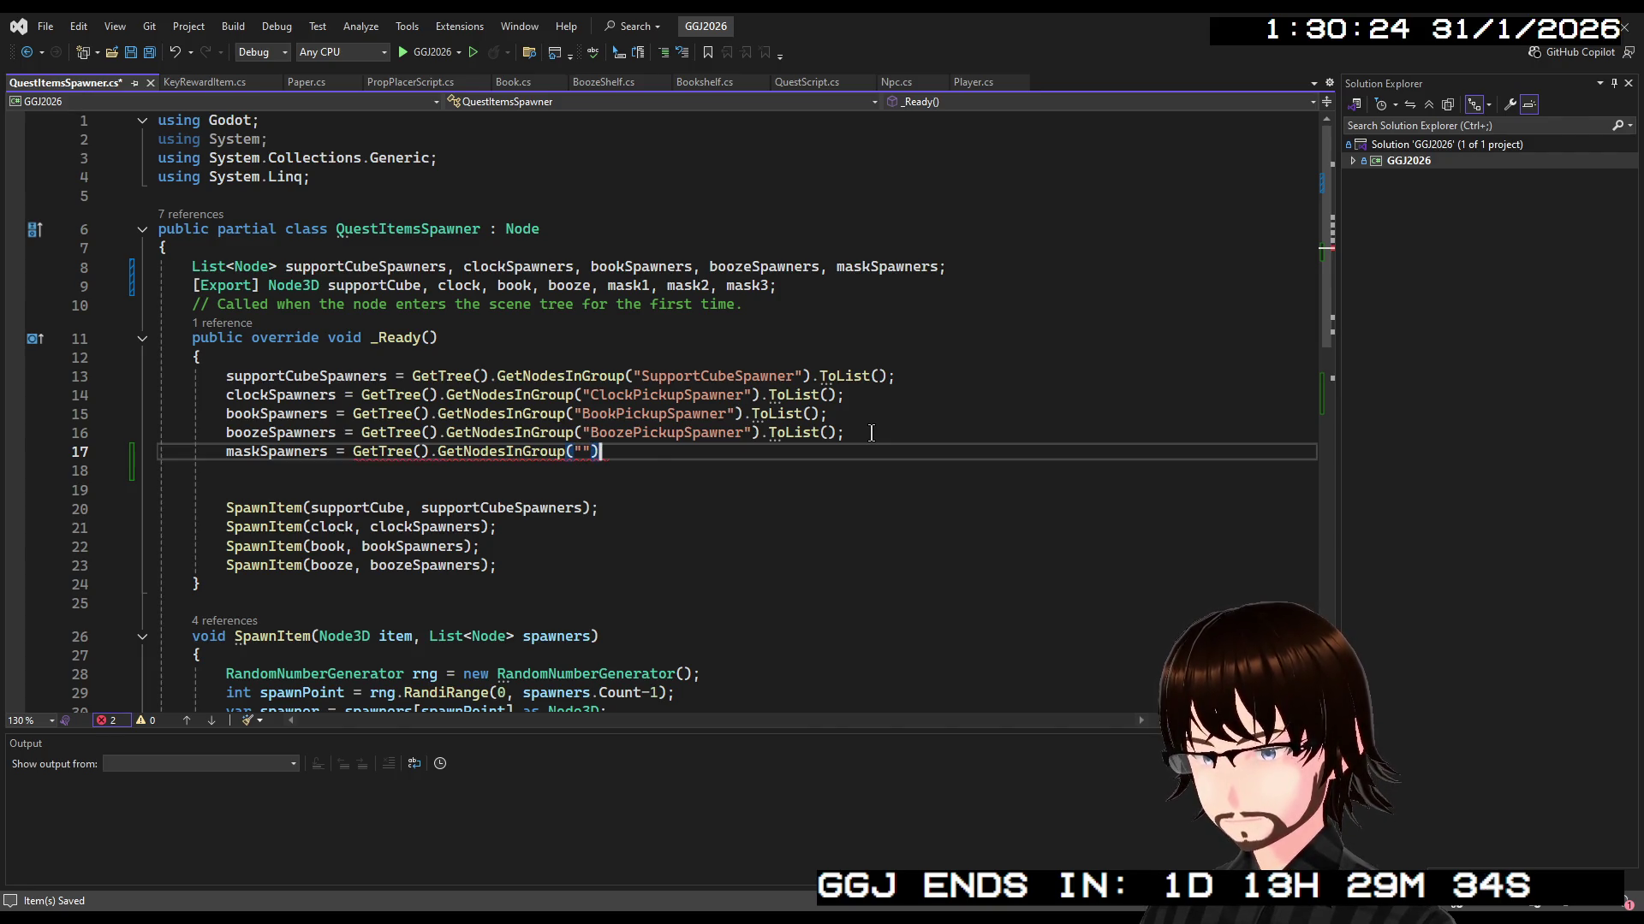
pyautogui.write('To')
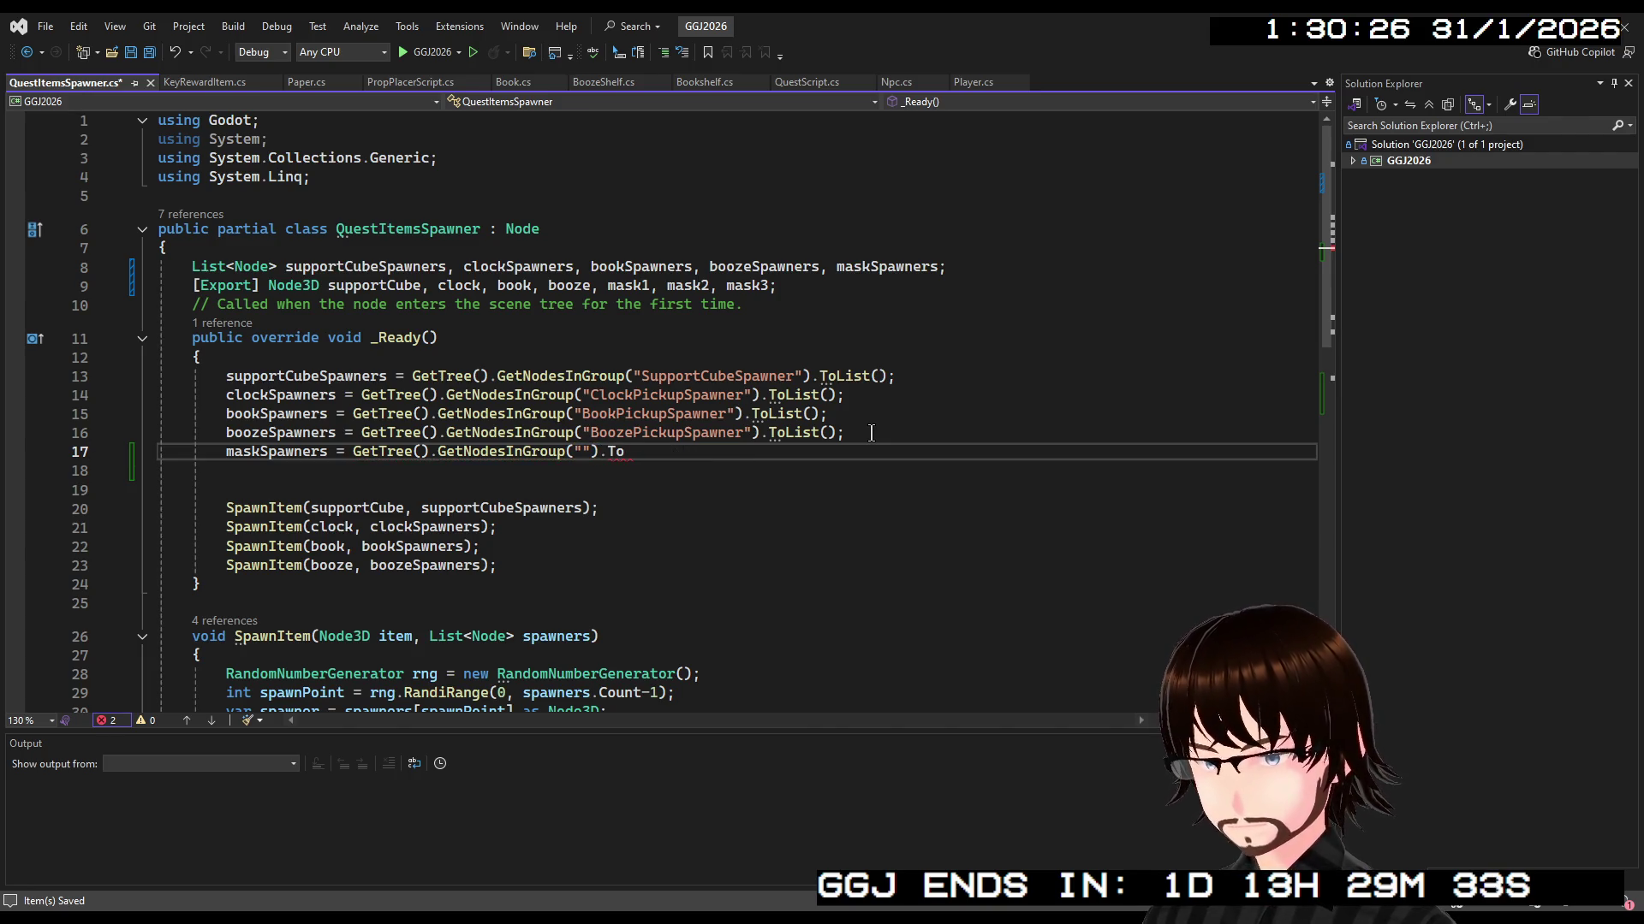
pyautogui.write('List')
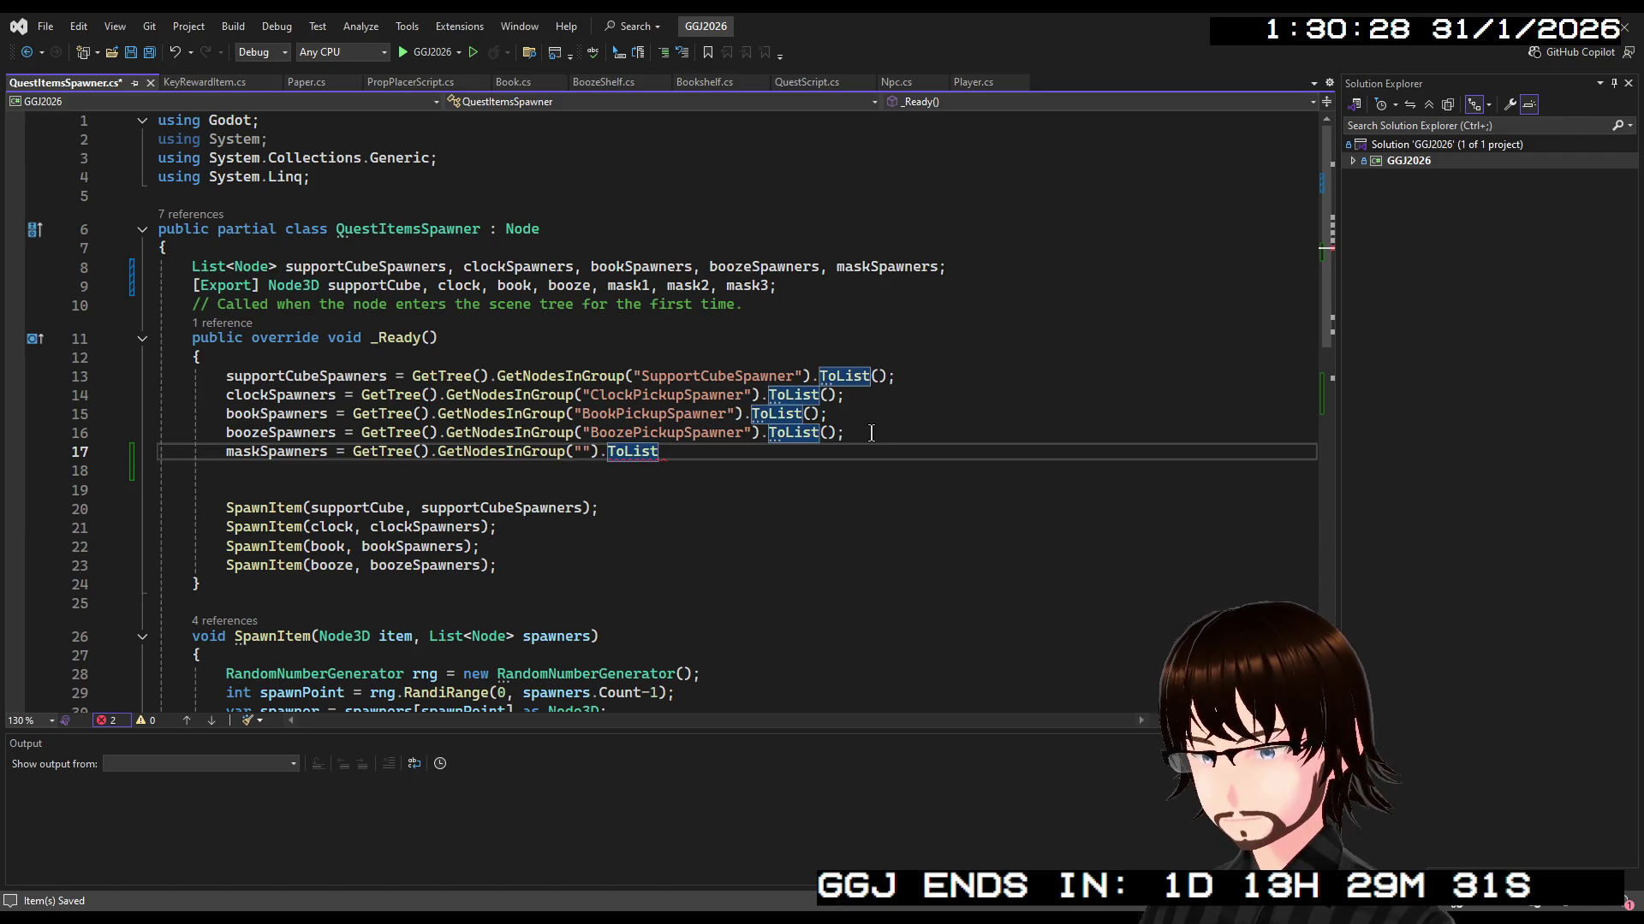
pyautogui.write('();')
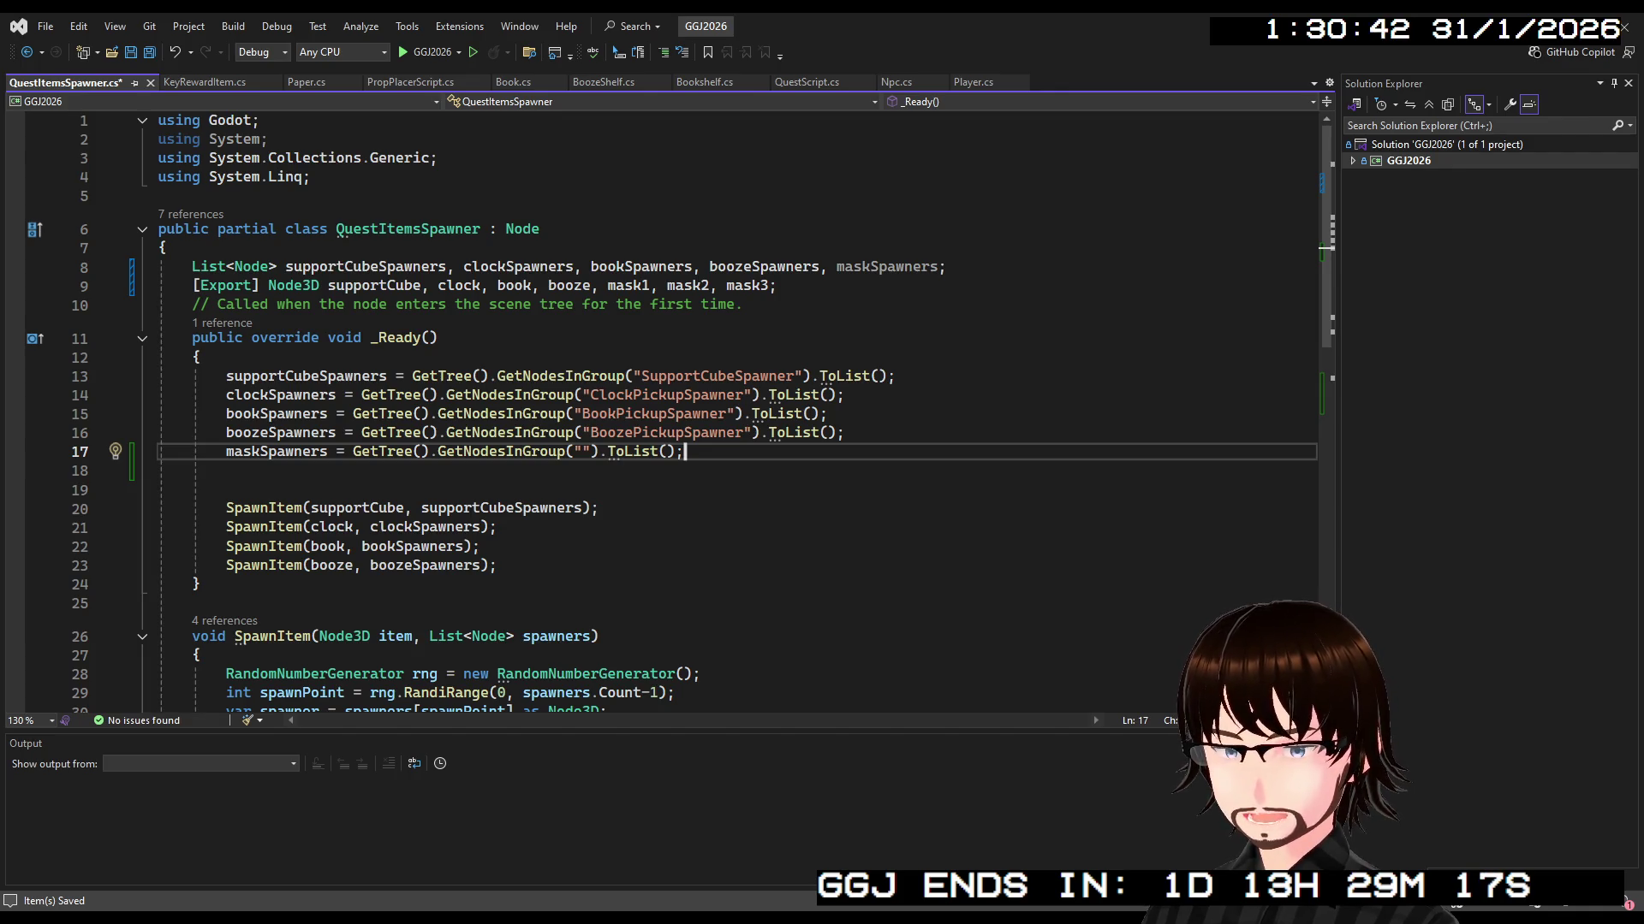
pyautogui.write('MaskSpawn')
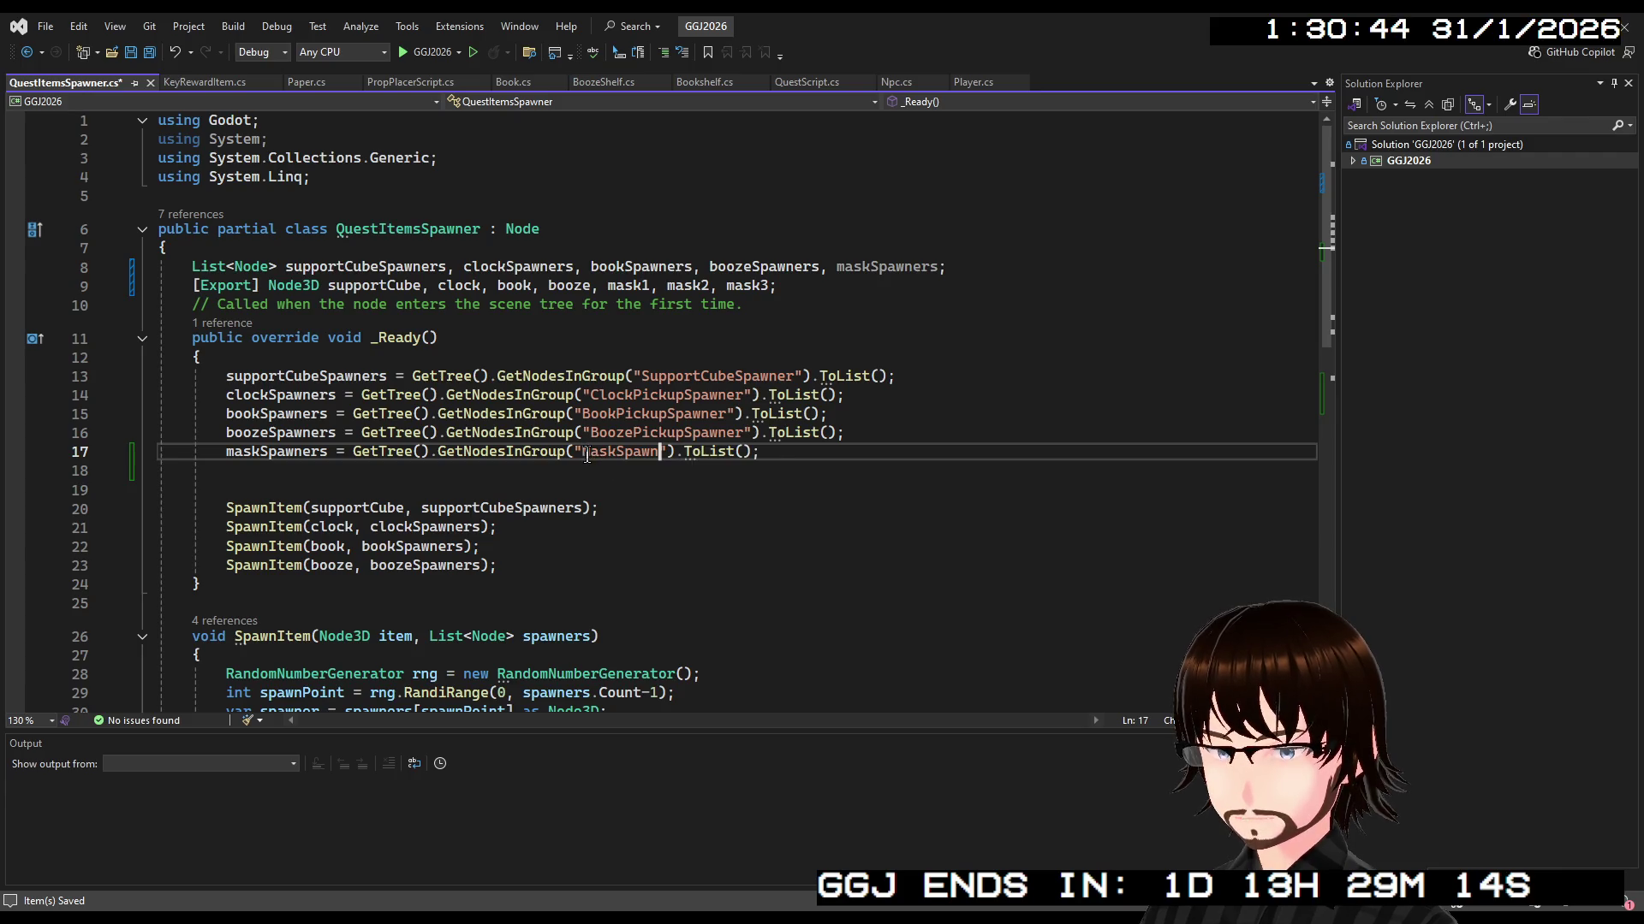
pyautogui.click(781, 467)
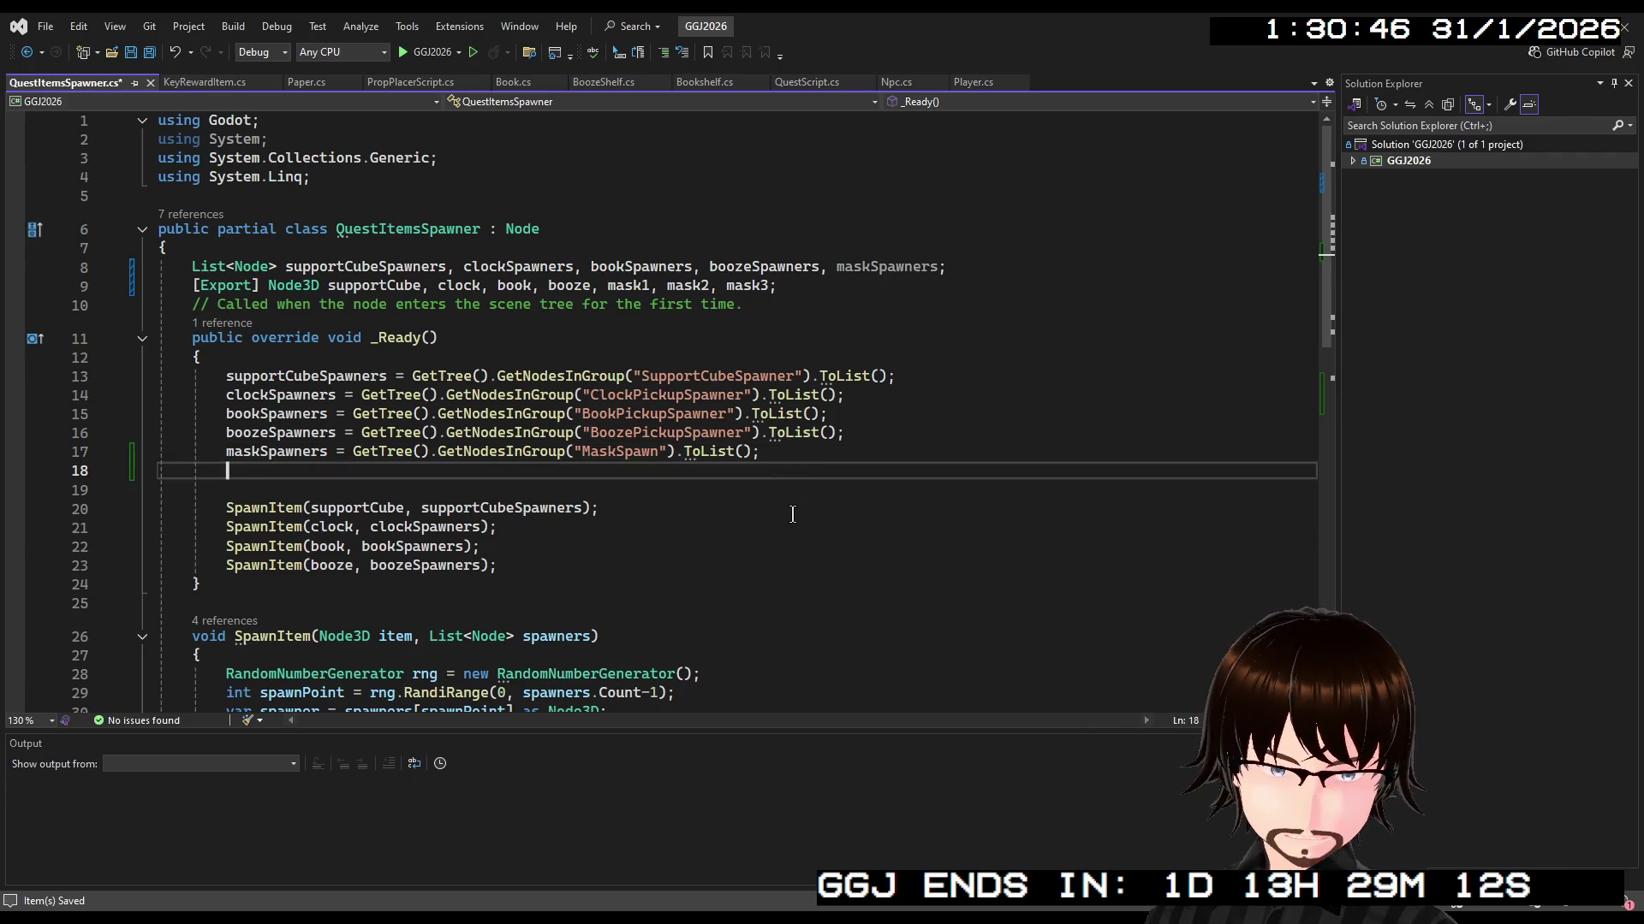
pyautogui.hotkey('ctrl', 's')
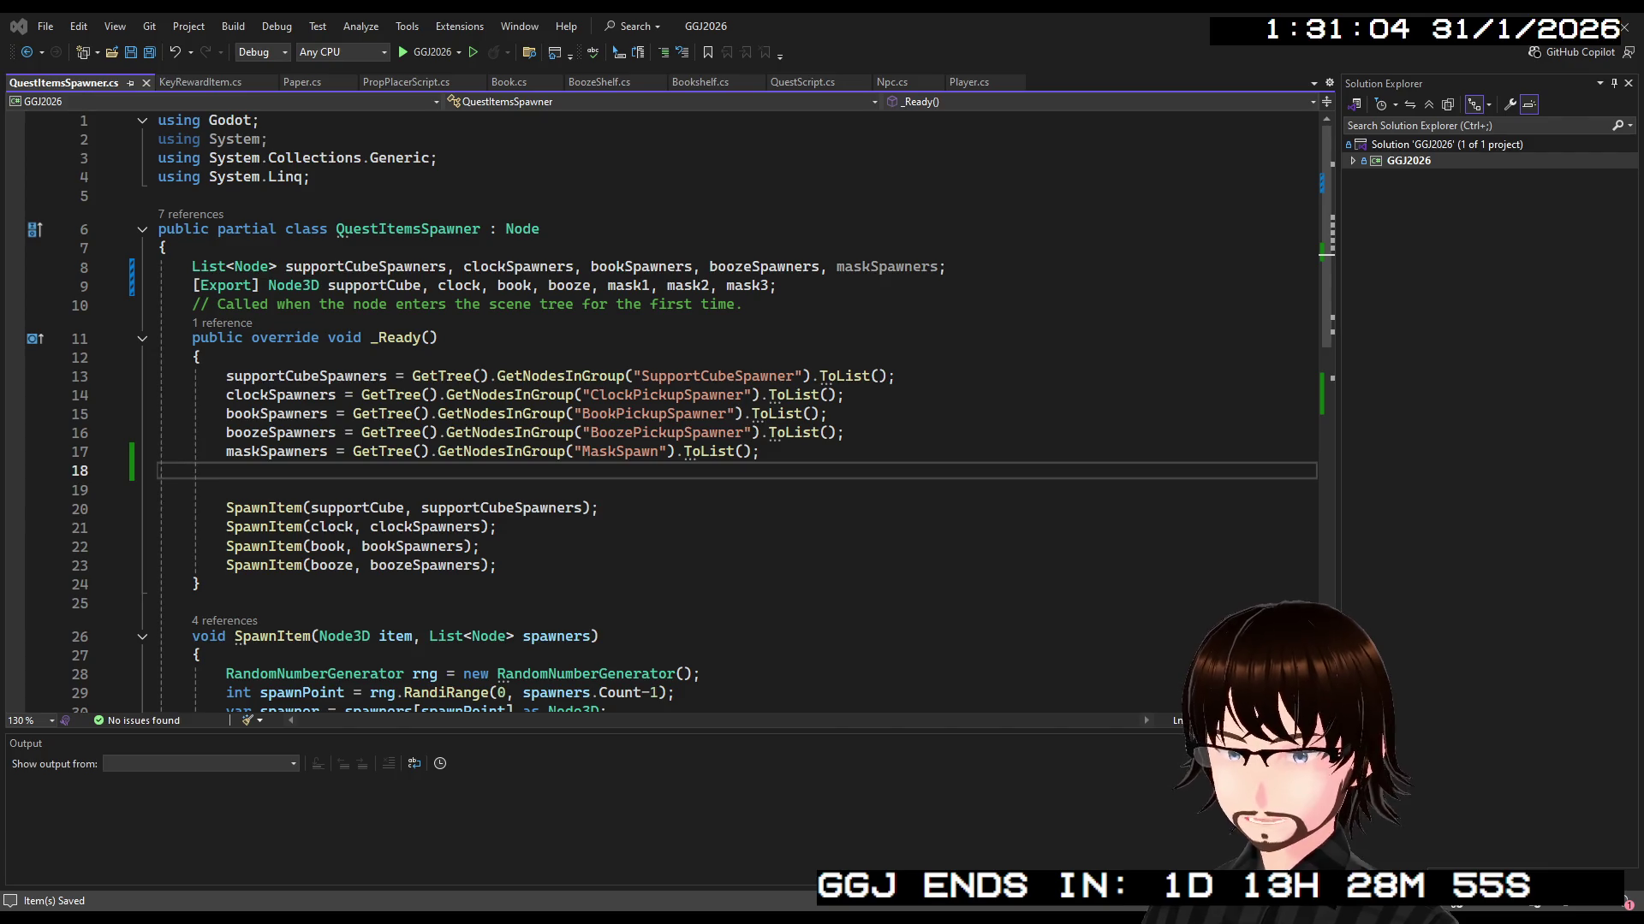
pyautogui.hotkey('alt', 'Tab')
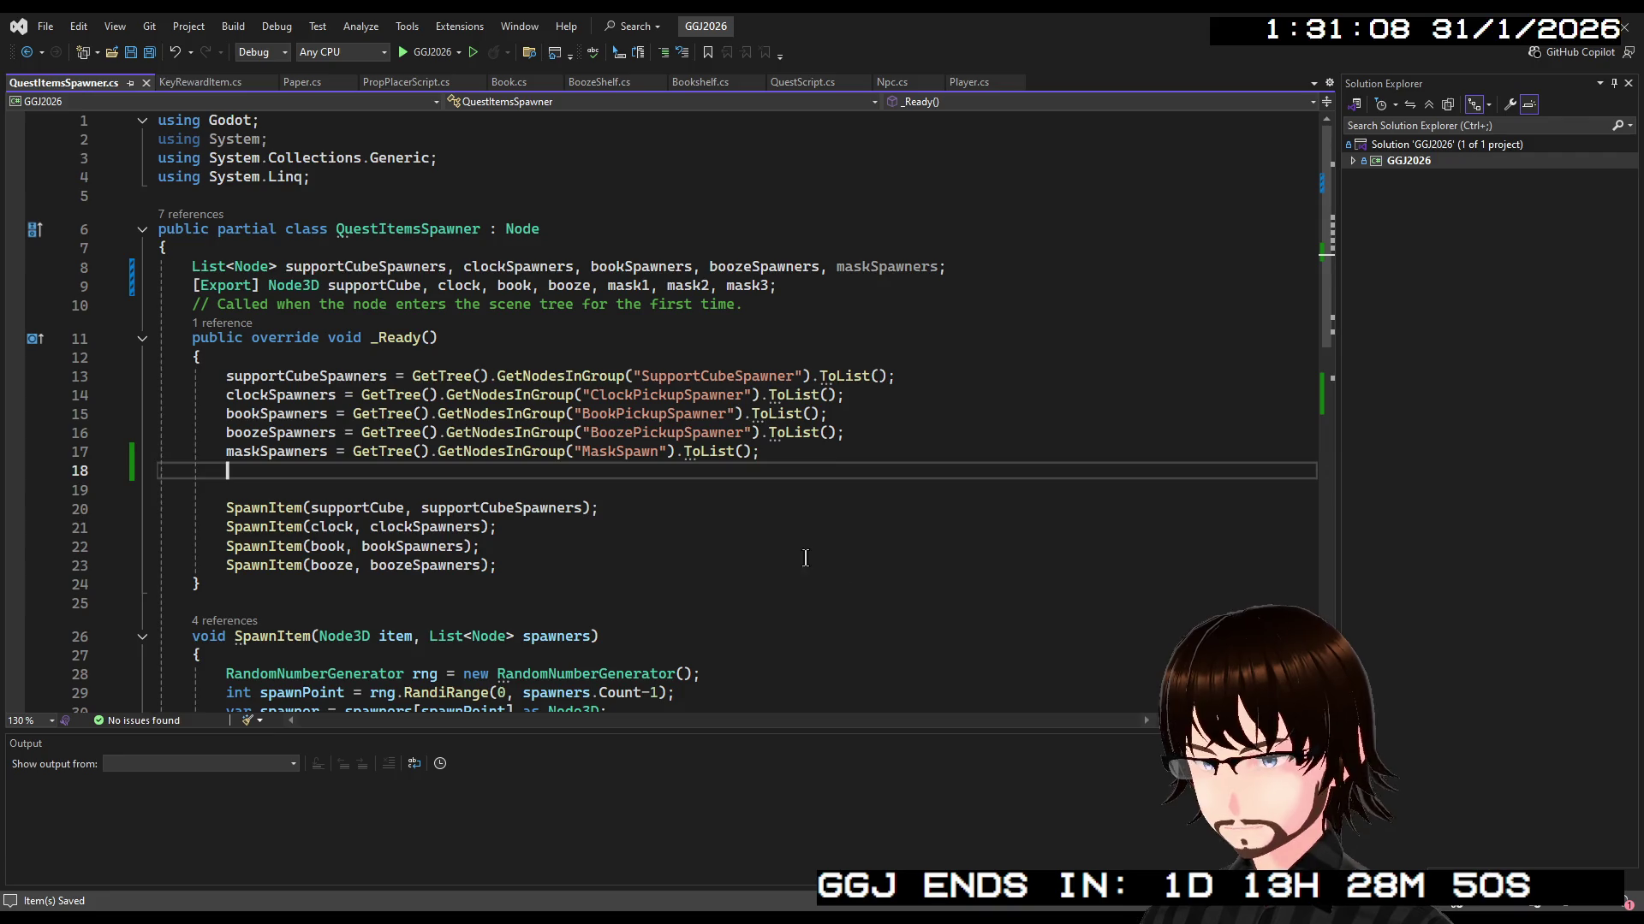
# Copy SpawnItem's rng and spawnPoint lines into SpawnMask, using maskSpawners for the count
pyautogui.scroll(-2, 683, 550)
pyautogui.scroll(-3, 683, 550)
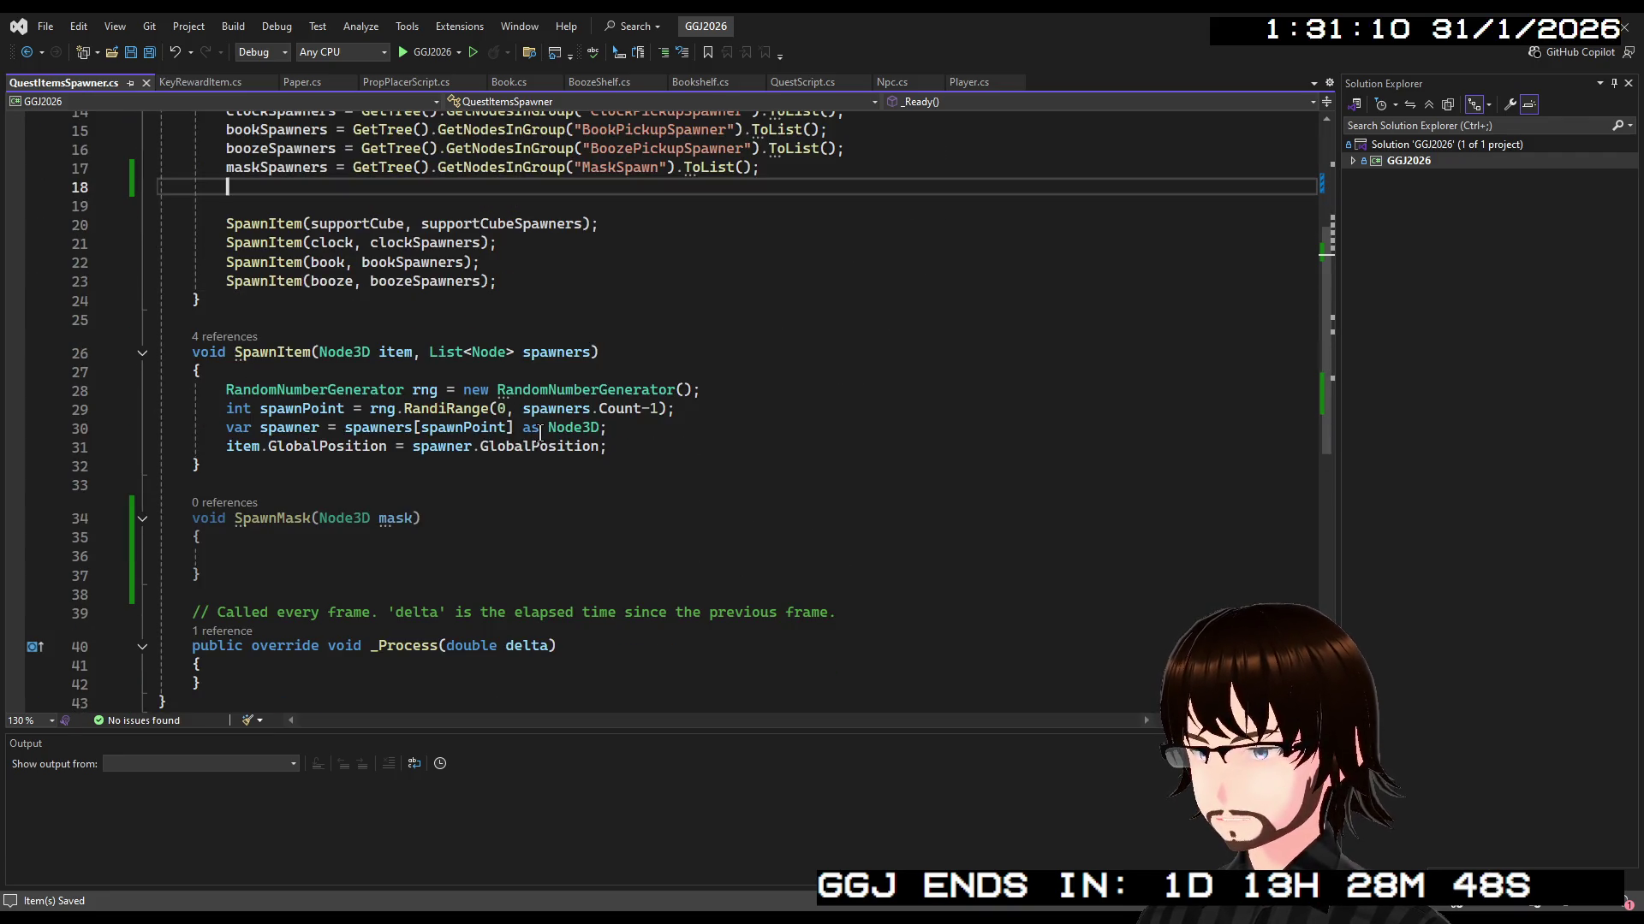
pyautogui.click(296, 558)
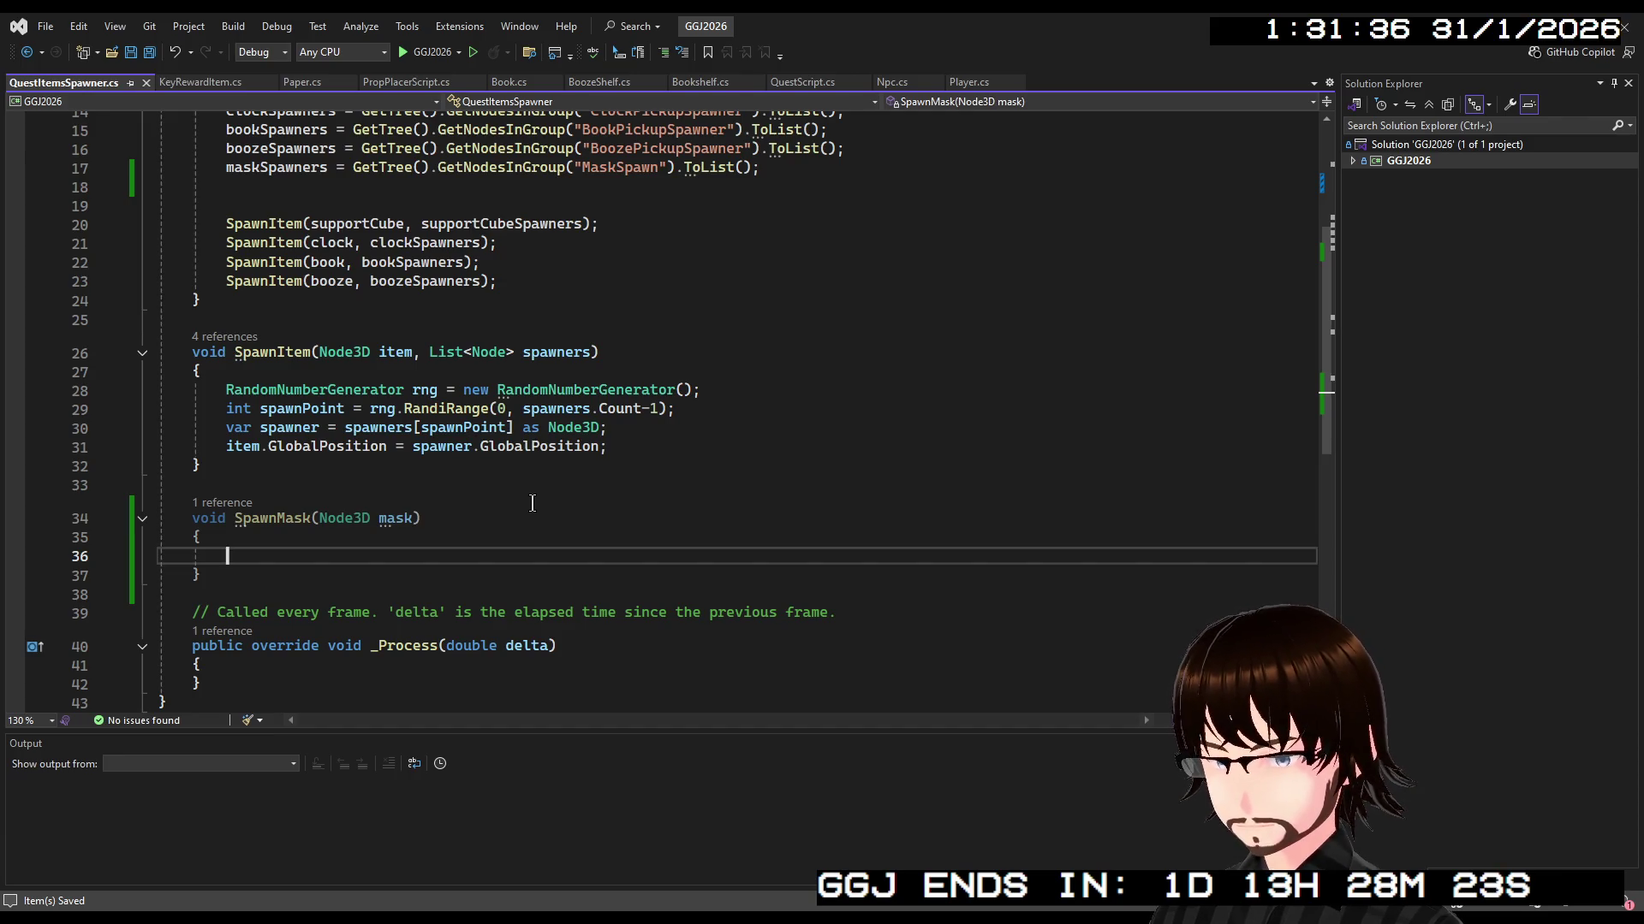
pyautogui.moveTo(676, 409)
pyautogui.mouseDown()
pyautogui.moveTo(352, 409)
pyautogui.moveTo(226, 389)
pyautogui.mouseUp()
pyautogui.click(237, 557)
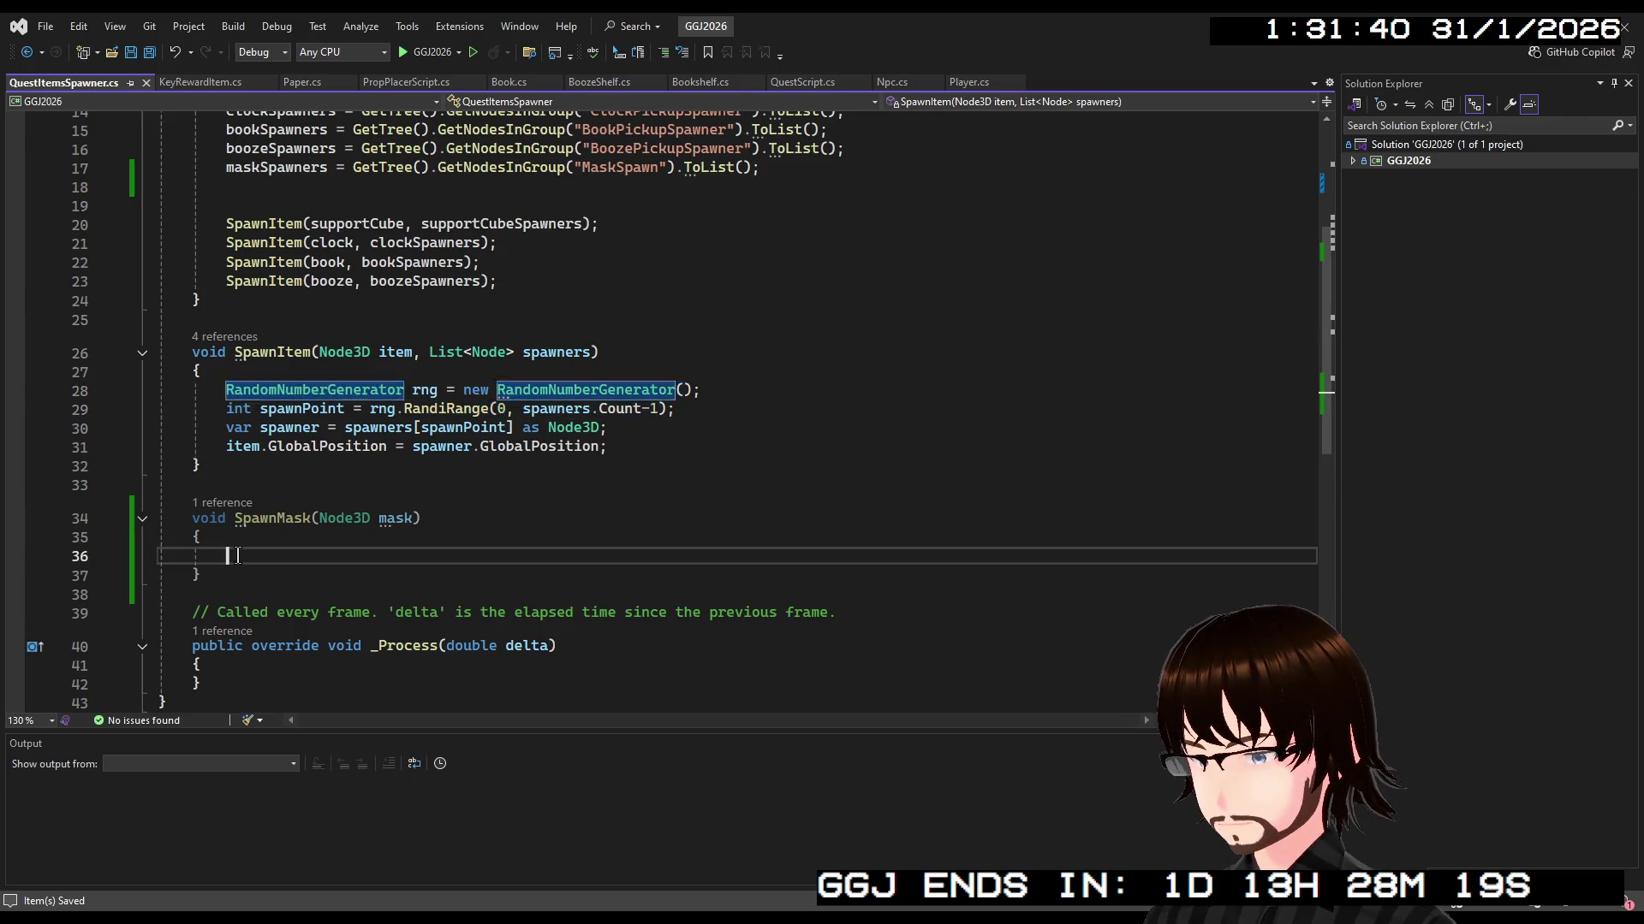
pyautogui.write('RandomNumberGenerator rng = new RandomNumberGenerator();         int spawnPoint = rng.RandiRange(0, spawners.Count - 1);')
pyautogui.doubleClick(548, 575)
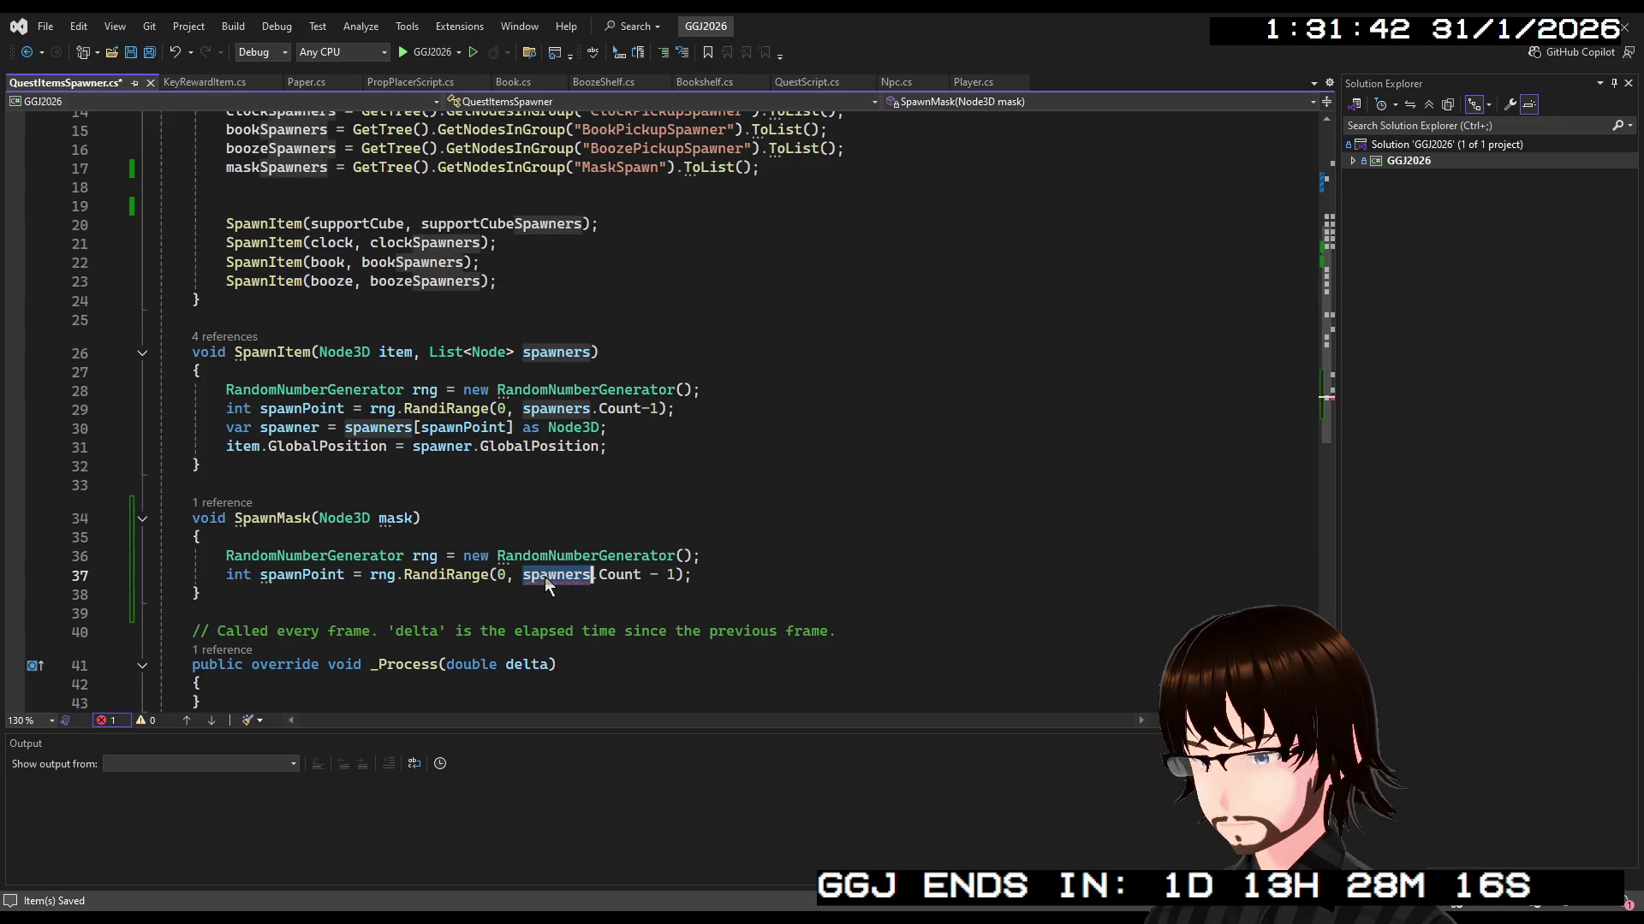
pyautogui.write('mask')
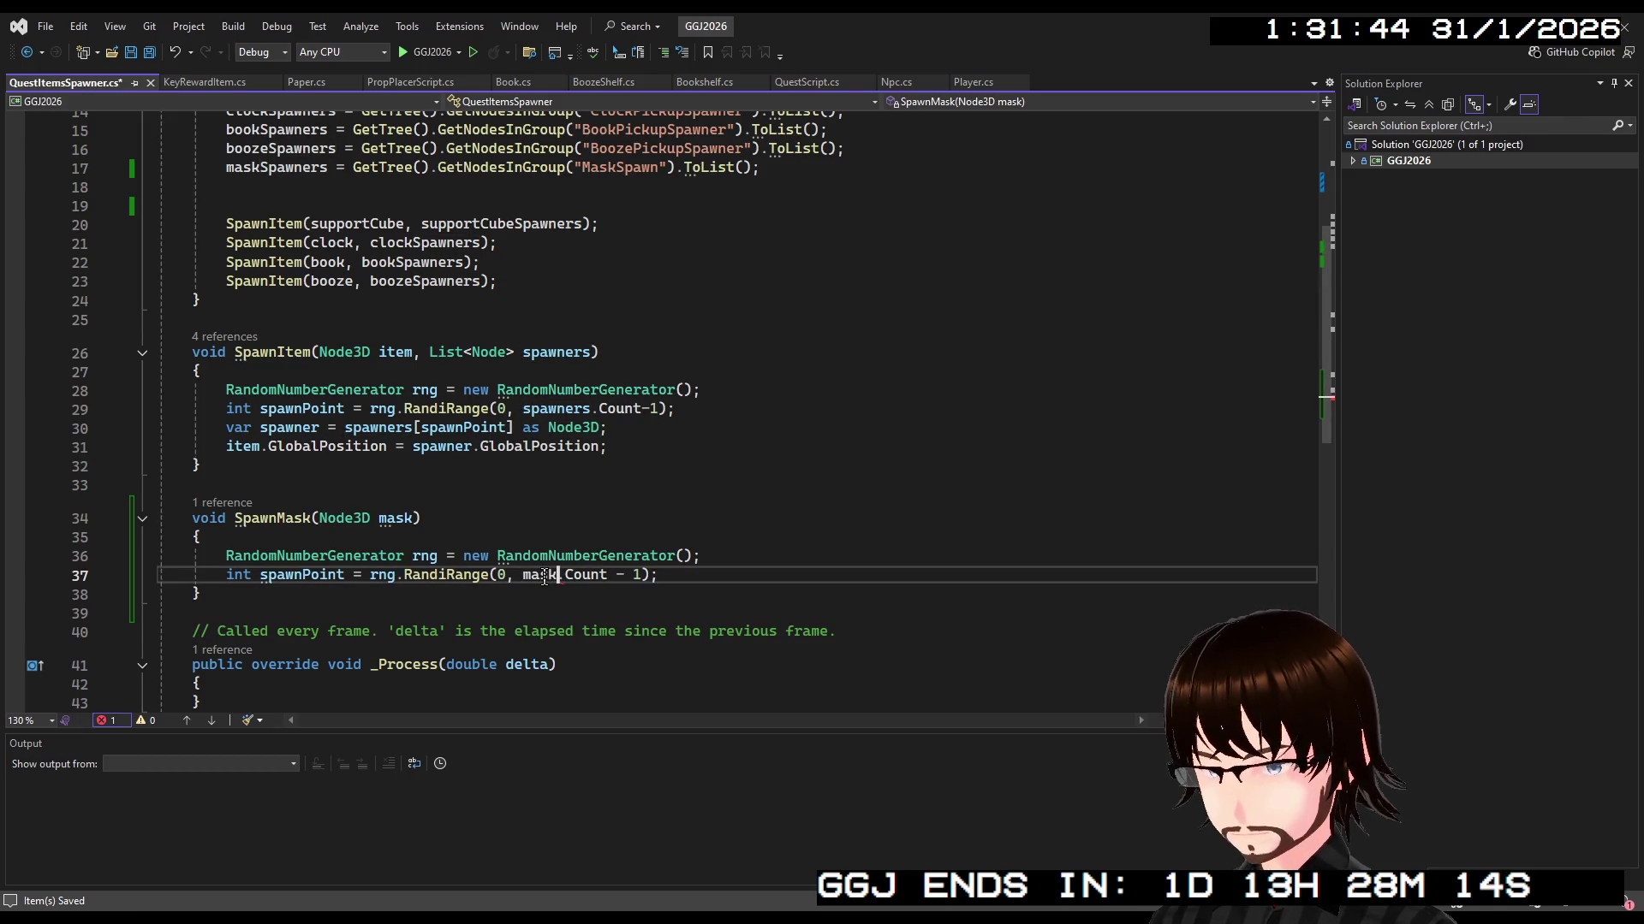
pyautogui.write('Spawners')
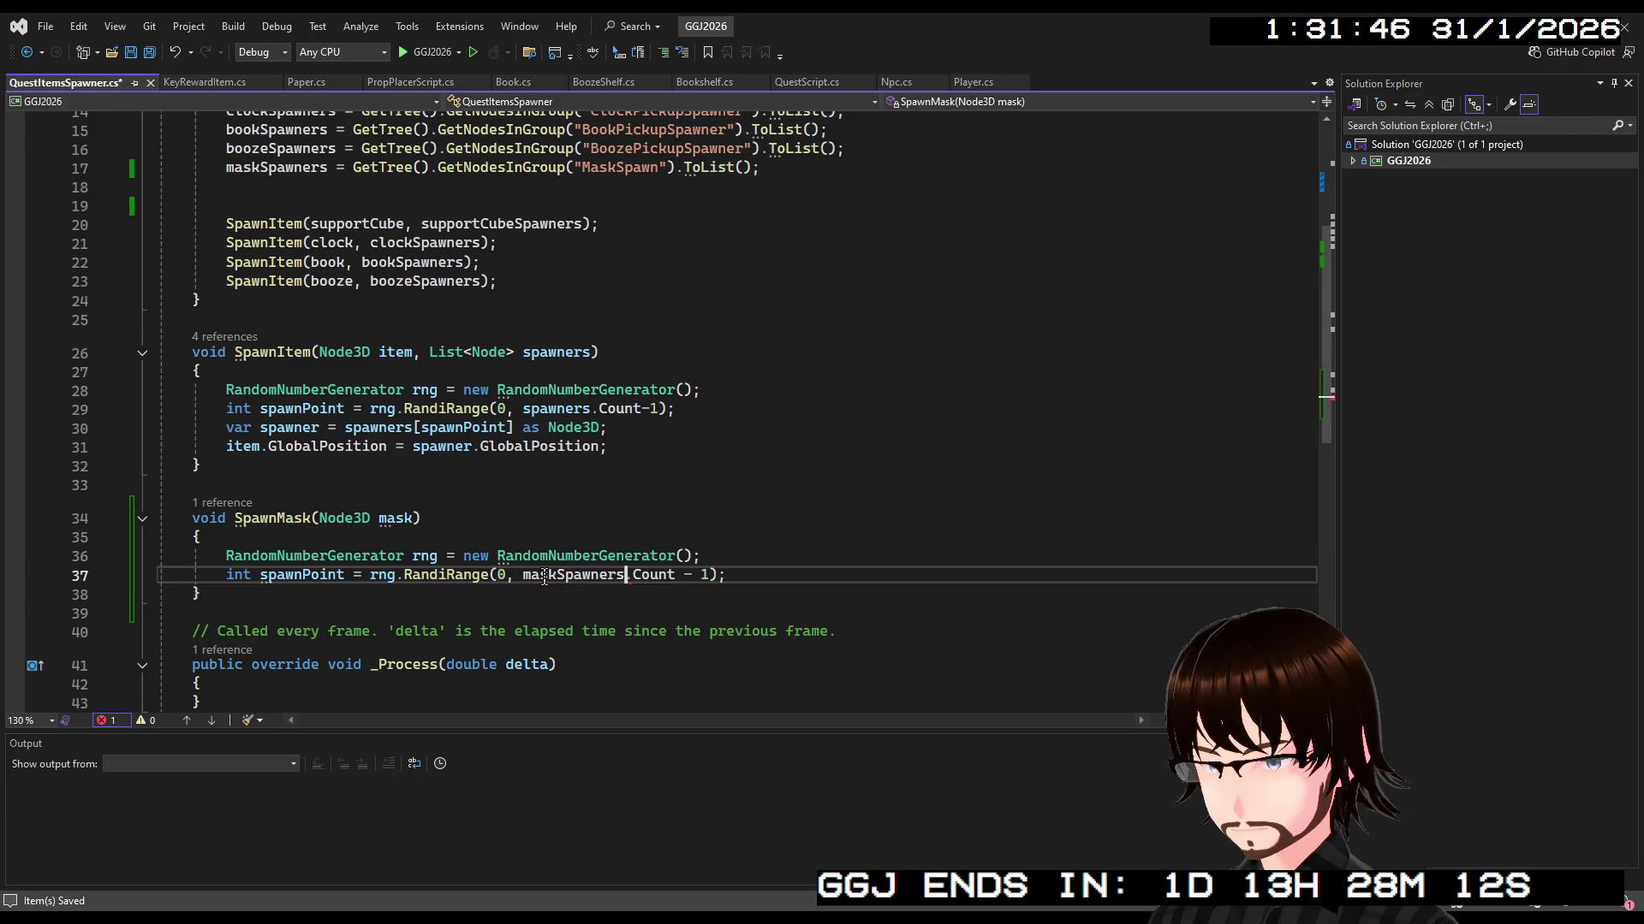
pyautogui.click(747, 578)
pyautogui.press('Return')
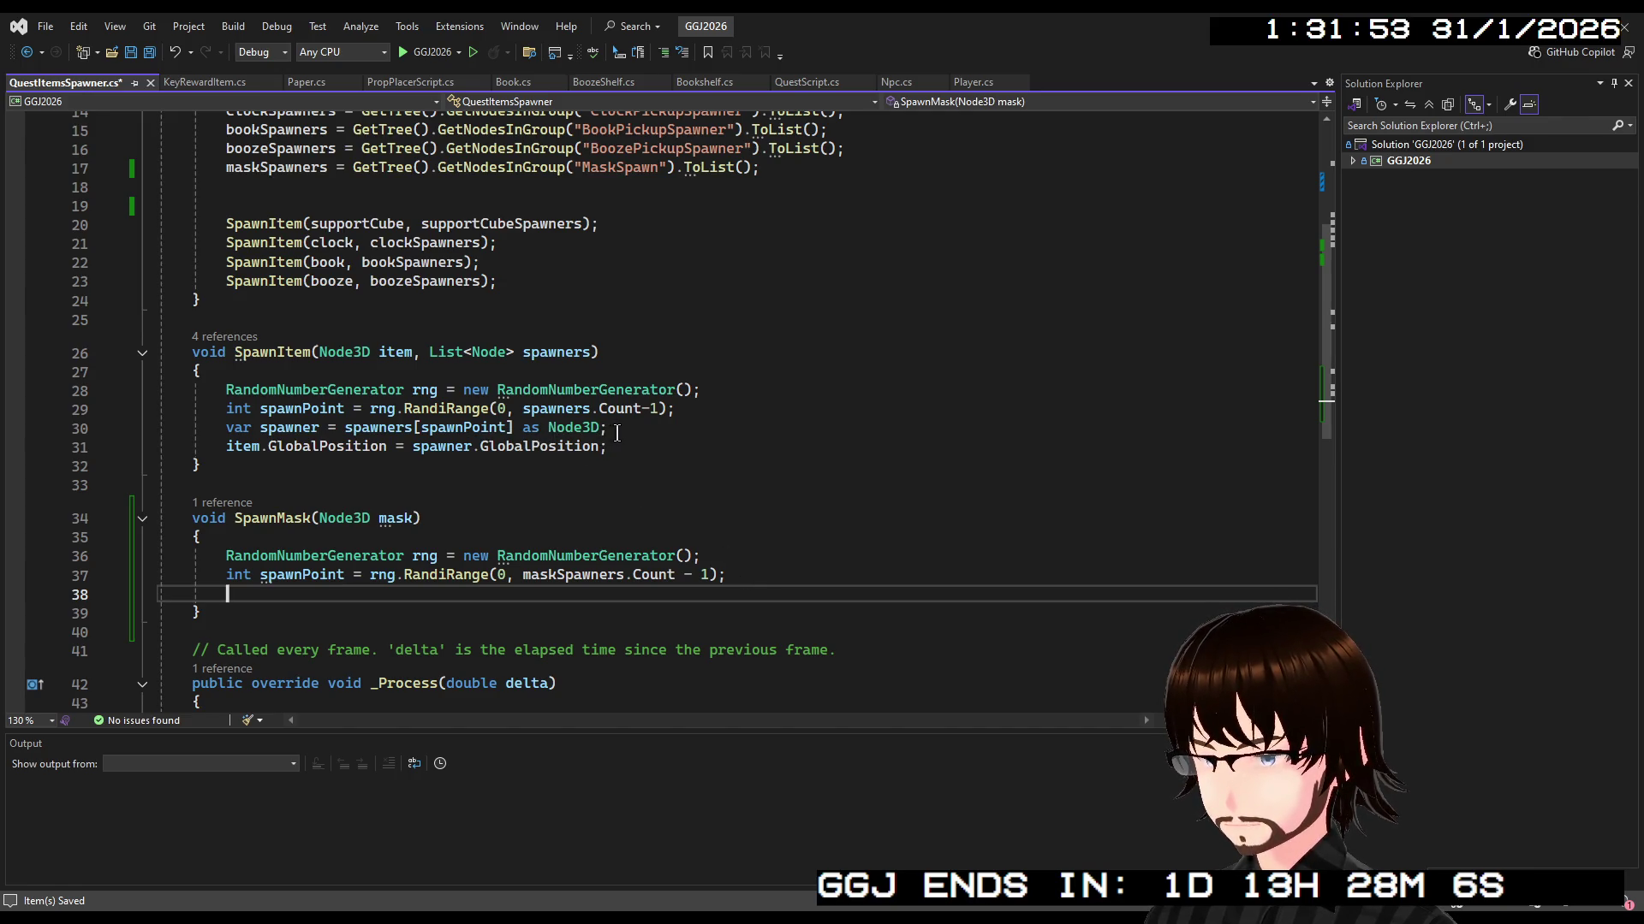
# Copy the spawner and GlobalPosition lines into SpawnMask, renaming spawners to maskSpawners and item to mask
pyautogui.moveTo(615, 444); pyautogui.dragTo(225, 429)
pyautogui.hotkey('ctrl', 'c')
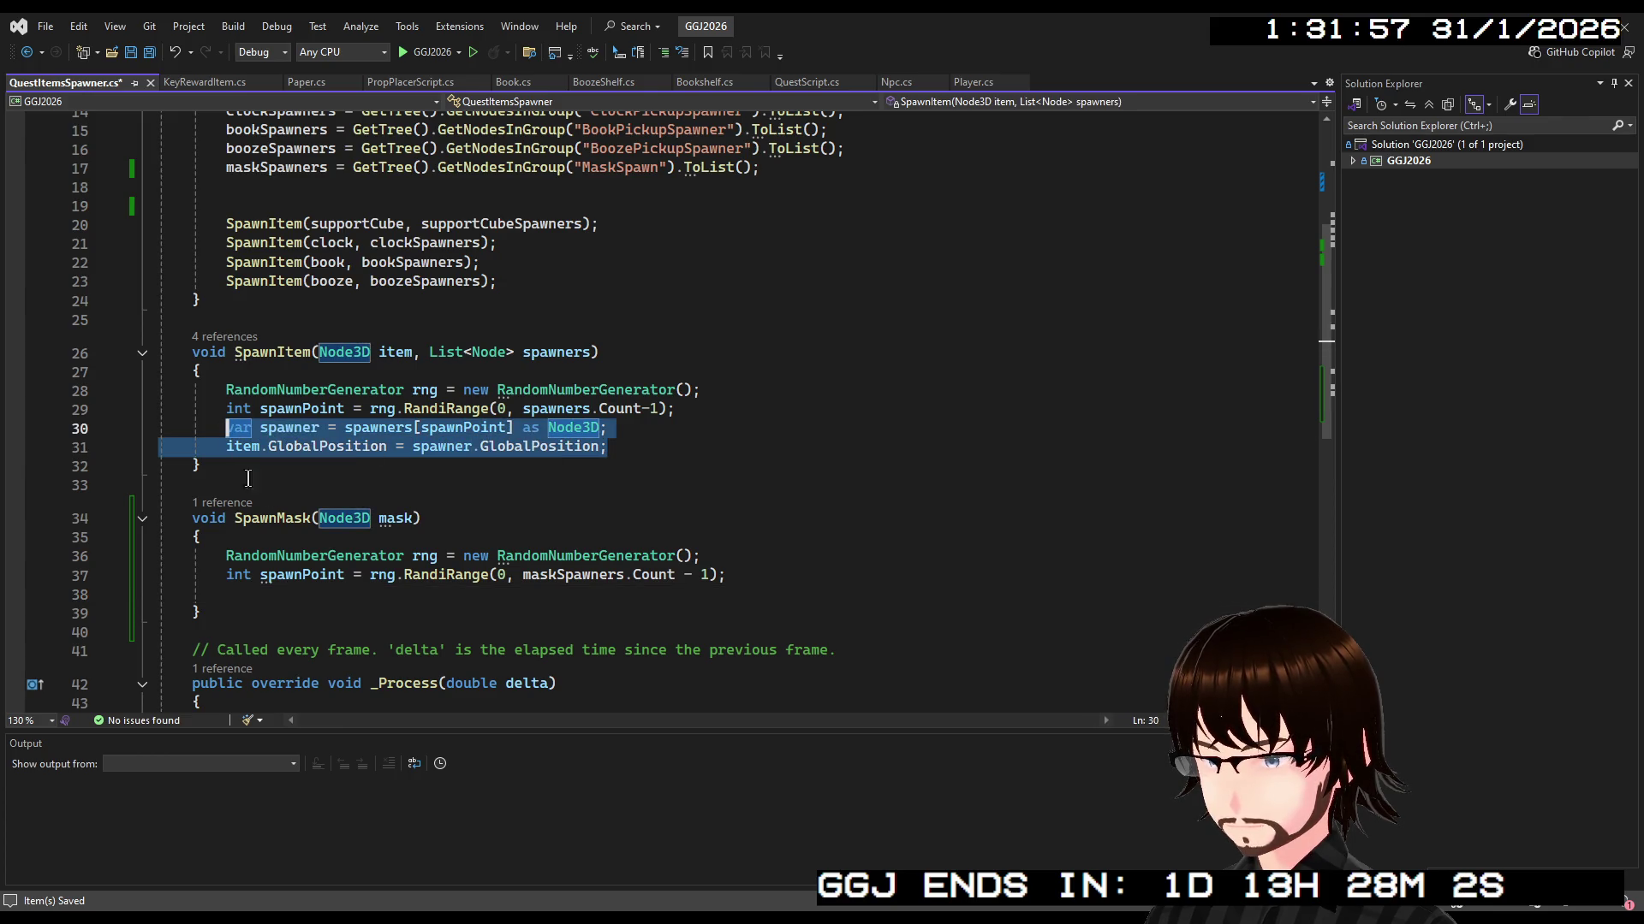
pyautogui.click(310, 596)
pyautogui.hotkey('ctrl', 'v')
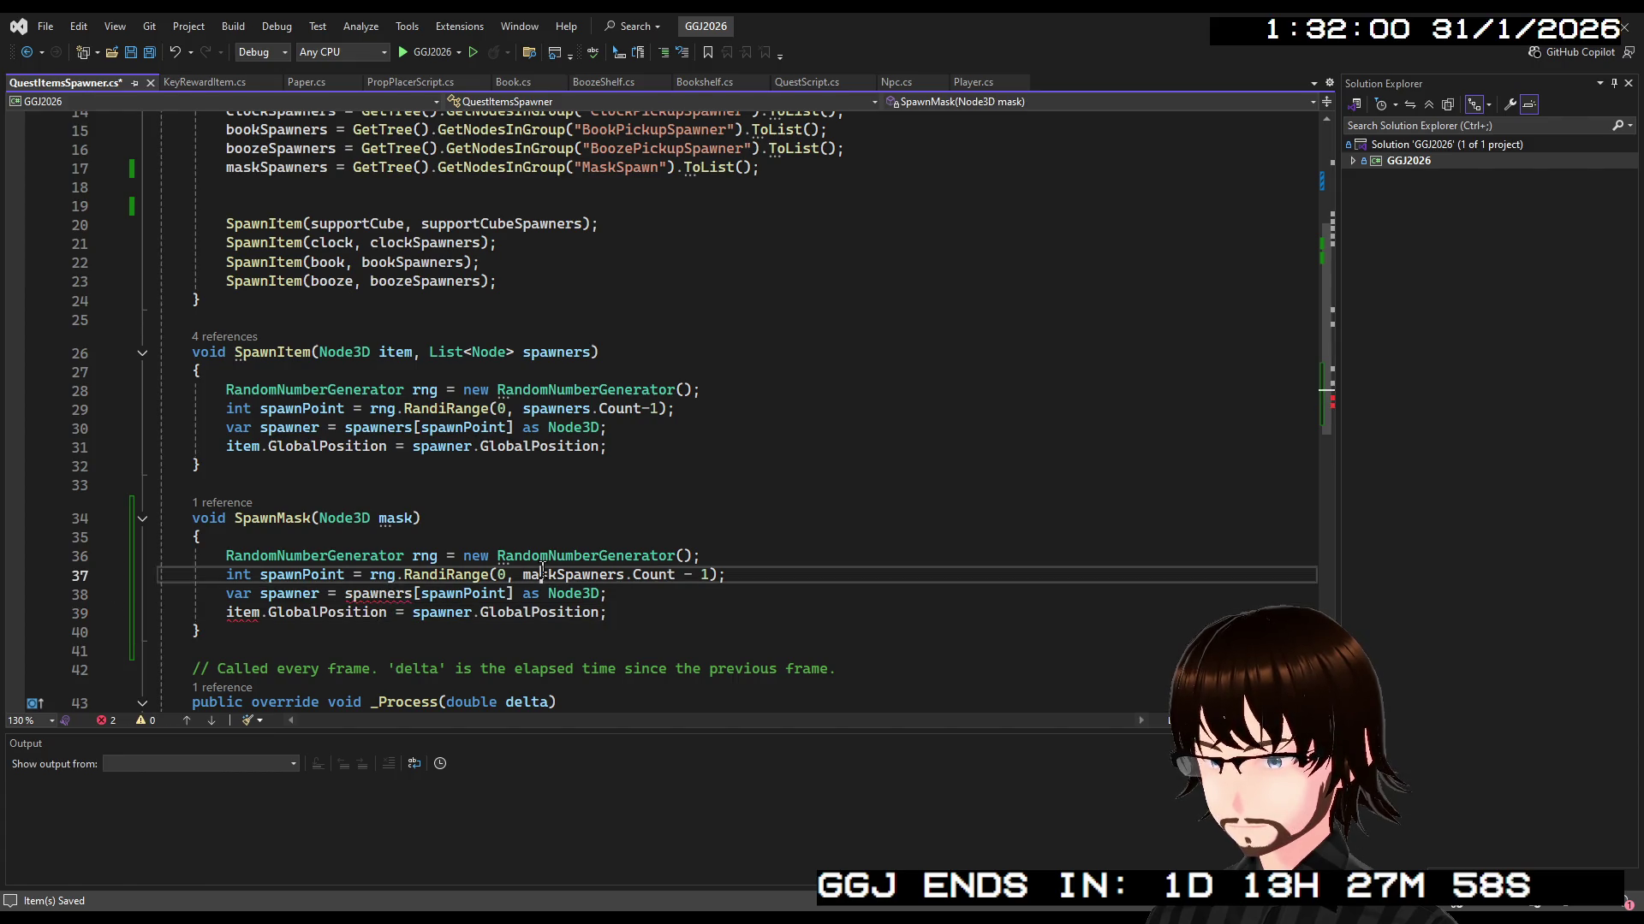
pyautogui.doubleClick(572, 574)
pyautogui.doubleClick(377, 593)
pyautogui.hotkey('ctrl', 'v')
pyautogui.click(243, 613)
pyautogui.doubleClick(243, 613)
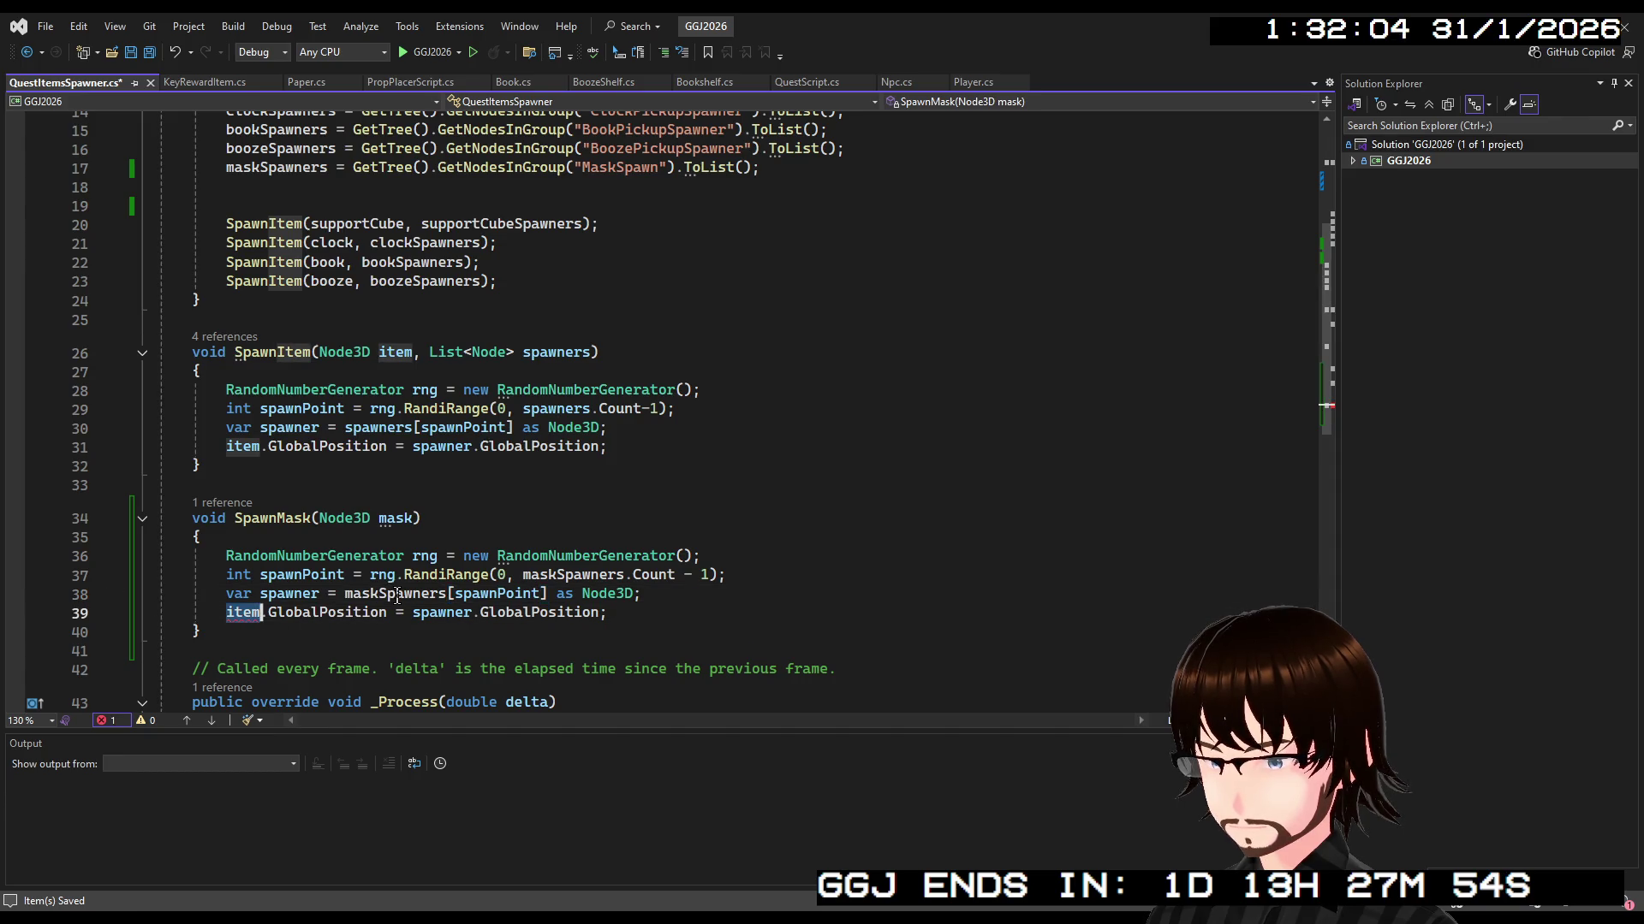
pyautogui.write('mask')
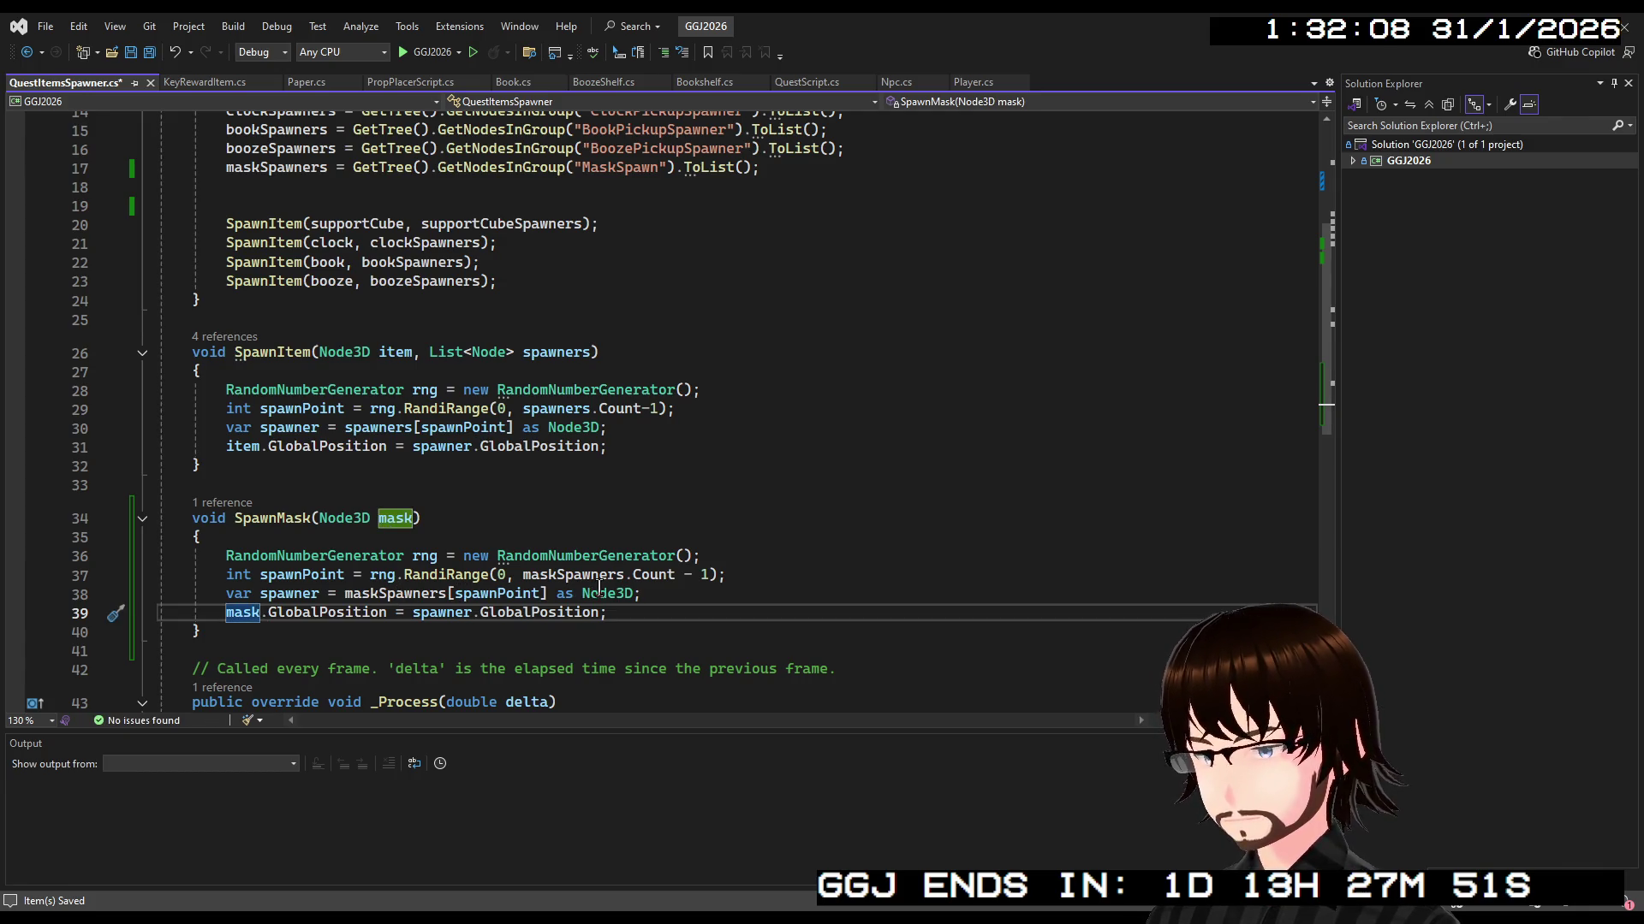
pyautogui.click(625, 599)
pyautogui.click(626, 617)
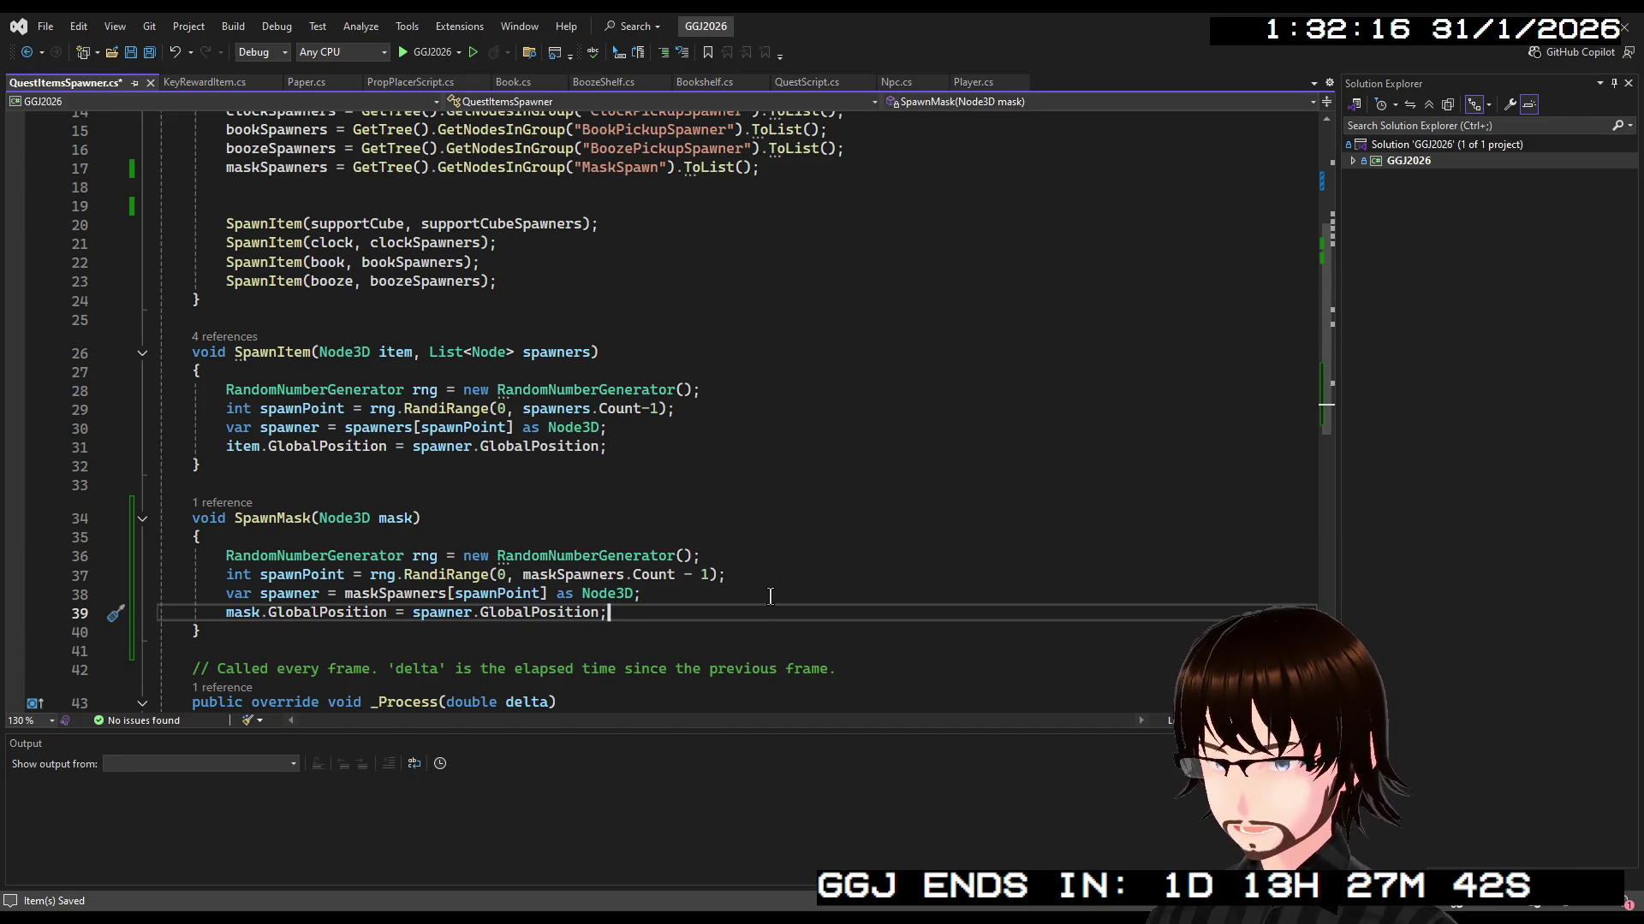
# Add maskSpawners.RemoveAt(spawnPoint) after the position assignment and save the script
pyautogui.press('Return')
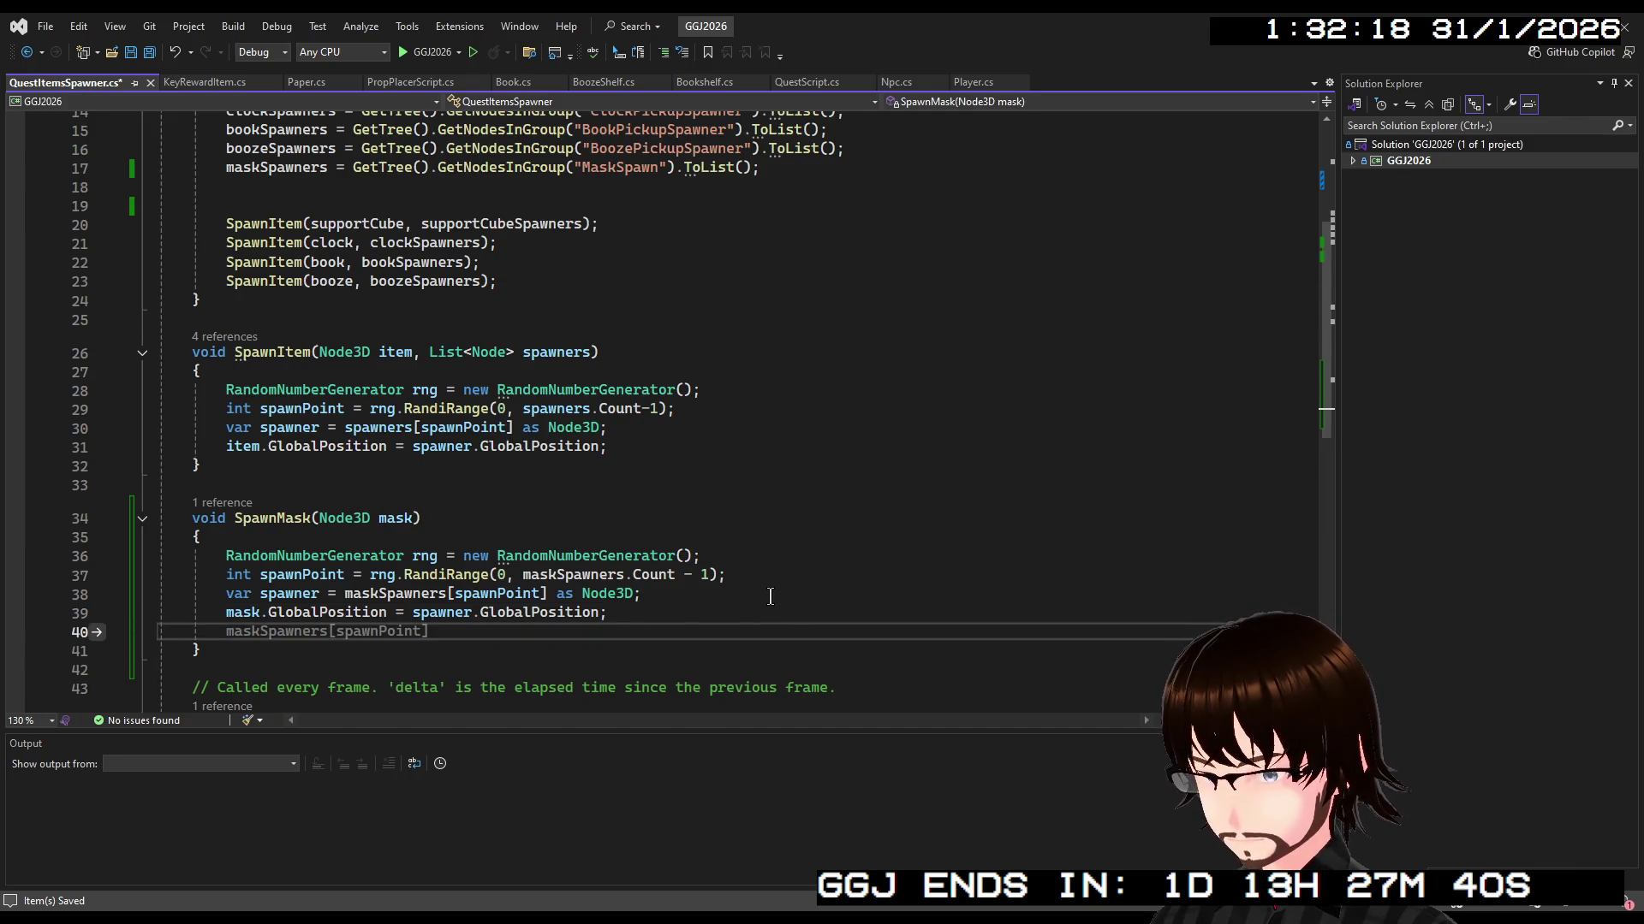
pyautogui.write('ma')
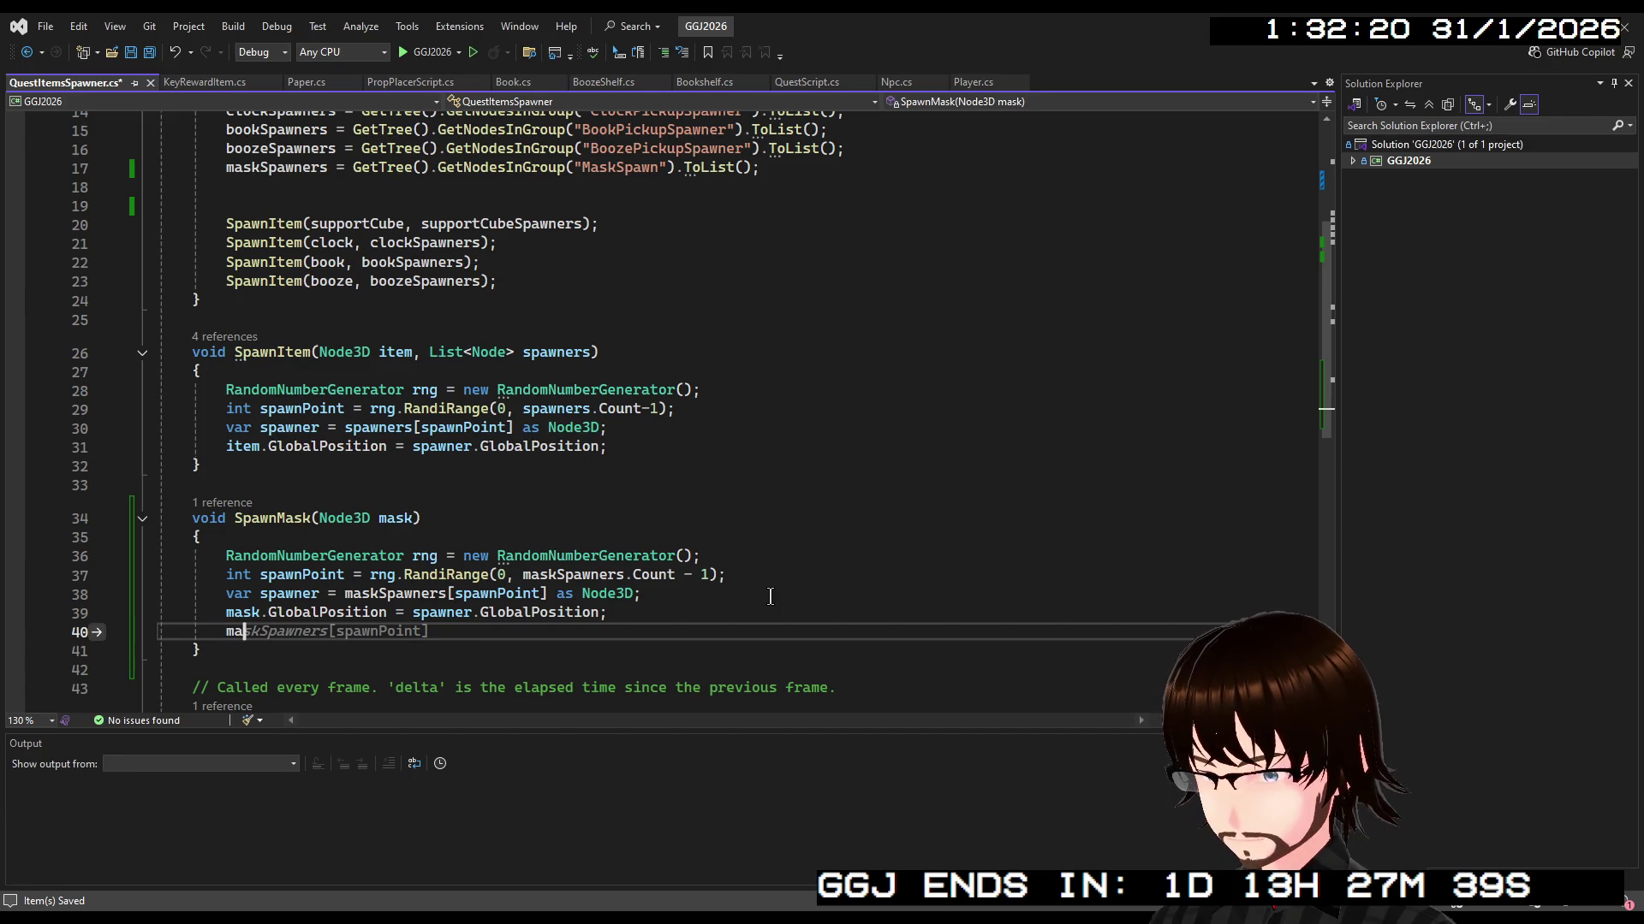
pyautogui.write('skSpawners.Re')
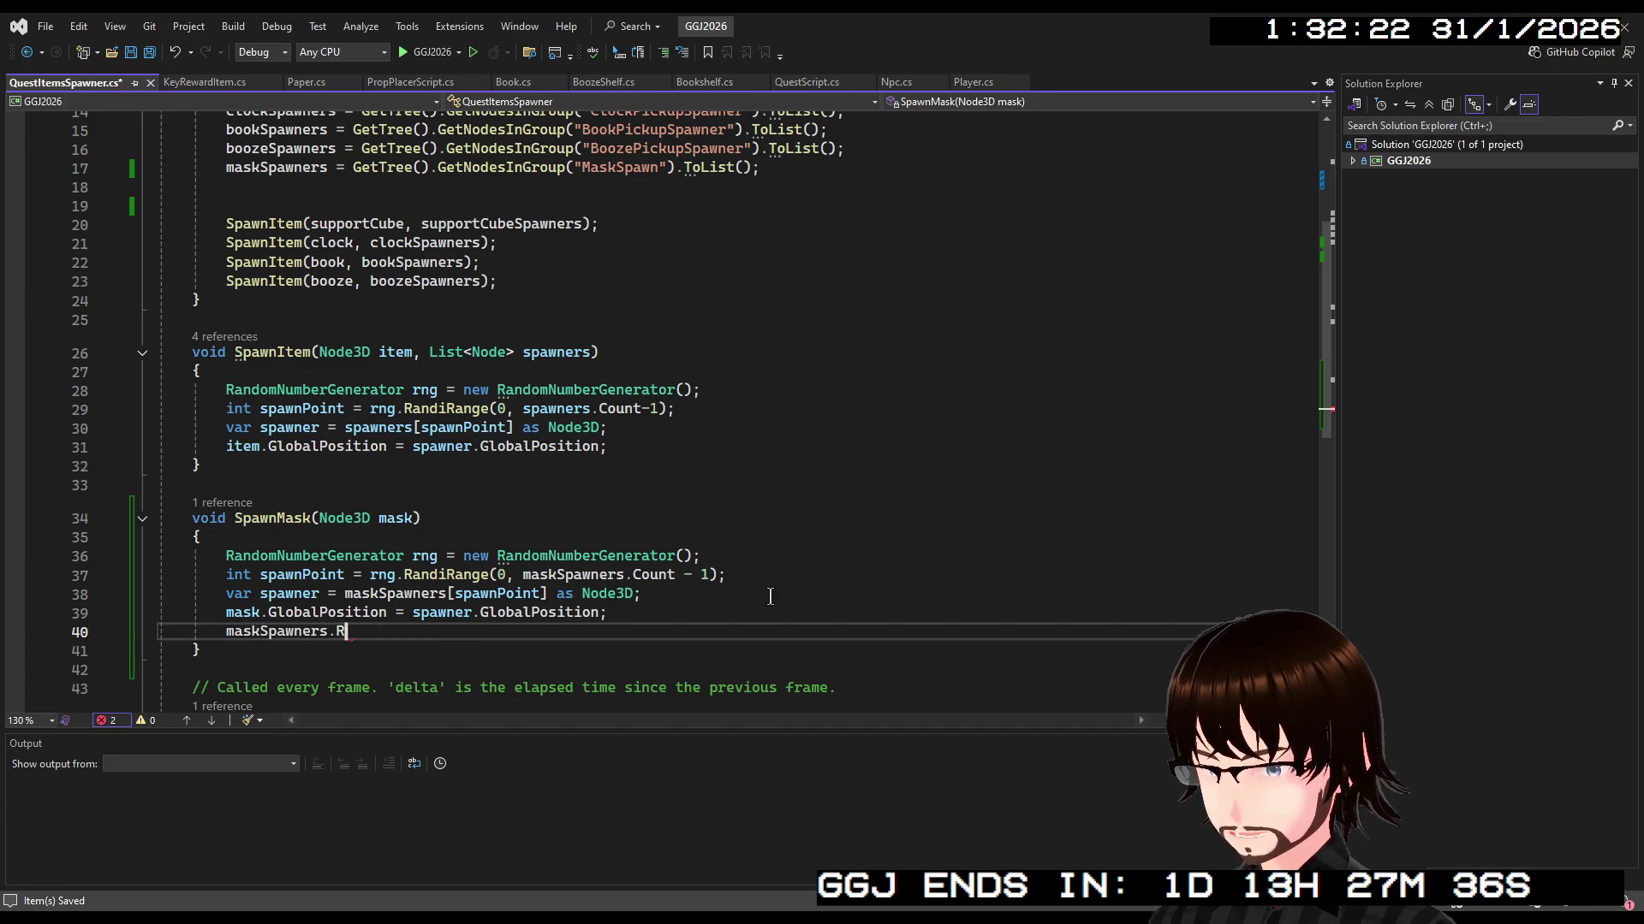
pyautogui.press('Tab')
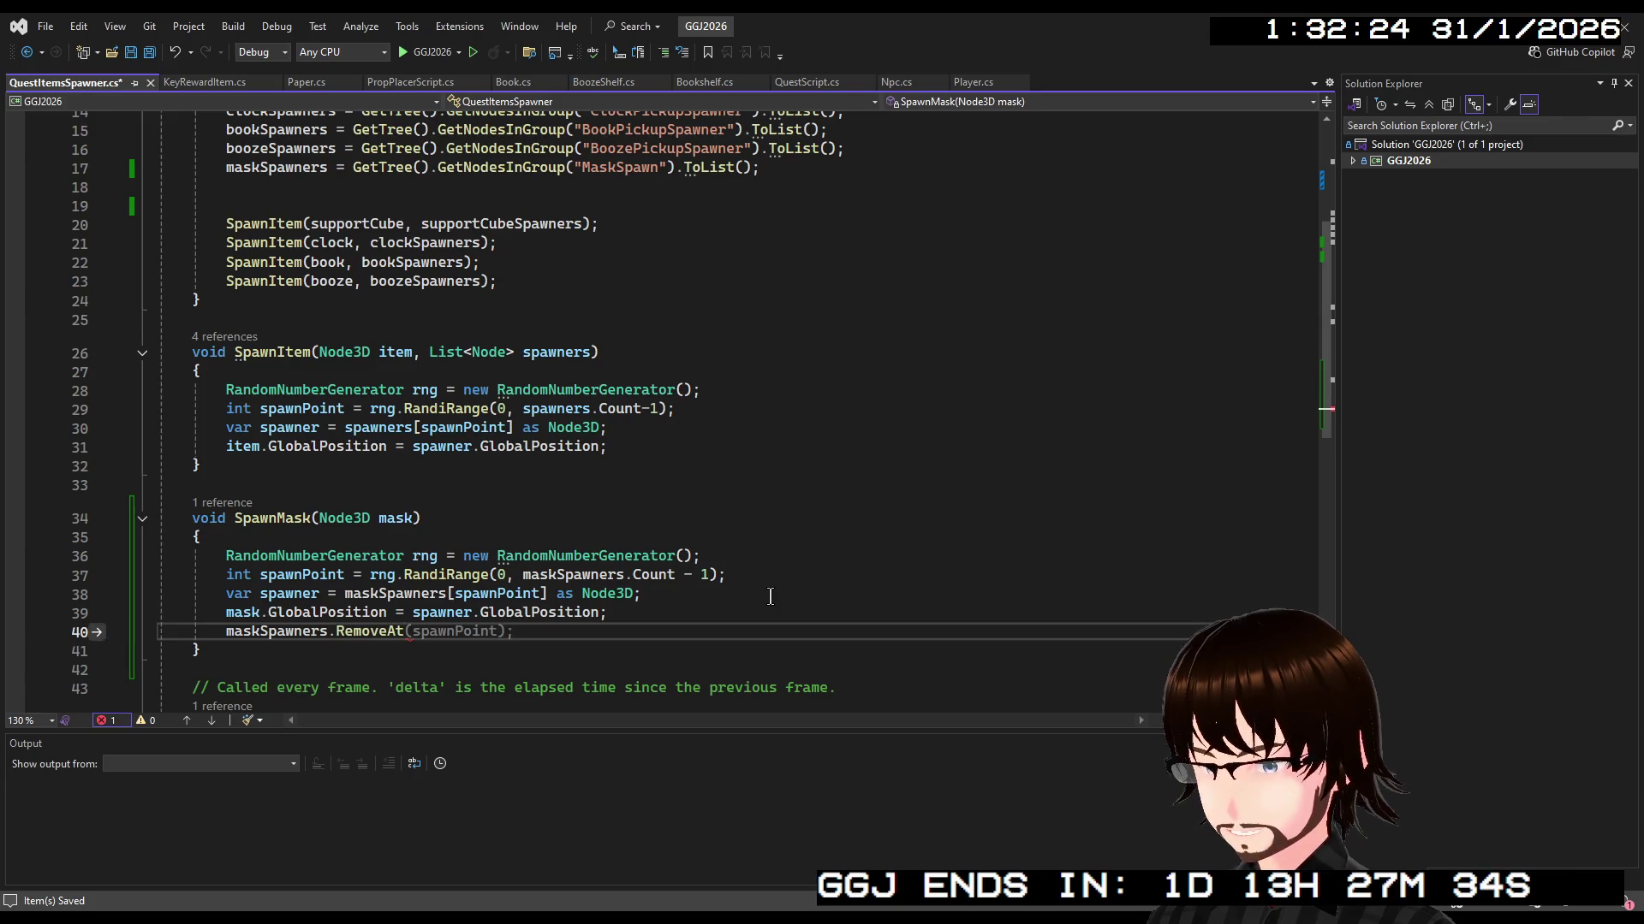
pyautogui.press('Tab')
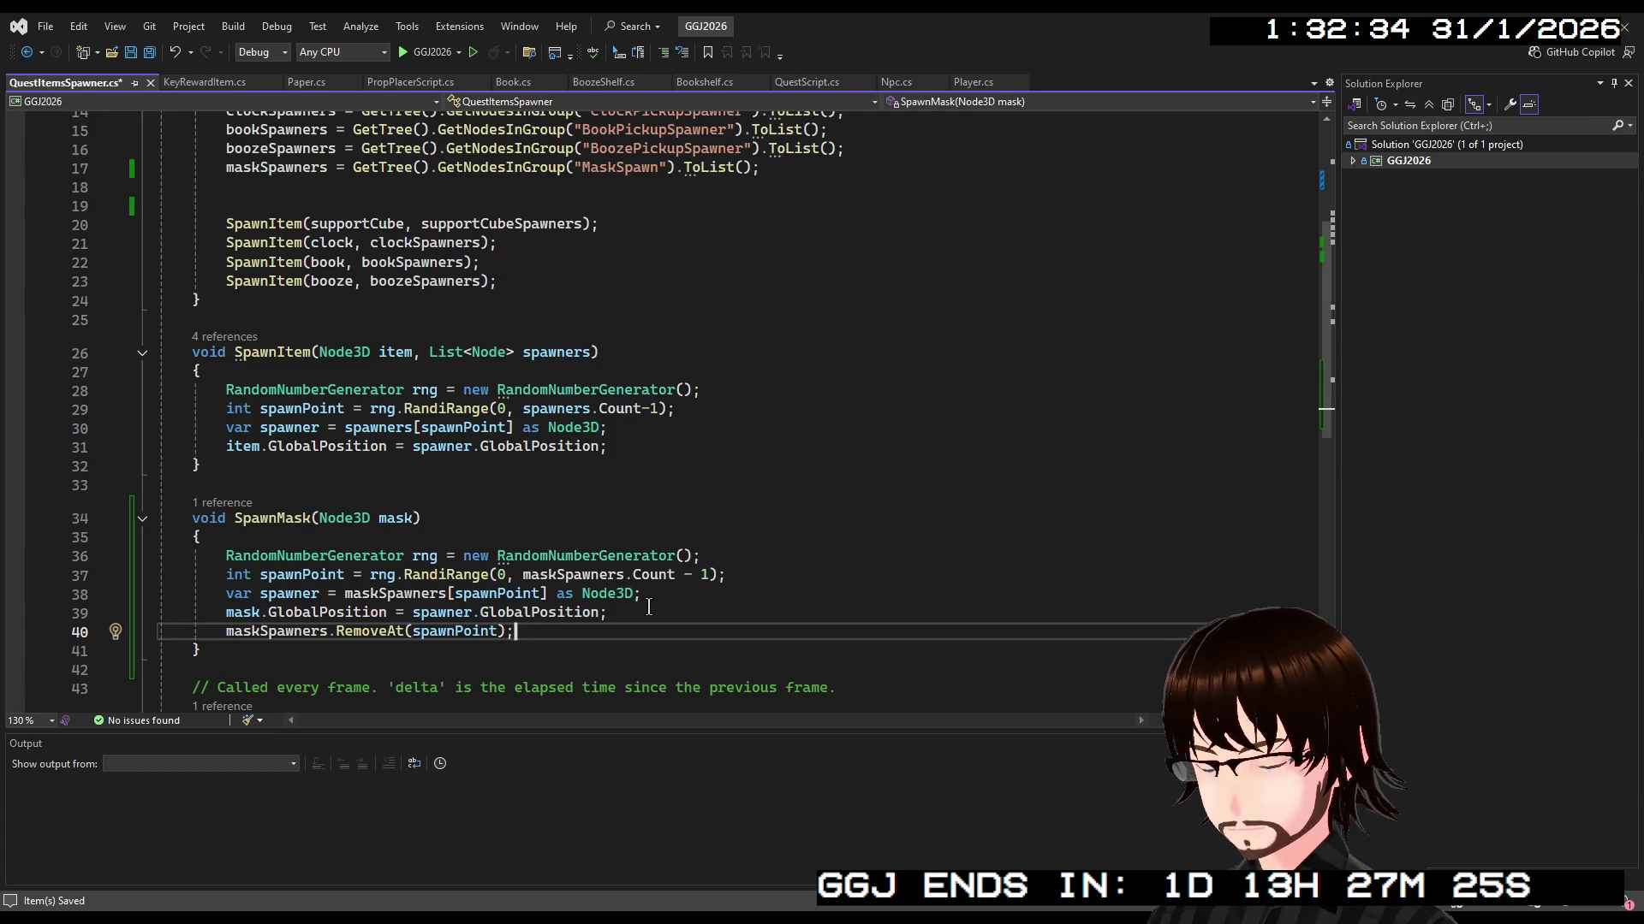
pyautogui.hotkey('ctrl', 's')
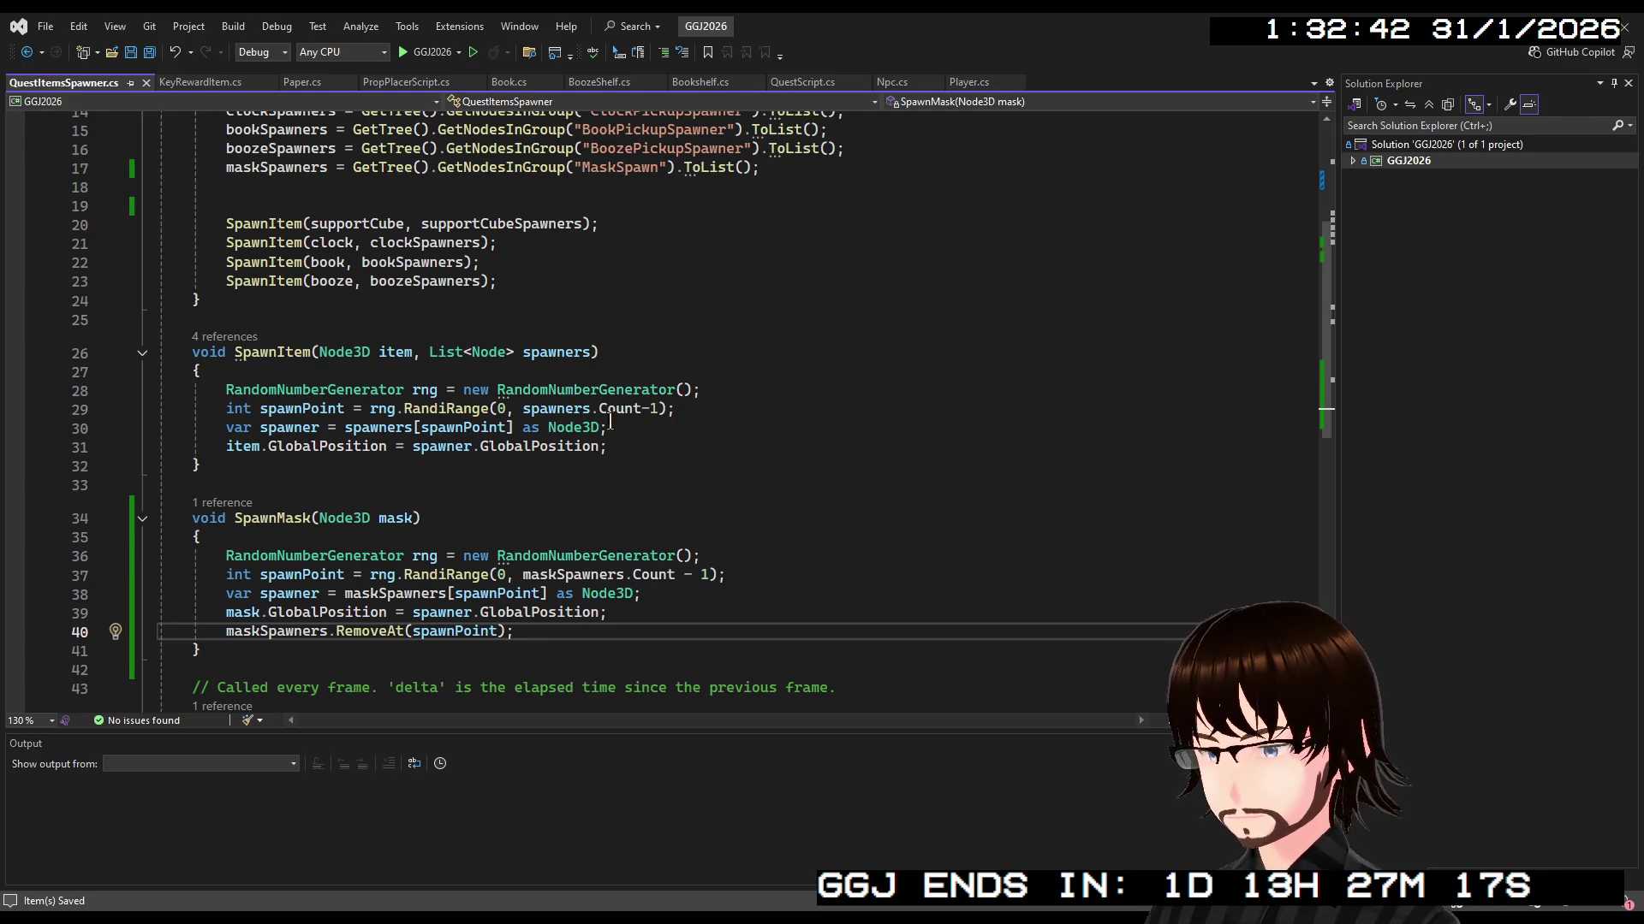
# Add a SpawnMask(mask1); call in _Ready after the booze SpawnItem line
pyautogui.scroll(1, 615, 427)
pyautogui.click(514, 342)
pyautogui.press('Return')
pyautogui.press('Return')
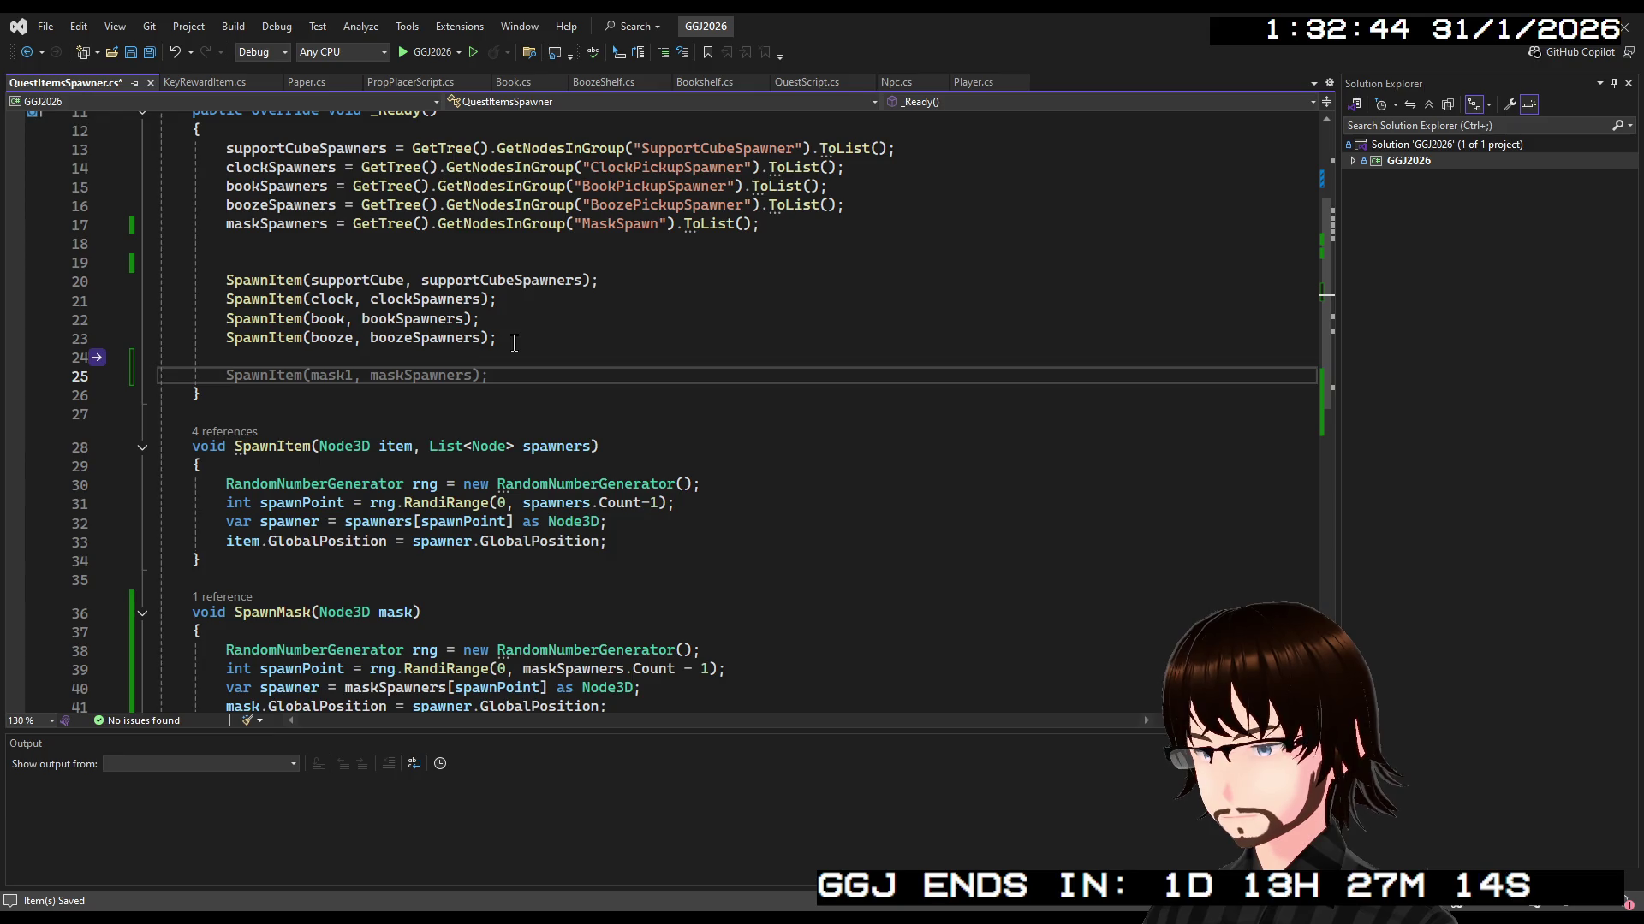
pyautogui.write('Spawn')
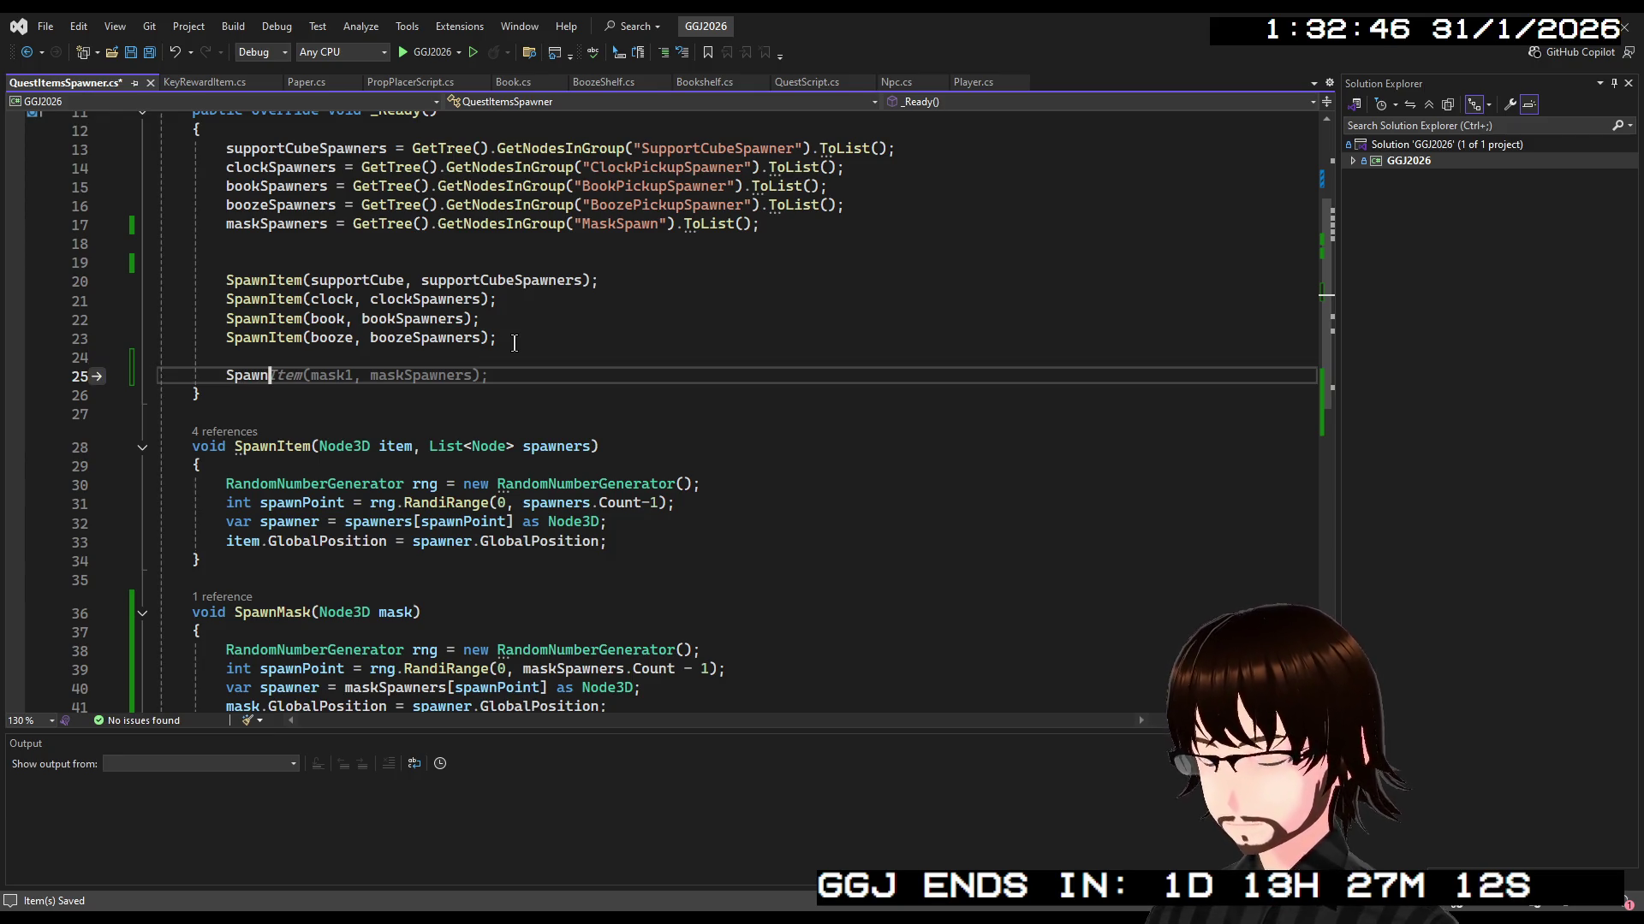
pyautogui.write('Mask(mask1)')
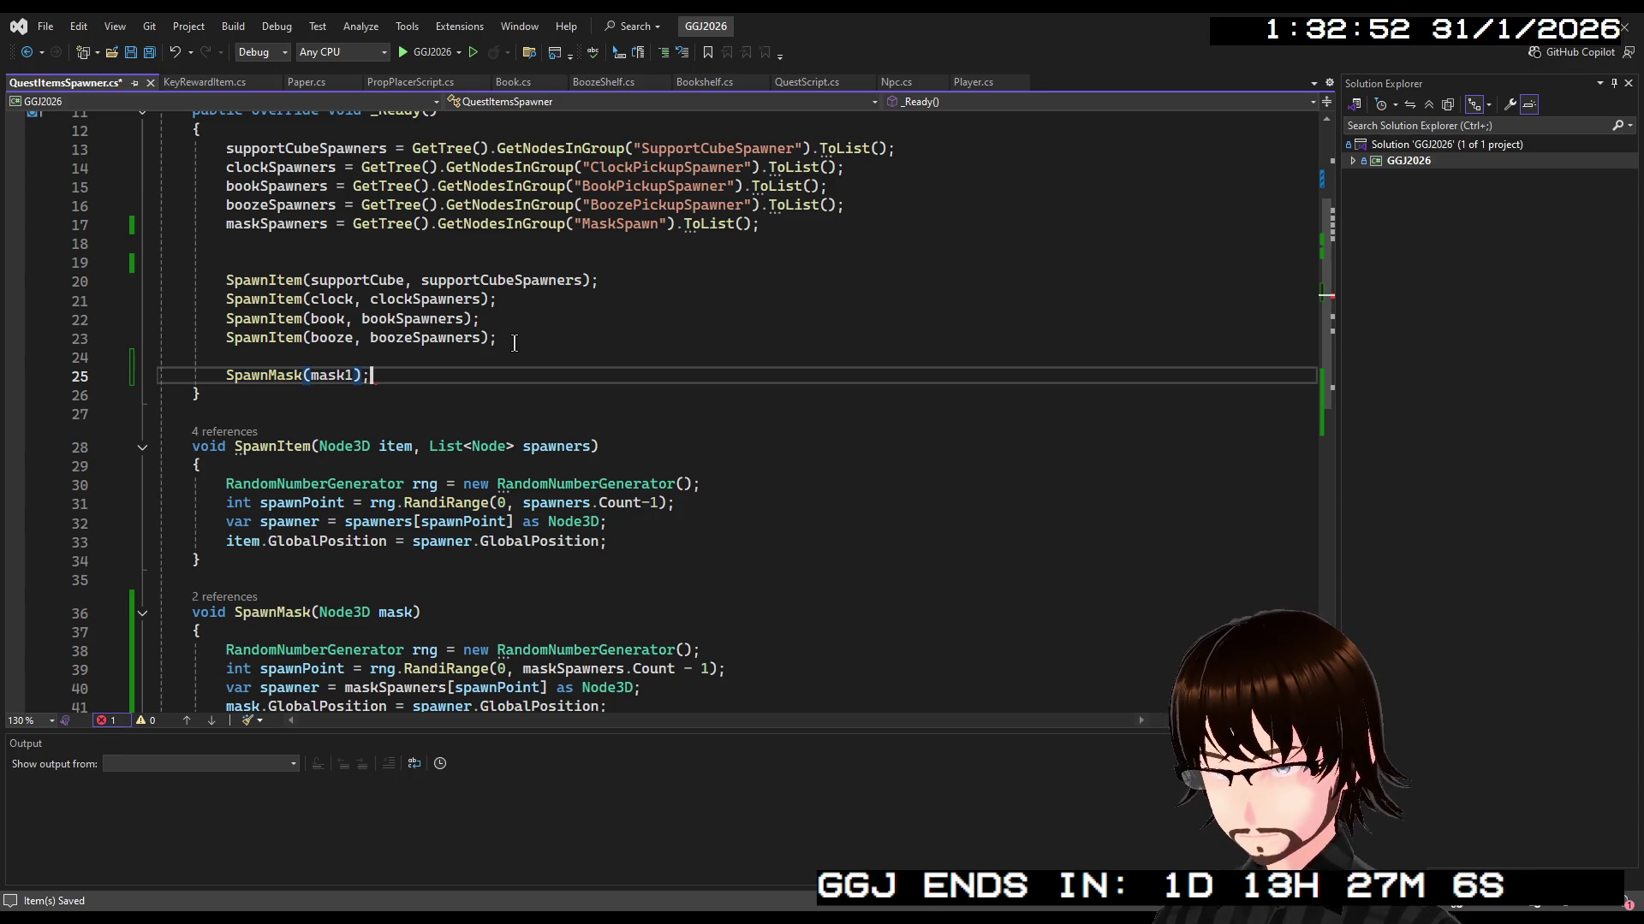
pyautogui.write(';')
pyautogui.press('Return')
# Add SpawnMask(mask2); and SpawnMask(mask3); calls, remove the extra blank line, and save the script
pyautogui.press('Tab')
pyautogui.press('Return')
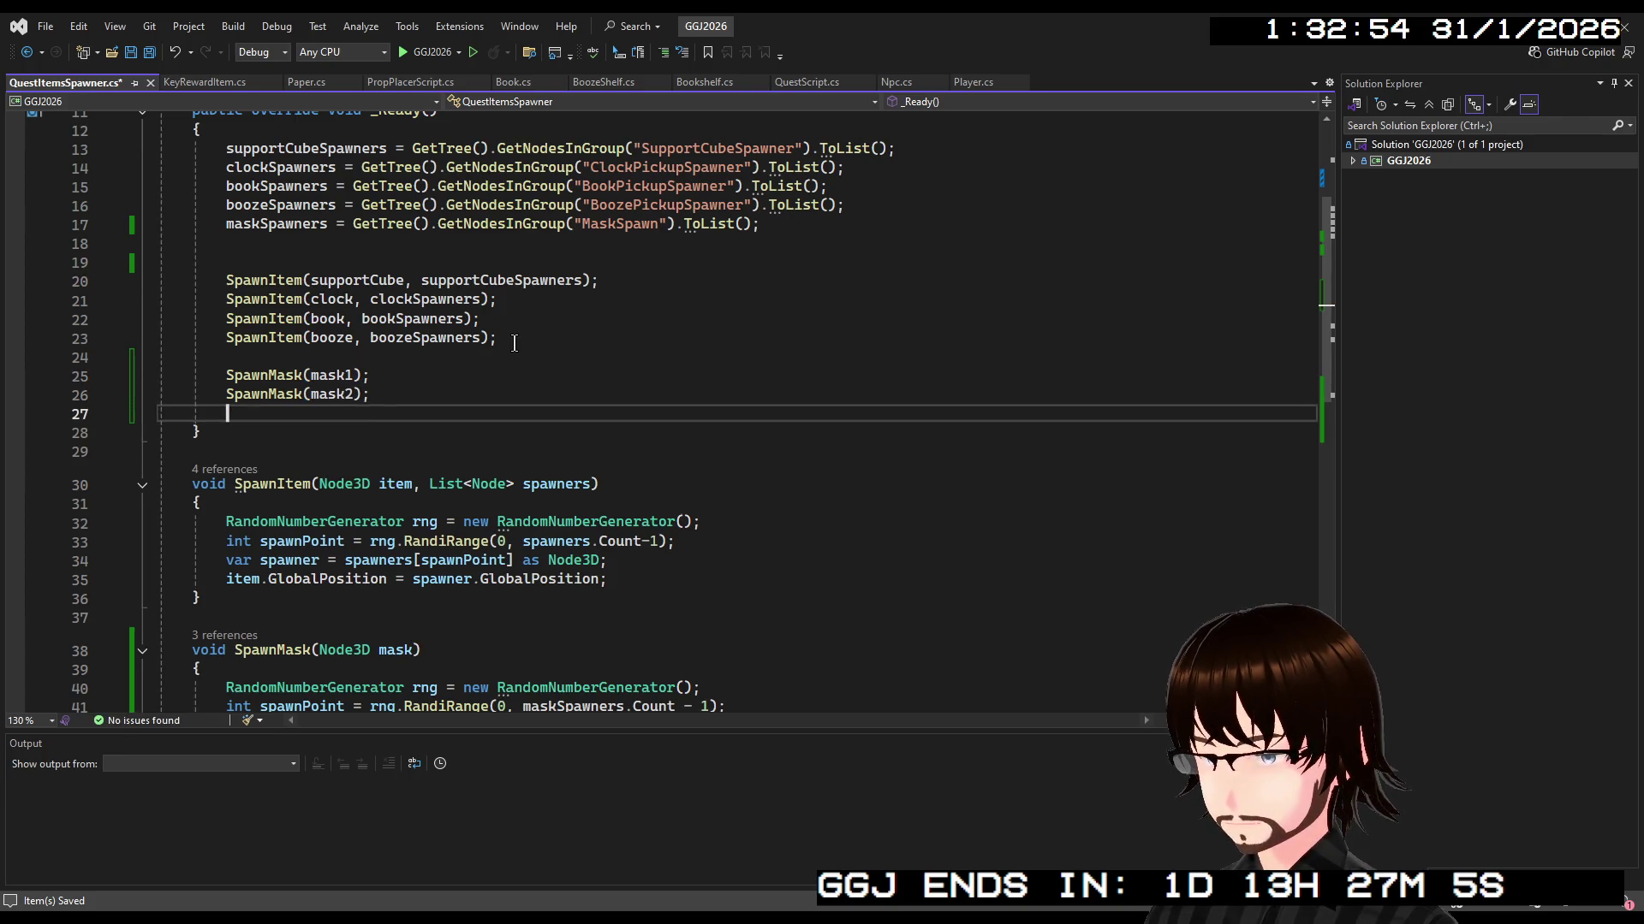
pyautogui.press('Tab')
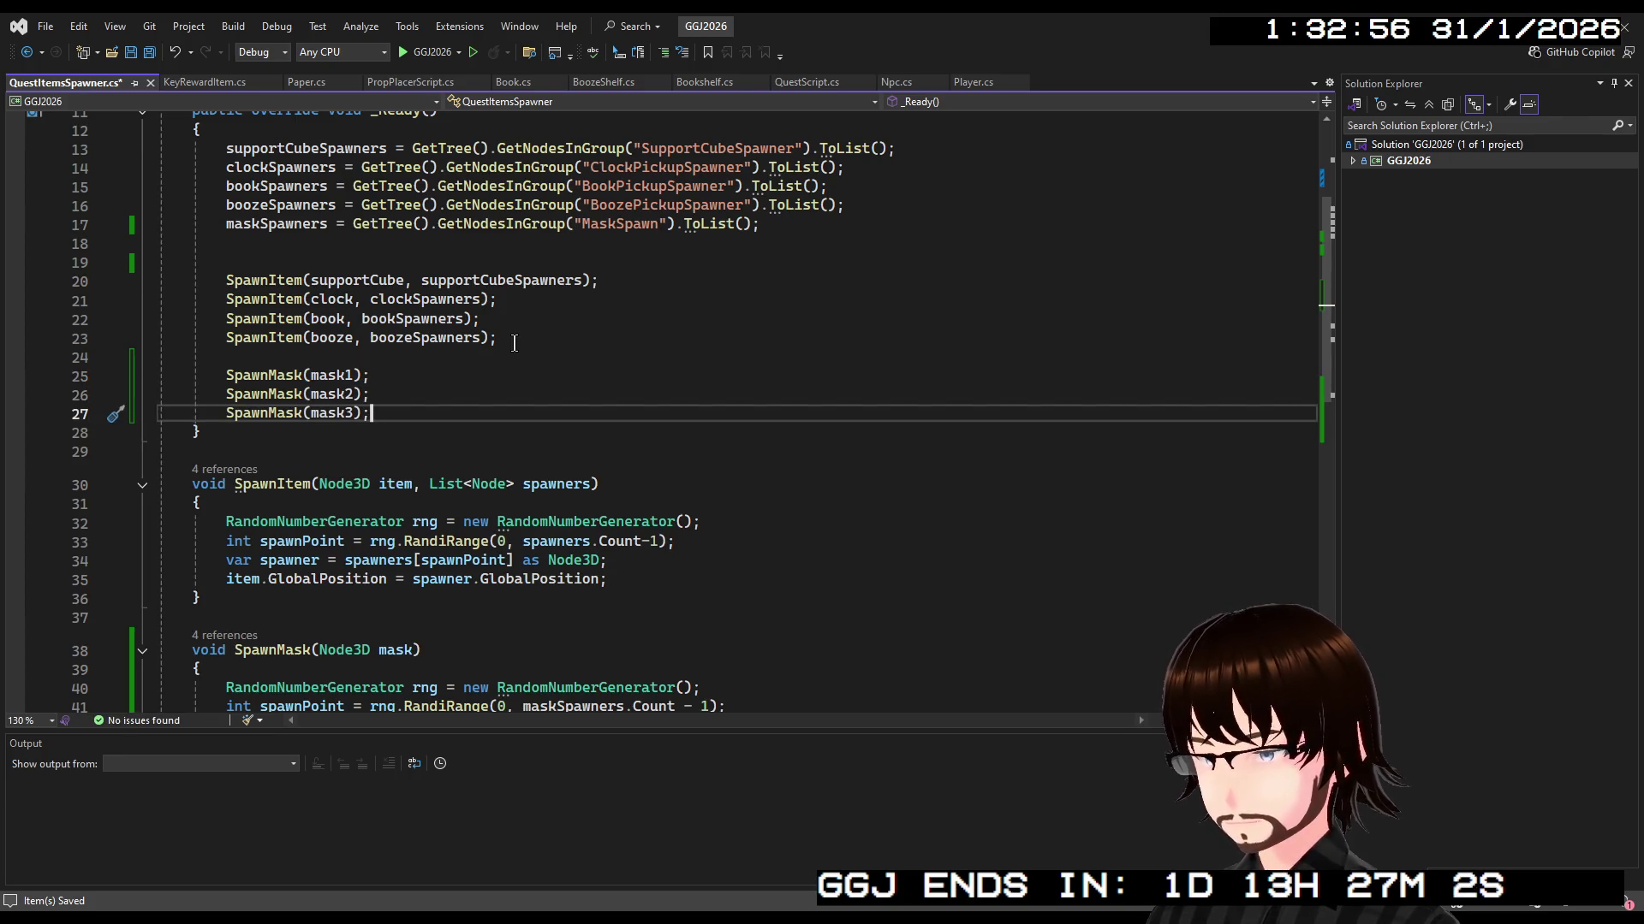
pyautogui.press('Return')
pyautogui.press('BackSpace')
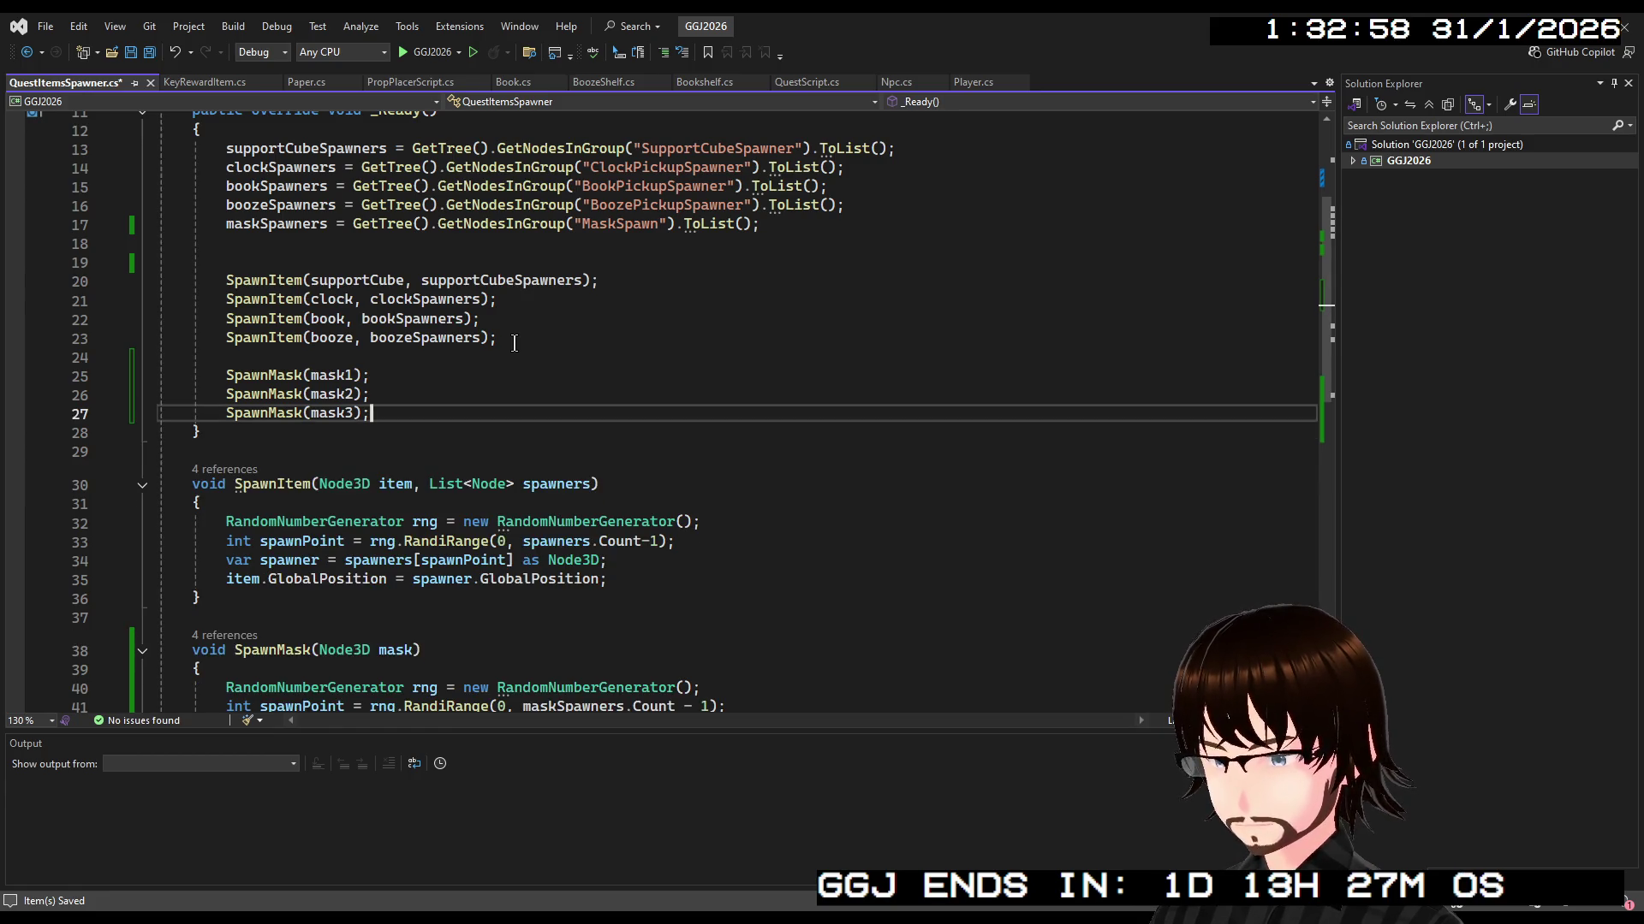
pyautogui.hotkey('ctrl', 's')
pyautogui.scroll(-7, 607, 404)
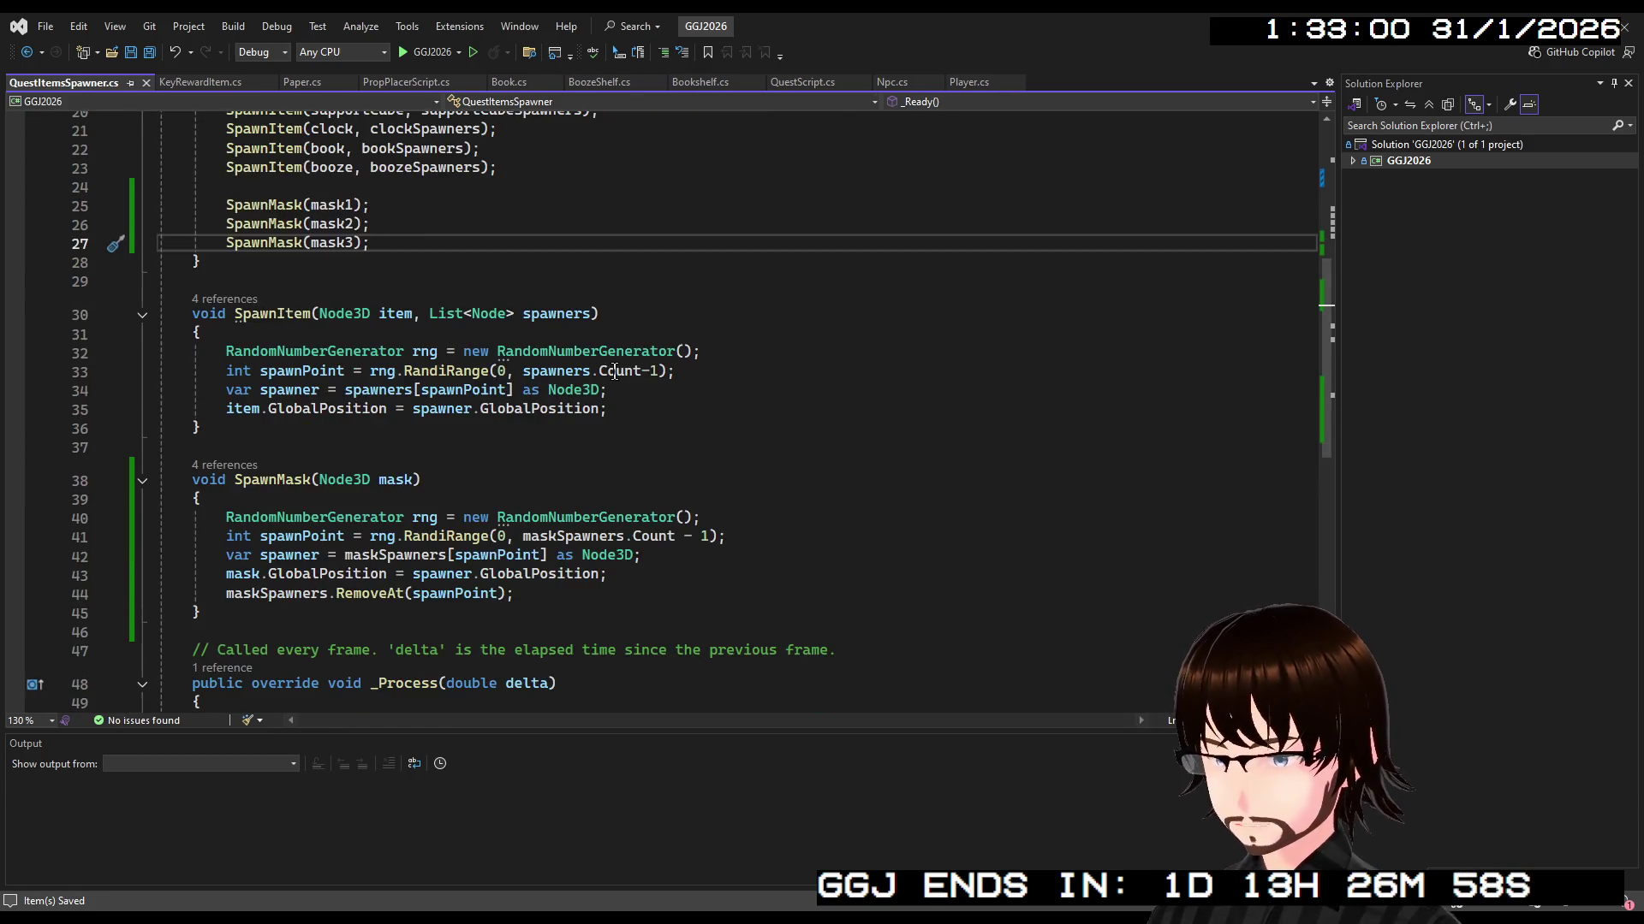
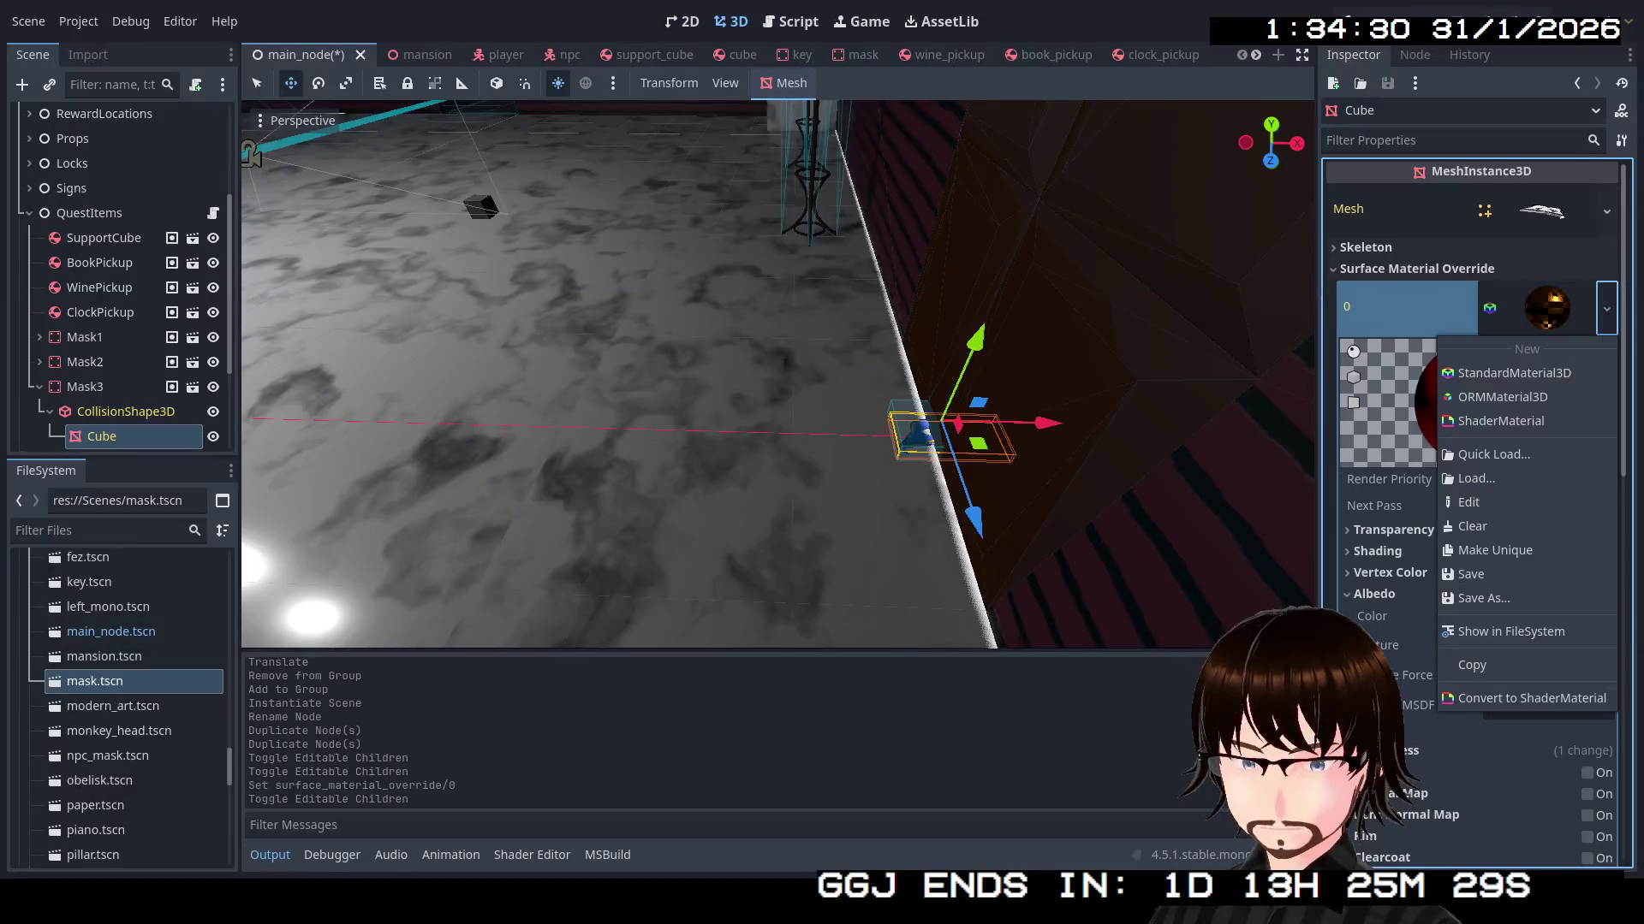
# Set GreenMask.tres as the surface material override on Mask3's cube, then collapse Mask3
pyautogui.click(1498, 456)
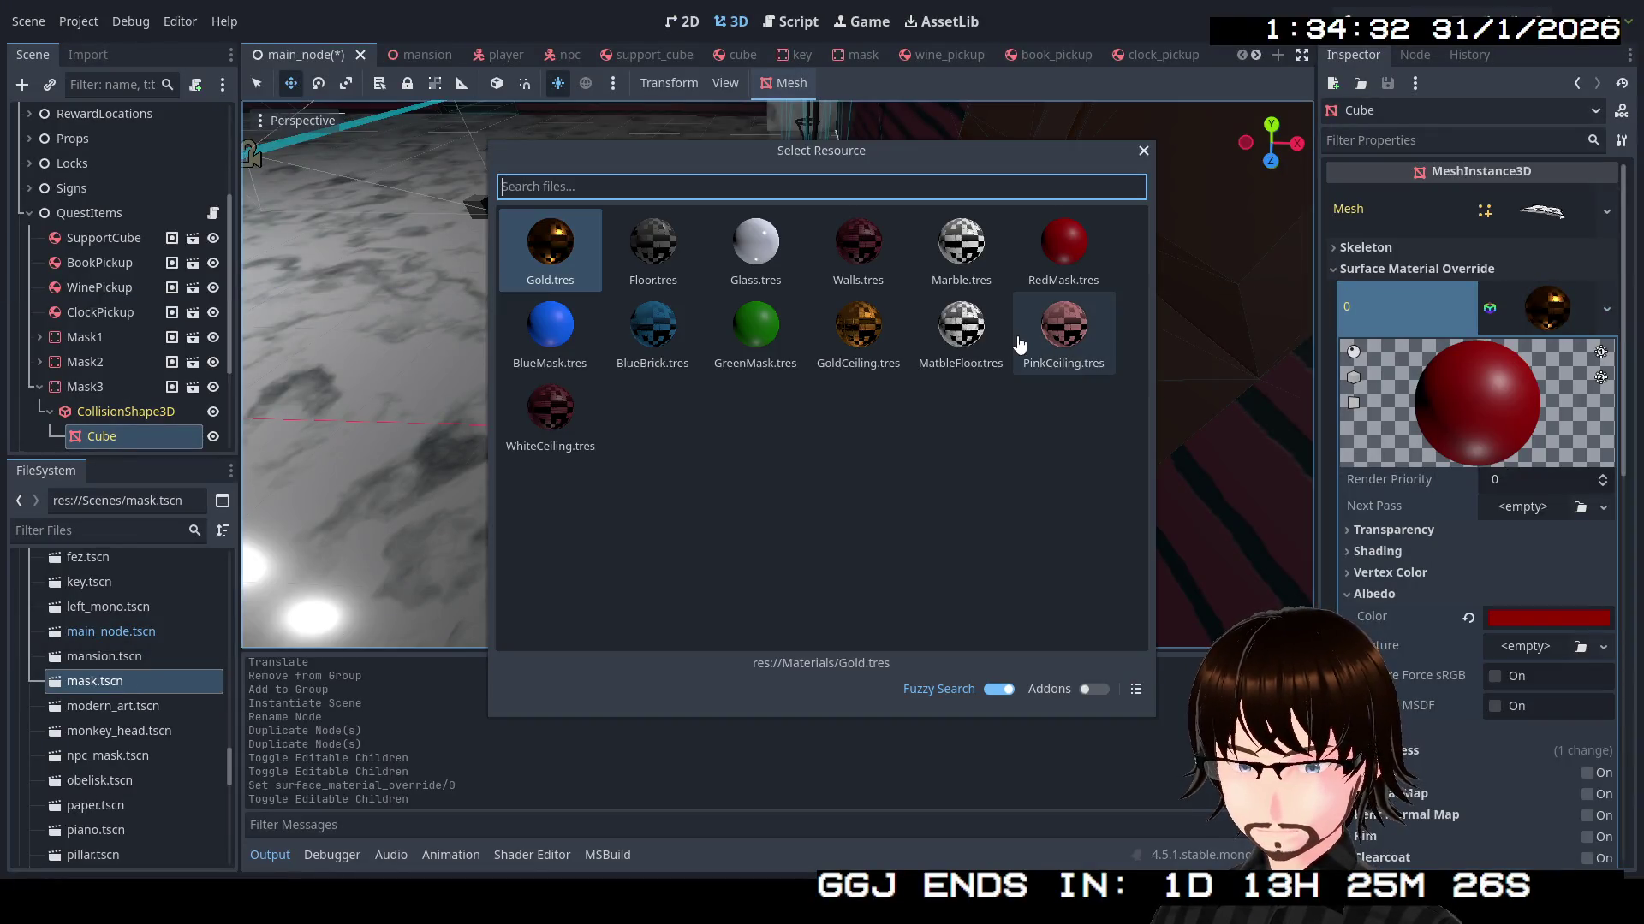
pyautogui.doubleClick(755, 326)
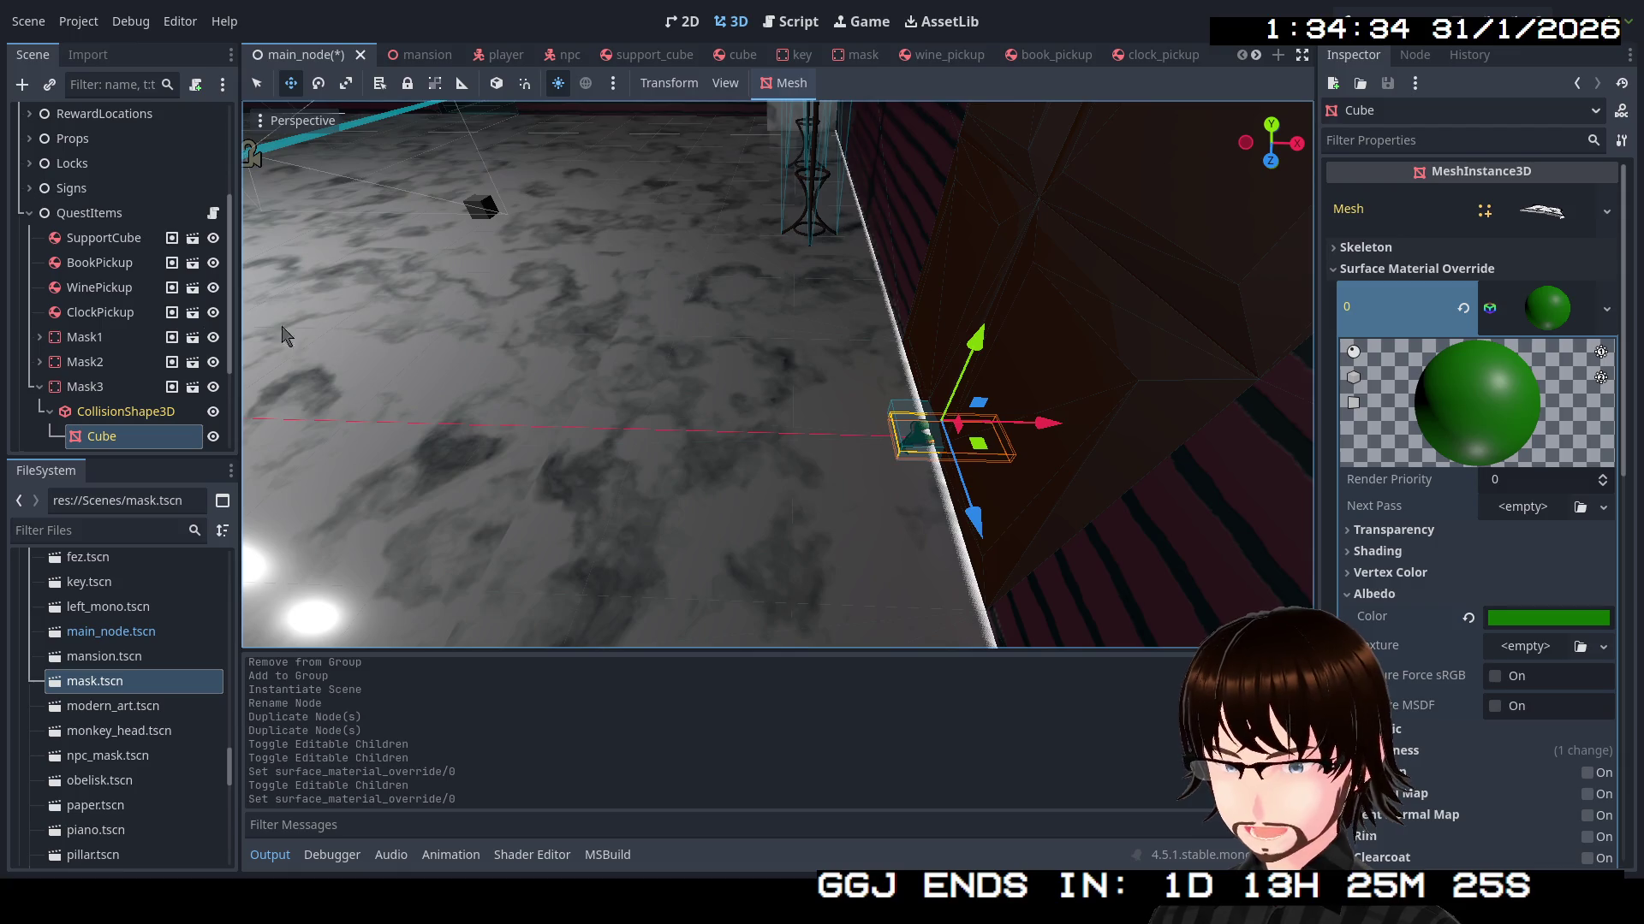
pyautogui.click(36, 386)
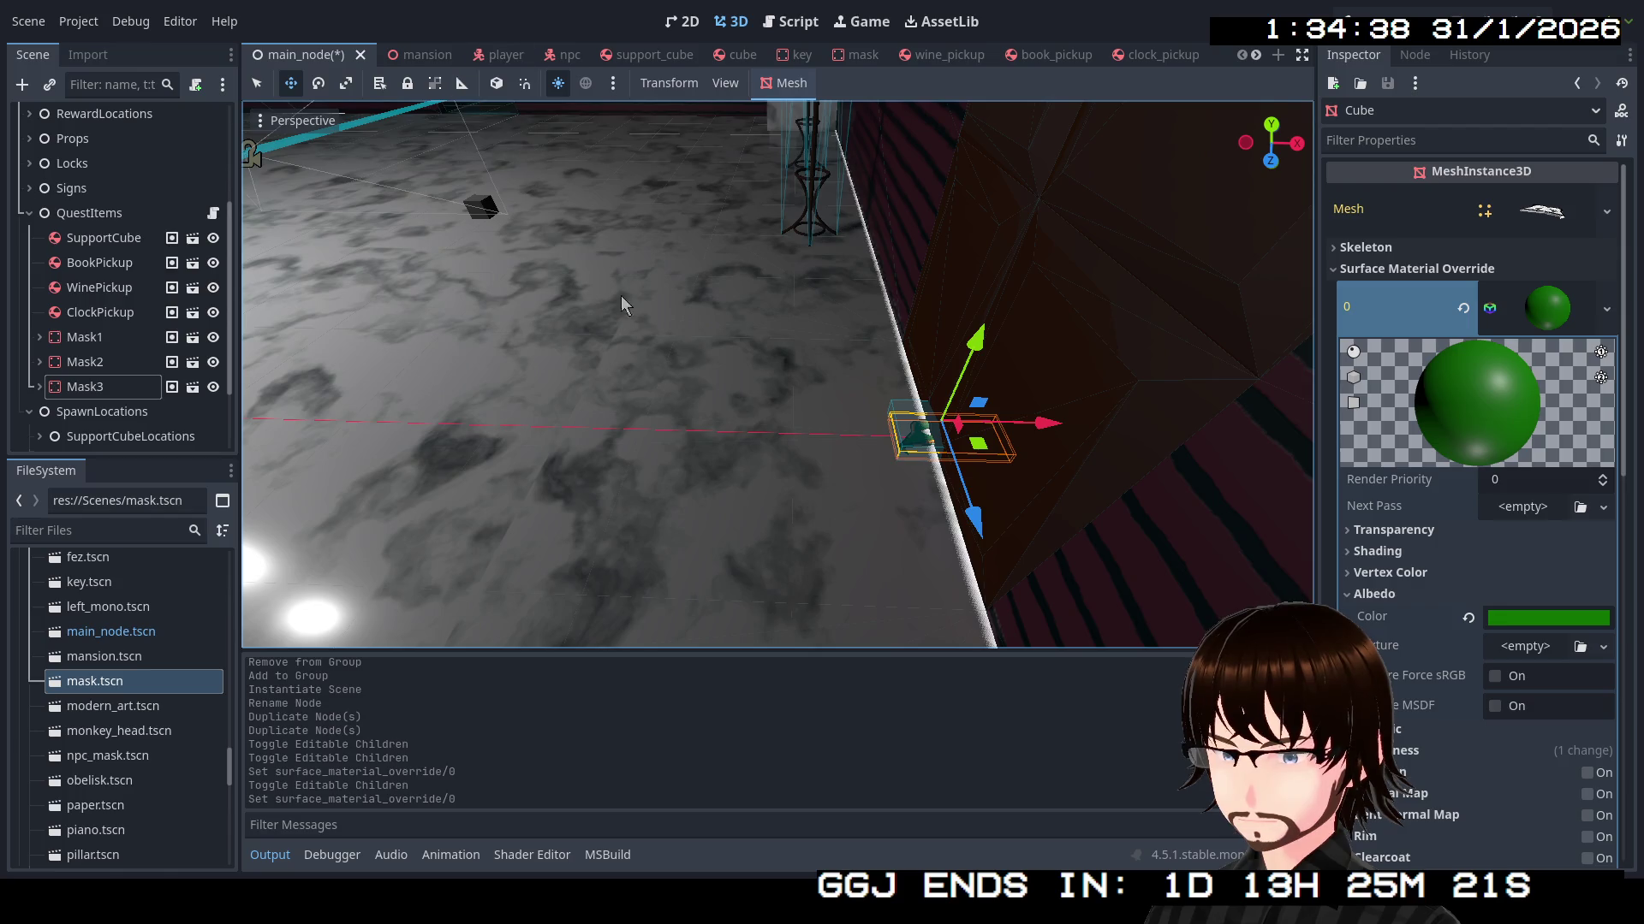
# Save the main_node scene and scroll through the Mask1–Mask3 switch cases in Player.cs
pyautogui.hotkey('ctrl', 's')
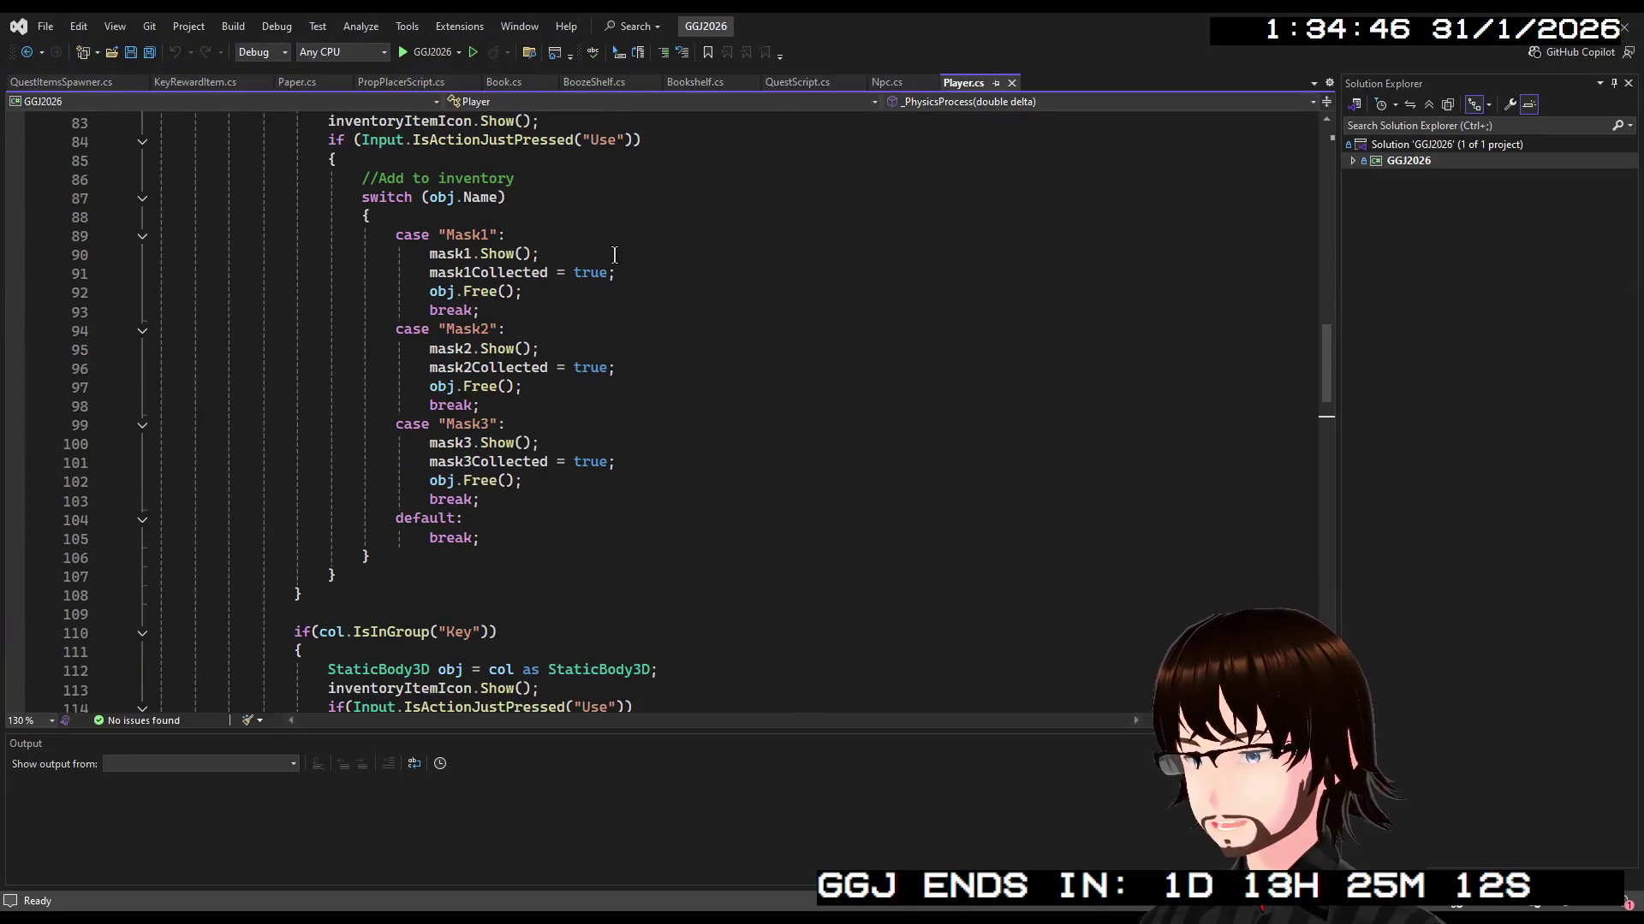
pyautogui.scroll(2, 614, 255)
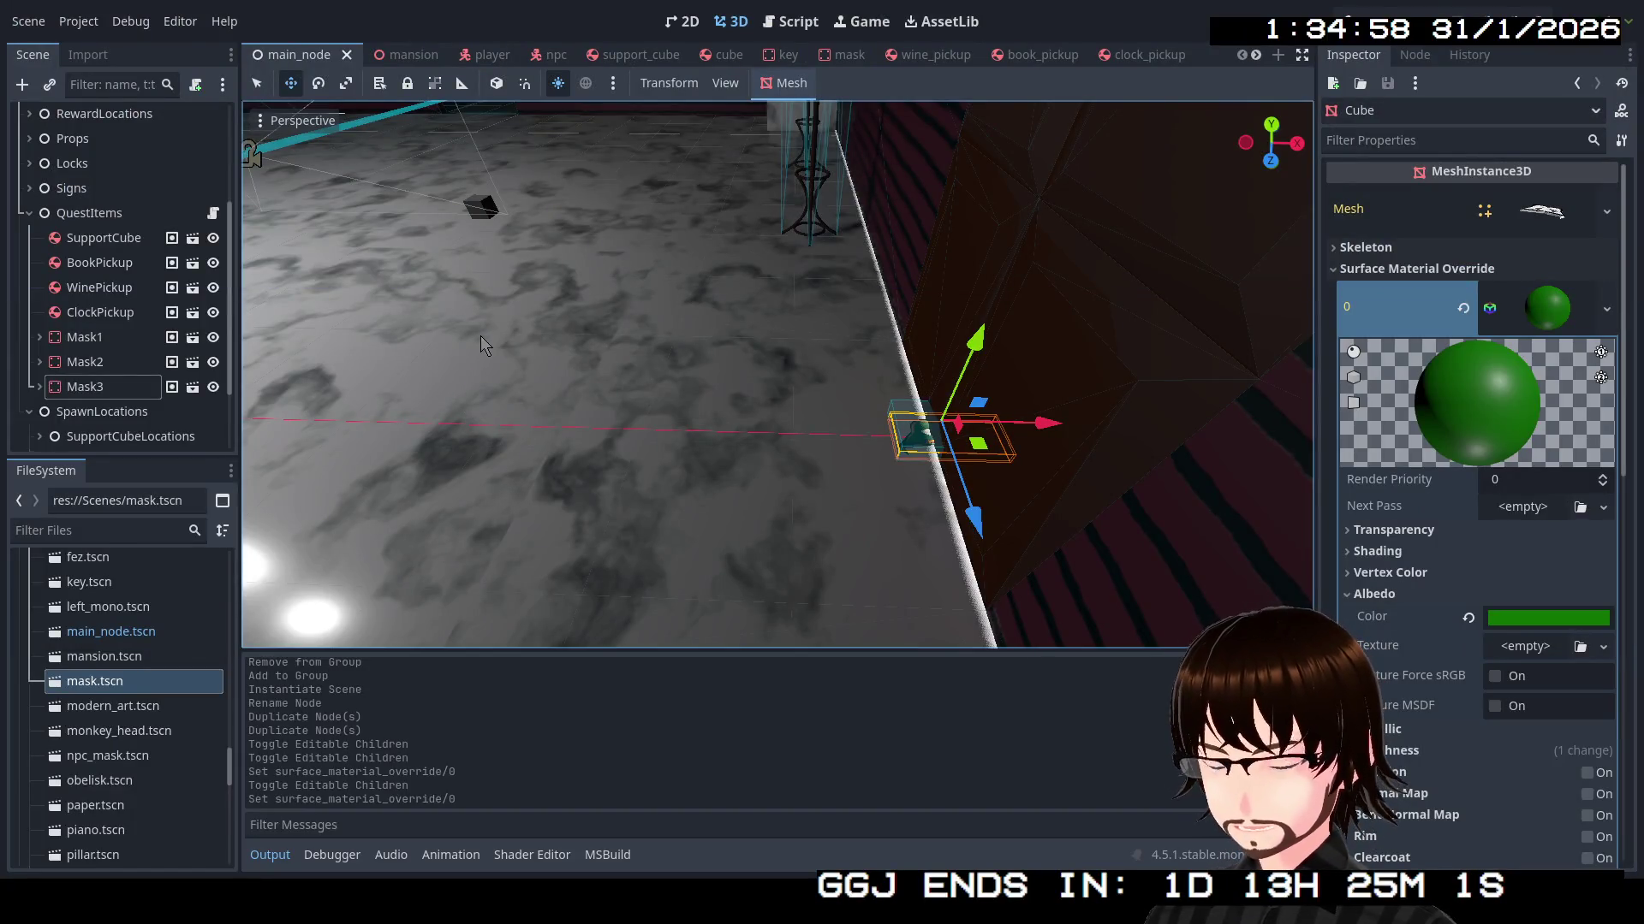
# Move Mask1 and Mask2 off the wall and onto the mansion floor
pyautogui.moveTo(709, 388)
pyautogui.mouseDown()
pyautogui.moveTo(687, 413)
pyautogui.moveTo(620, 373)
pyautogui.moveTo(771, 395)
pyautogui.moveTo(843, 370)
pyautogui.mouseUp()
pyautogui.press('Up')
pyautogui.press('Up')
pyautogui.moveTo(946, 308)
pyautogui.mouseDown()
pyautogui.moveTo(582, 398)
pyautogui.moveTo(595, 419)
pyautogui.mouseUp()
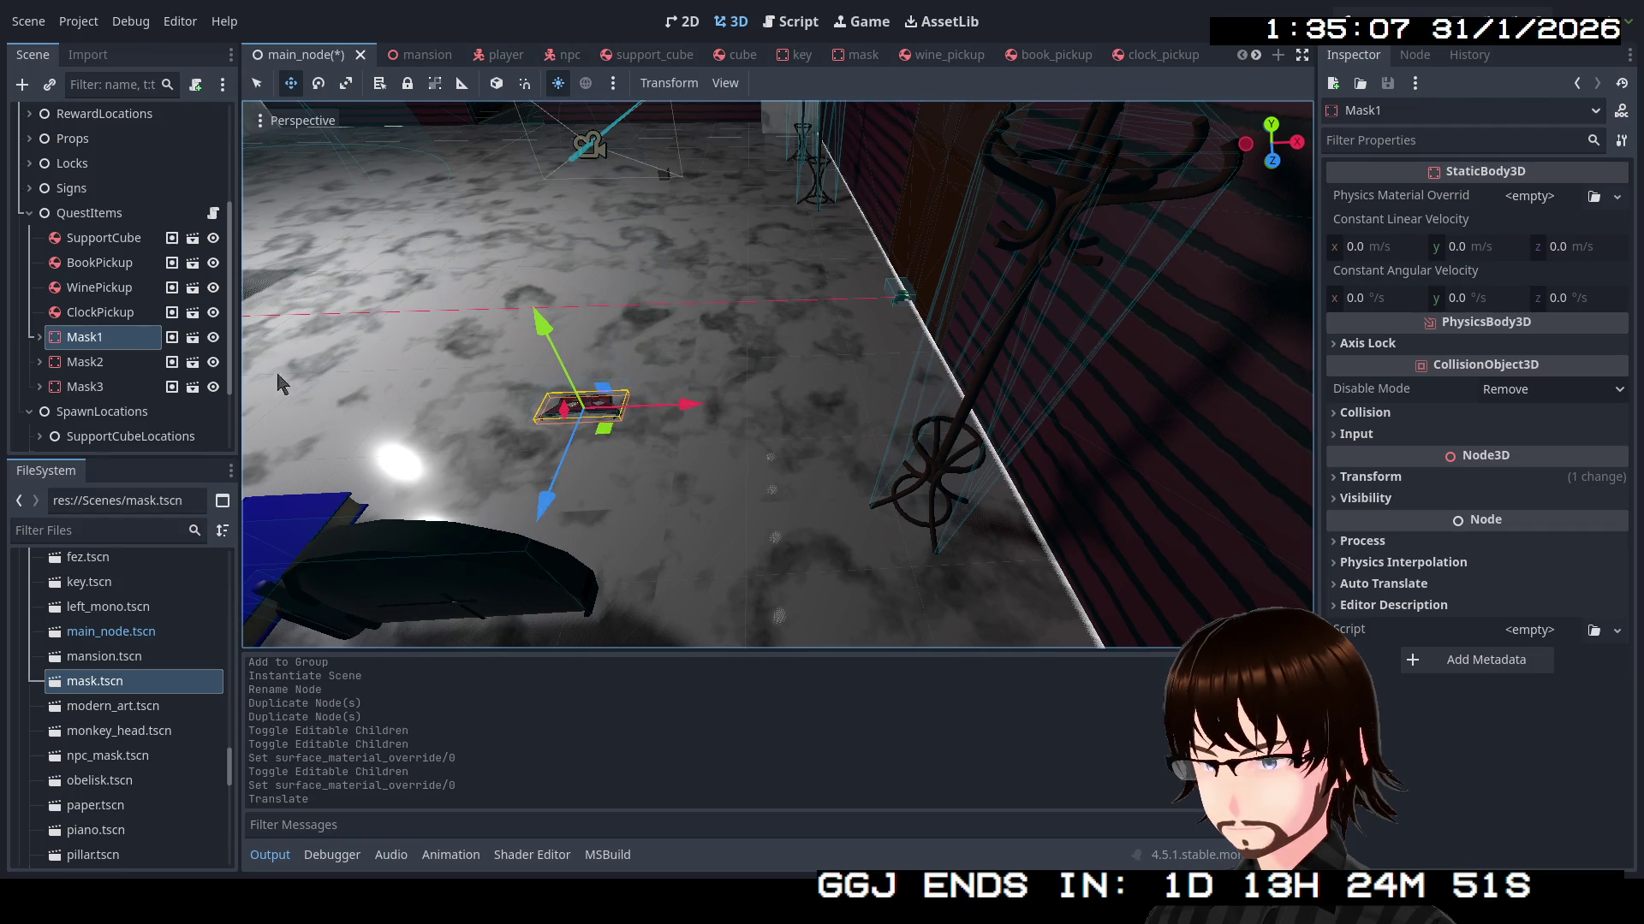
pyautogui.click(115, 366)
pyautogui.moveTo(954, 317)
pyautogui.mouseDown()
pyautogui.moveTo(397, 459)
pyautogui.moveTo(368, 432)
pyautogui.mouseUp()
# Place Mask3 on the floor near the other masks and check where it sits
pyautogui.click(107, 387)
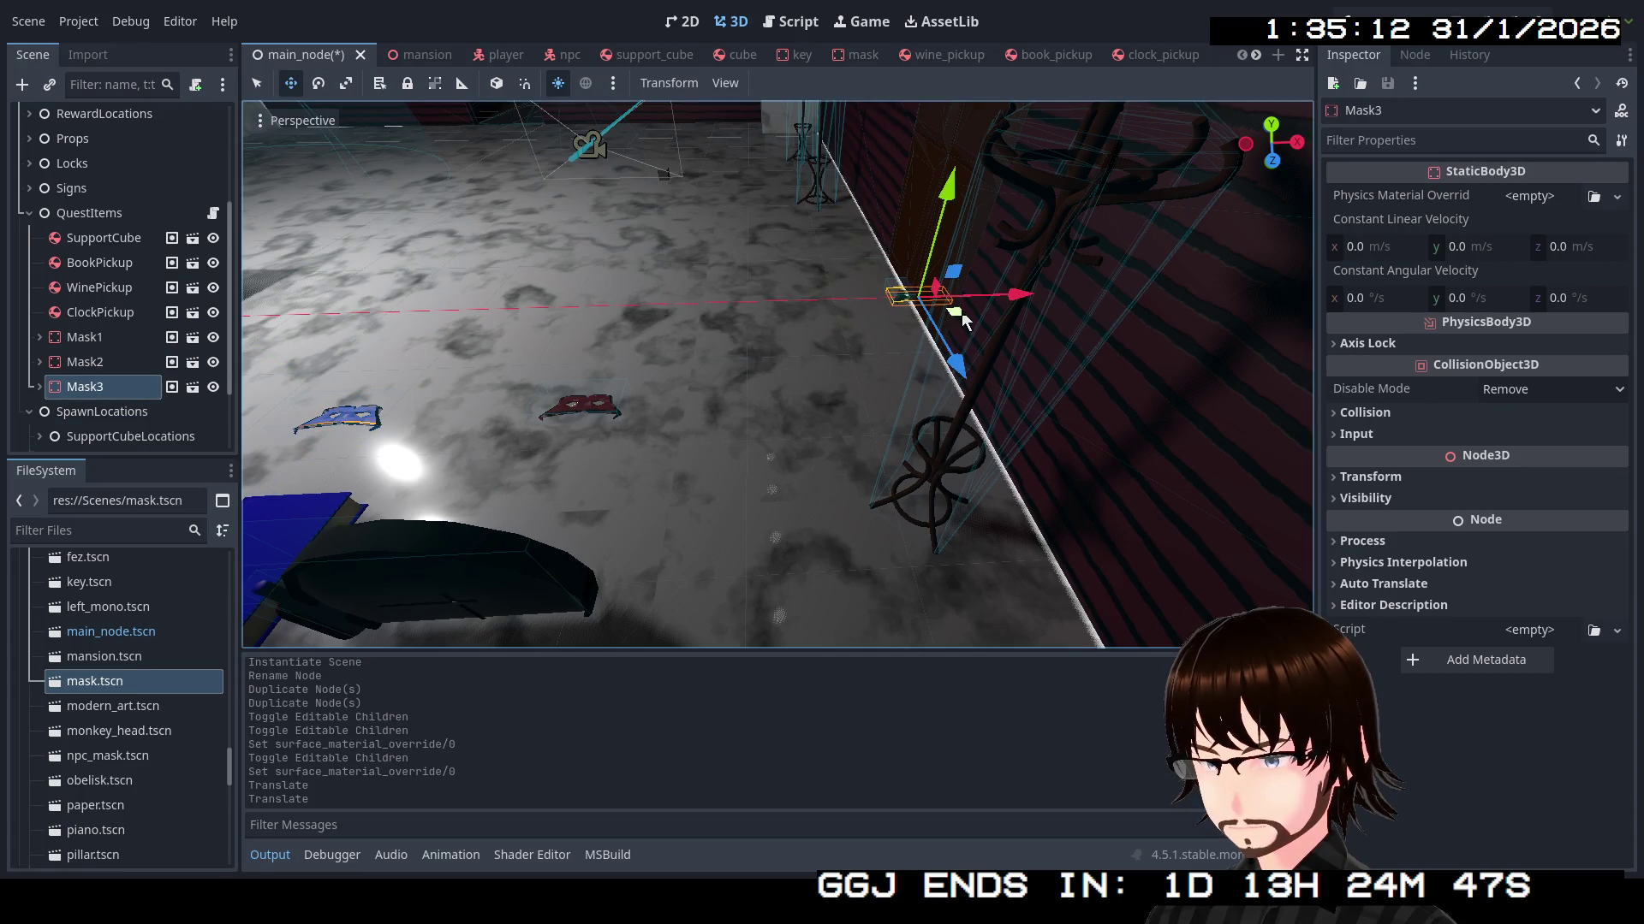
pyautogui.moveTo(959, 319); pyautogui.dragTo(479, 381)
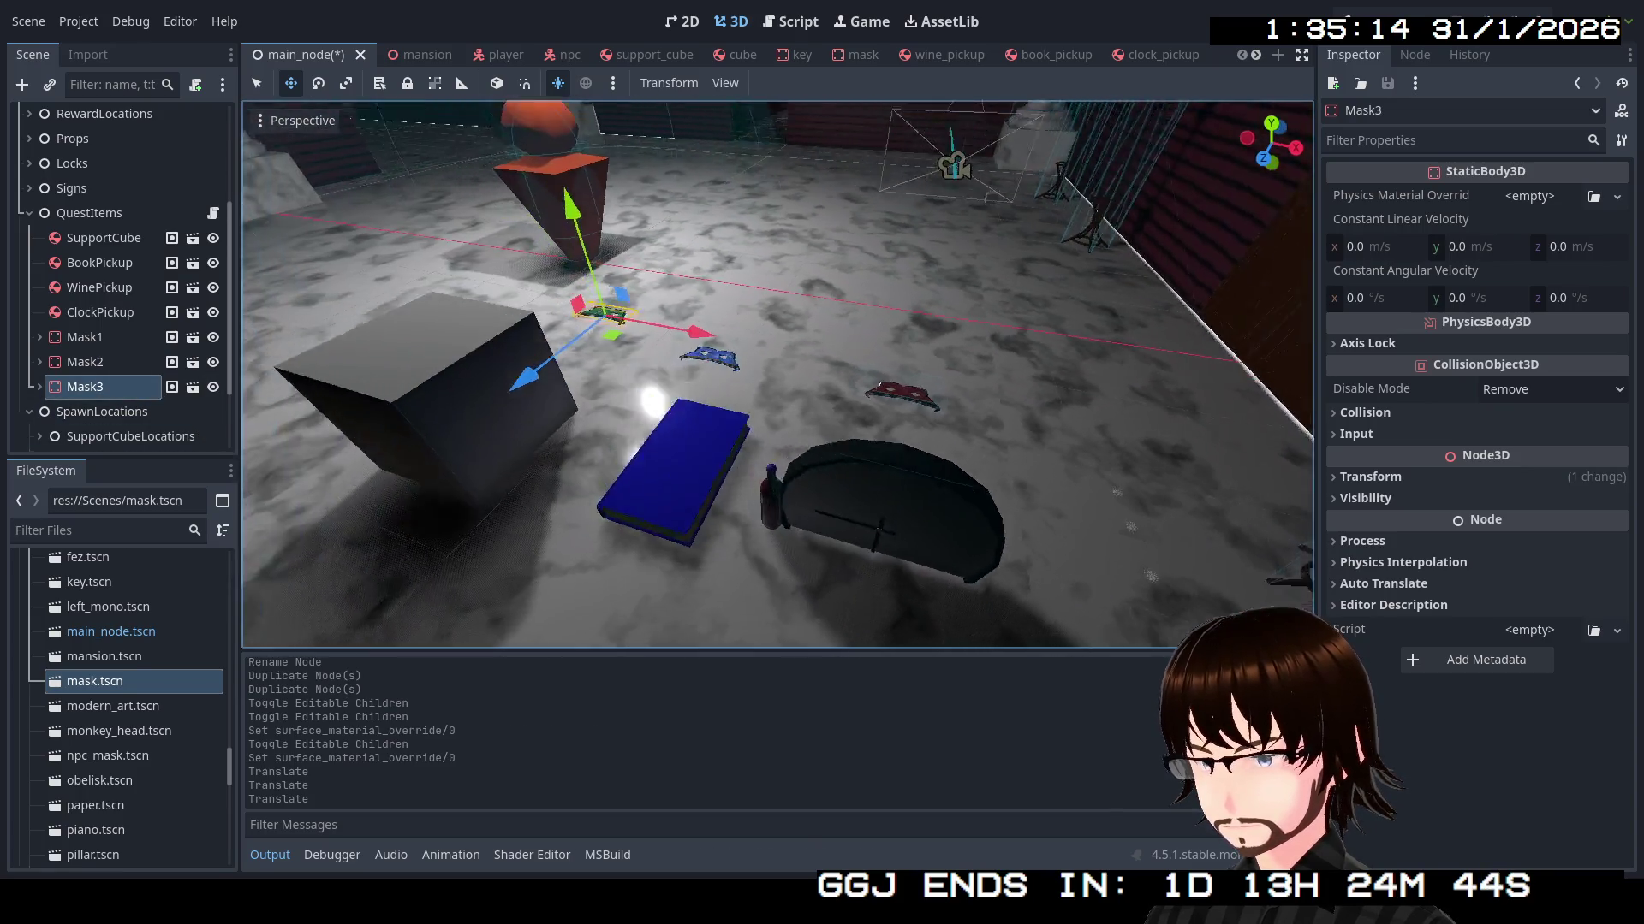
pyautogui.press('w')
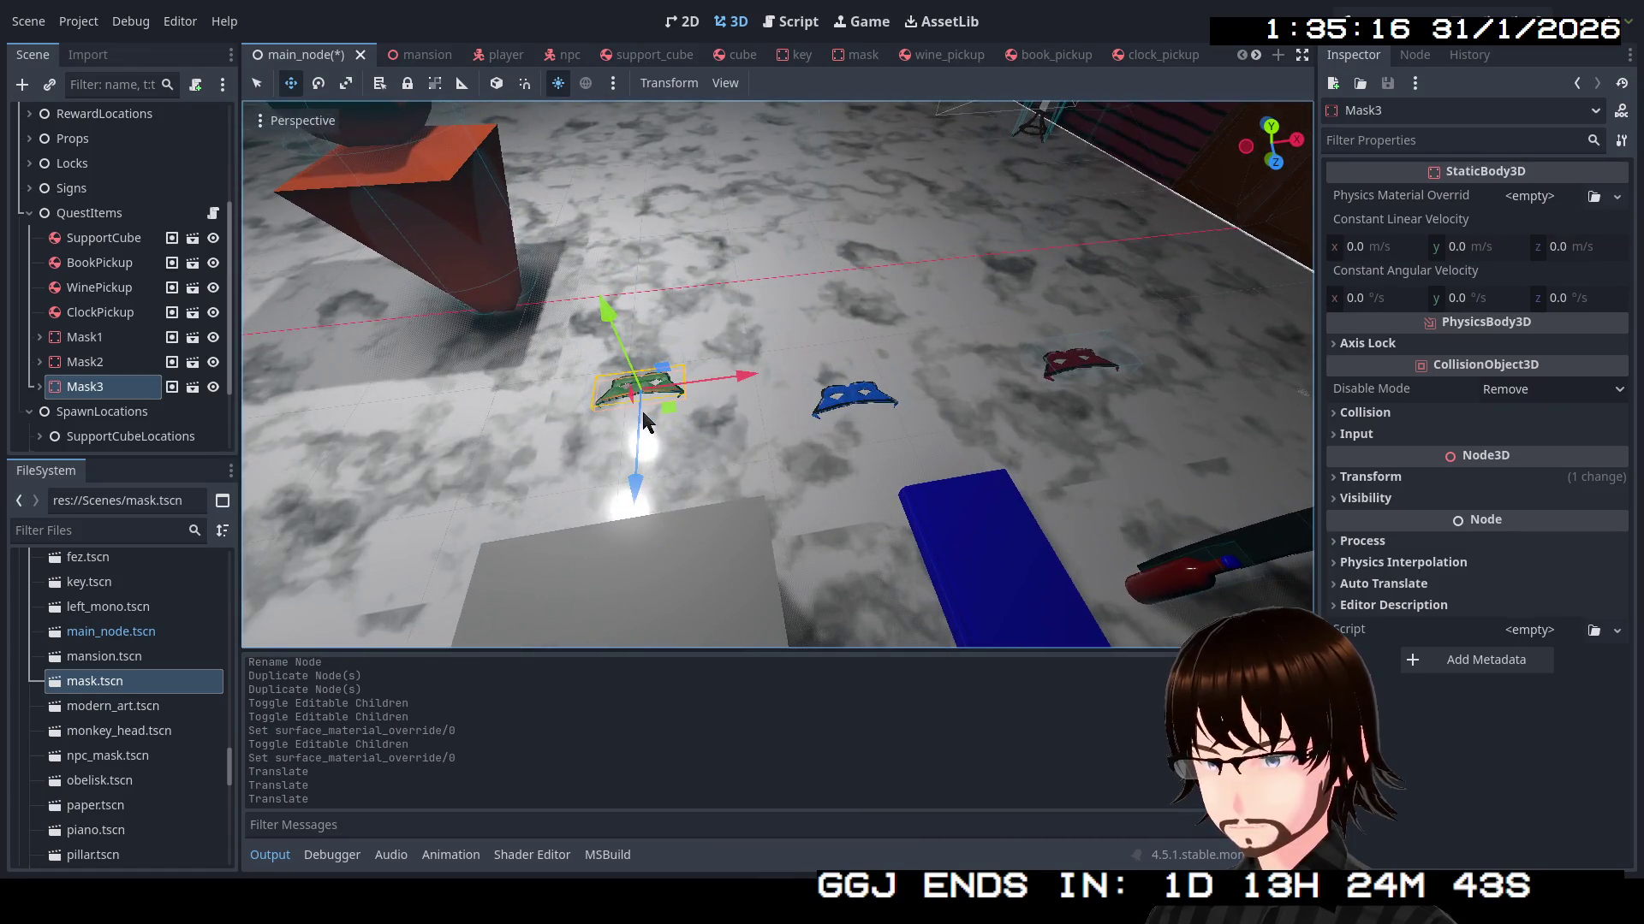
pyautogui.moveTo(666, 416); pyautogui.dragTo(652, 453)
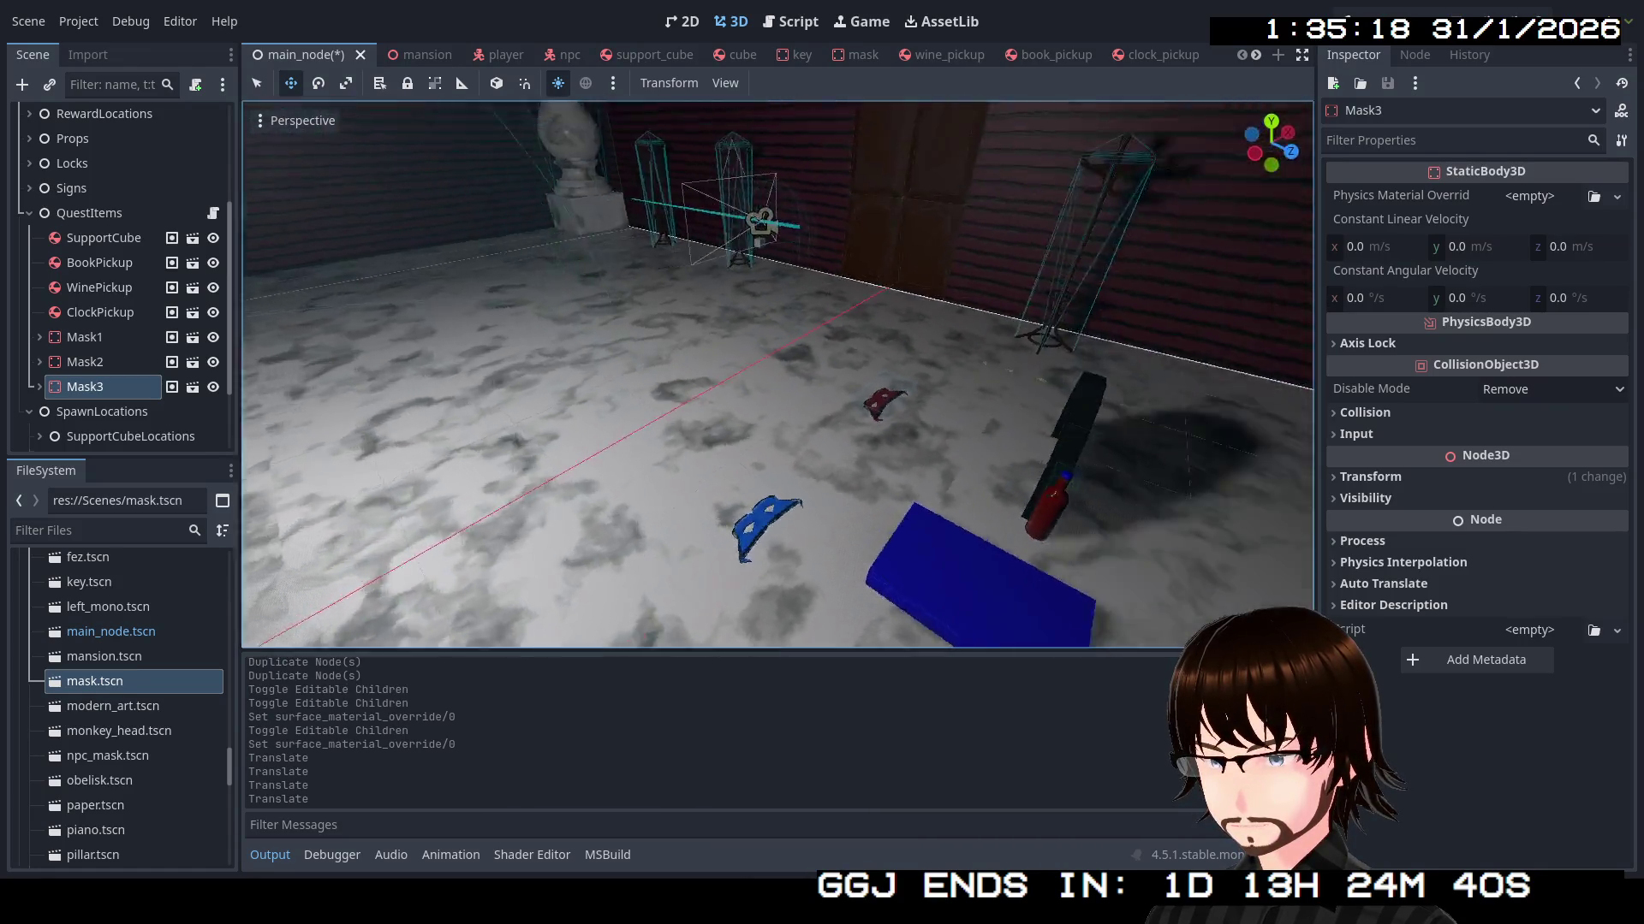
pyautogui.press('w')
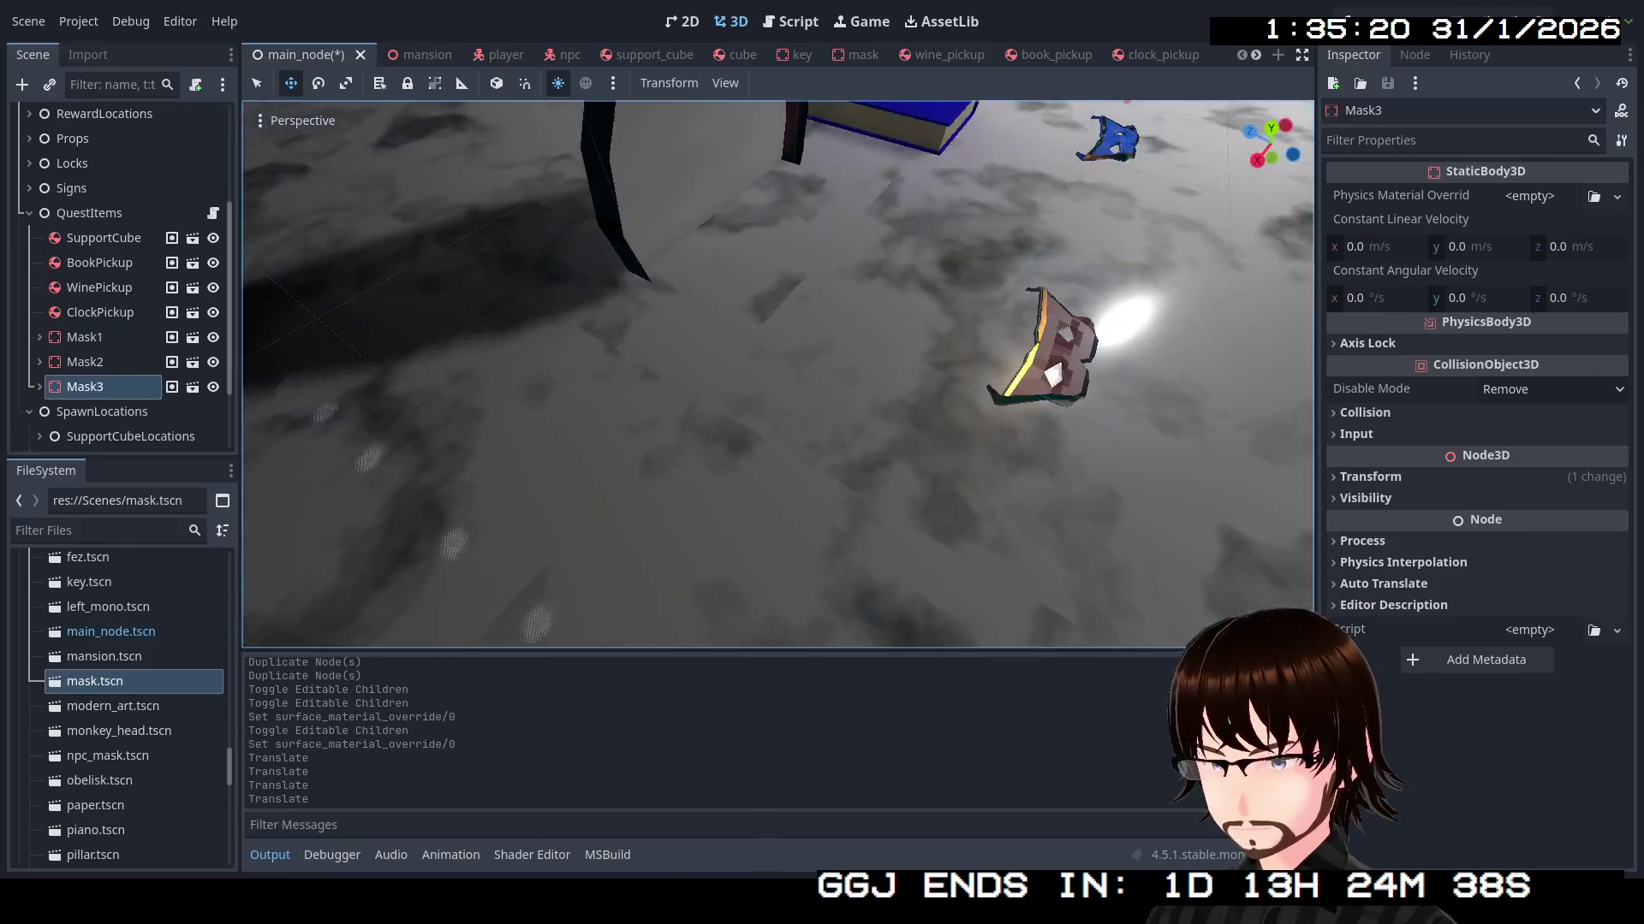
pyautogui.press('s')
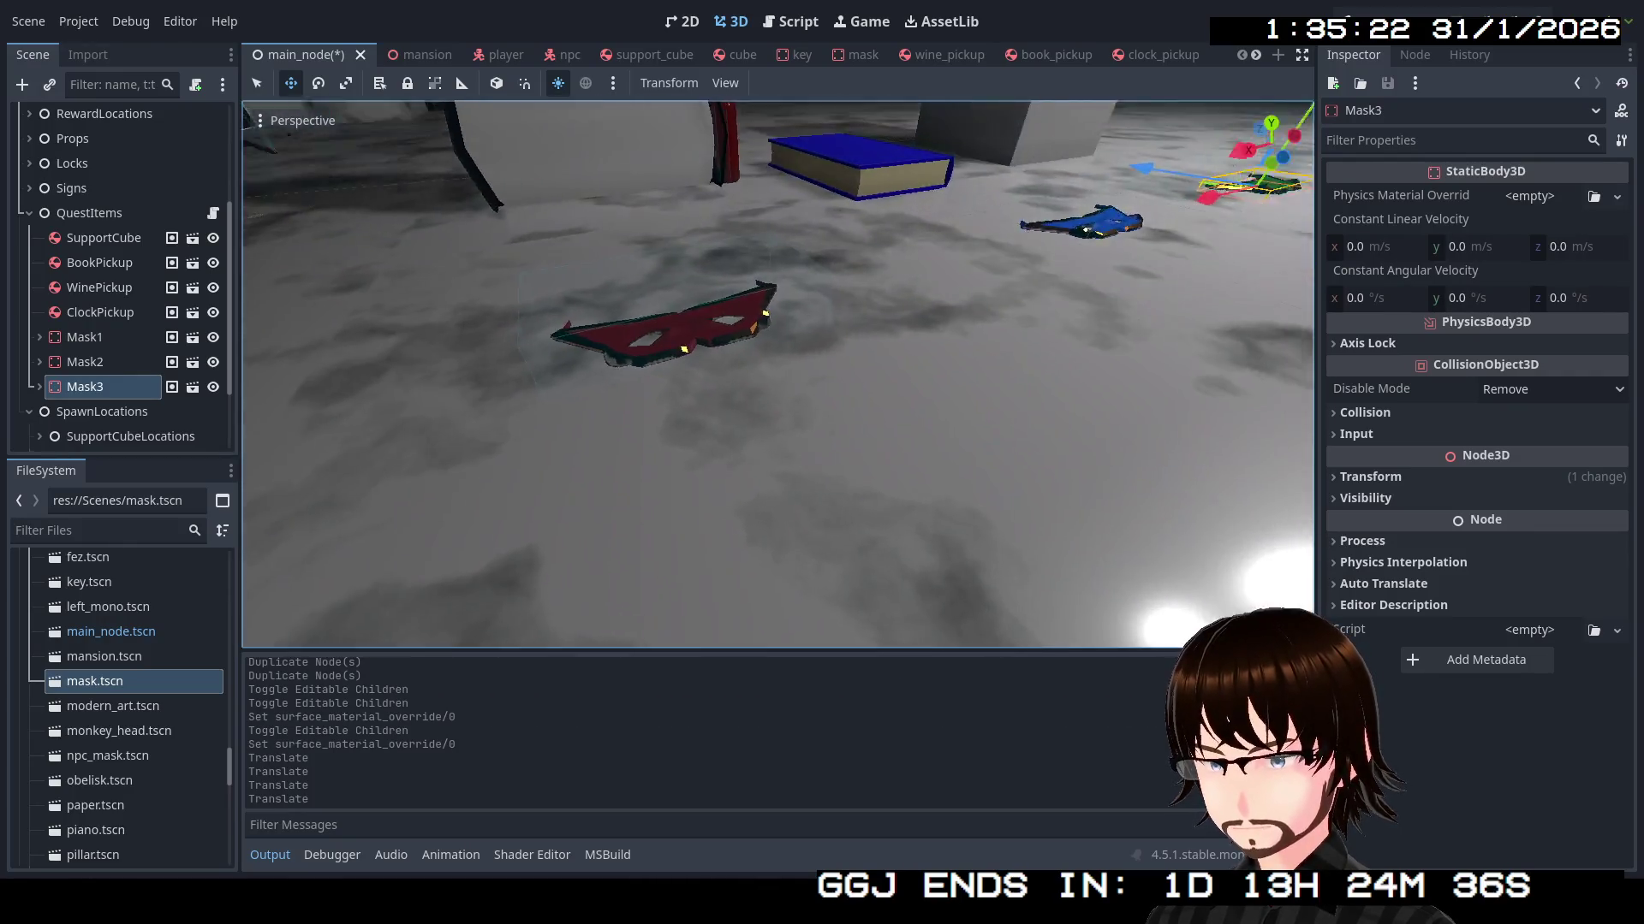
pyautogui.press('w')
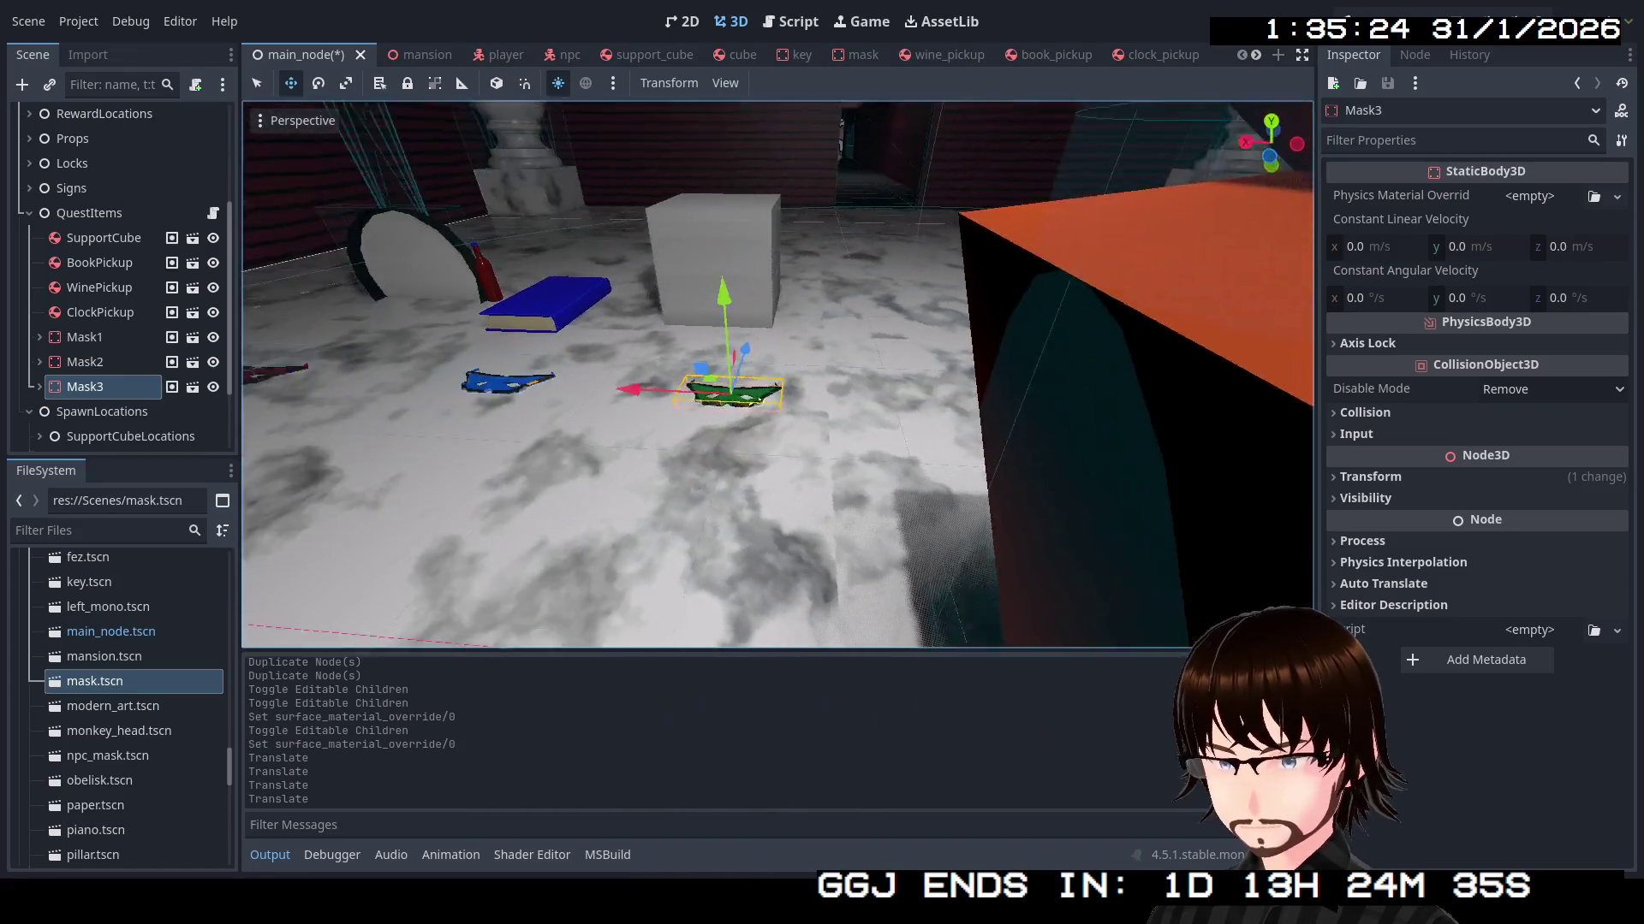
pyautogui.press('s')
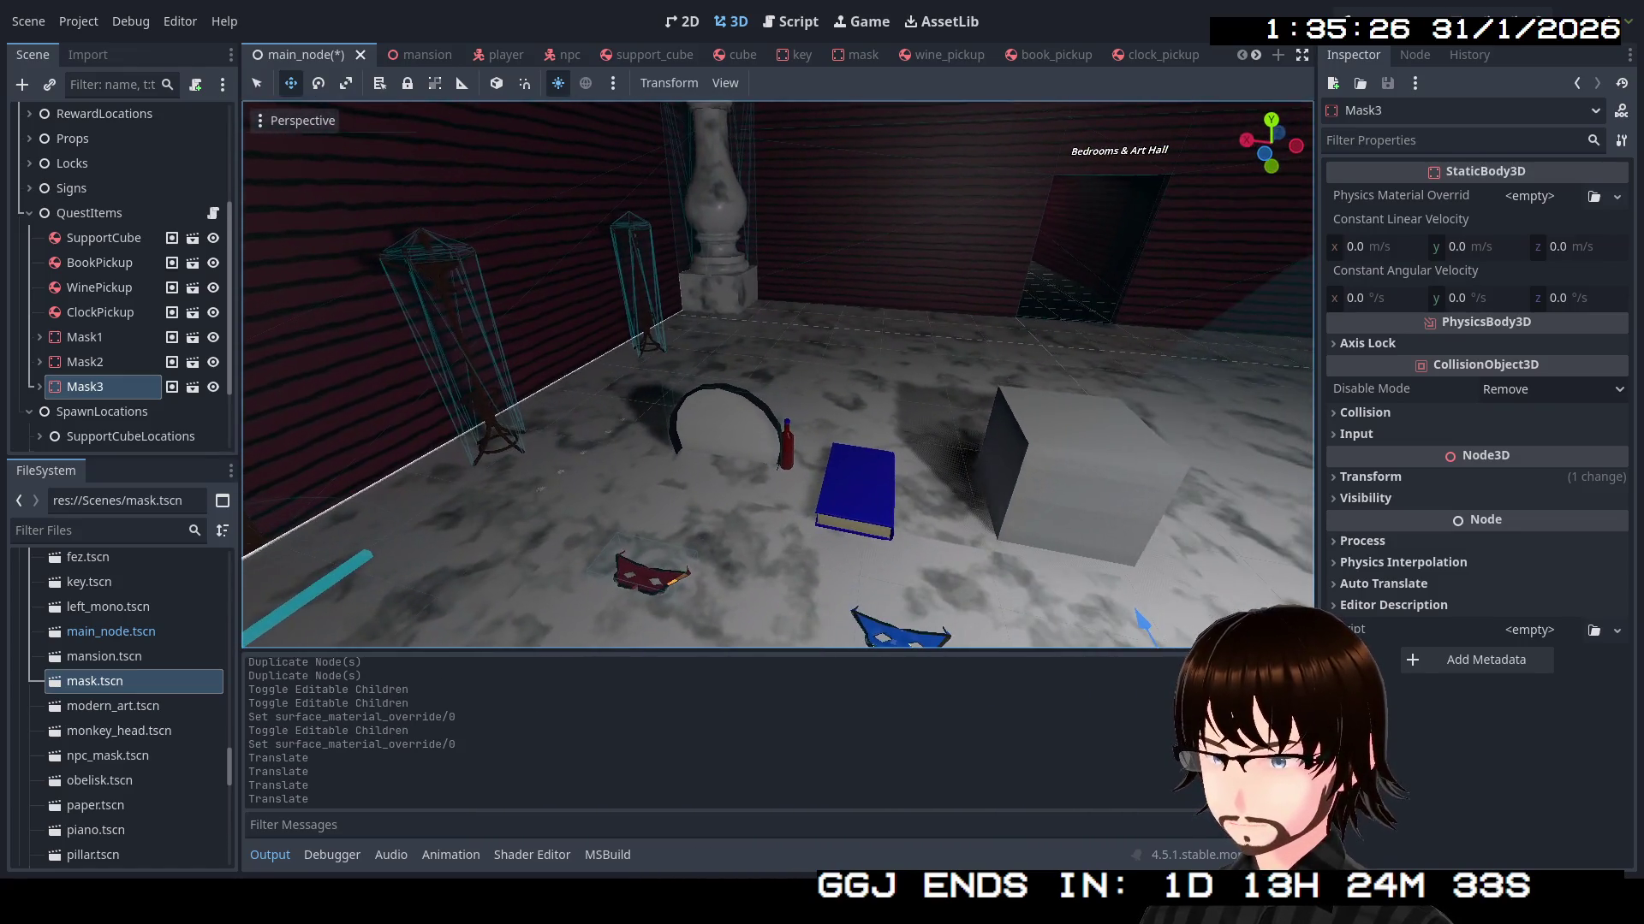
pyautogui.click(29, 211)
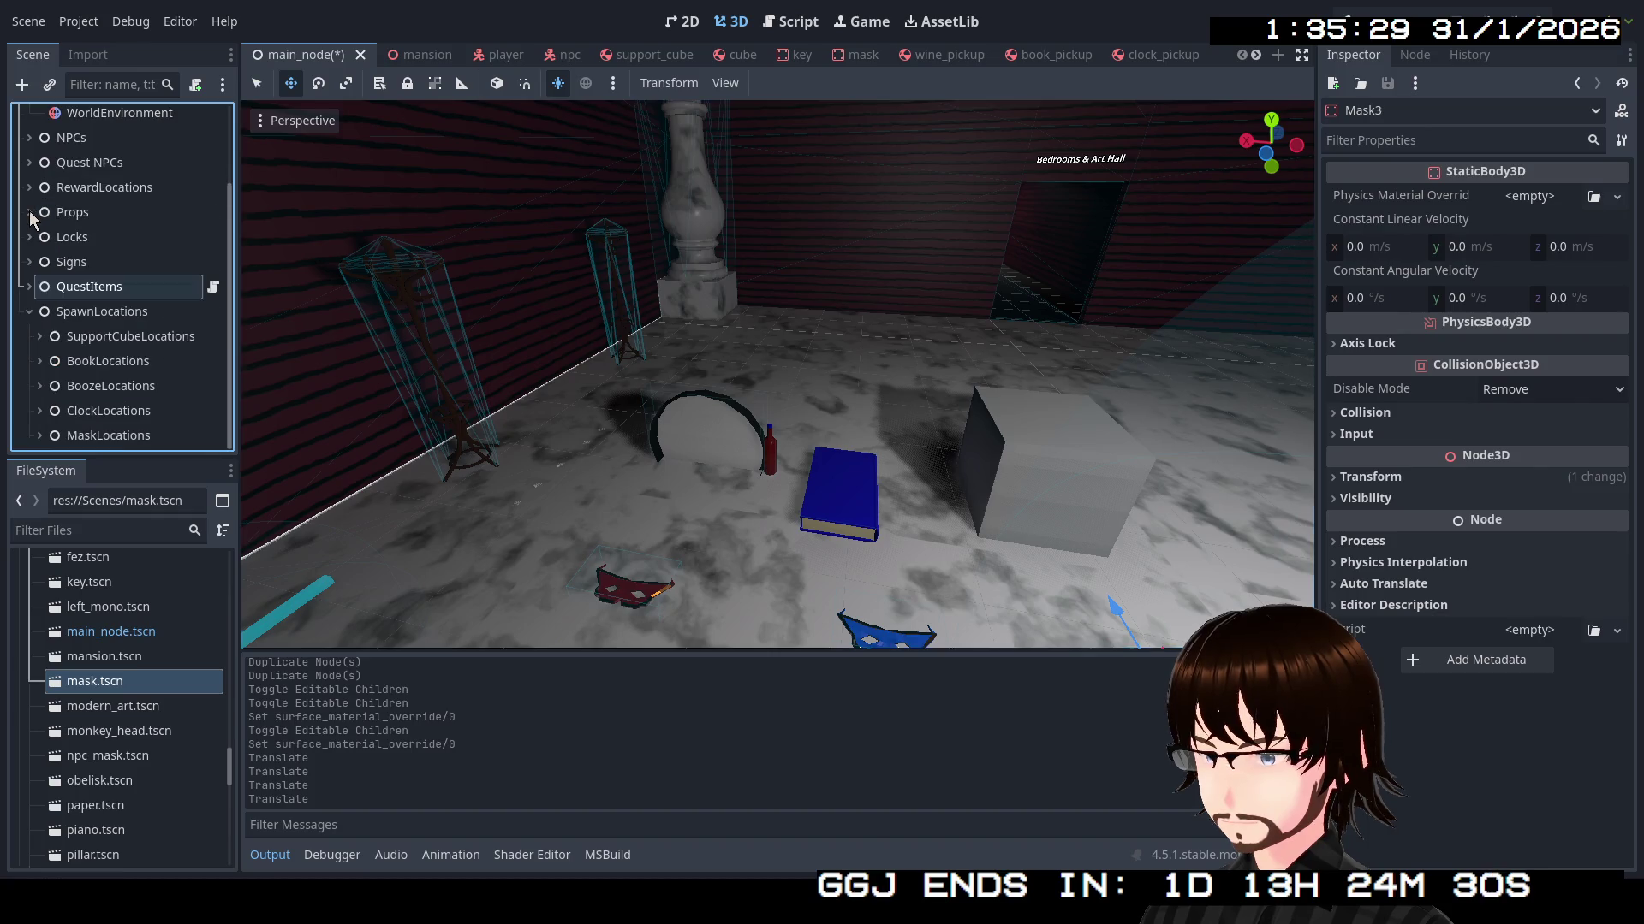
# Inspect MaskLocations' children, select QuestItems and rebuild the .NET project
pyautogui.click(38, 437)
pyautogui.scroll(-3, 94, 402)
pyautogui.scroll(3, 110, 381)
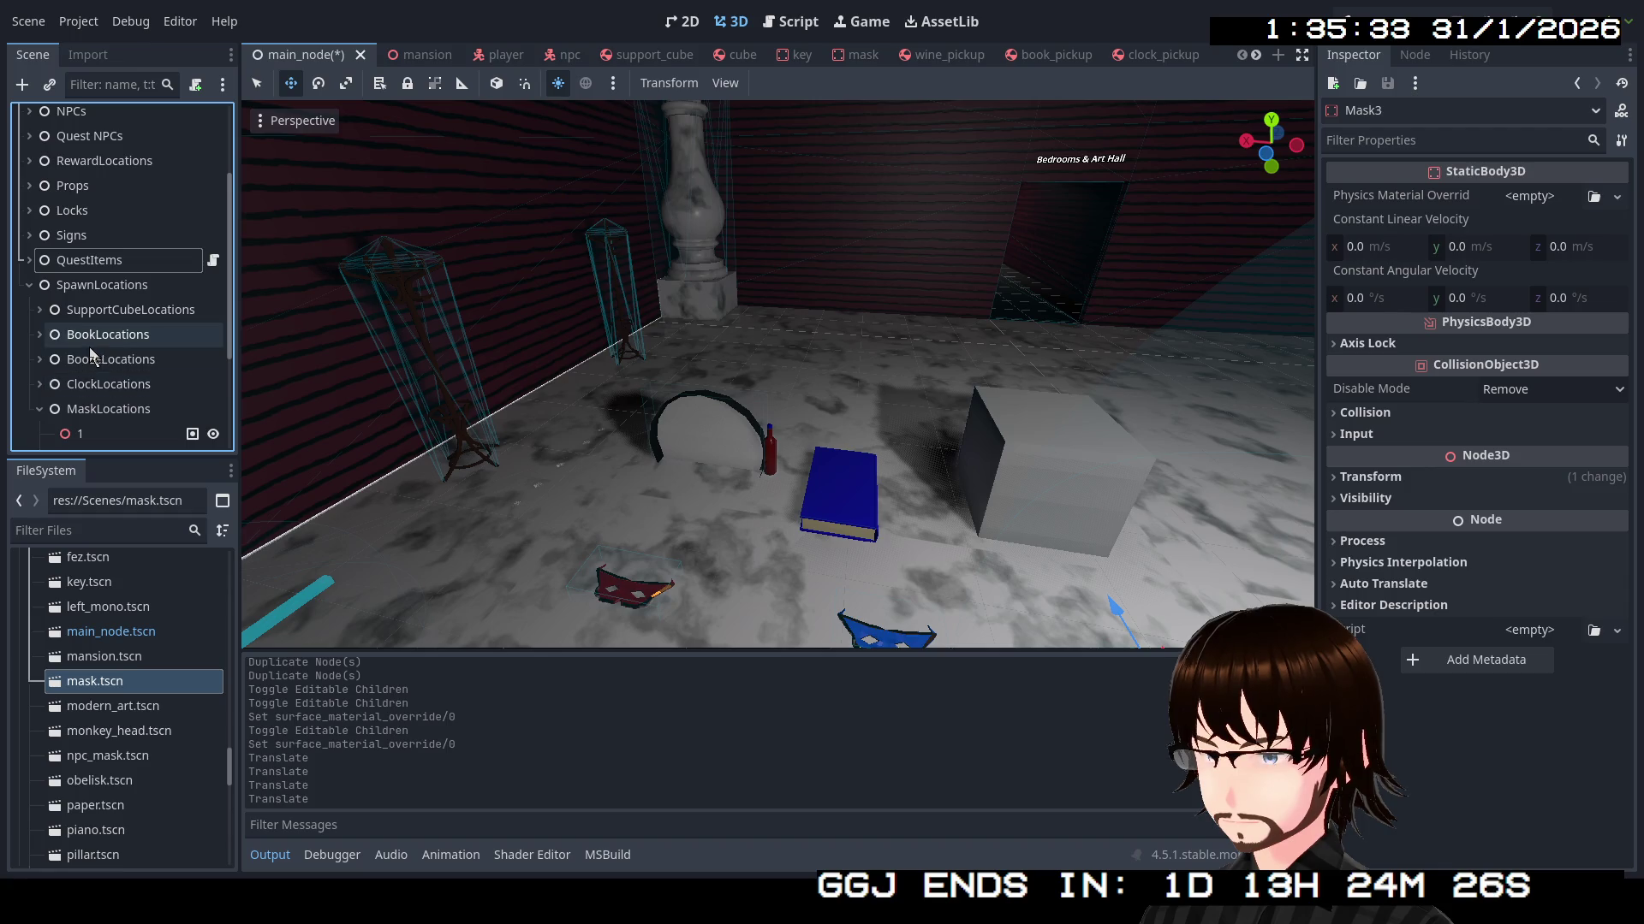
pyautogui.click(39, 409)
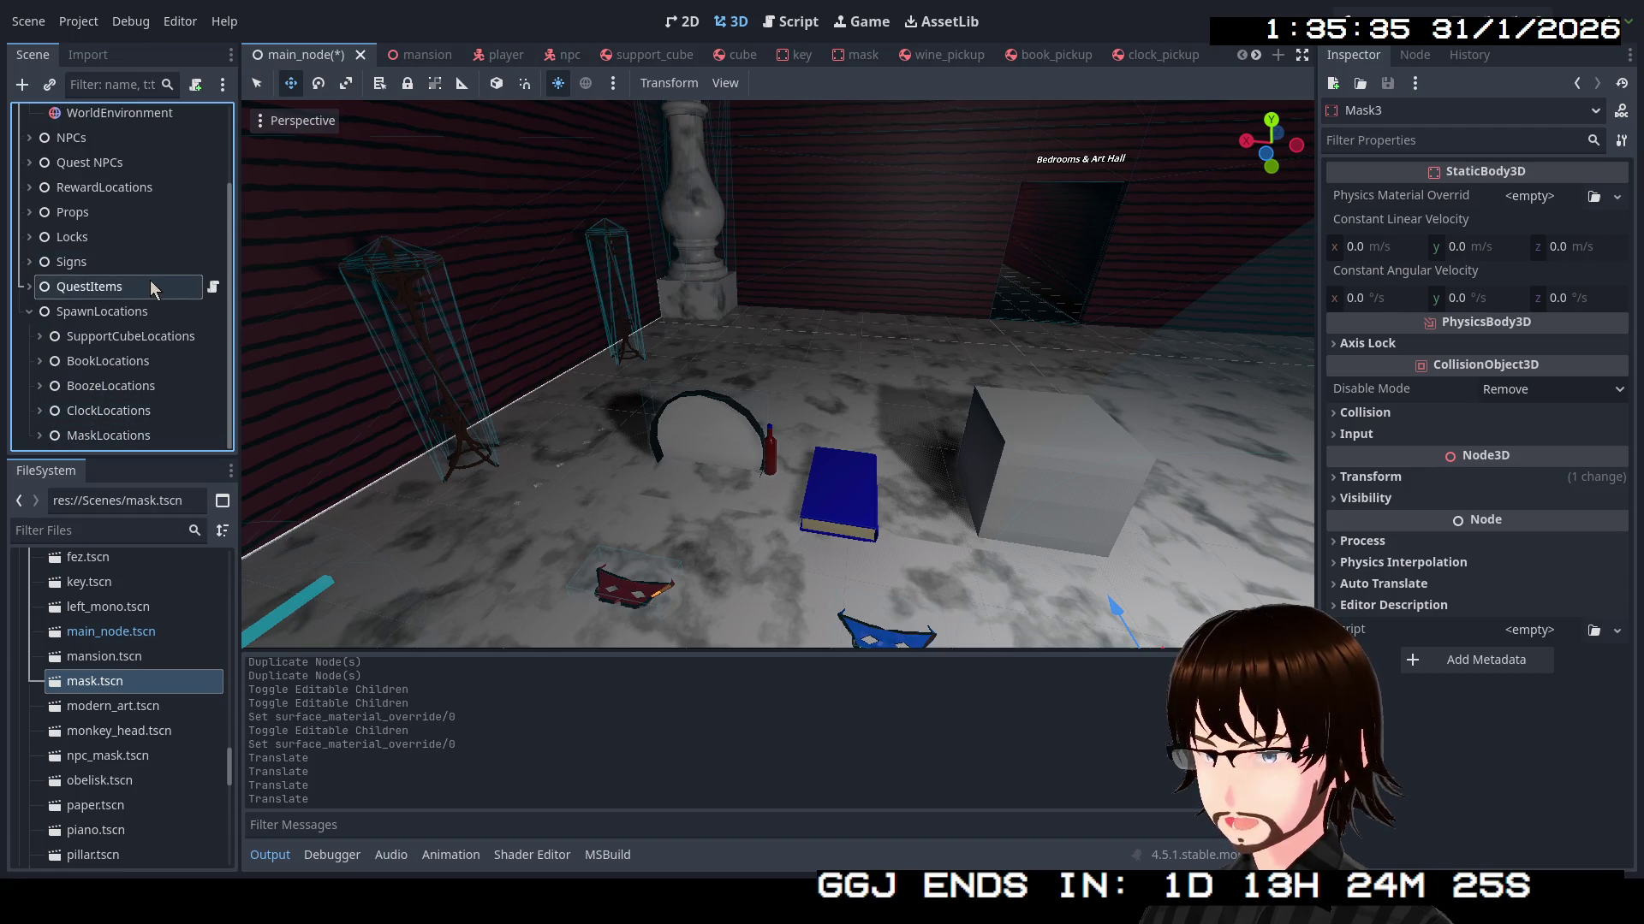
pyautogui.click(151, 283)
pyautogui.click(1350, 19)
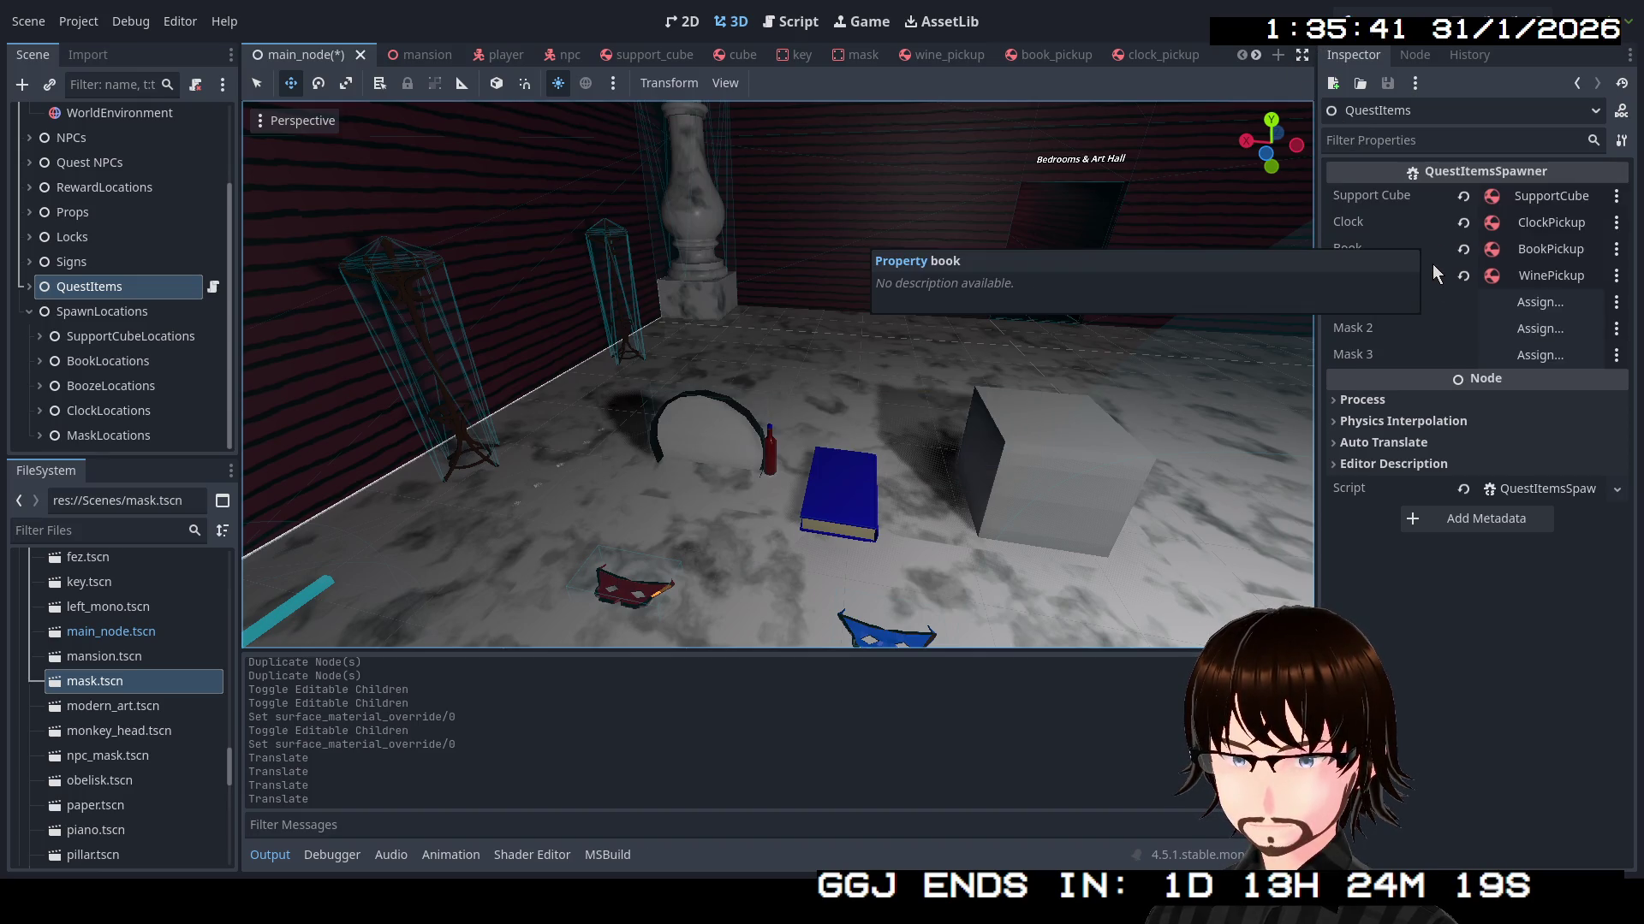
# Drag Mask1, Mask2 and Mask3 into the spawner's Mask 1, Mask 2 and Mask 3 slots
pyautogui.click(29, 286)
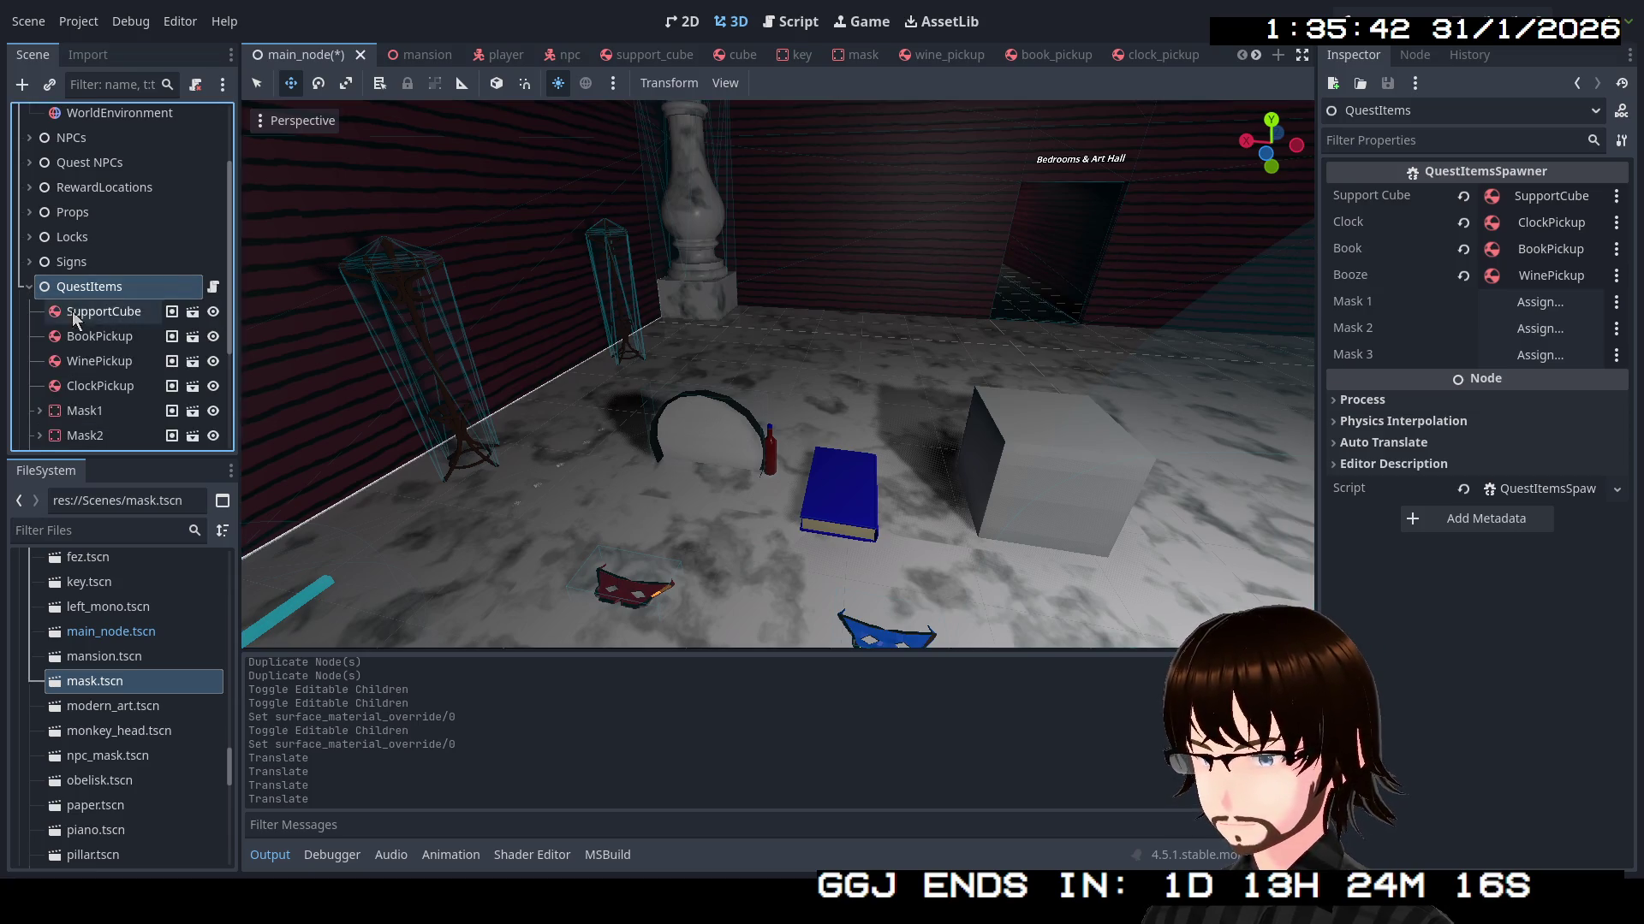
pyautogui.scroll(-2, 102, 349)
pyautogui.moveTo(82, 325)
pyautogui.mouseDown()
pyautogui.moveTo(514, 353)
pyautogui.moveTo(1474, 323)
pyautogui.mouseUp()
pyautogui.moveTo(84, 350); pyautogui.dragTo(1455, 330)
pyautogui.moveTo(96, 377)
pyautogui.mouseDown()
pyautogui.moveTo(1411, 400)
pyautogui.moveTo(1545, 359)
pyautogui.mouseUp()
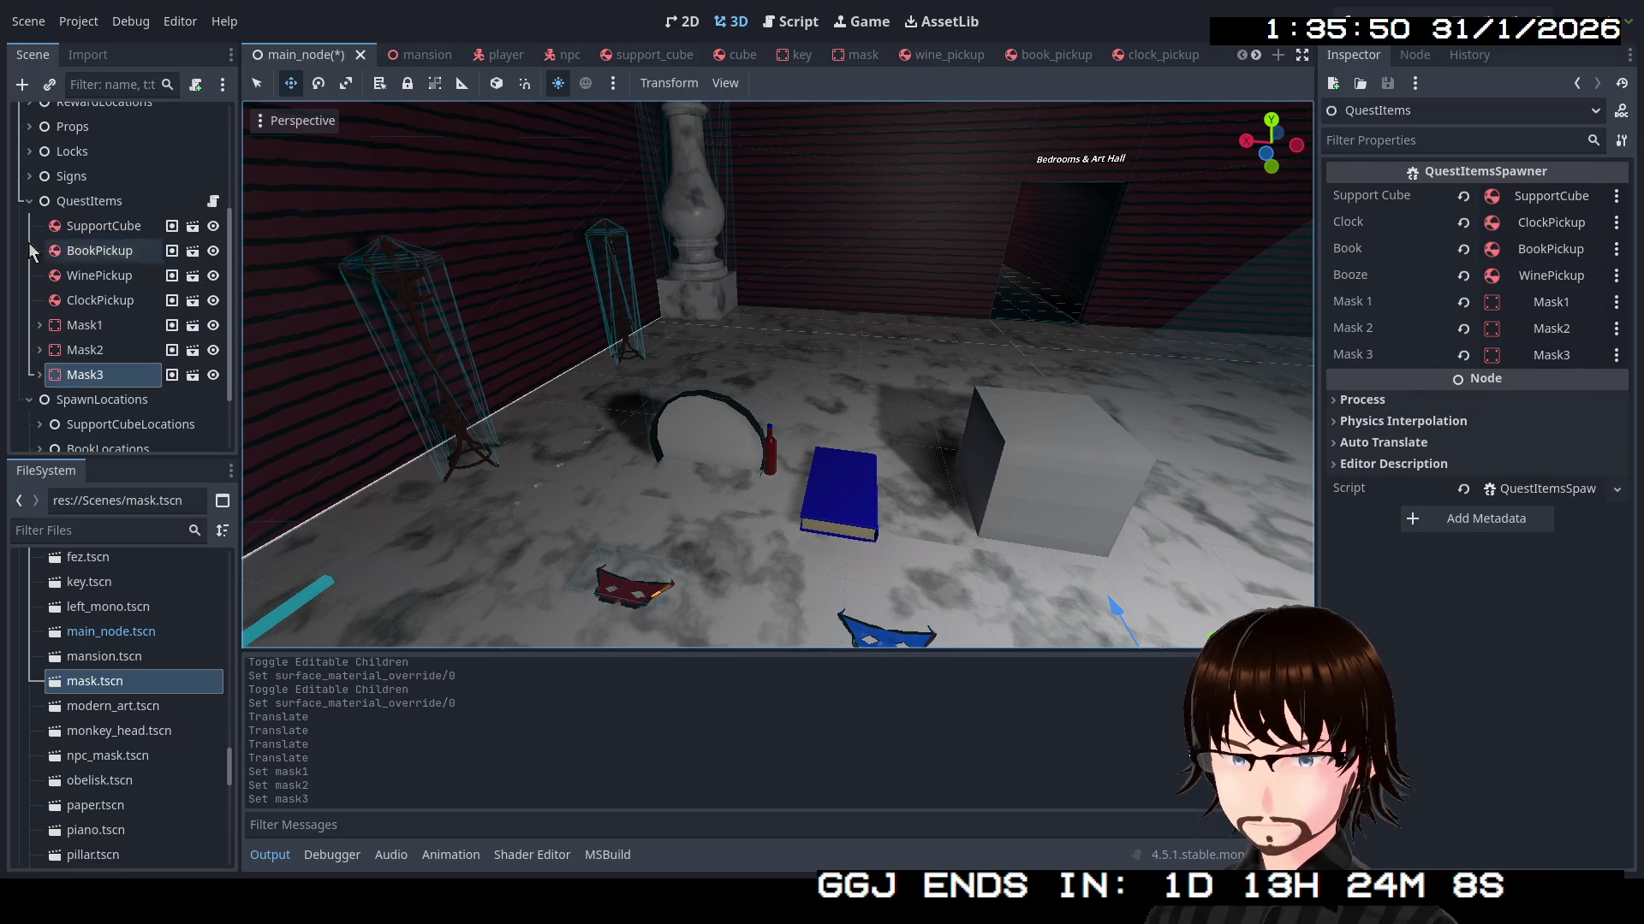
pyautogui.click(29, 200)
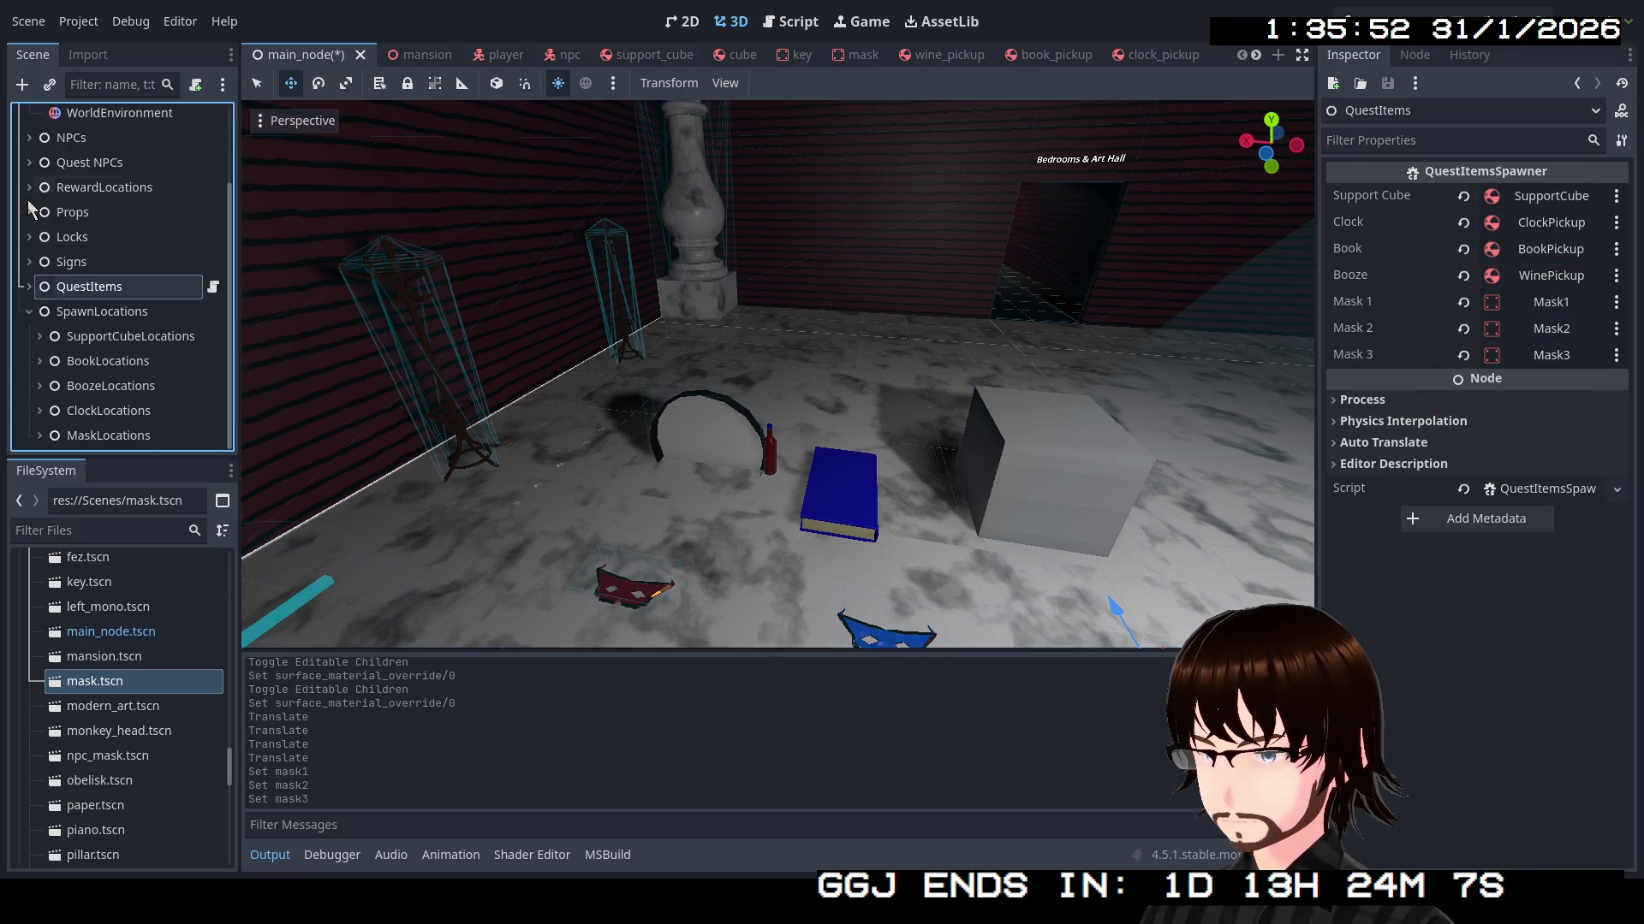
# Run the game, walk into the Art Hall and pick up the yellow key
pyautogui.press('F5')
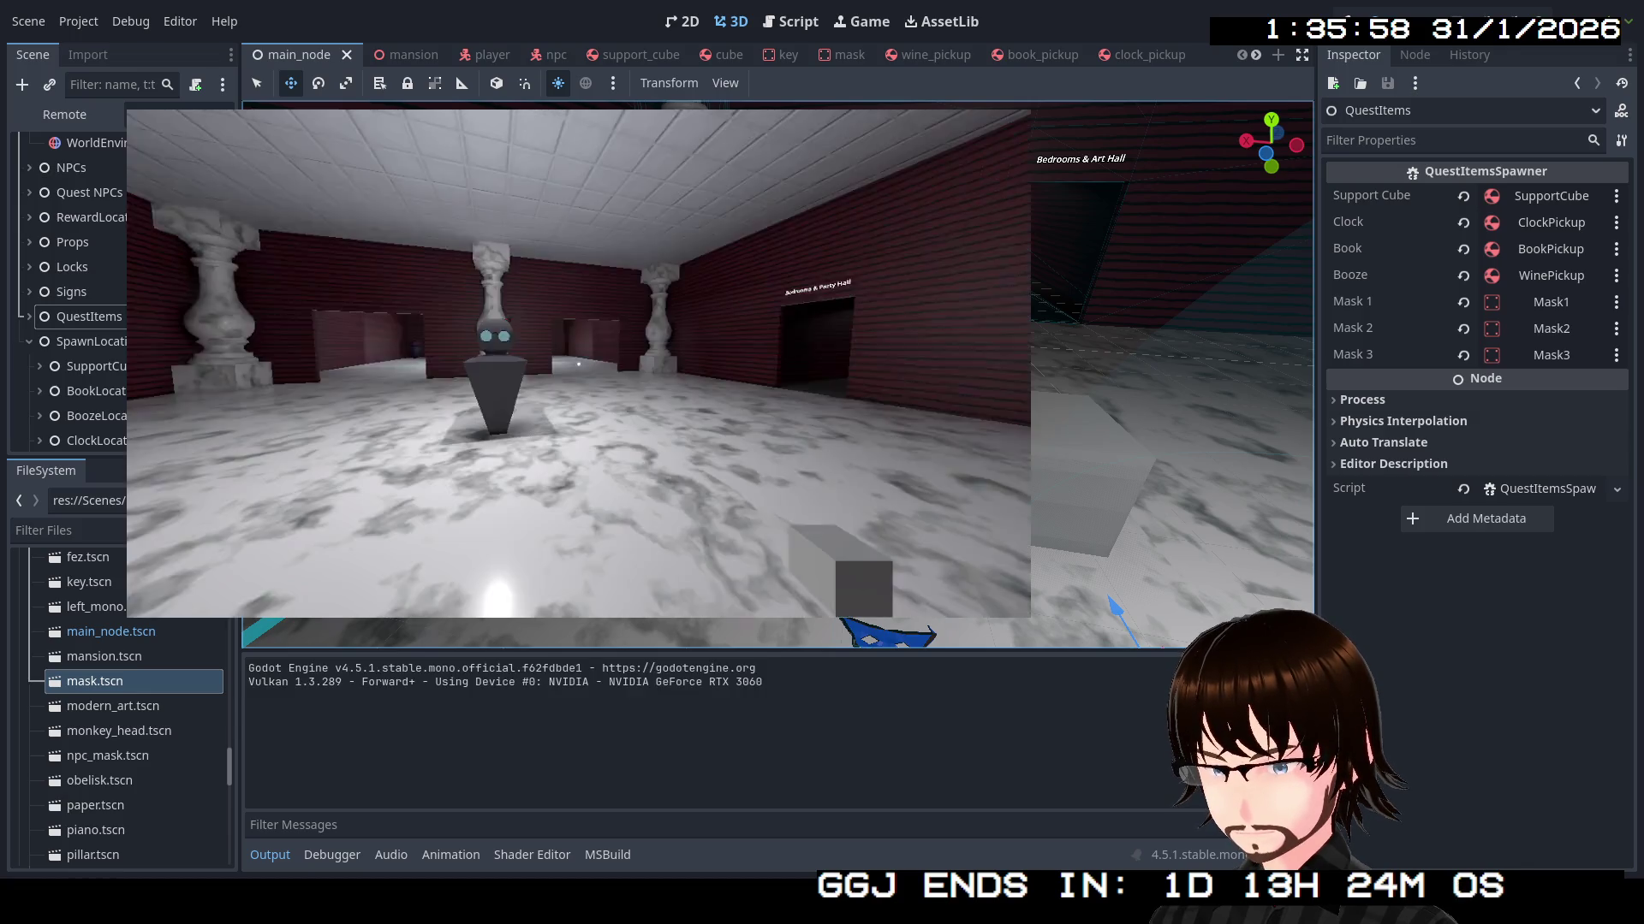
pyautogui.press('w')
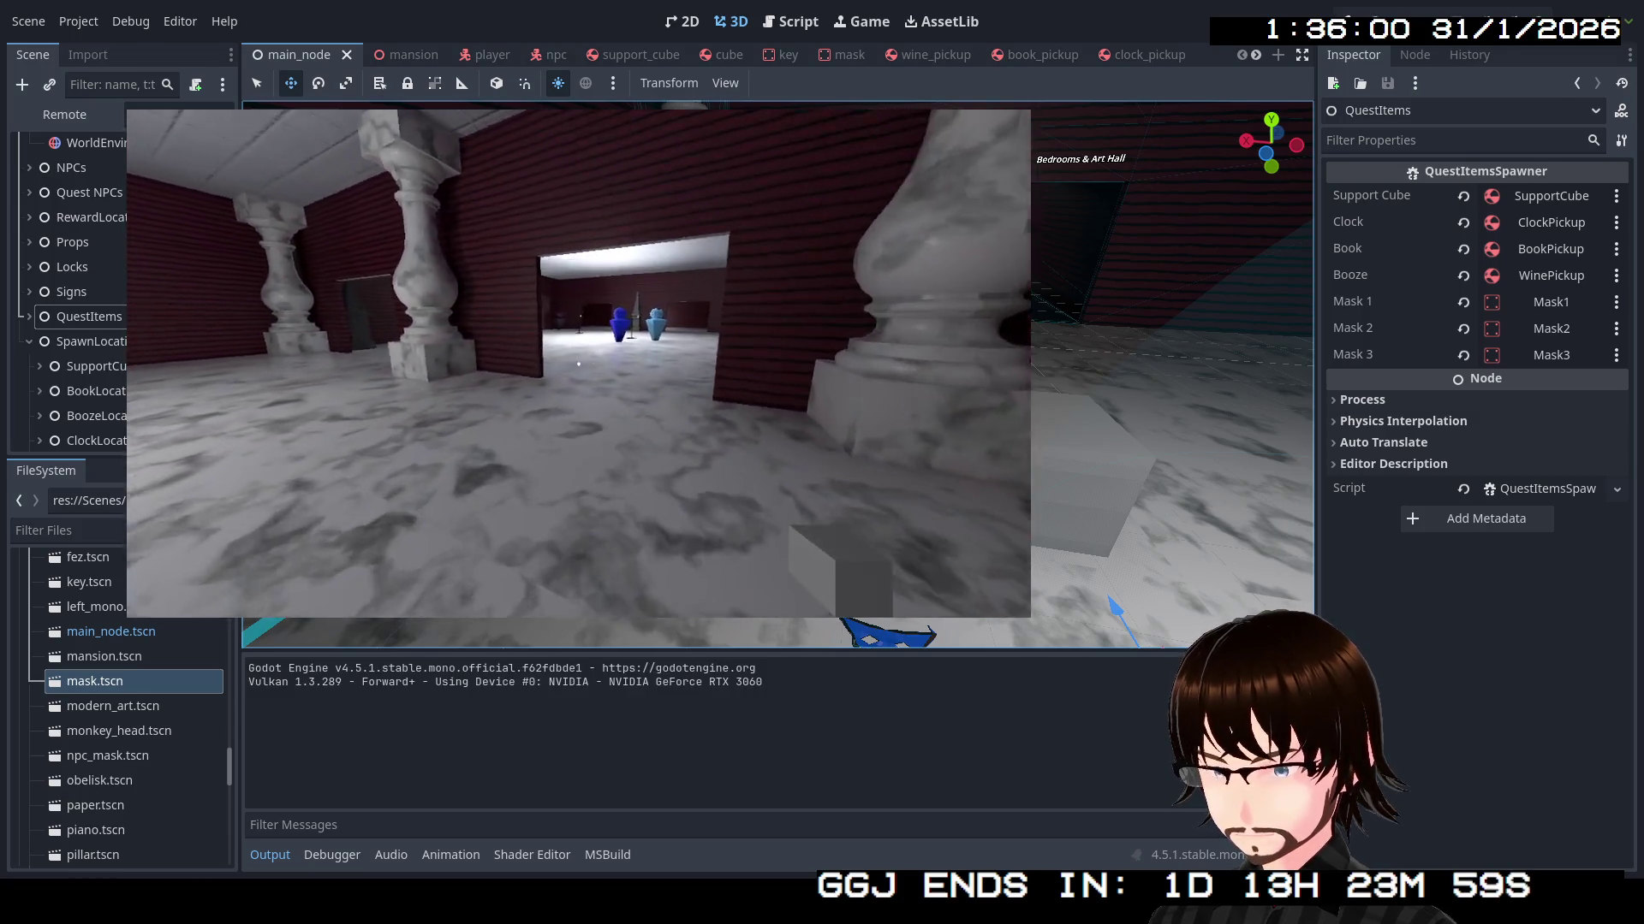
pyautogui.press('w')
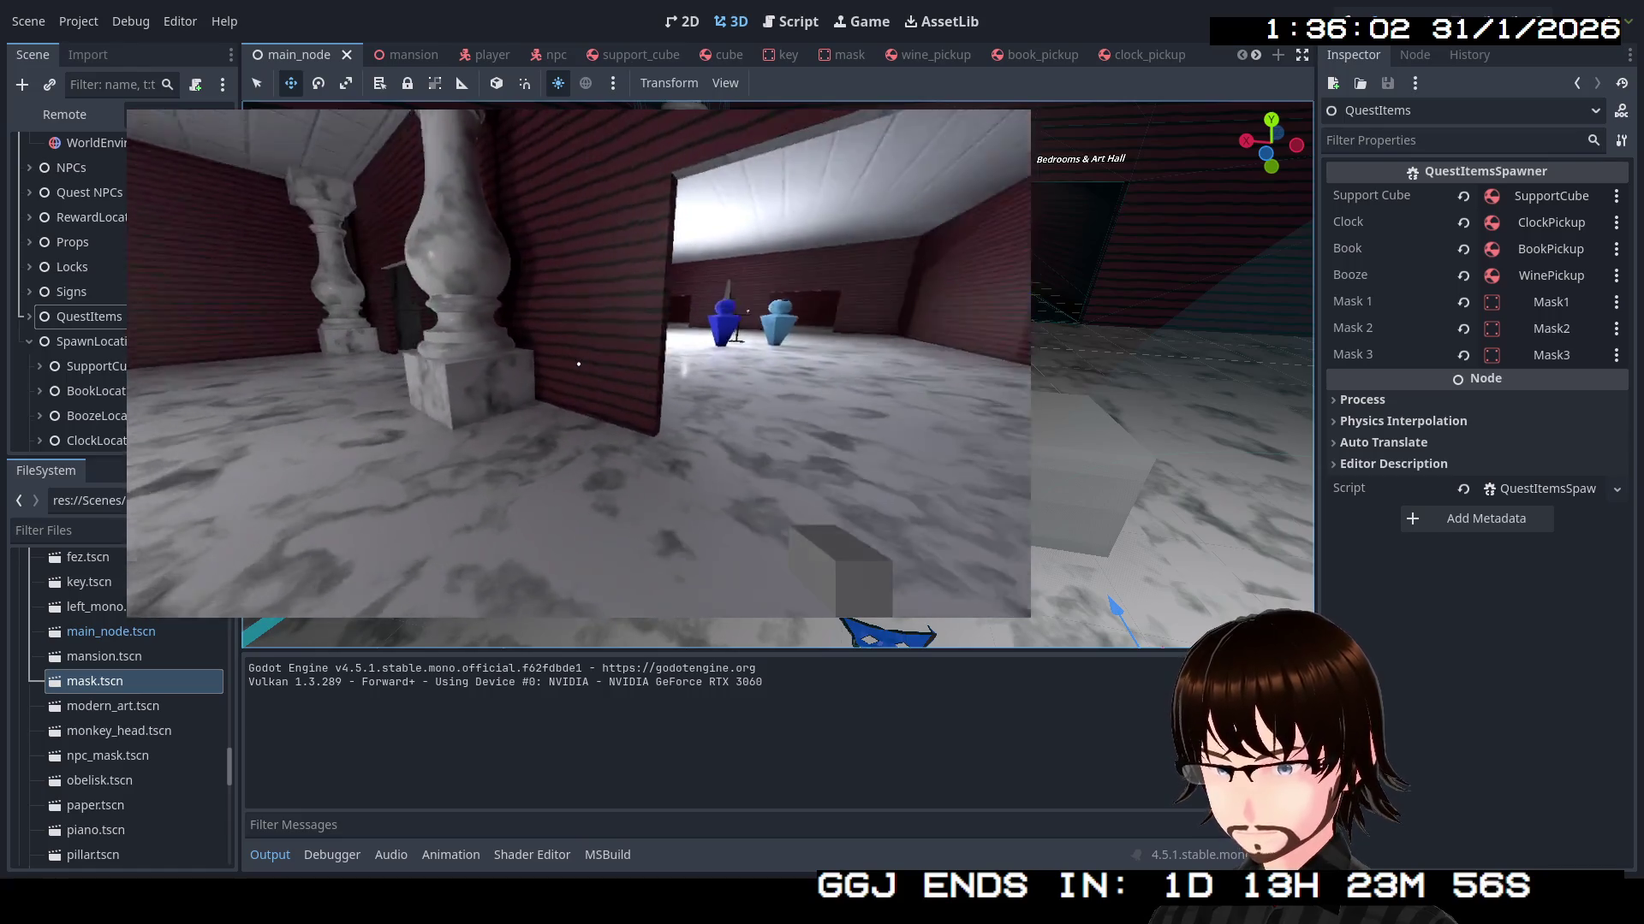
pyautogui.press('w')
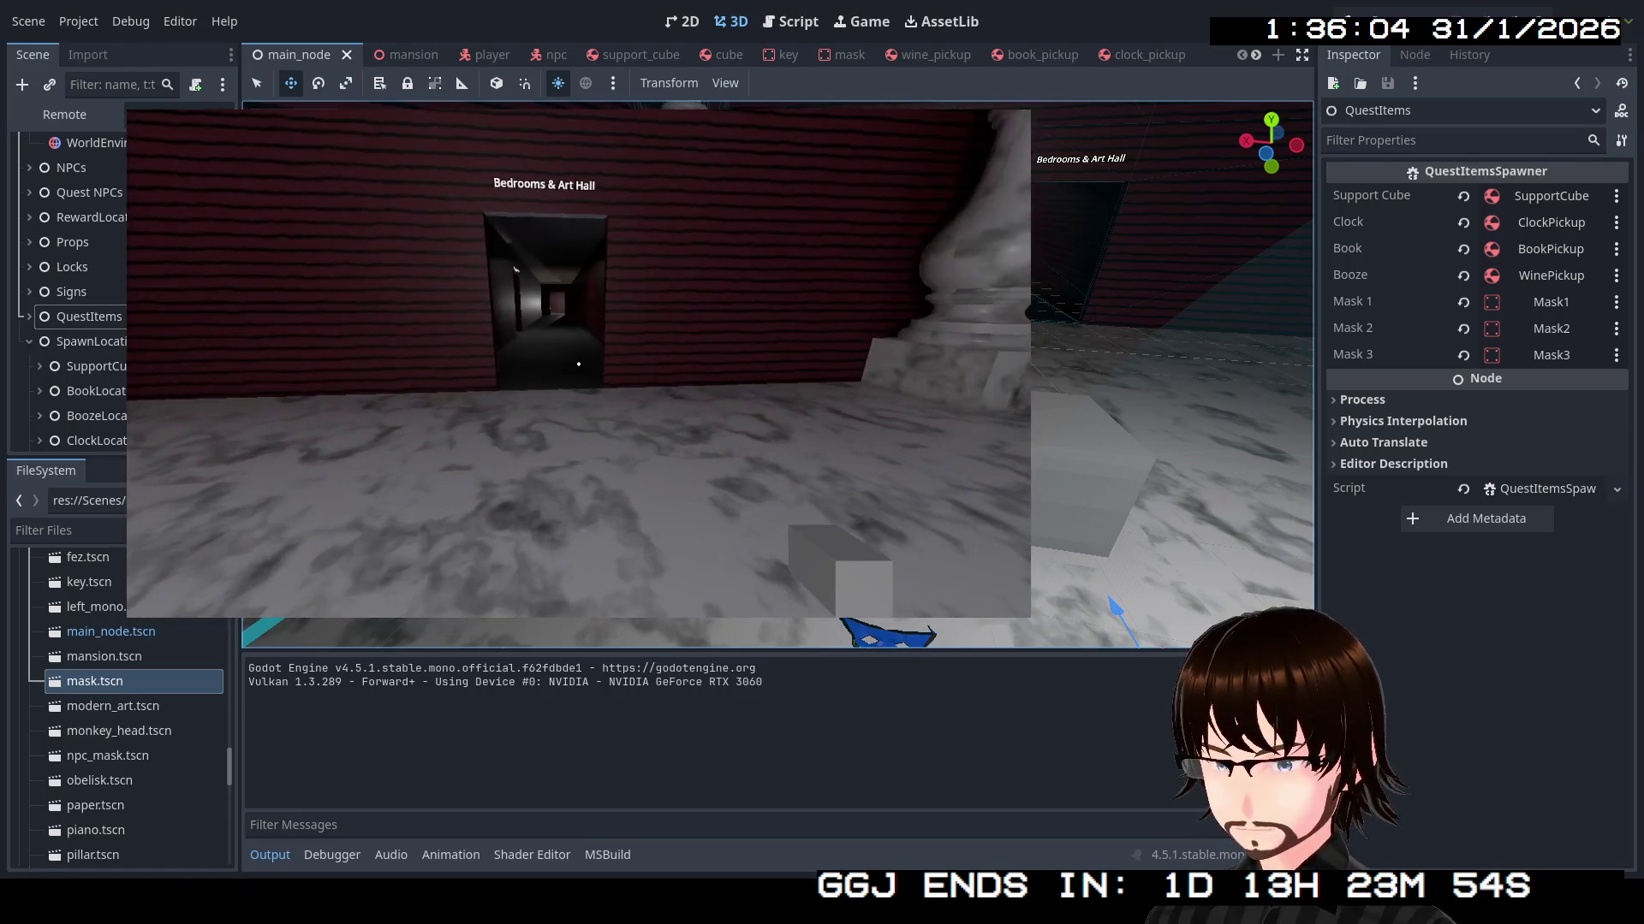
pyautogui.press('w')
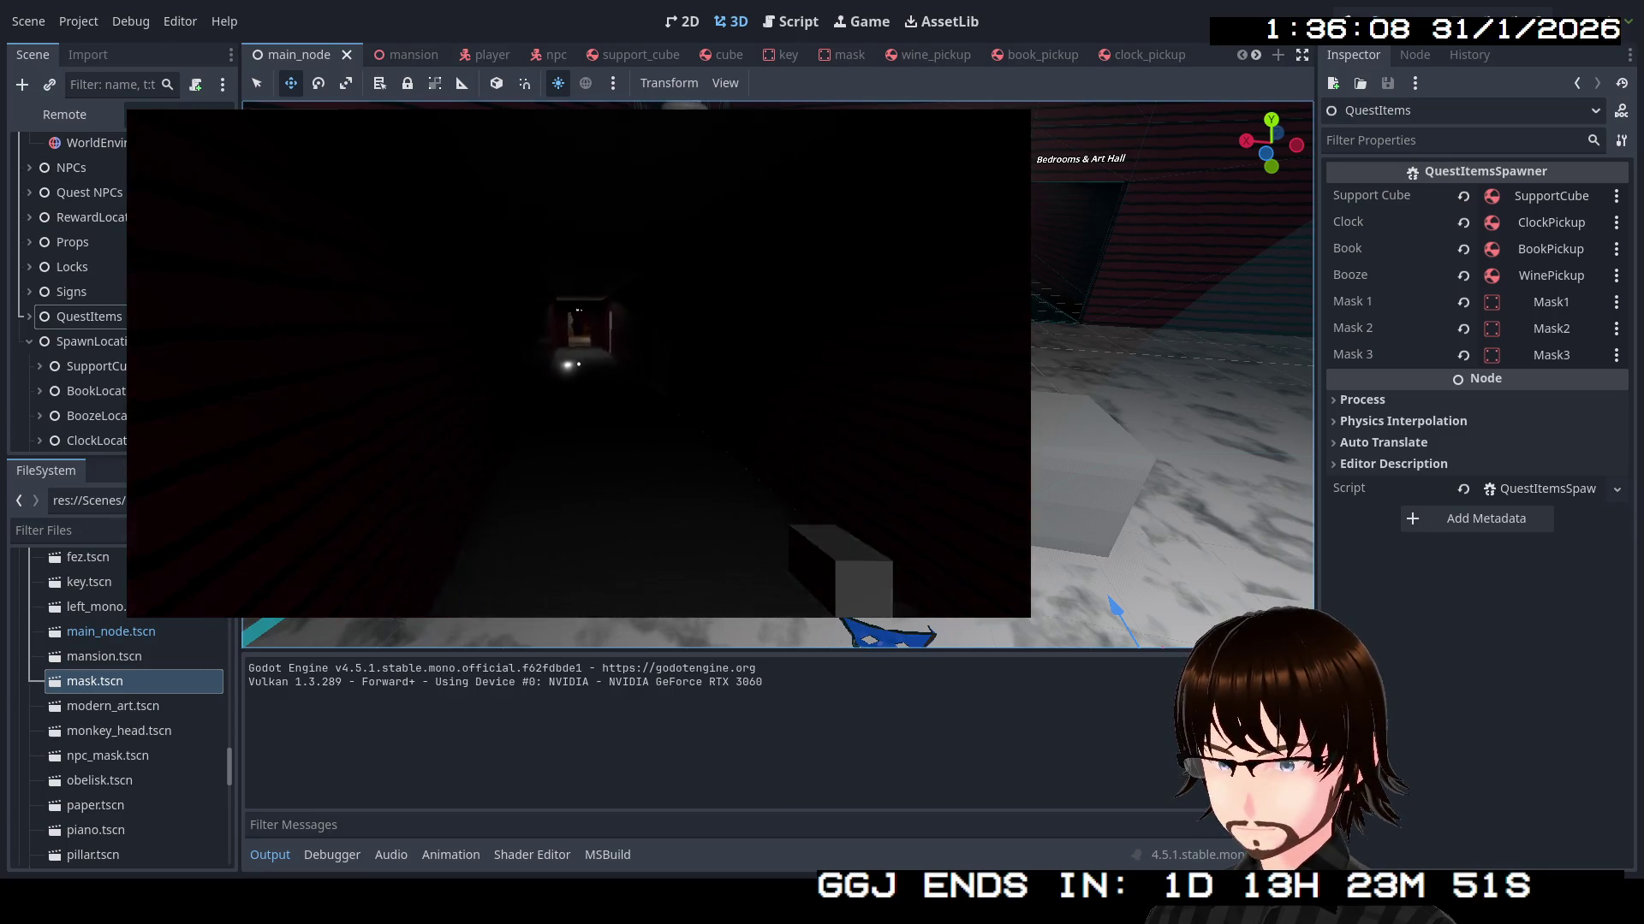
pyautogui.press('w')
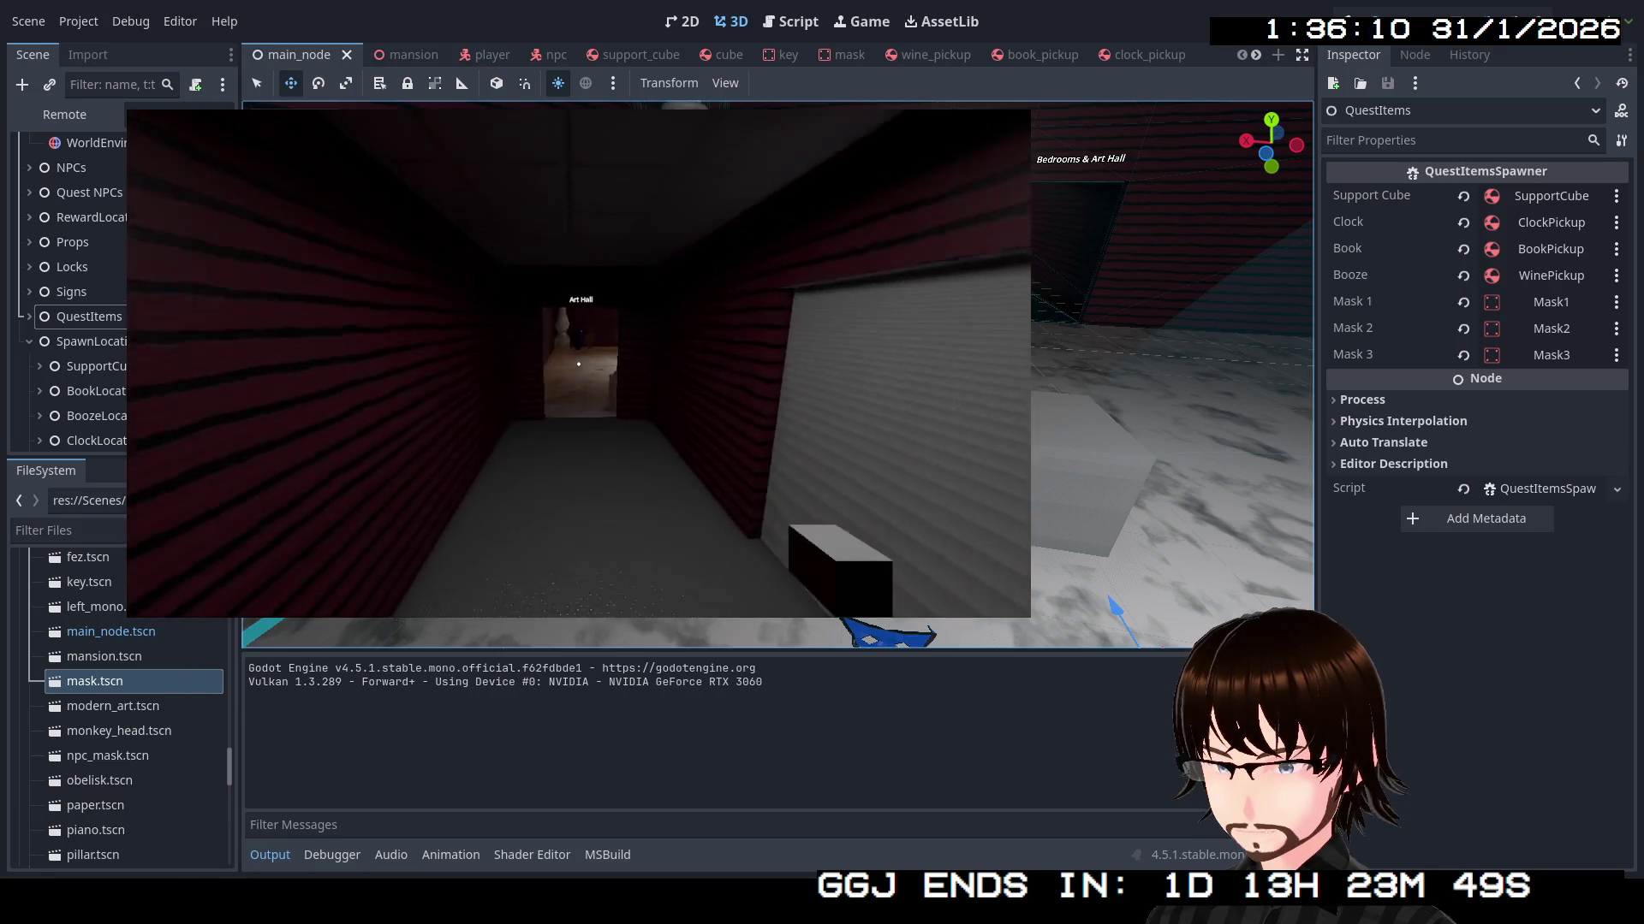
pyautogui.press('w')
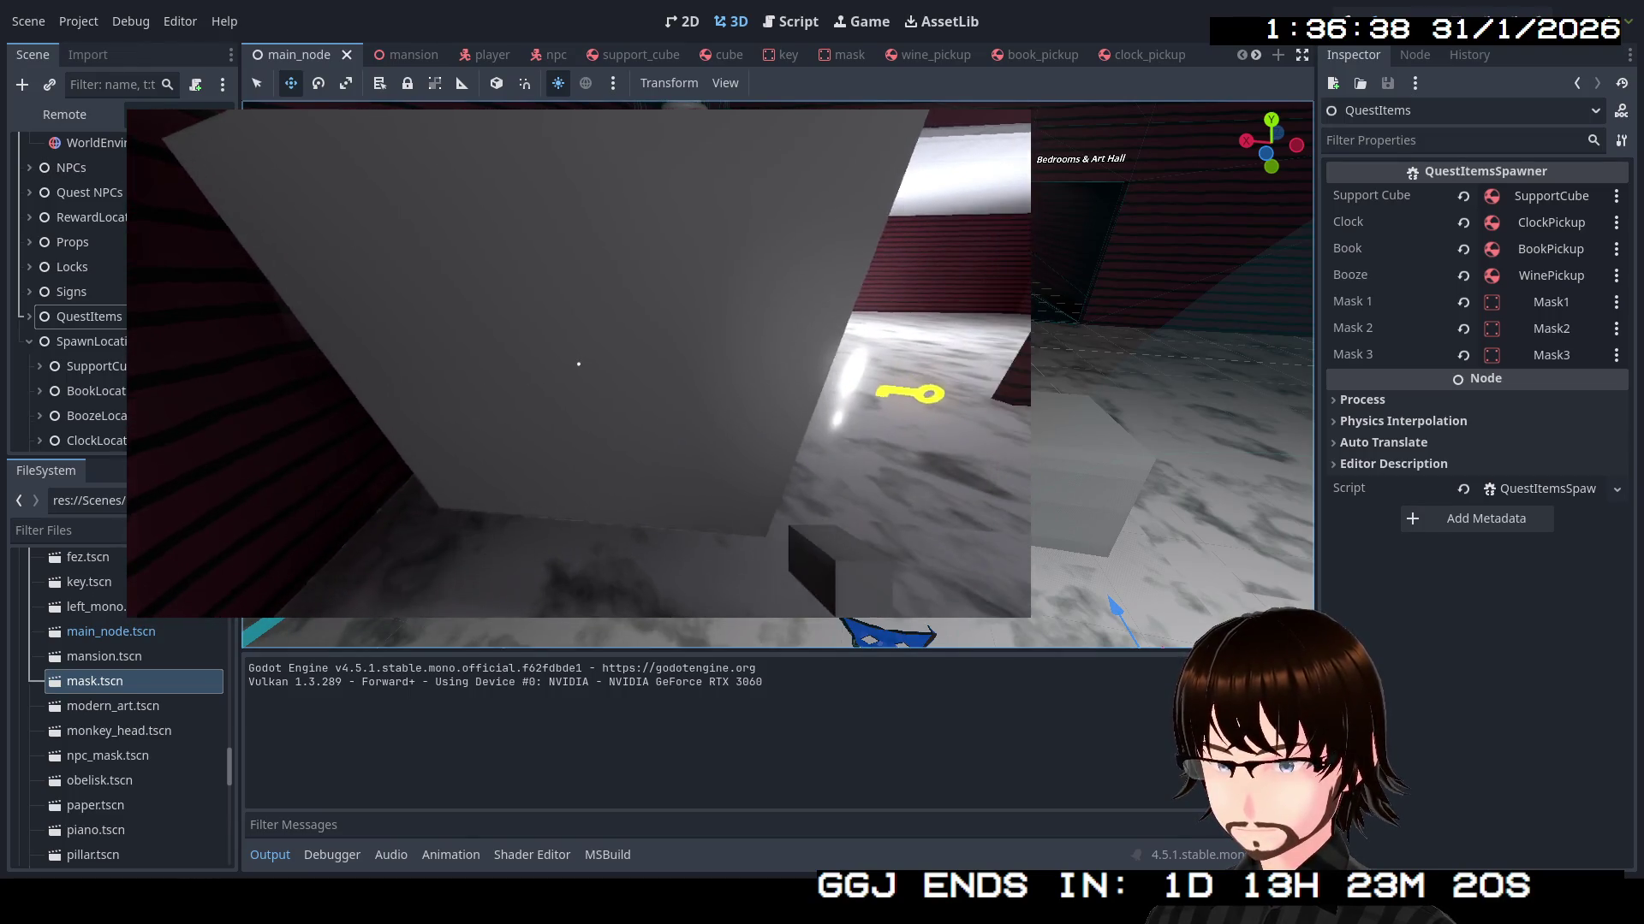
pyautogui.press('e')
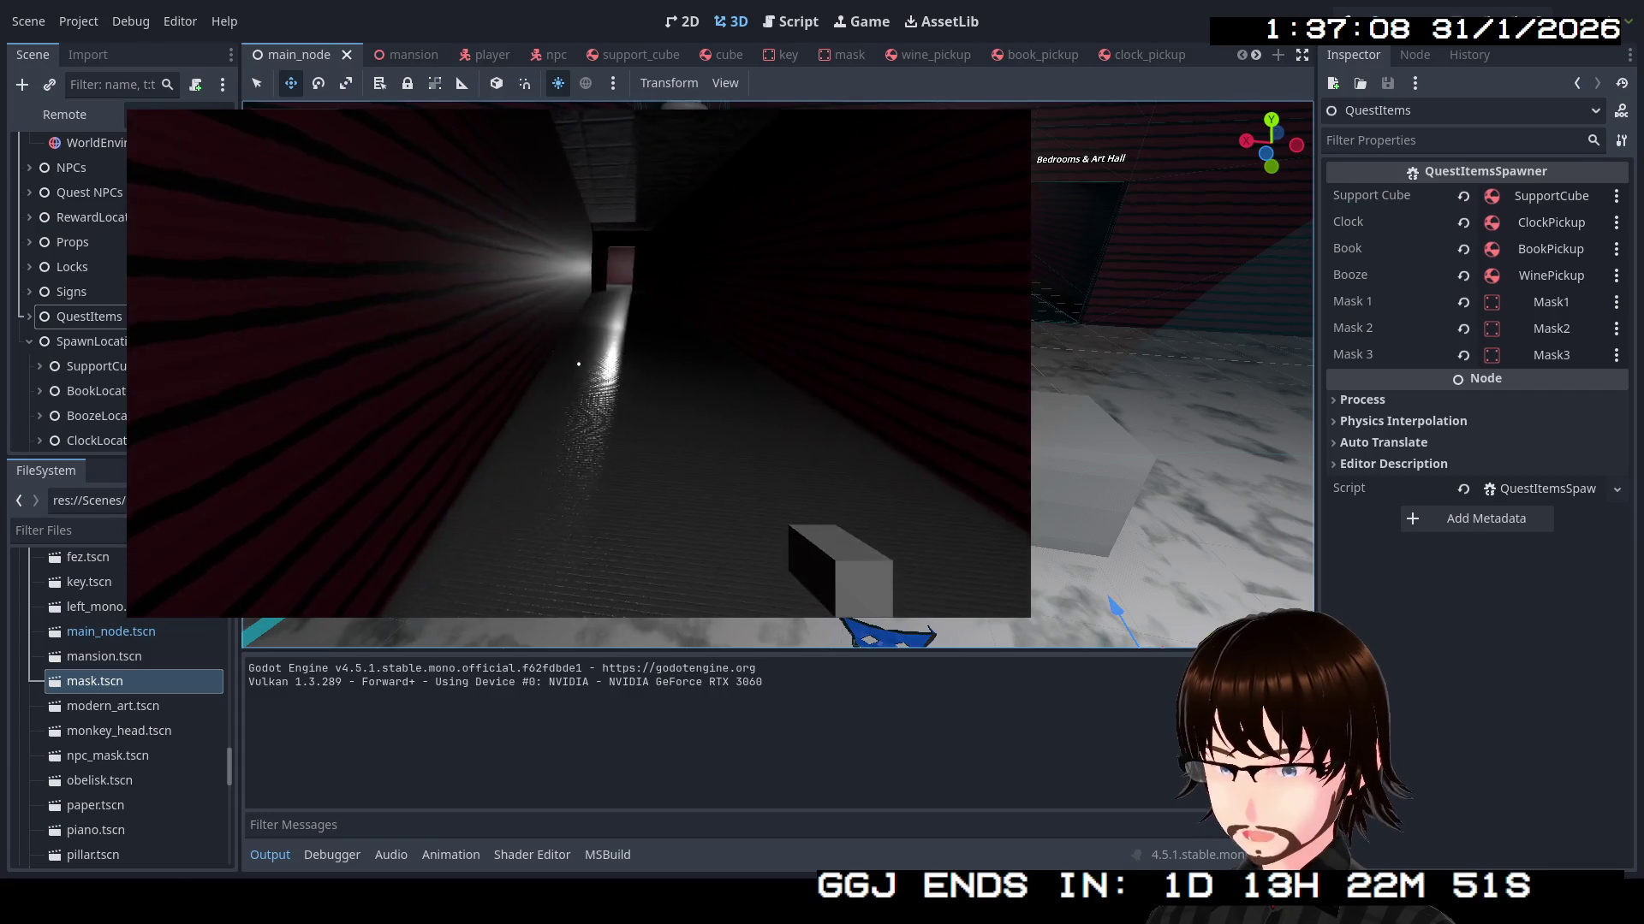
# Walk back through the Party Hall doorway and down the dark corridor
pyautogui.press('w')
pyautogui.press('w')
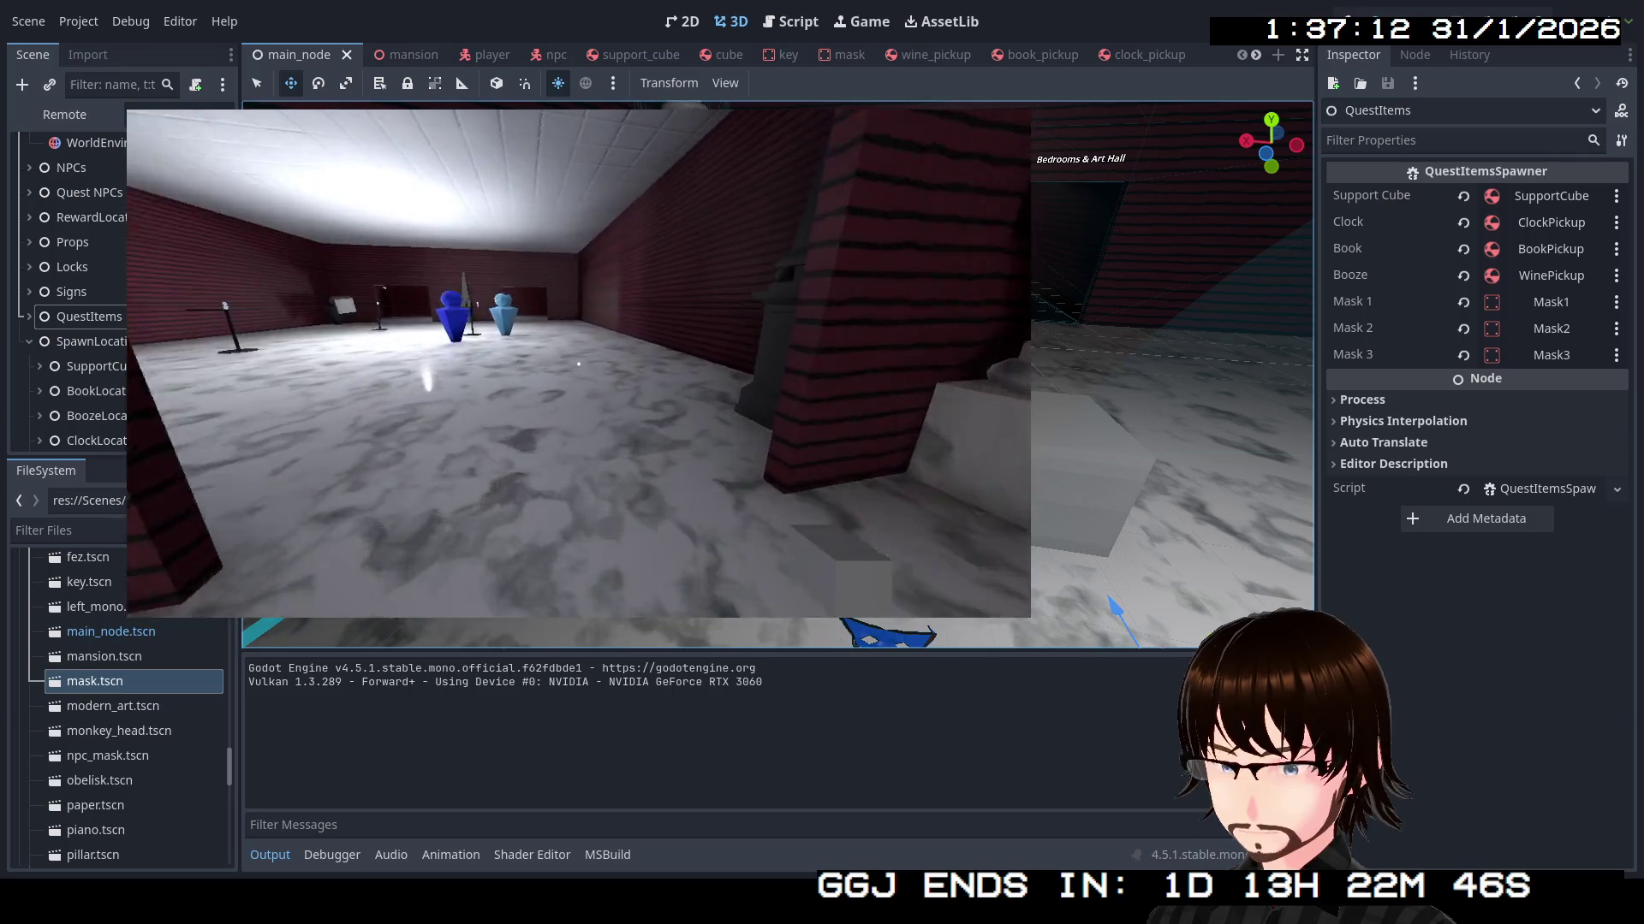
pyautogui.press('w')
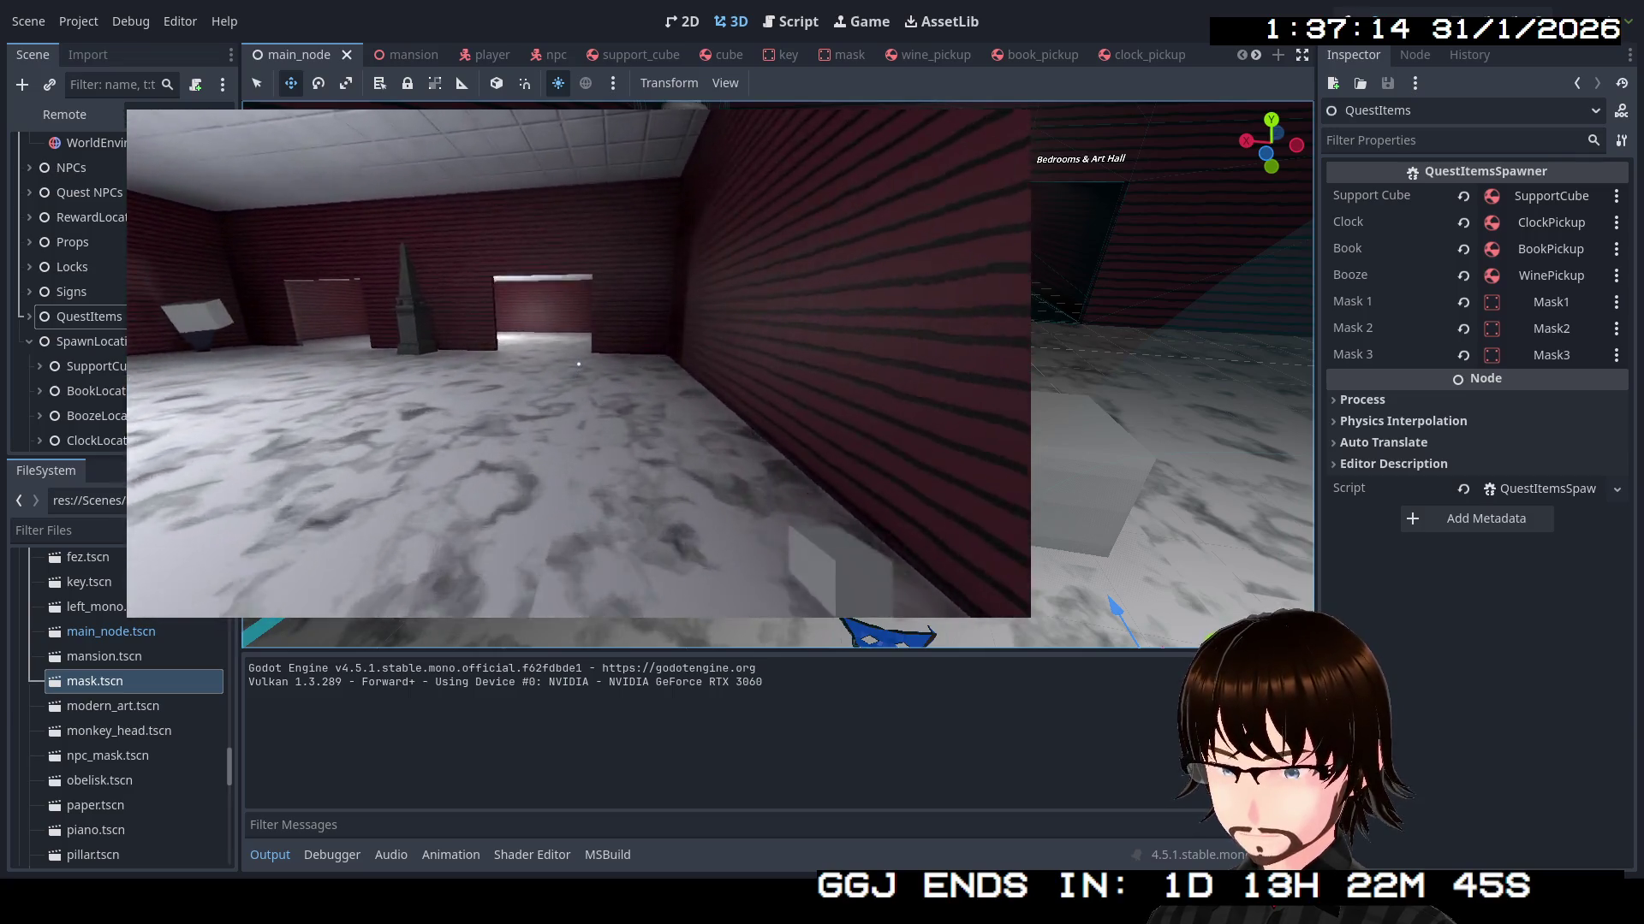
pyautogui.press('w')
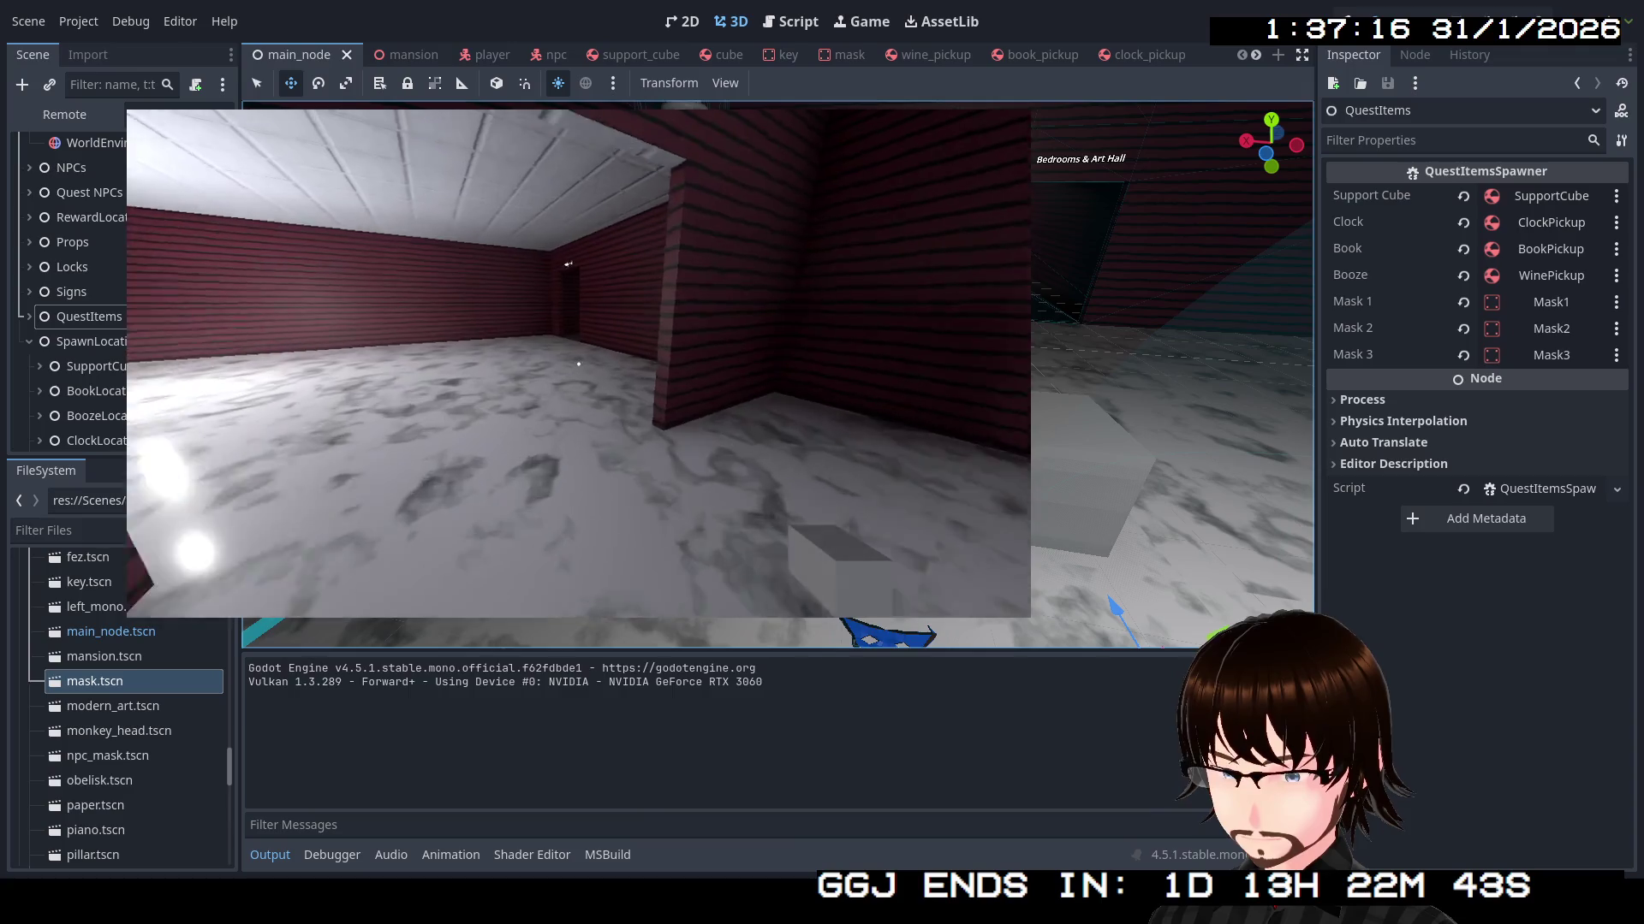
pyautogui.press('w')
pyautogui.press('w')
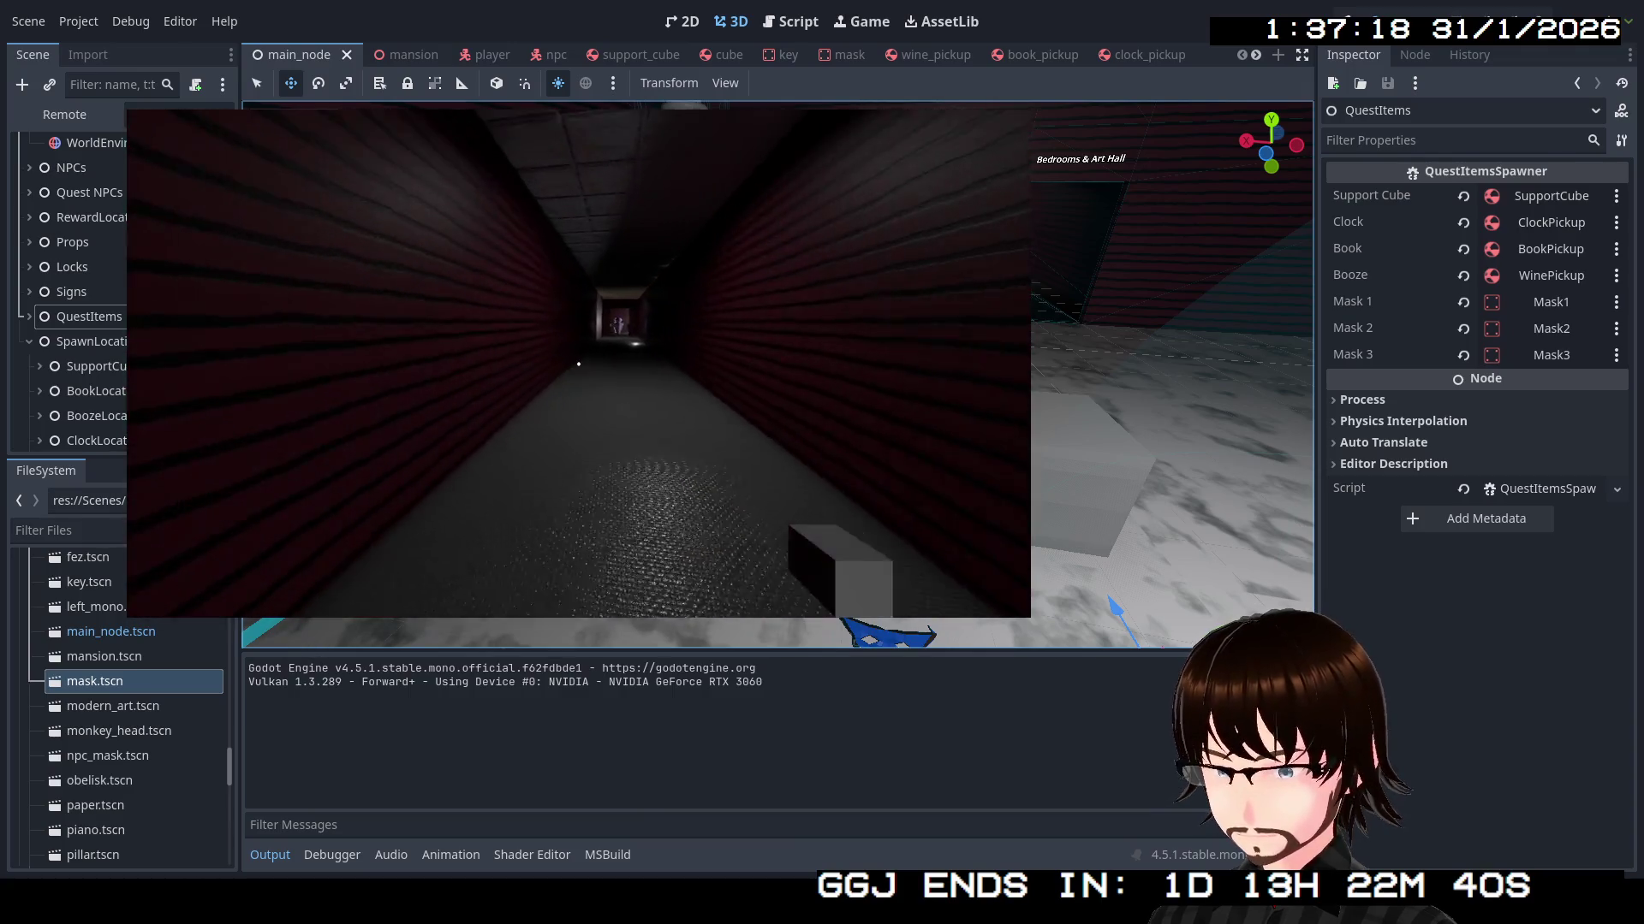
pyautogui.press('w')
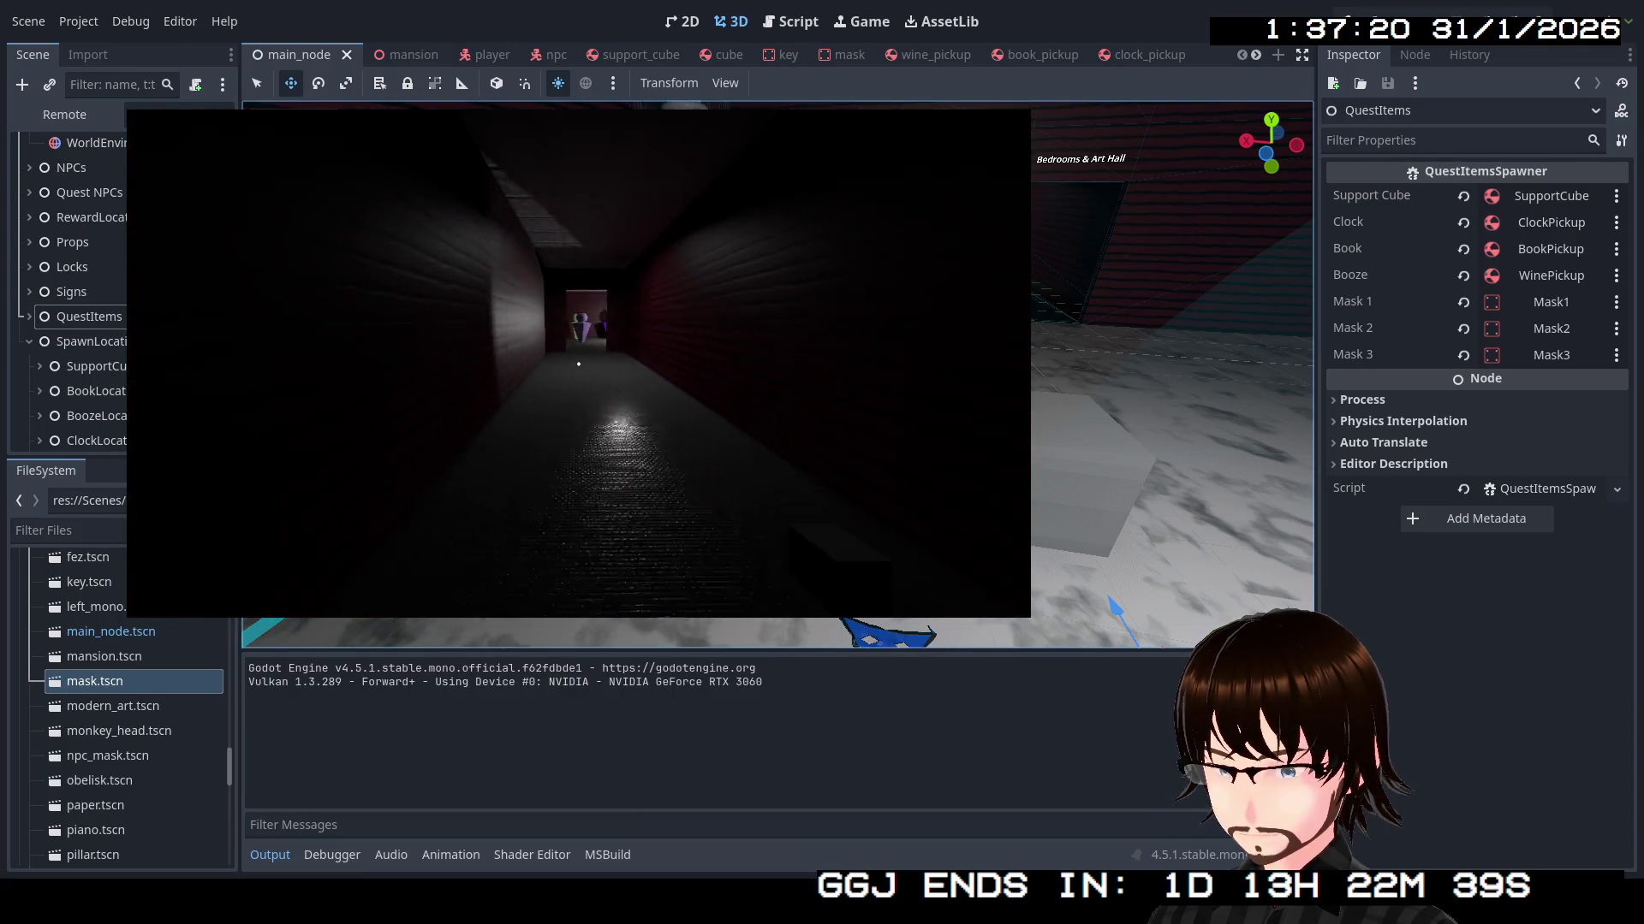
pyautogui.press('w')
pyautogui.press('w')
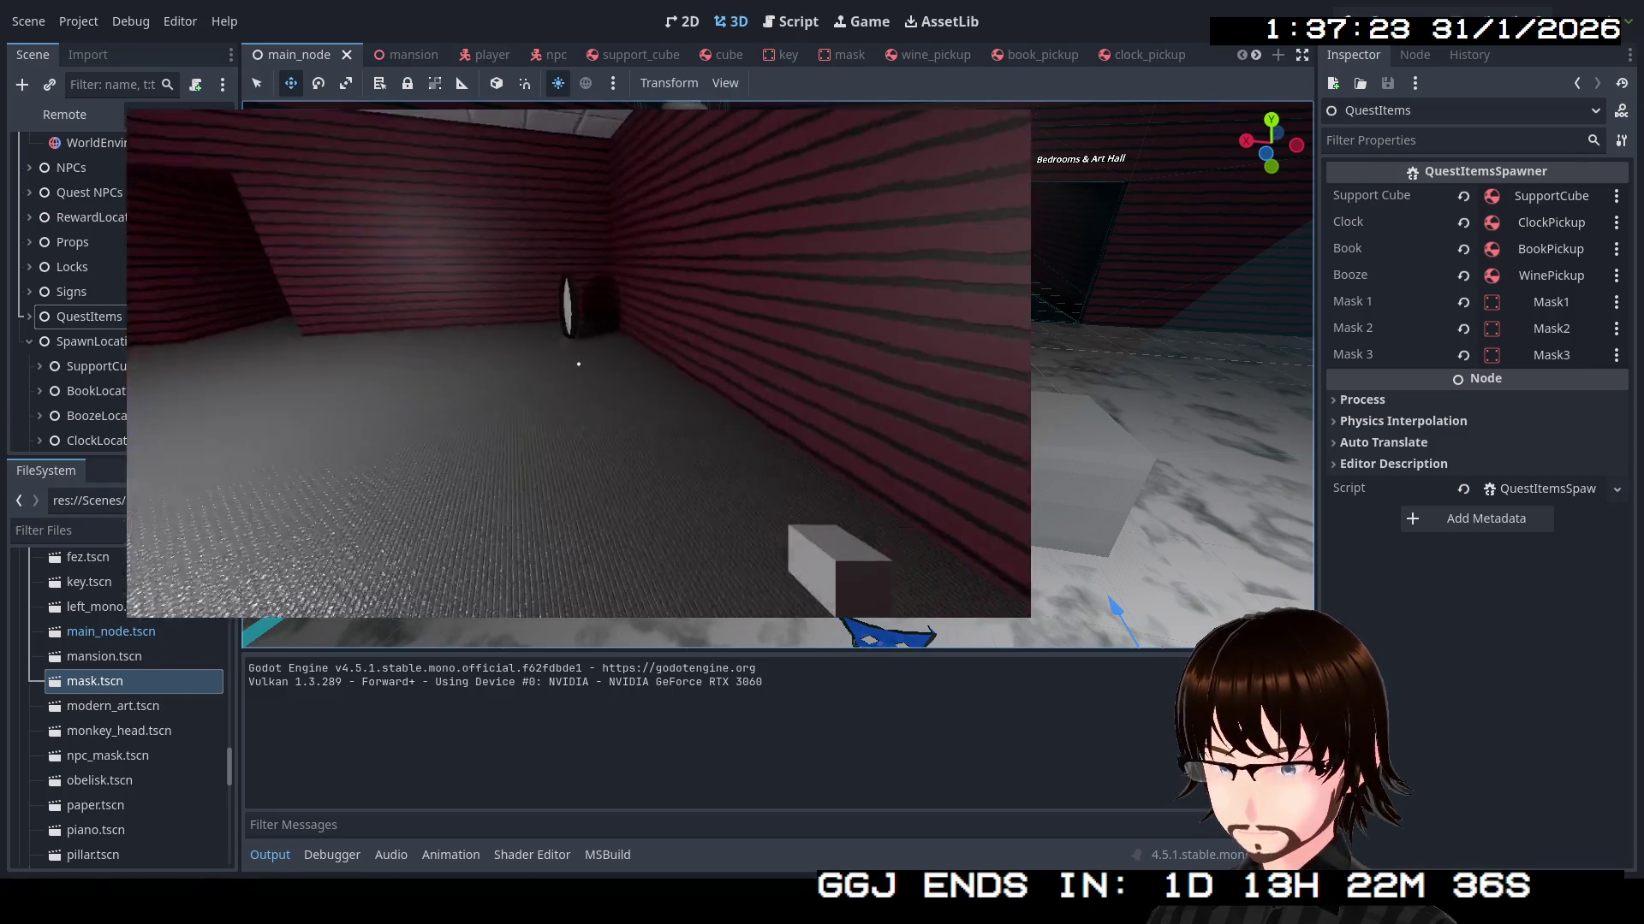
pyautogui.press('w')
pyautogui.press('w')
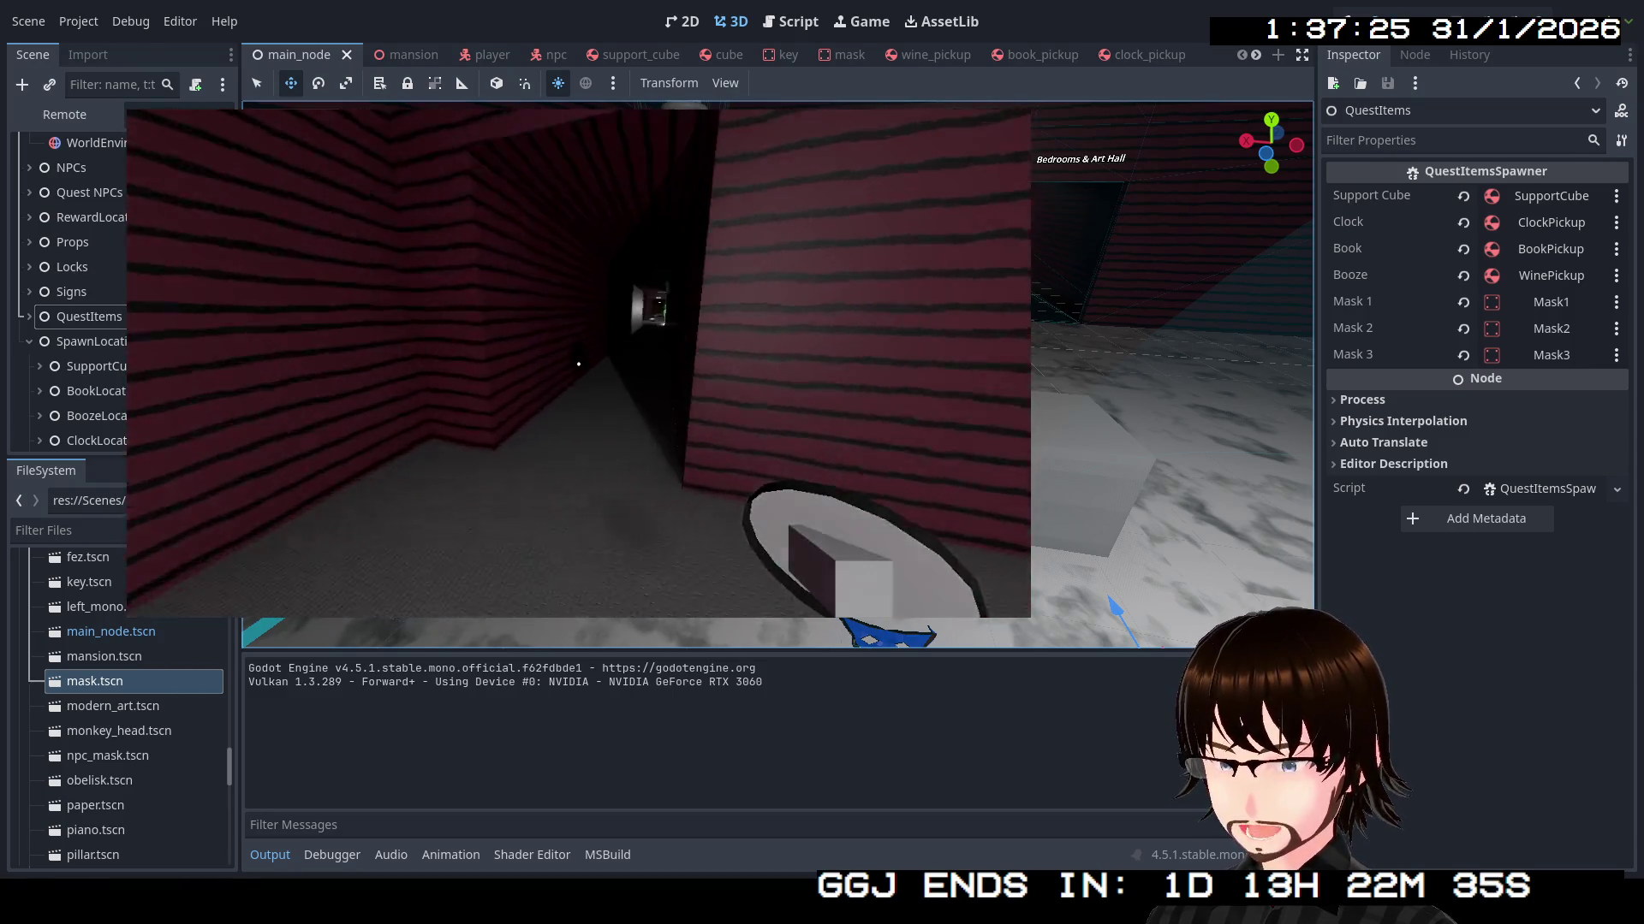
pyautogui.press('w')
pyautogui.press('w')
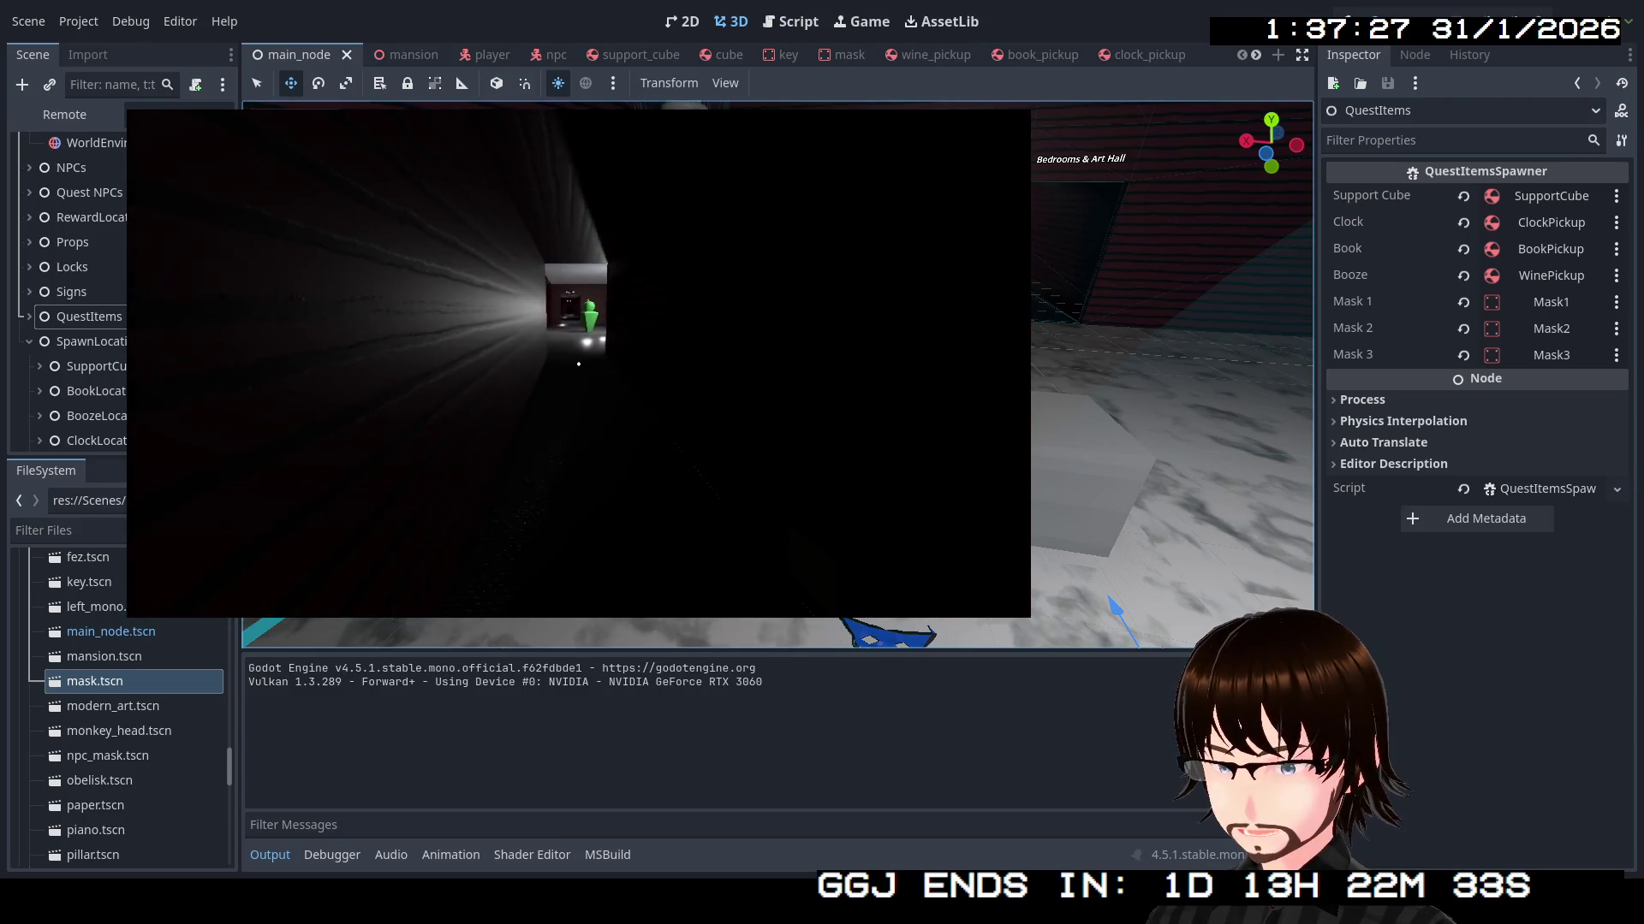
pyautogui.press('w')
pyautogui.press('w')
# Hand the mask to the green NPC, take the yellow key, and walk to the dark table
pyautogui.press('e')
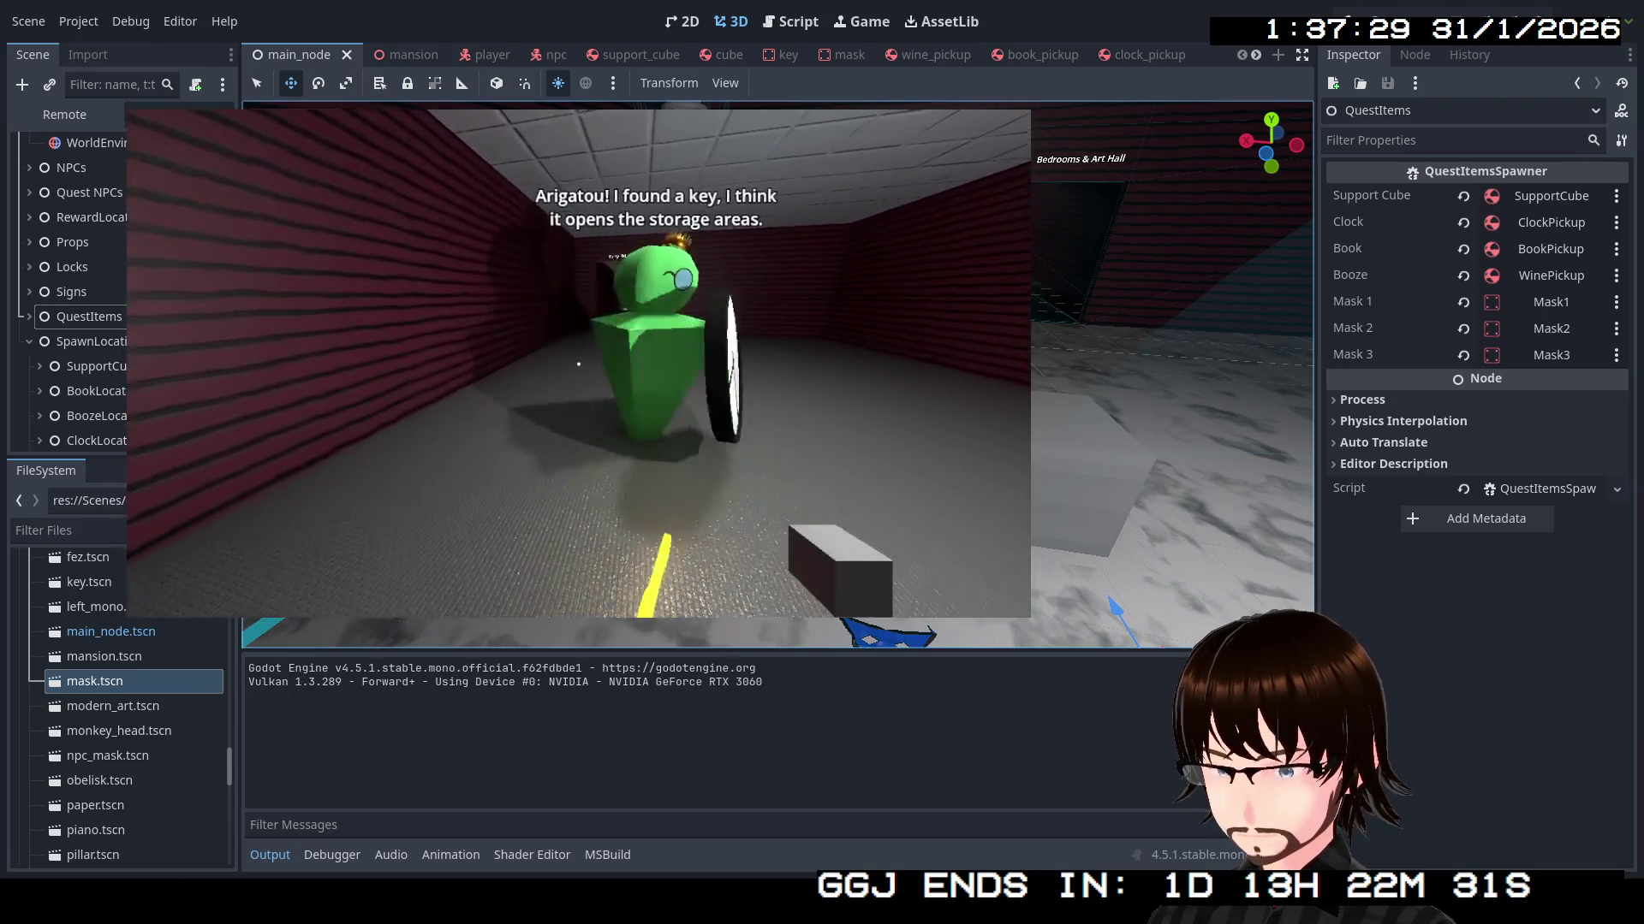
pyautogui.moveTo(578, 364)
pyautogui.press('e')
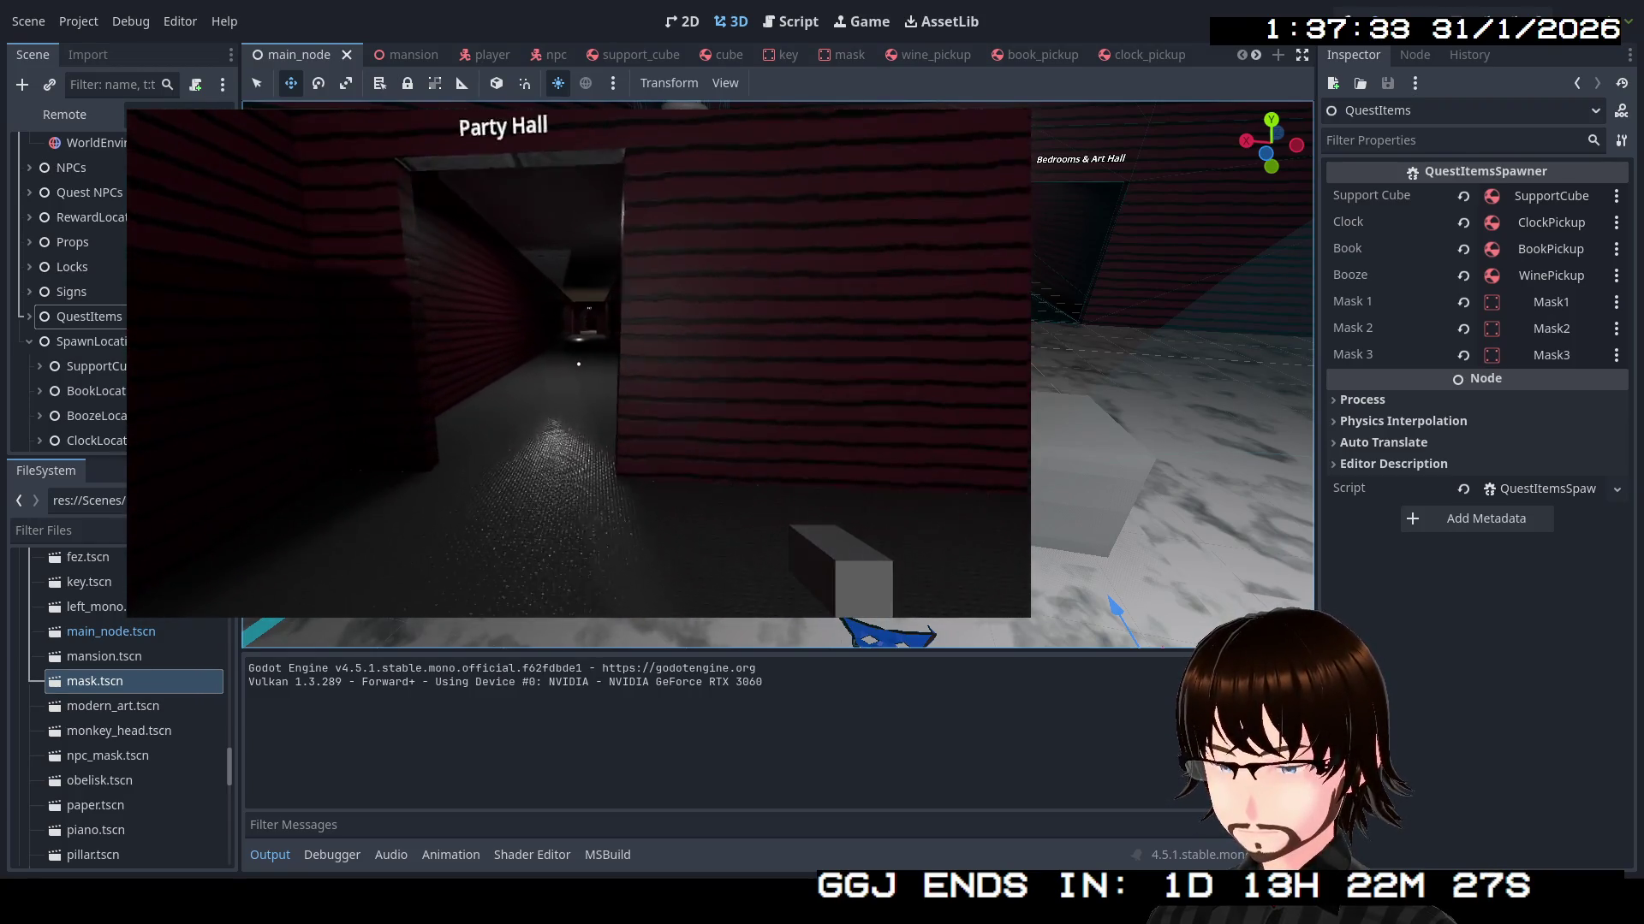
pyautogui.press('w')
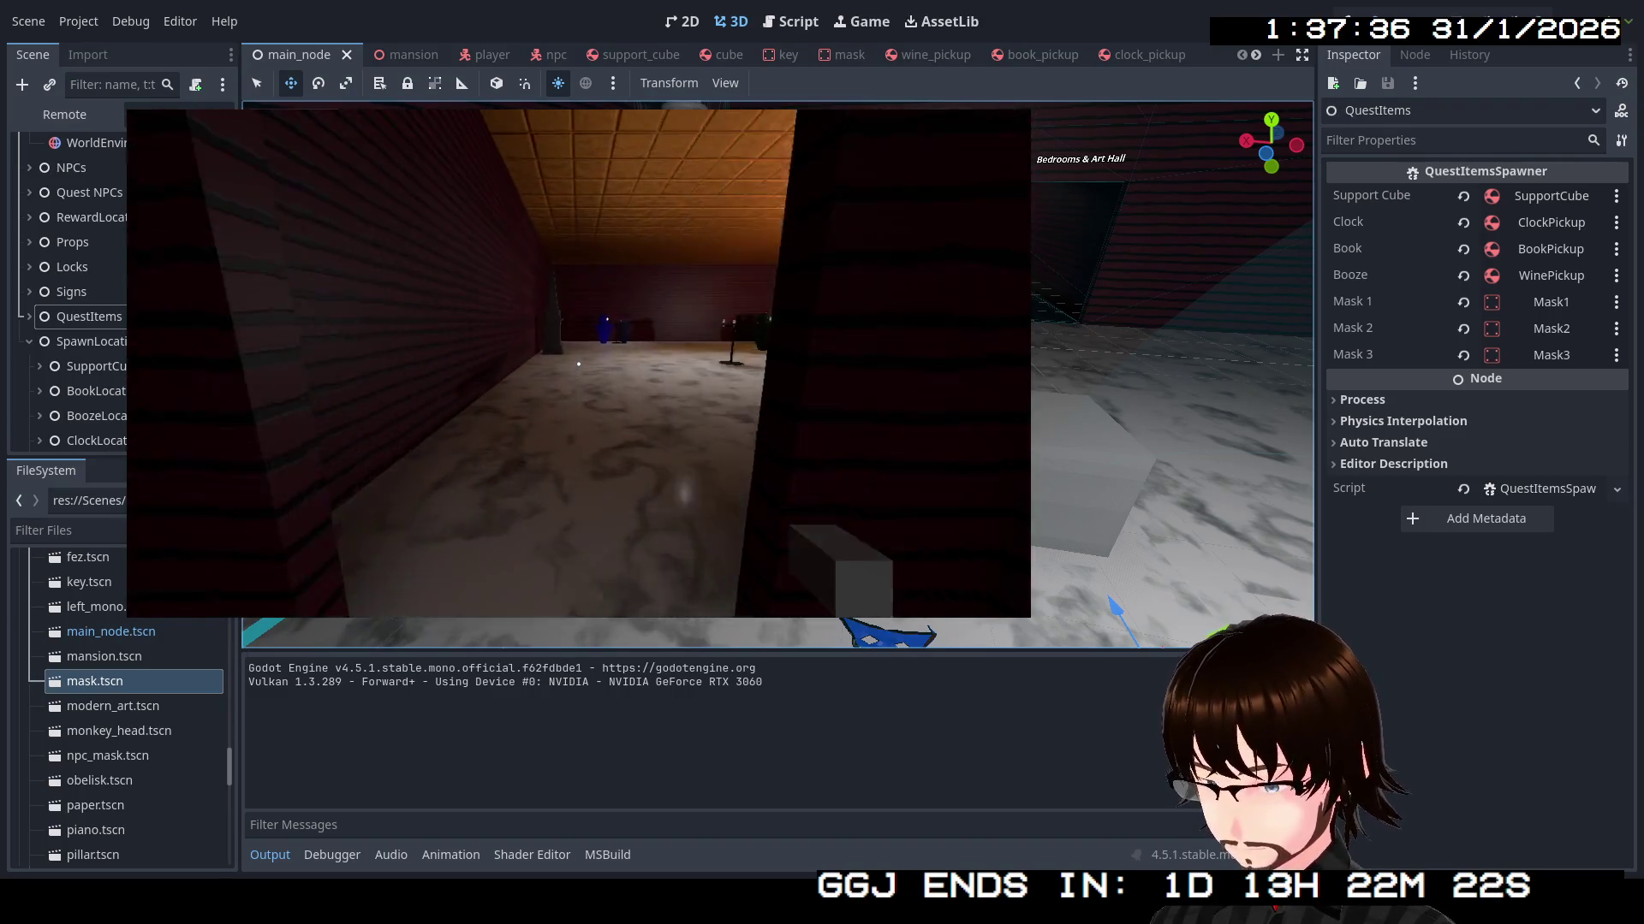
pyautogui.press('w')
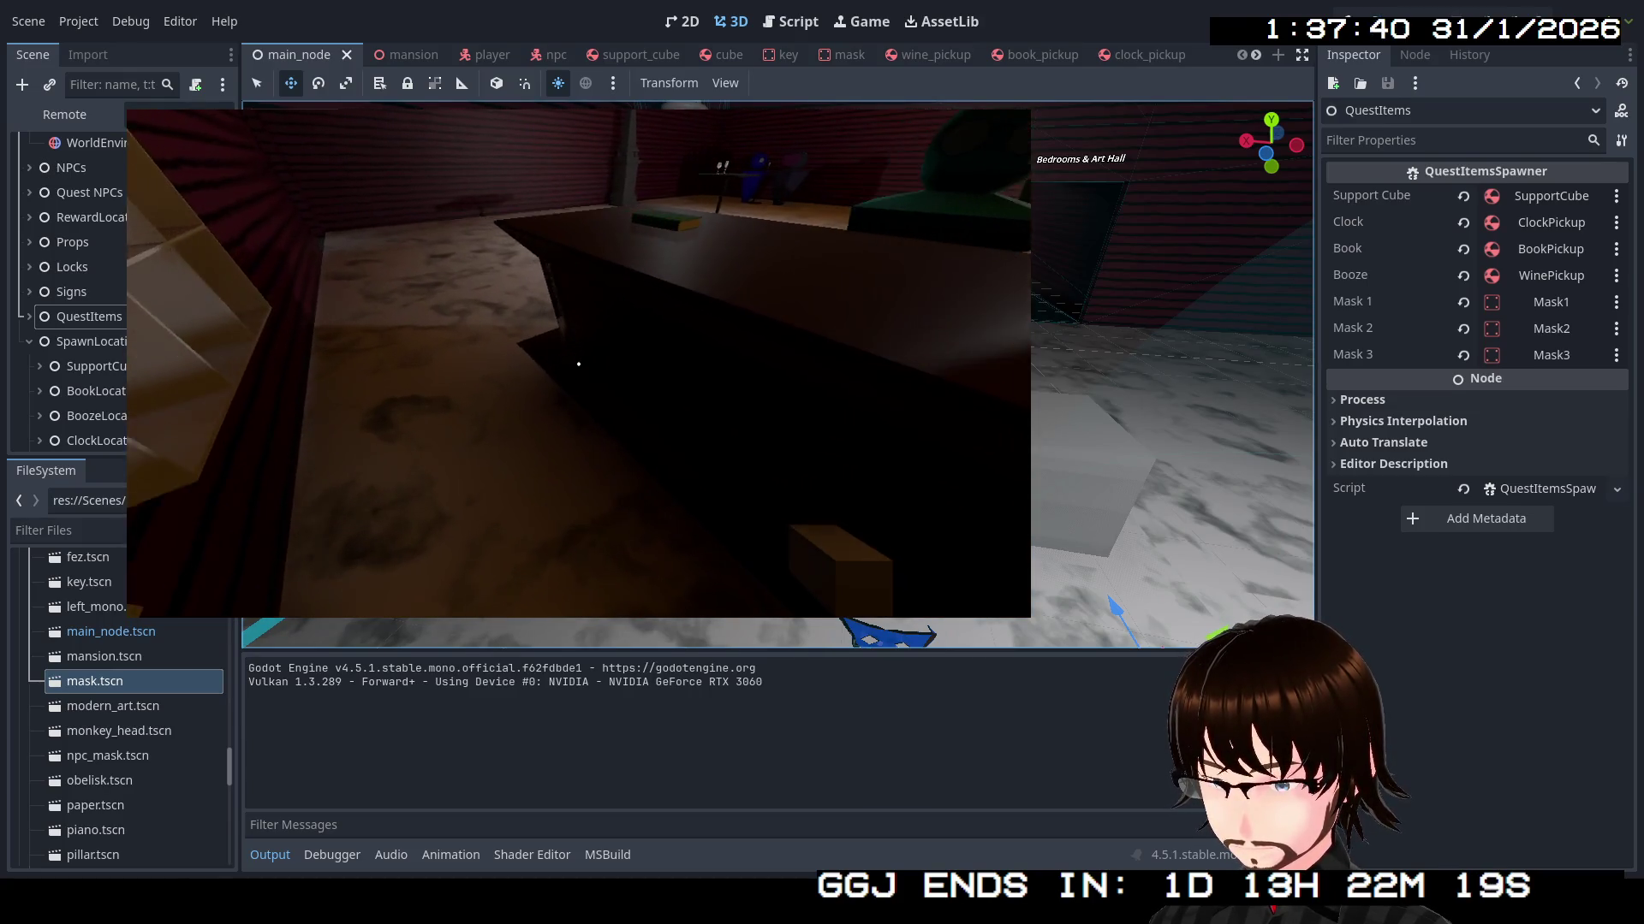
pyautogui.press('w')
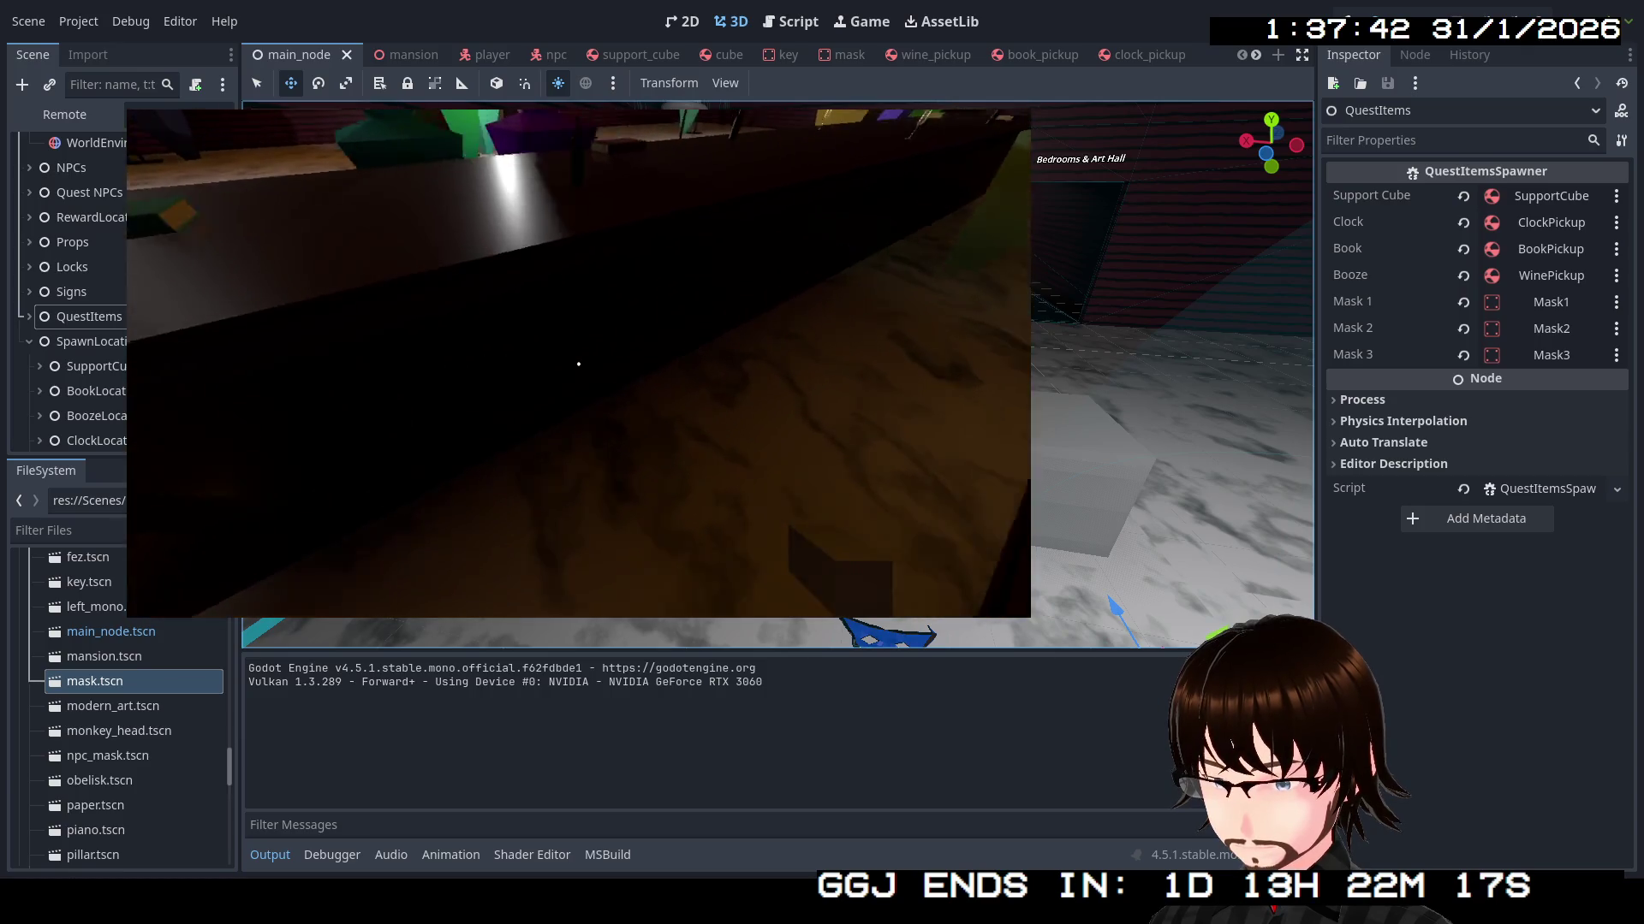
# Pick up the red mask from the floor beside the table
pyautogui.press('s')
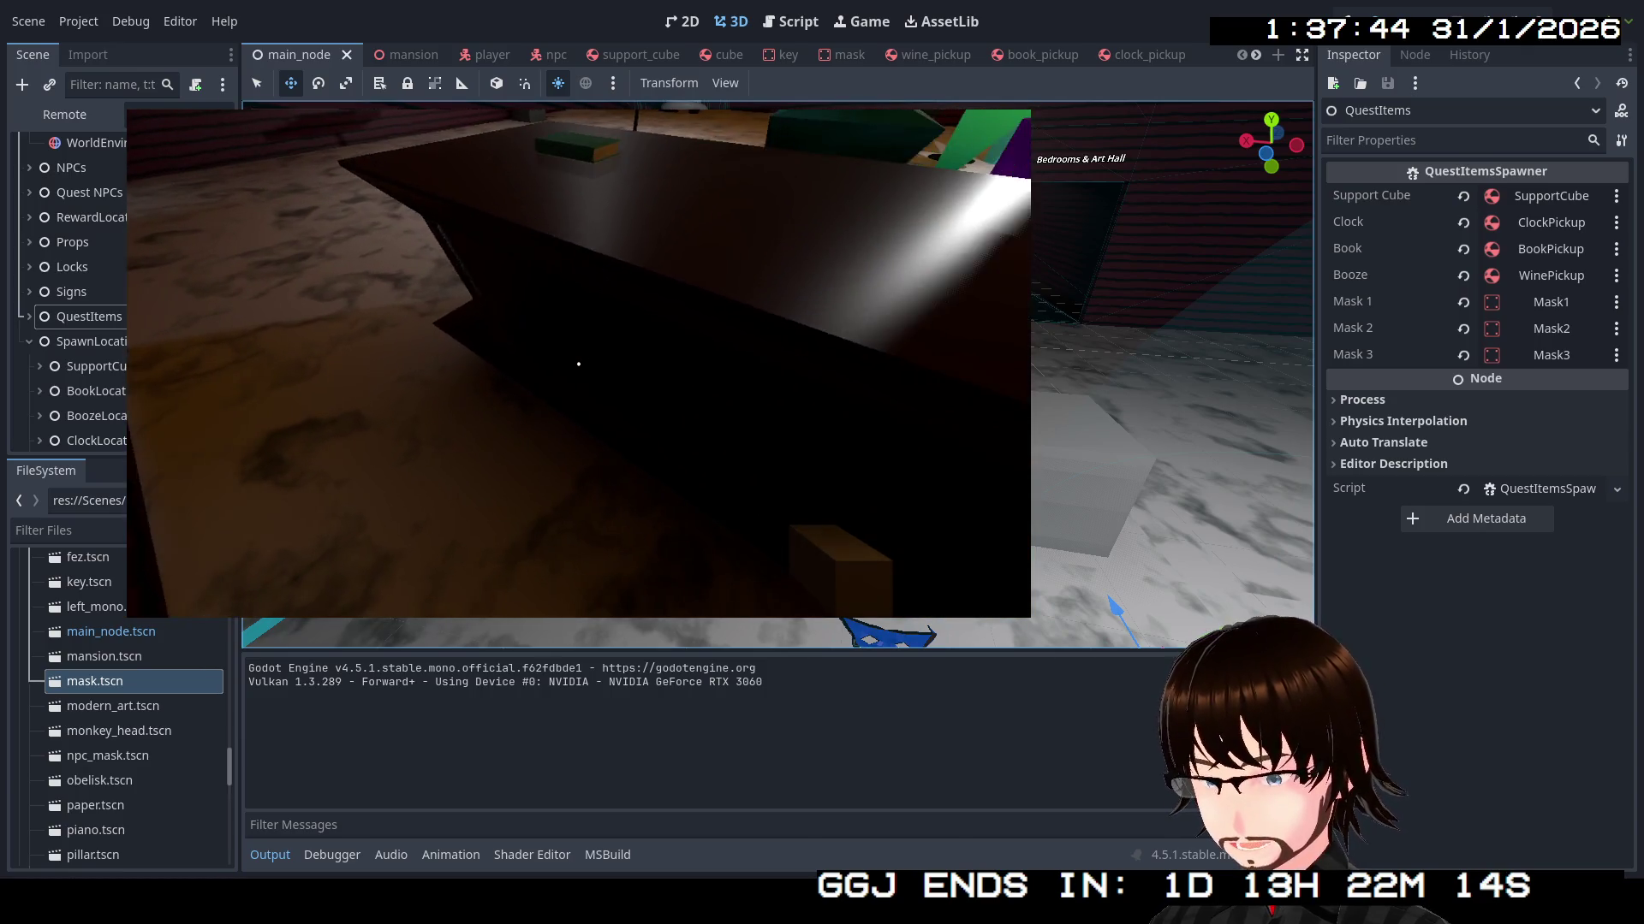
pyautogui.press('w')
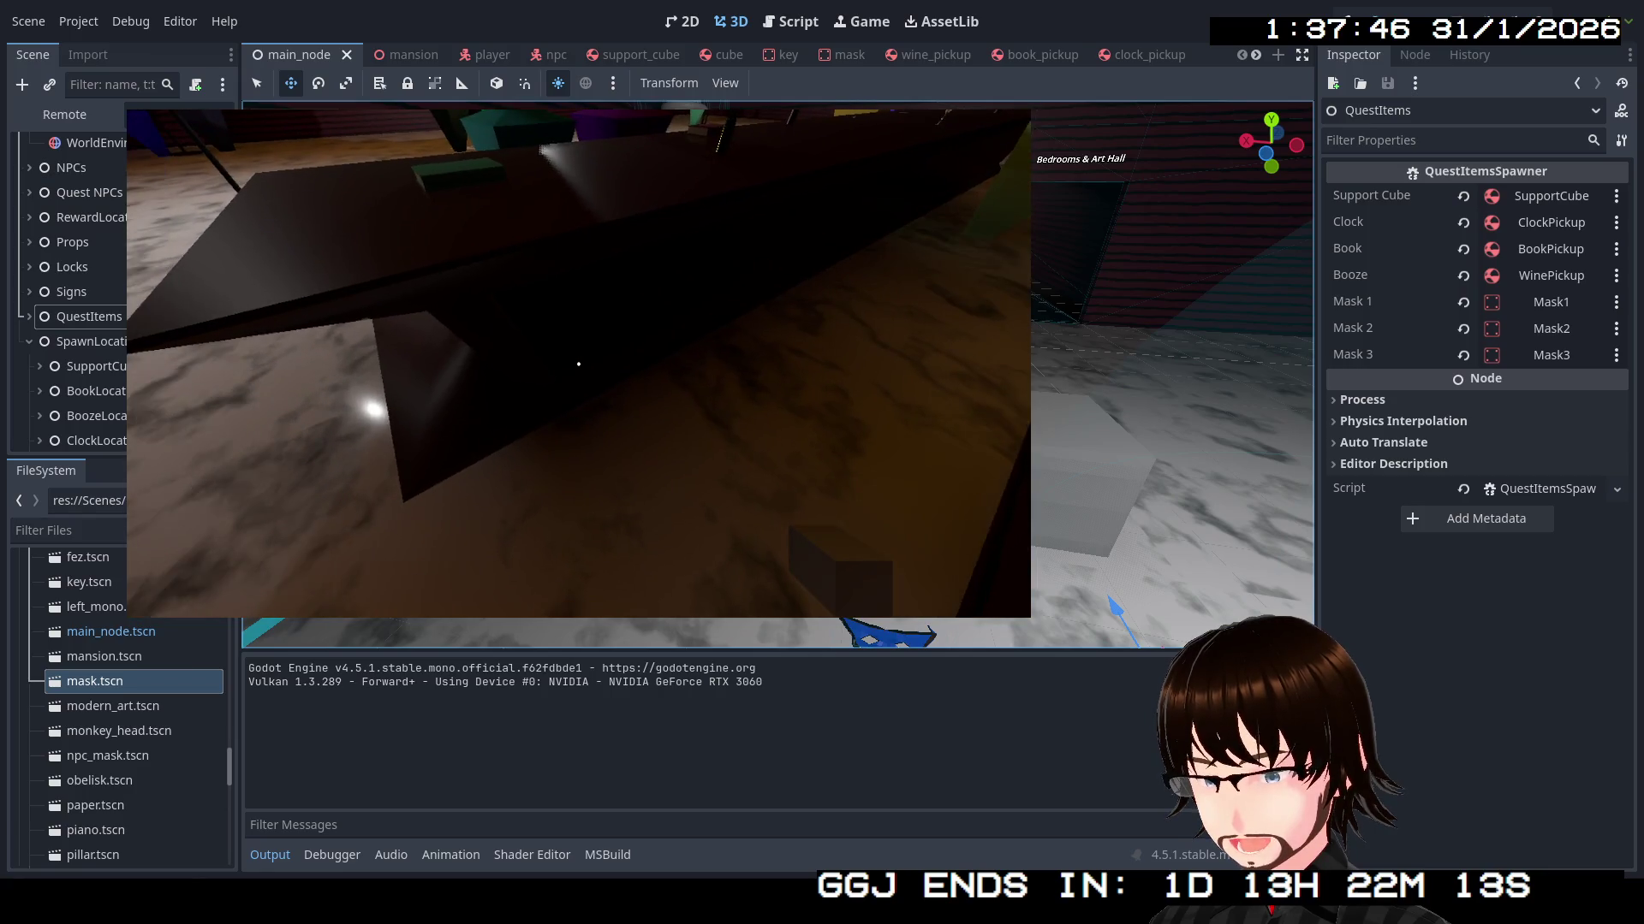
pyautogui.press('s')
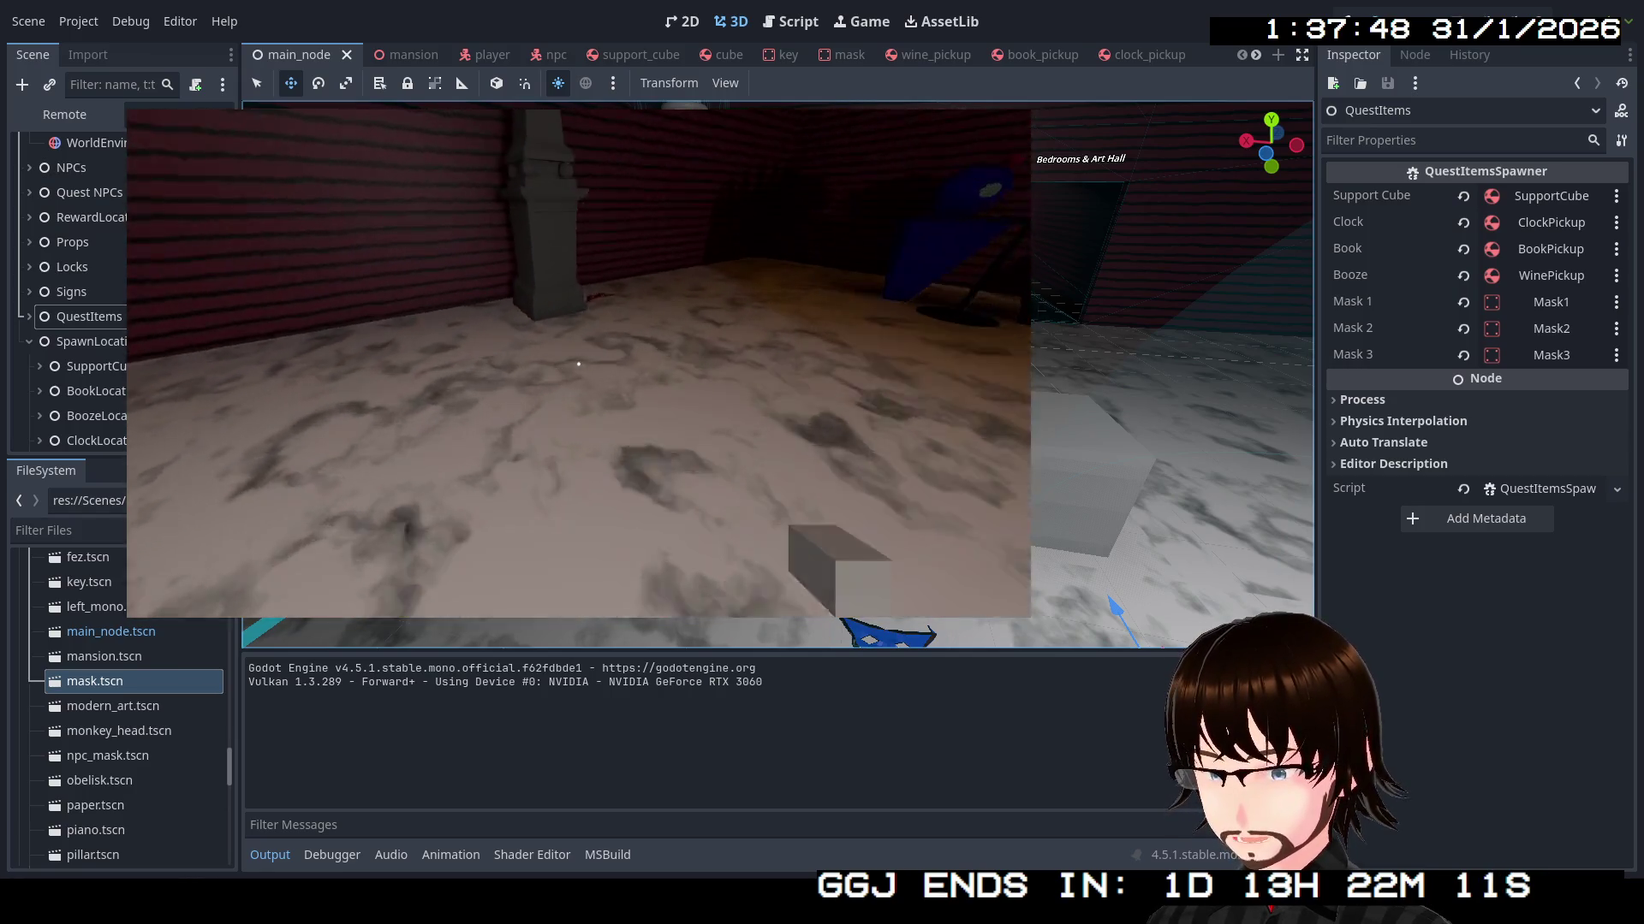
pyautogui.press('w')
pyautogui.press('e')
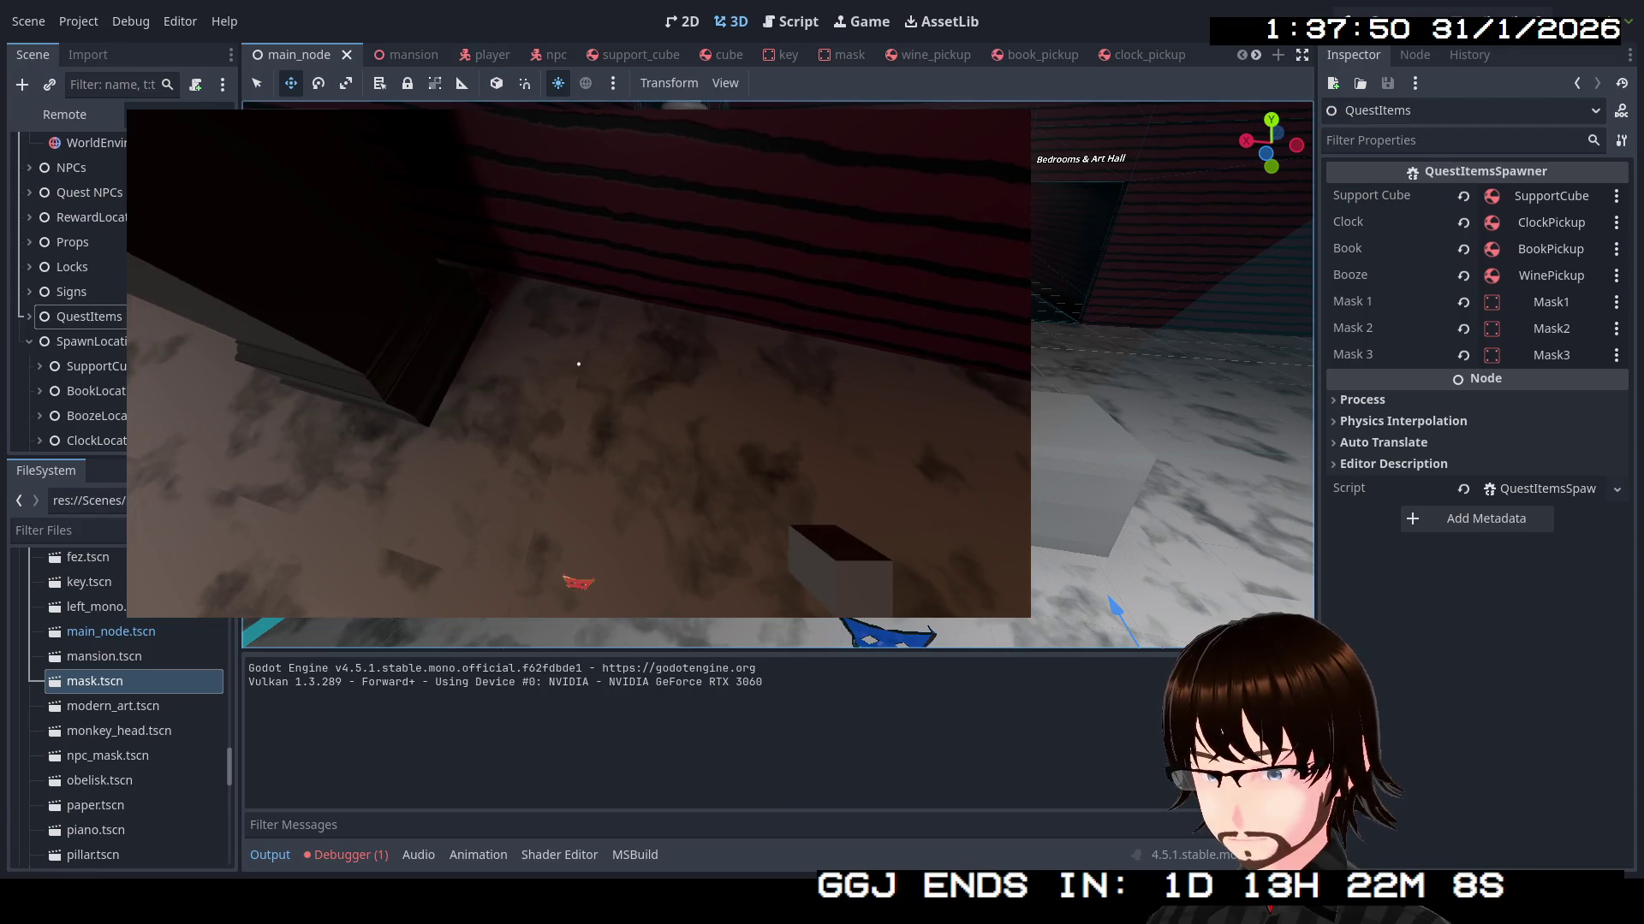
pyautogui.moveTo(578, 364)
# Carry the red mask down the corridor and through the blue doorway into the lit room
pyautogui.press('w')
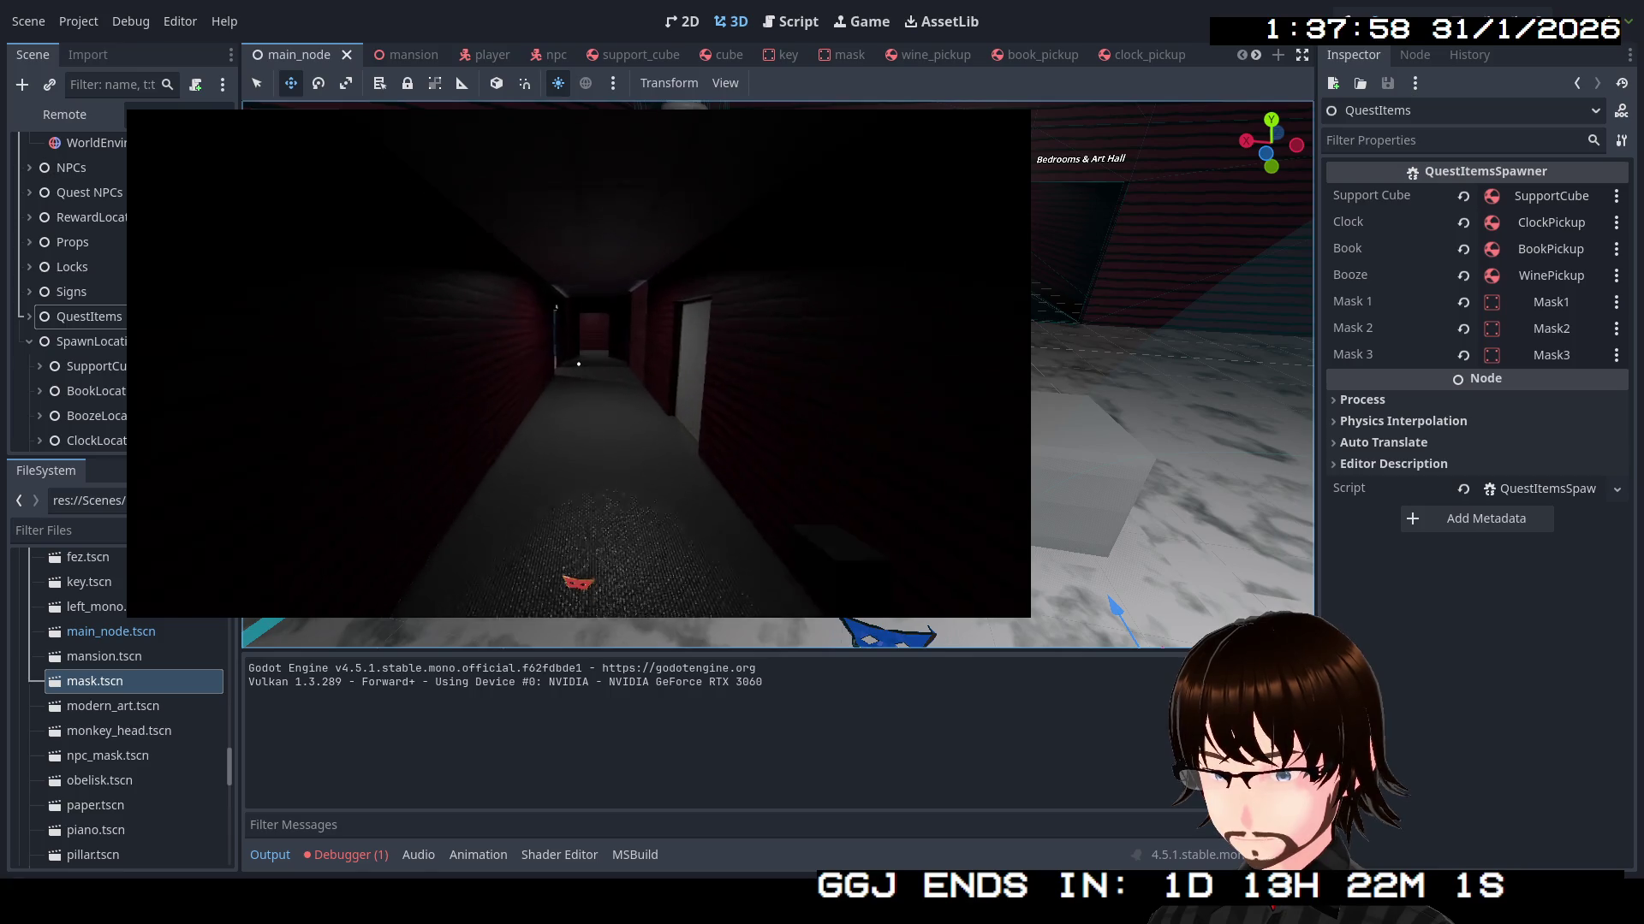
pyautogui.press('w')
pyautogui.press('w')
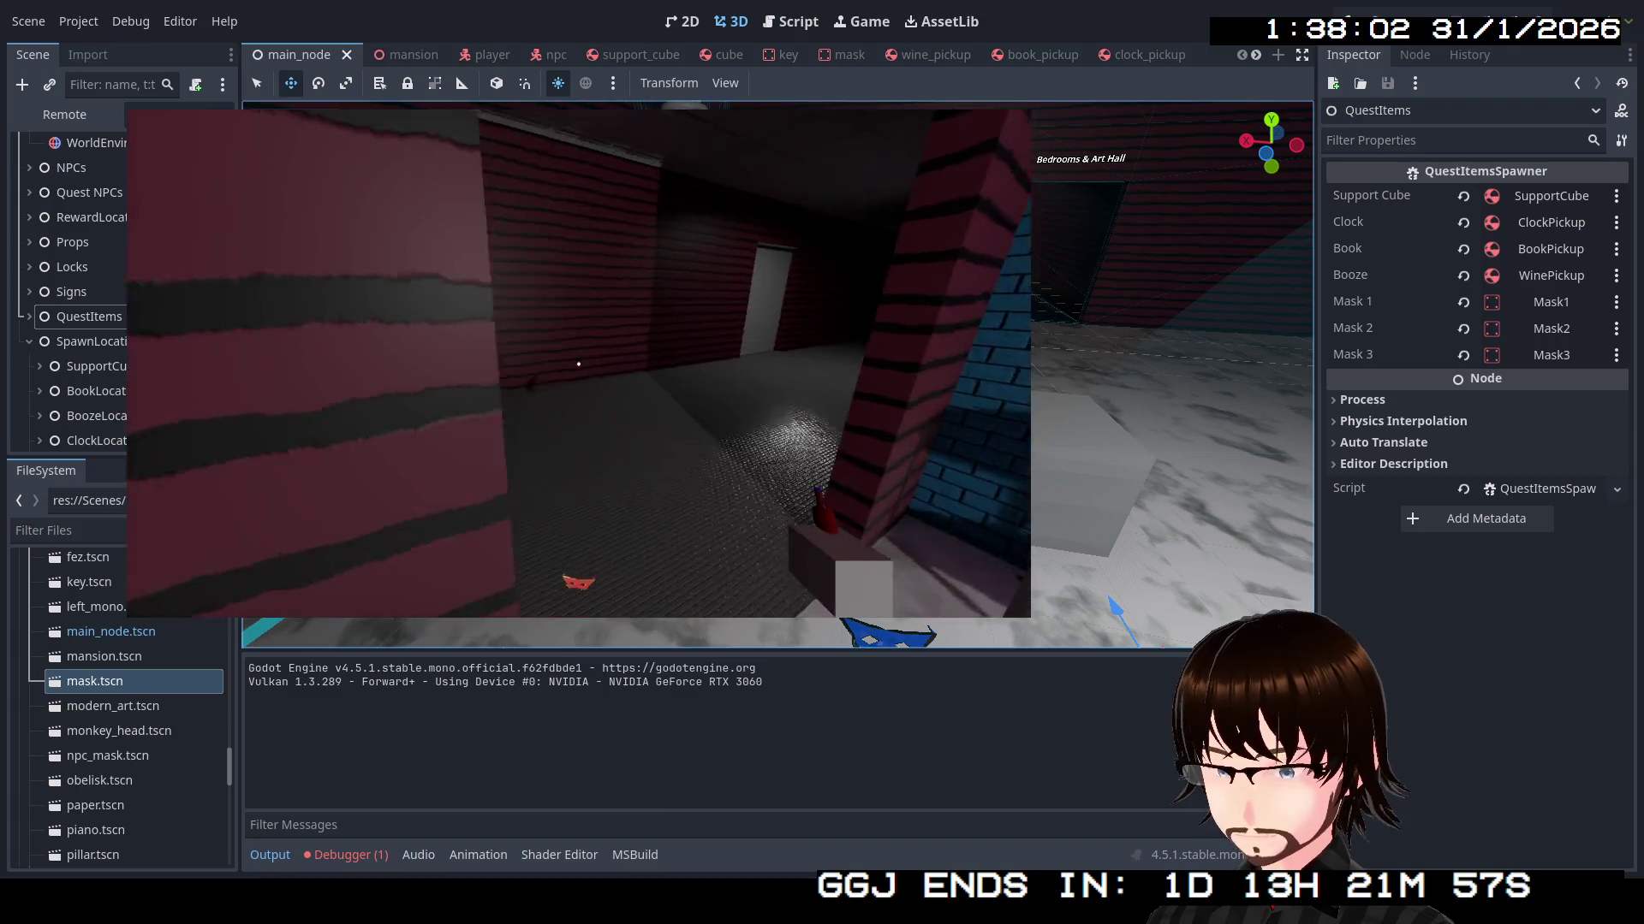
pyautogui.press('w')
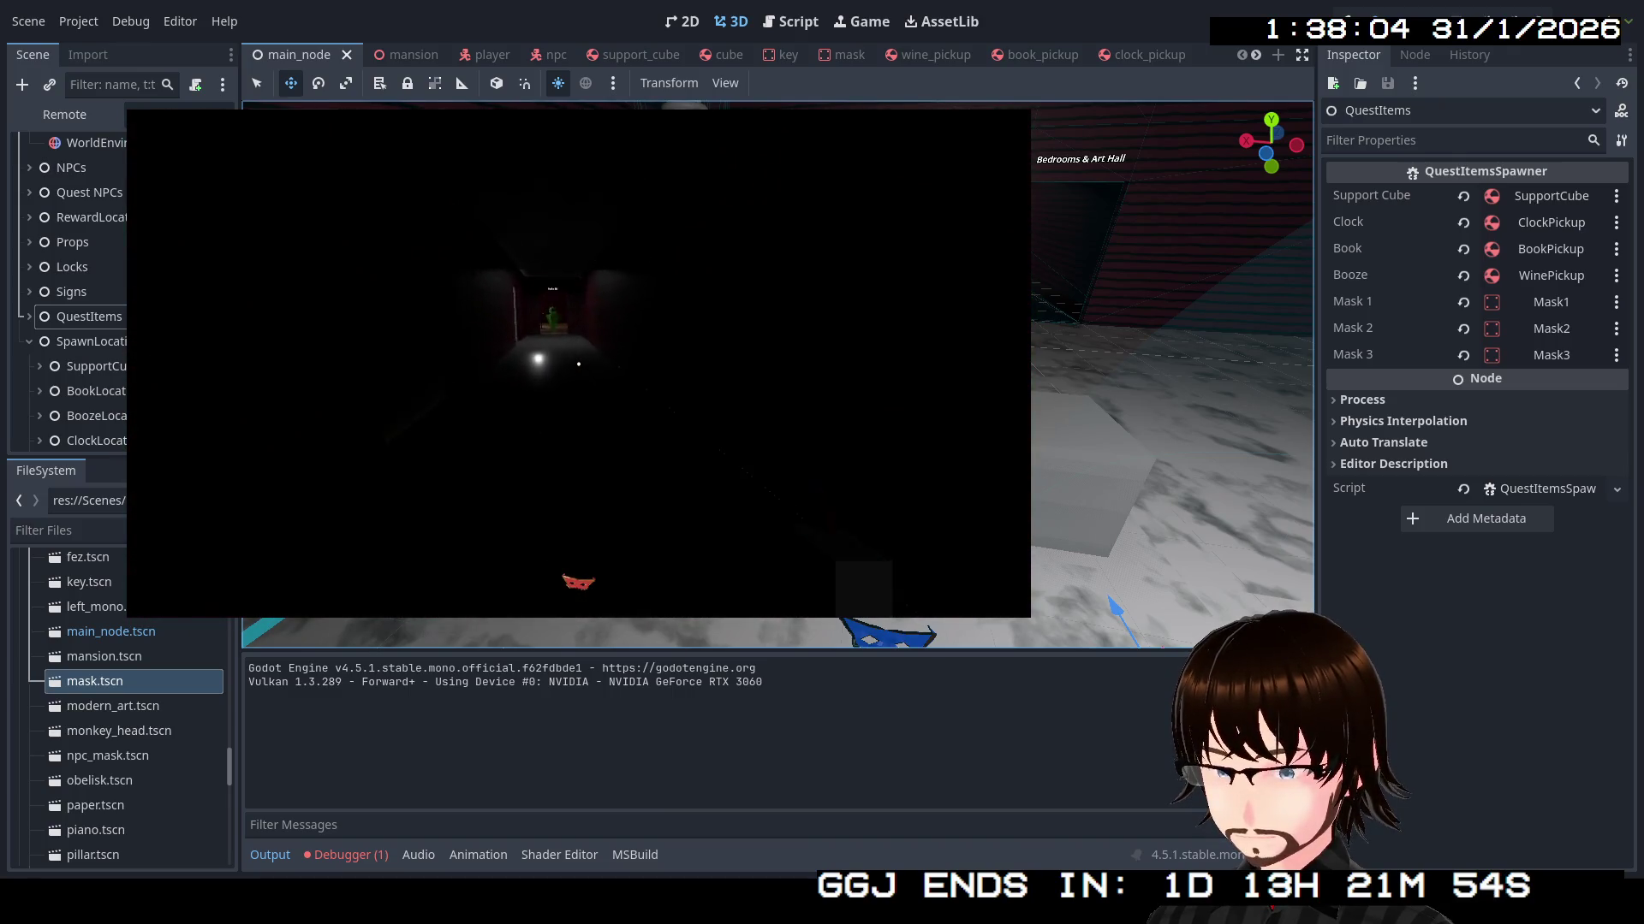
pyautogui.press('w')
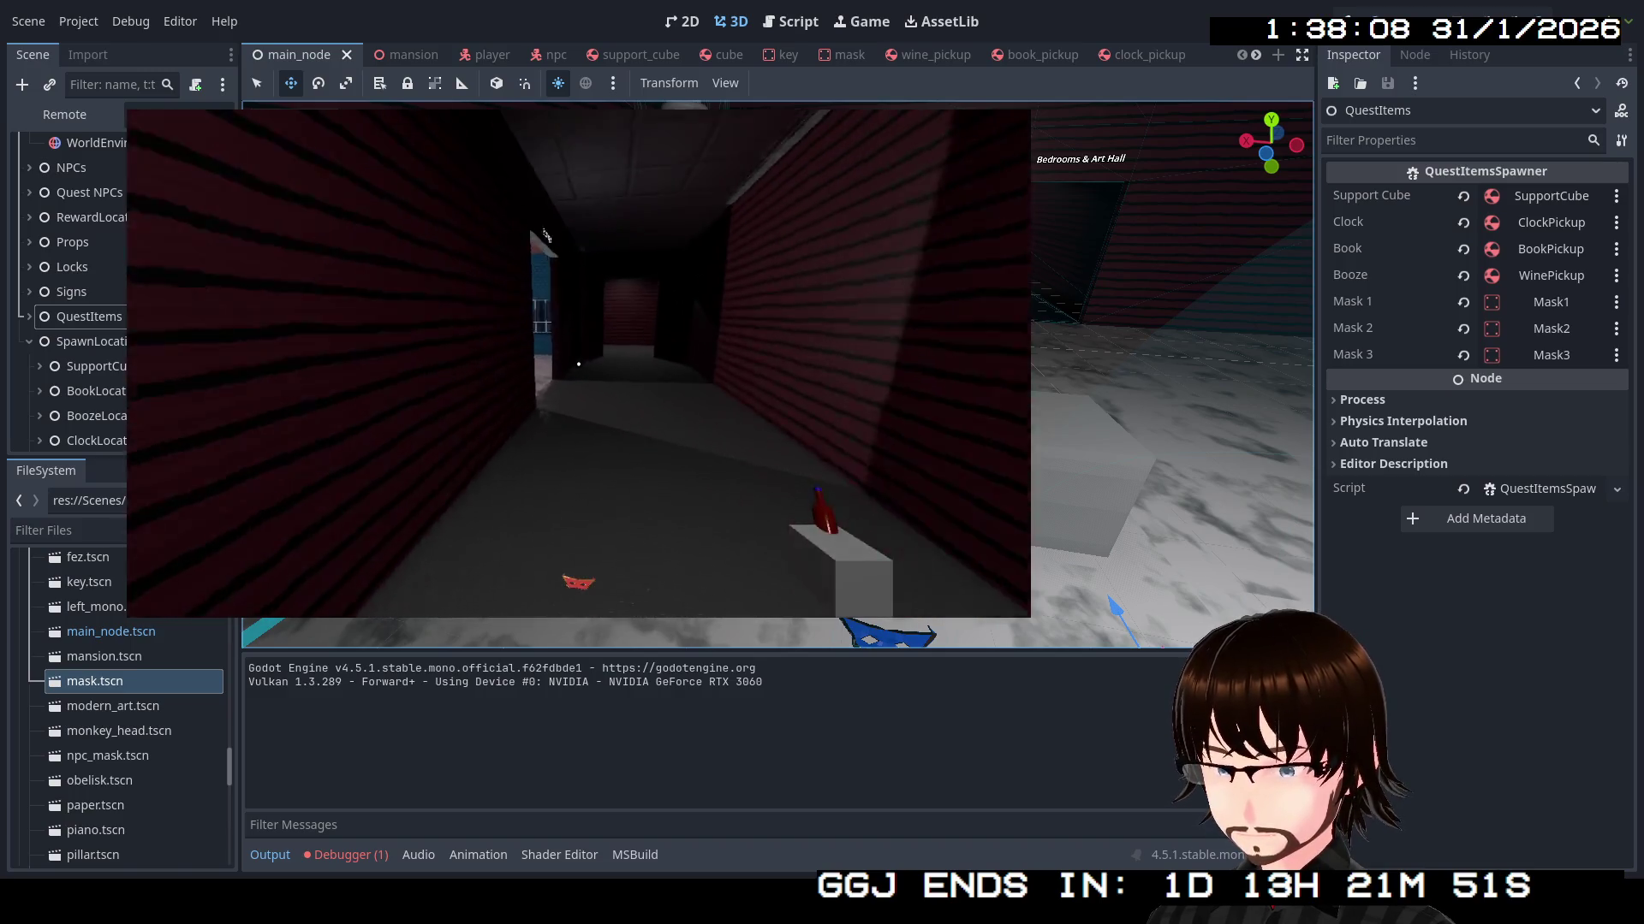
pyautogui.press('w')
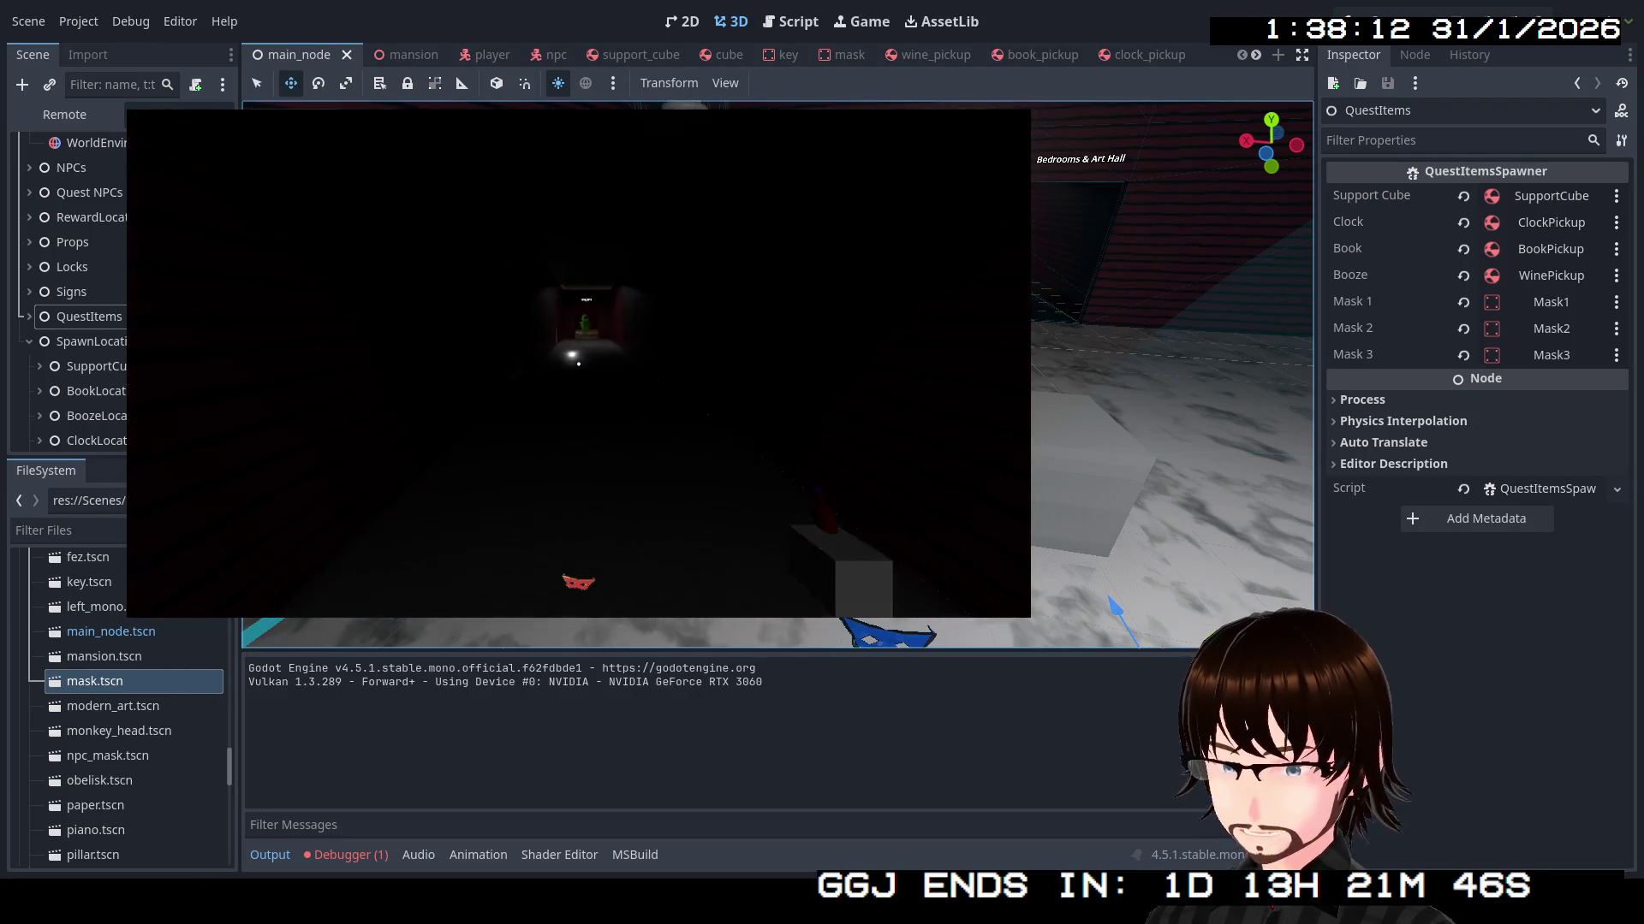
pyautogui.press('w')
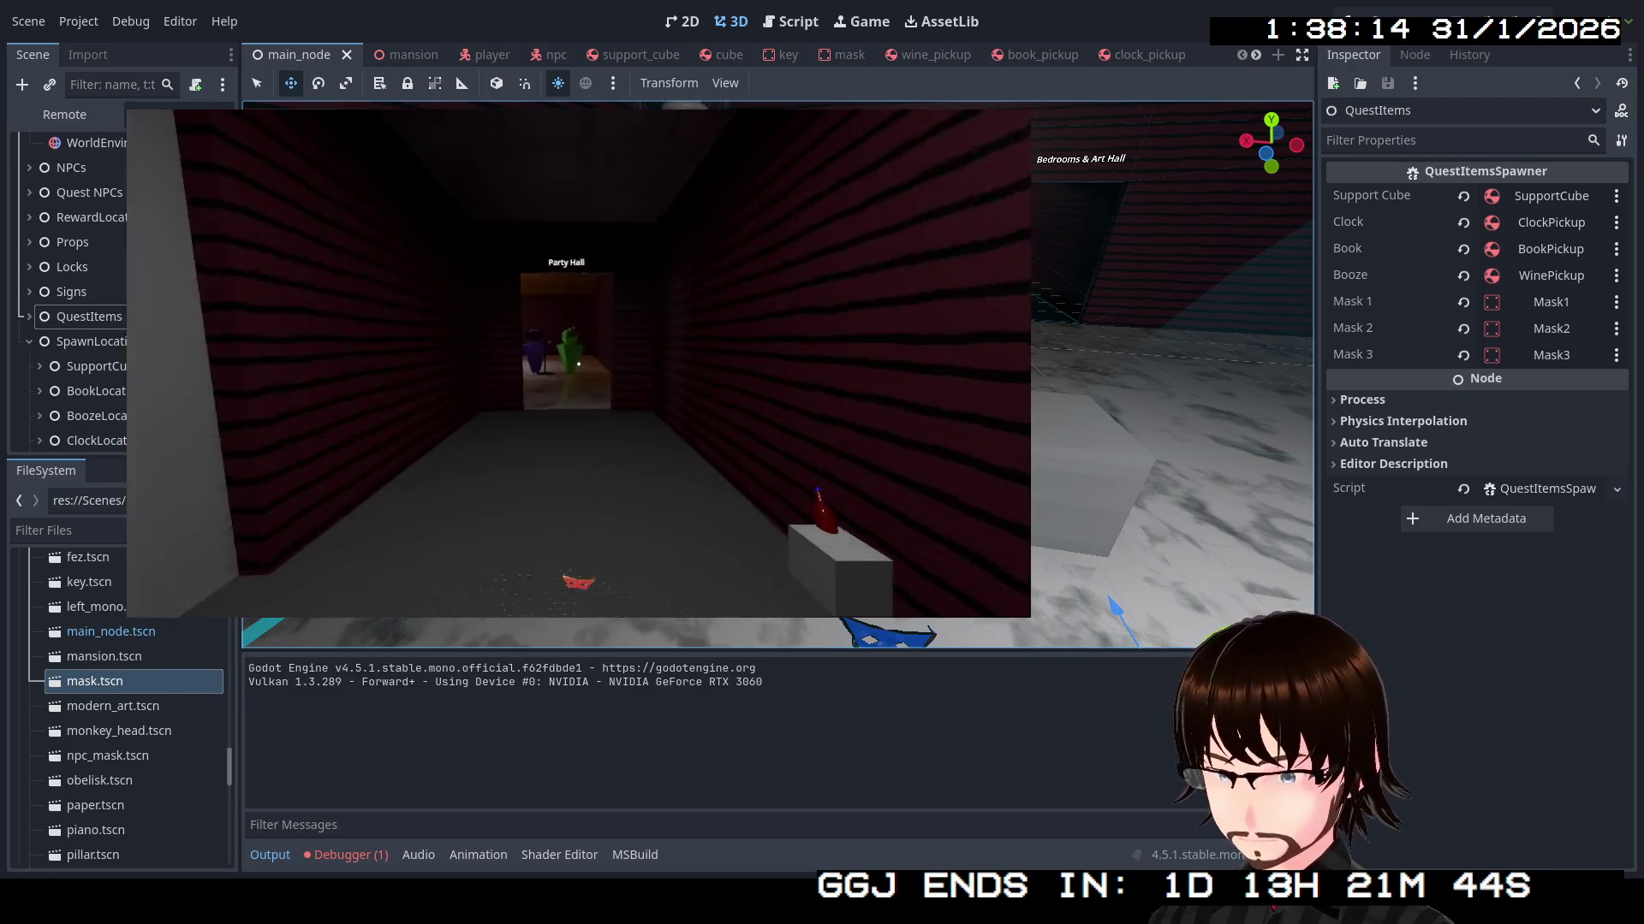
# Talk to the yellow NPC at the bar, then walk into the blue bookcase room
pyautogui.press('w')
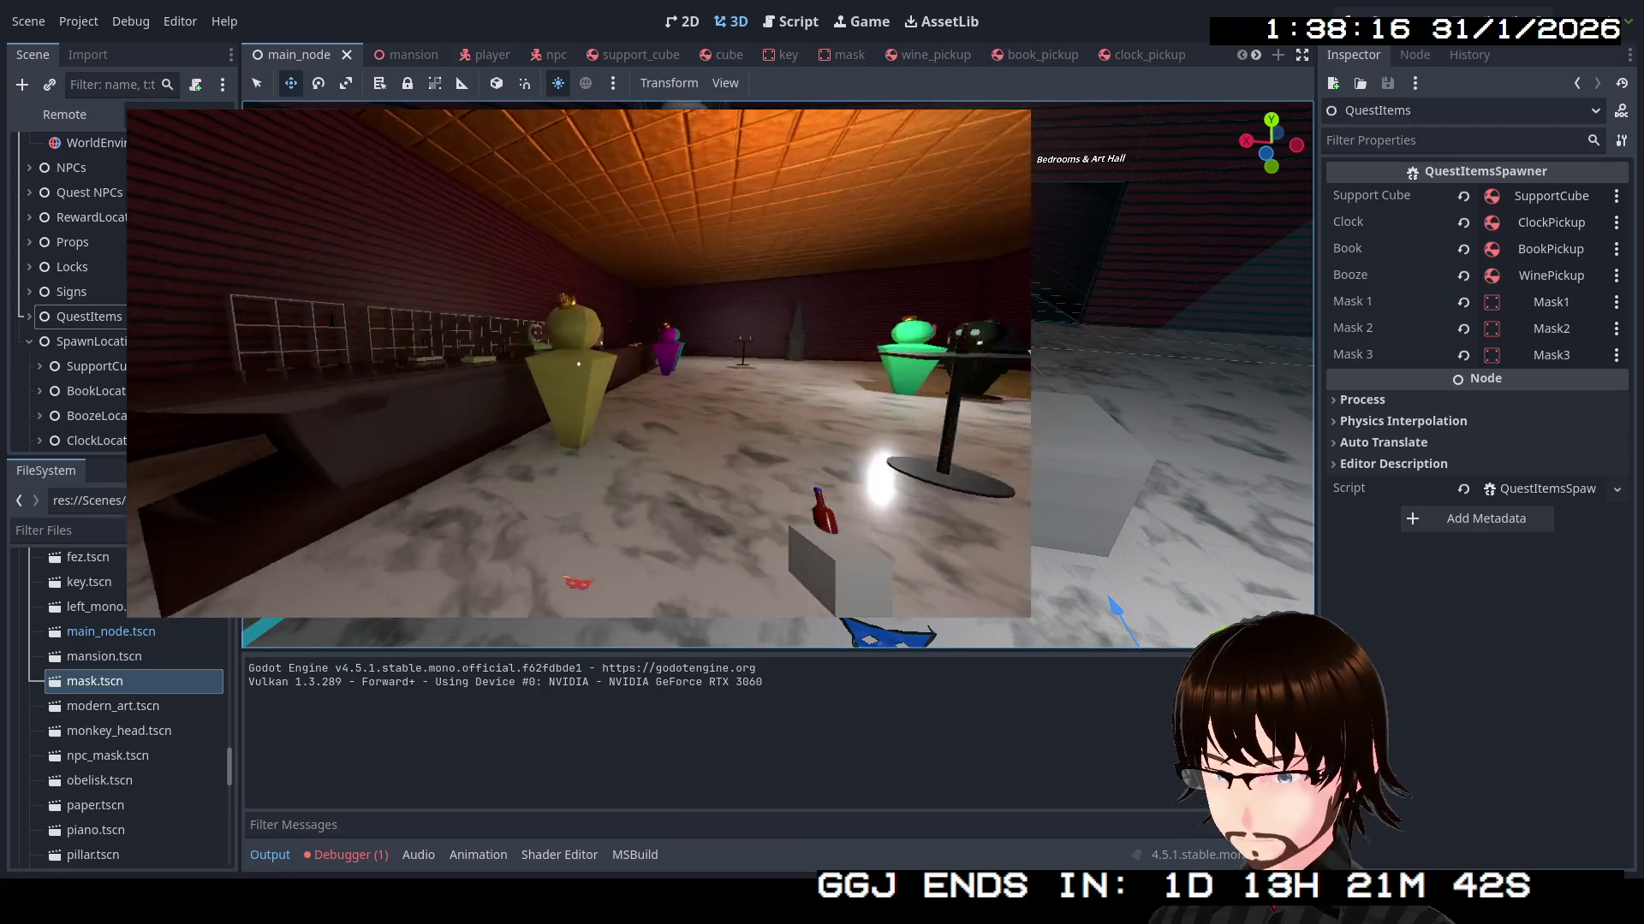
pyautogui.press('e')
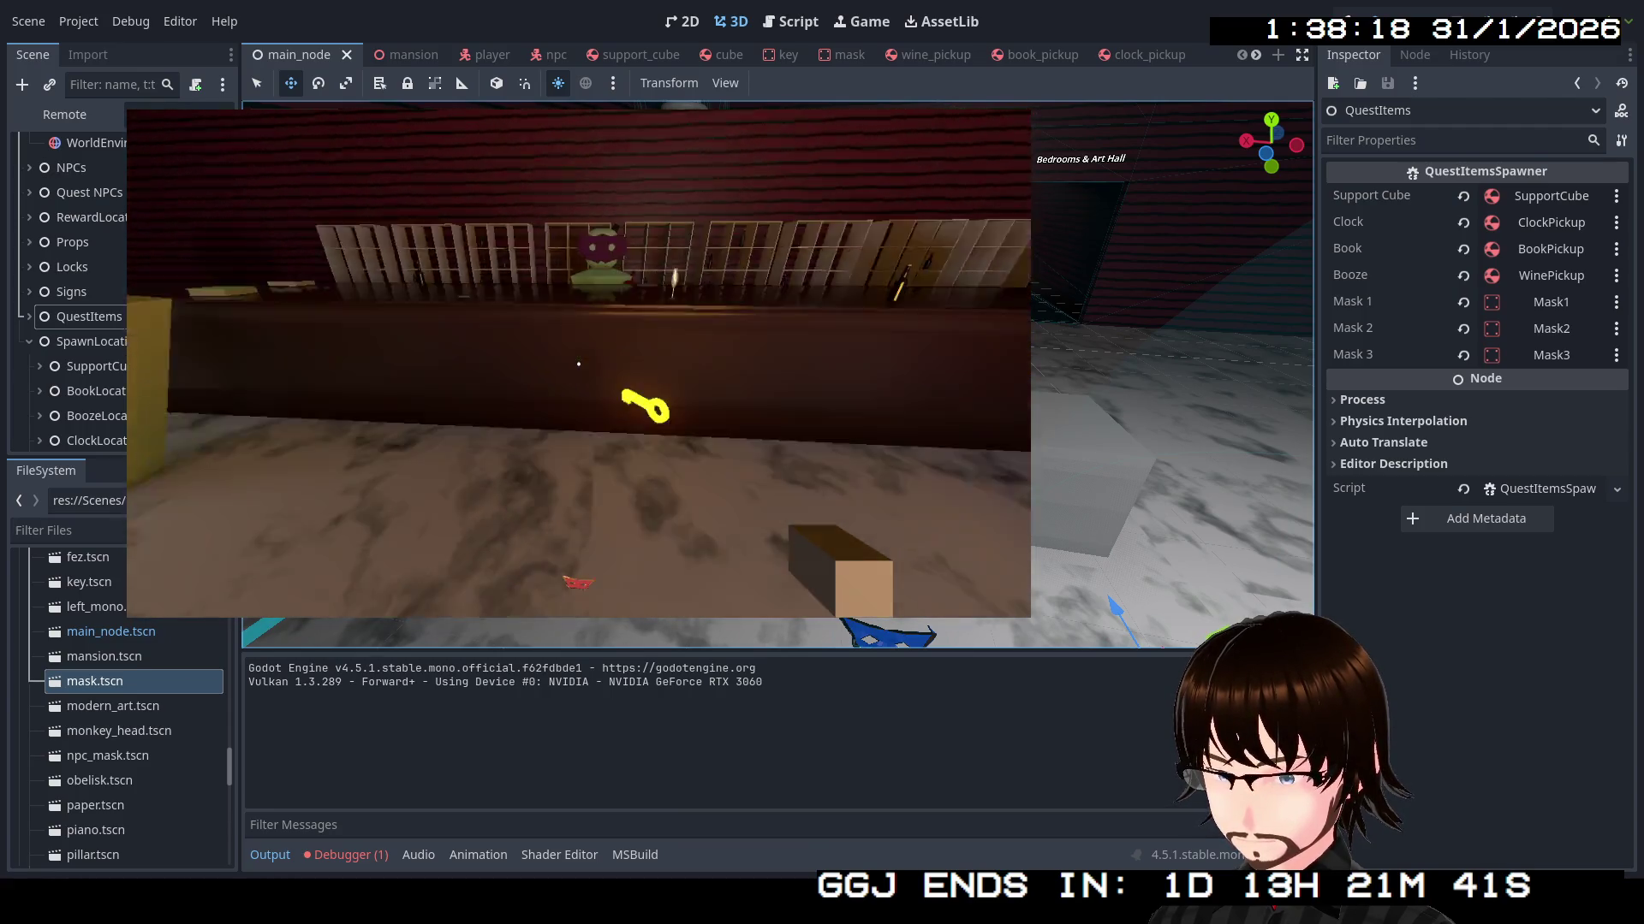
pyautogui.press('e')
pyautogui.press('w')
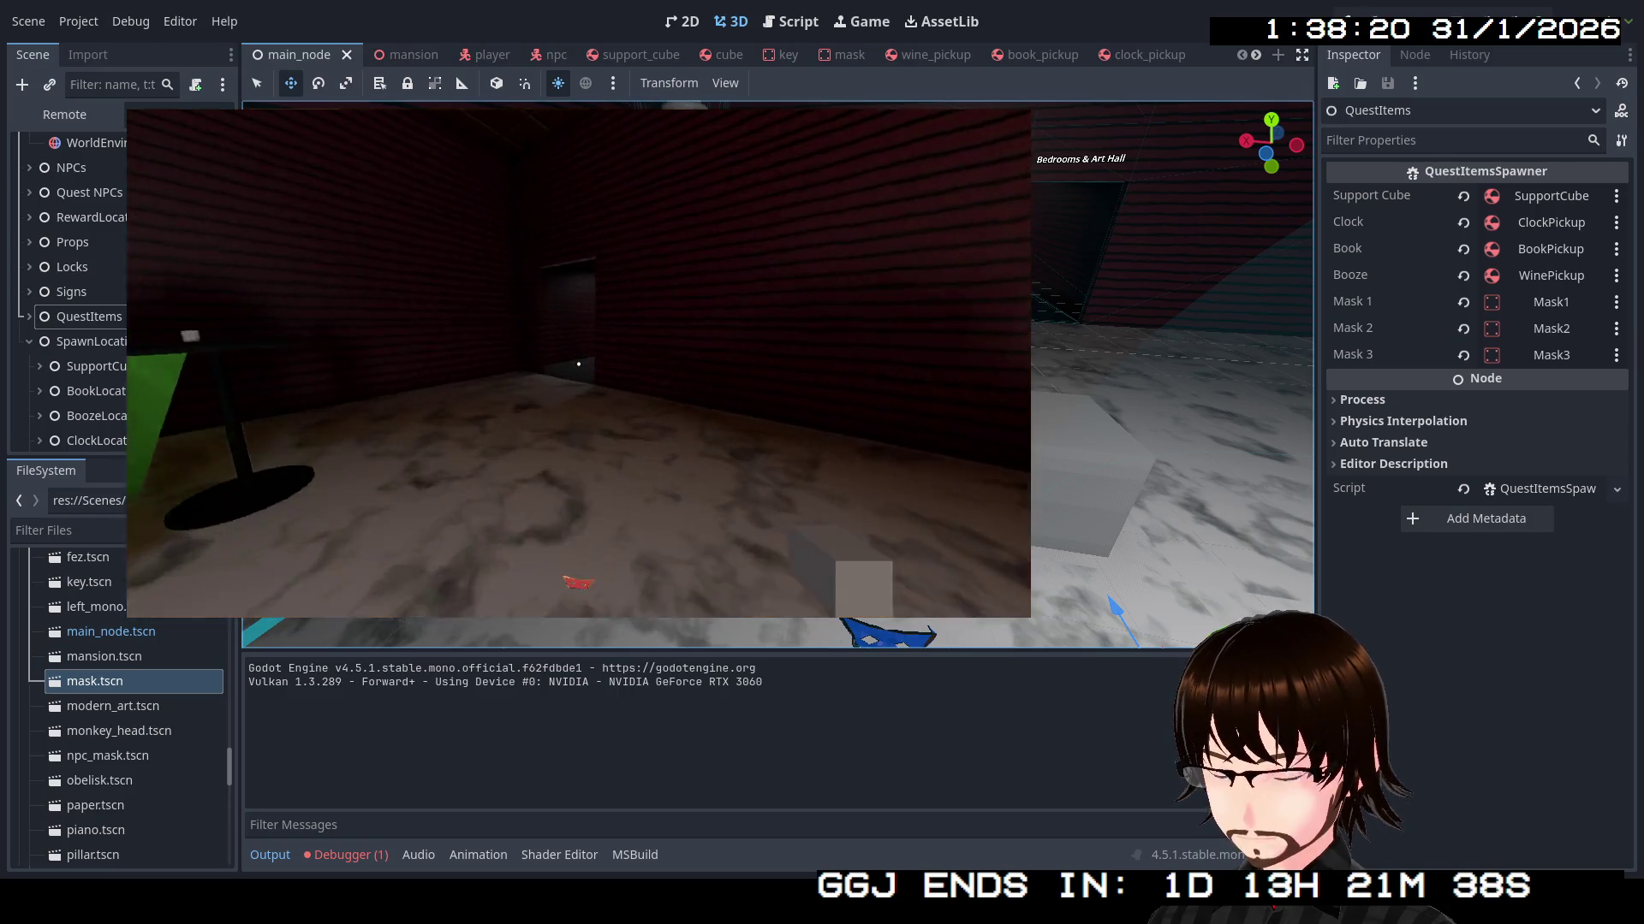
pyautogui.press('w')
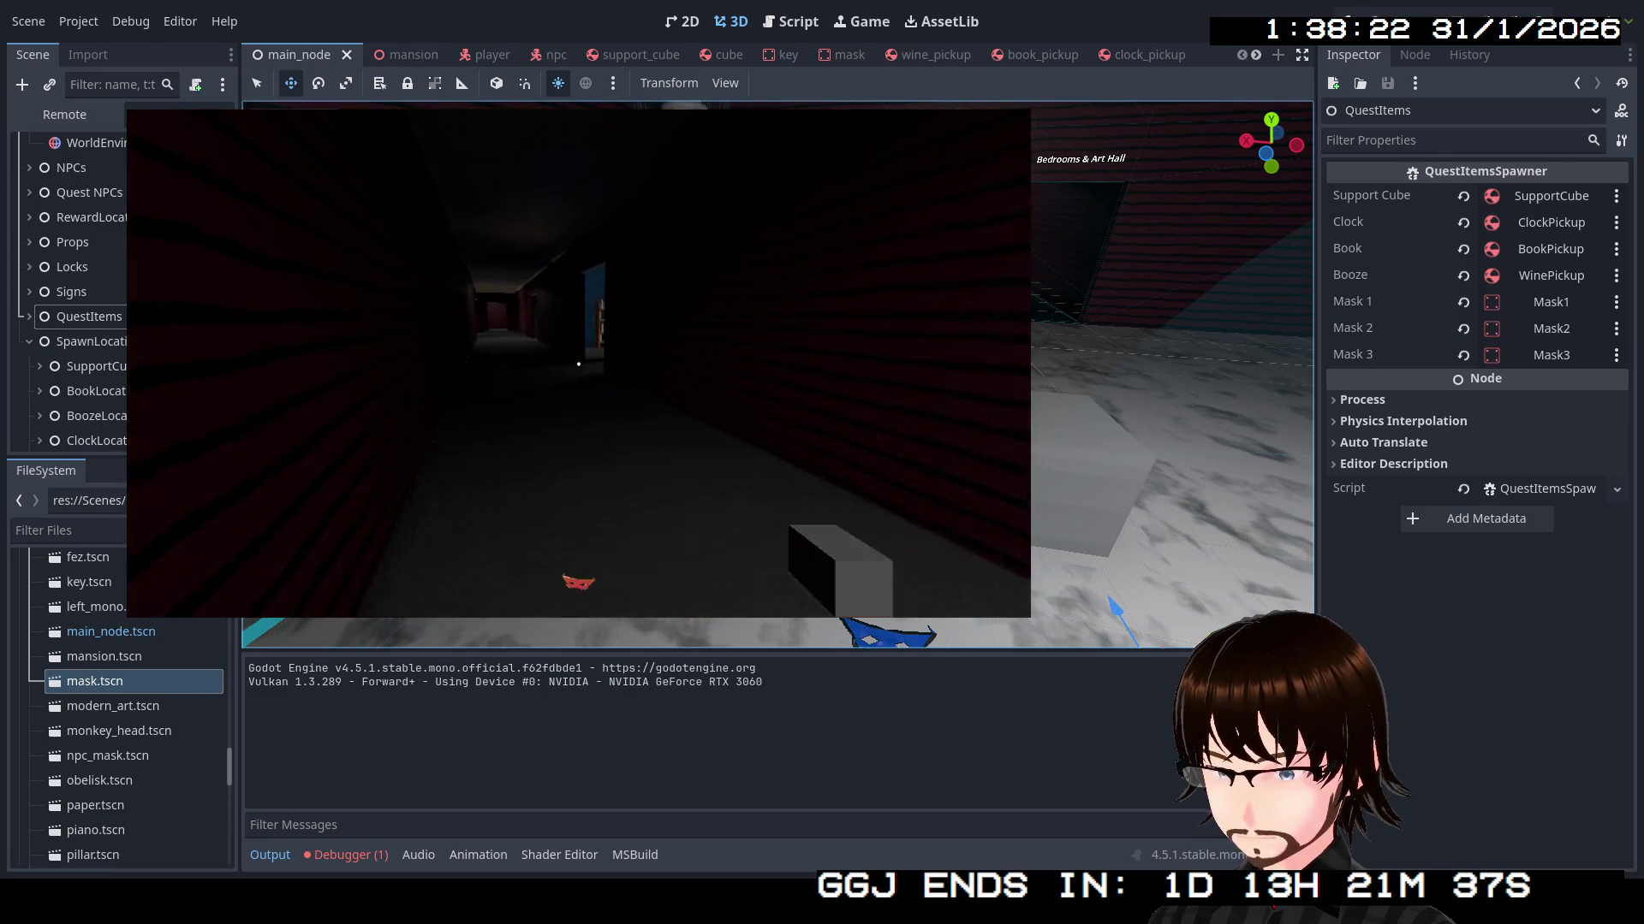
pyautogui.press('w')
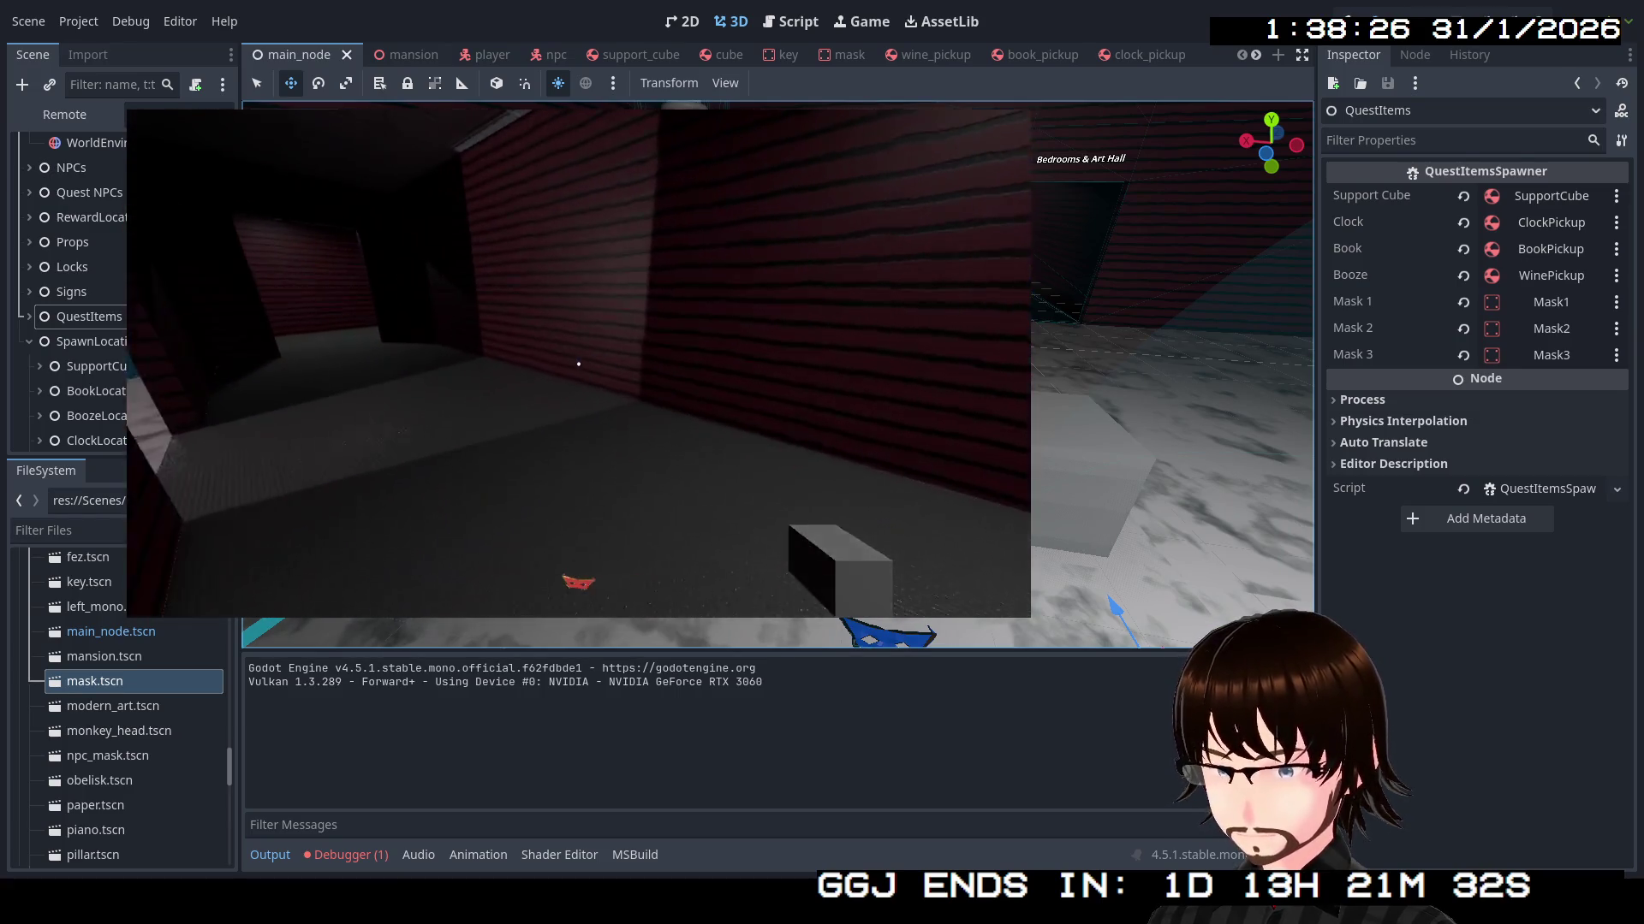
pyautogui.press('w')
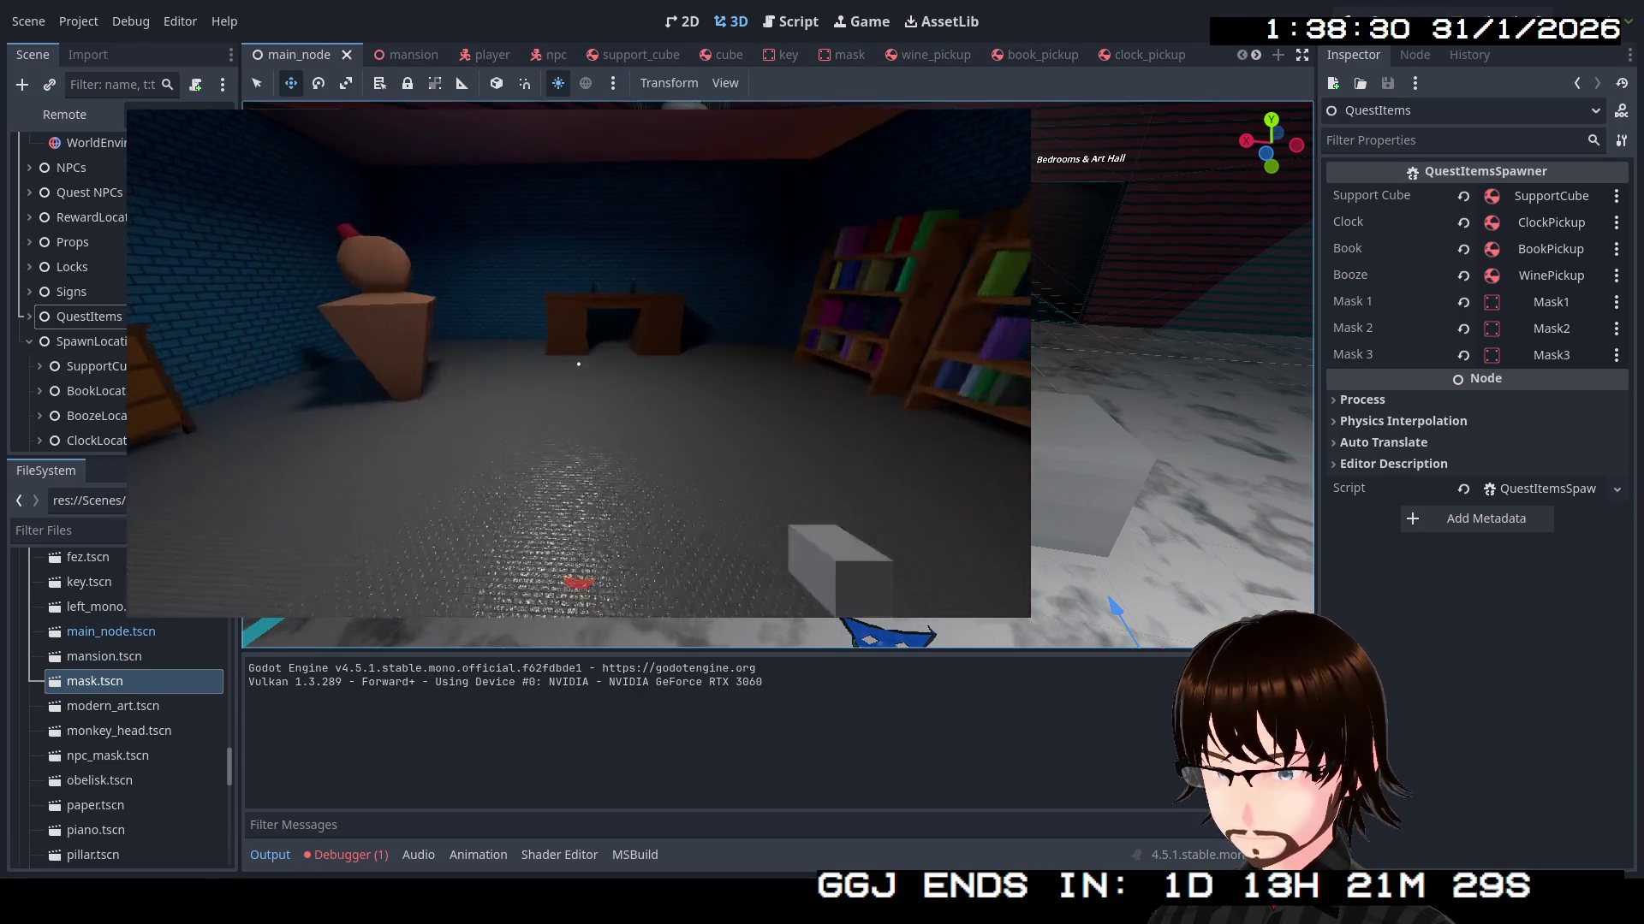
# Talk to the bust NPC, then walk back along the red corridor into the blue room
pyautogui.press('w')
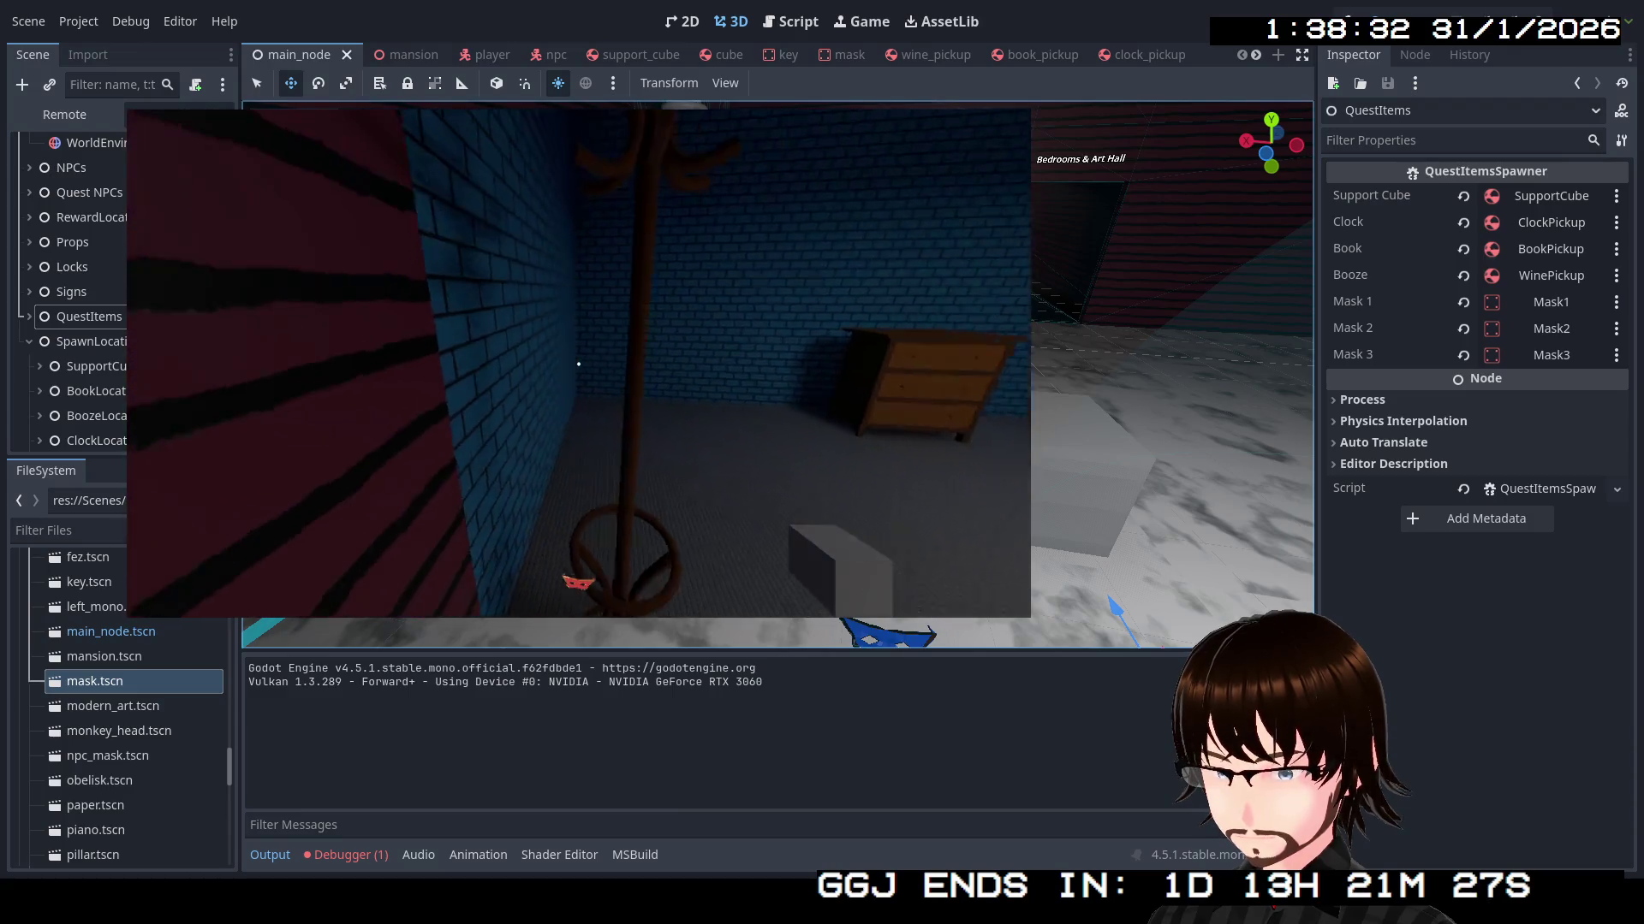
pyautogui.press('s')
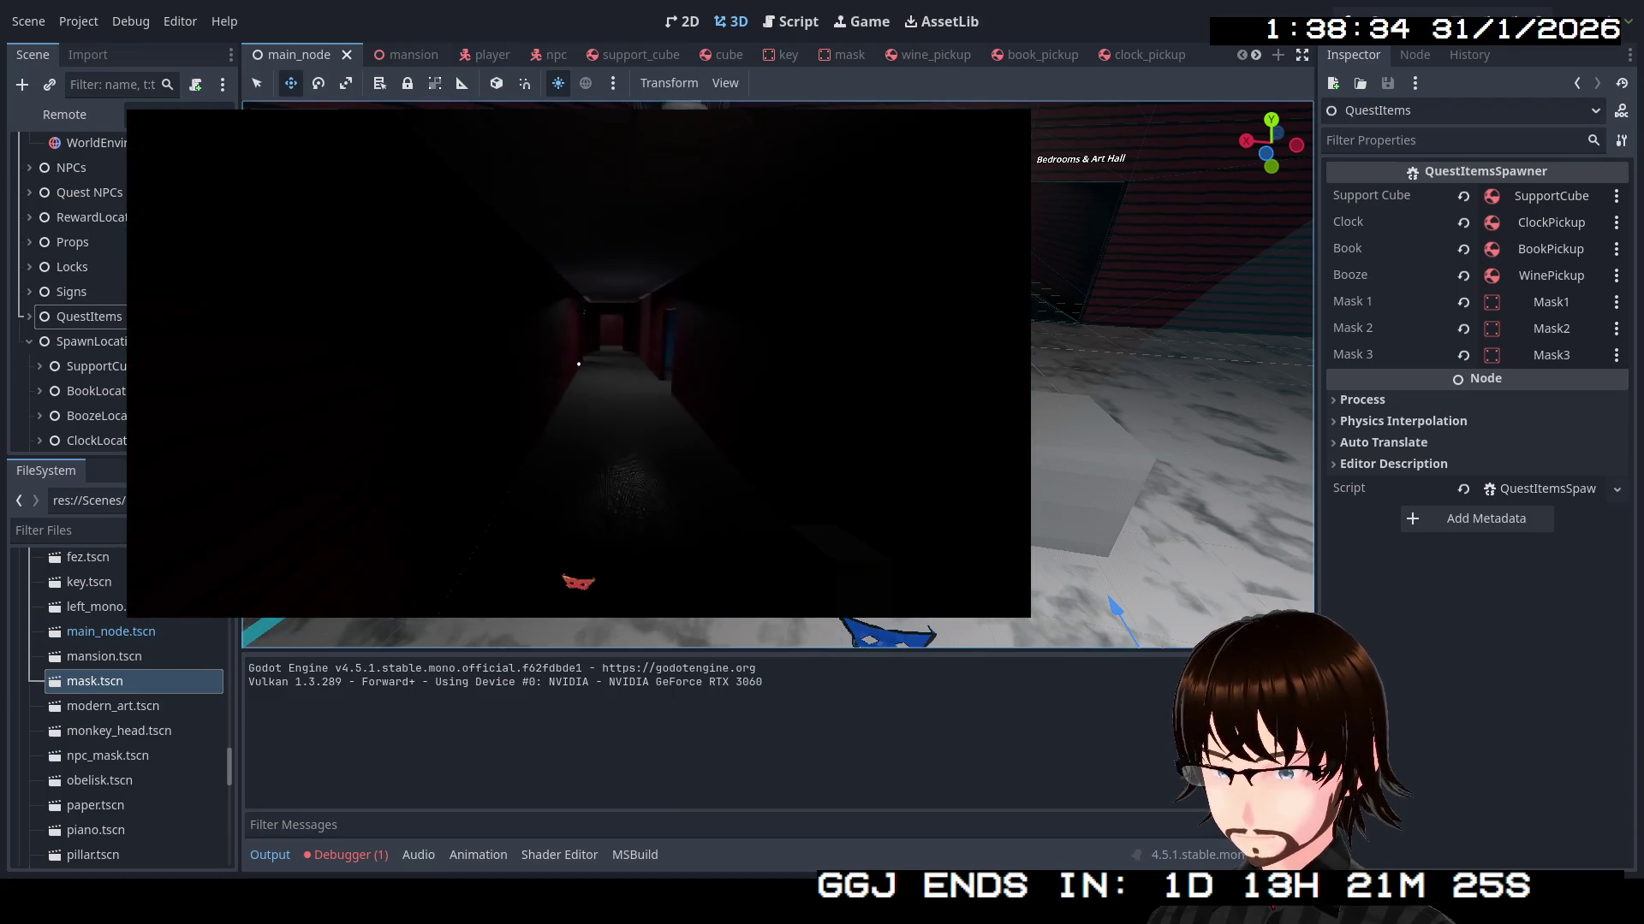
pyautogui.press('w')
pyautogui.press('w')
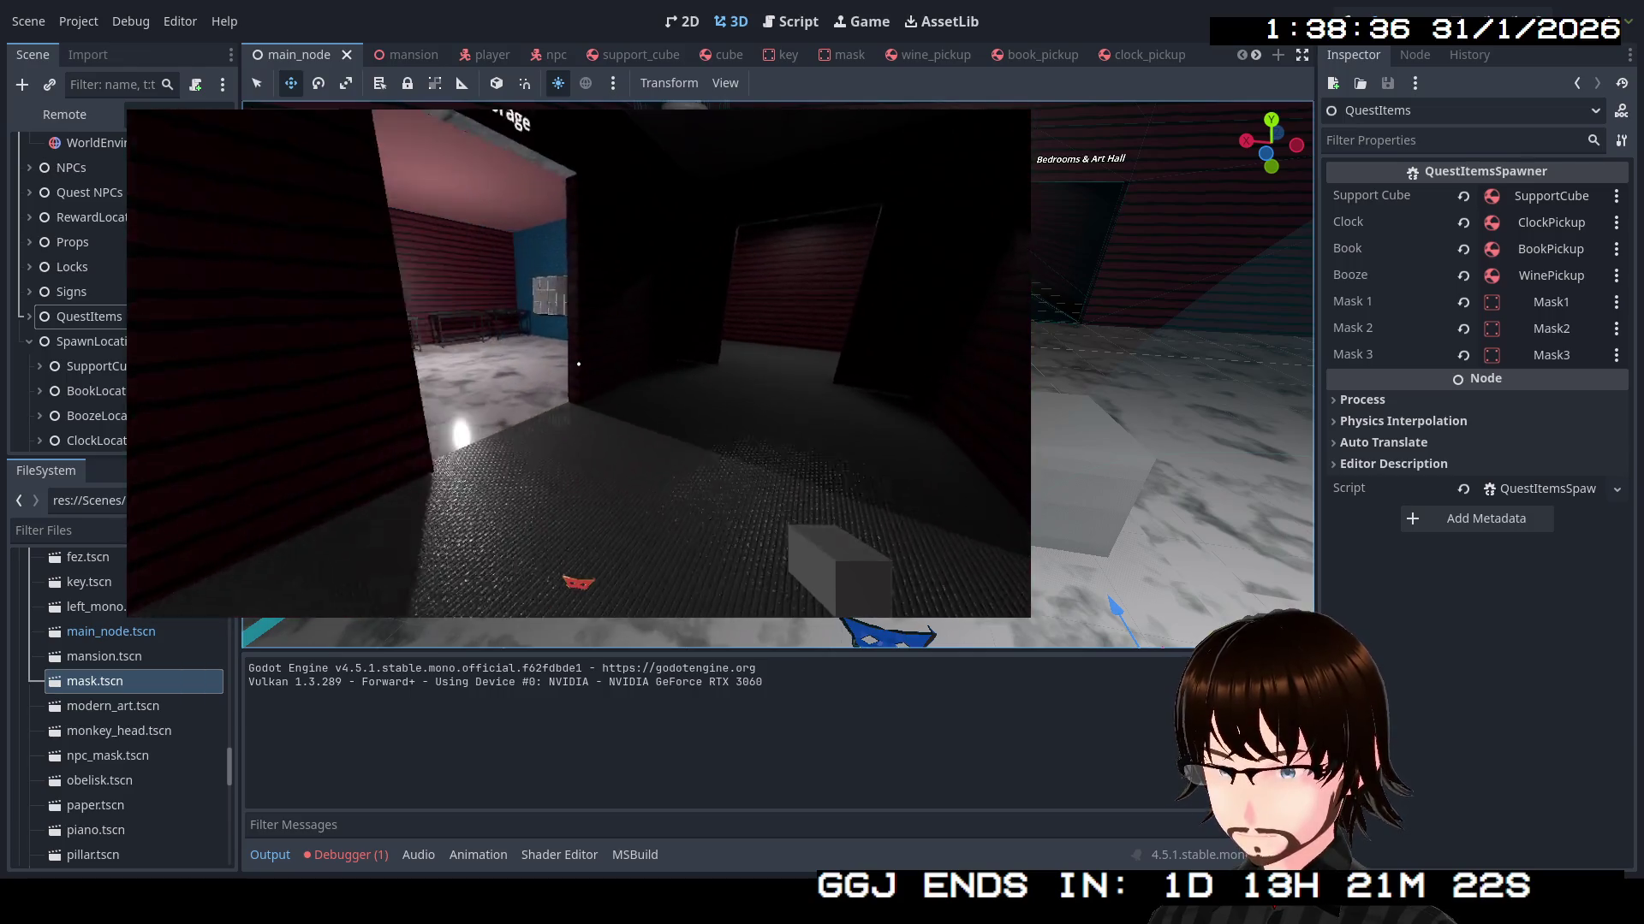
pyautogui.press('w')
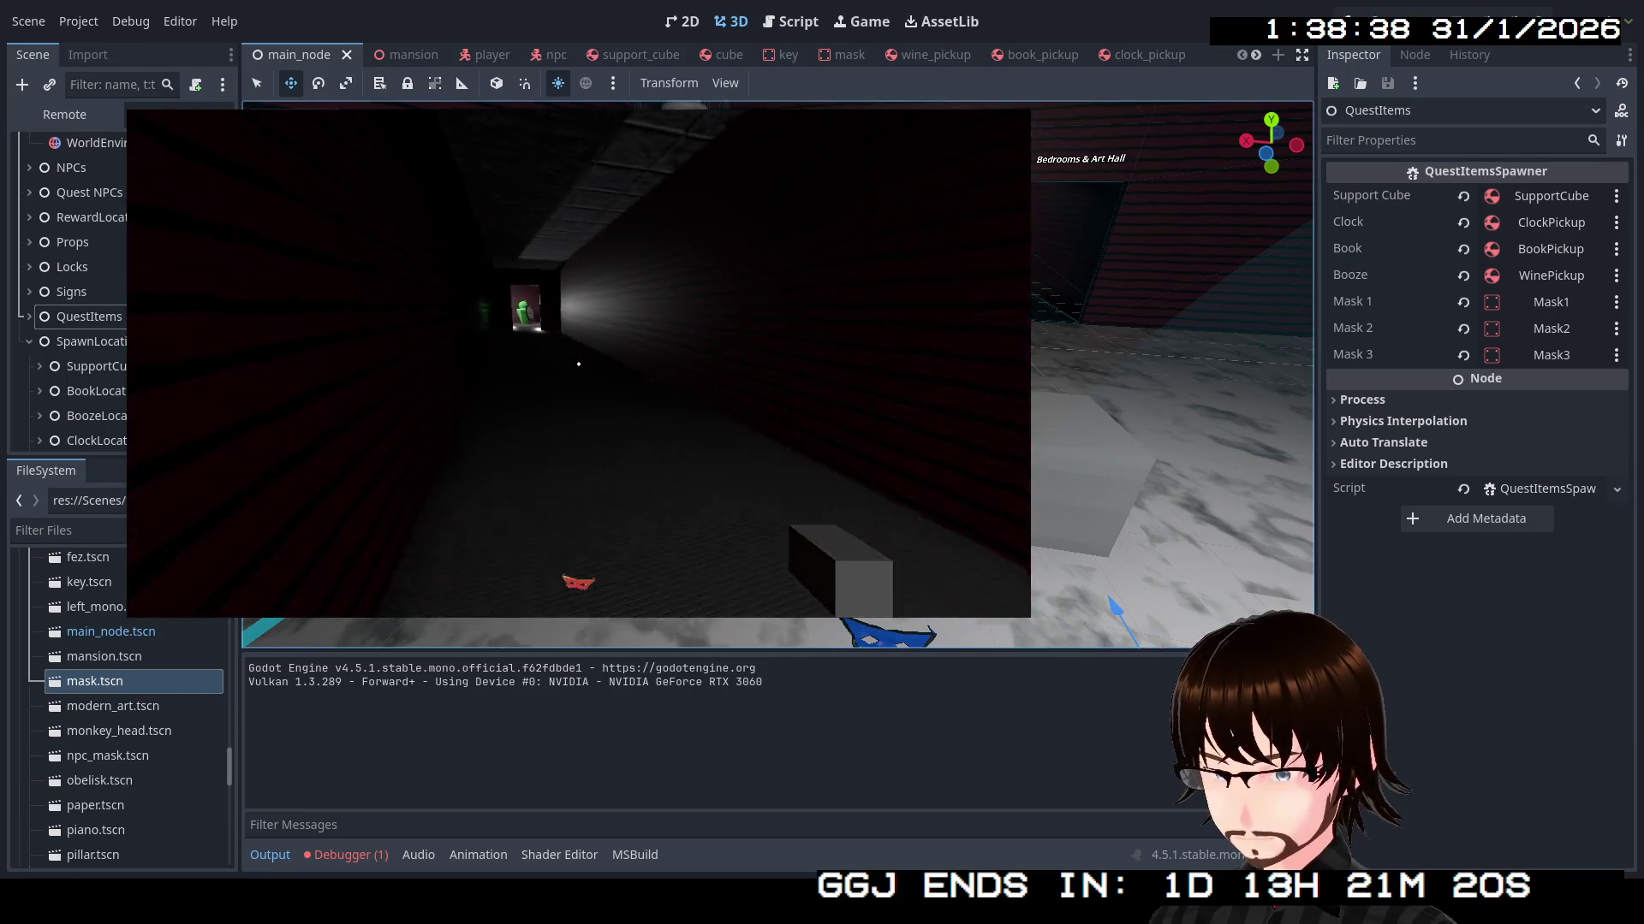
pyautogui.press('w')
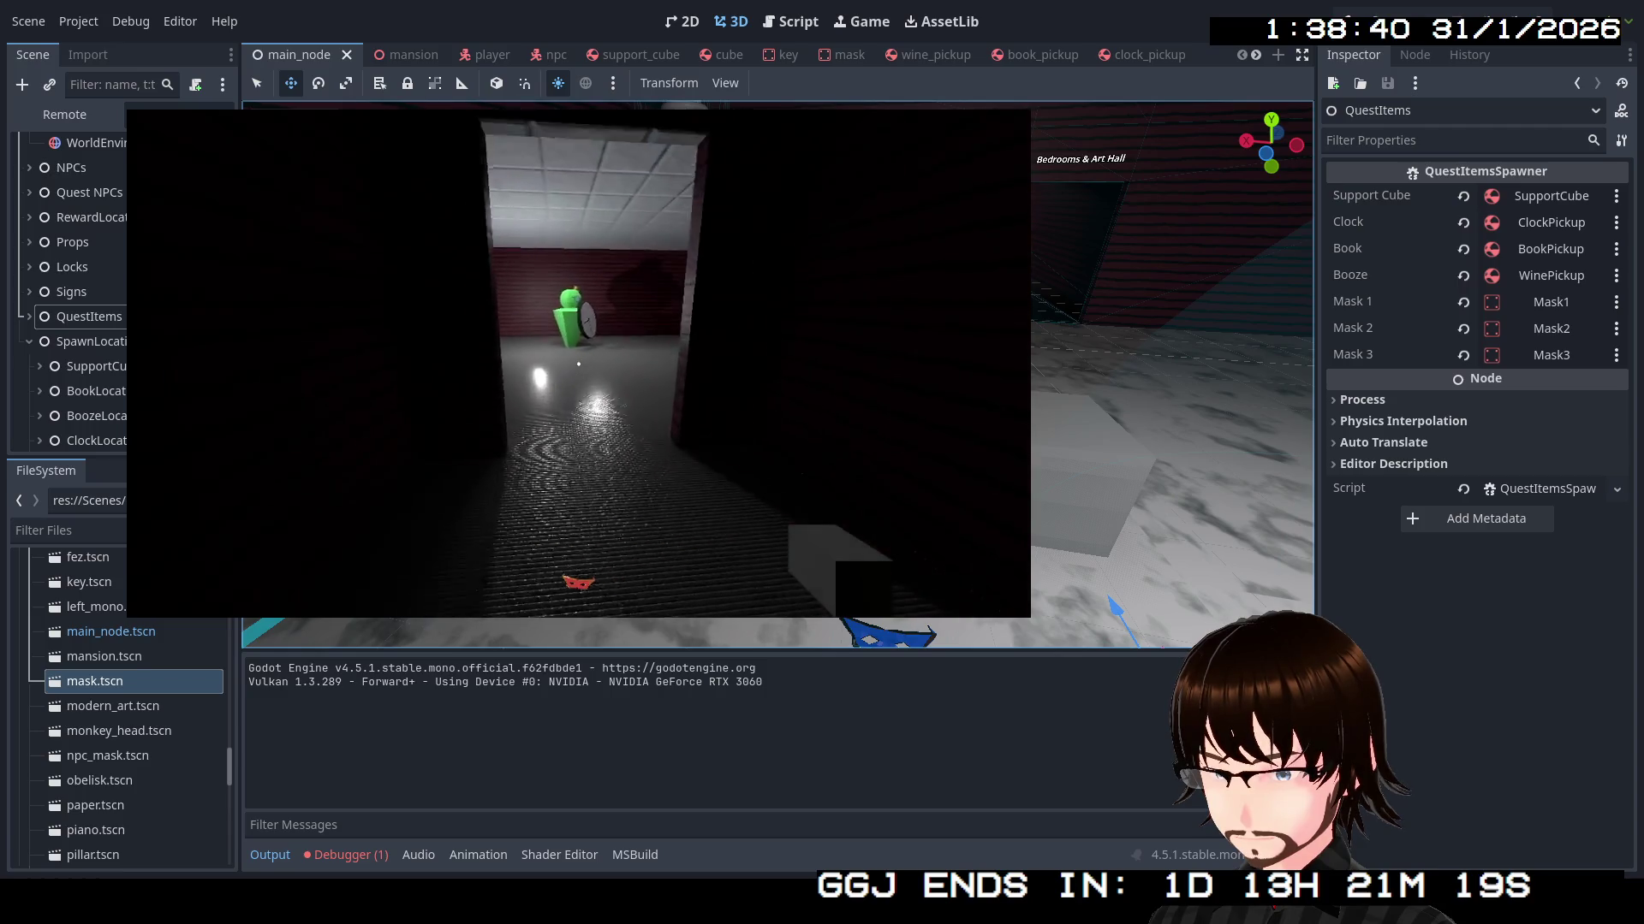
pyautogui.press('w')
pyautogui.press('w')
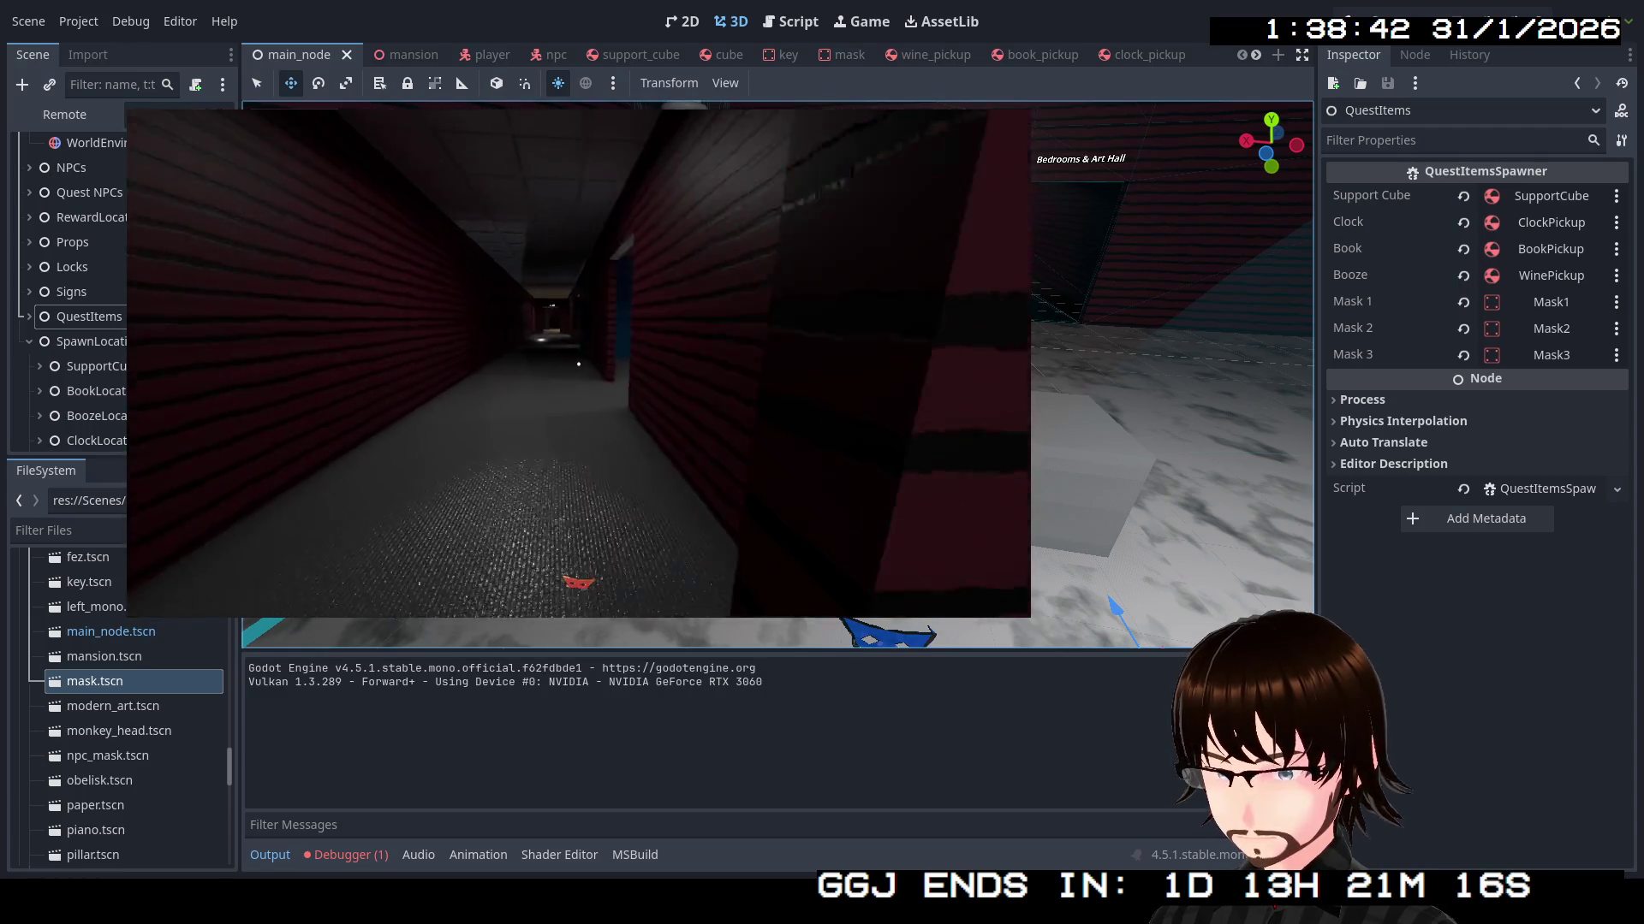
pyautogui.press('a')
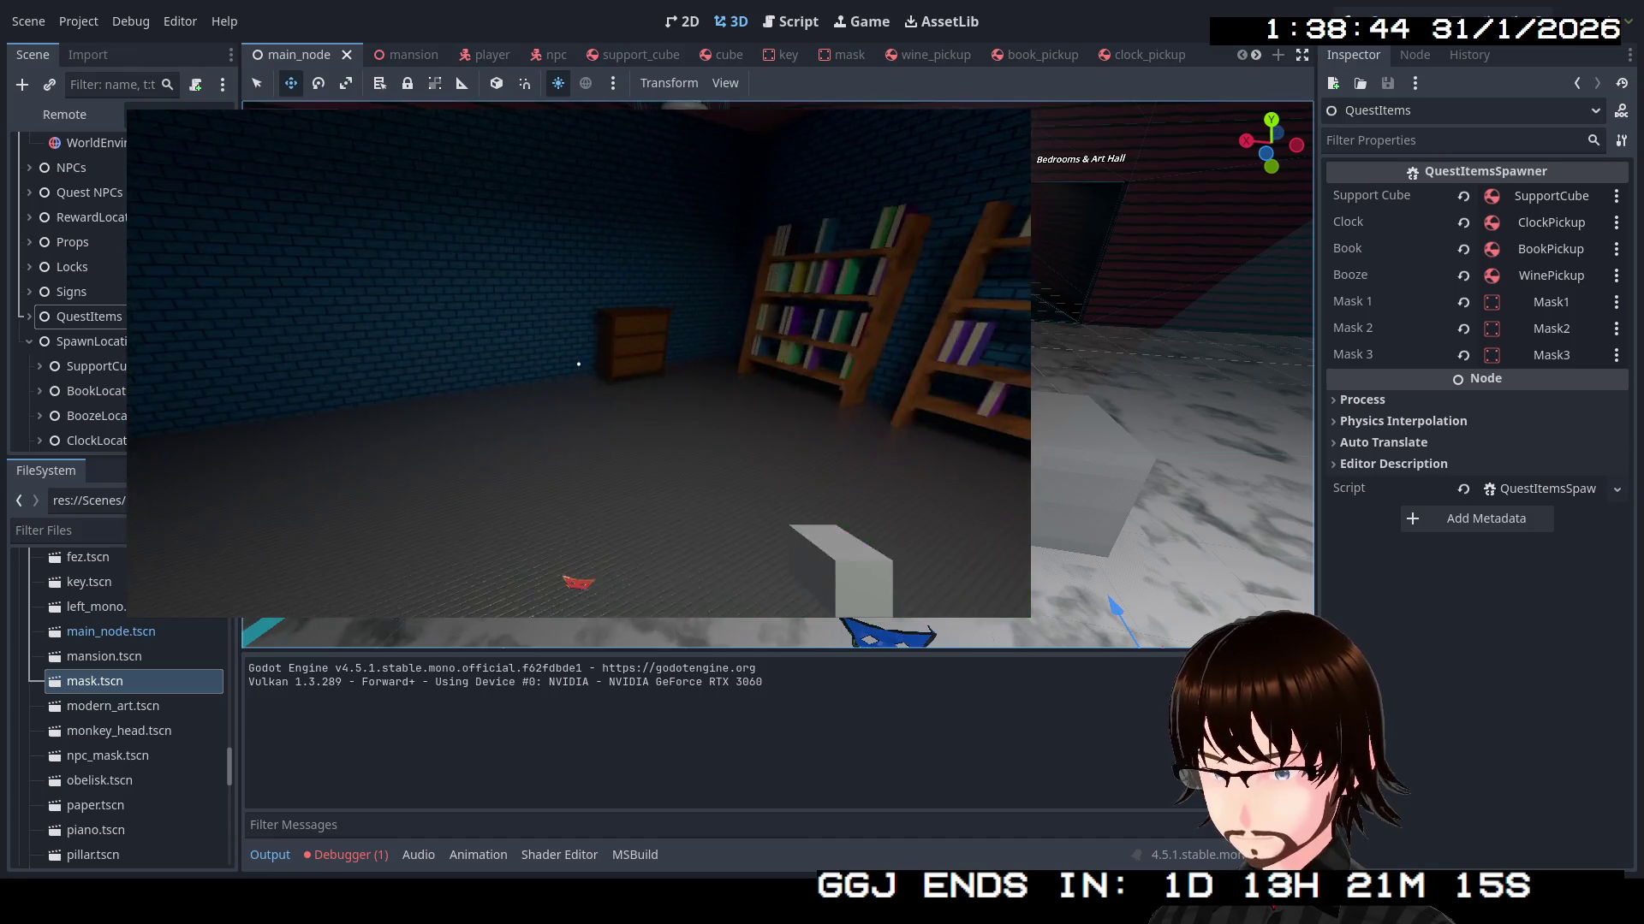
pyautogui.press('w')
pyautogui.press('d')
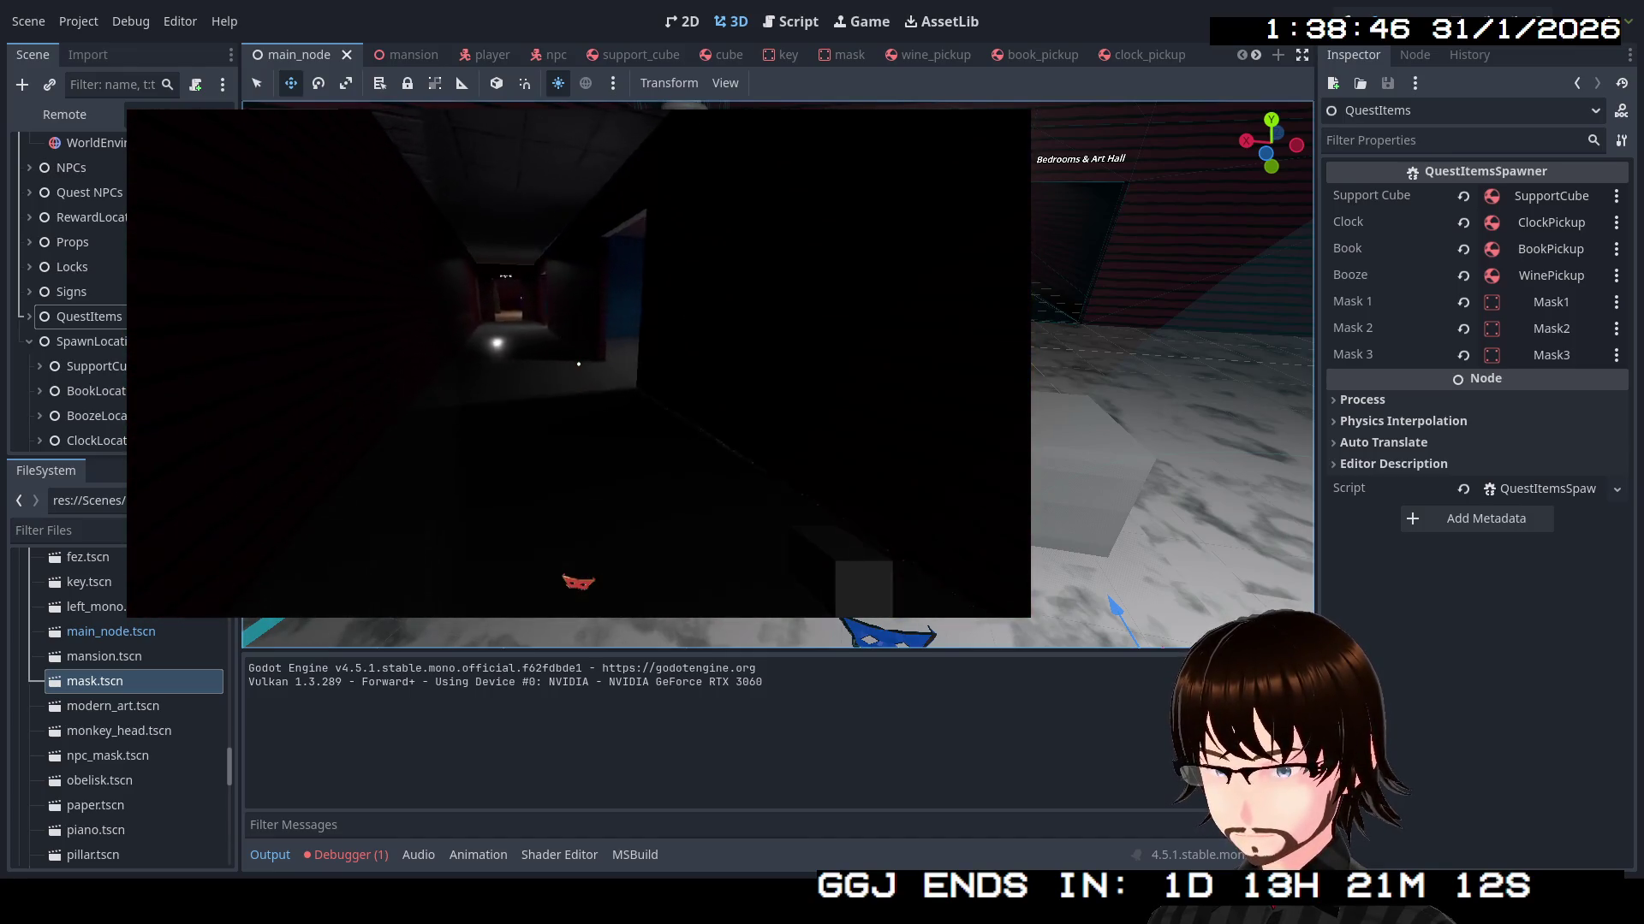
pyautogui.press('w')
# Look around the blue room's dresser and desk, then head into the red corridor
pyautogui.press('w')
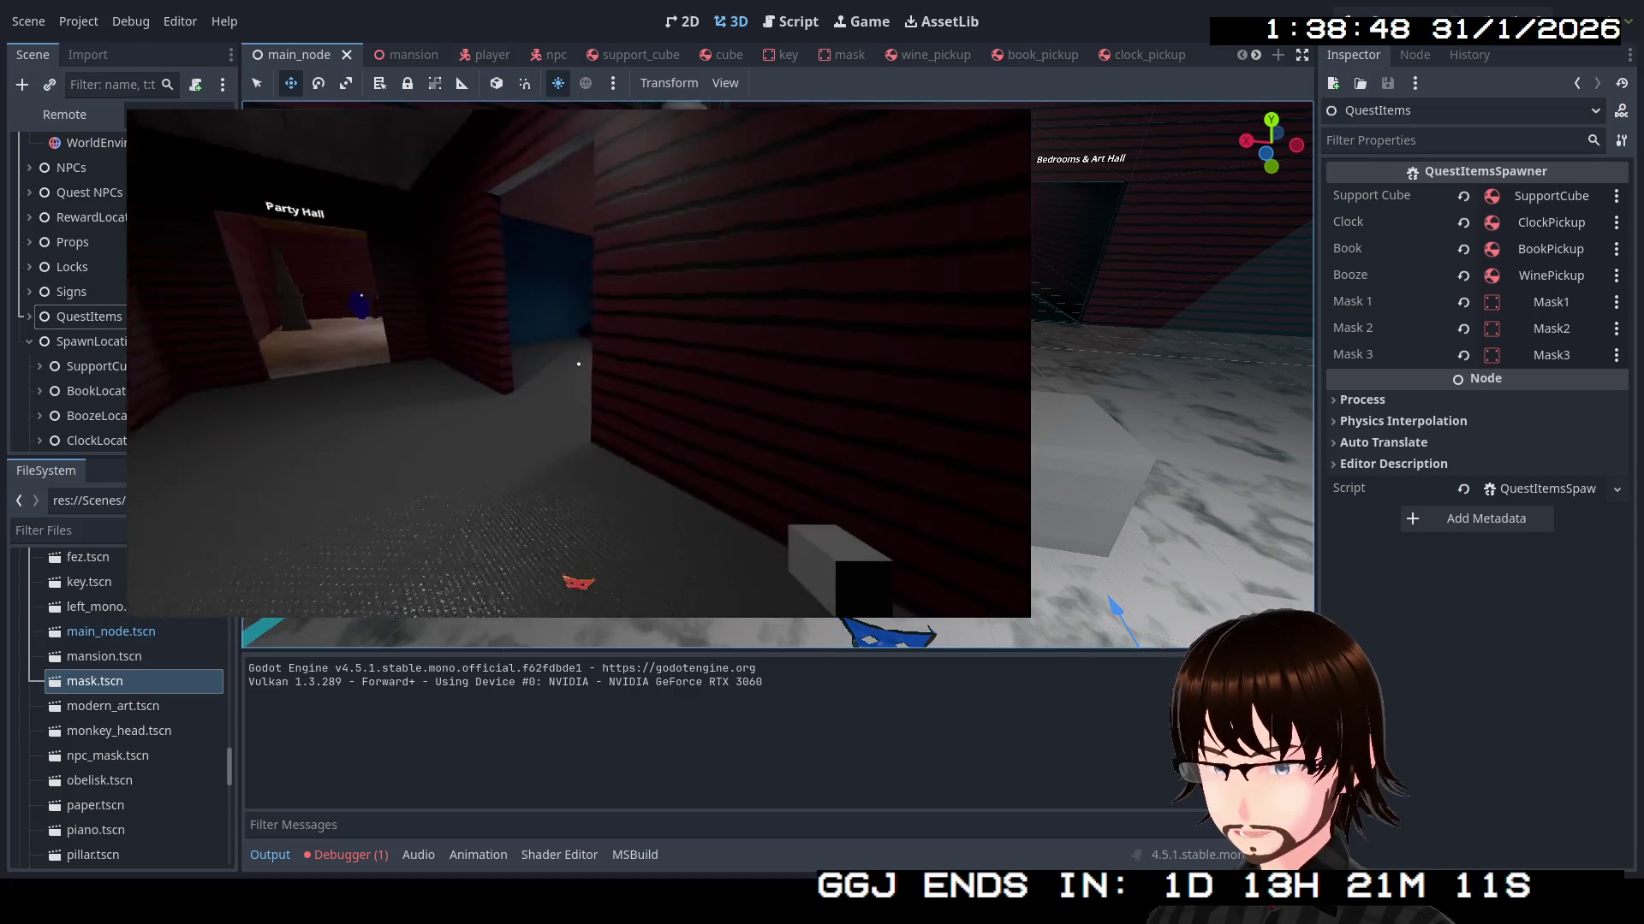
pyautogui.press('d')
pyautogui.press('w')
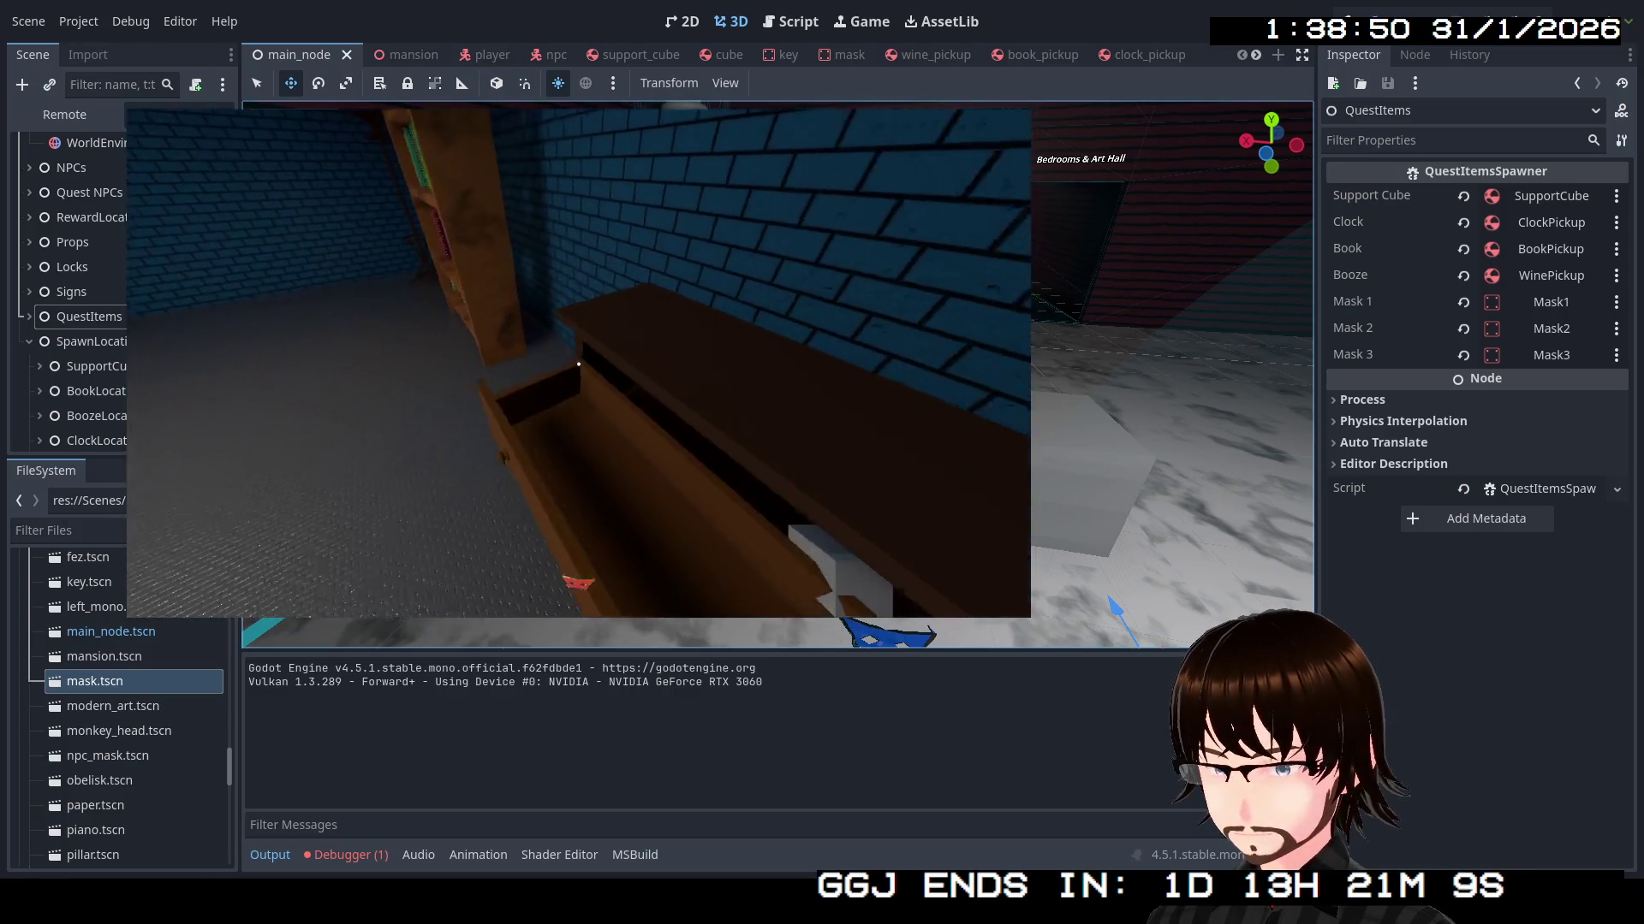
pyautogui.press('s')
pyautogui.press('d')
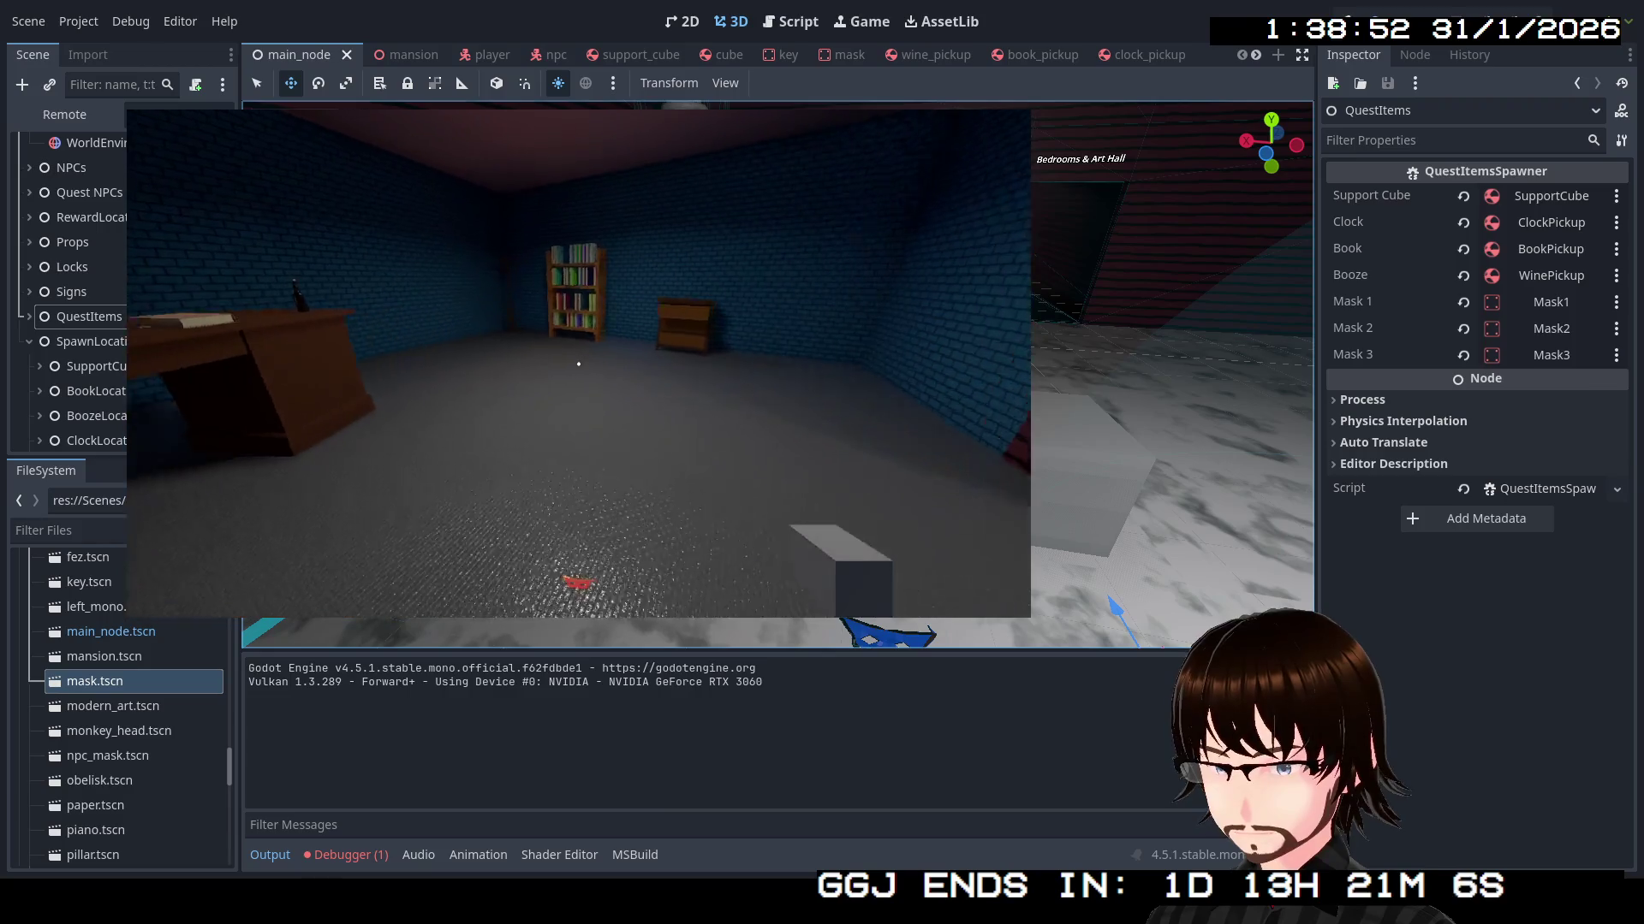
pyautogui.press('a')
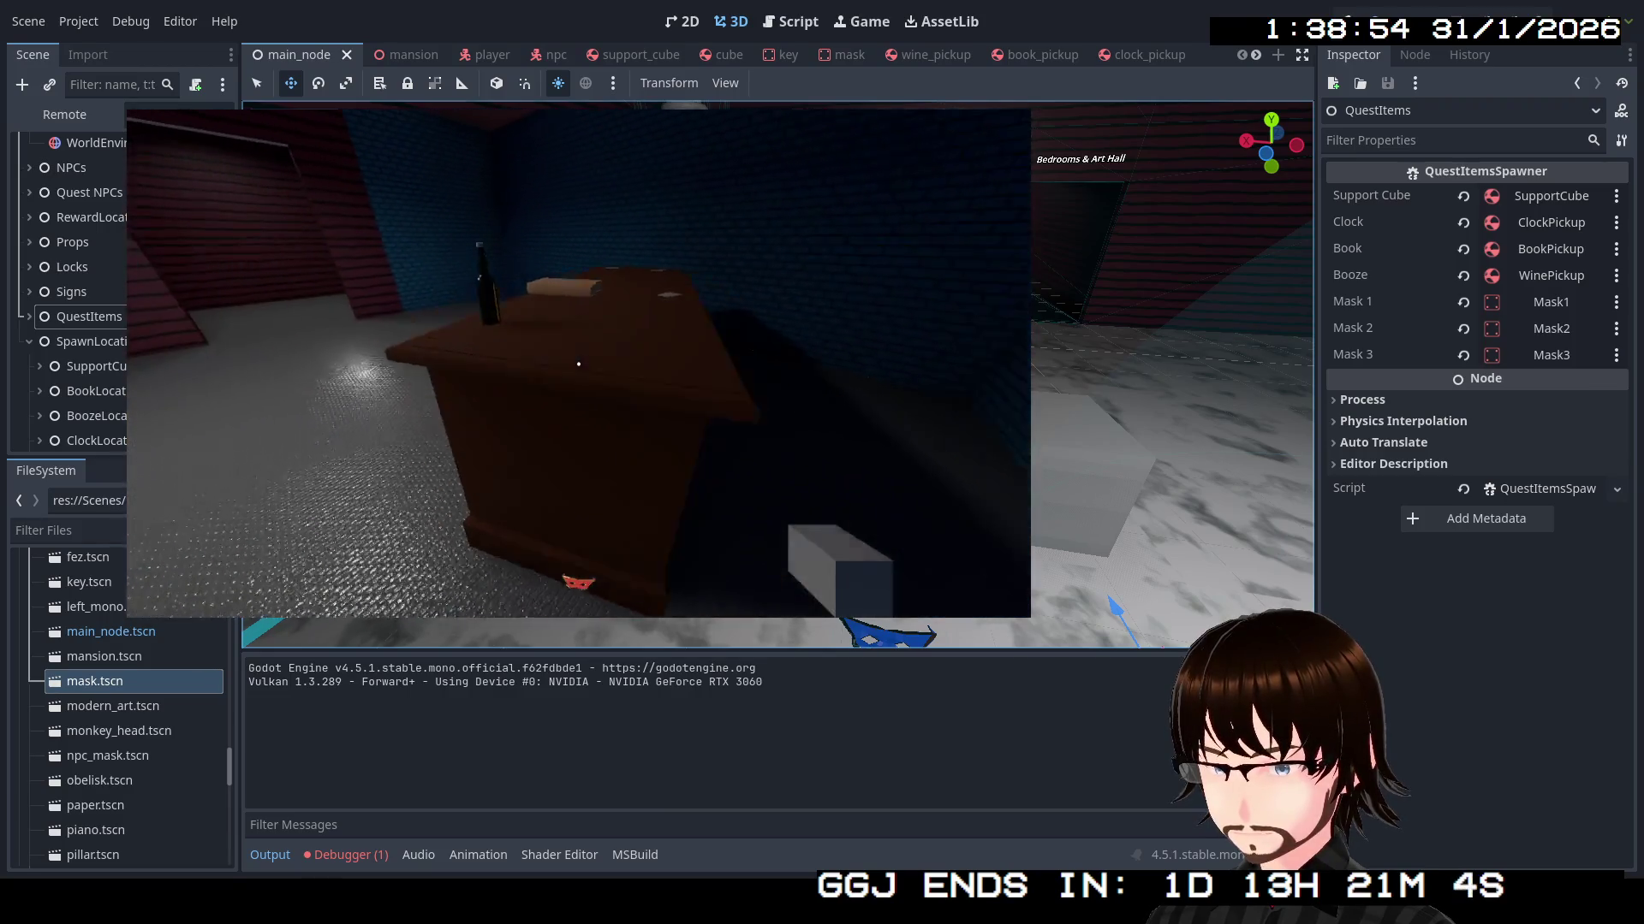
pyautogui.press('w')
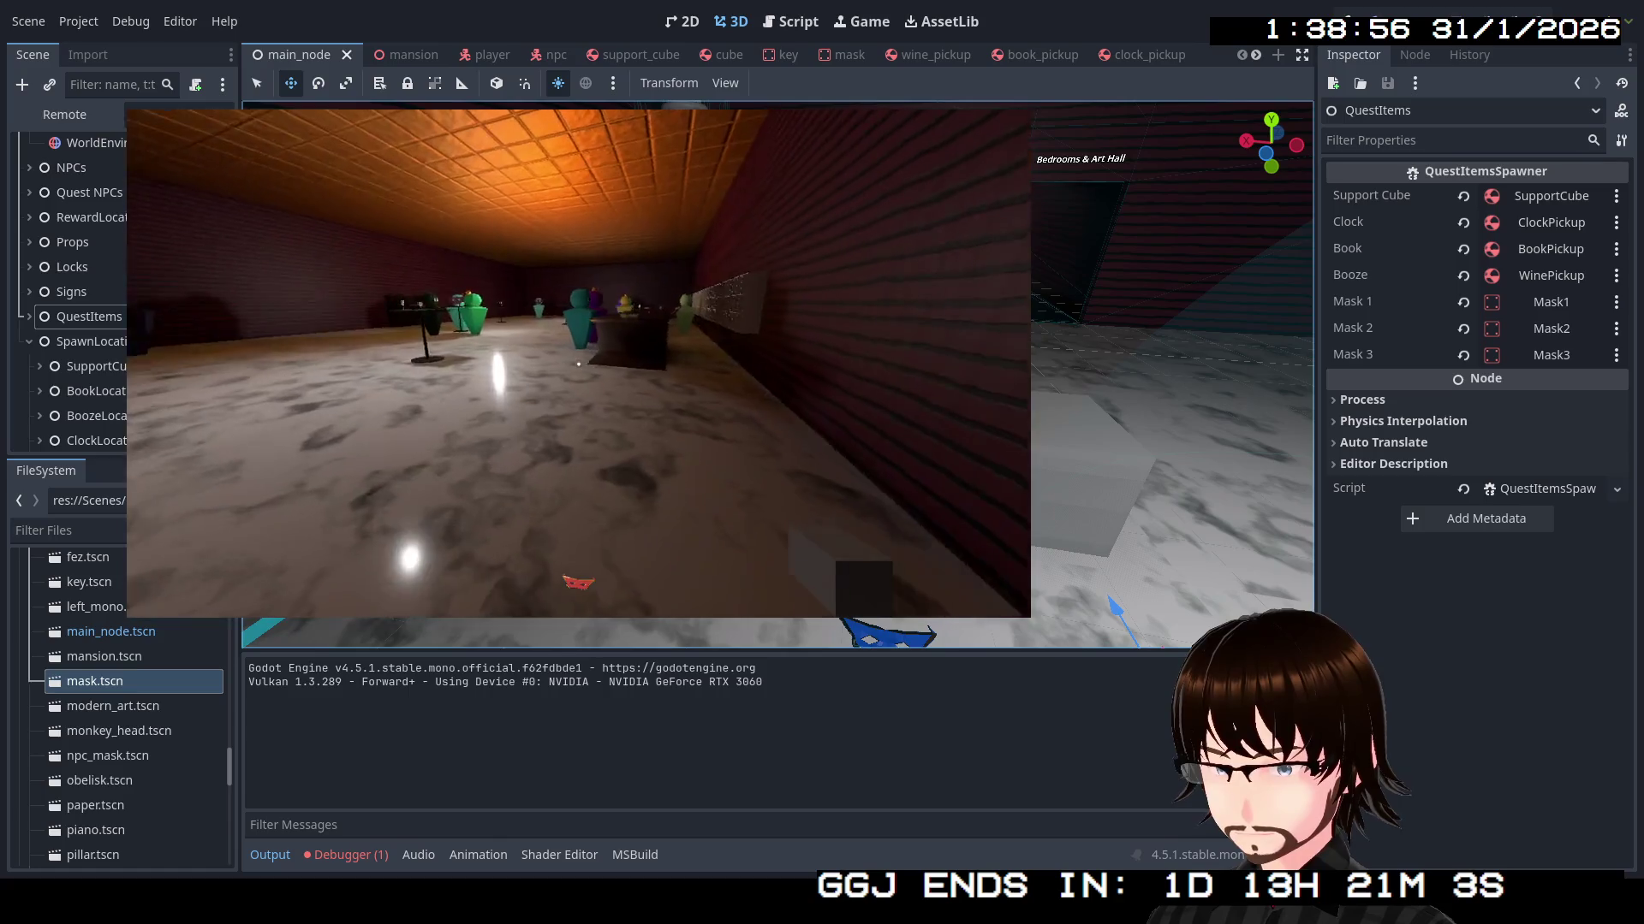
pyautogui.press('w')
pyautogui.press('w')
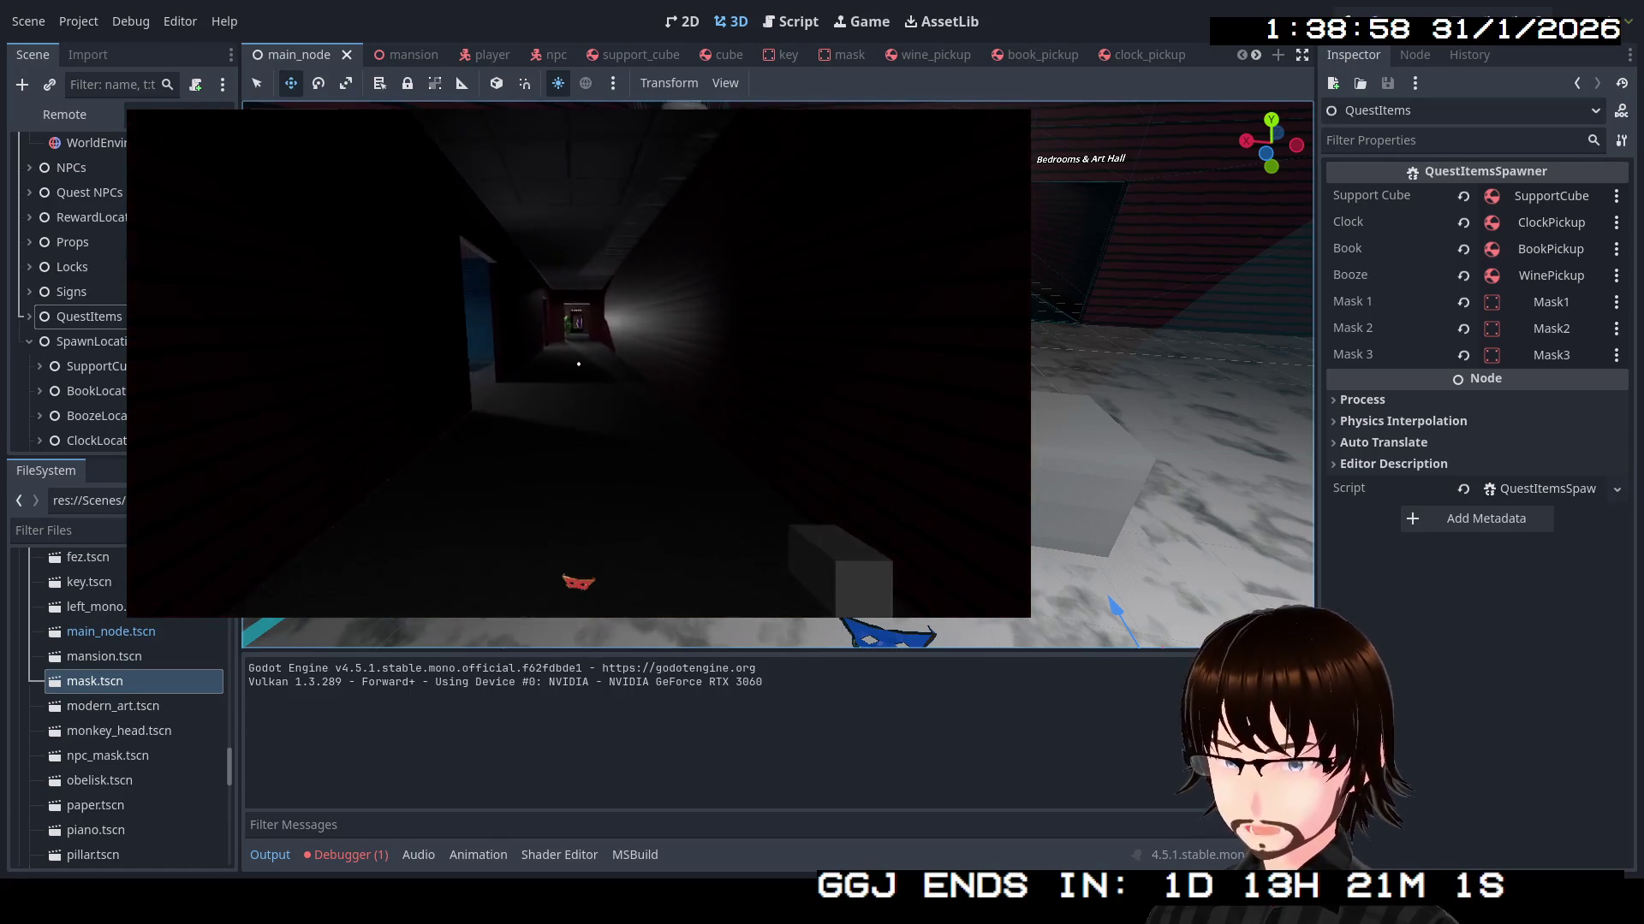
pyautogui.press('w')
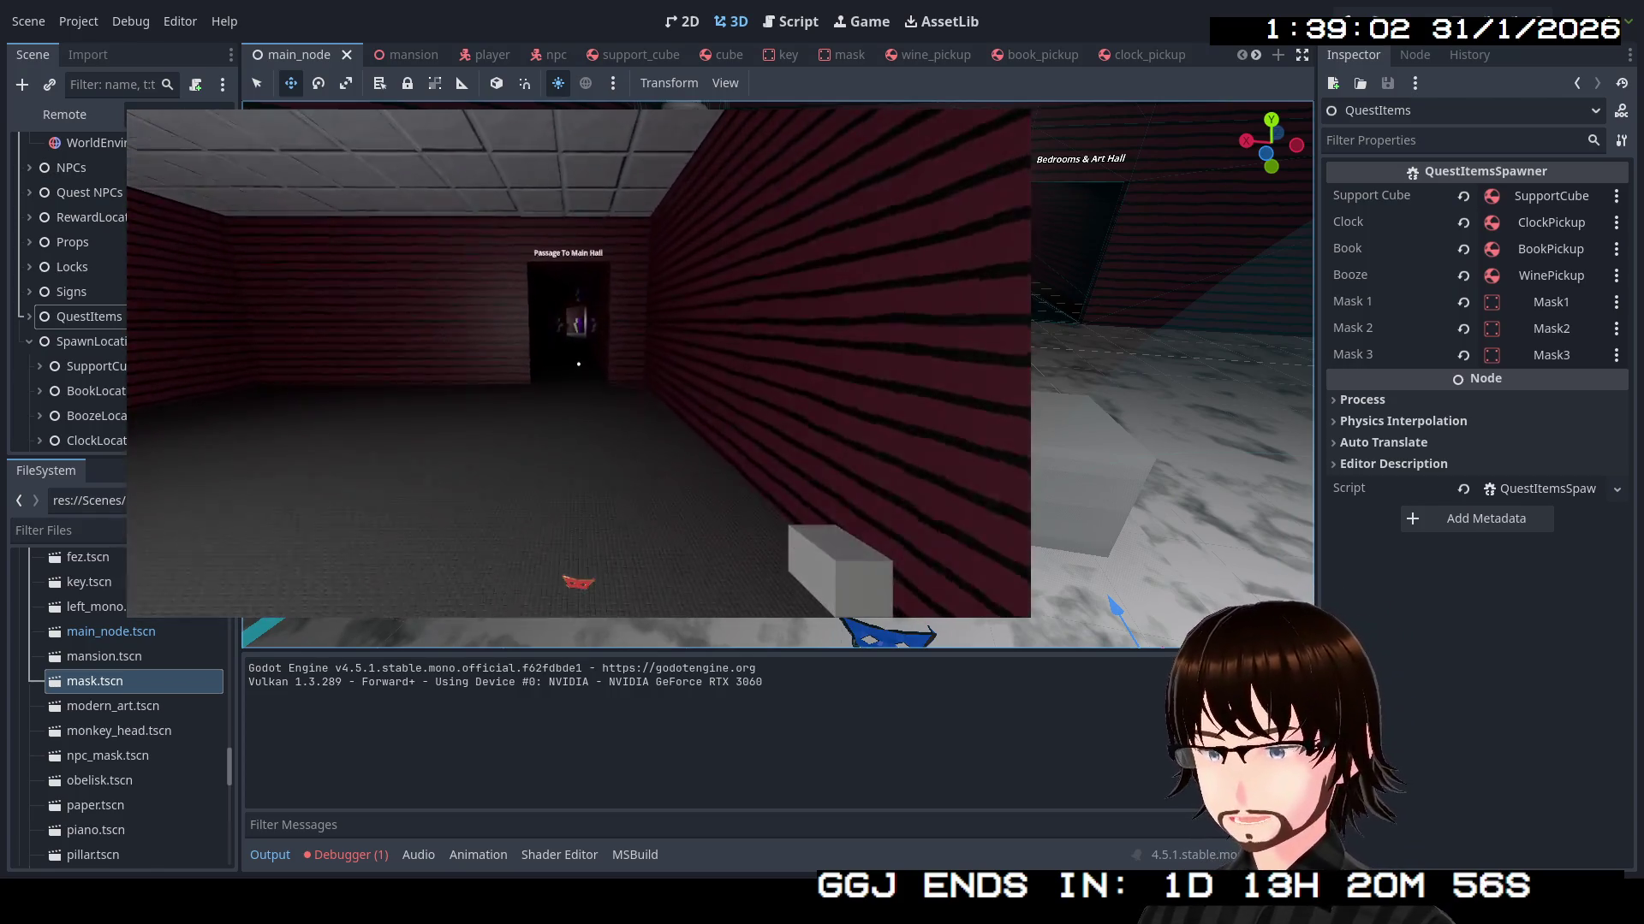
# Walk the dark corridors past the purple figure and through the Bedrooms & Main Hall doorway
pyautogui.press('w')
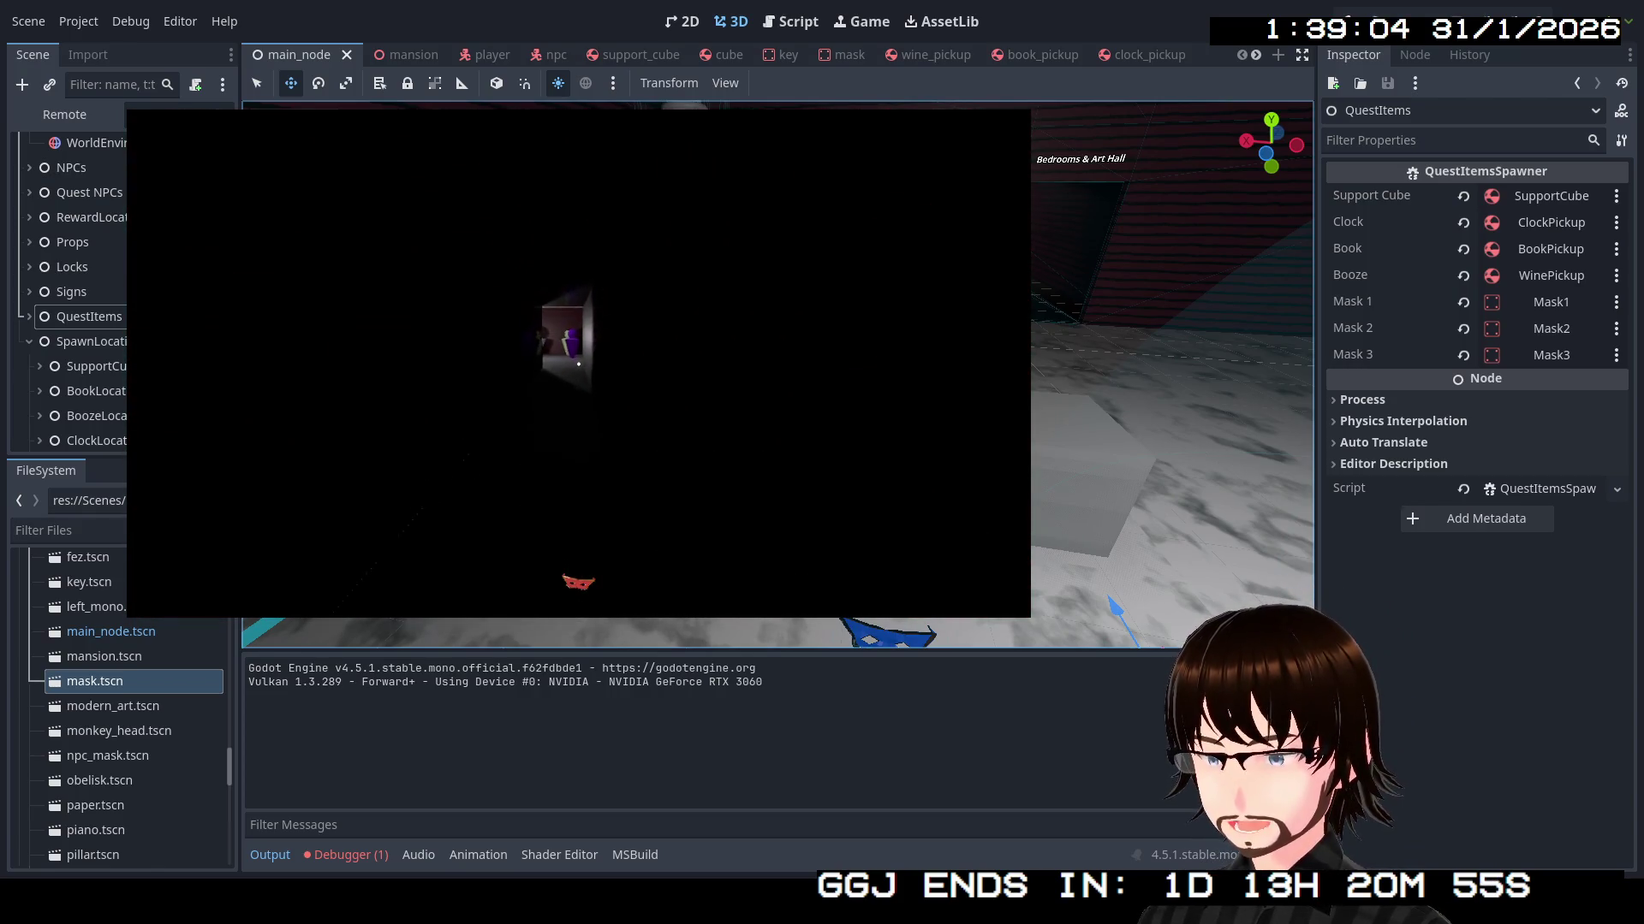
pyautogui.press('w')
pyautogui.press('w')
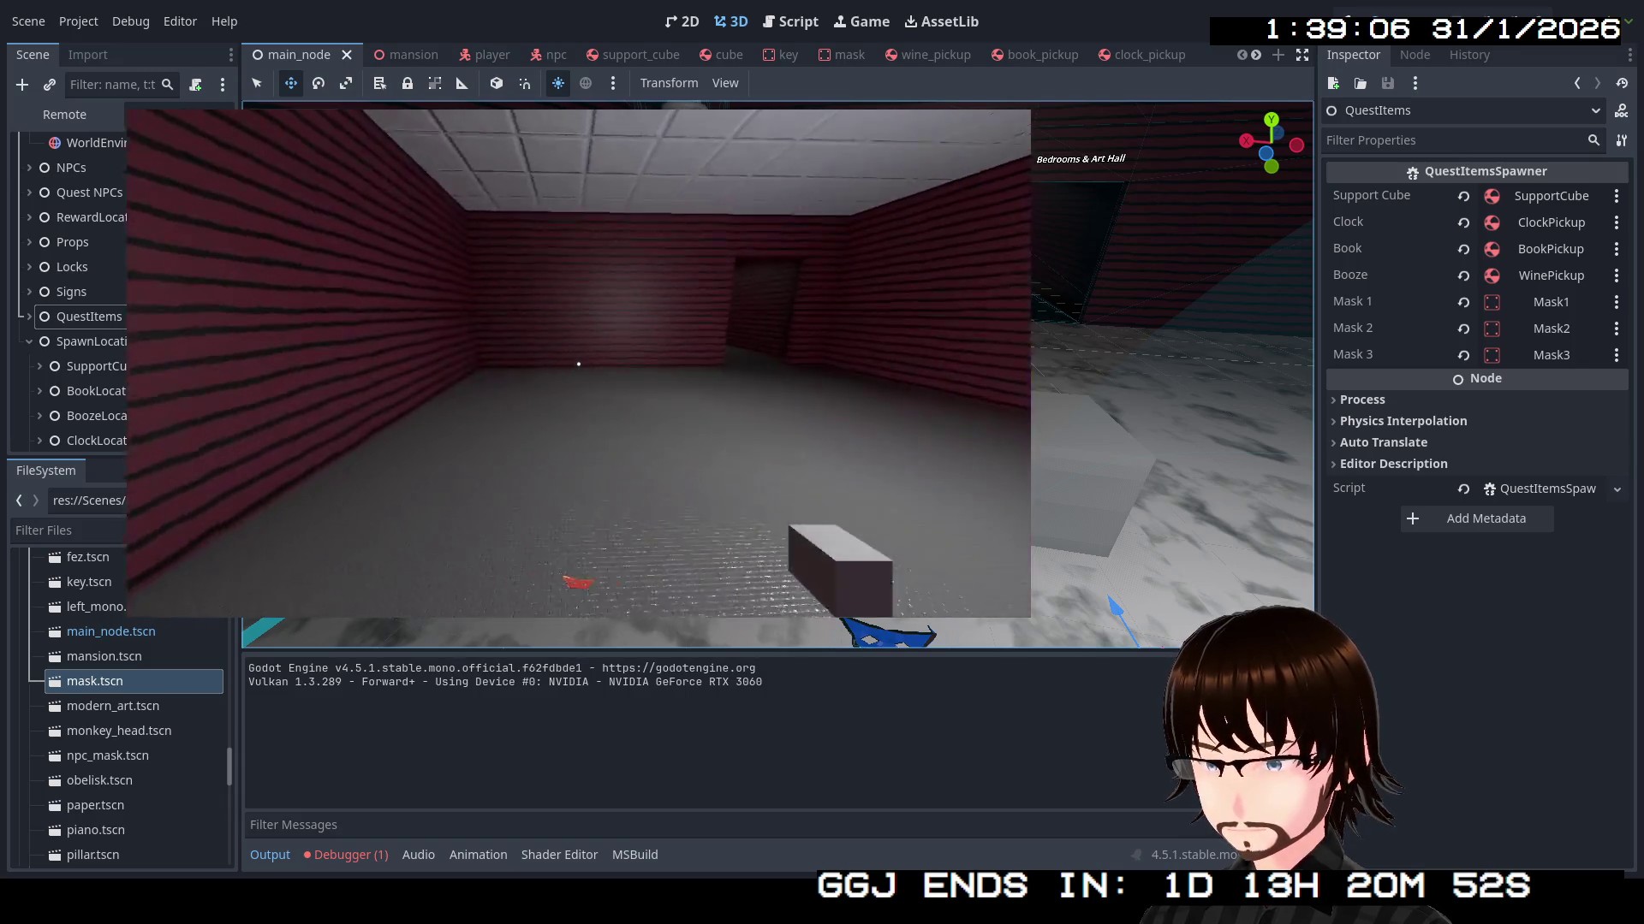
pyautogui.press('w')
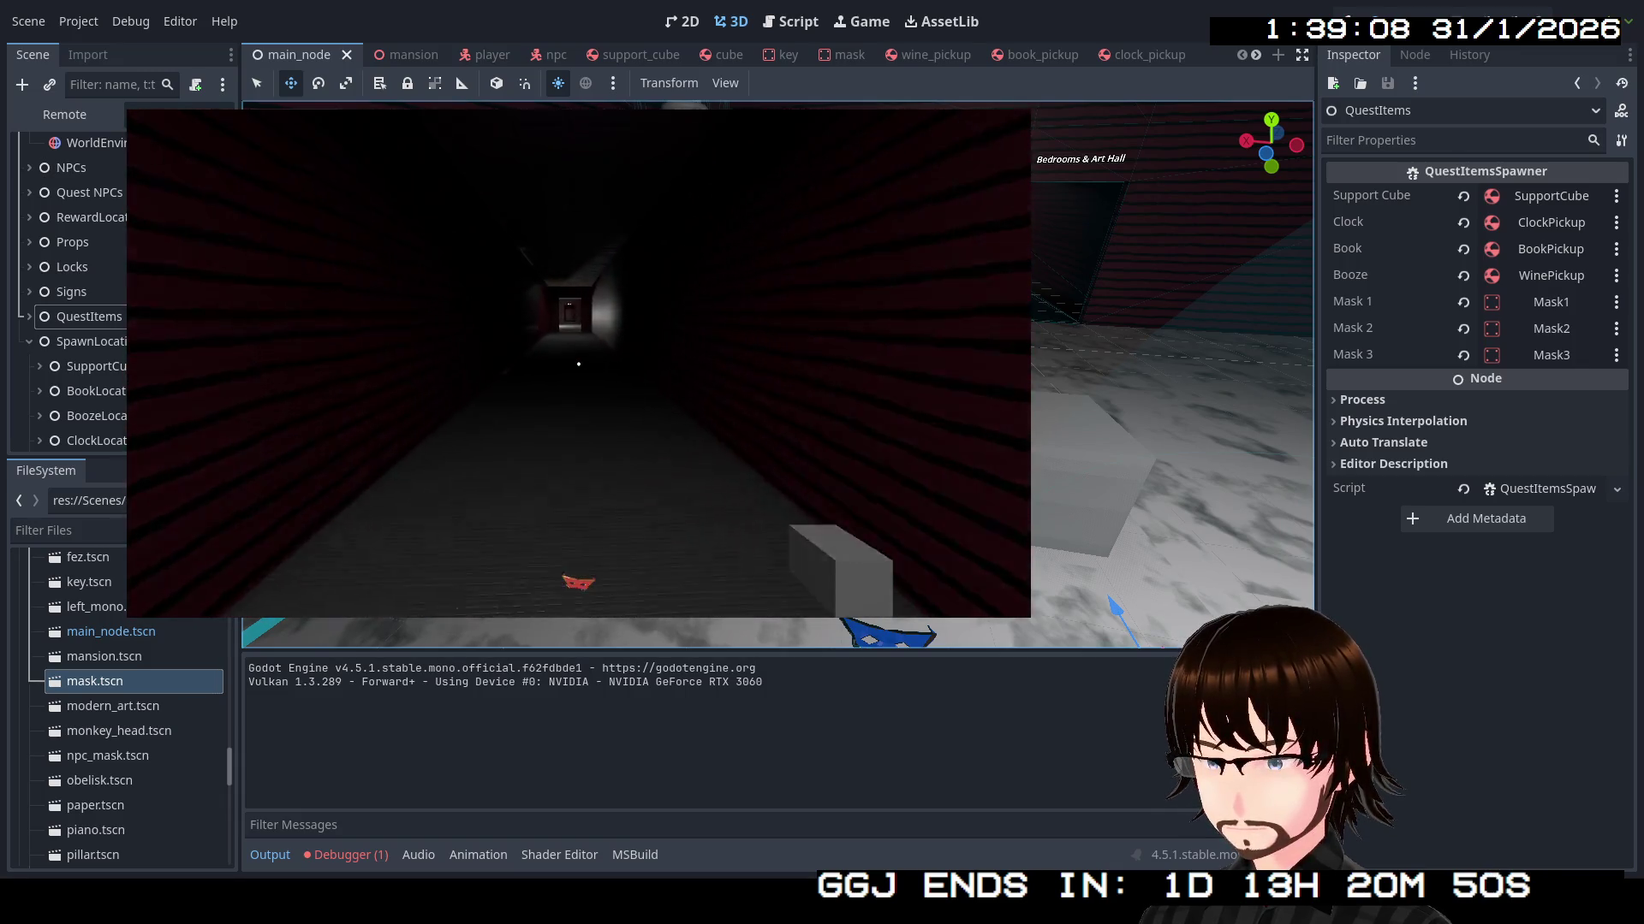
pyautogui.press('w')
pyautogui.press('w')
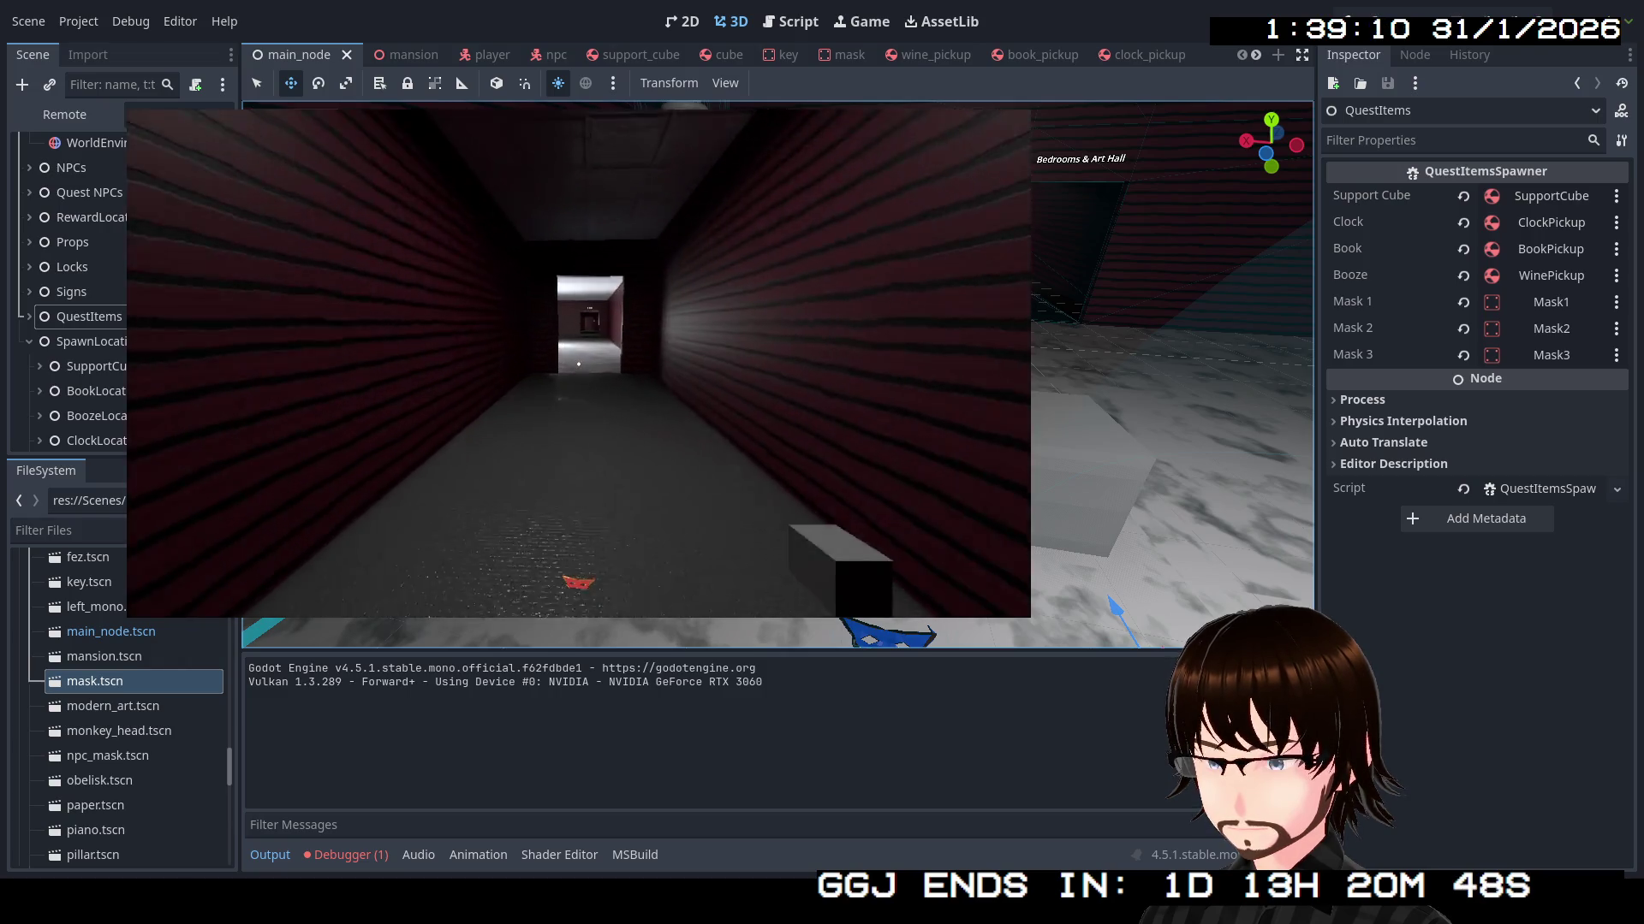
pyautogui.press('w')
pyautogui.press('w')
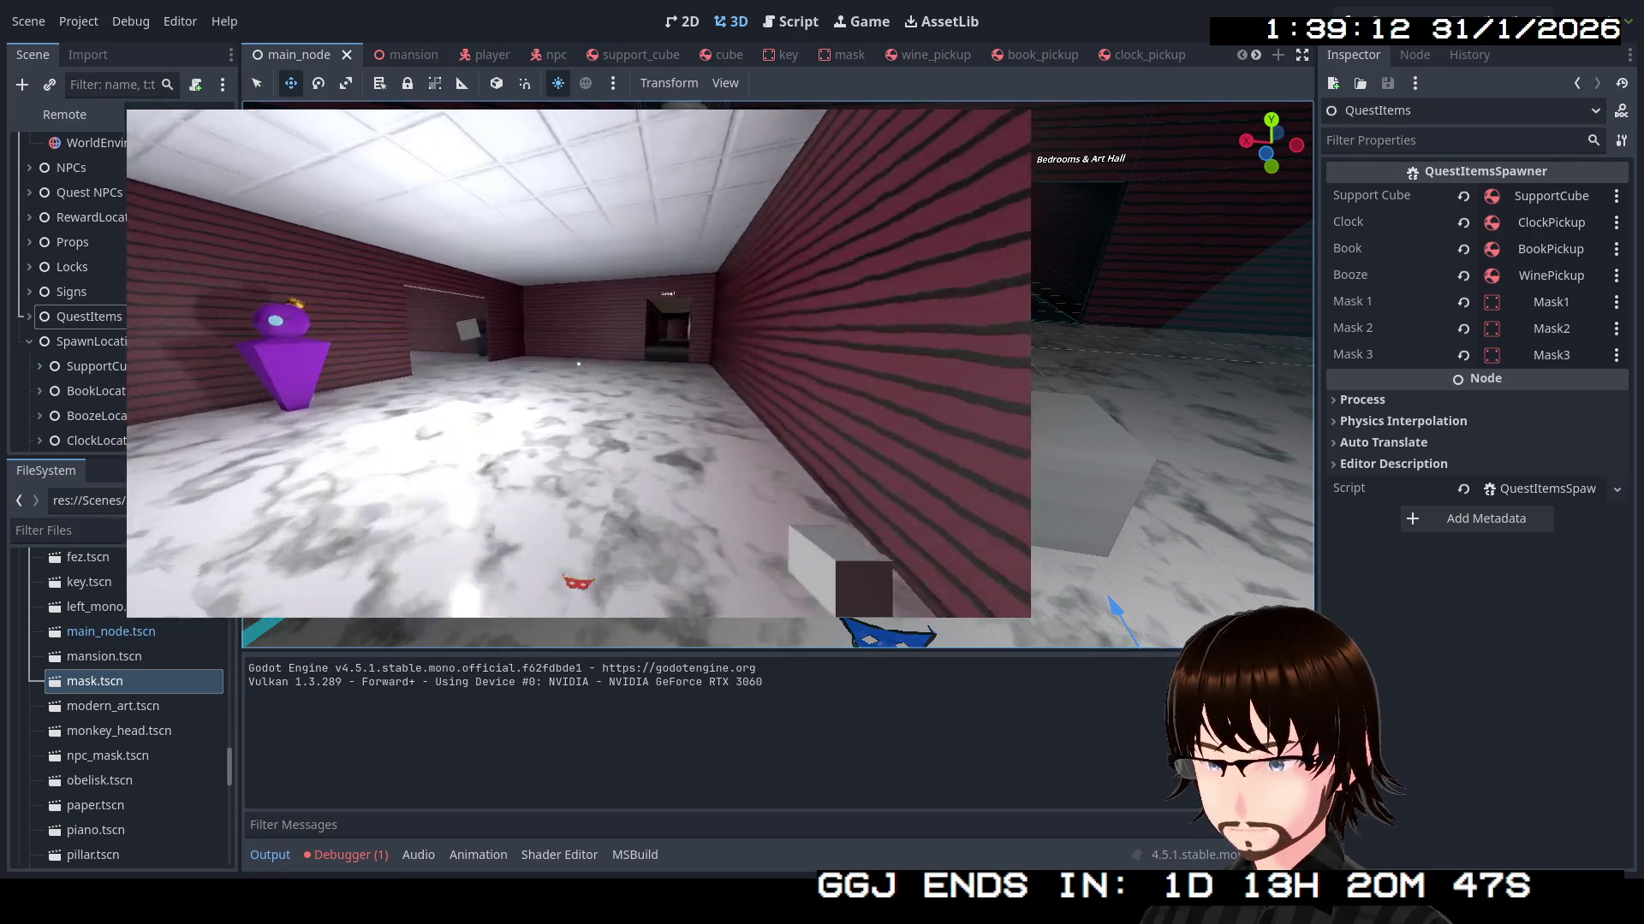
pyautogui.press('w')
pyautogui.press('w')
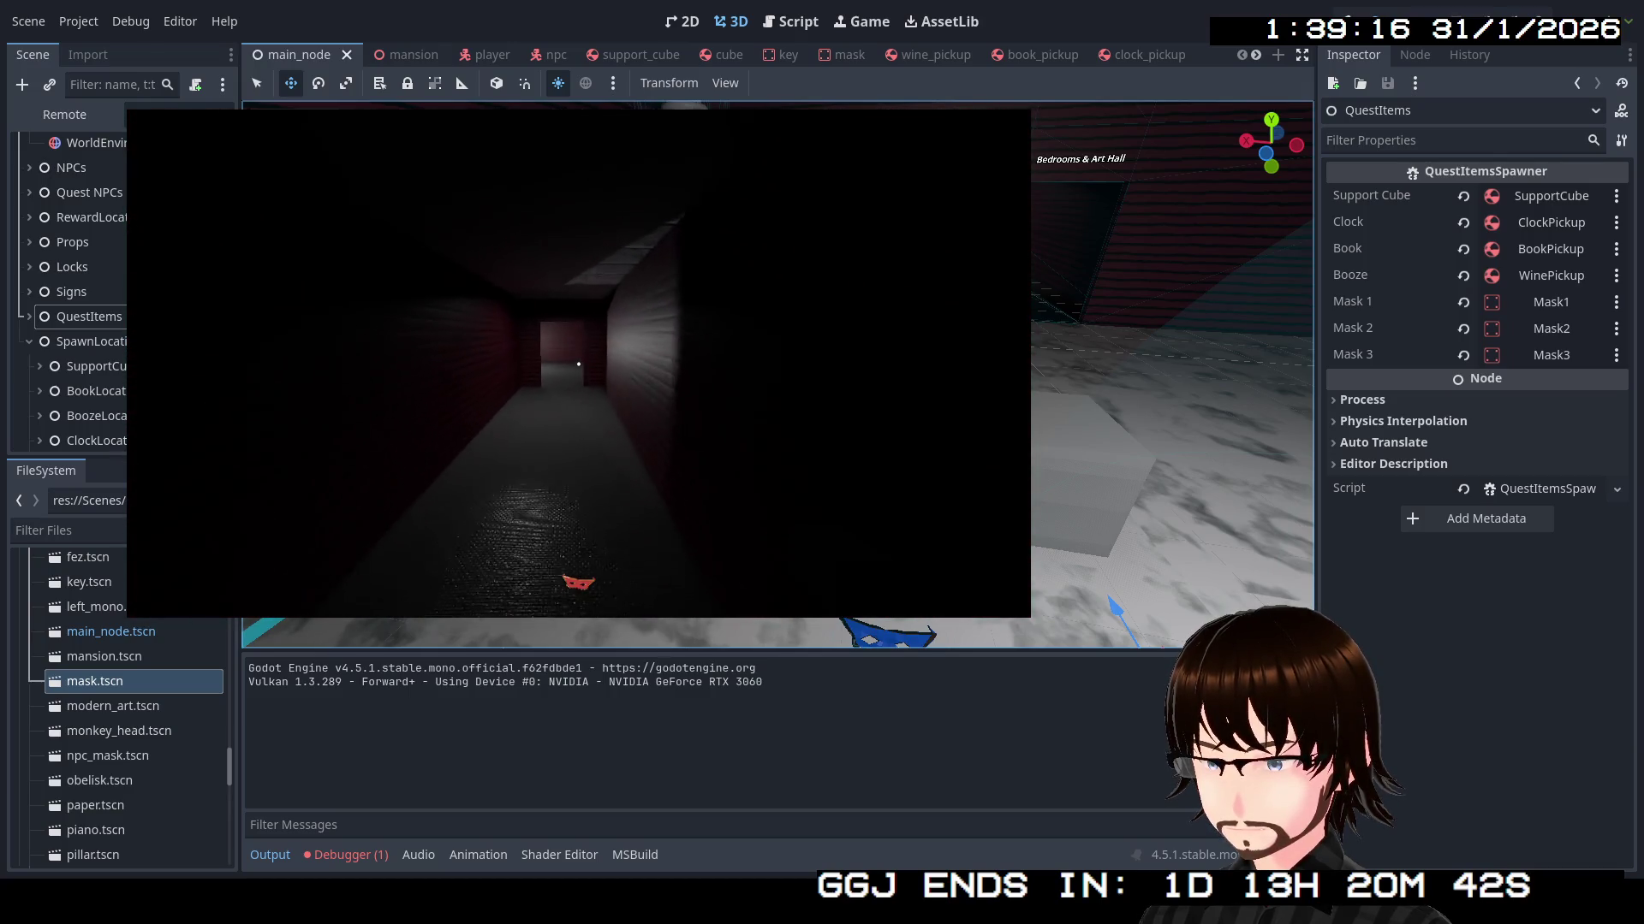
pyautogui.press('w')
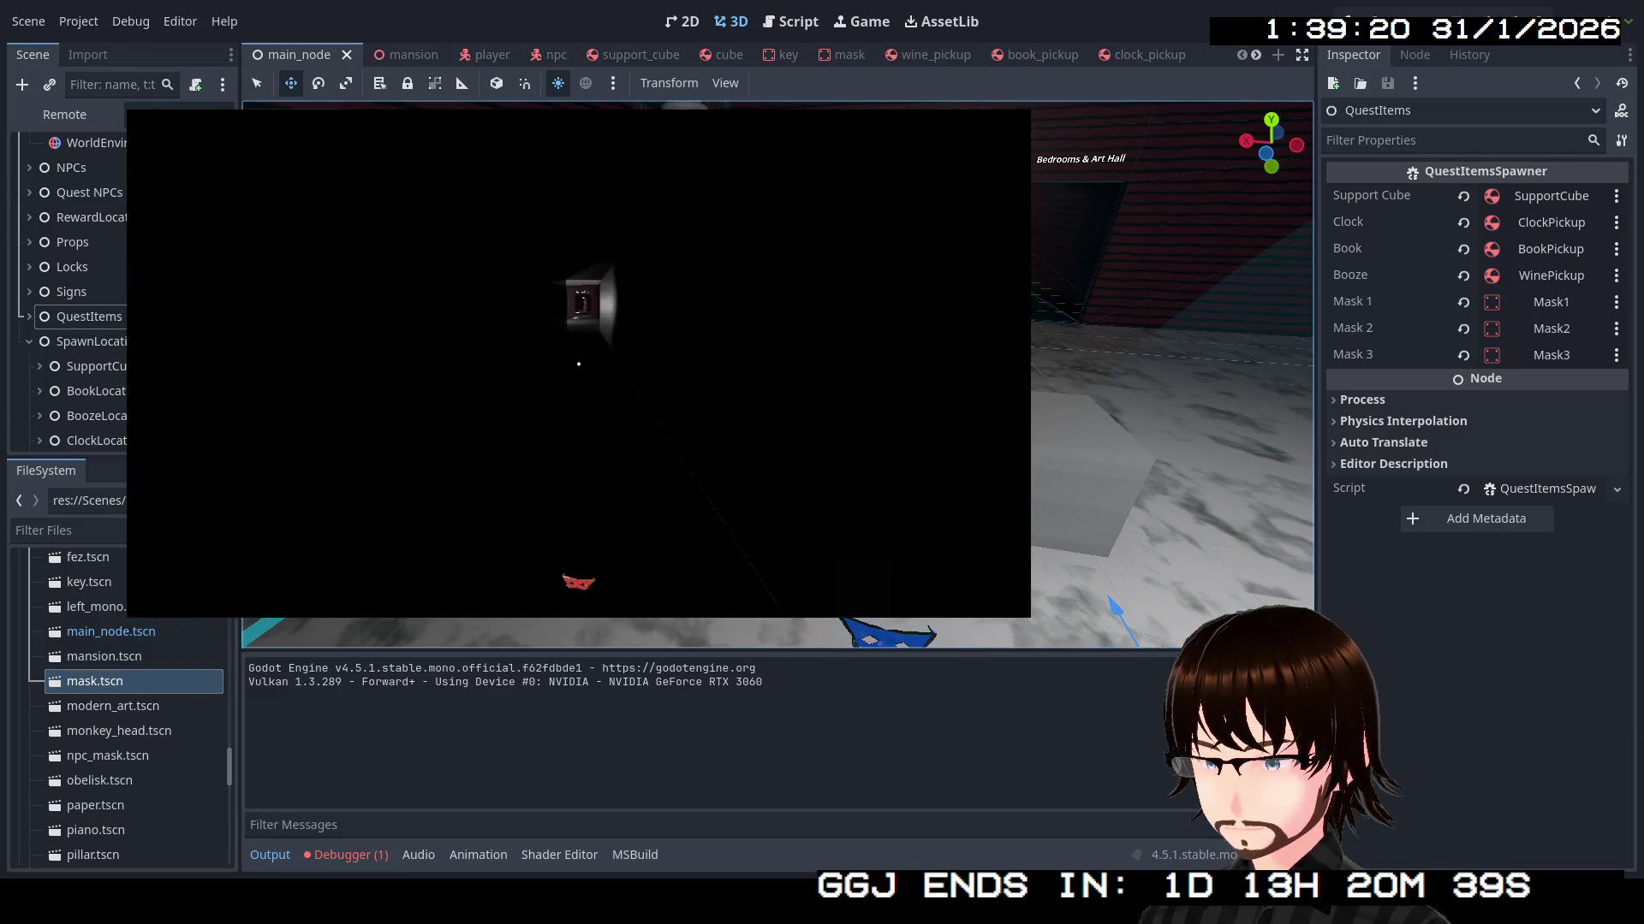
pyautogui.press('w')
pyautogui.press('w')
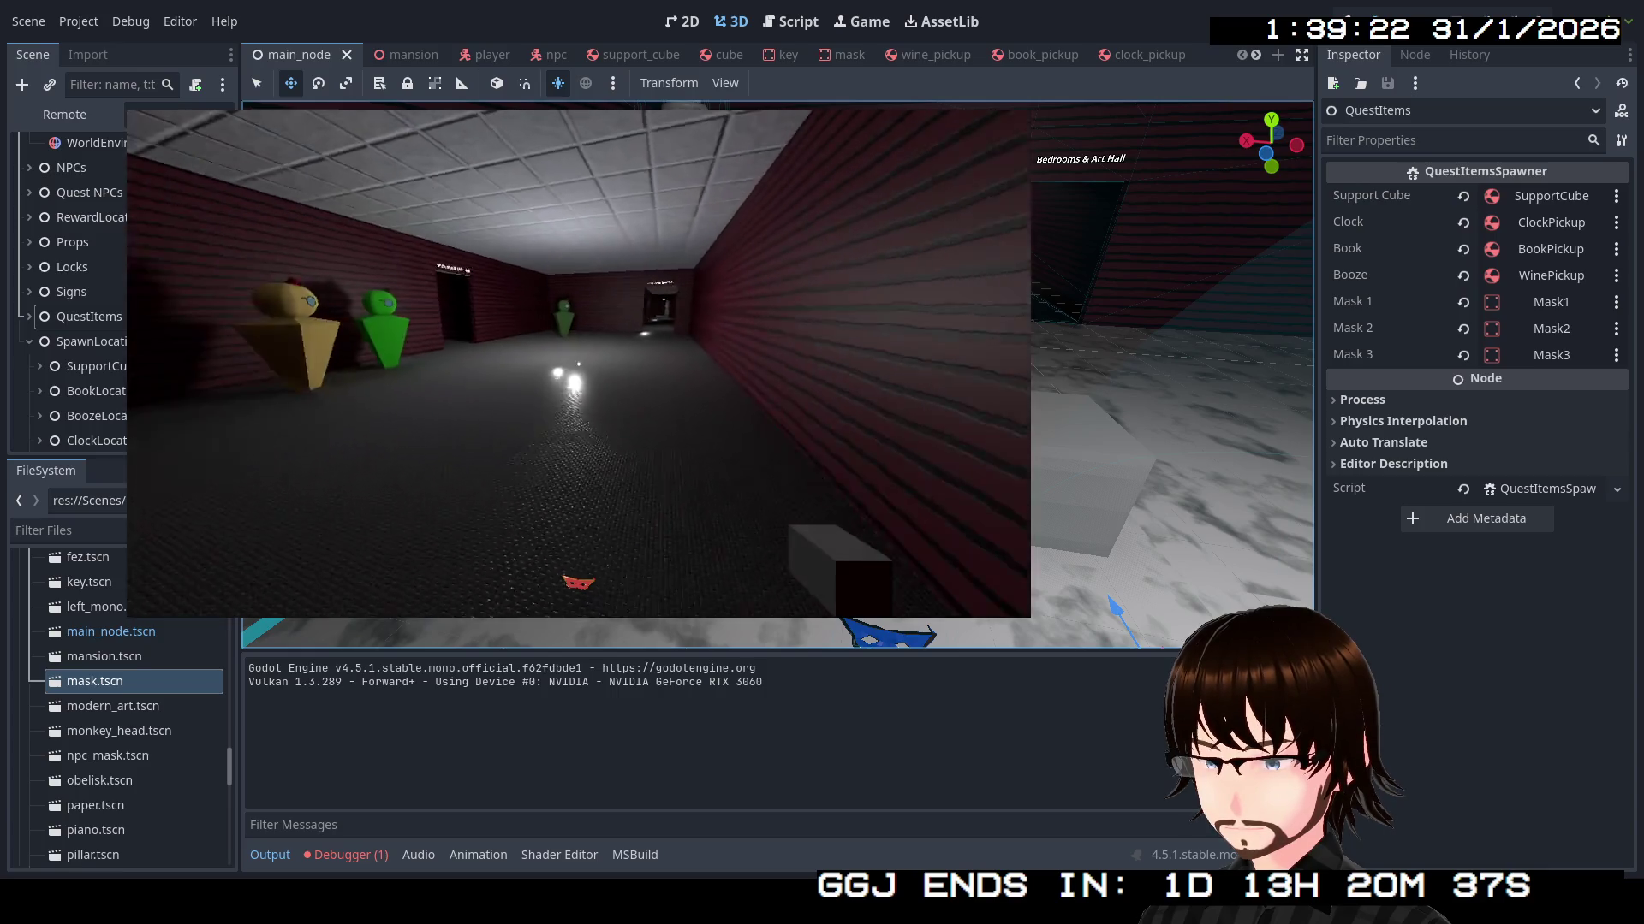
pyautogui.press('w')
pyautogui.press('w')
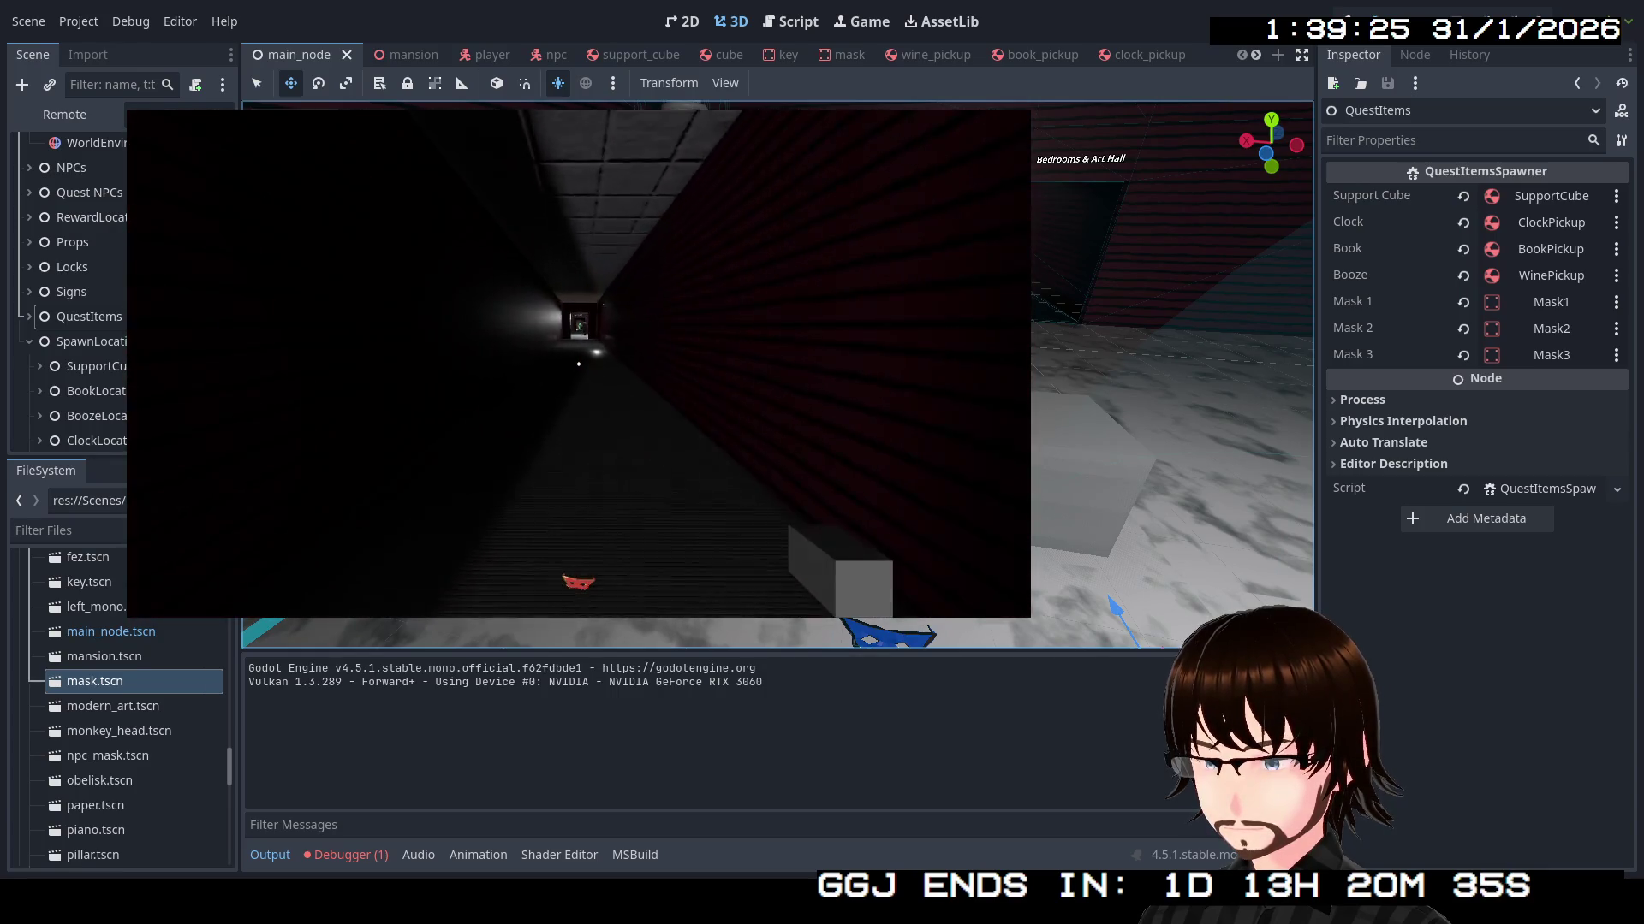
pyautogui.press('w')
pyautogui.press('w')
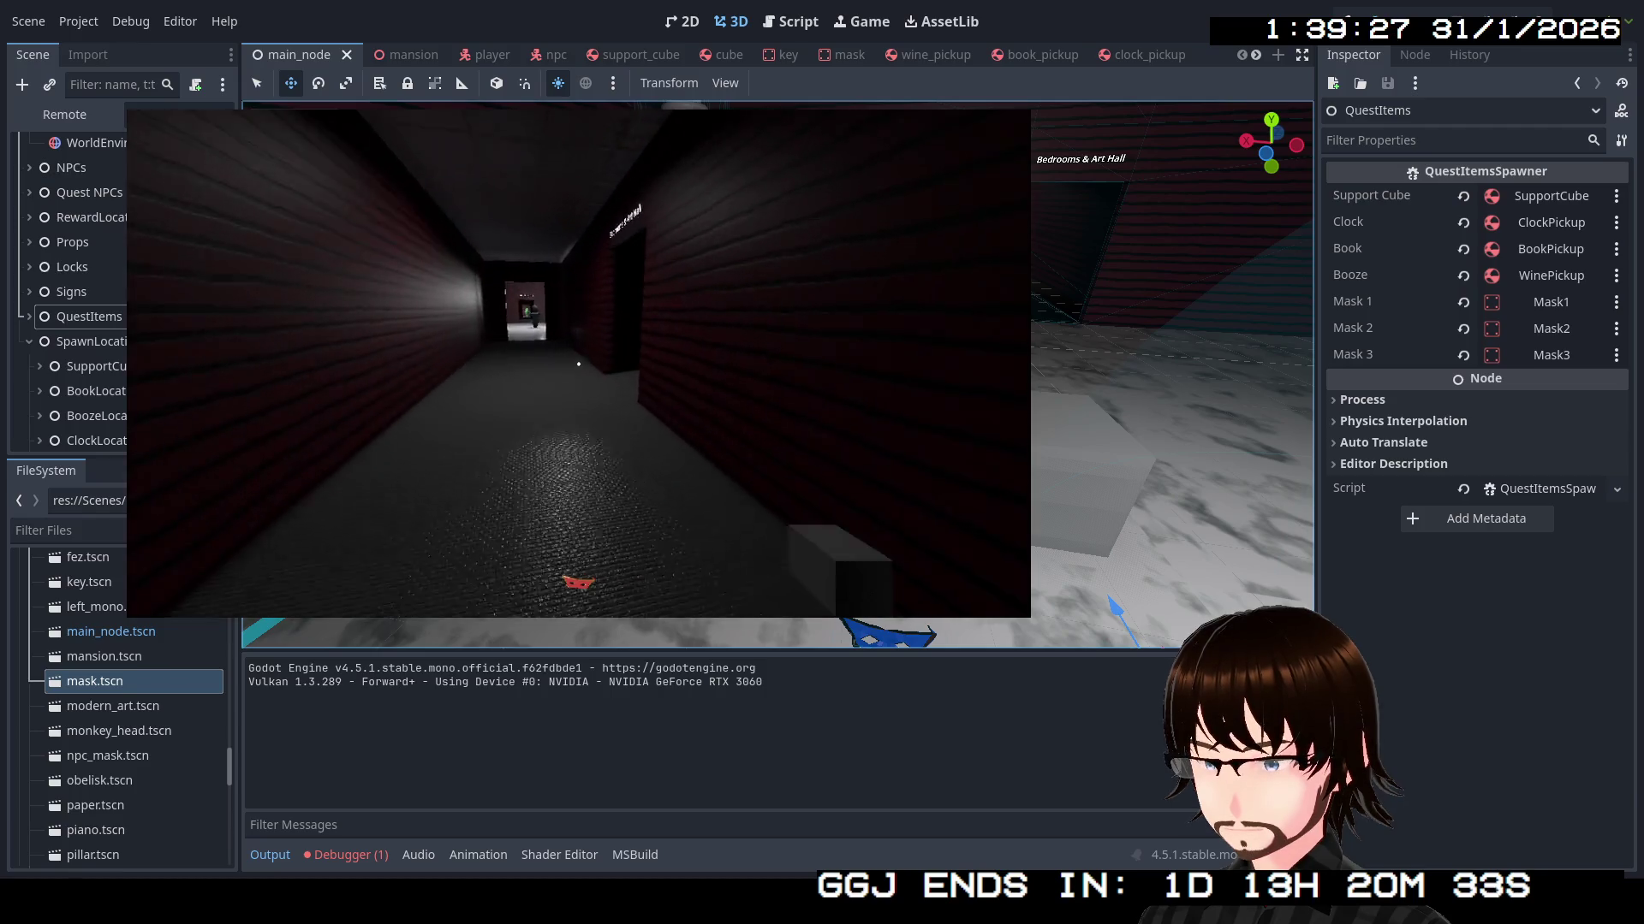
pyautogui.press('w')
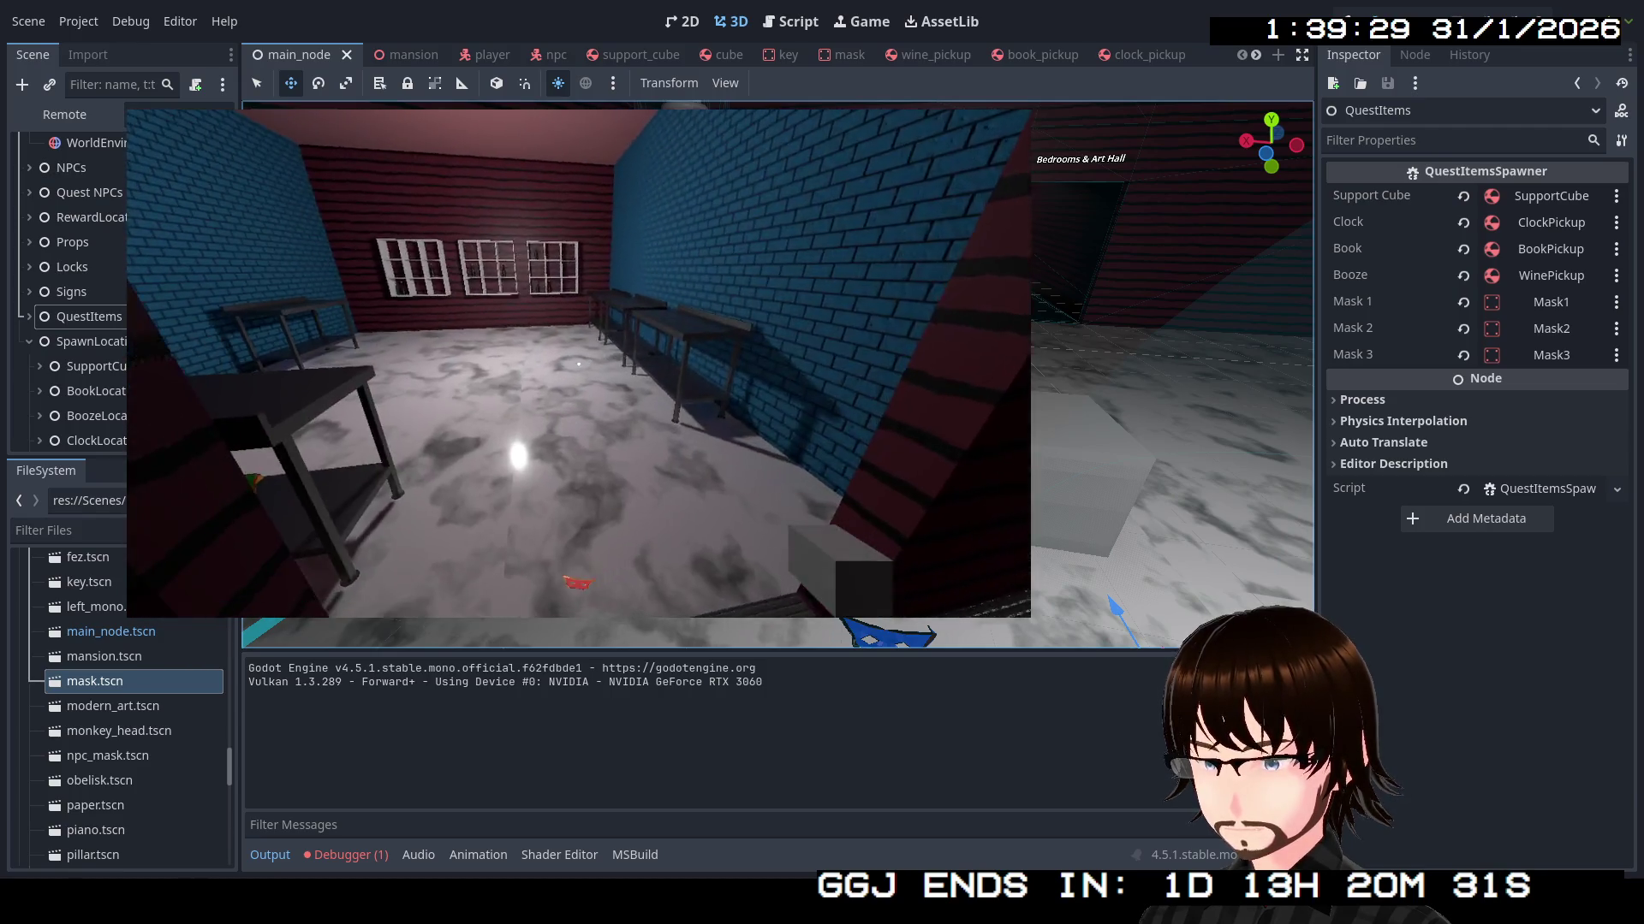
# Pick up the green mask from the table and walk into the blue room
pyautogui.press('e')
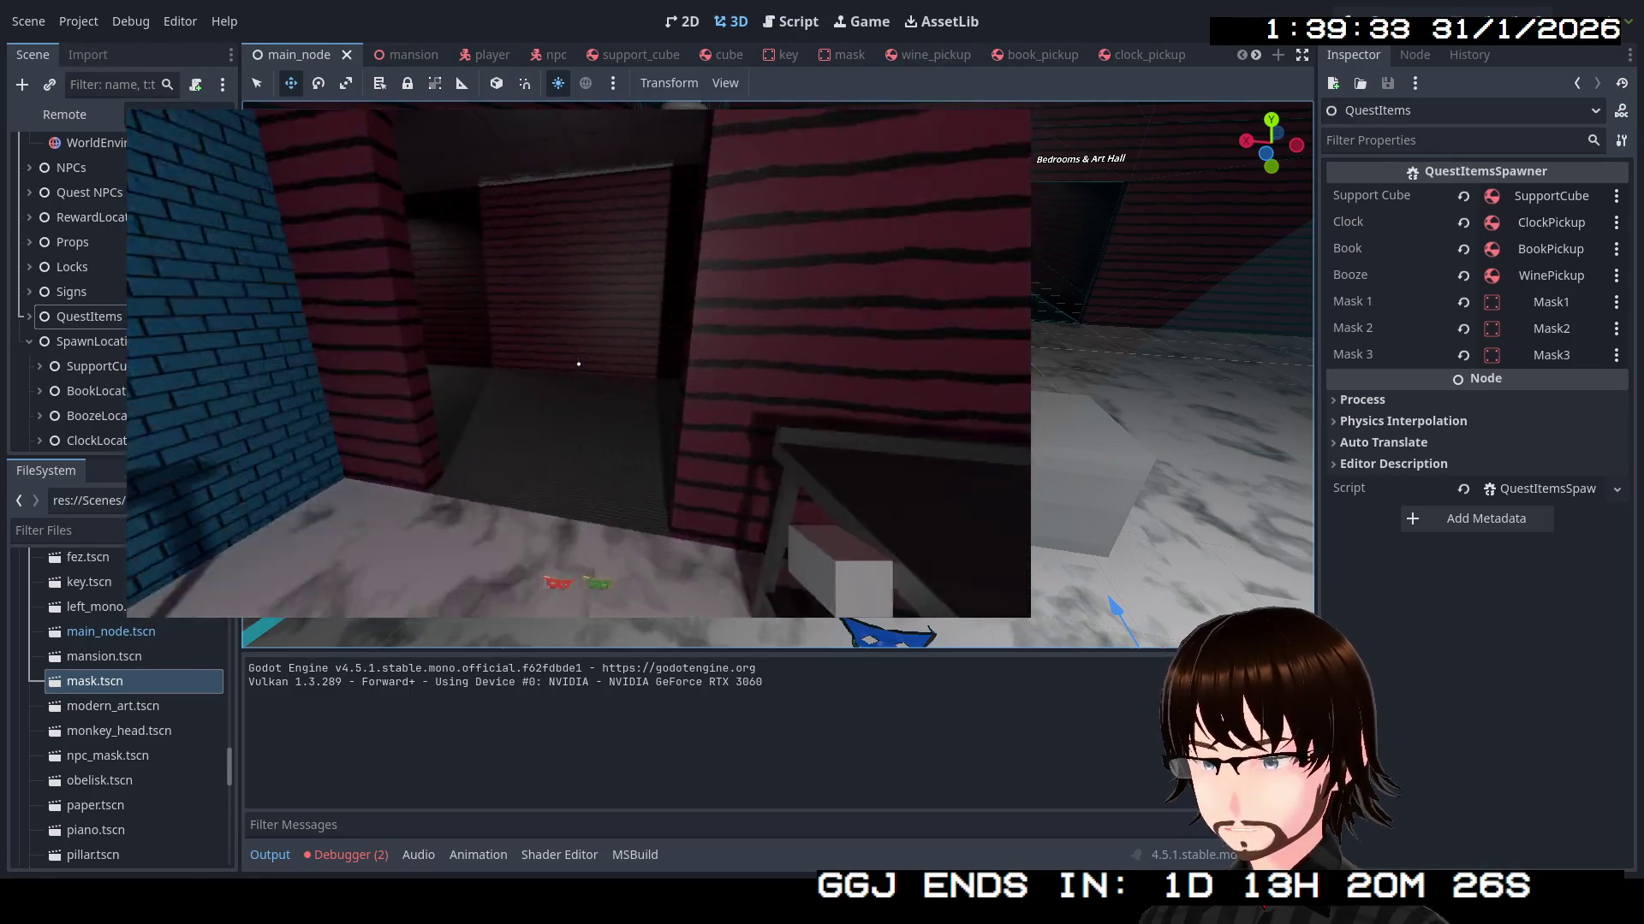
pyautogui.press('w')
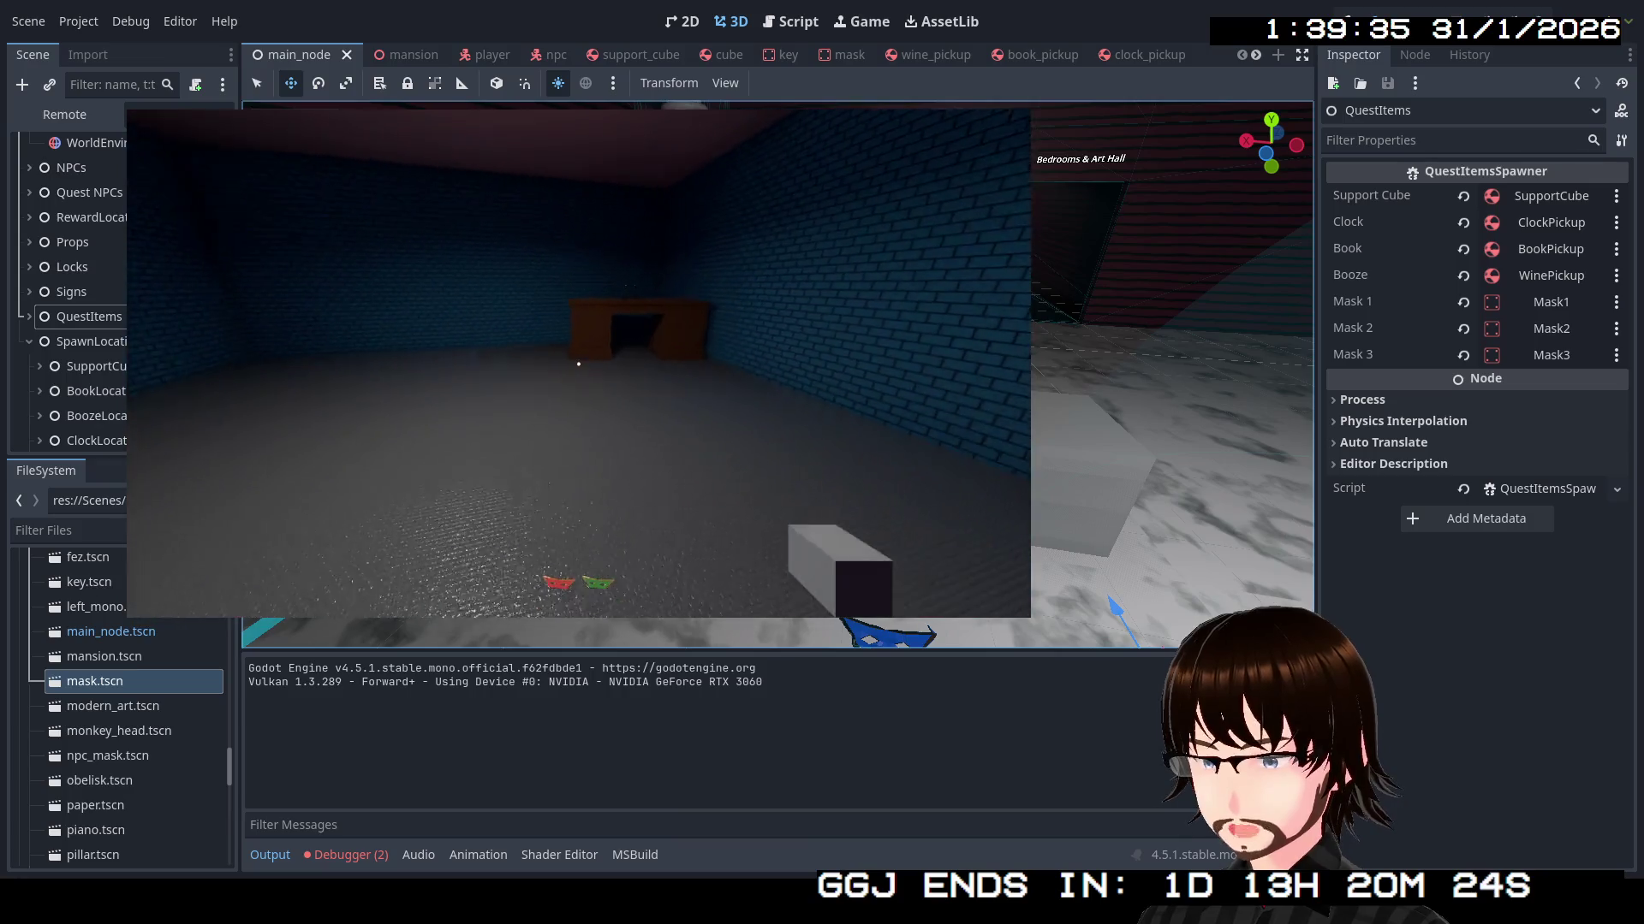
pyautogui.press('w')
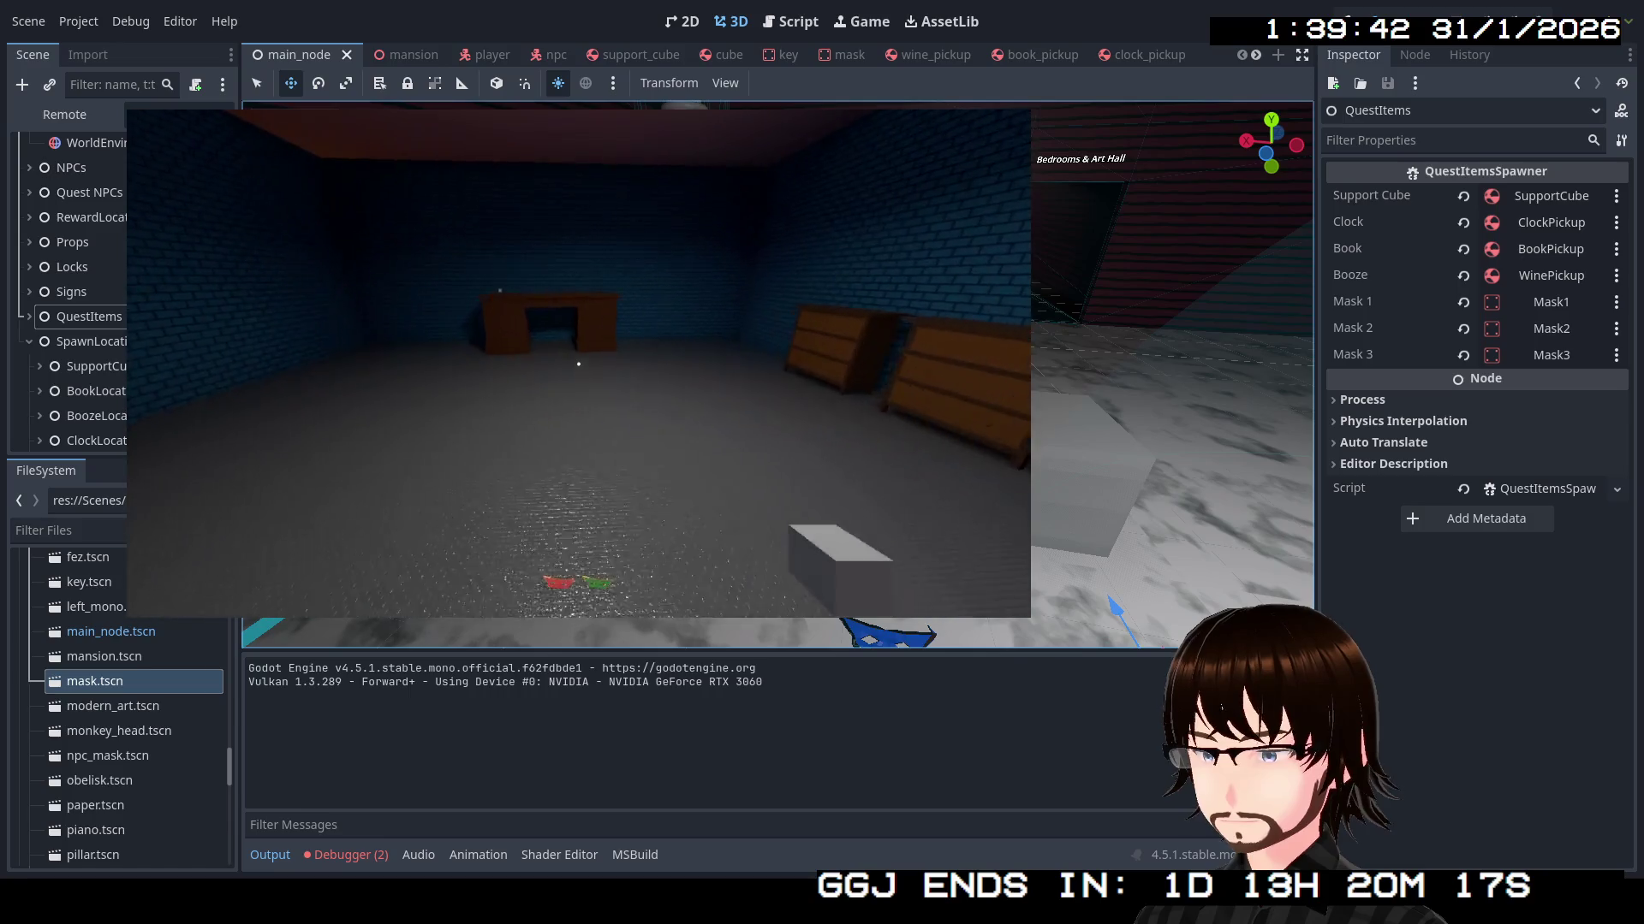
pyautogui.press('w')
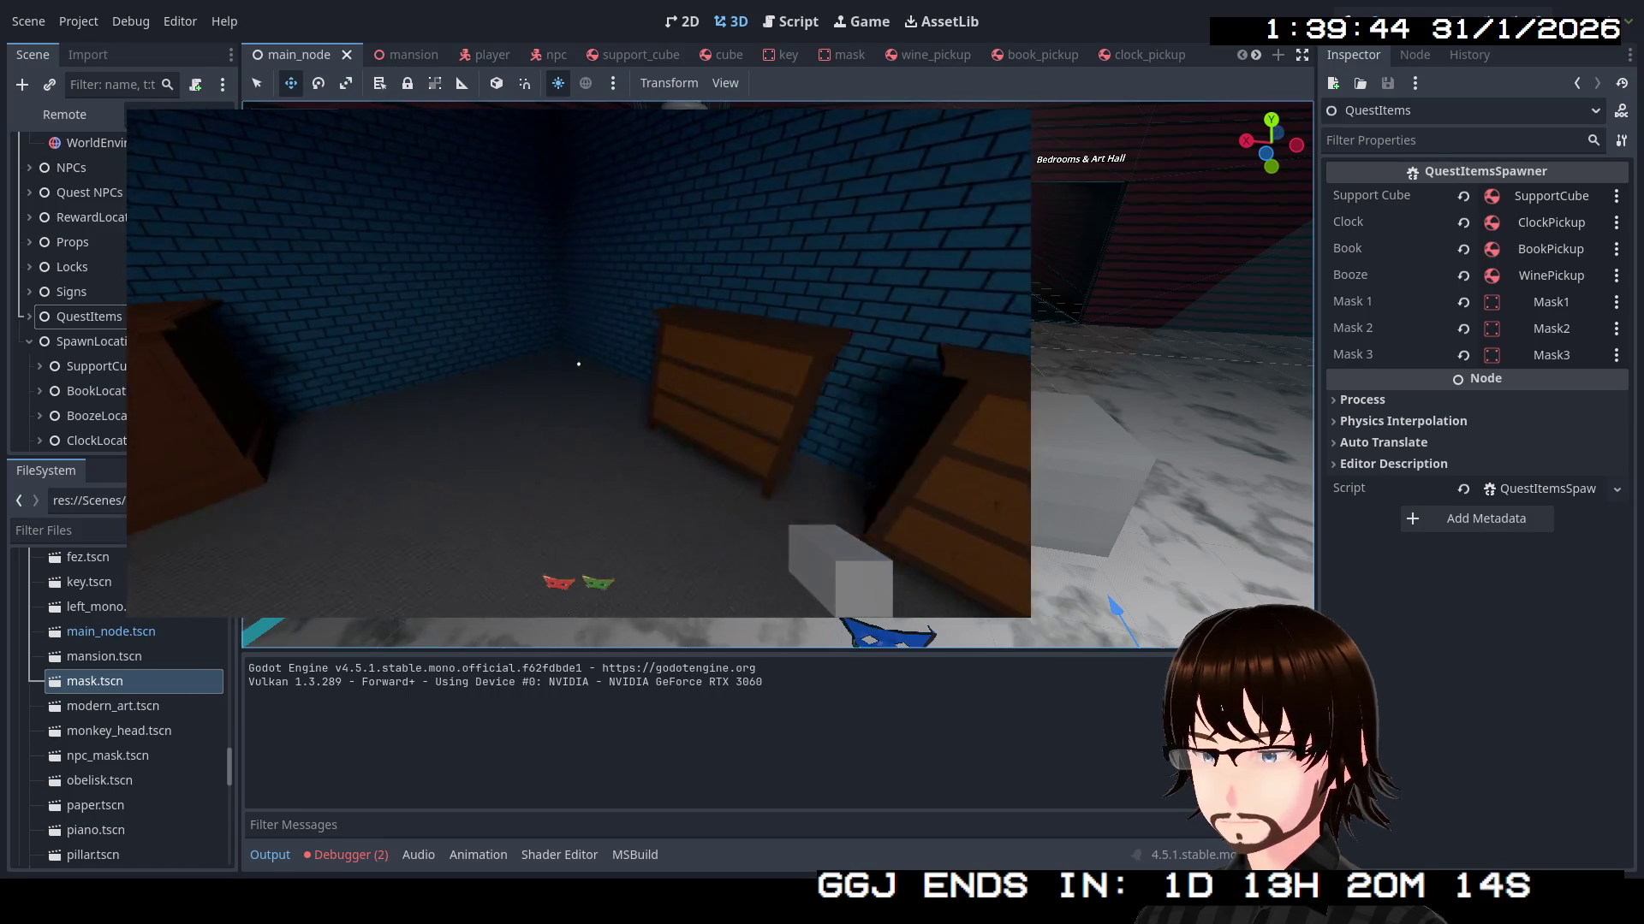
# Loop through the marble corridor back to the blue room desk and take the book
pyautogui.press('w')
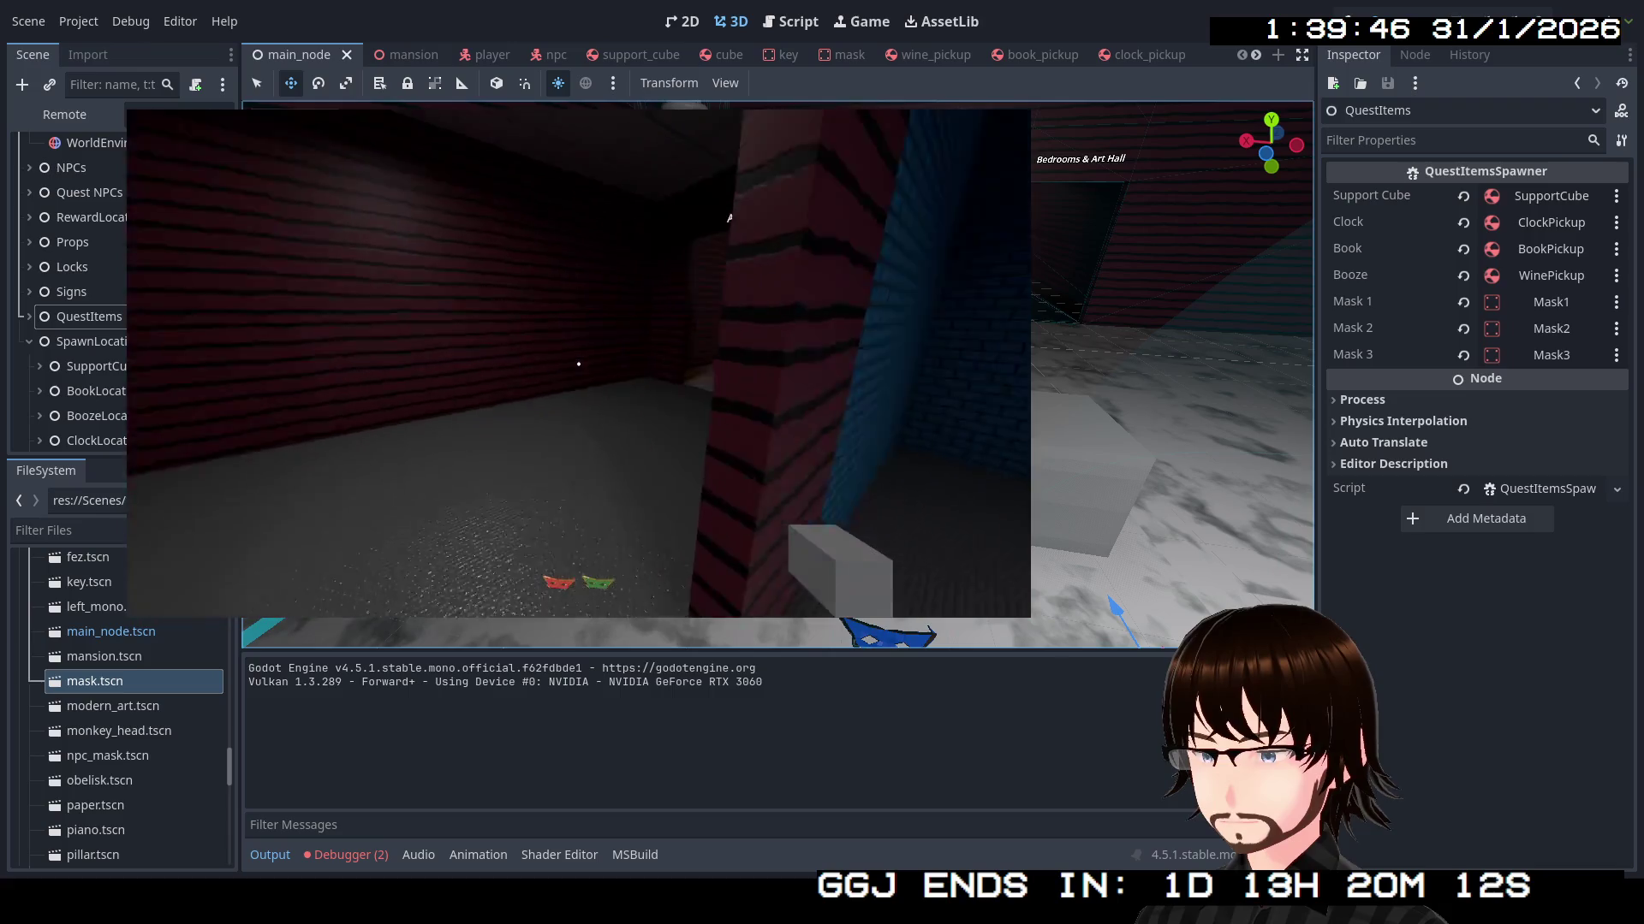
pyautogui.press('w')
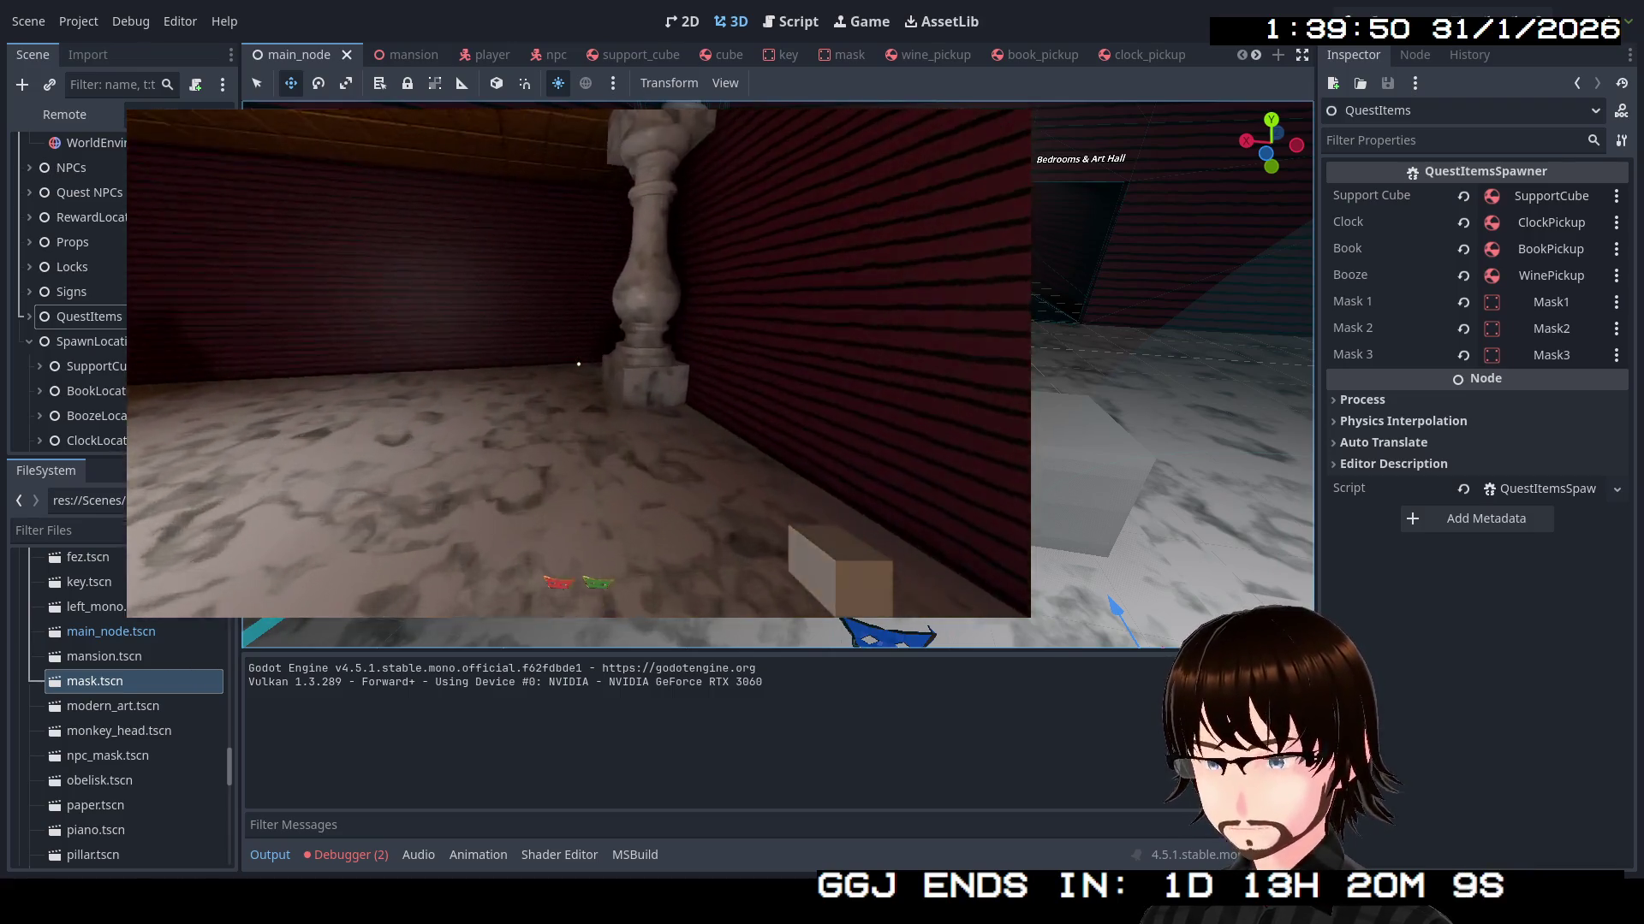
pyautogui.press('w')
pyautogui.press('w')
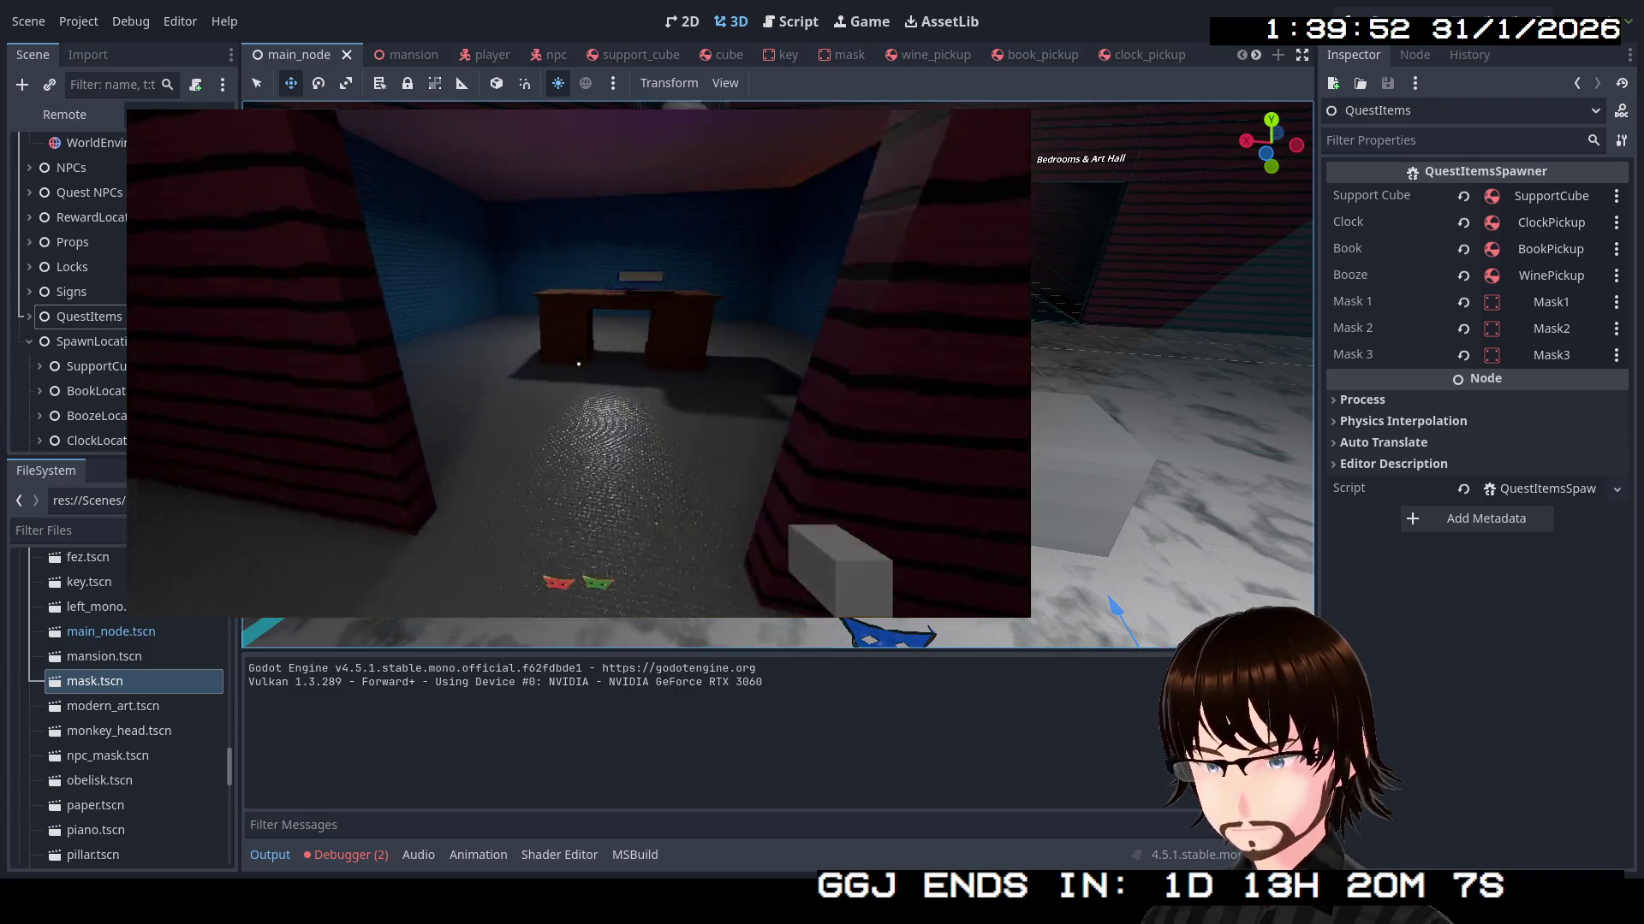
pyautogui.press('w')
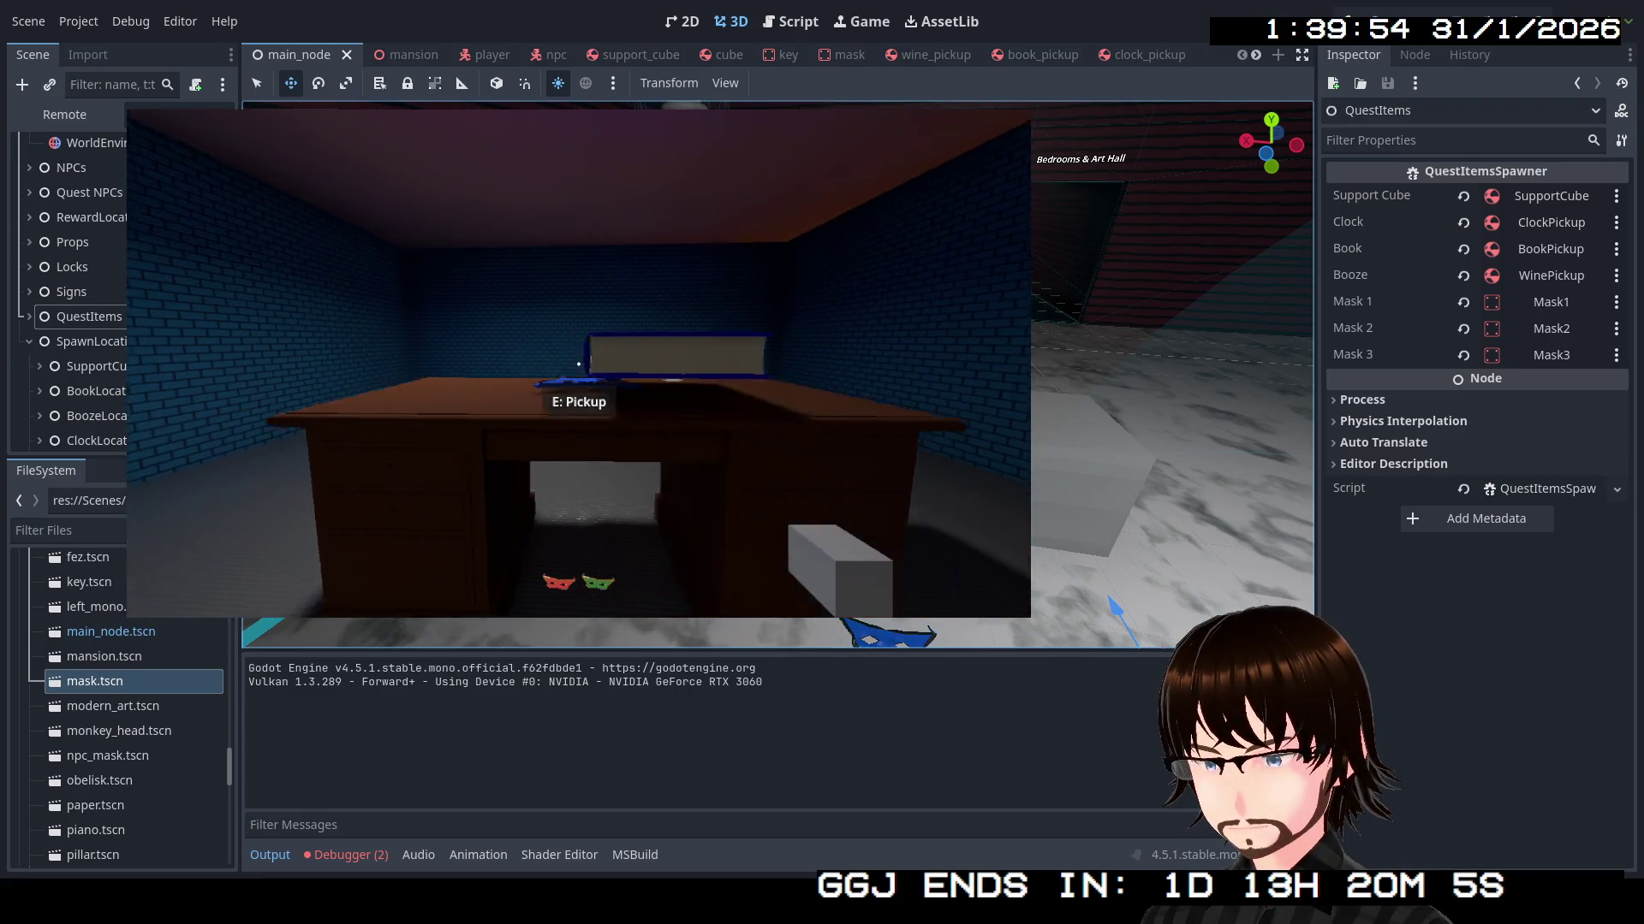
pyautogui.press('e')
pyautogui.press('e')
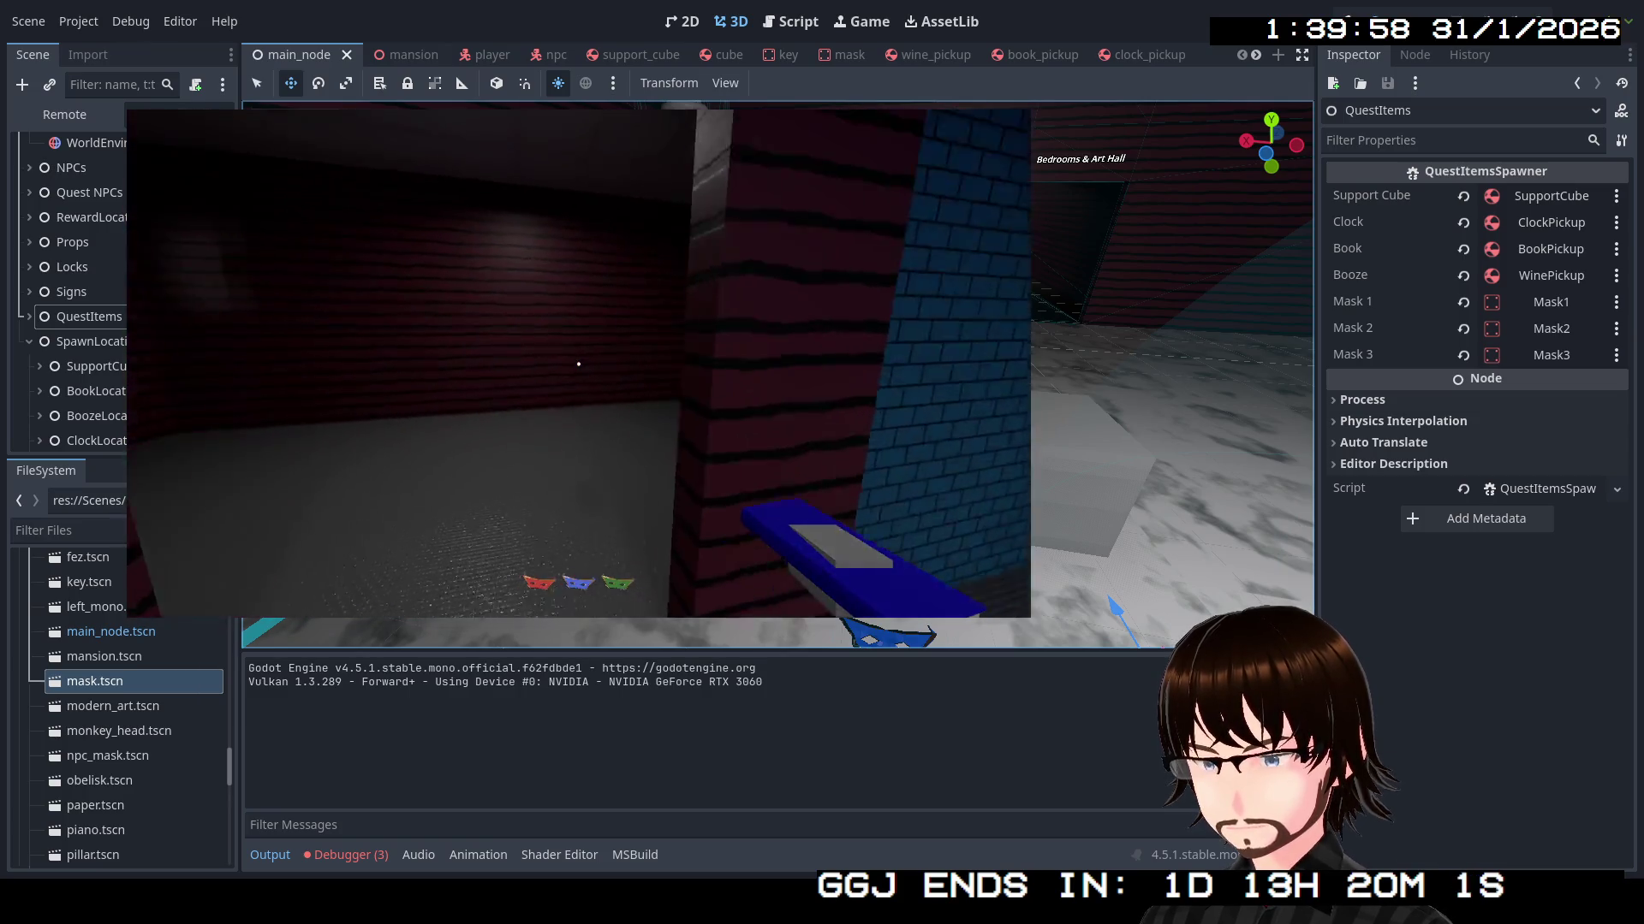
# Carry the book through Bedrooms & Main Hall, the marble hall and Bedrooms & Party Hall to the bar
pyautogui.press('w')
pyautogui.press('w')
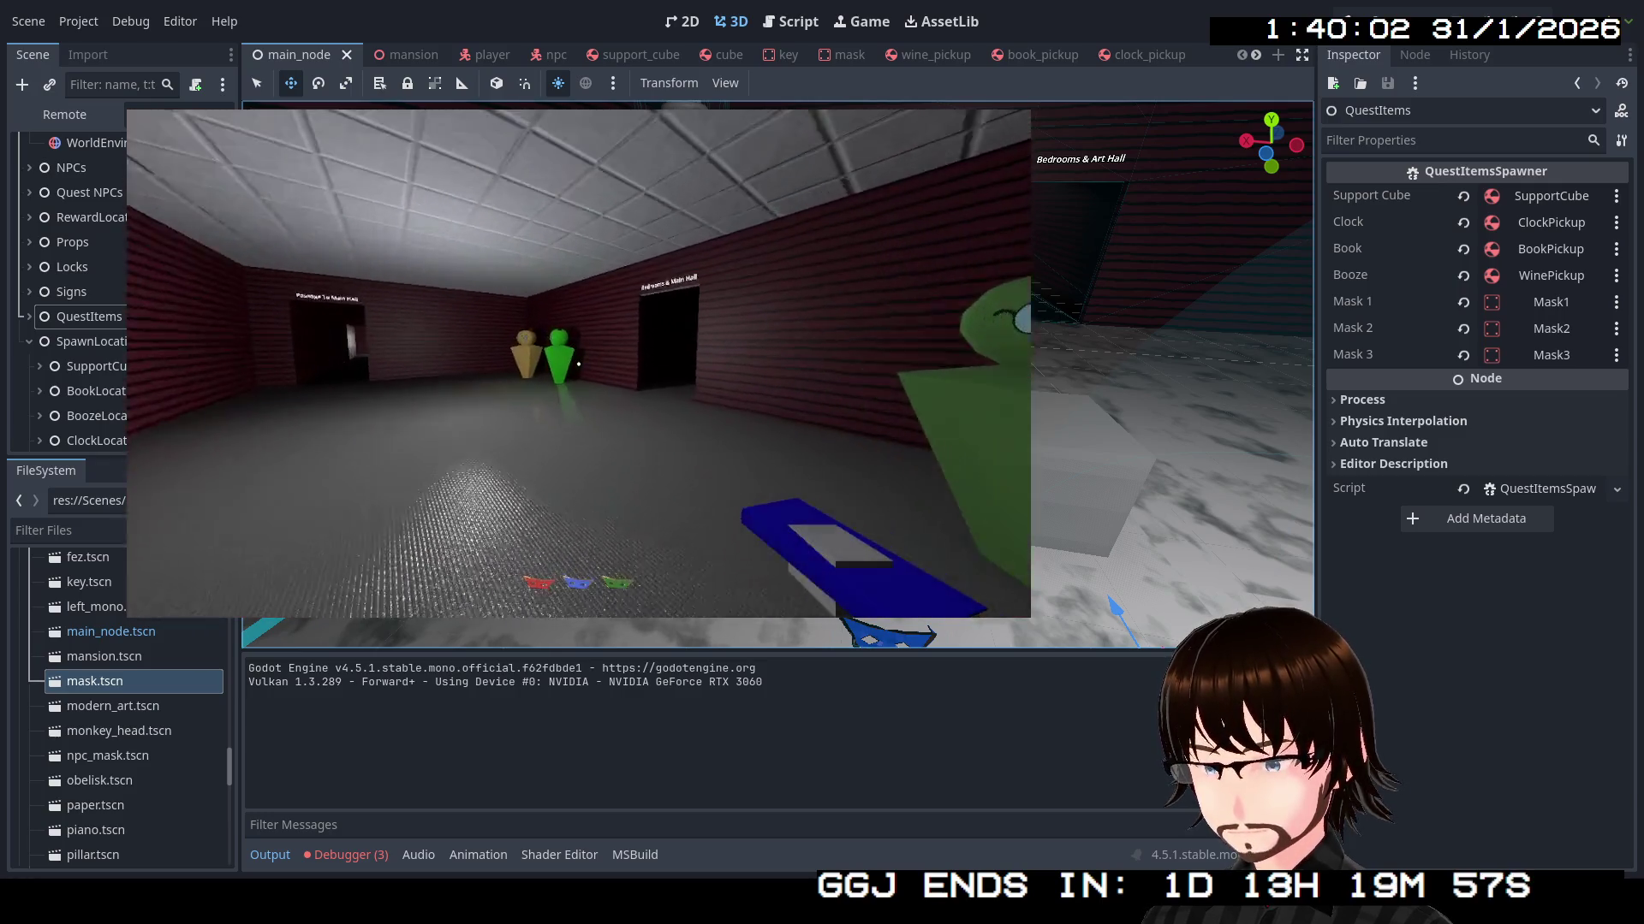
pyautogui.press('w')
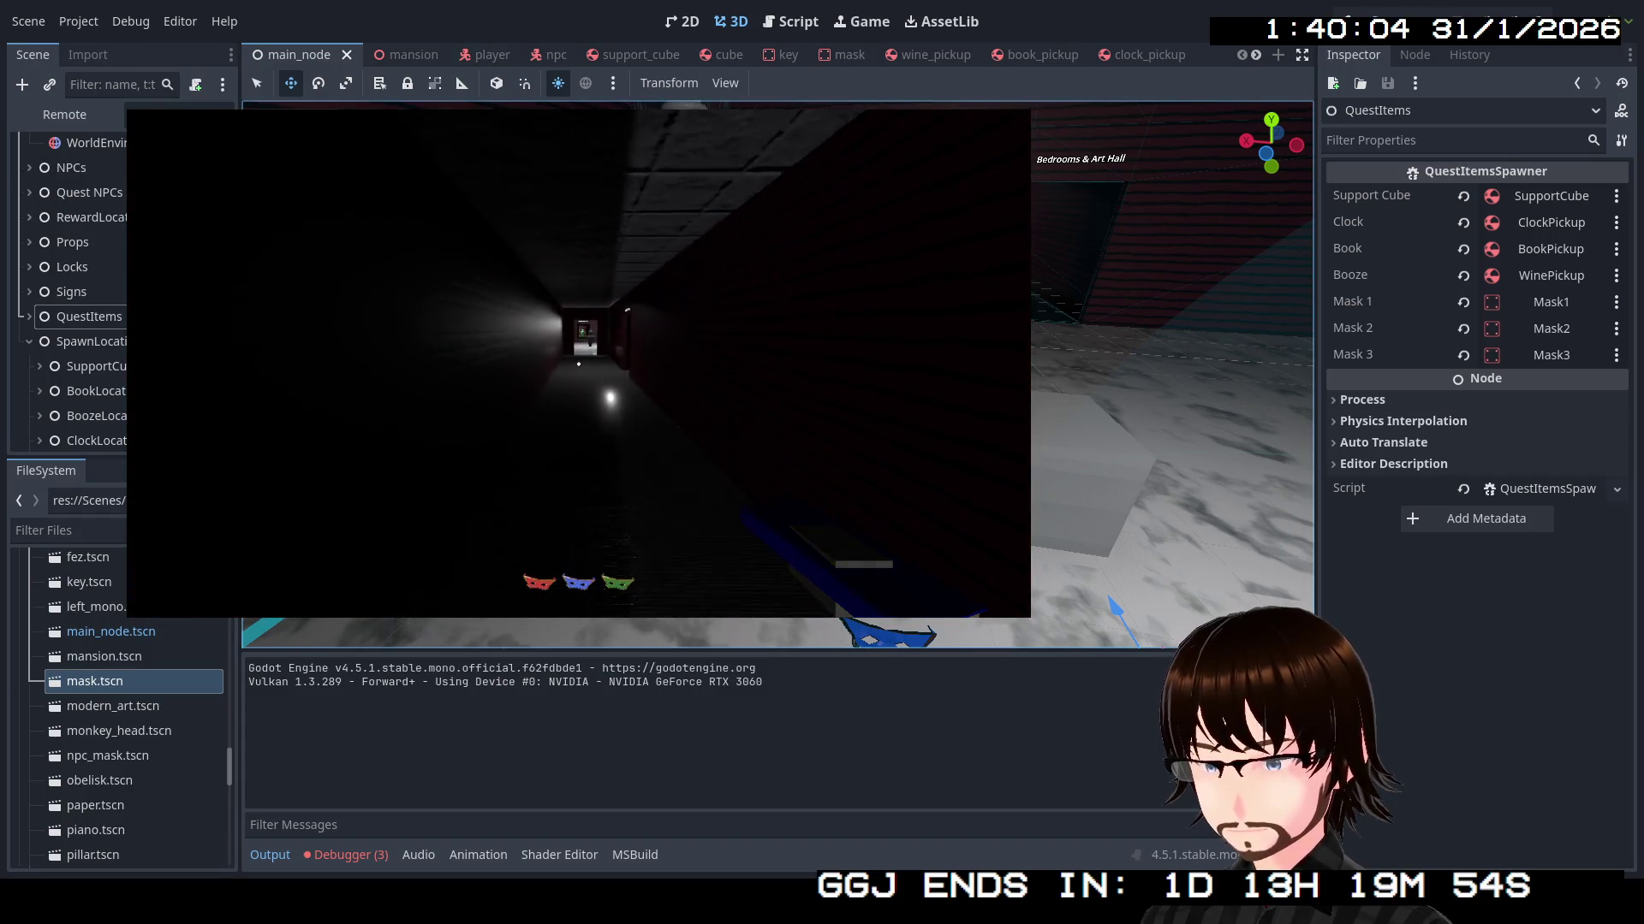
pyautogui.press('w')
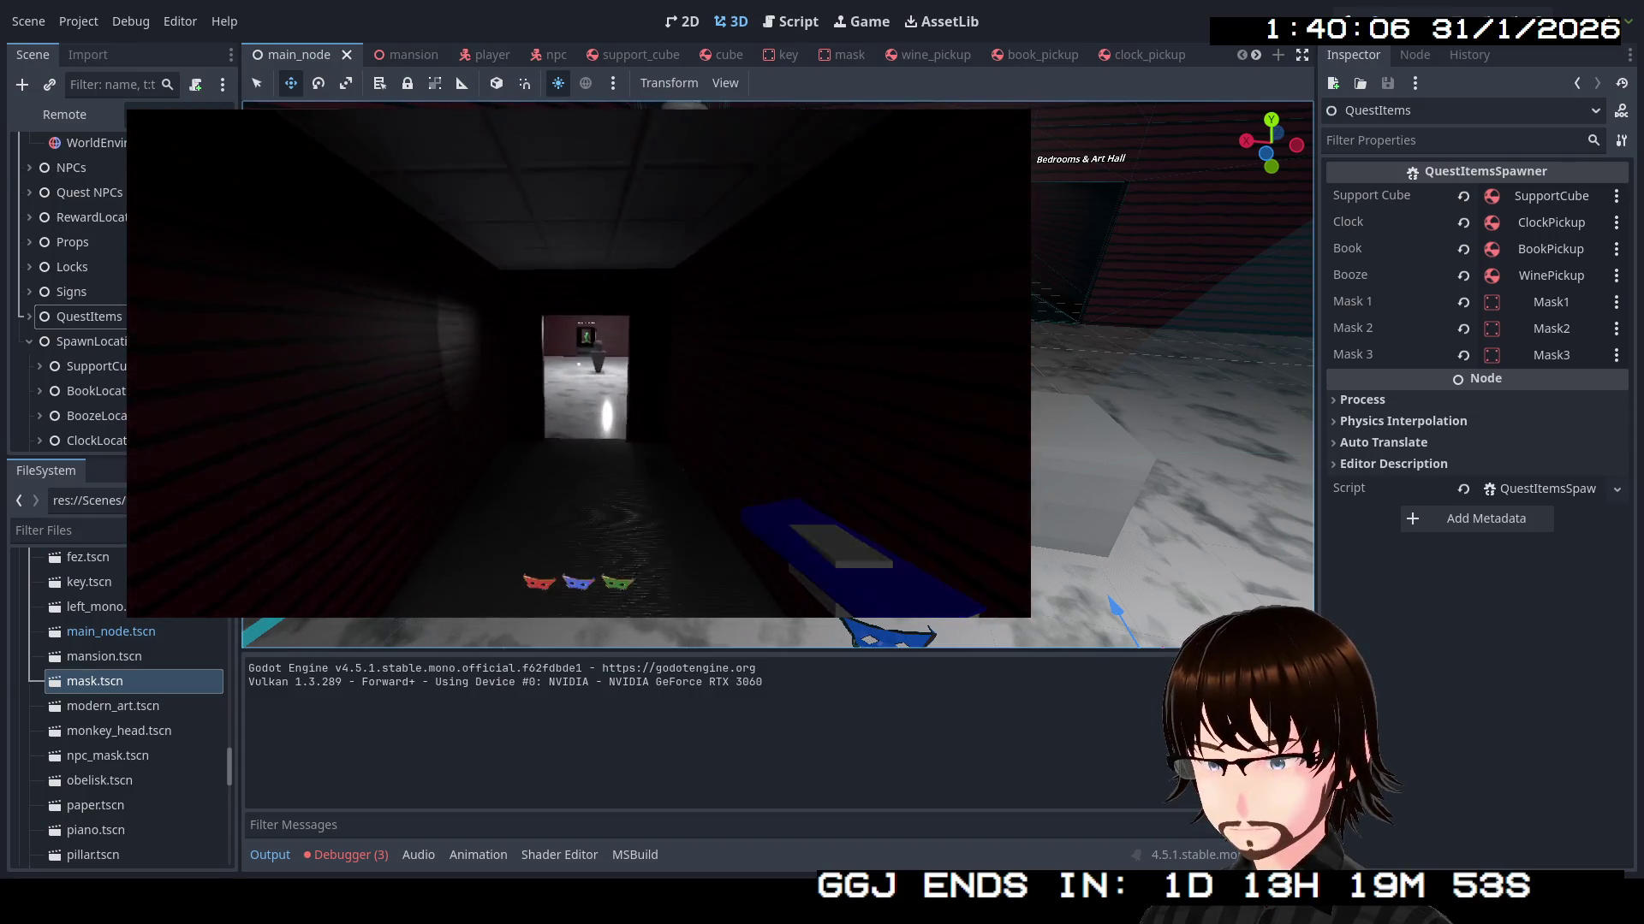
pyautogui.press('w')
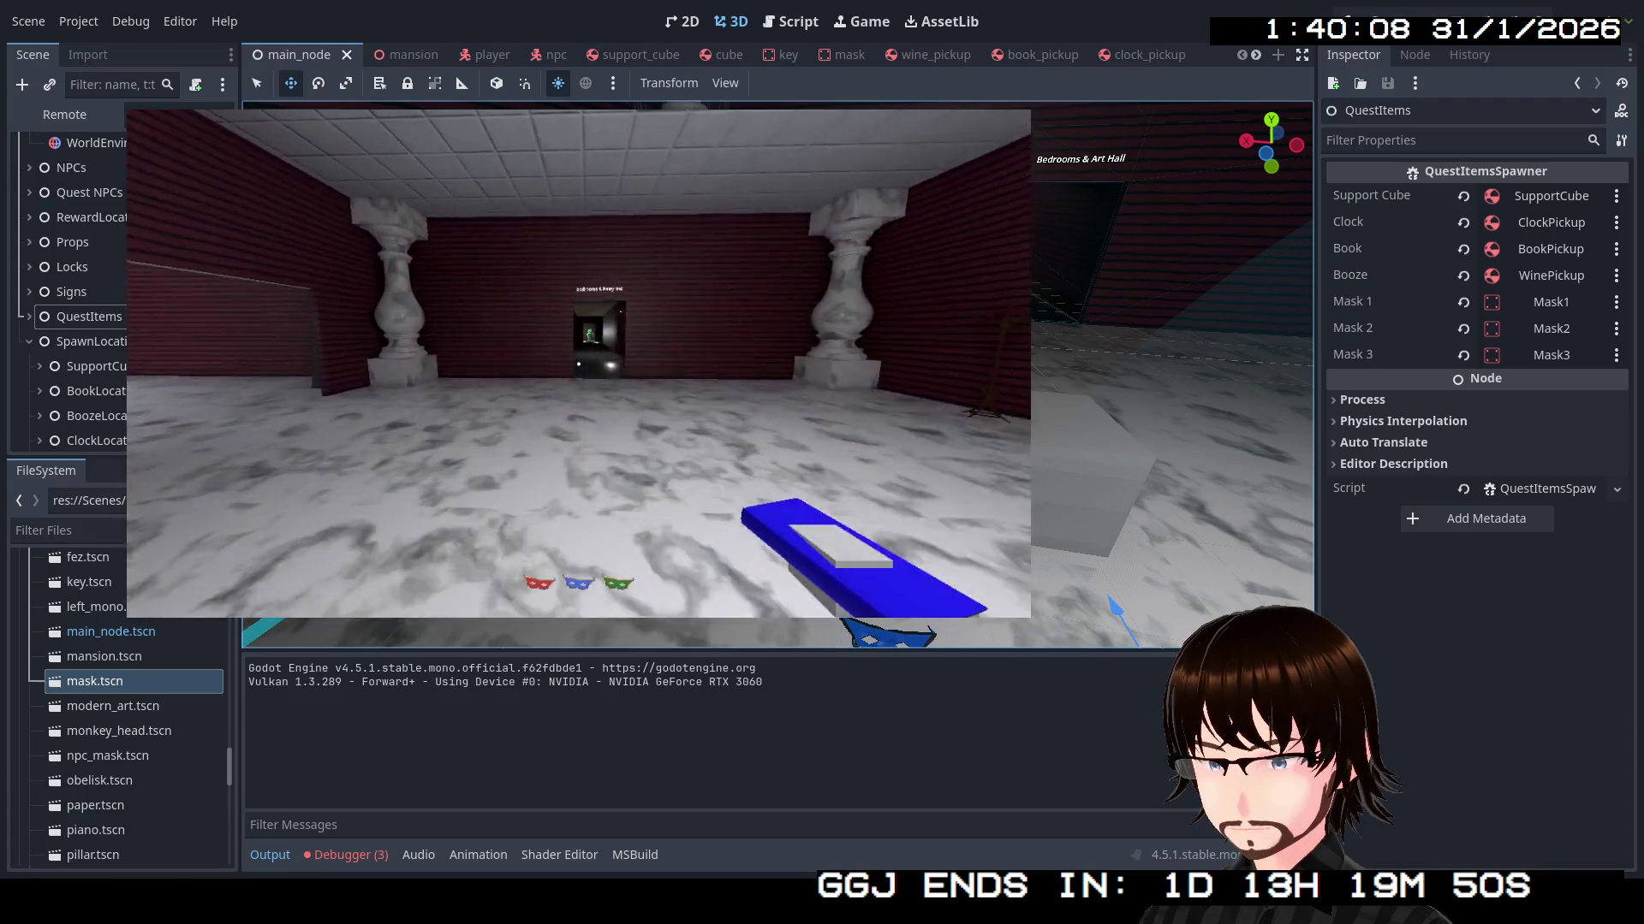
pyautogui.press('w')
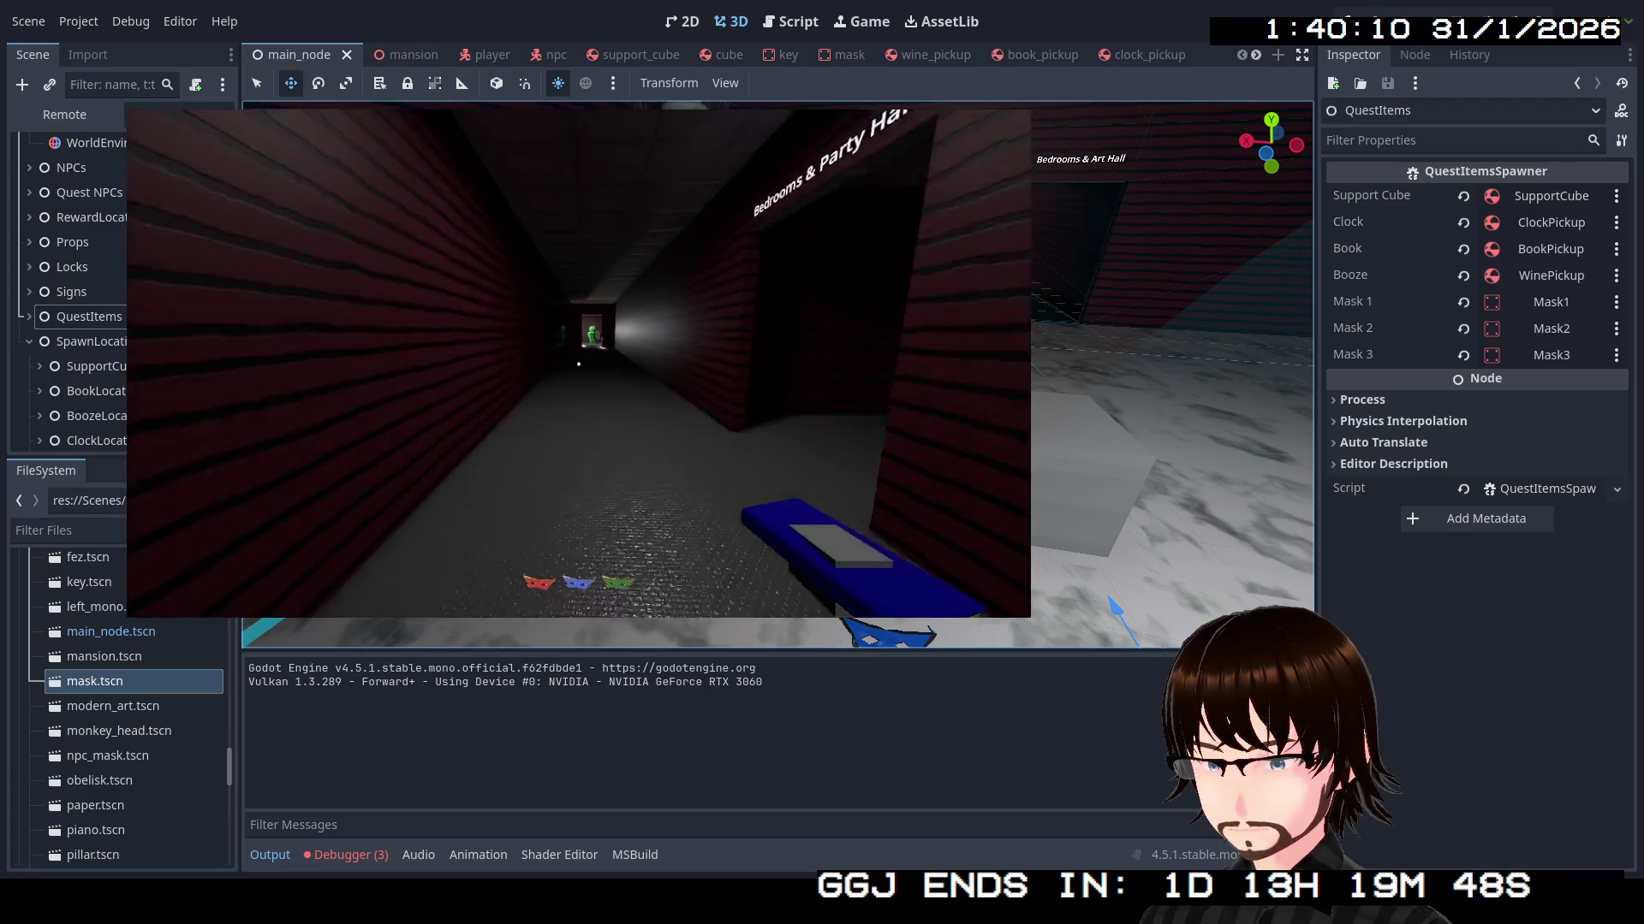
pyautogui.press('w')
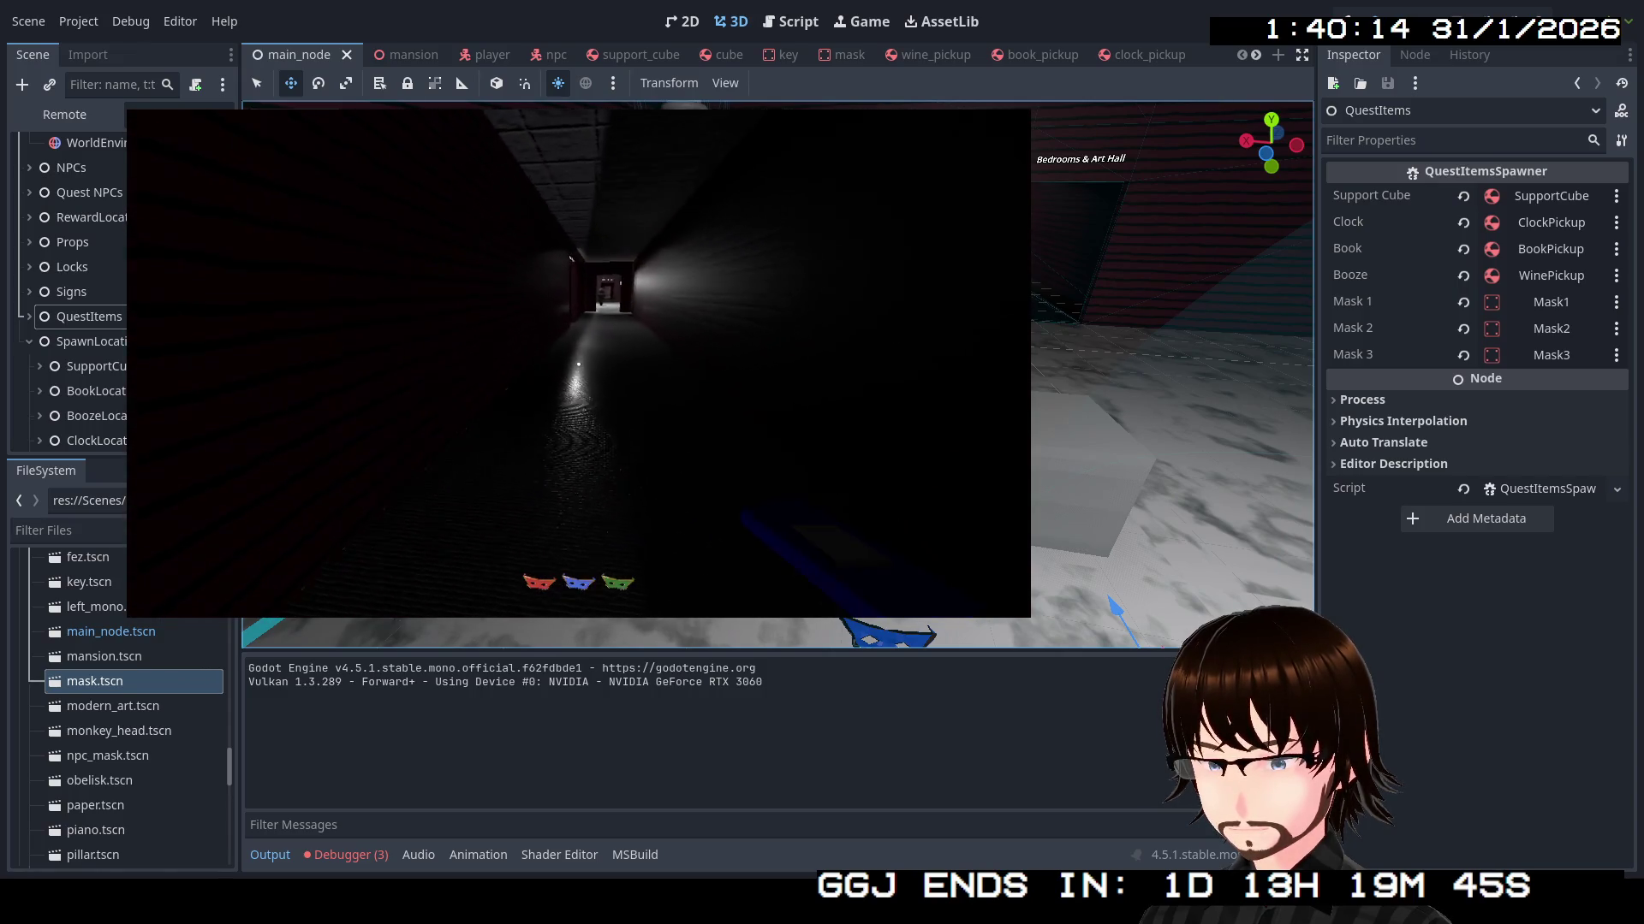
pyautogui.press('w')
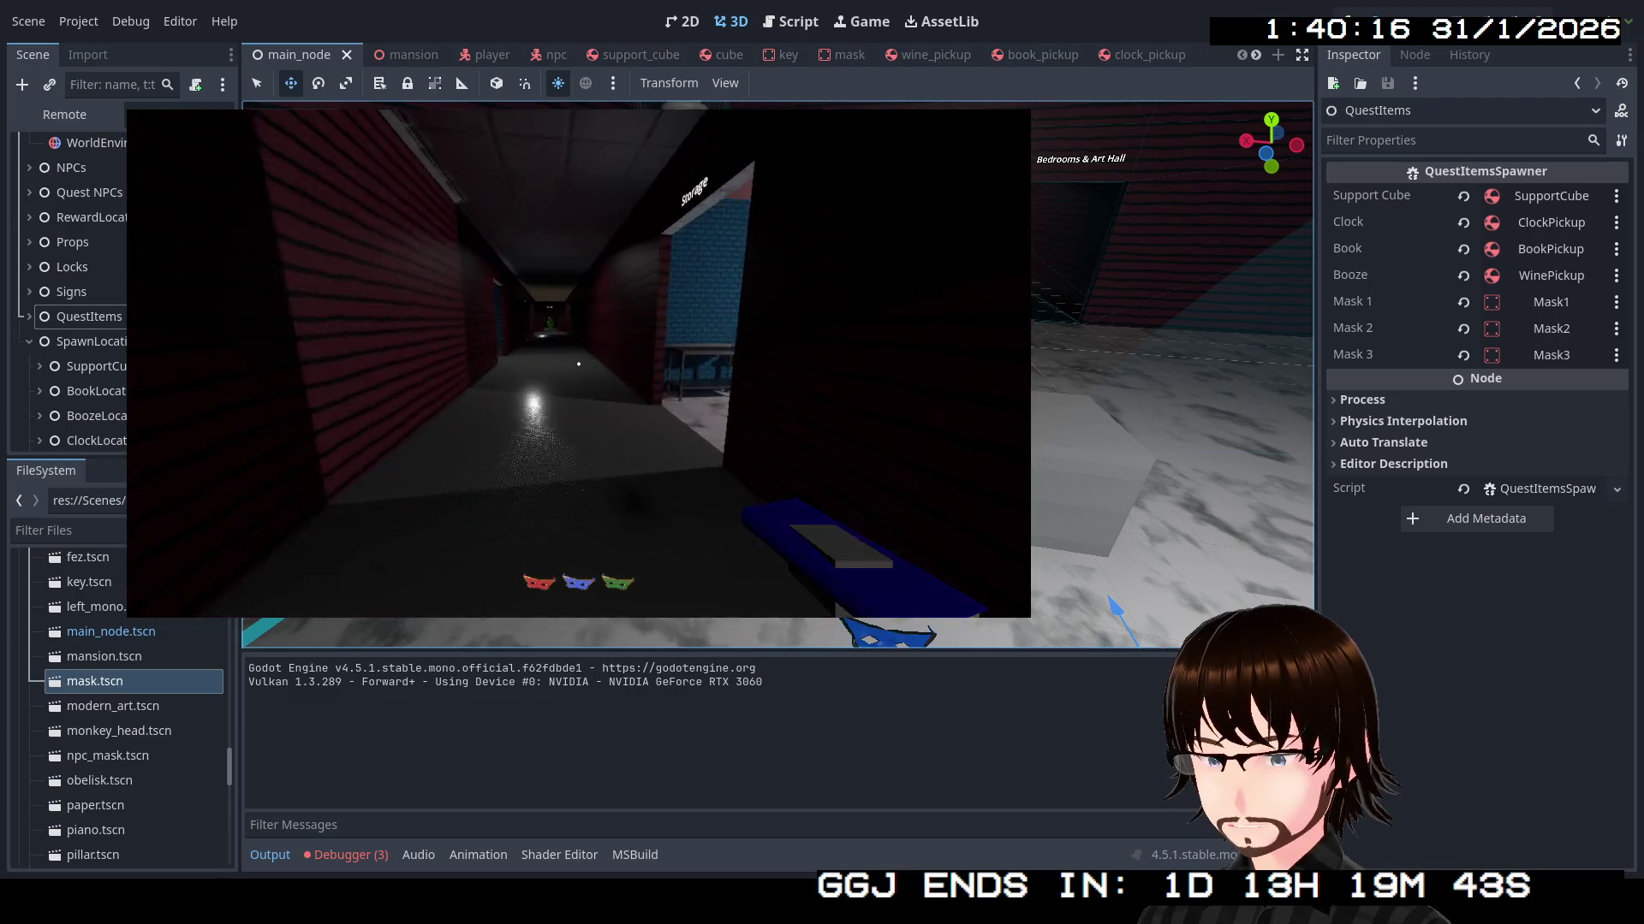
pyautogui.press('w')
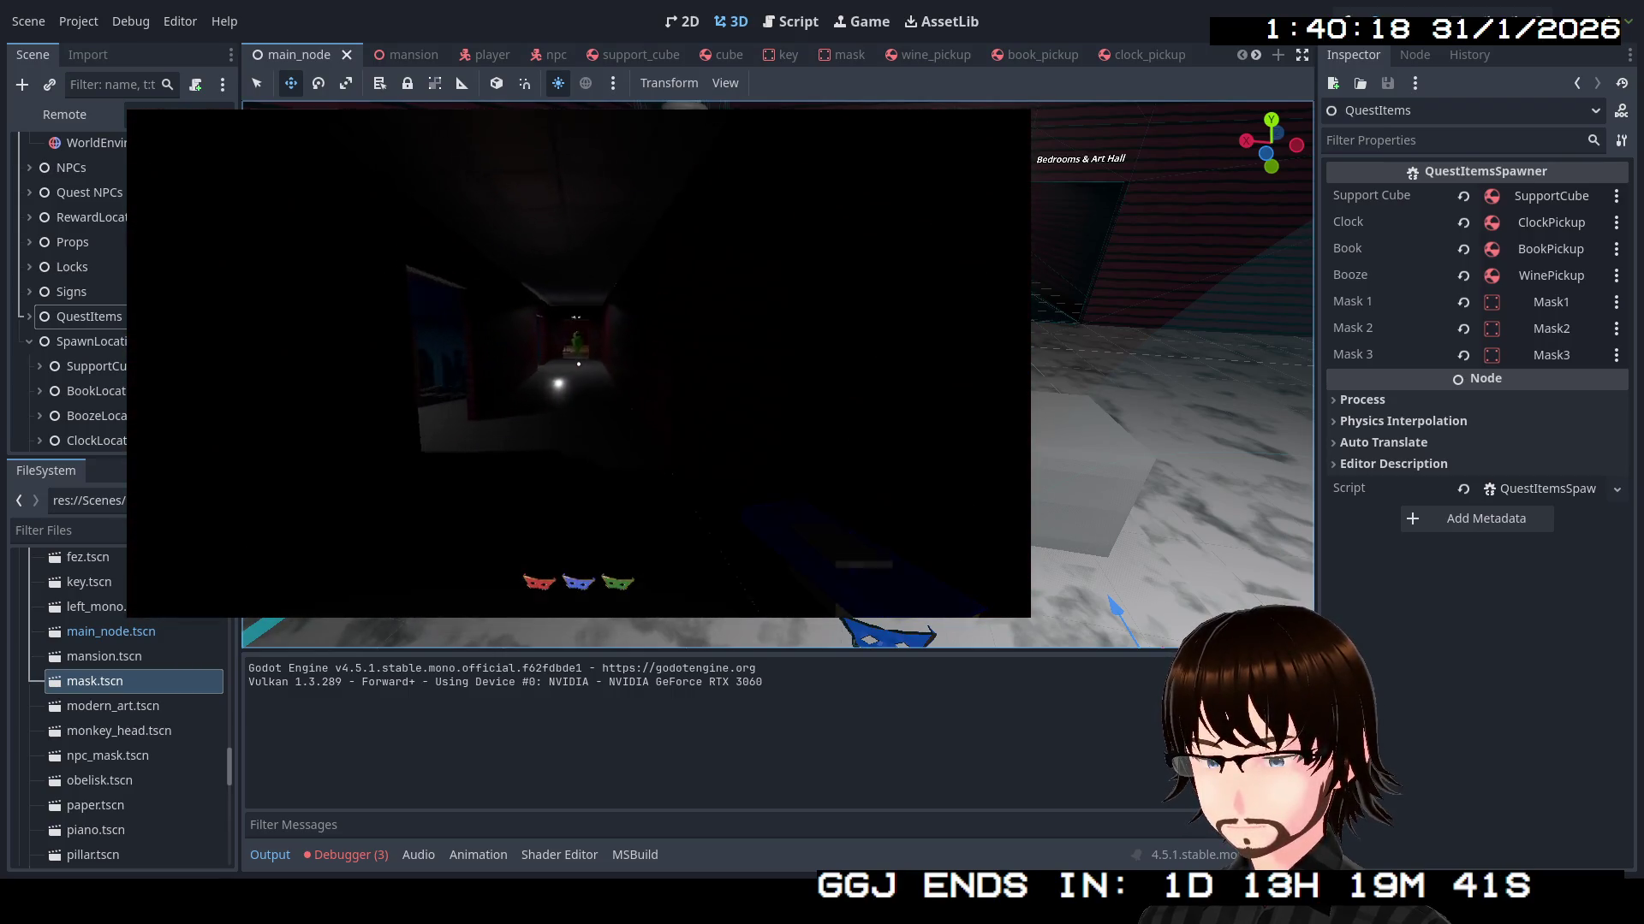
pyautogui.press('w')
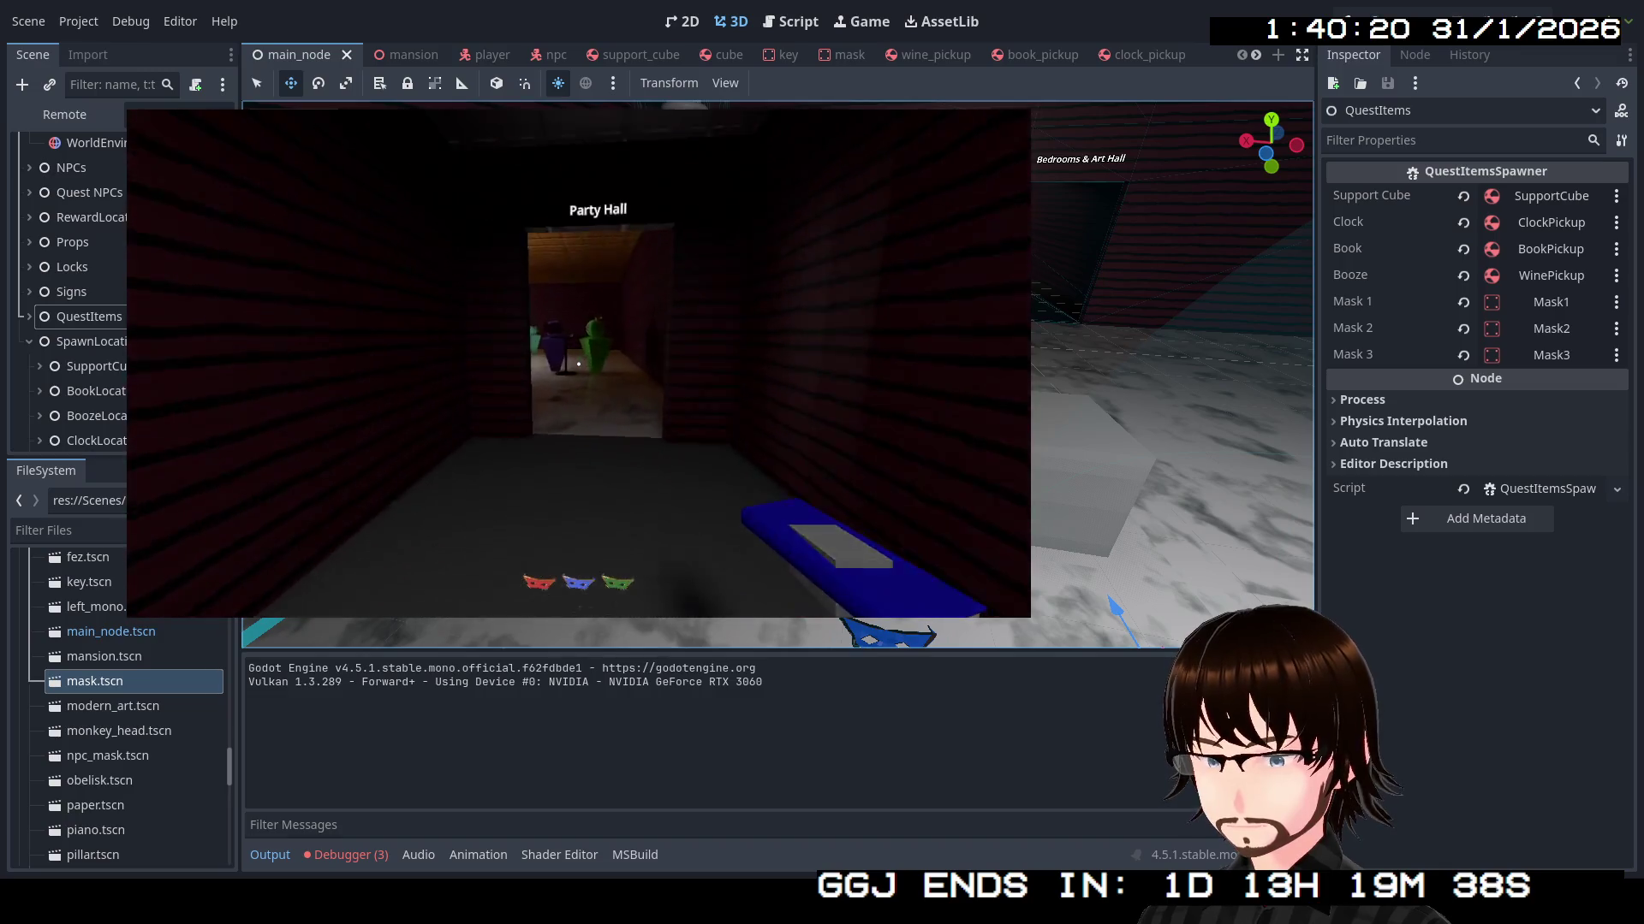
pyautogui.press('w')
pyautogui.press('w')
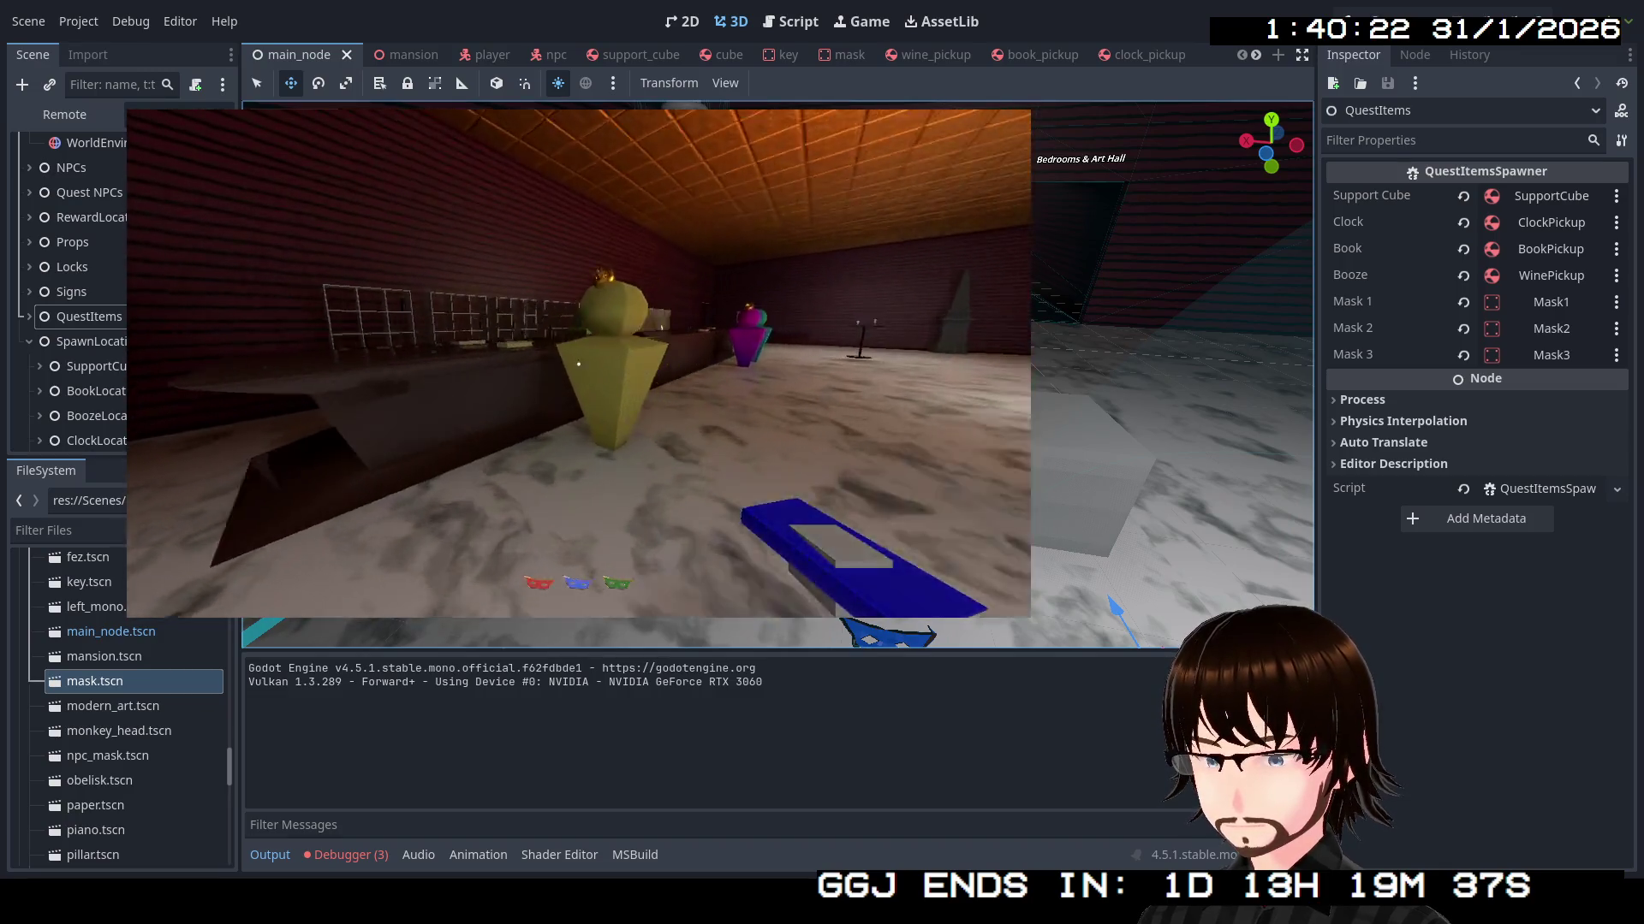
pyautogui.press('w')
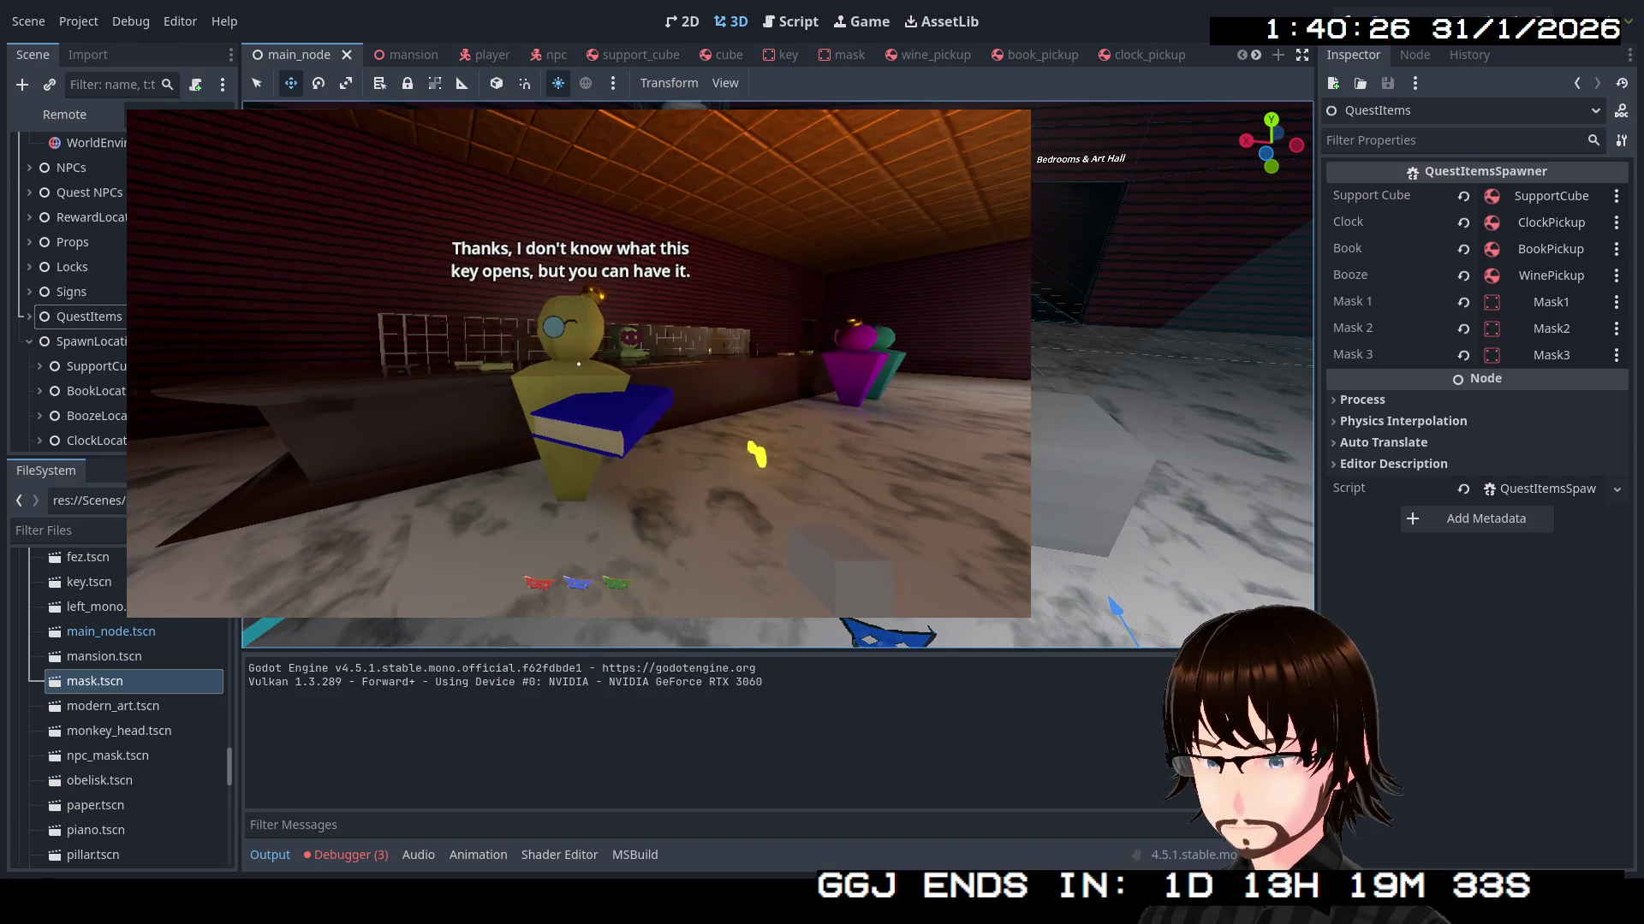
# Give the book to the yellow figure, then walk down the corridor to the green figure holding the clock
pyautogui.press('w')
pyautogui.press('e')
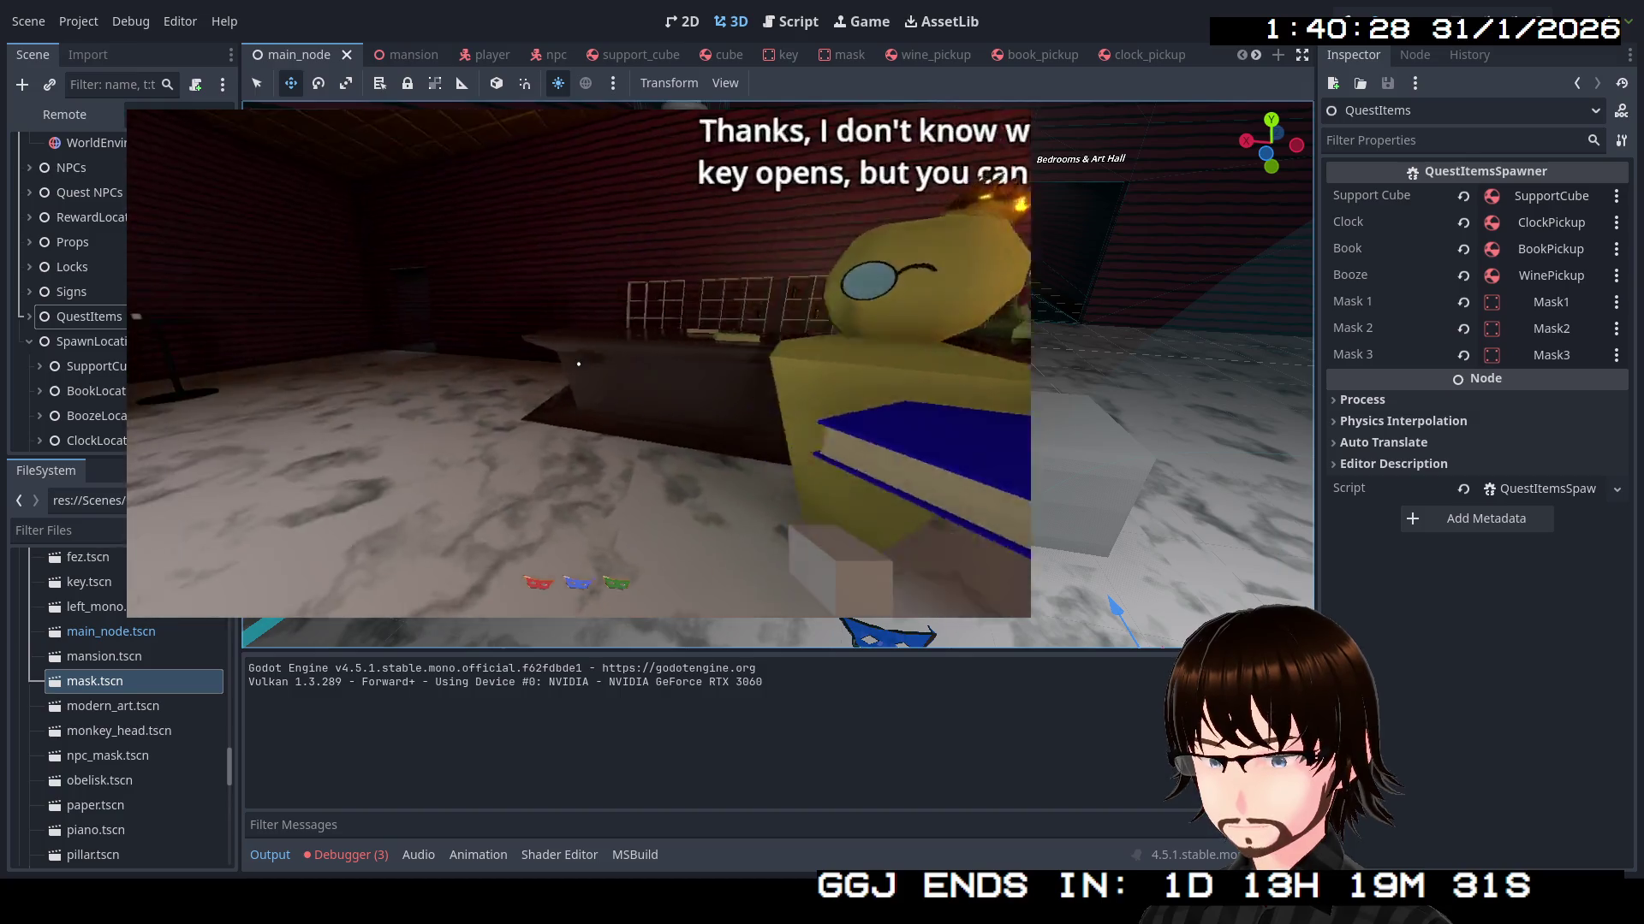
pyautogui.press('w')
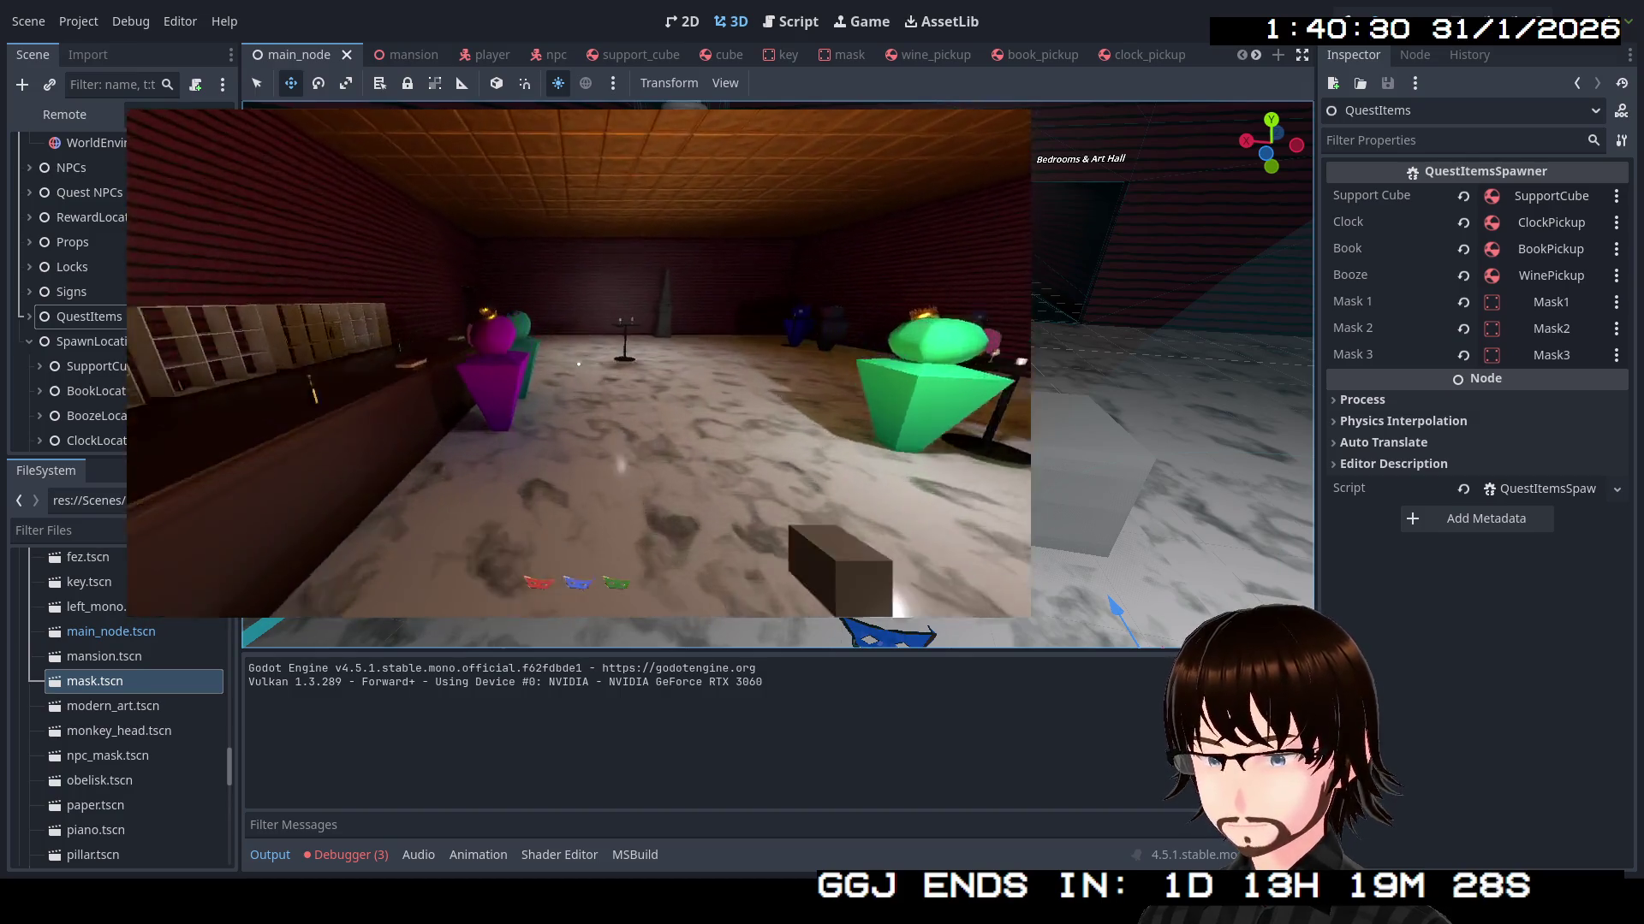
pyautogui.press('w')
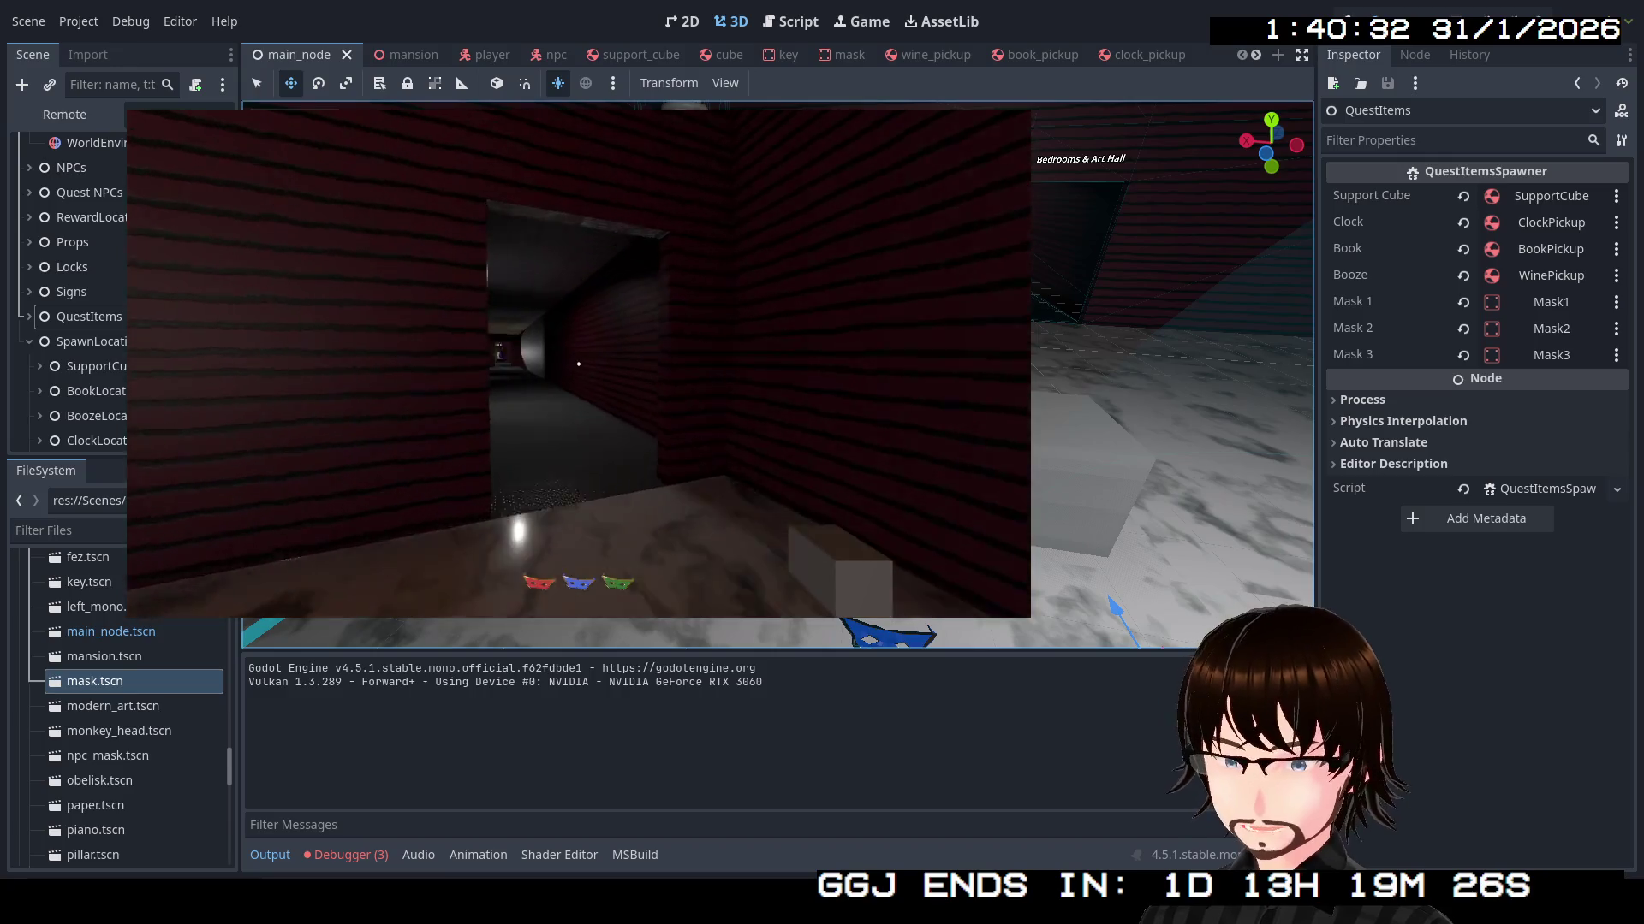
pyautogui.press('w')
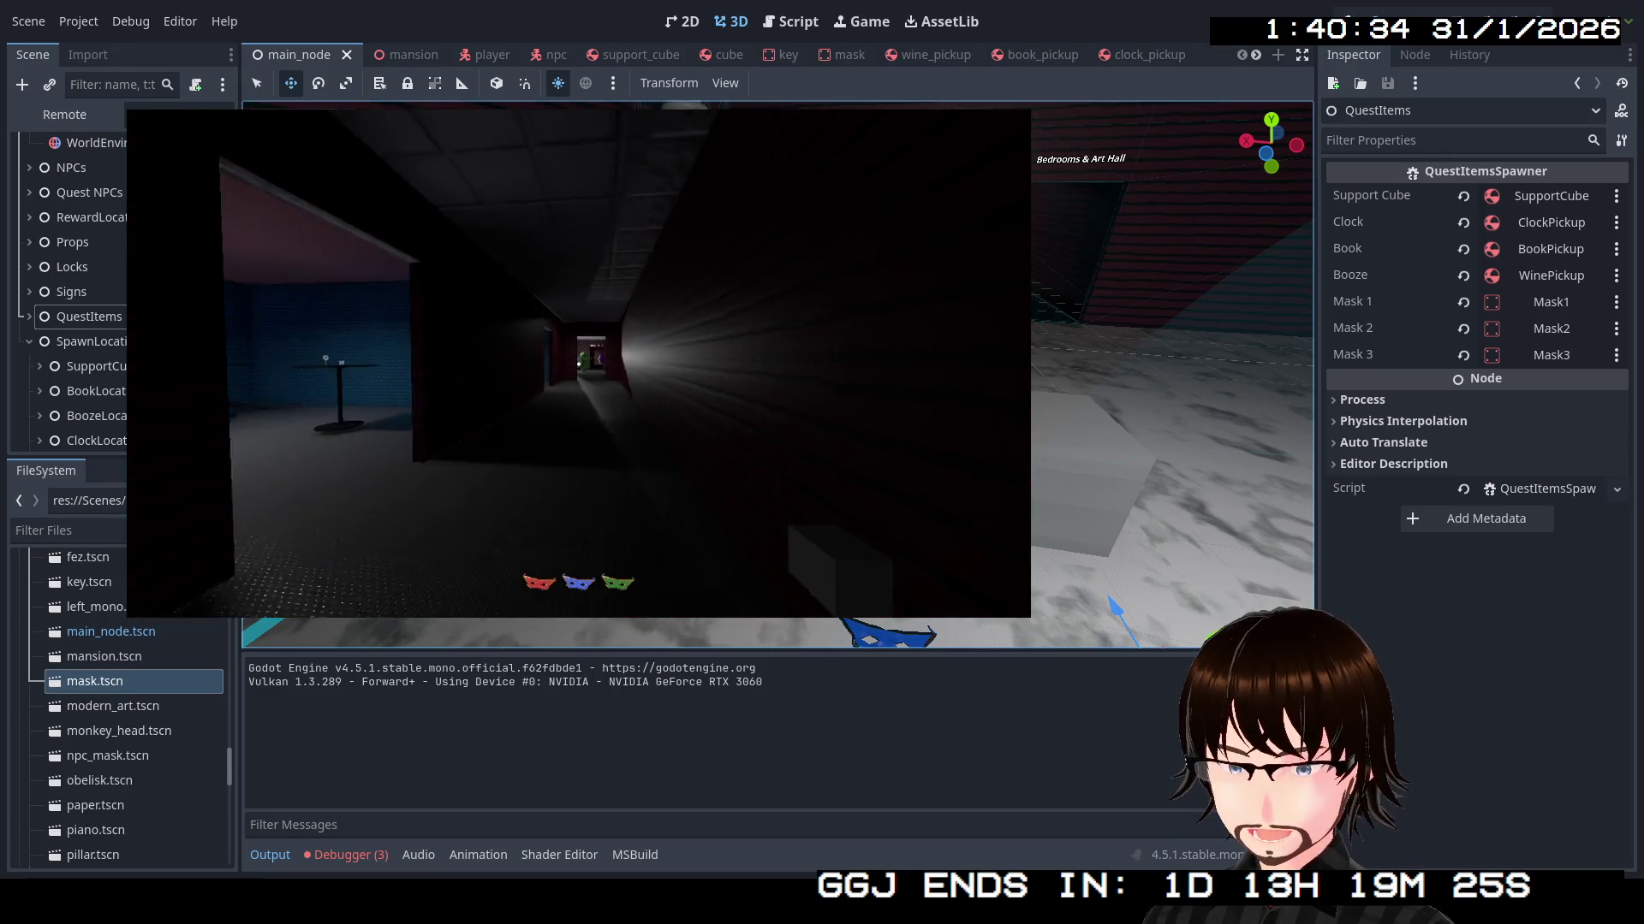
pyautogui.press('w')
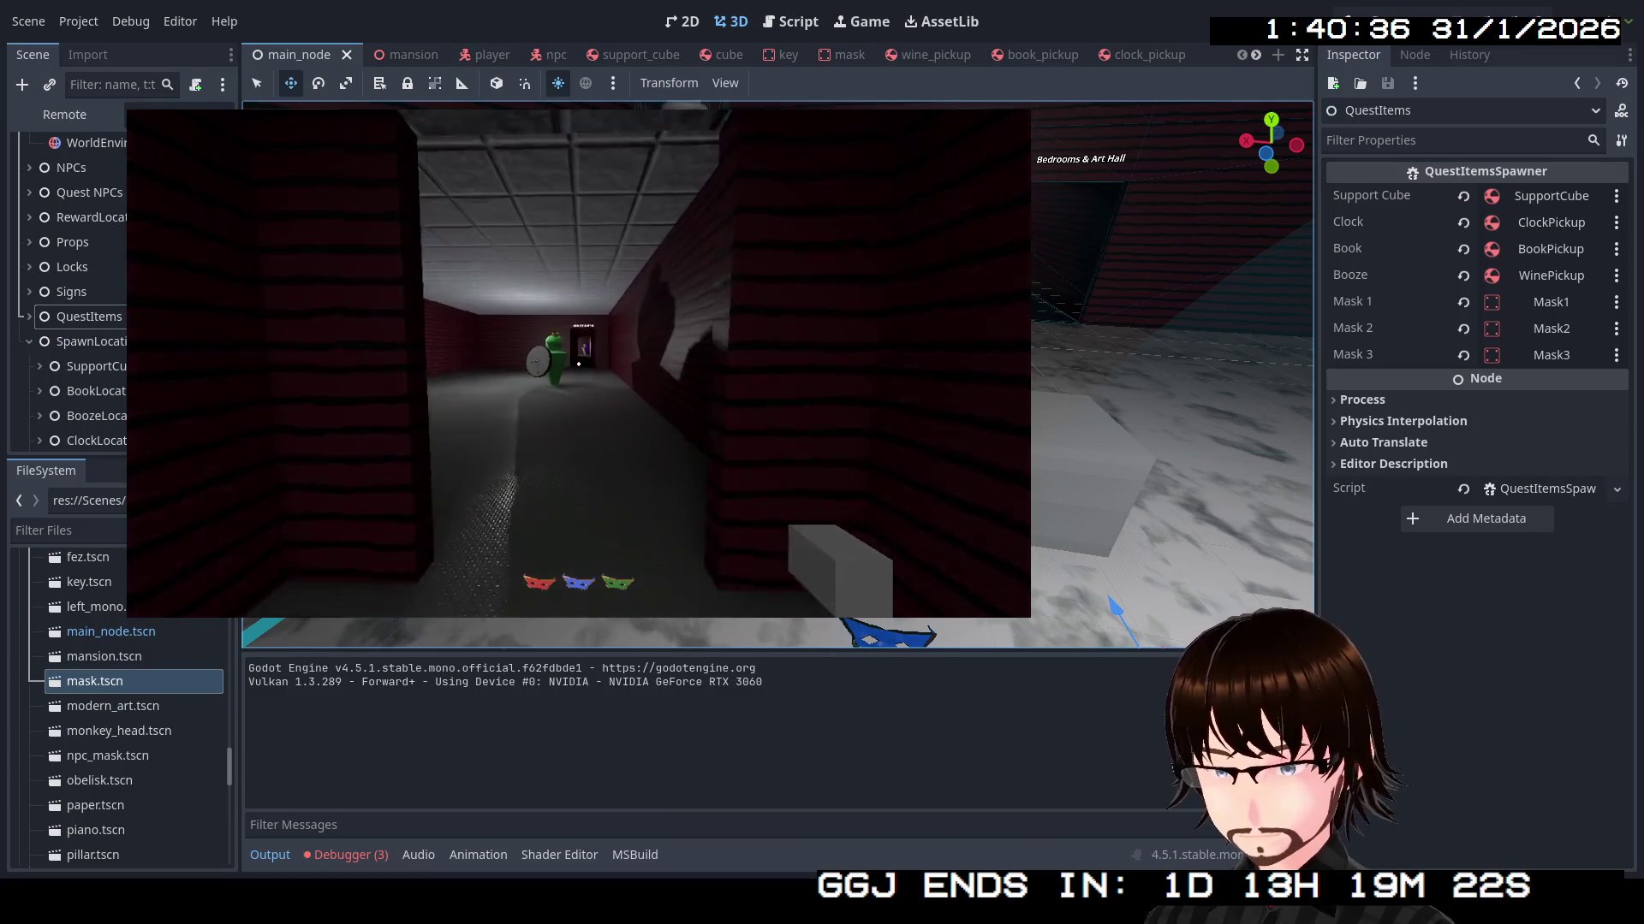
pyautogui.press('w')
# Go through the Passage To Main Hall into the grey room, up to the brick pillar
pyautogui.press('w')
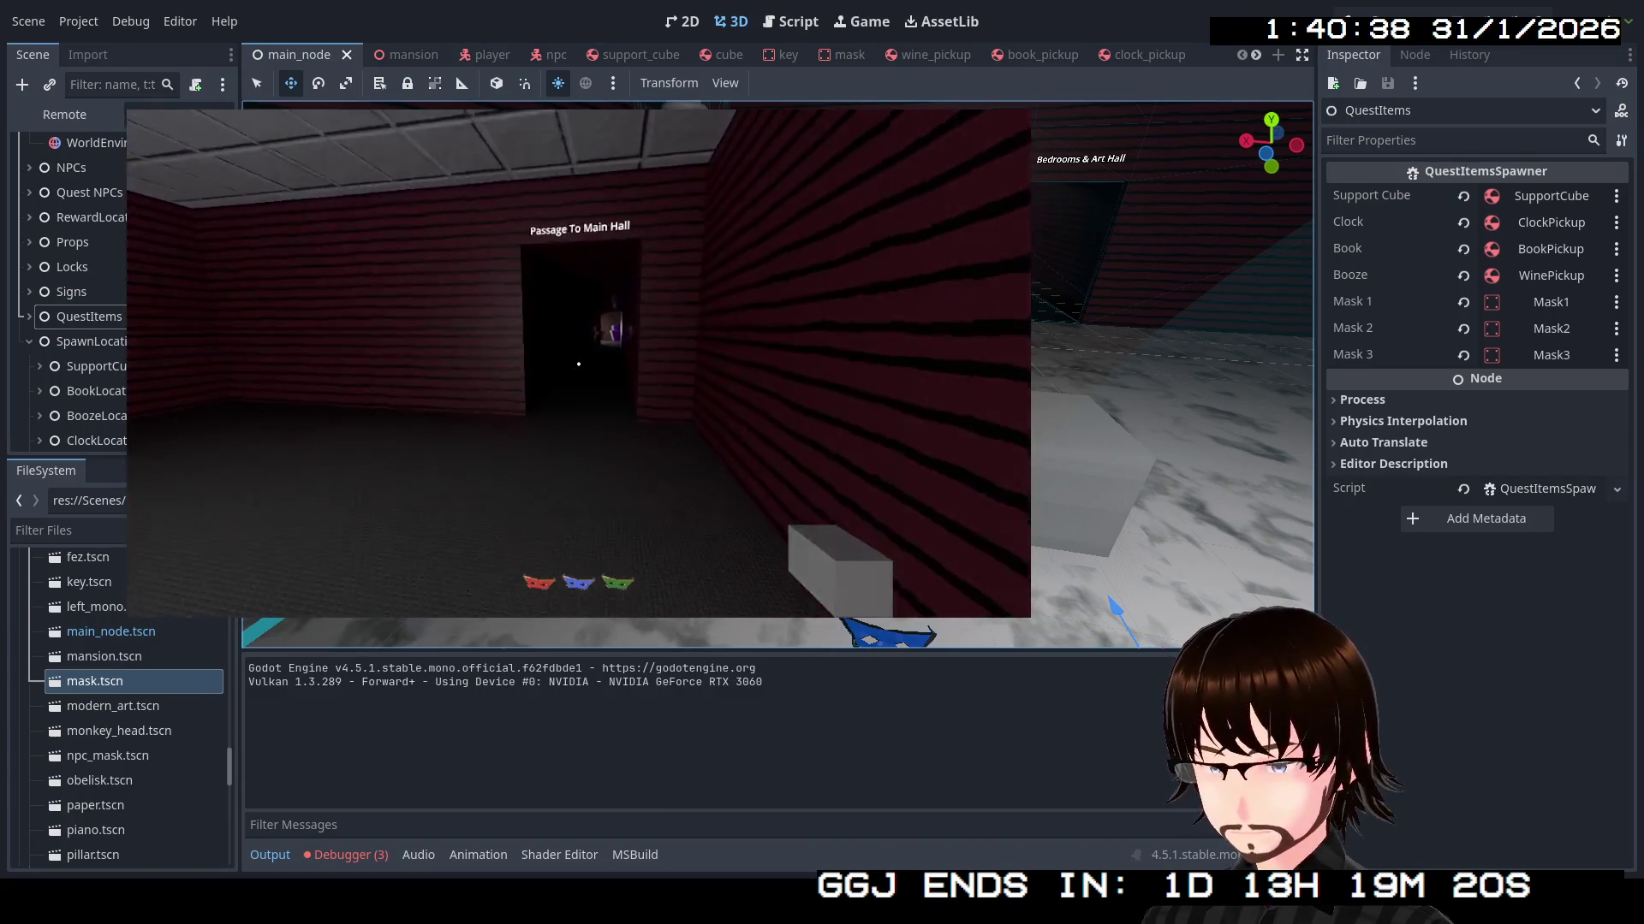
pyautogui.press('w')
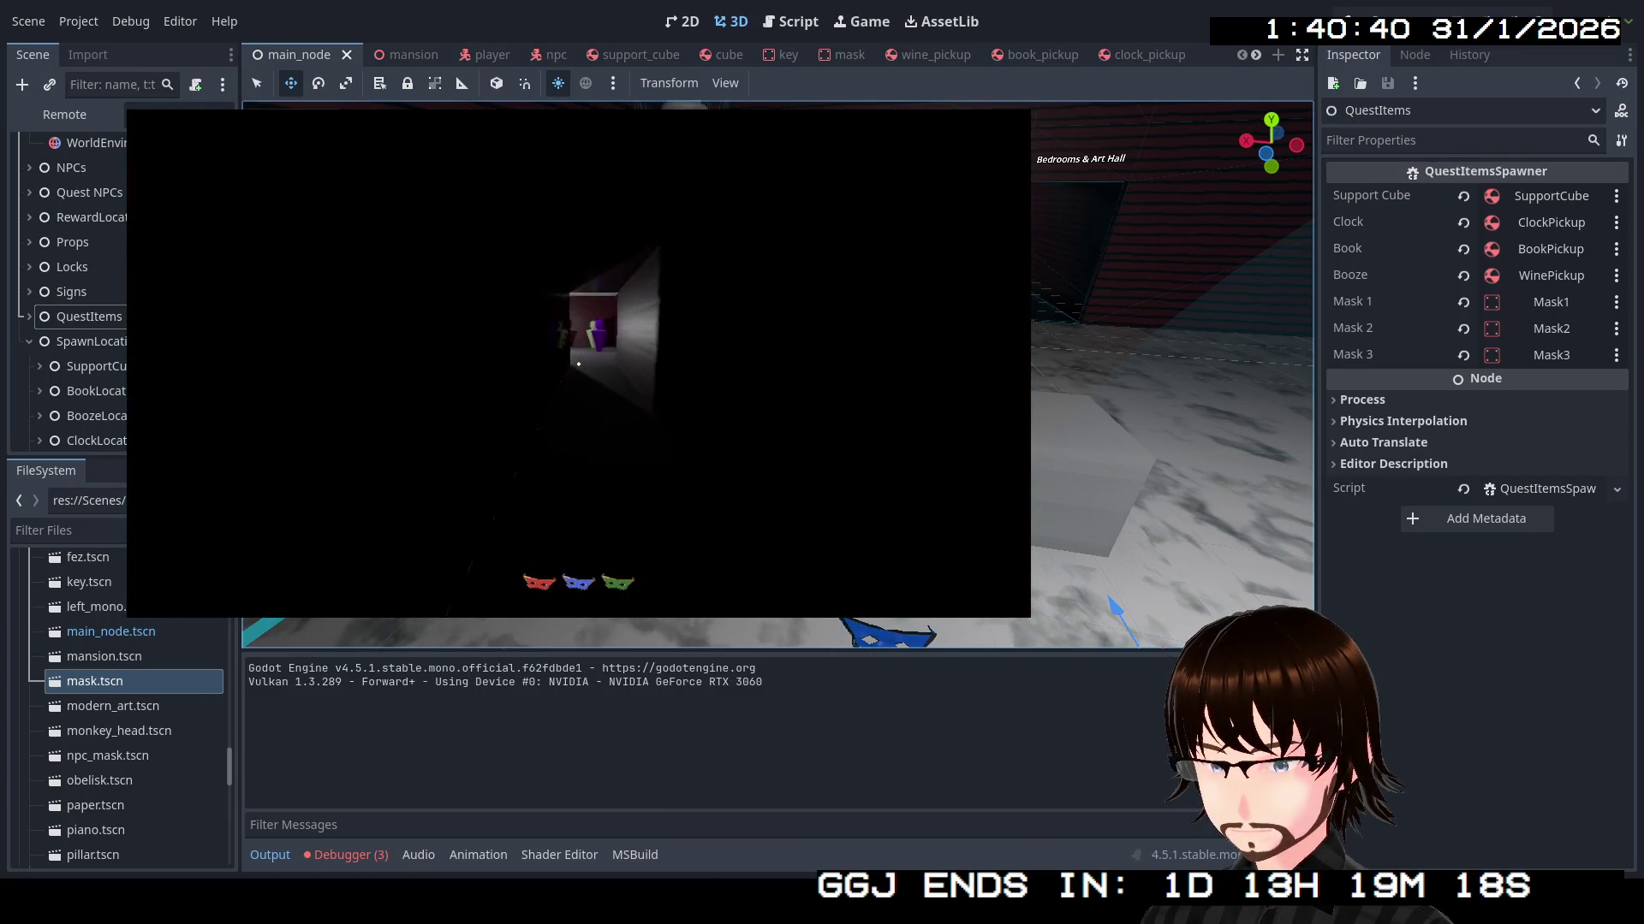
pyautogui.press('w')
pyautogui.press('w')
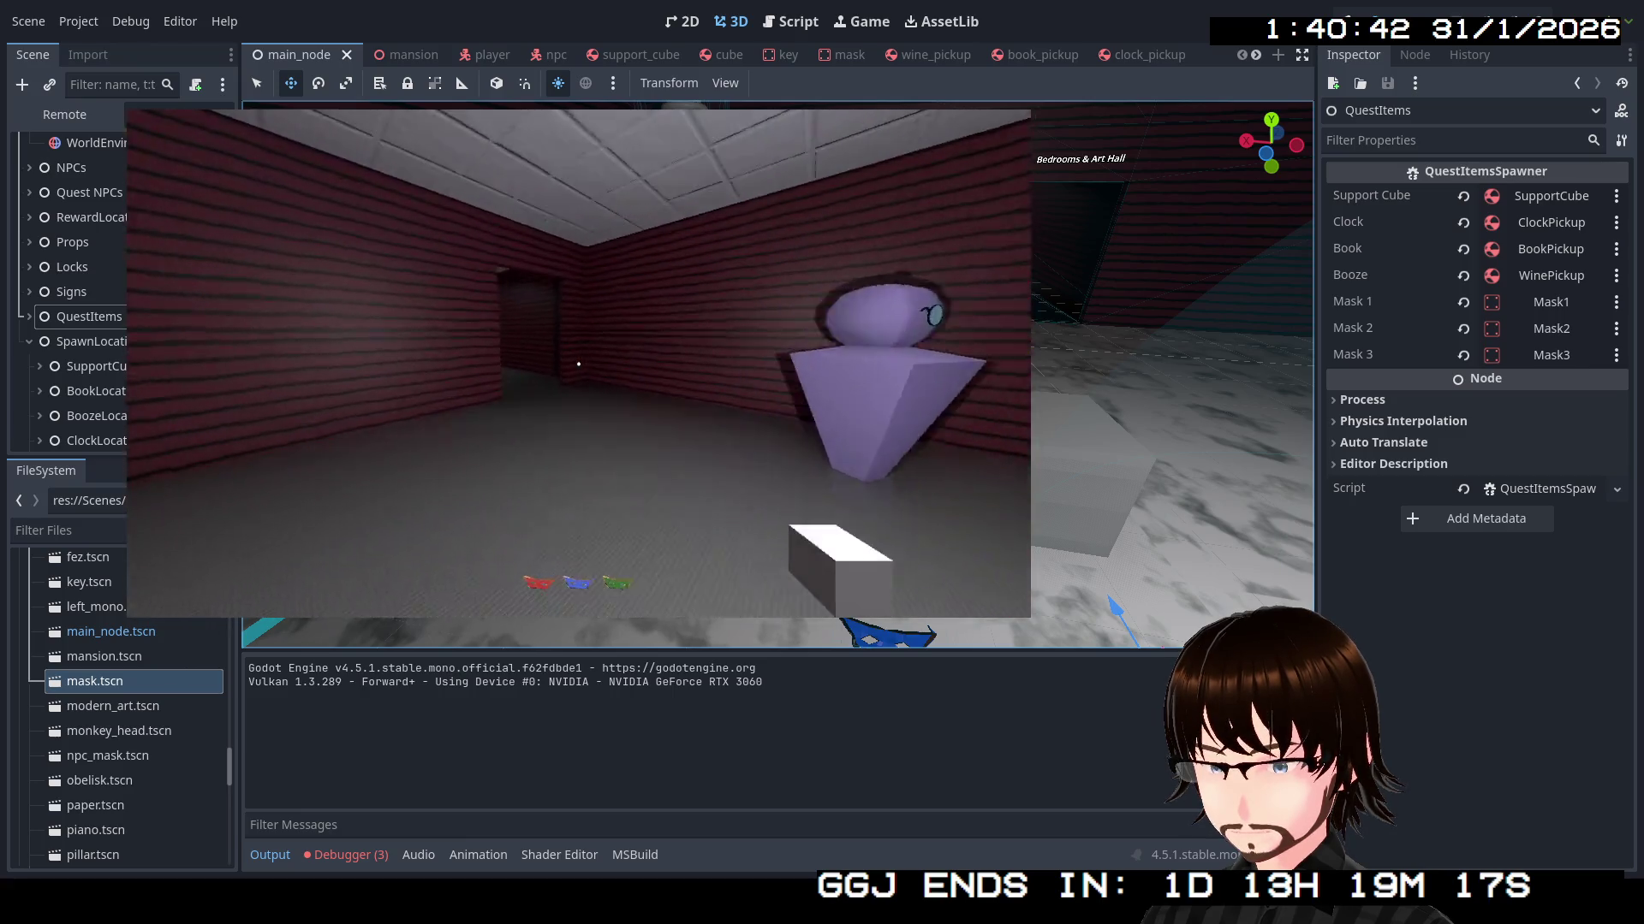
pyautogui.press('w')
pyautogui.press('w')
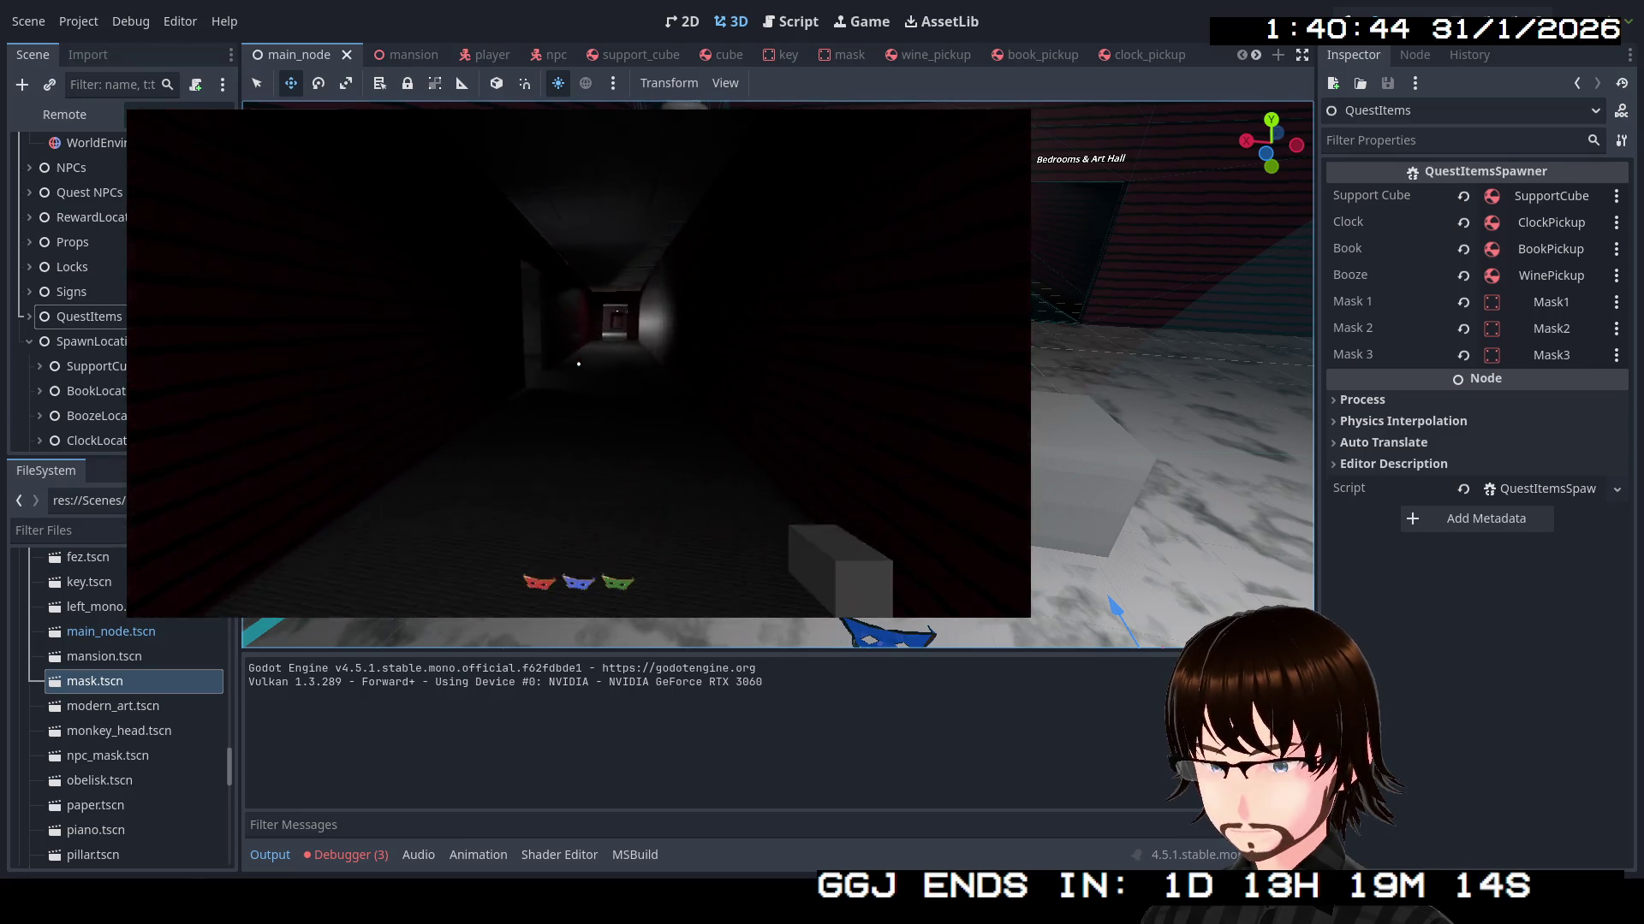
pyautogui.press('w')
pyautogui.press('w')
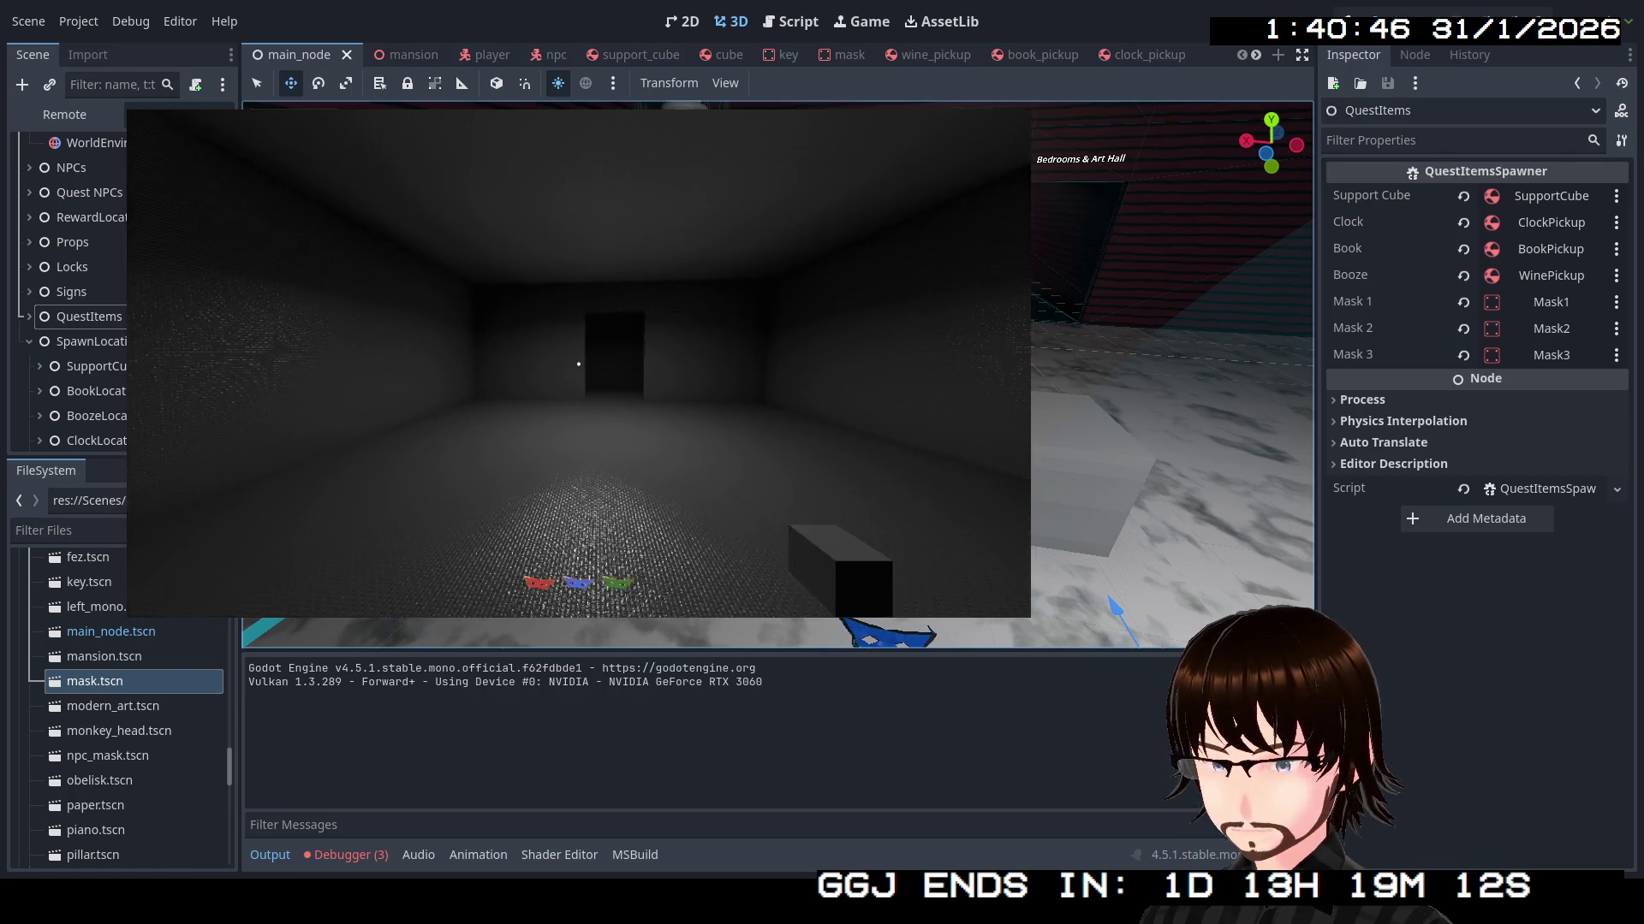
pyautogui.press('w')
pyautogui.press('w')
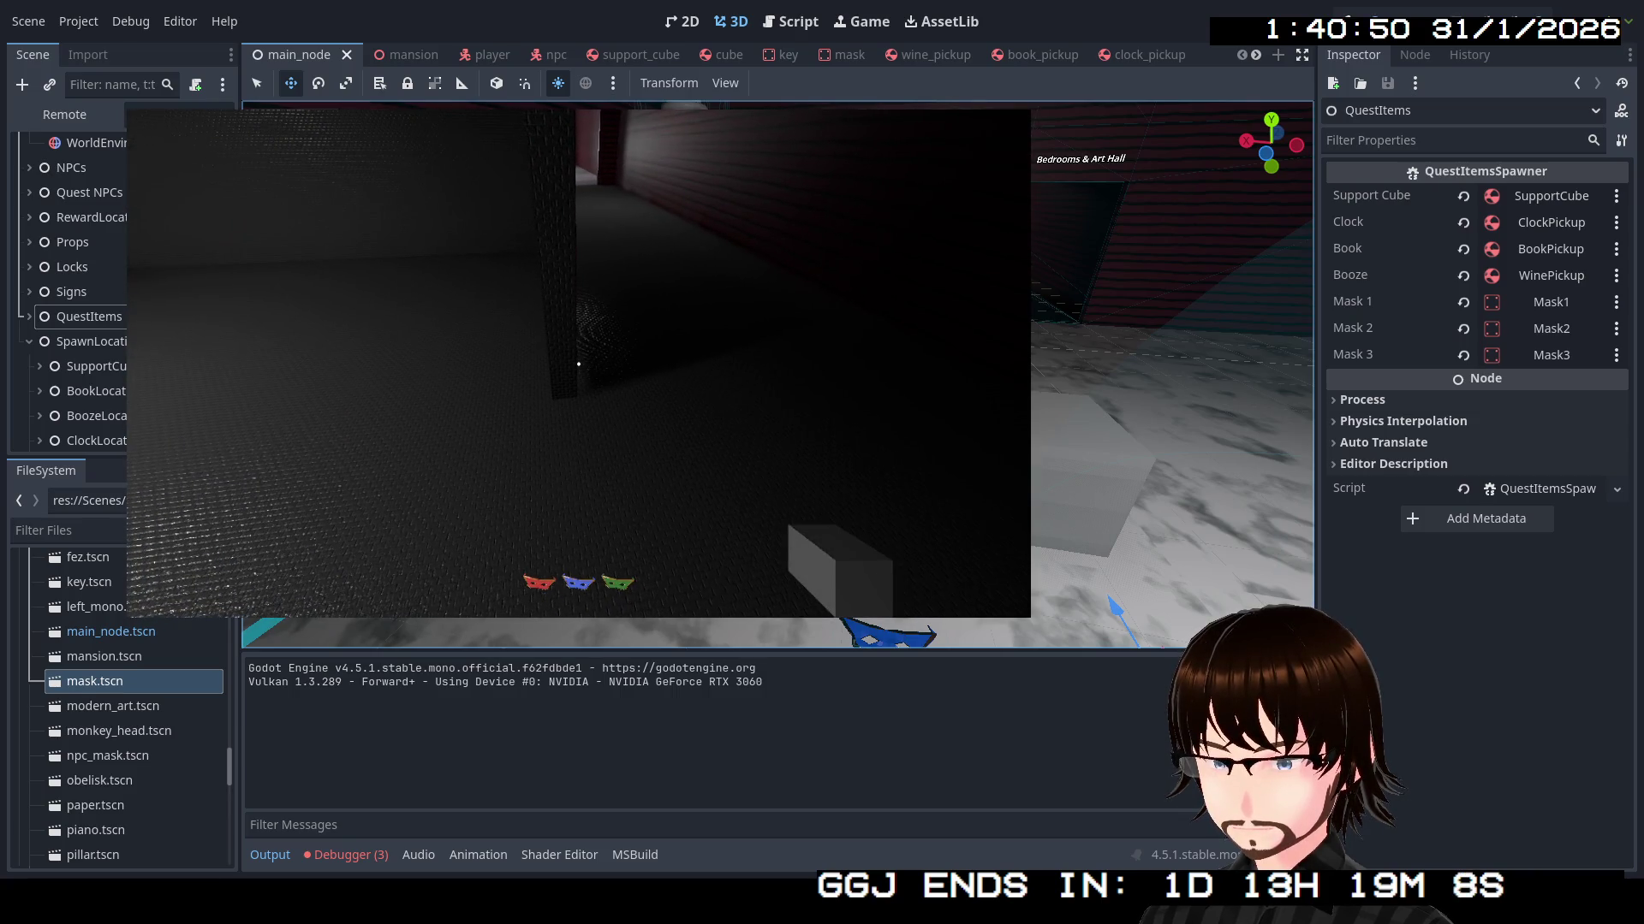
pyautogui.press('w')
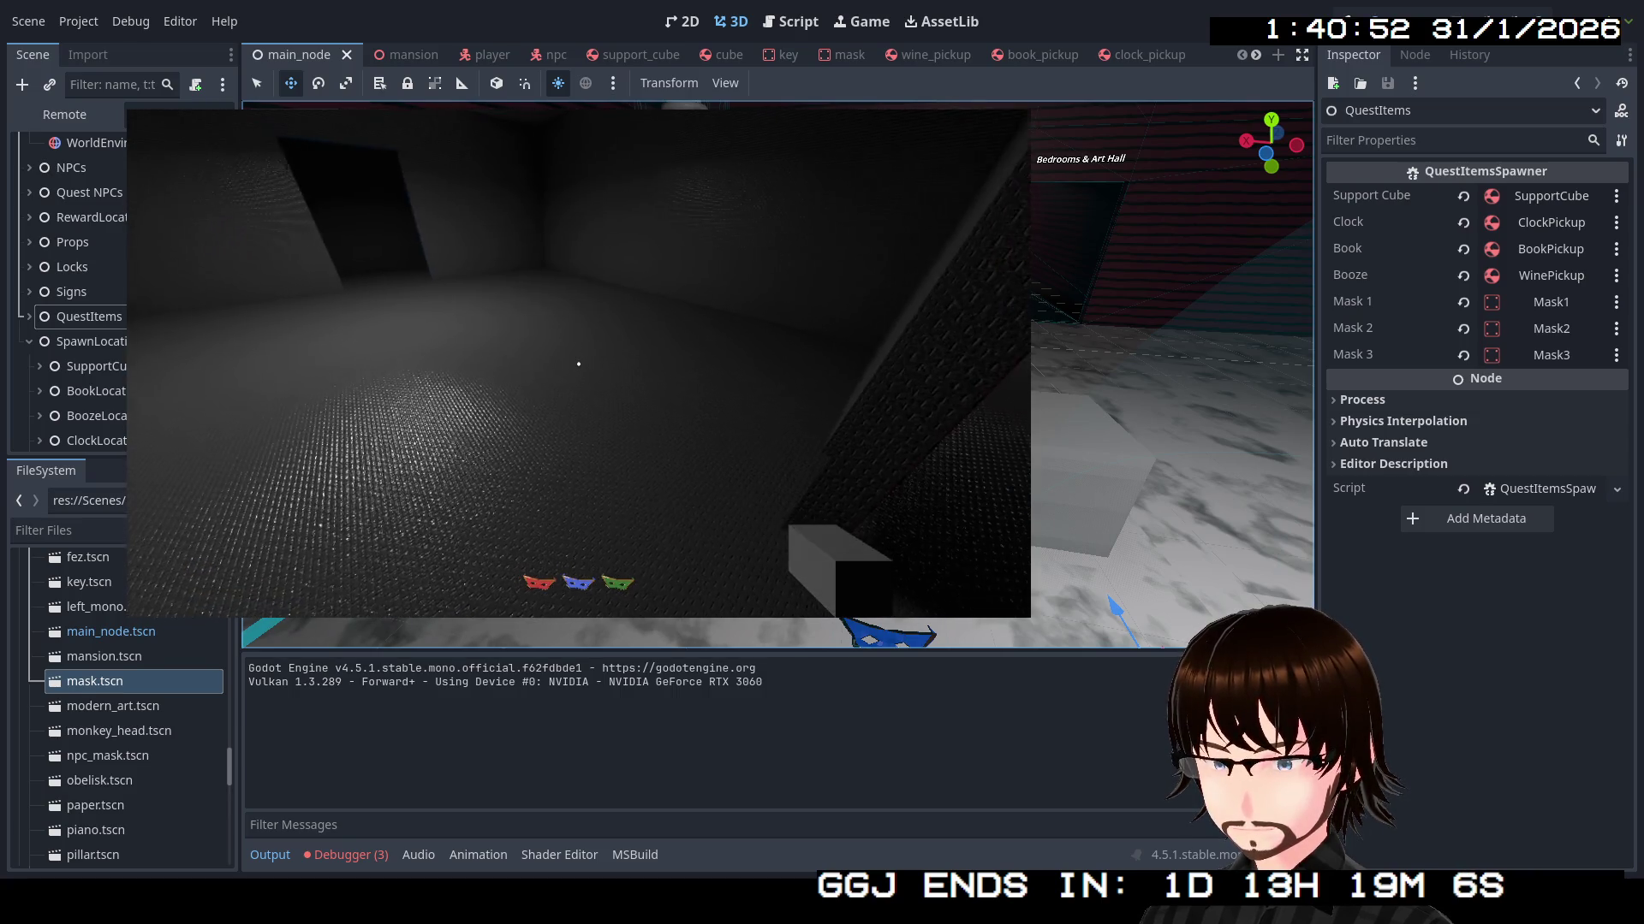
pyautogui.press('w')
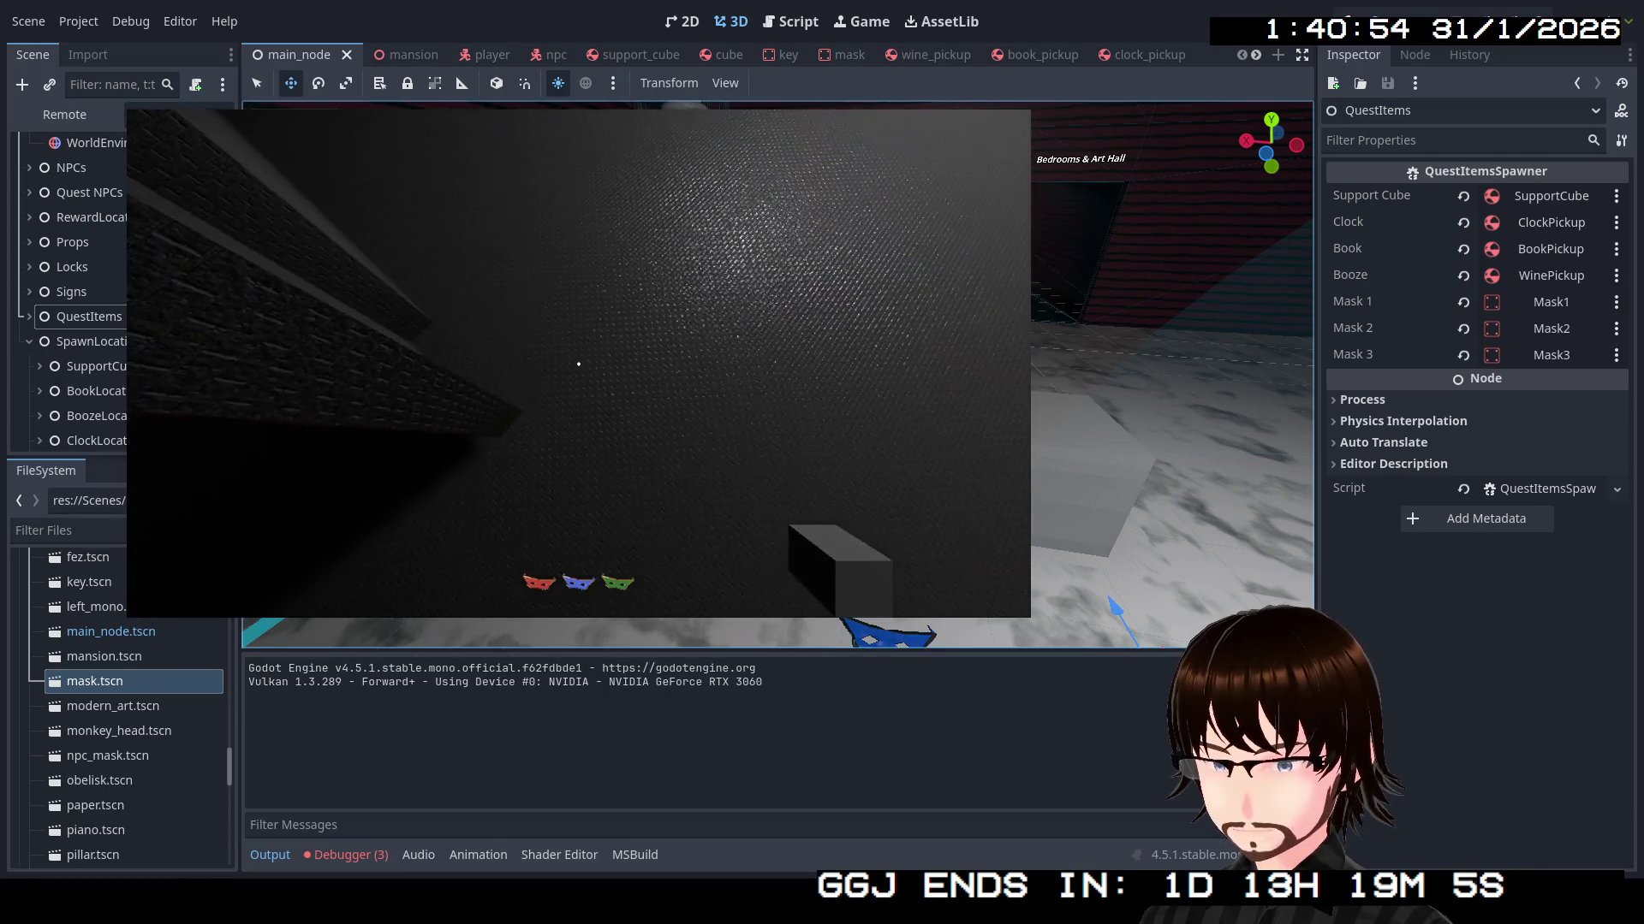
pyautogui.press('w')
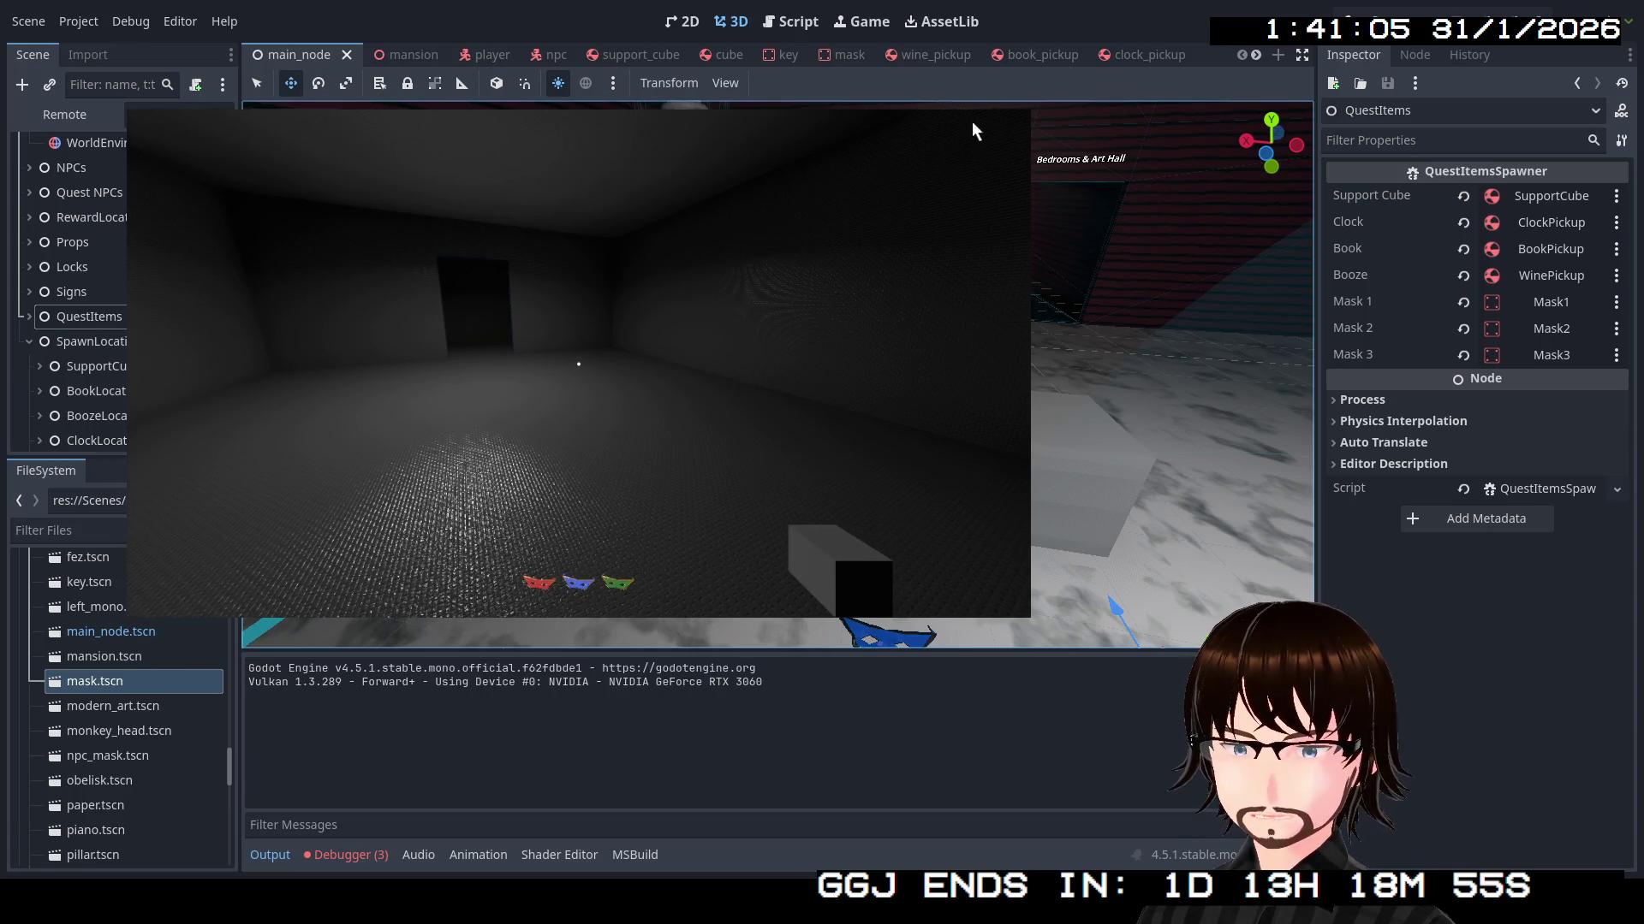
# Stop the running game, collapse SpawnLocations, and turn the view toward the doors
pyautogui.click(1291, 161)
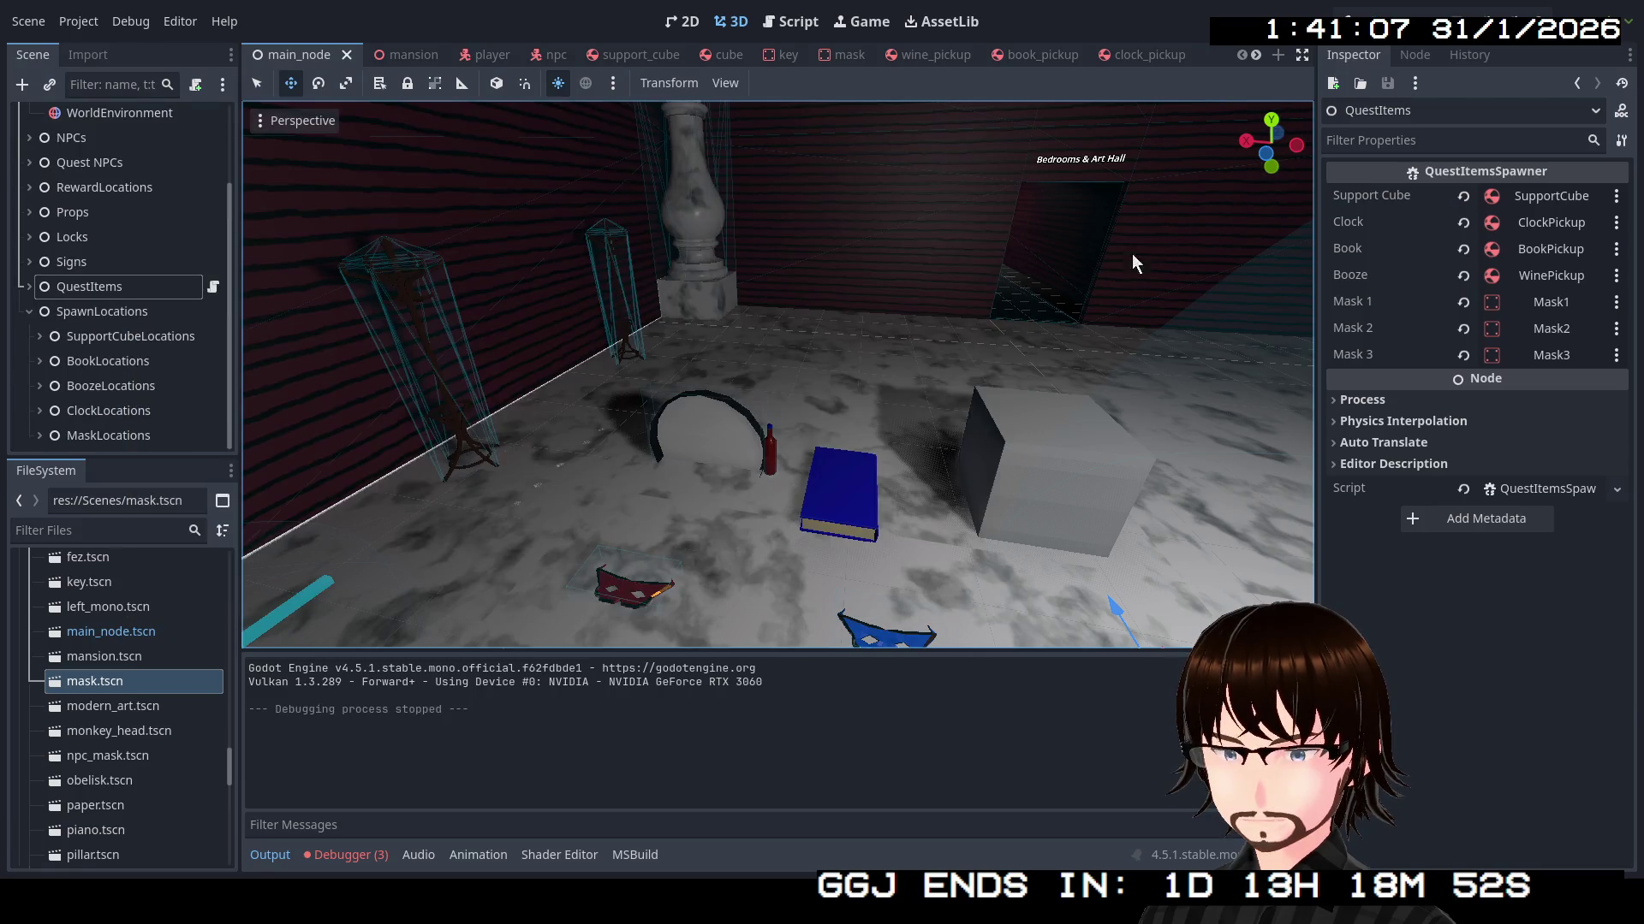
pyautogui.moveTo(1148, 247); pyautogui.dragTo(1027, 257)
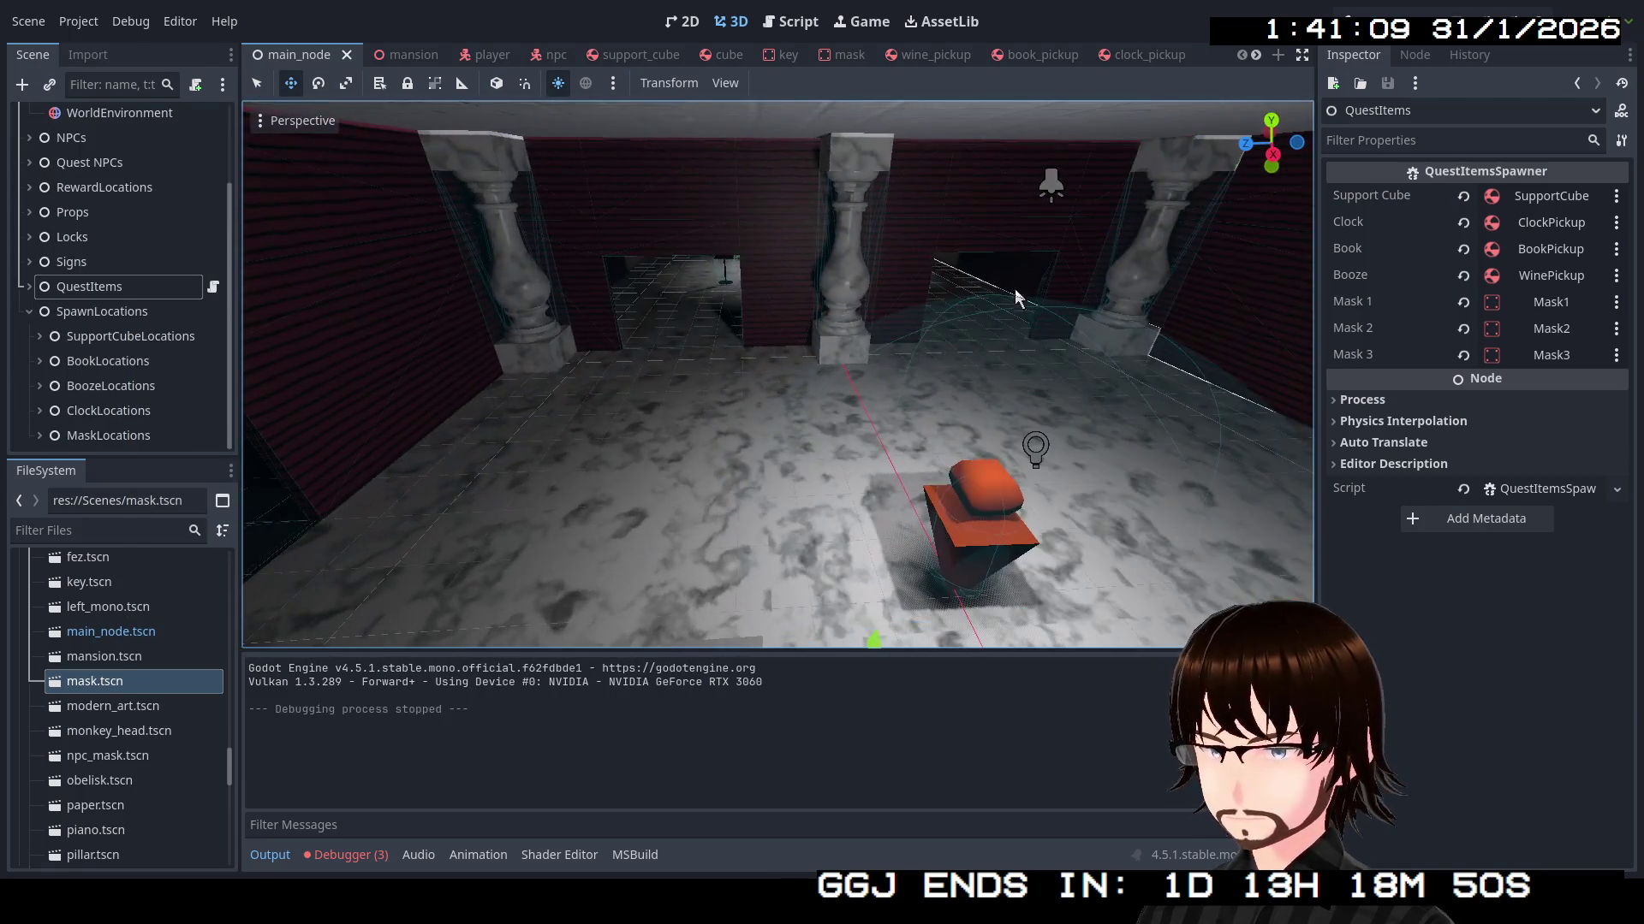
pyautogui.click(29, 311)
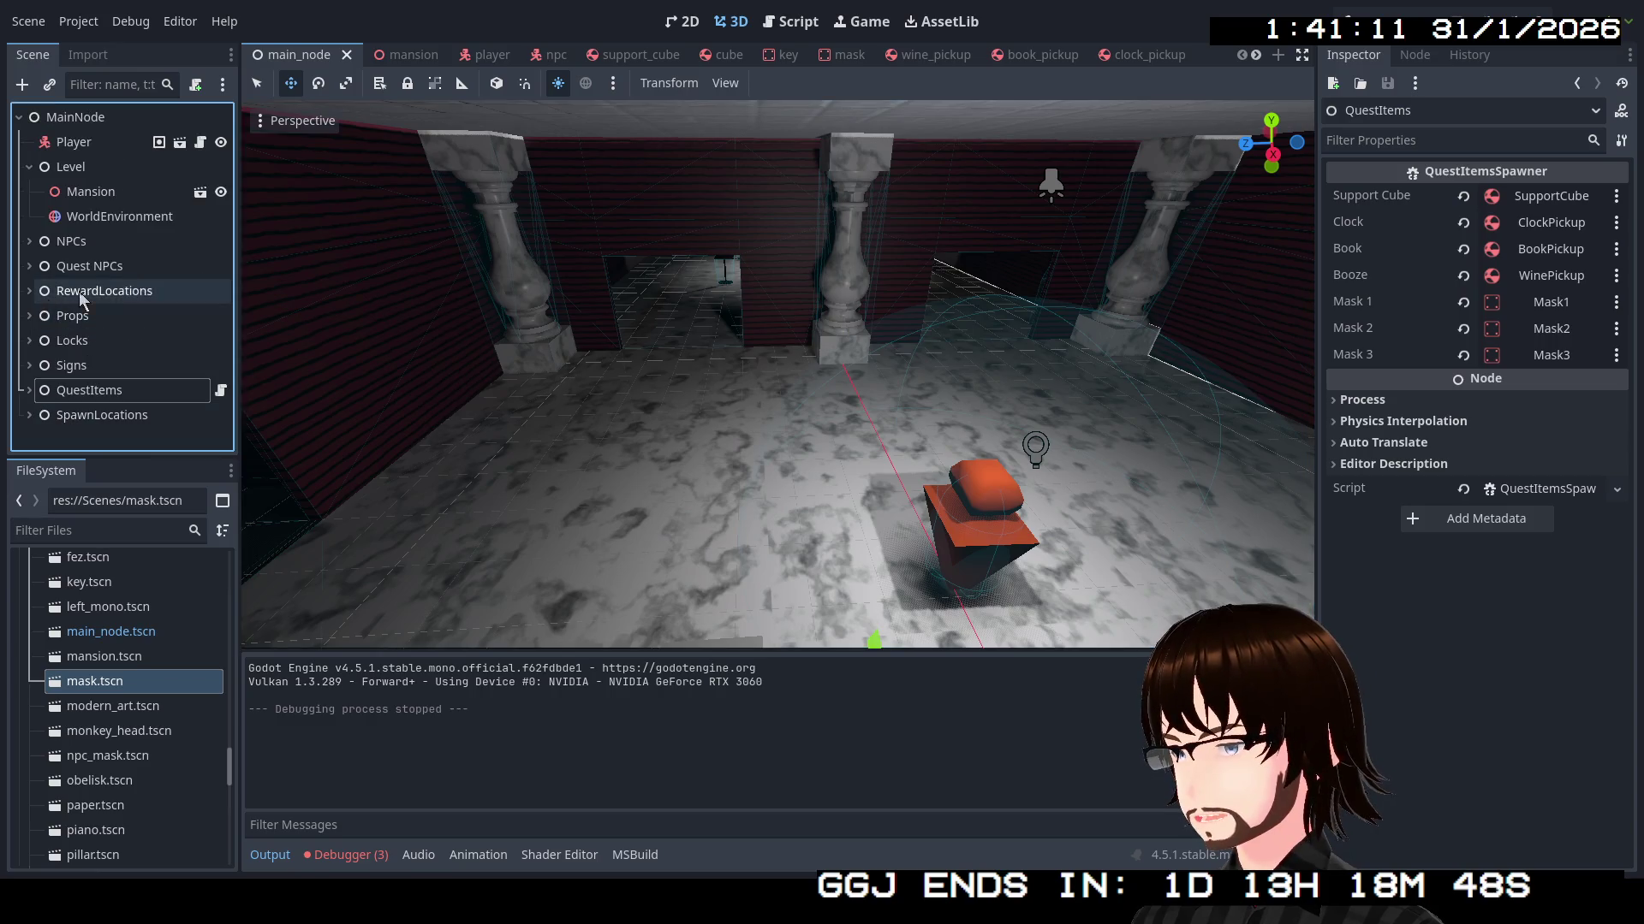
pyautogui.moveTo(814, 166); pyautogui.dragTo(736, 274)
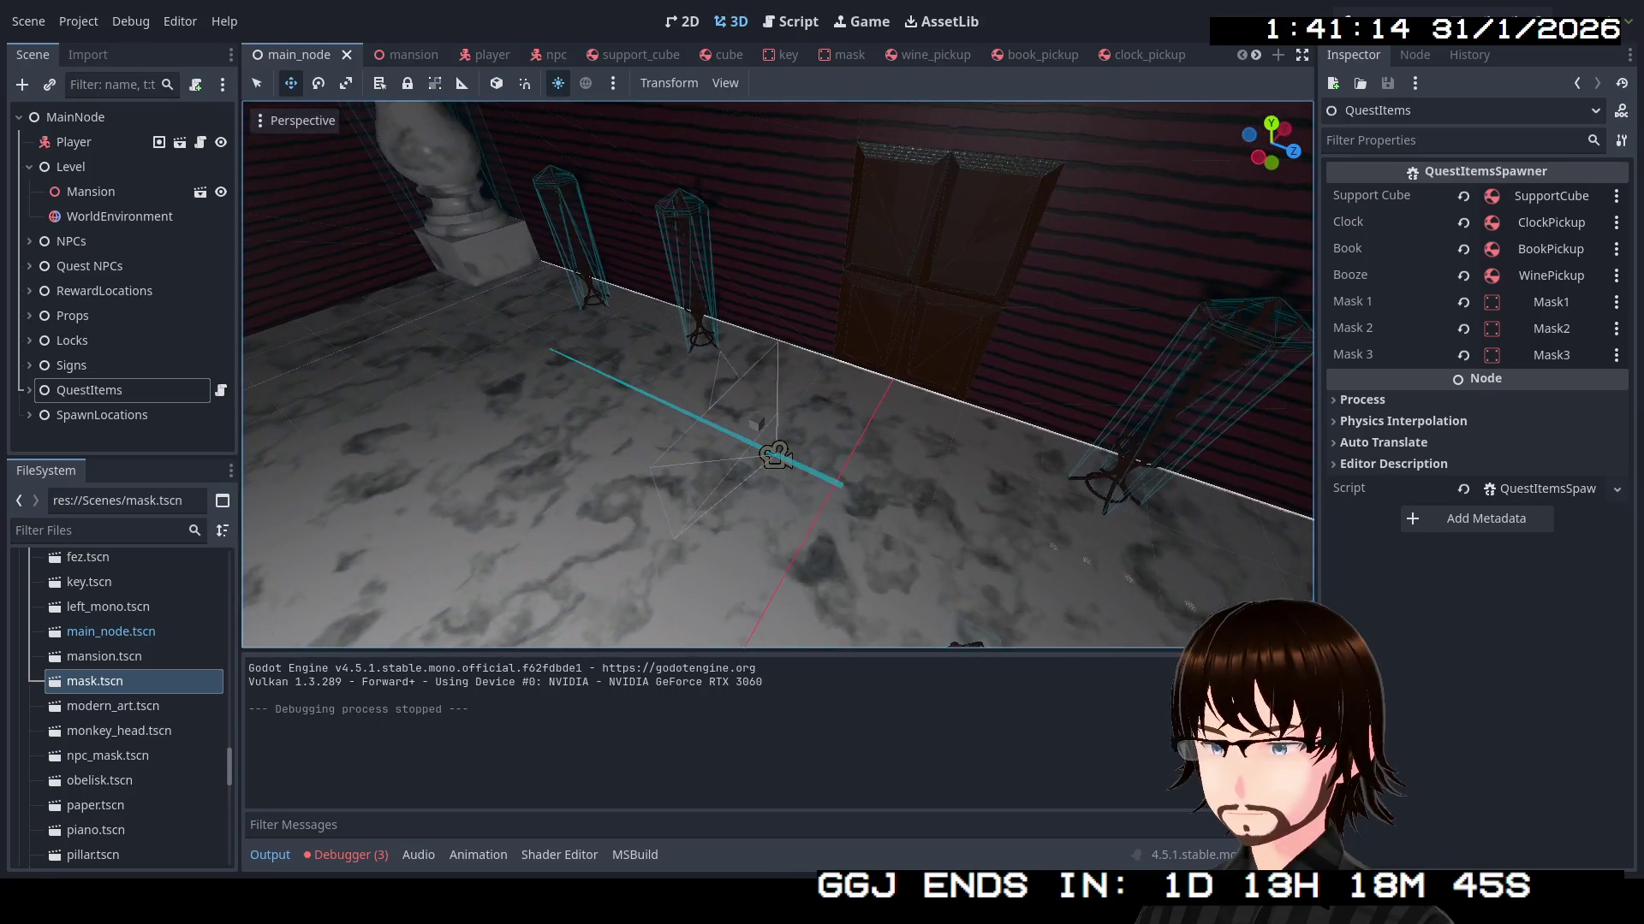
pyautogui.moveTo(815, 169); pyautogui.dragTo(770, 193)
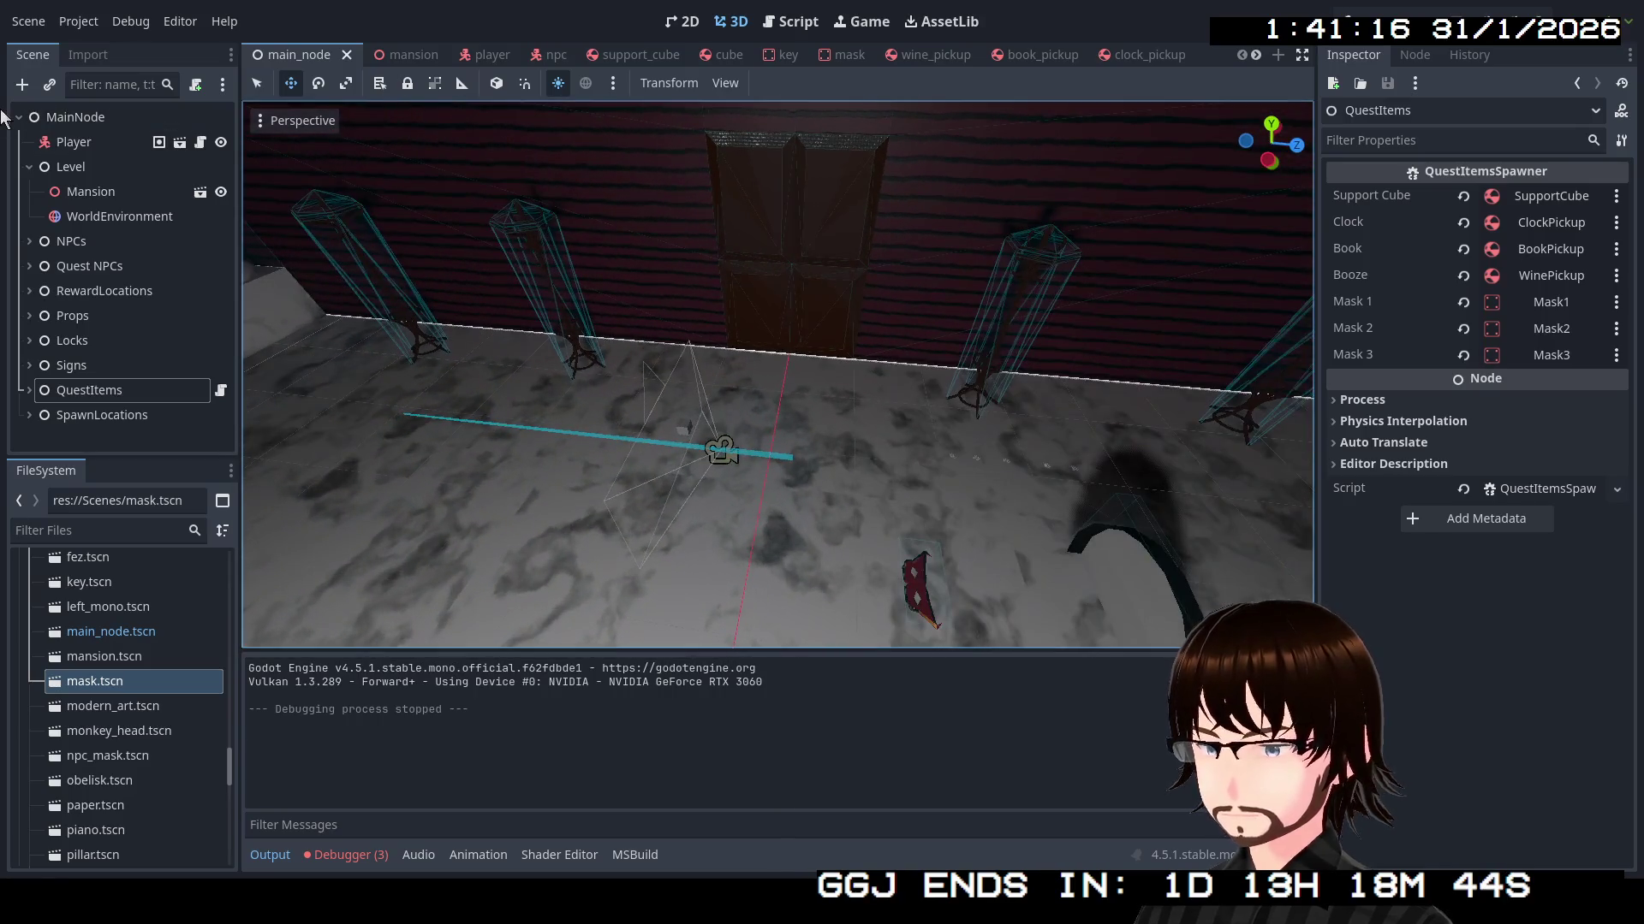
# Set the Player node's Transform Rotation Y to 90 and save the main scene
pyautogui.click(85, 143)
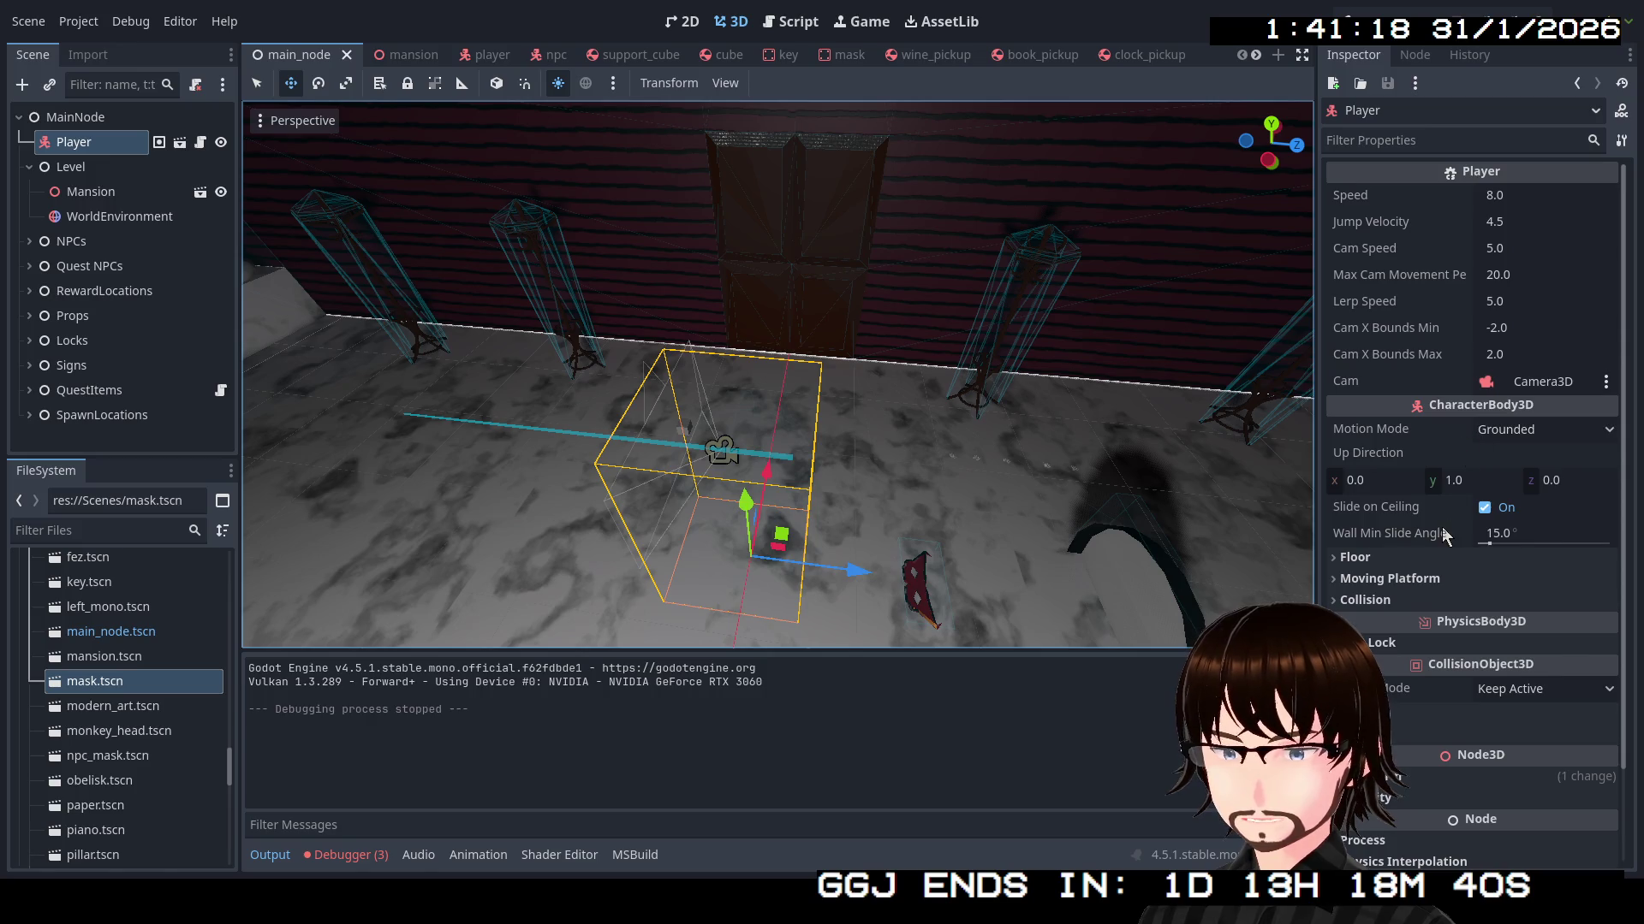
pyautogui.scroll(-2, 1394, 617)
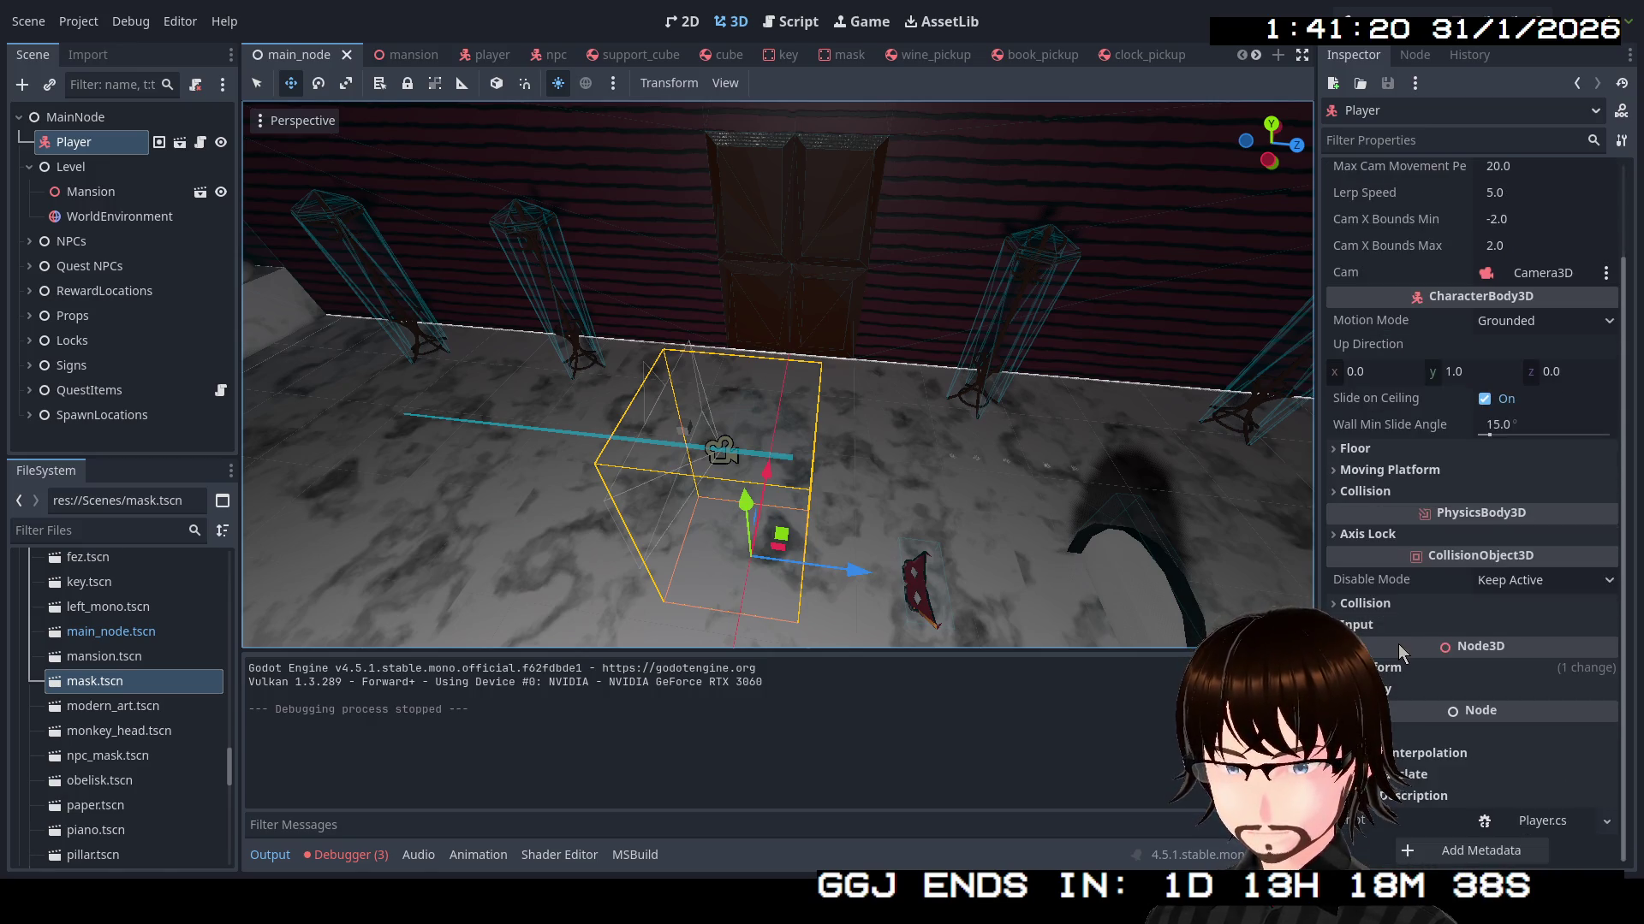
pyautogui.click(1399, 669)
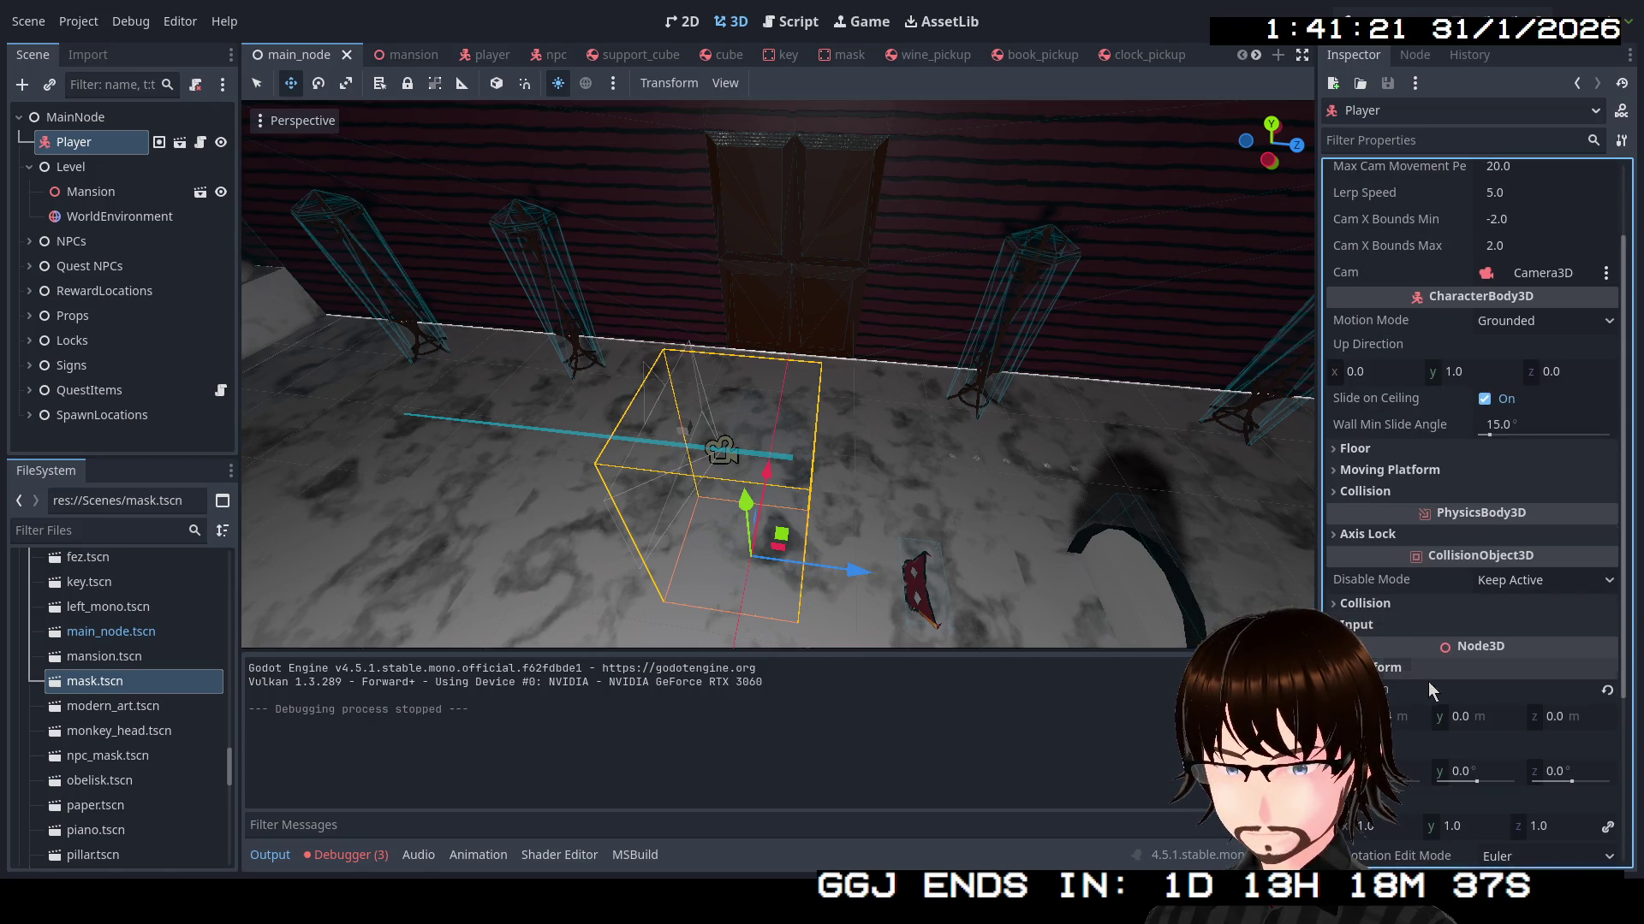
pyautogui.click(1476, 783)
pyautogui.moveTo(1476, 783); pyautogui.dragTo(1485, 789)
pyautogui.click(1482, 775)
pyautogui.write('90')
pyautogui.press('Return')
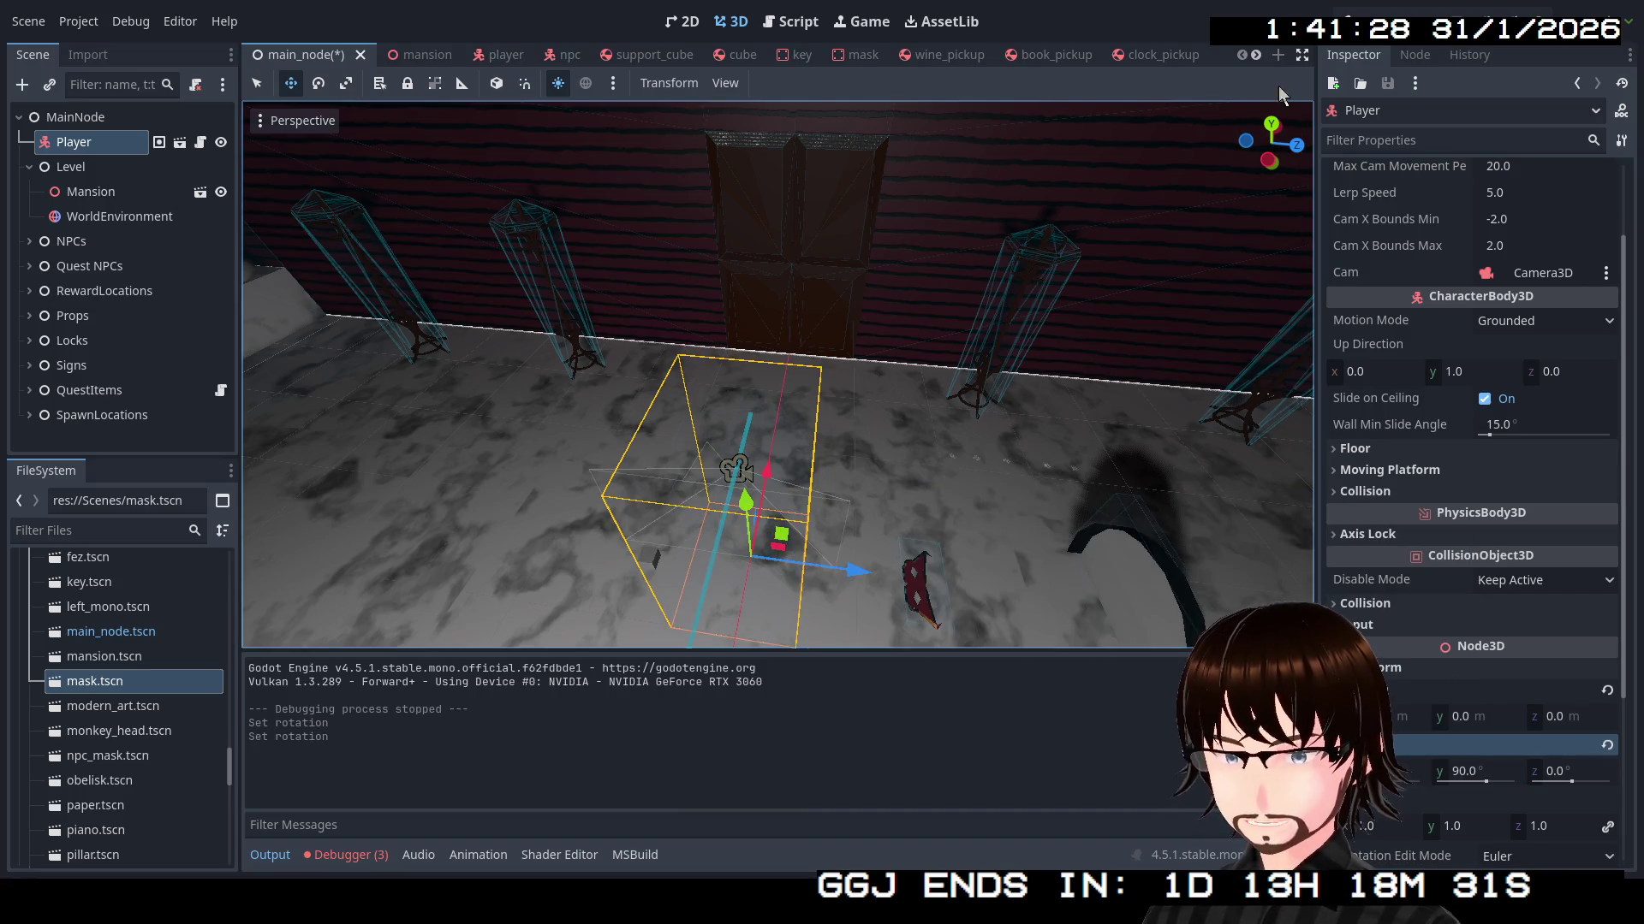
pyautogui.hotkey('ctrl', 's')
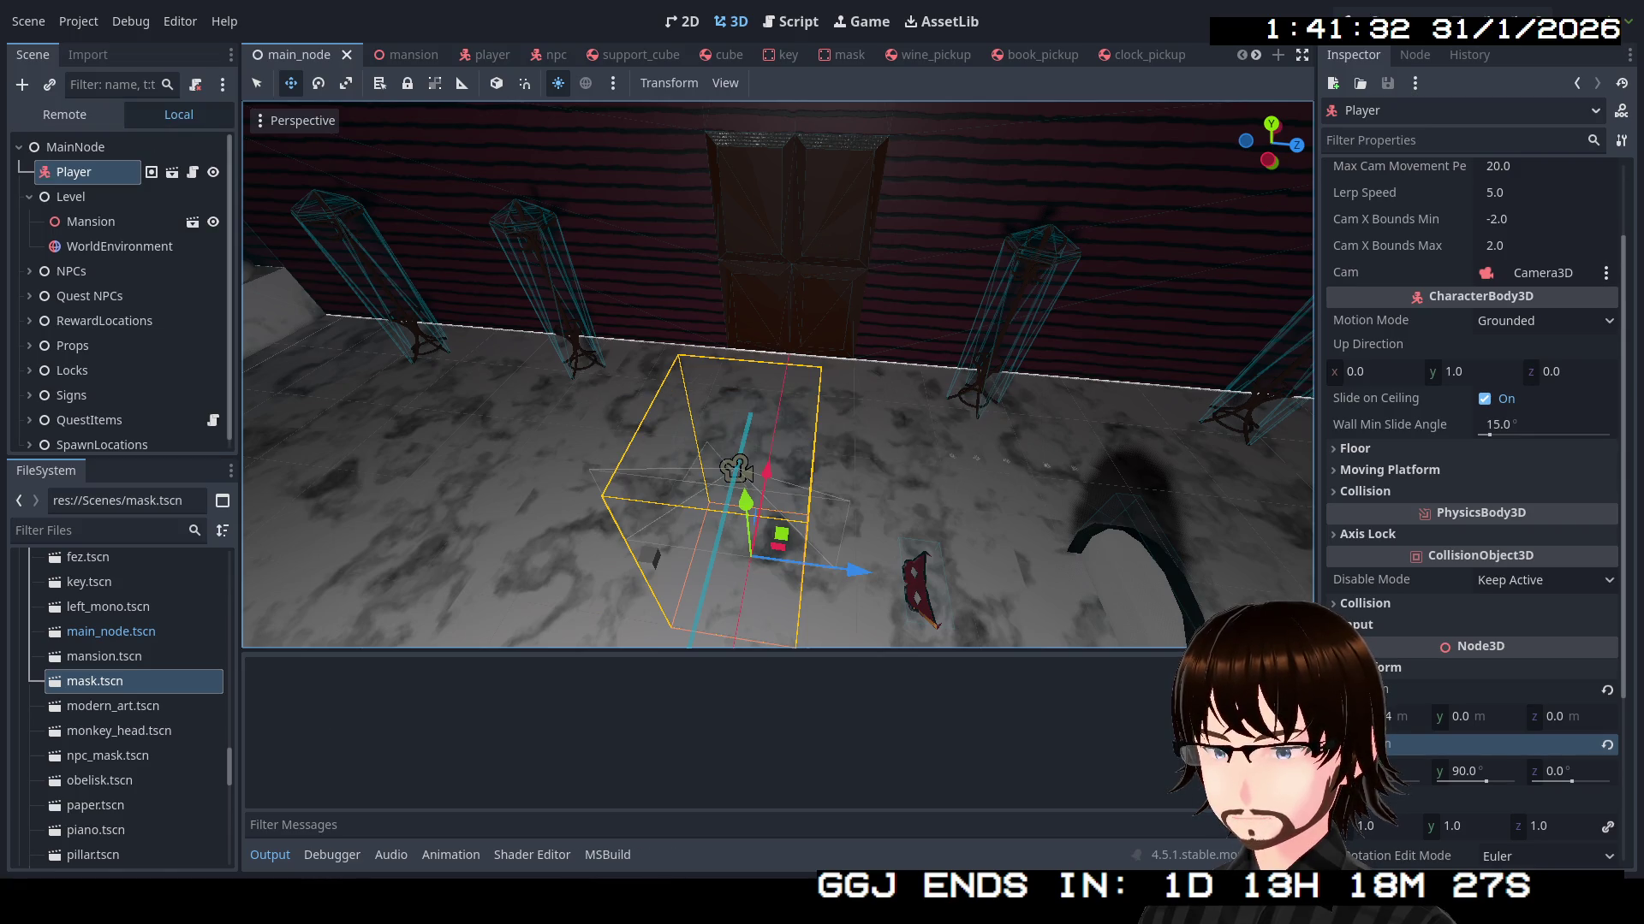
pyautogui.press('w')
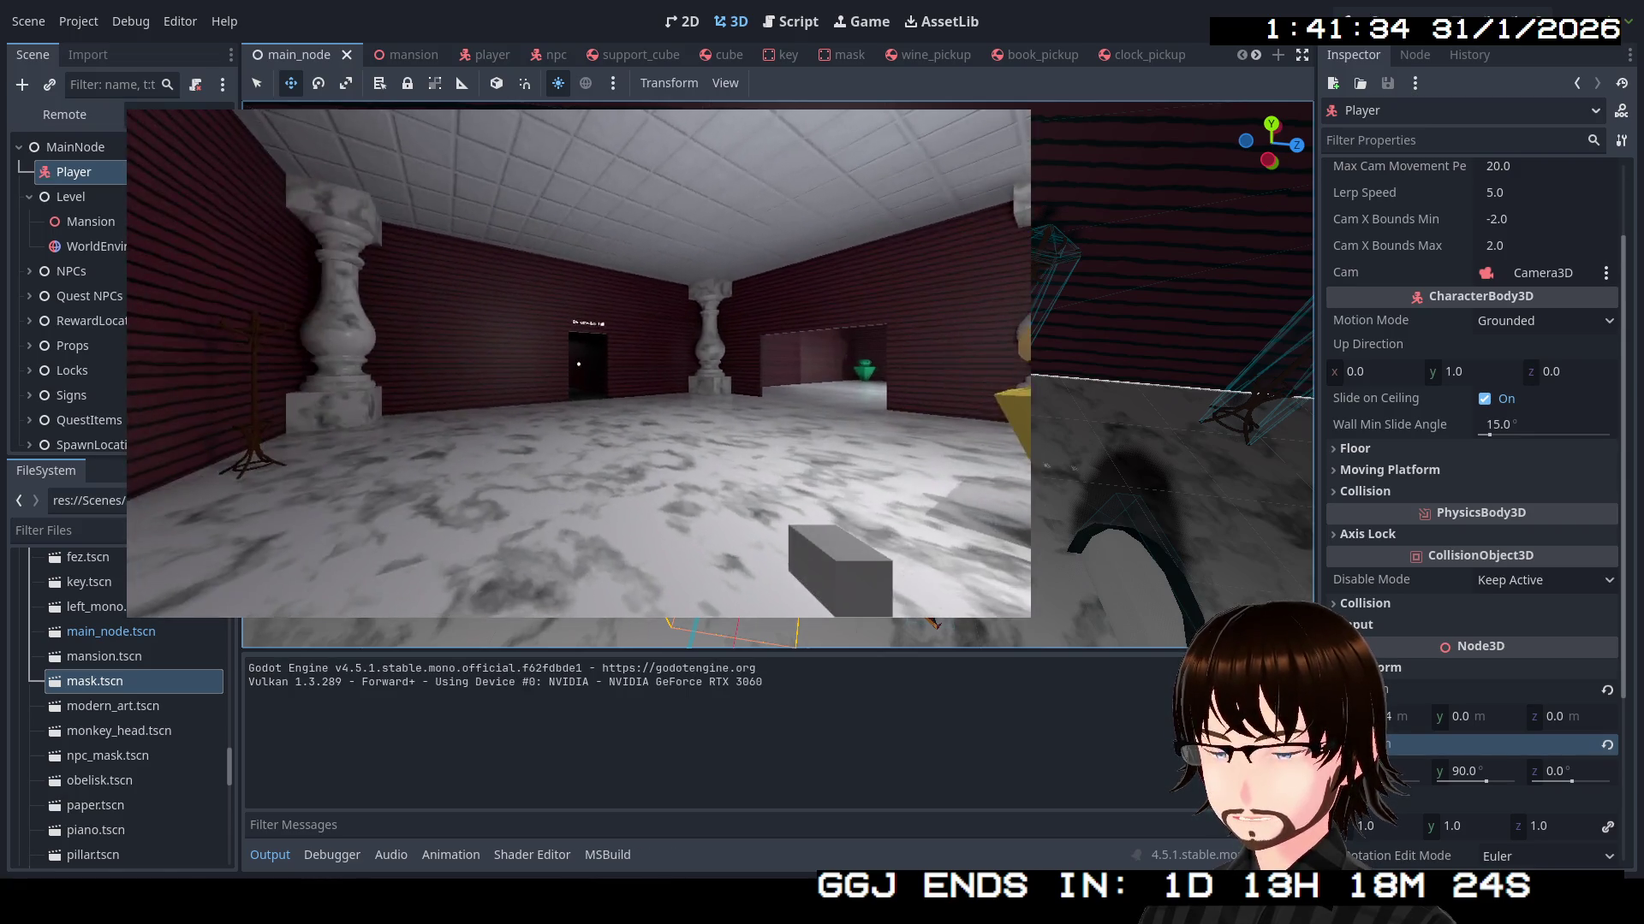
pyautogui.moveTo(579, 363)
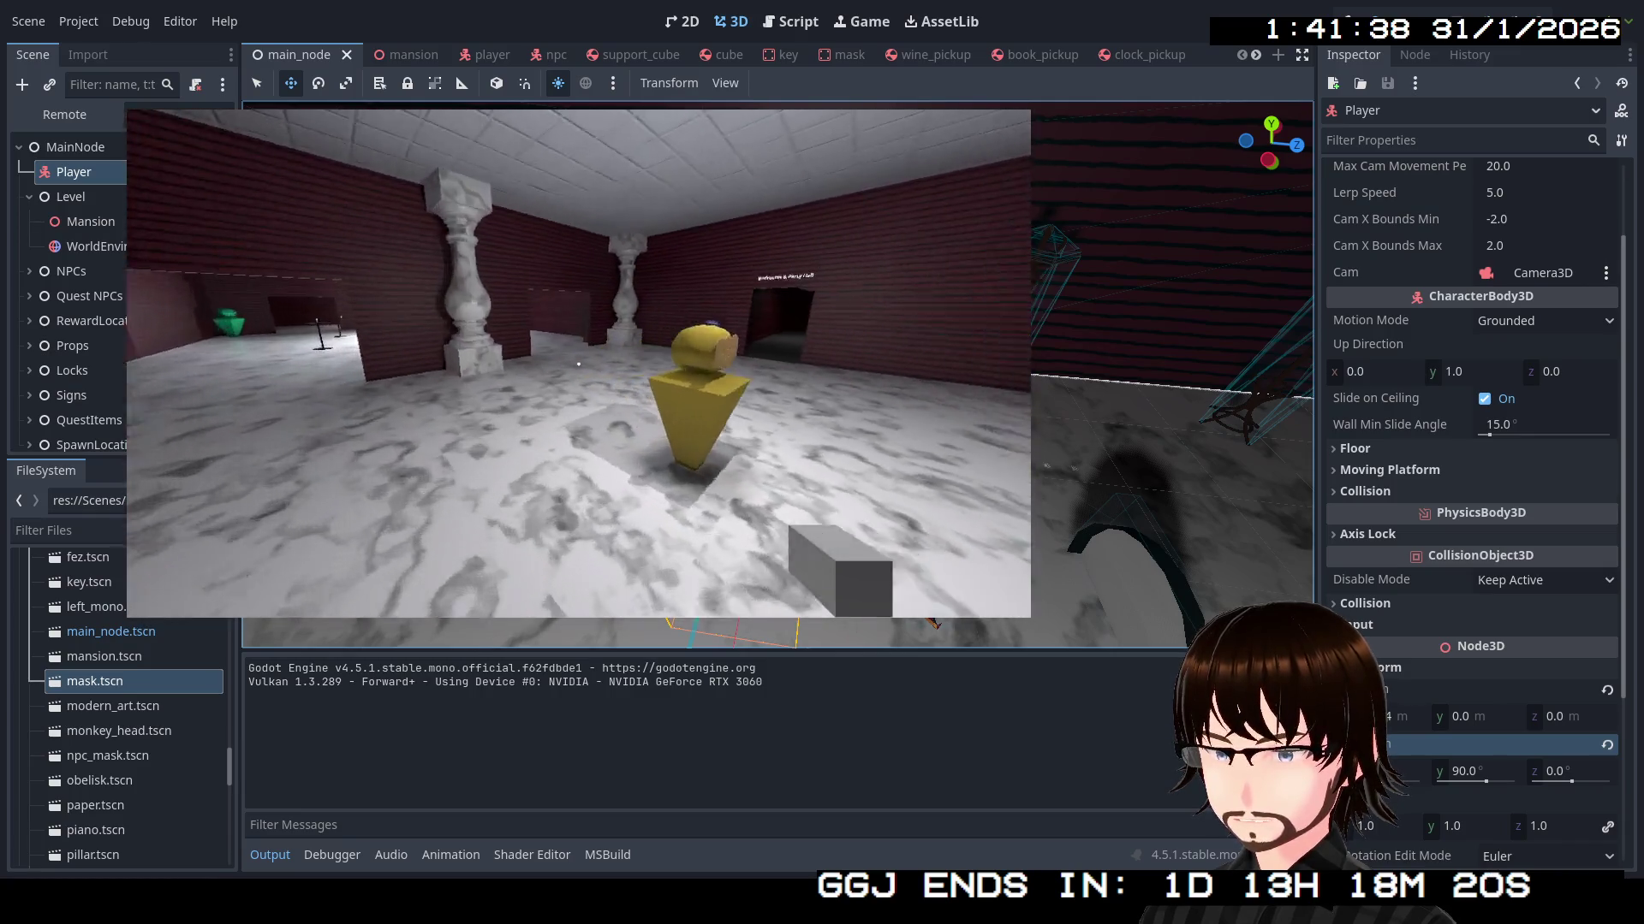
pyautogui.press('w')
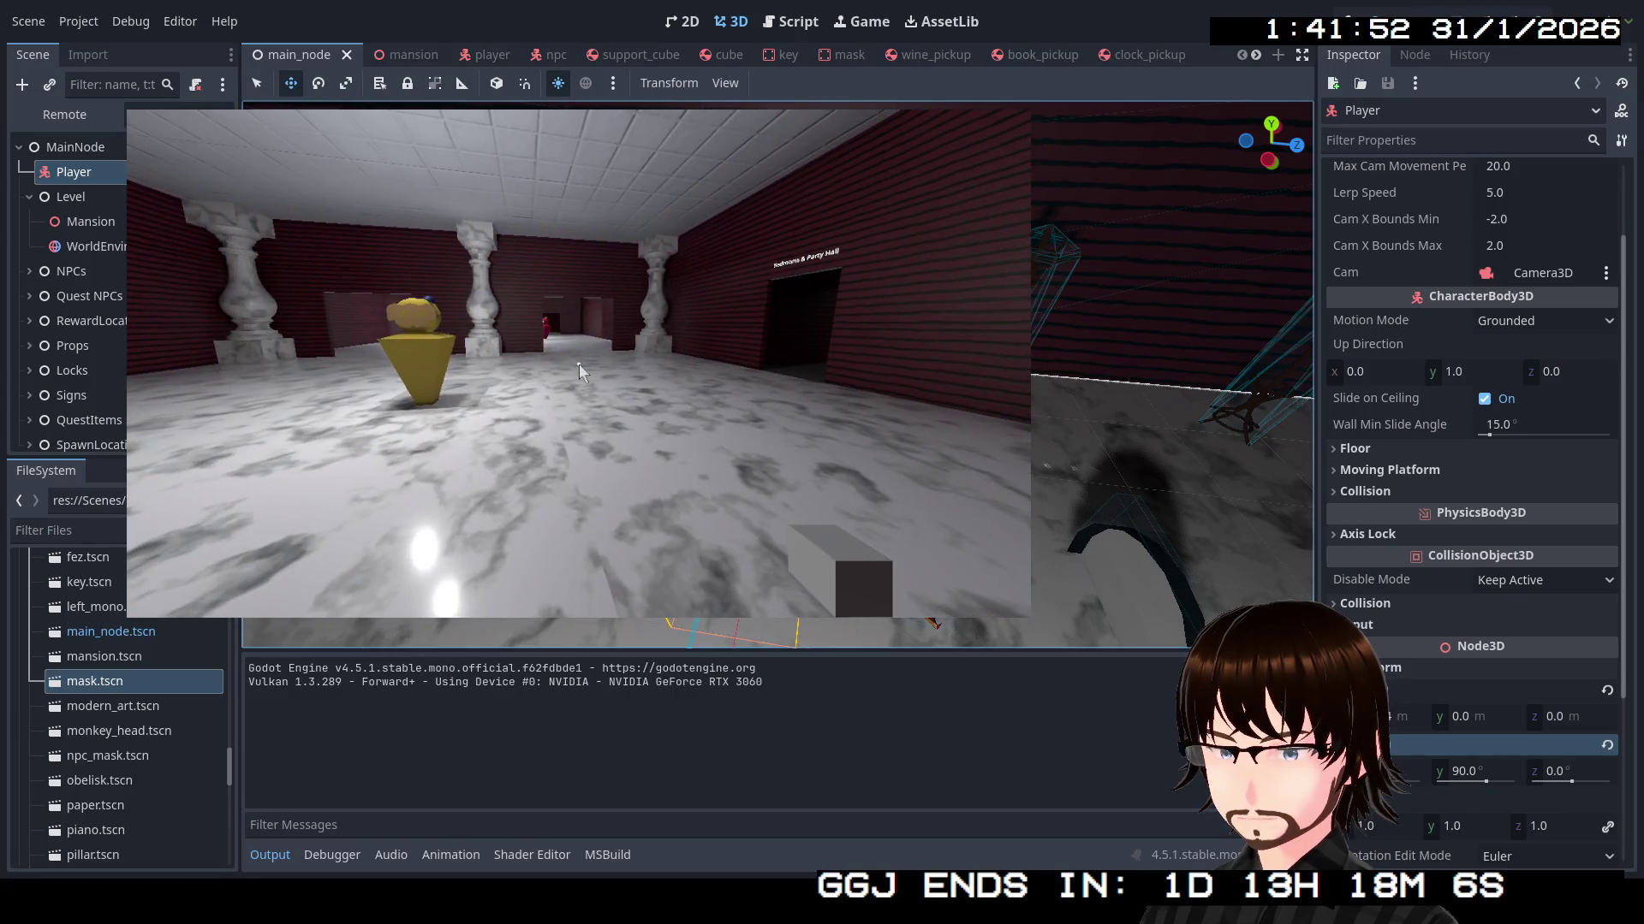
pyautogui.press('F8')
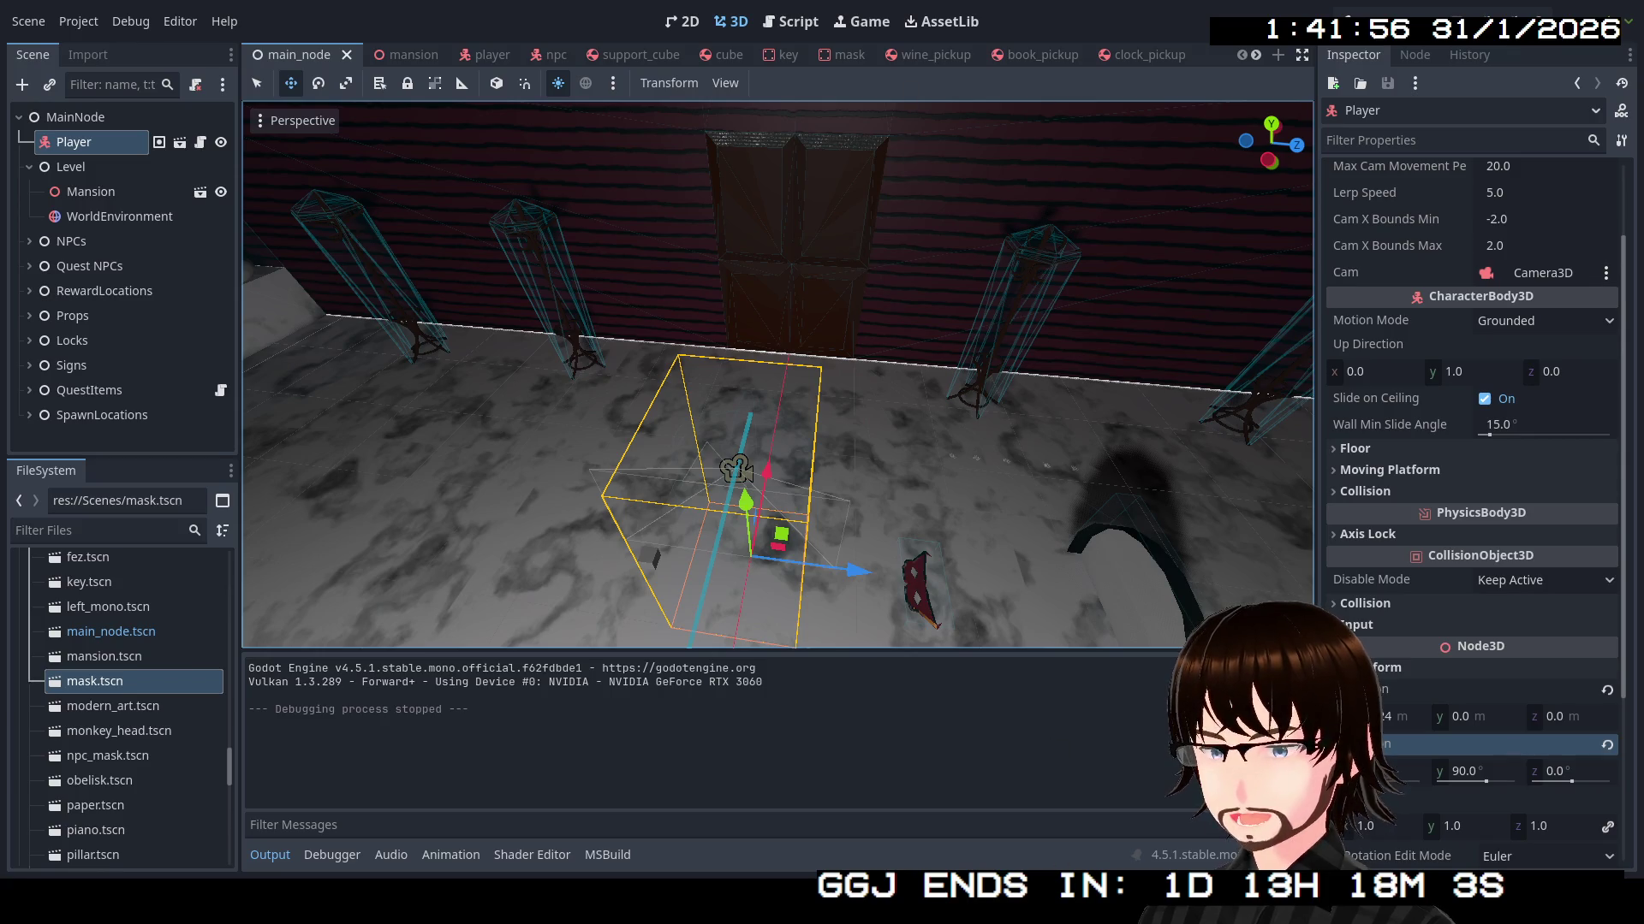
# Declare a 'Vector3 origPos;' field after line 22 in Player.cs
pyautogui.scroll(10, 651, 408)
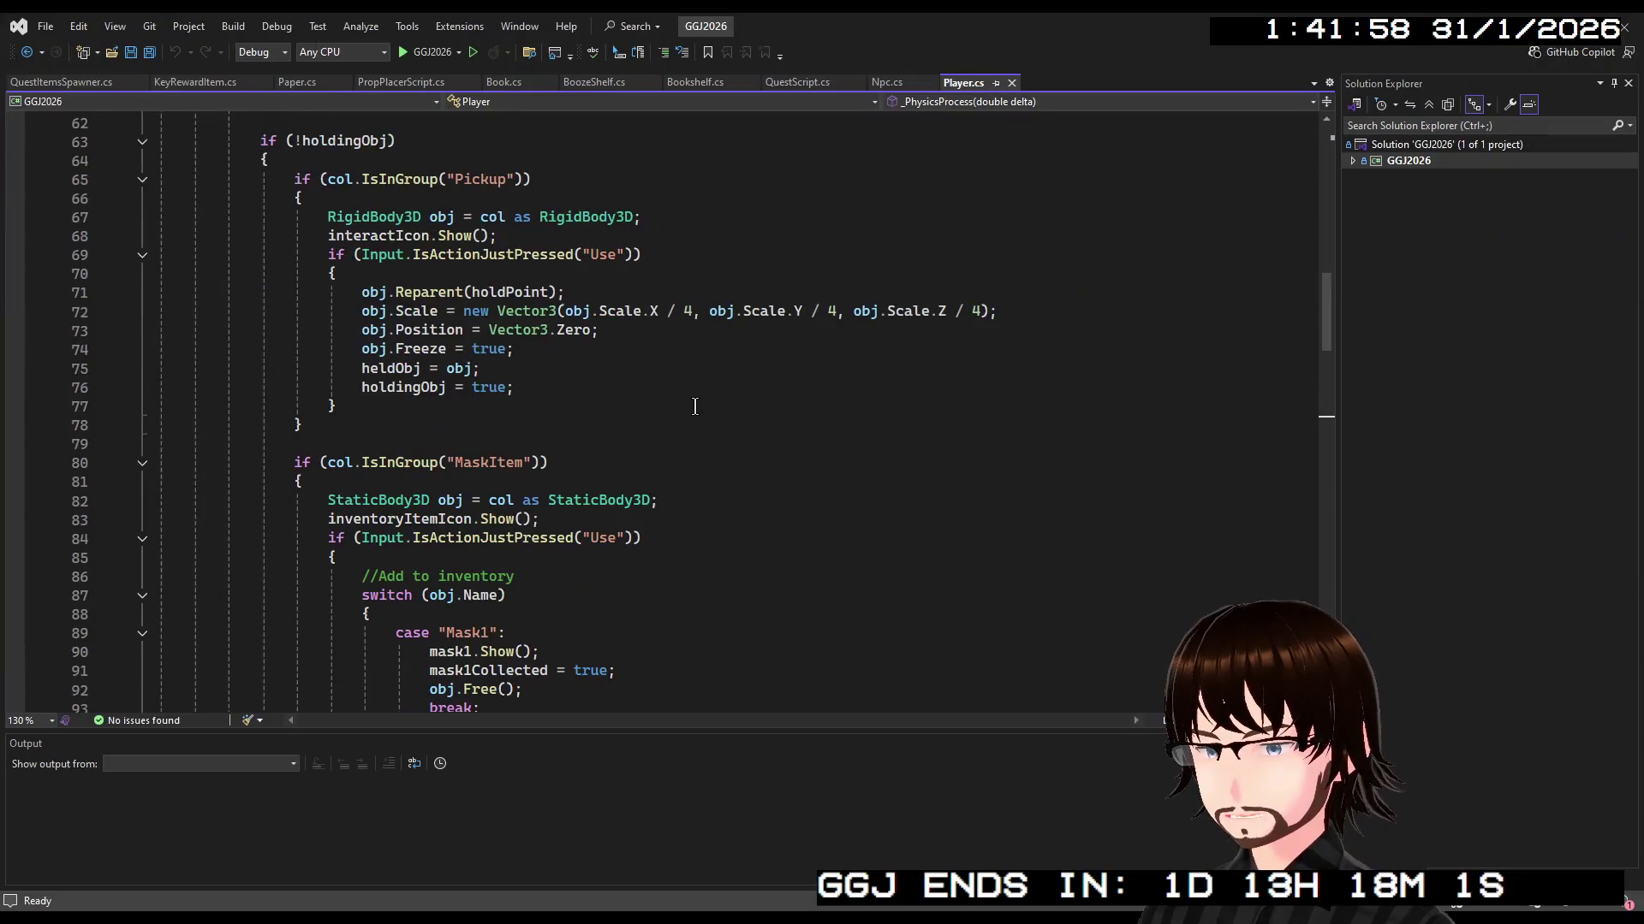
pyautogui.scroll(13, 650, 409)
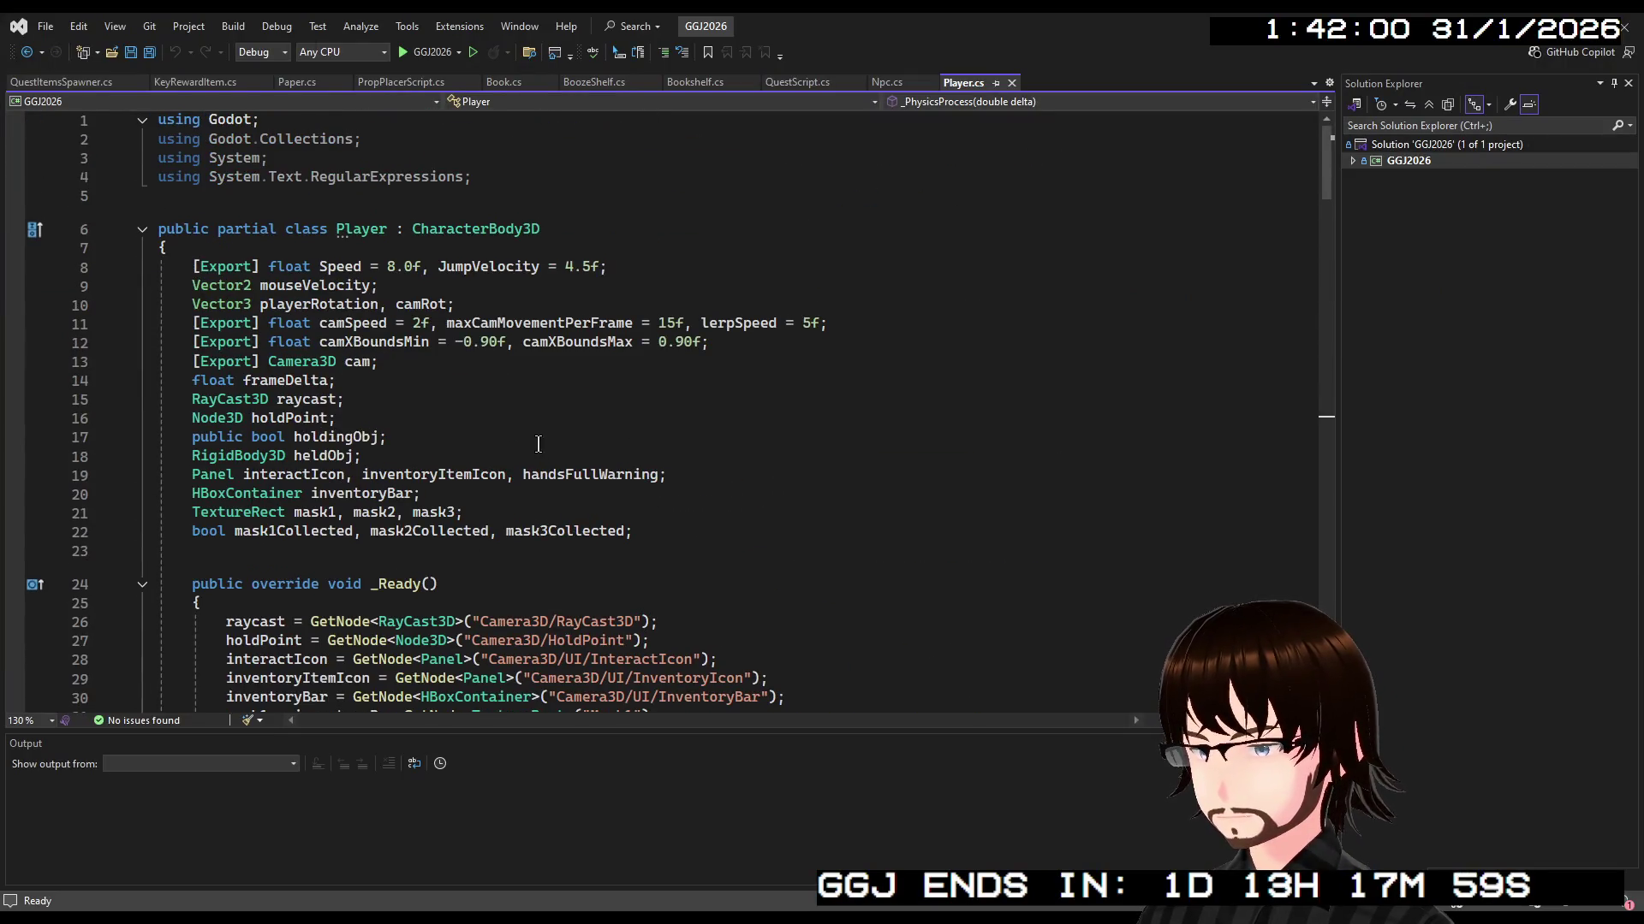
pyautogui.scroll(-4, 540, 442)
pyautogui.scroll(2, 514, 445)
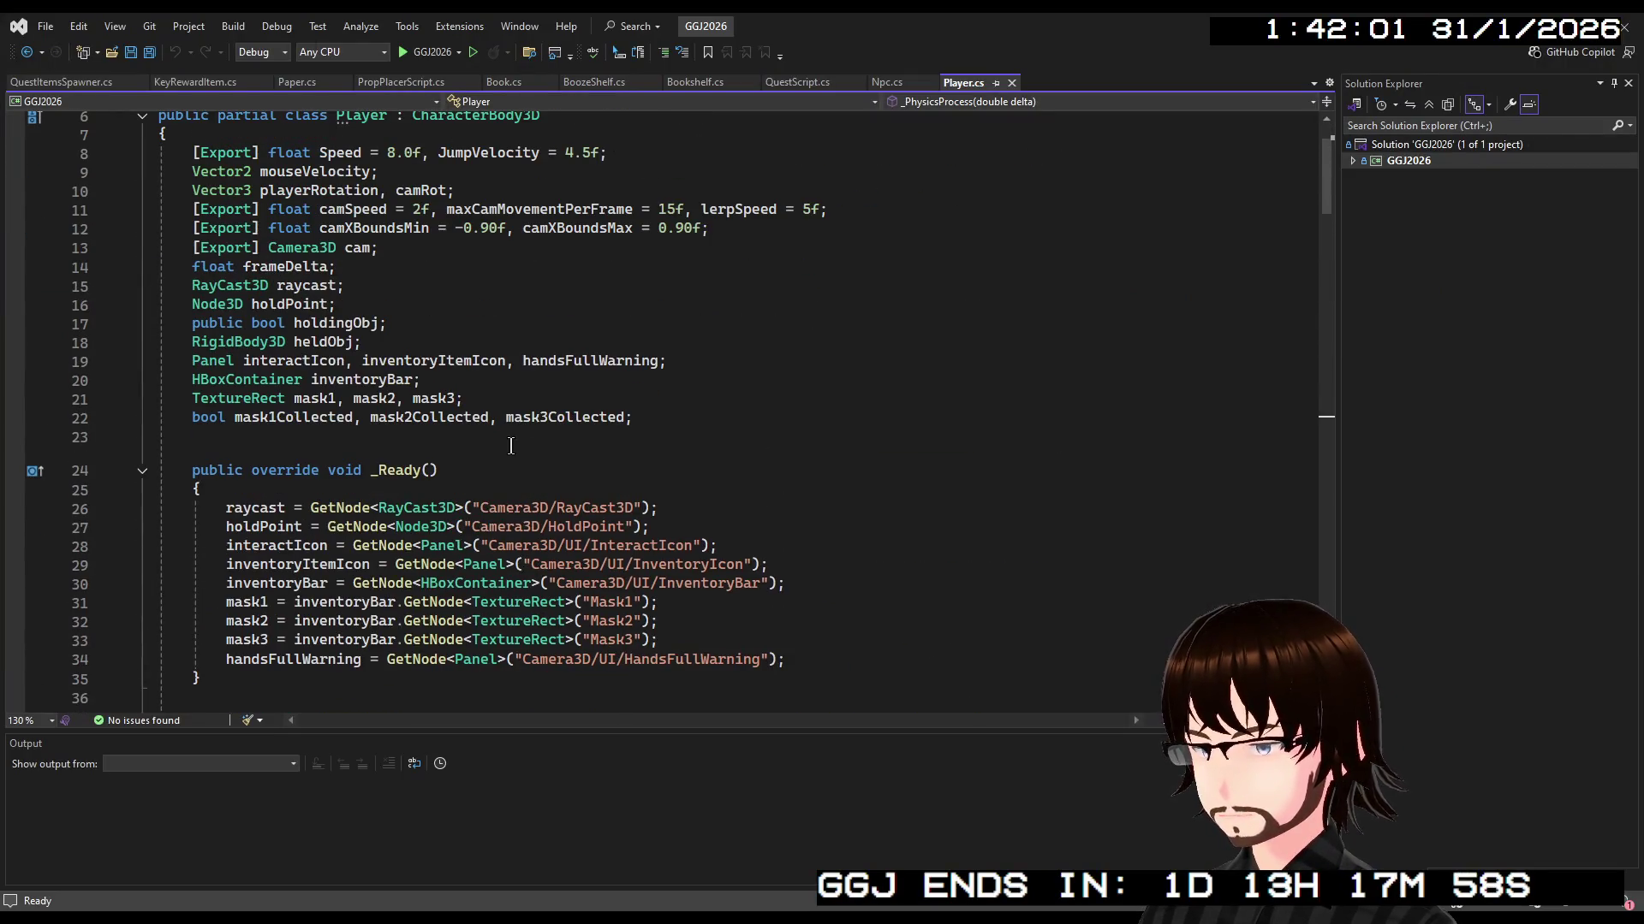
pyautogui.click(649, 426)
pyautogui.press('Return')
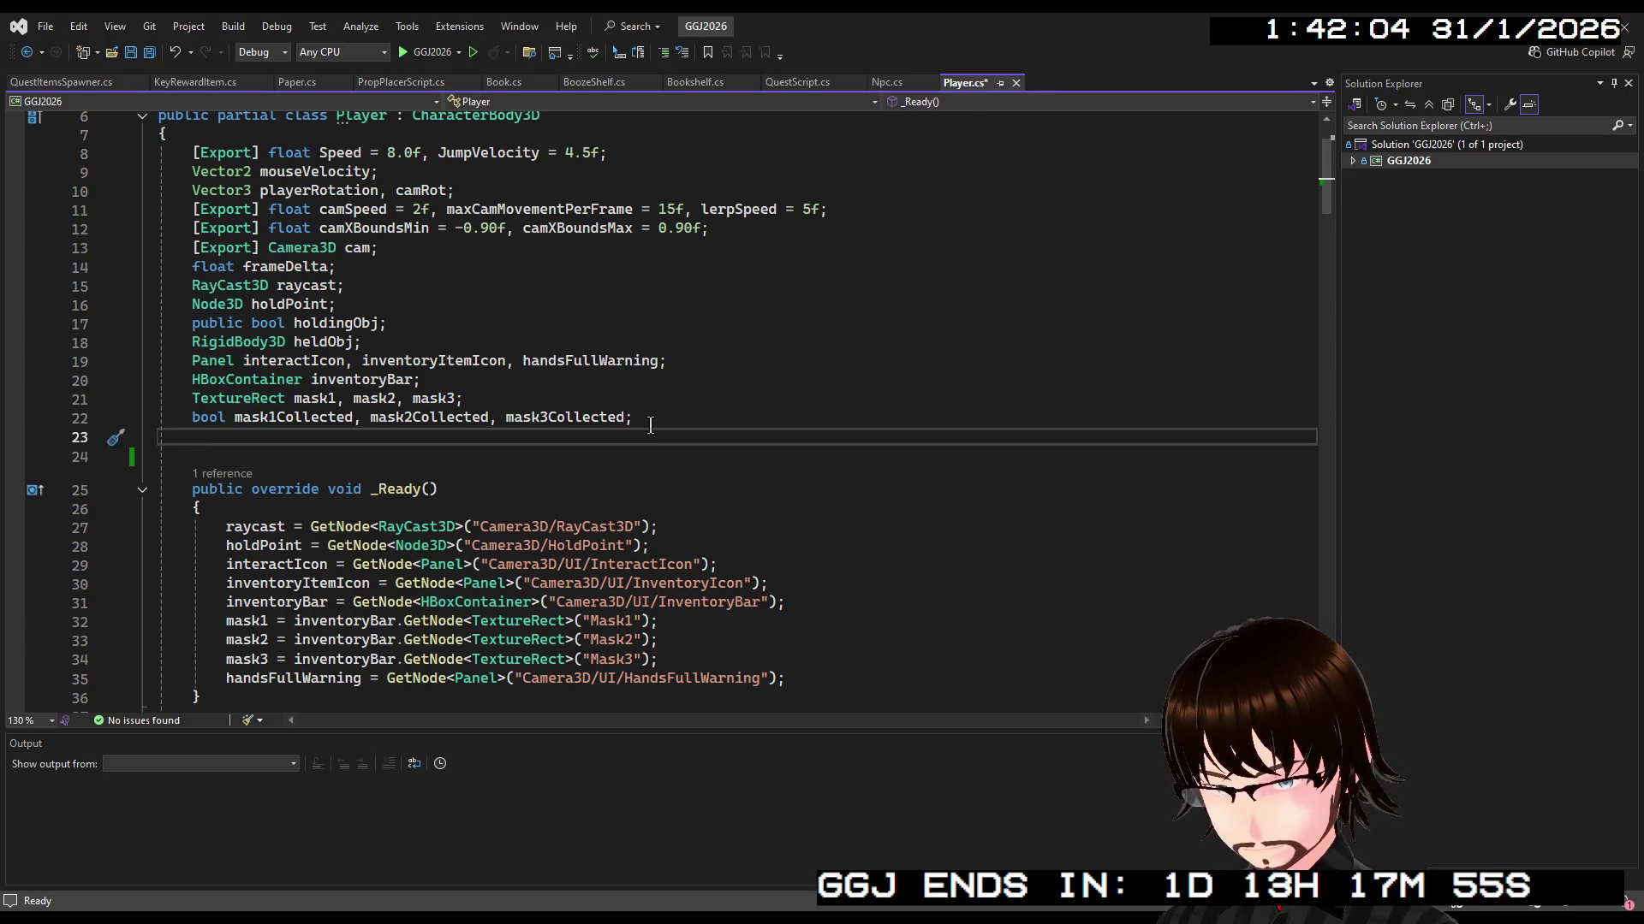
pyautogui.write('Vector3')
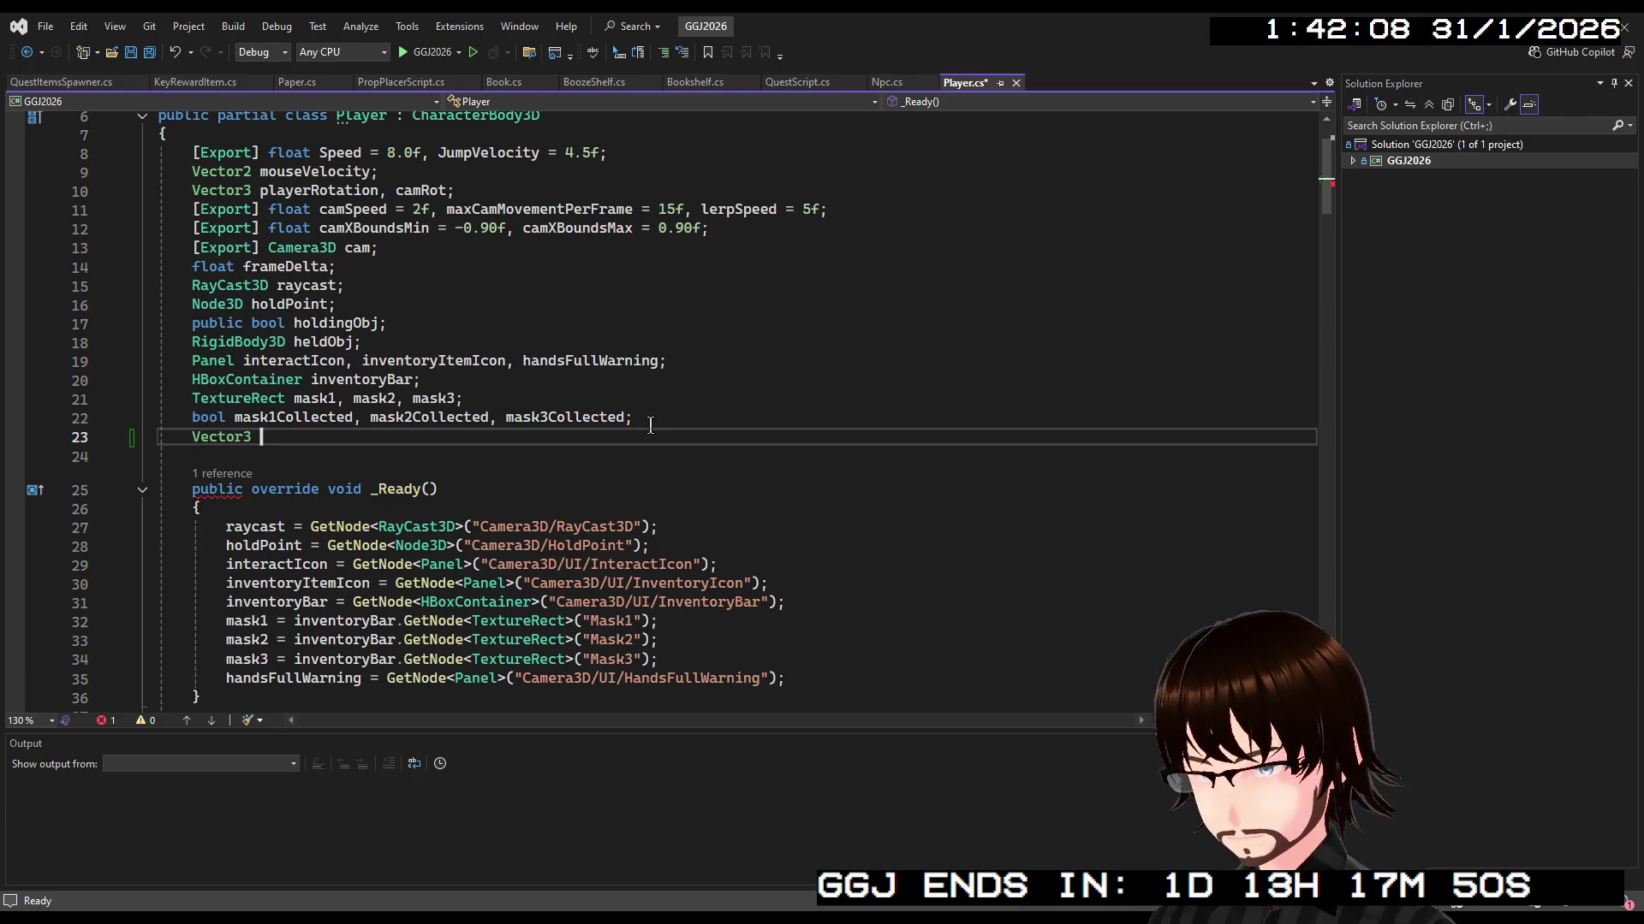
pyautogui.write(' ig')
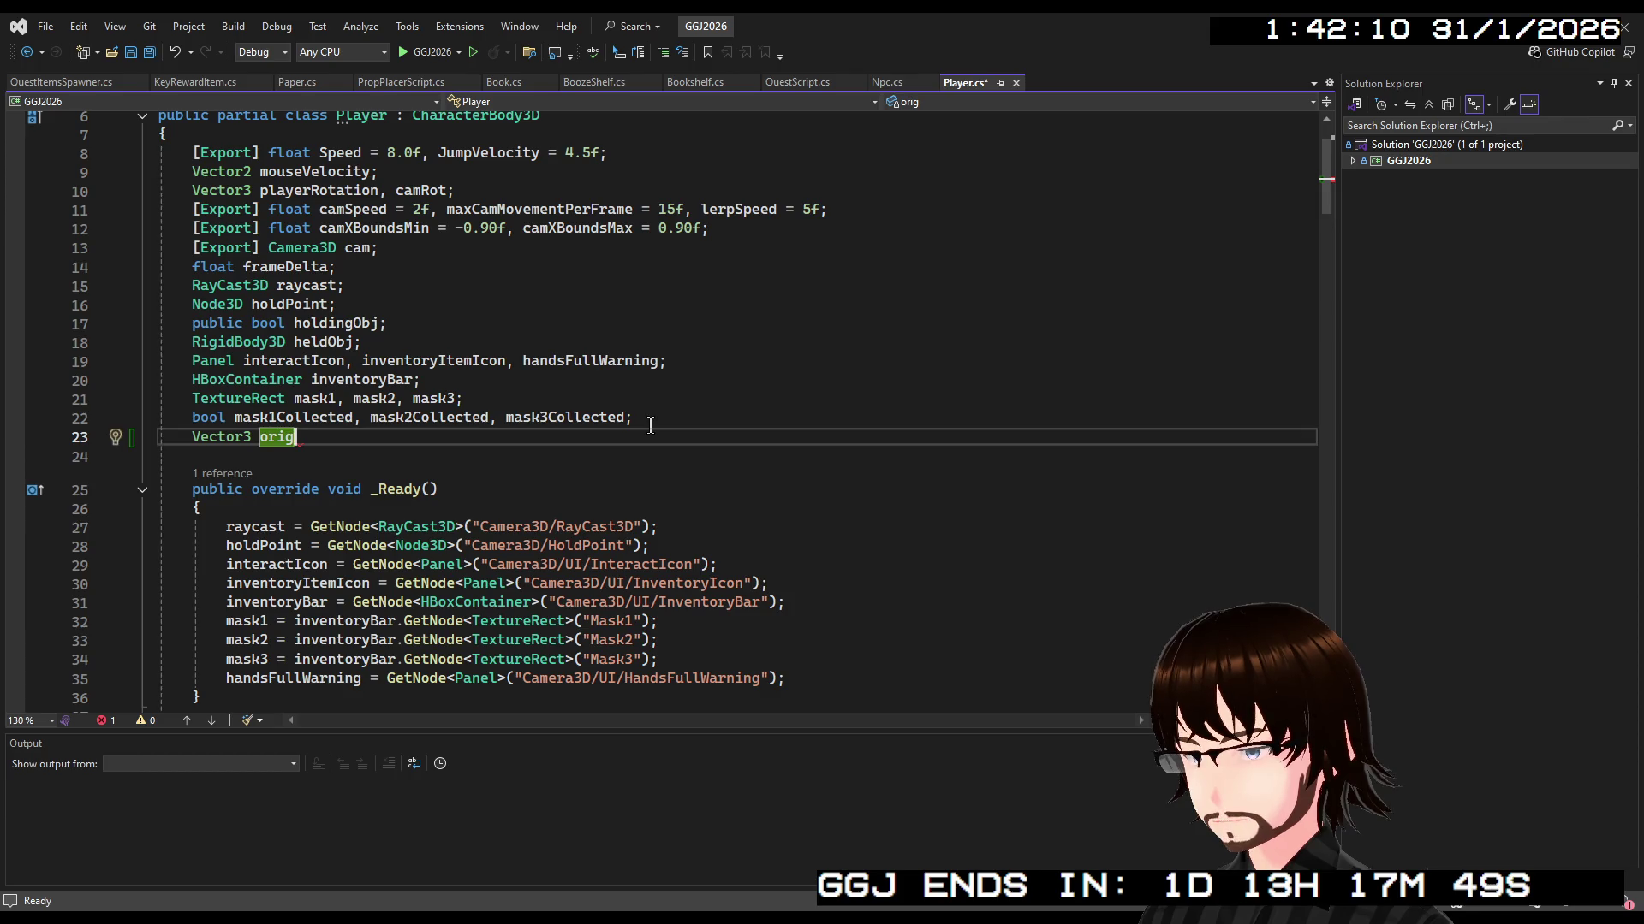
pyautogui.write(';')
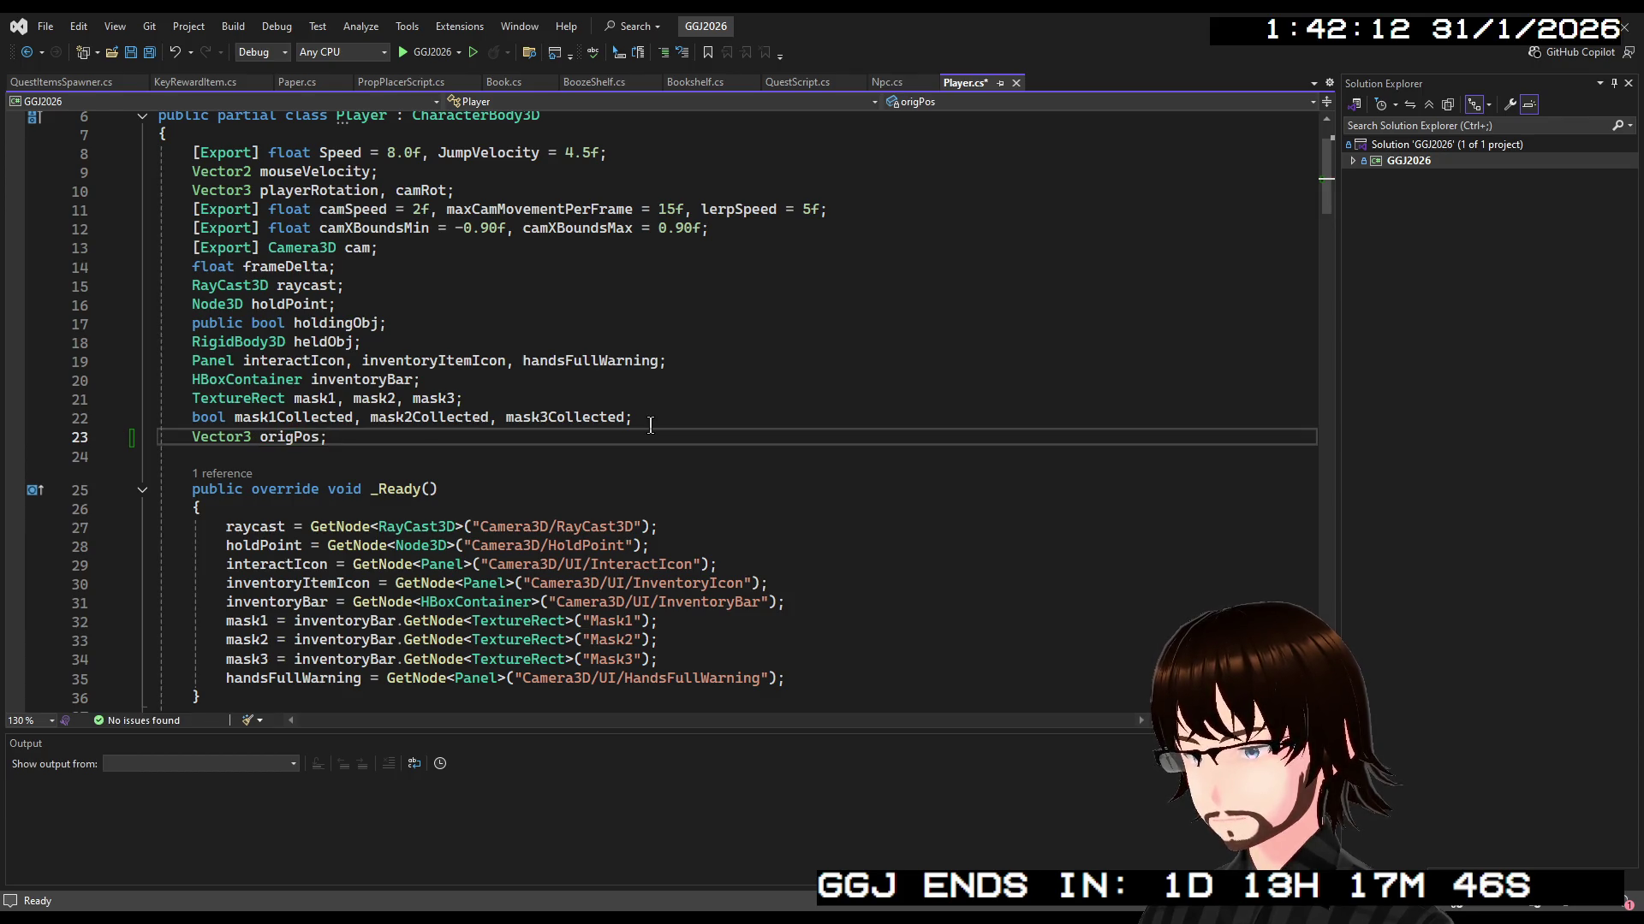
# Add 'origPos = Position;' at the end of _Ready() and review the surrounding code
pyautogui.scroll(-2, 751, 528)
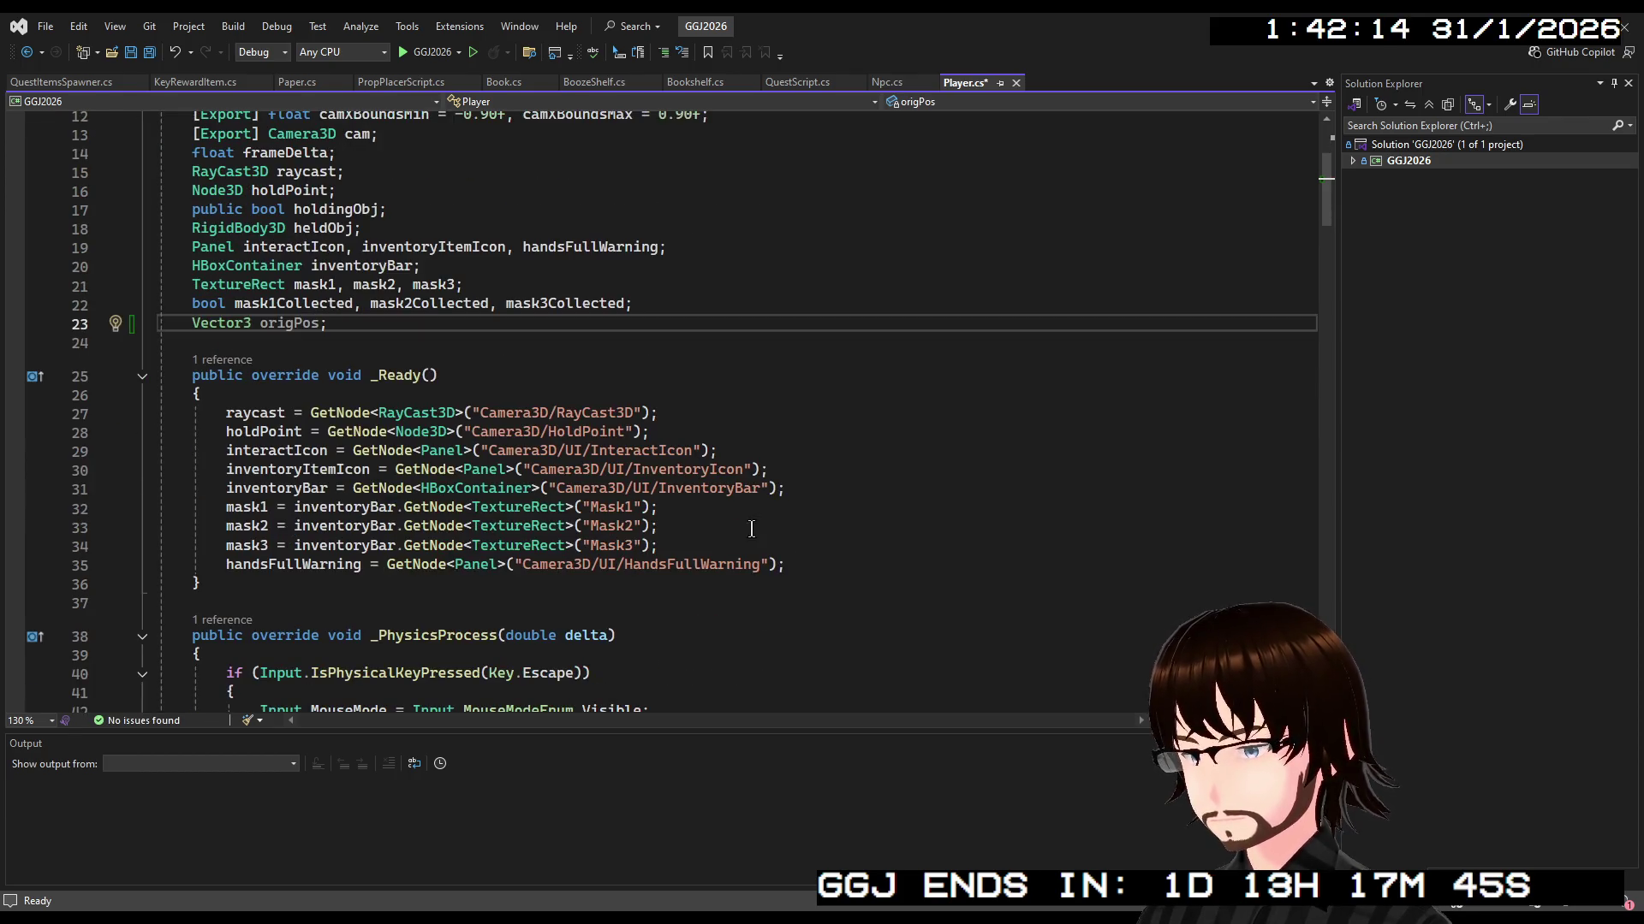
pyautogui.click(785, 562)
pyautogui.press('Return')
pyautogui.write('or')
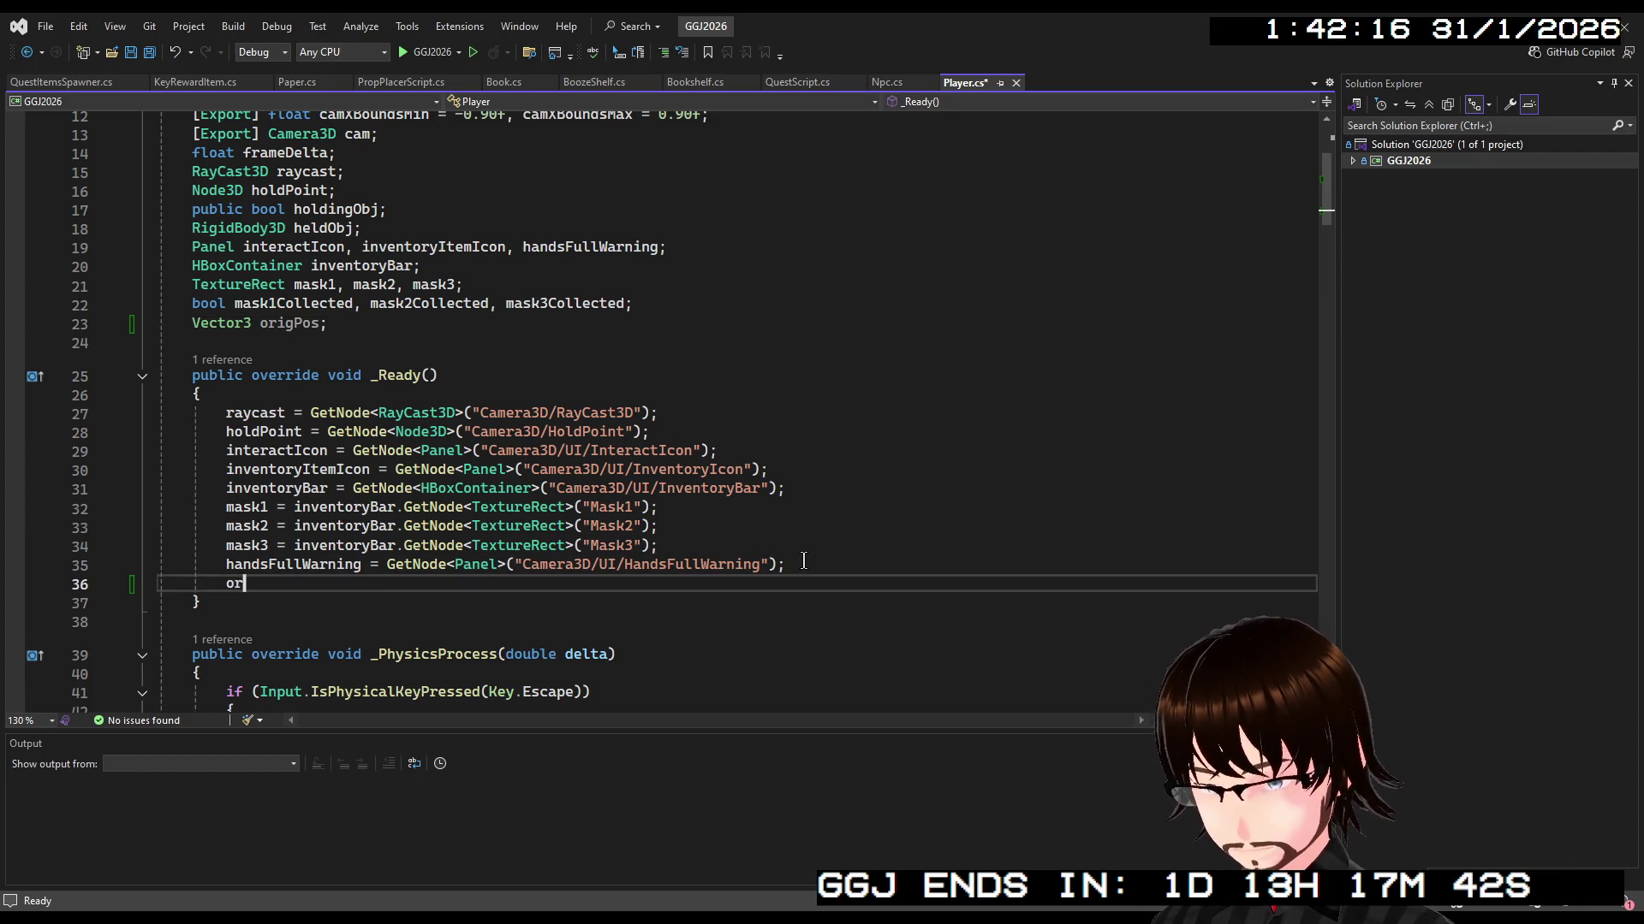
pyautogui.write('igPos = Position;')
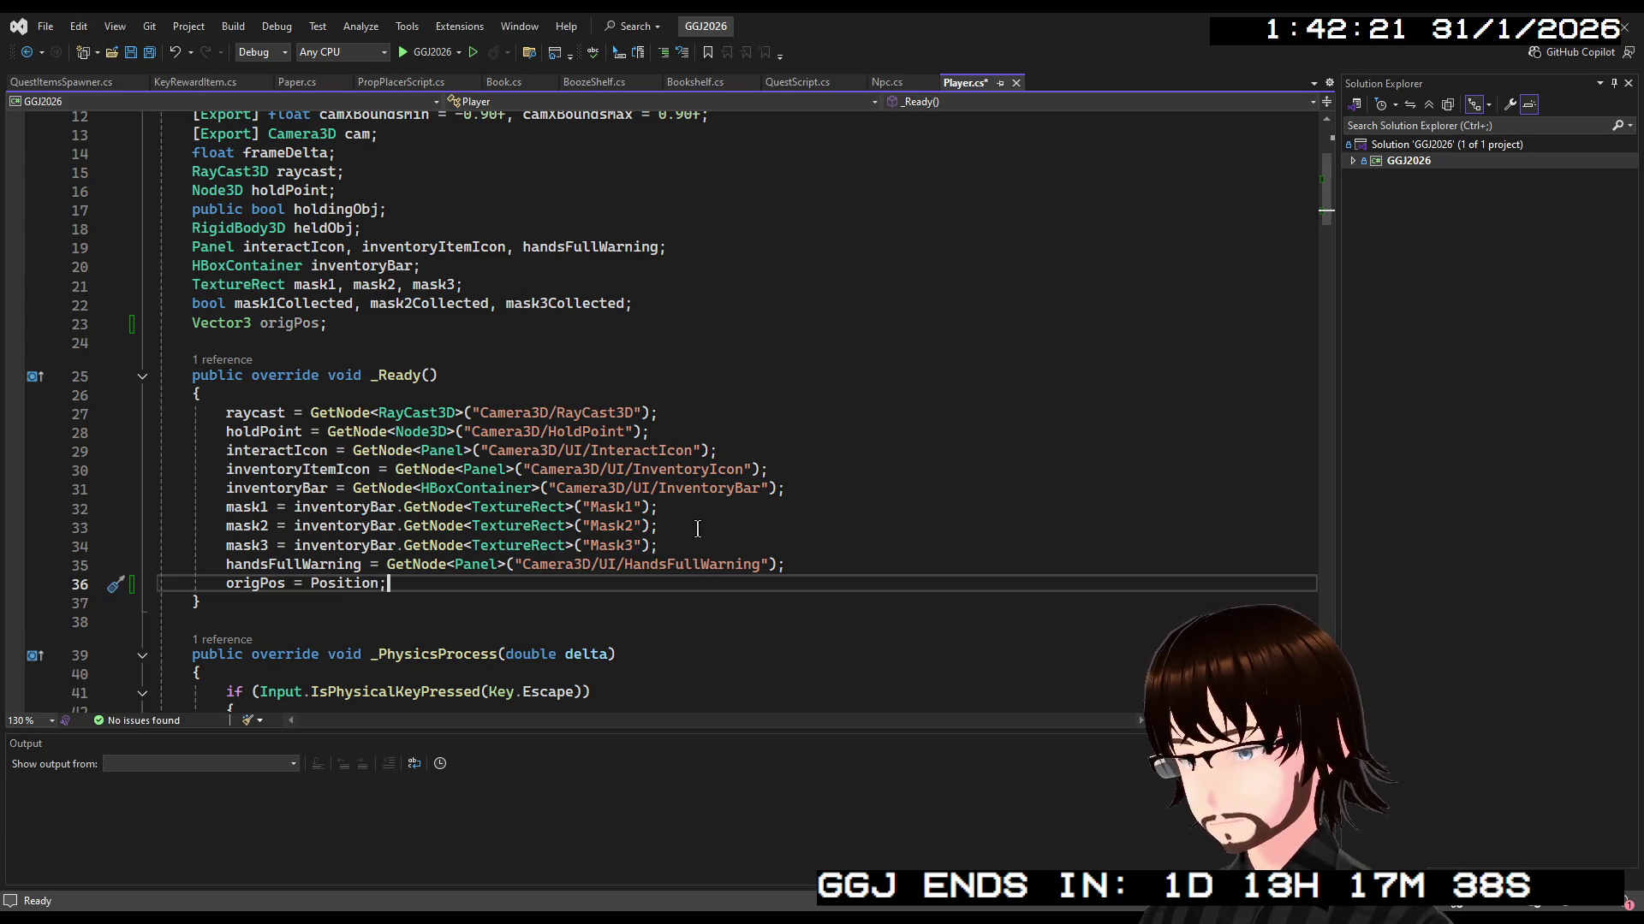
pyautogui.scroll(-9, 697, 528)
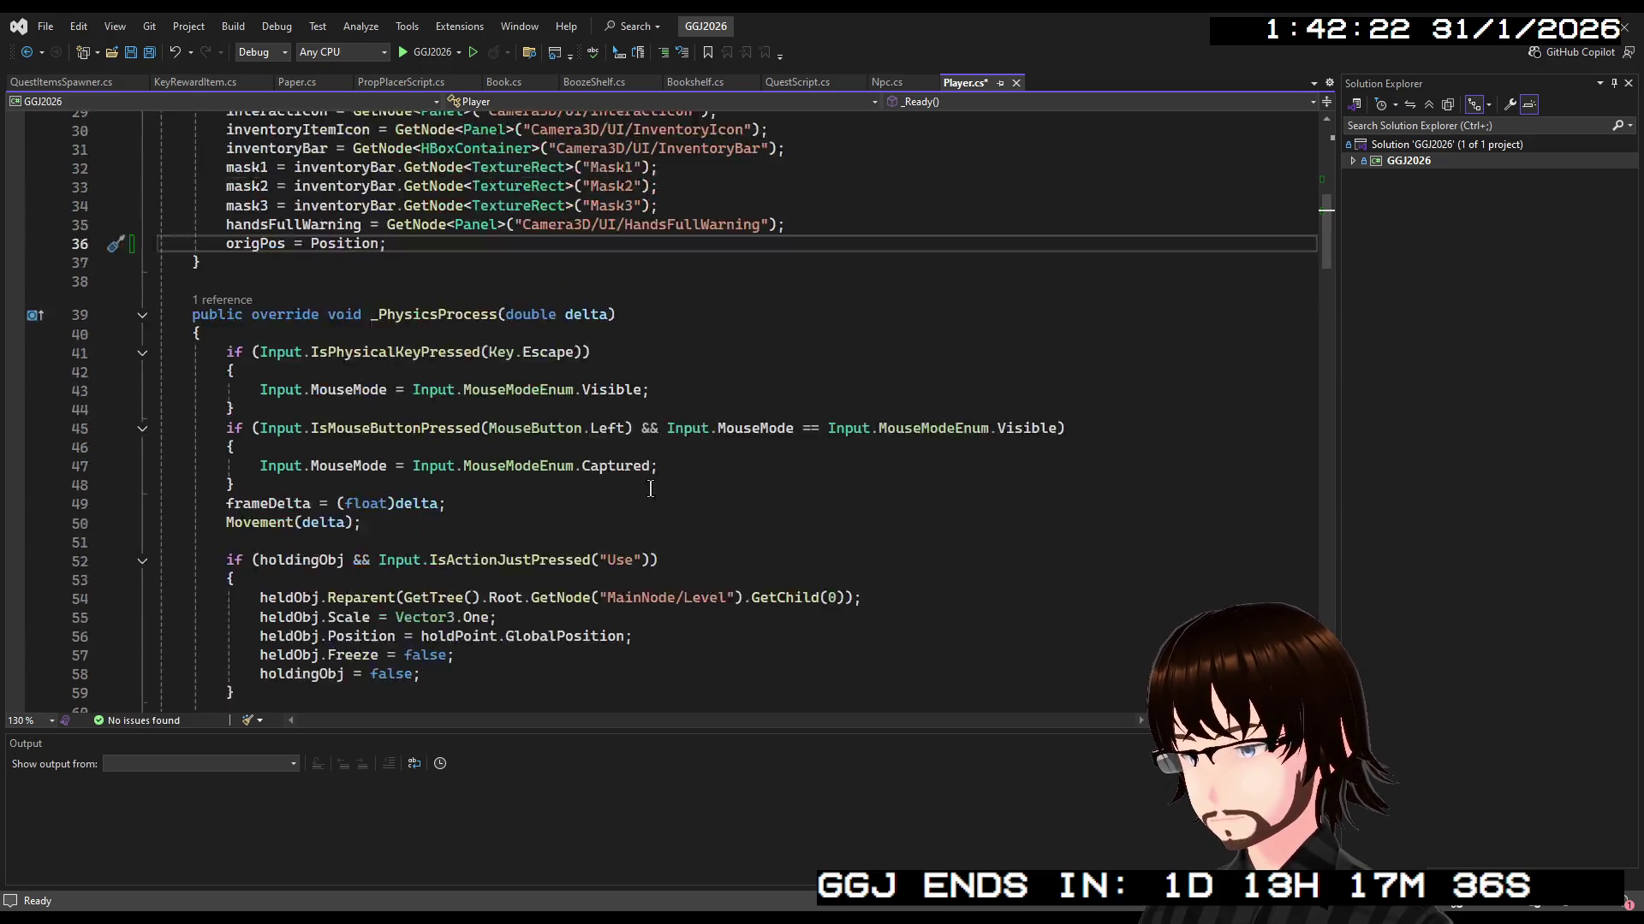
pyautogui.scroll(2, 460, 384)
pyautogui.scroll(-2, 365, 370)
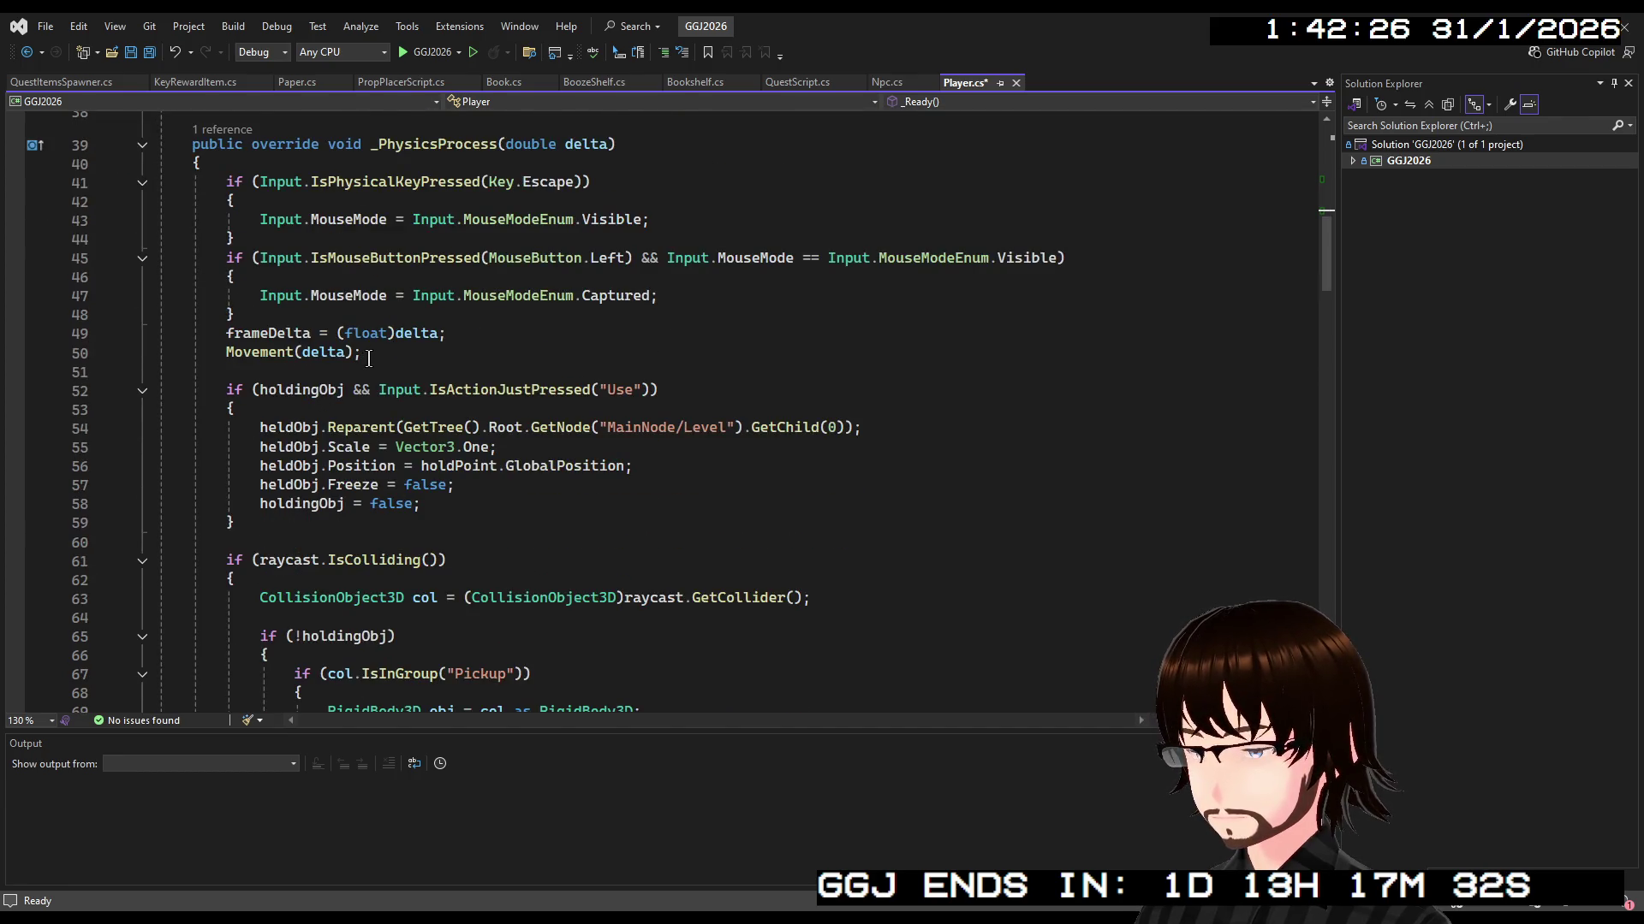
pyautogui.scroll(1, 367, 358)
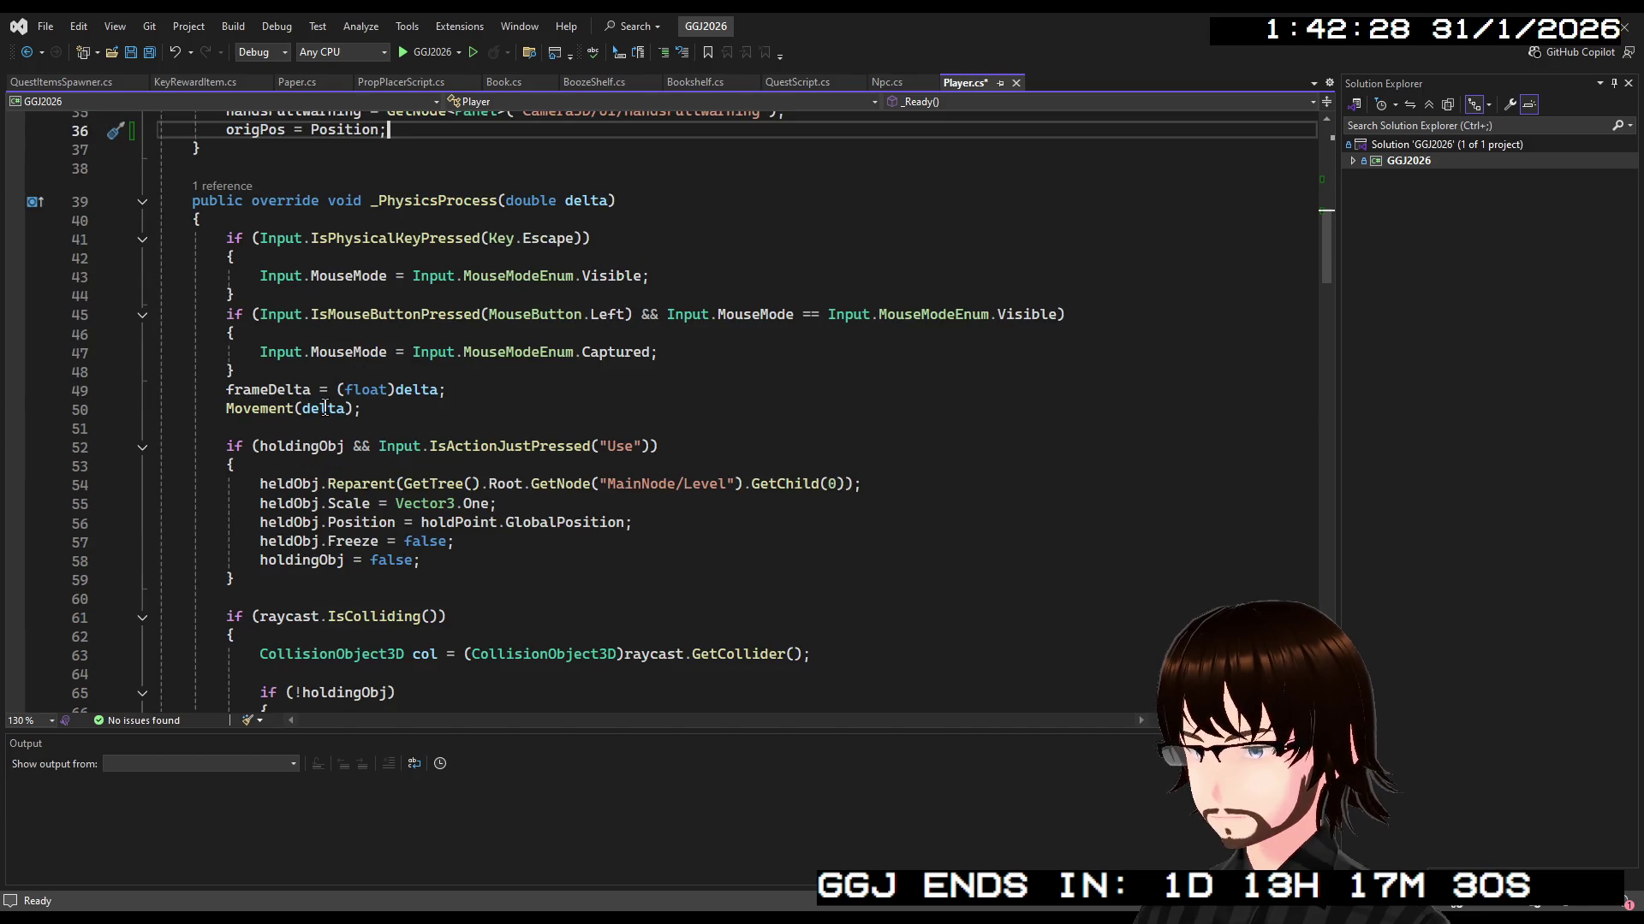
pyautogui.scroll(-2, 407, 417)
pyautogui.scroll(-3, 407, 417)
pyautogui.scroll(5, 401, 394)
pyautogui.scroll(-6, 401, 393)
pyautogui.scroll(-20, 401, 395)
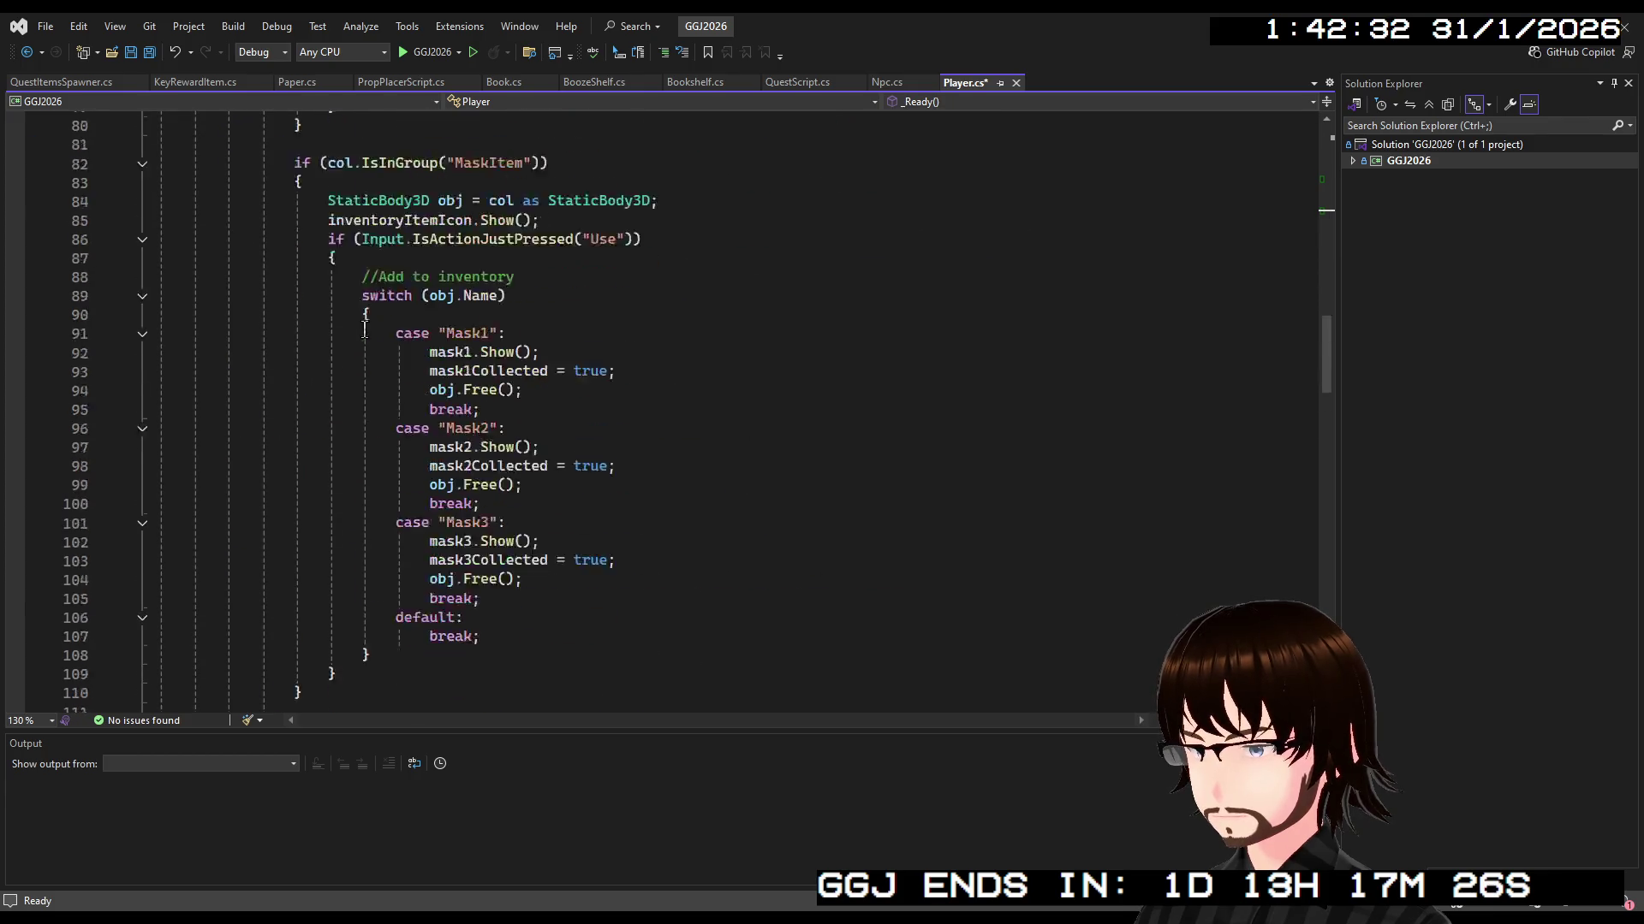
pyautogui.scroll(20, 363, 341)
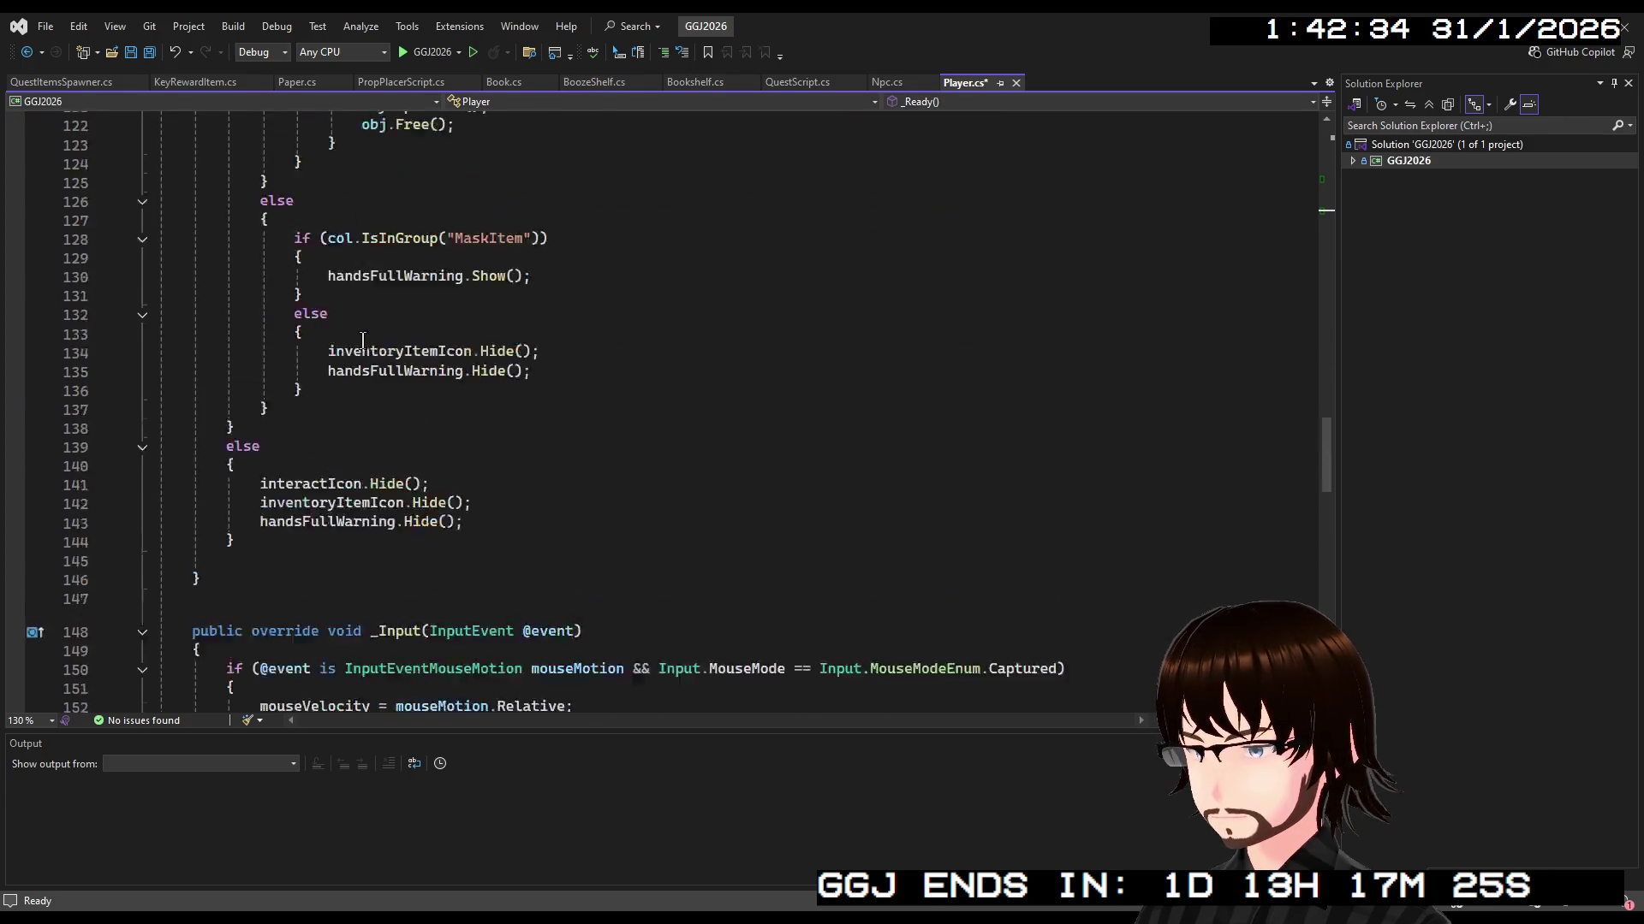
pyautogui.scroll(10, 363, 377)
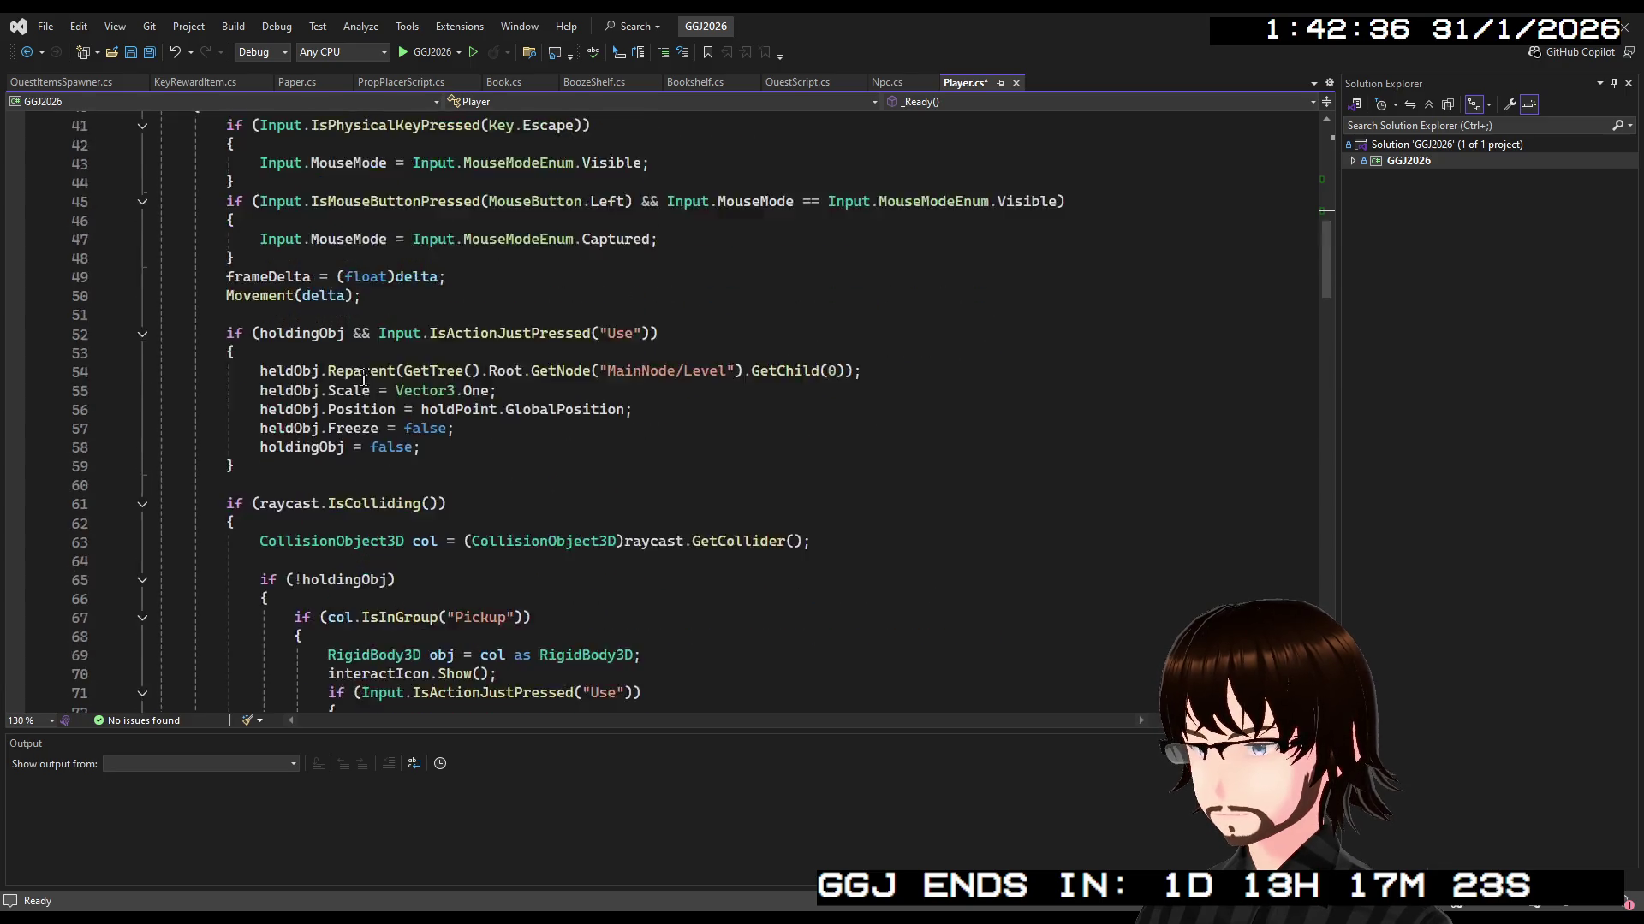